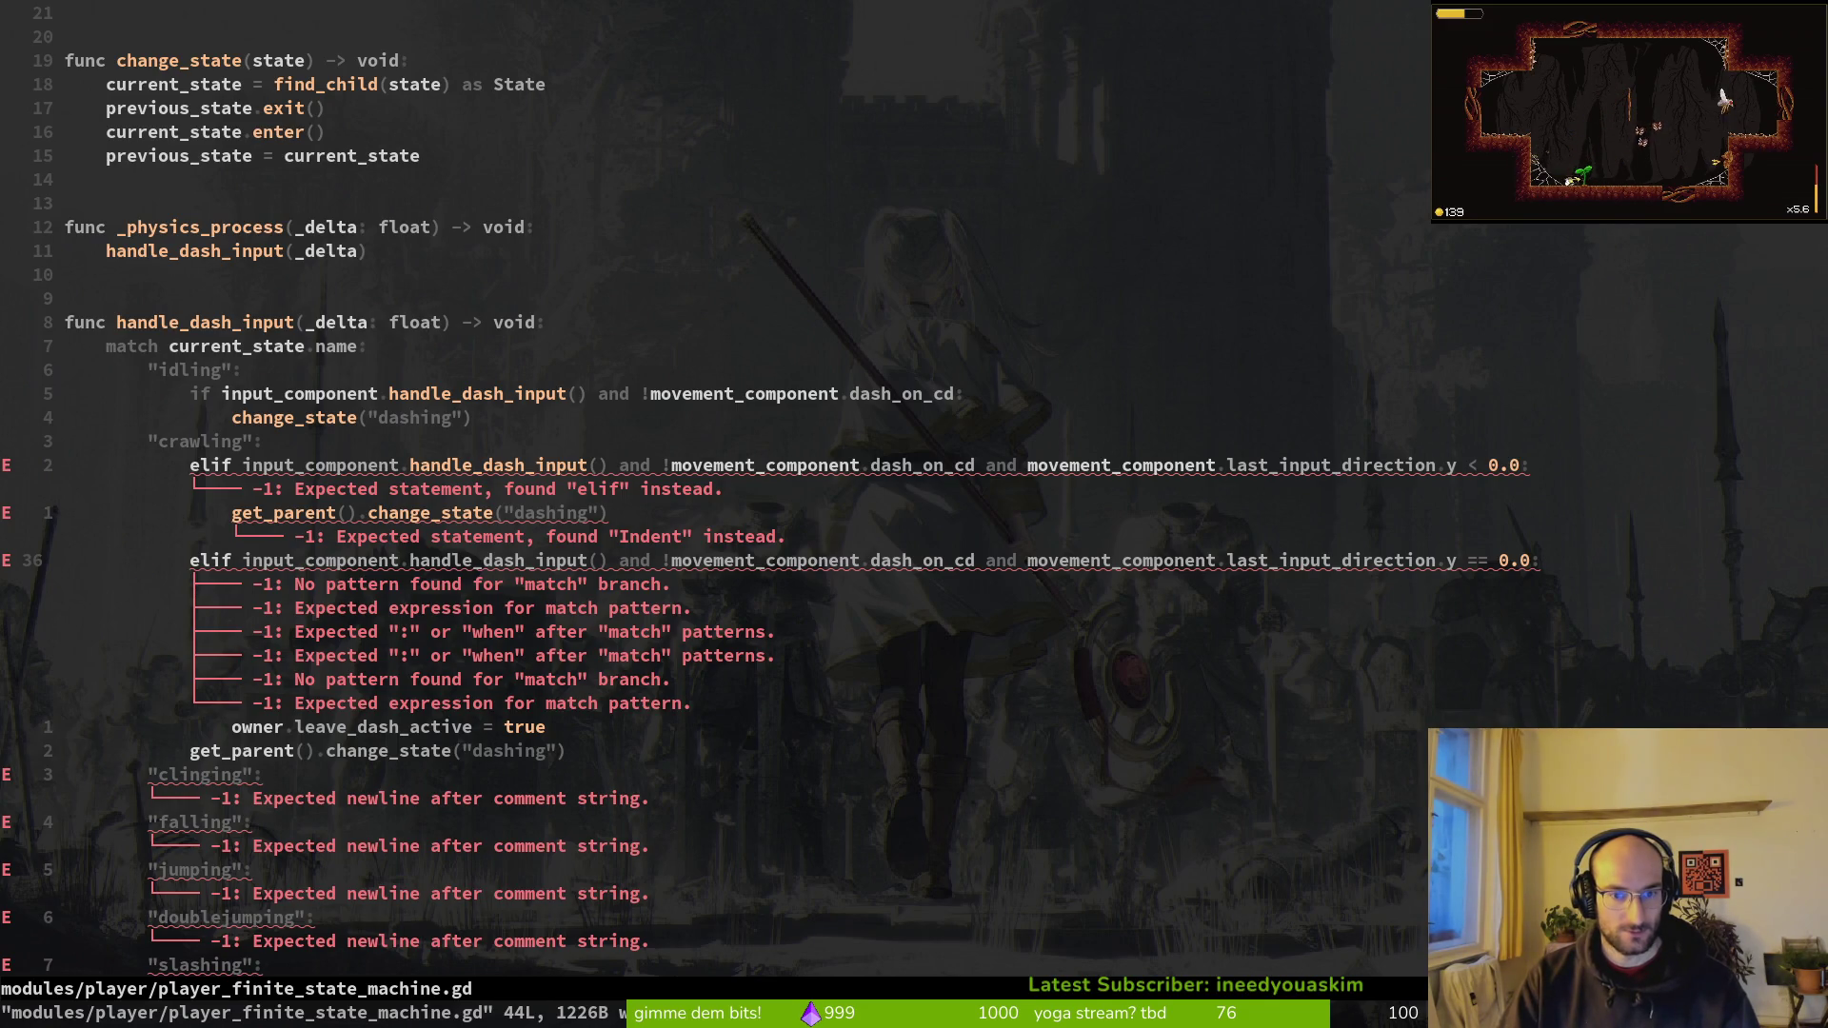
Step: Change the crawling case's first 'elif' to 'if' in the state machine script
key(k)
key(k)
key(k)
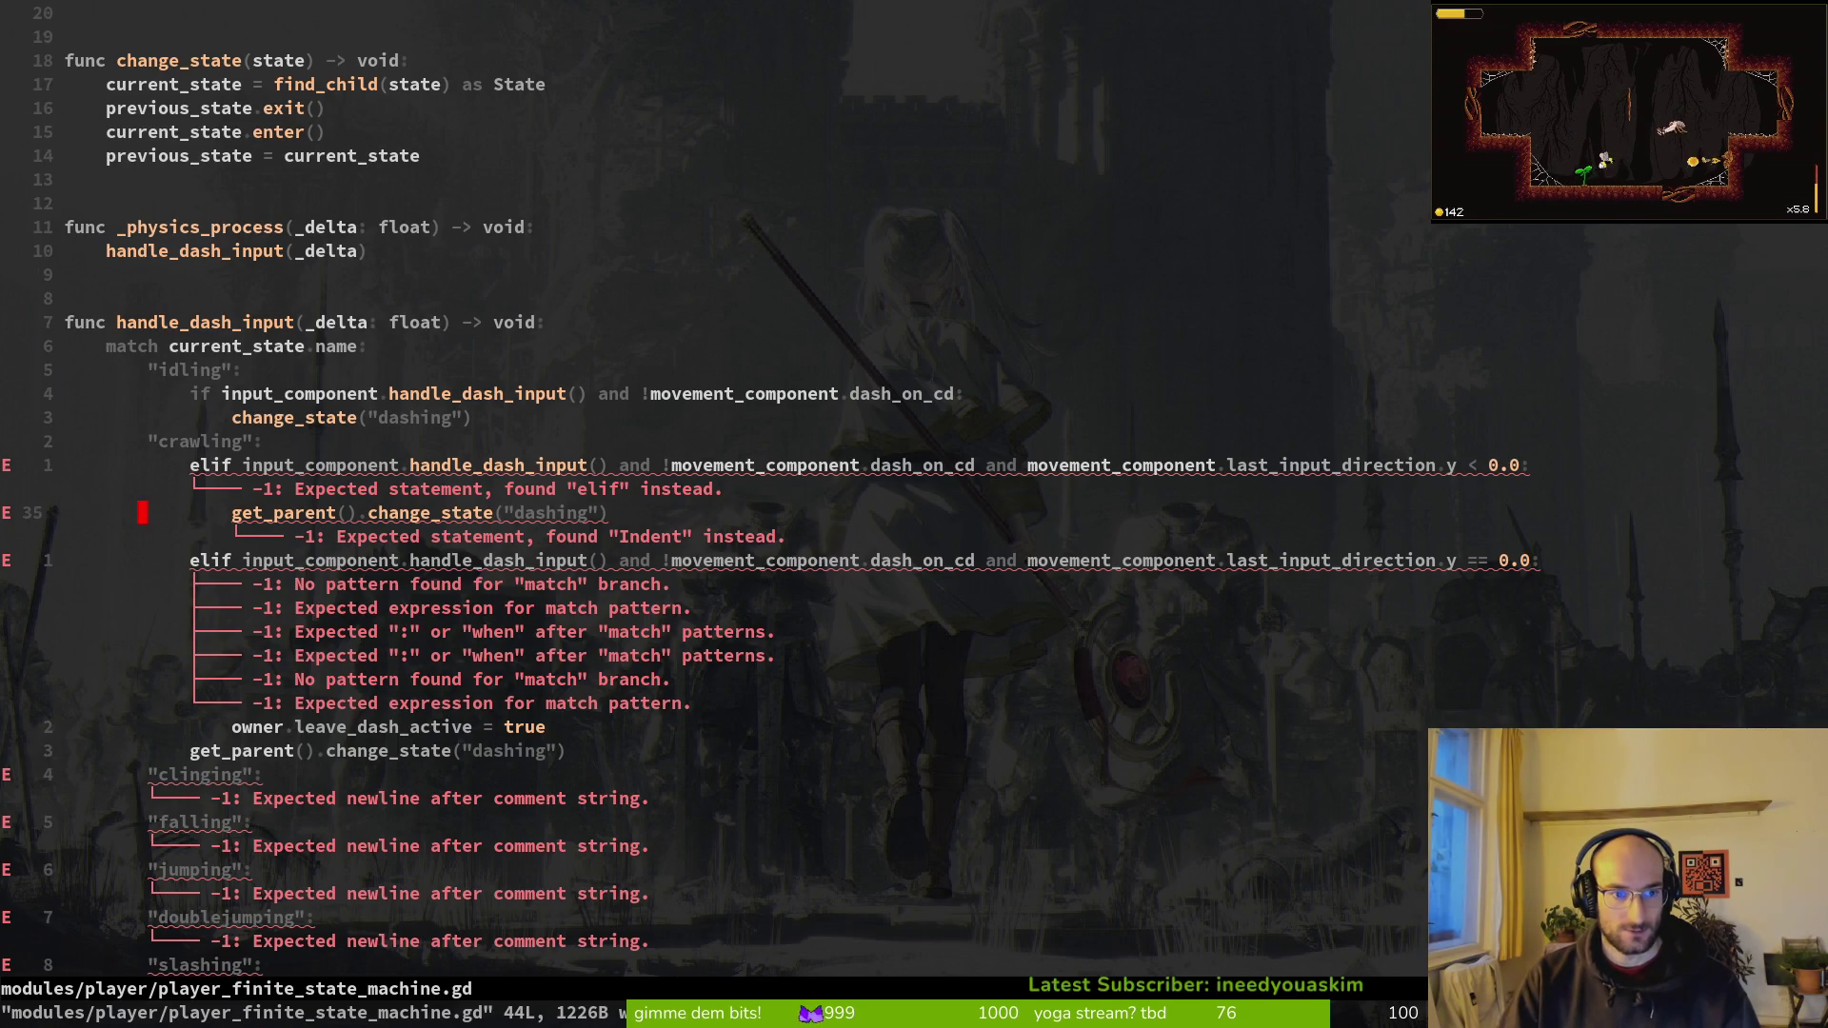
key(j)
key(w)
key(2)
key(s)
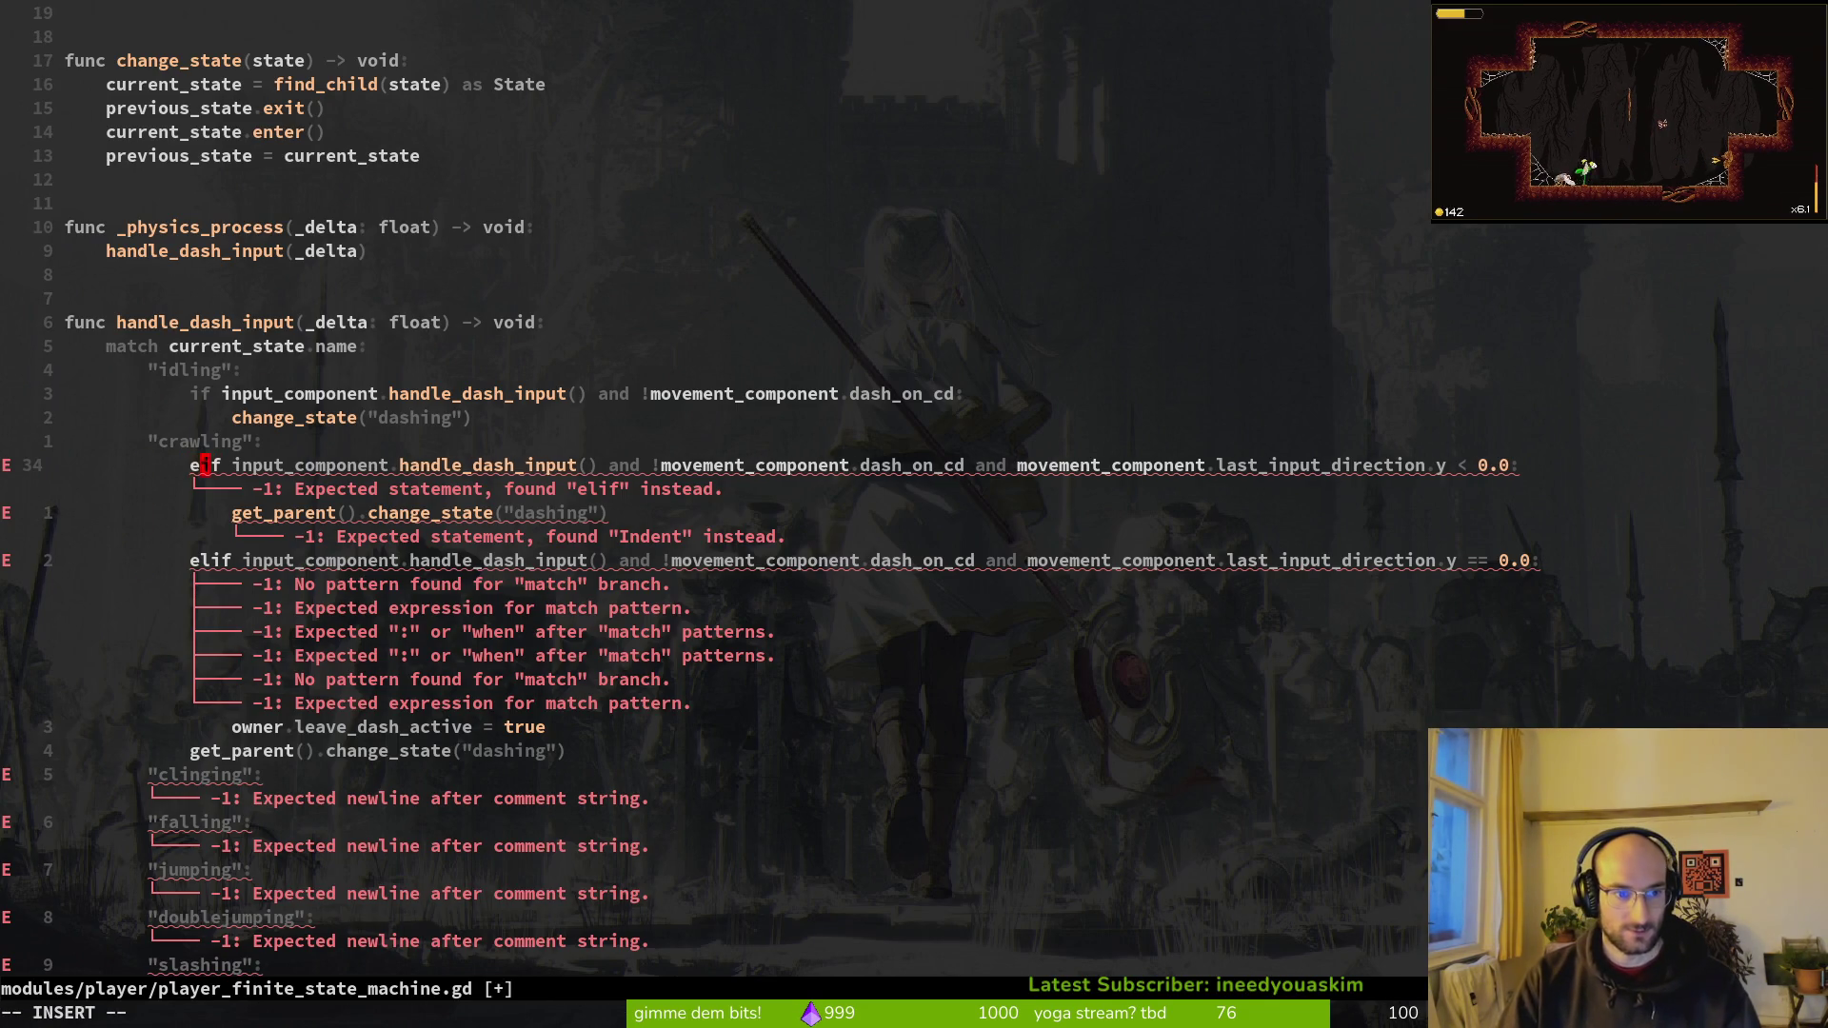
key(Escape)
Step: Save player_finite_state_machine.gd with :w and start a project file search
text(:w)
key(Return)
key(j)
key(j)
key(j)
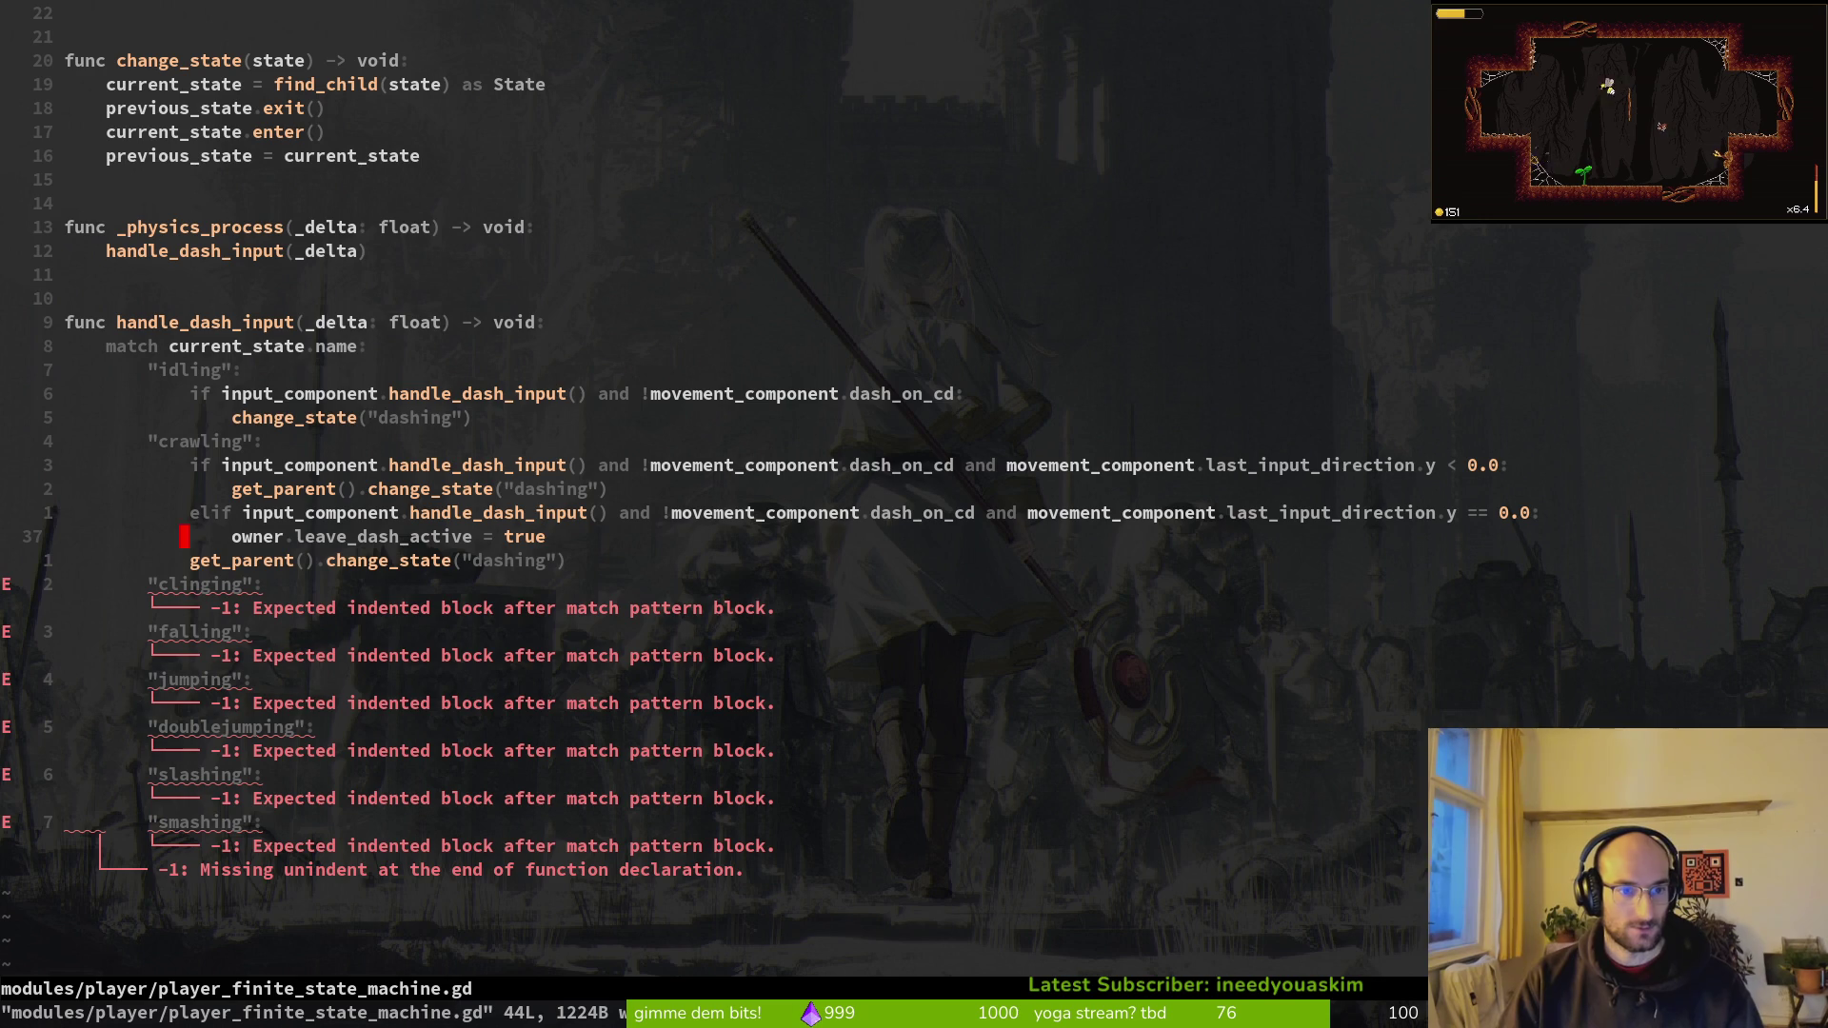
key(space)
Step: Open clinging.gd by searching 'cling' and move to its dash-handling code
key(f)
key(f)
text(cling)
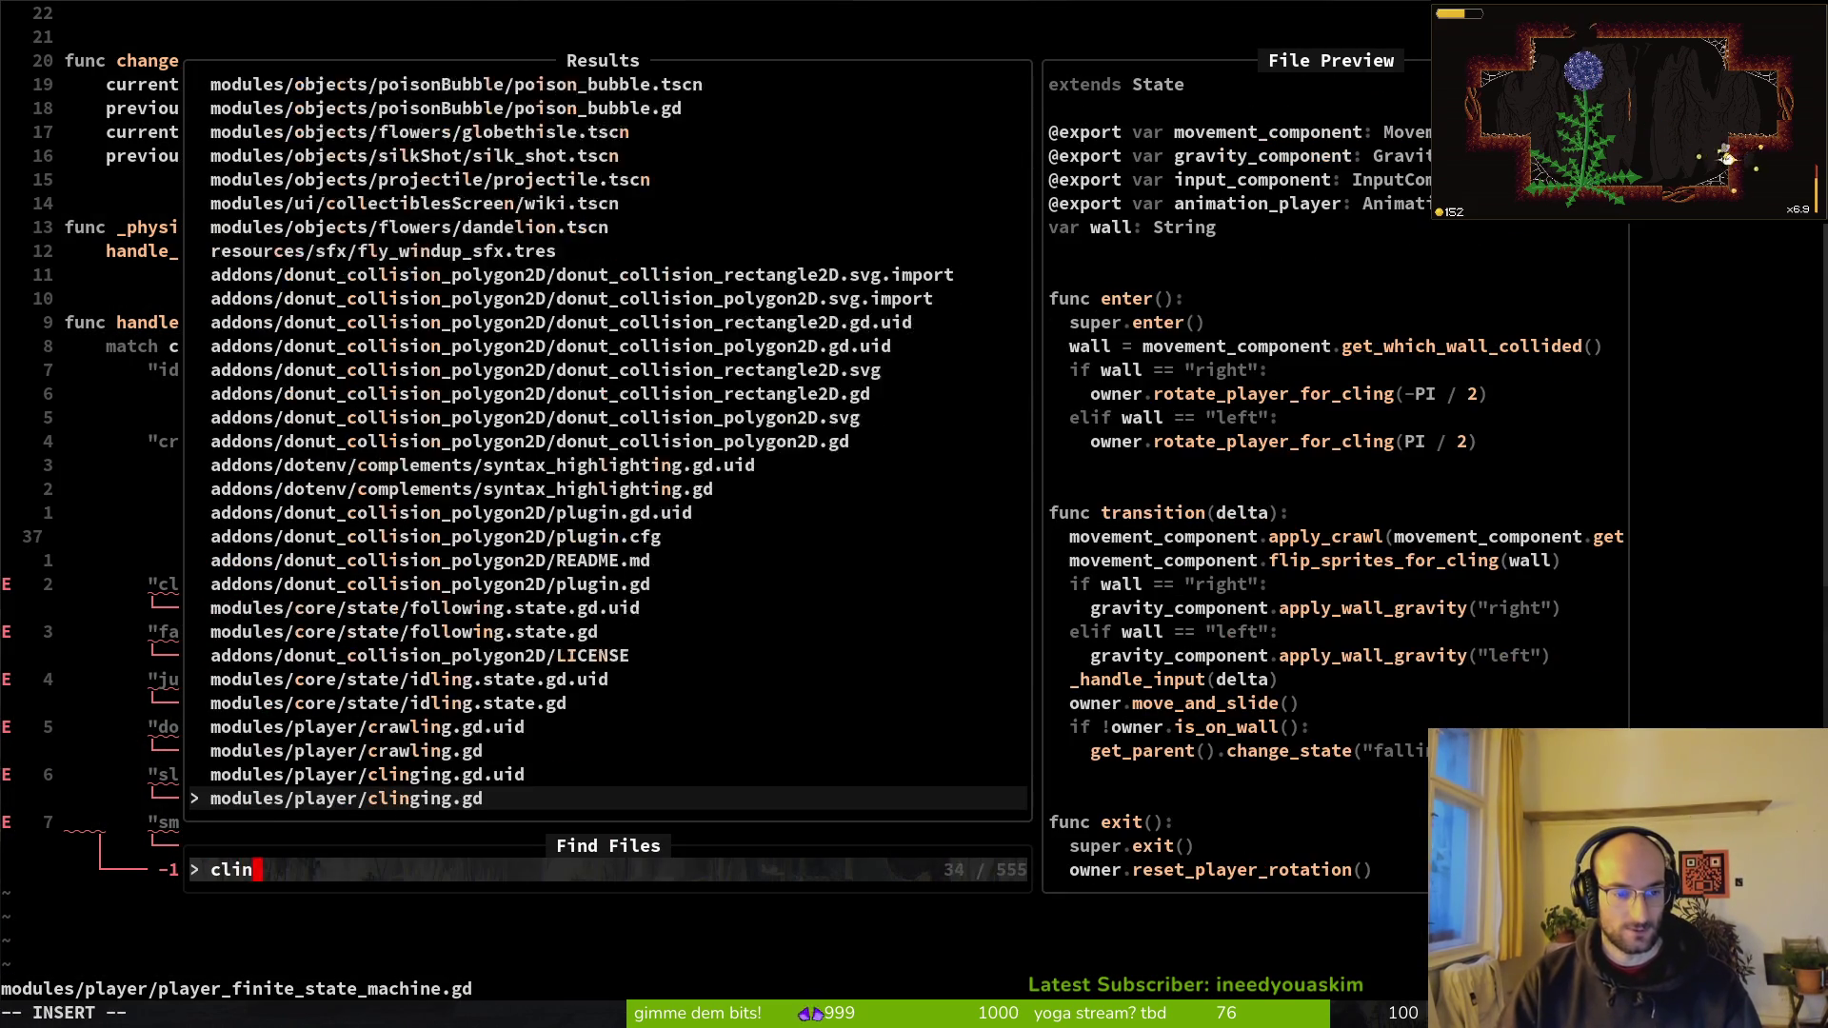
key(Return)
key(j)
key(j)
key(j)
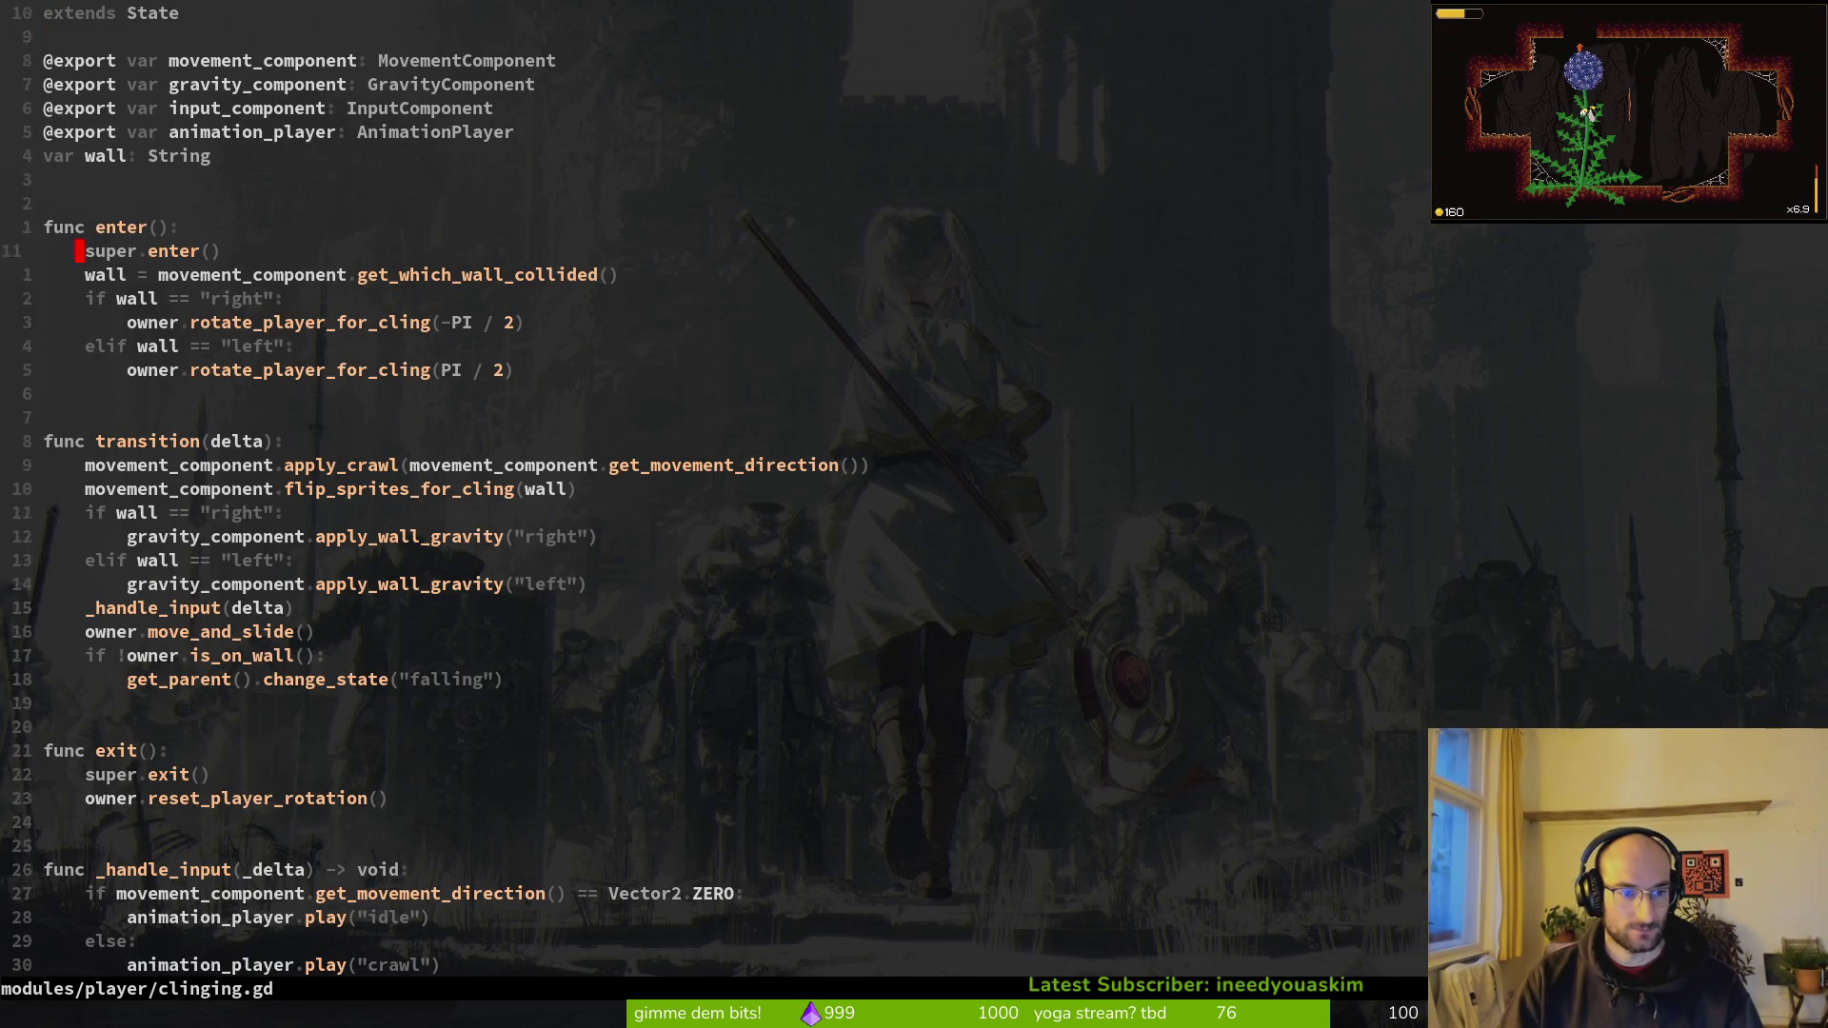
key(j)
key(j)
key(j)
key(k)
key(k)
key(k)
key(k)
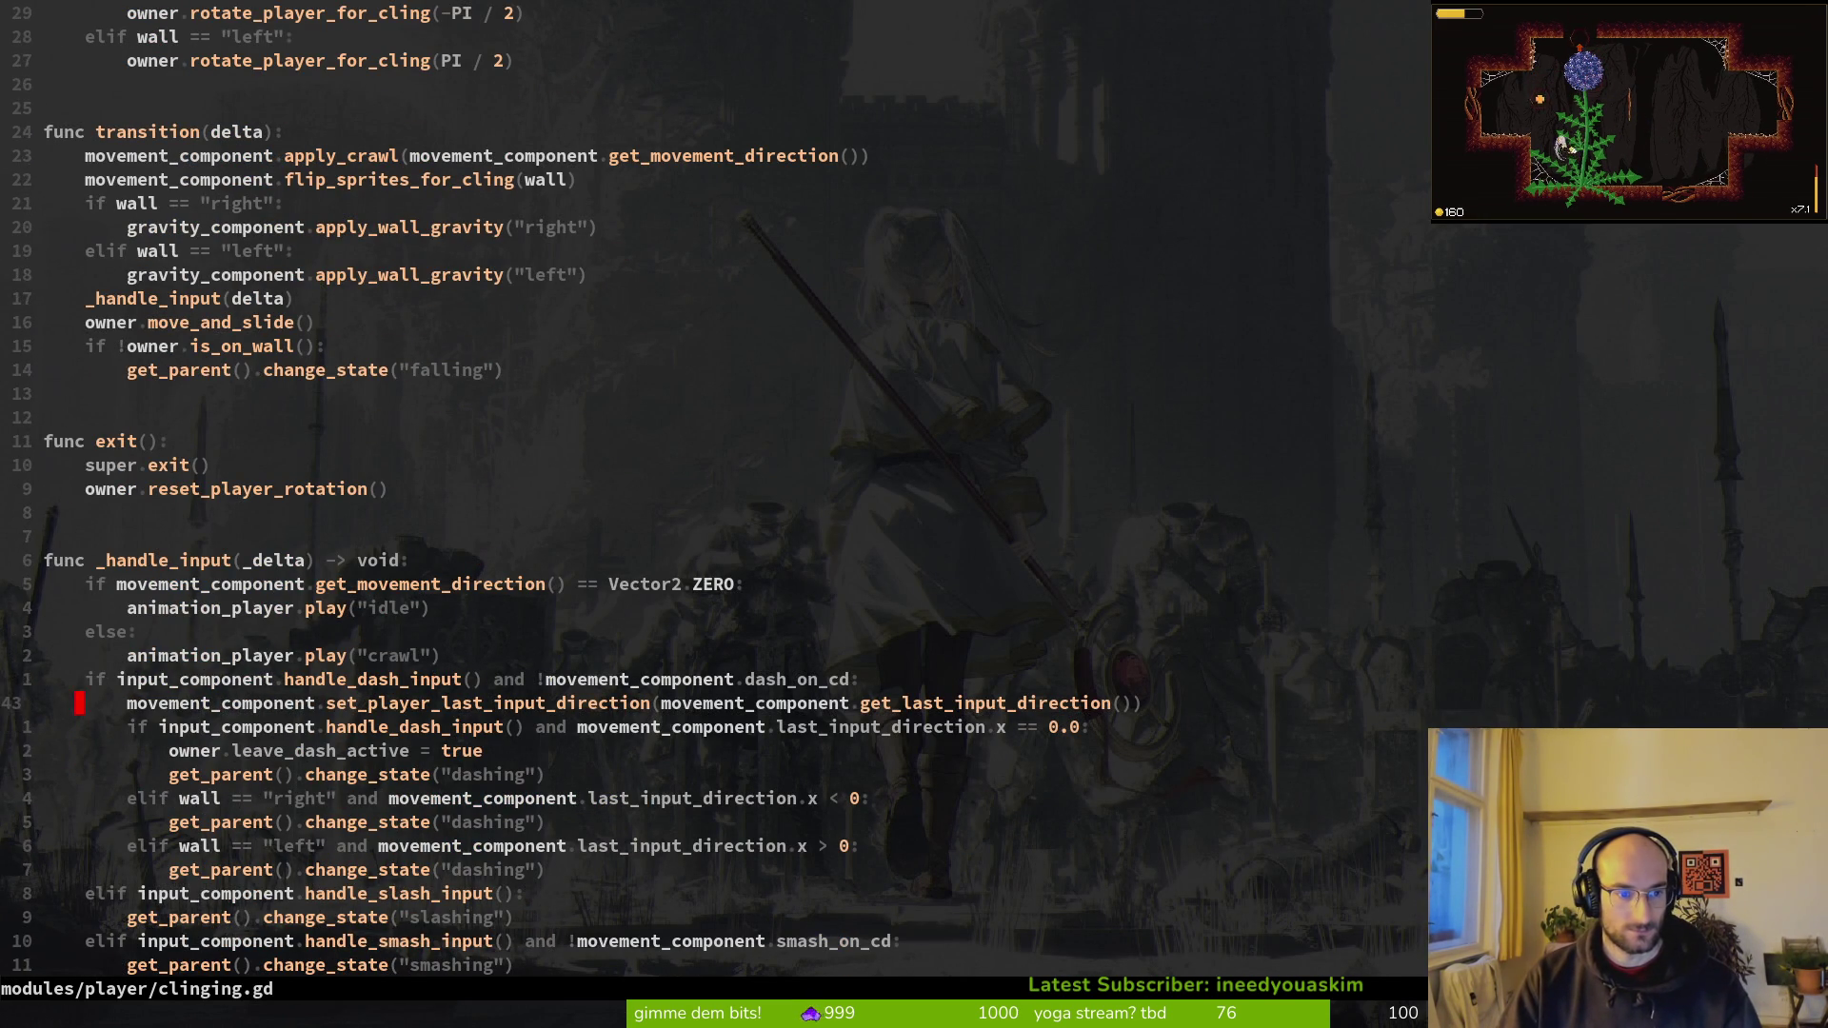
Step: Yank the nine-line dash block from _handle_input and return to the state machine
key(shift+v)
key(j)
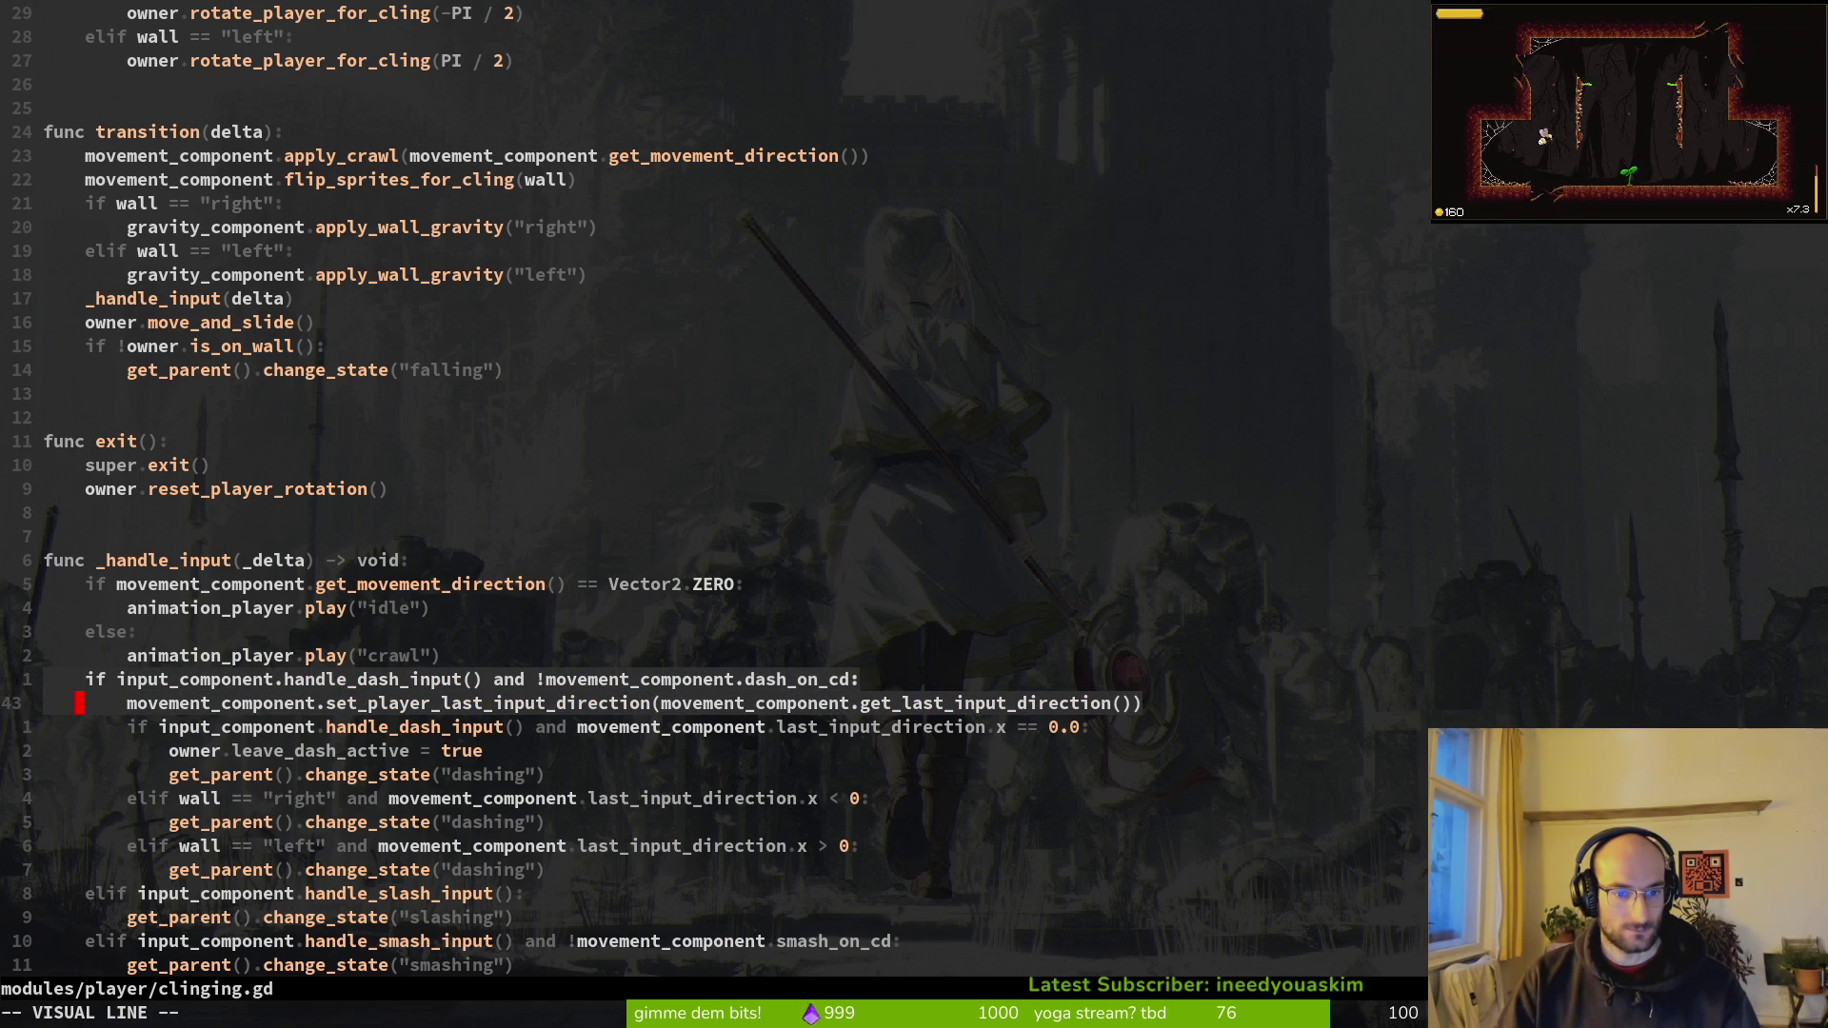
key(Escape)
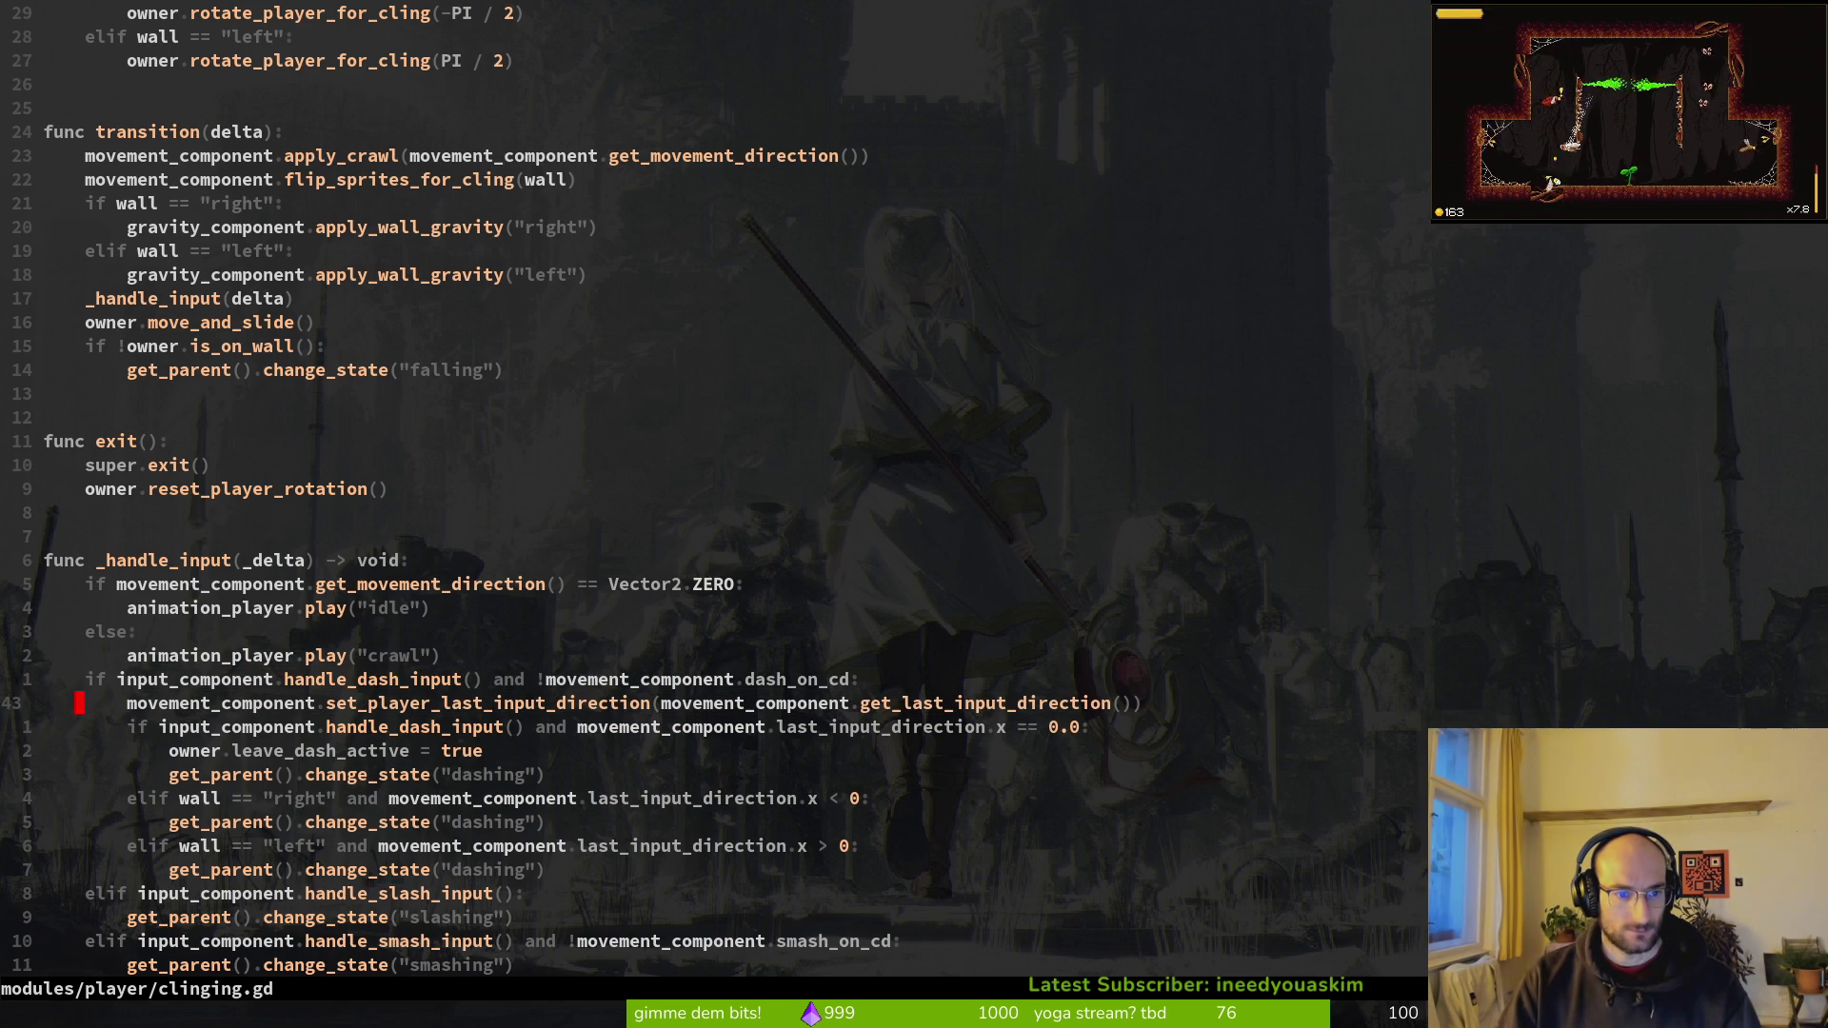
key(V)
key(k)
key(Escape)
key(V)
key(j)
key(j)
key(j)
key(j)
key(j)
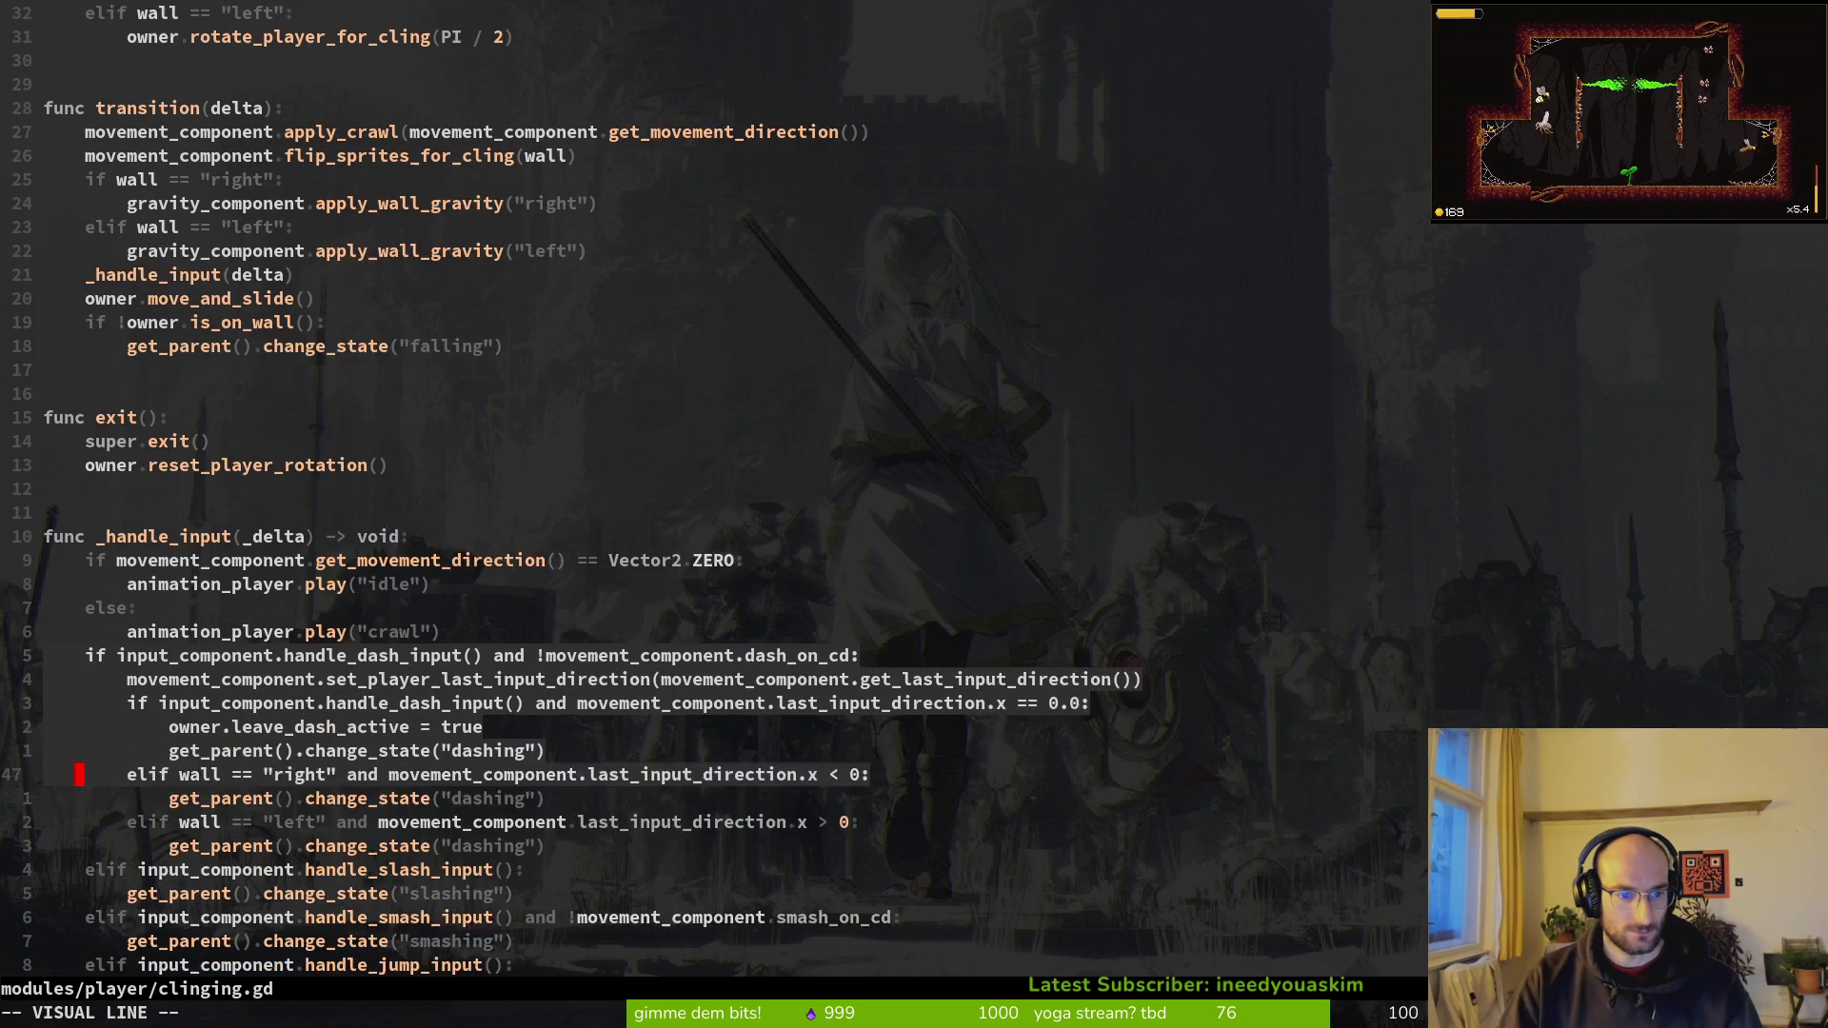
key(j)
key(j)
key(j)
key(y)
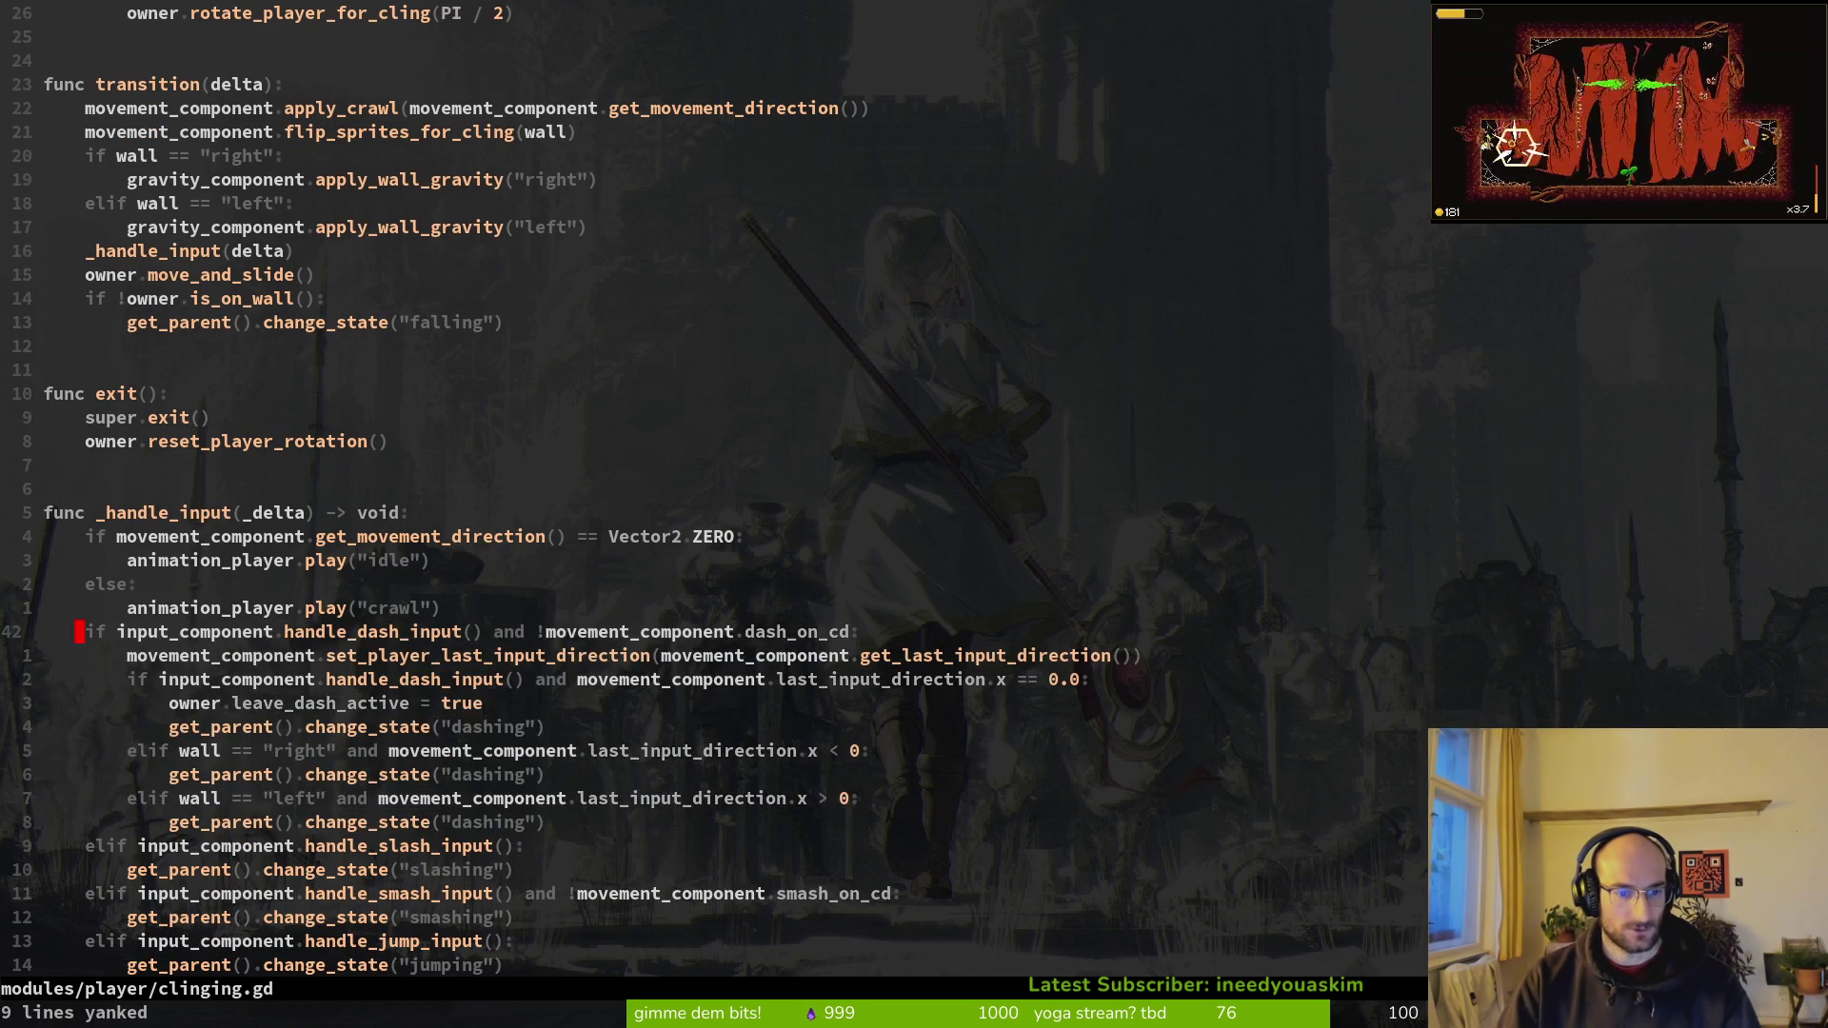
key(ctrl+6)
Step: Paste the dash block under the "clinging" case and indent it two levels
key(j)
key(j)
key(p)
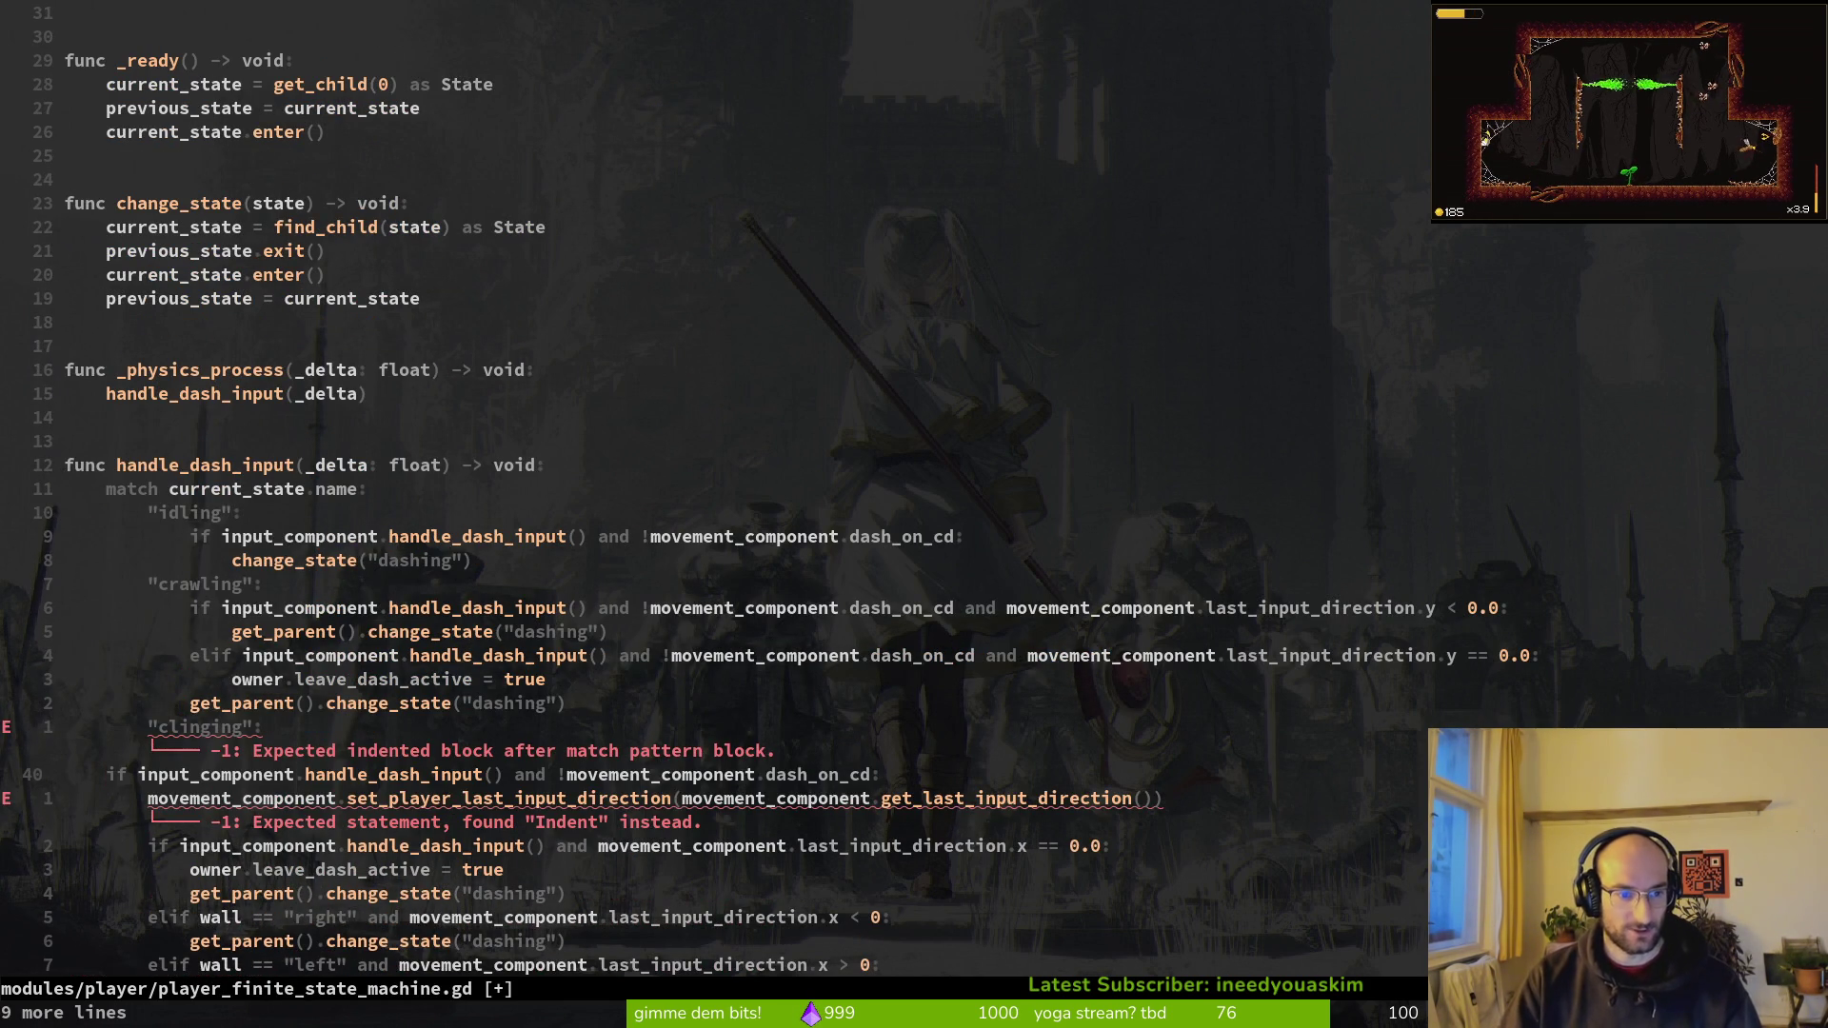
key(V)
key(j)
key(j)
key(j)
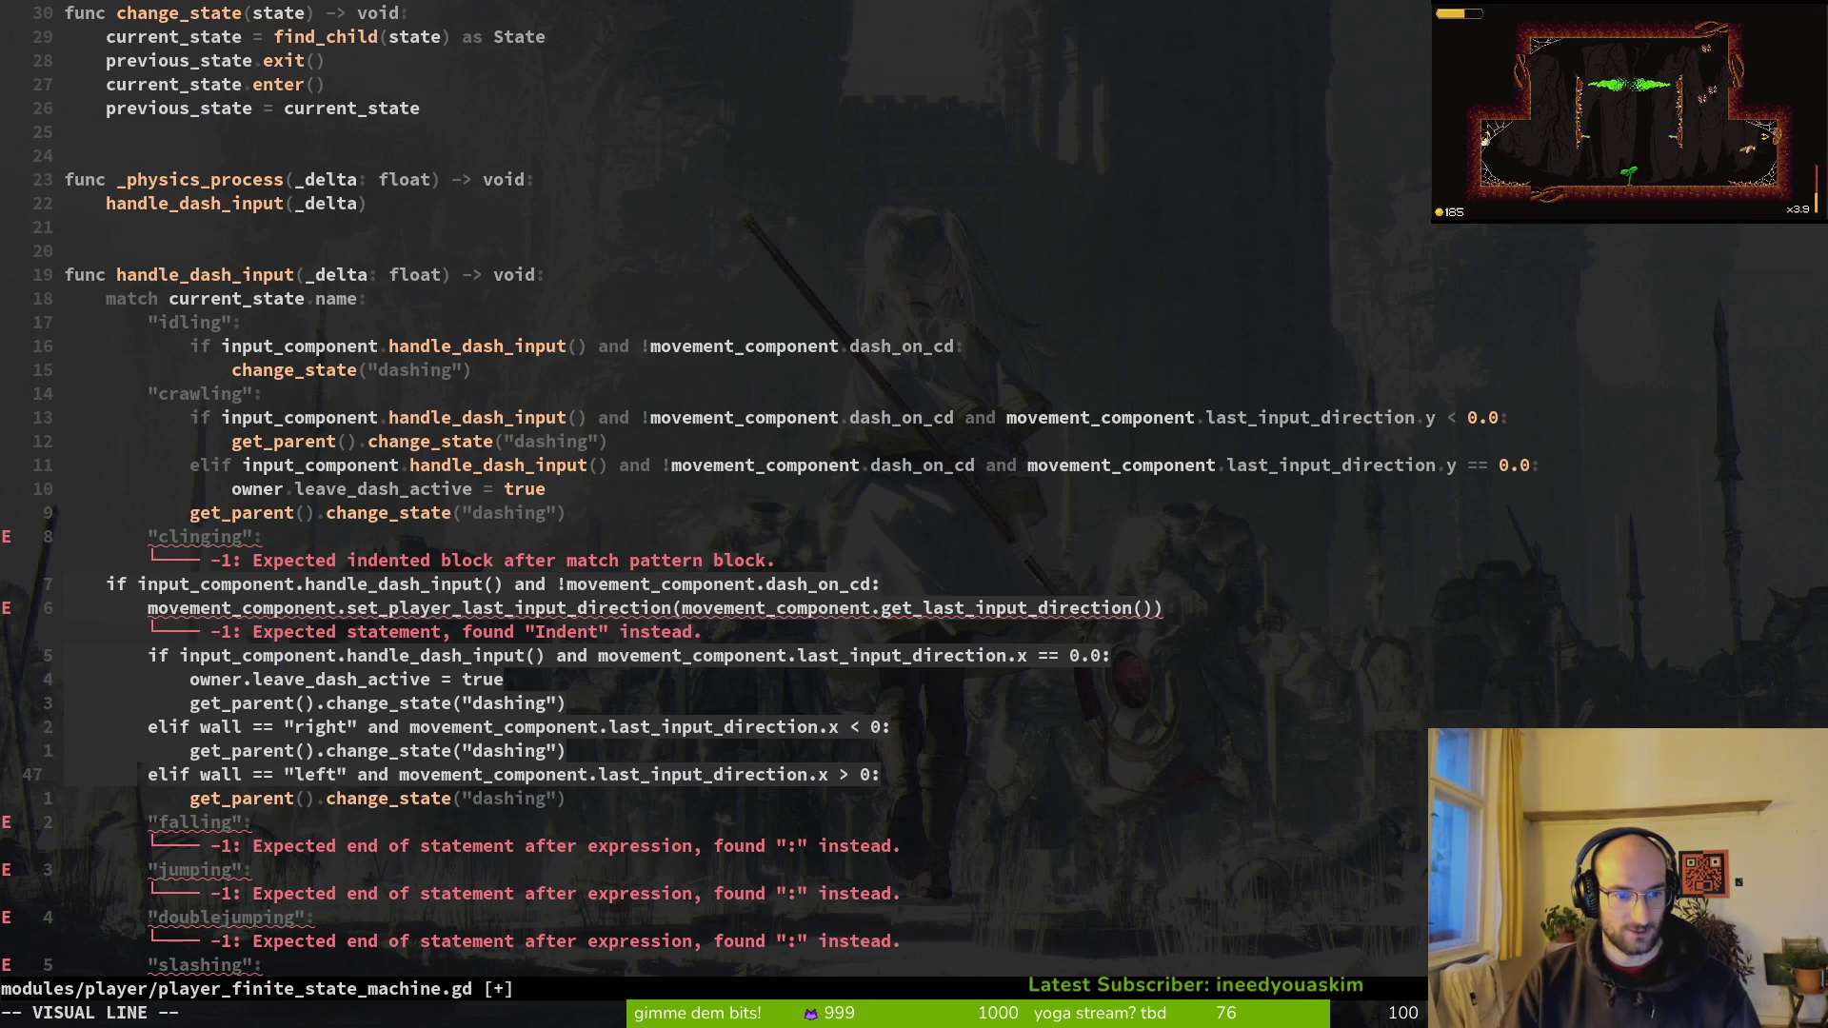
key(greater)
key(k)
key(k)
key(k)
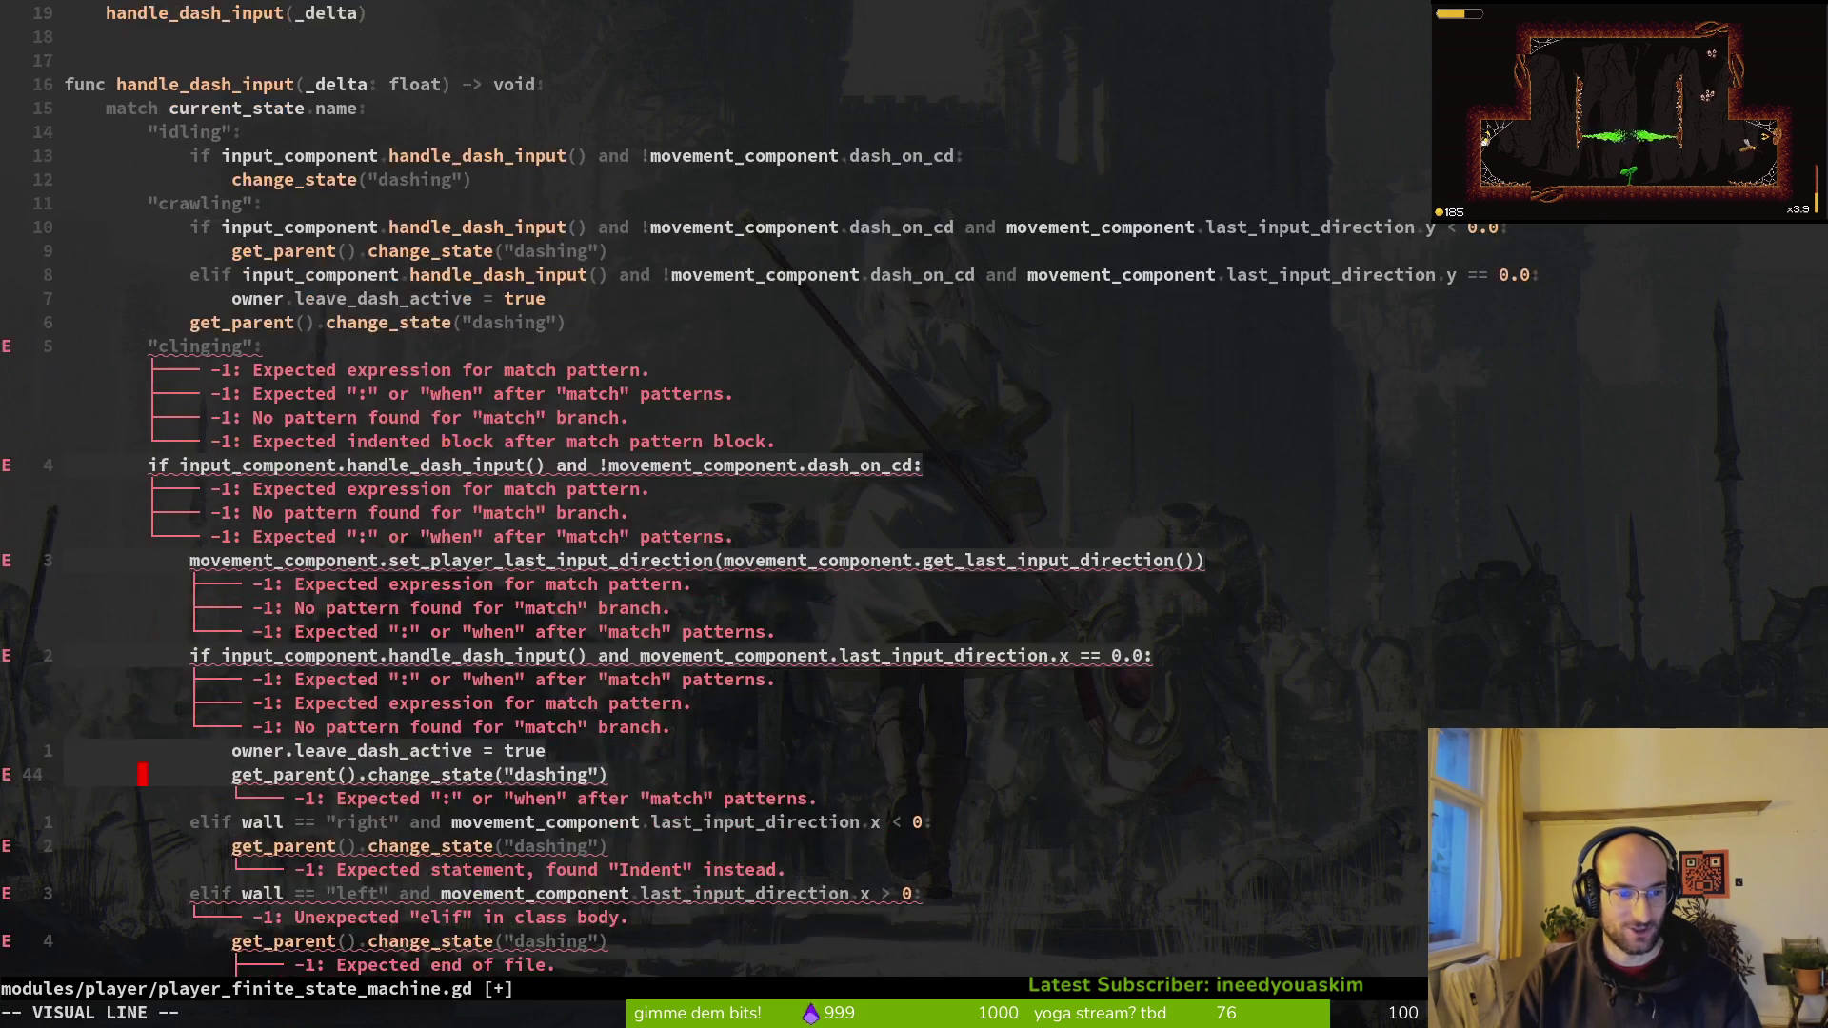
key(greater)
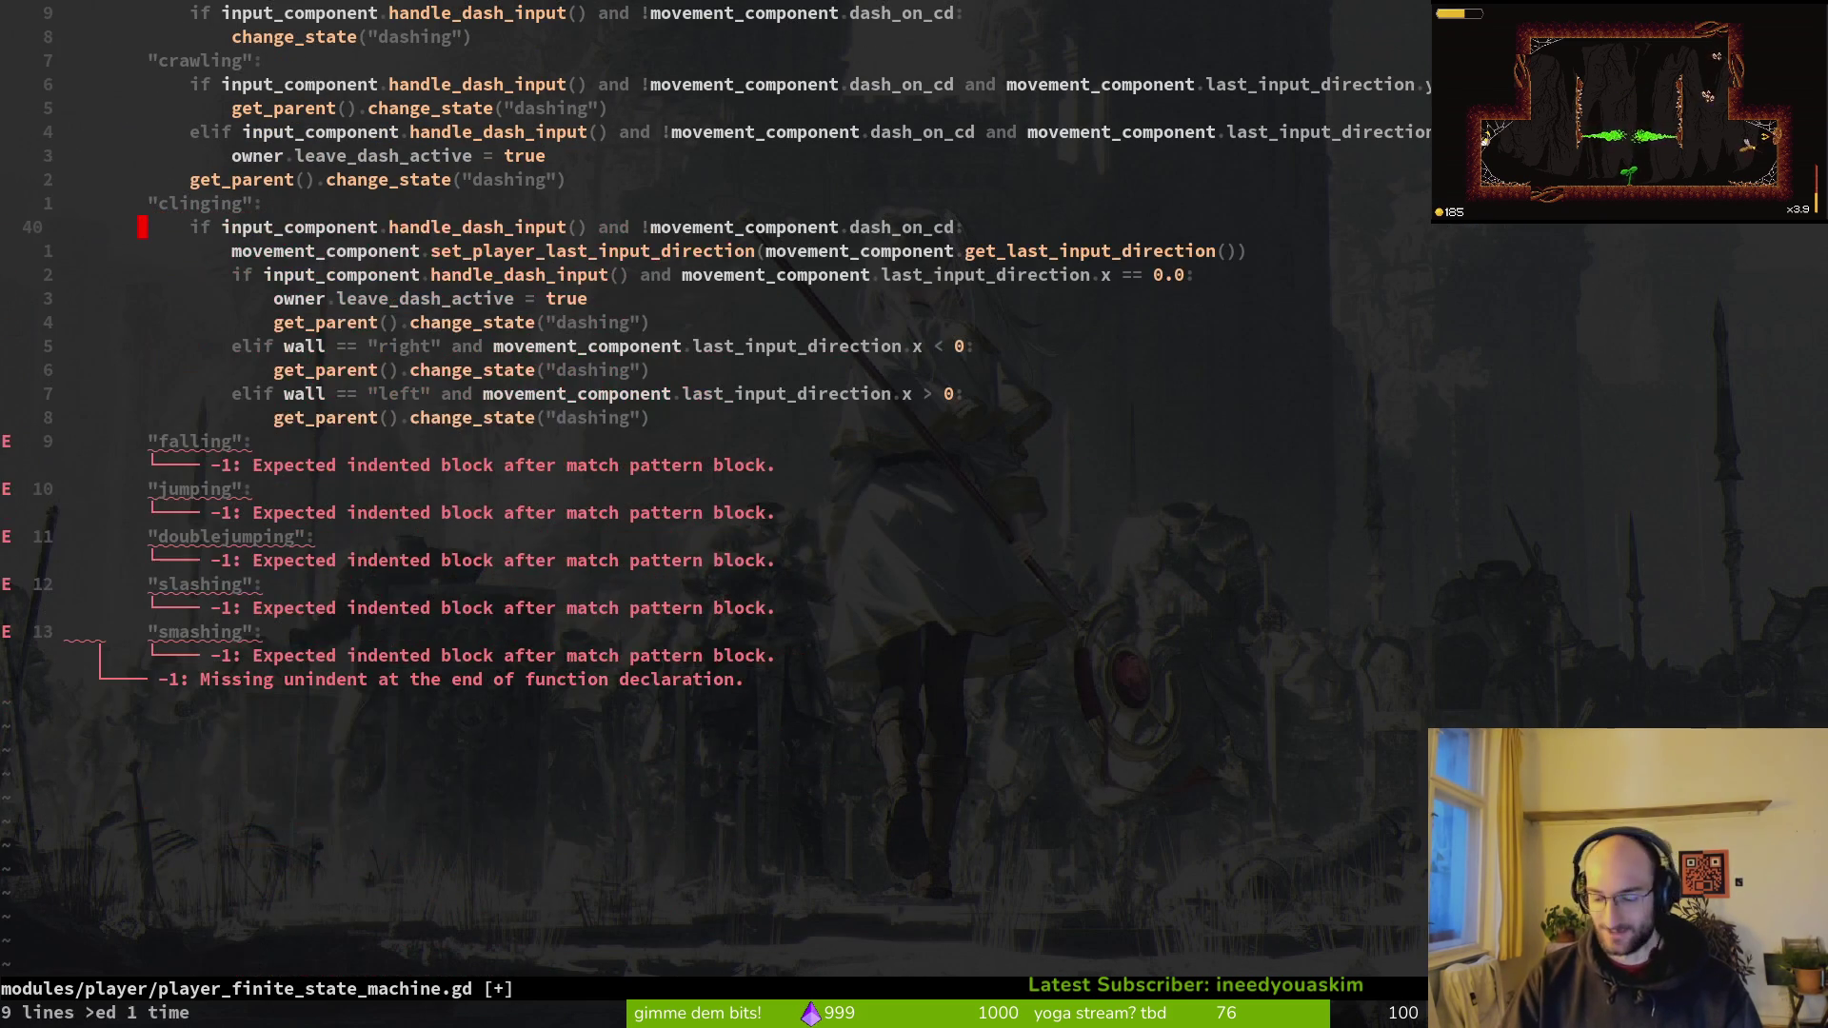
Step: Save the script and start a new 'if' line below the handle_dash_input header
text(:w)
key(Return)
key(k)
key(k)
key(k)
key(j)
key(j)
key(j)
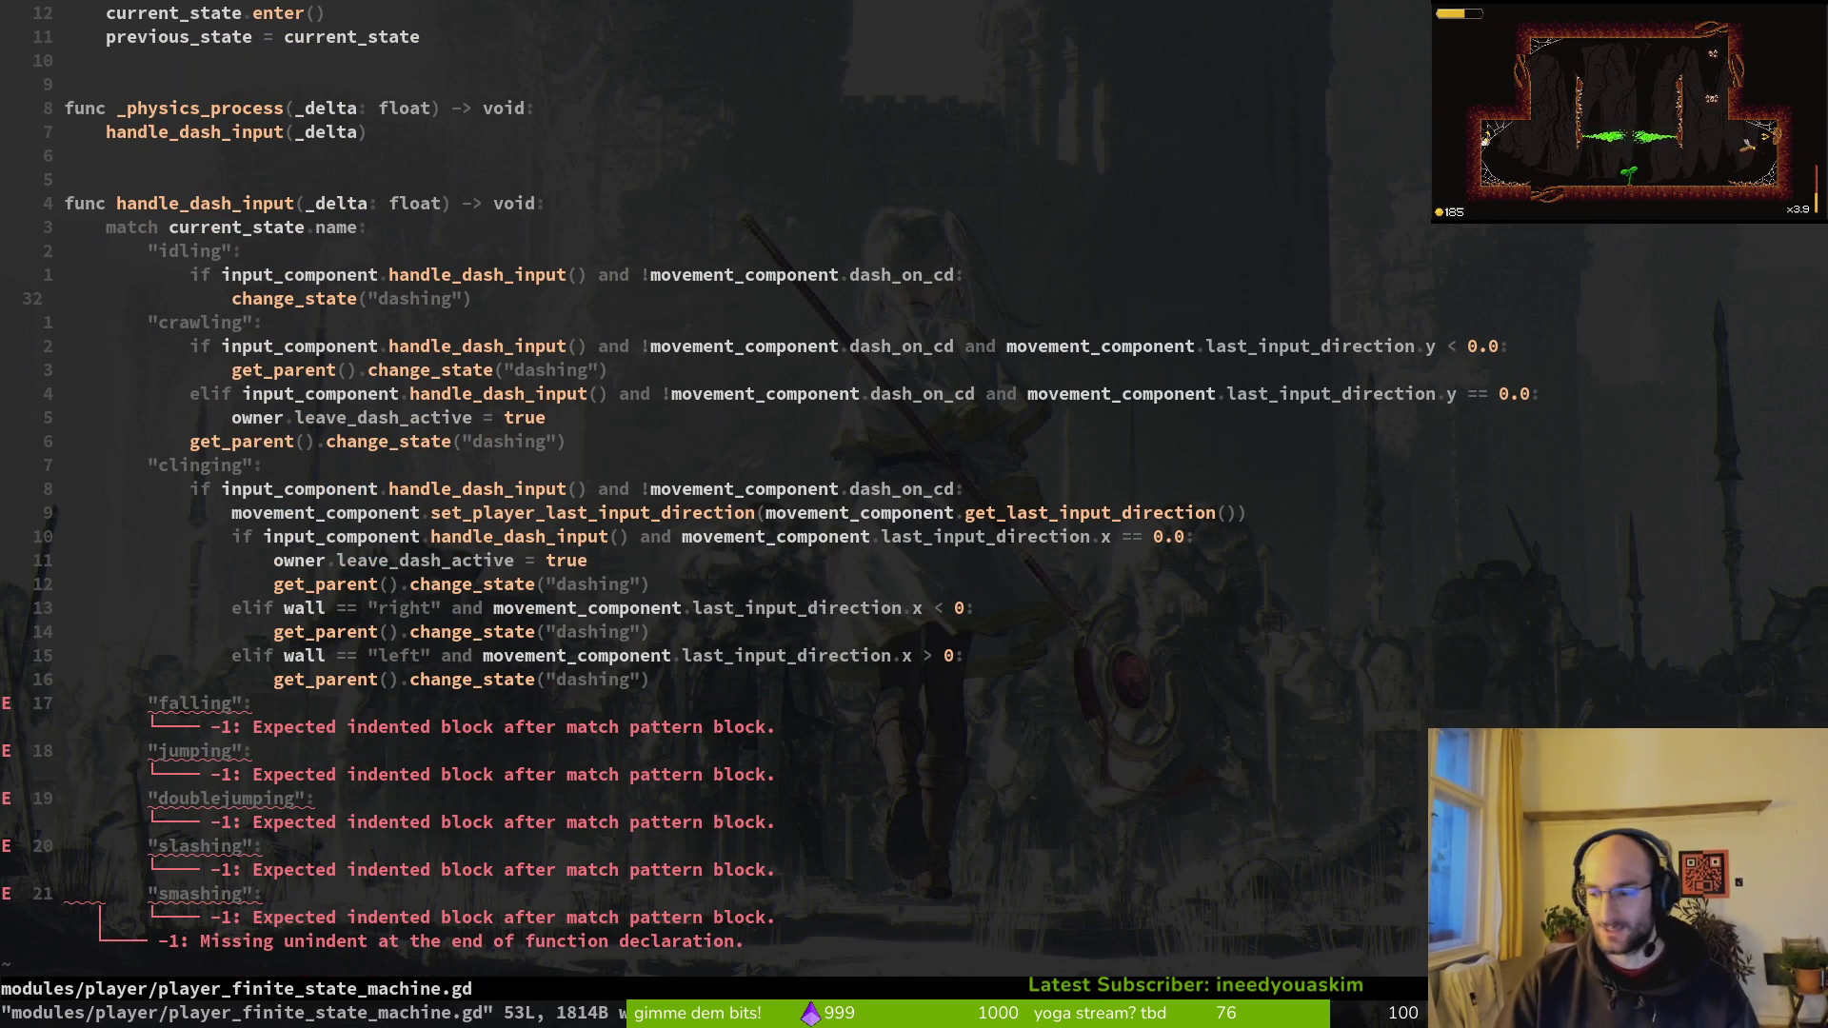
key(j)
key(j)
key(j)
key(k)
key(k)
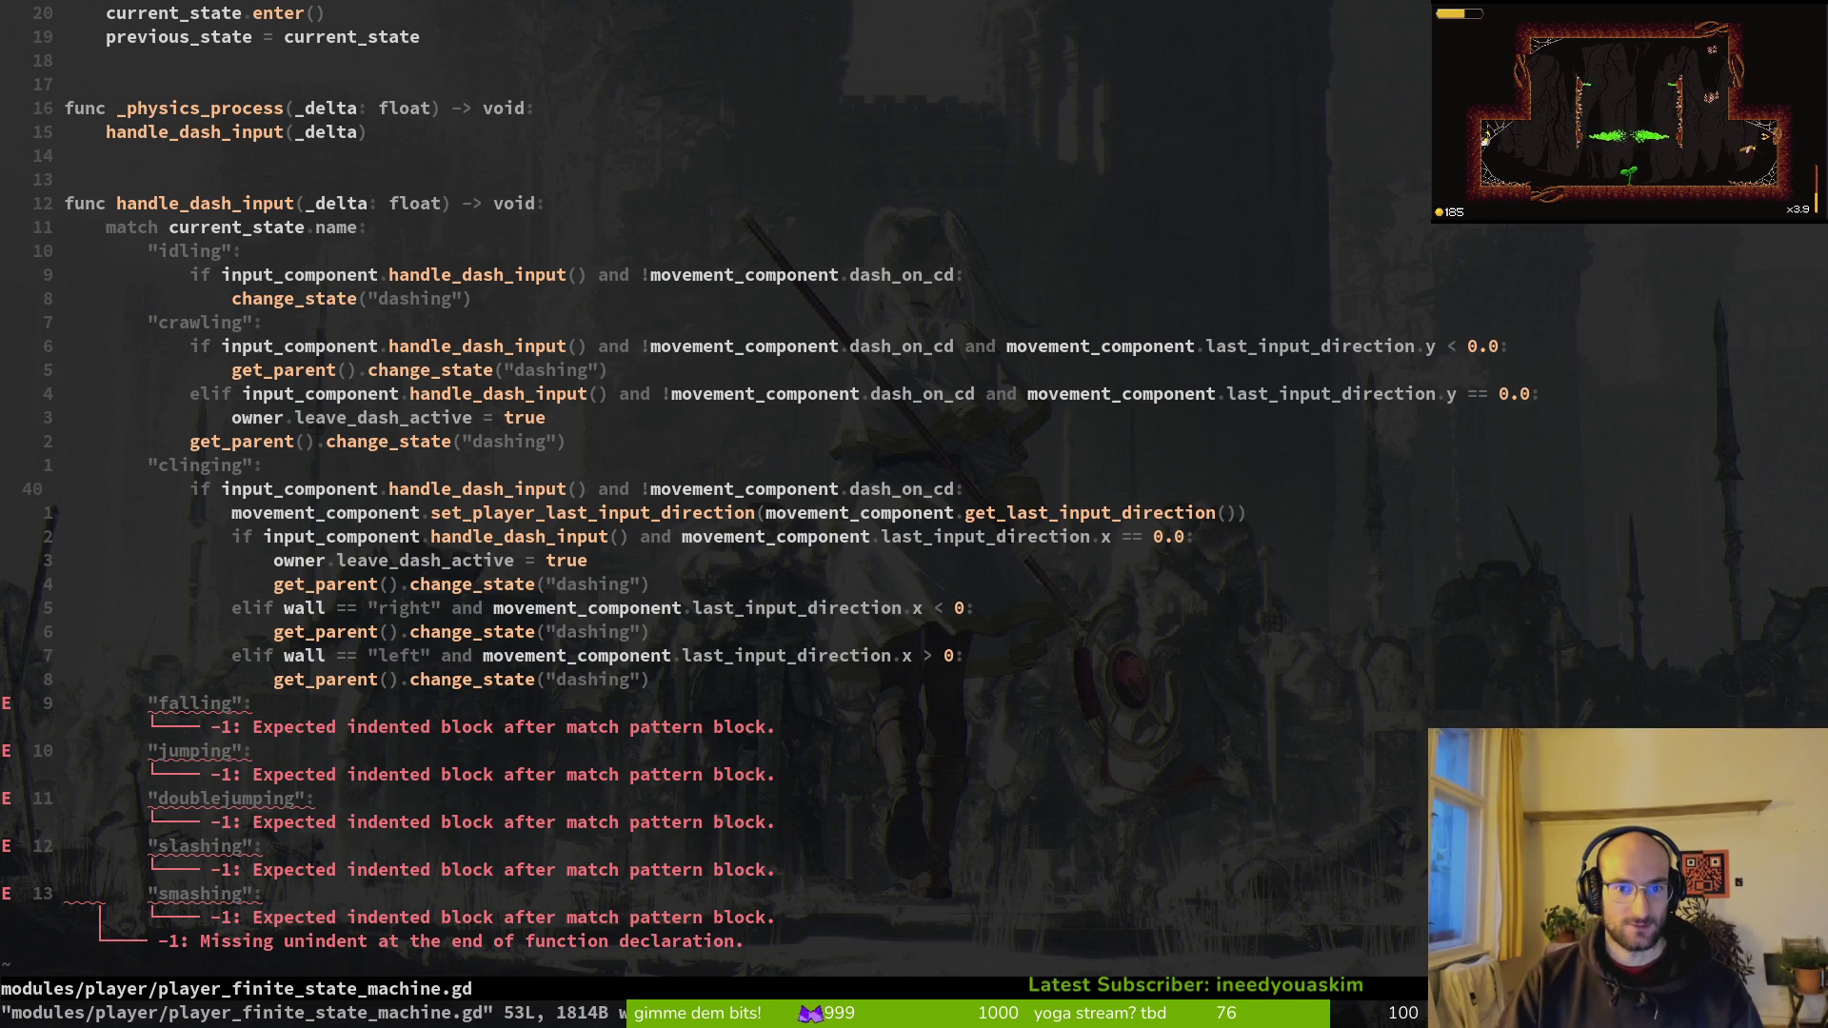
key(k)
key(k)
key(k)
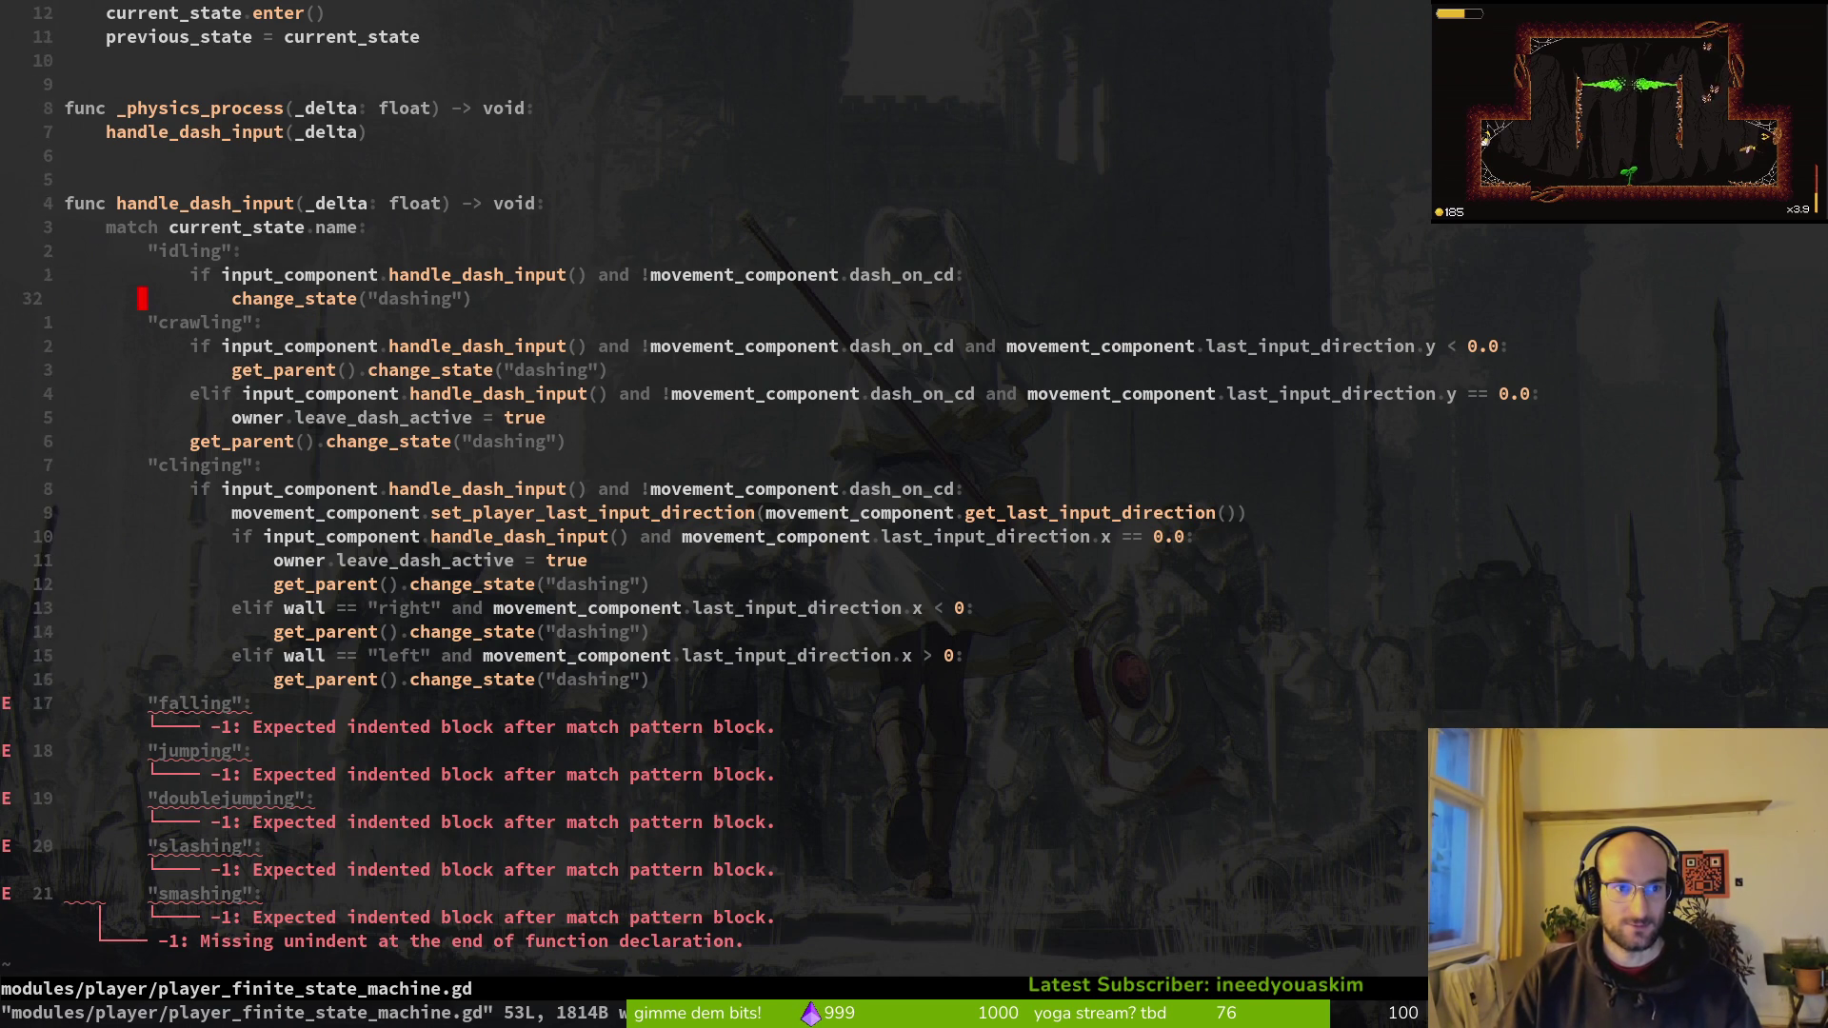
key(k)
key(k)
text(o)
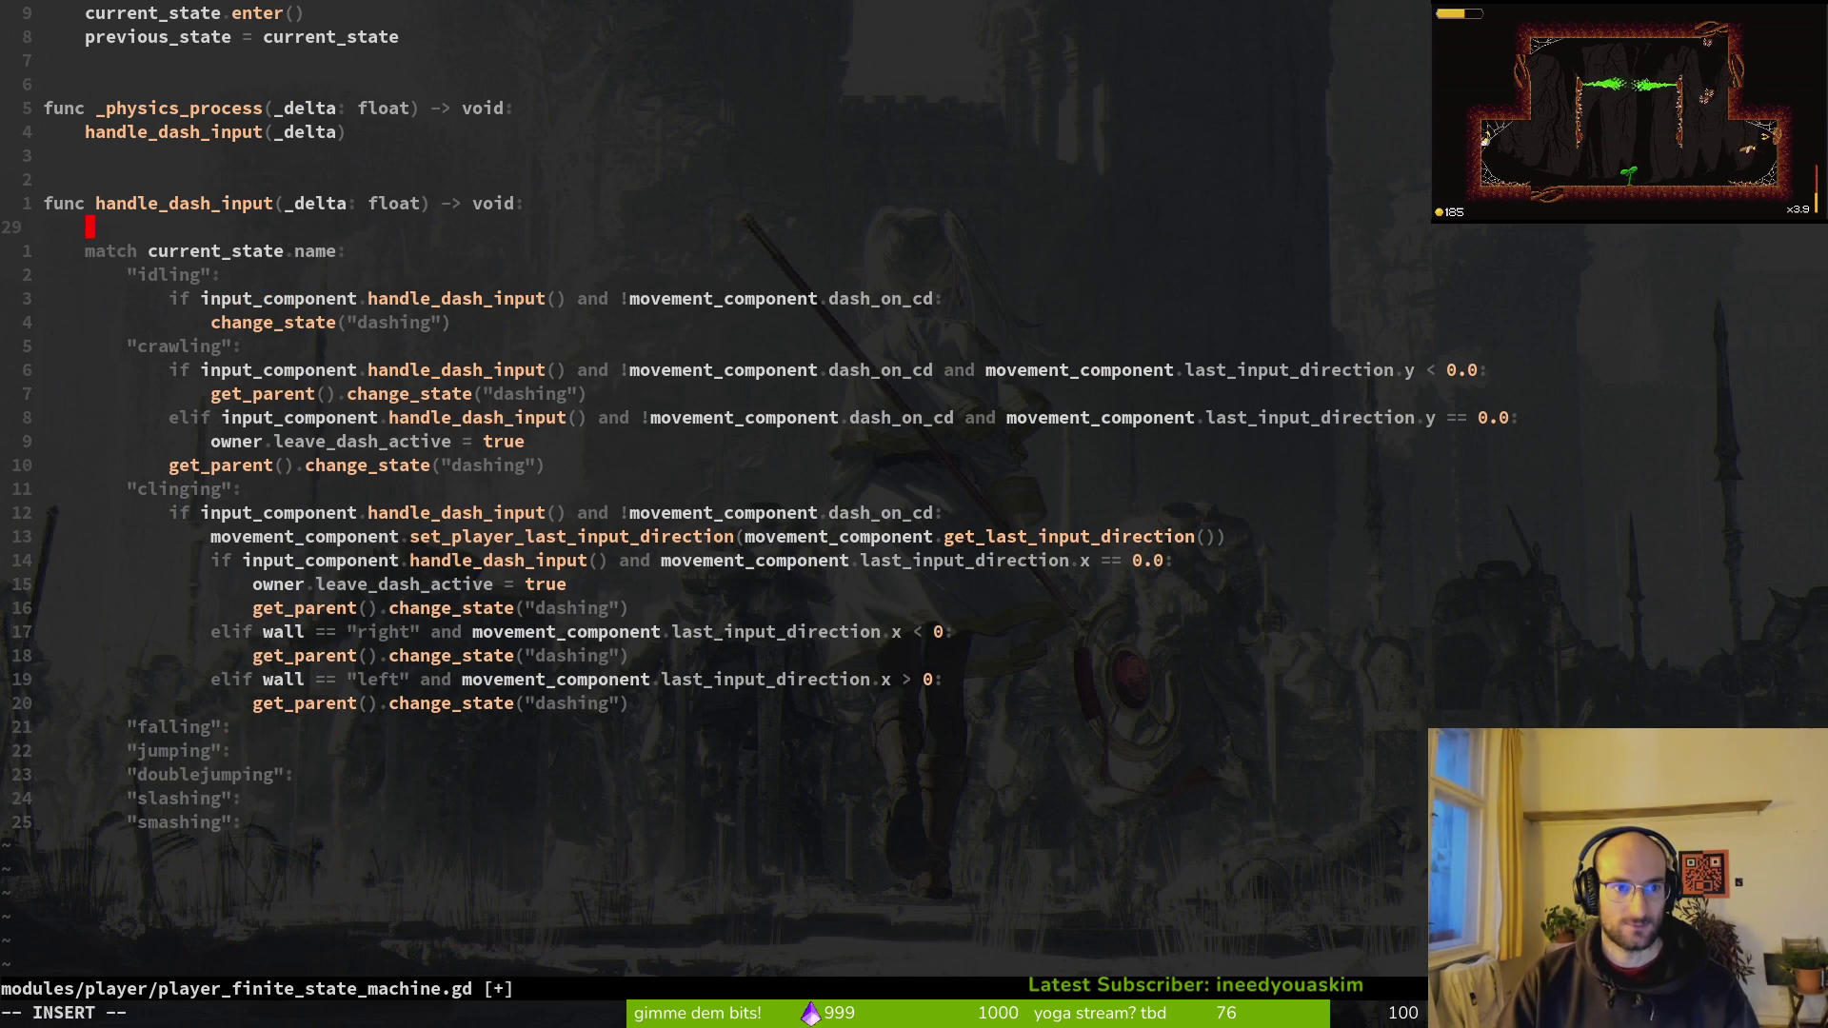
text(if )
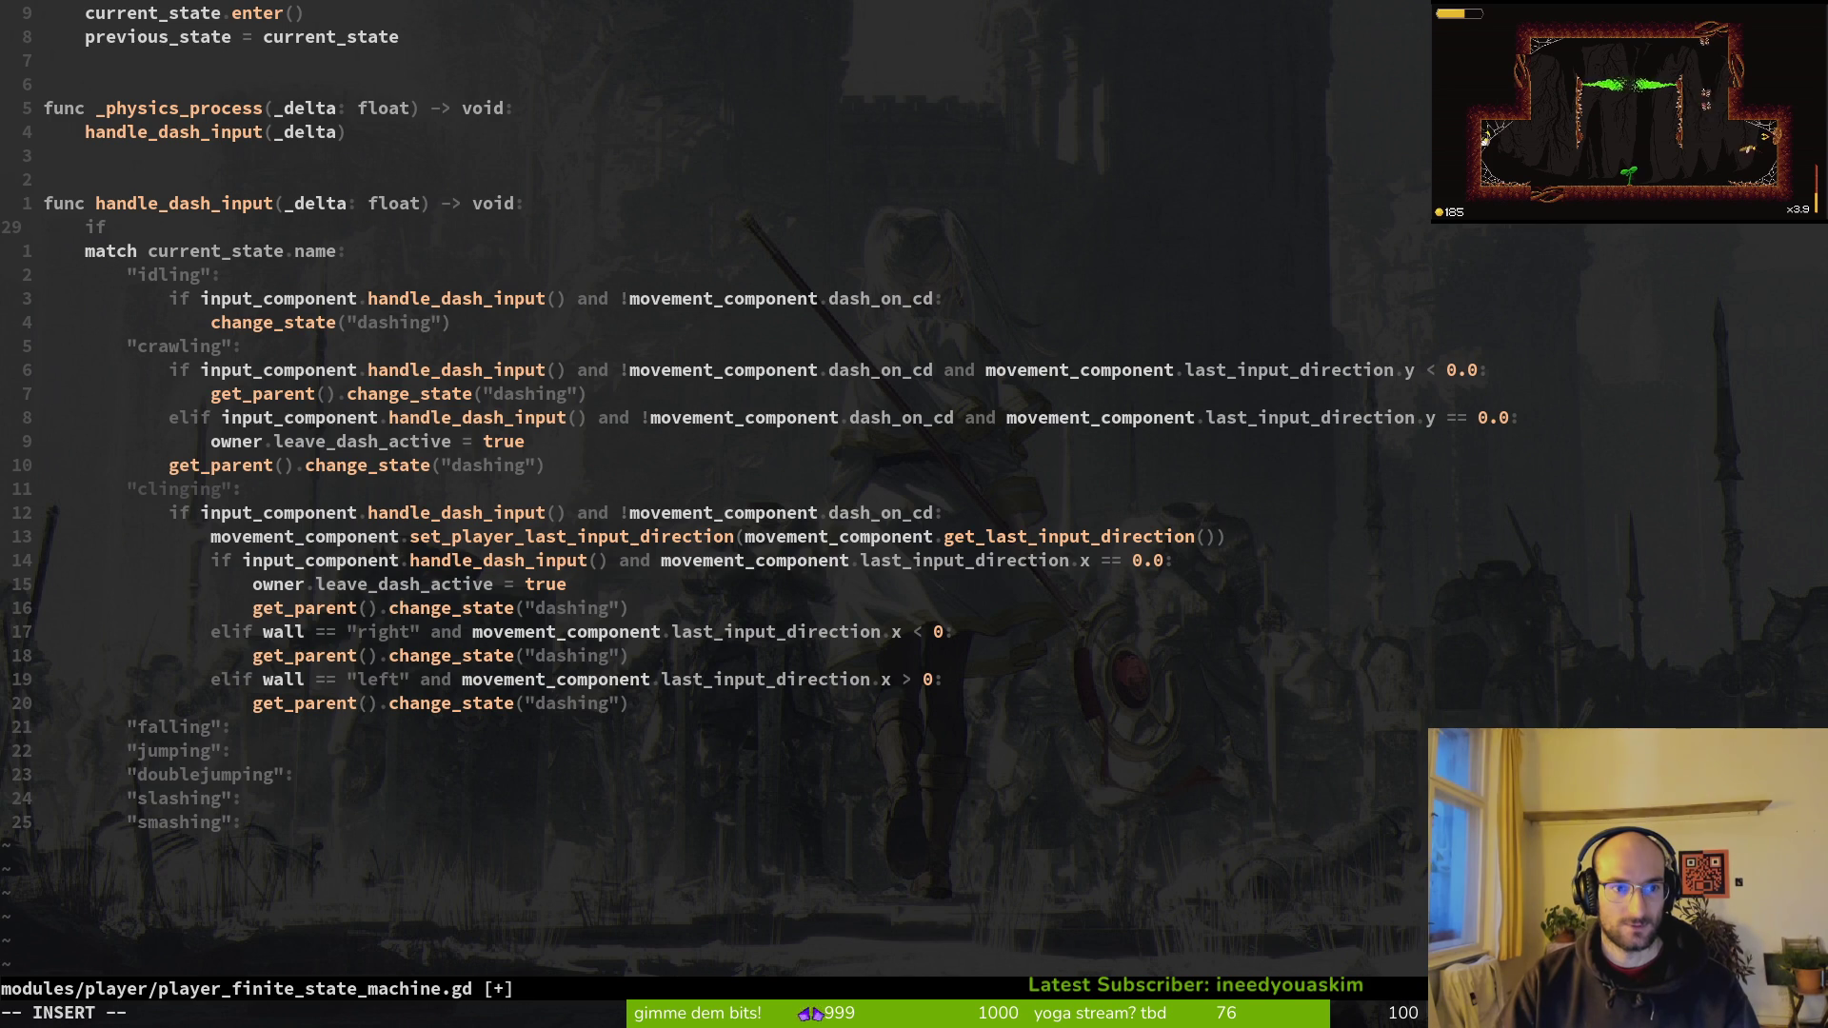
text(in)
Step: Complete the guard 'if input_component.handle_dash_input() and !movement_component.dash_on_cd:' and save
key(Return)
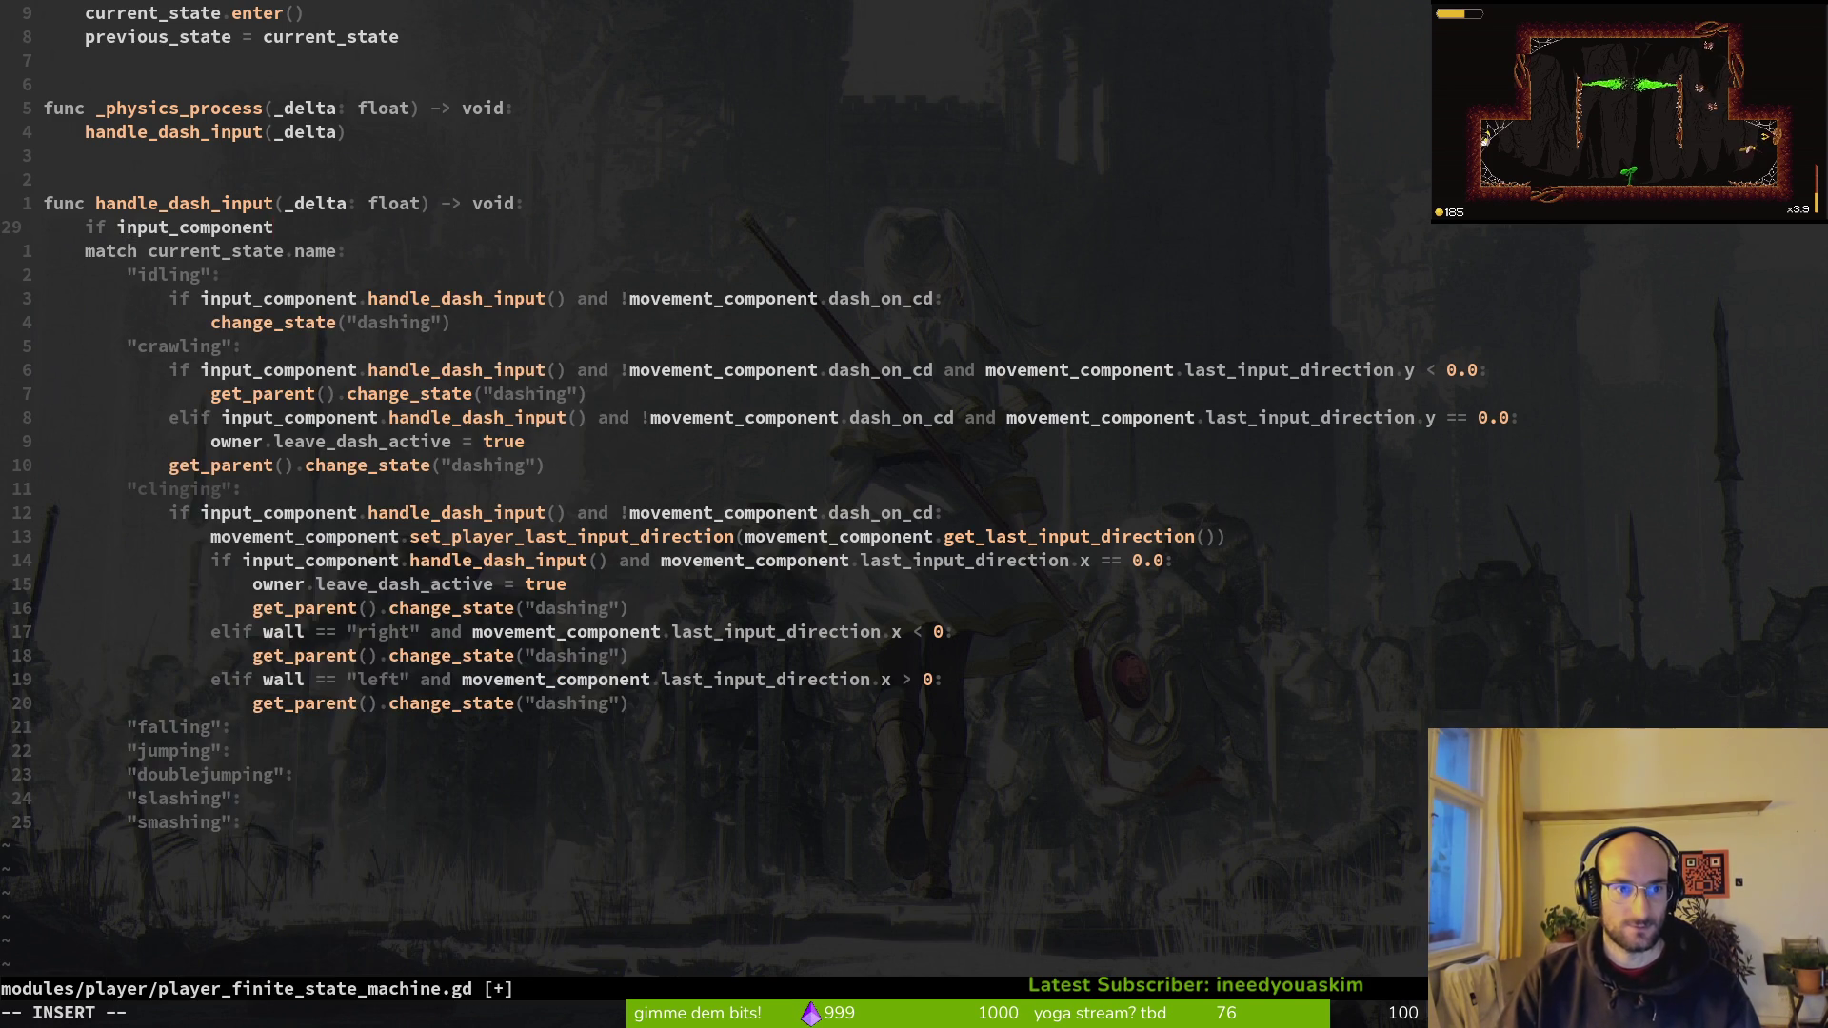
text(.hand)
key(Return)
text(and !mo)
key(Return)
text(.d)
key(Return)
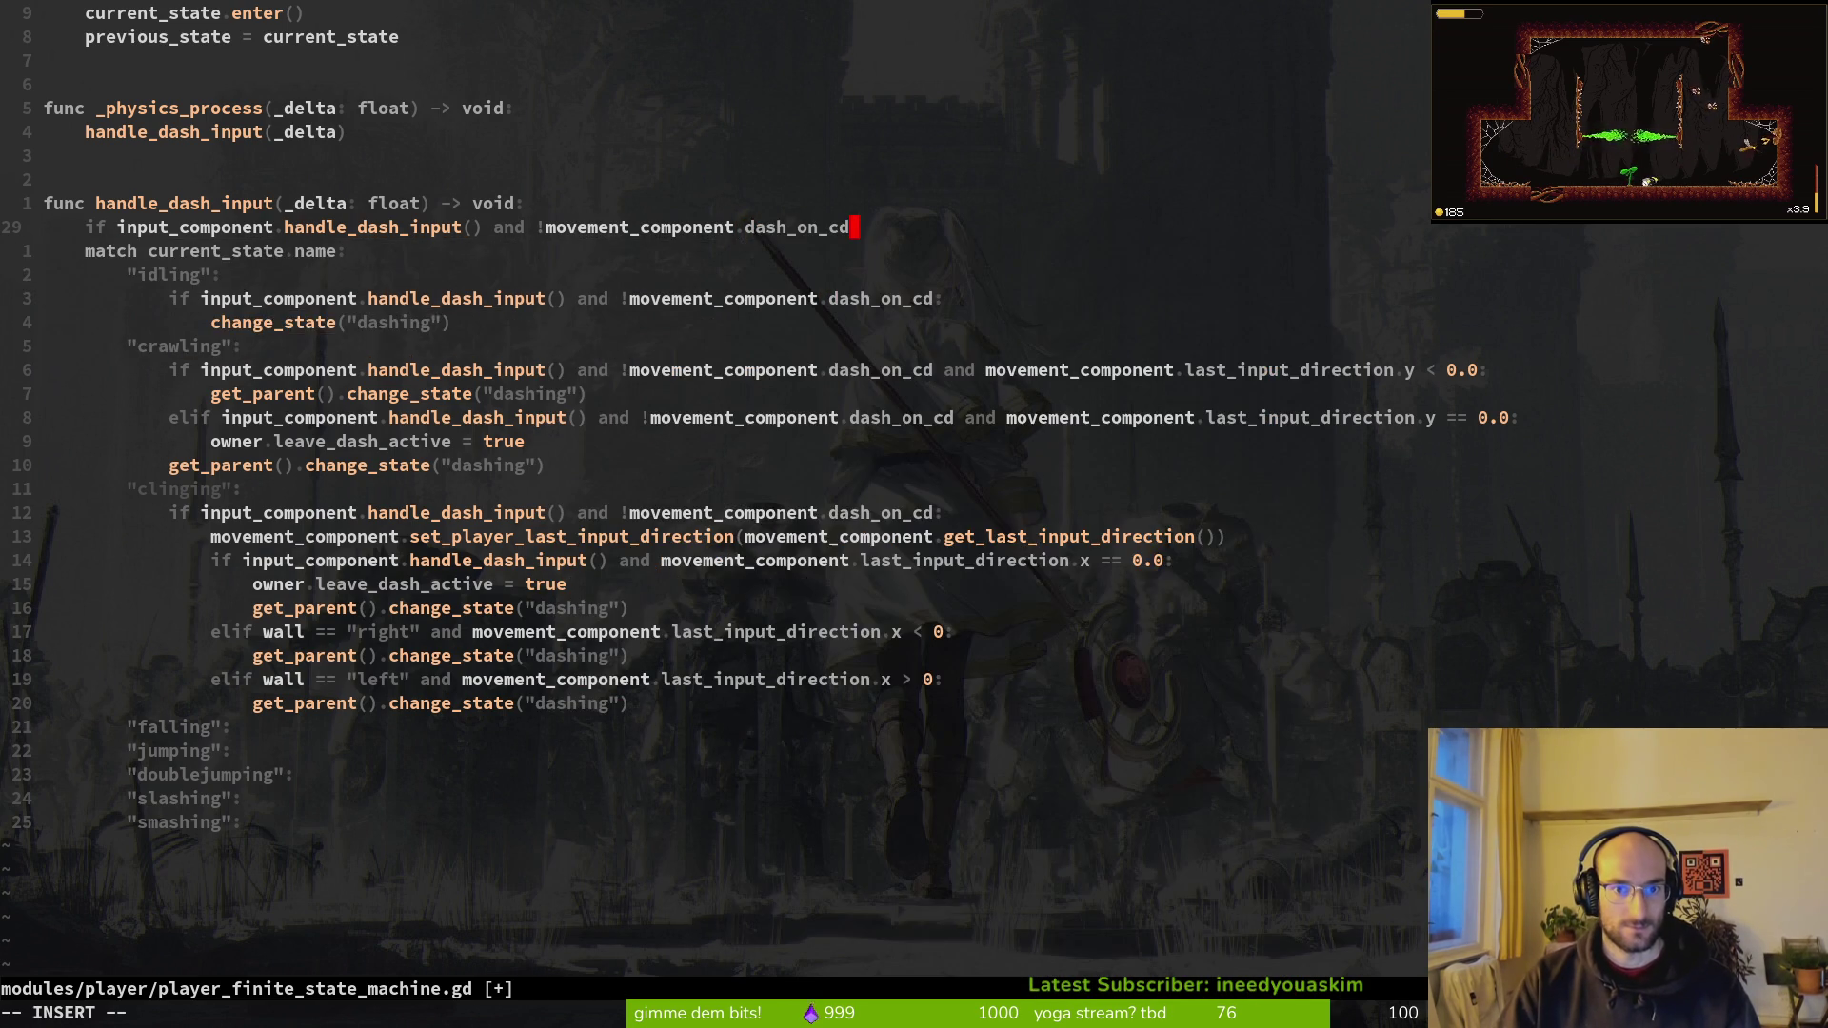
text(:)
key(Escape)
text(:w)
key(Return)
Step: Indent the match block through the smashing case under the new guard and save
key(j)
key(V)
key(j)
key(G)
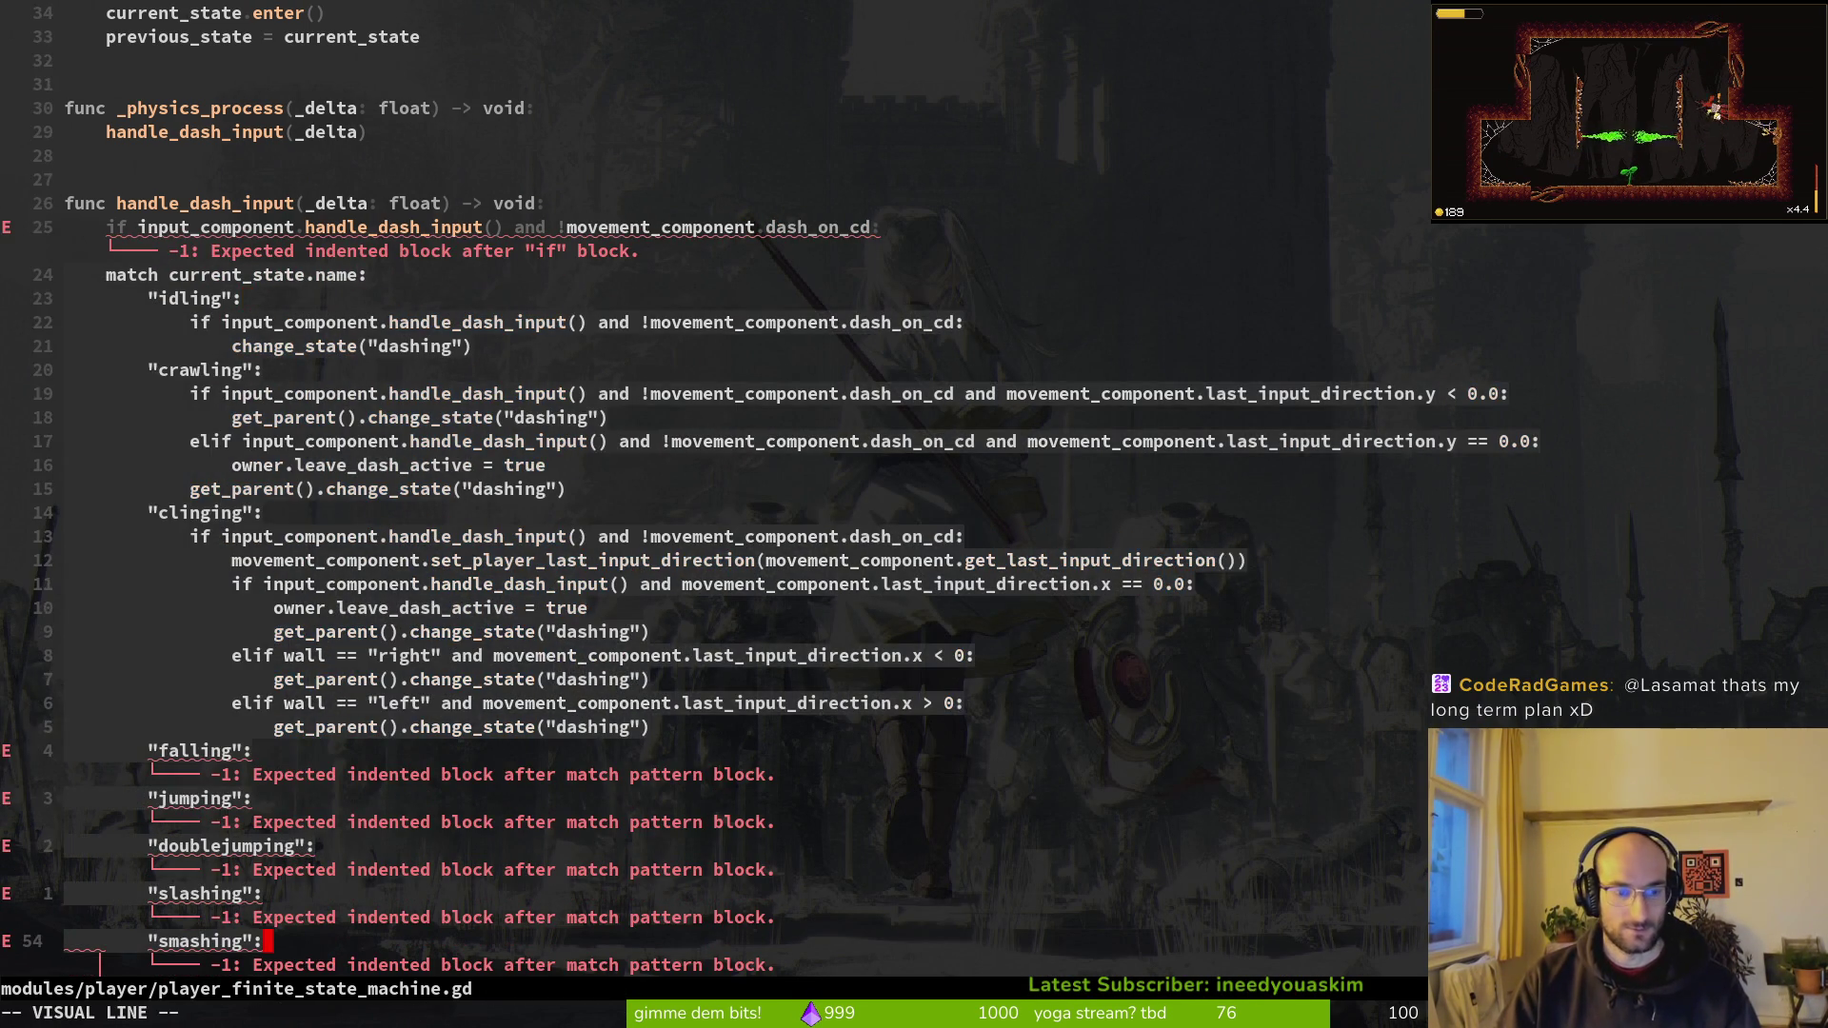
key(greater)
text(k:w)
key(Return)
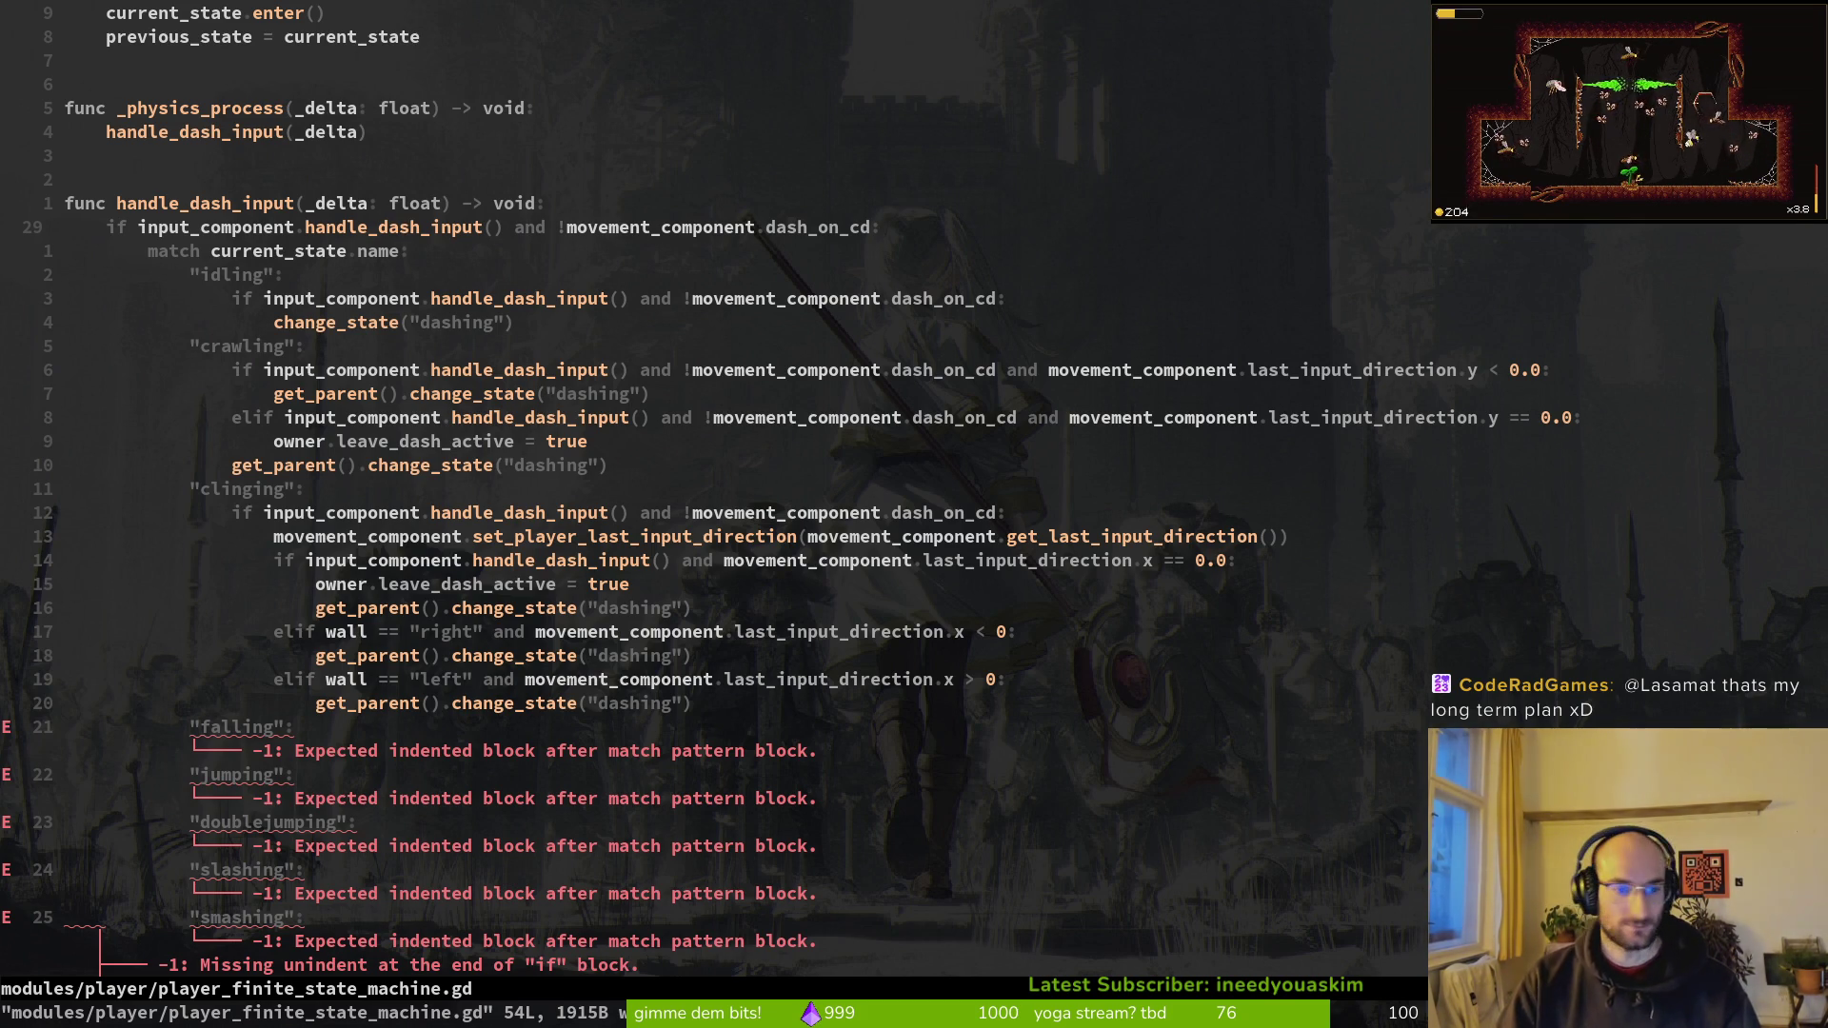
key(j)
key(j)
key(j)
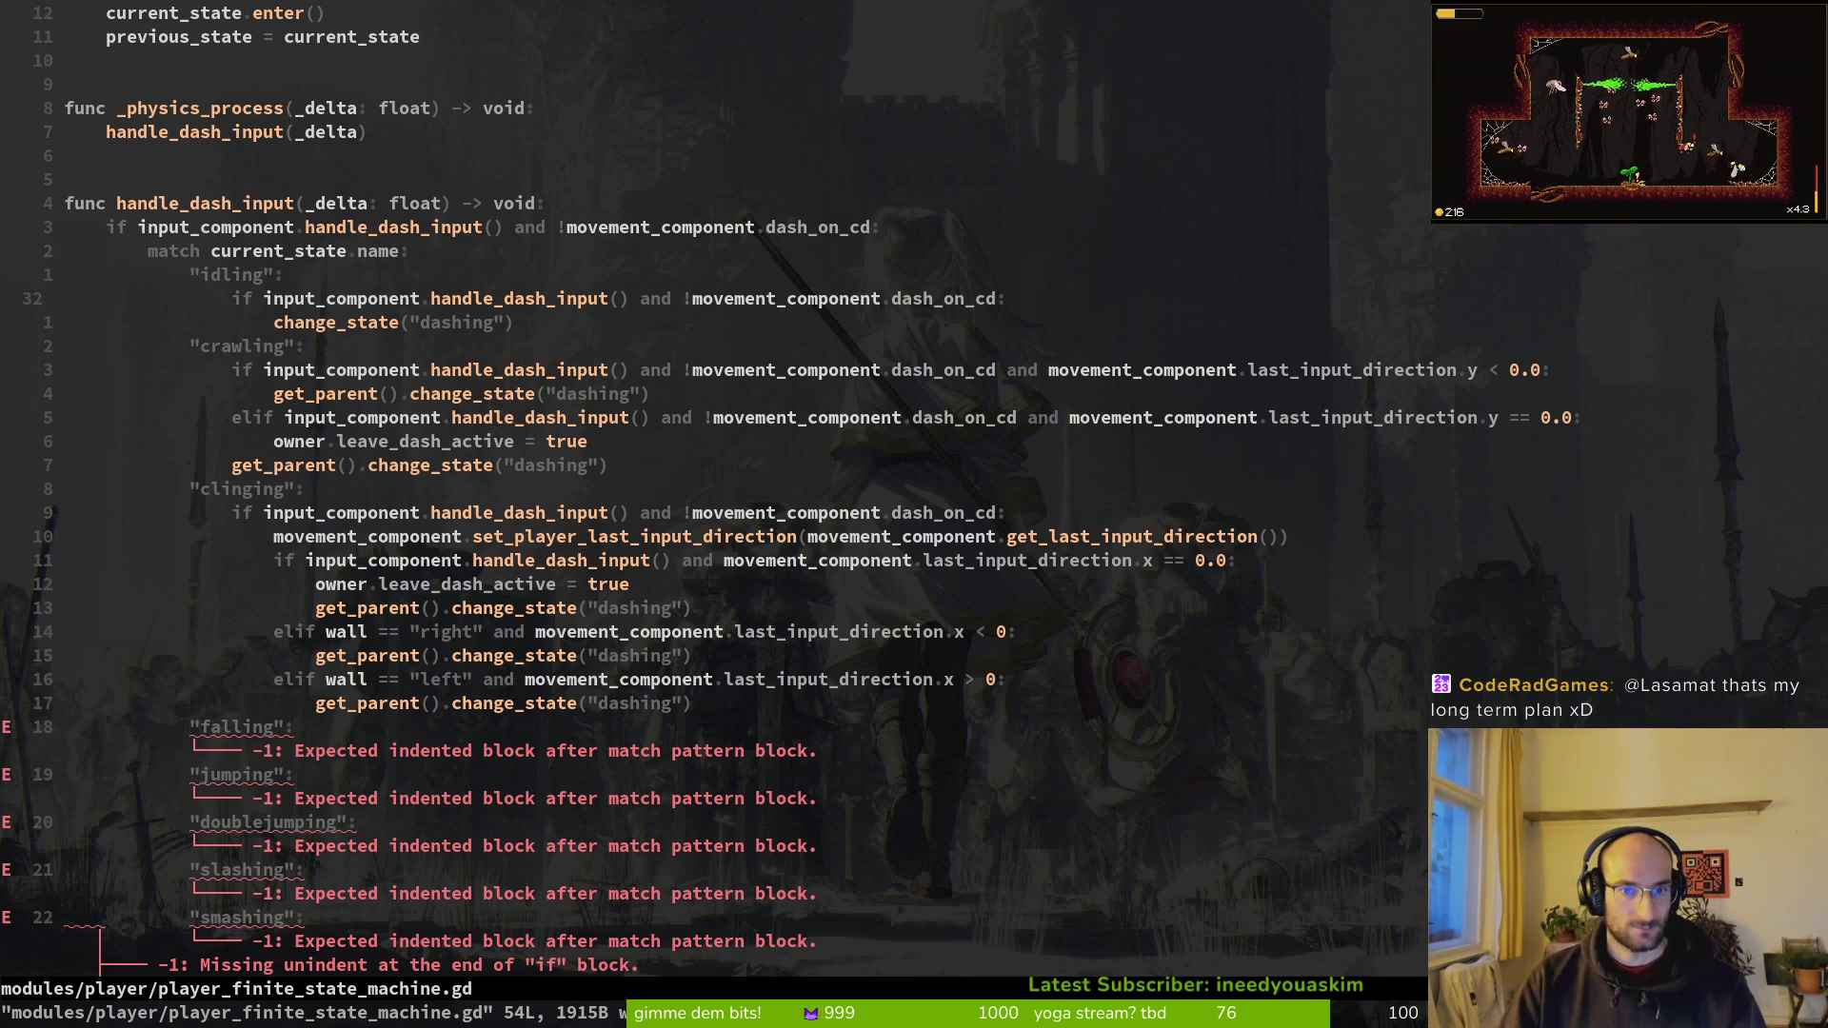
Step: Delete the idling branch's redundant dash check, dedent its change_state line, and save
key(d)
key(d)
key(V)
key(less)
text(:w)
key(Return)
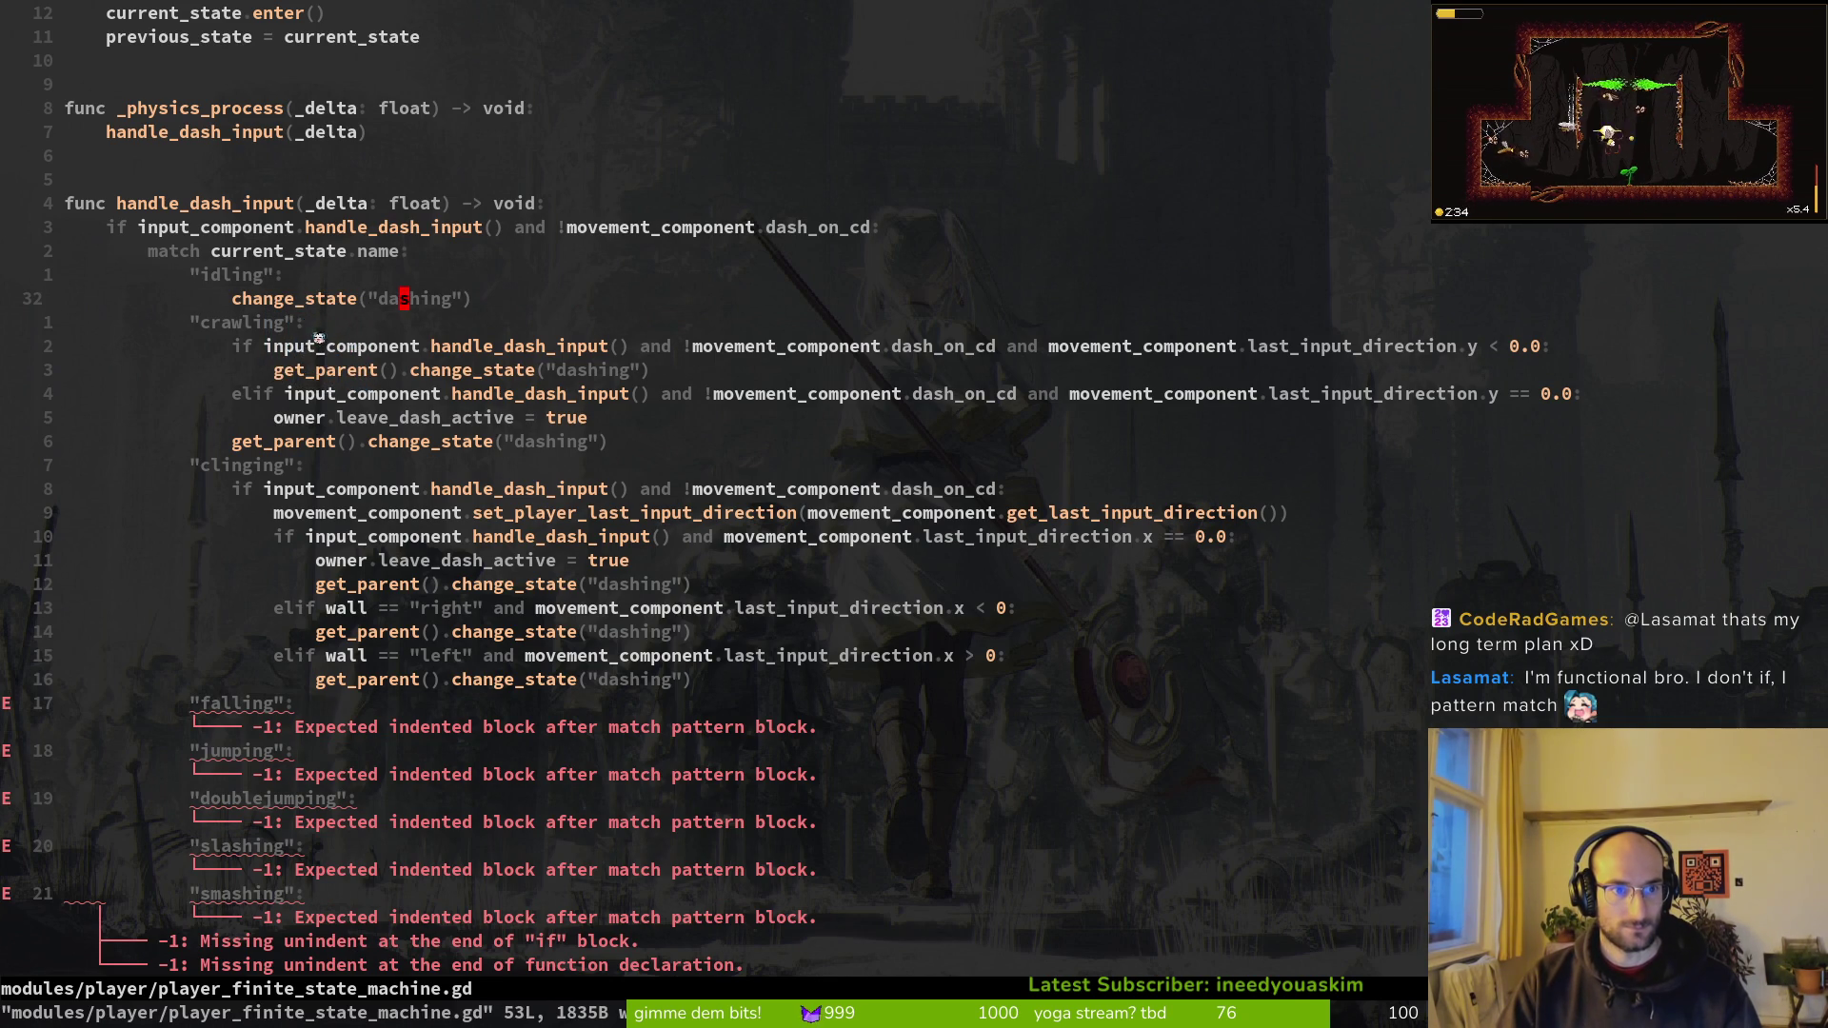
Step: Remove the redundant dash conditions from the crawling if, keeping last_input_direction.y, and save
key(j)
key(j)
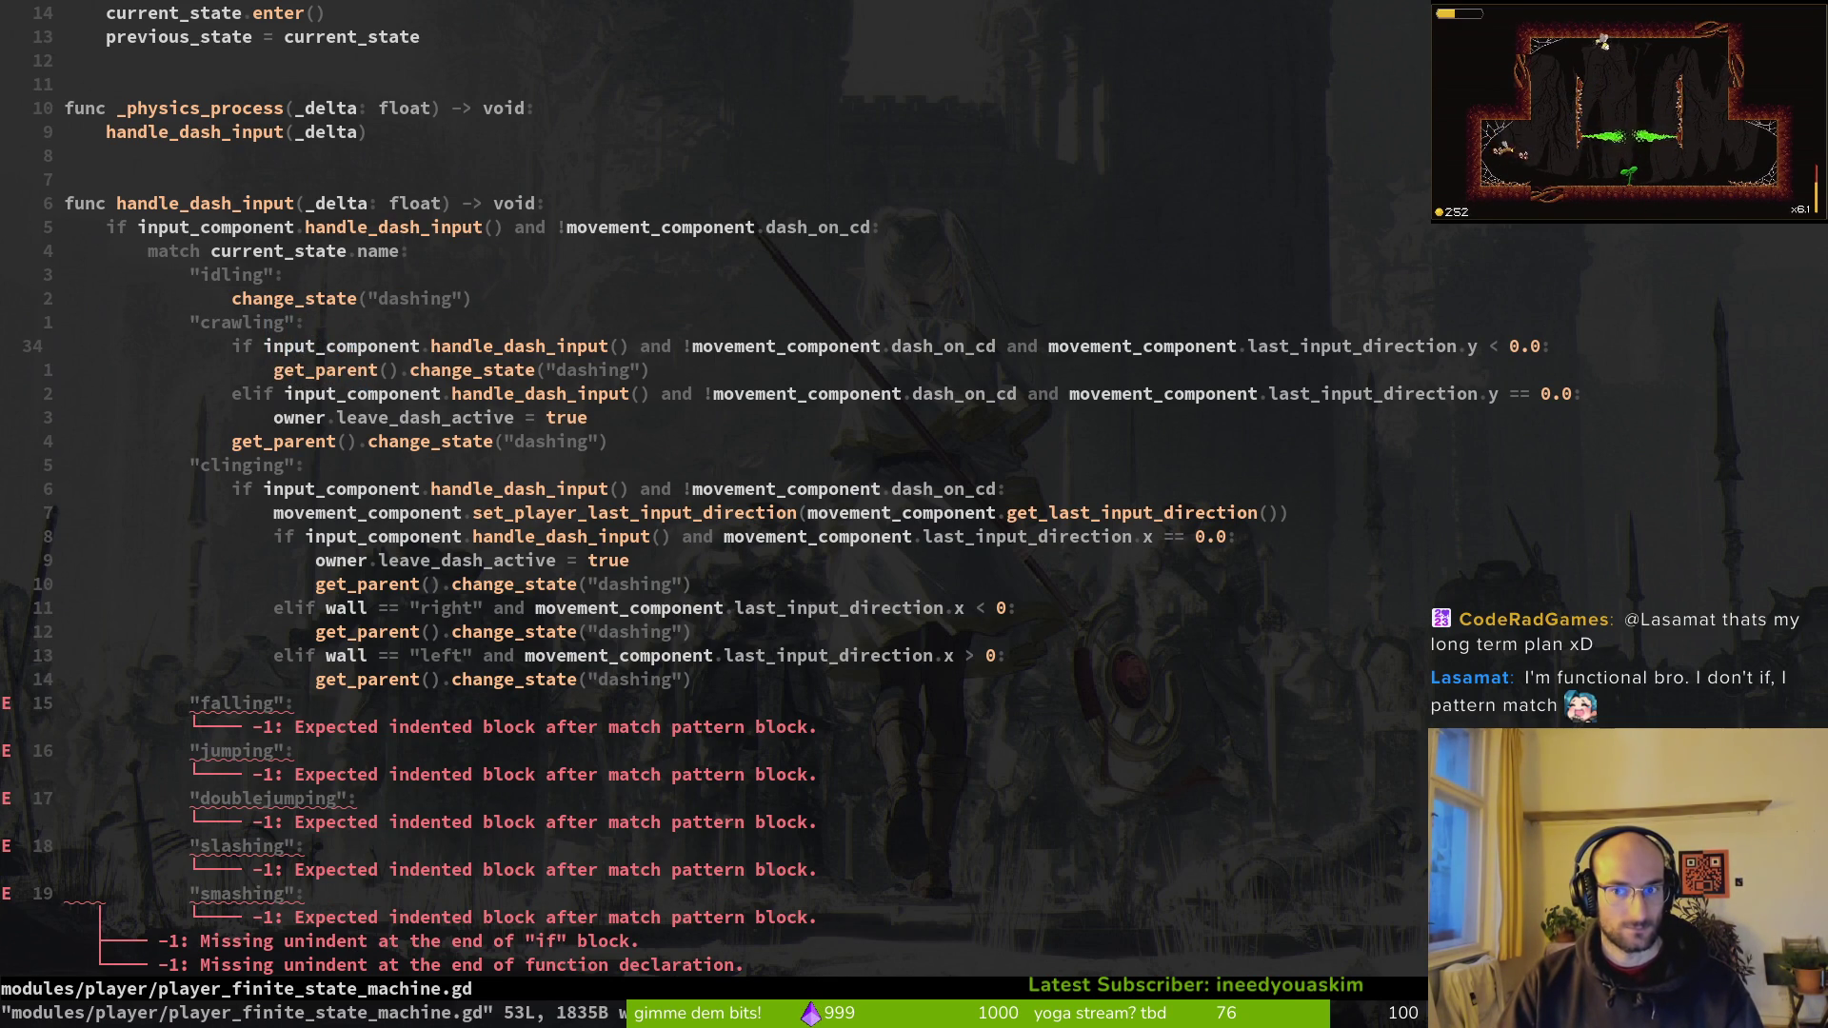
key(w)
key(v)
key(w)
key(w)
key(w)
key(w)
key(w)
key(w)
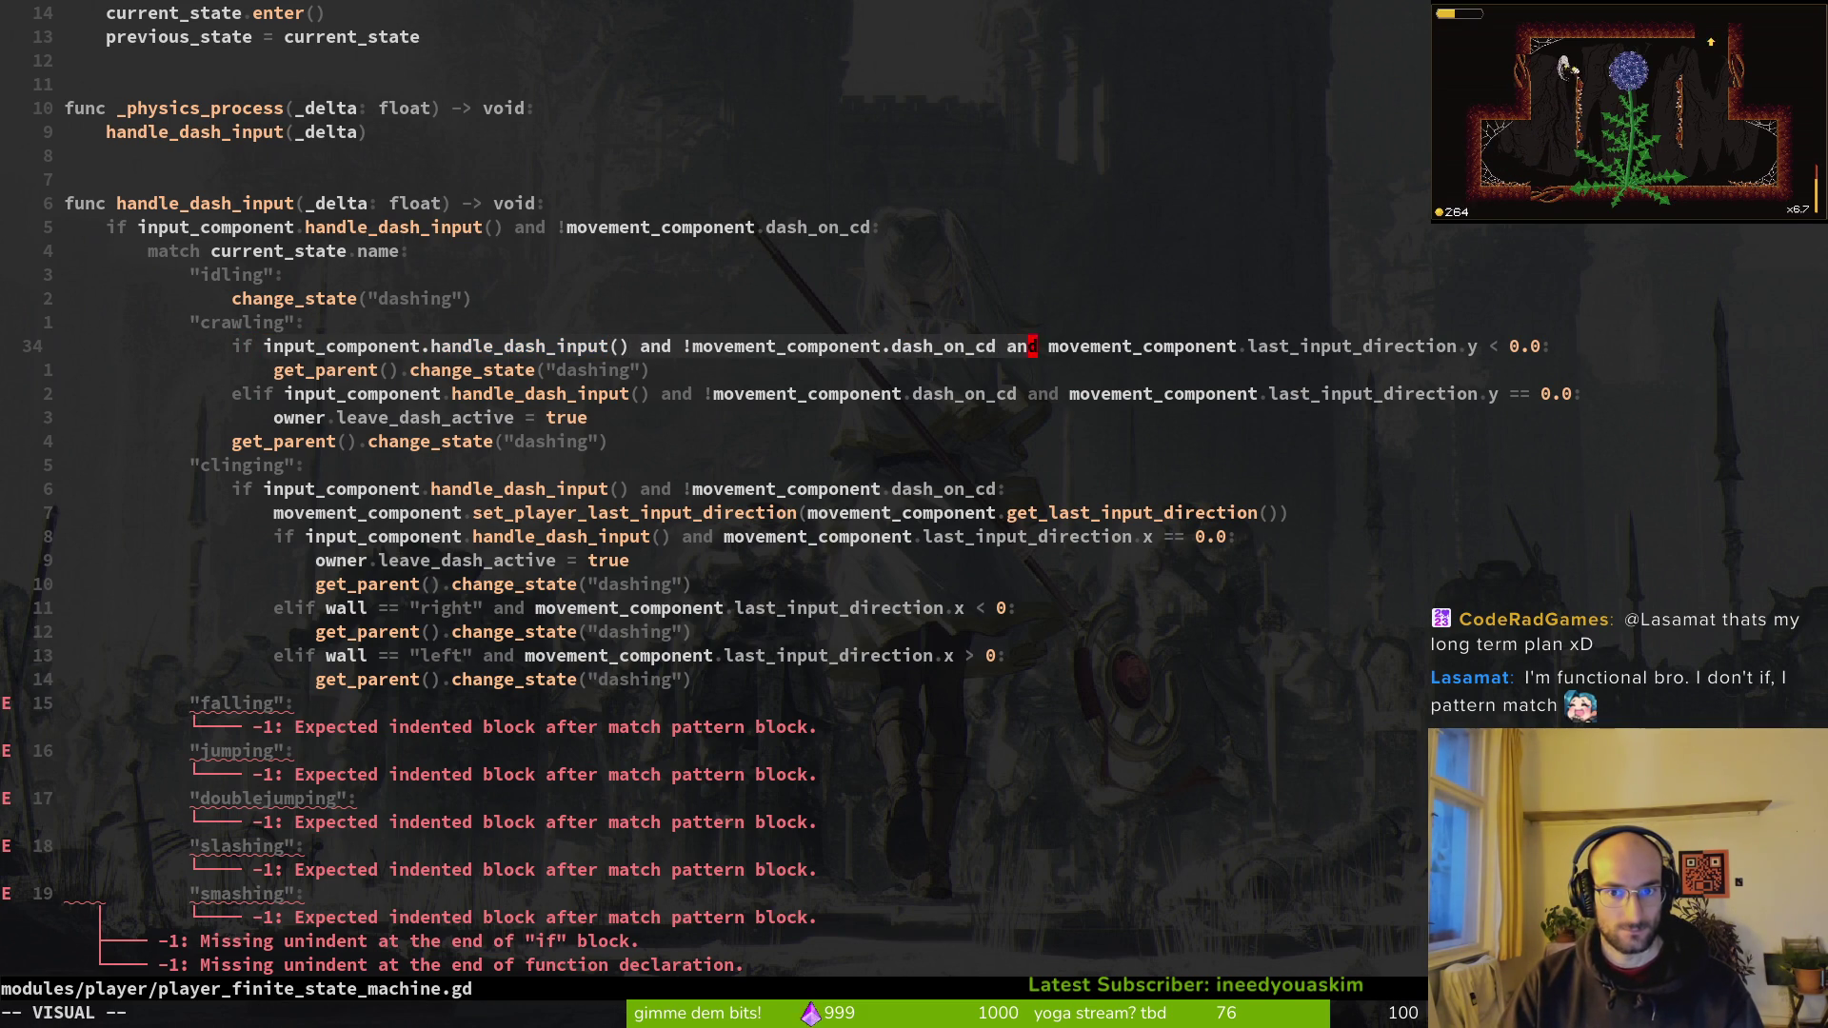
text(d:w)
key(Return)
Step: Remove the redundant dash conditions from the crawling elif and save
key(j)
key(j)
key(w)
key(v)
key(w)
key(w)
key(w)
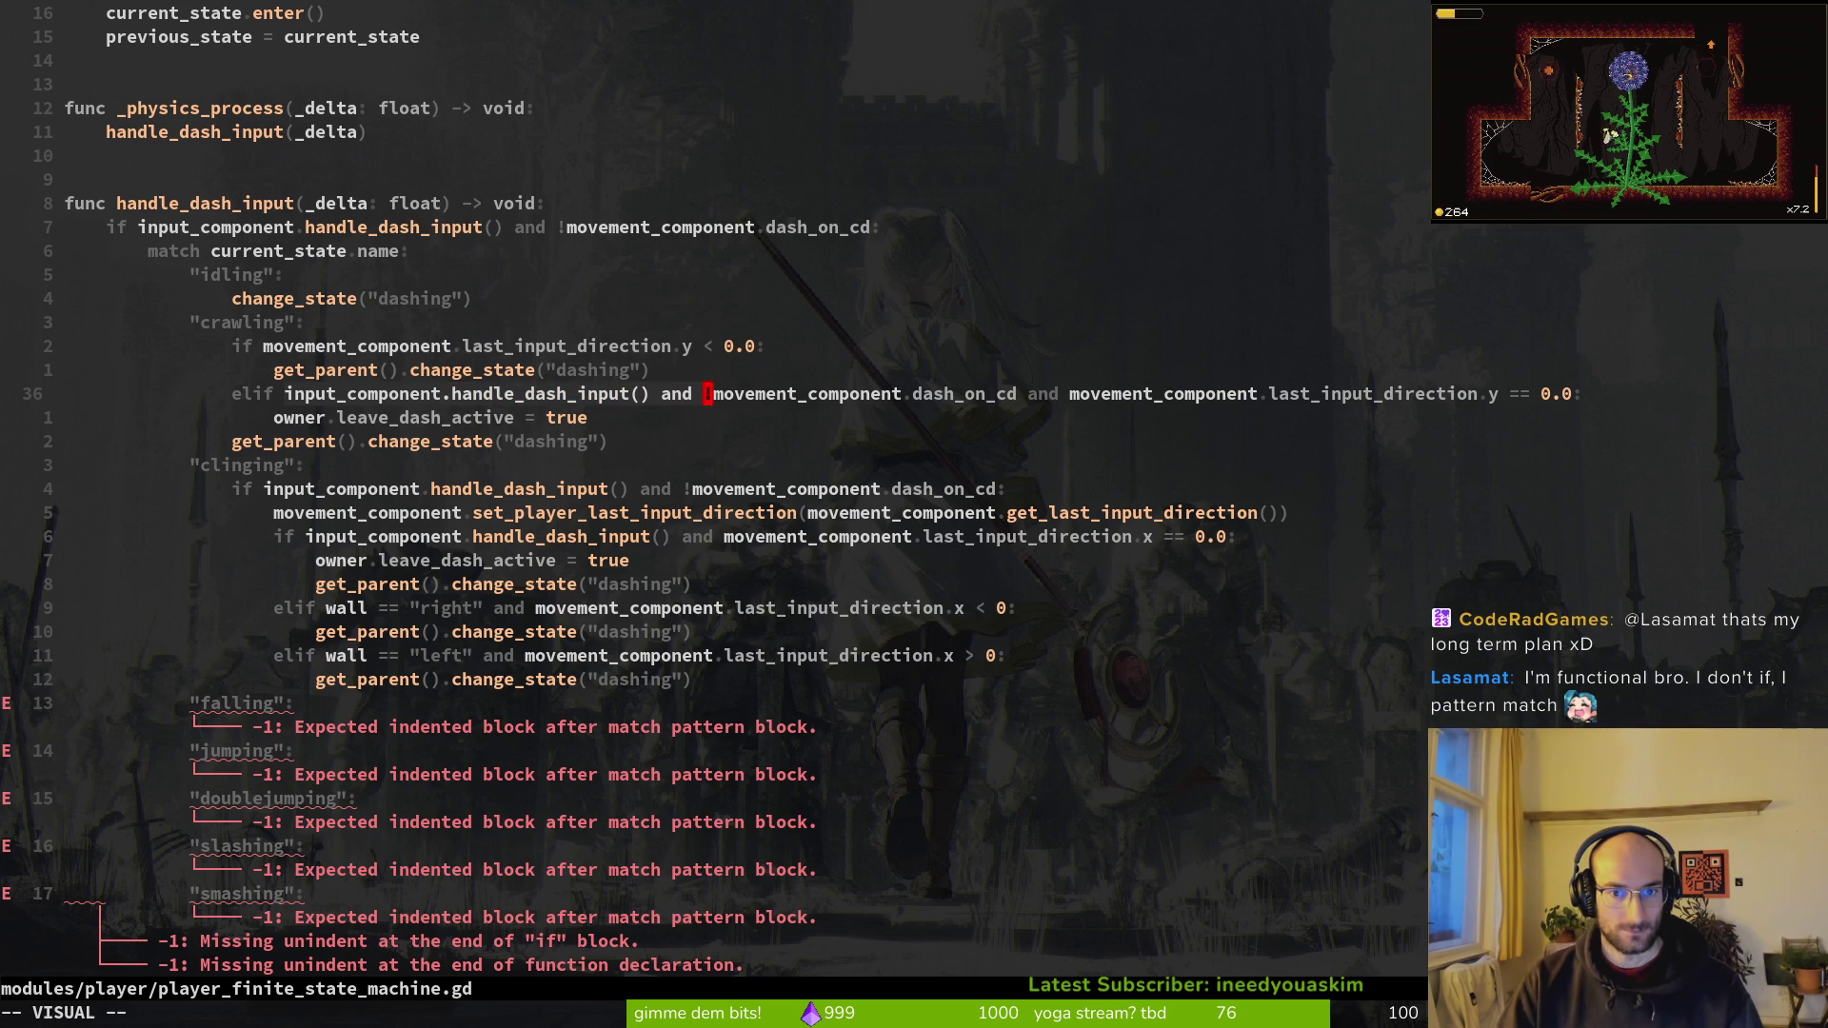
key(w)
key(w)
text(d)
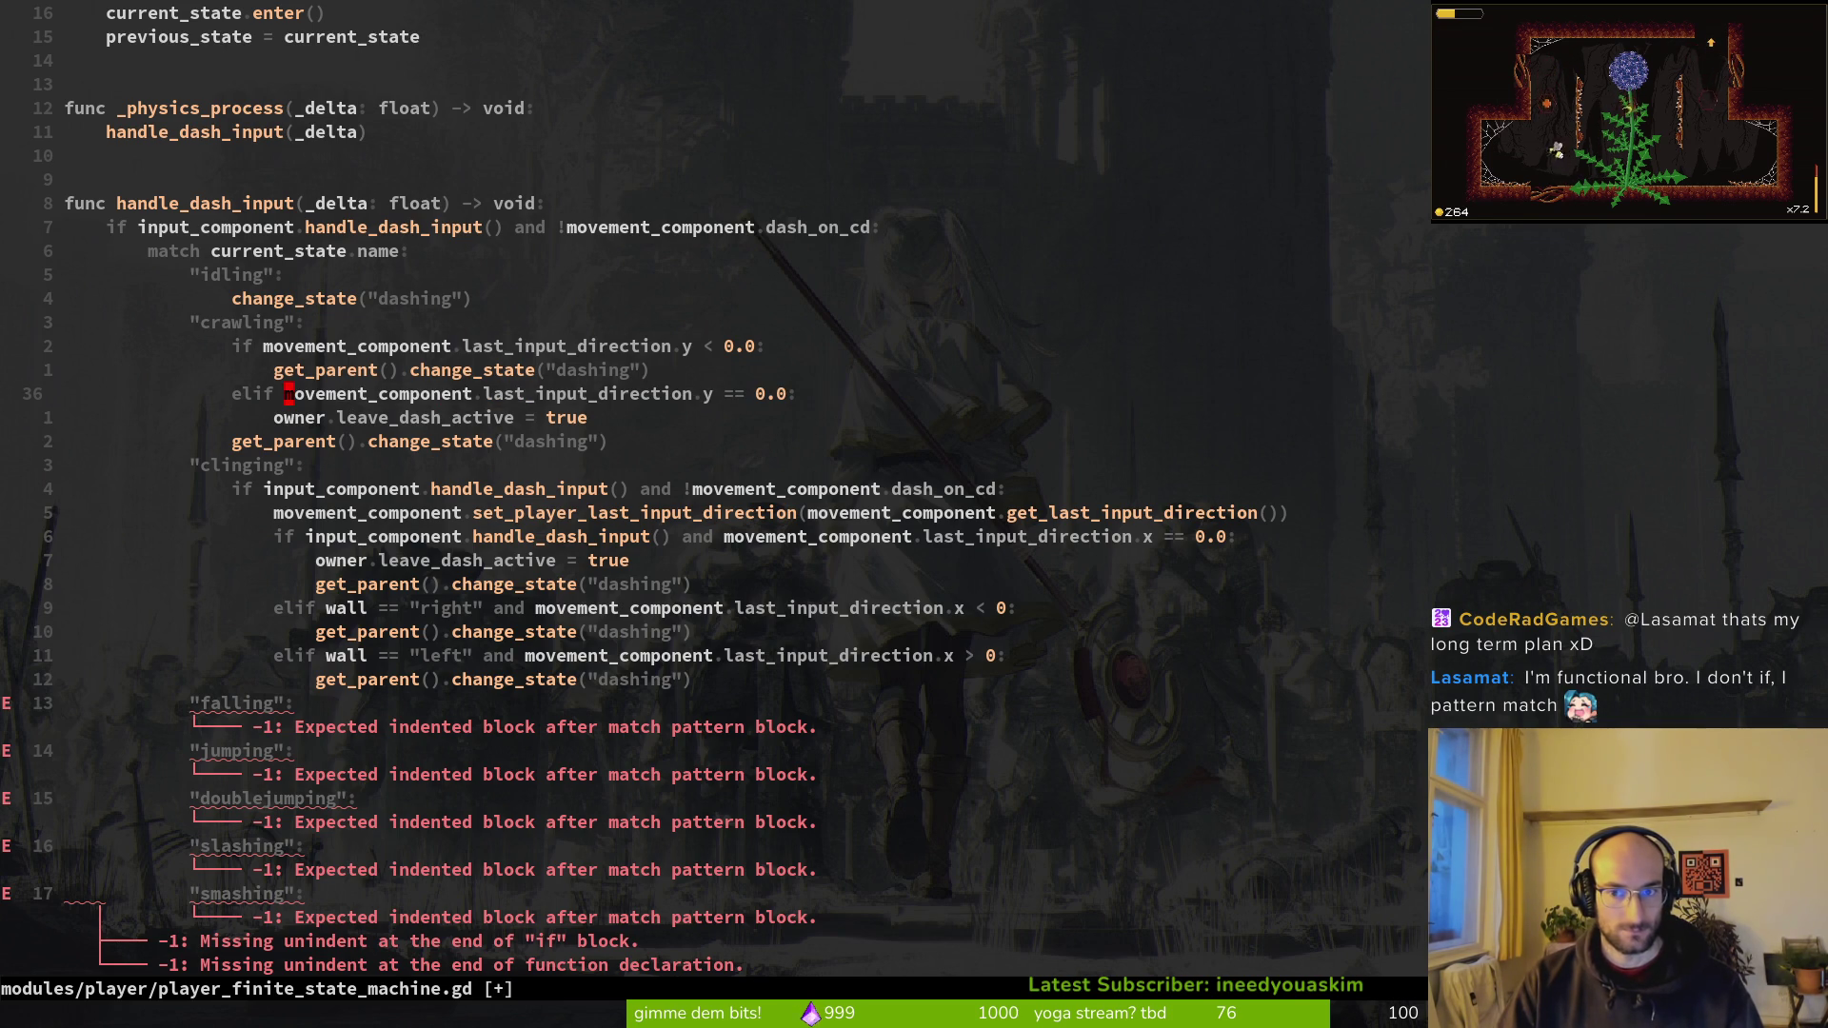
text(:w)
key(Return)
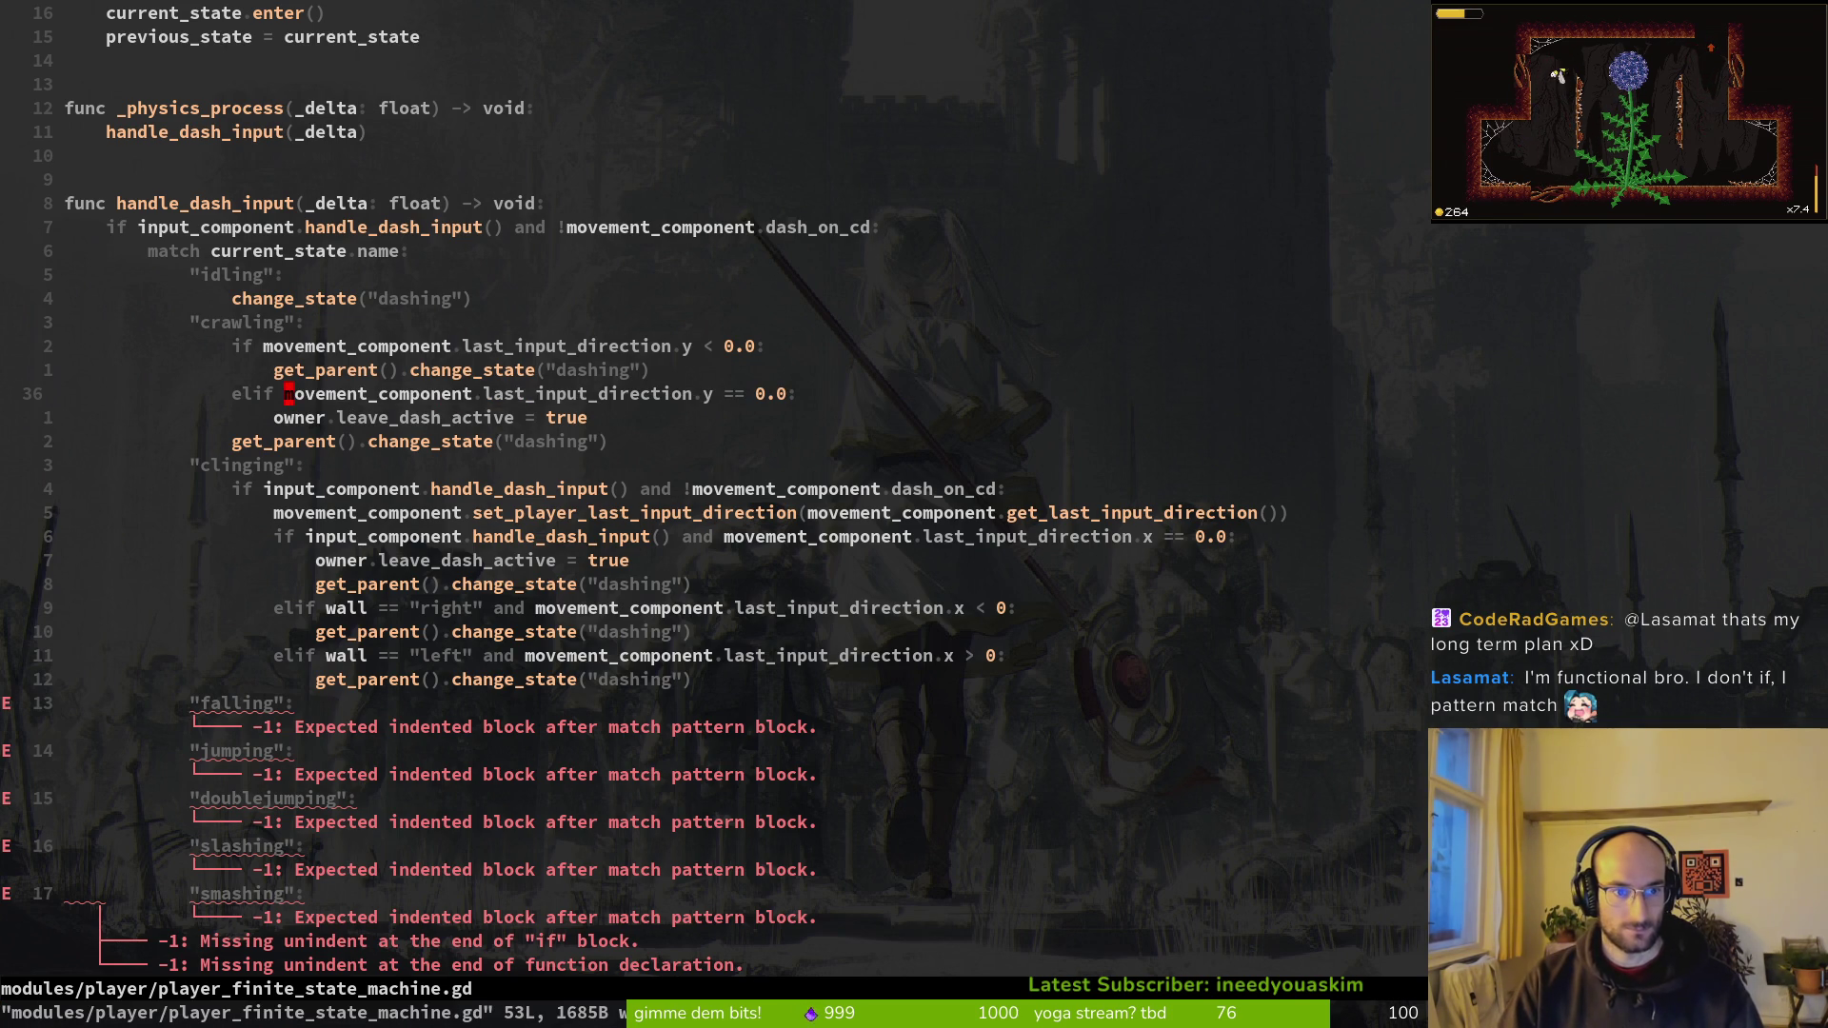
Step: Indent the crawling change_state call under the elif and save
key(j)
key(shift+v)
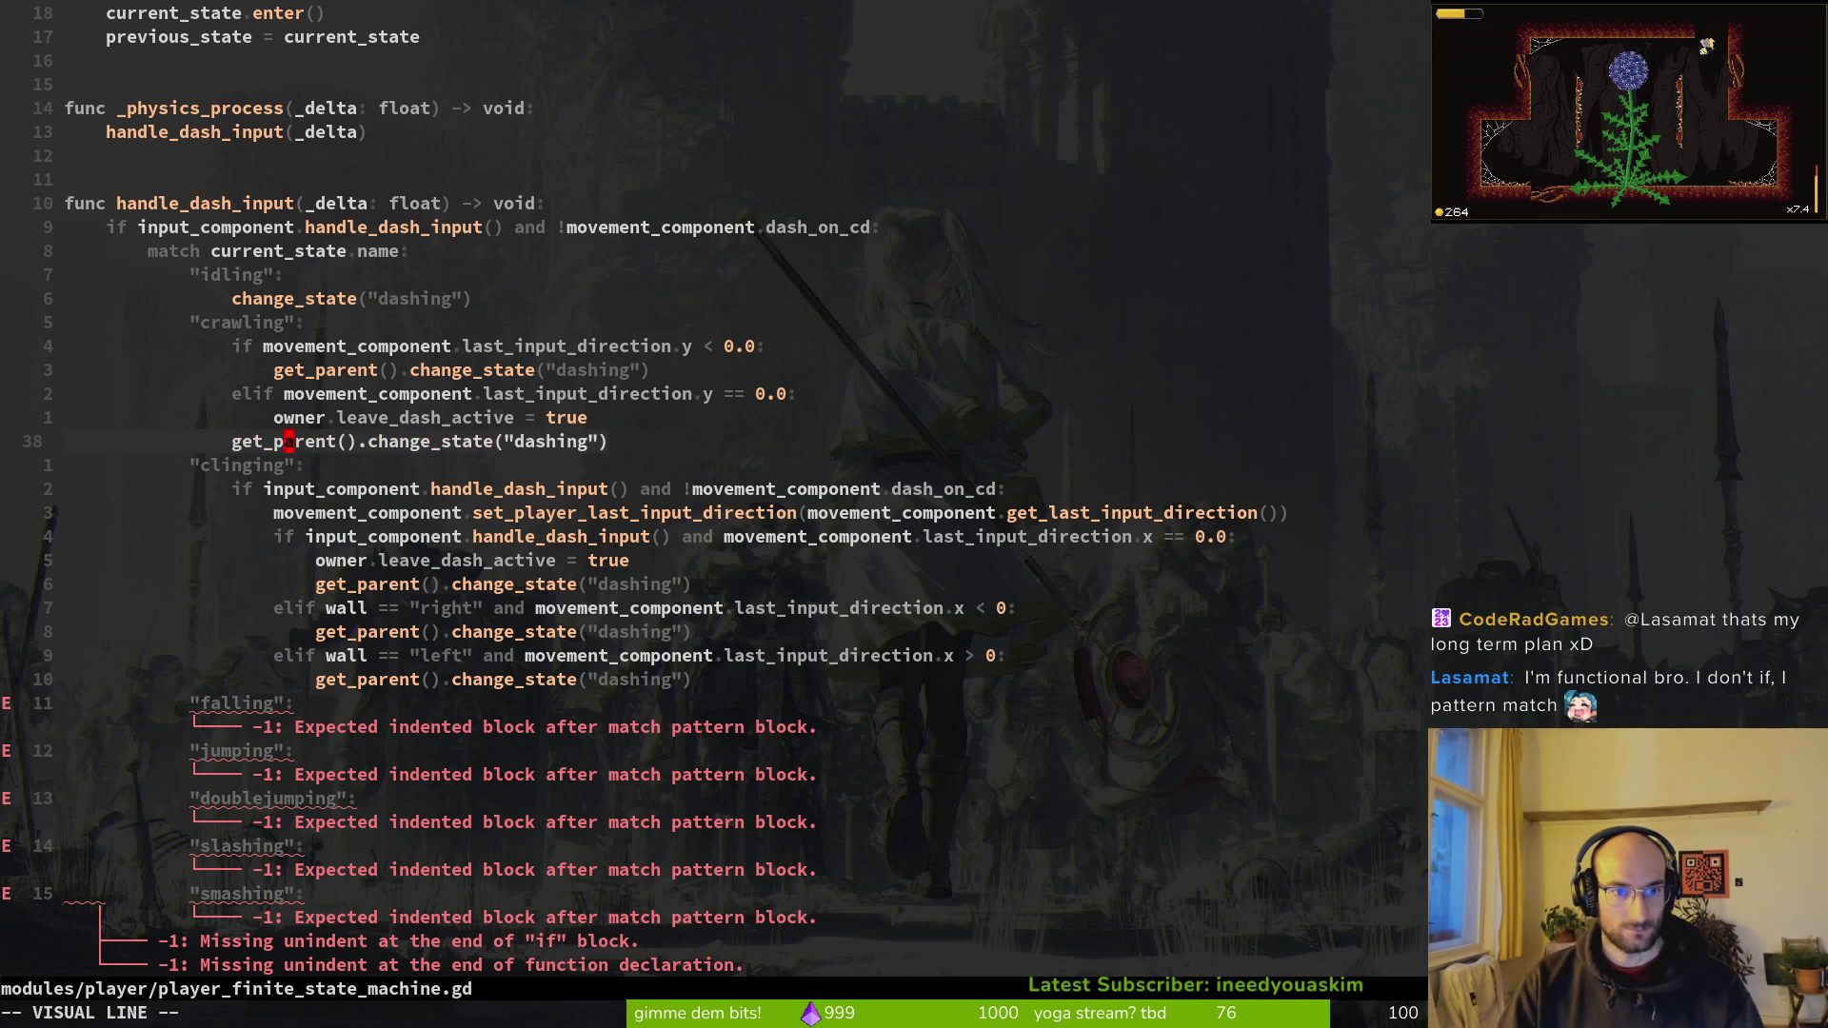
key(greater)
text(:w)
key(Return)
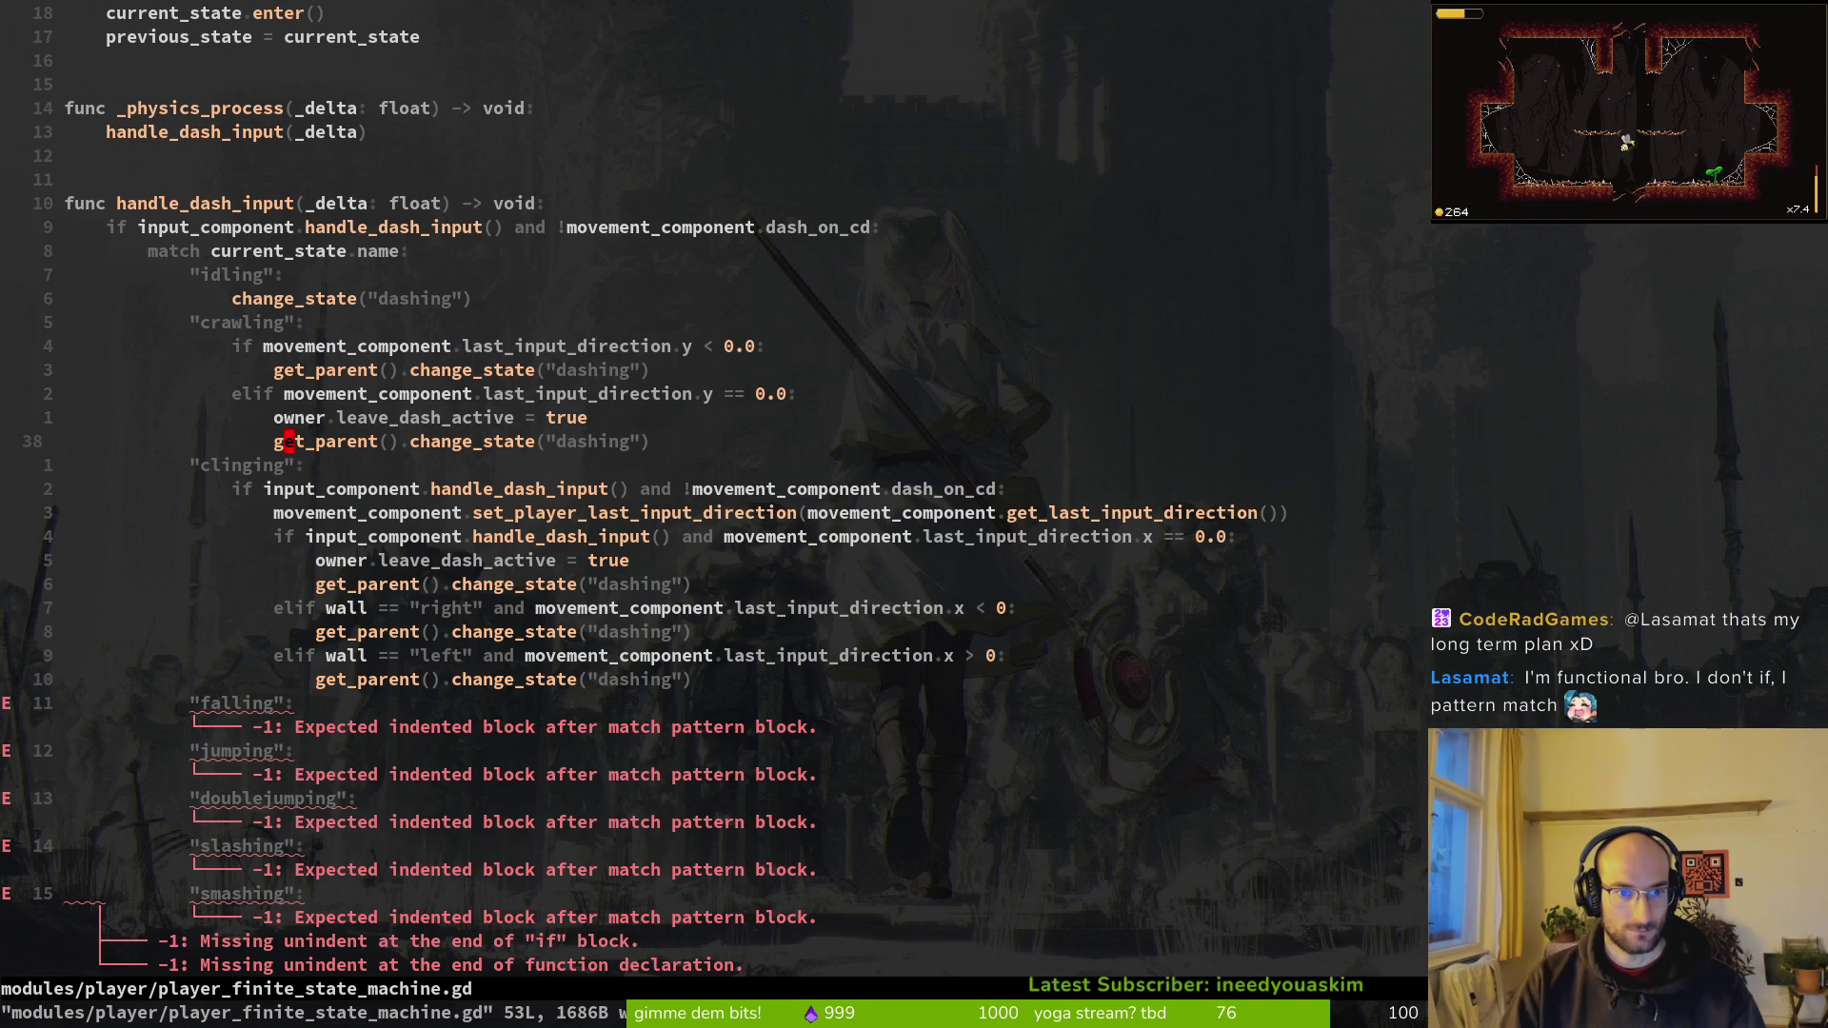
Step: Delete the clinging branch's repeated dash-input check line and dedent its block one level
key(j)
key(j)
key(b)
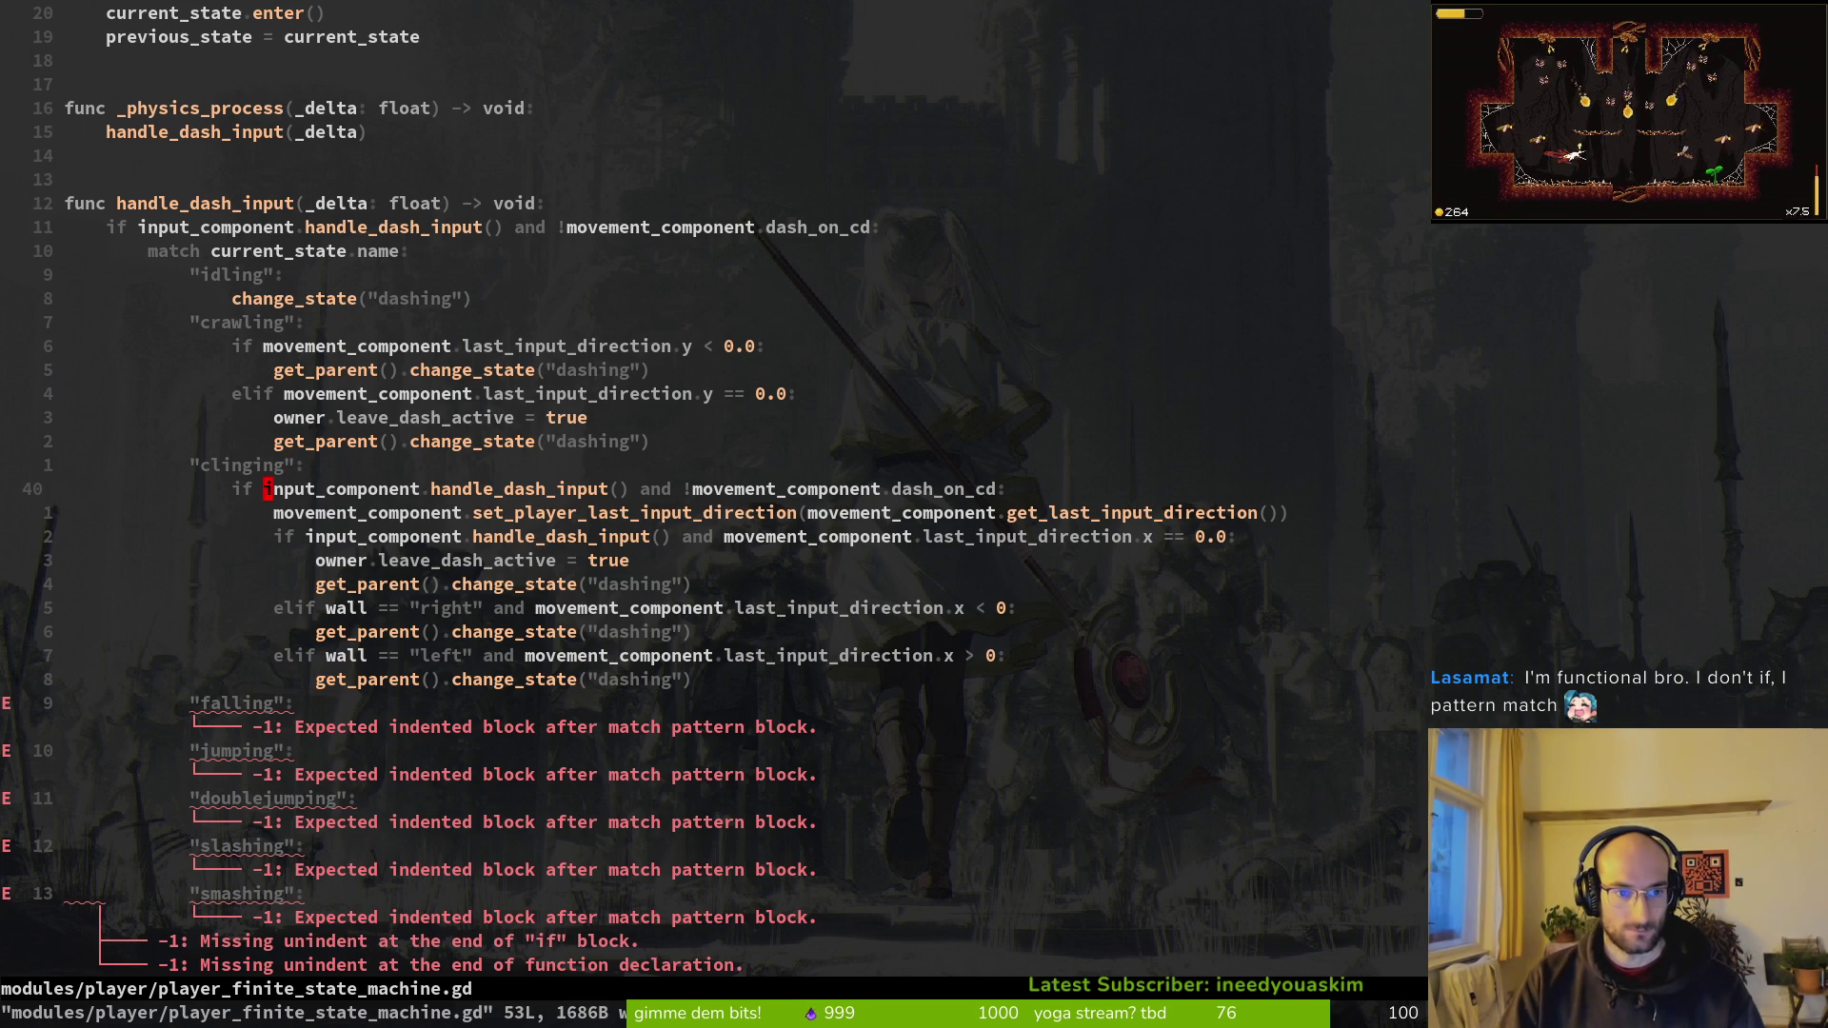
key(shift+v)
key(d)
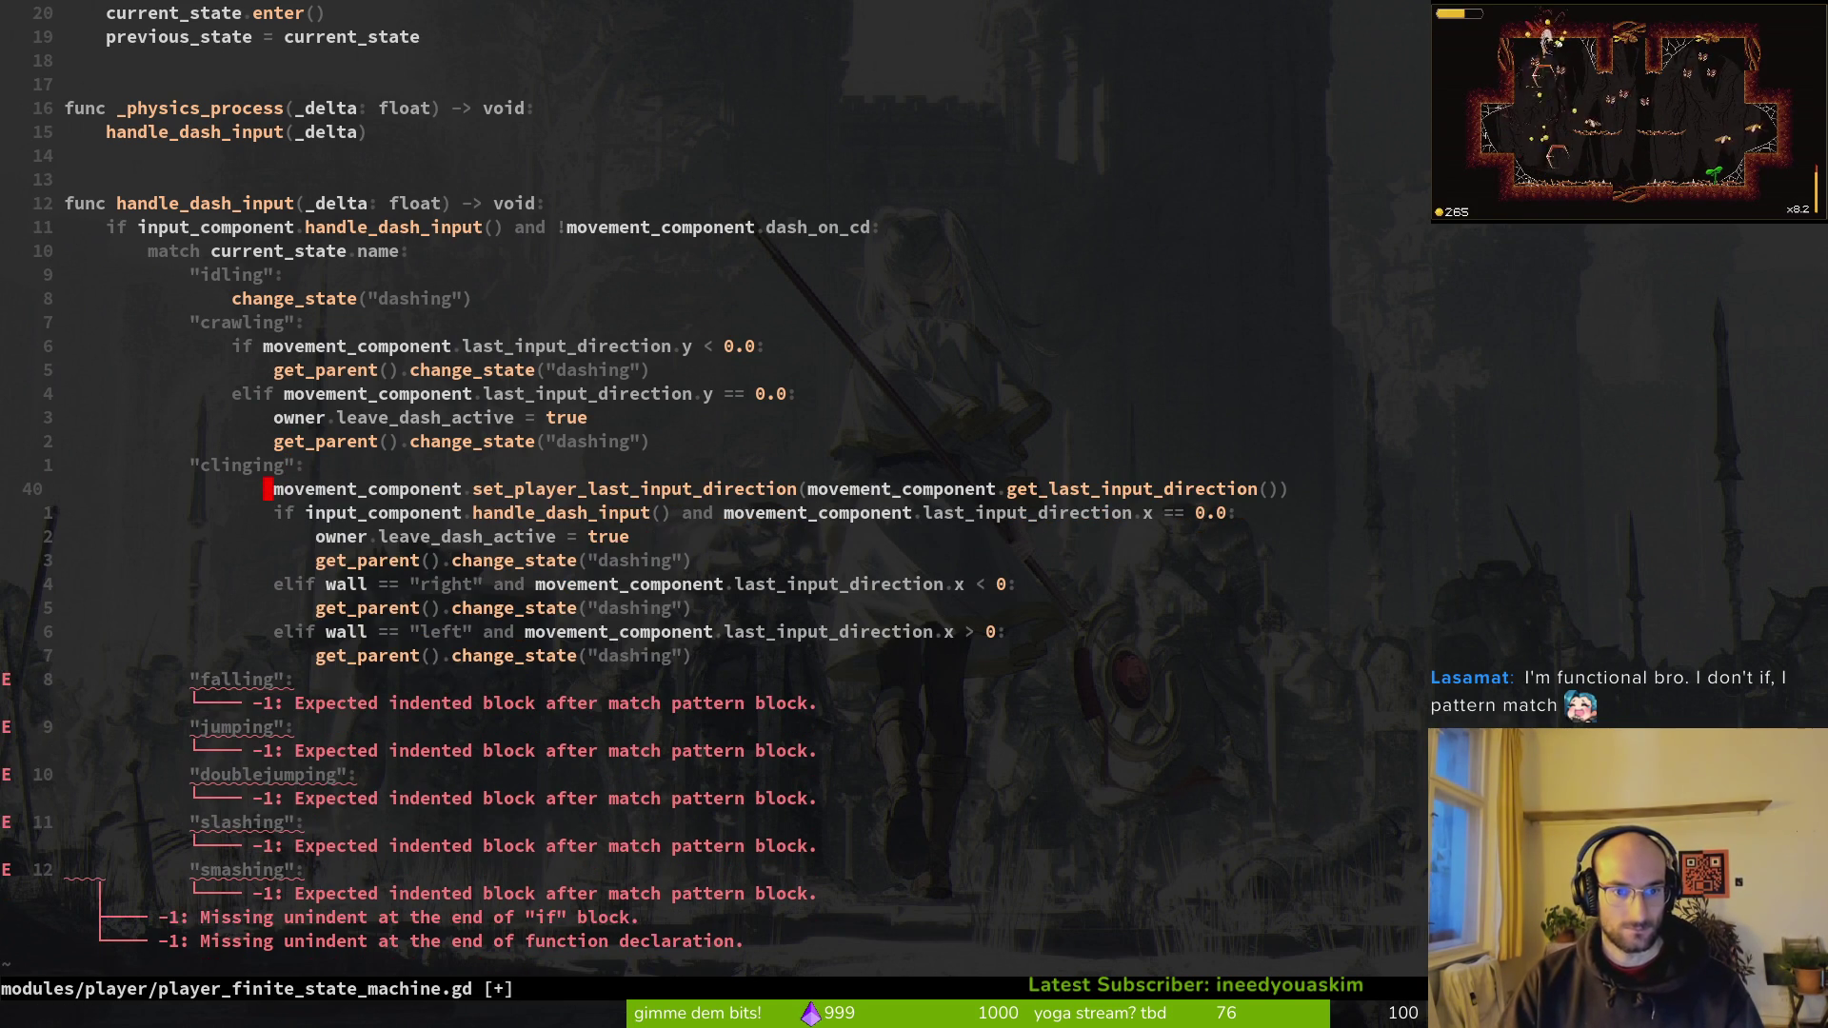
key(shift+v)
key(j)
key(j)
key(j)
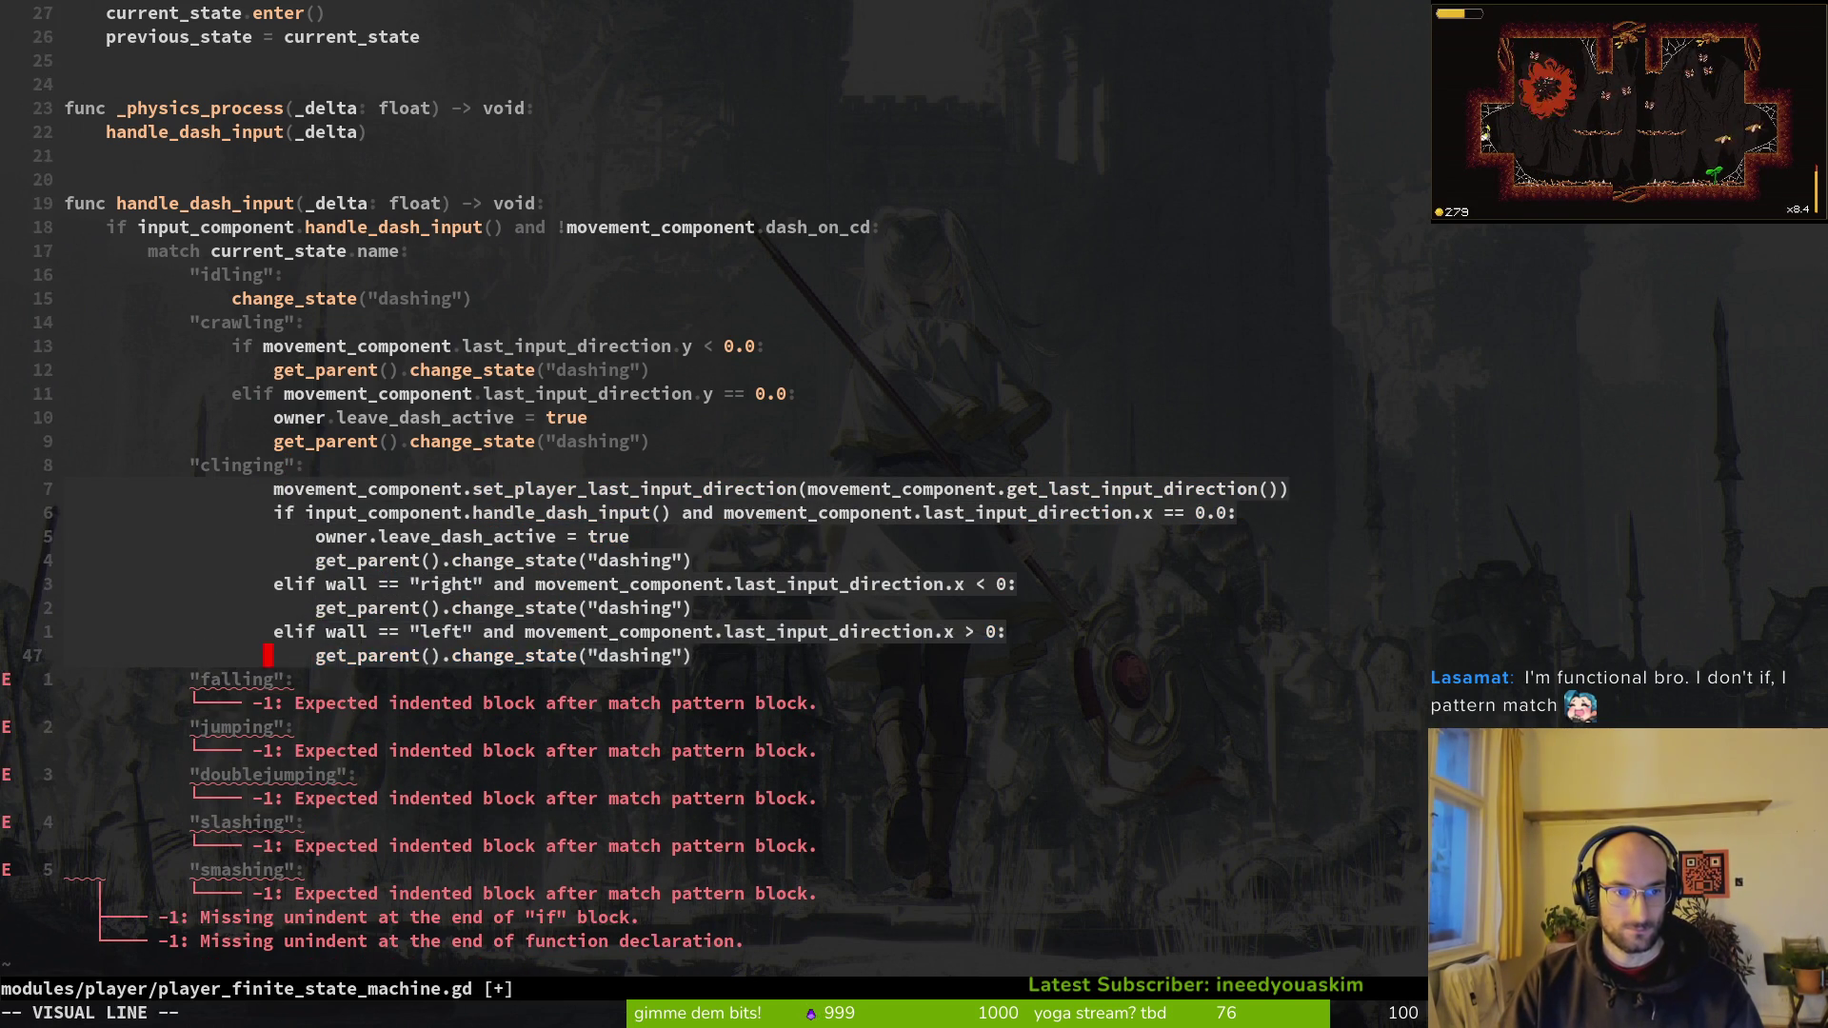
key(less)
text(:w)
key(Return)
key(j)
Step: Remove the handle_dash_input() 'and' part from the clinging condition and save
key(v)
key(w)
key(w)
key(w)
key(w)
key(b)
key(b)
key(d)
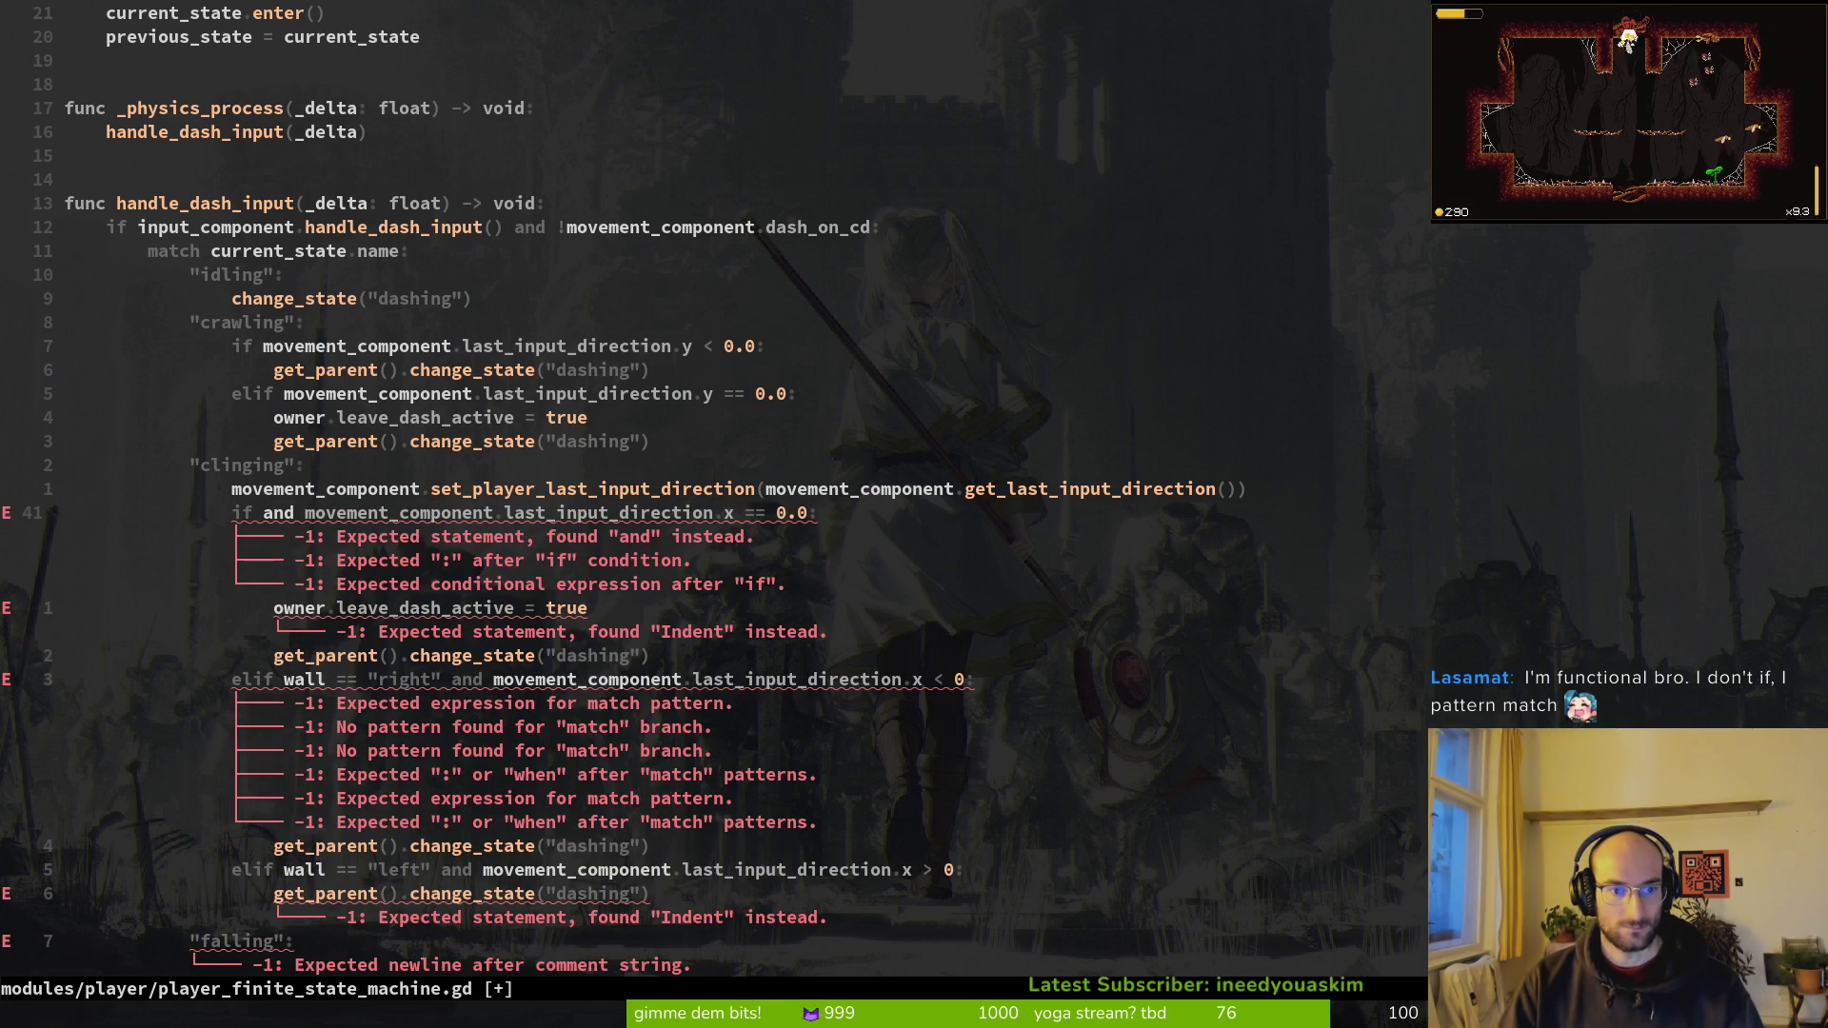
text(dw)
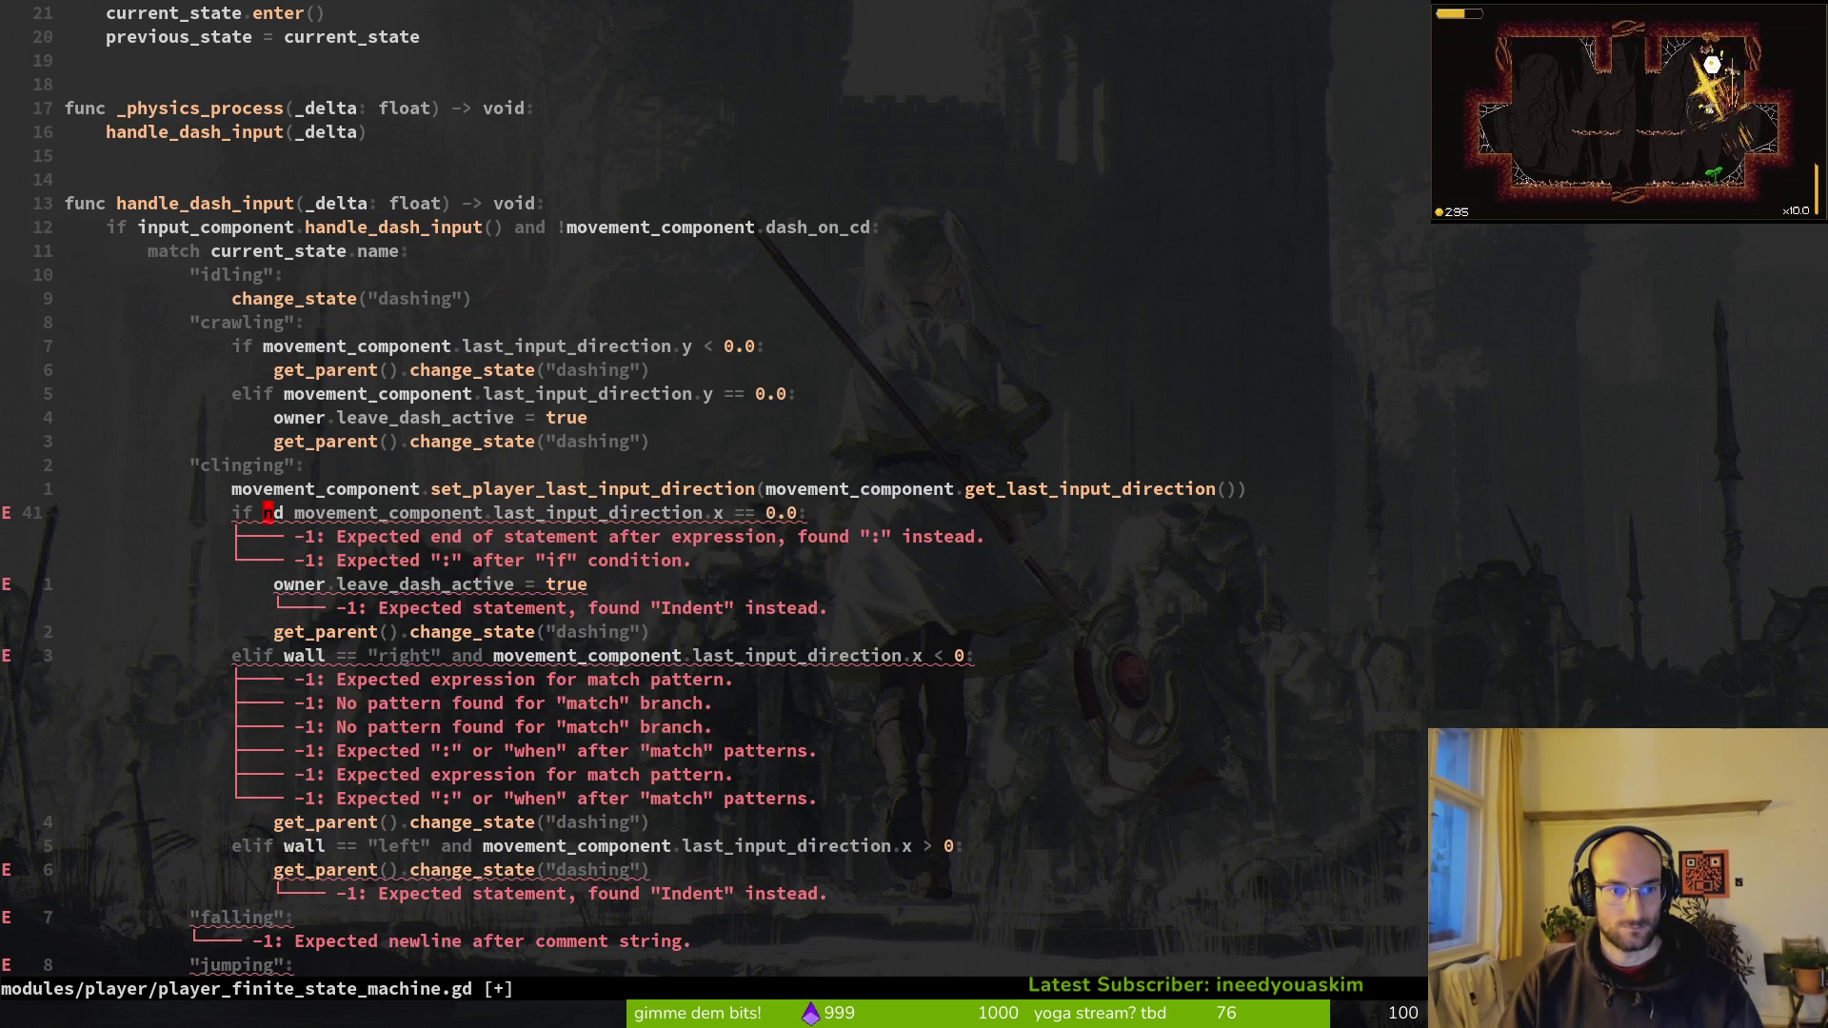
text(:w)
key(Return)
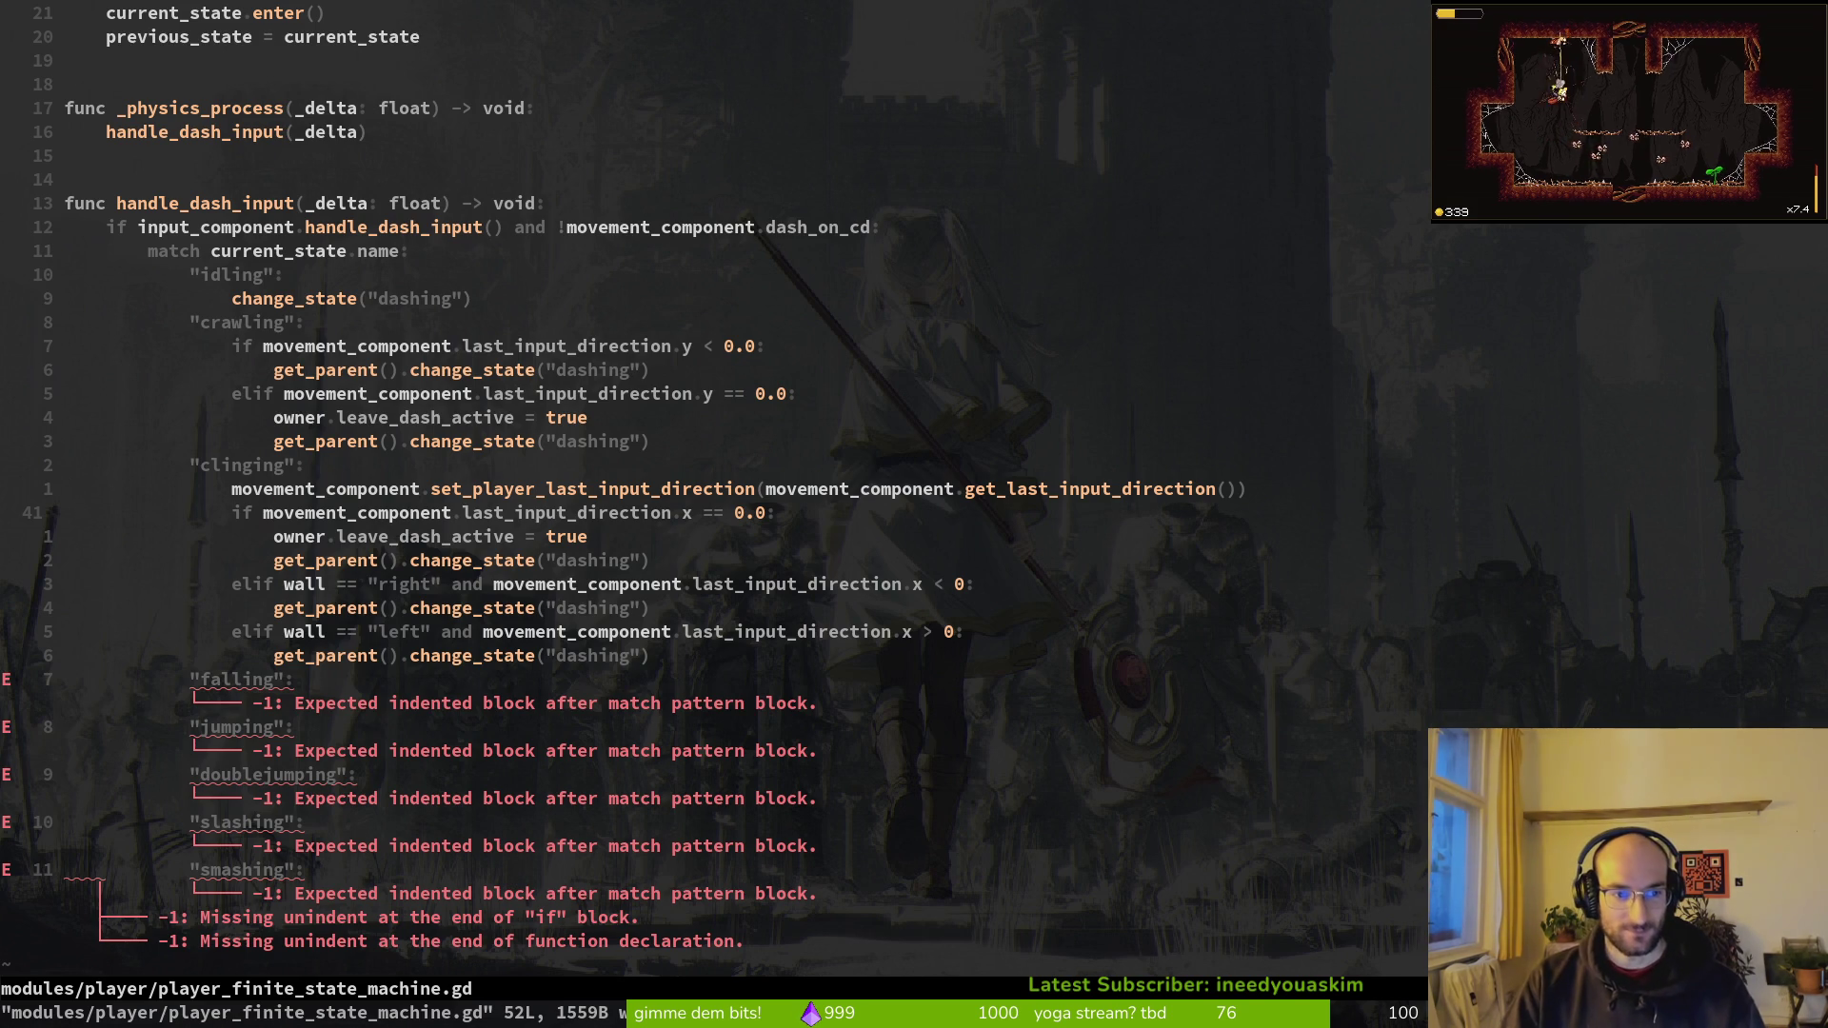
key(k)
key(k)
key(k)
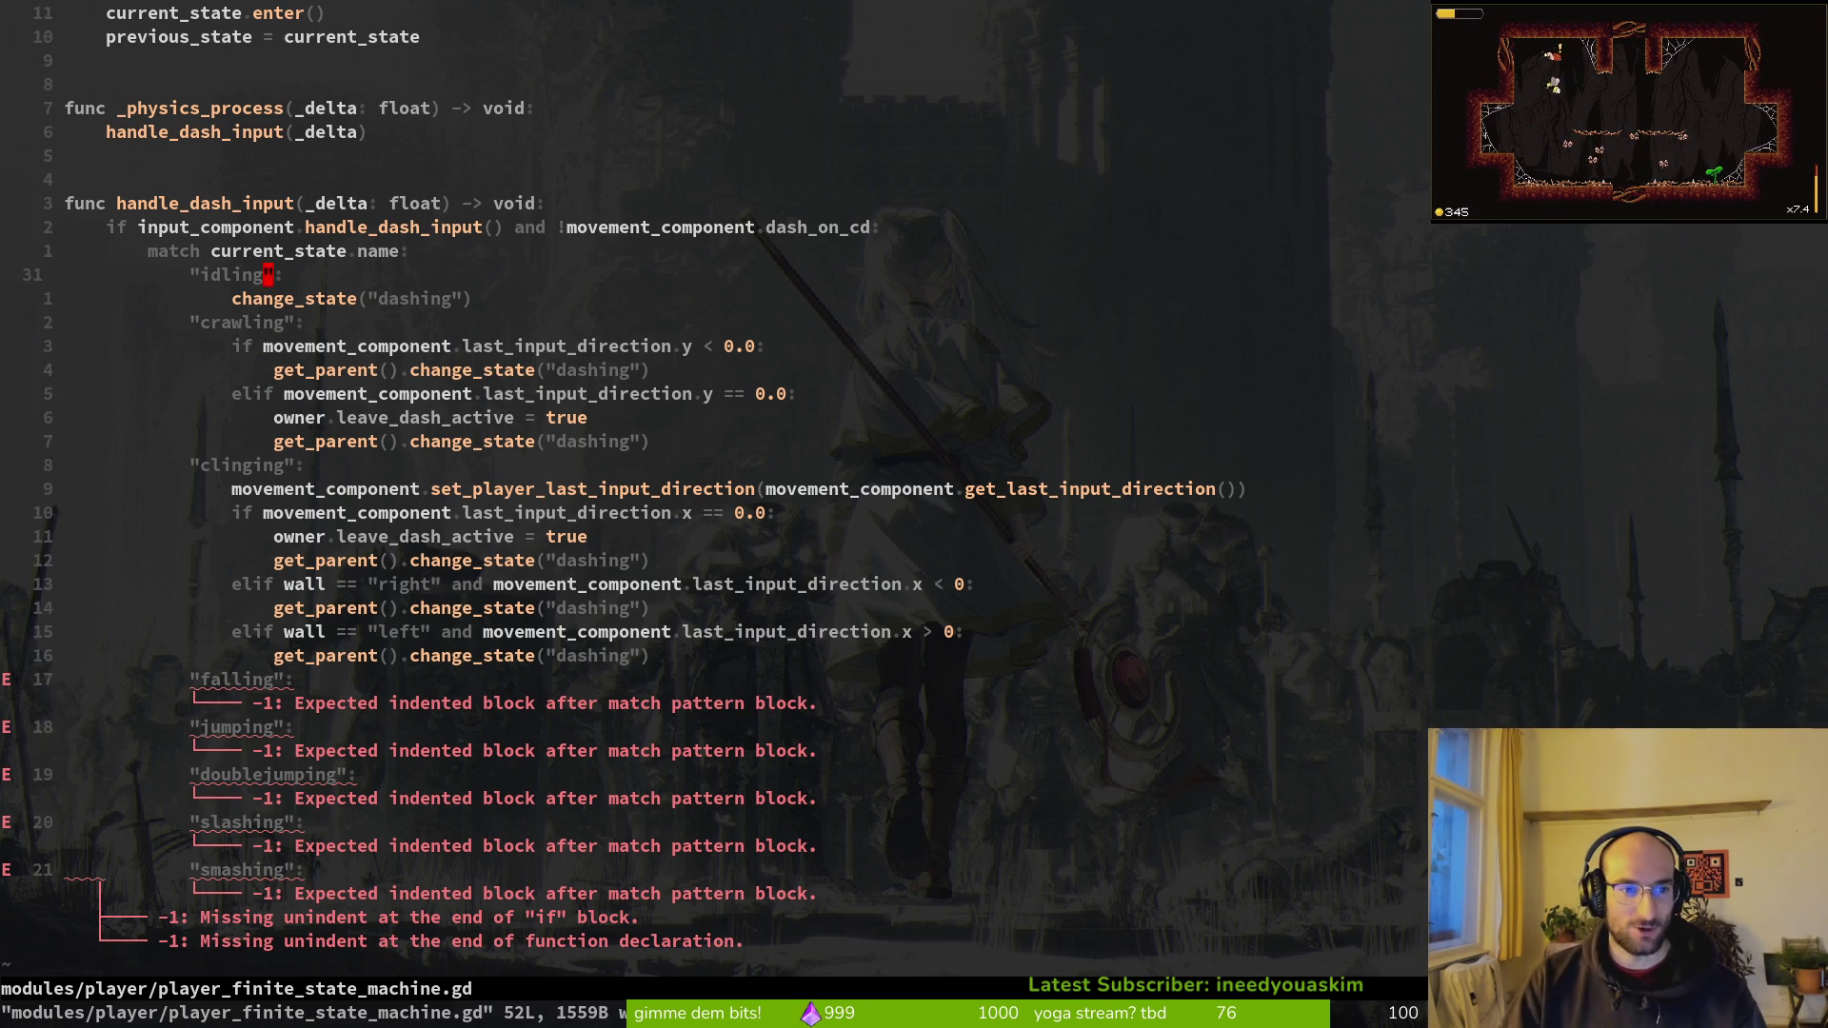
key(k)
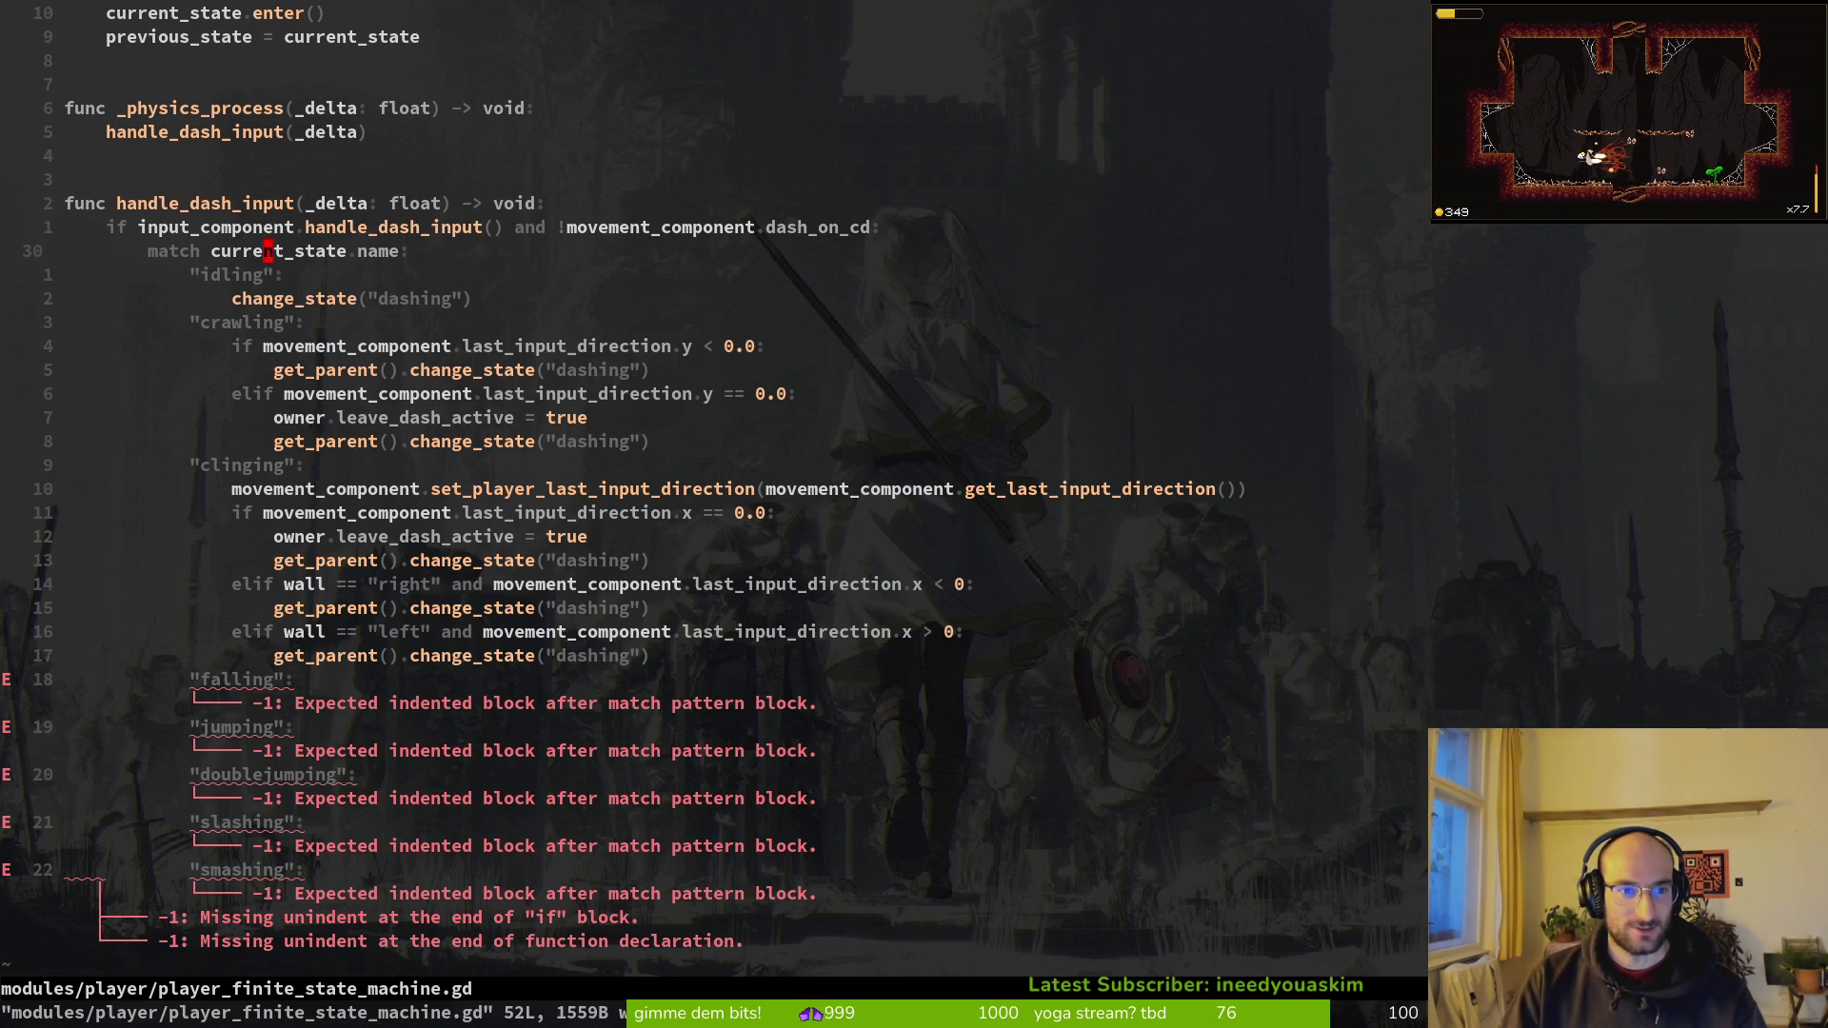
Step: Open falling.gd from the project file finder
key(j)
key(j)
key(j)
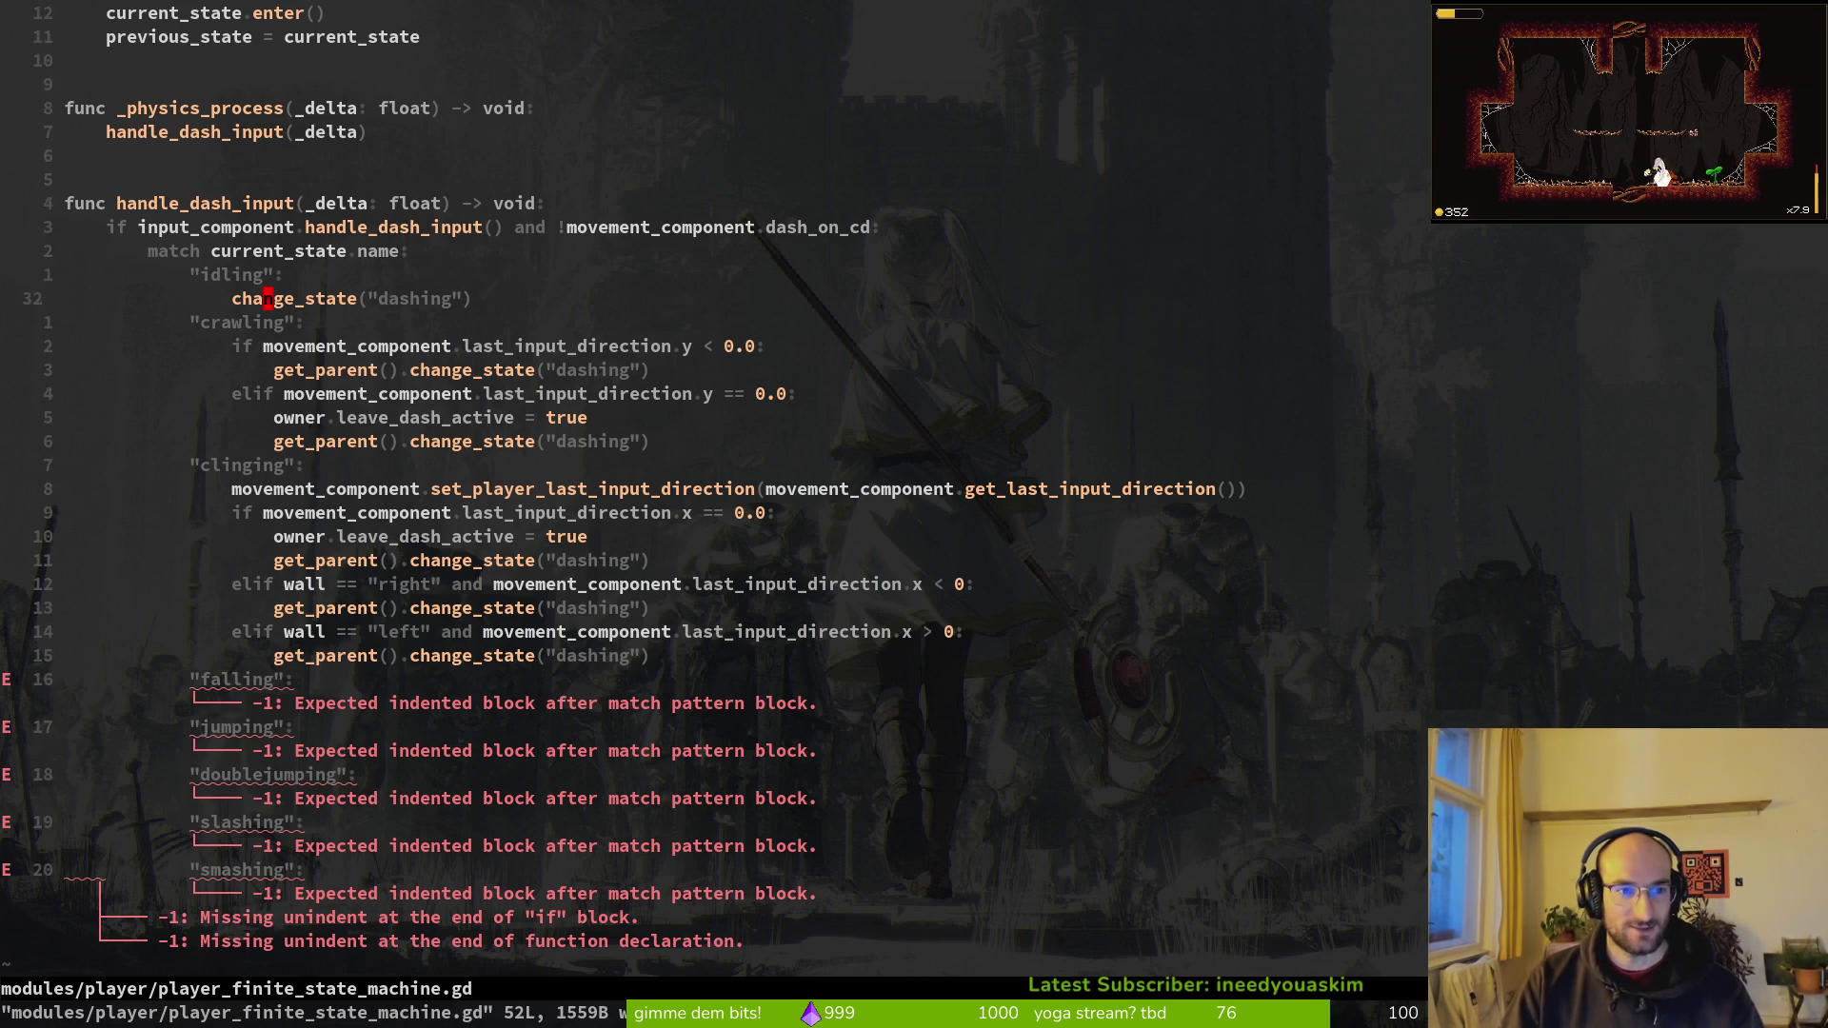
key(j)
key(j)
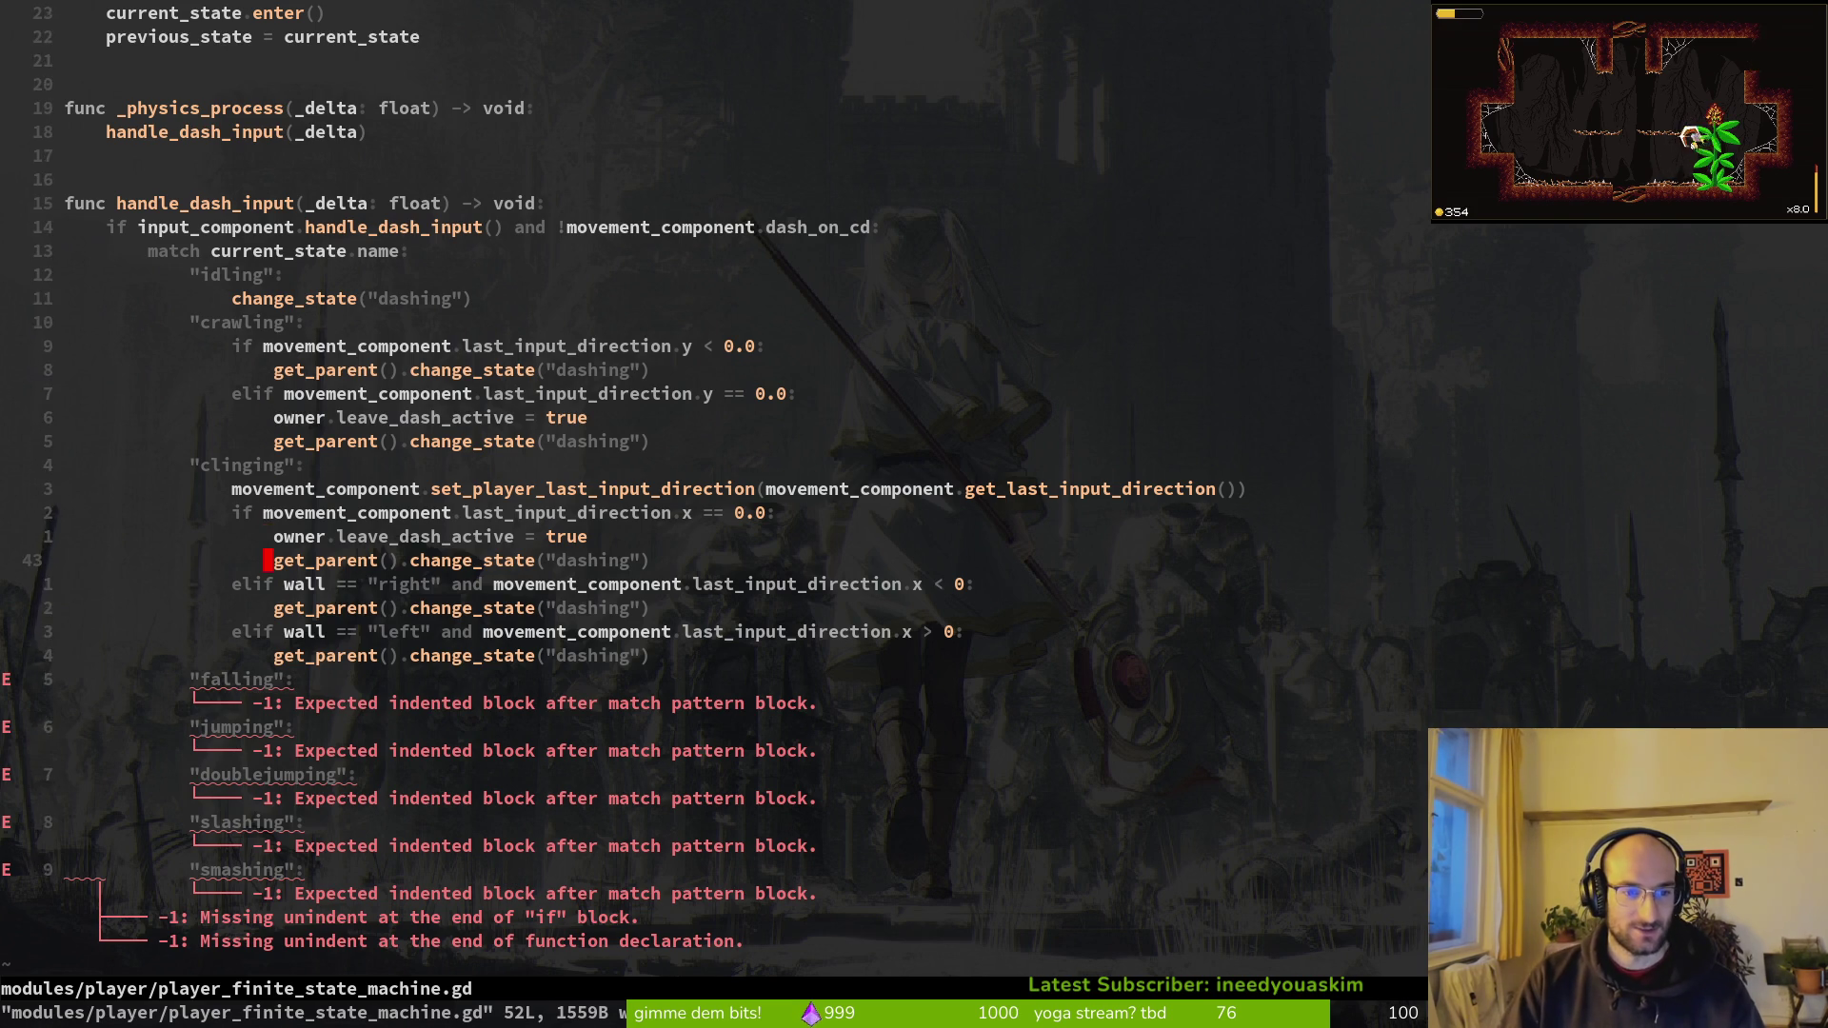
key(j)
key(j)
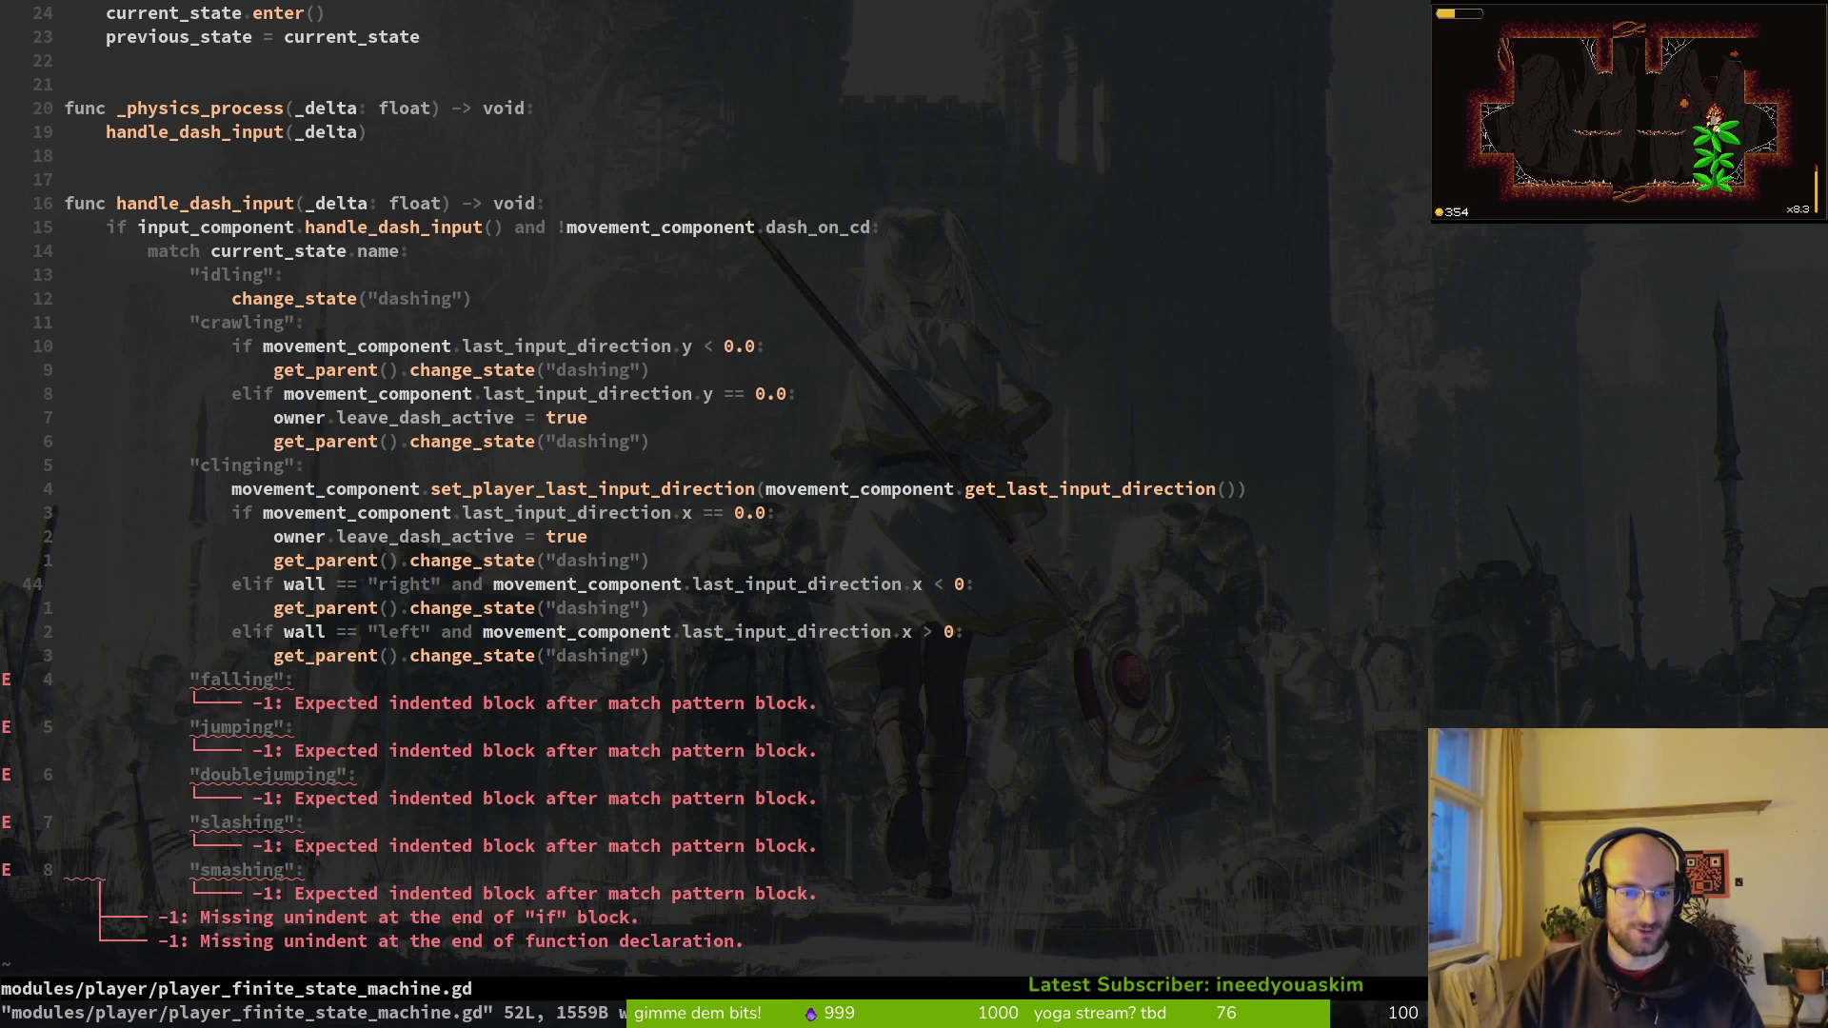
key(j)
key(j)
key(j)
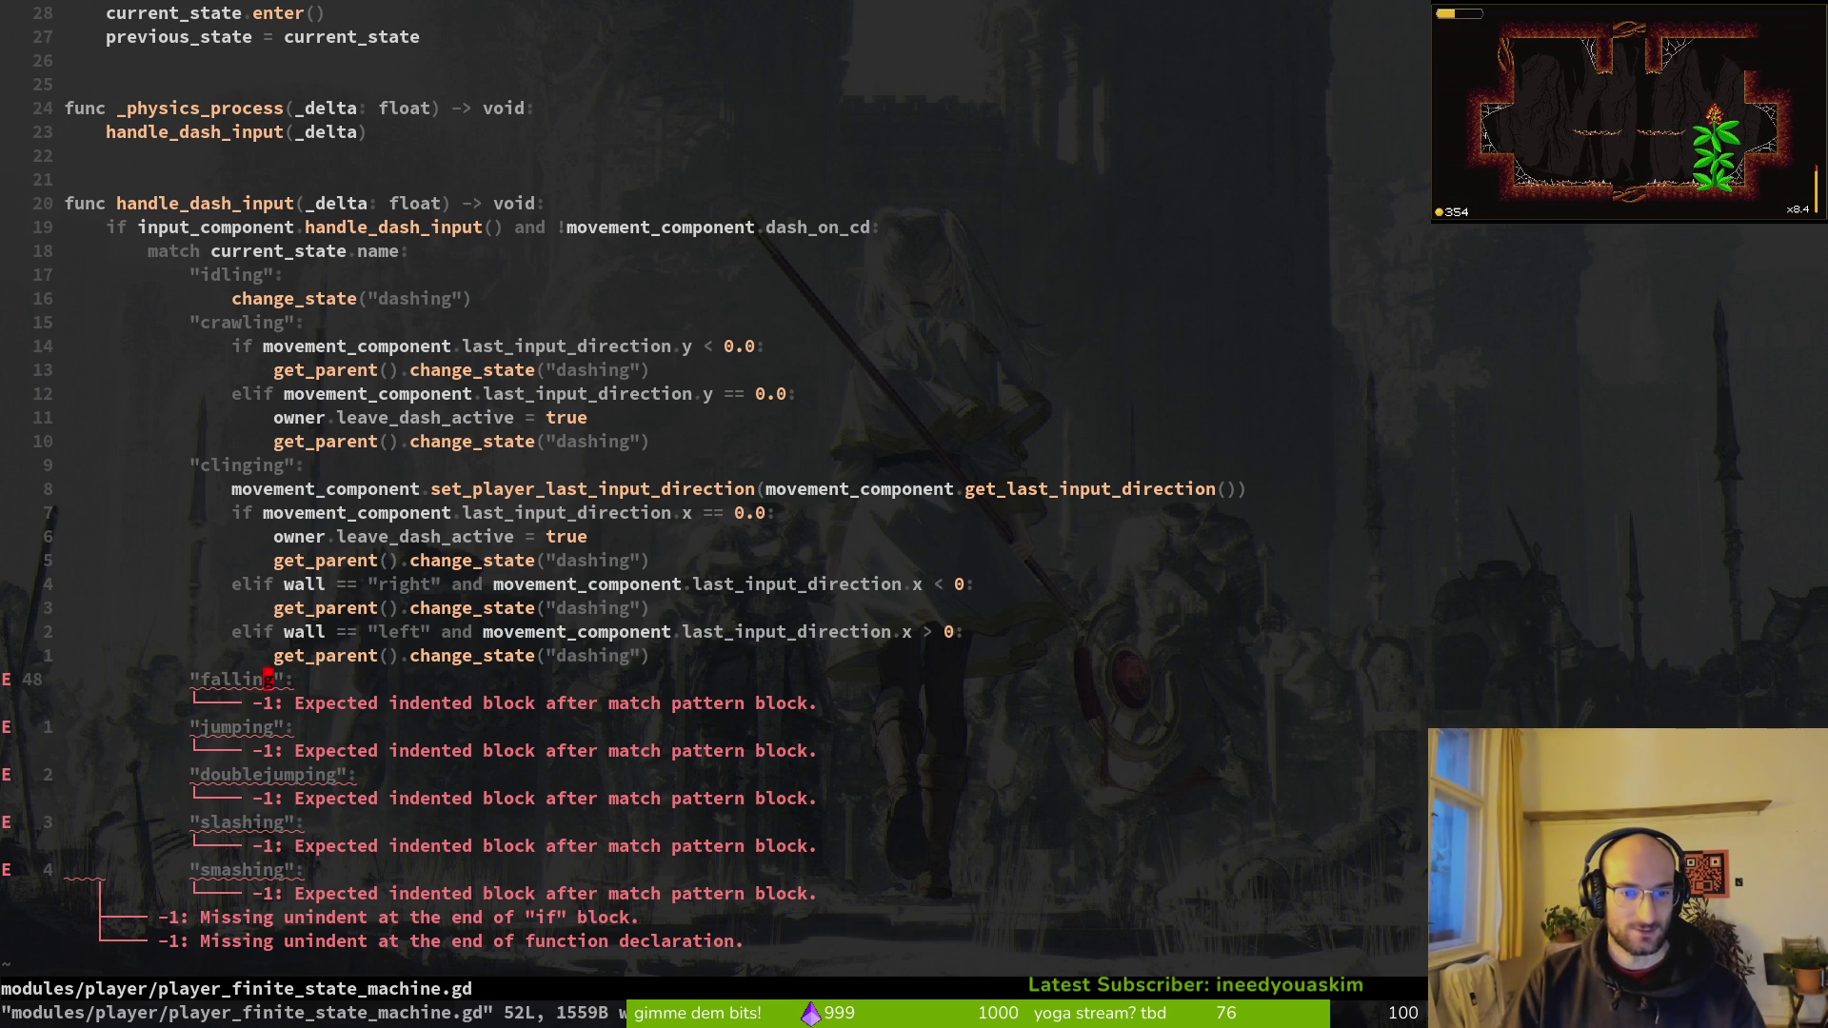
key(space)
key(f)
key(f)
text(falling)
key(Return)
Step: Copy the three commented dash lines from falling.gd's input handling
key(ctrl+d)
key(ctrl+d)
key(k)
key(k)
key(k)
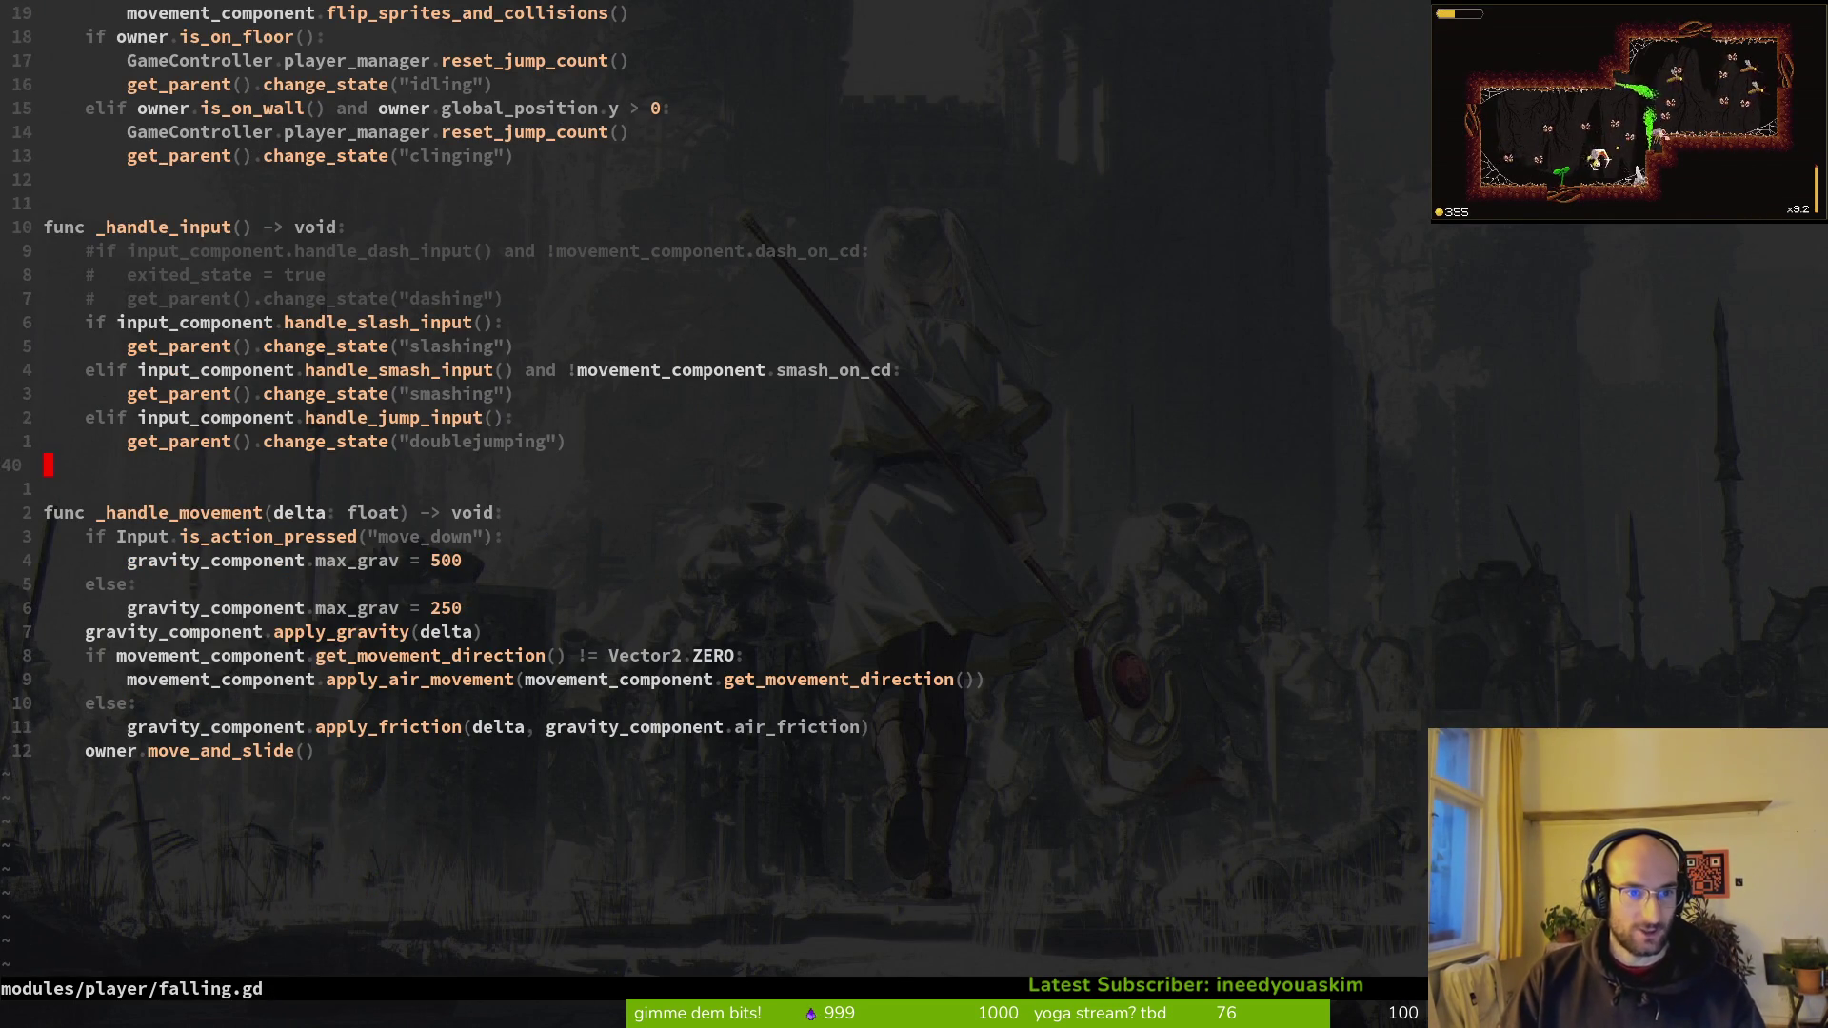
key(V)
key(j)
key(j)
key(y)
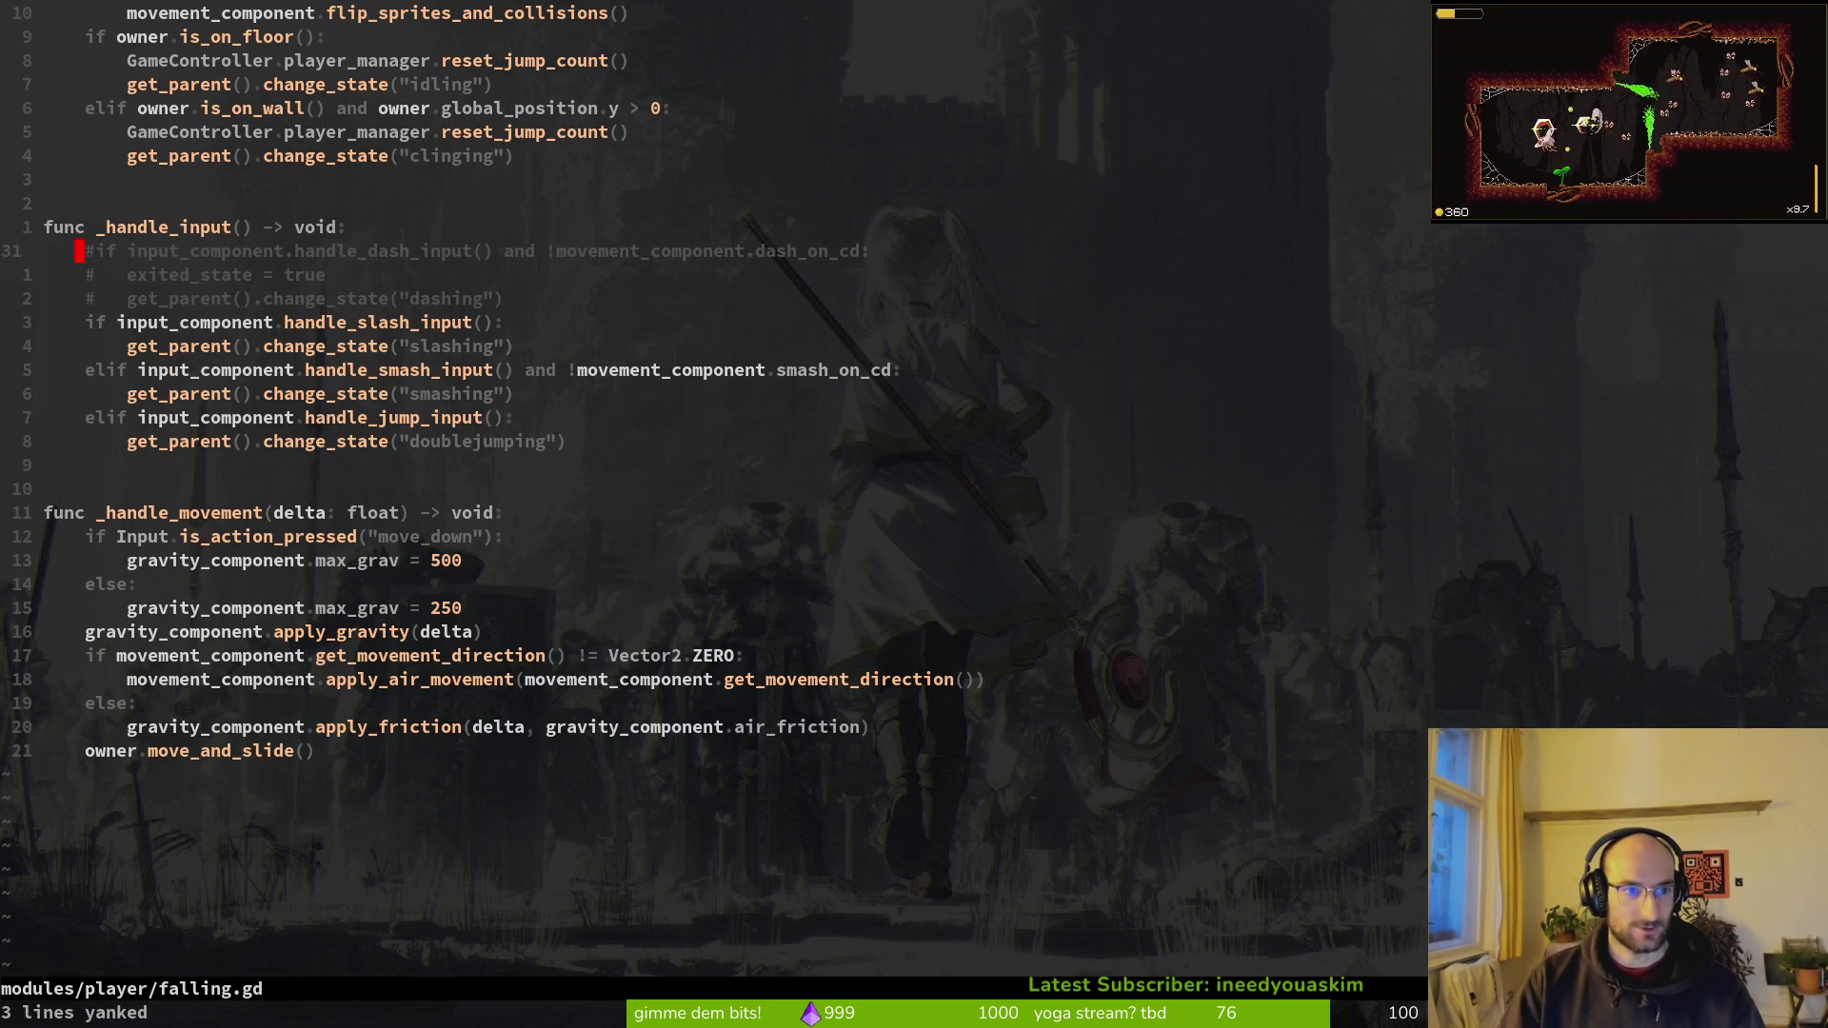
Step: Paste the dash lines under the falling case and delete the leftover comment lines
key(ctrl+o)
key(p)
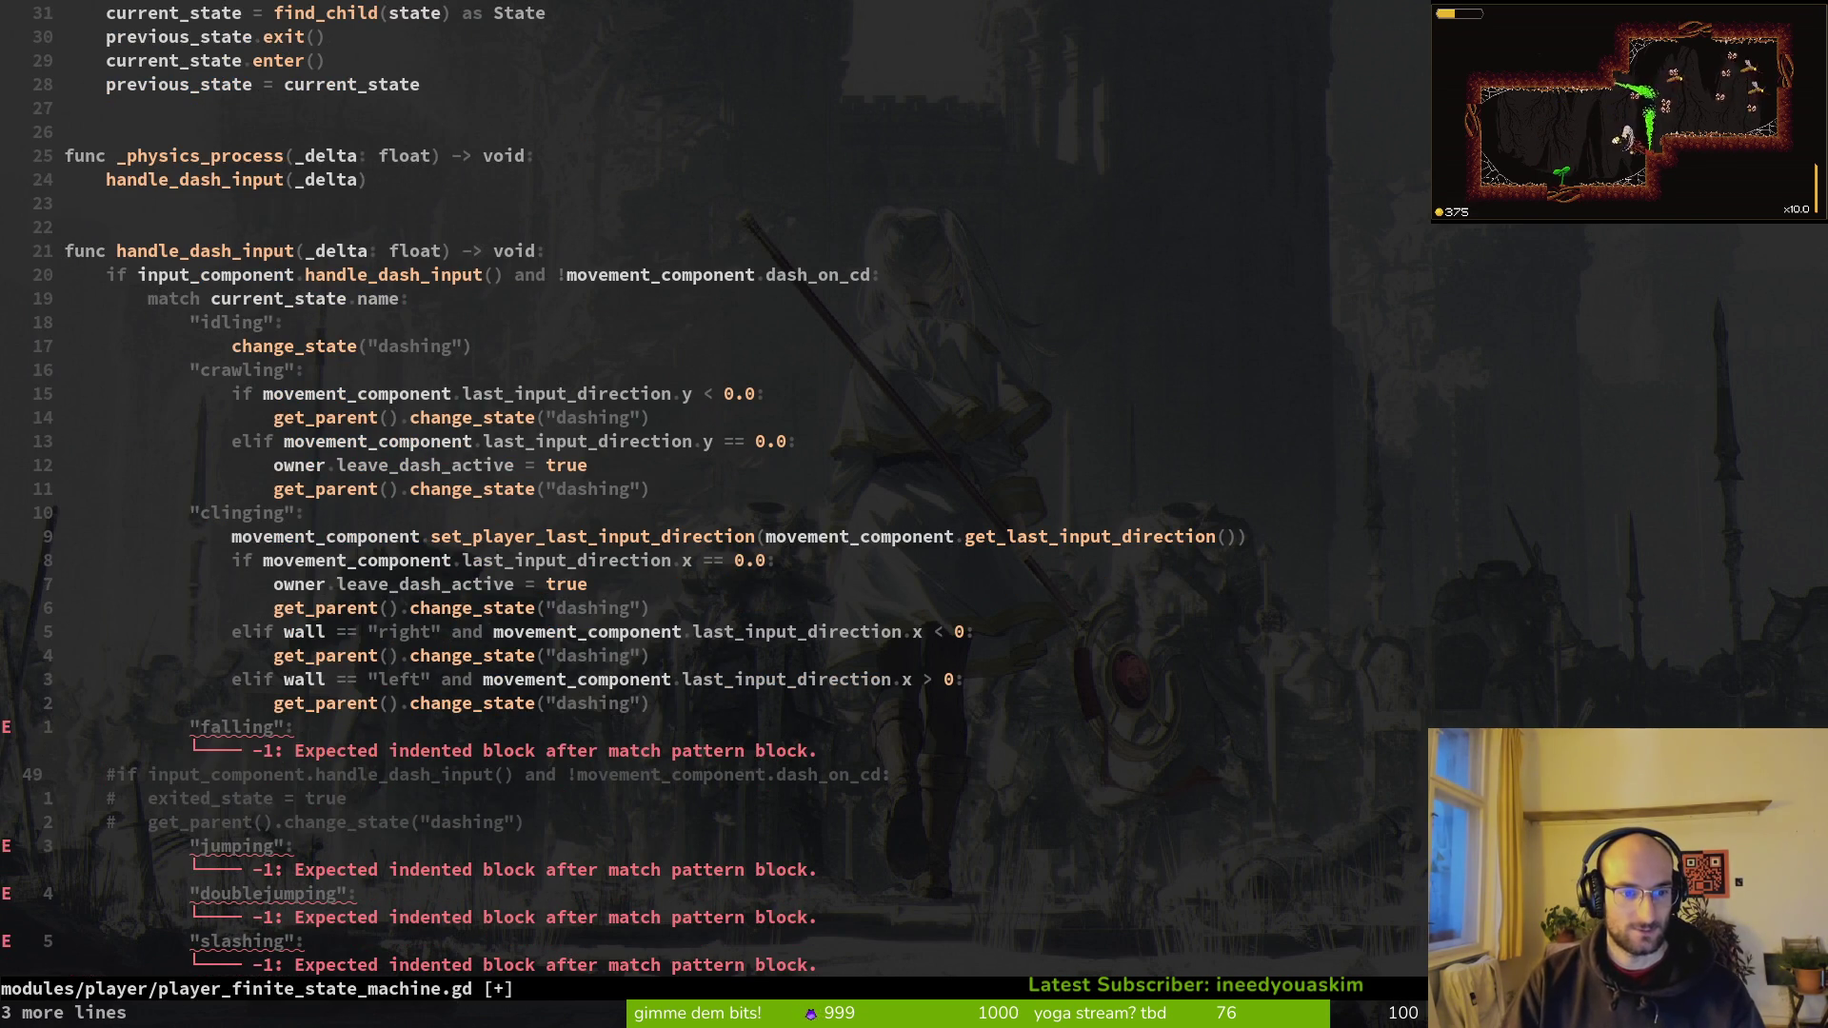
key(d)
key(d)
key(d)
key(d)
key(V)
key(greater)
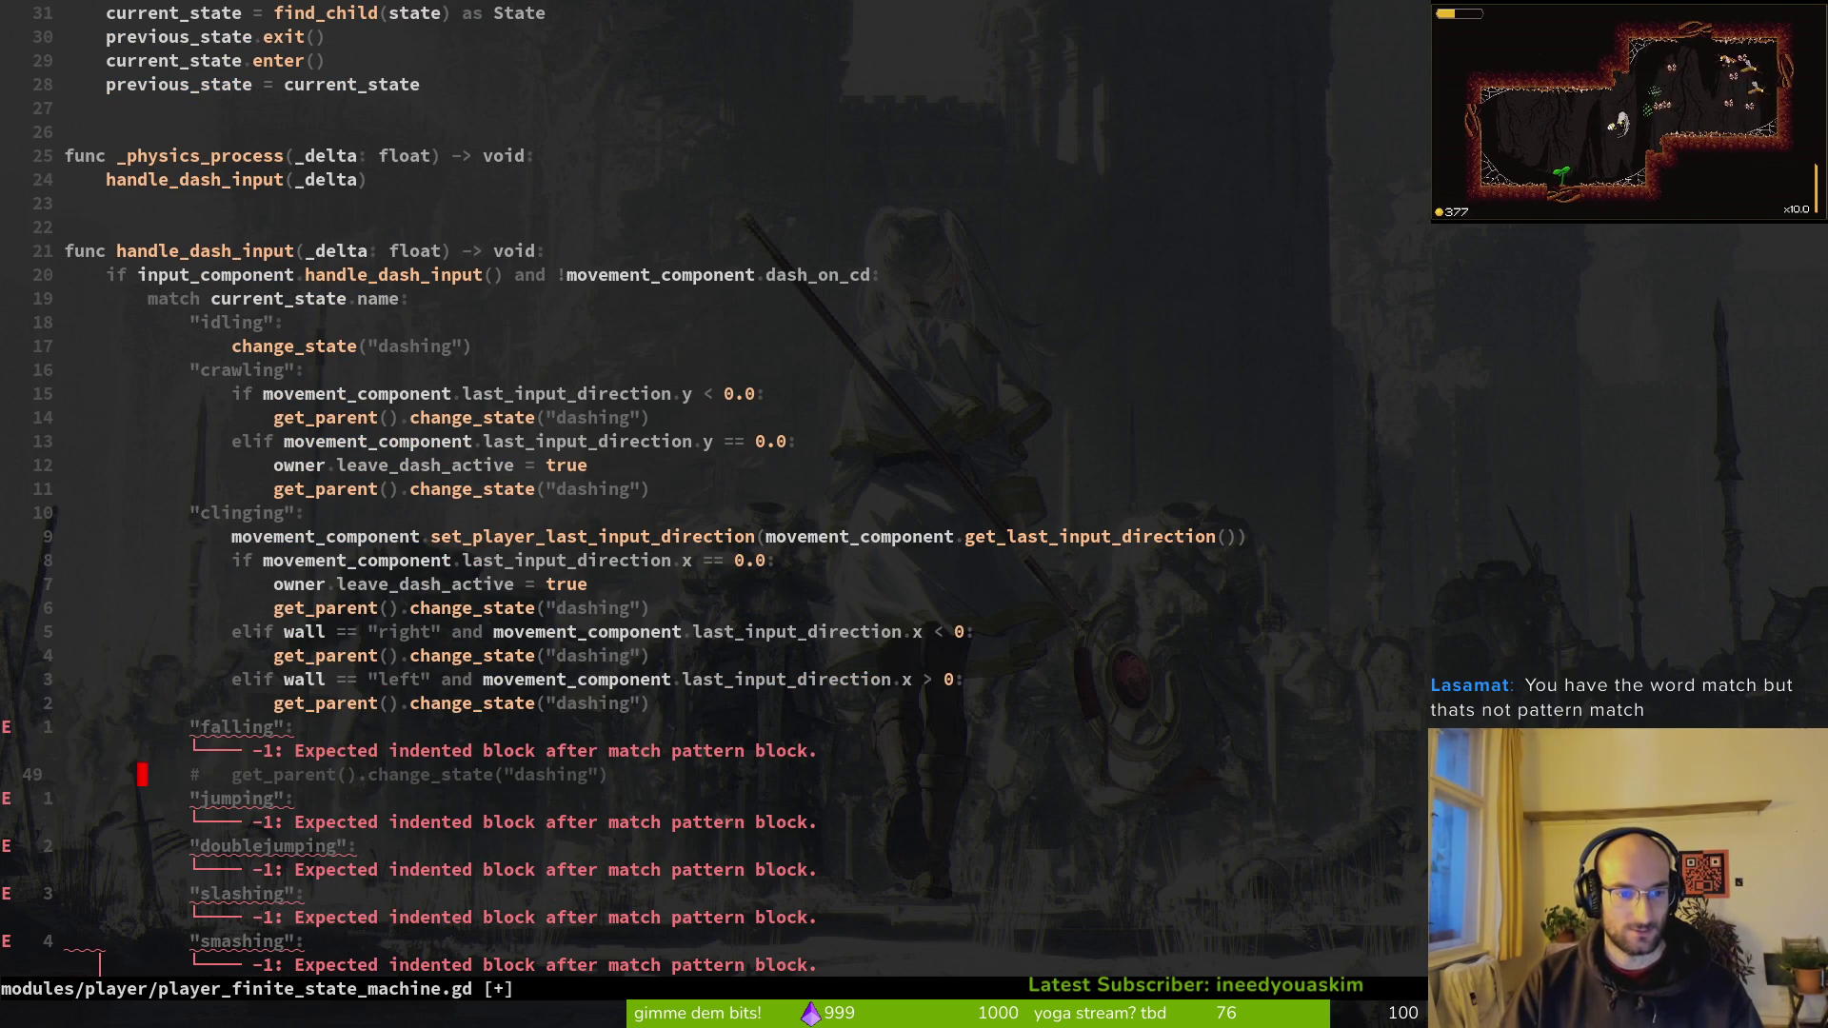
key(d)
key(d)
key(ctrl+s)
Step: Copy the idling branch's change_state("dashing") line under falling and save
key(1)
key(7)
key(k)
key(0)
key(y)
key(y)
key(1)
key(7)
key(j)
key(p)
key(d)
key(d)
key(P)
key(ctrl+s)
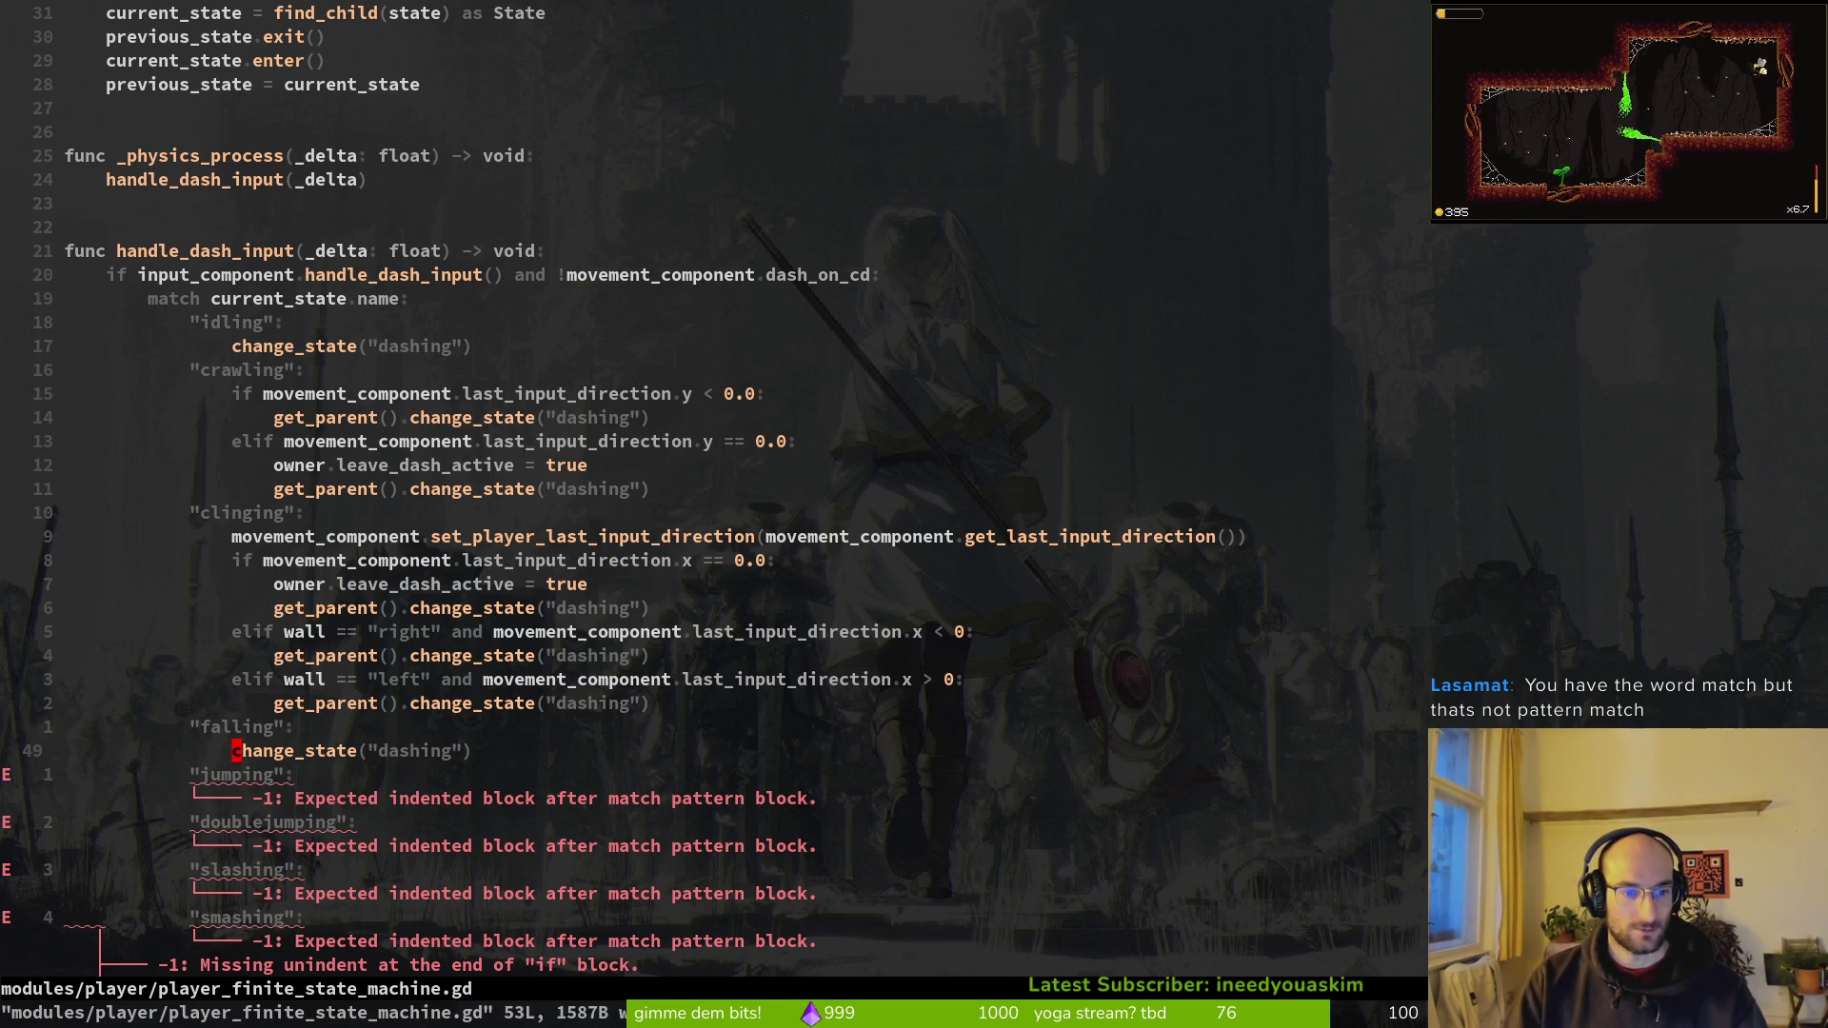
Step: Open jumping.gd by searching 'jumping' in the project file finder
key(space)
key(f)
key(f)
text(jumping)
key(Return)
Step: Copy the two dash-check lines from jumping.gd's _handle_input function
key(j)
key(j)
key(j)
key(j)
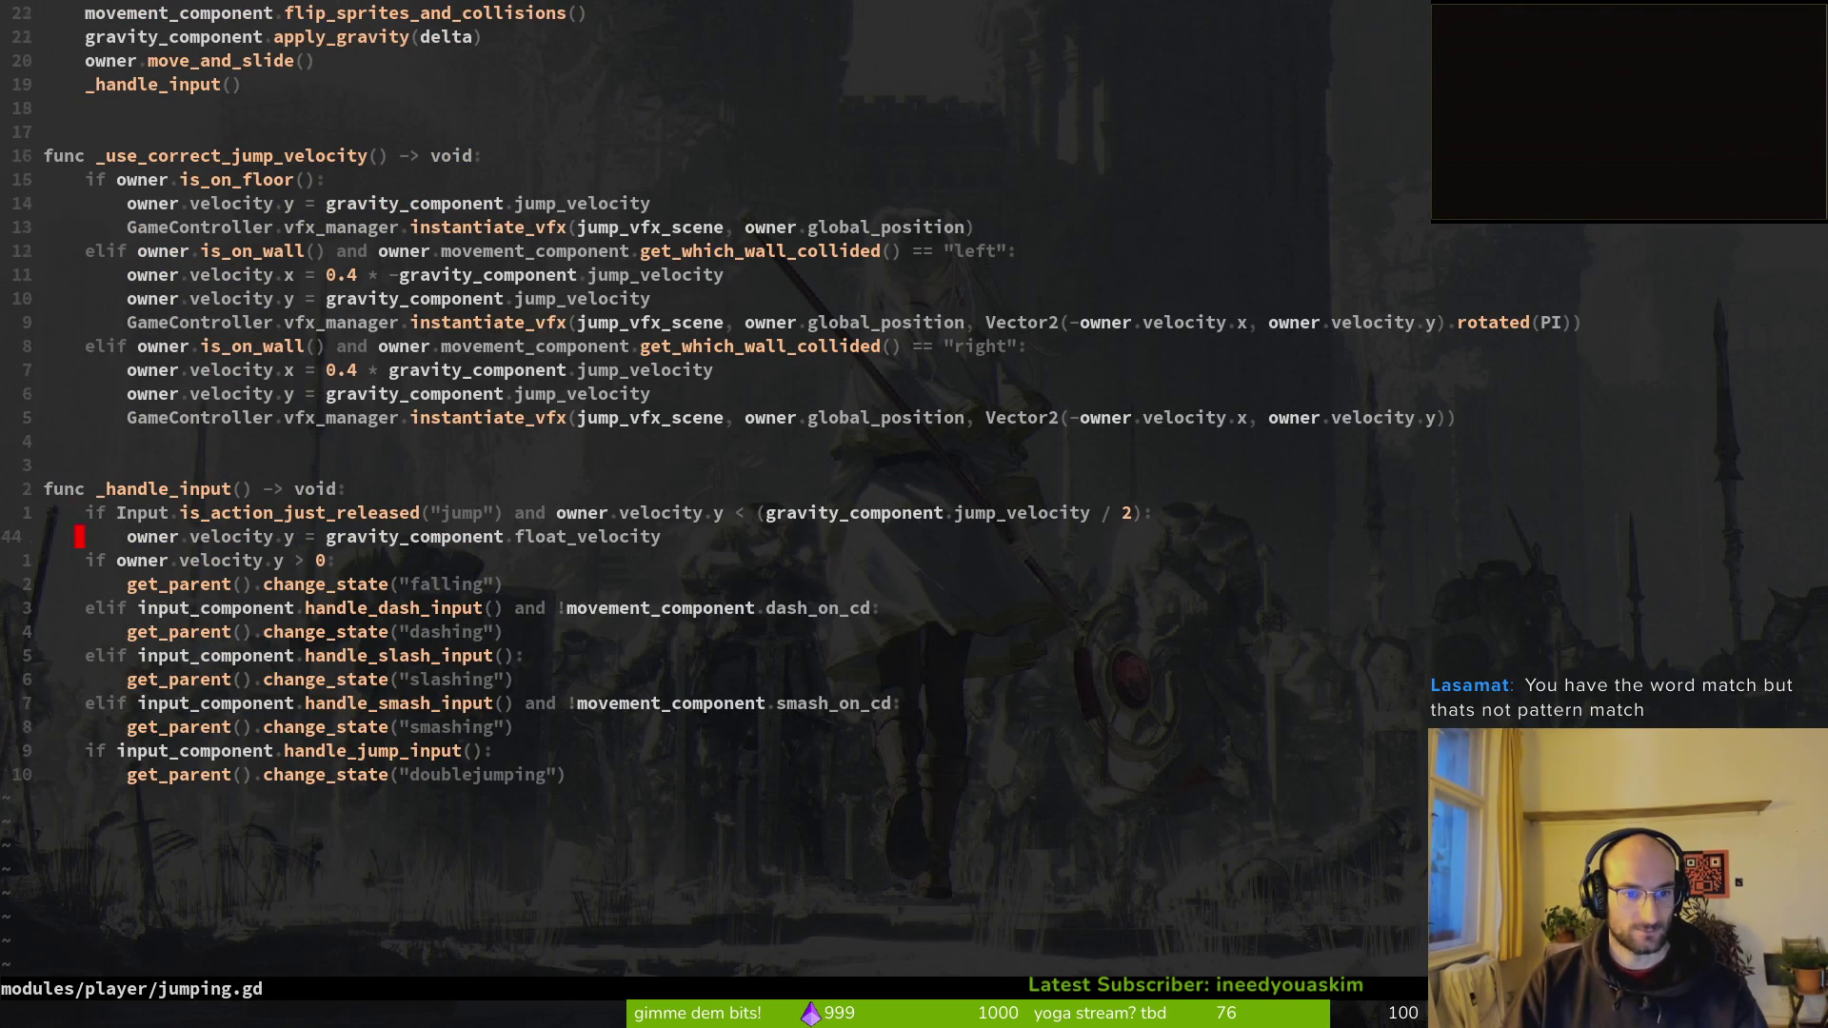
key(j)
key(j)
key(j)
key(j)
key(V)
key(j)
key(y)
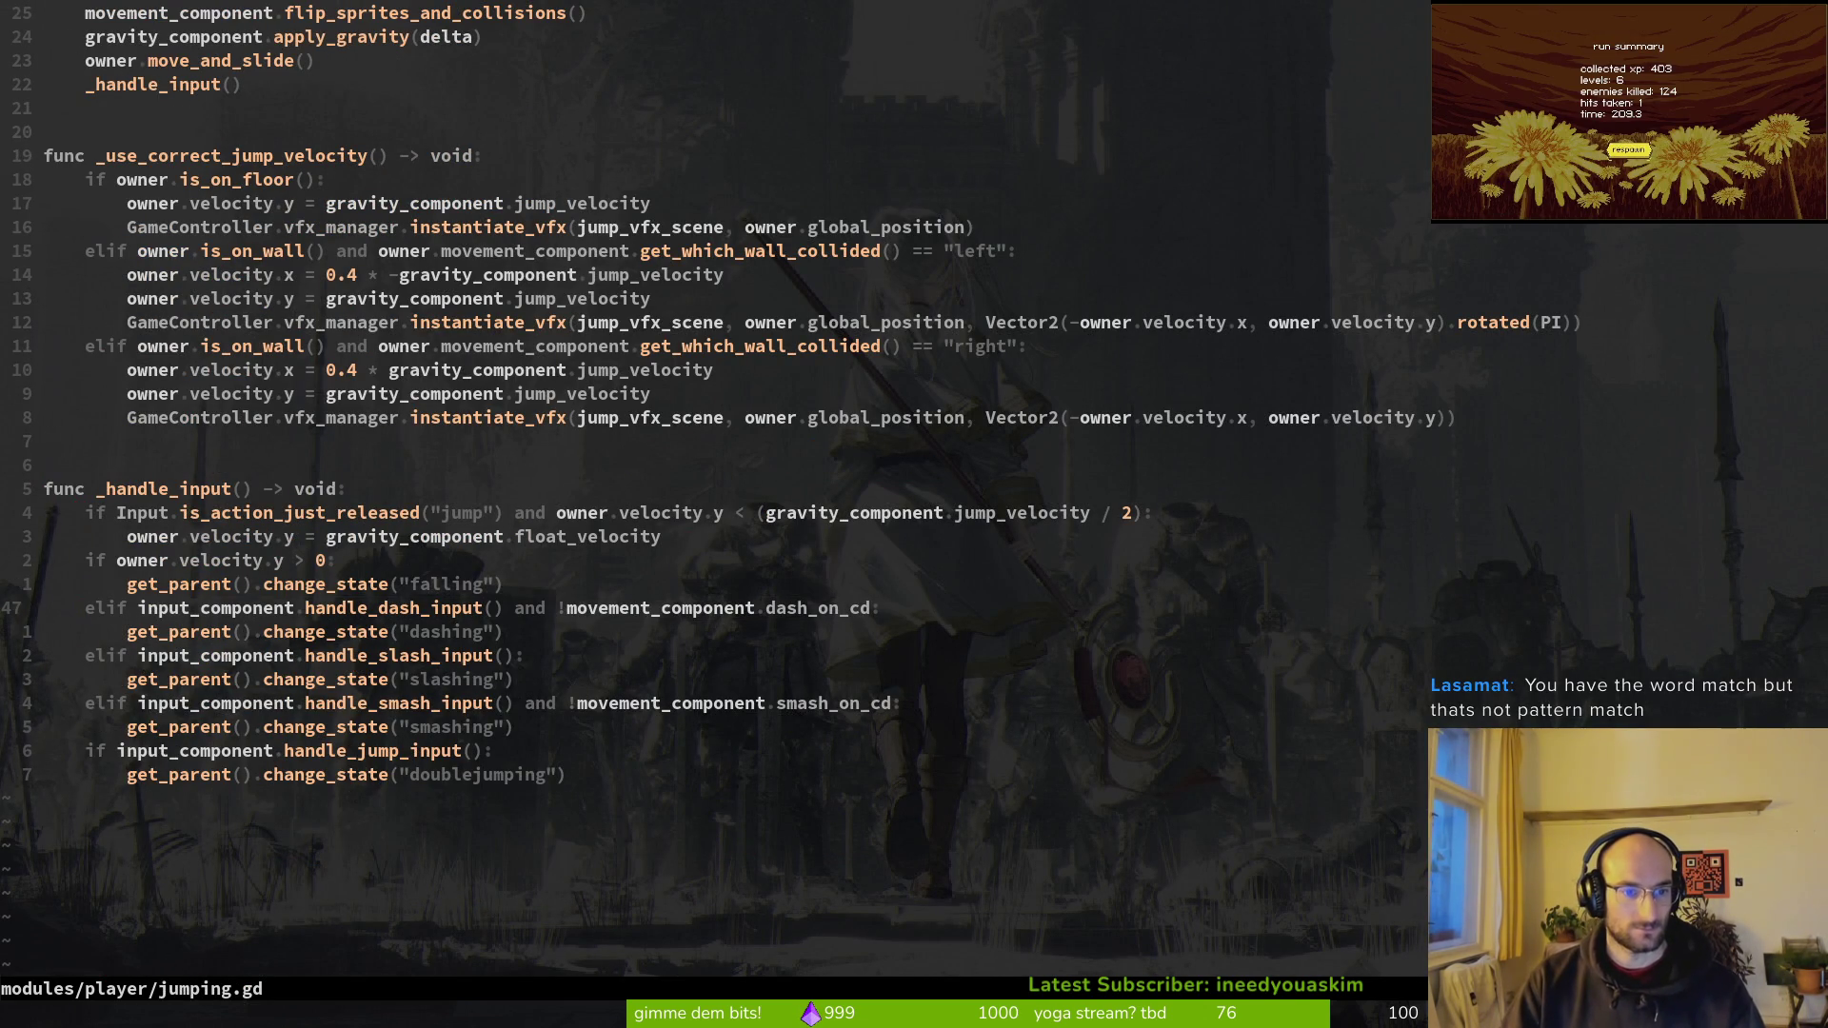
Step: Paste change_state("dashing") under the jumping and doublejumping branches of the state machine and save it
key(ctrl+o)
text(Vp:write)
key(Return)
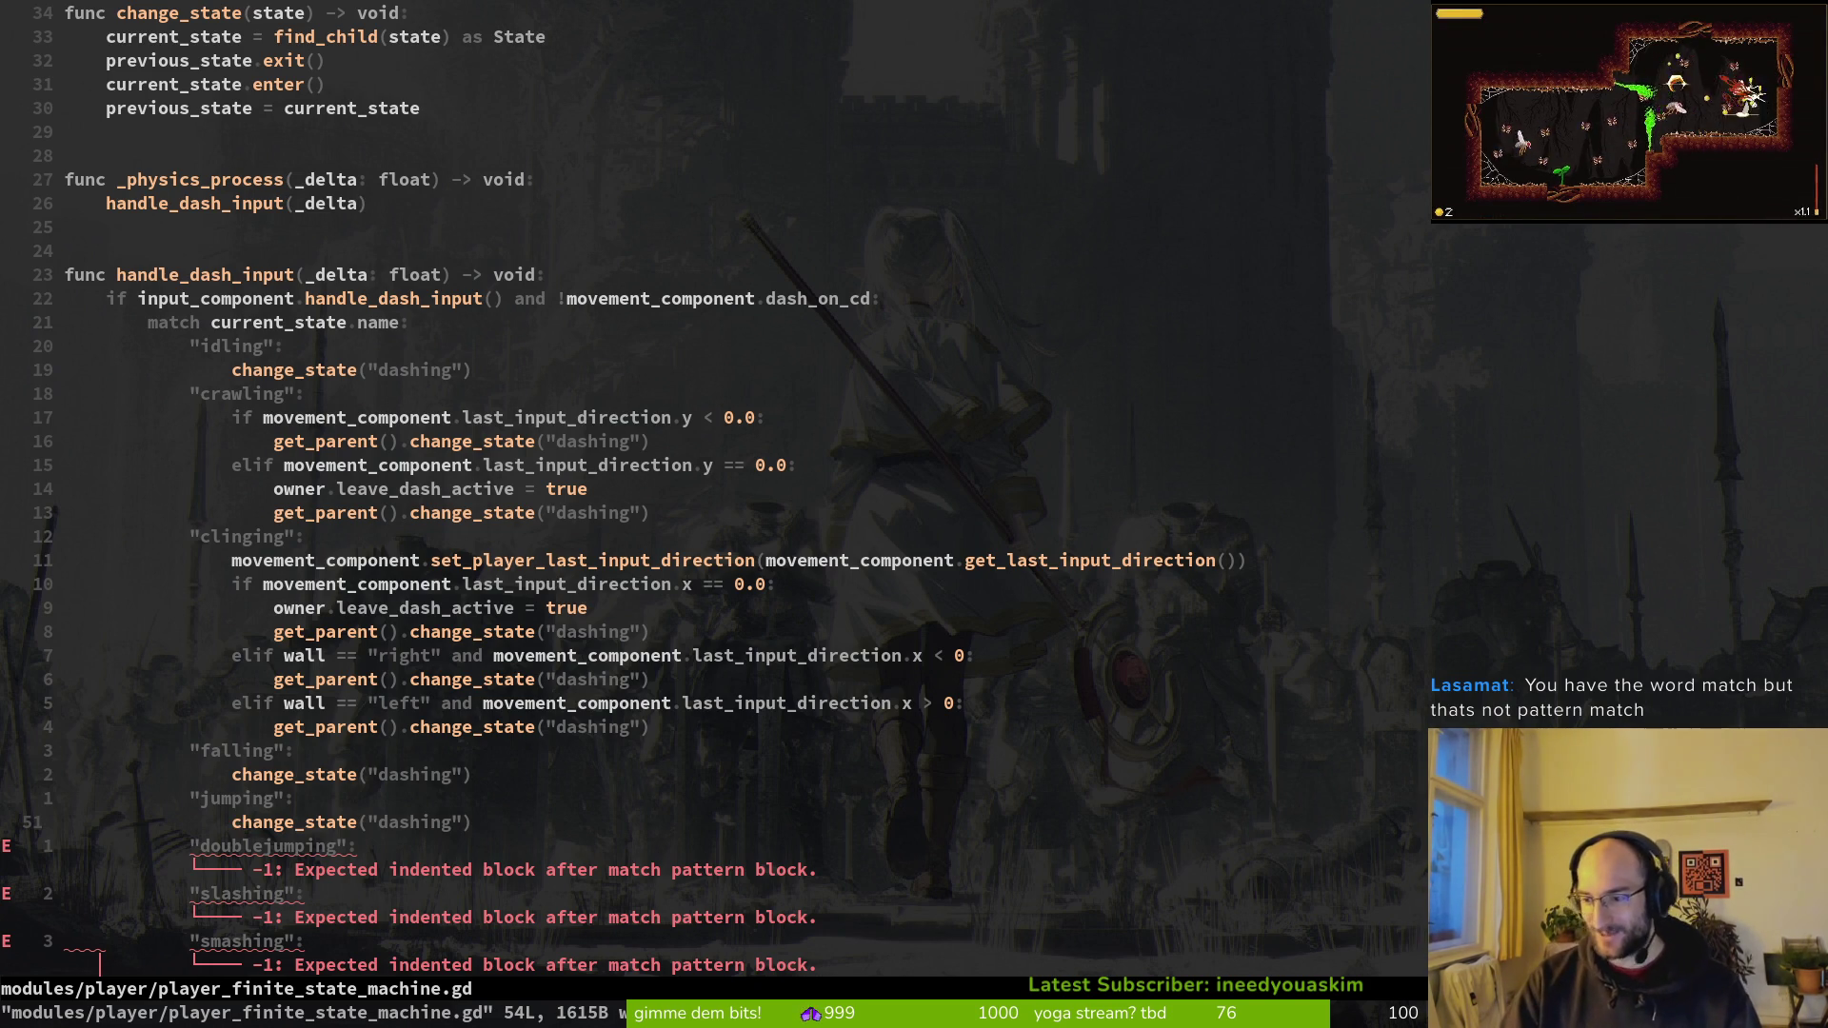
key(shift+v)
text(yj)
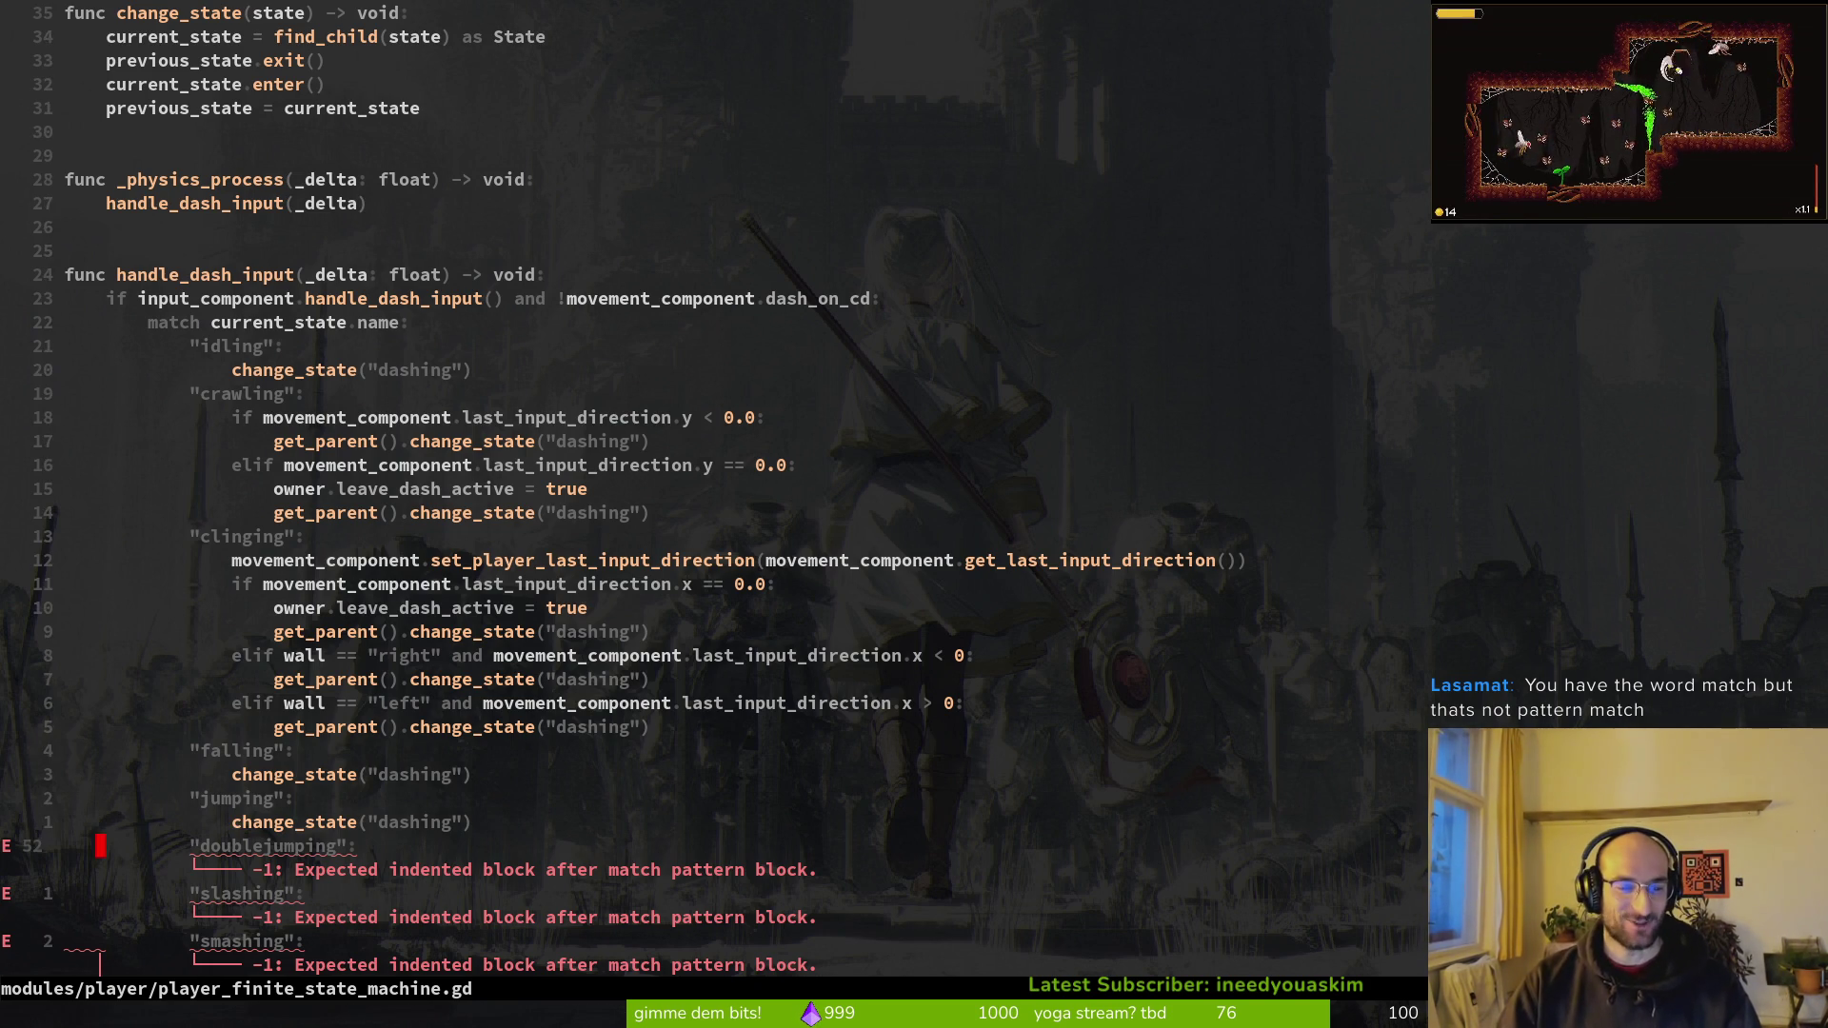
text(p)
text(:w)
key(Return)
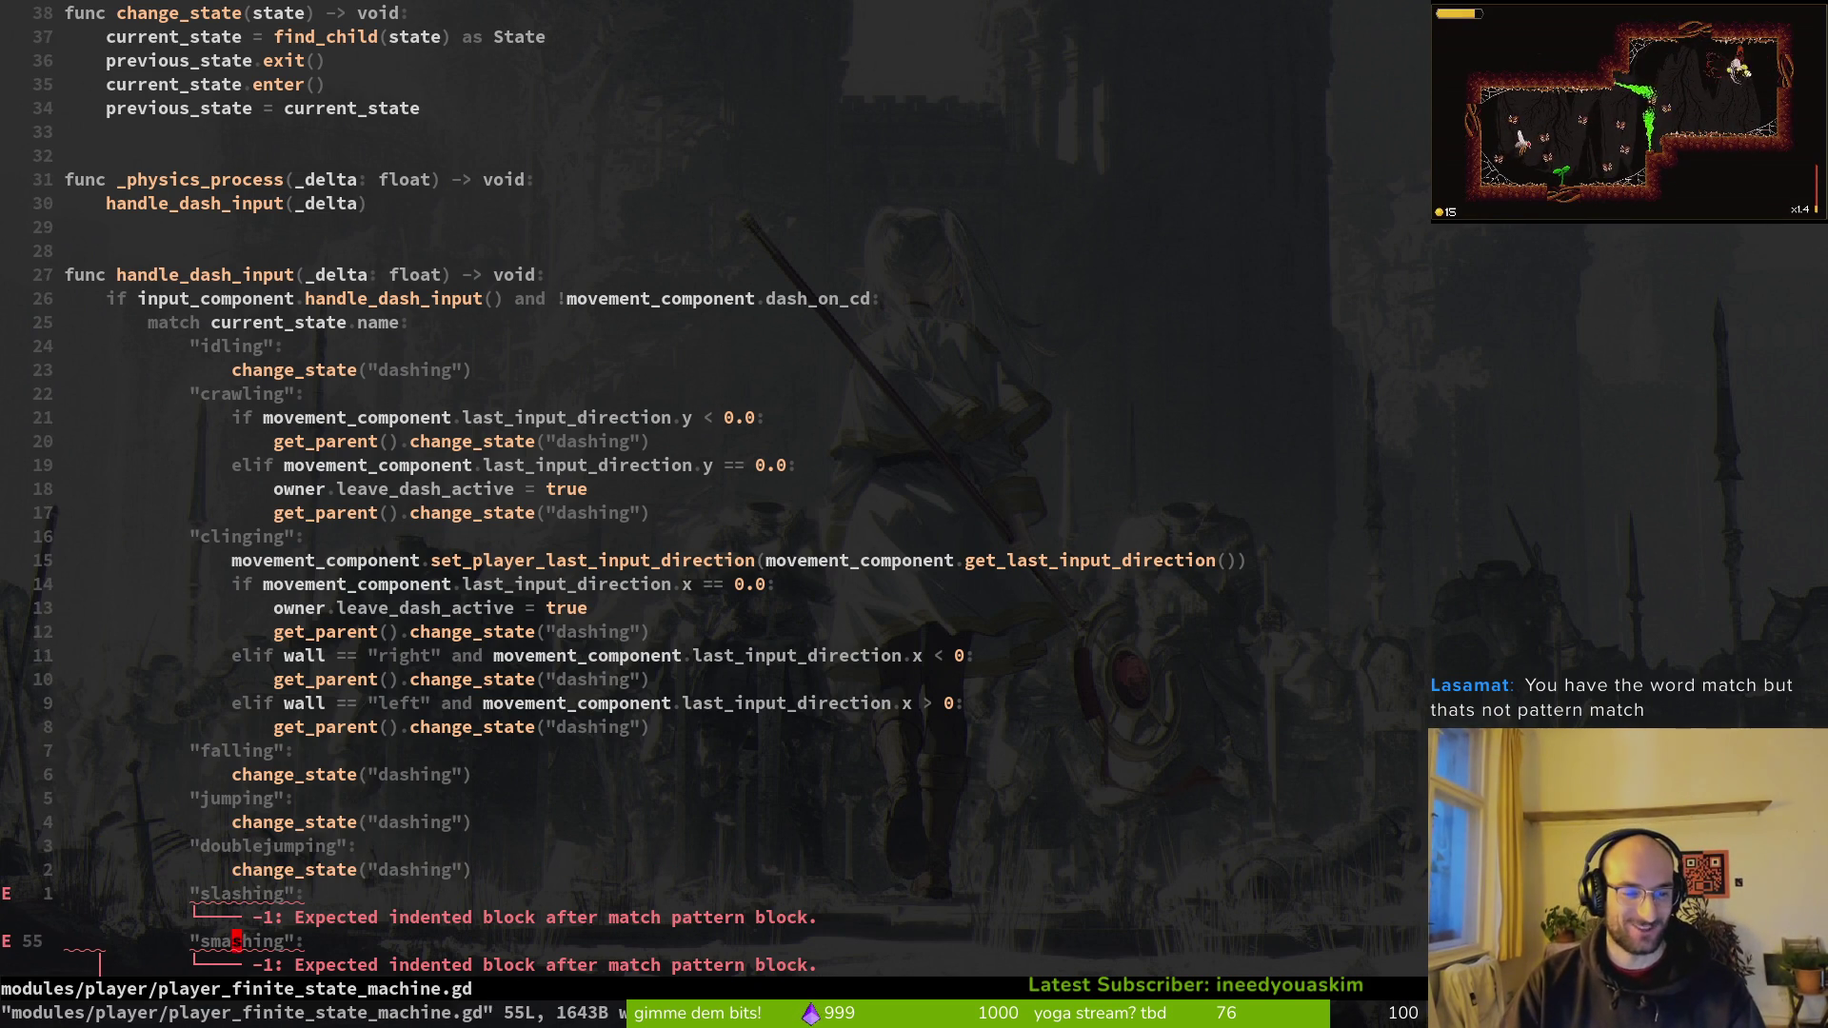
key(space)
Step: Open slashing.gd and go to the dash check in its transition function
key(f)
key(f)
text(slashing)
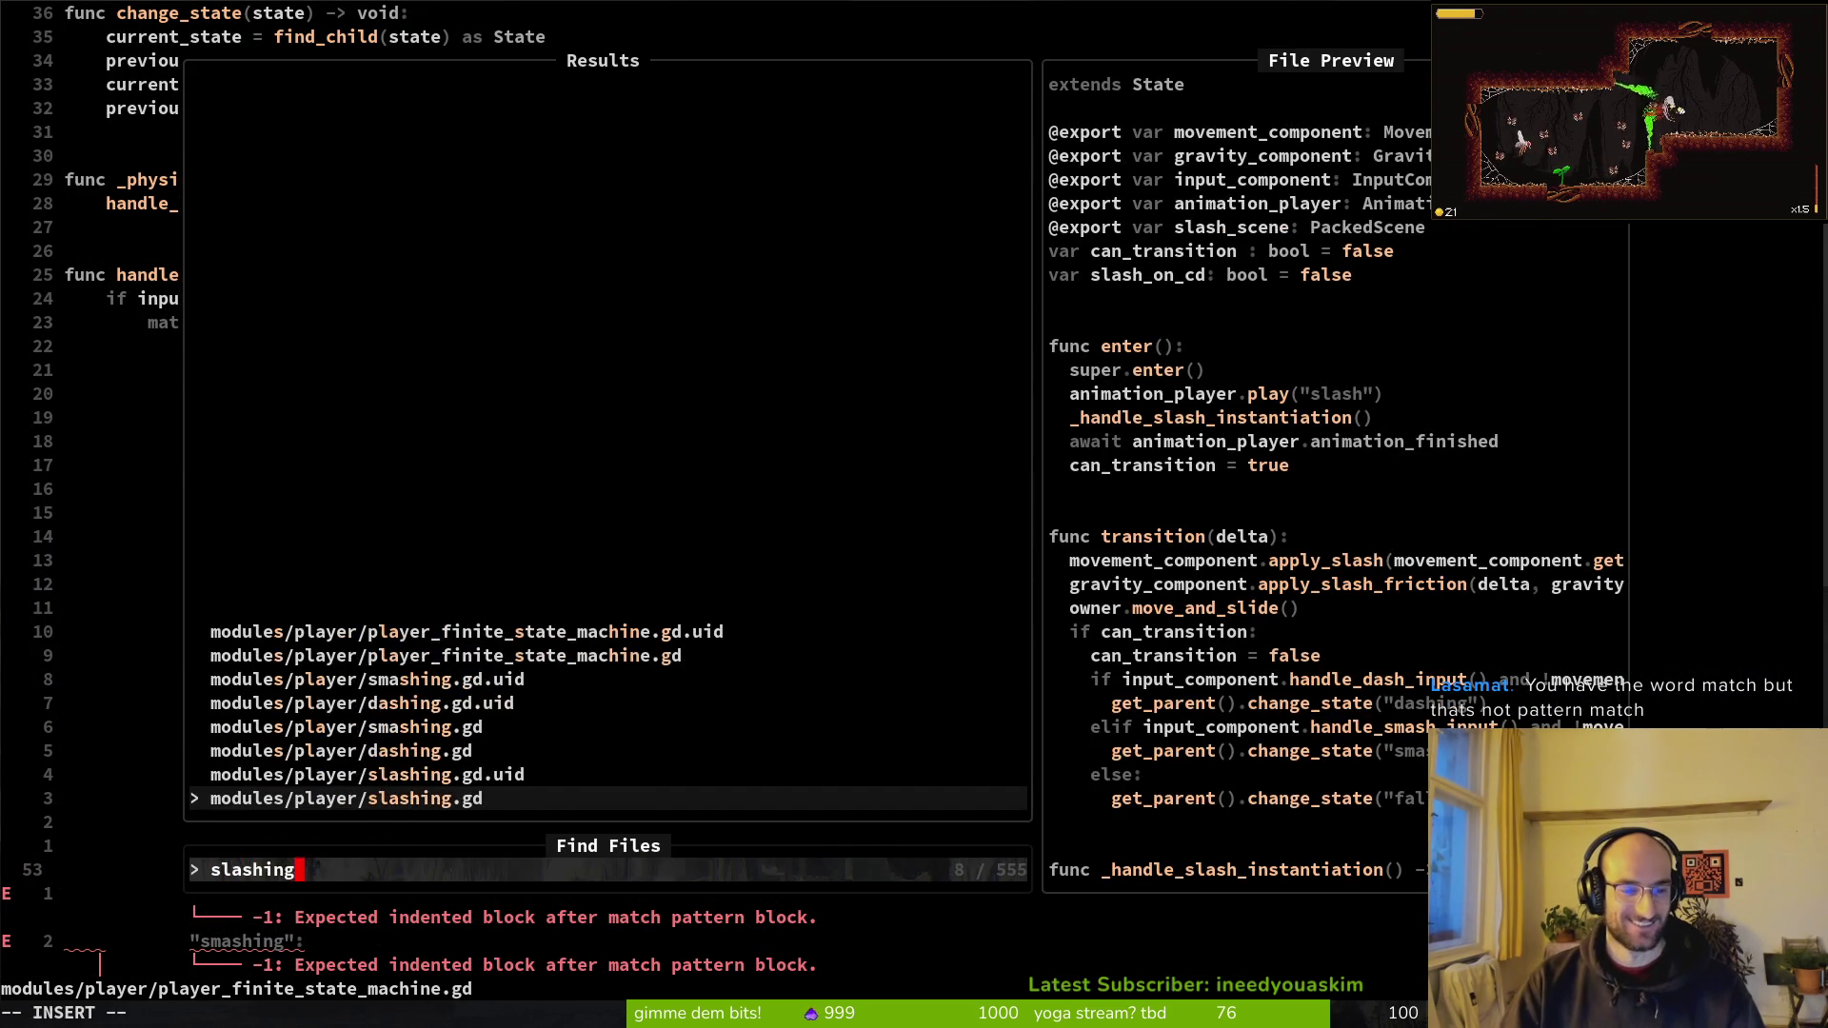
key(Return)
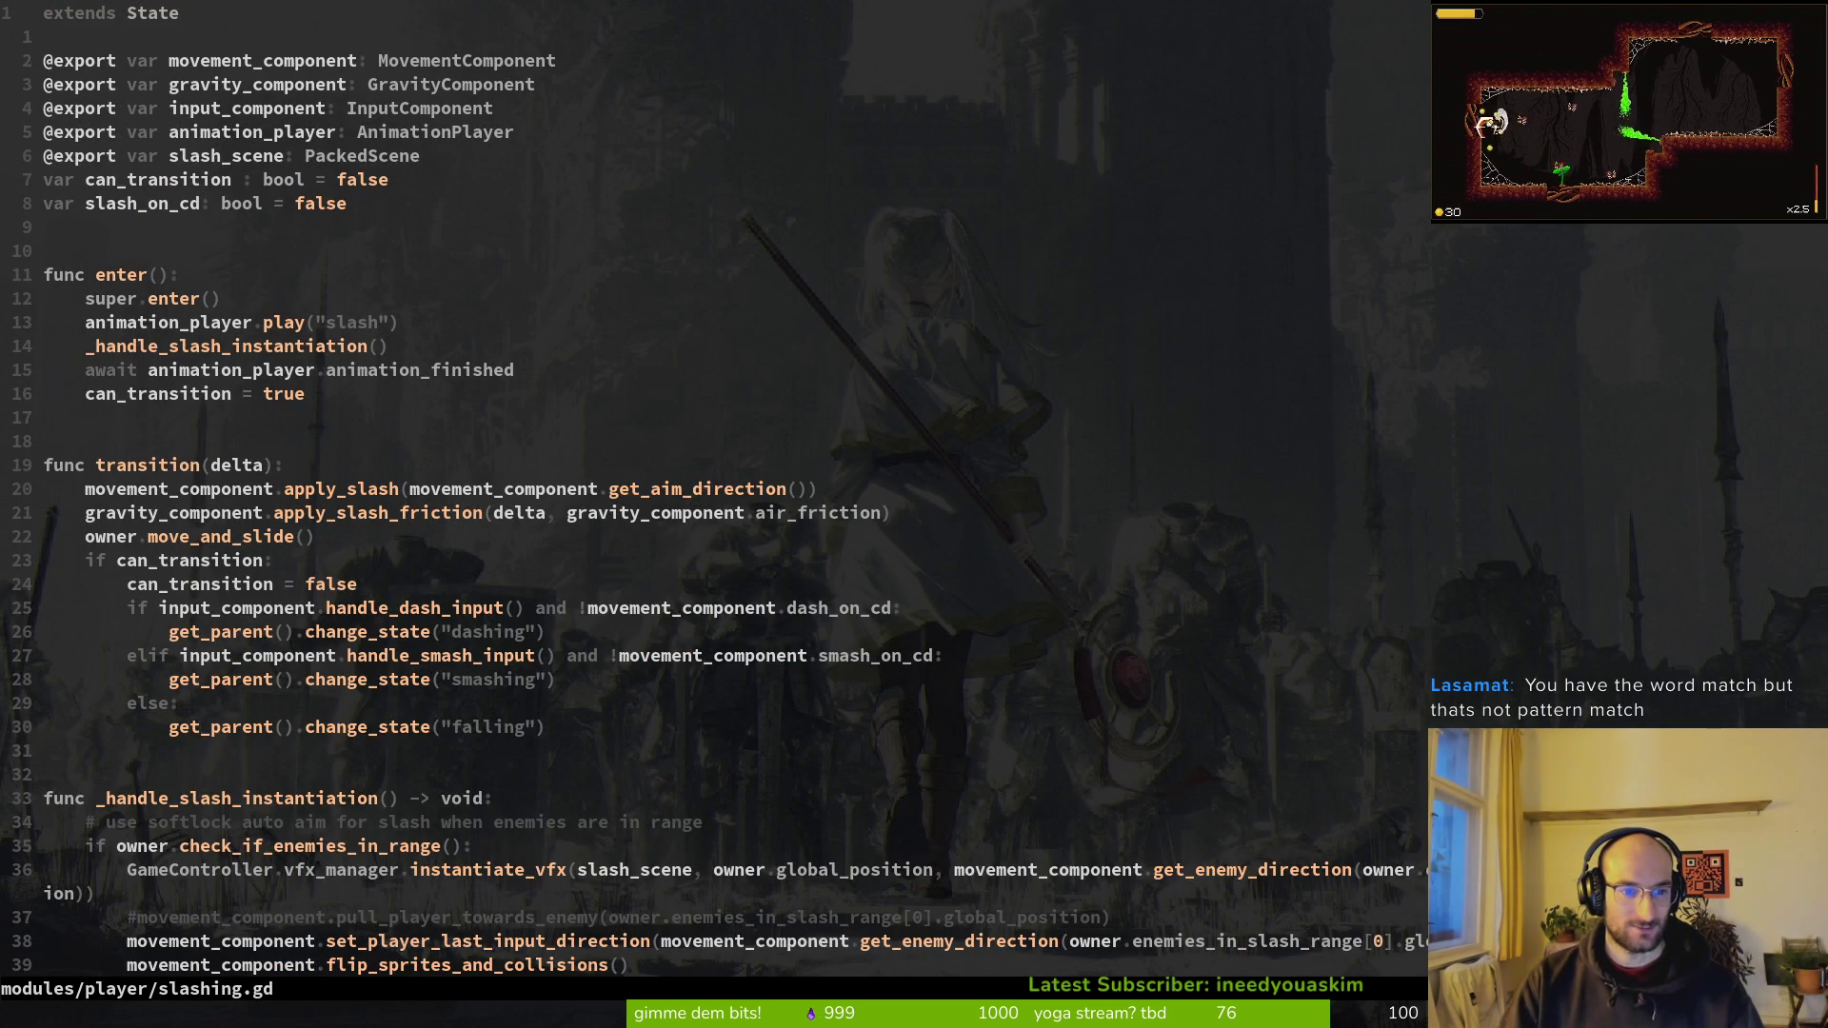
key(j)
key(j)
key(j)
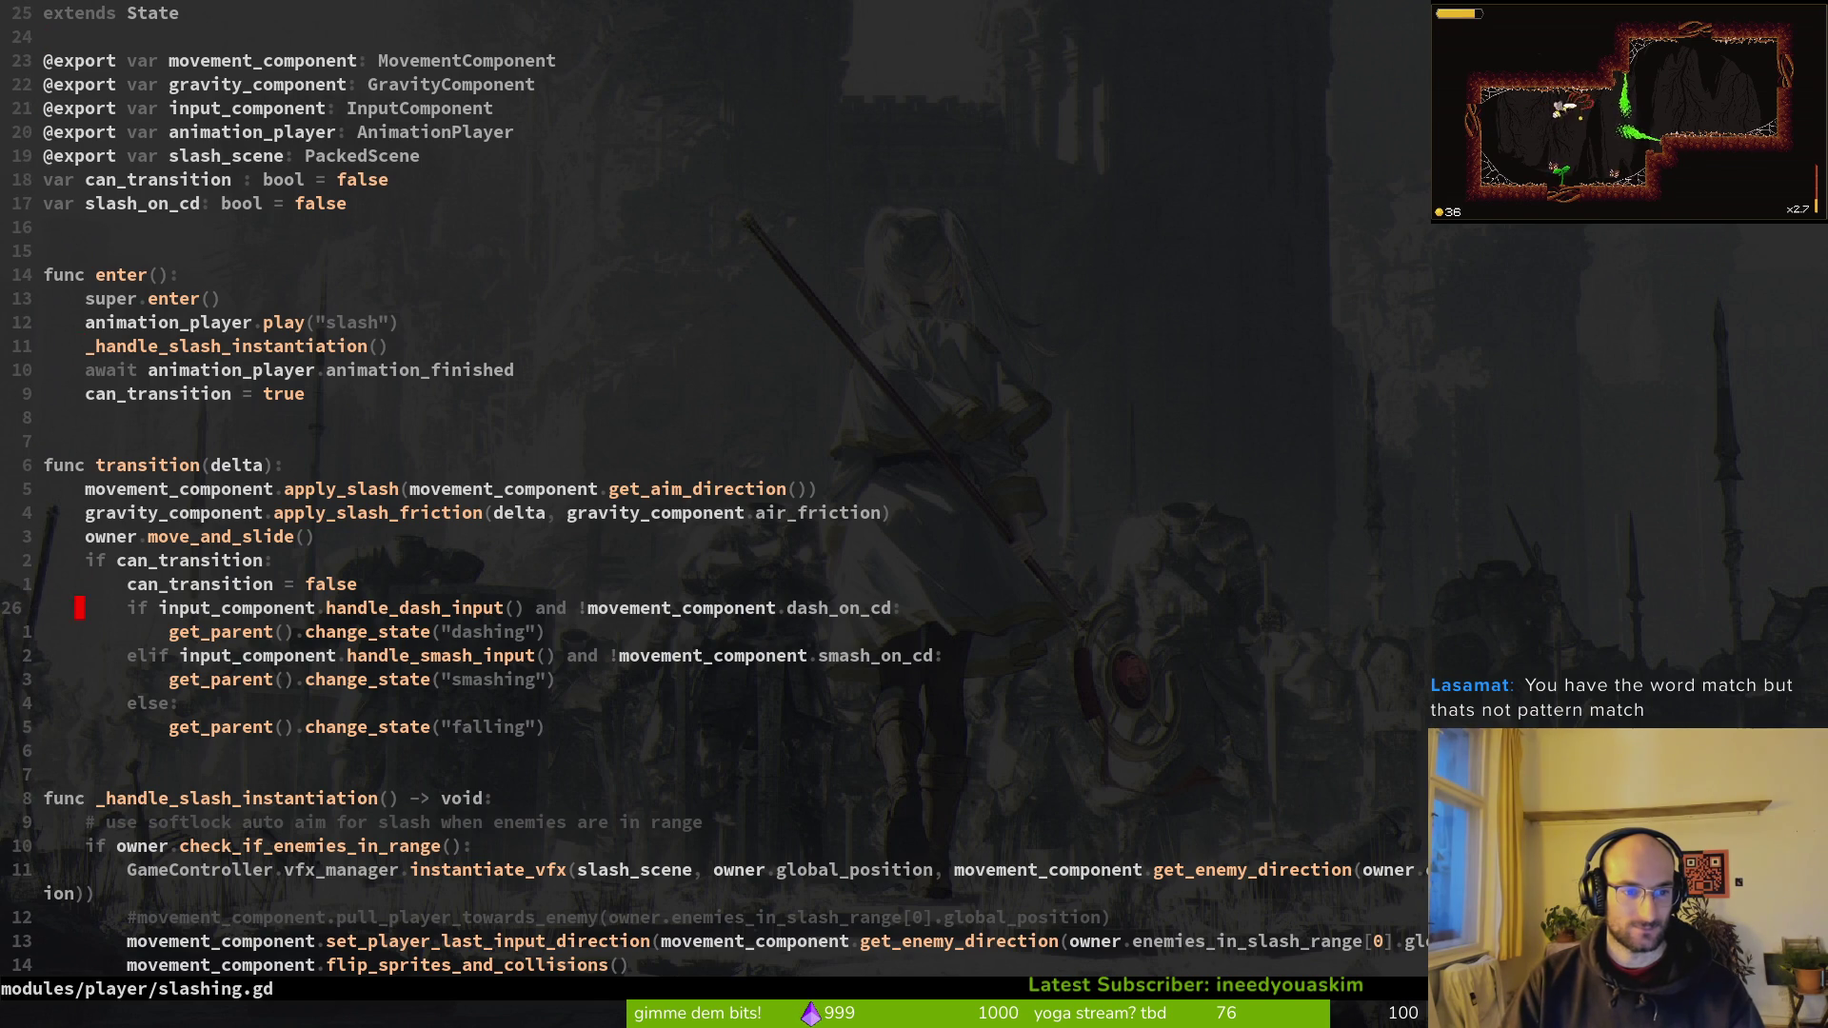
key(shift+v)
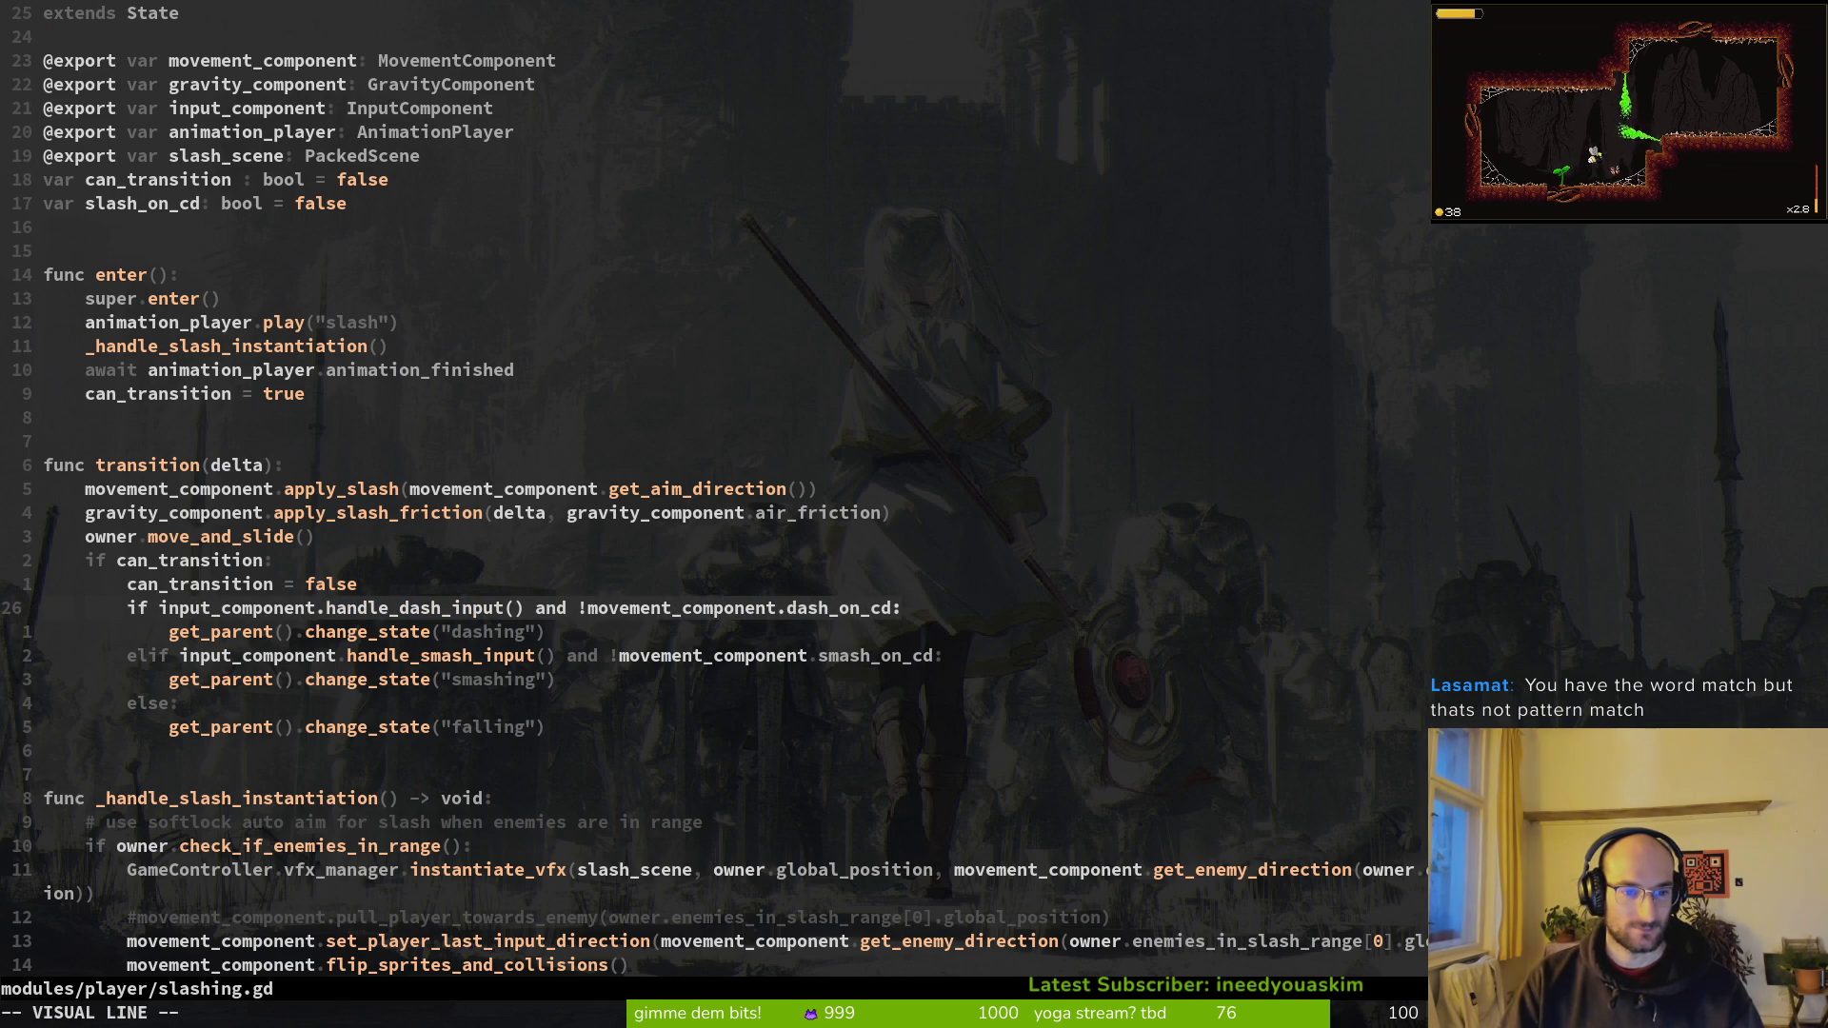
key(Escape)
text(:w)
key(Return)
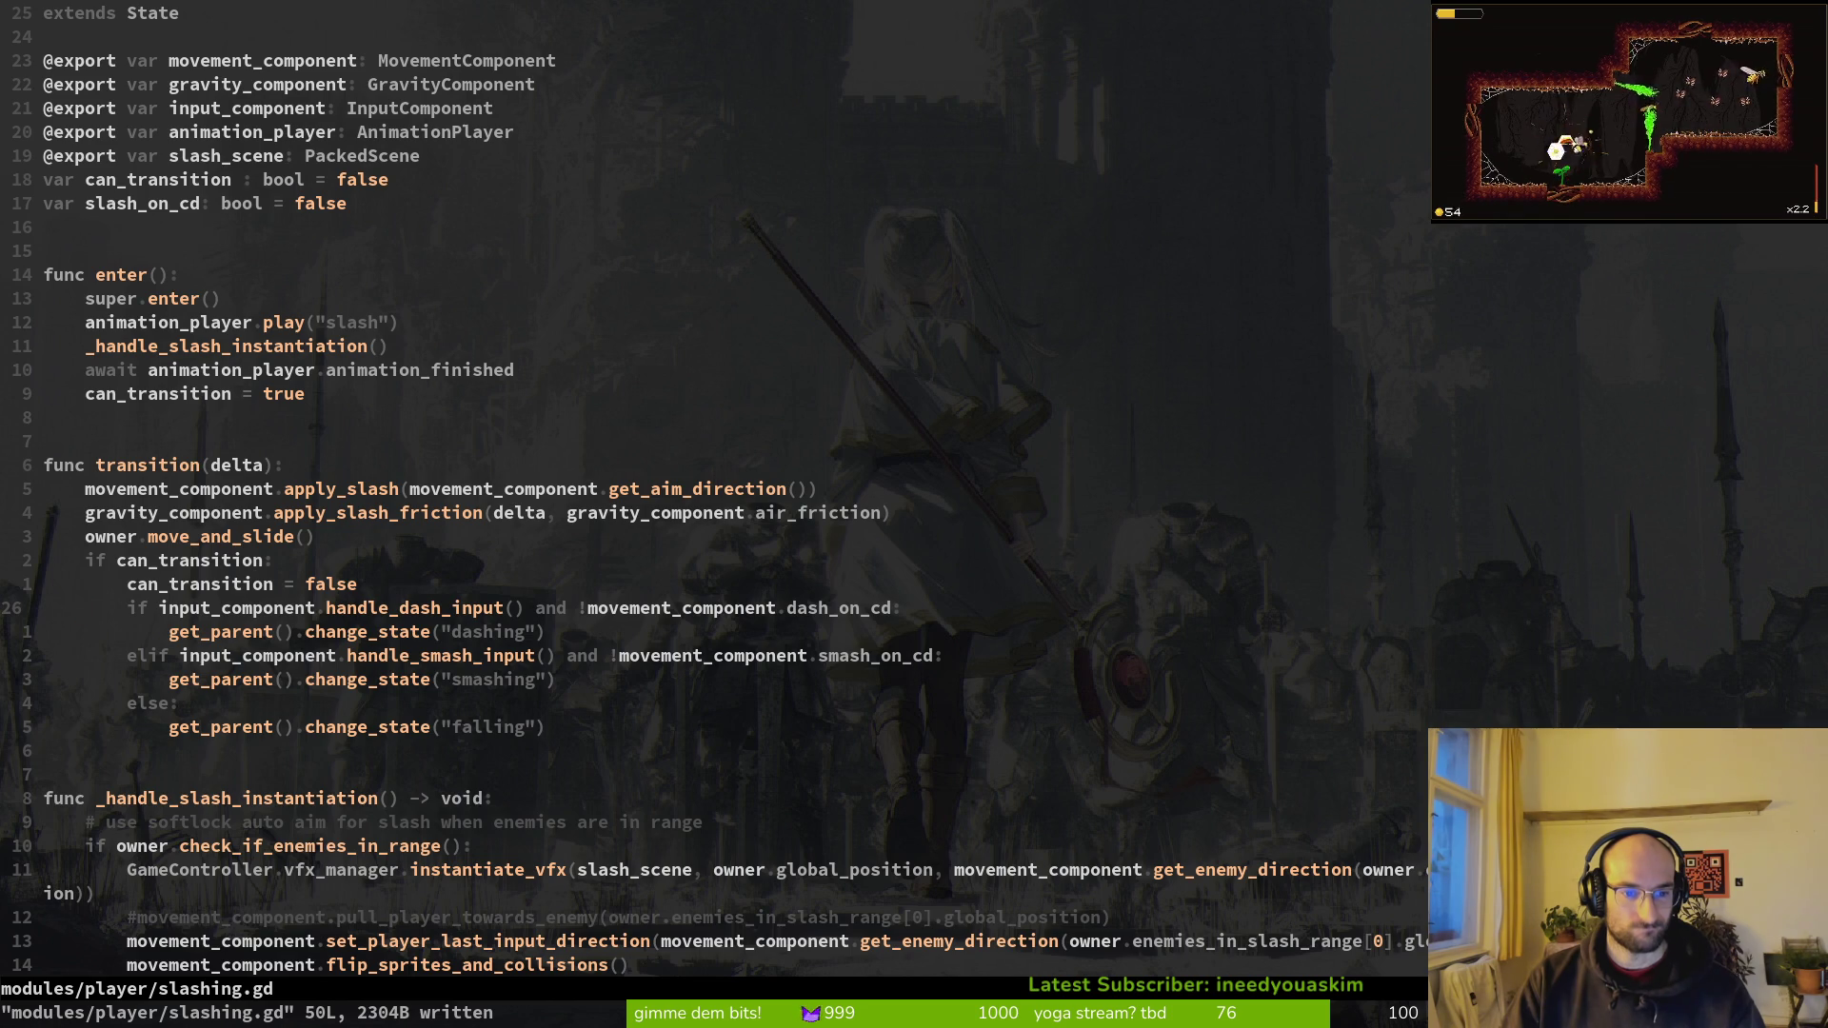
Step: Change the smash check from elif to a plain if and save slashing.gd
key(y)
key(y)
key(j)
key(j)
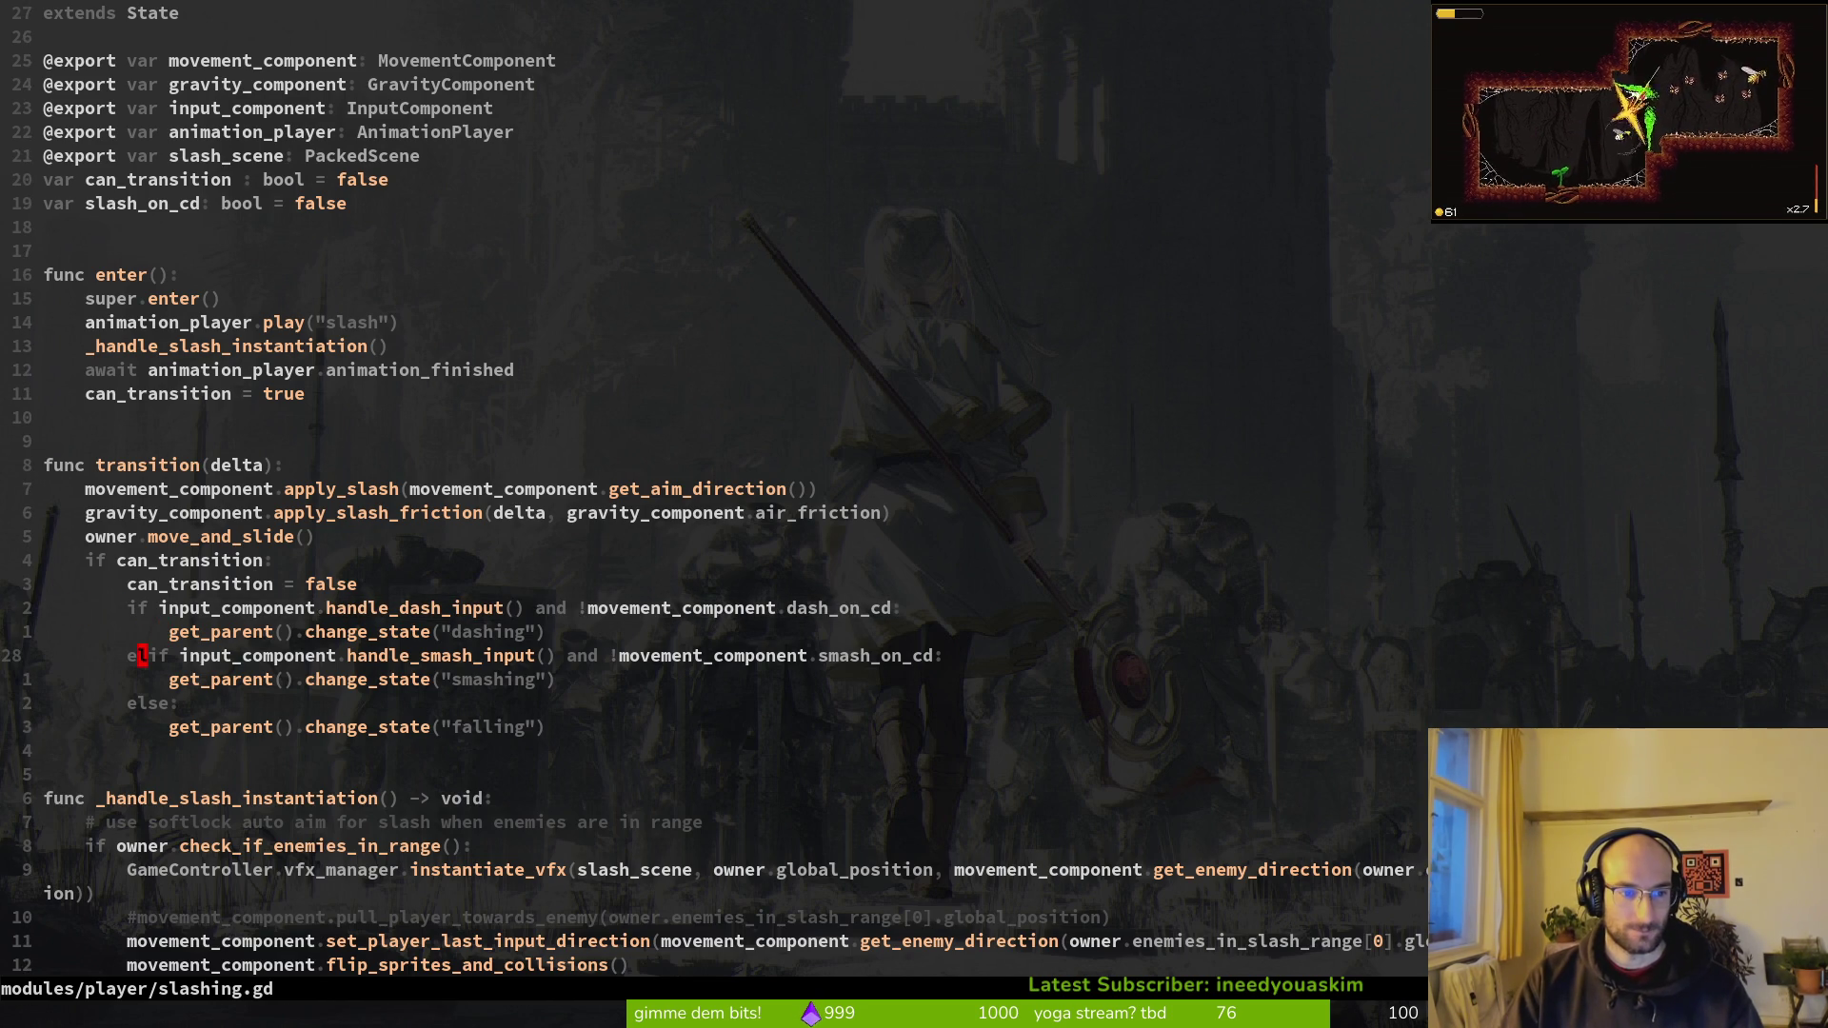
key(i)
key(BackSpace)
key(BackSpace)
key(Escape)
text(:w)
key(Return)
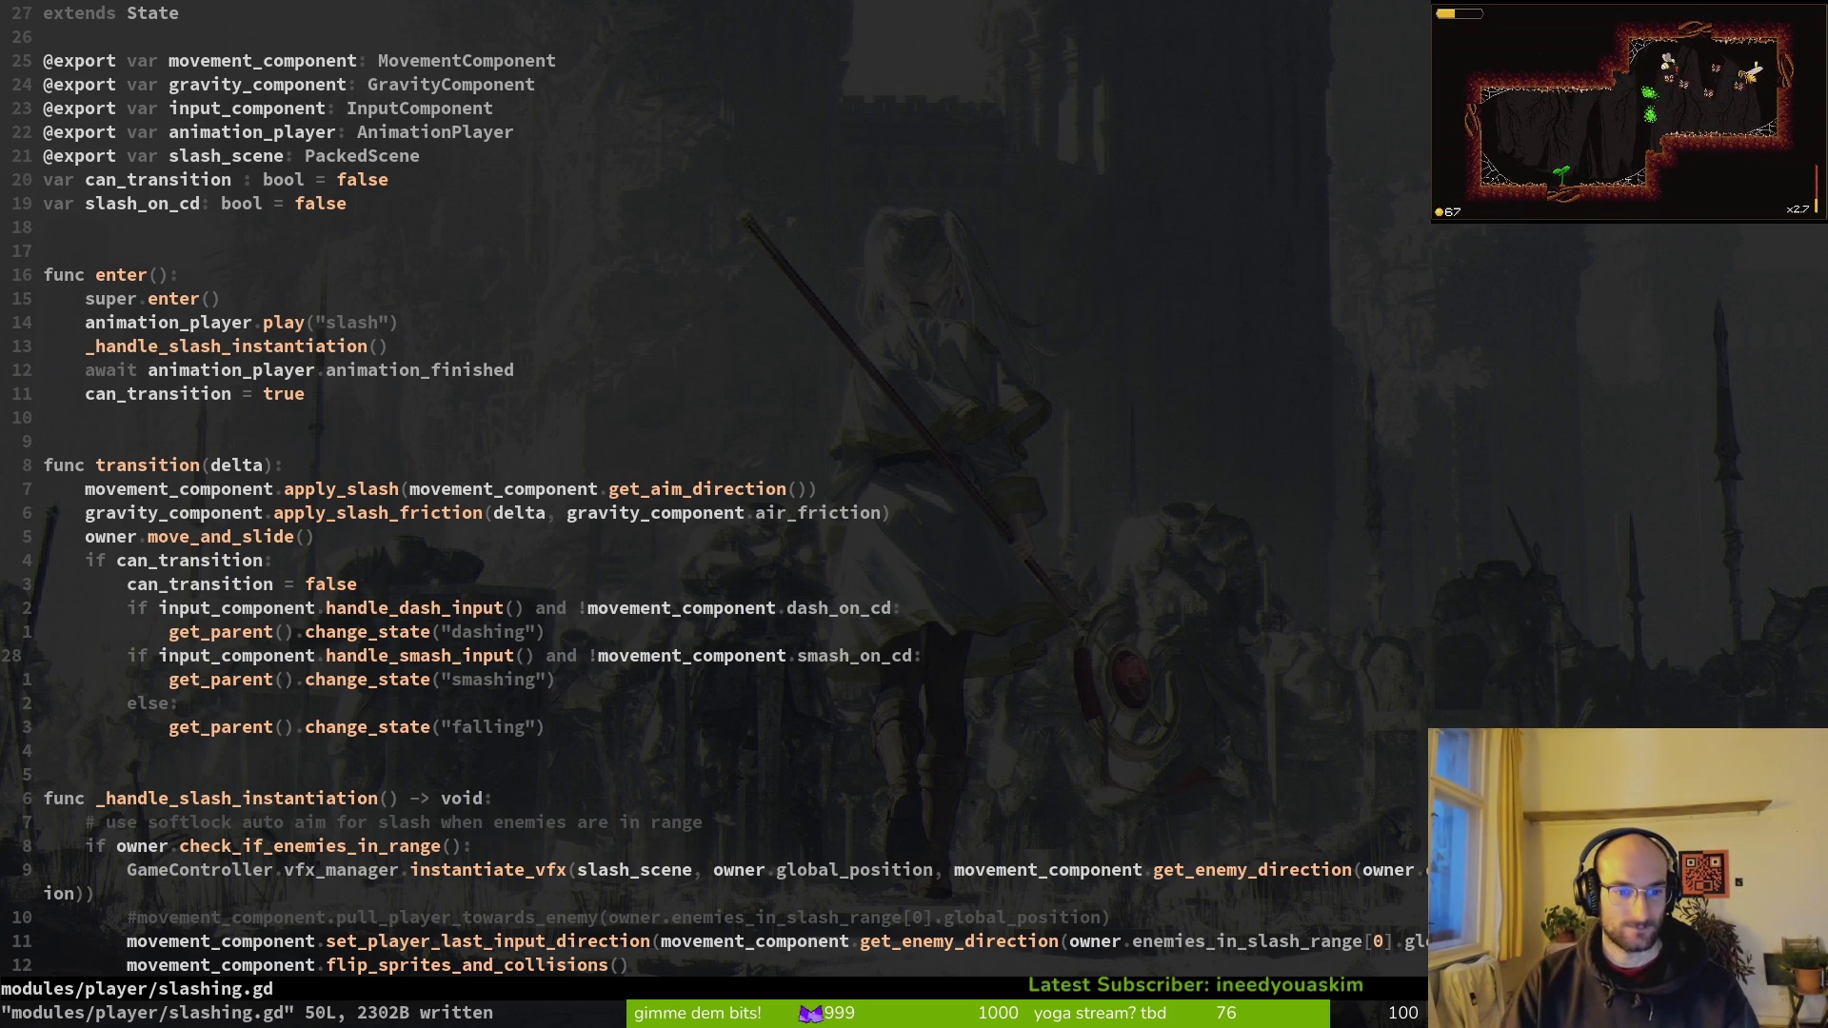
Step: Comment out the handle_dash_input check and its change_state line with #, then save
key(k)
key(k)
key(i)
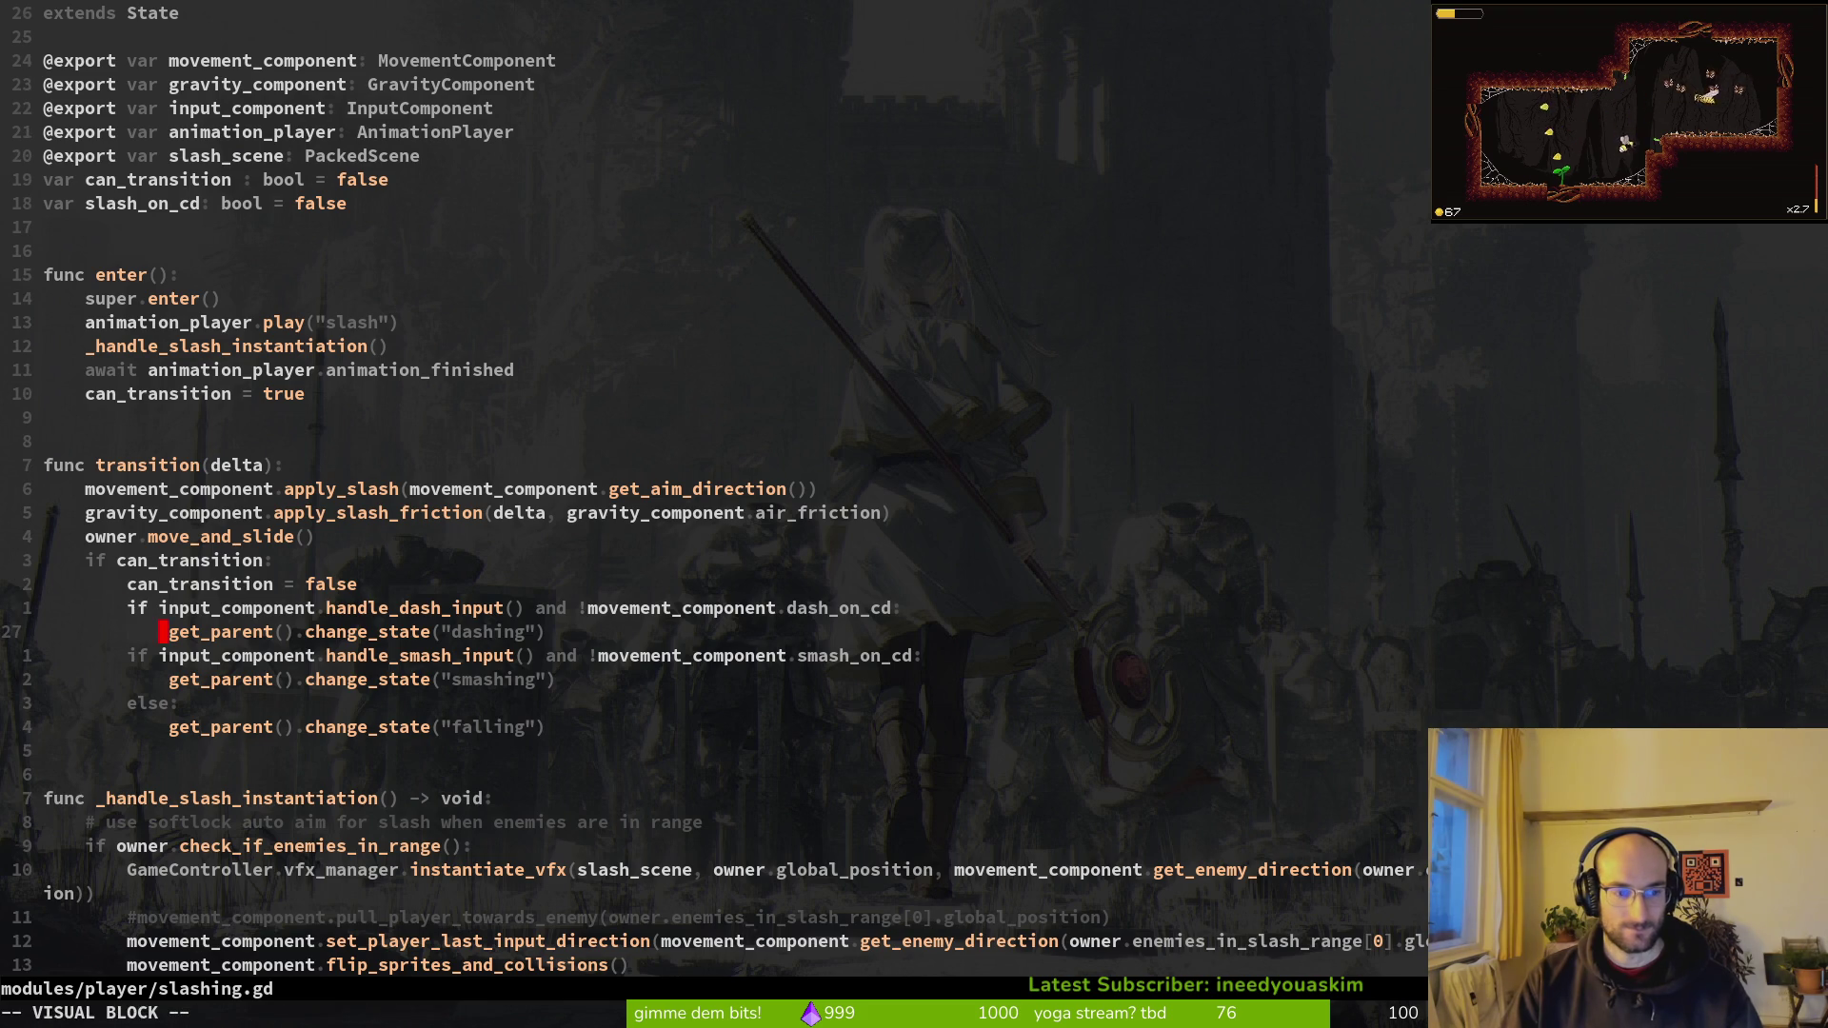
text(#)
key(Escape)
key(j)
key(period)
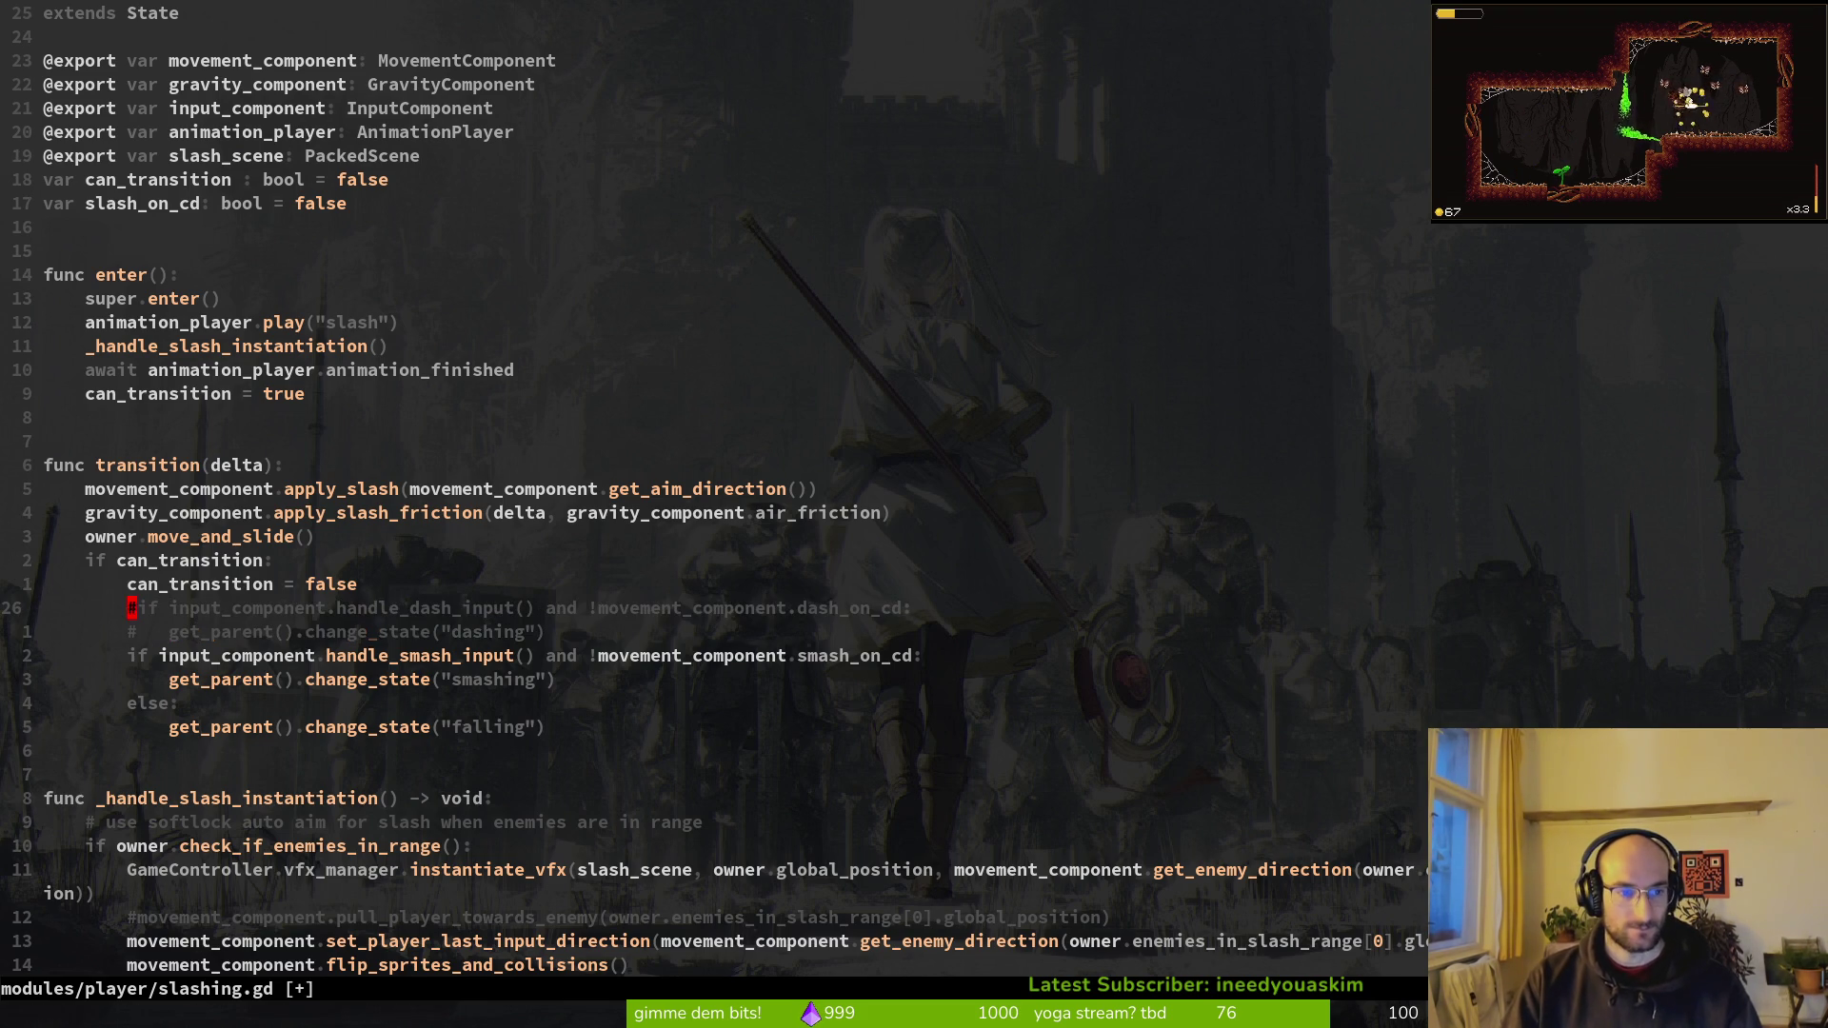
text(:w)
key(Return)
key(space)
Step: Open jumping.gd, comment out the dash elif and its dashing line, and save
key(f)
key(f)
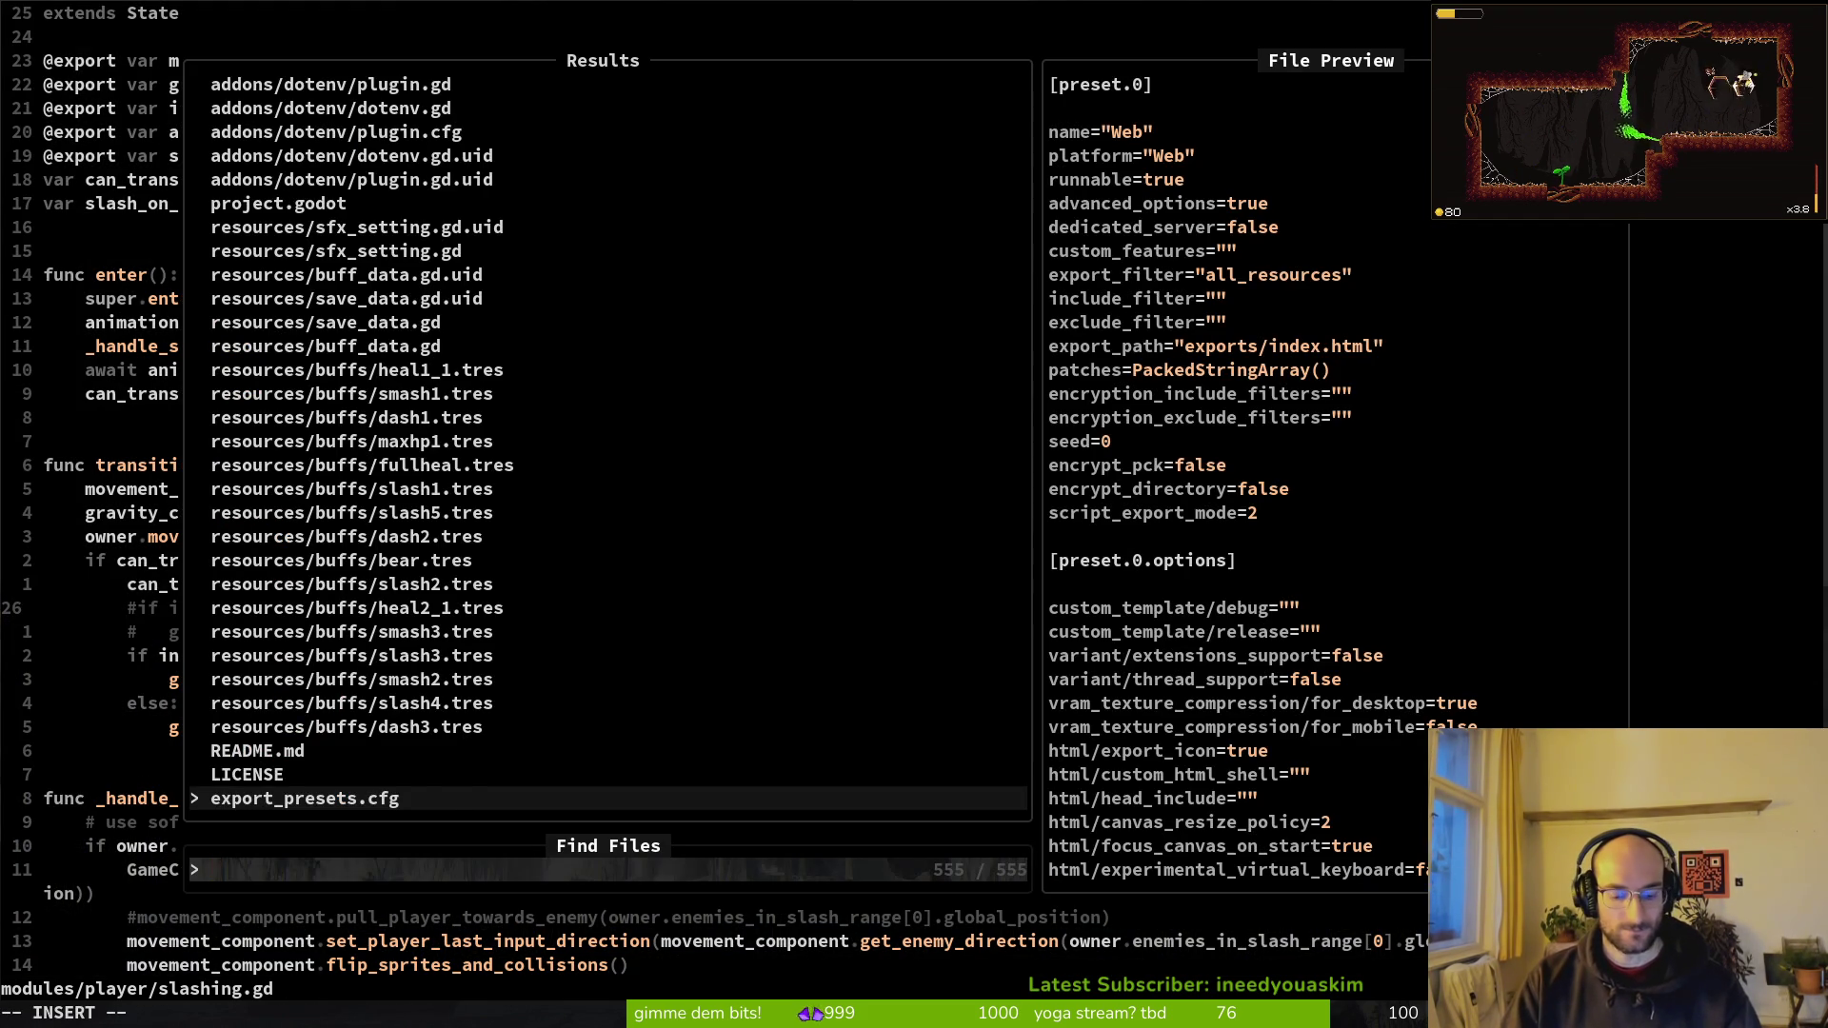
text(jumpi)
key(Return)
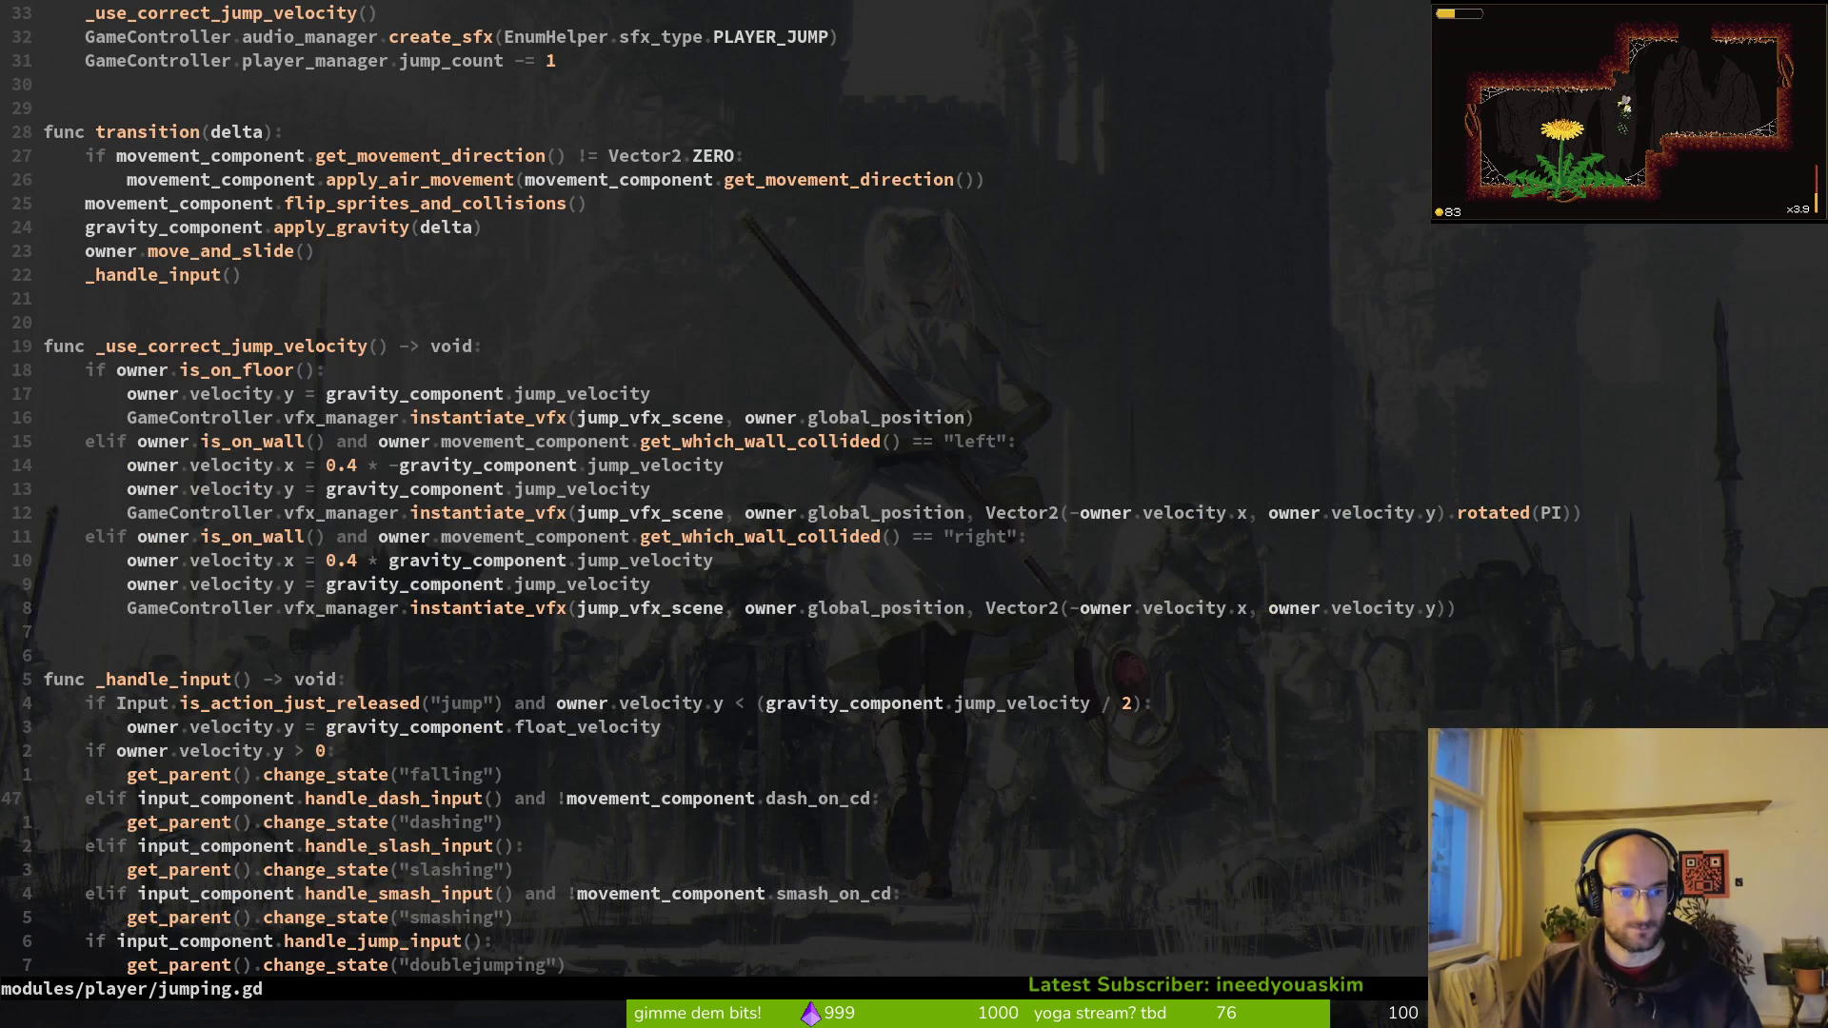
key(w)
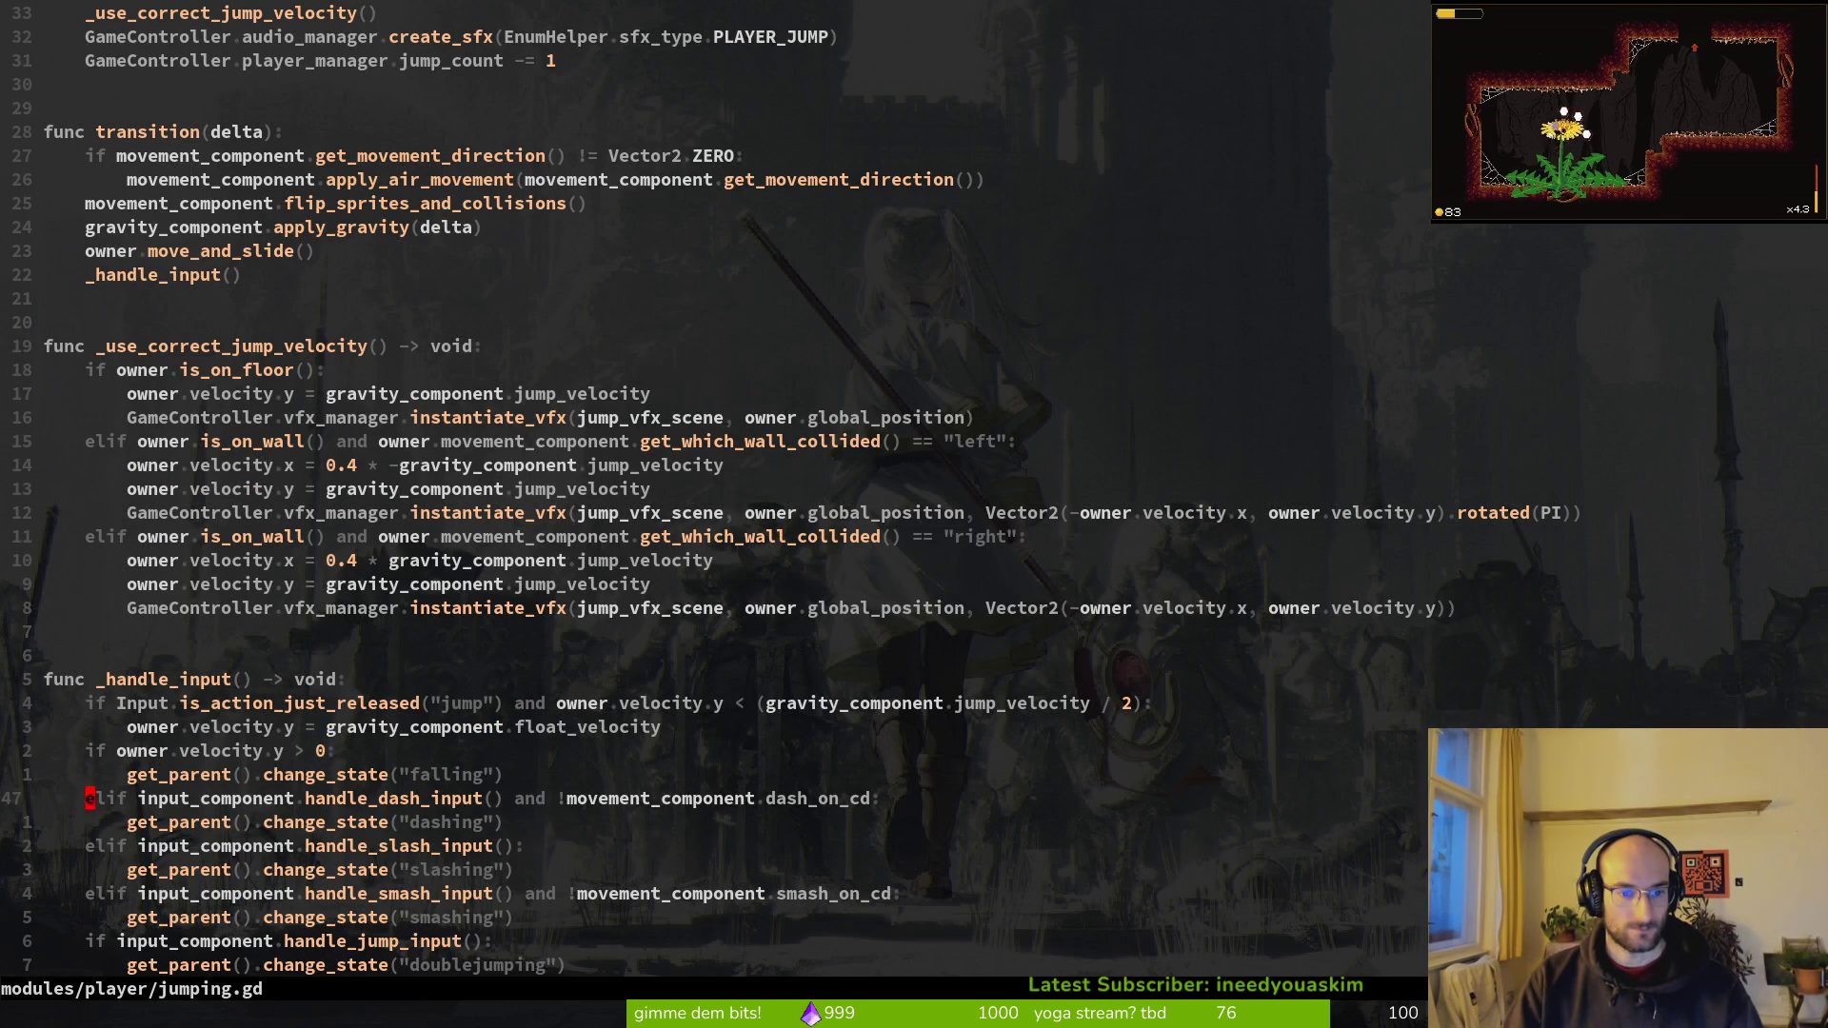
key(ctrl+v)
key(j)
key(I)
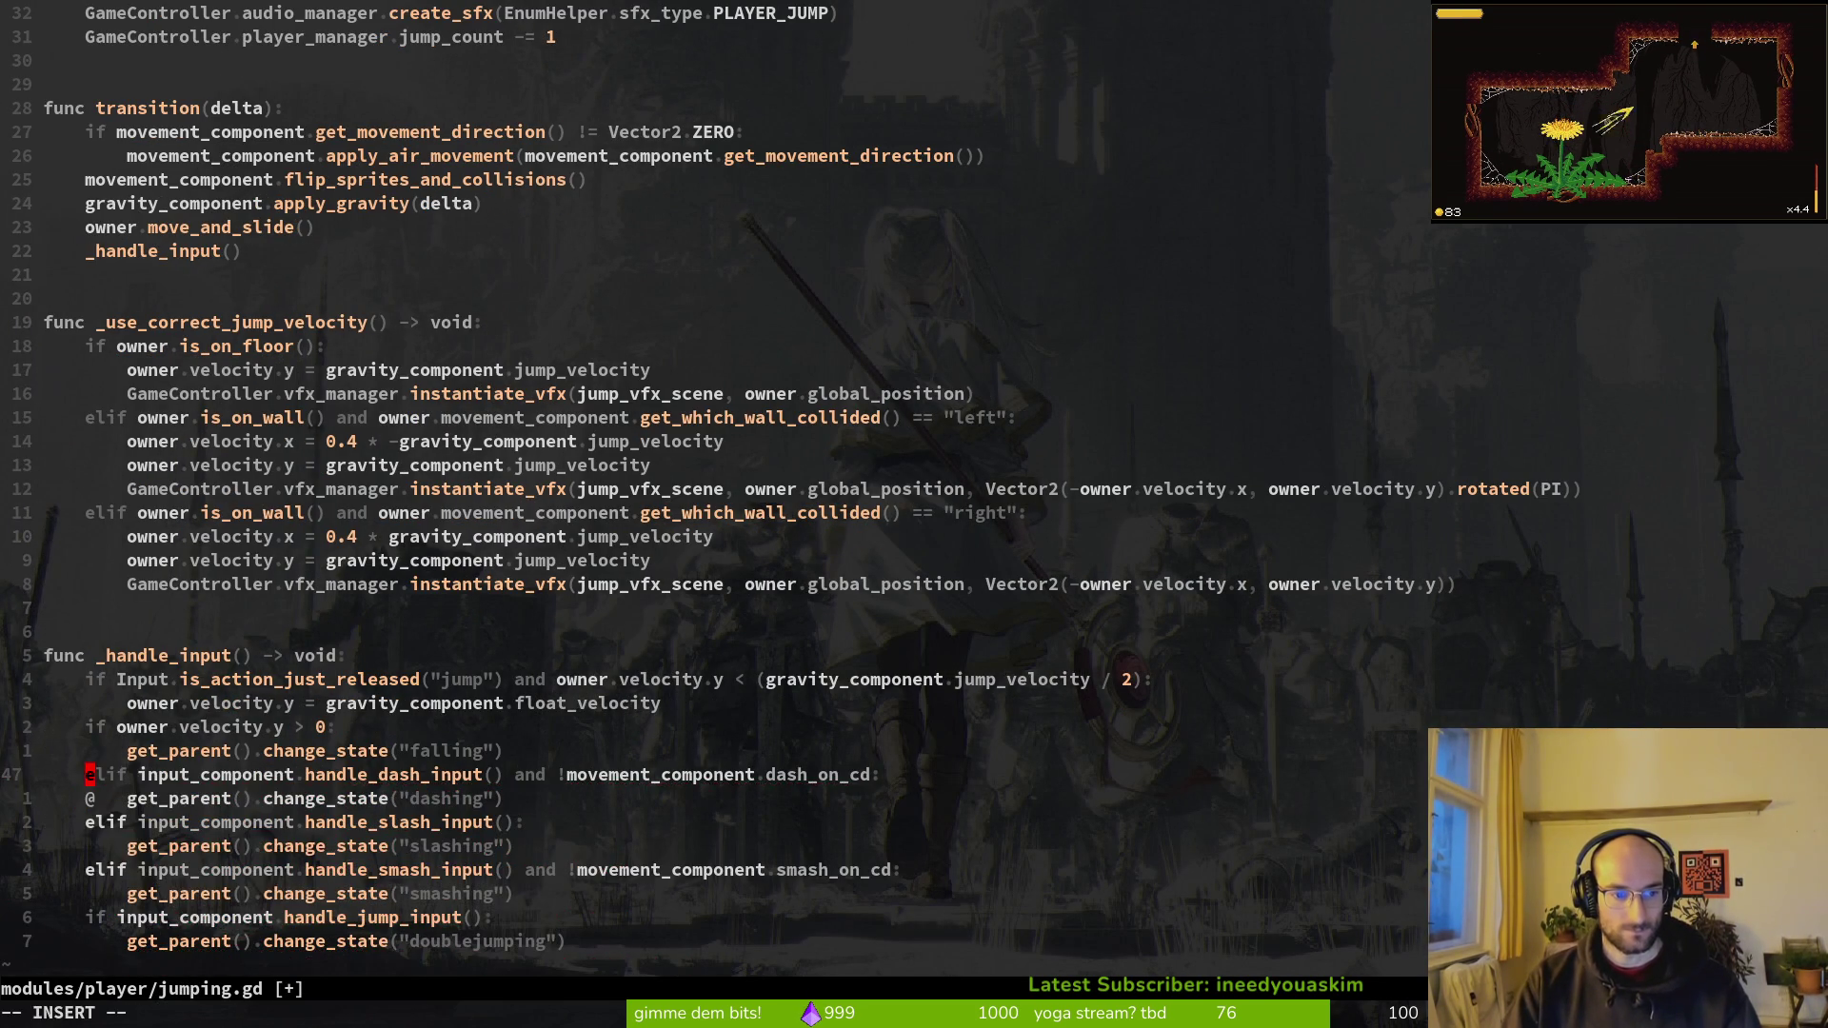
text(#)
key(Escape)
key(j)
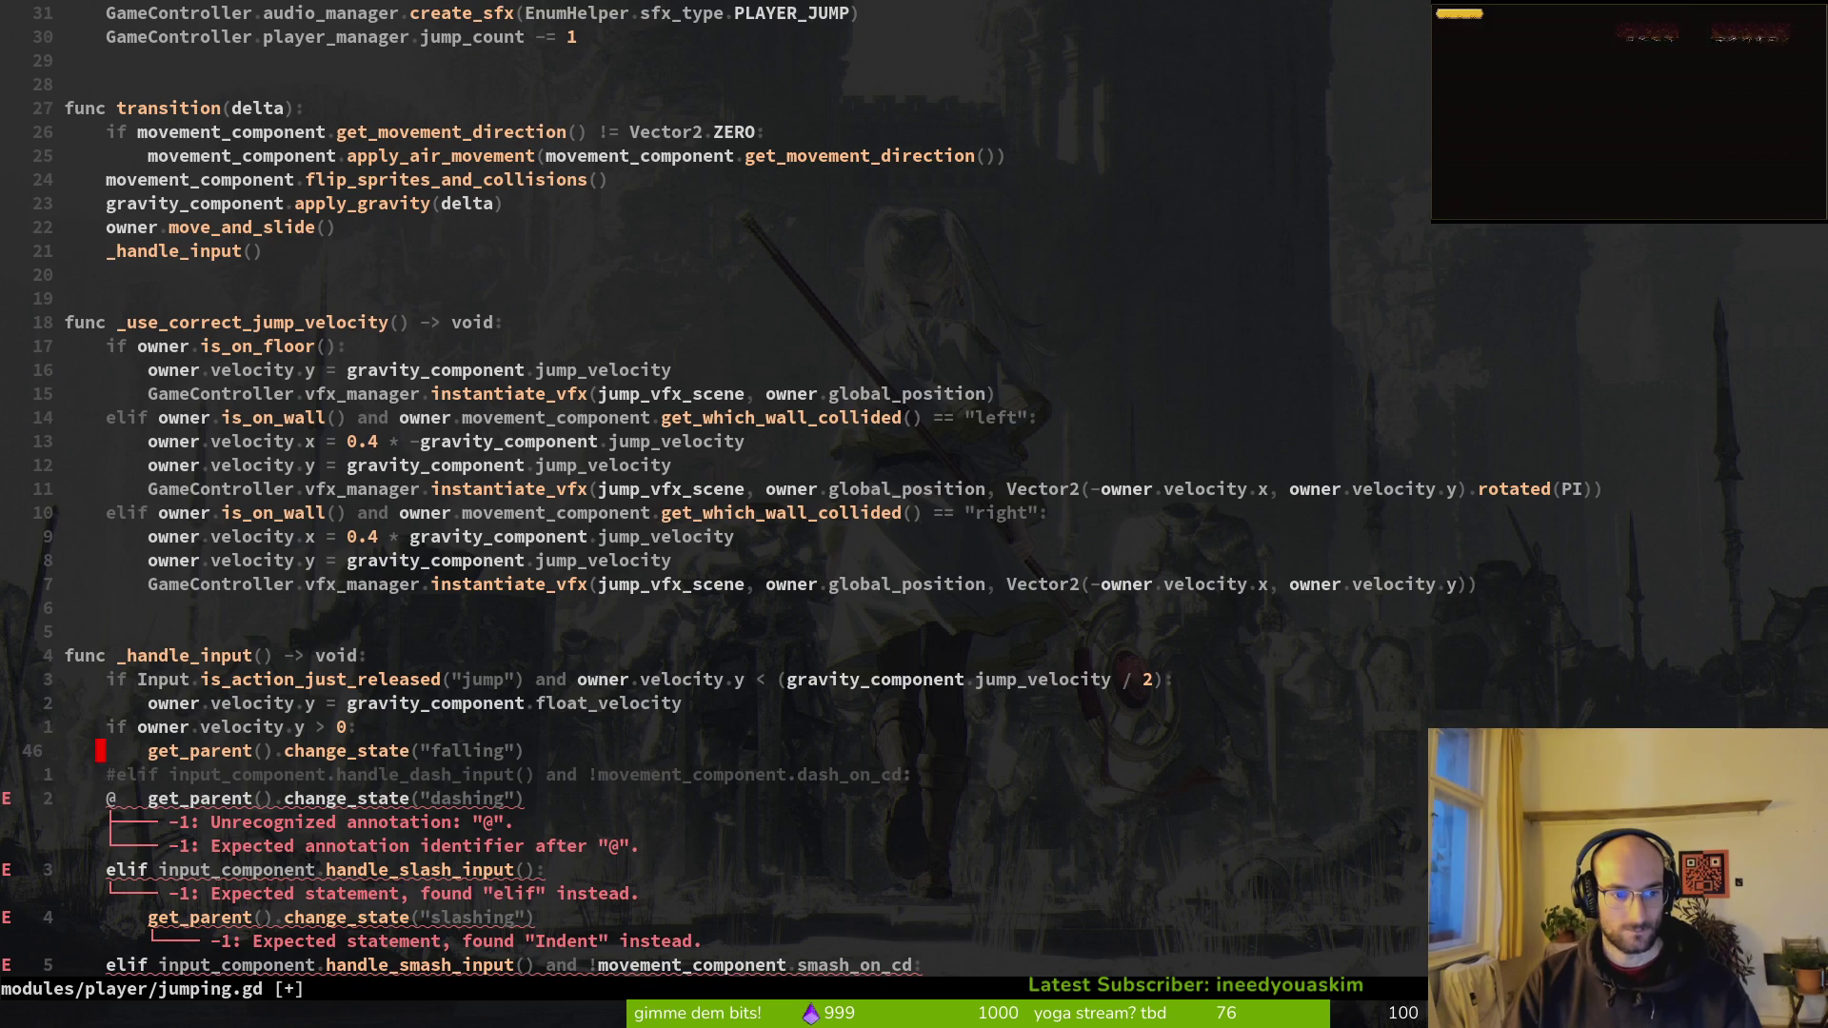
key(Tab)
text(#:w)
key(Return)
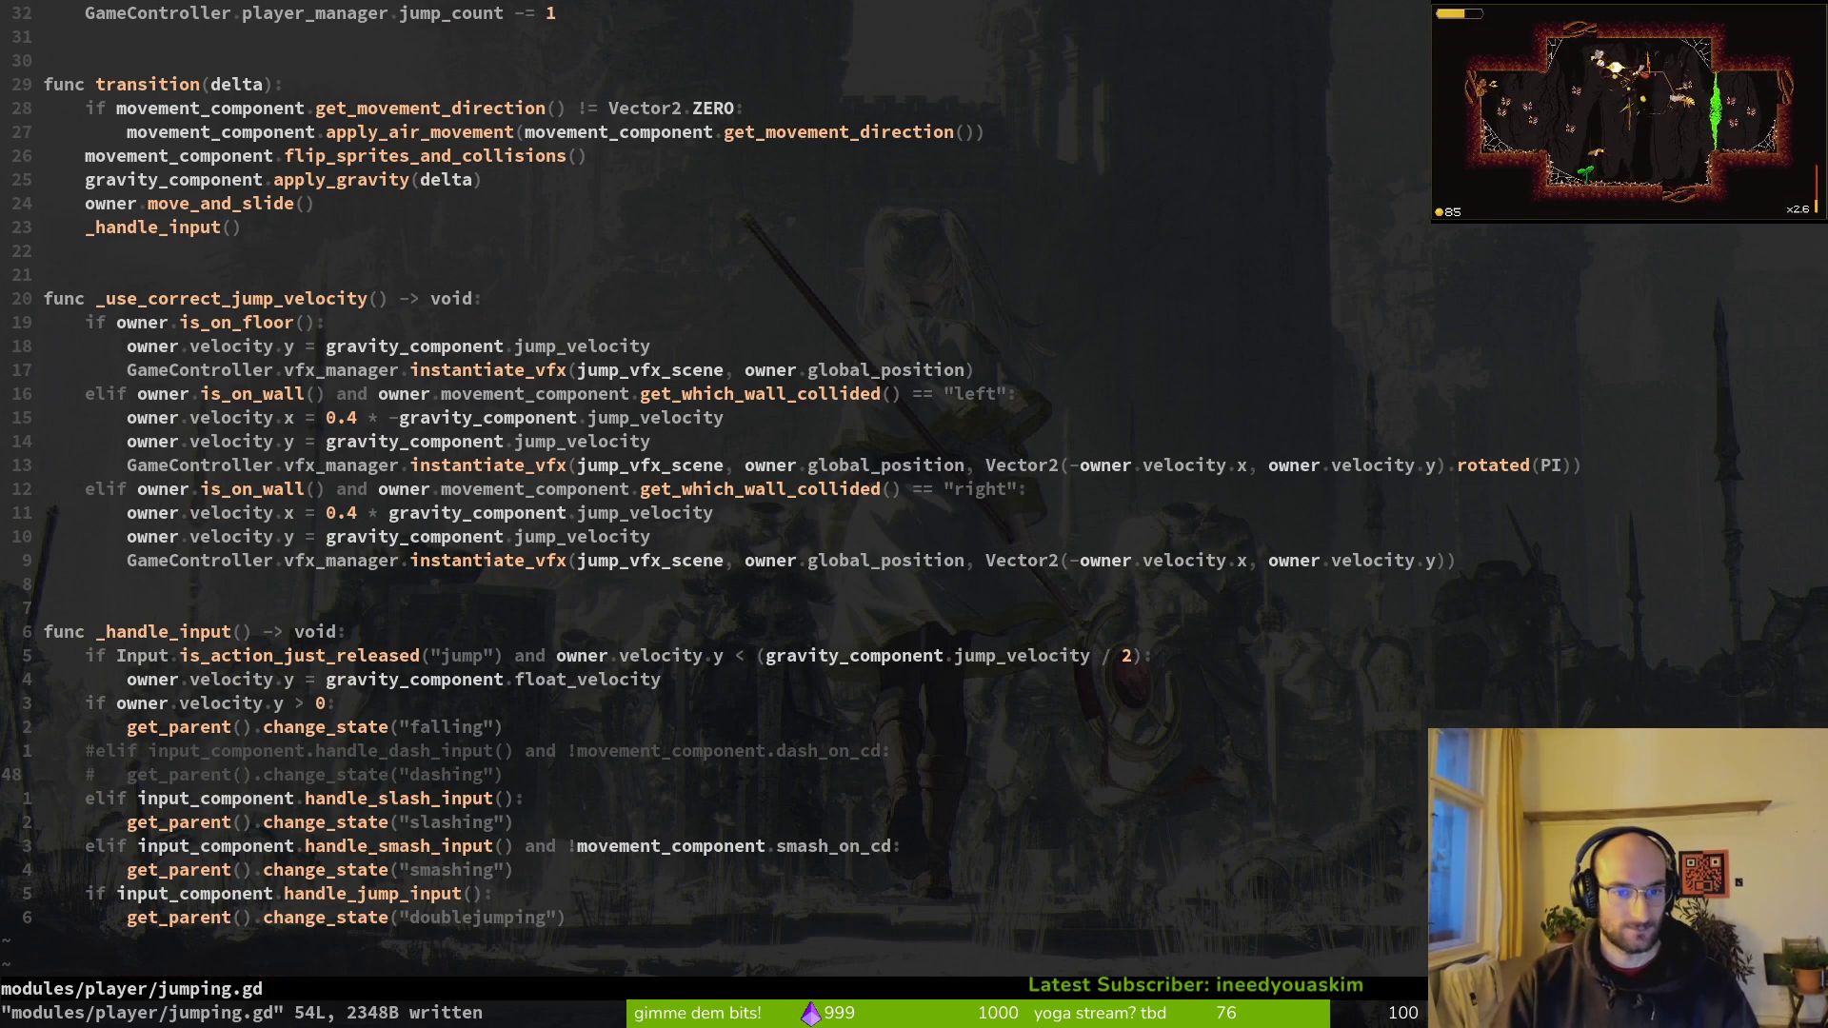
key(ctrl+d)
Step: Open doublejumping.gd and go to the dash branch near line 32
key(space)
key(f)
key(f)
text(dou)
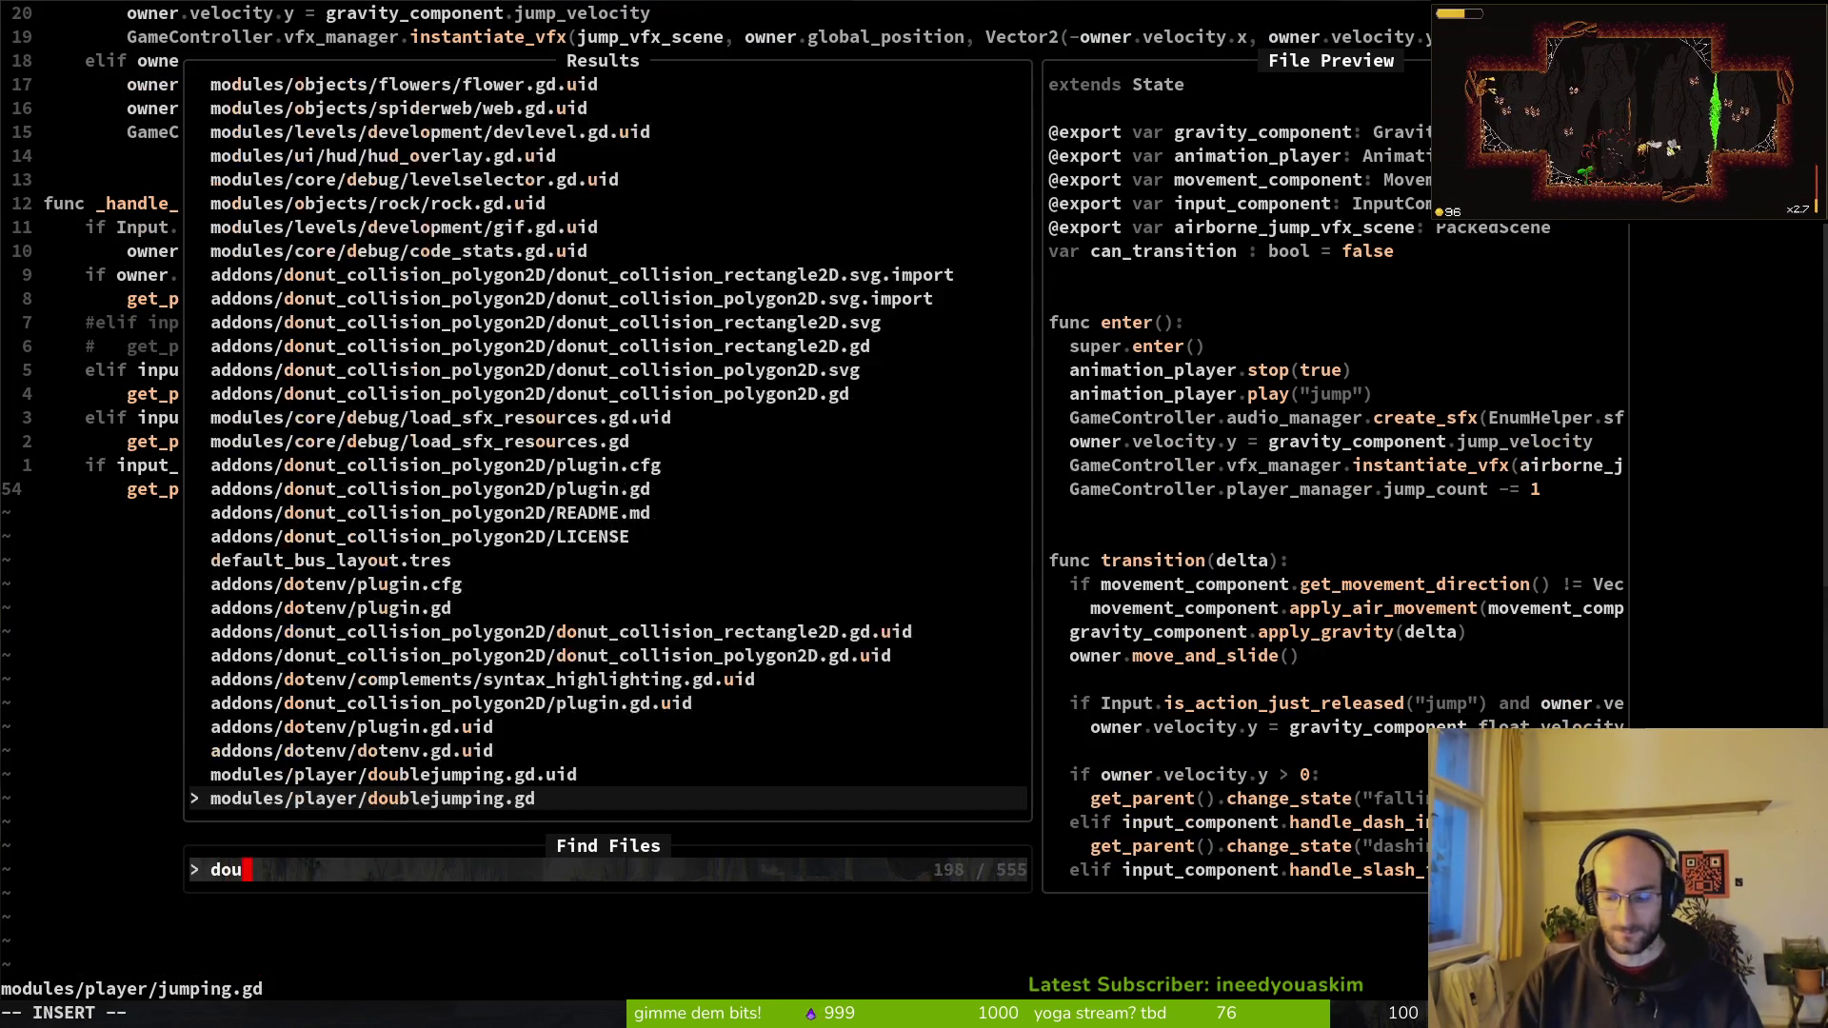
text(bleju)
key(Return)
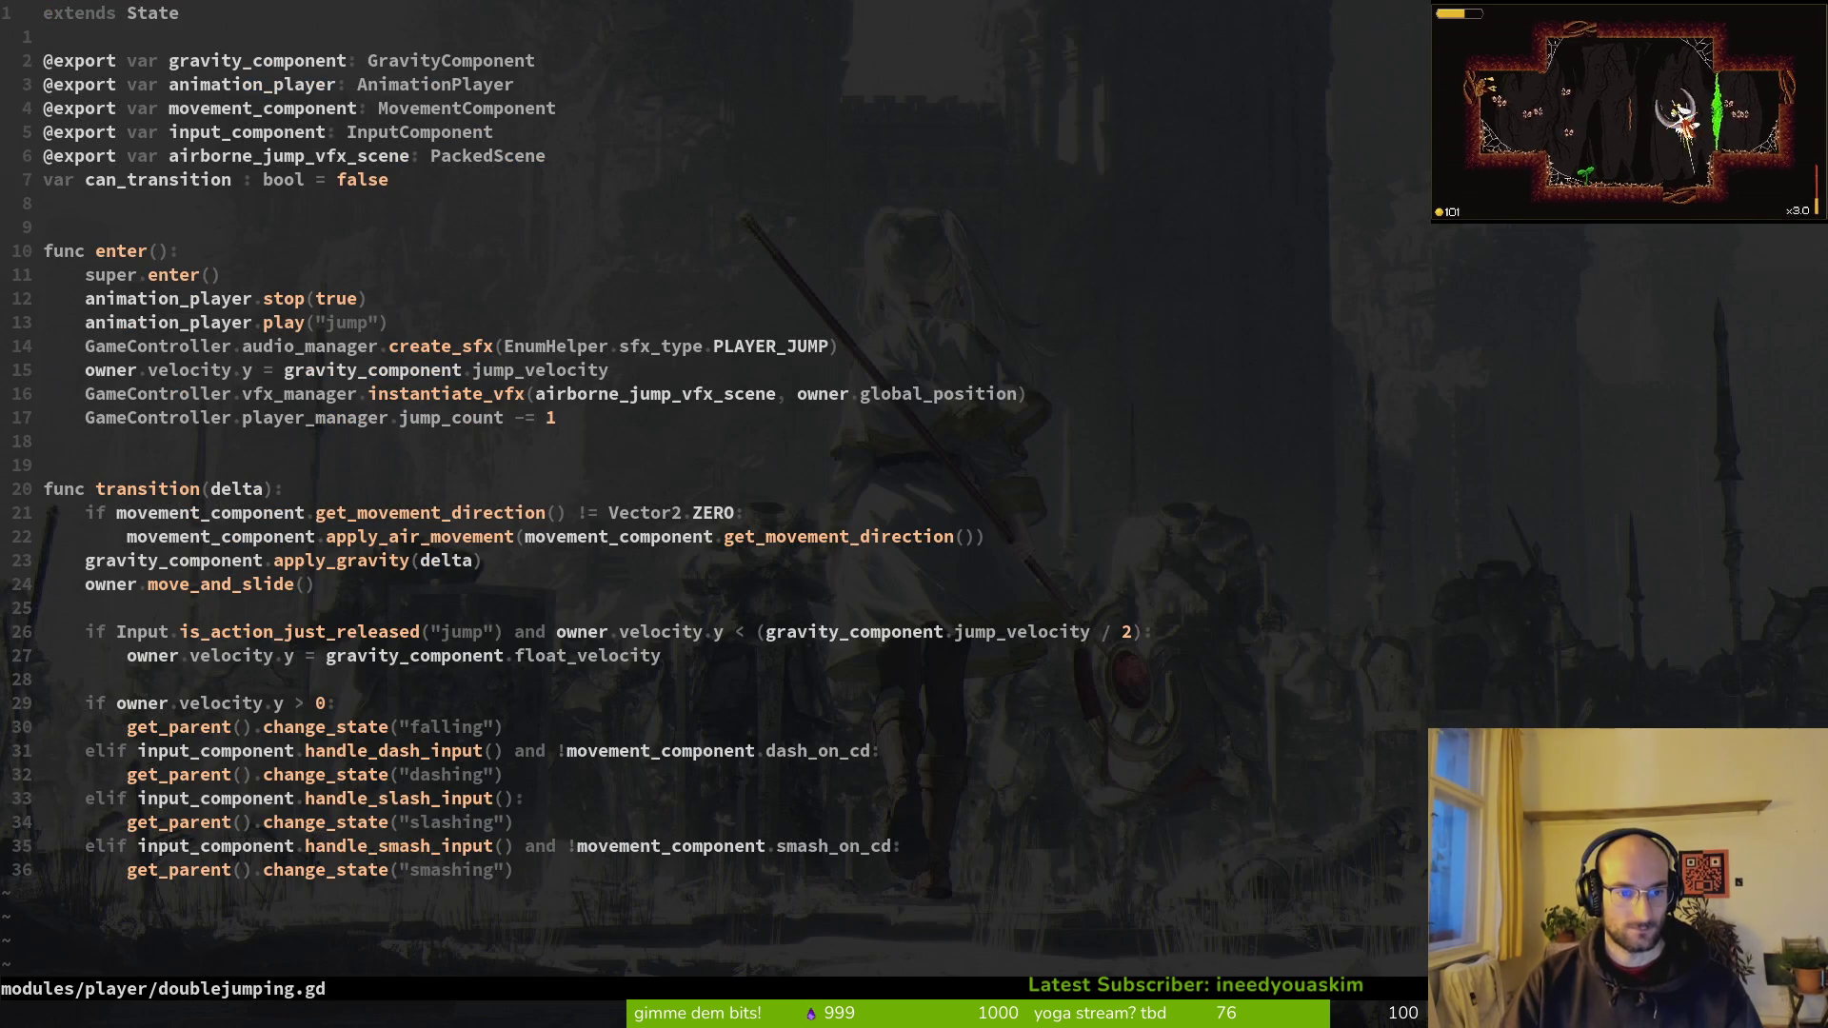
key(3)
key(1)
key(j)
Step: Comment out the dash elif and its change_state("dashing") line, and save doublejumping.gd
key(ctrl+v)
key(ctrl+v)
key(ctrl+v)
key(j)
key(l)
key(shift+i)
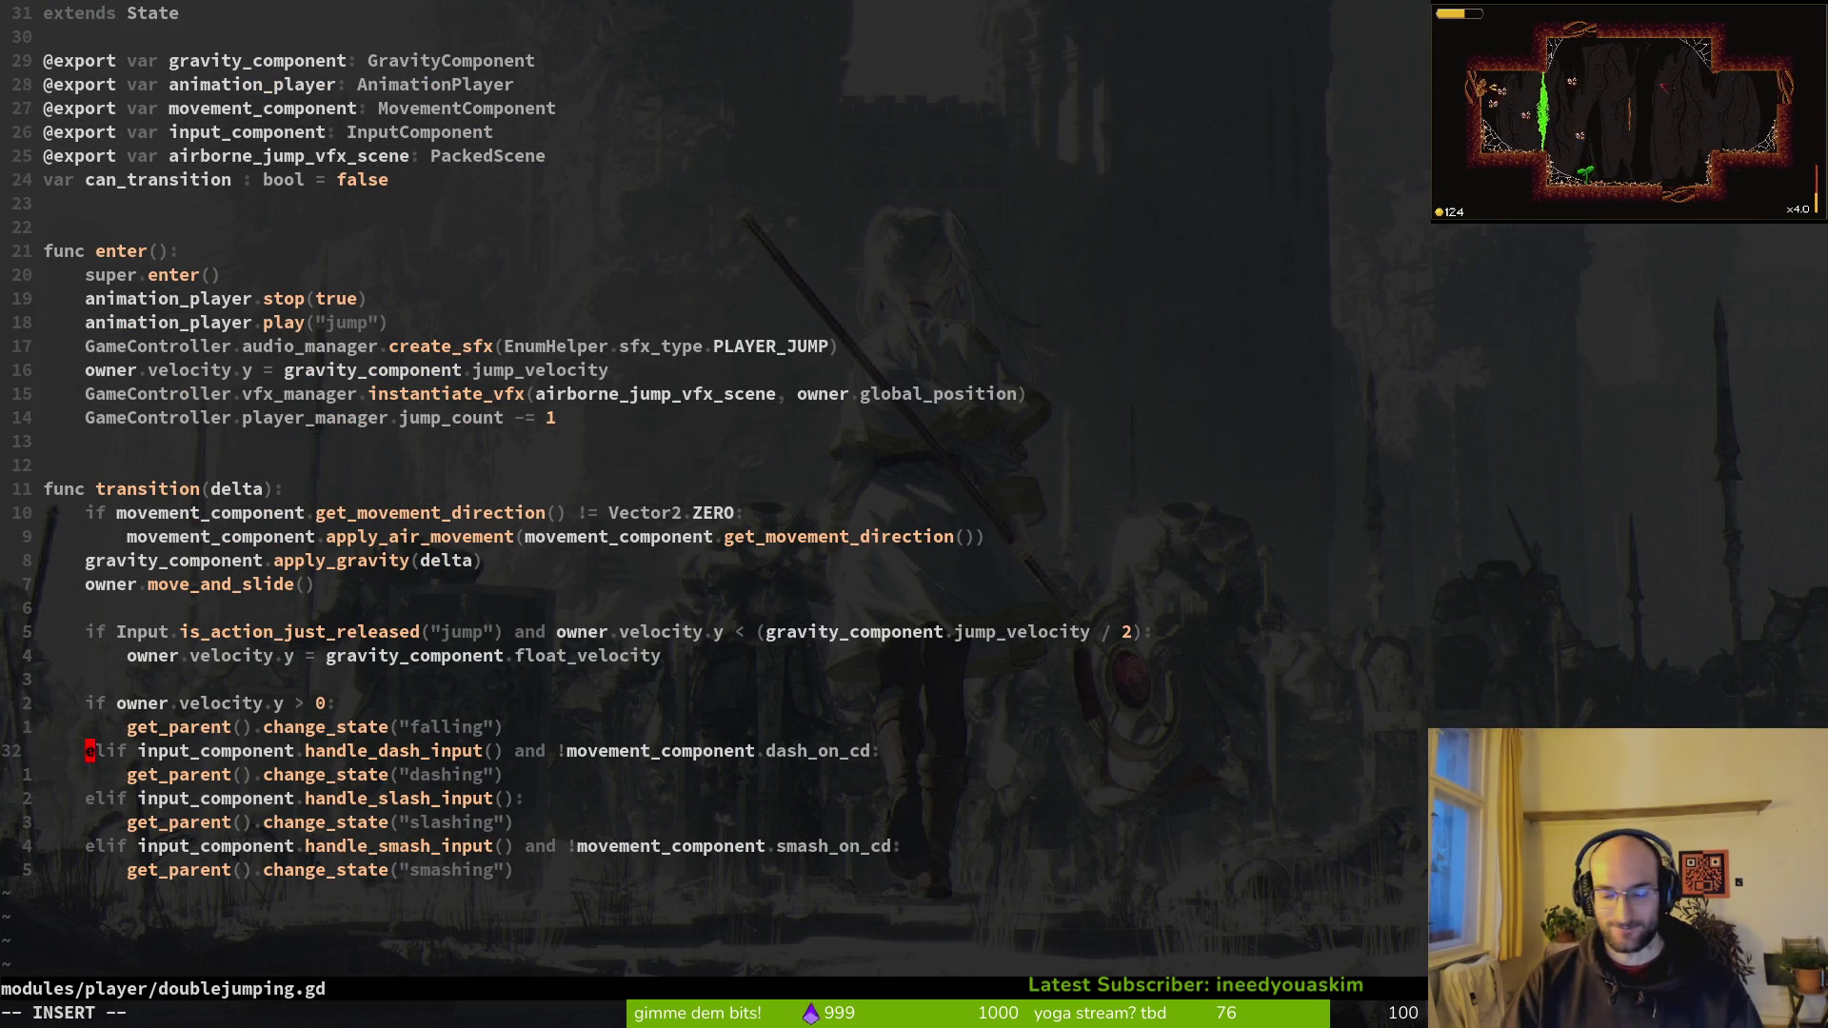
text(#)
key(Escape)
text(:w)
key(Return)
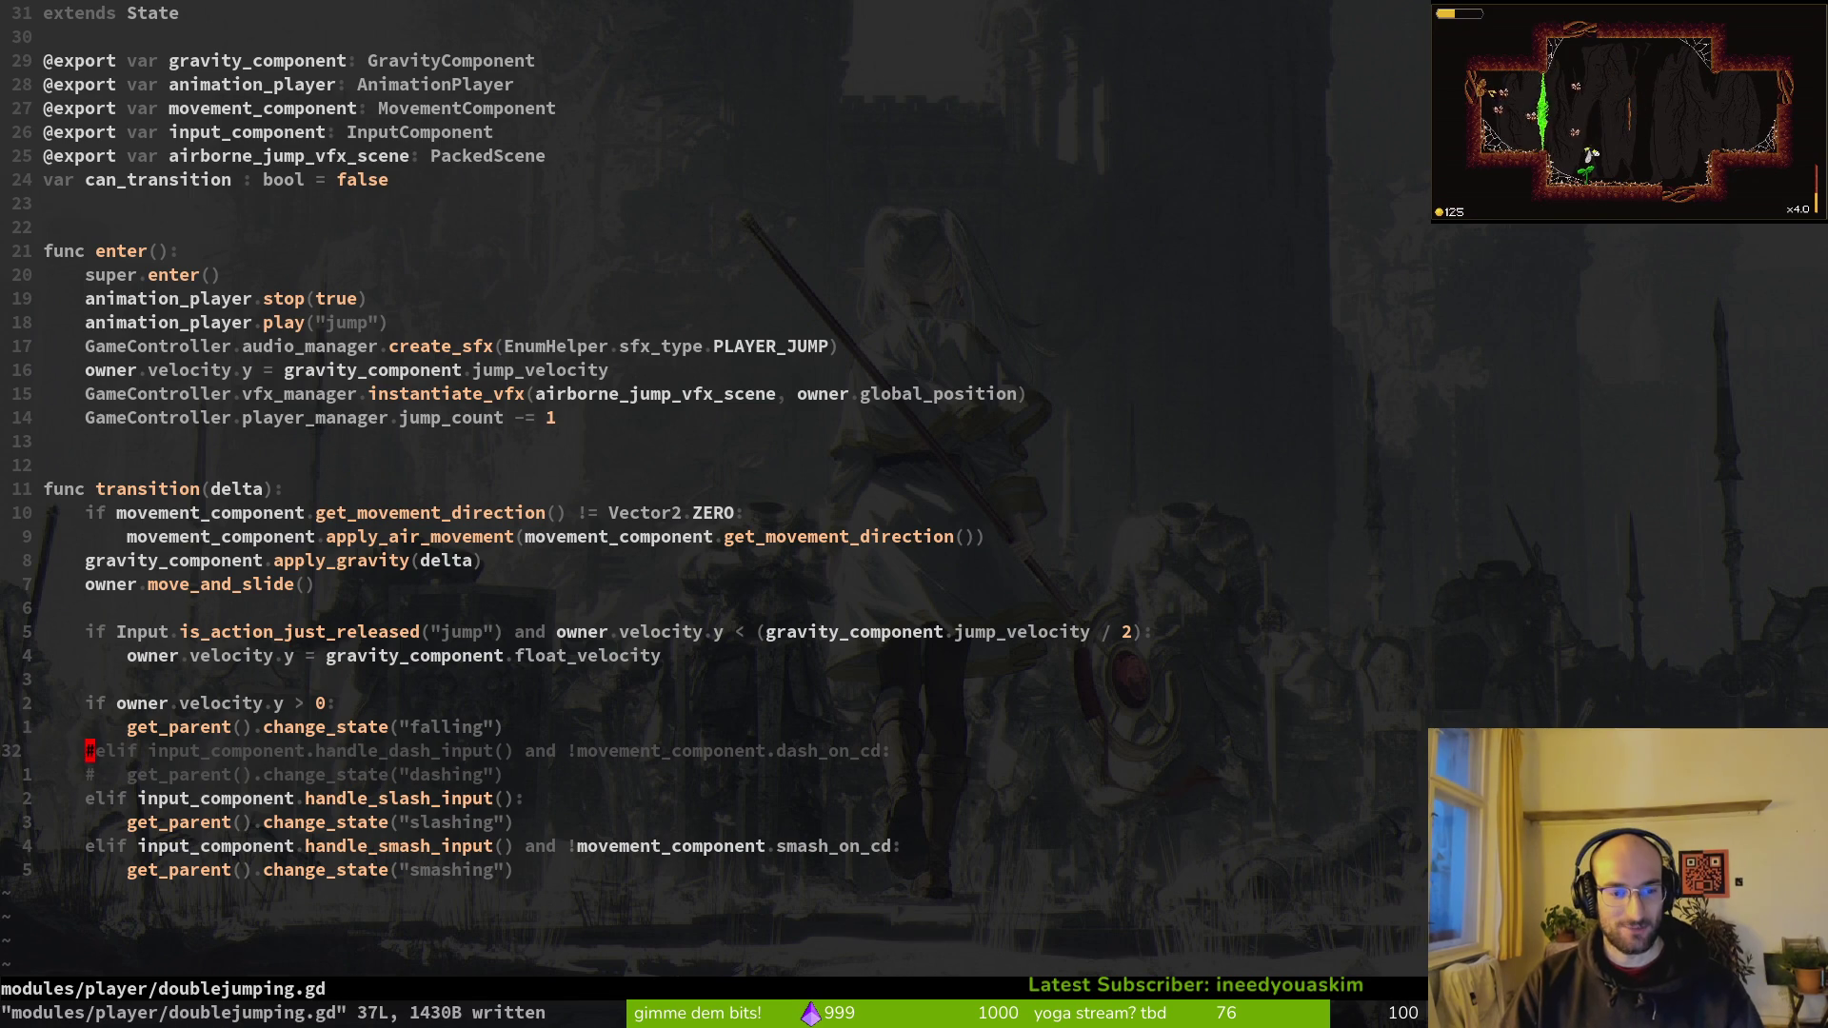
Step: Open crawling.gd from the player scripts folder listing
key(space)
key(p)
key(v)
key(j)
key(j)
key(j)
key(k)
key(k)
key(Return)
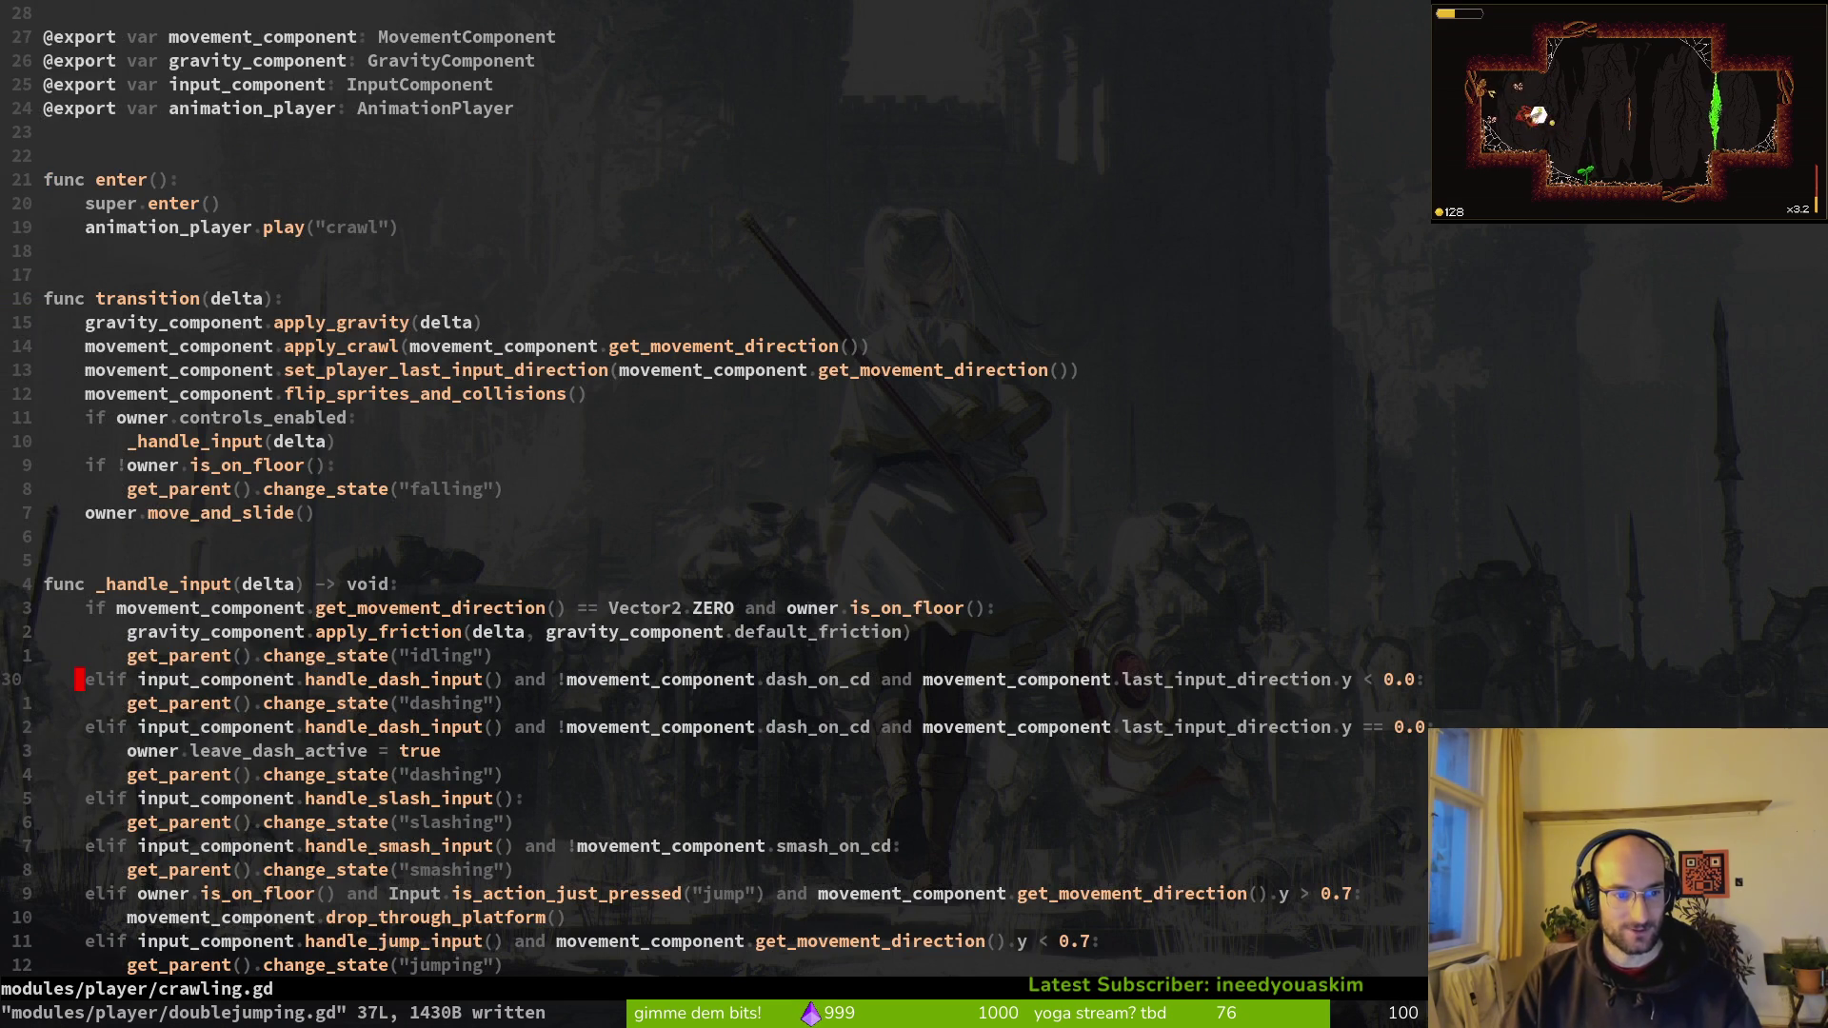
Step: Comment out both dash branches in crawling.gd with # and save it
key(w)
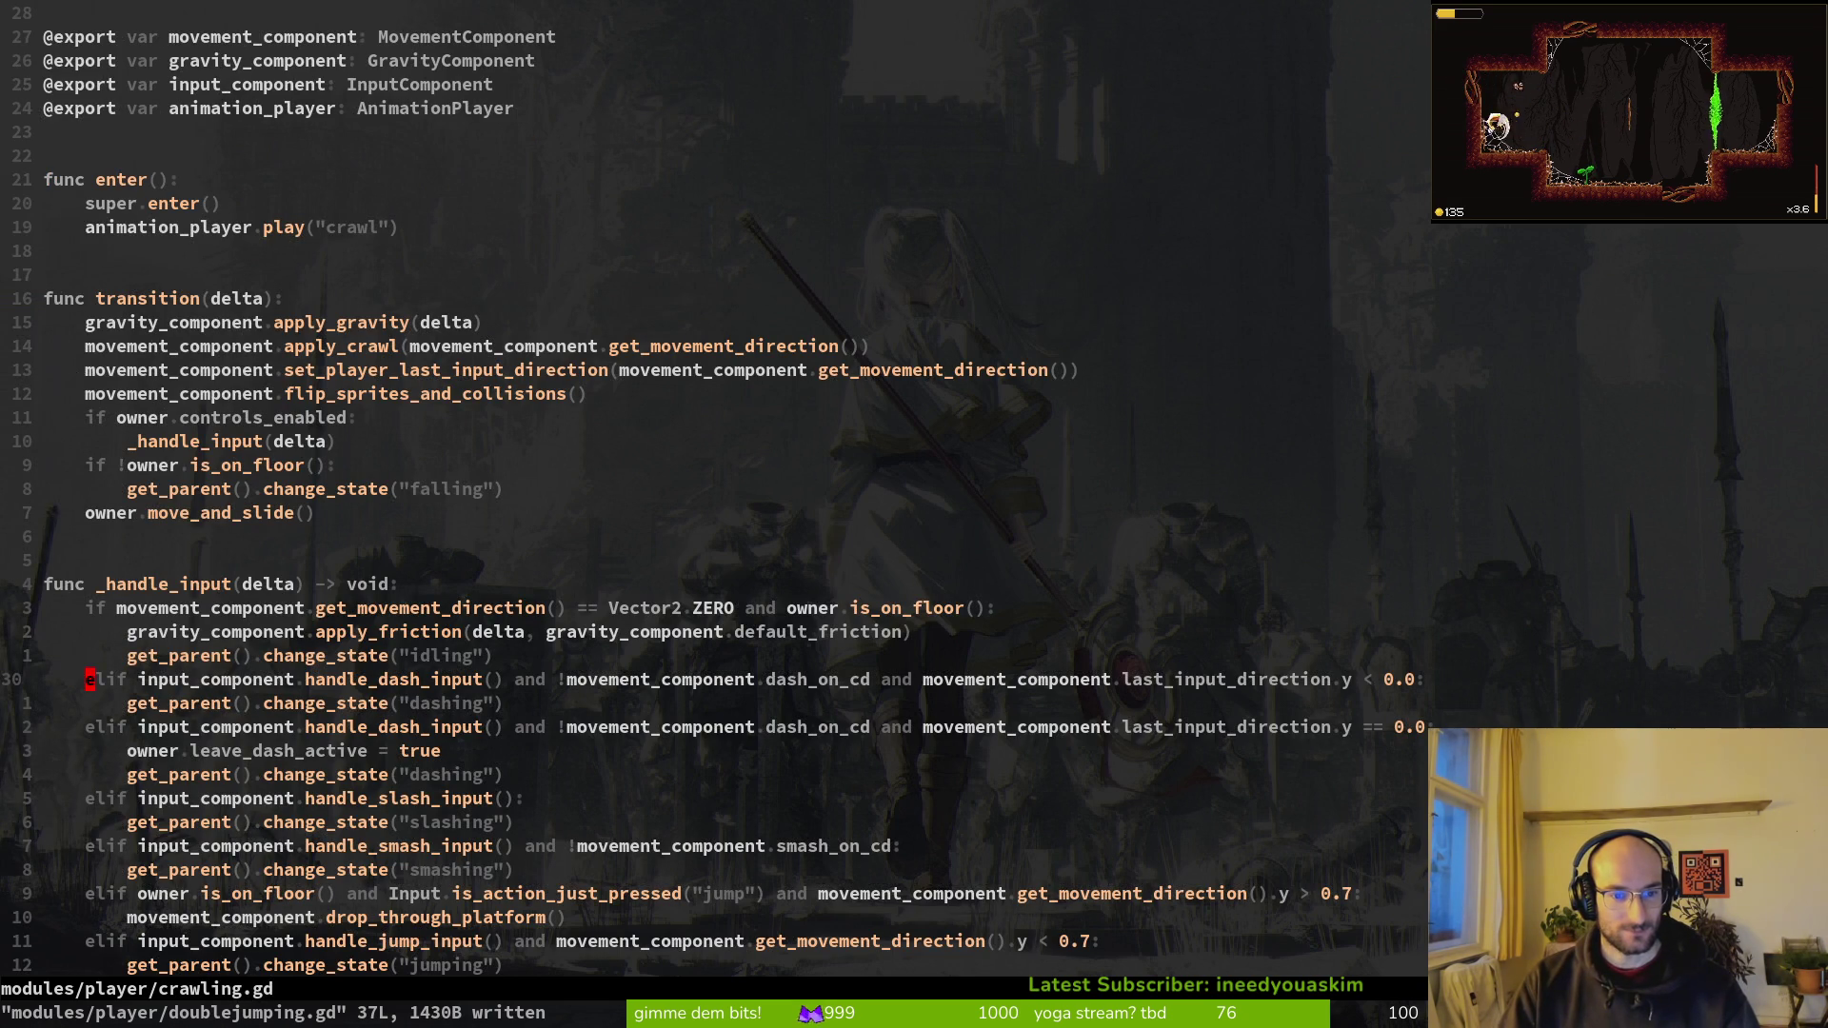
key(ctrl+v)
key(l)
key(l)
key(l)
key(j)
key(j)
key(j)
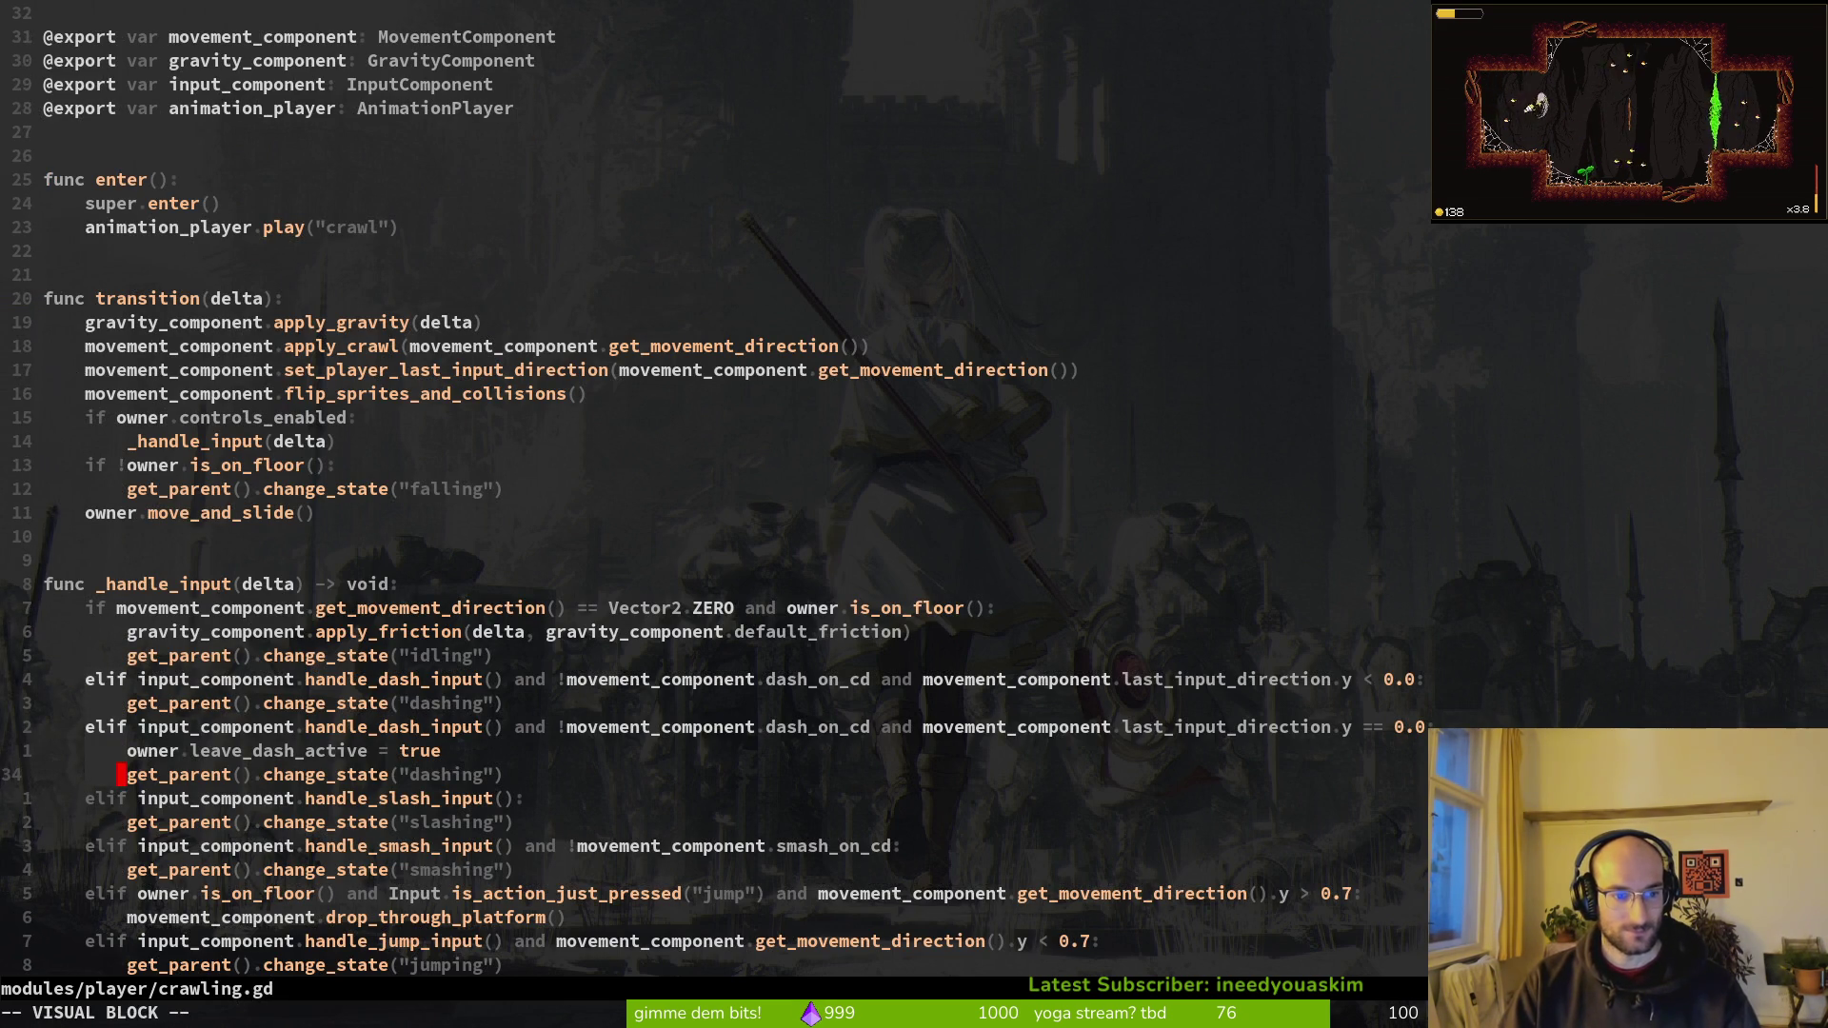
key(shift+i)
text(#)
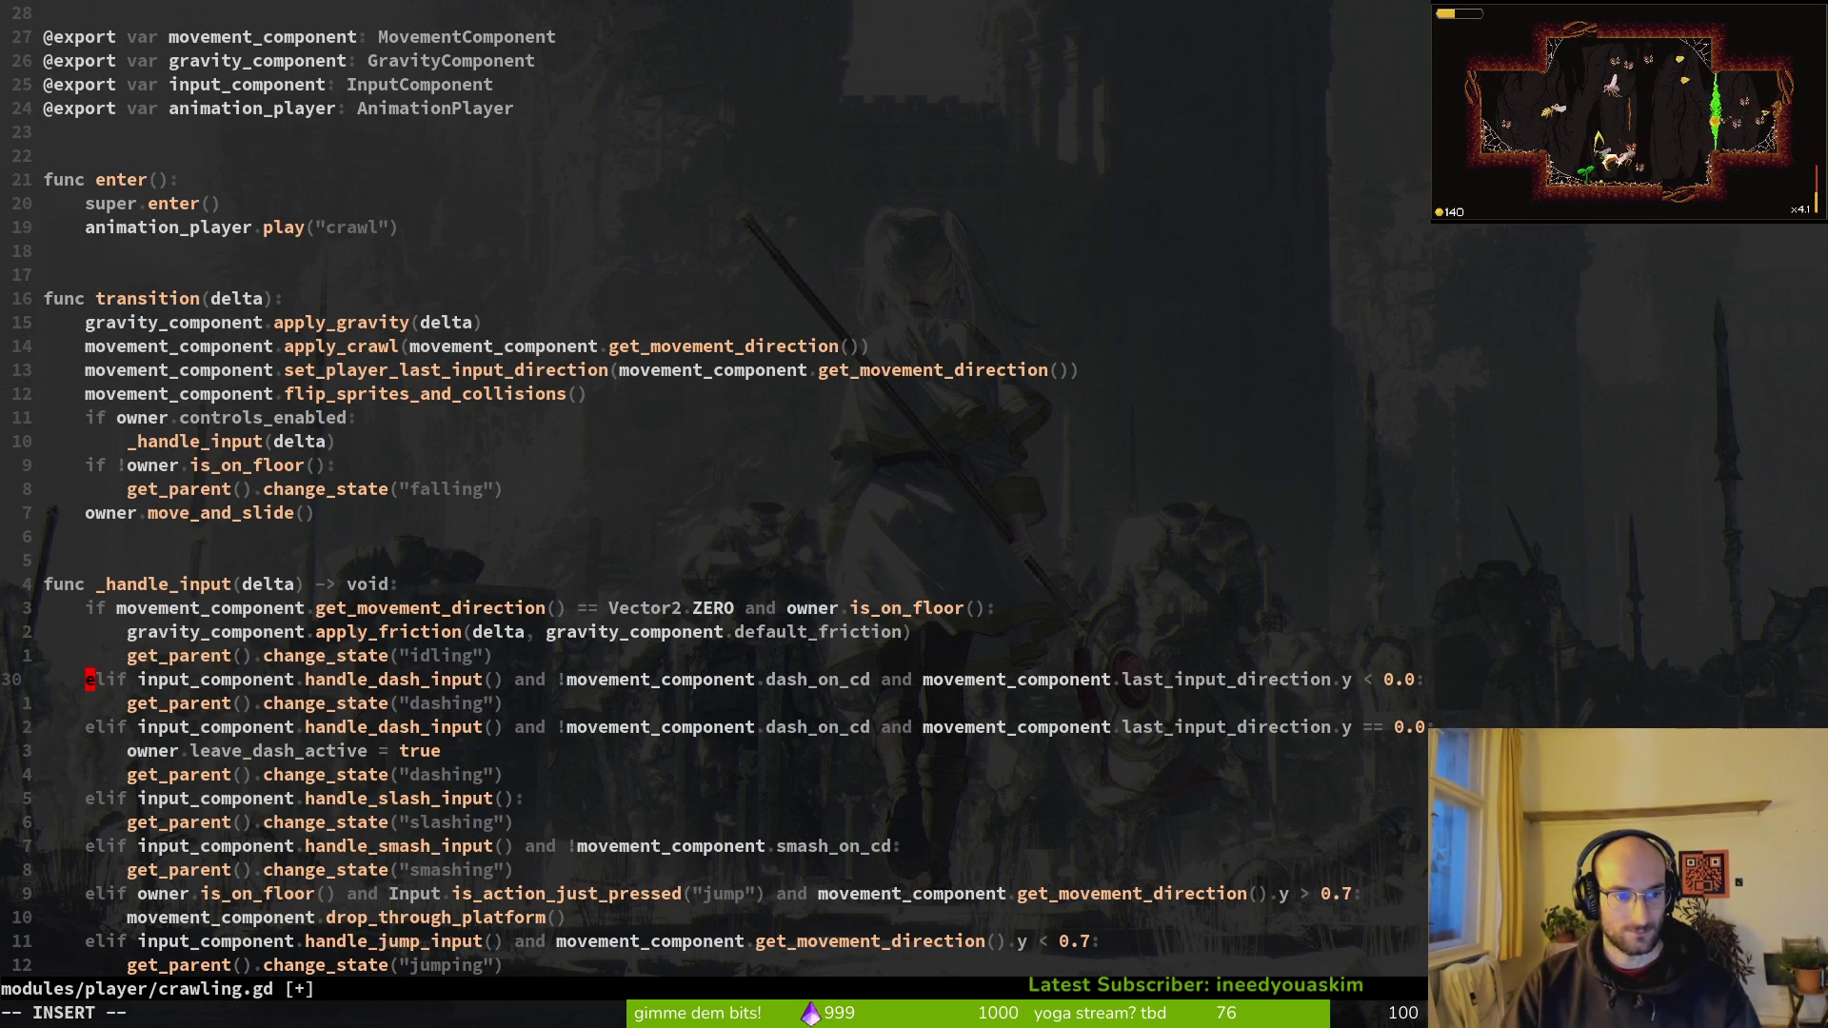
key(Escape)
text(:w)
key(Return)
Step: Open clinging.gd, comment out its dash block with #, and save
key(ctrl+p)
text(clinging)
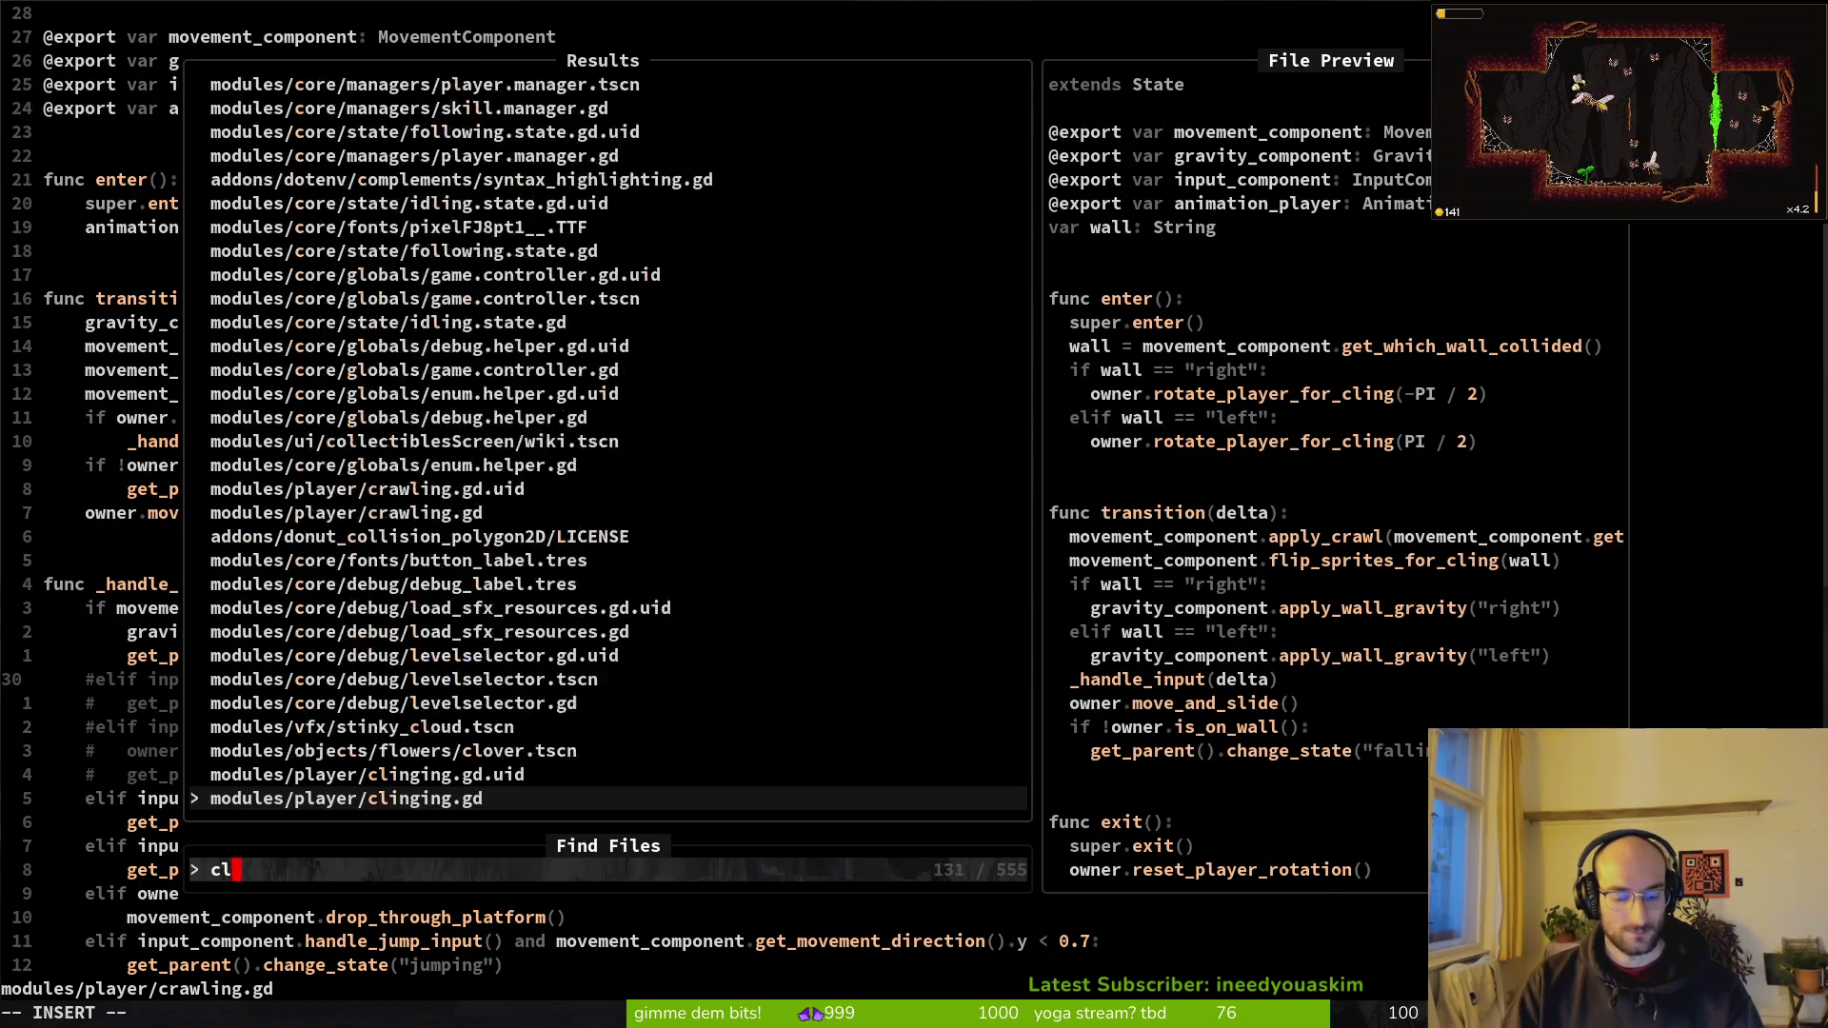
key(Return)
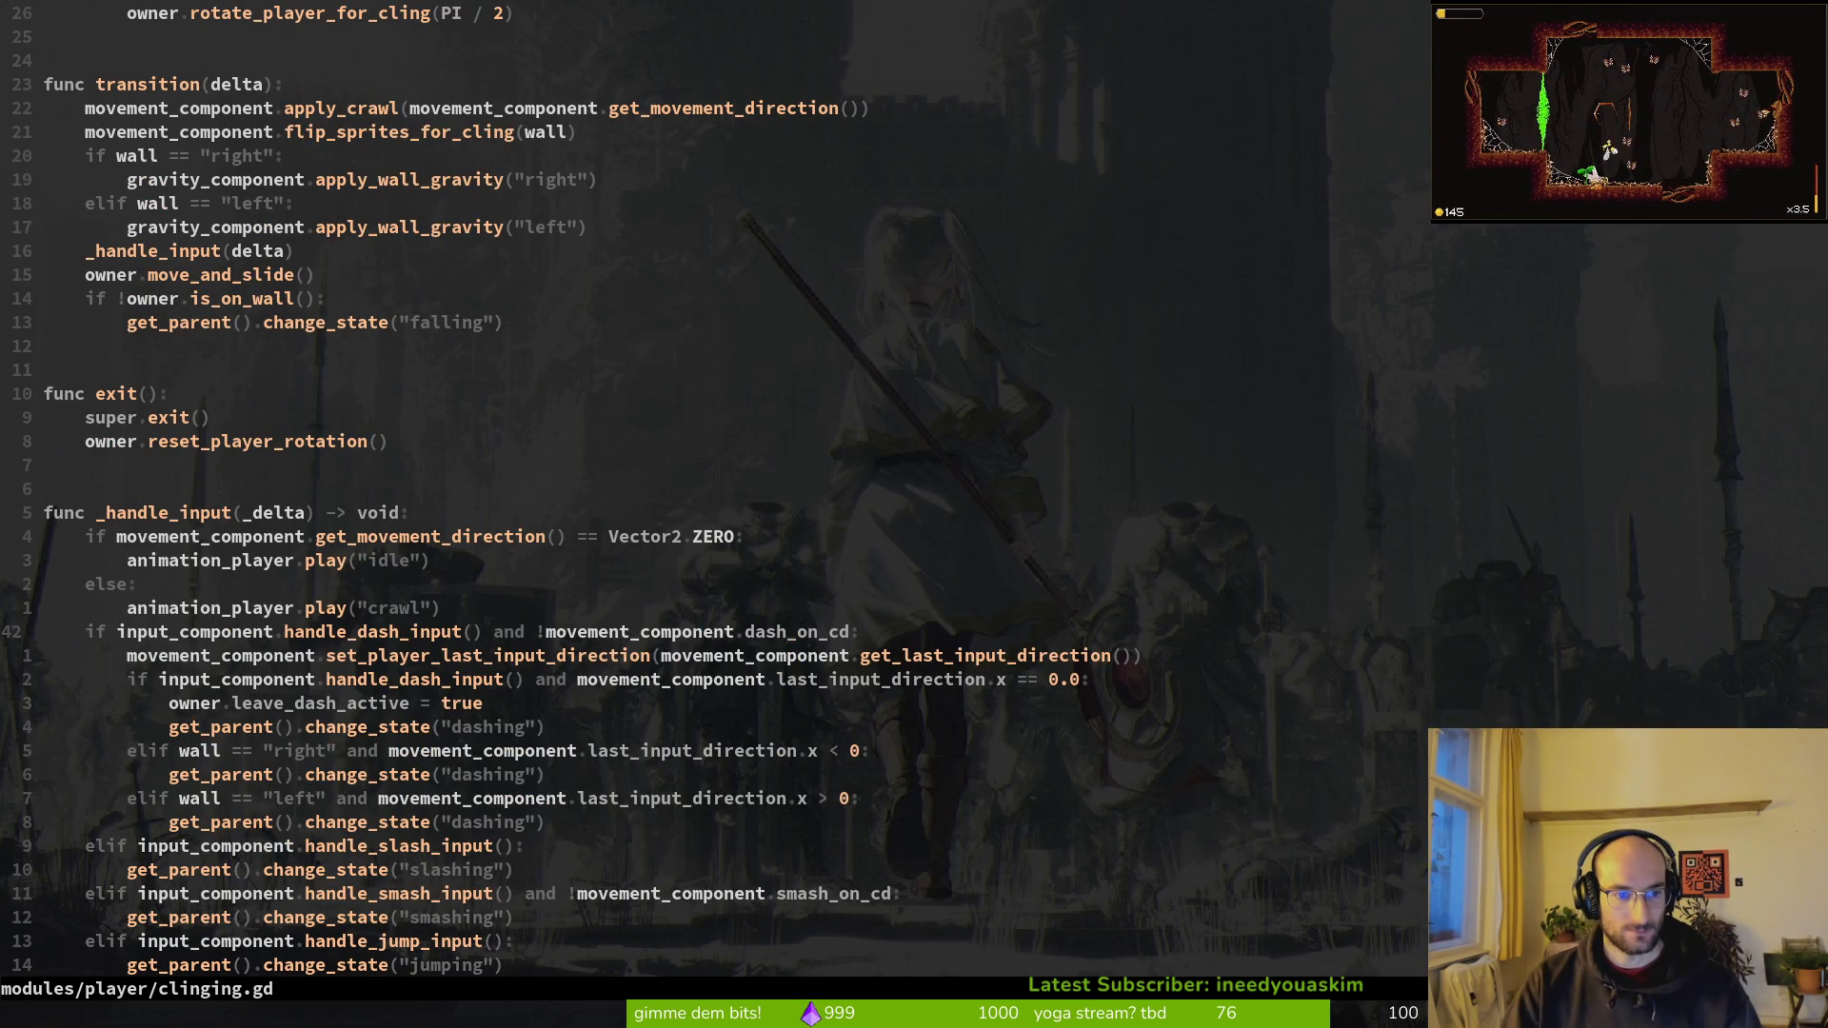
key(ctrl+v)
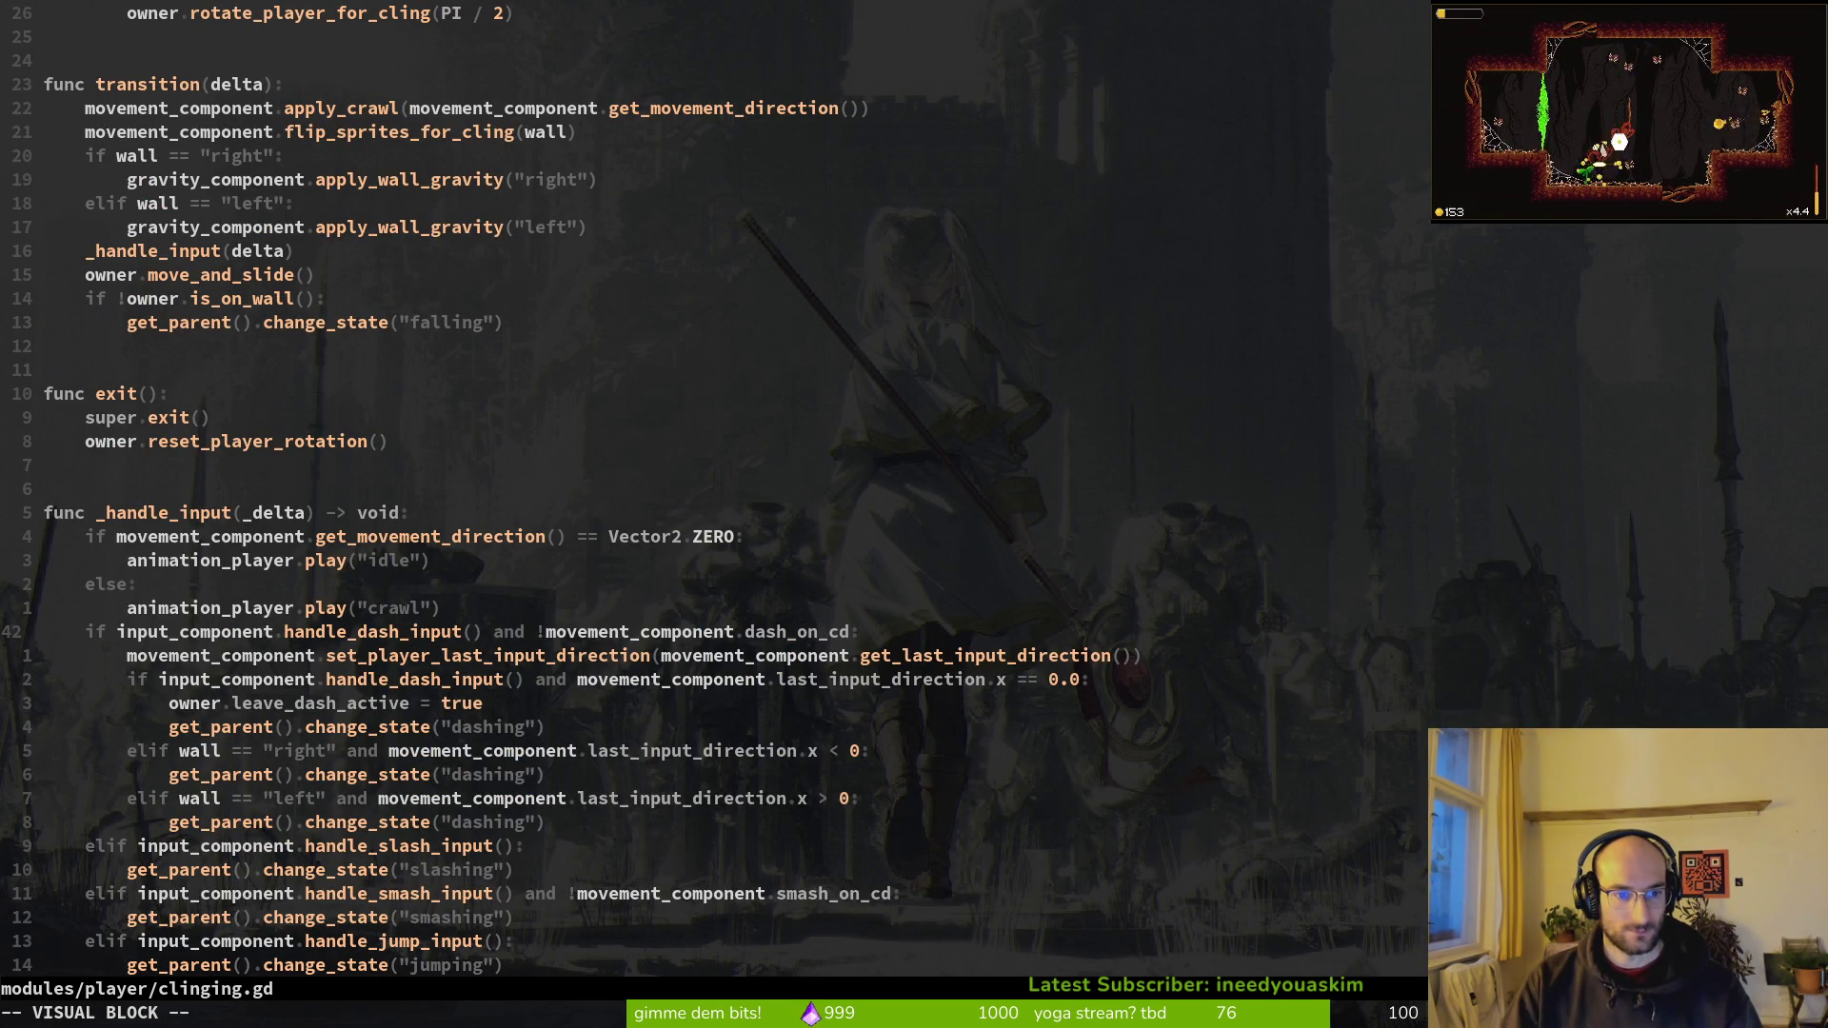
key(l)
key(l)
key(l)
key(j)
key(j)
key(j)
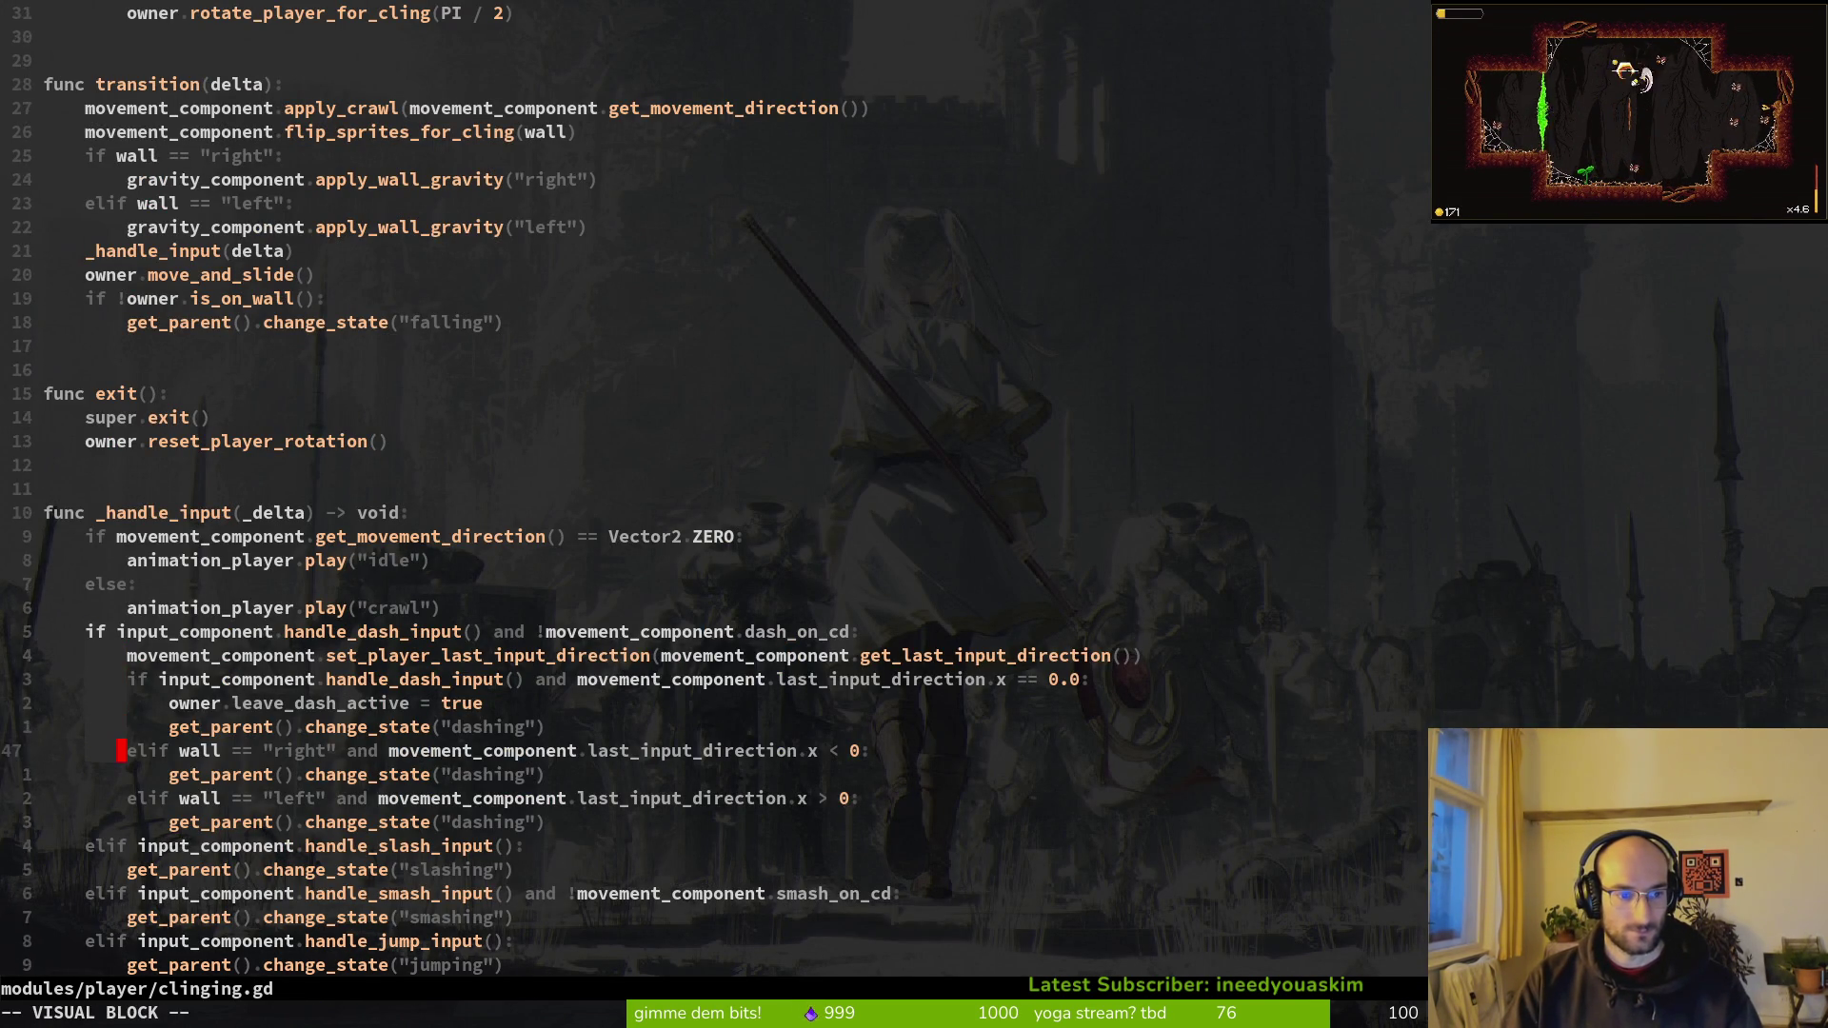
key(shift+i)
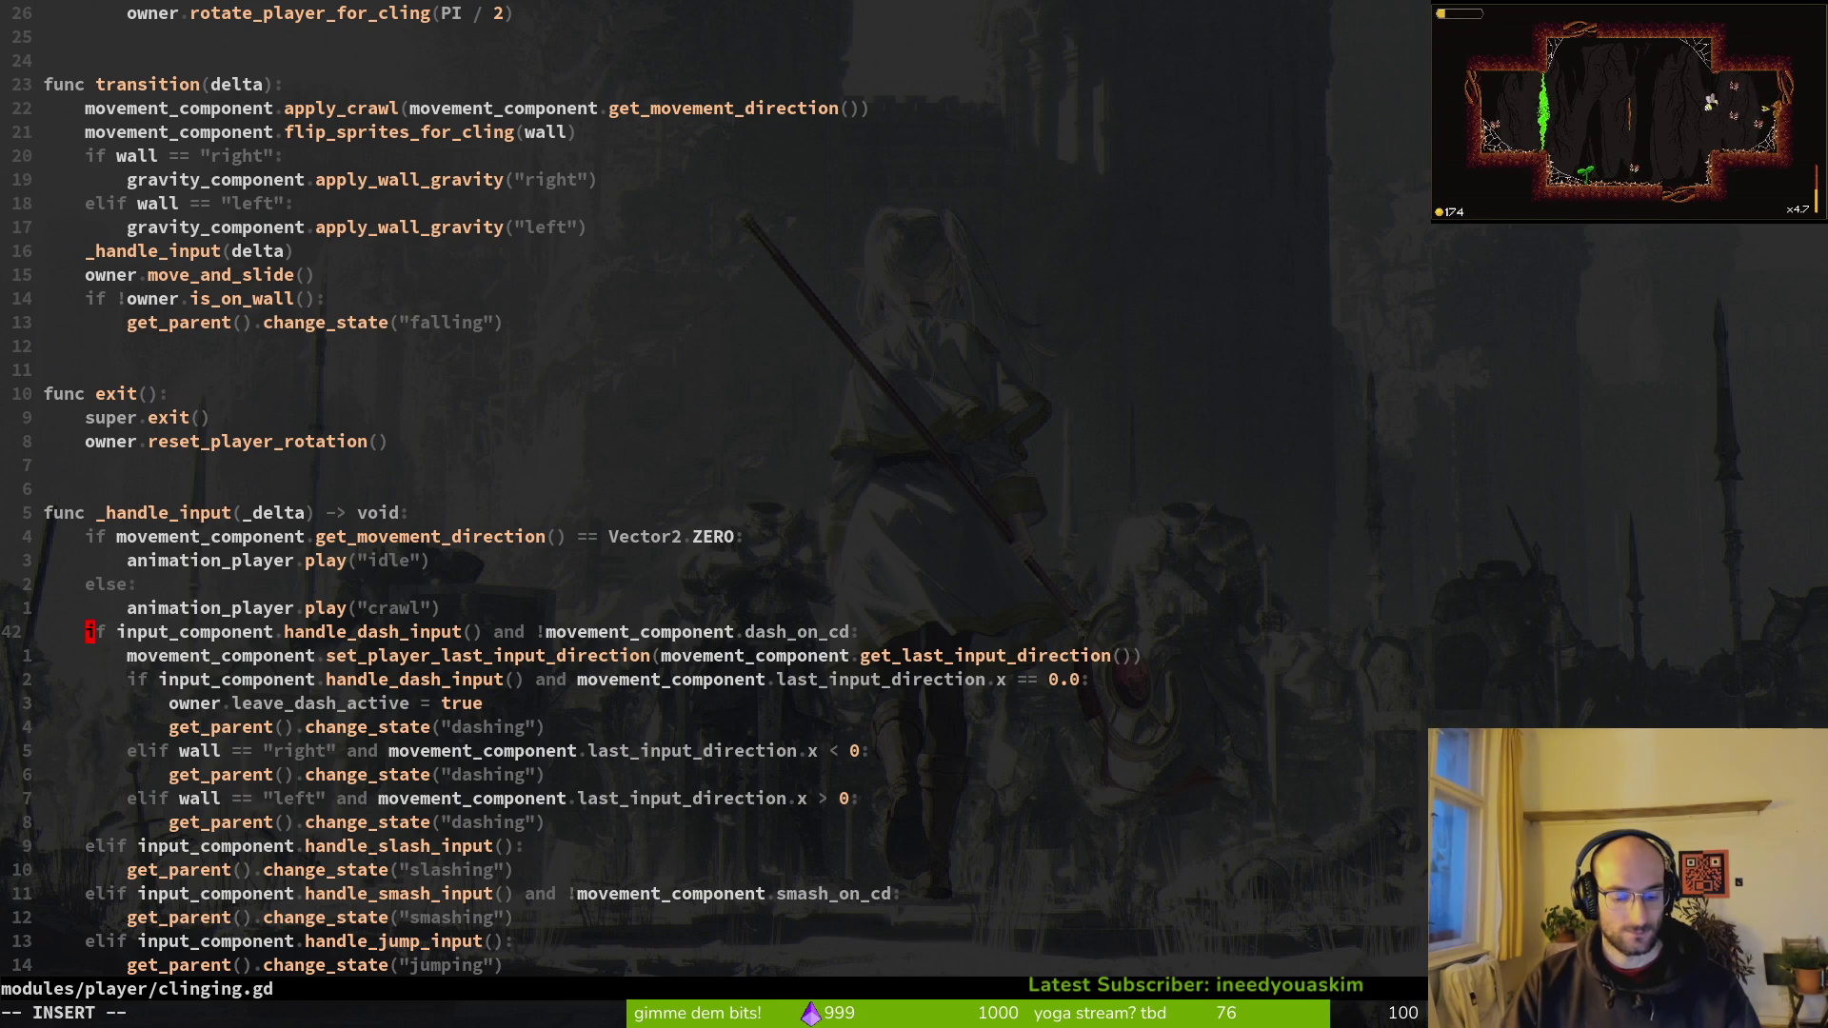
text(#)
key(Escape)
text(:w)
key(Return)
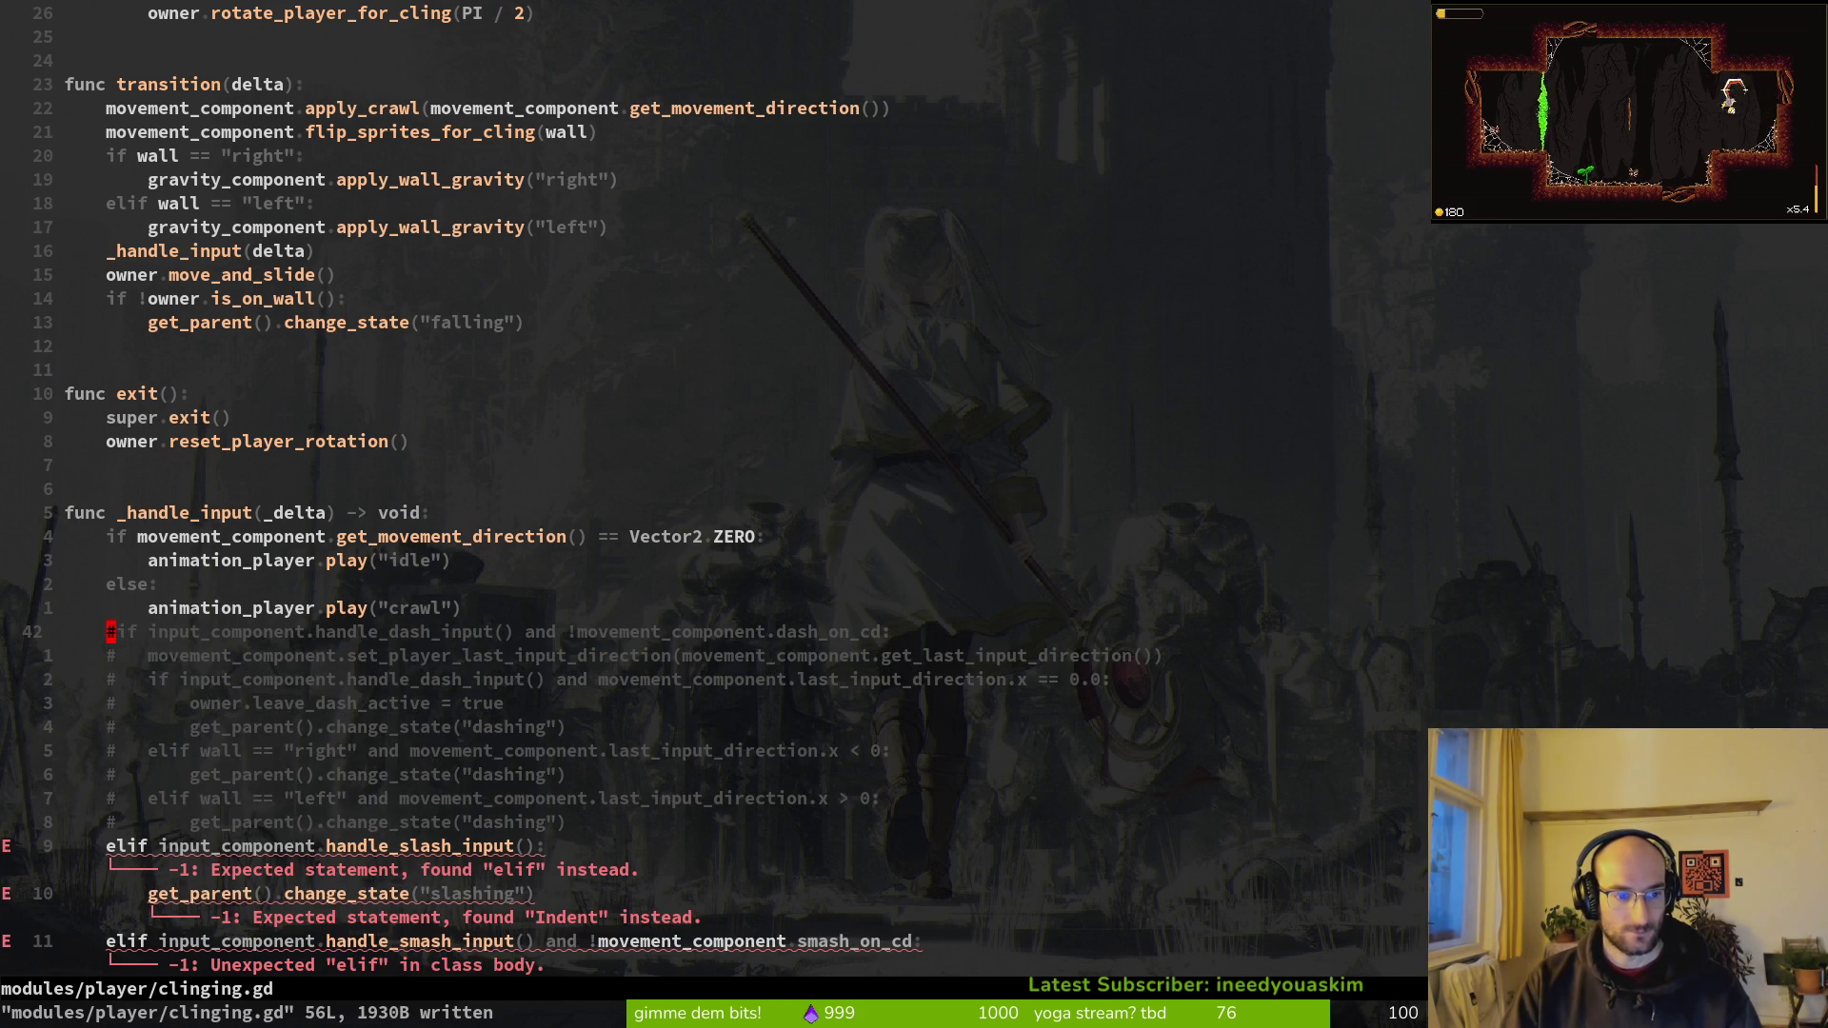
Step: Turn the slashing elif in clinging.gd into a plain if and save
key(9)
key(j)
key(shift+v)
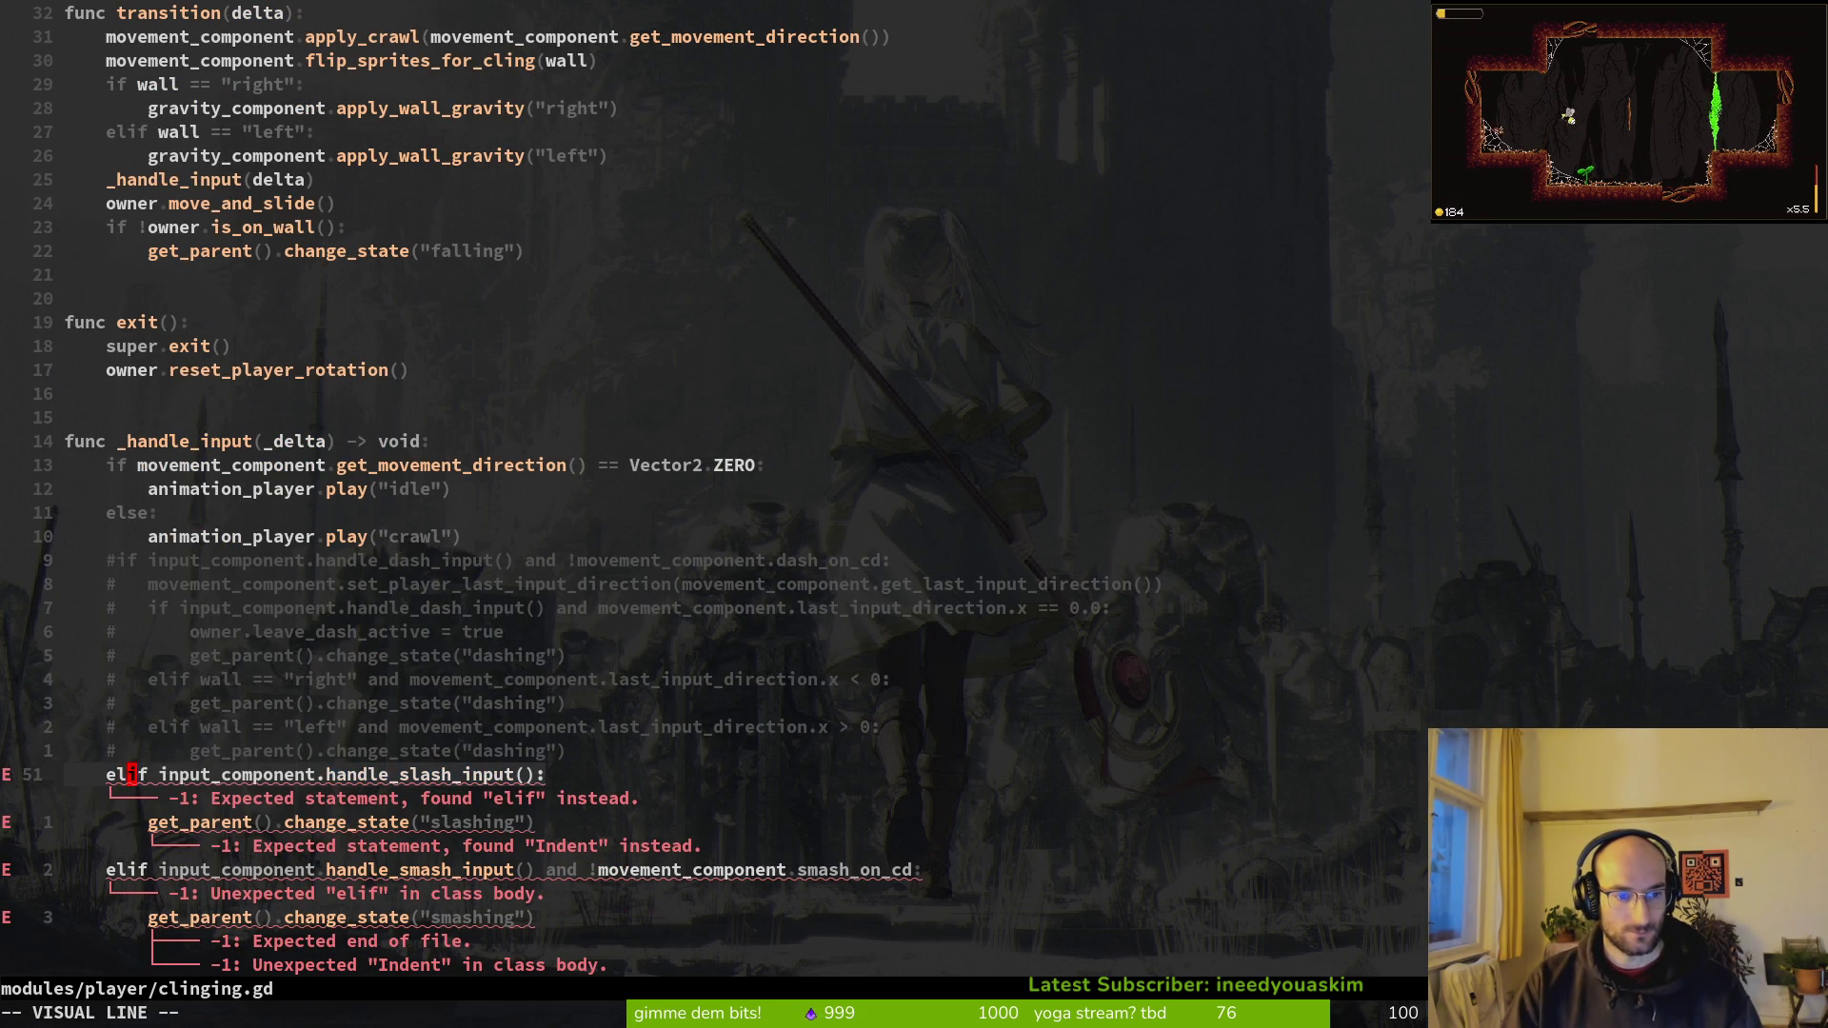
key(j)
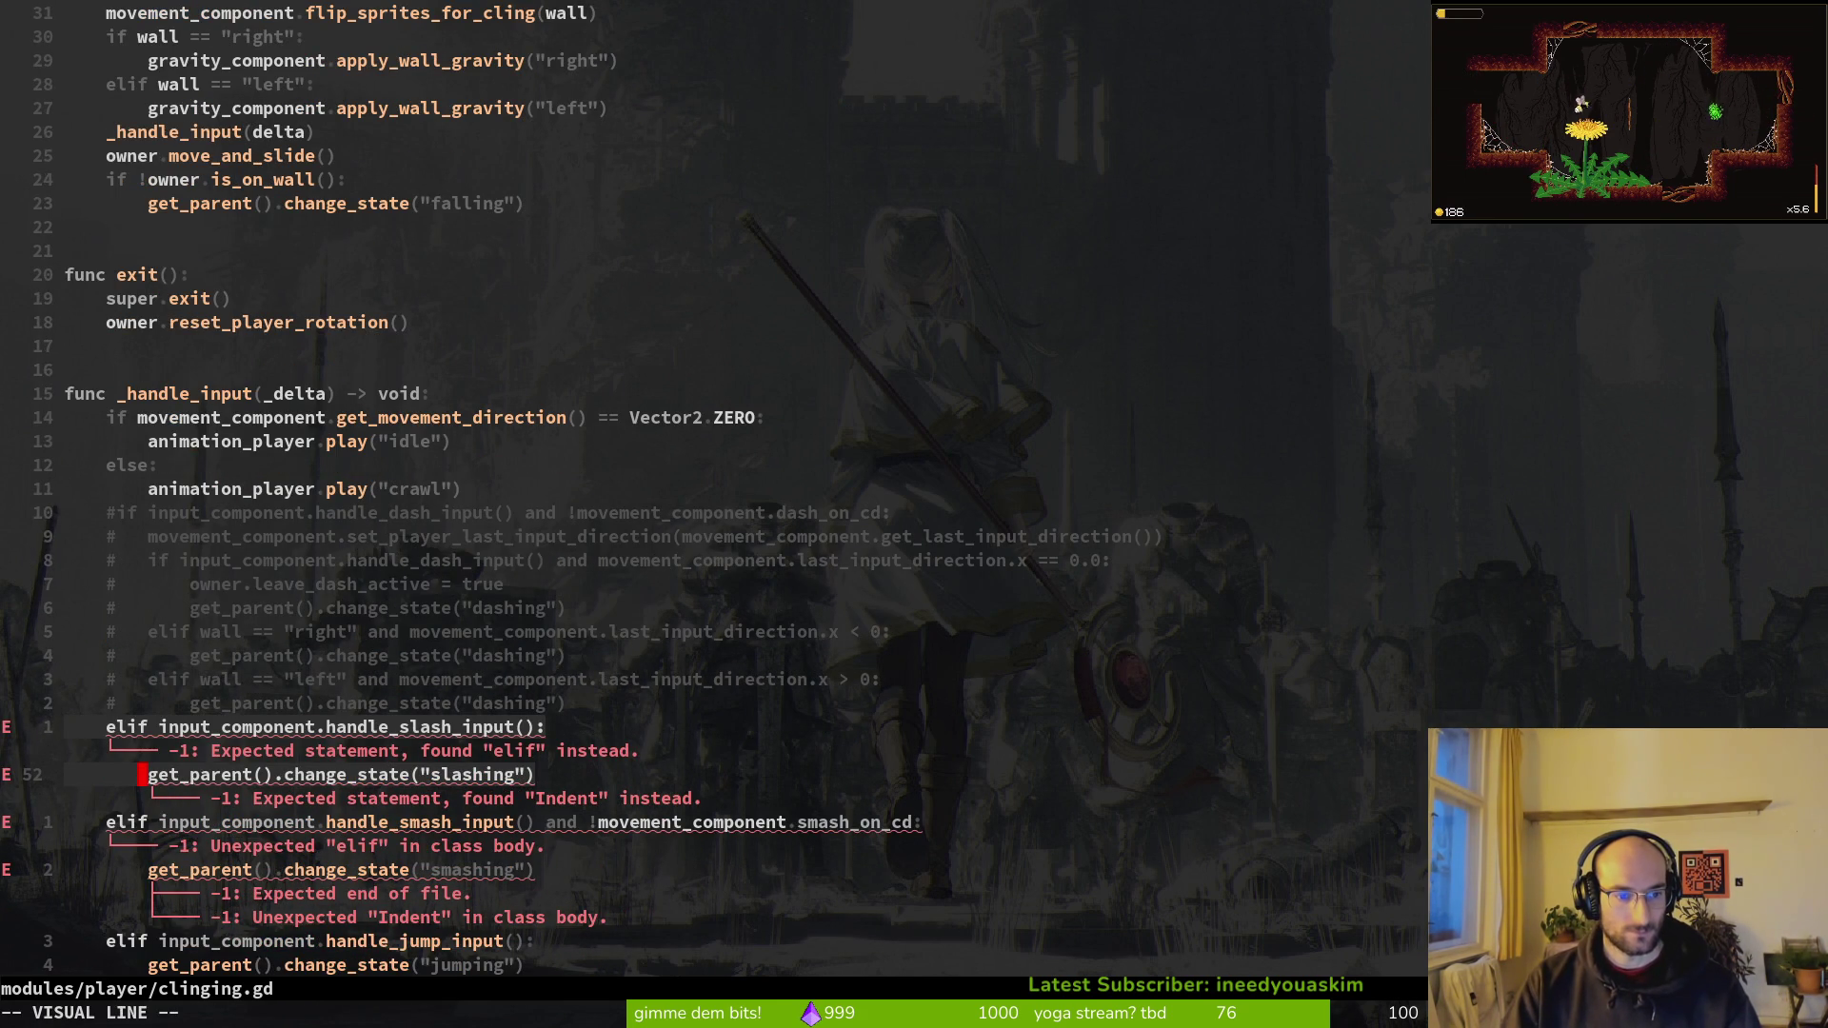
key(Escape)
key(k)
key(h)
key(i)
key(BackSpace)
key(BackSpace)
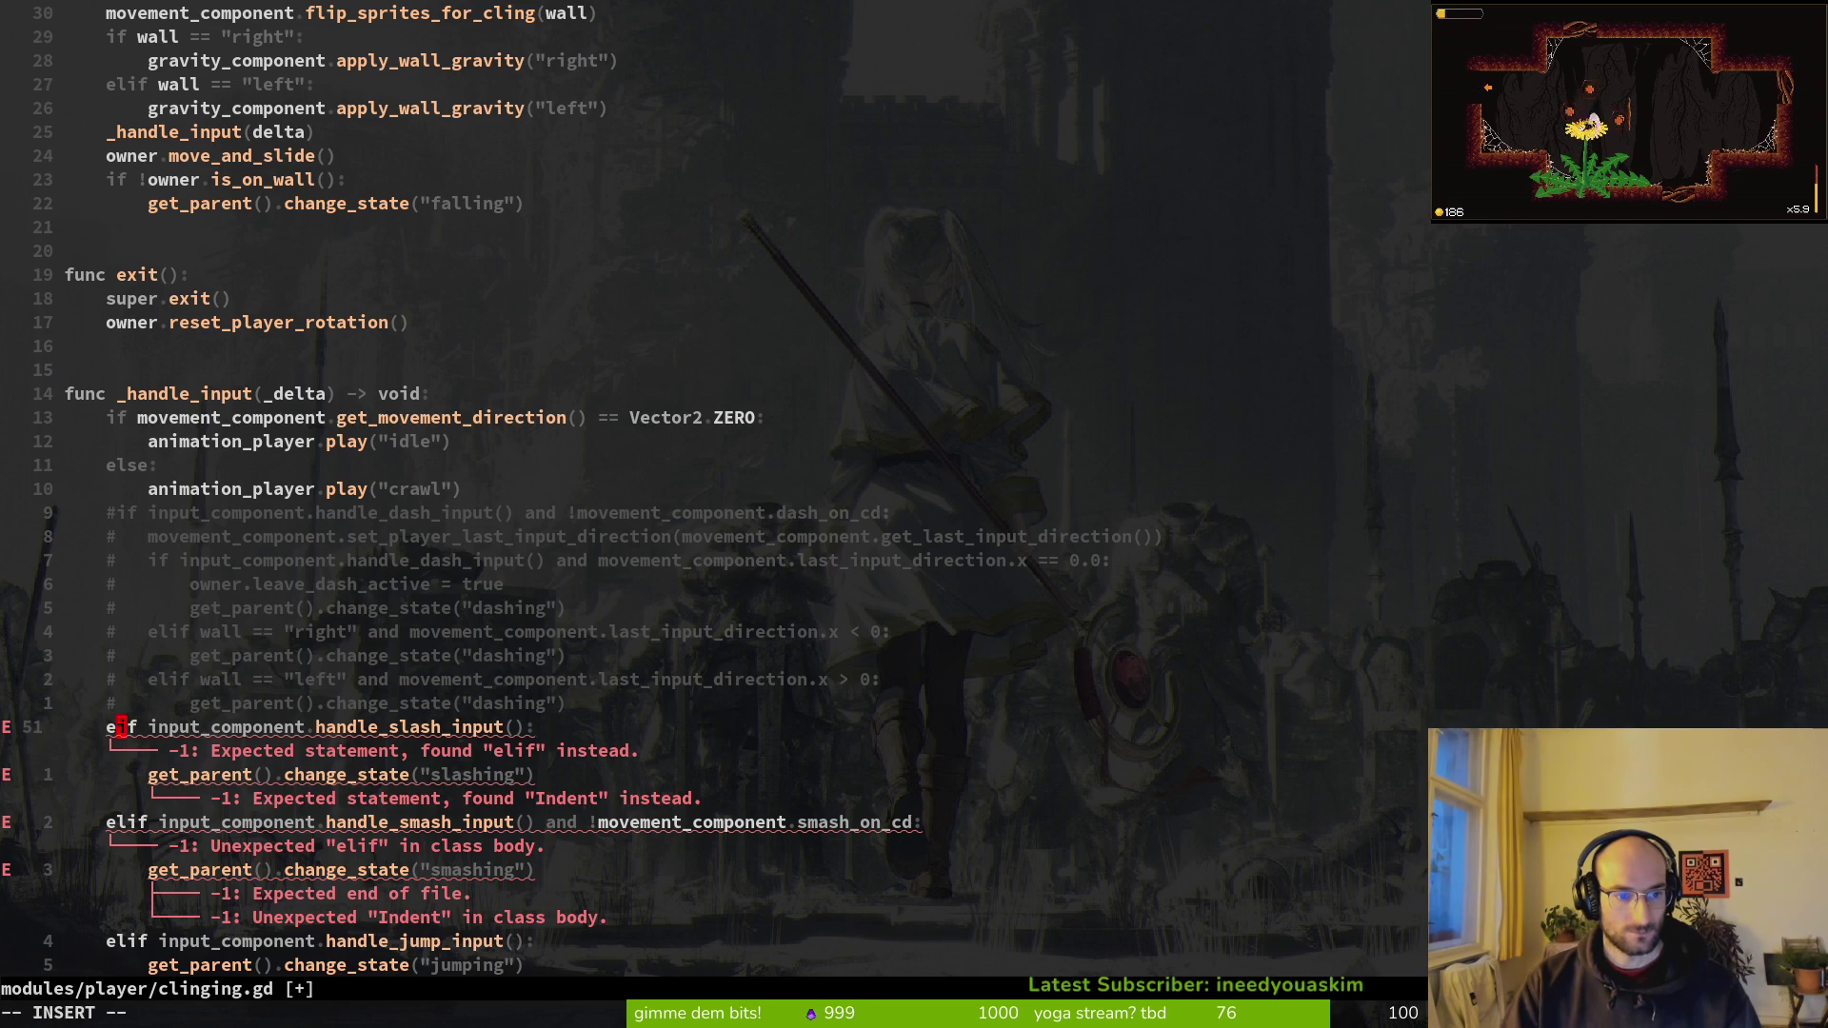
key(Escape)
key(i)
key(Escape)
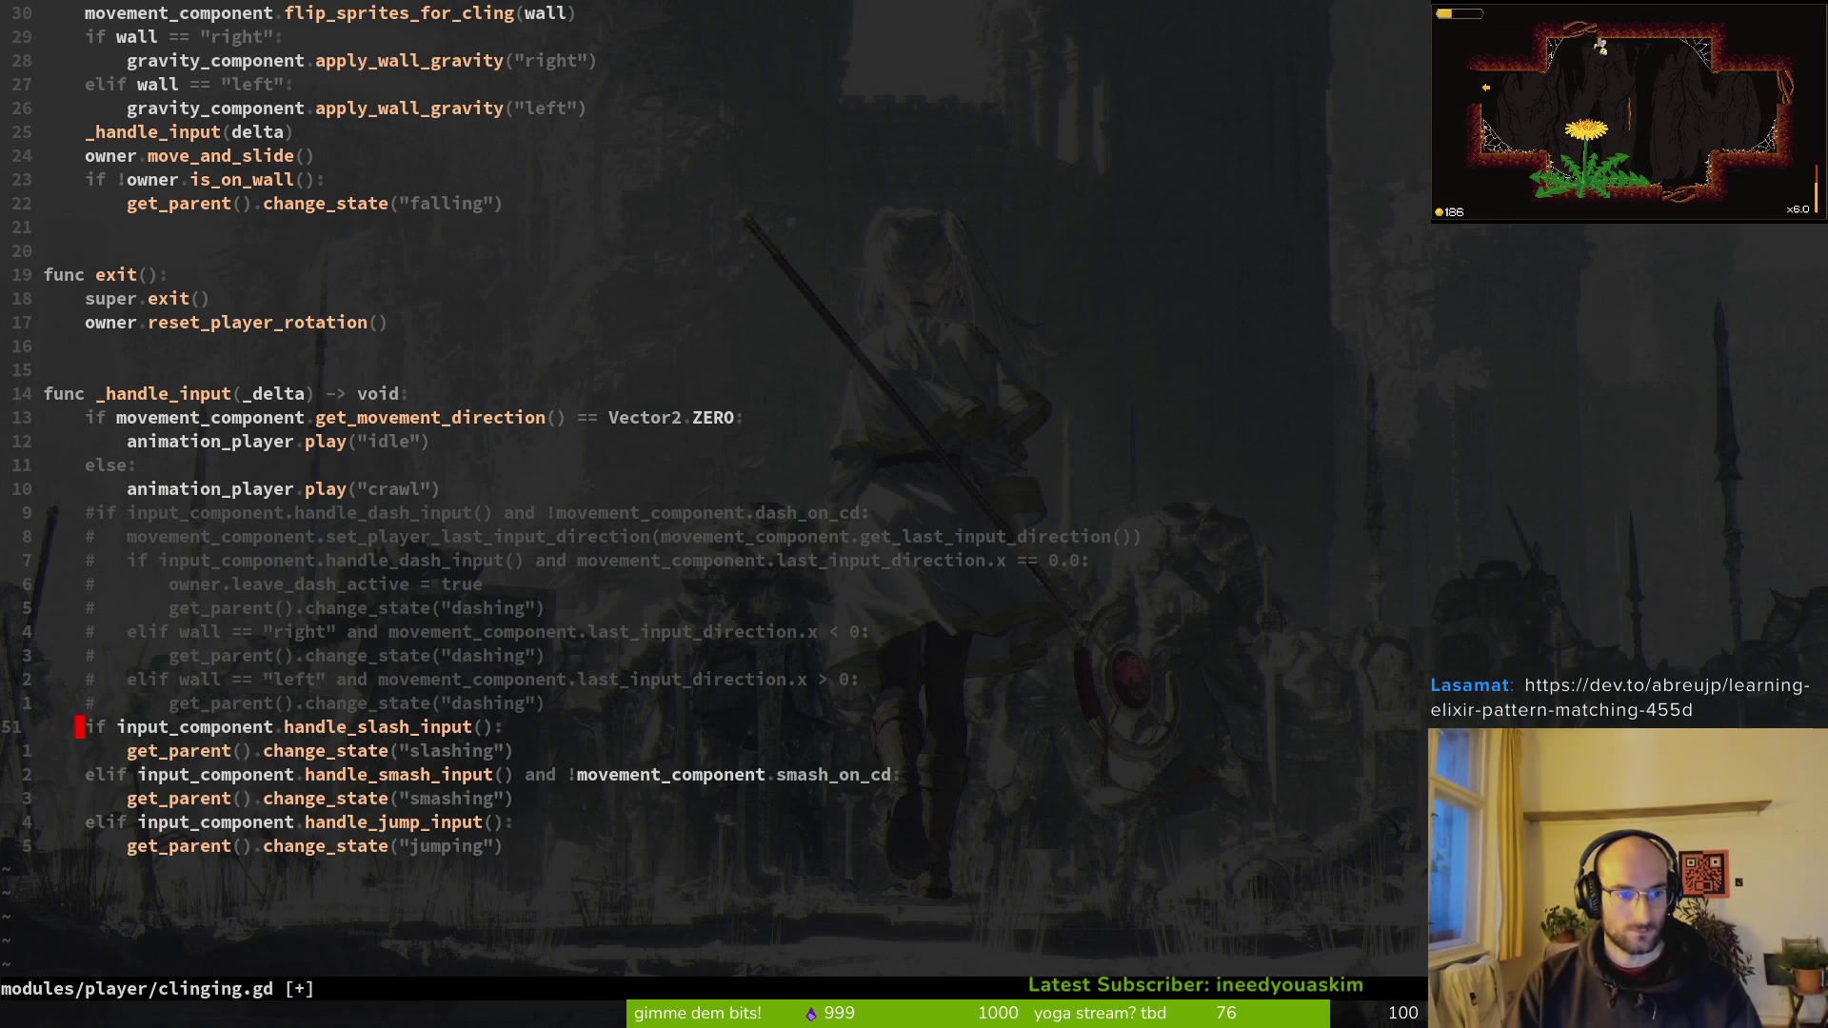
text(:w)
key(Return)
Step: Change the commented dash if back to elif and save clinging.gd
key(shift+v)
key(j)
key(y)
key(k)
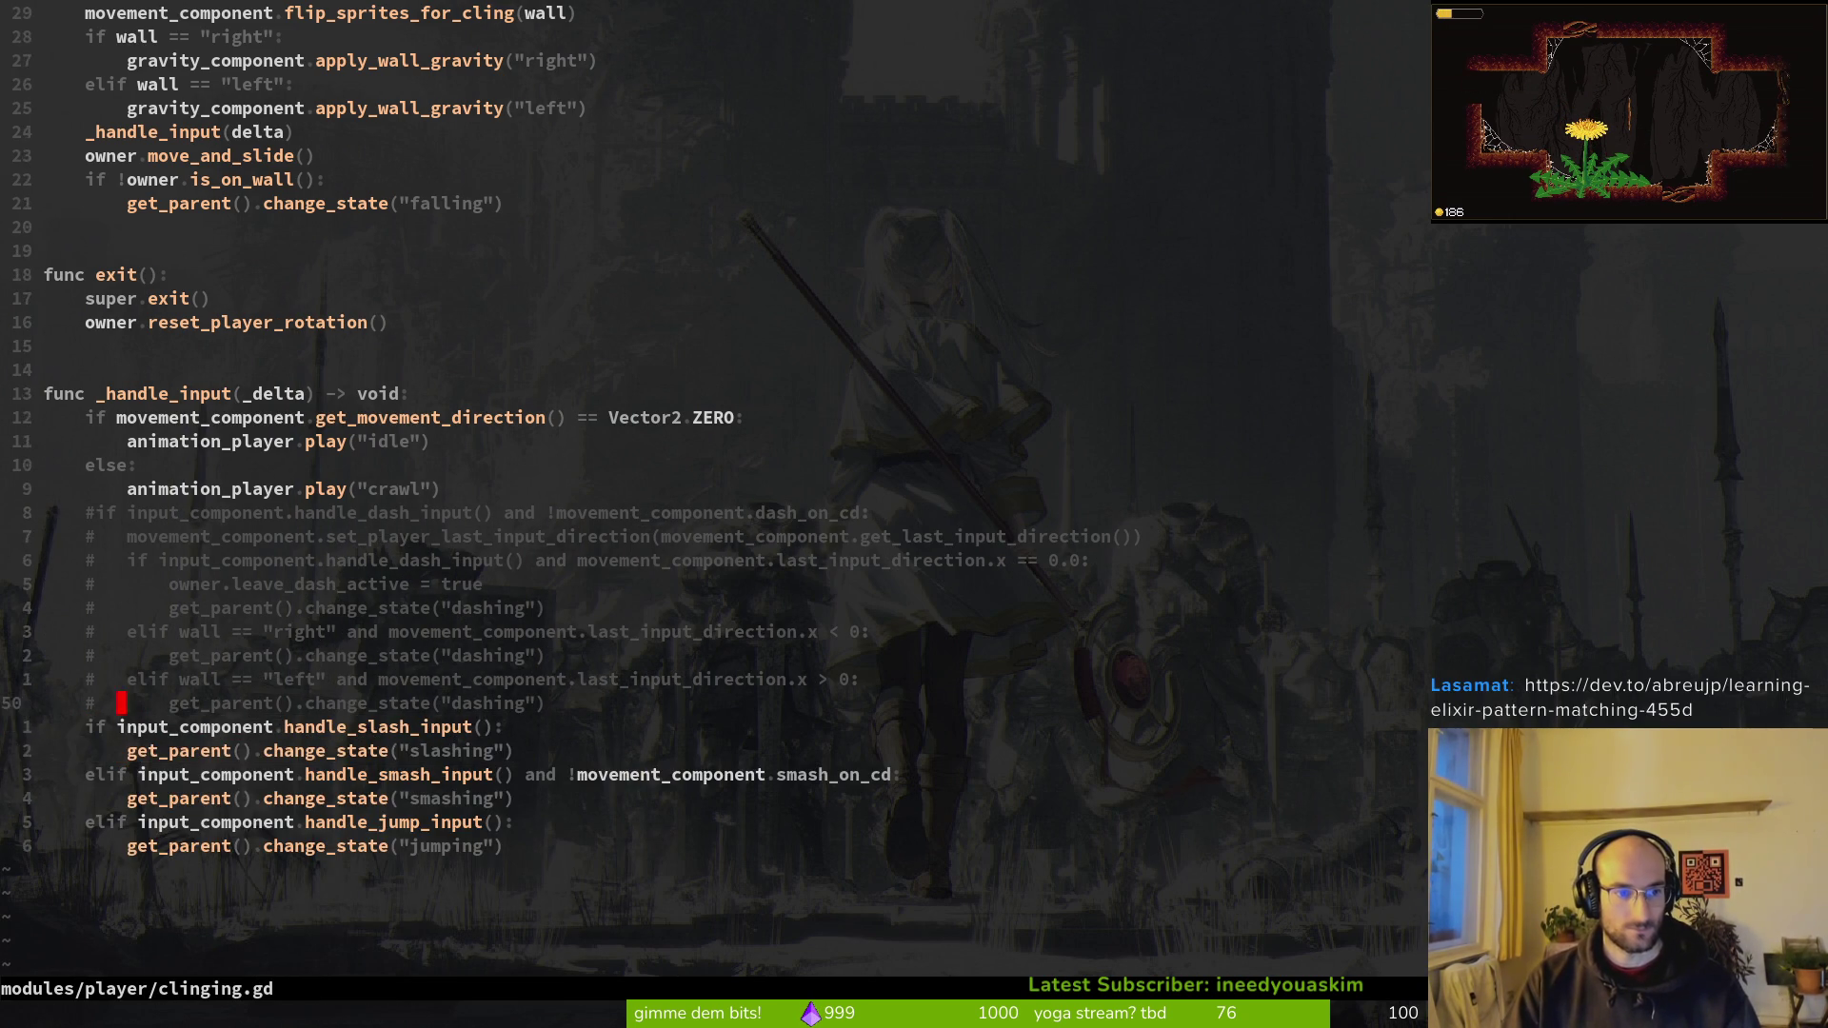
key(k)
key(k)
key(k)
key(k)
key(k)
key(k)
key(h)
key(h)
text(iel)
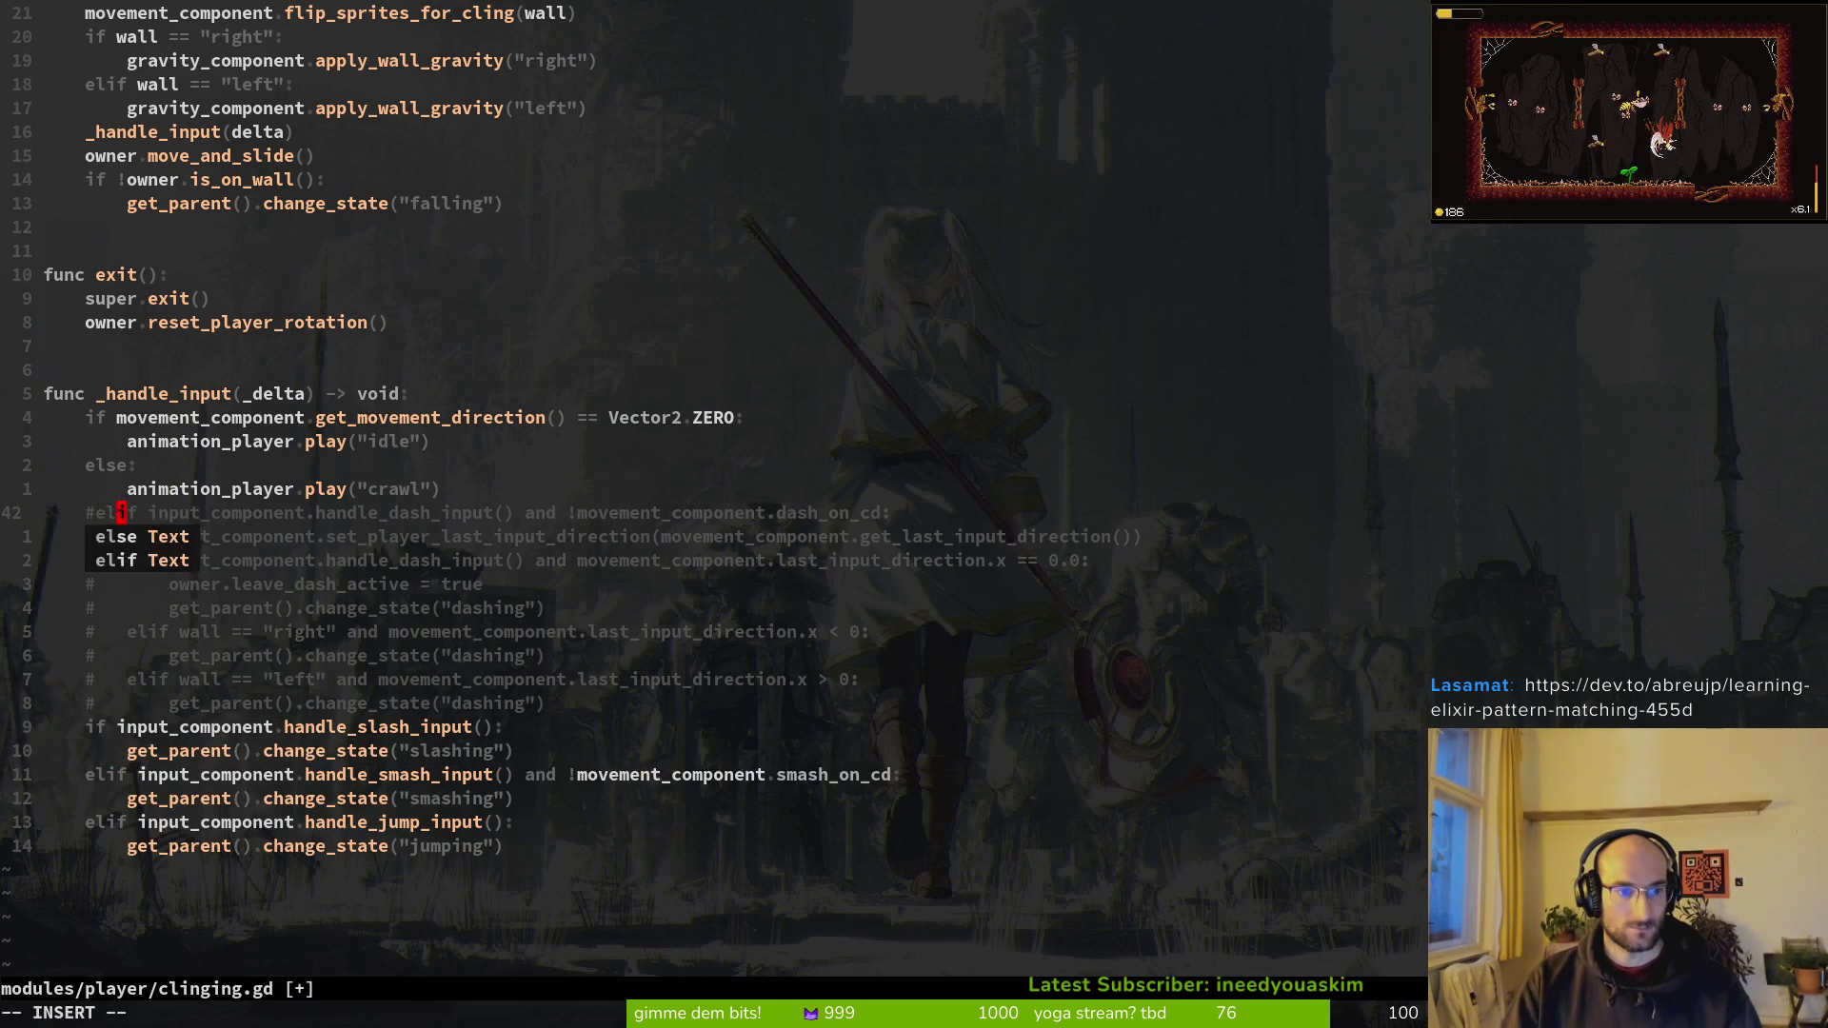
key(Escape)
text(j:w)
key(Return)
Step: Restore the slashing branch's if to elif
key(j)
key(j)
key(j)
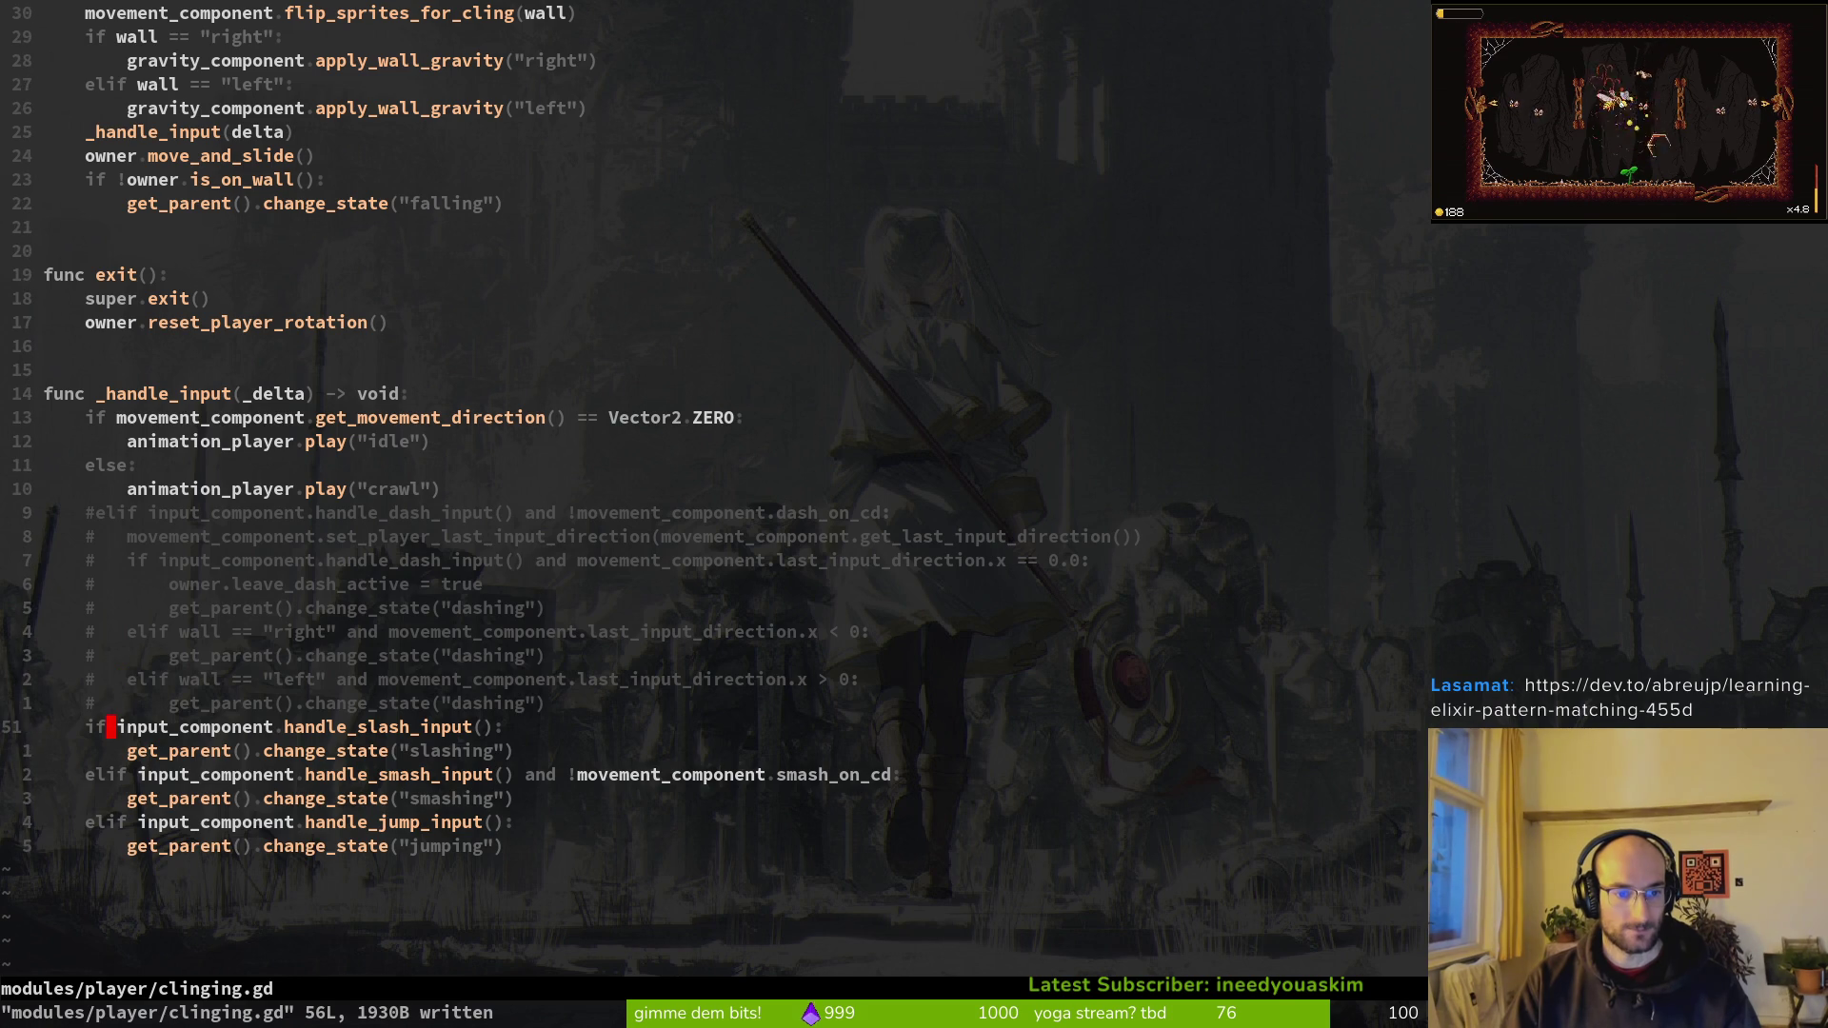
key(shift+v)
key(j)
key(j)
key(j)
key(Escape)
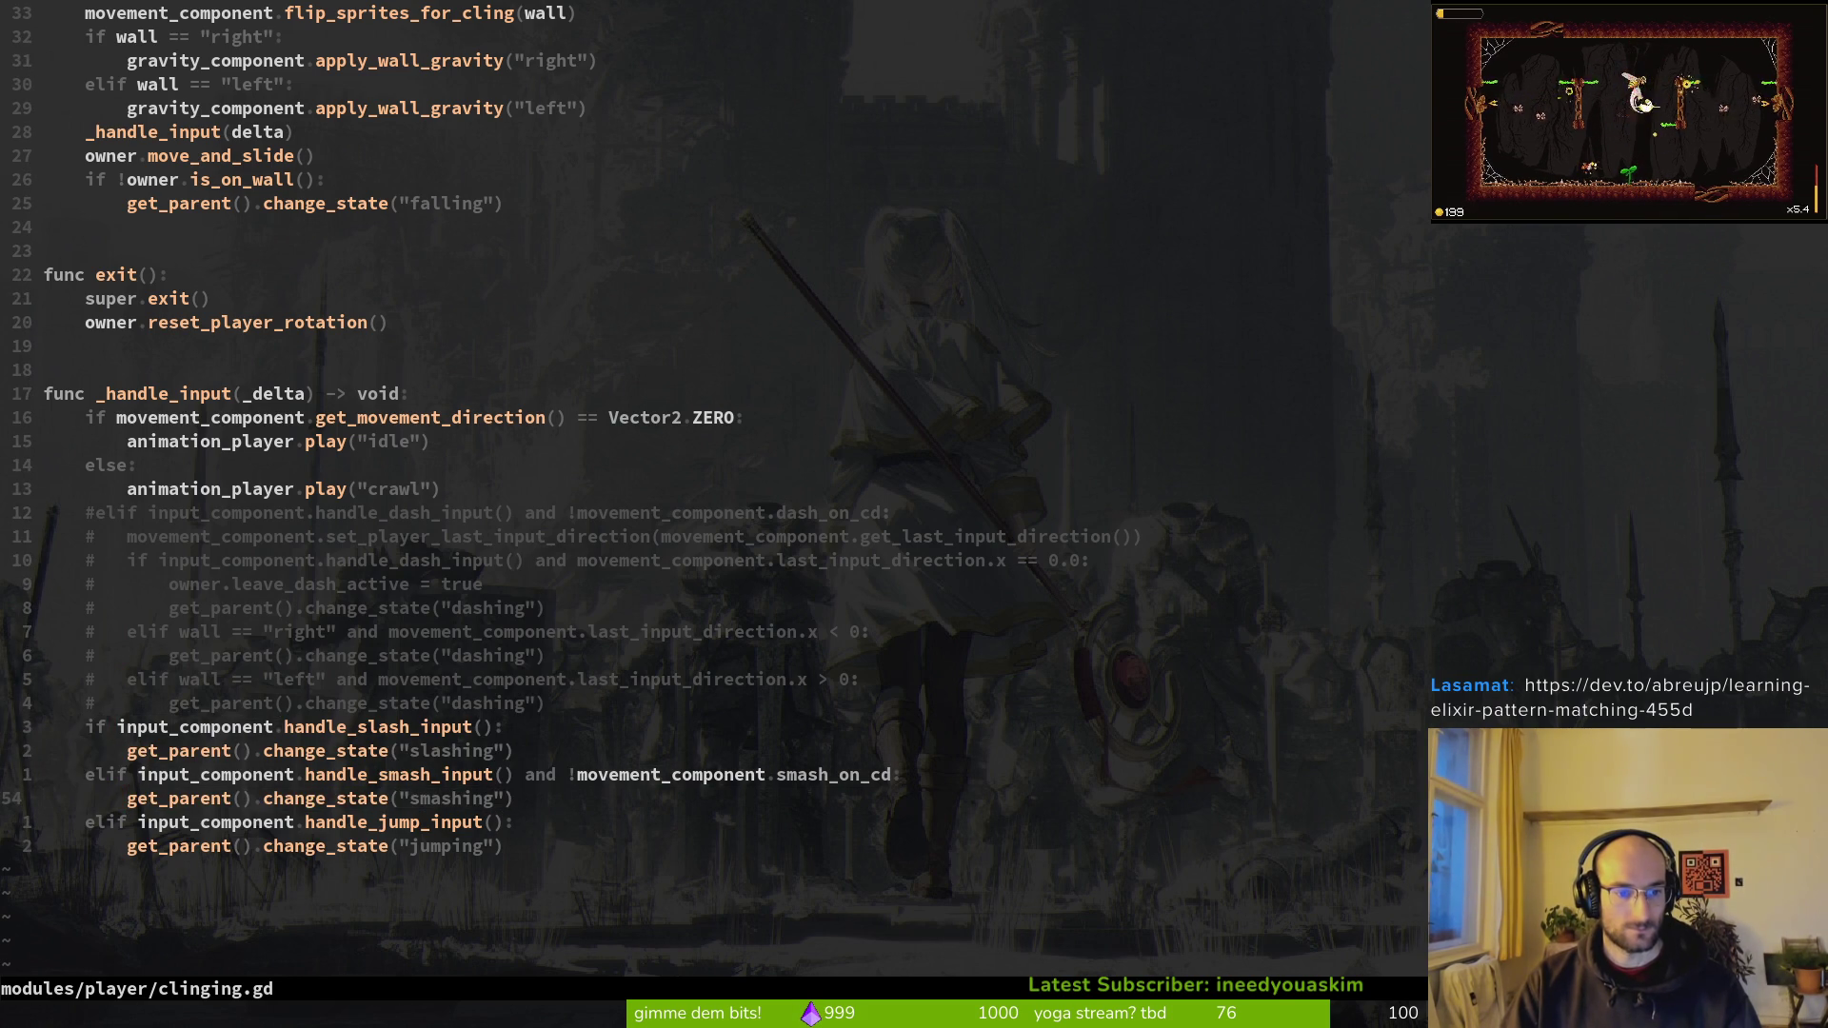
key(shift+v)
key(Escape)
key(k)
key(k)
key(k)
key(shift+v)
key(j)
key(Escape)
key(j)
key(j)
key(j)
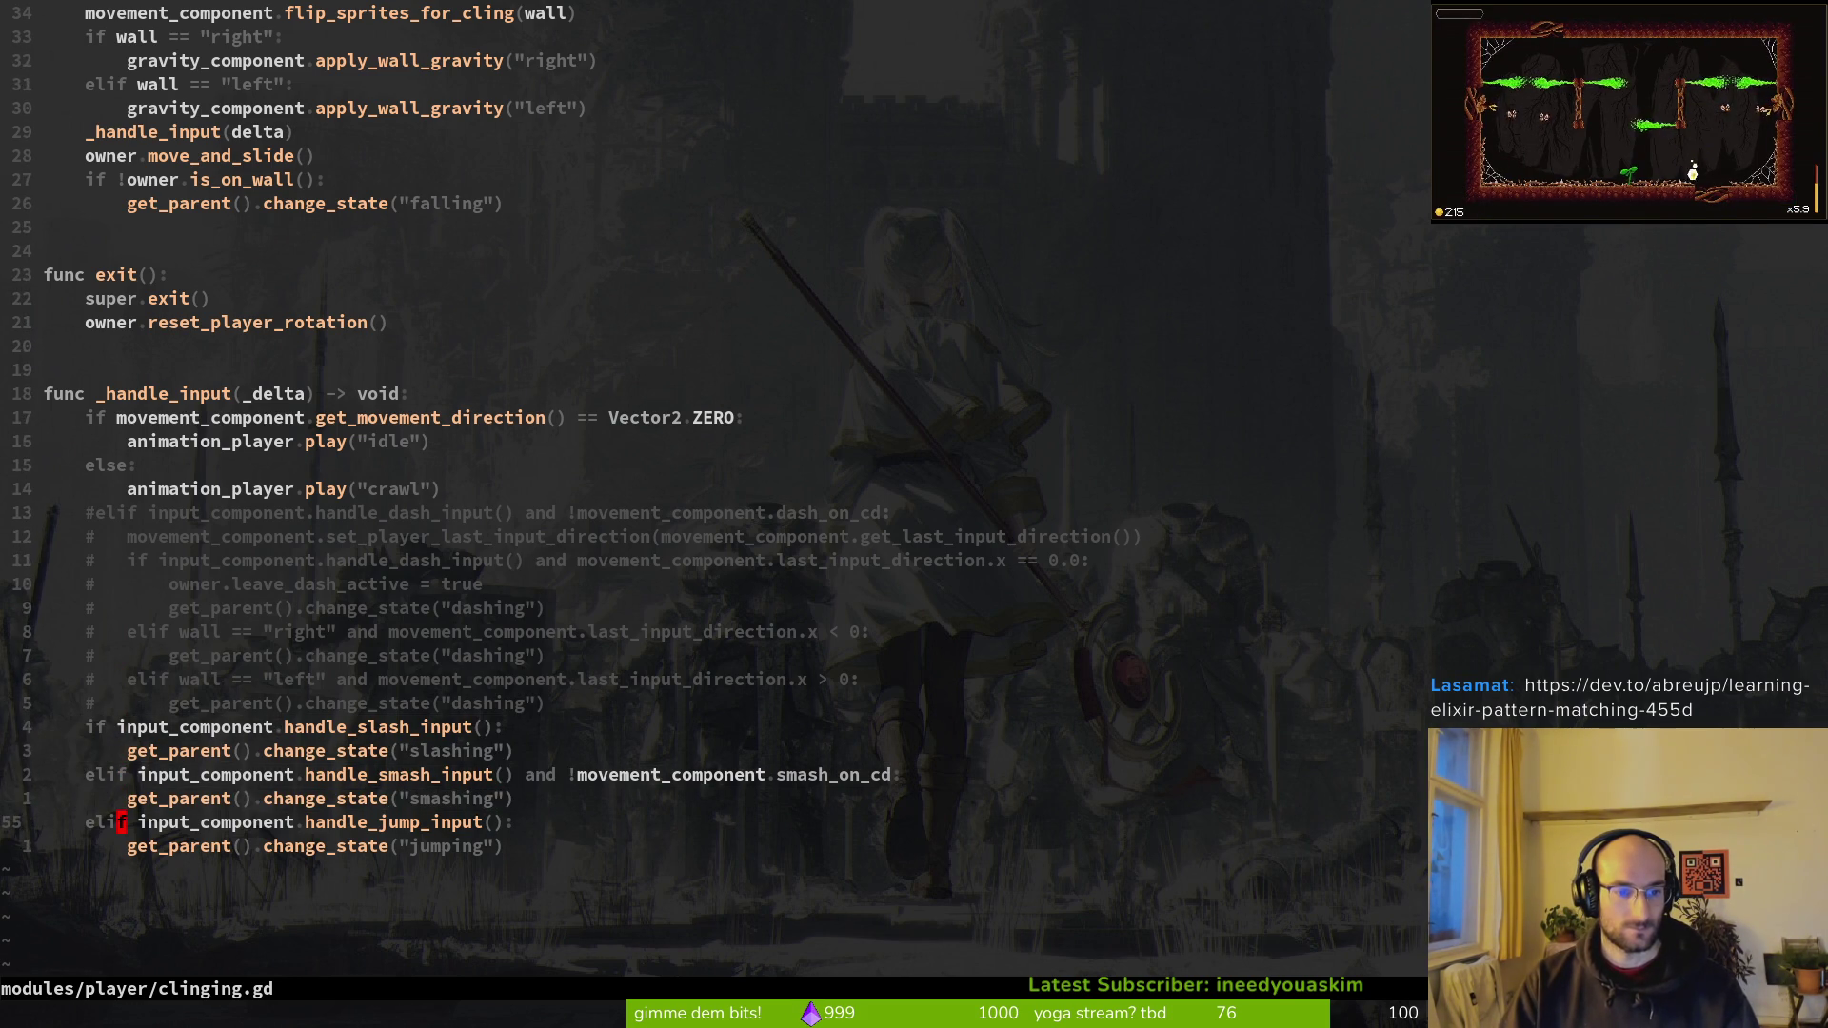
key(k)
key(k)
key(k)
text(iel)
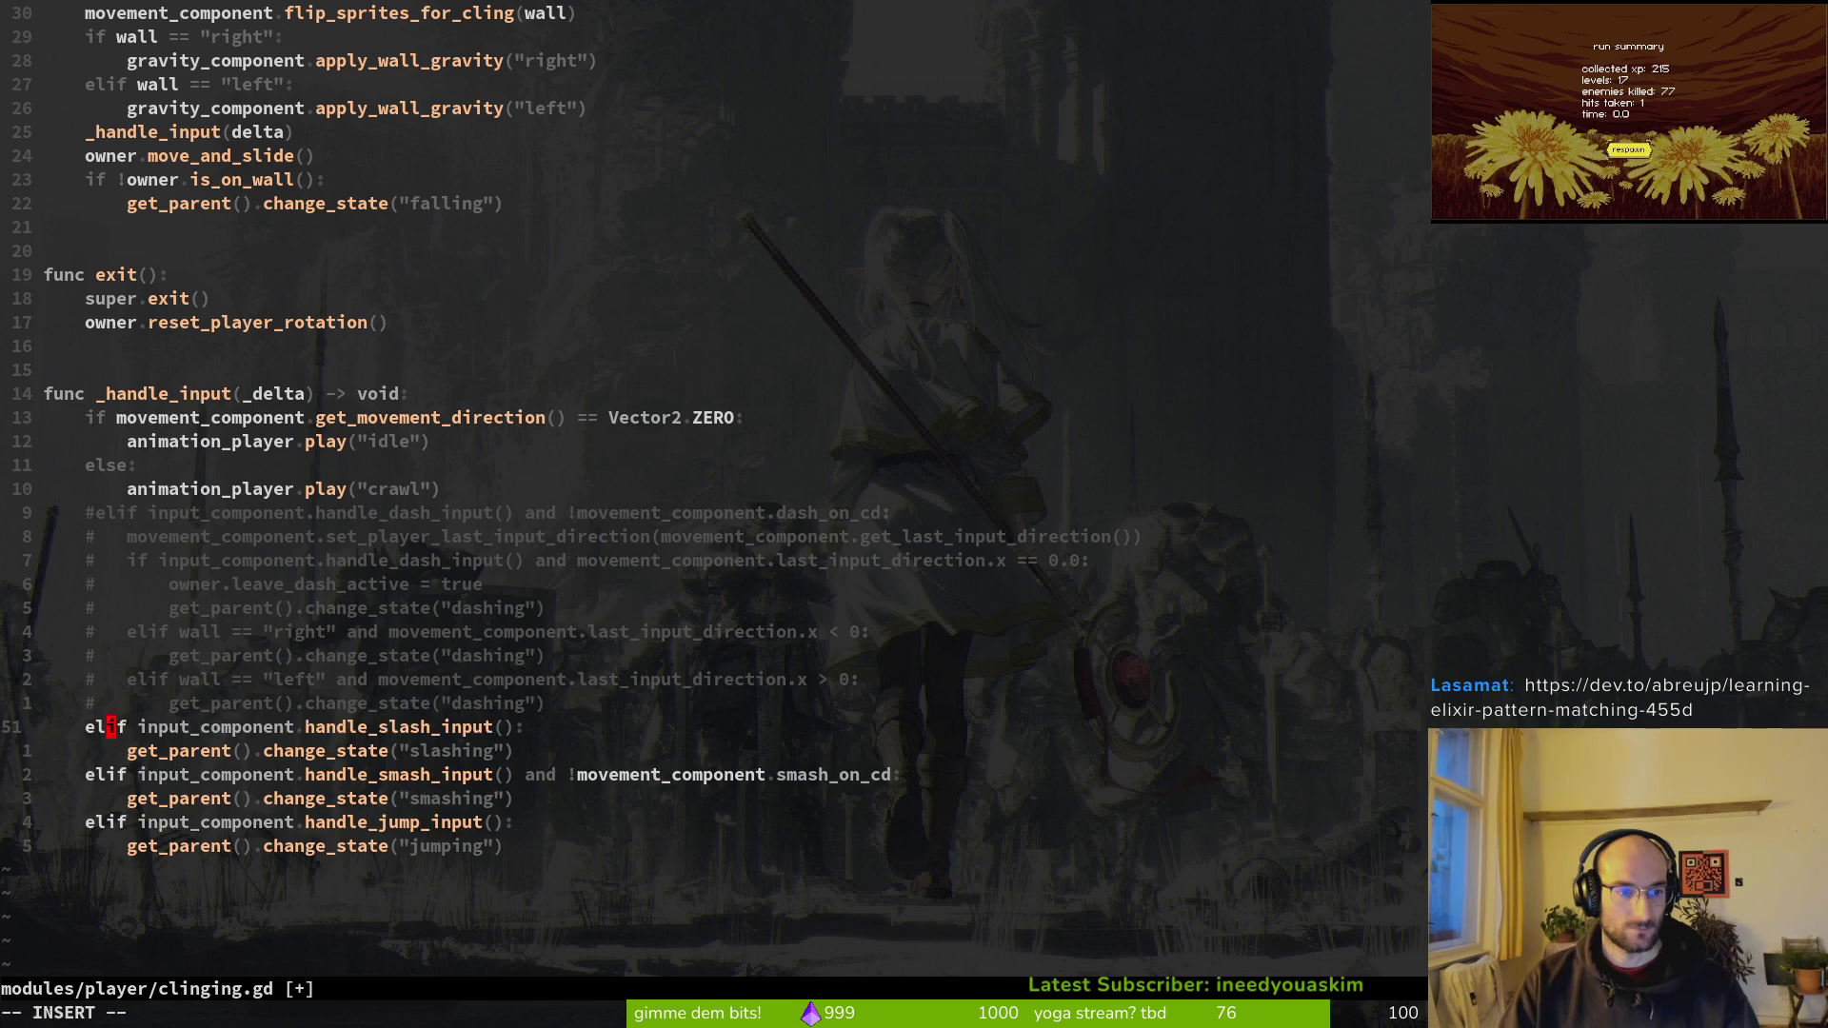
key(Escape)
key(j)
Step: Move the change_state("jumping") line above the dash block, indent it under the jump check, and save
key(j)
key(j)
key(j)
Step: Turn the jumping elif into a plain if
text(ii)
key(Escape)
key(x)
key(k)
key(b)
key(x)
key(x)
key(shift+v)
key(j)
key(shift+k)
key(shift+k)
key(shift+k)
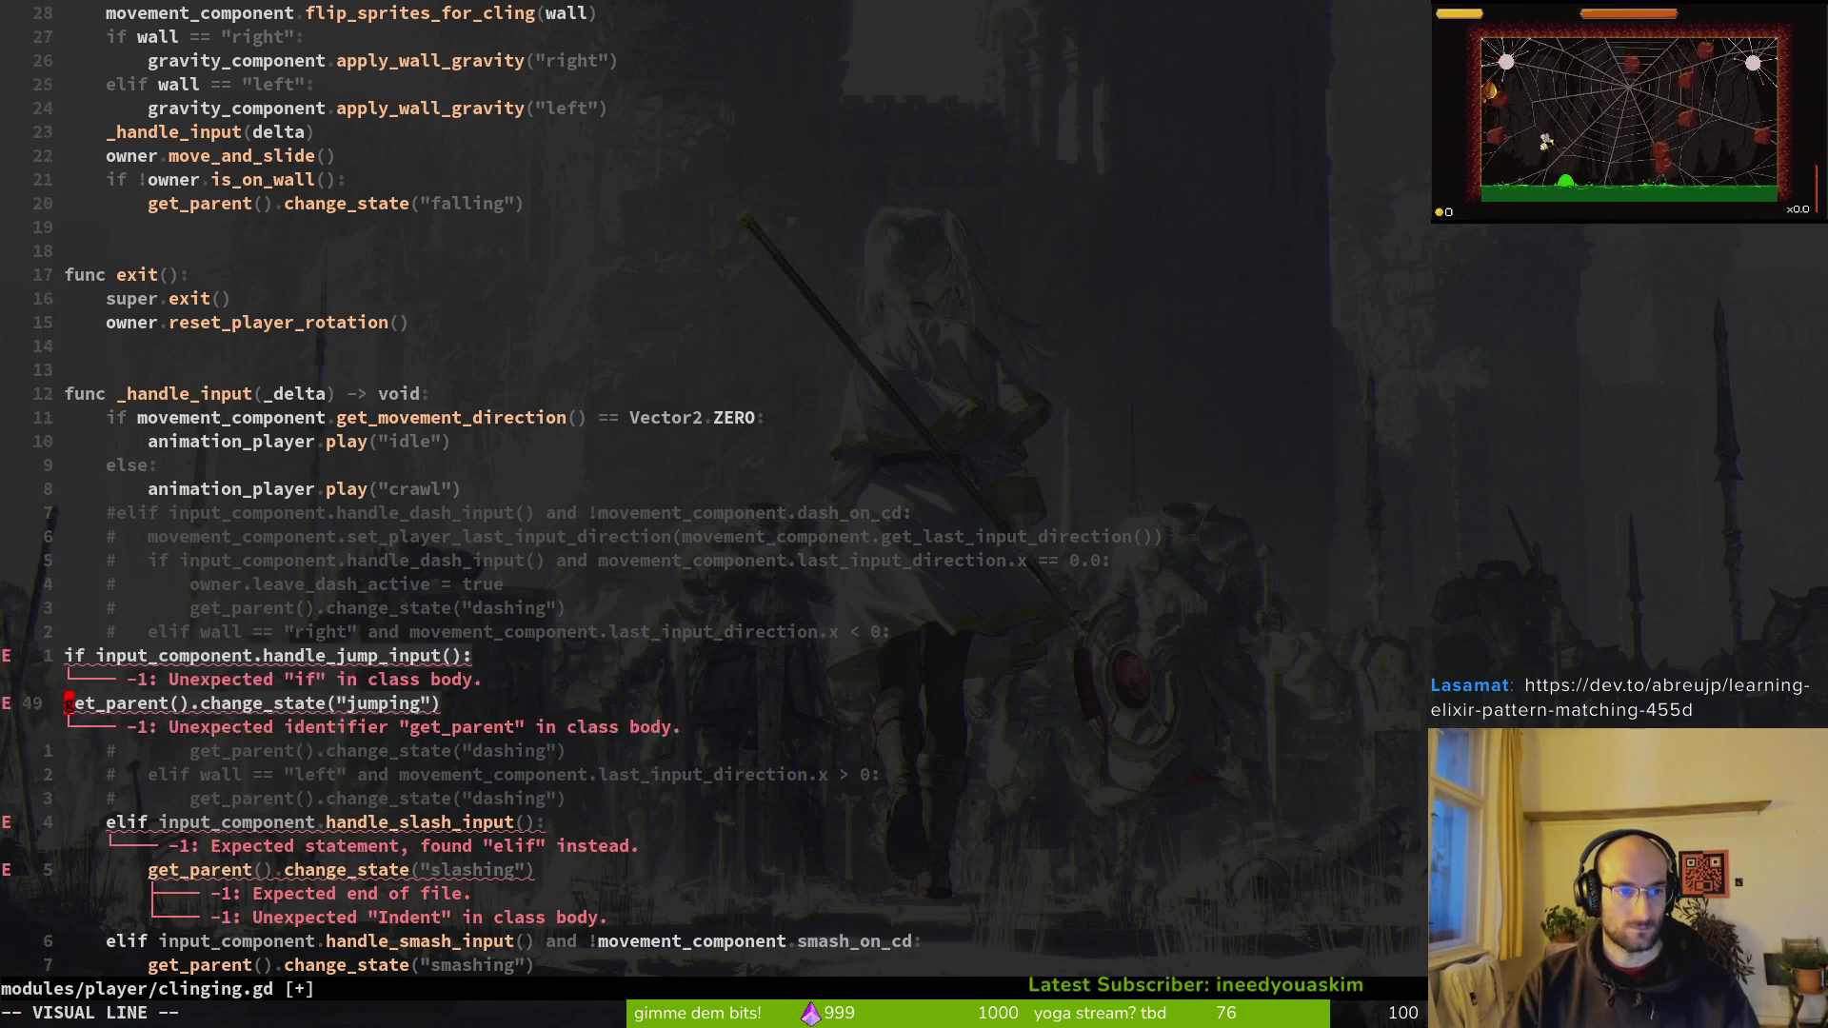
key(greater)
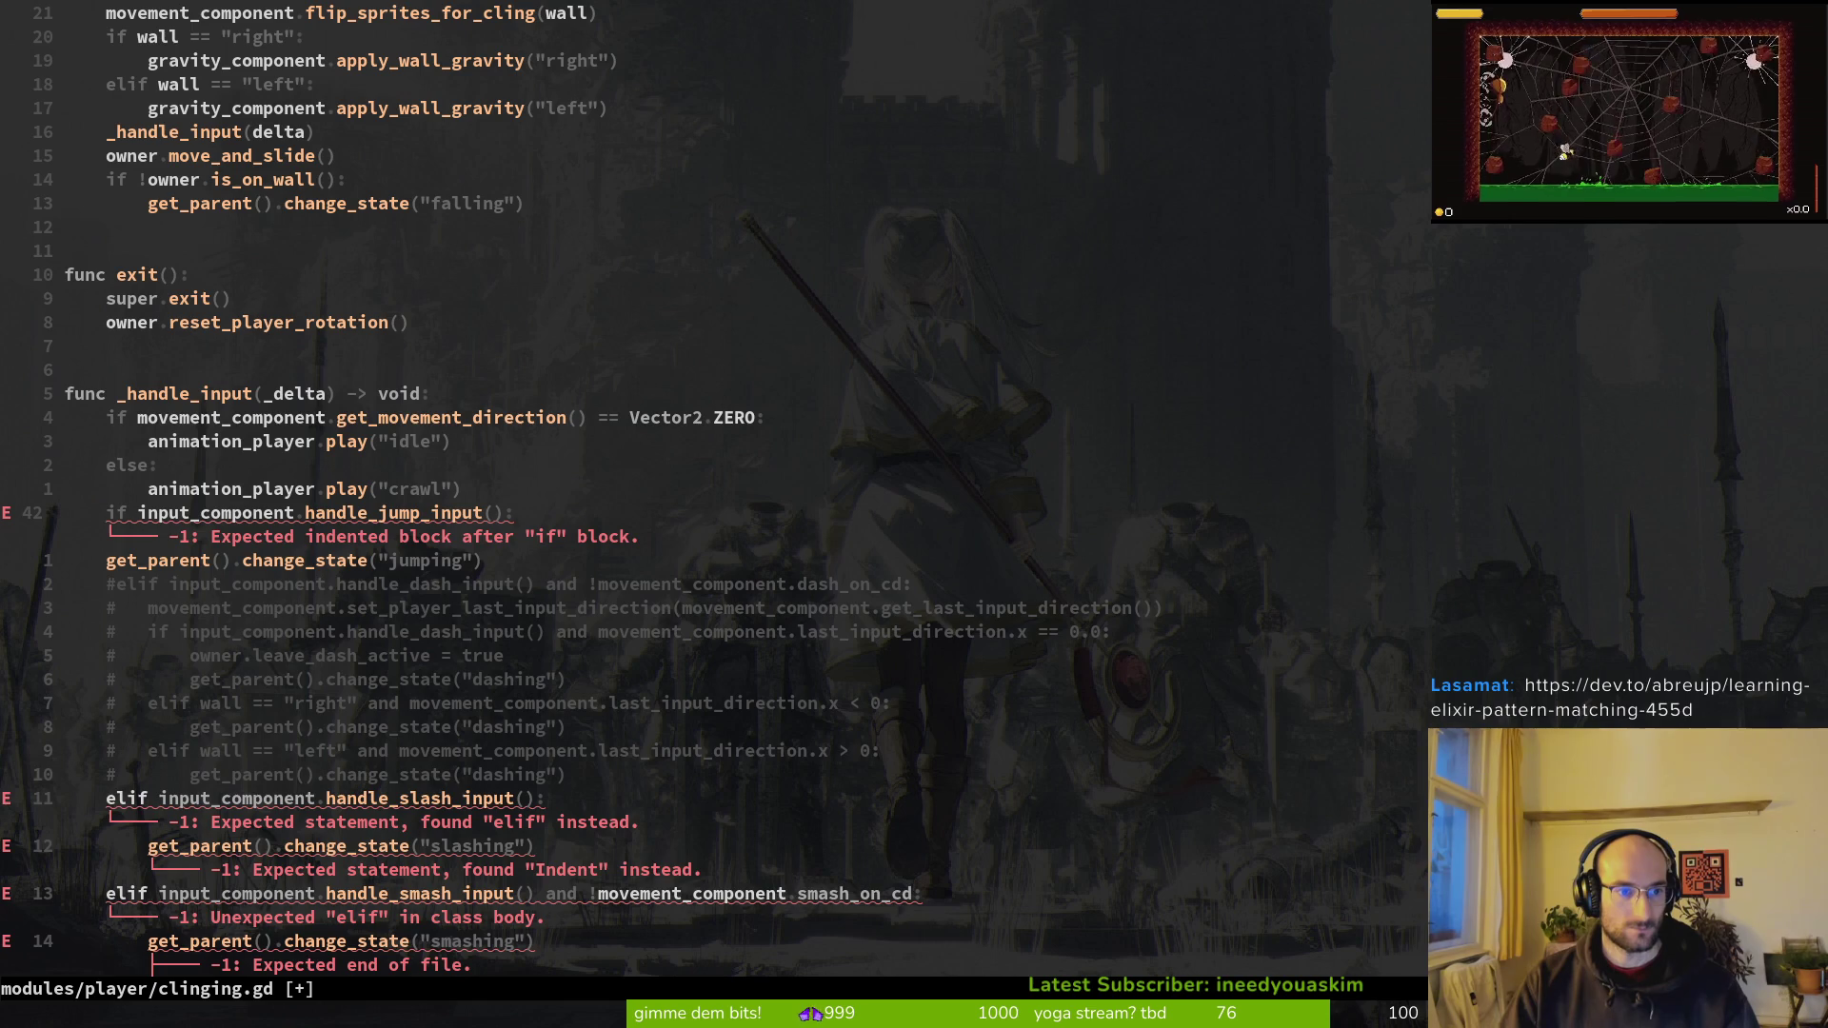
key(j)
key(shift+v)
key(greater)
text(:w)
key(Return)
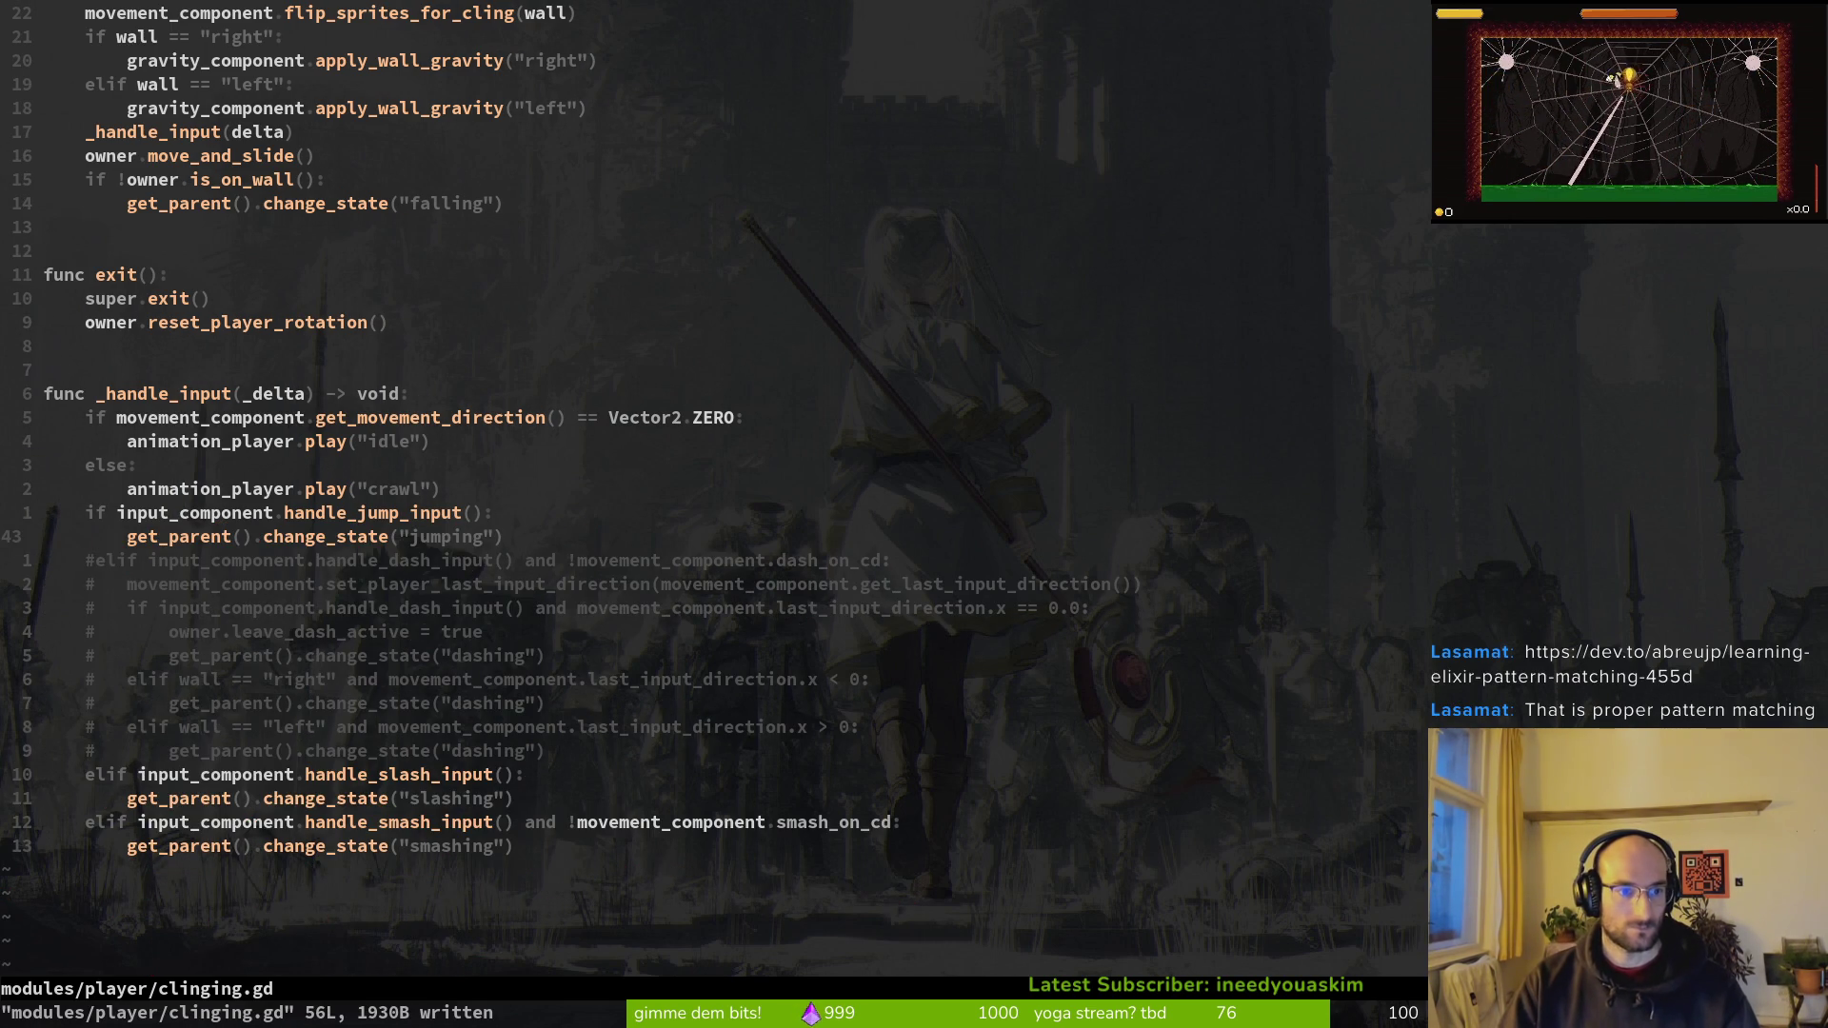
key(k)
key(k)
key(k)
key(j)
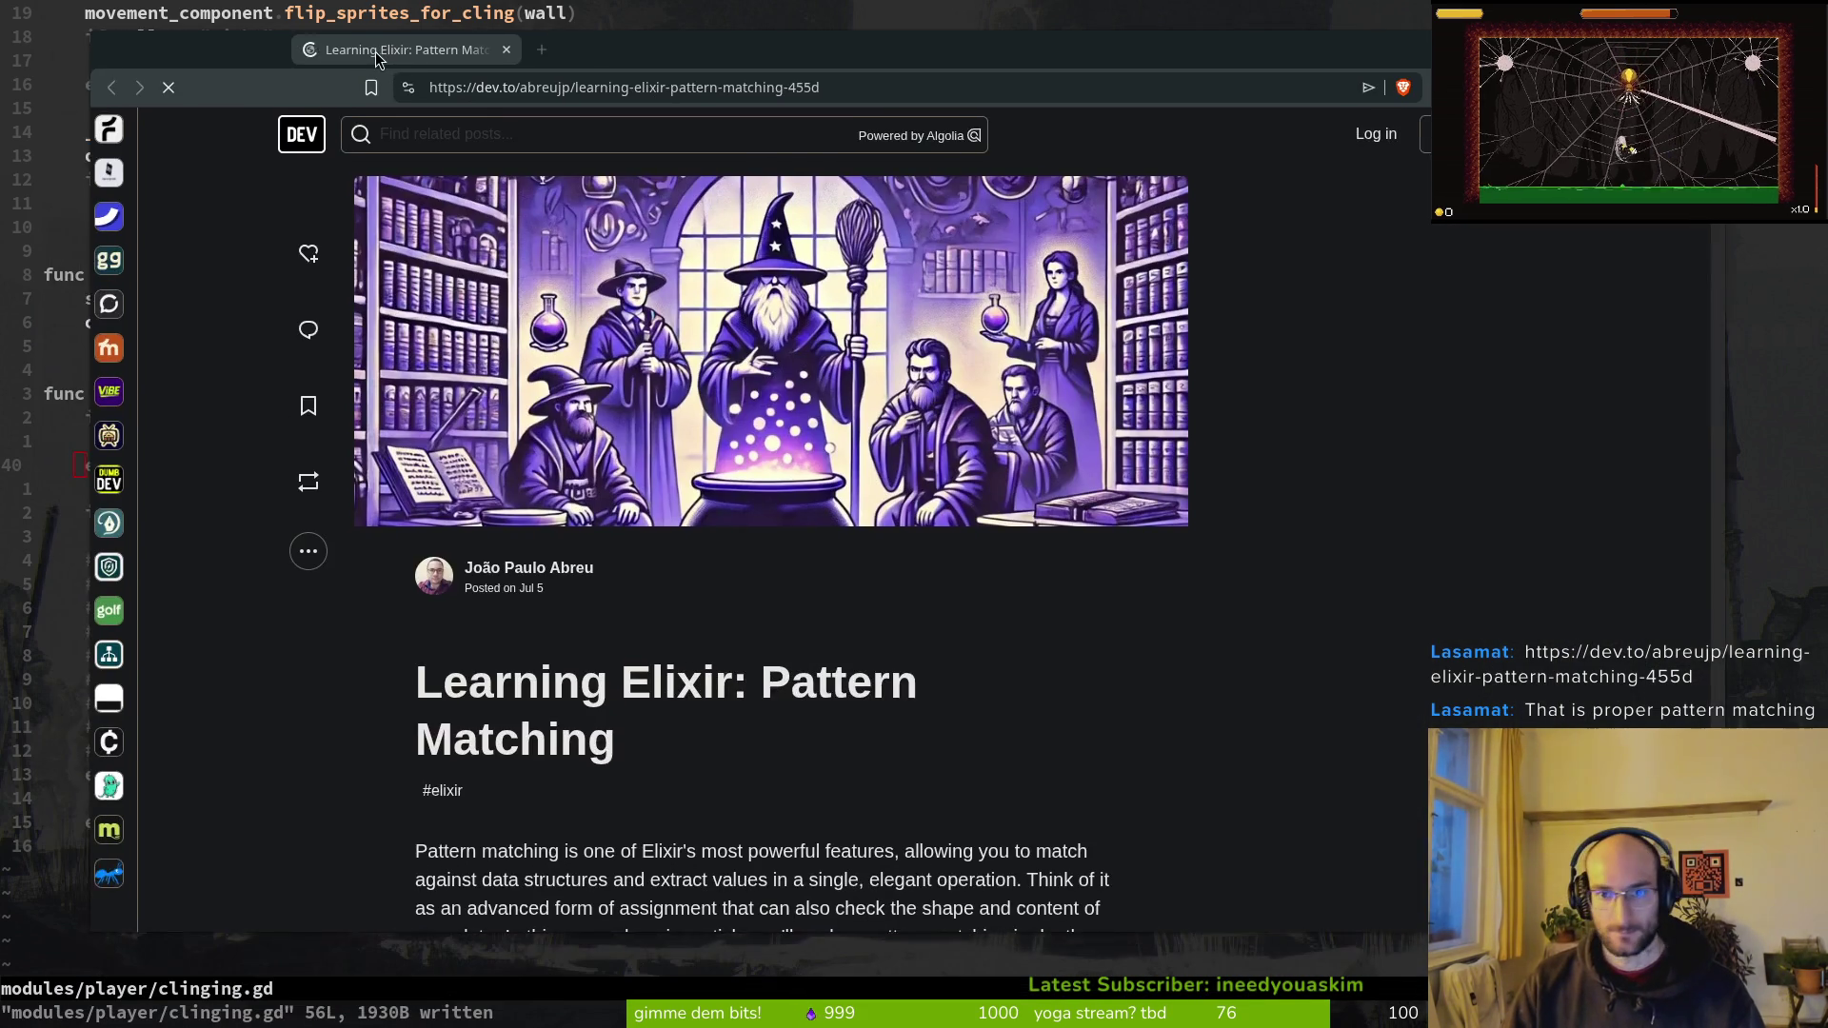
scroll(861, 656, down, 6)
scroll(947, 612, down, 10)
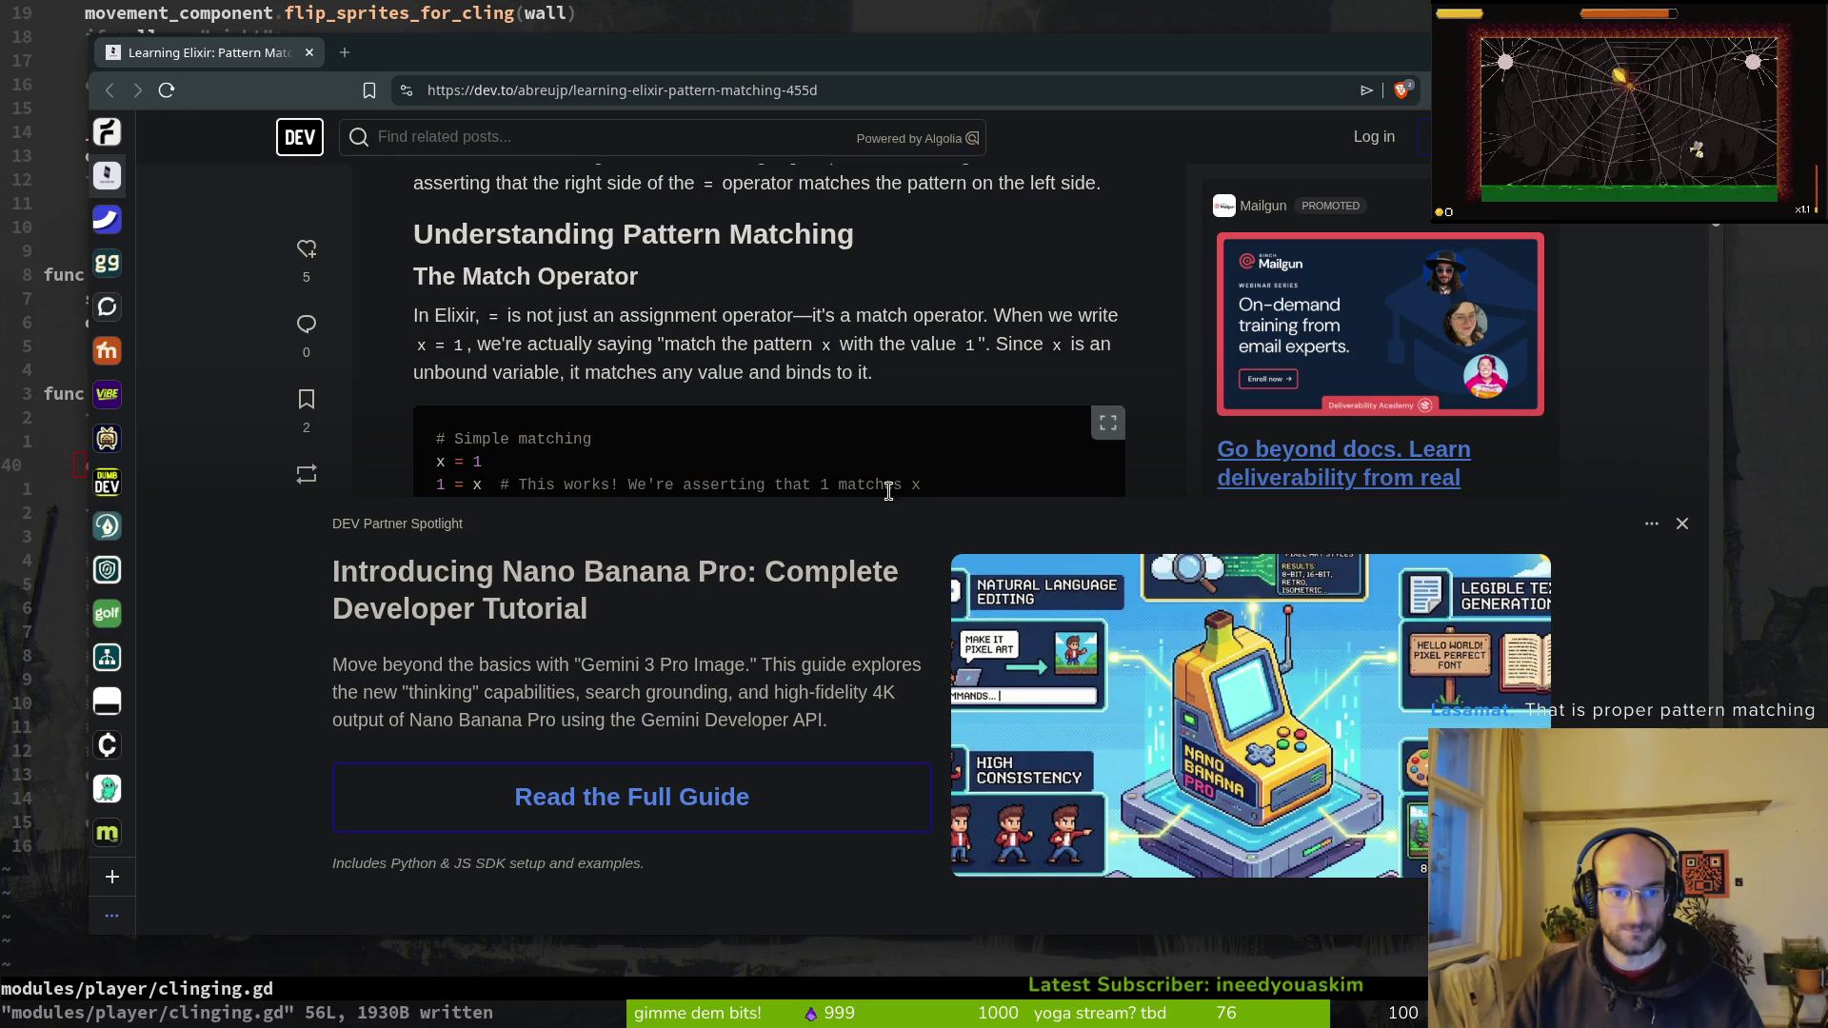
click(1673, 524)
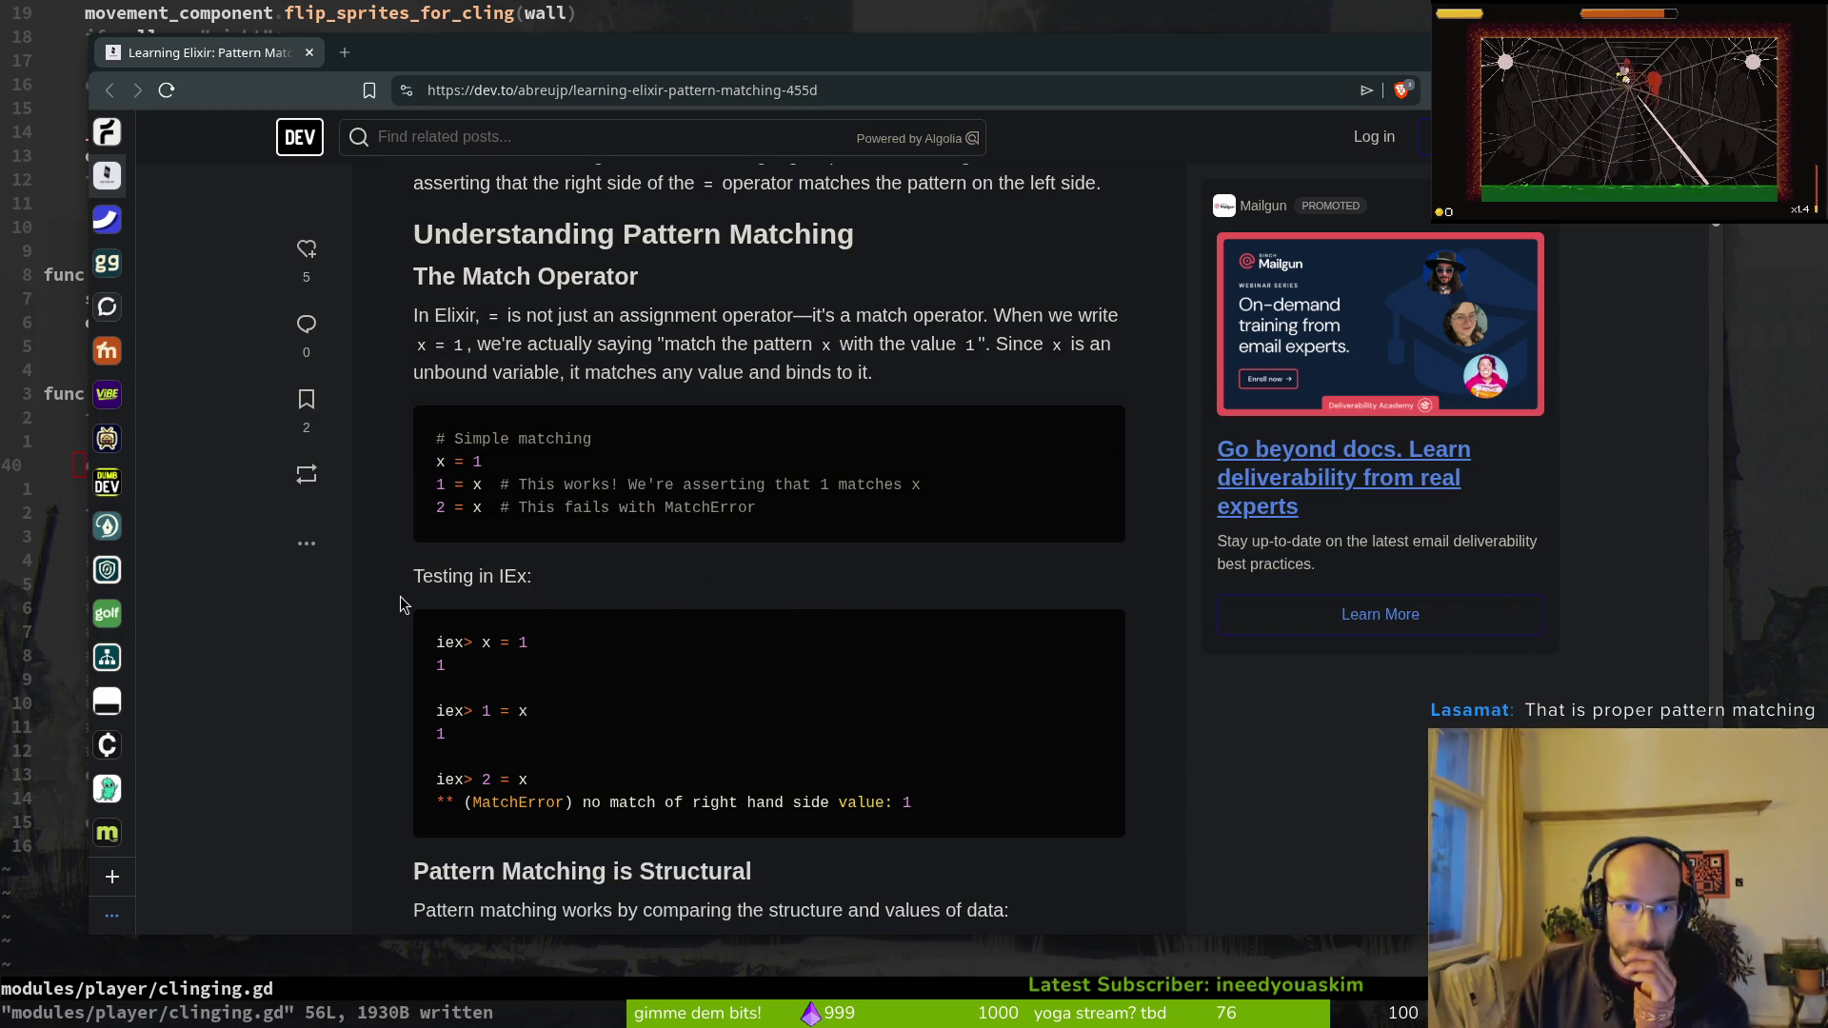
mouse_move(307, 249)
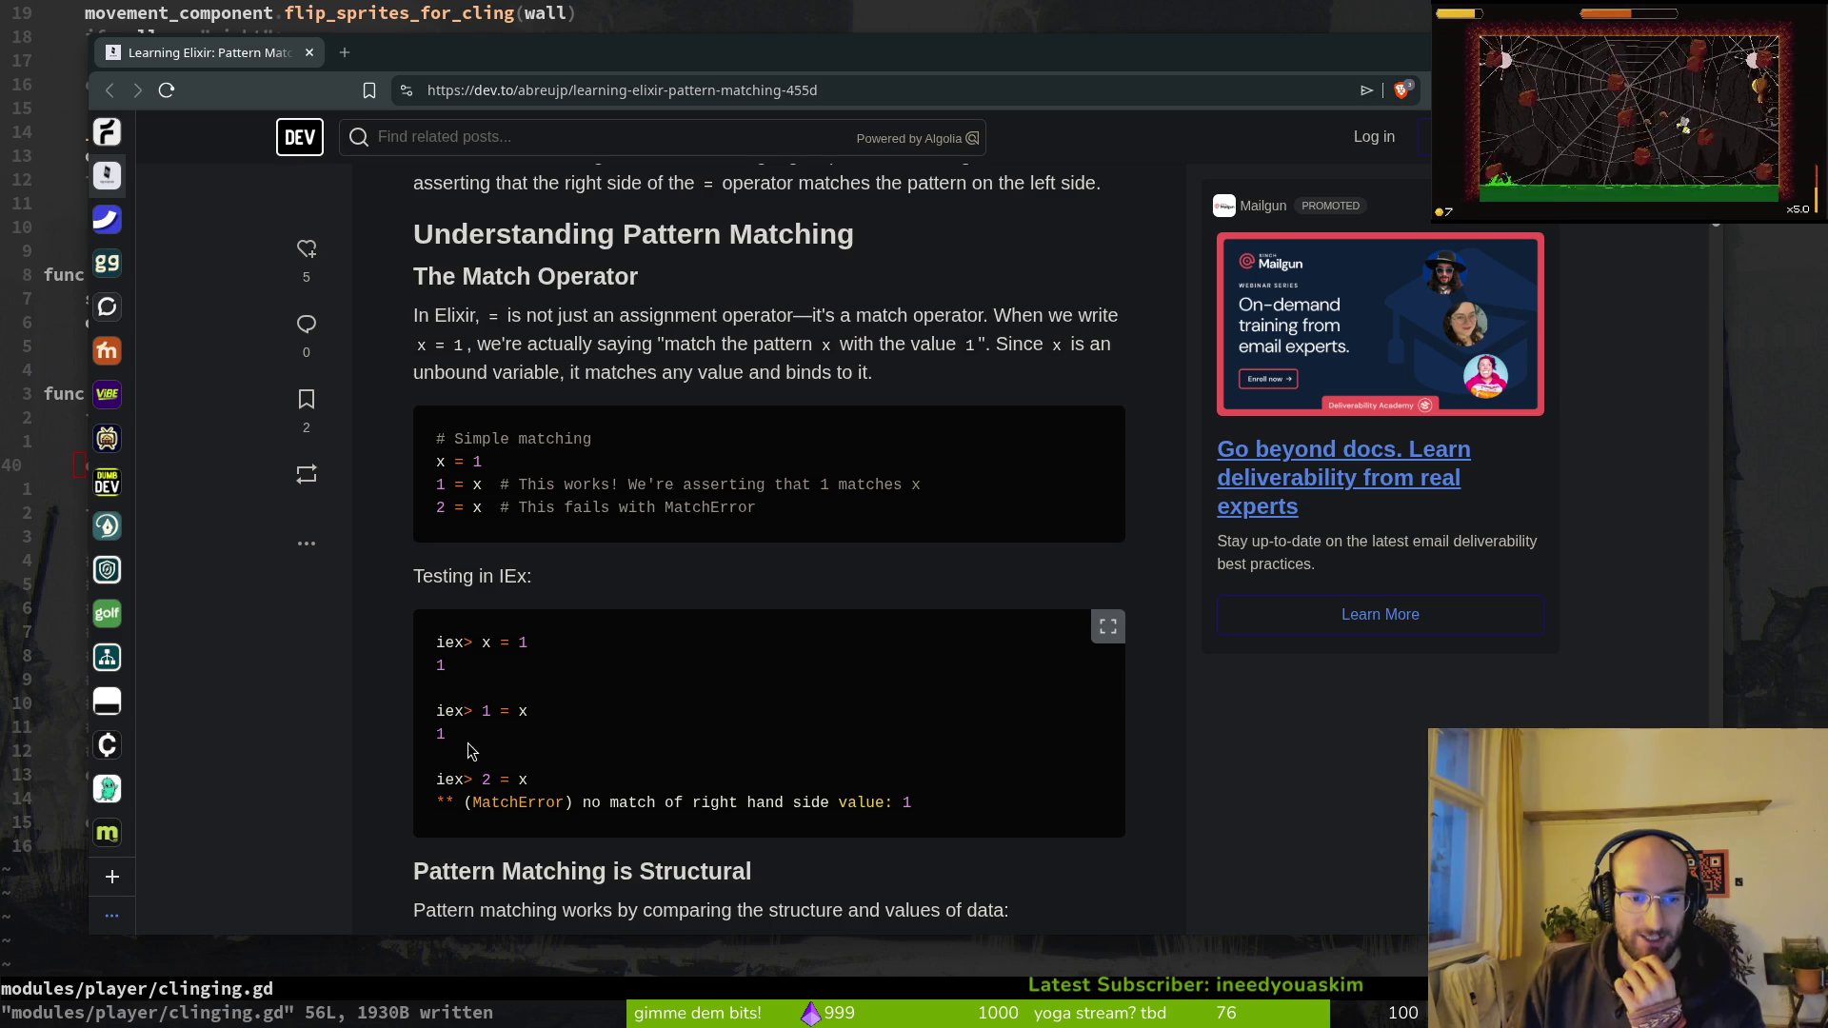
scroll(385, 734, down, 4)
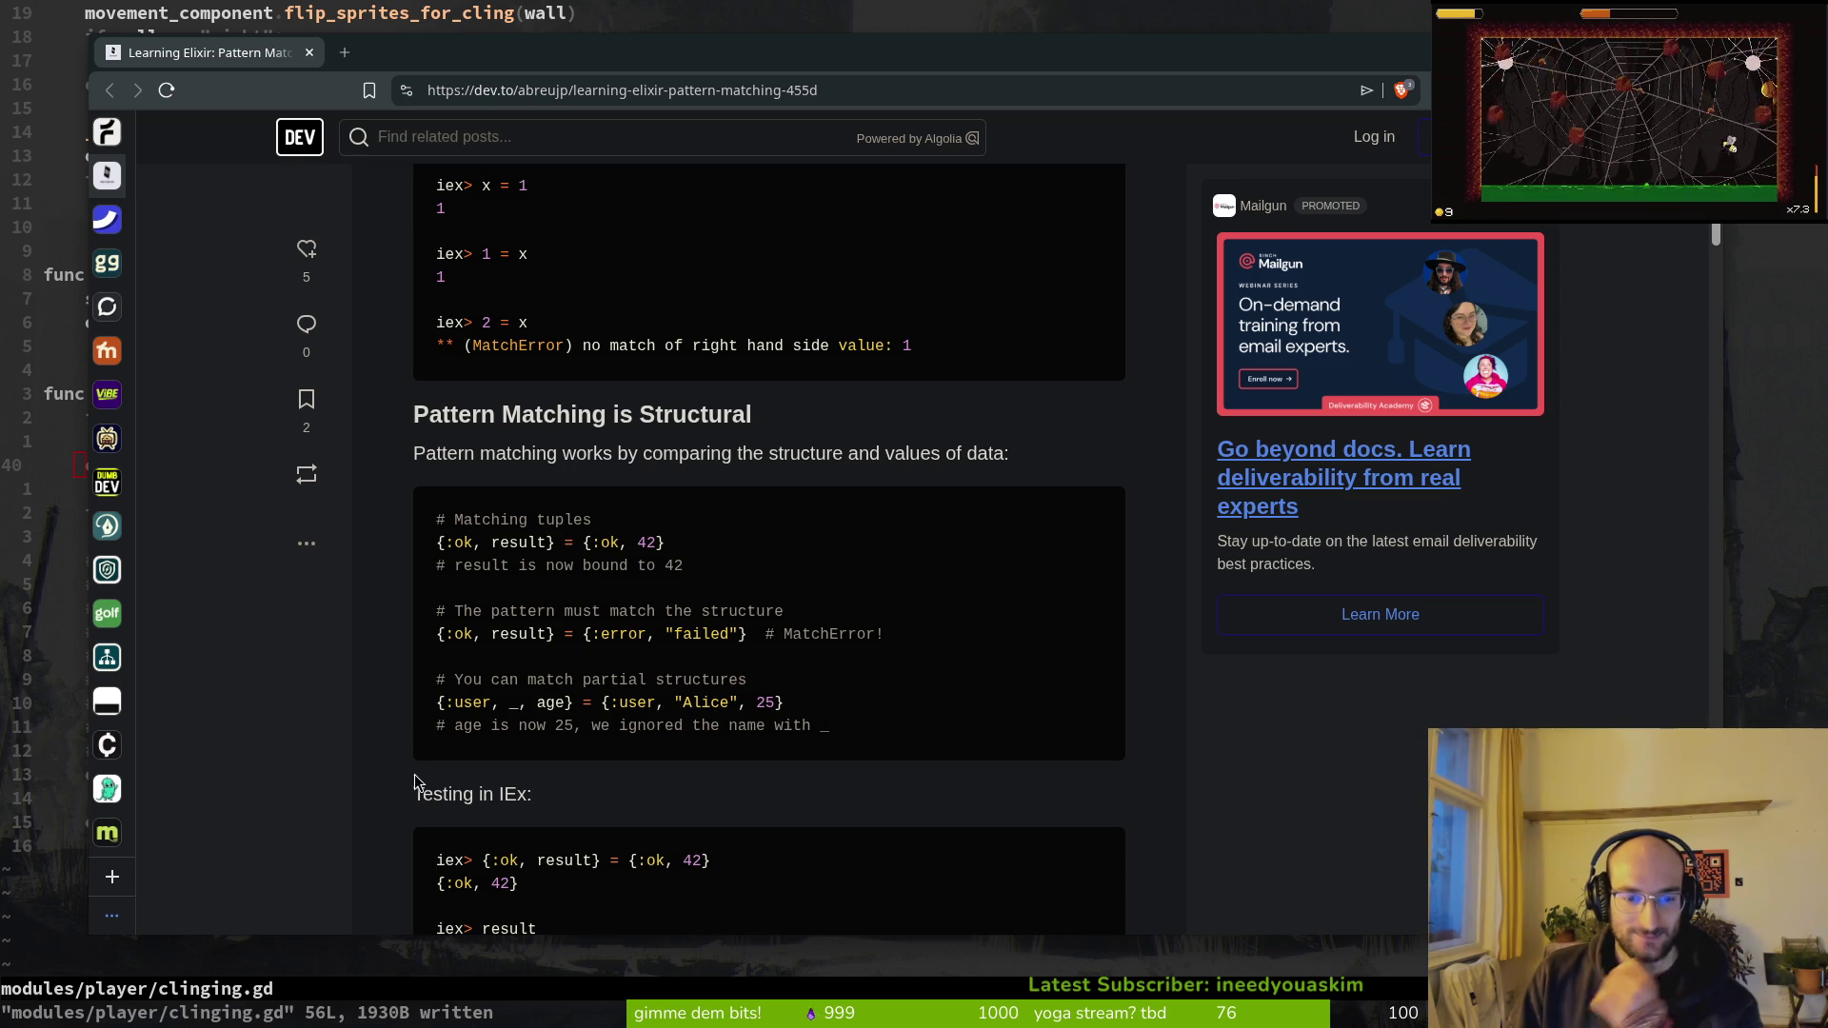
scroll(535, 754, down, 2)
scroll(688, 705, down, 1)
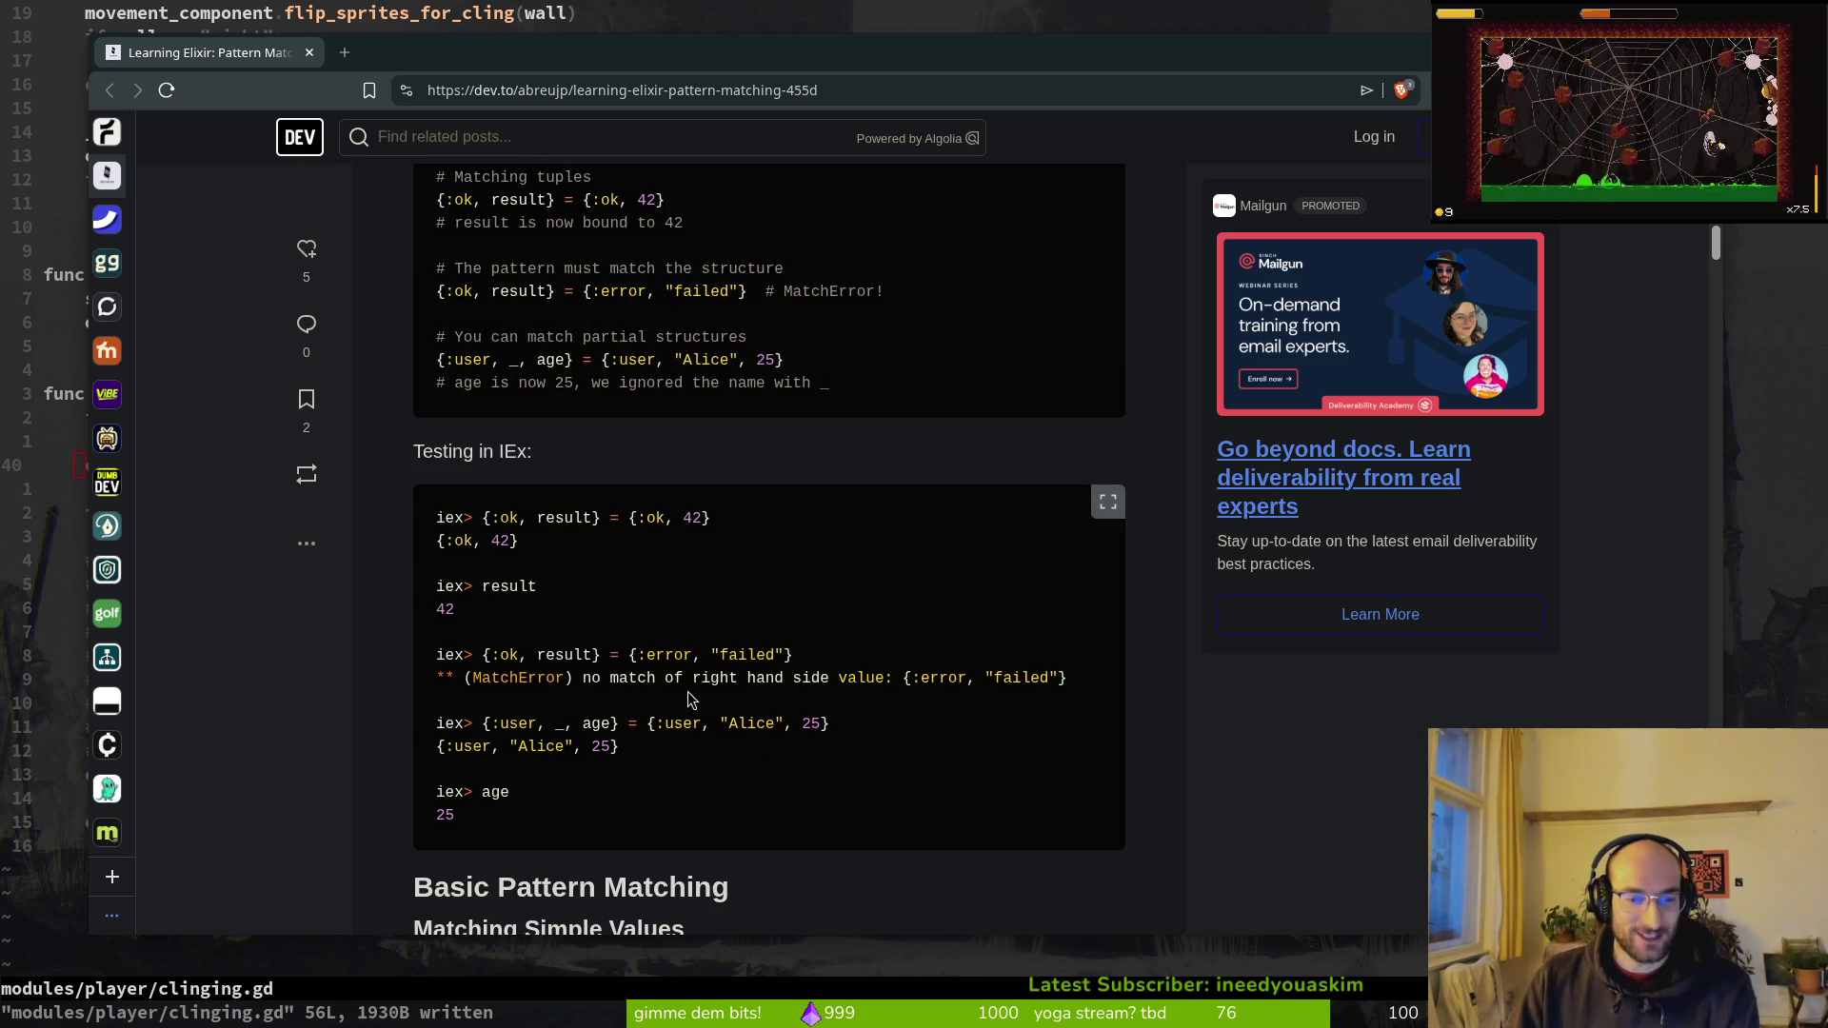
scroll(825, 649, down, 2)
scroll(828, 655, down, 2)
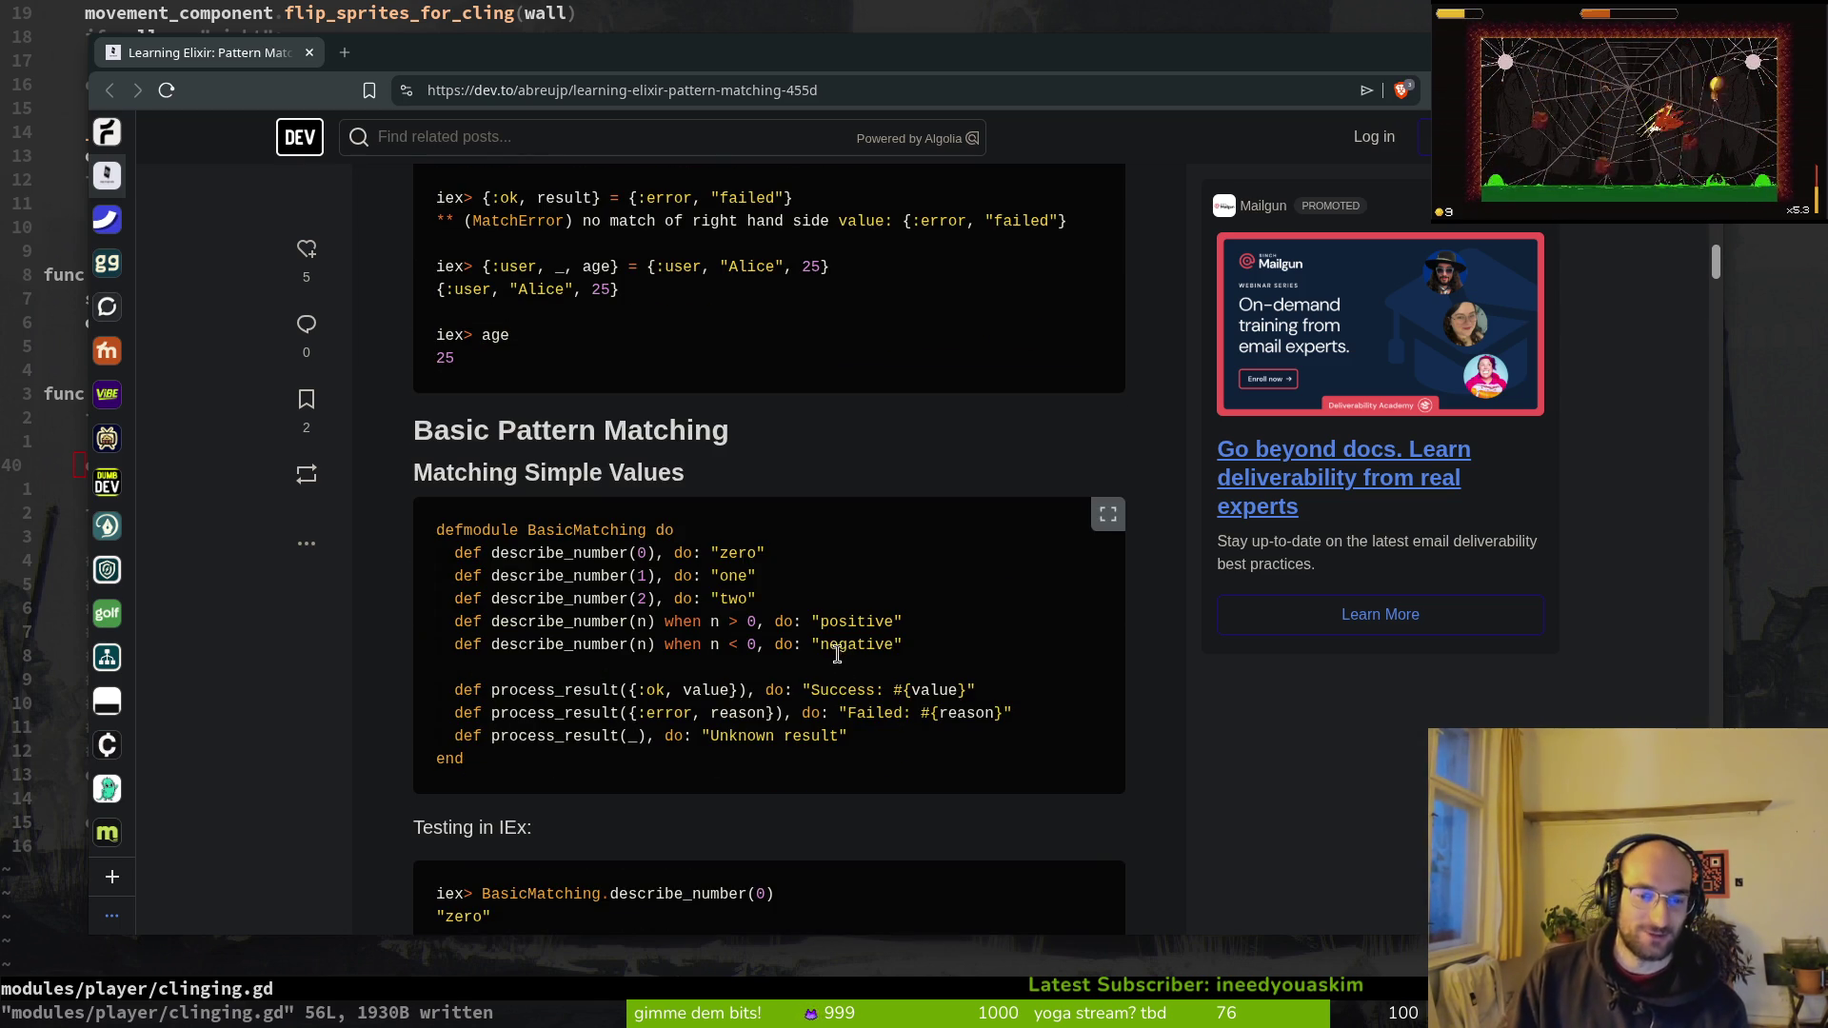
scroll(777, 825, down, 2)
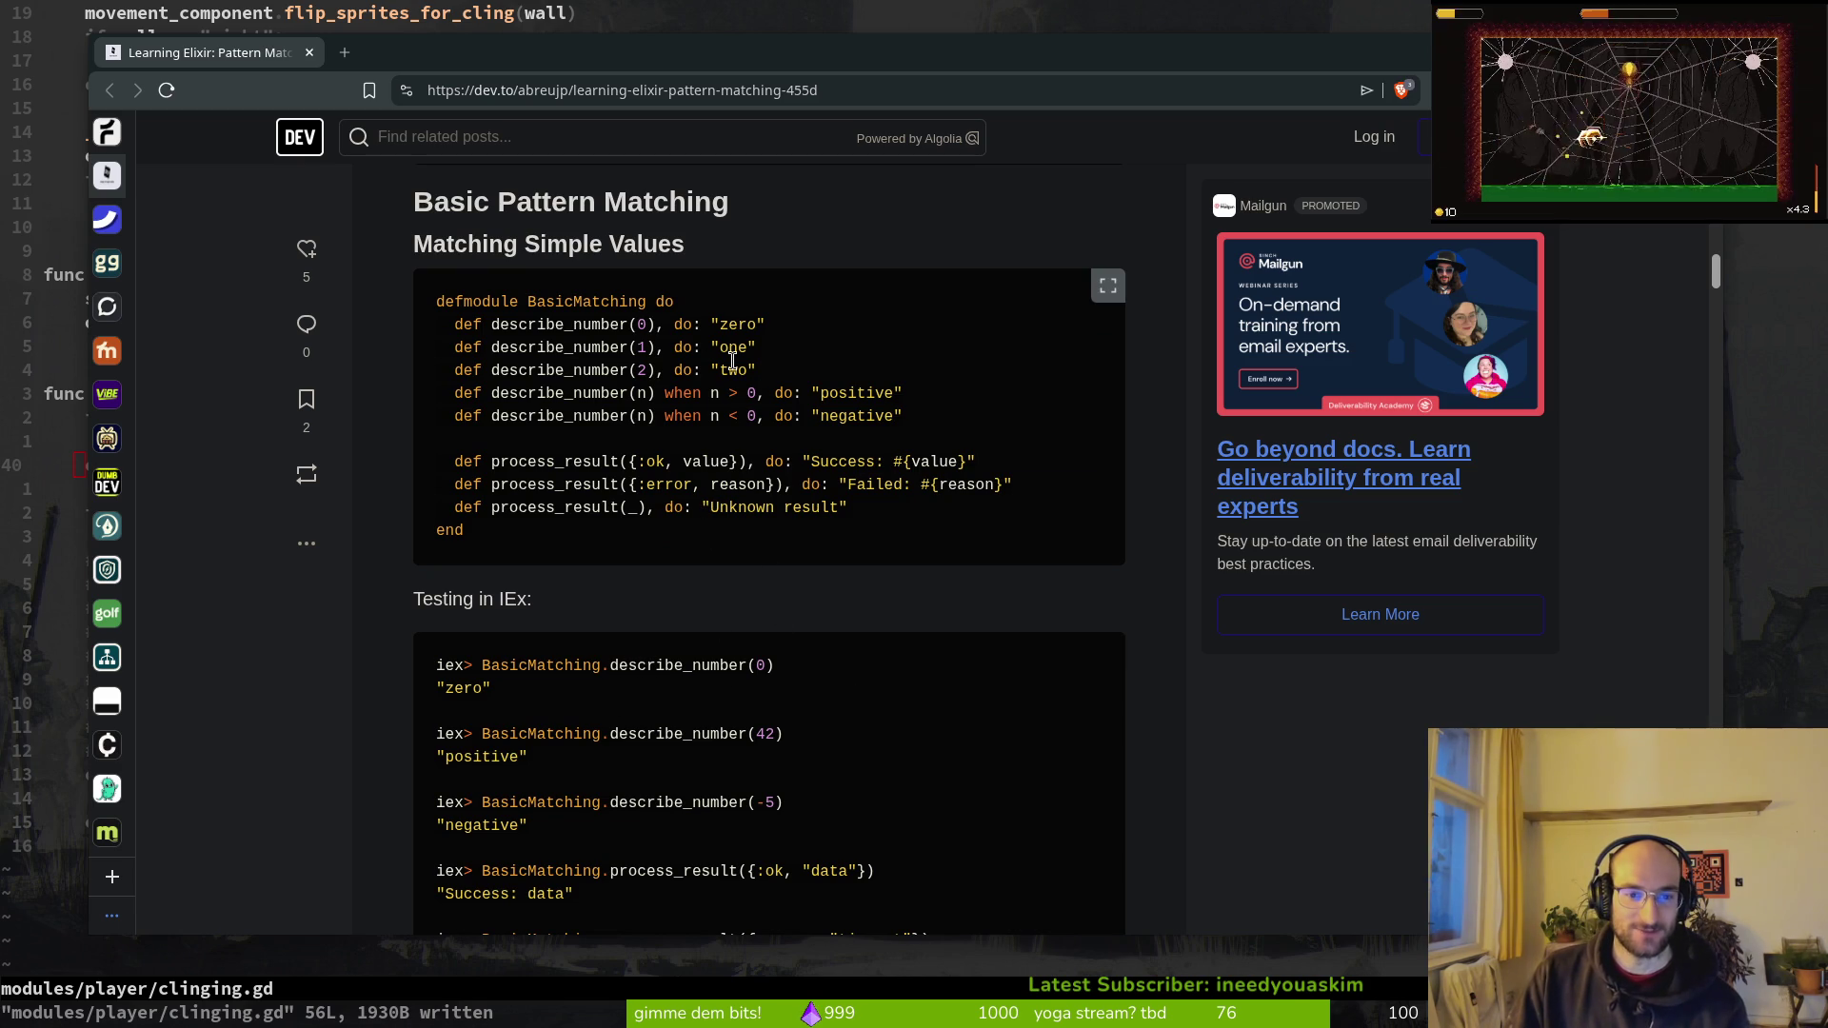
scroll(756, 654, down, 3)
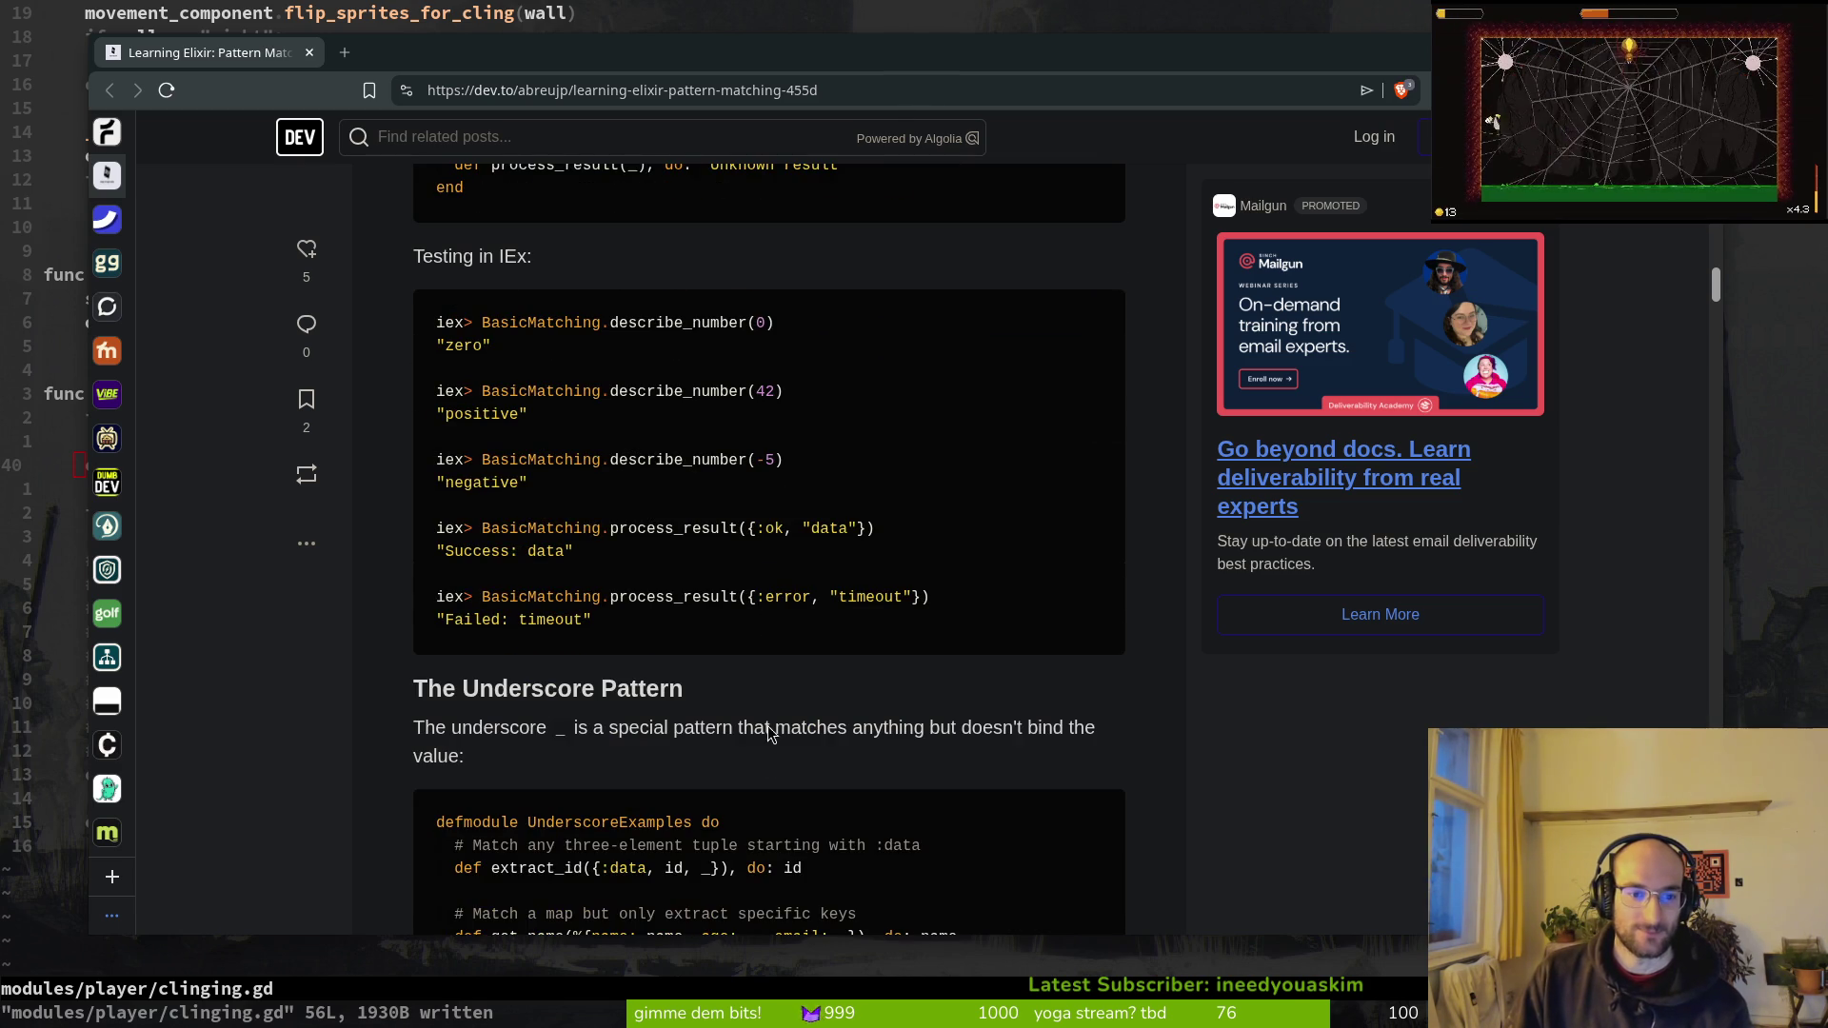
scroll(574, 755, down, 2)
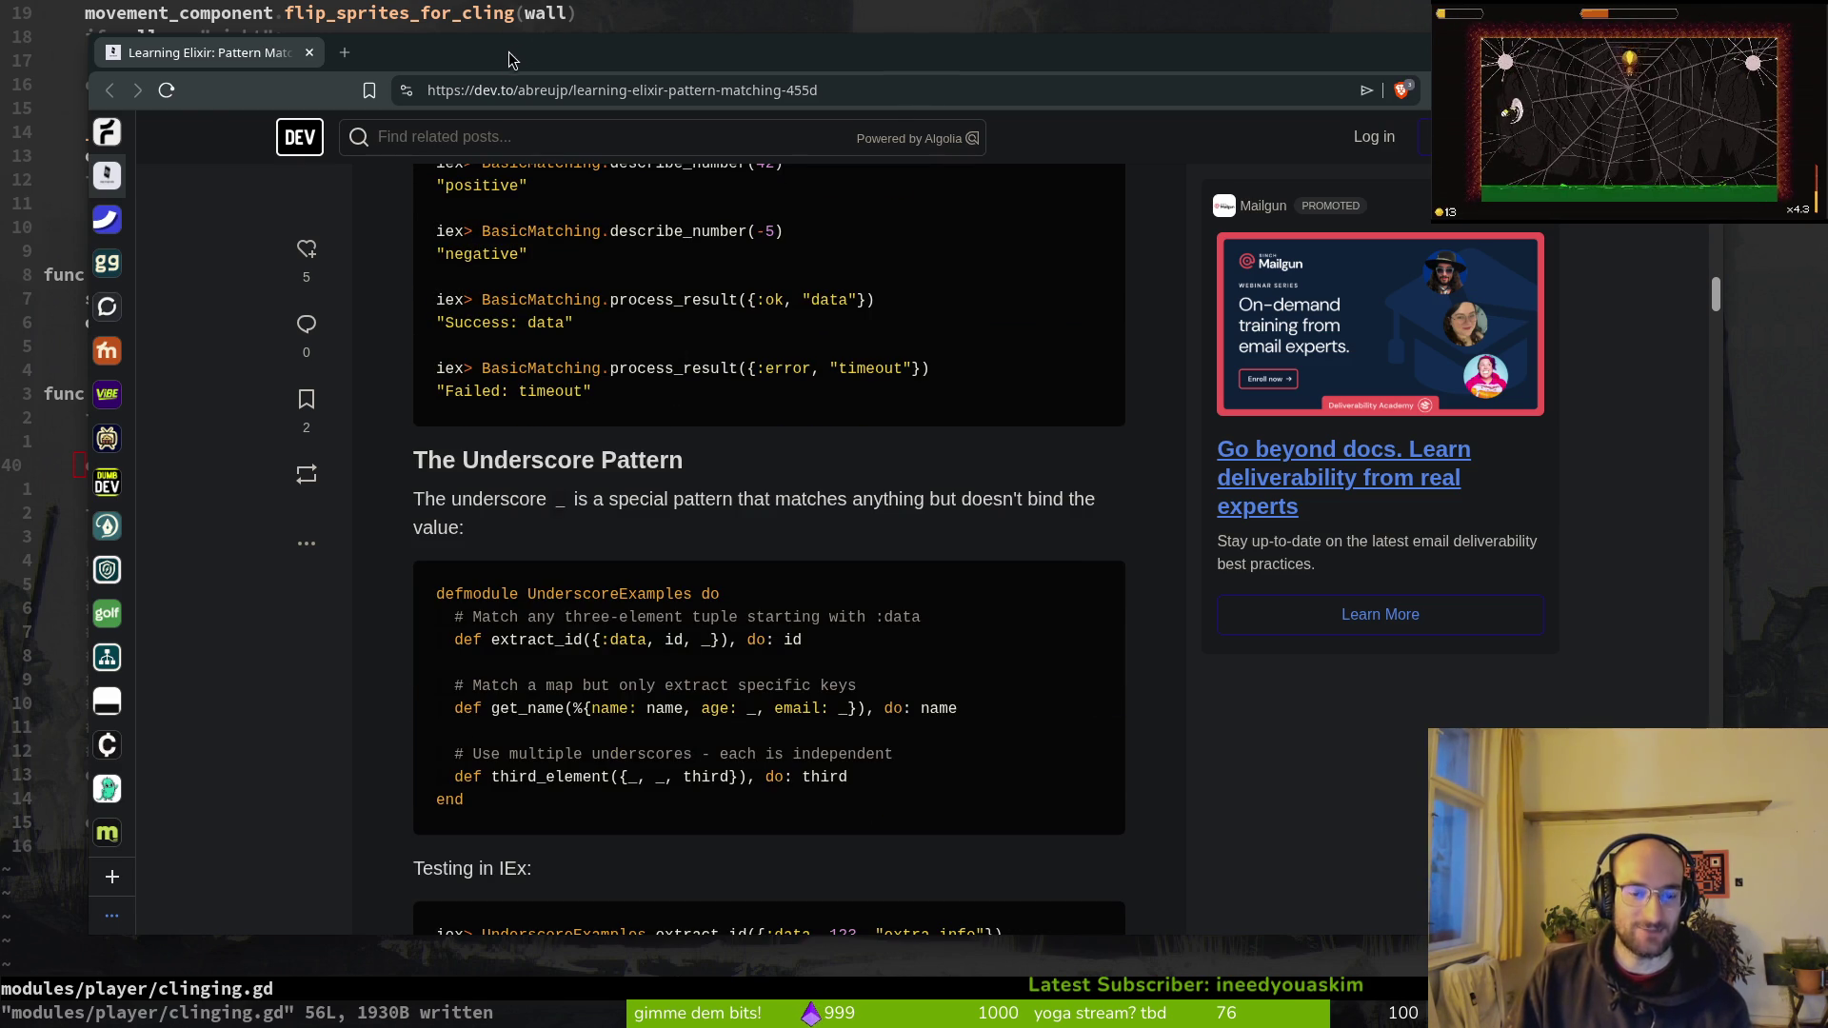
key(super+minus)
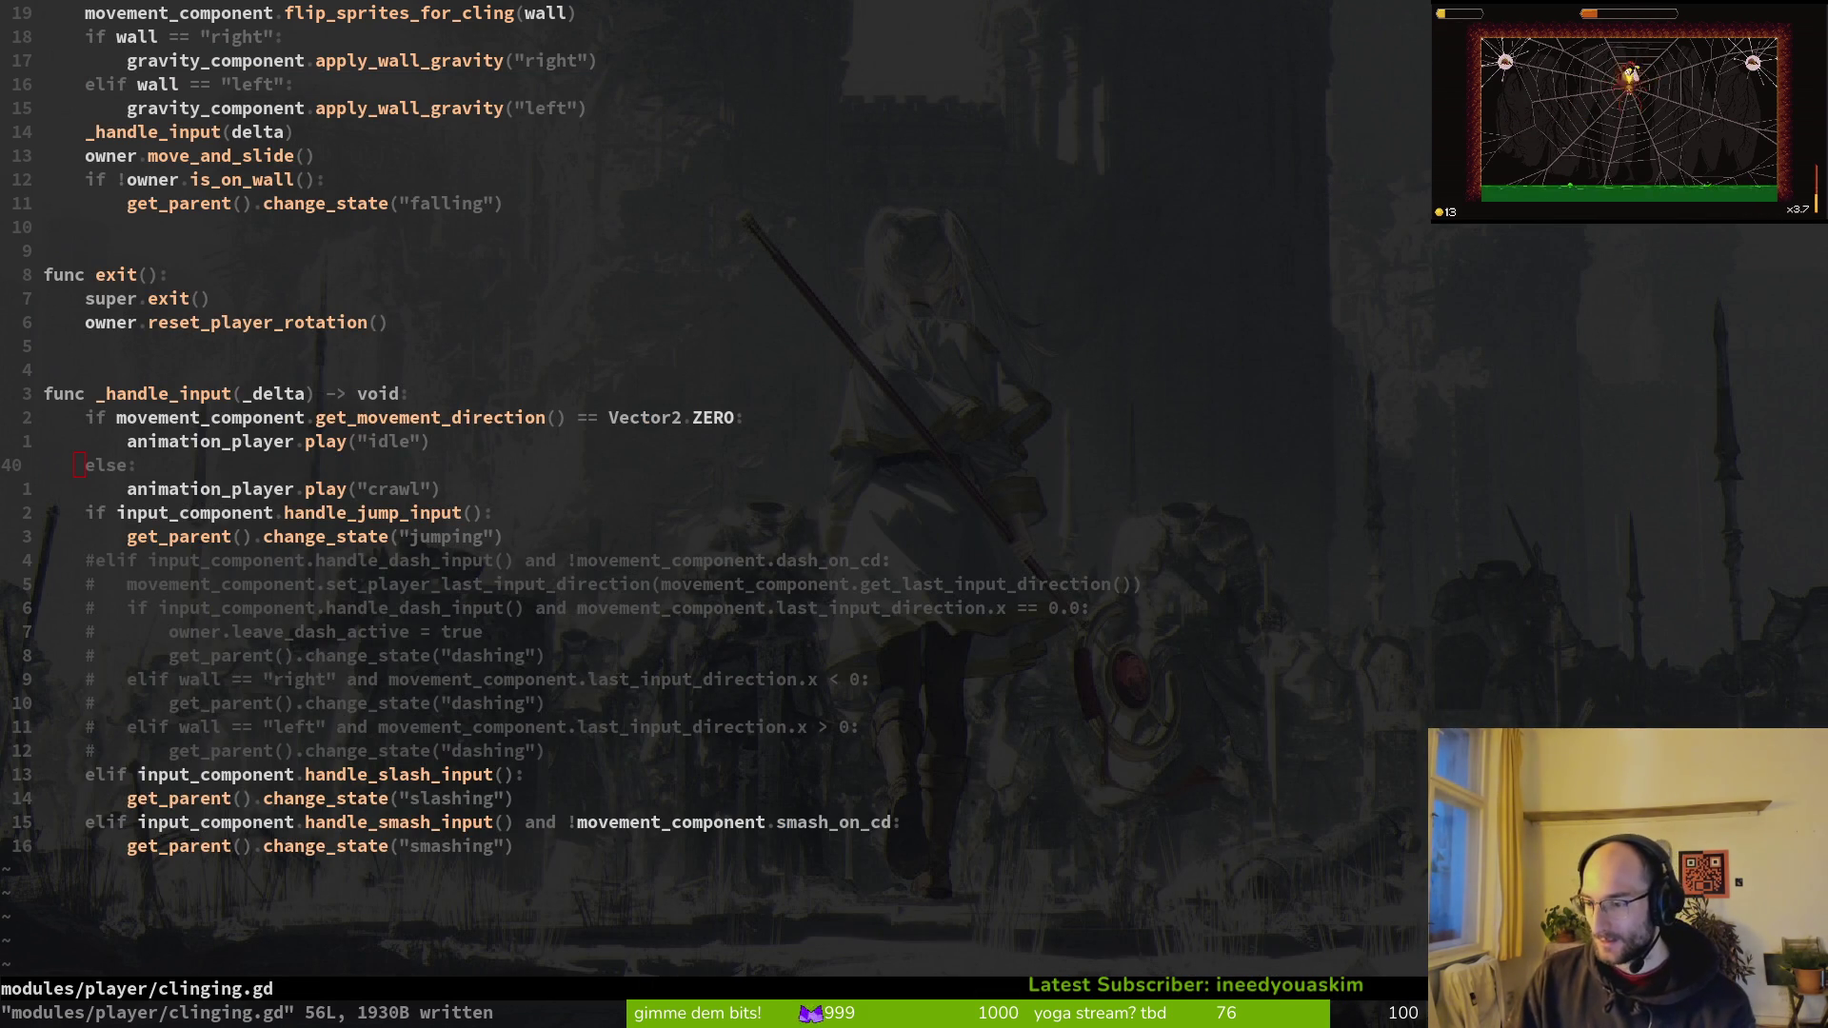
Step: Check Godot's clinging.gd parse error at line 51, then bring up the modules/player listing in Neovim
click(363, 536)
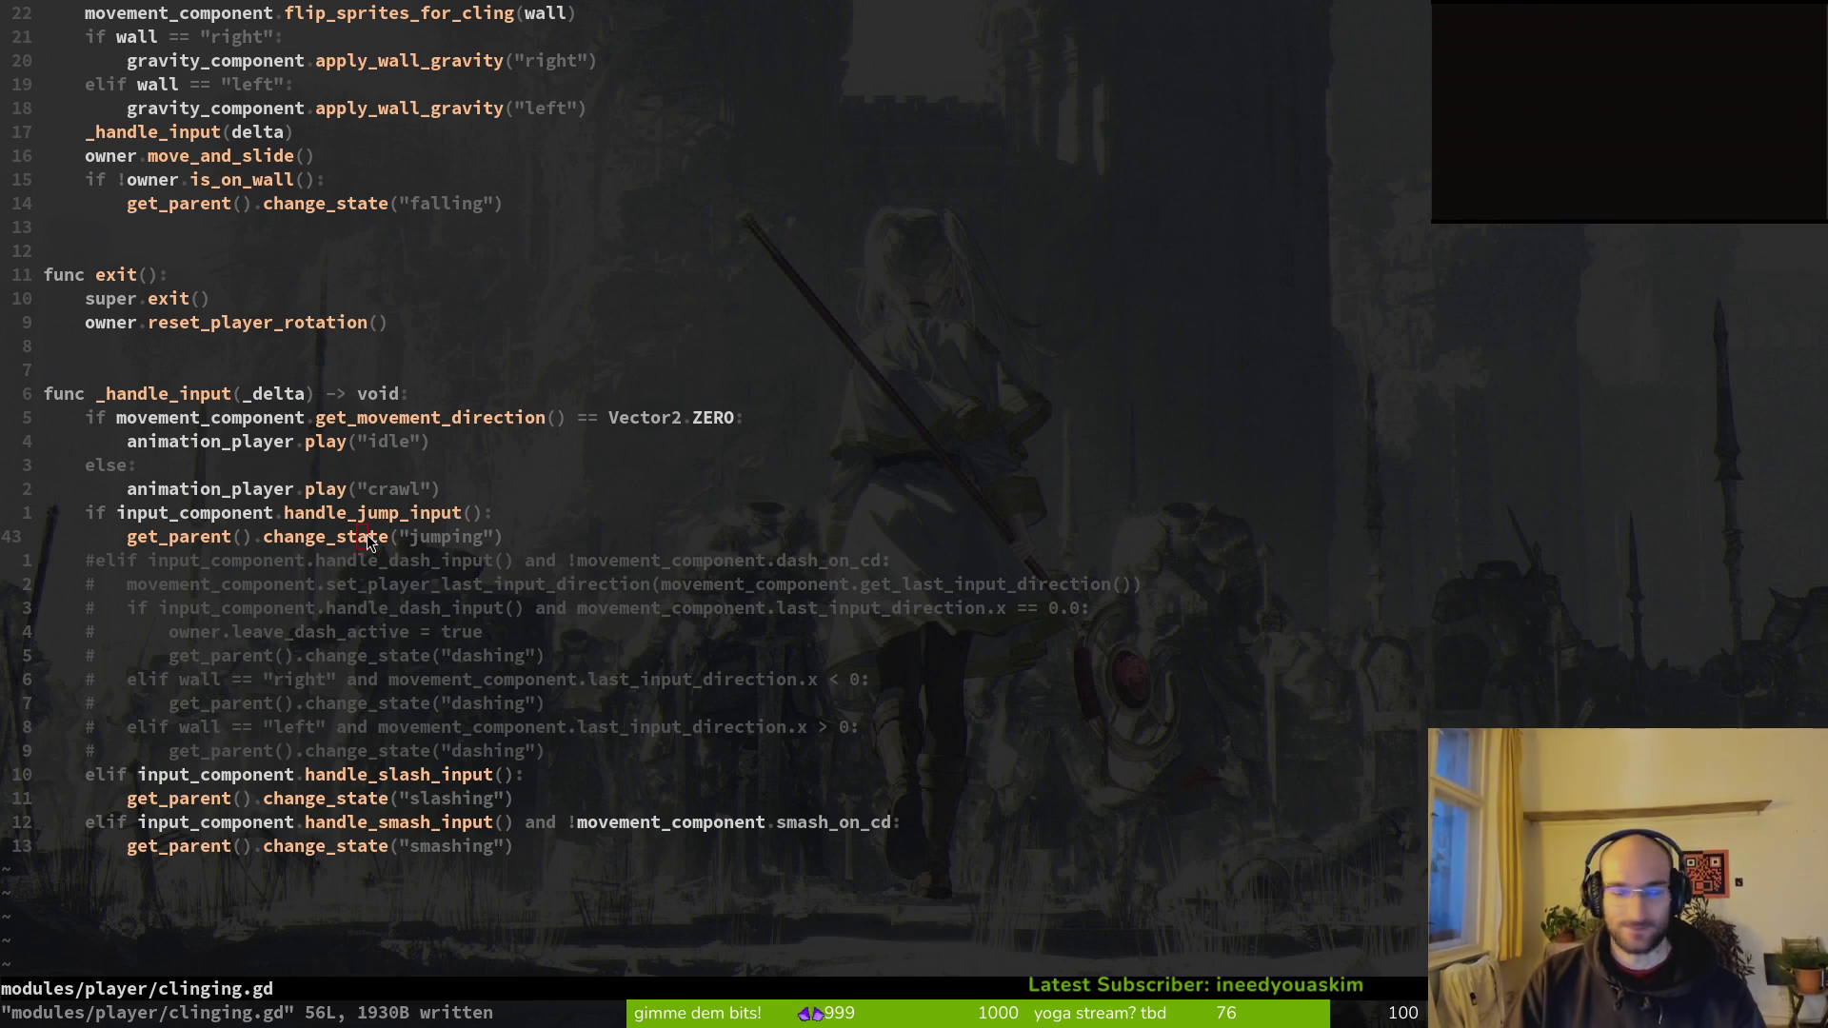
key(alt+Tab)
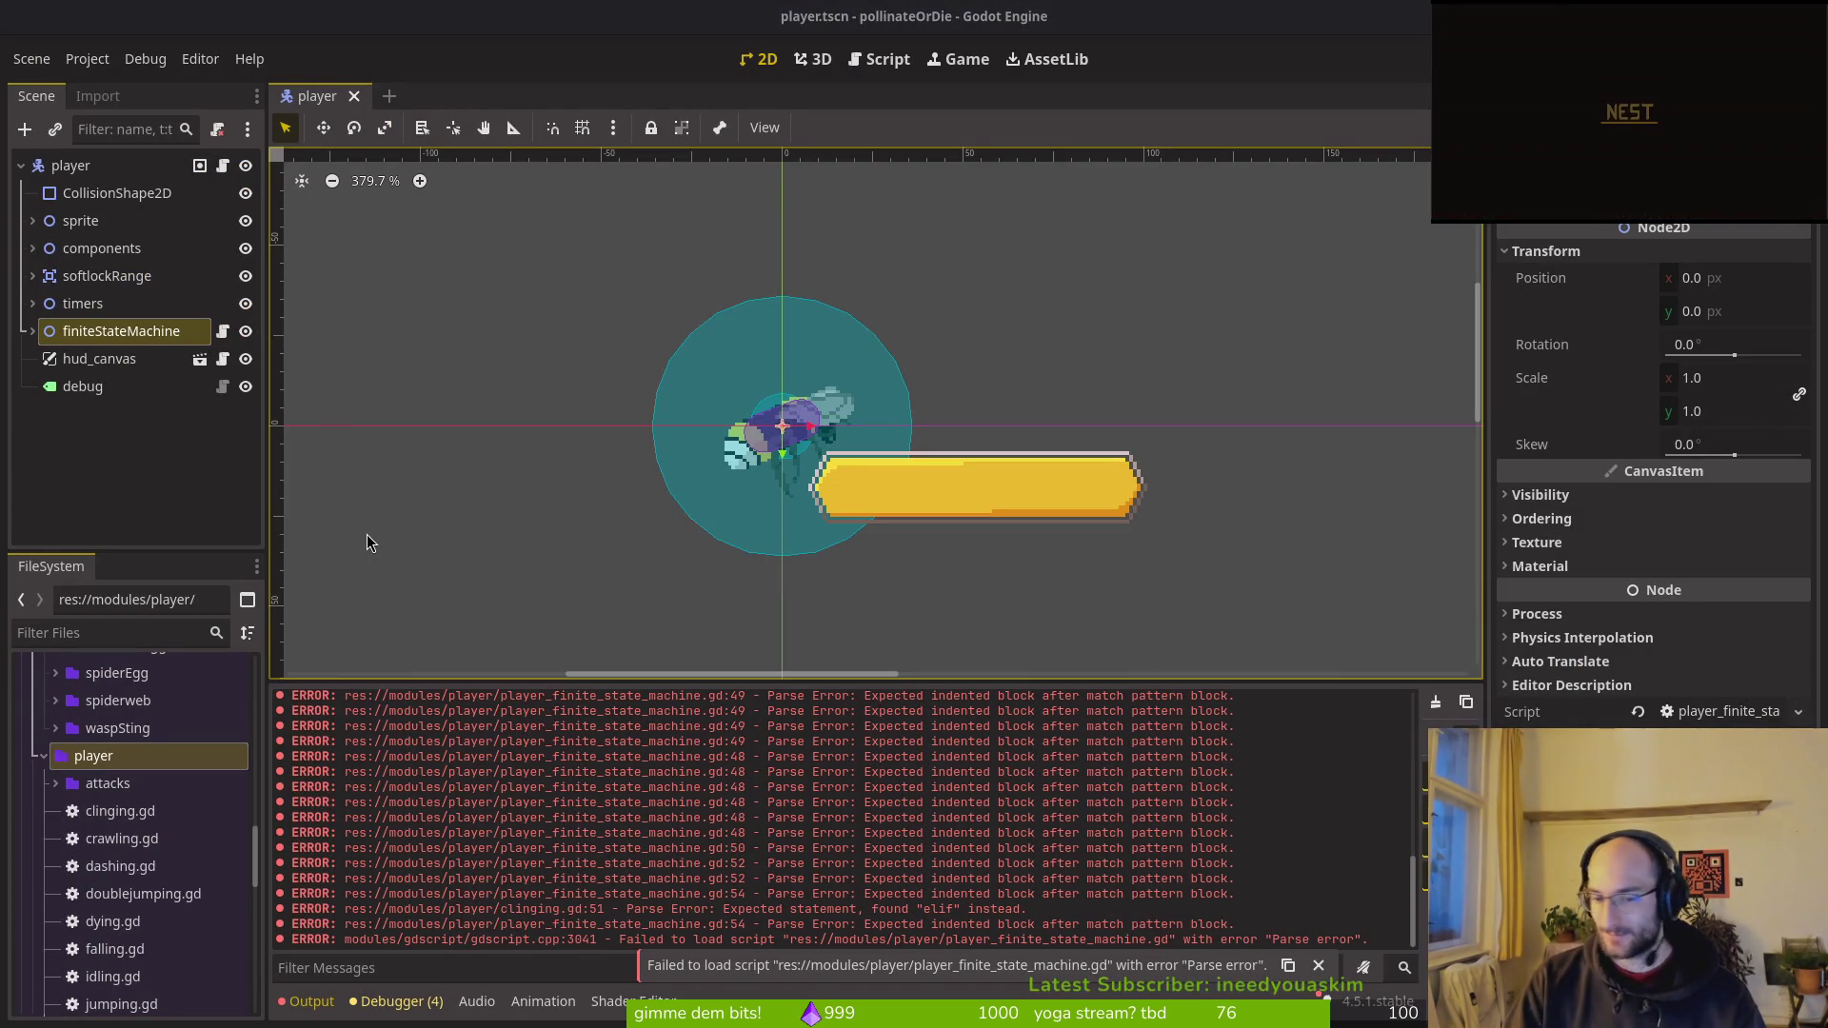
key(alt+Tab)
key(space)
key(f)
key(f)
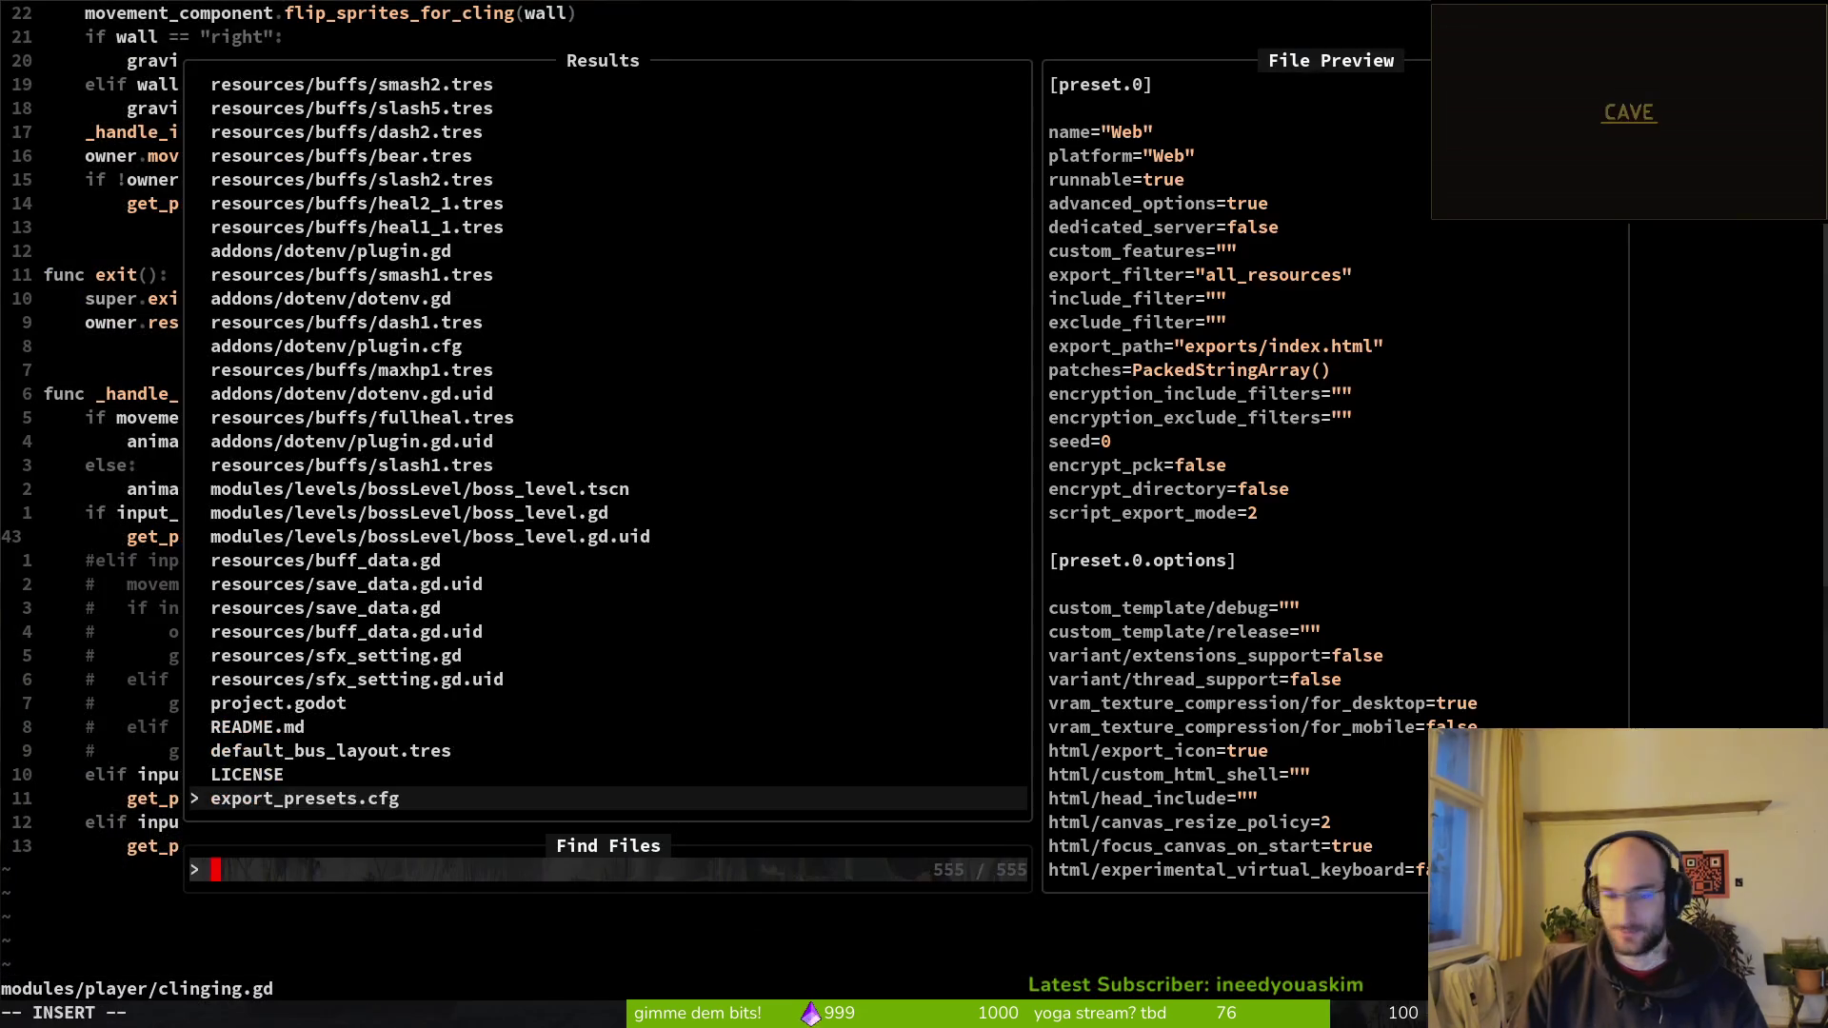
key(Escape)
key(space)
Step: Open smashing.gd from the modules/player listing
key(p)
key(v)
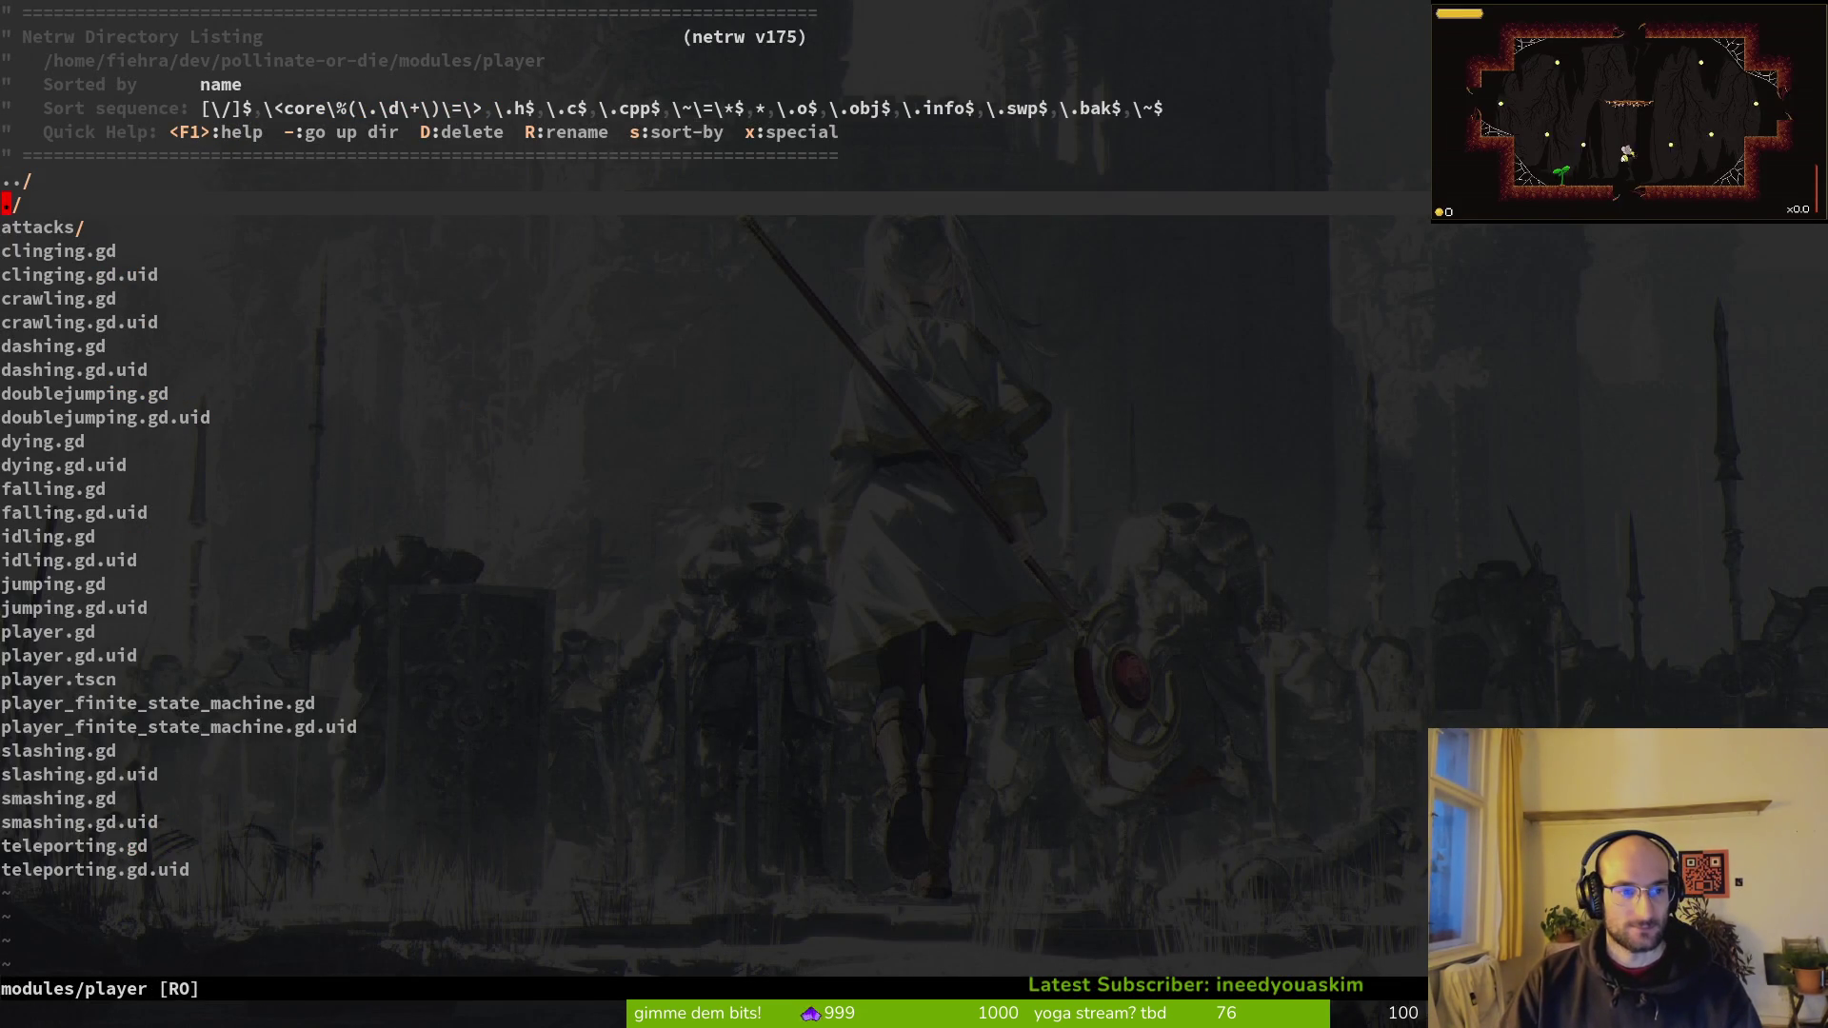
key(j)
key(j)
key(j)
key(j)
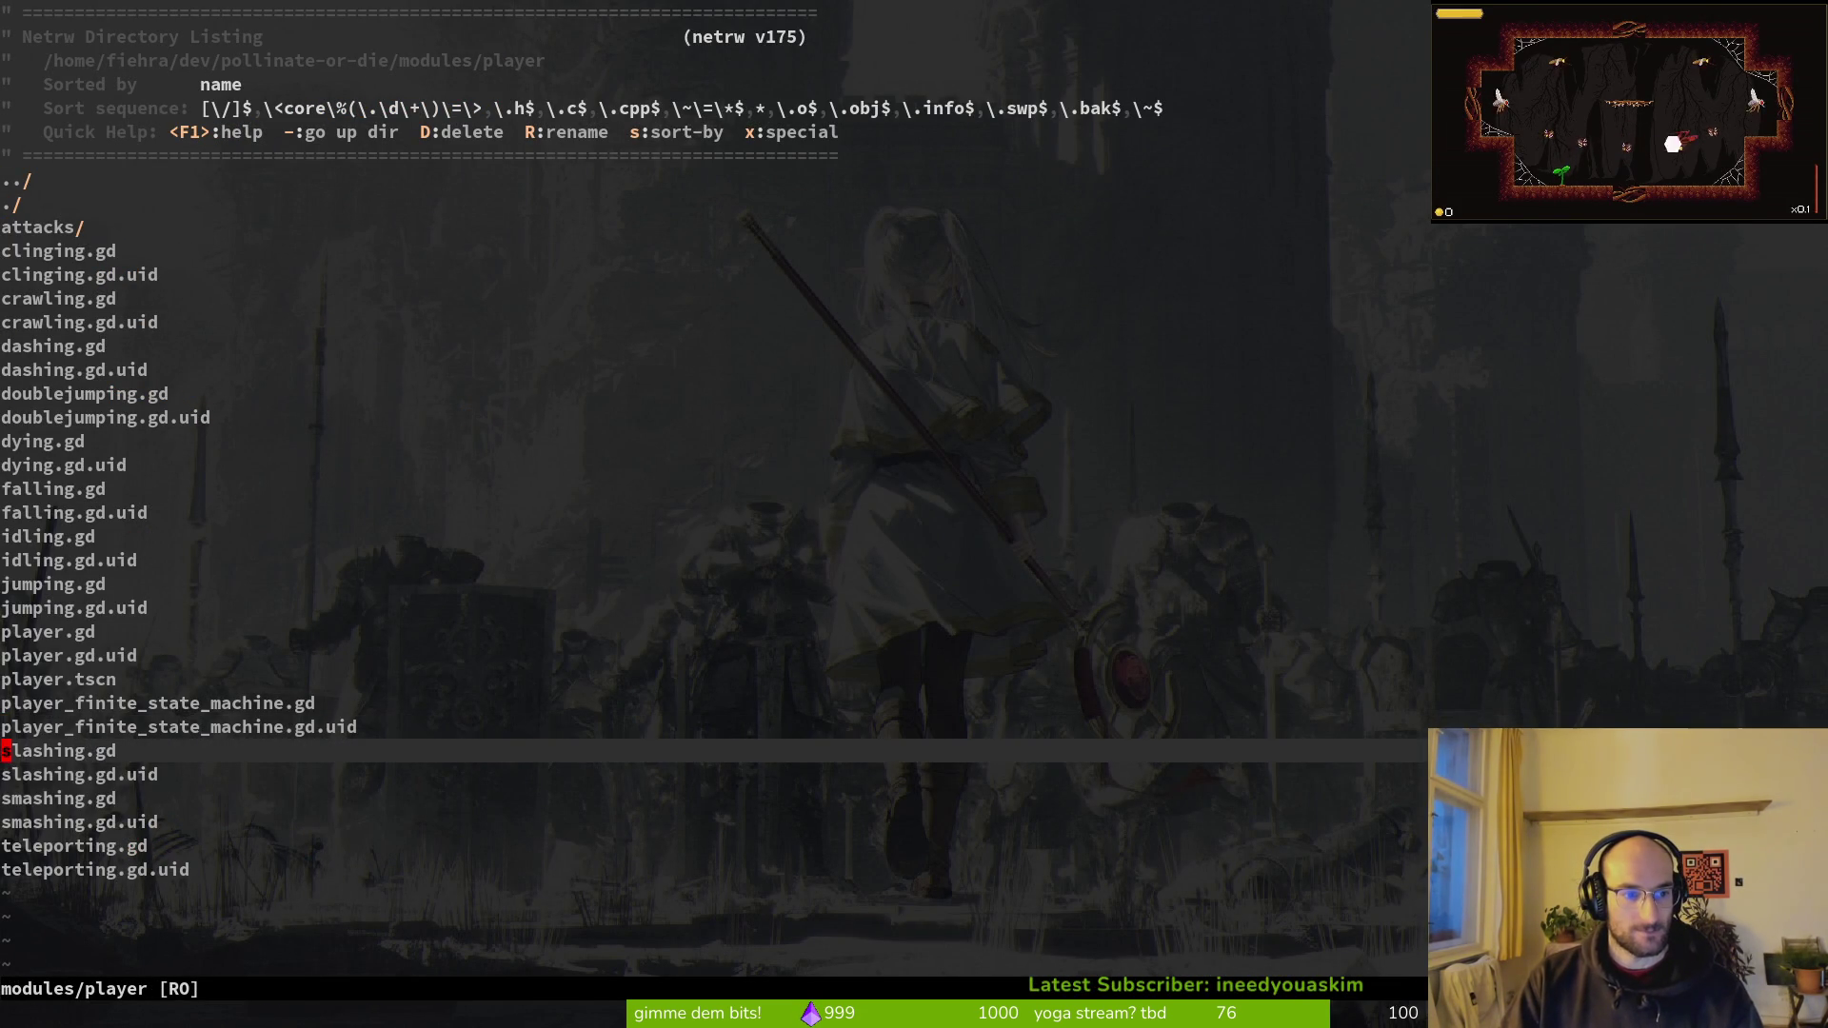
key(j)
key(j)
key(Return)
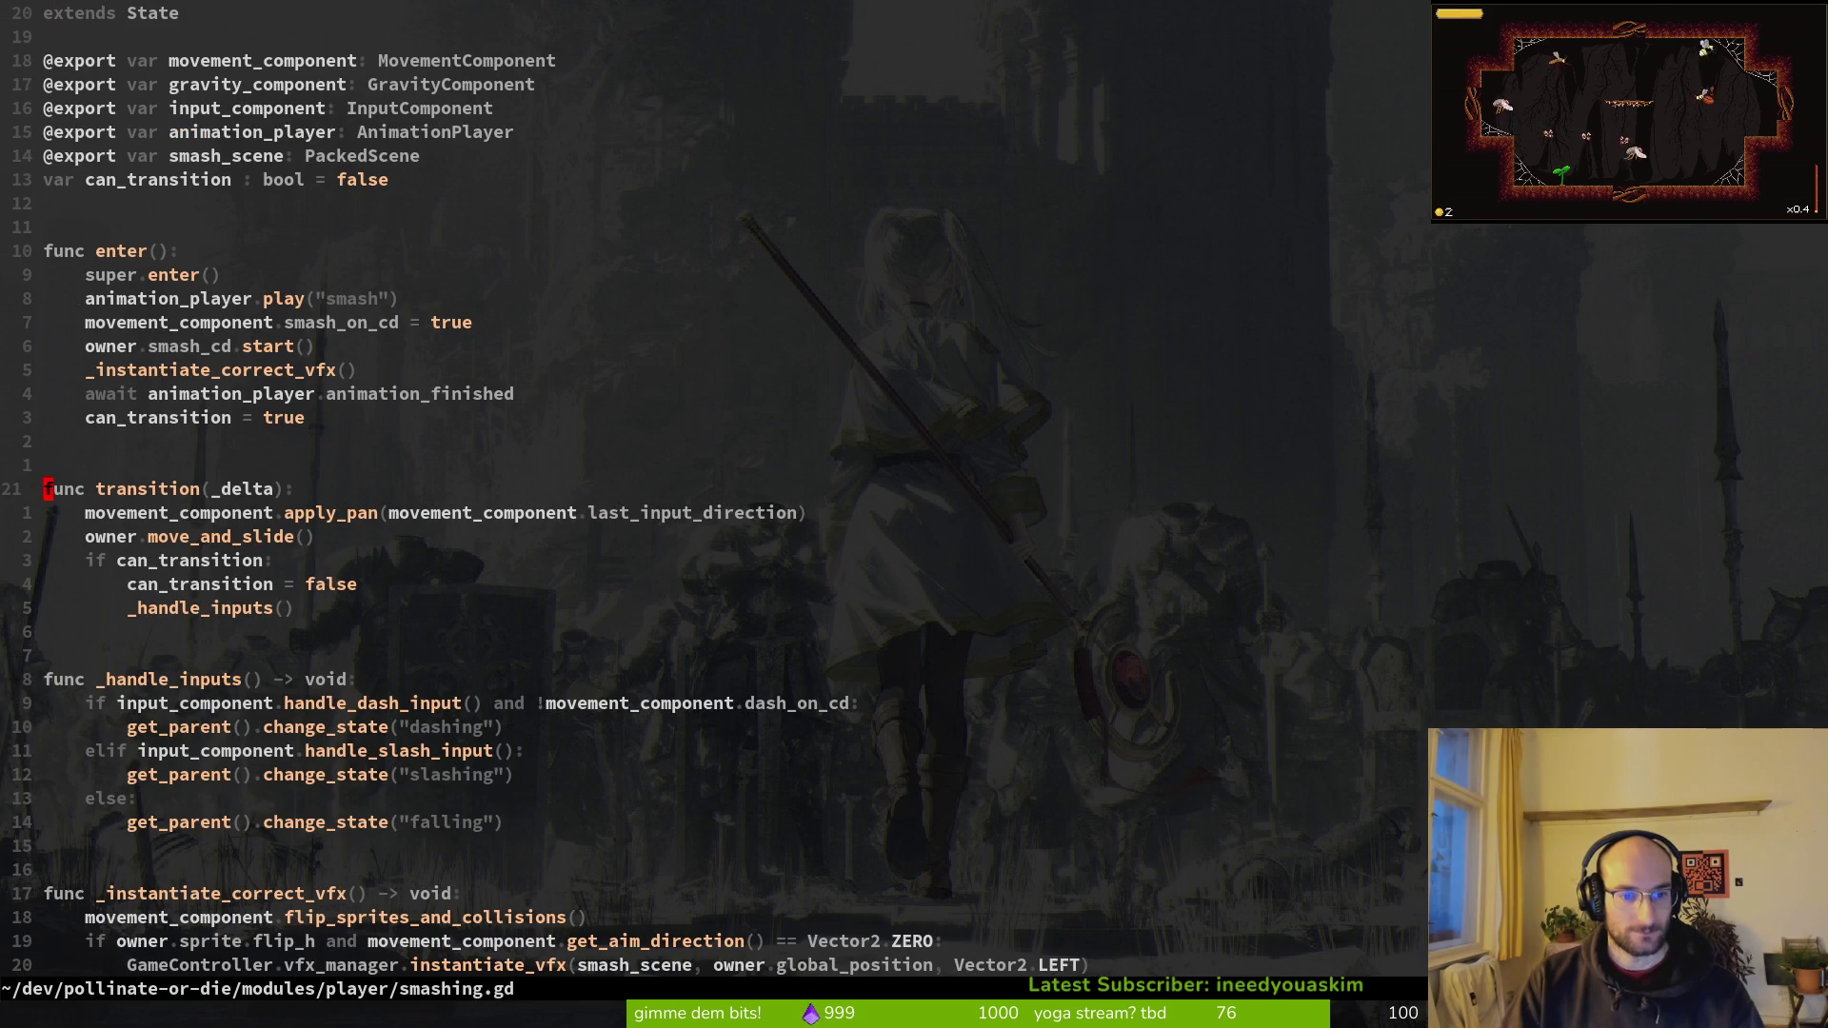
Step: Move the slash check above the dash check as a plain if, making the dash check an elif
key(j)
key(j)
key(j)
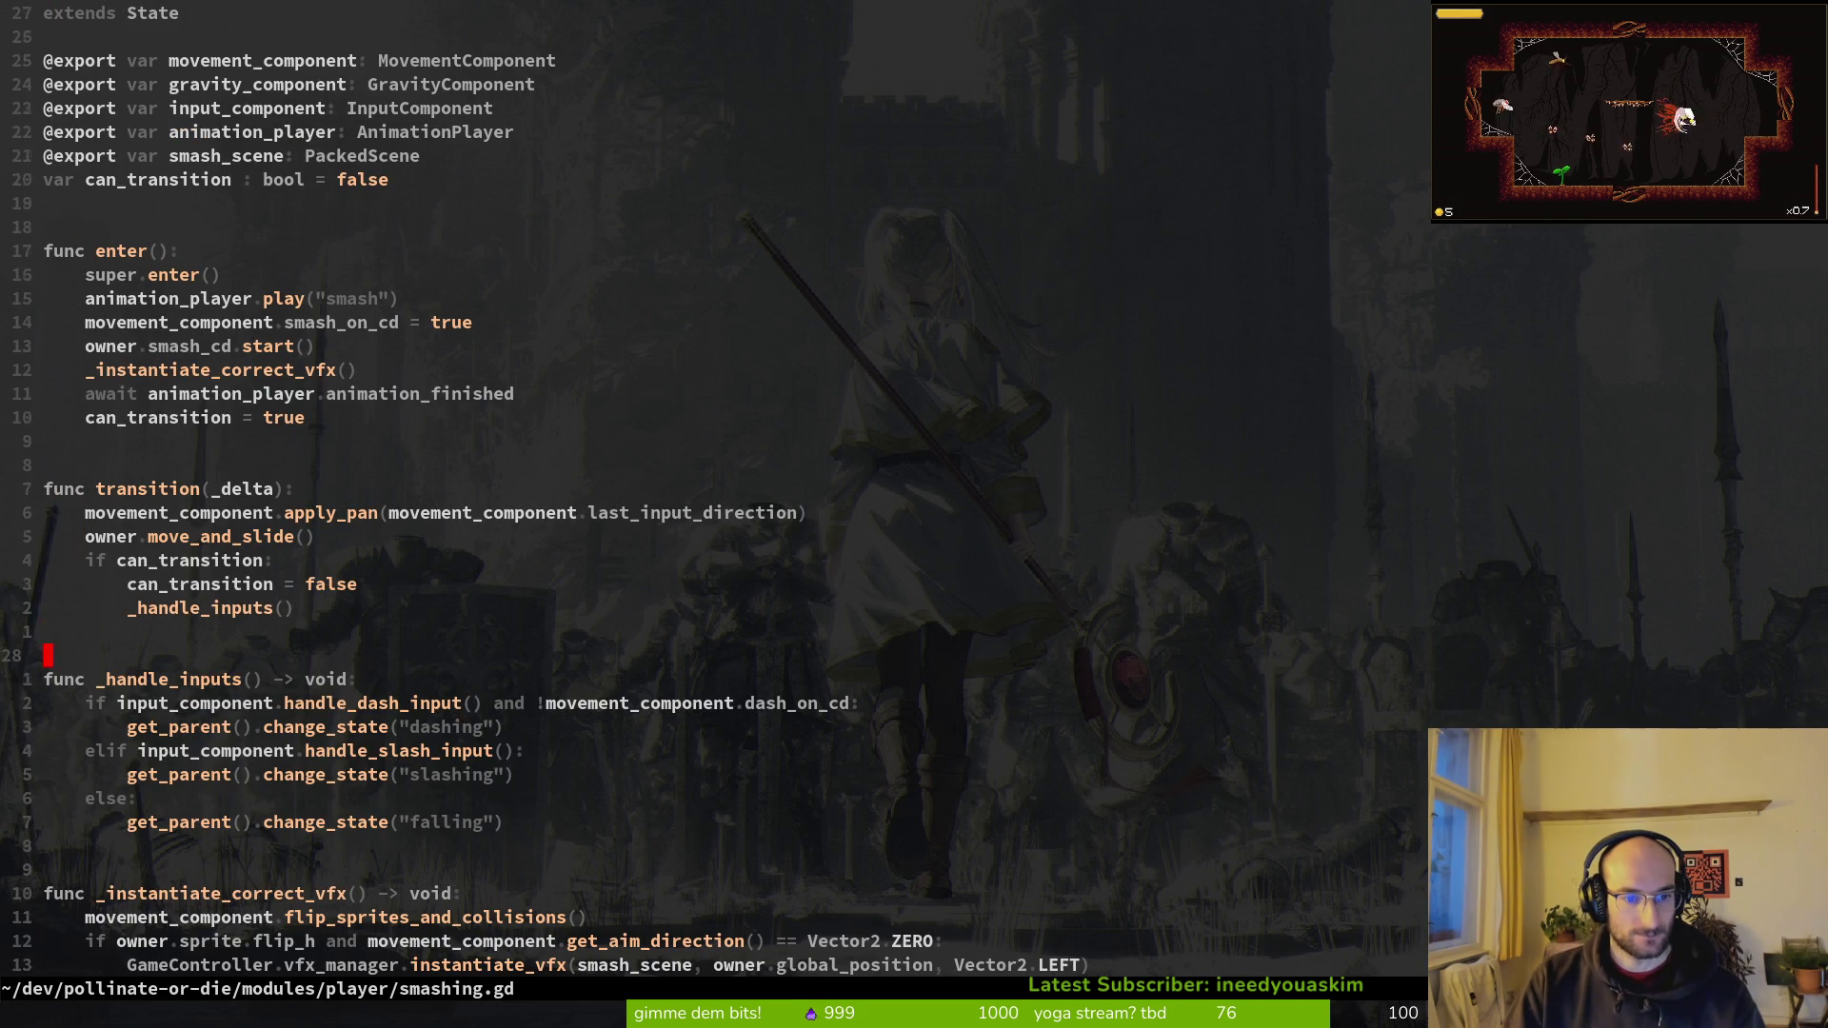
key(j)
key(j)
key(i)
key(BackSpace)
key(BackSpace)
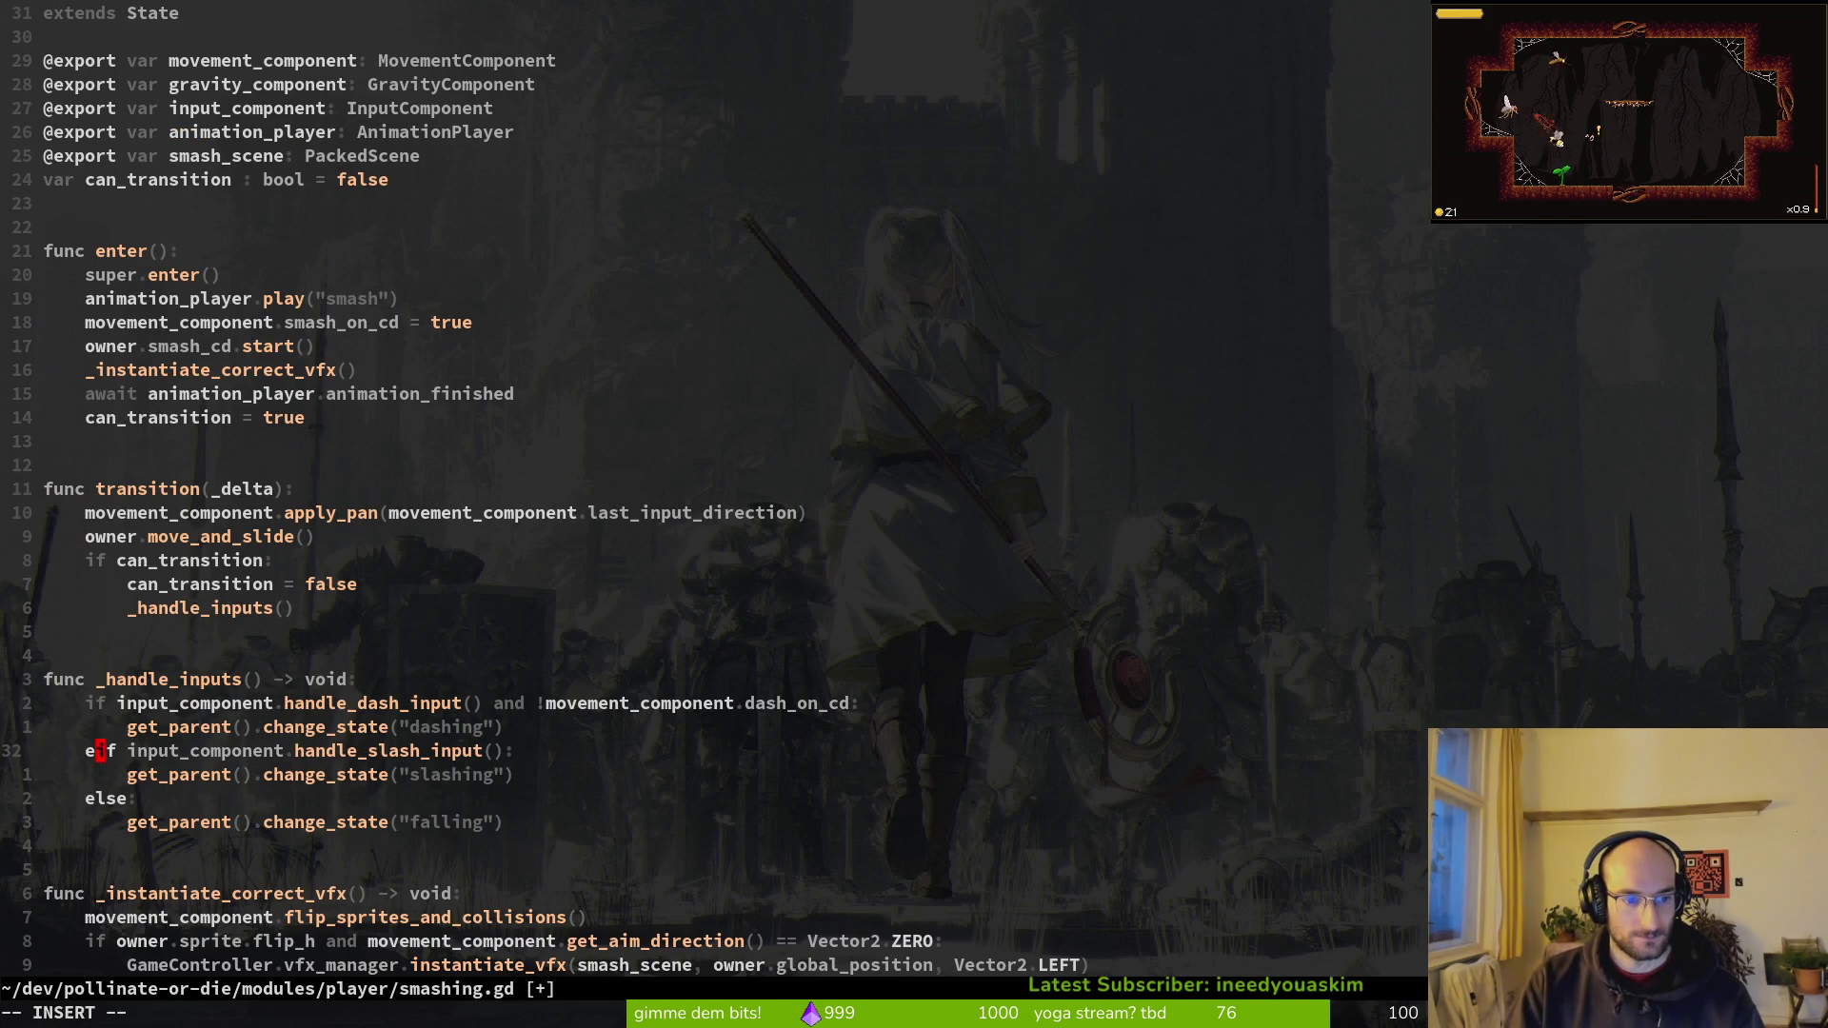
key(Escape)
key(V)
key(j)
key(K)
key(K)
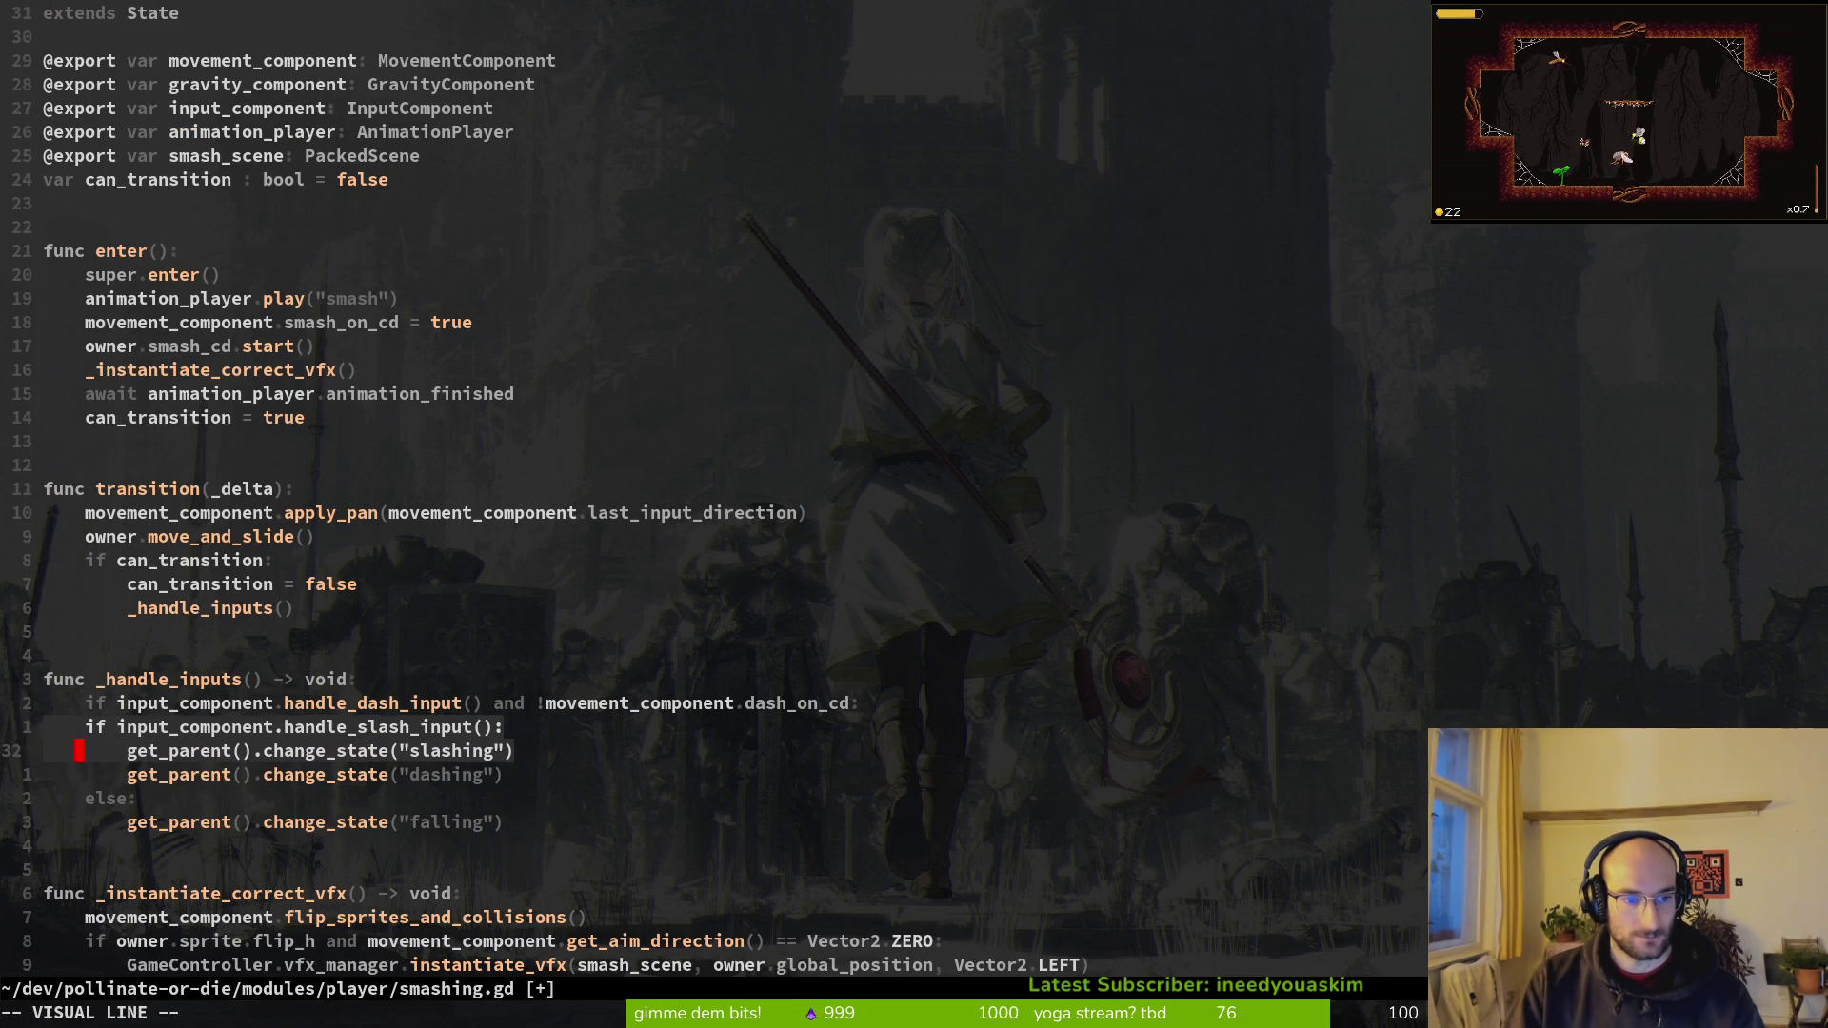
key(Escape)
text(jIel)
key(Escape)
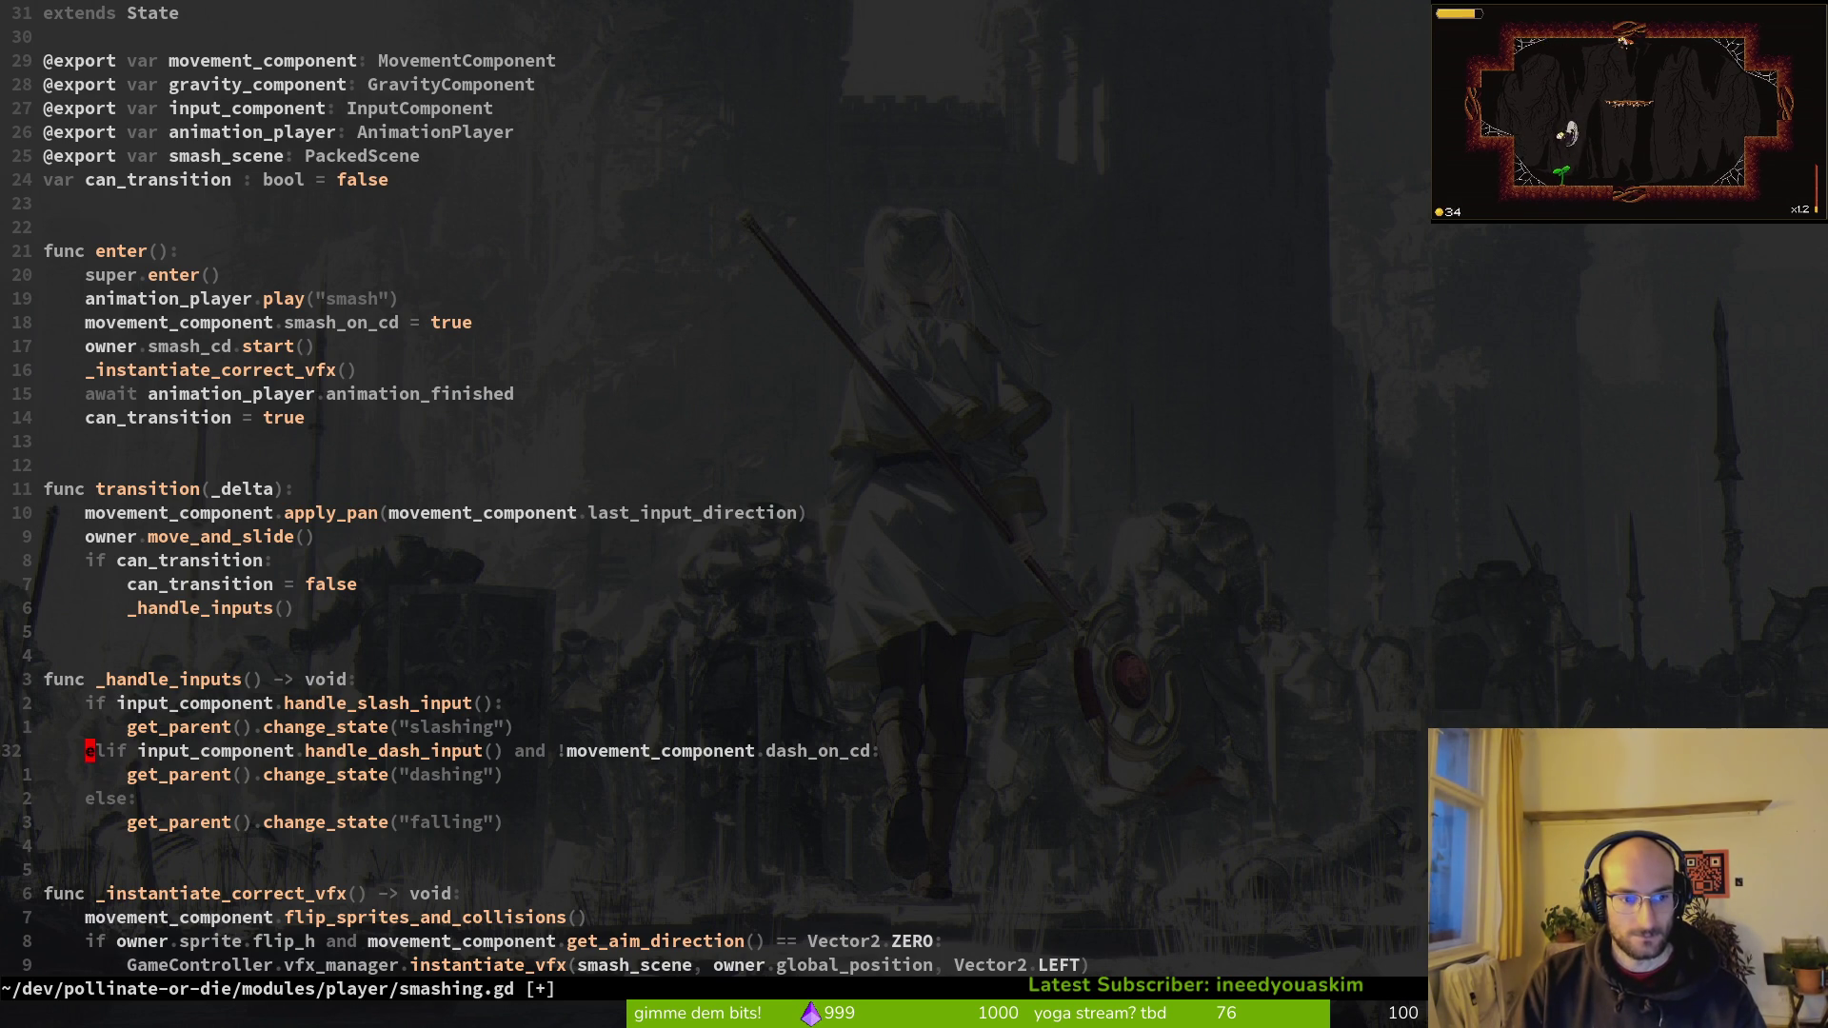
Step: Comment out the dash branch with # and save smashing.gd
key(ctrl+v)
text(jI#)
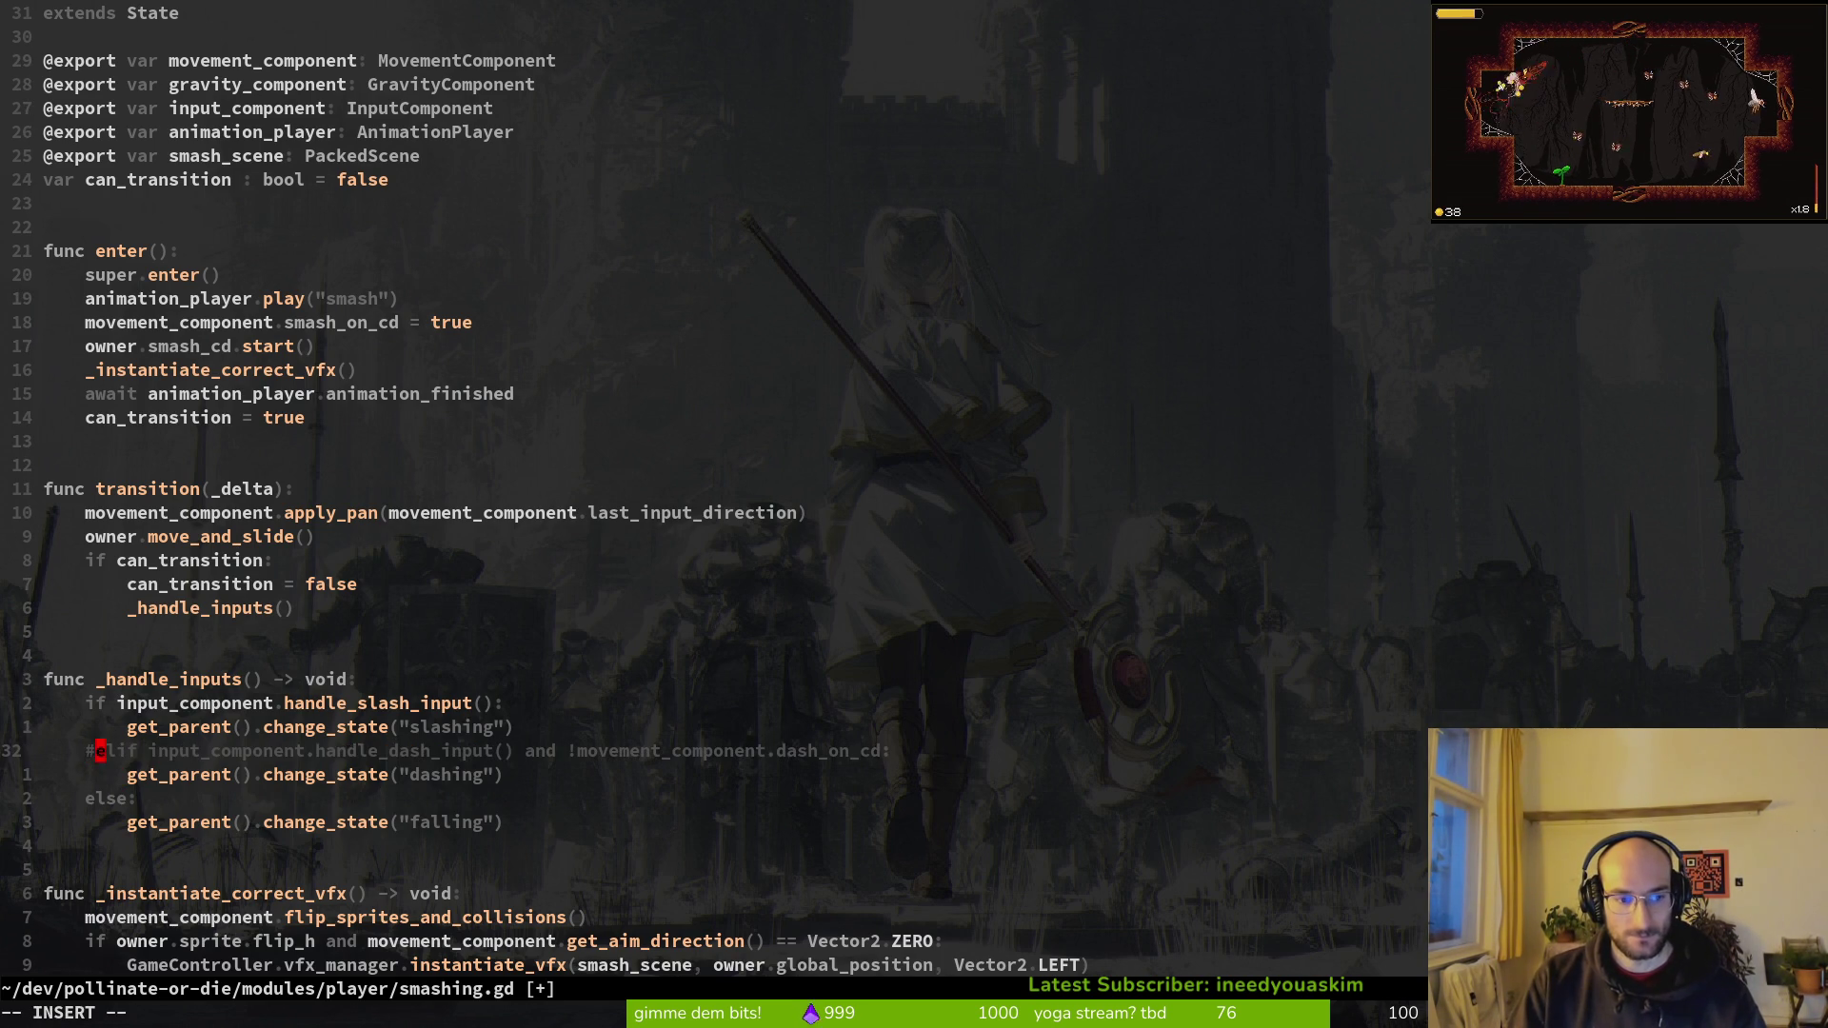
key(Escape)
text(:w)
key(Return)
Step: Open slashing.gd by searching 'slash' in the project file finder
key(space)
key(f)
key(f)
text(slash)
key(Return)
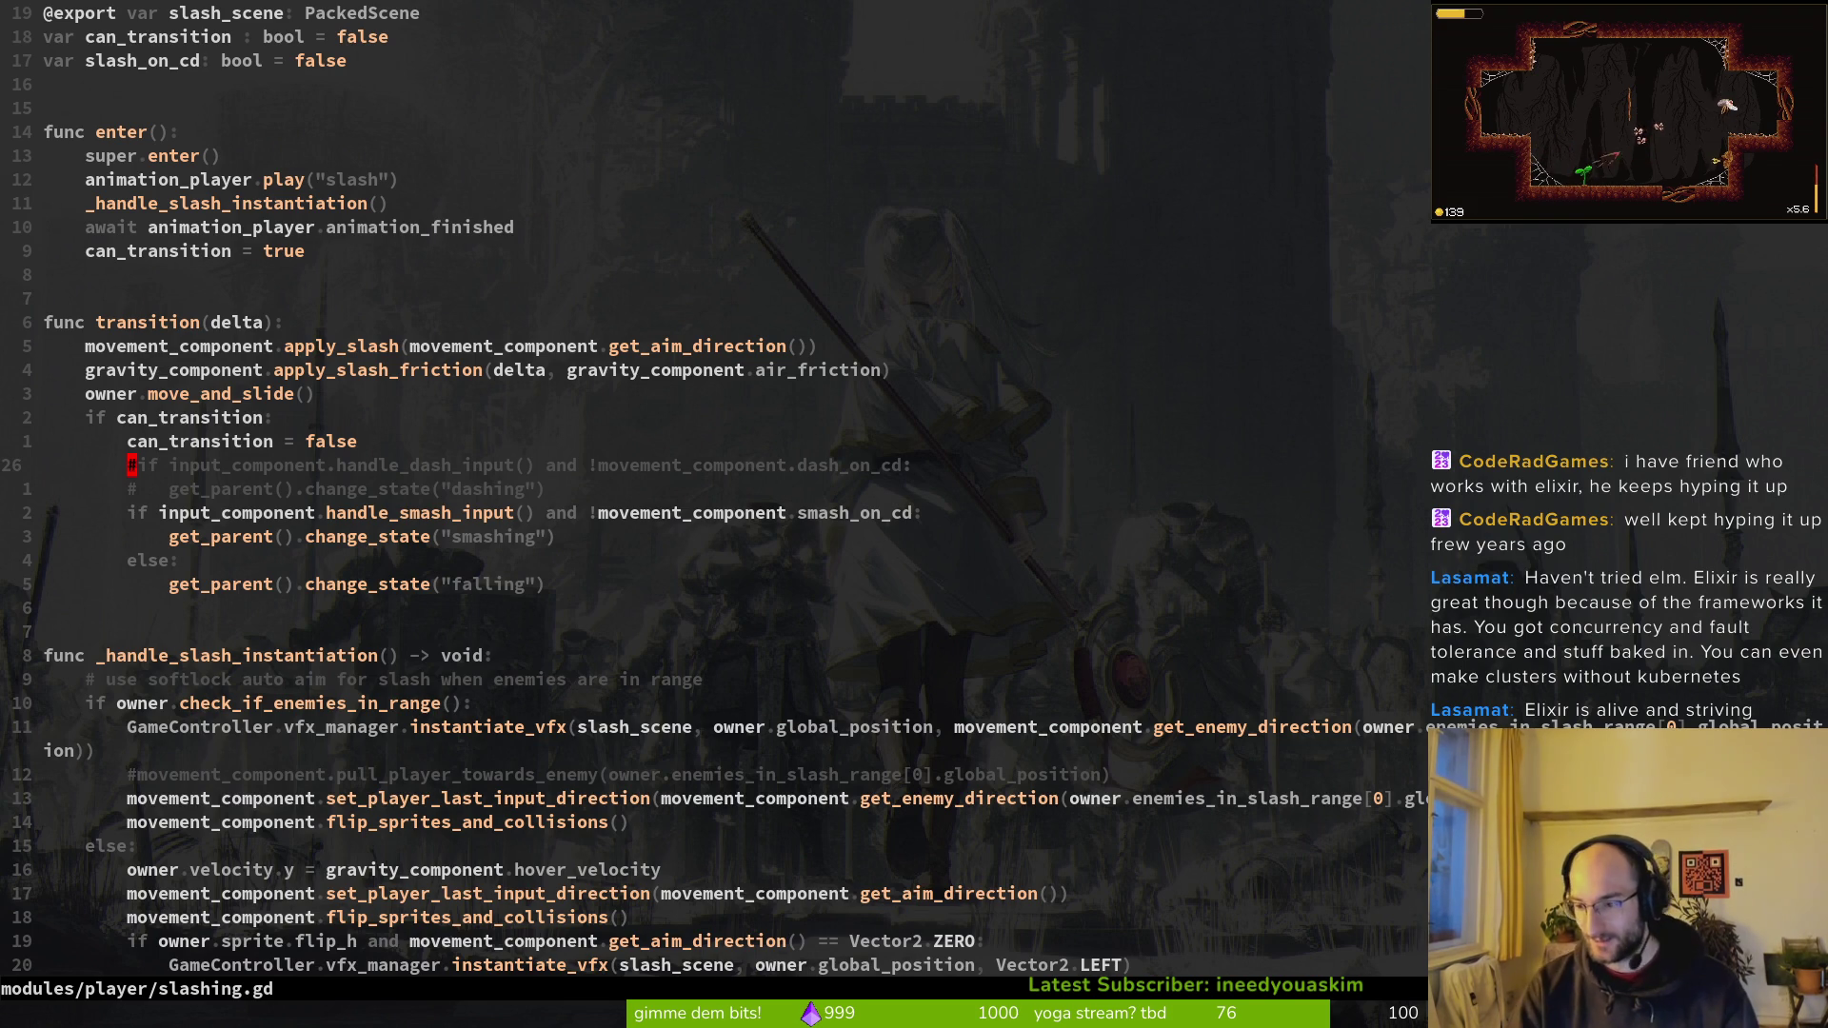
Step: Save slashing.gd and flip between it and smashing.gd with Ctrl-^
text(:w)
key(Return)
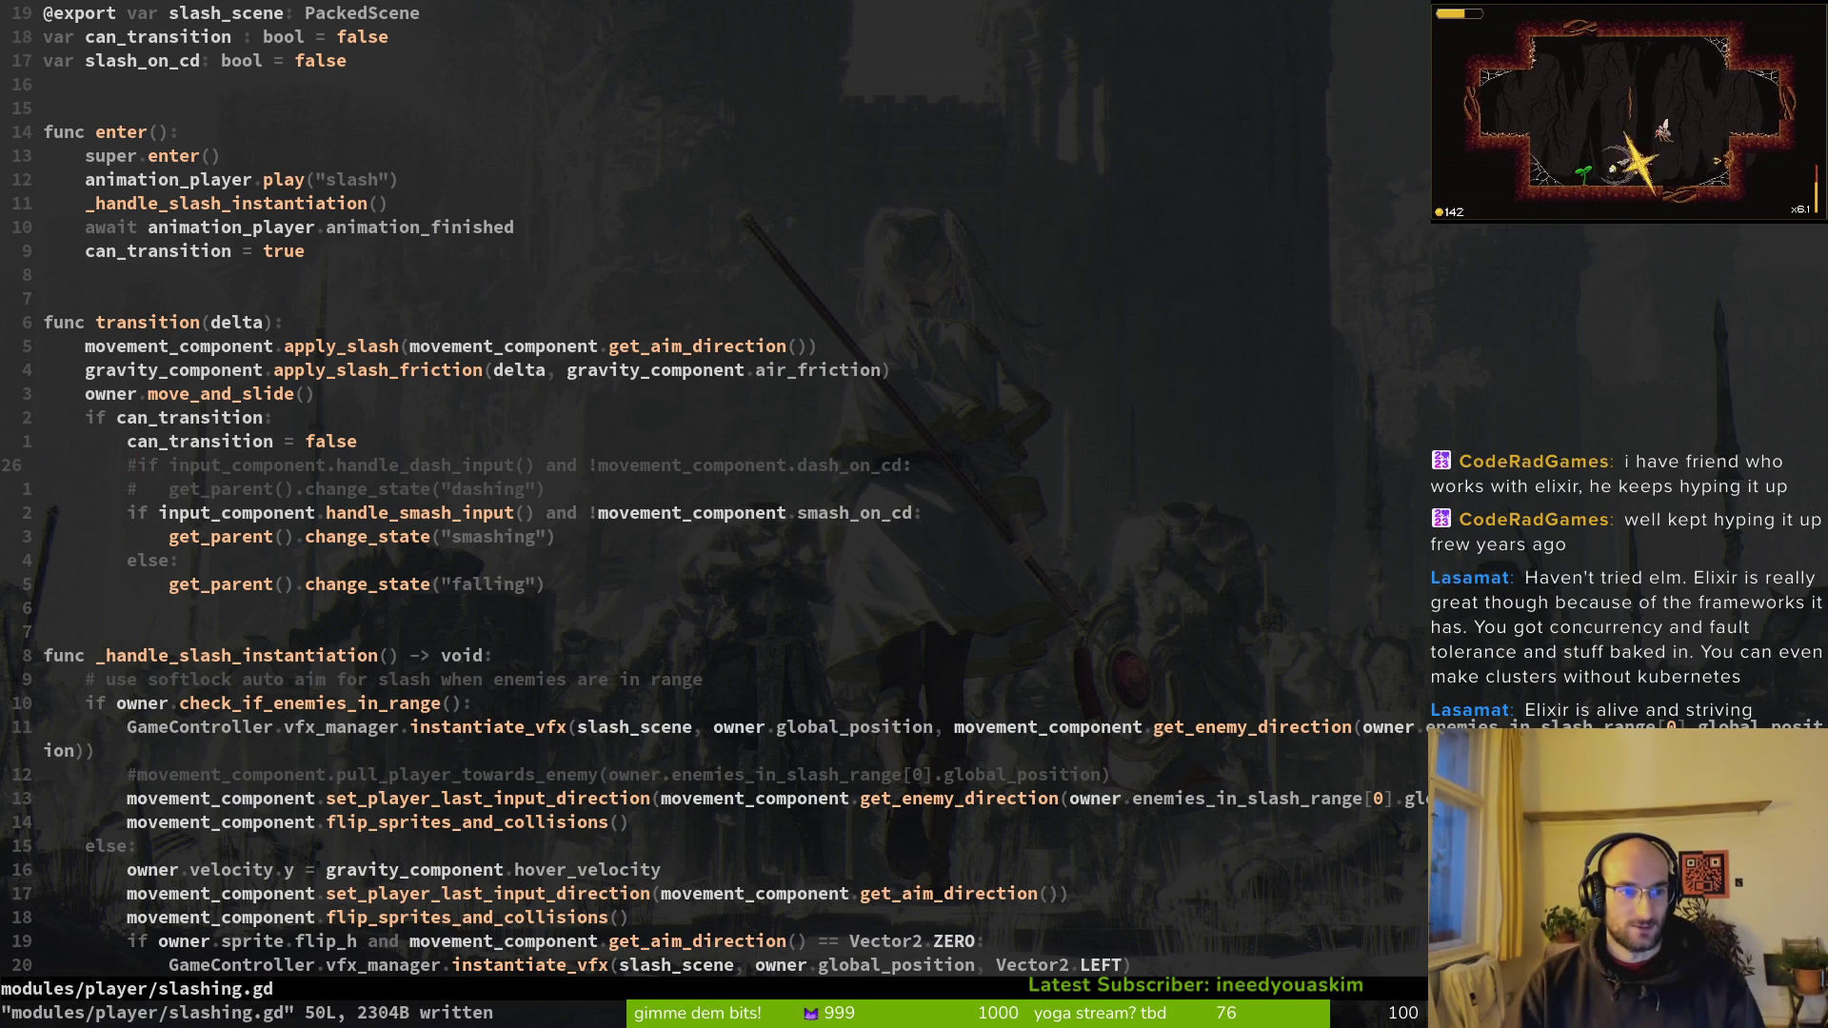
key(ctrl+6)
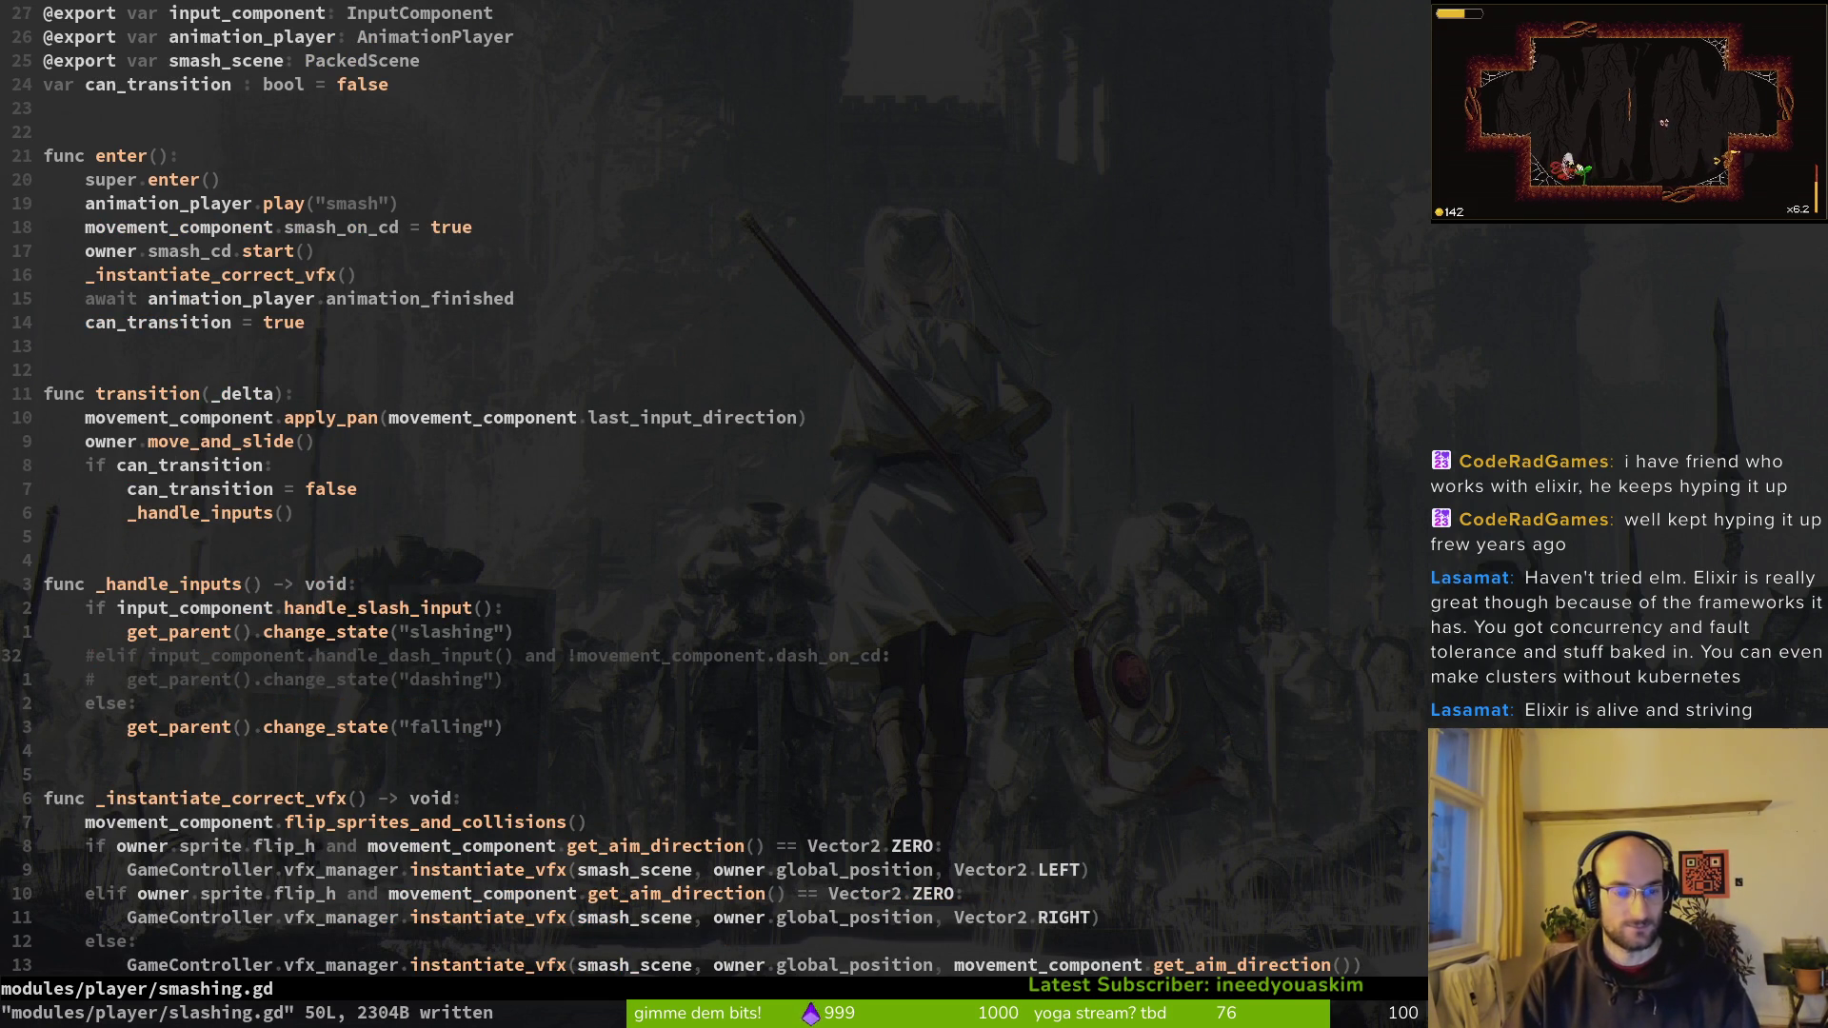
key(ctrl+6)
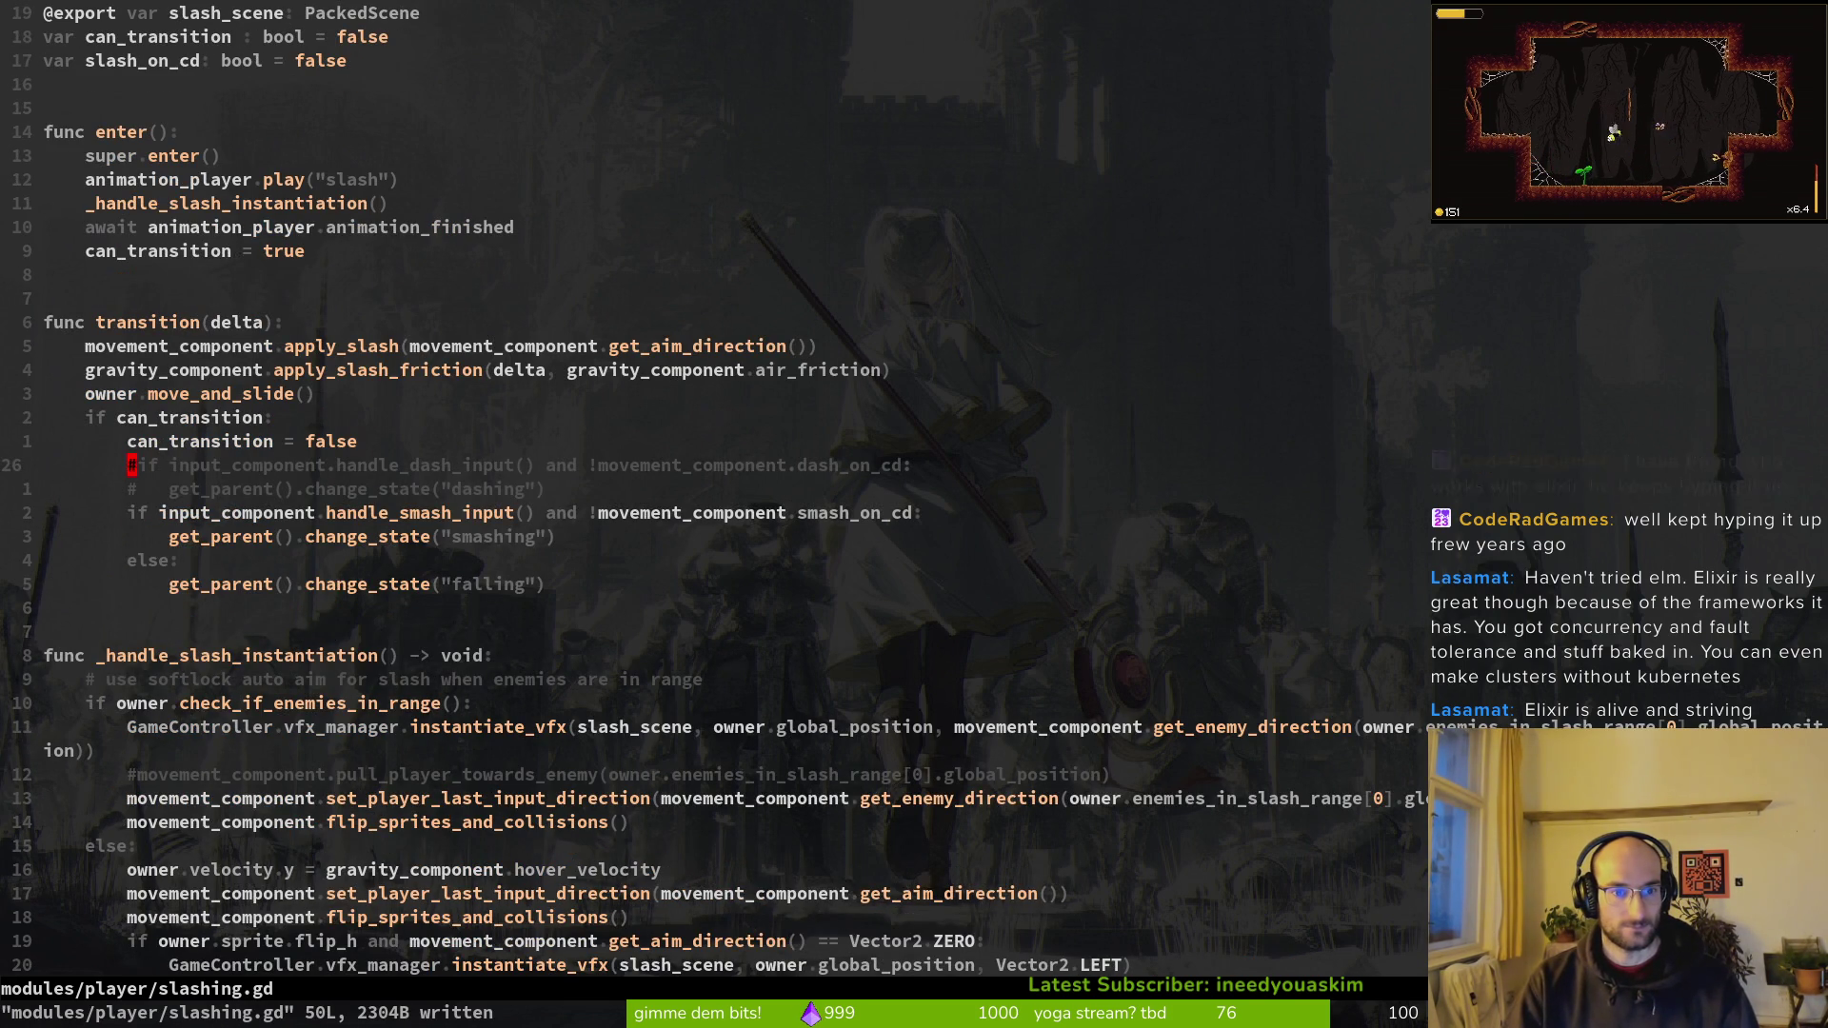
key(ctrl+6)
key(ctrl+6)
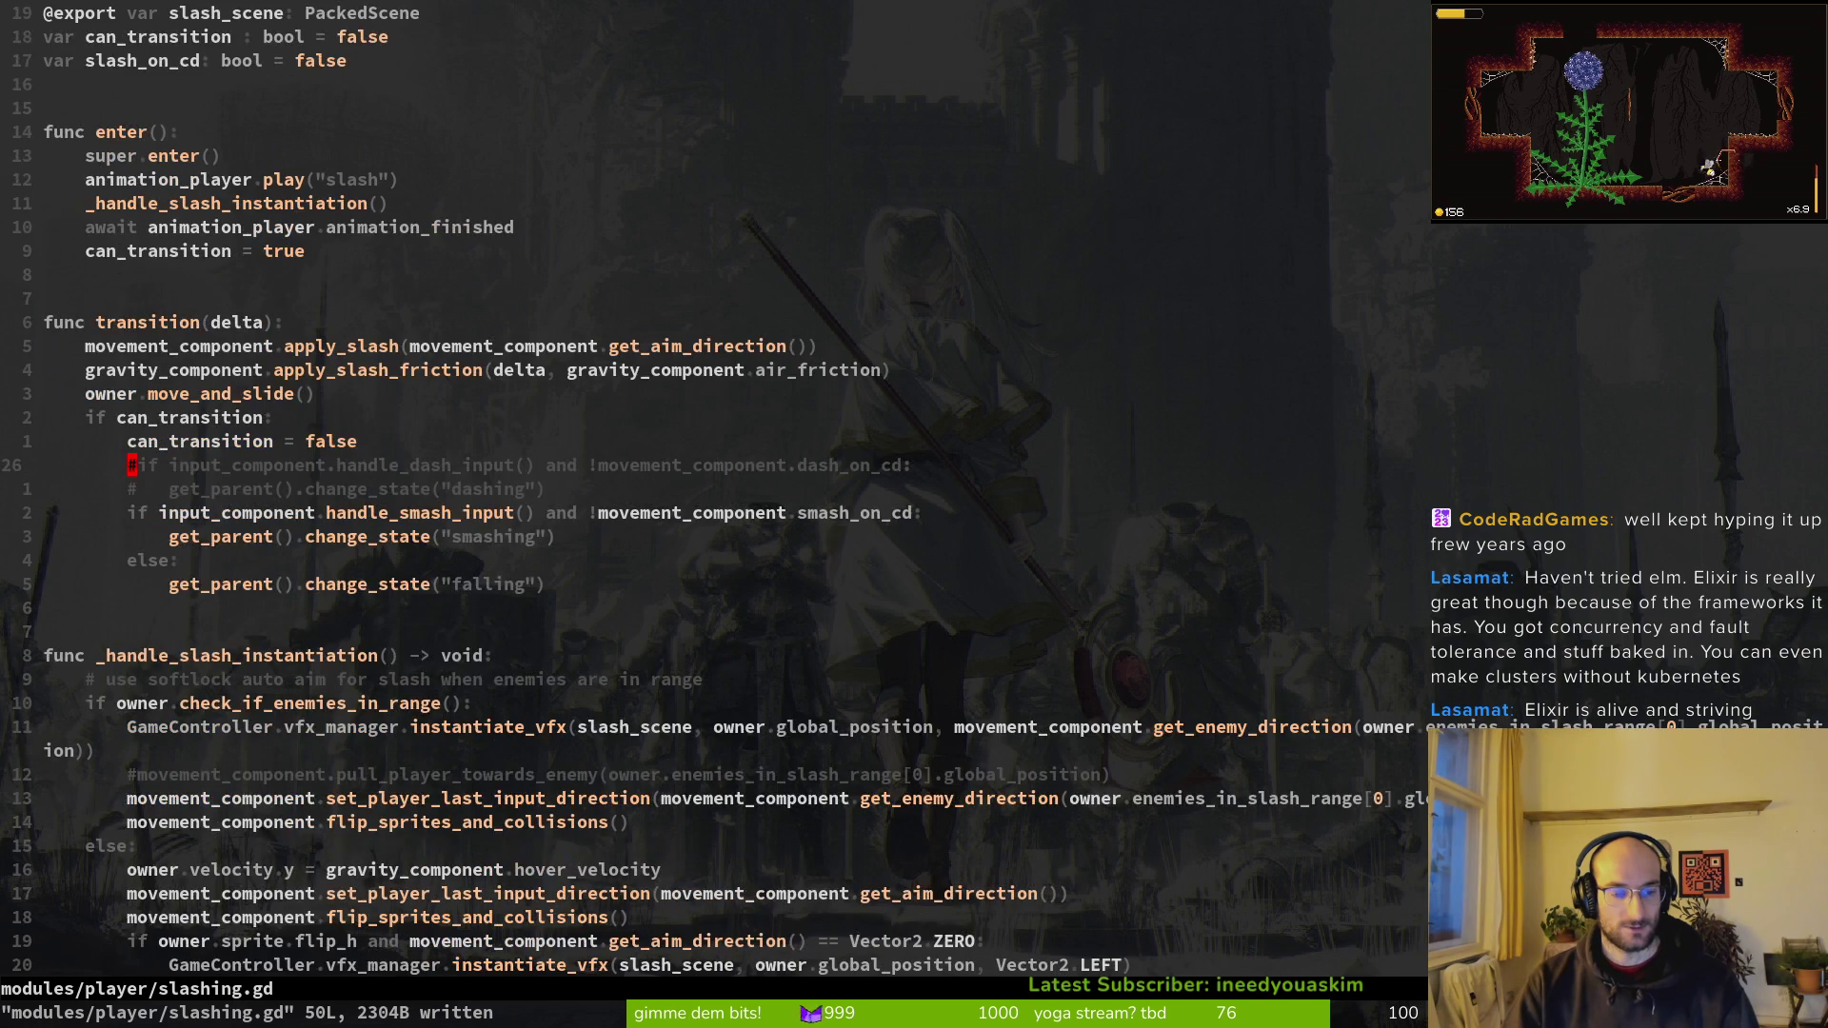
Step: Open teleporting.gd from the player folder listing, then return to the listing
key(minus)
key(j)
key(j)
key(j)
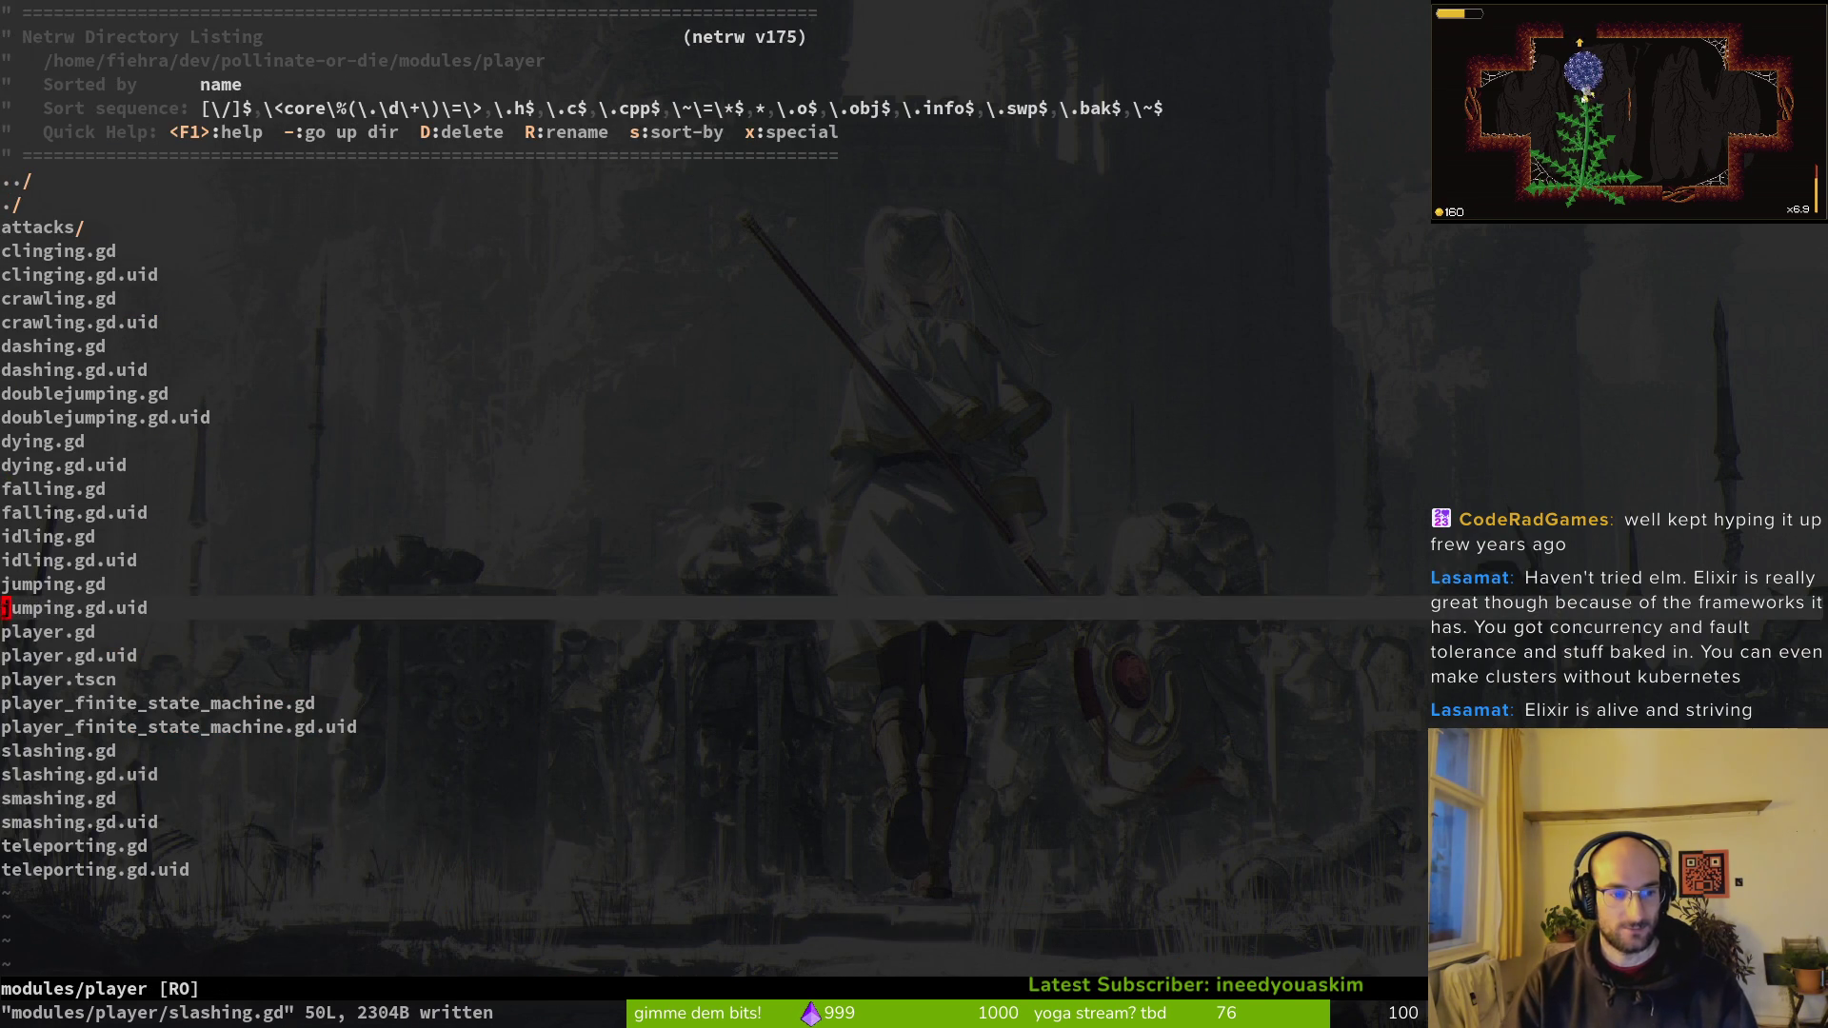
key(k)
key(Return)
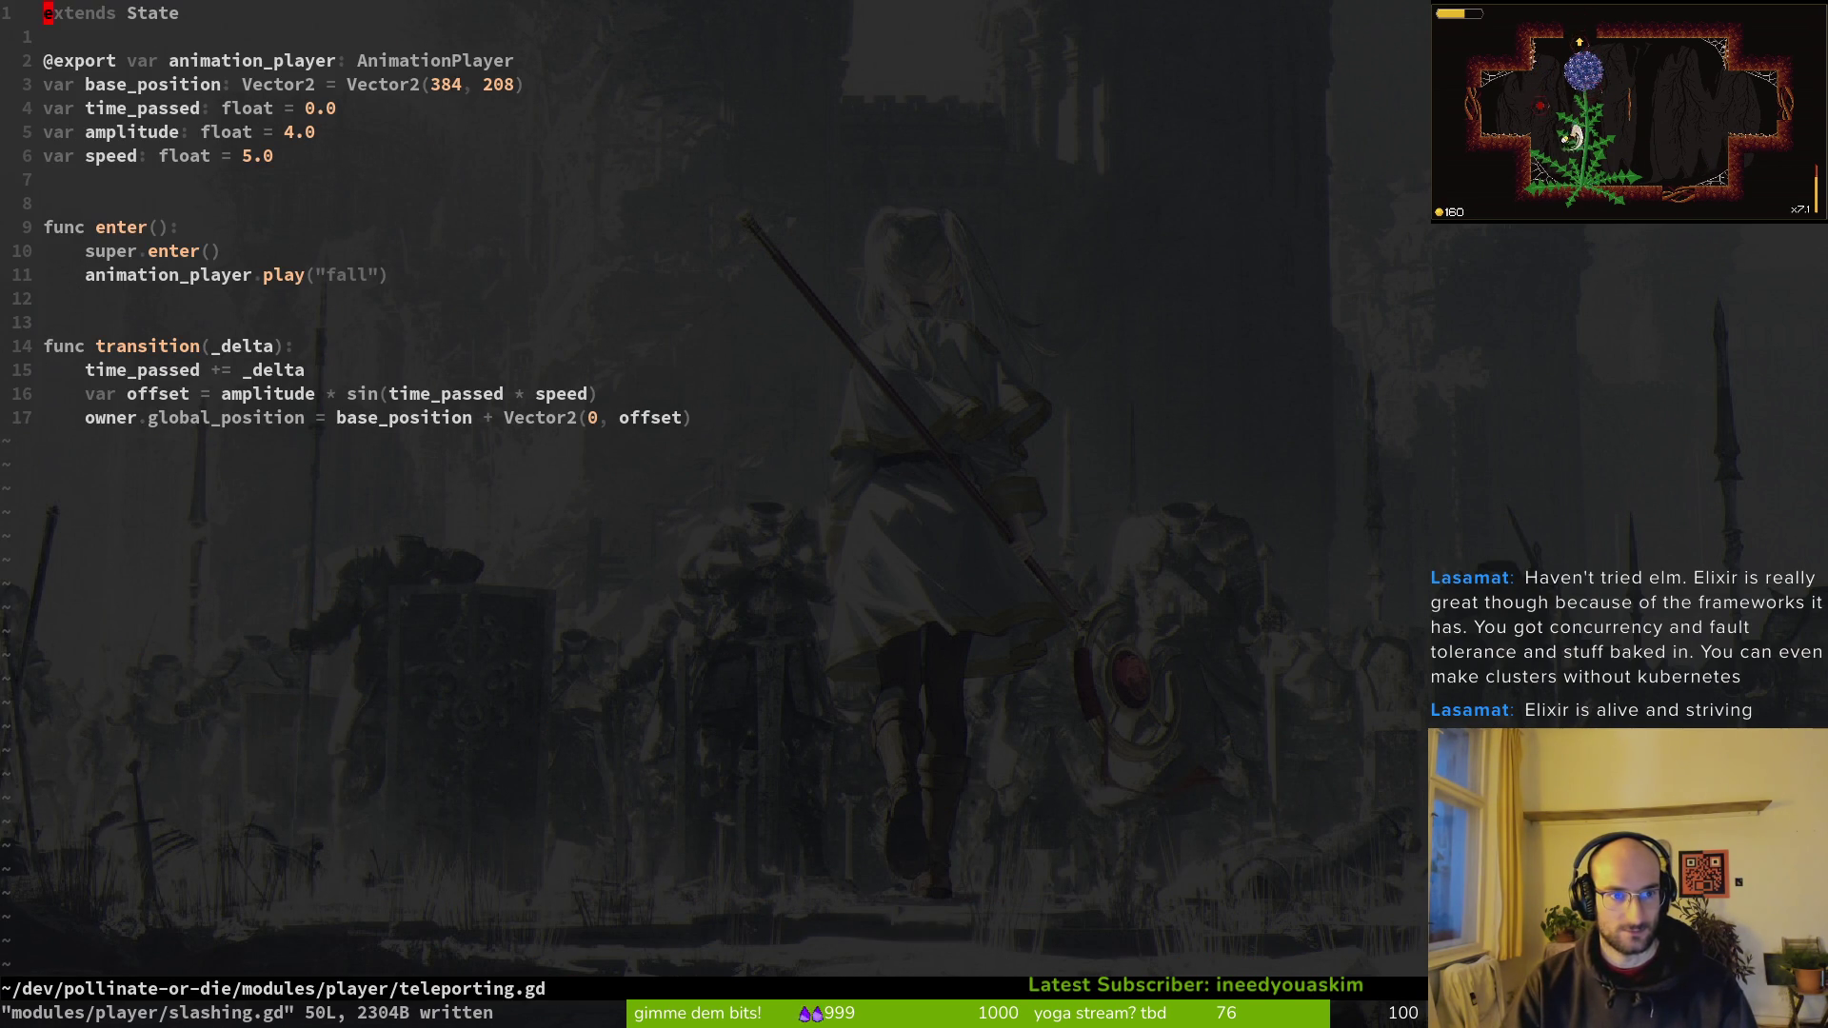
key(minus)
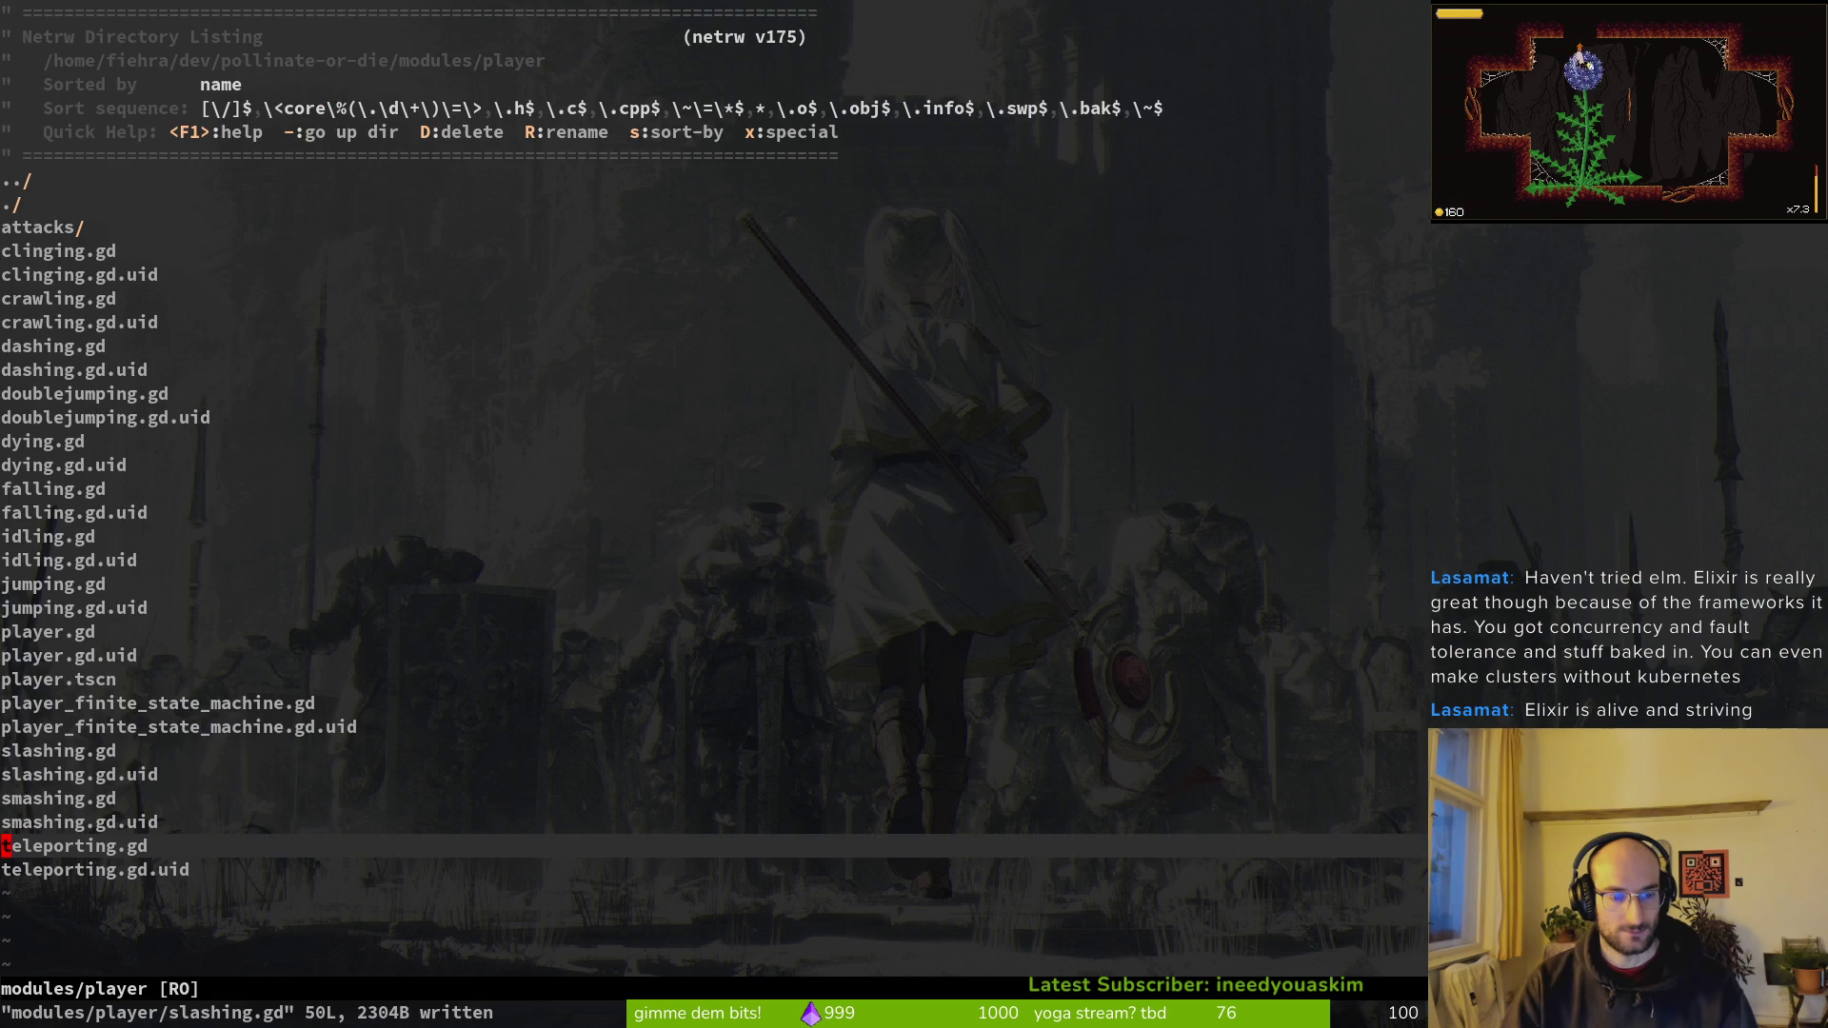
Step: Reopen teleporting.gd briefly and return to the player folder listing
key(Return)
key(minus)
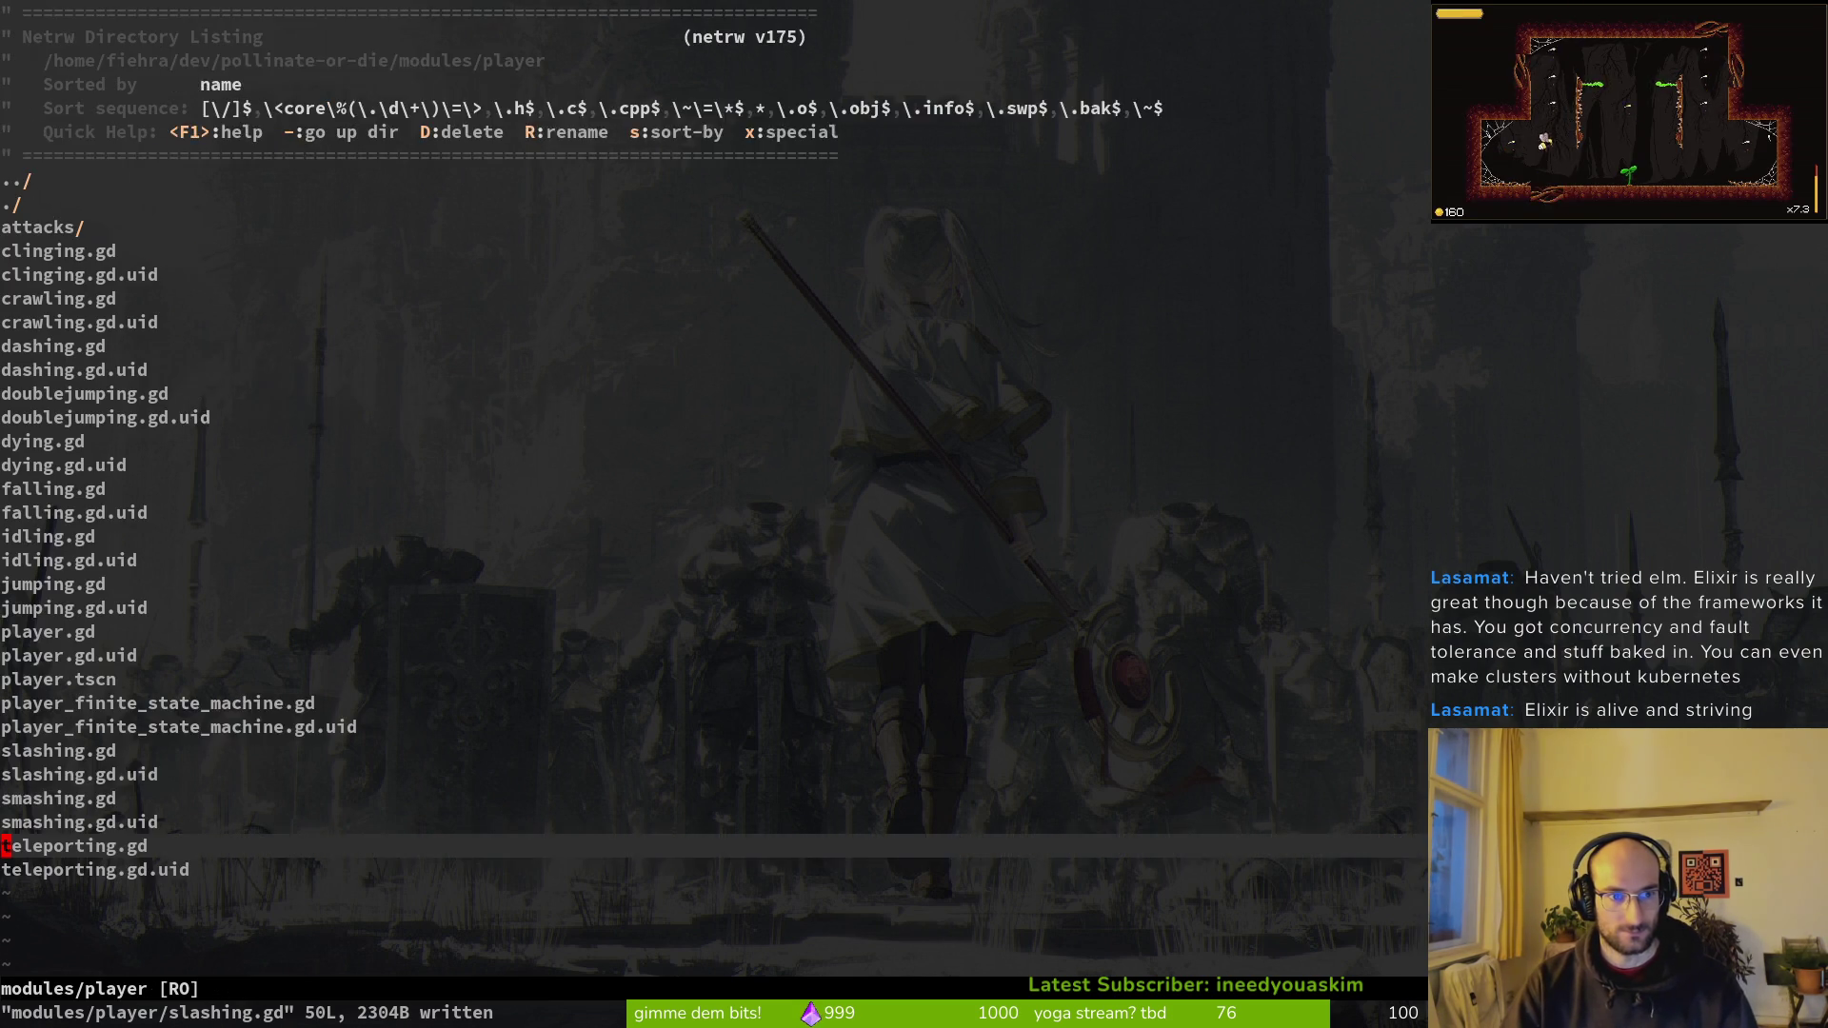
key(space)
key(f)
key(f)
key(Escape)
Step: Run the game in Godot with F5, then start a project file search in Neovim
key(alt+Tab)
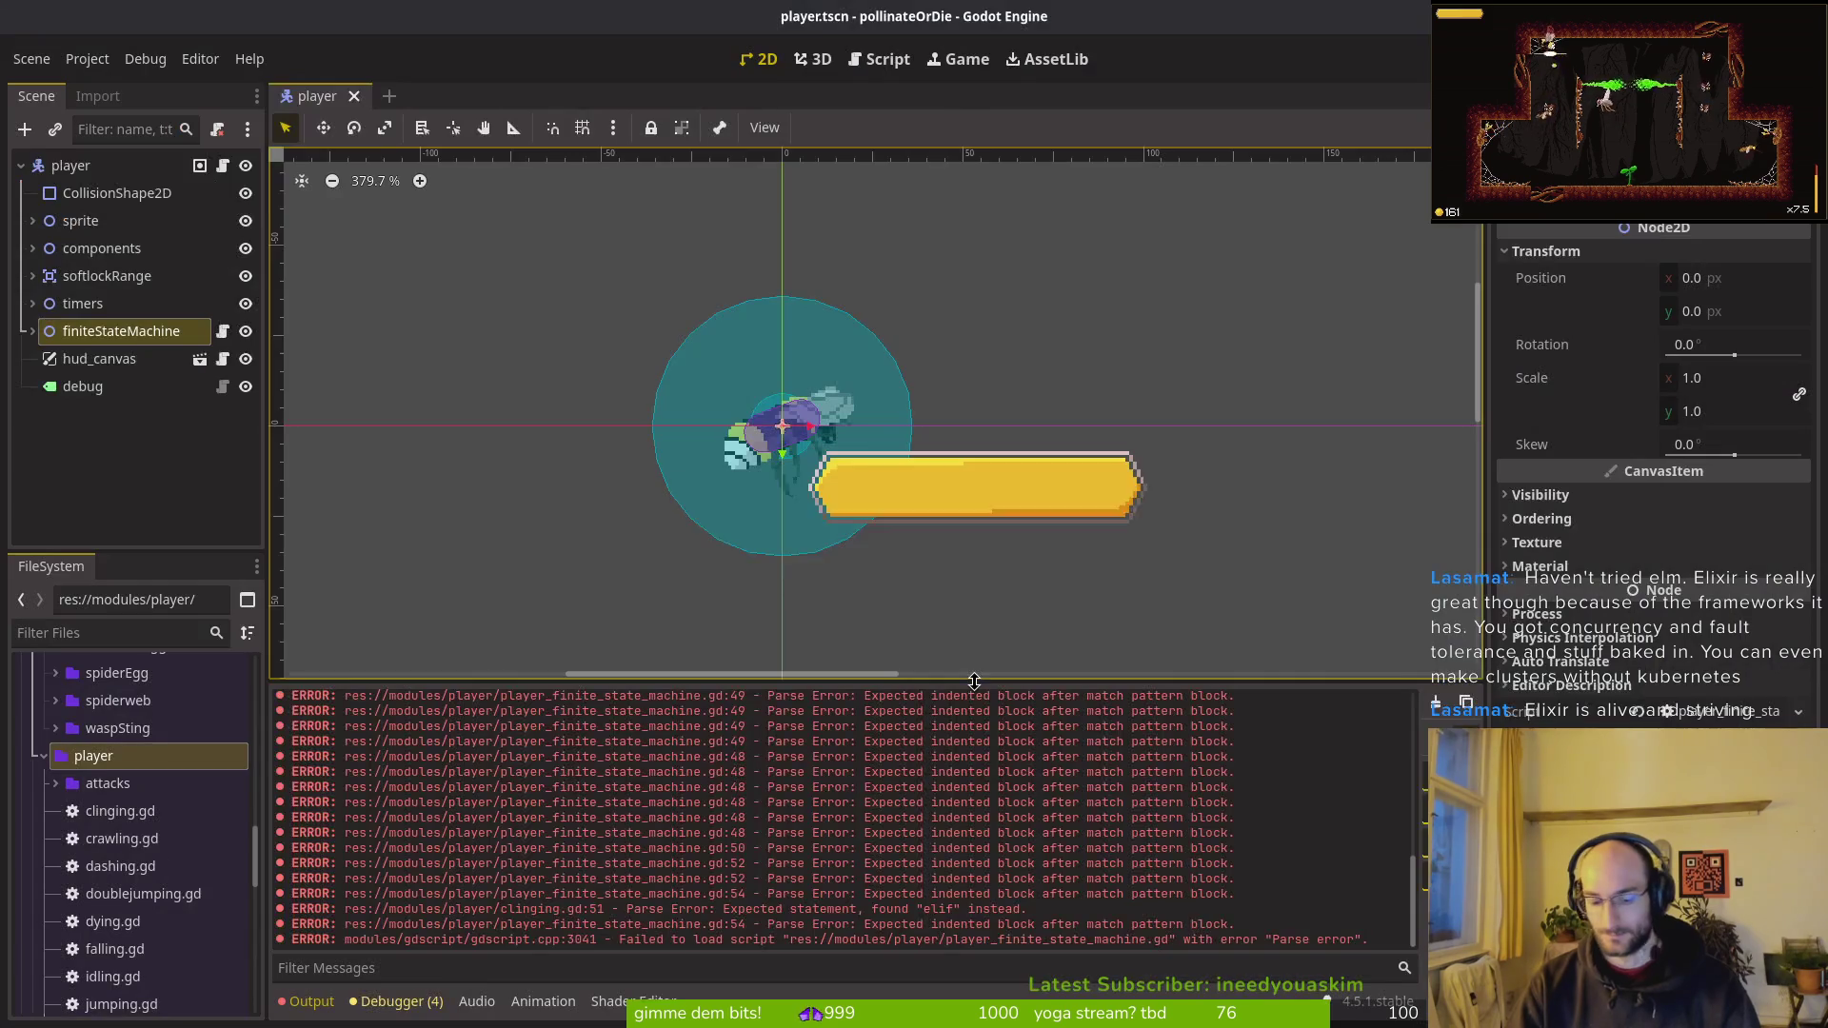
key(F5)
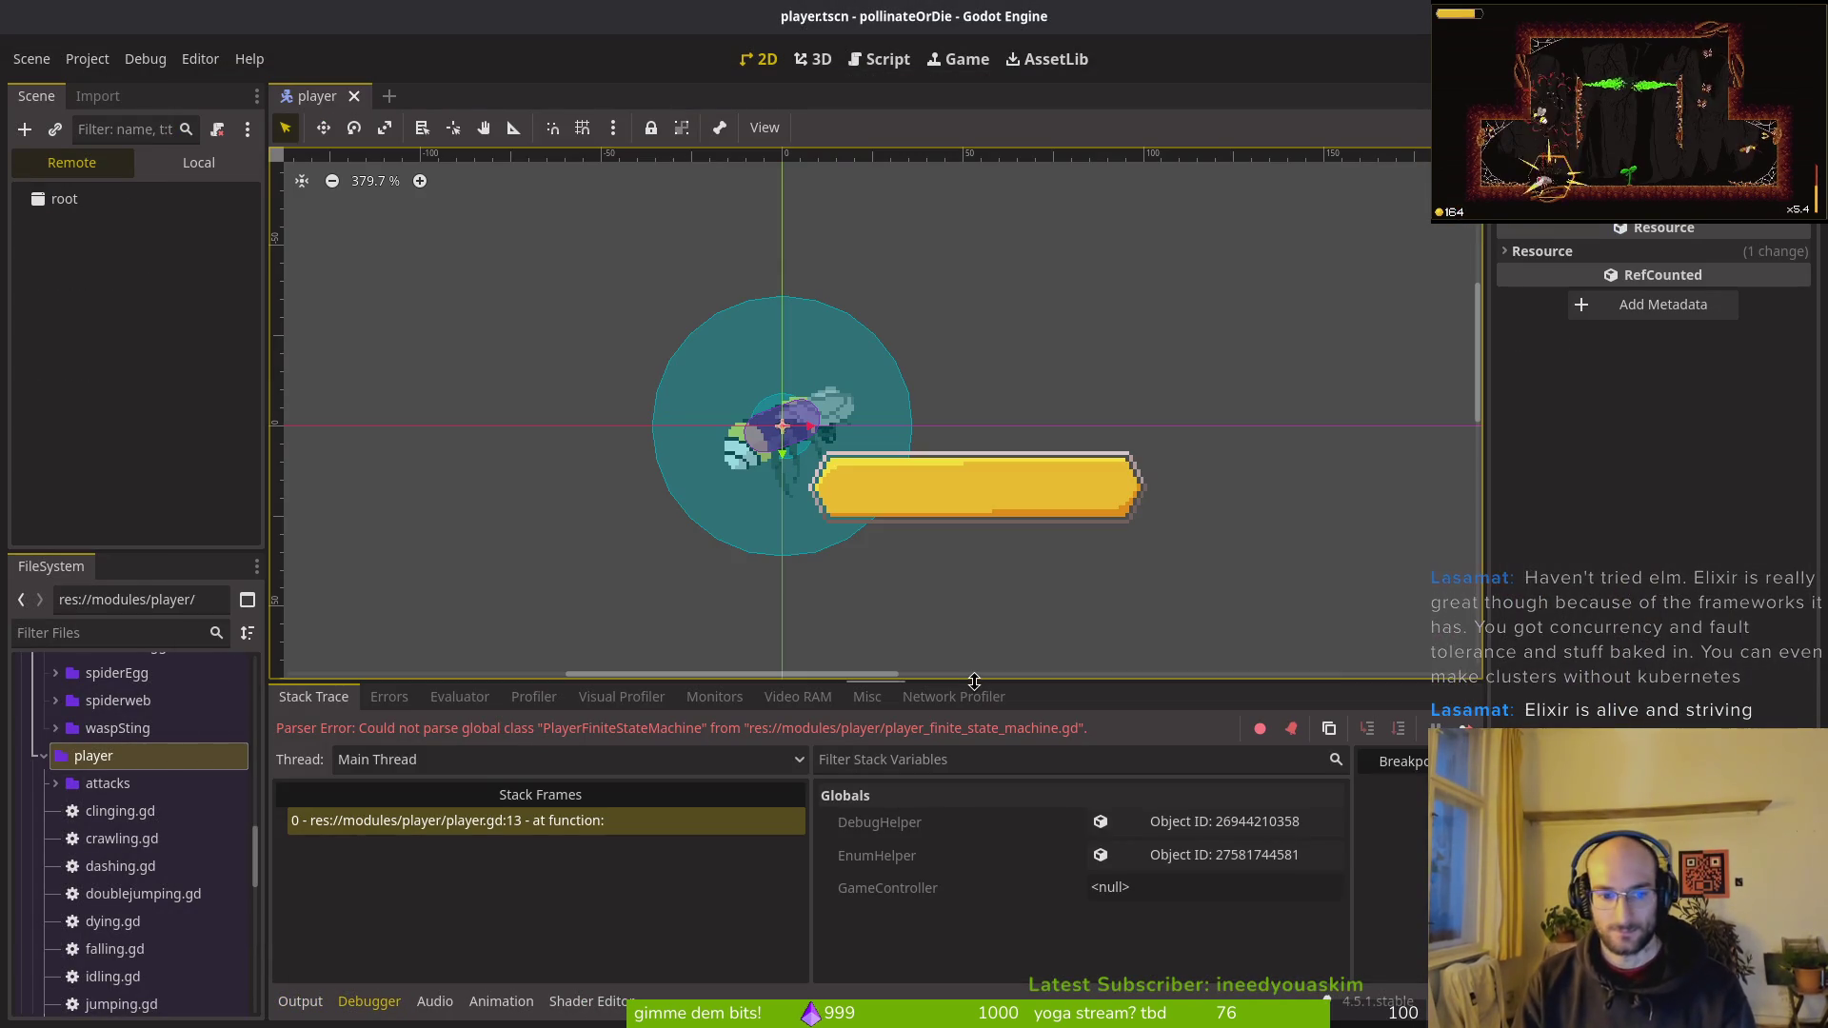
key(alt+Tab)
key(space)
key(f)
key(f)
text(pola)
key(BackSpace)
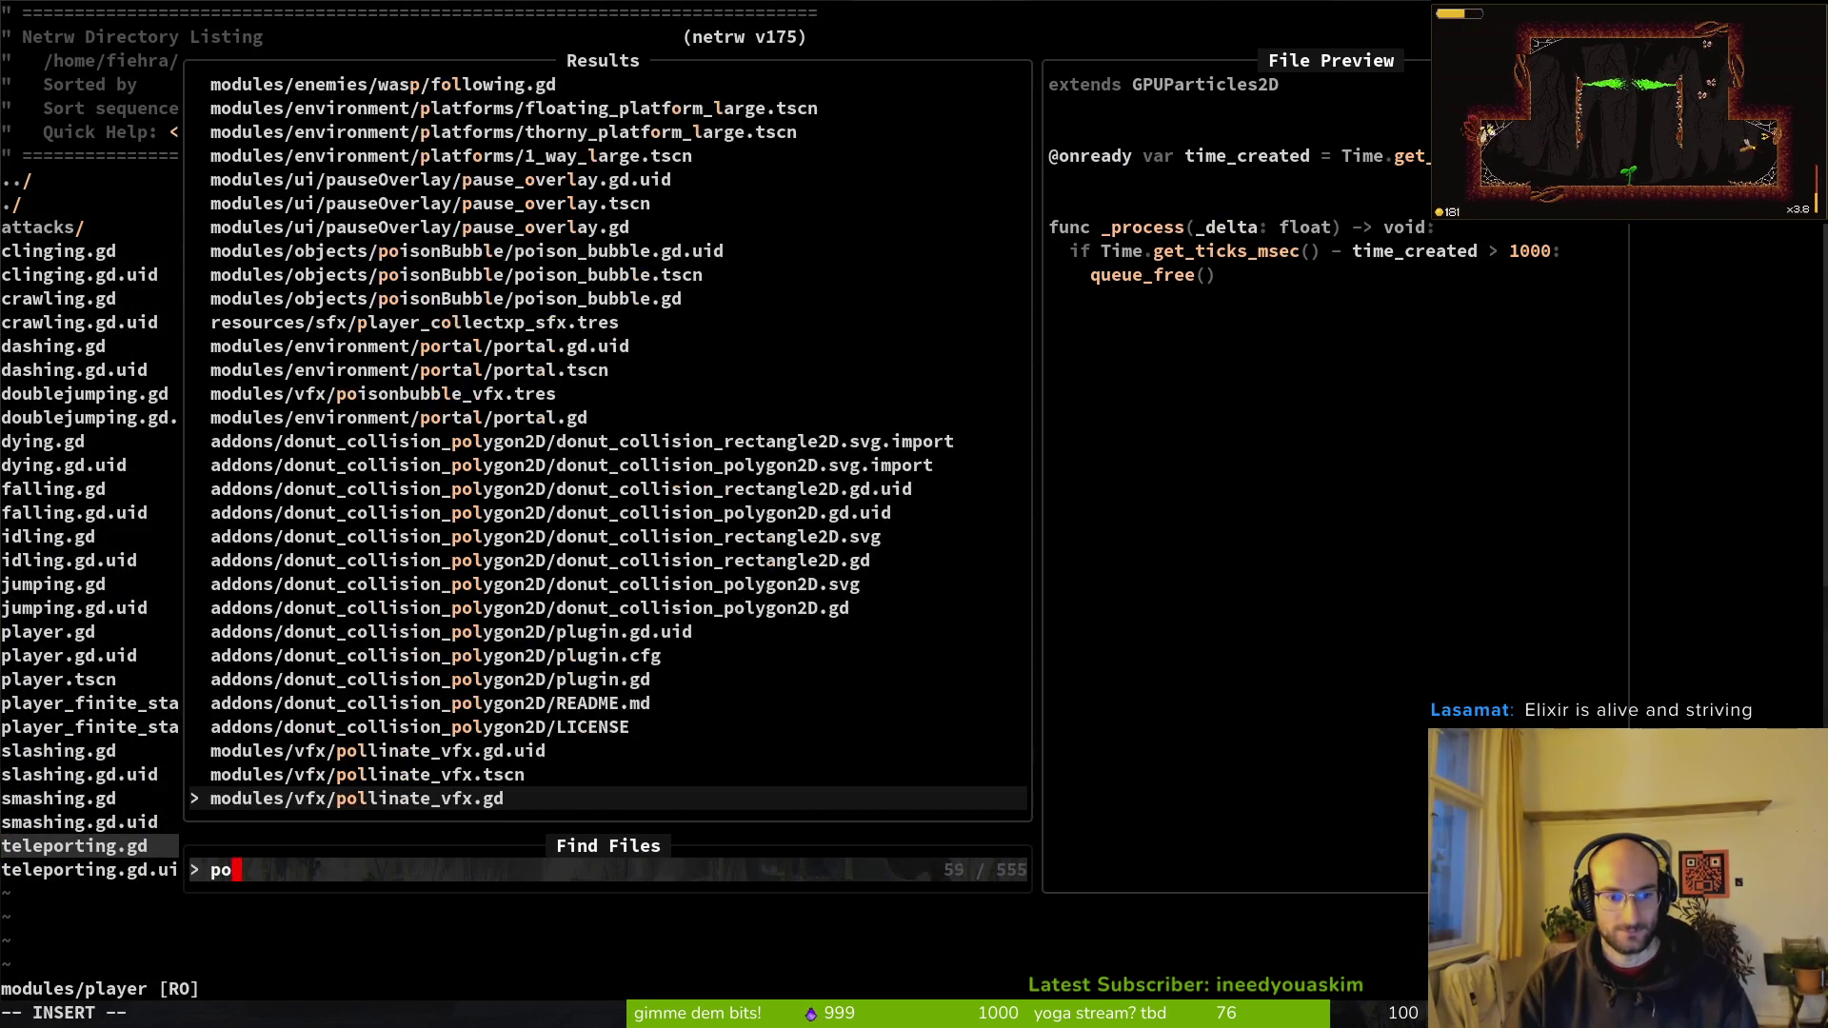
Step: Open player_finite_state_machine.gd and copy change_state("dashing") under the slashing and smashing cases
key(BackSpace)
key(BackSpace)
text(latfsm)
key(Return)
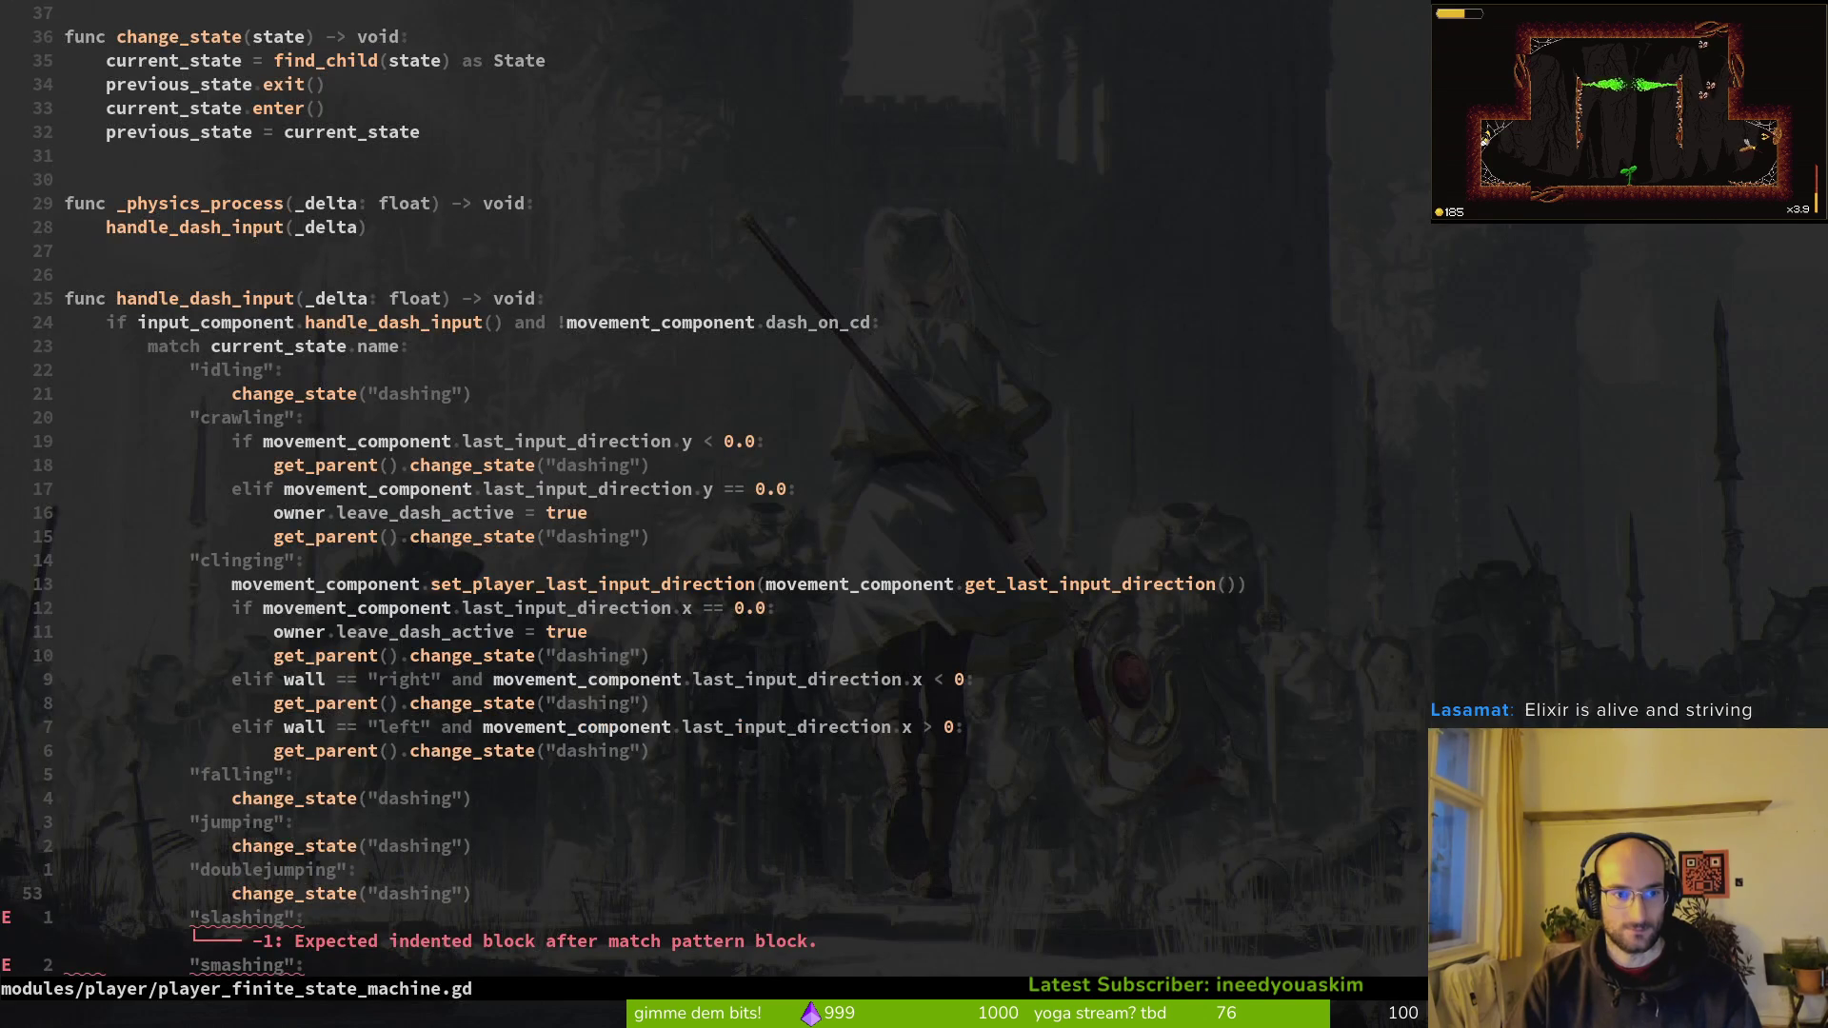
key(j)
key(k)
key(shift+v)
key(y)
key(j)
key(p)
key(j)
key(p)
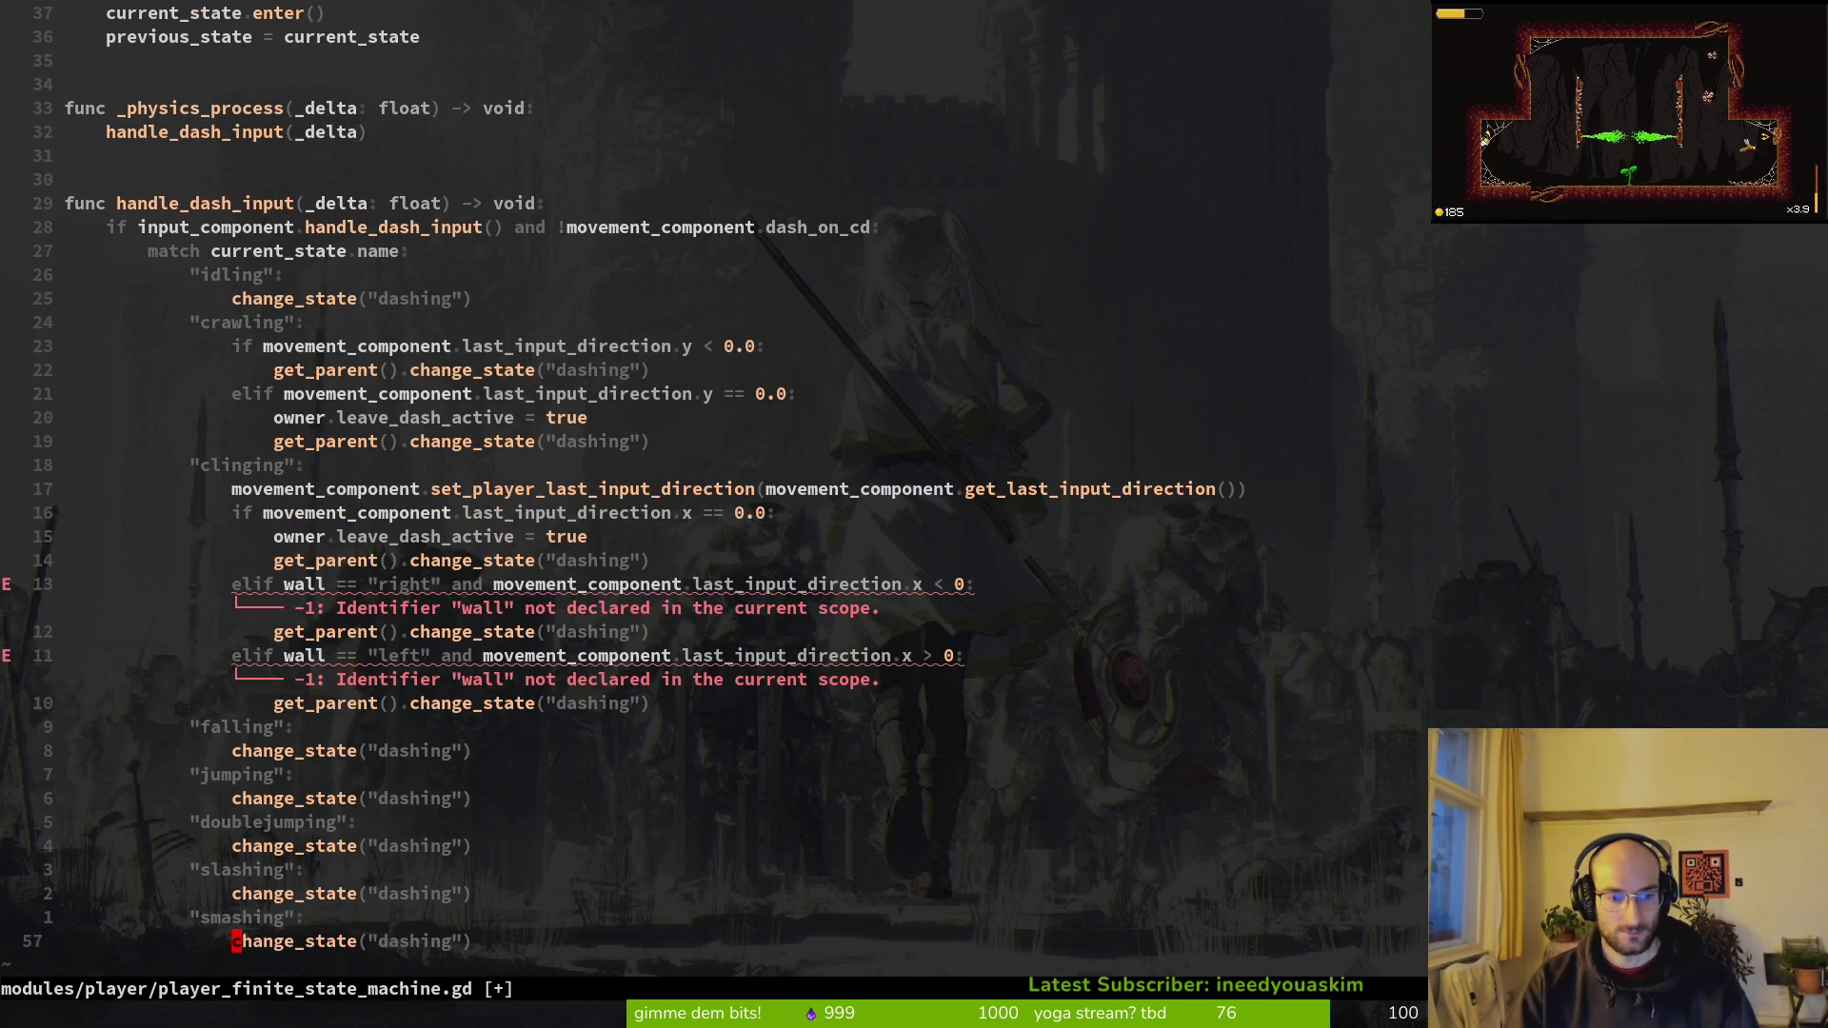
Step: Add a wildcard _: case that just returns, then save the script
key(o)
text("teleportin")
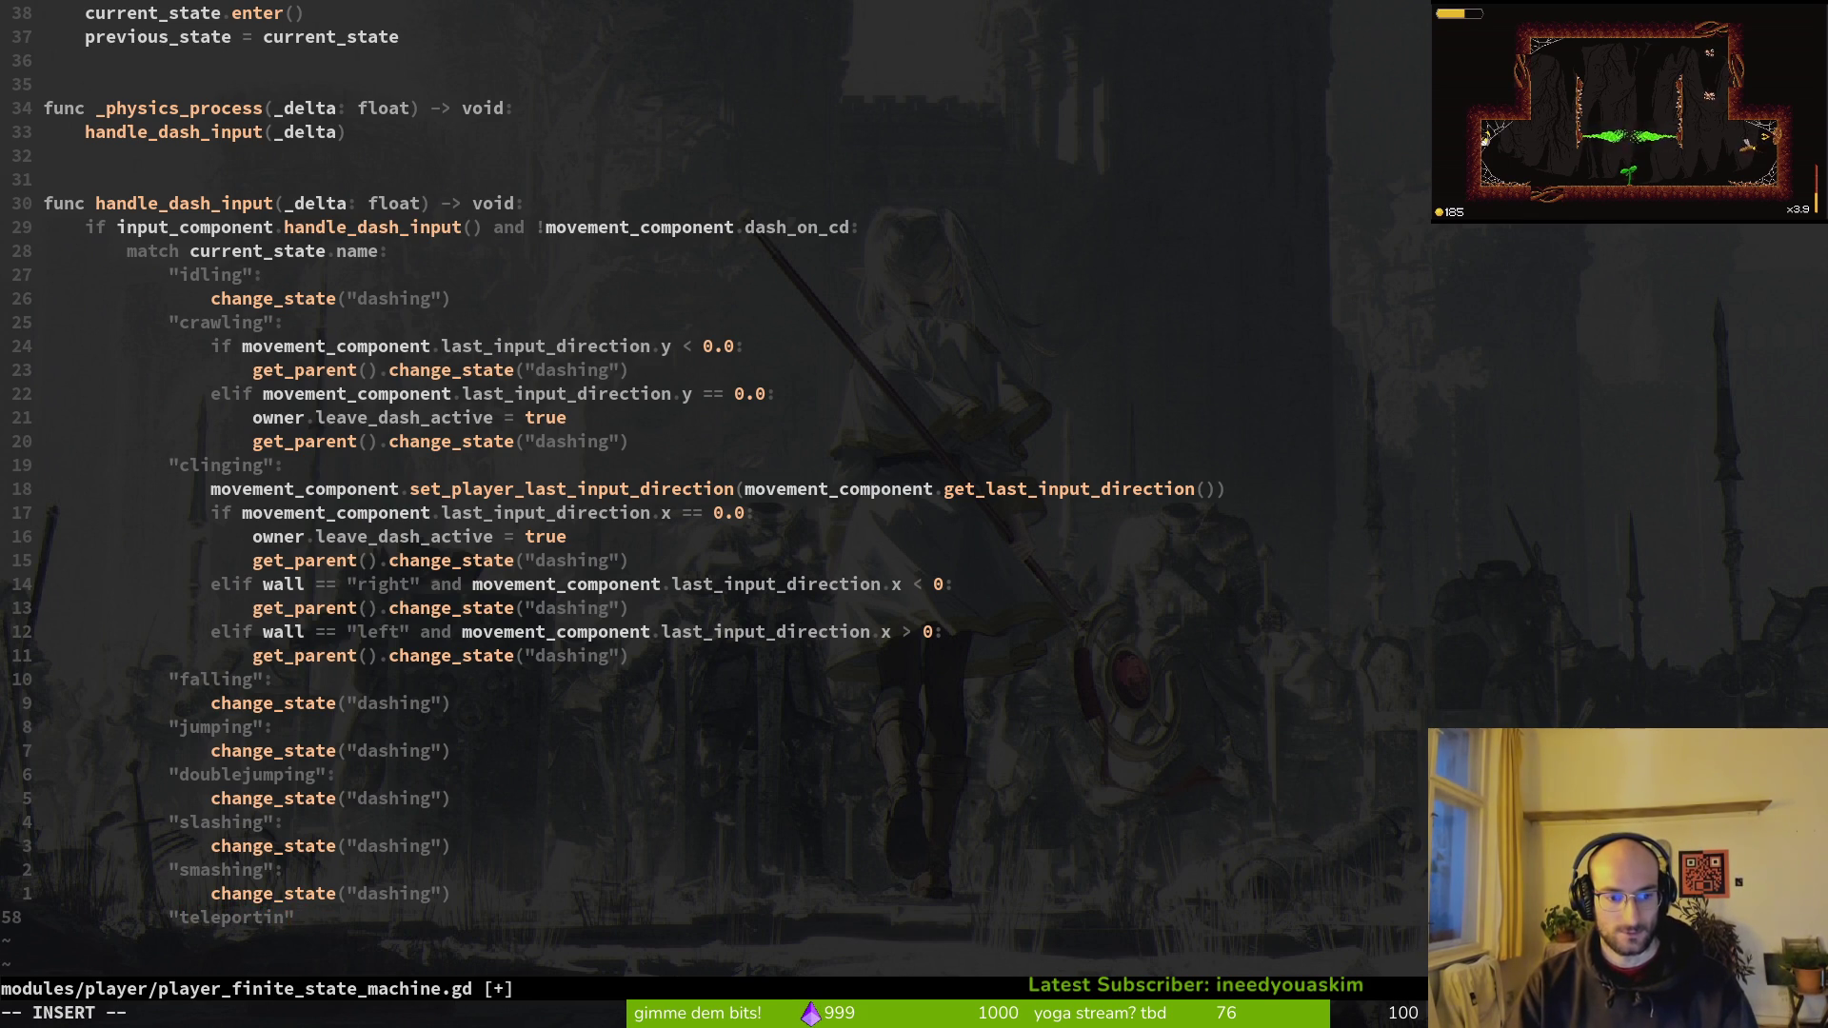
key(BackSpace)
key(BackSpace)
key(BackSpace)
key(BackSpace)
key(BackSpace)
key(BackSpace)
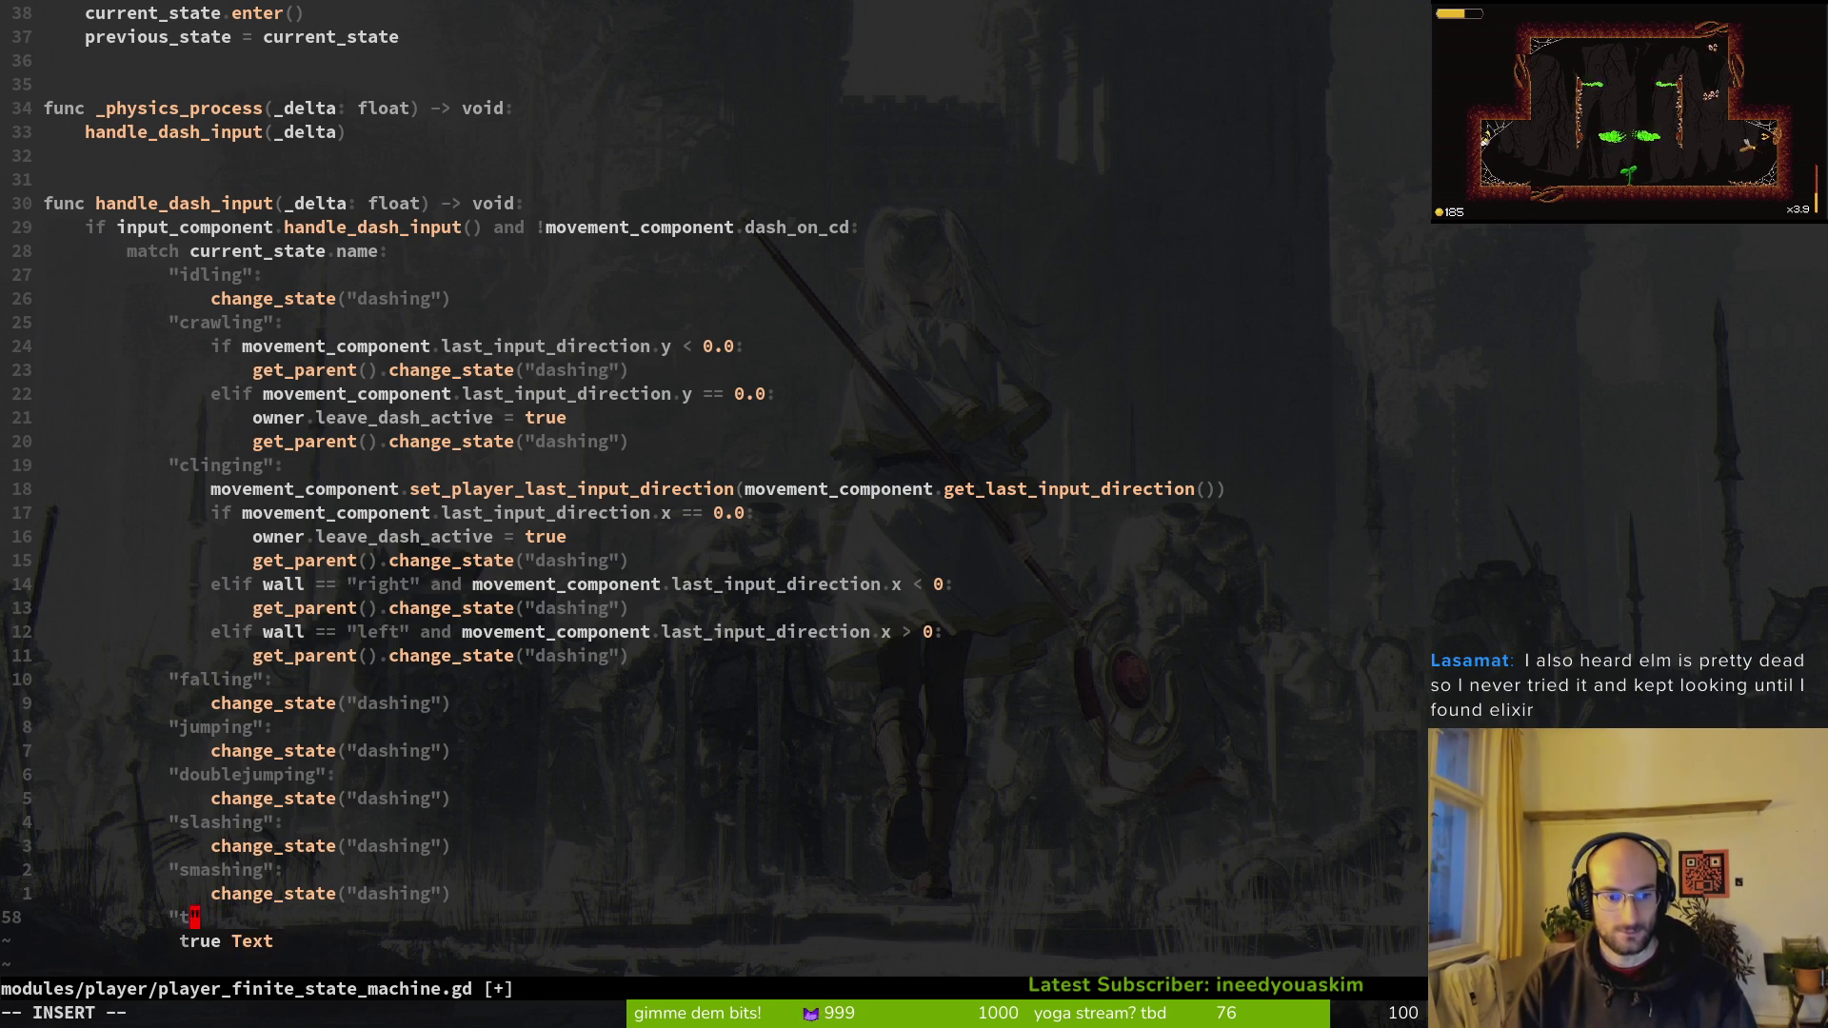
text(_)
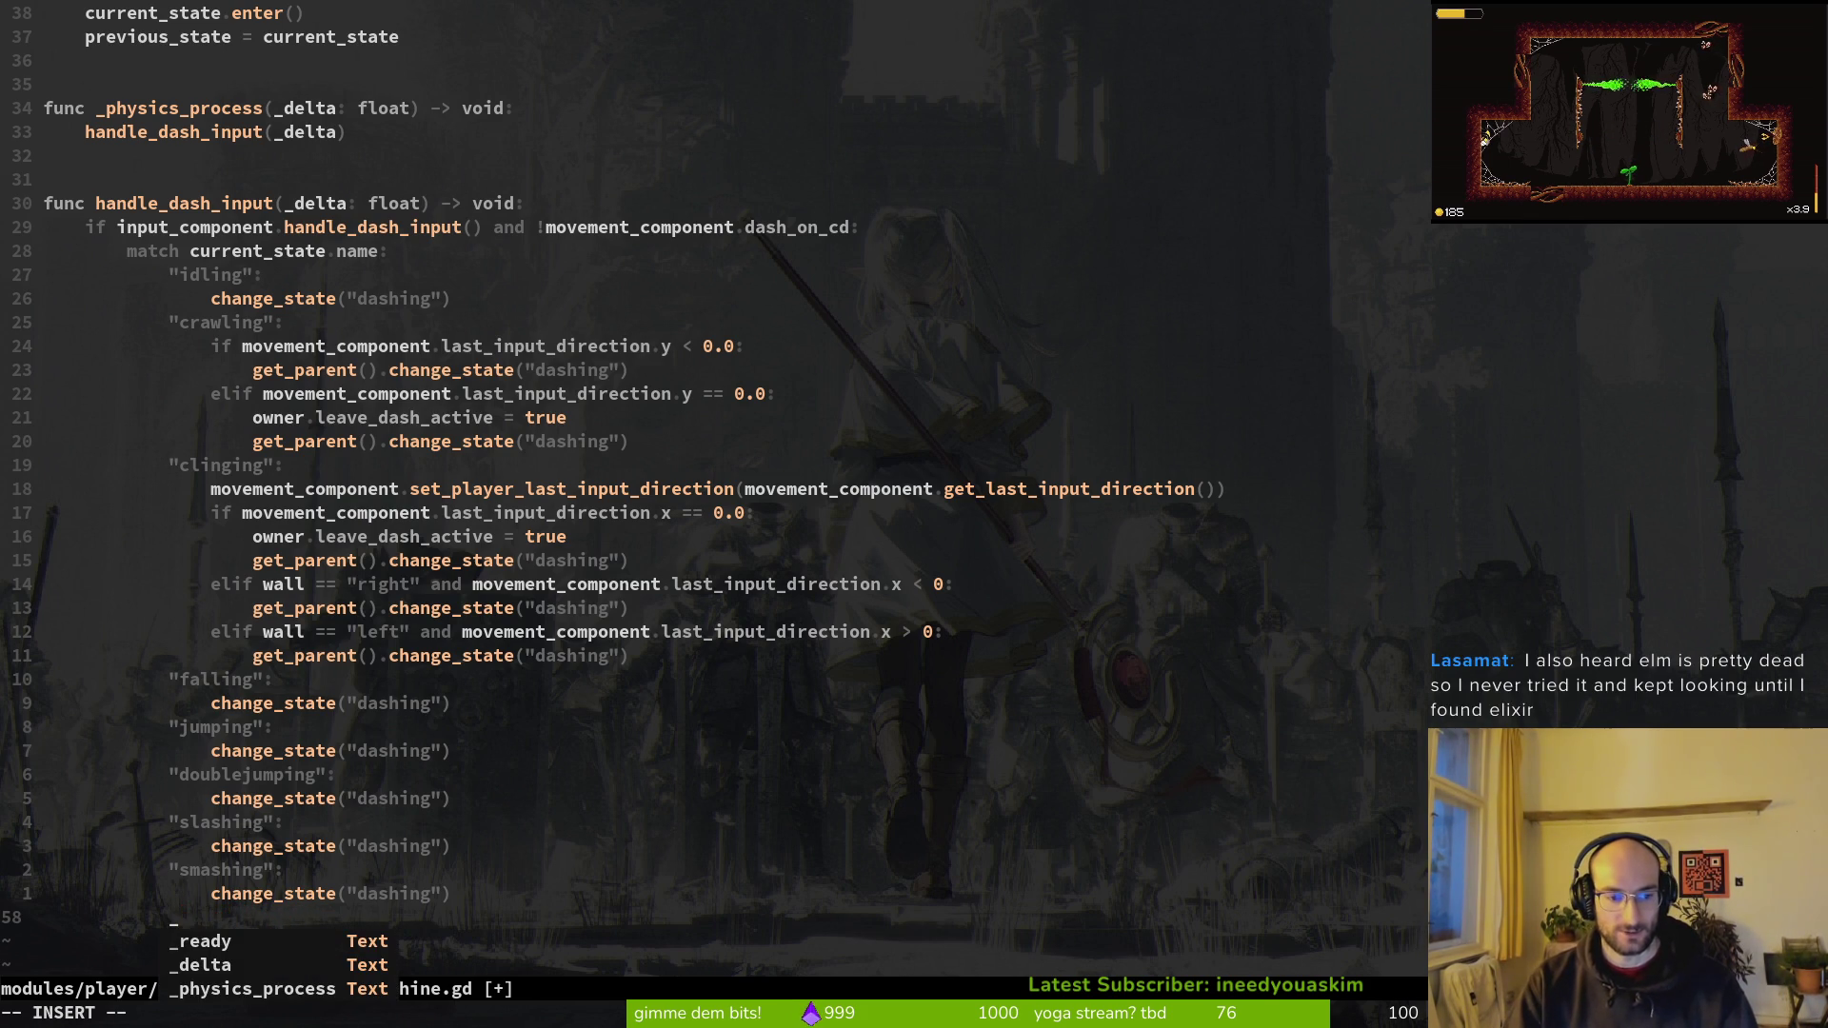
key(BackSpace)
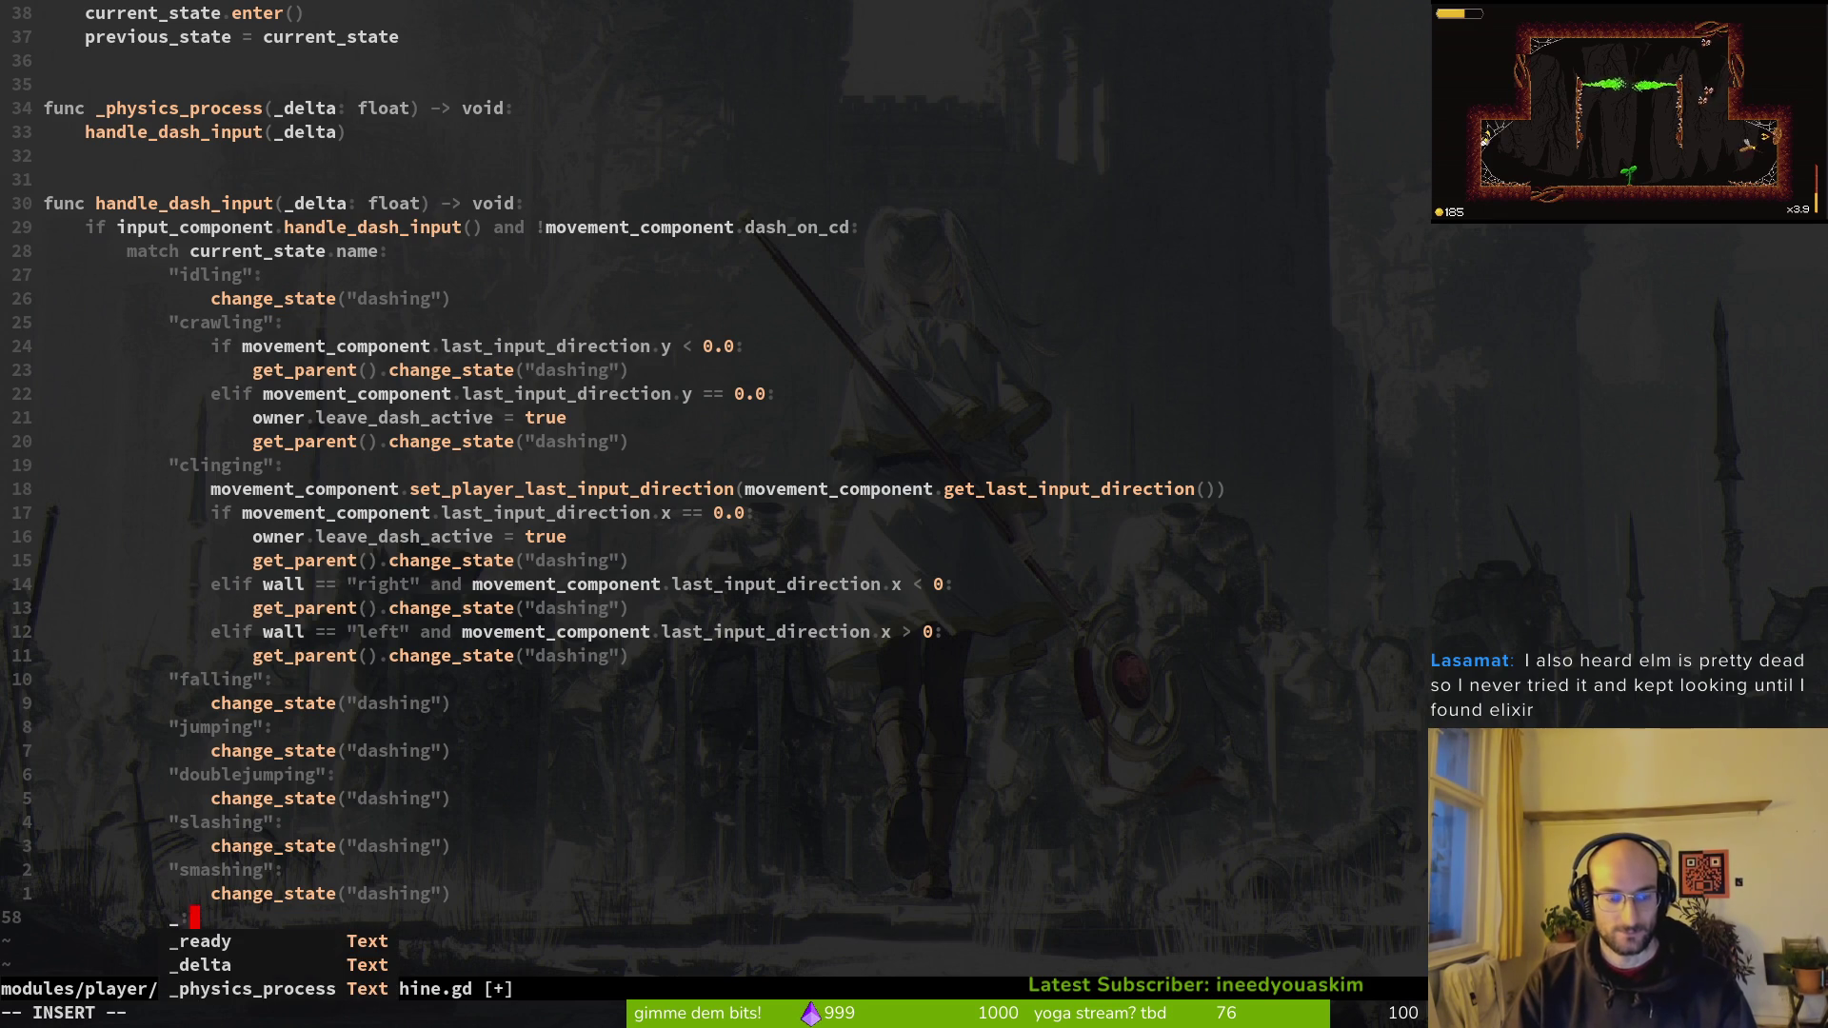
text(:)
key(Return)
text(return)
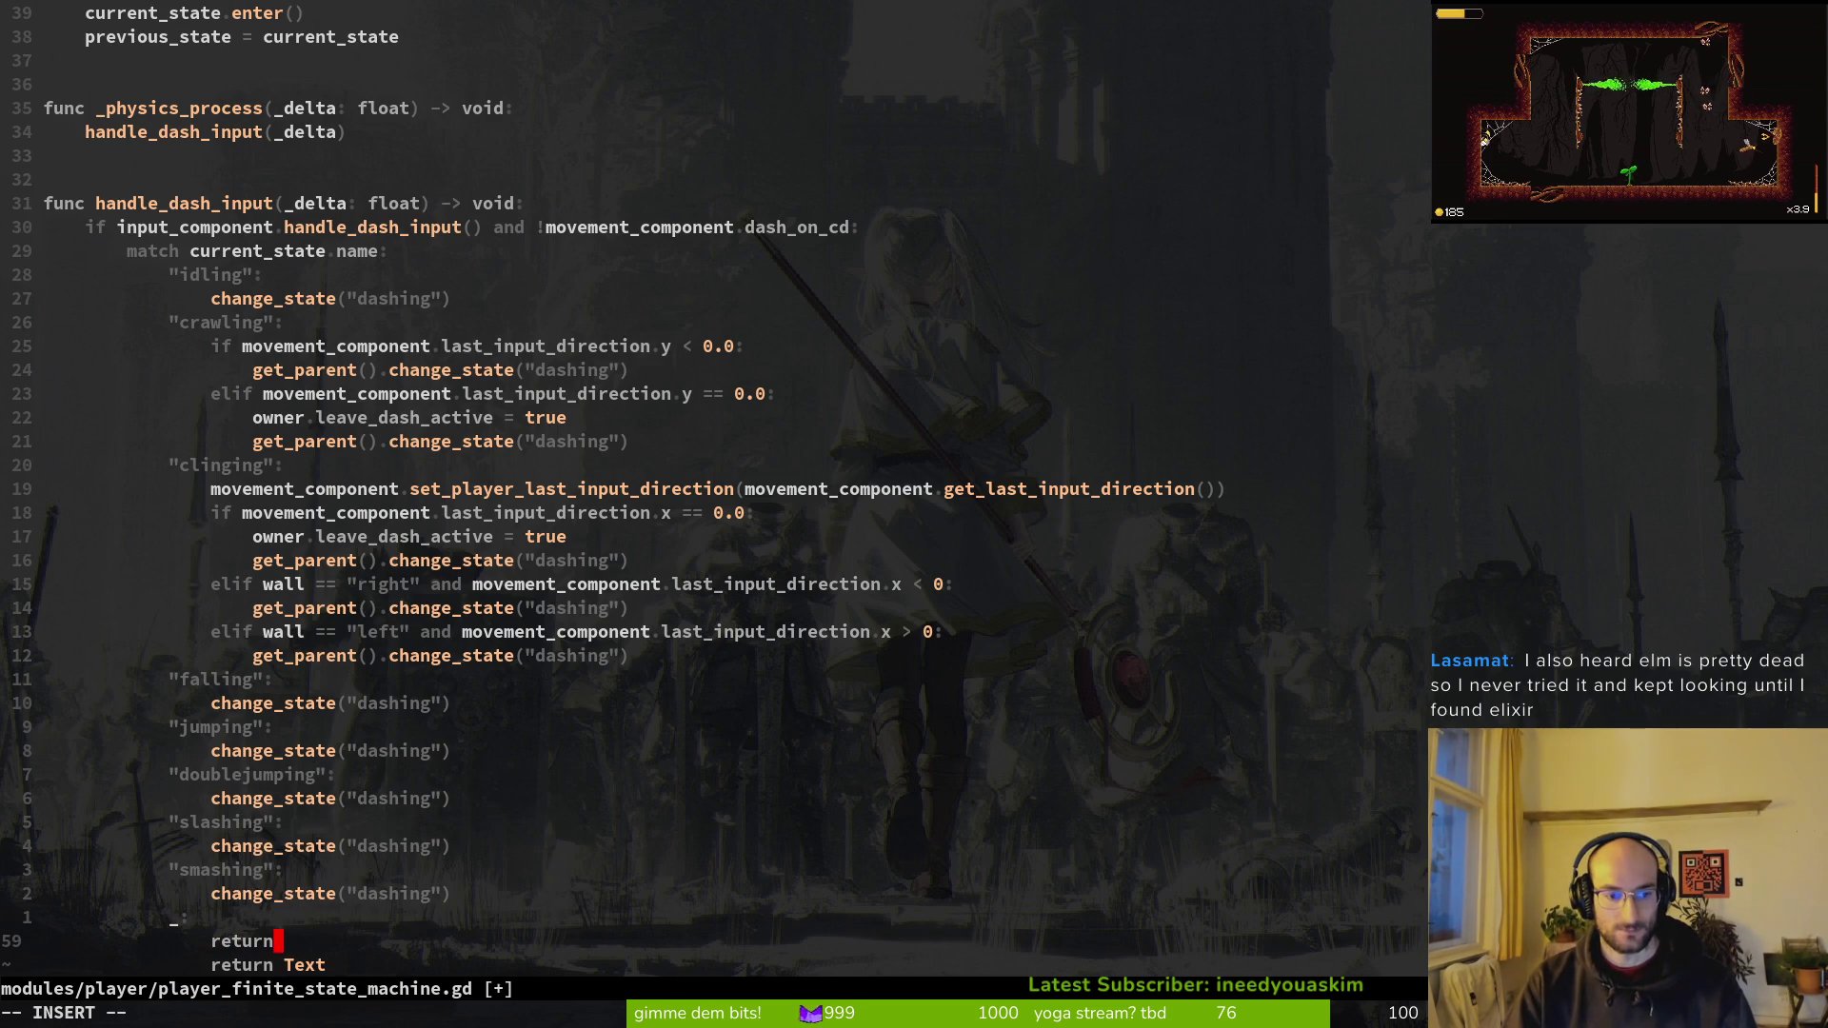
key(Escape)
key(k)
key(k)
key(k)
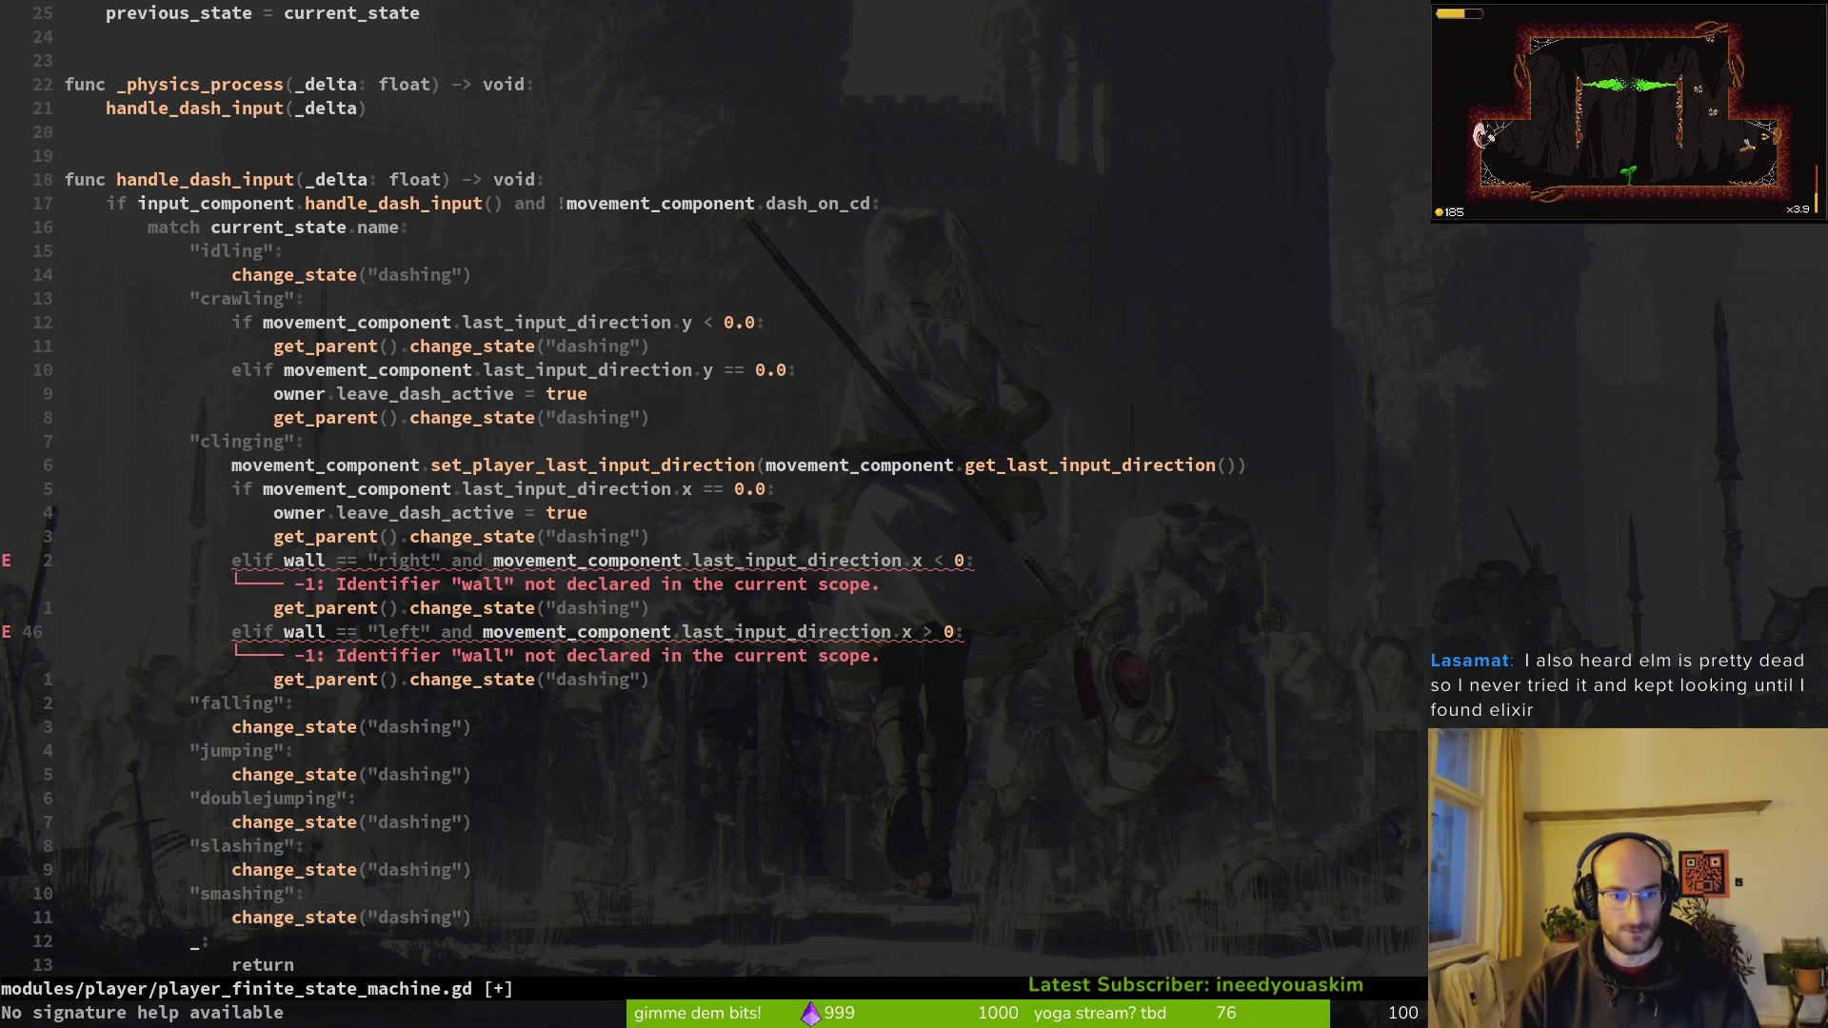
text(:w)
key(Return)
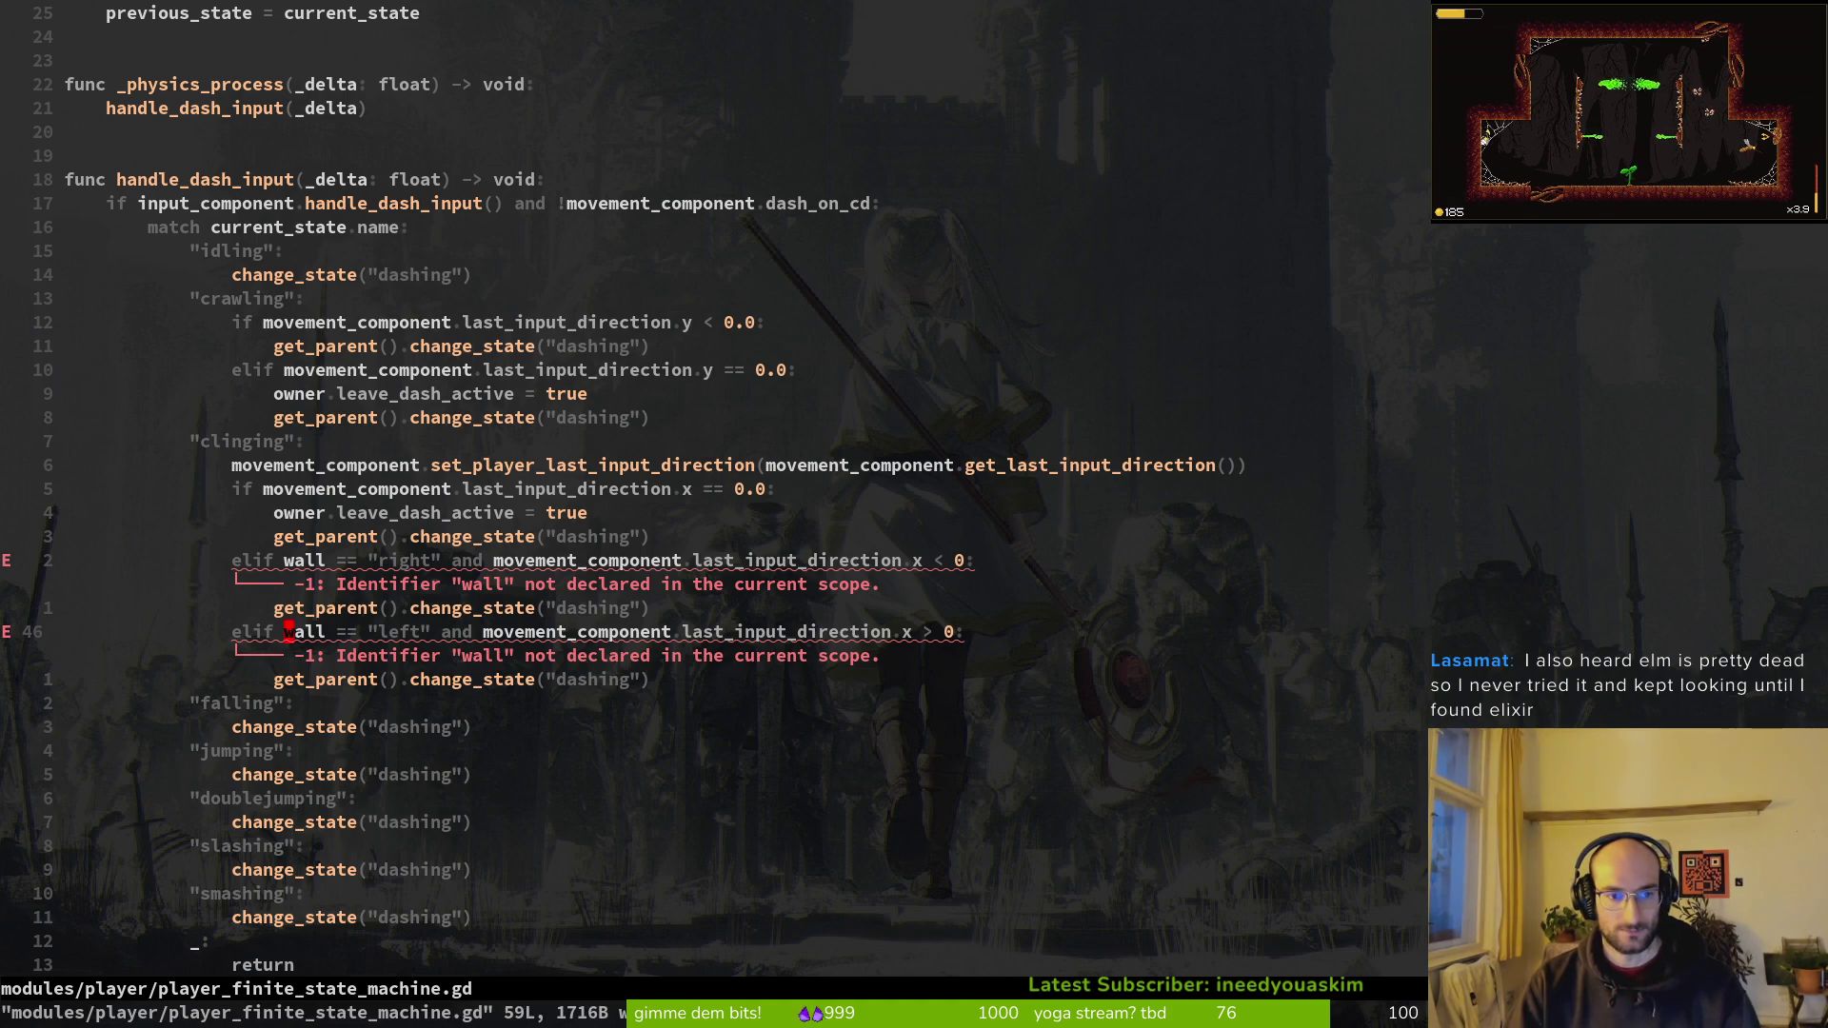
Step: Copy the wall assignment line from clinging.gd
key(space)
key(f)
key(f)
text(clinging)
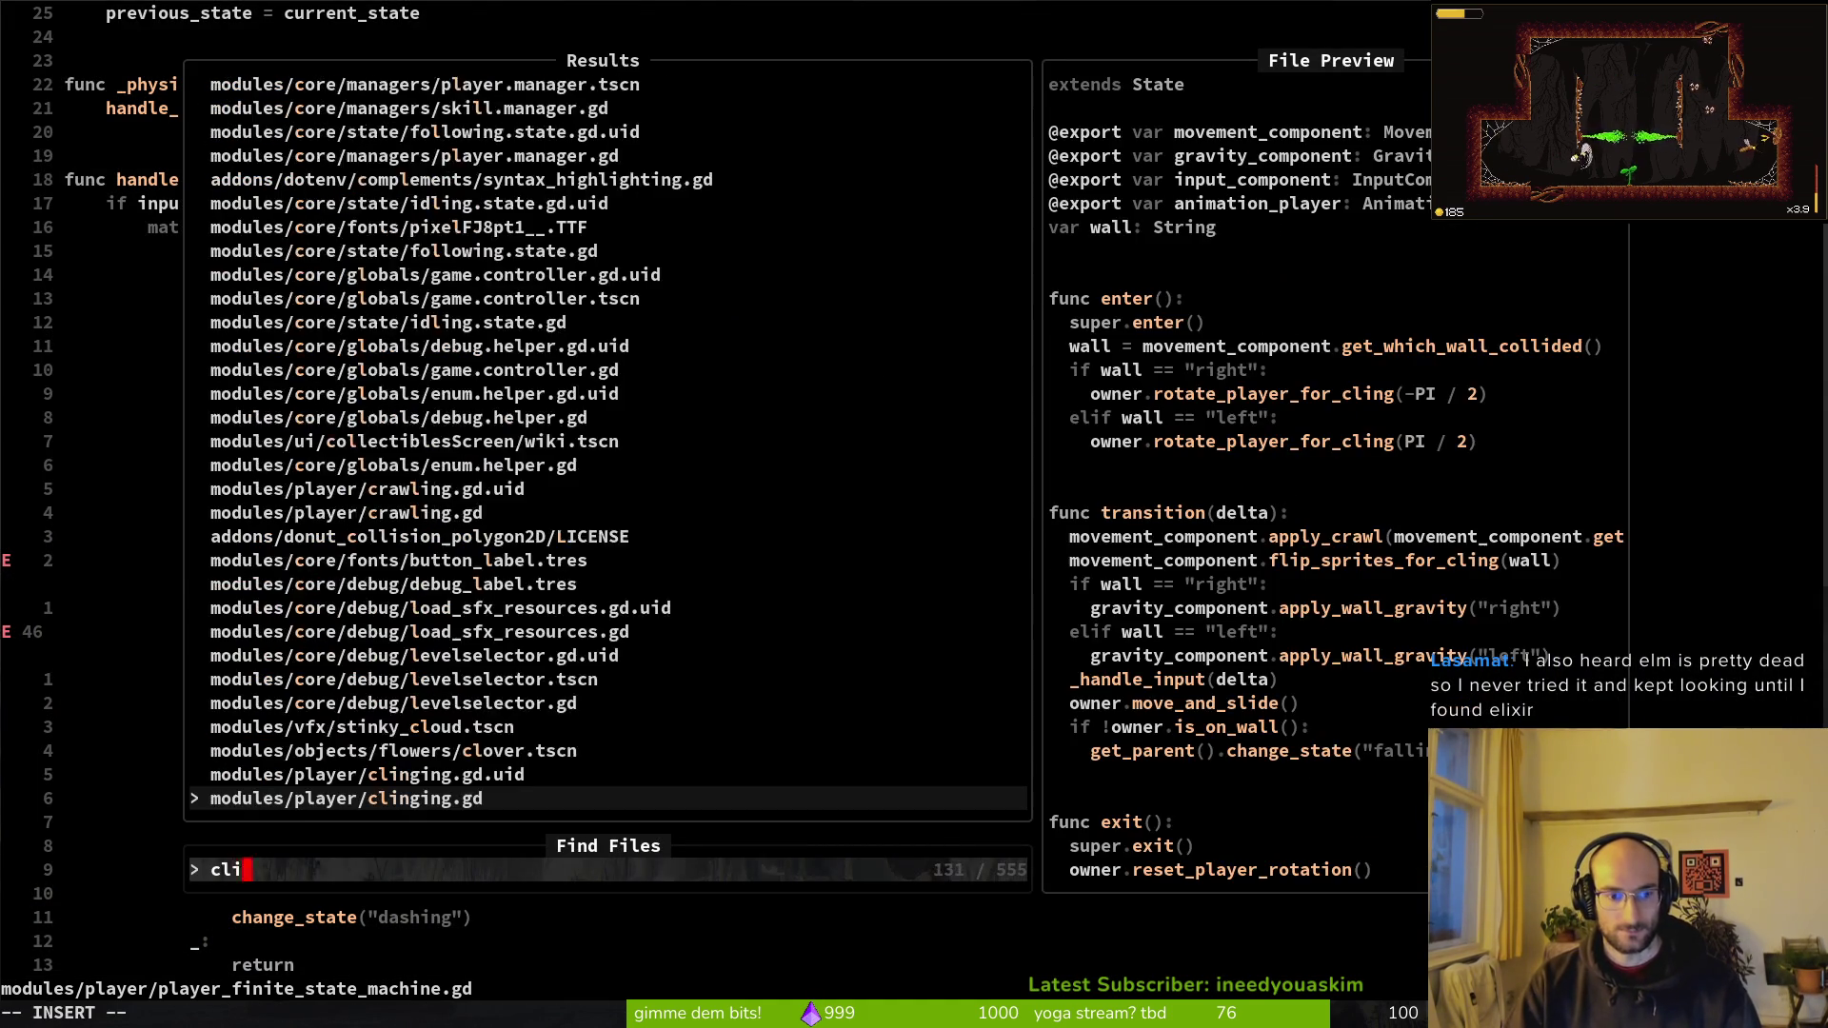
key(Return)
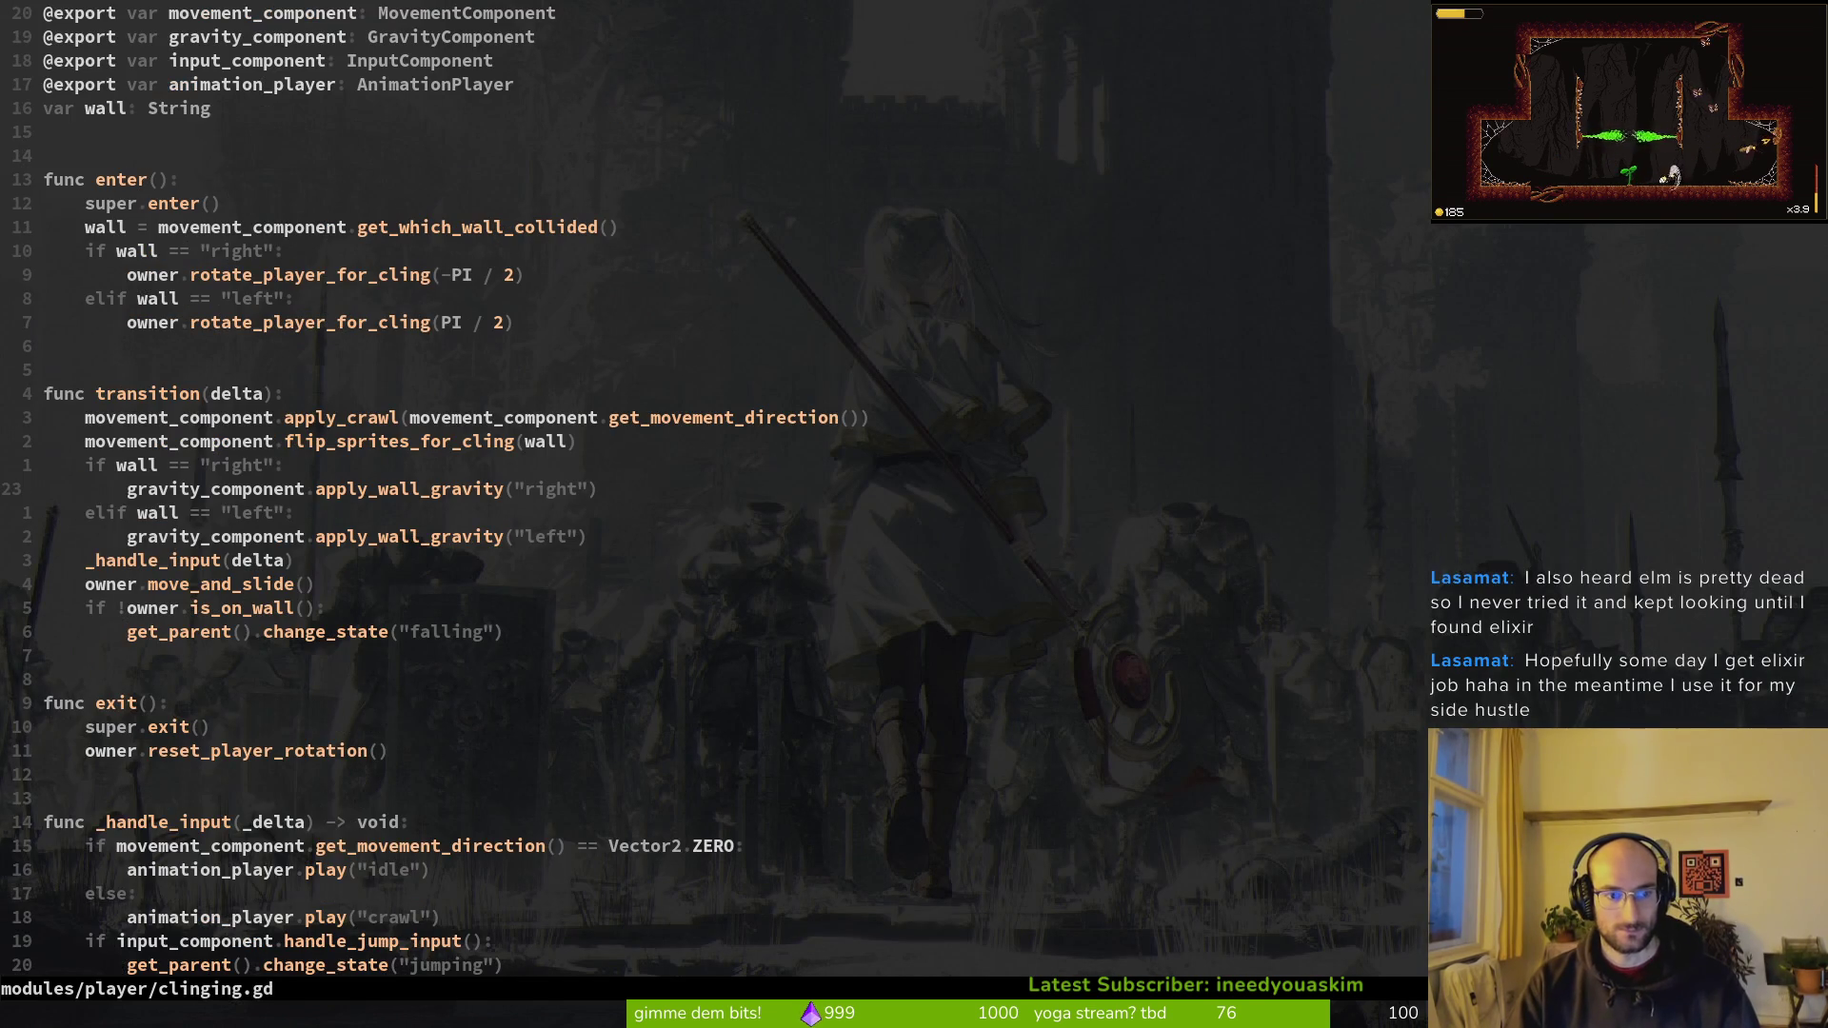
key(ctrl+o)
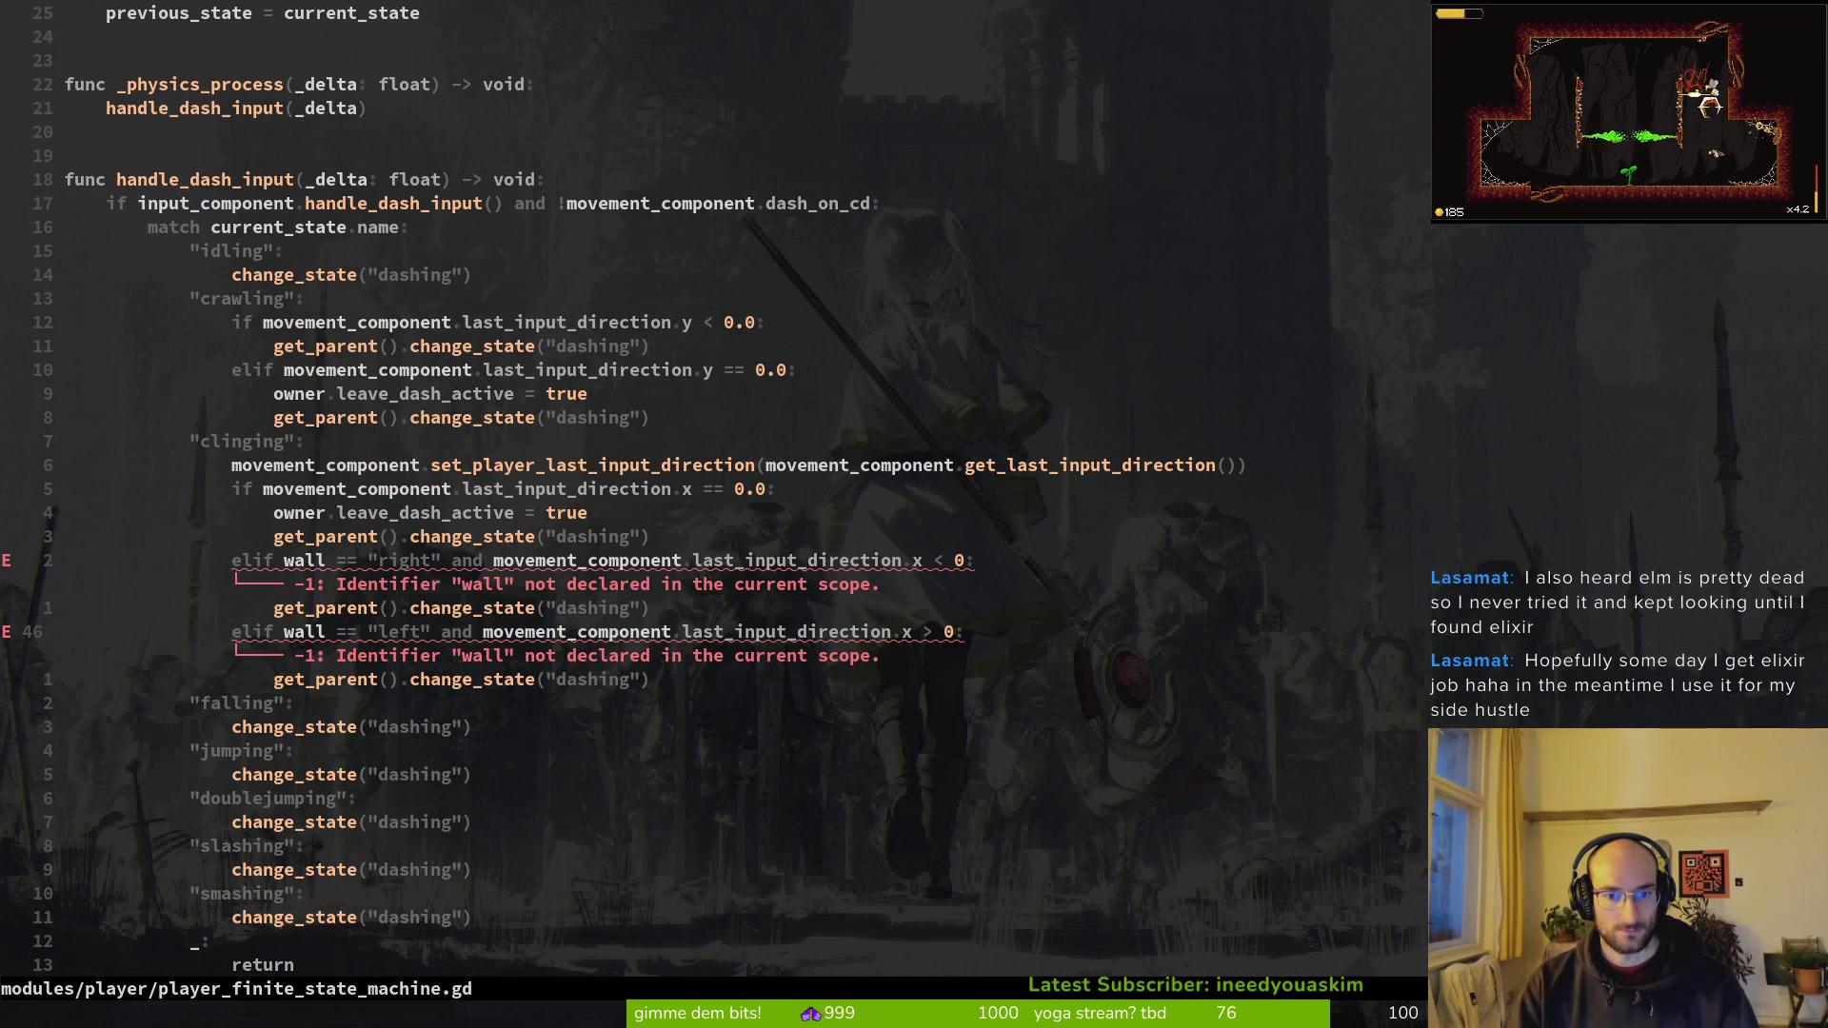
key(ctrl+i)
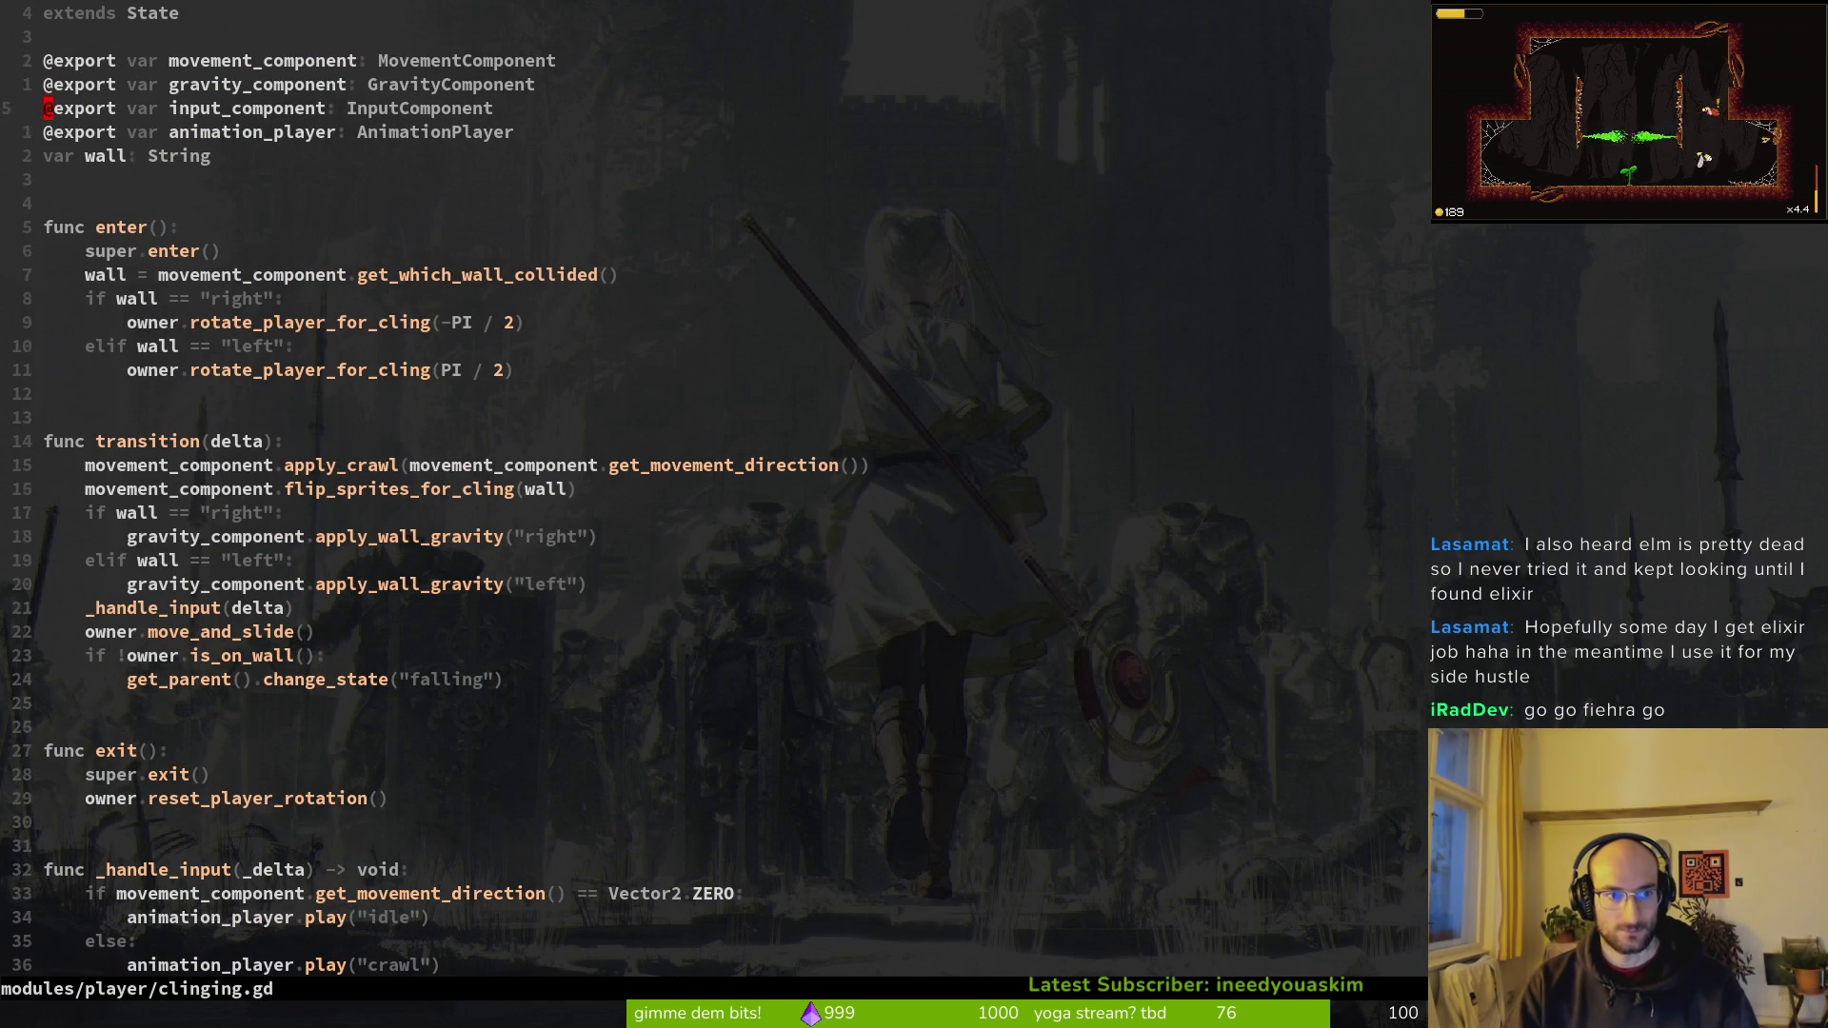
key(6)
key(j)
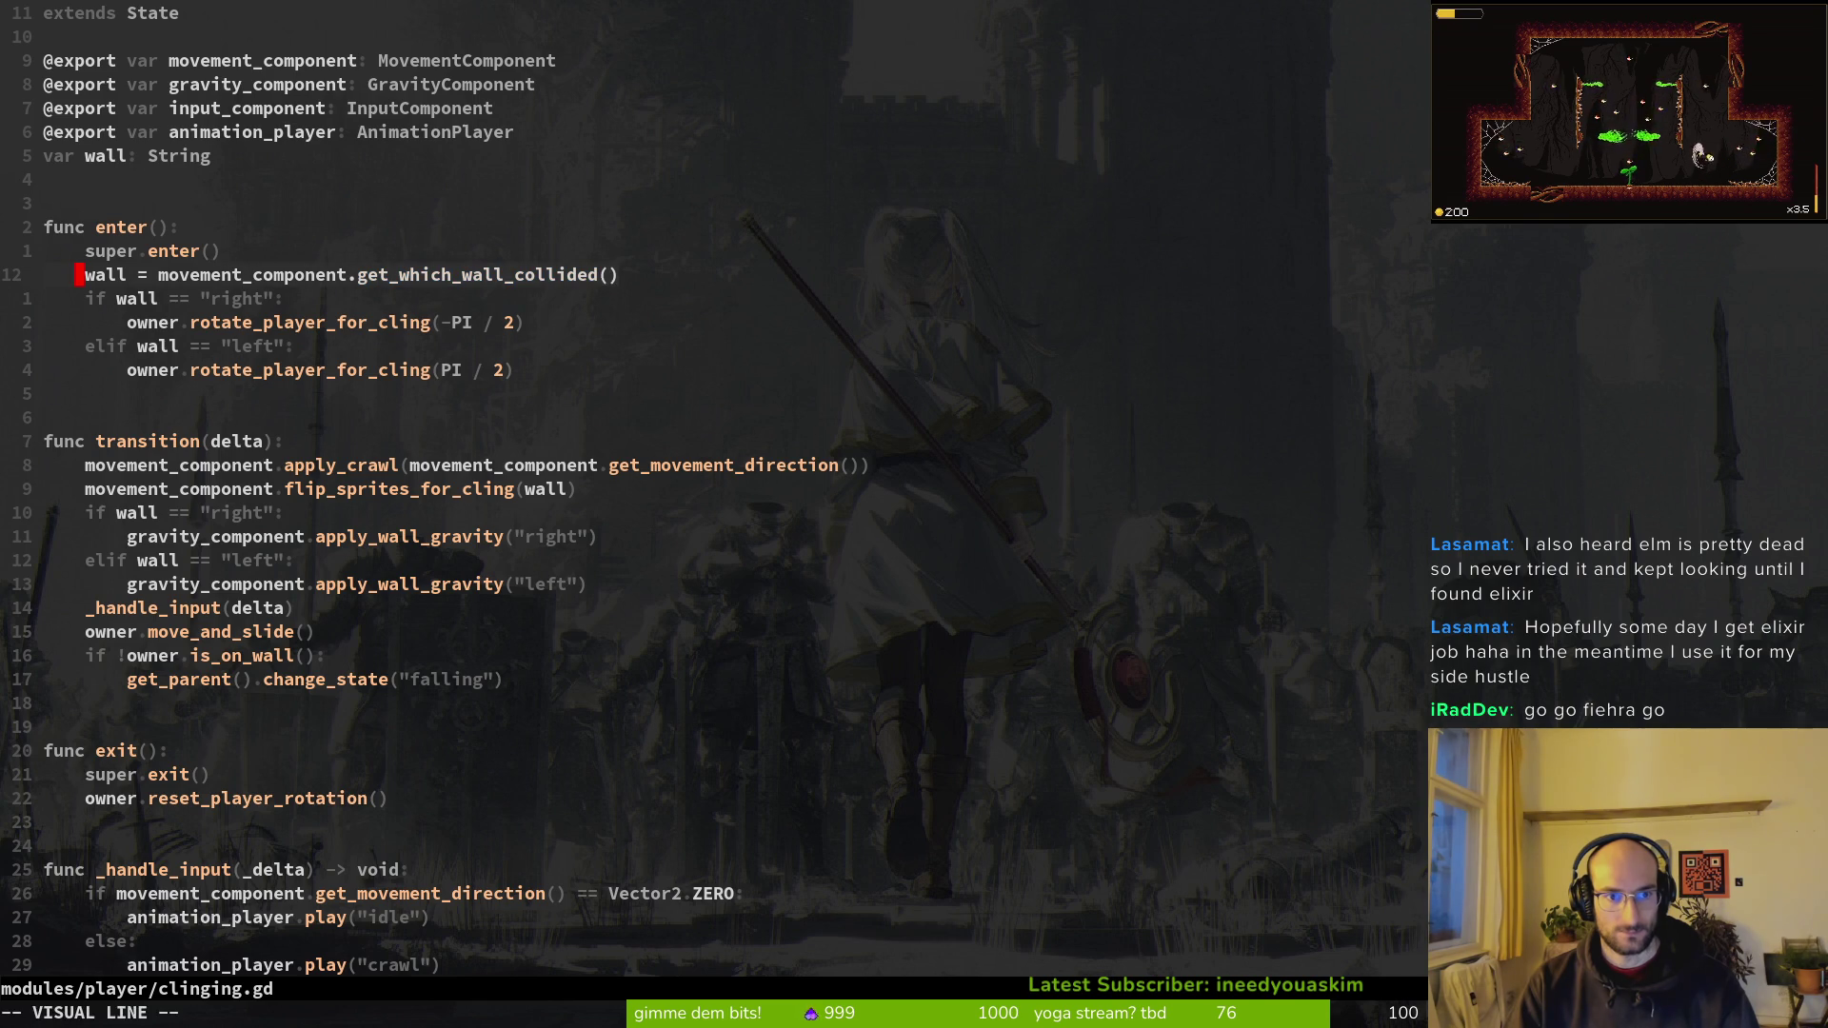
Step: Paste it under the clinging case, indent it, declare it as var wall, and save
key(ctrl+o)
key(k)
key(k)
key(k)
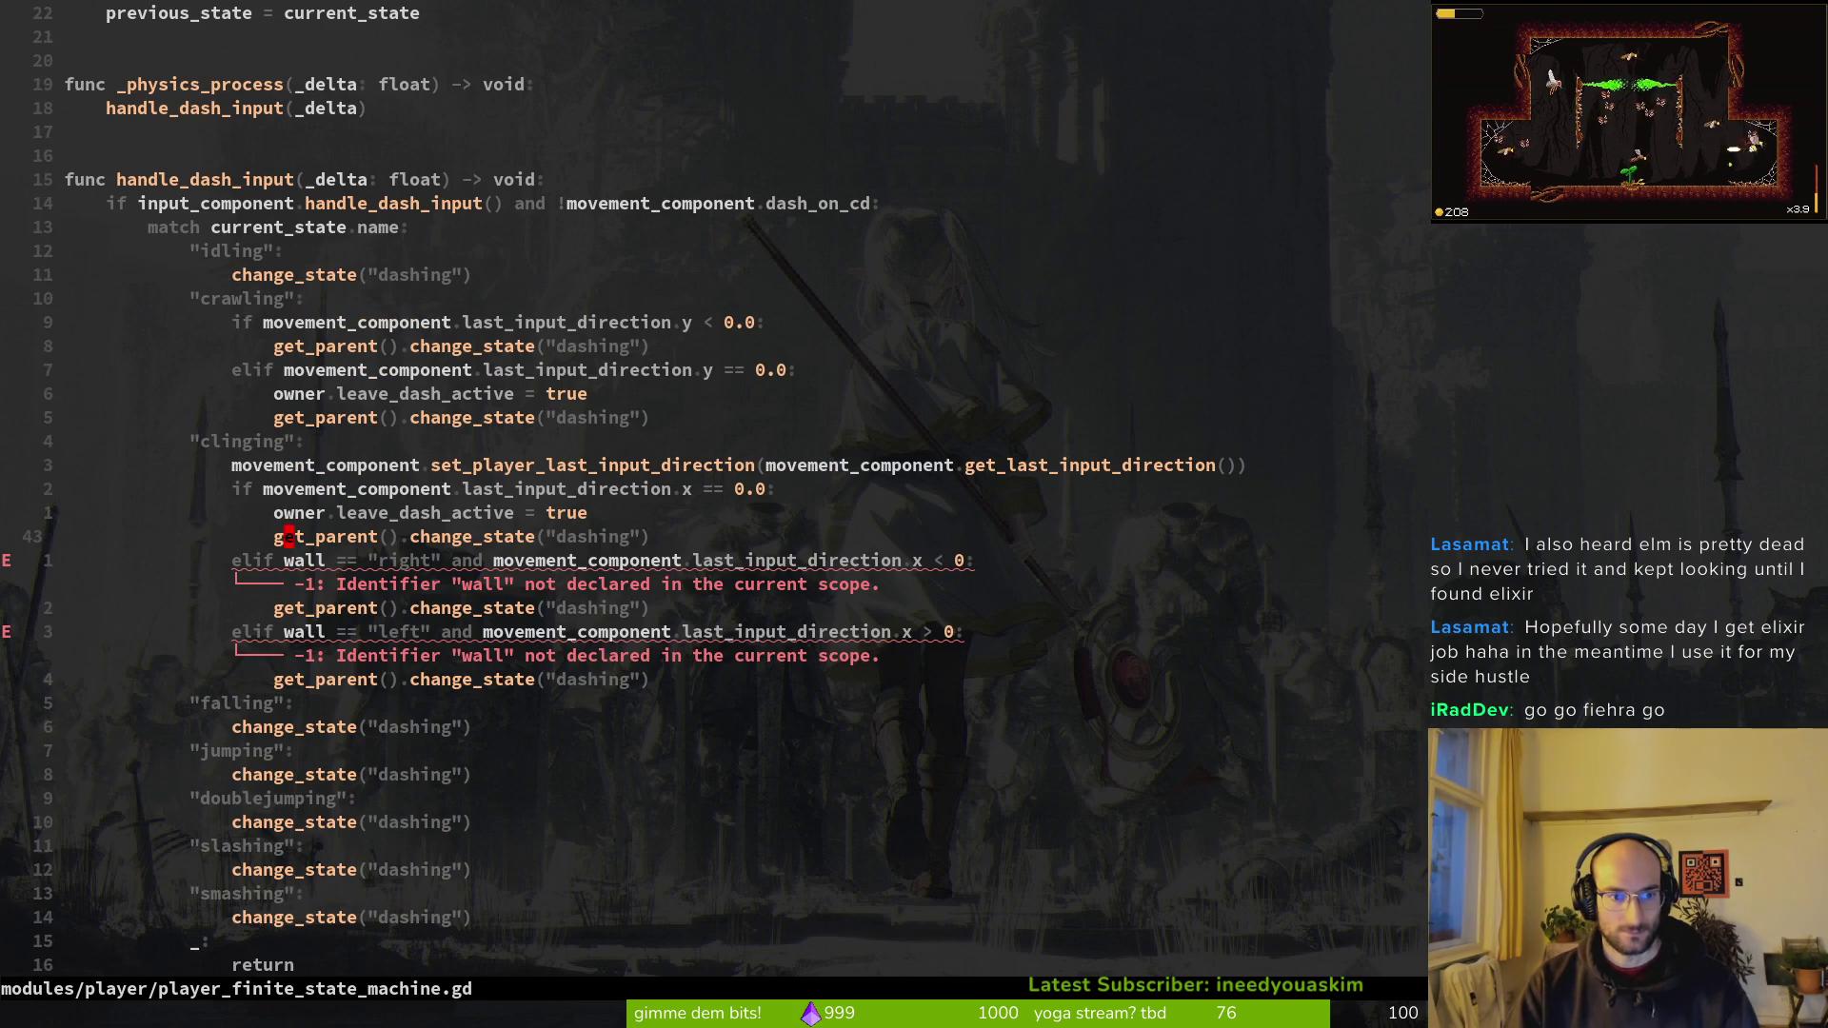
key(p)
key(shift+v)
text(3>)
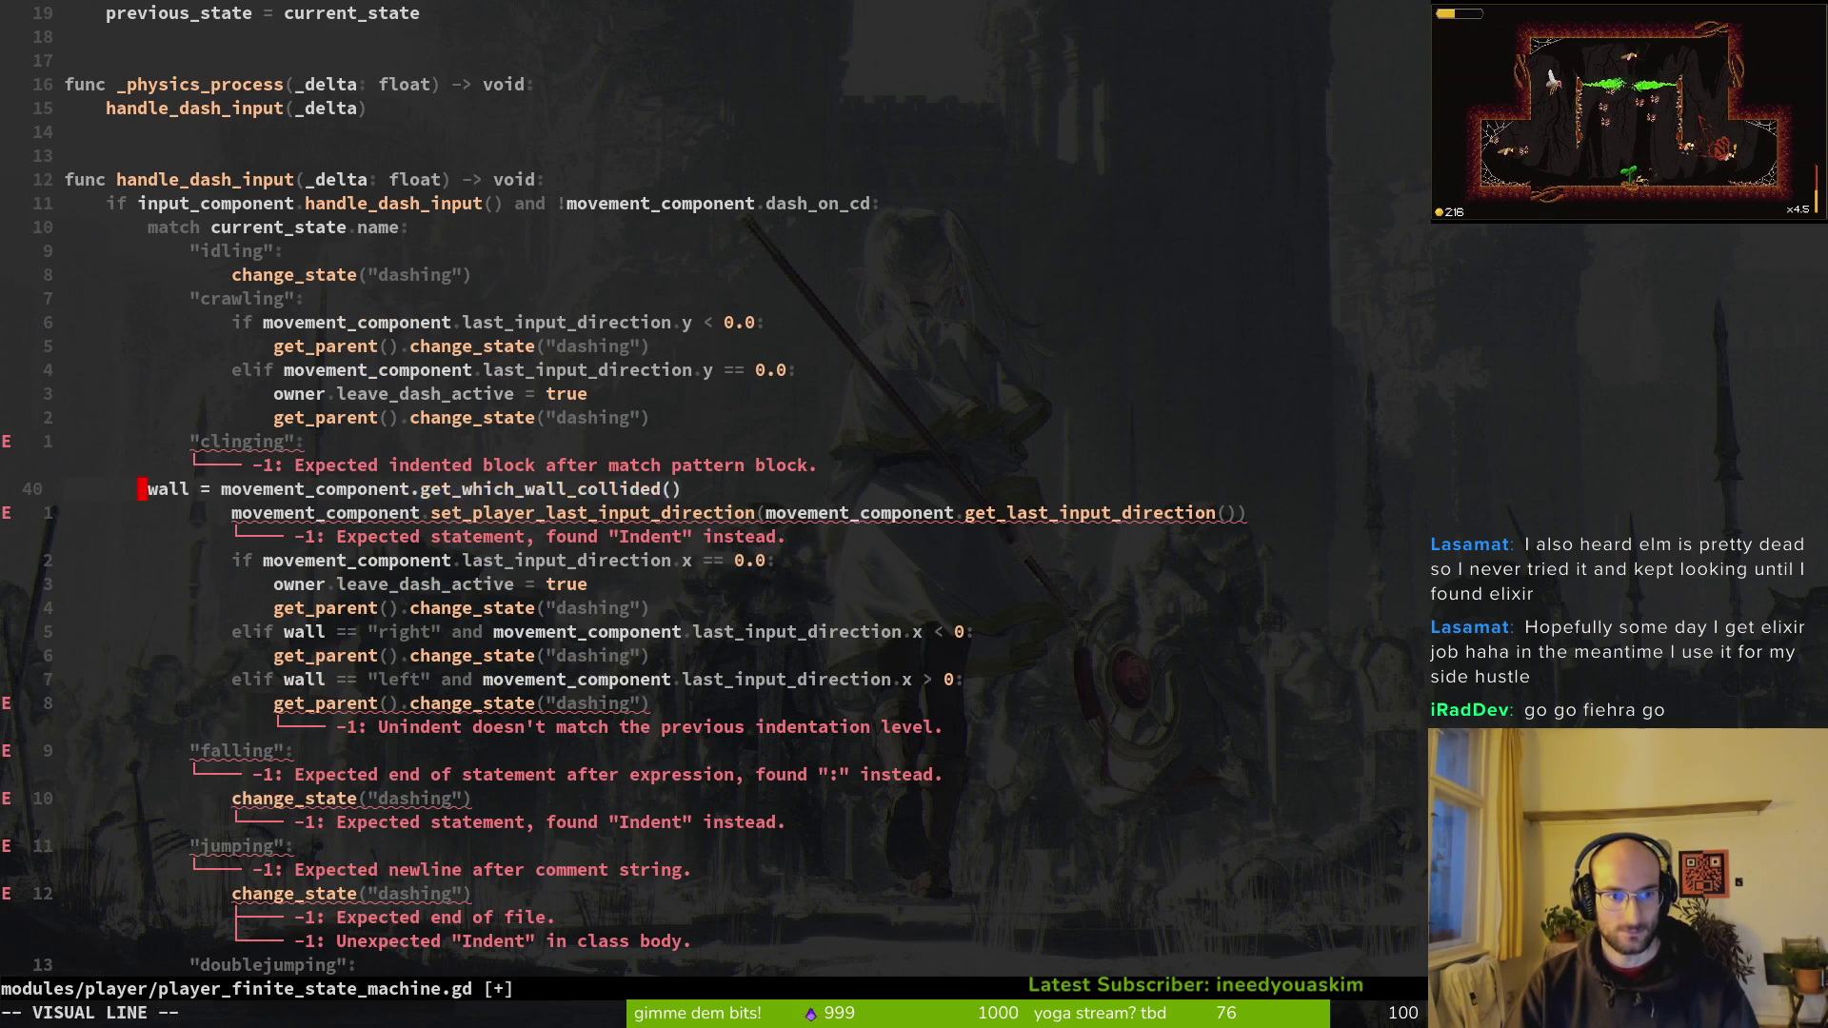
text(:w)
key(Return)
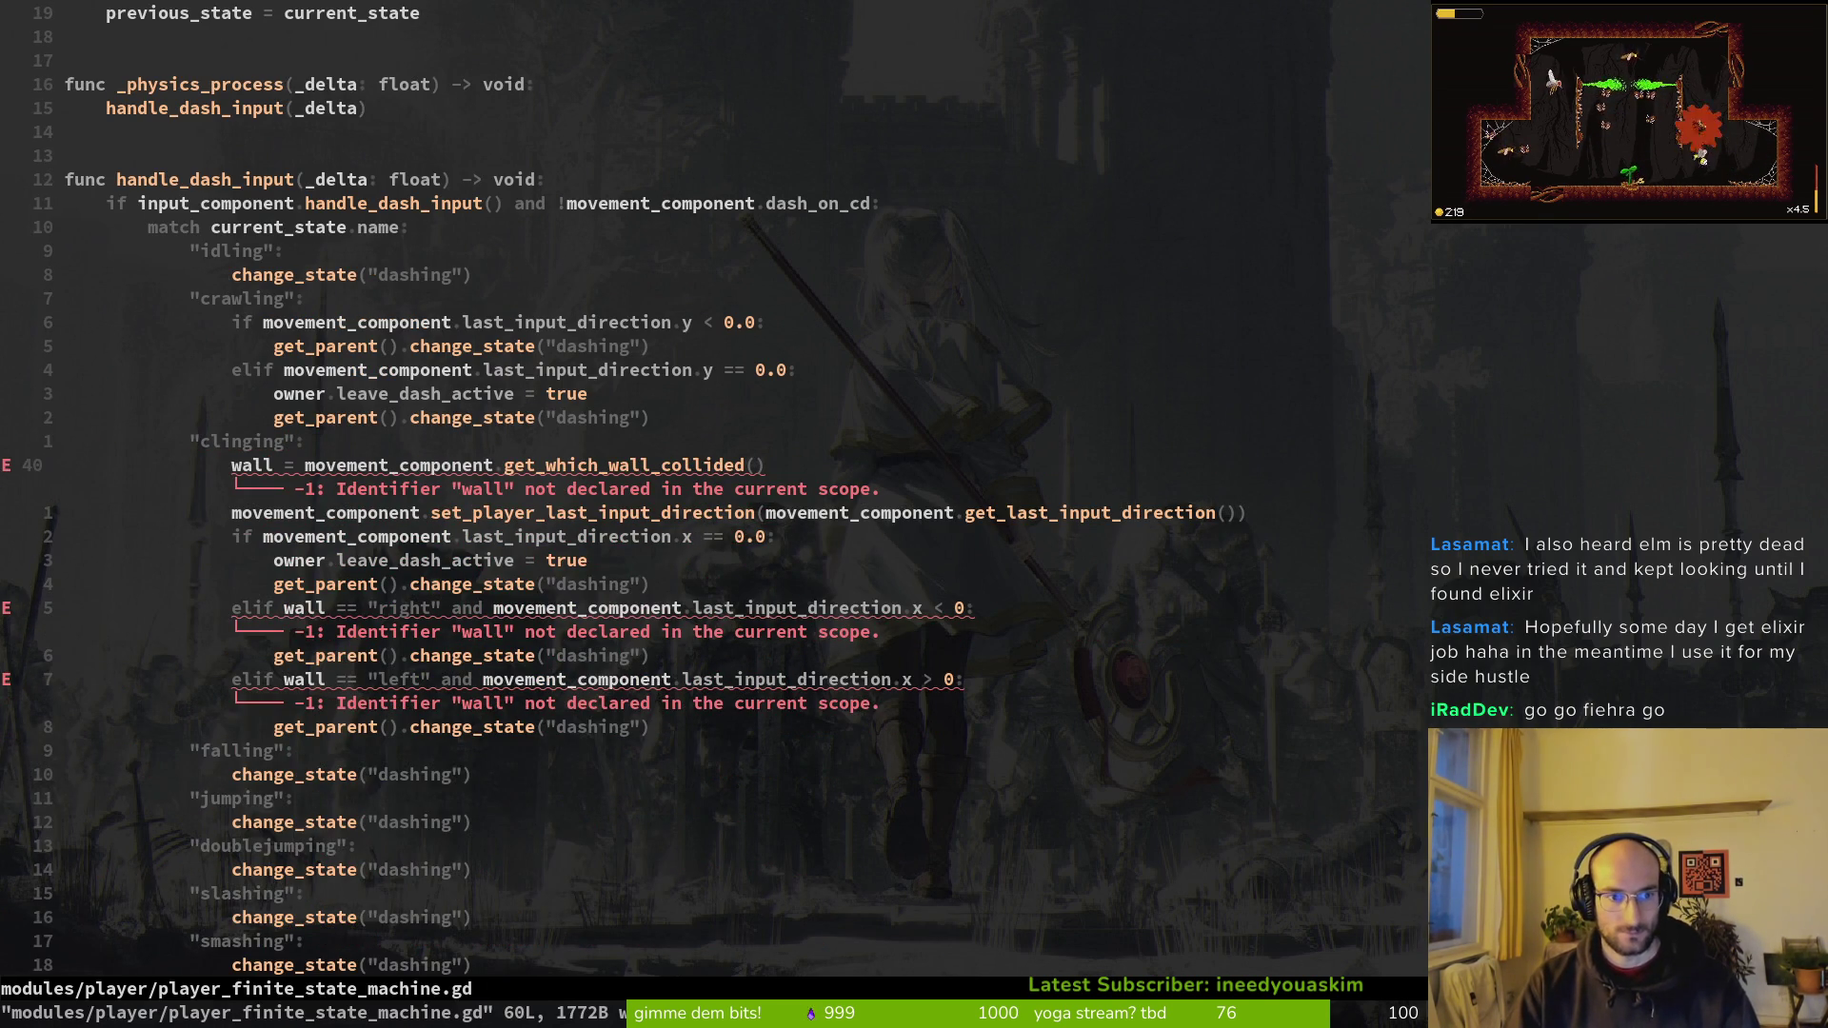
text(w)
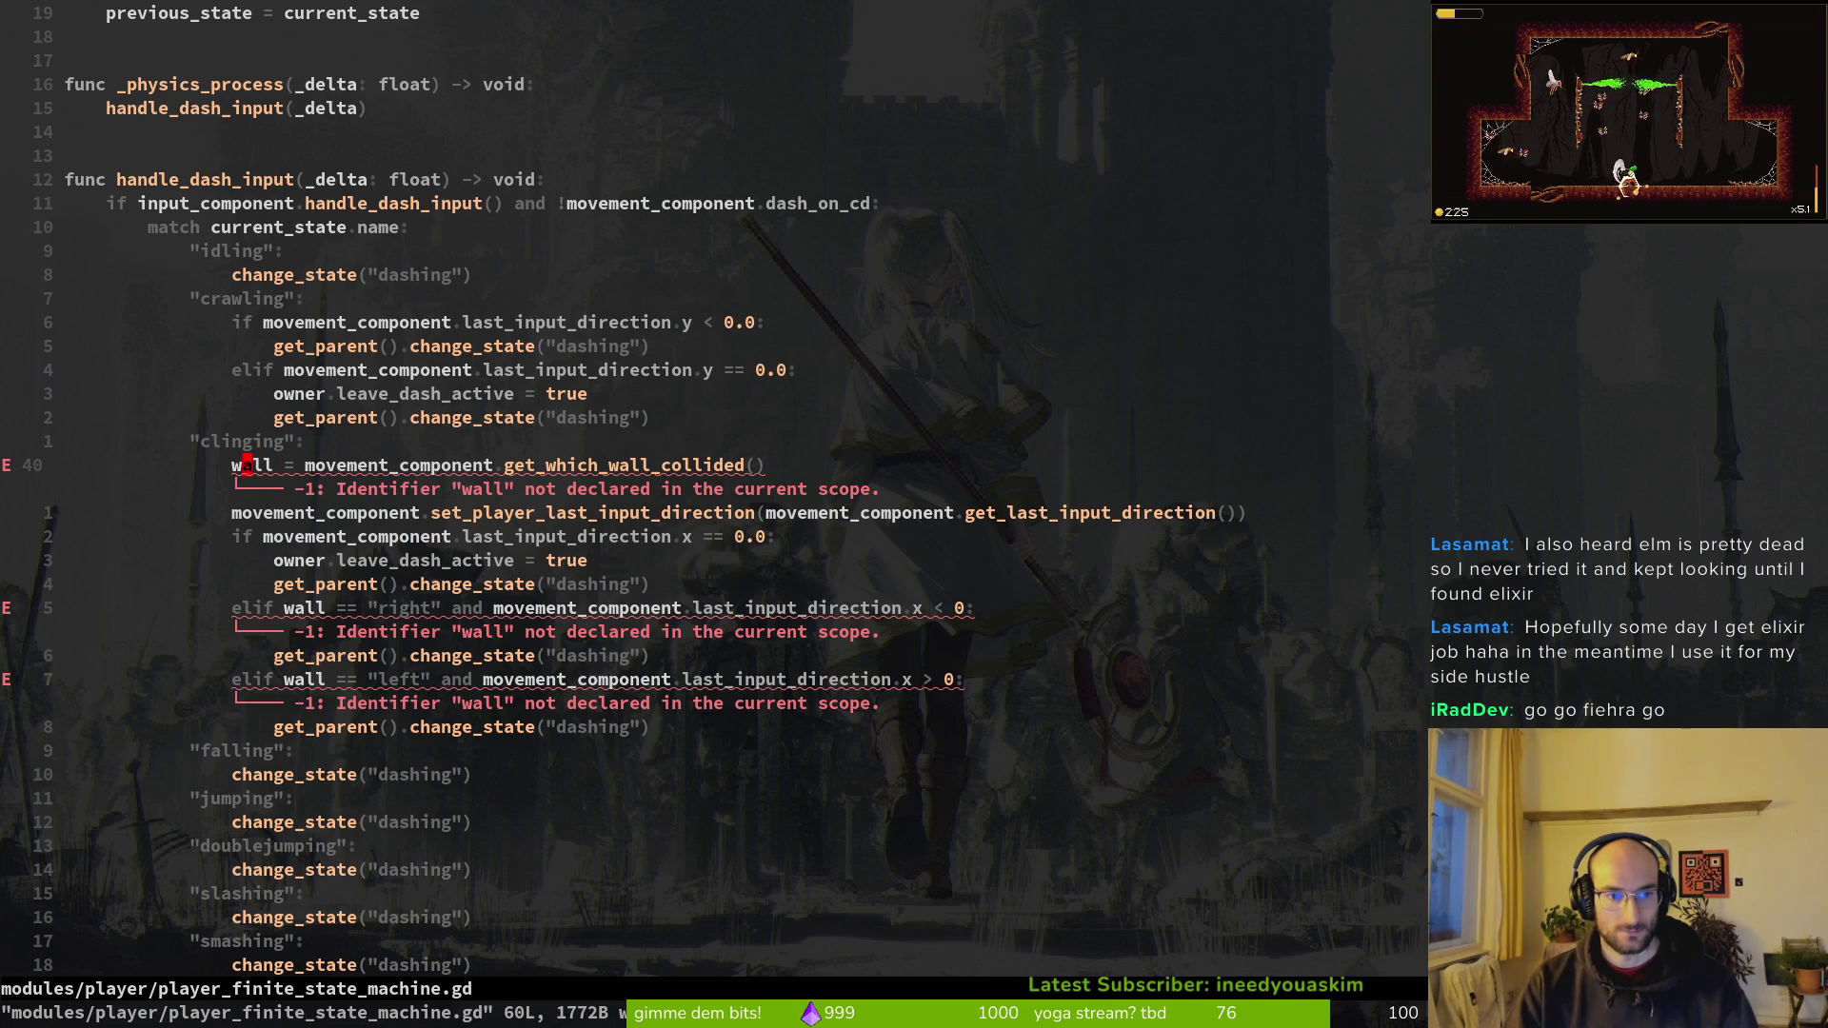
text(Ibar)
key(Escape)
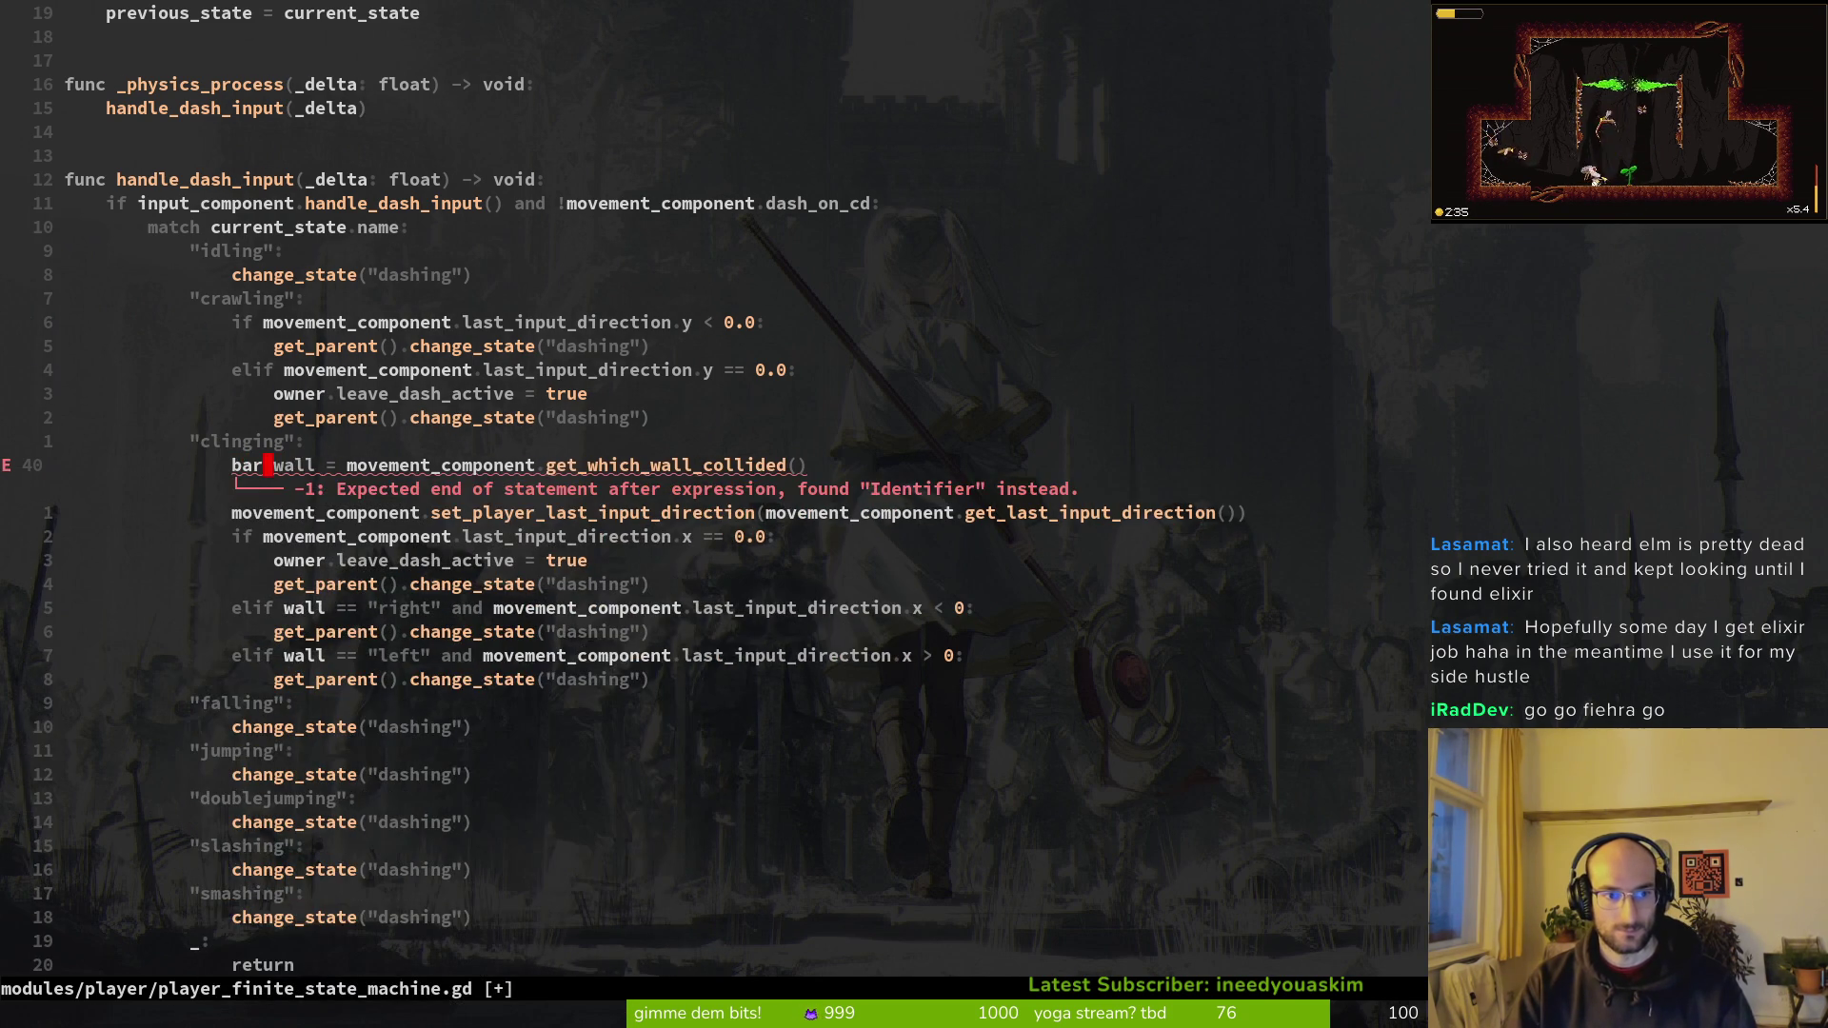
text(ciwvar)
key(Escape)
text(:w)
key(Return)
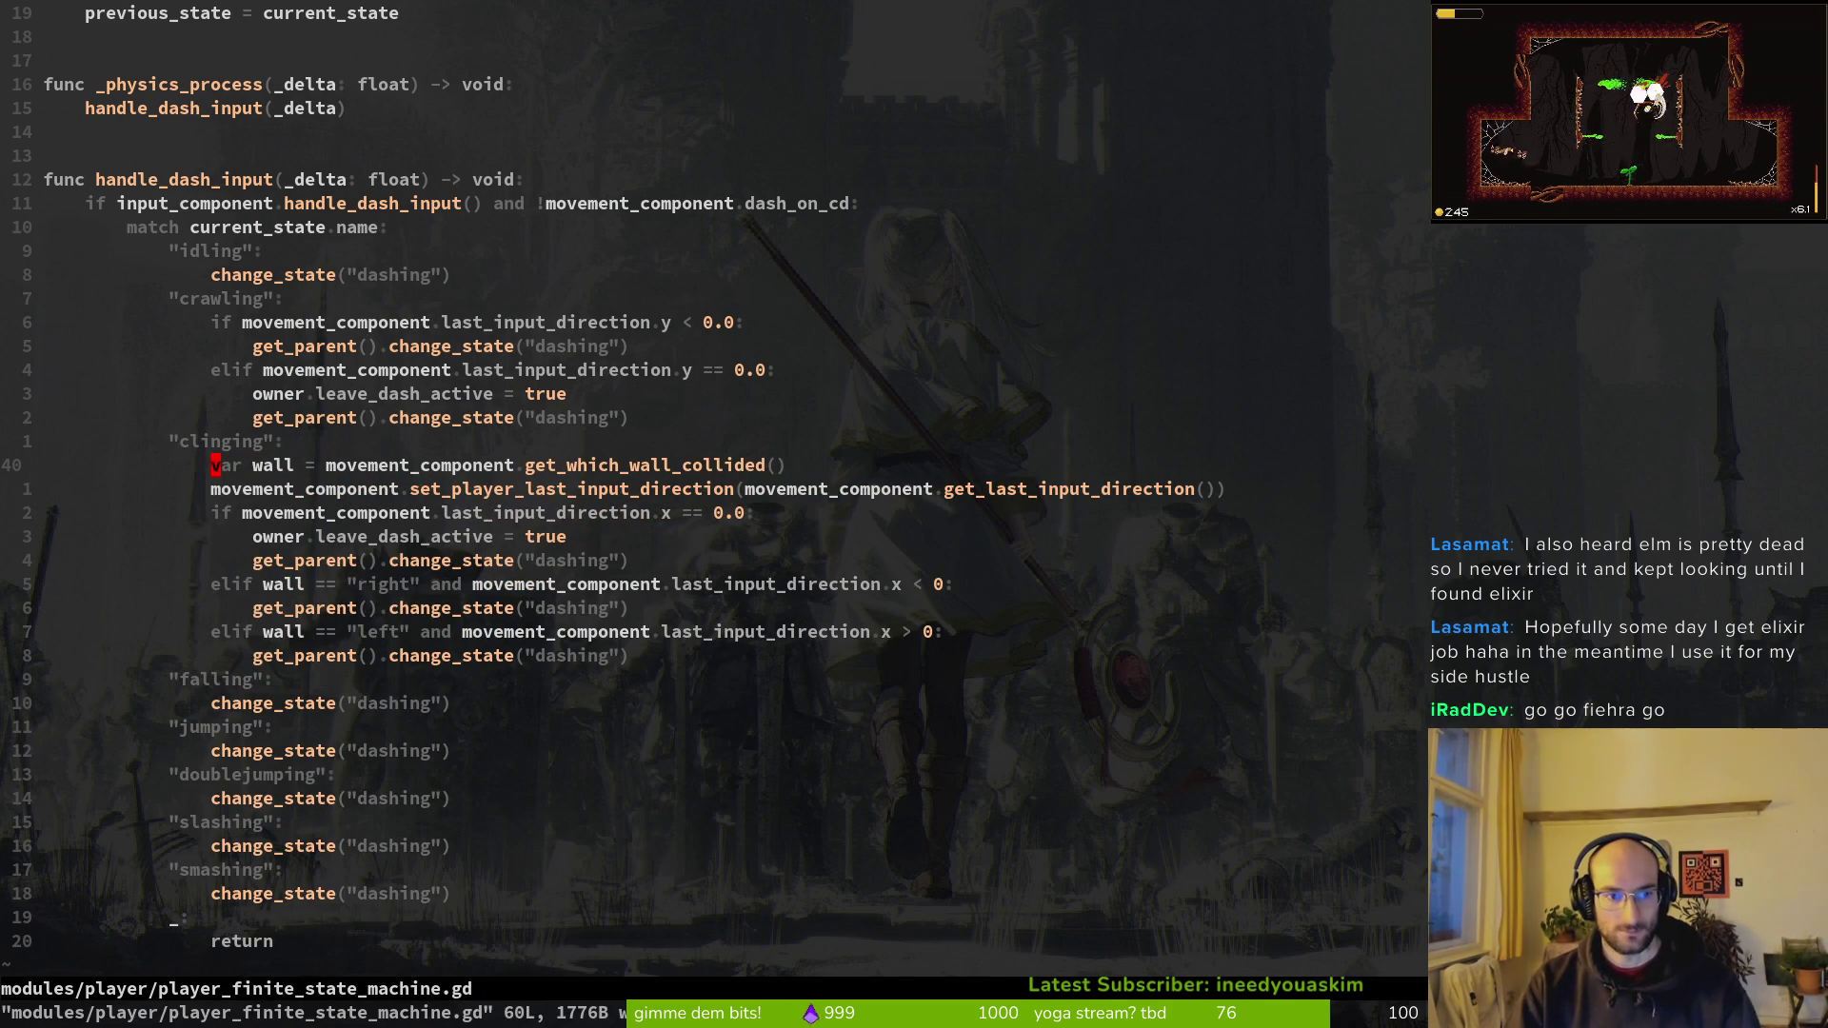
key(ctrl+6)
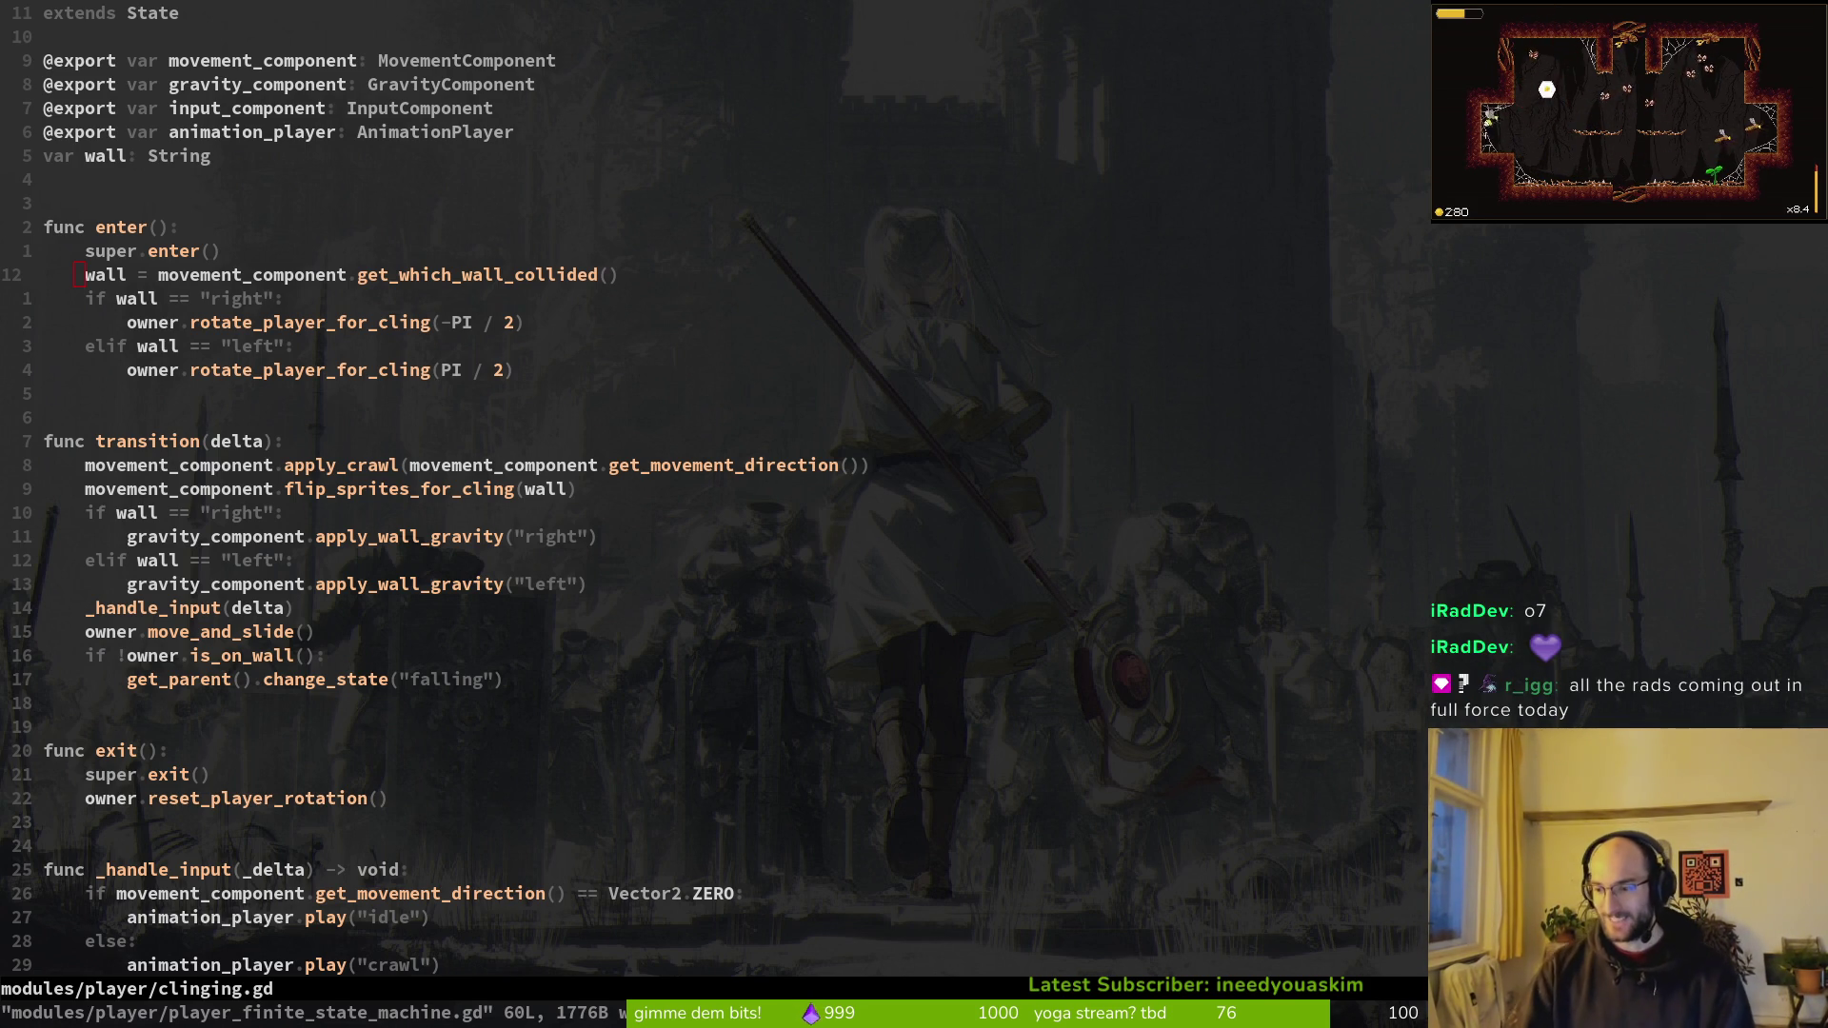
Step: Save clinging.gd with its old dash checks commented out
click(238, 346)
text(:w)
key(Return)
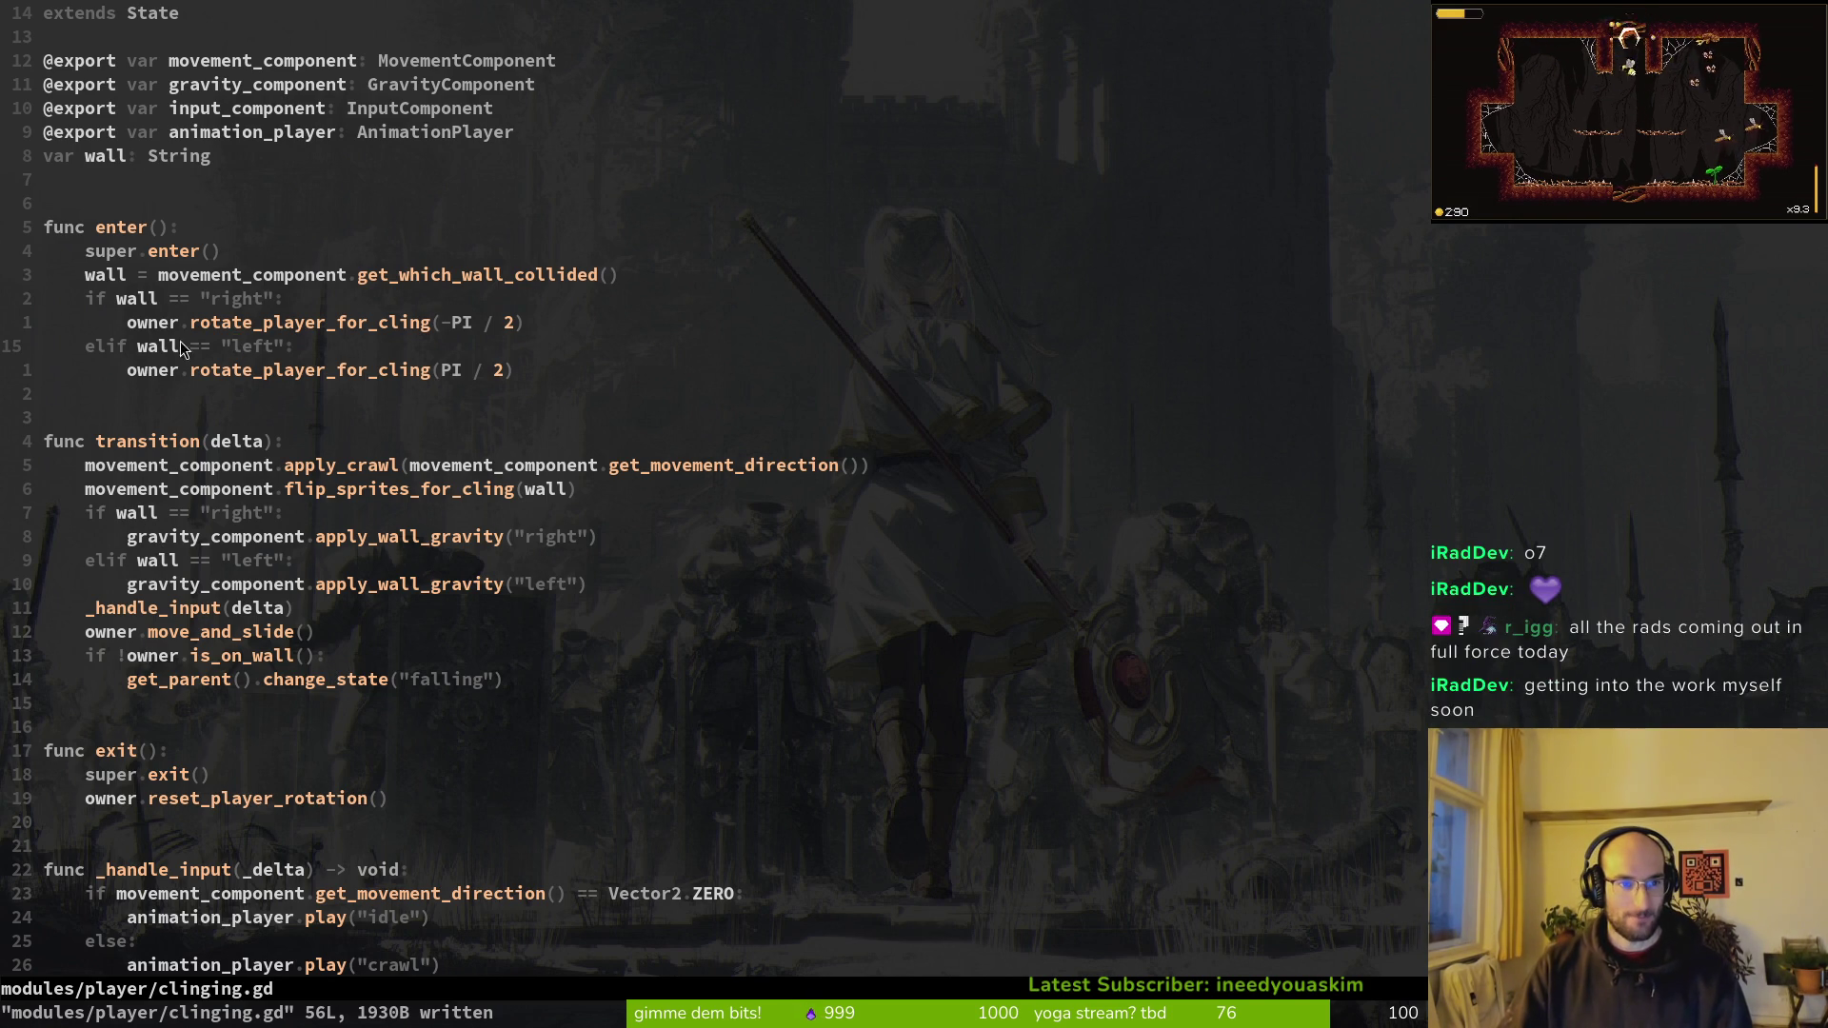
scroll(469, 533, down, 8)
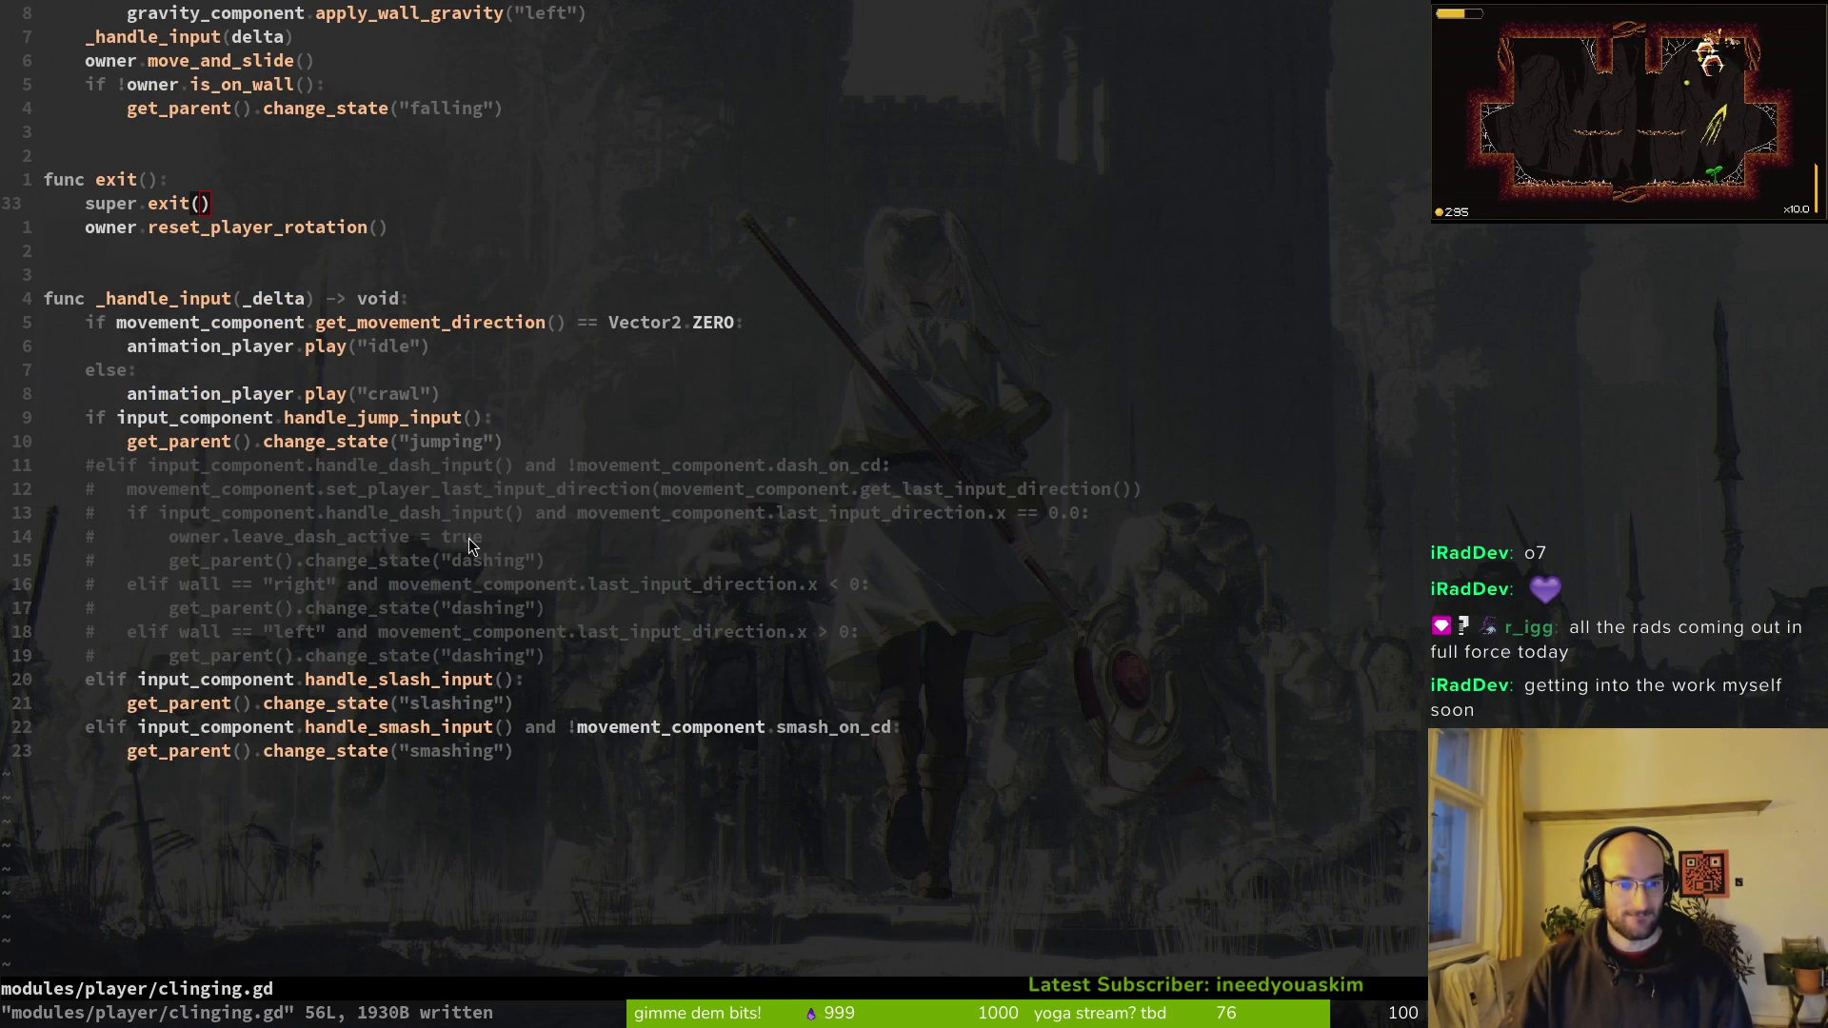
Step: Replace return with pass in the state machine's default case and save it
key(ctrl+6)
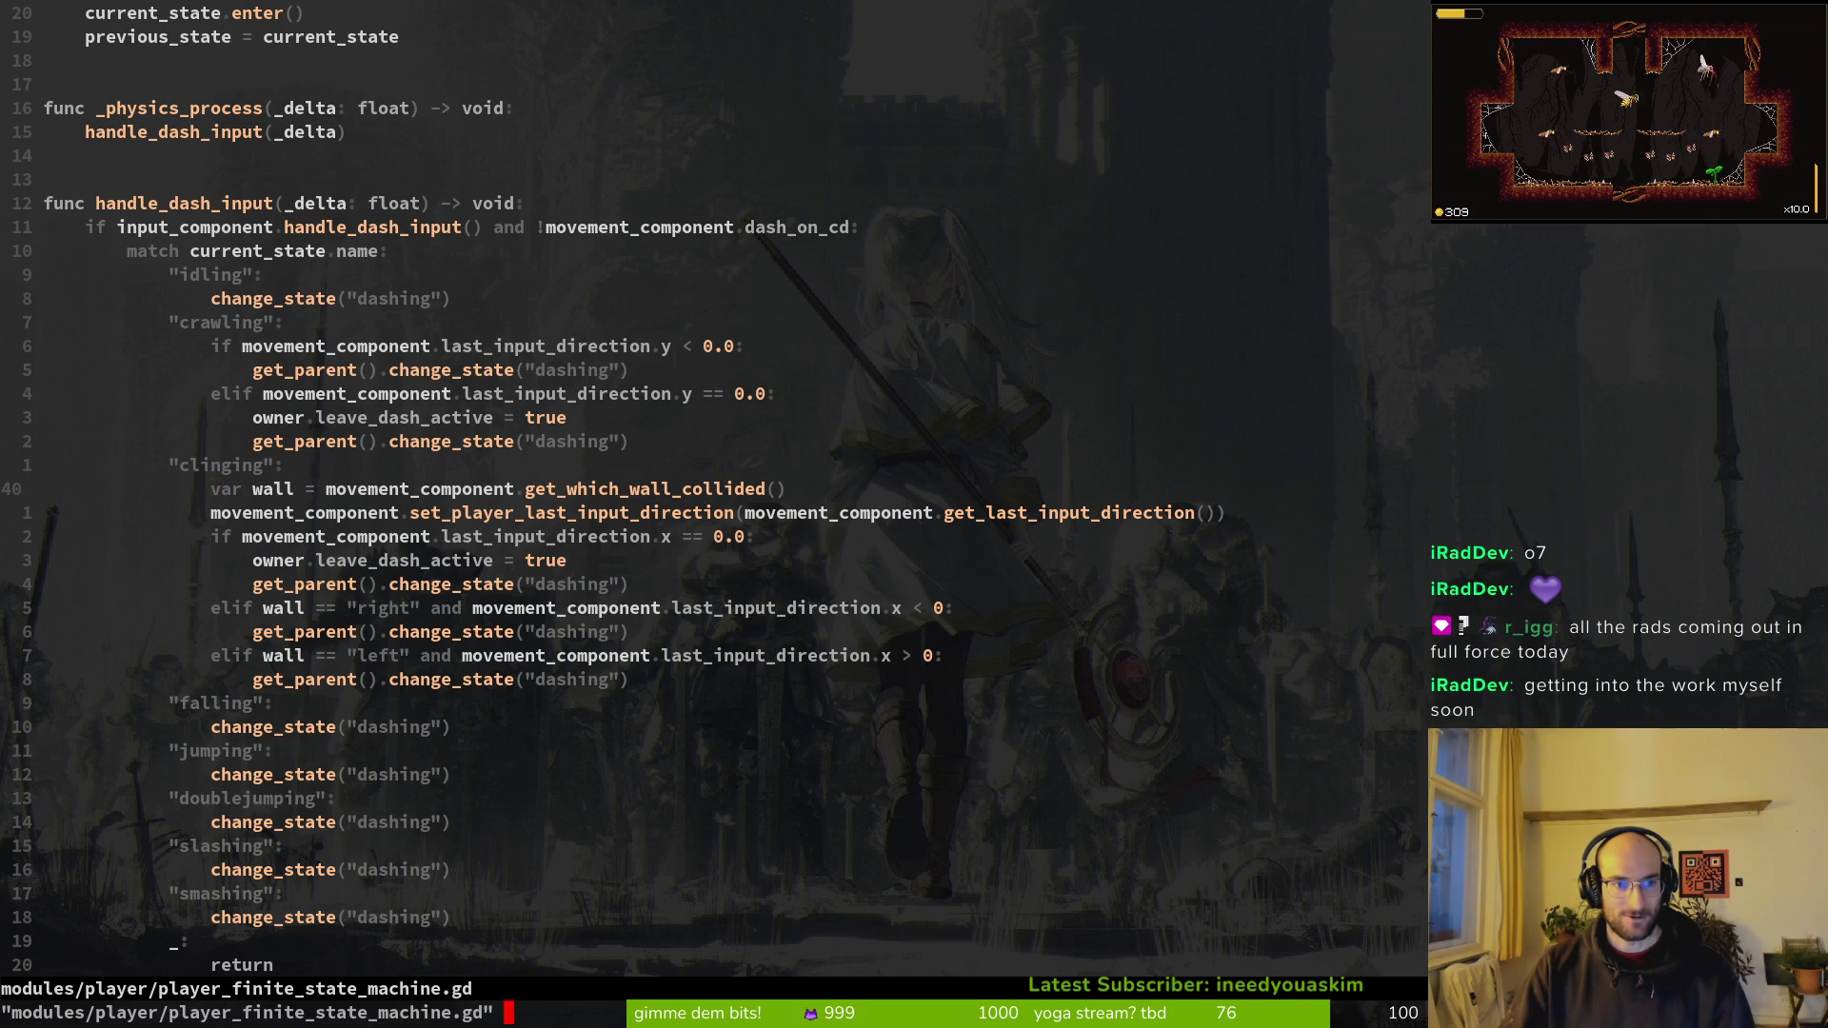
scroll(243, 647, down, 4)
scroll(268, 681, up, 3)
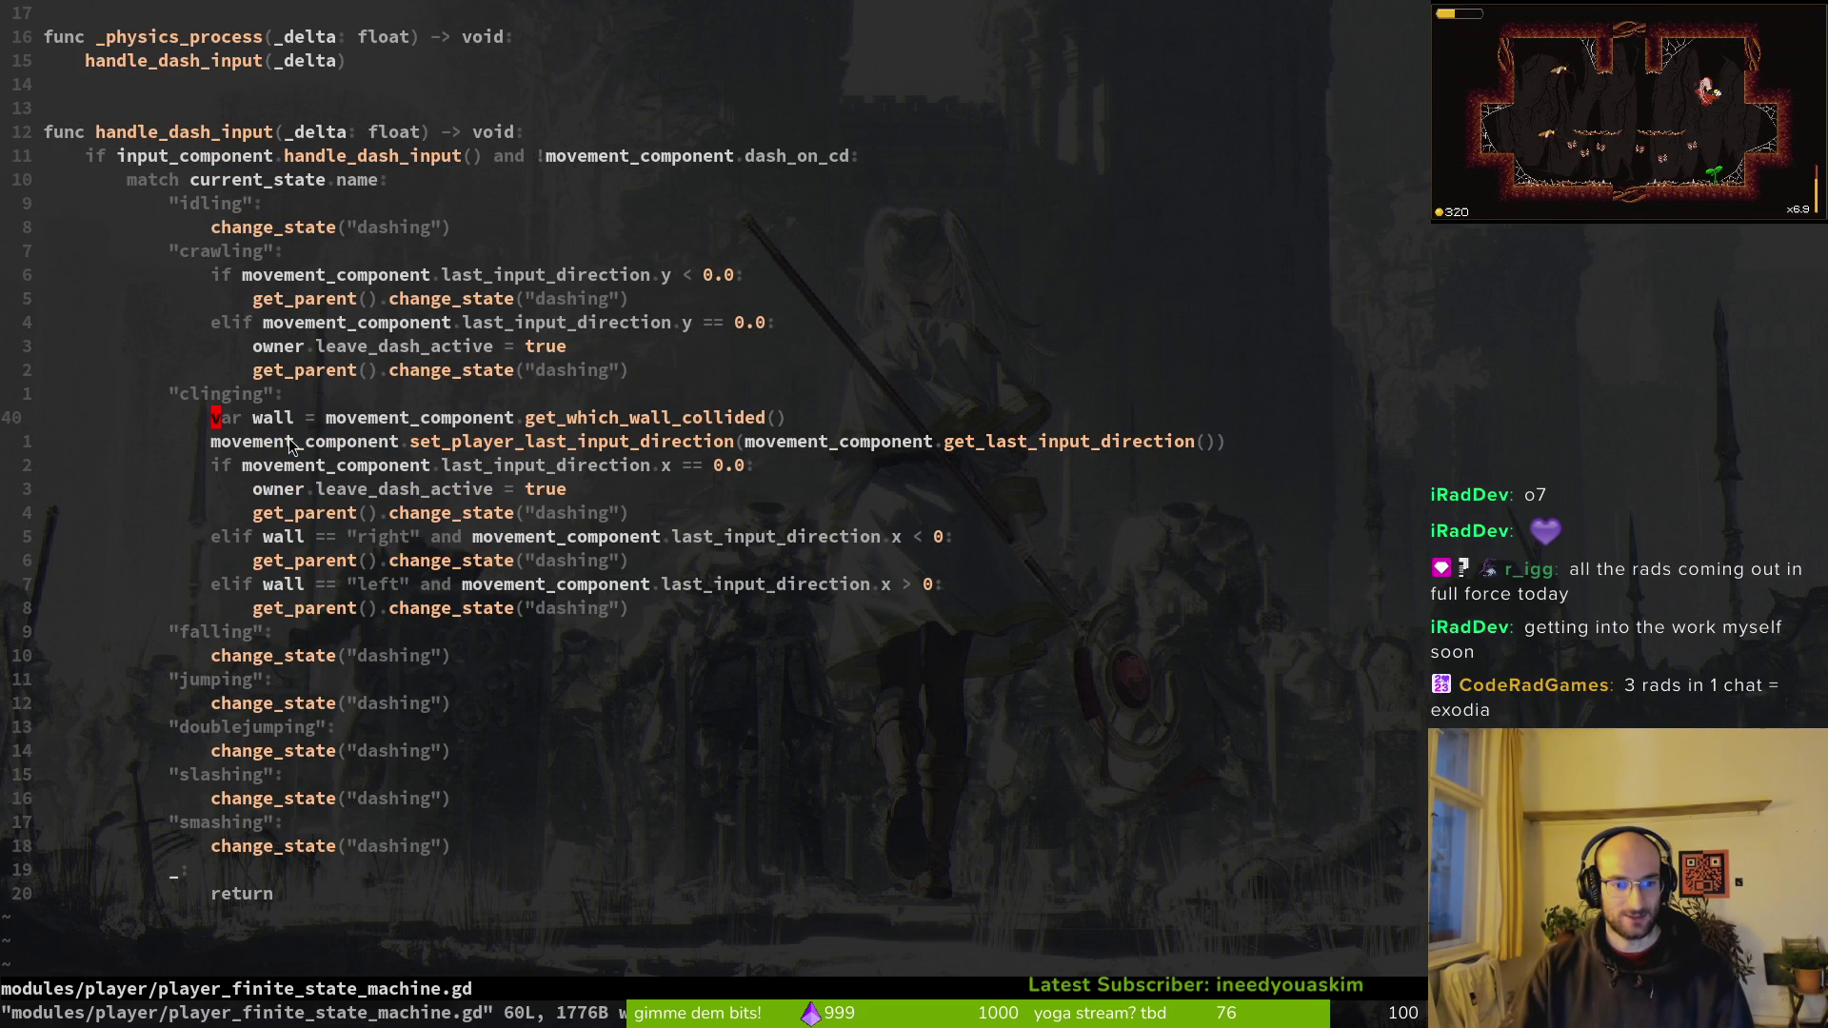
click(245, 900)
key(c)
key(c)
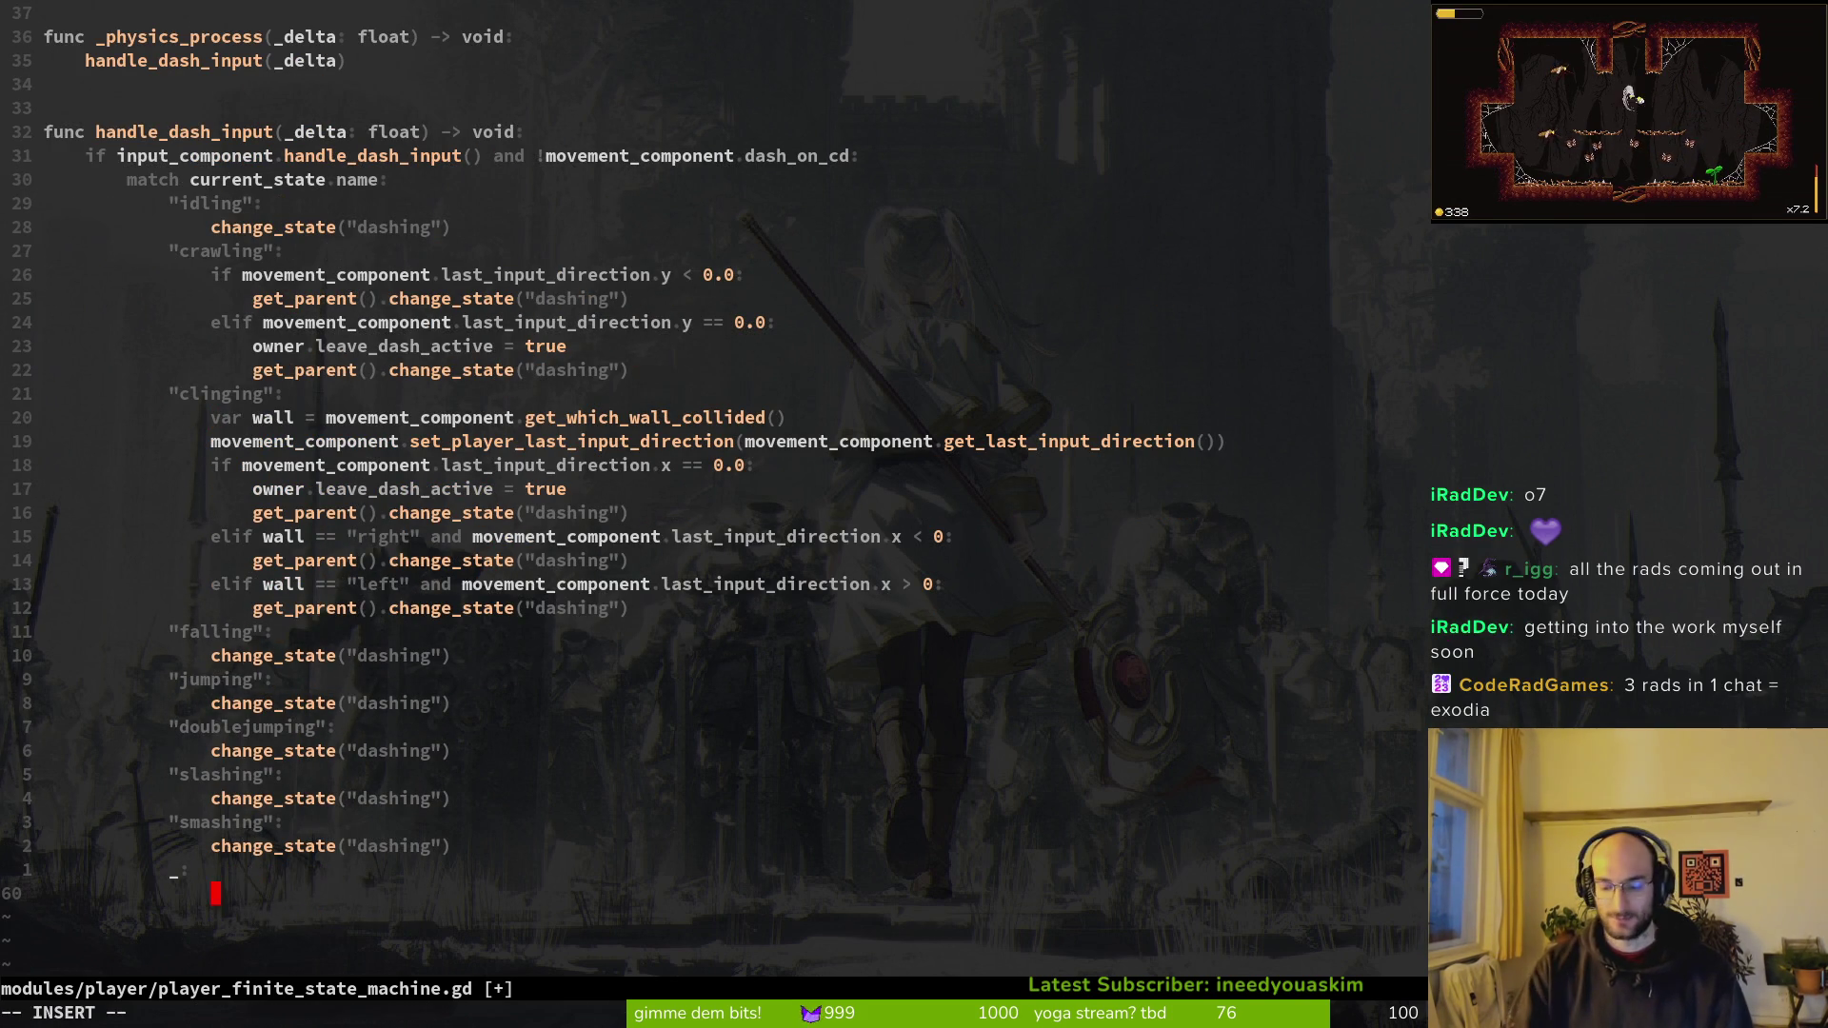
text(pass)
key(Escape)
text(:w)
key(Return)
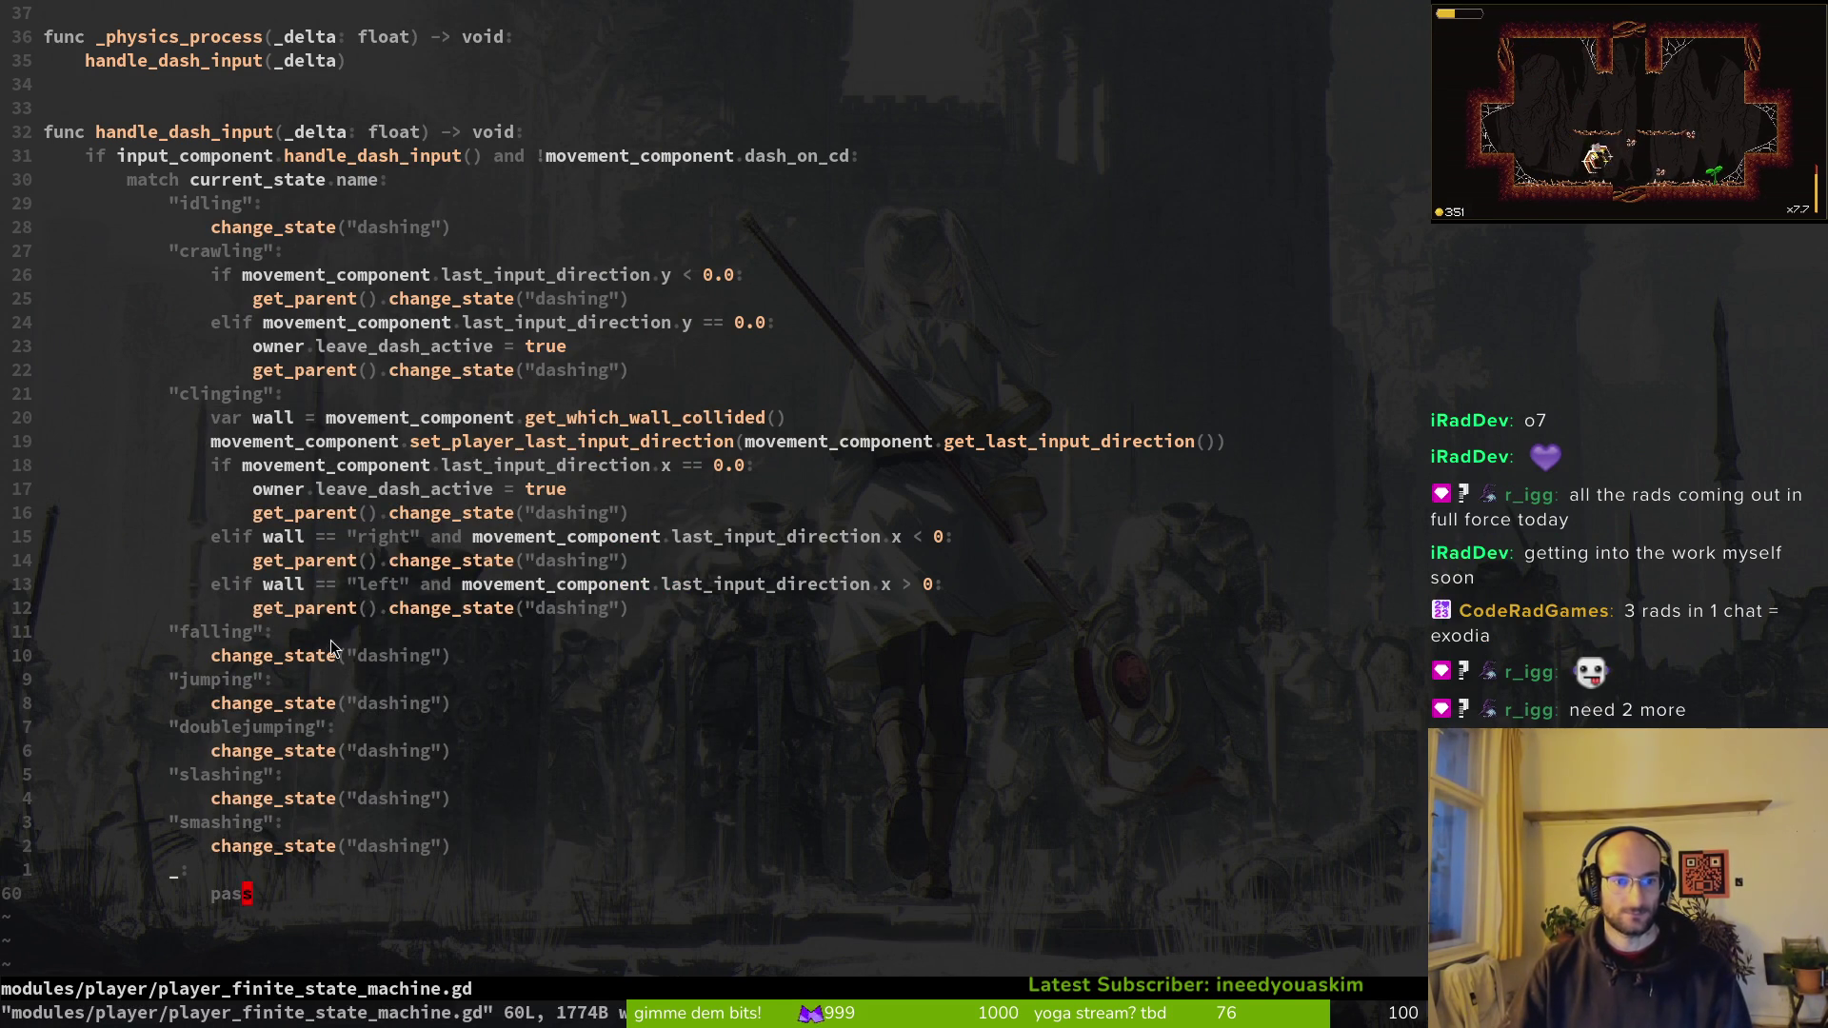
key(alt+Tab)
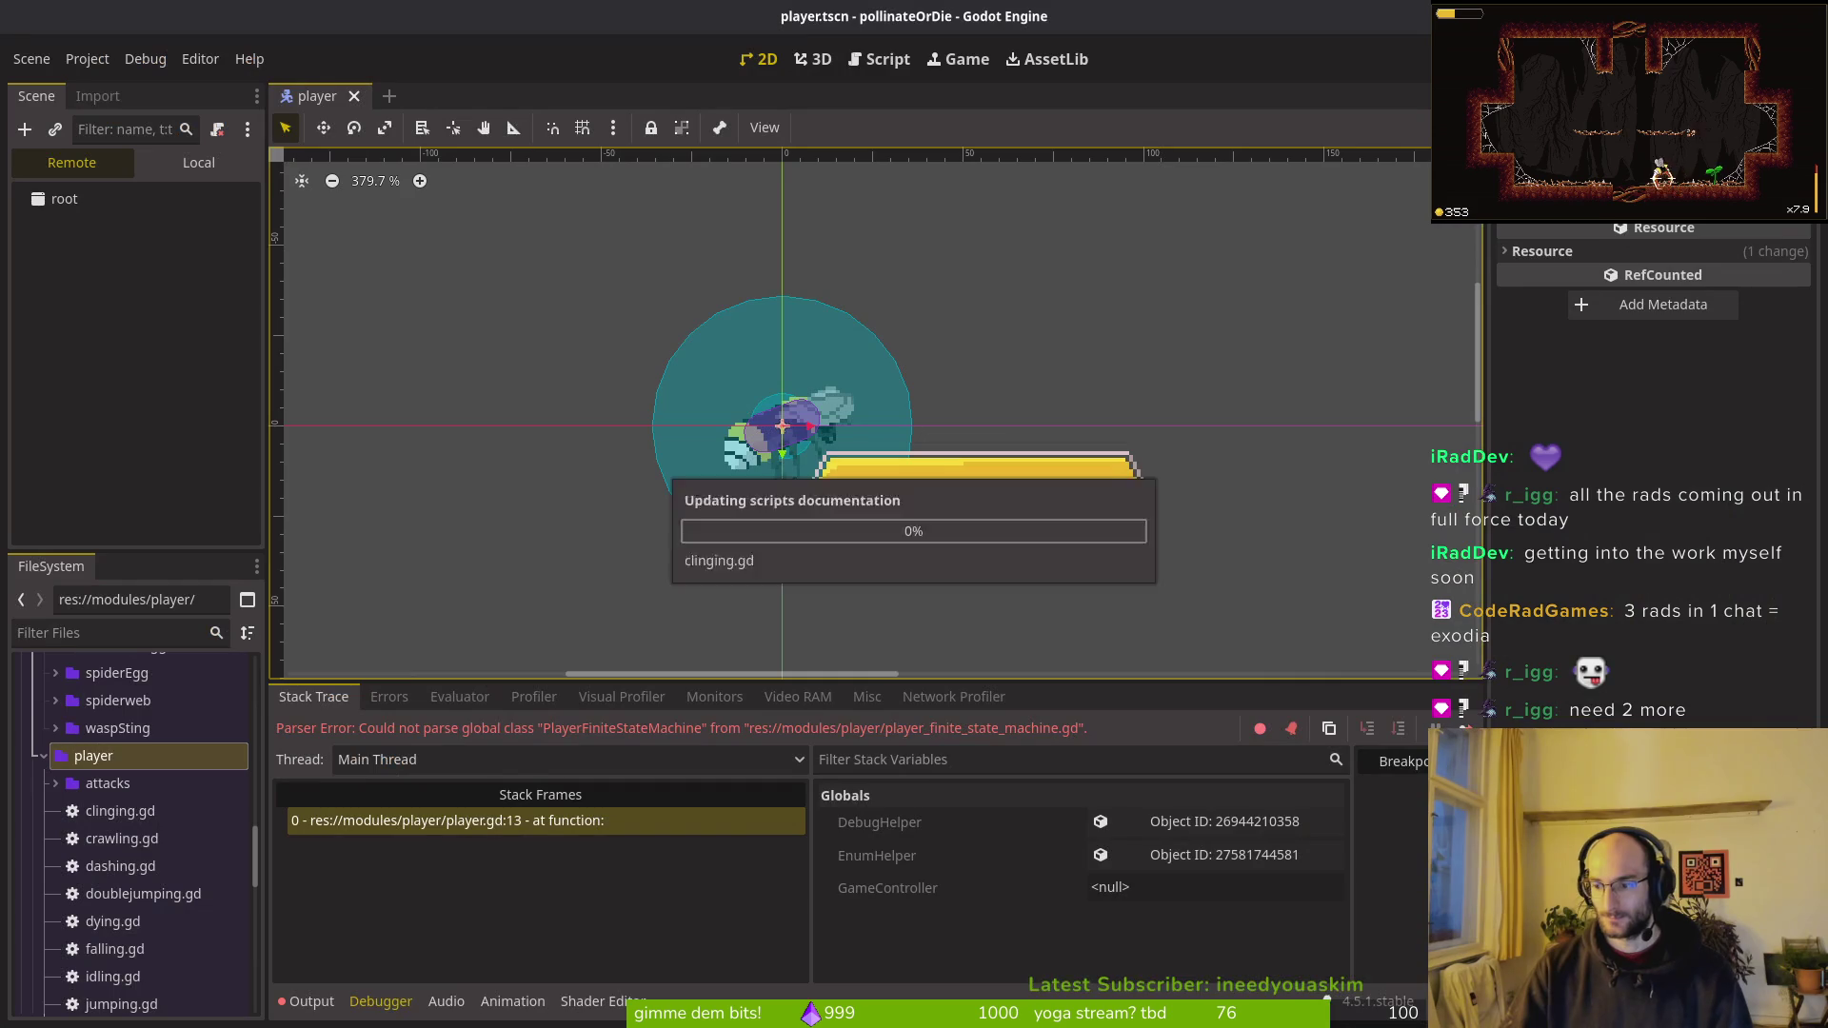
Step: Run the game, start a new game, and test jumping, dashing and smash attacks
key(F5)
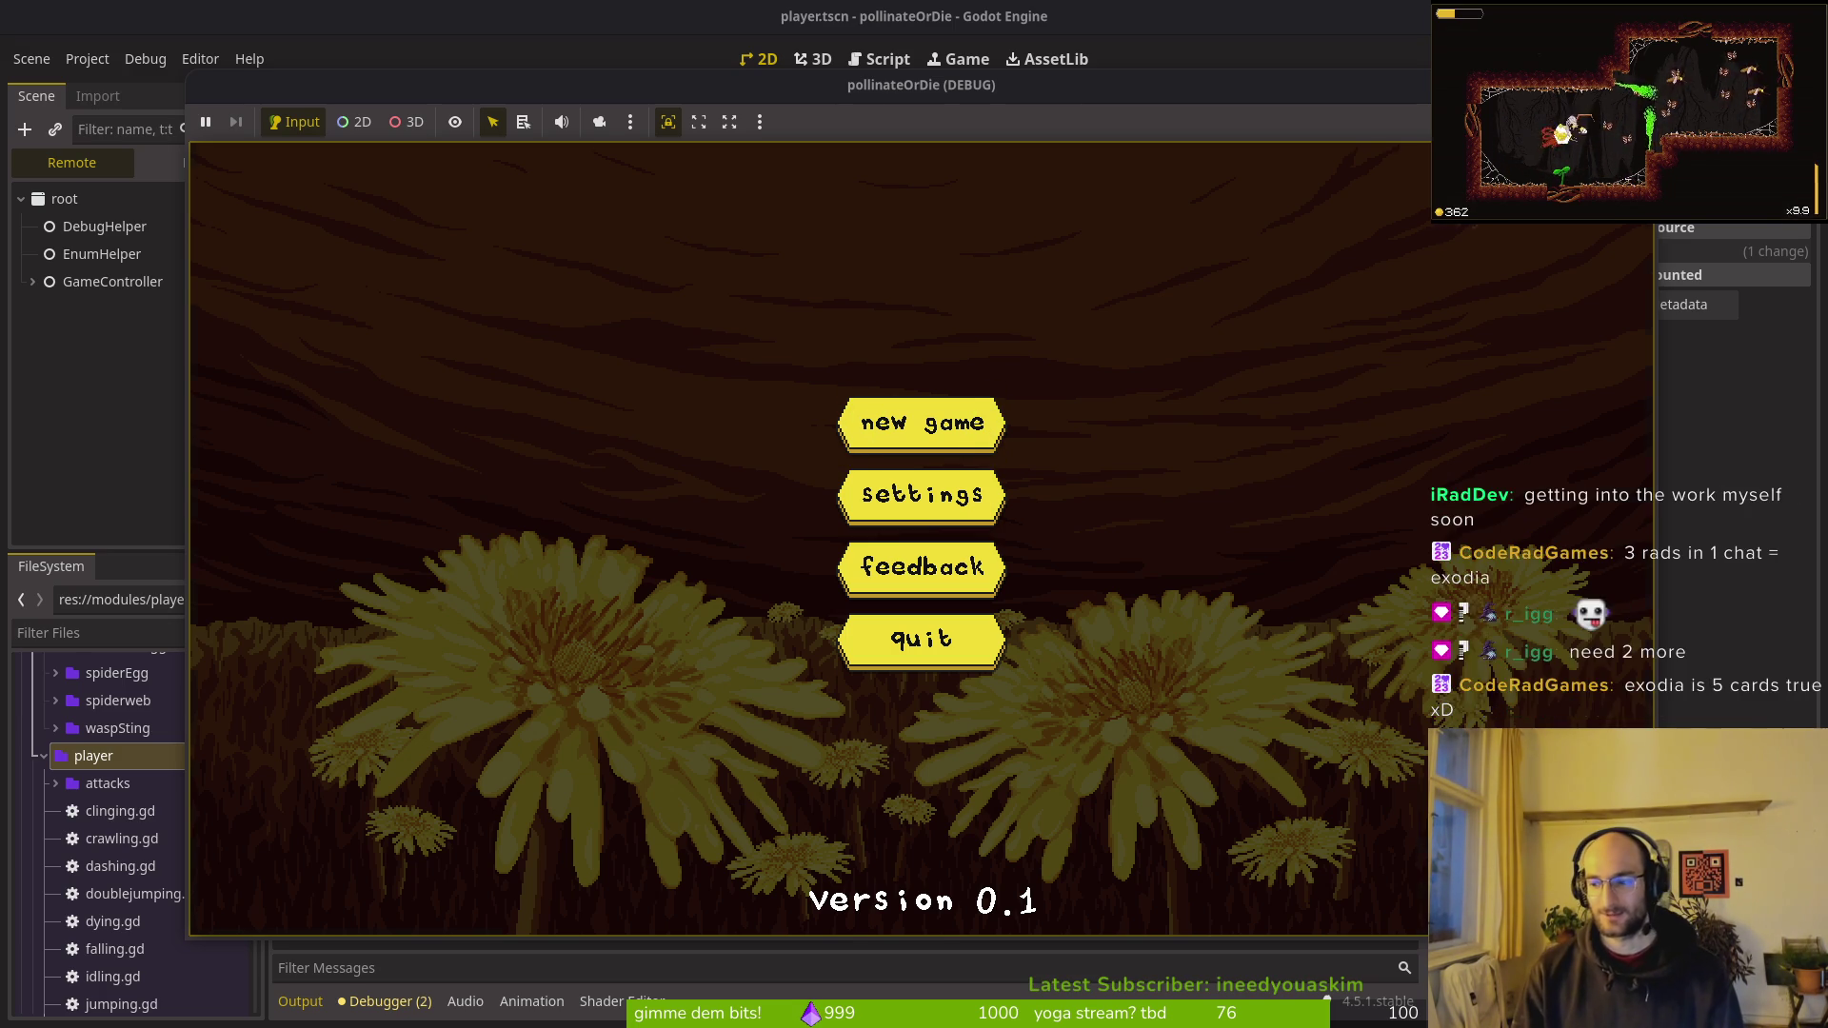
key(Return)
key(space)
key(a)
key(shift)
key(space)
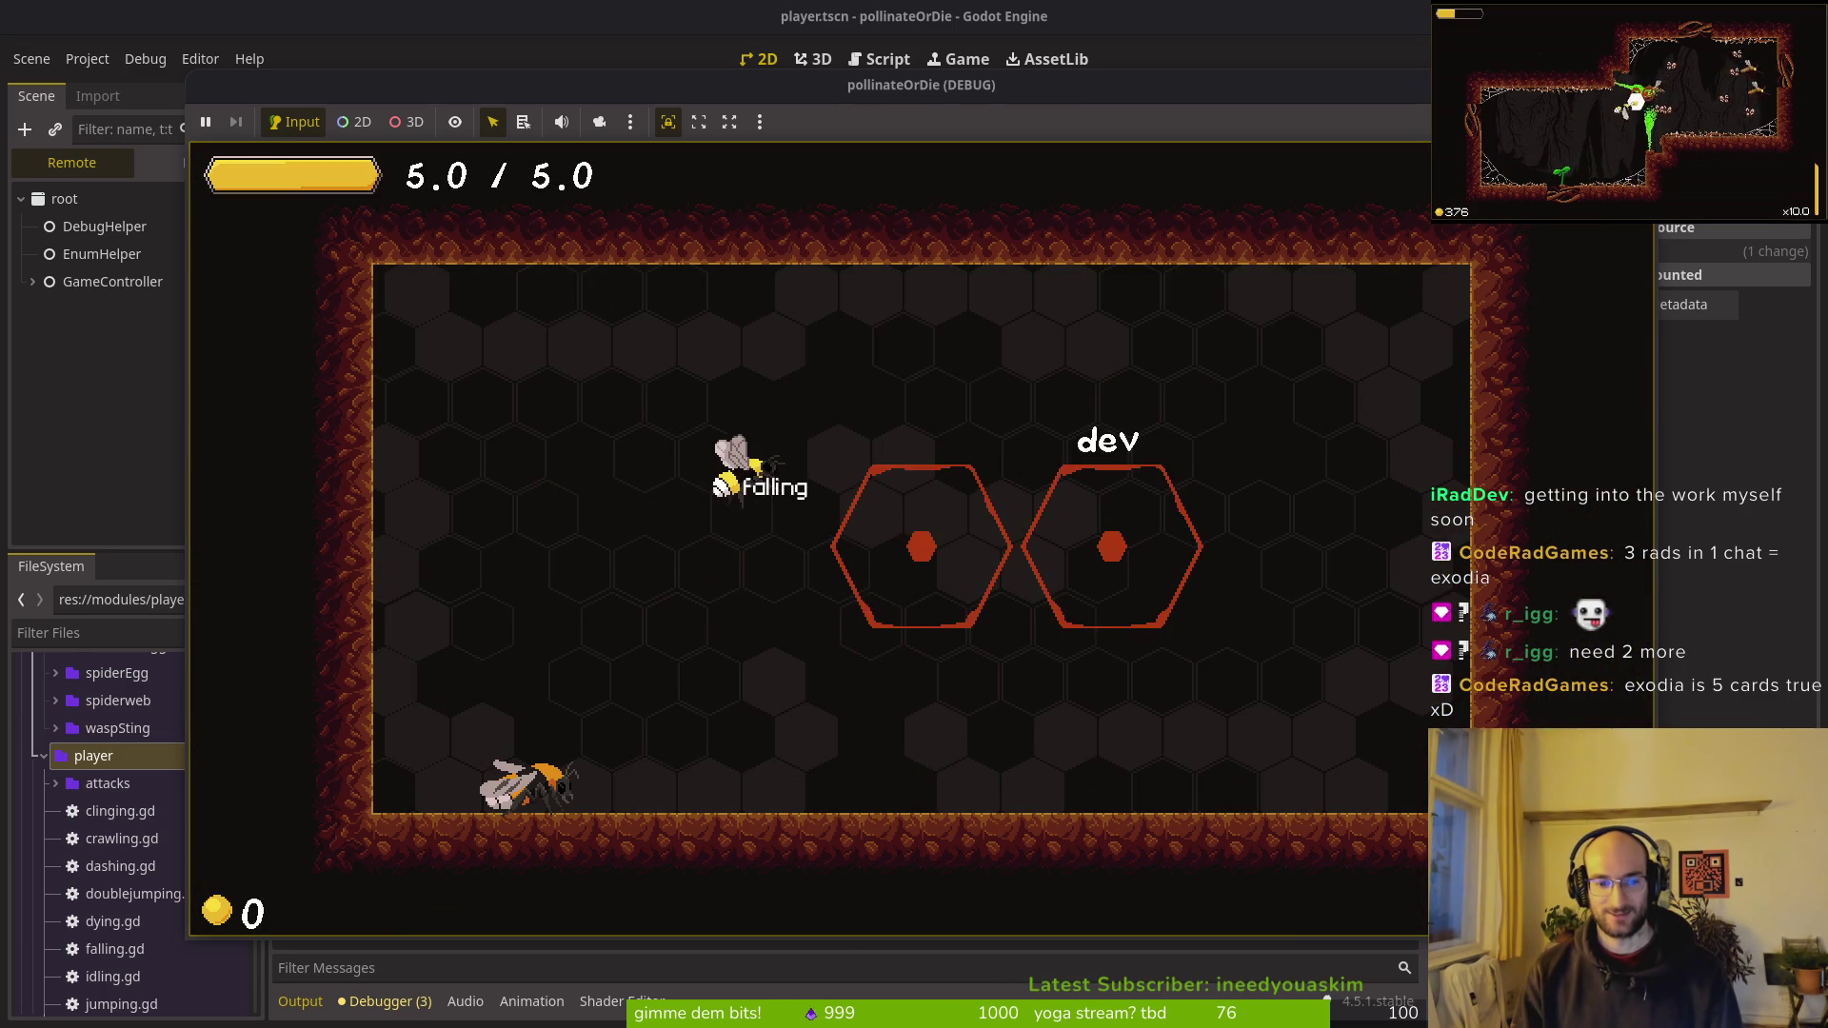
key(shift)
key(shift)
key(j)
key(j)
key(space)
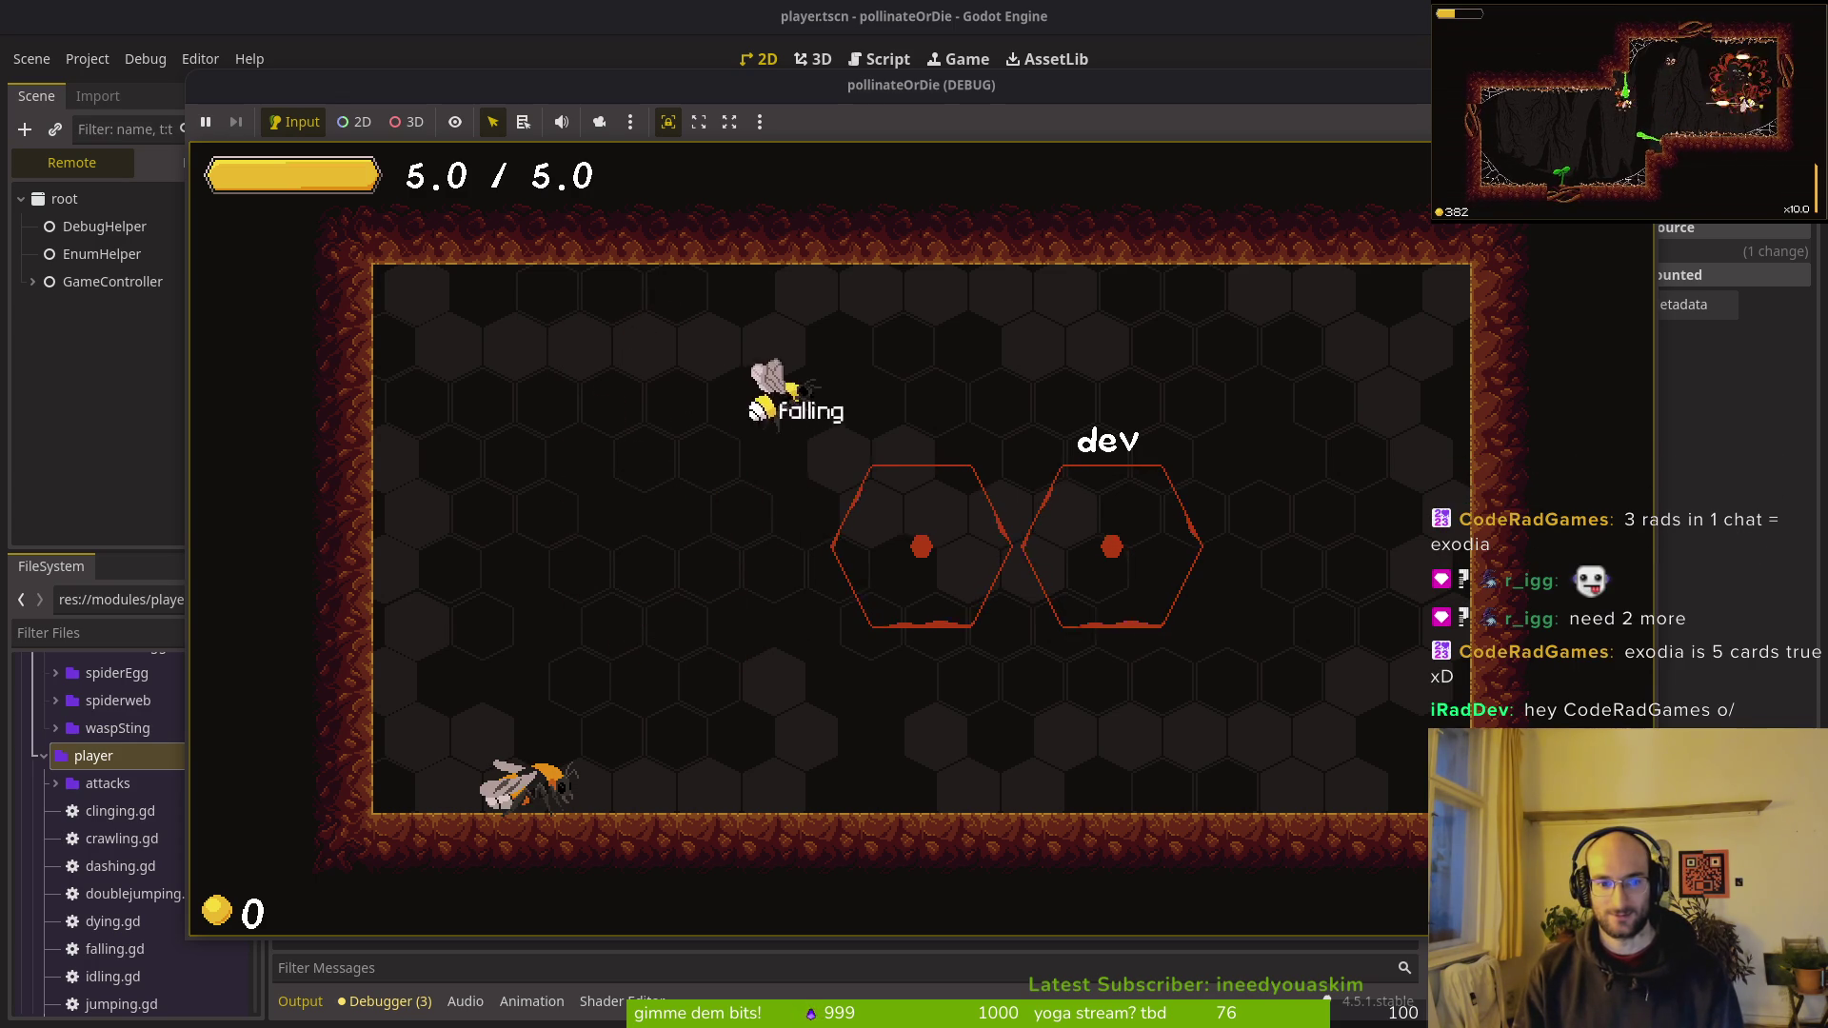
key(shift)
Step: Keep jumping and dashing until the bee clings to the left wall and triggers the change_state error
key(j)
key(space)
key(j)
key(shift)
key(shift)
key(space)
key(j)
key(space)
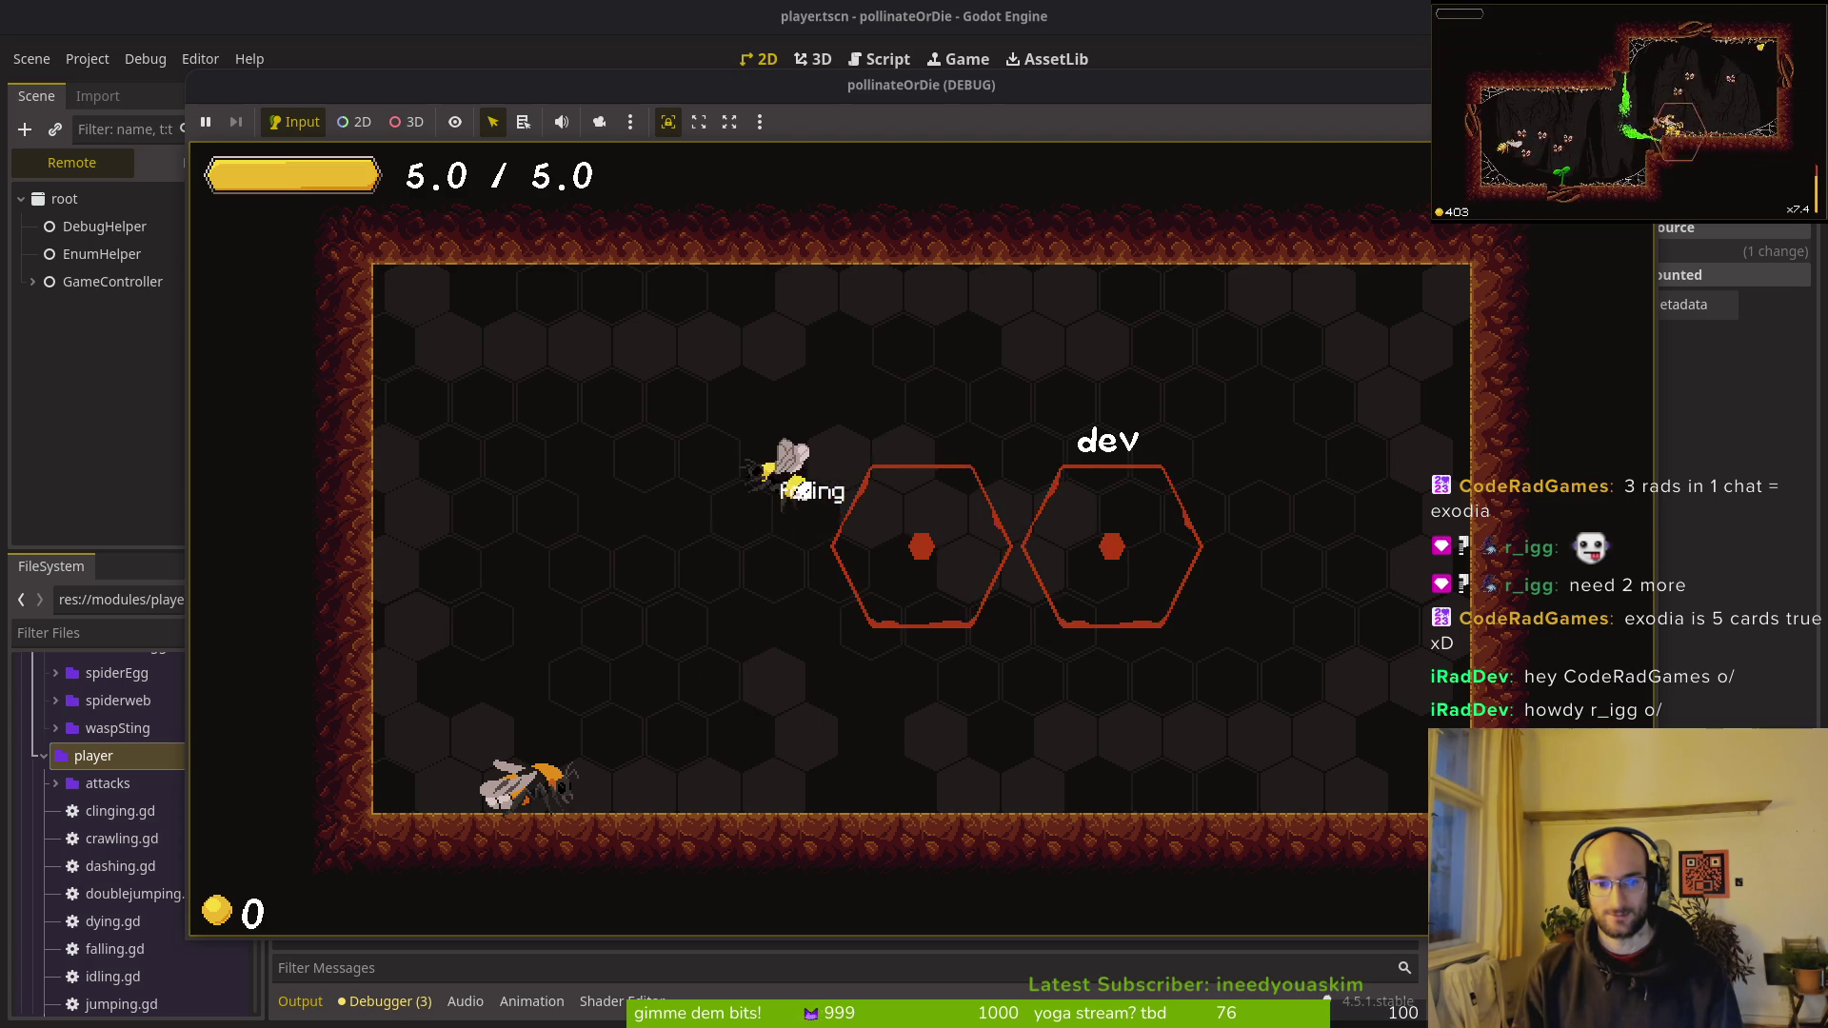
key(space)
key(space)
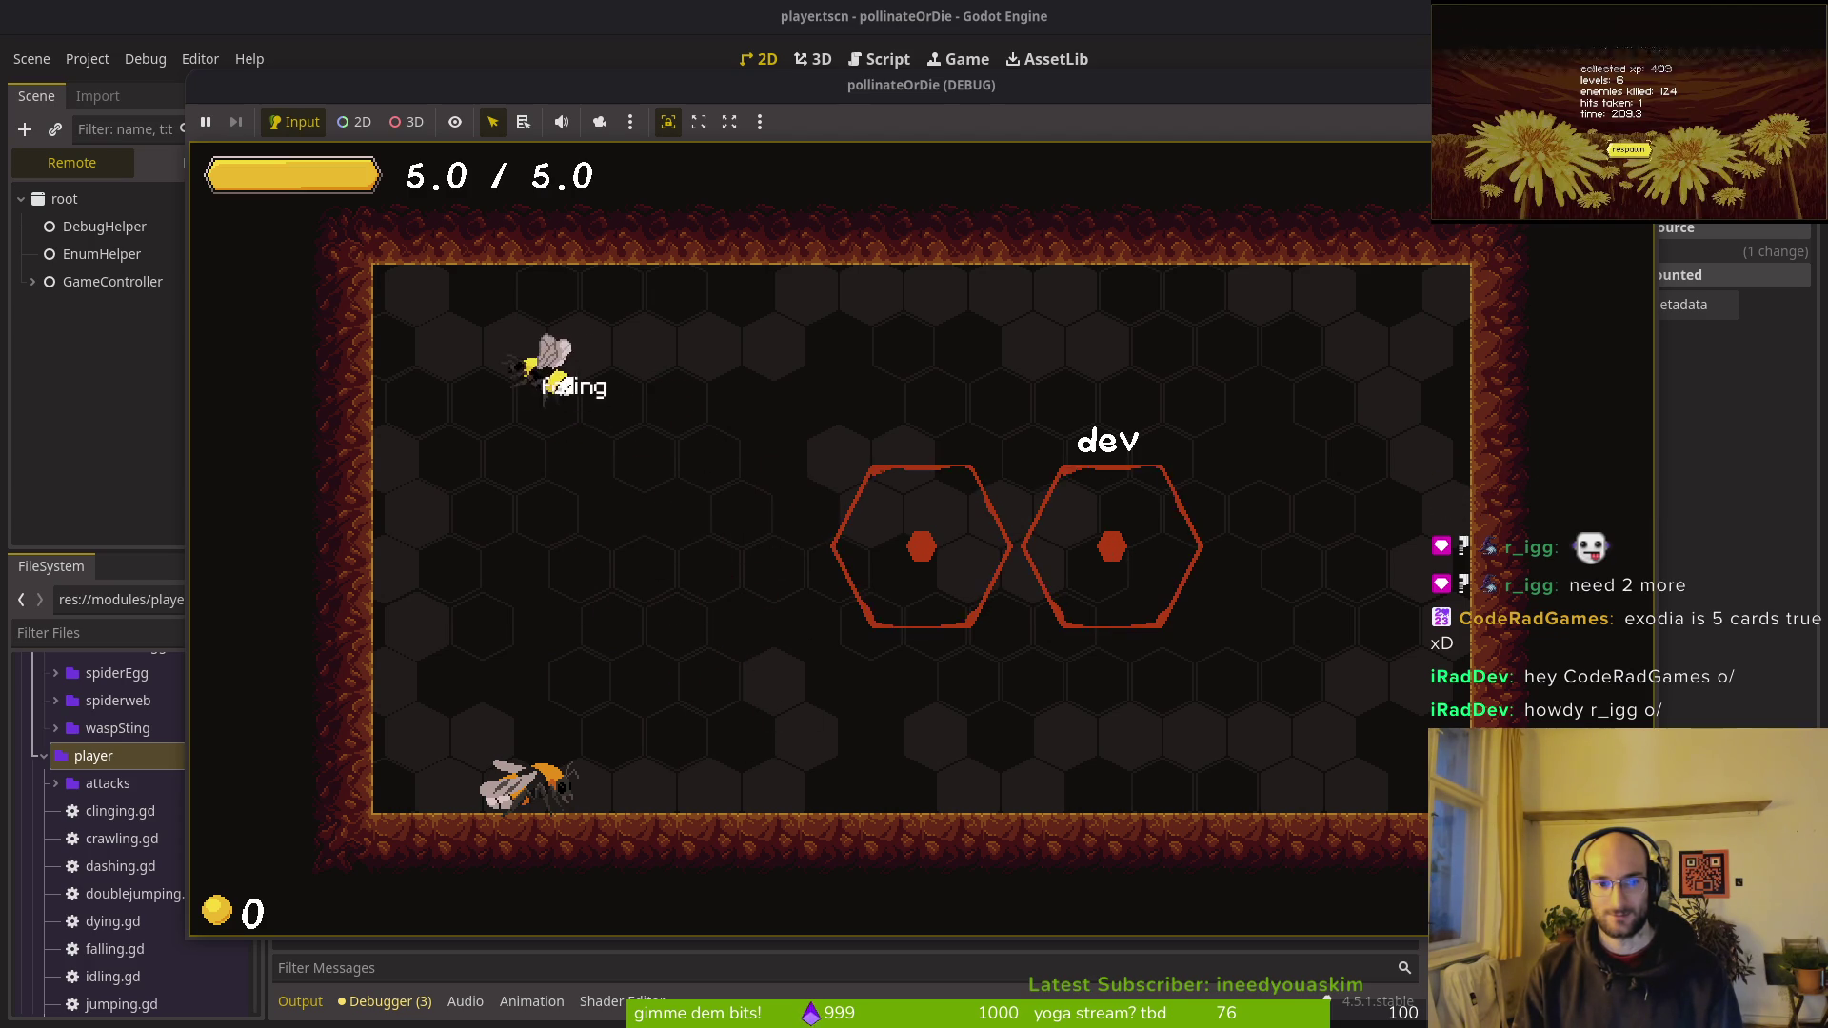
key(space)
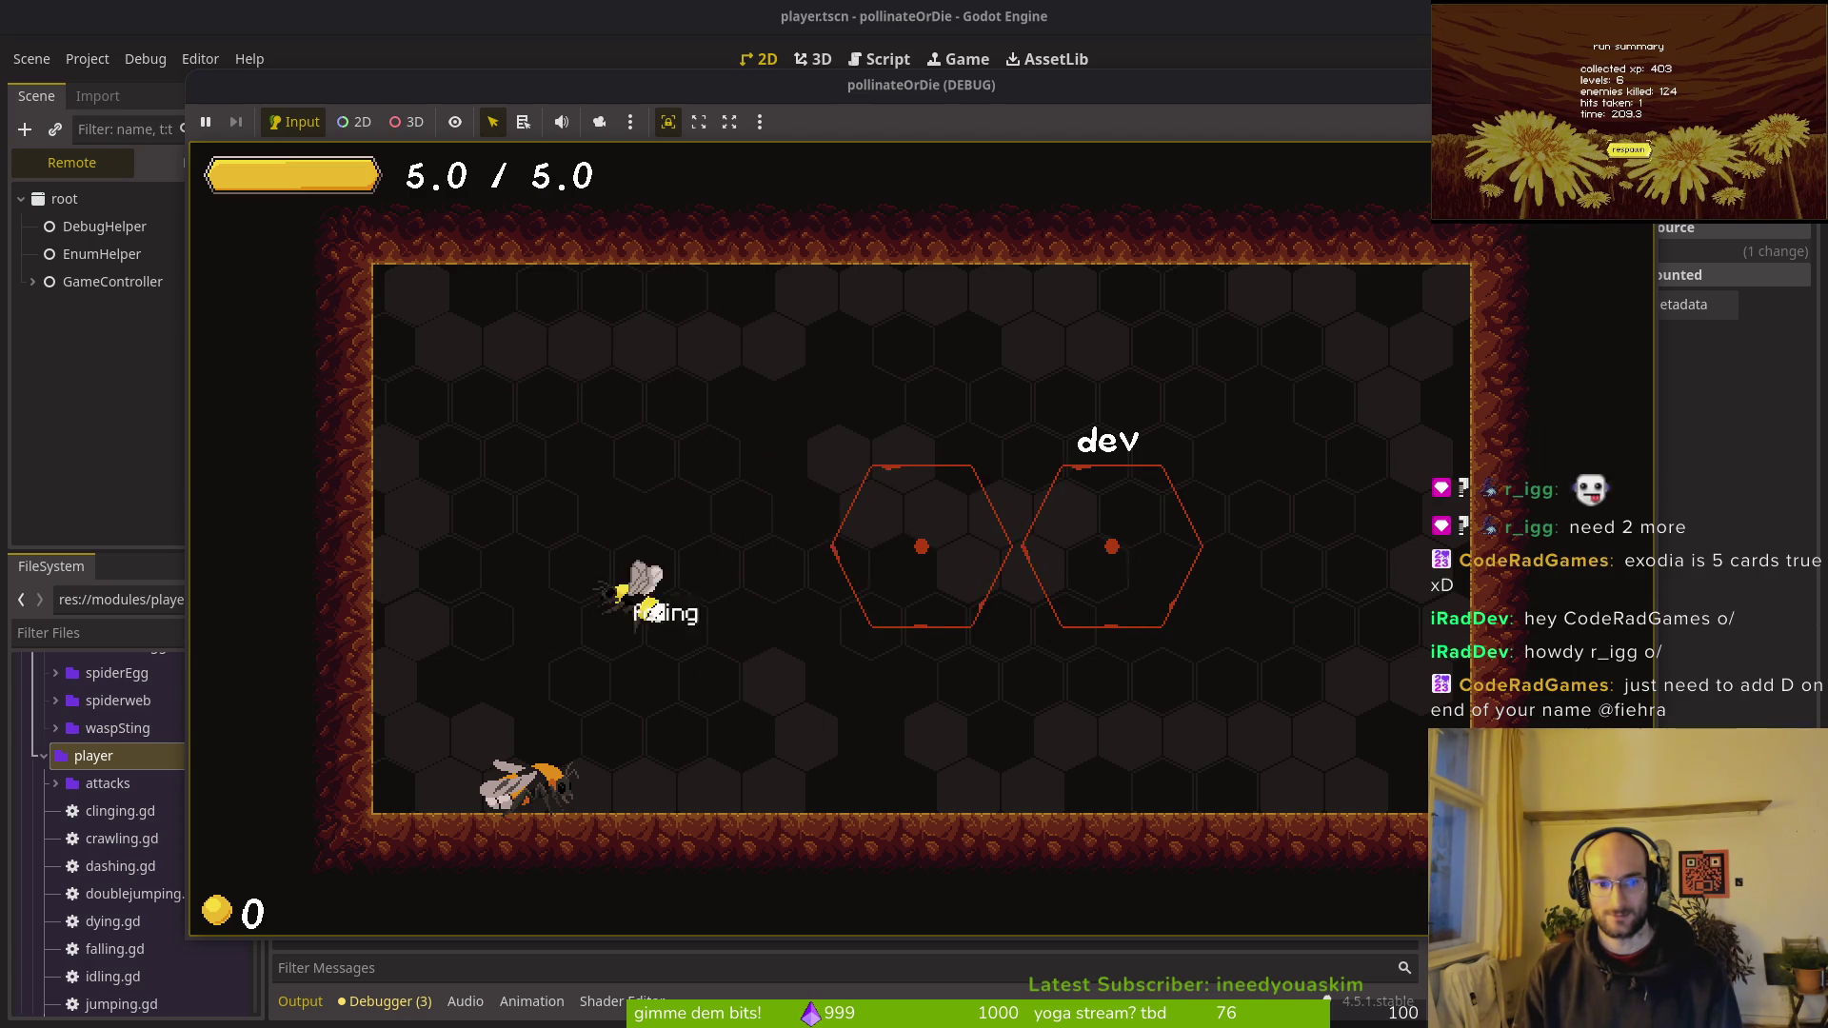
key(shift)
key(space)
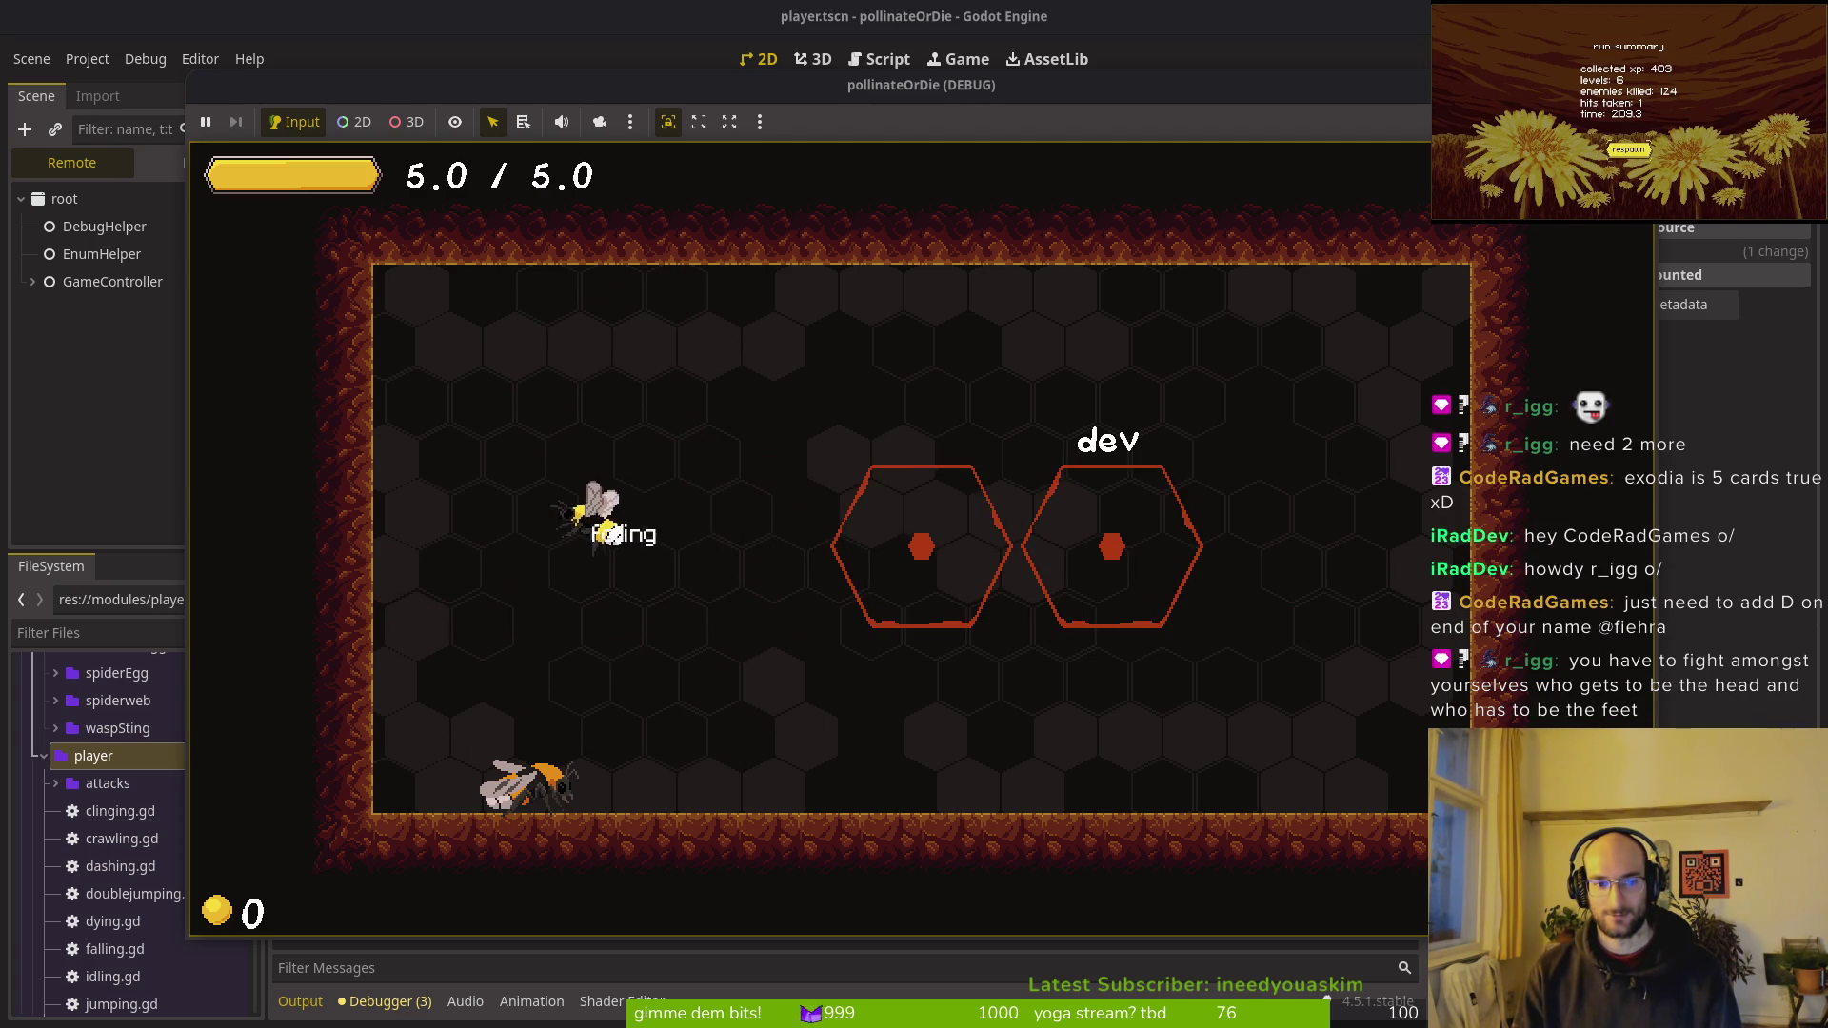
key(space)
key(space)
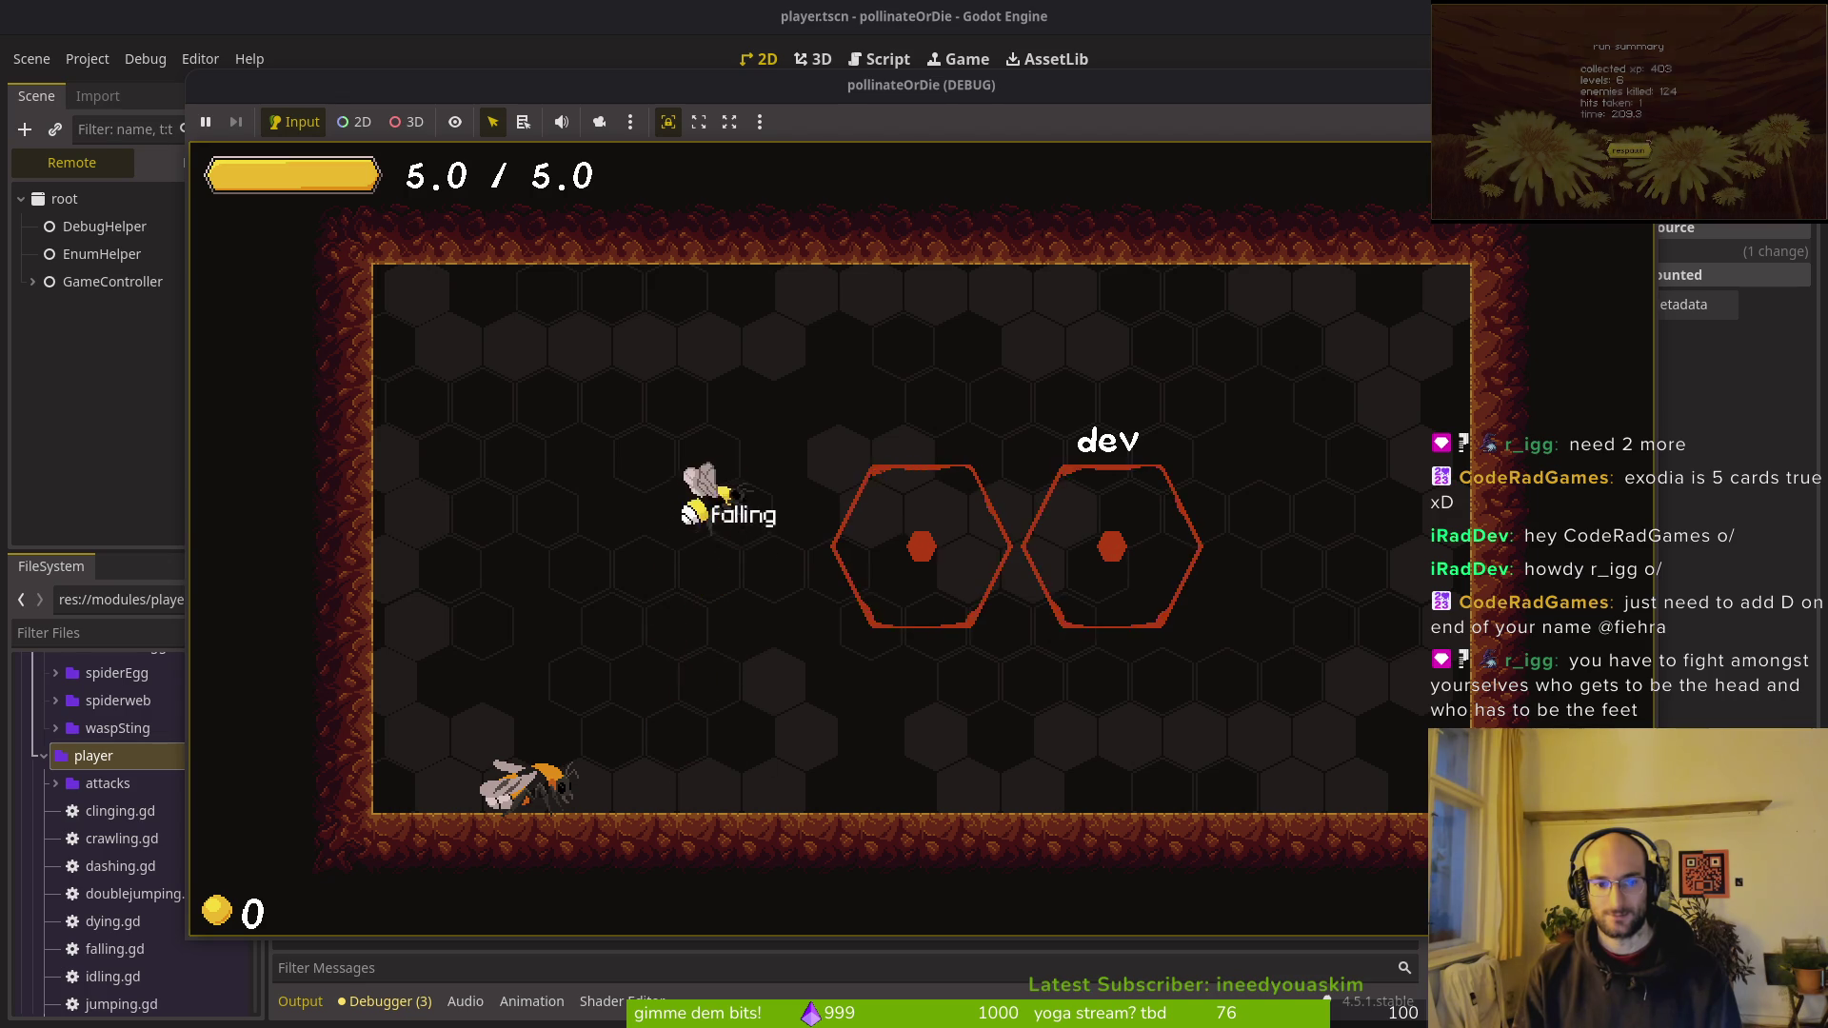
key(space)
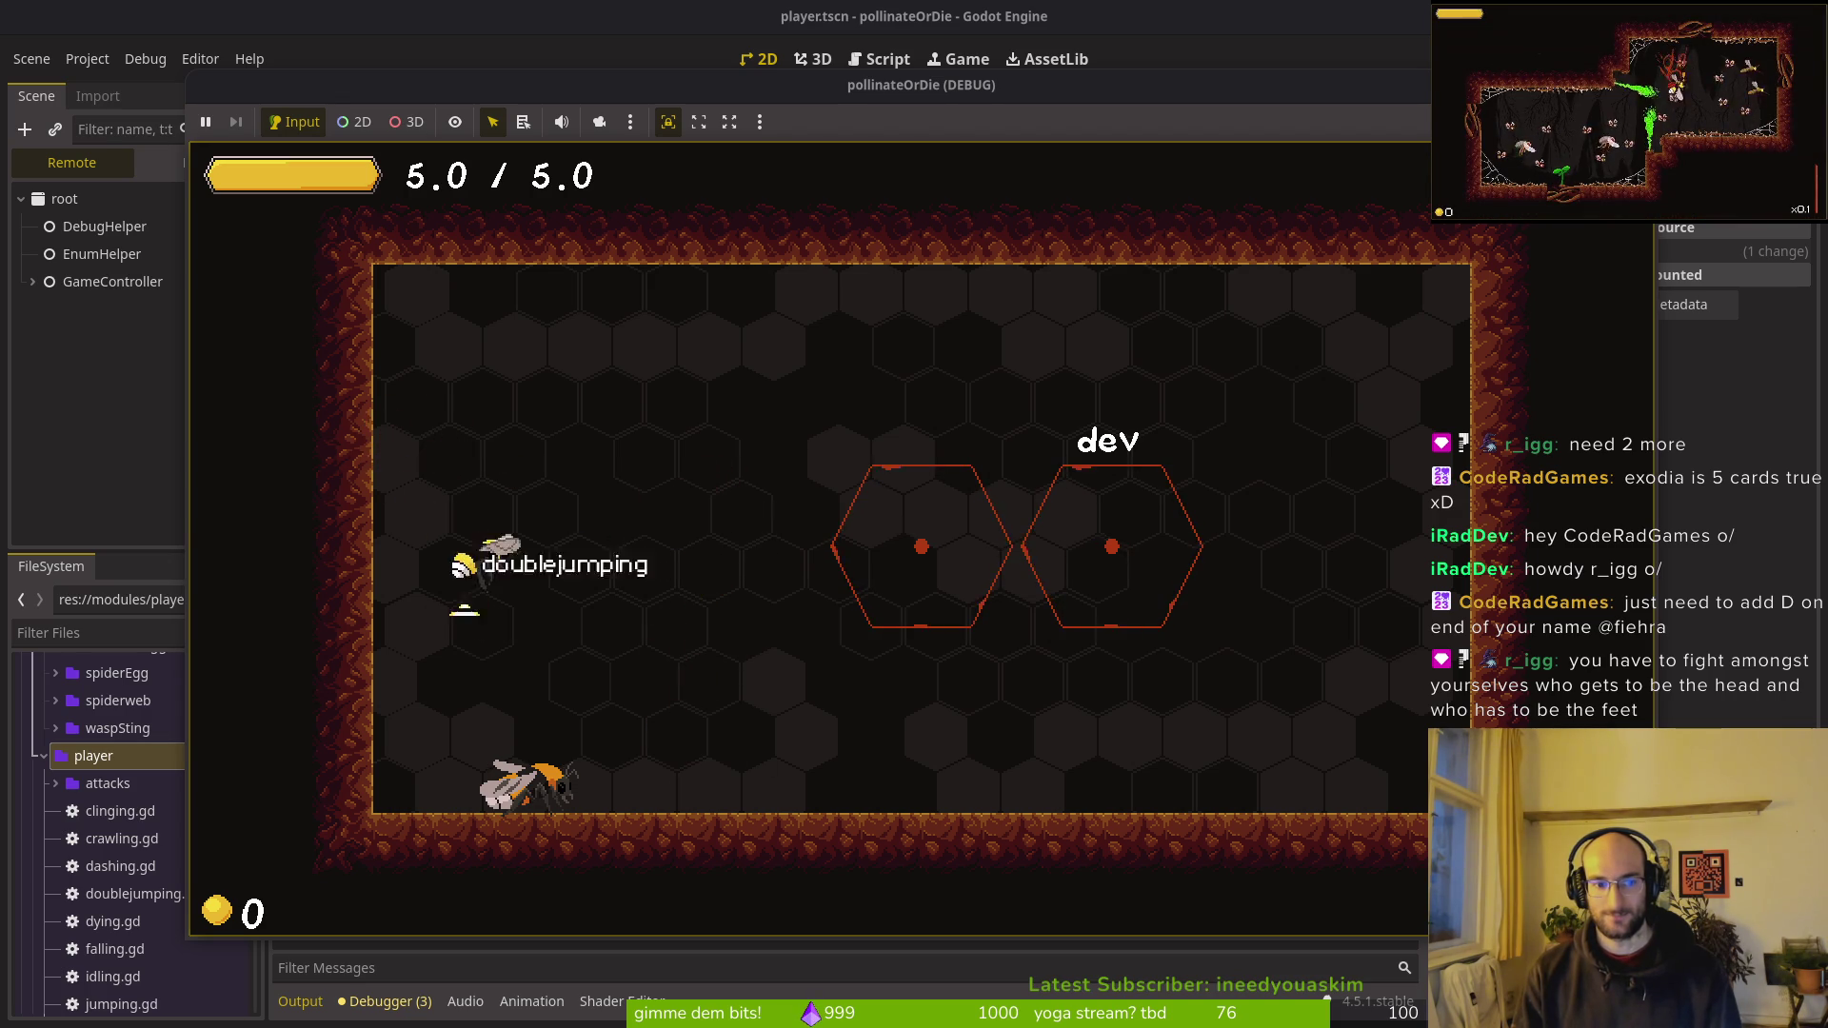
key(shift)
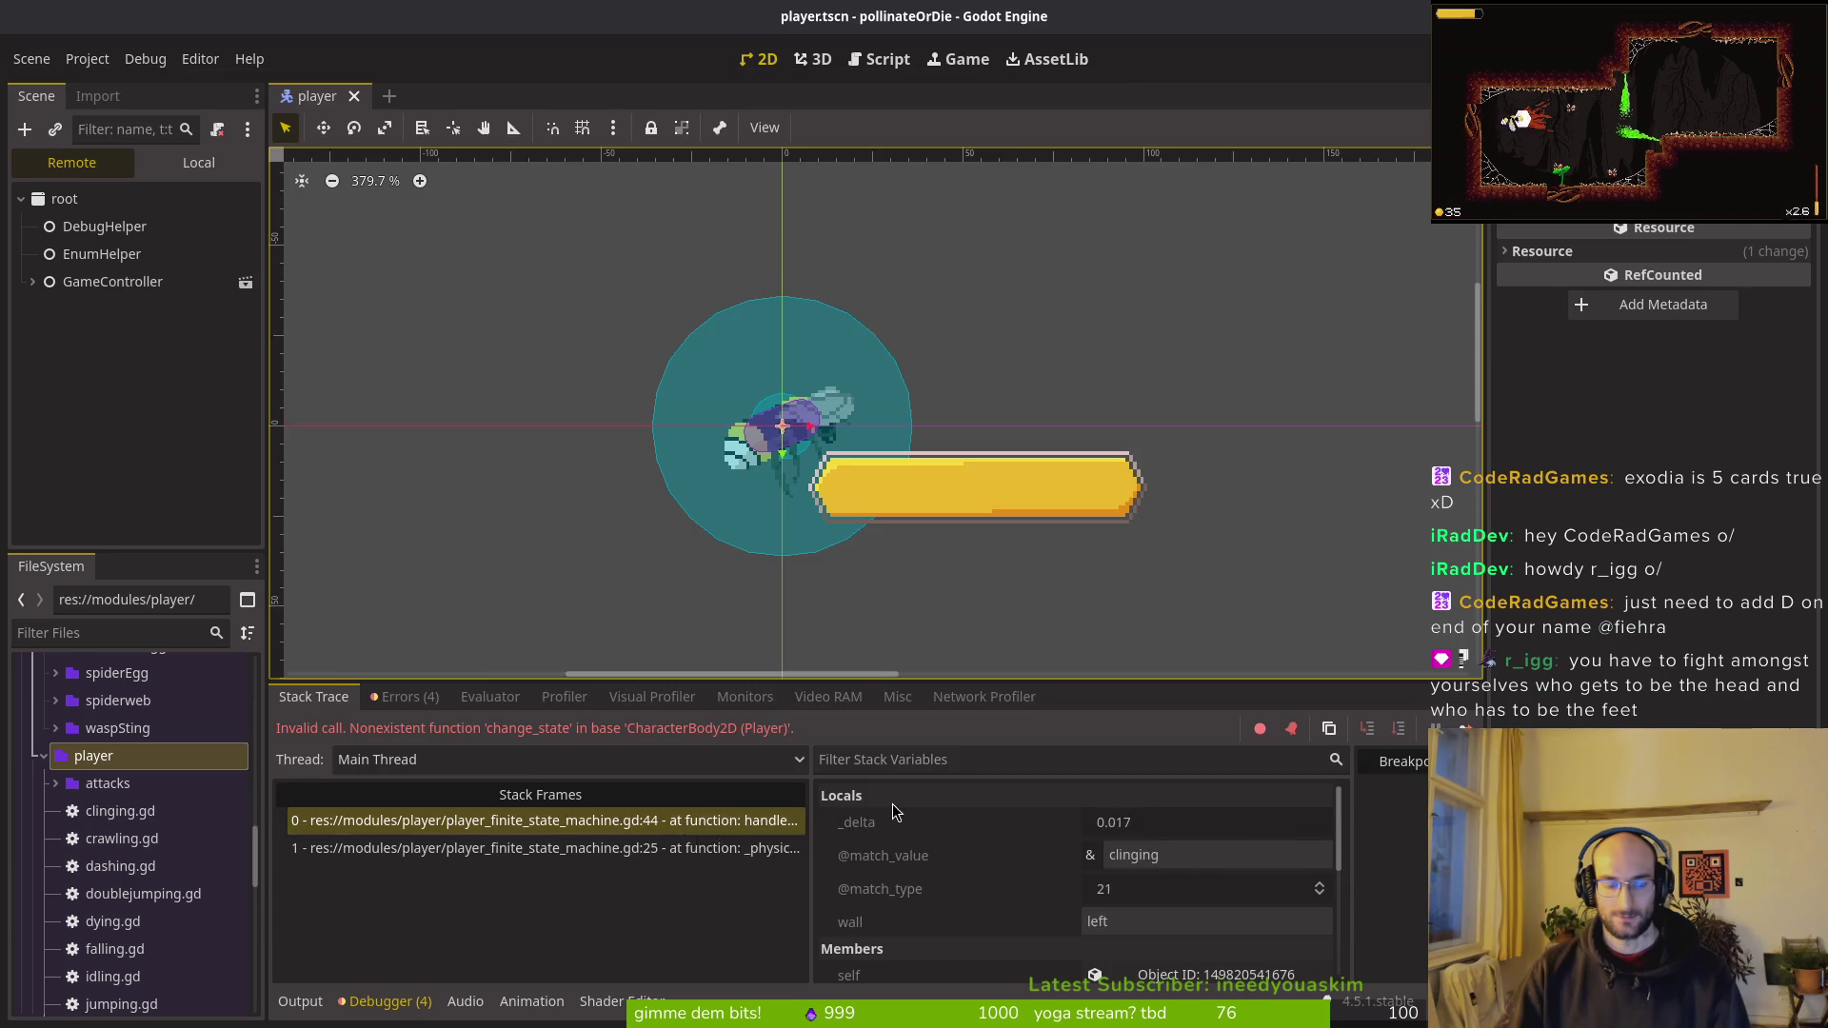
Step: Resume past the error, stop the game, and return to the state machine script in Neovim
key(F12)
key(alt+Tab)
key(F5)
key(alt+Tab)
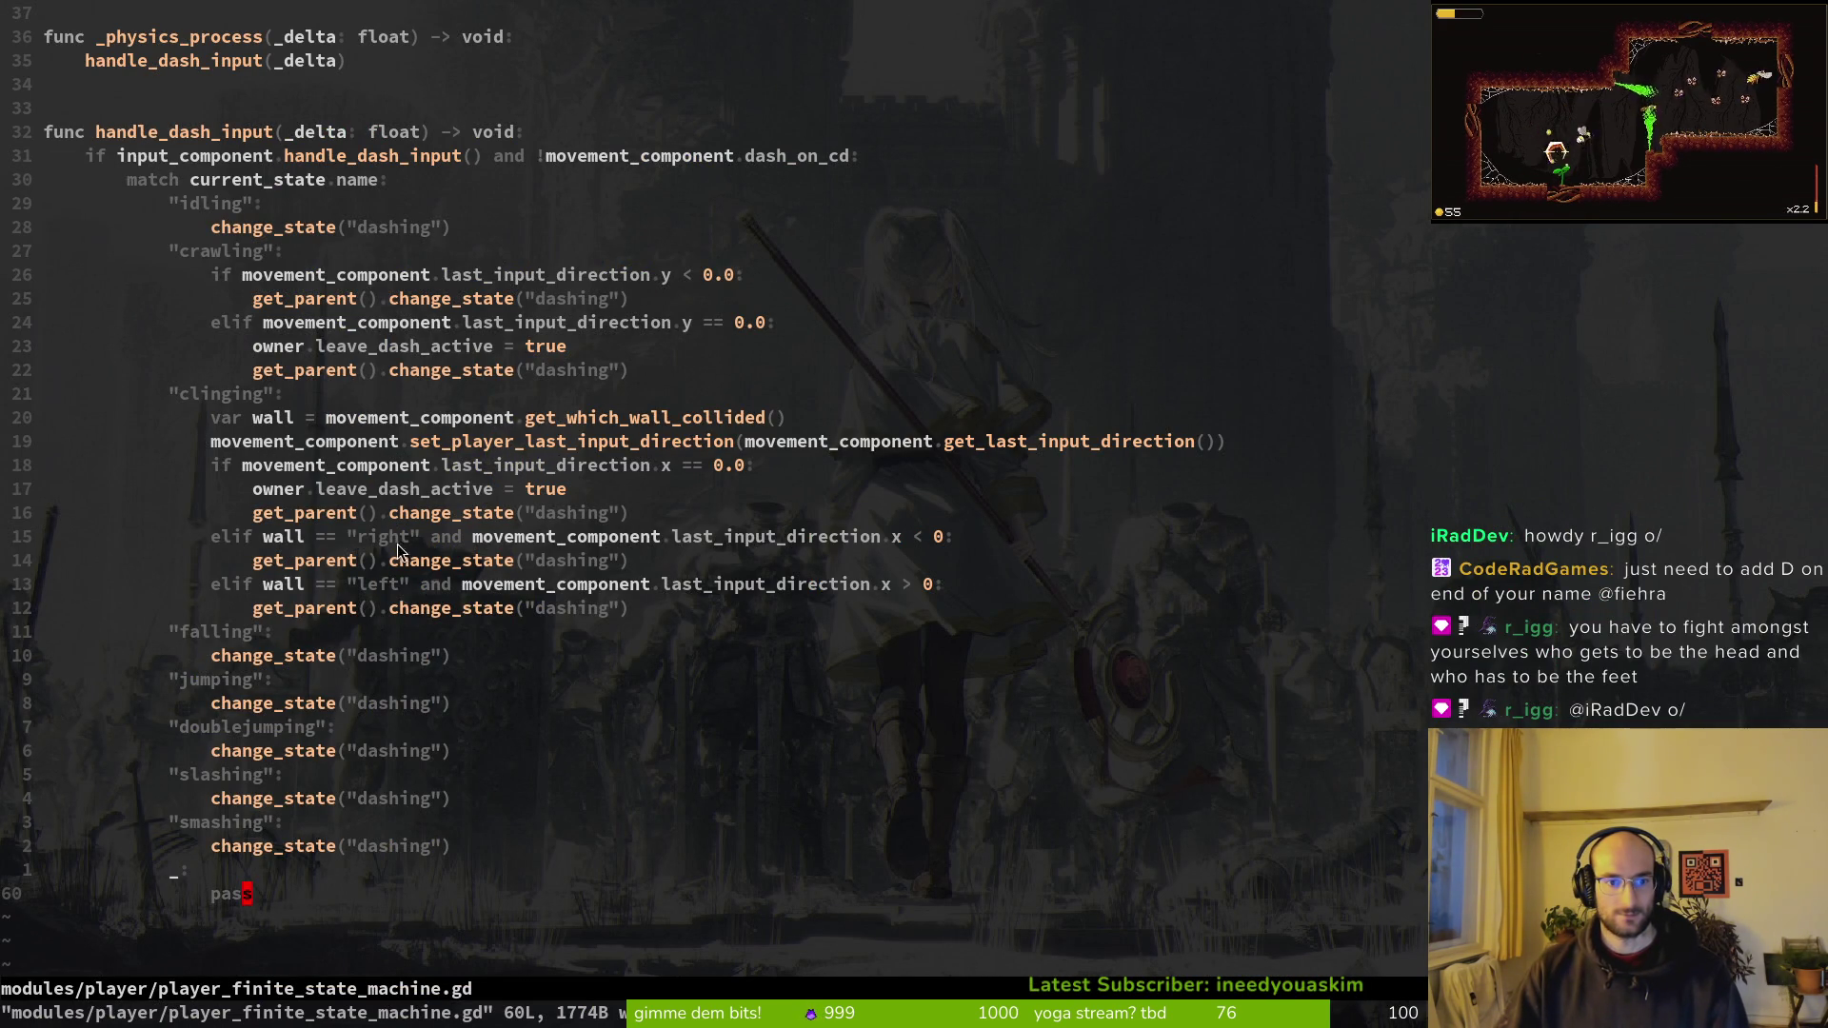
Step: Delete the get_parent(). prefix from the five dash calls in the clinging and crawling branches
drag(259, 517, 381, 523)
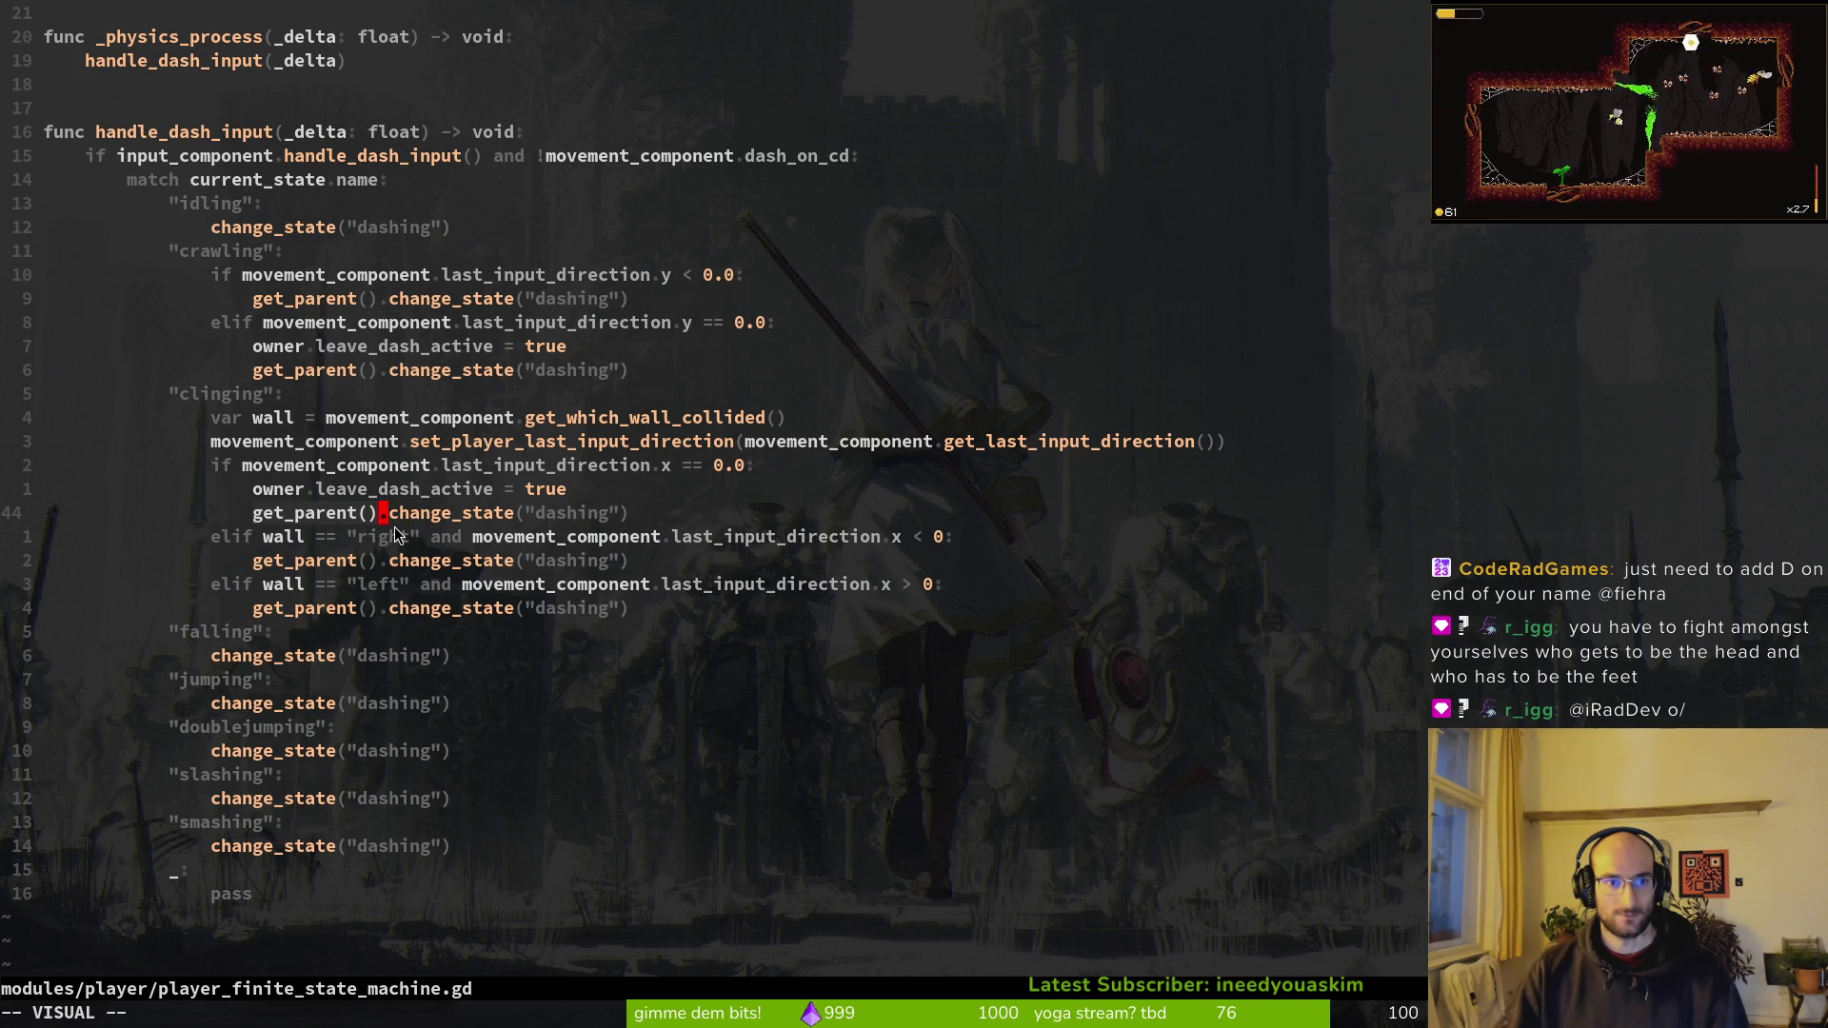
key(d)
drag(254, 568, 391, 578)
key(d)
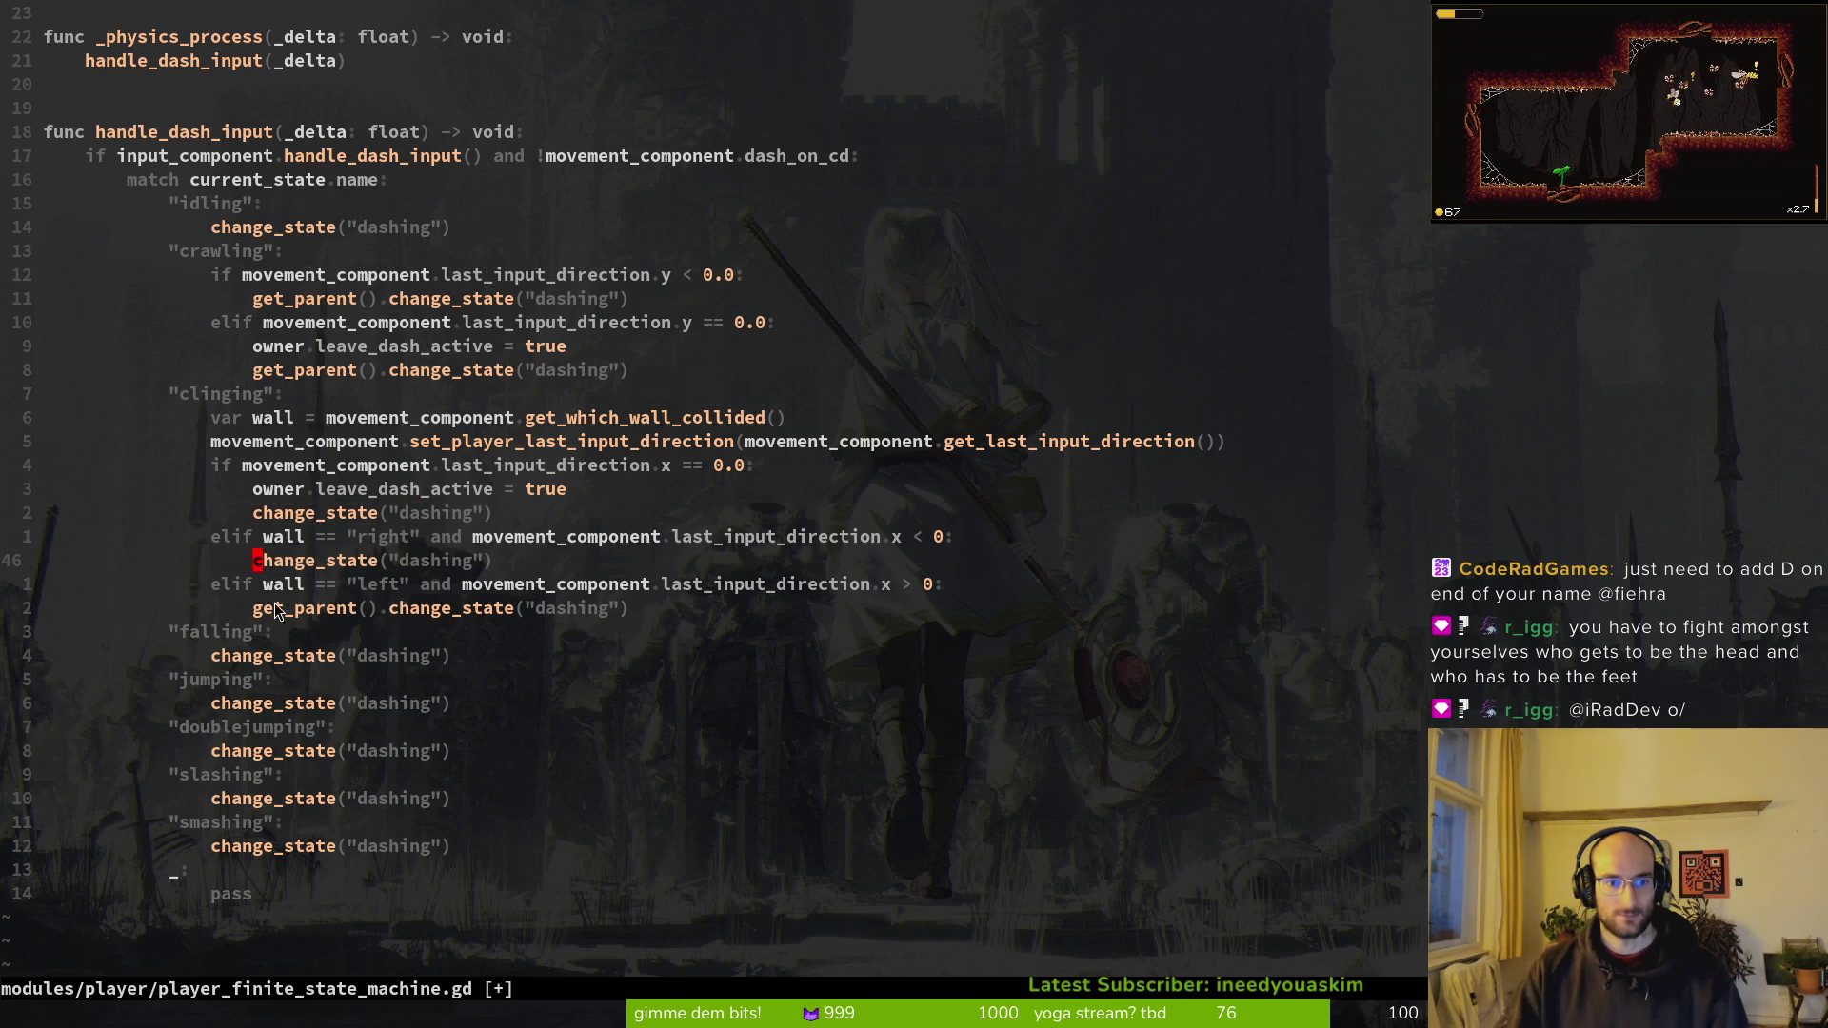
drag(255, 615, 376, 619)
key(d)
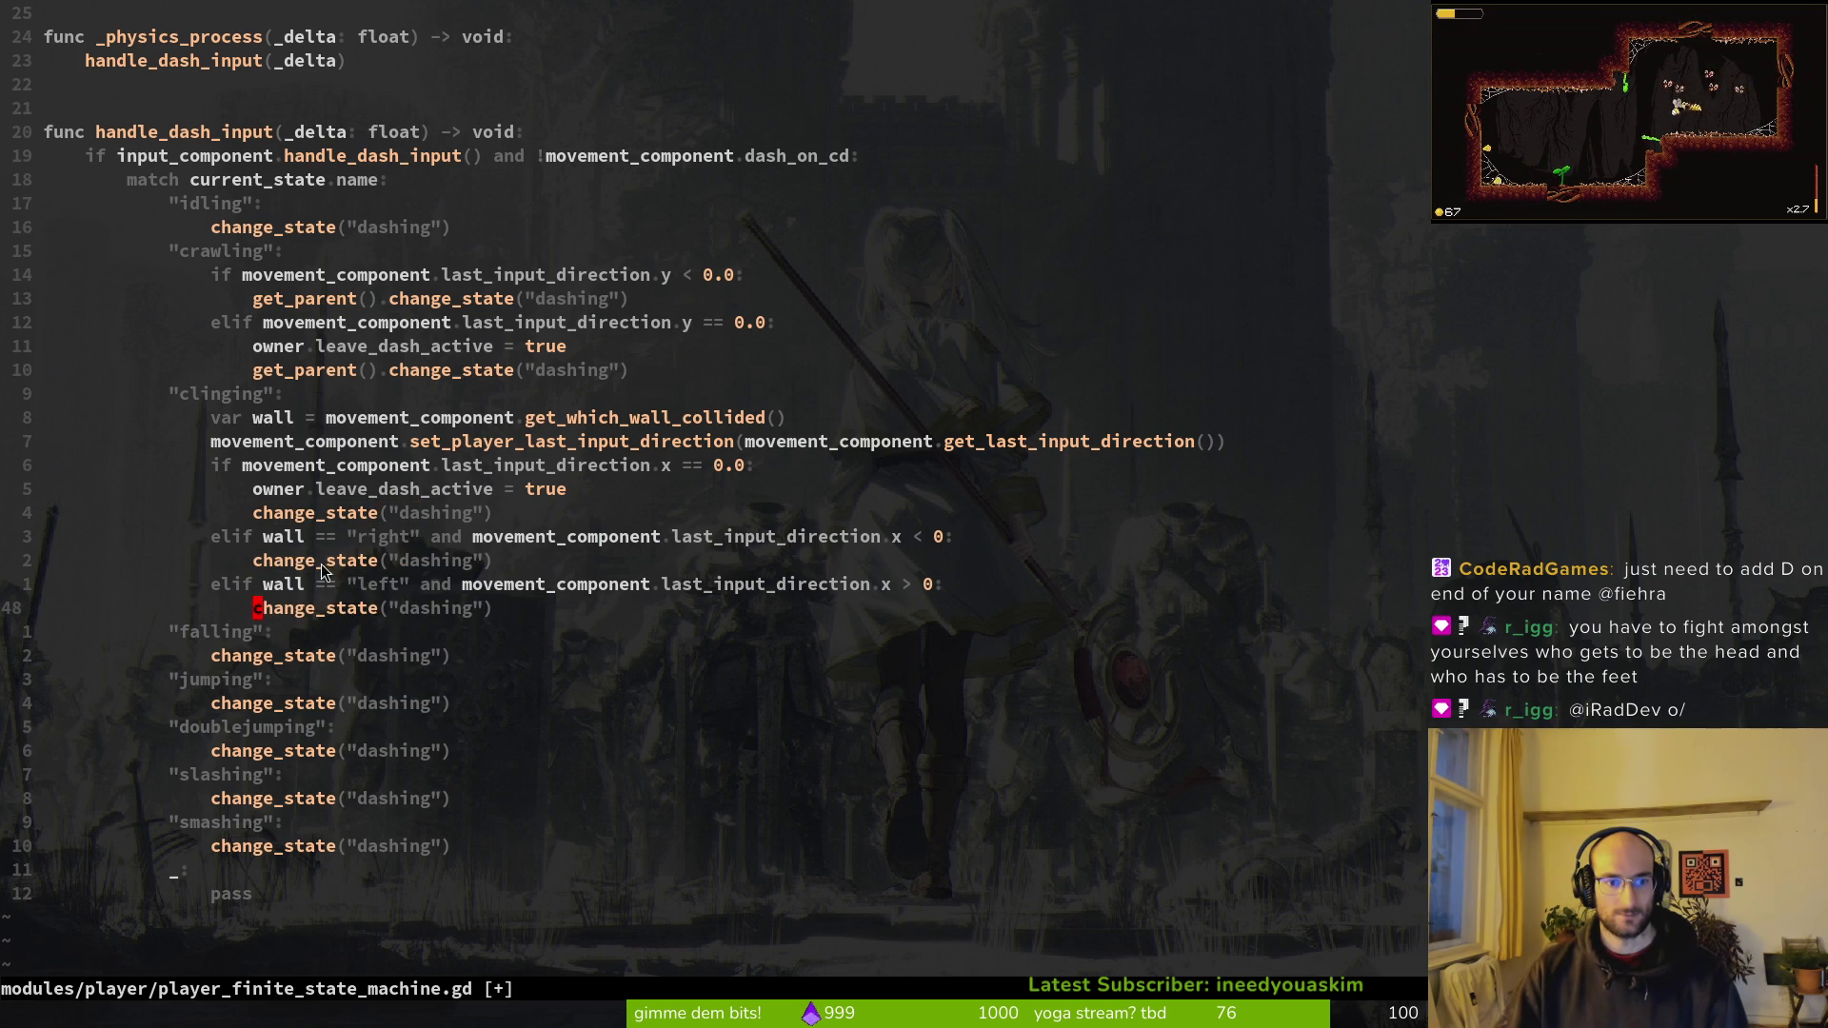
drag(256, 372, 381, 379)
key(d)
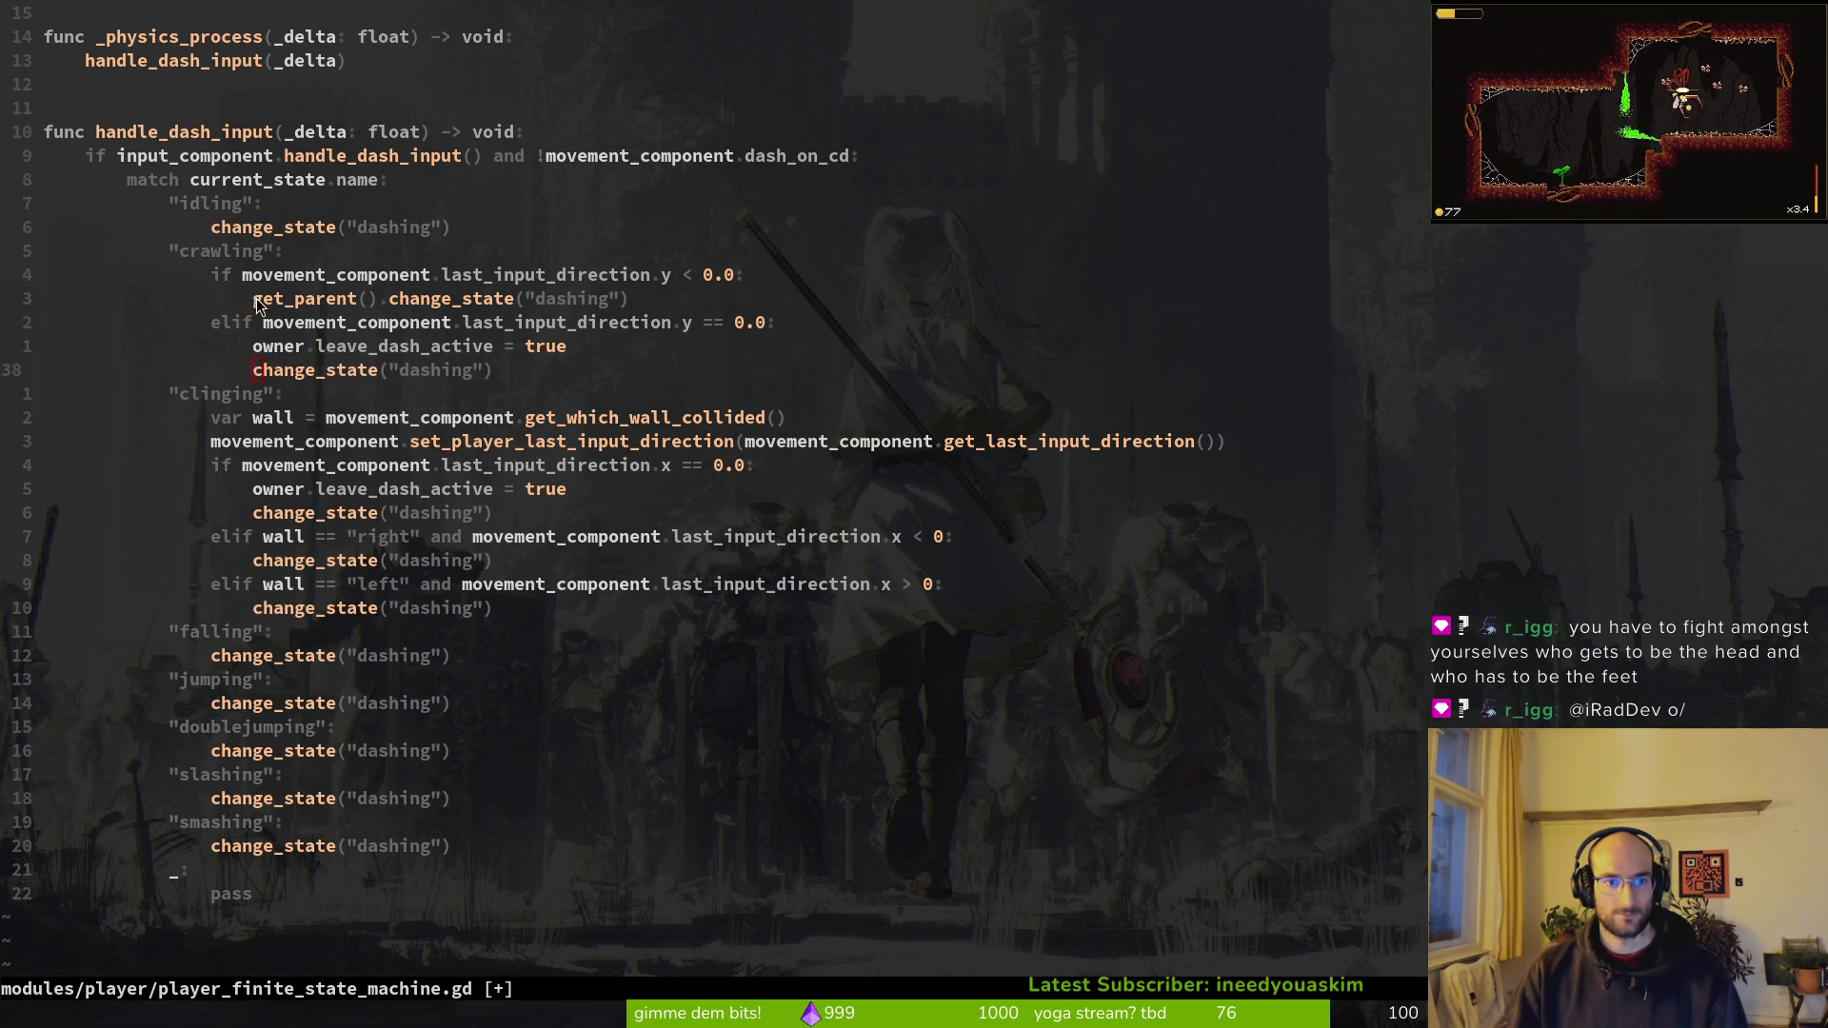
drag(255, 300, 380, 301)
key(d)
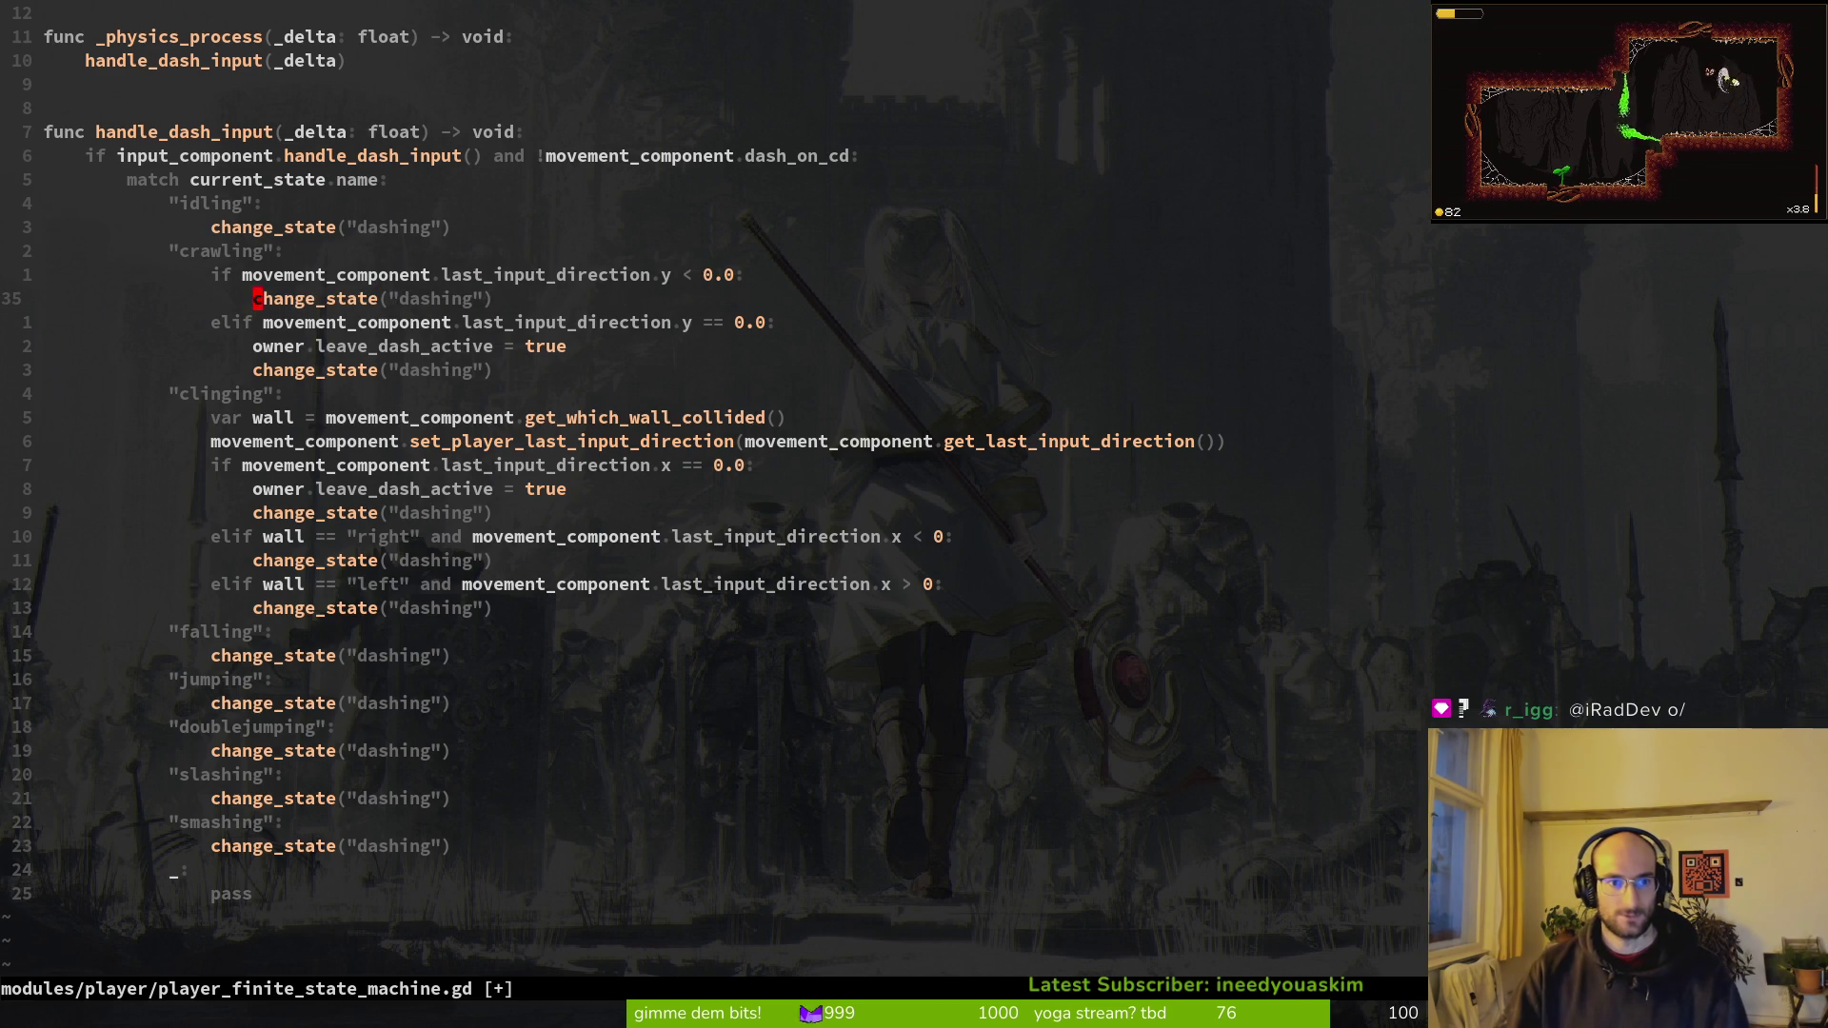
Step: Save the state machine script and launch the game
key(ctrl+s)
click(655, 587)
key(F5)
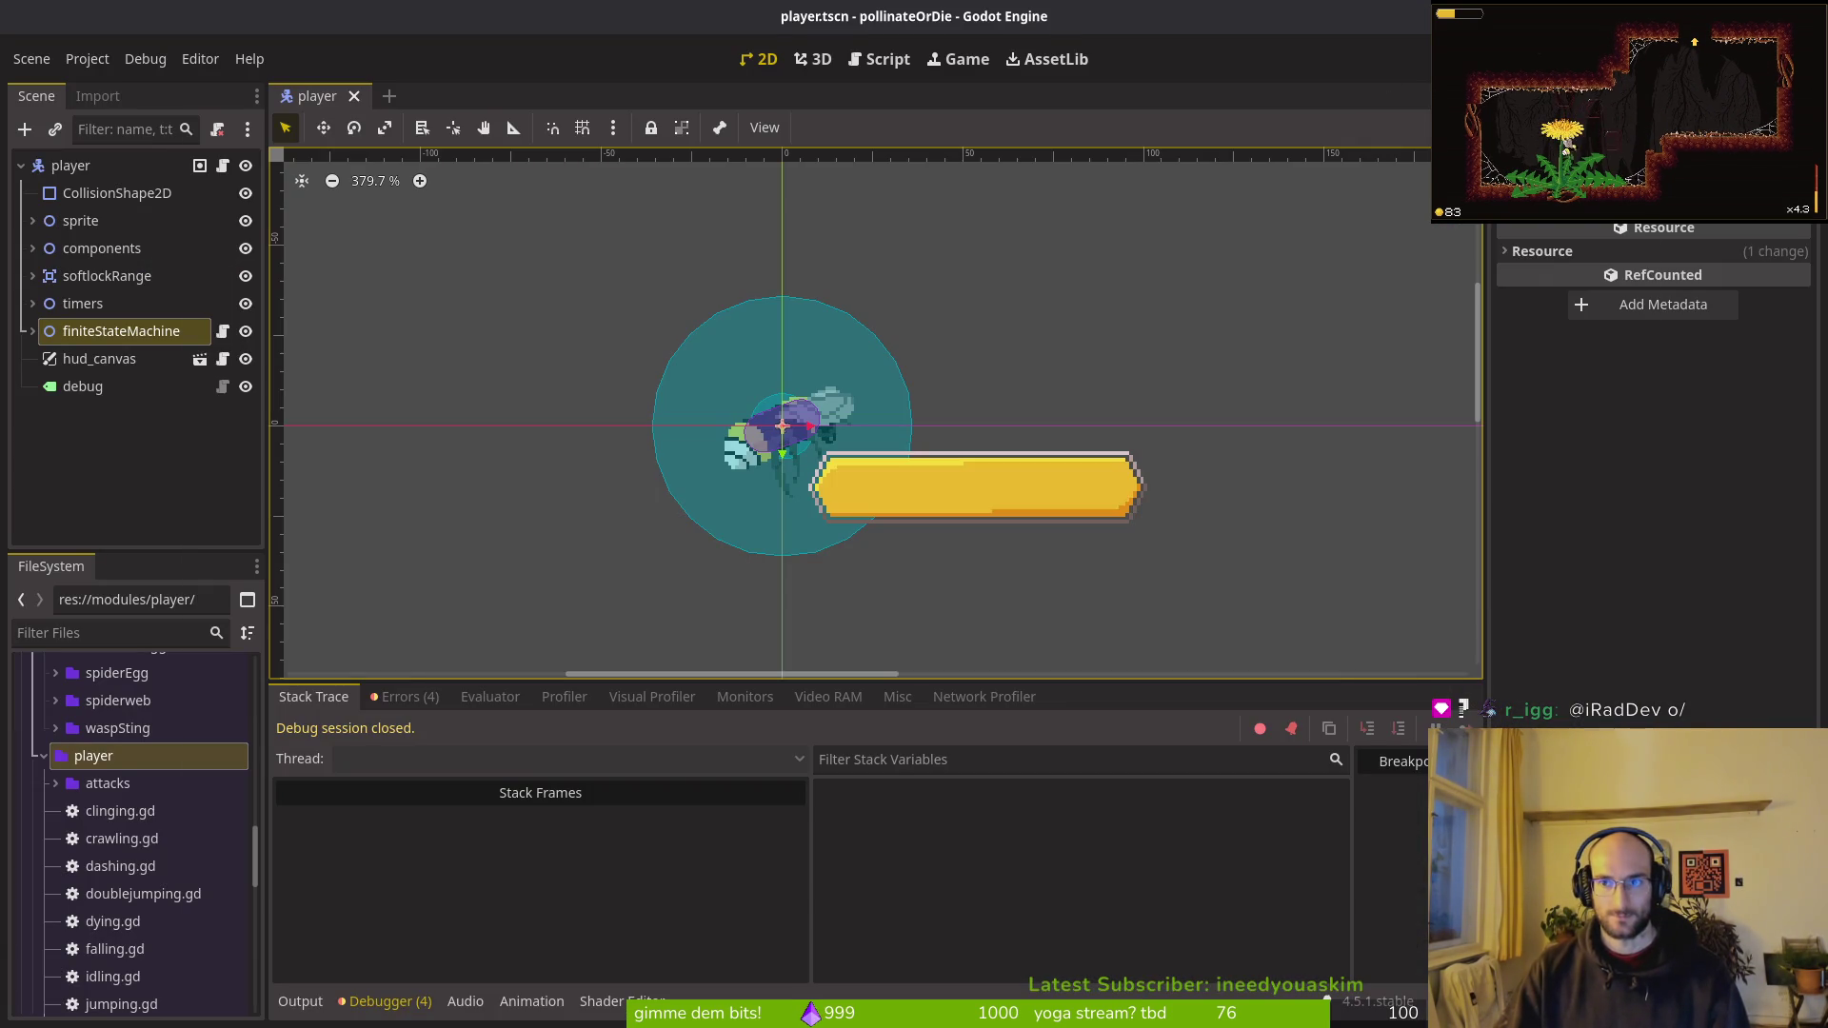
Step: Start a new game and dash the bee upward from idle three times
key(F5)
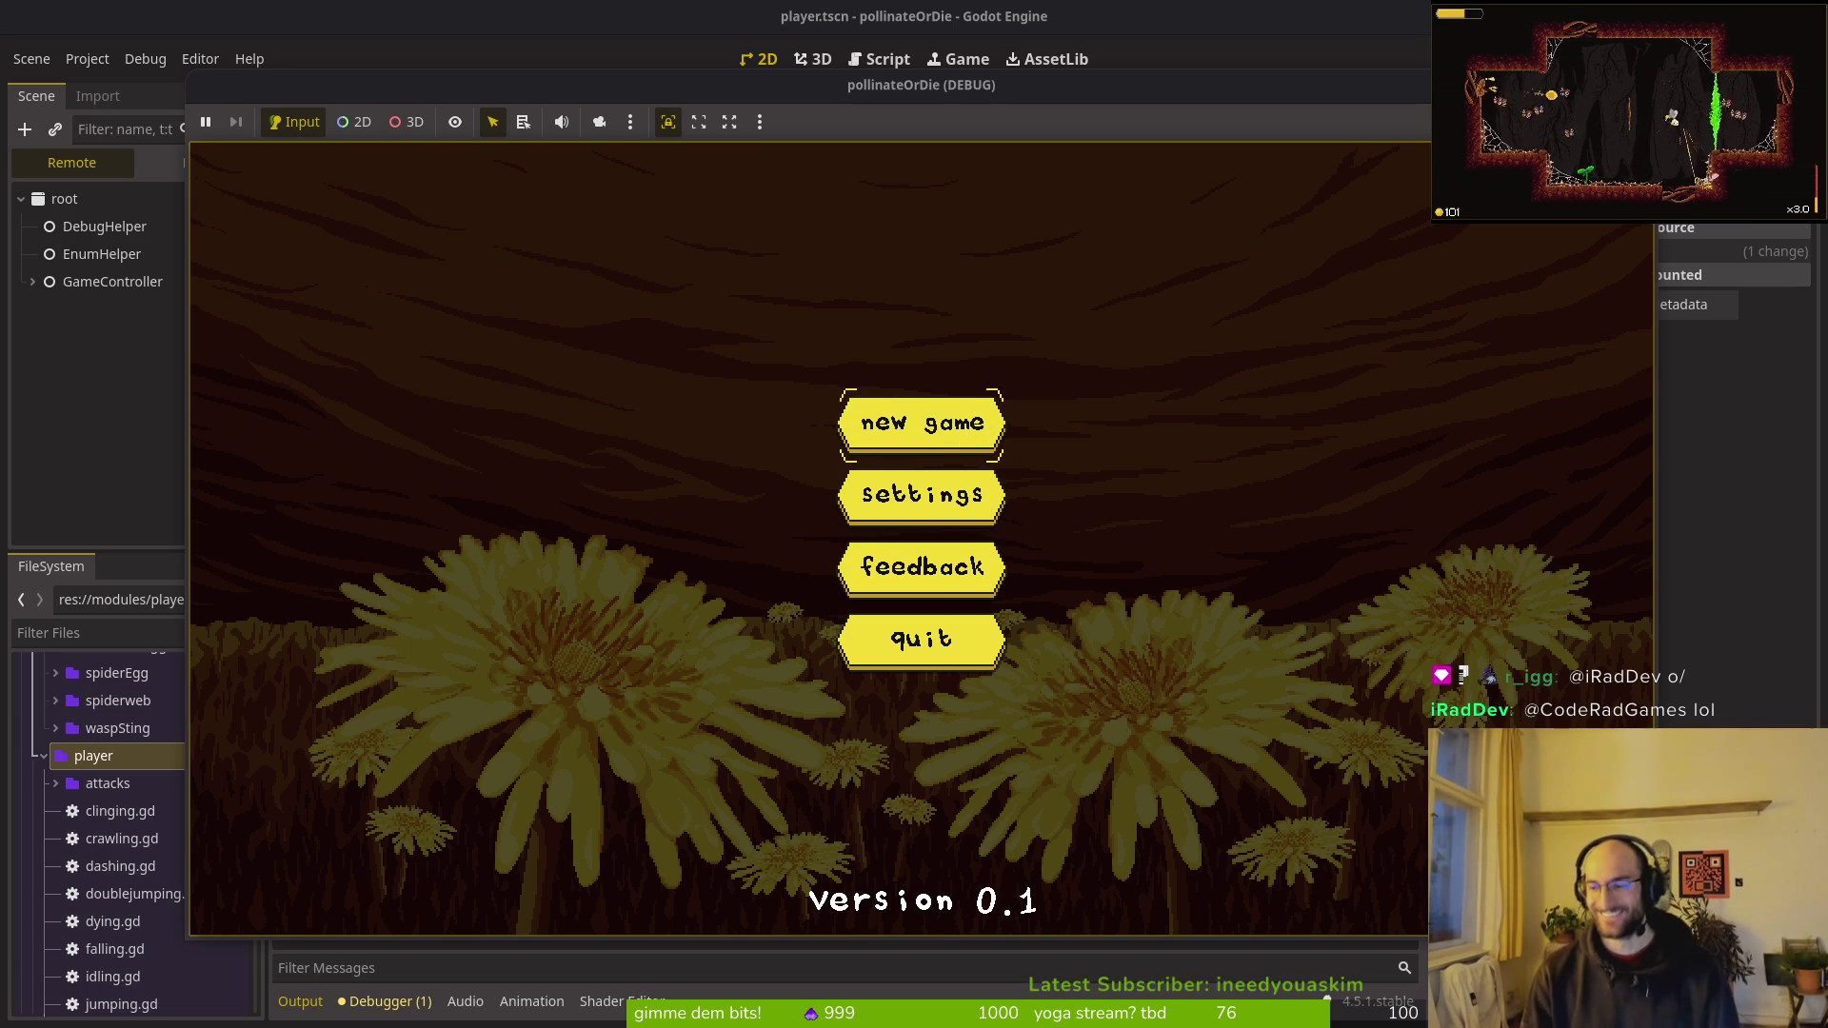
key(Return)
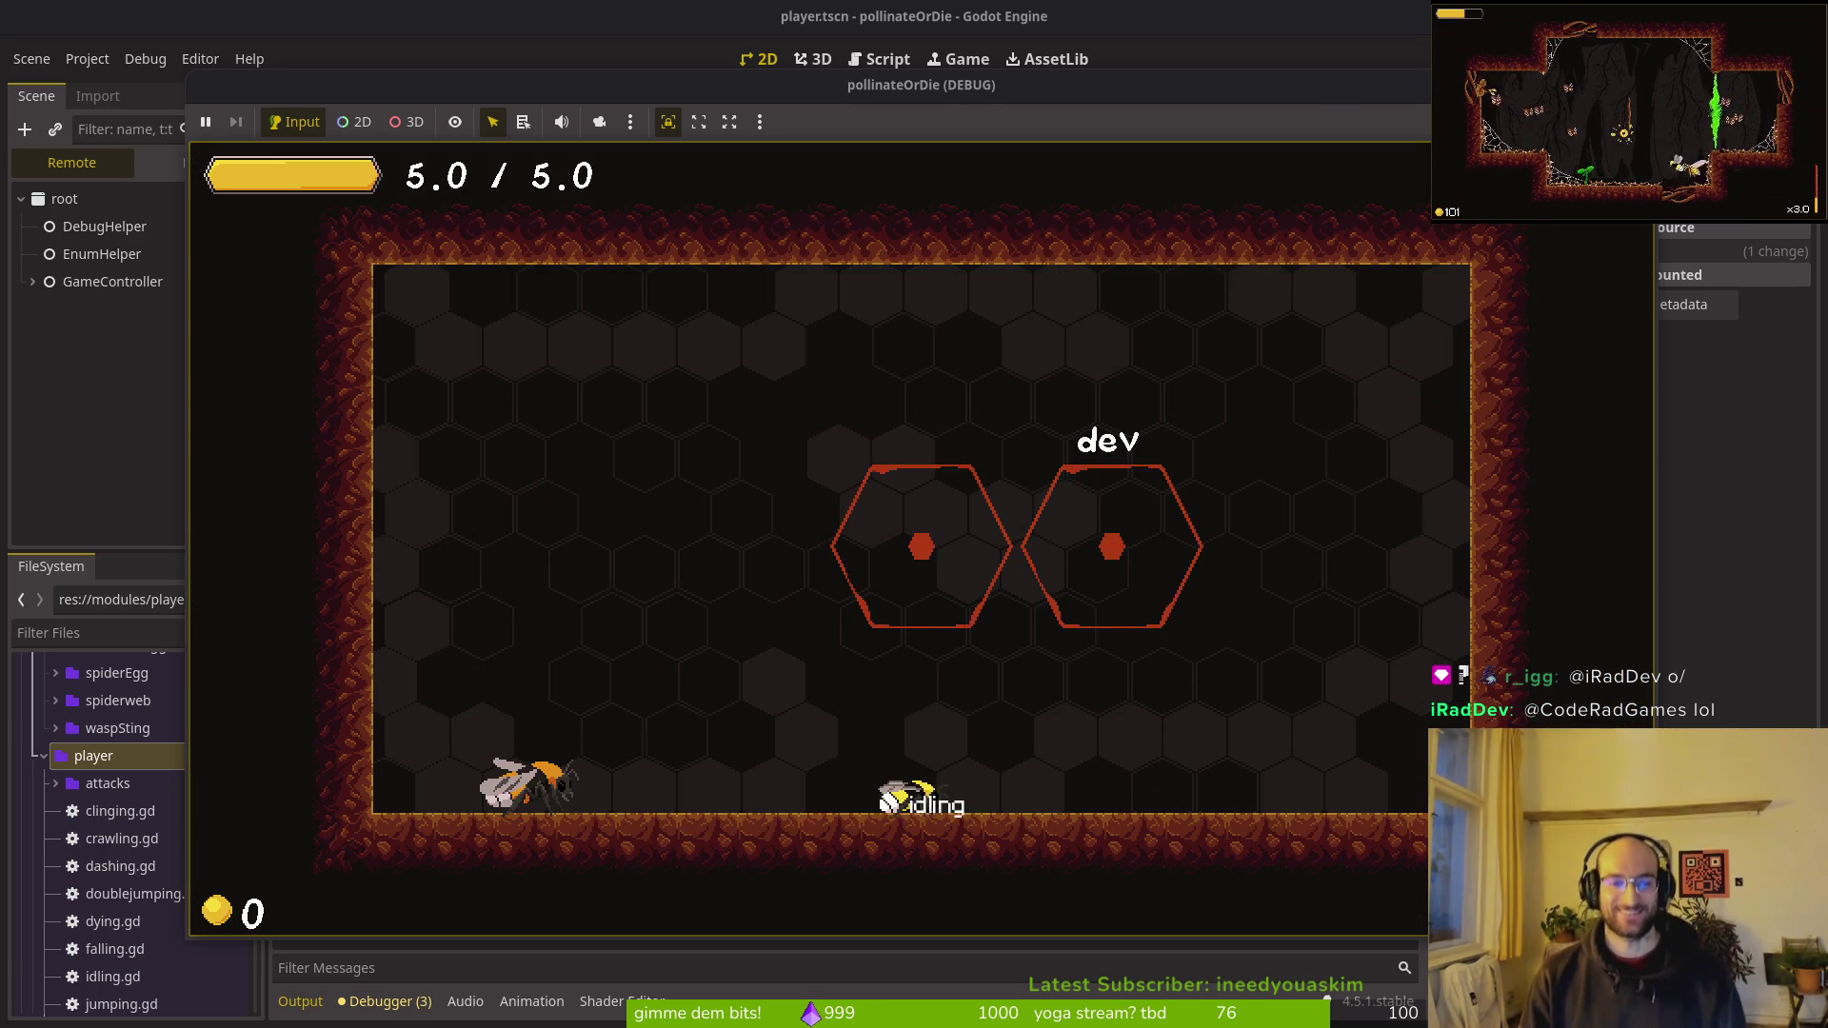
key(shift)
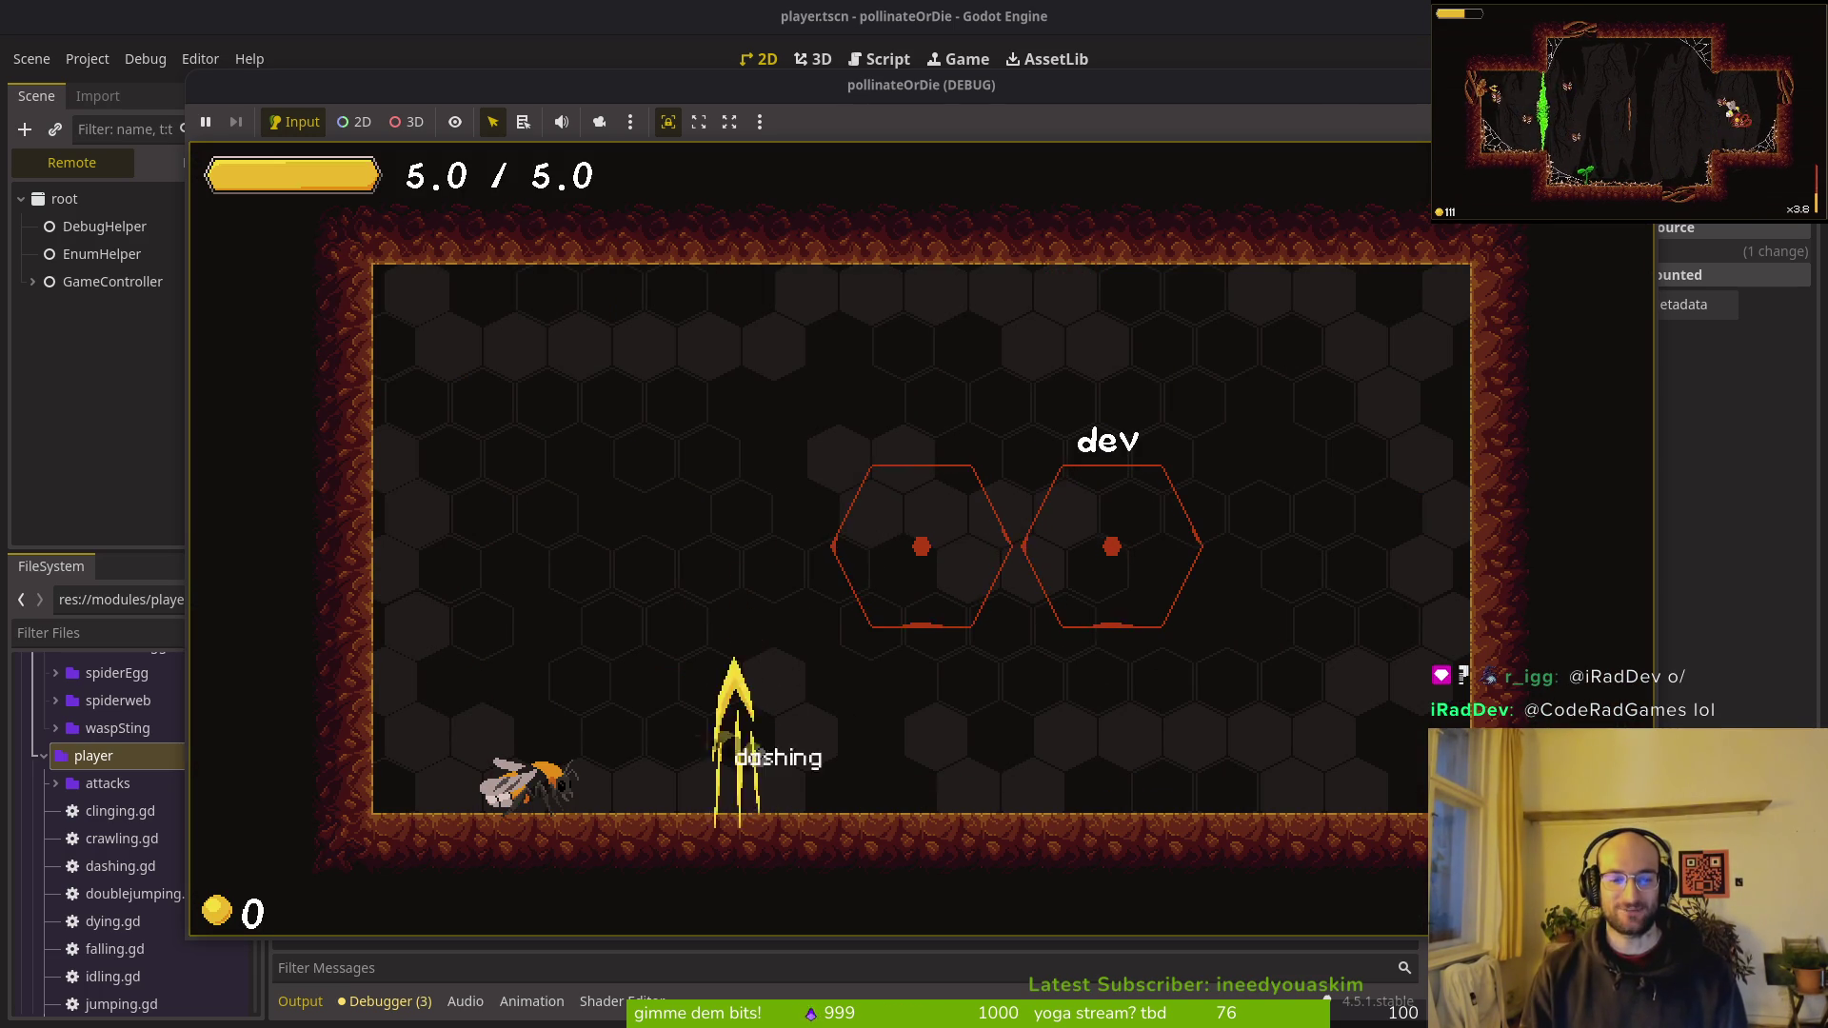
key(shift)
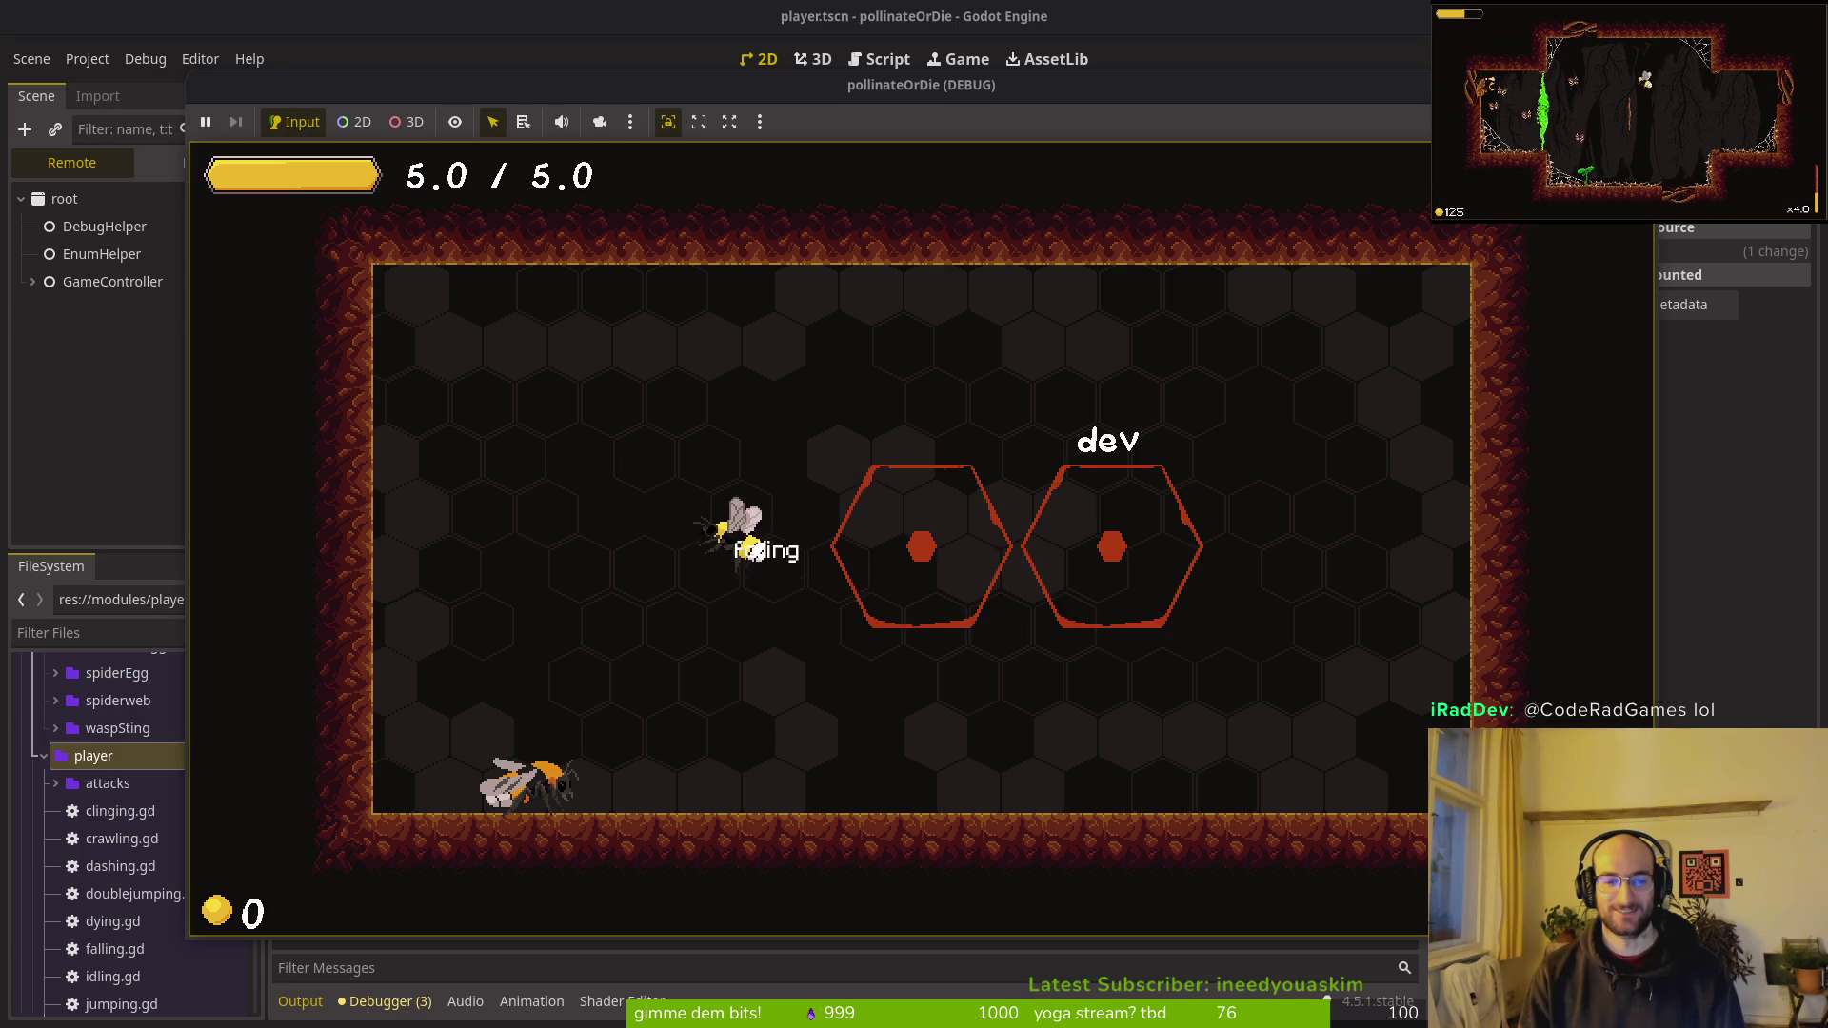
key(shift)
Step: Fly the bee onto the left wall, cling, climb up and crawl down, then quit
key(Left)
key(space)
key(Left)
key(Up)
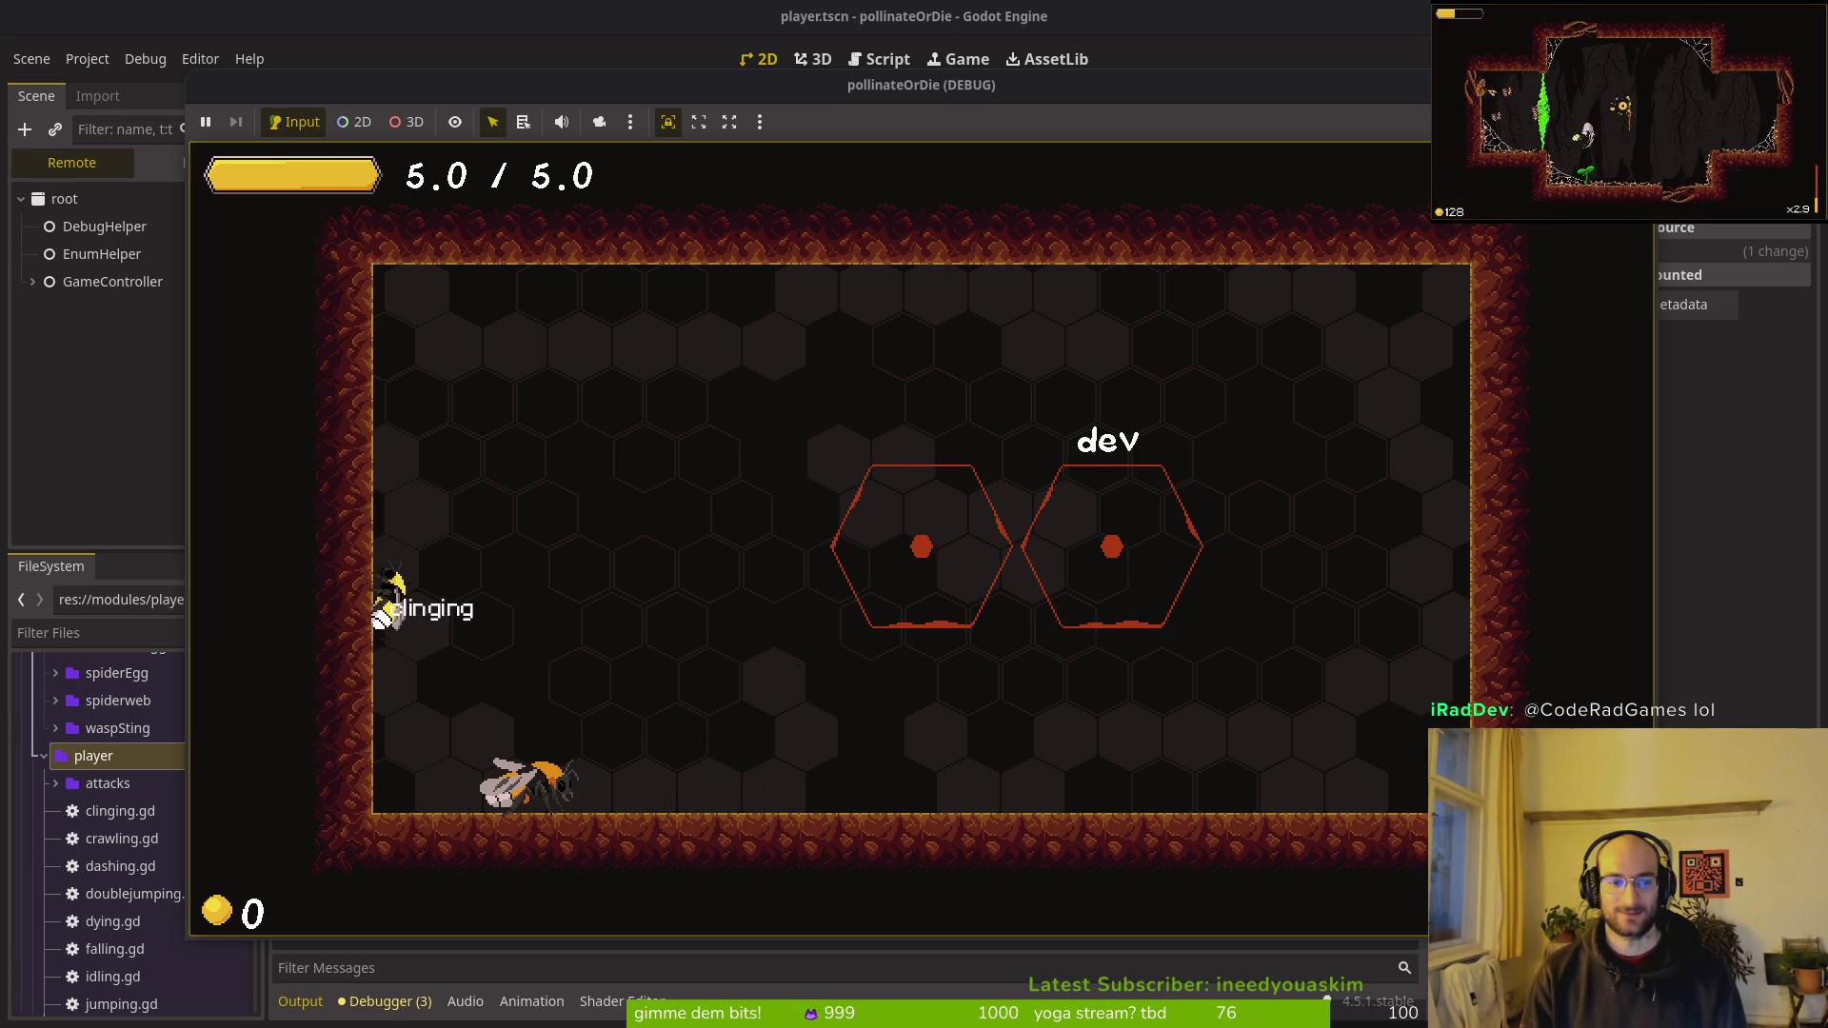
key(Down)
key(Up)
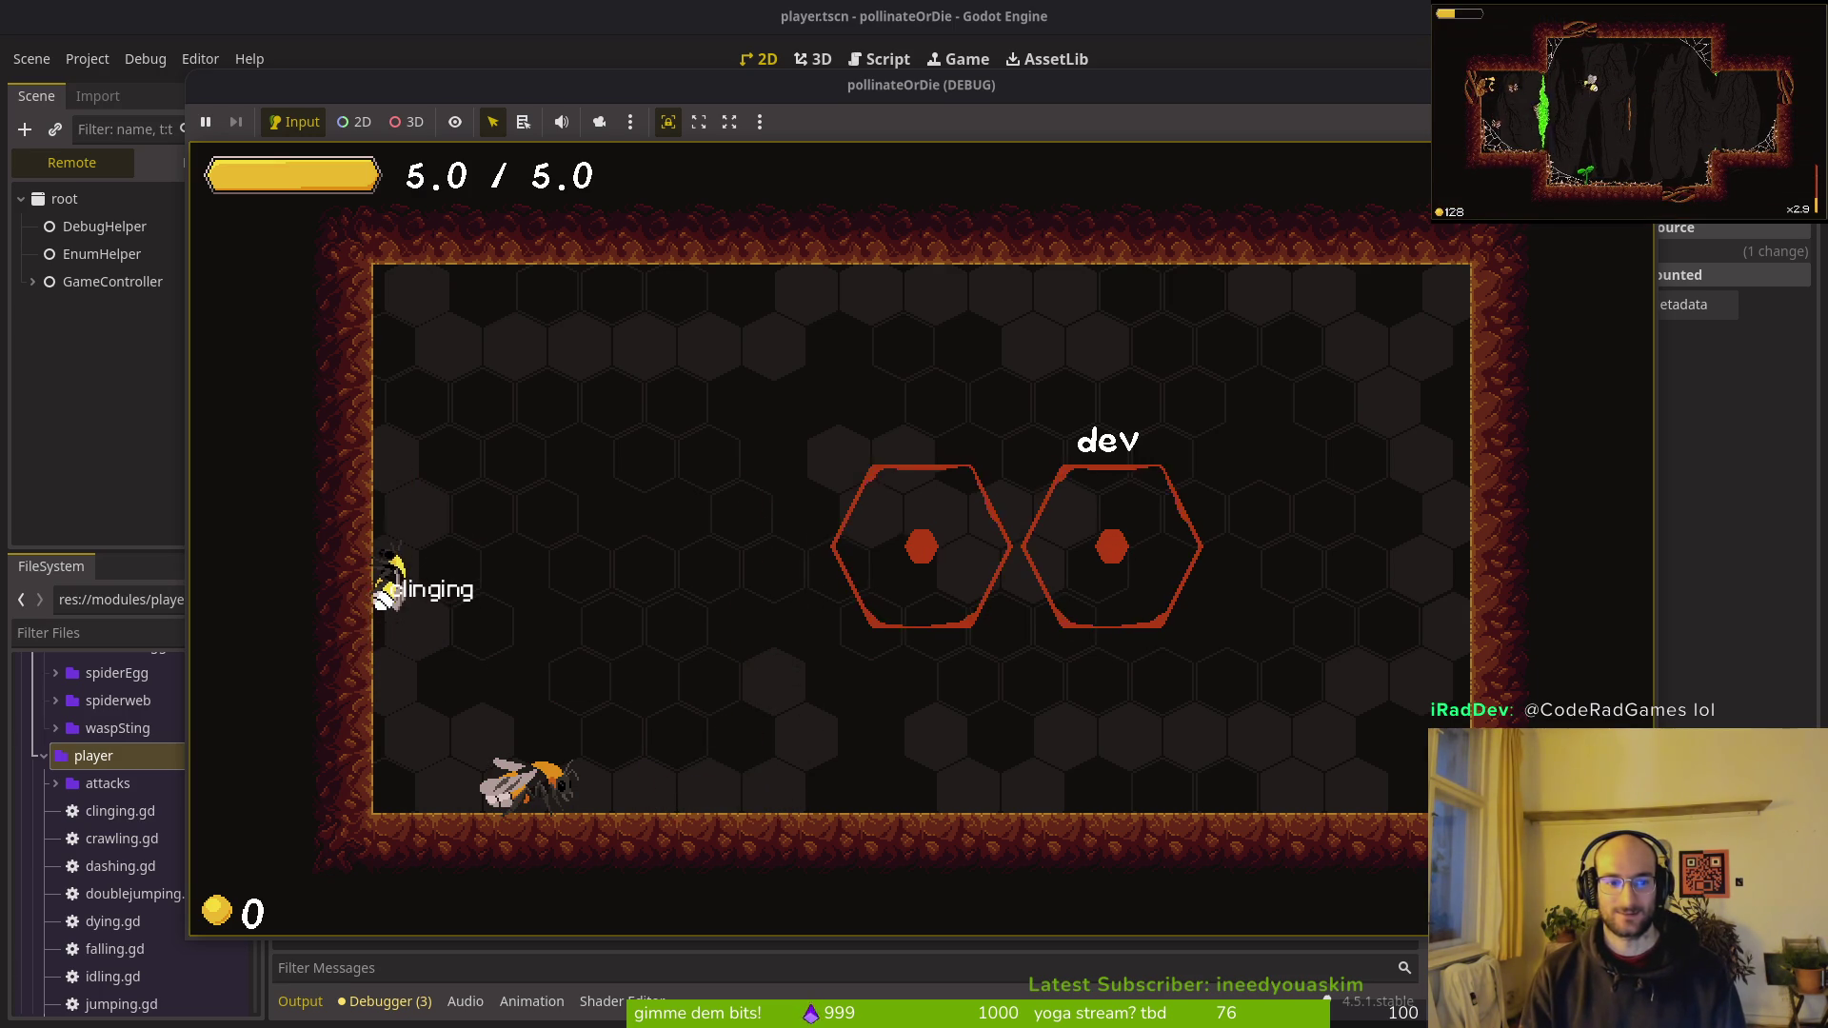
key(Up)
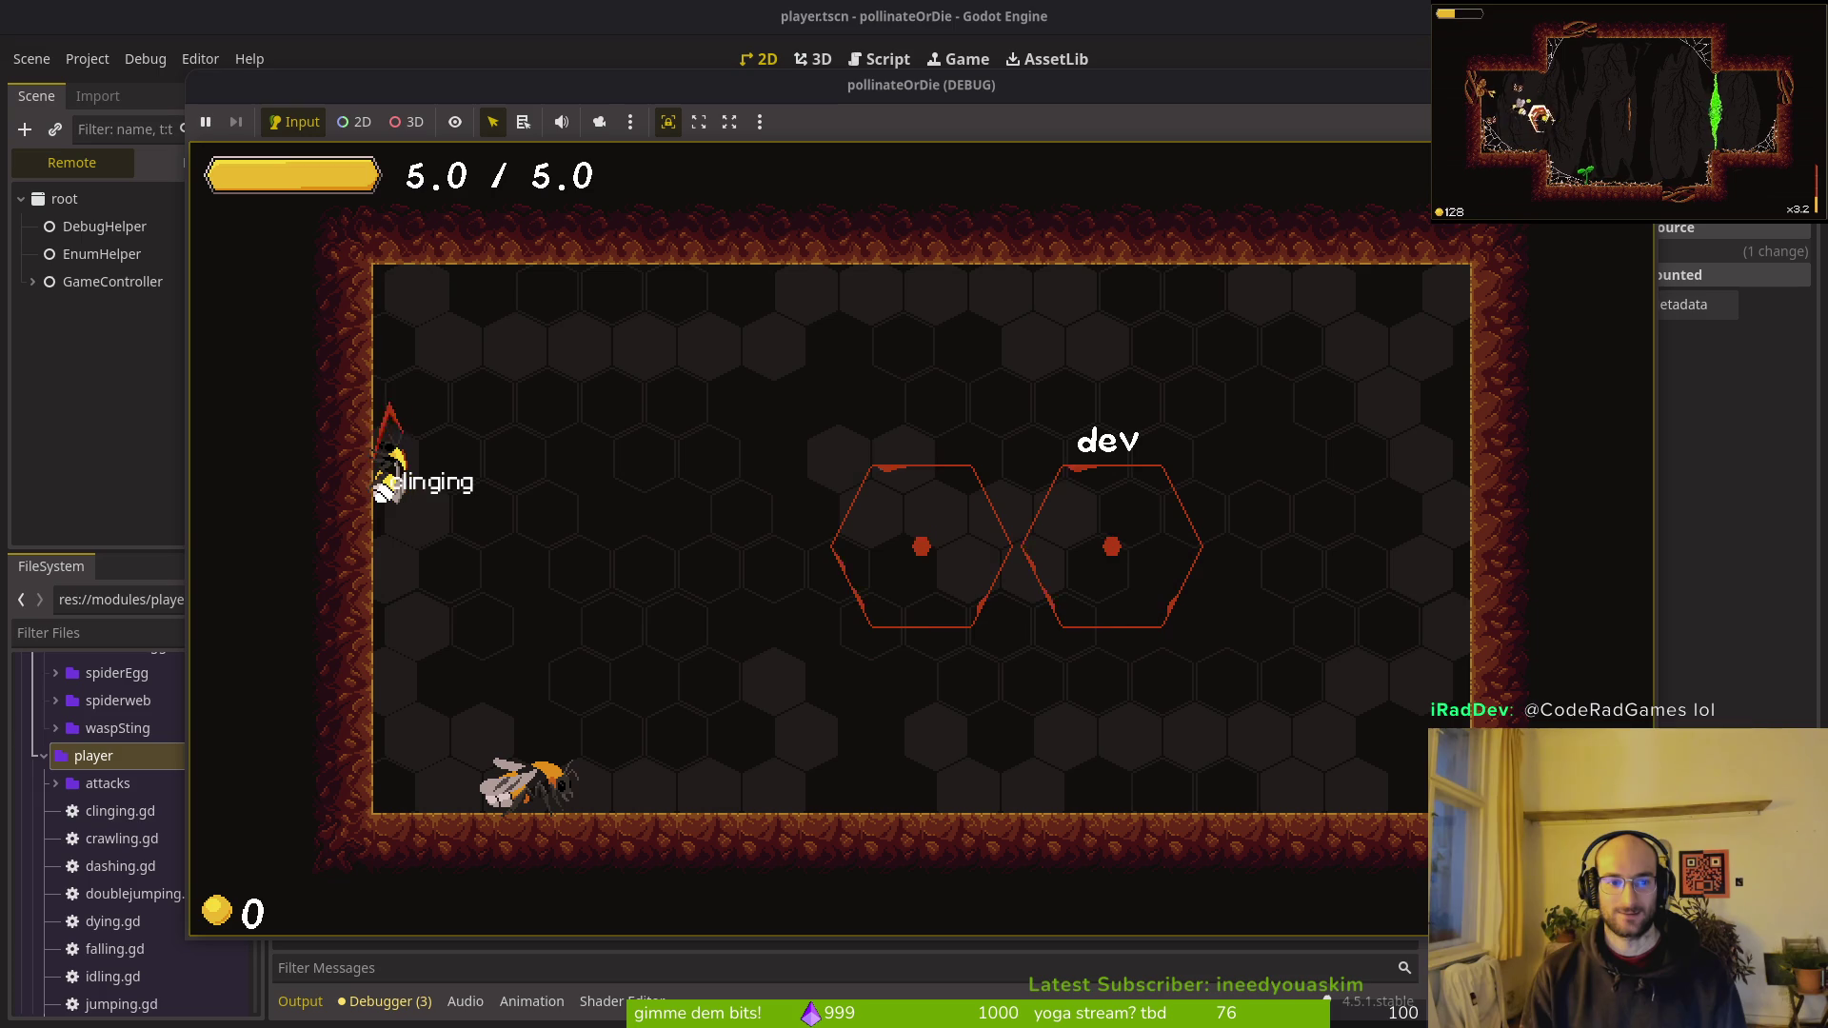
key(Down)
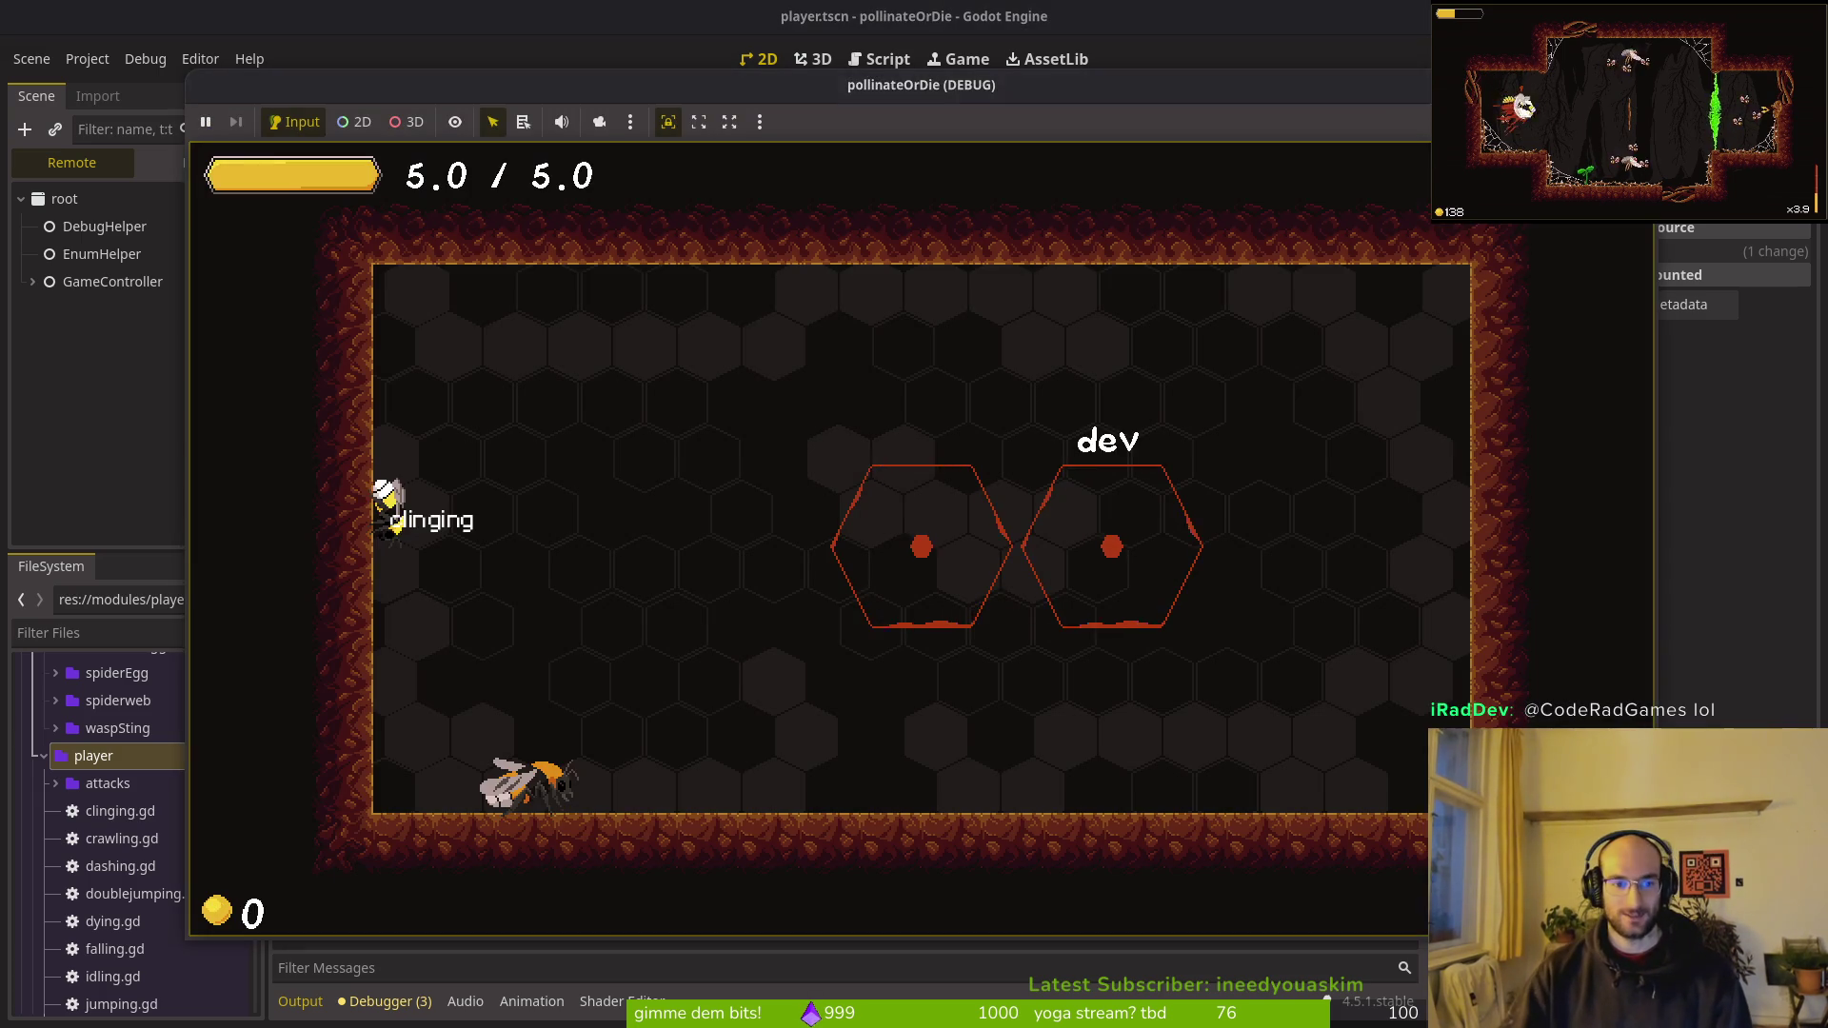
key(alt+Tab)
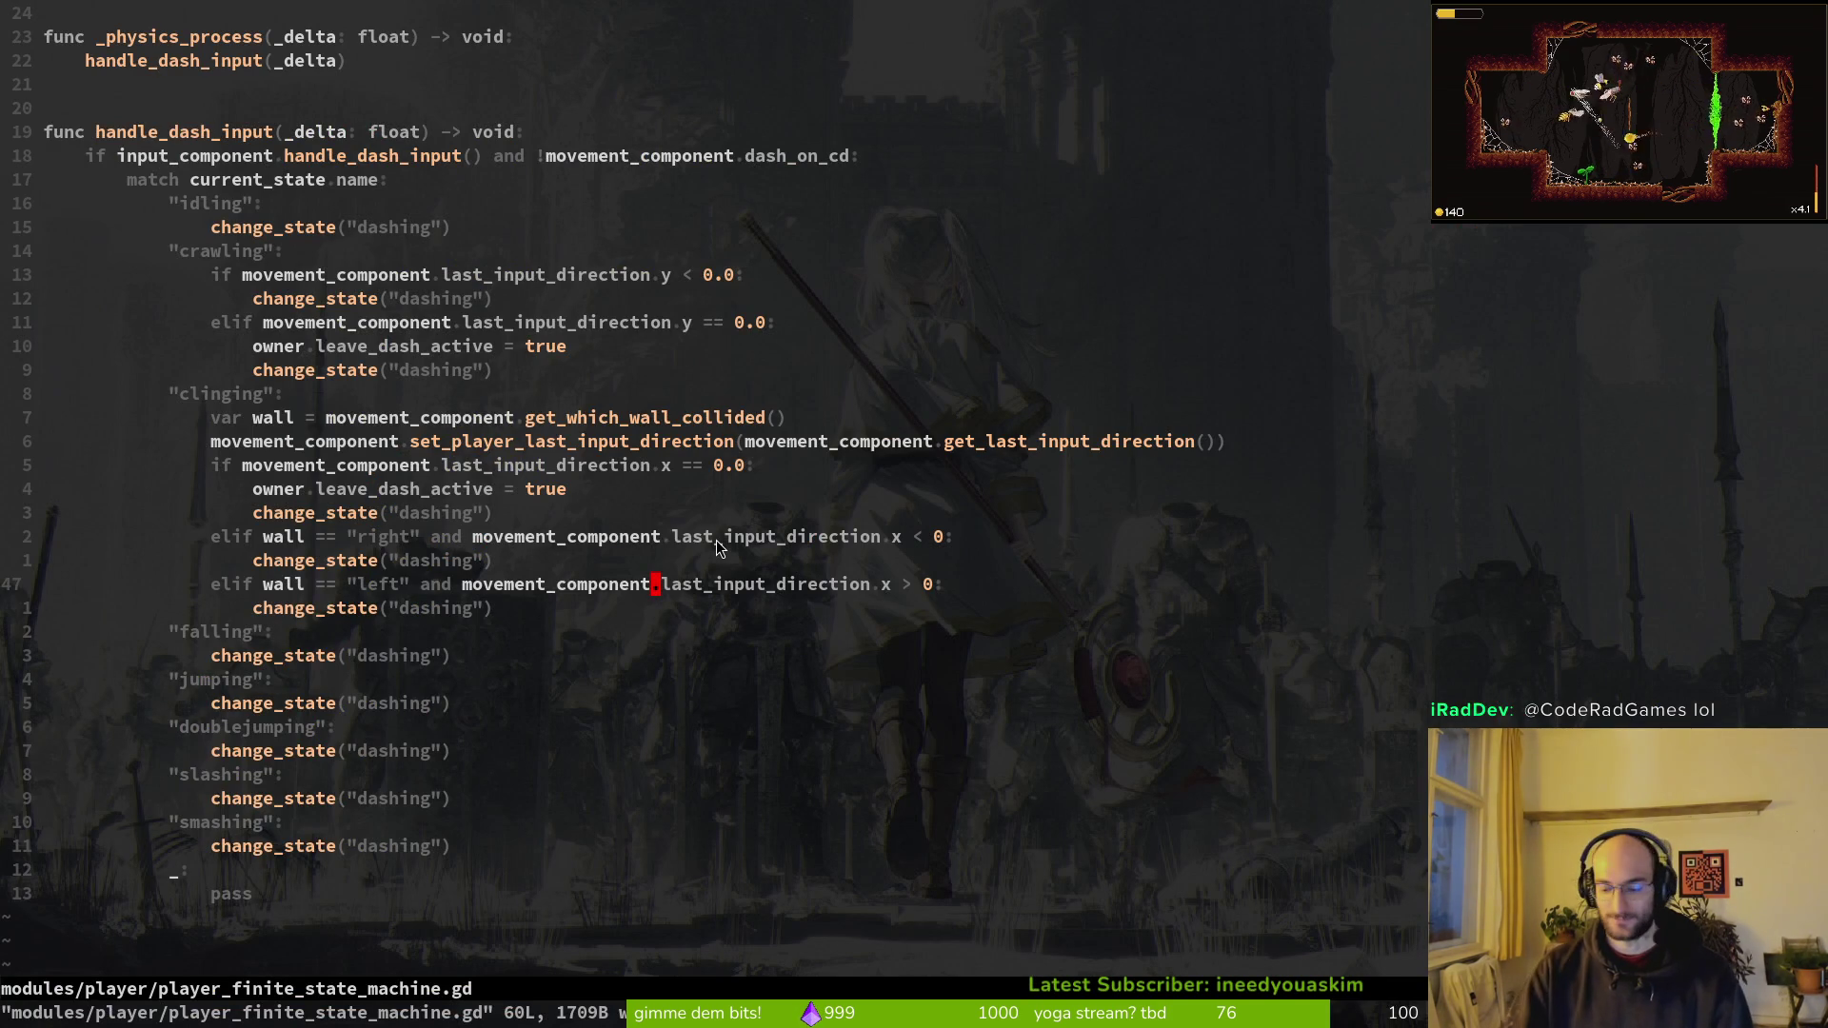
Step: Copy the owner.leave_dash_active line from the clinging branch
click(315, 489)
key(shift+v)
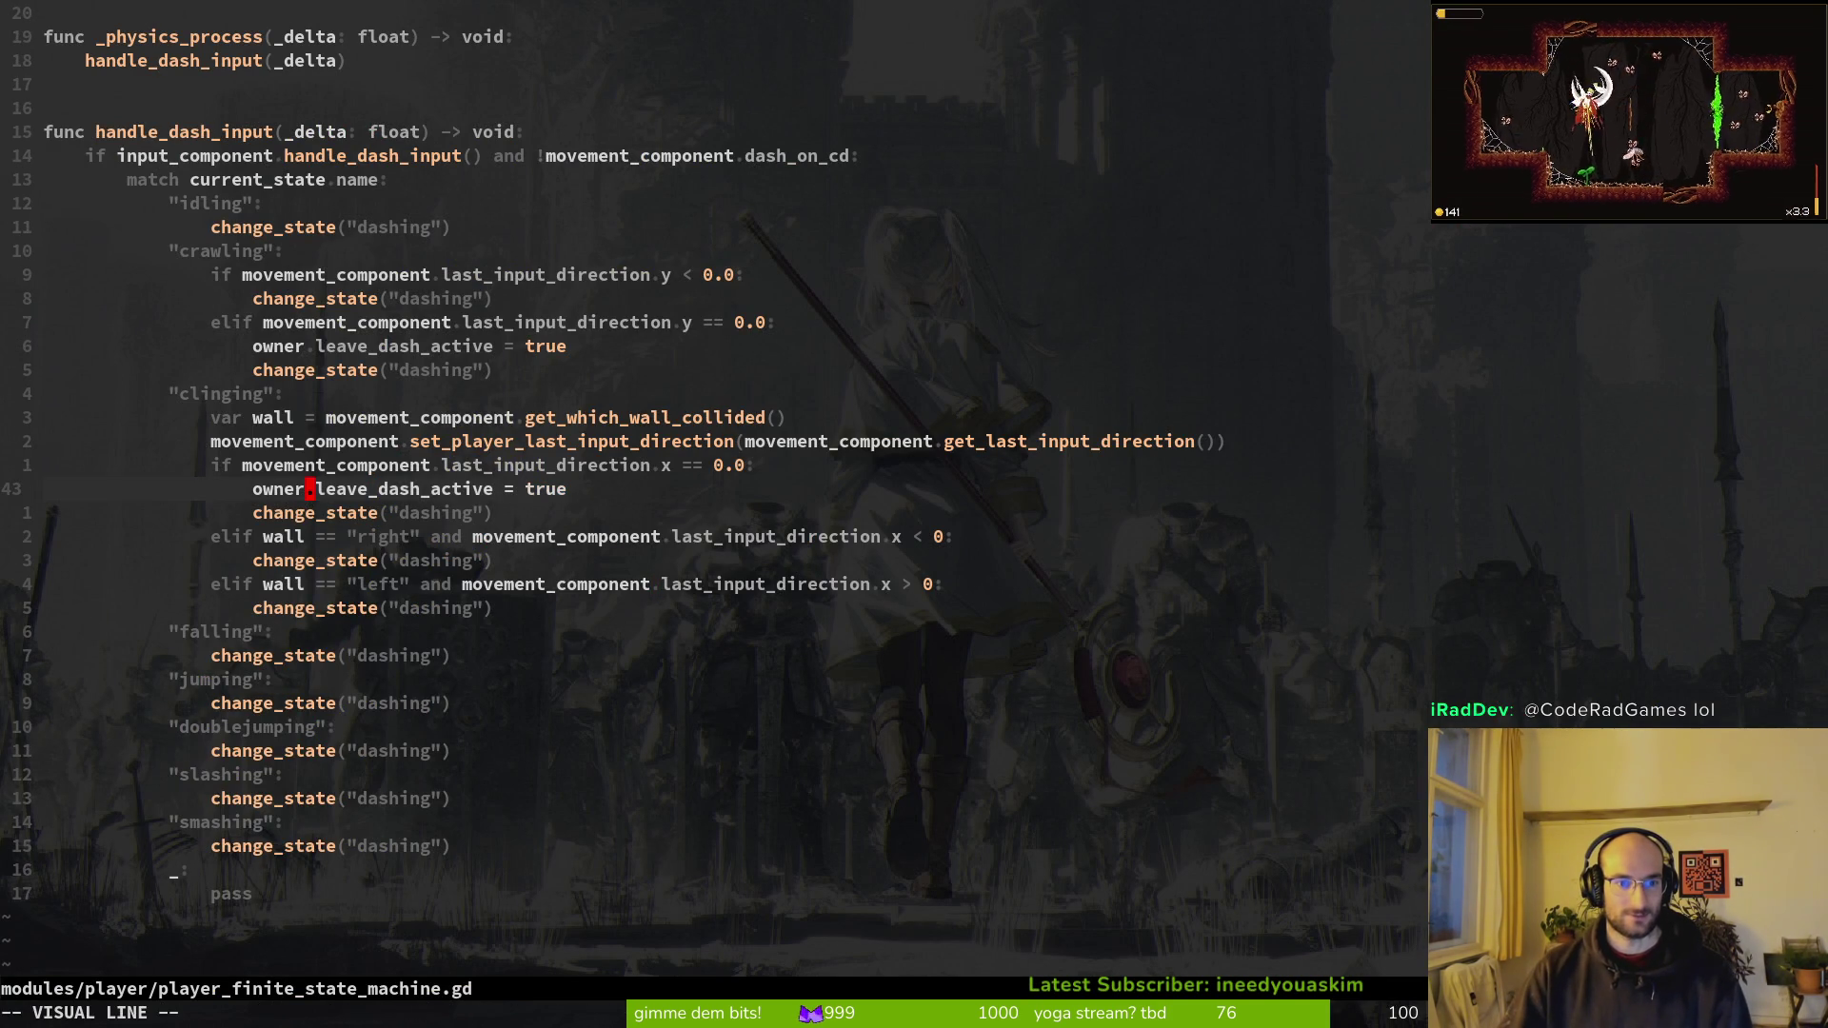
key(y)
key(k)
key(k)
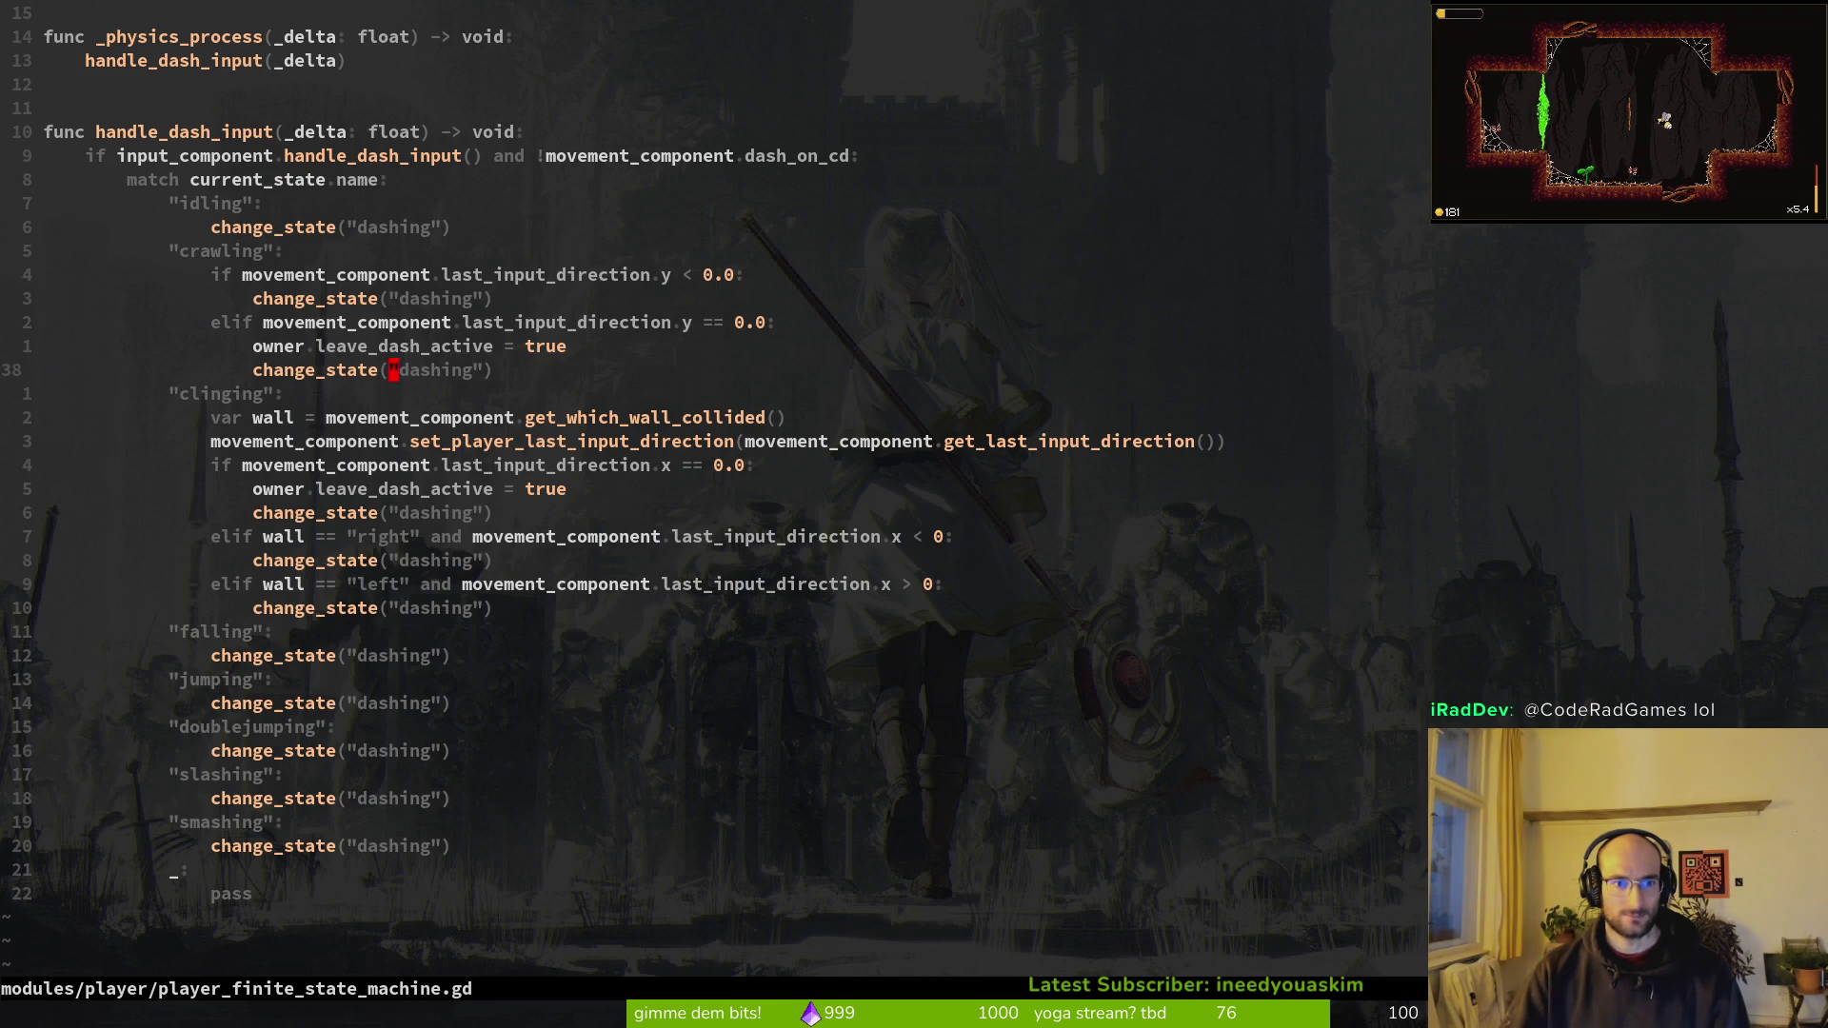
Step: Save the state machine script and relaunch the game
text(:w)
key(Return)
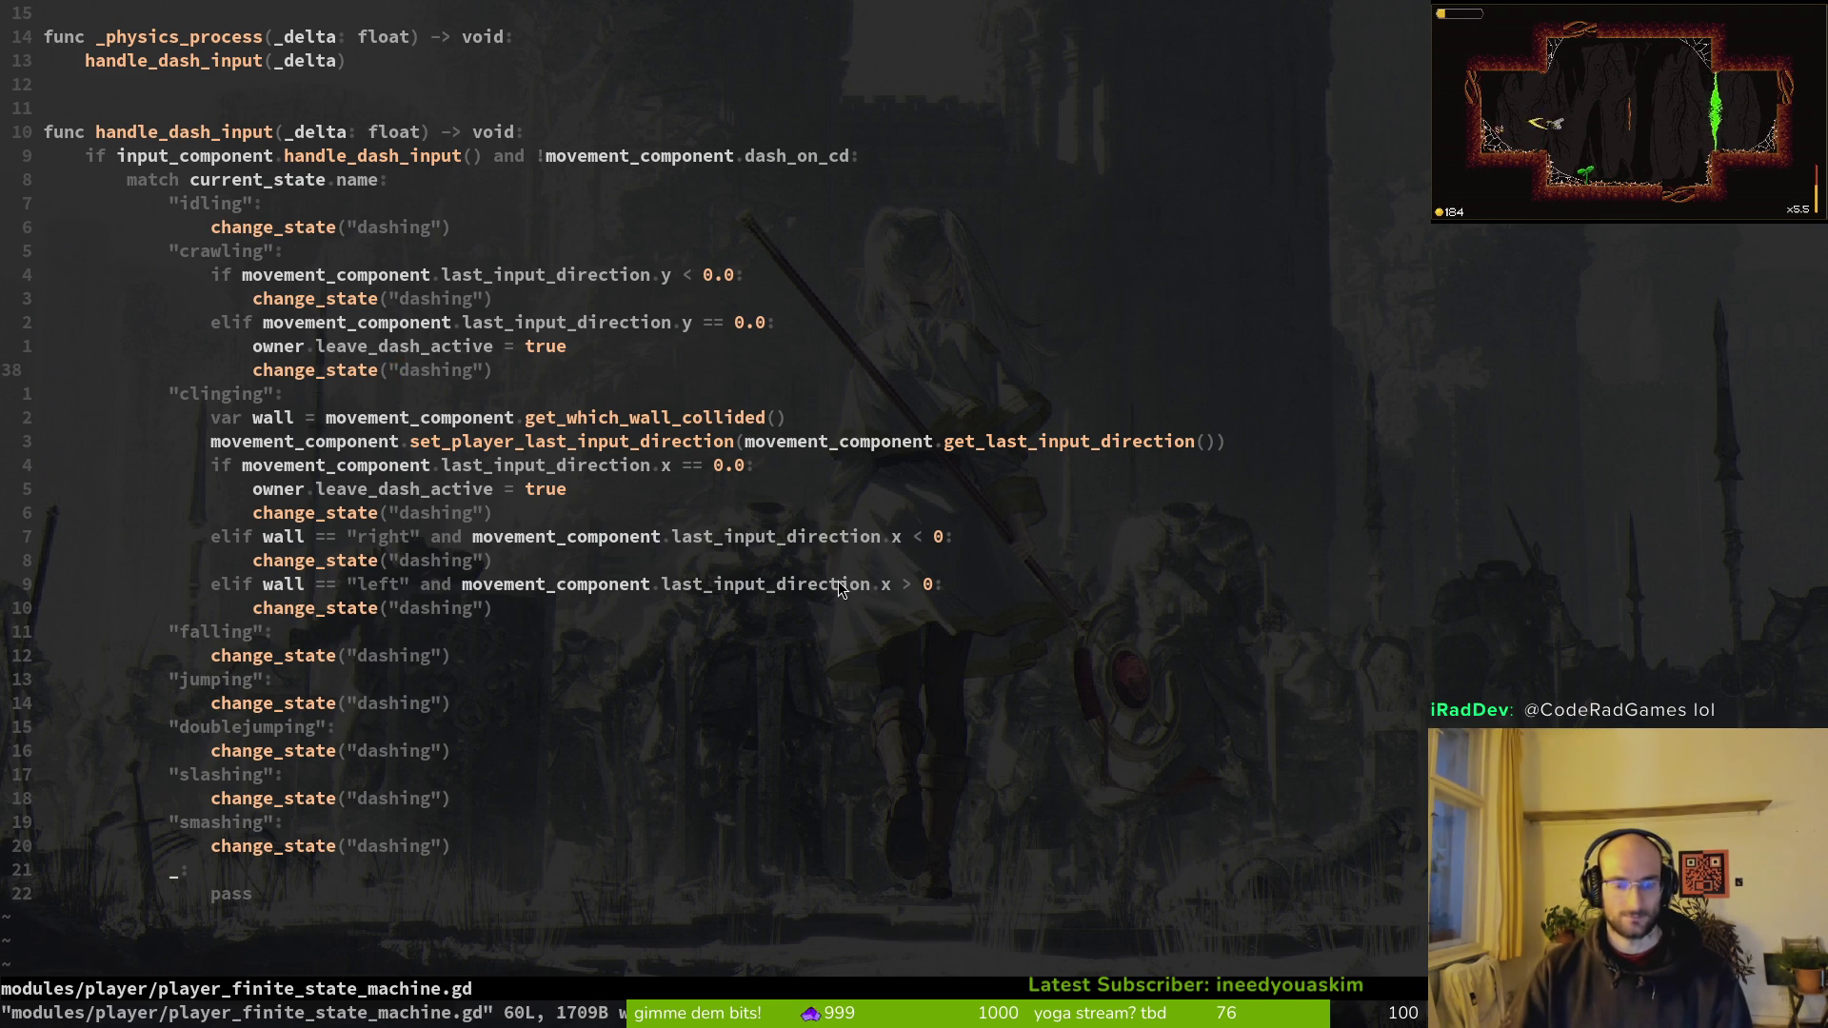
key(ctrl+p)
key(Escape)
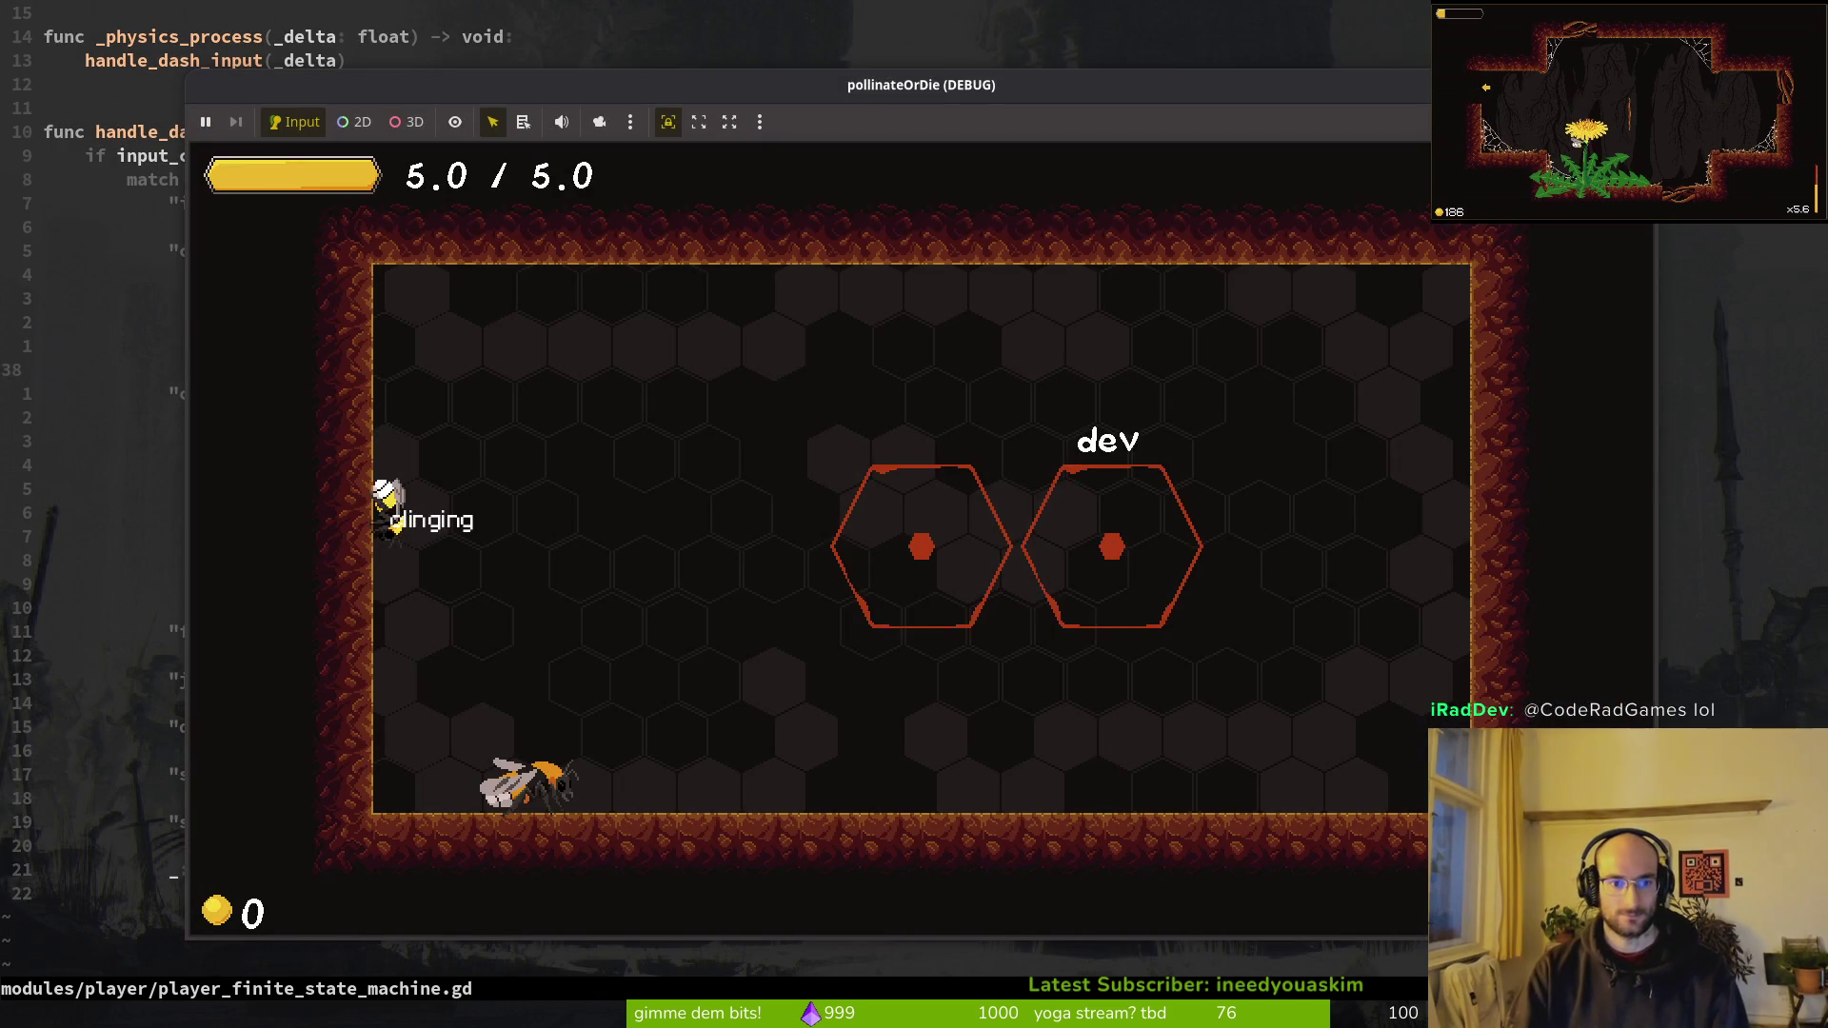
Step: Crawl the bee along the floor, dash it right onto the right wall to cling, then close the game
key(space)
key(Right)
key(space)
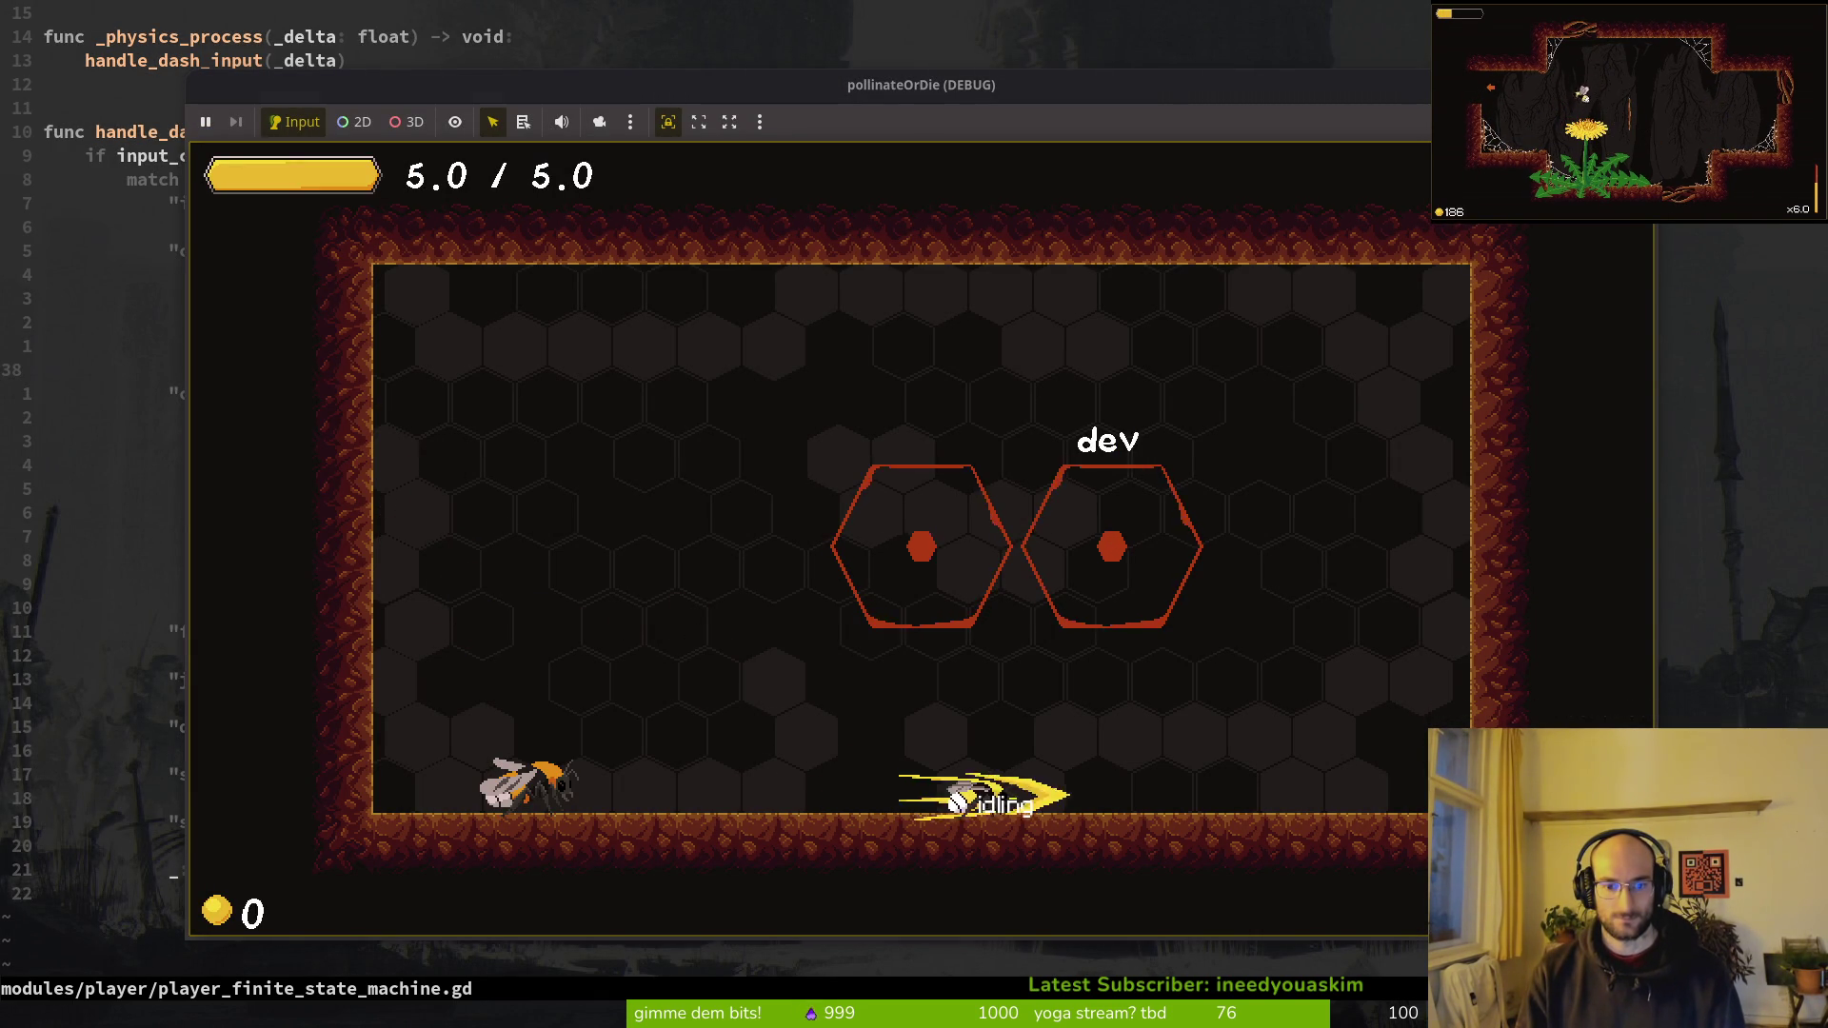
key(Right)
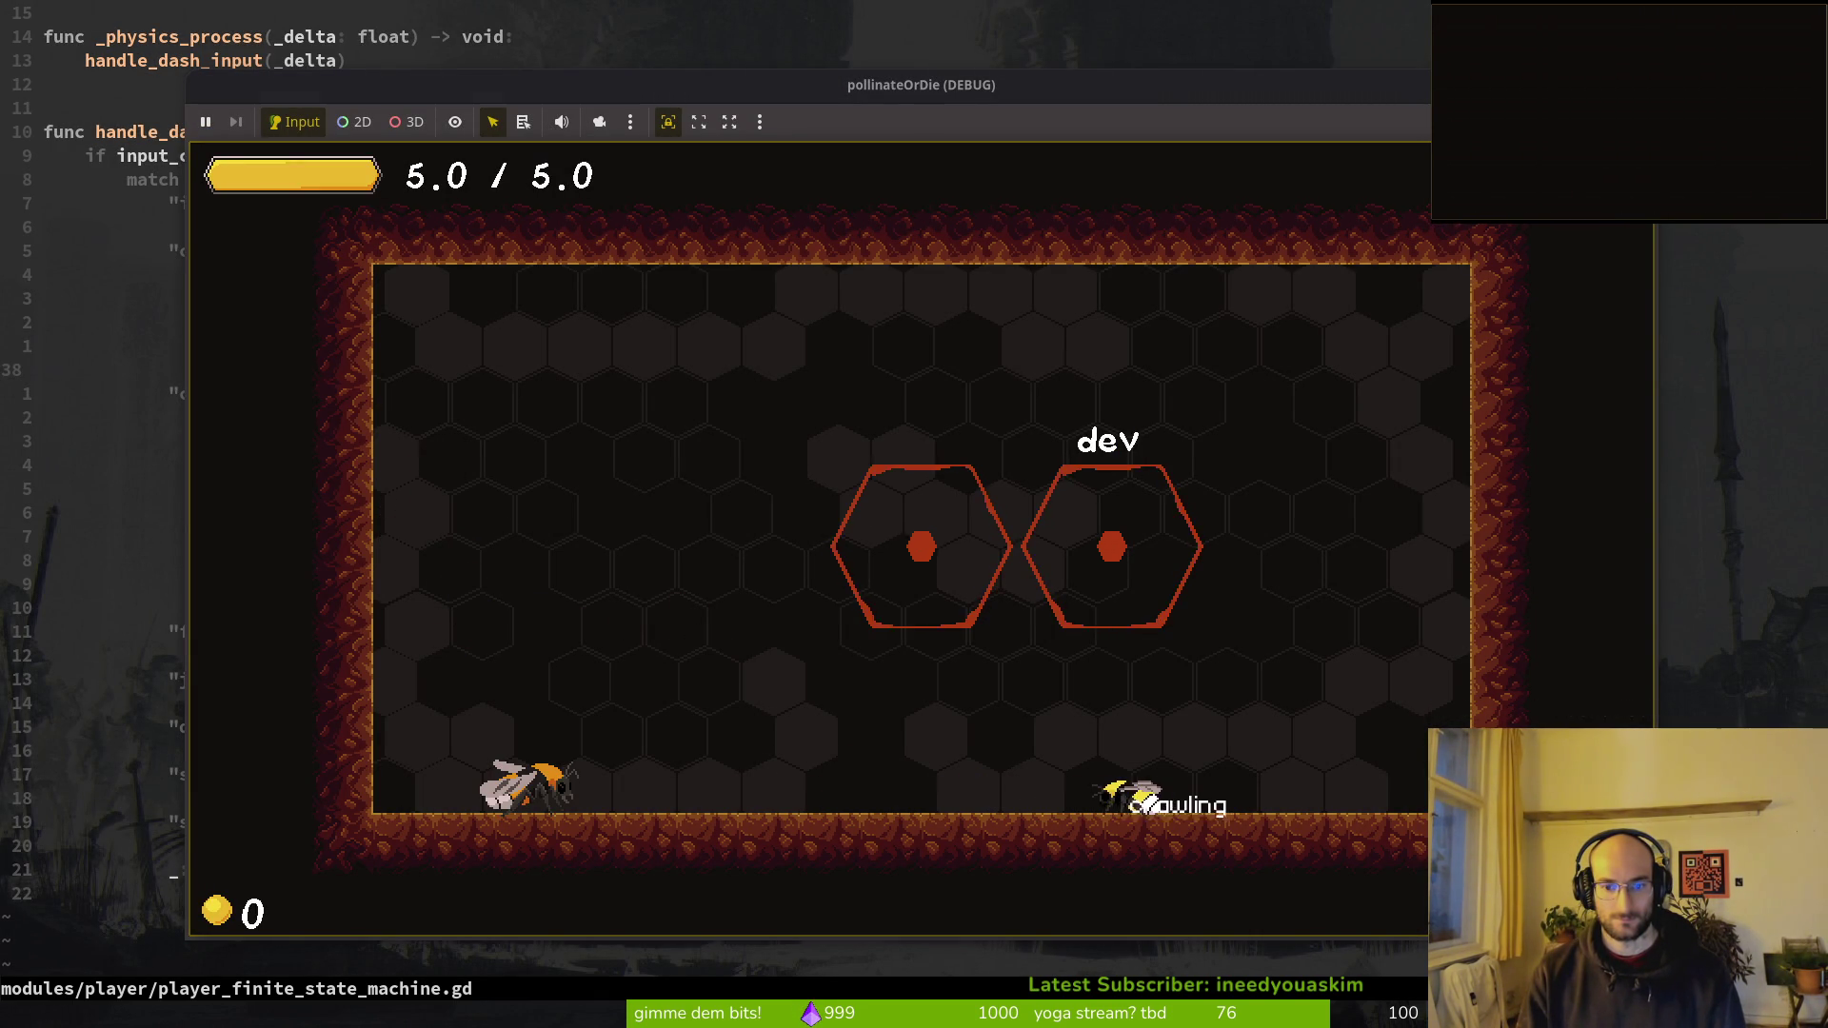
key(Left)
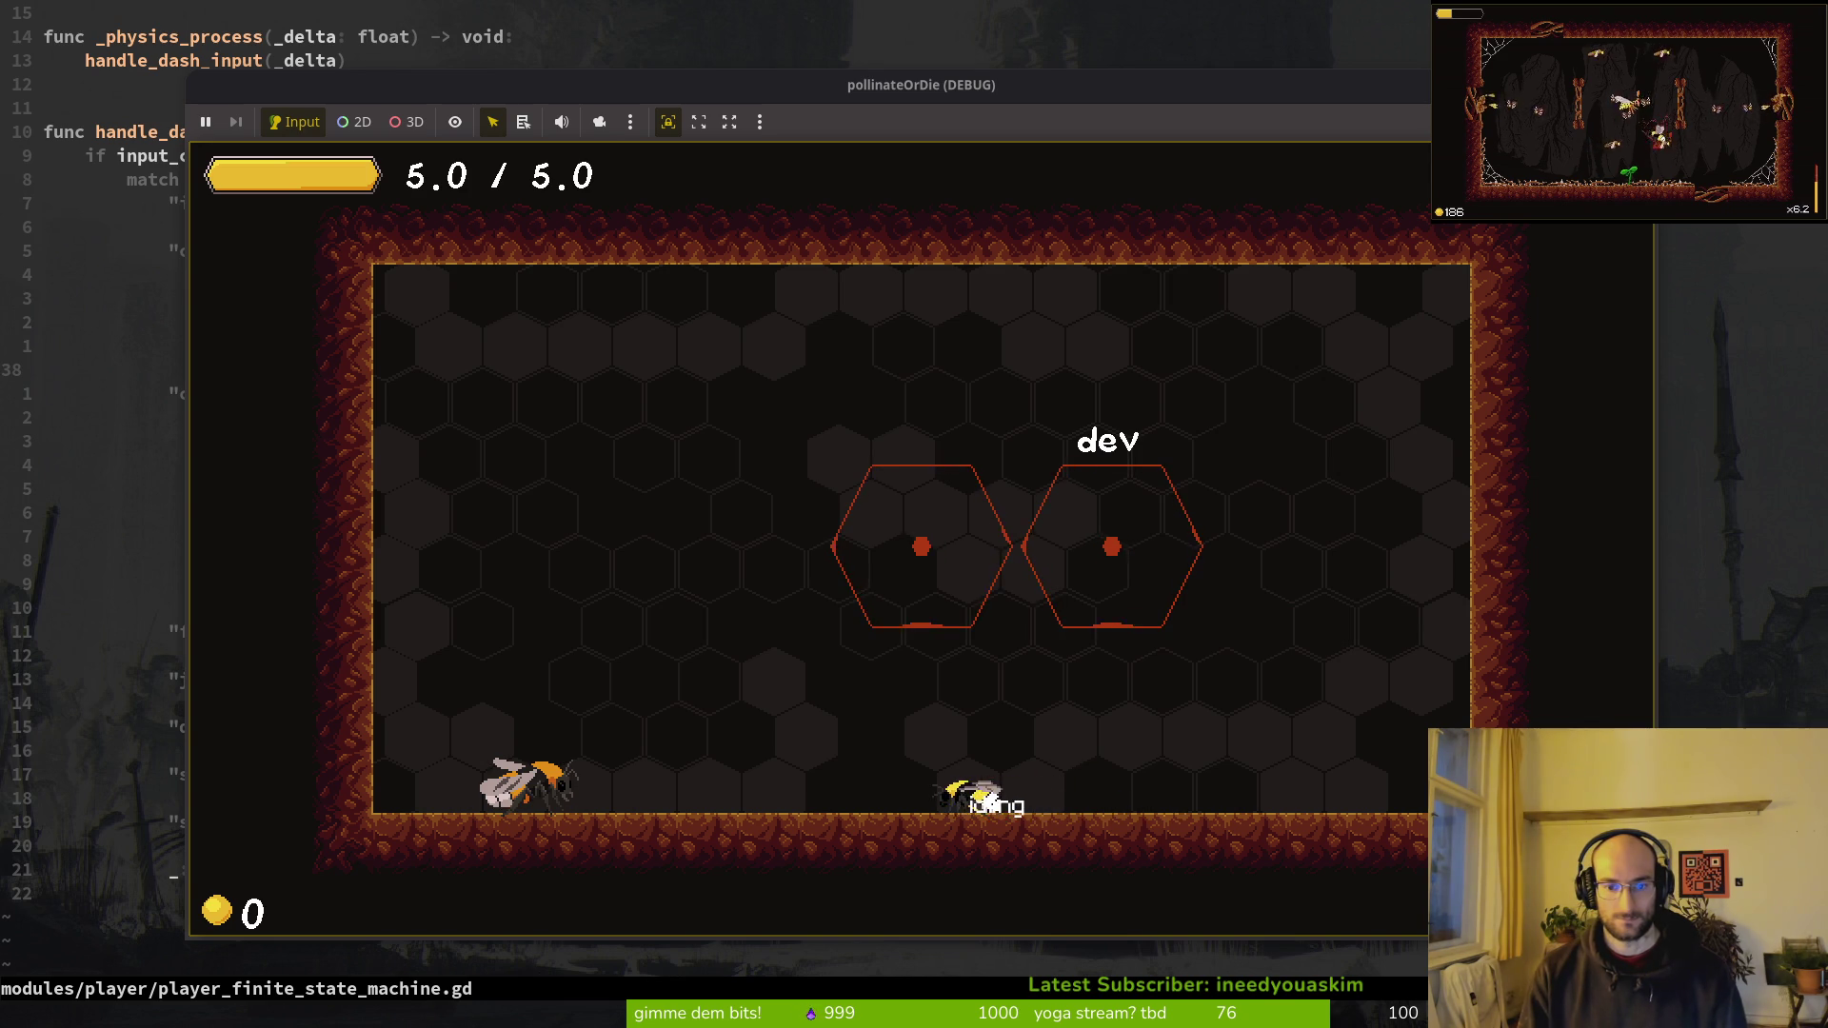
key(Right)
key(Left)
key(Right)
key(shift)
key(space)
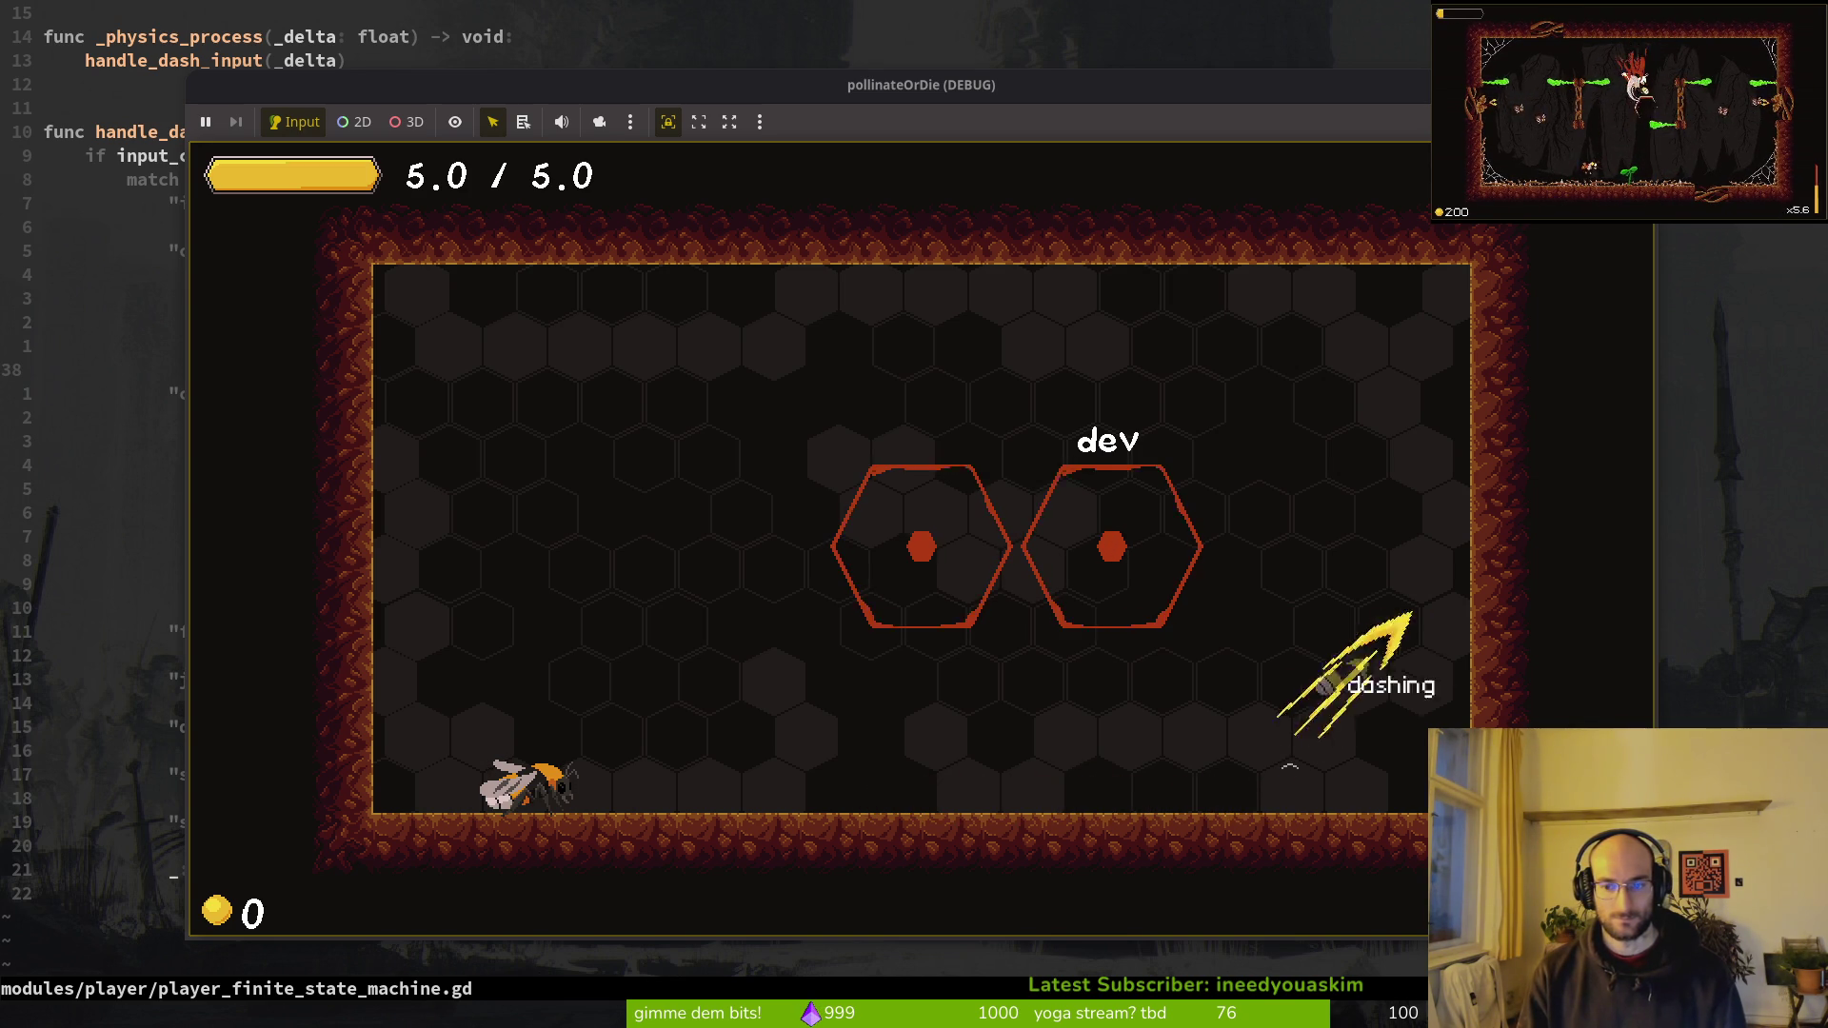
key(Up)
key(Up)
key(Up)
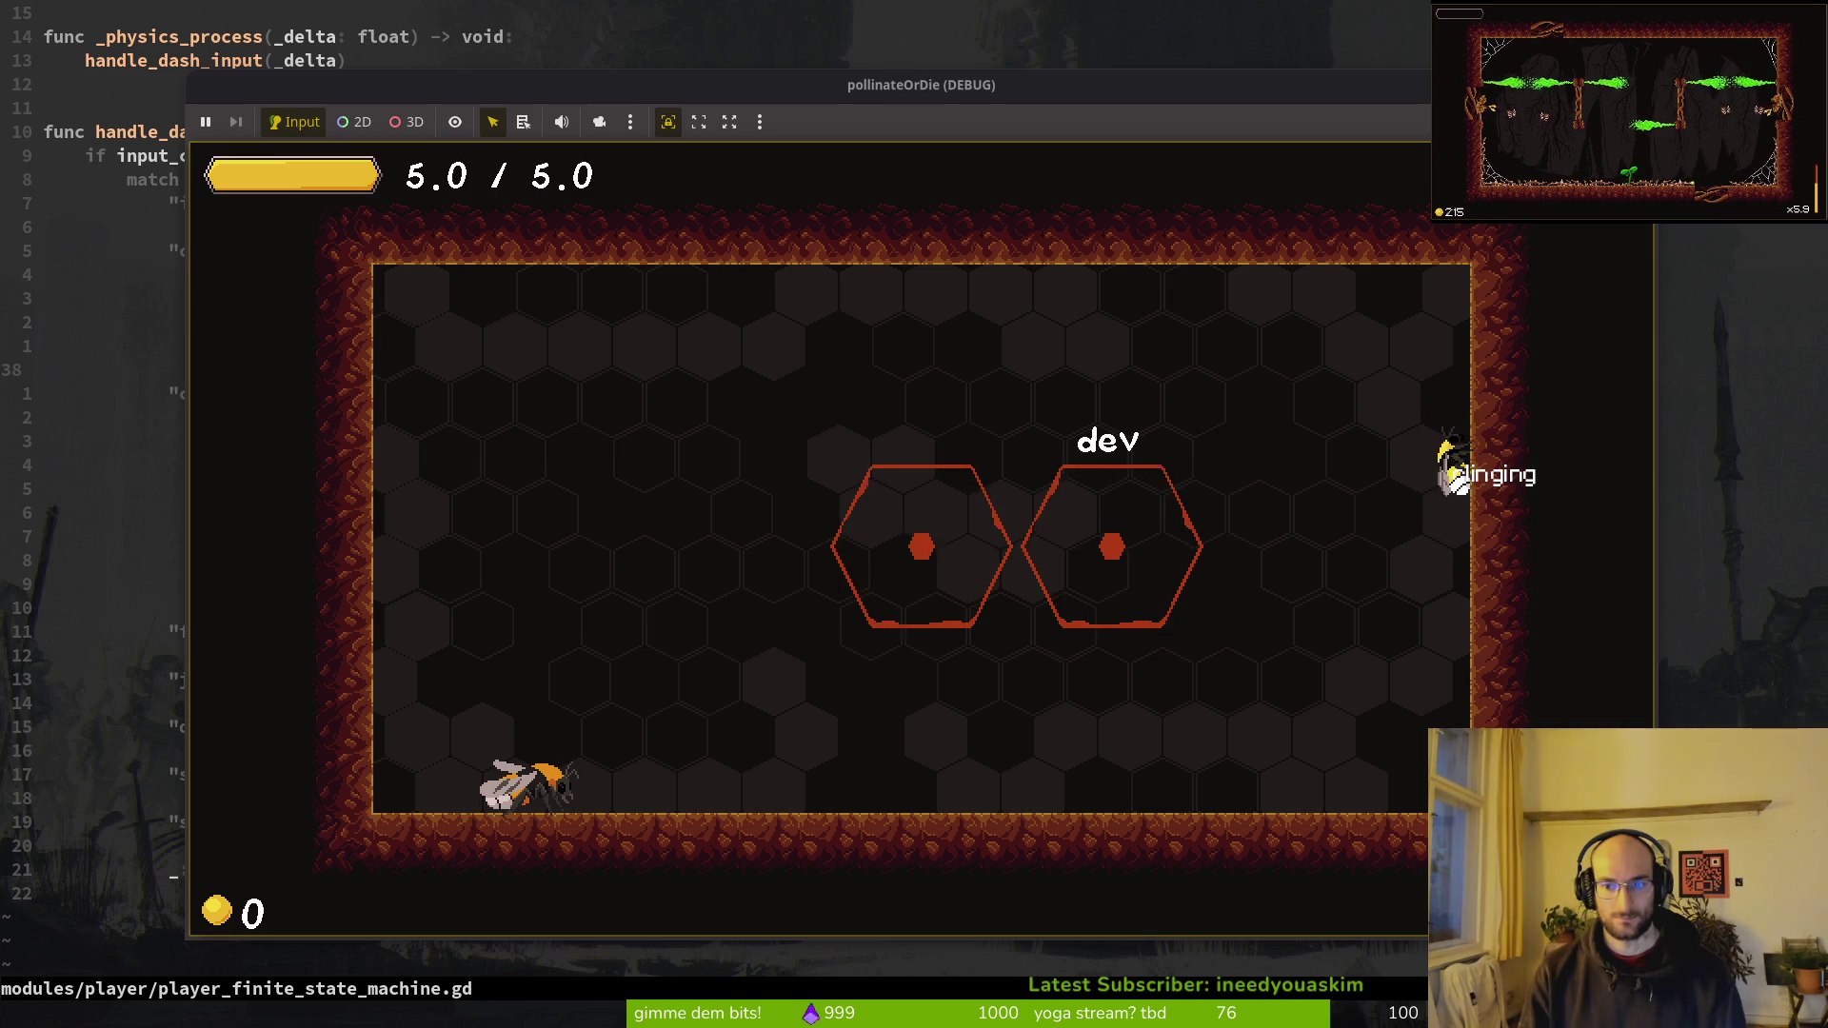
key(F8)
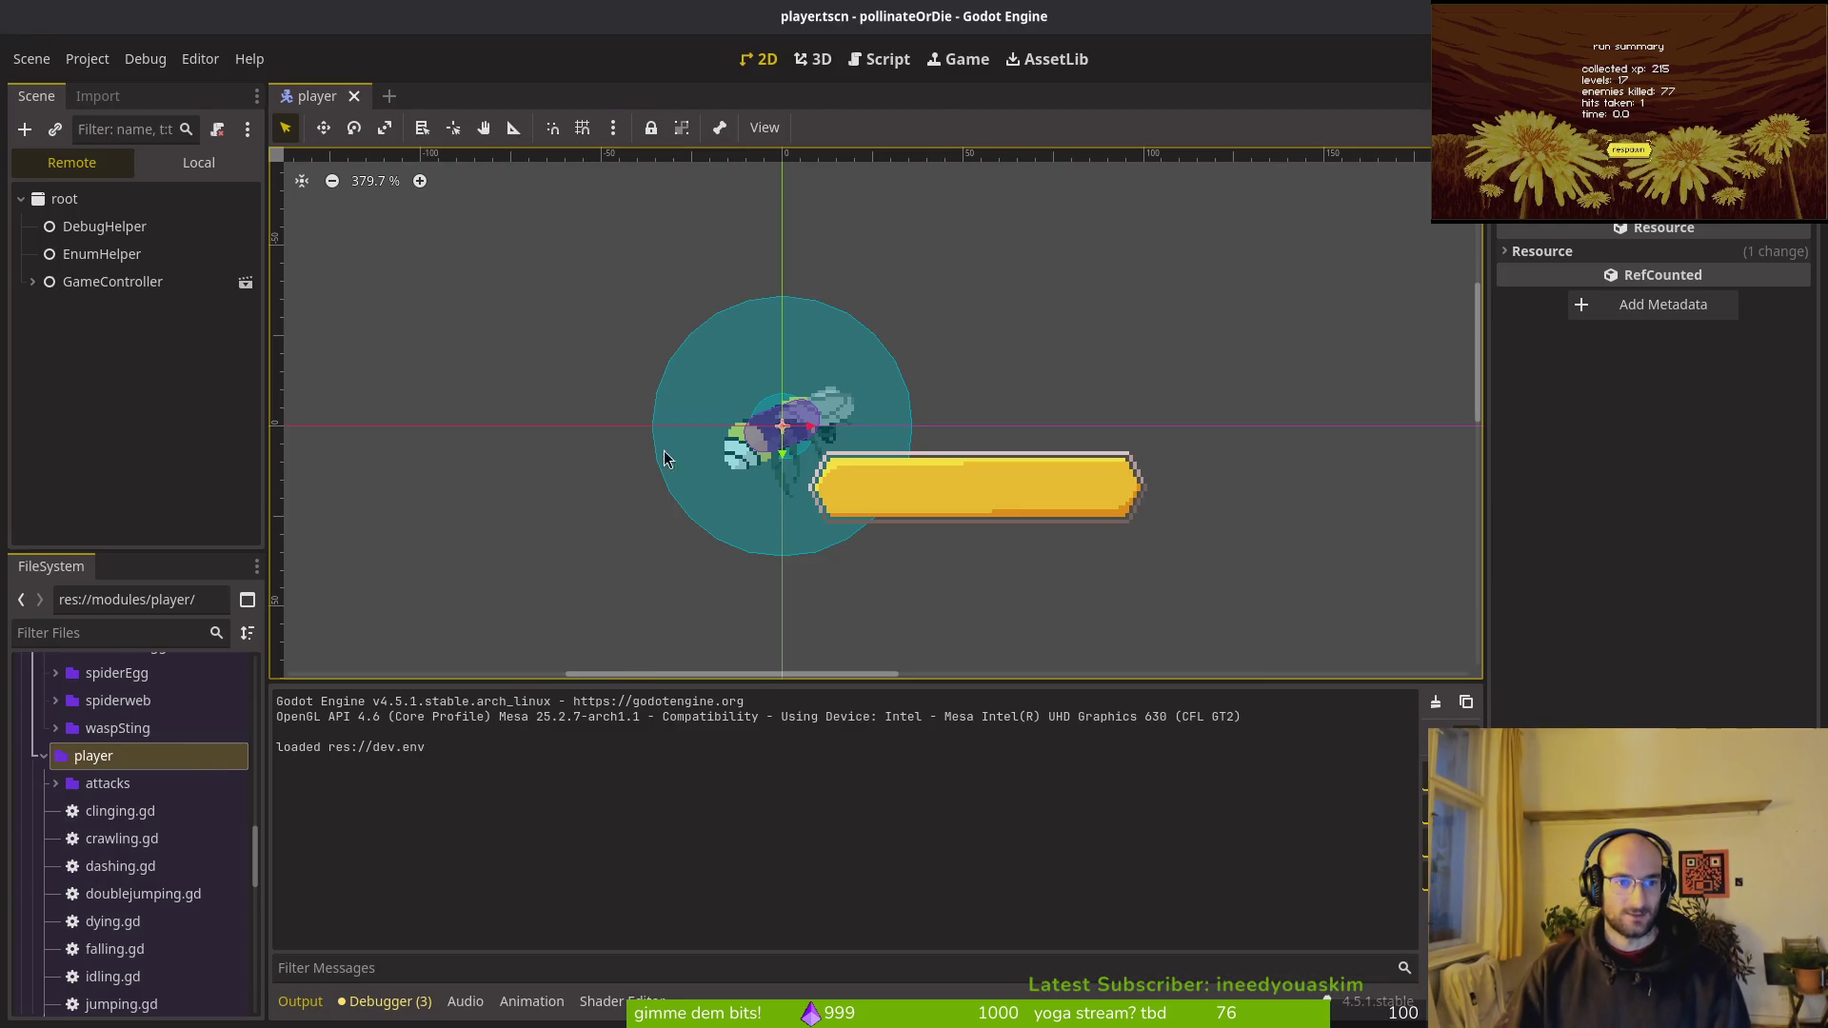
Step: Open dashing.gd in Neovim through the project file finder
key(alt+Tab)
key(space)
key(f)
key(f)
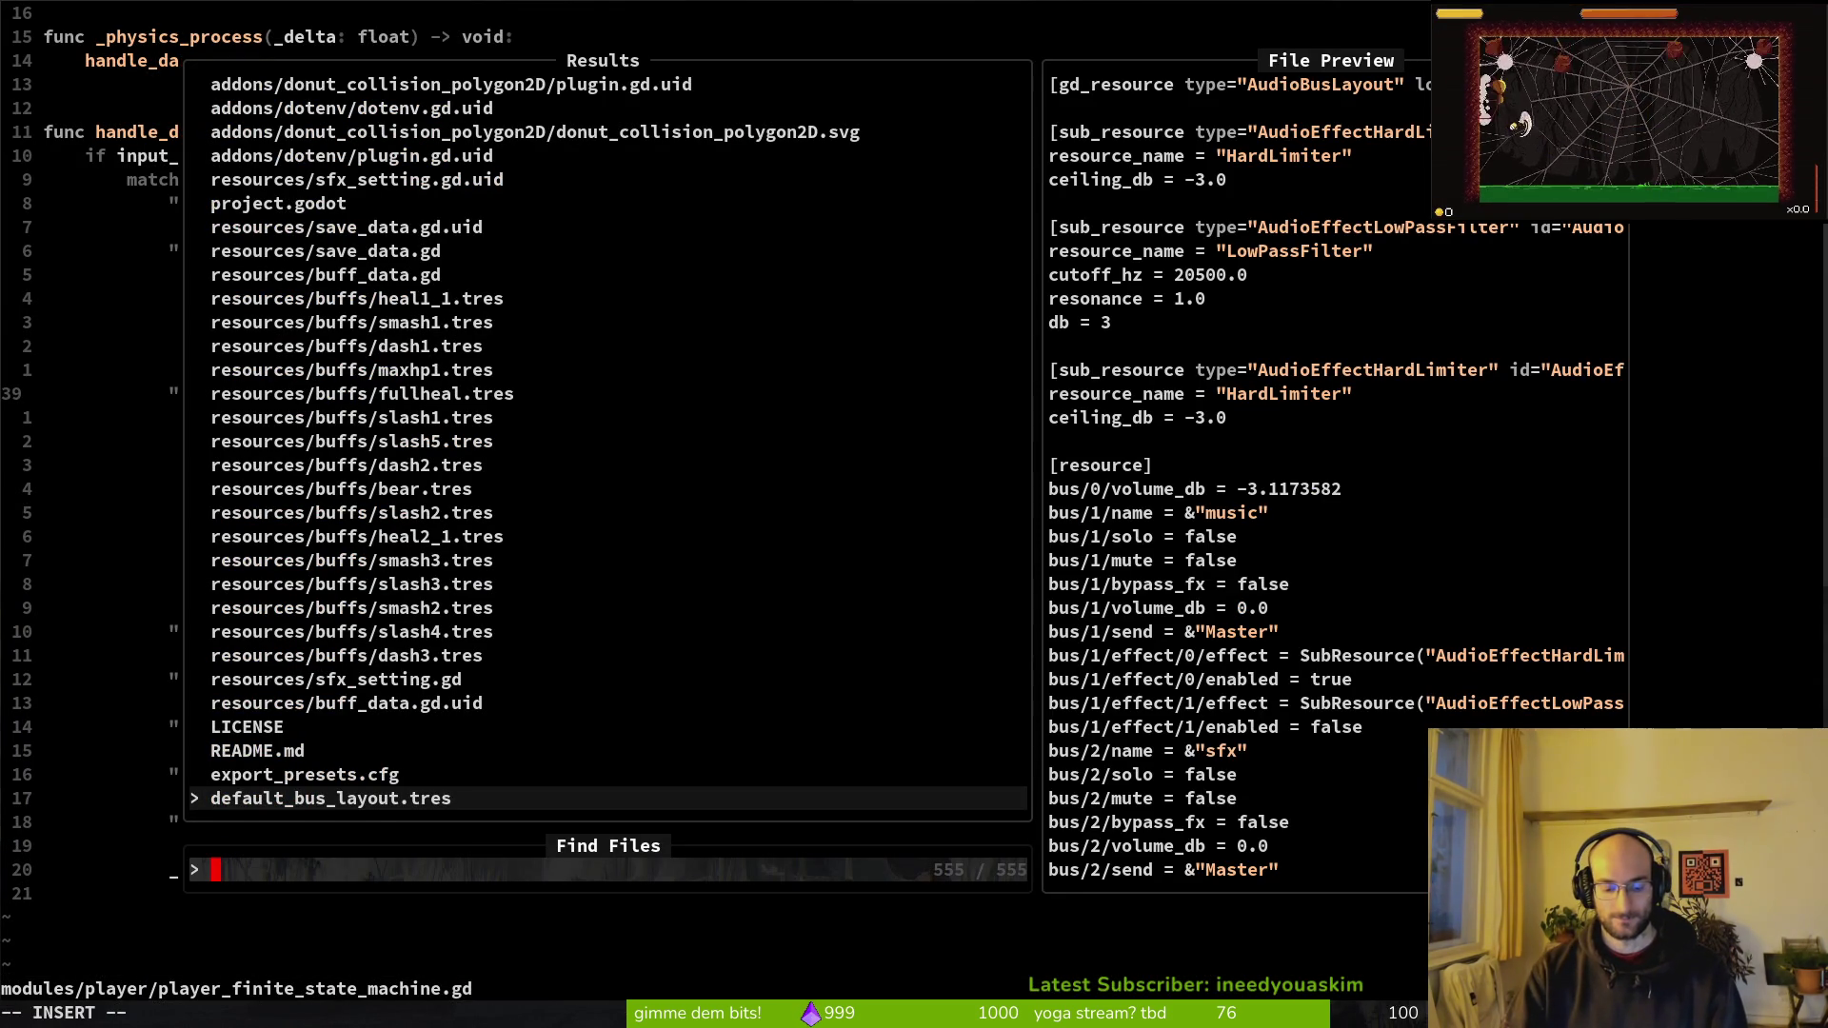
text(dashing)
key(Return)
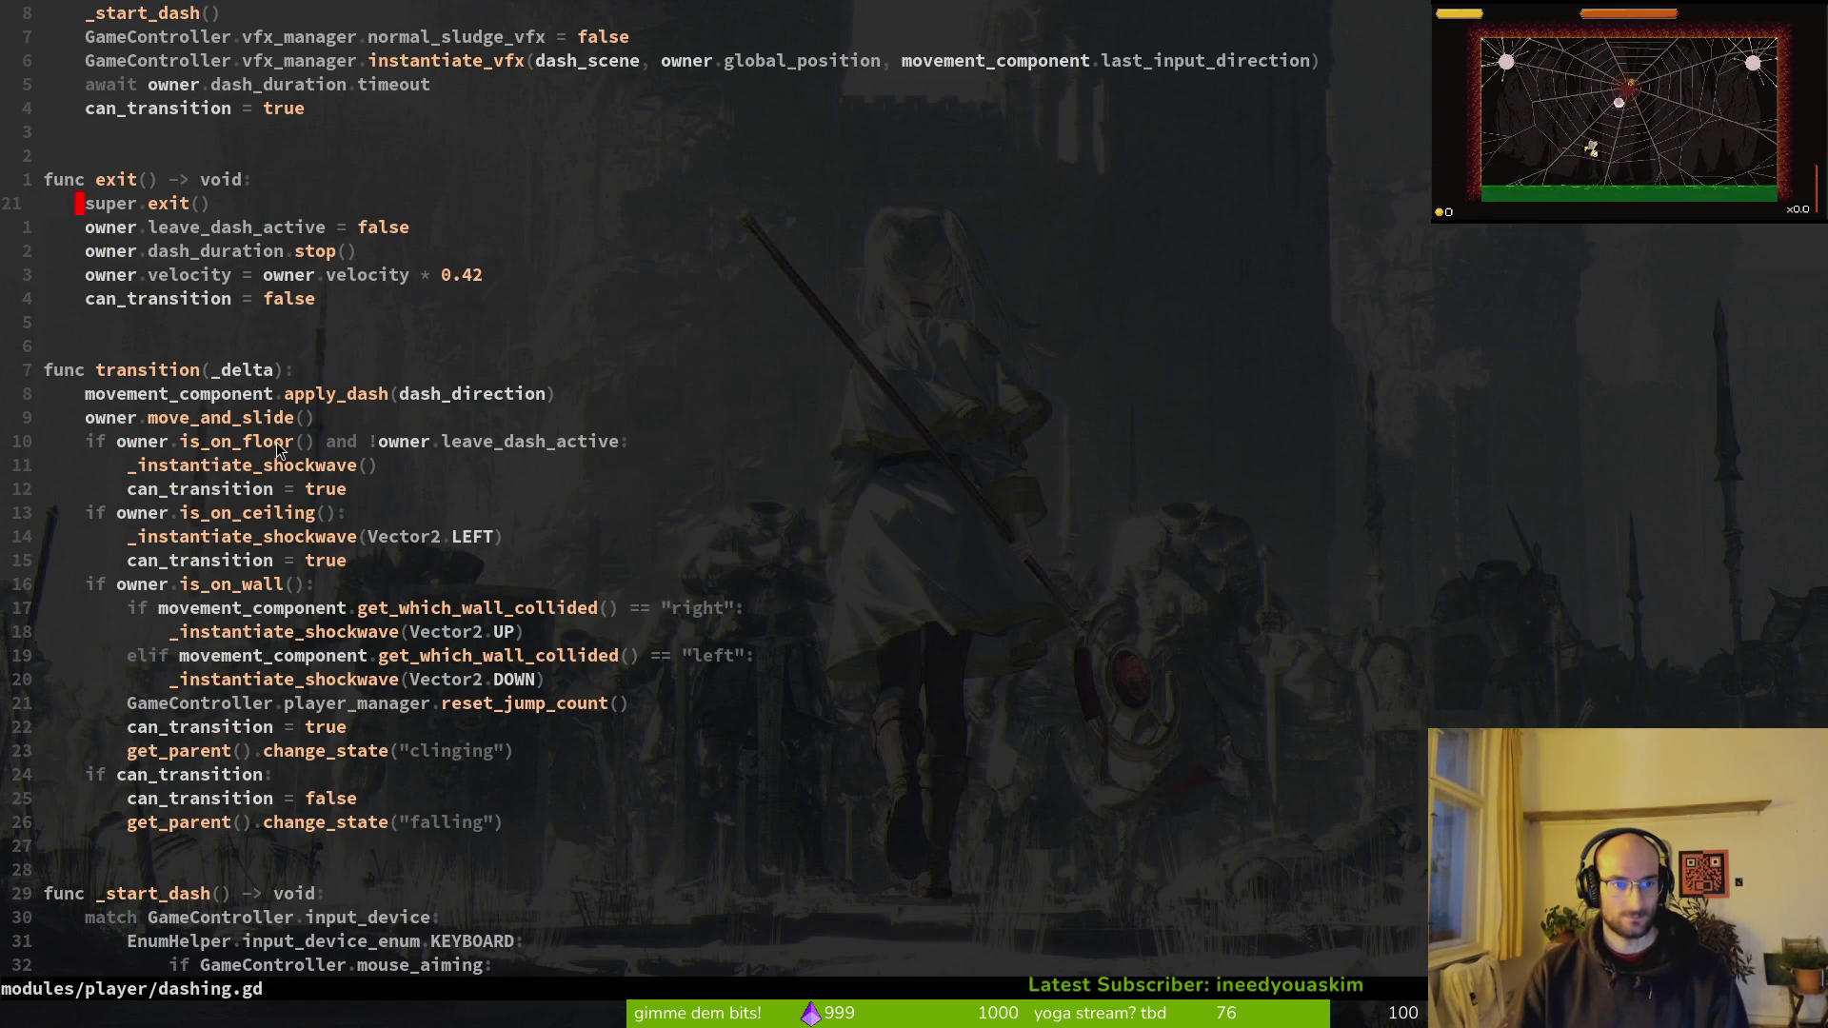
Step: Append 'and !owner.leave_dash_active' to the is_on_wall() check, save, and test-run the game
click(318, 588)
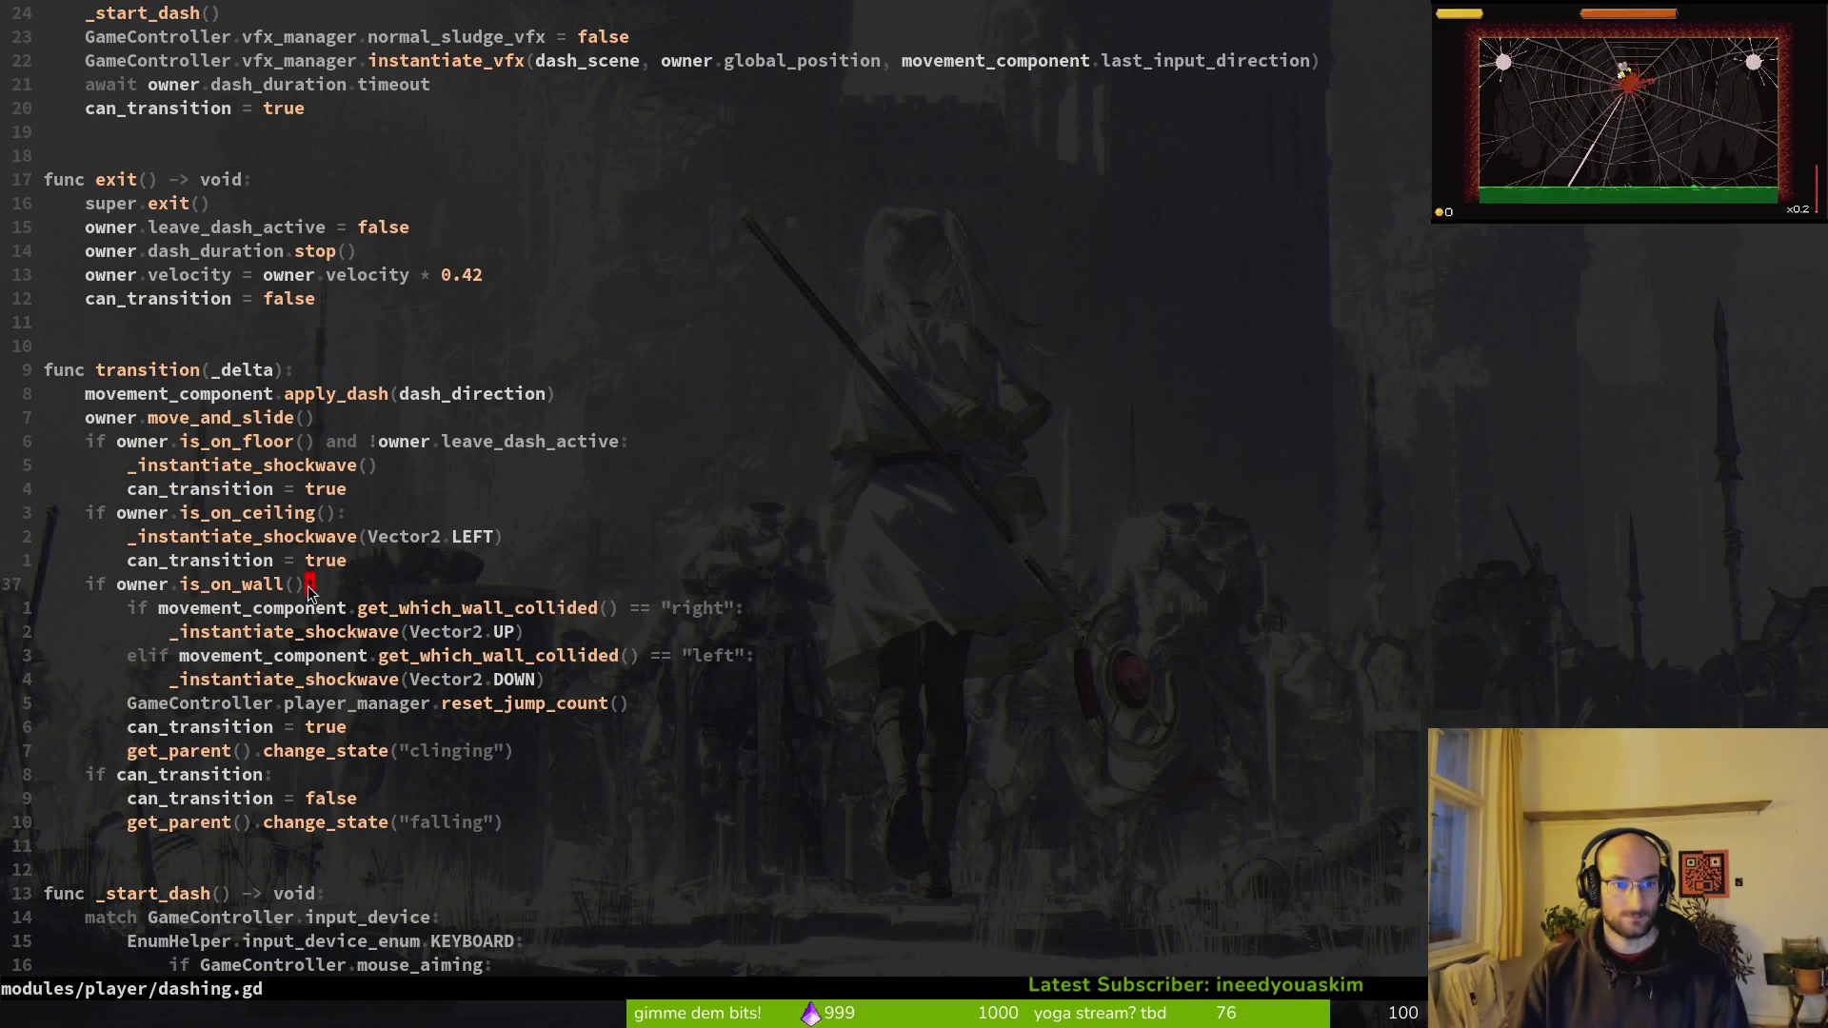
text(is_on_wall() and !o)
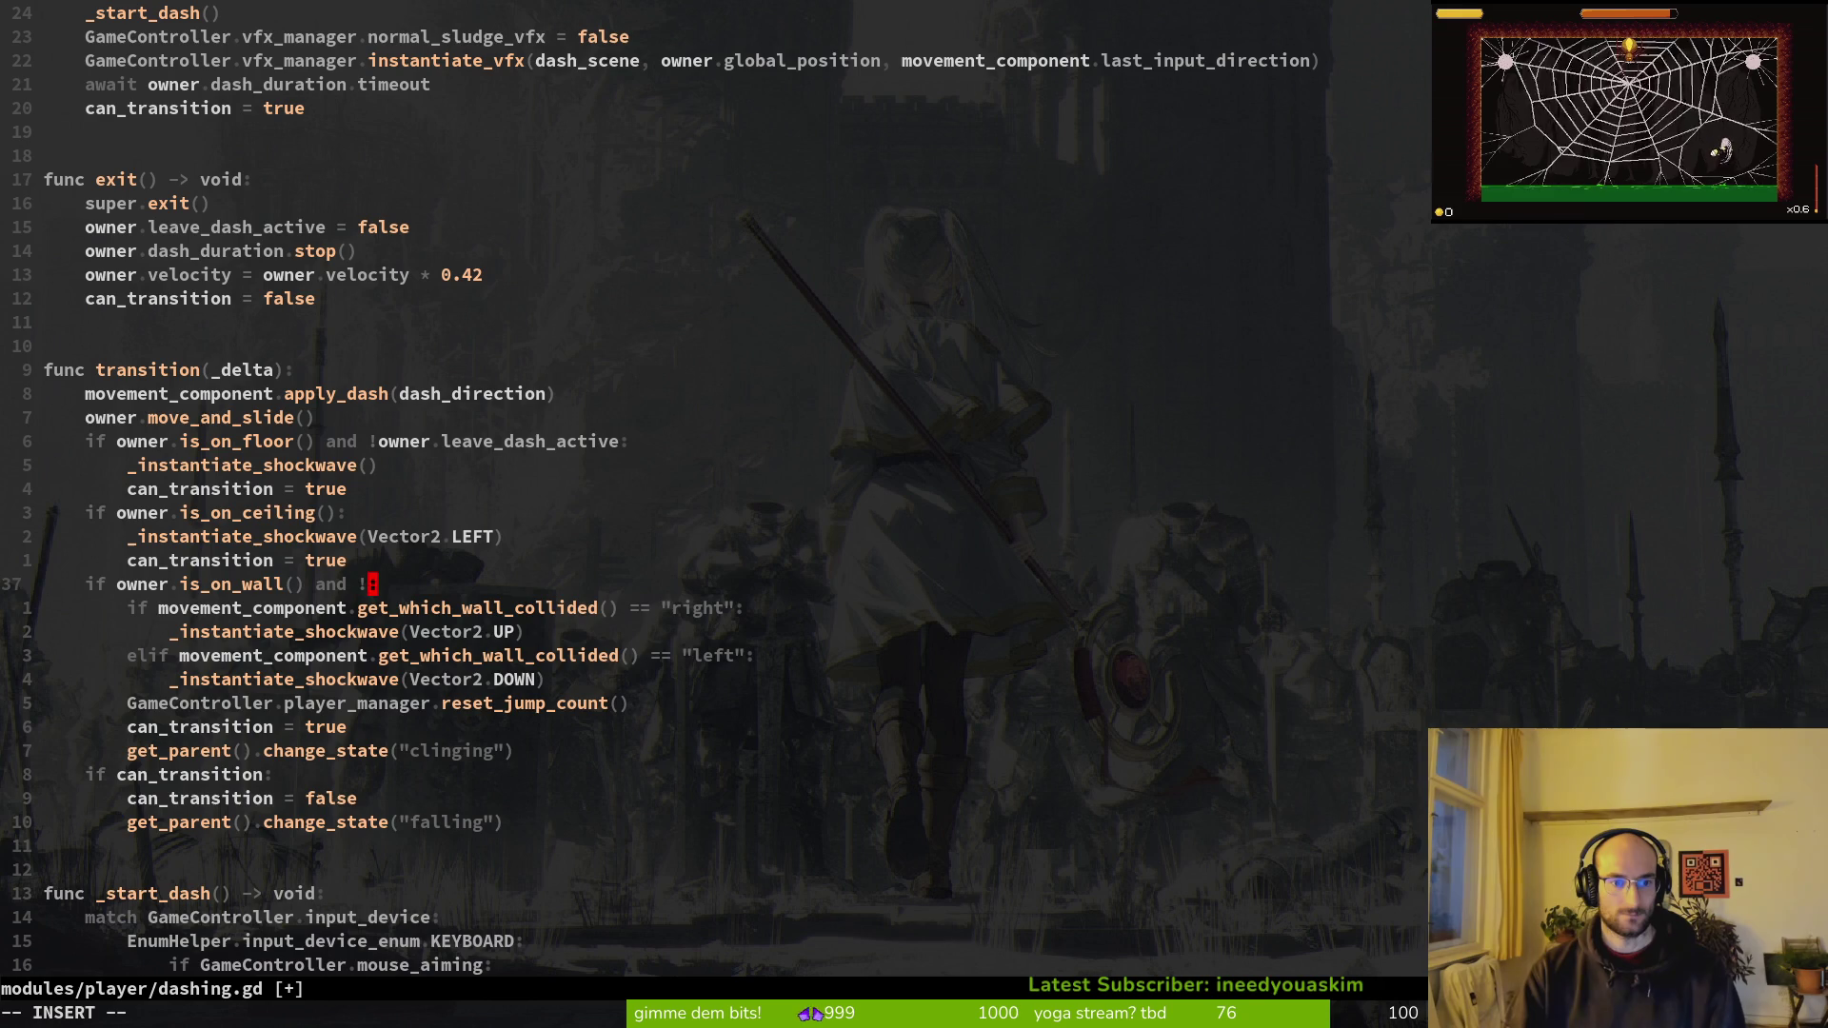
text(wner.lea)
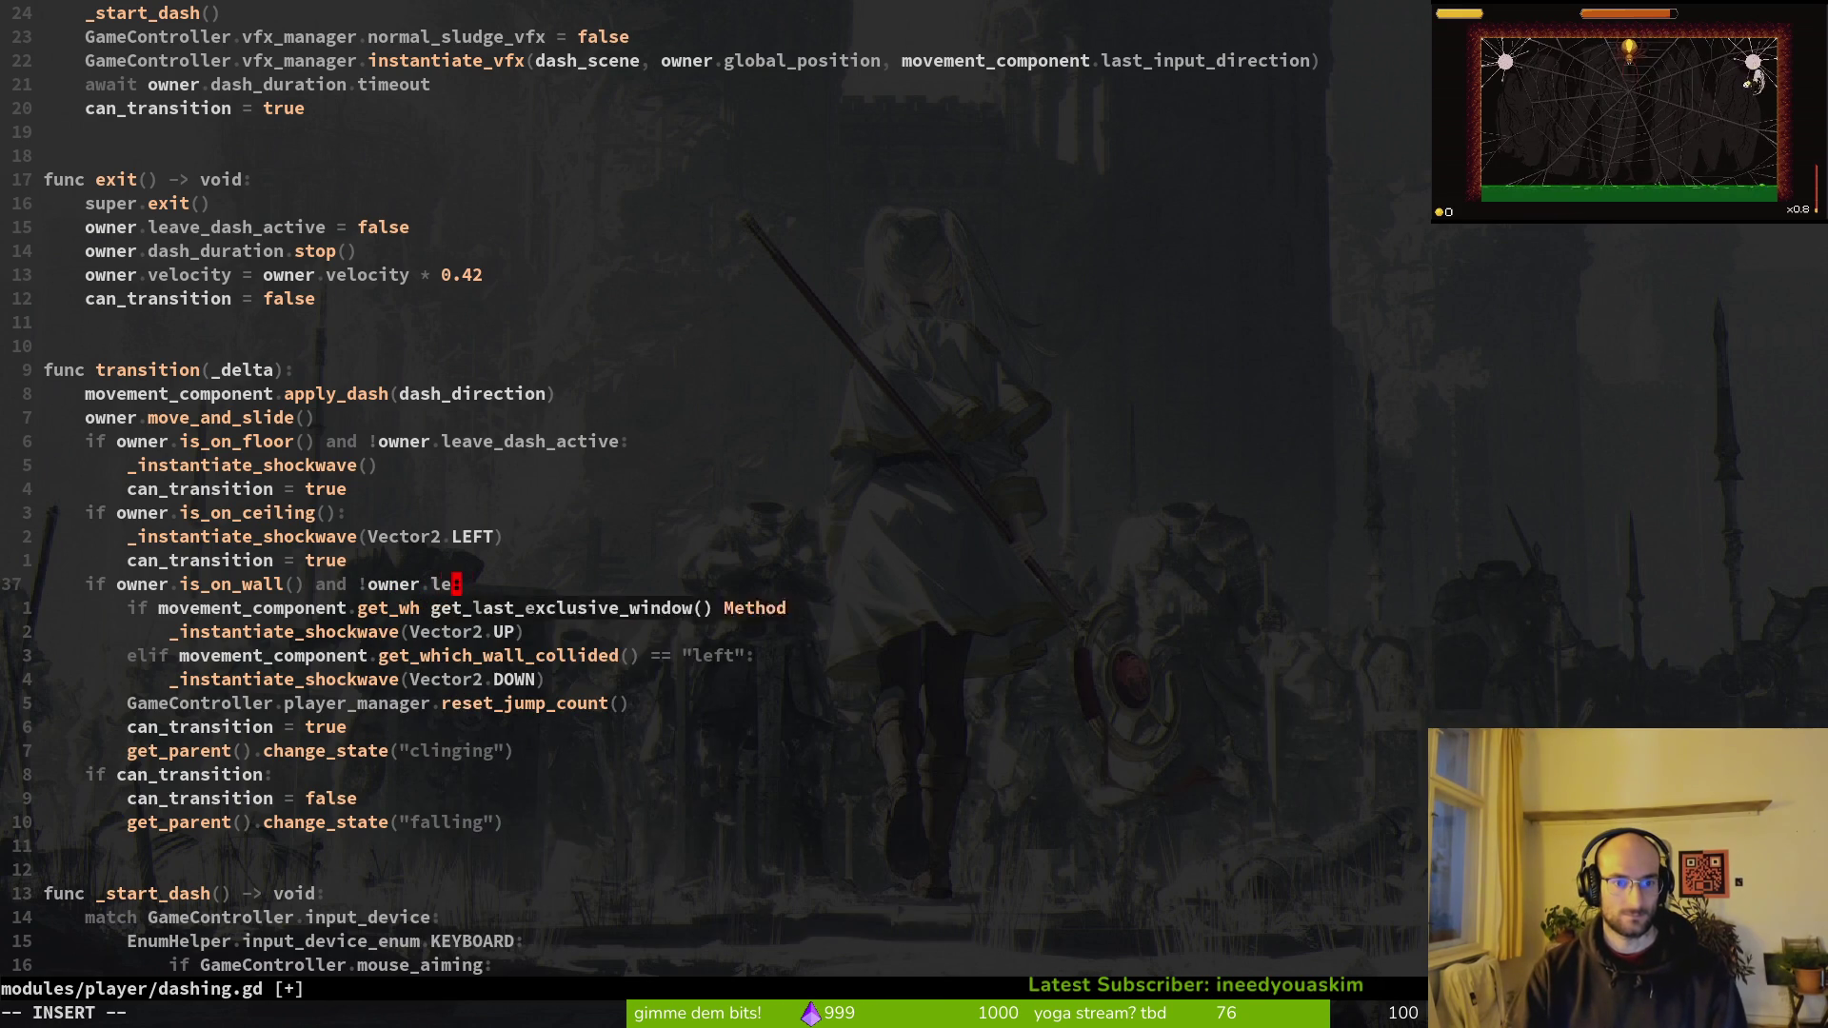
key(Return)
key(Escape)
text(:w)
key(Return)
key(alt+Tab)
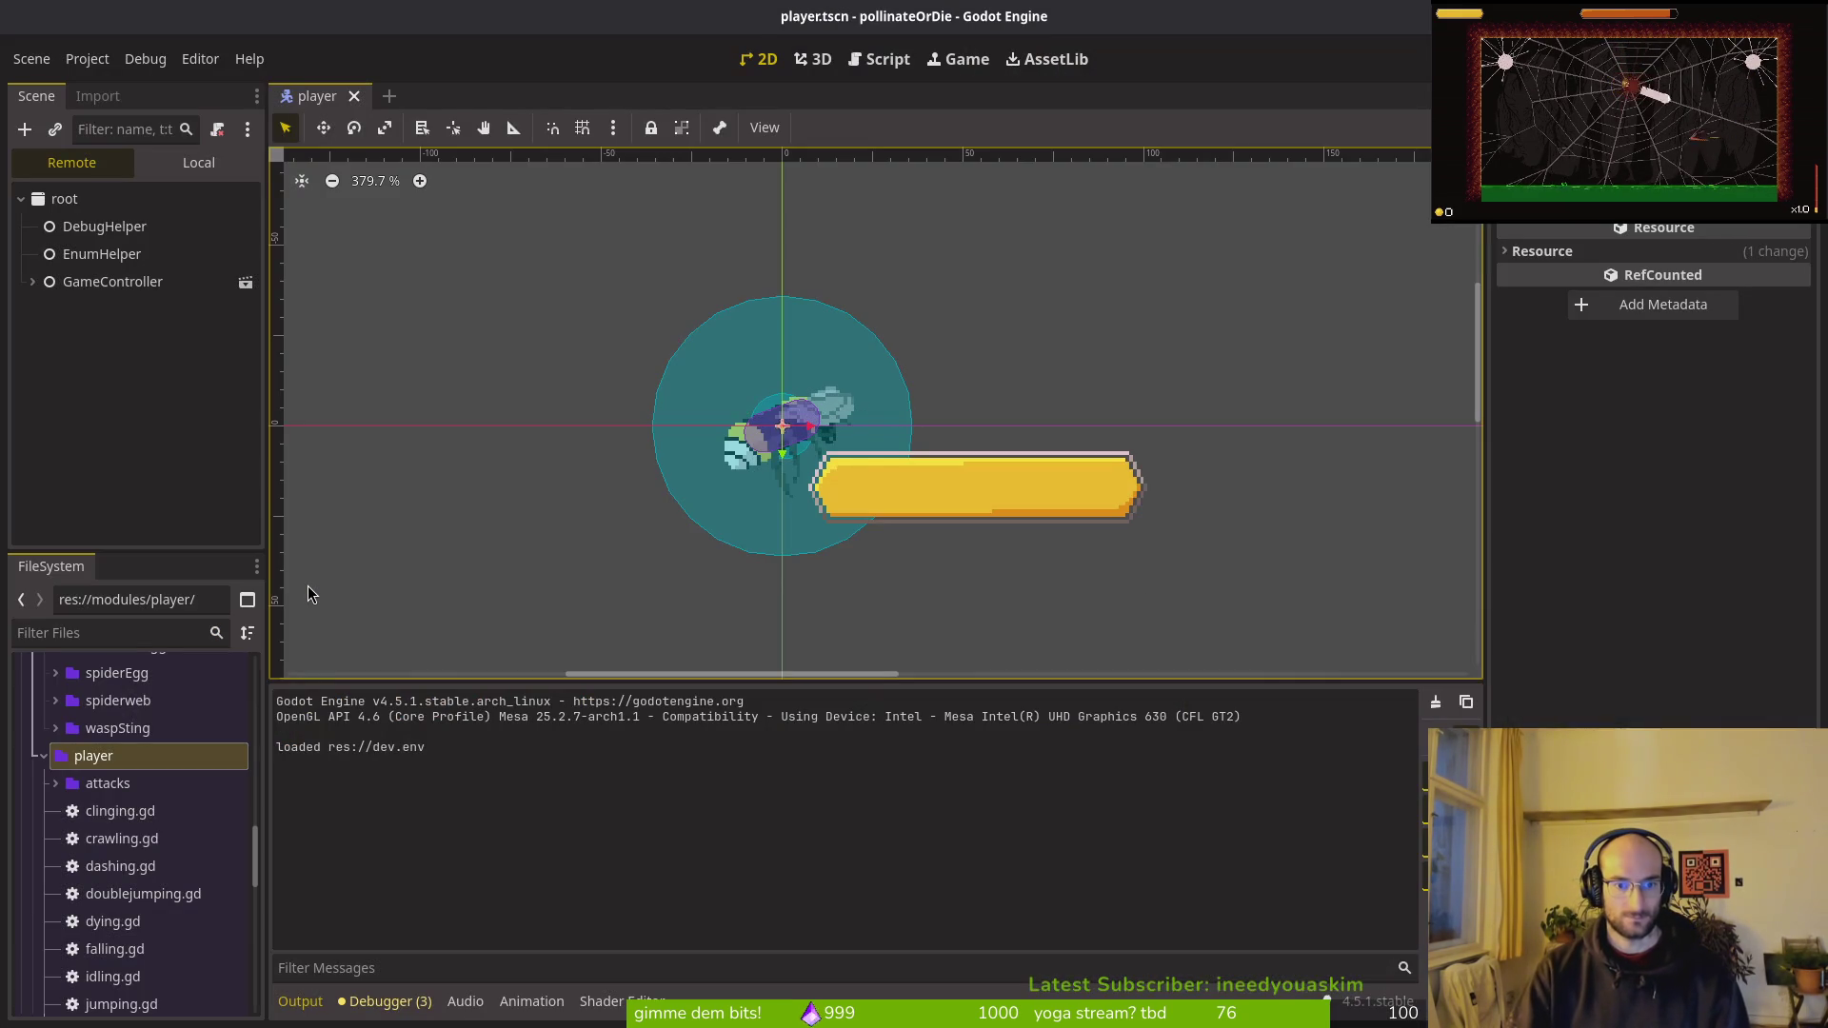
key(F5)
key(alt+Tab)
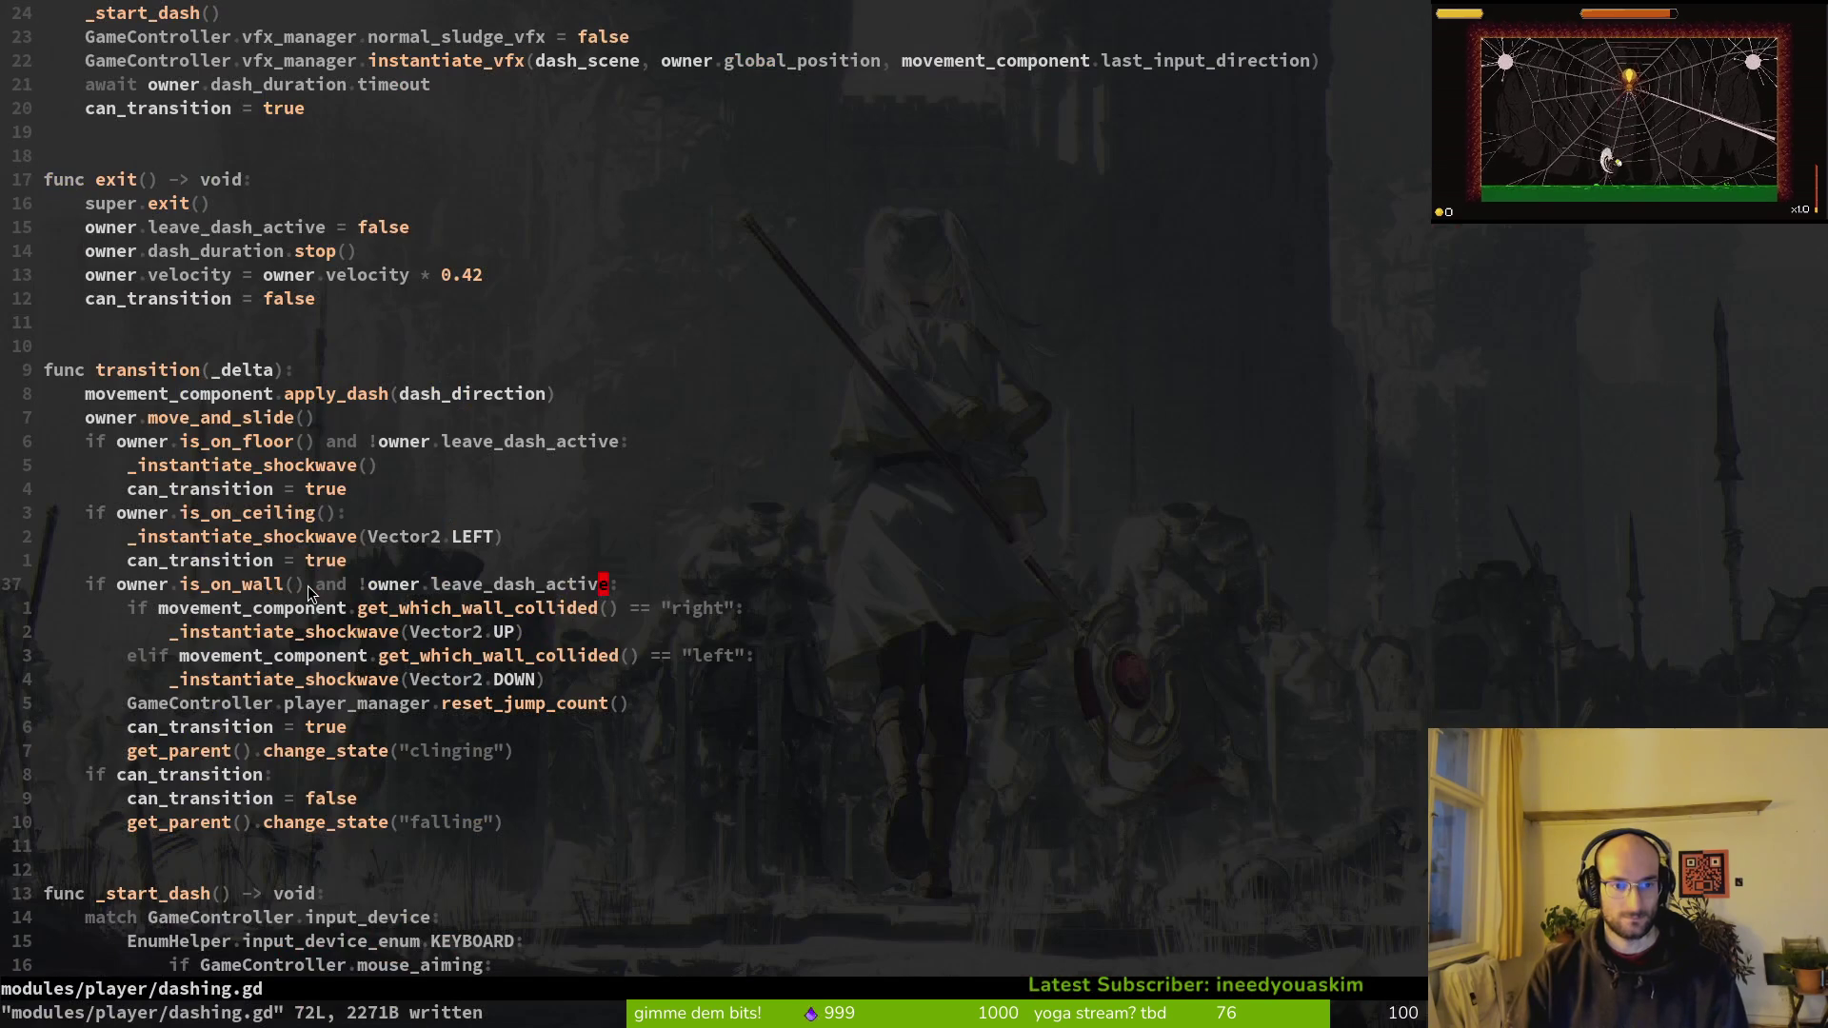
key(alt+Tab)
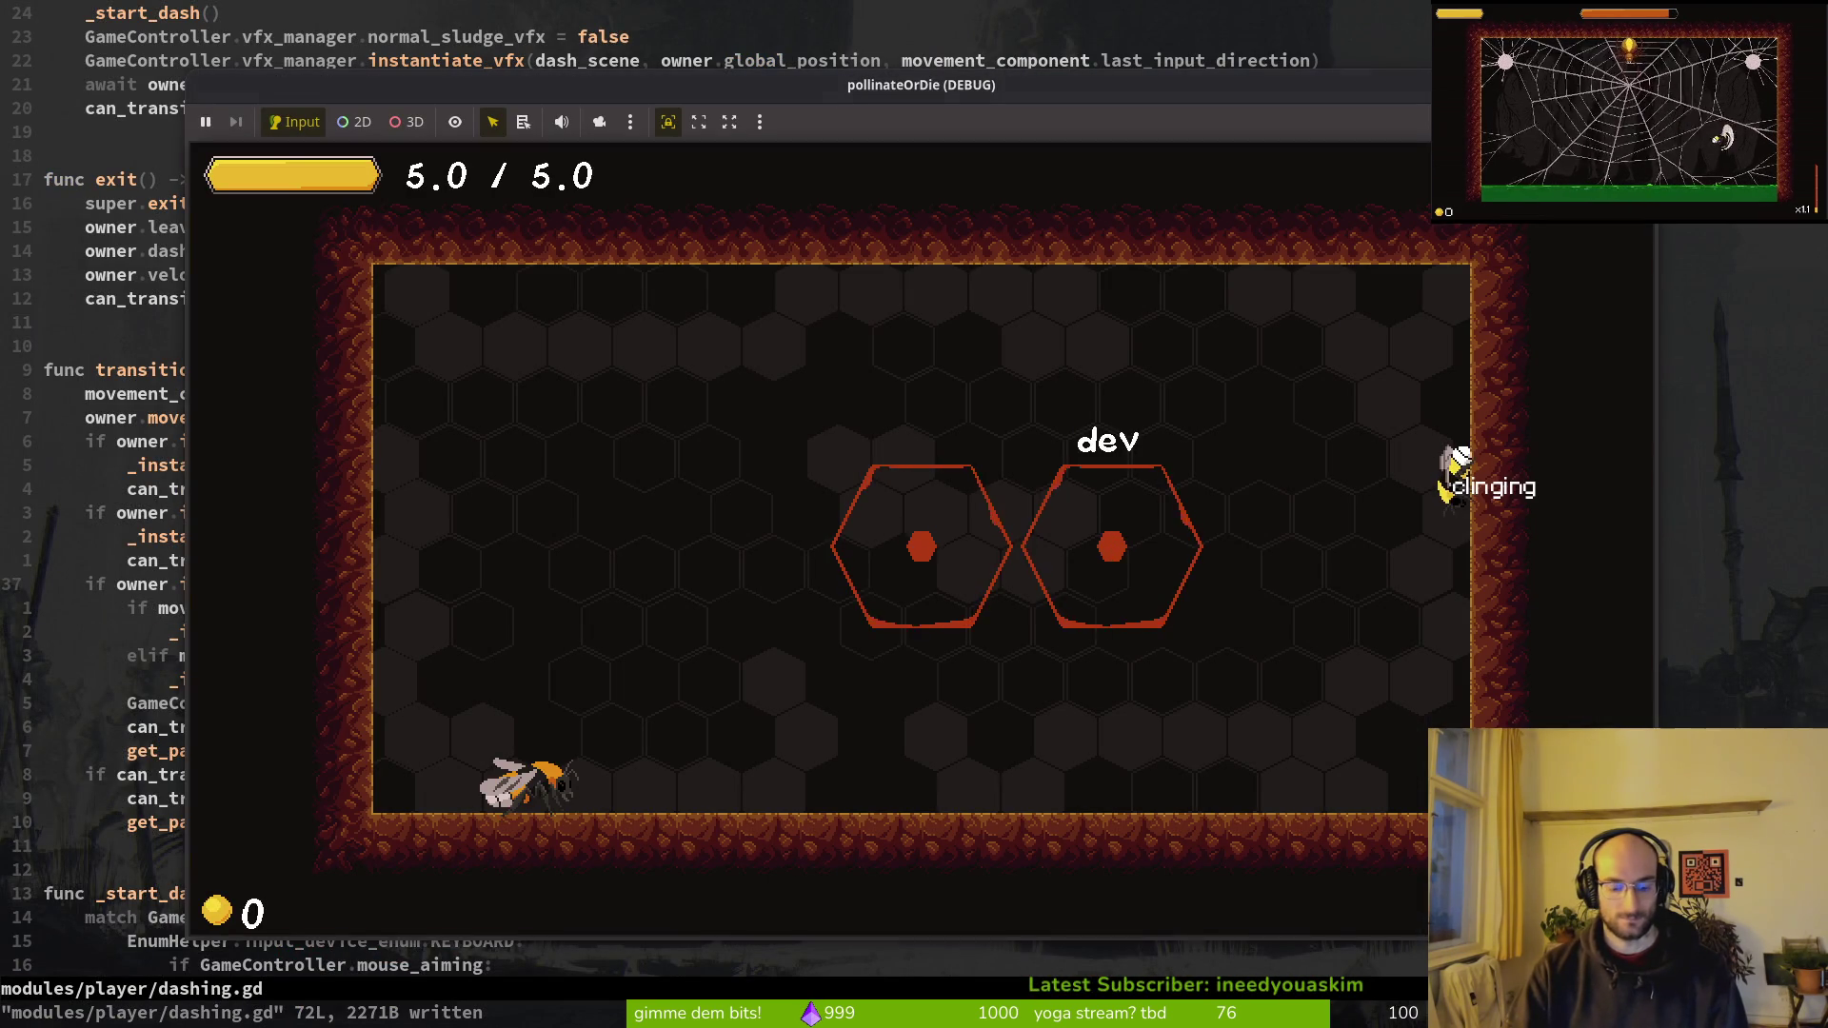
key(space)
key(space)
key(space)
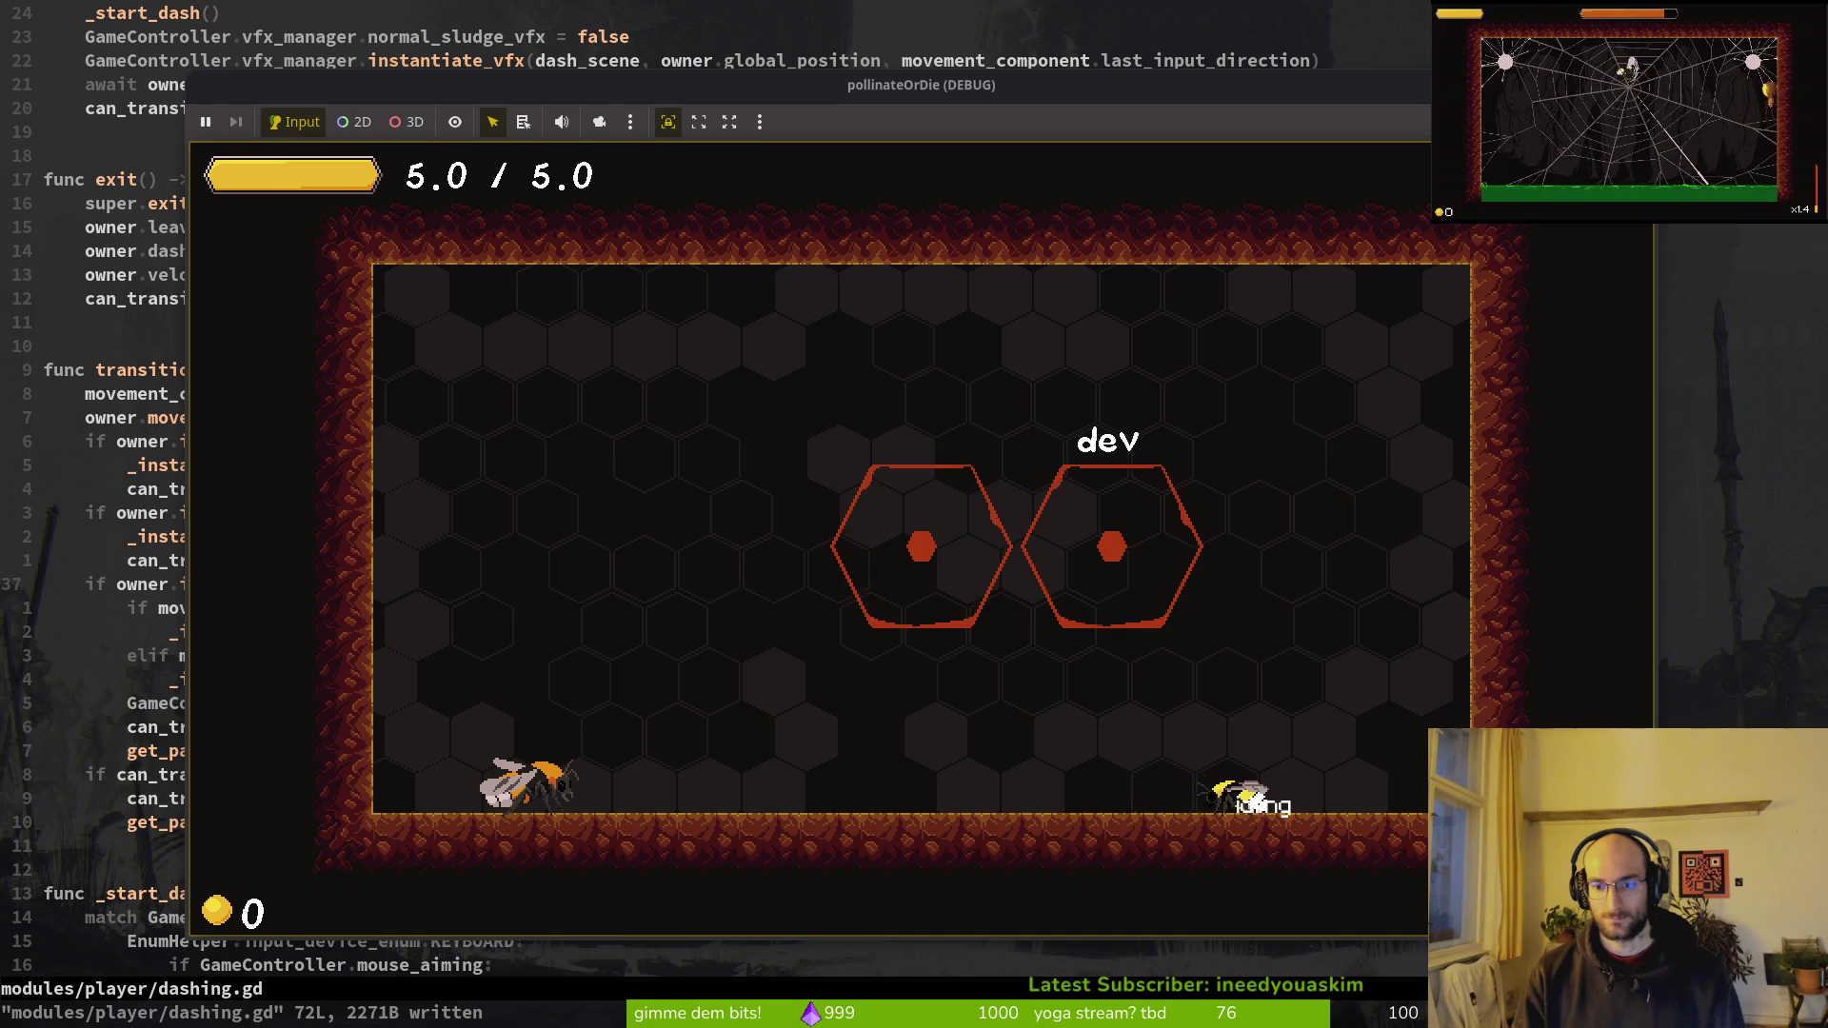
key(space)
key(d)
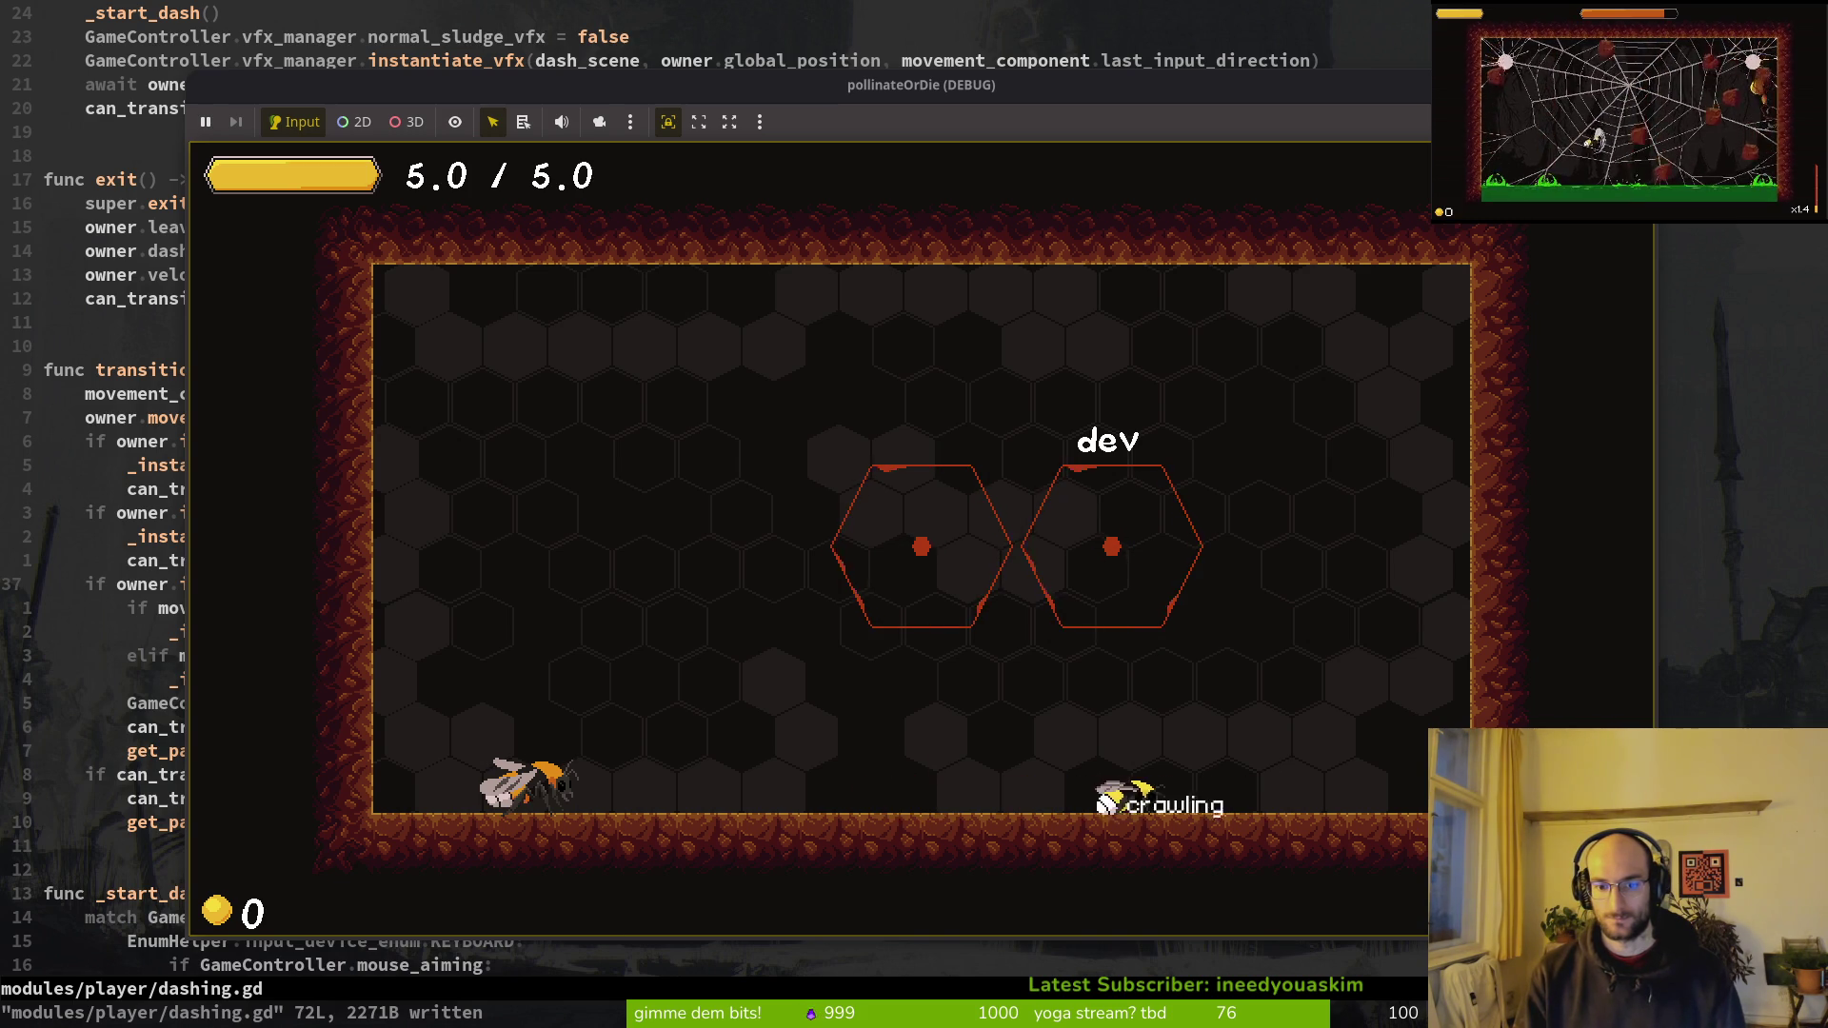
key(space)
key(space)
key(space)
key(space)
key(a)
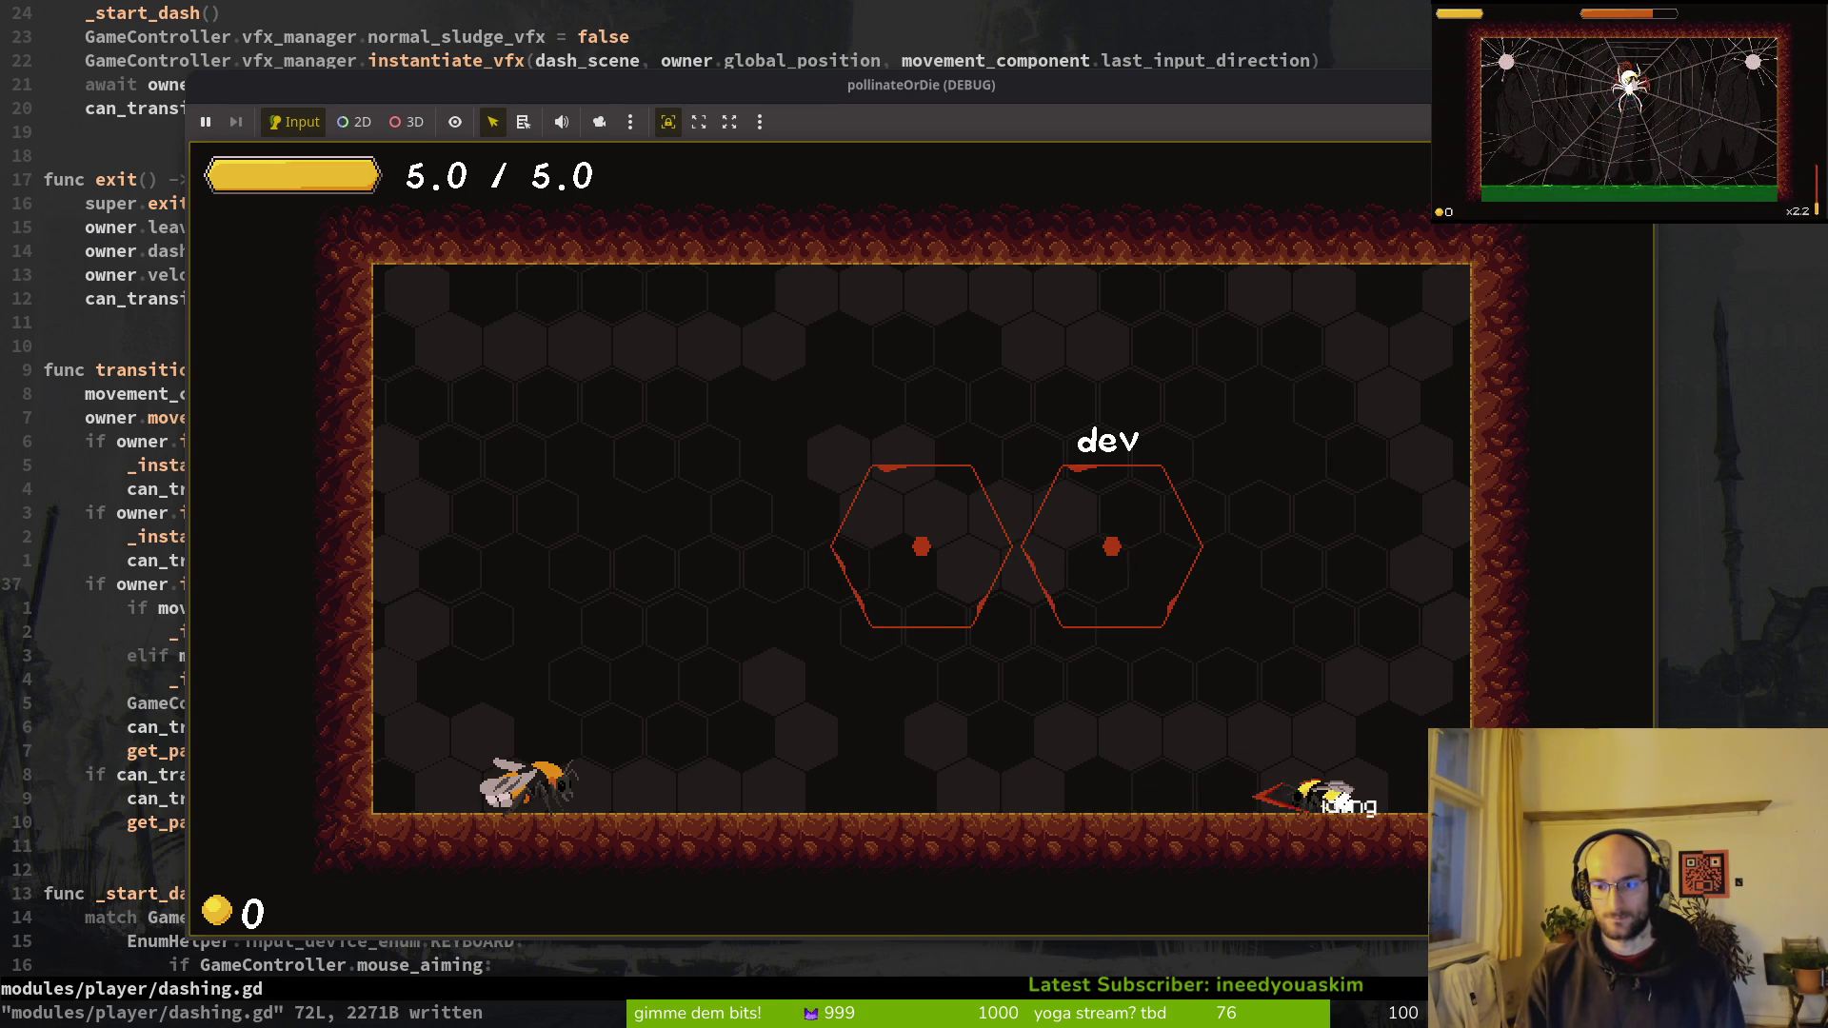
key(Escape)
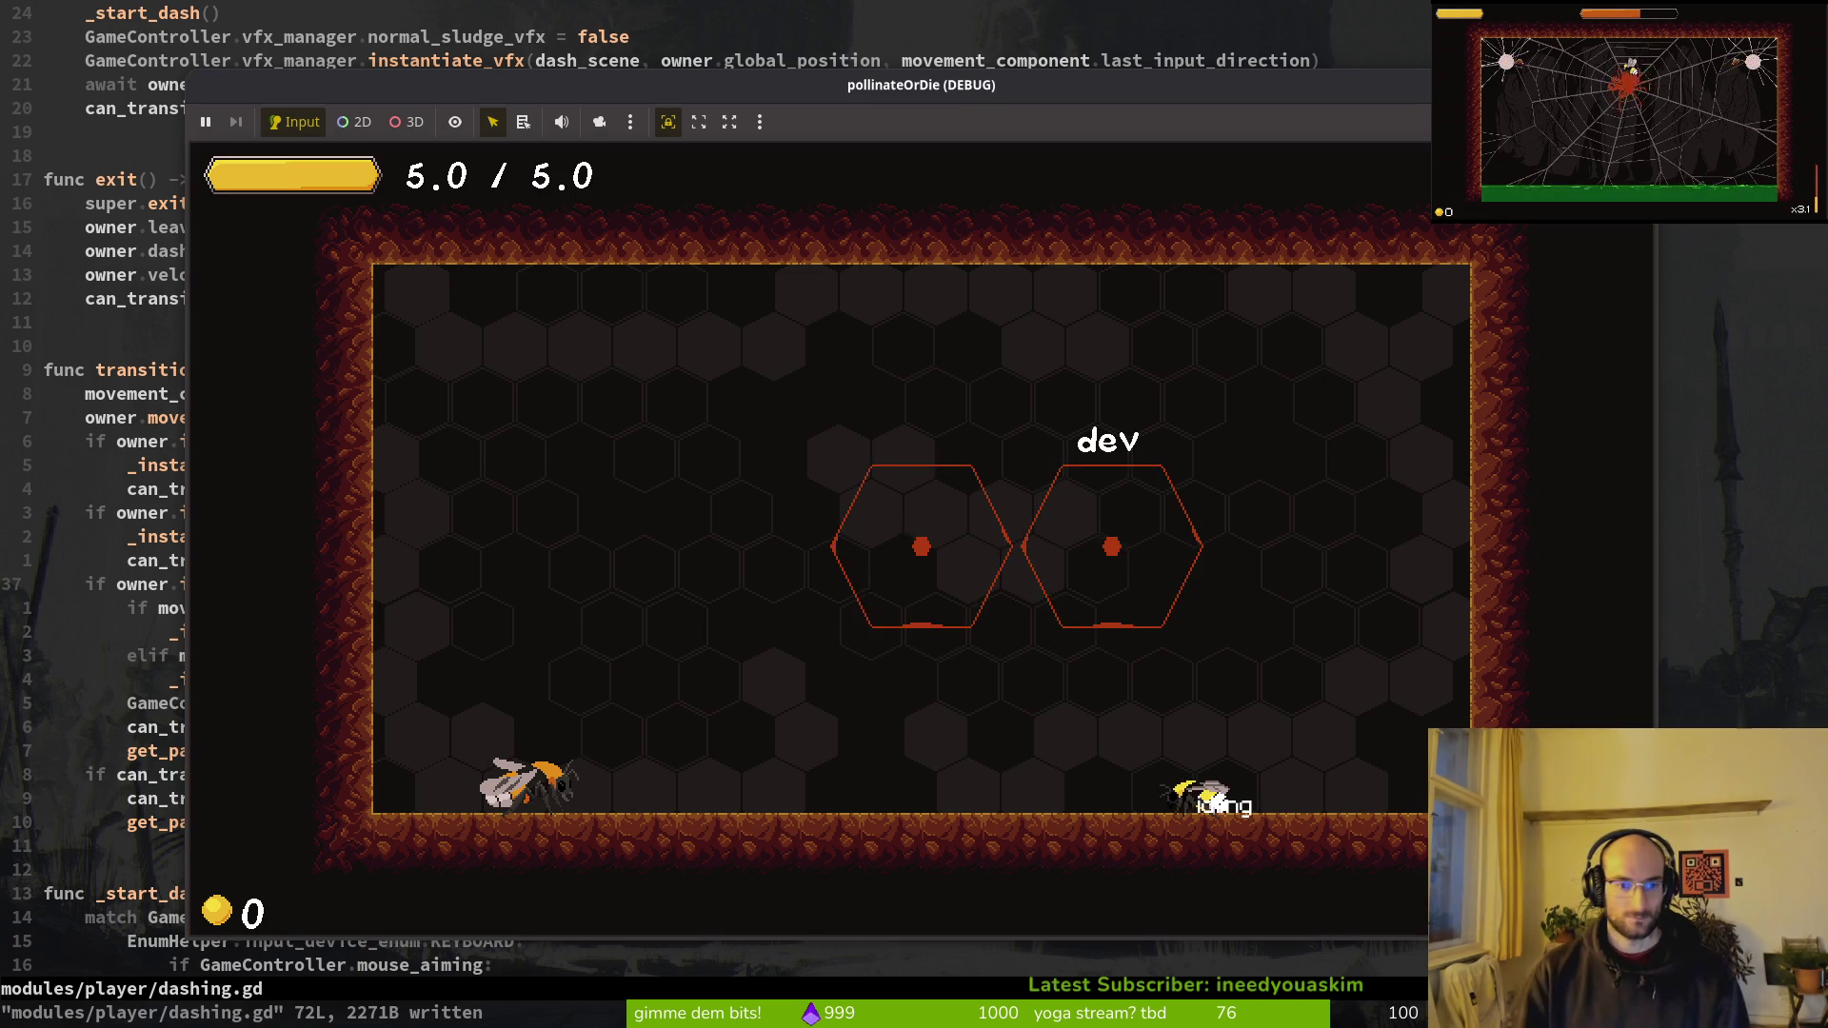
key(alt+Tab)
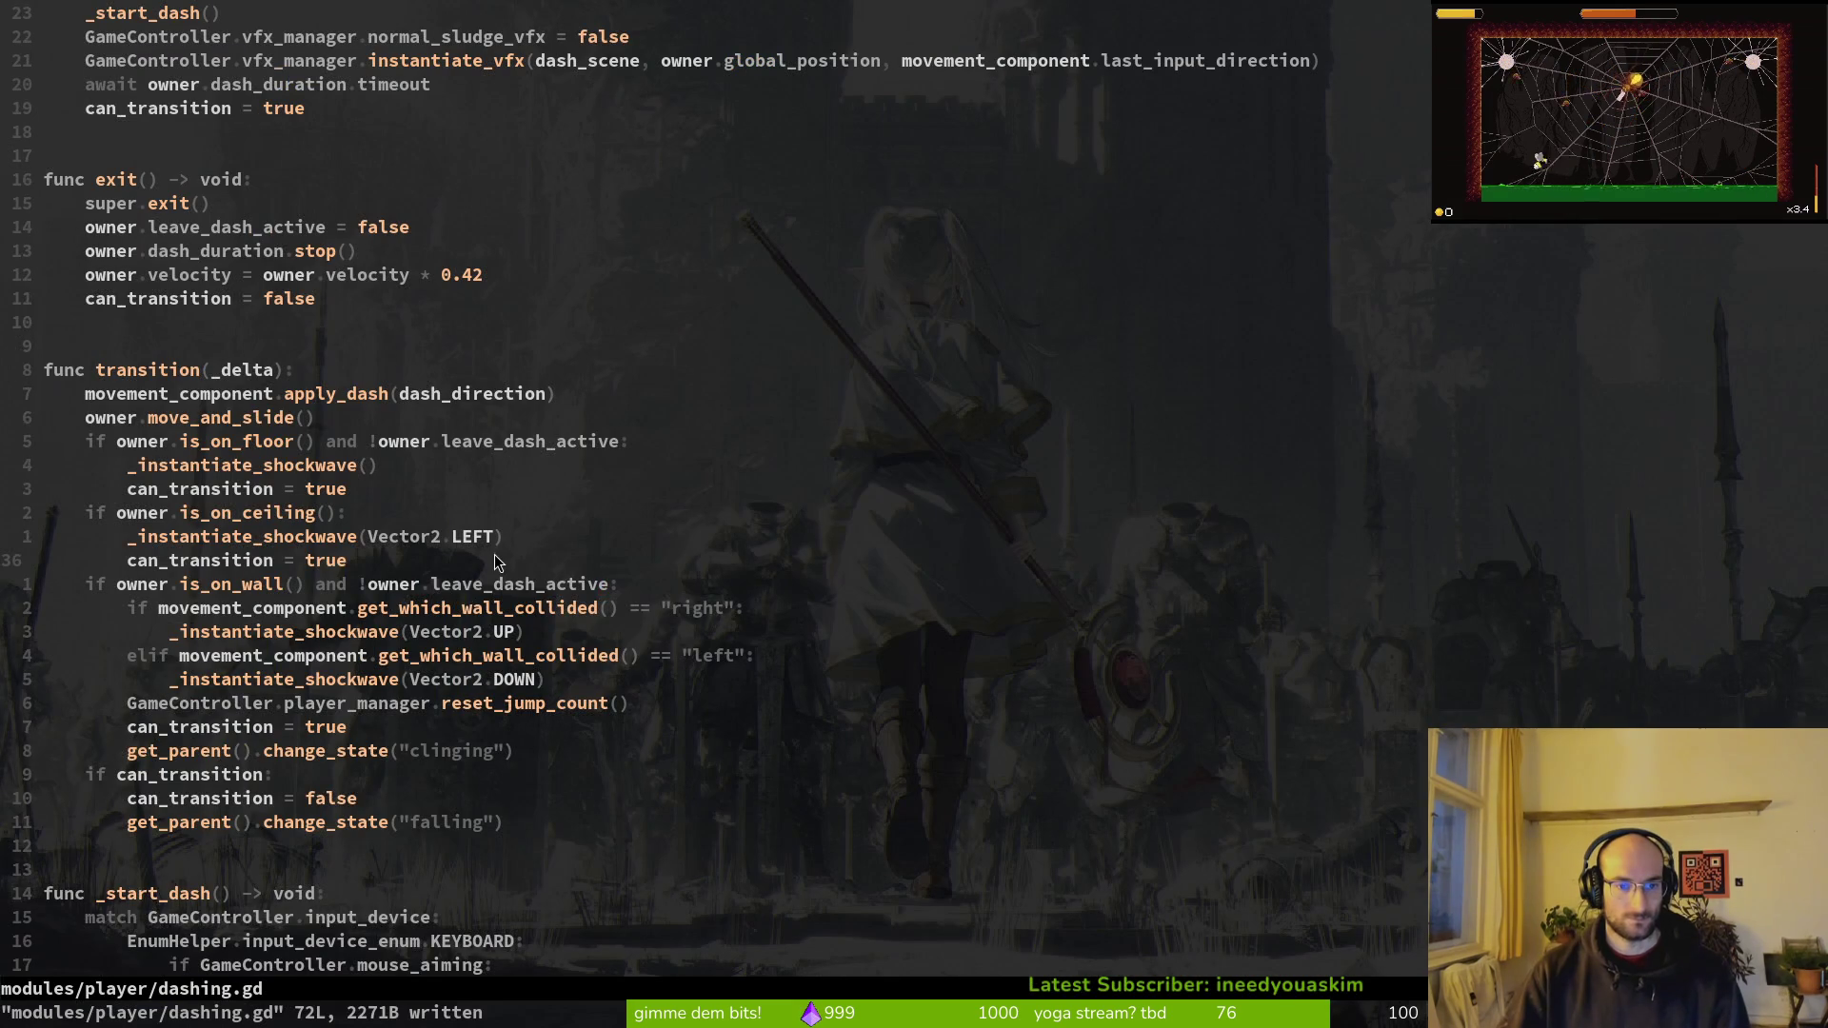
Step: Find and open idling.gd after a couple of cancelled file searches
key(space)
key(f)
key(f)
text(idling)
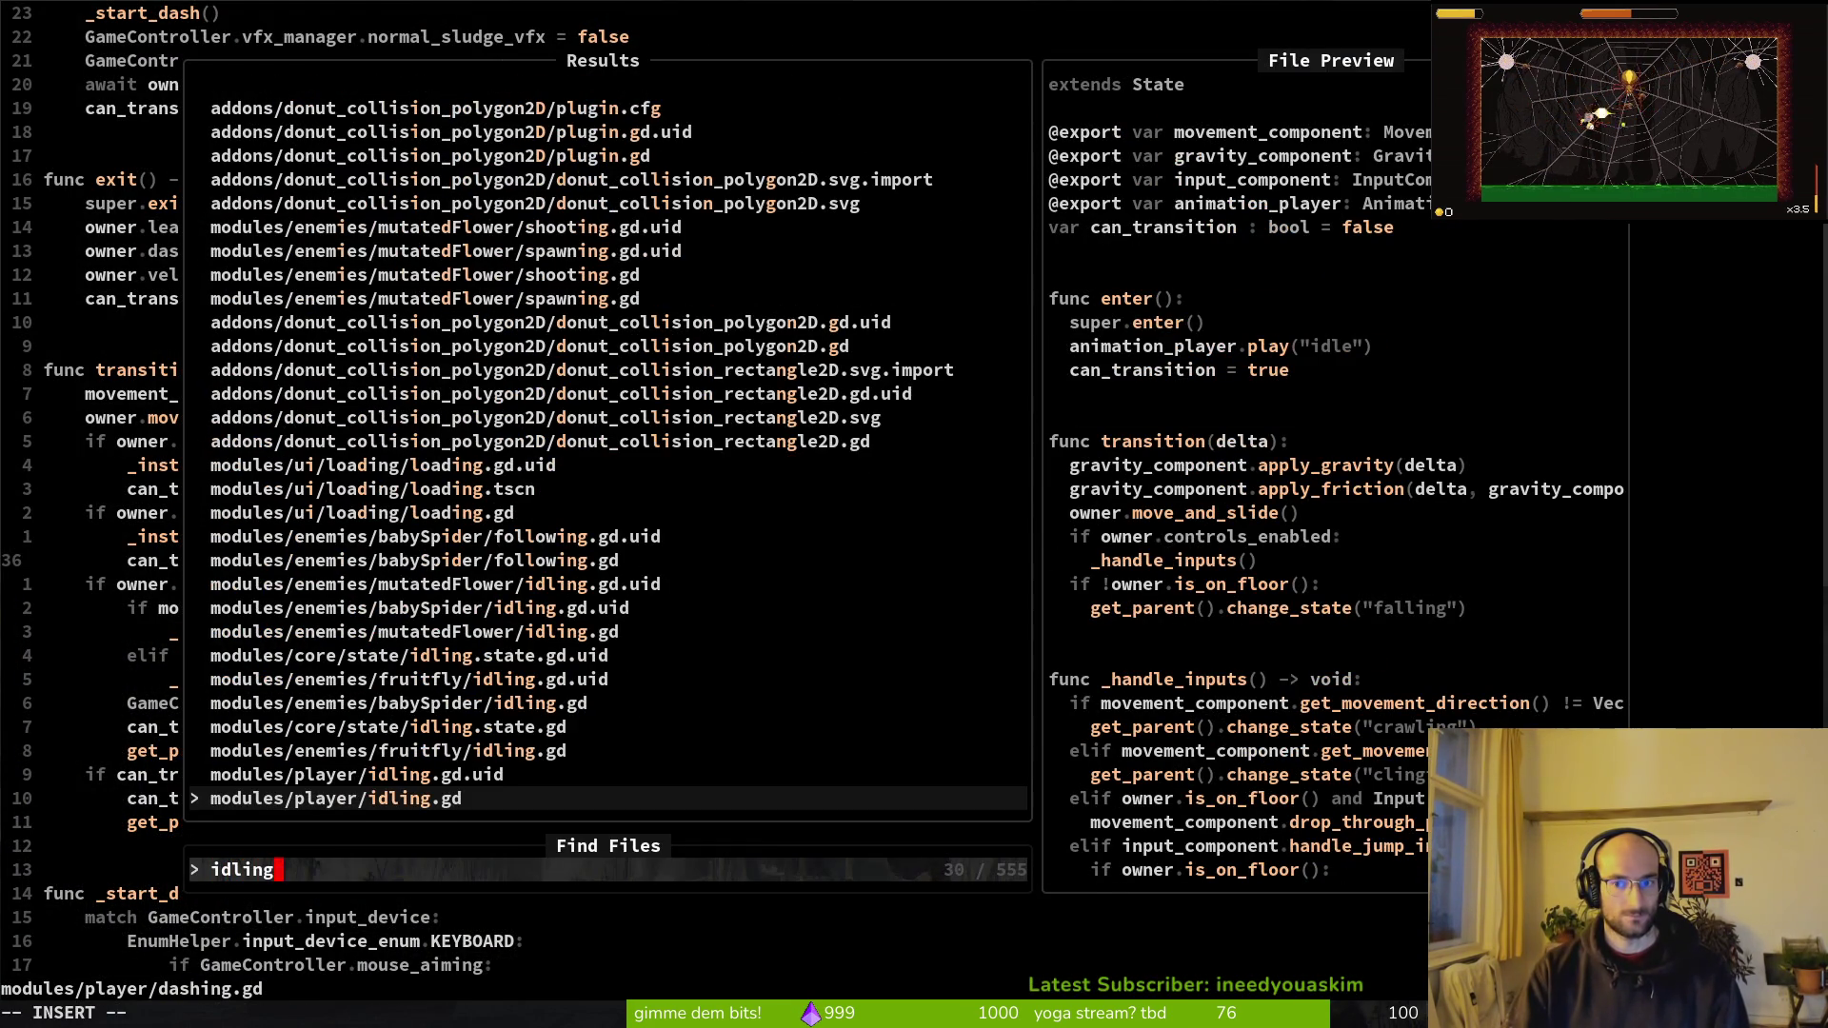
key(Escape)
key(Escape)
key(space)
key(f)
key(f)
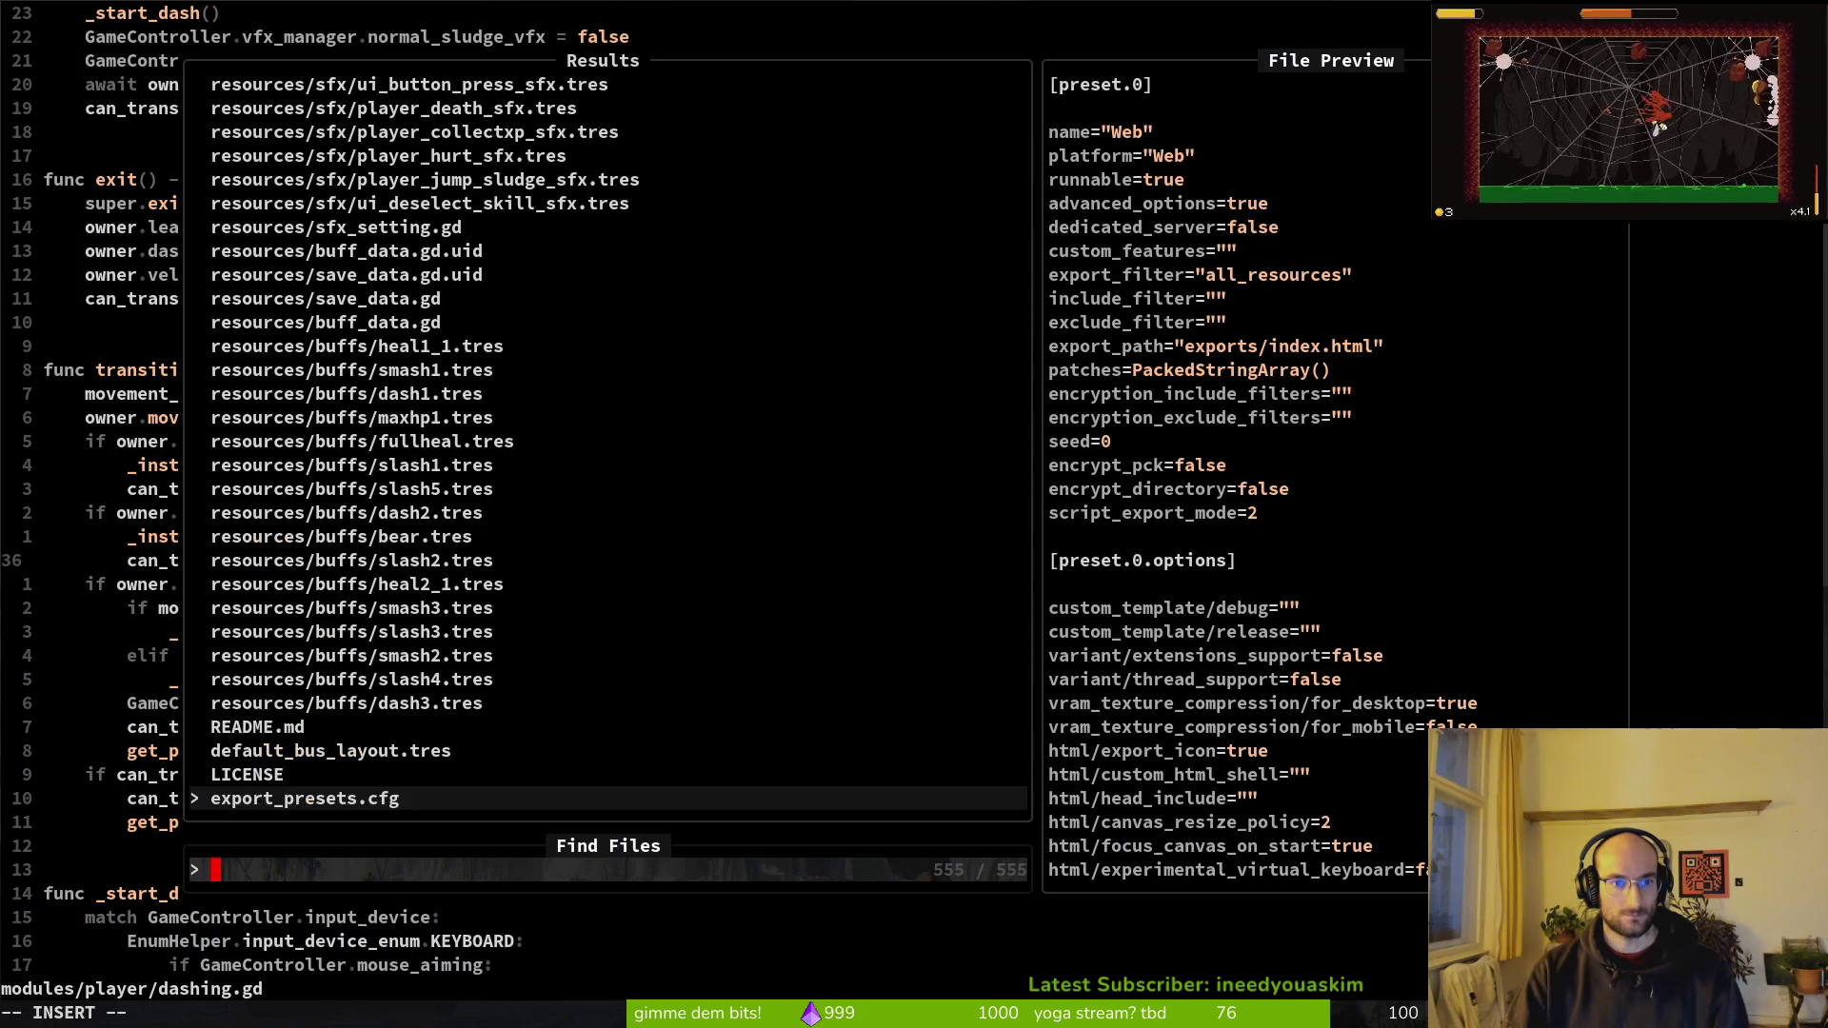
key(Escape)
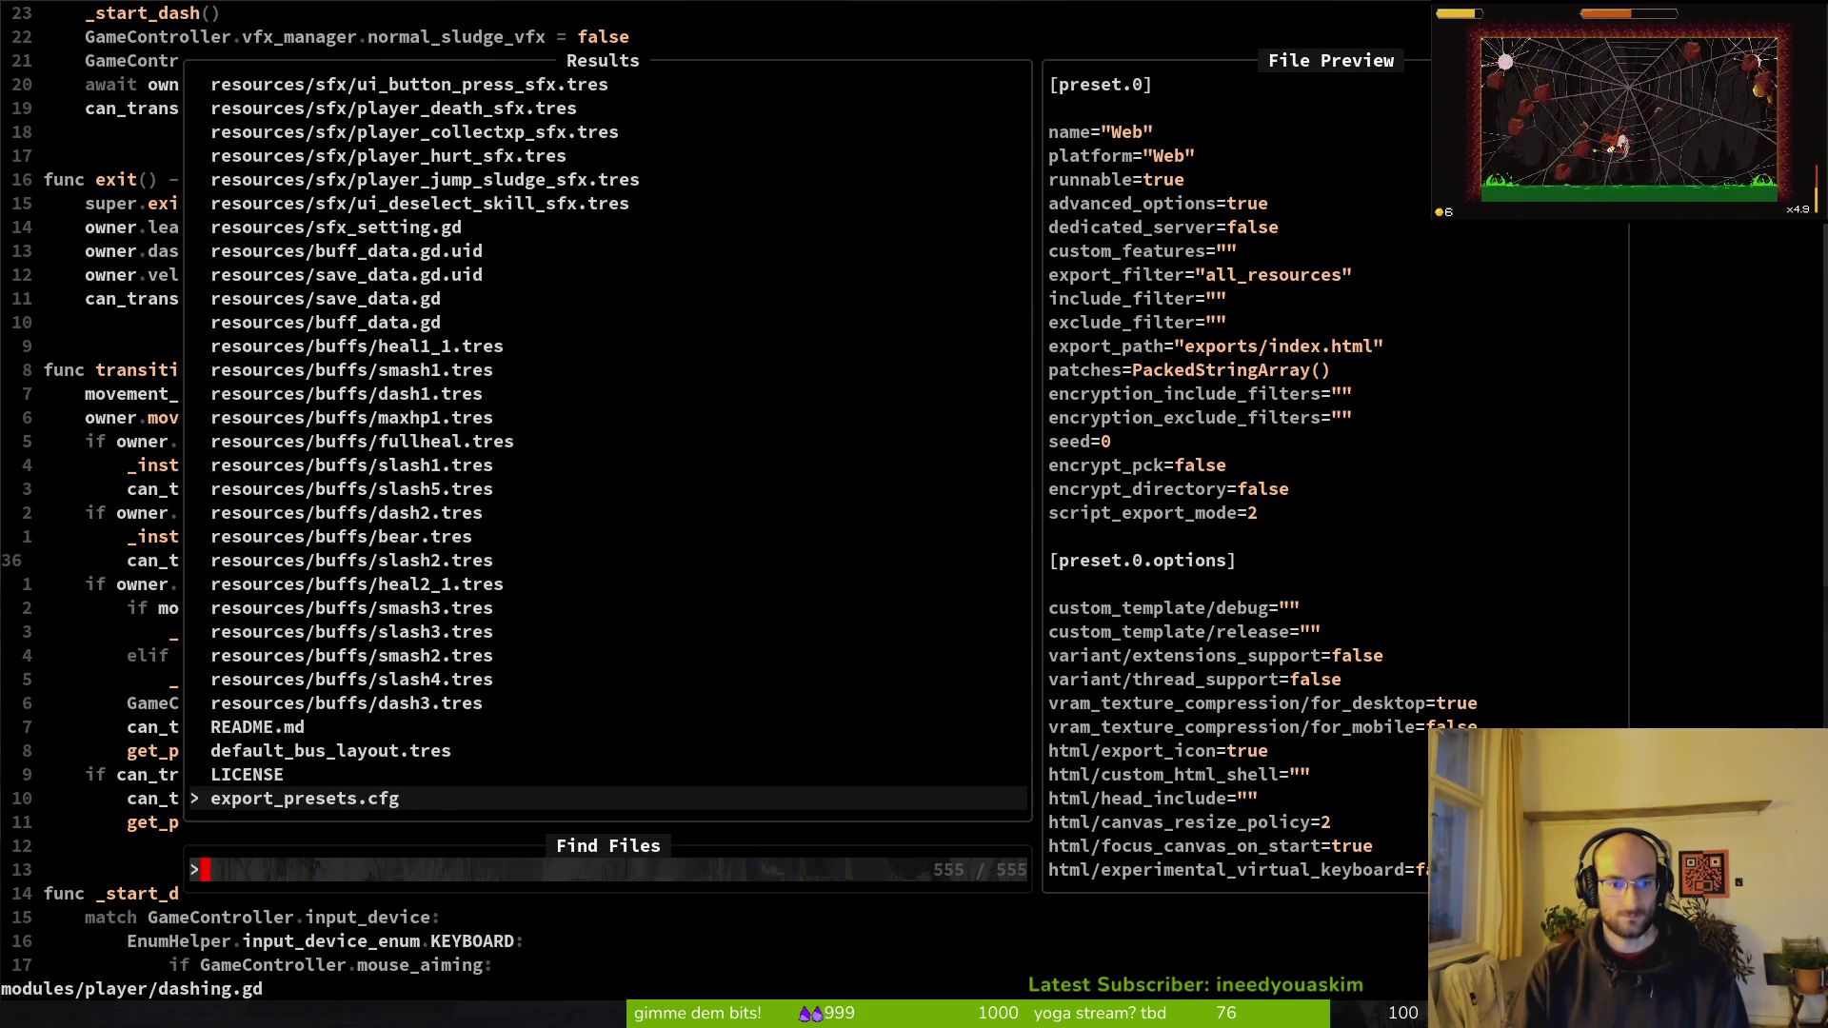
key(Escape)
key(space)
key(f)
key(f)
text(idling)
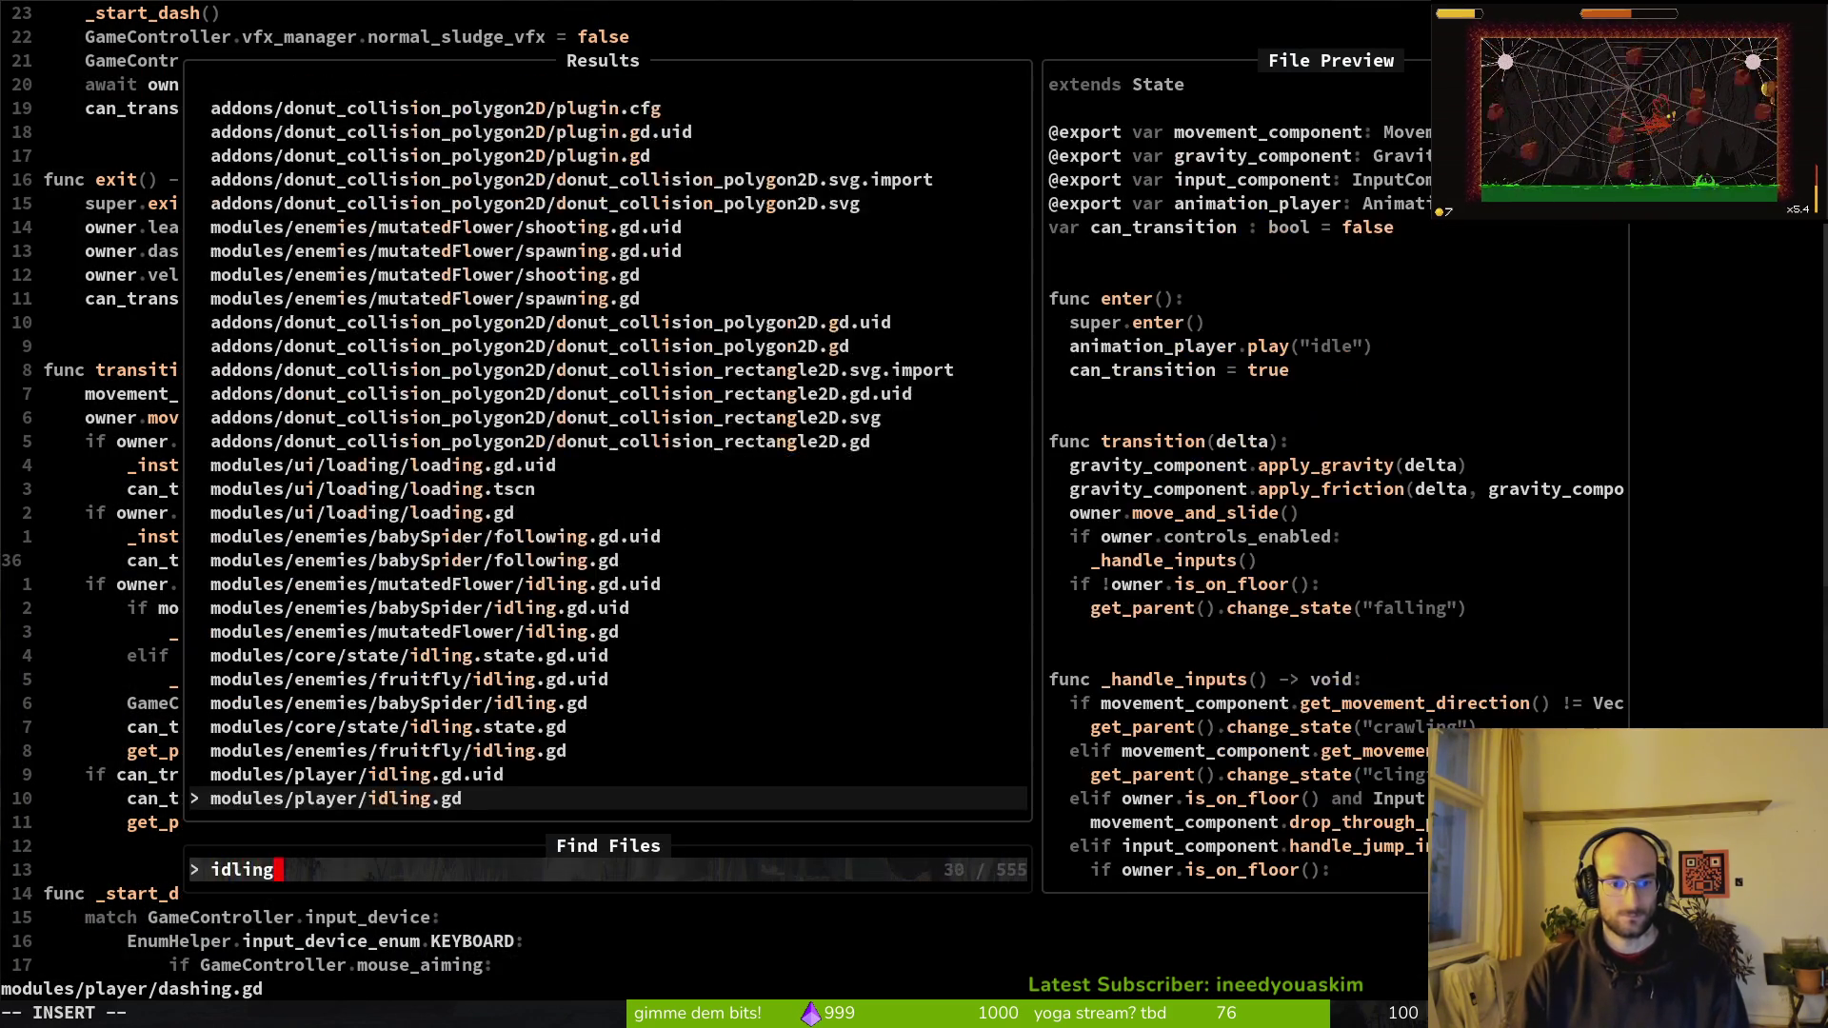
key(Return)
key(Return)
key(Return)
key(Return)
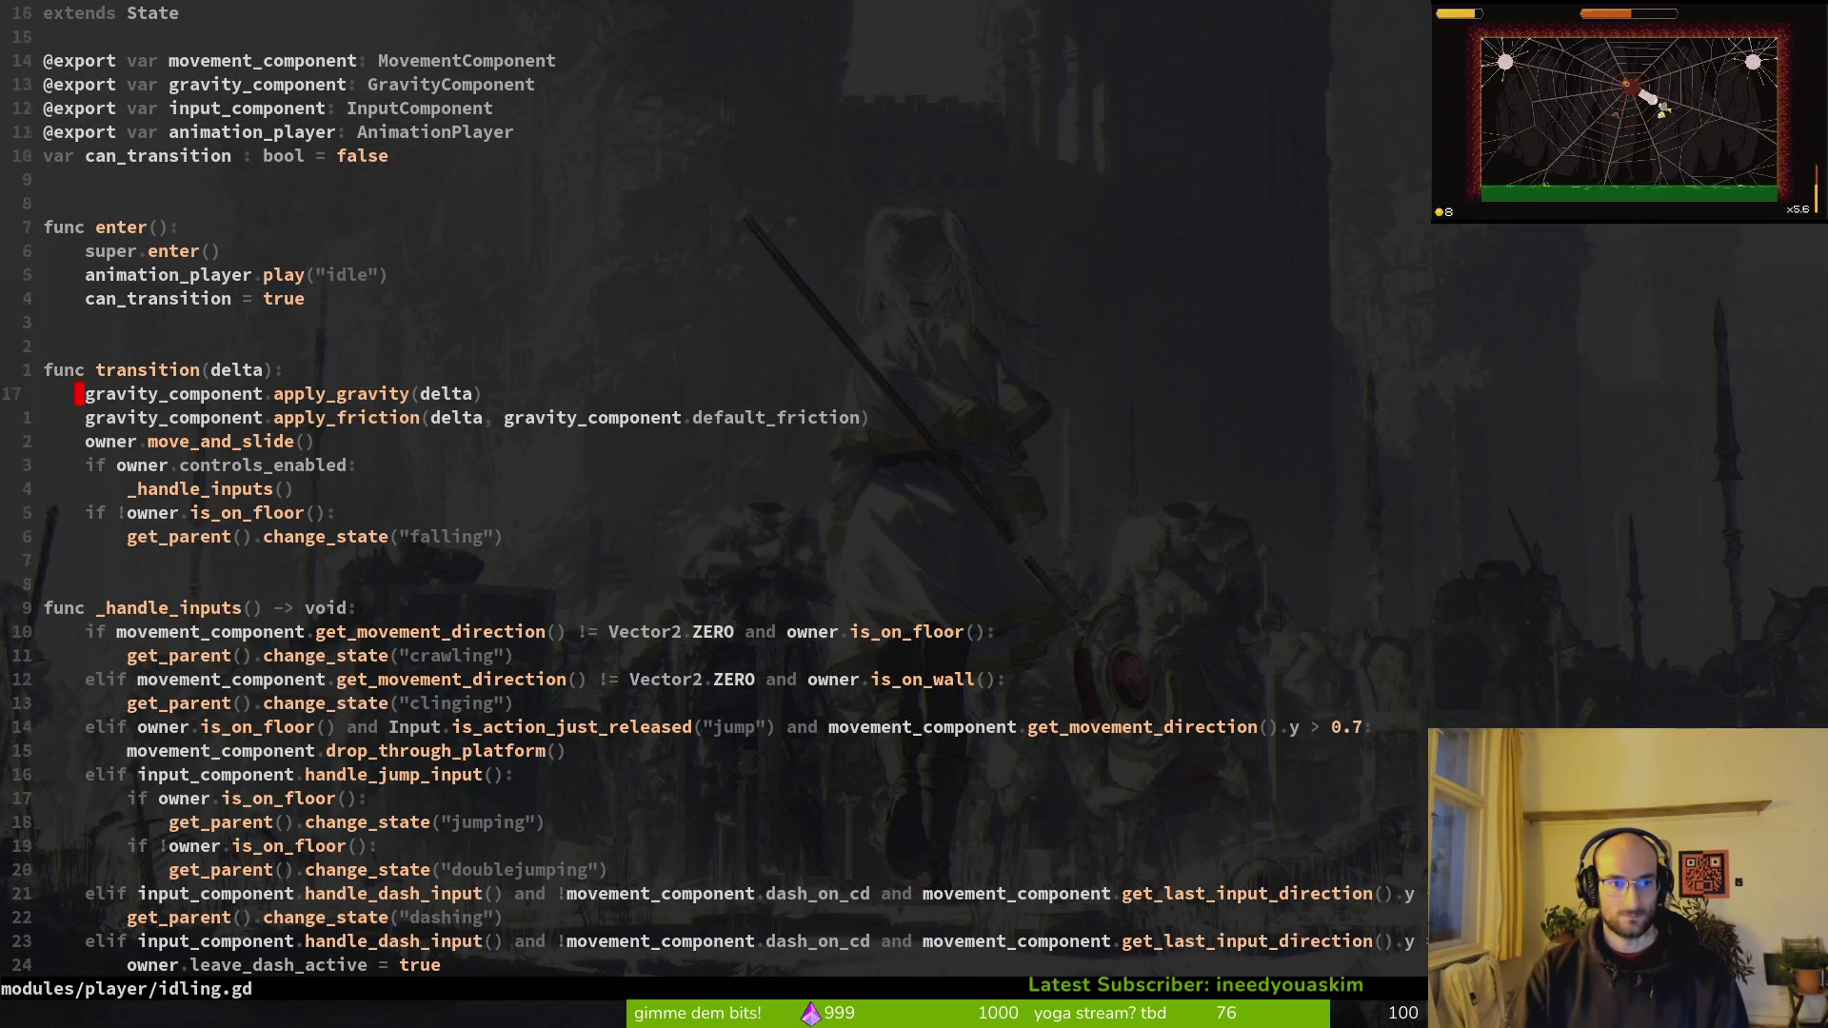
Step: Comment out the apply_friction line with # and save idling.gd
text(#)
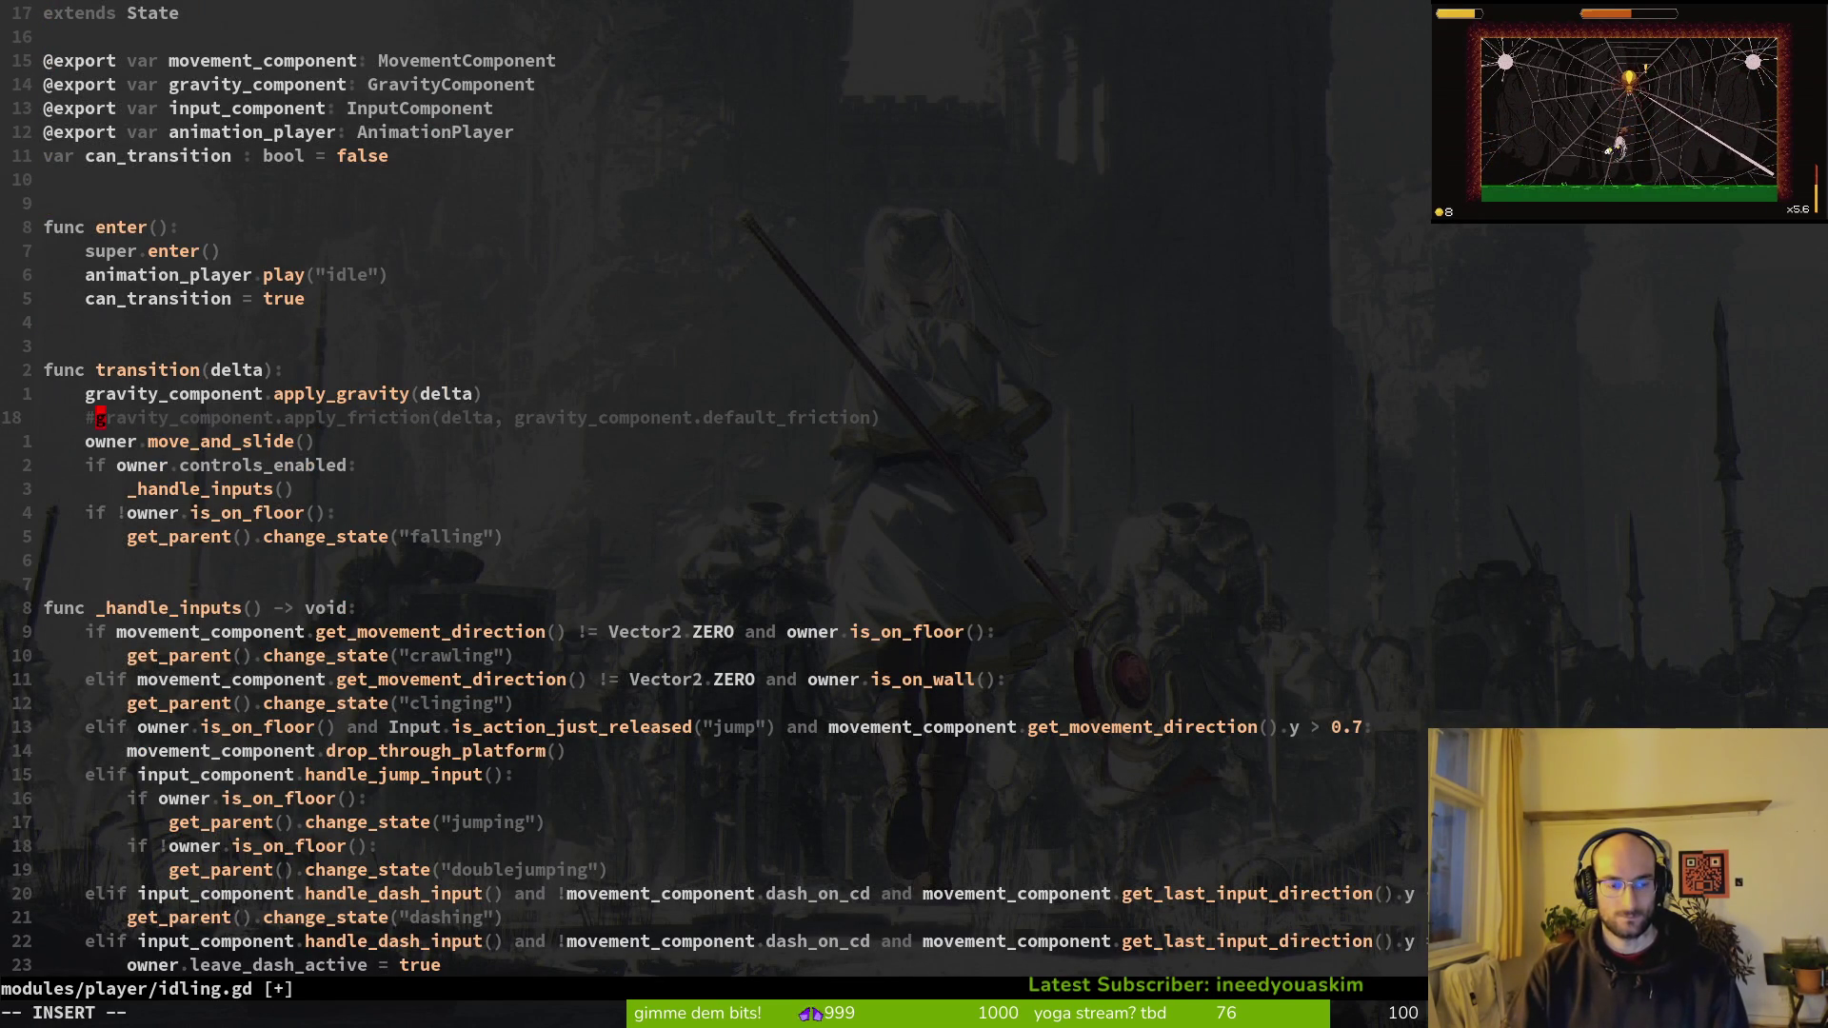
key(Return)
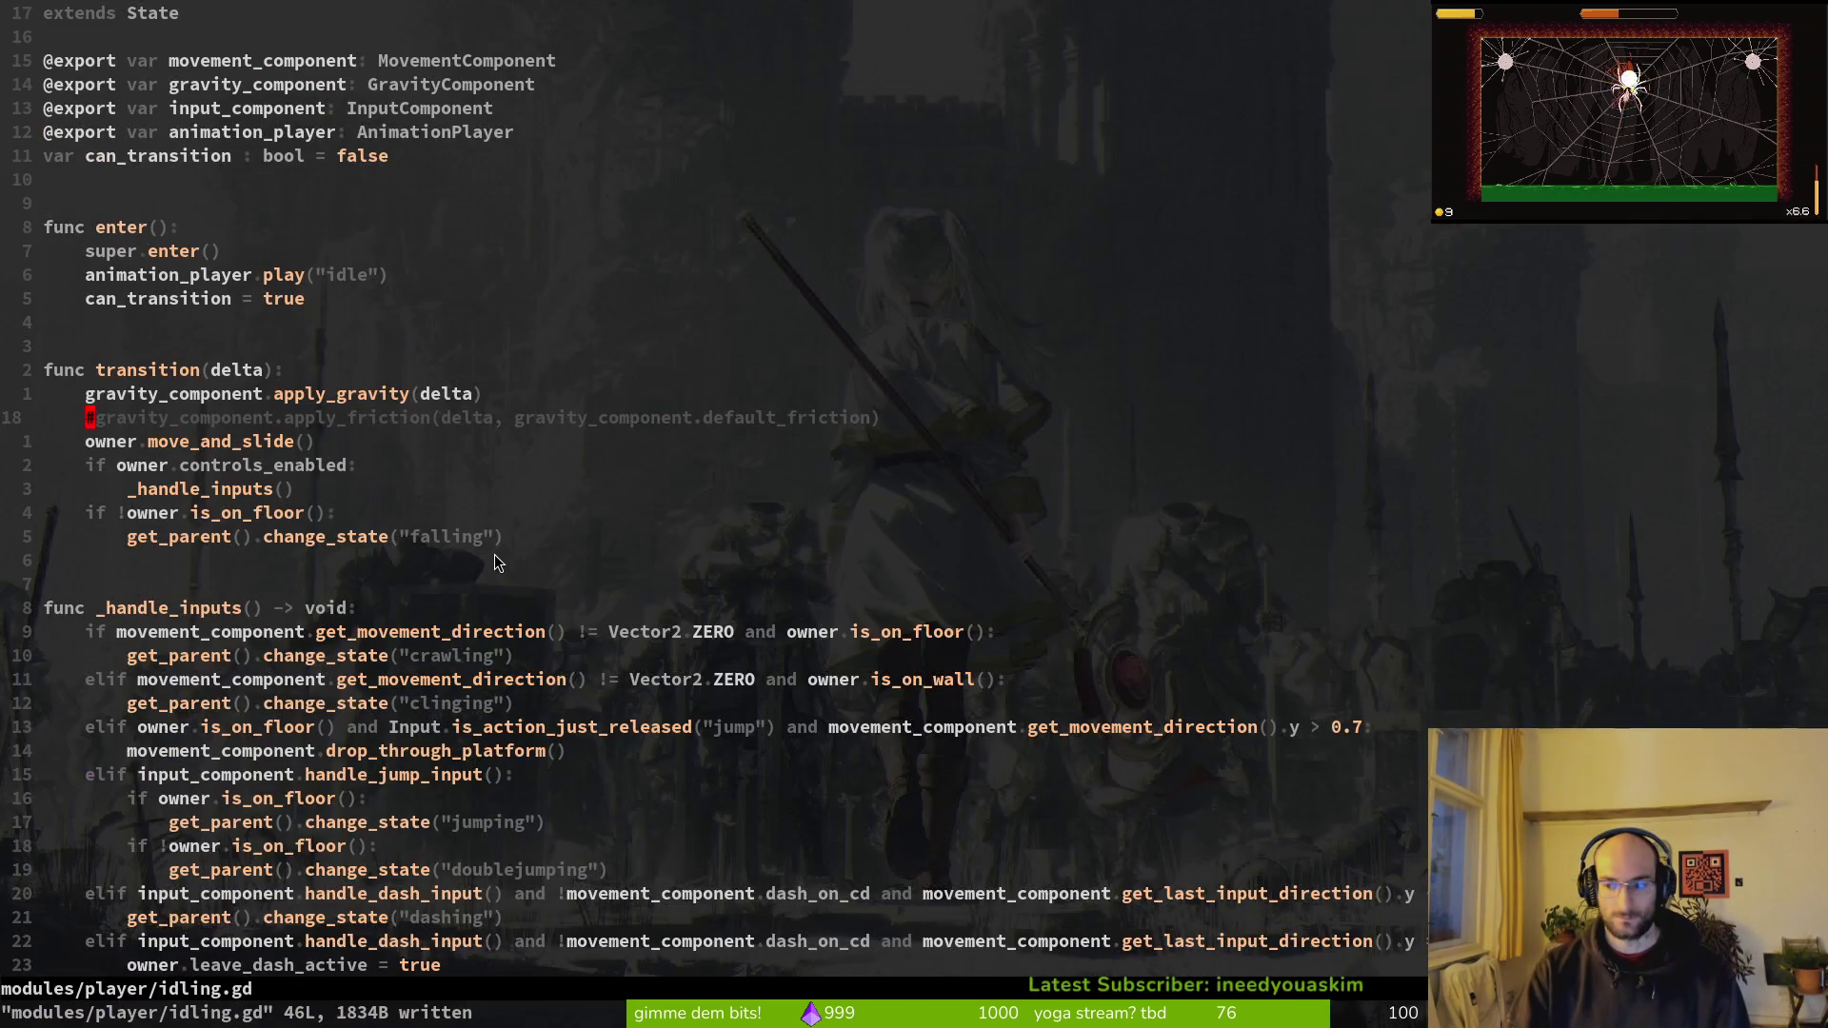
key(alt+Tab)
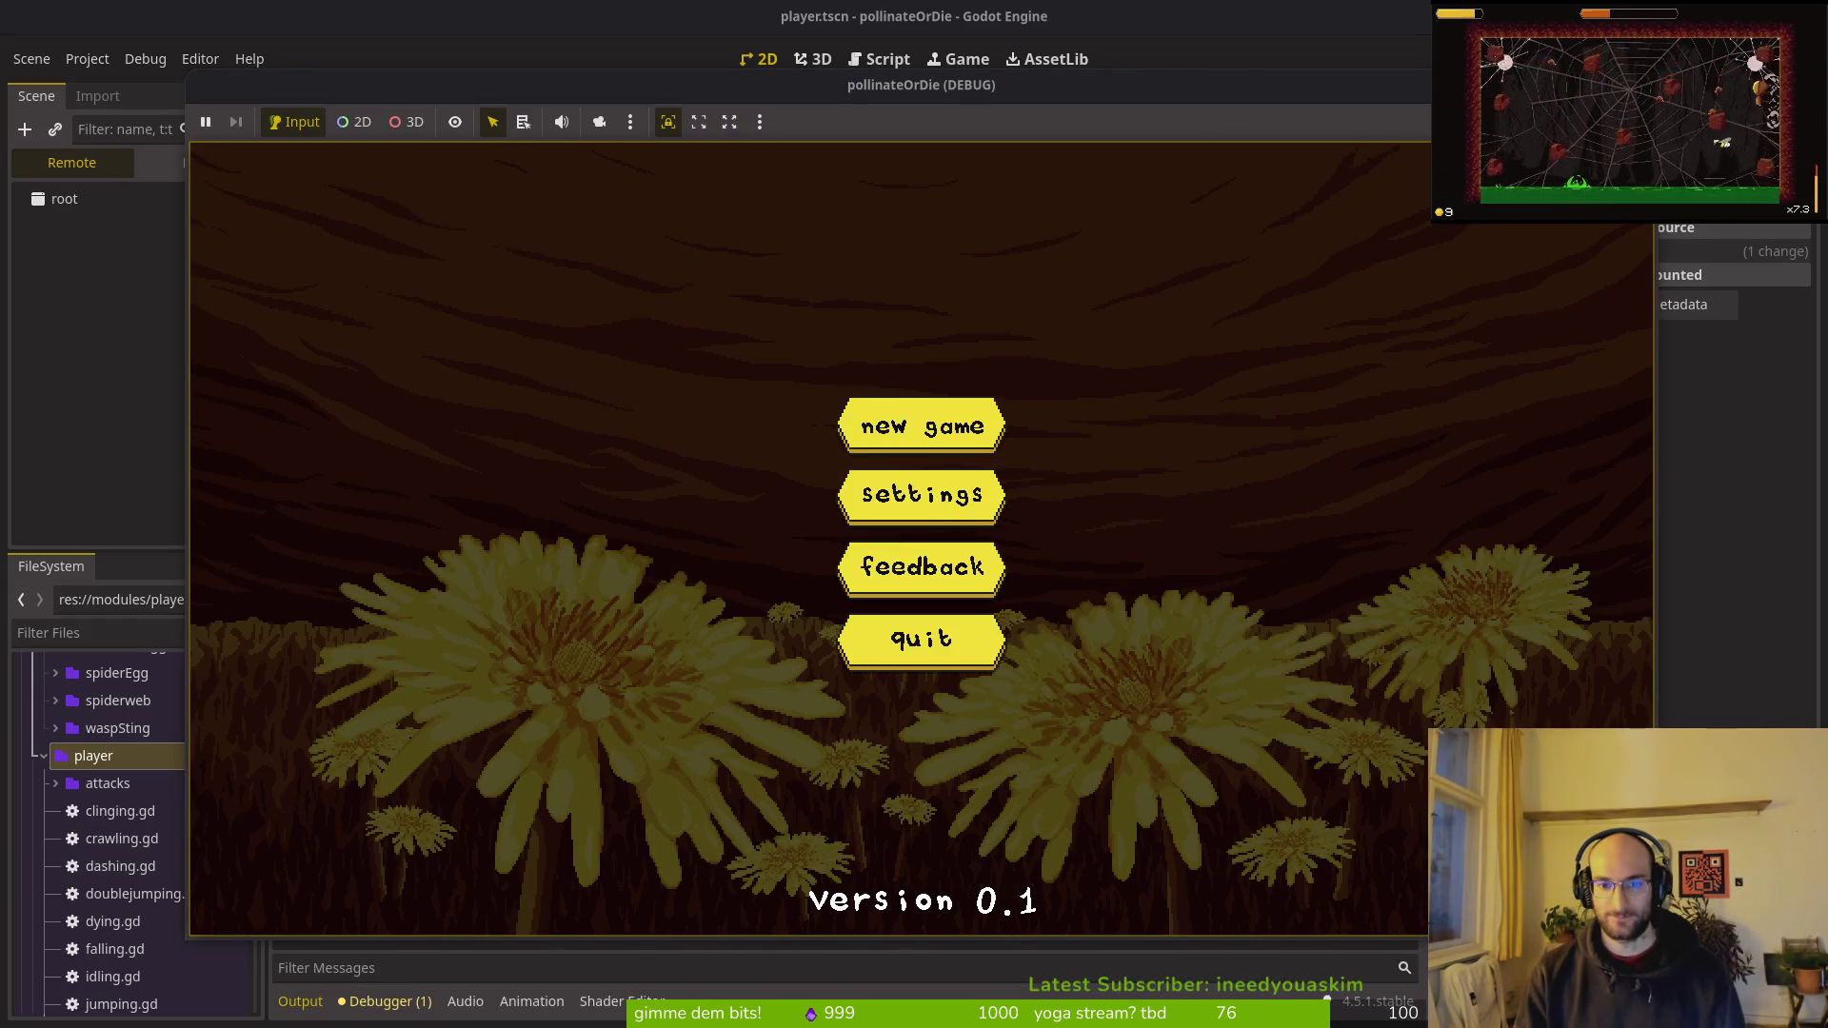
Step: Start a new game and crawl the bee right, left and right to test frictionless idling
key(Return)
key(Right)
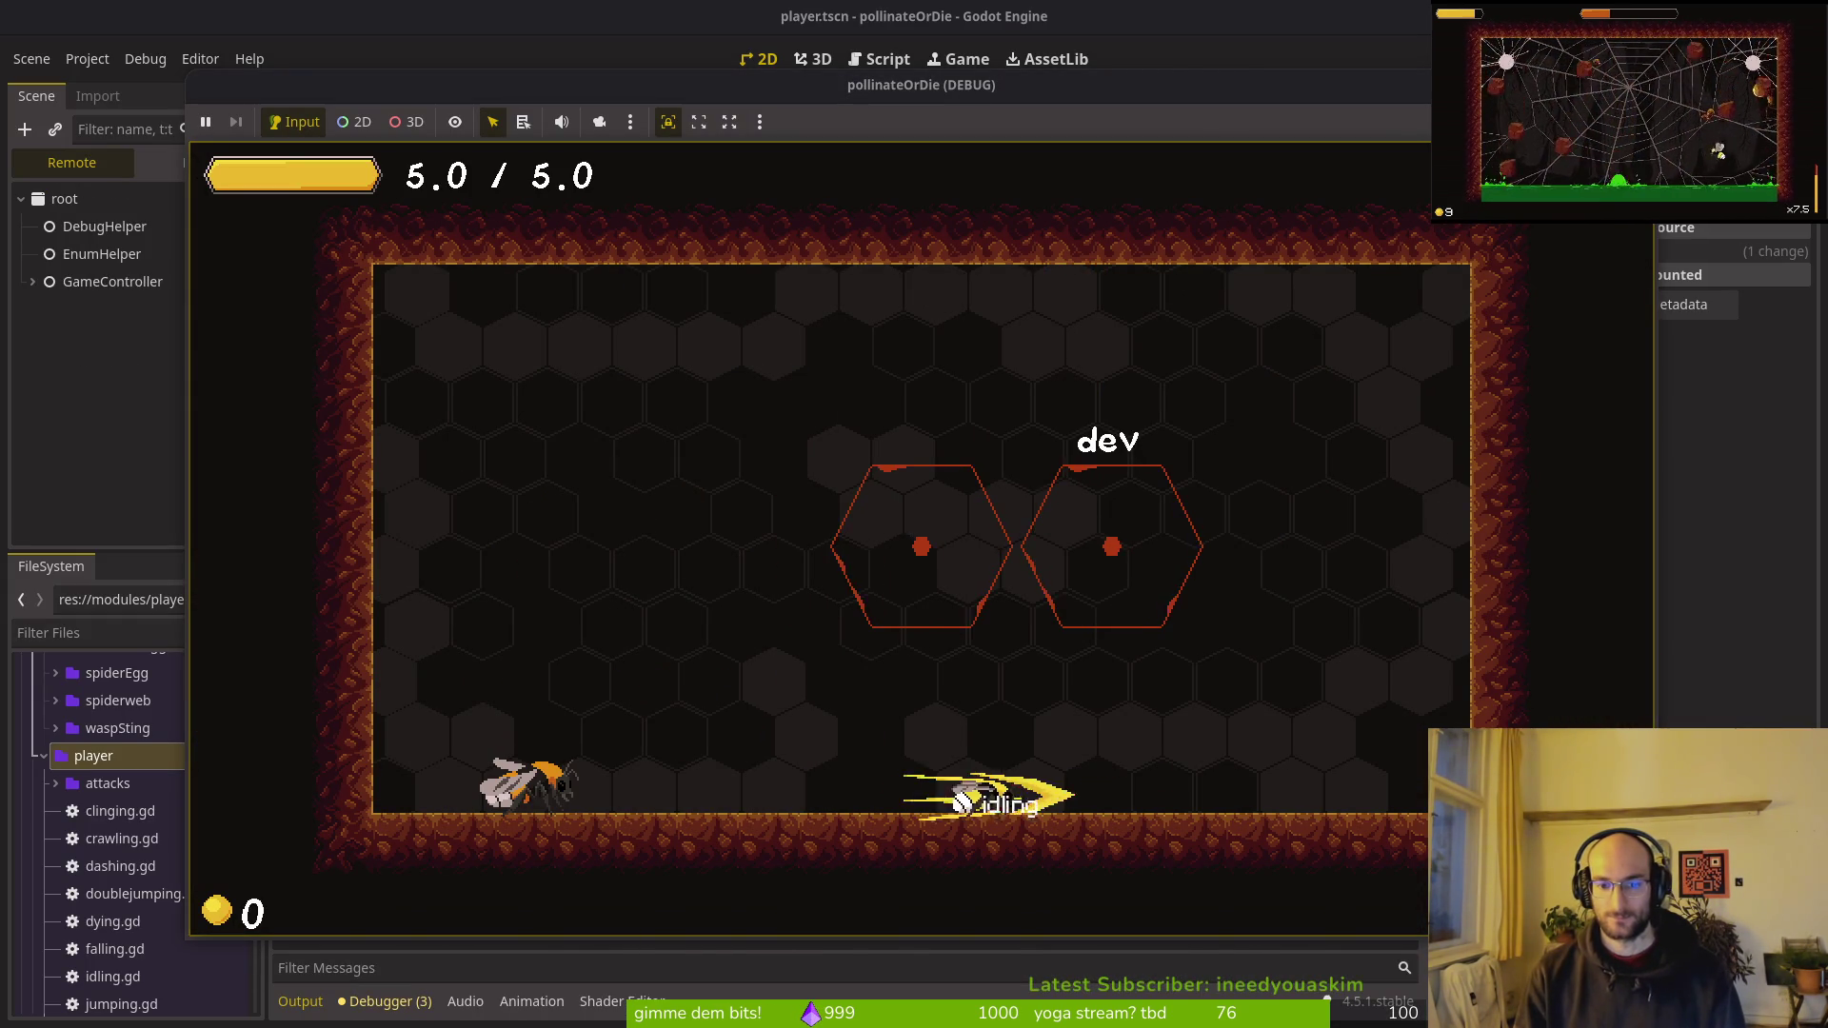
key(Left)
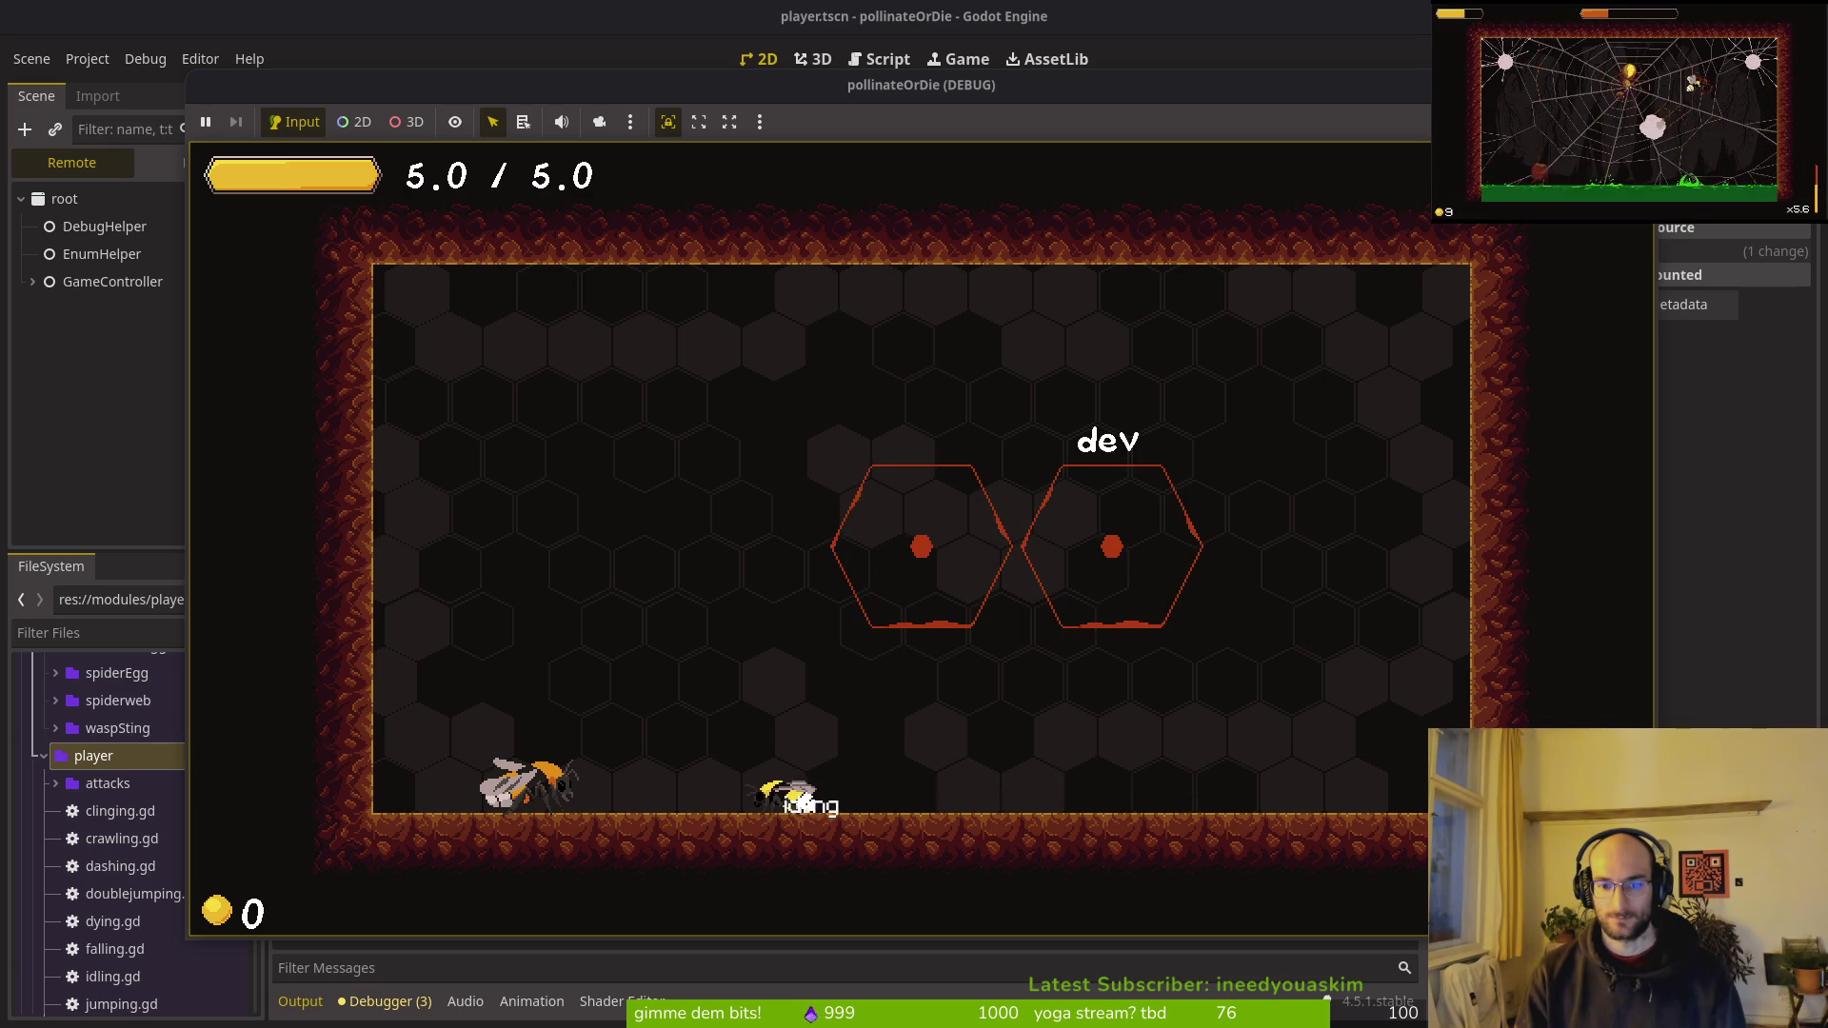
key(Right)
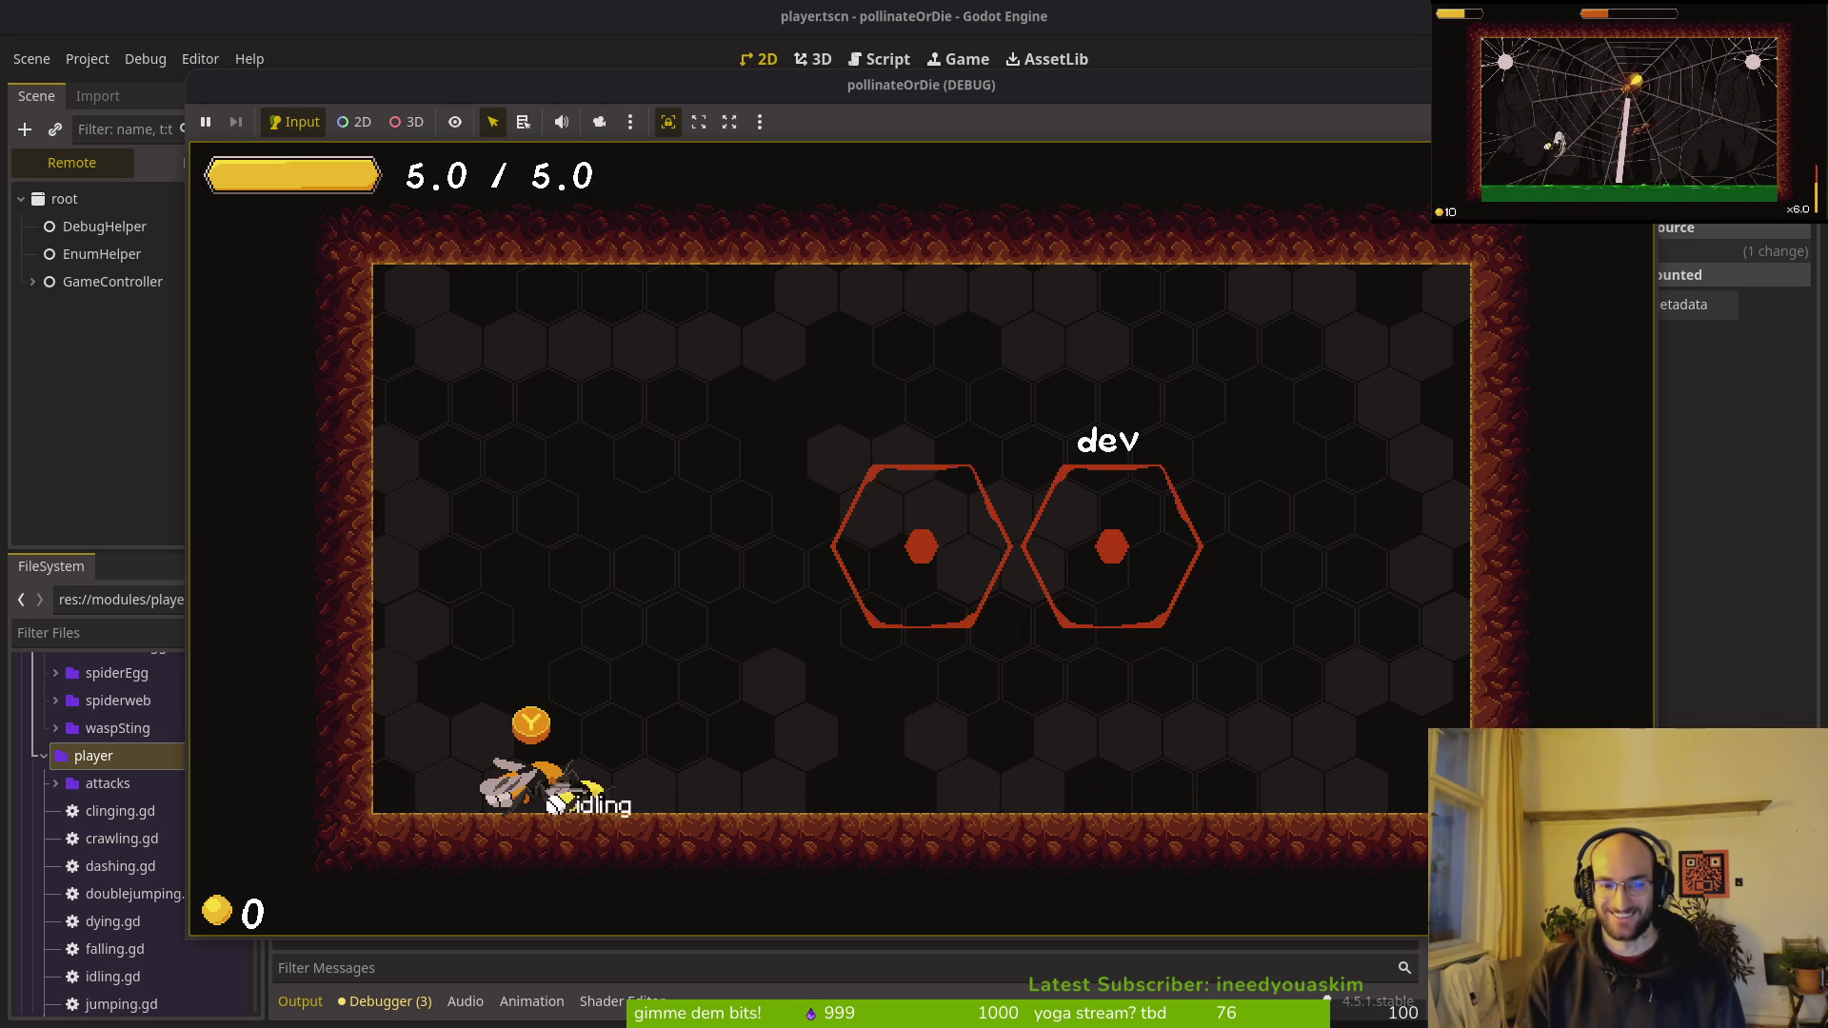
Step: Back in Neovim, undo the comment to restore apply_friction and save idling.gd
key(alt+Tab)
text(u:w)
key(Return)
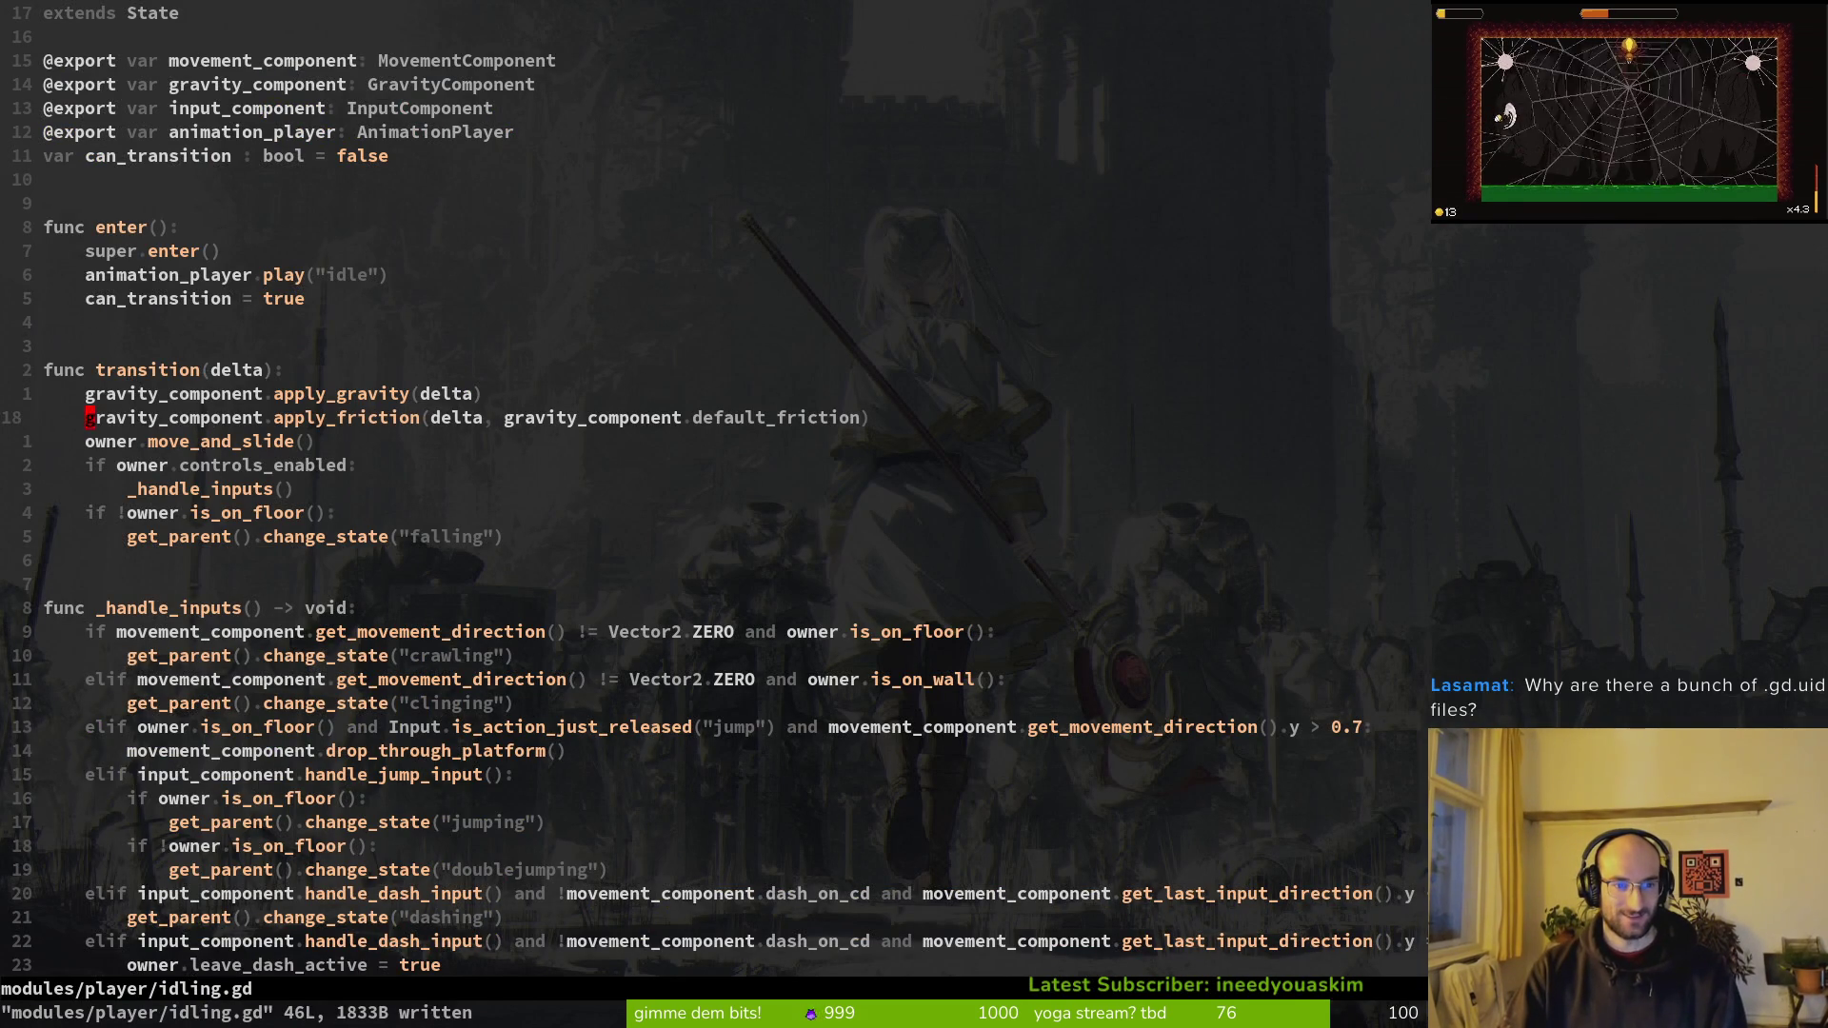
Step: Toggle between dashing.gd and idling.gd, then open clinging.gd in a vertical split
key(ctrl+6)
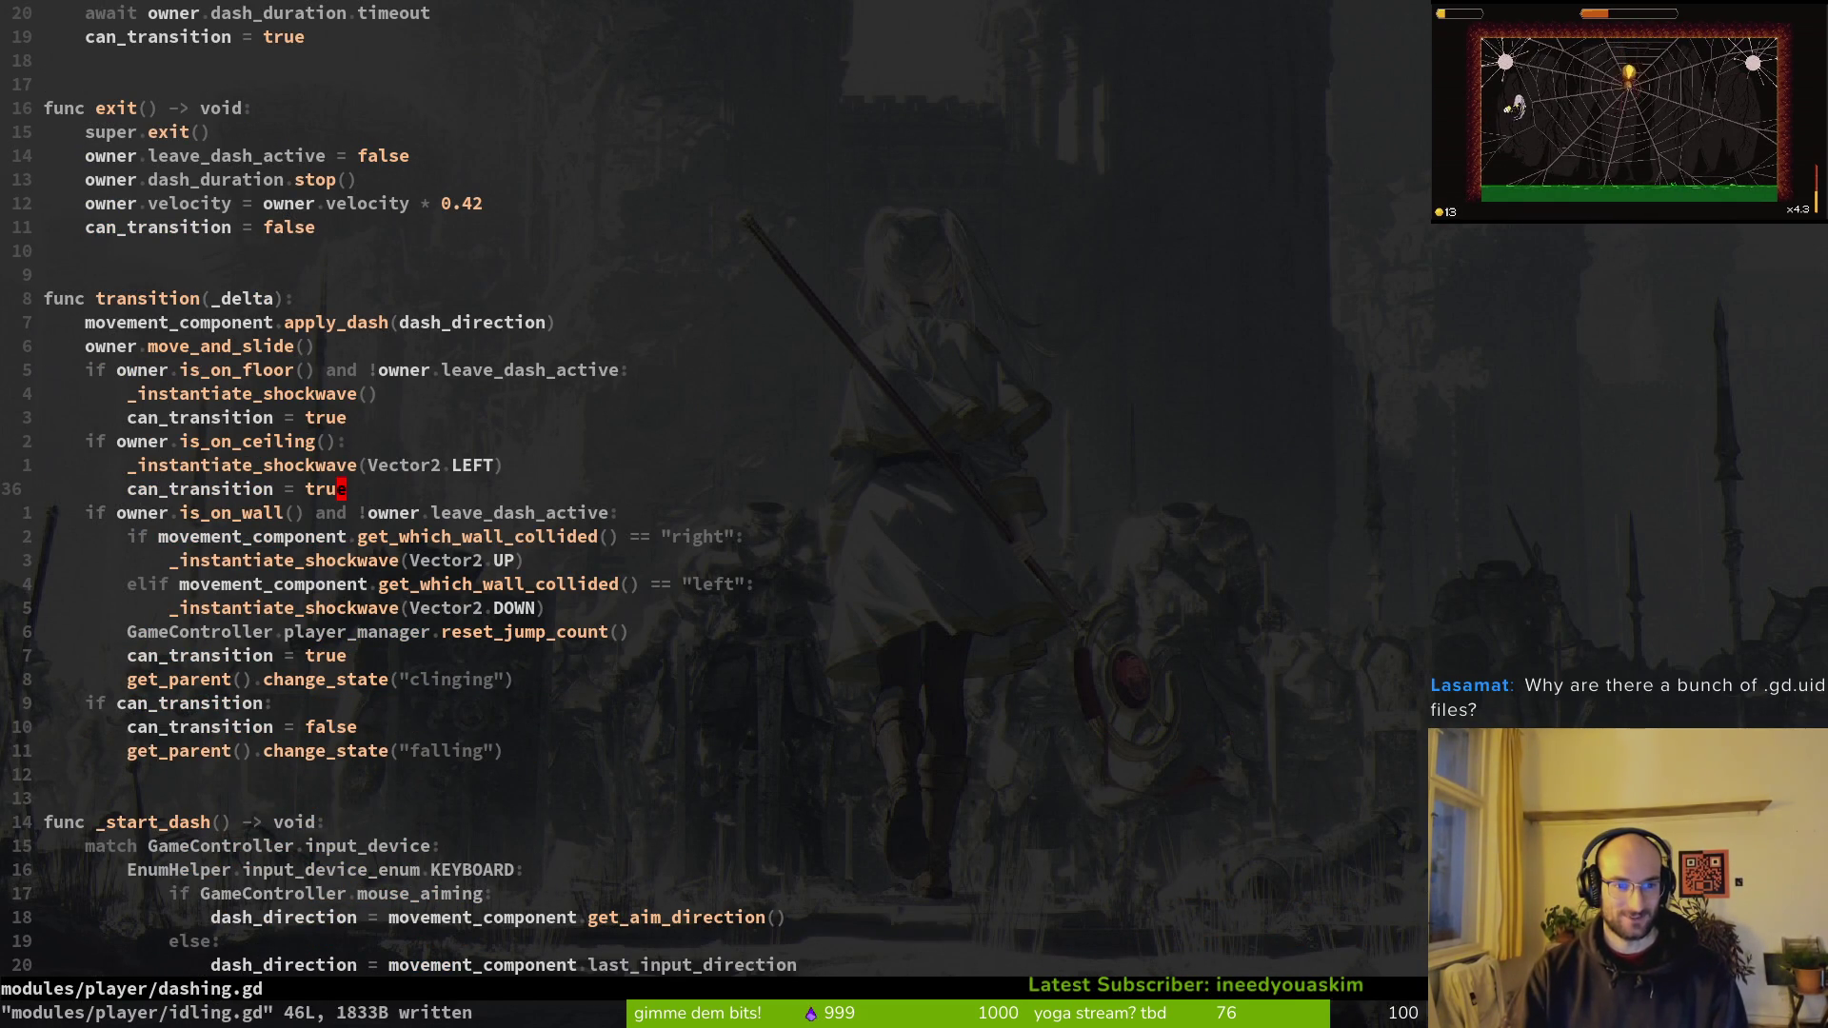
key(ctrl+6)
key(ctrl+p)
text(clinging)
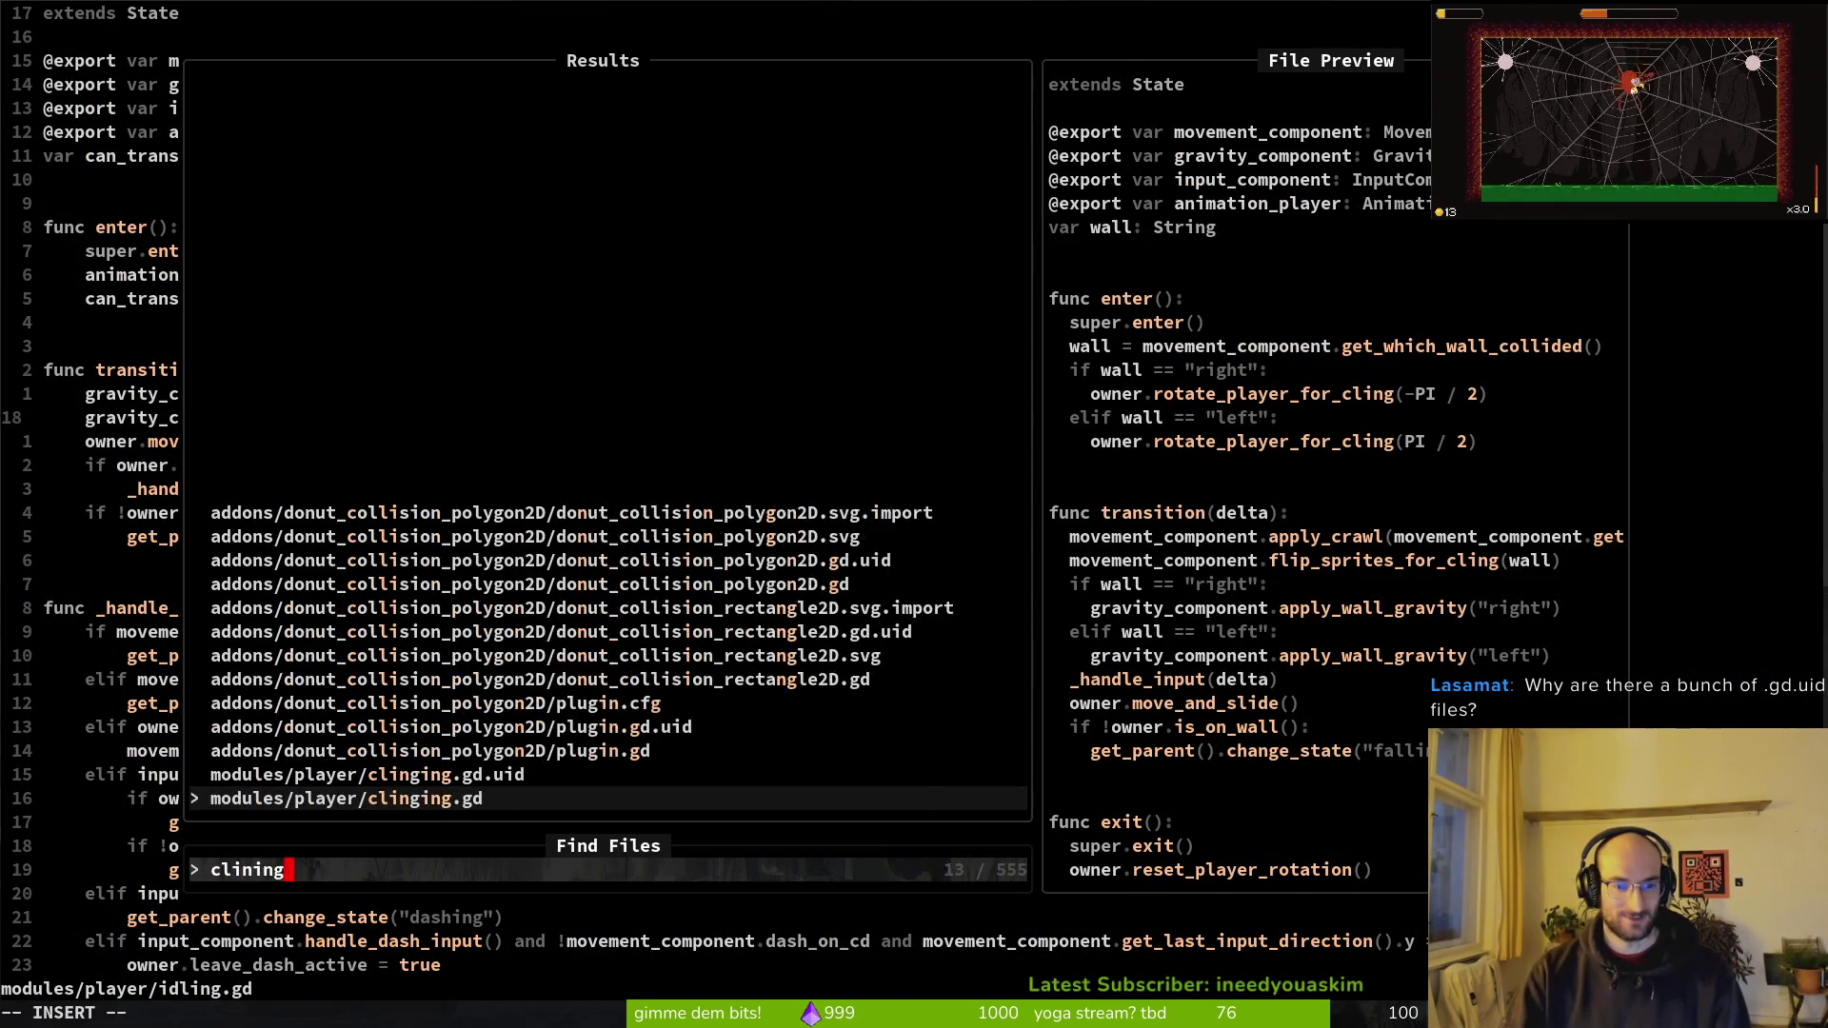
key(ctrl+v)
Step: Move from the exit function up to the _handle_input(delta) call in clinging.gd
key(ctrl+u)
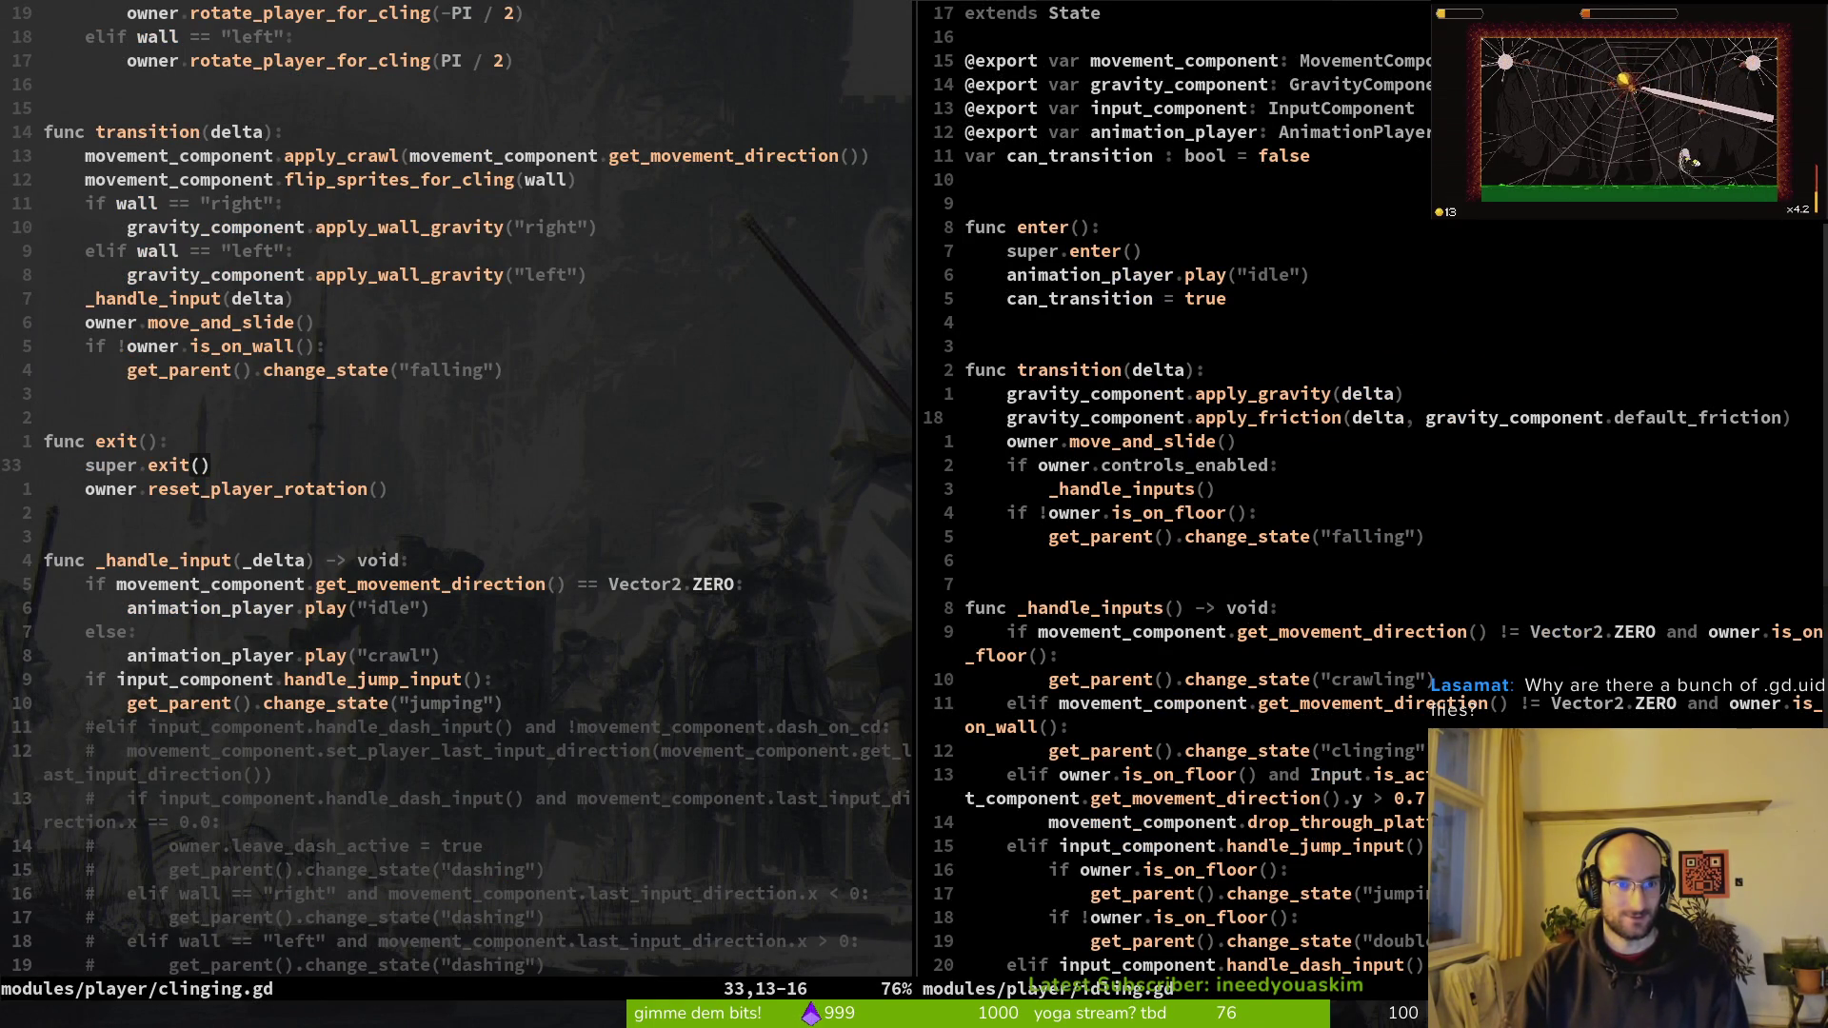
key(braceleft)
key(5)
key(k)
key(dollar)
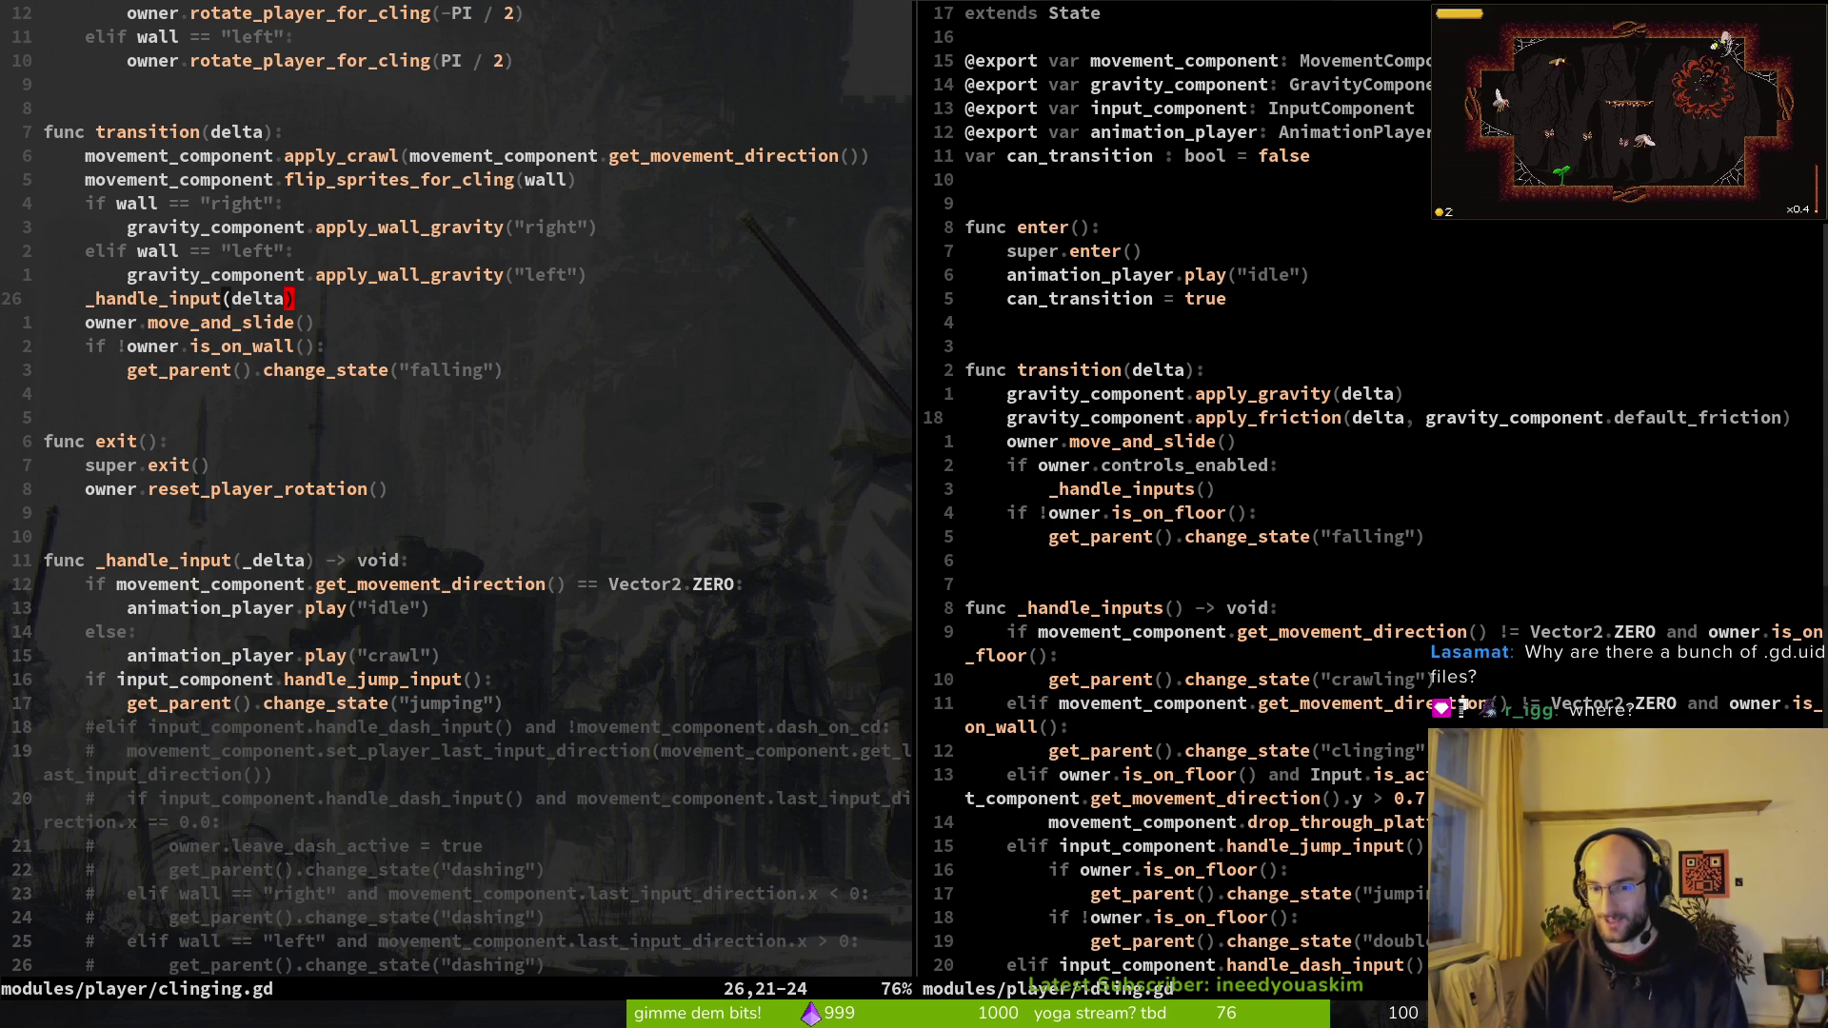
key(space)
Step: Browse the modules/player folder listing and open teleporting.gd.uid to inspect it
key(p)
key(v)
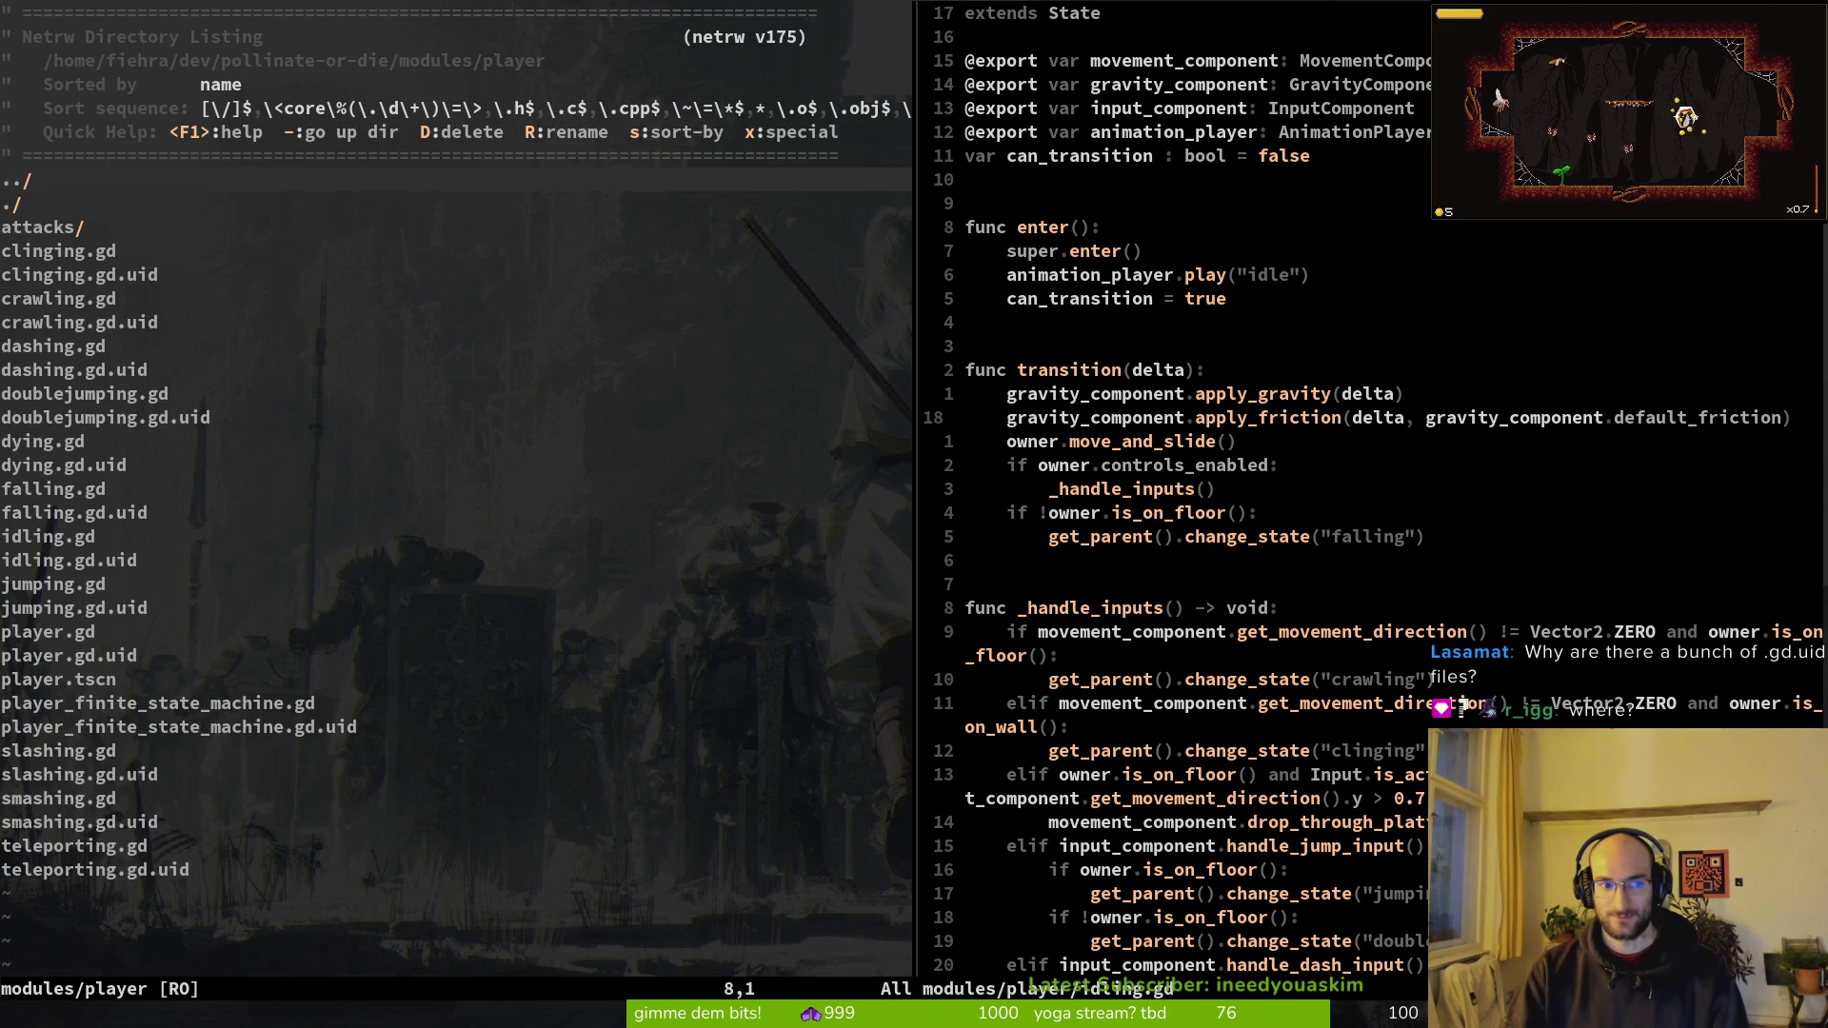
key(j)
key(j)
key(j)
key(k)
key(k)
key(k)
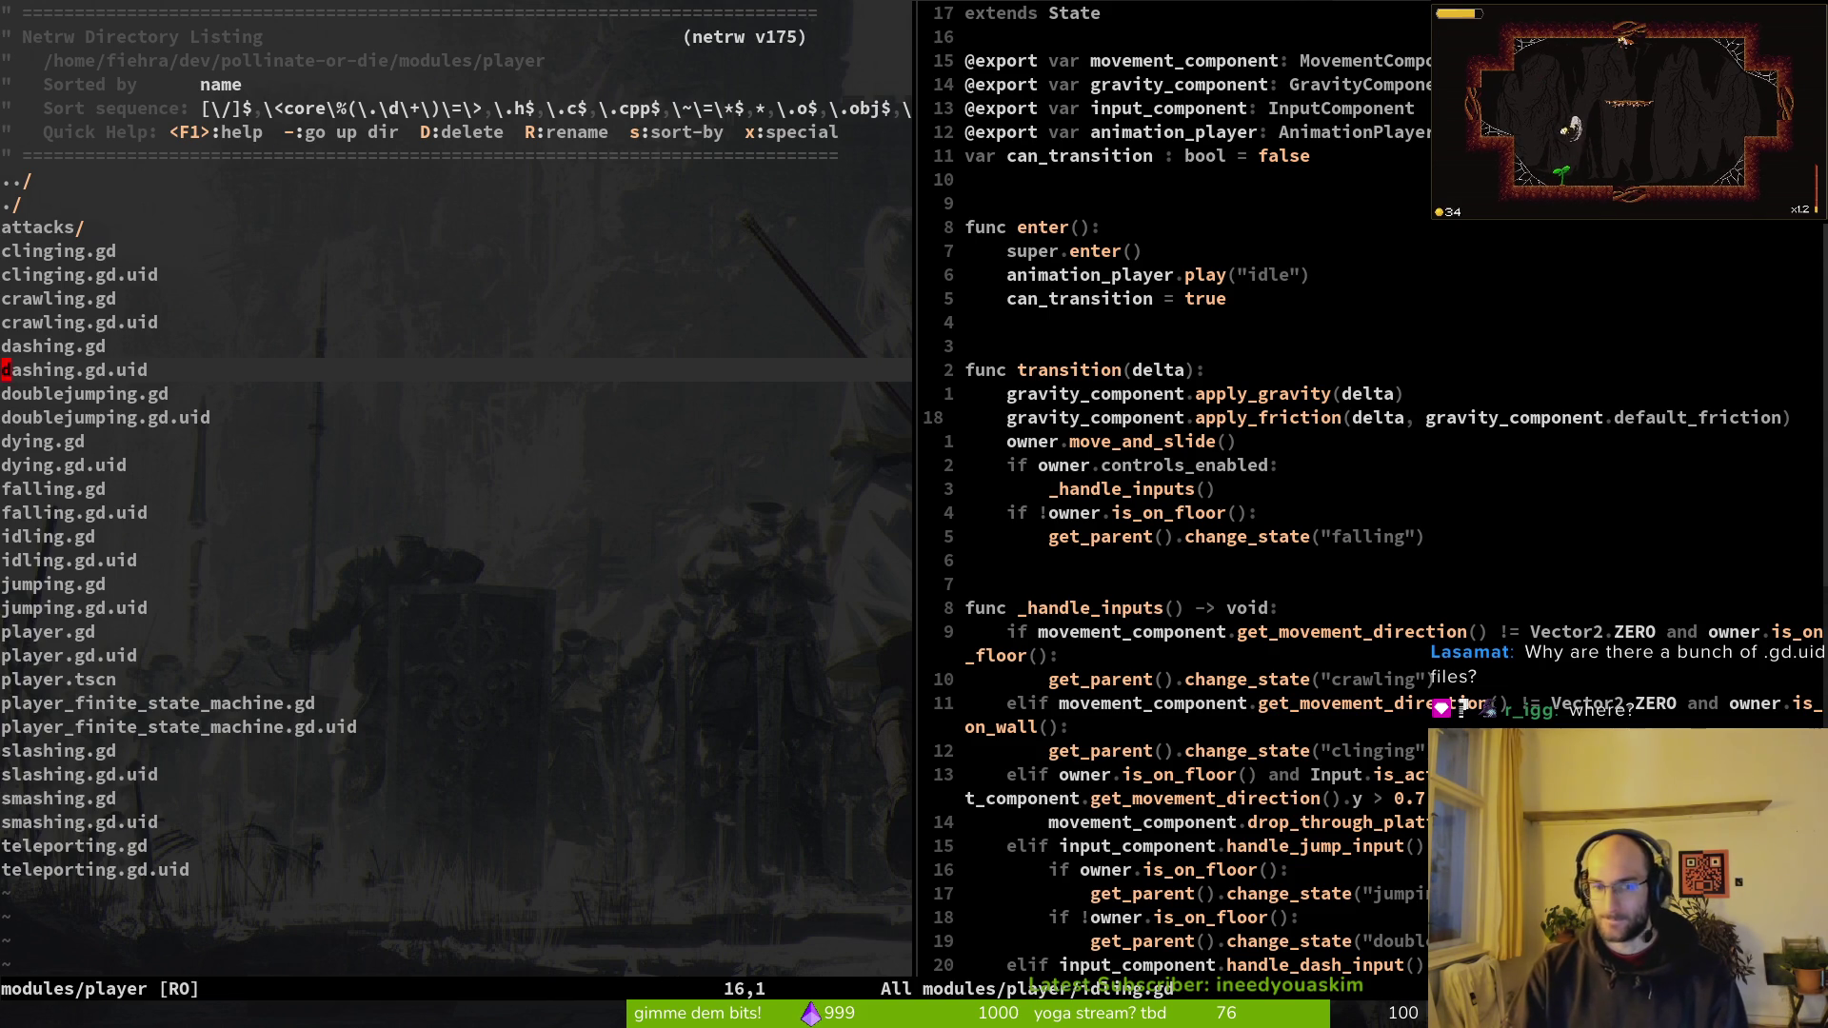
key(k)
key(k)
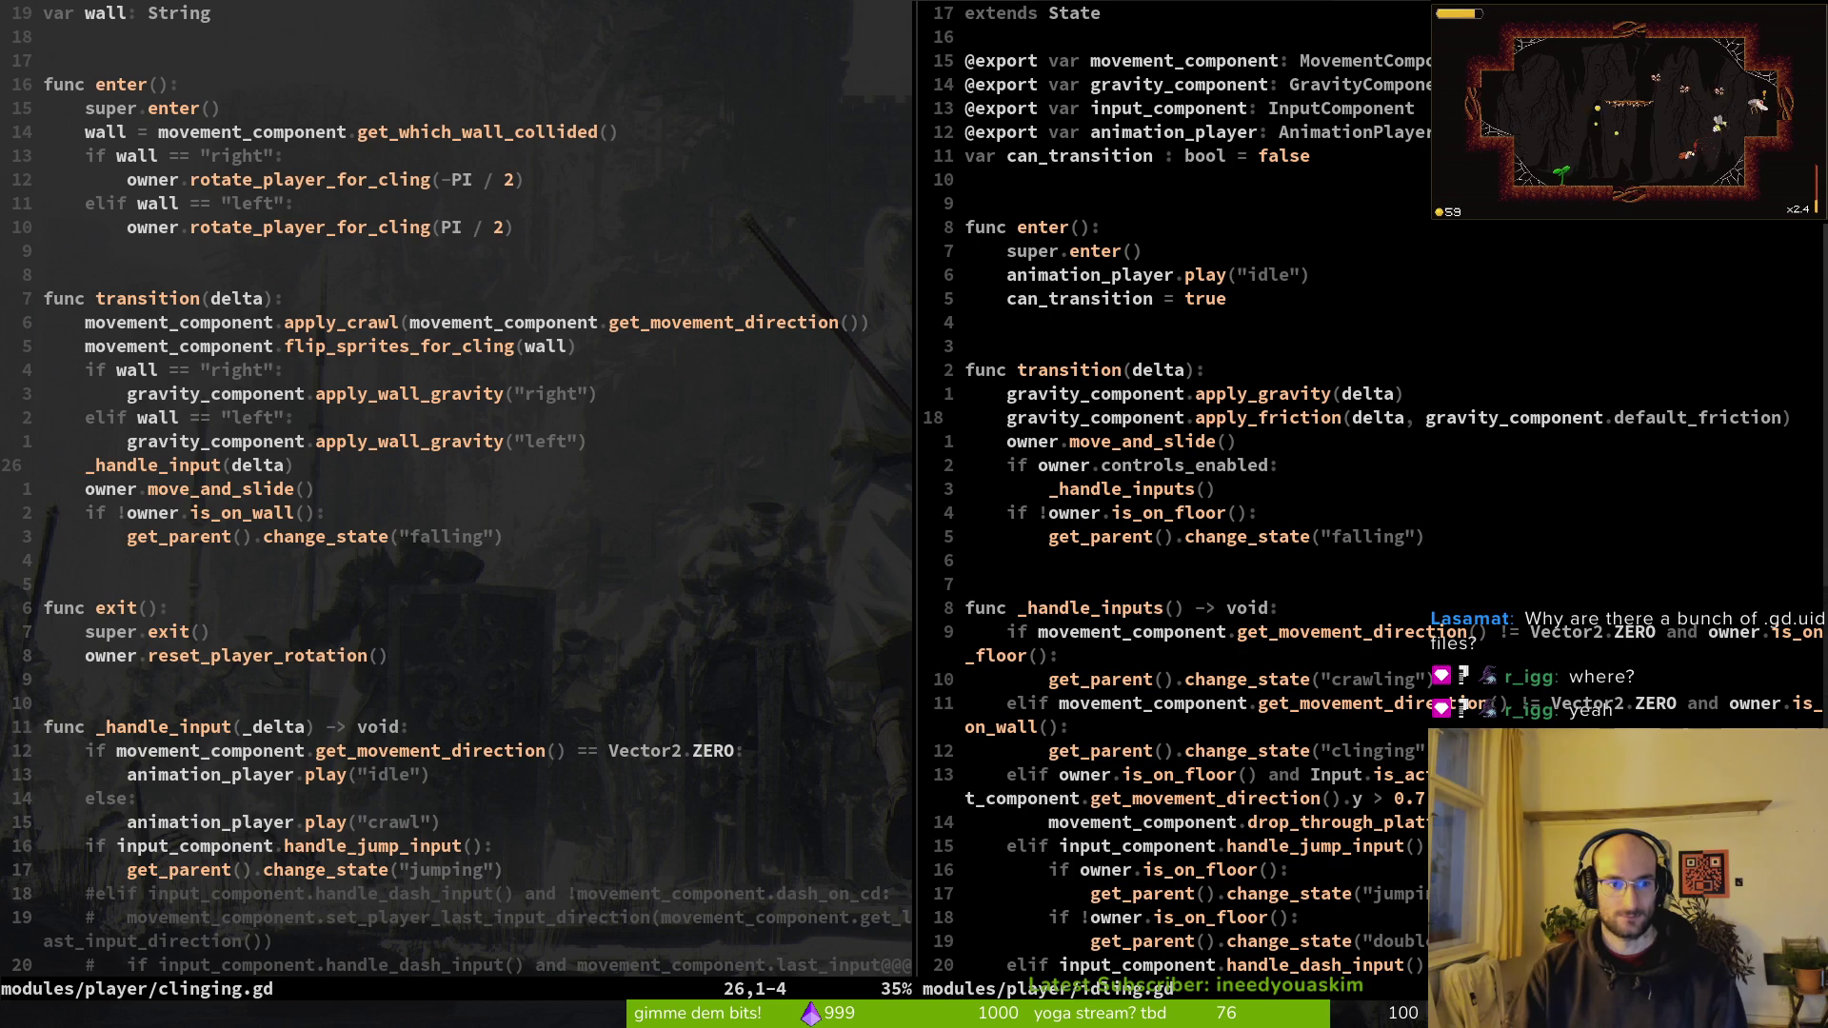
key(j)
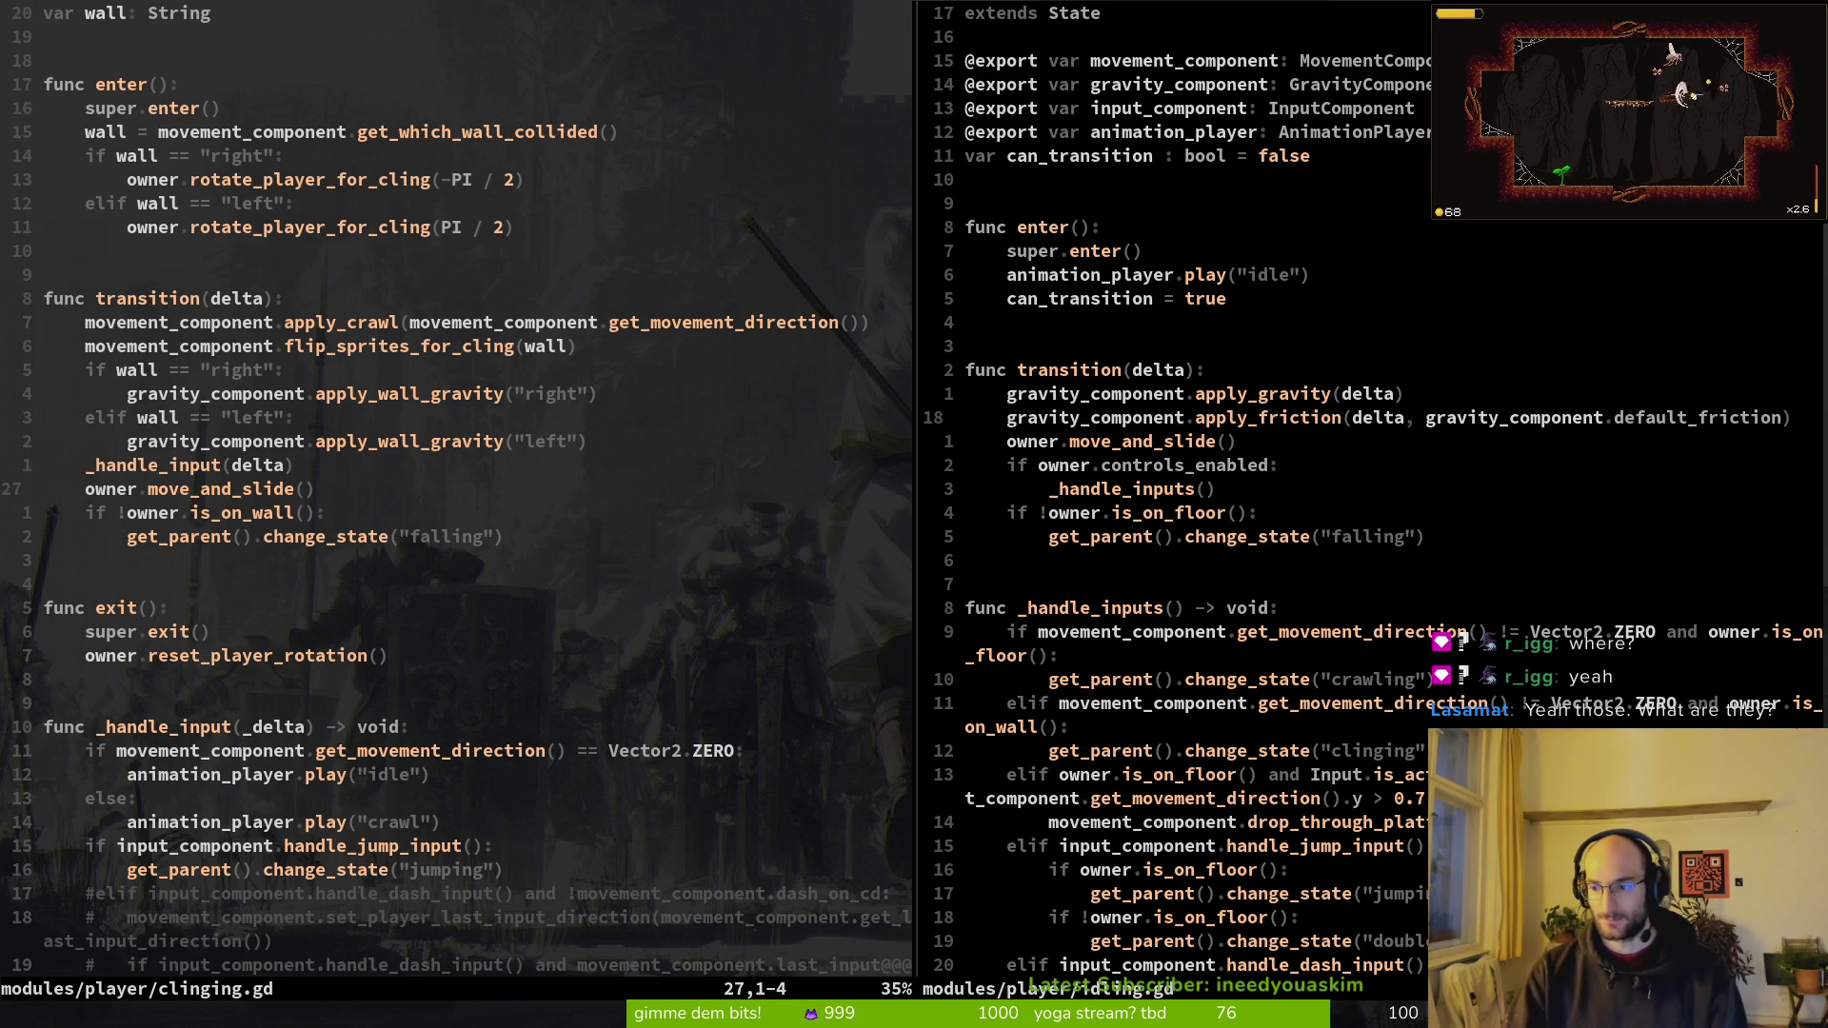
key(minus)
key(j)
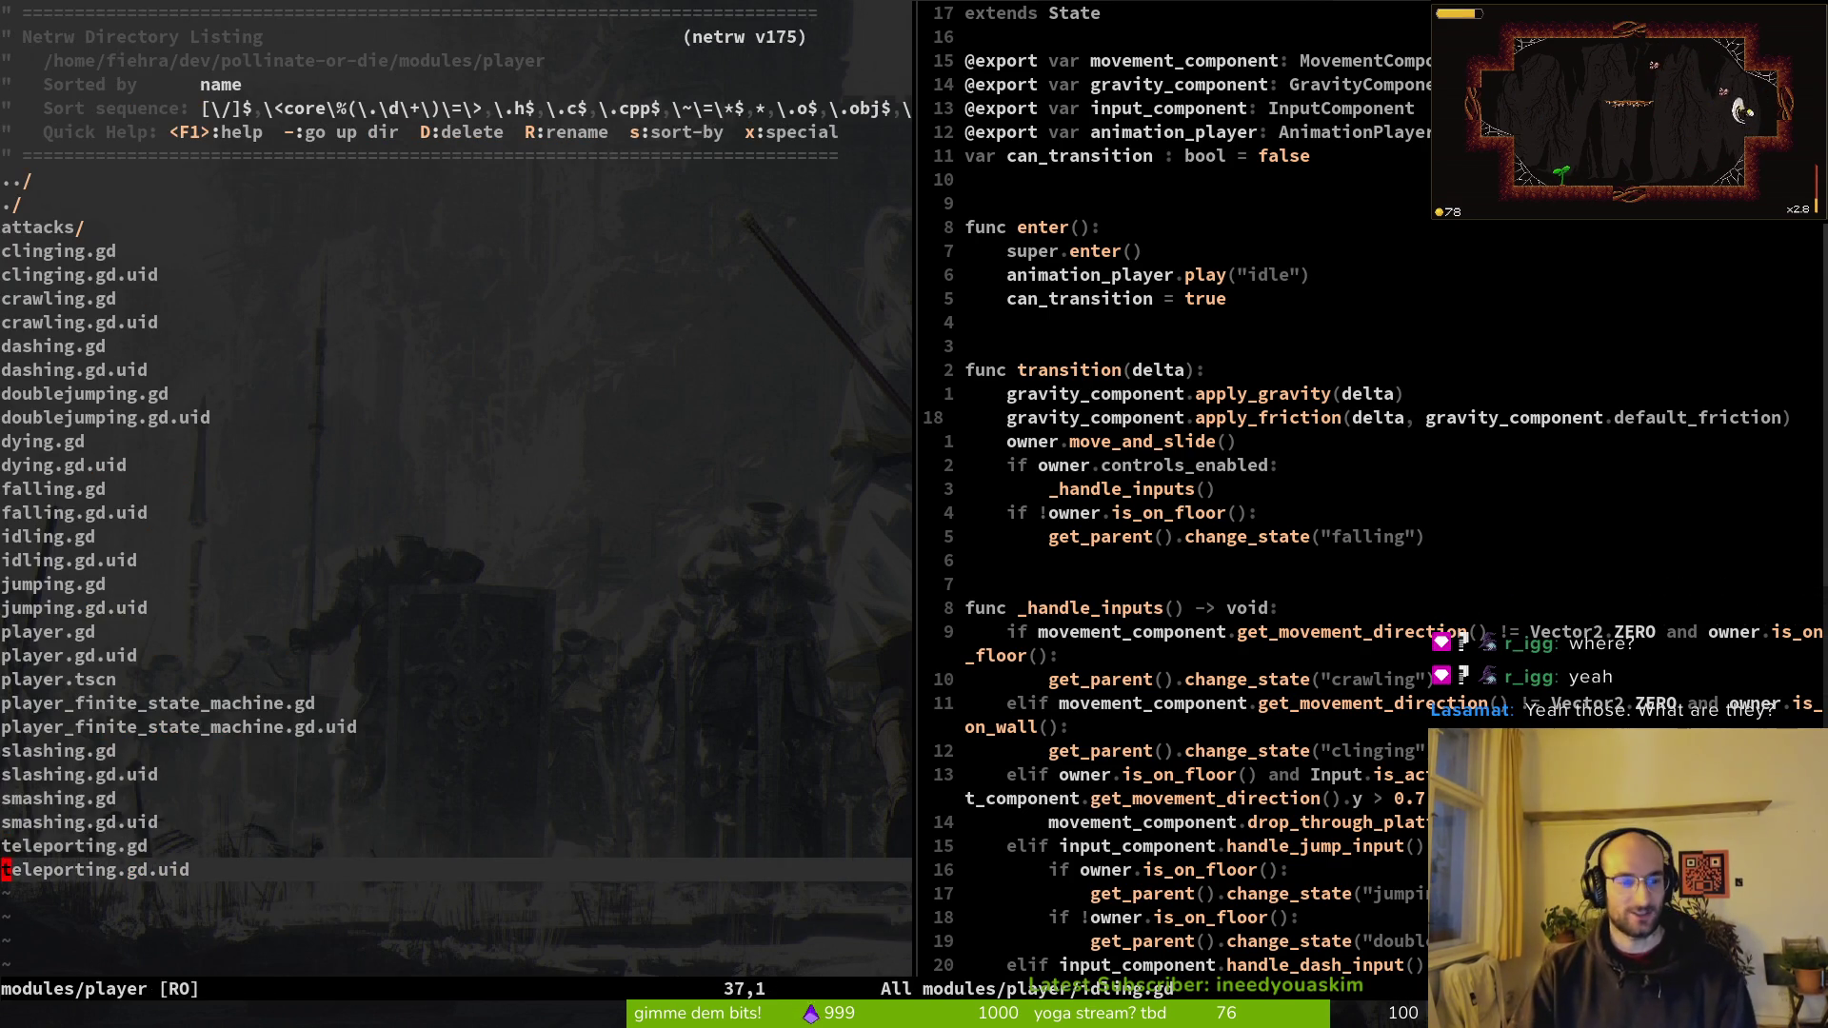
key(Return)
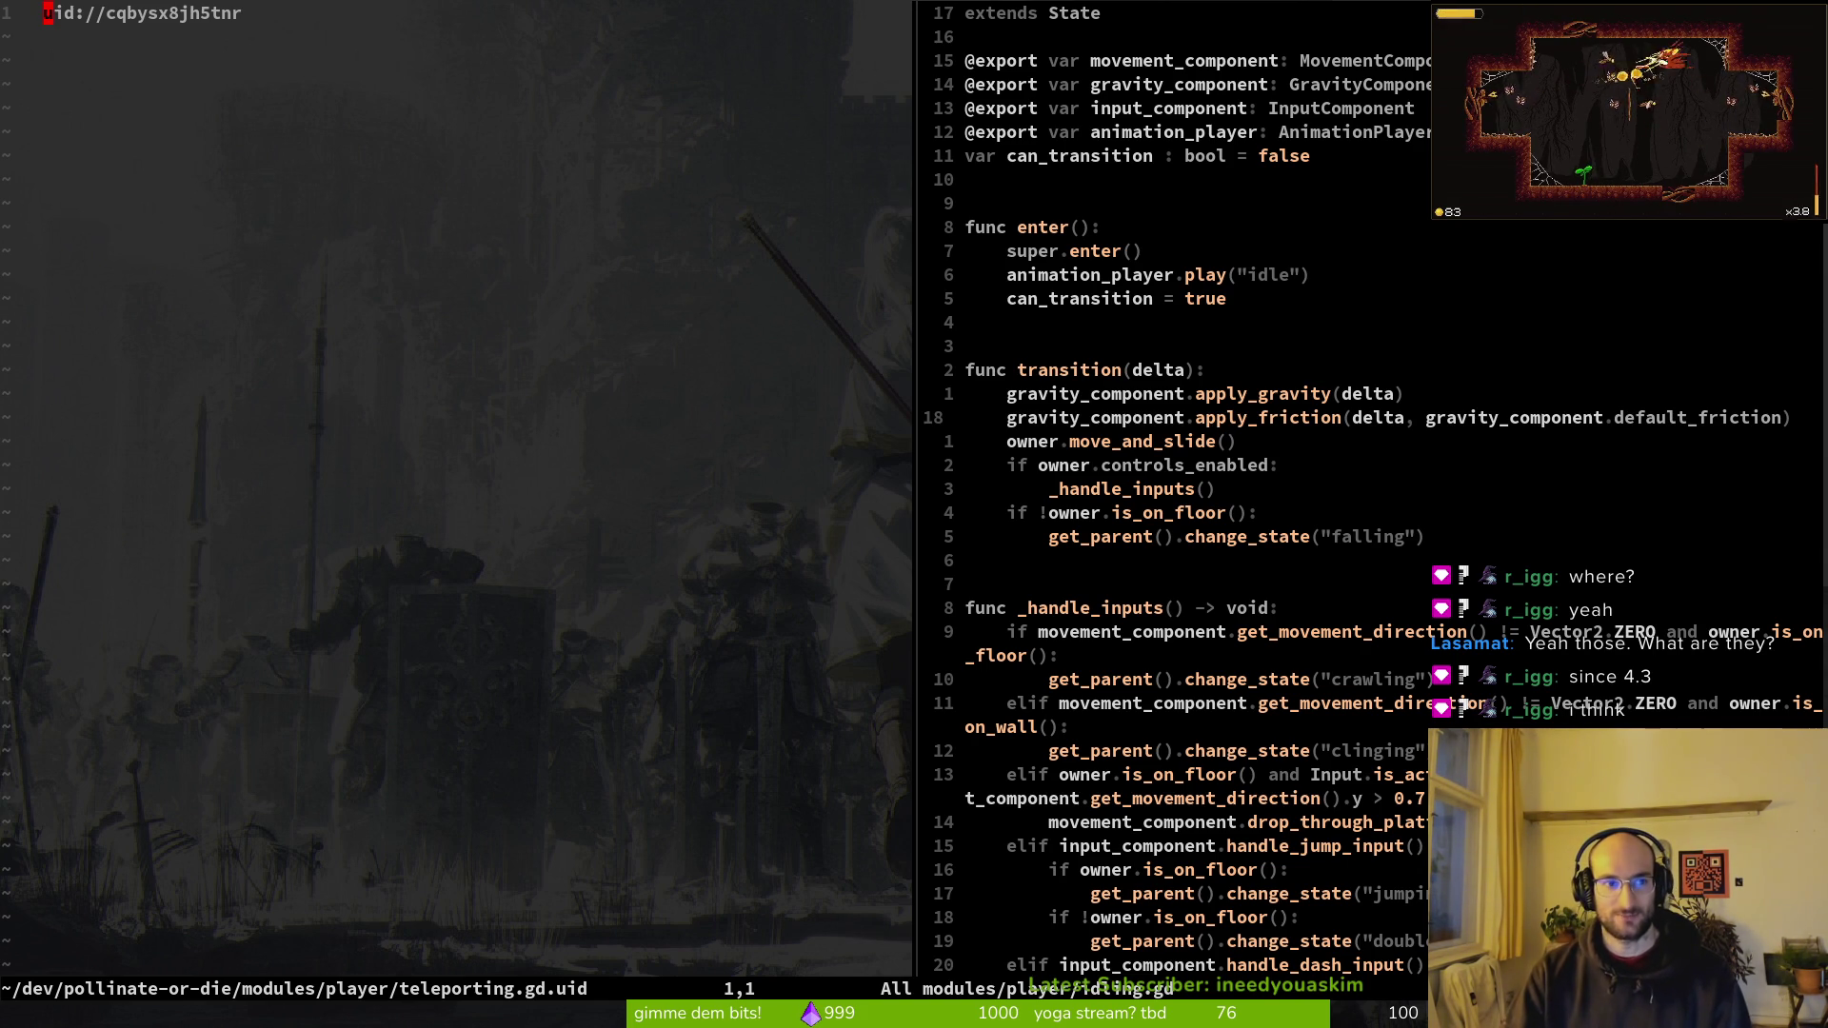
Step: Search 'telepo' in the file finder from the right pane, then cancel and return left
key(super+l)
key(space)
key(f)
key(f)
text(telepo)
key(Escape)
key(Escape)
key(super+h)
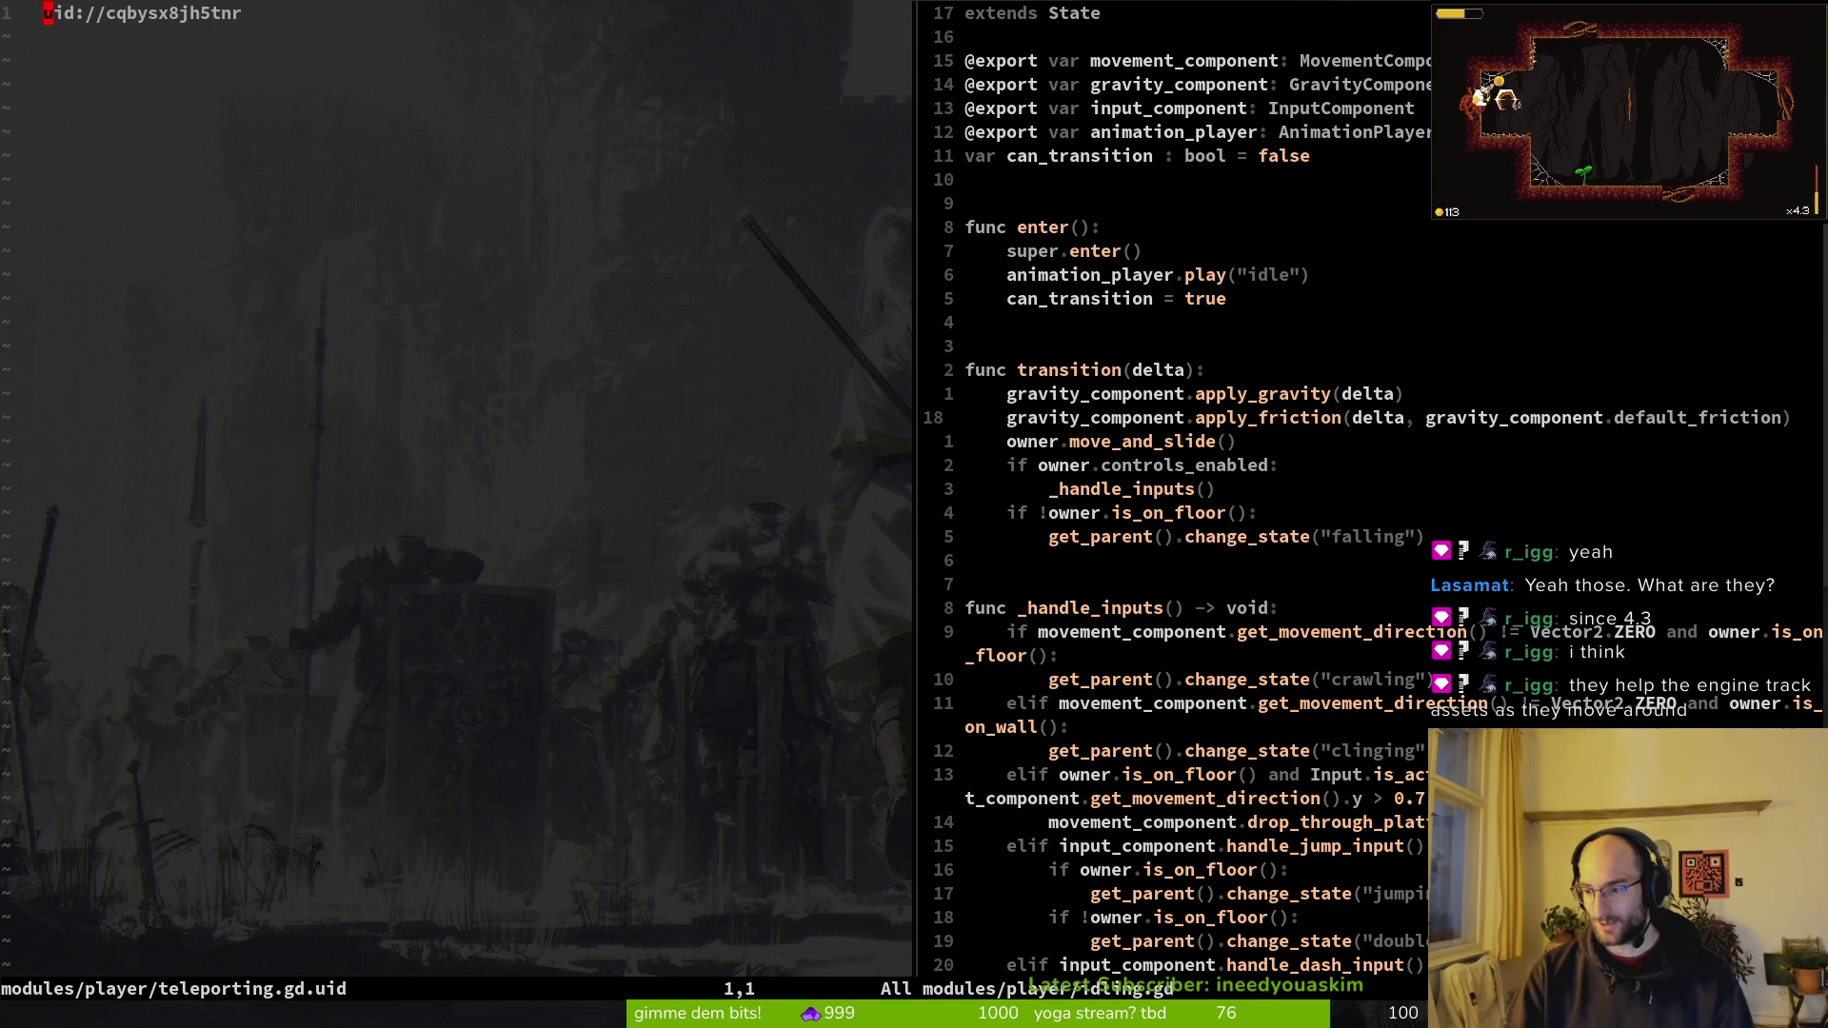
Step: Reopen clinging.gd in the left pane via a 'cling' file search
key(minus)
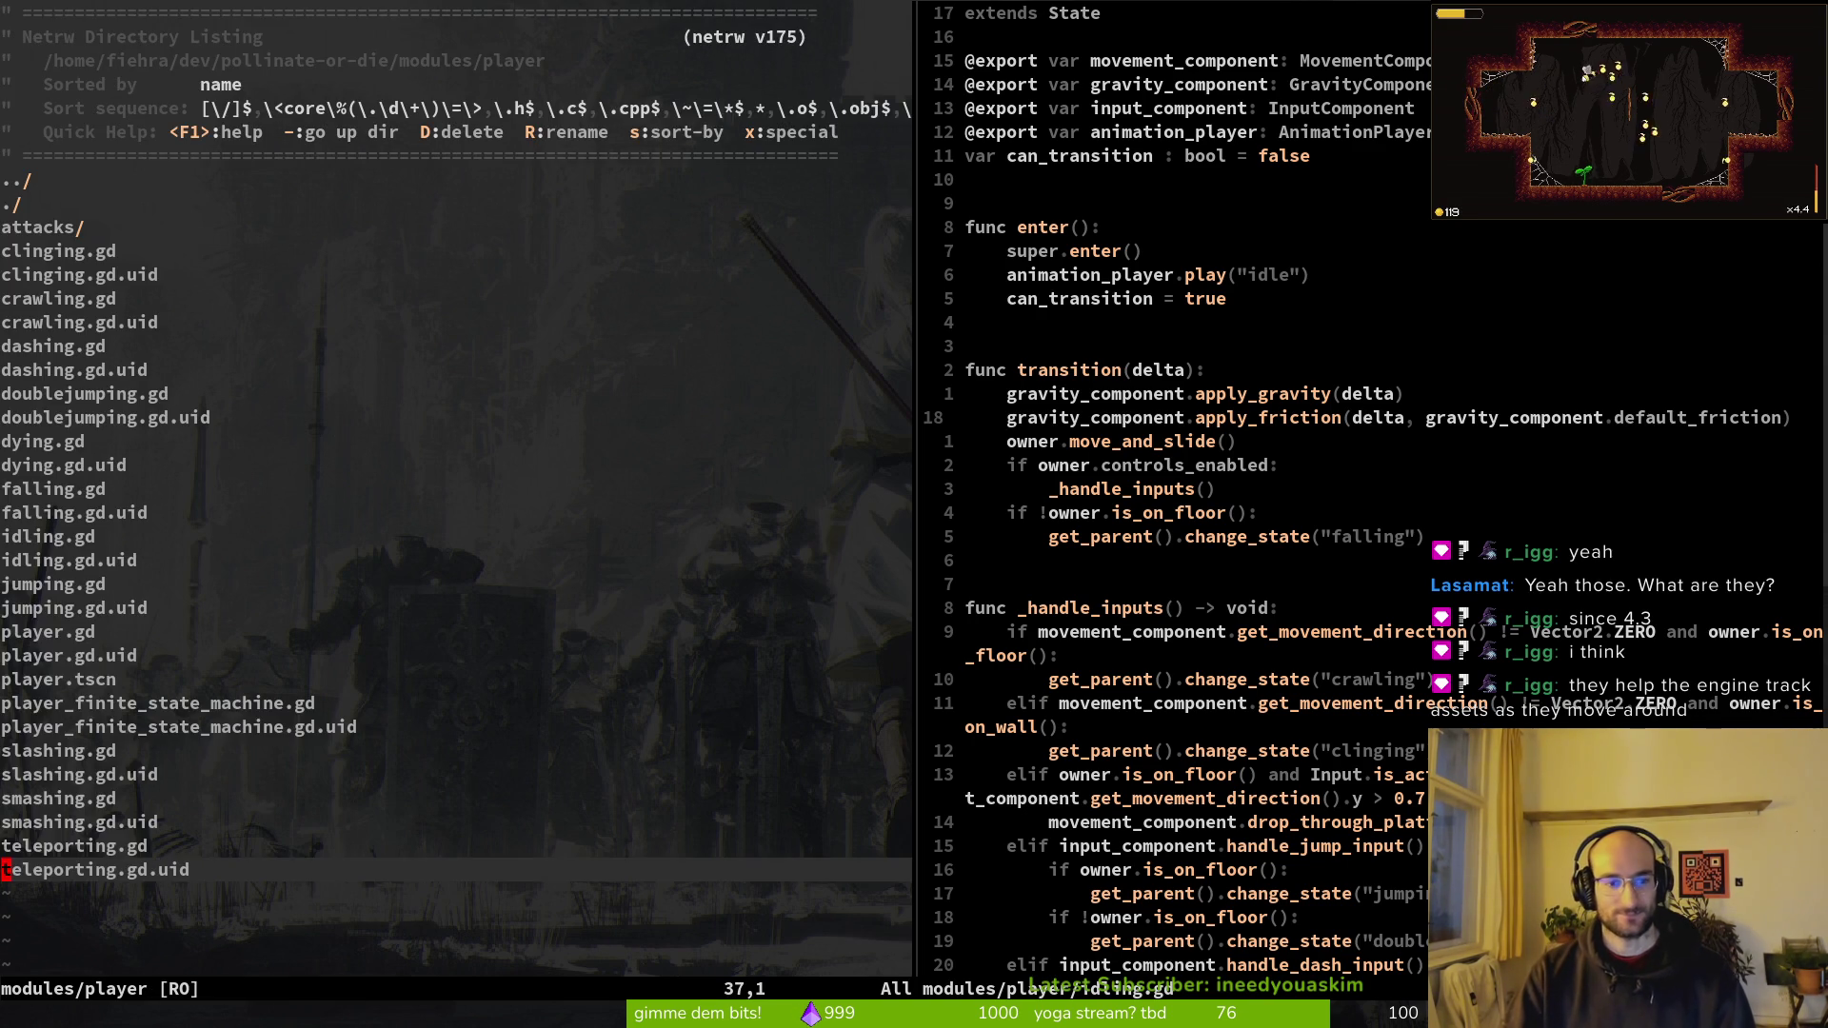
key(space)
key(f)
key(f)
text(cling)
key(Return)
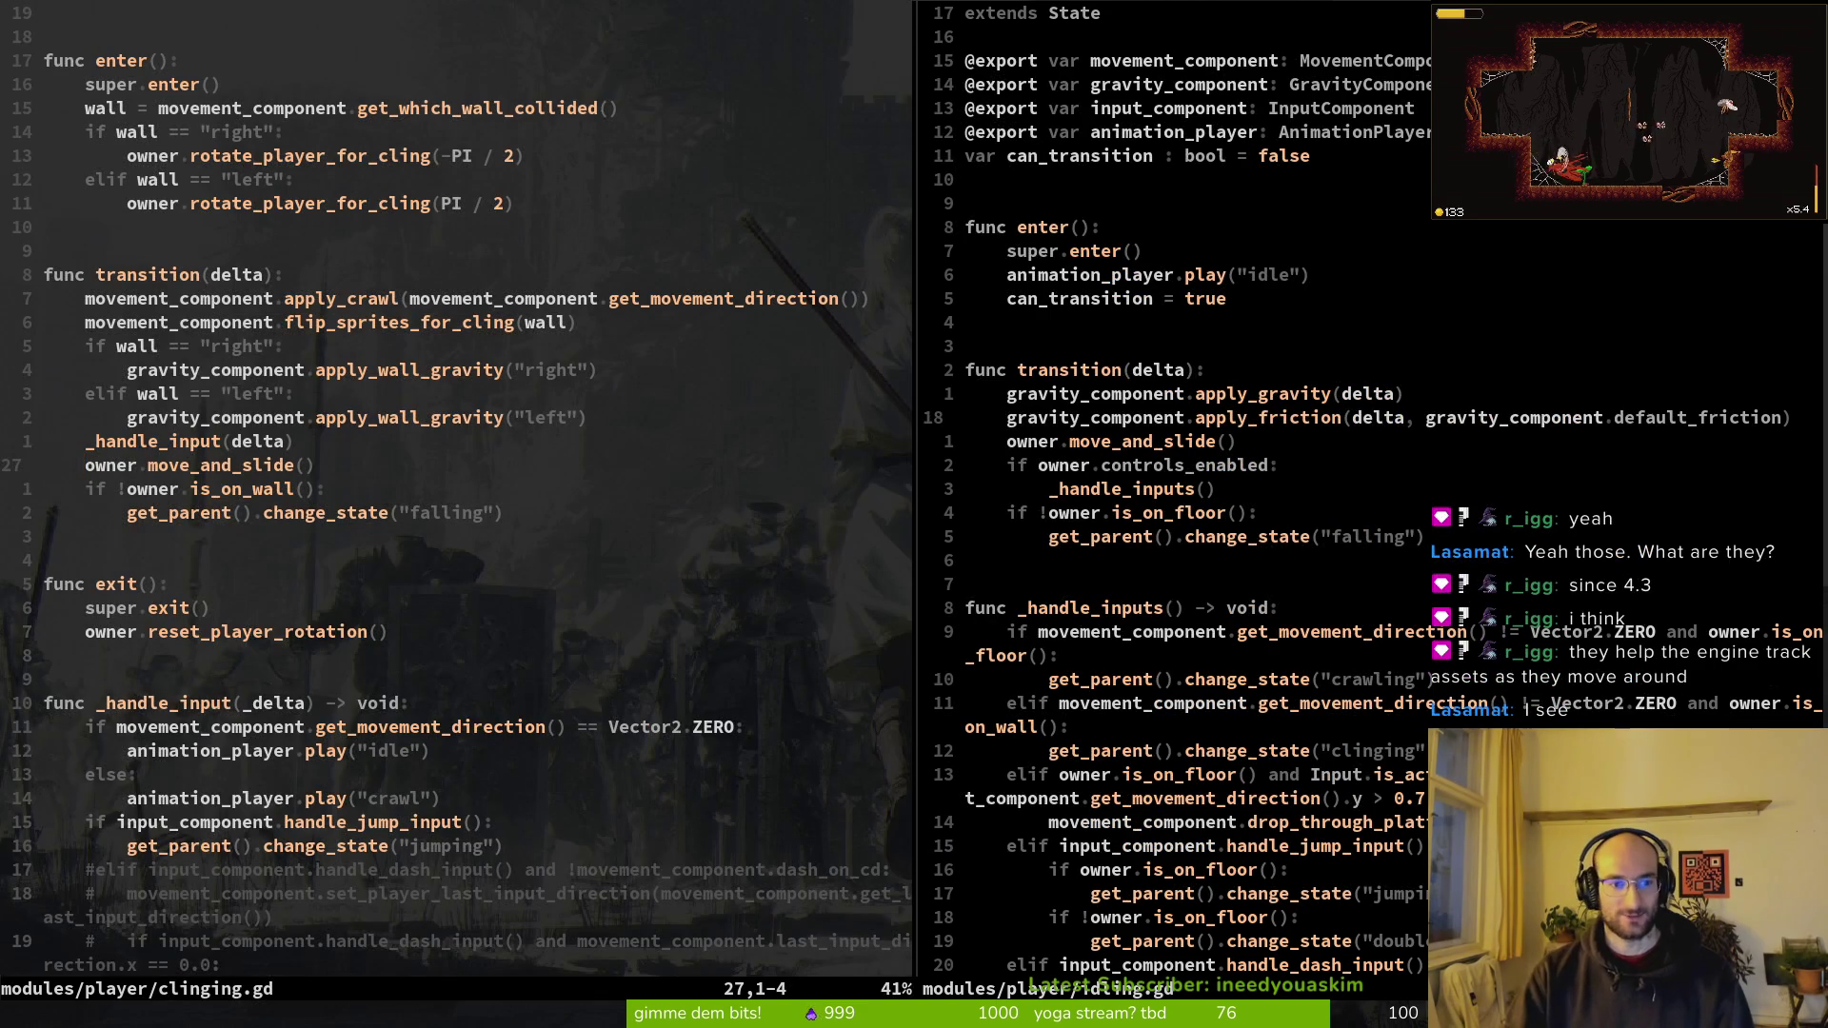
Step: In the idling.gd pane, comment out the apply_gravity(delta) line with # and save
key(ctrl+w)
key(l)
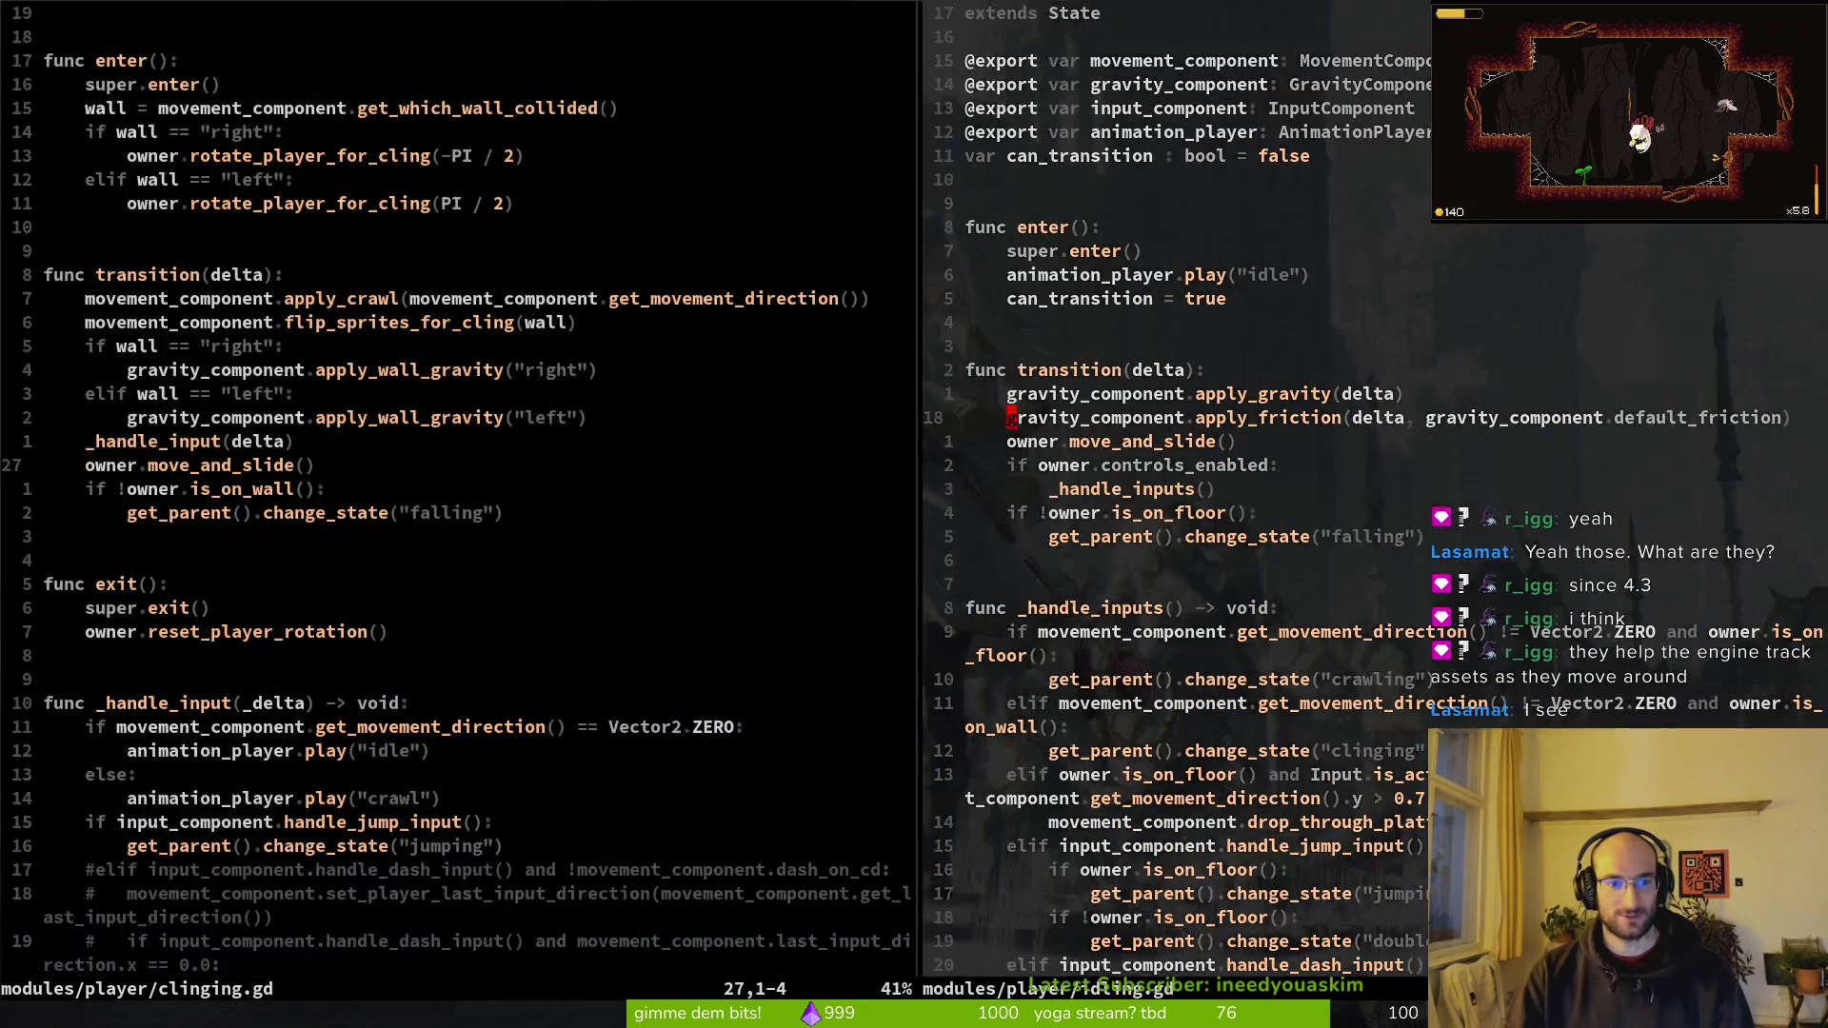
key(ctrl+w)
key(h)
key(ctrl+w)
key(l)
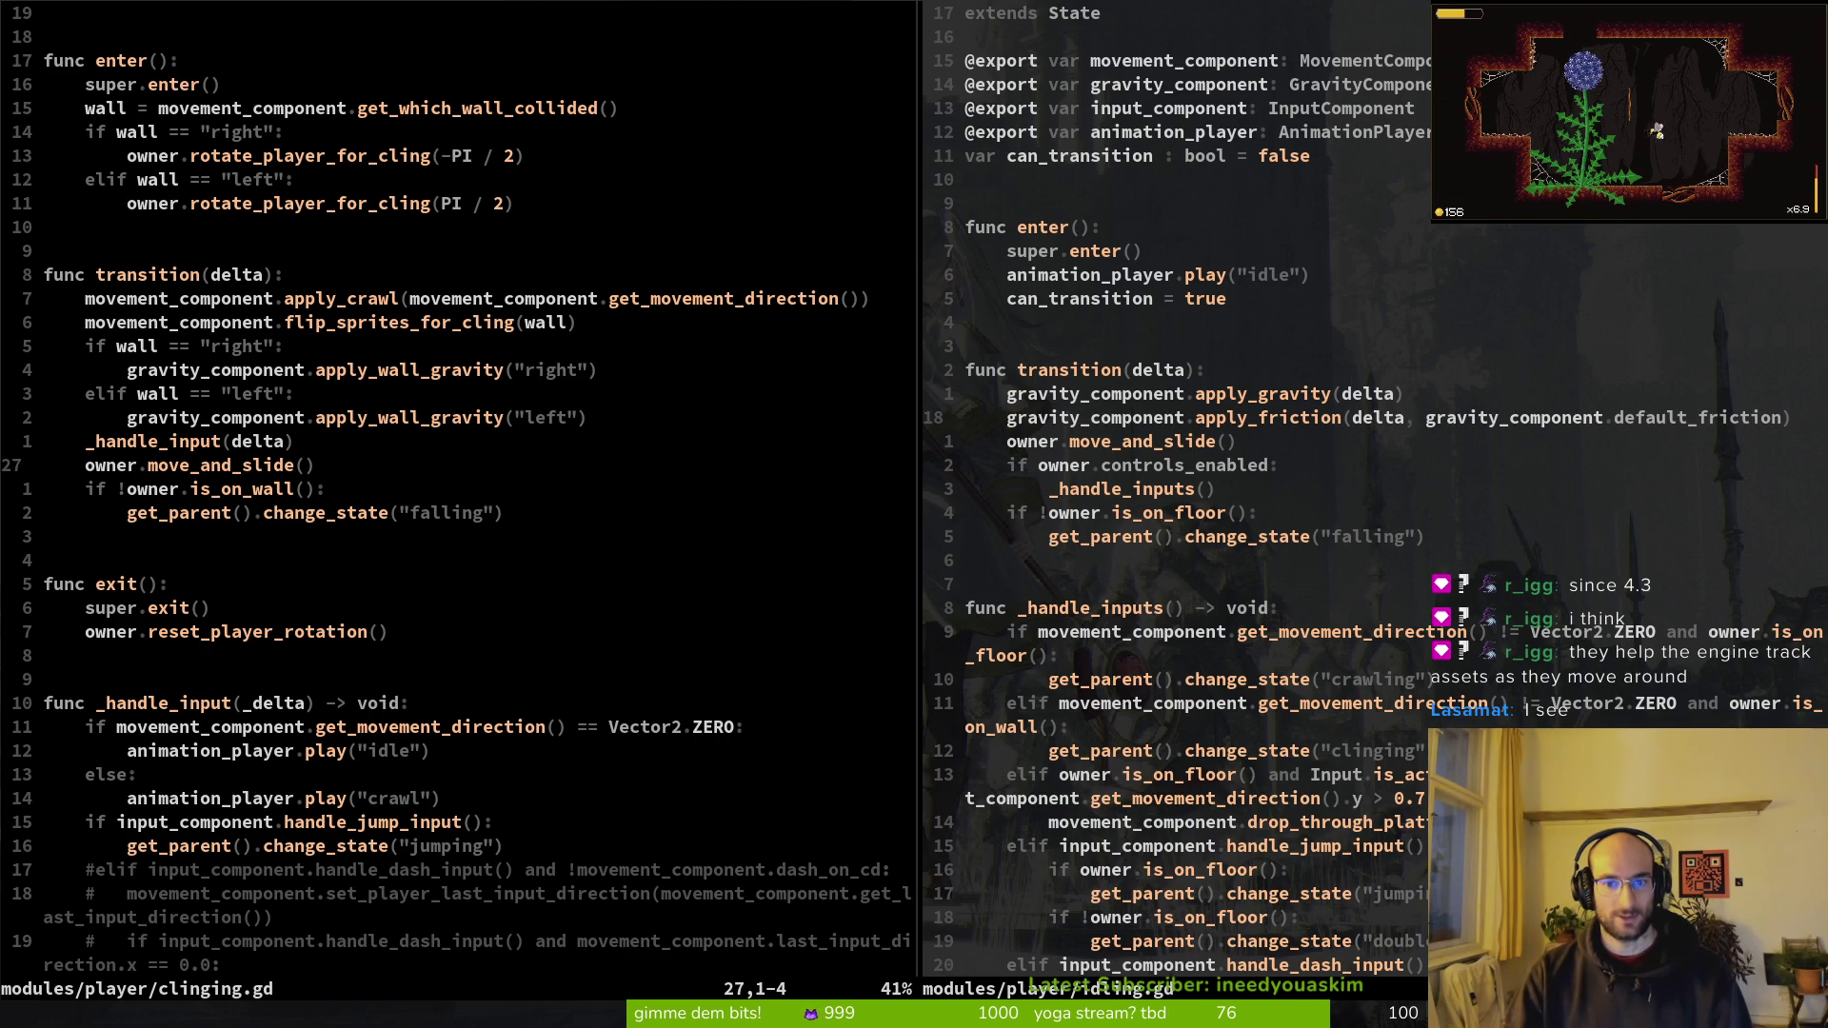
key(k)
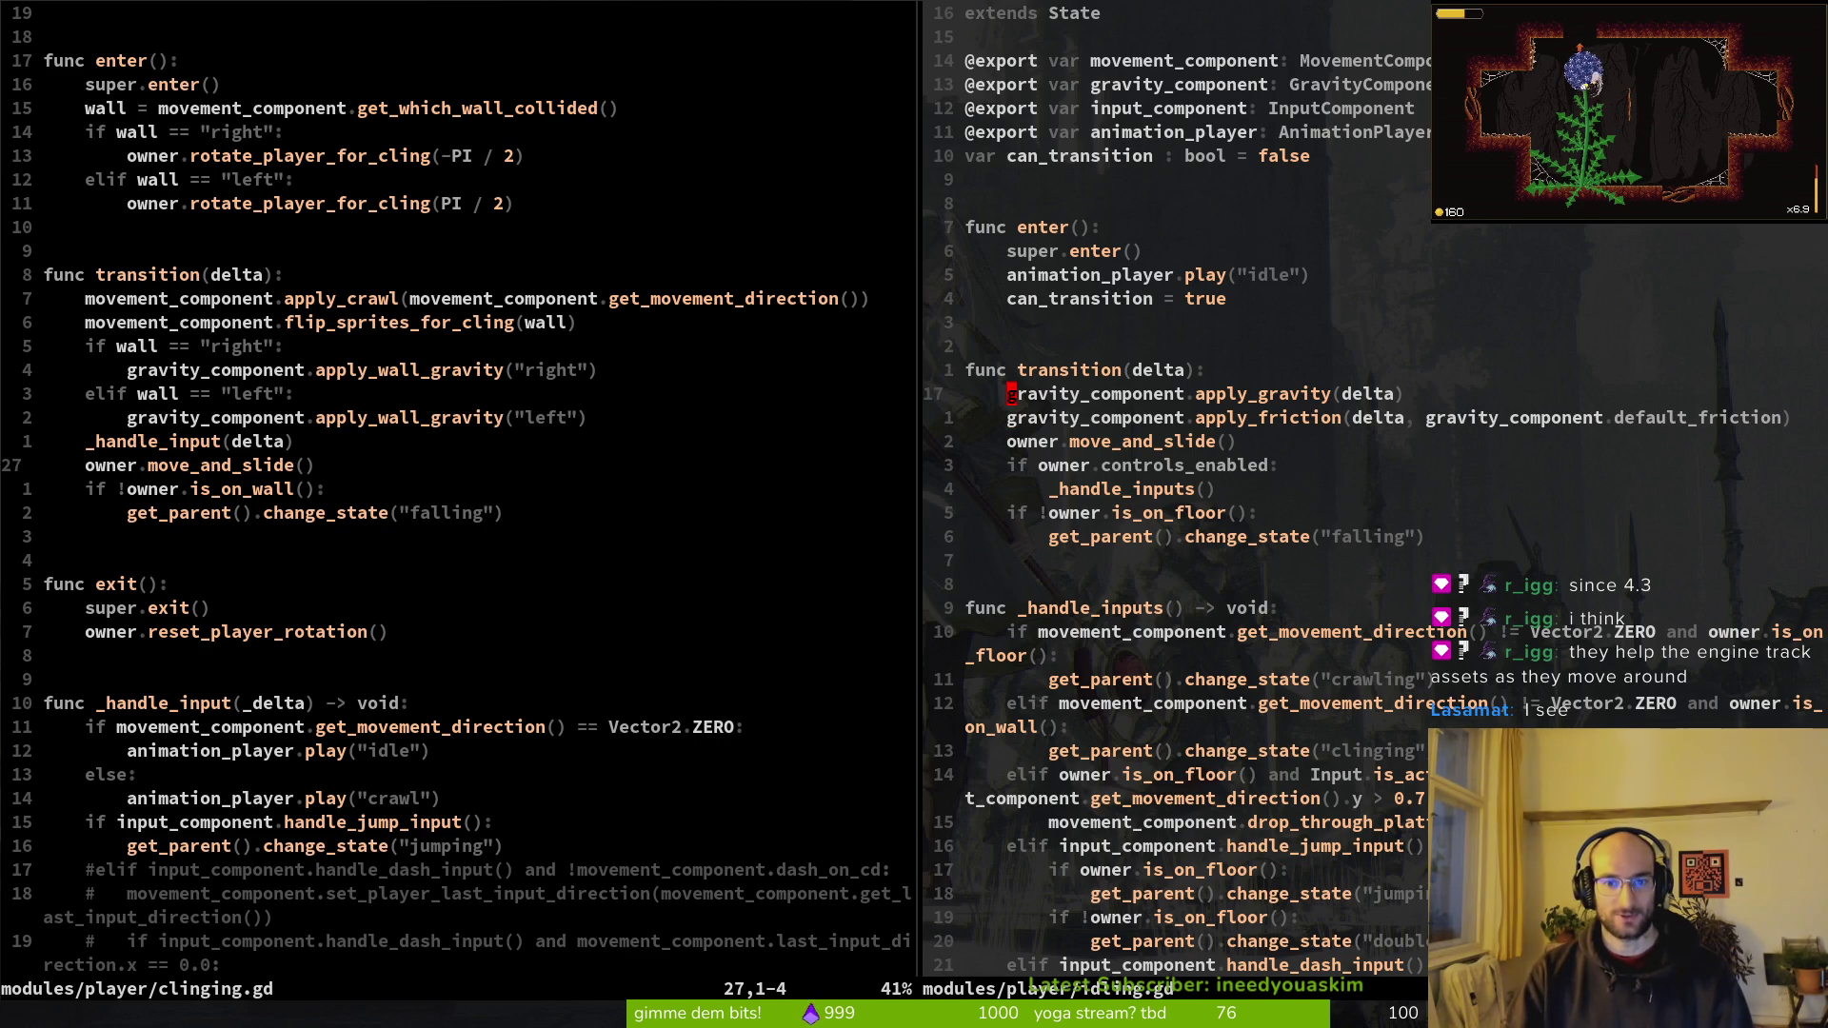
key(i)
key(Escape)
text(:w)
key(Return)
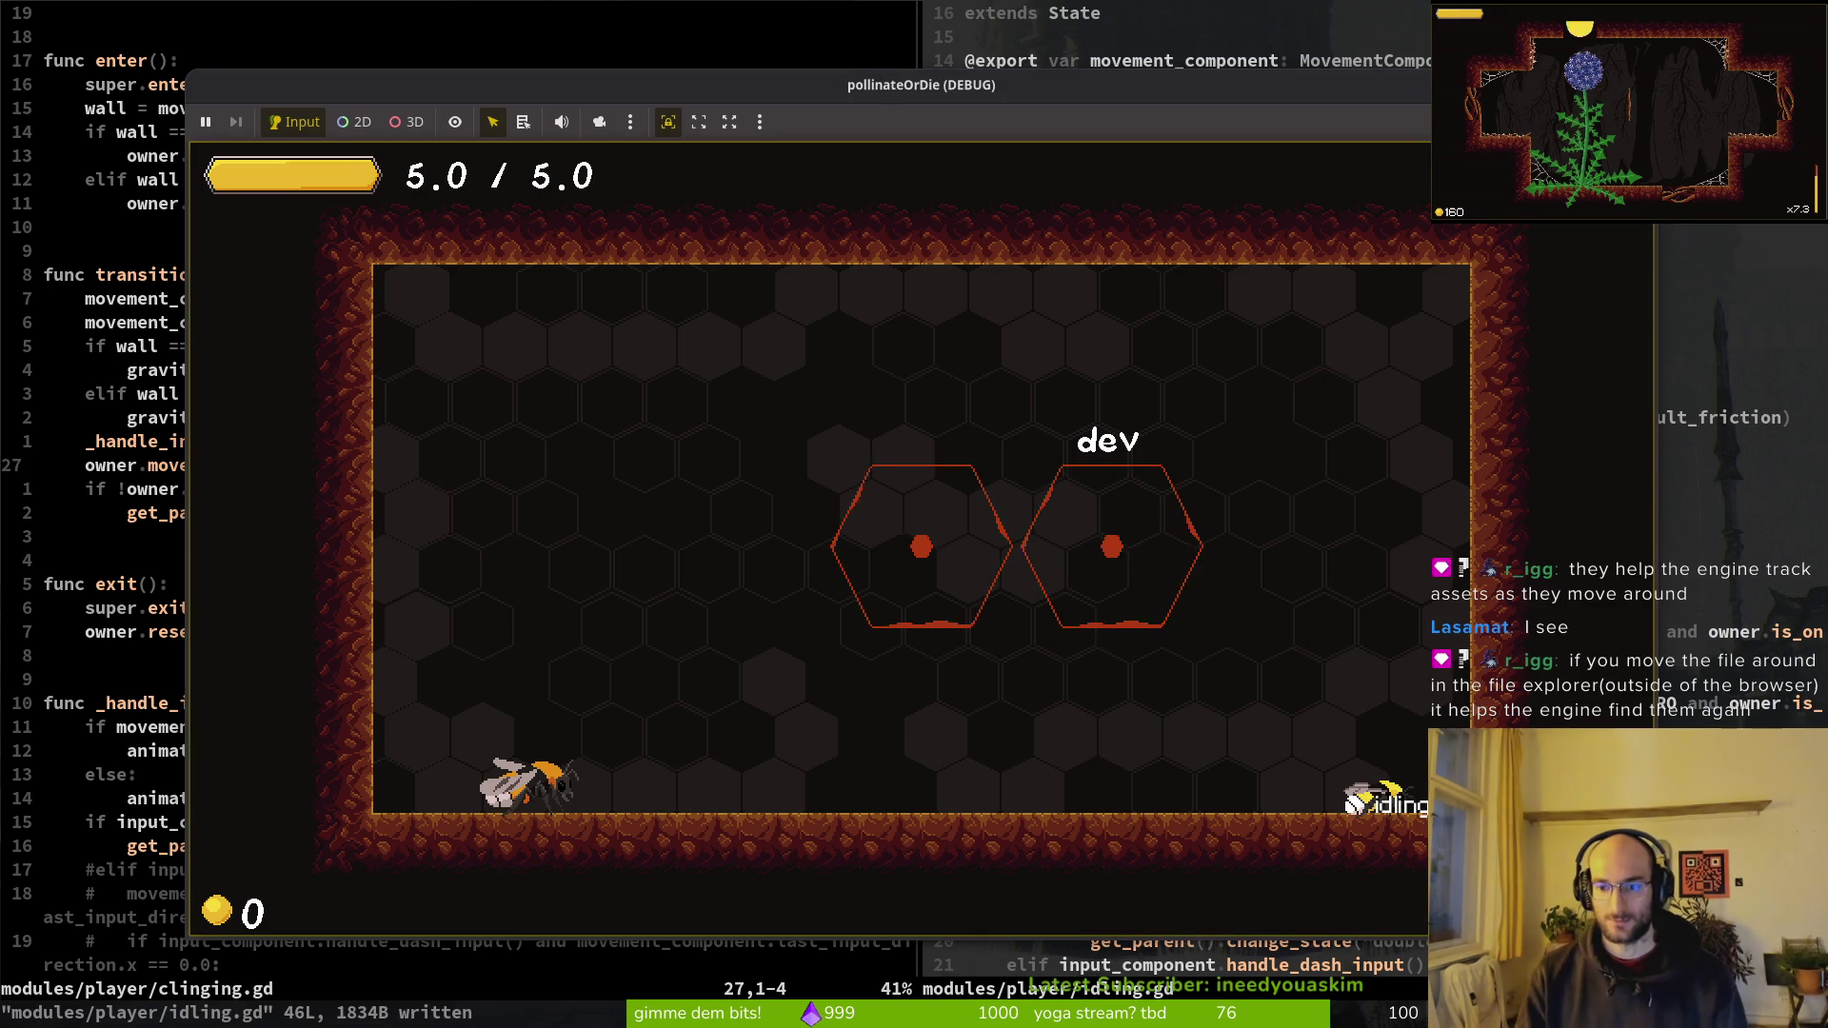
Step: Walk and dash the bee left and right, jump to cling on the right wall, then close the game
key(Left)
key(shift)
key(Right)
key(shift)
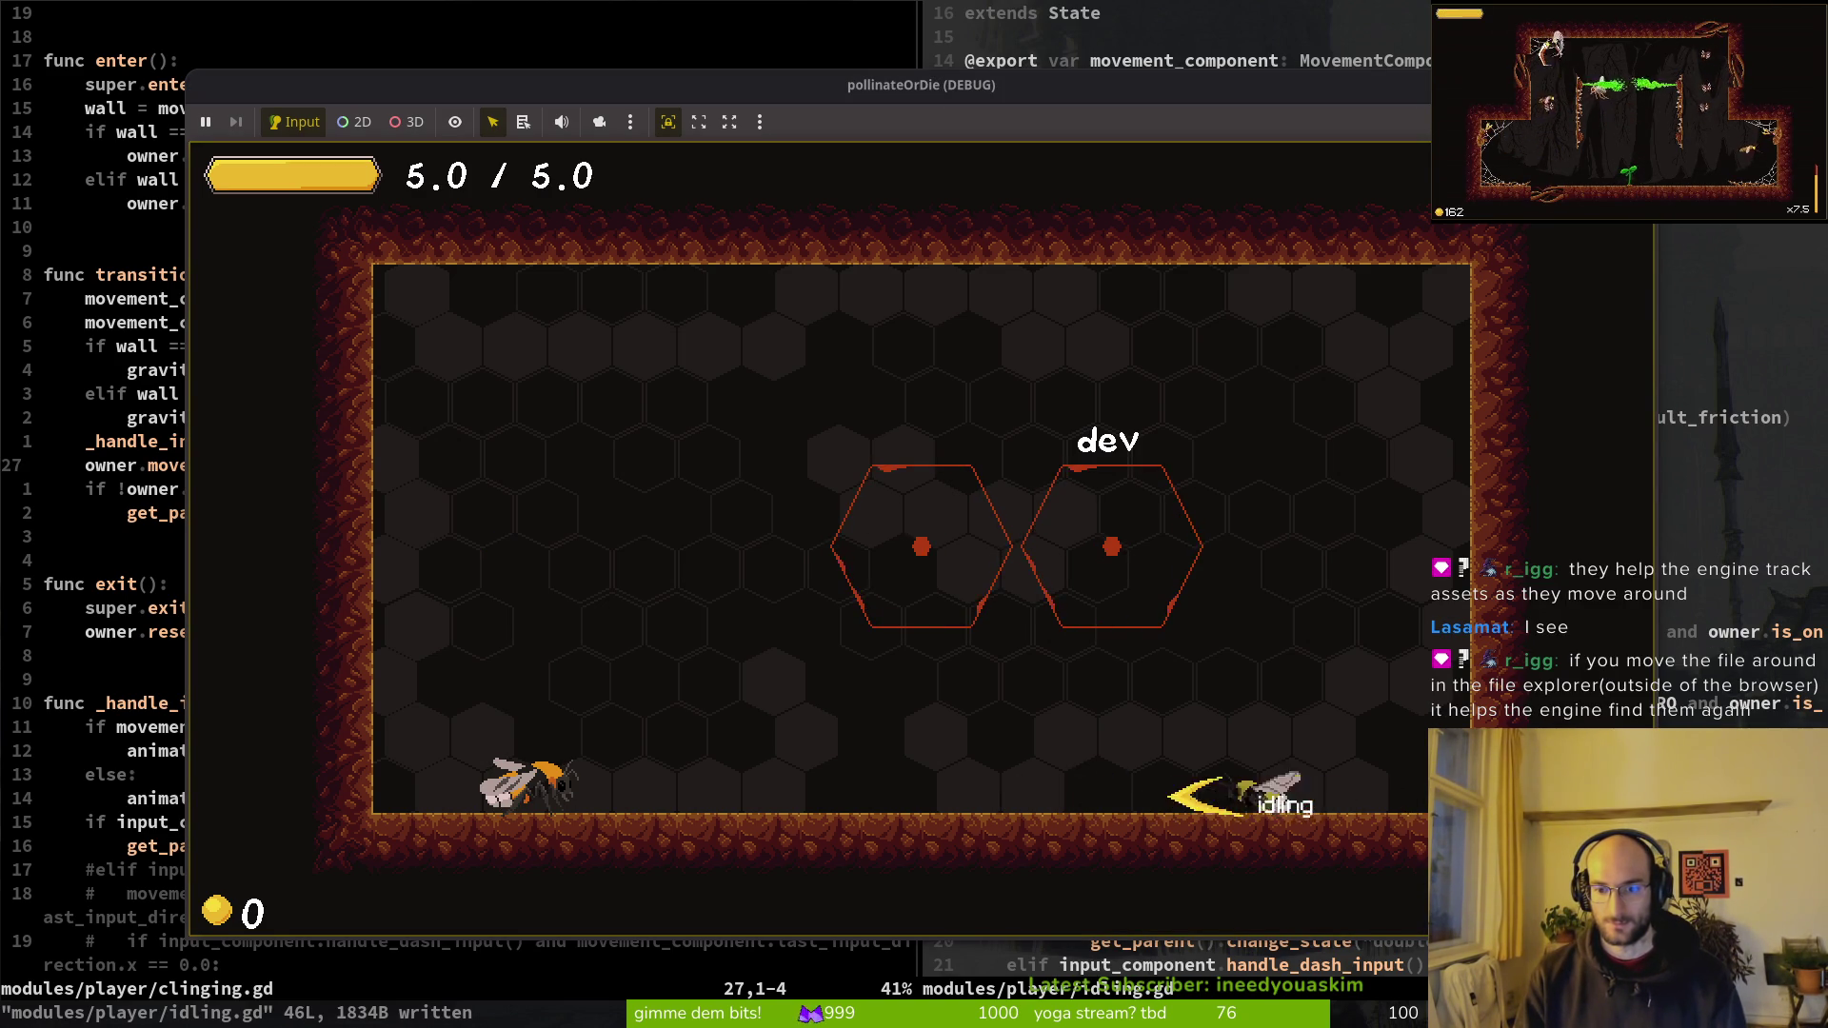
key(space)
key(Right)
key(space)
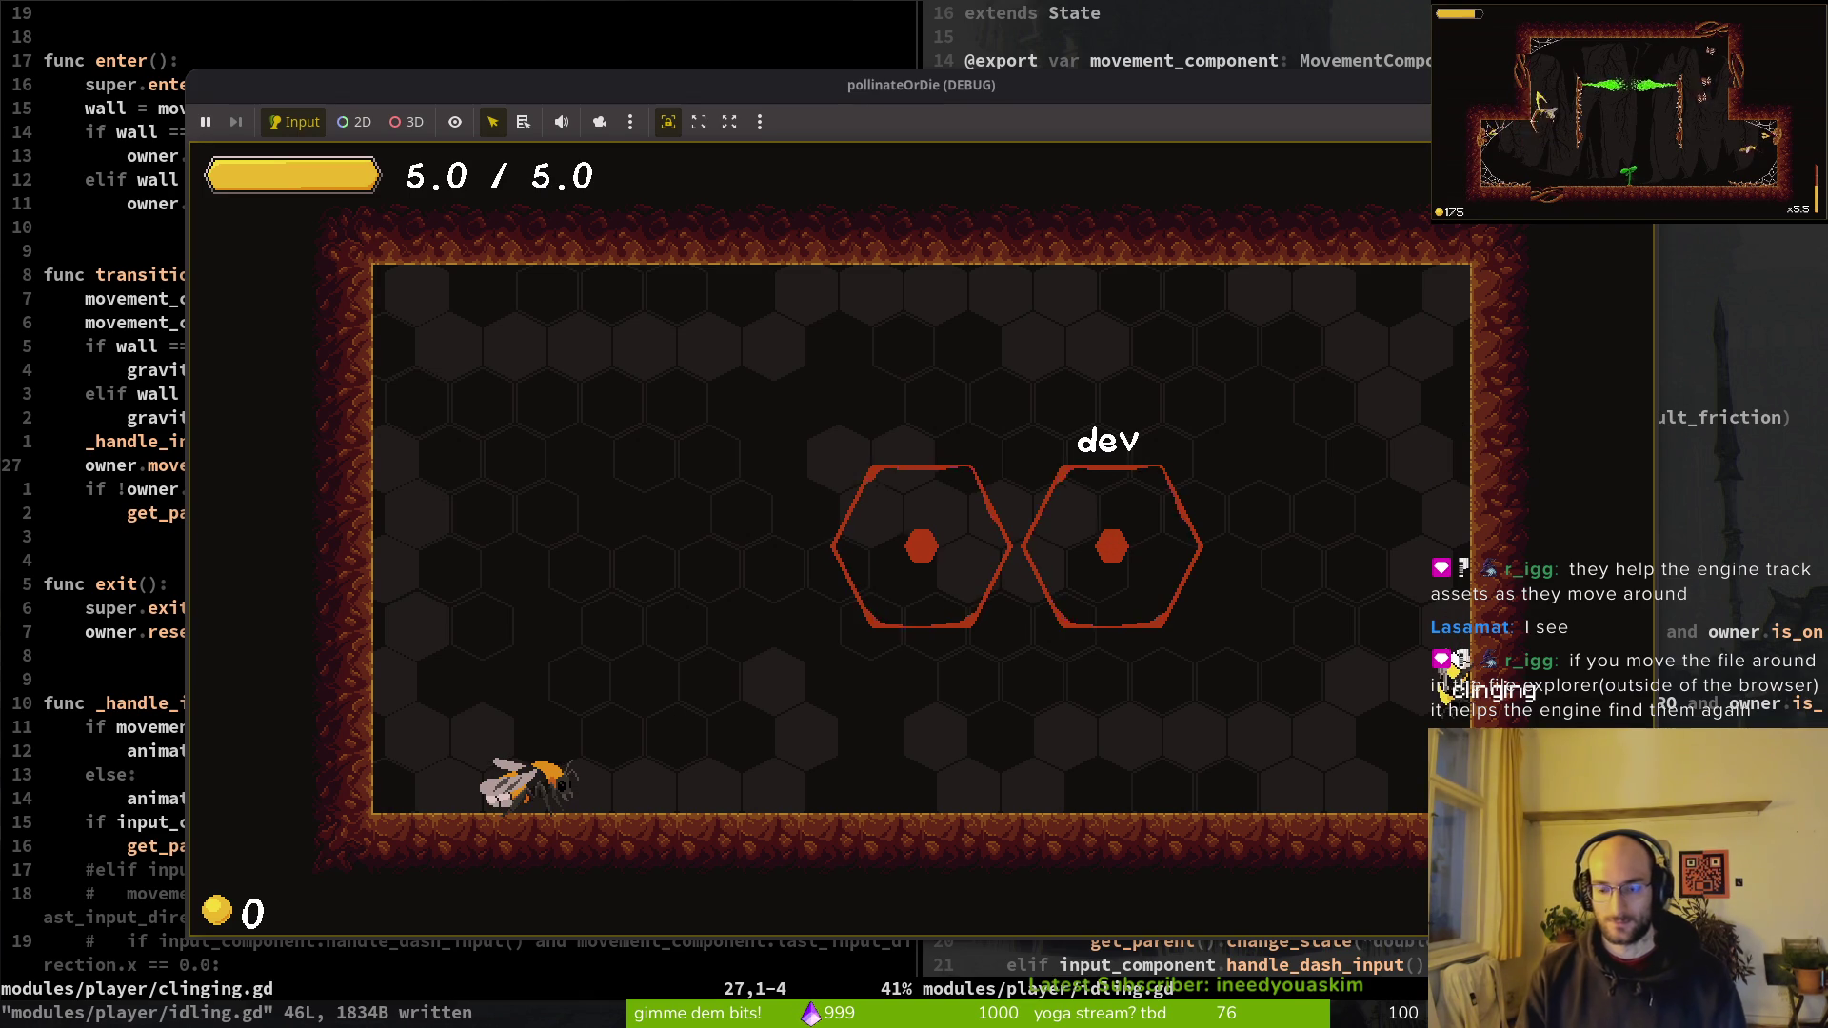
key(Escape)
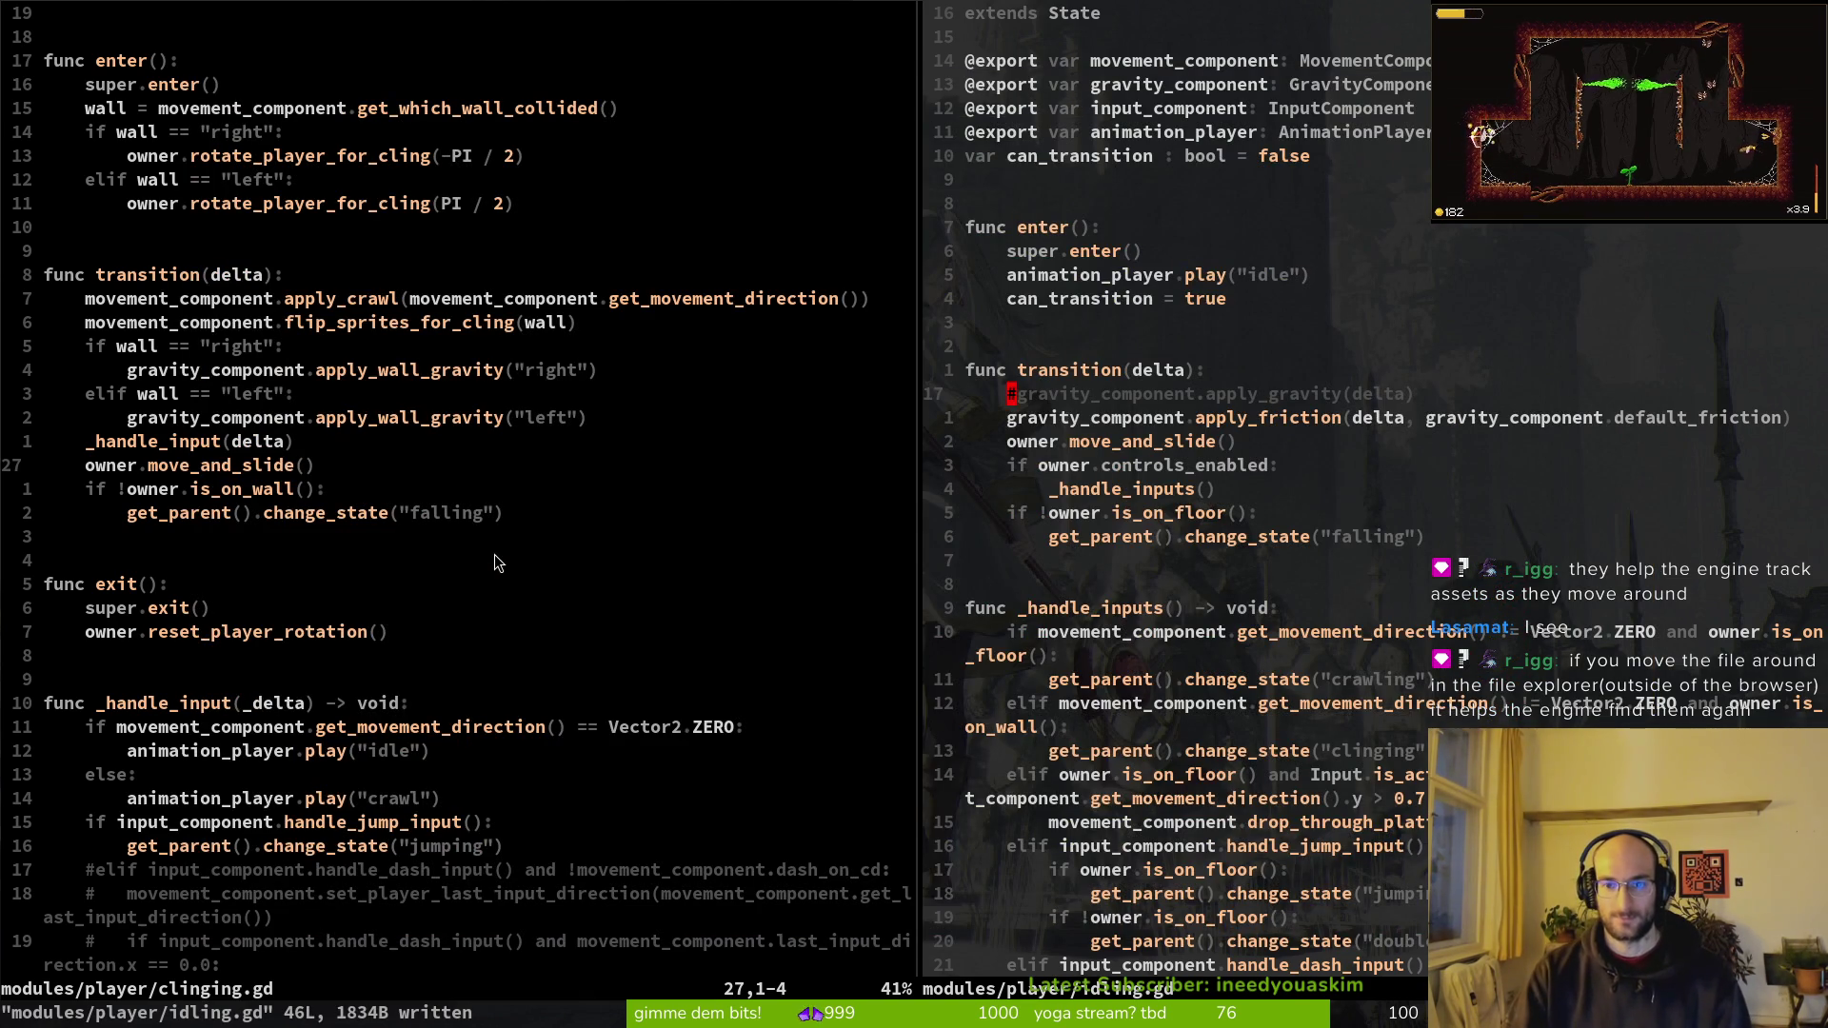
Step: Undo to restore apply_gravity and save idling.gd, then save clinging.gd
text(u:w)
key(Return)
key(ctrl+w)
text(h)
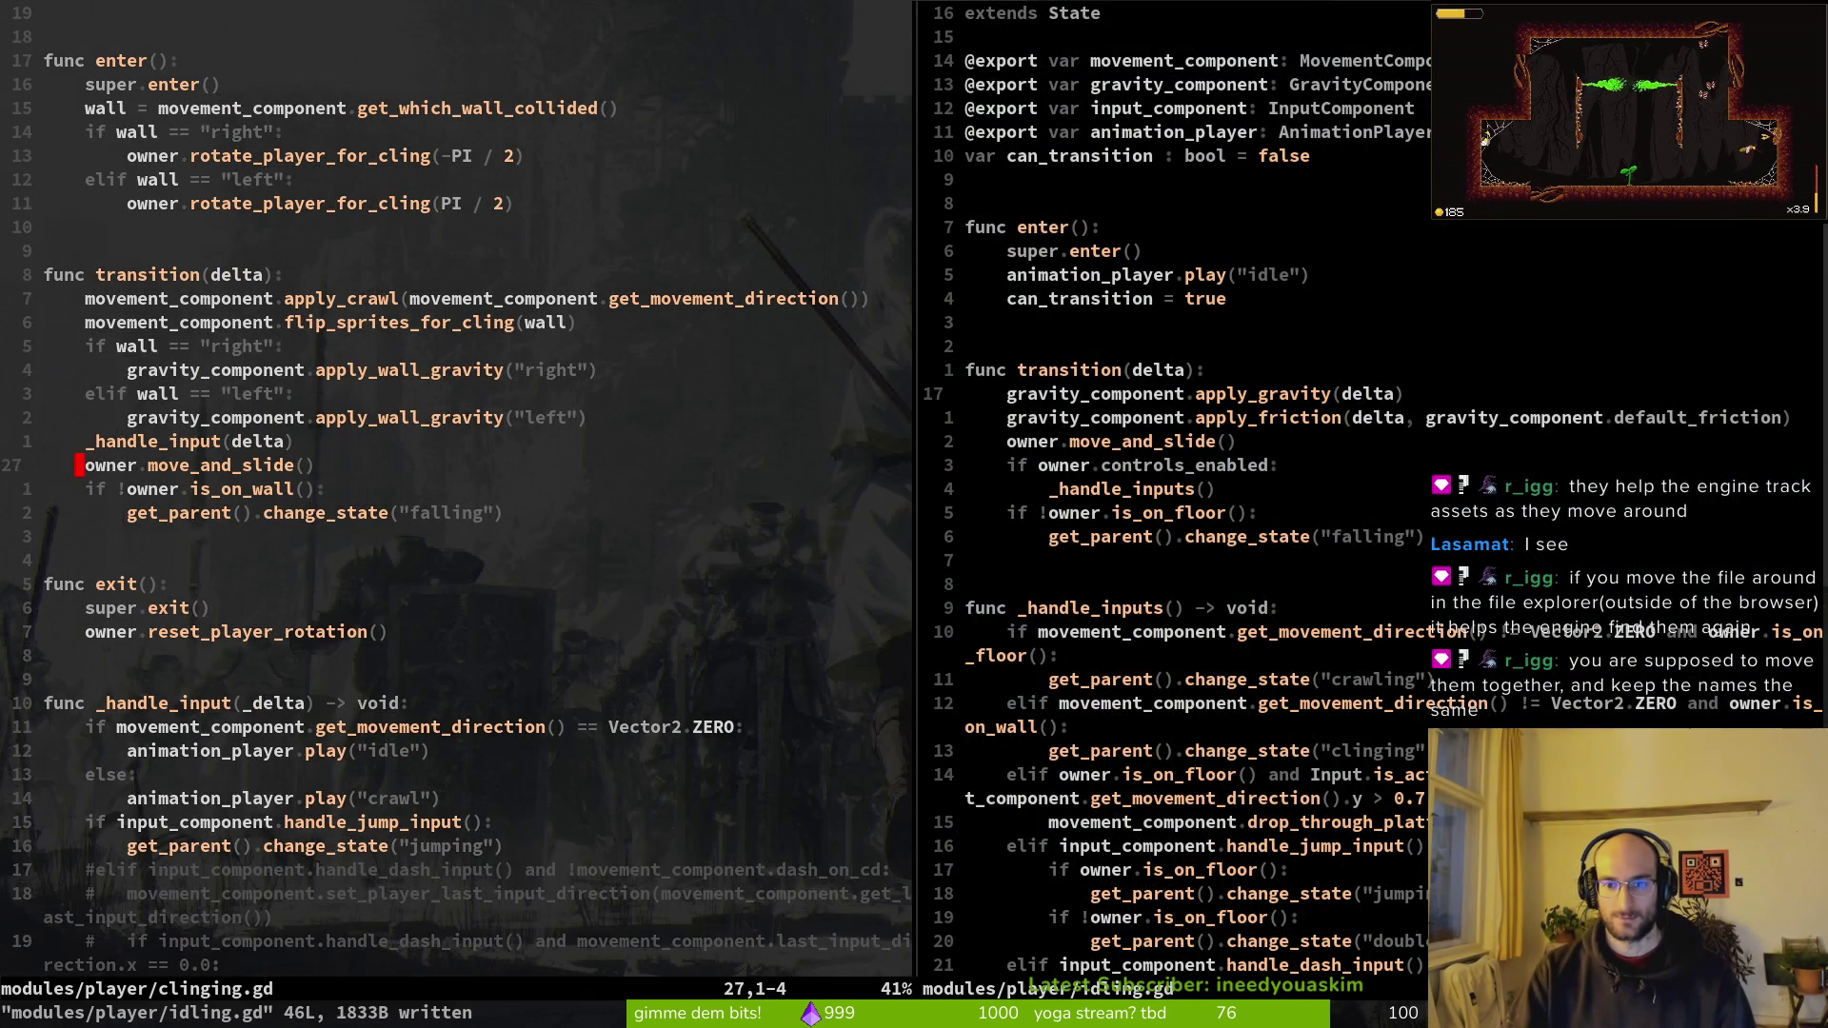
text(:w)
key(Return)
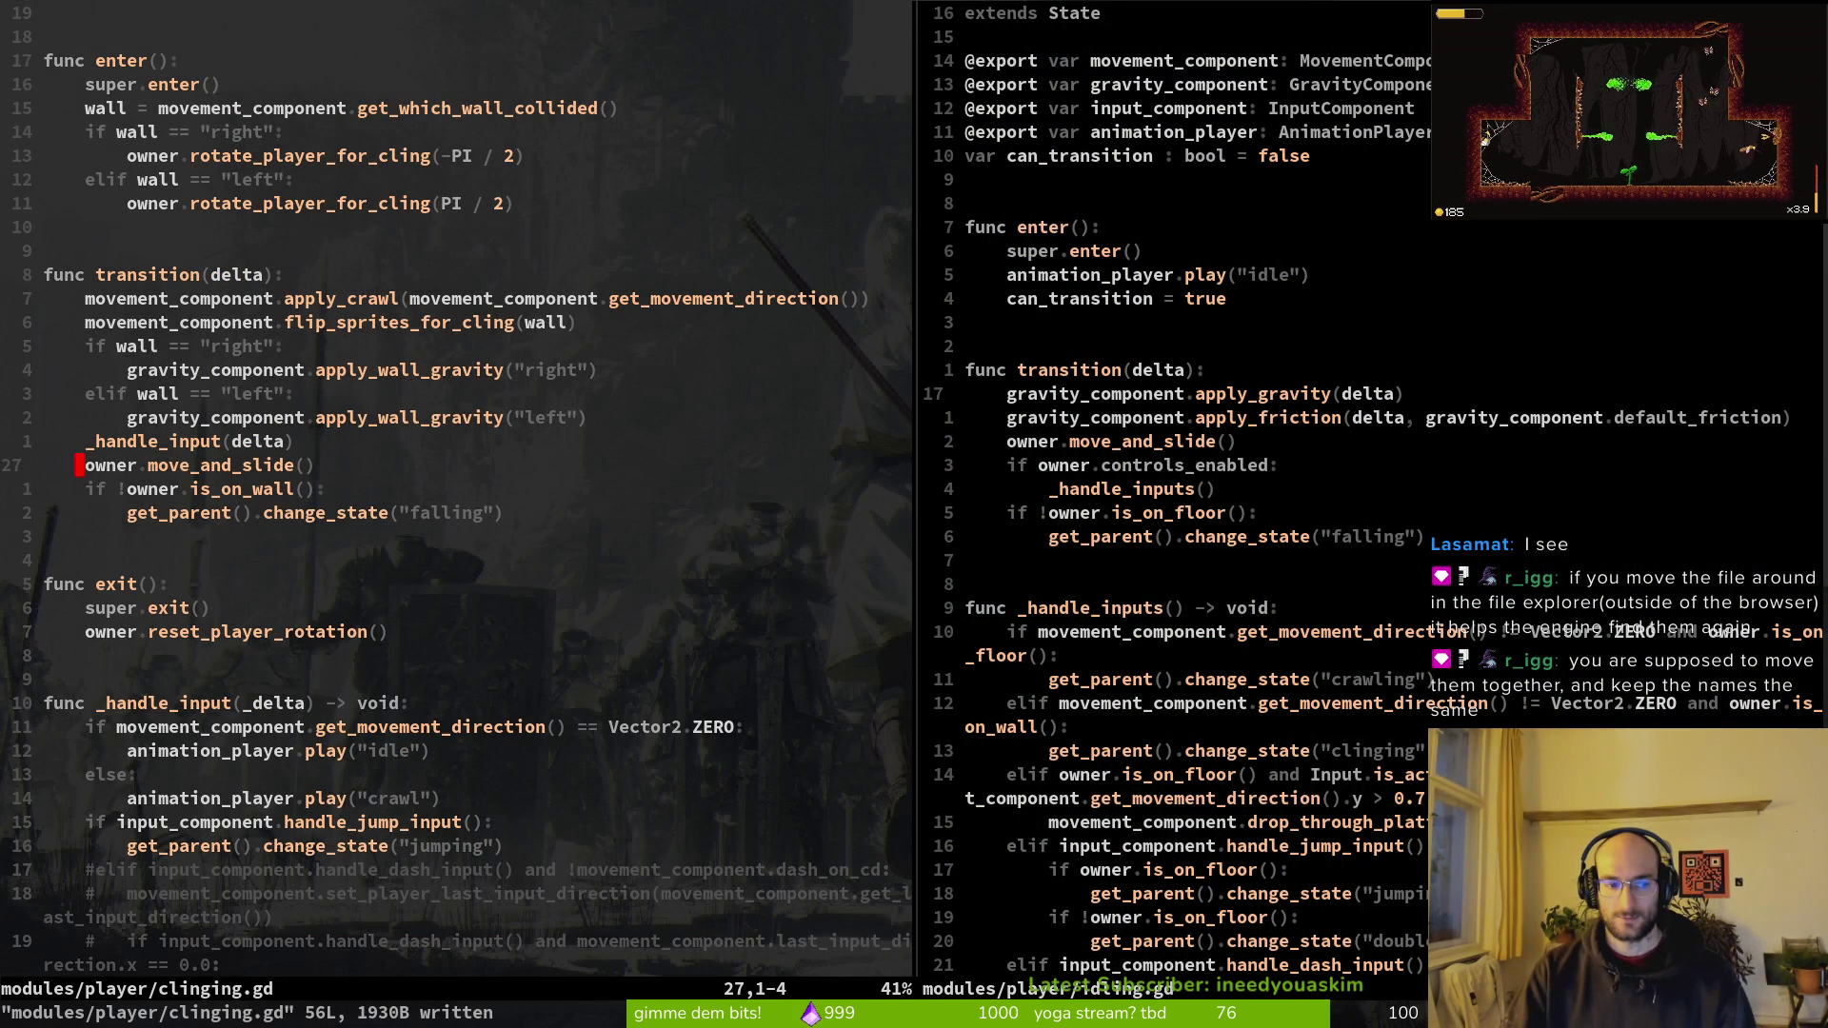
key(k)
key(k)
key(k)
key(k)
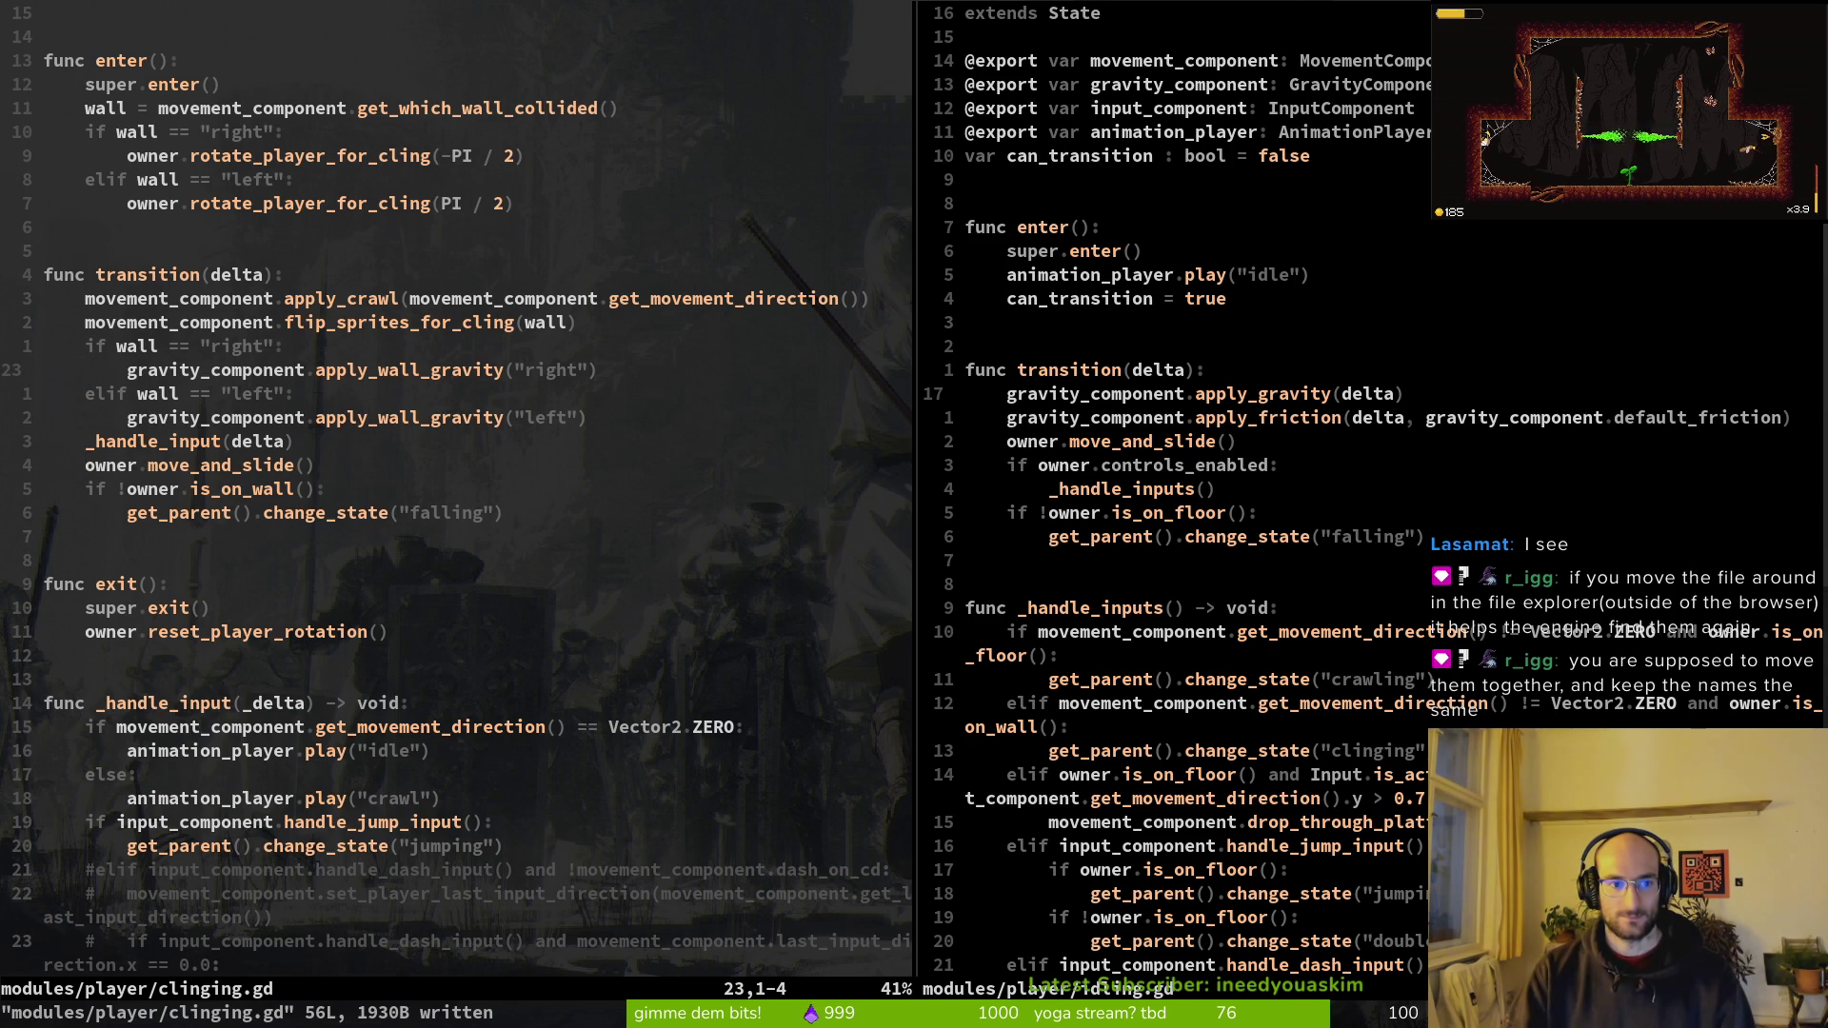
Step: Comment out both the apply_friction and apply_gravity lines in idling.gd and save
key(ctrl+w)
key(l)
text(j)
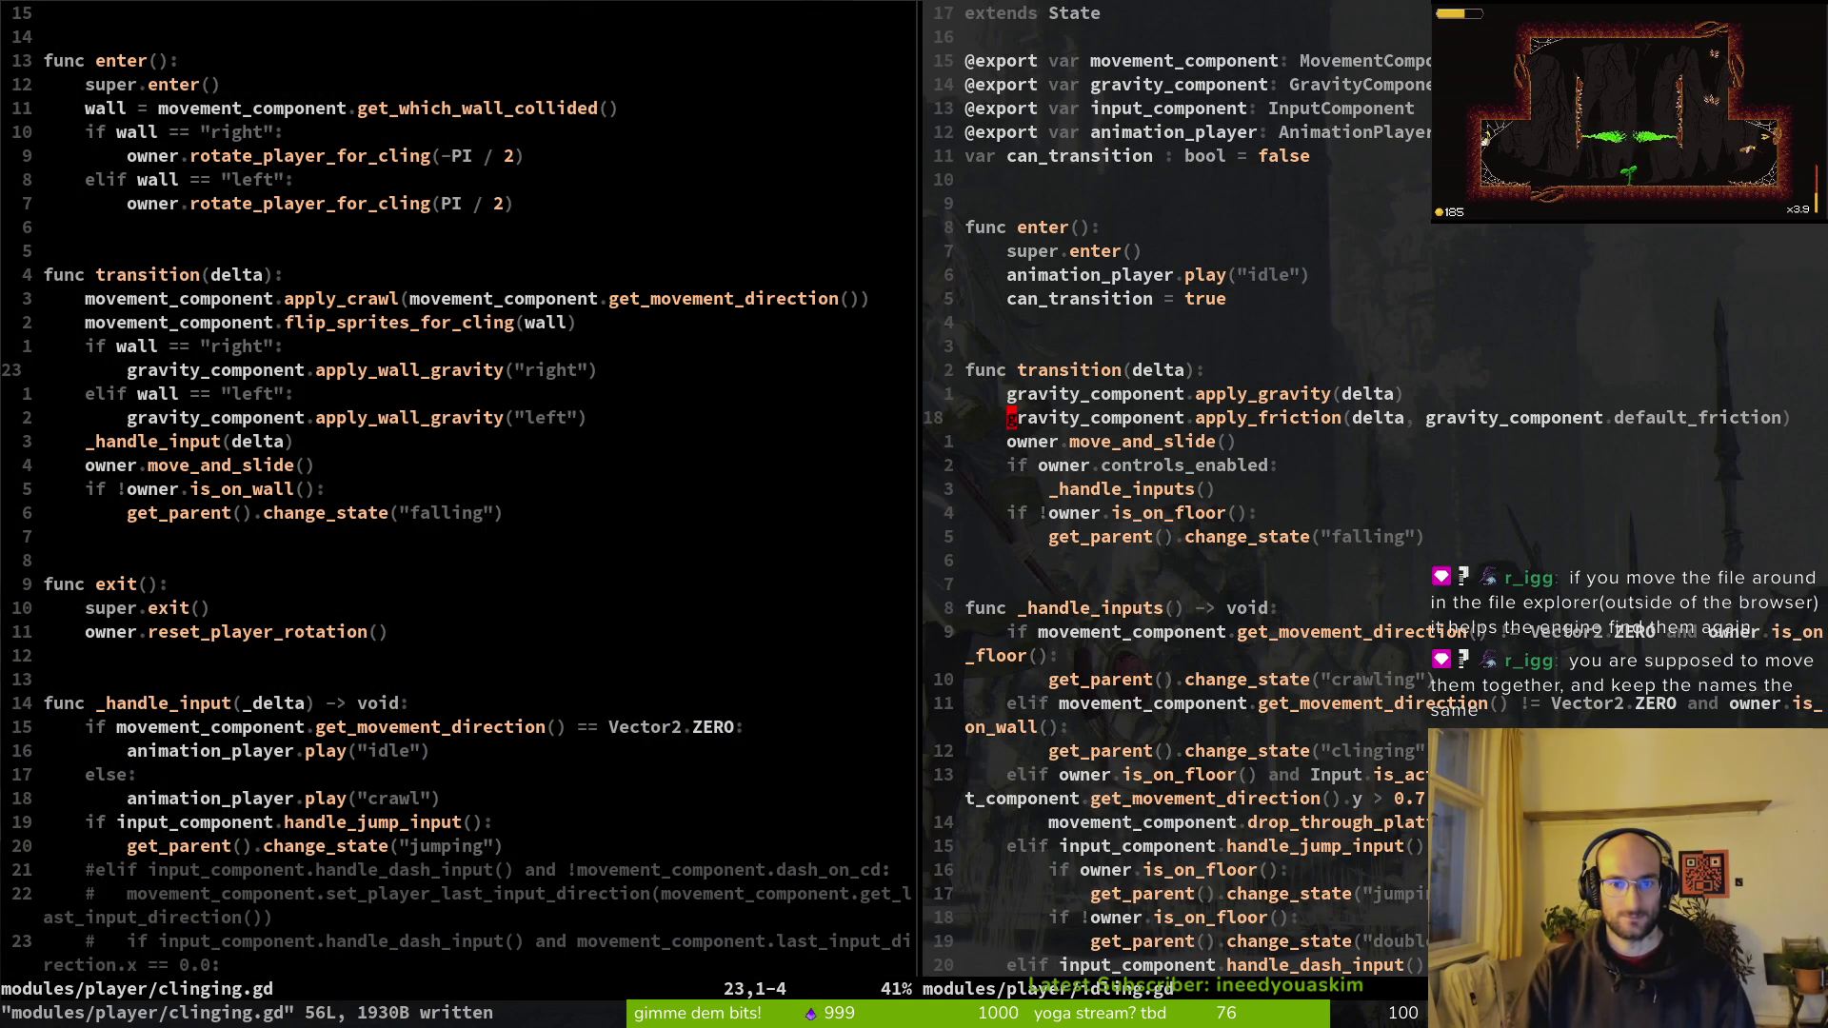
text(i)
text(#)
key(Escape)
text(ki#)
key(Escape)
text(:w)
key(Return)
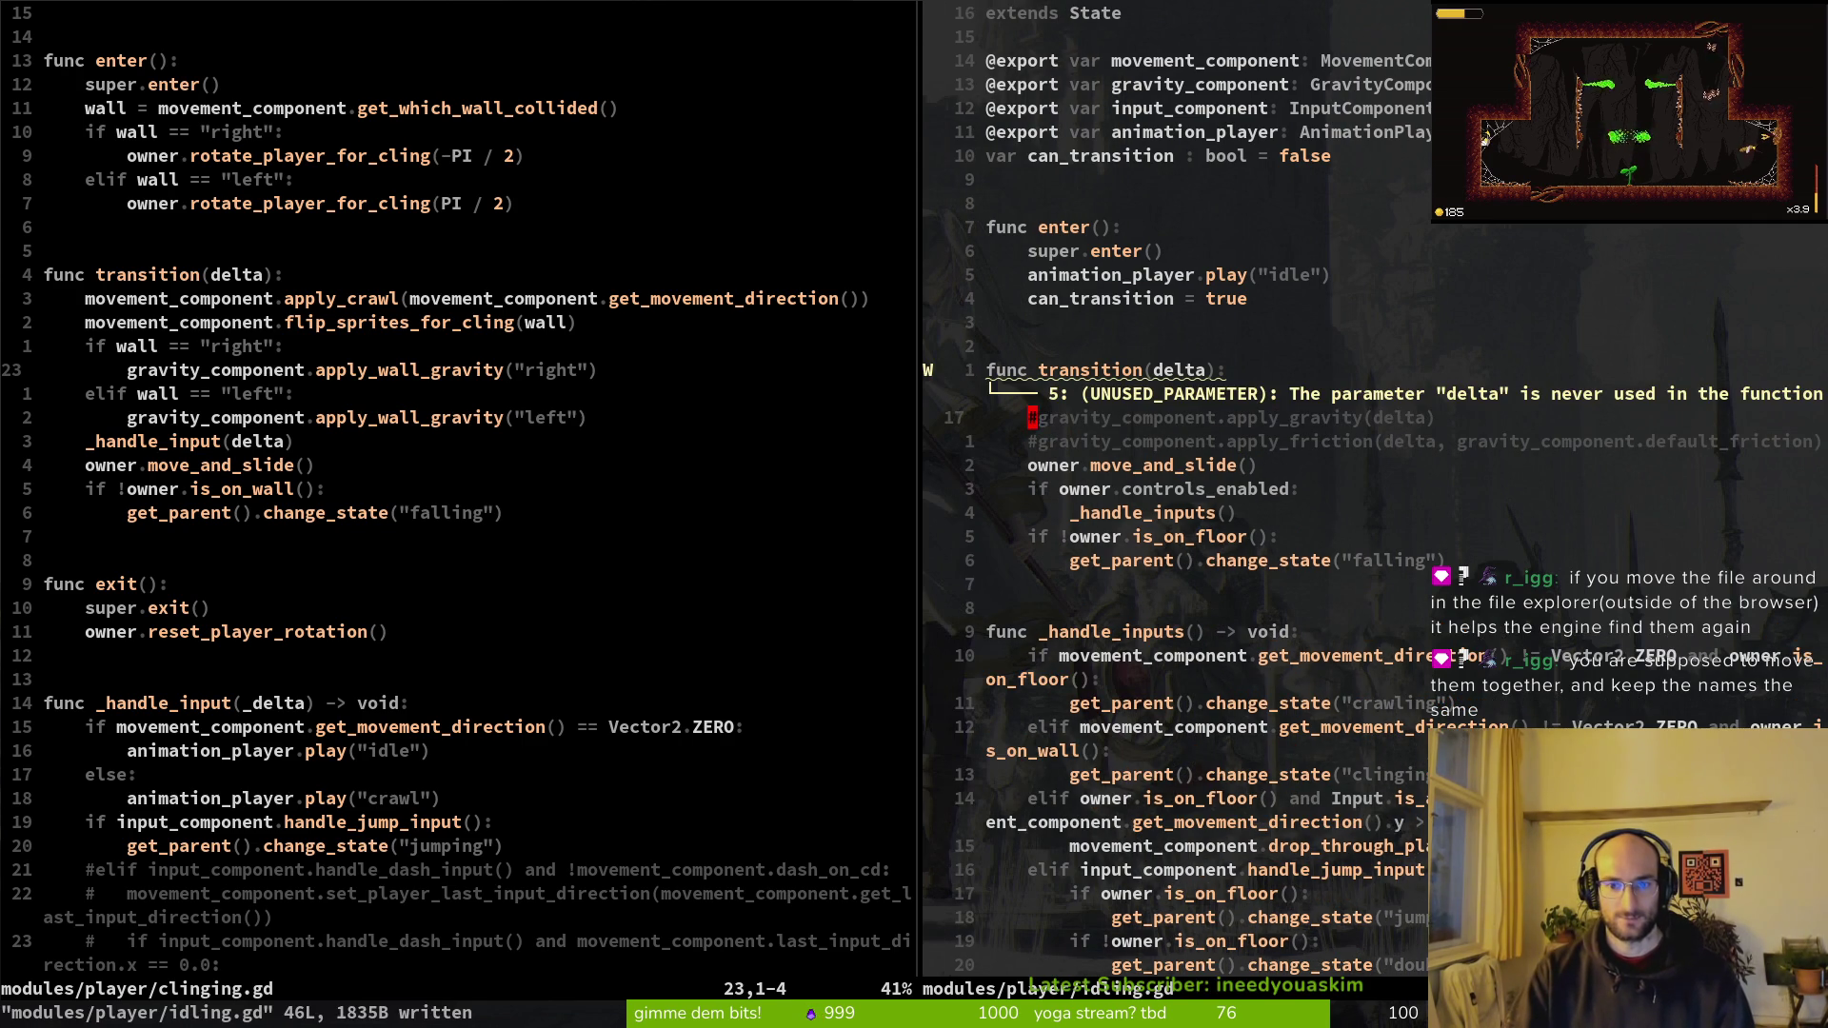
Step: Review clinging.gd's apply_crawl and flip_sprites_for_cling lines, then search the file finder for 'crawling'
key(ctrl+w)
key(h)
key(k)
key(k)
key(k)
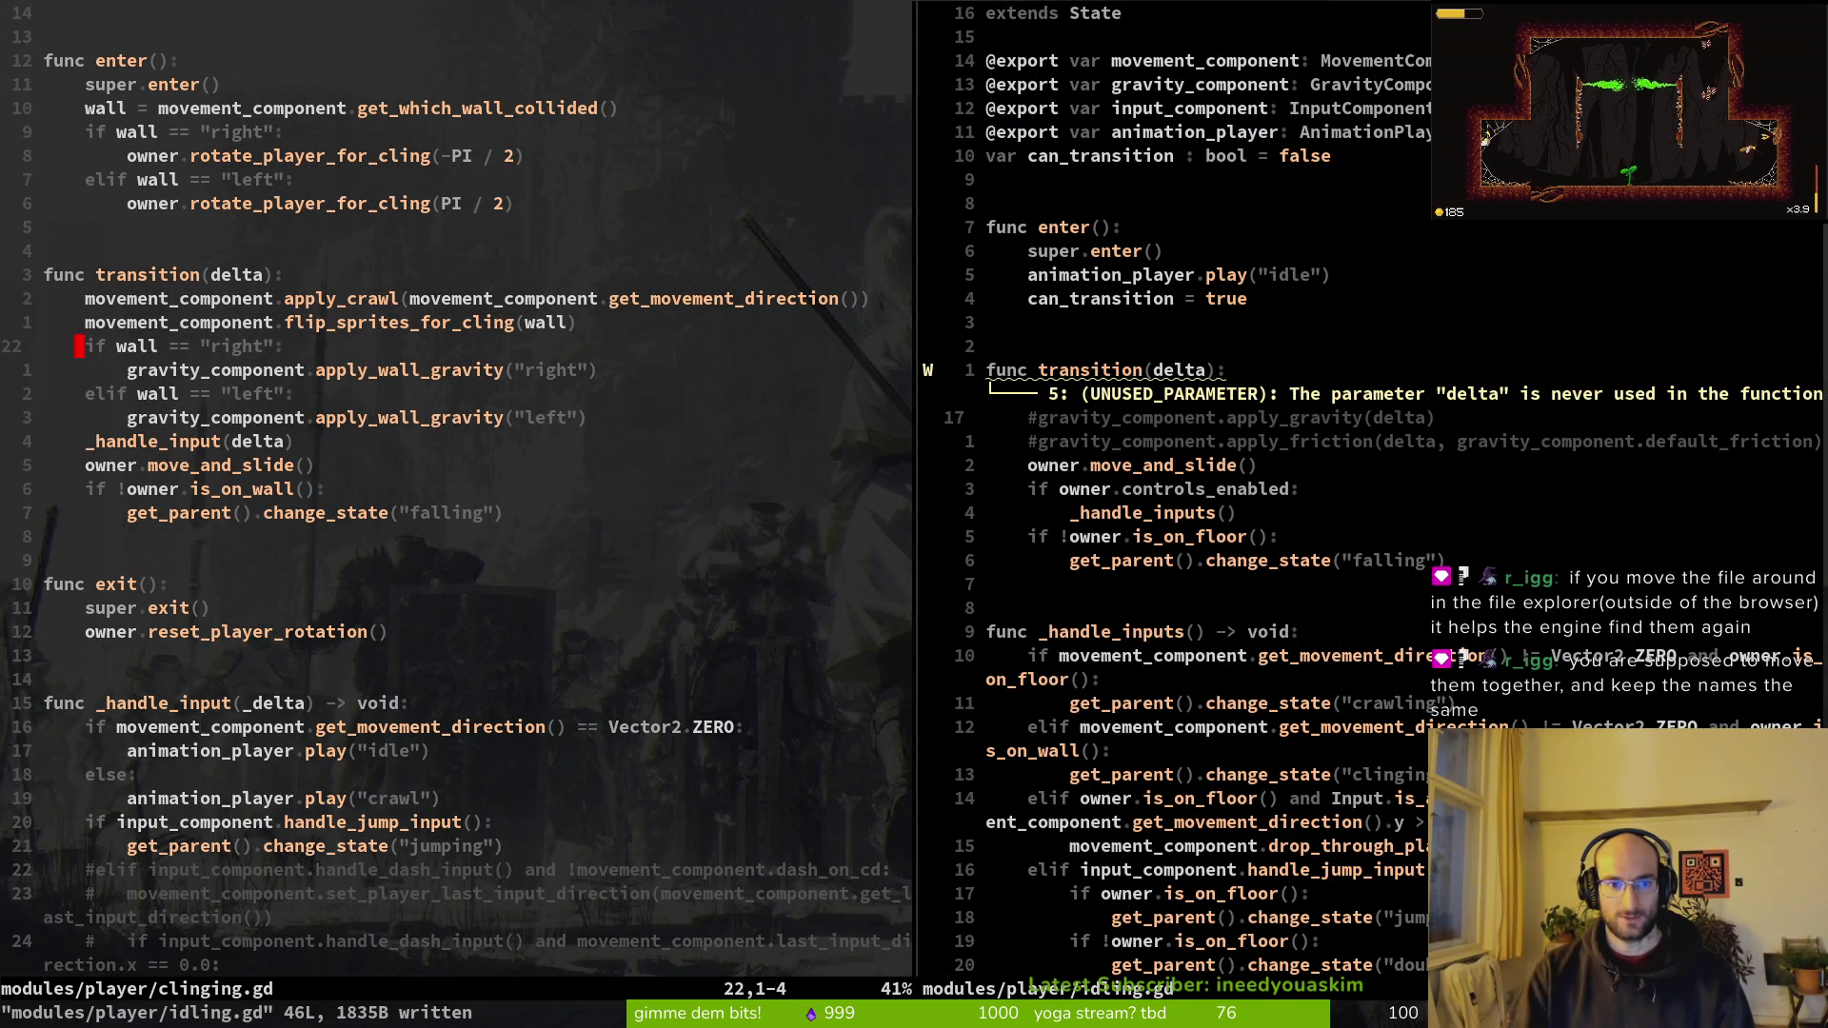
key(j)
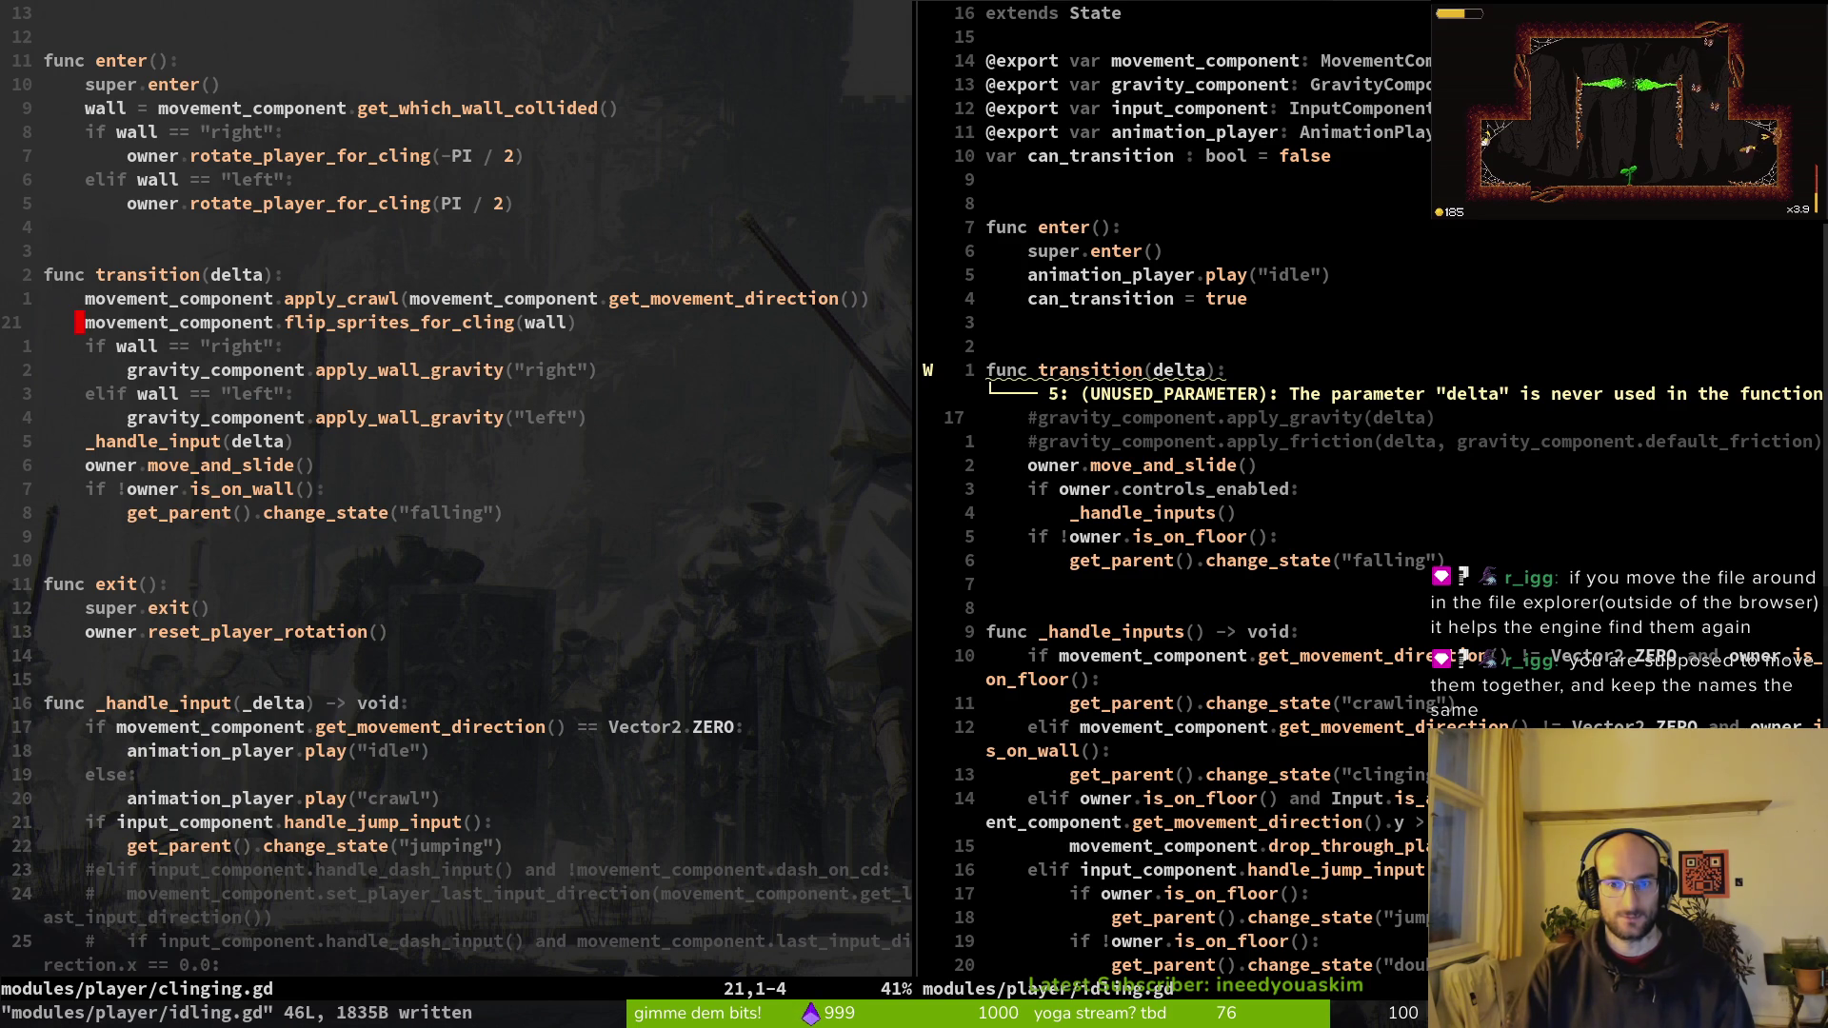
key(ctrl+w)
key(l)
key(space)
key(f)
key(f)
text(c)
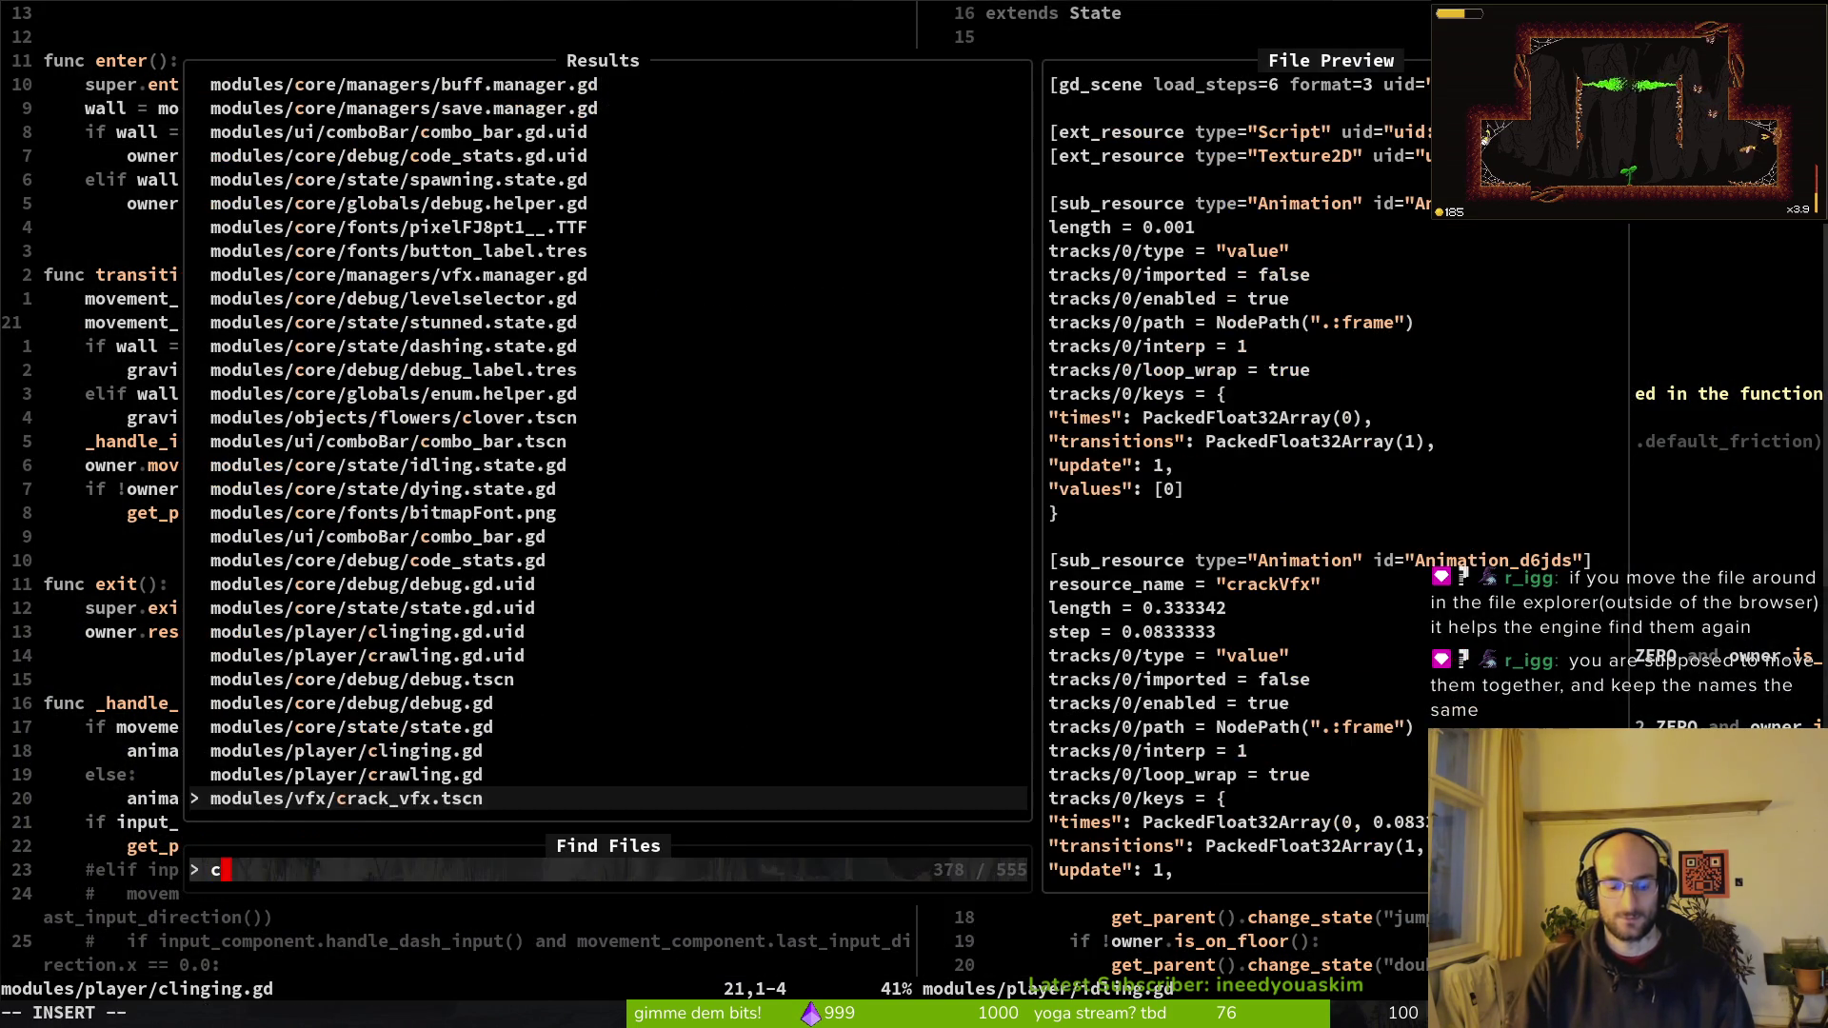
text(rawling)
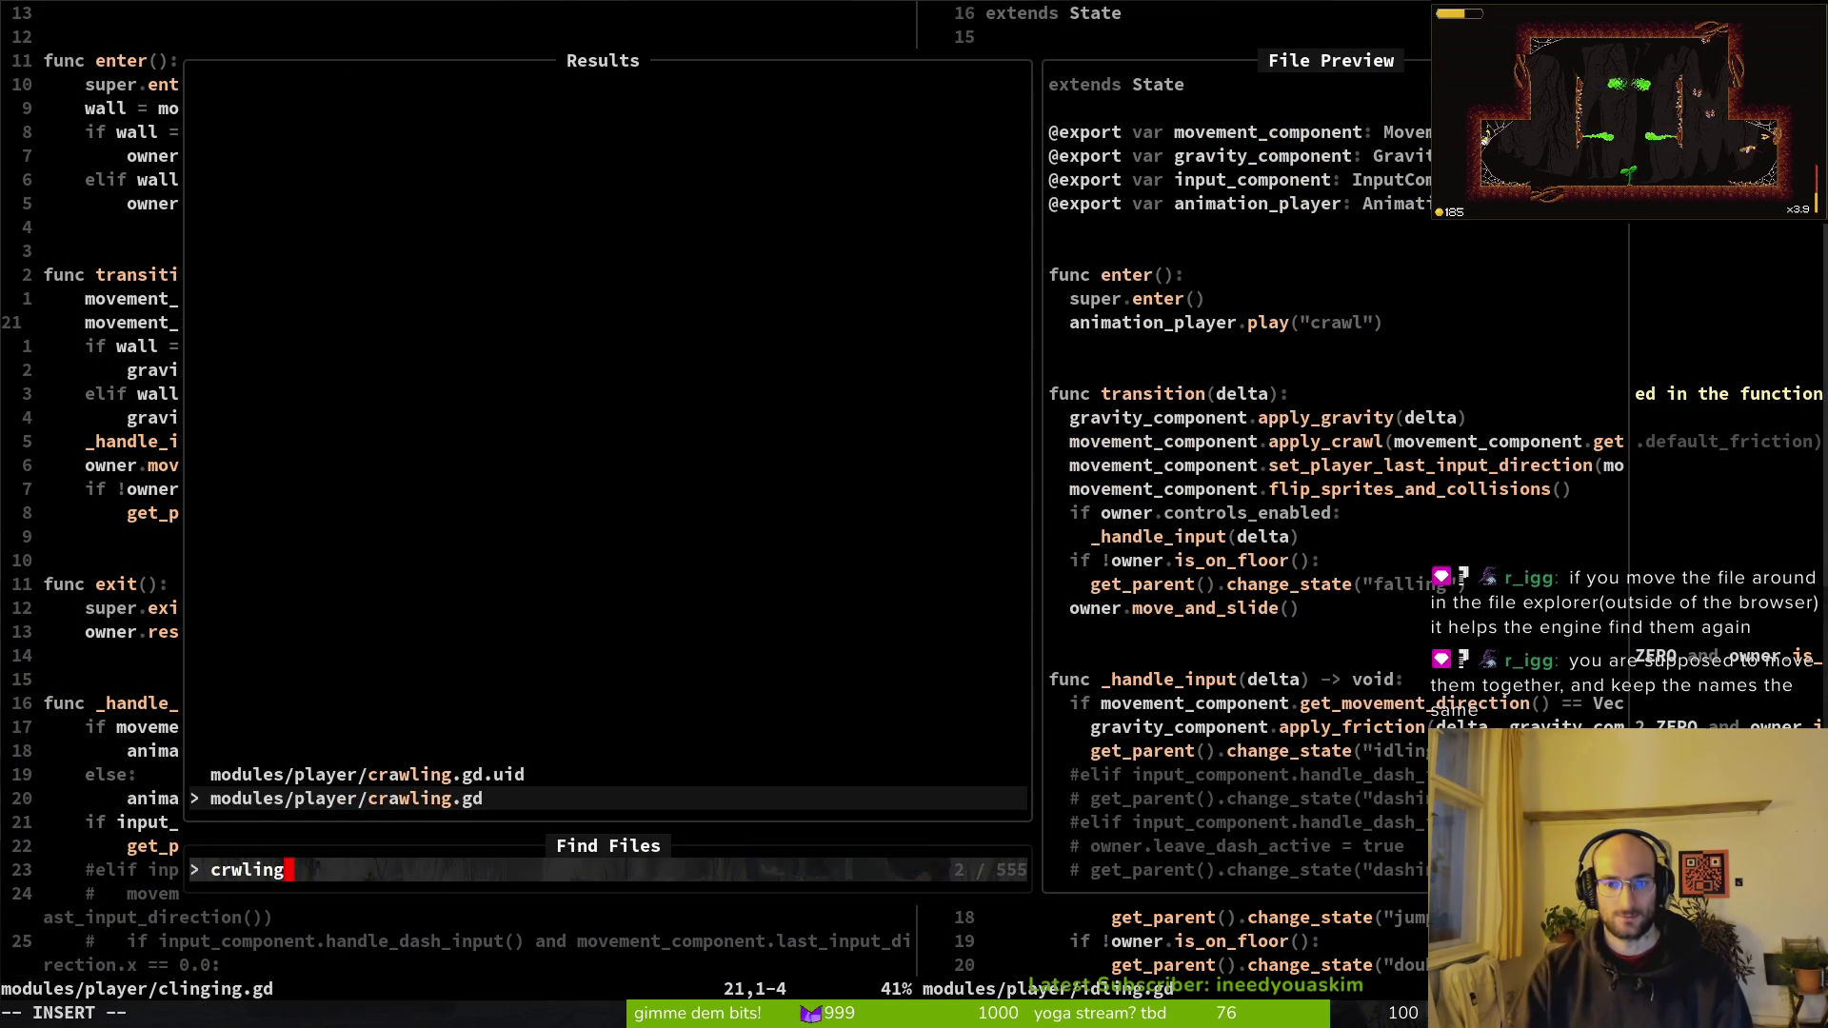
Step: Open crawling.gd and move up past its idling change and apply_friction to move_and_slide
key(Return)
key(k)
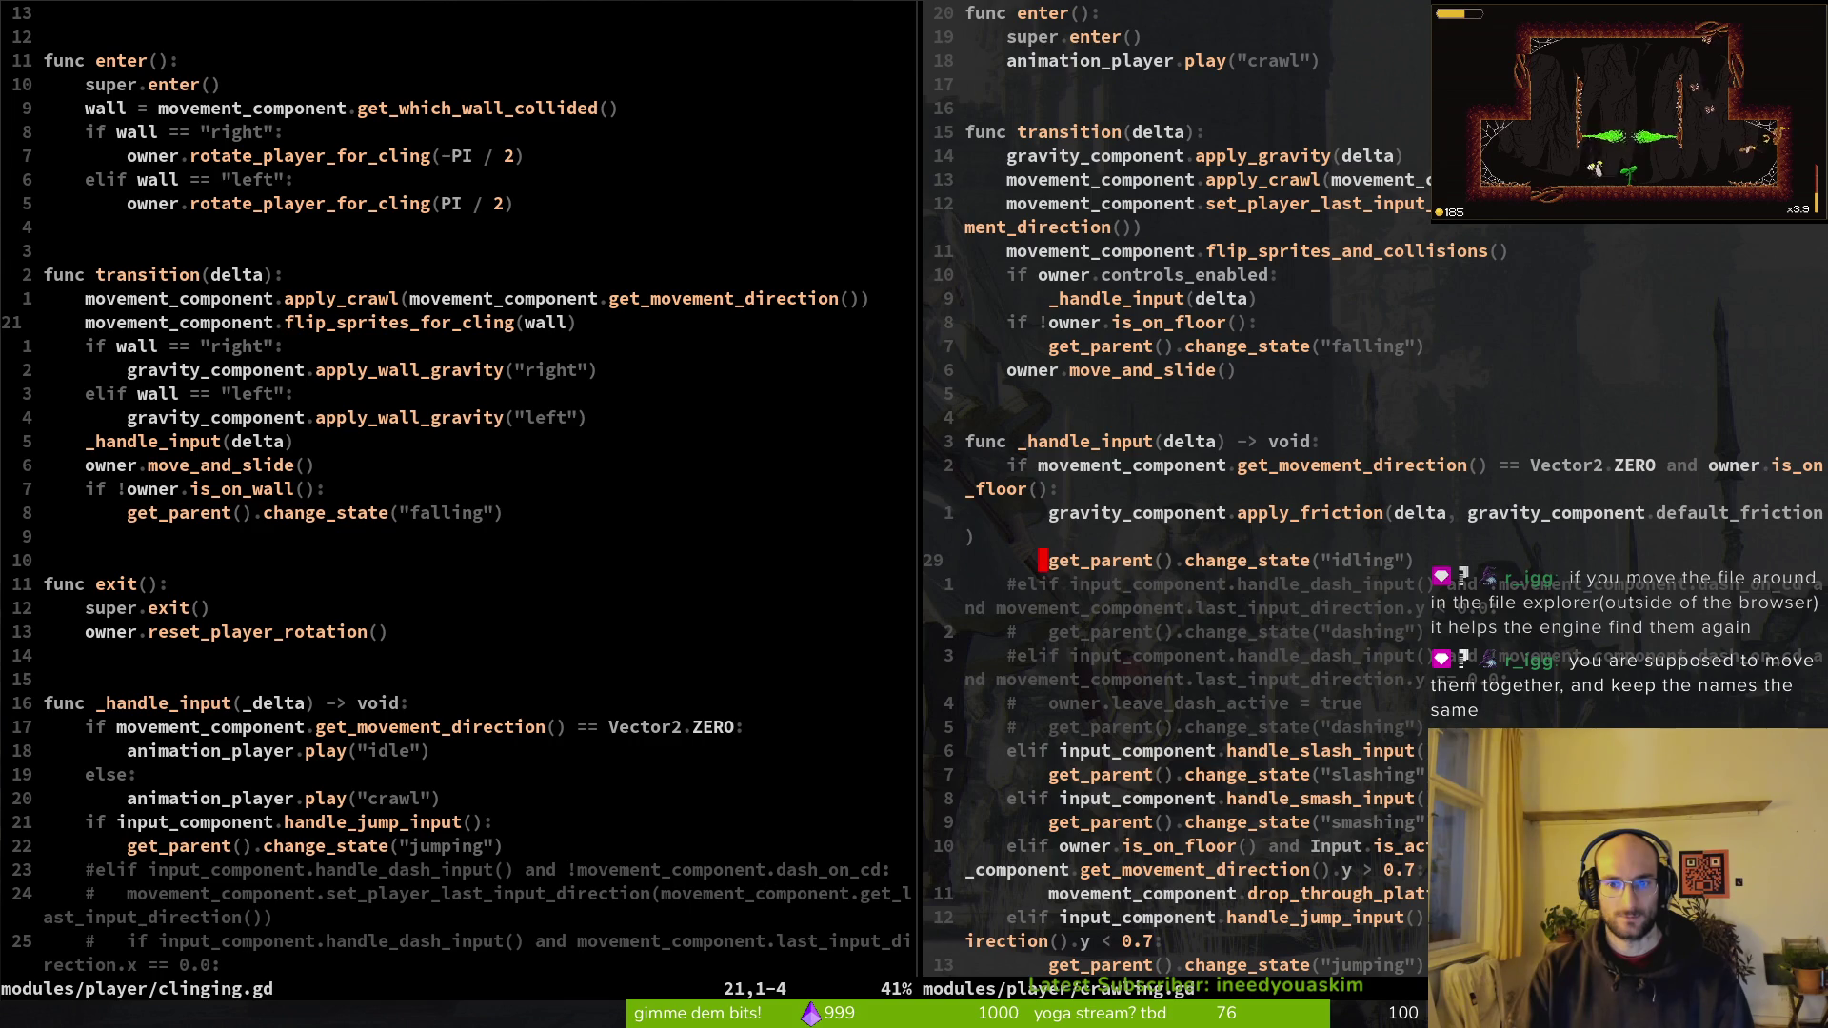
key(k)
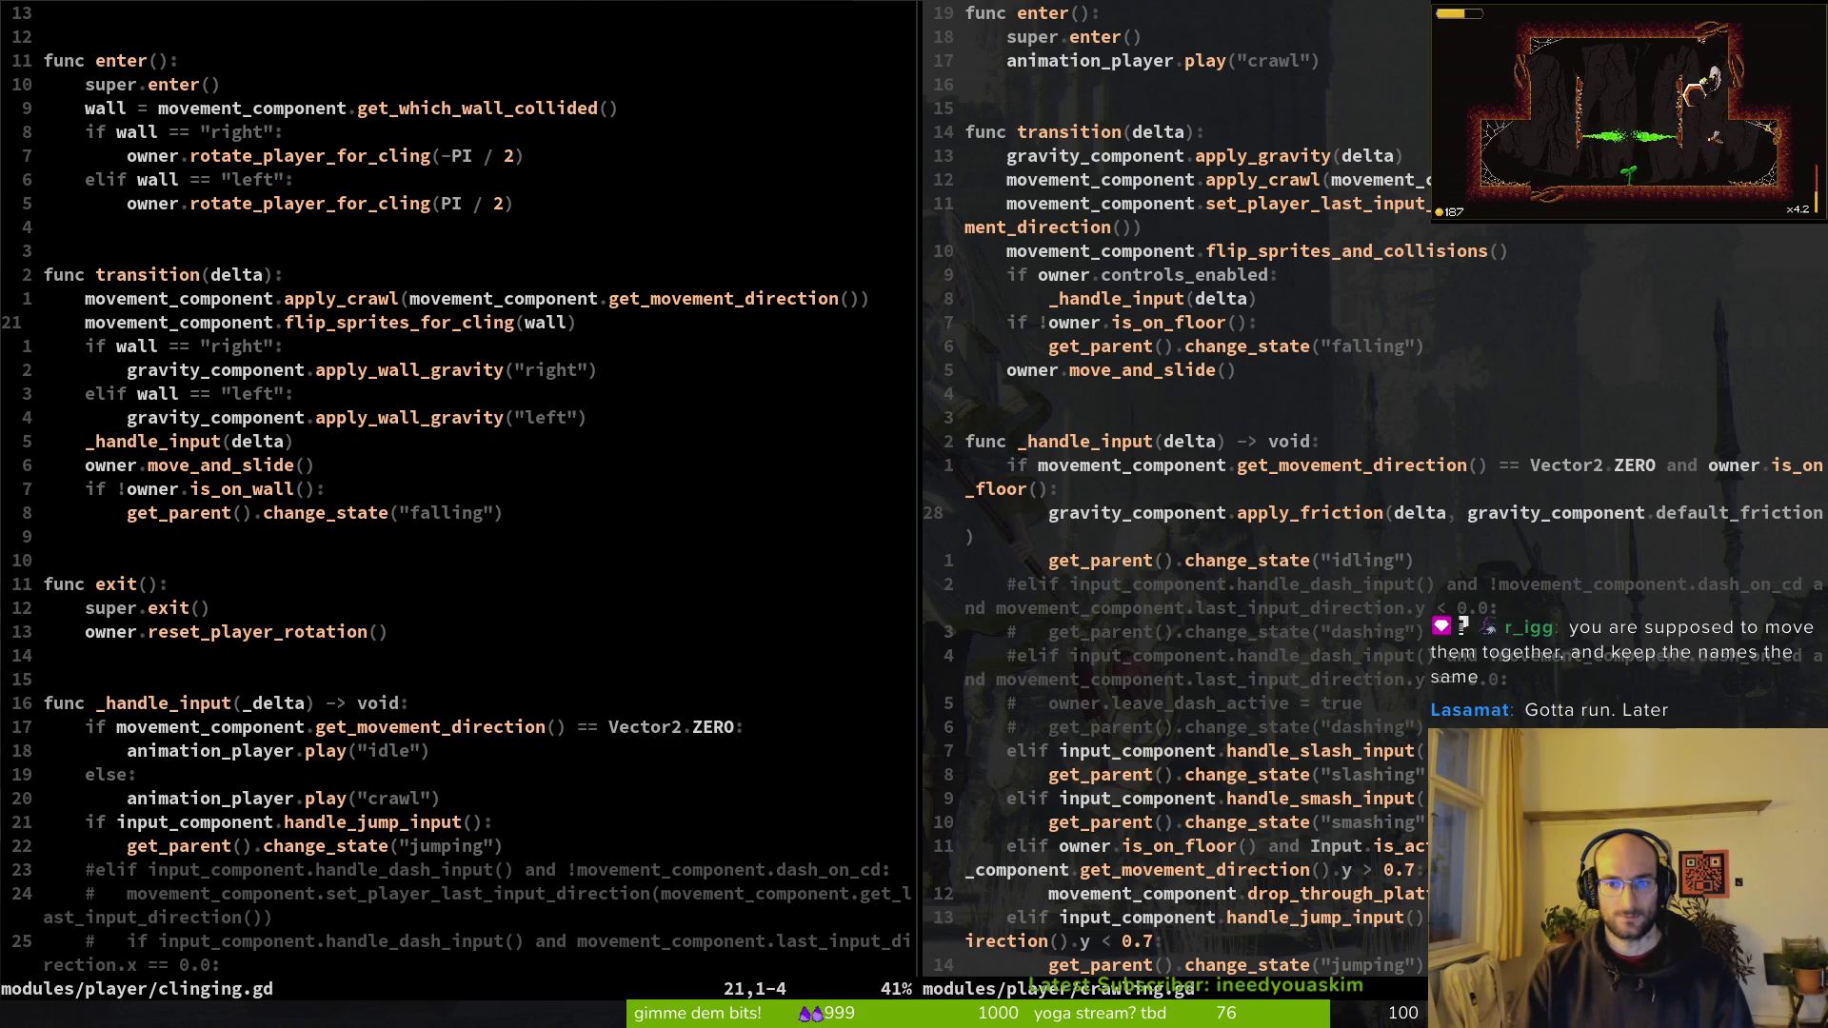
key(k)
key(k)
key(k)
key(k)
key(k)
key(k)
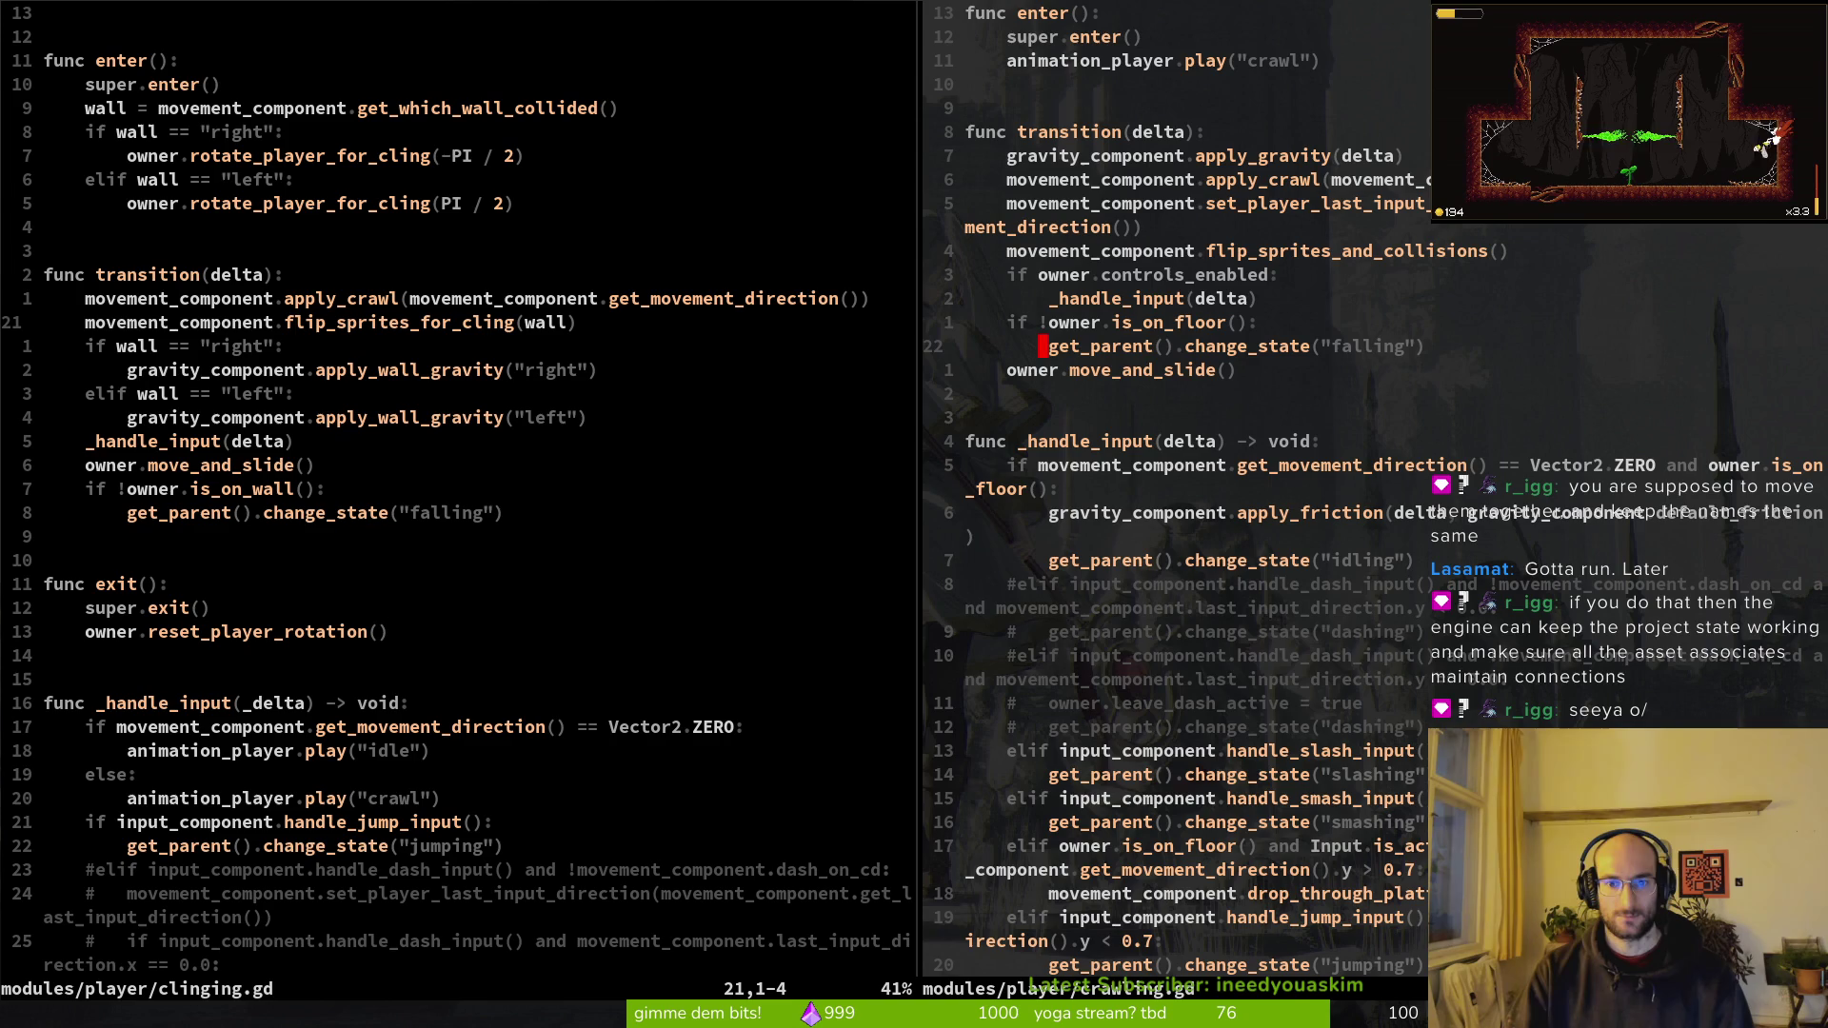
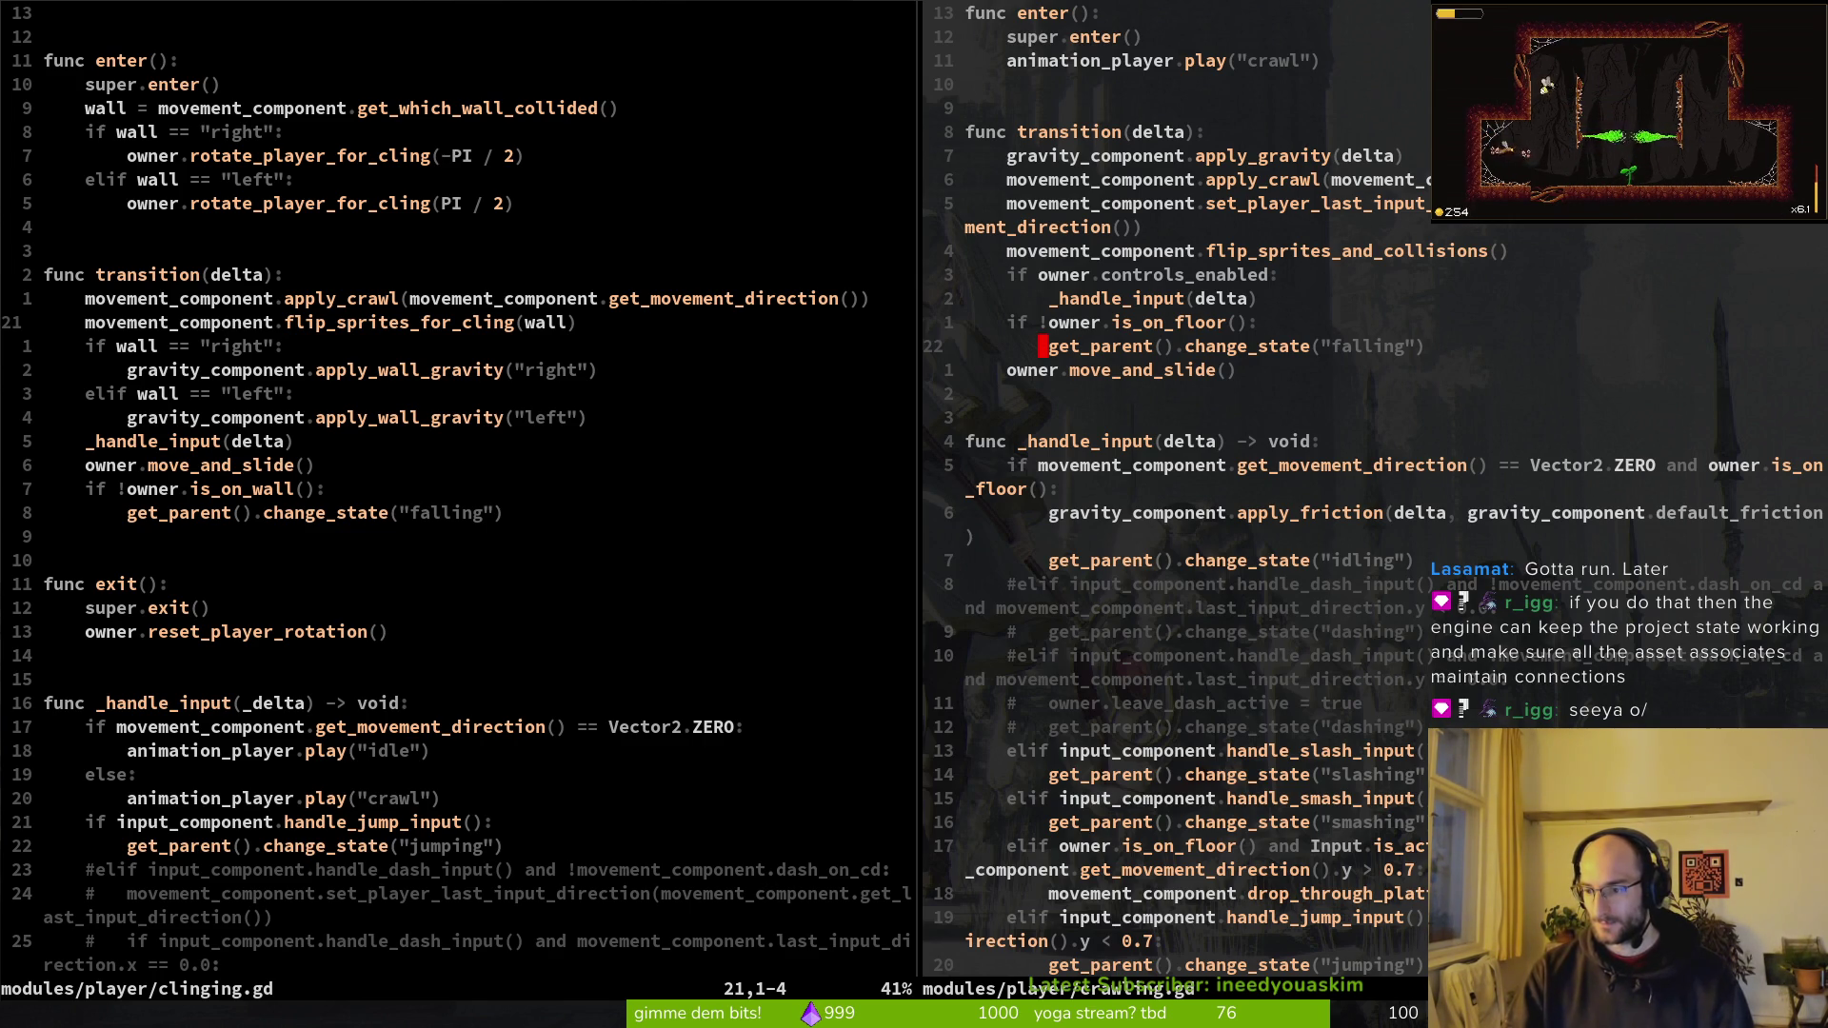
Step: Close the debug game window and quit the crawling.gd split so only clinging.gd remains
key(j)
key(j)
key(j)
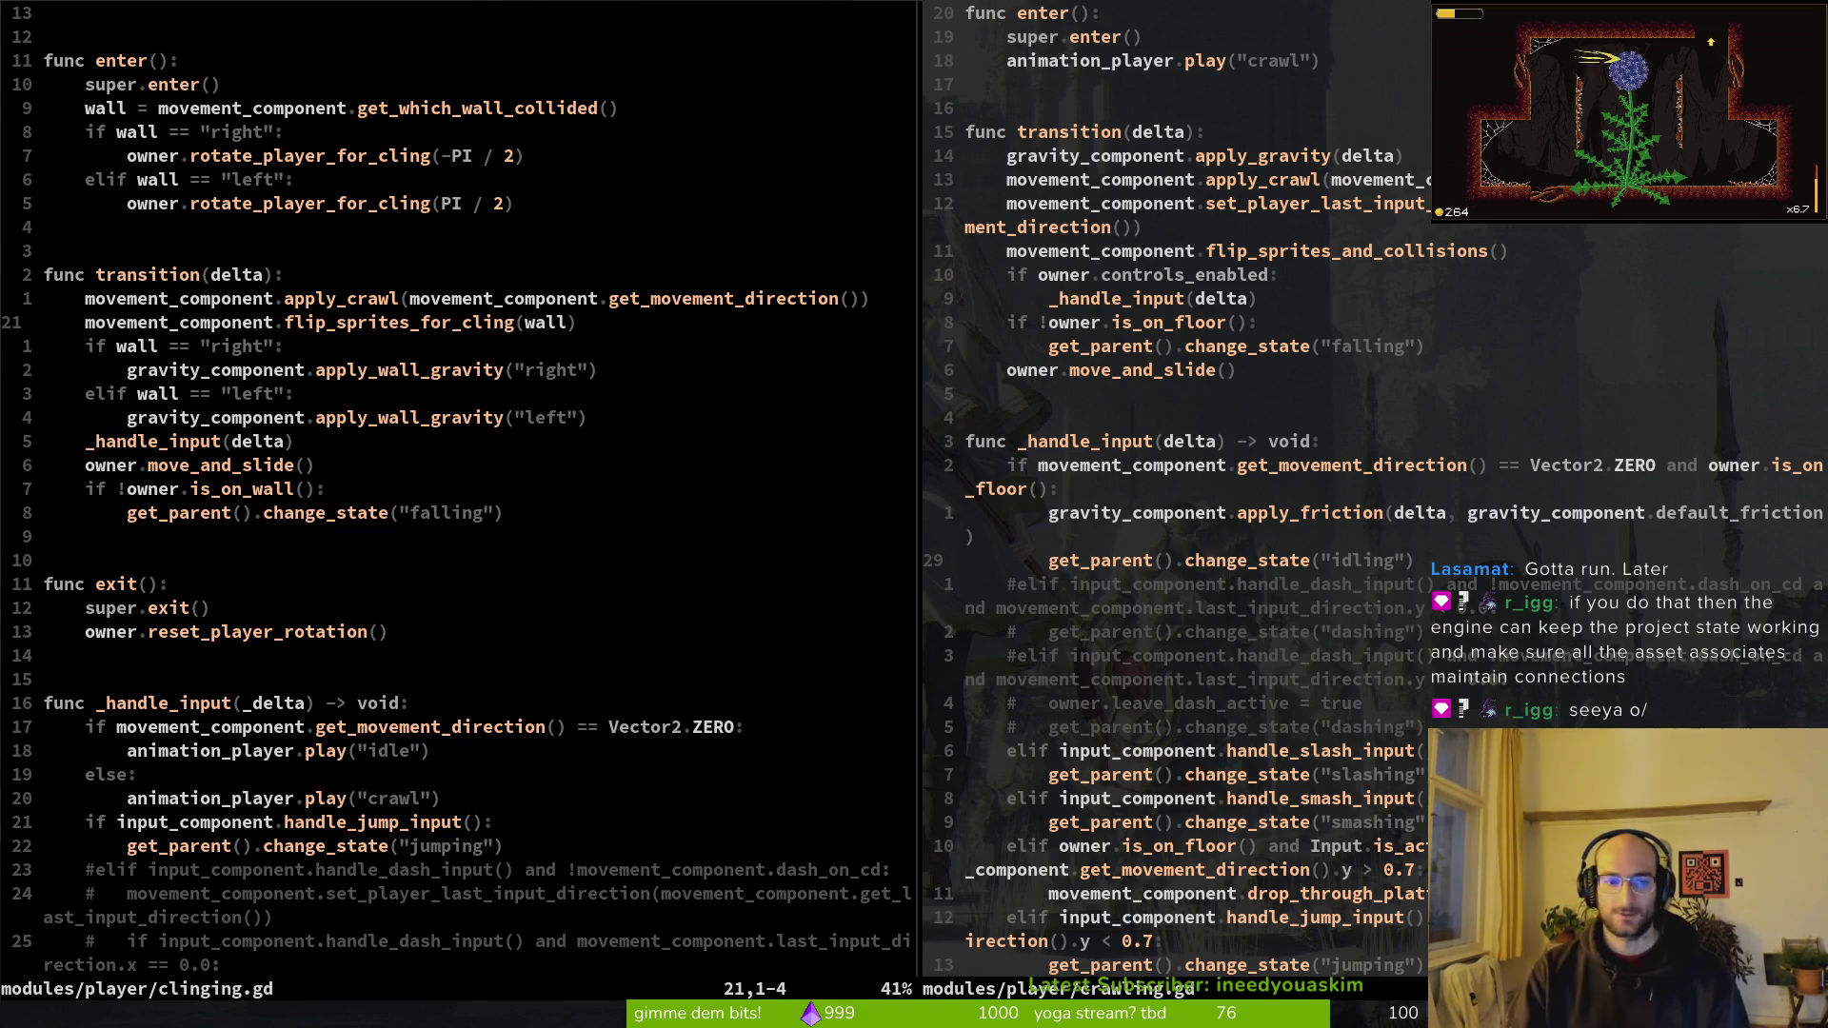
key(alt+F4)
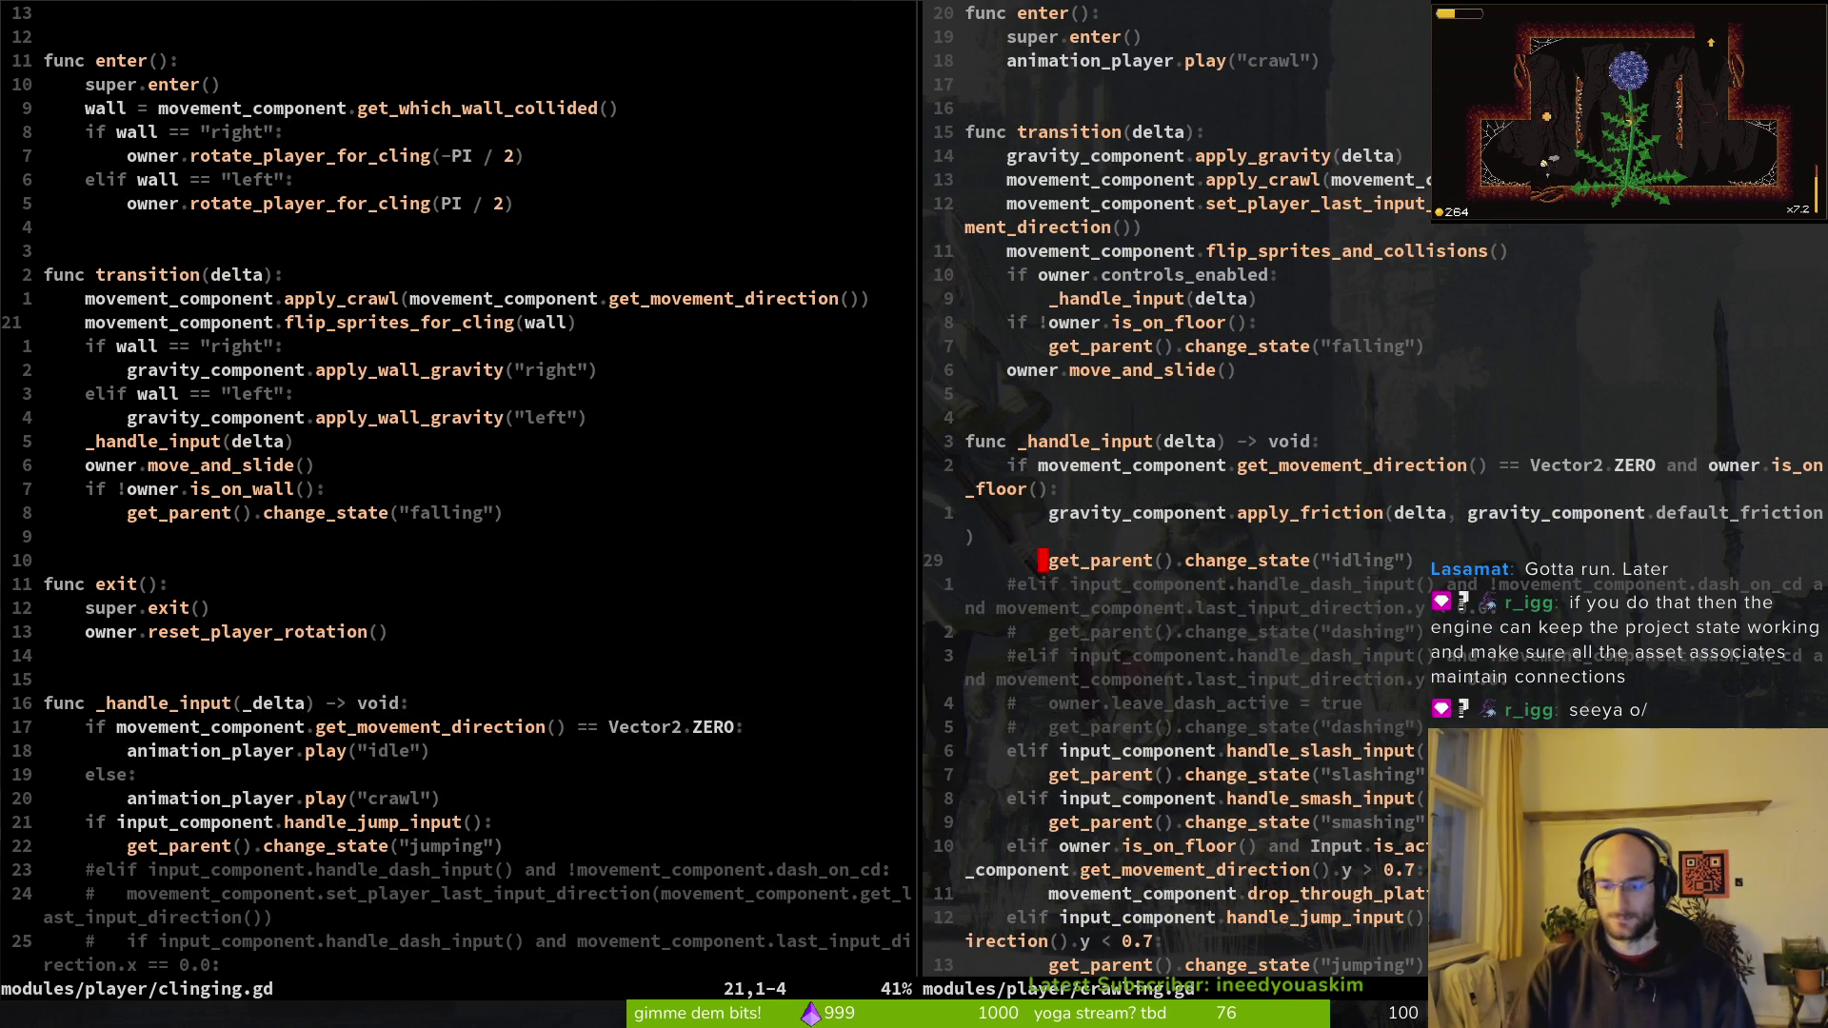
text(:q)
key(Return)
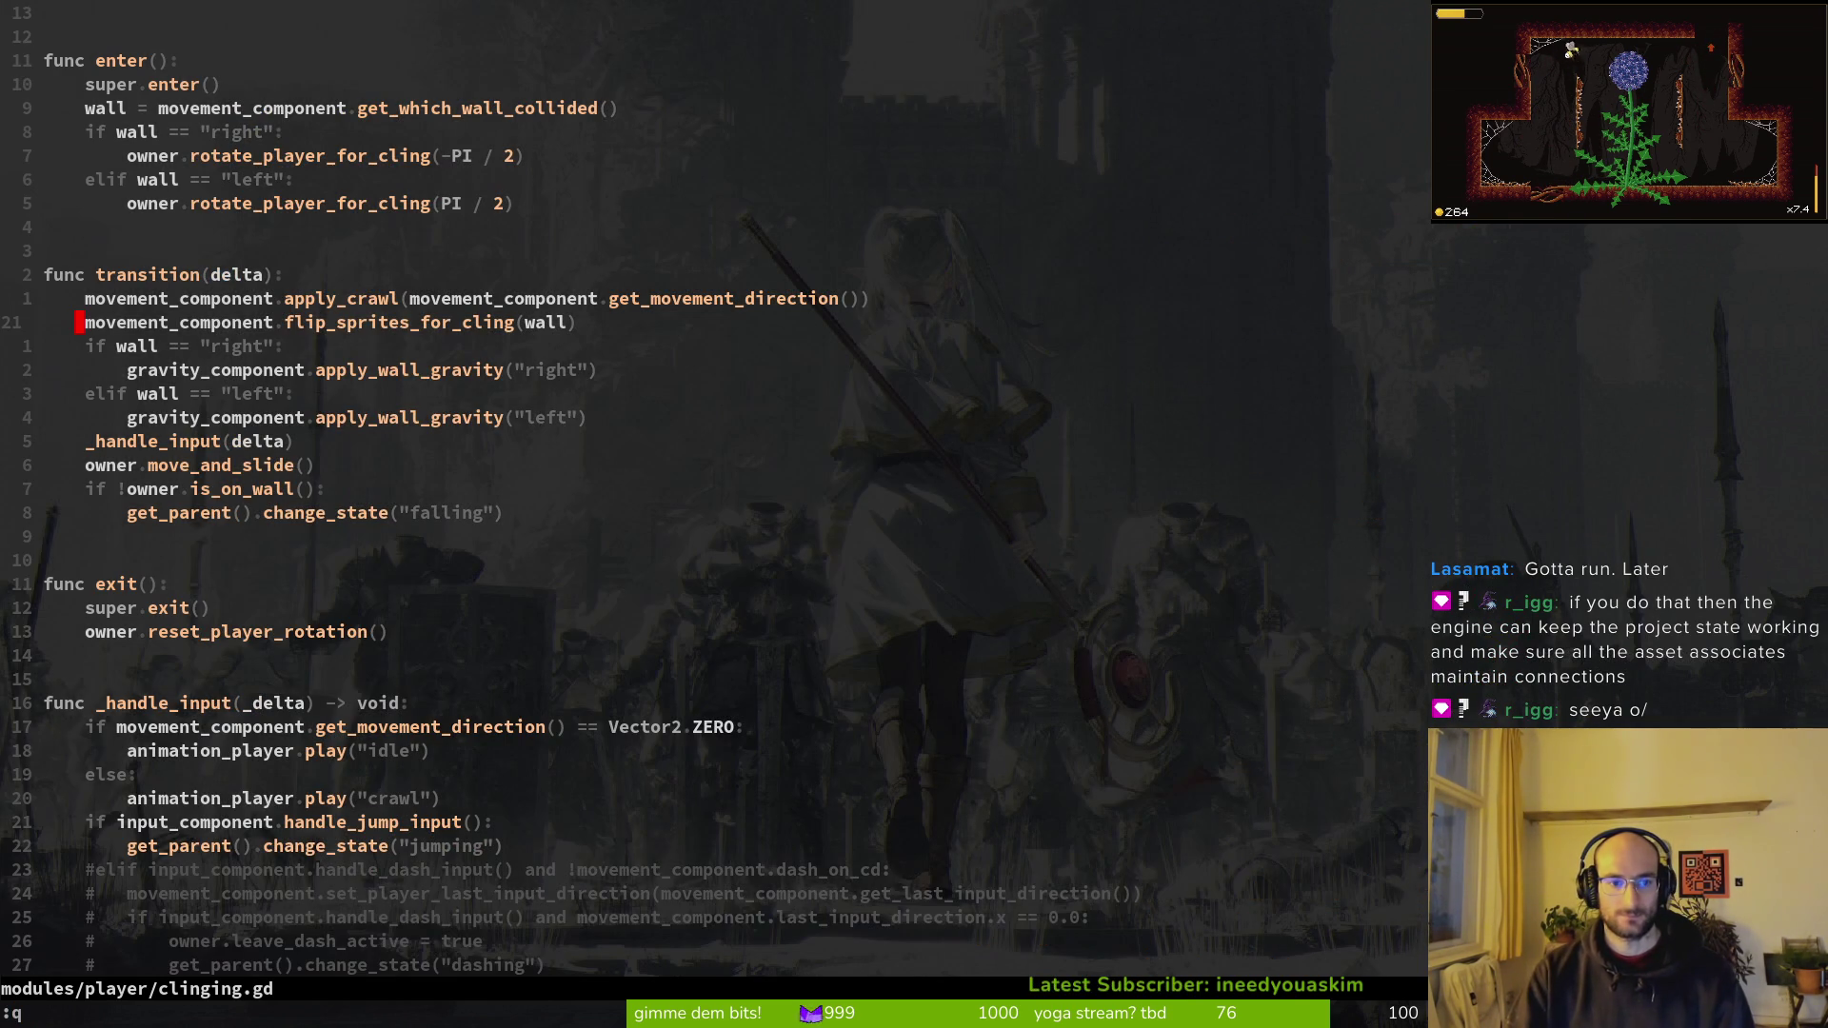
Step: Open crawling.gd in a split above clinging.gd with the file finder
key(space)
key(f)
key(f)
text(crawling)
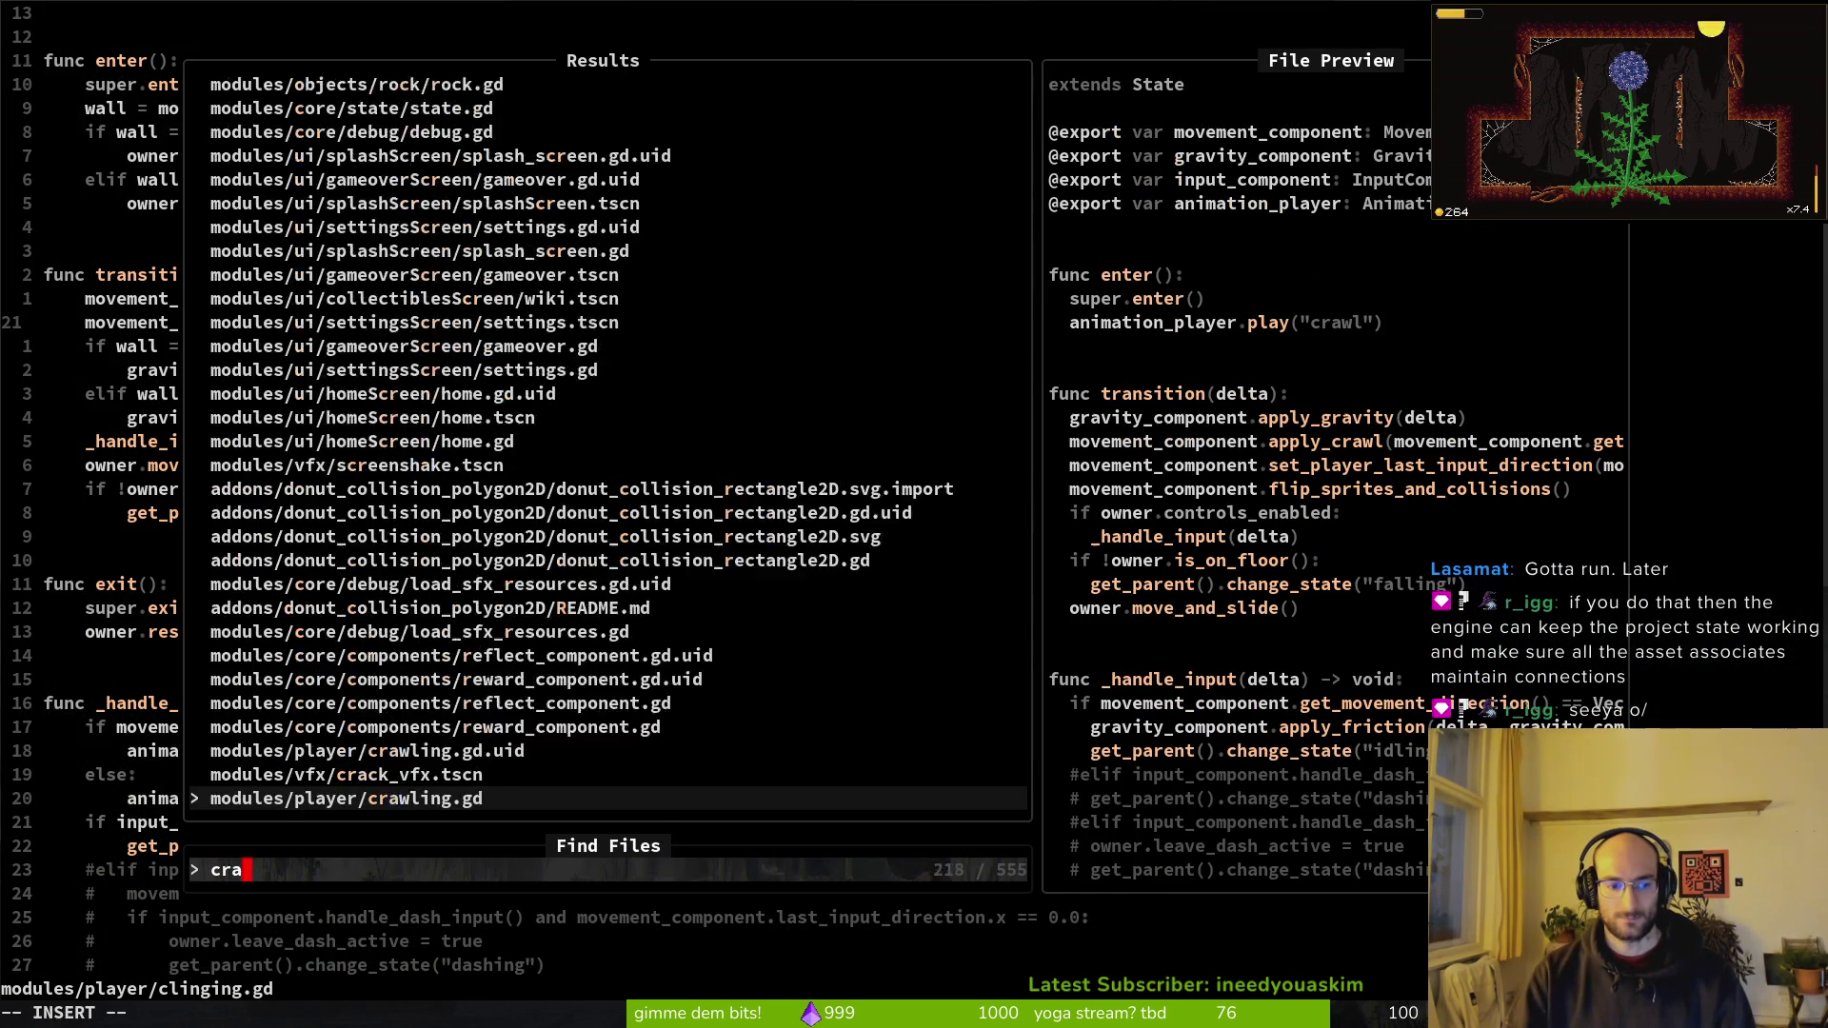
key(ctrl+x)
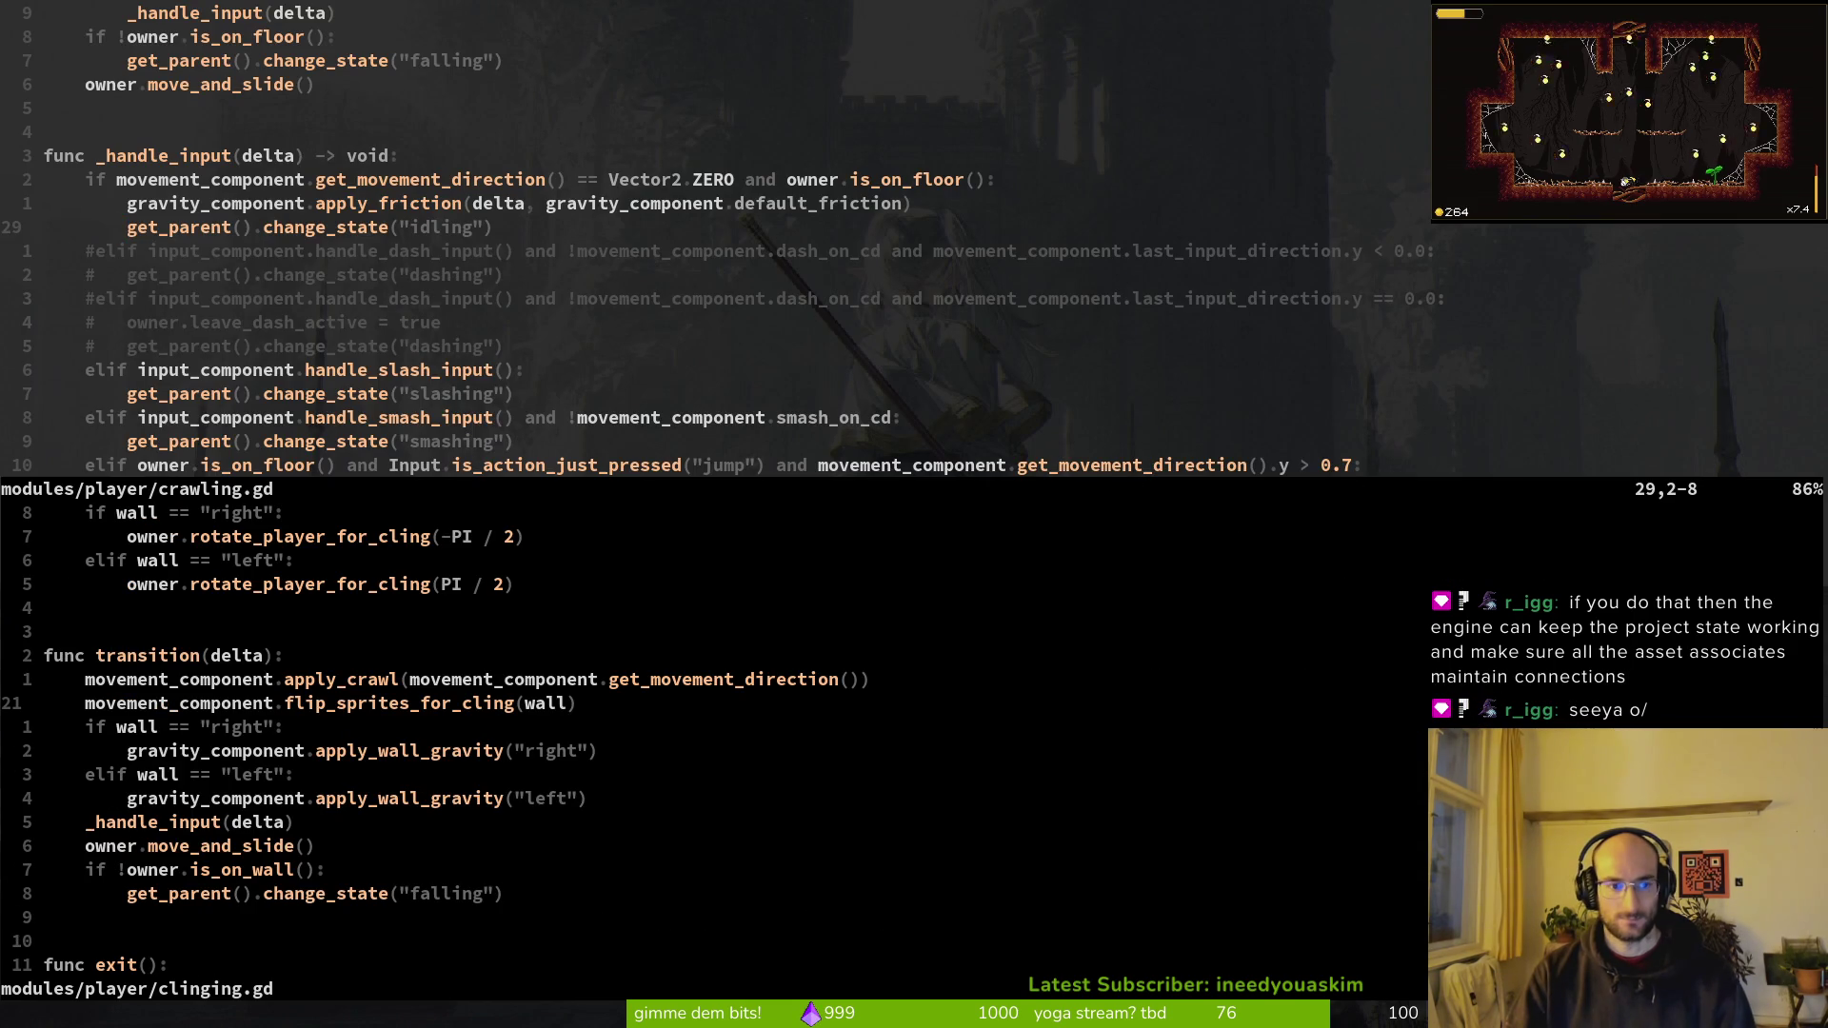
key(j)
key(j)
key(j)
Step: Scroll clinging.gd from enter() down through _handle_input's commented dash code and wall checks
key(ctrl+w)
key(j)
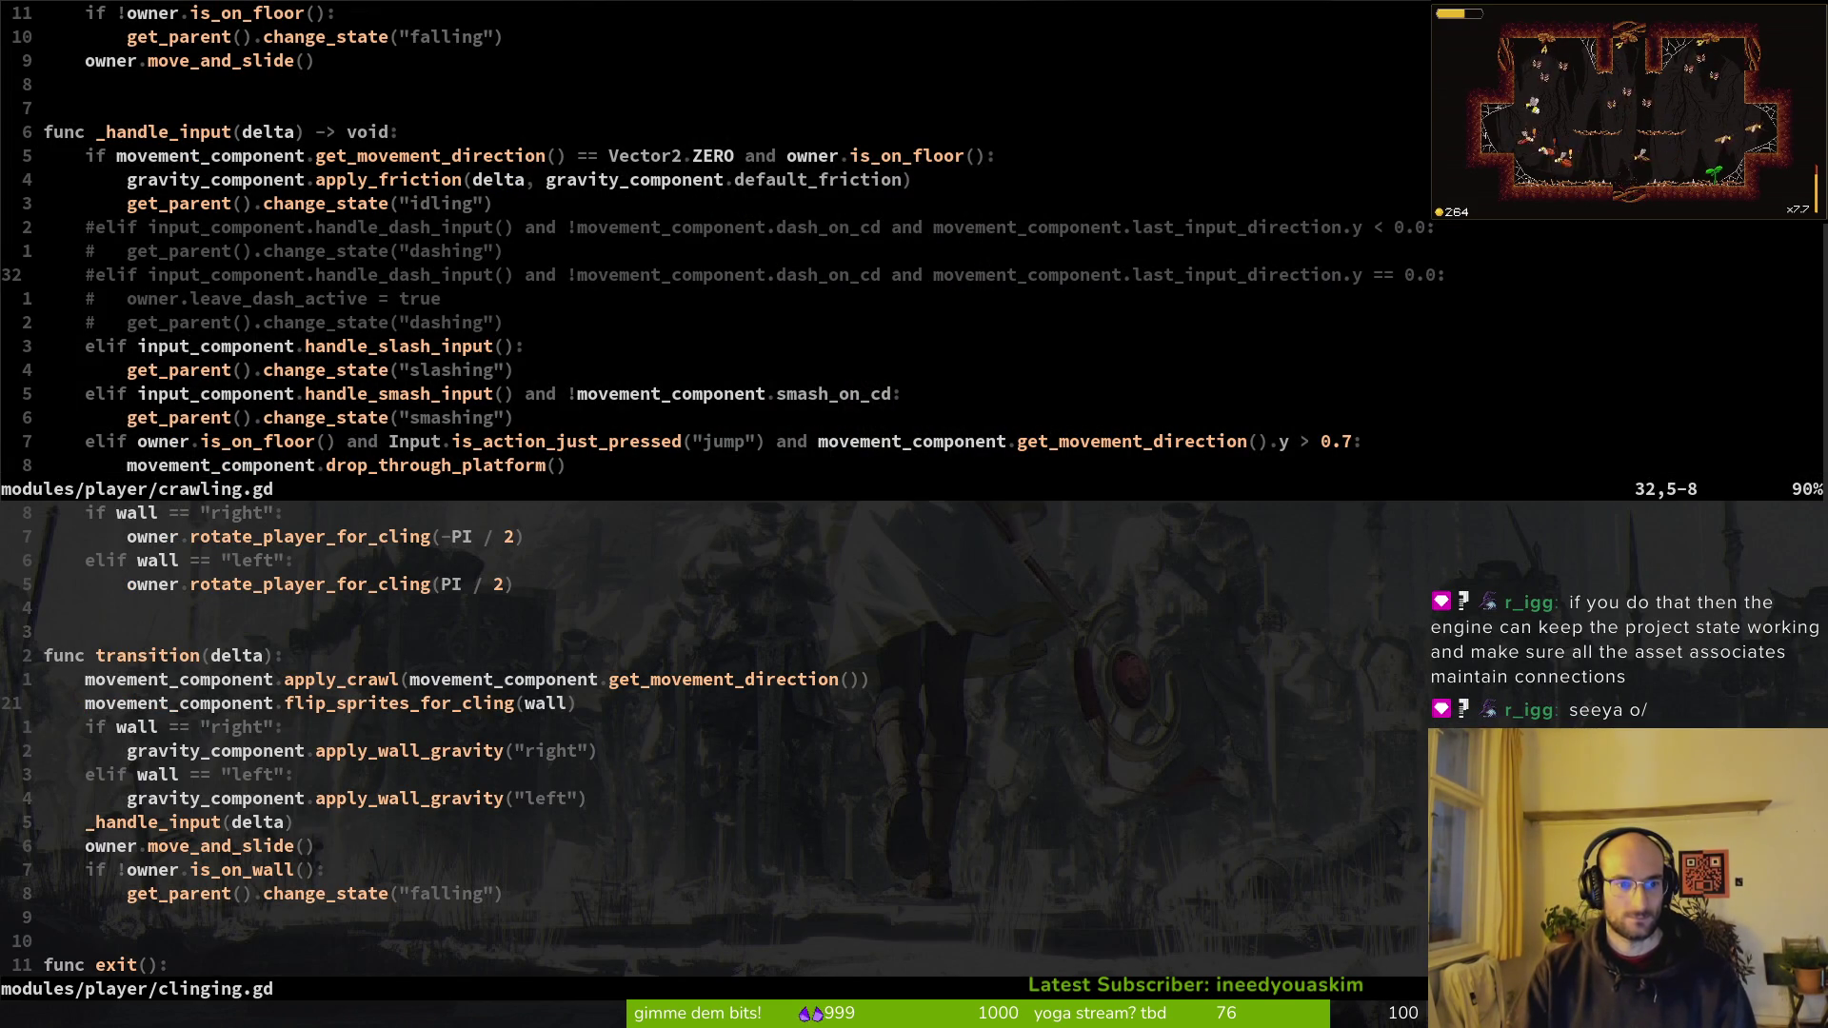
key(j)
key(ctrl+d)
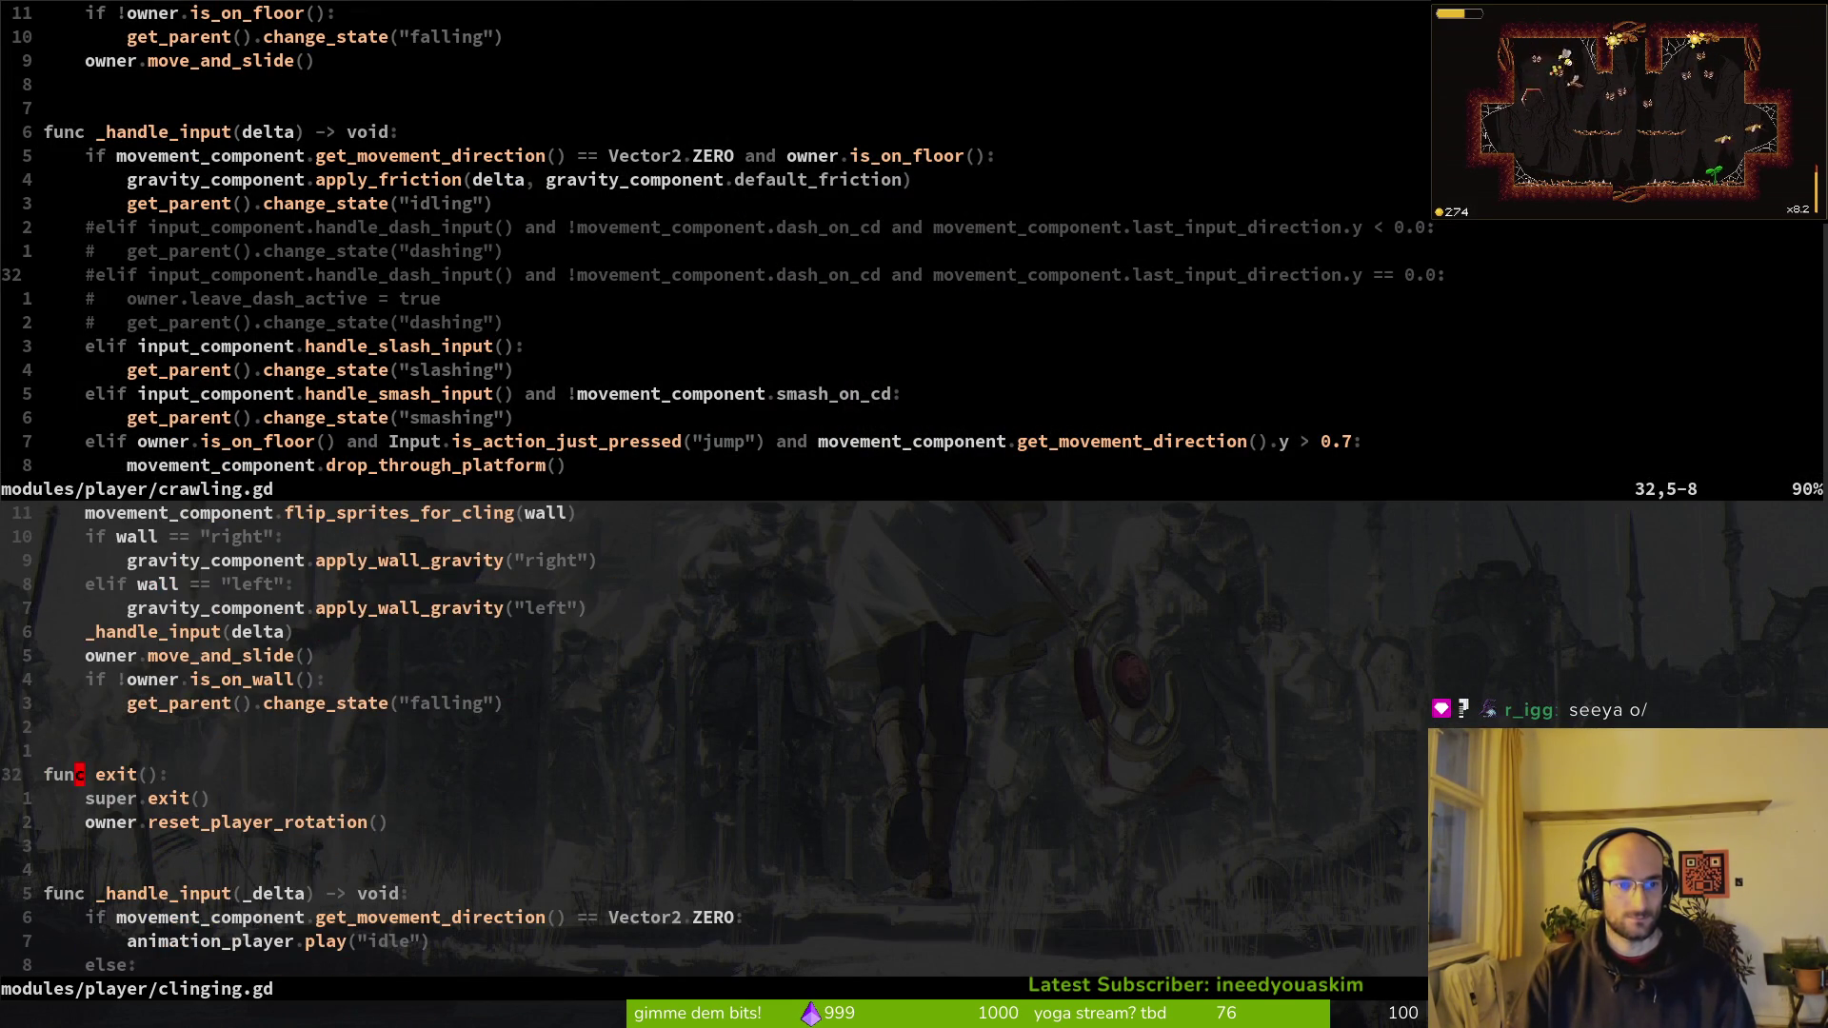
key(ctrl+u)
key(ctrl+u)
key(ctrl+d)
key(ctrl+d)
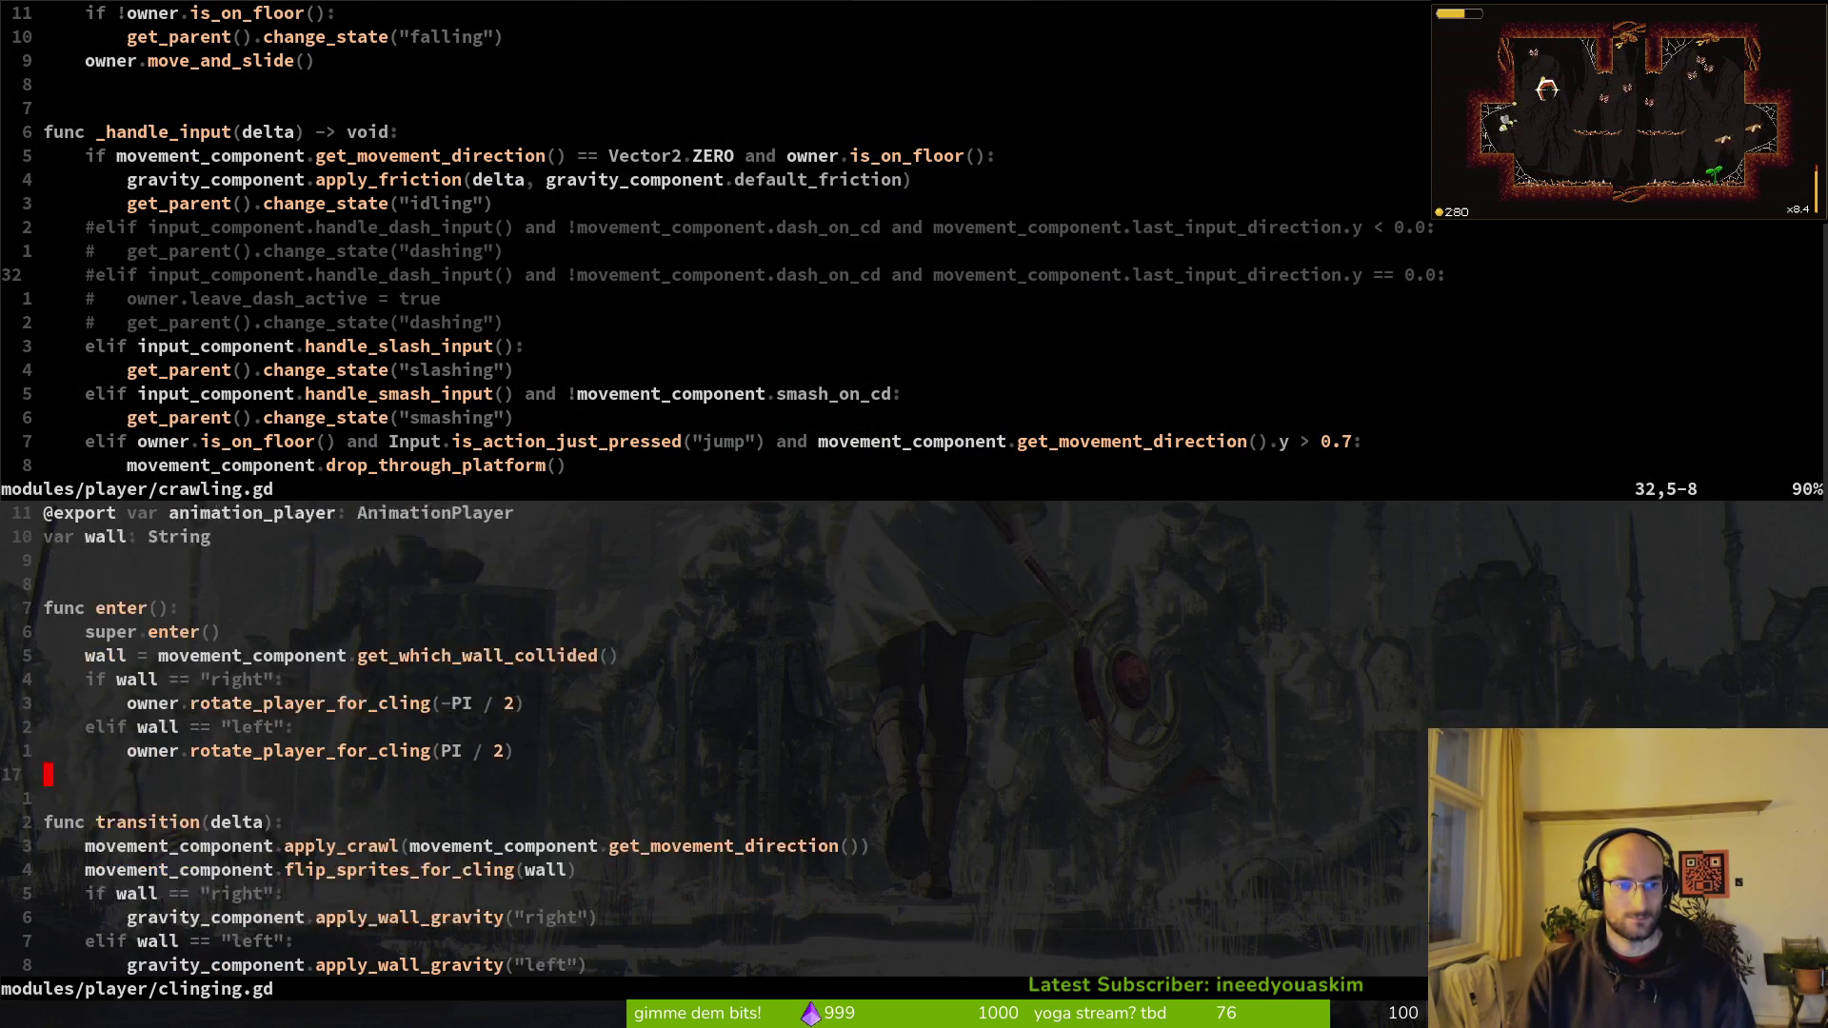
key(j)
key(j)
key(j)
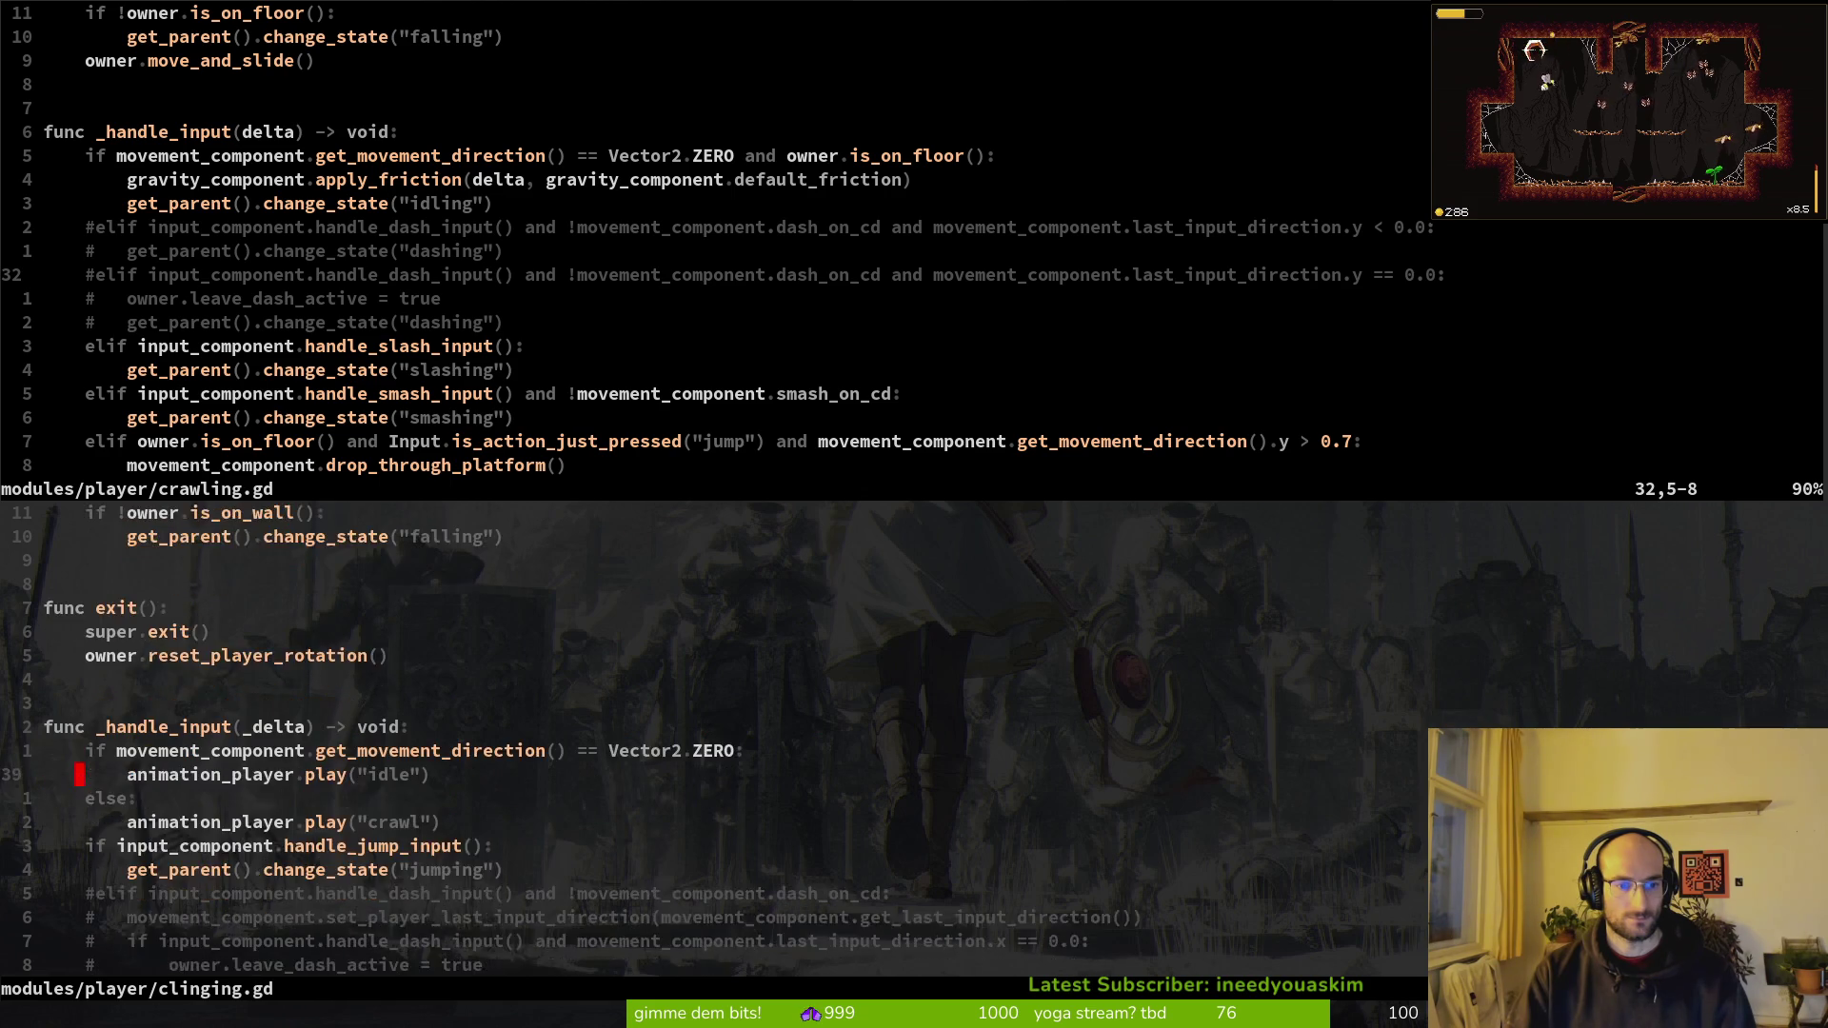
key(j)
key(j)
key(j)
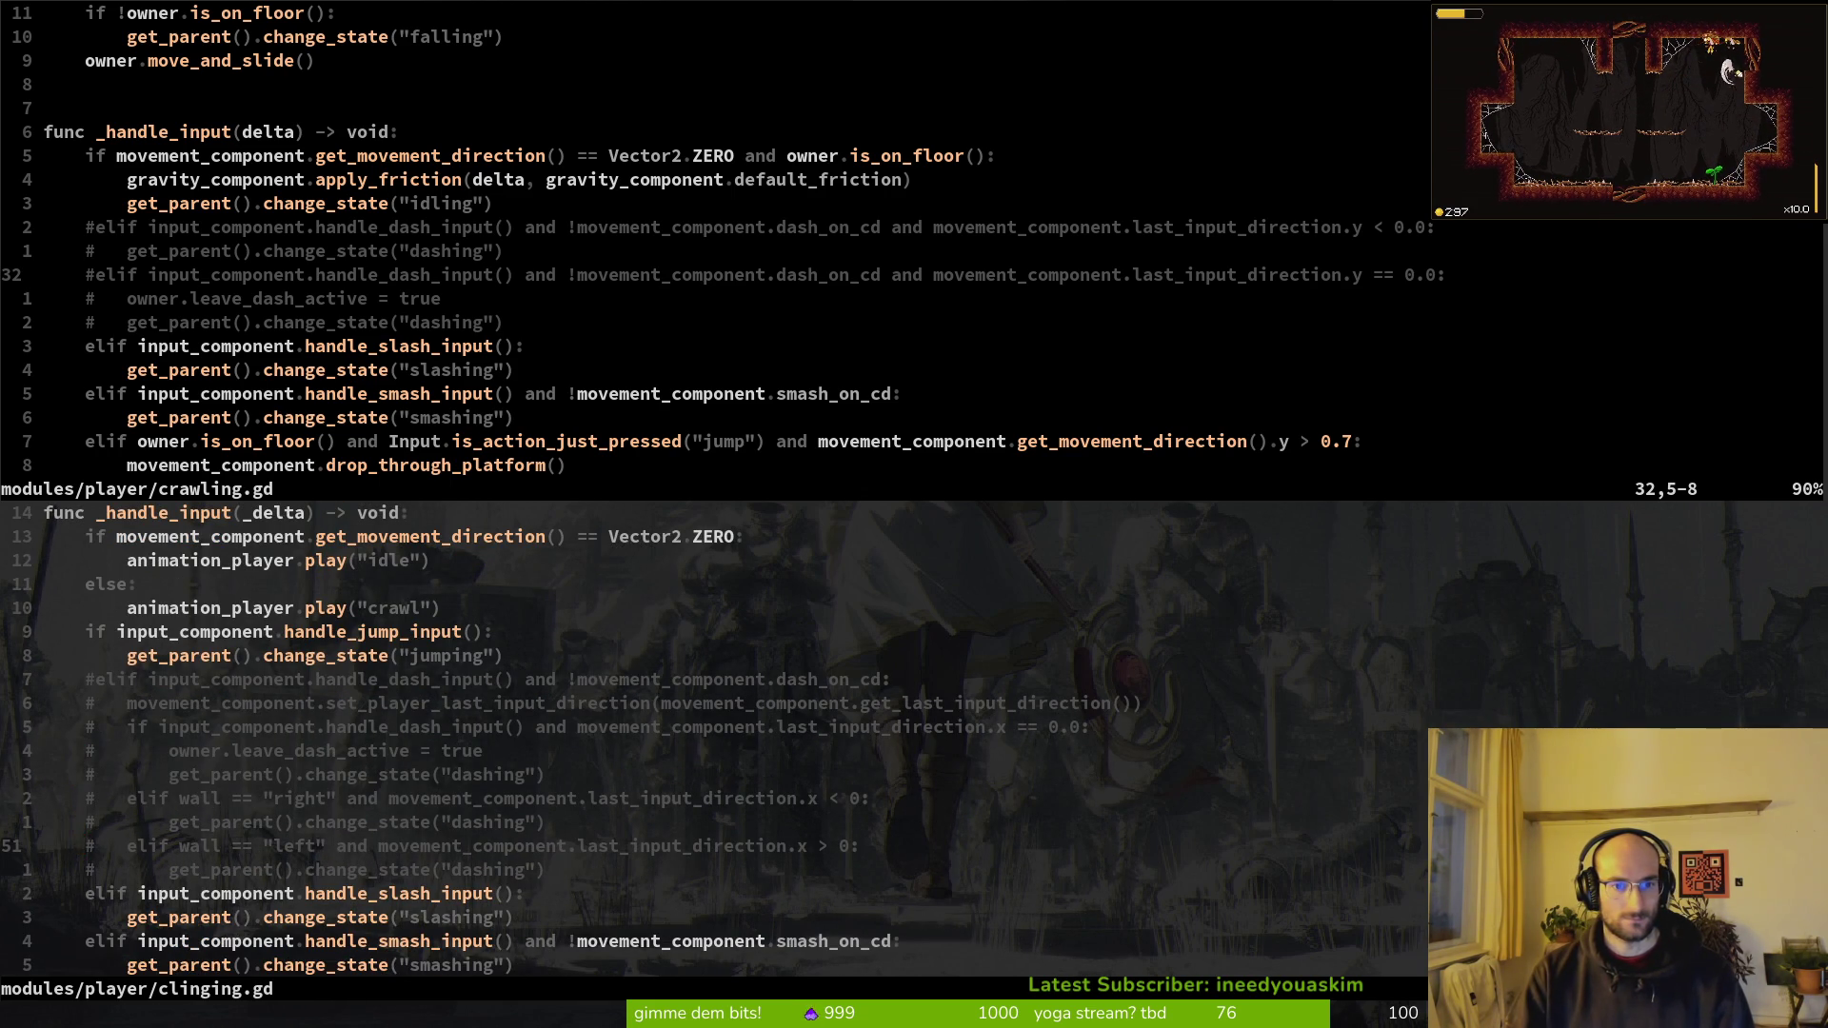
Step: Open player_finite_state_machine.gd in the lower split via the file finder
key(space)
key(f)
key(f)
text(pfin)
key(Return)
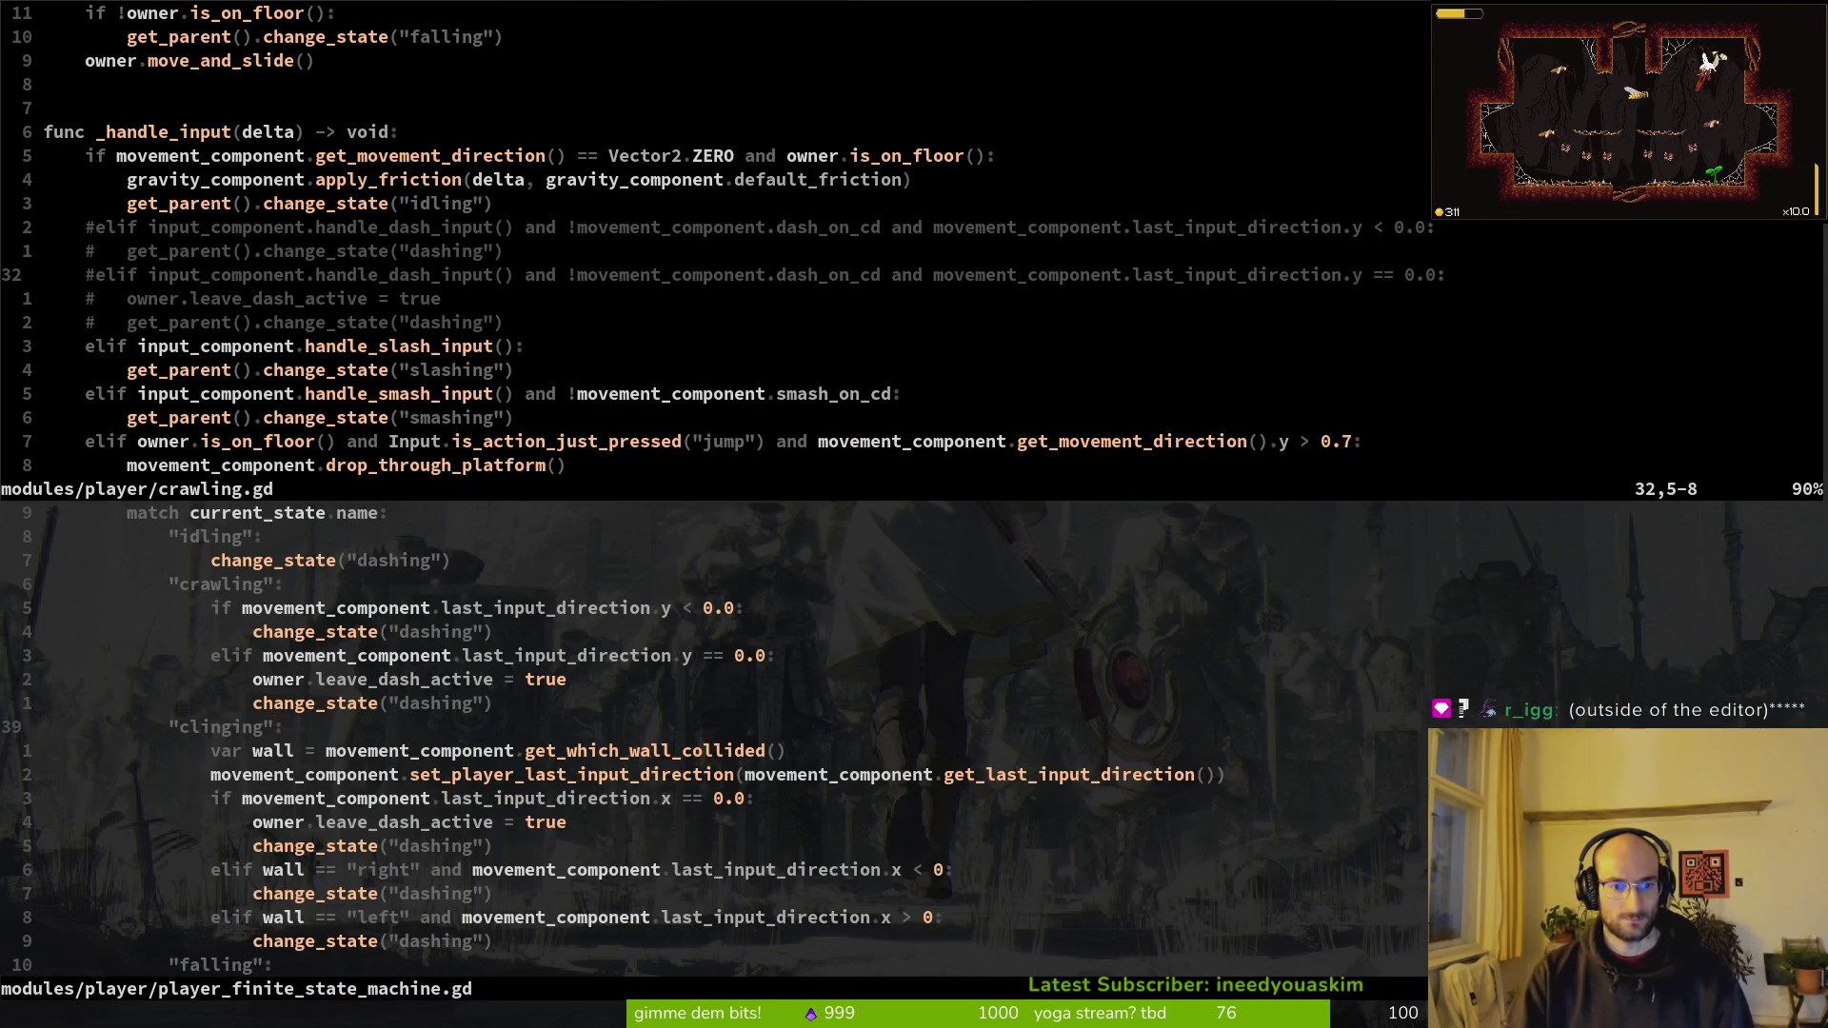
Step: Save and close crawling.gd with :wq
key(ctrl+w)
text(k:wq)
key(Return)
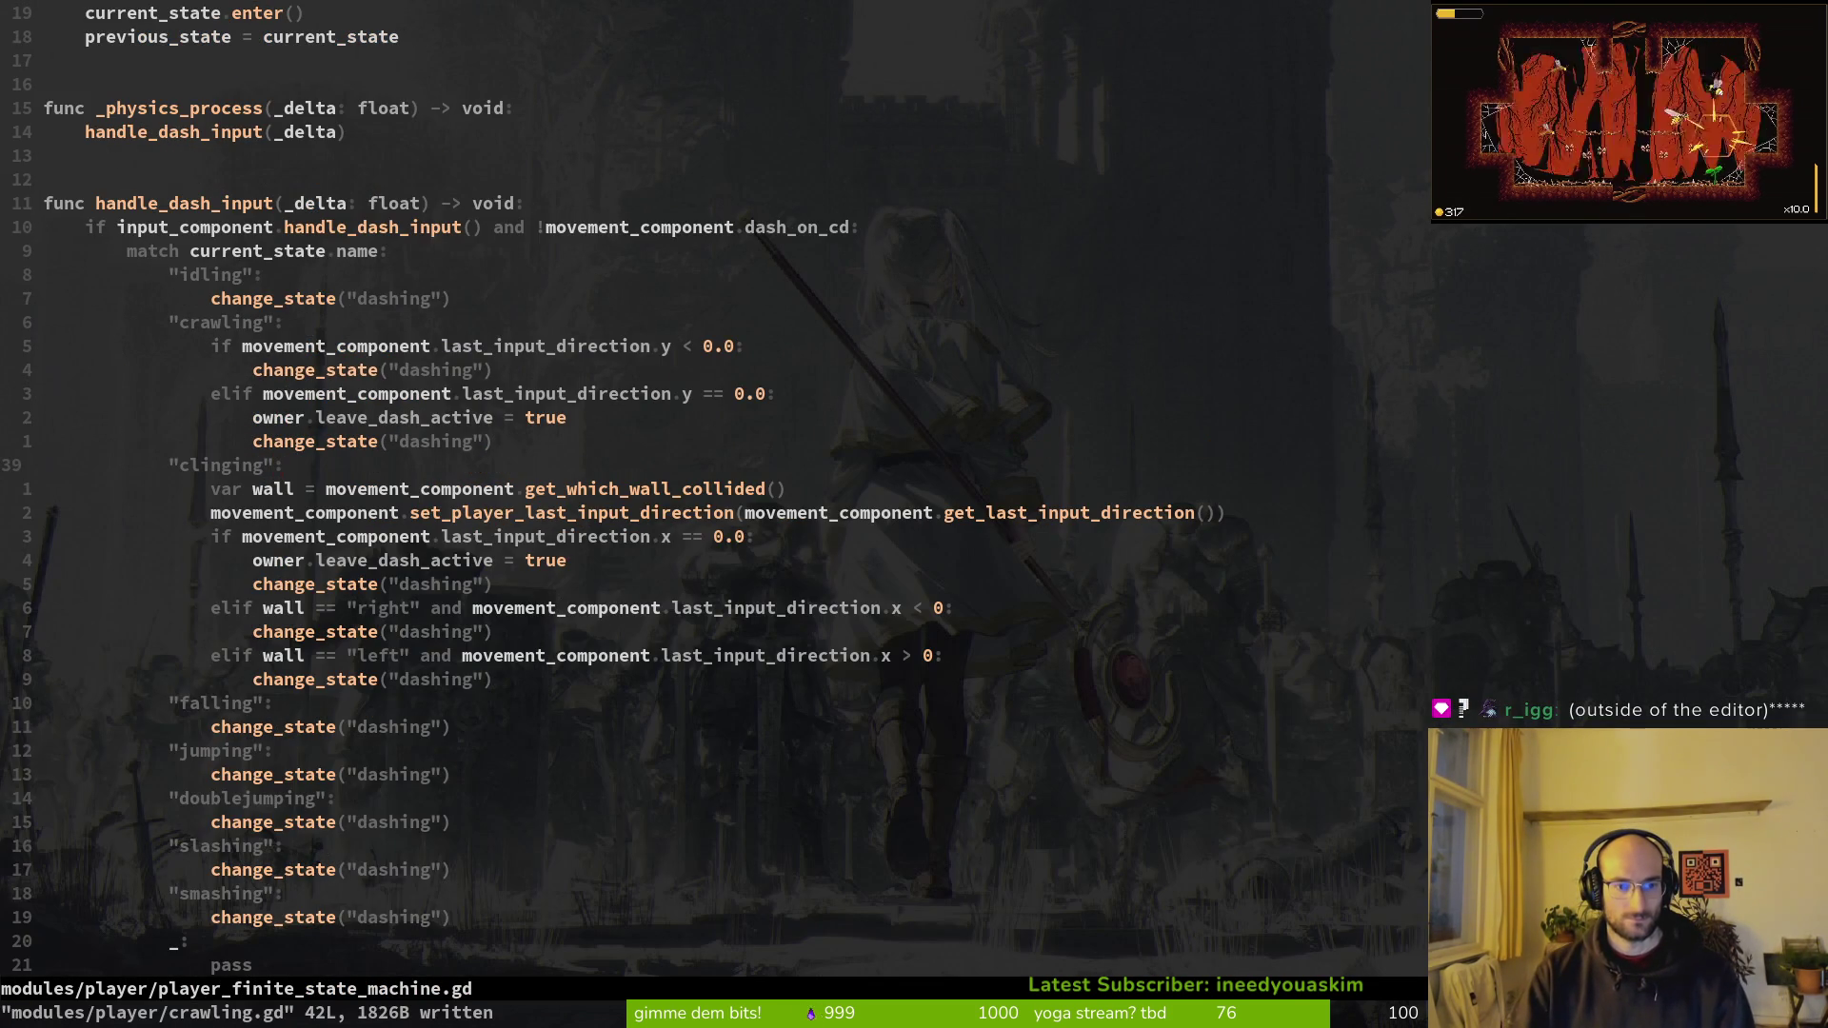
Step: Inspect the clinging case's var wall, set_player and leave_dash_active lines
key(j)
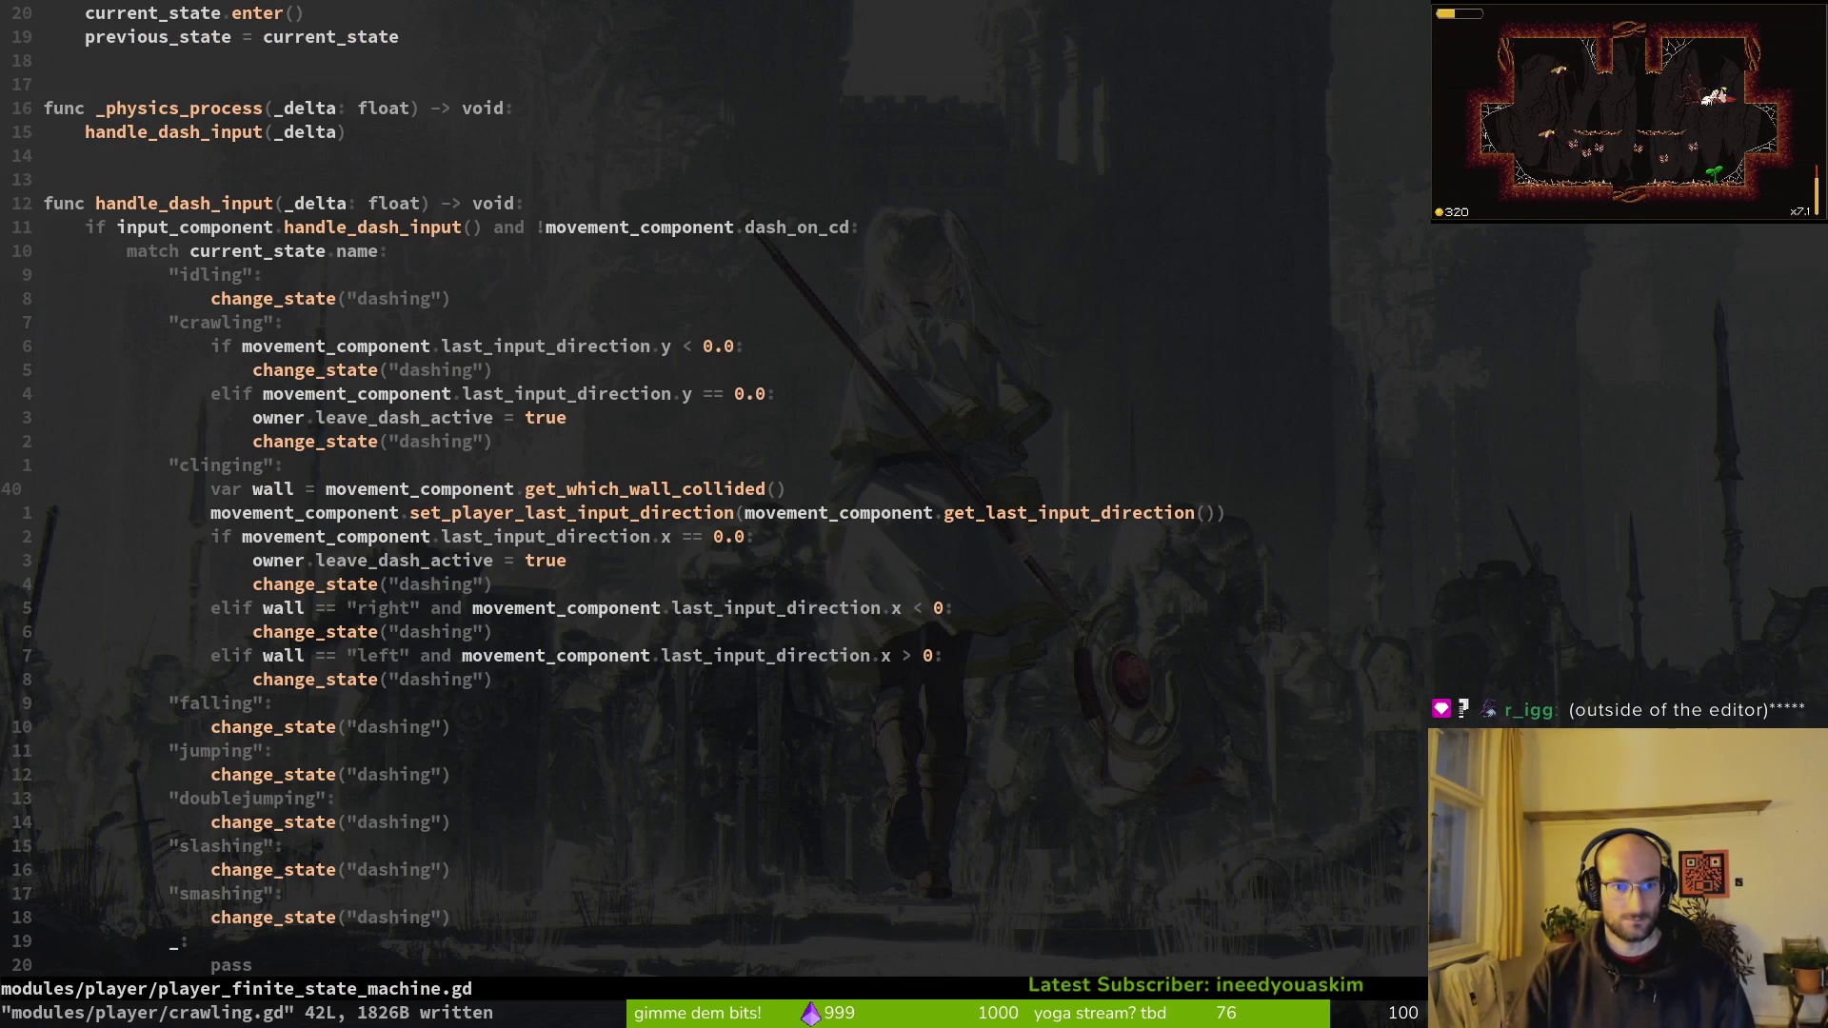
key(shift+v)
key(j)
key(j)
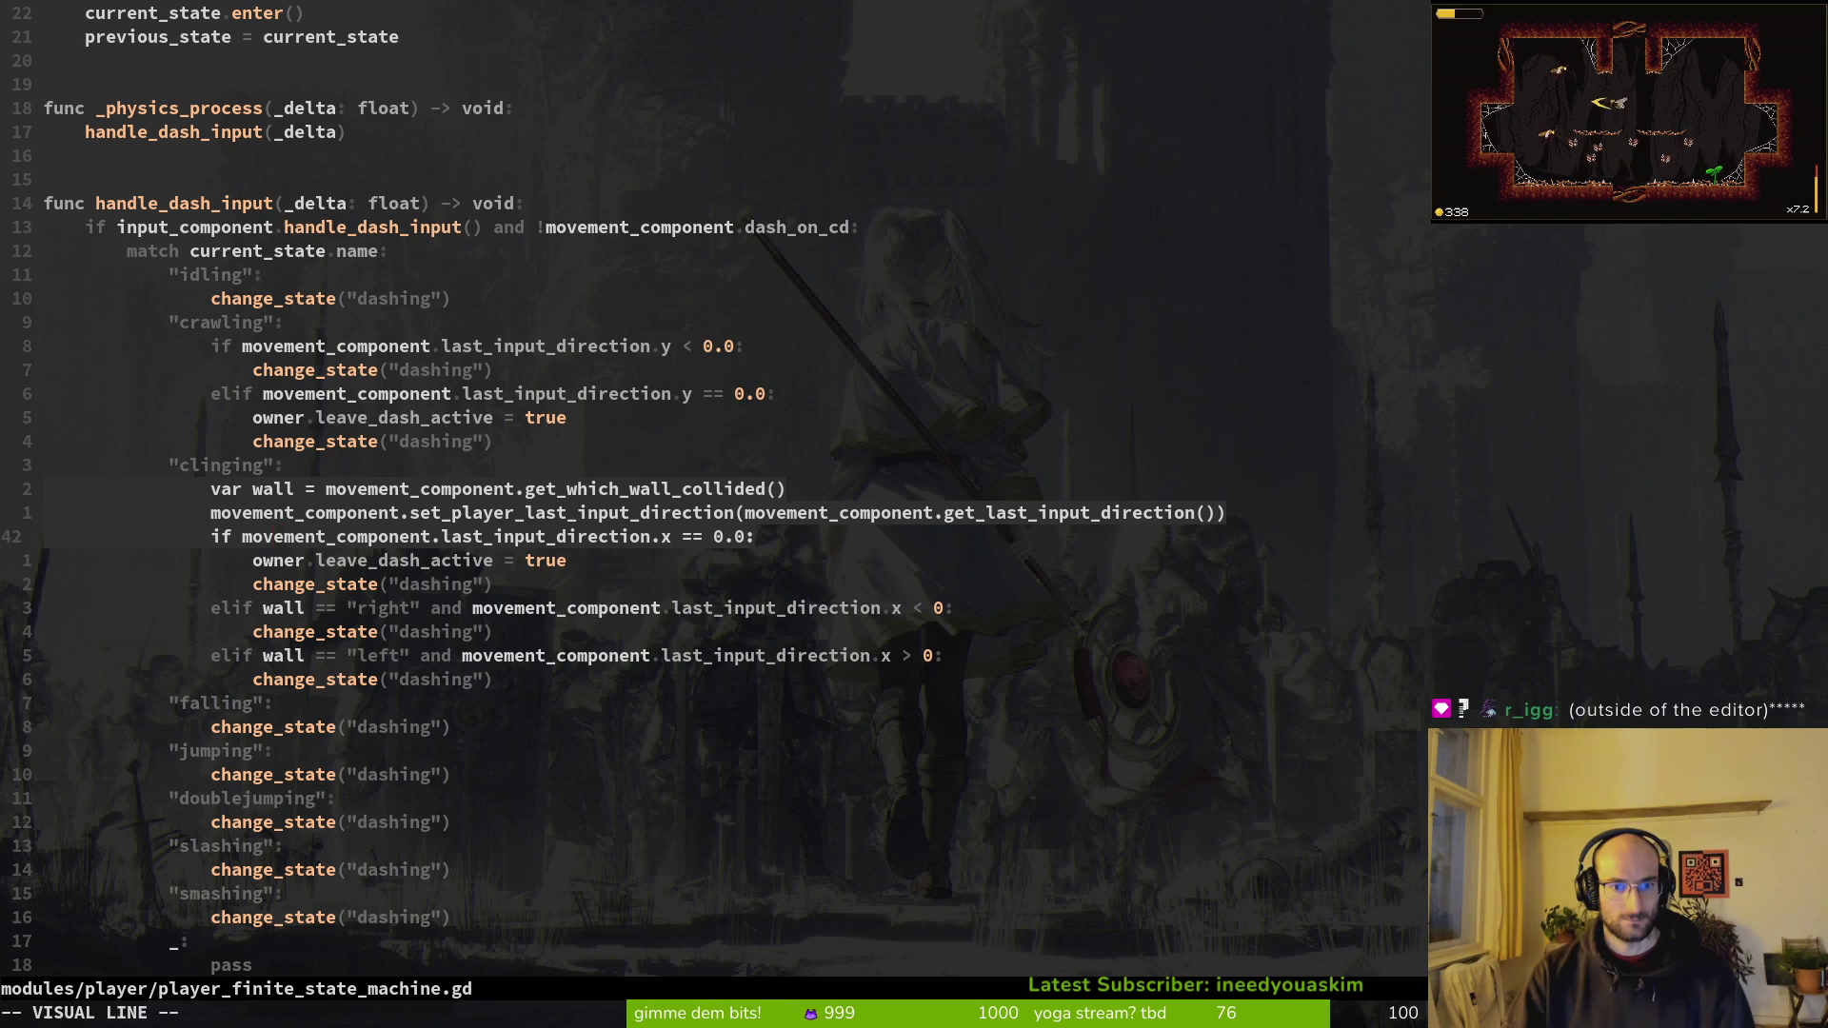
key(Escape)
key(k)
key(shift+v)
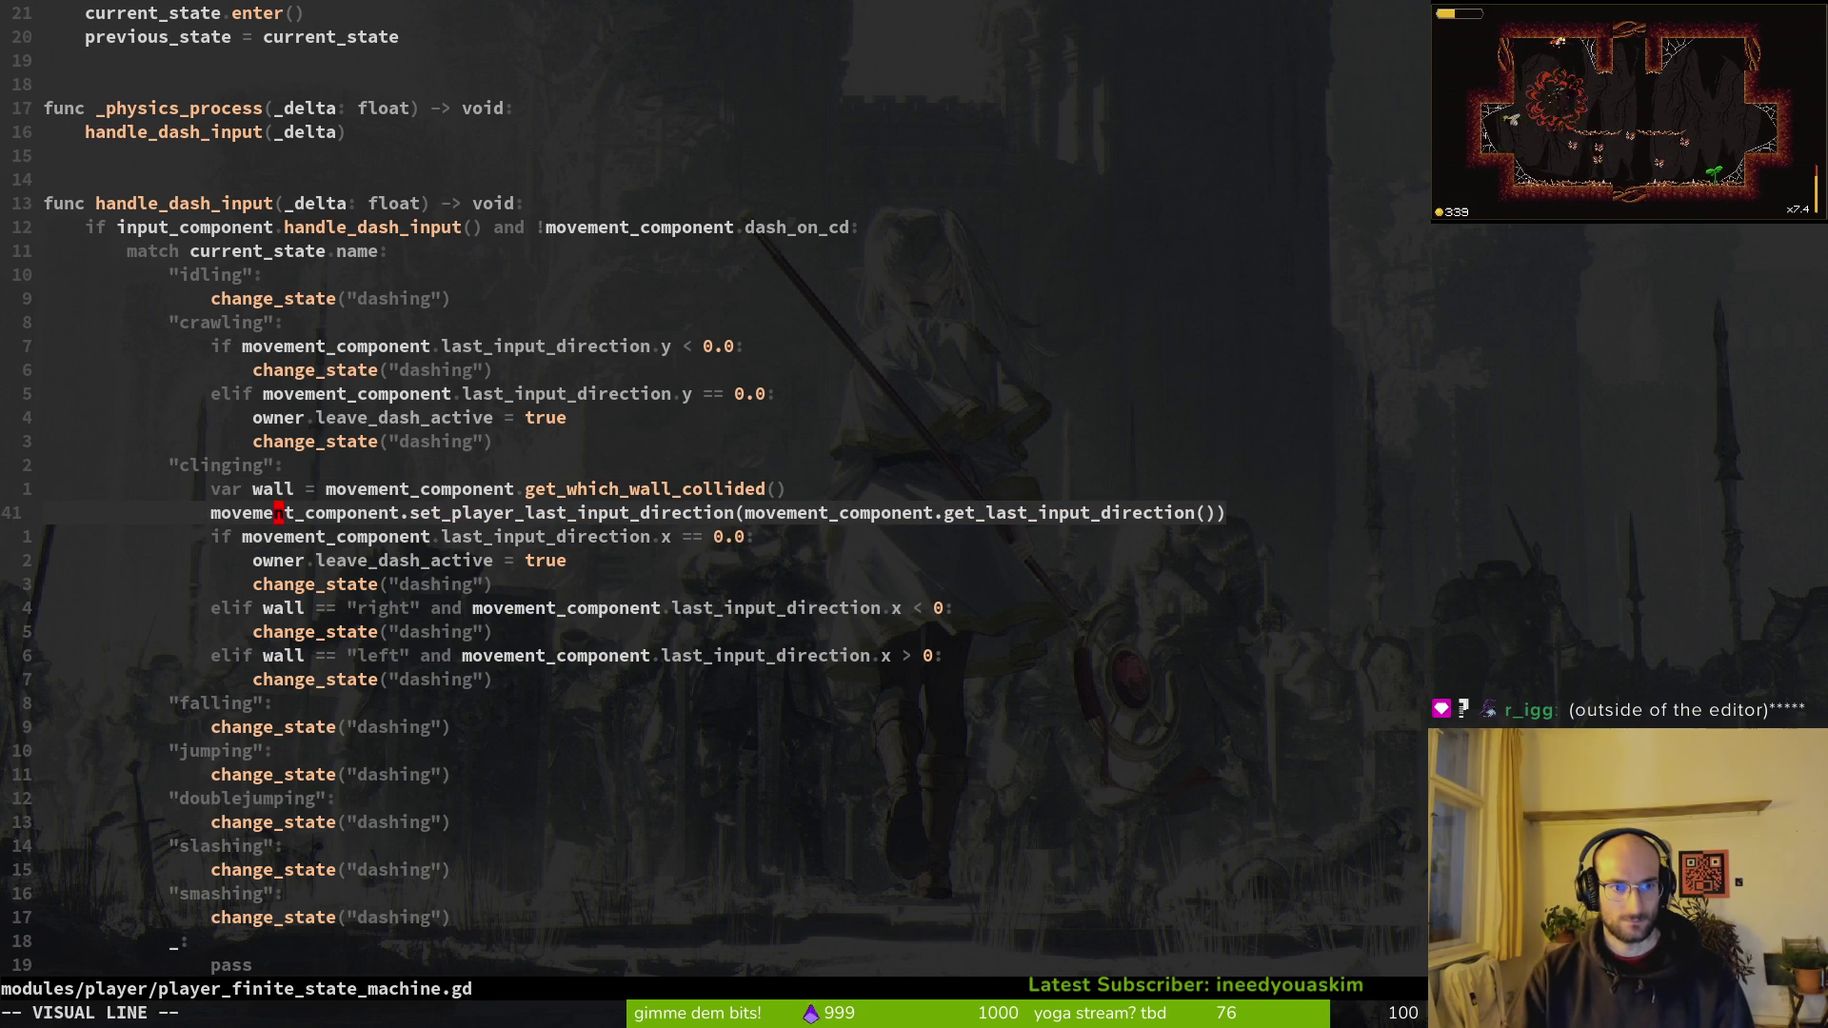
key(y)
key(k)
key(k)
key(k)
key(k)
key(k)
key(k)
key(j)
key(j)
key(j)
key(j)
key(j)
key(j)
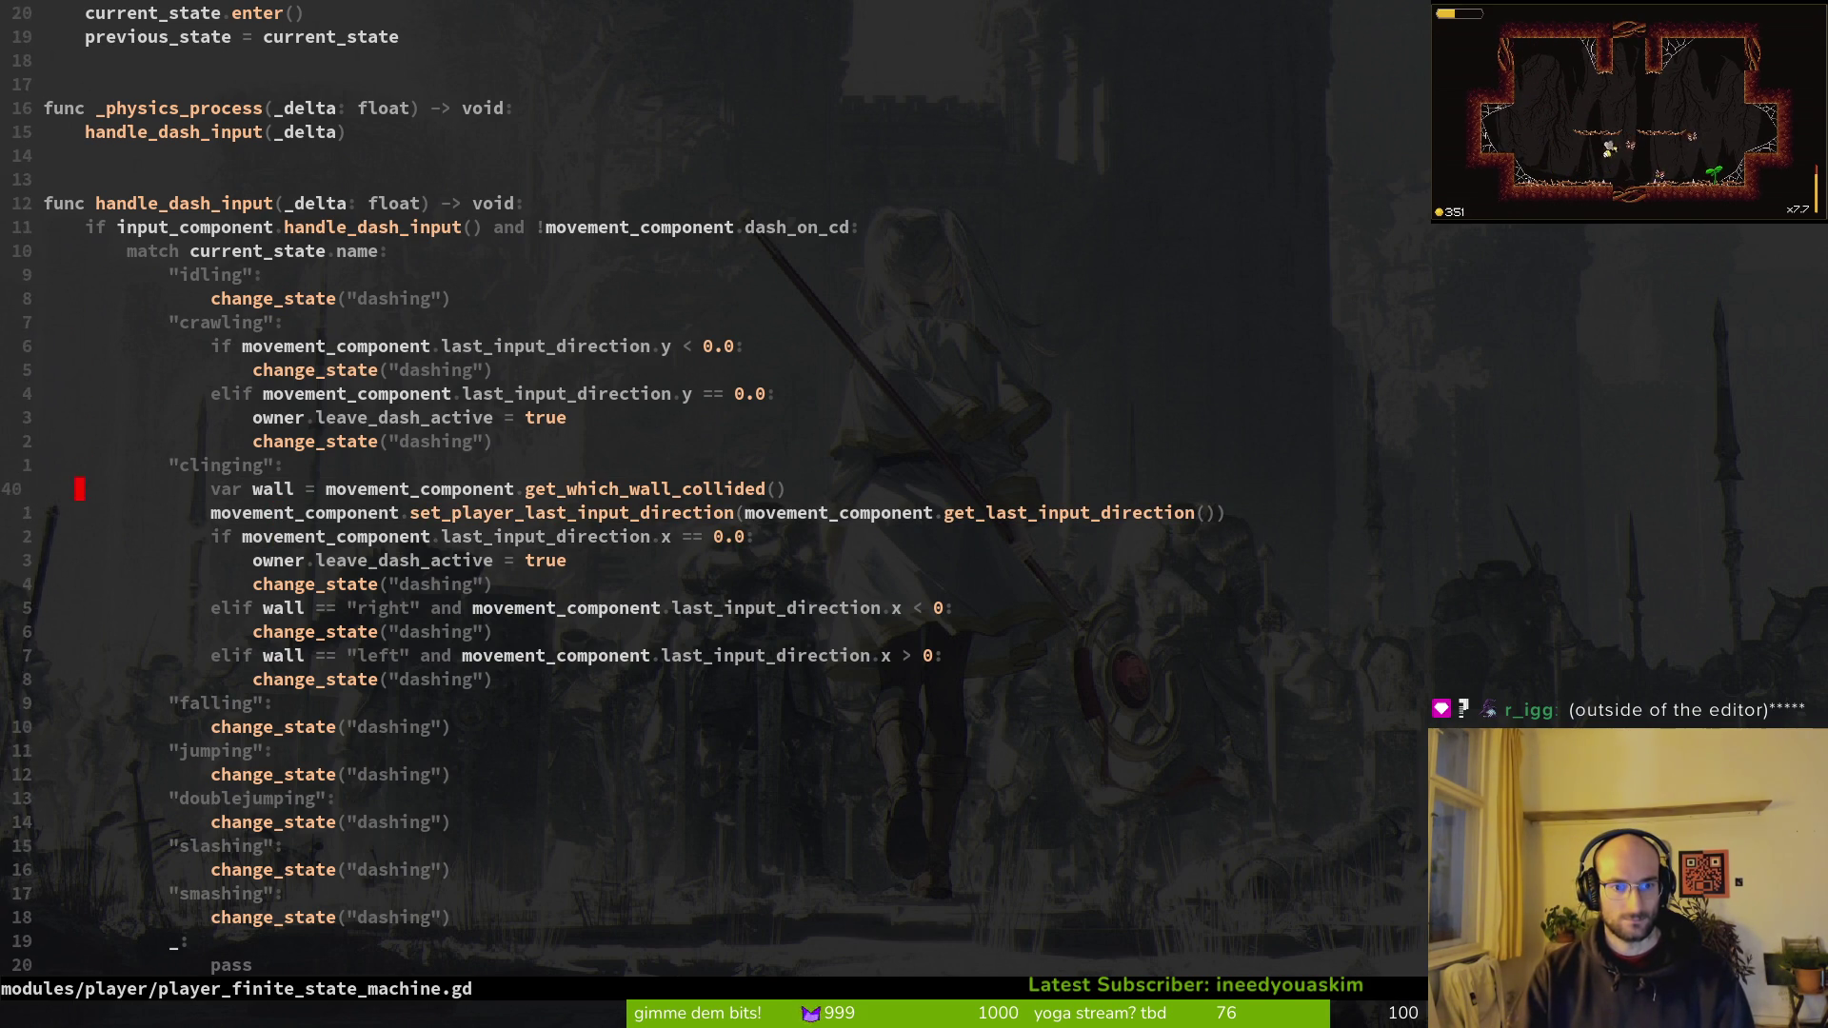
key(shift+v)
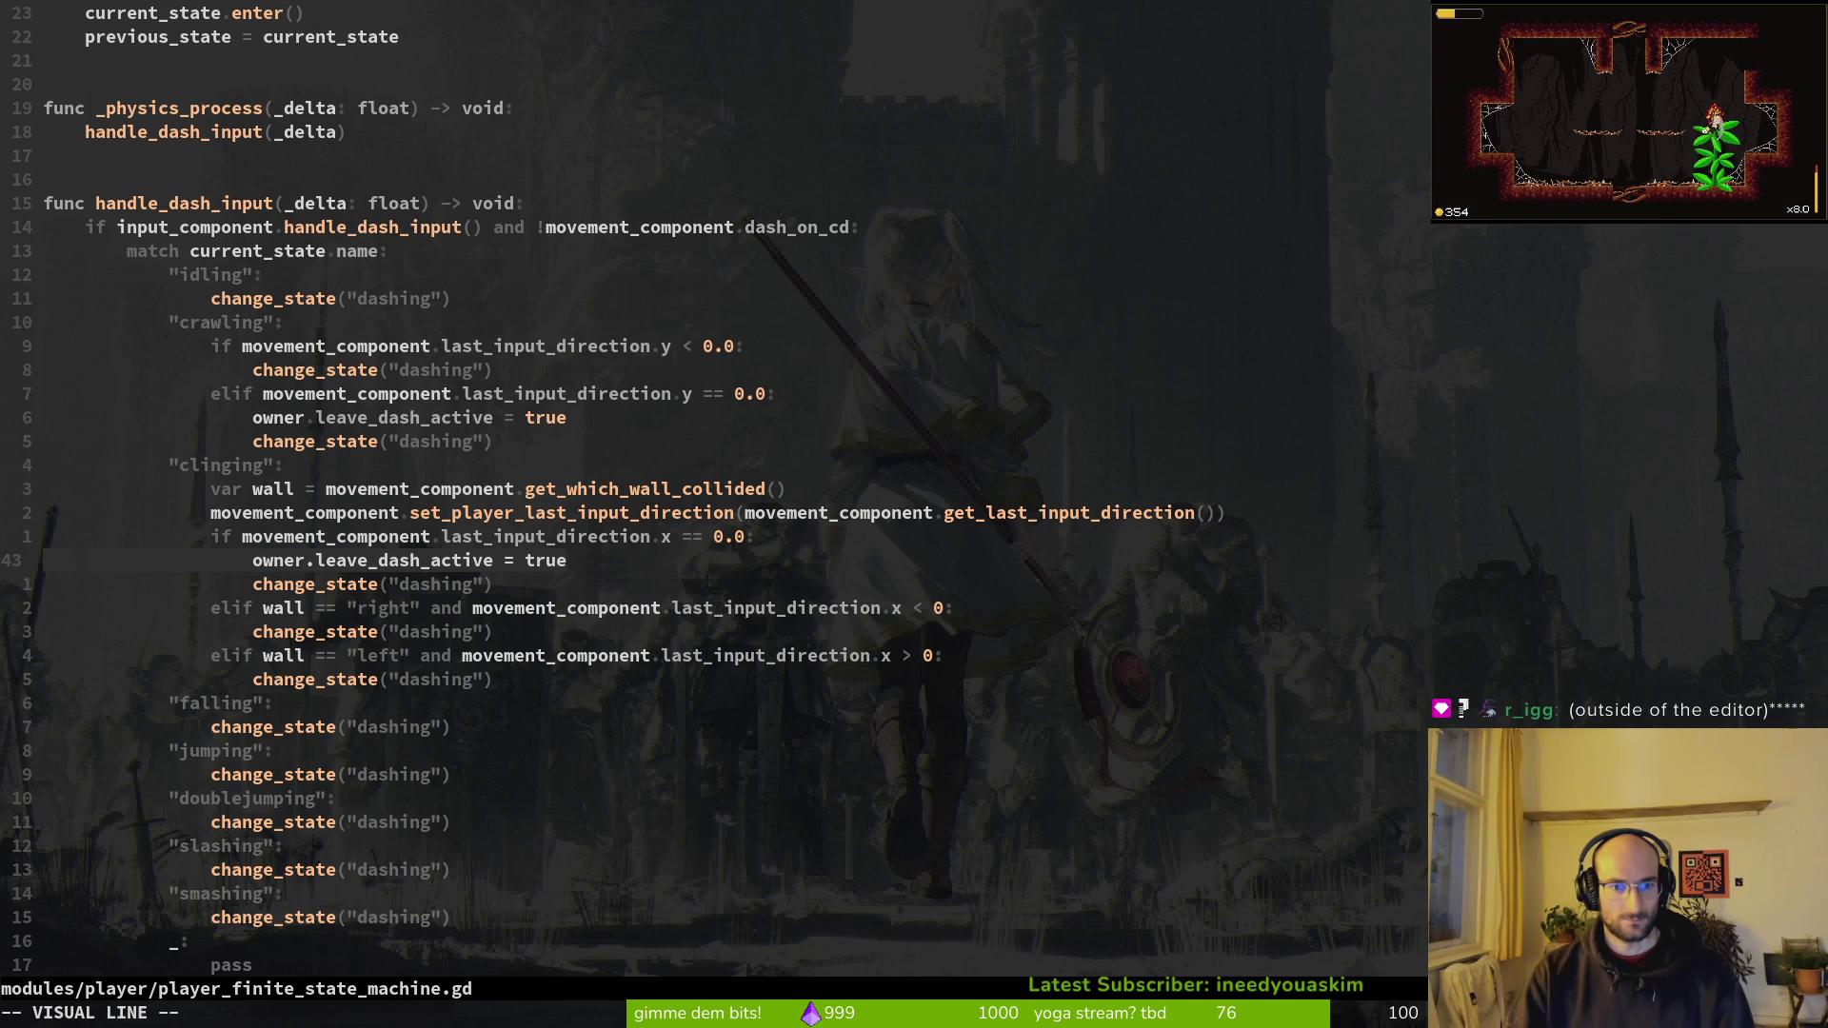
key(Escape)
Step: Yank the three-line x == 0.0 dash block from the clinging case
key(k)
key(shift+v)
key(j)
key(j)
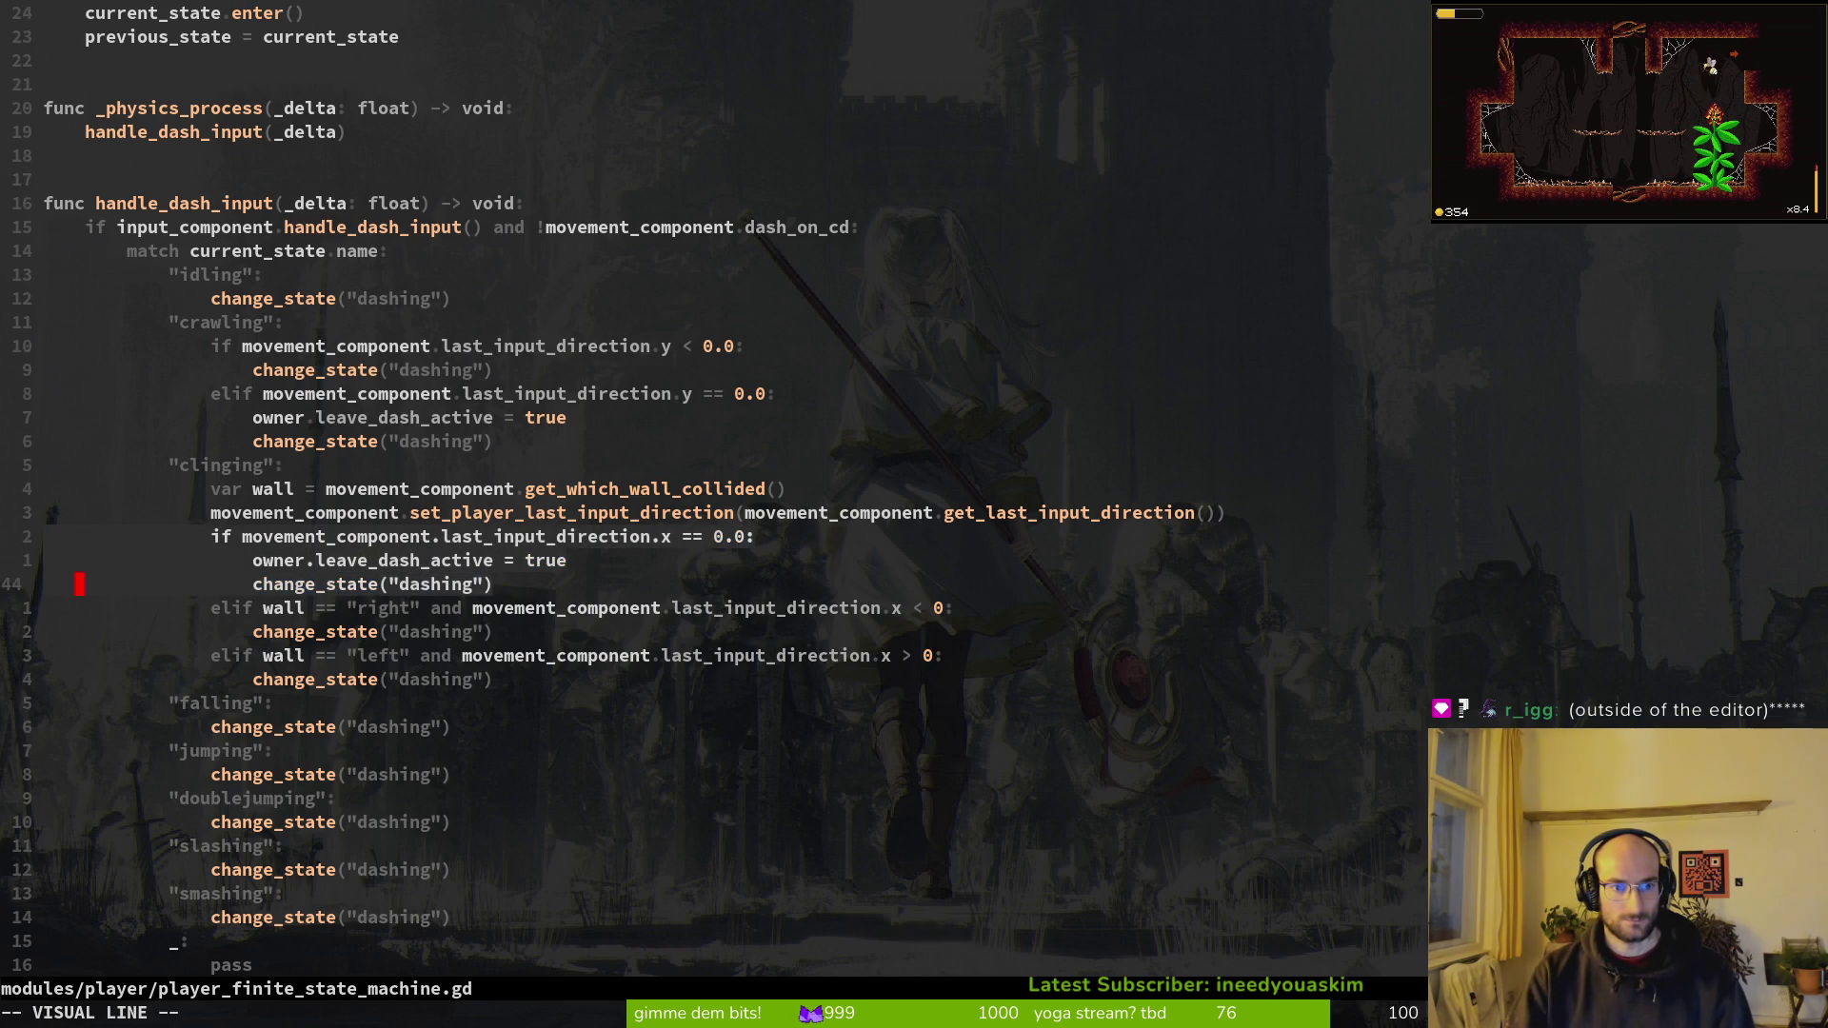
key(y)
Step: Paste the block under the idling case, delete the duplicate change_state line, save and run
key(k)
key(k)
key(k)
key(k)
key(k)
key(k)
key(p)
key(j)
key(j)
key(shift+v)
text(dashing)
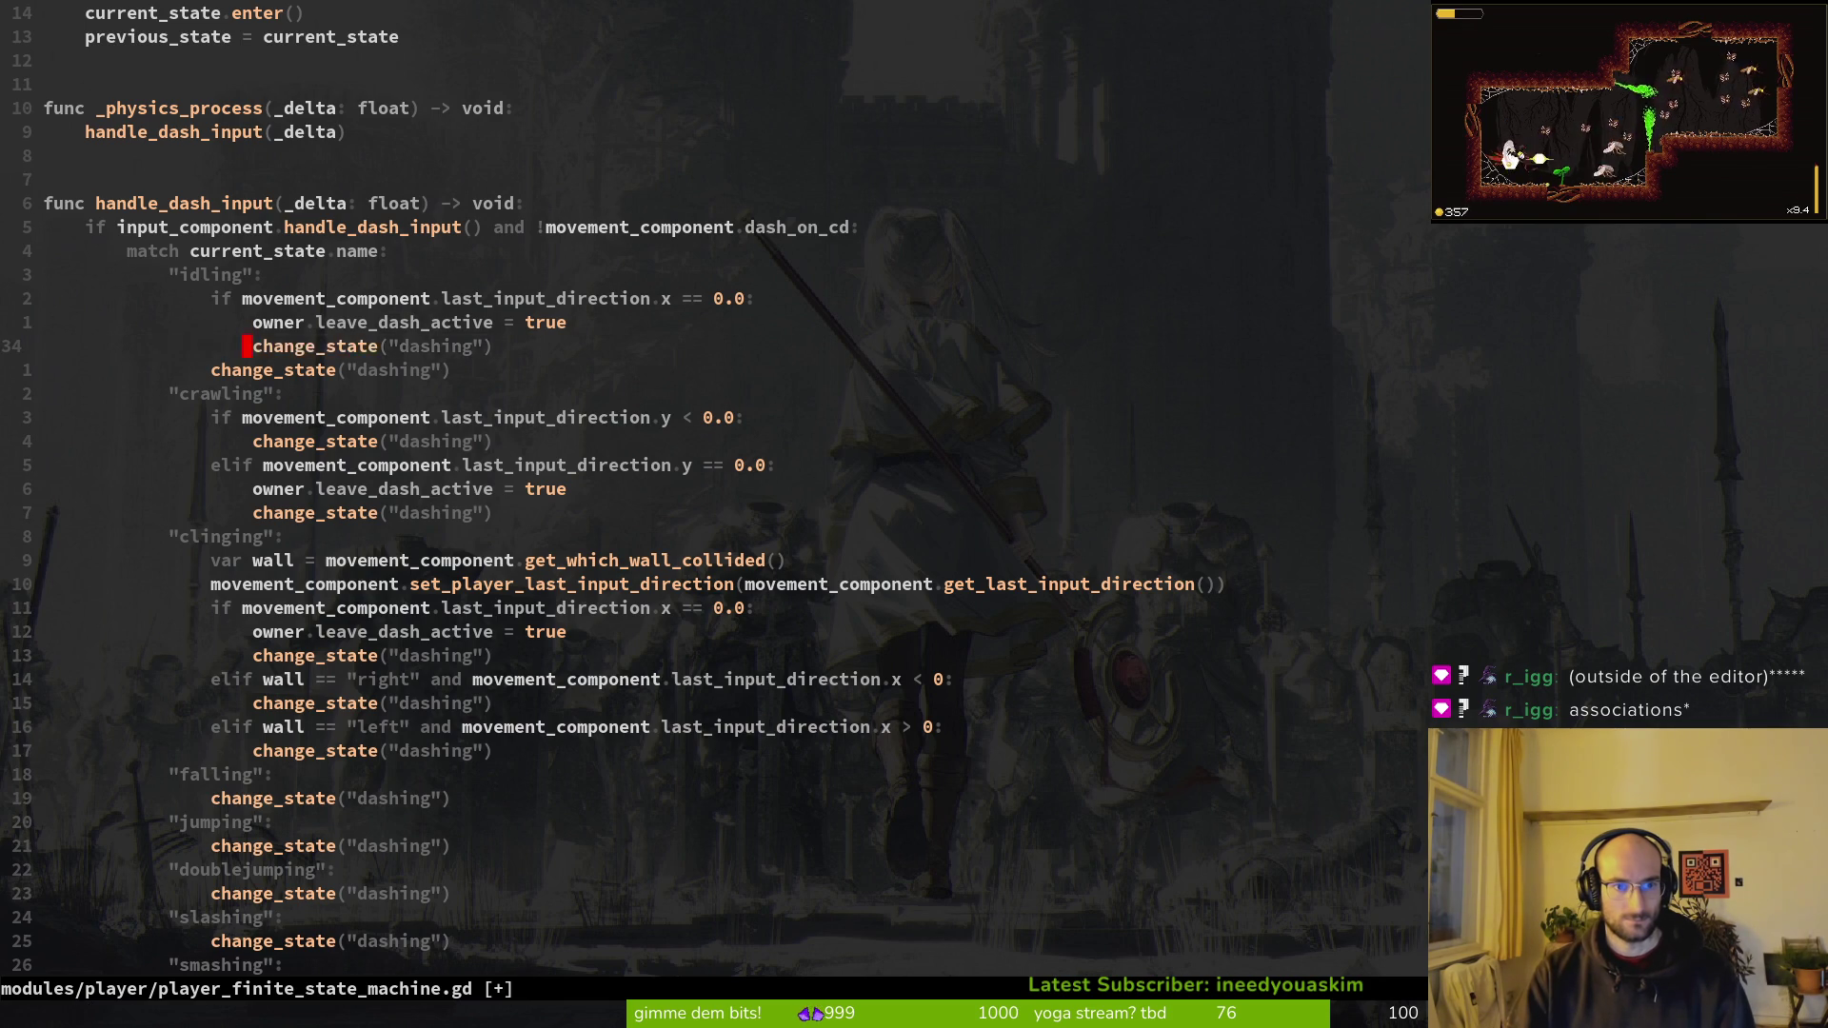
text(:w)
key(Return)
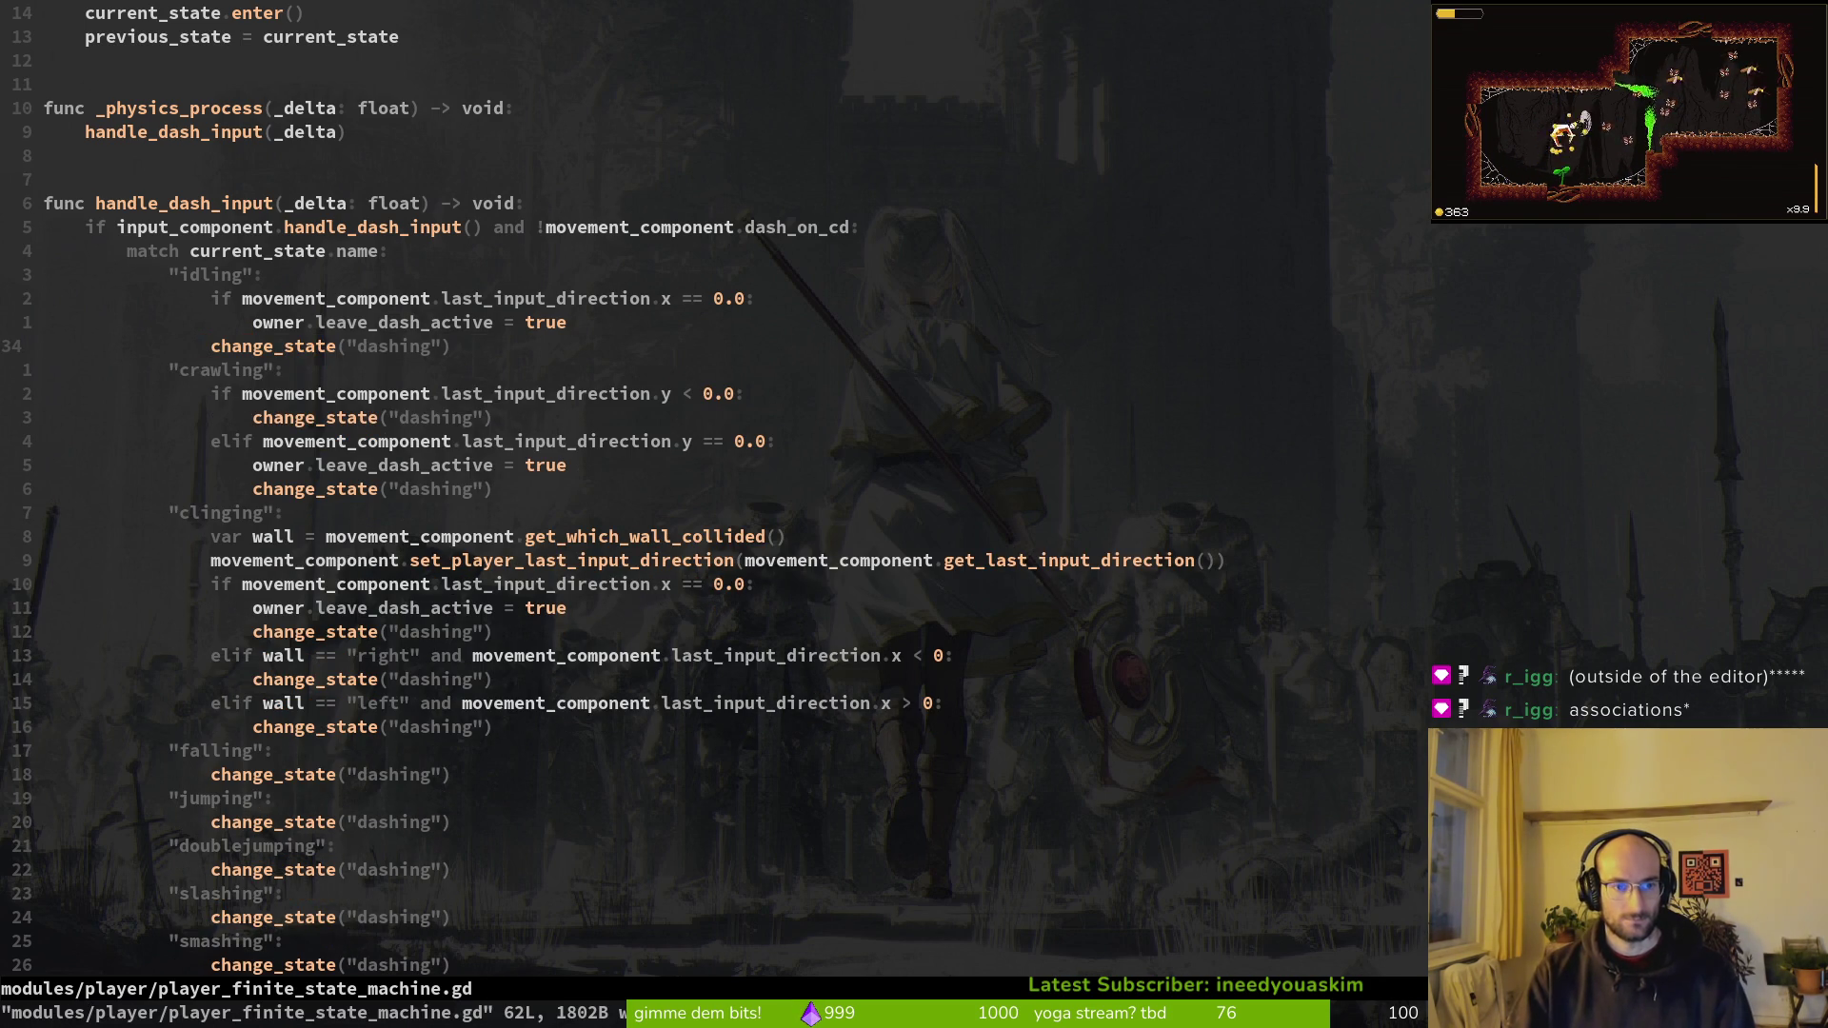
key(F5)
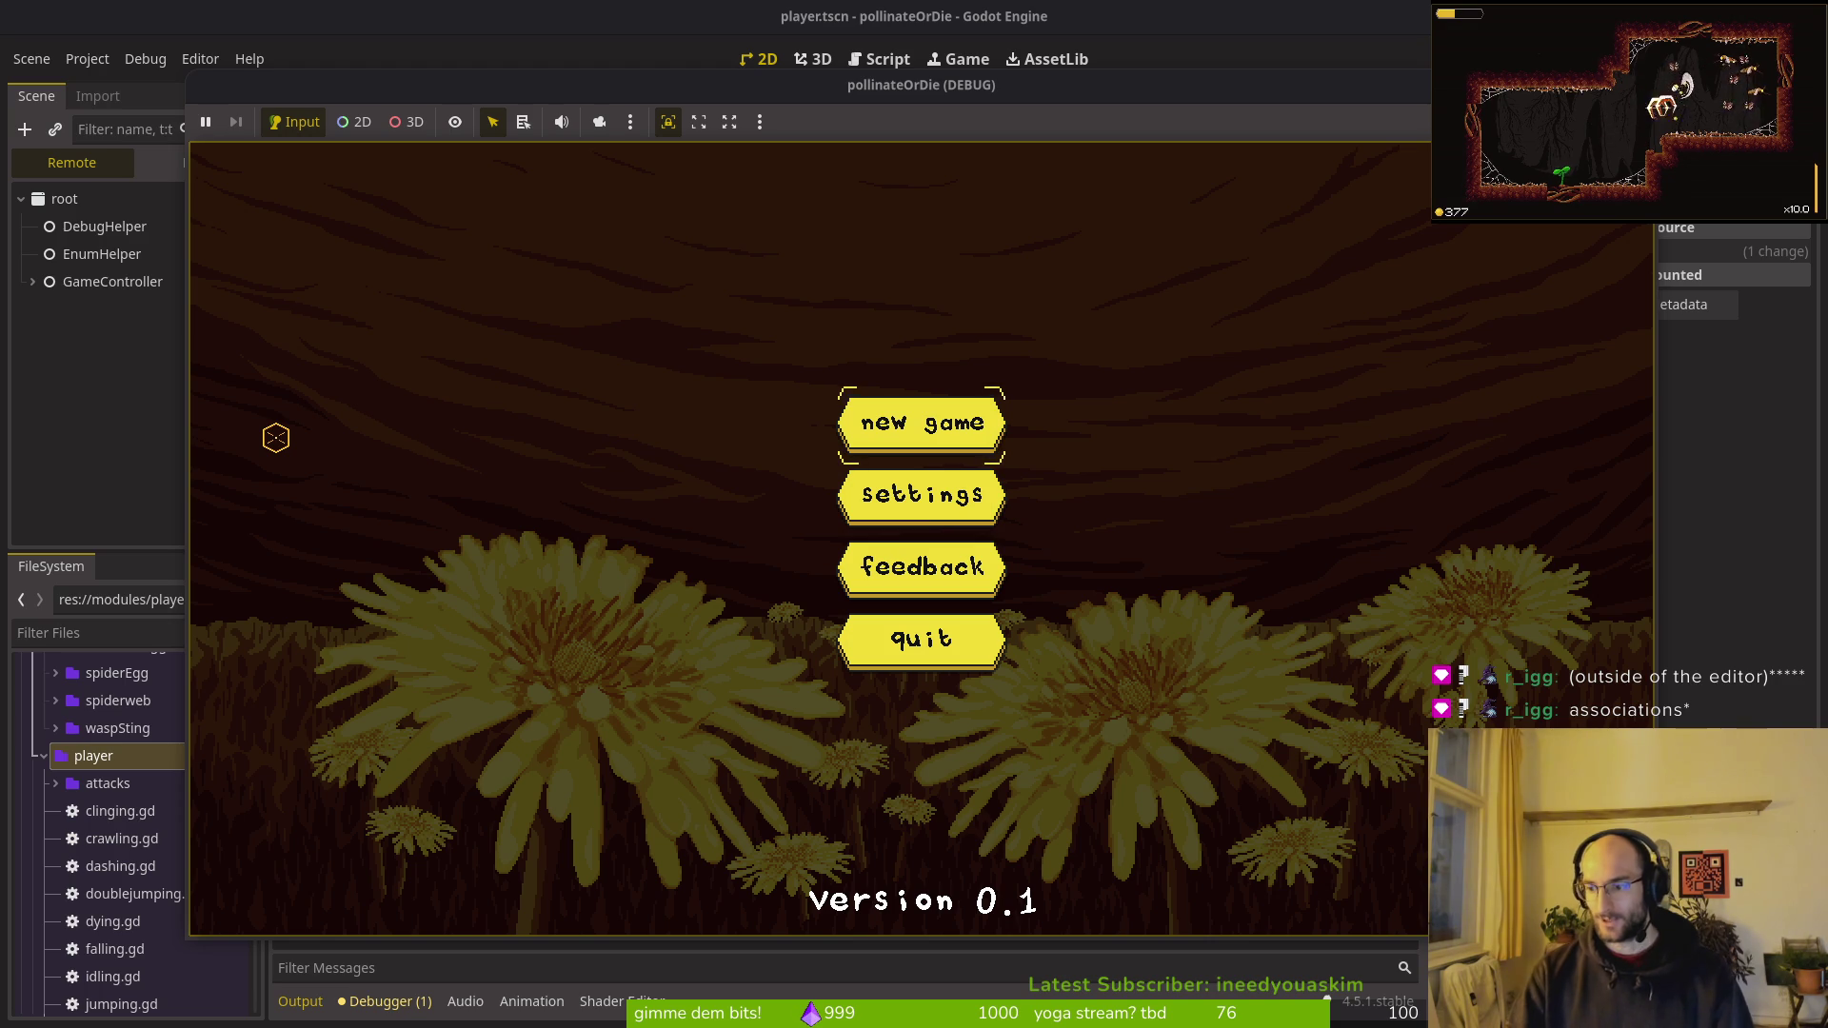
Step: Start a new game and crawl and dash the bee left and right in the test room
key(Return)
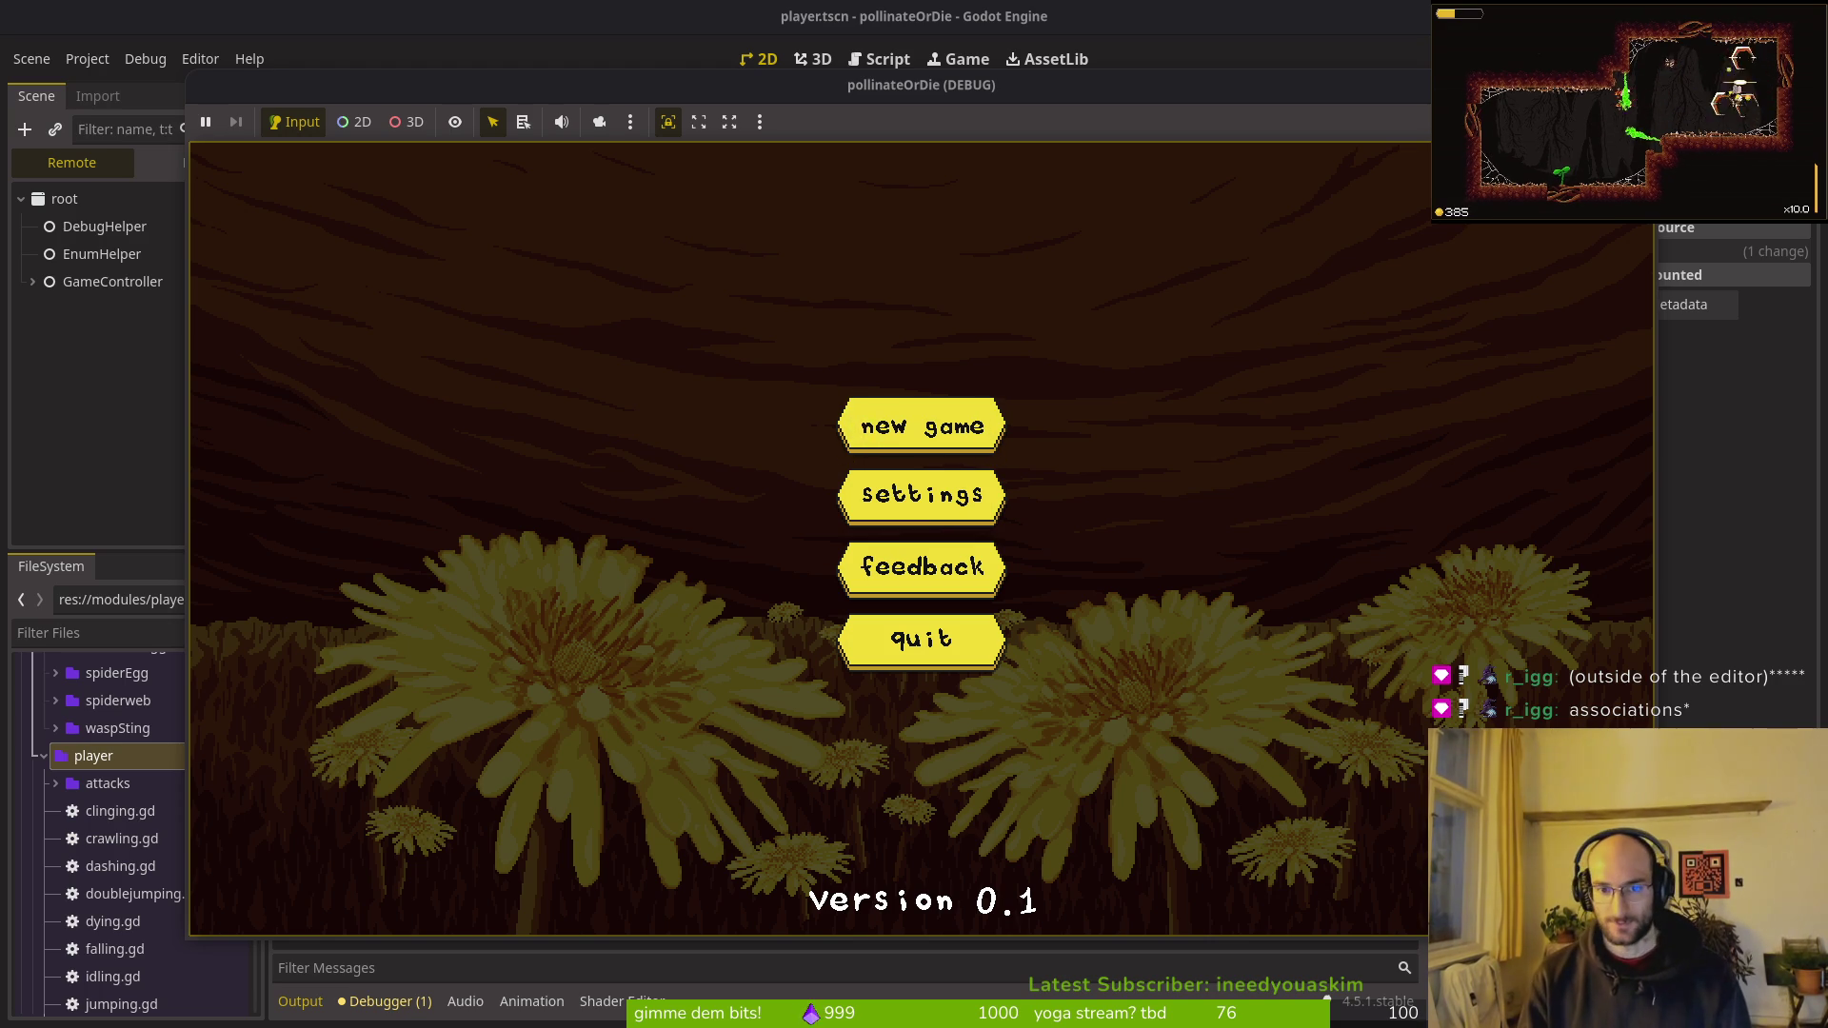
key(Left)
key(Right)
key(Right)
key(Left)
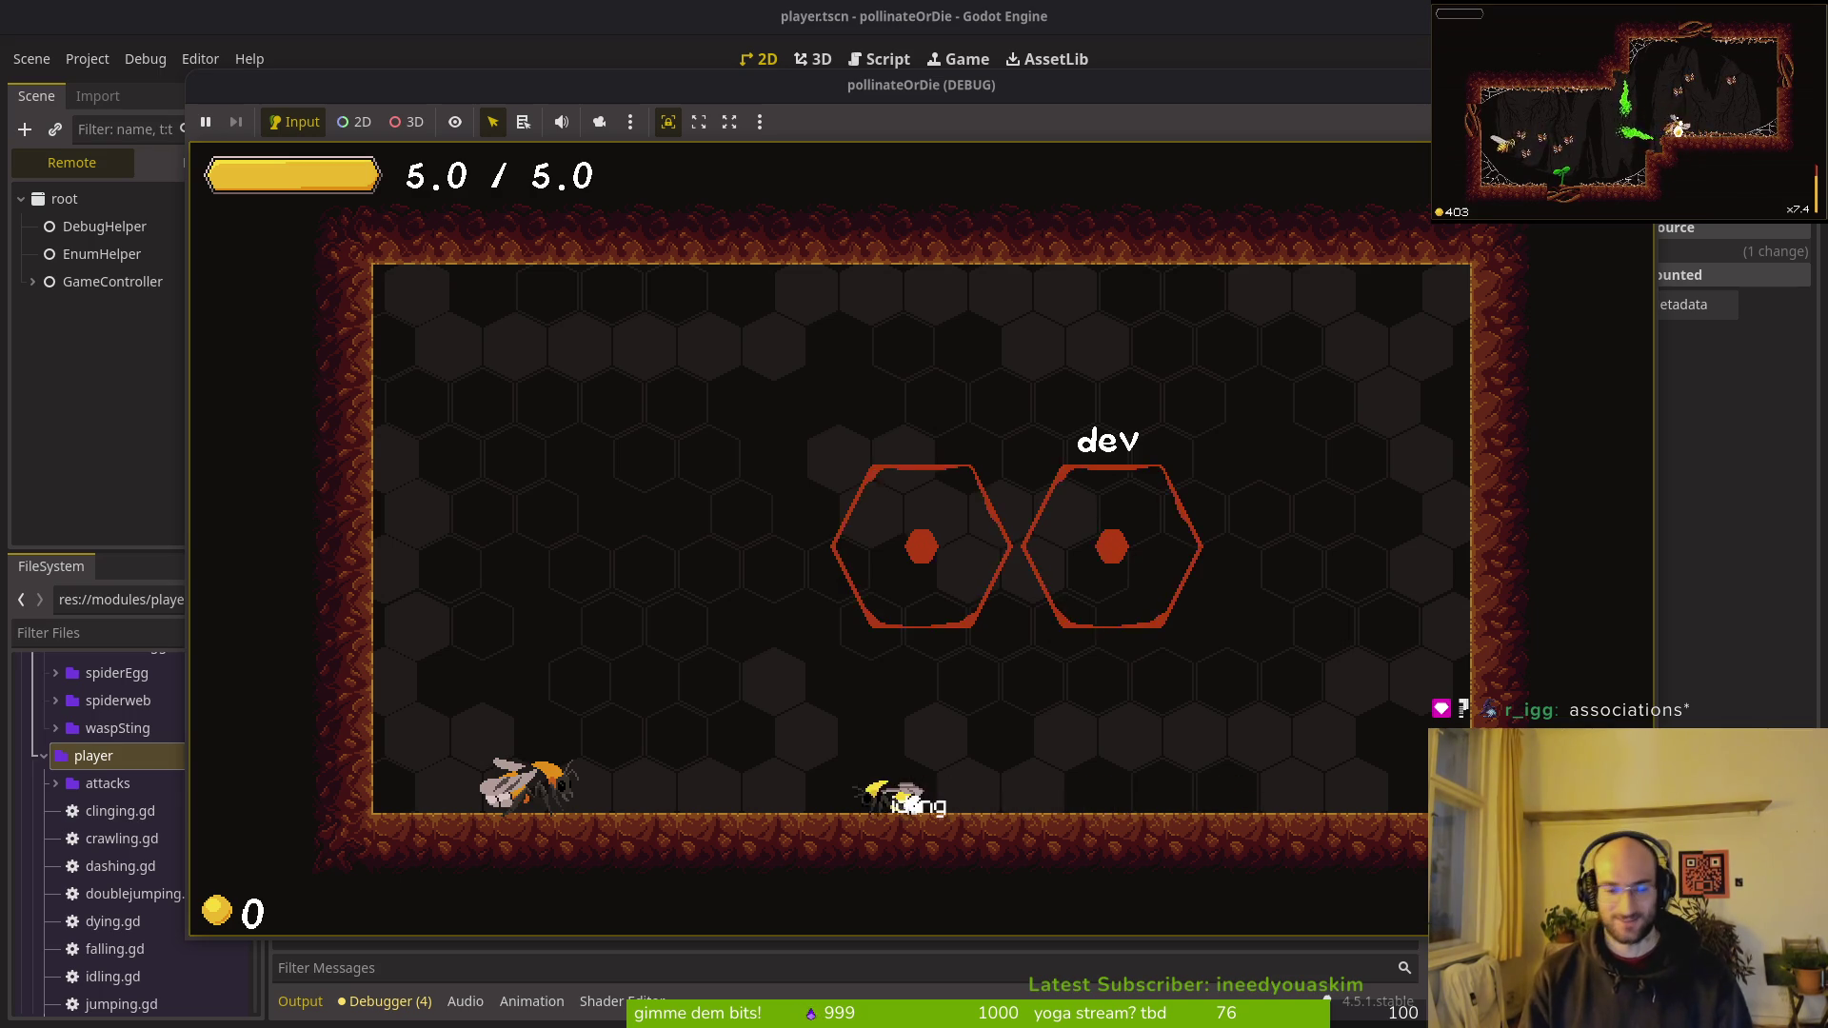
key(alt+Tab)
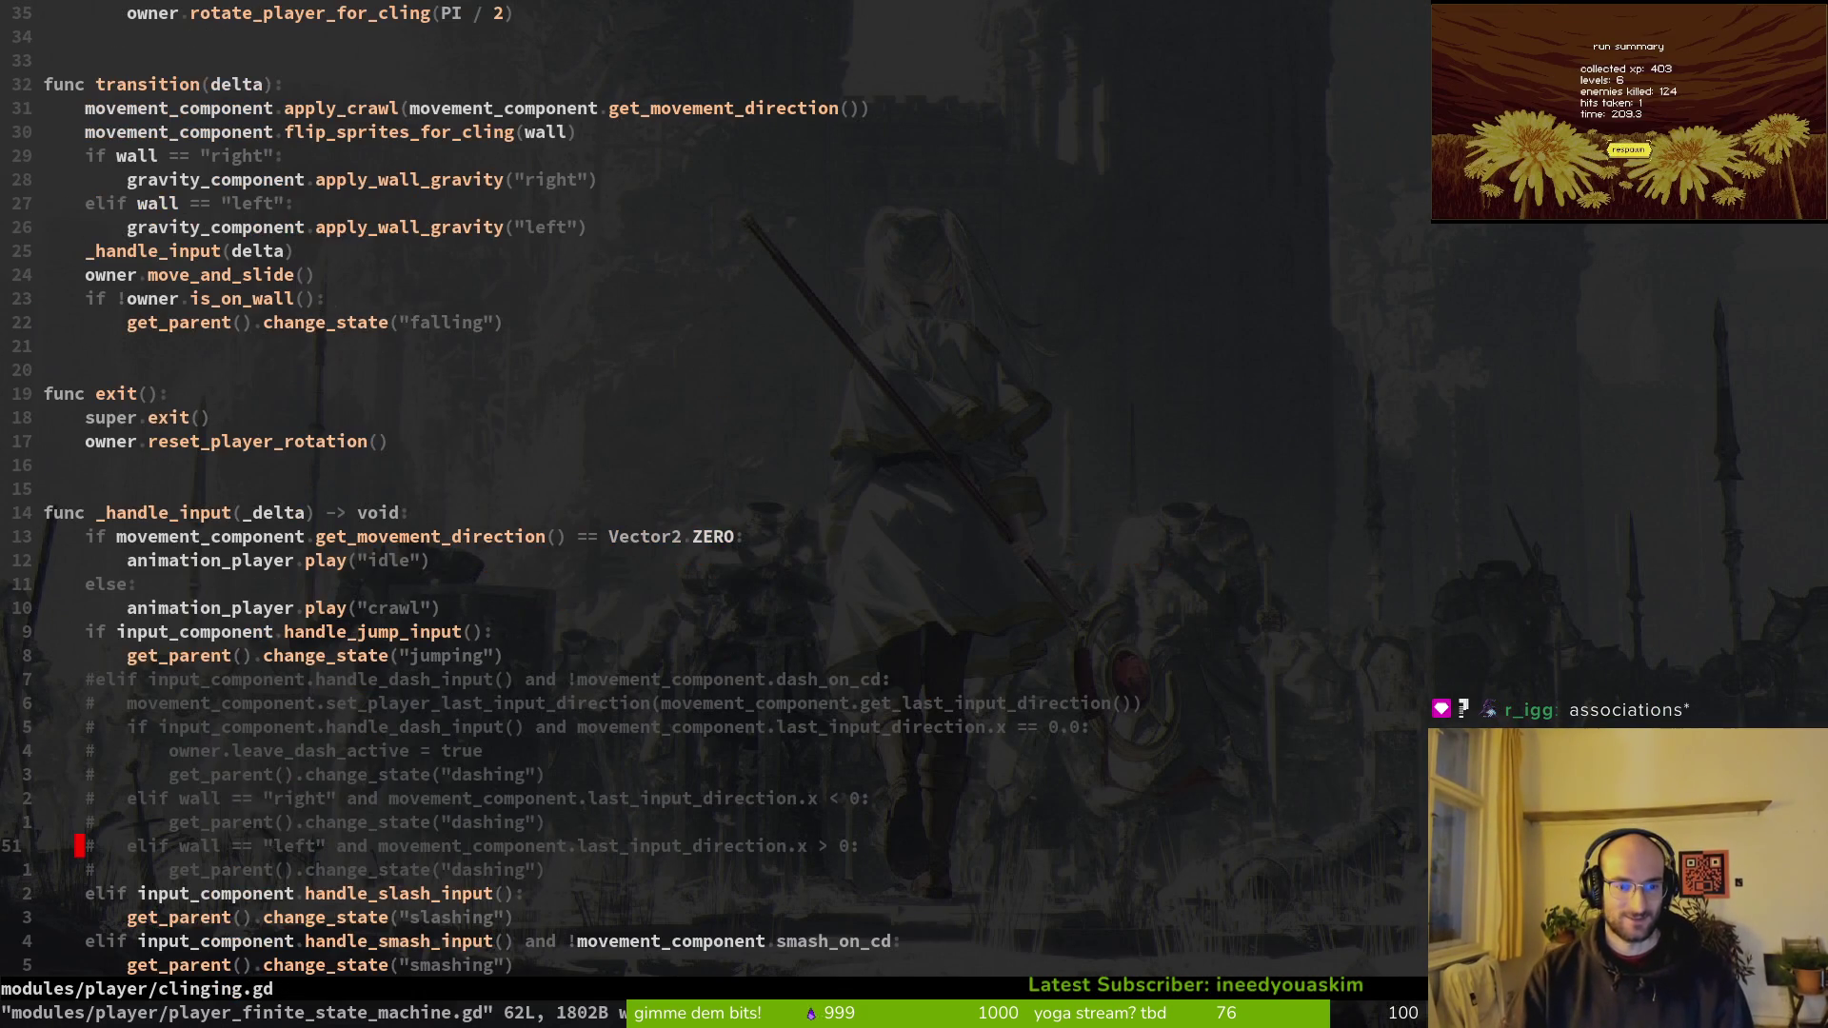
Step: Open idling.gd through the file finder
key(ctrl+o)
key(space)
key(f)
key(f)
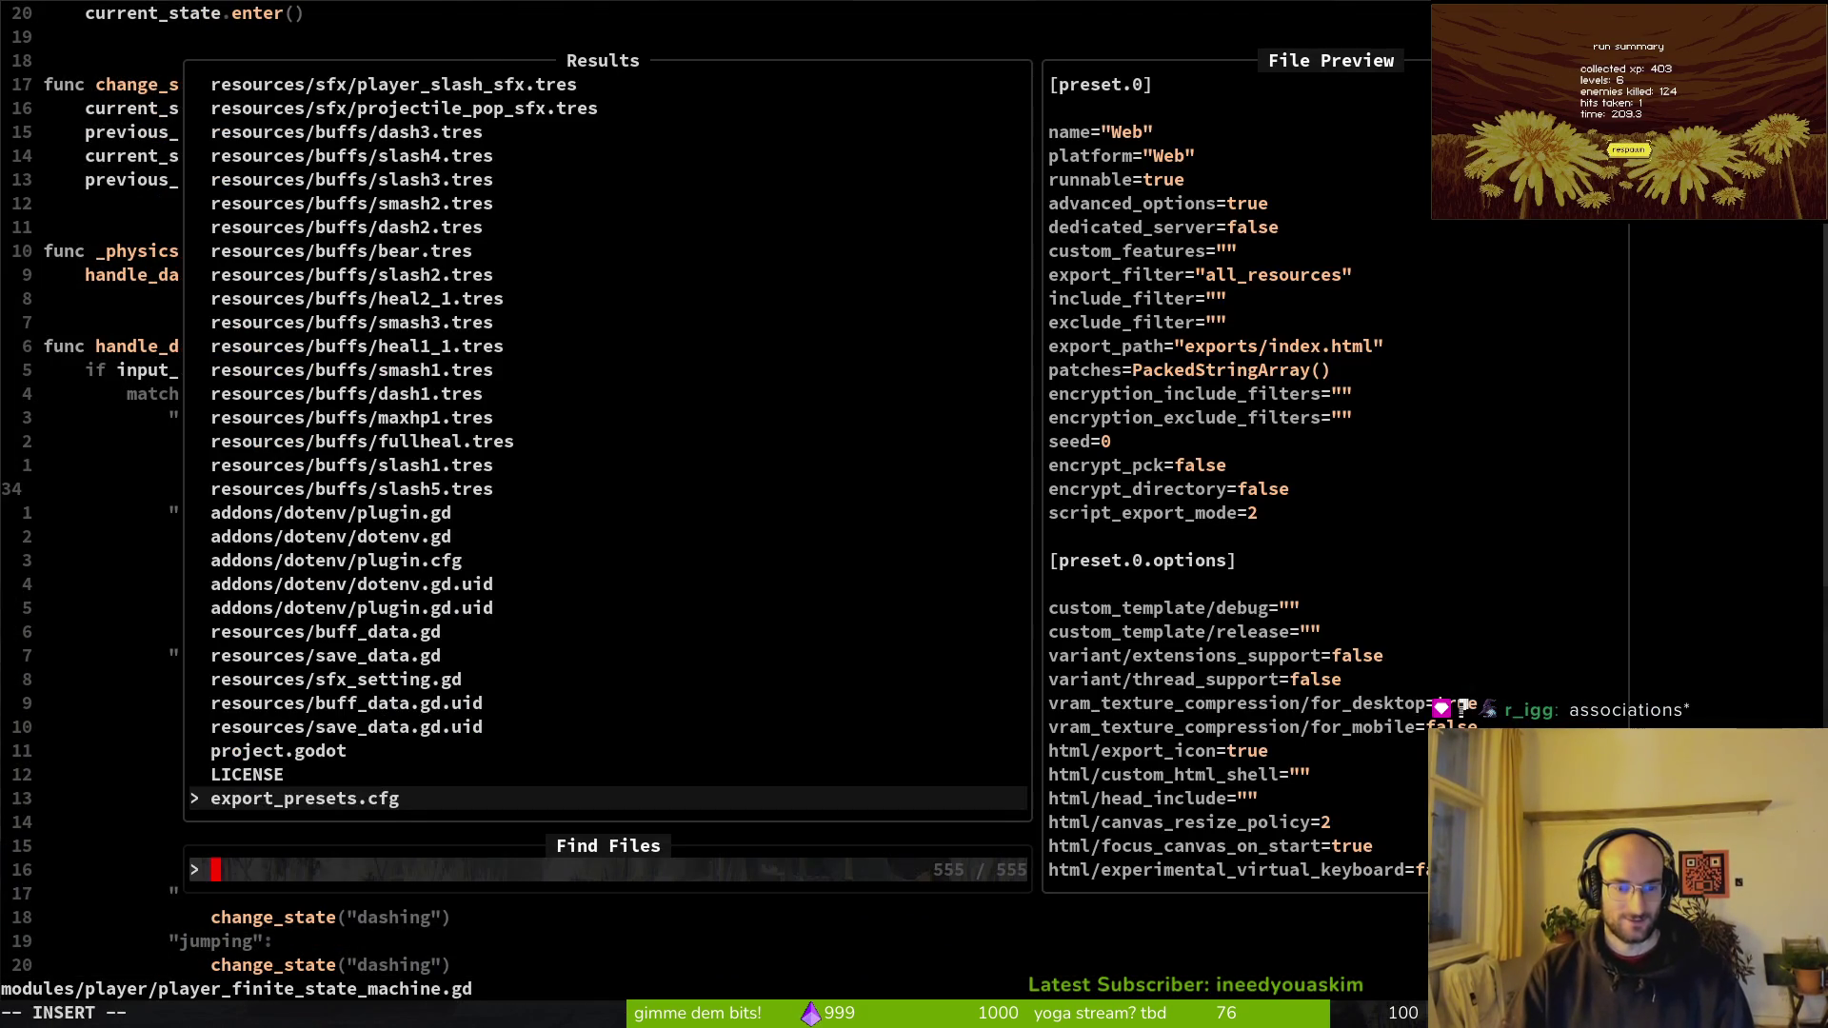
text(crawl)
key(BackSpace)
key(BackSpace)
key(BackSpace)
text(idl)
key(Return)
Step: Uncomment the gravity lines in idling.gd's transition() and save
key(g)
key(c)
key(c)
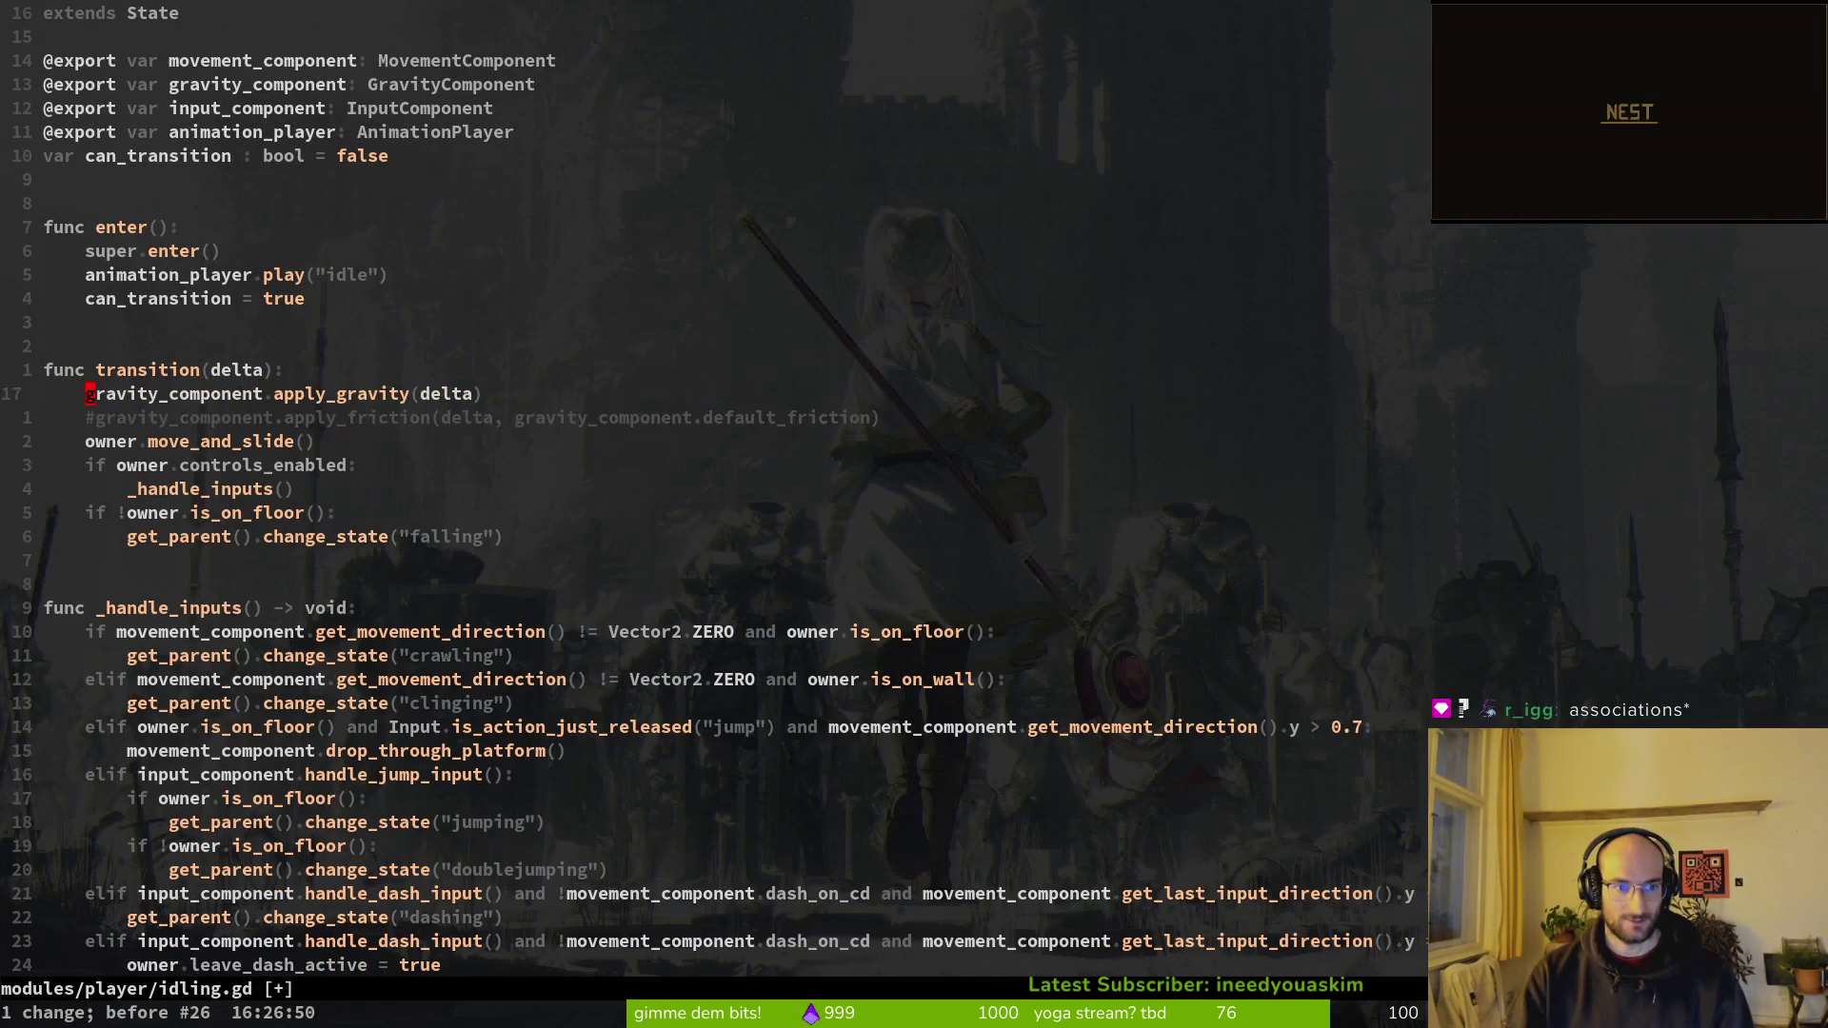
key(j)
key(g)
key(c)
key(c)
text(:w)
key(Return)
Step: Open clinging.gd and compare it against idling.gd
key(space)
key(f)
key(f)
text(clinig)
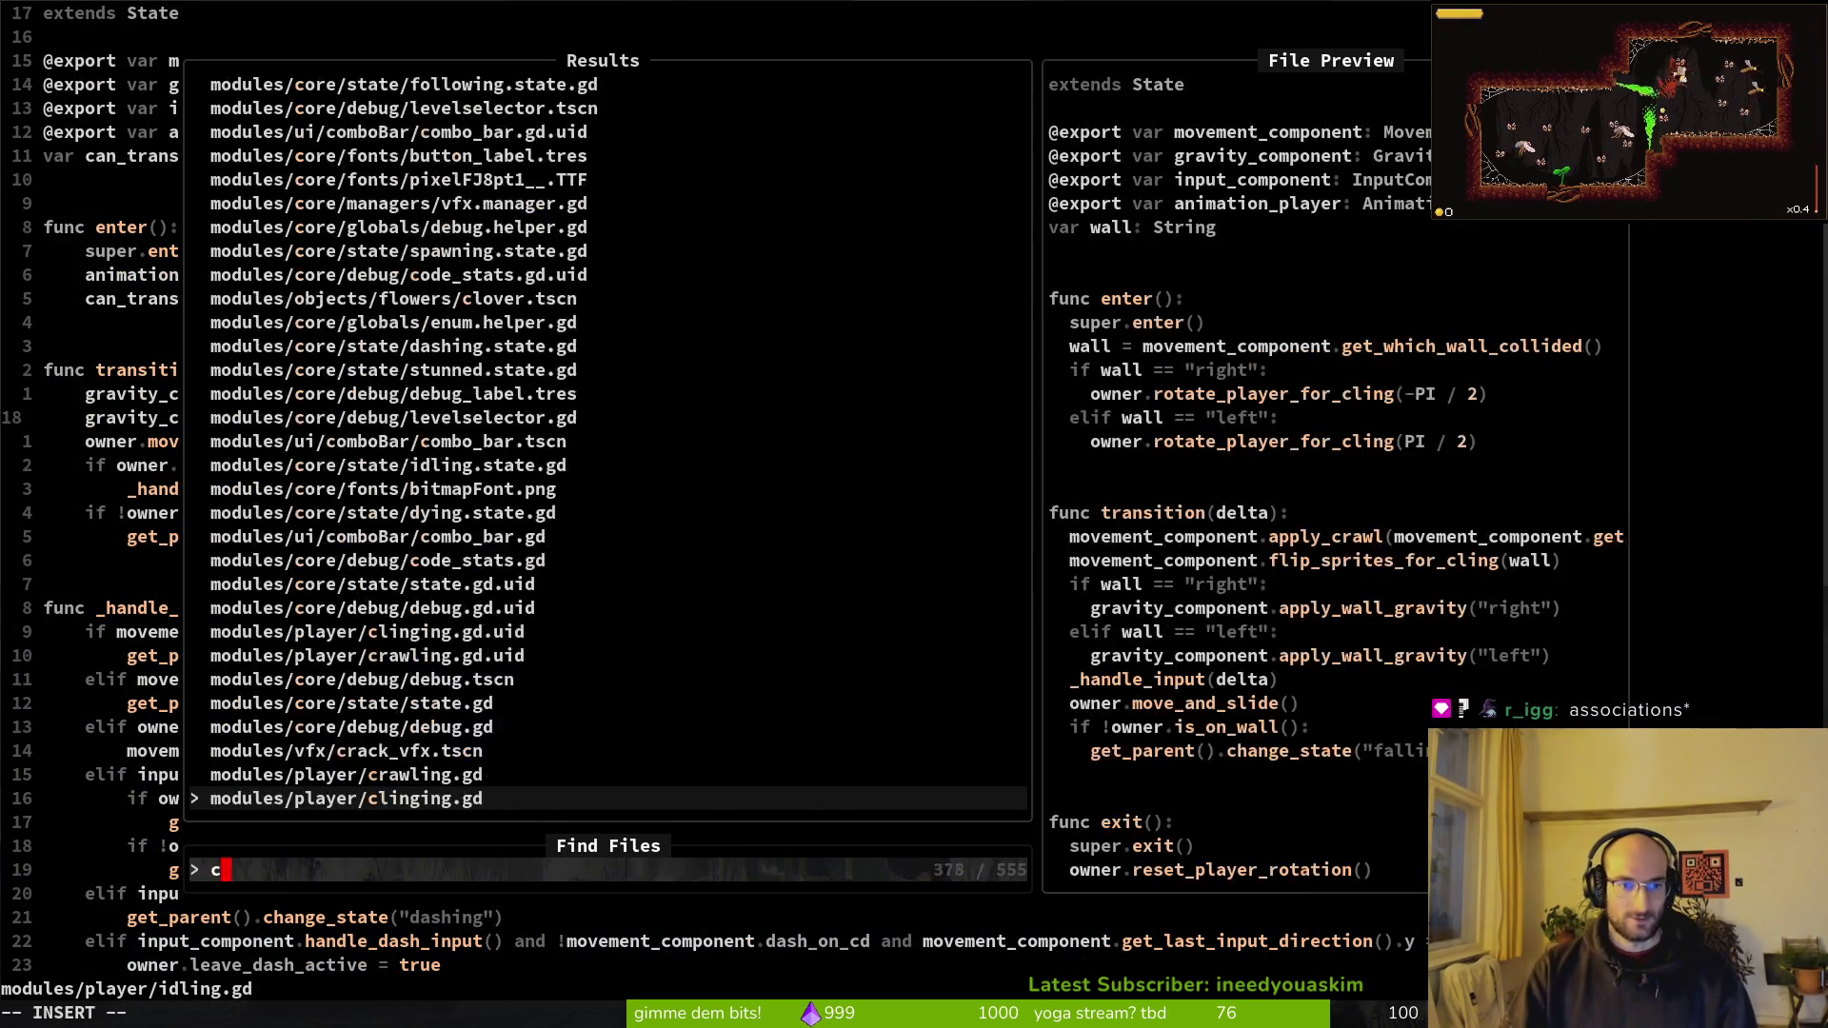
key(Return)
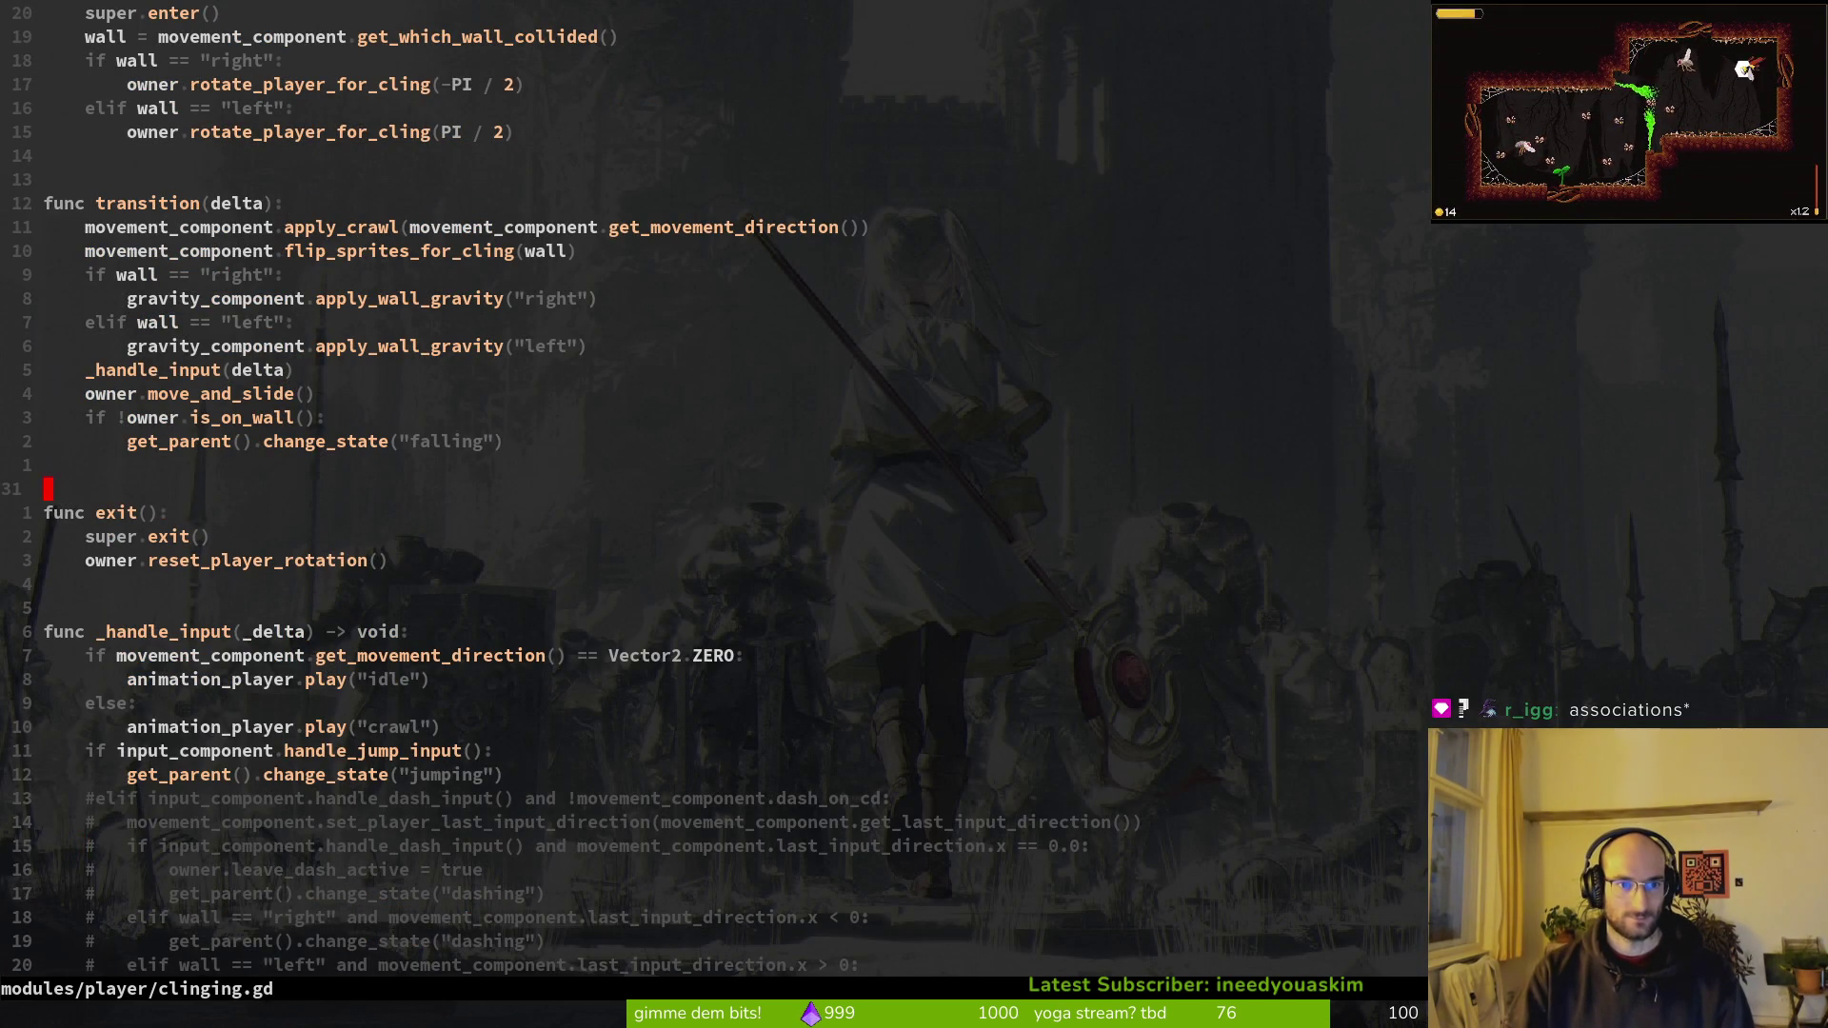
key(ctrl+6)
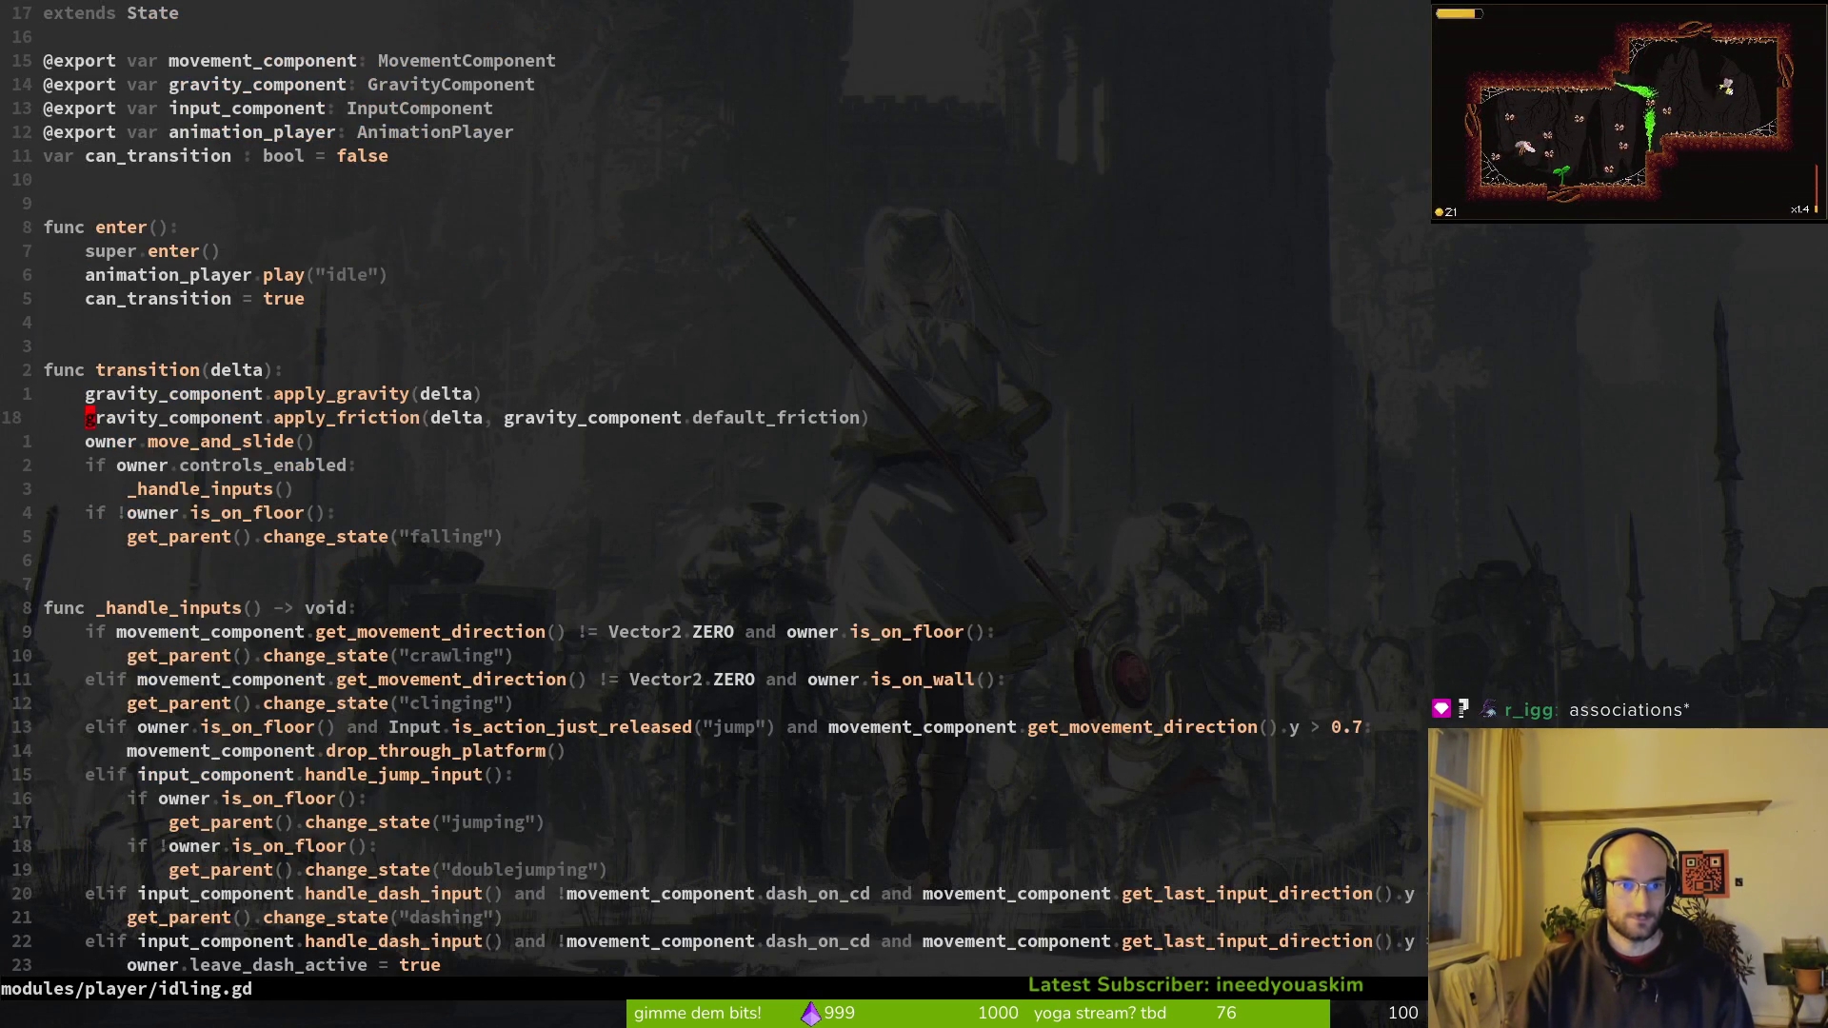
key(ctrl+6)
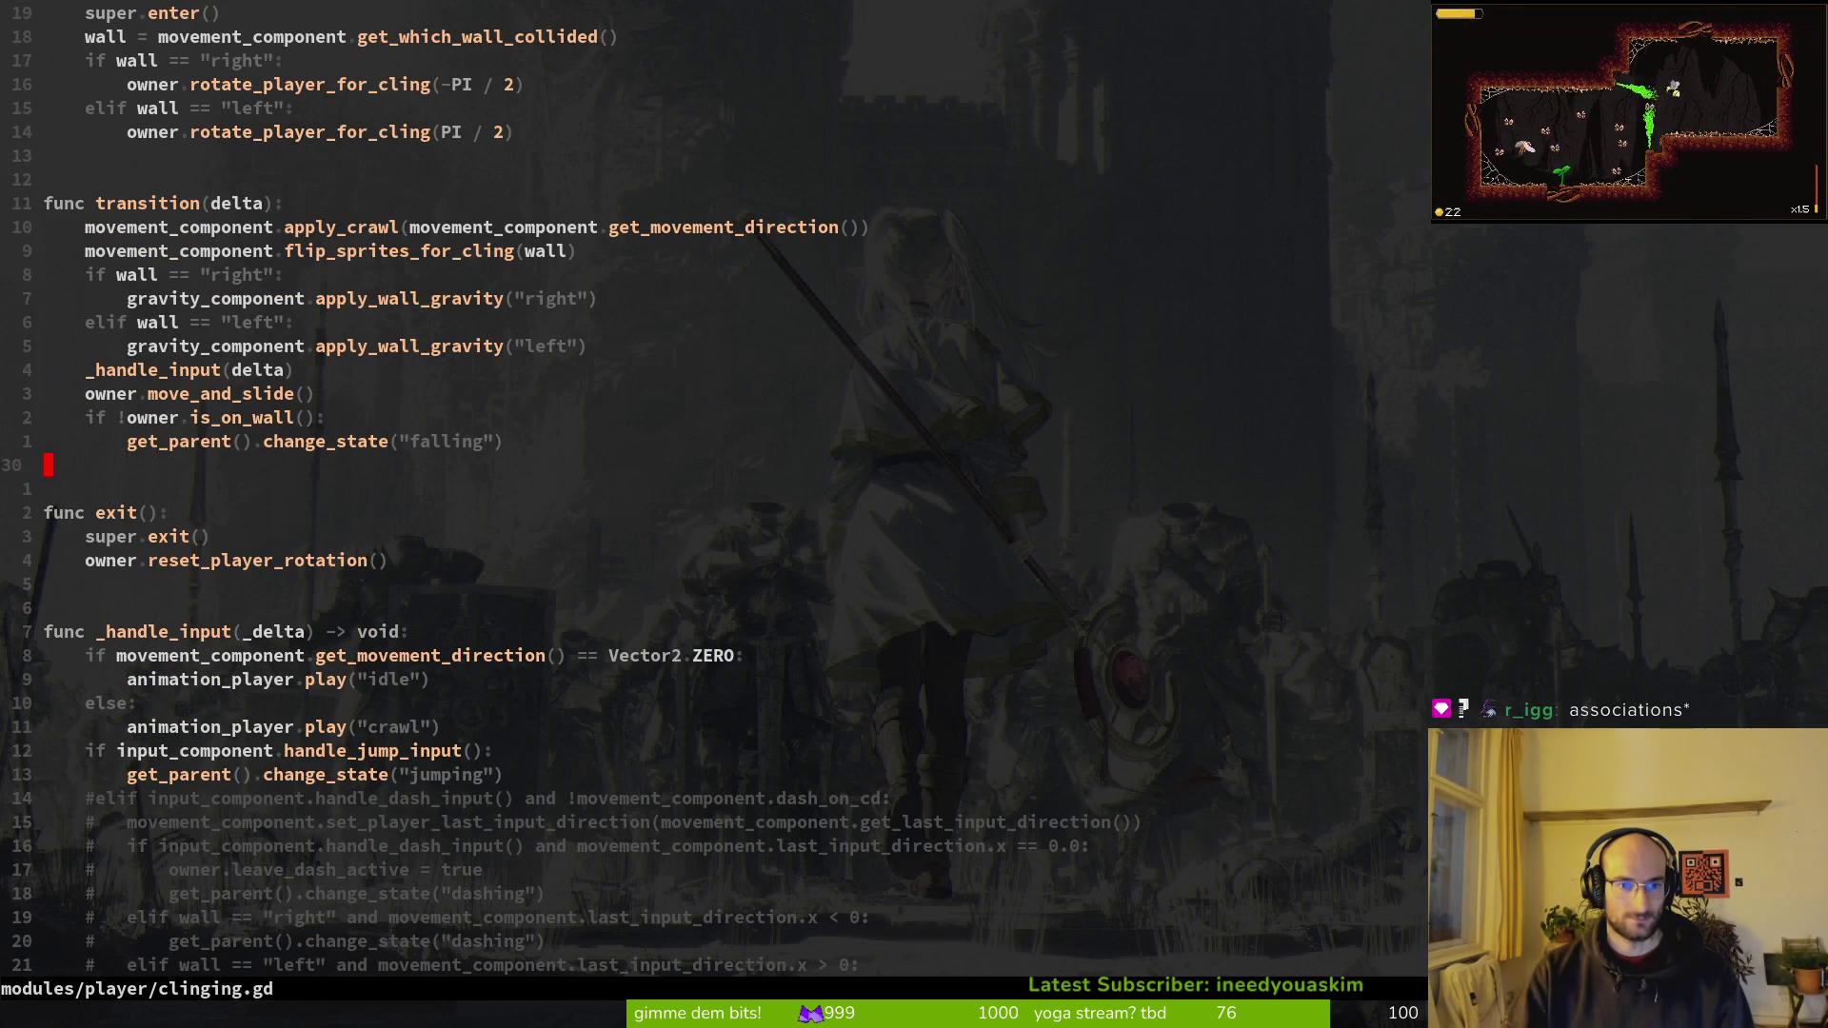
Step: Read clinging.gd from the wall gravity line down to the commented dash block, then :wq
key(k)
key(k)
key(k)
key(w)
key(e)
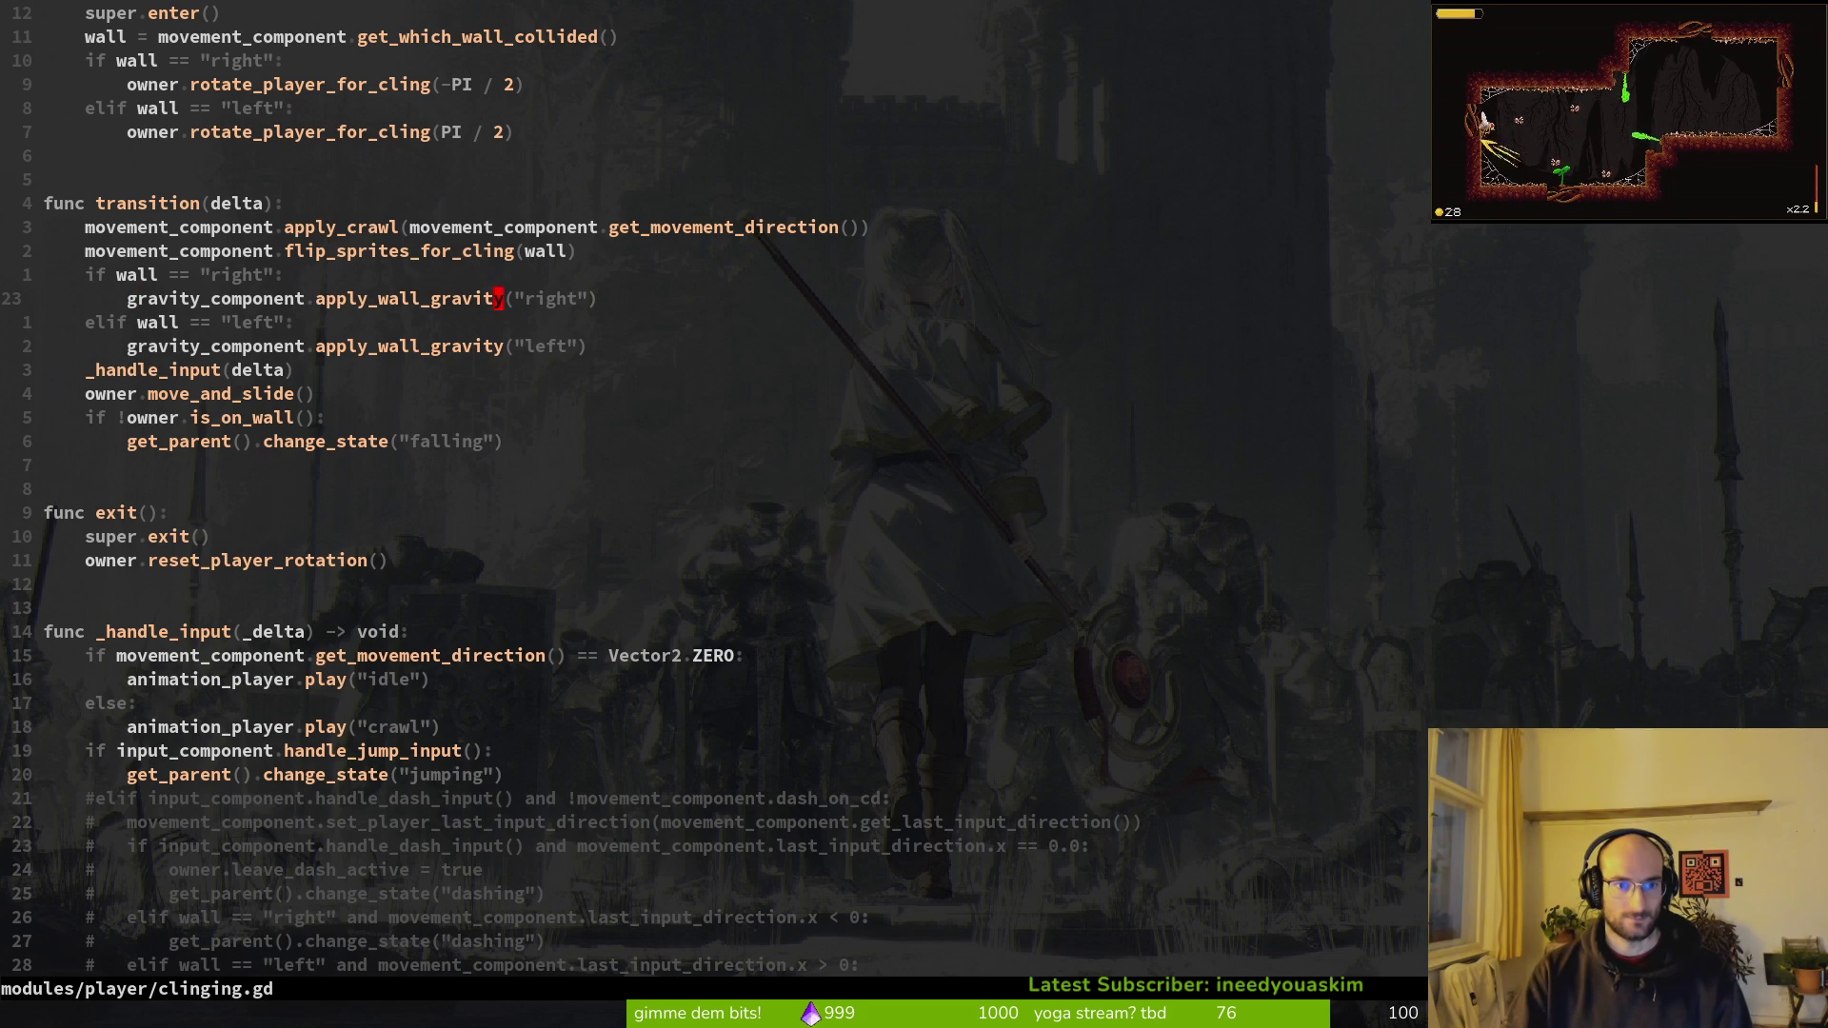
key(k)
key(k)
key(k)
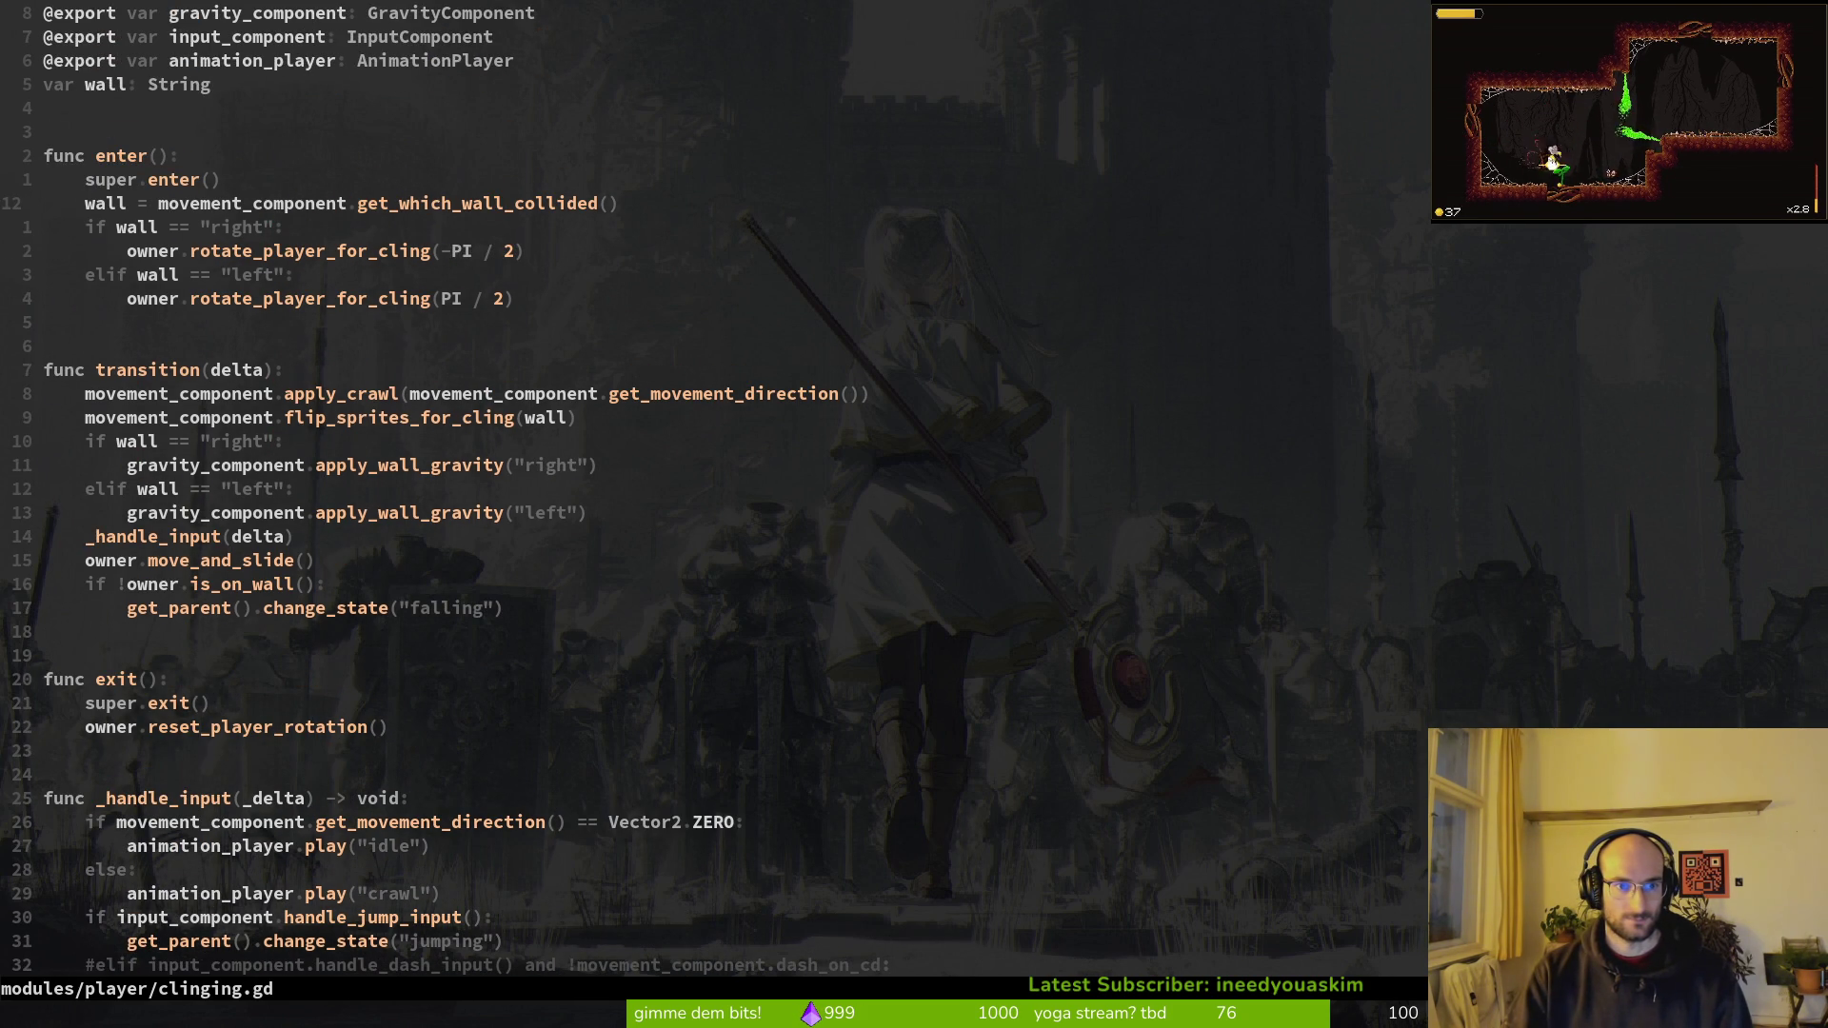
key(j)
key(j)
key(j)
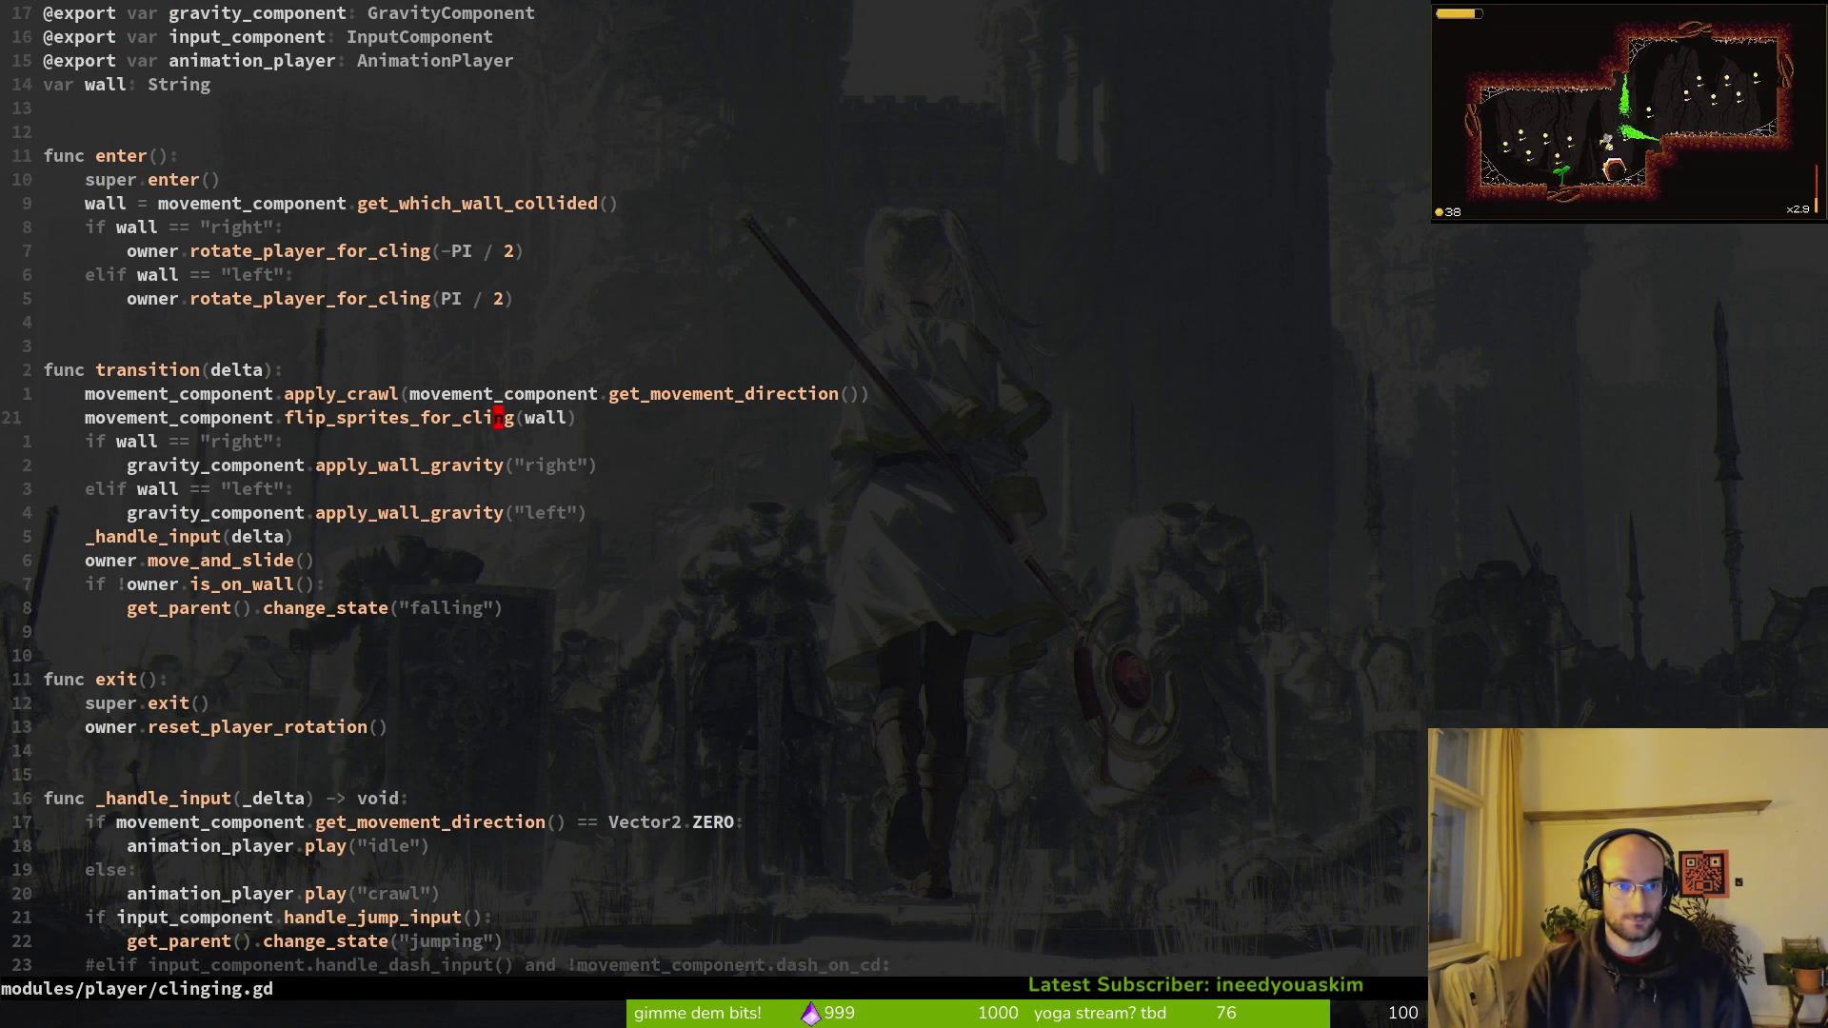
key(j)
key(j)
key(k)
key(j)
key(j)
key(j)
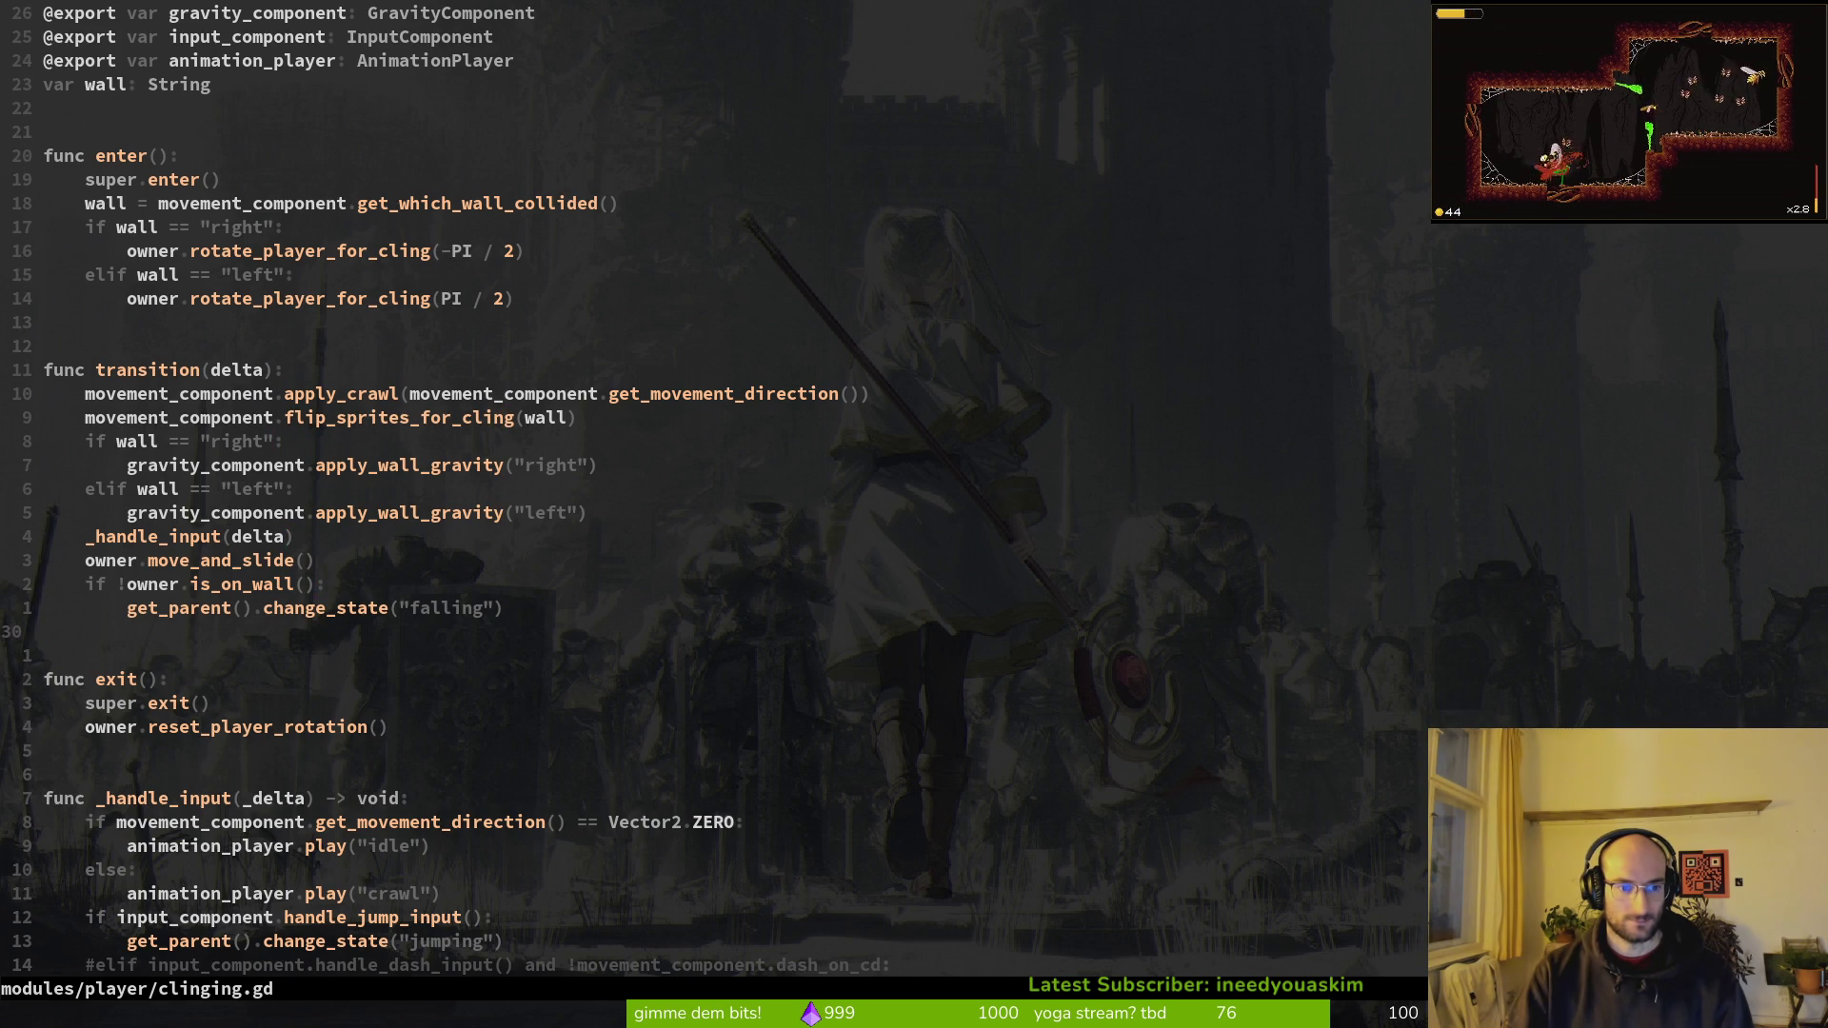
key(j)
key(j)
key(j)
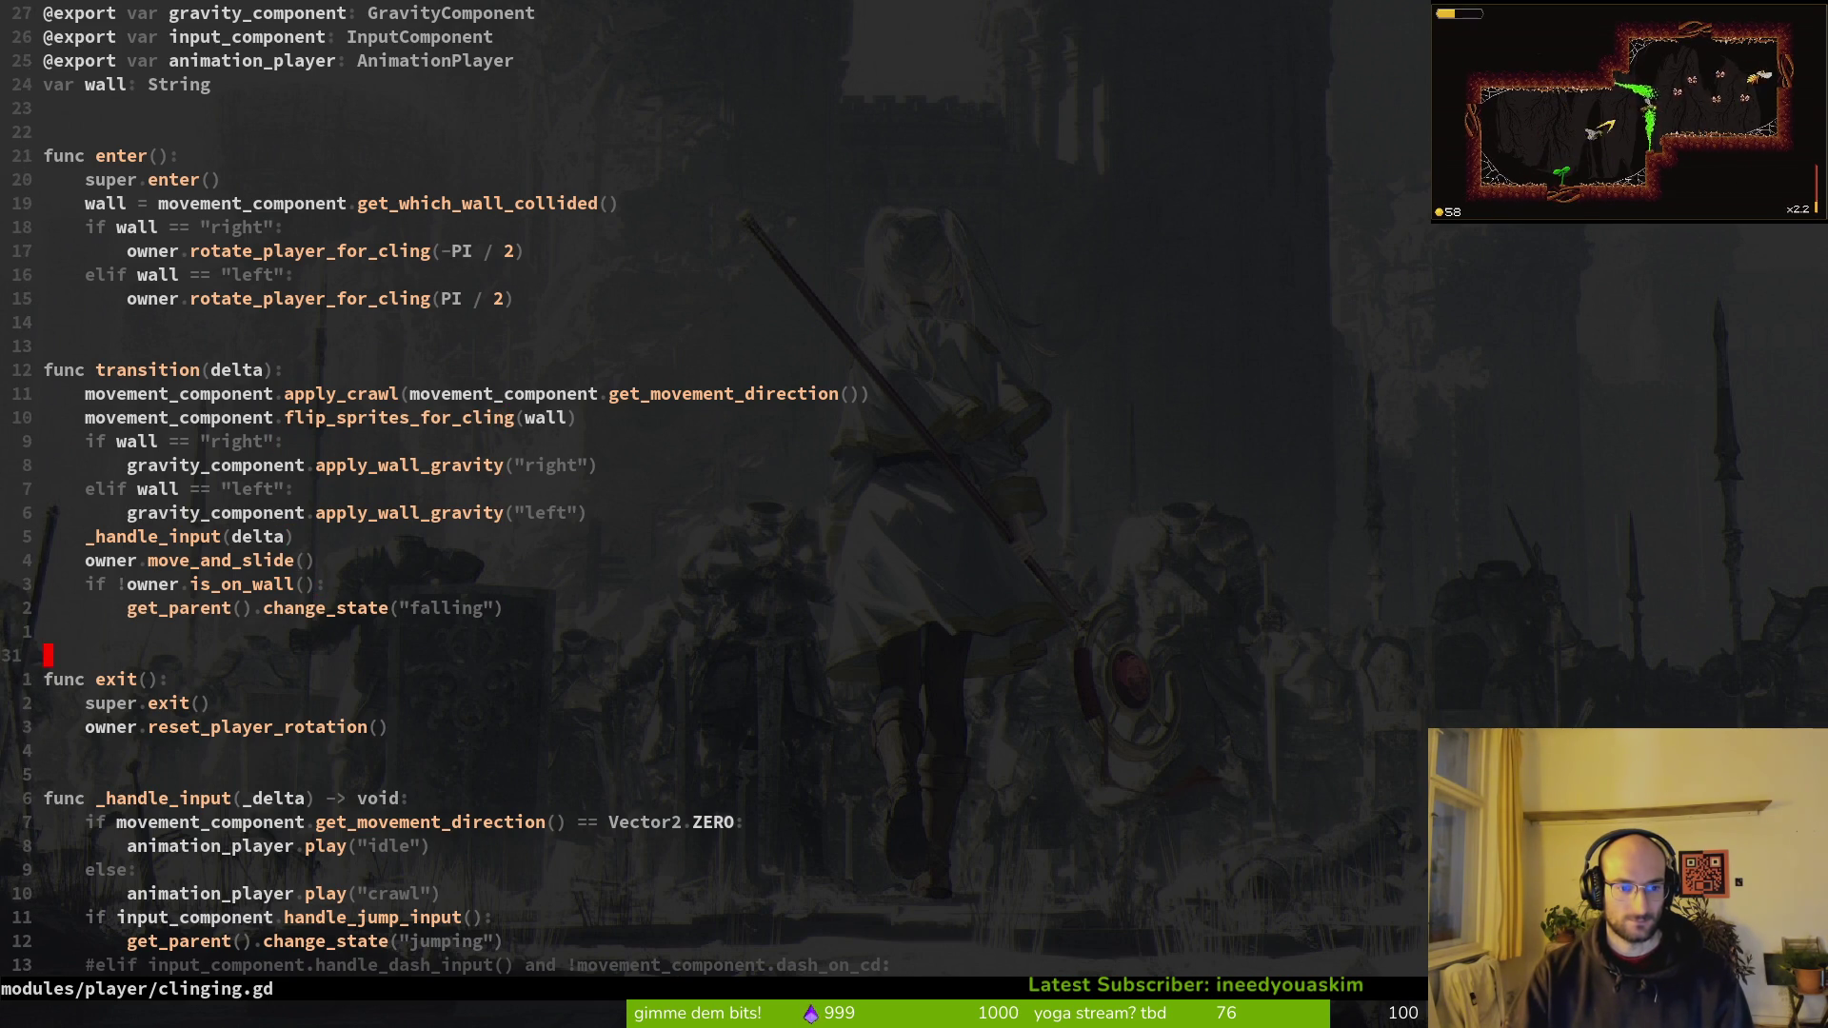
key(j)
key(j)
key(j)
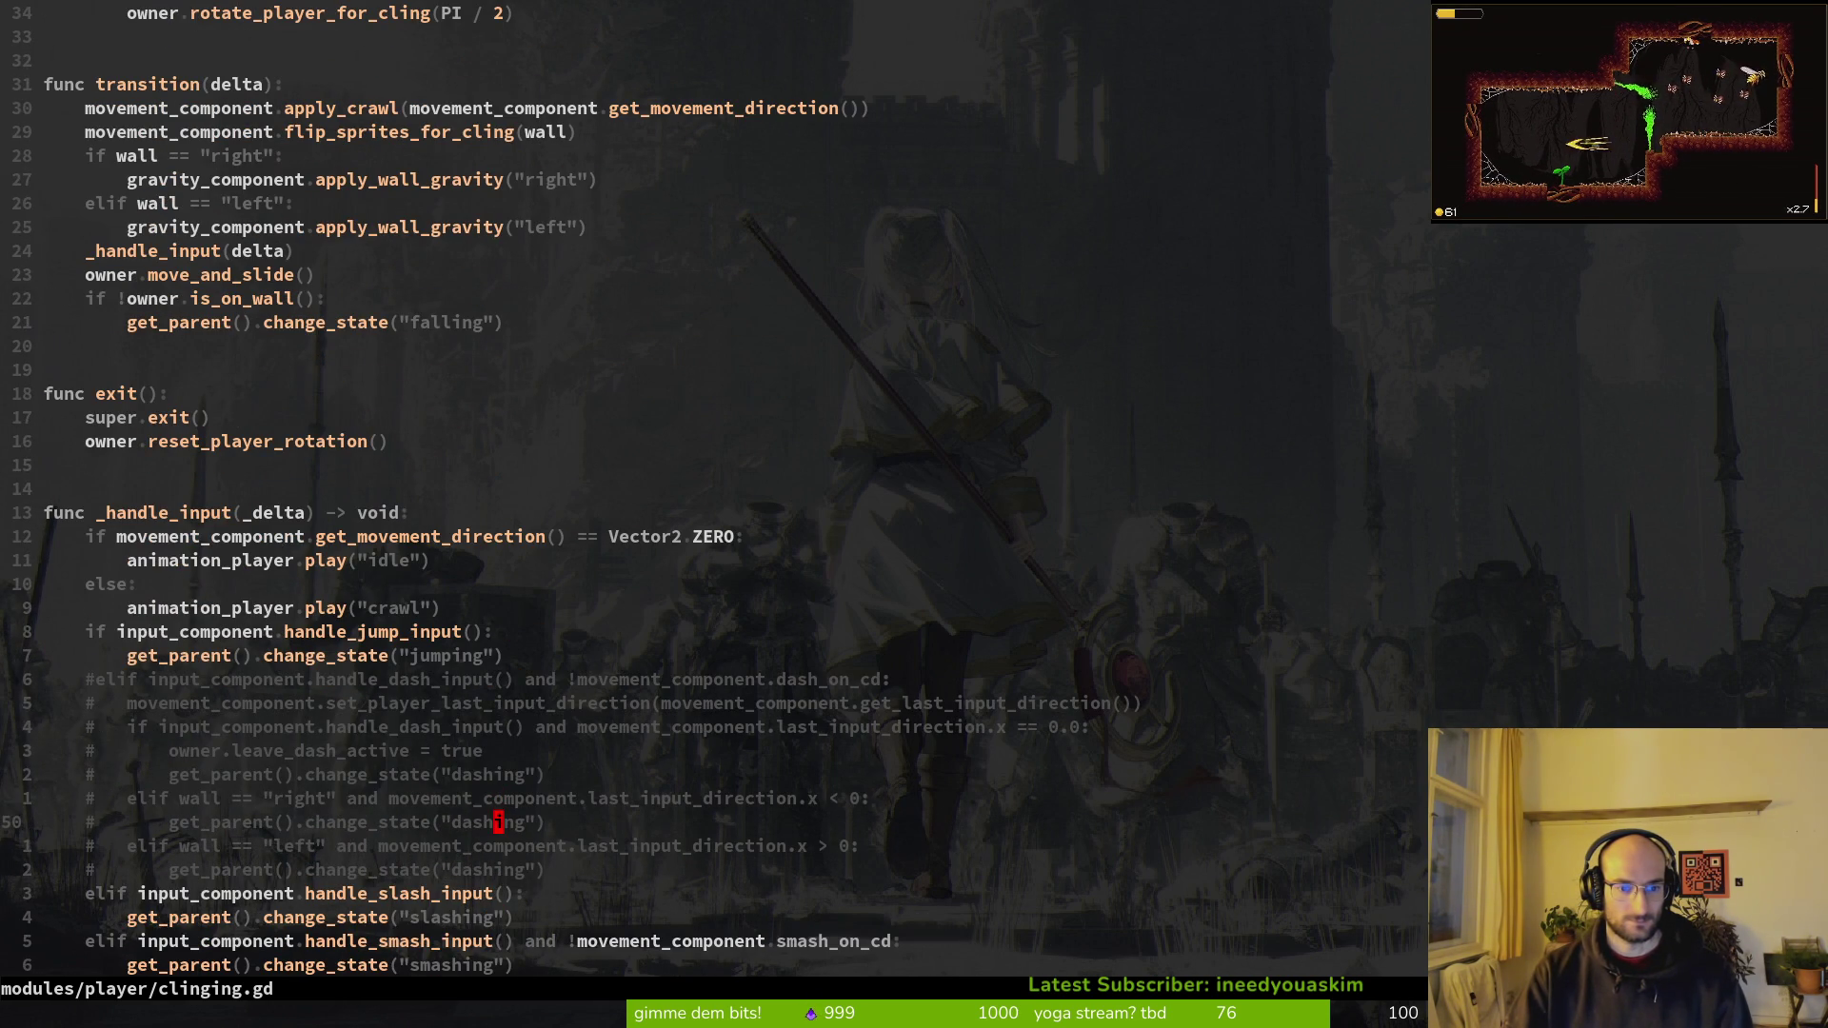
text(q)
key(Return)
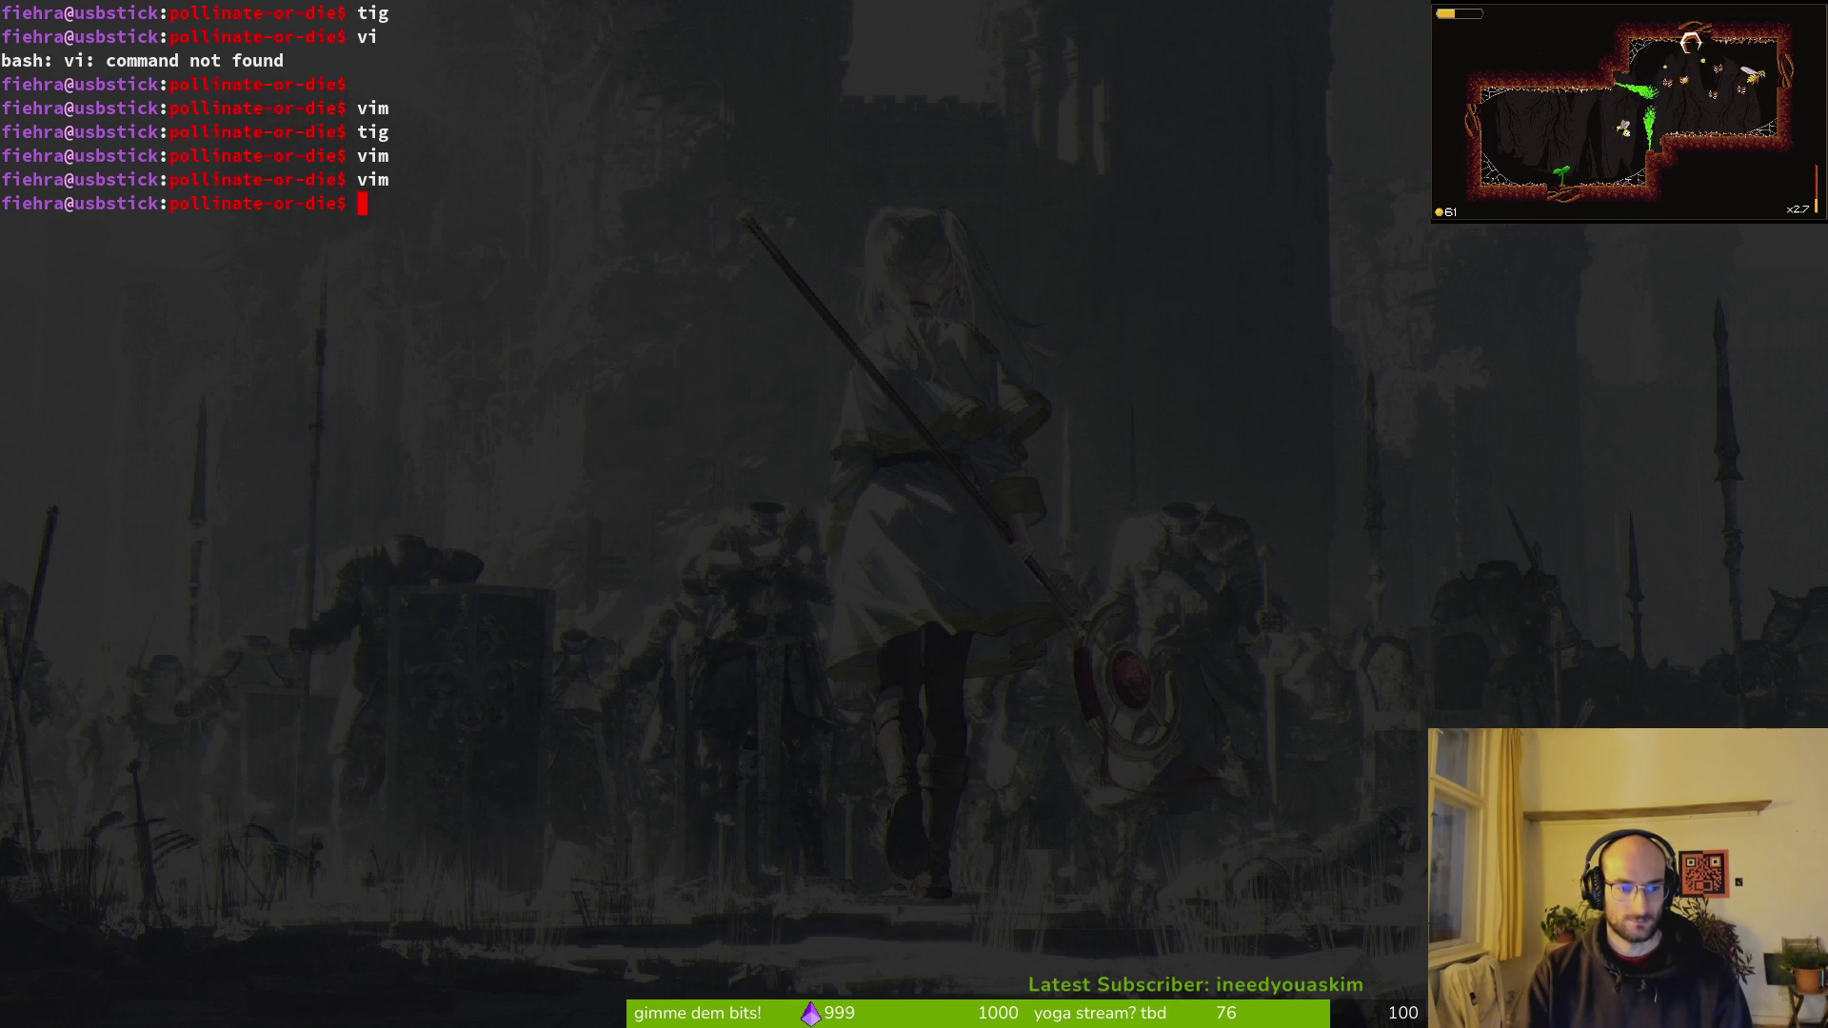
Step: Relaunch vim and open modules/player/slashing.gd via the file finder
text(vim)
key(Return)
key(space)
key(f)
key(f)
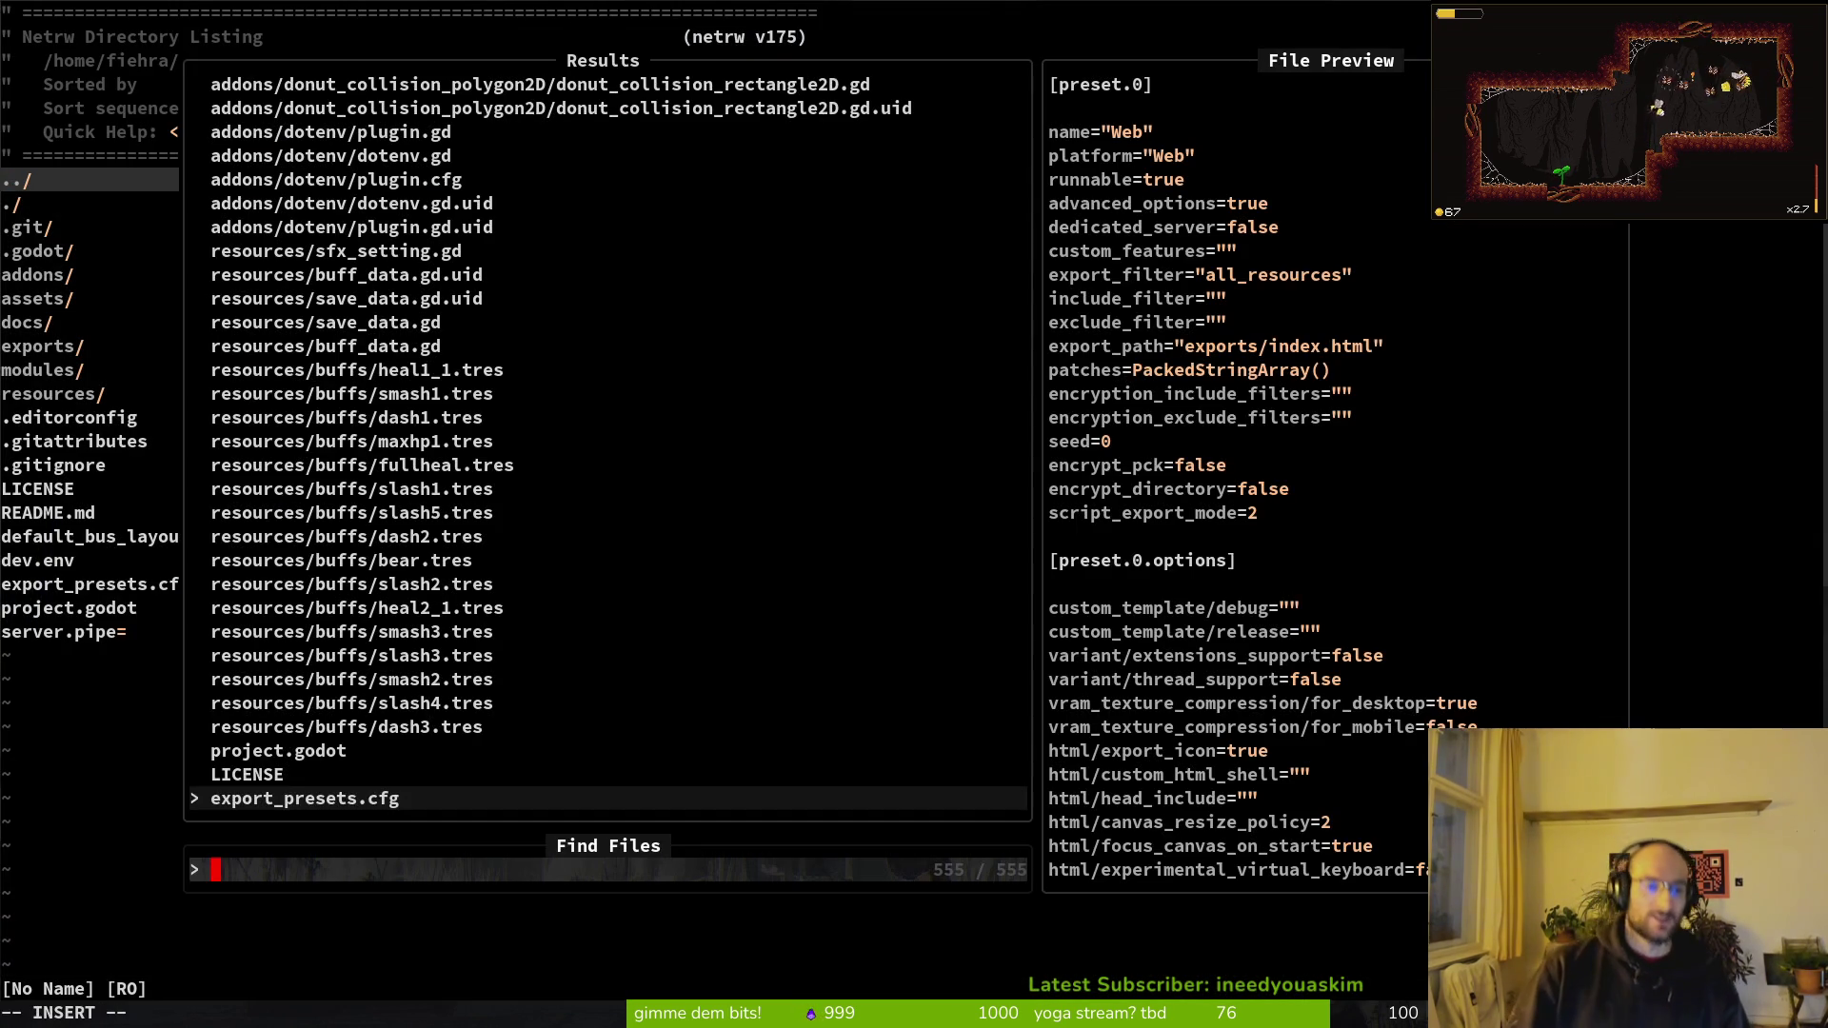
text(slsah)
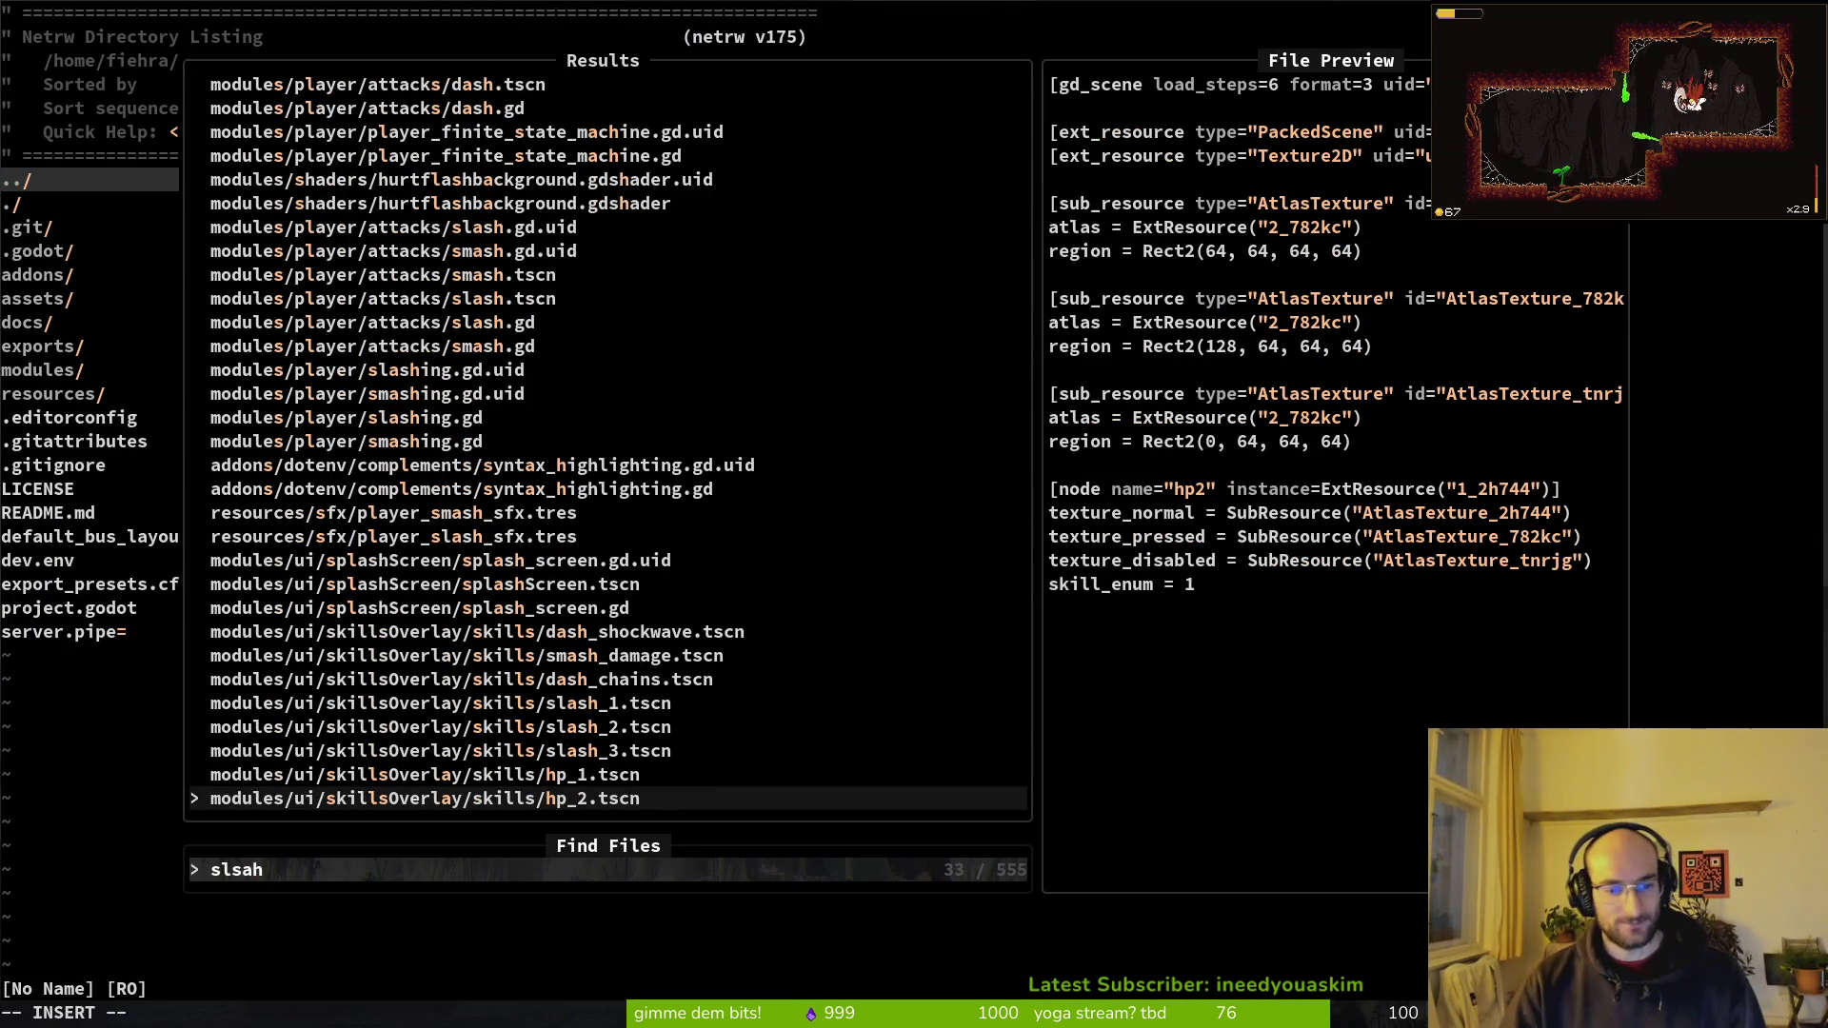
text(s)
key(BackSpace)
text(ash)
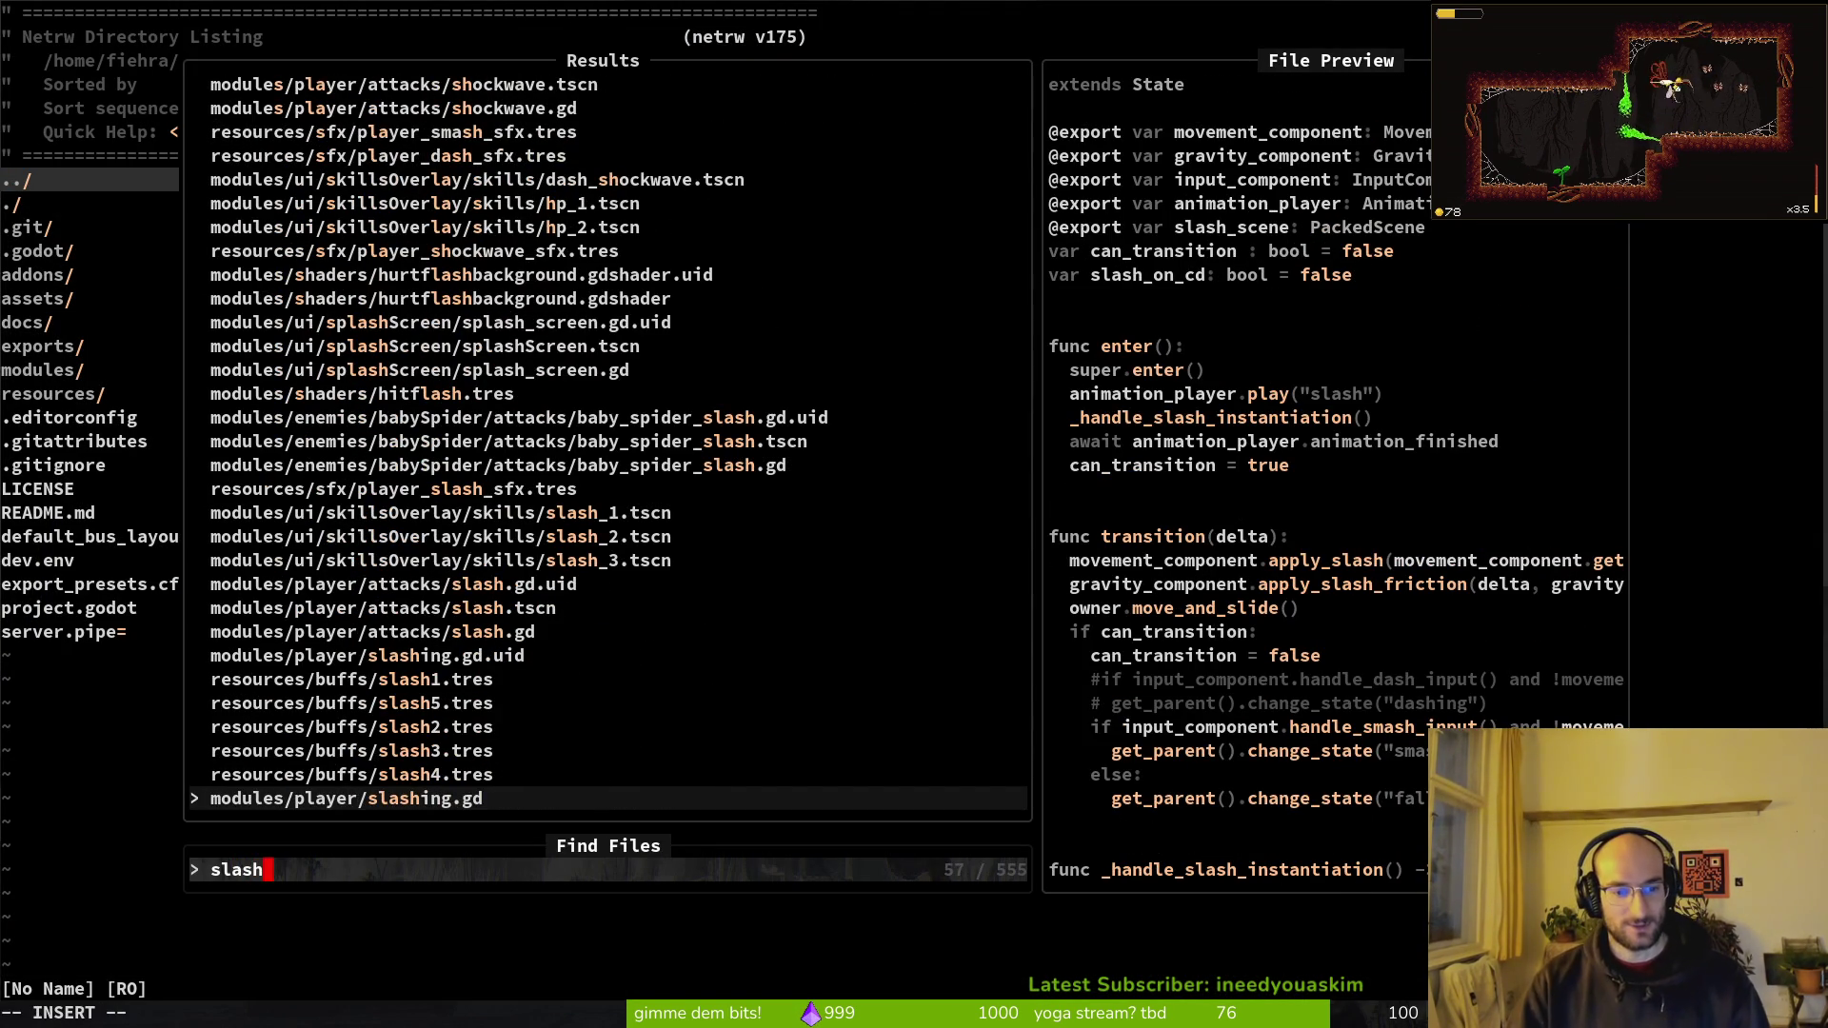
key(Return)
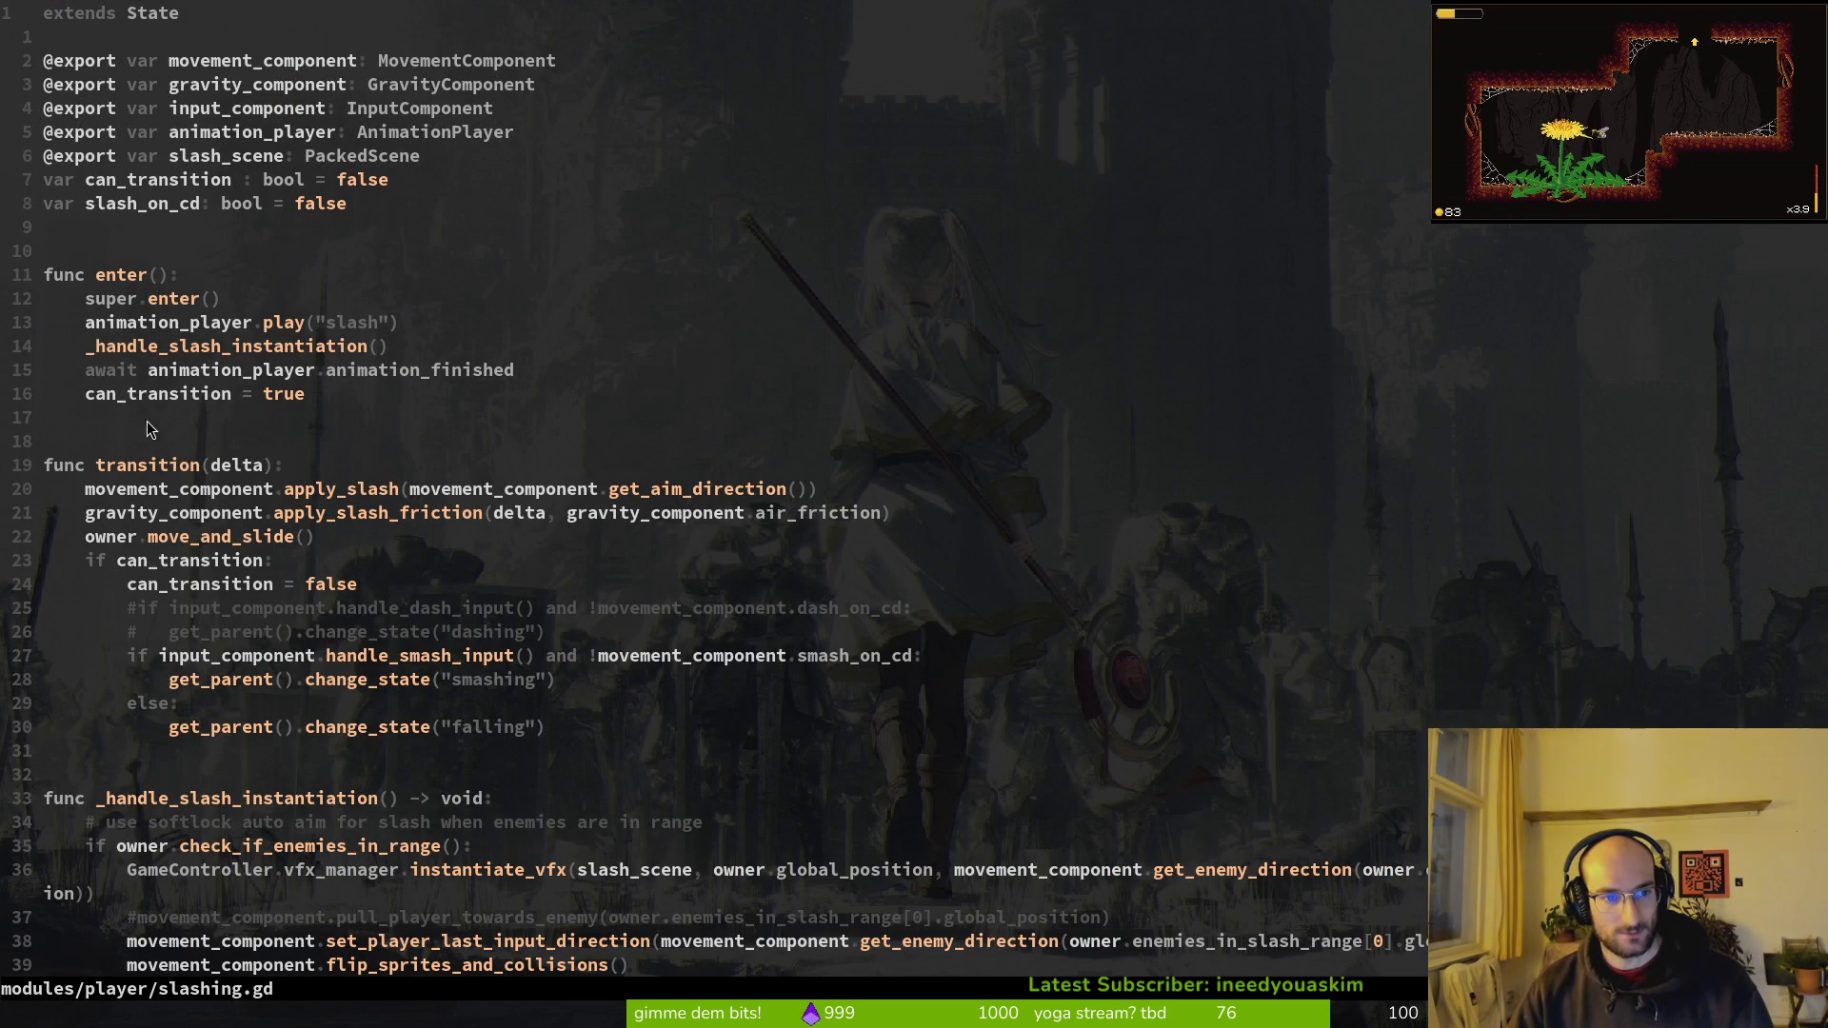
Step: Check the running game in Godot, stop it with F8, and return to slashing.gd
key(alt+Tab)
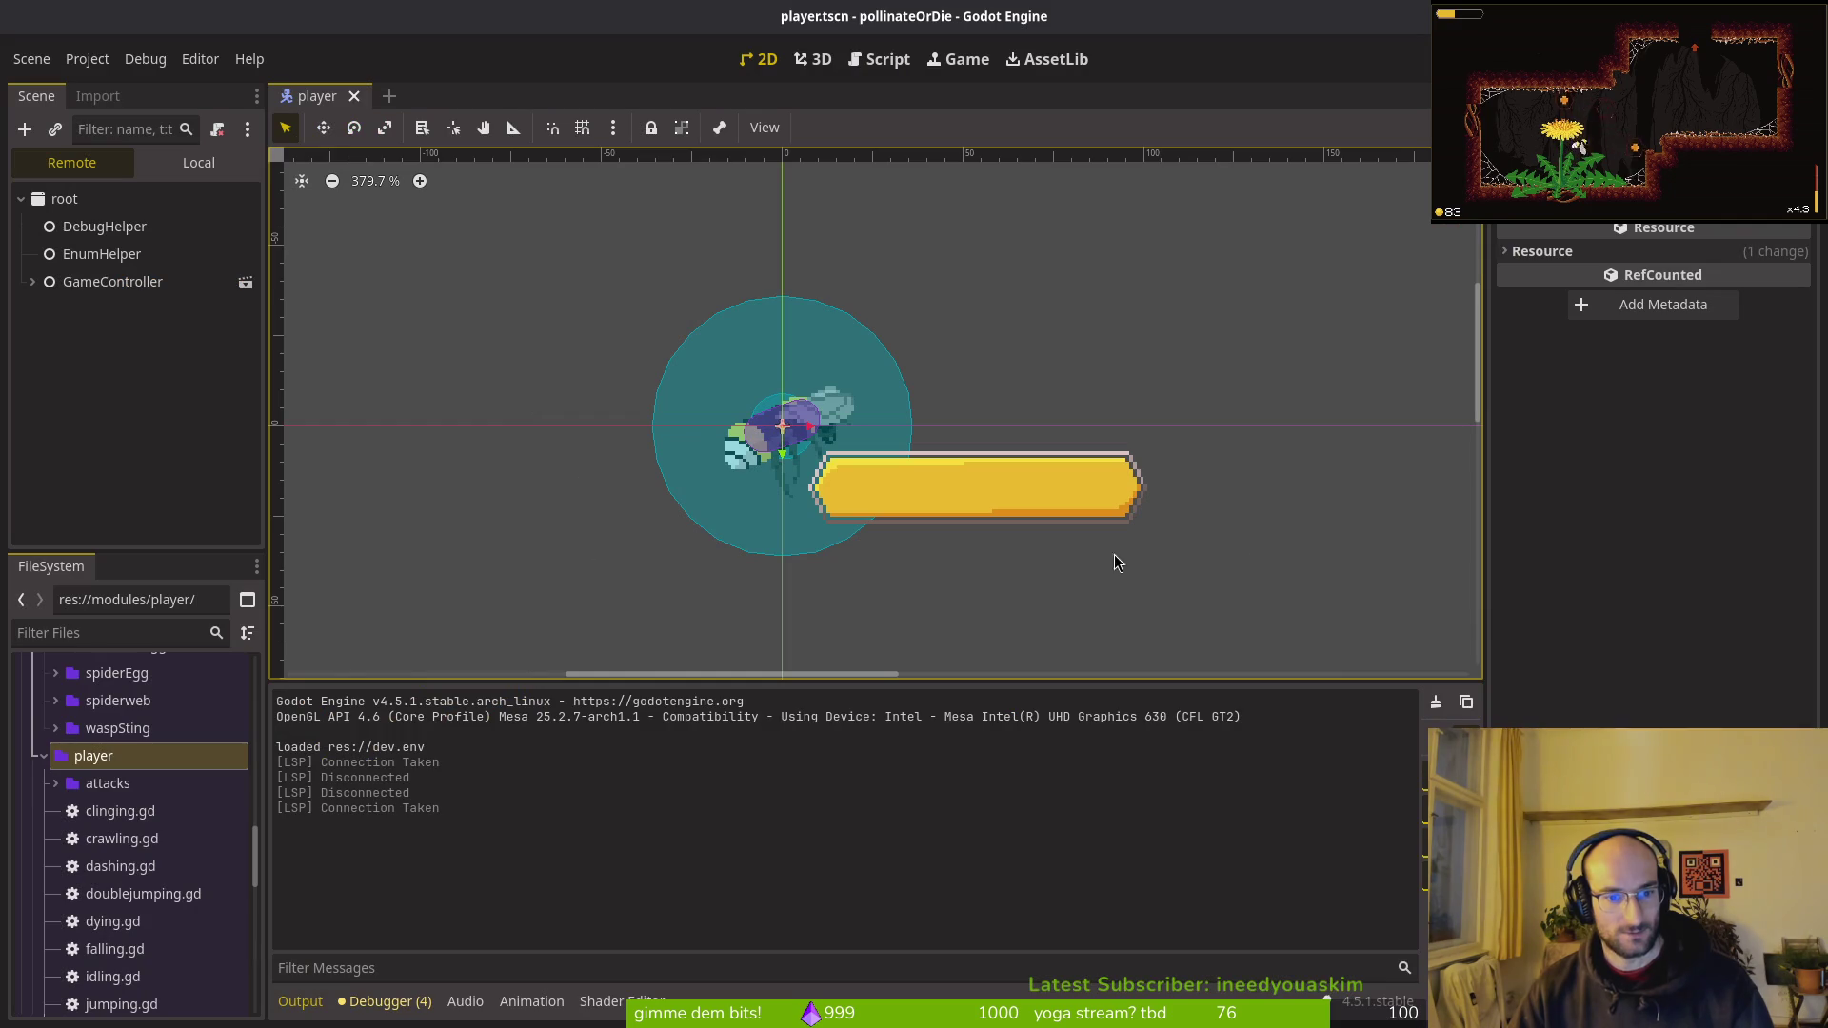
key(alt+Tab)
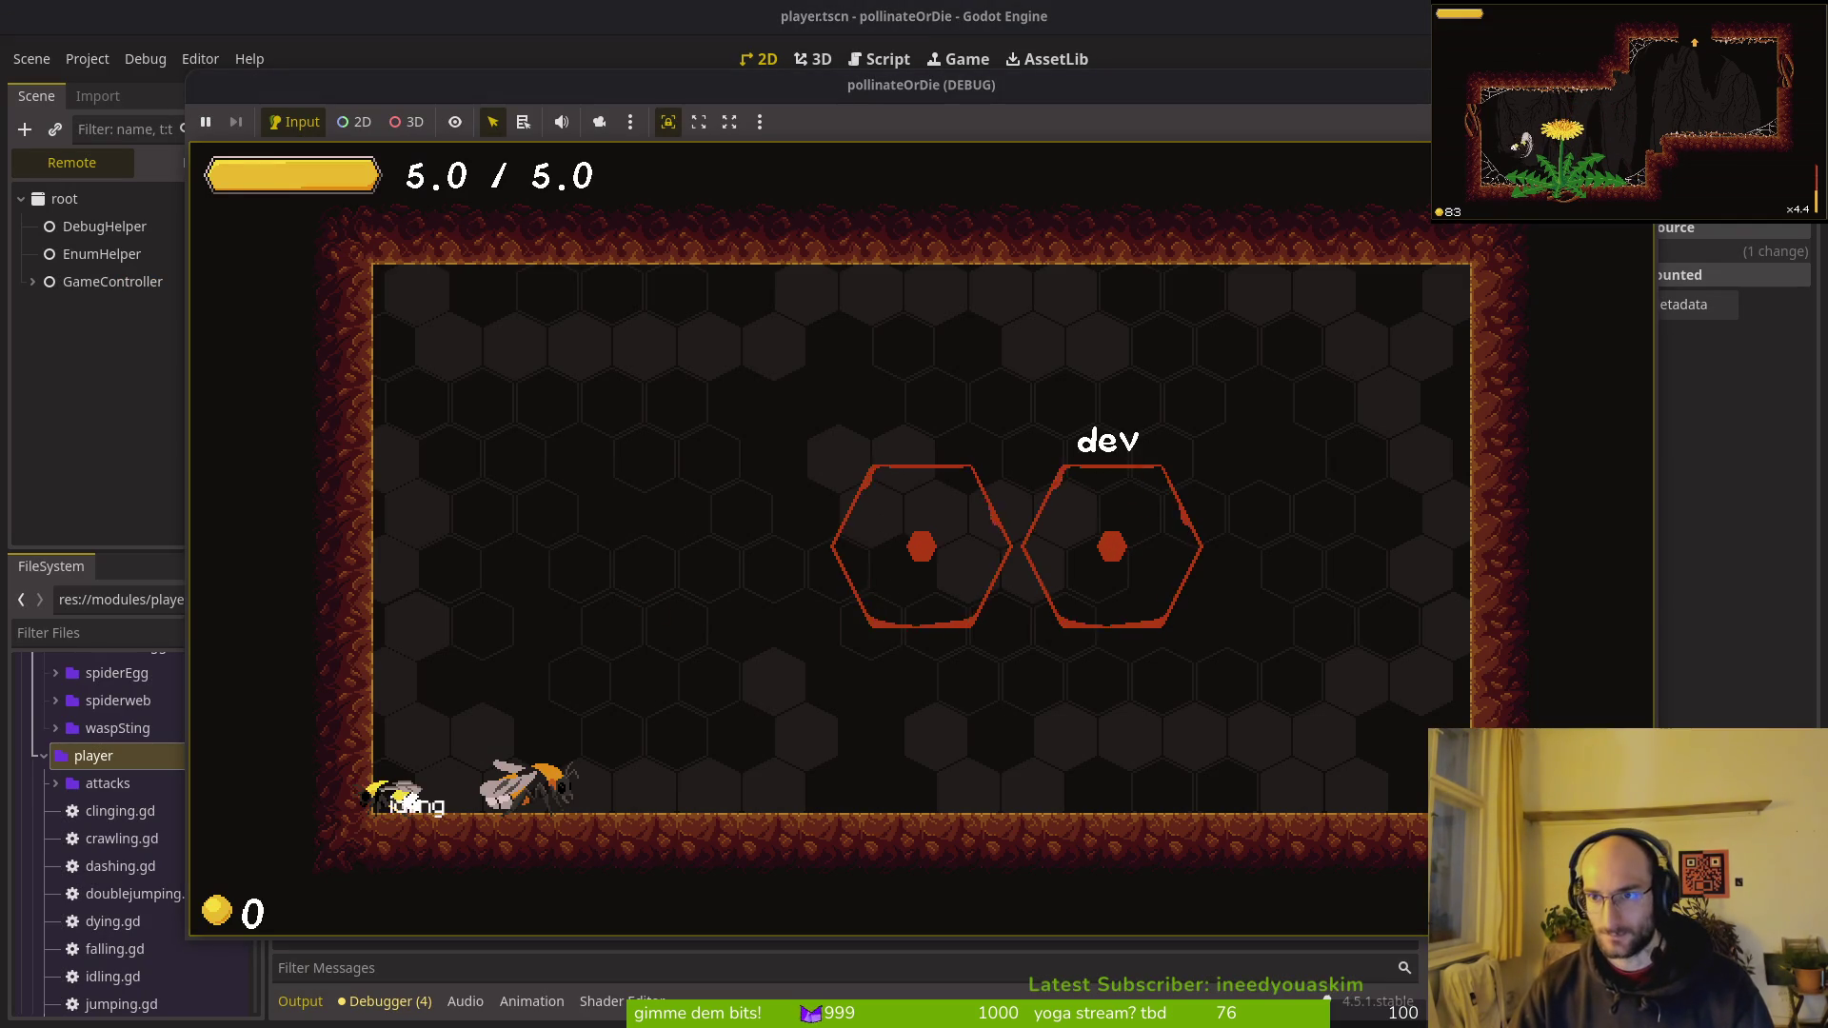
key(F8)
key(alt+Tab)
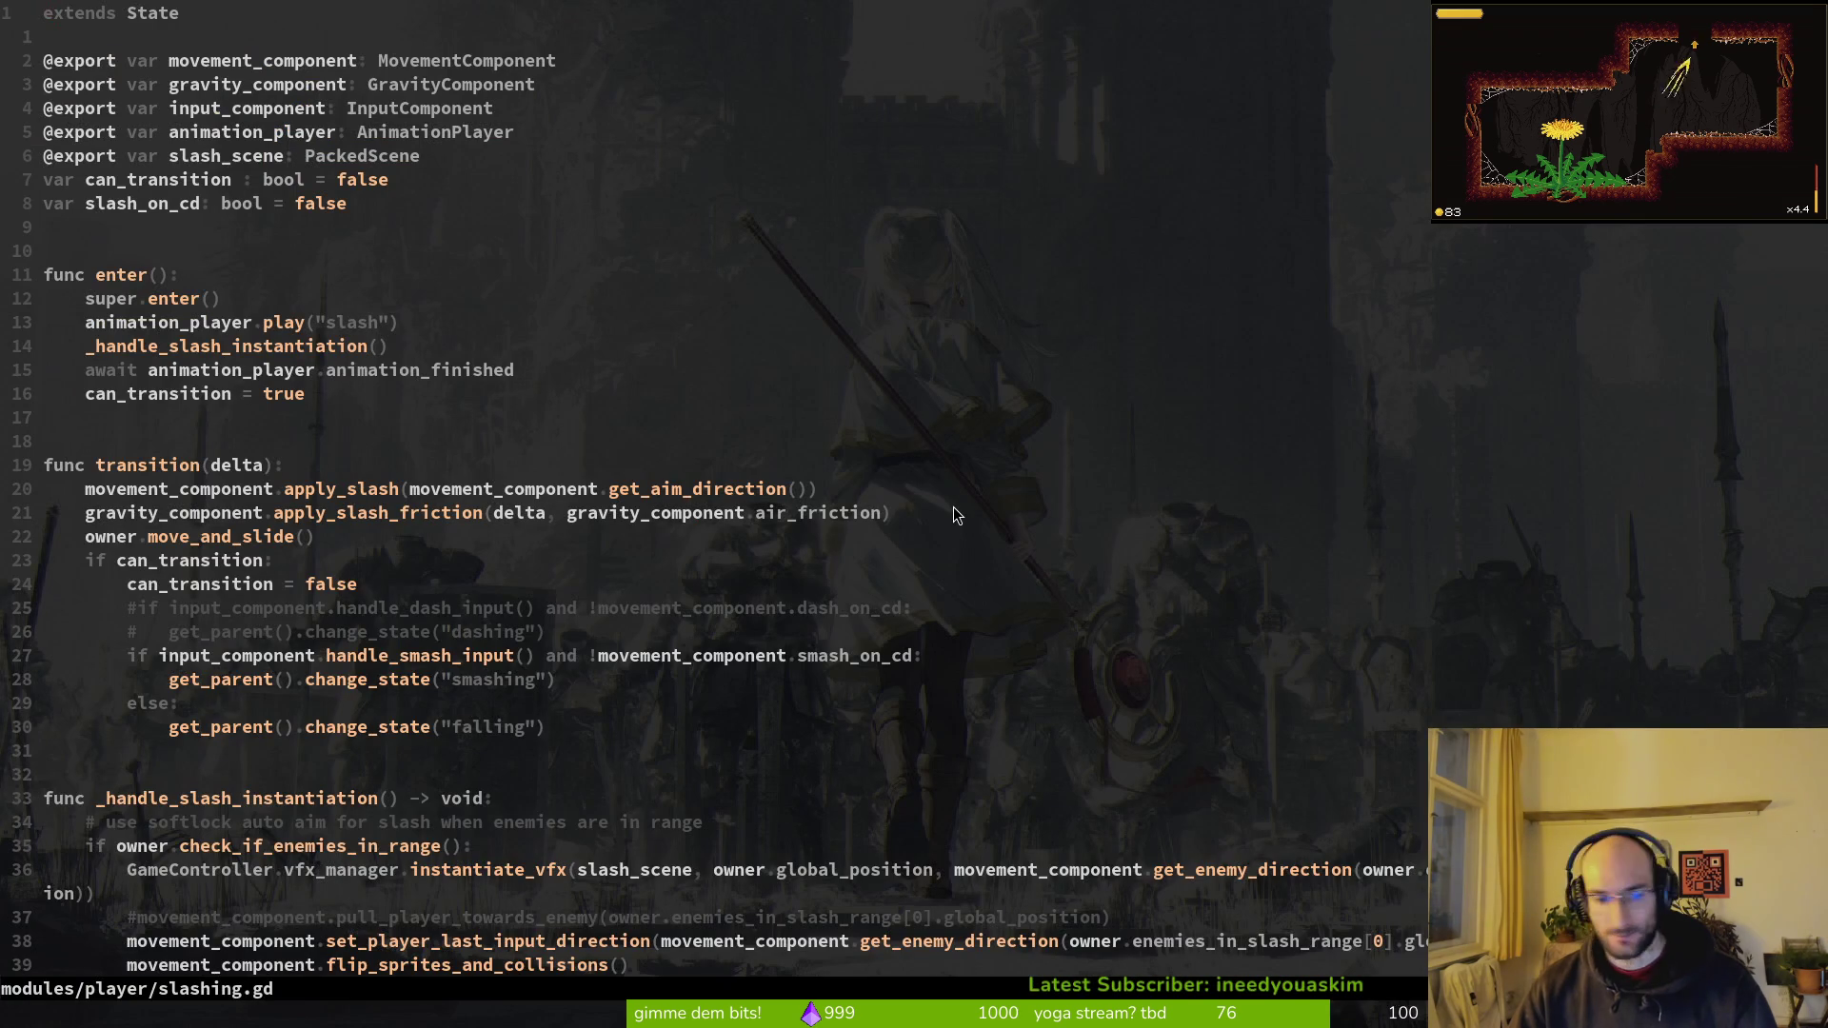
Step: Open player_finite_state_machine.gd and scroll to the match on current_state.name
key(space)
key(f)
key(f)
text(plfin)
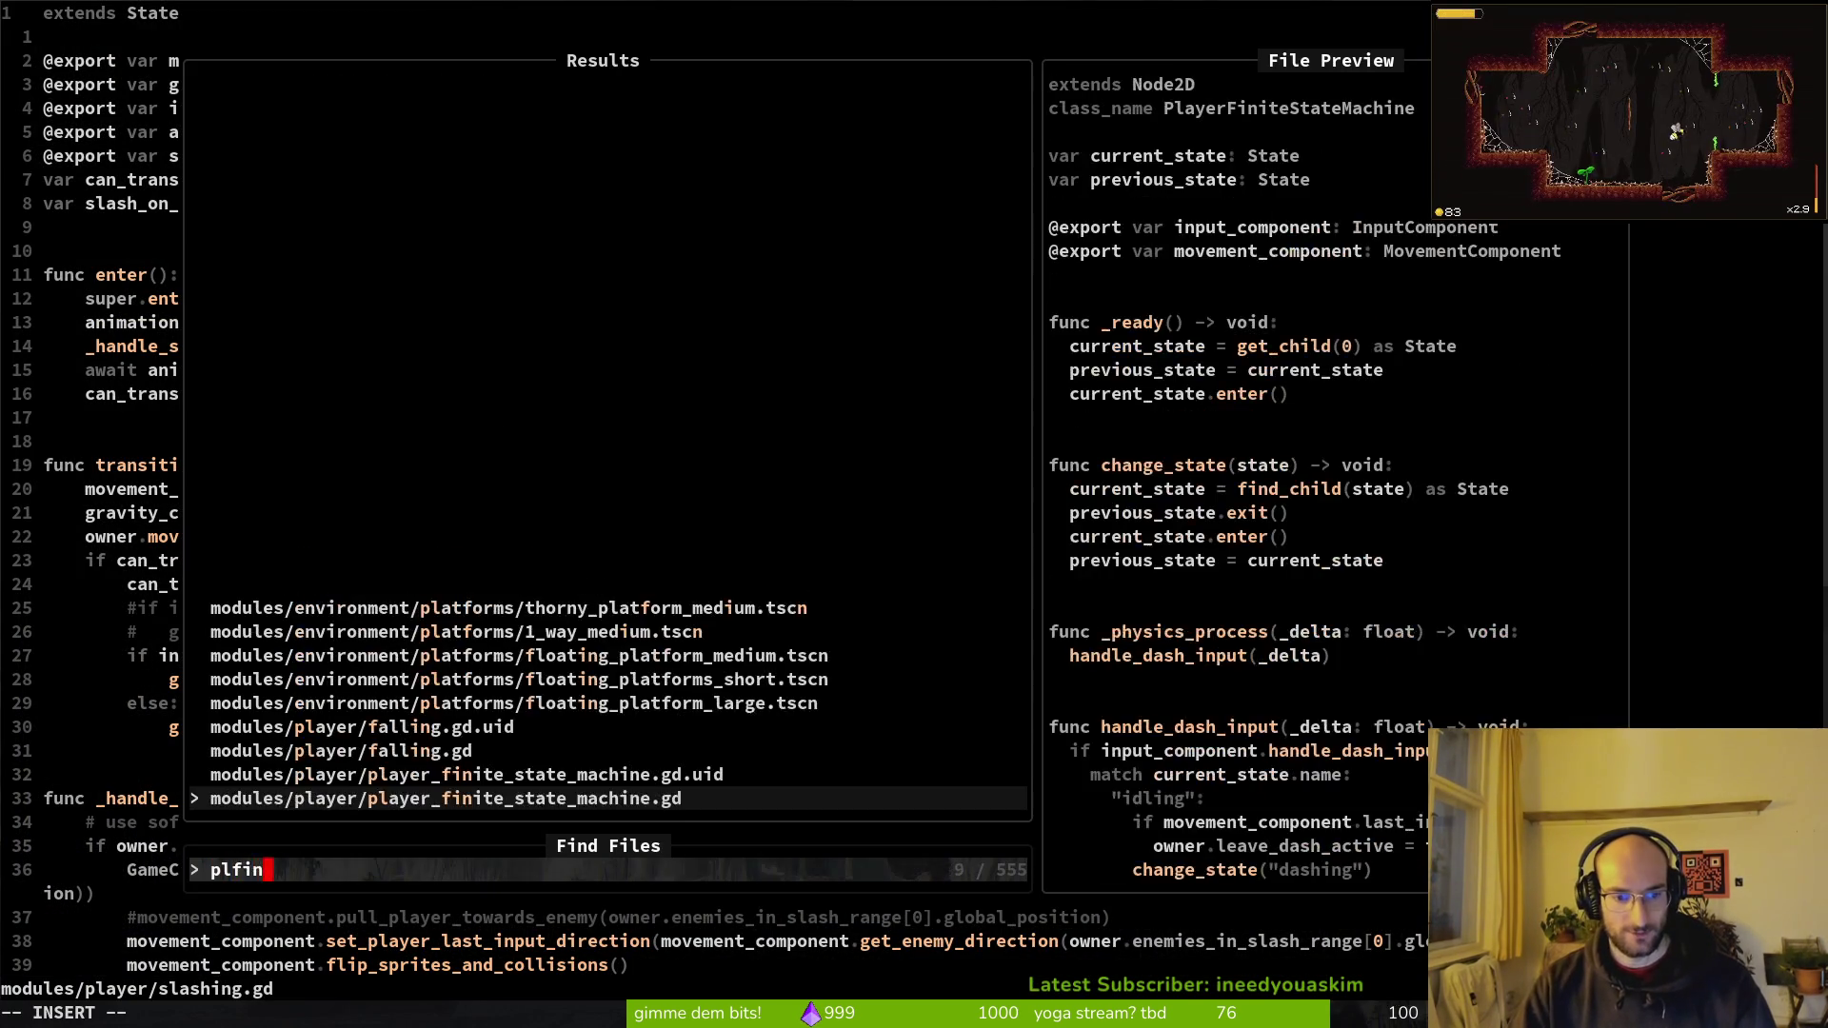
key(Return)
scroll(417, 556, down, 3)
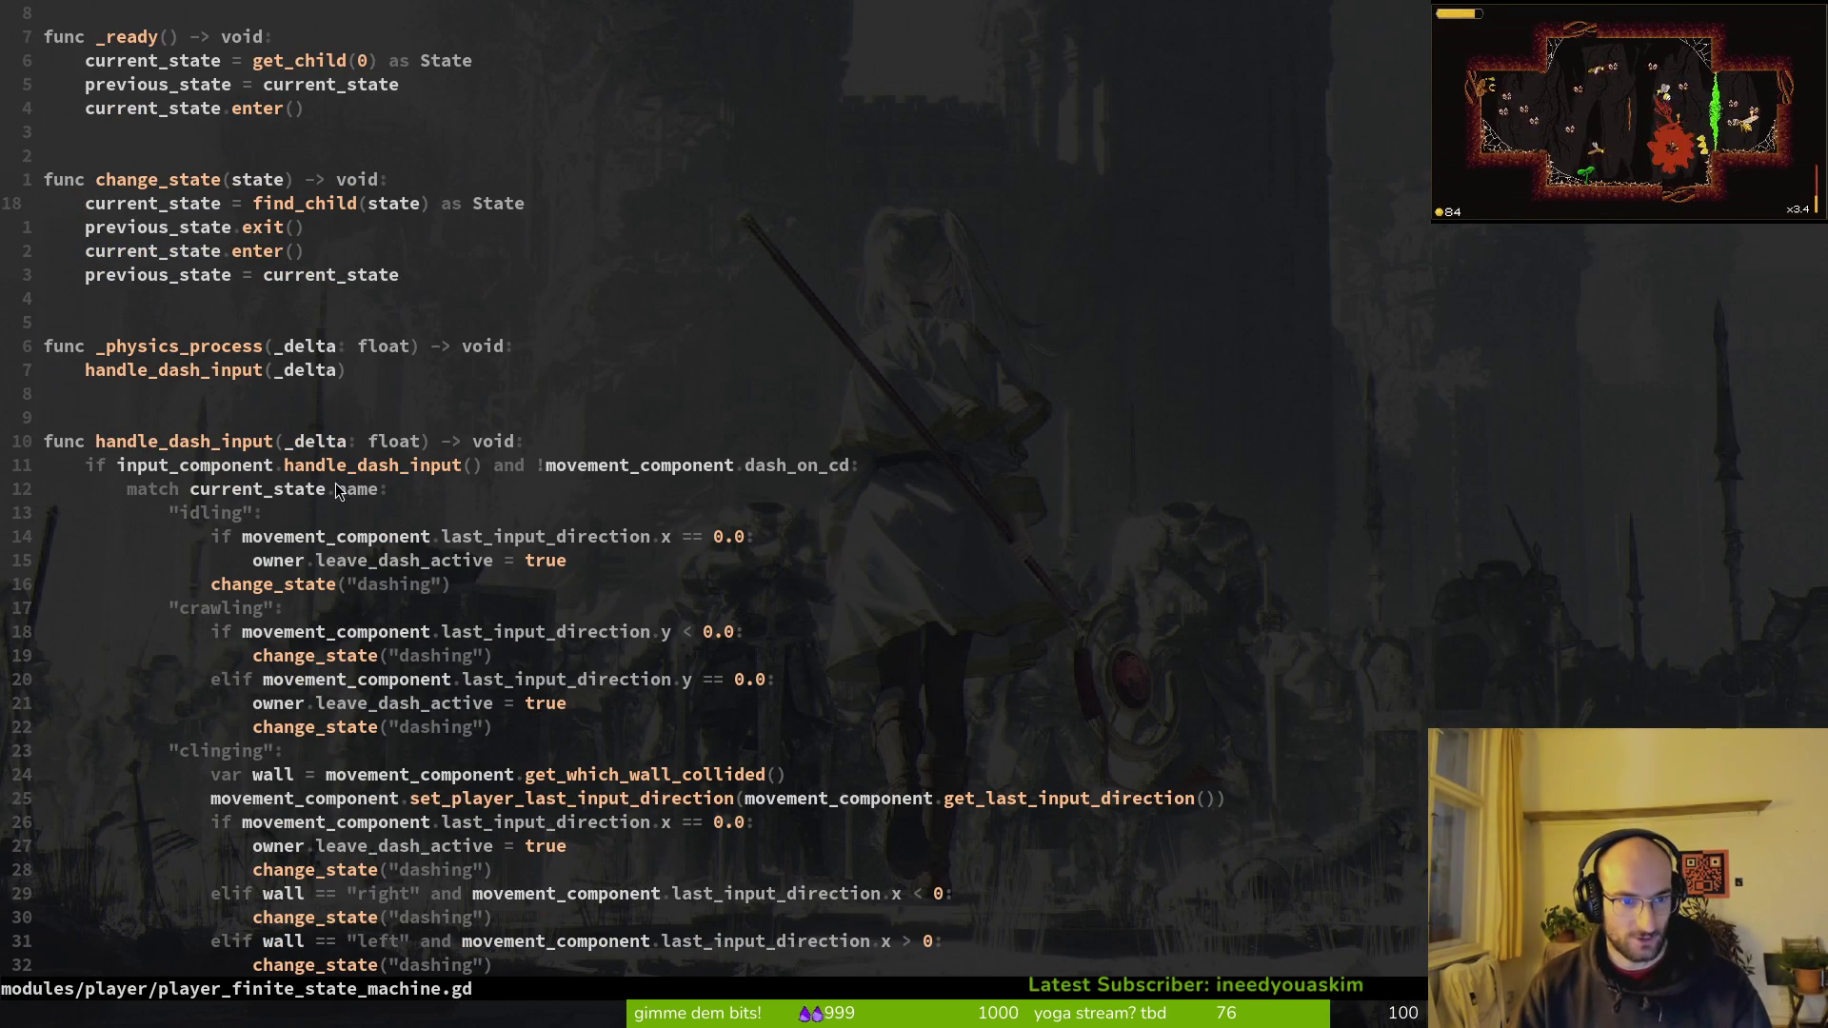
click(384, 493)
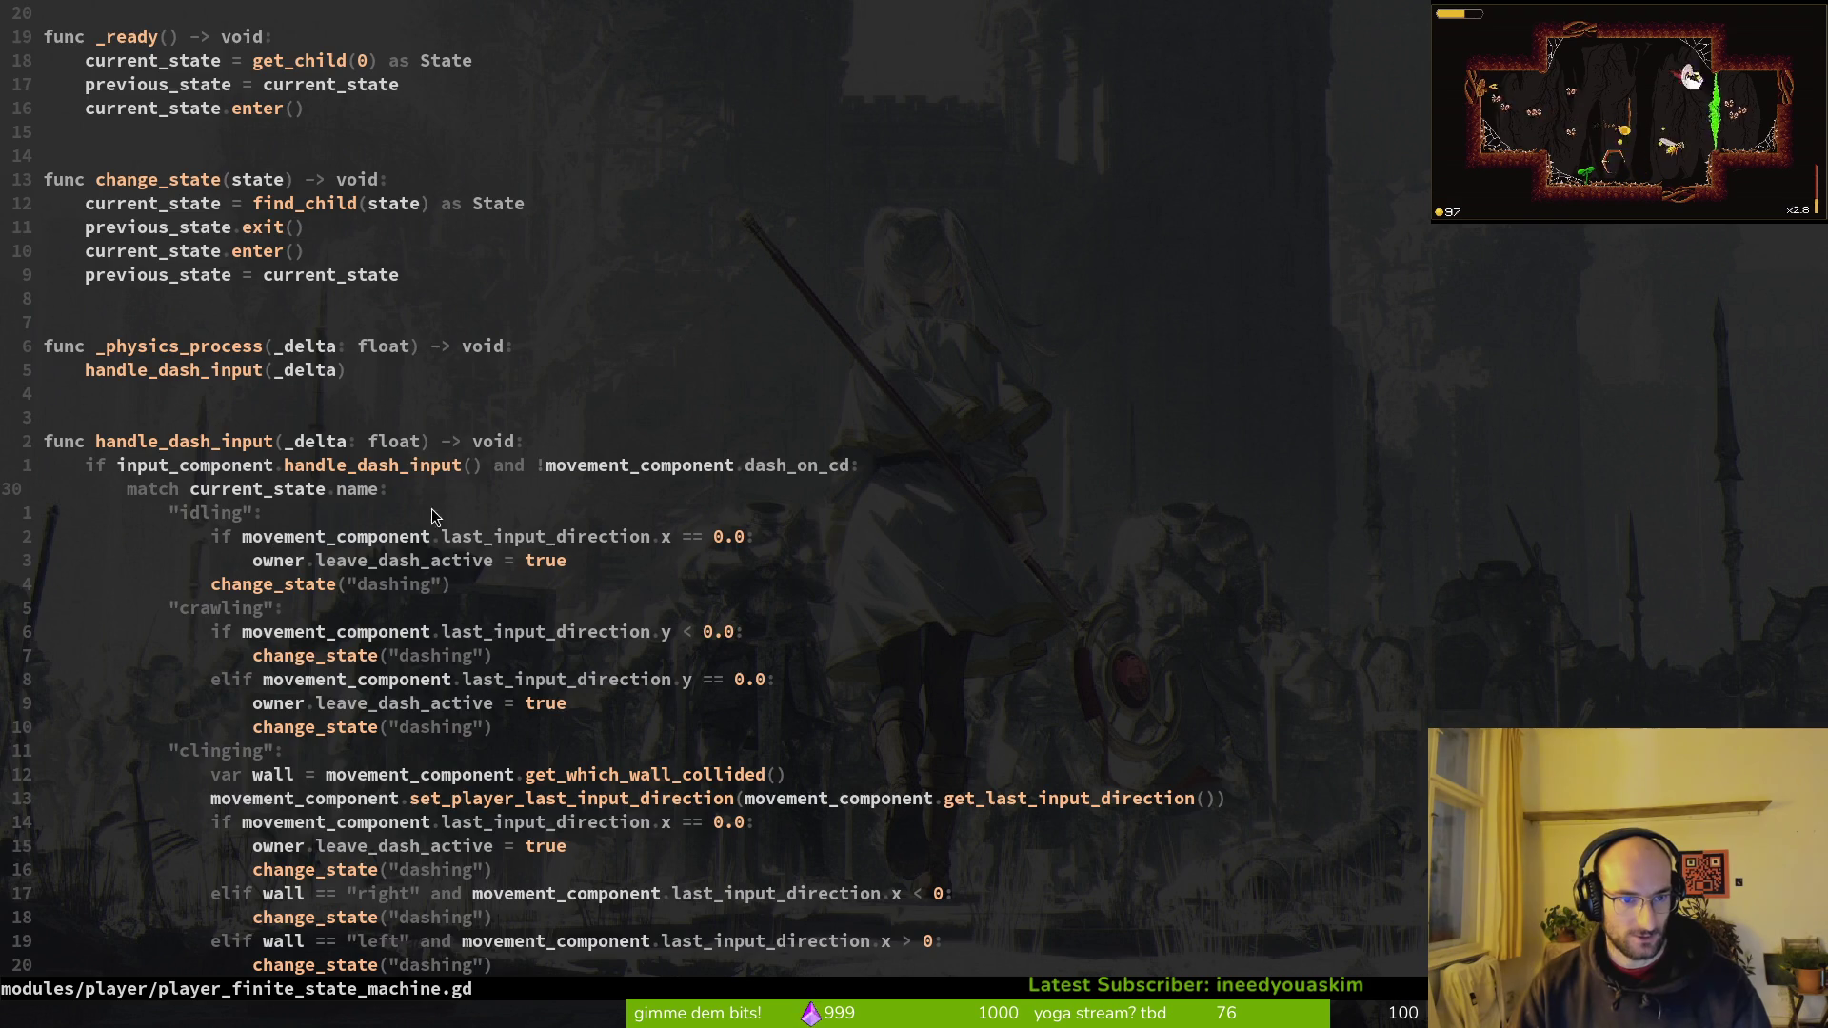
scroll(434, 502, down, 6)
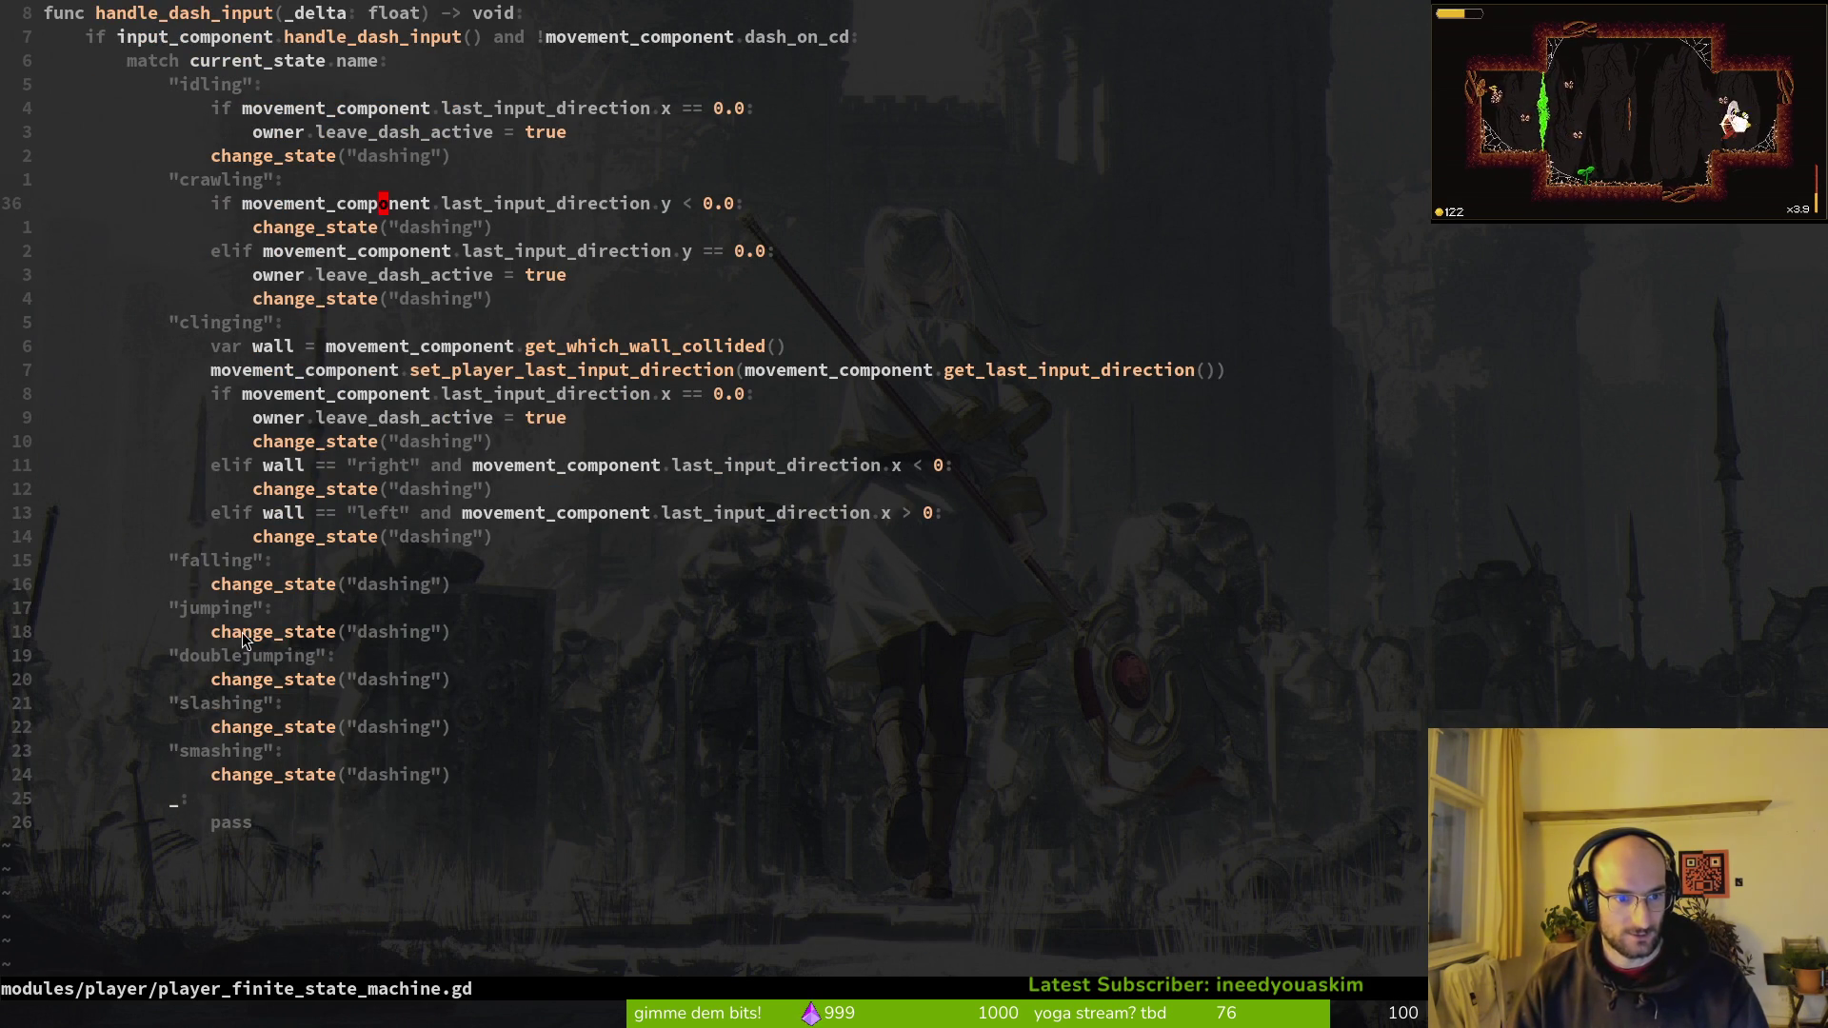
Step: Change the slashing case to "slashing" and current_state.can_transition, save, then start removing it
click(282, 712)
text(ing" and )
text(current_state.tr)
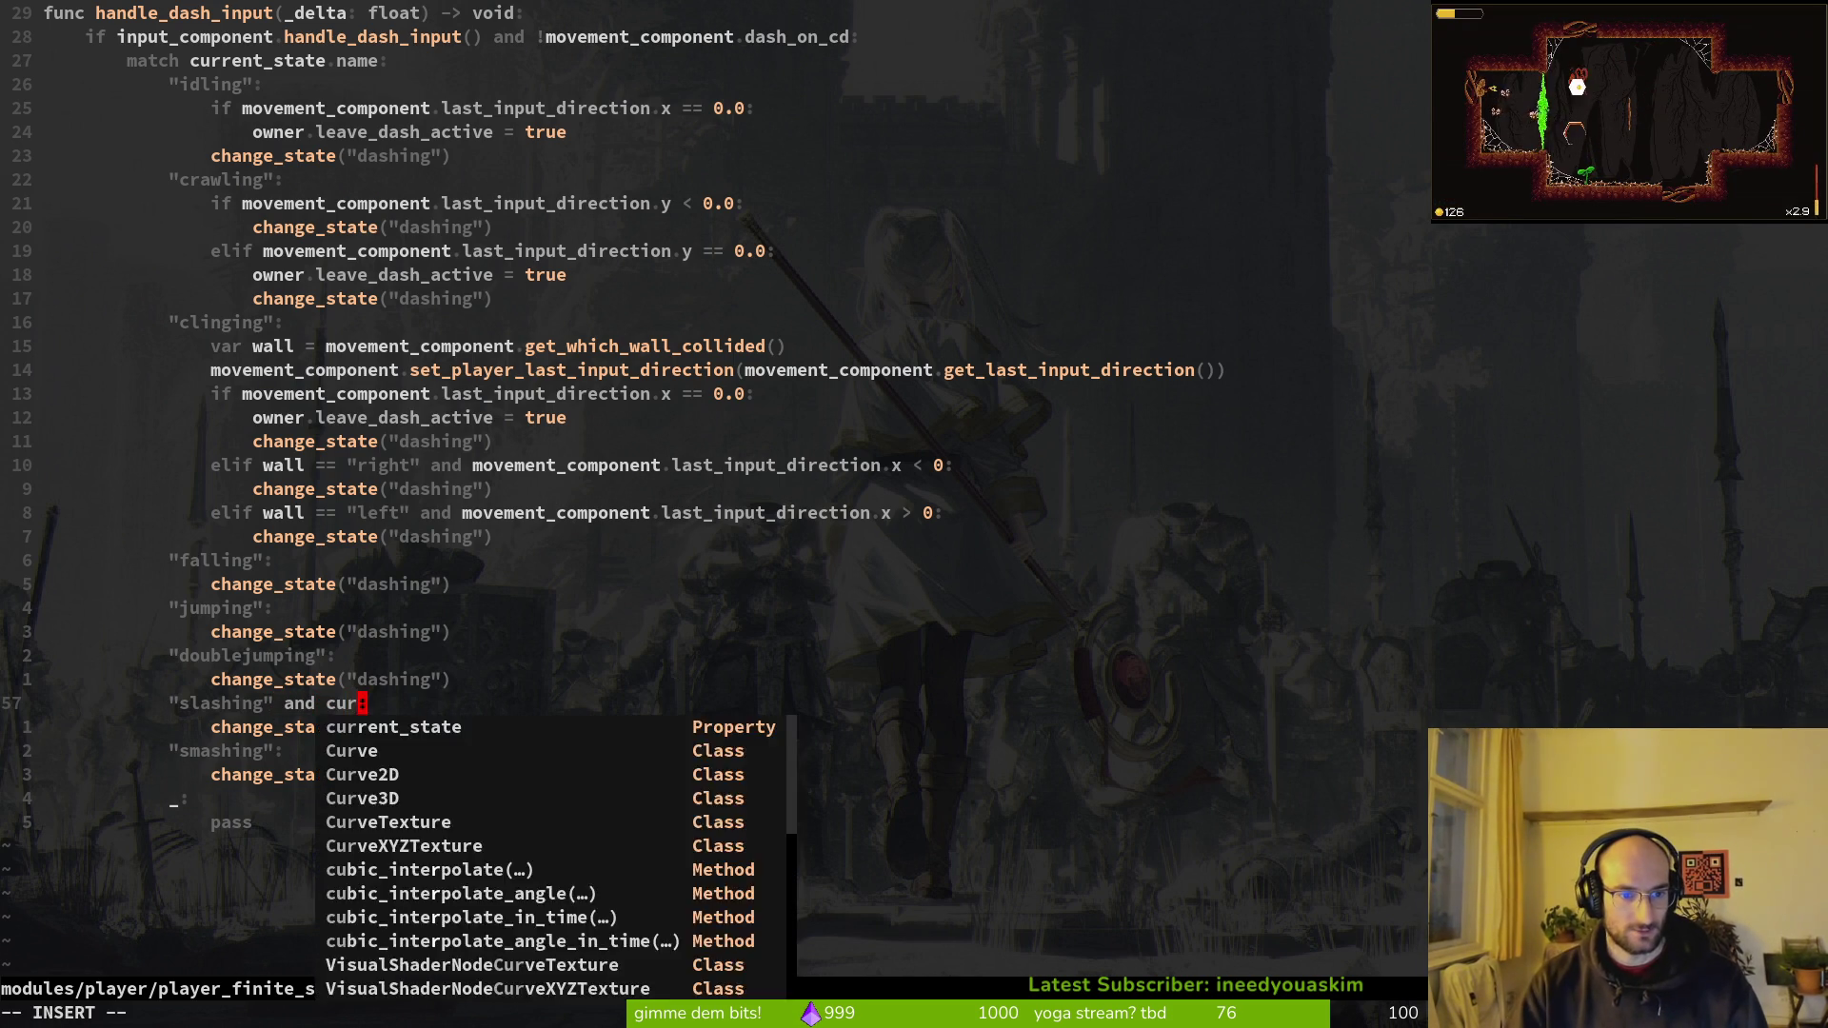
key(BackSpace)
key(BackSpace)
text(can_)
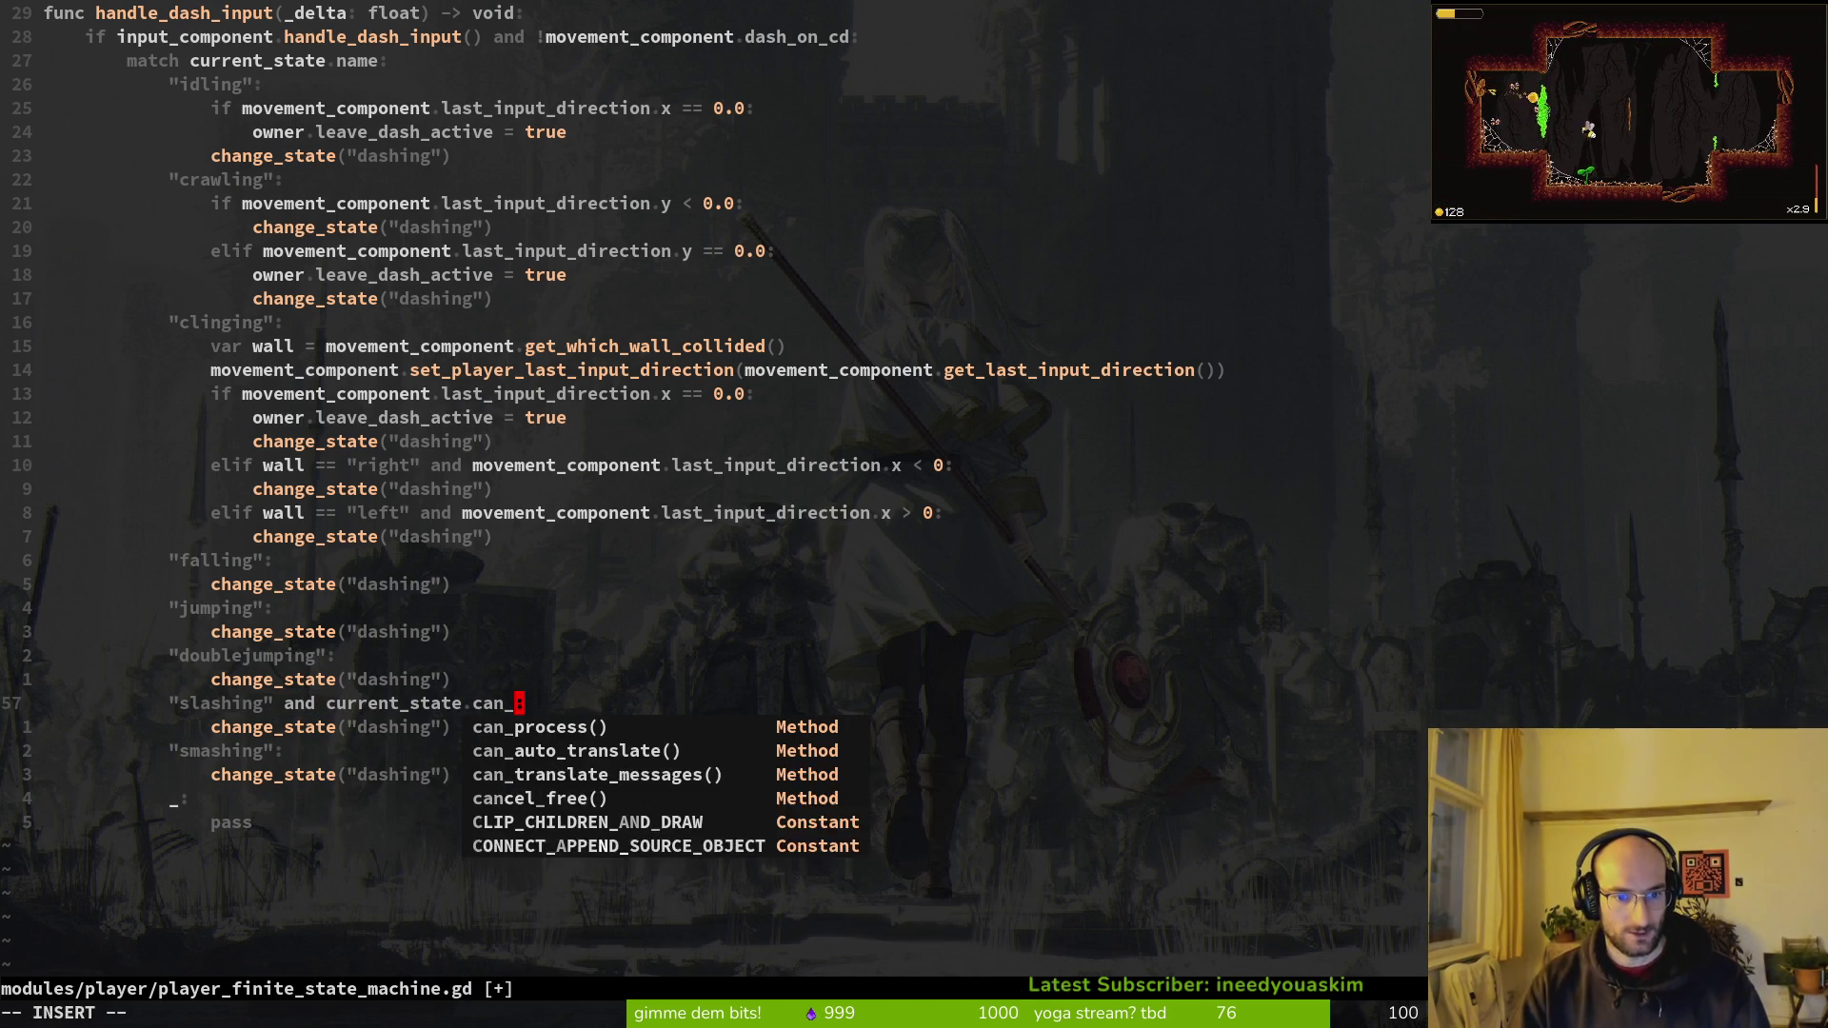
text(transition)
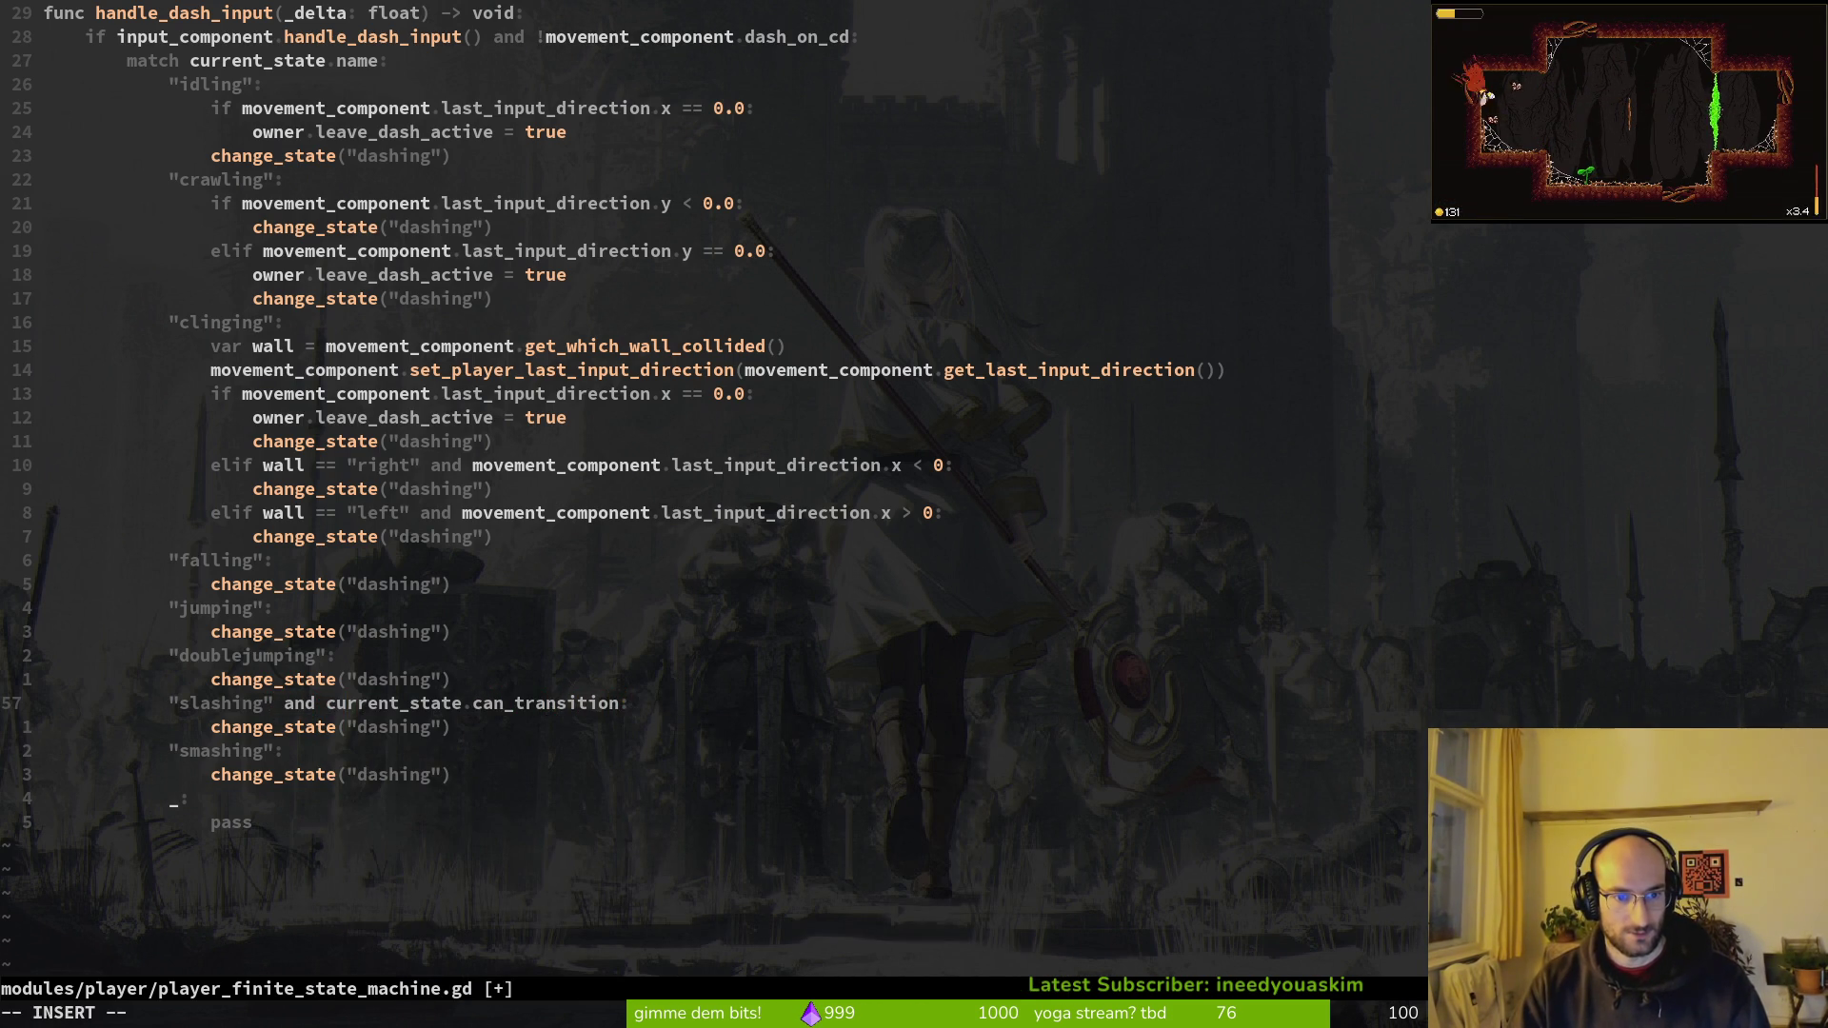
key(Escape)
text(:w)
key(Return)
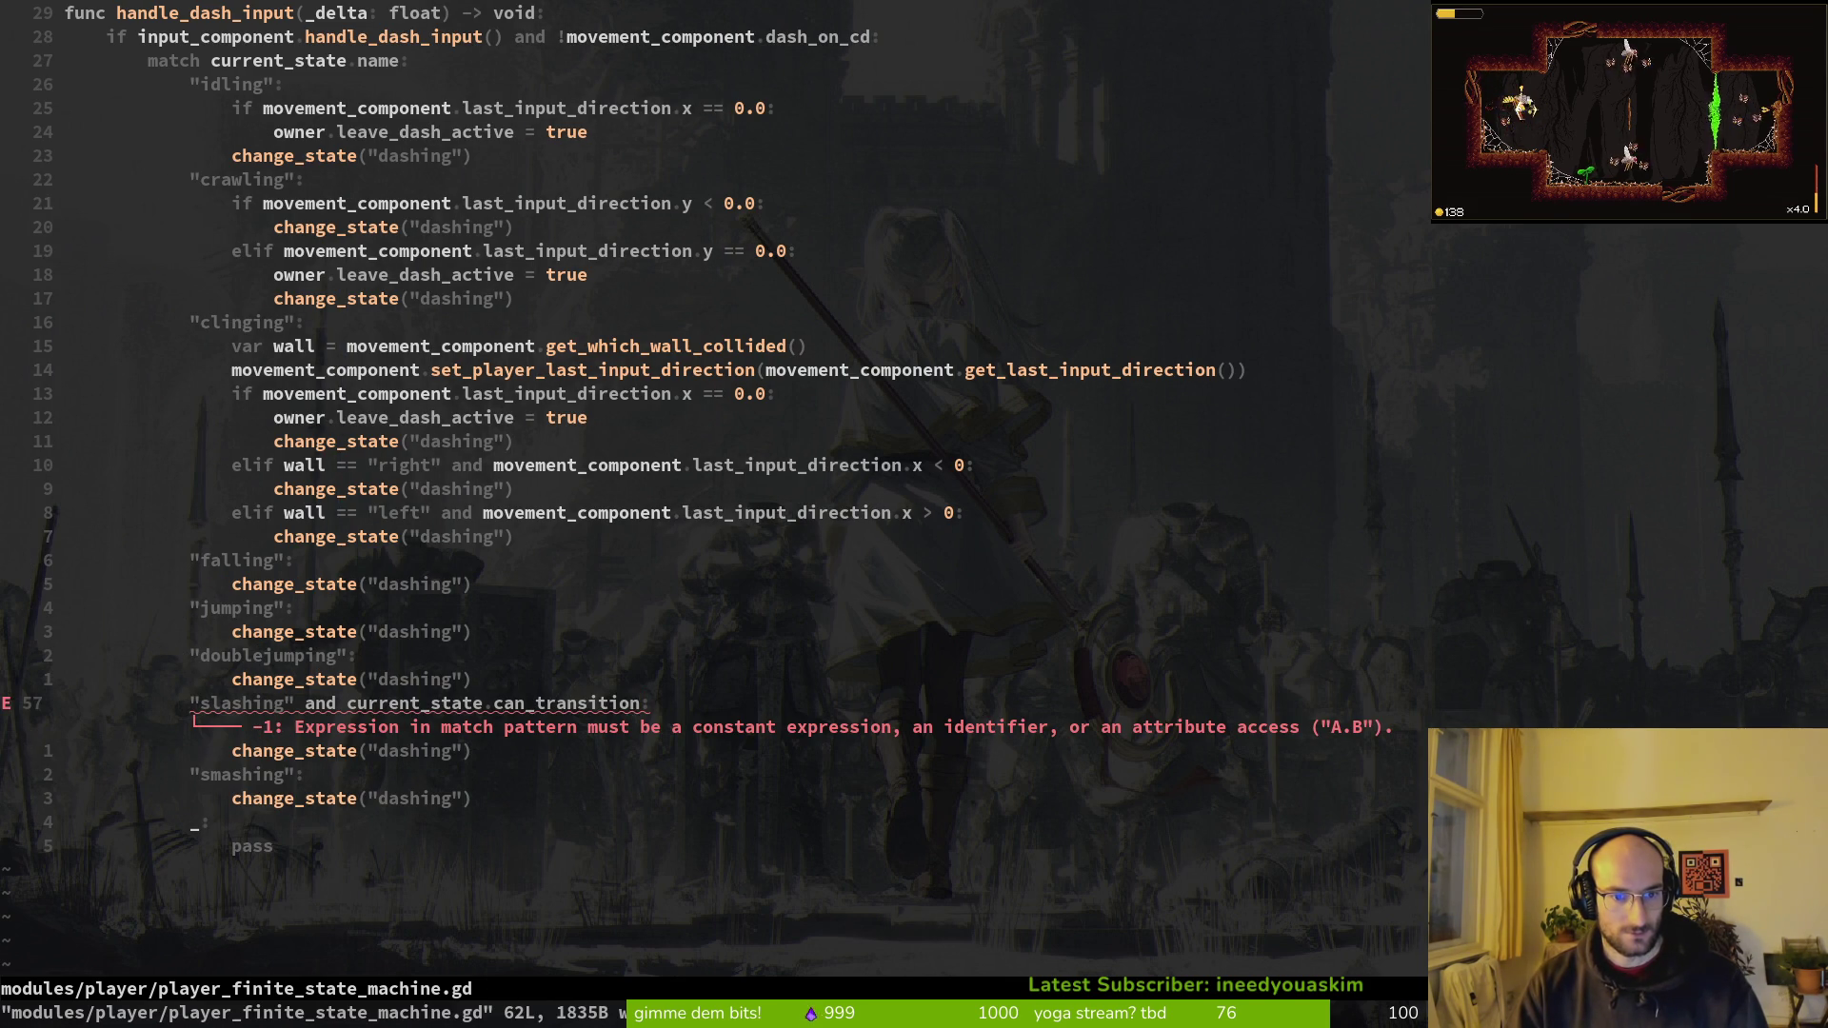
key(i)
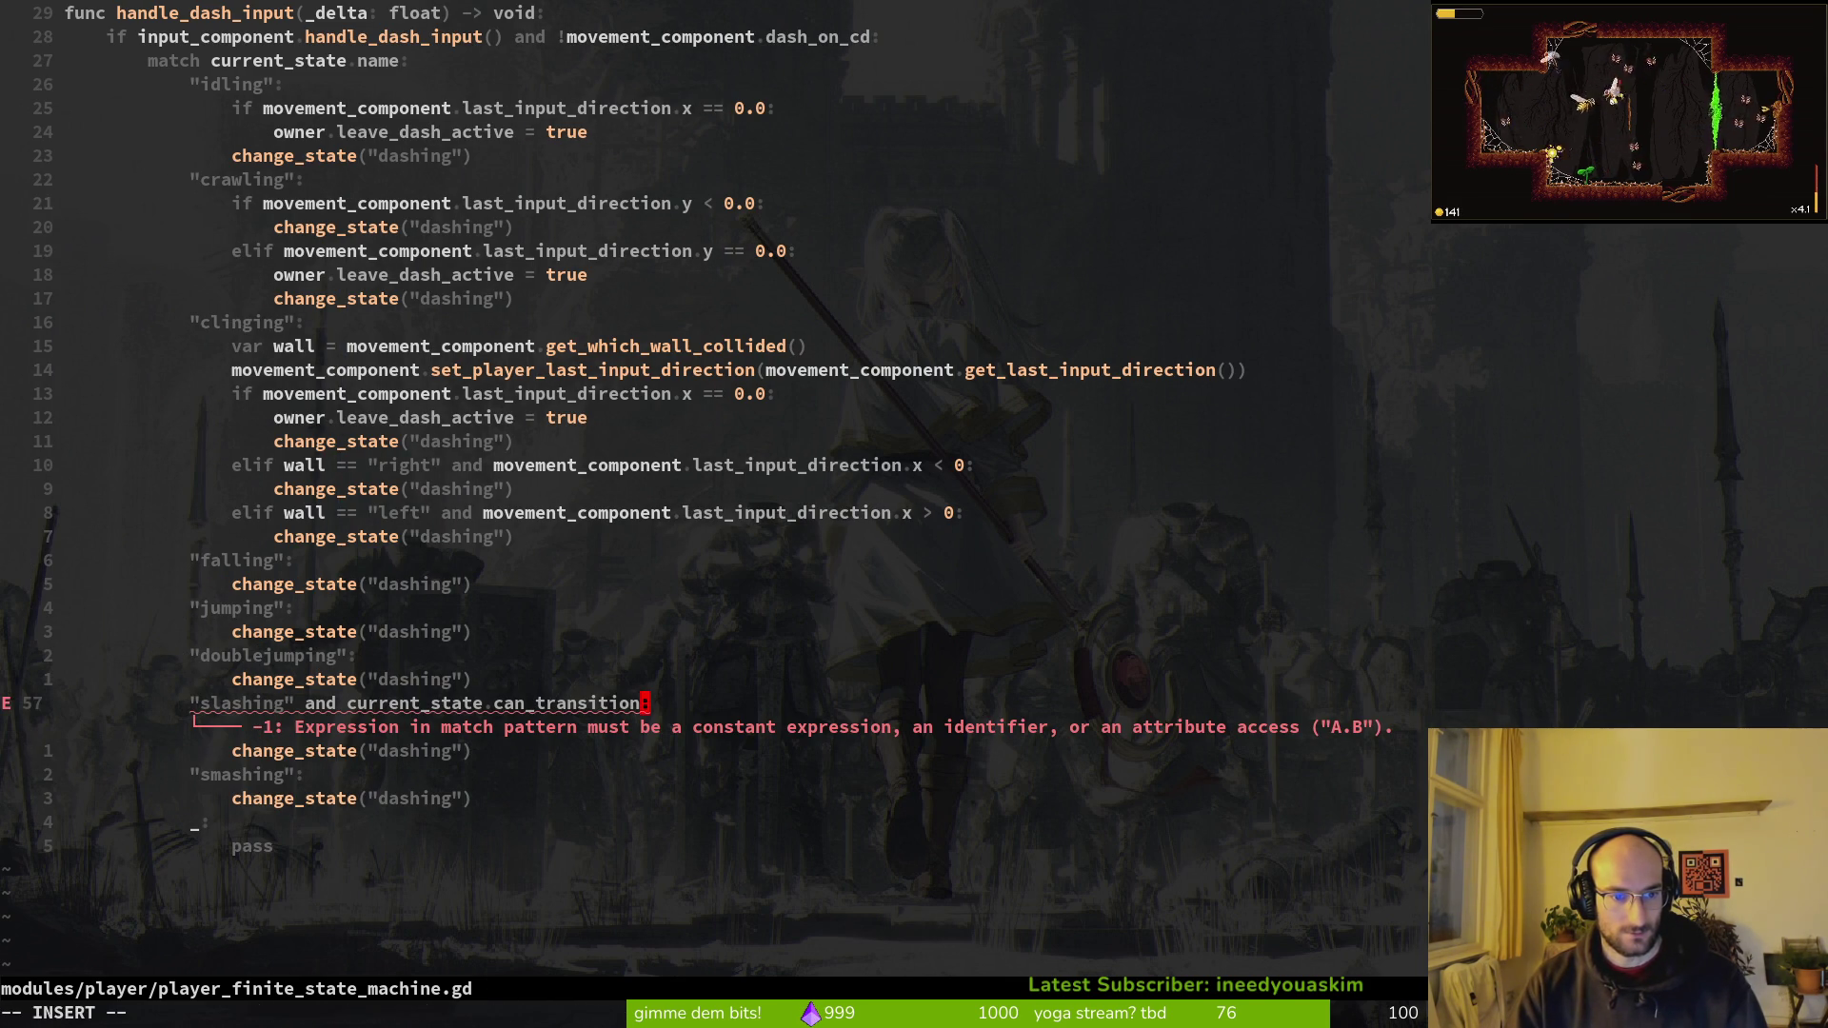
key(BackSpace)
key(BackSpace)
key(BackSpace)
key(BackSpace)
key(BackSpace)
key(BackSpace)
Step: Wrap the slashing case's change_state in an if current_state.can_transition: check and save
key(Escape)
text(:w)
key(Return)
text(oif )
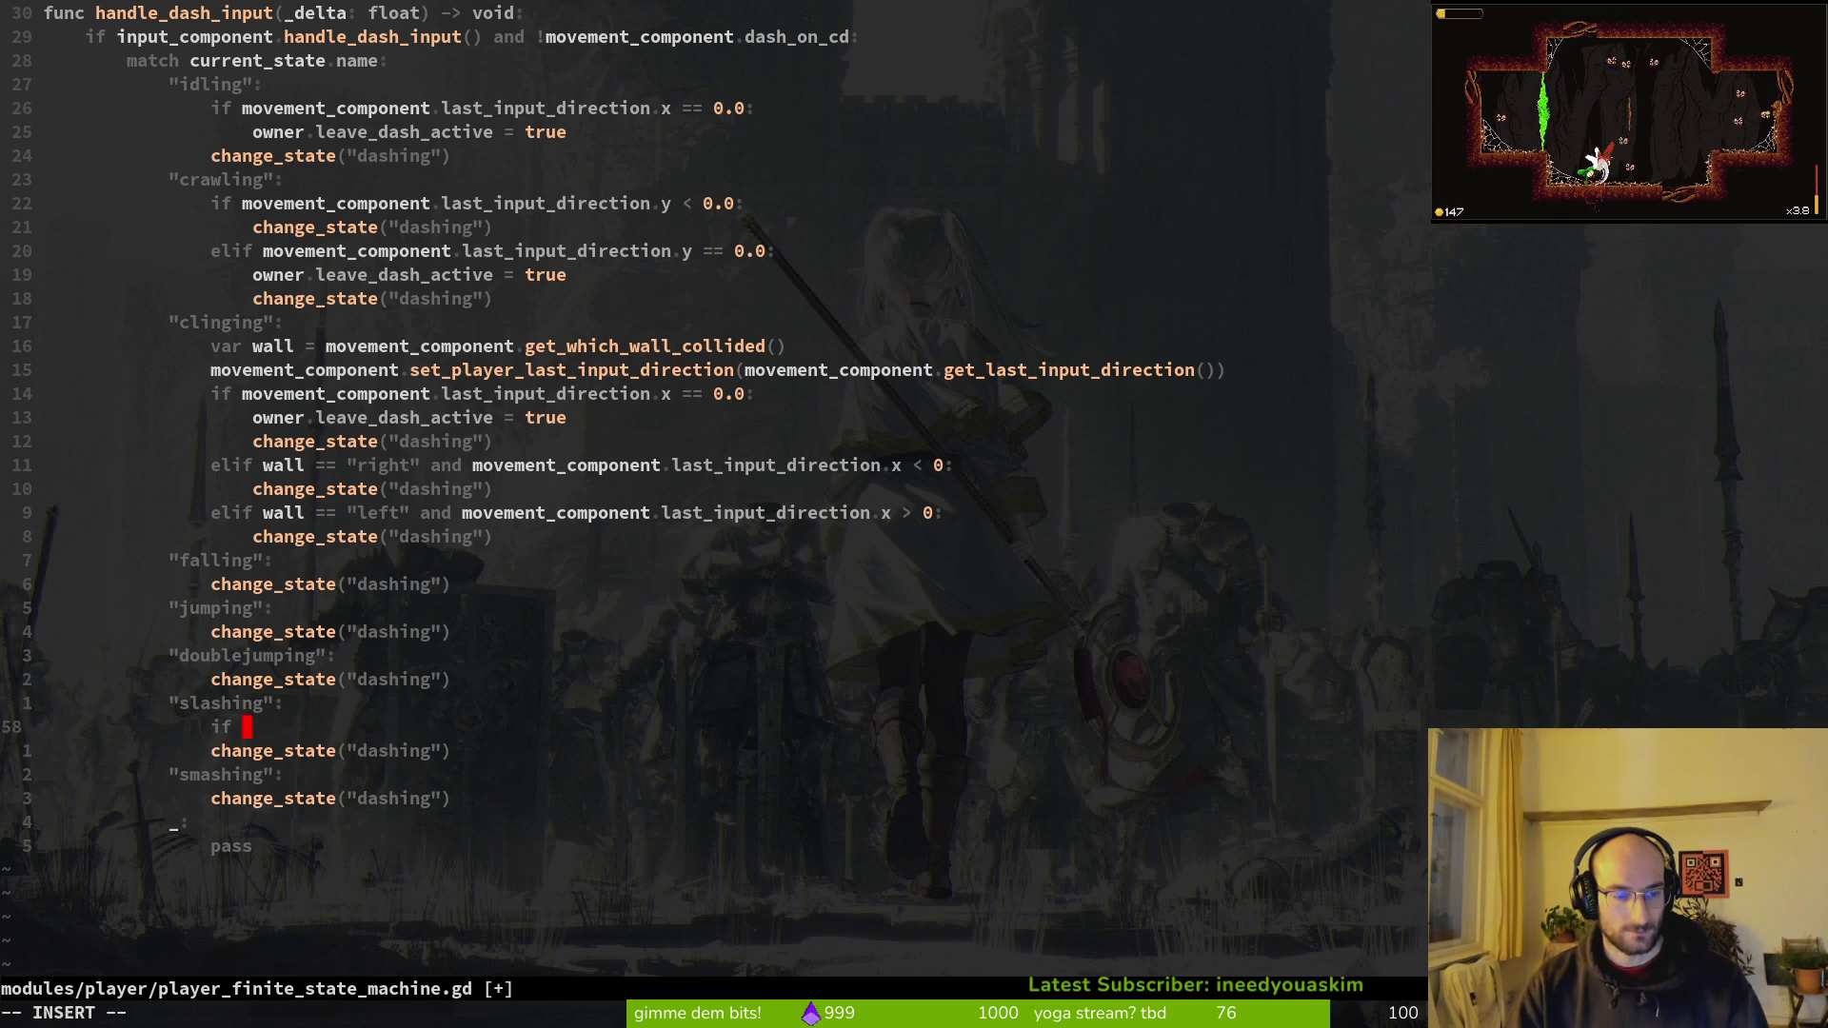
text(current_state.)
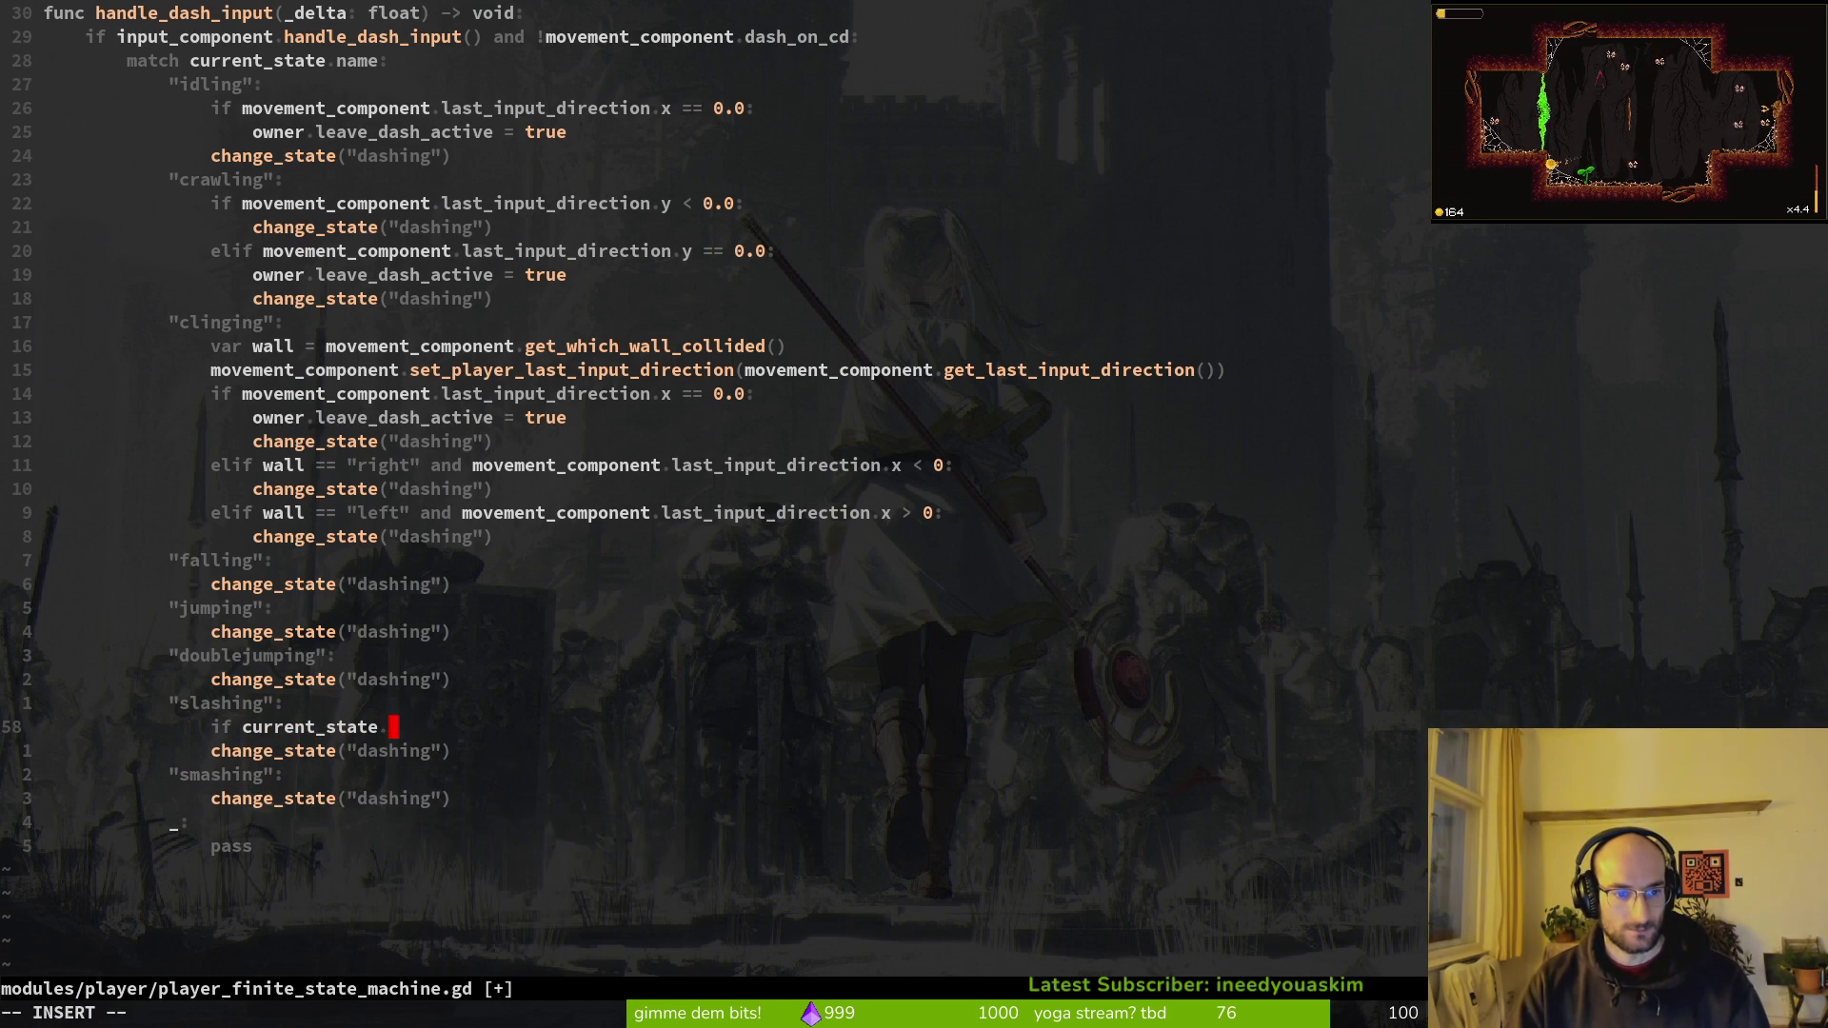
text(can_)
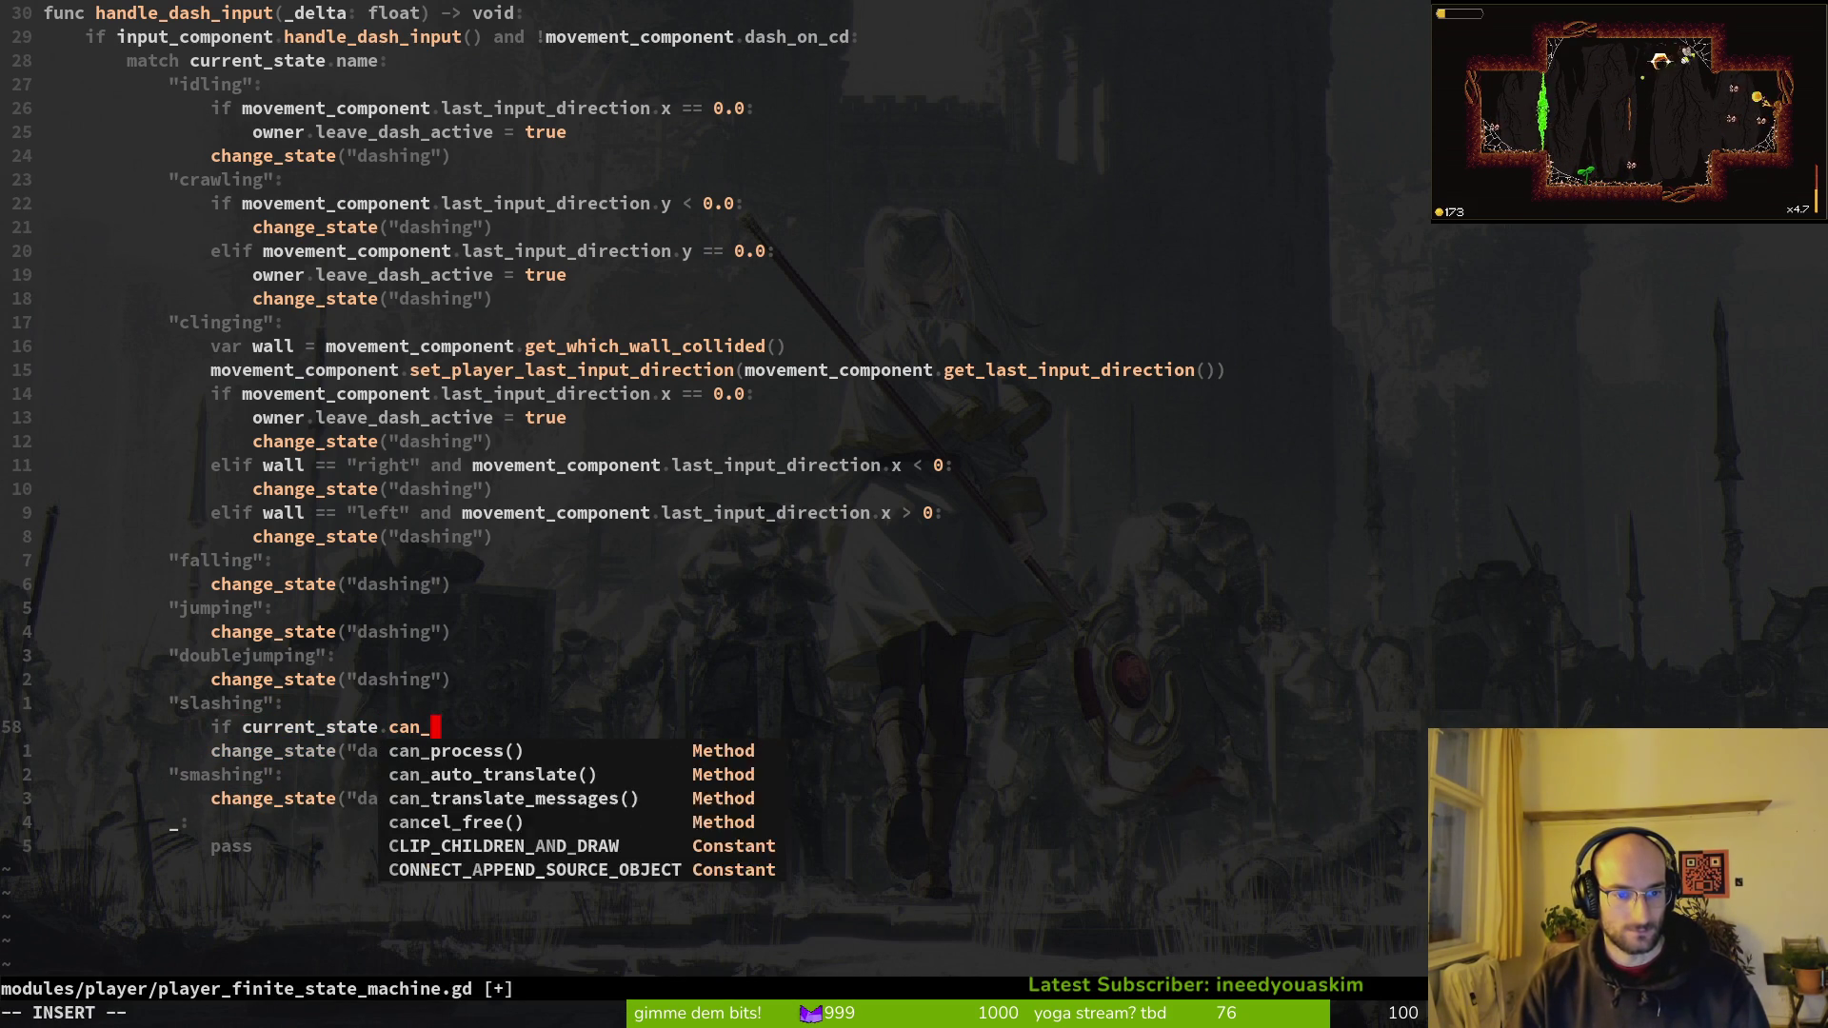
text(transition:)
key(Escape)
key(j)
key(V)
key(greater)
text(:w)
key(Return)
Step: Add the same can_transition check around the smashing case's change_state and save
key(k)
key(V)
key(y)
key(j)
key(j)
key(p)
key(j)
key(greater)
key(greater)
text(:w)
key(Return)
key(alt+Tab)
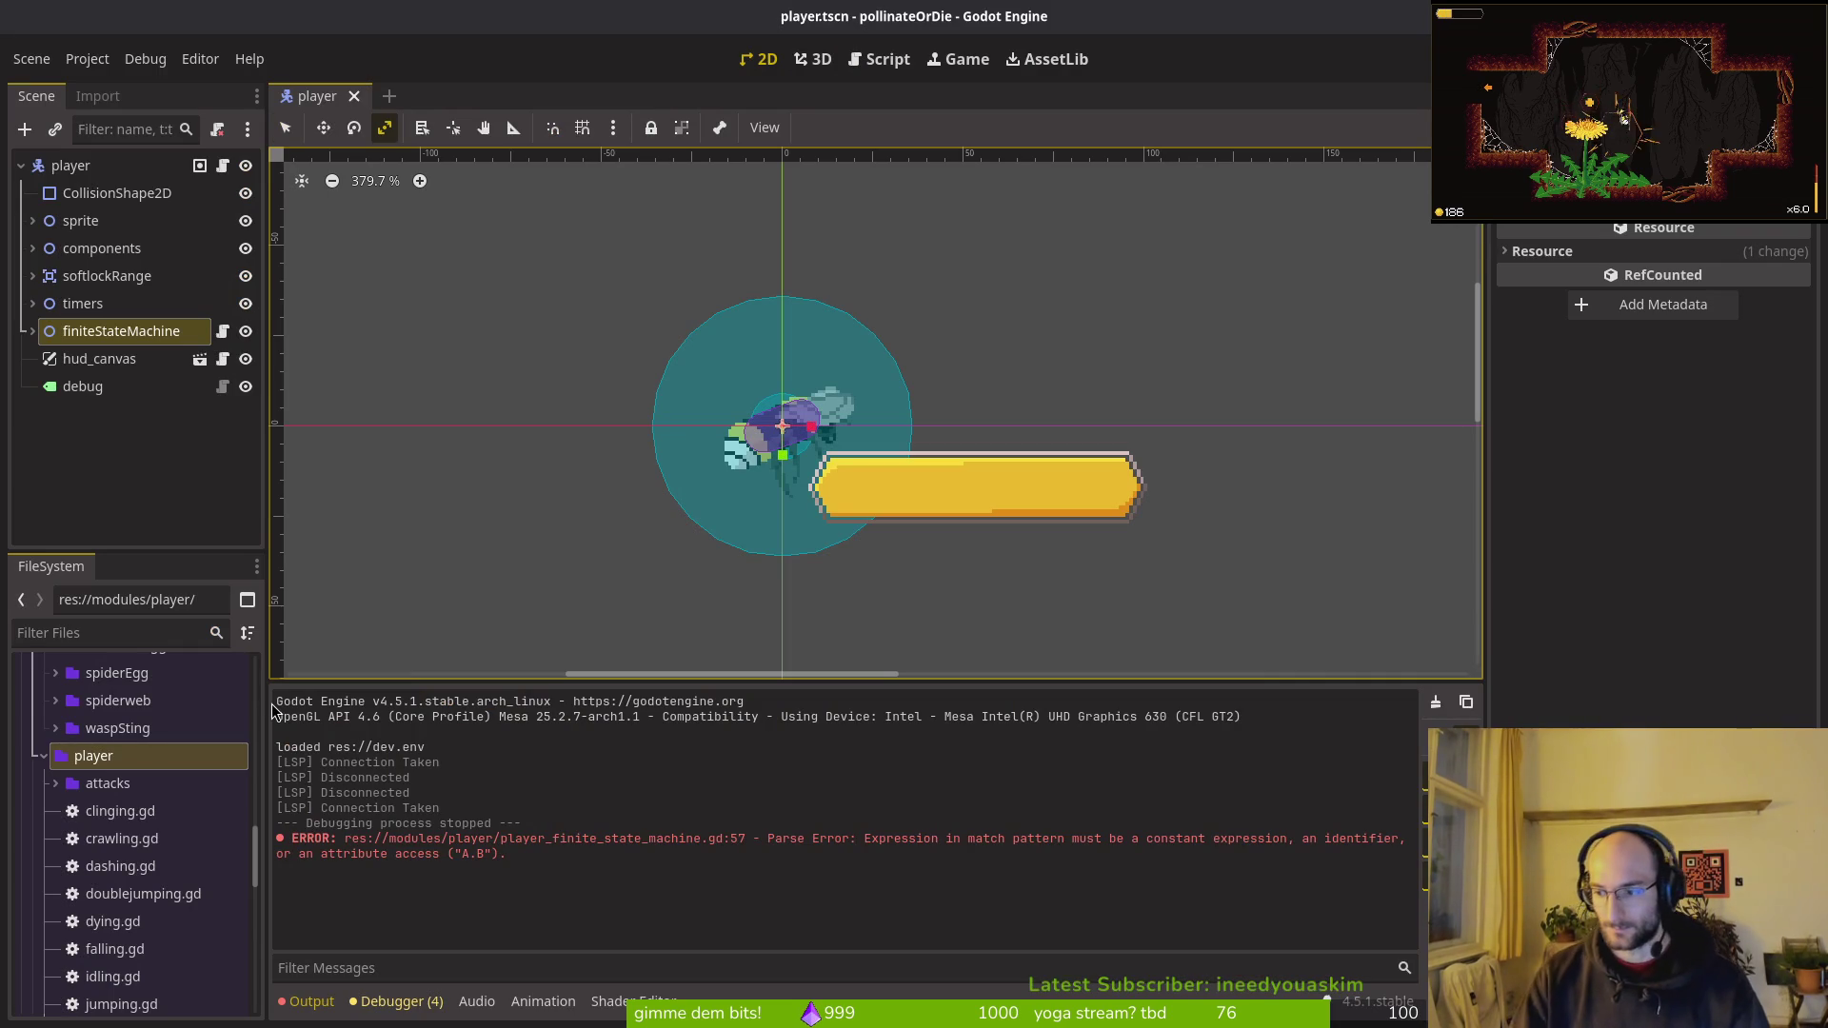
Step: Launch a new game into the dev test room and test jumping, a midair dash, a slash and a smash
key(F5)
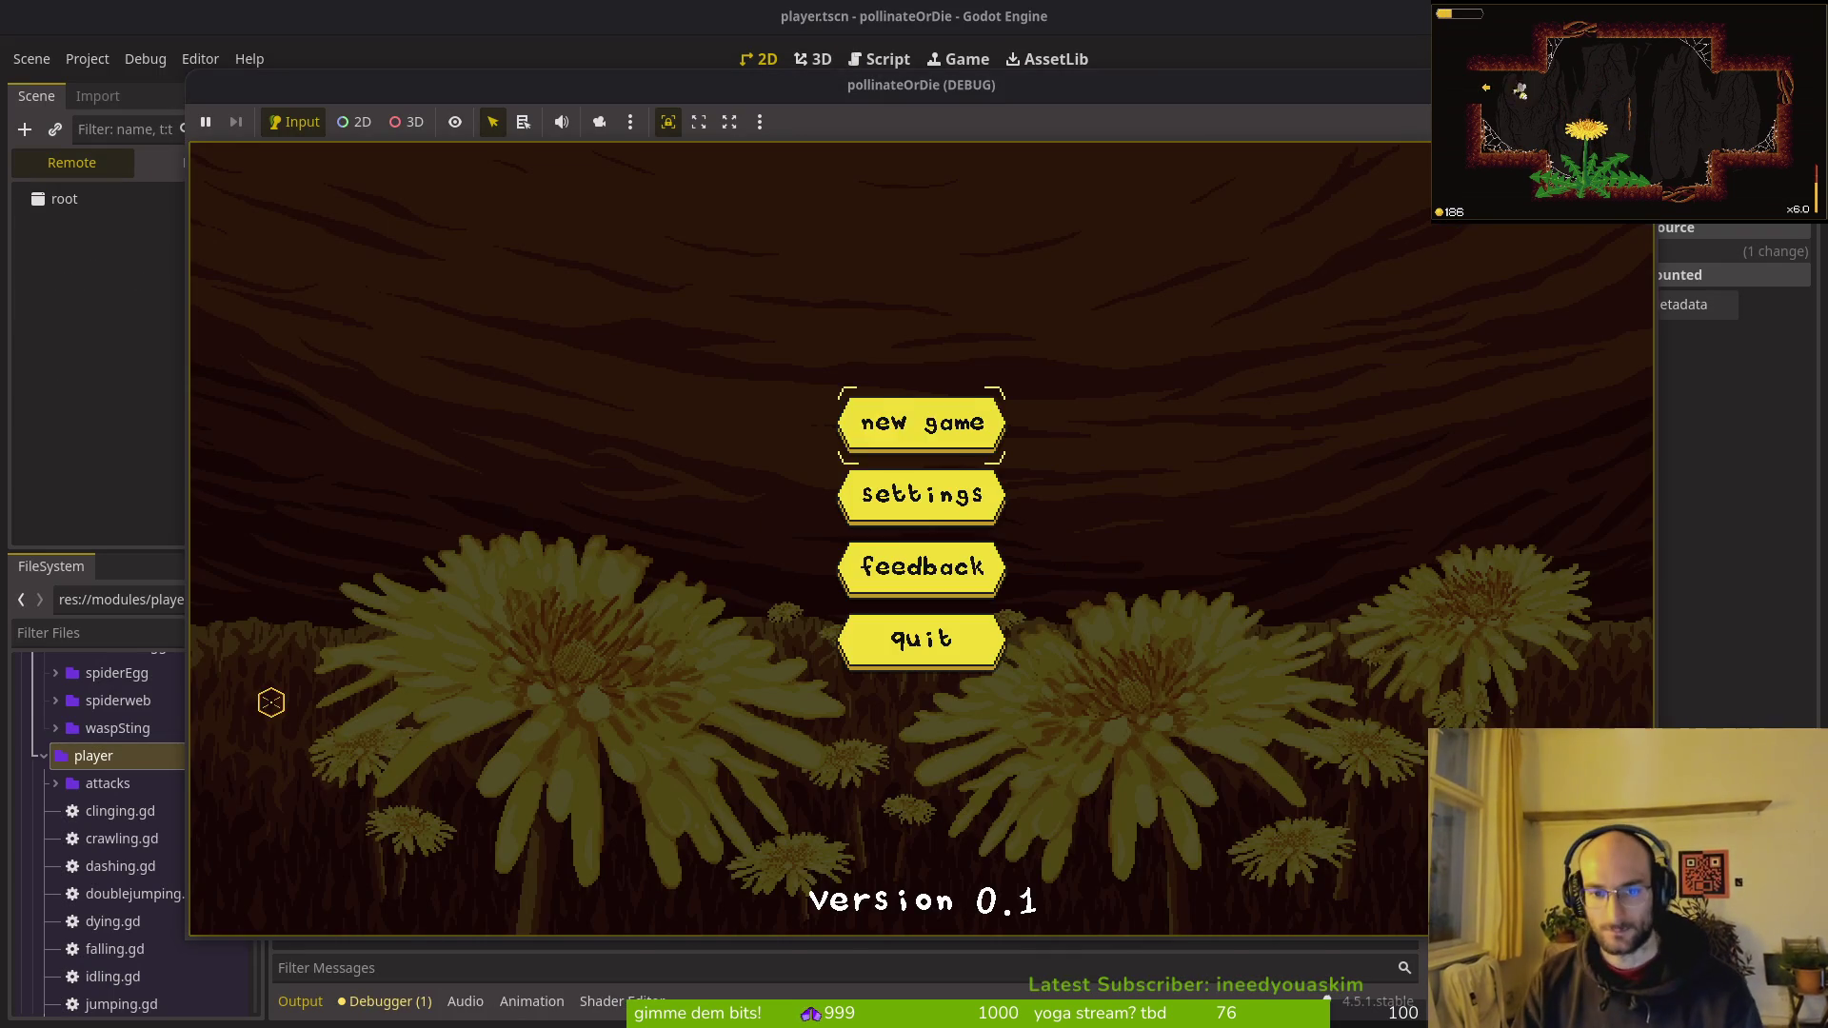
key(Return)
key(space)
key(Left)
key(shift)
key(x)
key(Down)
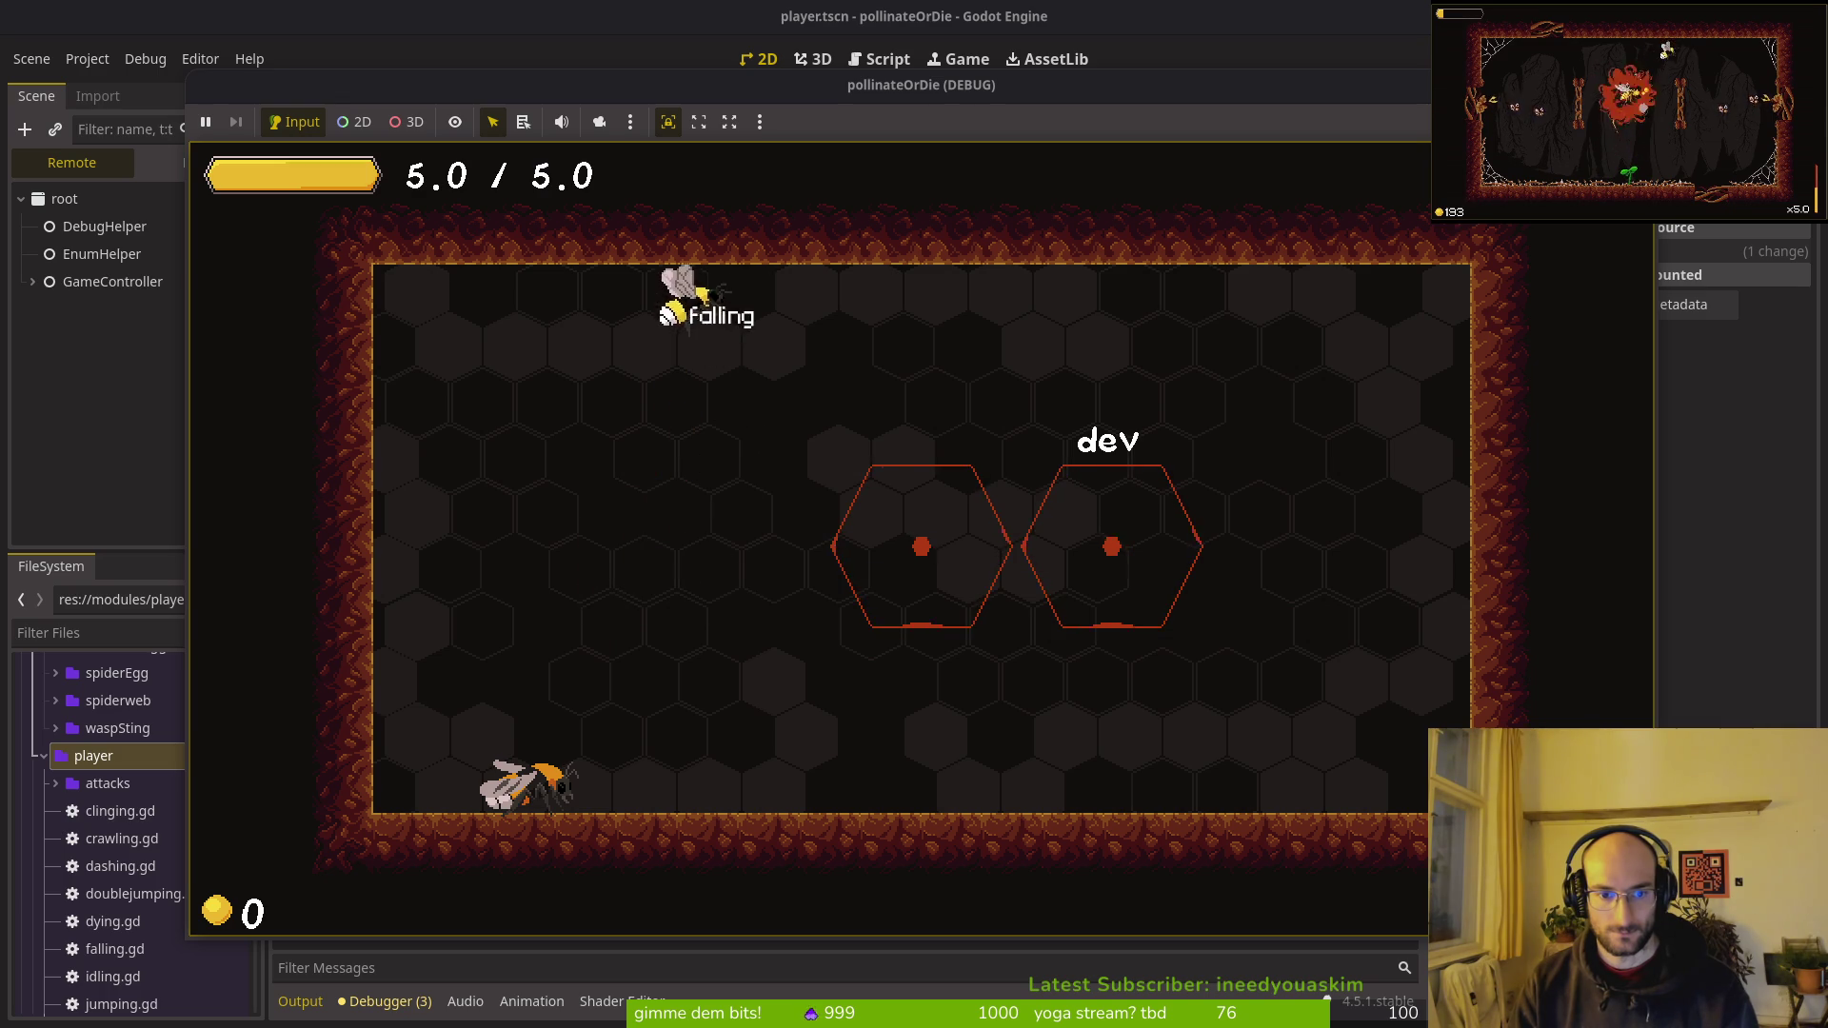
Step: Fly the bee around, testing repeated dashes up, down, to the floor and near the ceiling
key(space)
key(shift)
key(space)
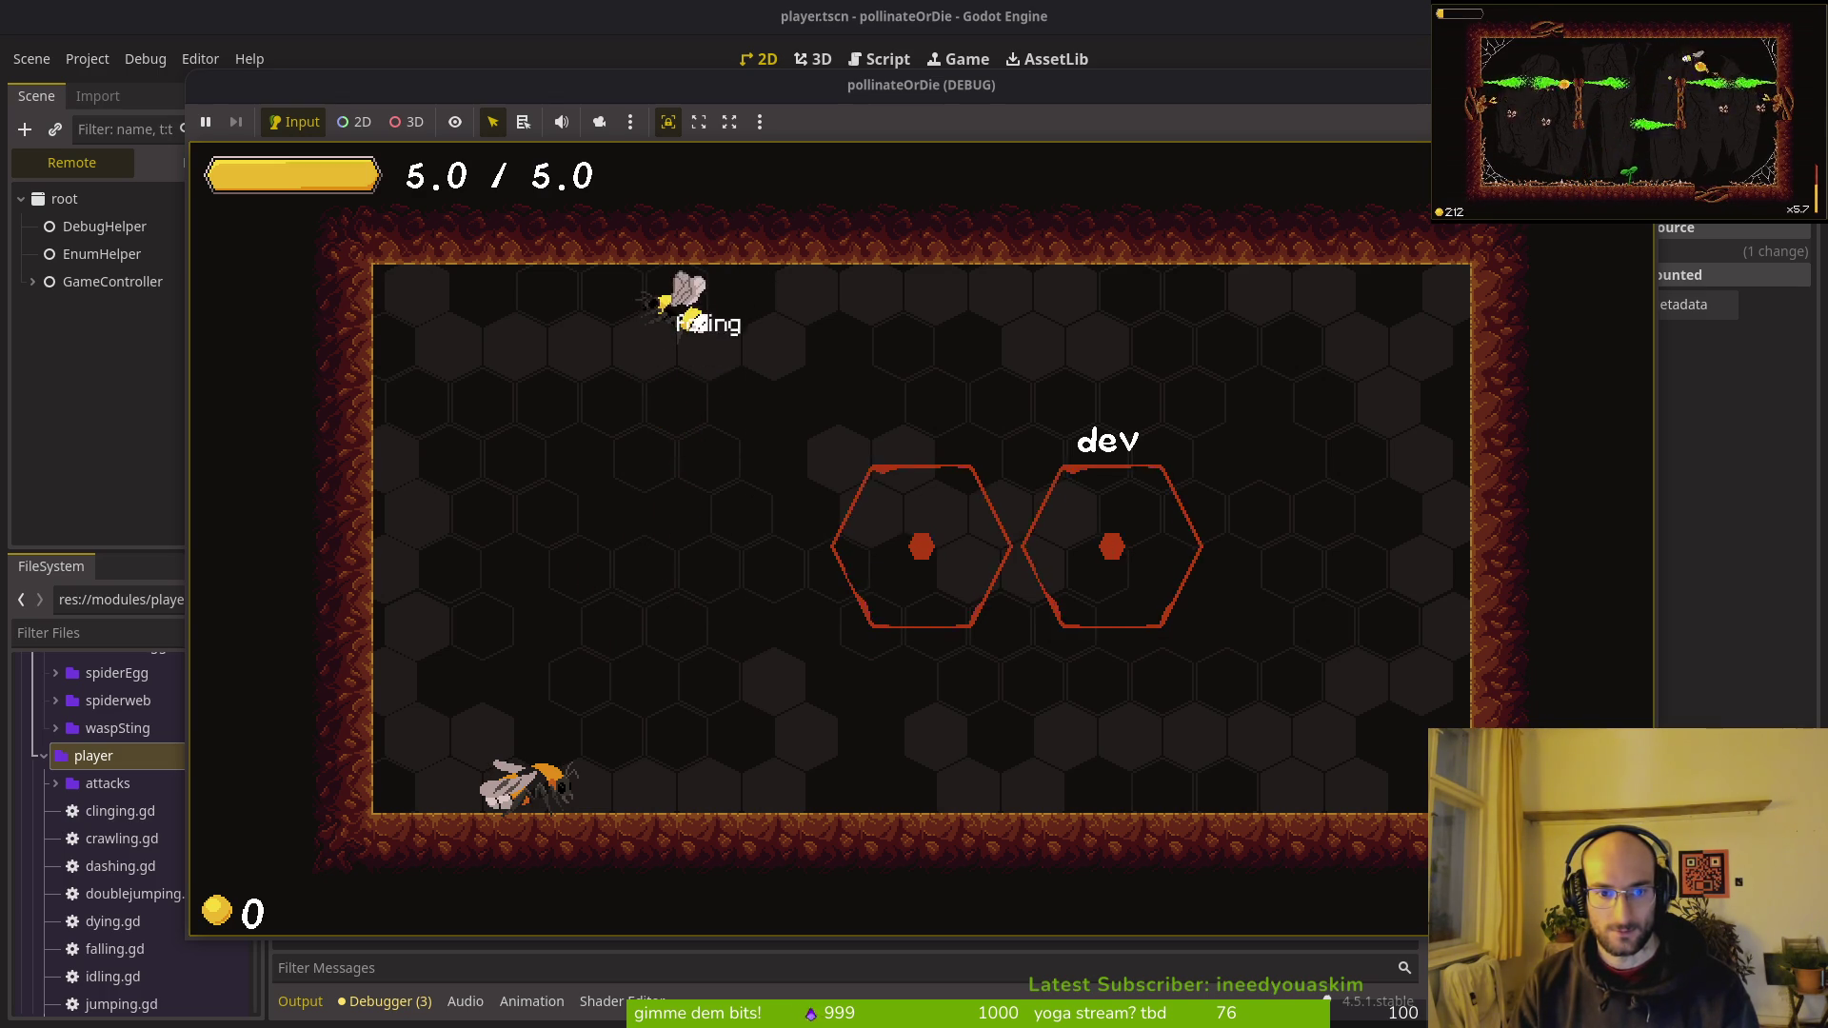
key(space)
key(shift)
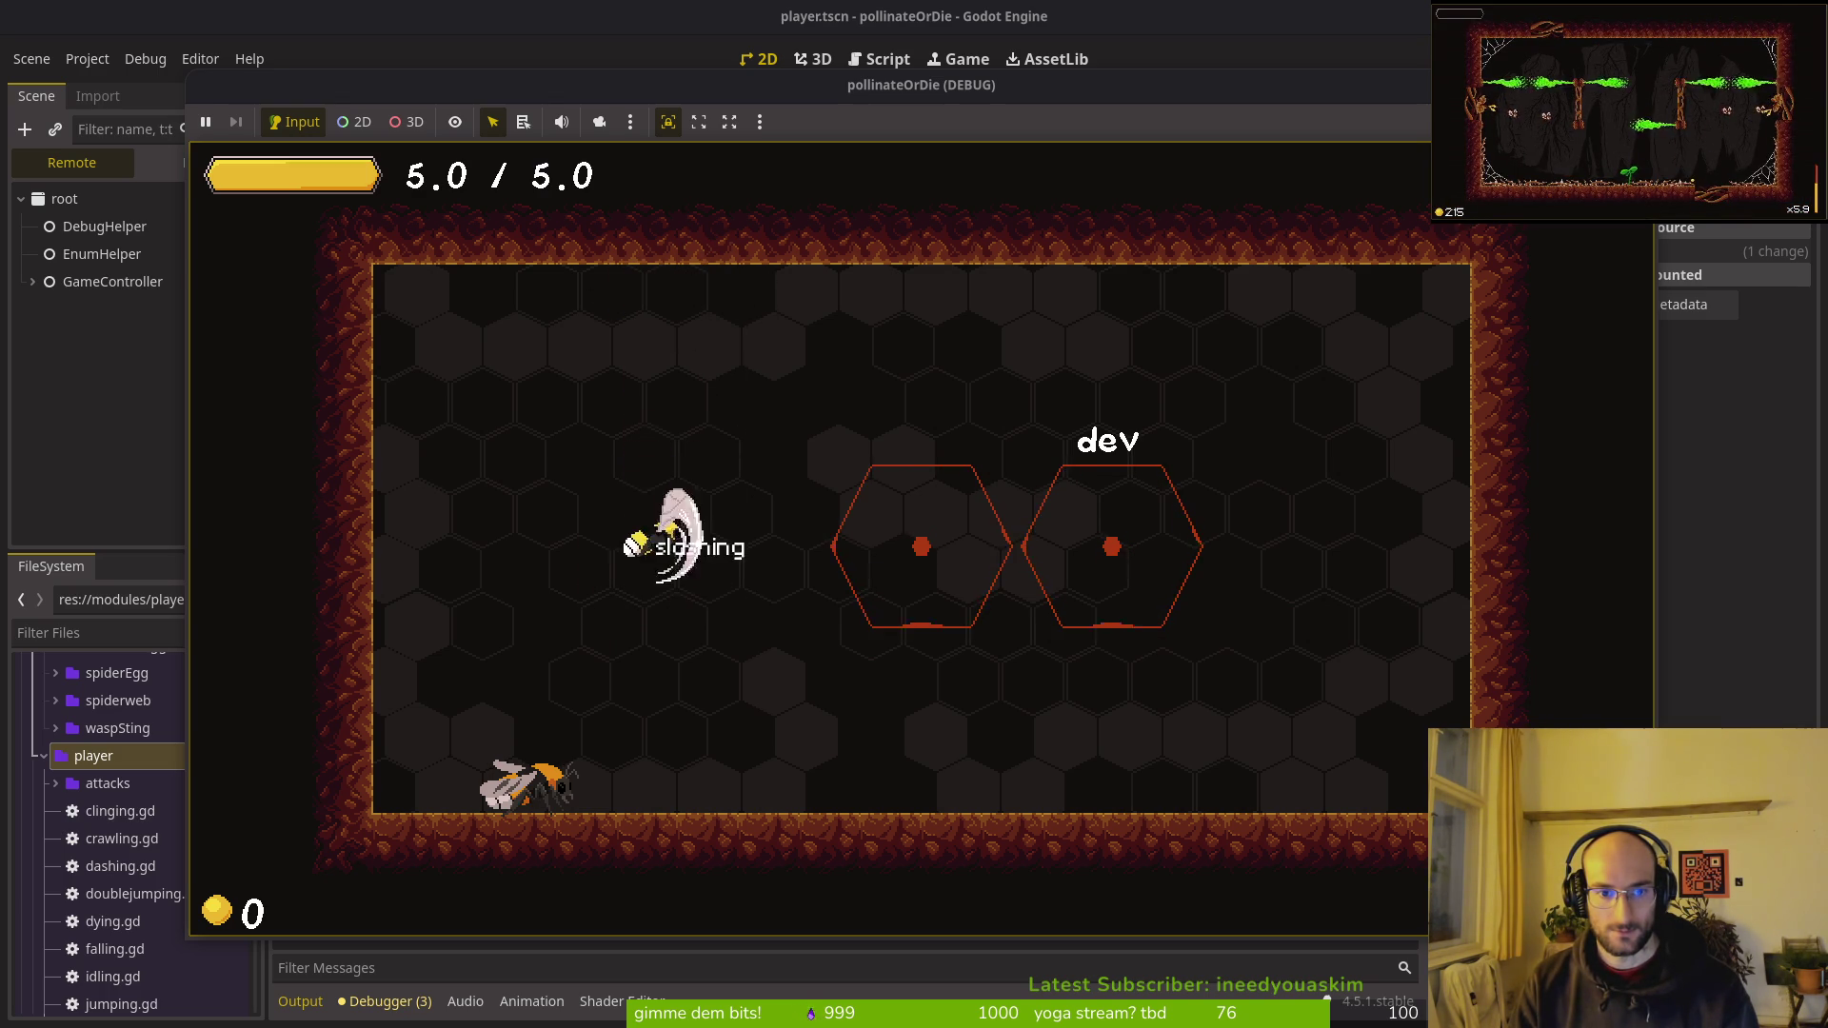
key(shift)
key(shift)
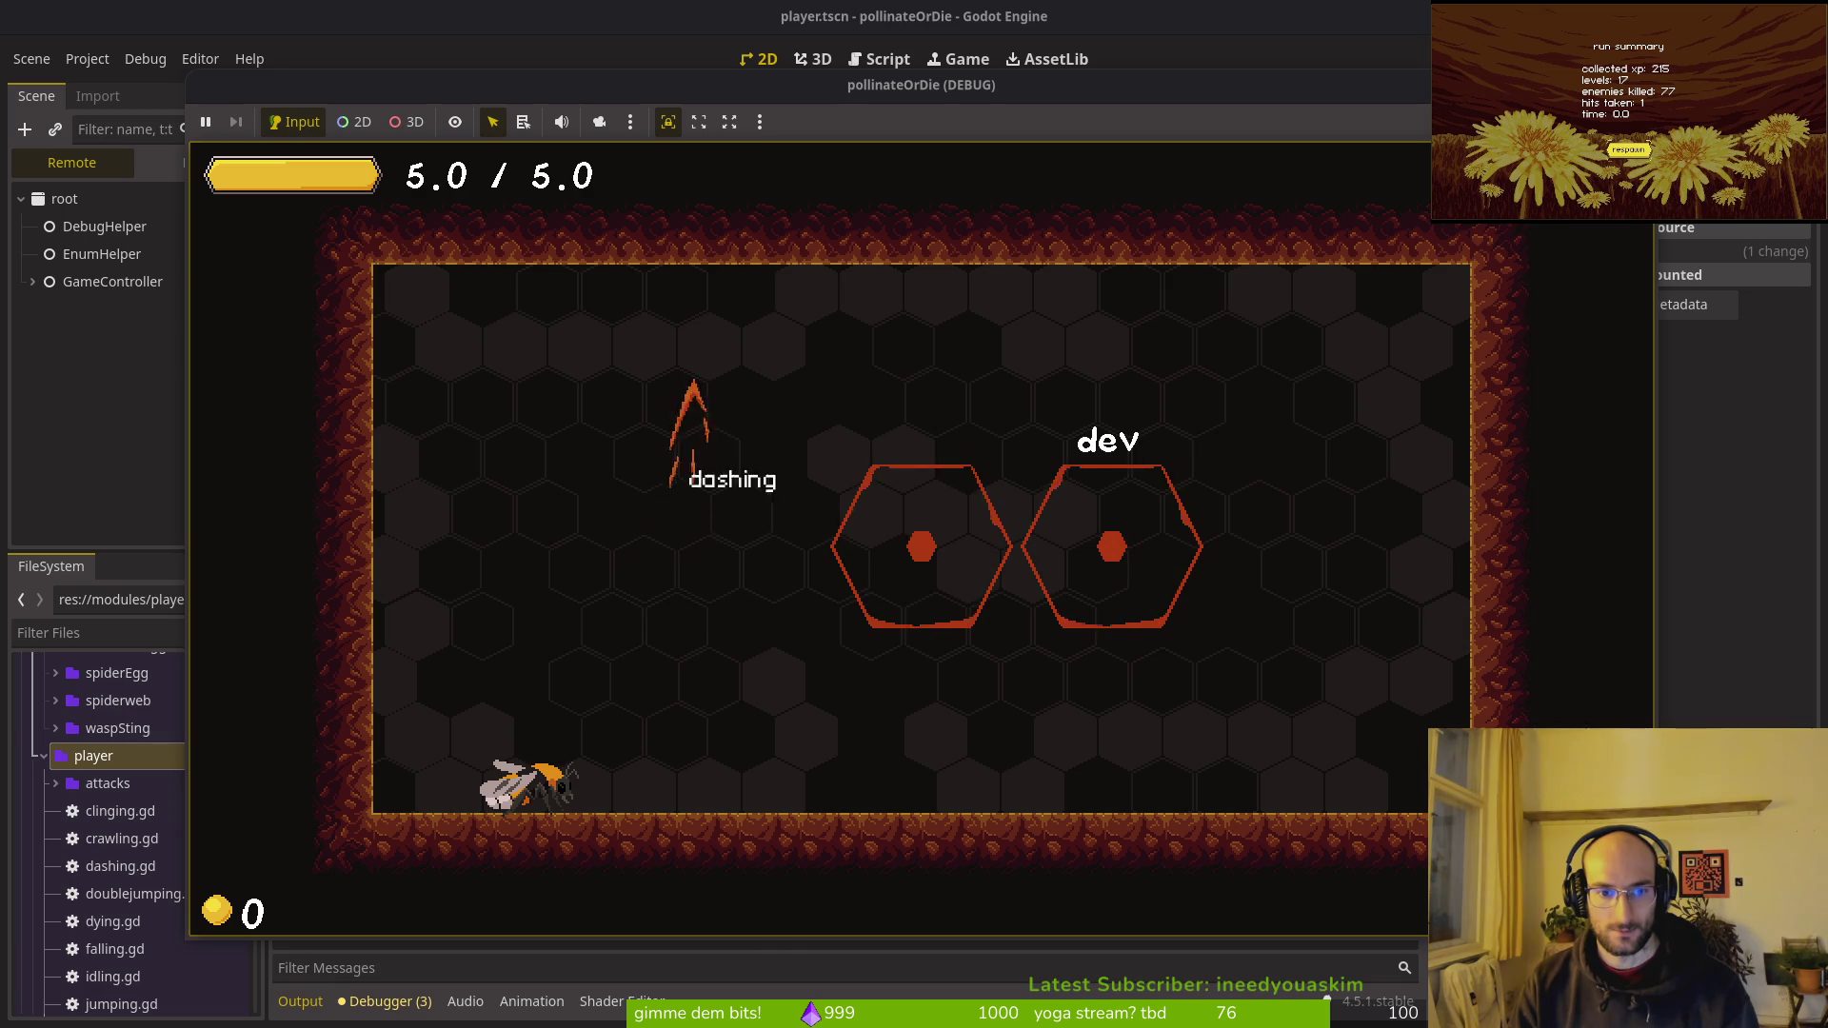
key(shift)
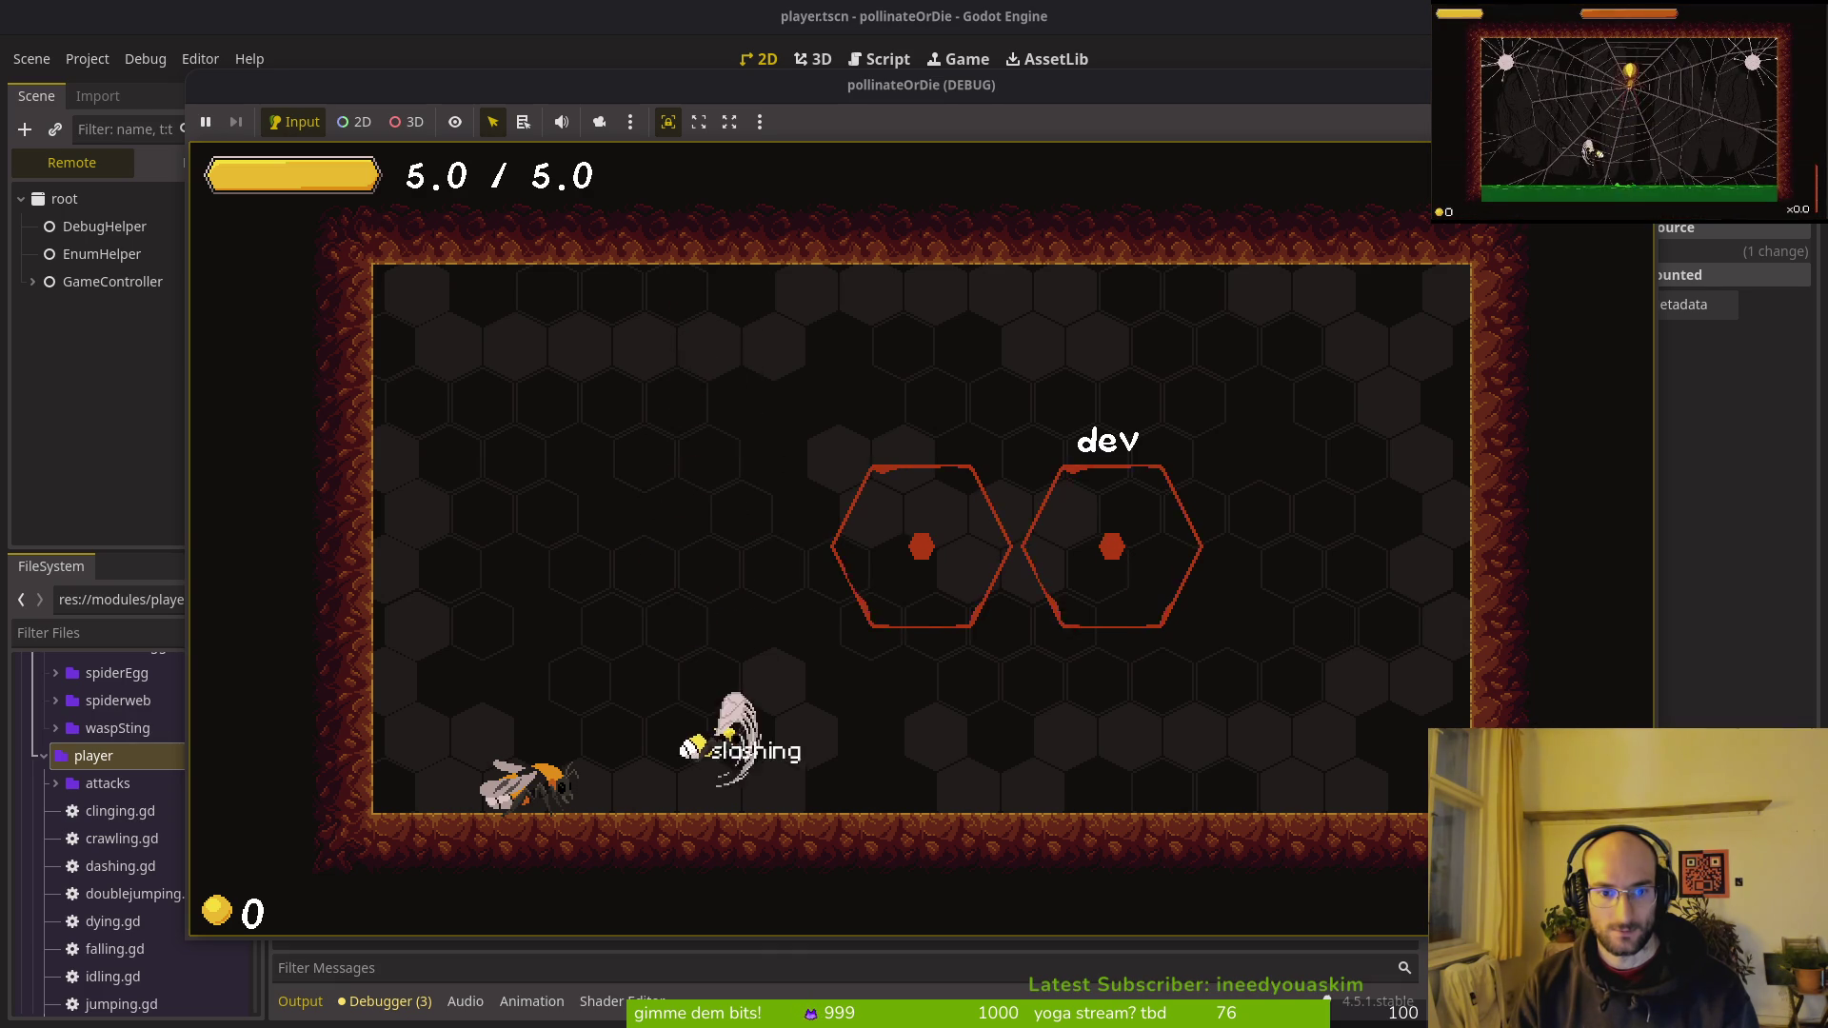
key(shift)
key(shift)
key(shift)
key(space)
key(space)
key(space)
key(shift)
key(space)
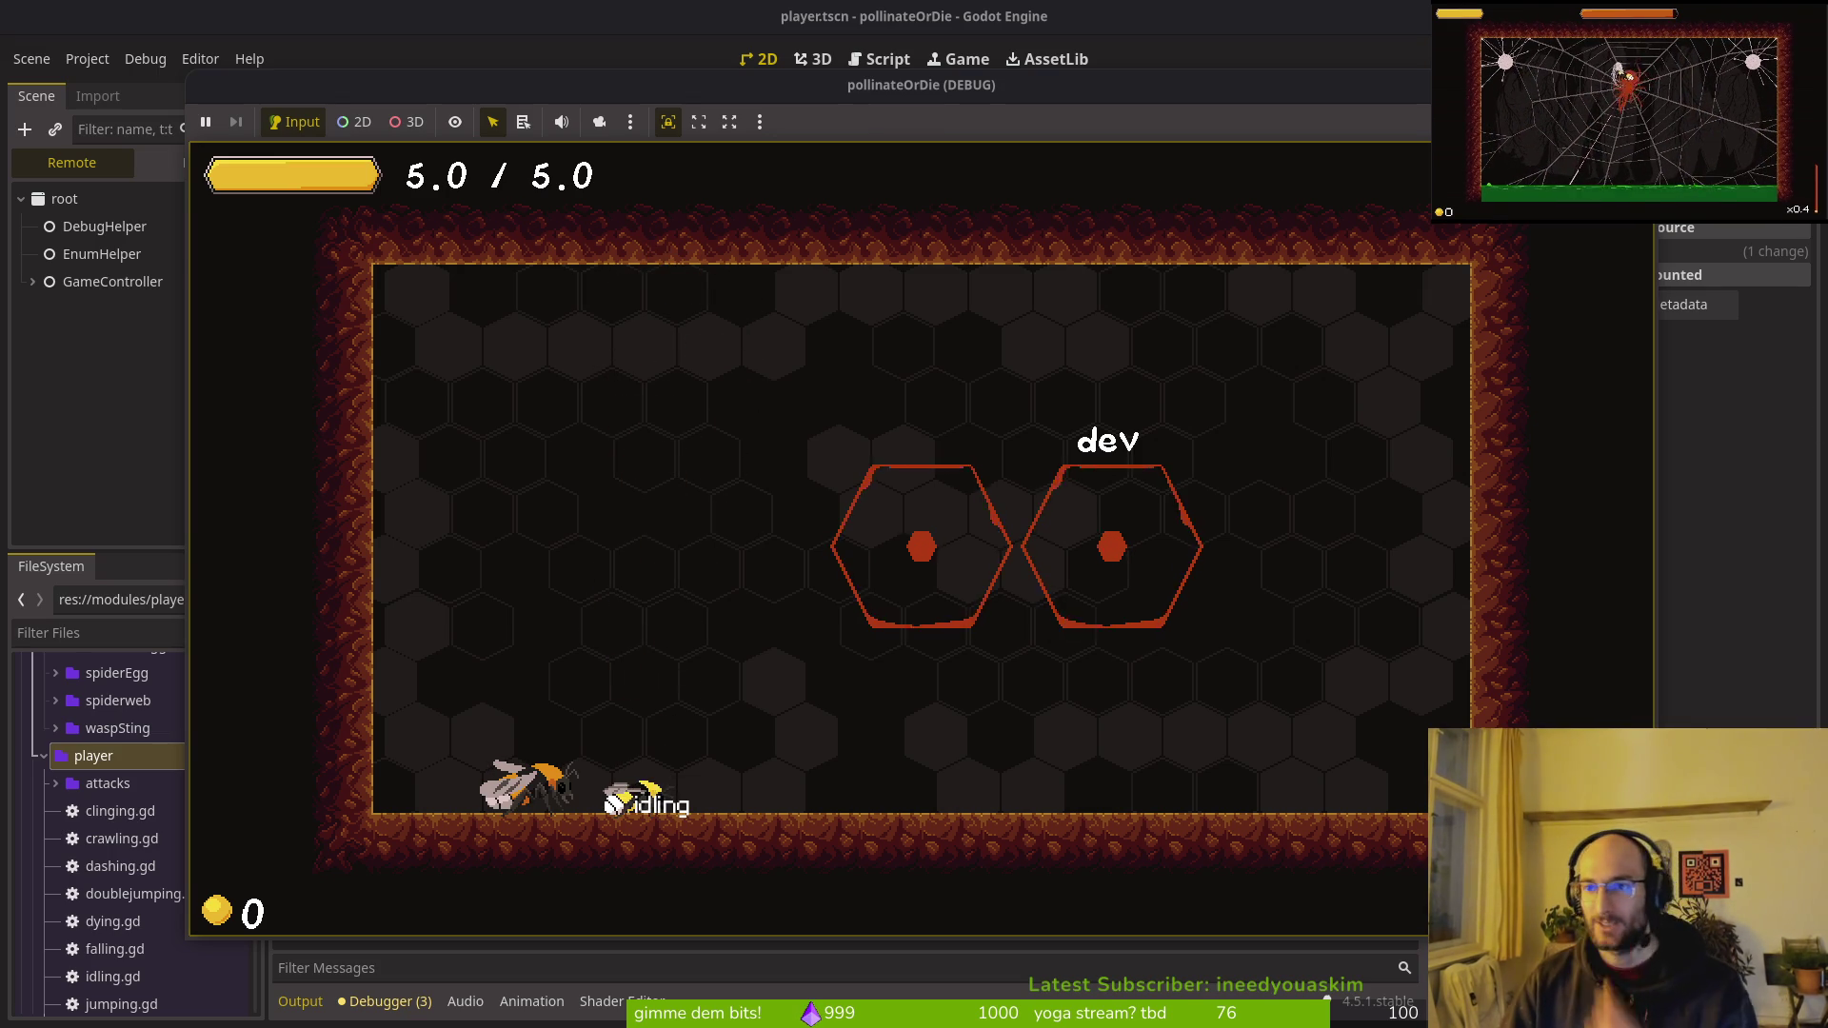
Step: Back in Vim, save player_finite_state_machine.gd and go to the smashing and slashing checks
key(alt+Tab)
key(ctrl+s)
click(445, 802)
key(ctrl+s)
key(Return)
click(561, 694)
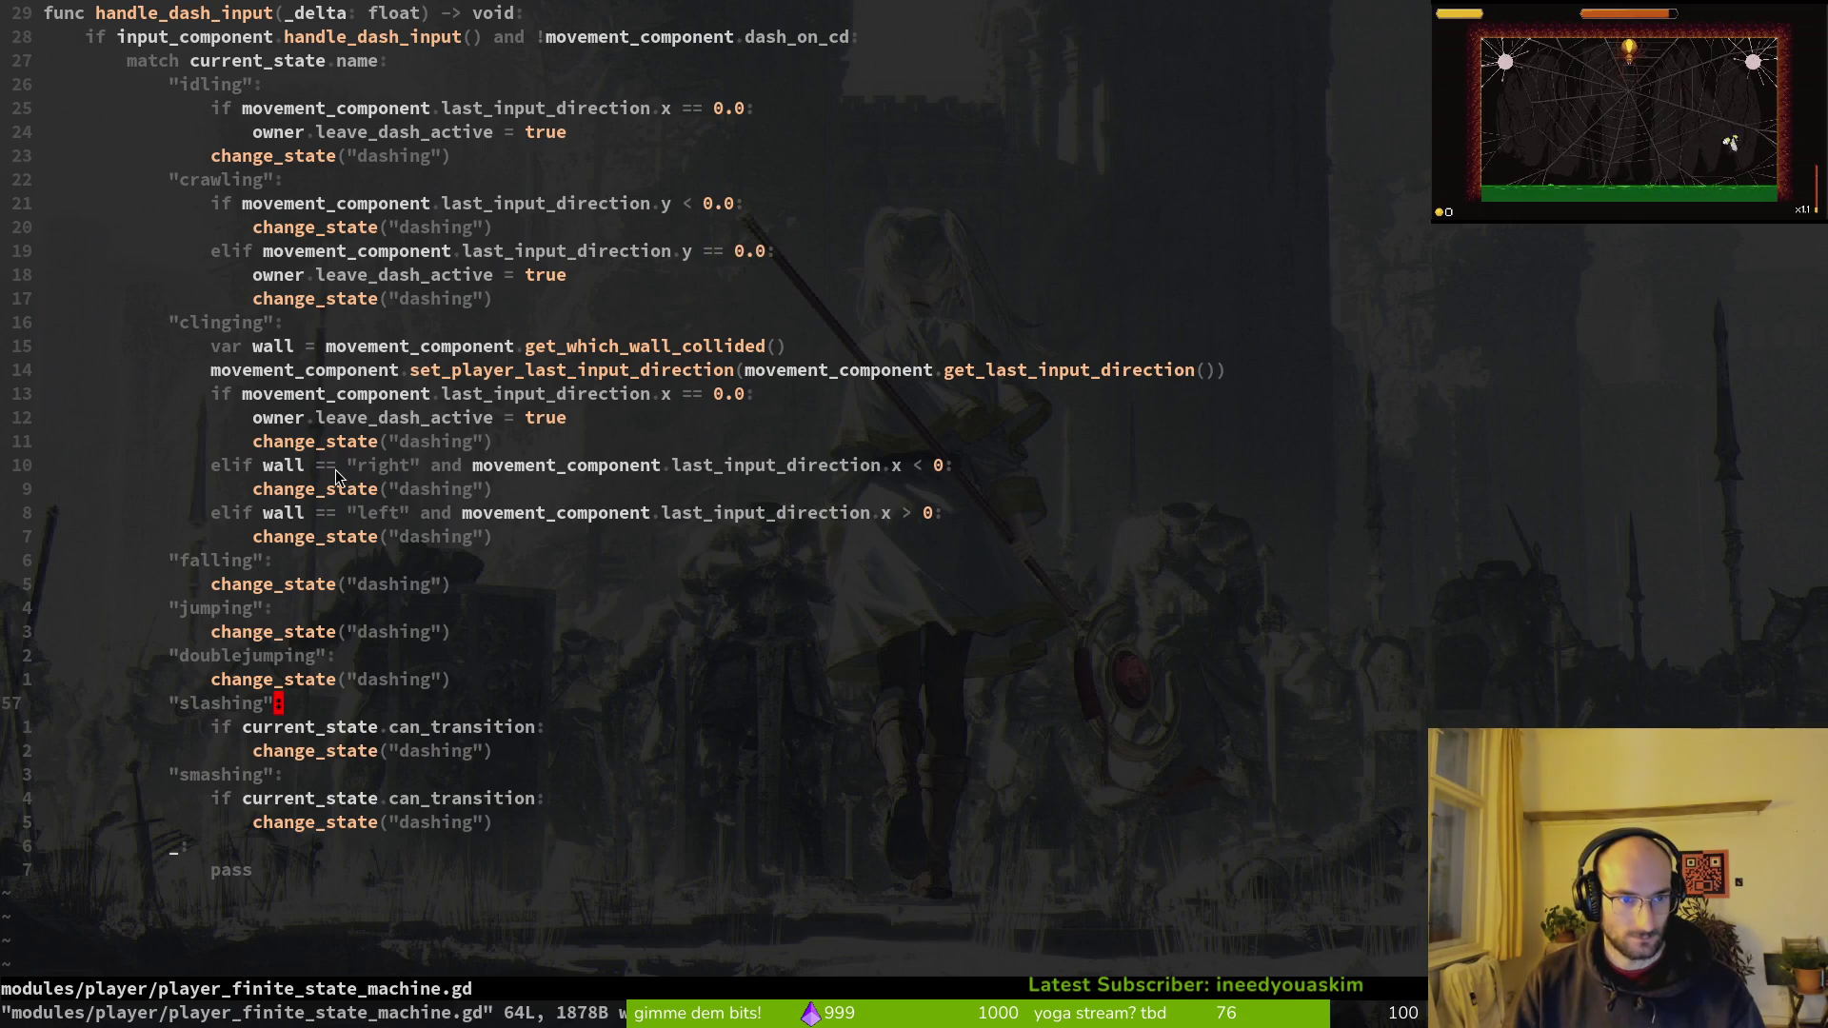
Step: Review handle_dash_input's crawling dash condition, then switch to idling.gd
scroll(417, 485, up, 1)
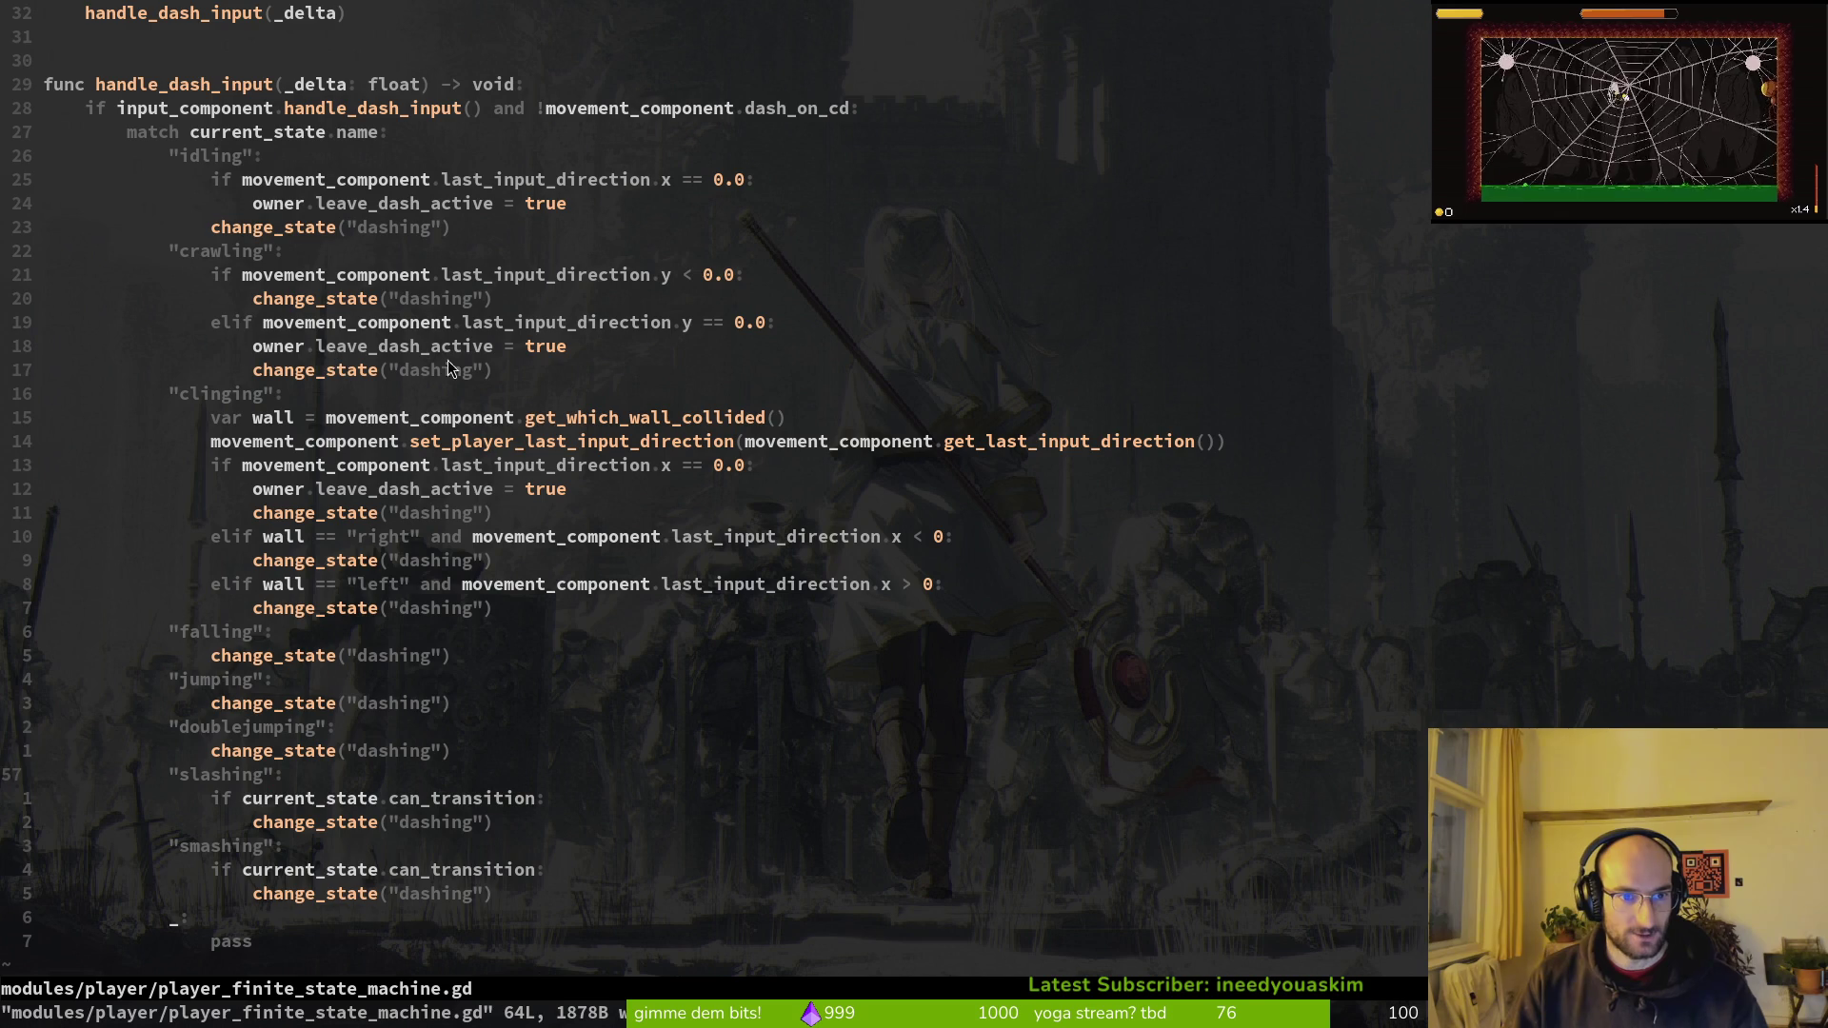
click(379, 321)
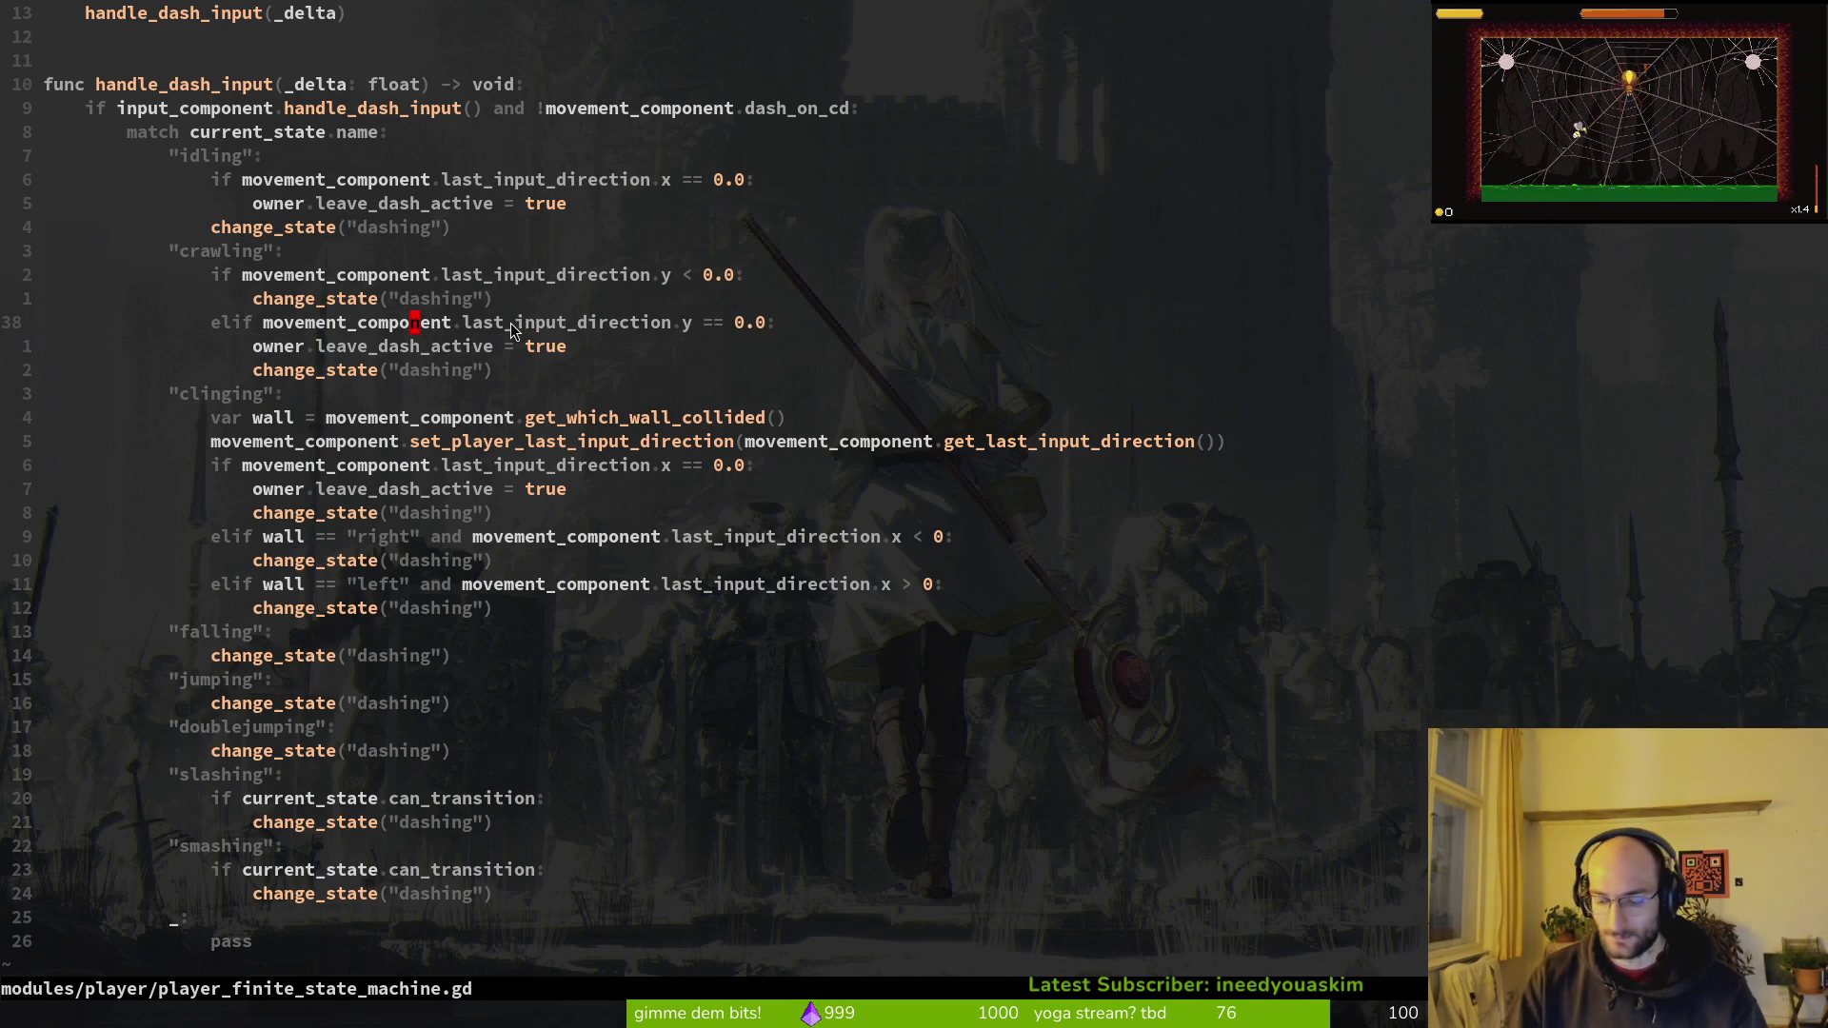
key(ctrl+6)
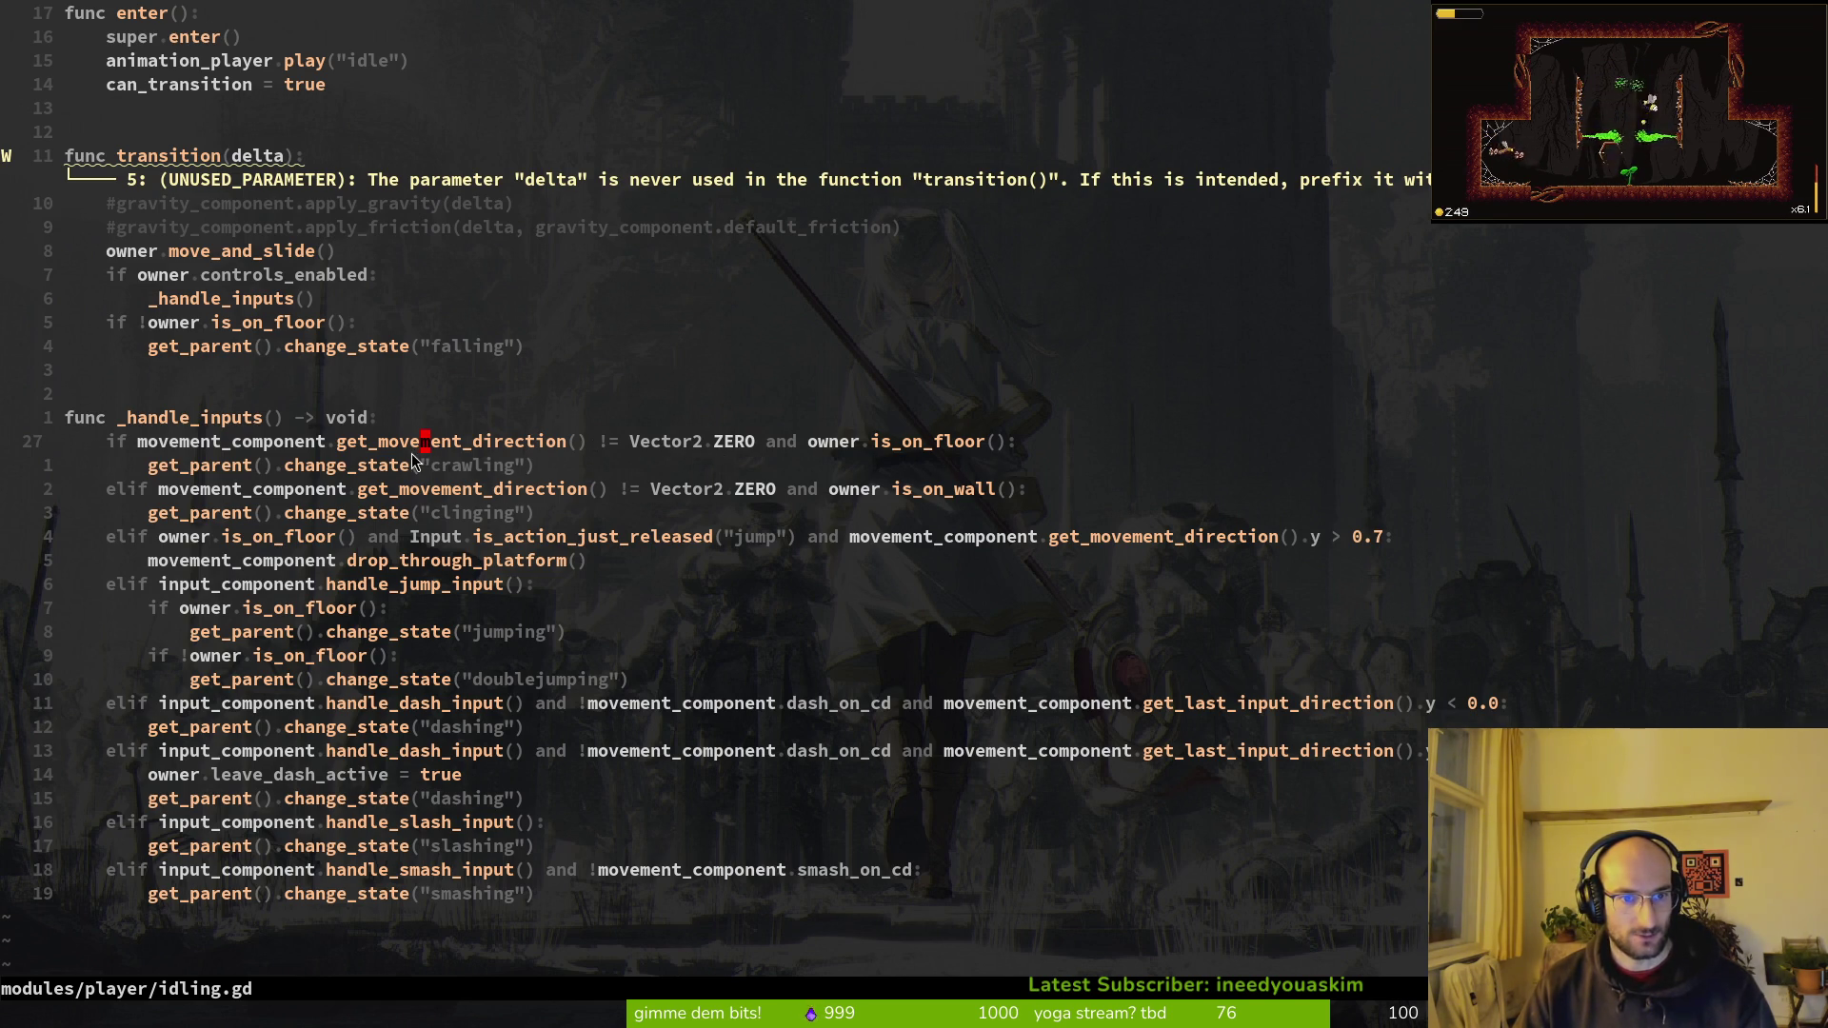
Step: Search the project for get_movement_direction
key(space)
key(f)
key(w)
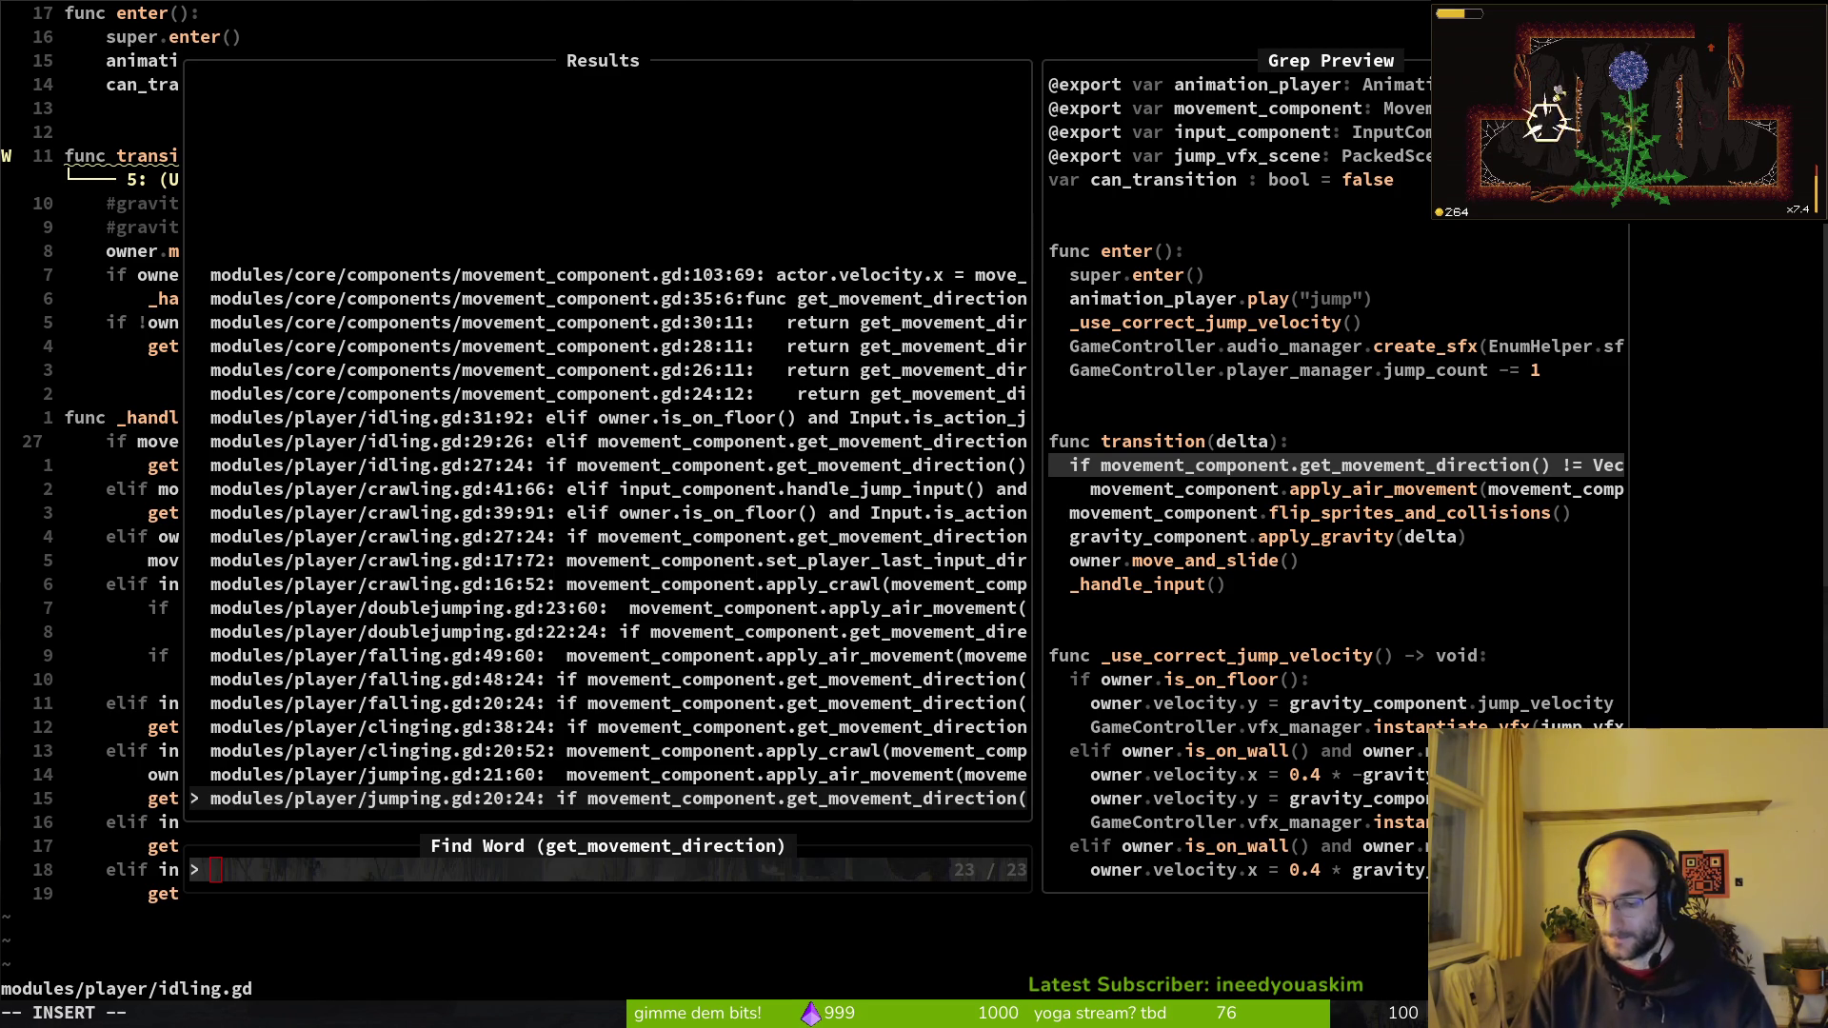
key(super)
key(super)
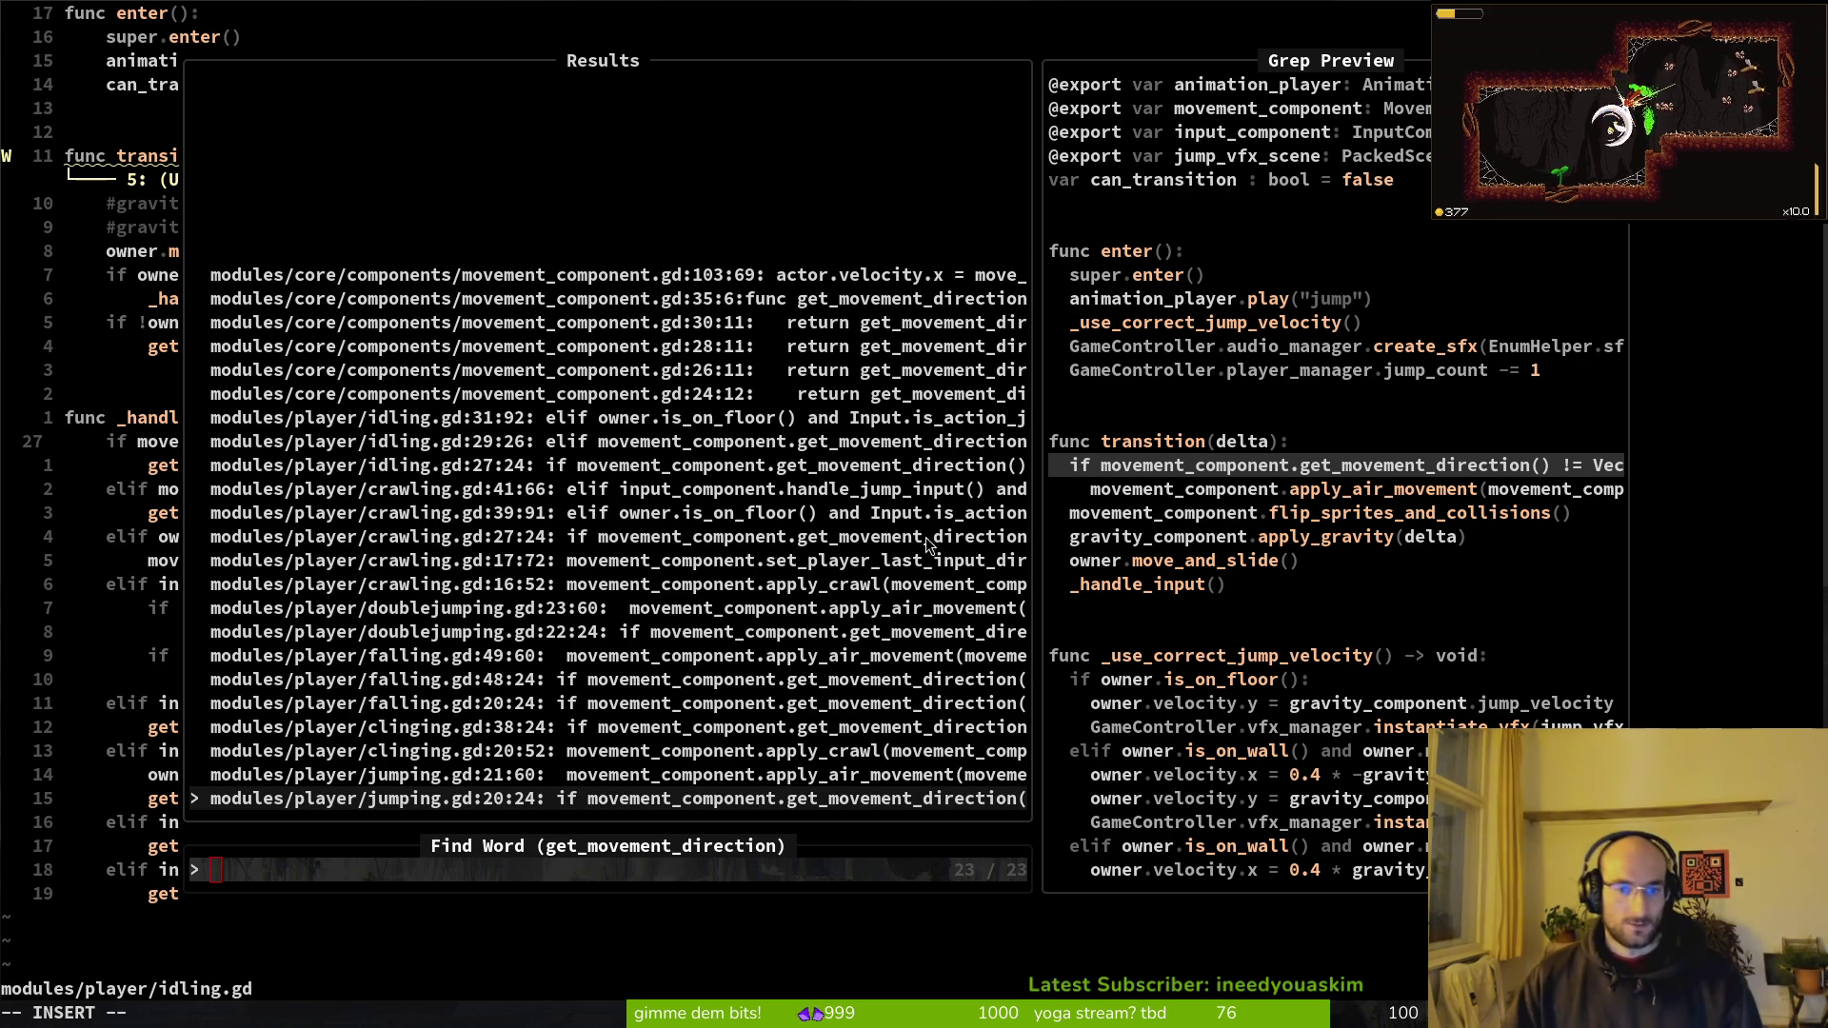
key(Escape)
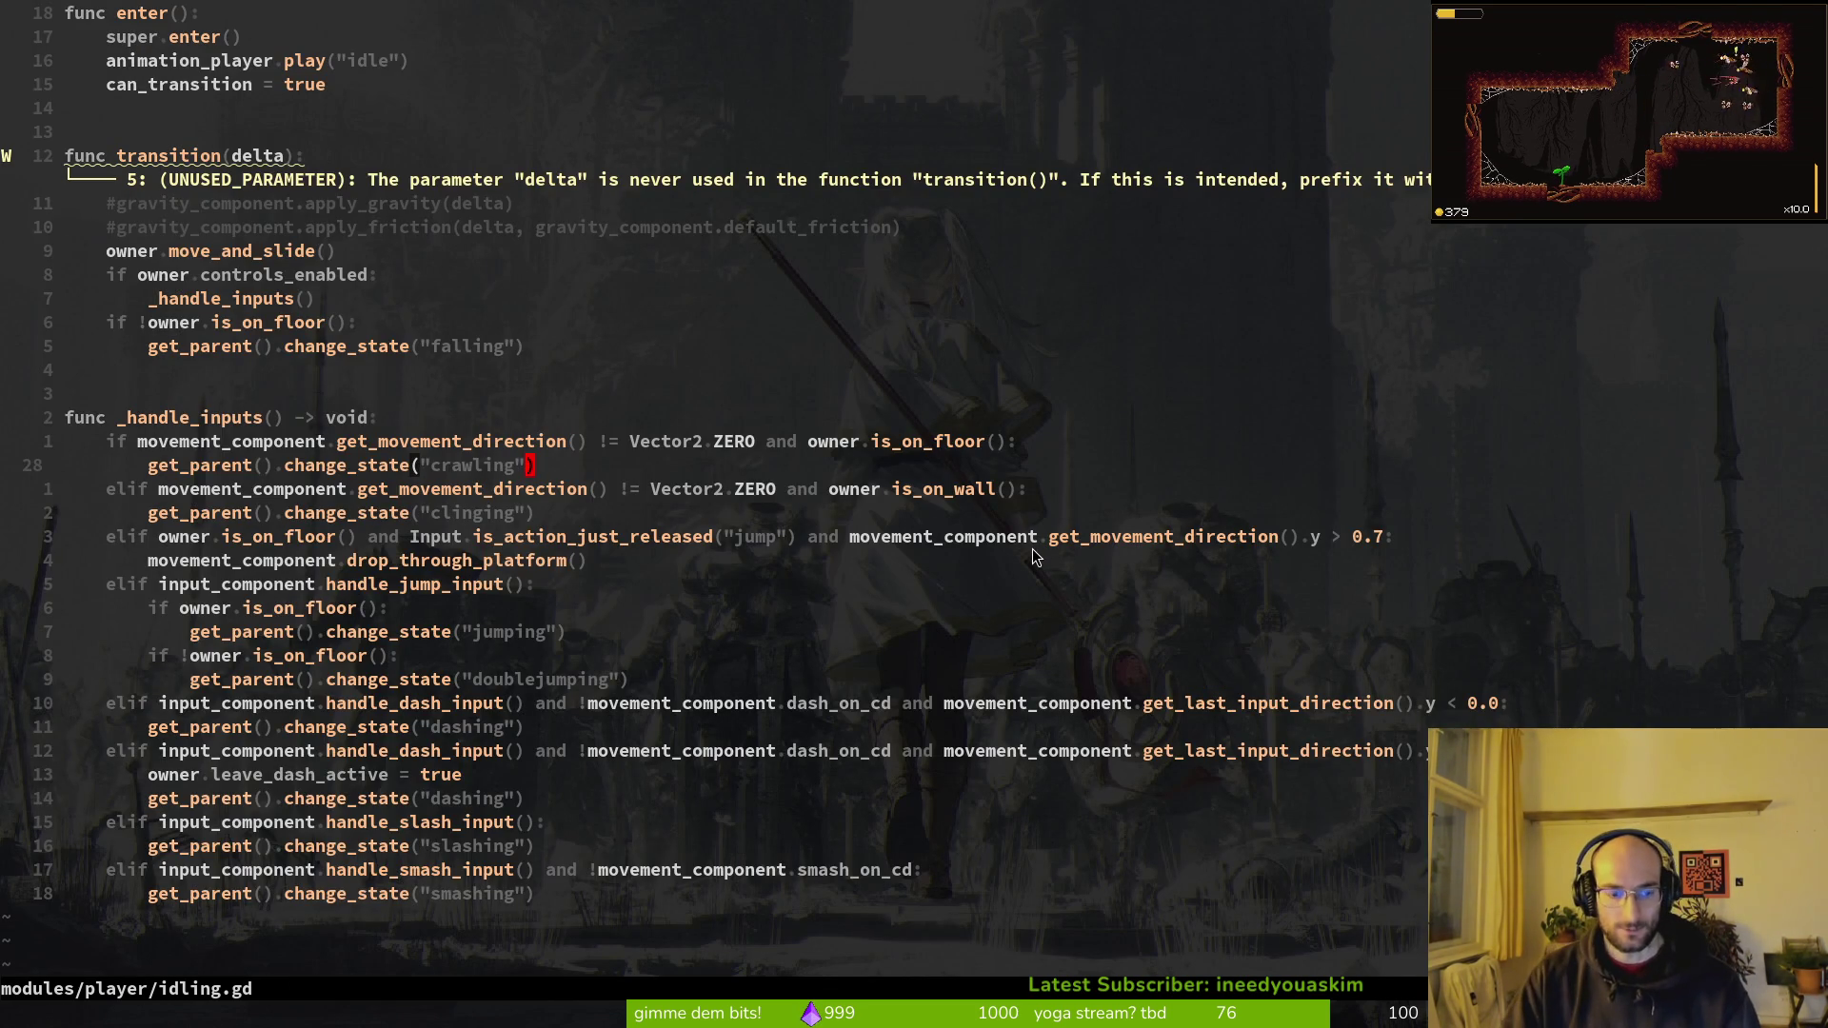
key(space)
key(f)
key(r)
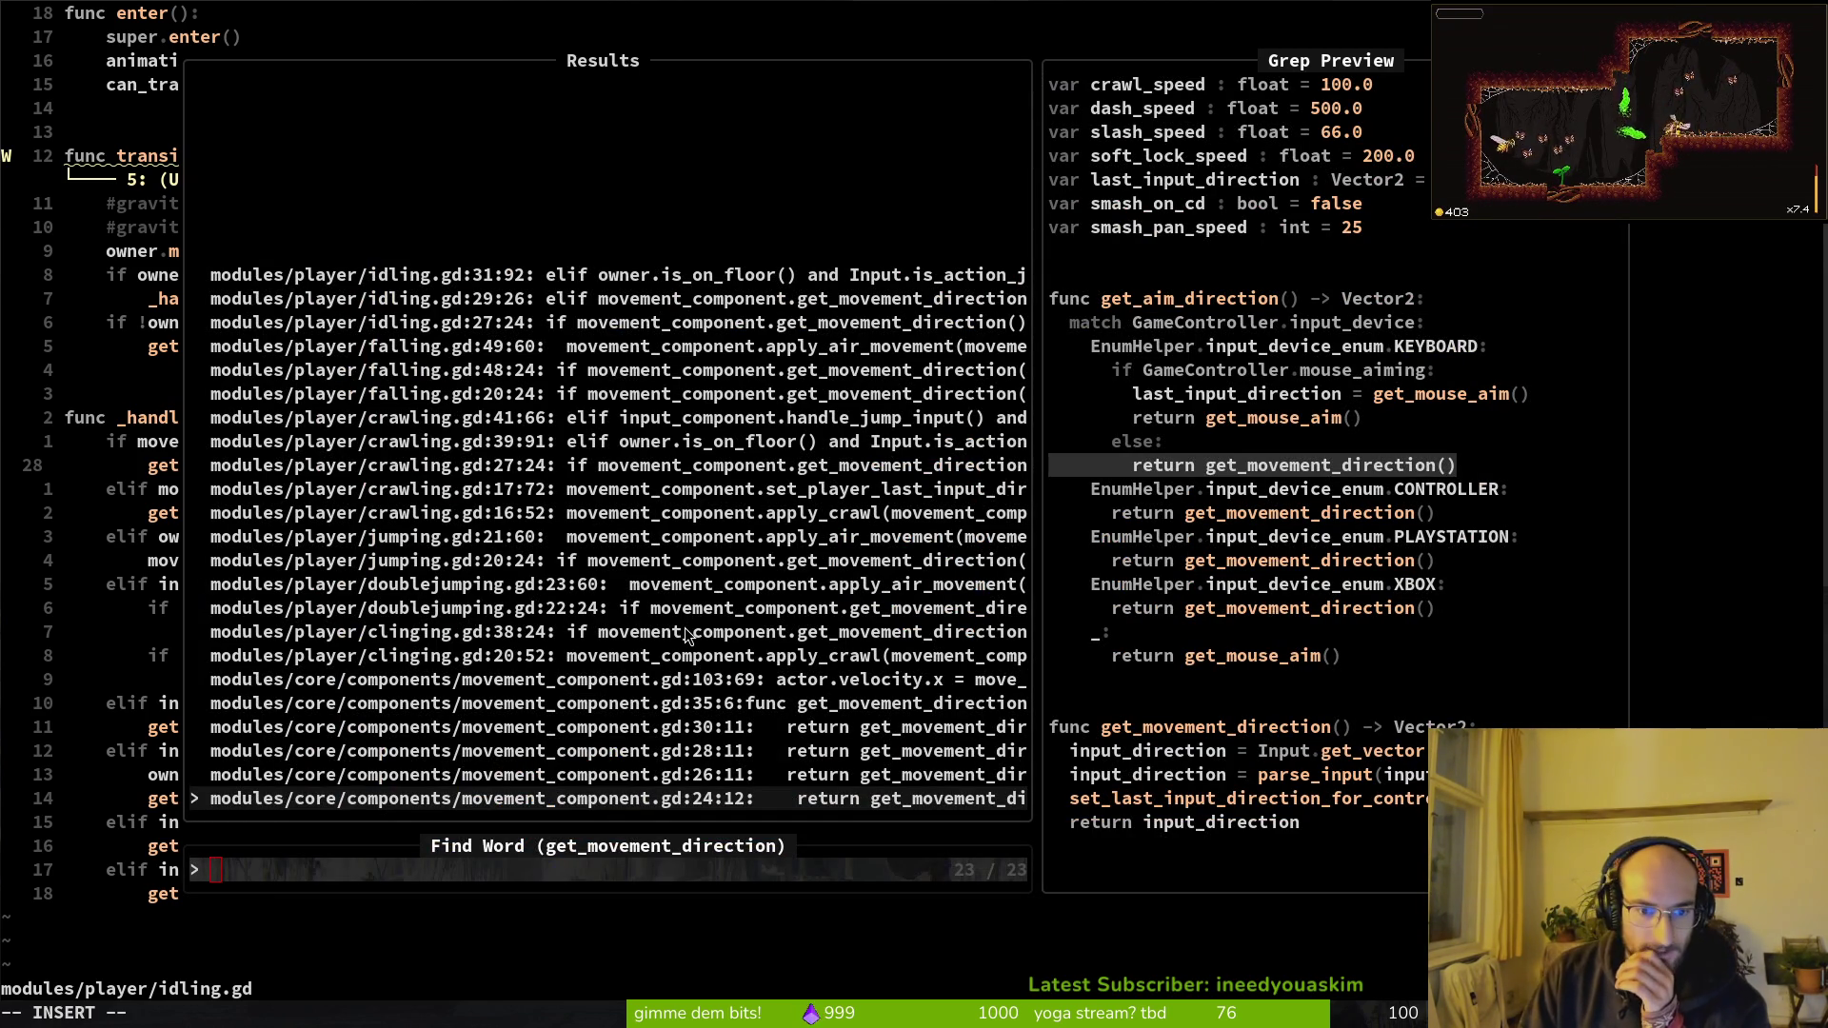
text([username])
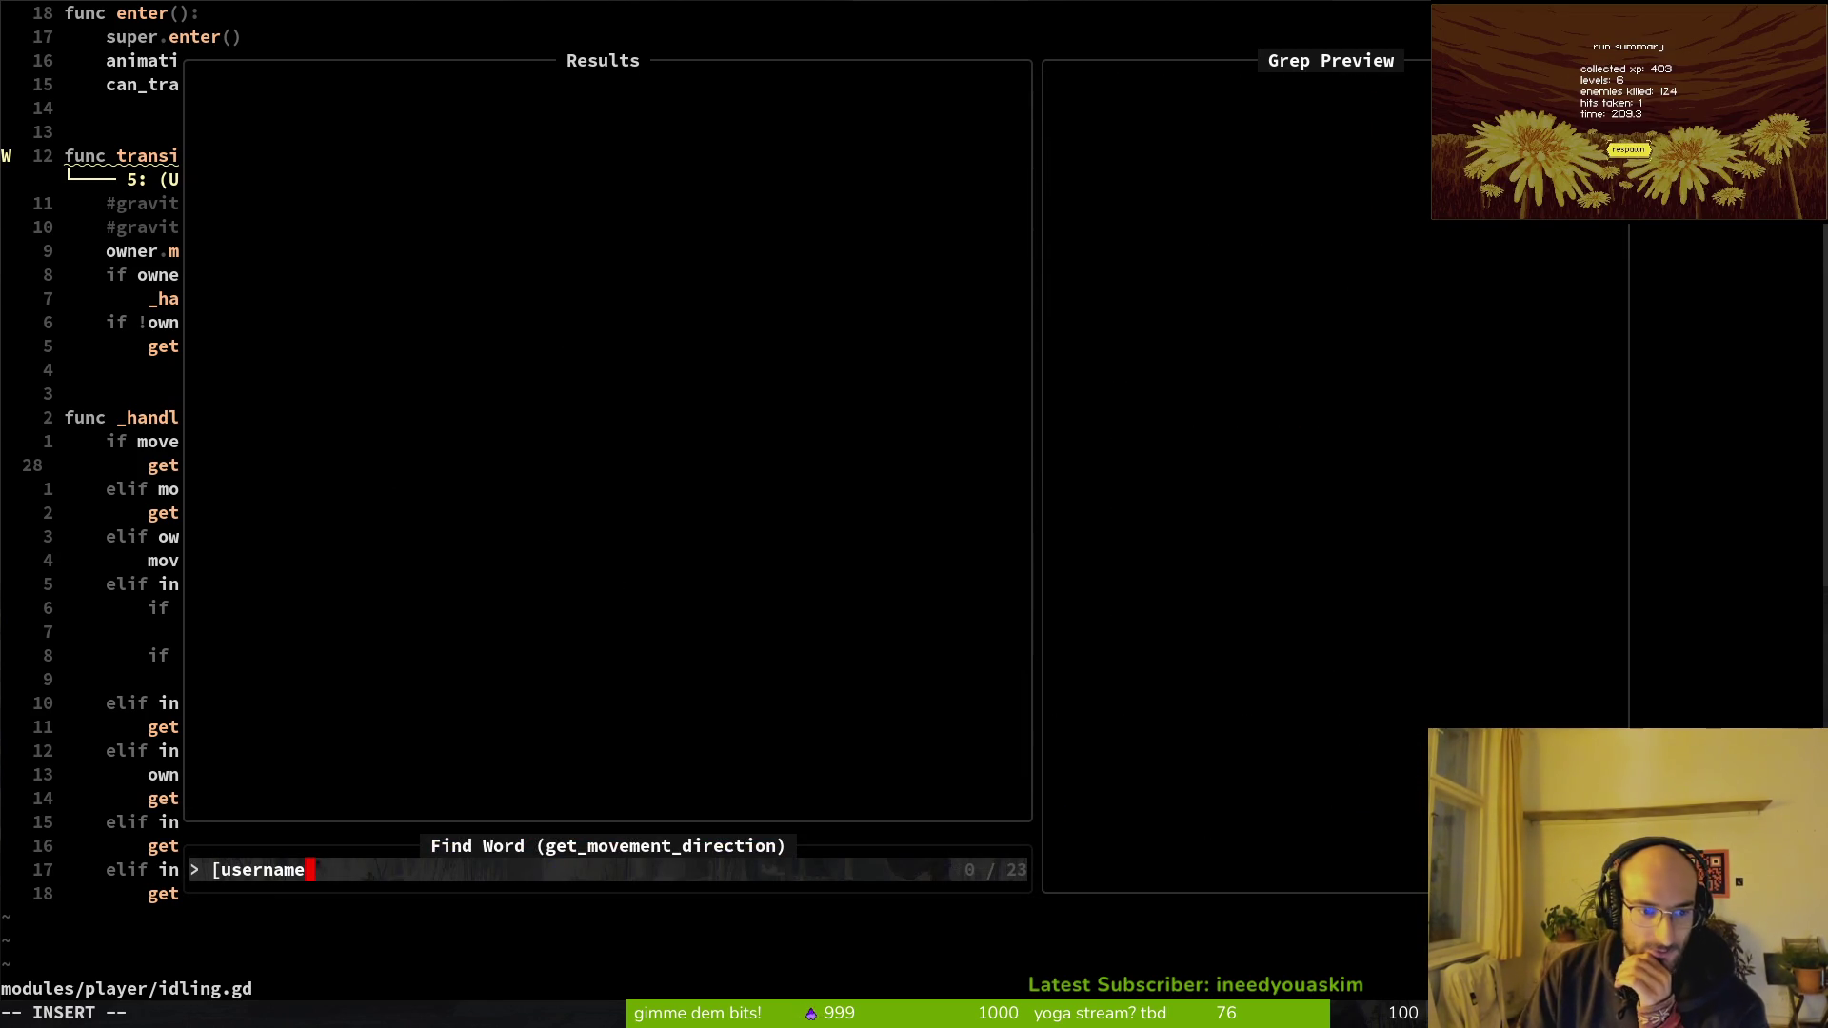
key(BackSpace)
key(BackSpace)
key(BackSpace)
key(Up)
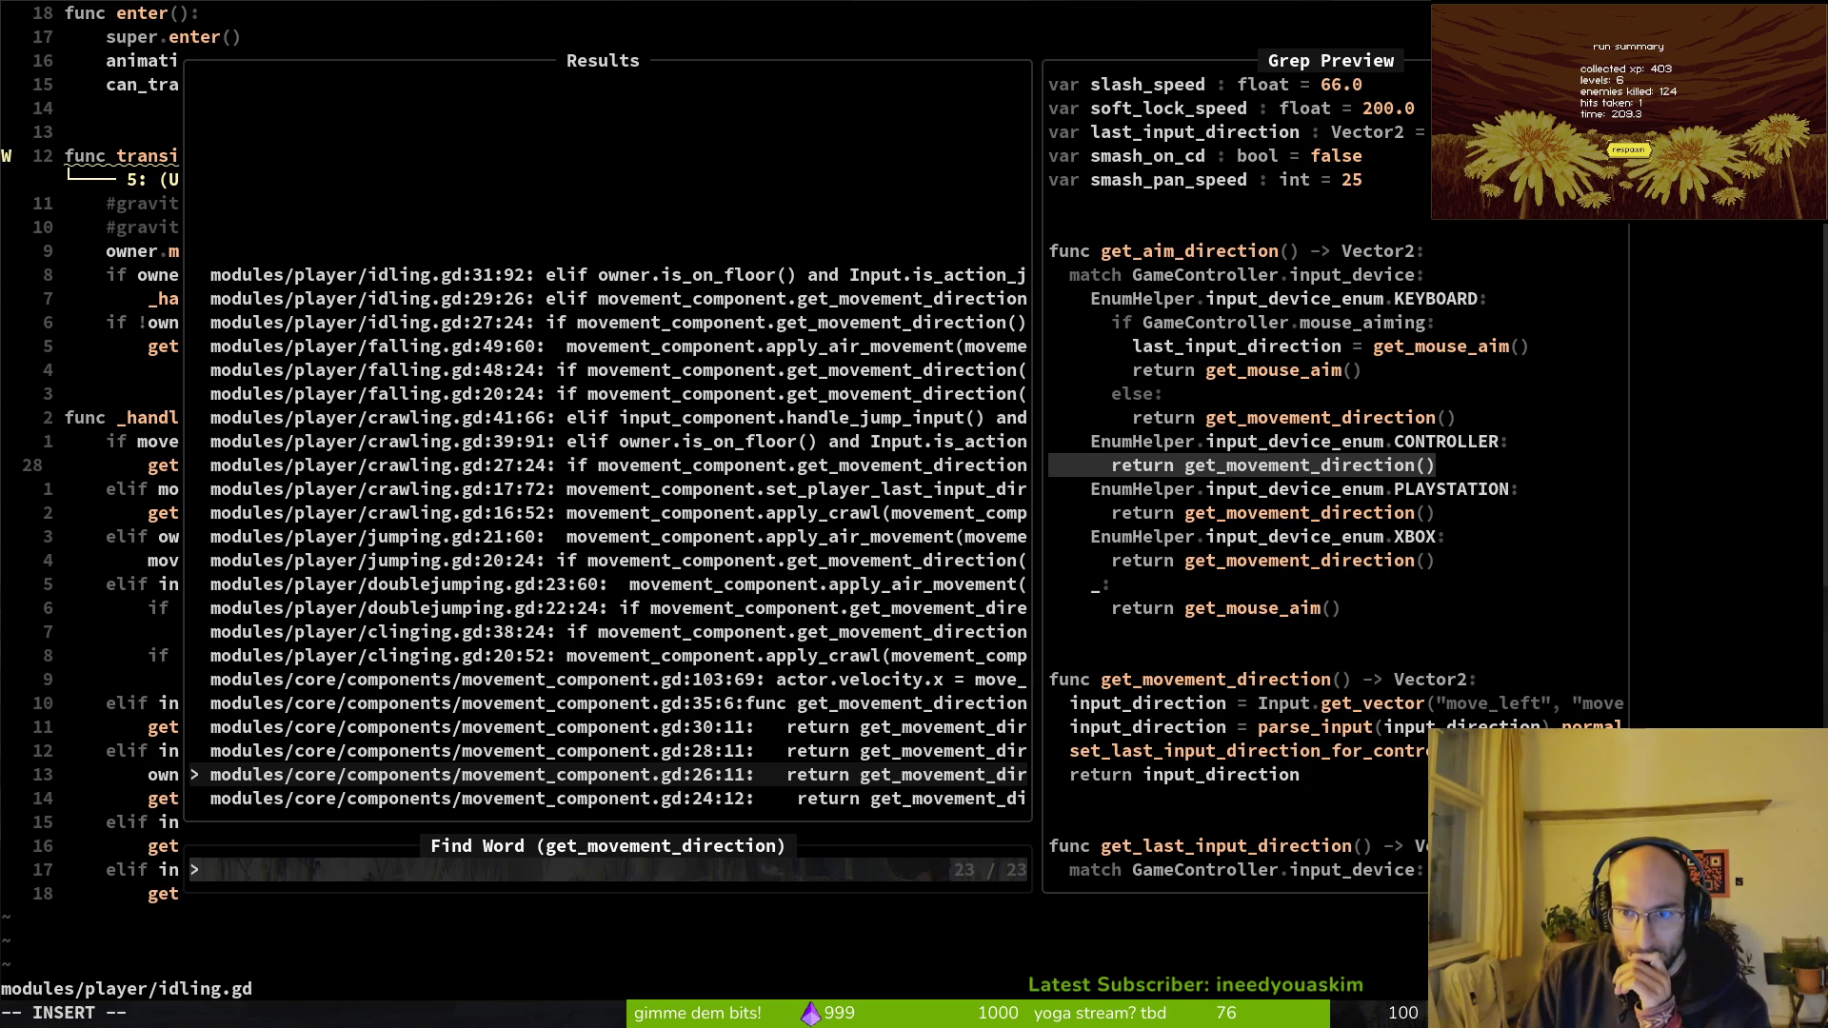
key(Up)
key(Up)
key(Up)
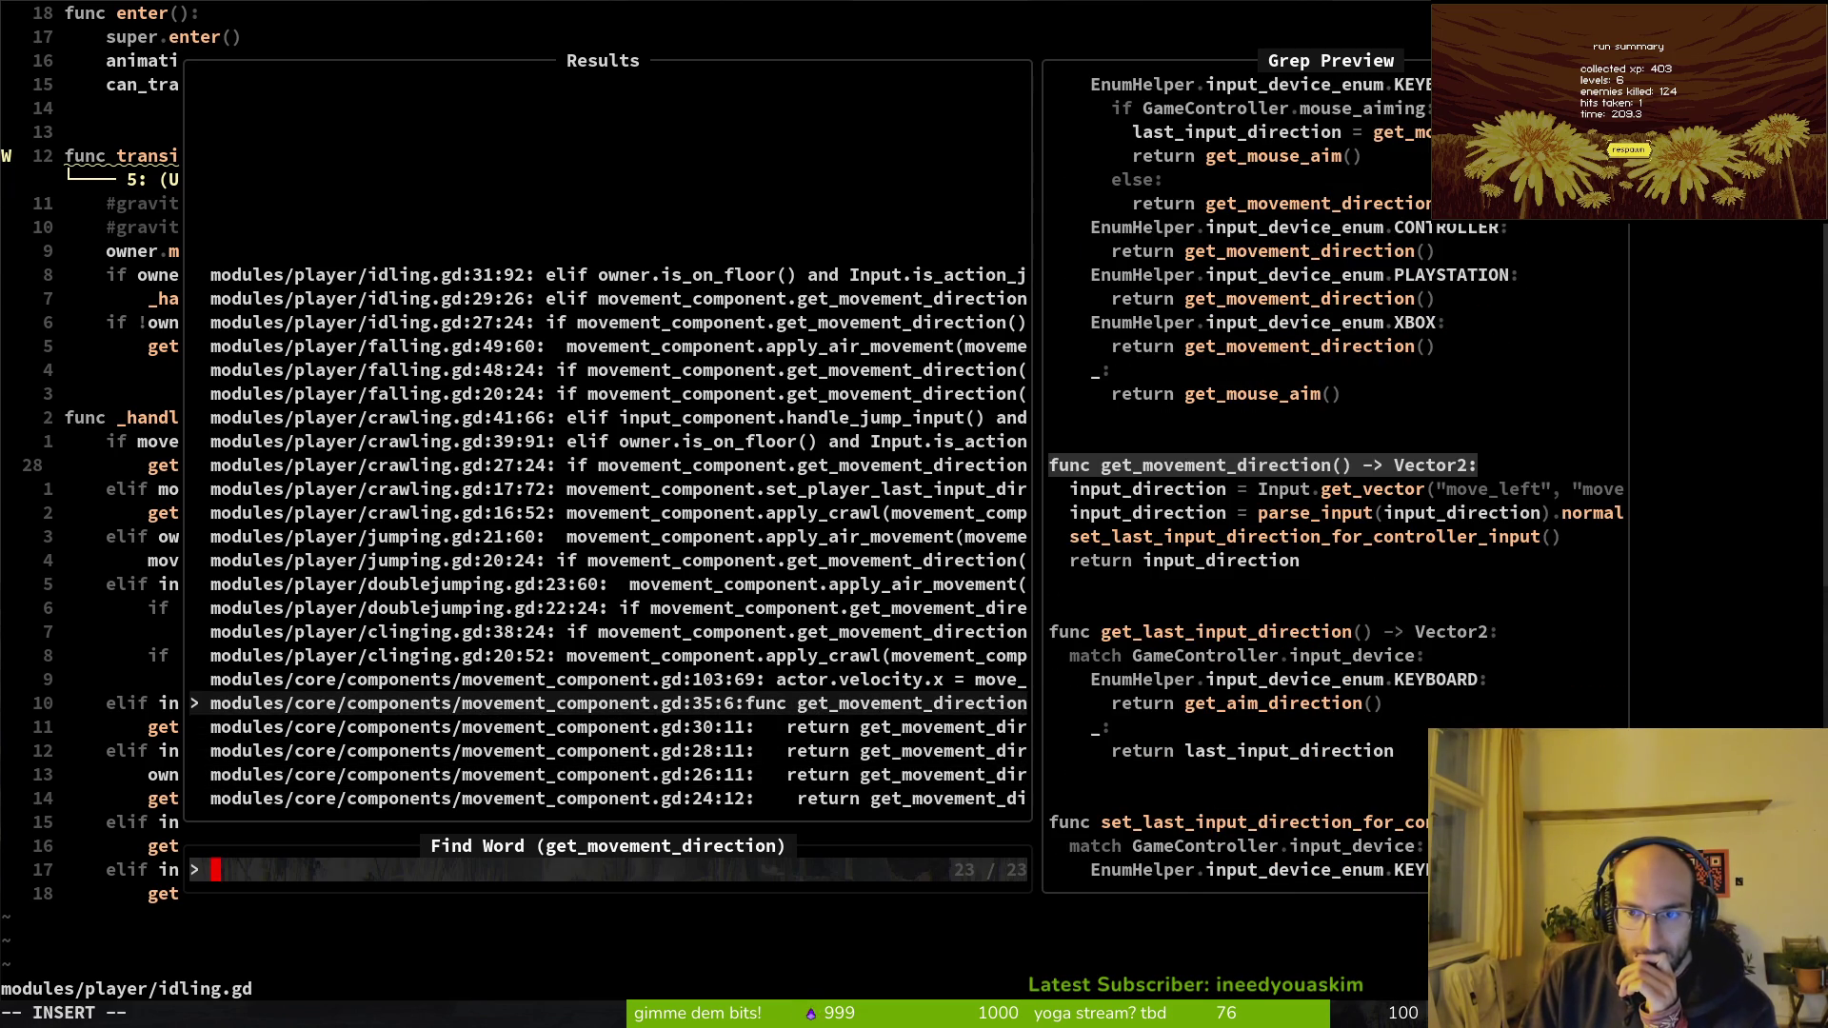
key(Return)
key(j)
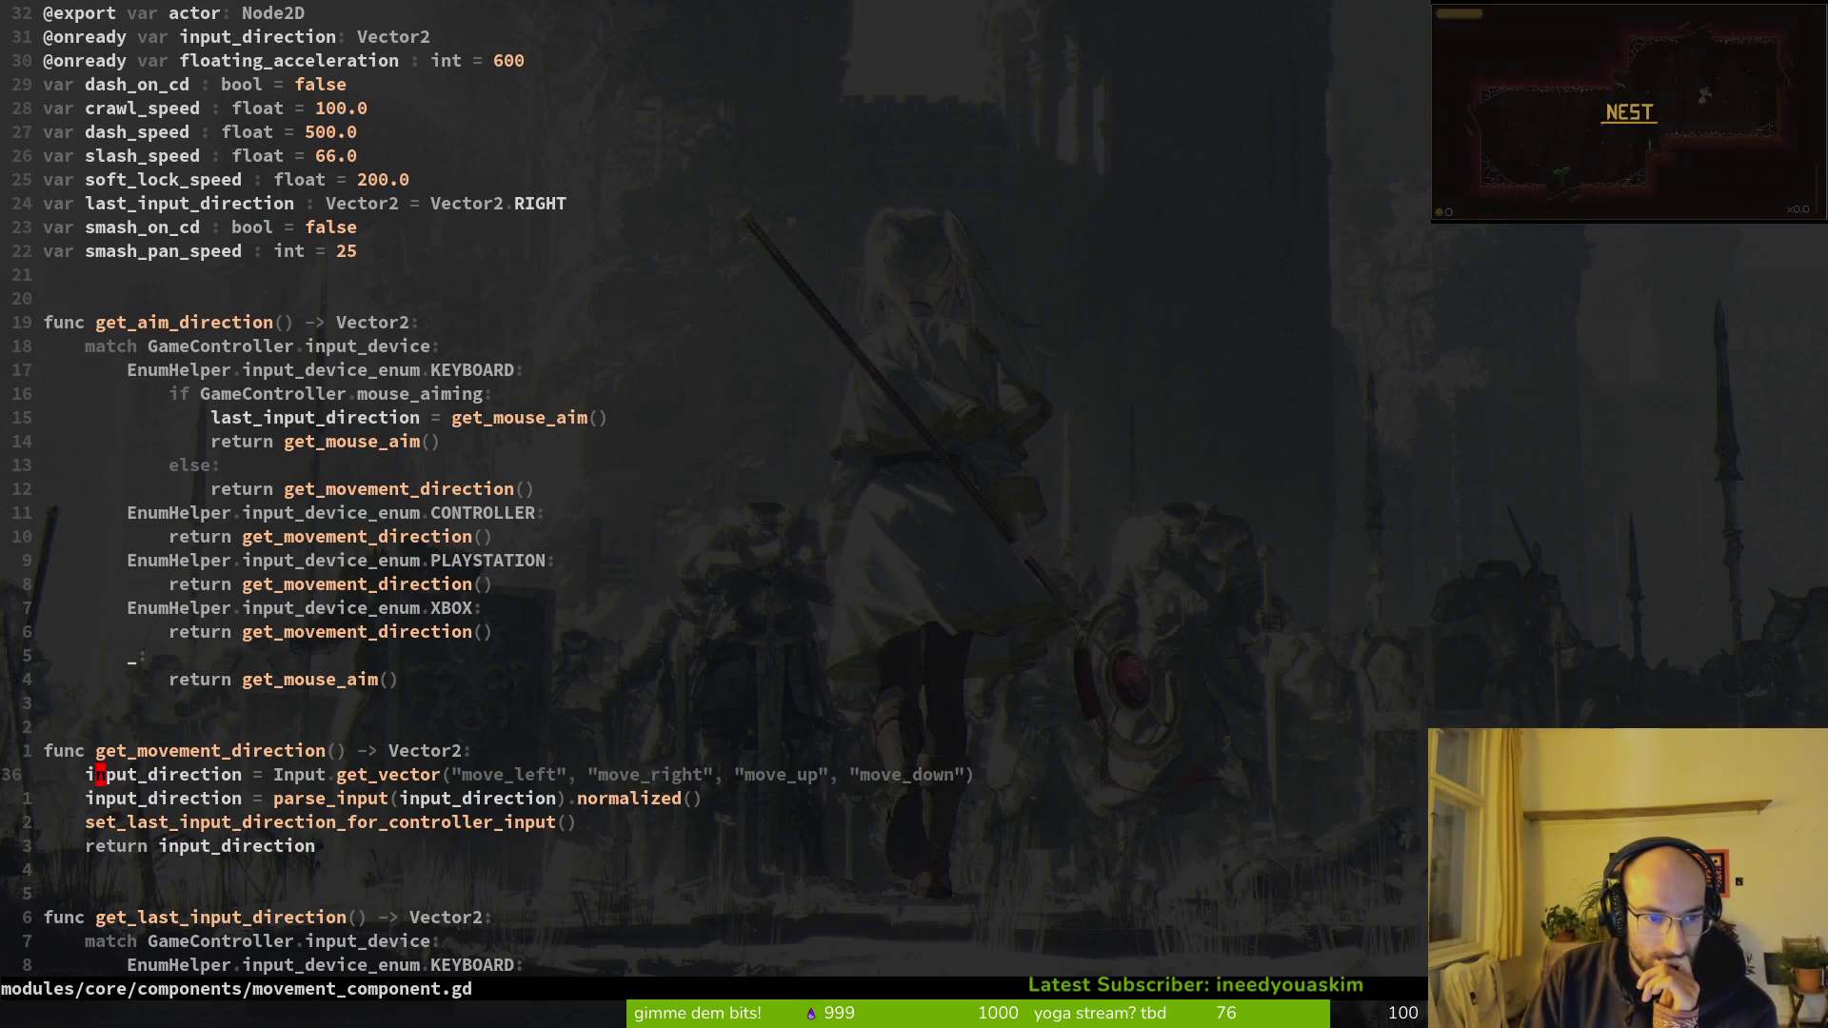
key(j)
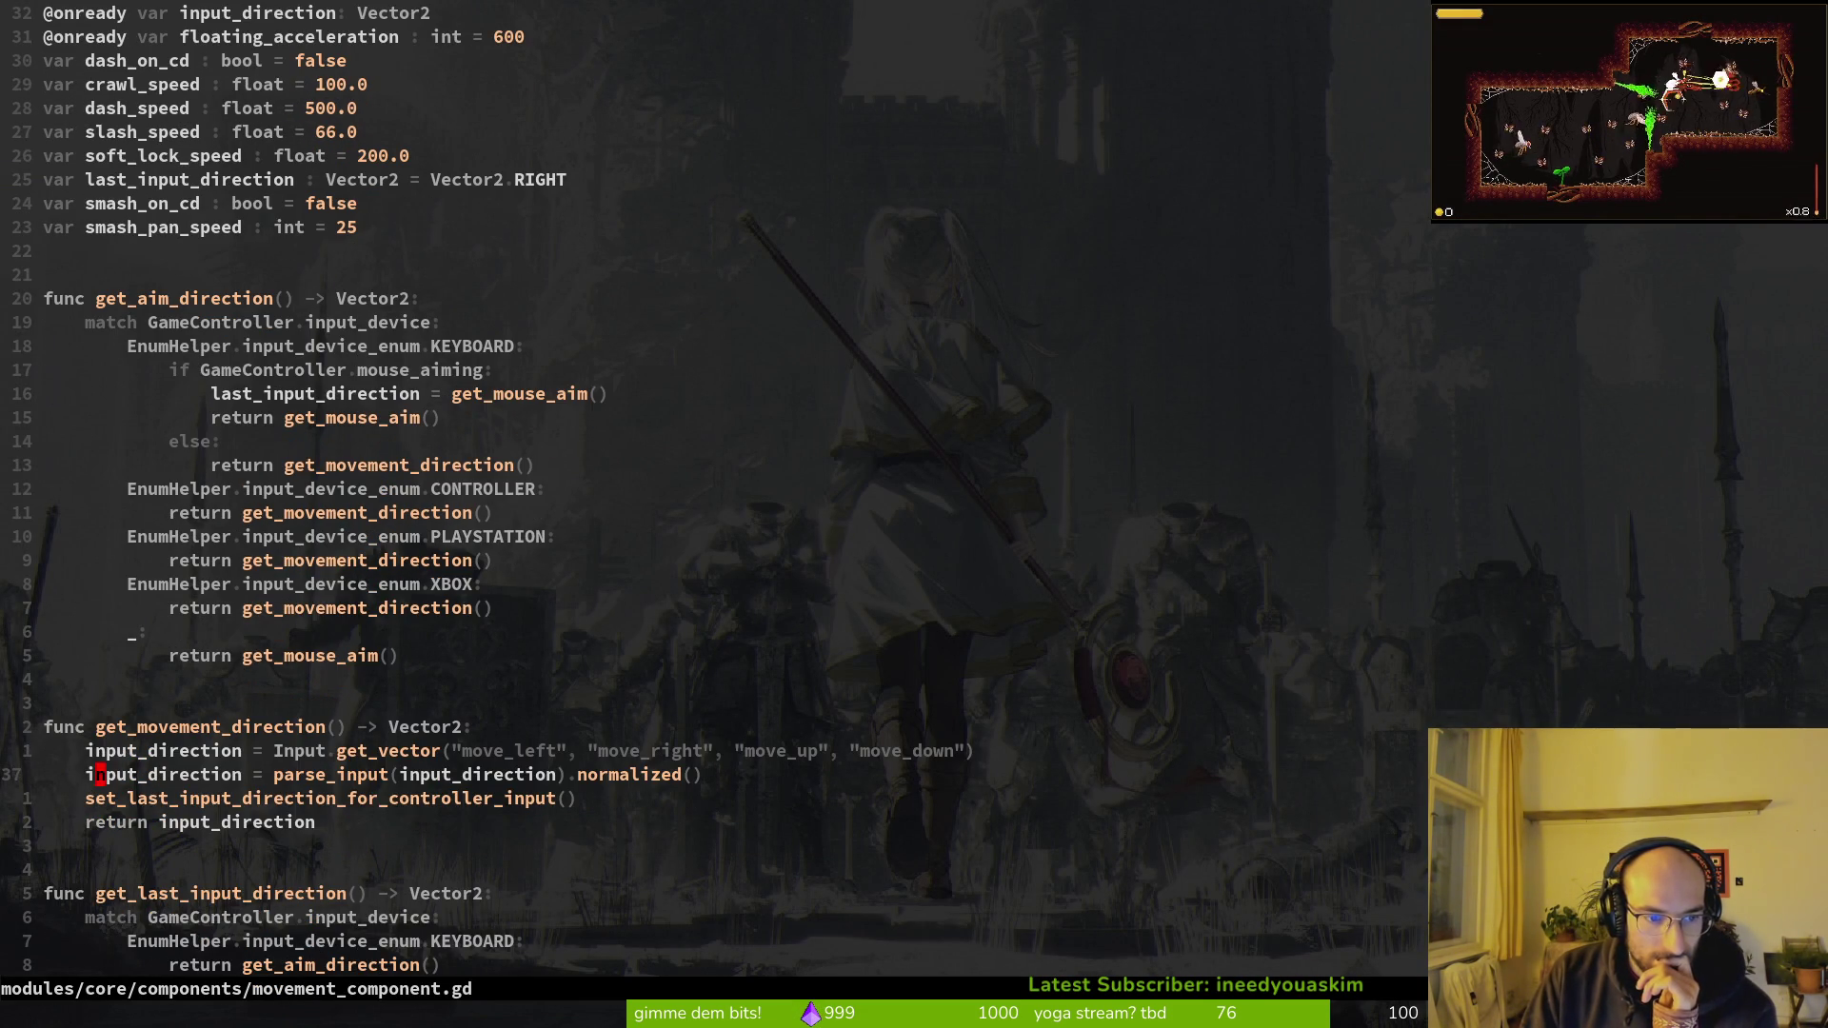
key(j)
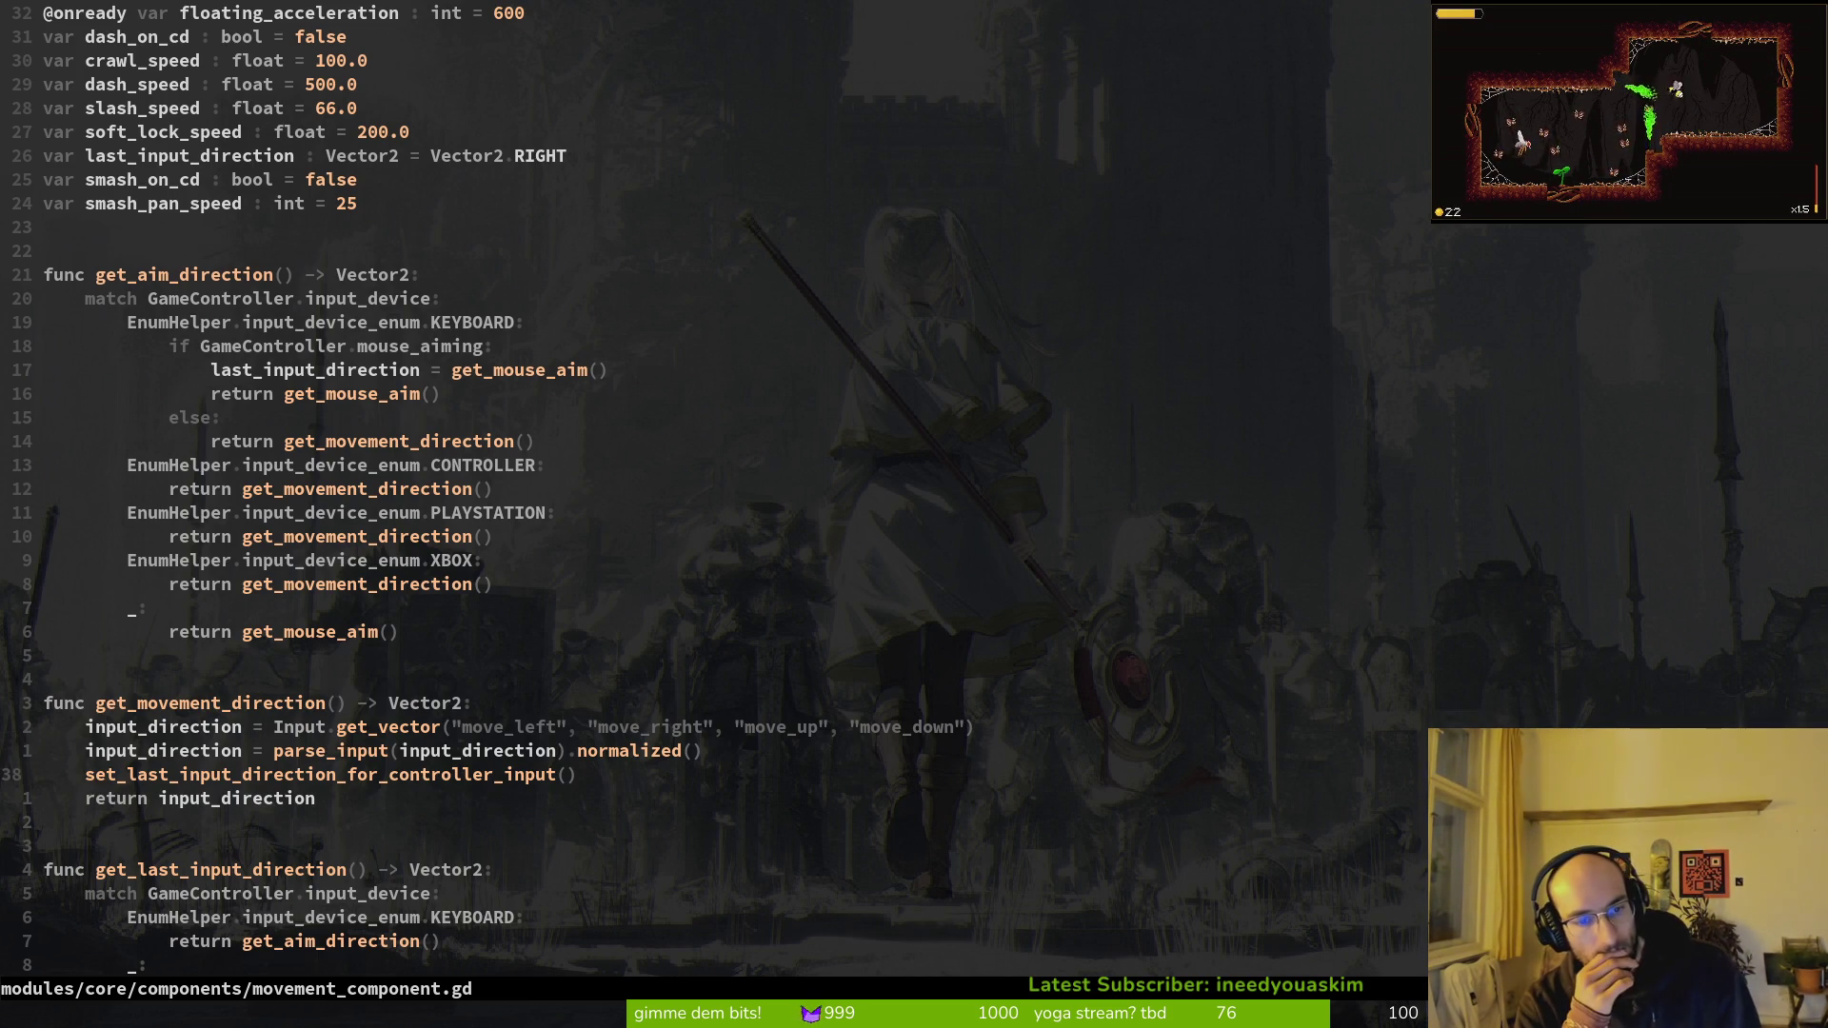
key(ctrl+o)
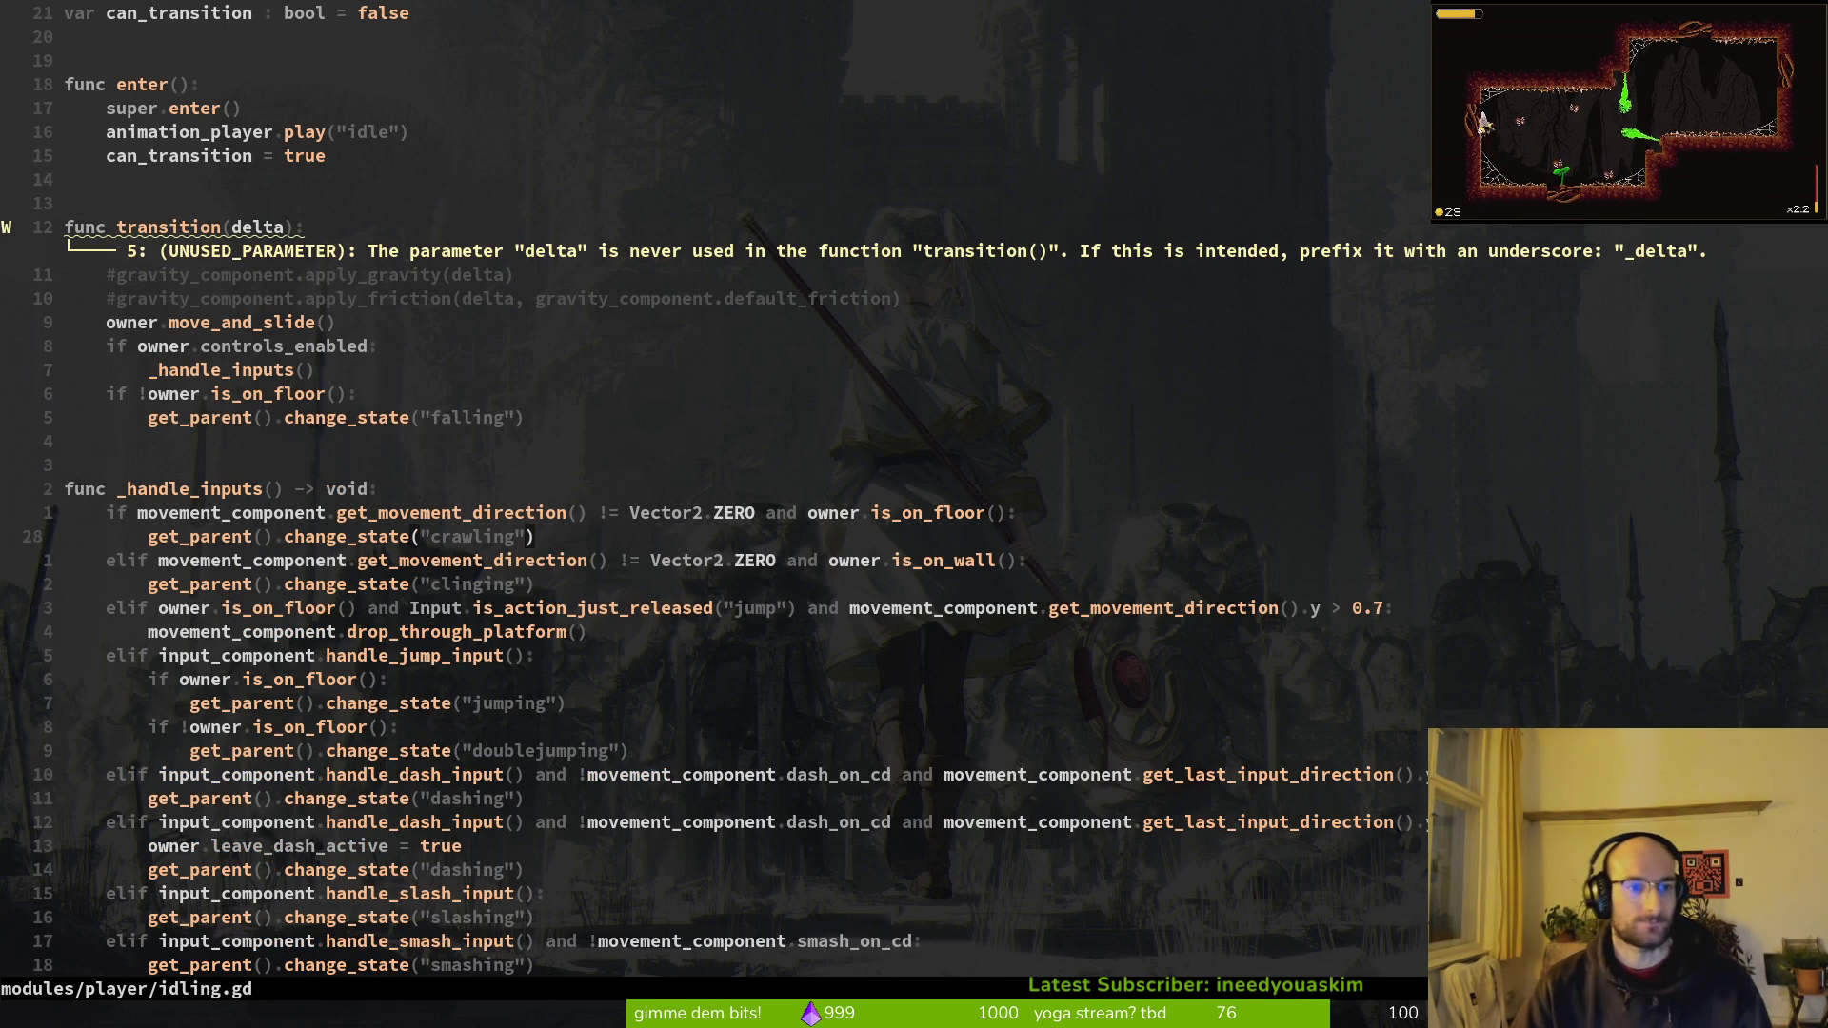
Step: Step through idling.gd's _handle_inputs to the wall-clinging condition, then bring up the file finder
key(k)
key(k)
key(k)
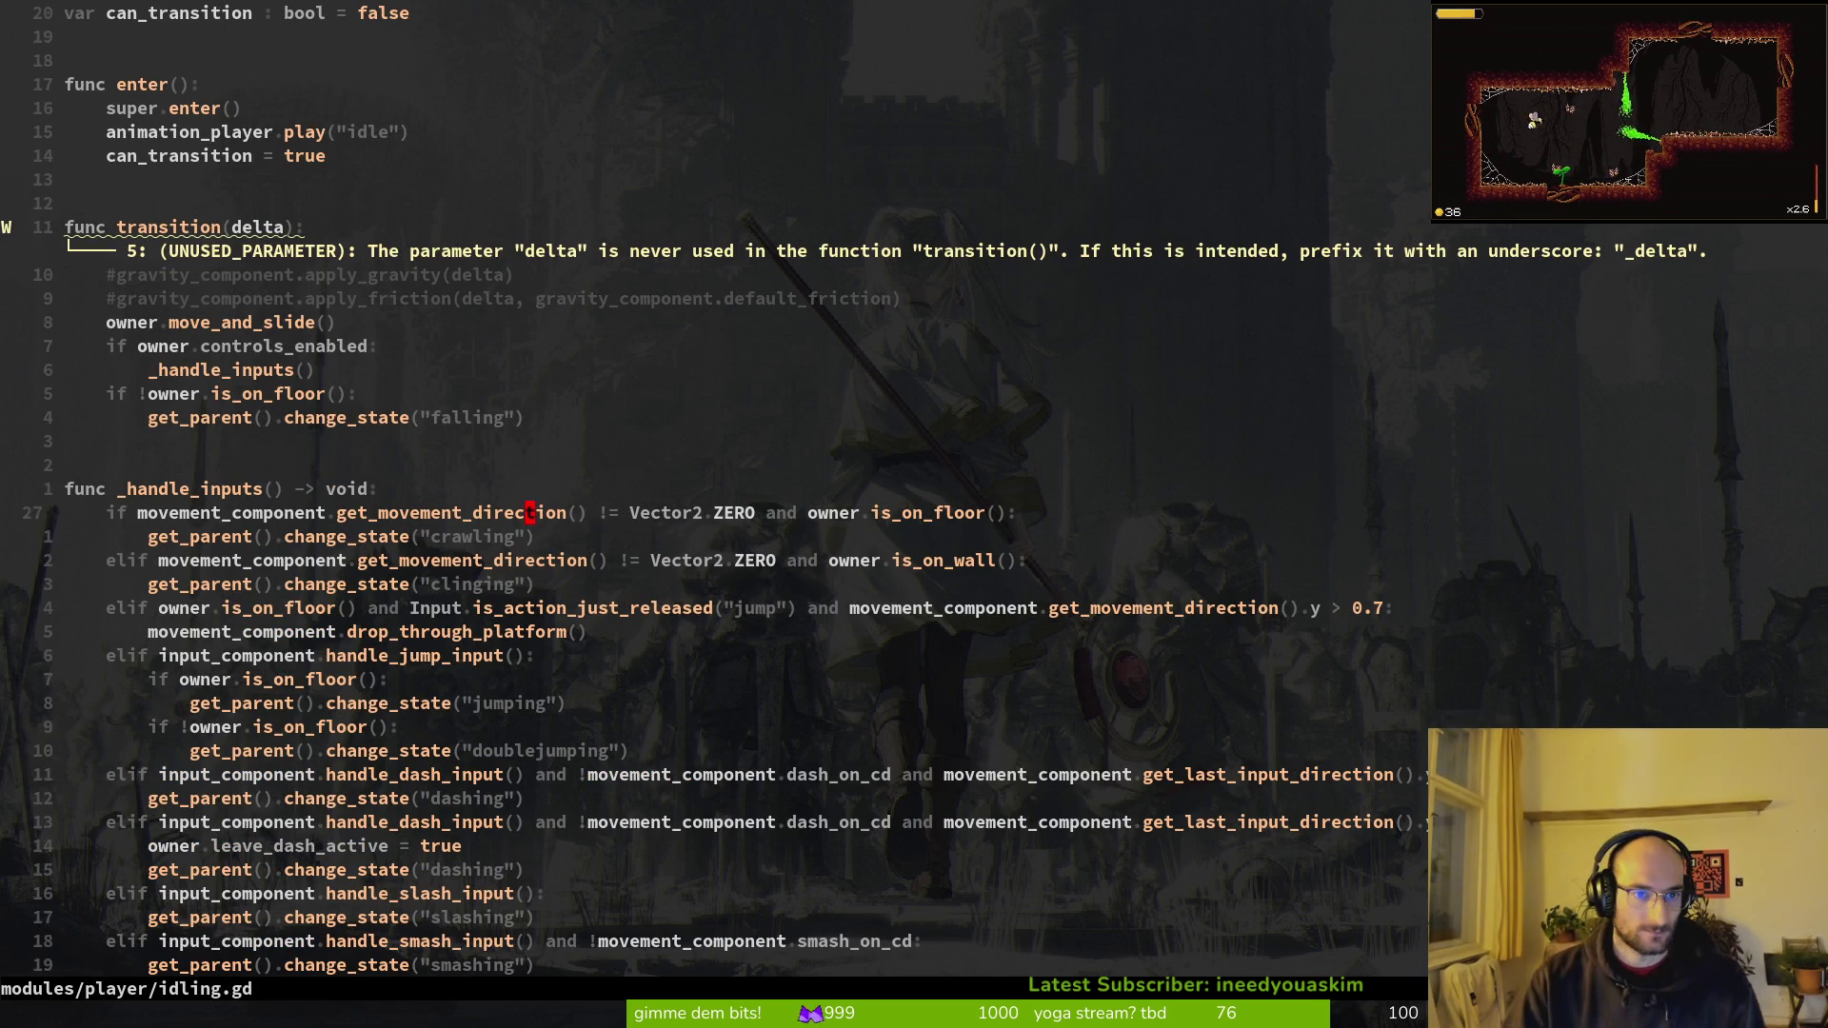
key(j)
key(j)
key(j)
key(j)
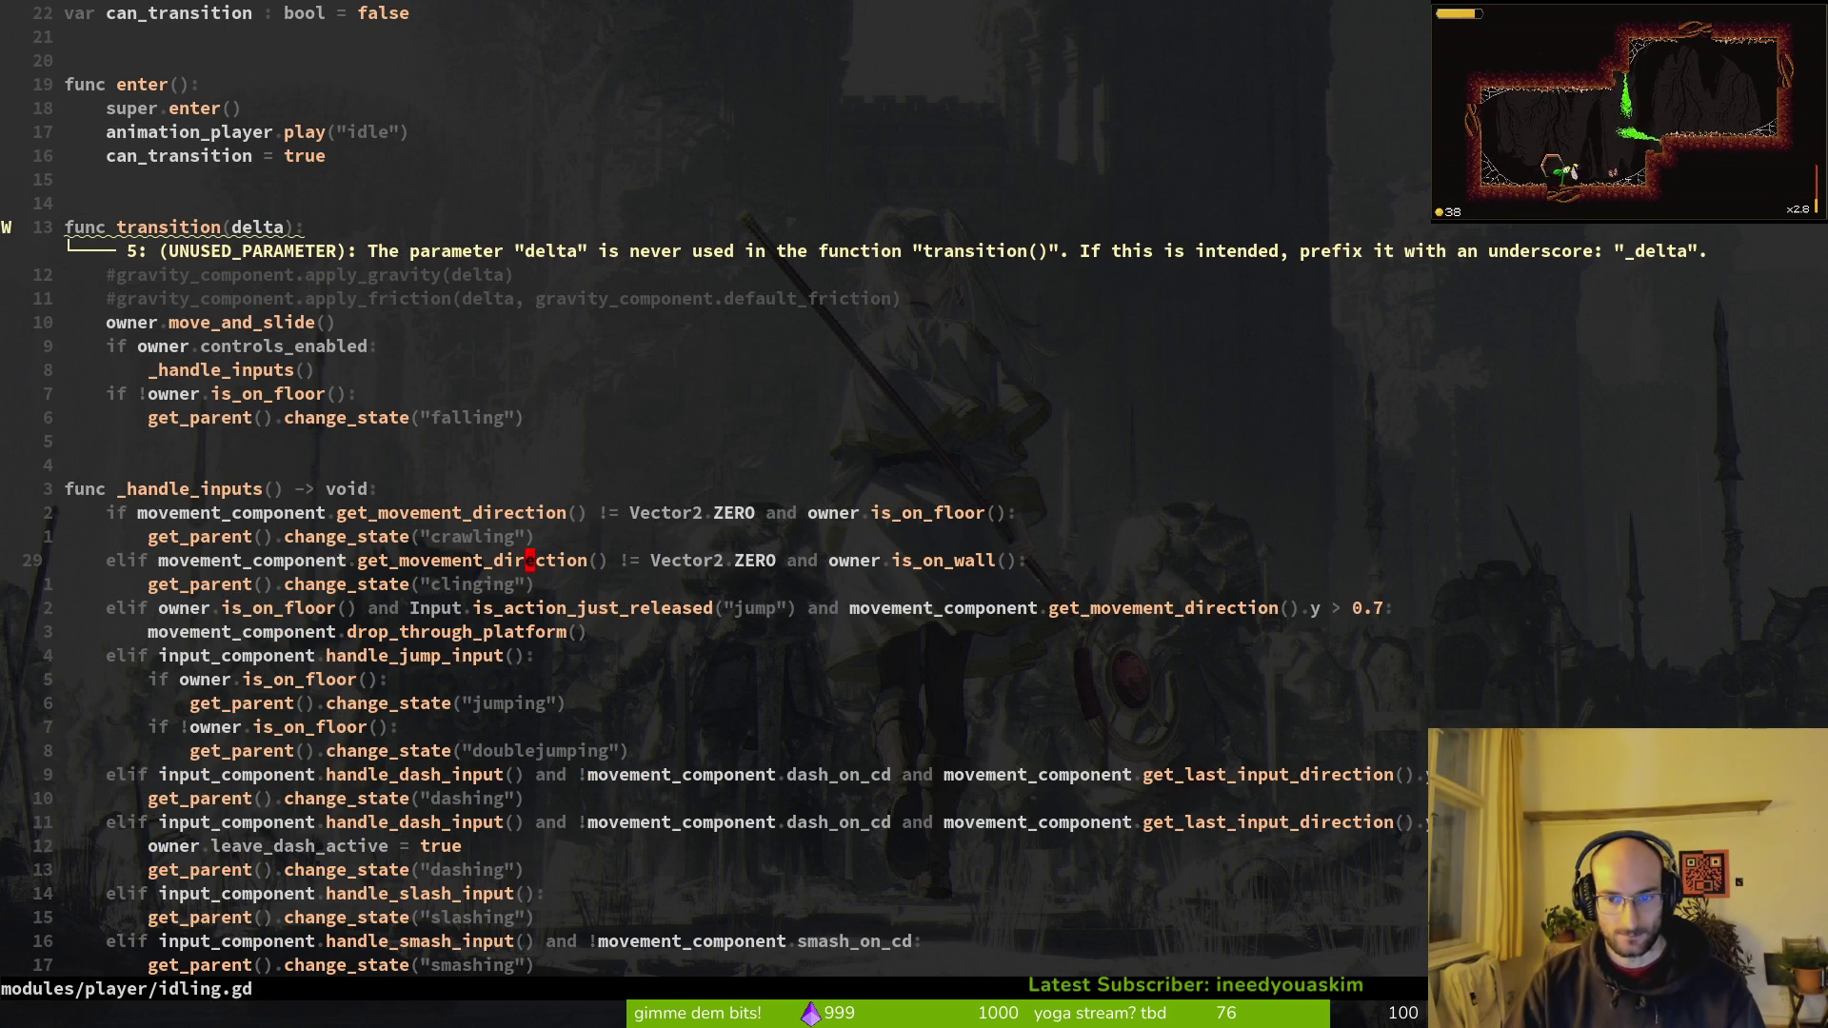
key(j)
key(j)
key(j)
key(j)
key(j)
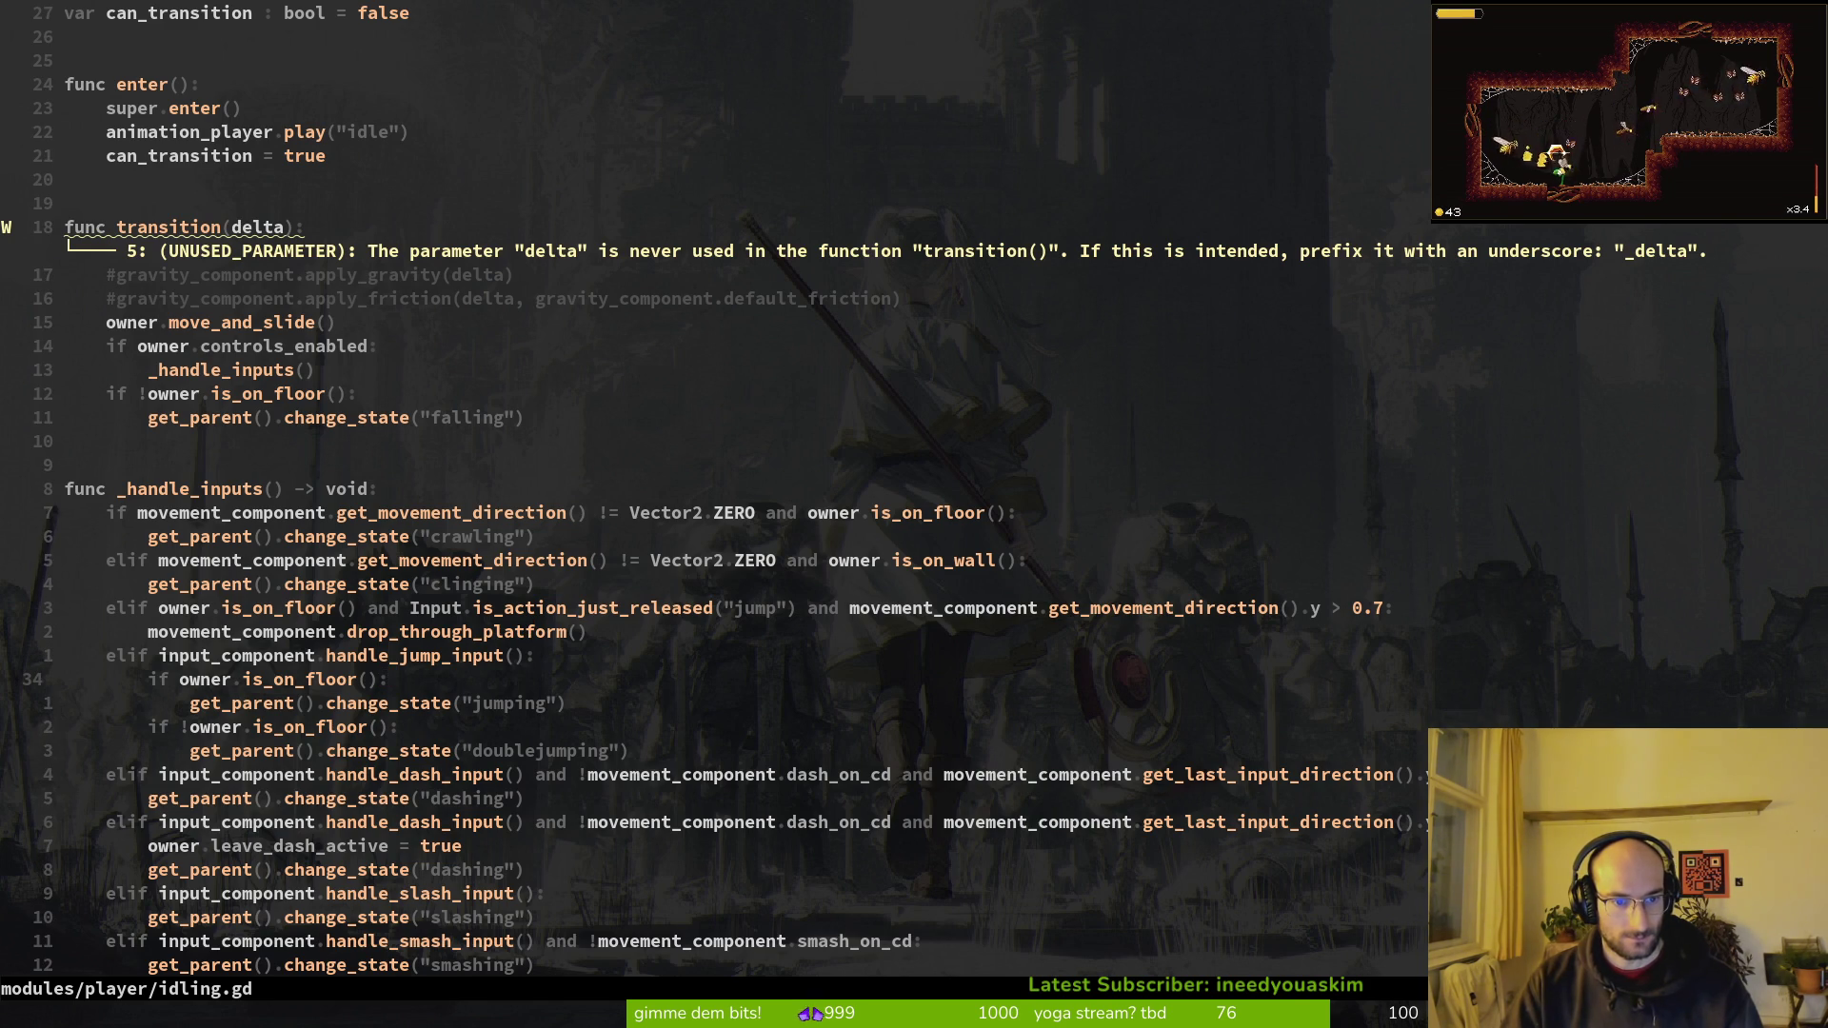
scroll(478, 637, down, 1)
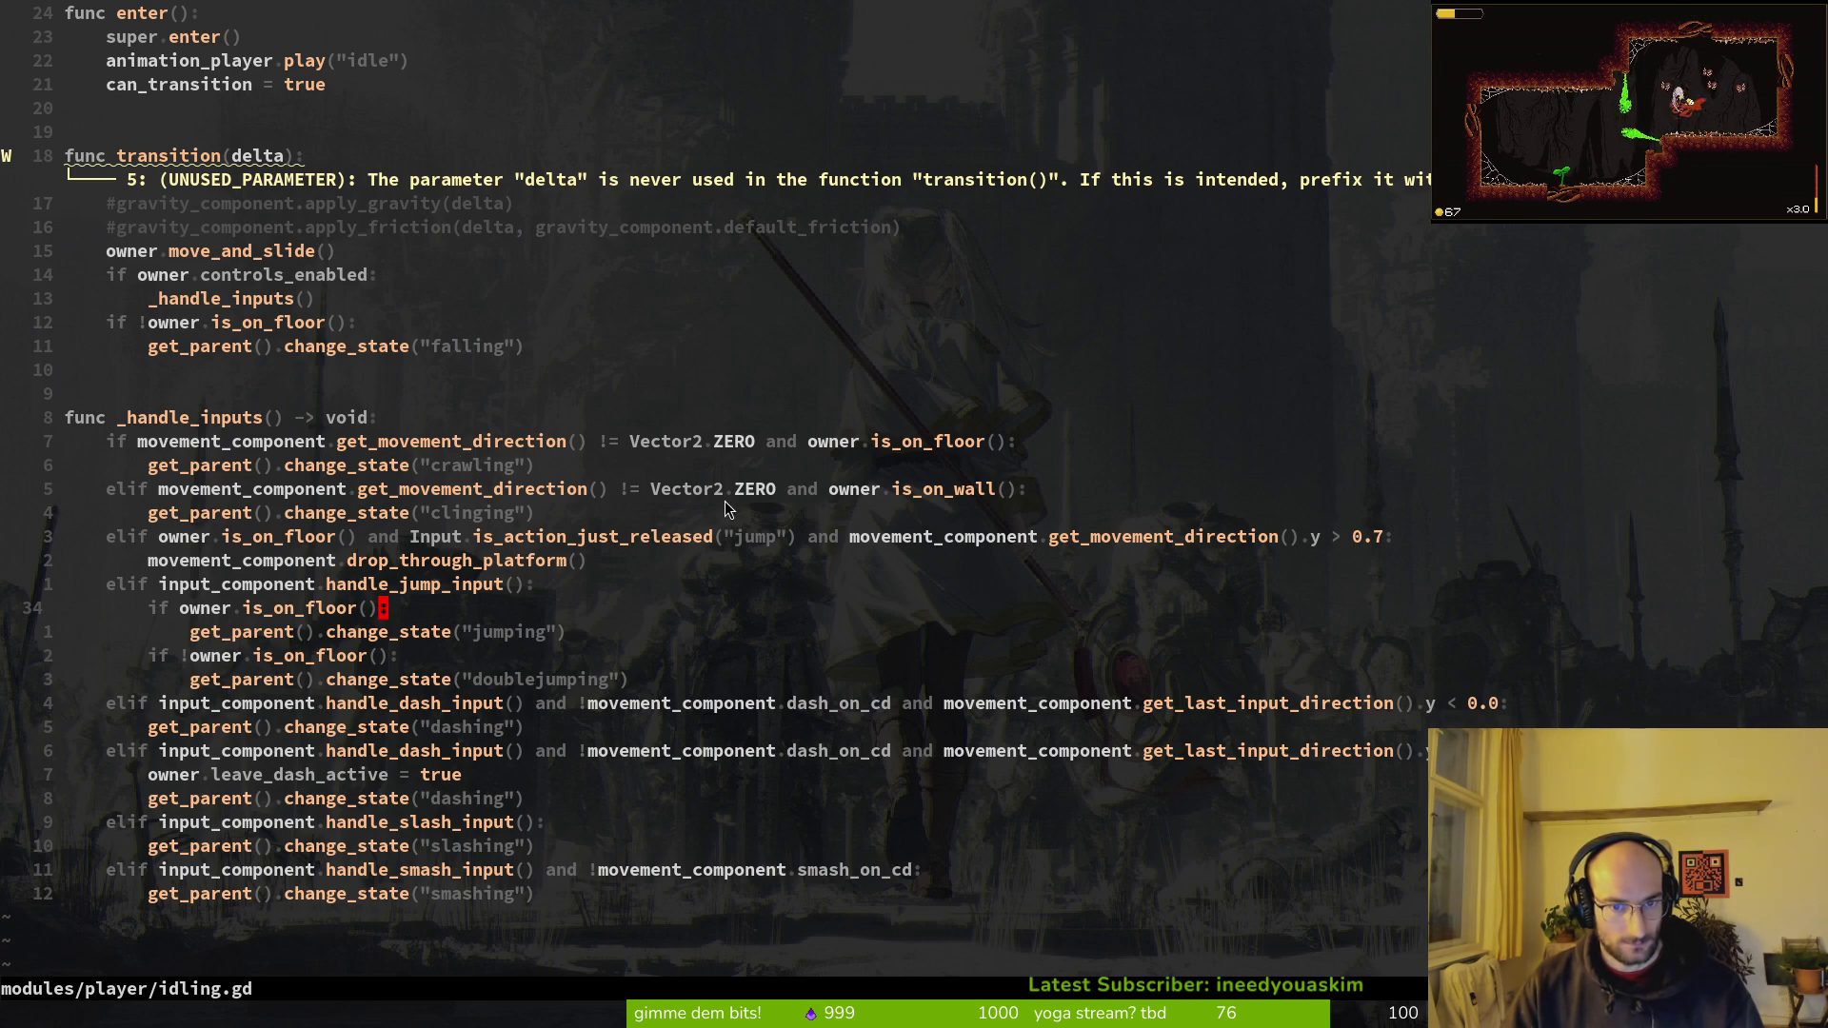
key(space)
Step: Close the finder and test-run the game in Godot, walking the bee right and left
key(f)
key(f)
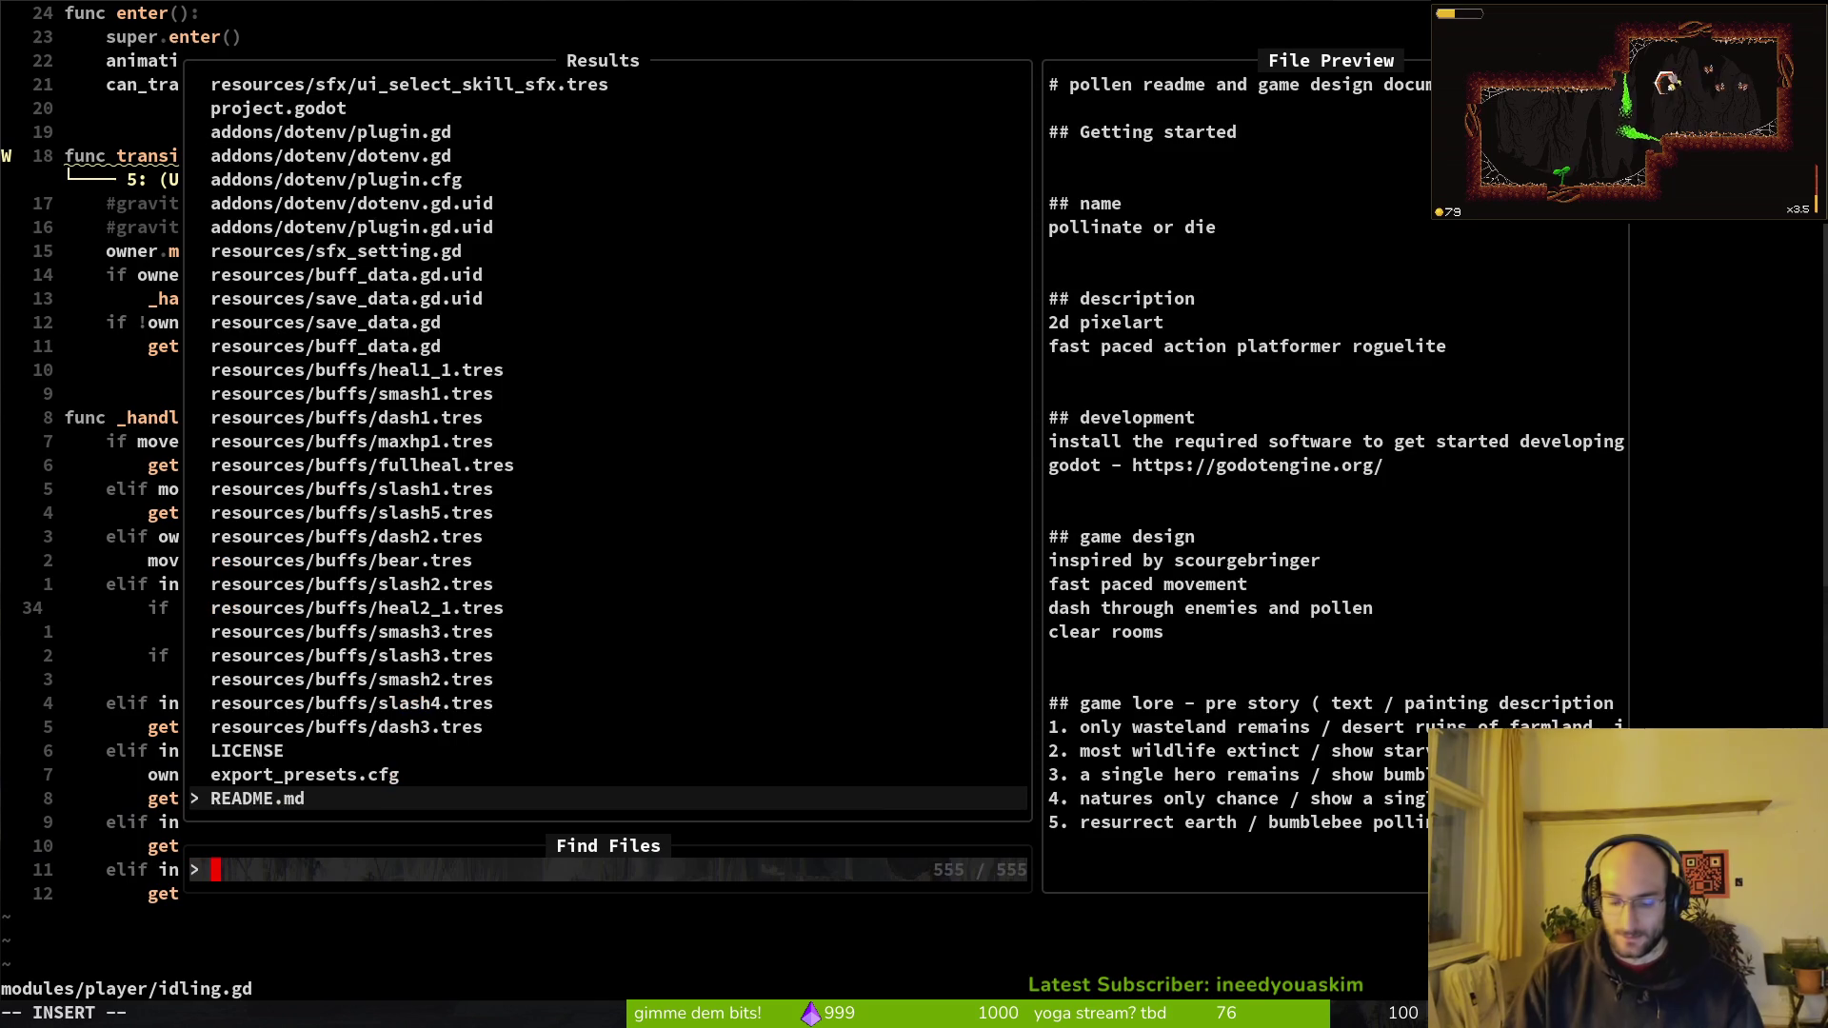
key(Escape)
key(Escape)
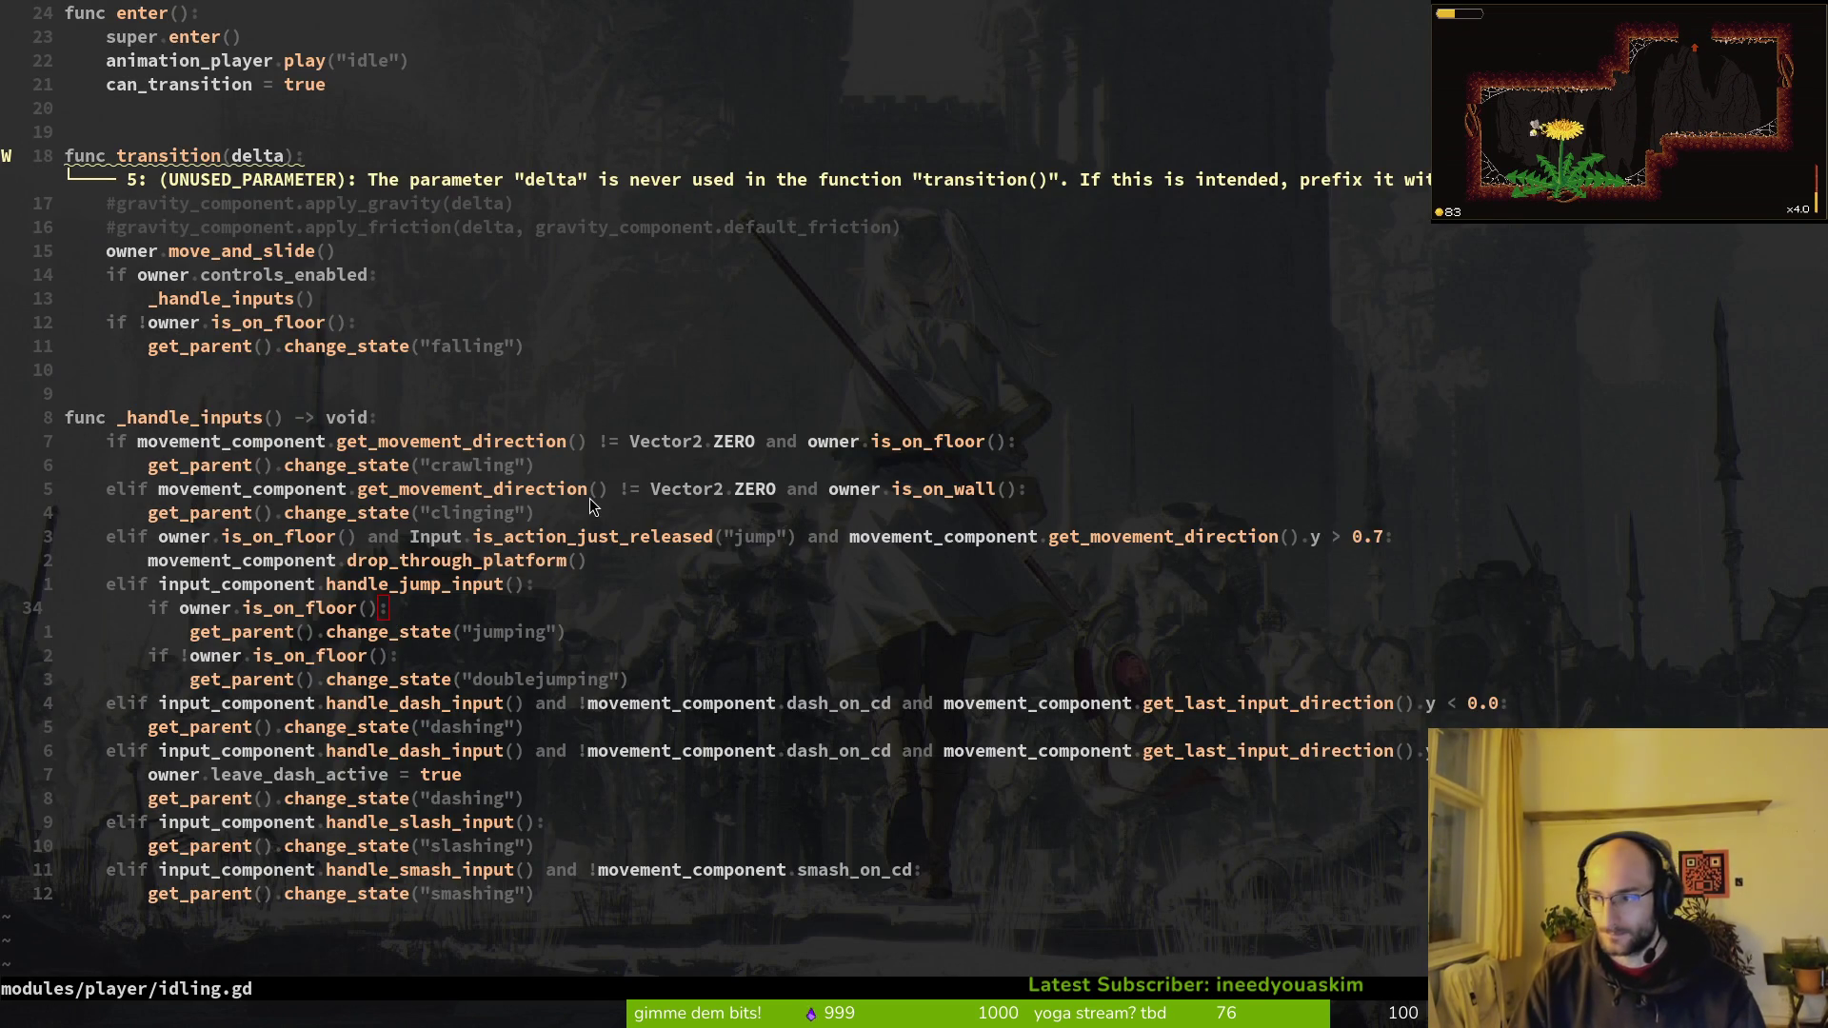
key(alt+Tab)
key(F5)
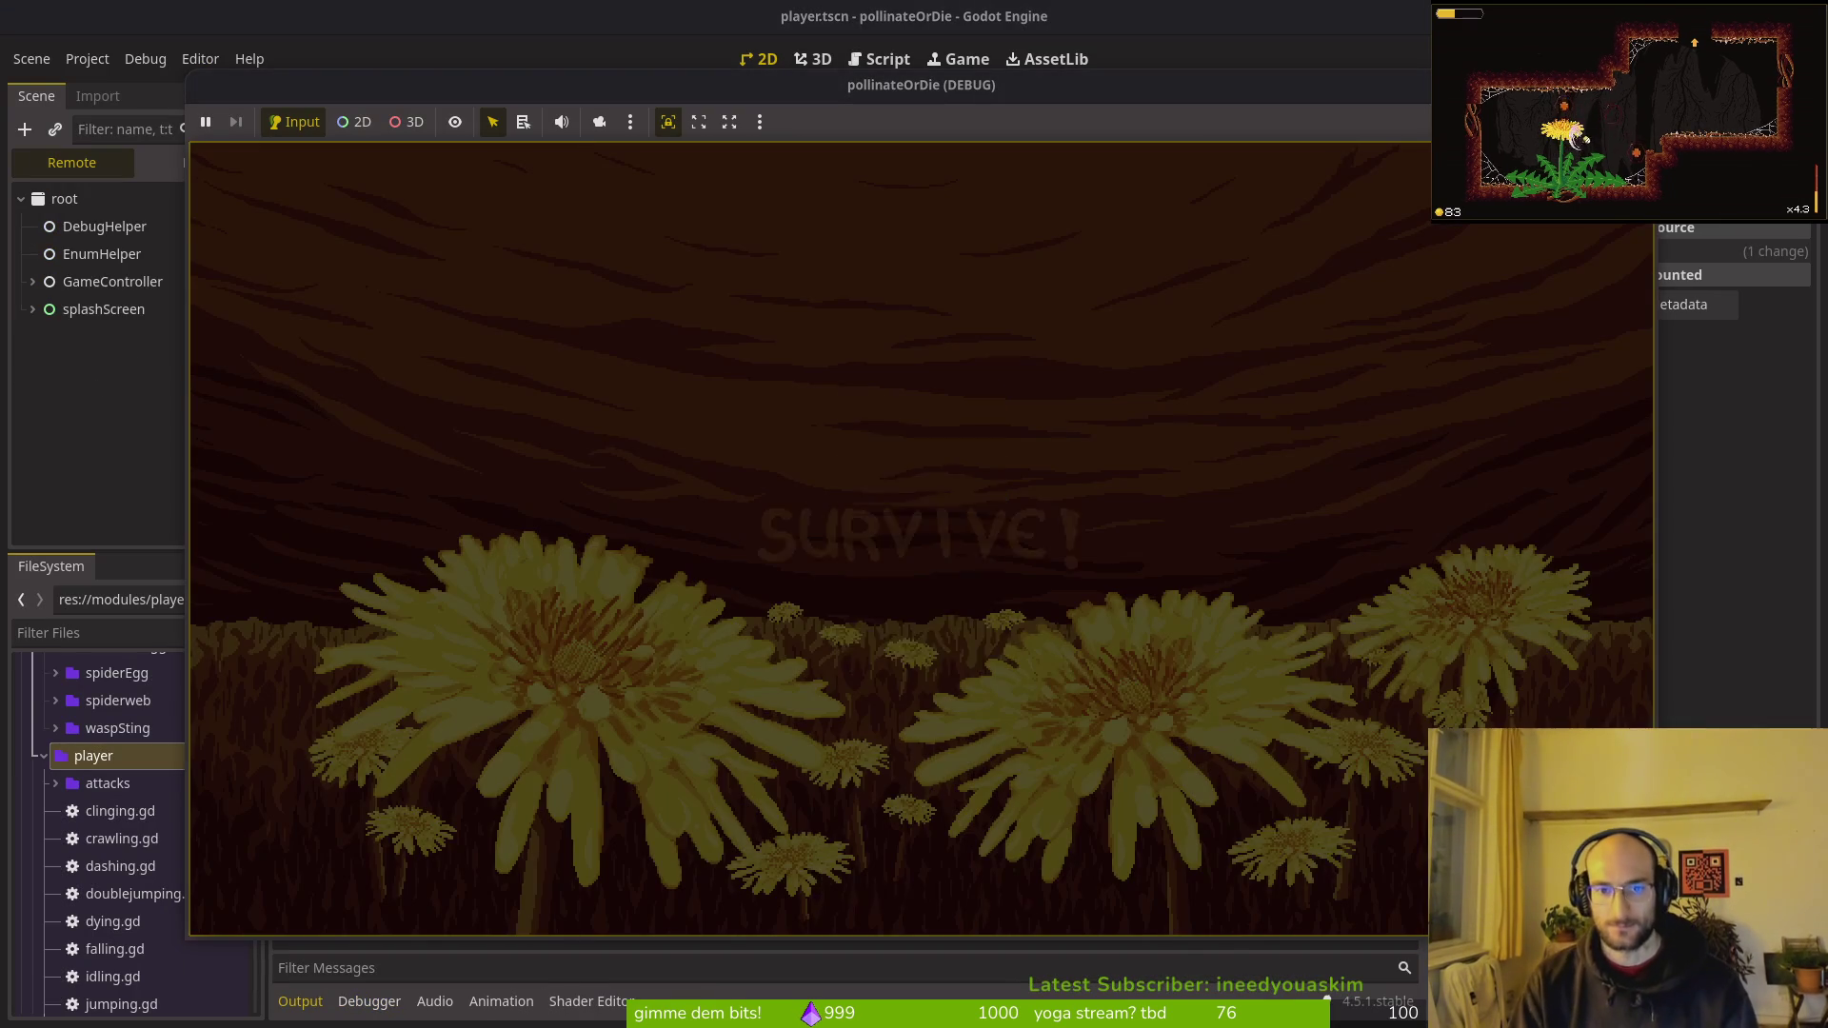
key(Return)
key(Right)
key(Left)
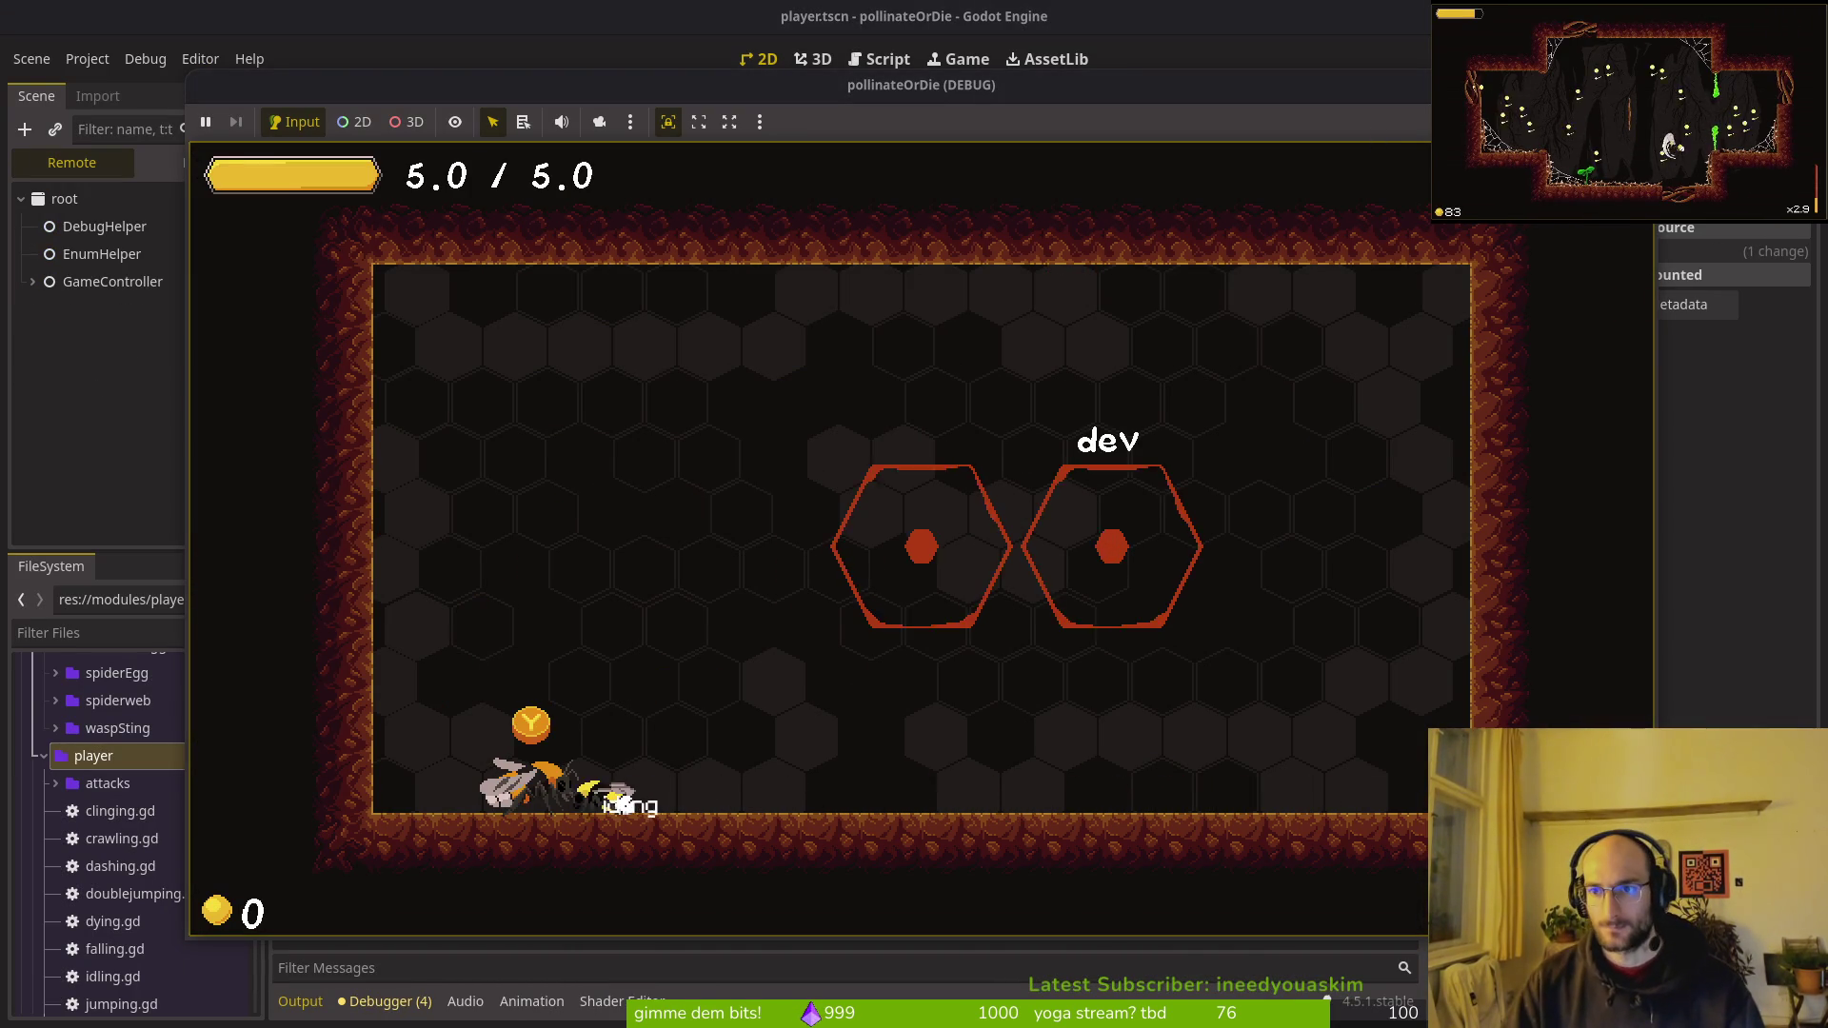
Step: Return to Vim and open player.gd through the file finder
key(alt+Tab)
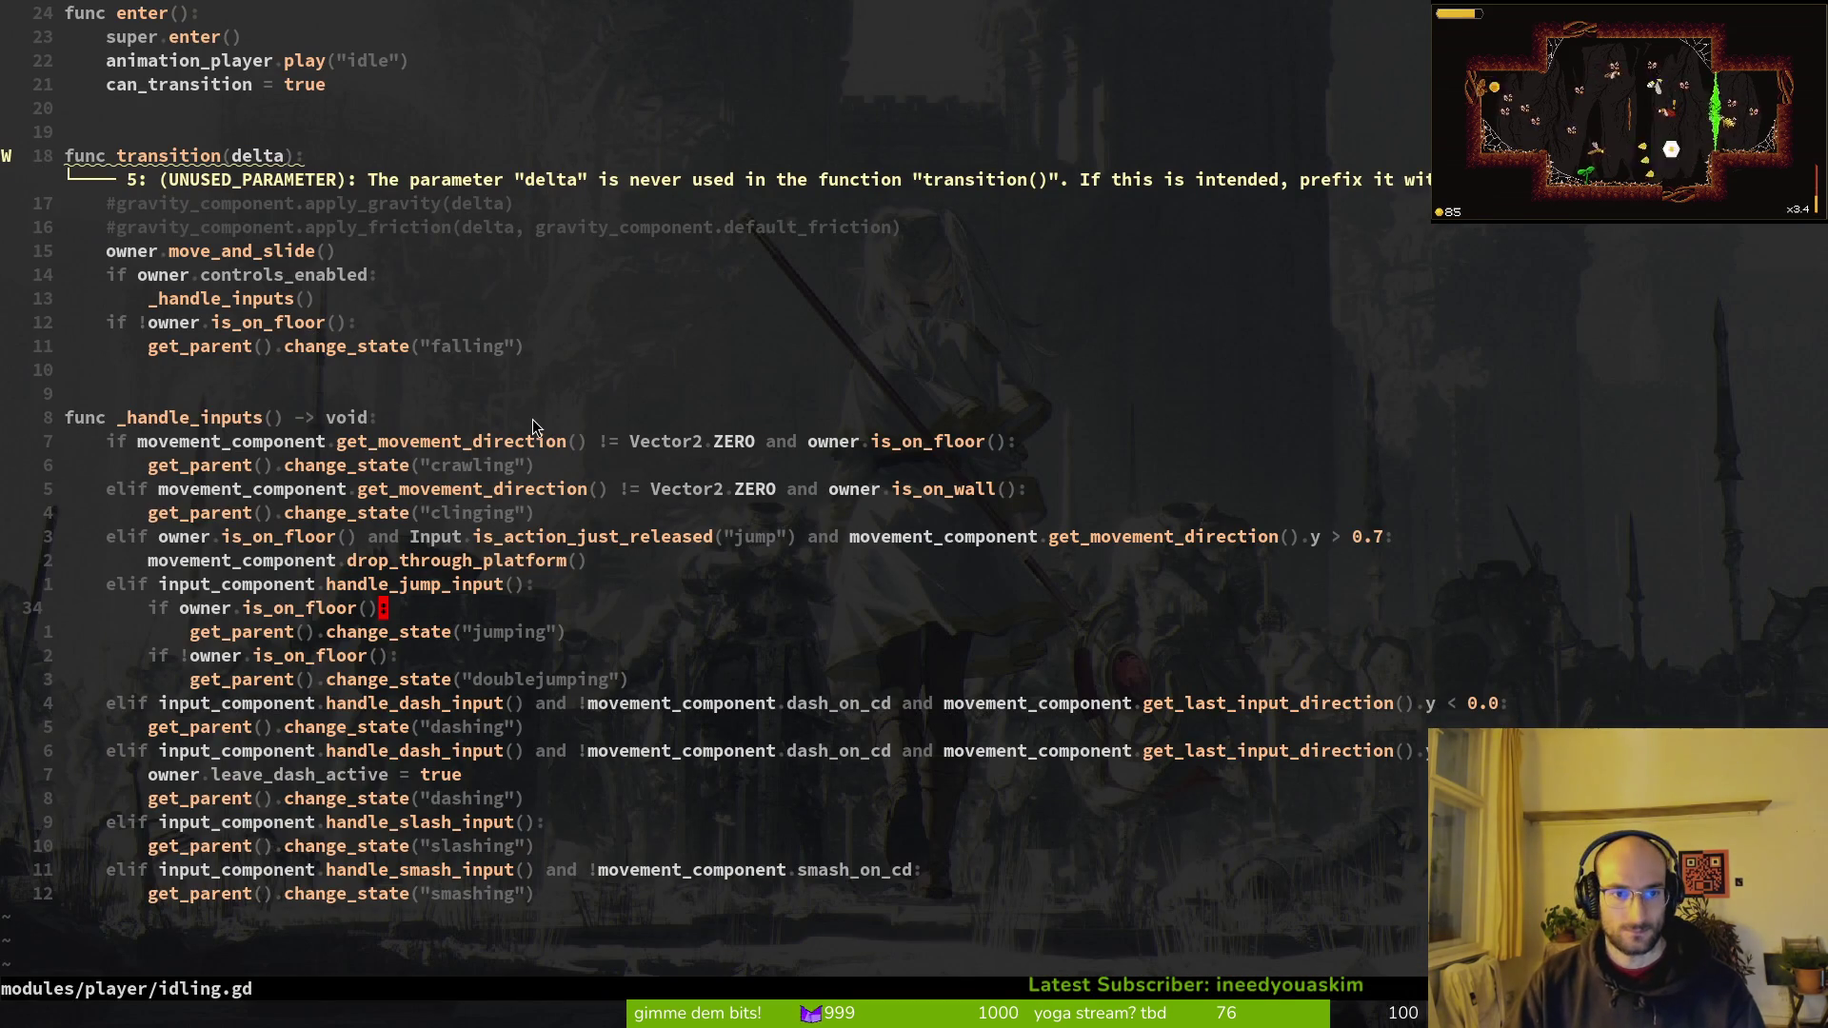
key(space)
key(f)
key(f)
text(player)
key(Return)
Step: Uncomment the Engine.time_scale line in player.gd's debug _process section
key(z)
key(z)
key(ctrl+d)
key(j)
key(j)
key(j)
key(k)
key(g)
key(c)
key(c)
text($r1:w)
key(Return)
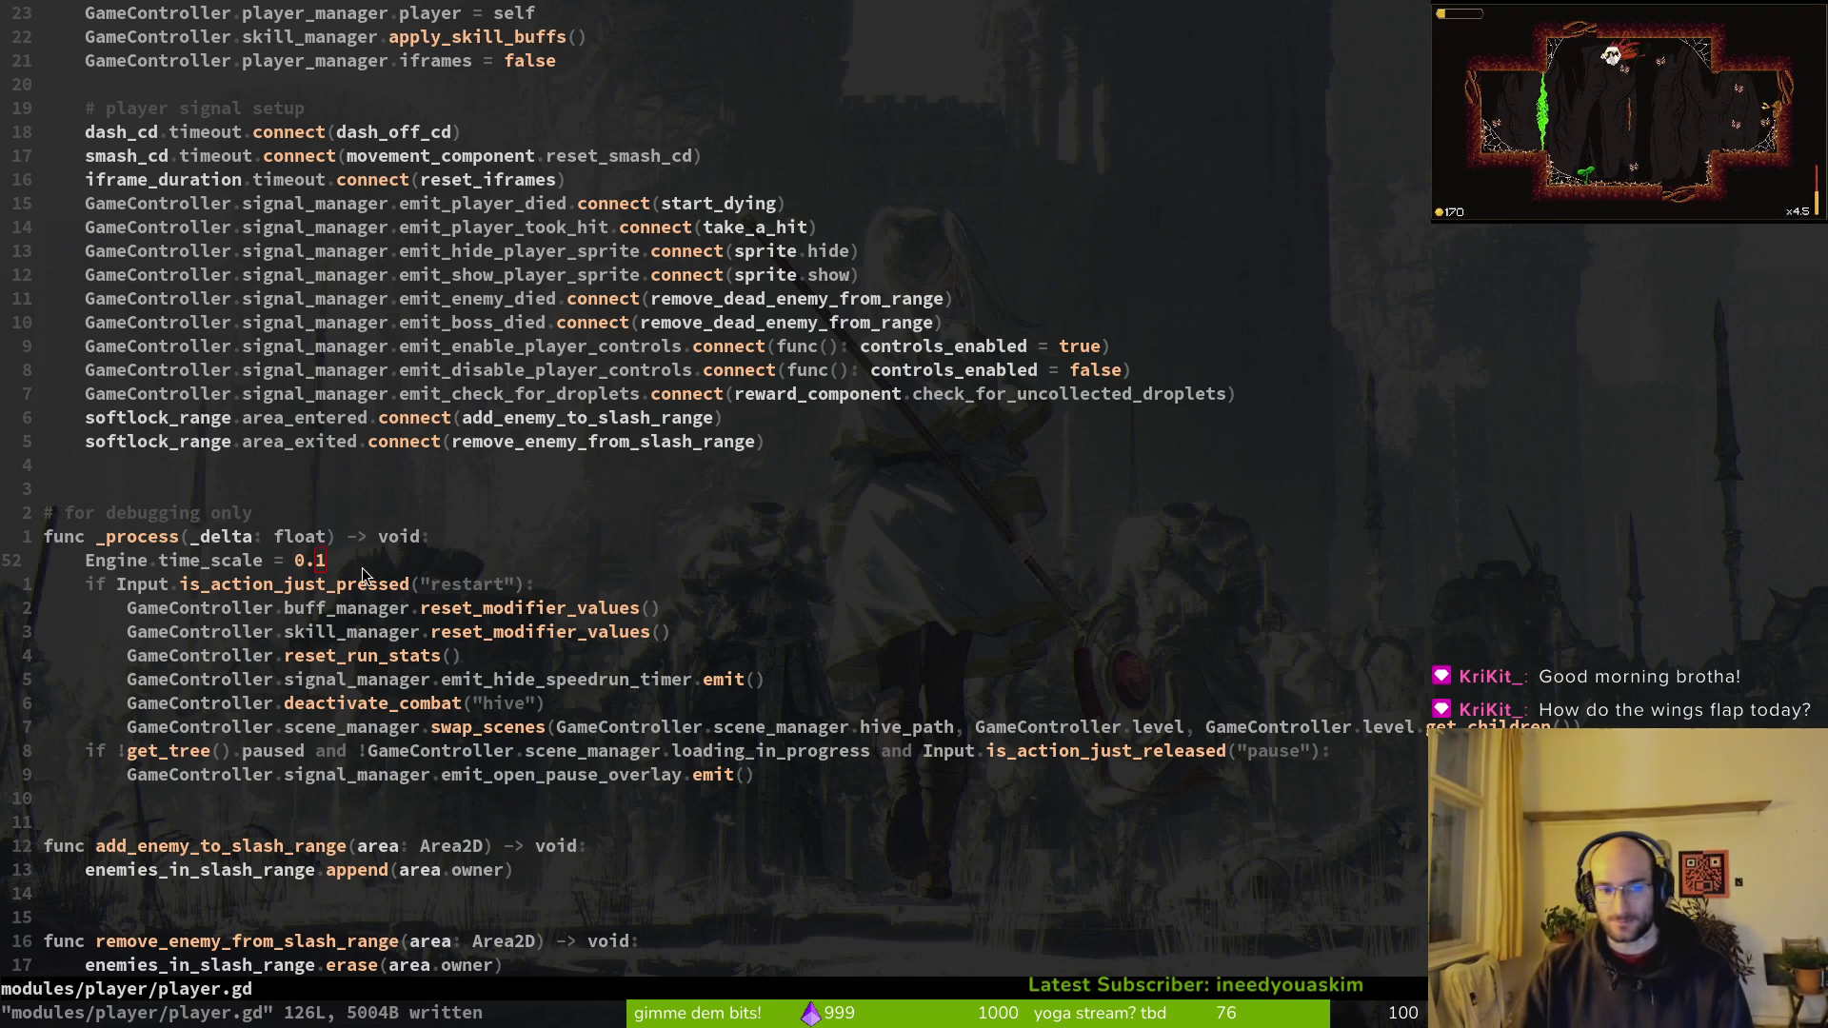
Step: Run a new game in Godot, test slashes to both sides, then stop it
key(alt+Tab)
key(F5)
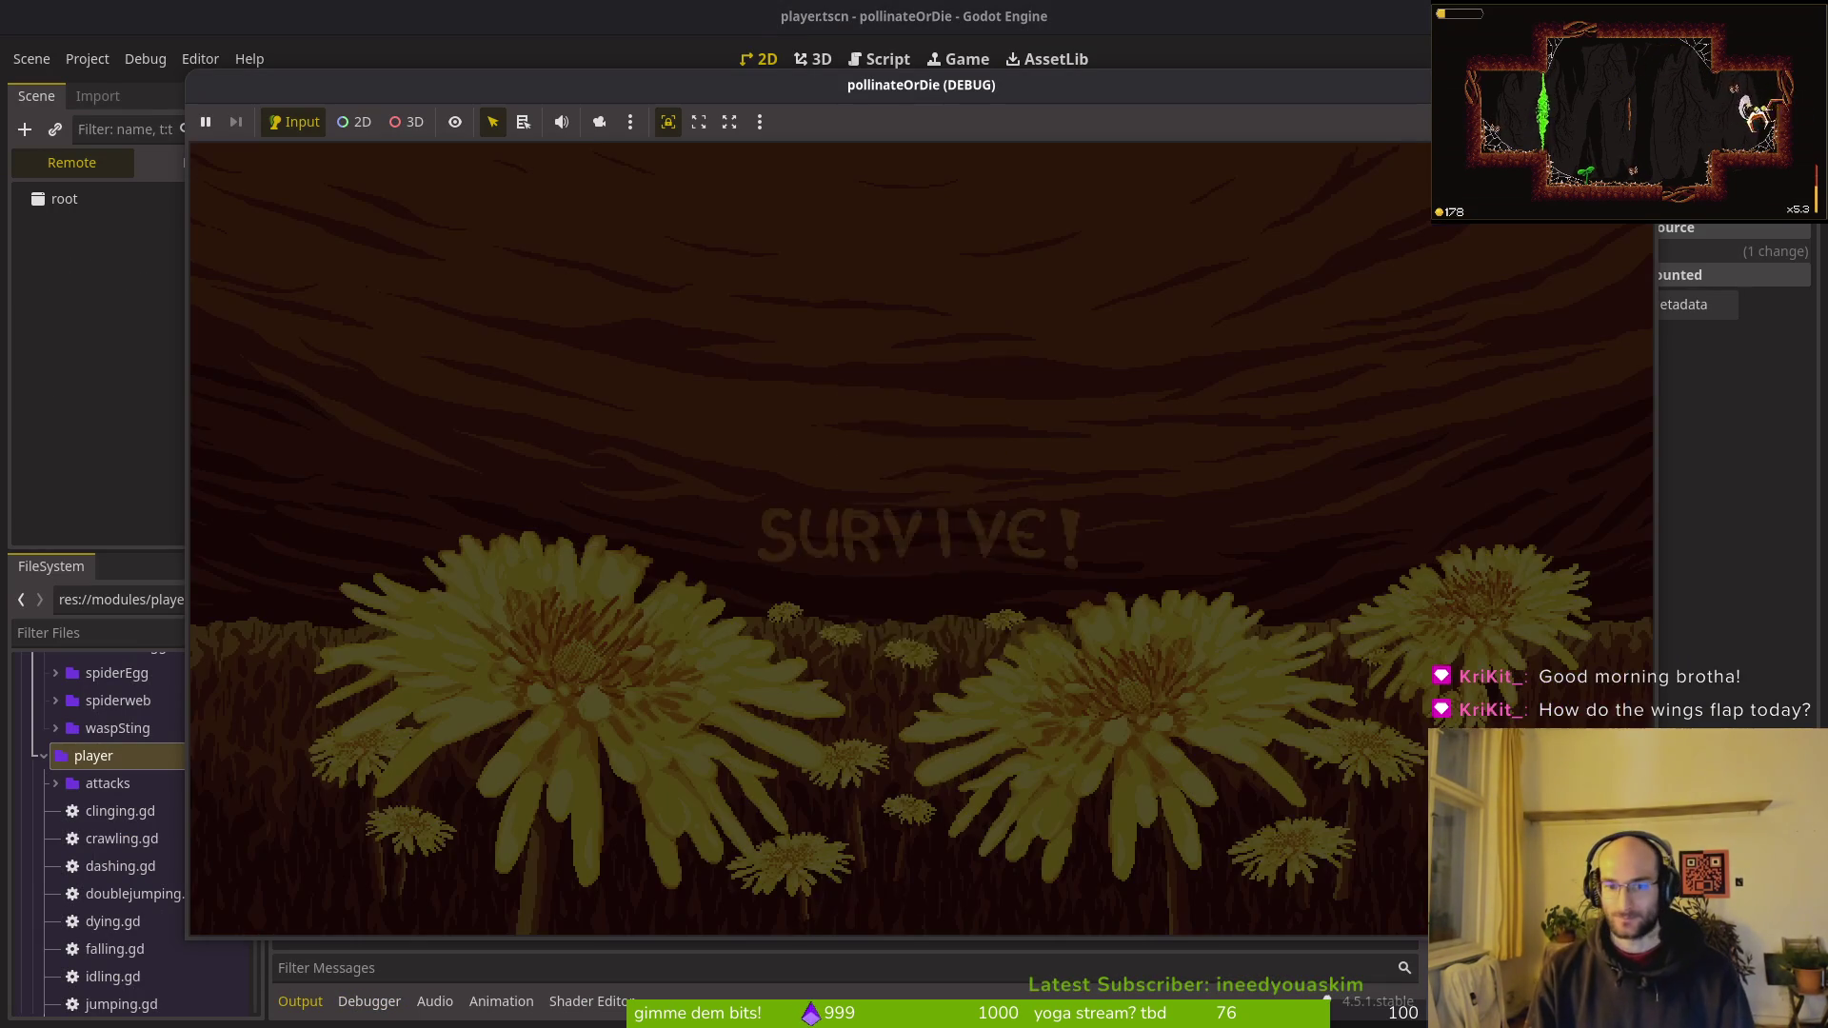
key(Return)
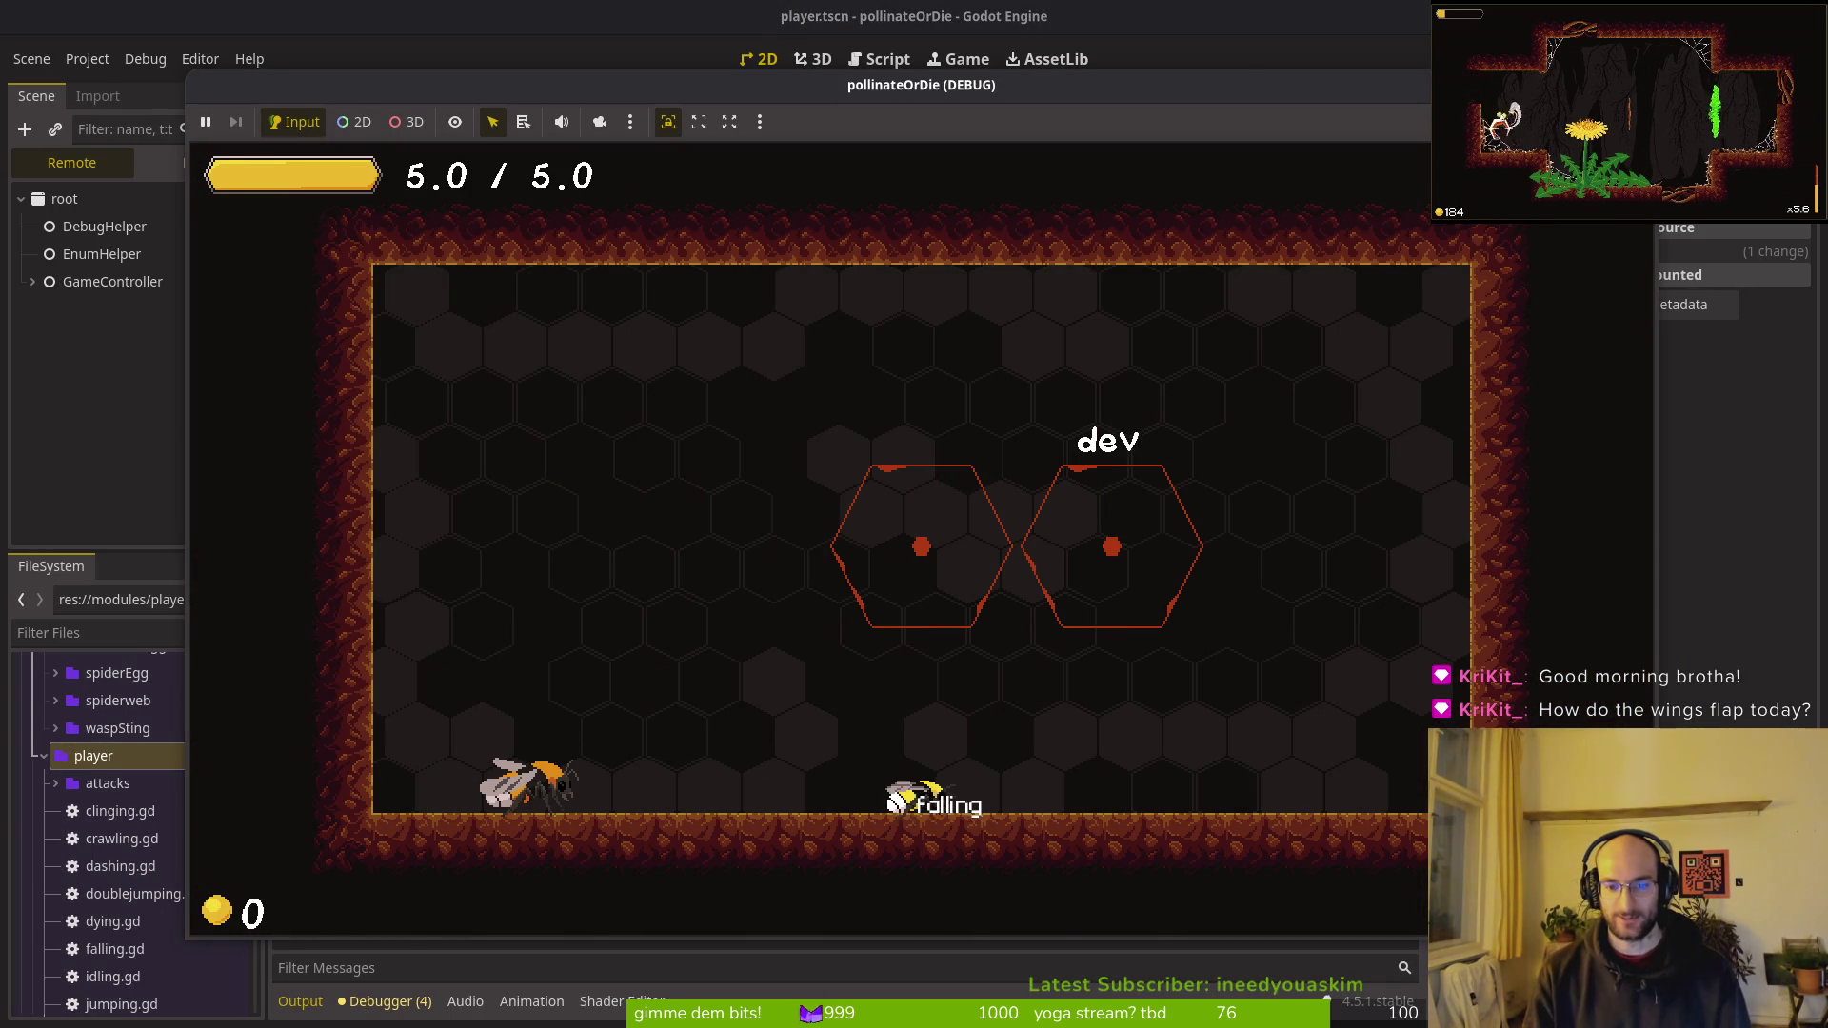
key(Right)
key(x)
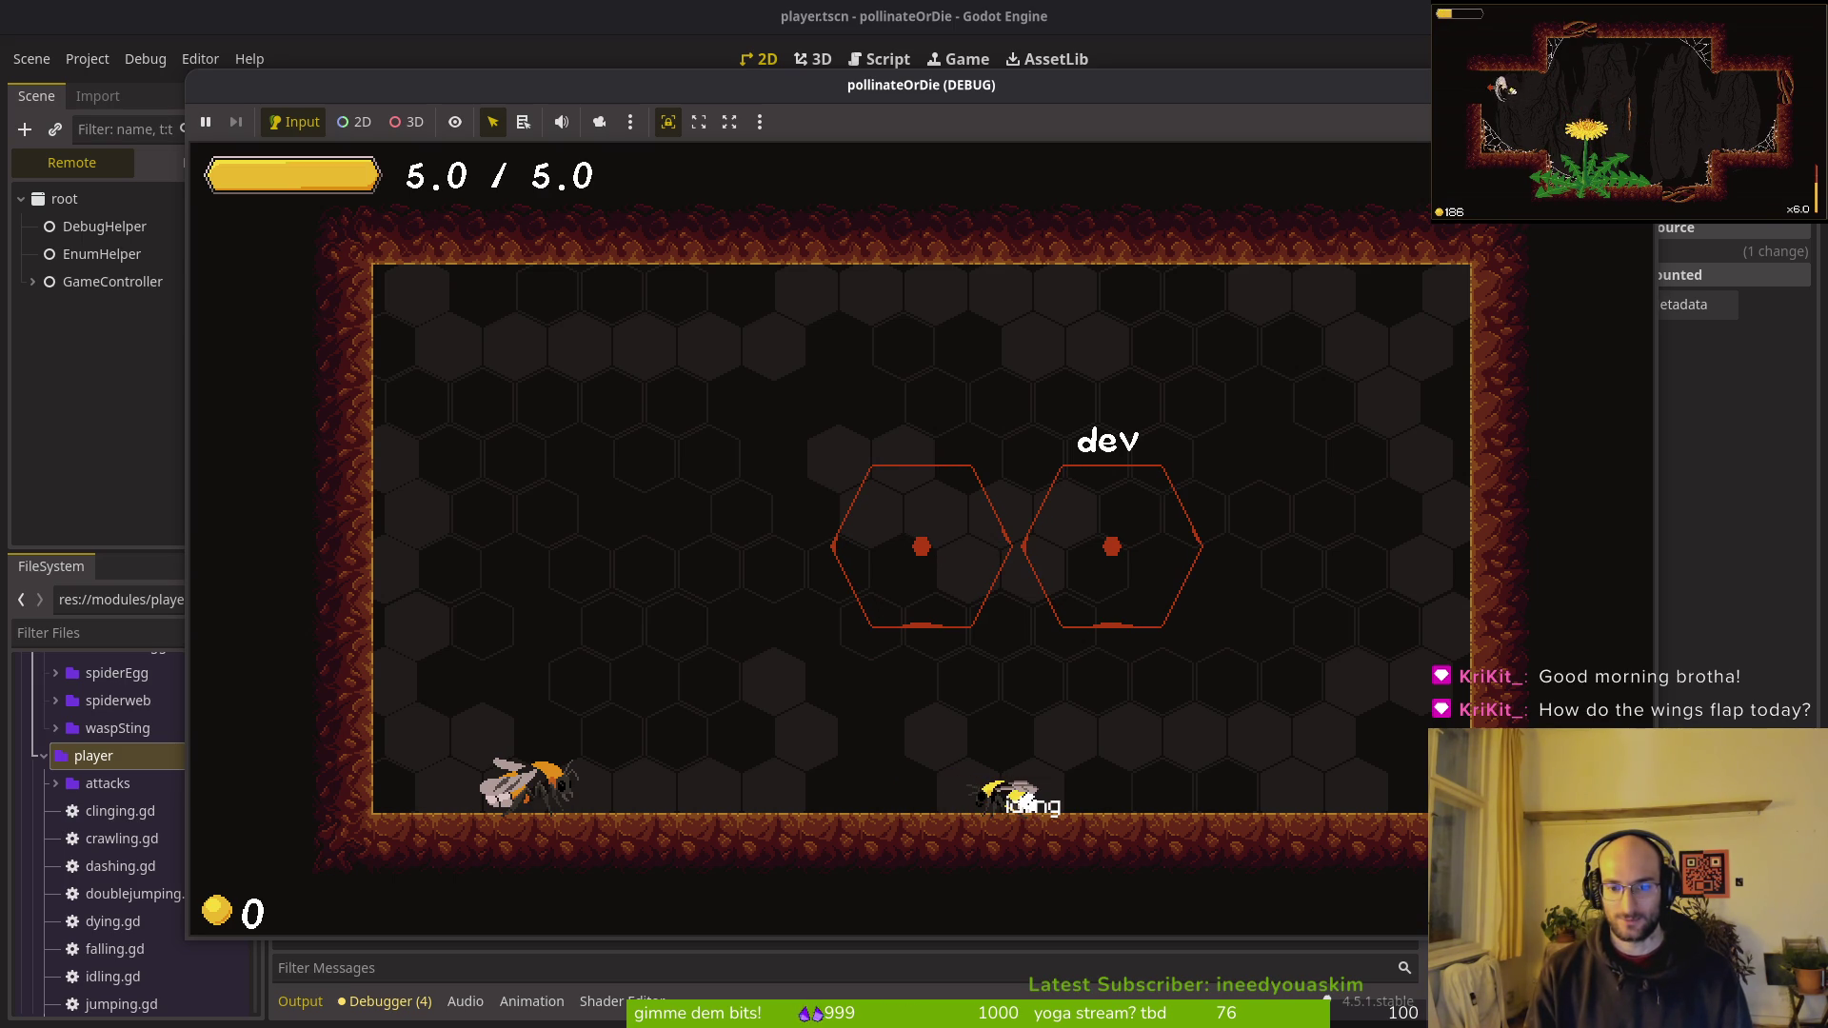
key(x)
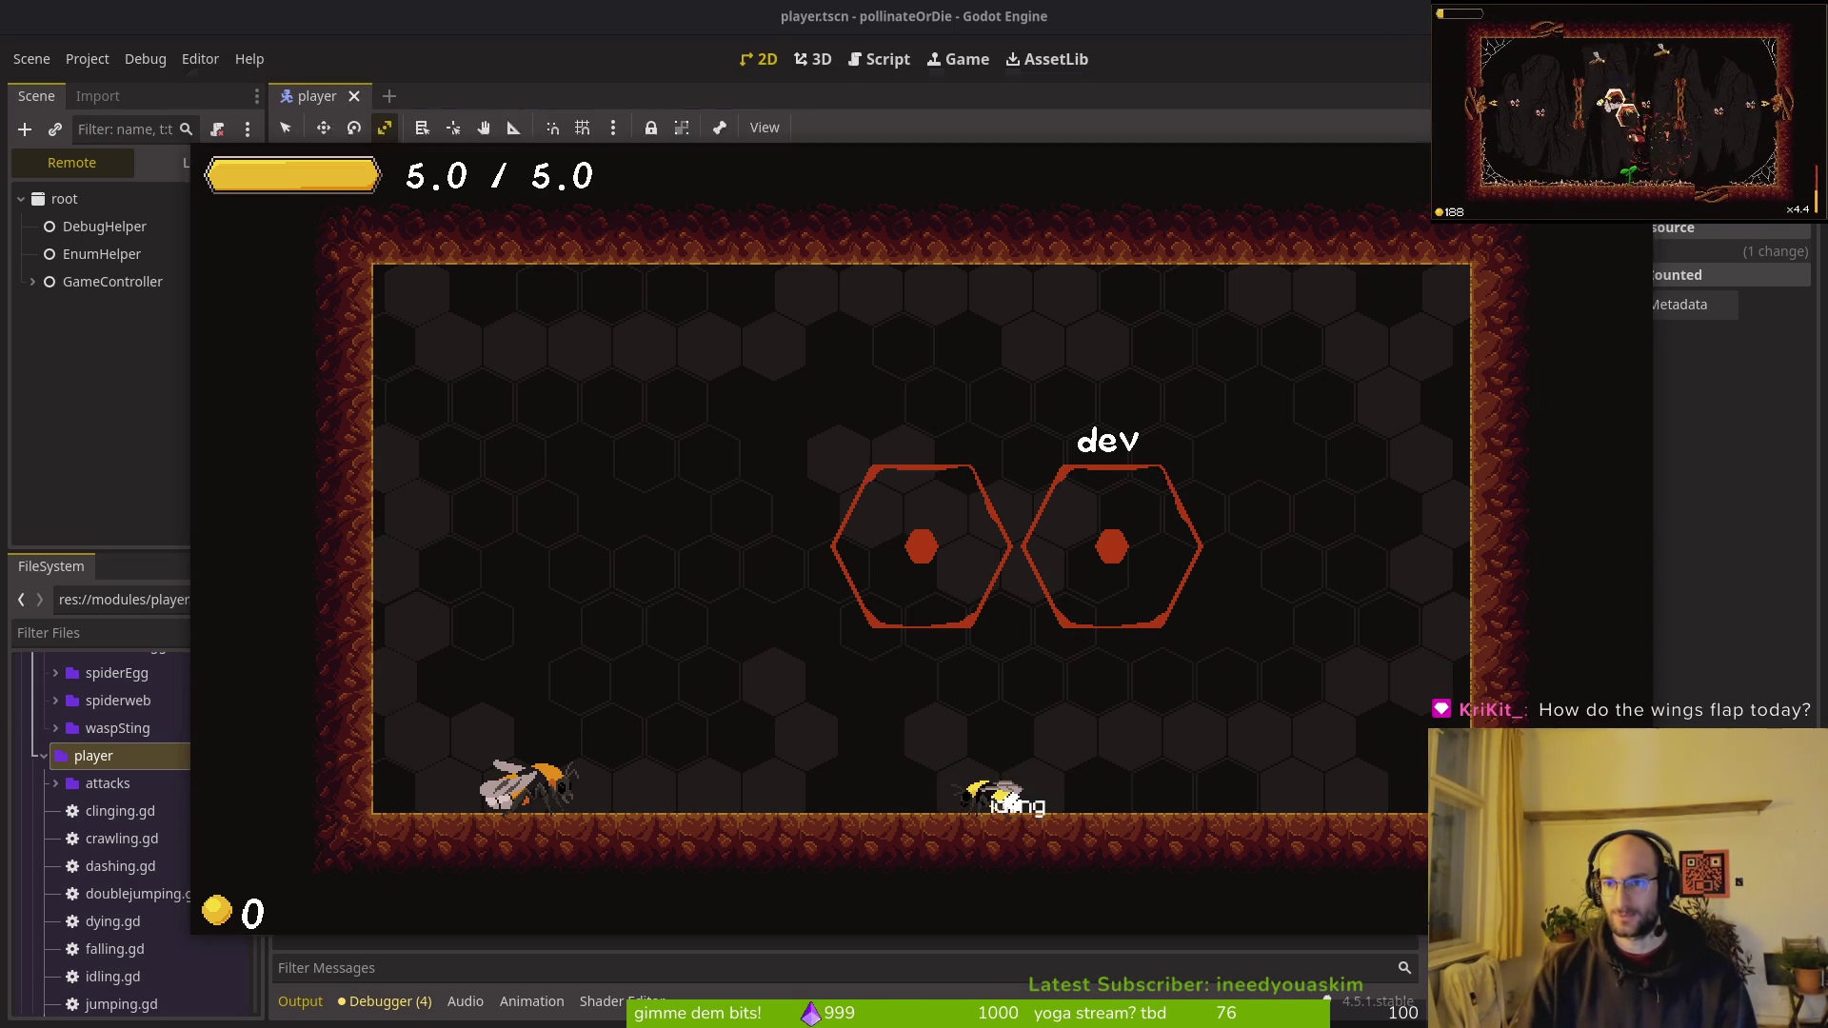
key(F8)
Step: Undo the time_scale change in player.gd twice, write it with :w, and open idling.gd
key(alt+Tab)
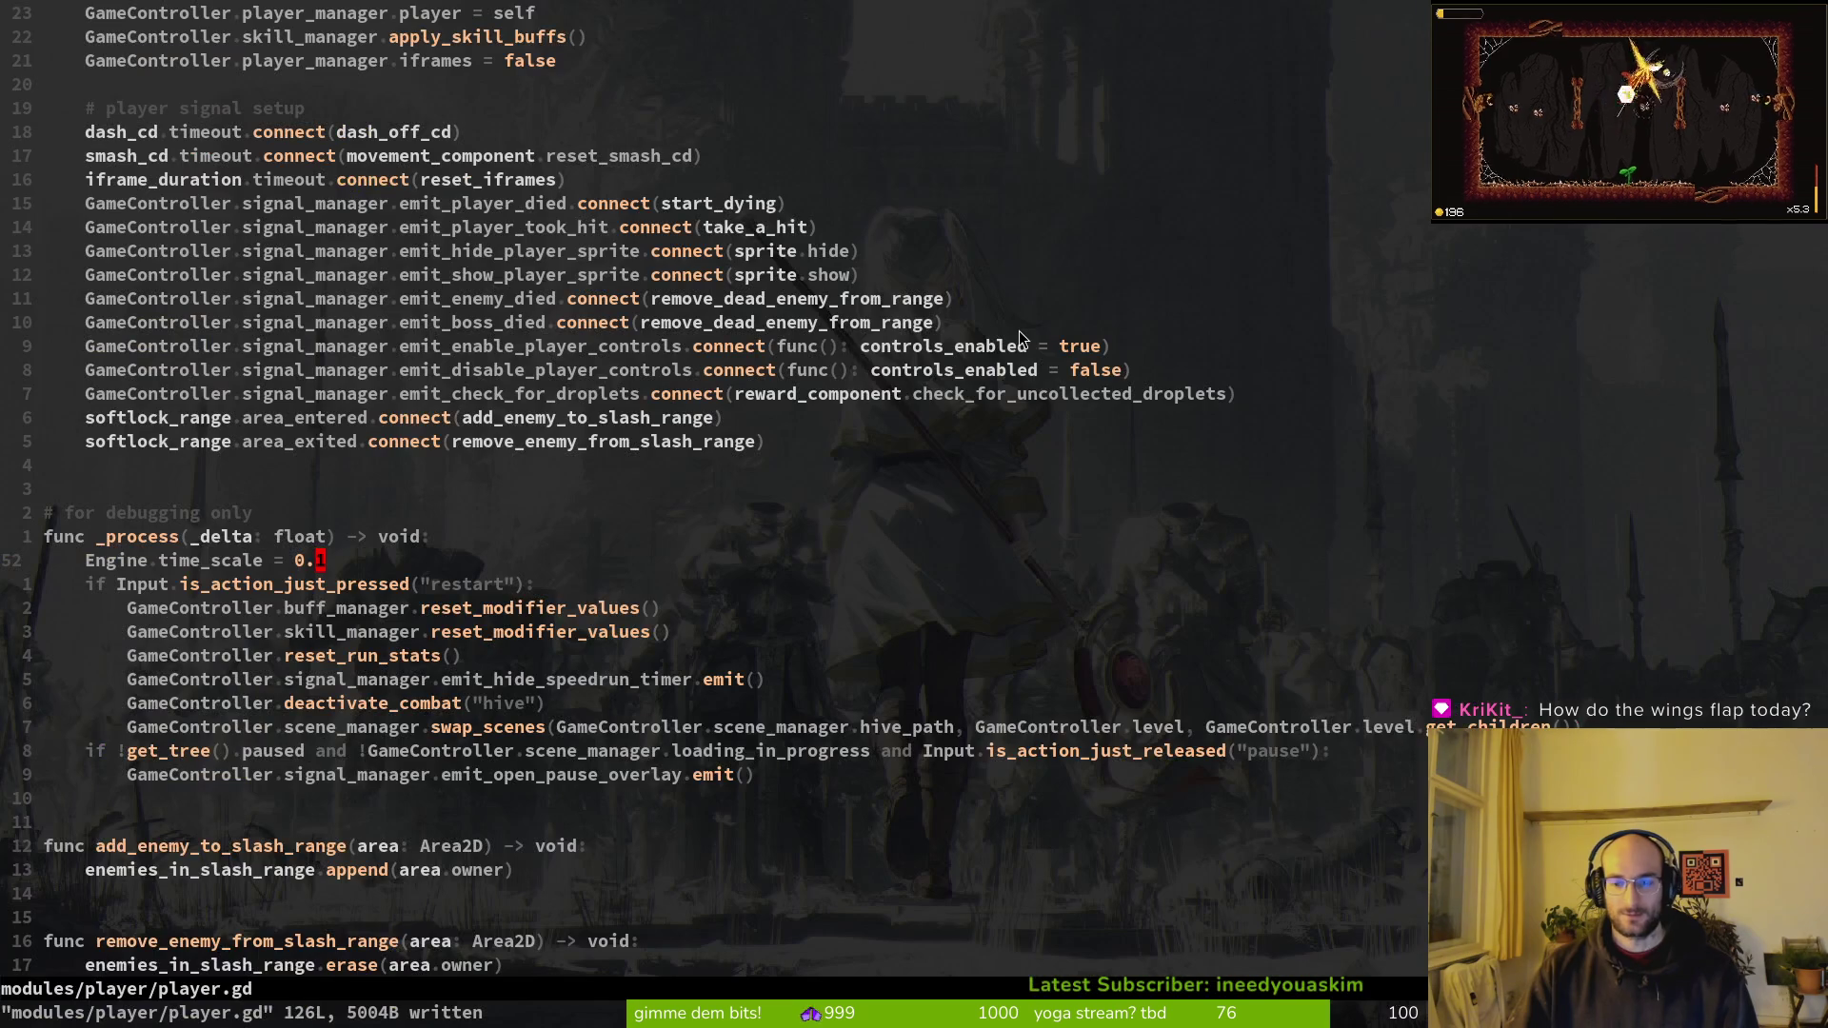
key(u)
text(u)
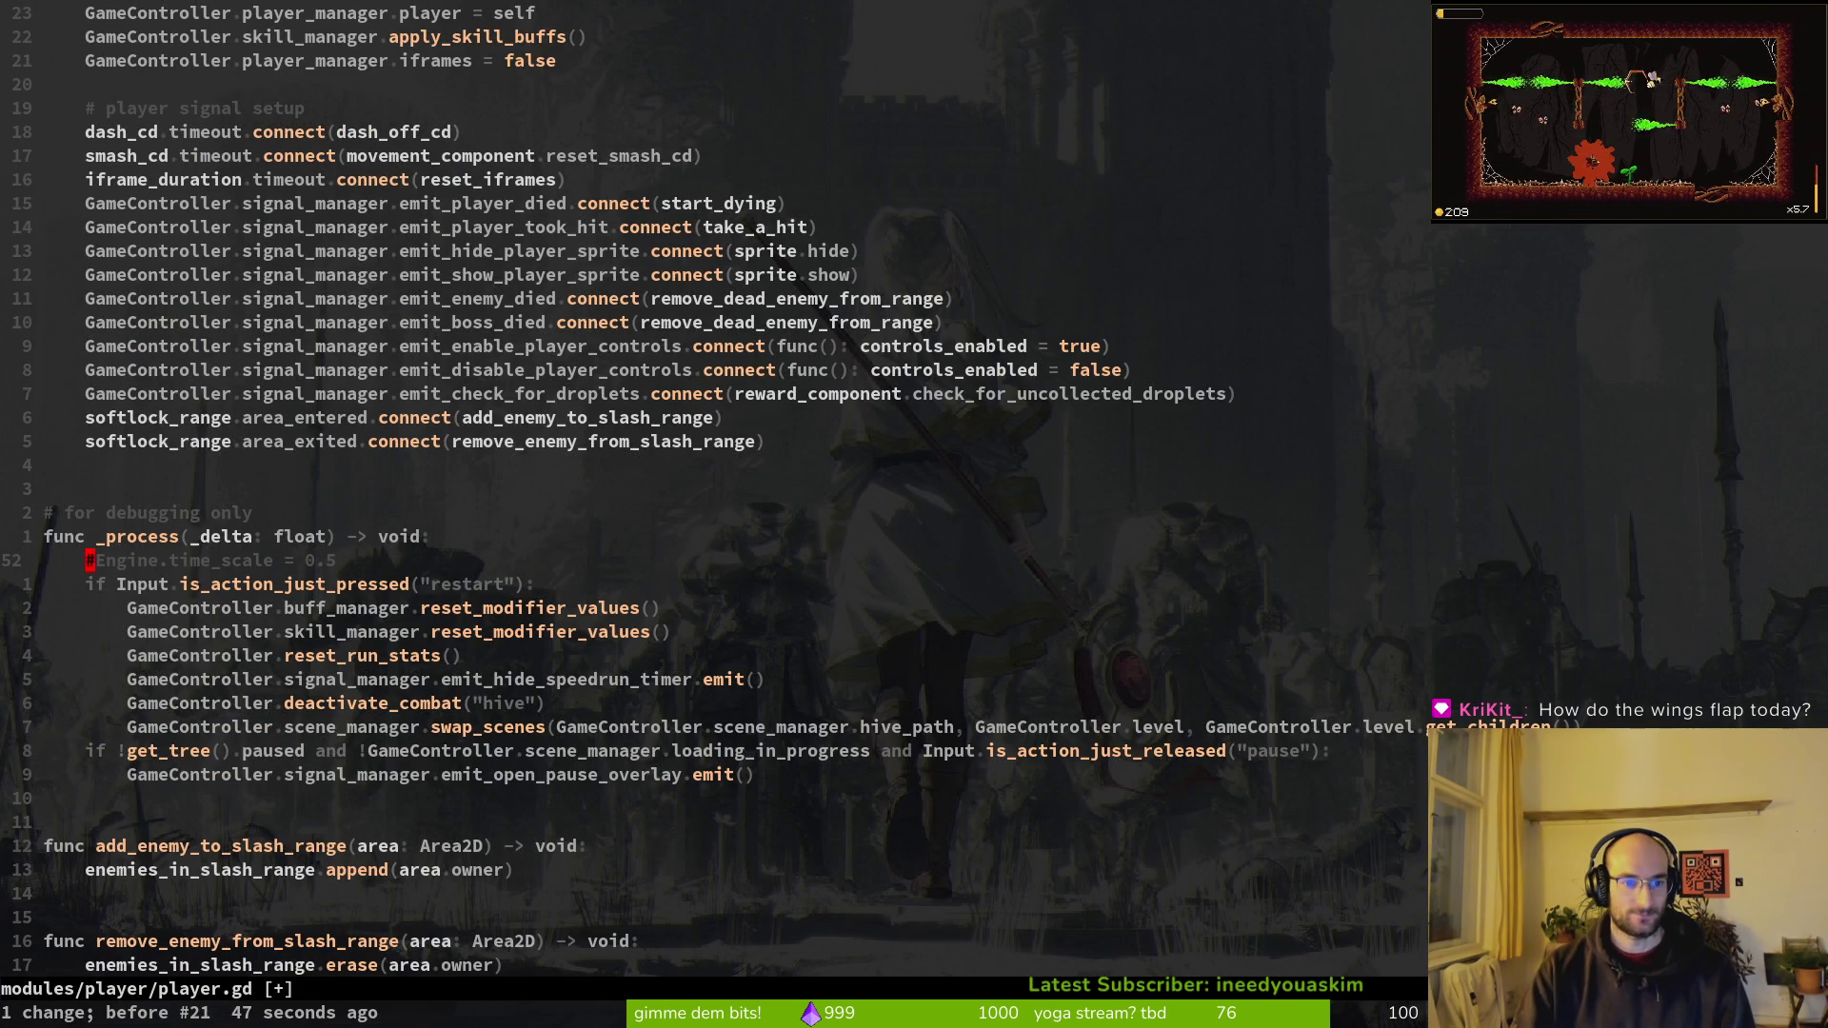
text(:w)
key(Return)
key(ctrl+p)
text(idling)
key(Return)
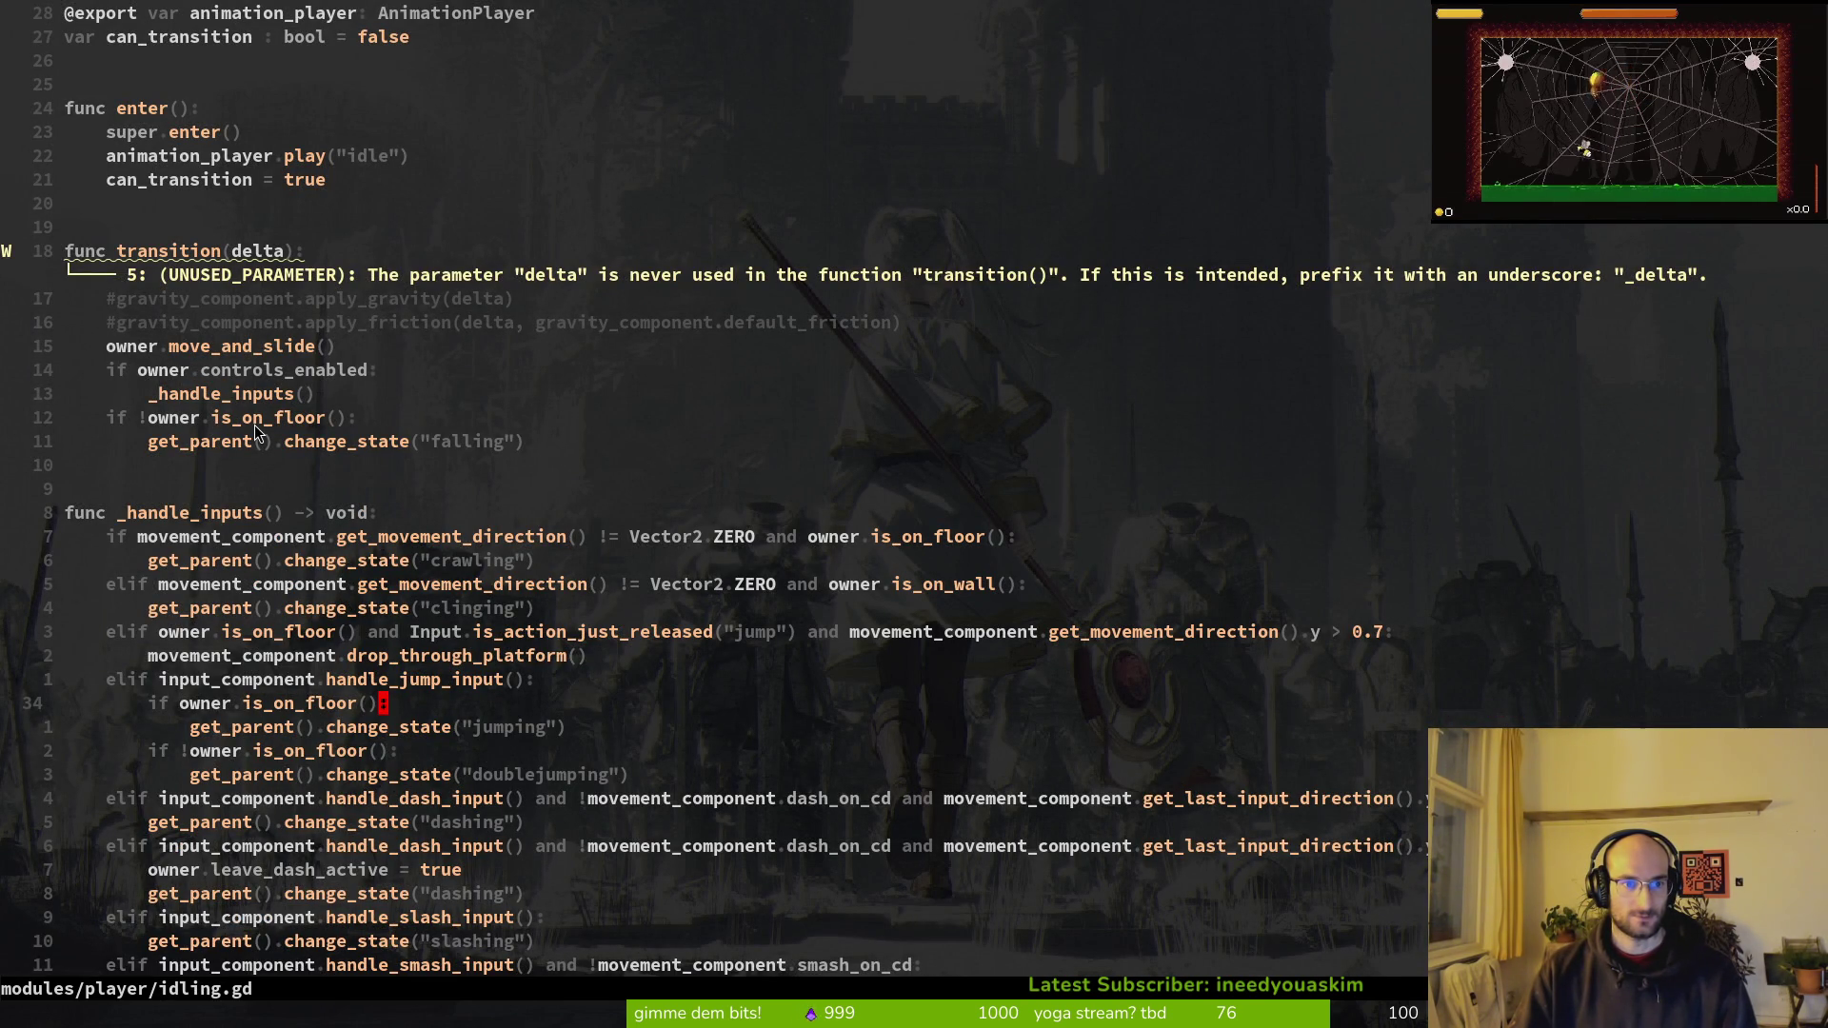
click(368, 417)
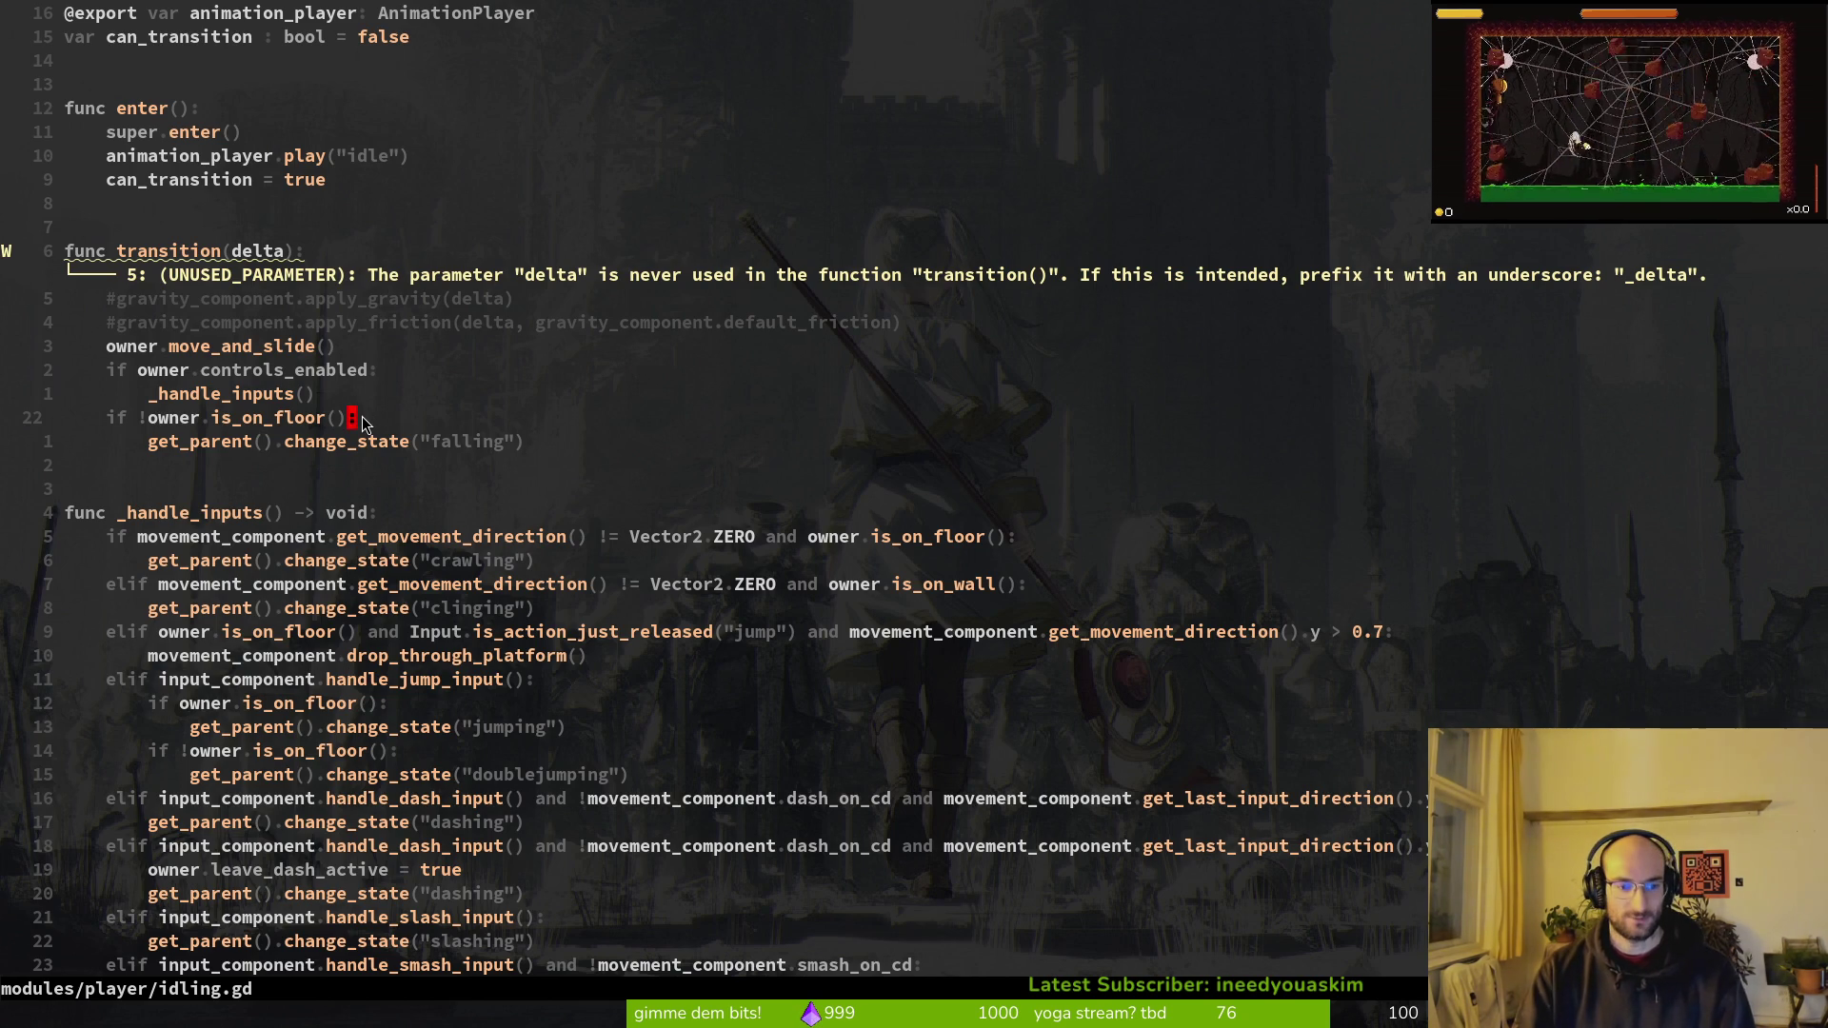
text(oprde)
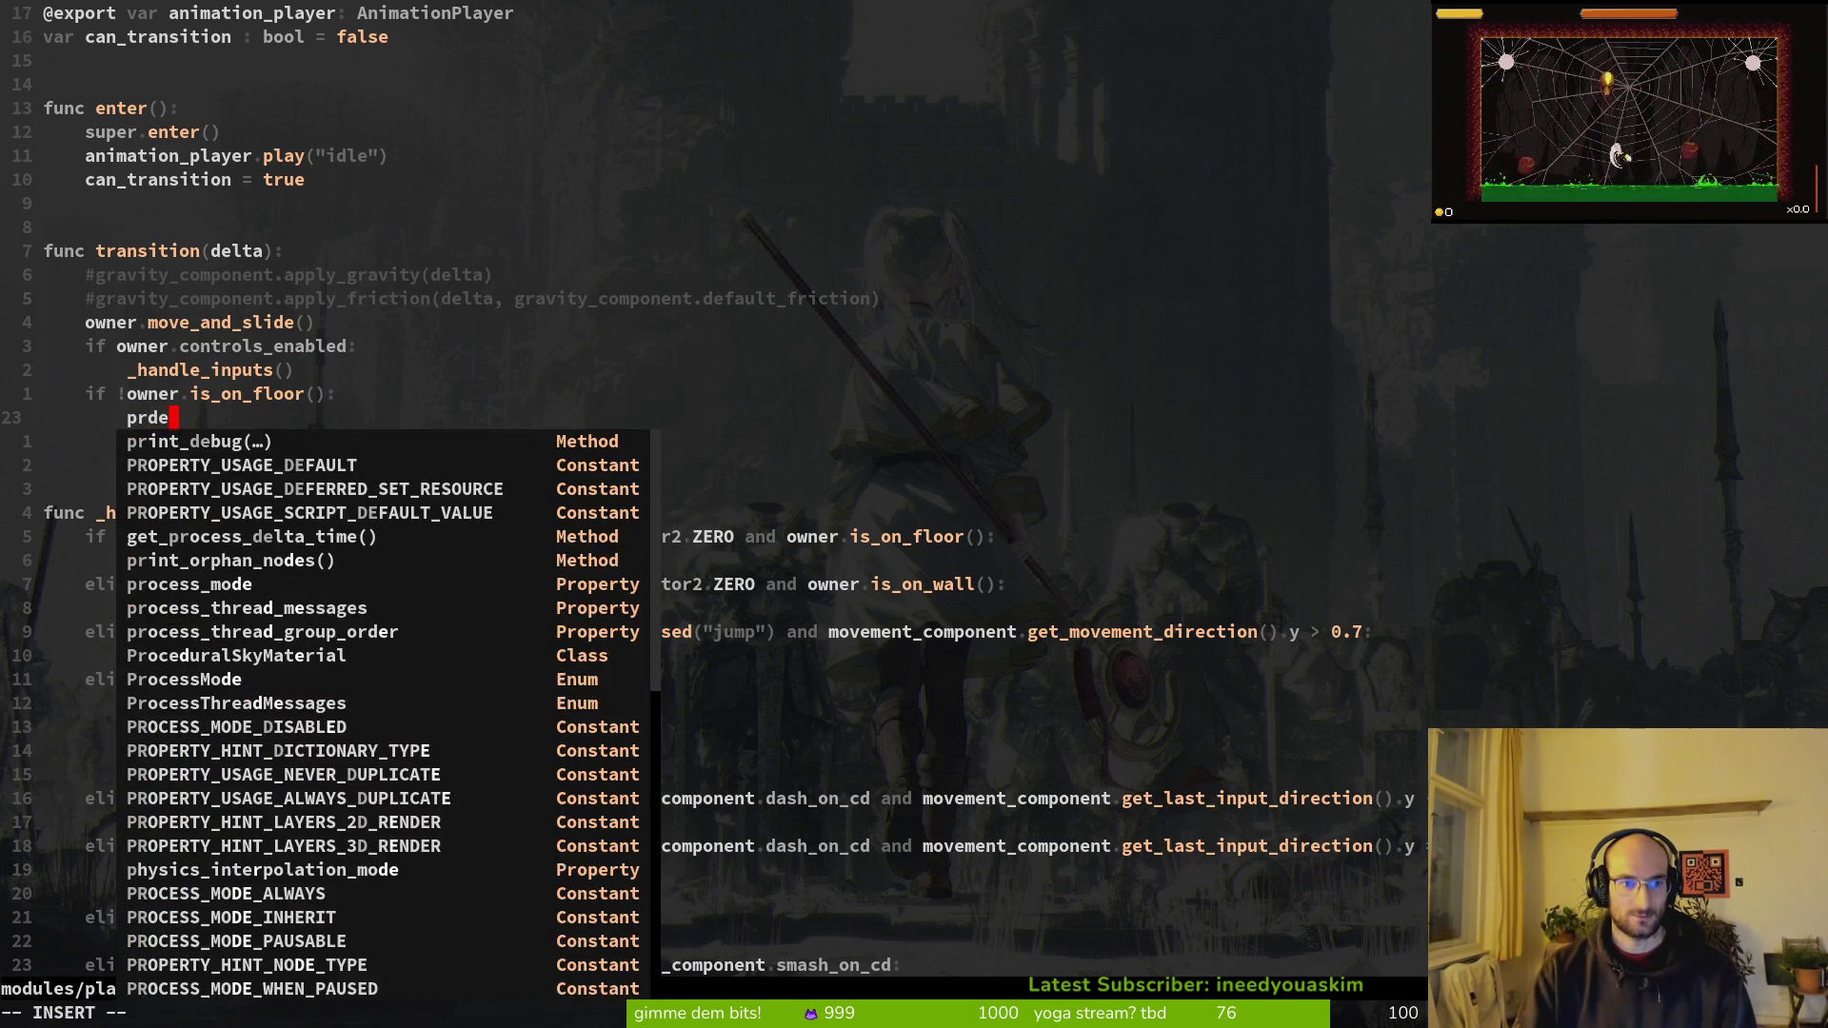
key(Return)
text(("nonfl)
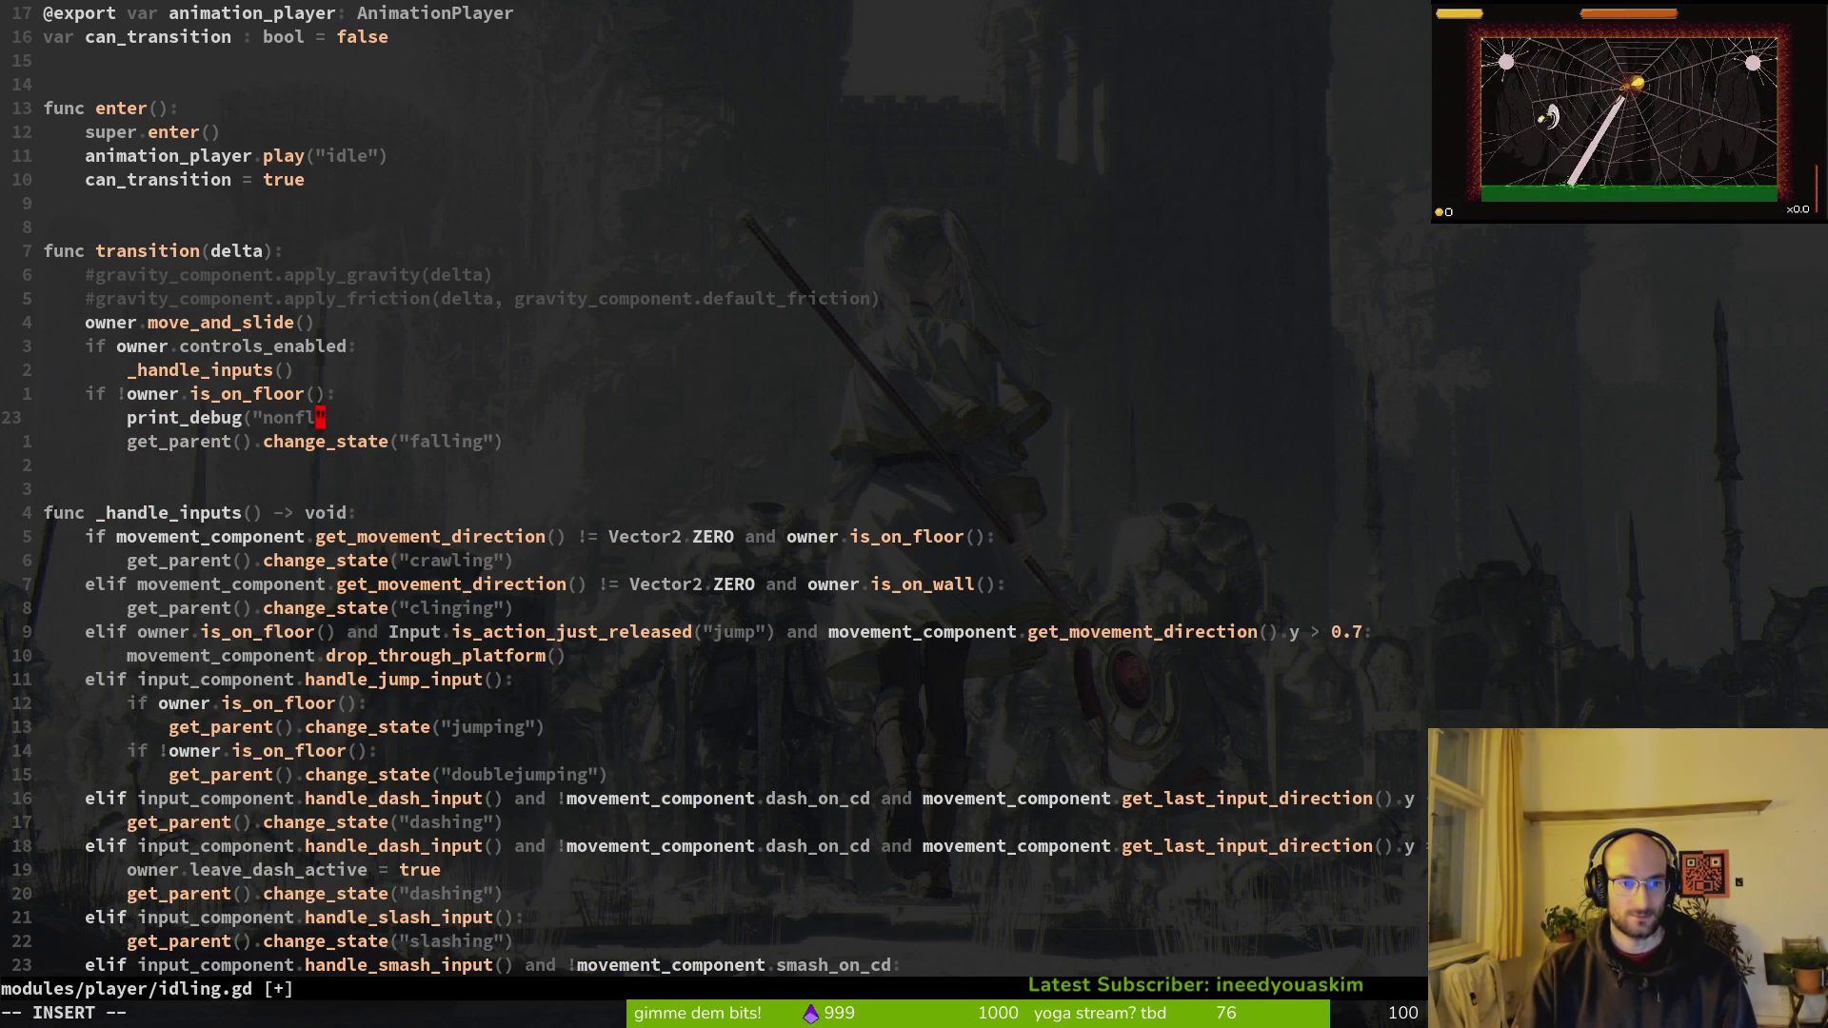
text("))
key(Escape)
text(:w)
key(Return)
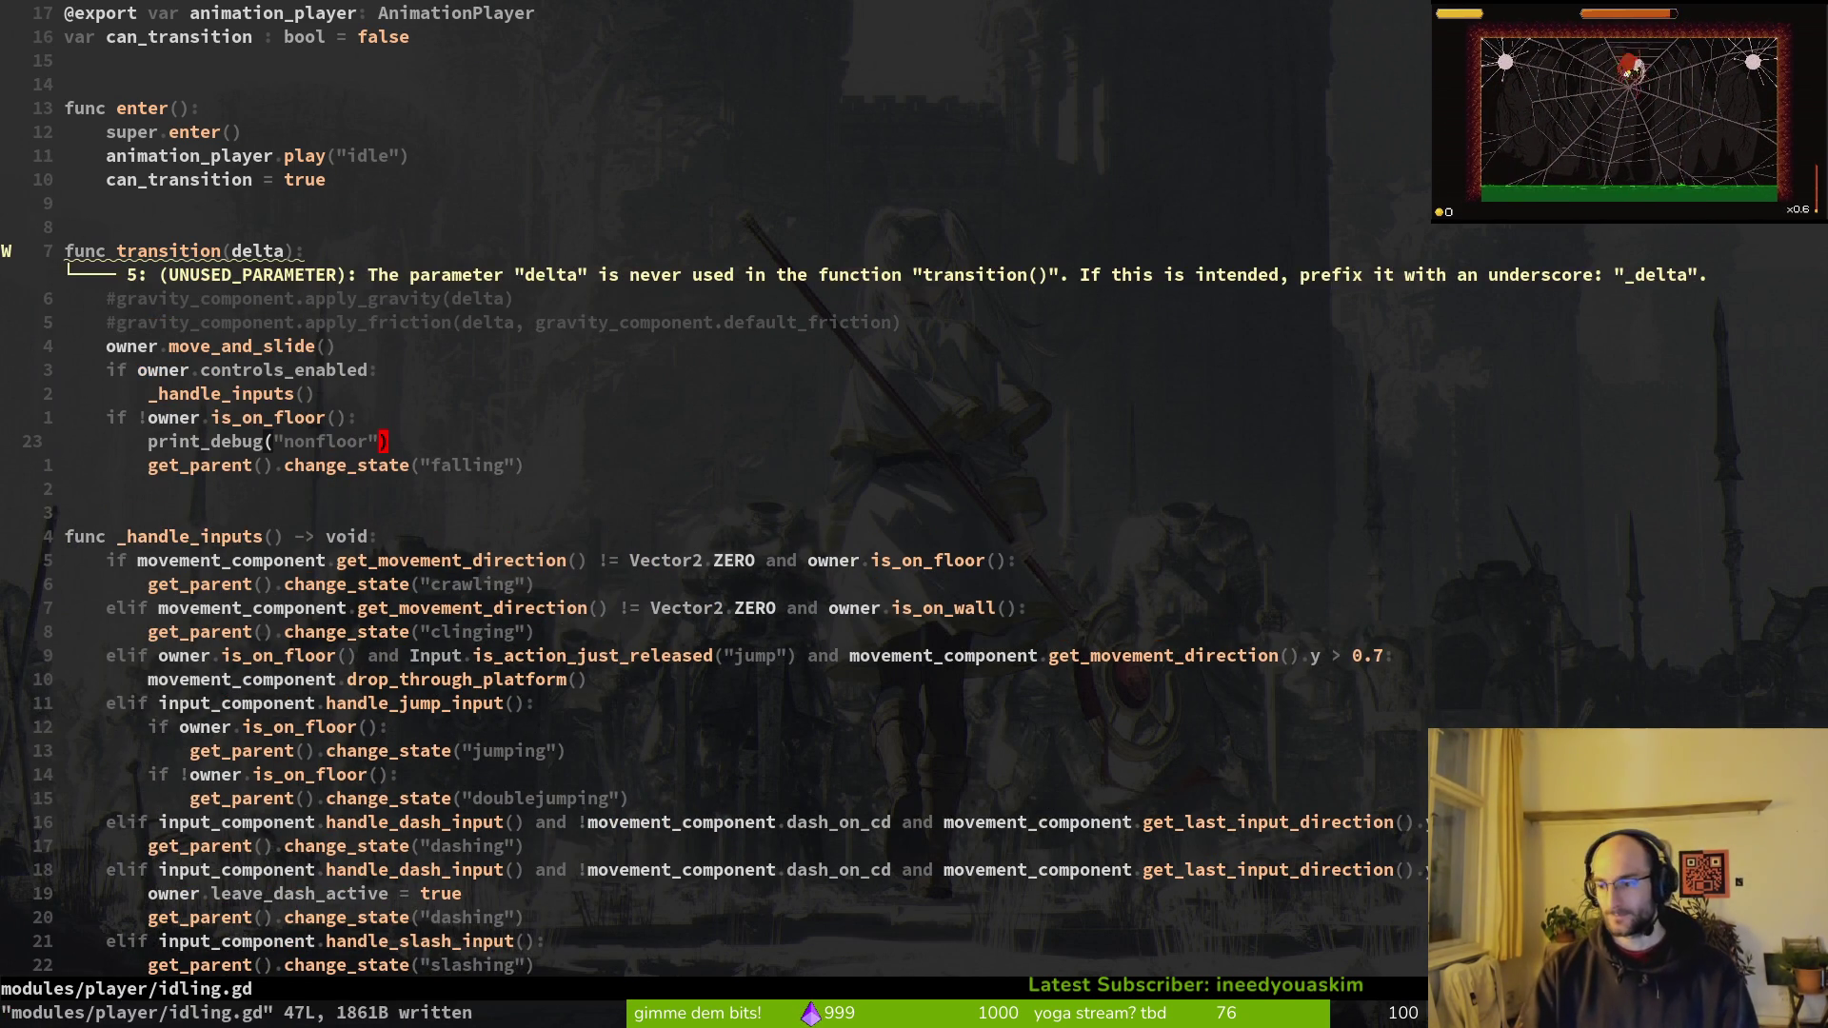
key(alt+Tab)
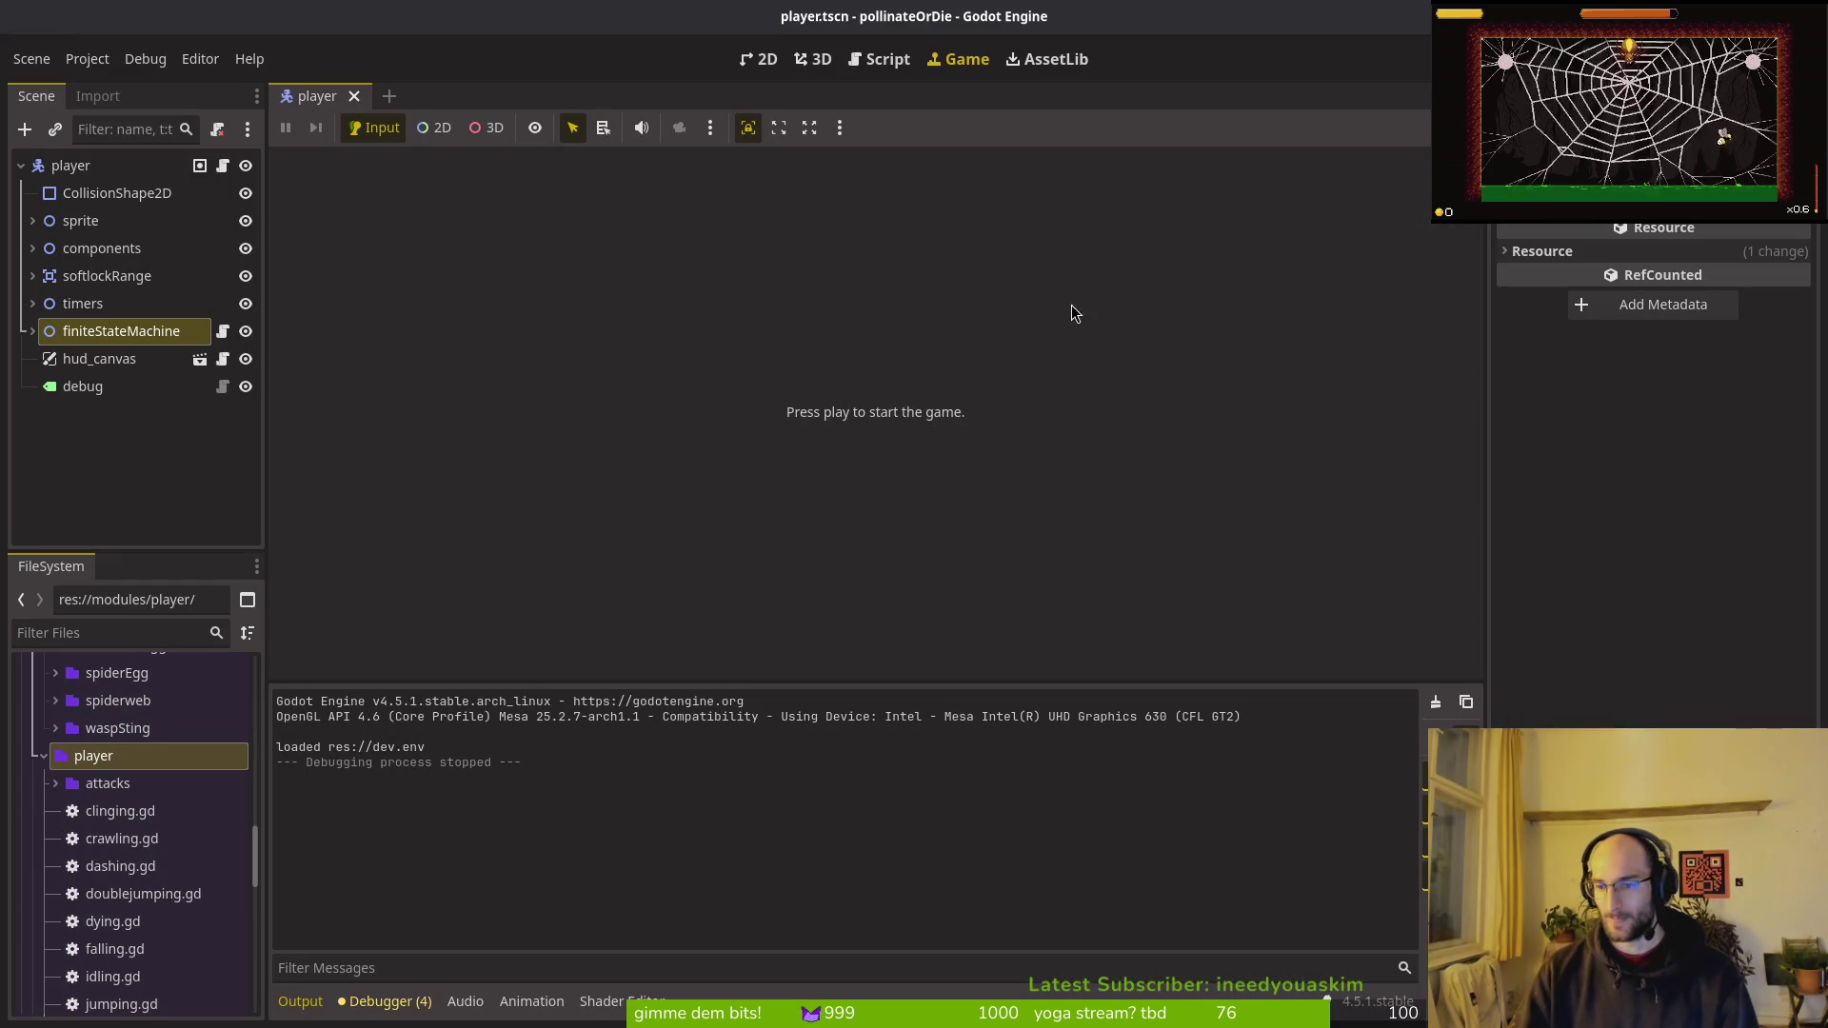
key(F5)
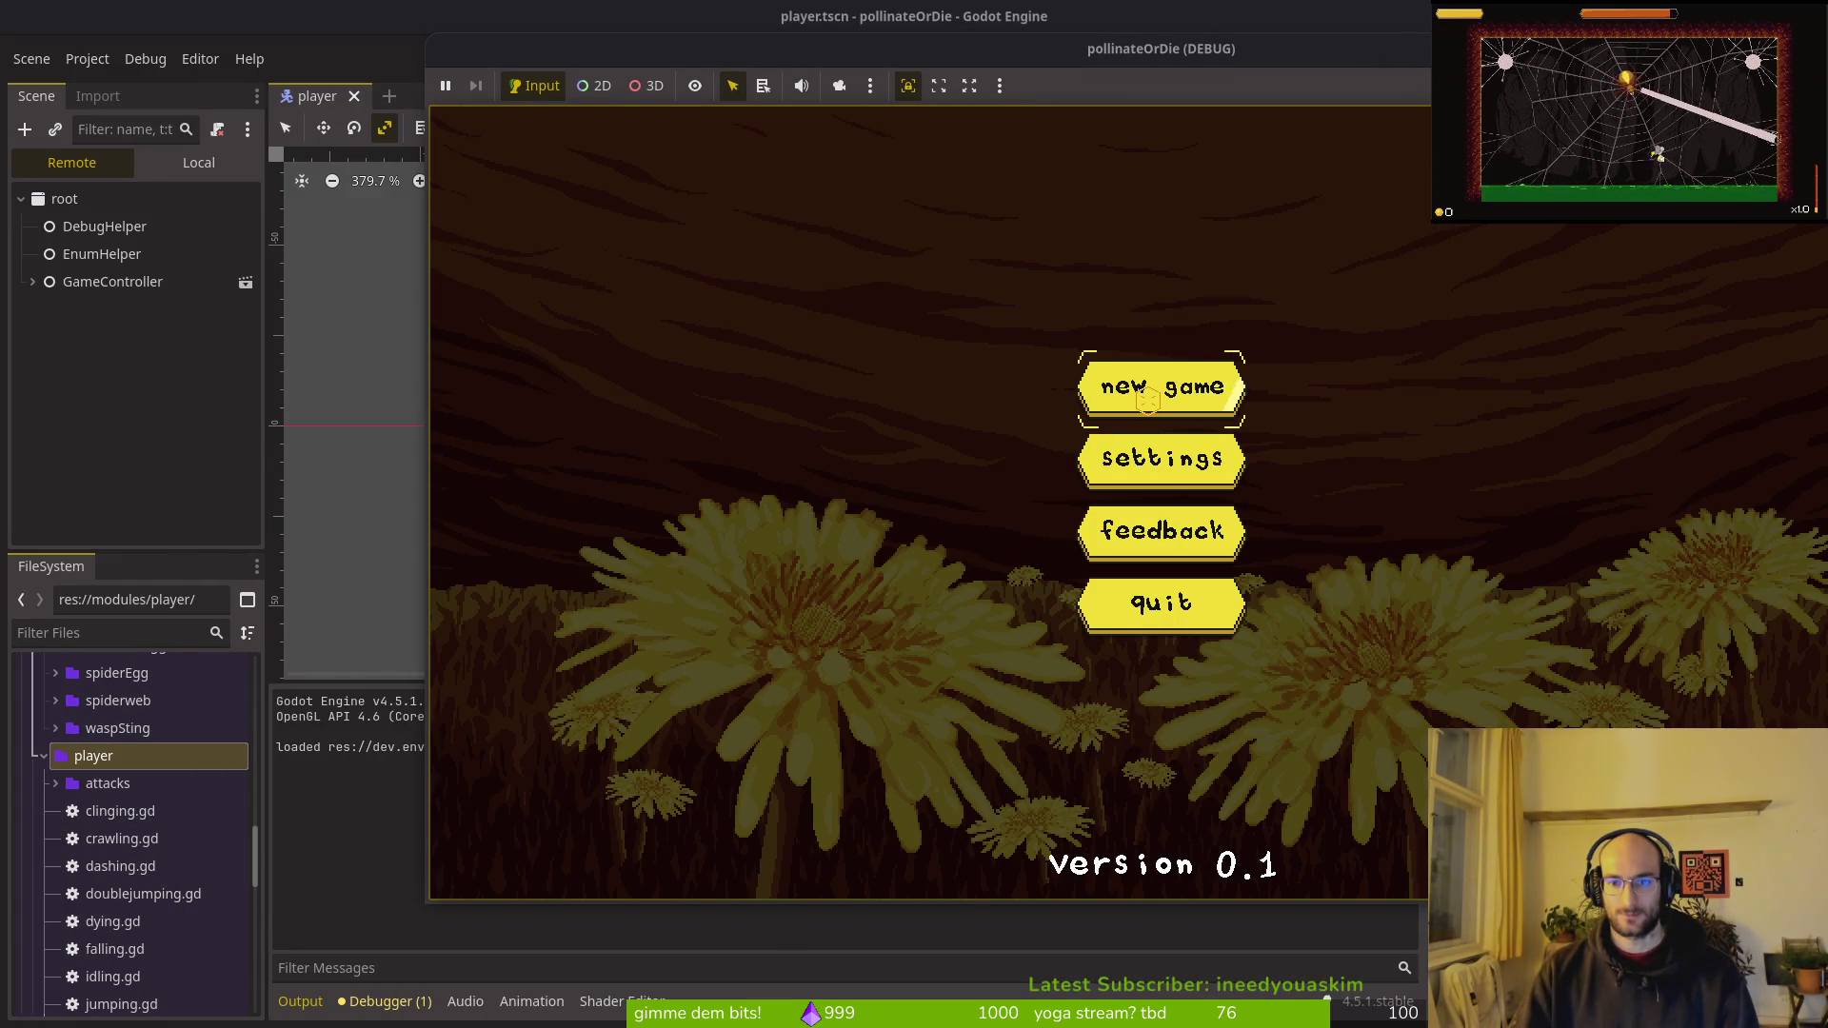
key(Return)
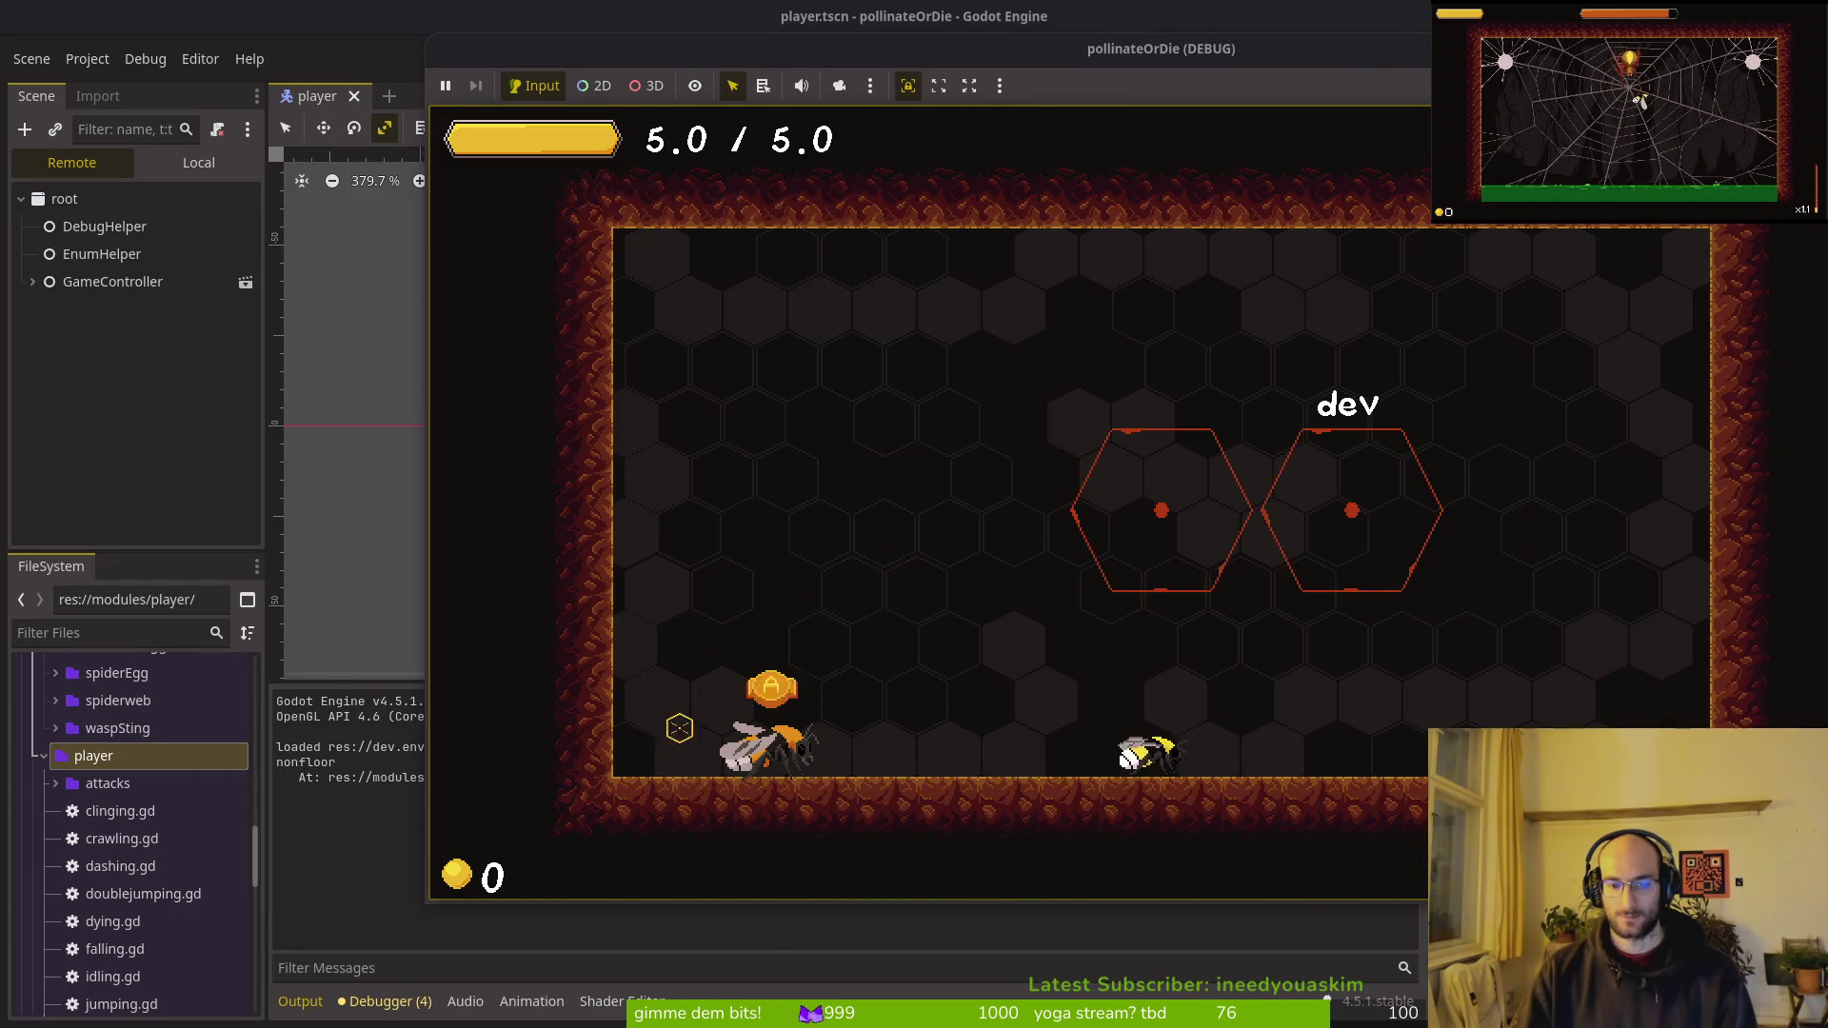
key(ctrl+F1)
click(1436, 707)
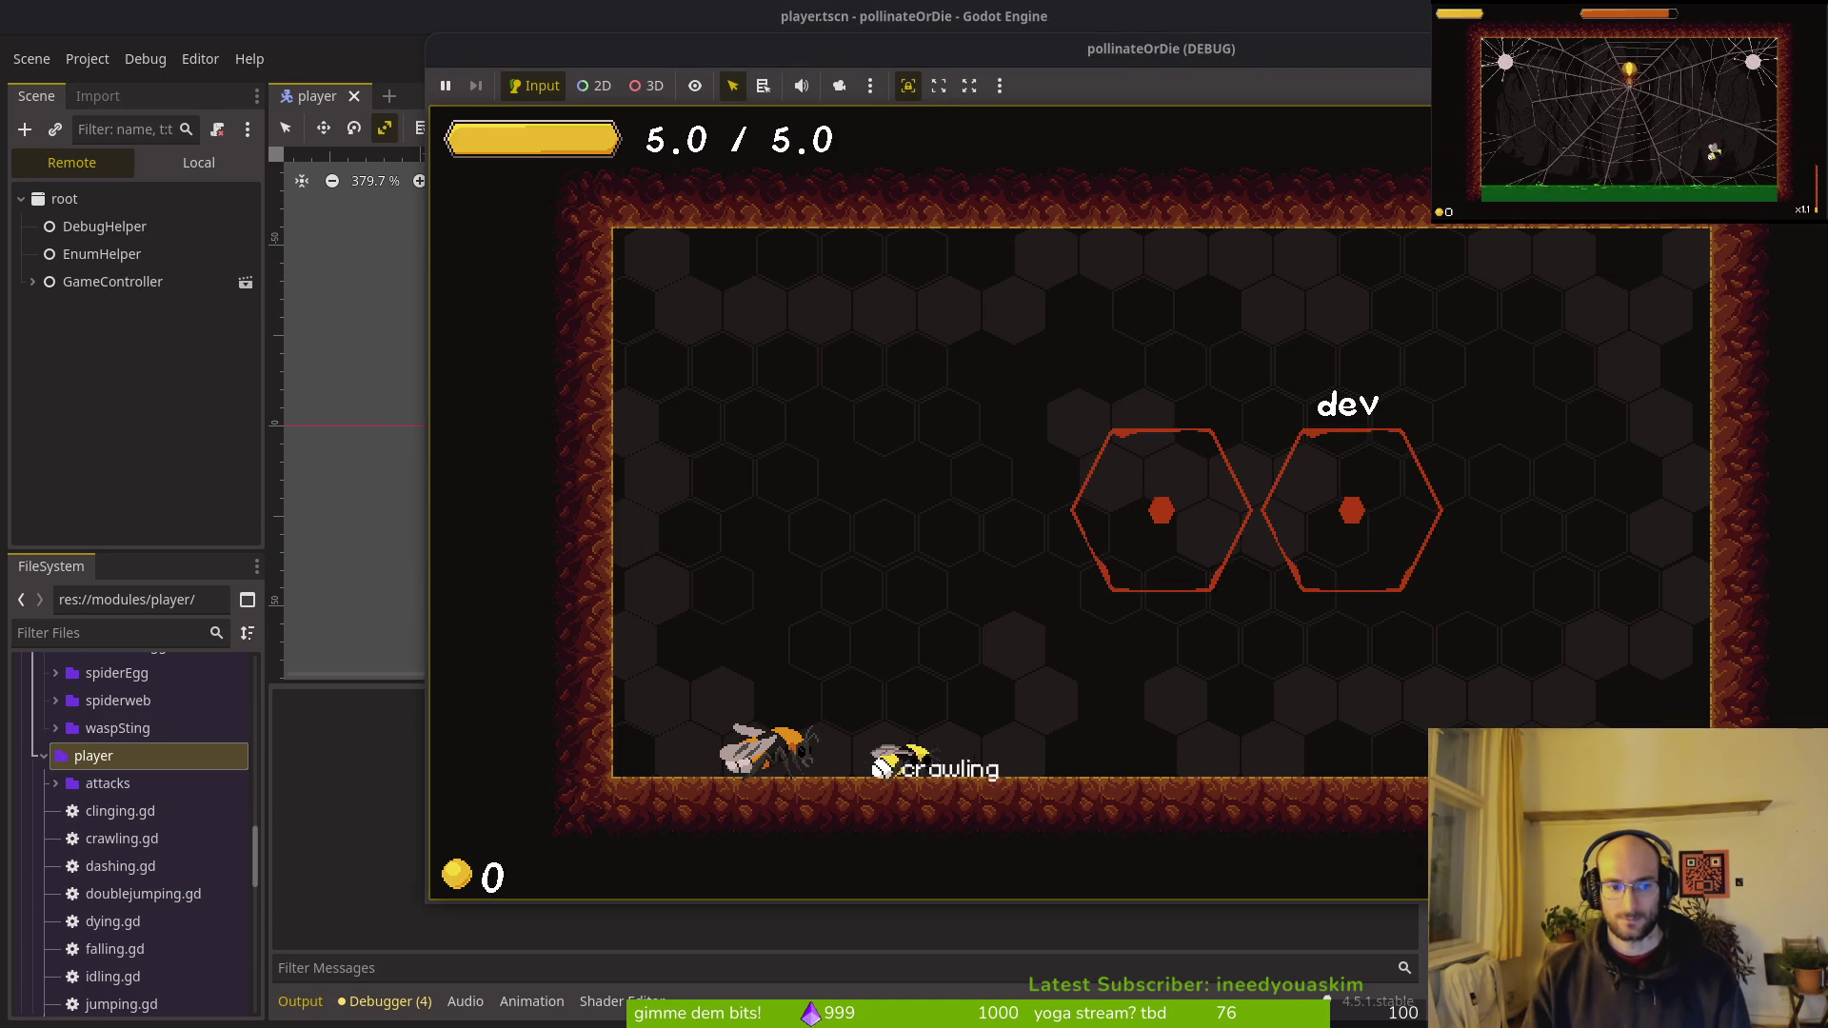
key(Right)
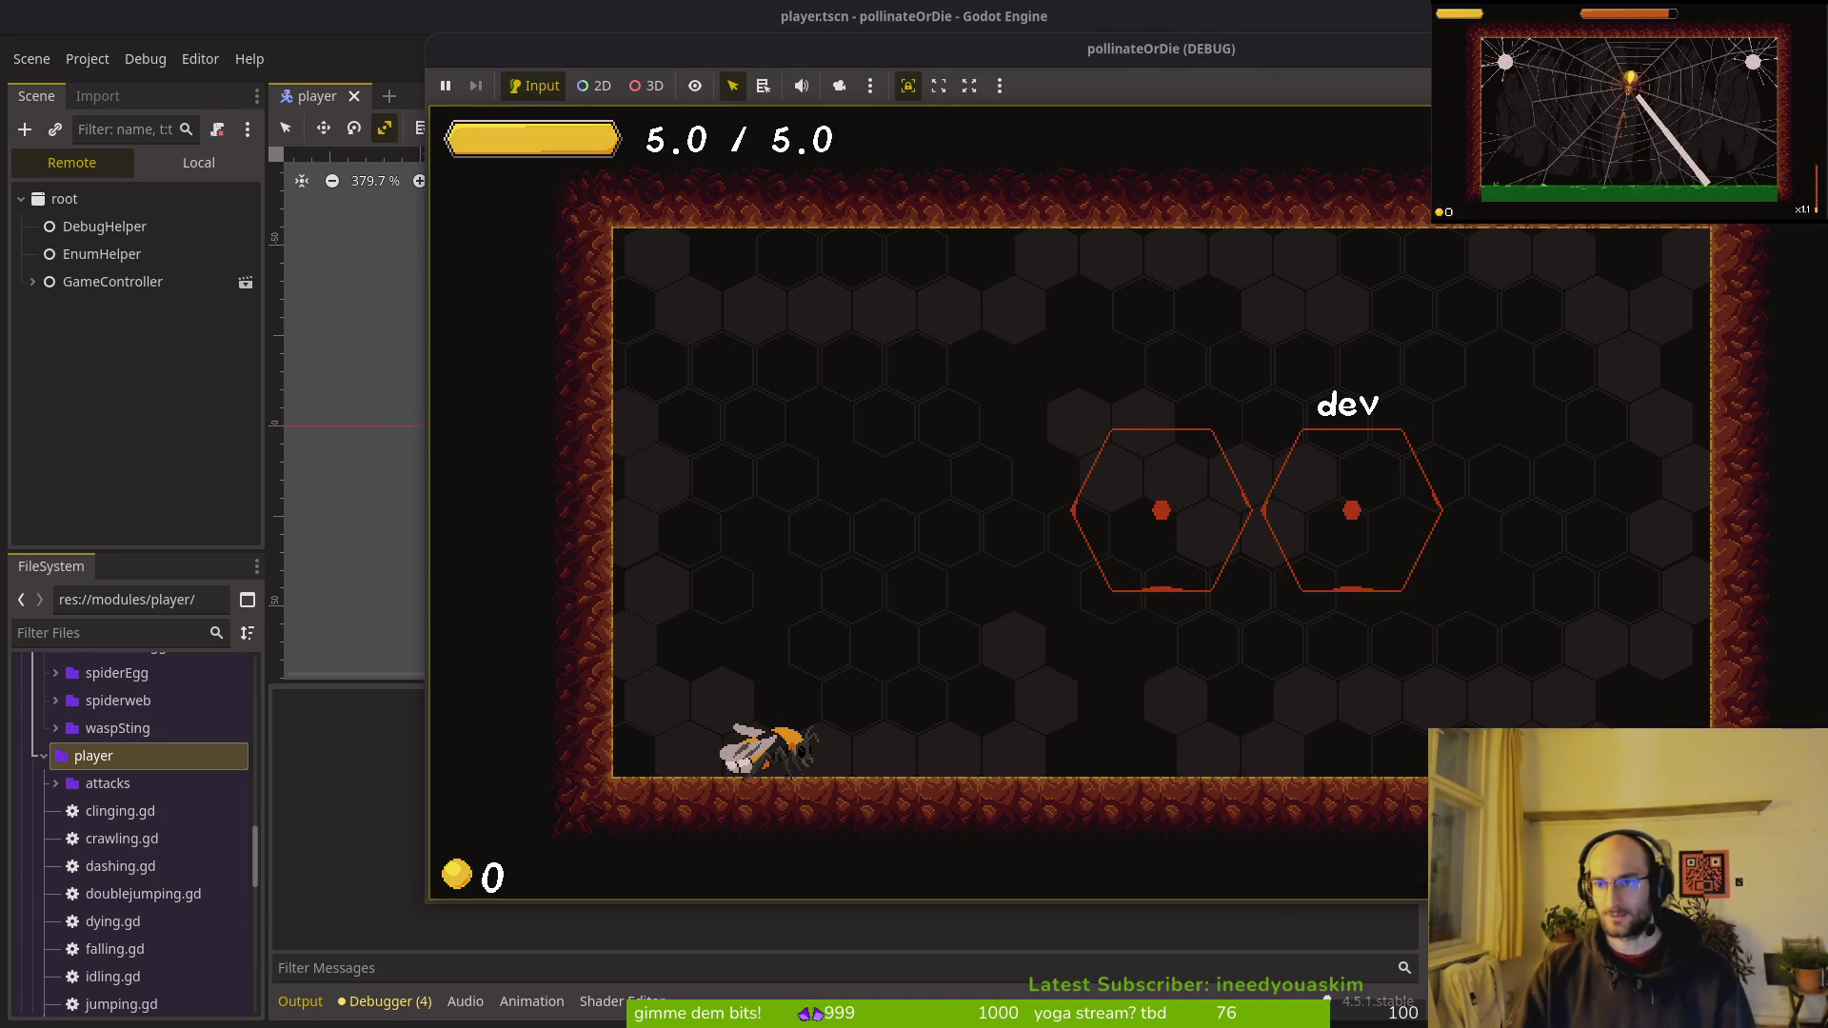
key(F8)
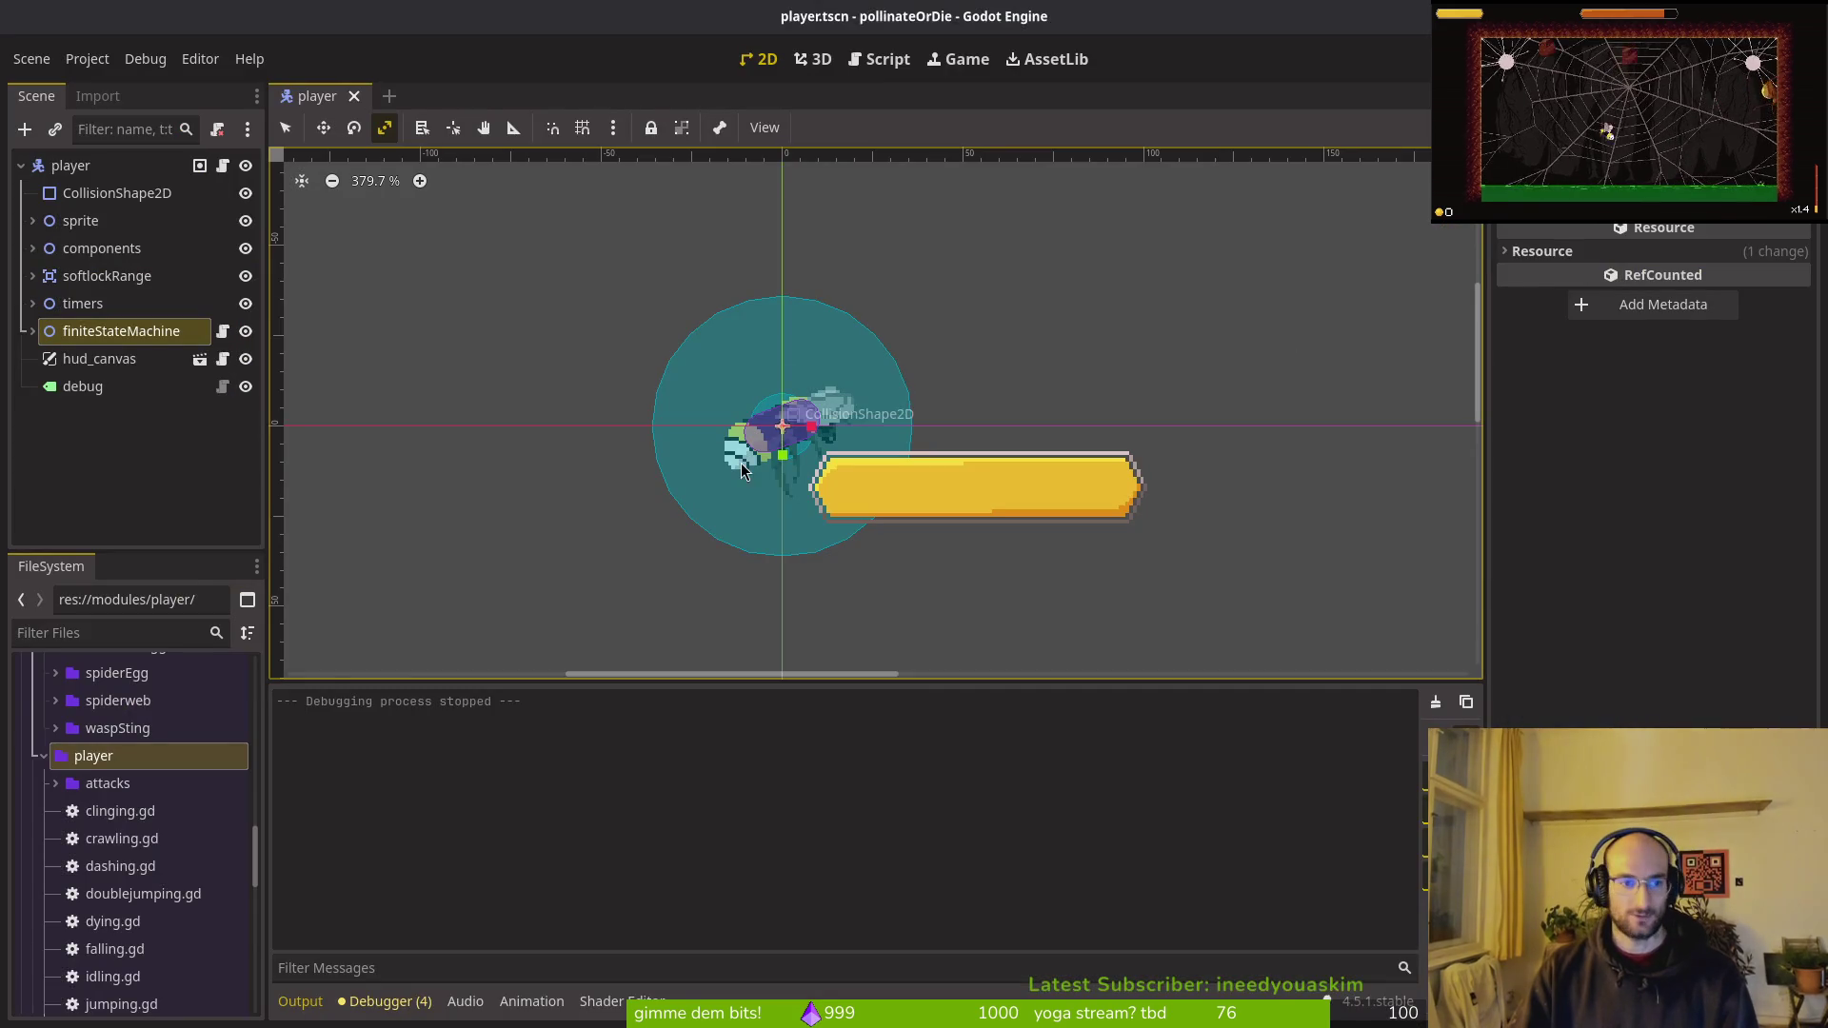
key(alt+Tab)
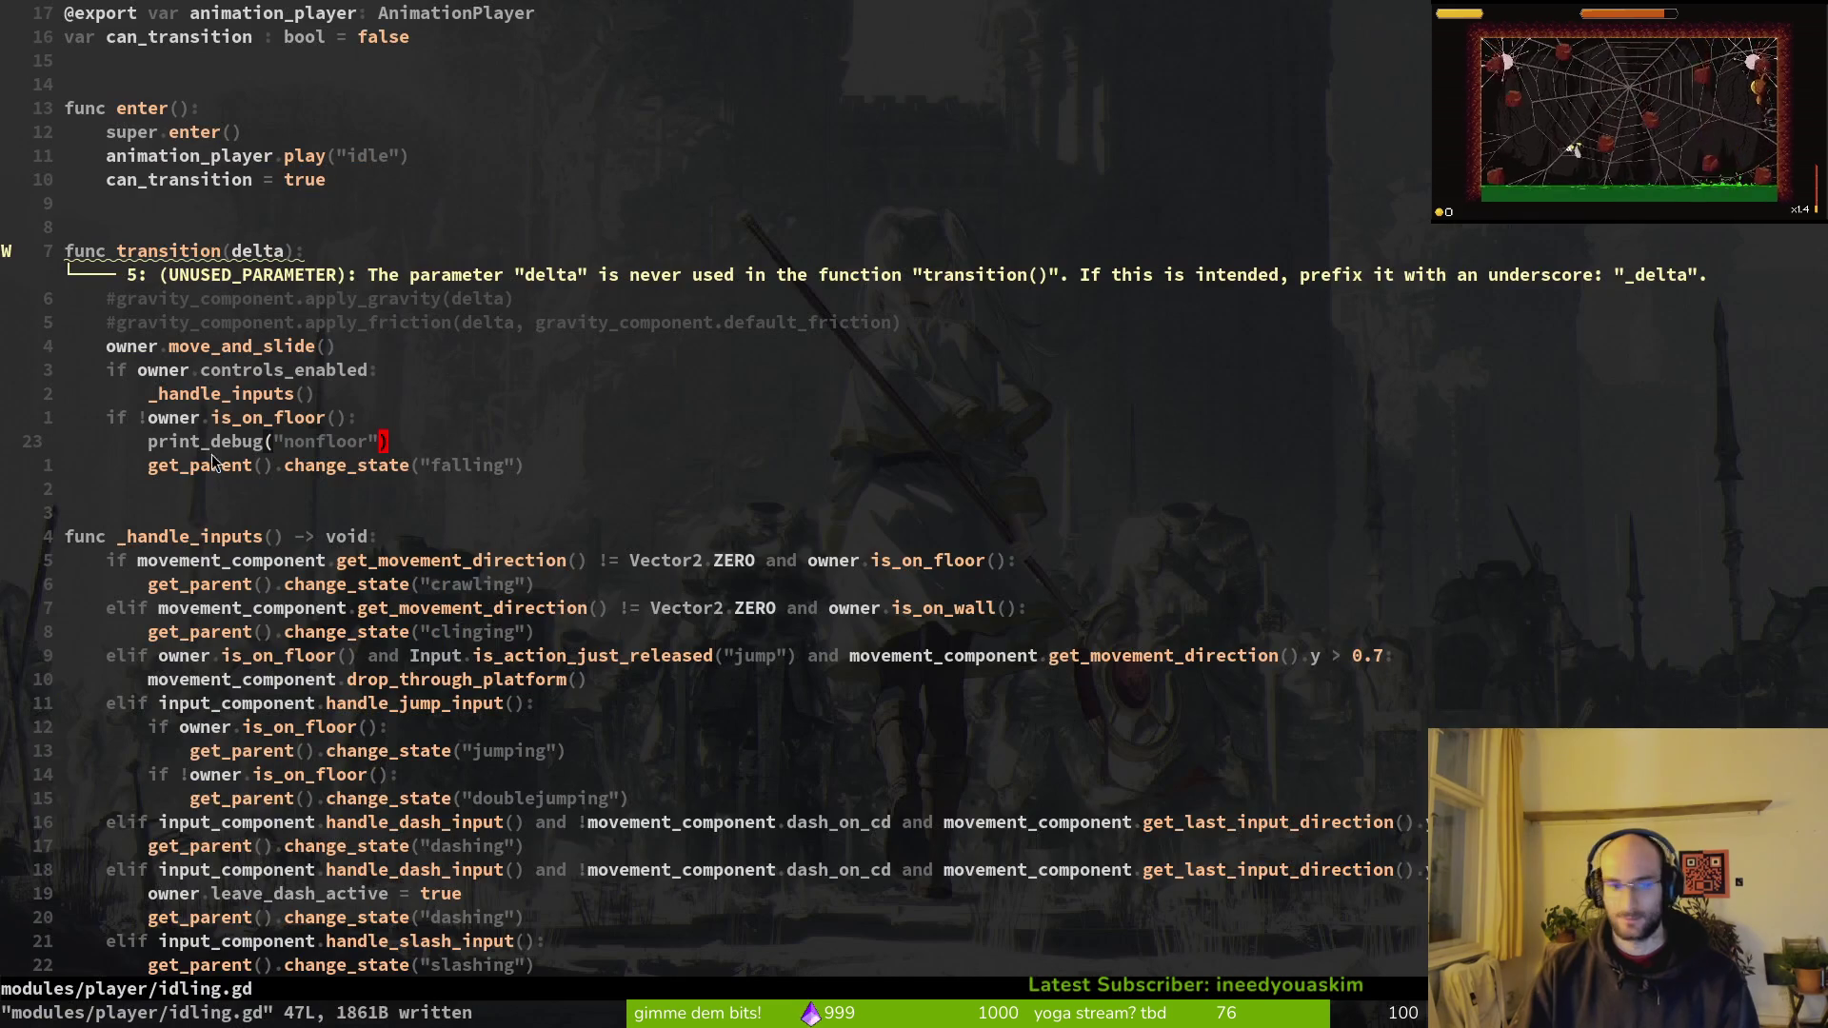
key(d)
key(d)
text(:w)
key(Return)
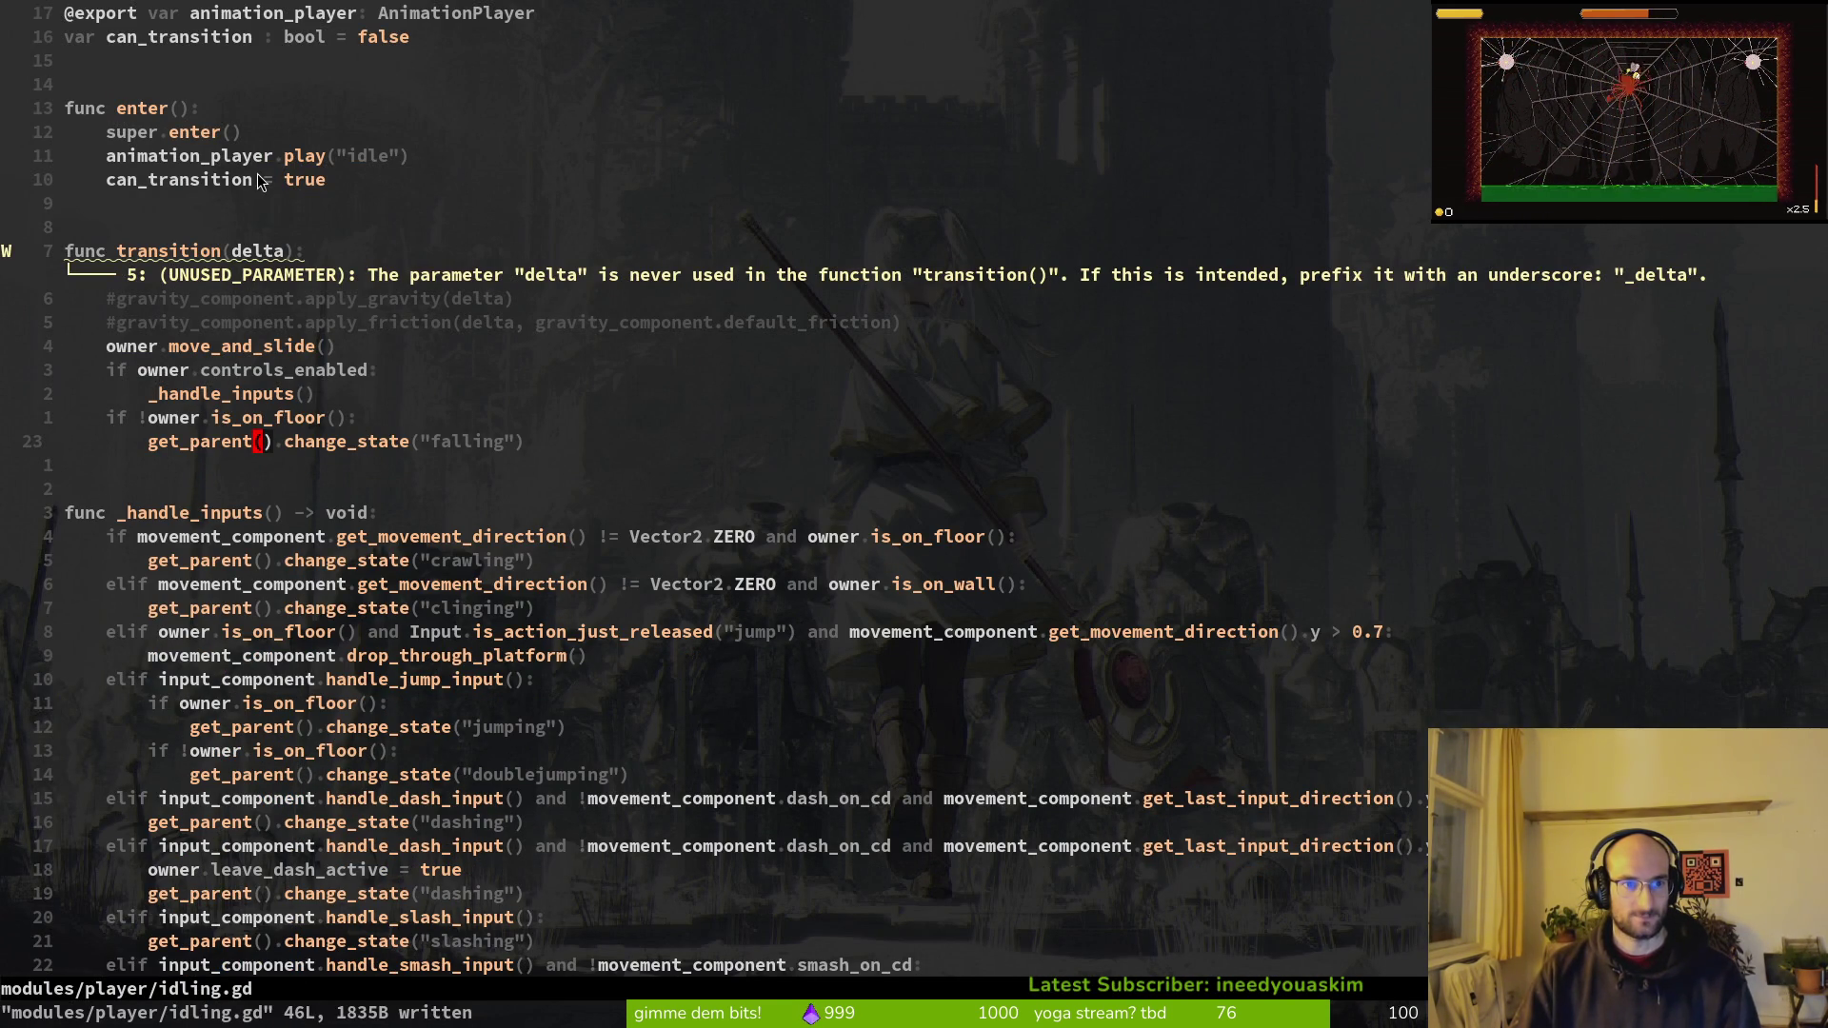
key(space)
key(f)
key(f)
Step: Open dashing.gd from the fuzzy finder and scroll through it
text(dash)
key(Return)
scroll(755, 602, down, 5)
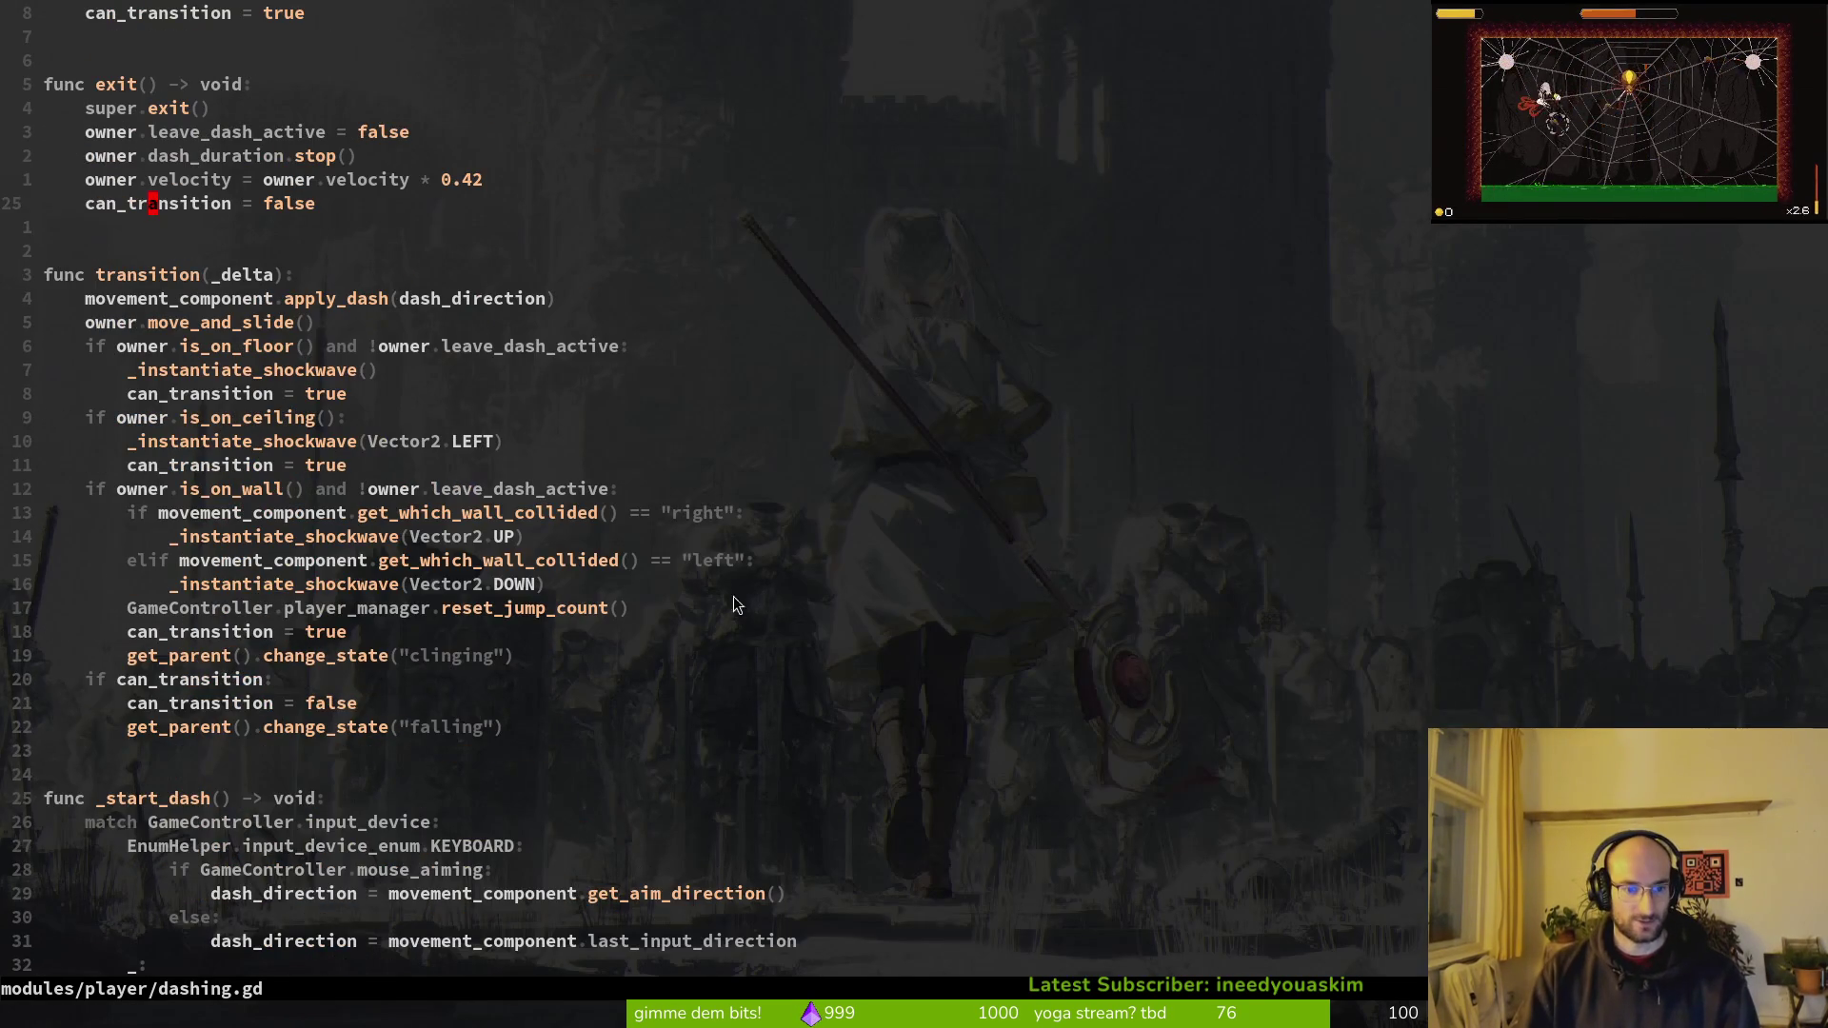
scroll(284, 297, up, 5)
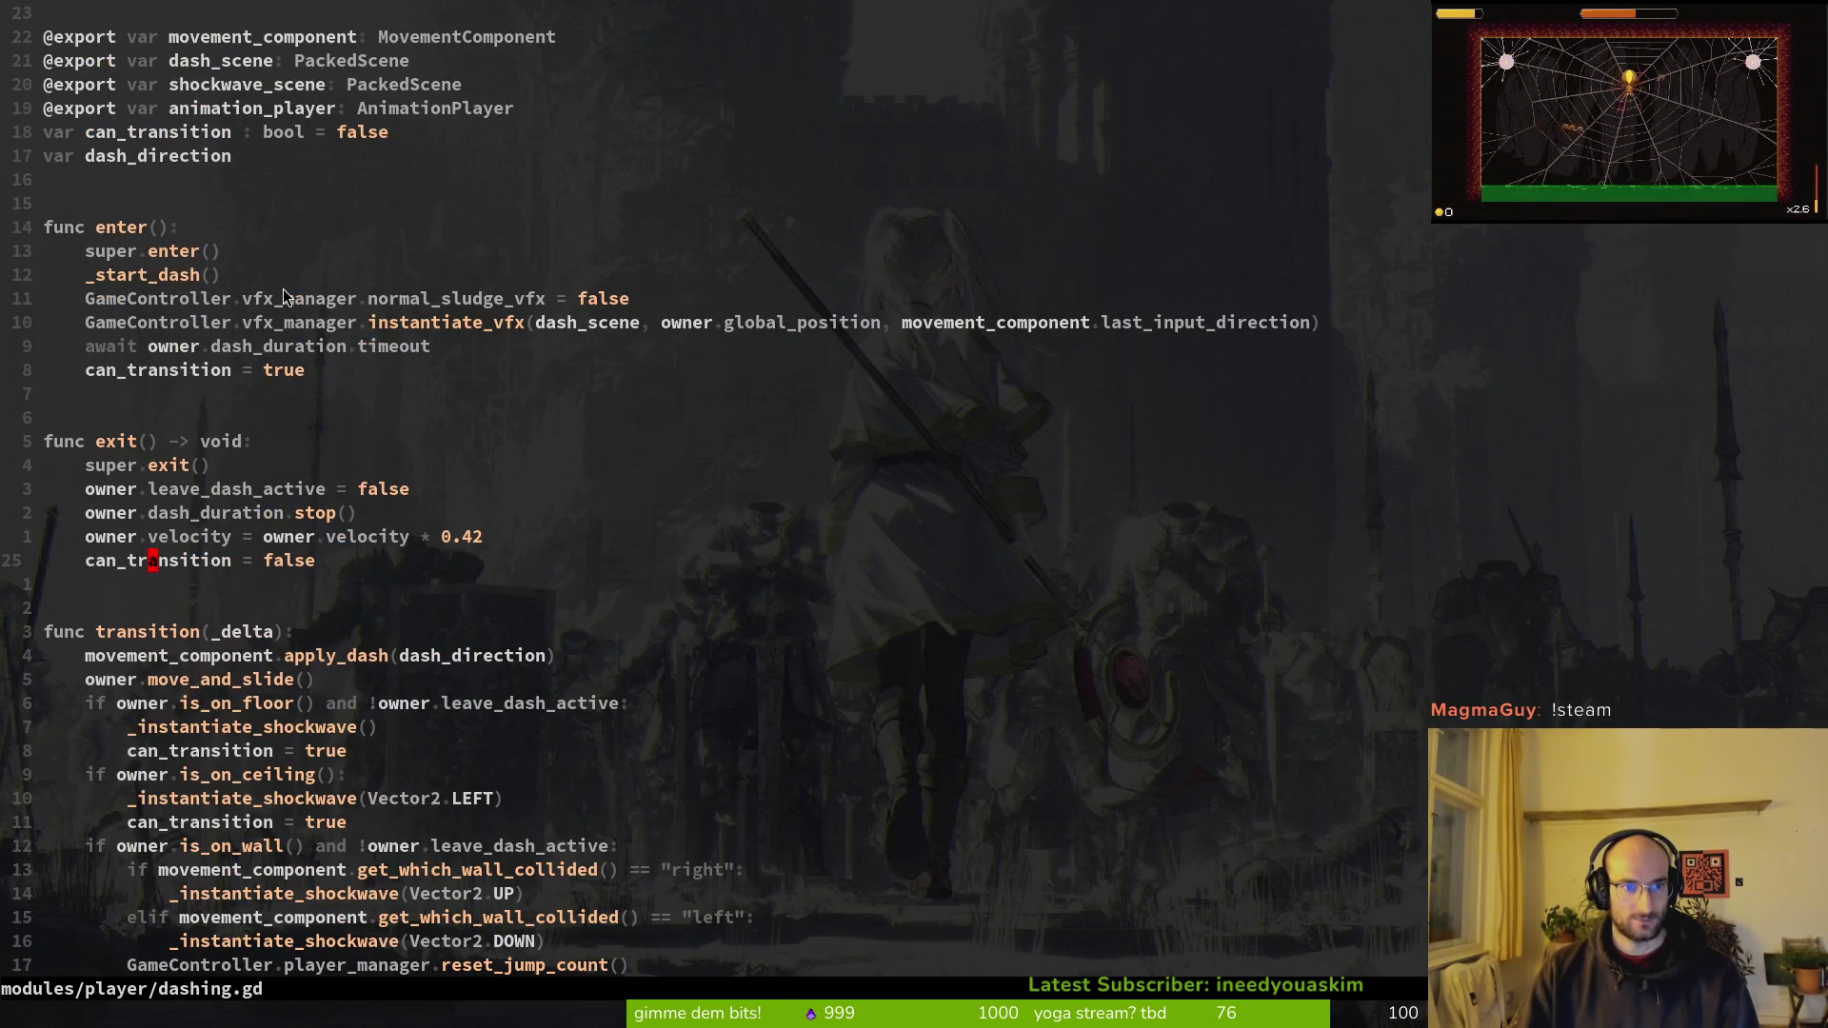
scroll(392, 321, down, 11)
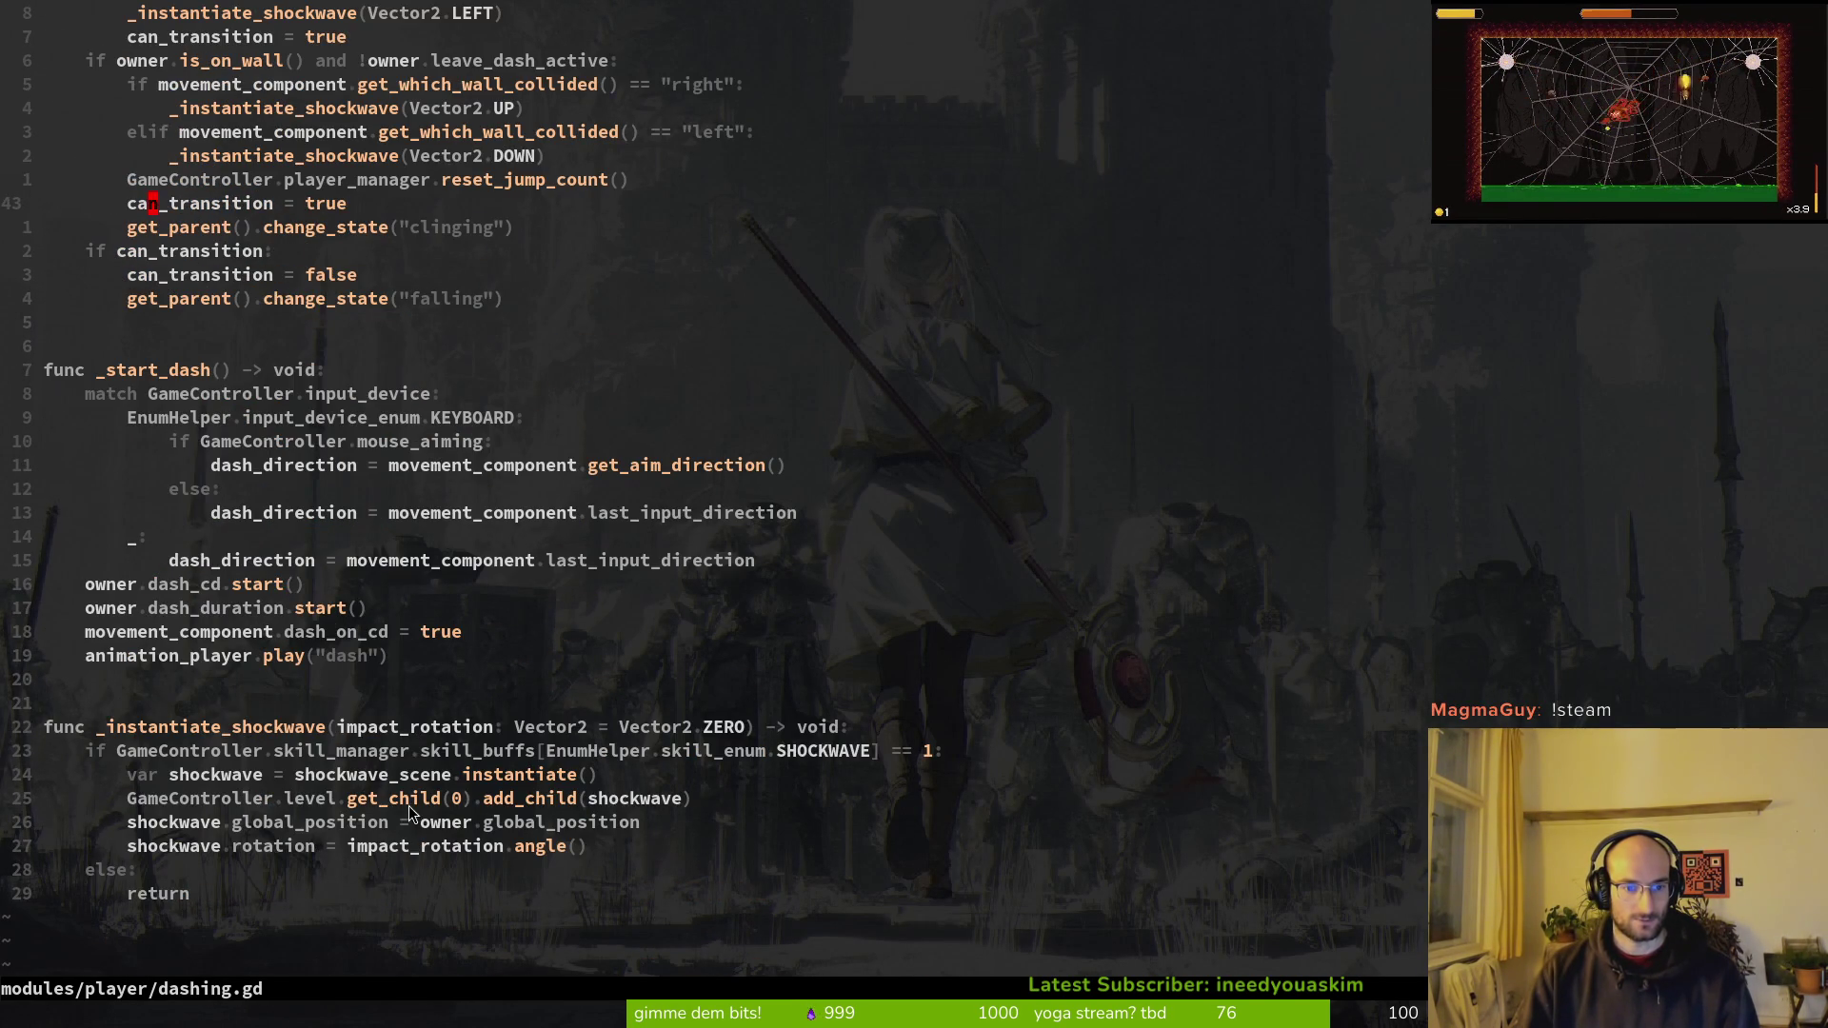
scroll(409, 790, down, 5)
scroll(419, 753, up, 6)
Step: Grep the project for "idling" and open the crawling.gd match
key(space)
text(fg"idling")
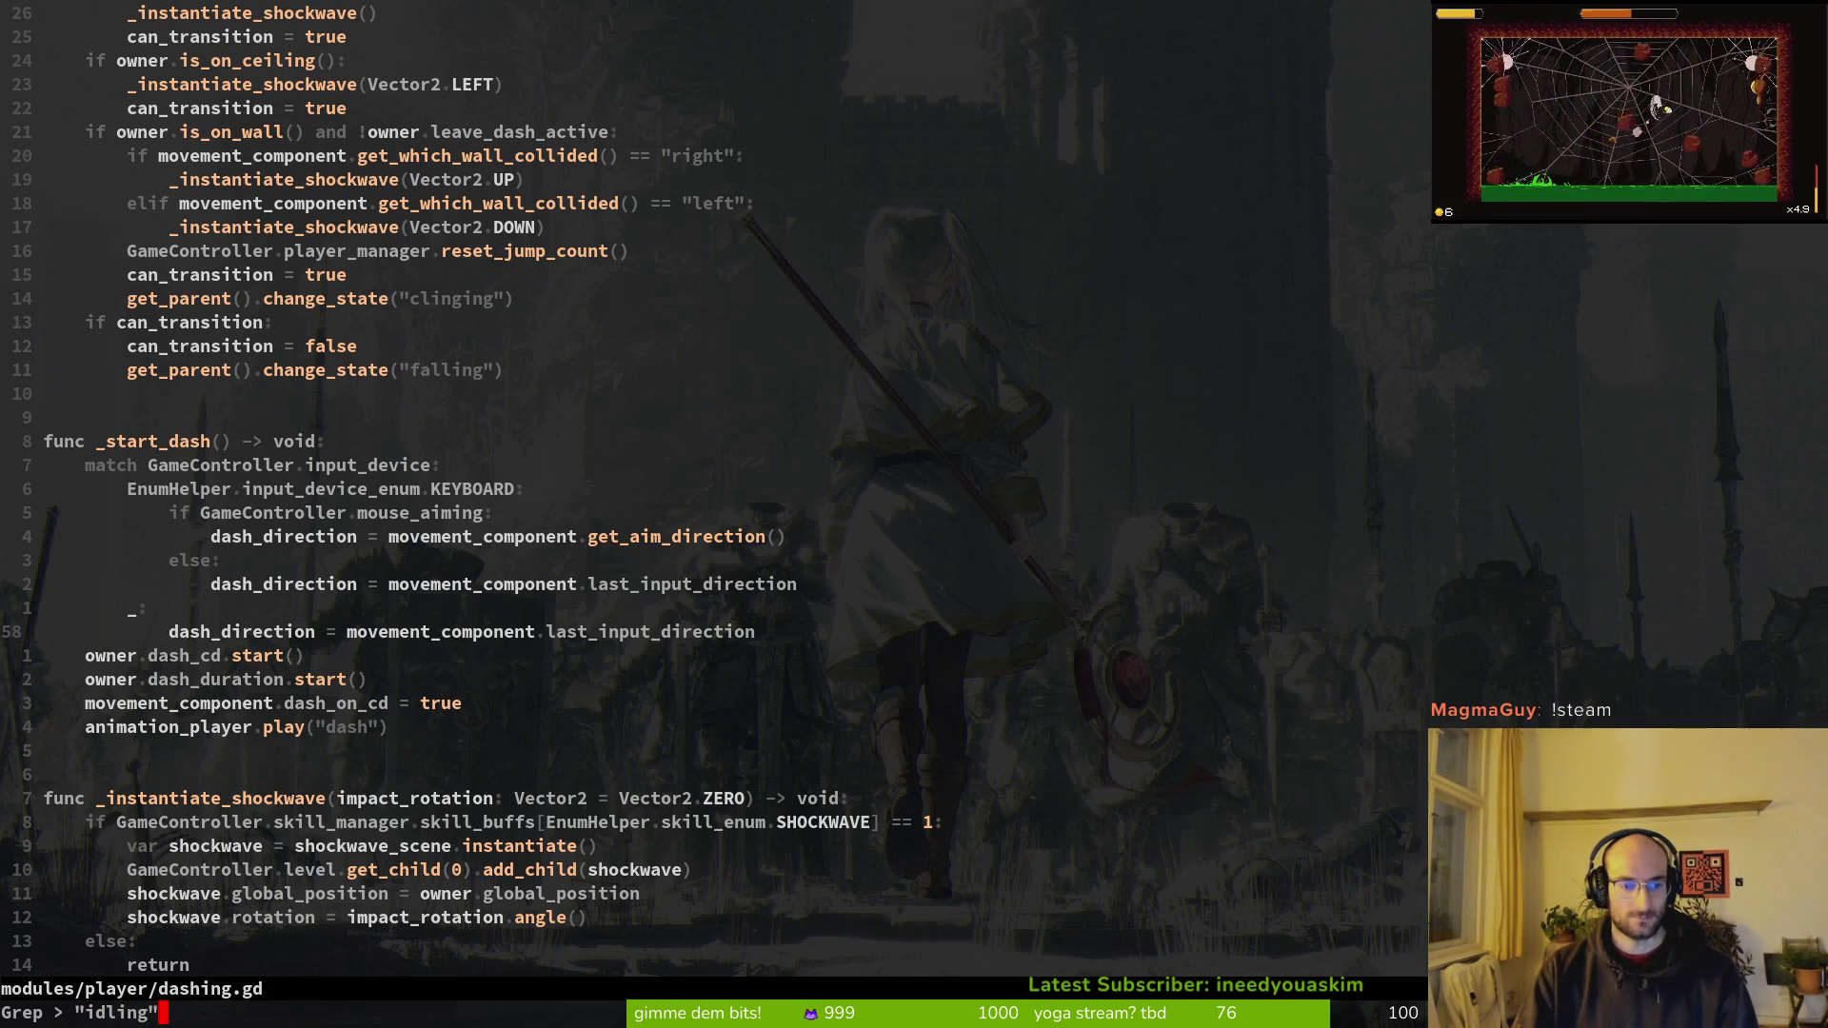
key(Return)
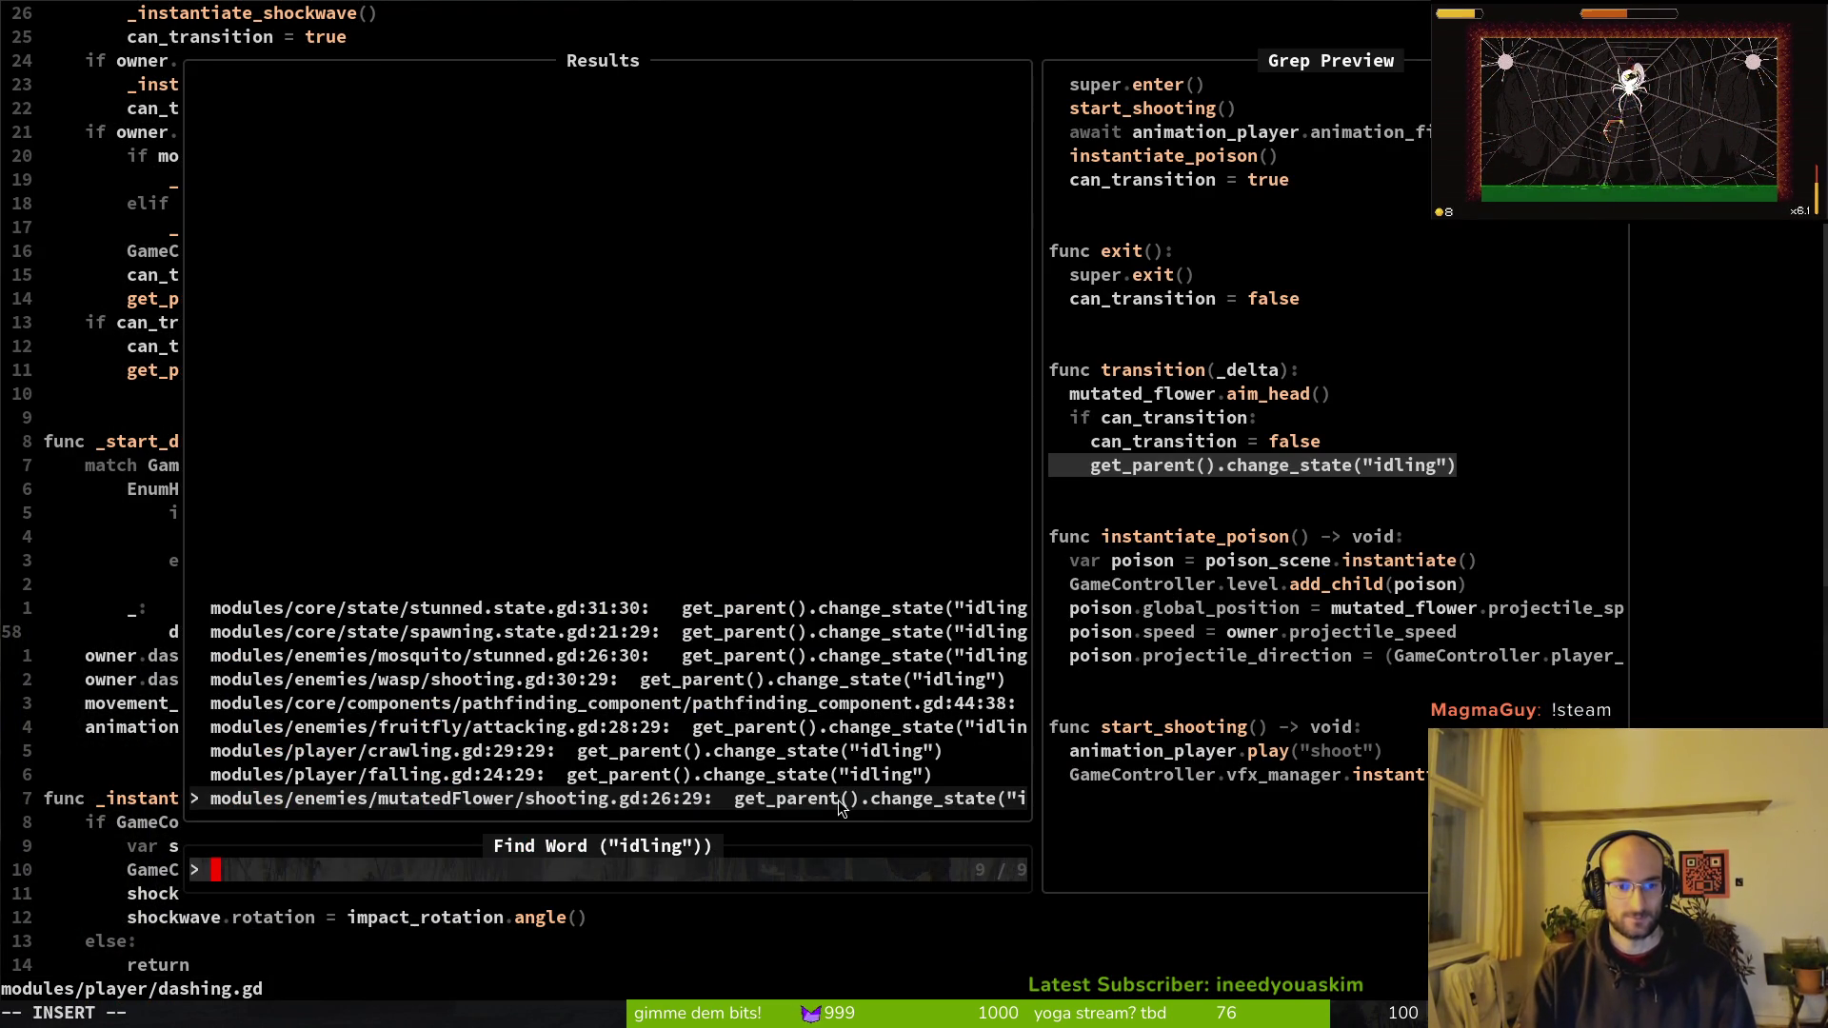
key(Up)
key(Up)
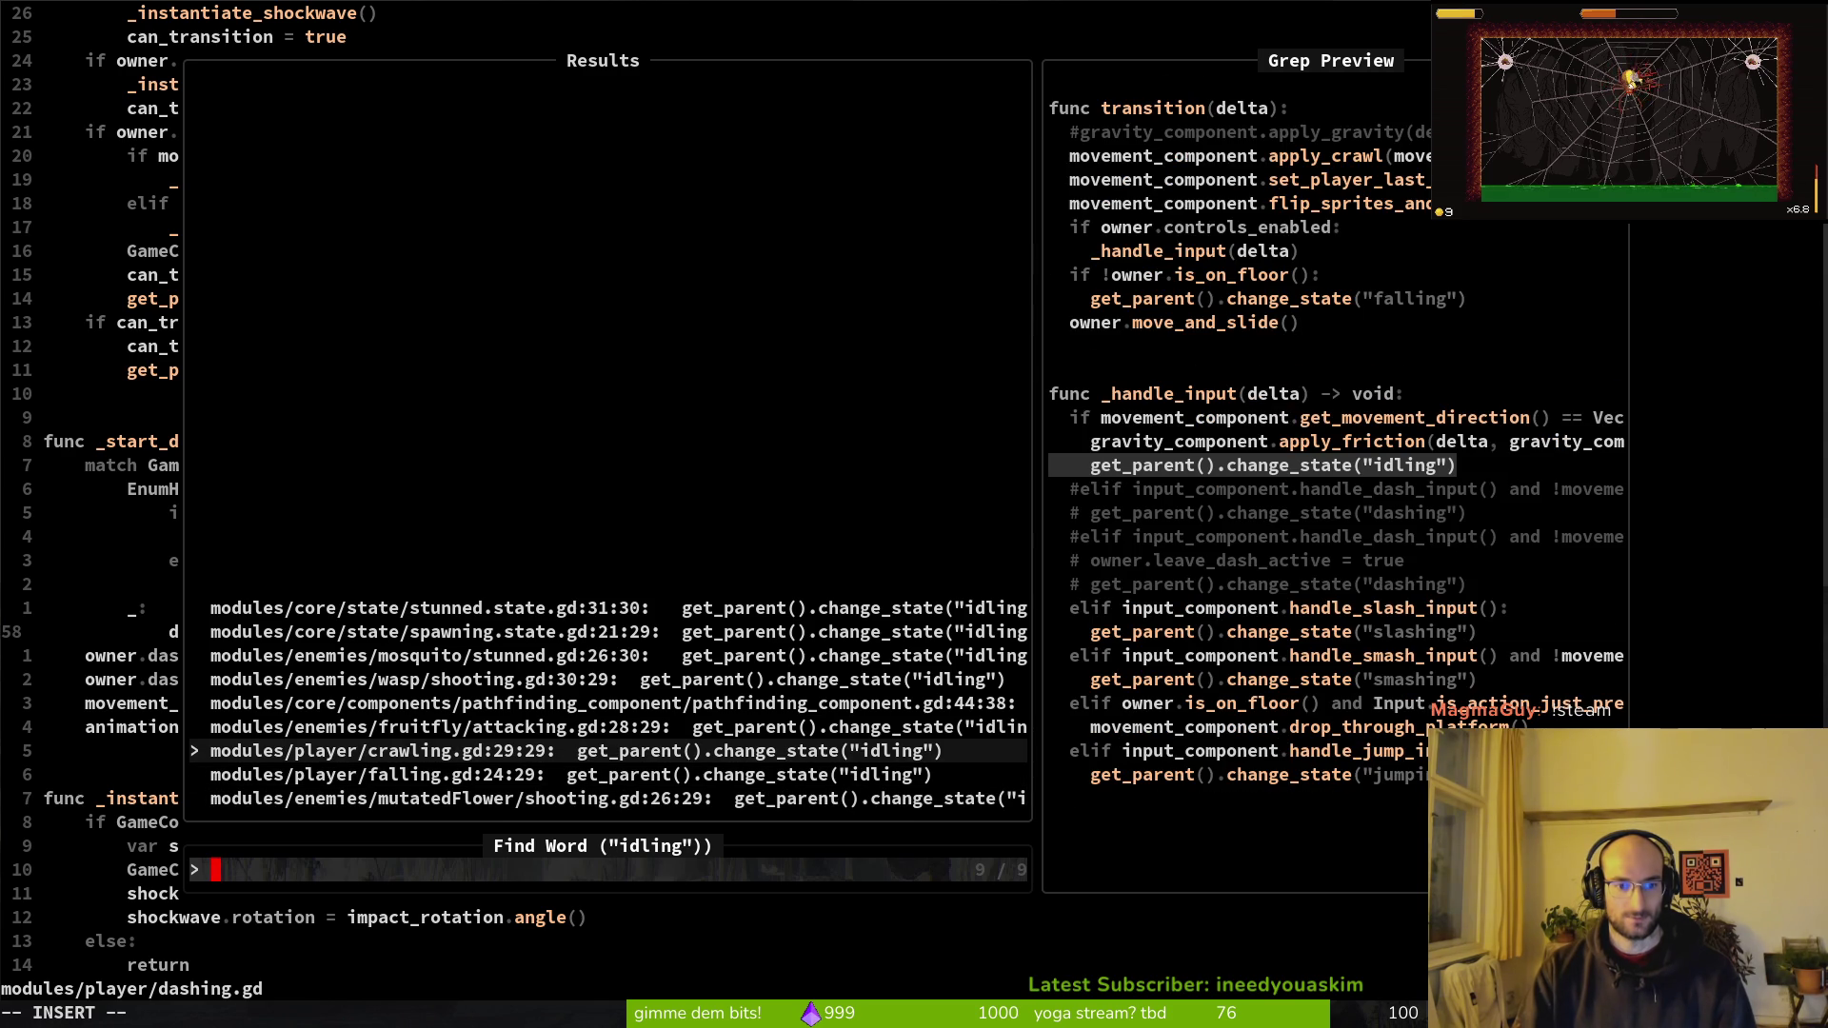
key(Return)
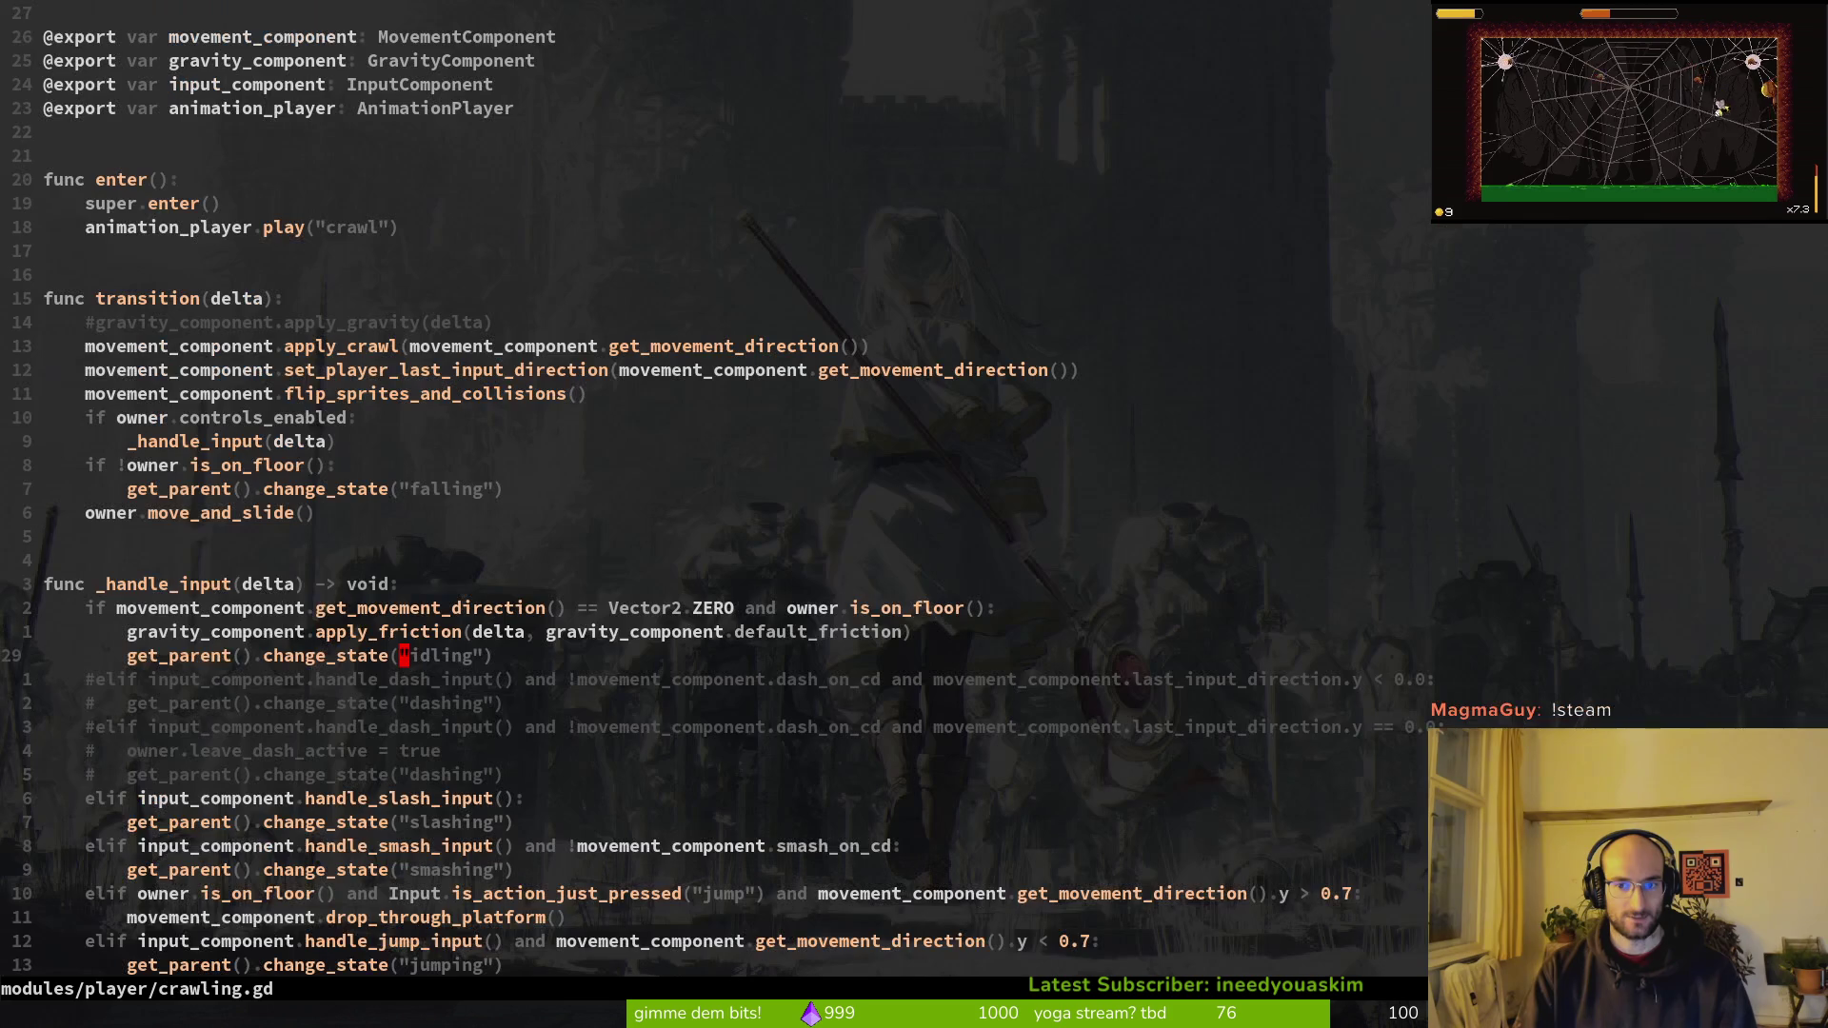
key(k)
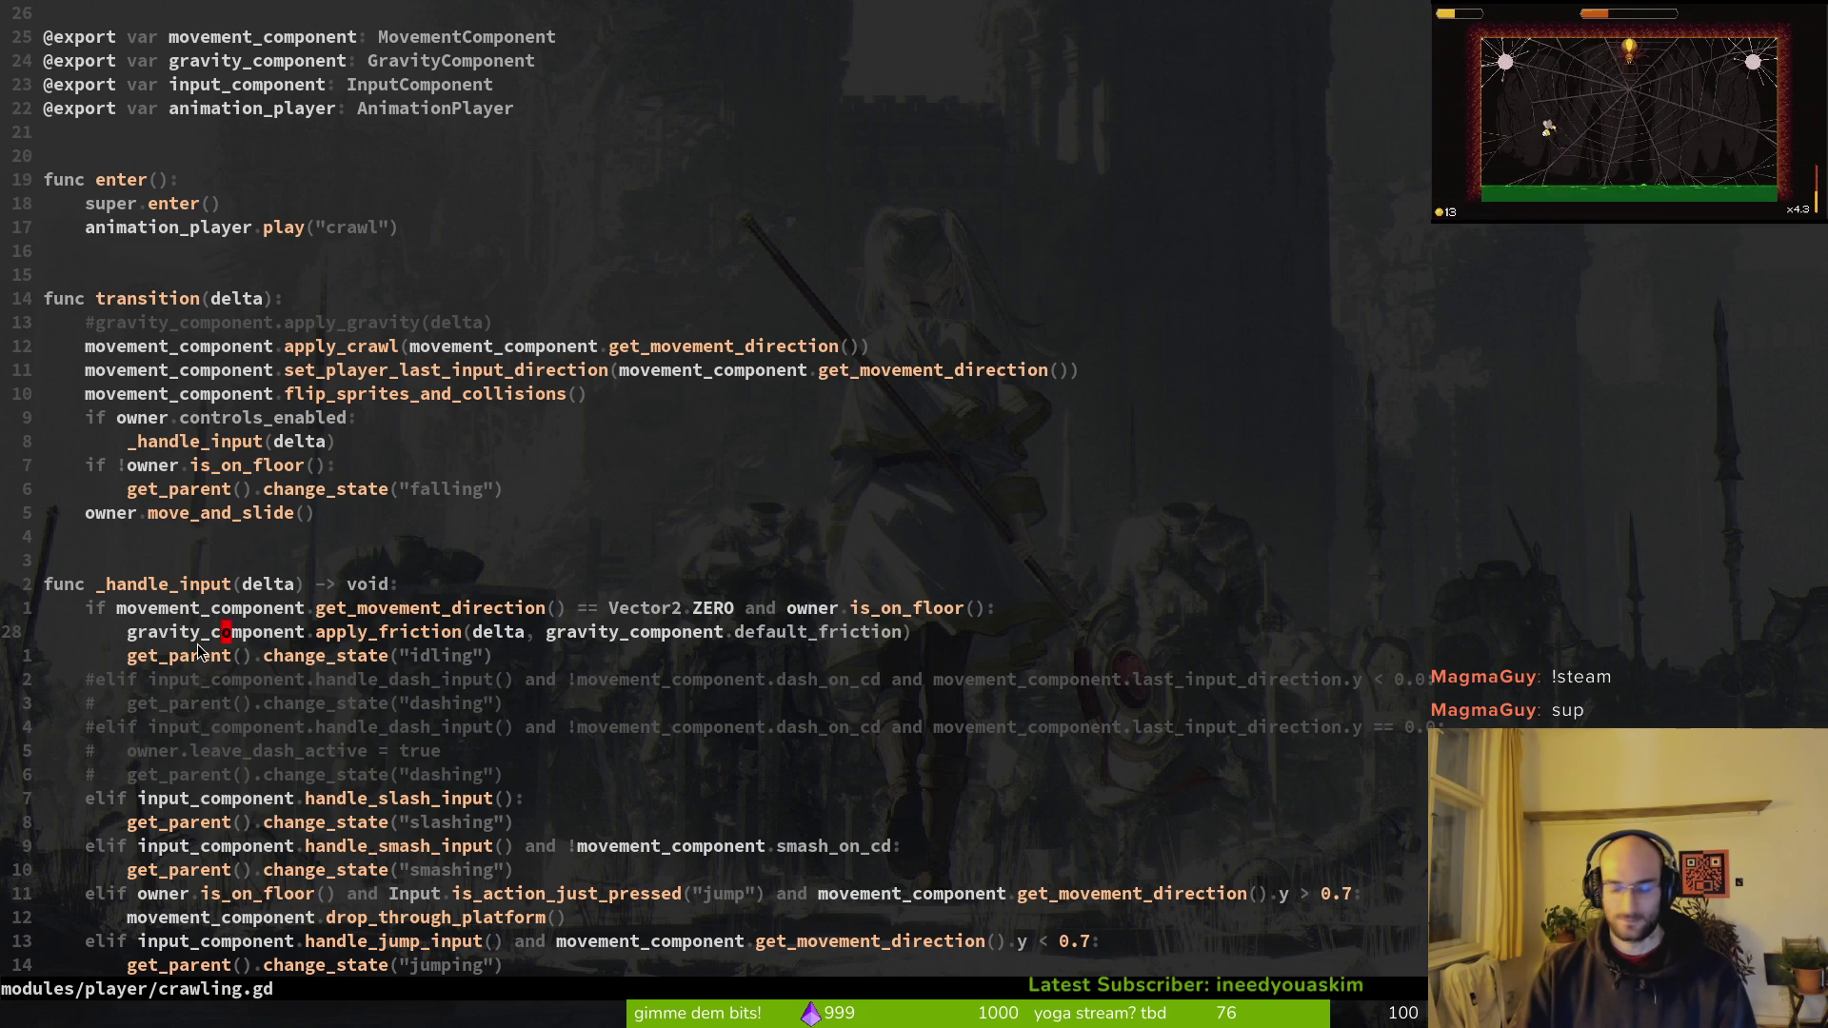
text(oprint_debug("crawling)
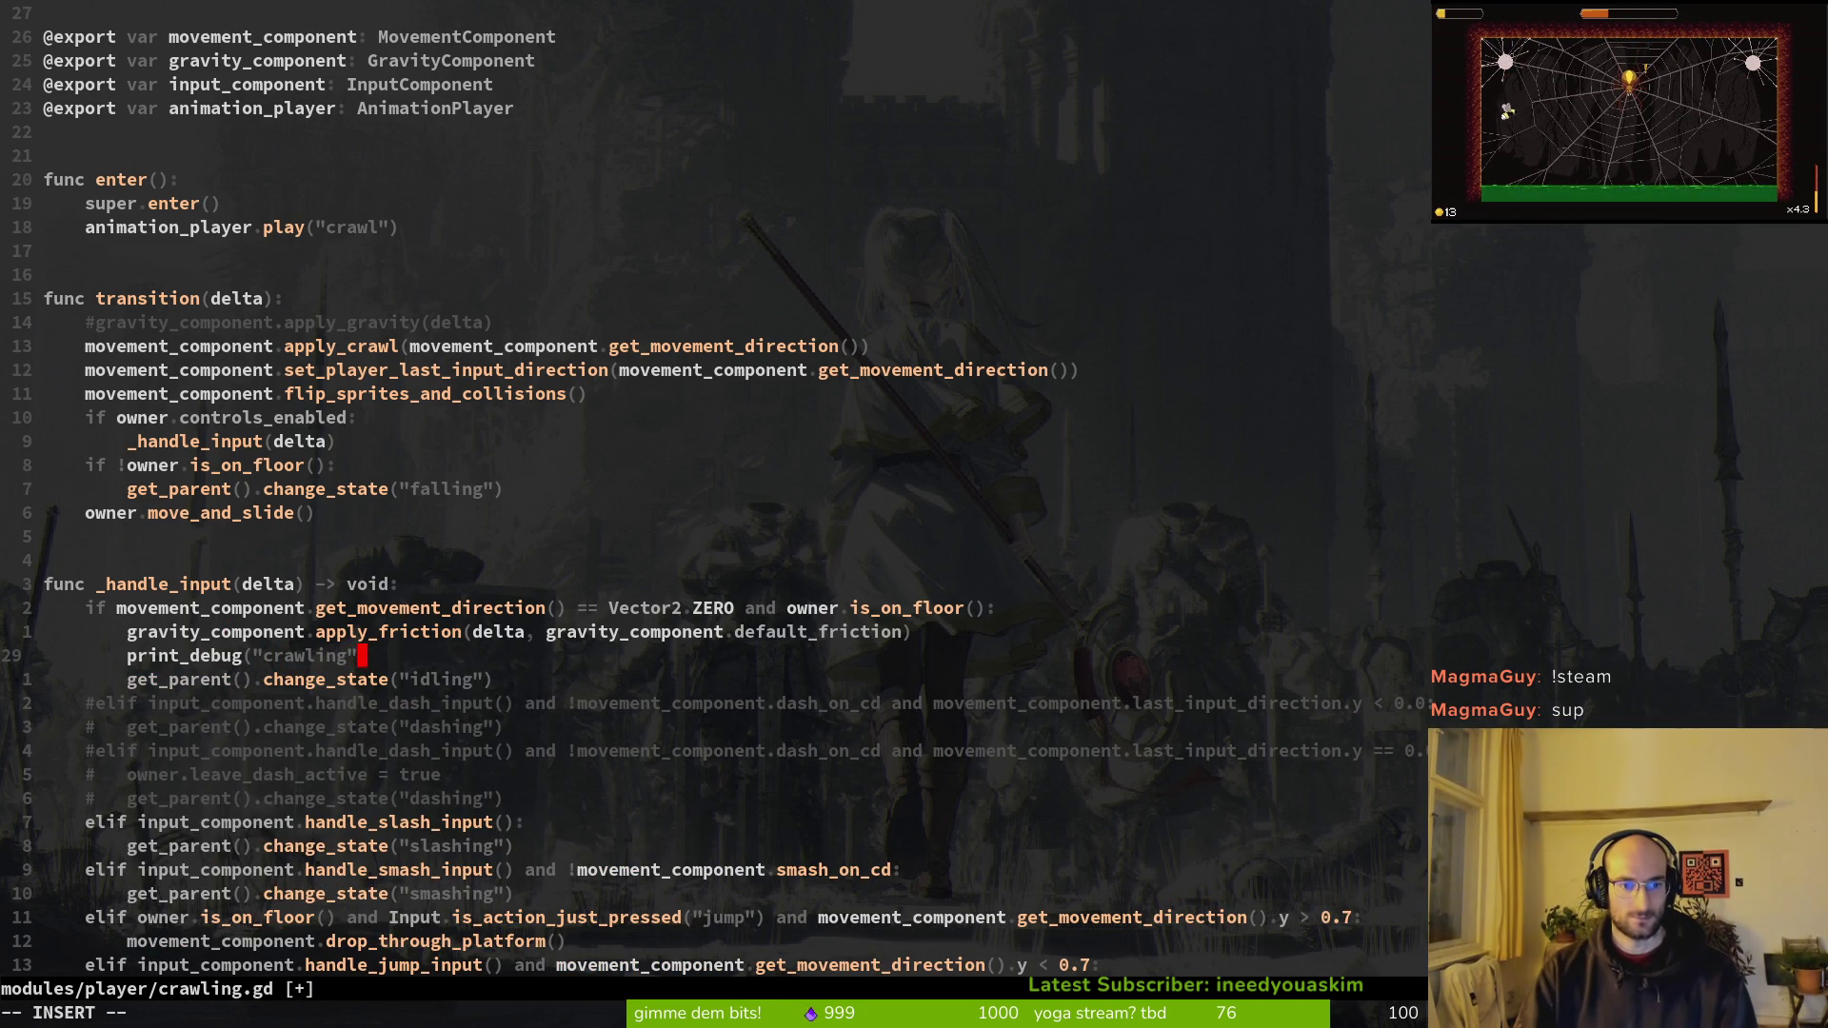
key(Escape)
text(:w)
key(Return)
key(alt+Tab)
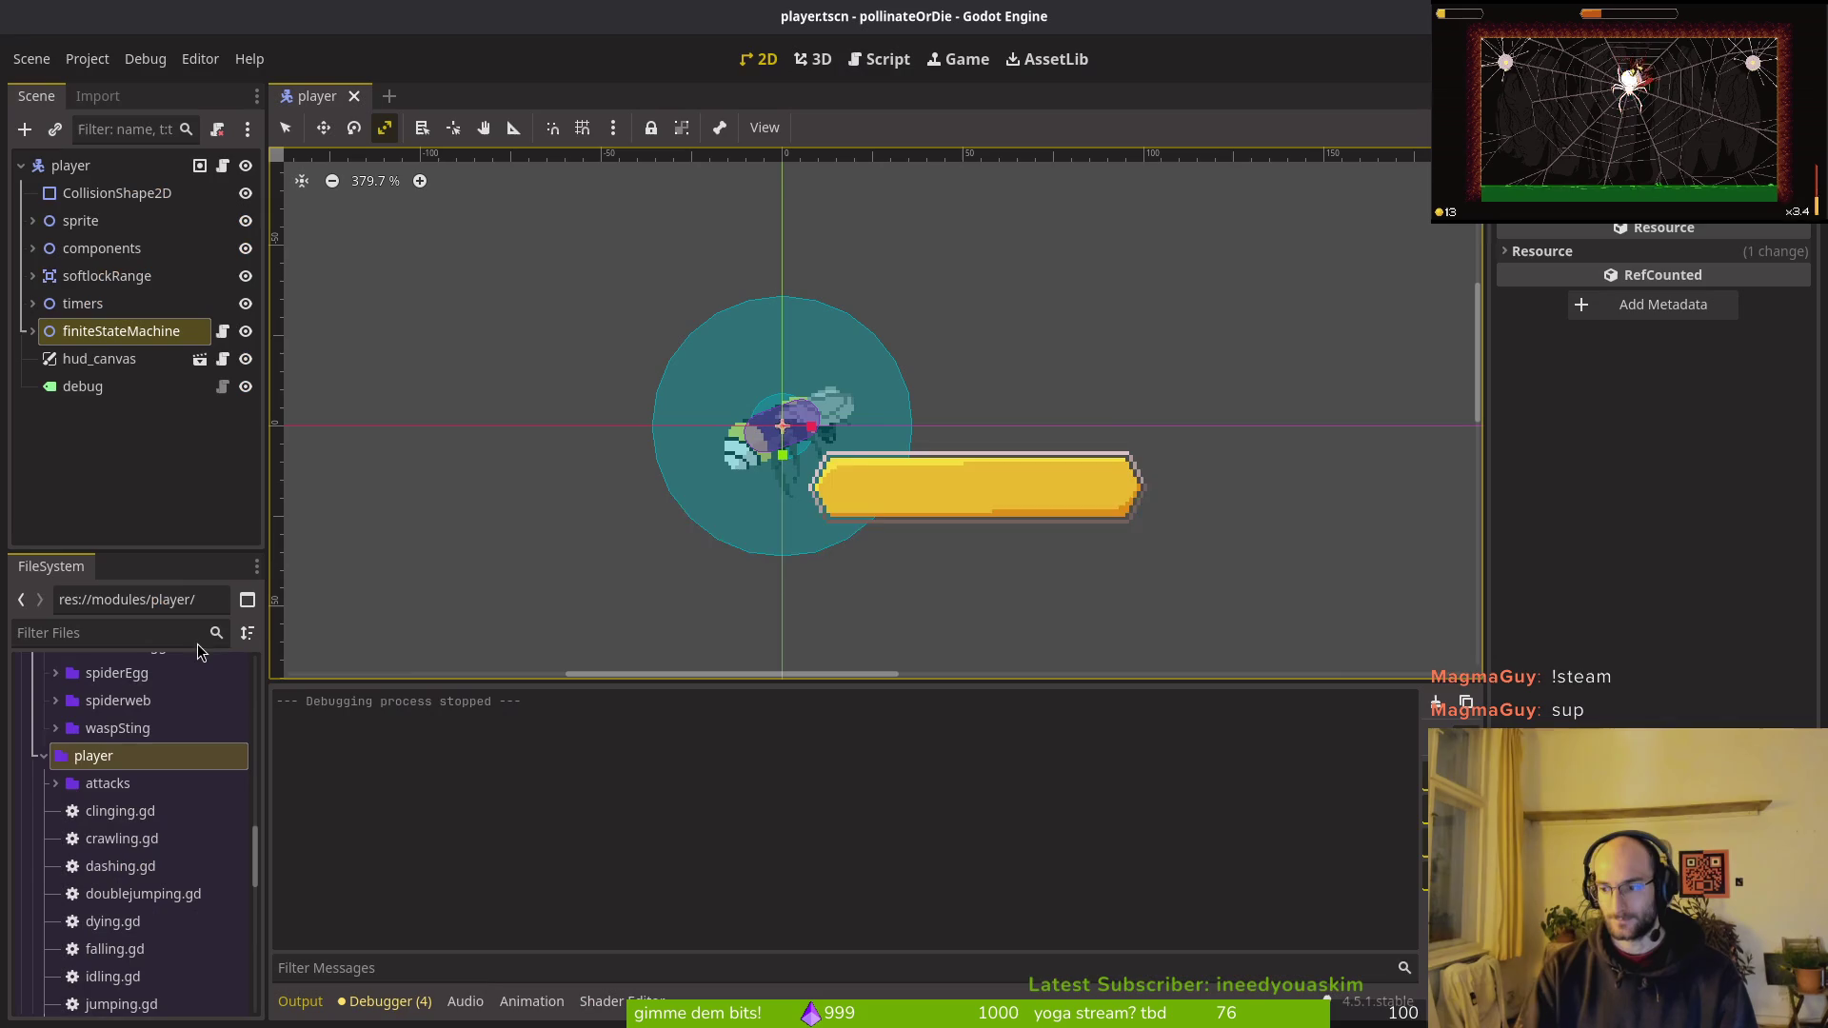
key(F5)
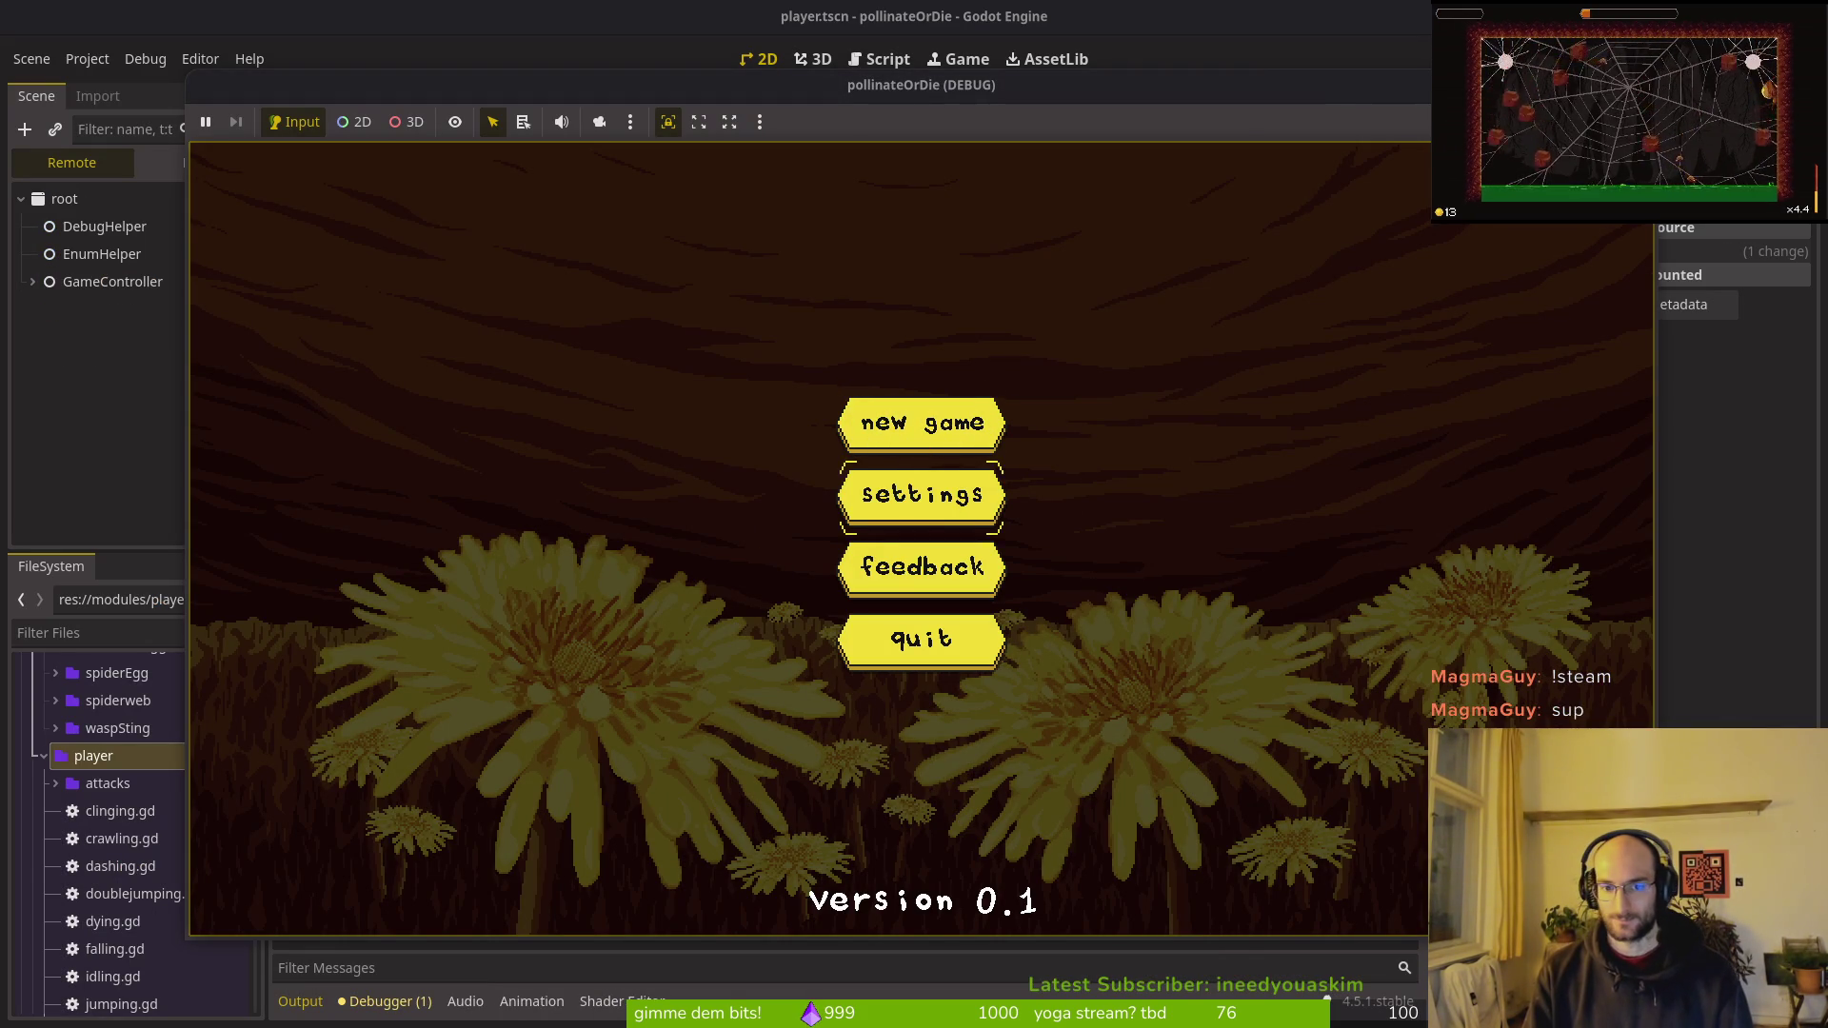
key(Return)
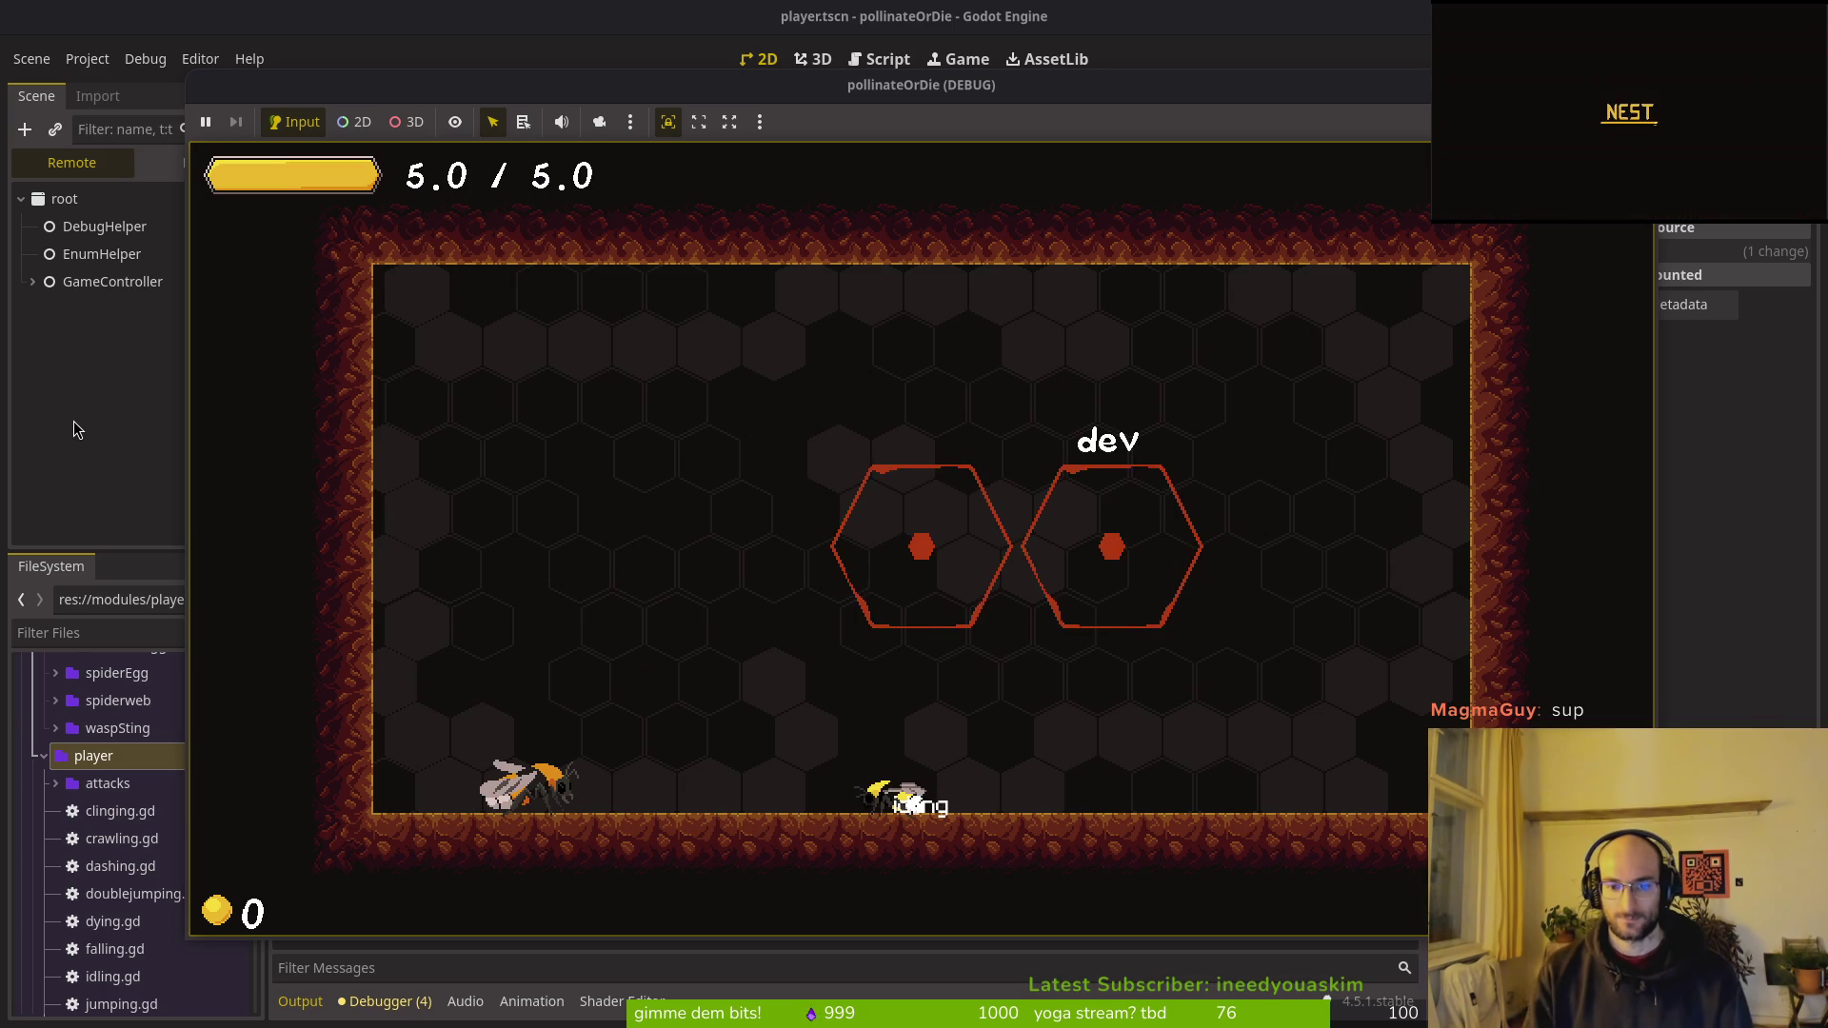
drag(652, 100, 839, 48)
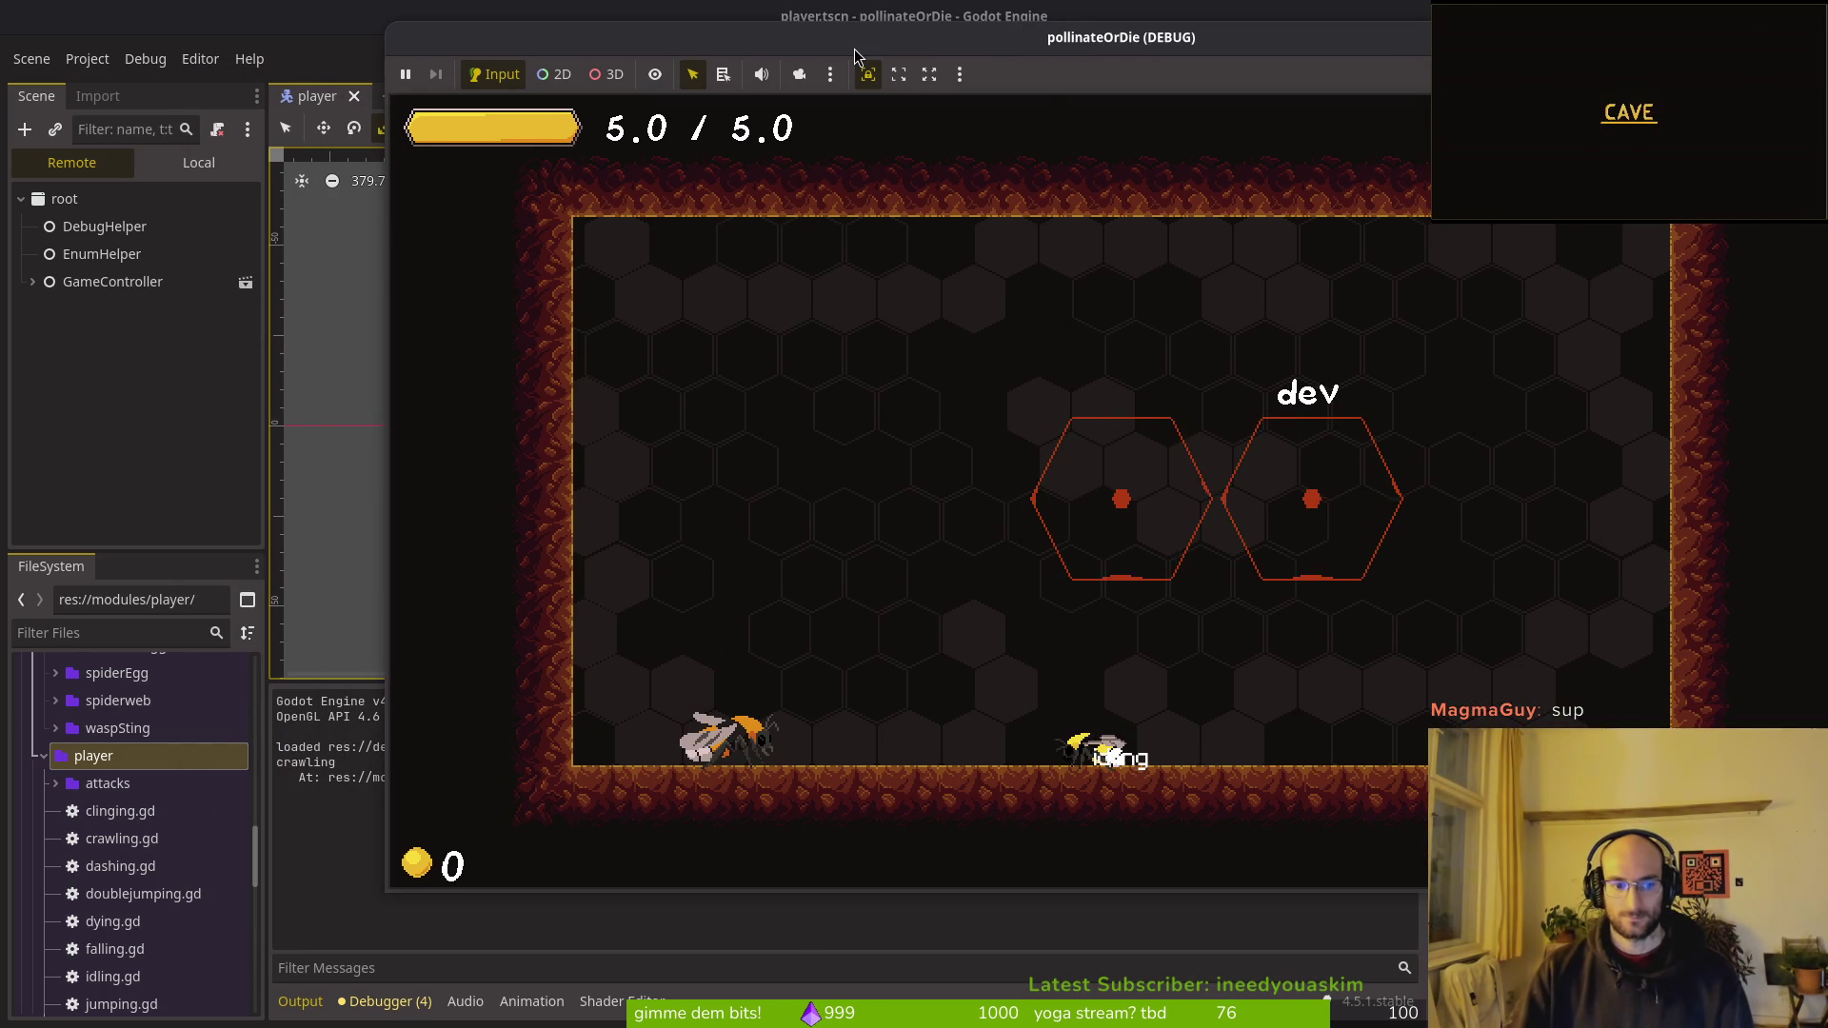
key(F8)
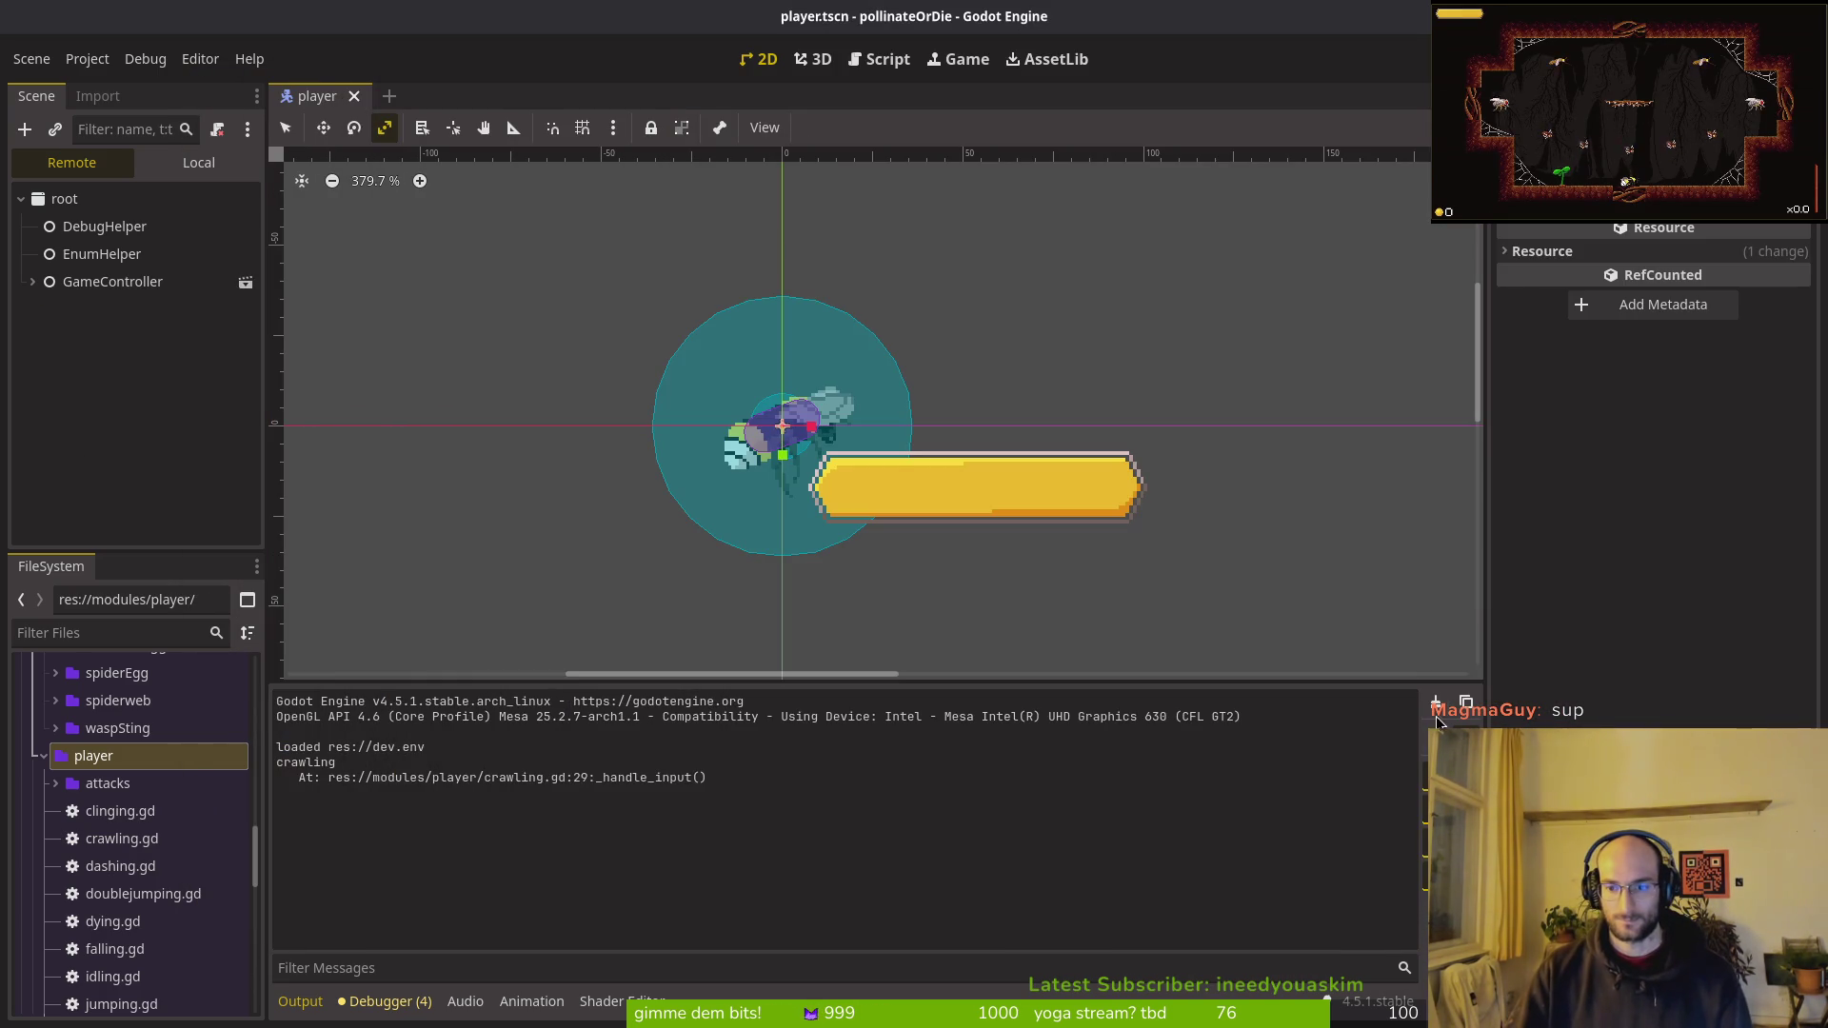
key(F5)
key(Left)
key(Right)
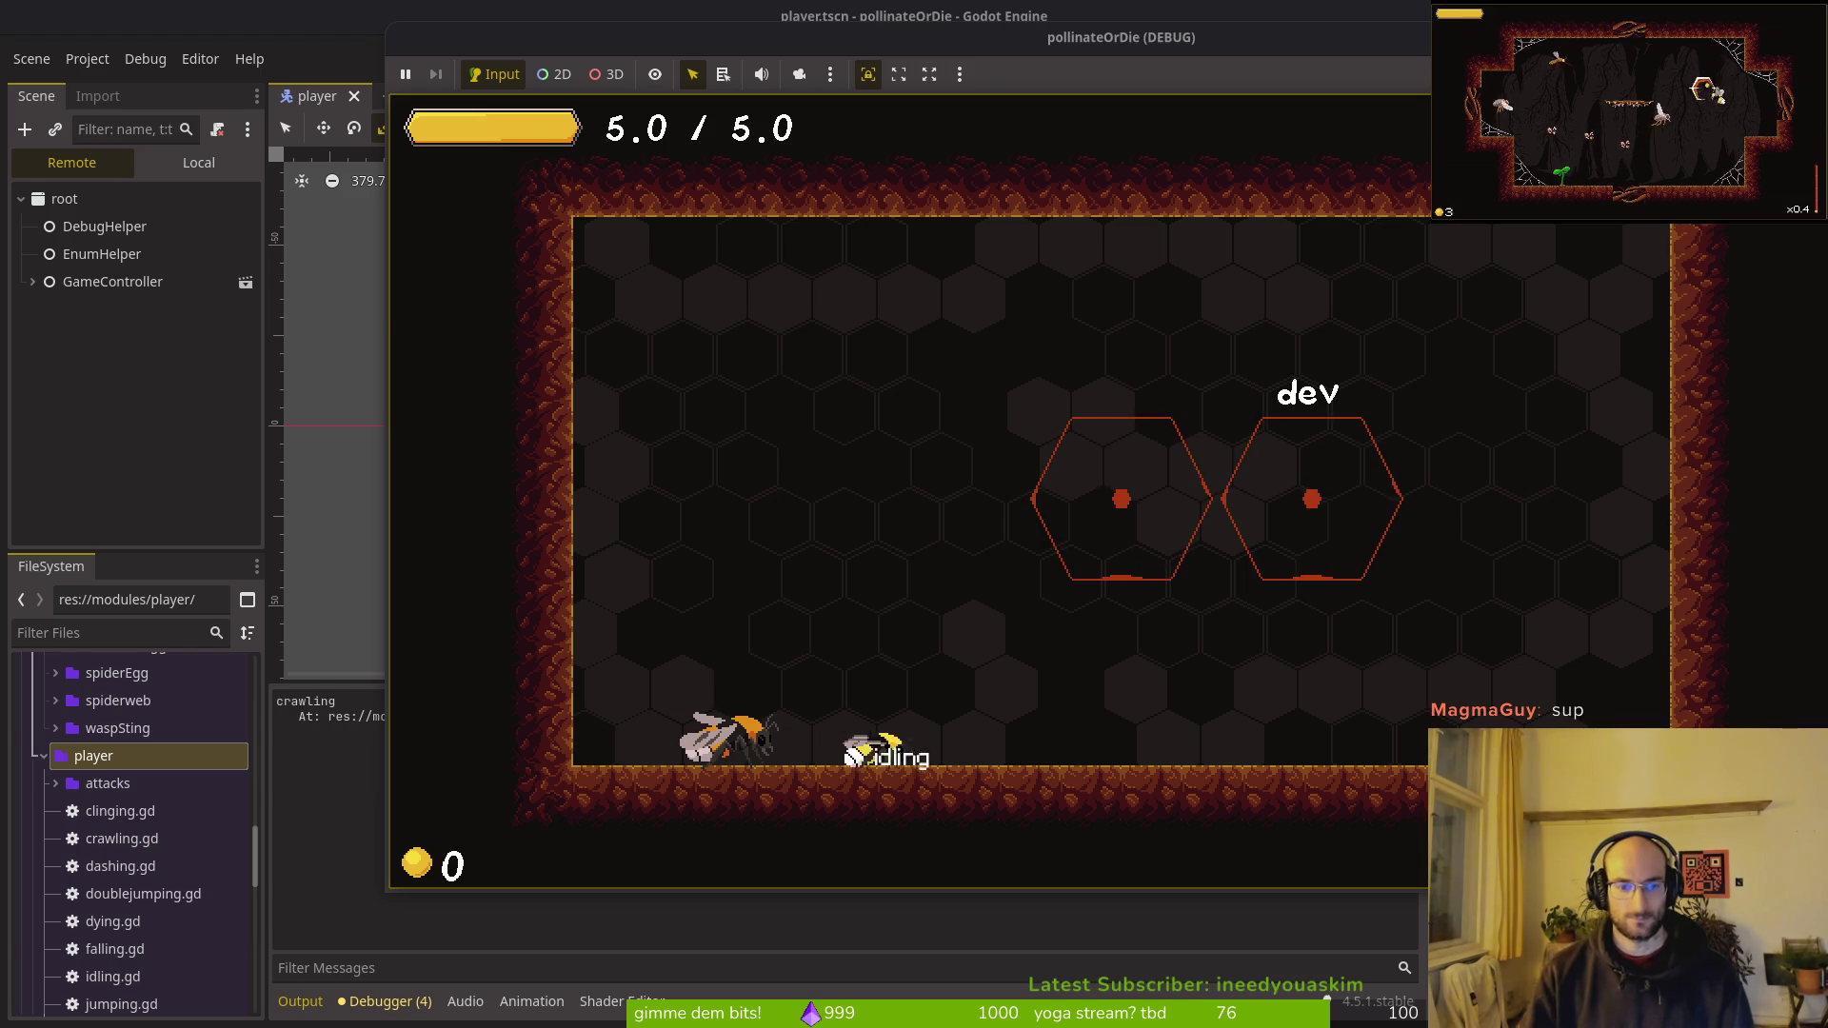
key(F8)
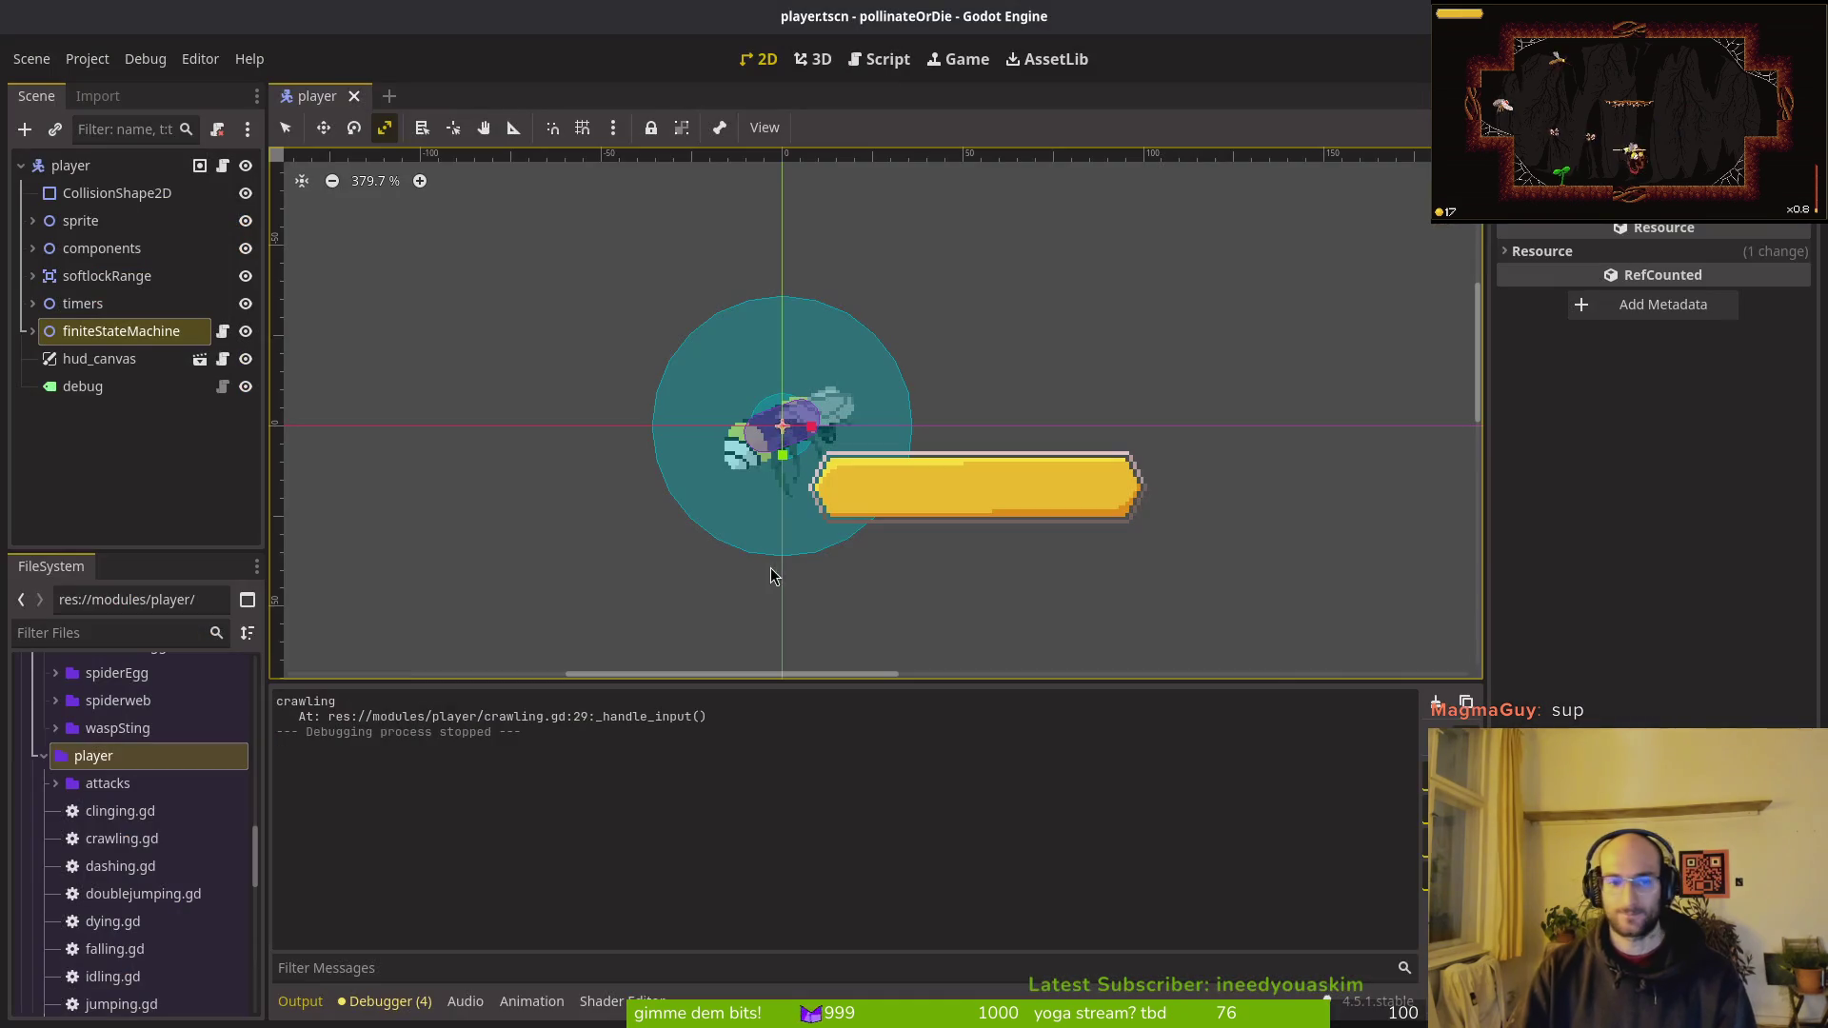
key(alt+Tab)
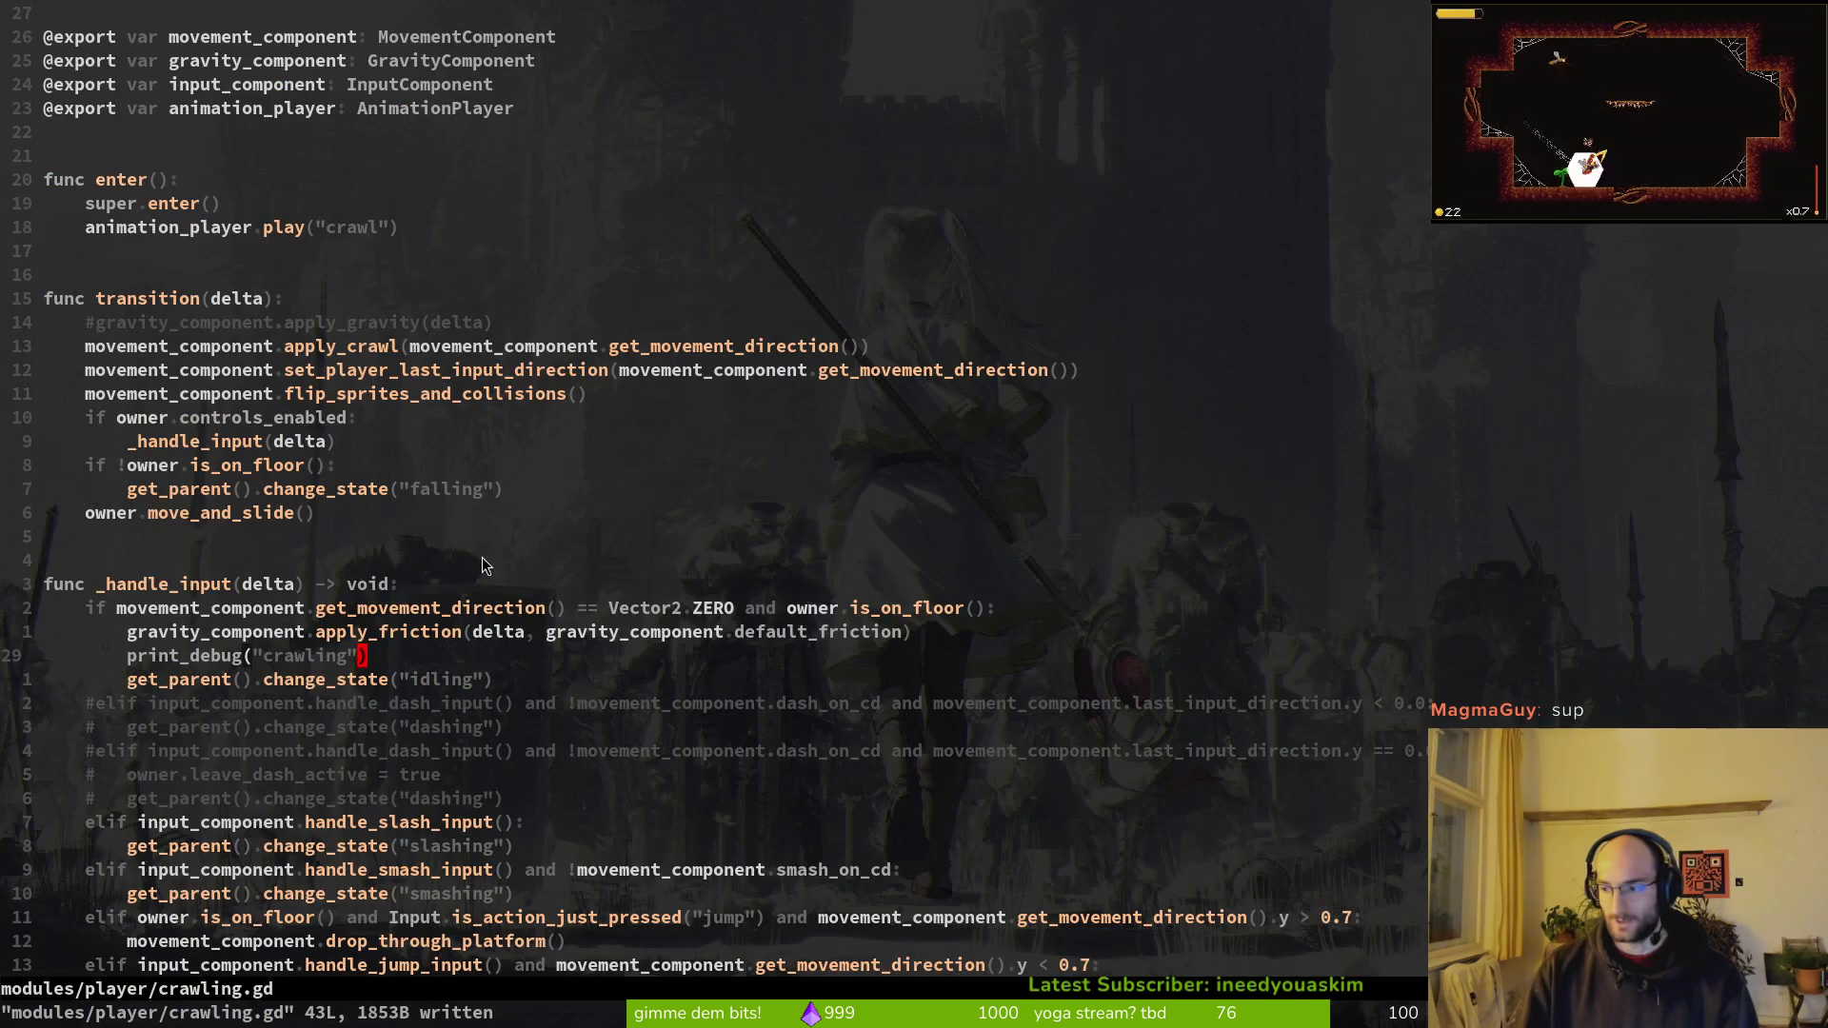
key(d)
key(d)
text(:w)
key(Return)
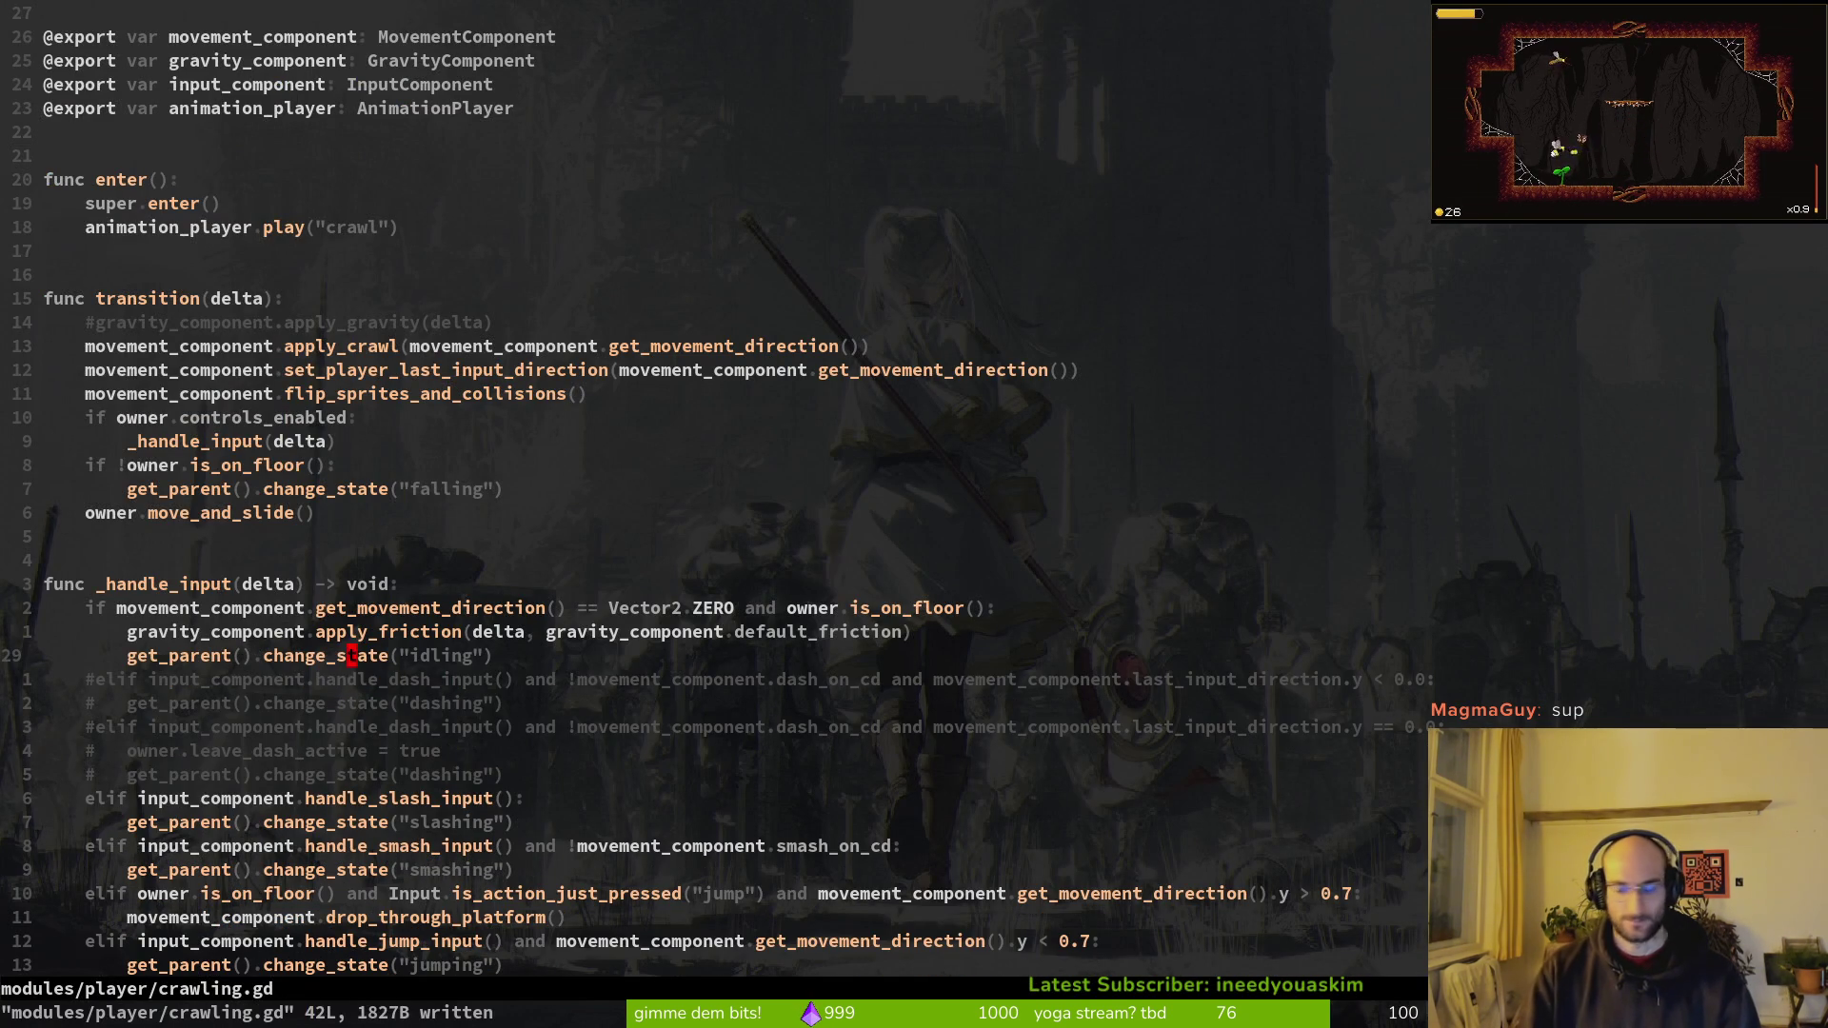
Step: Search "idling" project-wide, preview the mutatedFlower, fruitfly, wasp, stunned and mosquito matches, then close
key(space)
text(ps"idling)
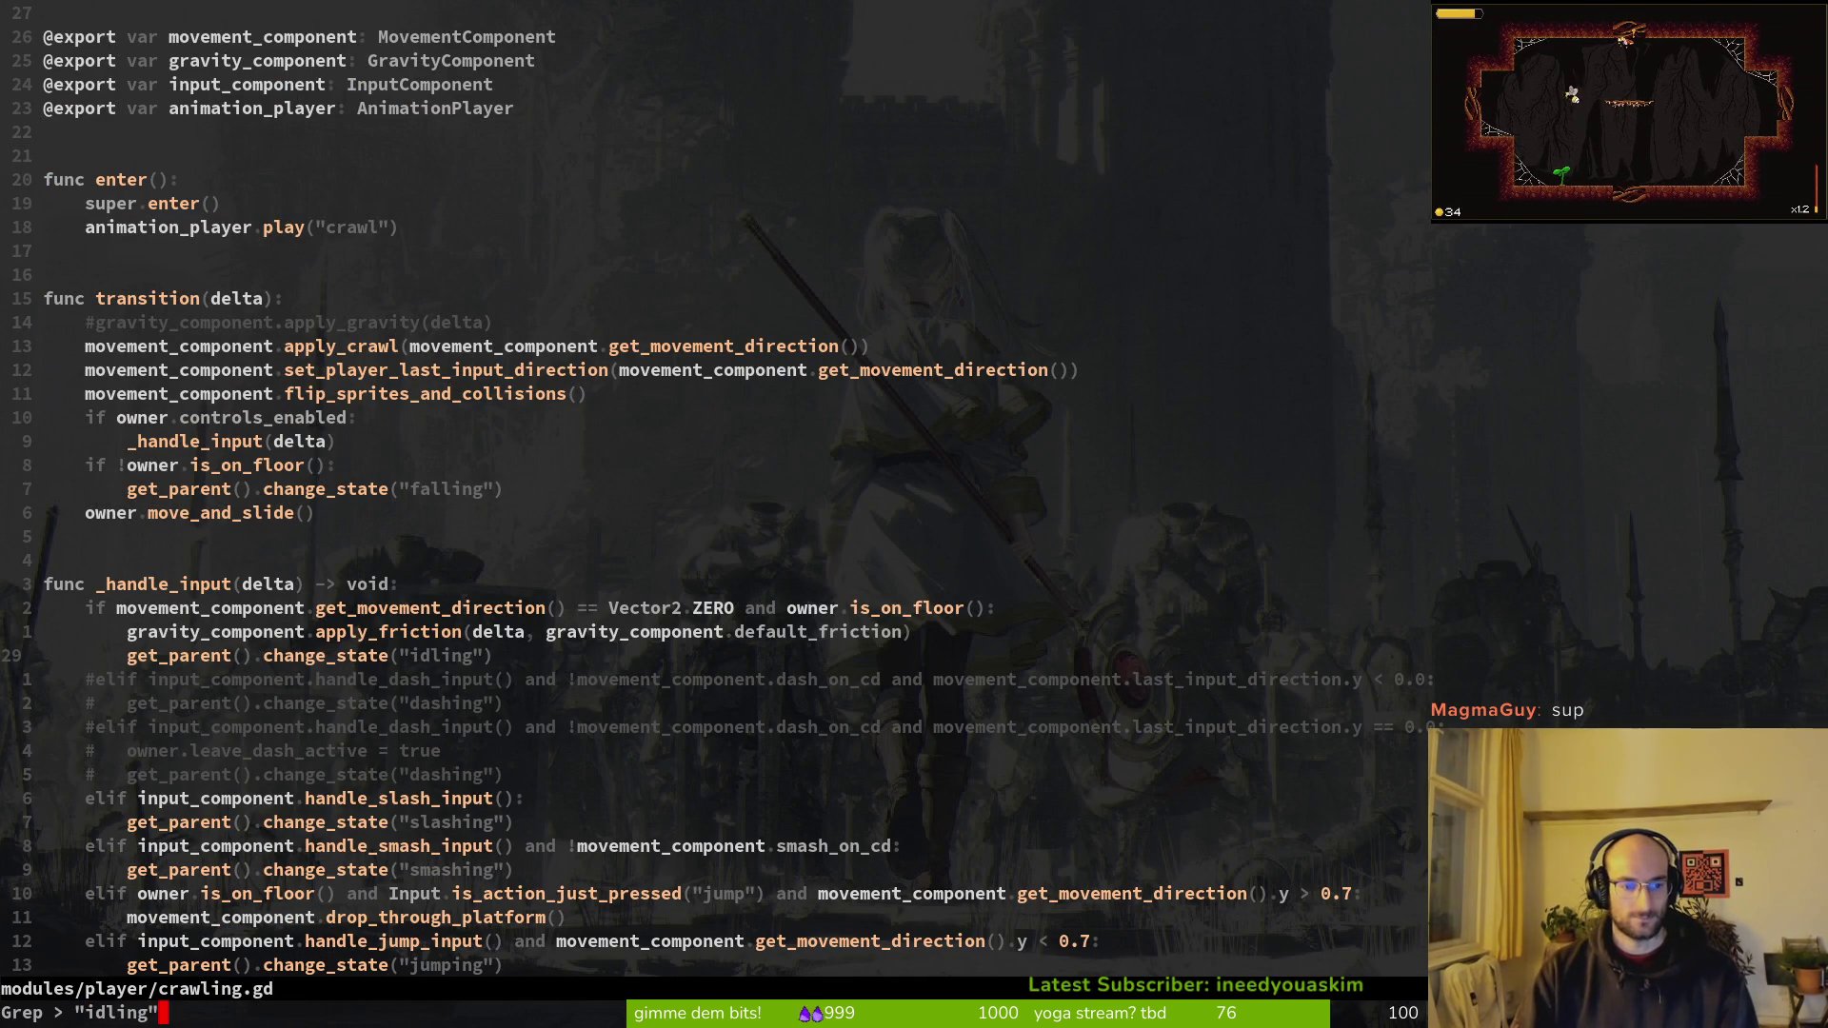
key(Return)
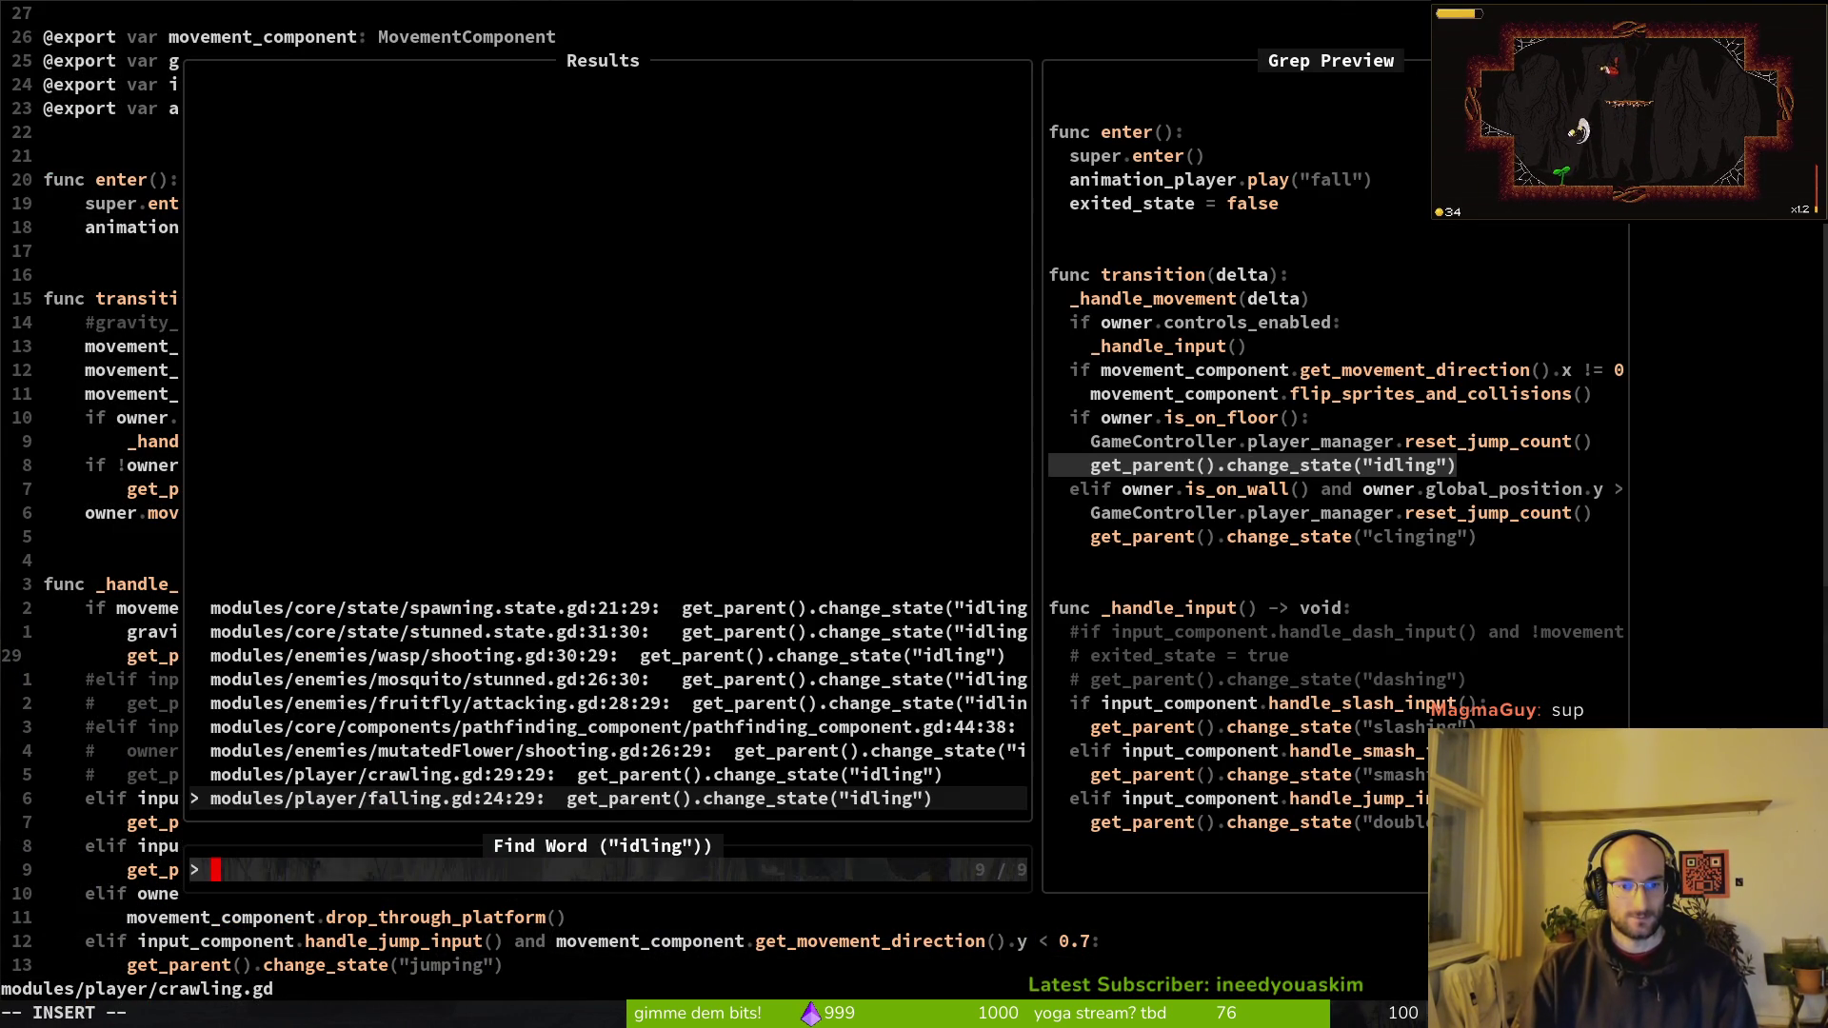
key(Up)
key(Up)
key(Up)
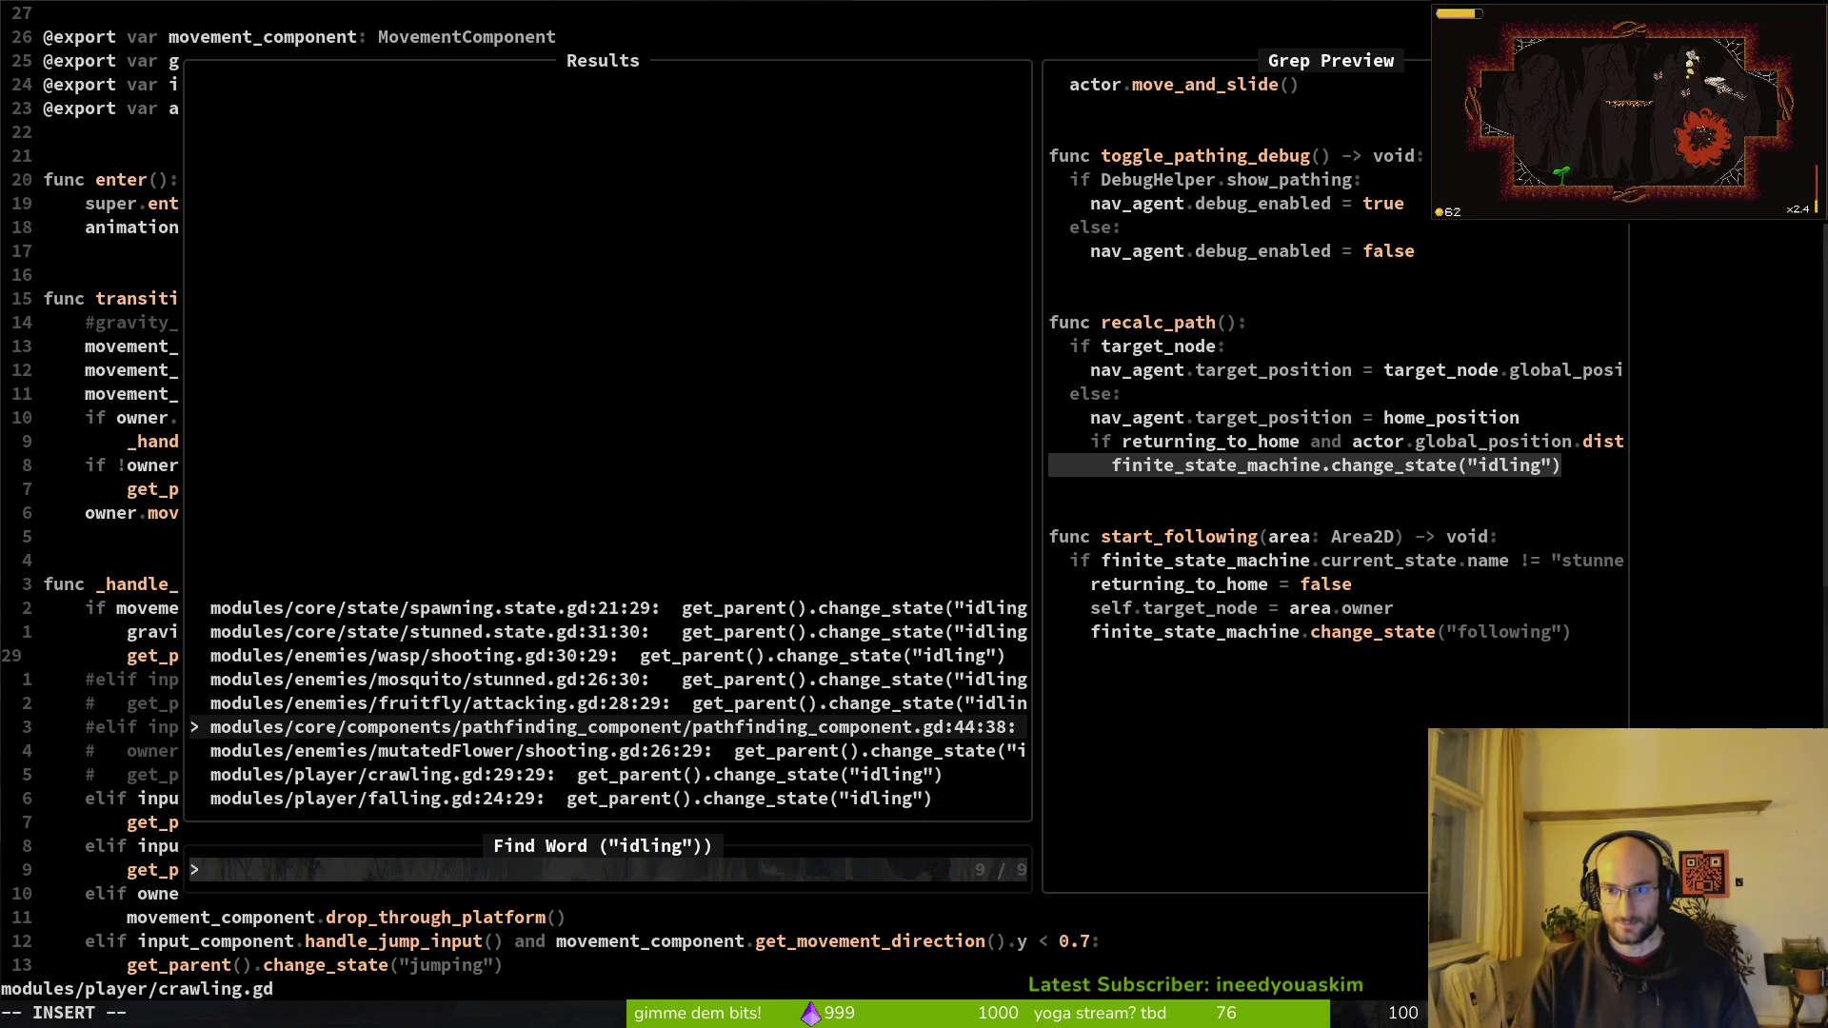
key(Up)
key(Up)
key(Up)
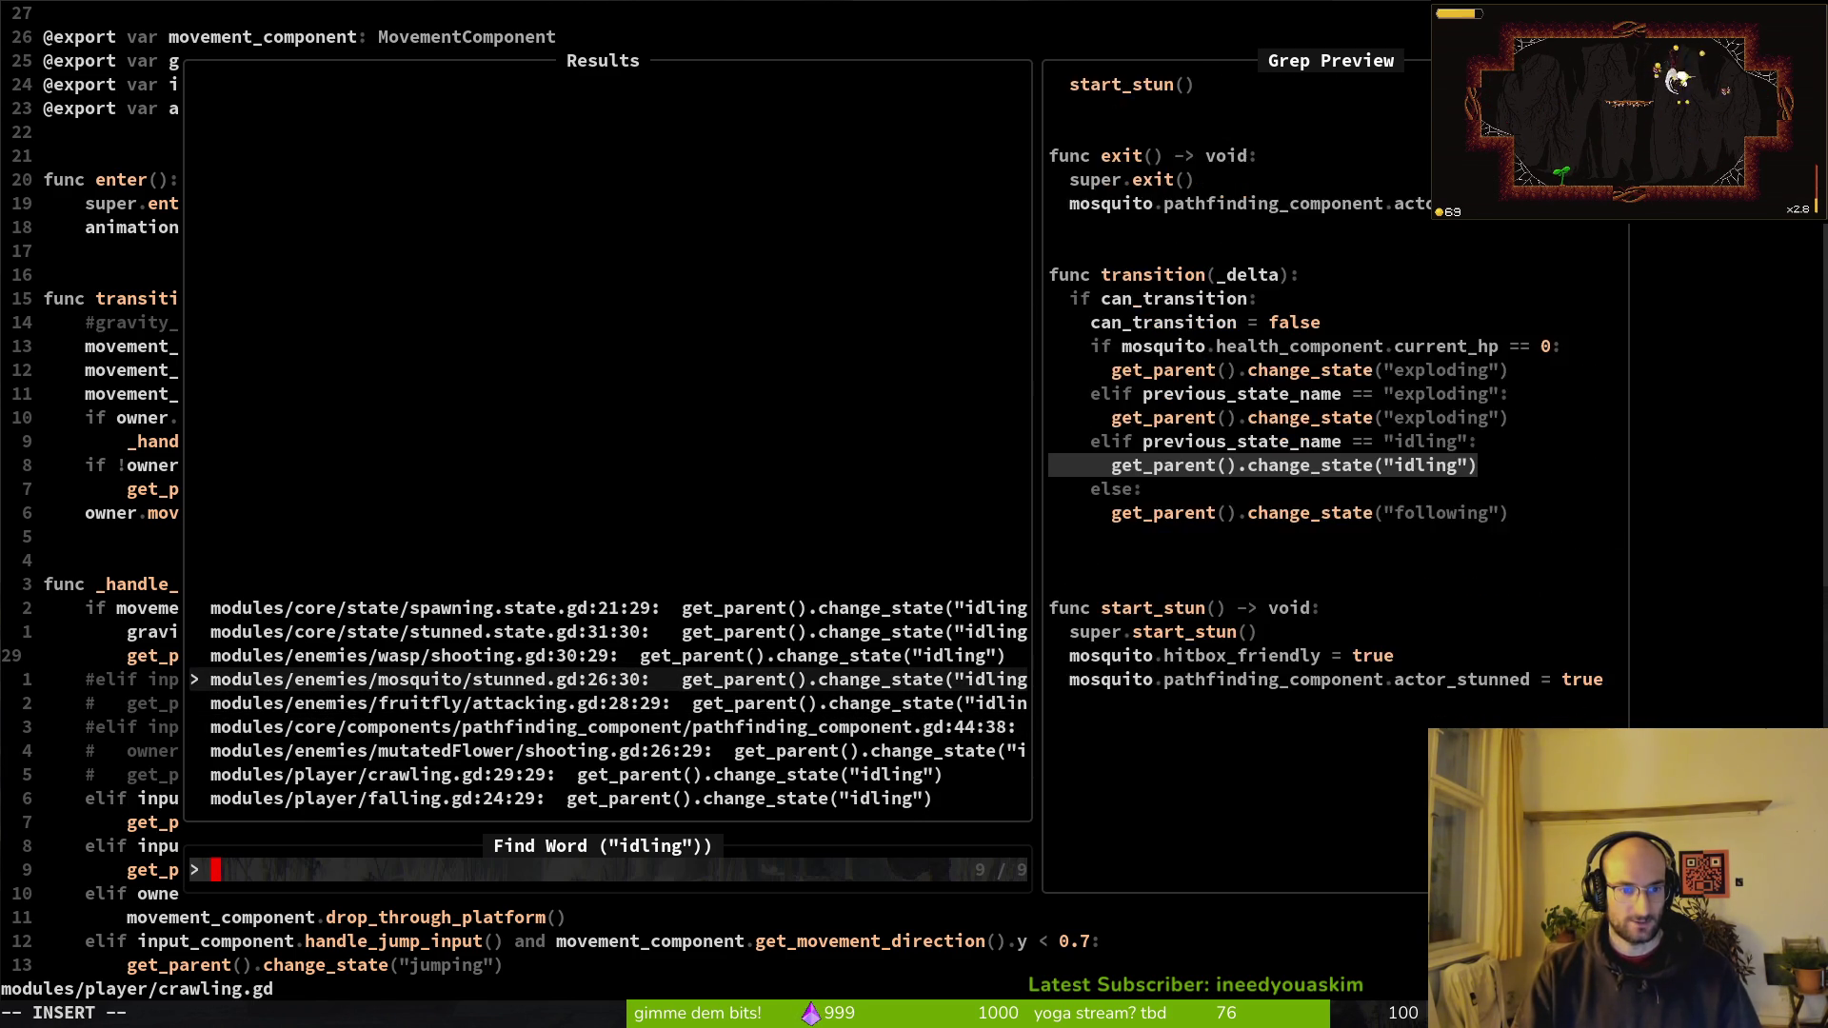
key(Up)
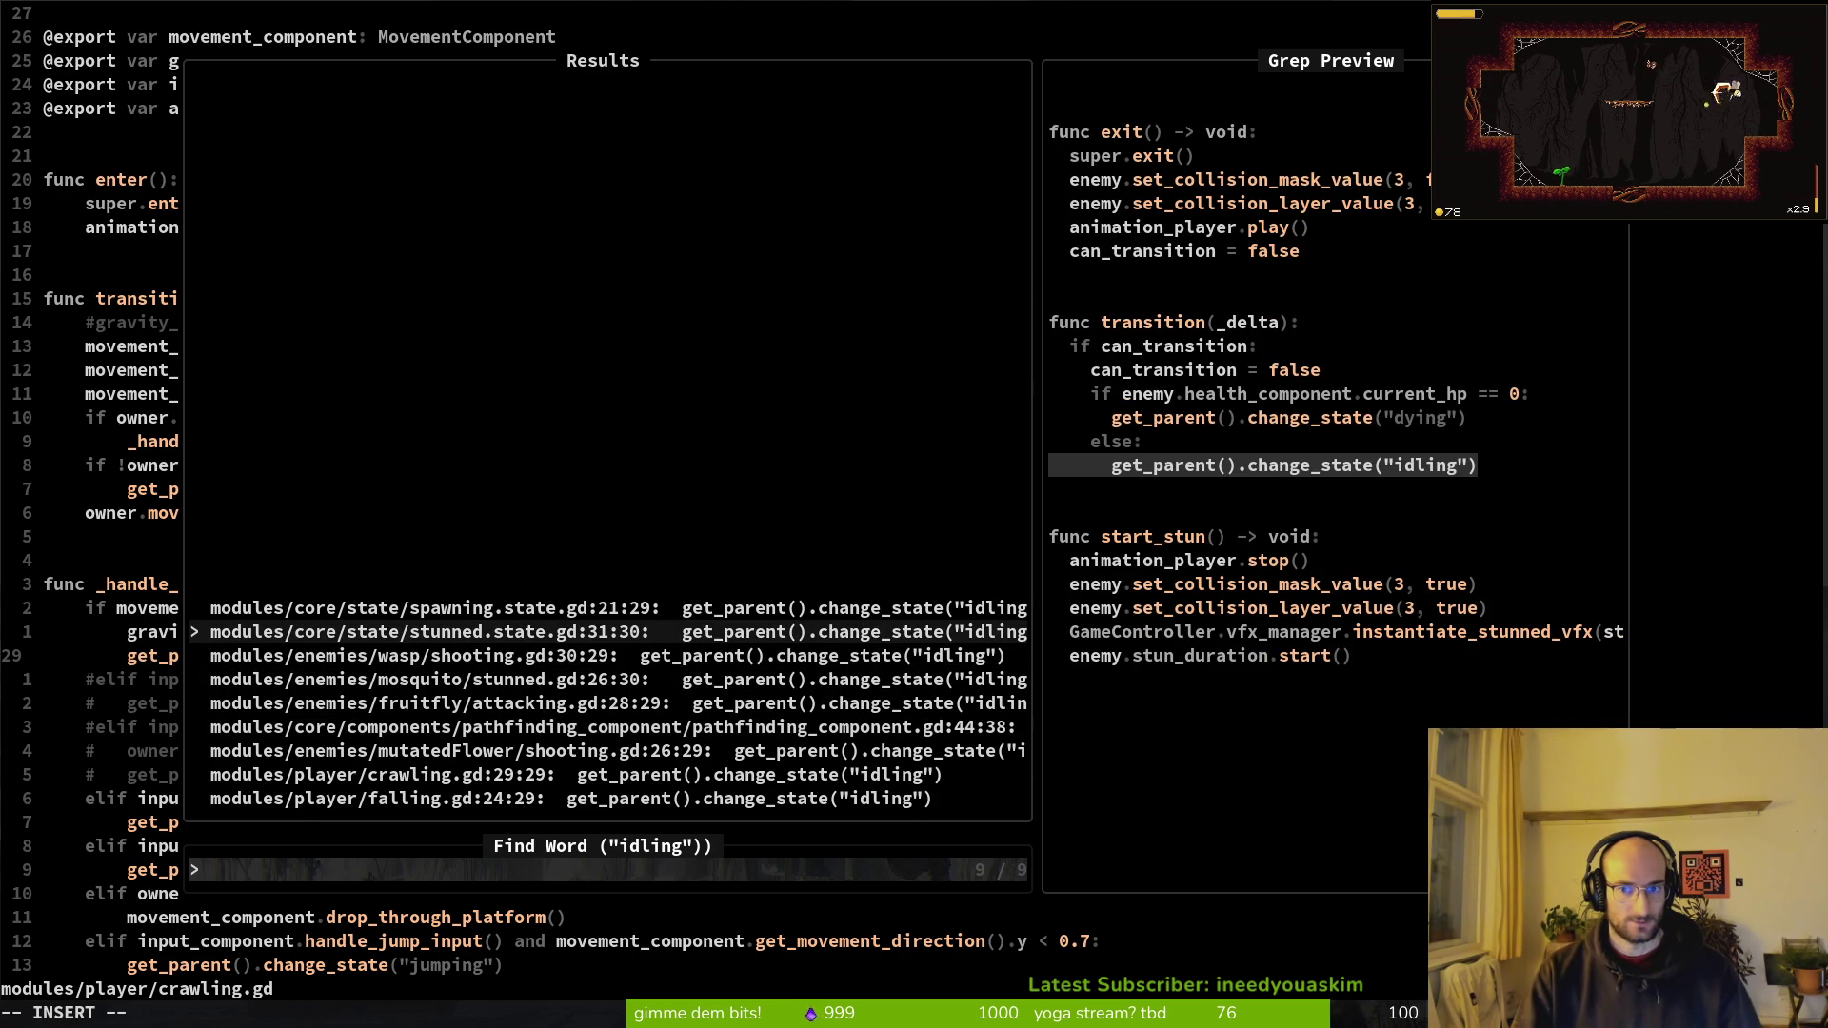
key(Up)
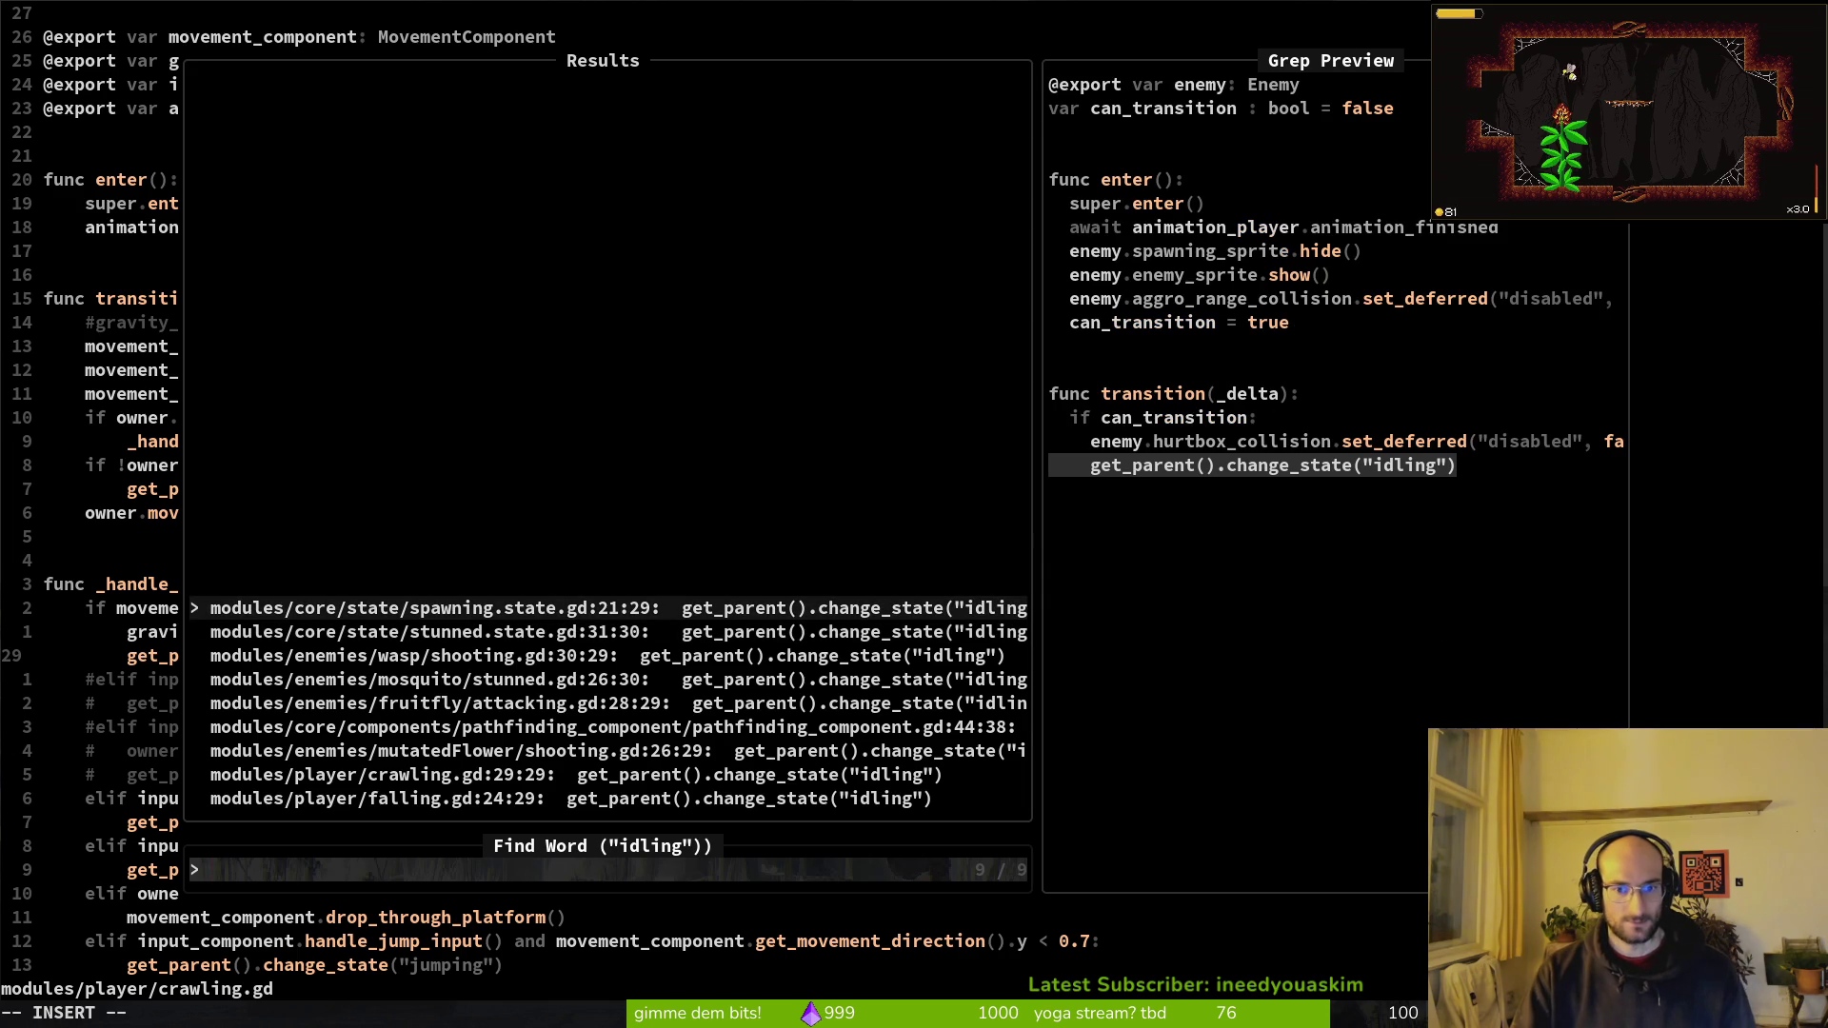
key(Down)
key(Down)
key(Down)
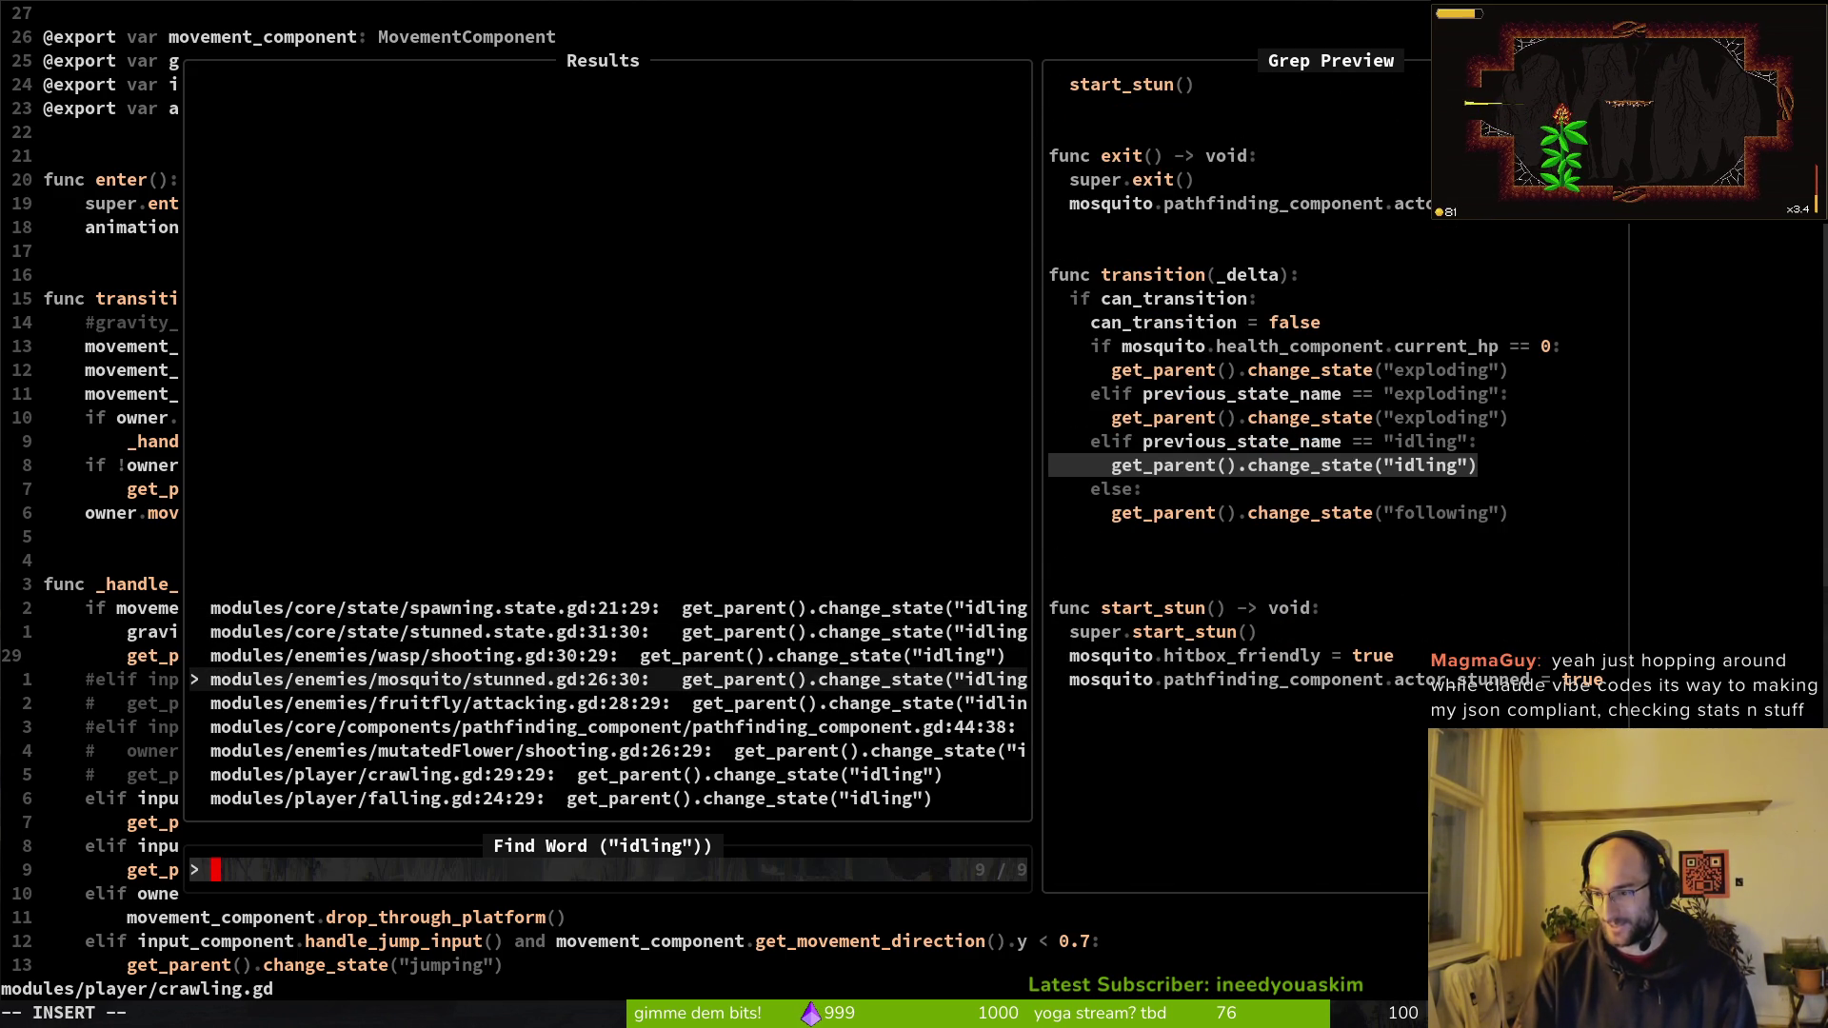
key(Escape)
key(Escape)
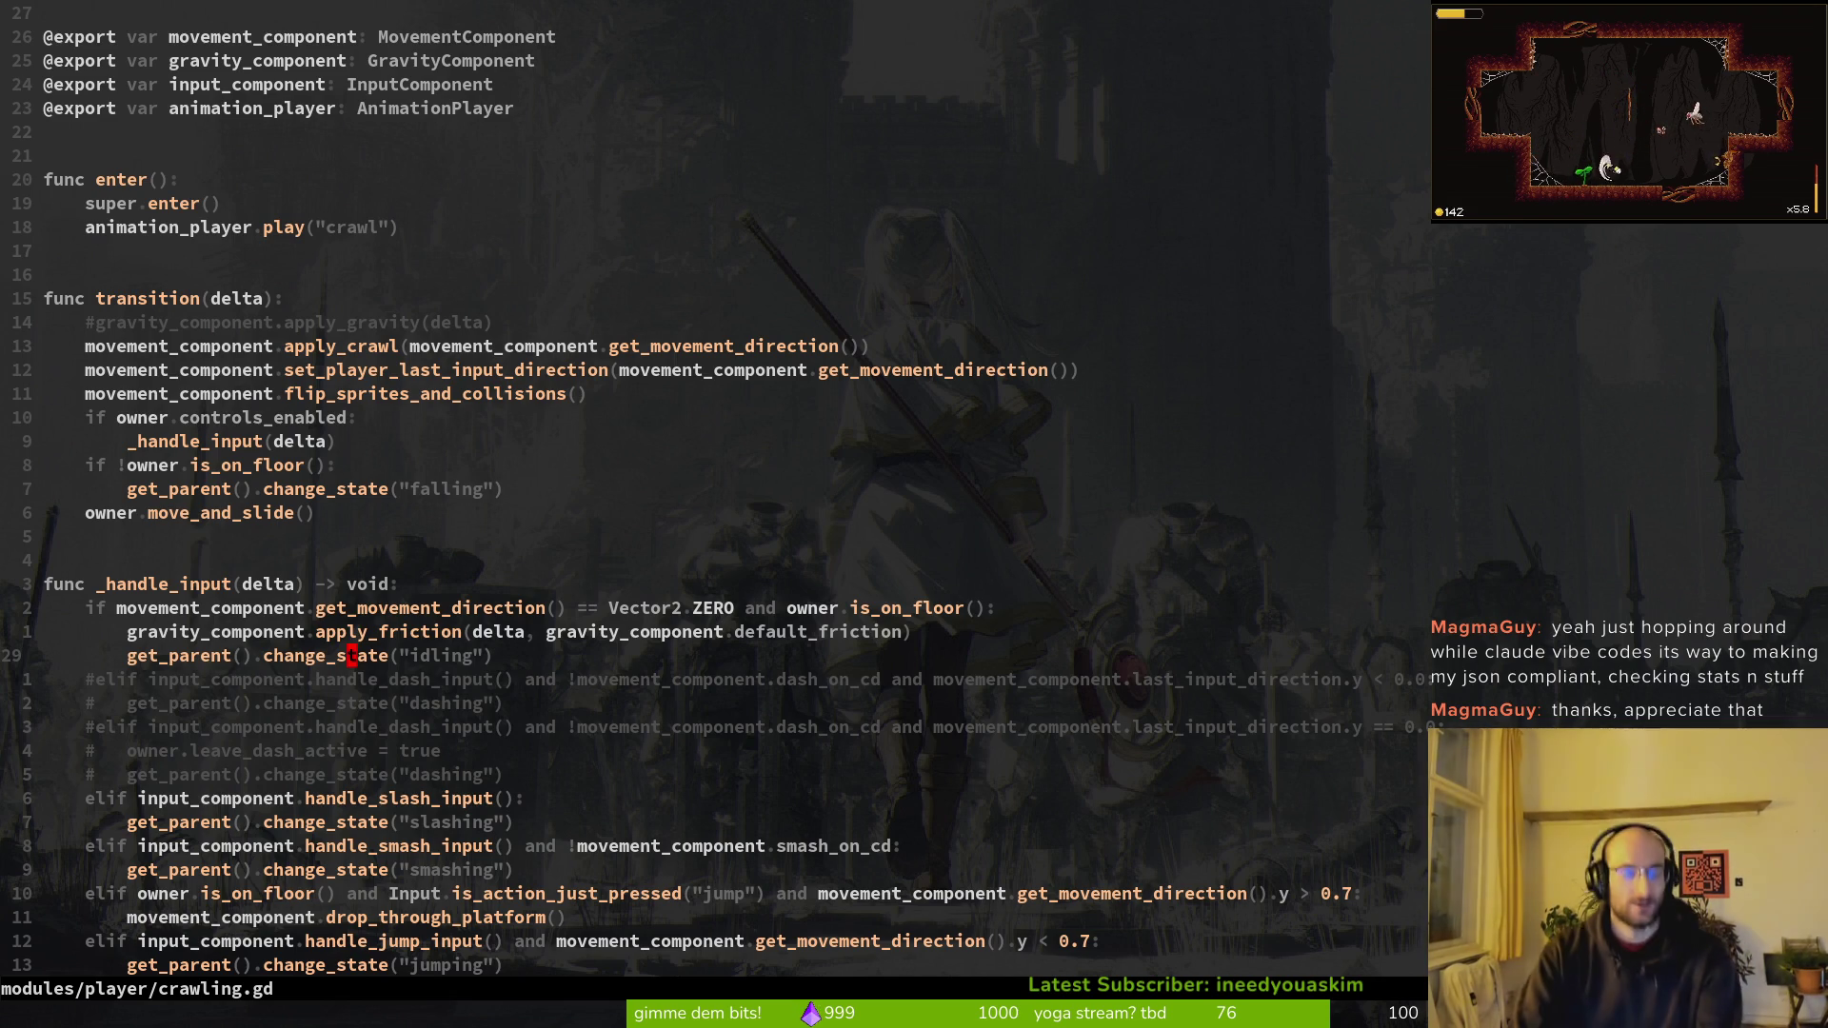
Step: Switch to dashing.gd and review its transition, landing and can_transition code
key(ctrl+6)
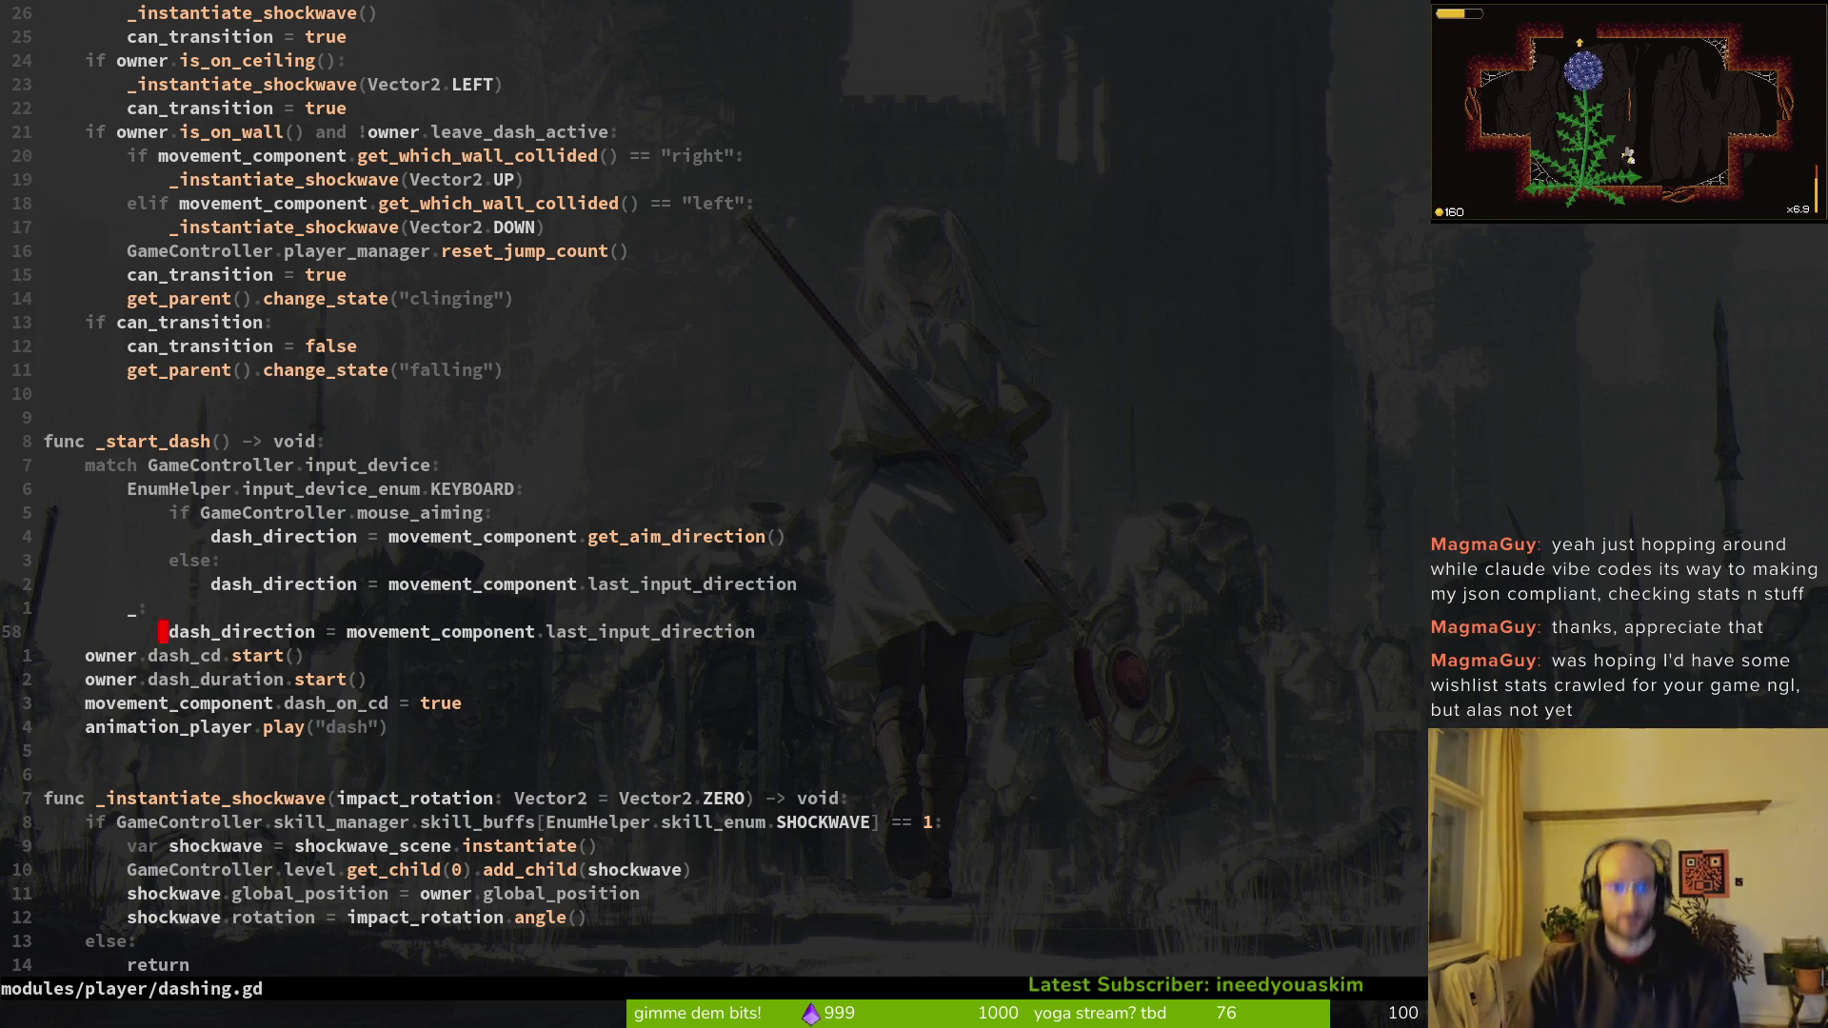
key(k)
key(k)
key(k)
key(k)
key(k)
key(k)
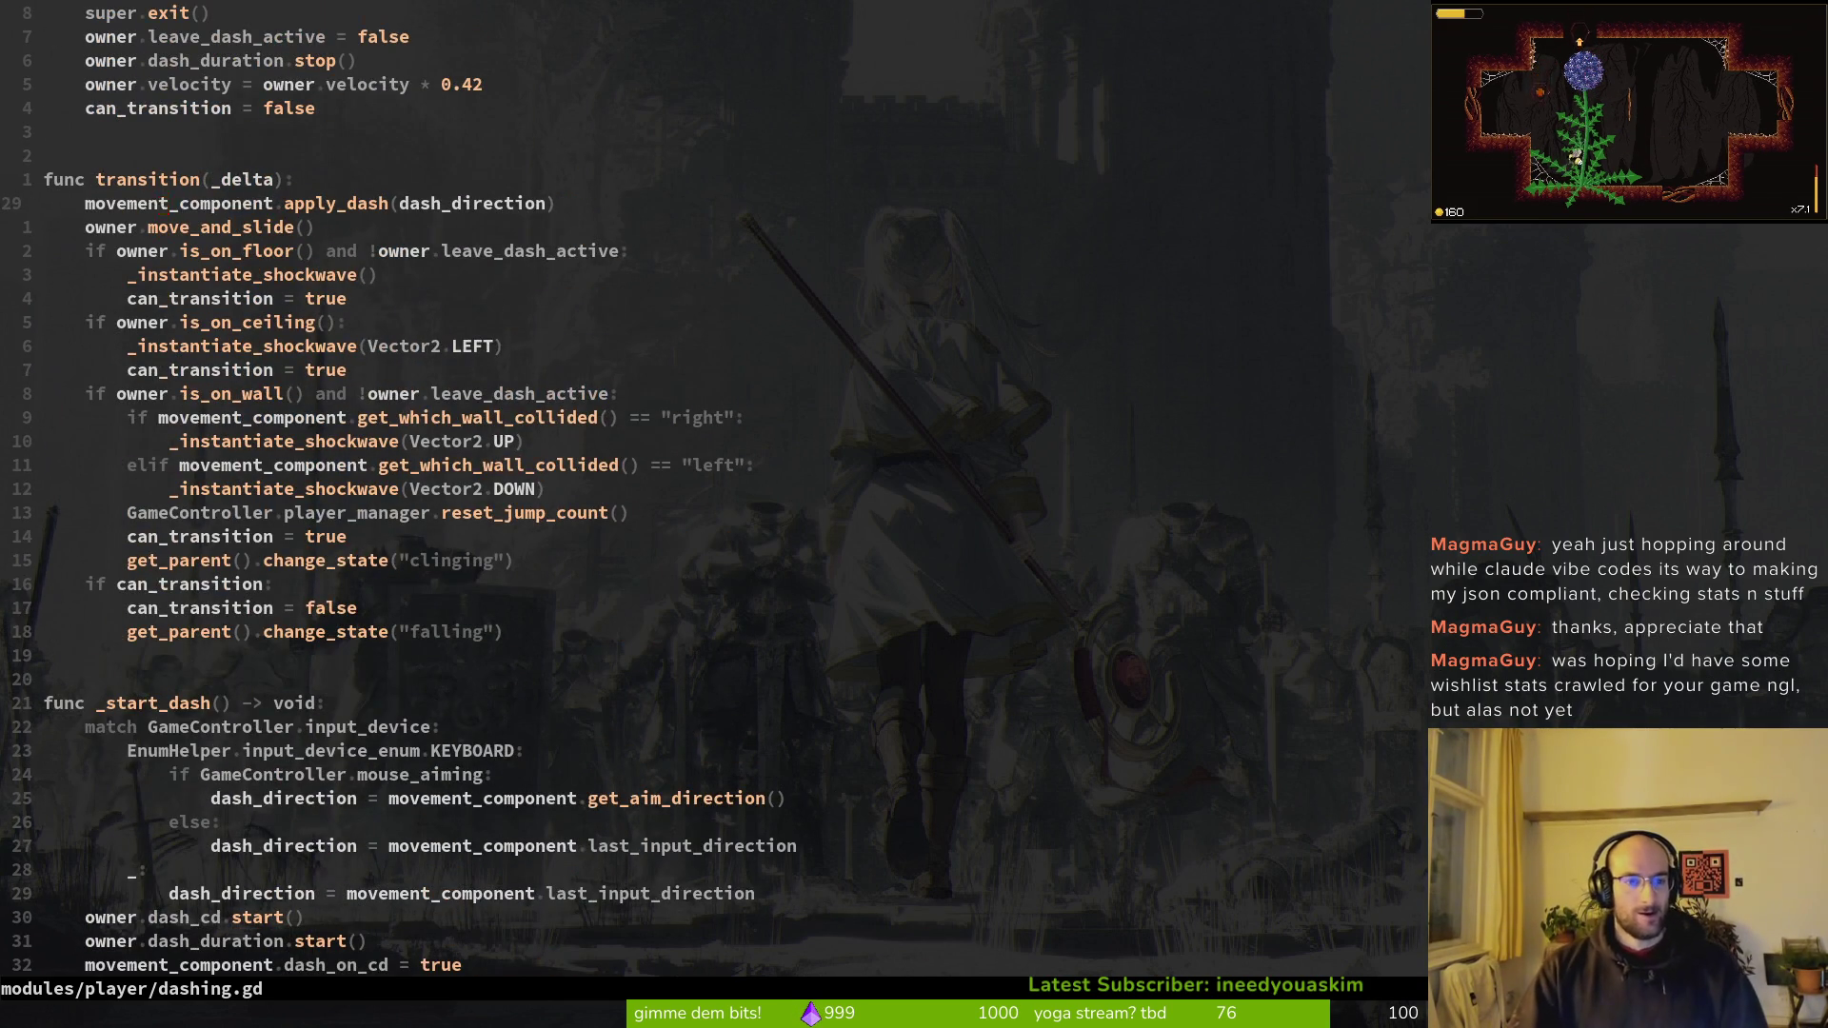
key(j)
key(j)
key(j)
key(j)
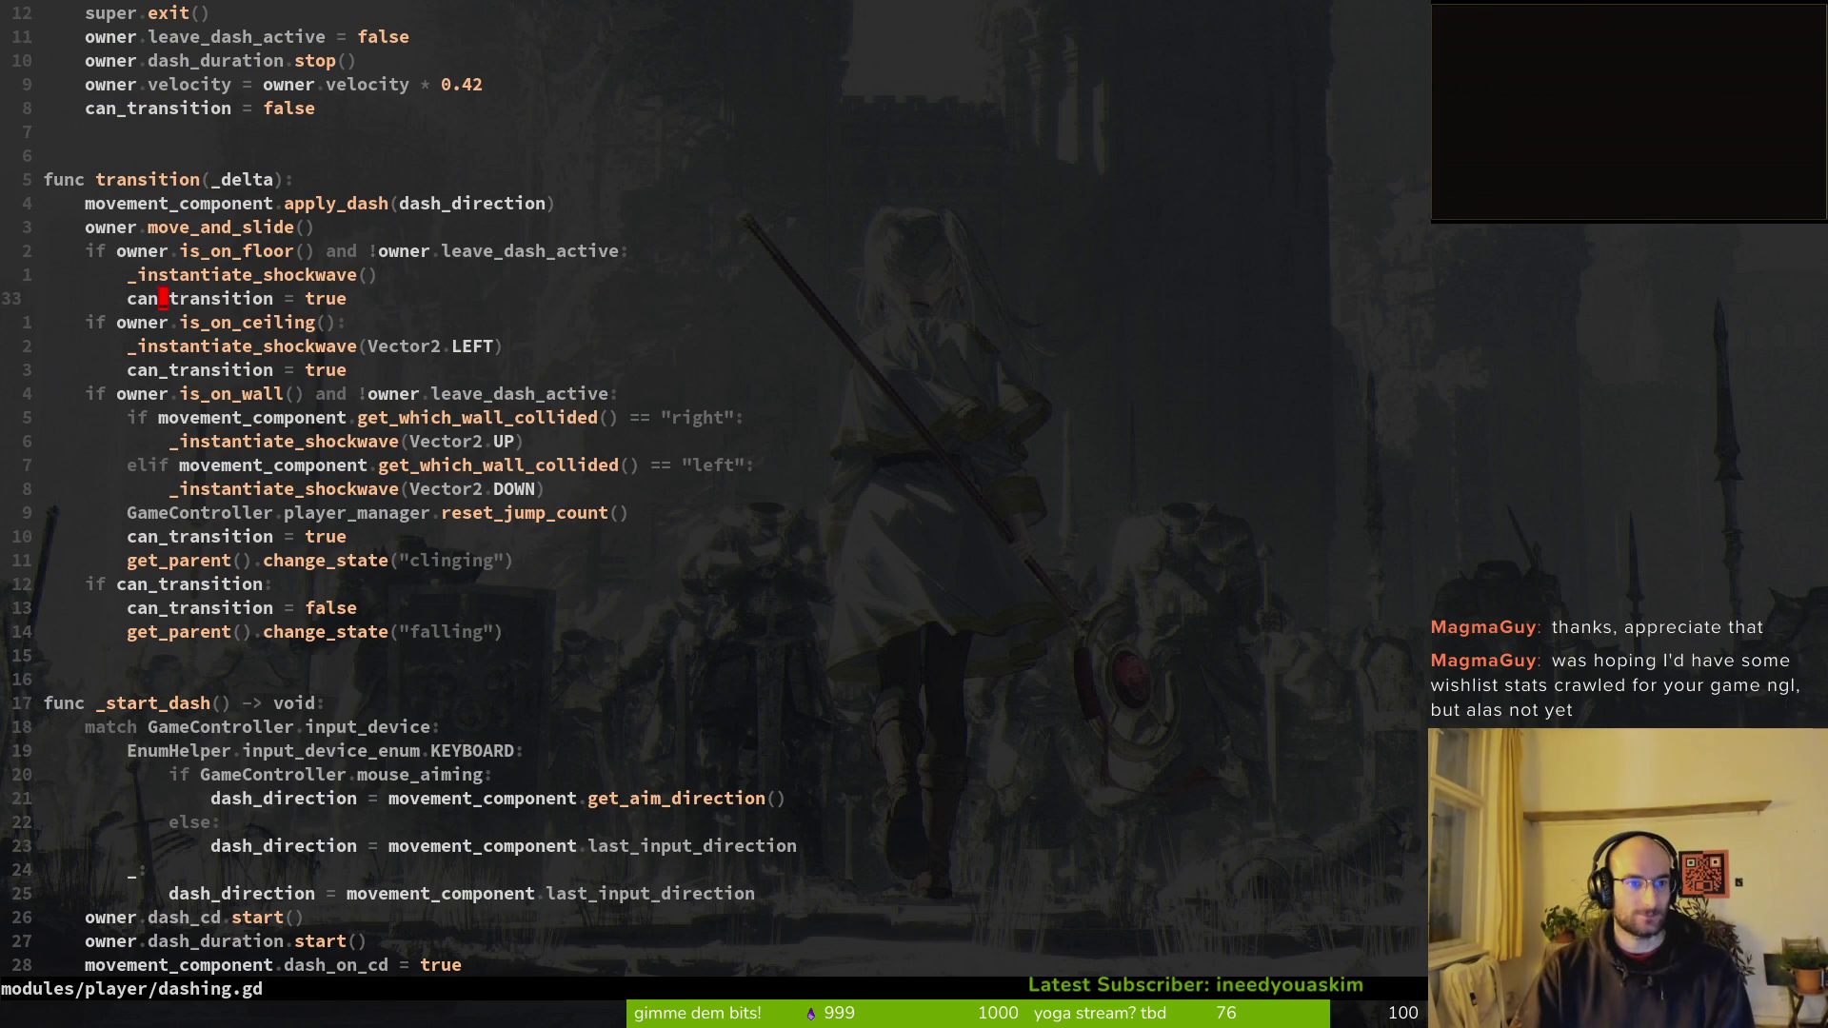
key(k)
key(k)
key(k)
key(k)
key(k)
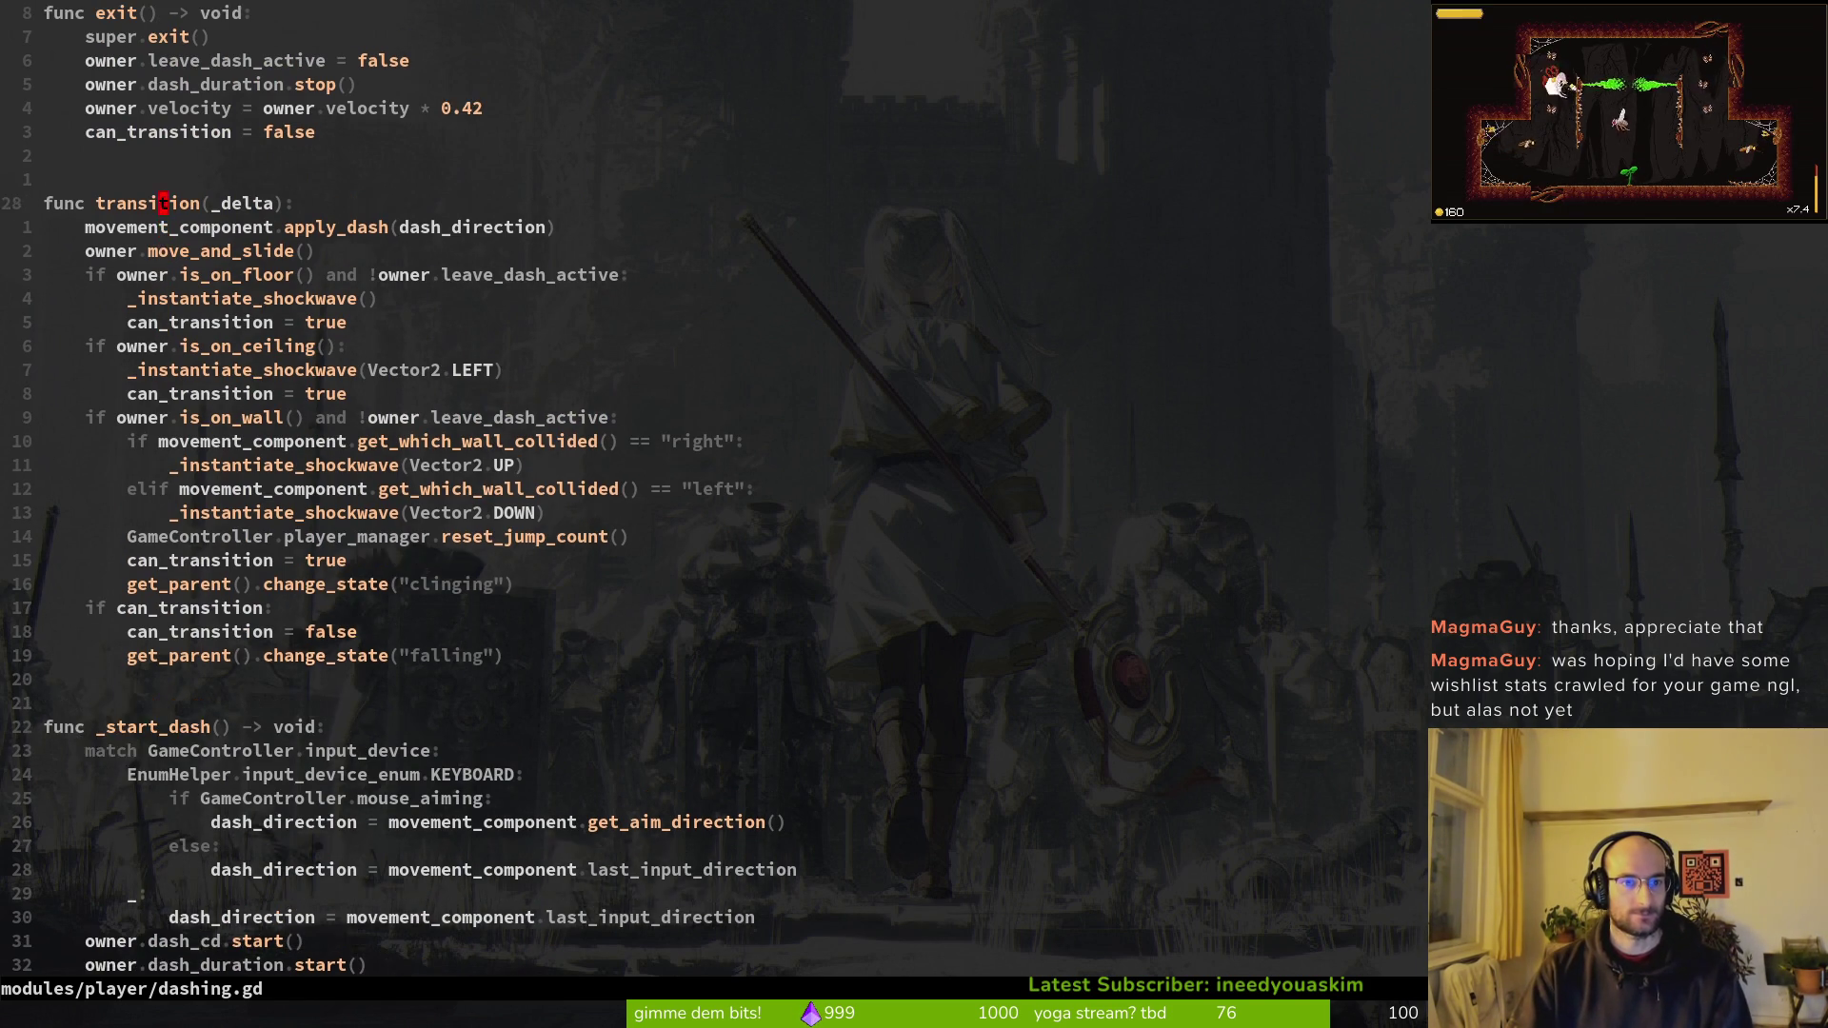
key(j)
key(j)
key(j)
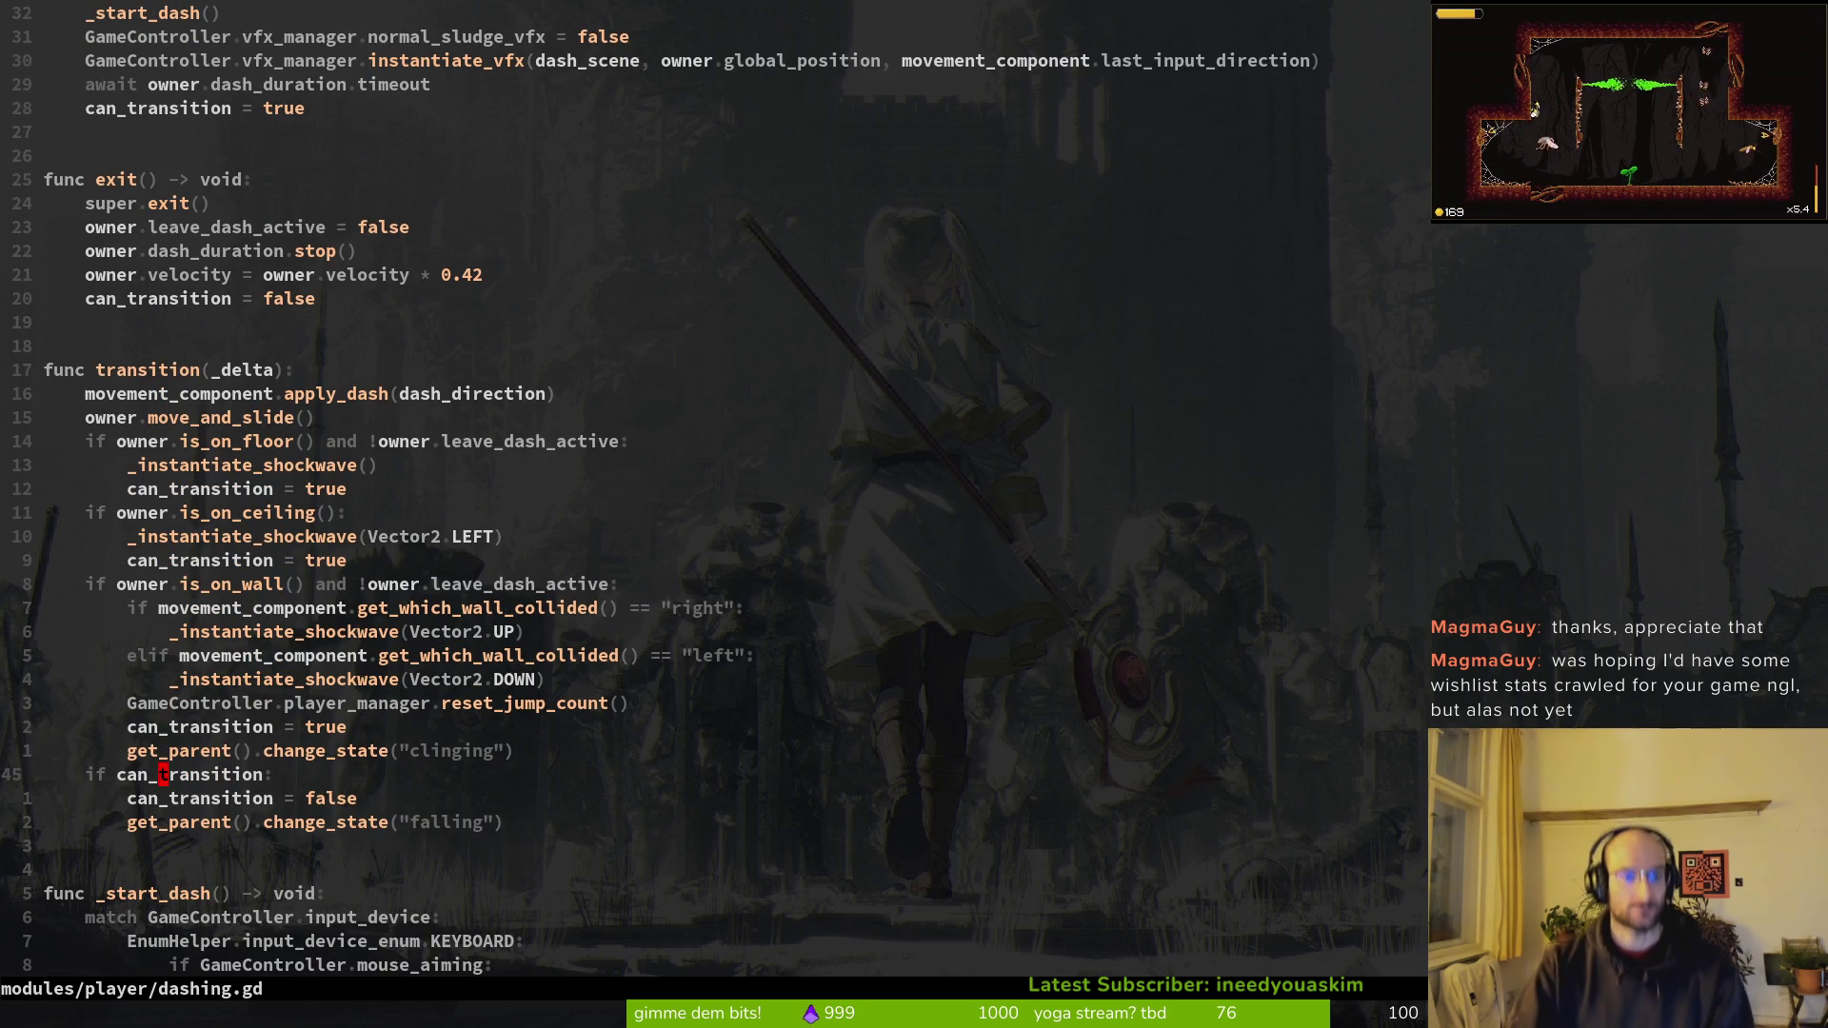
key(ctrl+d)
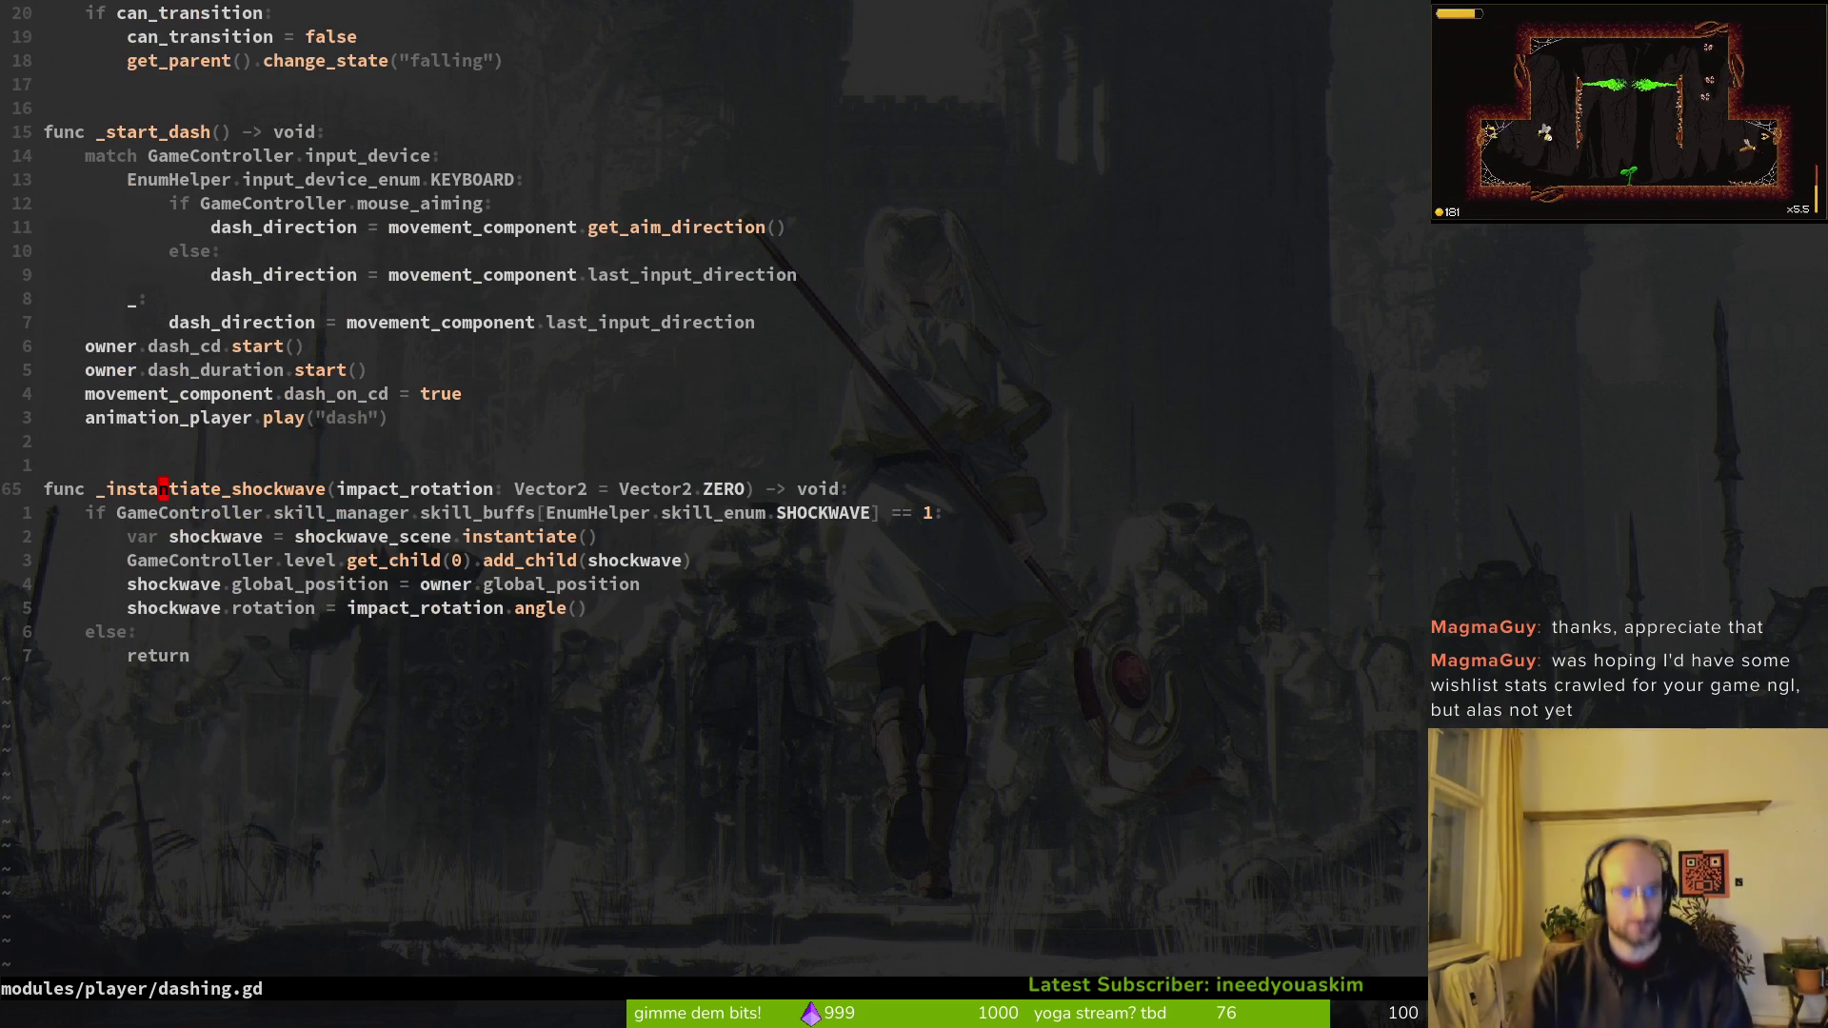
key(ctrl+u)
key(ctrl+u)
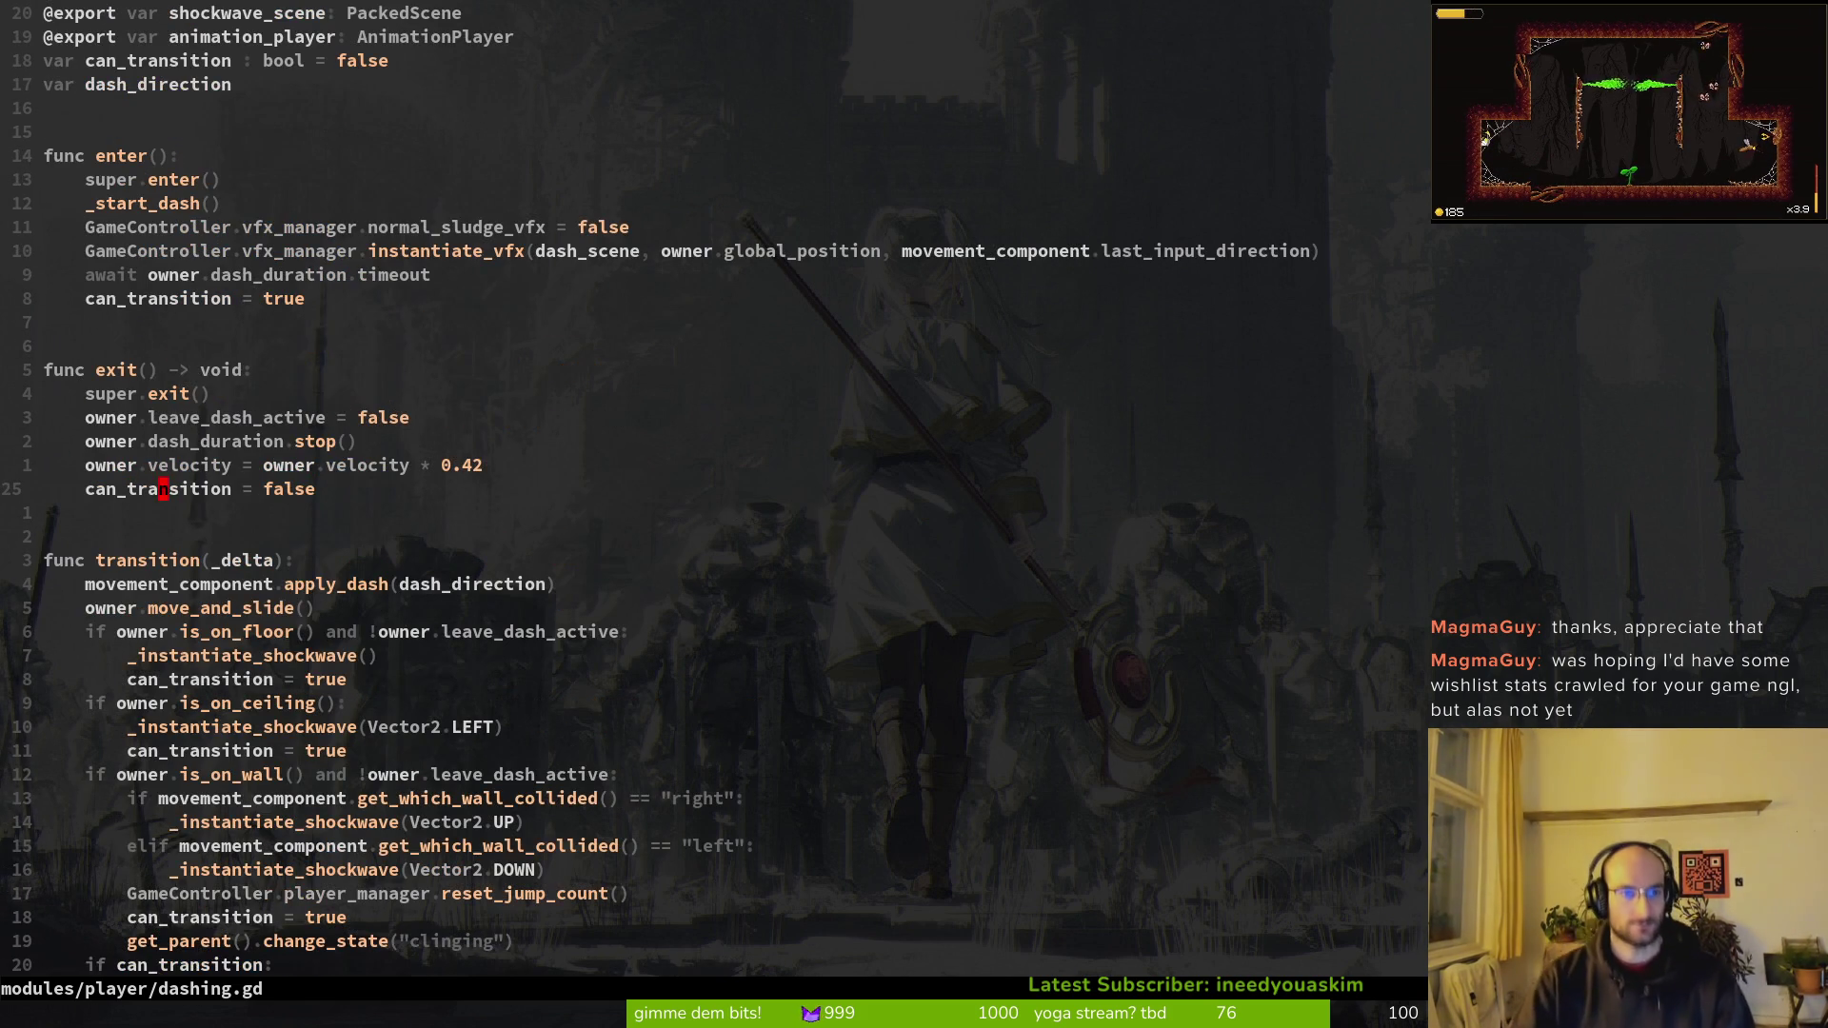
key(ctrl+d)
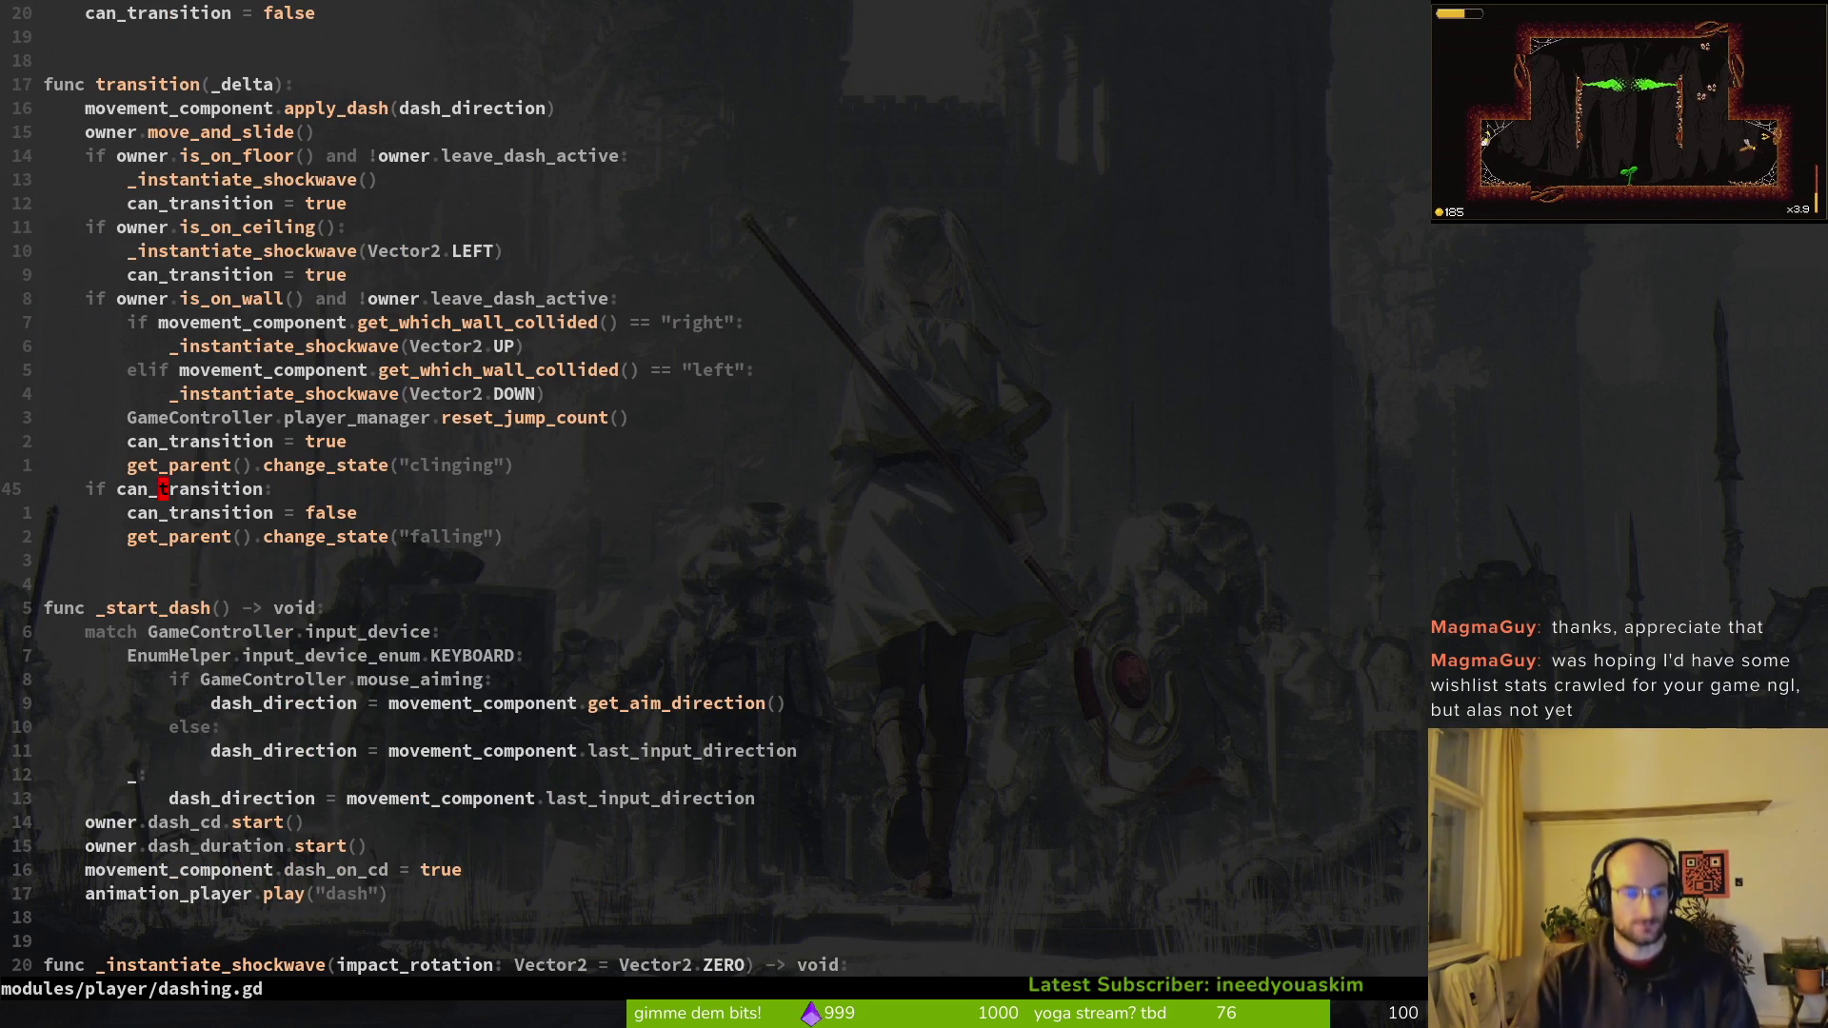
Step: Undo and redo the leave_dash_active wall-check condition, revert a stray edit, and save dashing.gd
key(u)
key(u)
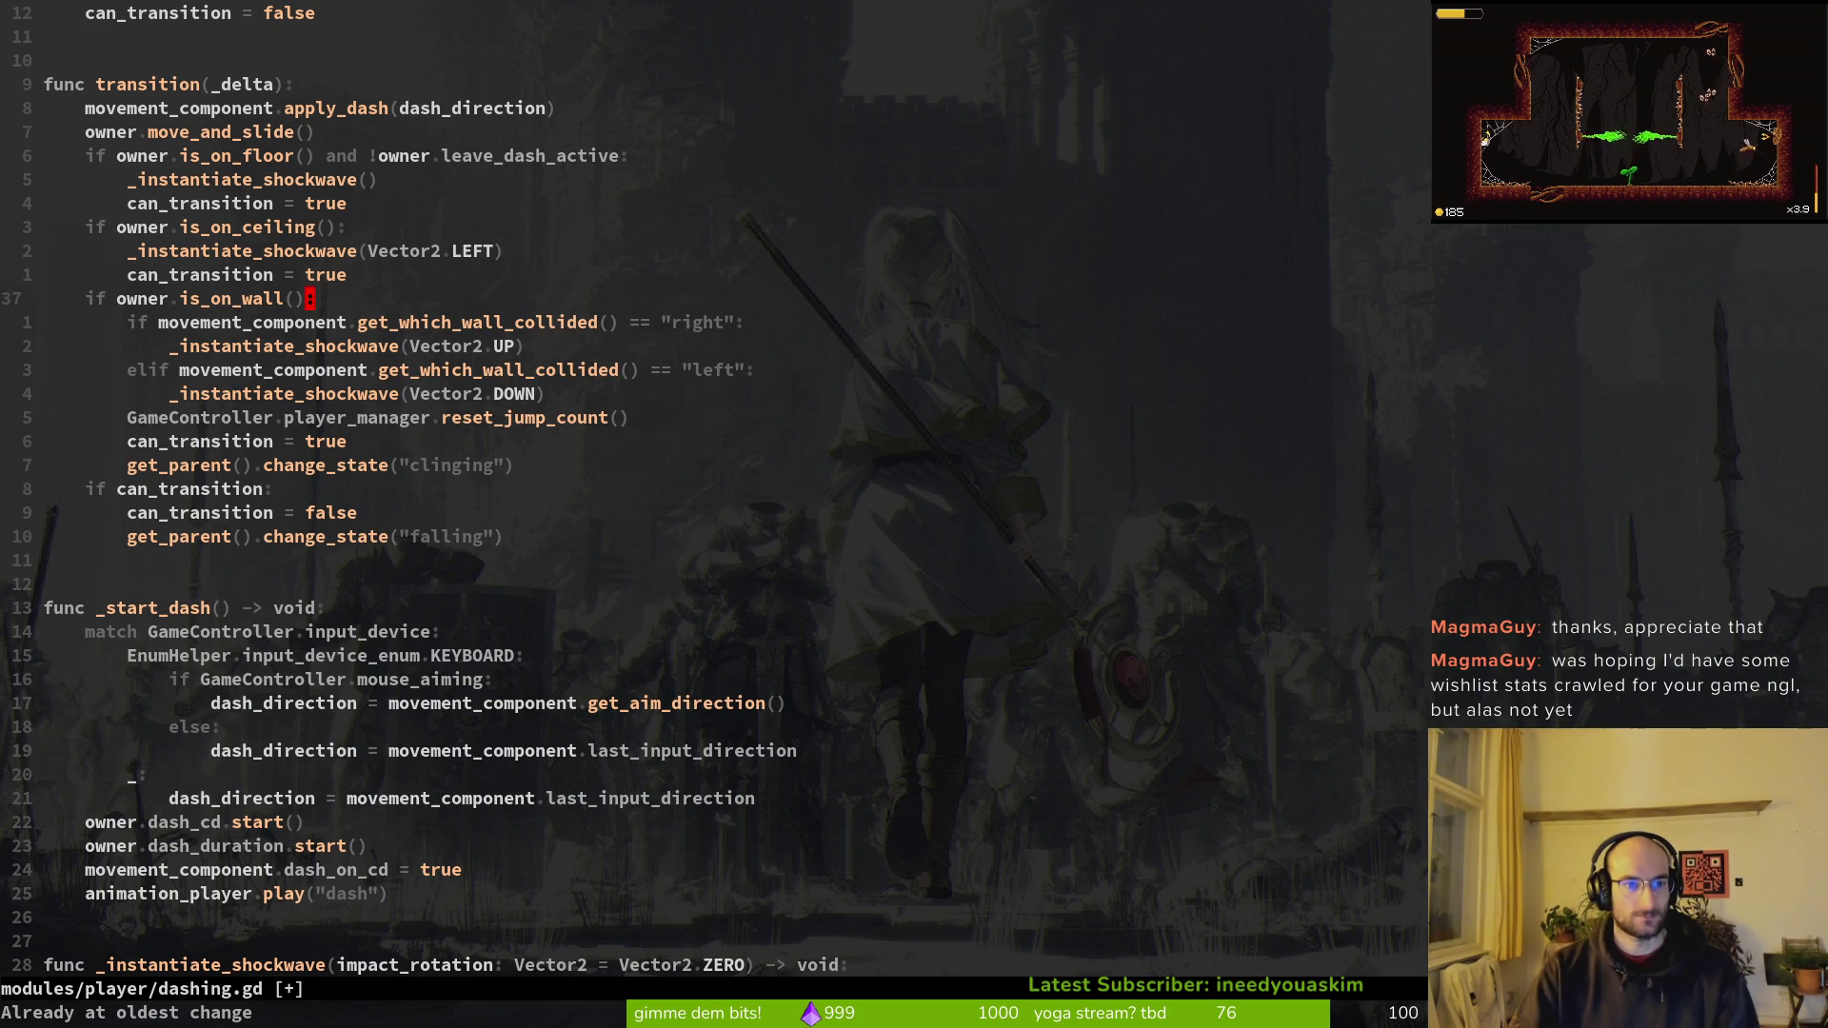
key(ctrl+r)
key(s)
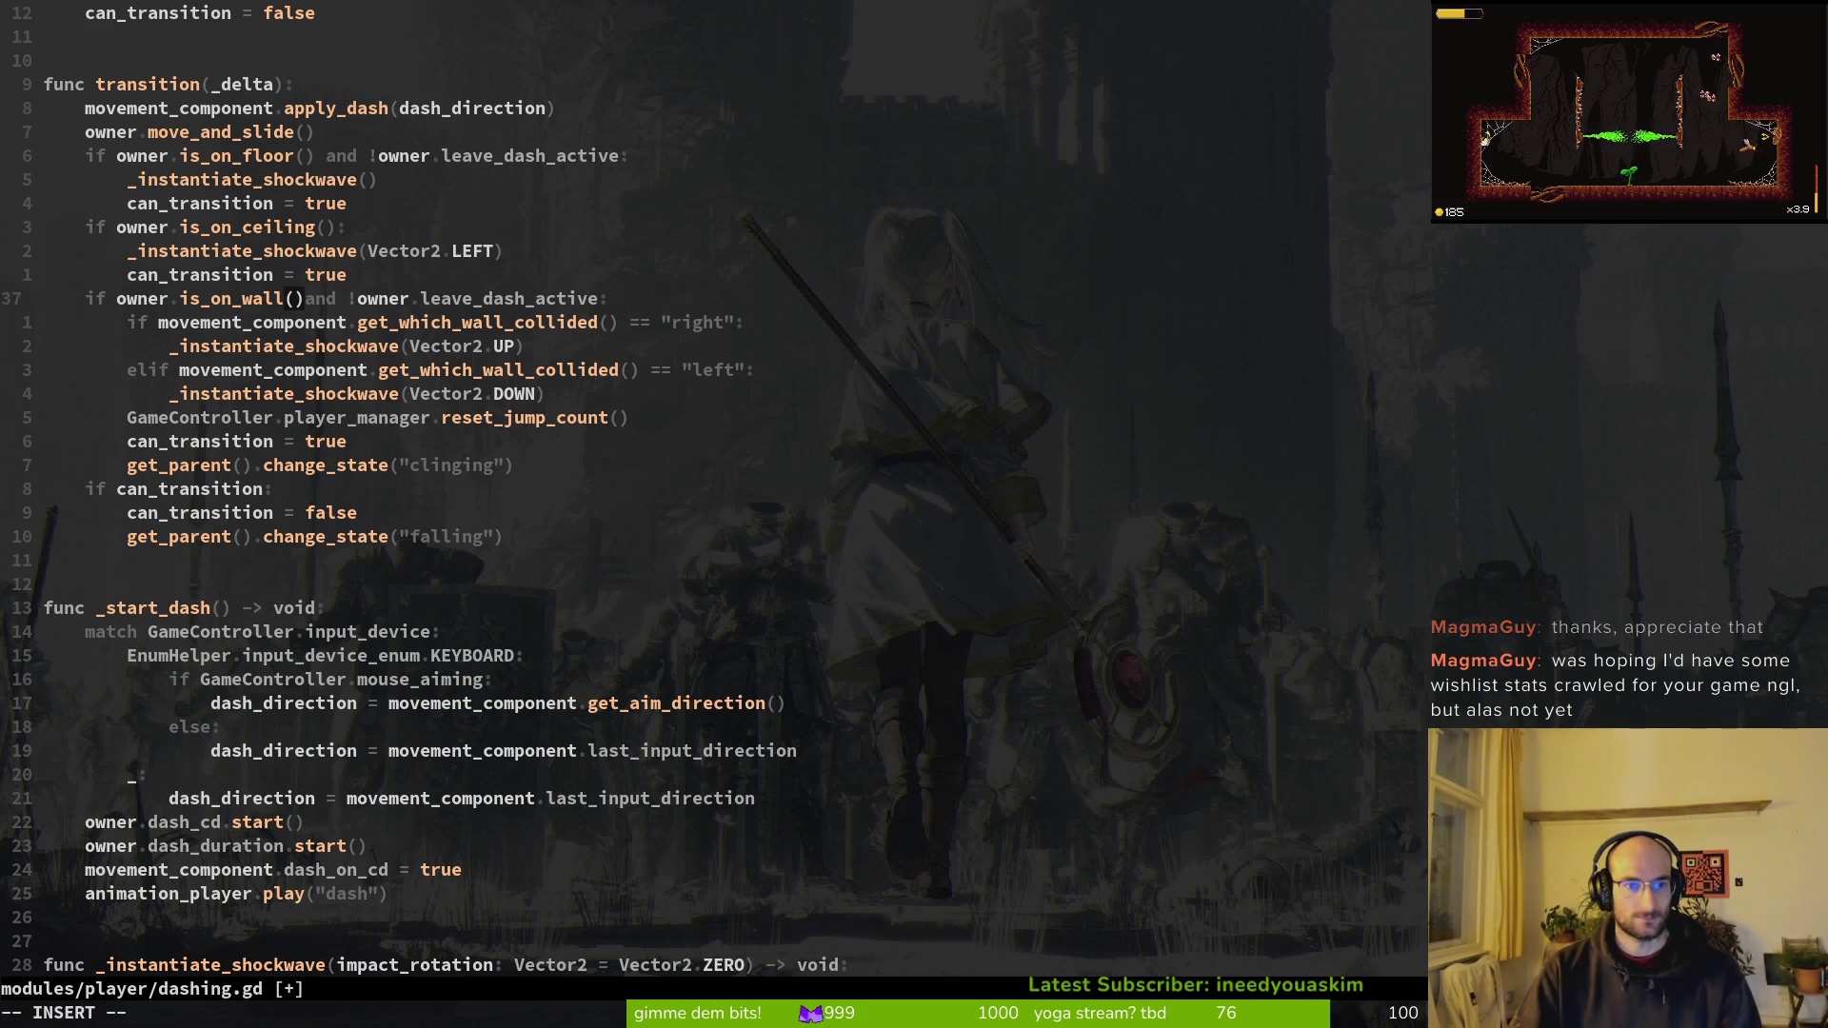
key(Escape)
key(u)
key(ctrl+s)
Step: Open idling.gd with Find Files
key(space)
key(f)
key(f)
text(idling)
key(Return)
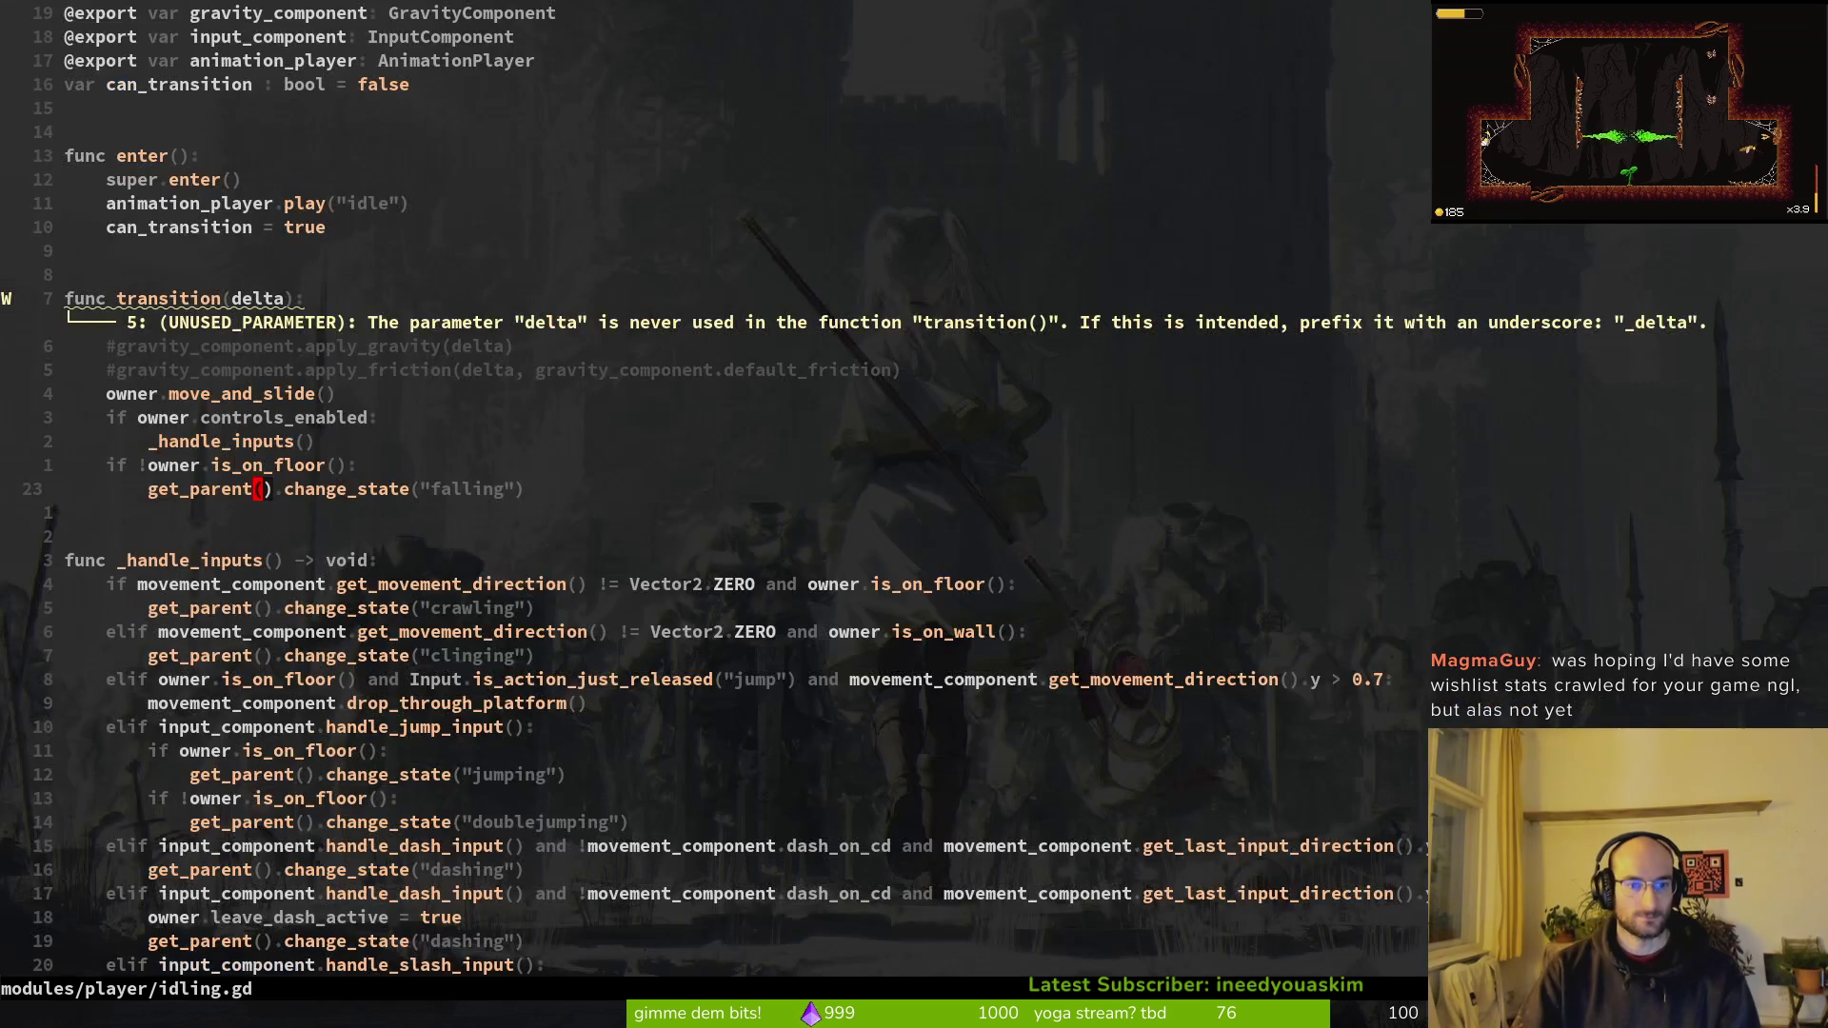
Step: Peek at clinging.gd's input handling call, then return to idling.gd
click(215, 394)
key(space)
key(f)
key(f)
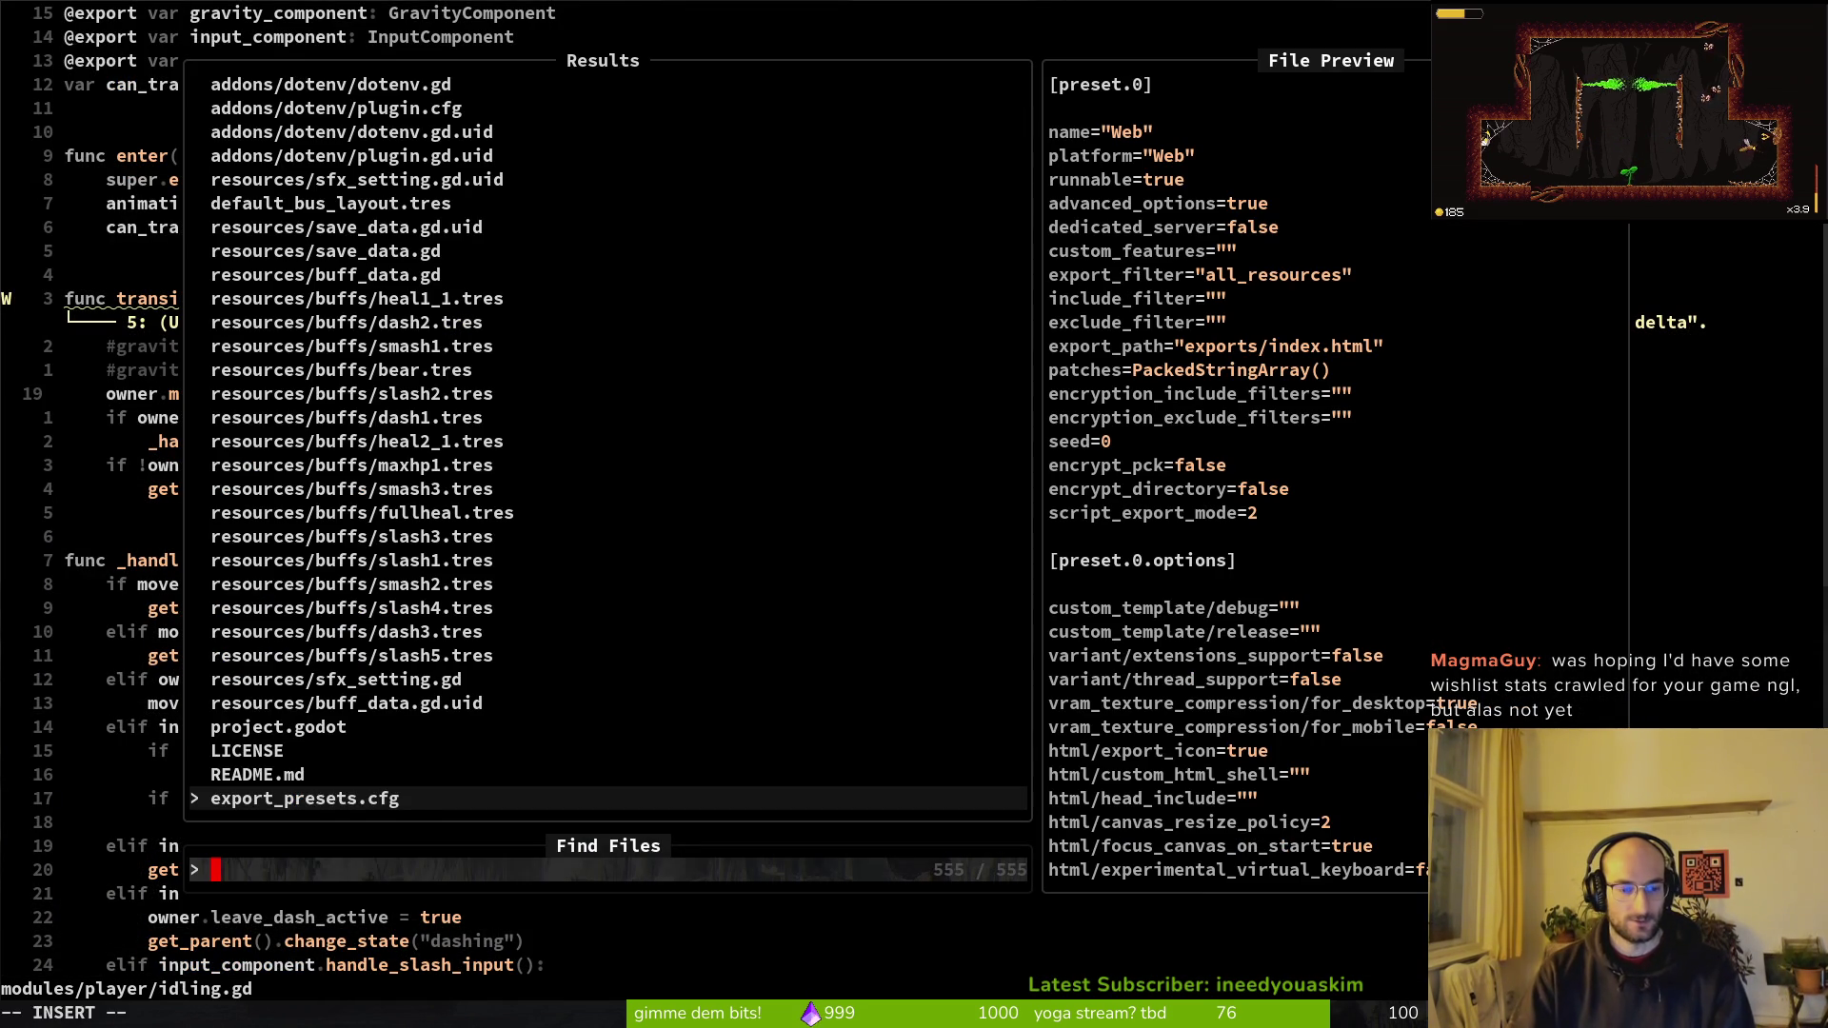
text(clingin)
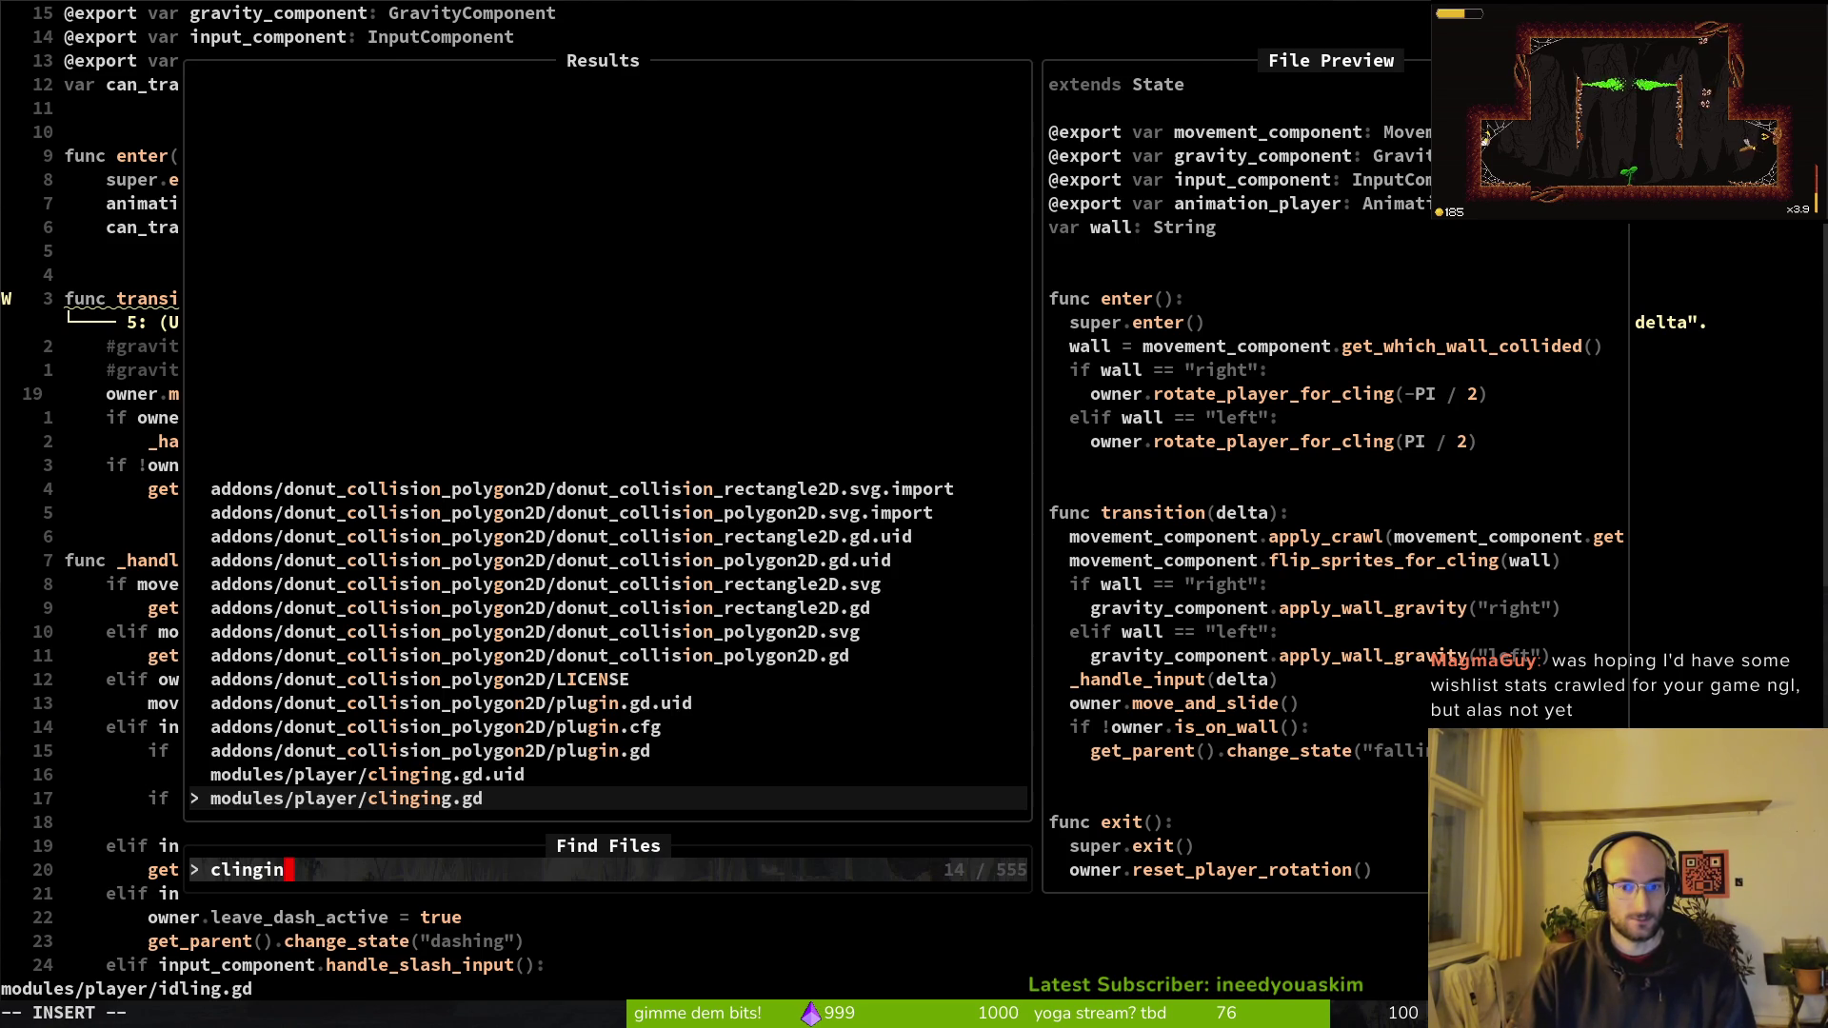
text(g)
key(Return)
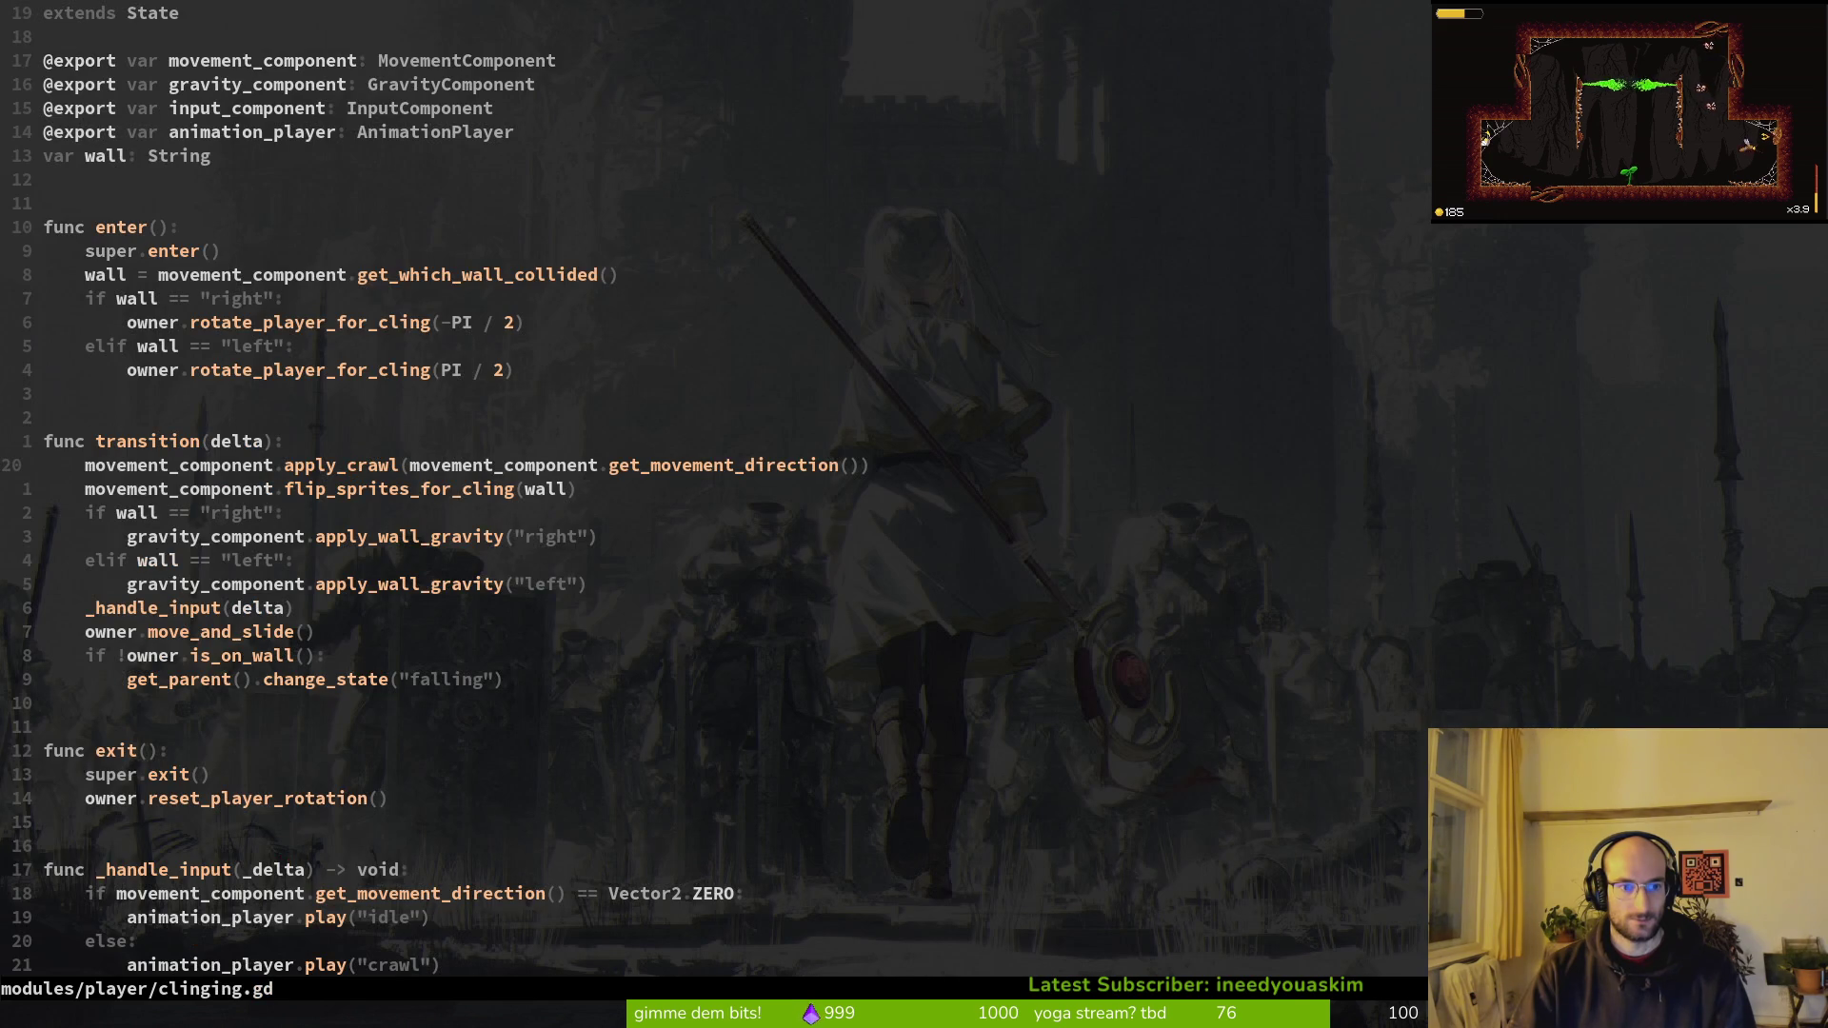
key(j)
key(j)
key(j)
key(j)
key(ctrl+6)
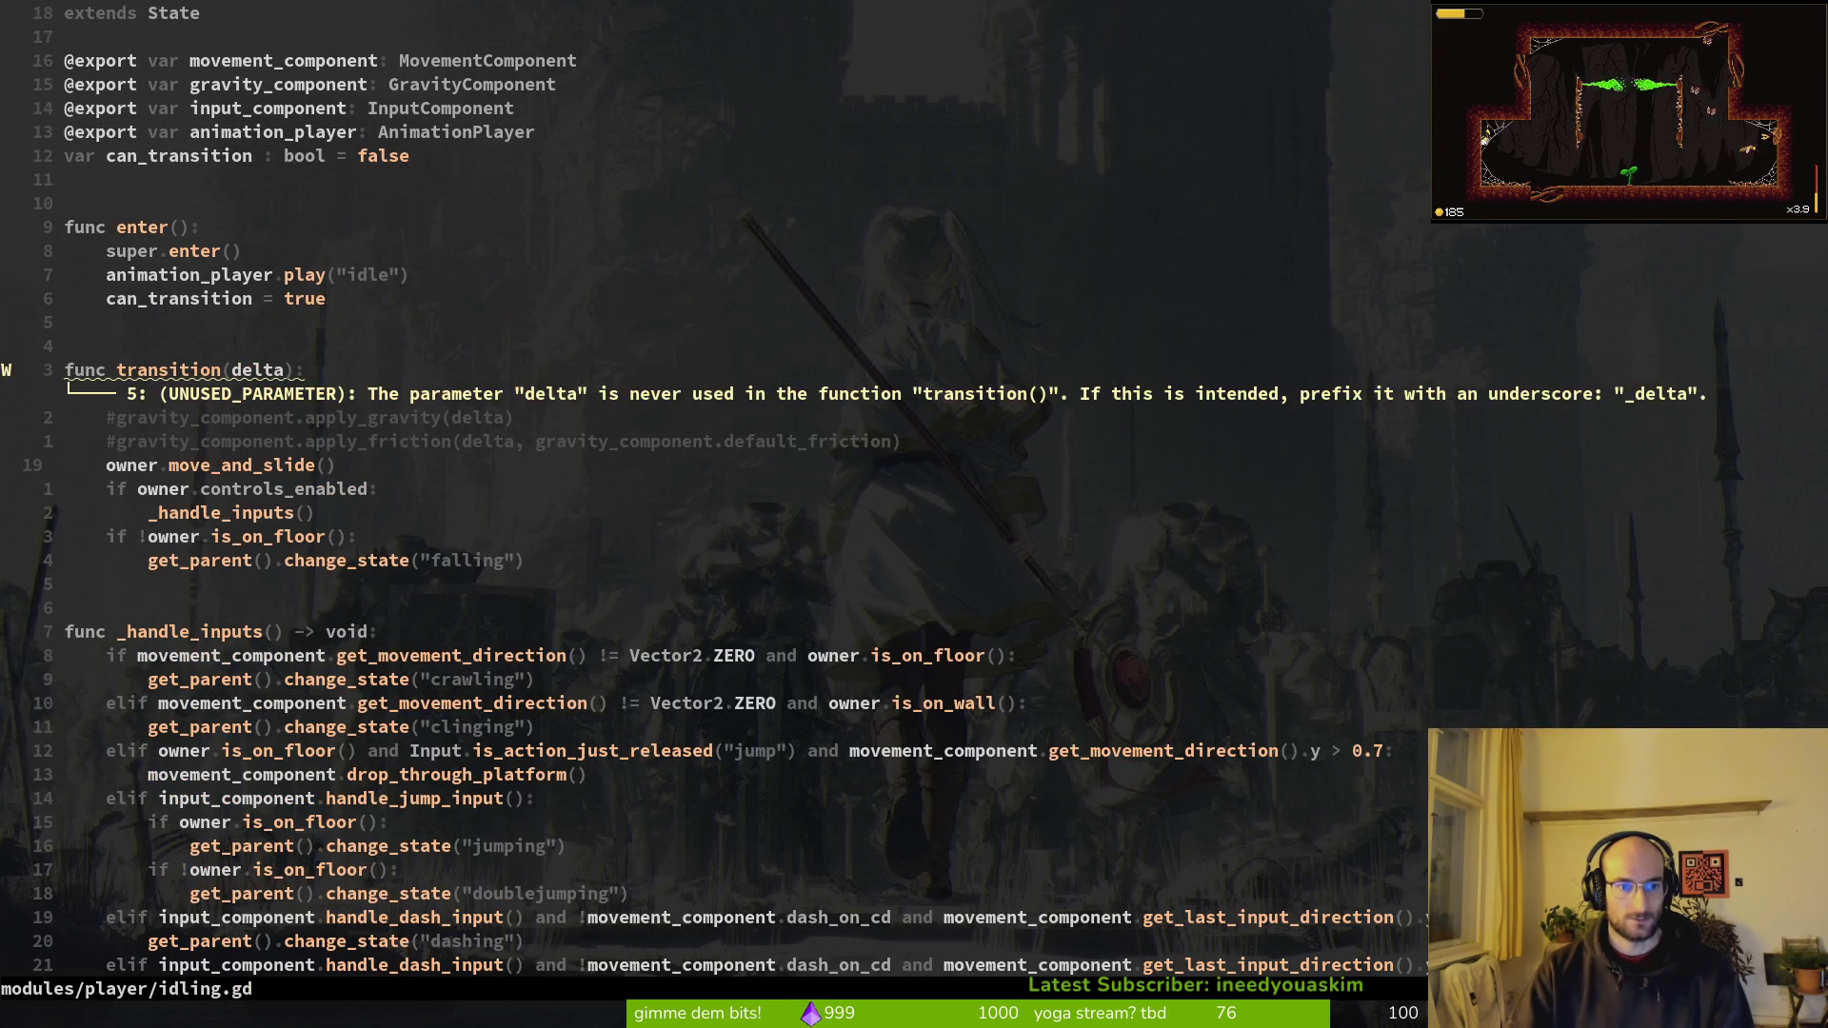
Step: Move owner.move_and_slide() below the controls_enabled block, save idling.gd, and launch the game
key(shift+v)
key(J)
key(J)
key(Escape)
text(:w)
key(Return)
key(F5)
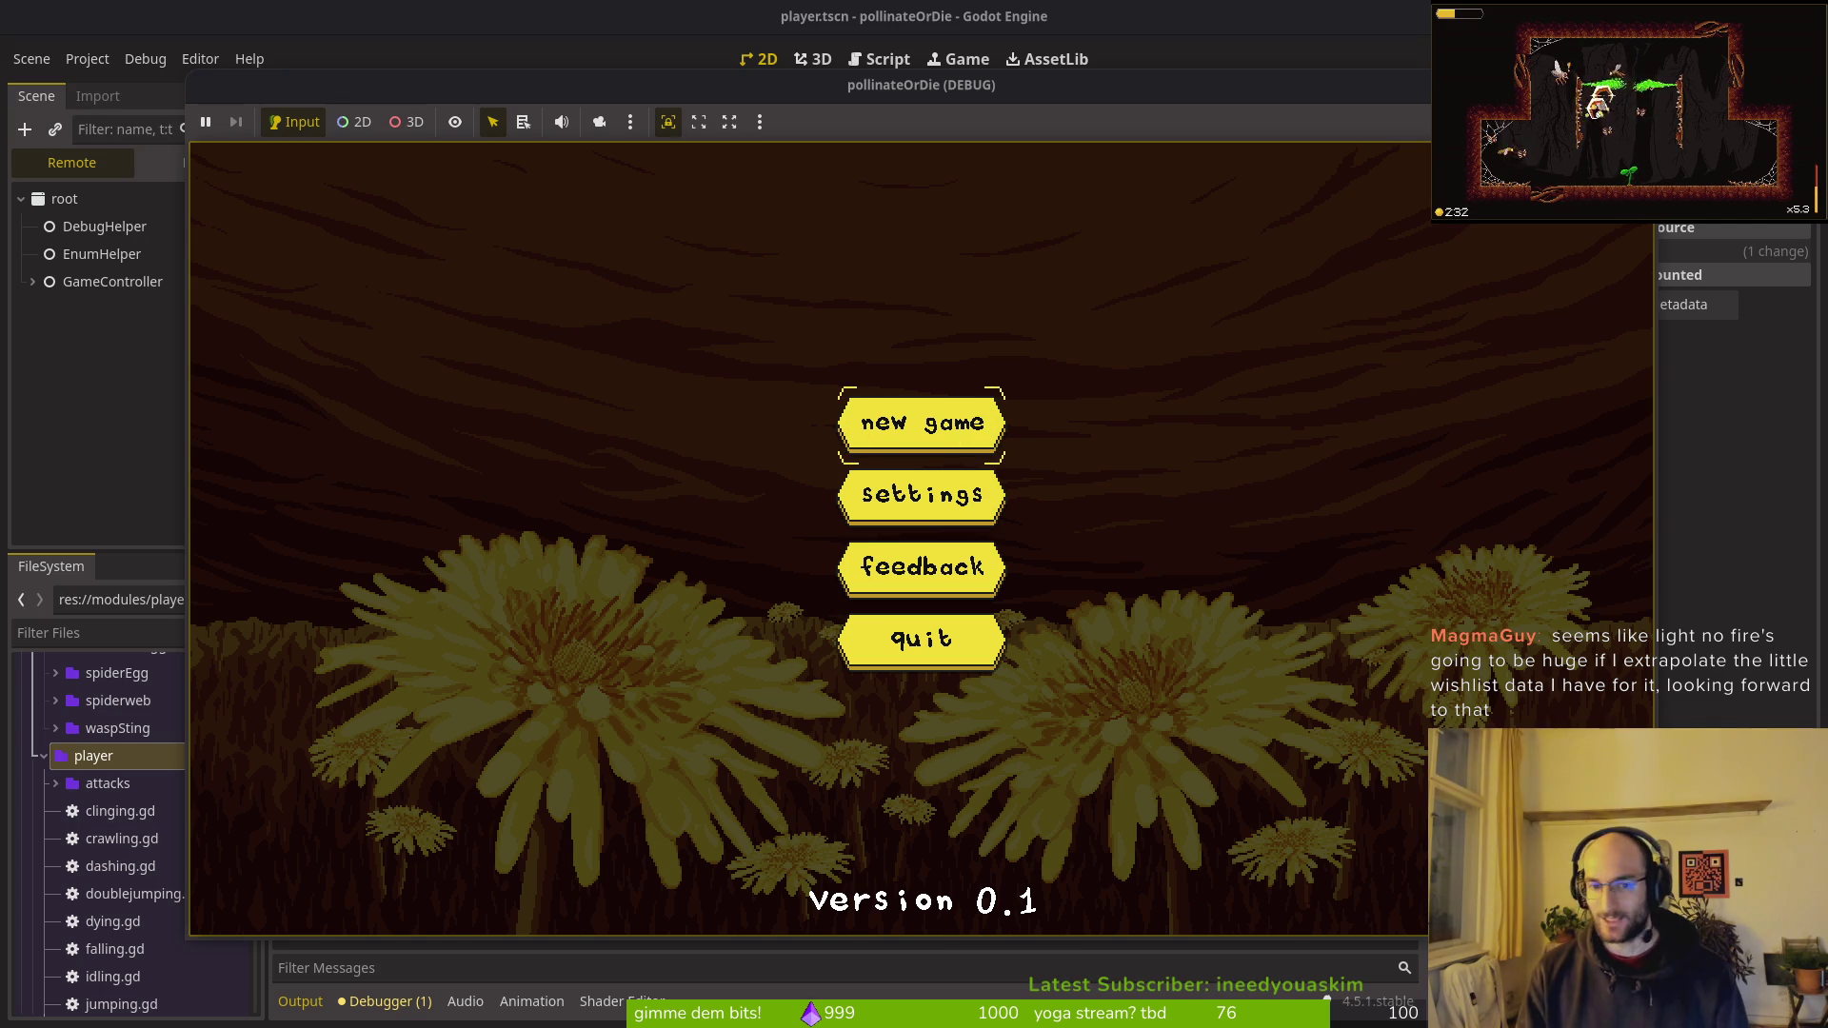
Step: Start a new game, move the bee left and right to test idling, stop it, and return to Vim
key(Return)
key(Left)
key(Right)
key(Right)
key(Left)
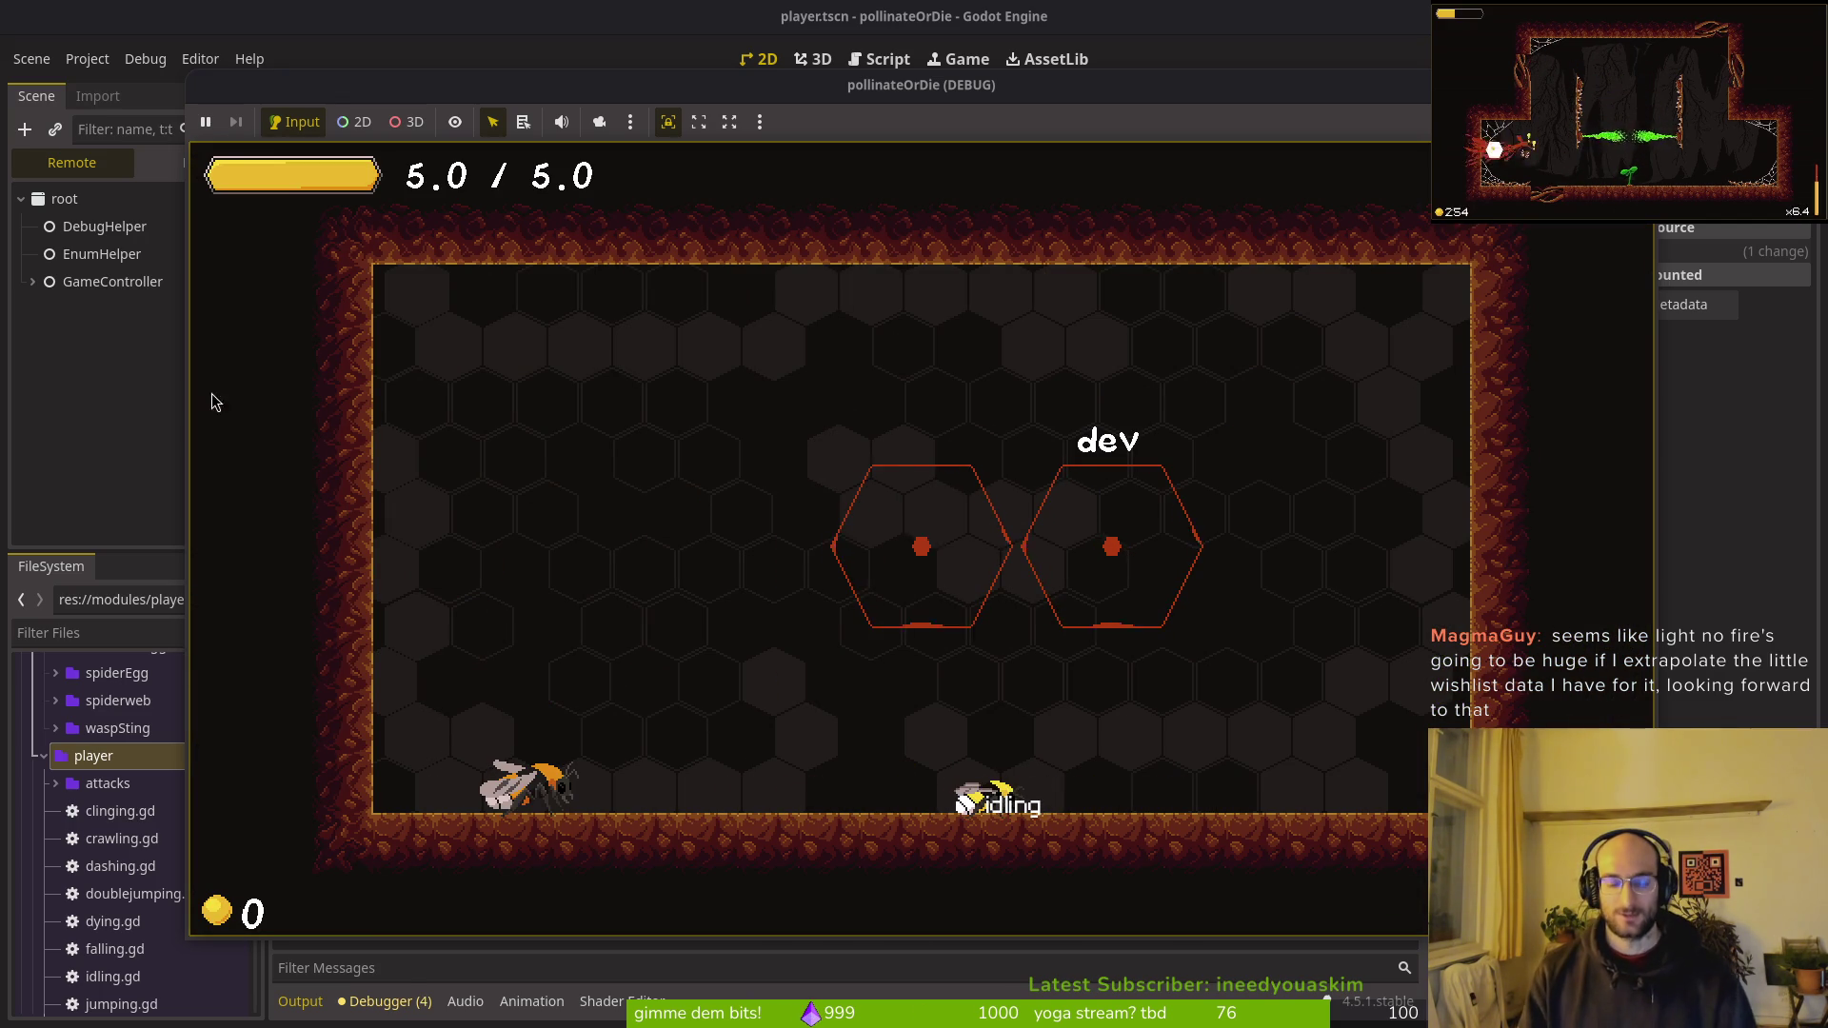
key(F8)
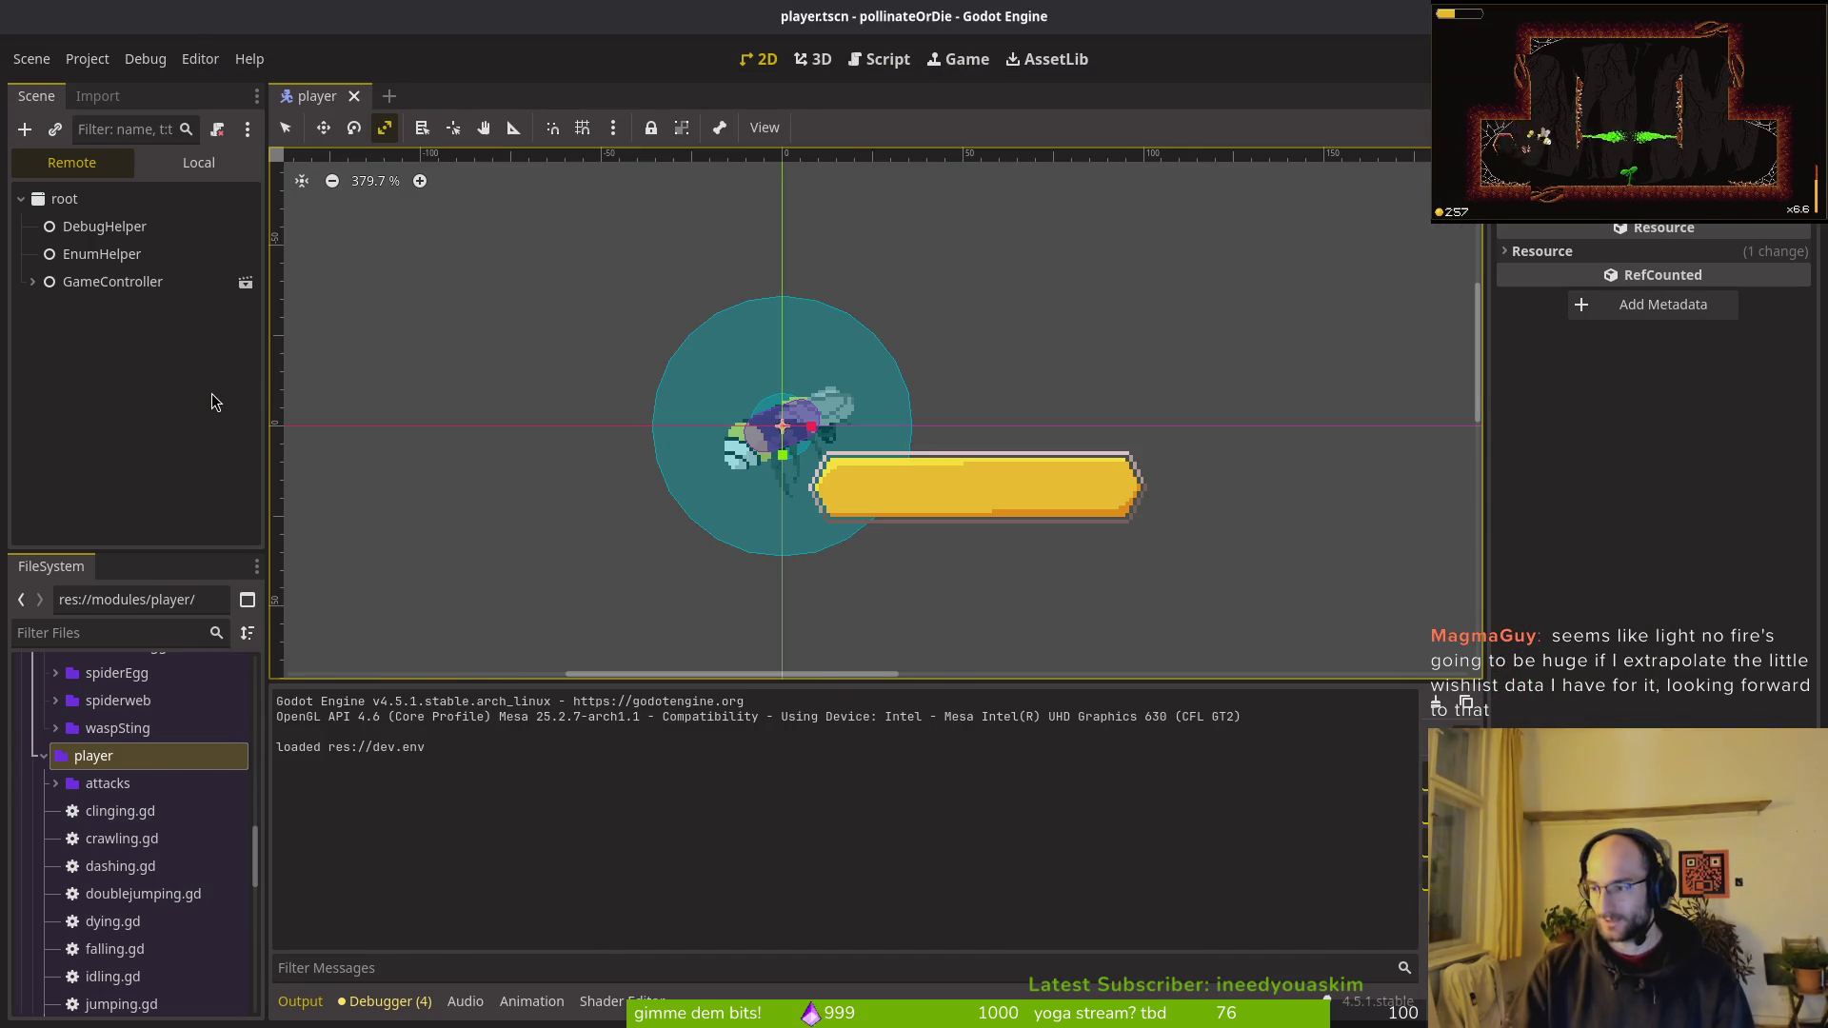
key(alt+Tab)
key(k)
key(k)
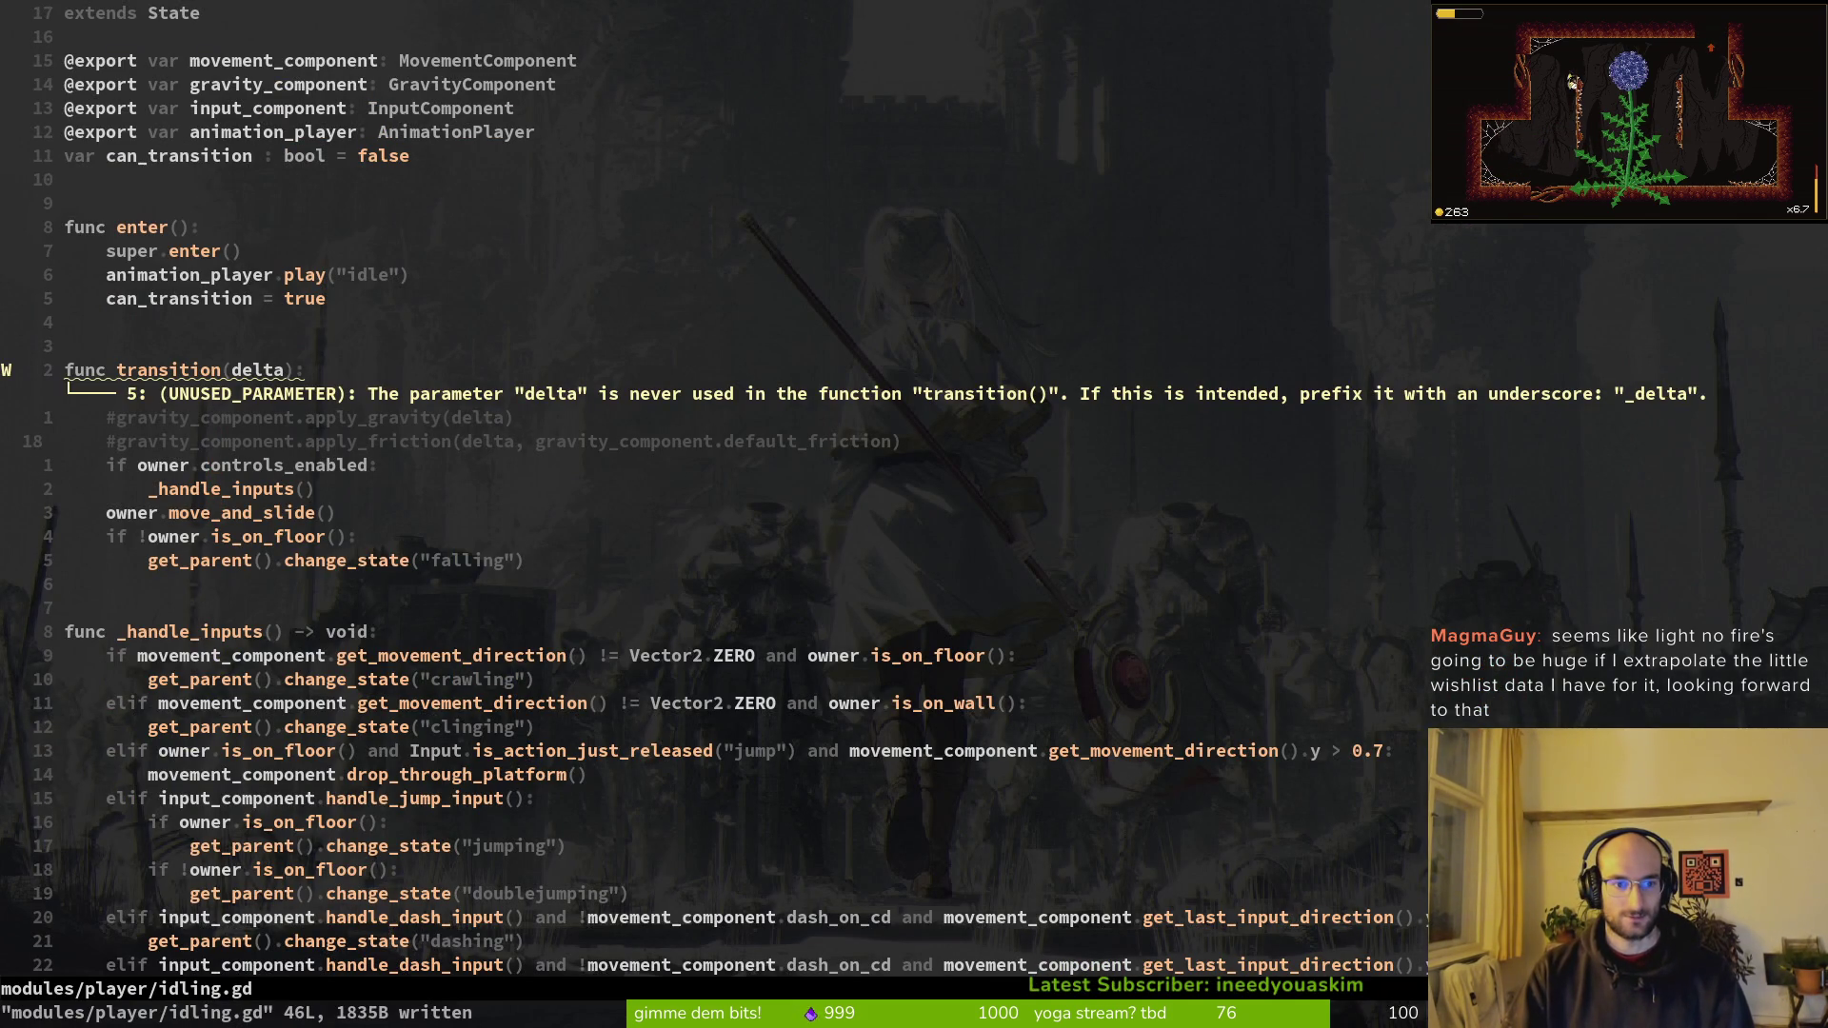
key(j)
key(j)
key(j)
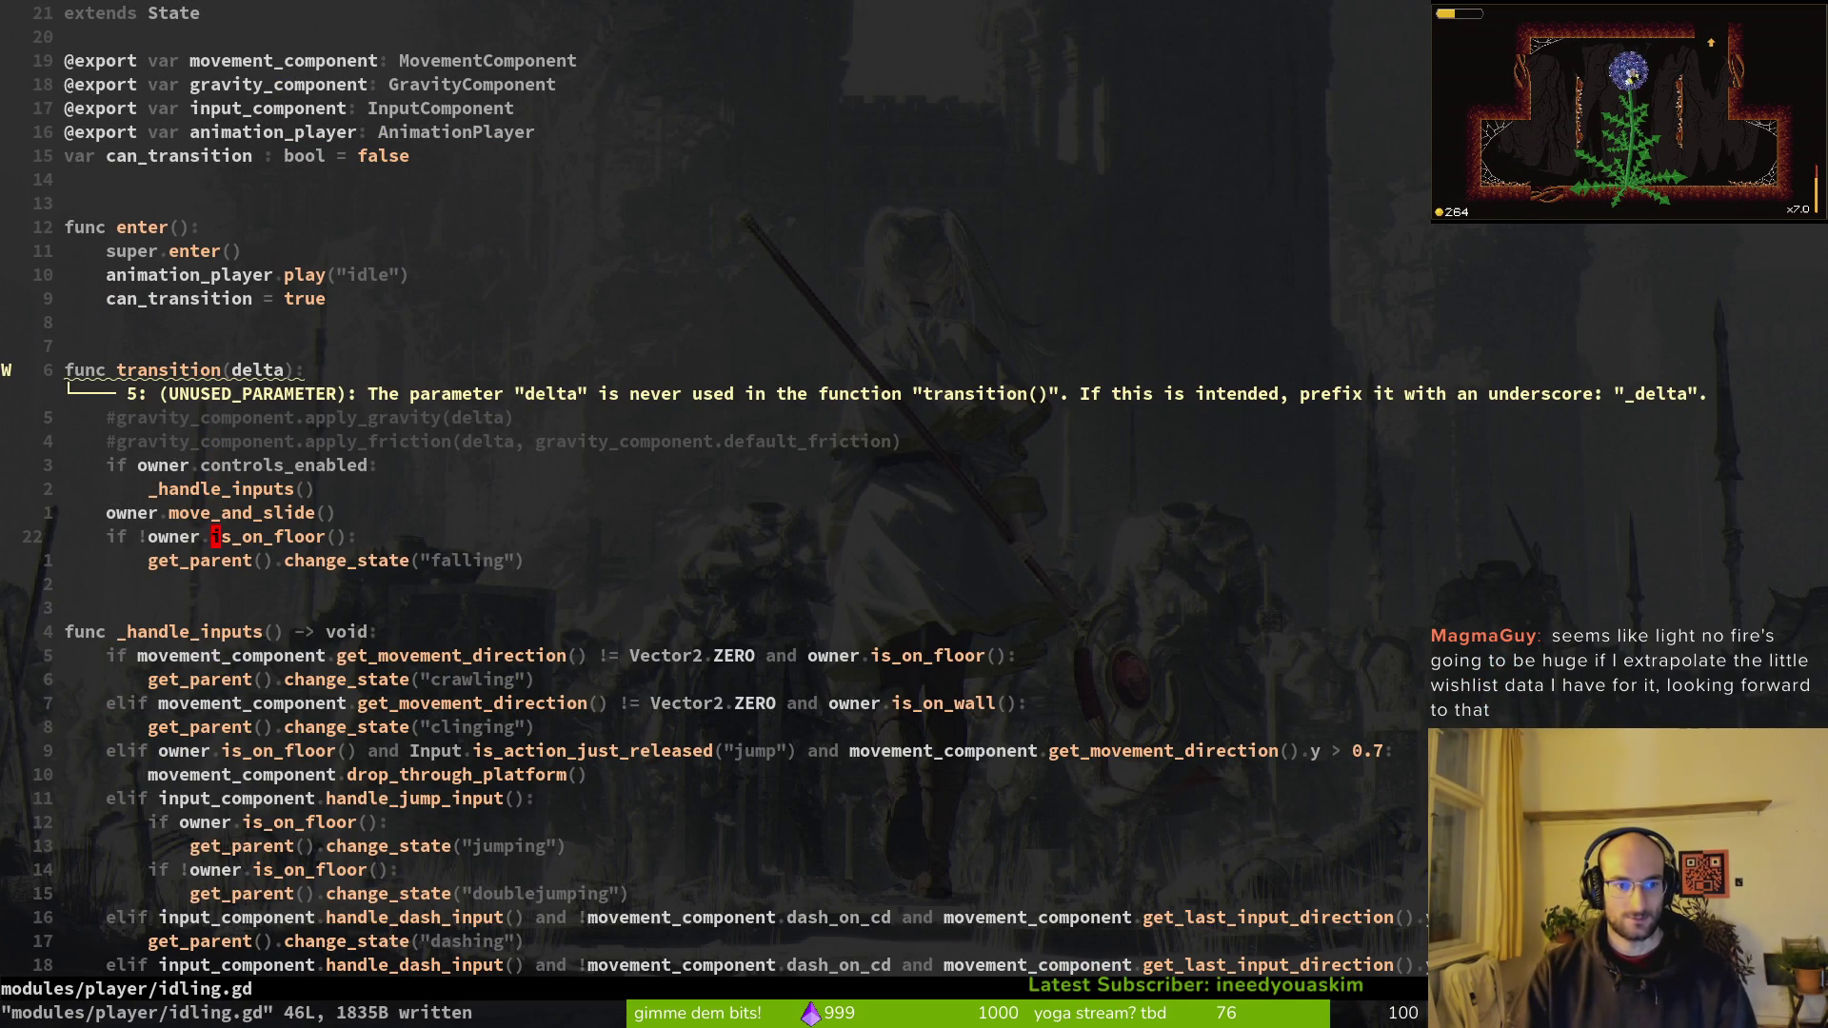
key(j)
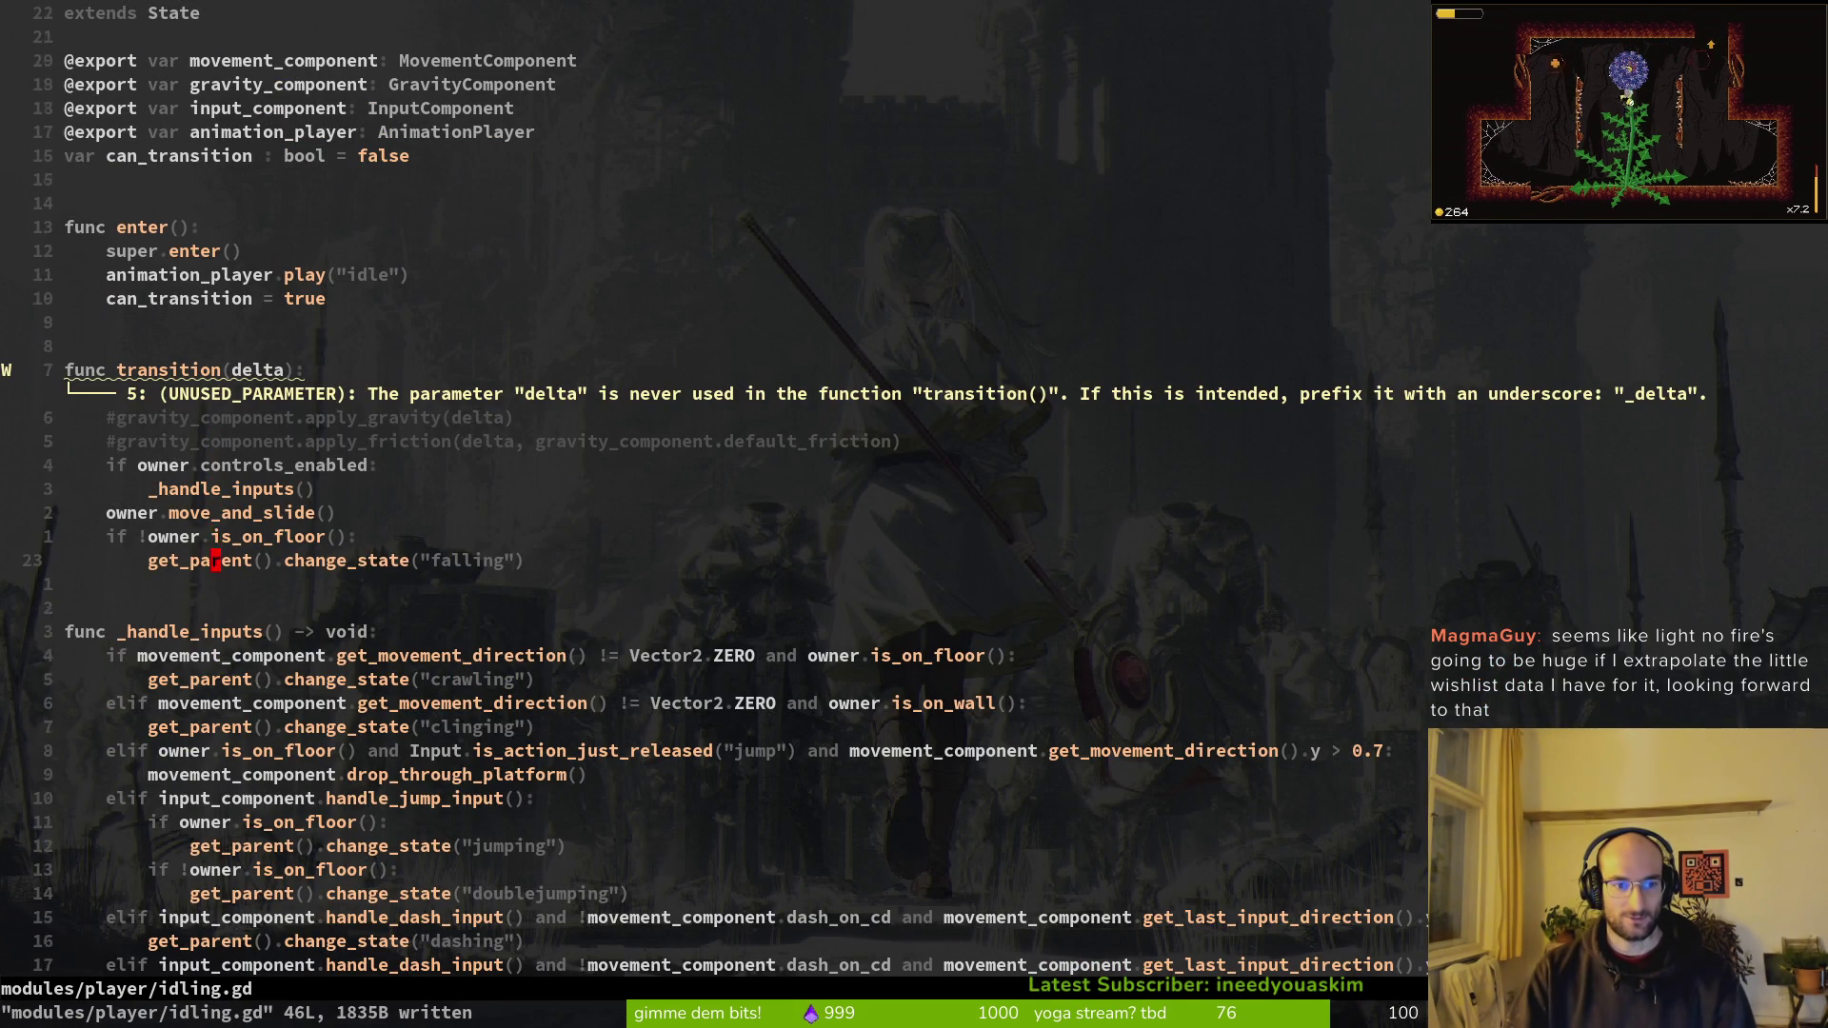
key(j)
key(j)
key(j)
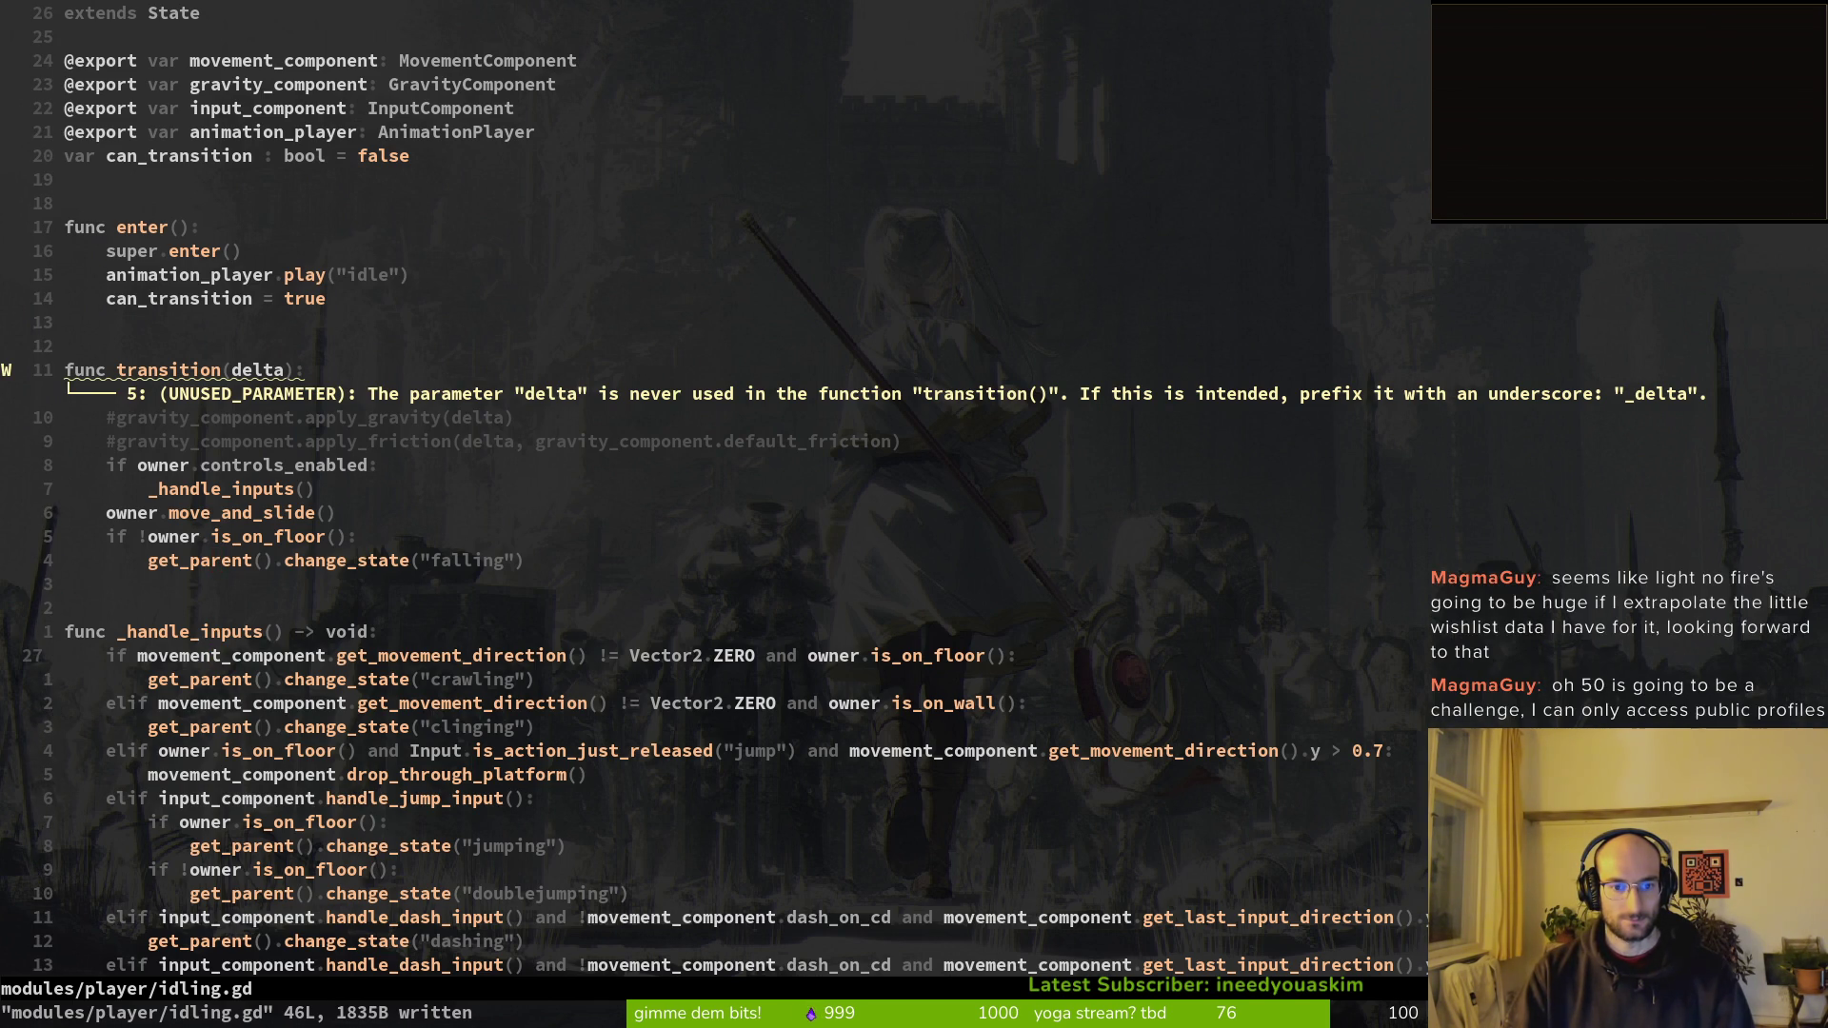
key(j)
key(j)
key(j)
key(j)
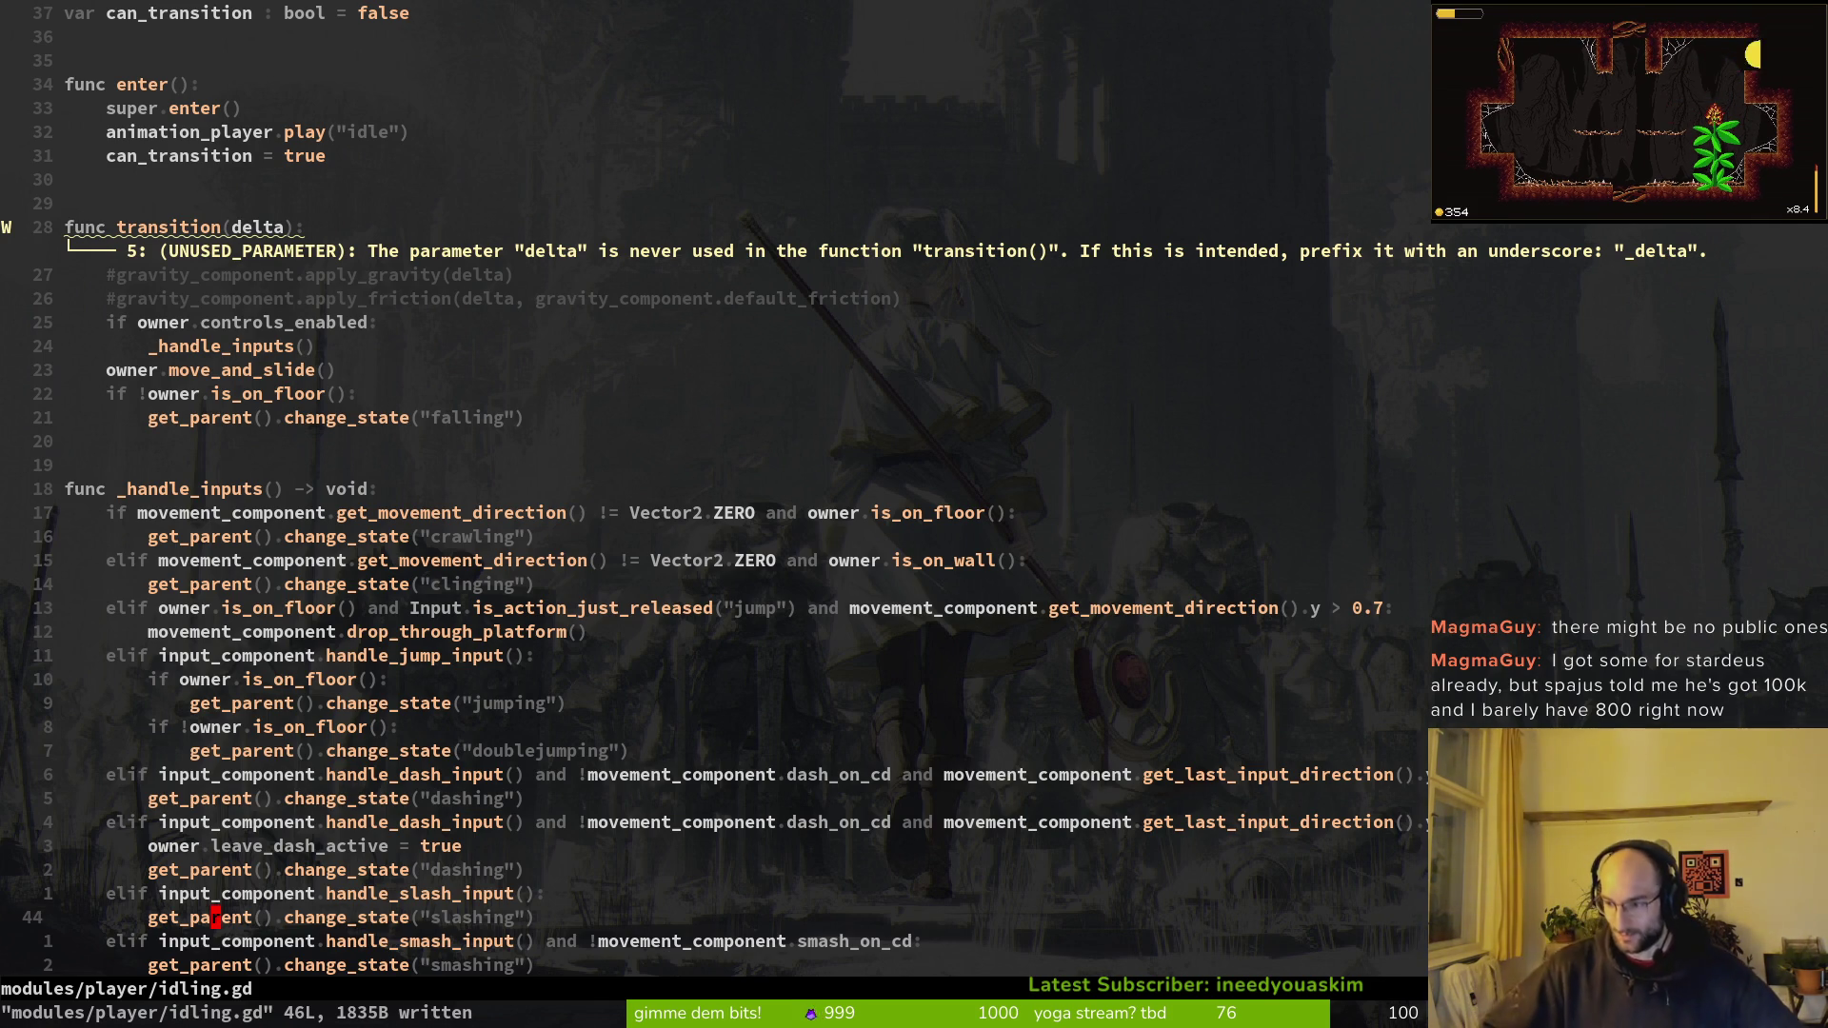
click(361, 371)
click(415, 323)
key(alt+Tab)
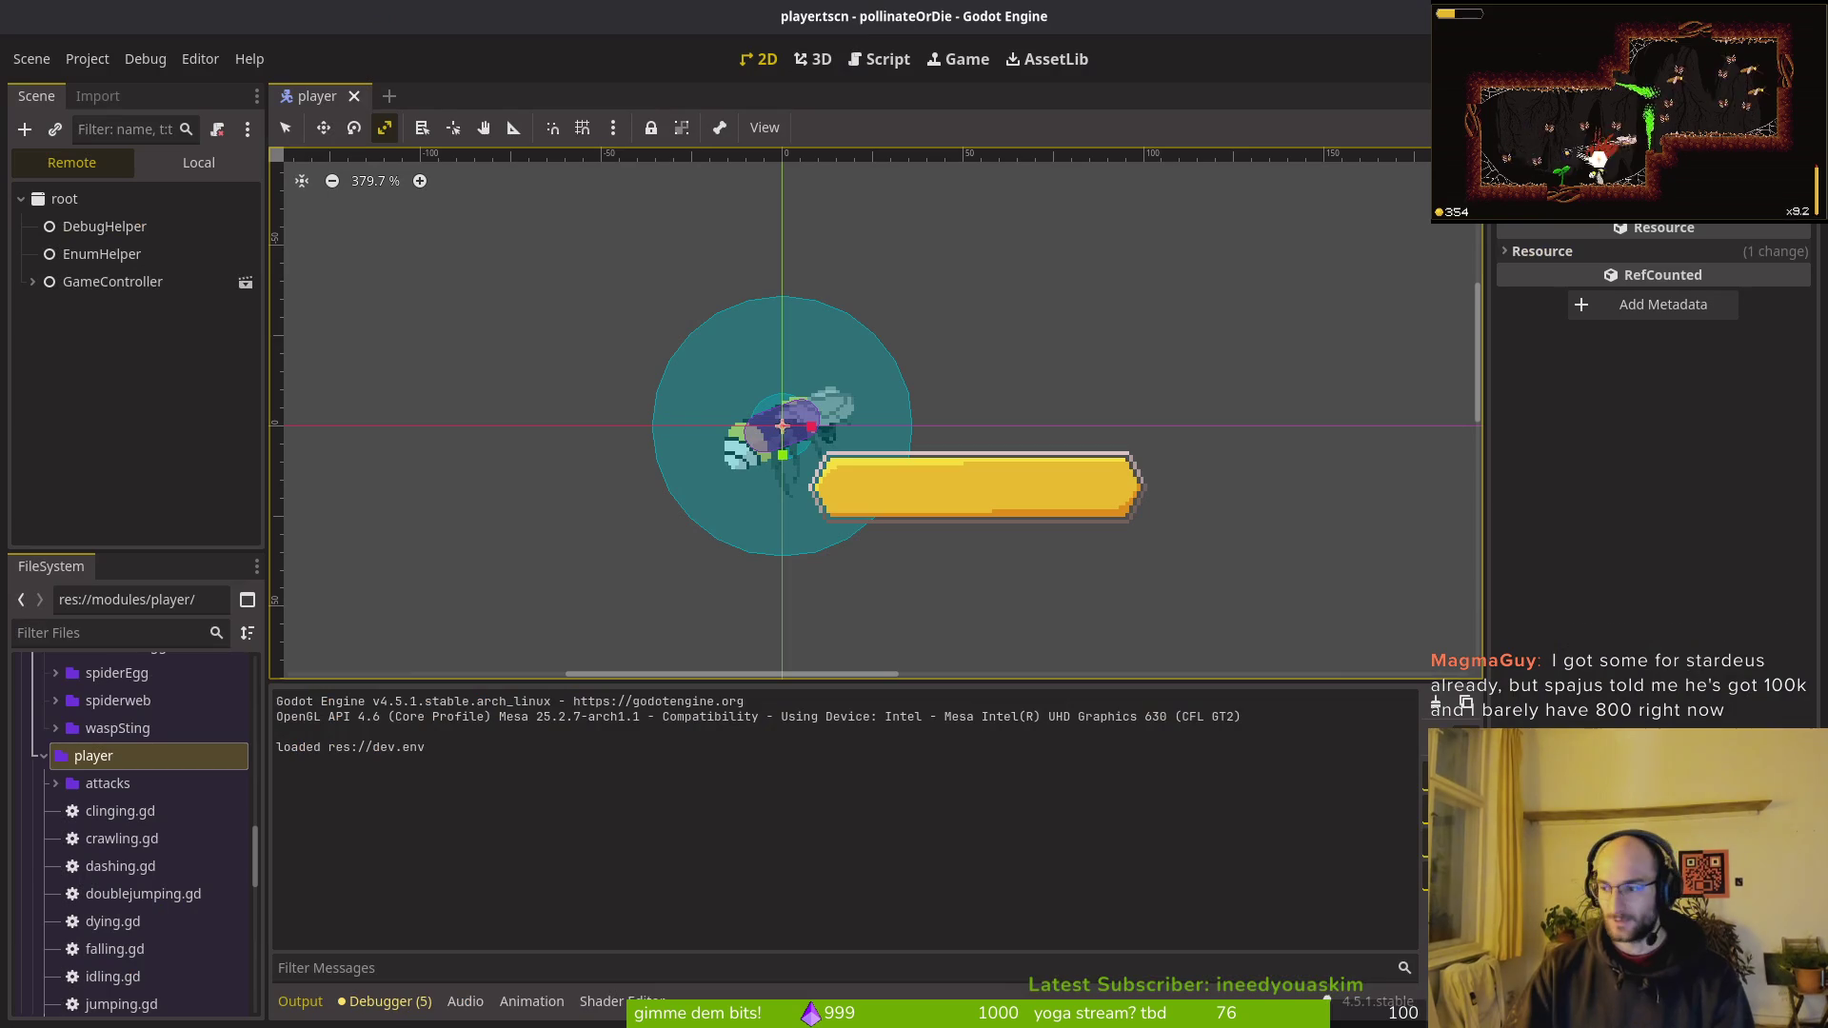
key(alt+Tab)
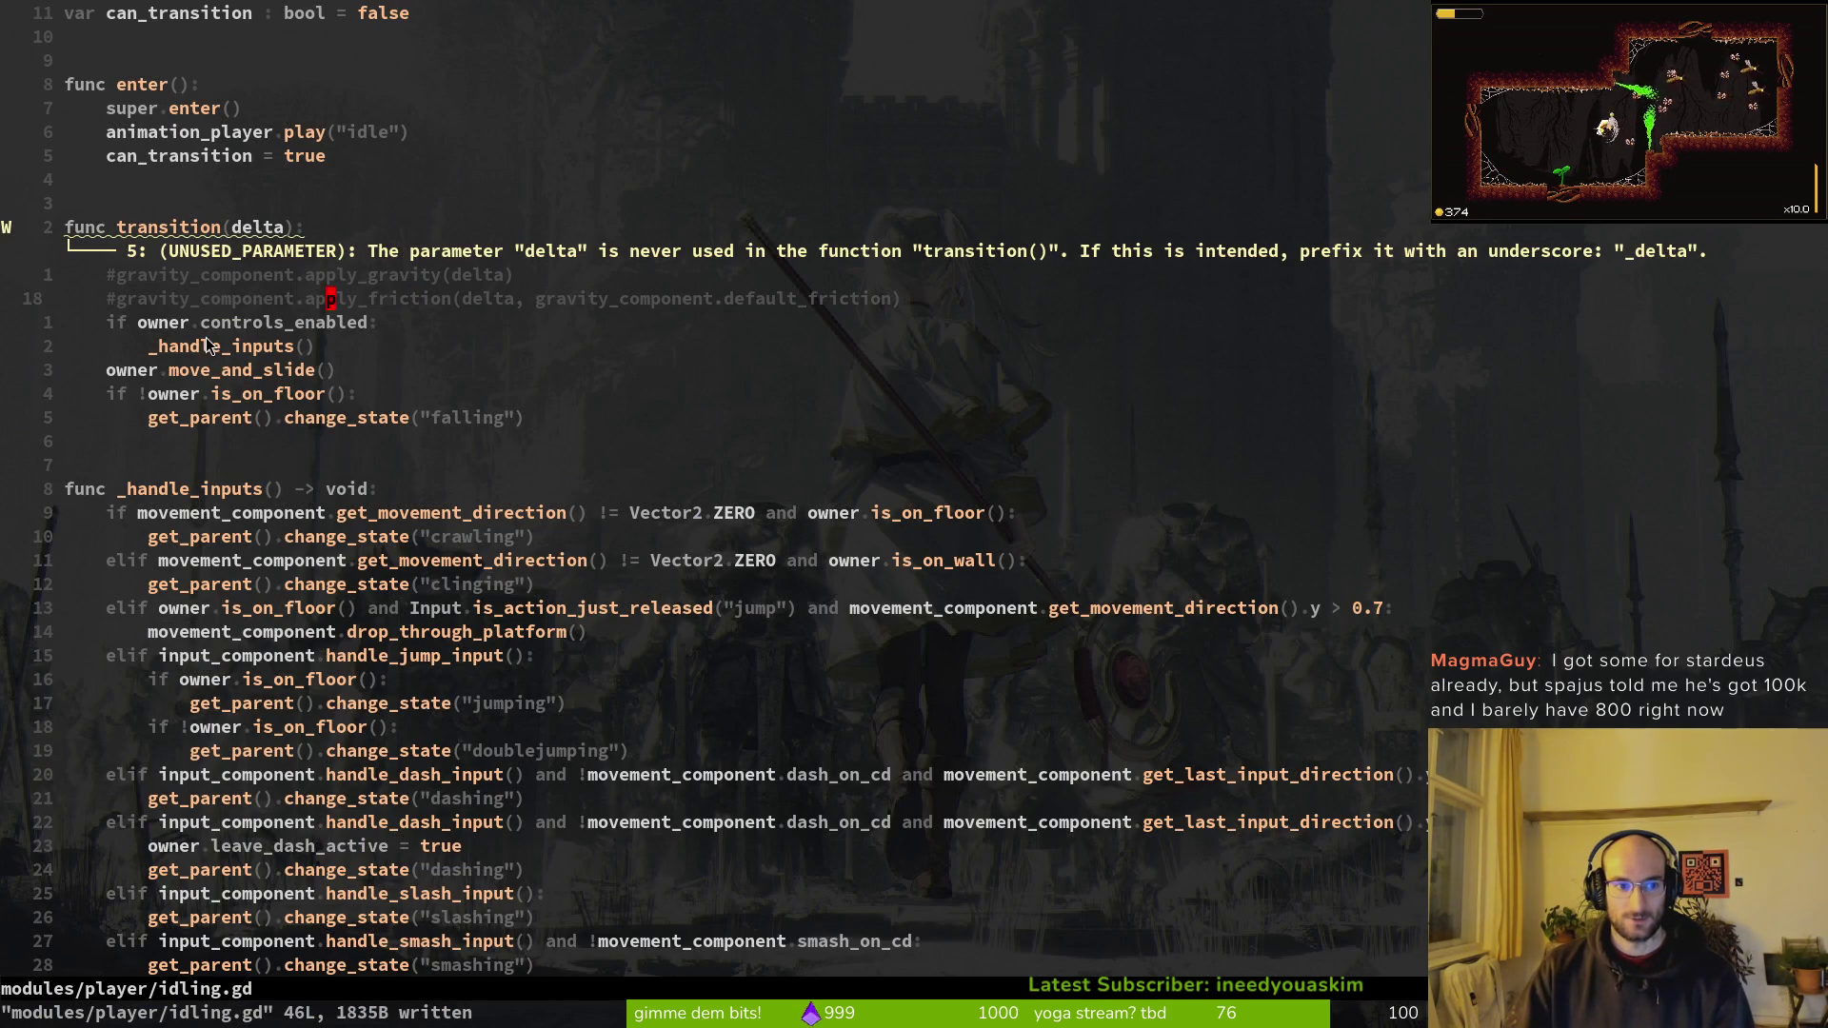
Step: Toggle between clinging.gd and idling.gd, ending back on idling.gd
key(ctrl+6)
key(ctrl+6)
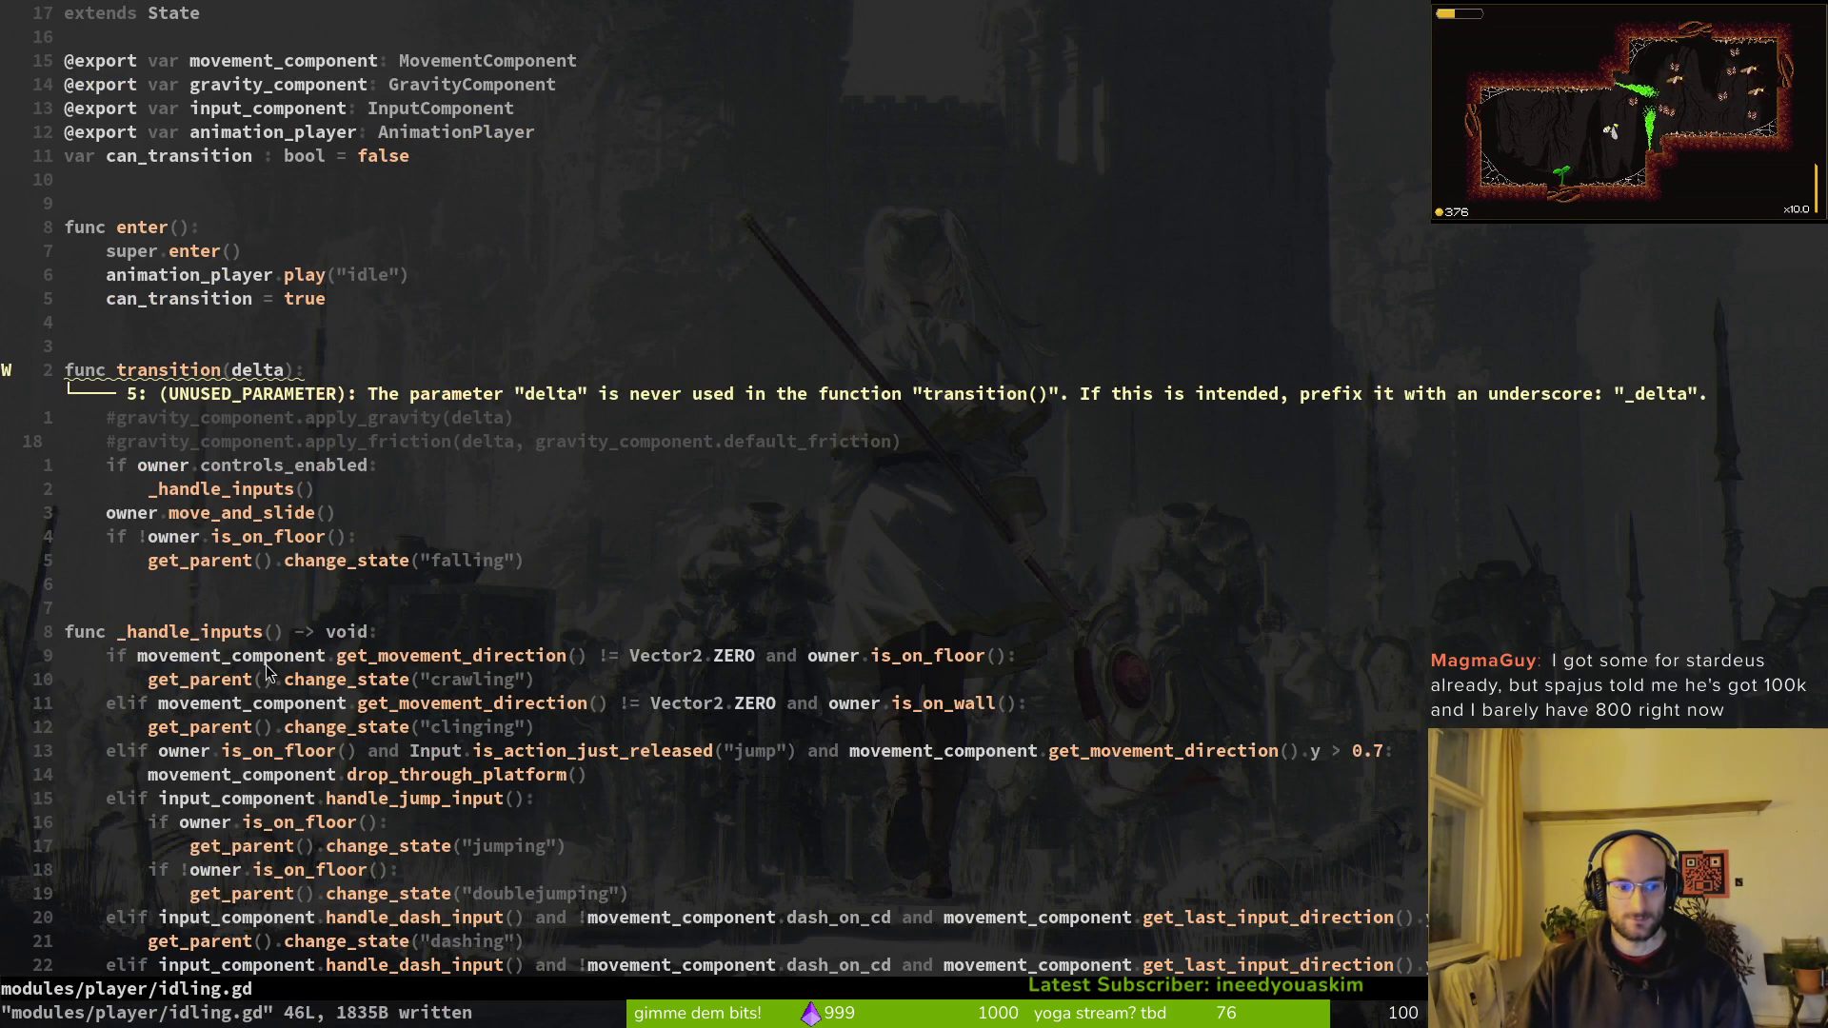
key(ctrl+6)
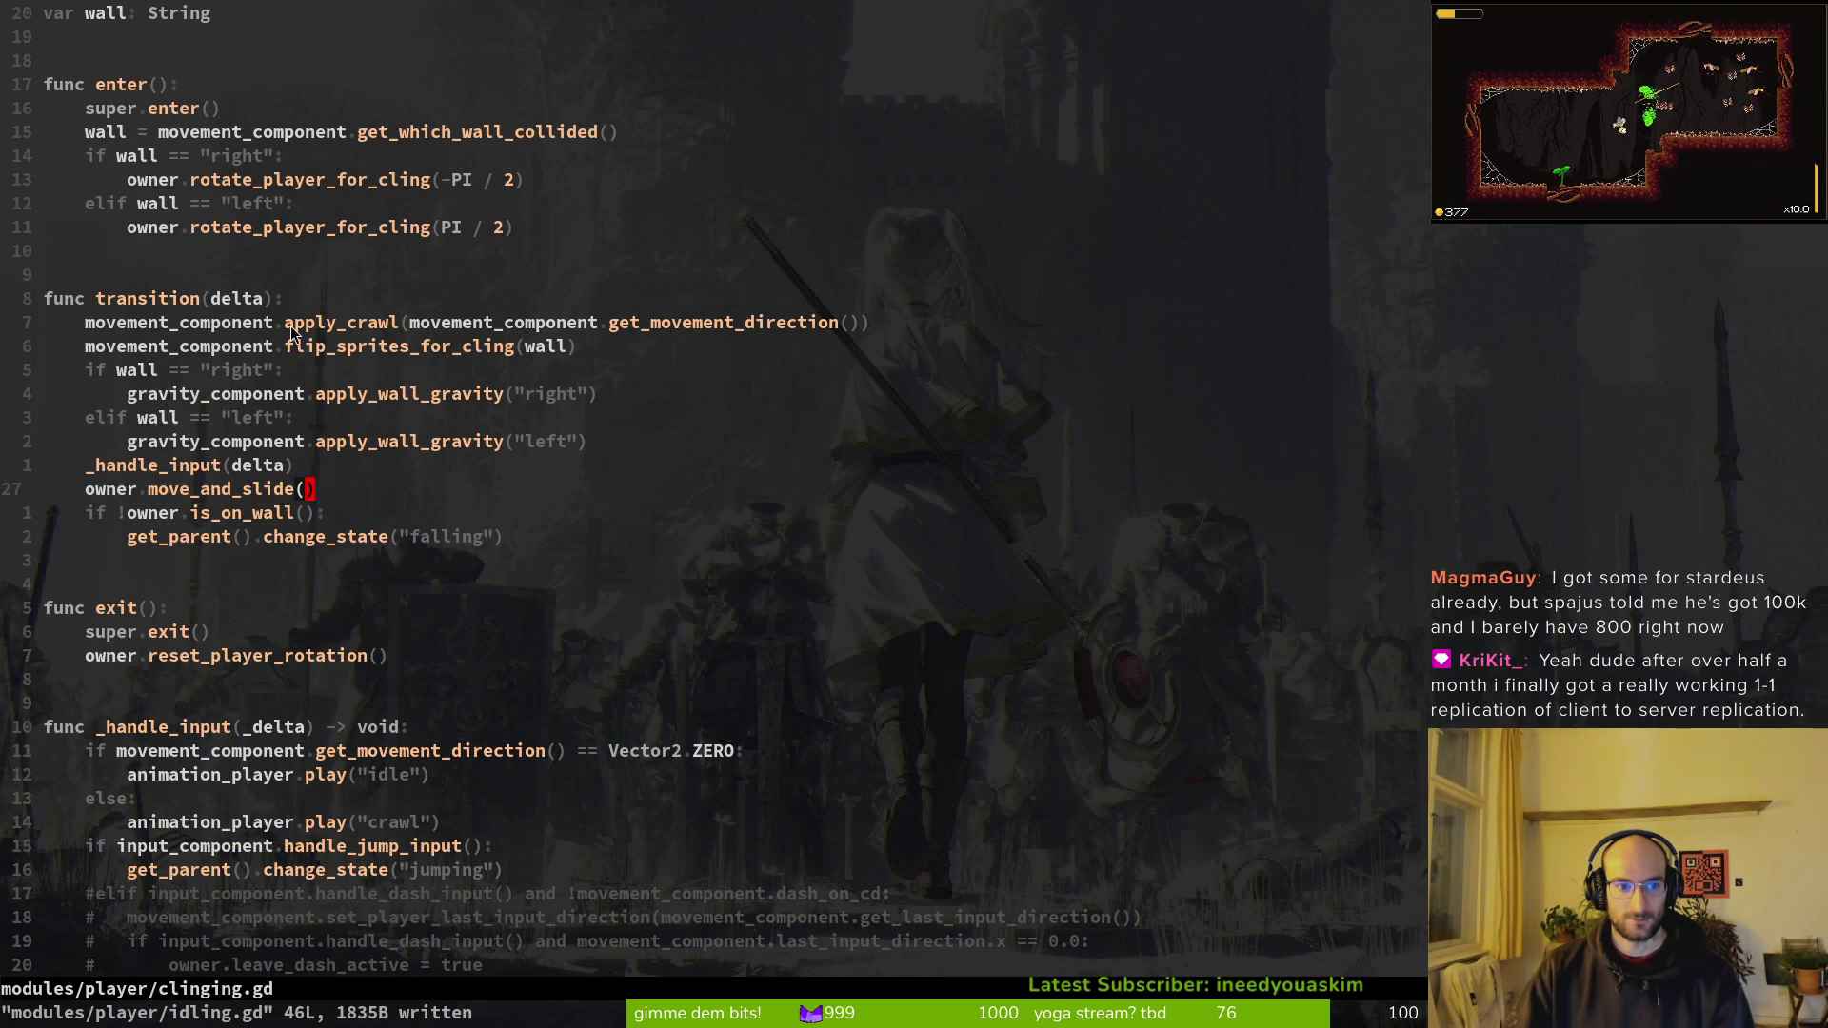
key(ctrl+6)
key(ctrl+6)
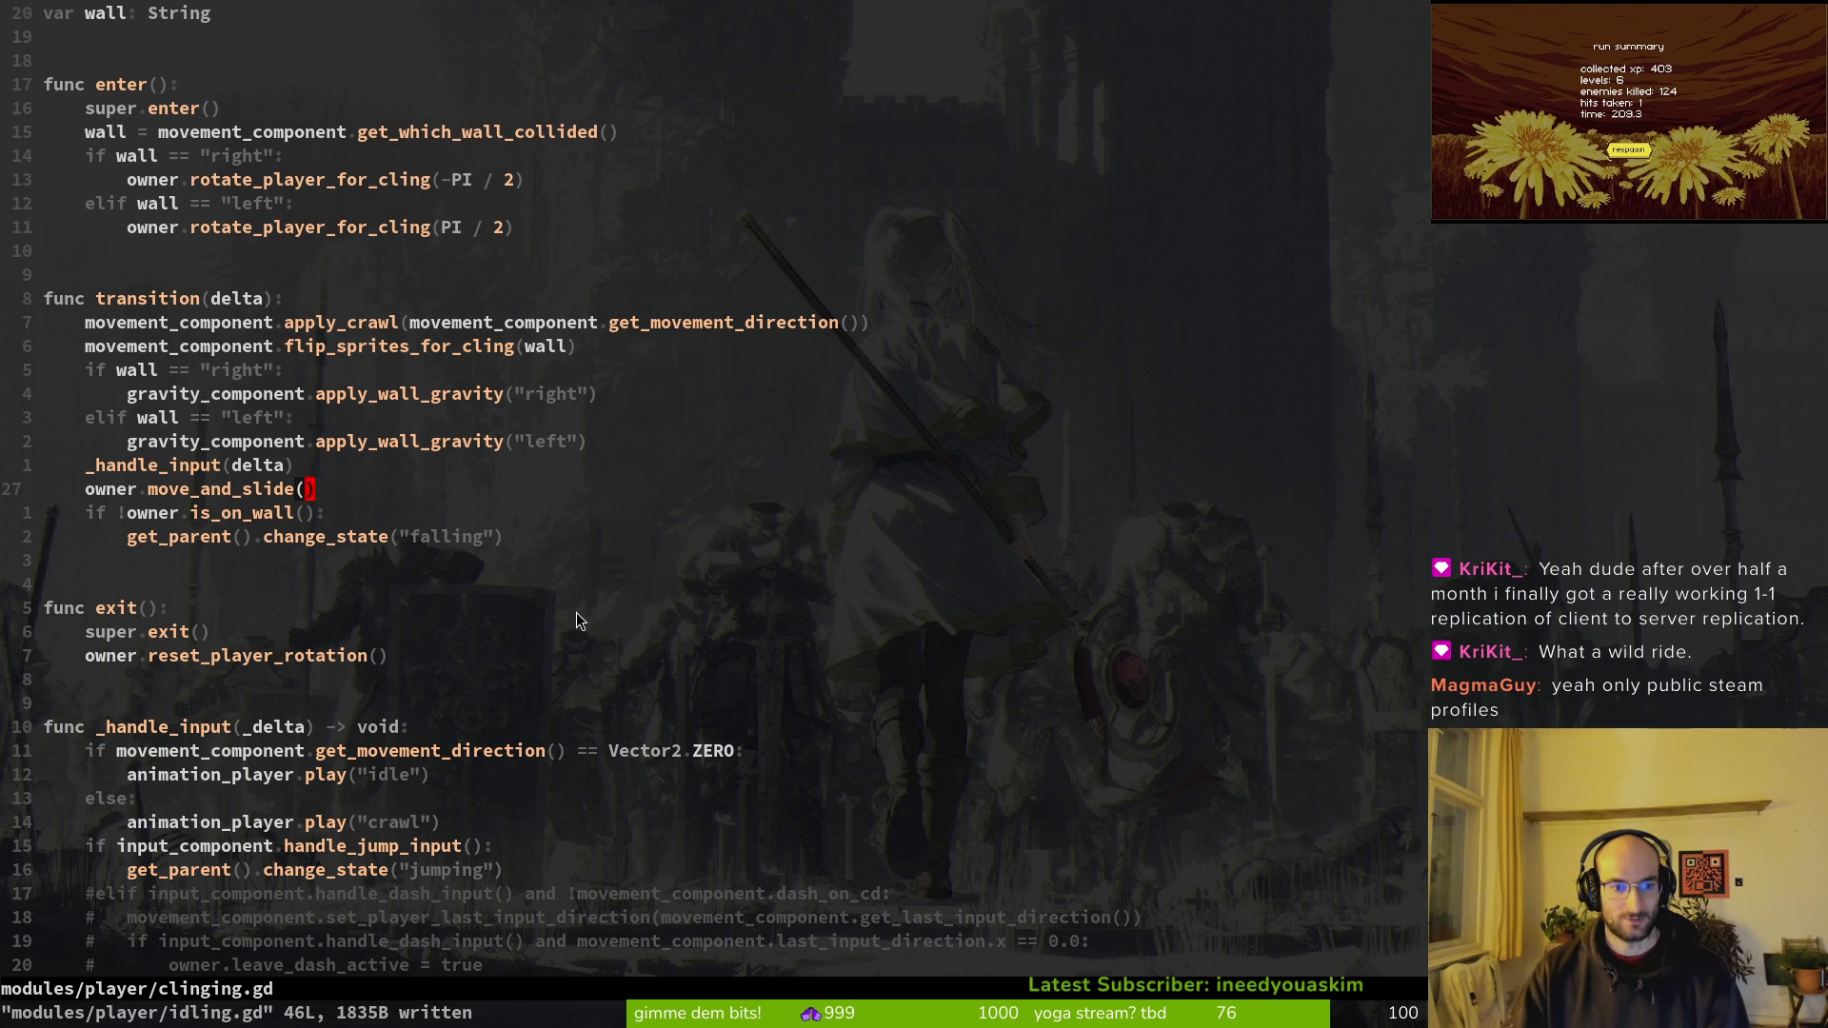
scroll(581, 609, down, 8)
scroll(587, 590, up, 4)
key(ctrl+6)
scroll(532, 558, down, 4)
Step: Search the project files for 'crawling' in Find Files
key(space)
key(f)
key(f)
text(crawling)
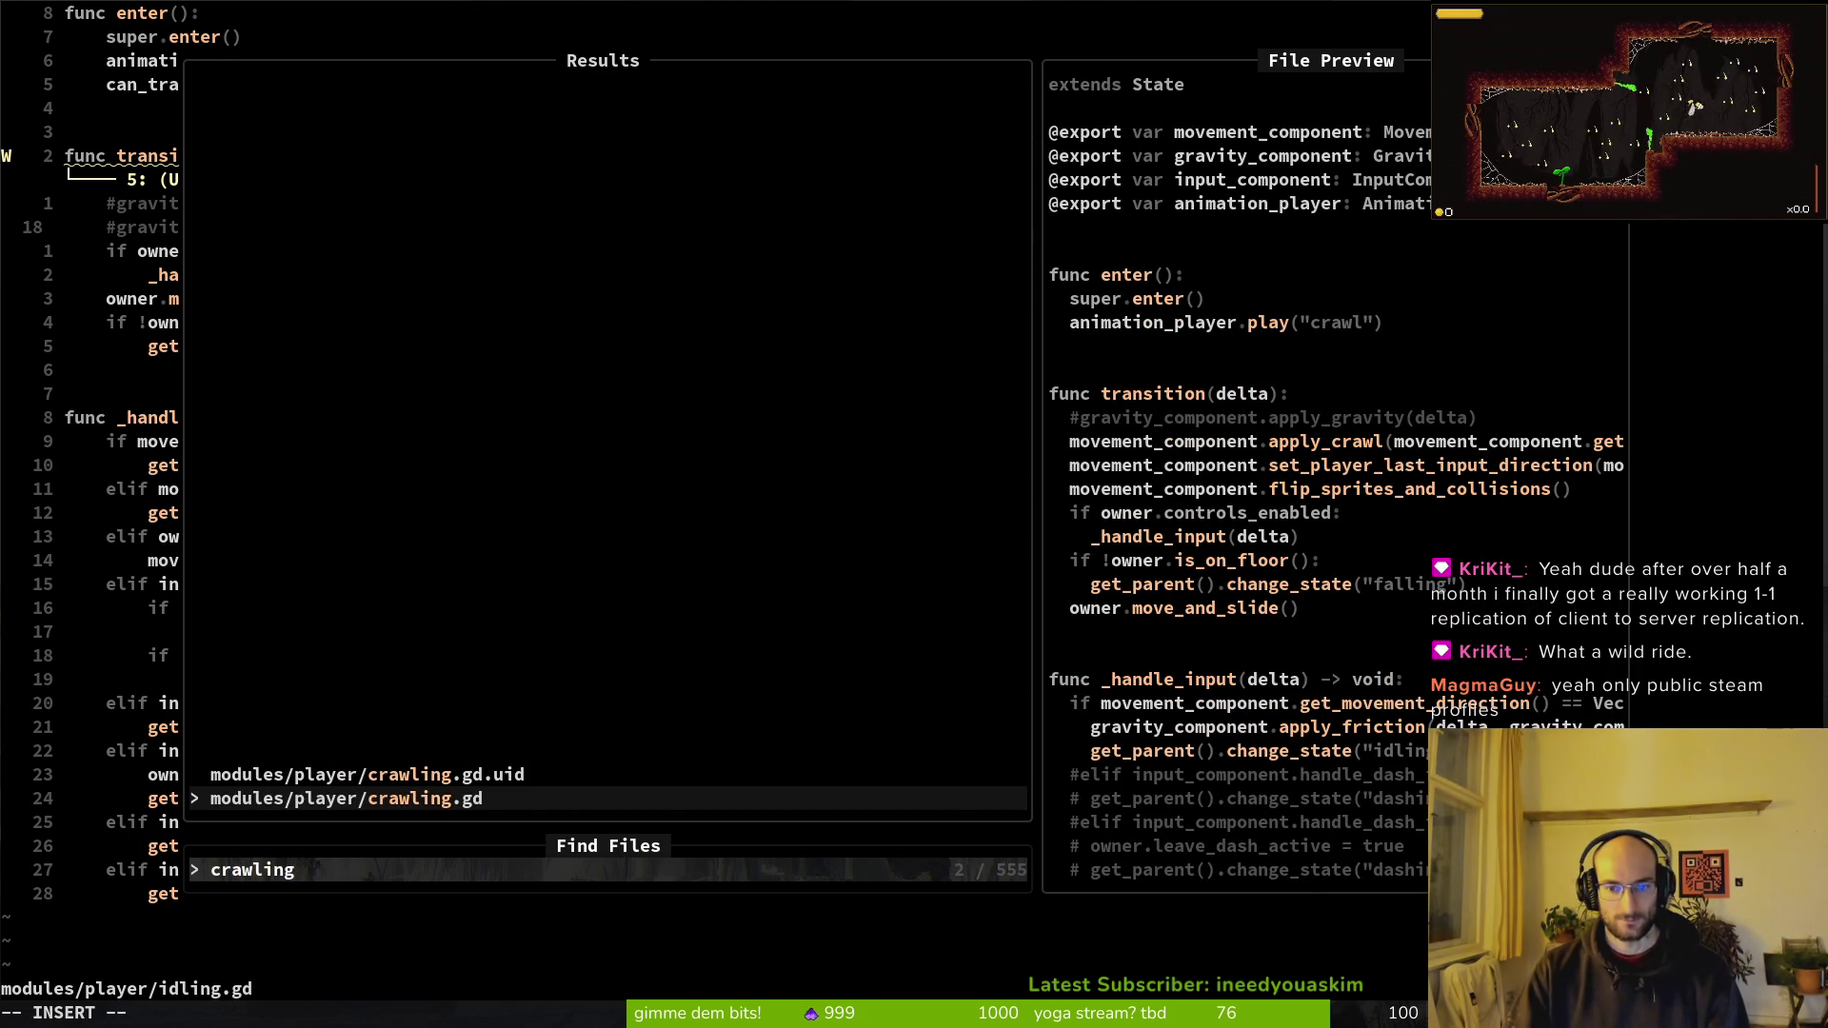
Step: Open crawling.gd in a vertical split and scroll through it beside idling.gd
key(ctrl+v)
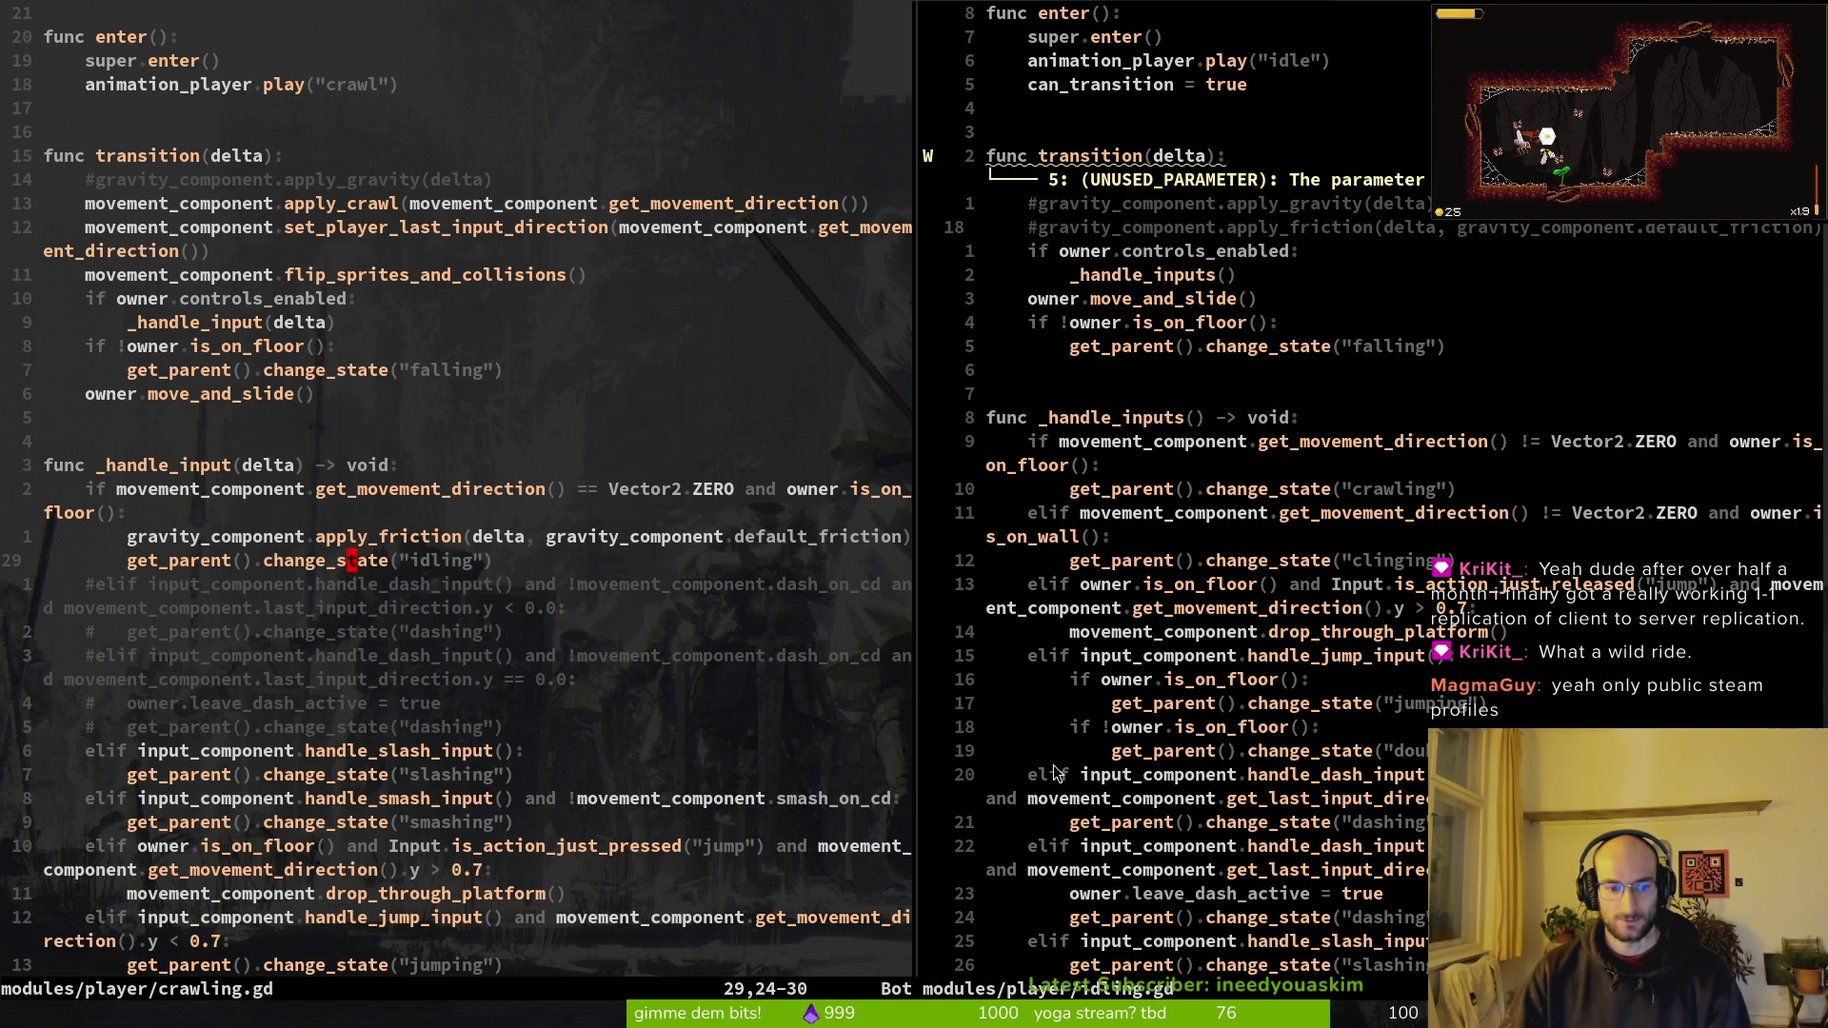
key(braceleft)
key(v)
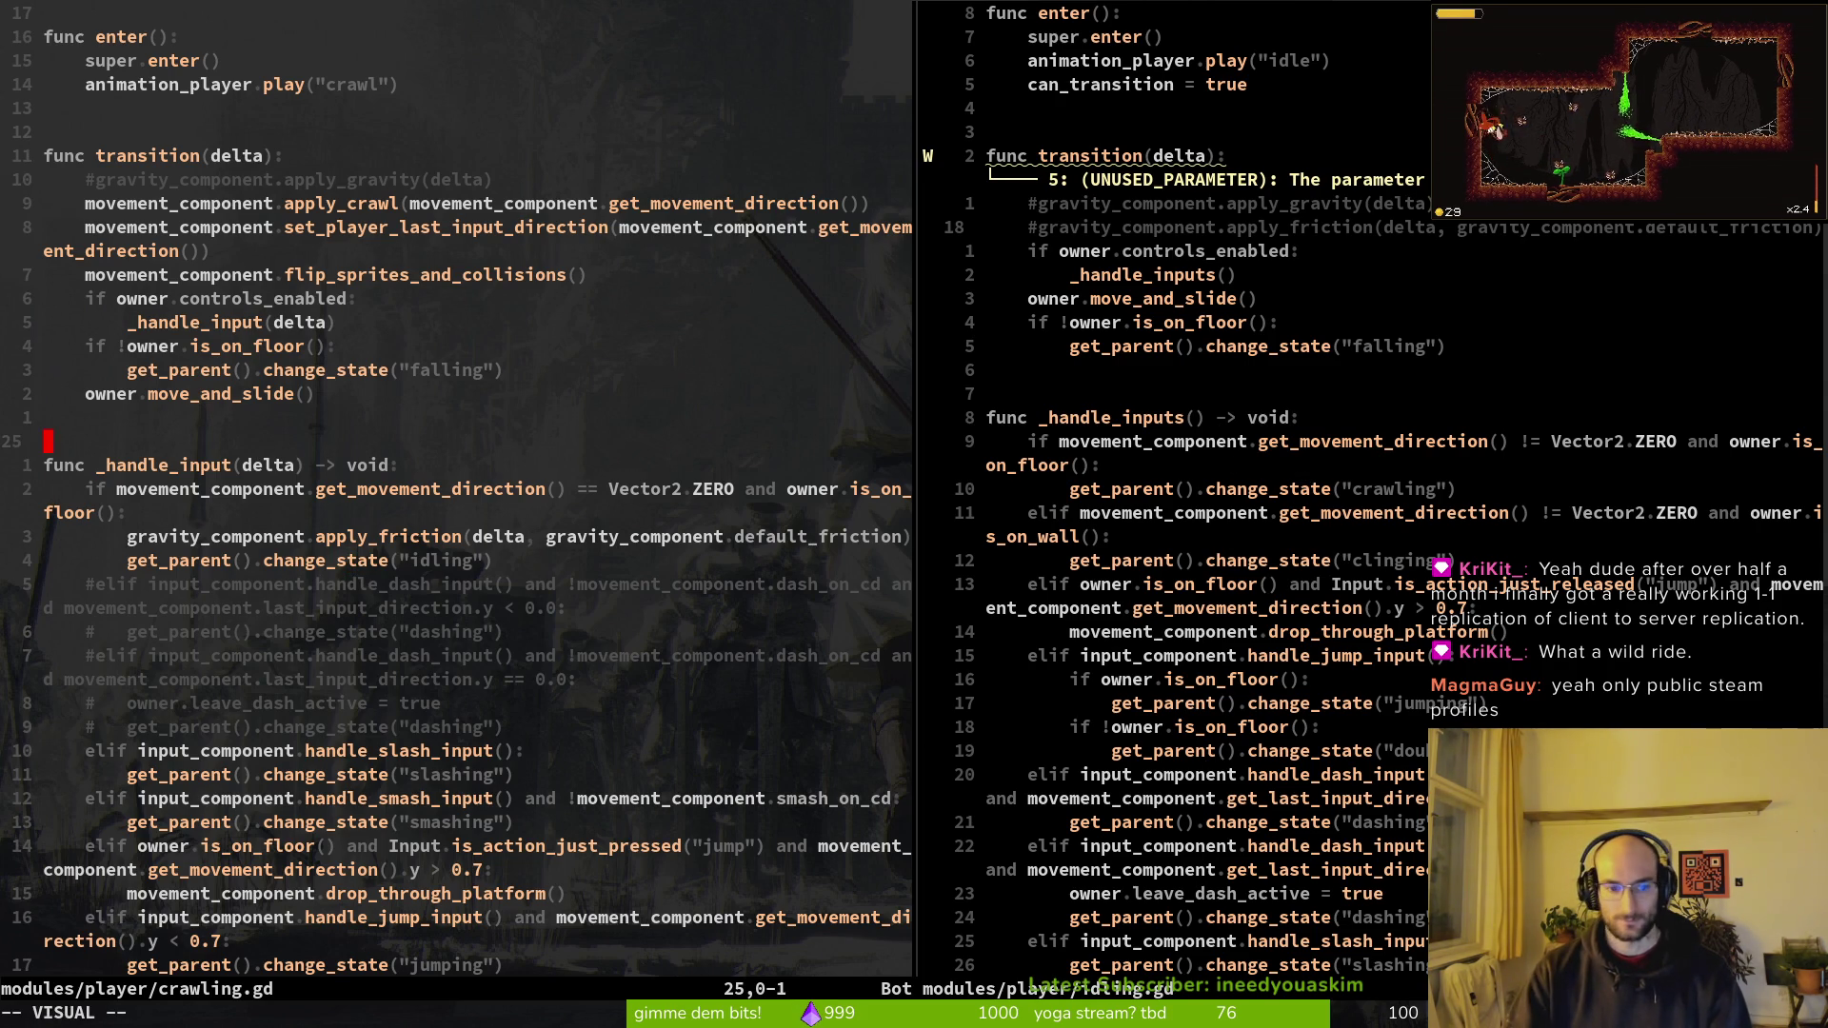
scroll(1162, 555, down, 4)
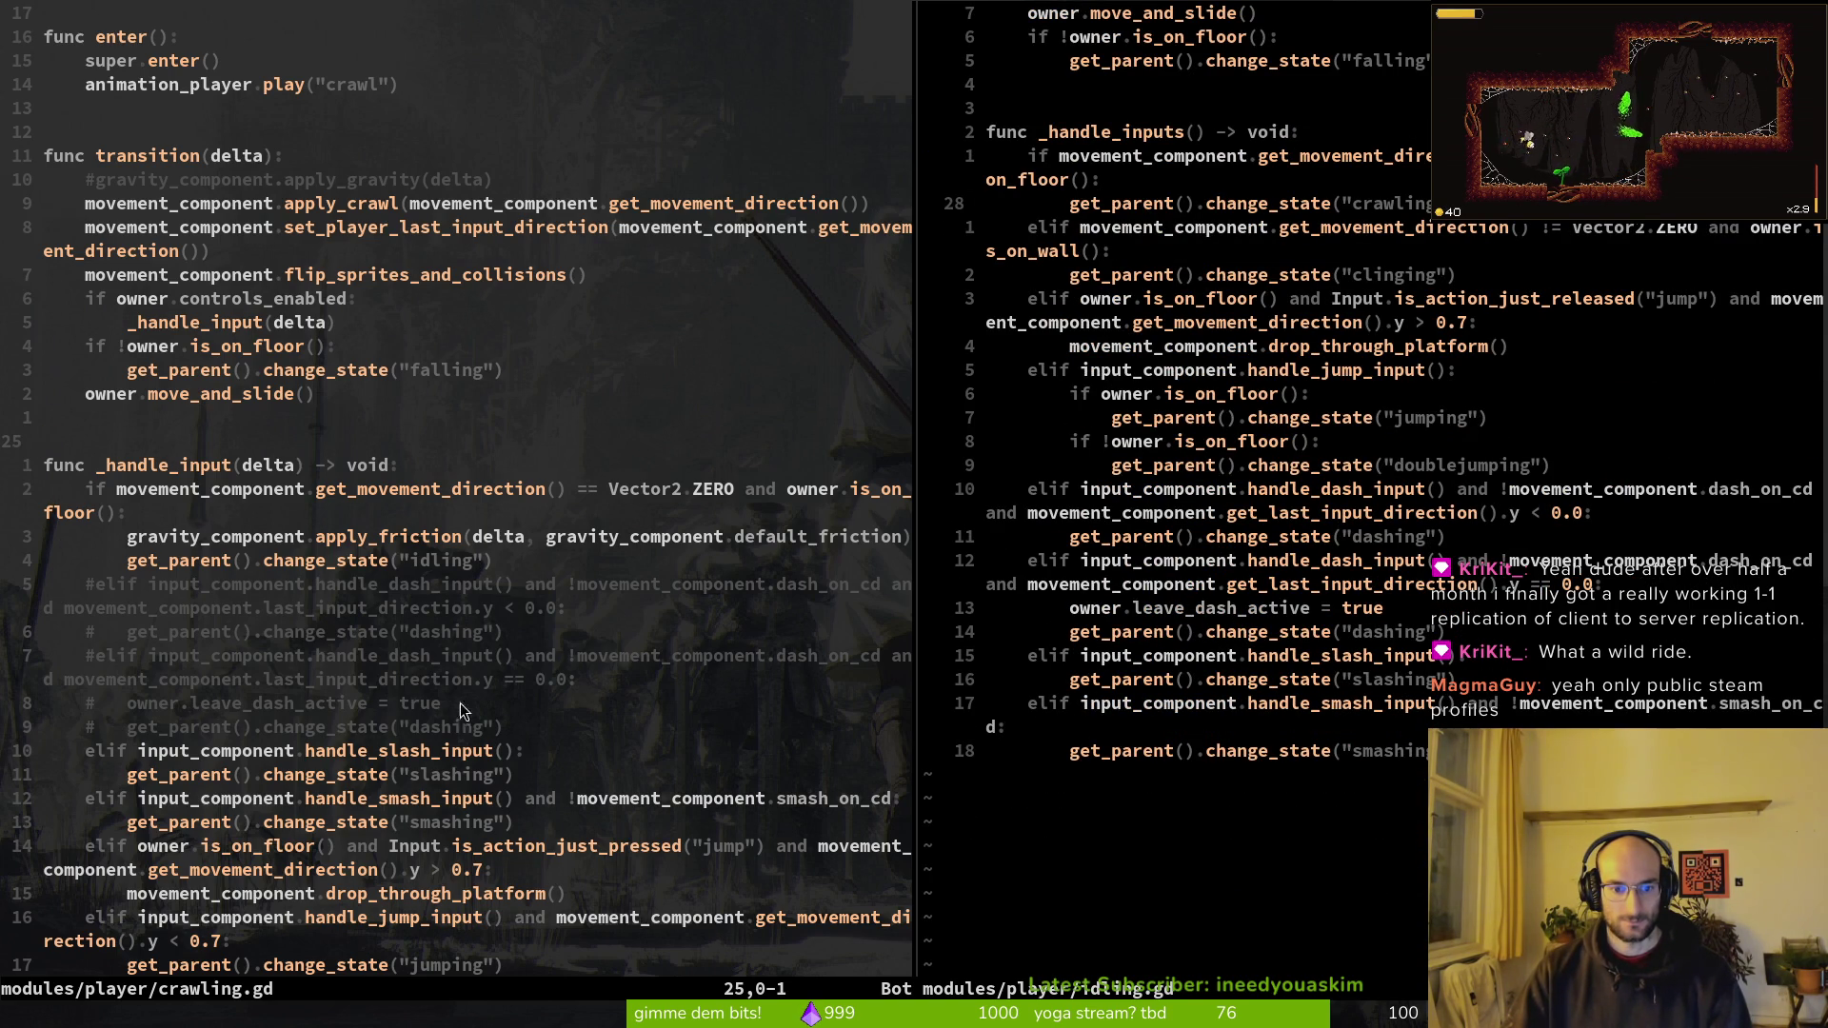
scroll(481, 743, down, 2)
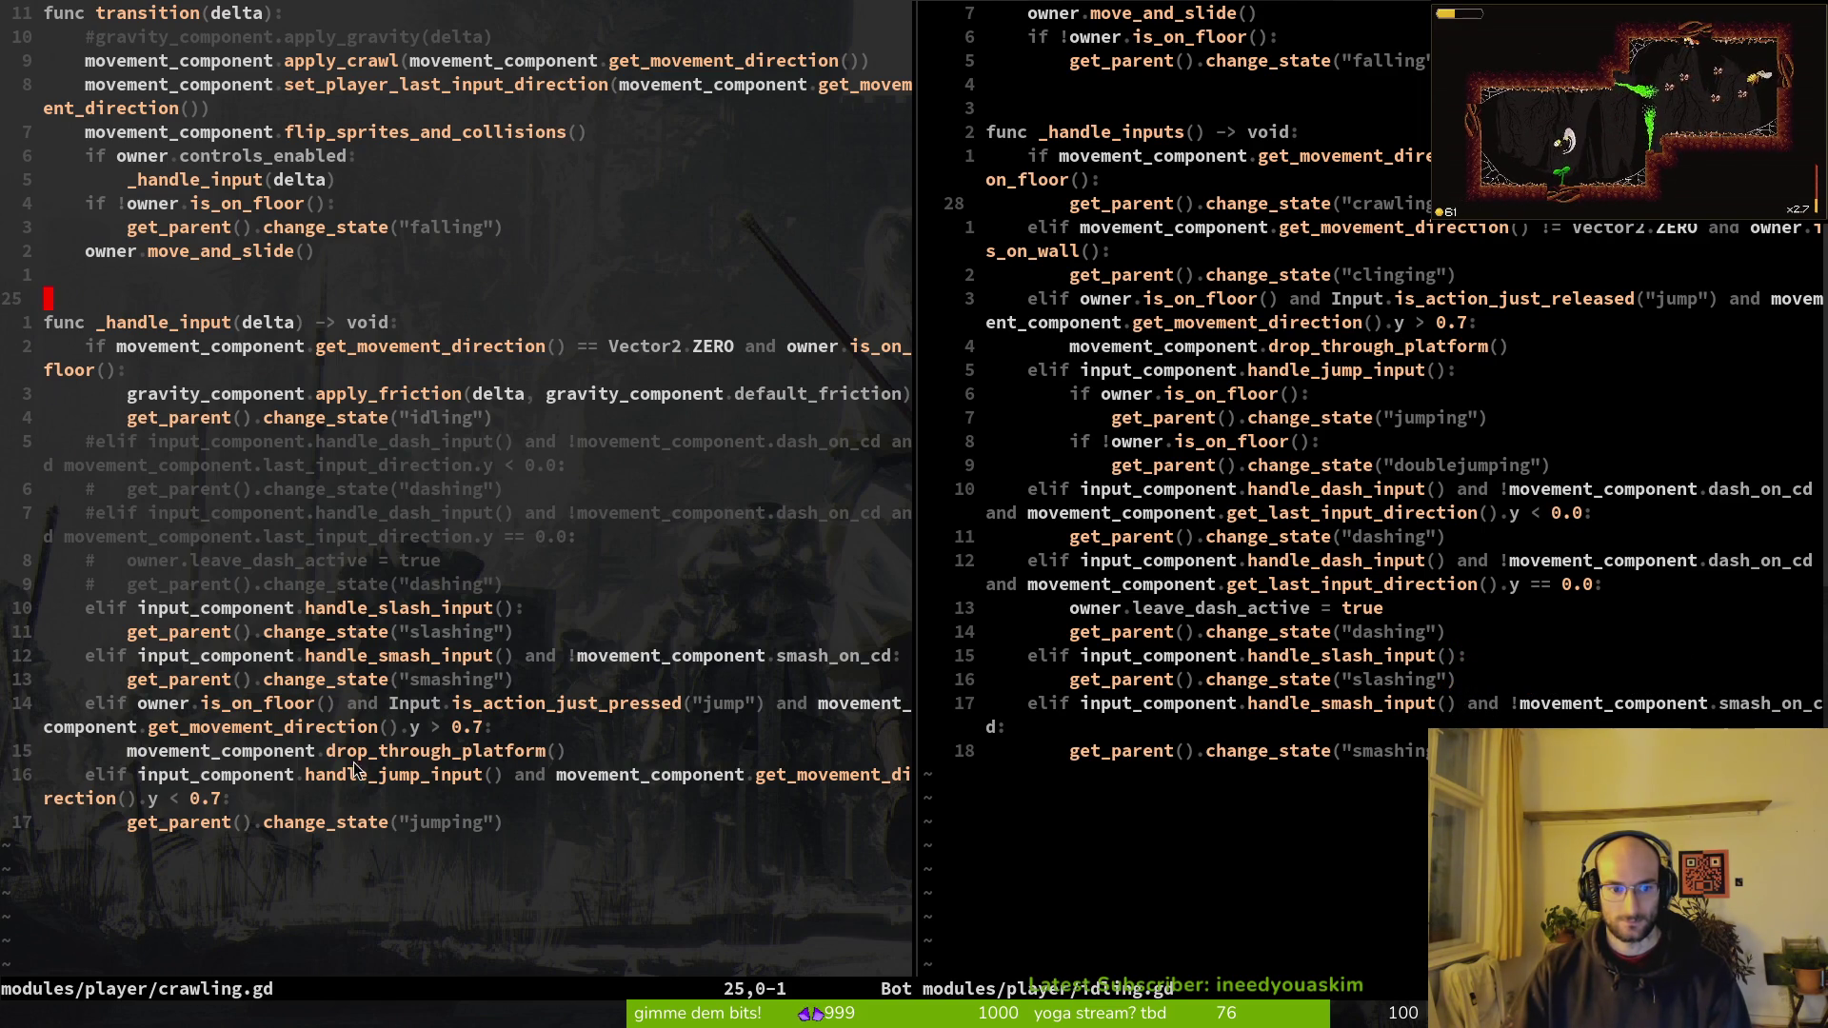
scroll(264, 338, up, 4)
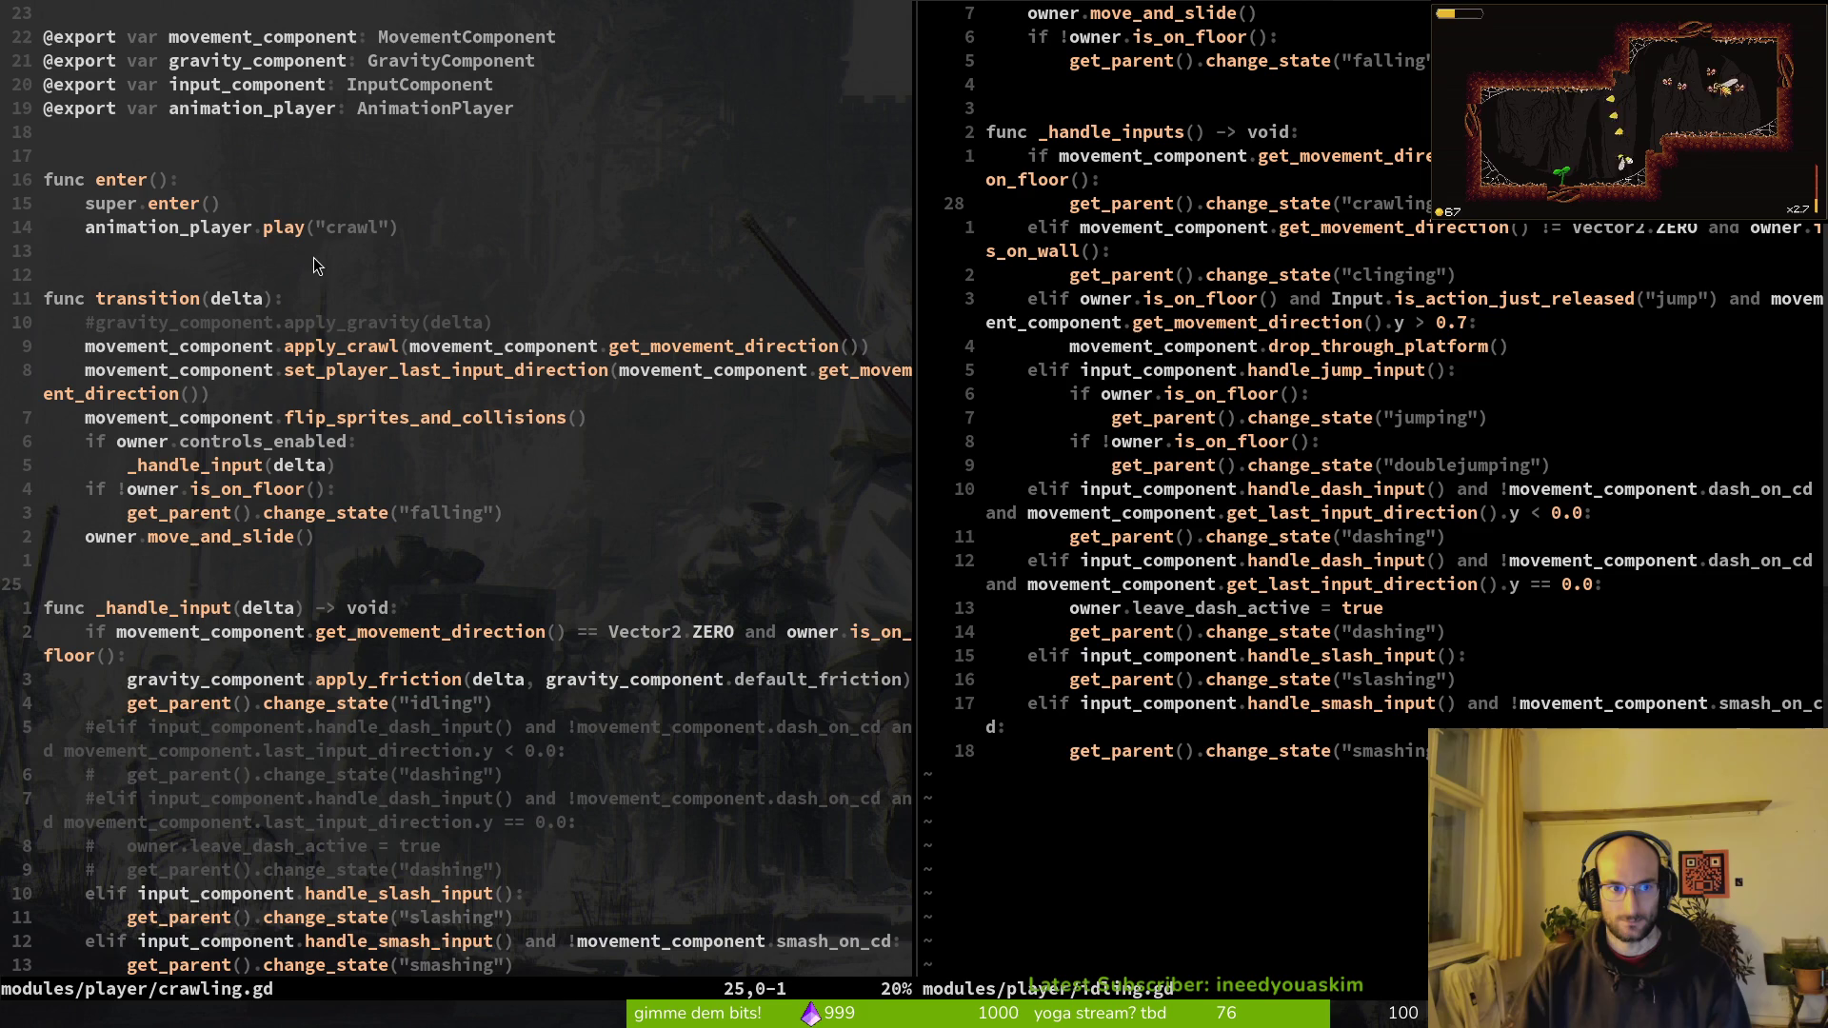
scroll(1318, 327, up, 3)
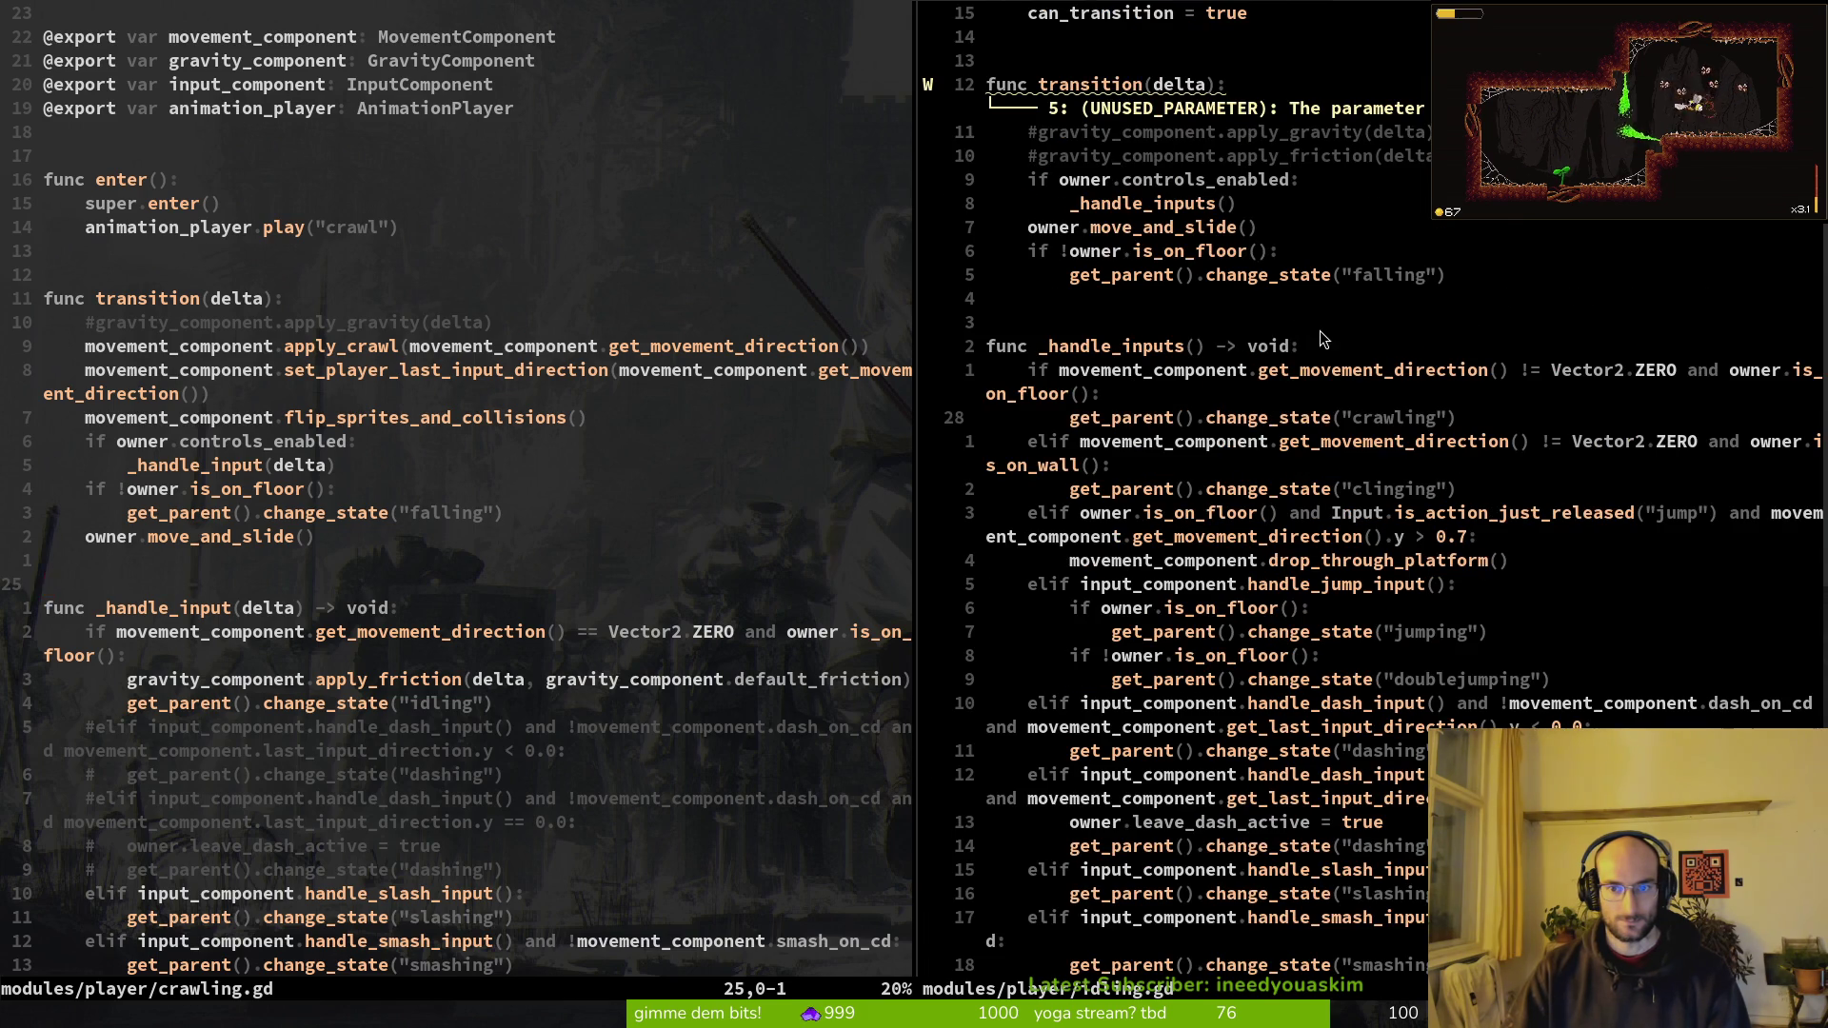
Step: Glance at the Godot editor, then return to the Vim split
key(alt+Tab)
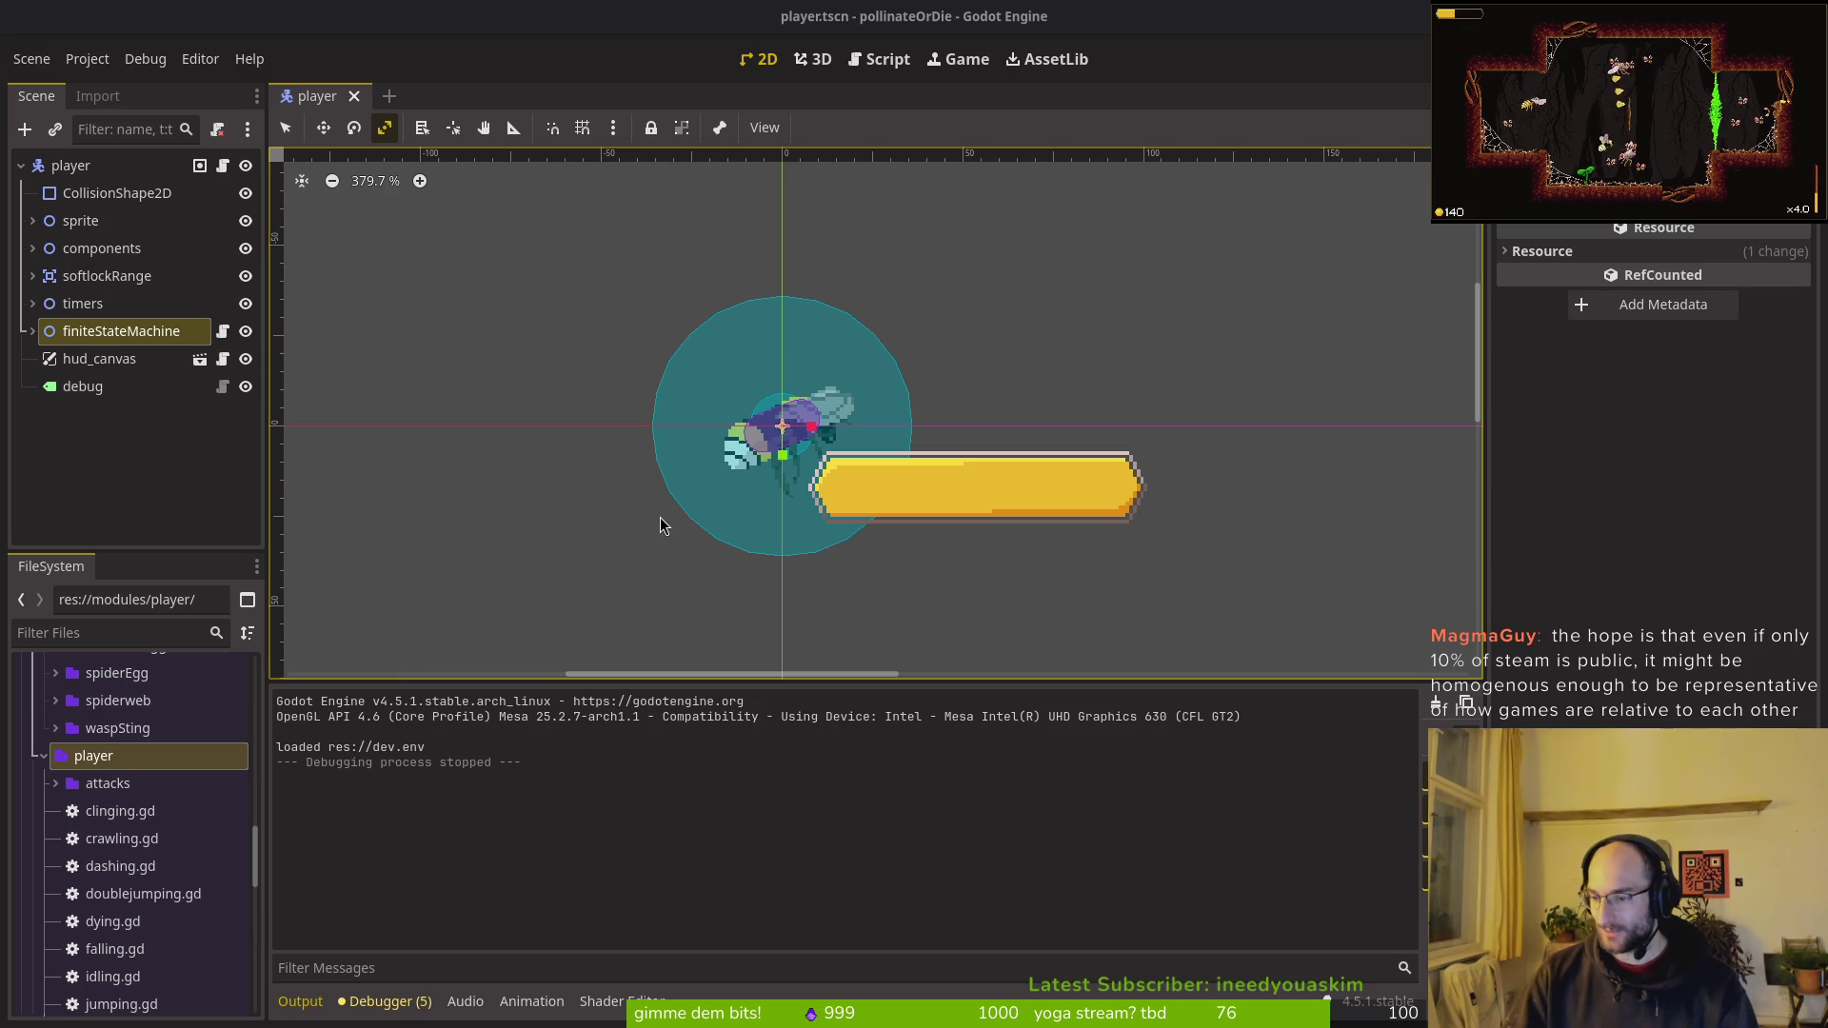
click(124, 429)
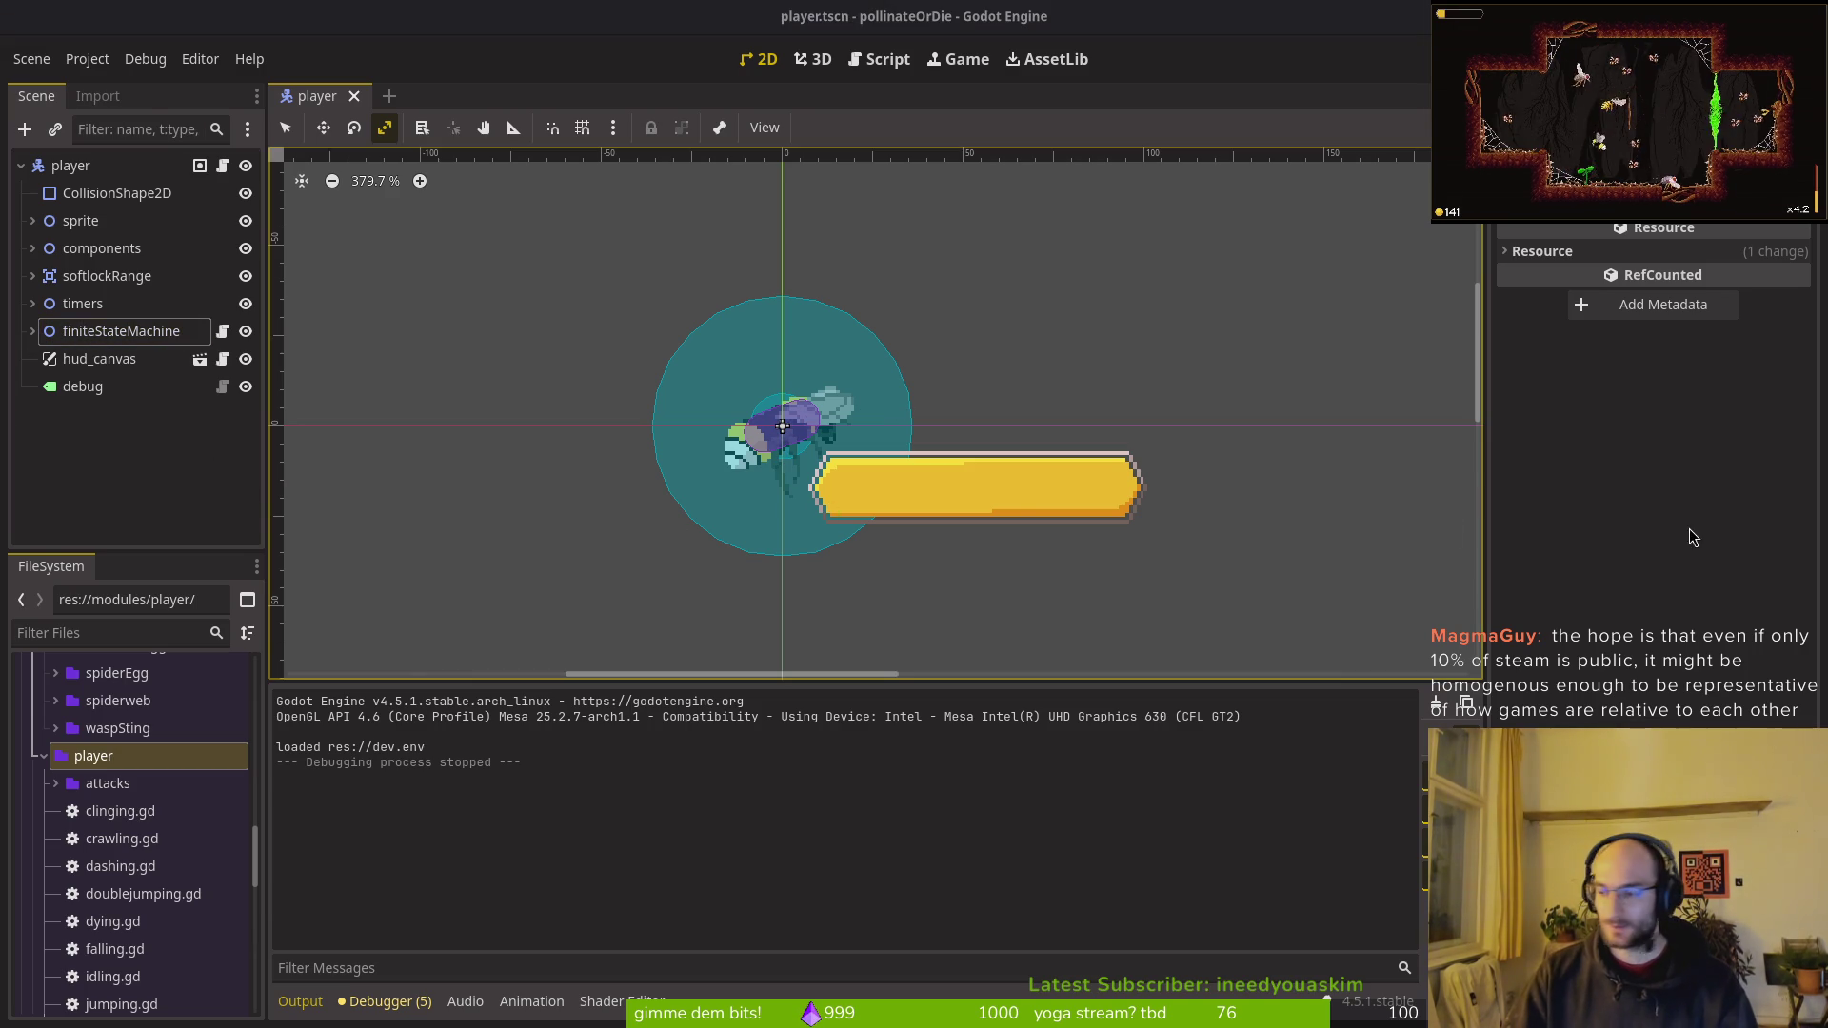
key(alt+Tab)
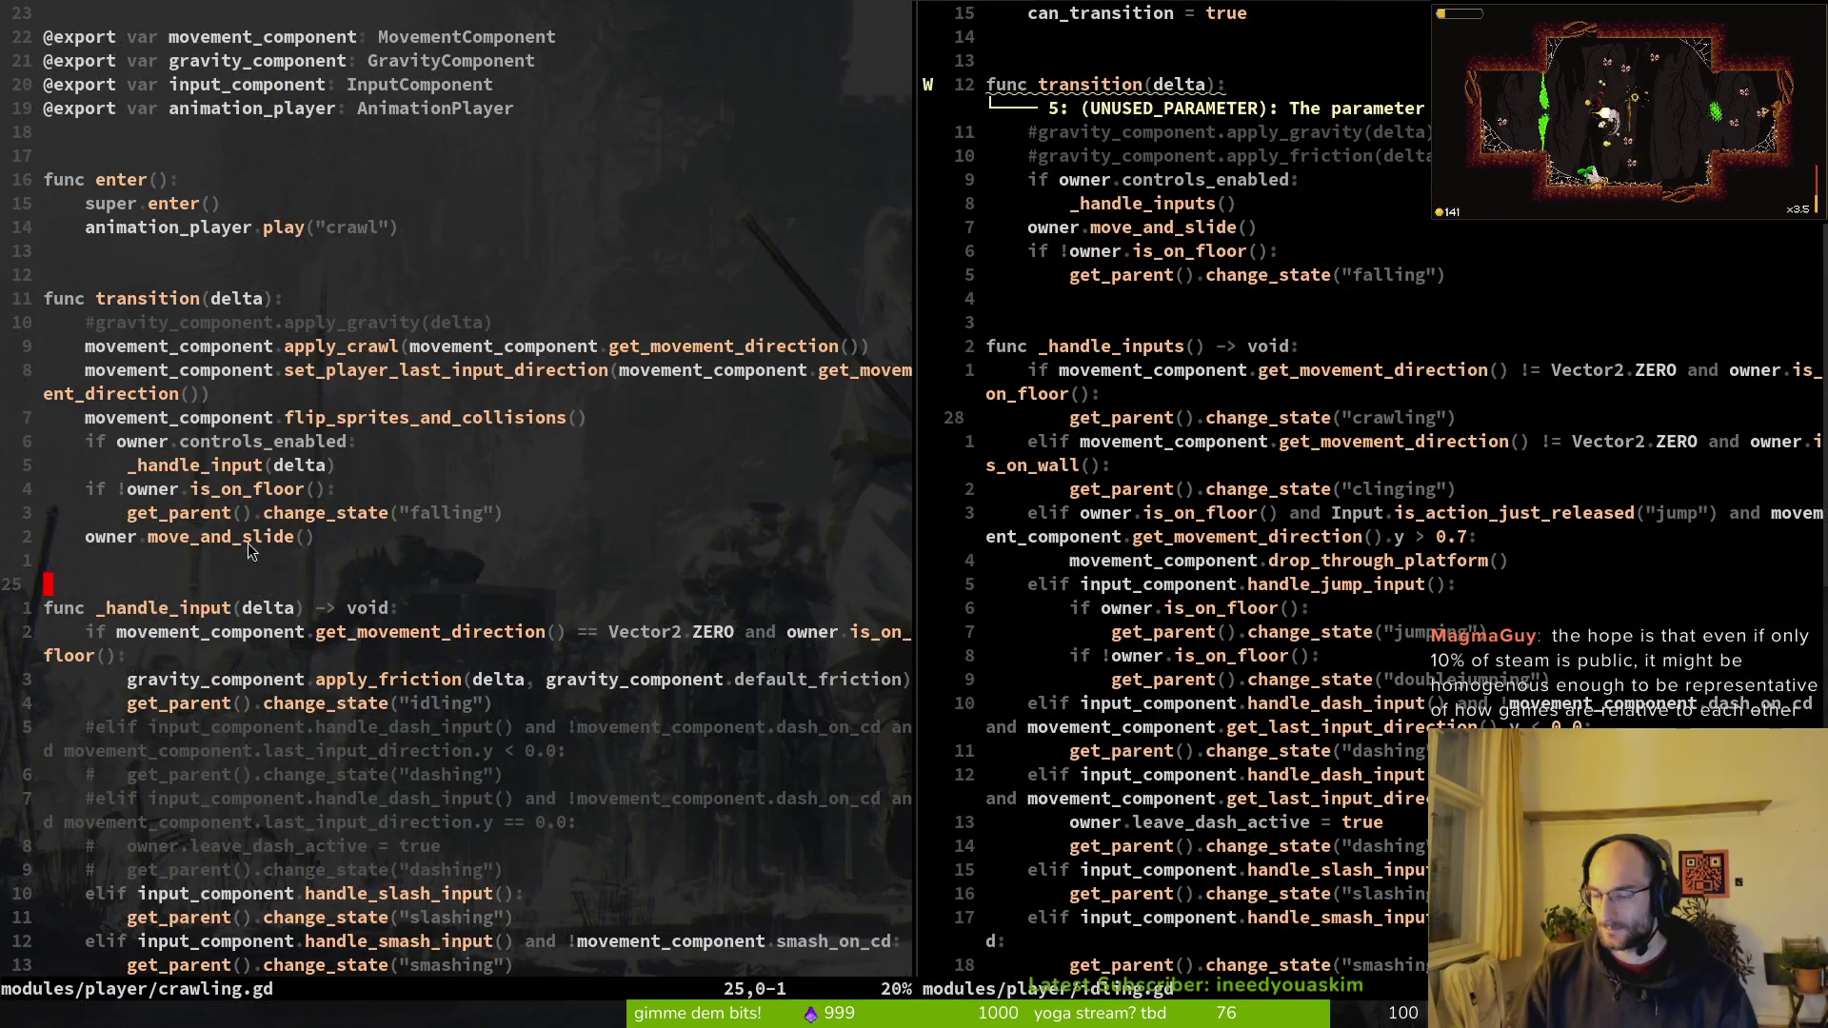
Step: Compare idling.gd and crawling.gd, landing on crawling's commented gravity line
scroll(267, 448, down, 3)
scroll(362, 435, up, 2)
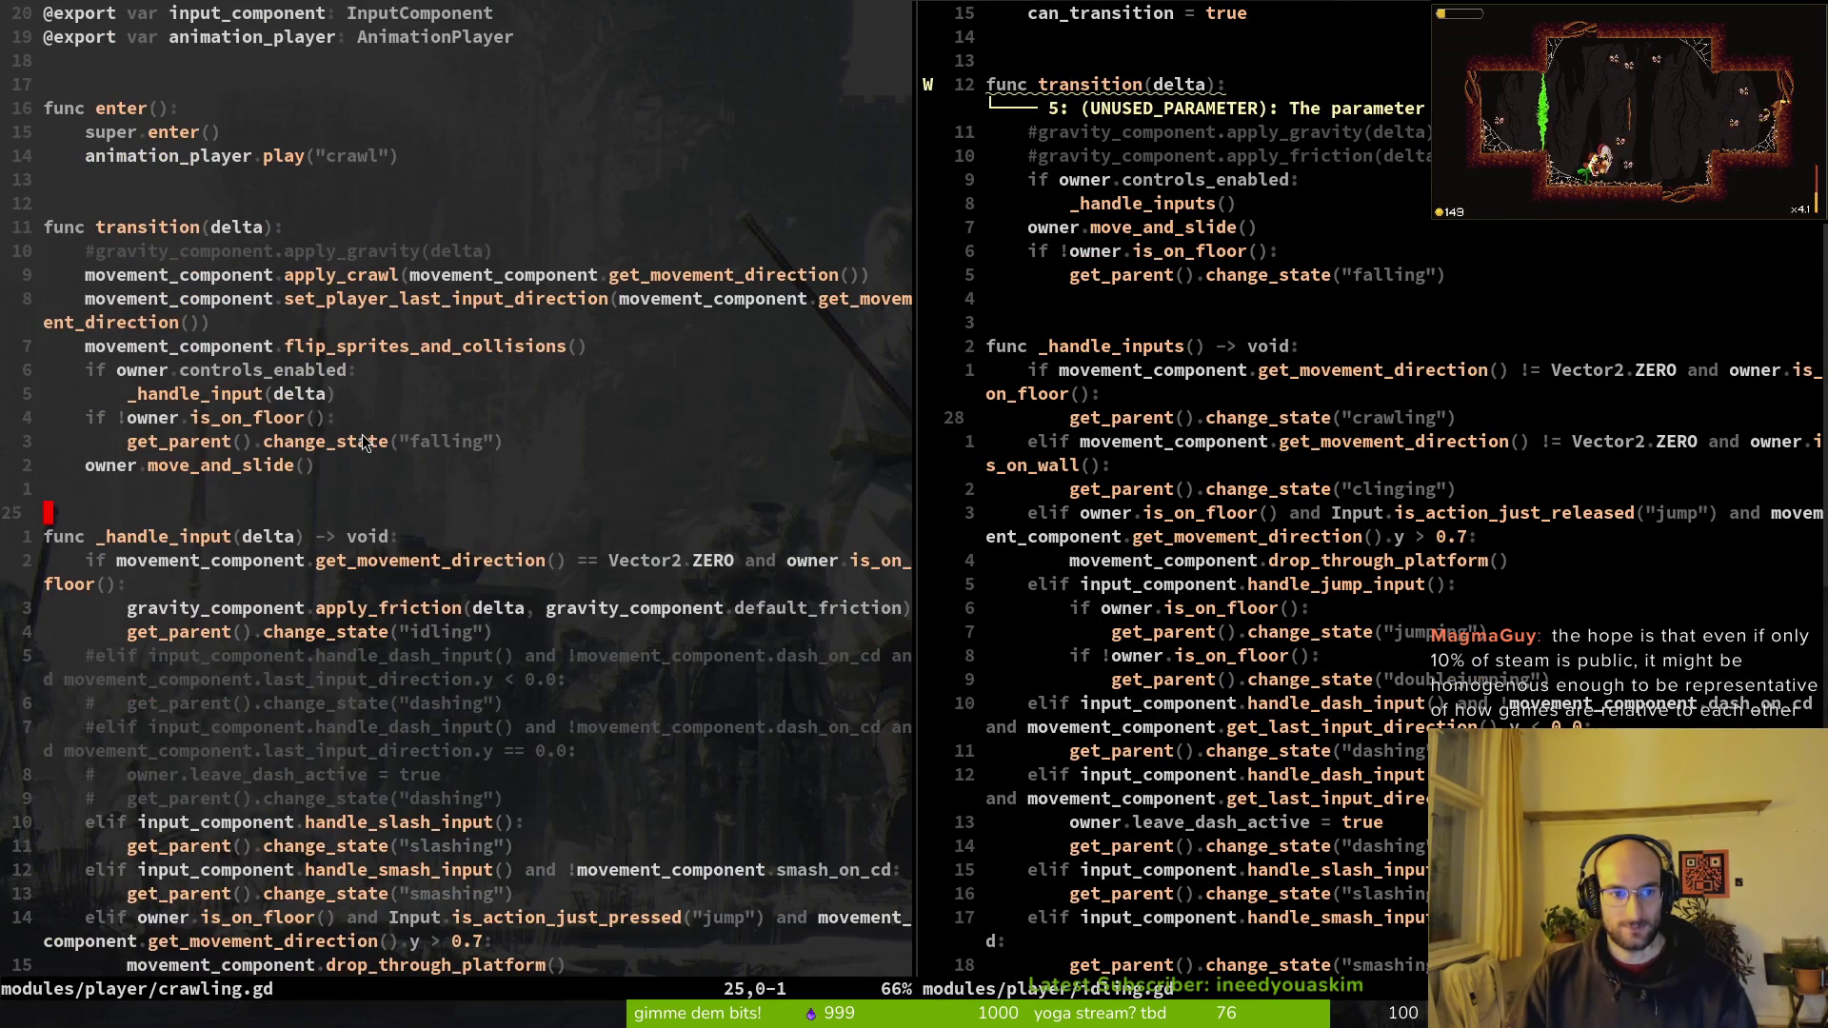
click(1186, 410)
key(braceleft)
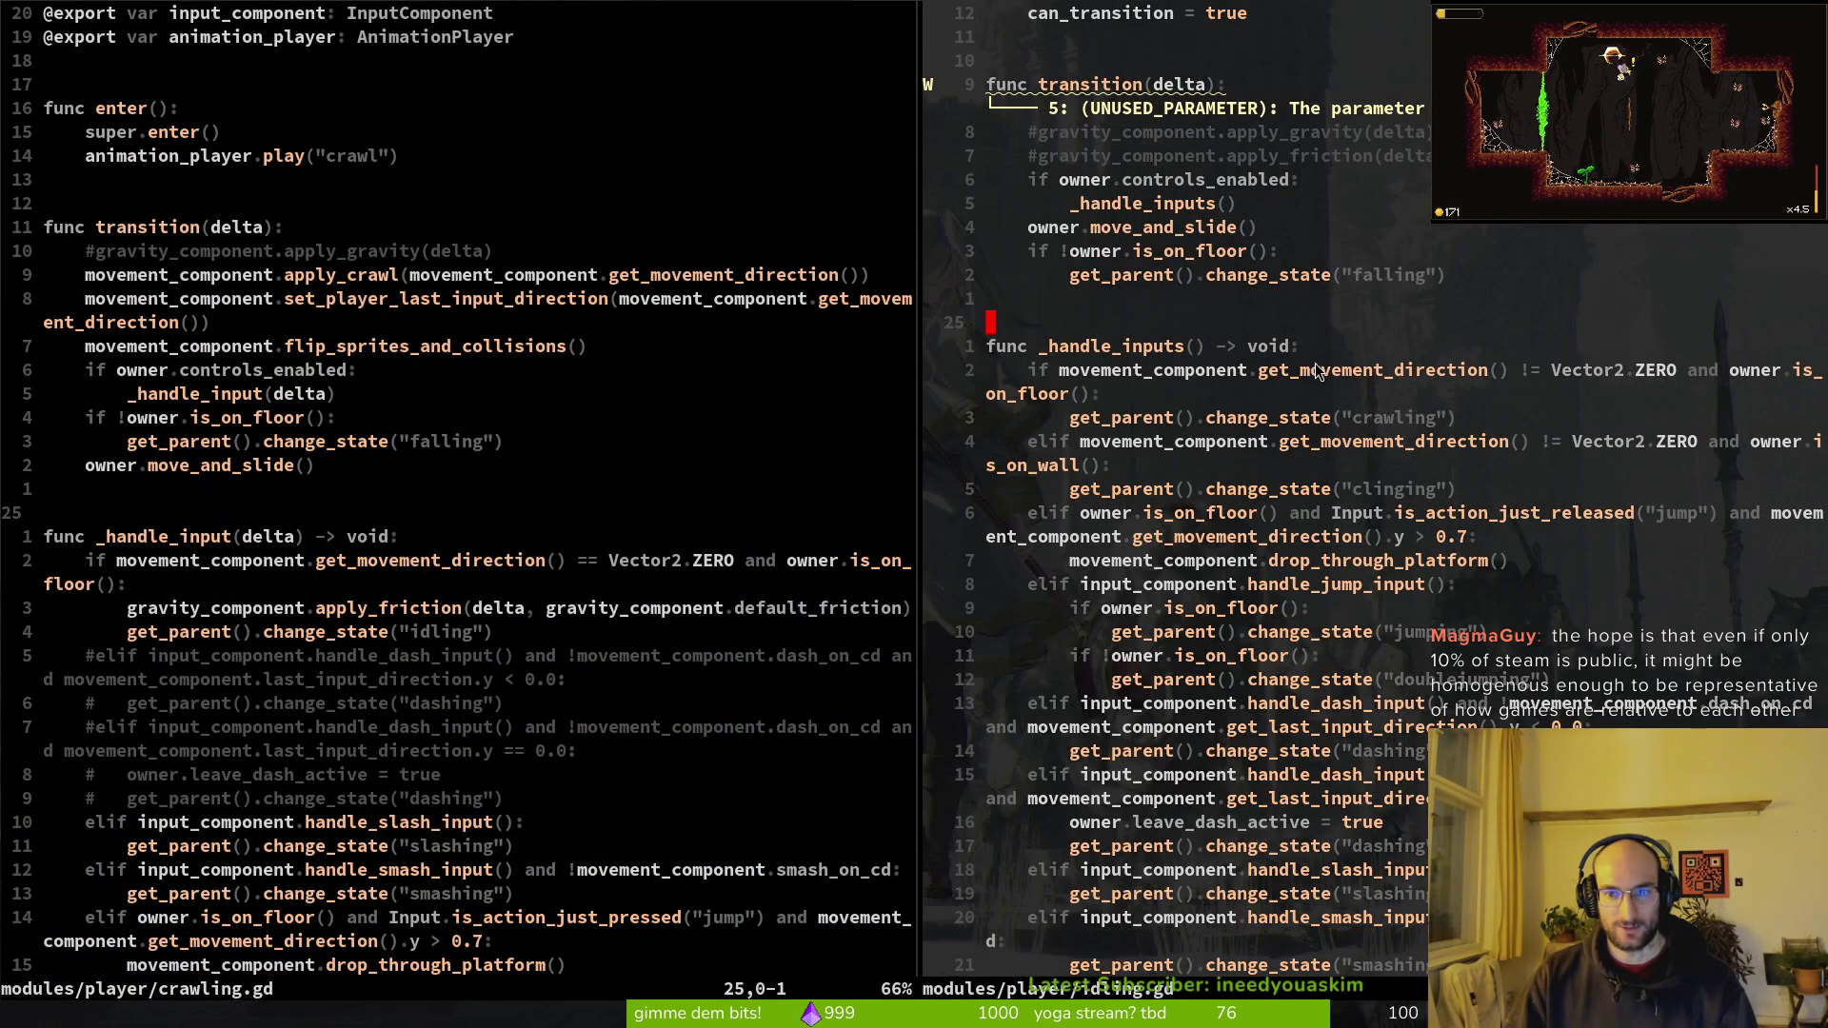
key(z)
key(z)
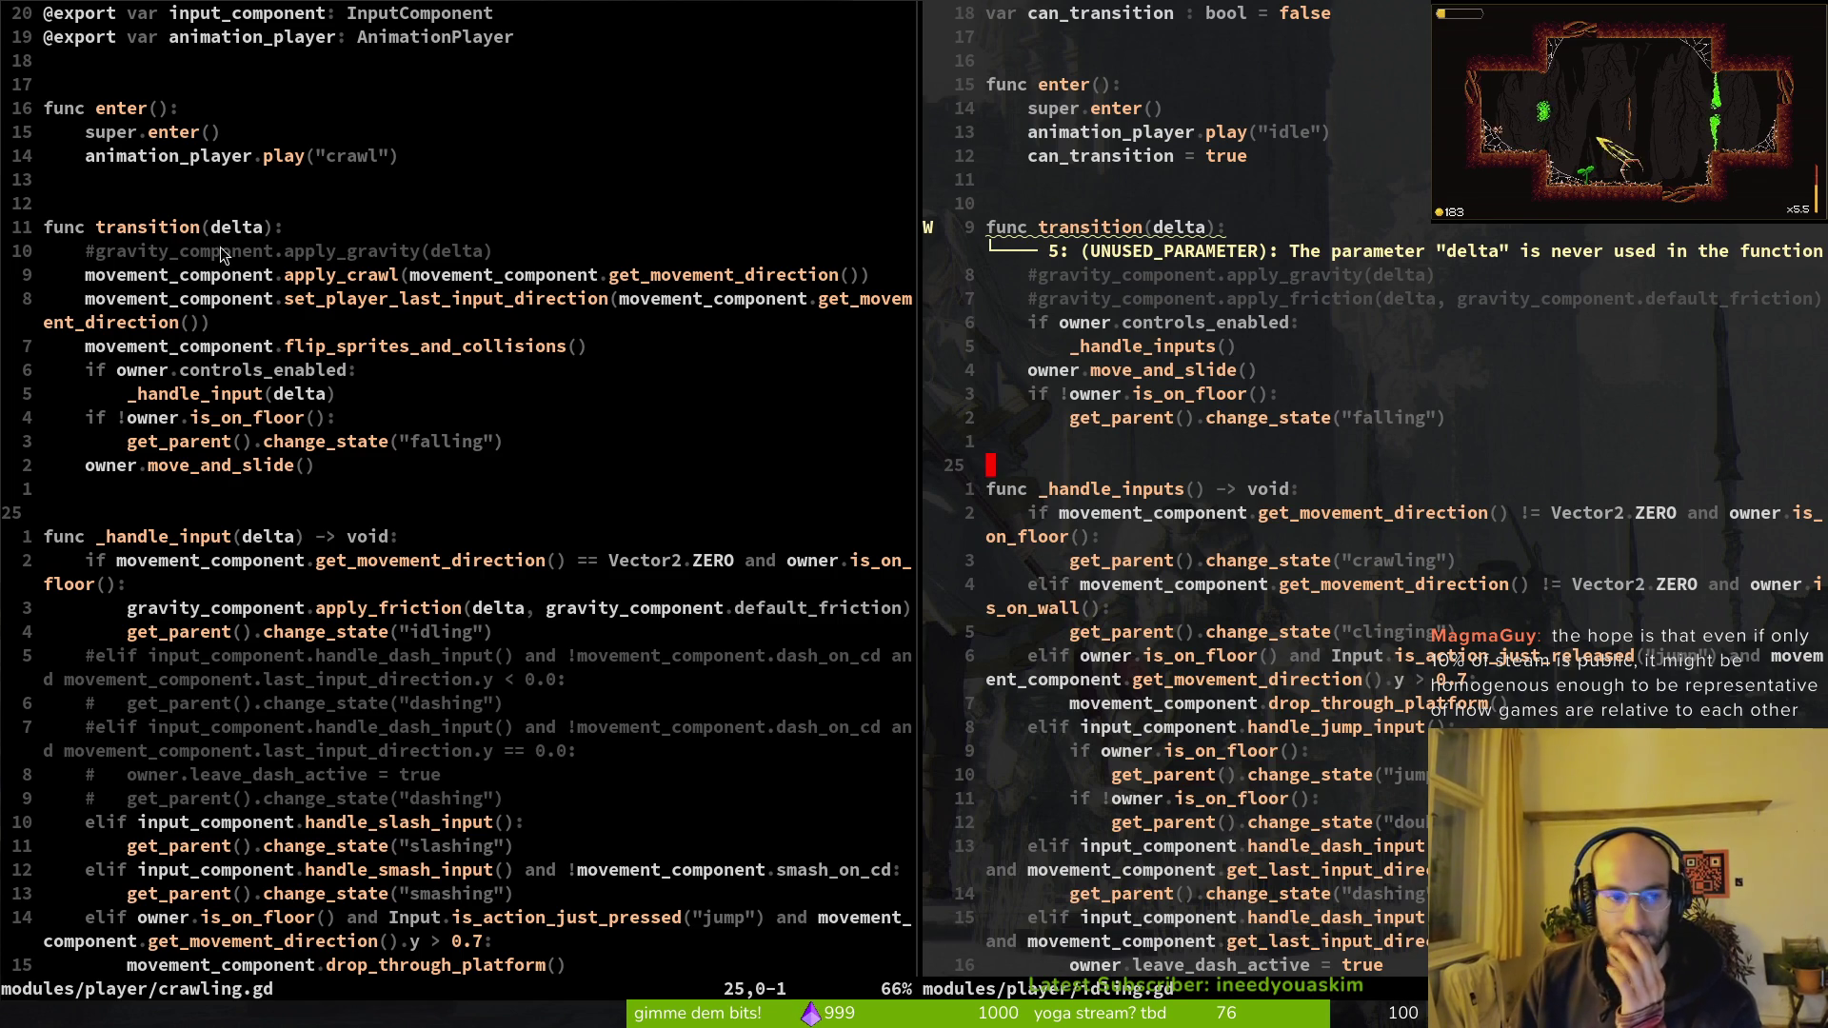
click(88, 254)
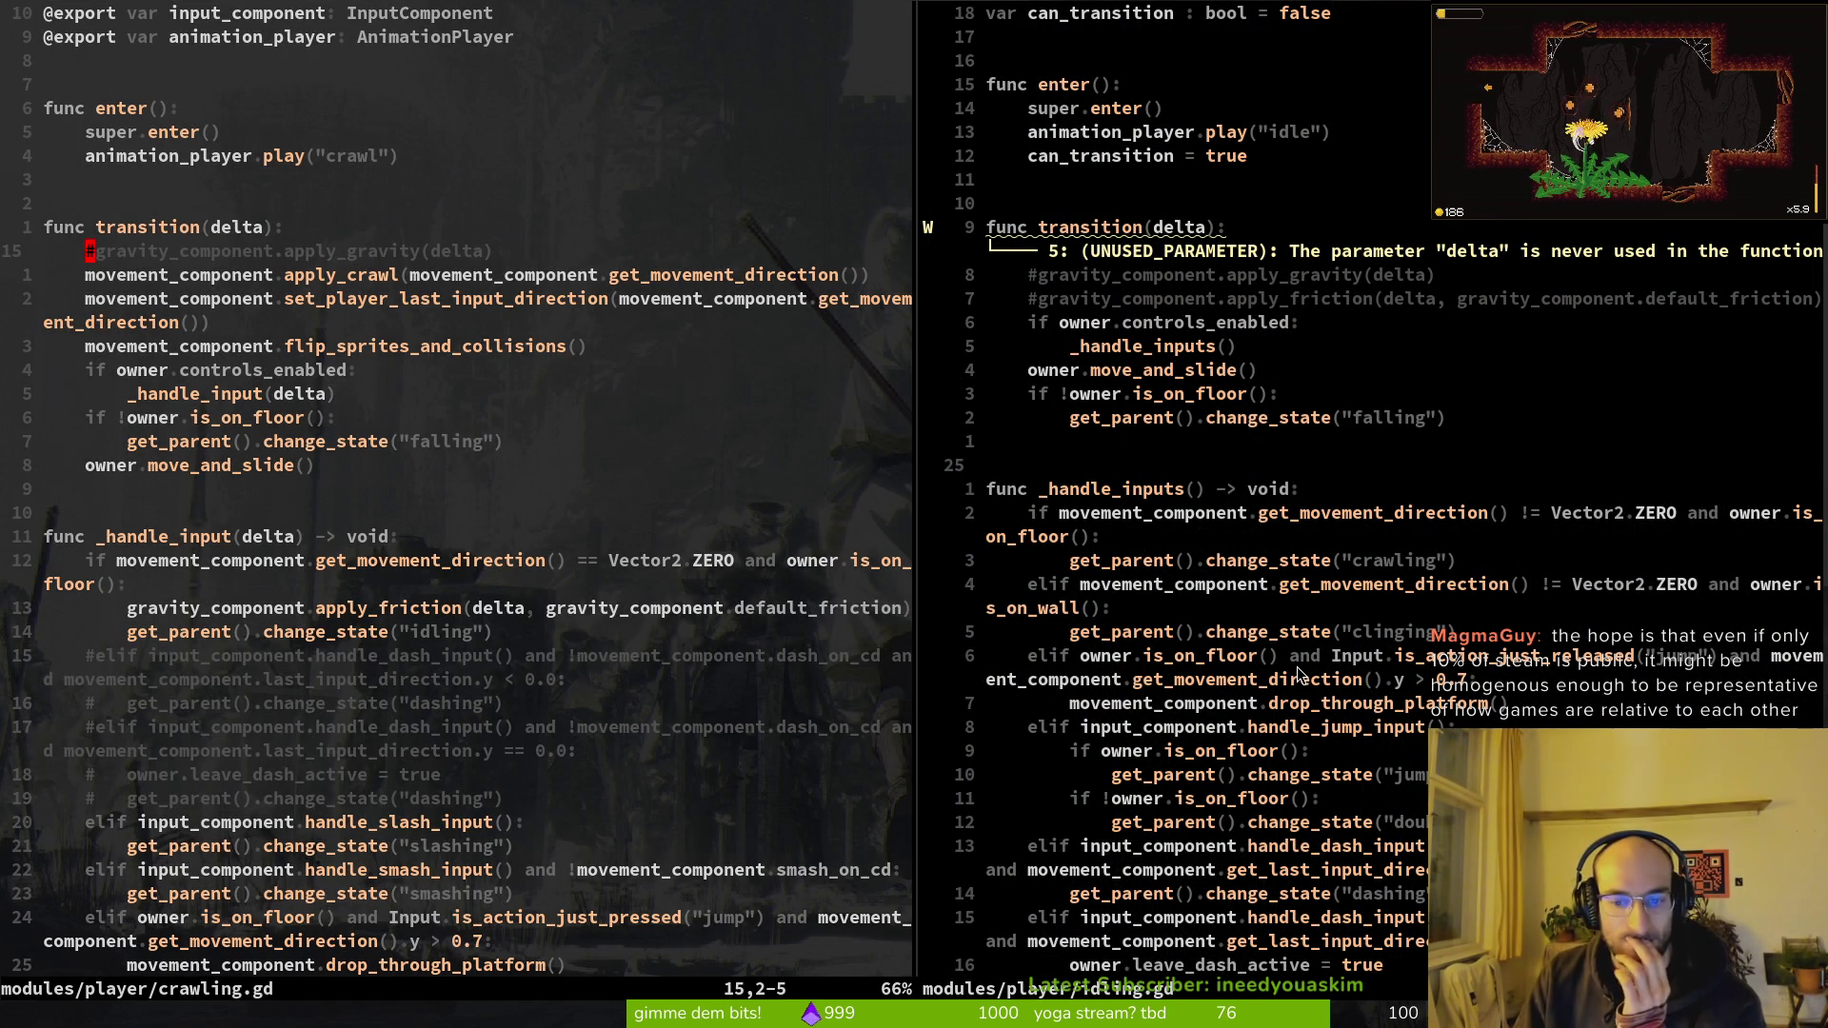
Step: Open clinging.gd in the right pane and read through it from line 18
key(space)
key(f)
key(f)
text(clin)
key(Return)
key(1)
key(8)
key(k)
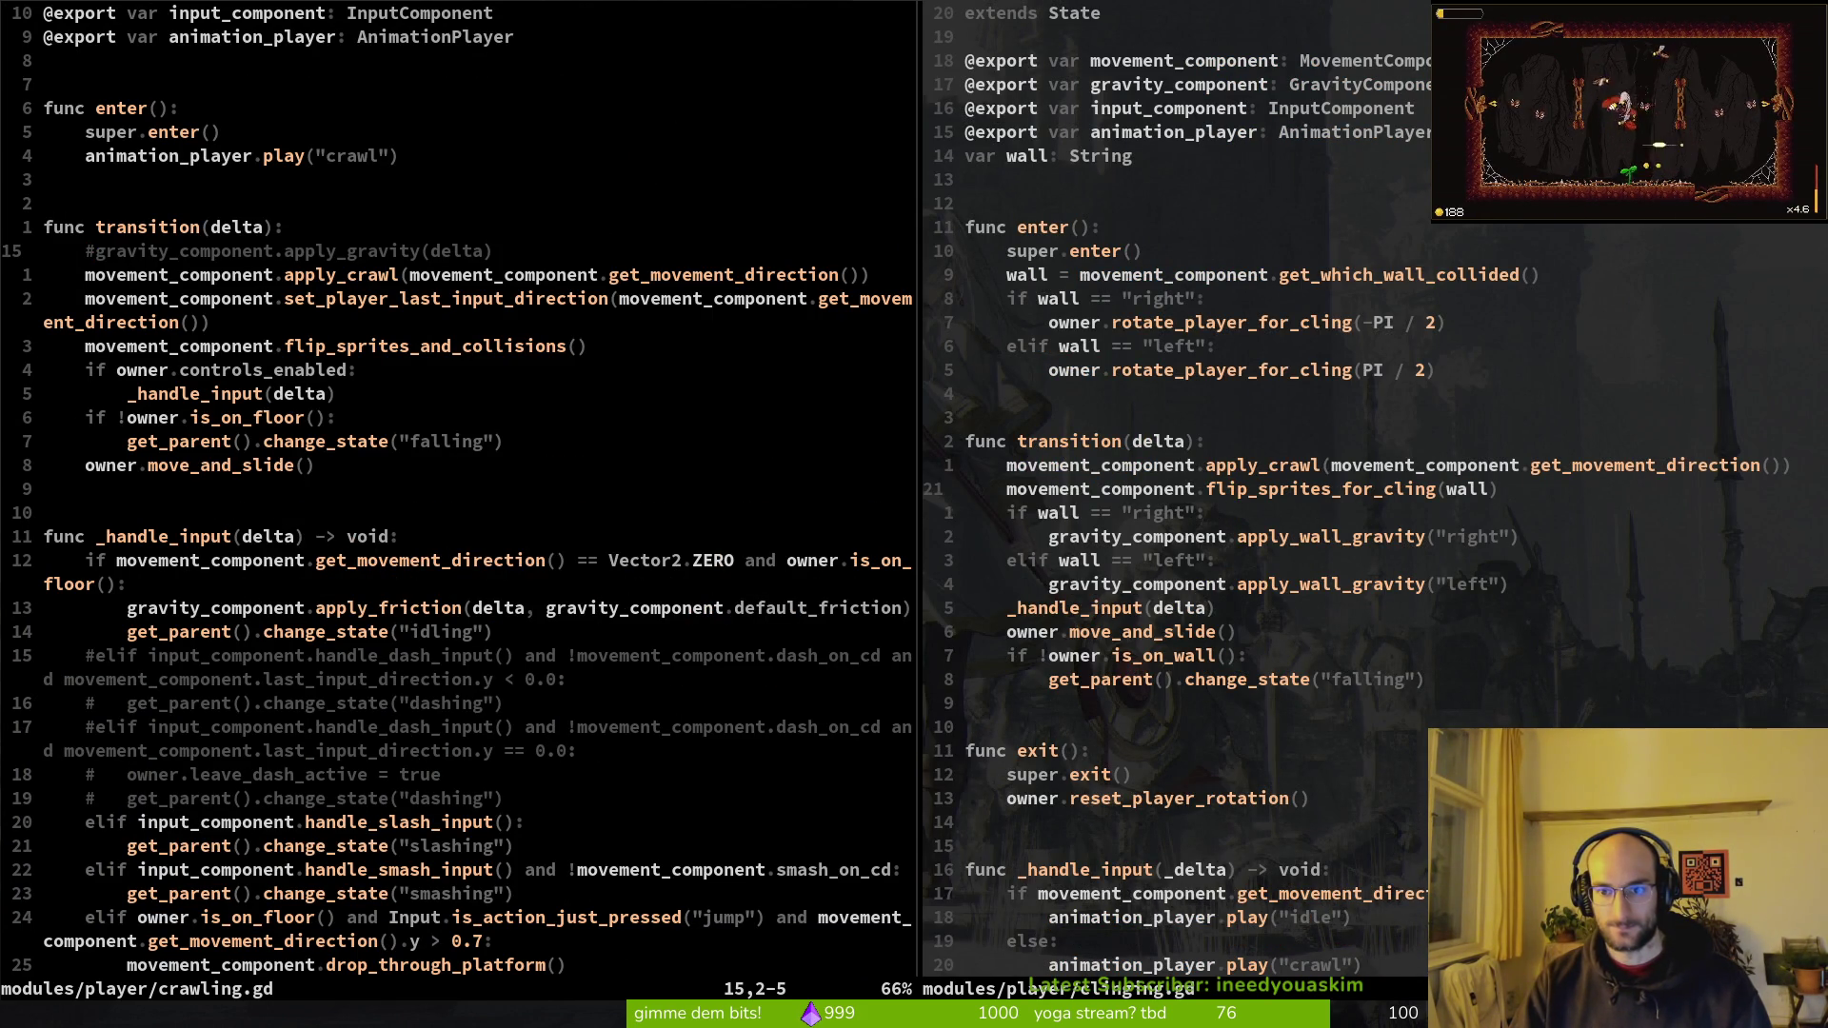
key(ctrl+d)
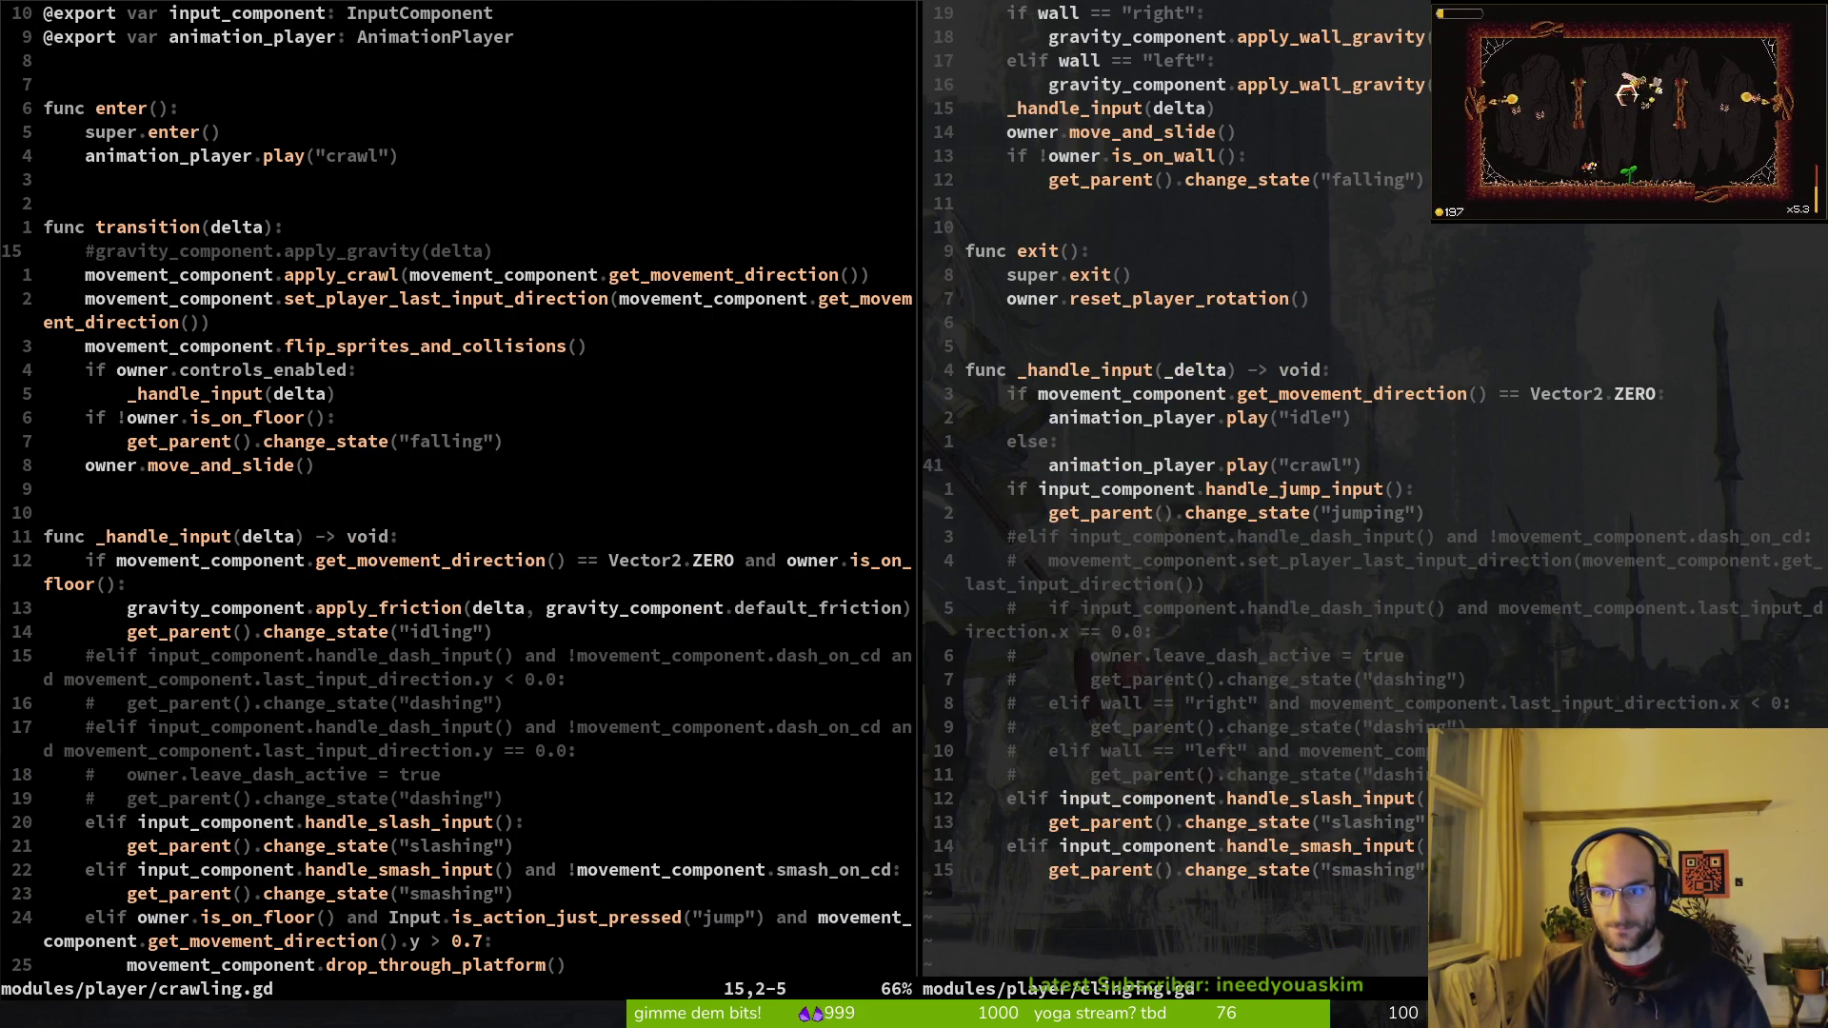
key(ctrl+u)
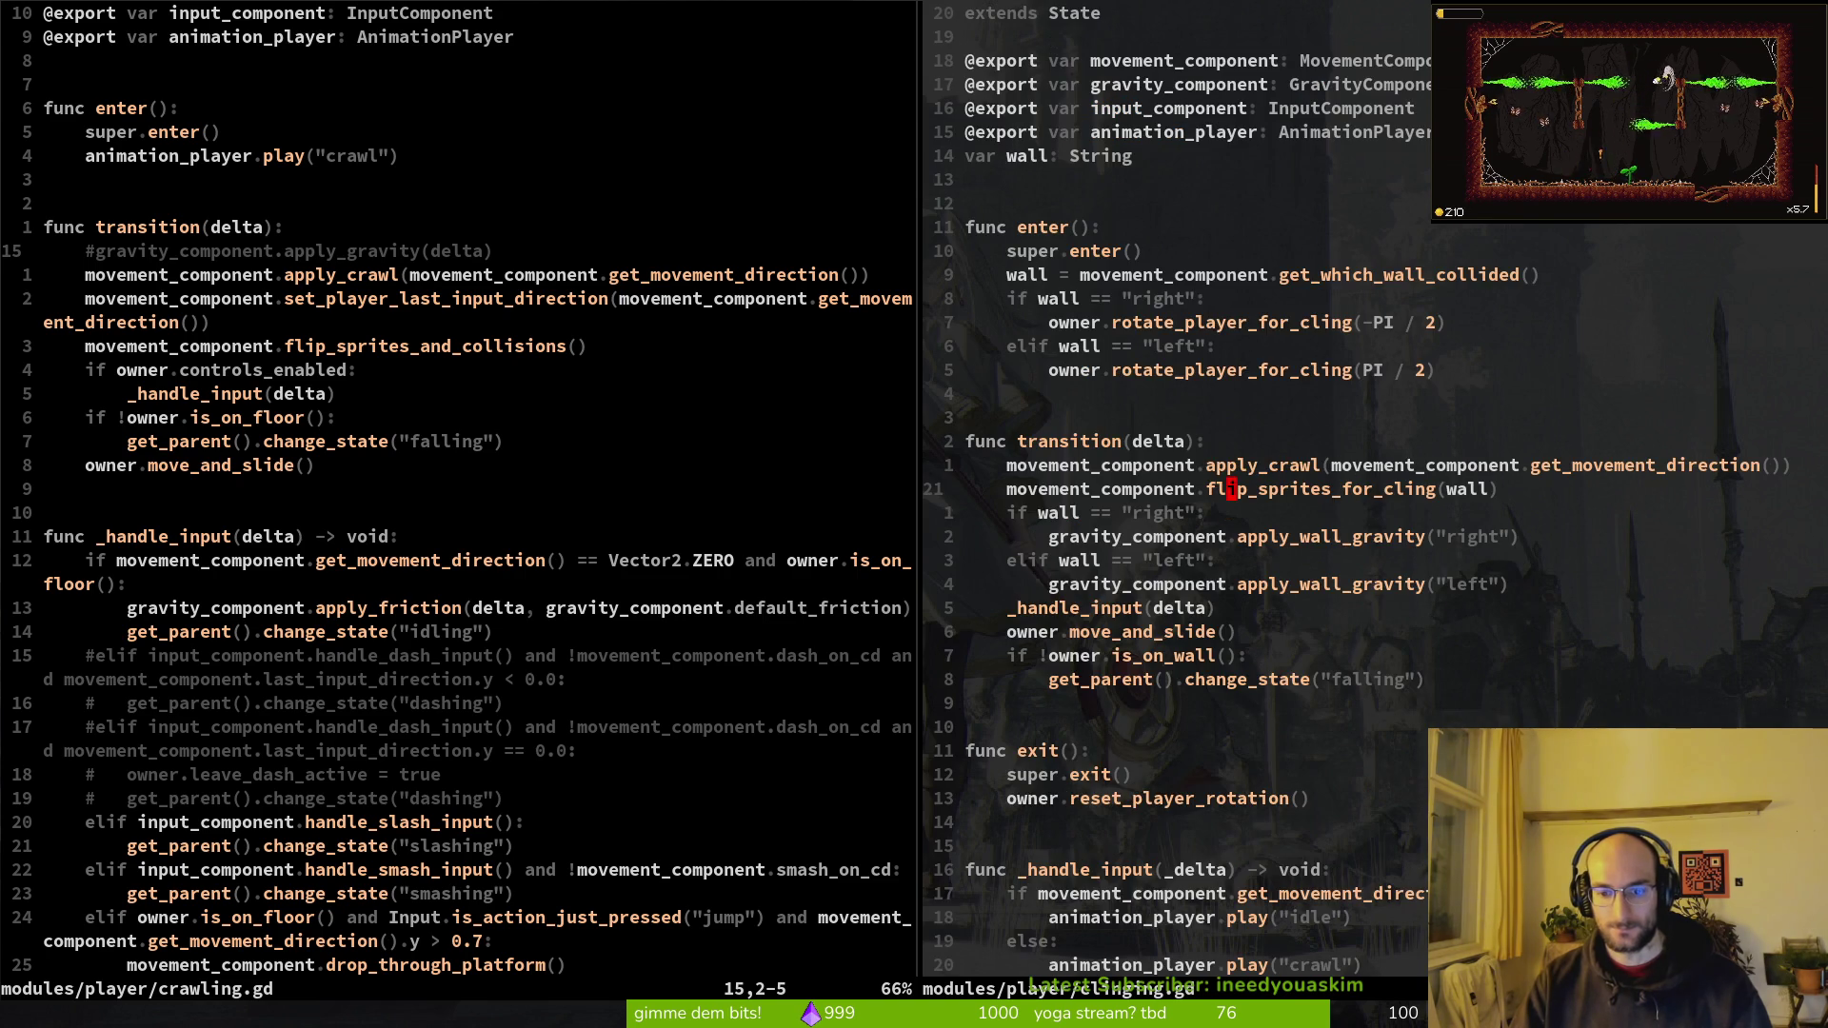
Step: Delete crawling.gd's set_player_last_input_direction line and save the file
key(ctrl+w)
key(h)
key(j)
key(j)
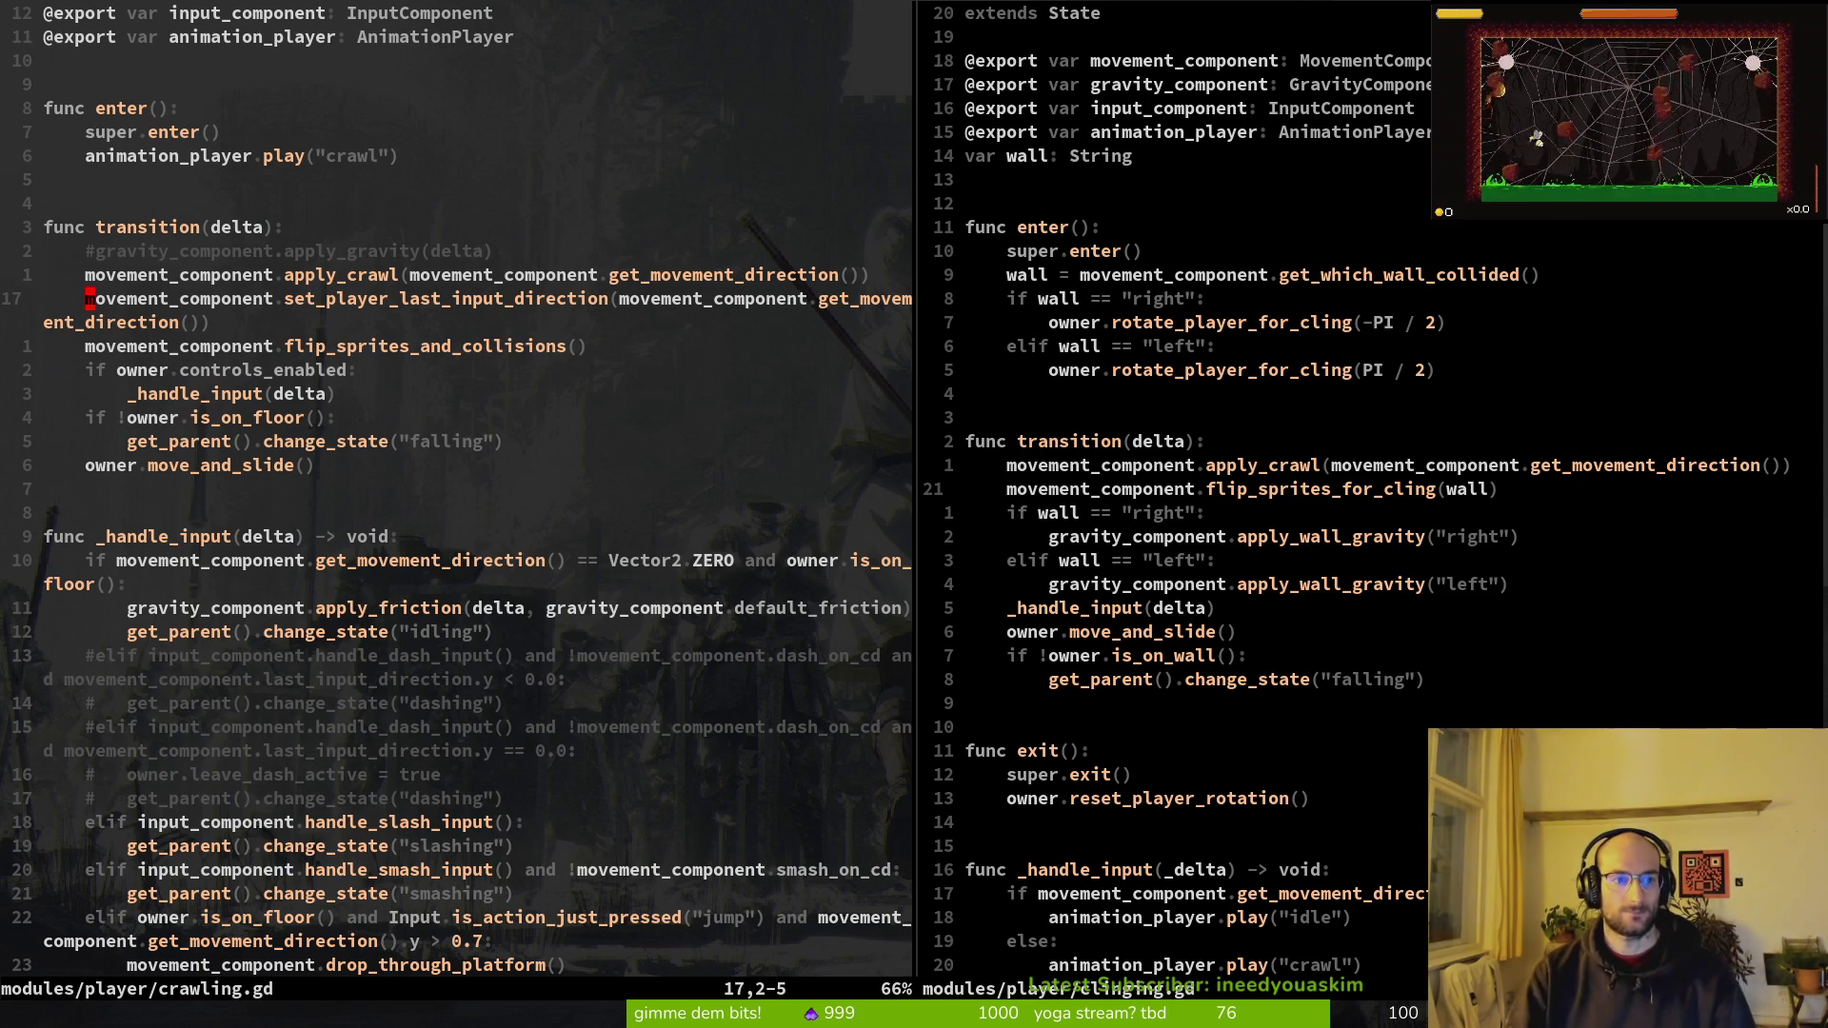
key(d)
key(d)
text(:w)
key(Return)
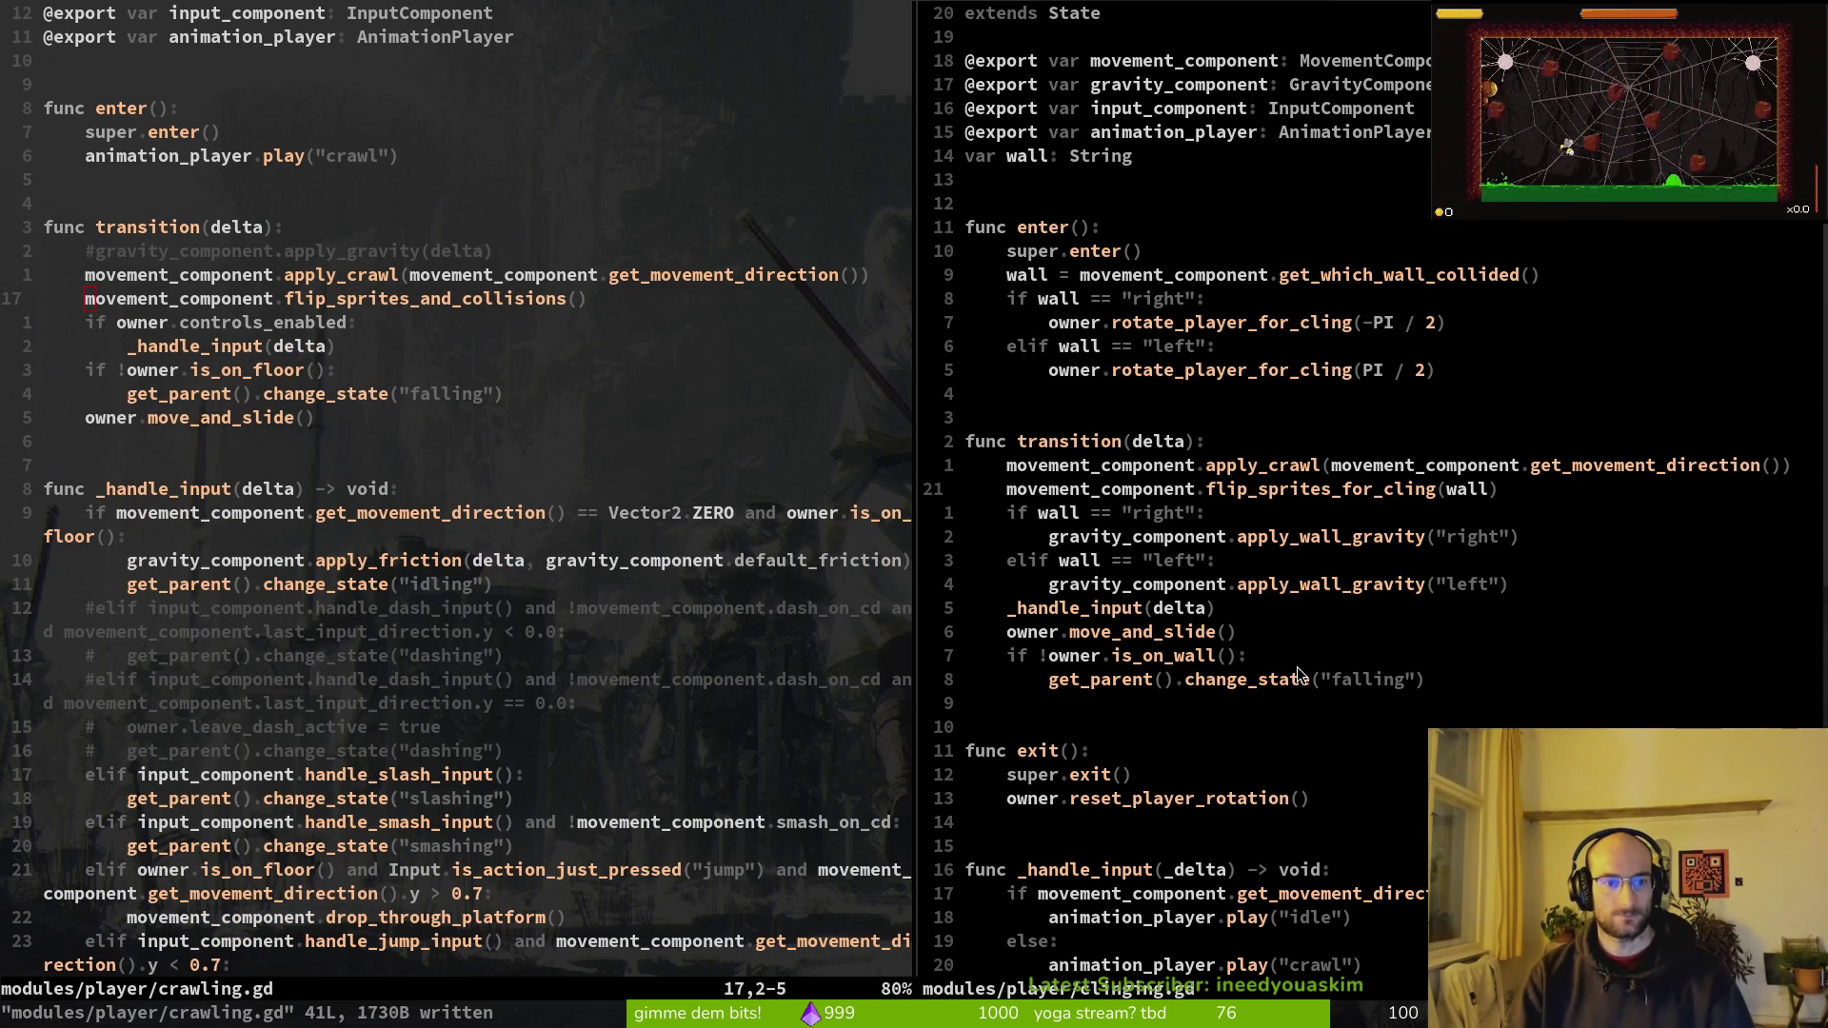
key(alt+Tab)
key(F5)
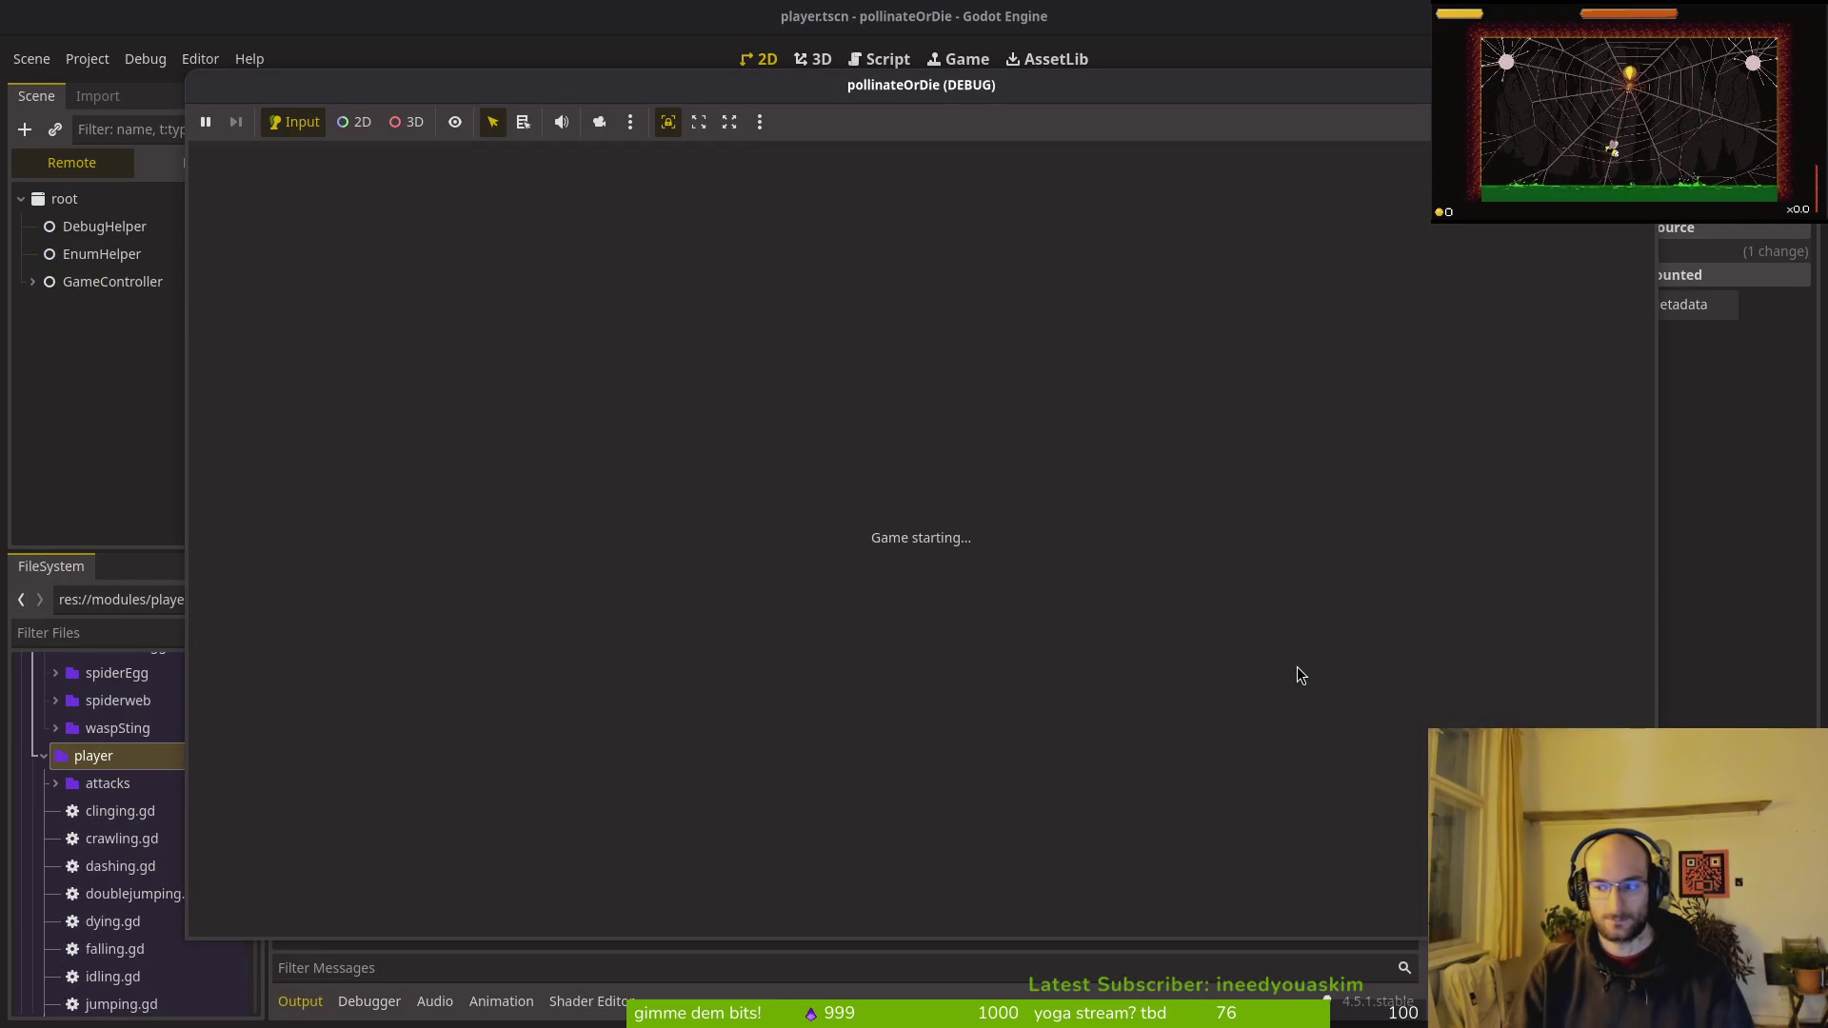
key(Return)
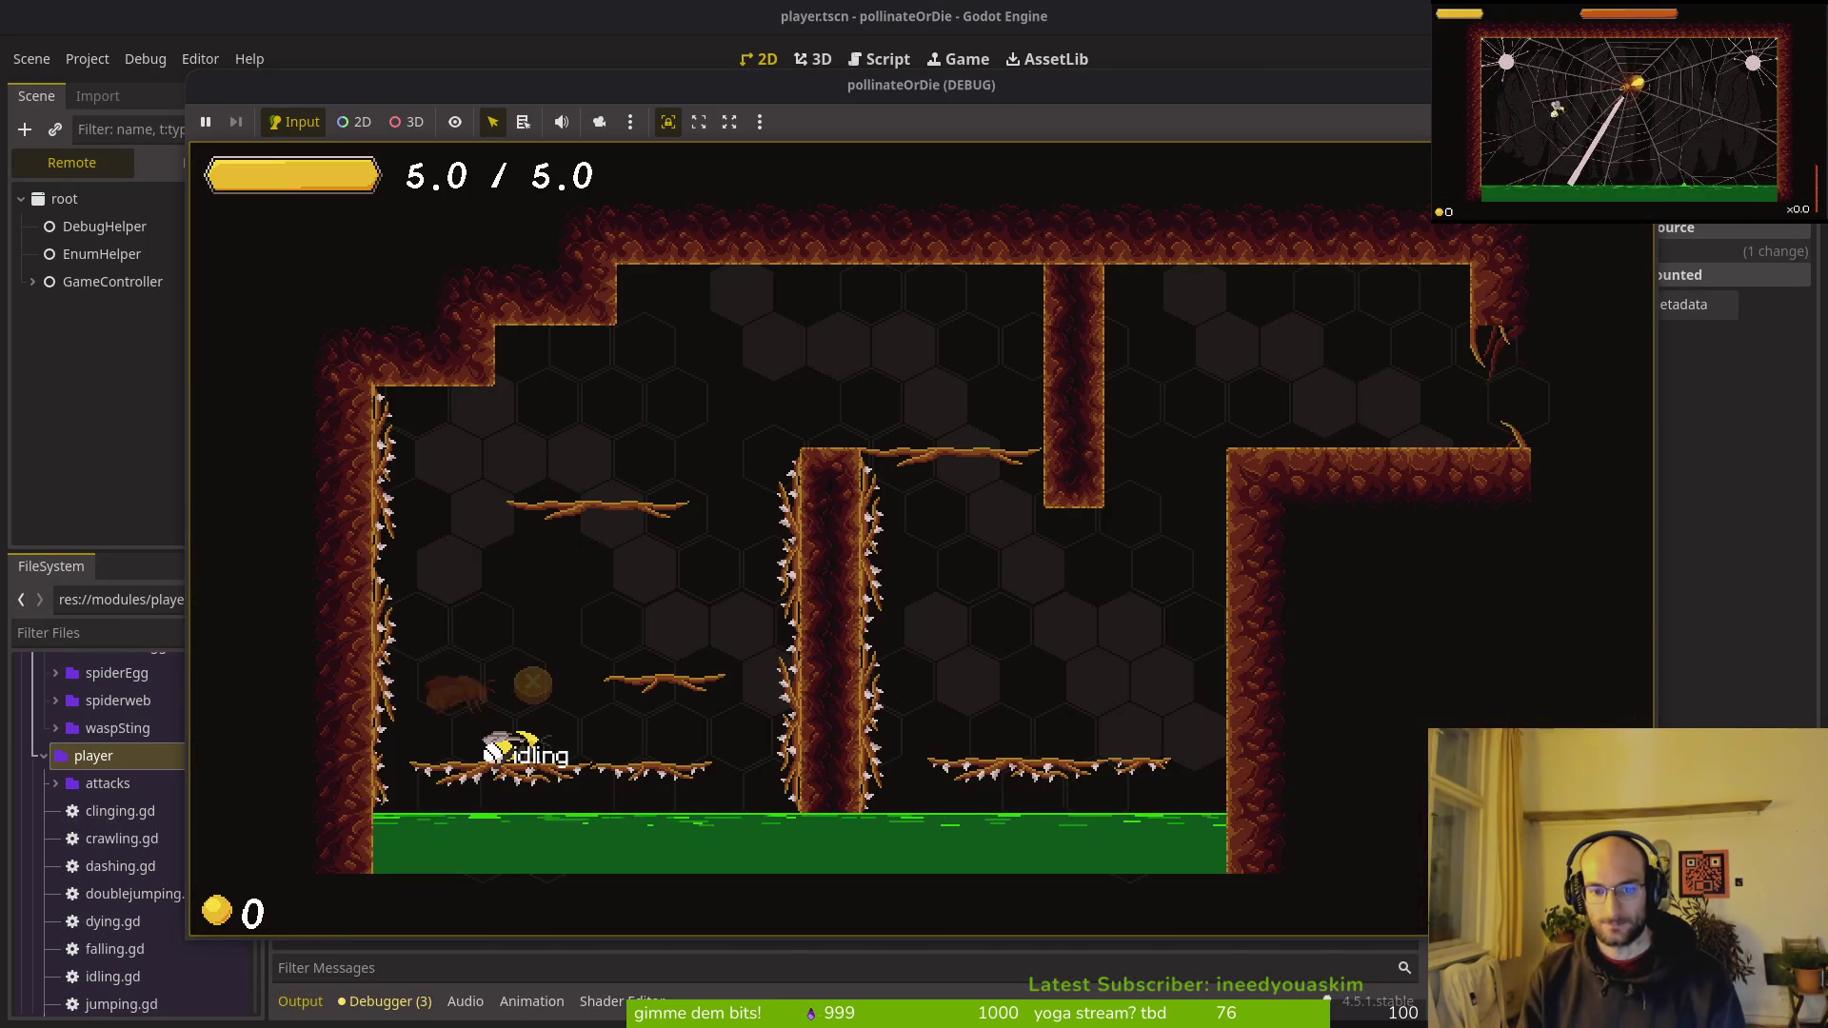
key(Right)
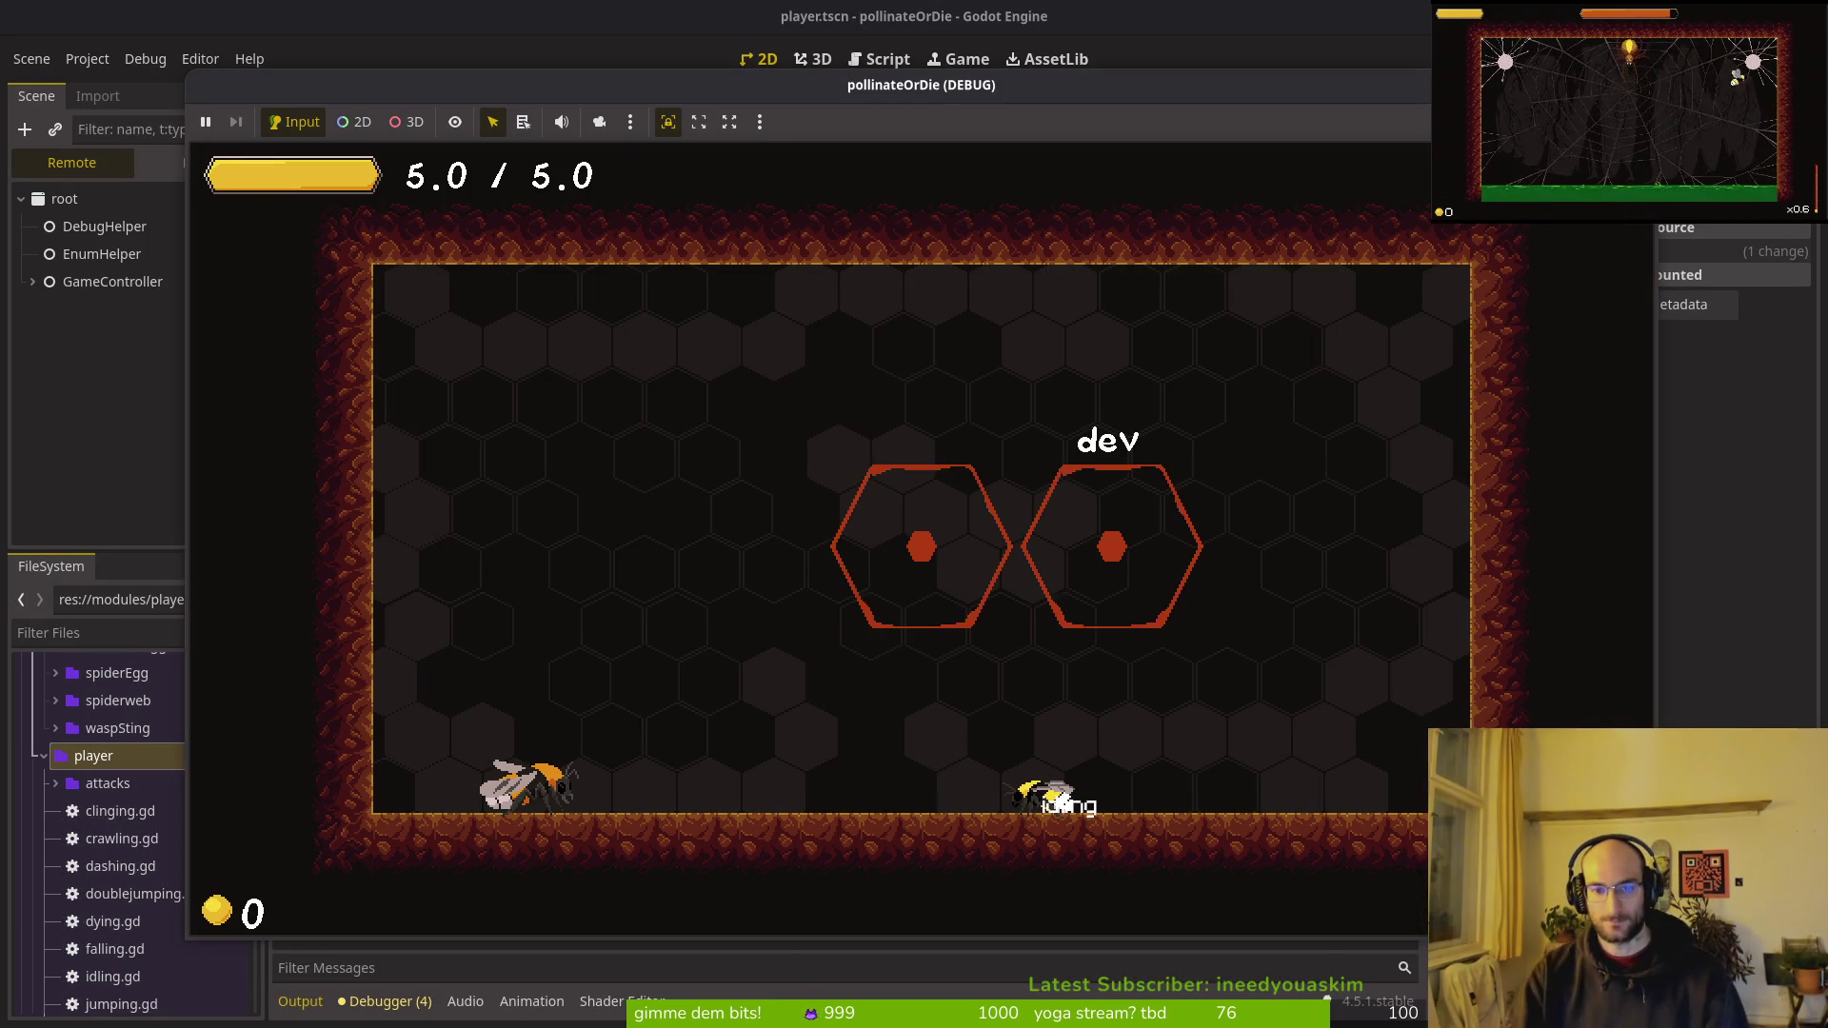
key(F8)
key(alt+Tab)
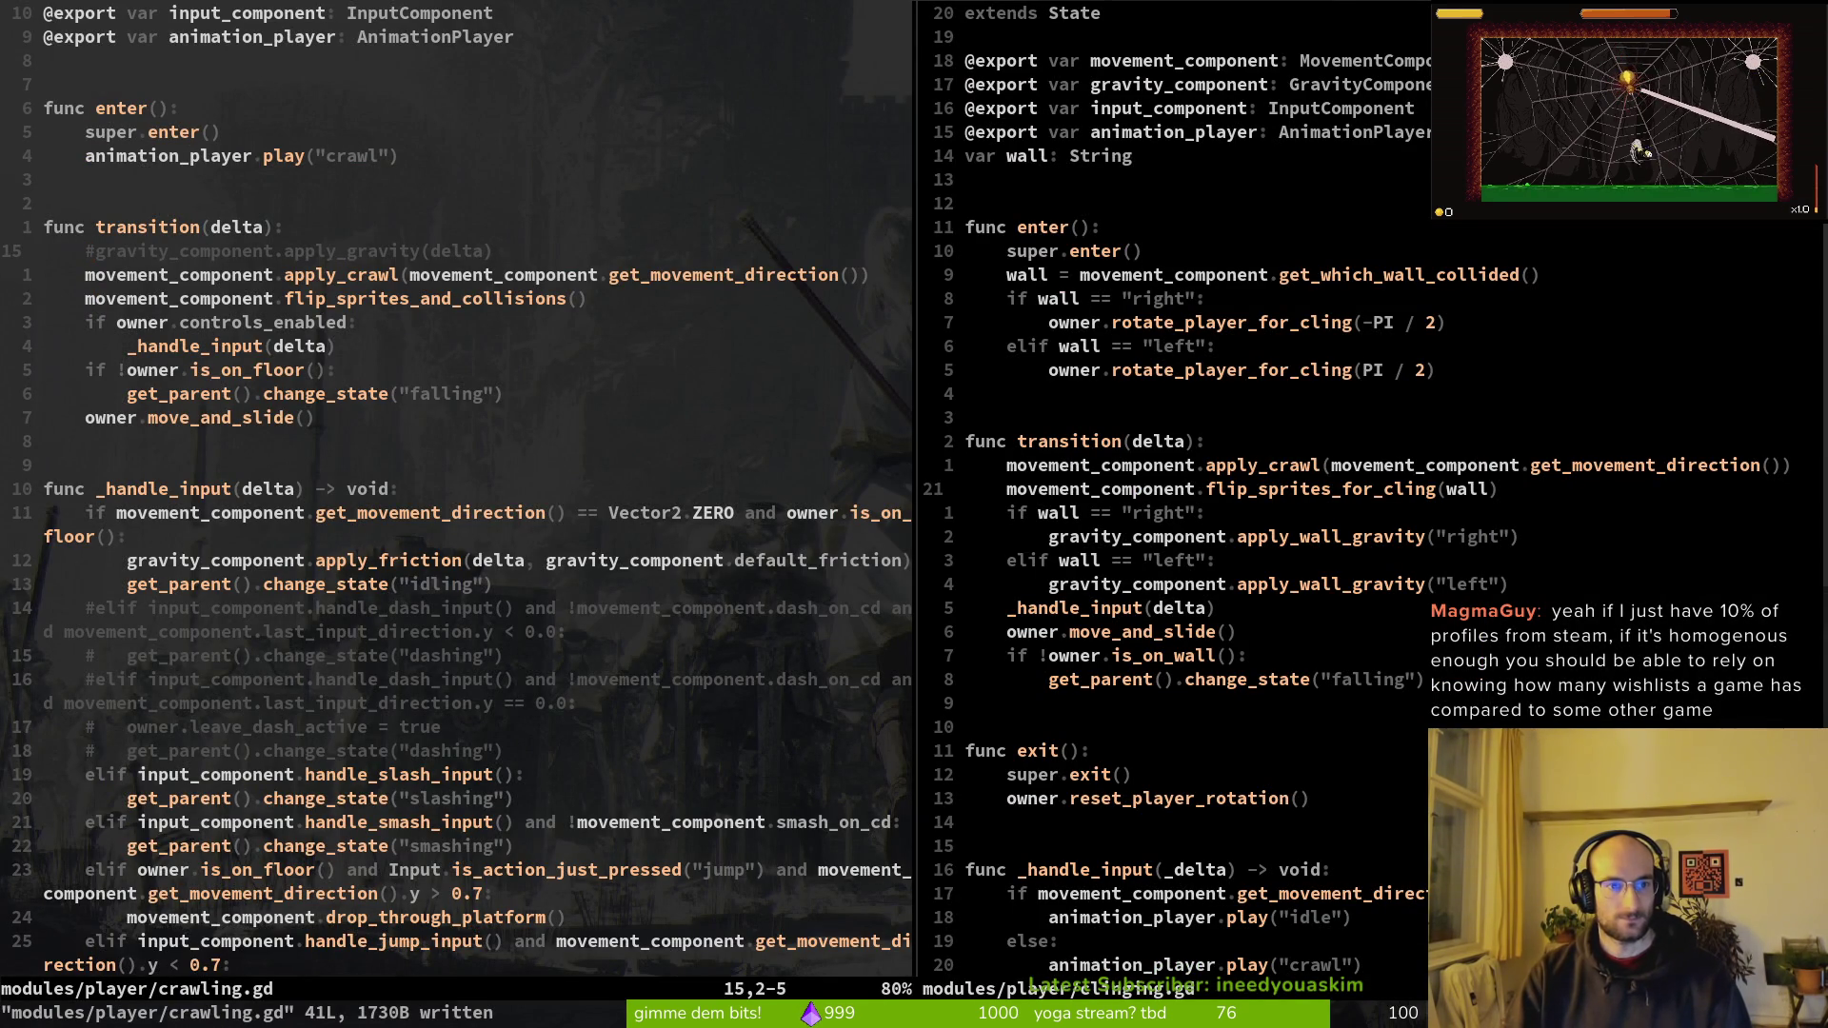
Step: Undo the deletion in crawling.gd, save it, and bring up idling.gd in the left pane
text(u:w)
key(Return)
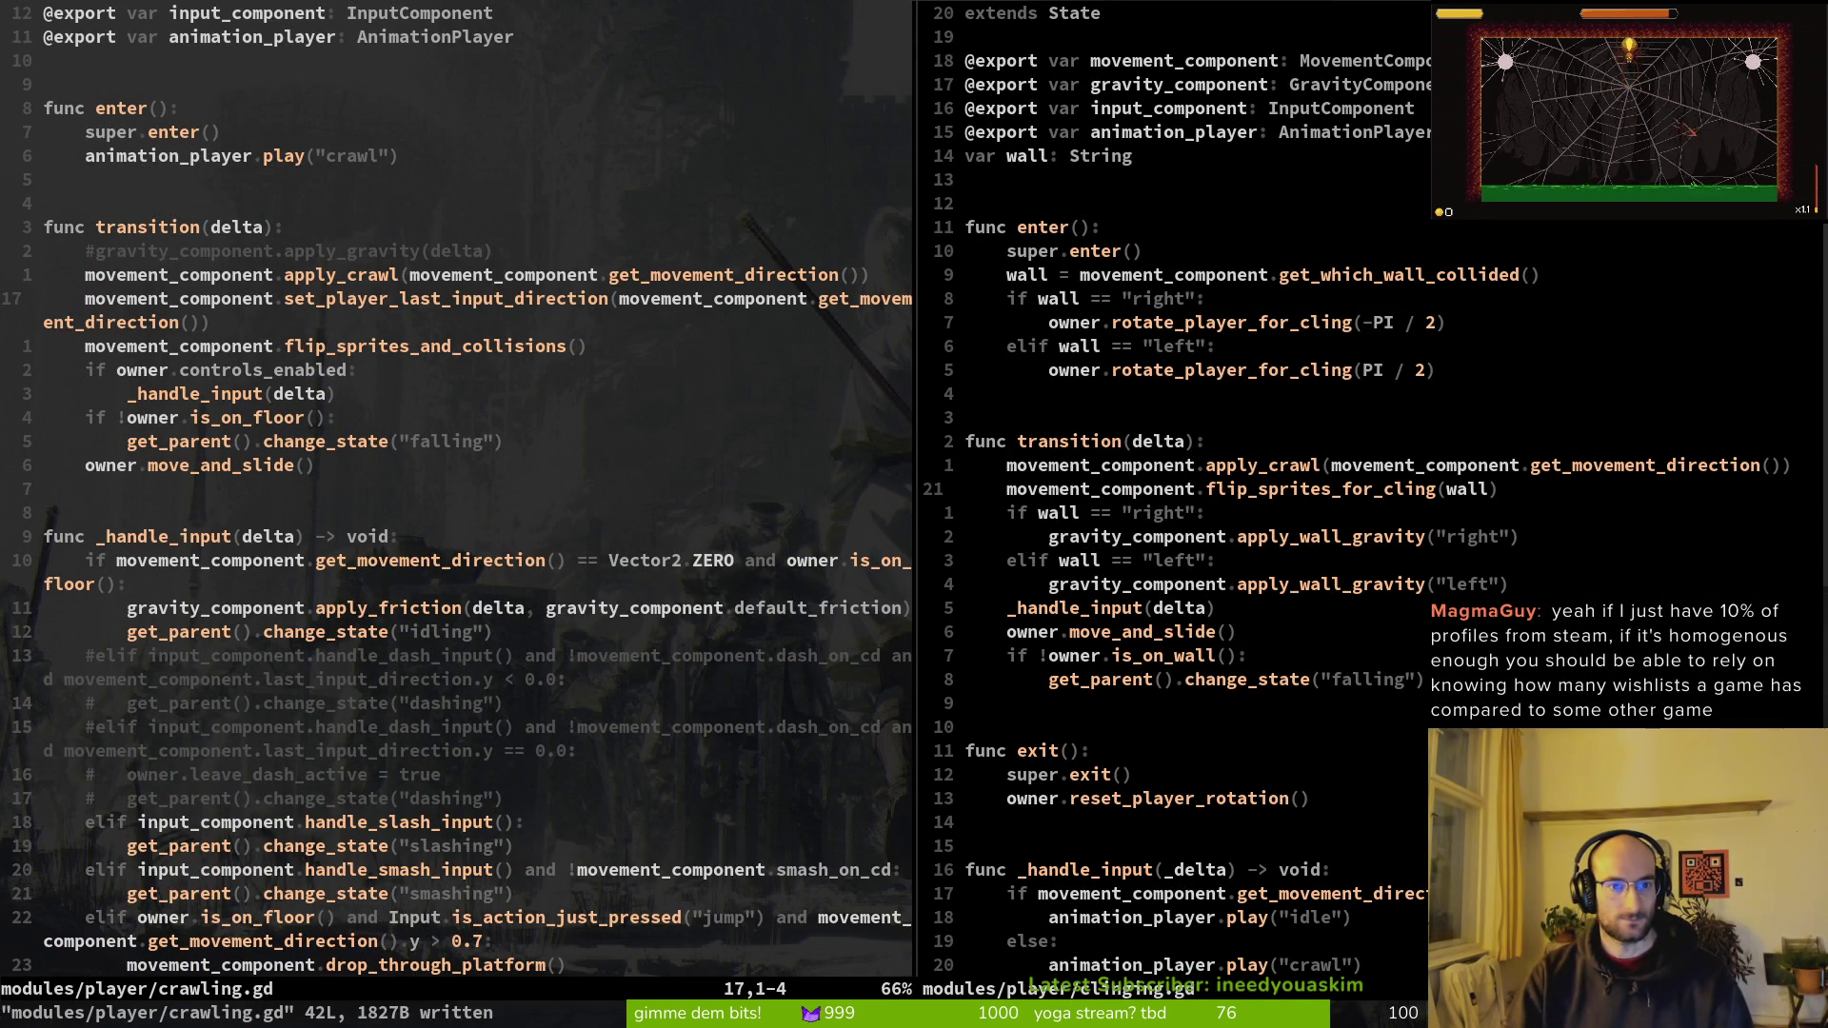
key(ctrl+p)
text(idling)
key(Return)
Step: Uncomment apply_gravity and apply_friction in idling.gd's transition and save it
key(k)
key(k)
key(k)
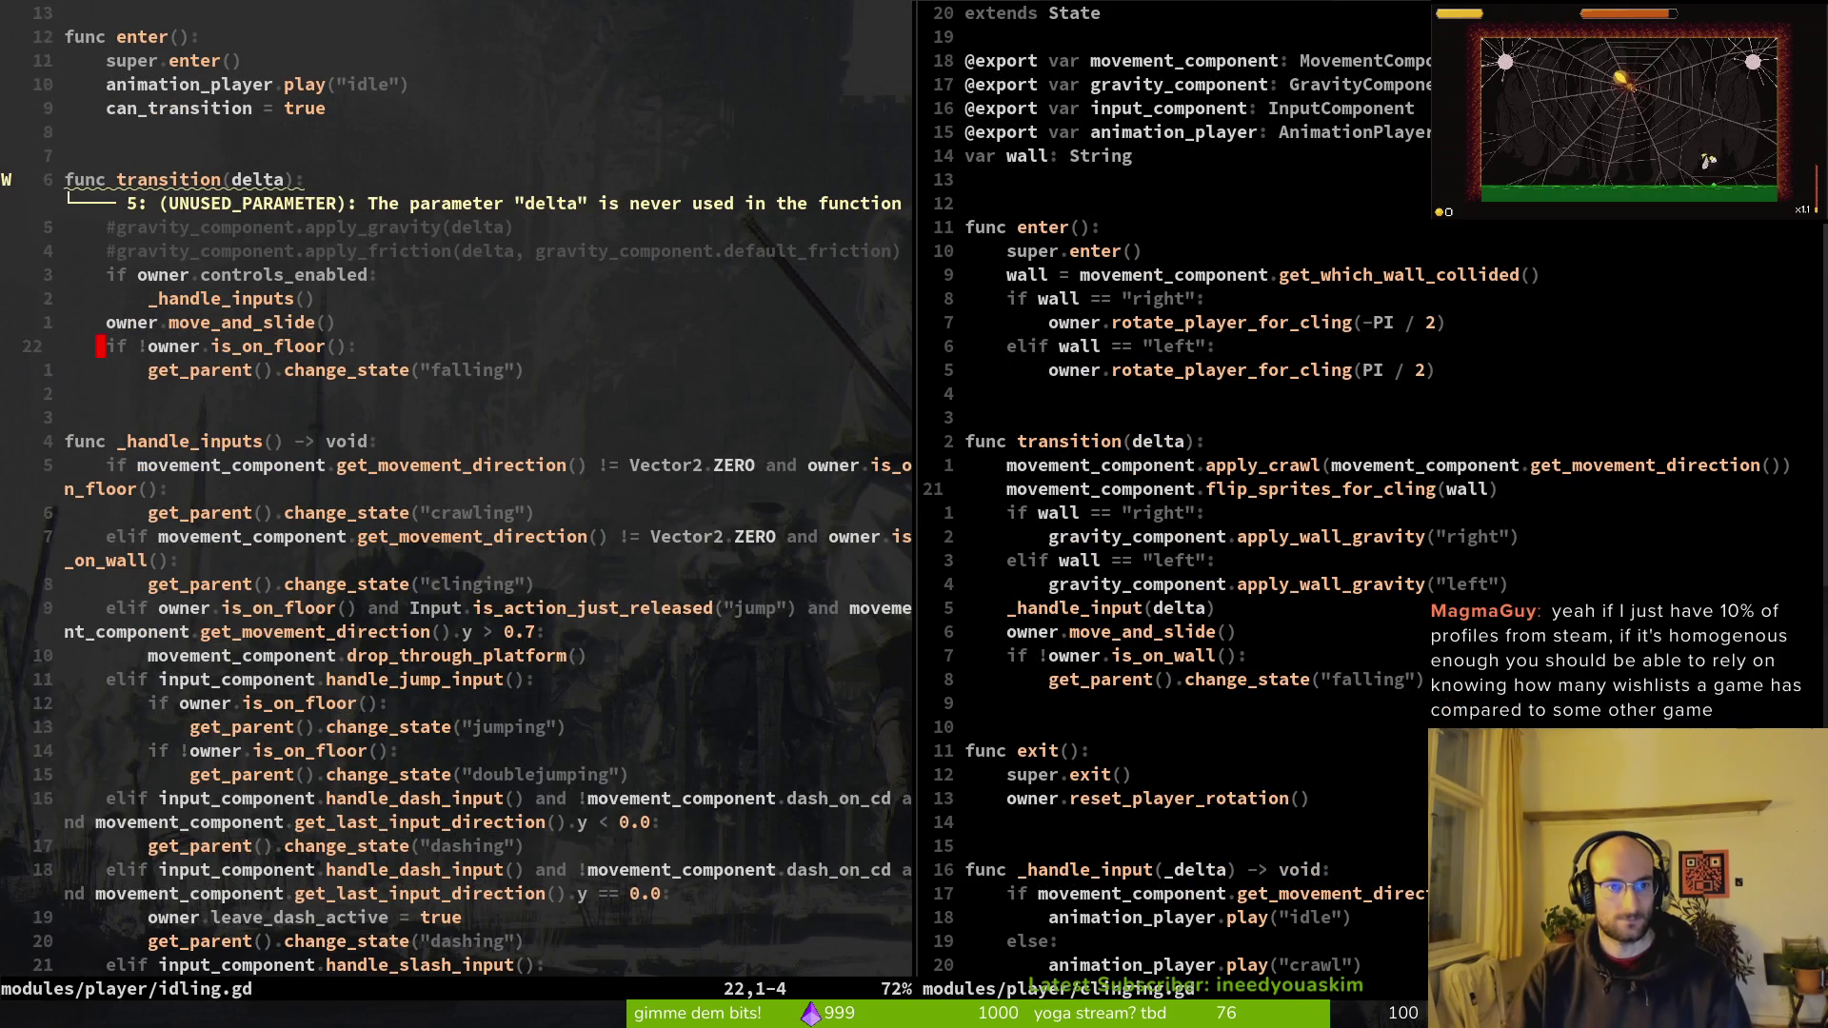
key(k)
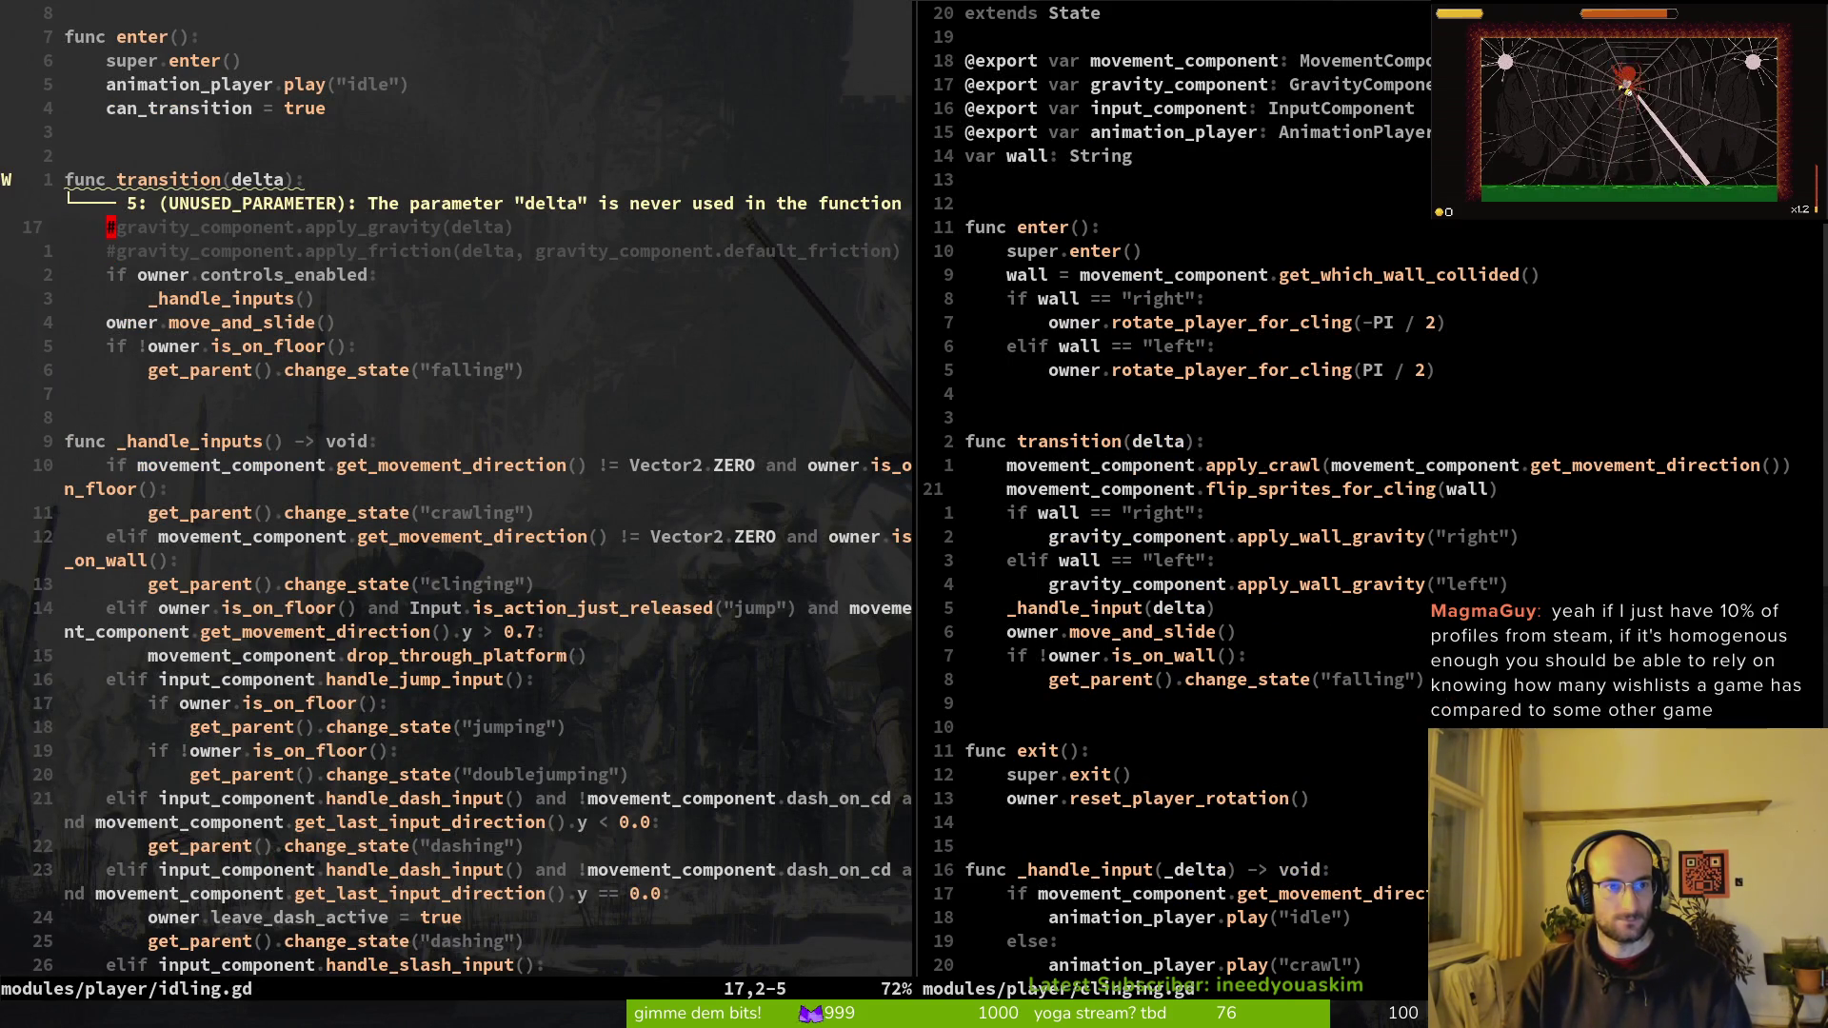
key(I)
key(Delete)
key(Escape)
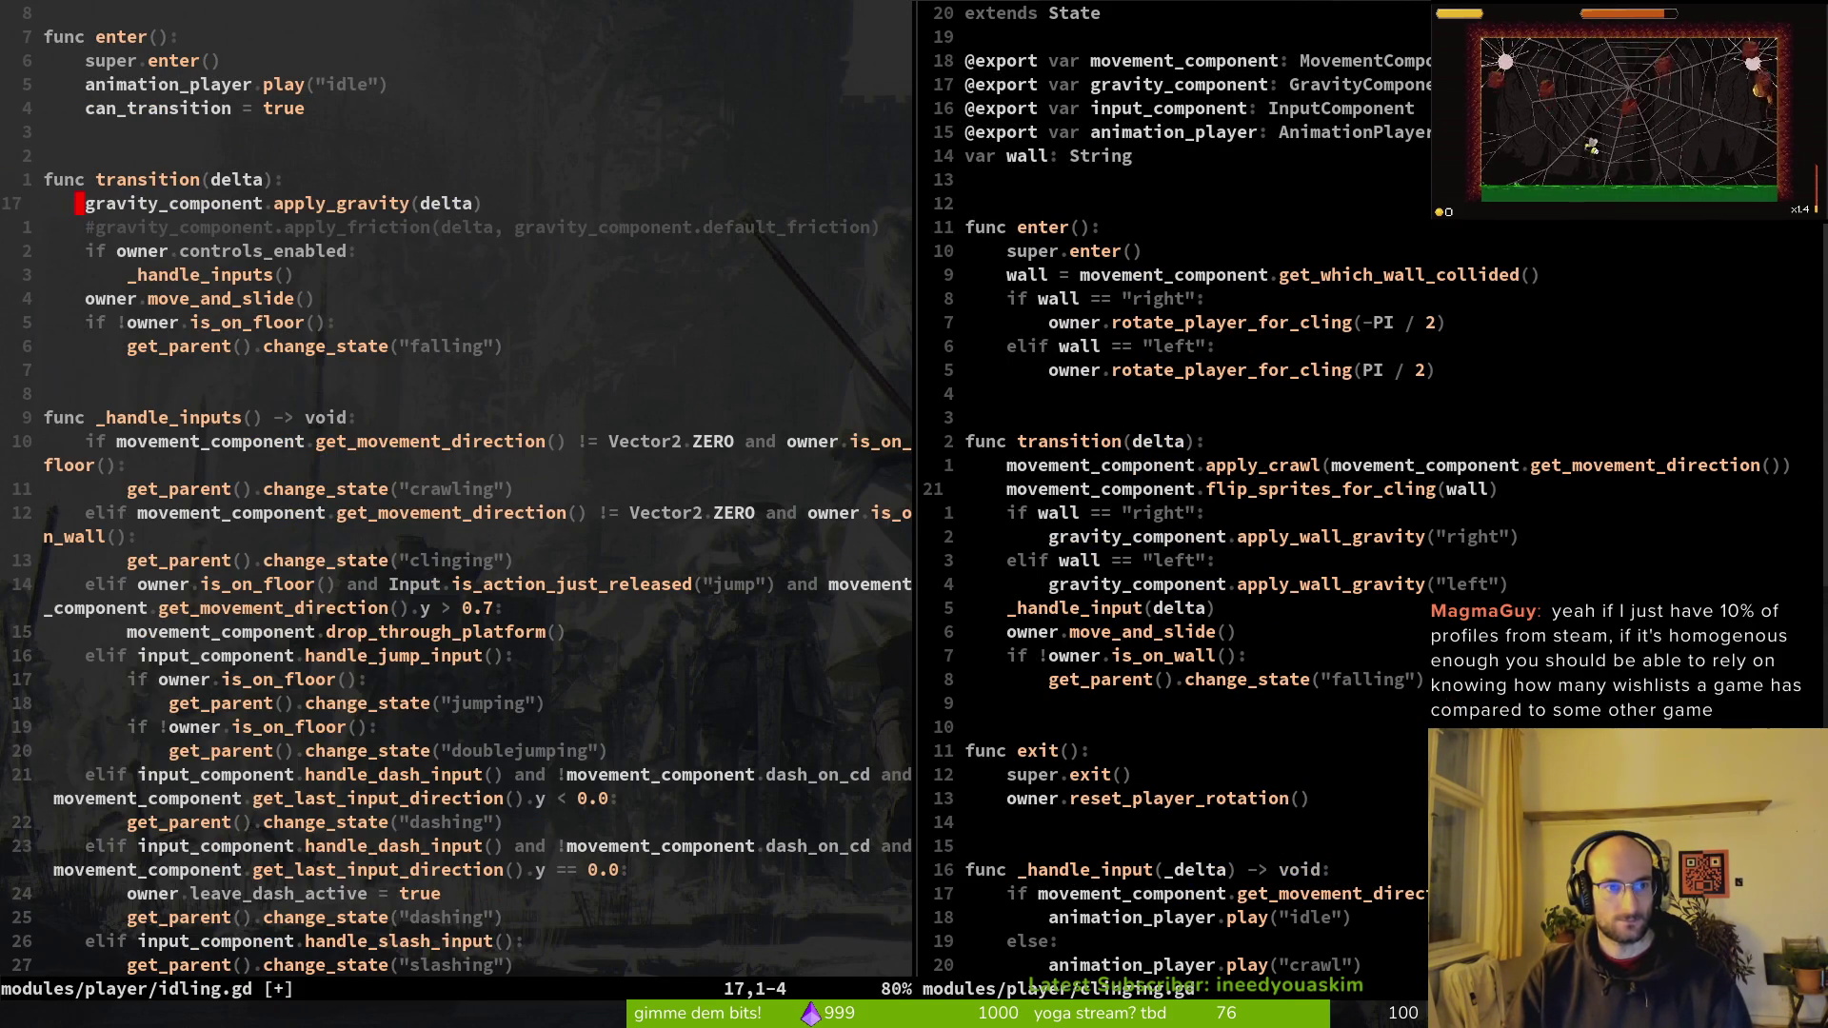
key(j)
key(I)
key(Delete)
key(Escape)
text(:w)
key(Return)
key(alt+Tab)
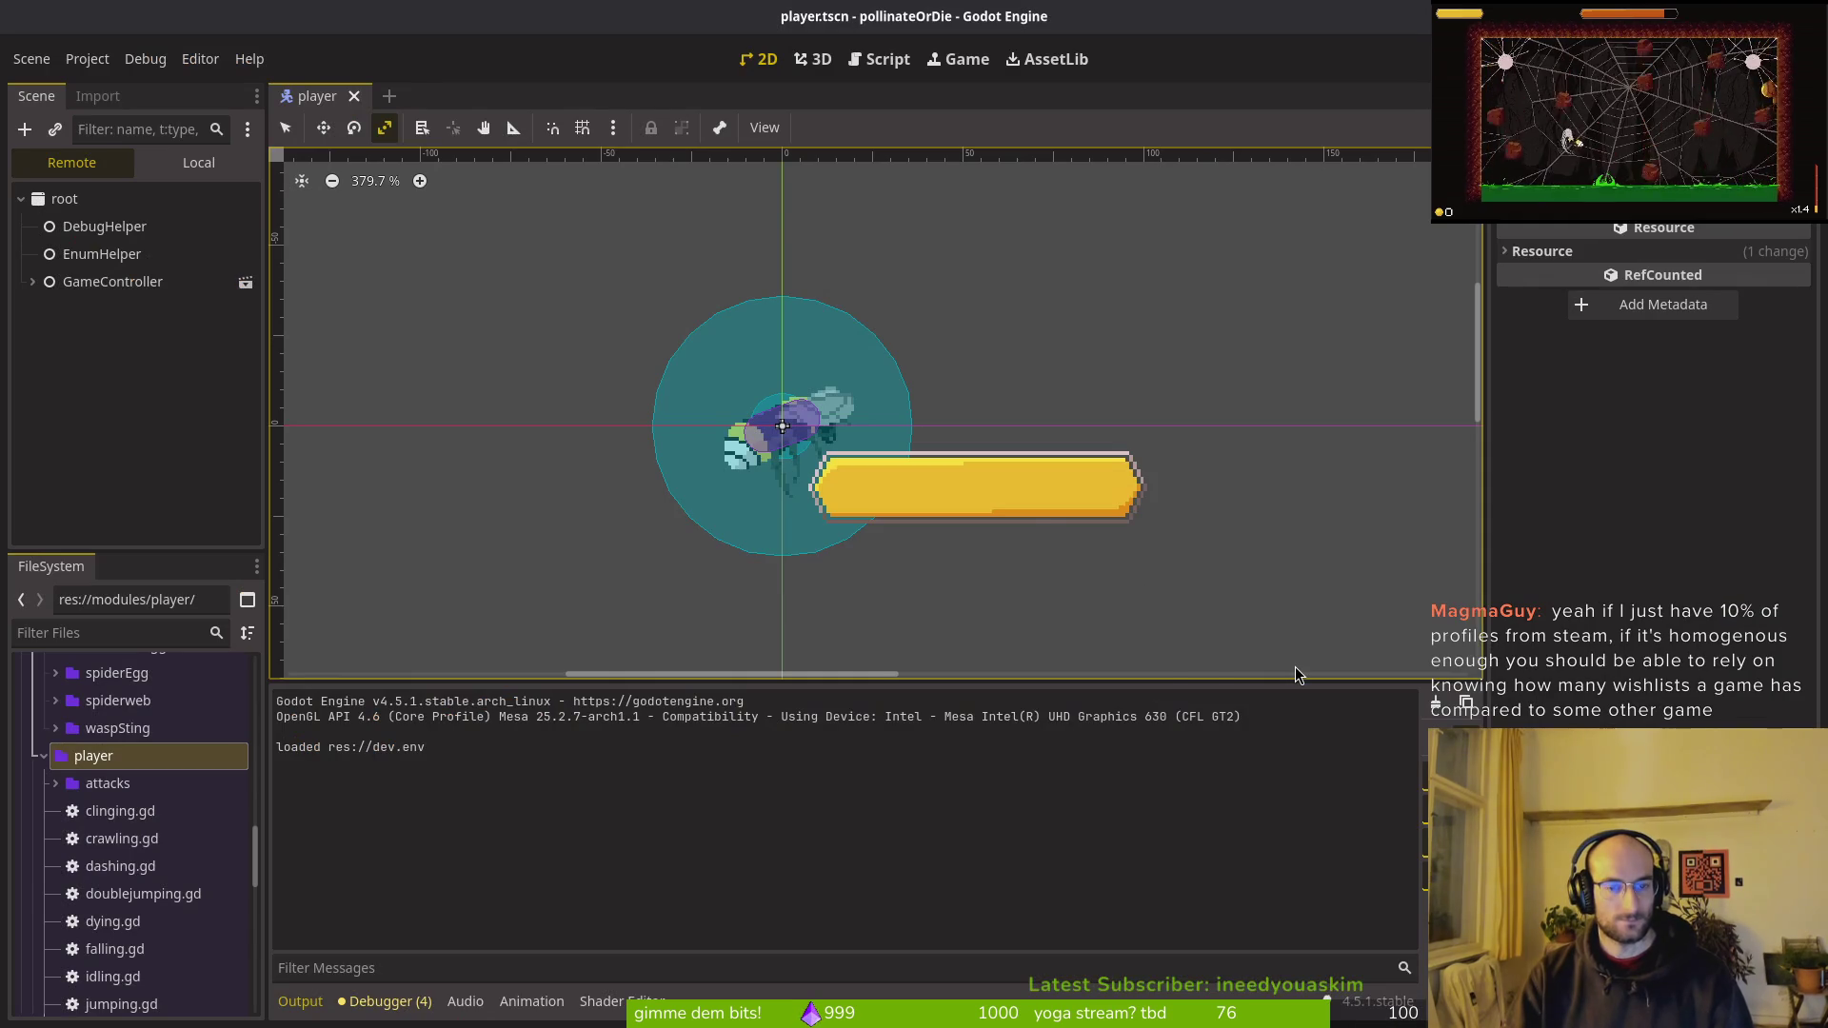
Step: Run the game, start a new game, and test dashing left and right from idle
key(alt+Tab)
key(alt+Tab)
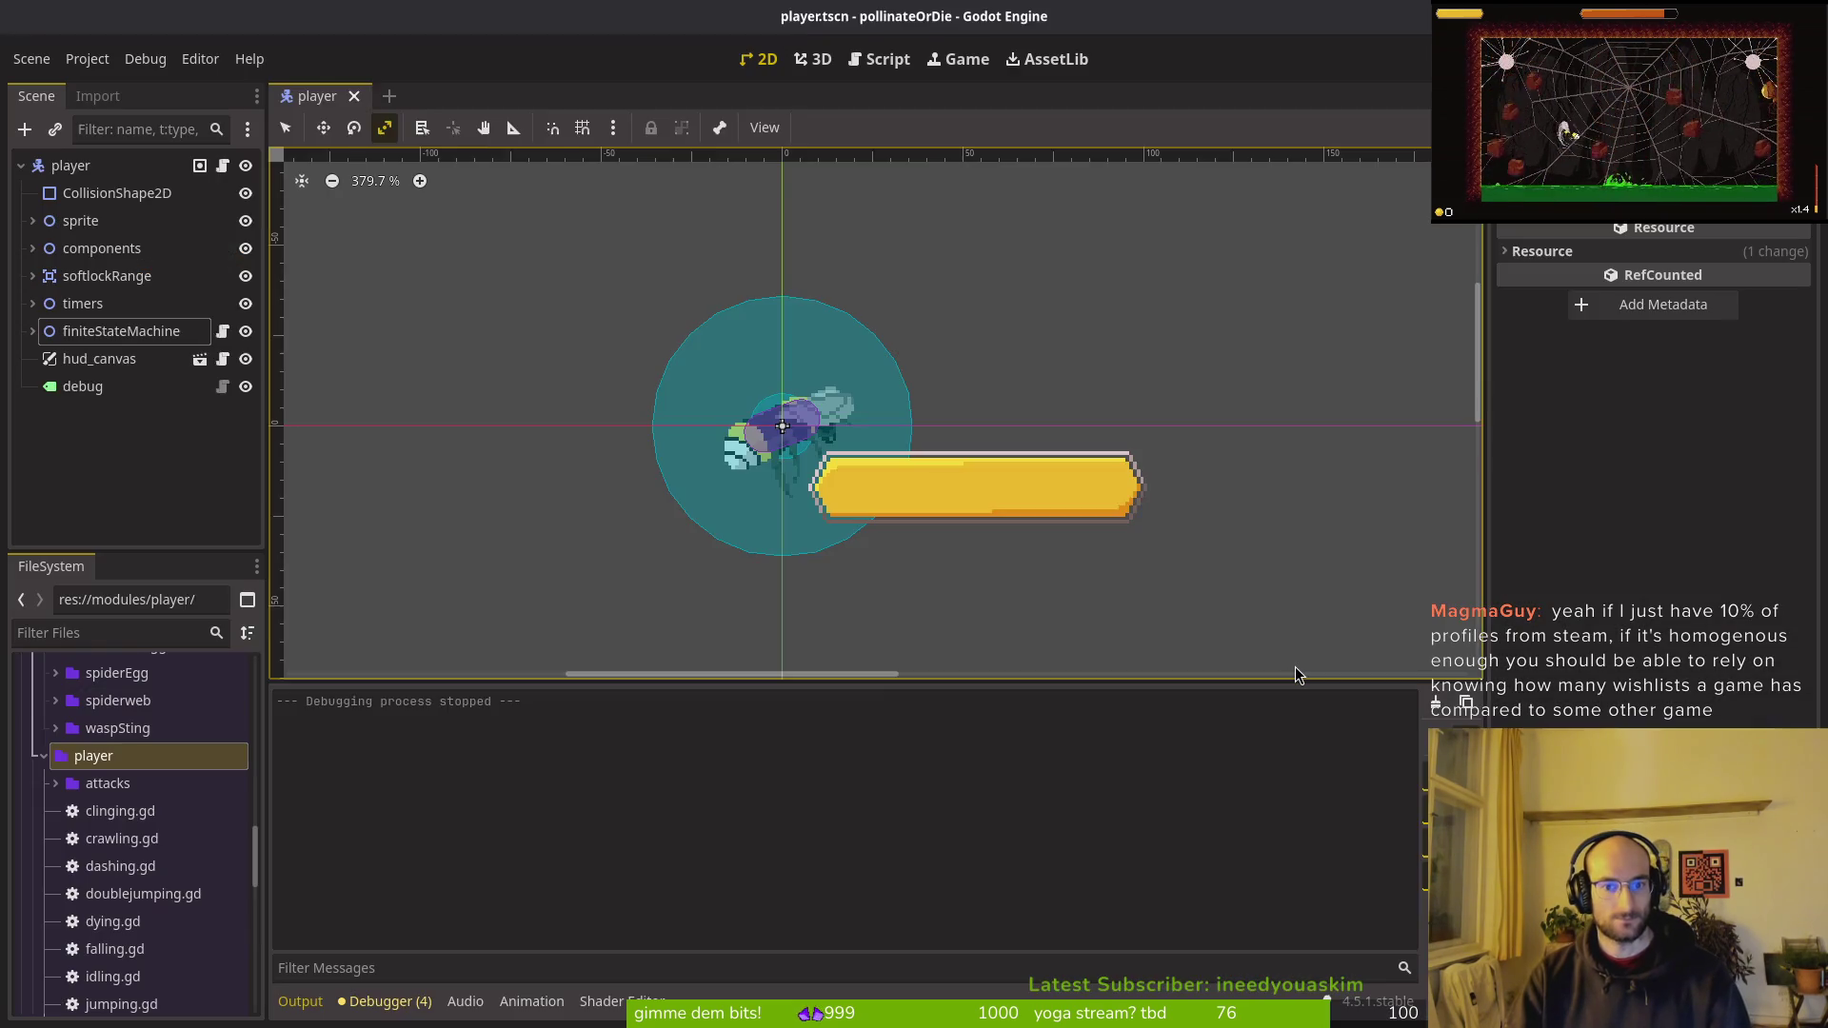
key(F5)
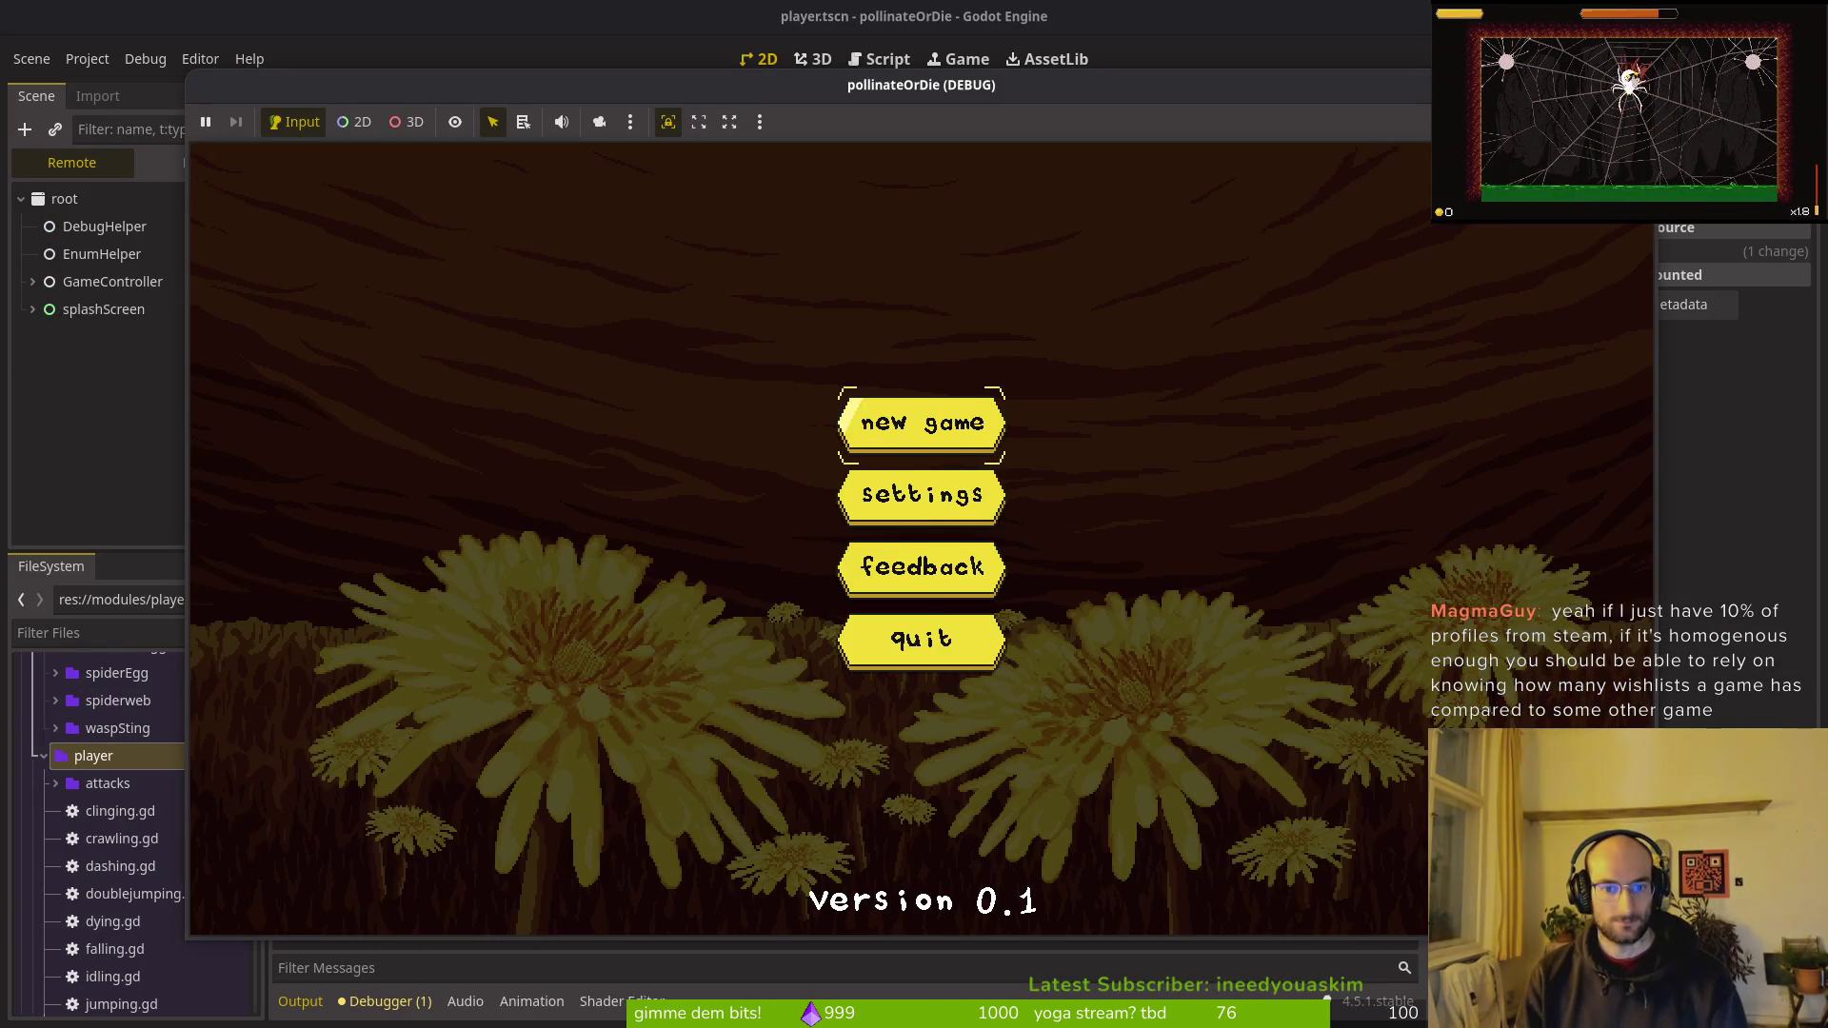
key(Return)
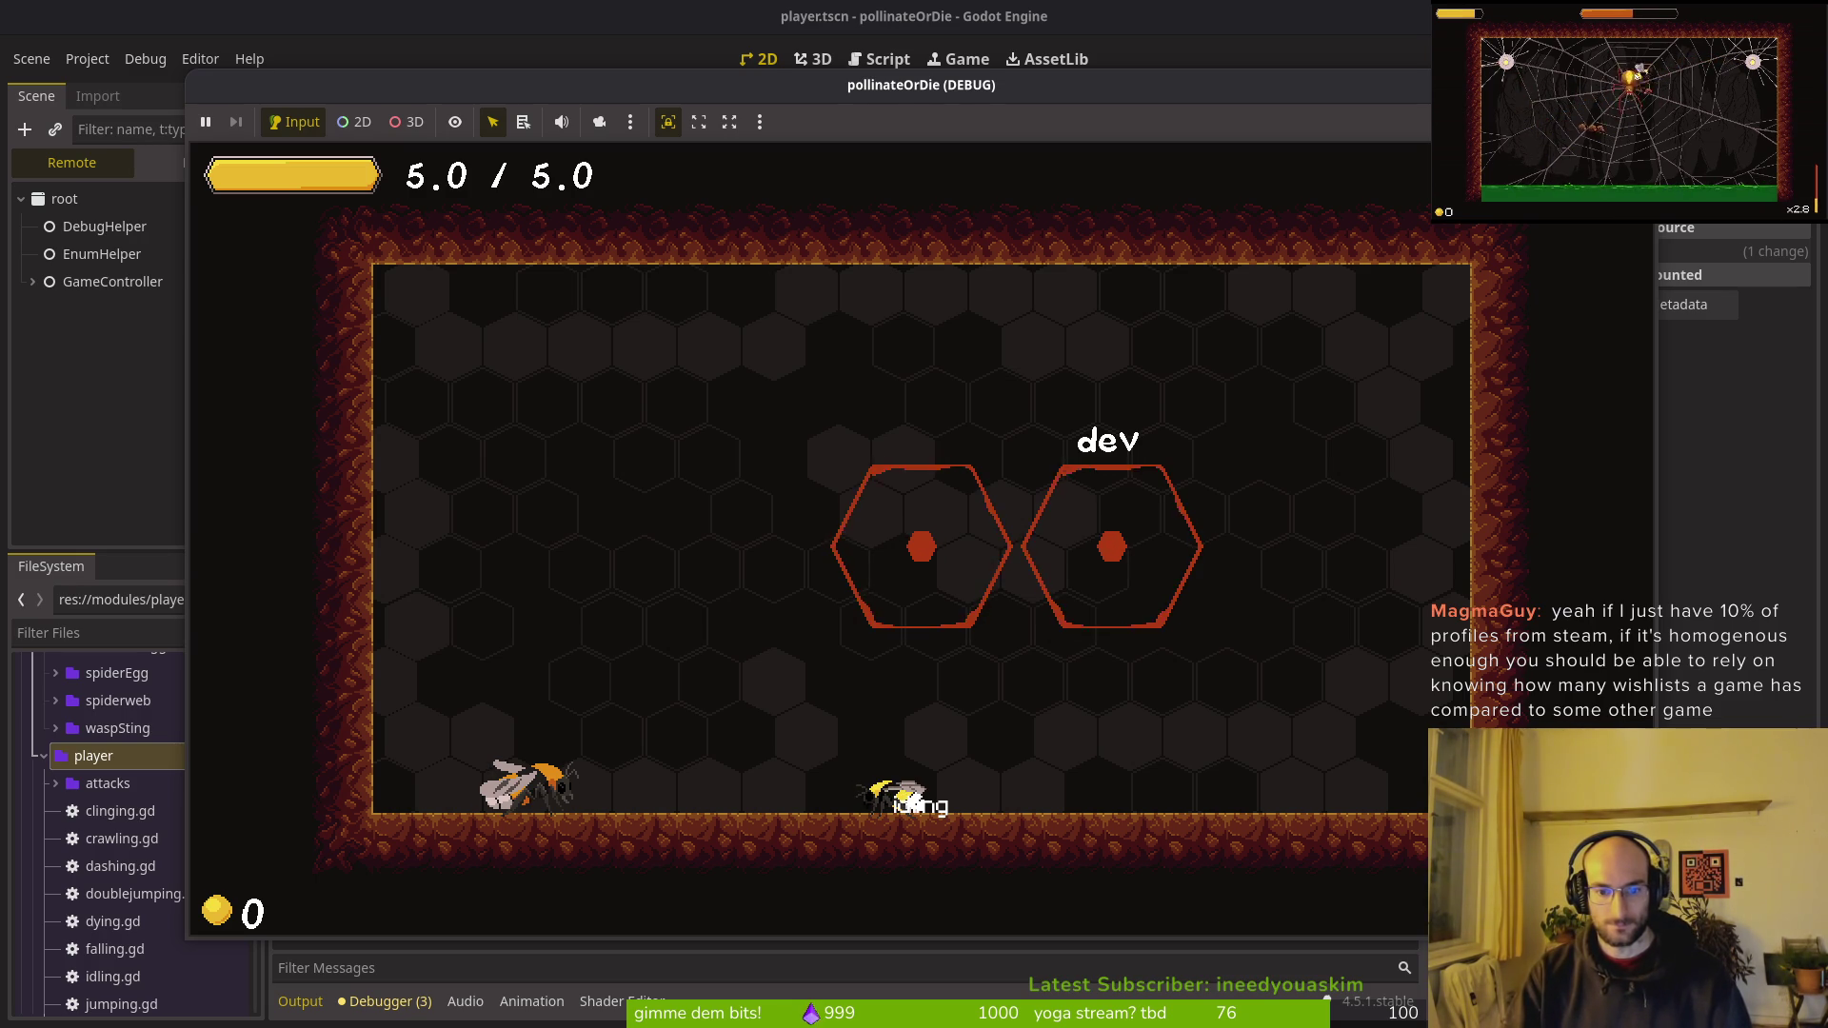
key(space)
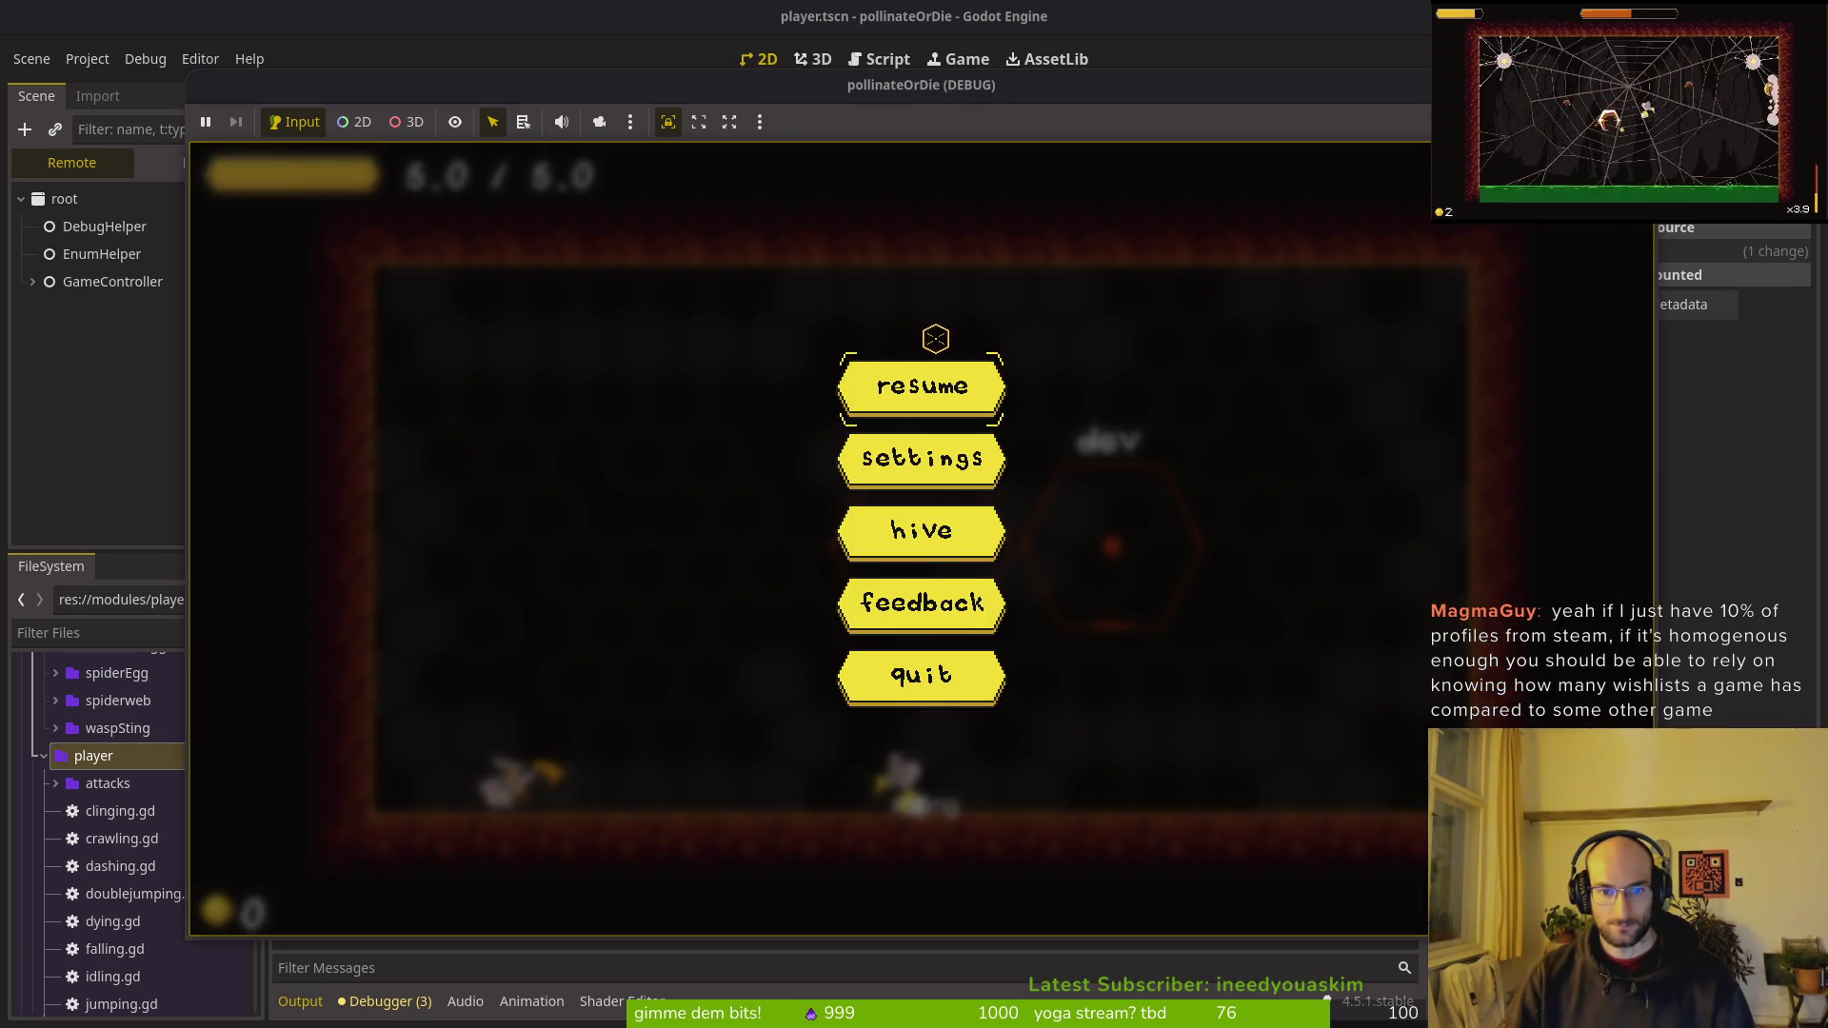
key(Escape)
key(d)
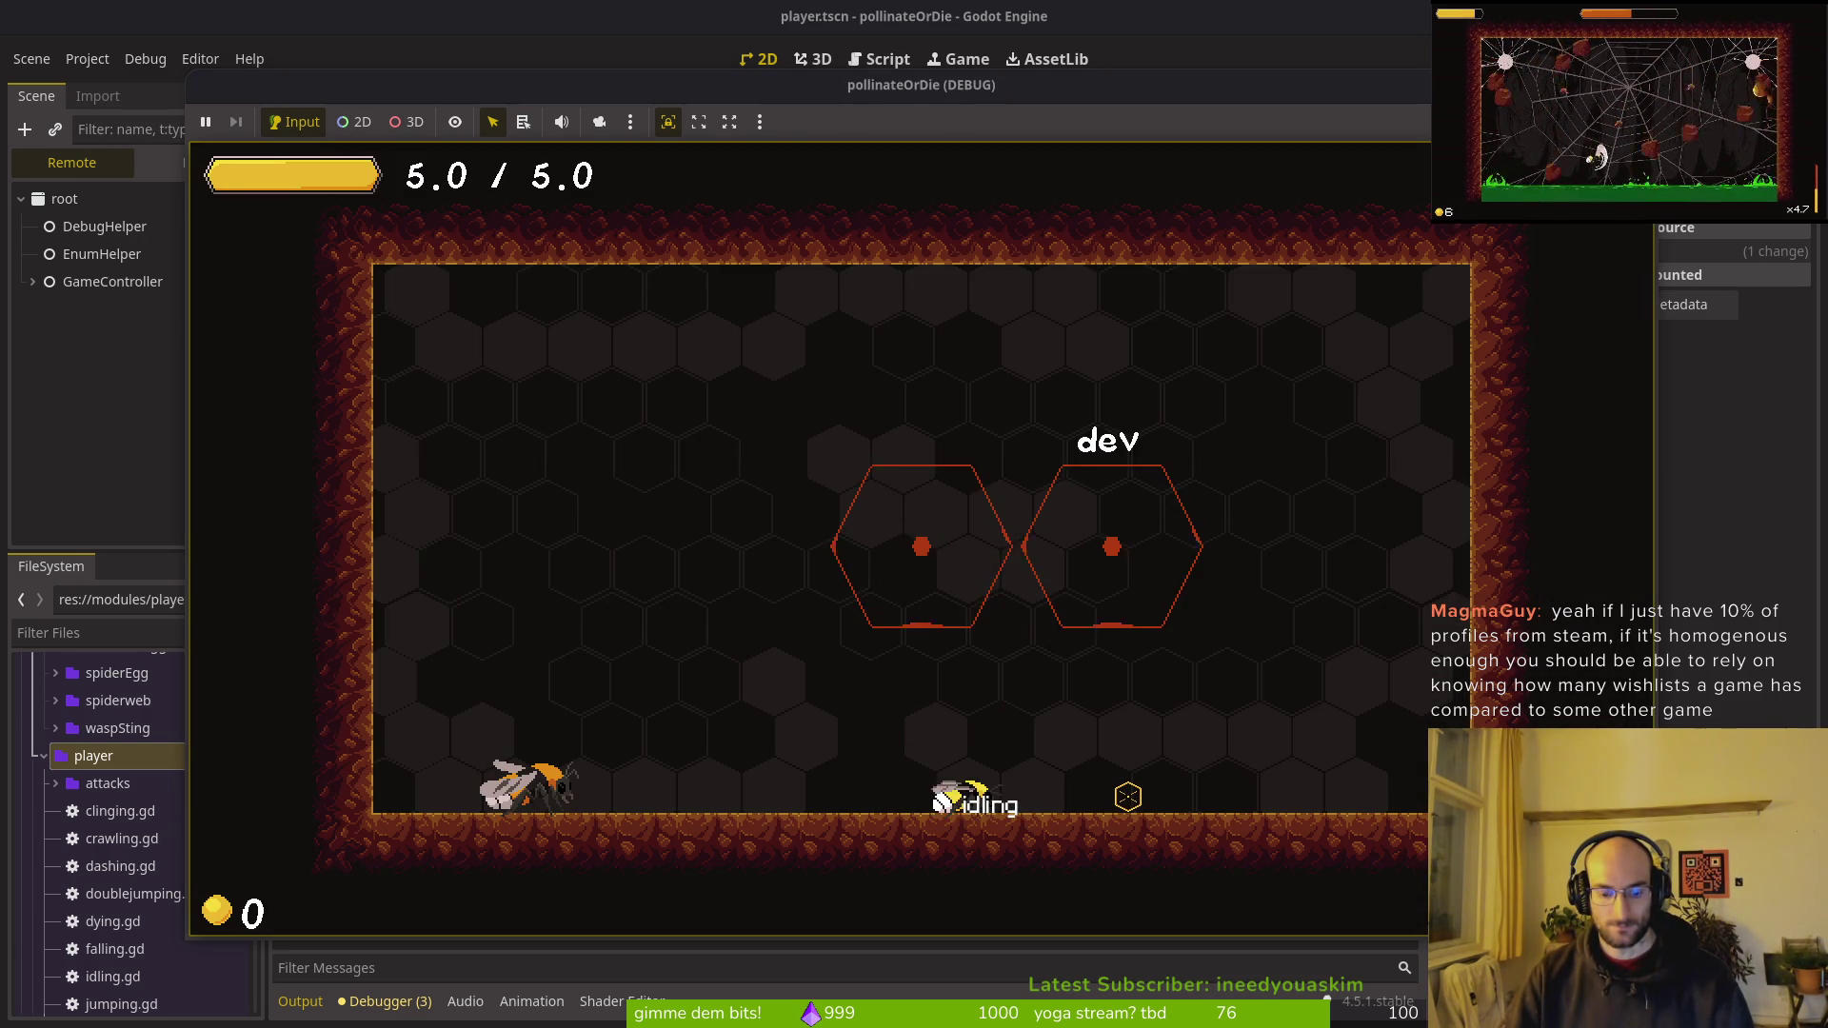
key(shift)
key(shift)
key(d)
key(d)
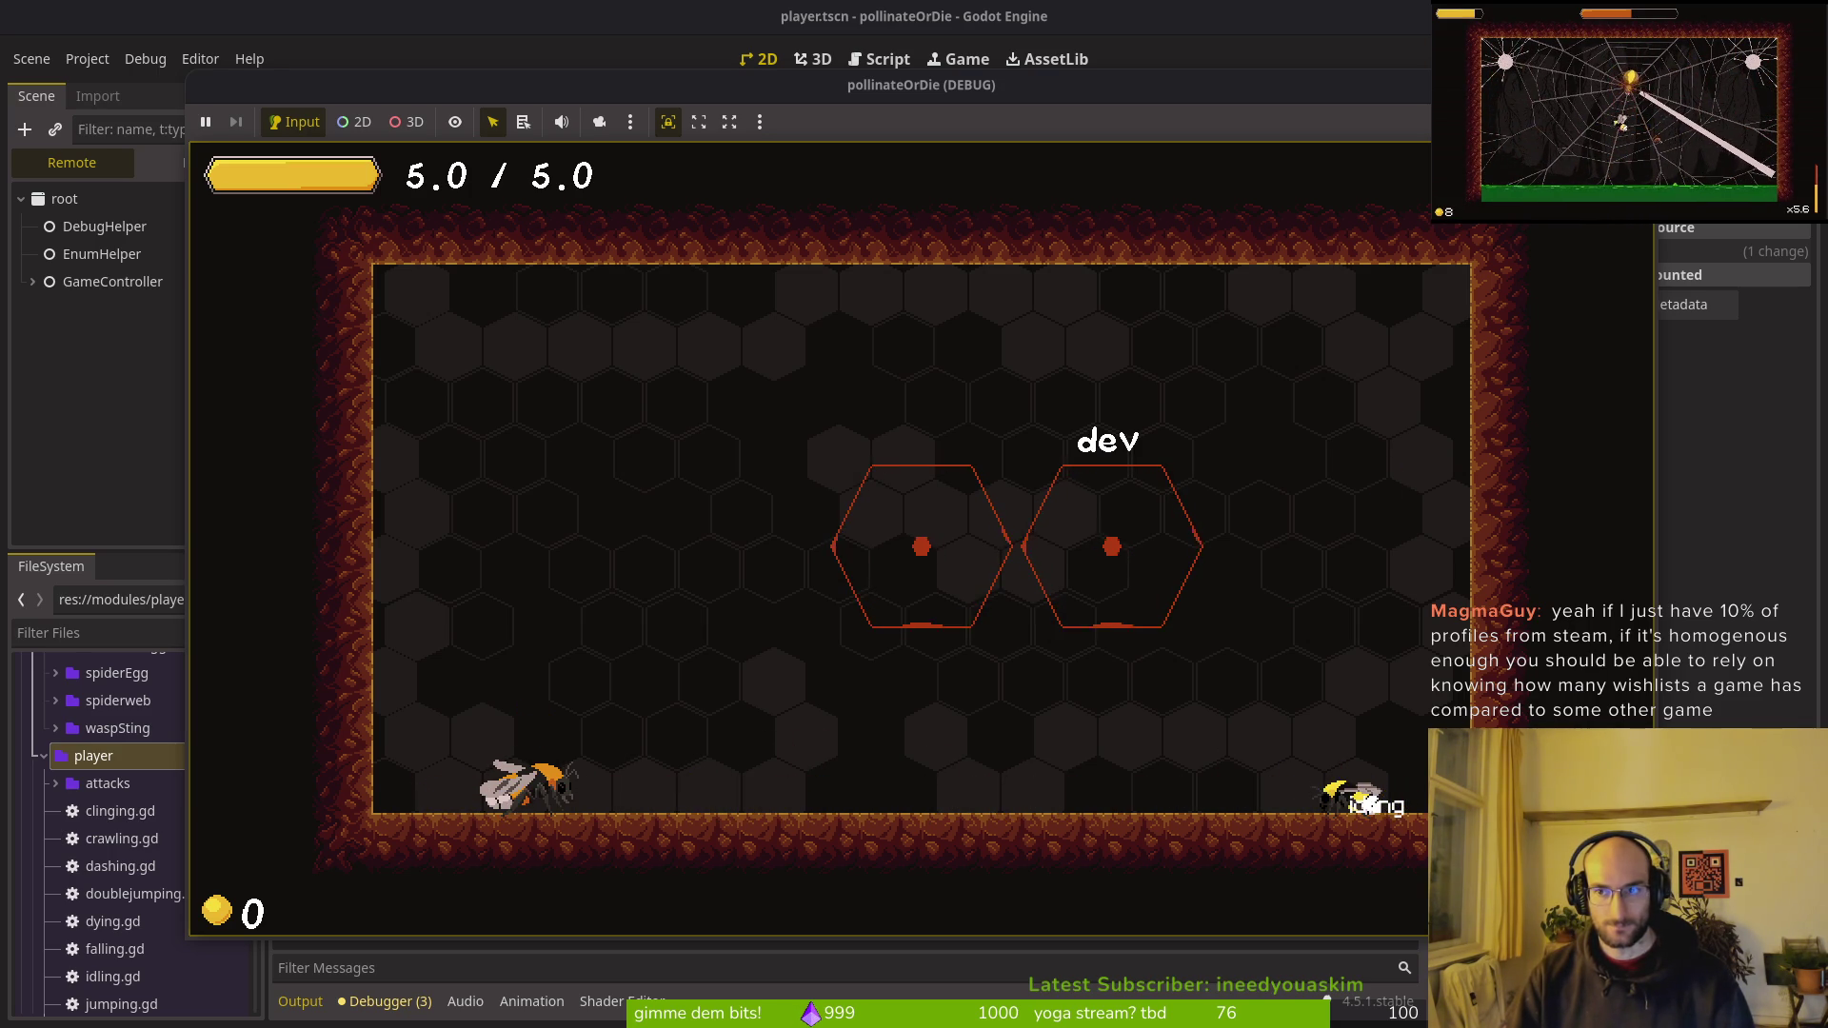
key(alt+Tab)
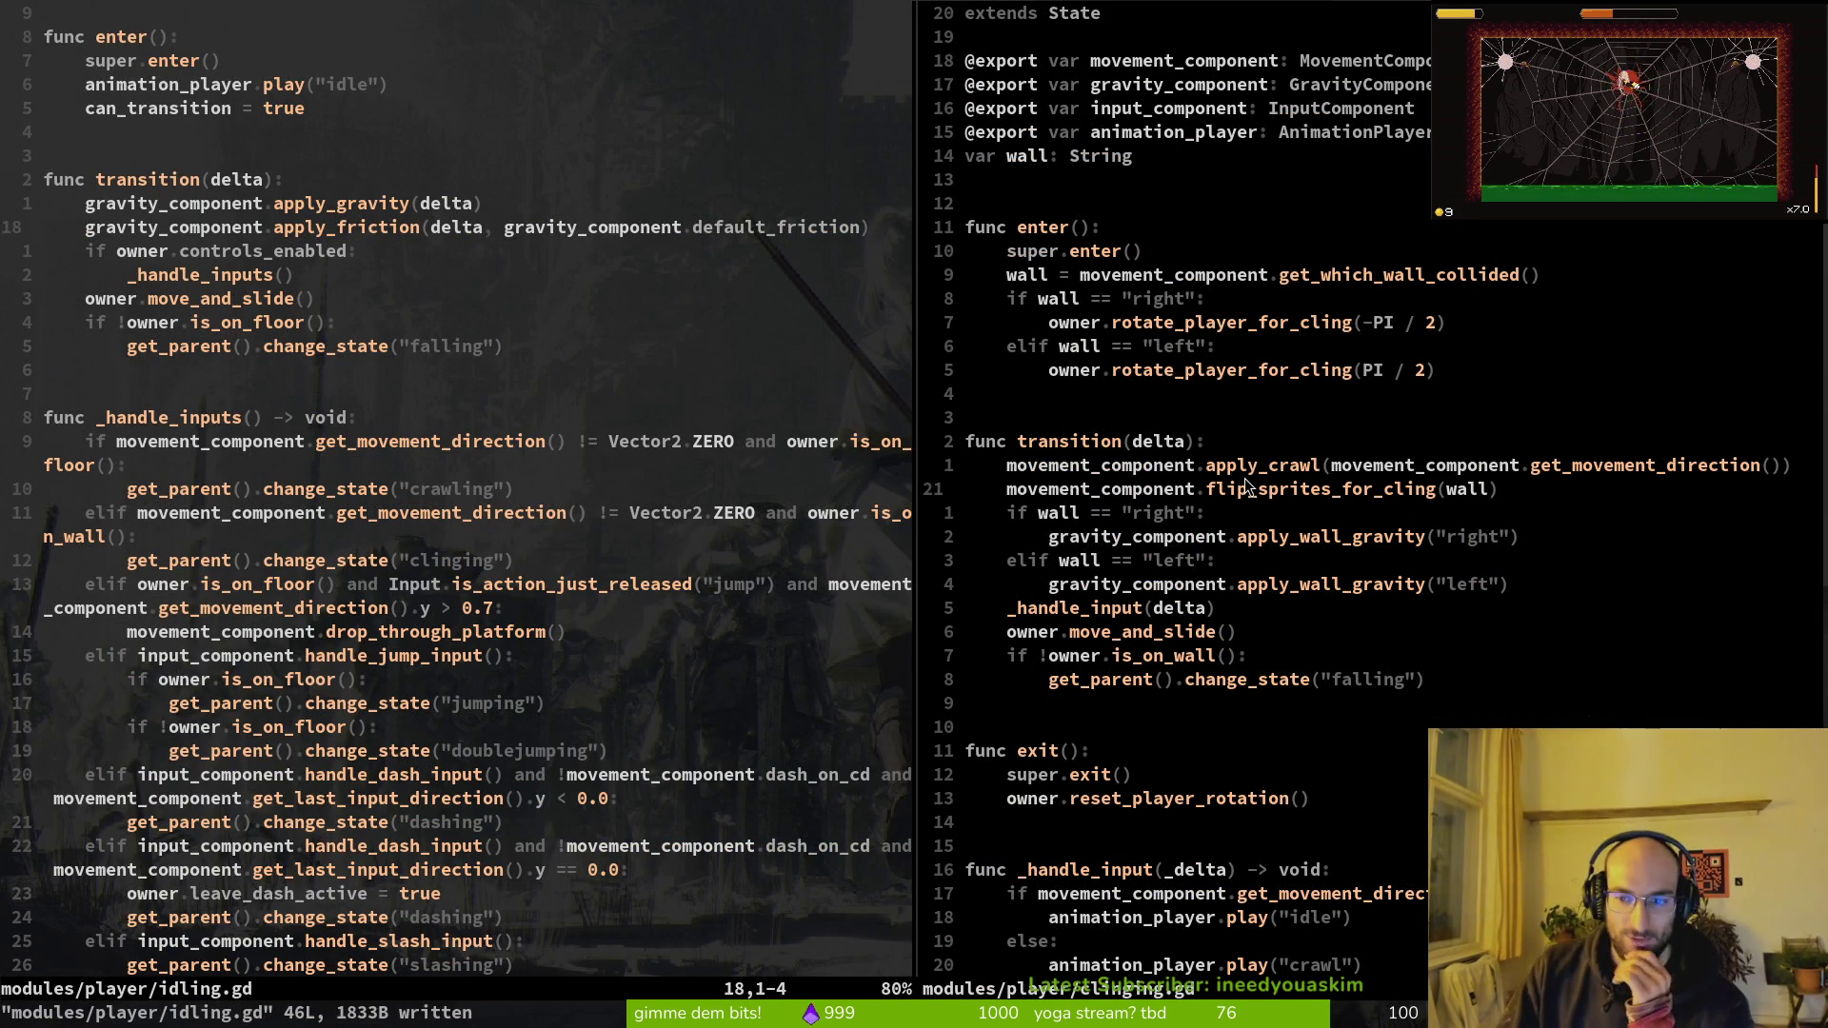
Step: Open player_finite_state_machine.gd through Find Files by searching 'pfsm'
click(767, 327)
key(space)
key(f)
key(f)
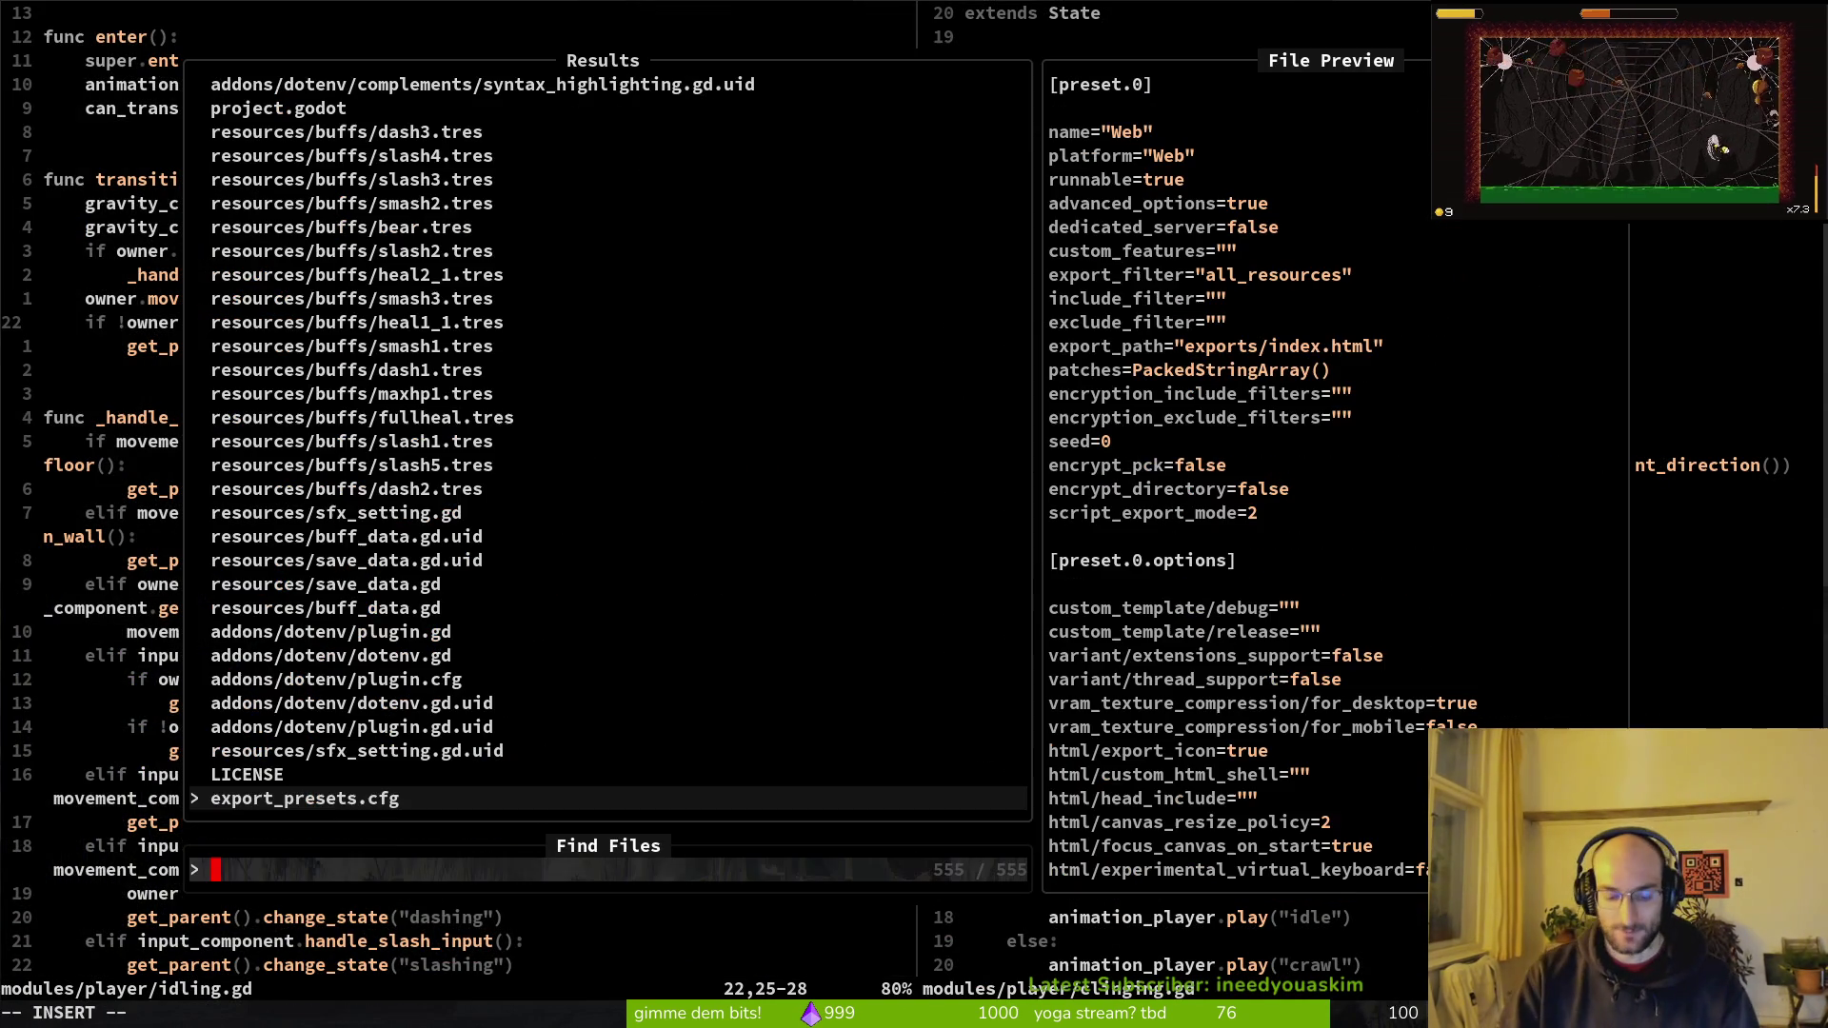
text(pfsm)
key(Return)
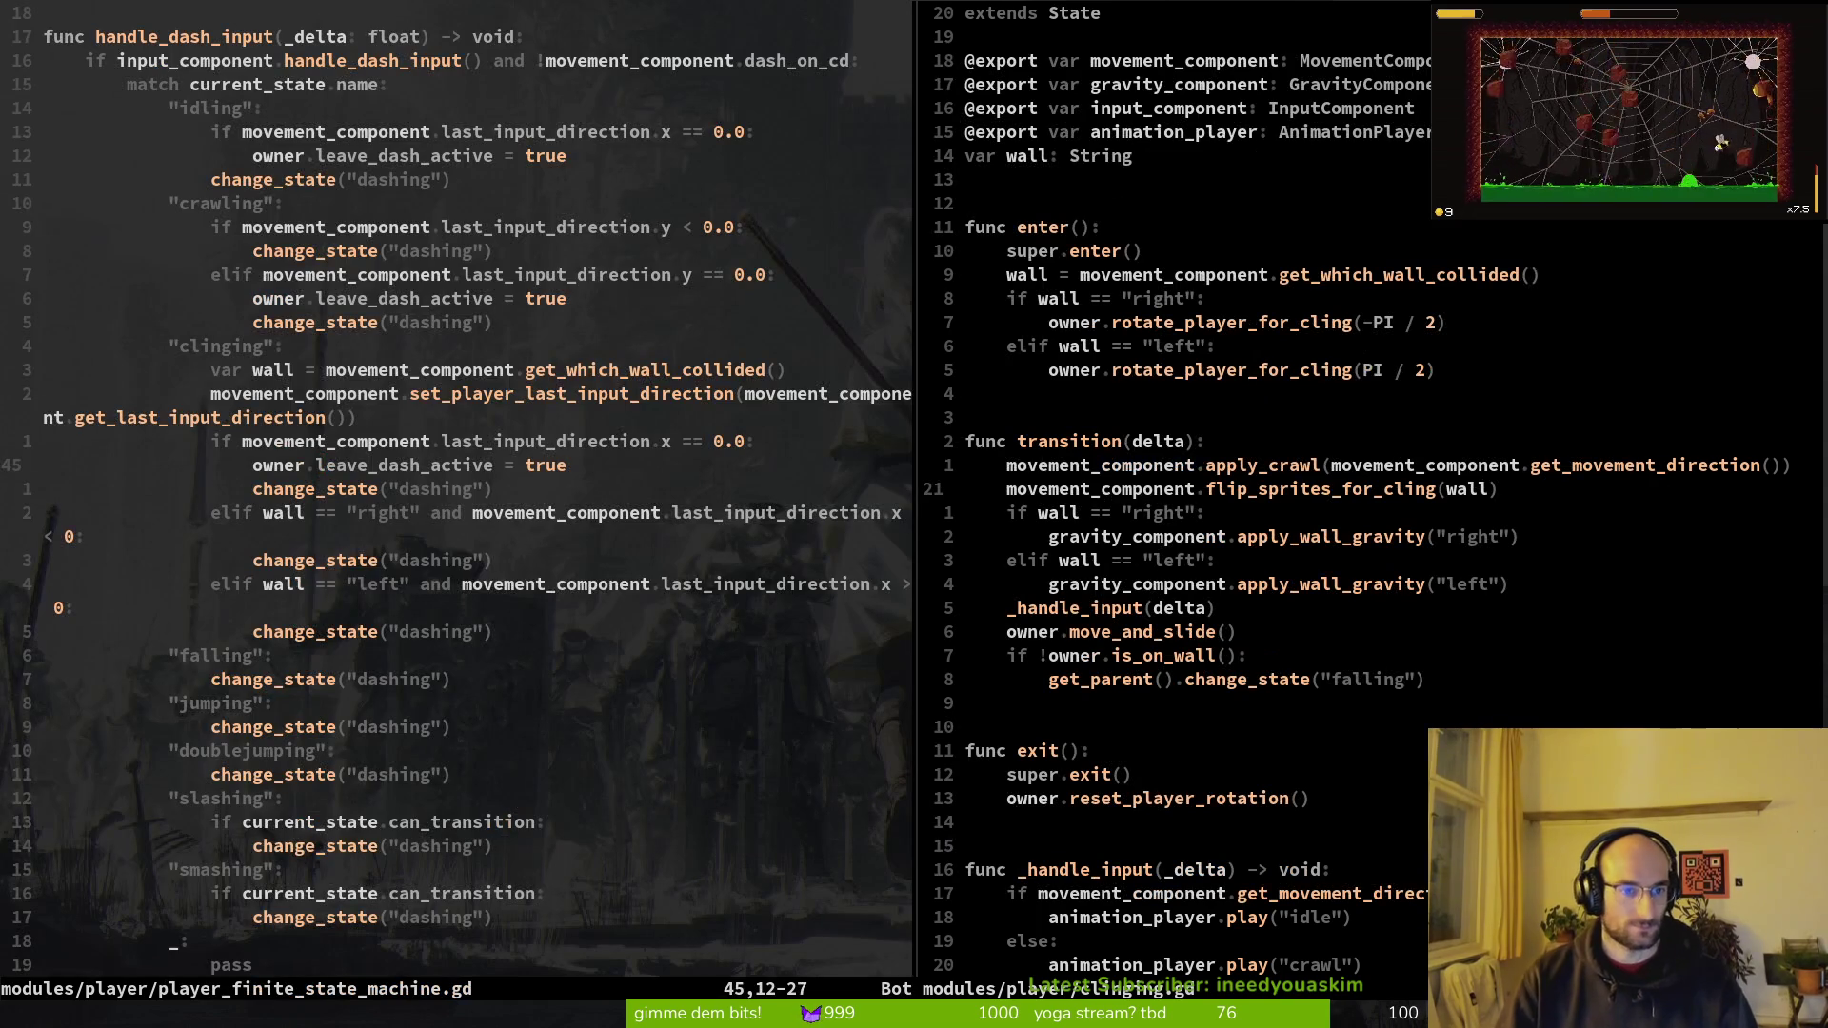
Step: Save and close the clinging.gd split with :wq
click(1027, 274)
text(:wq)
key(Return)
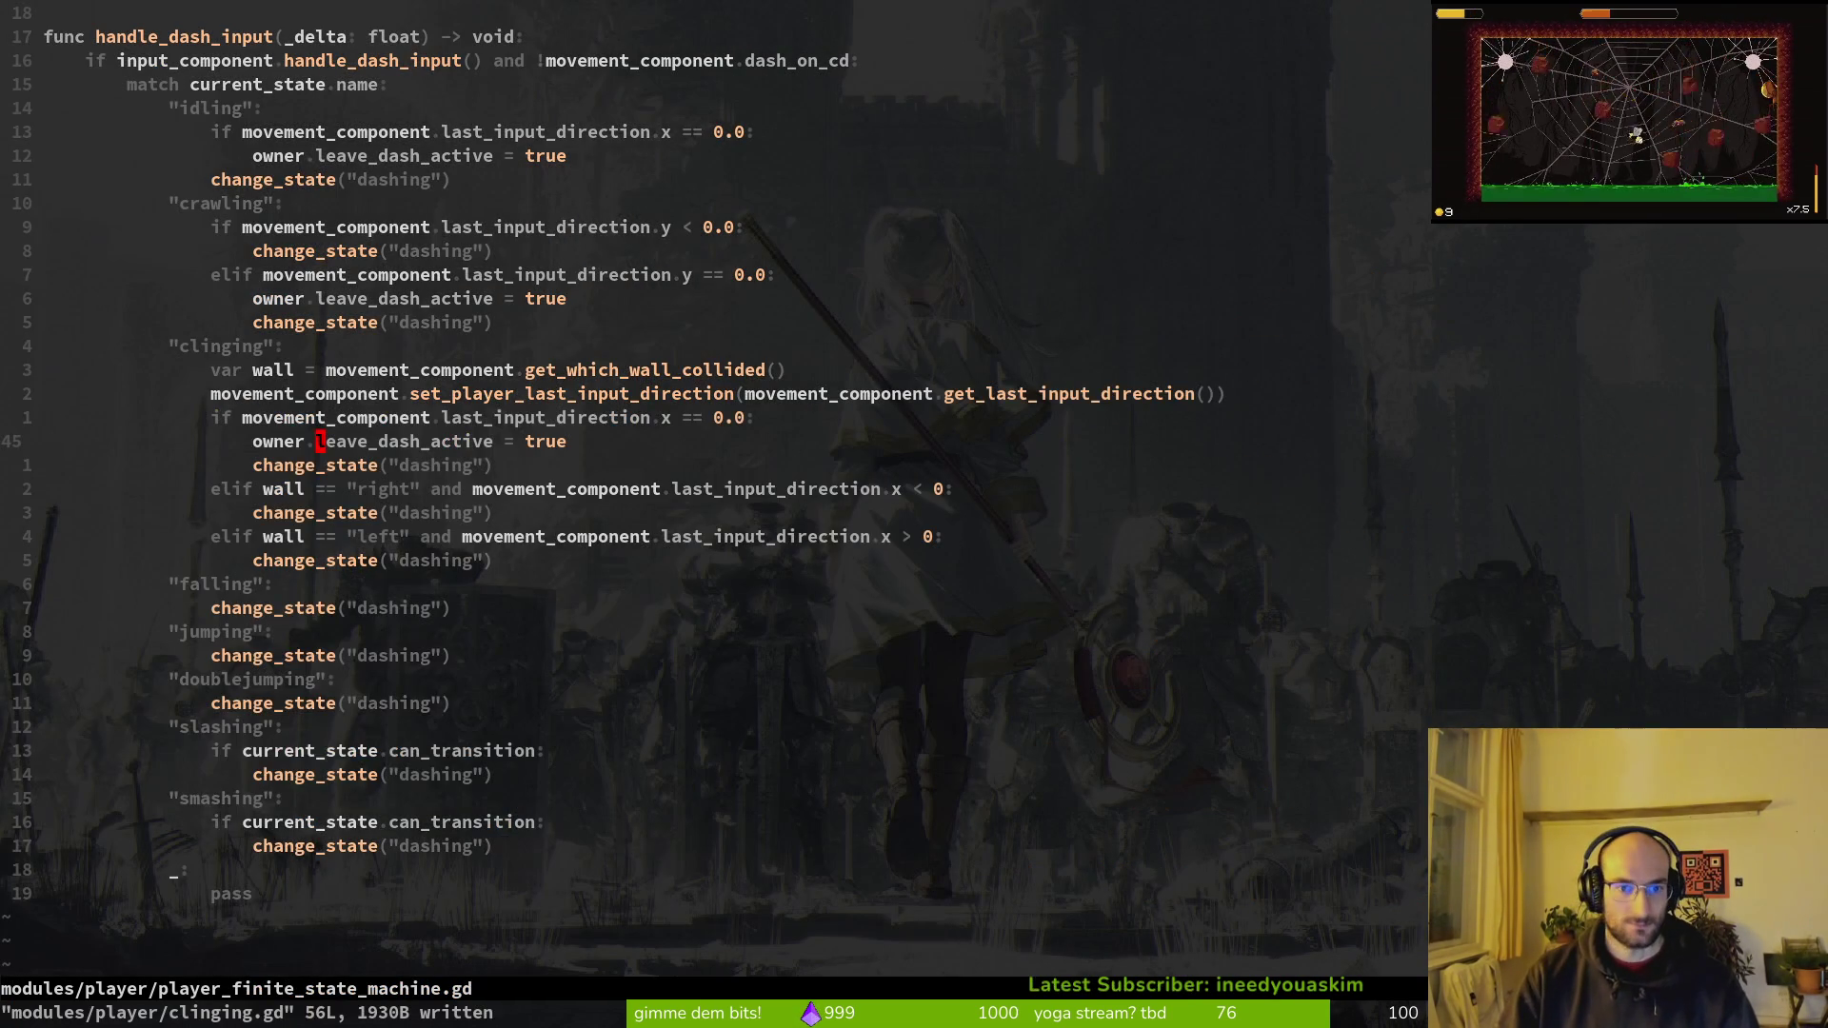
Step: Review the idling, crawling and clinging dash branches and save the state machine script
key(j)
key(k)
key(k)
key(j)
key(j)
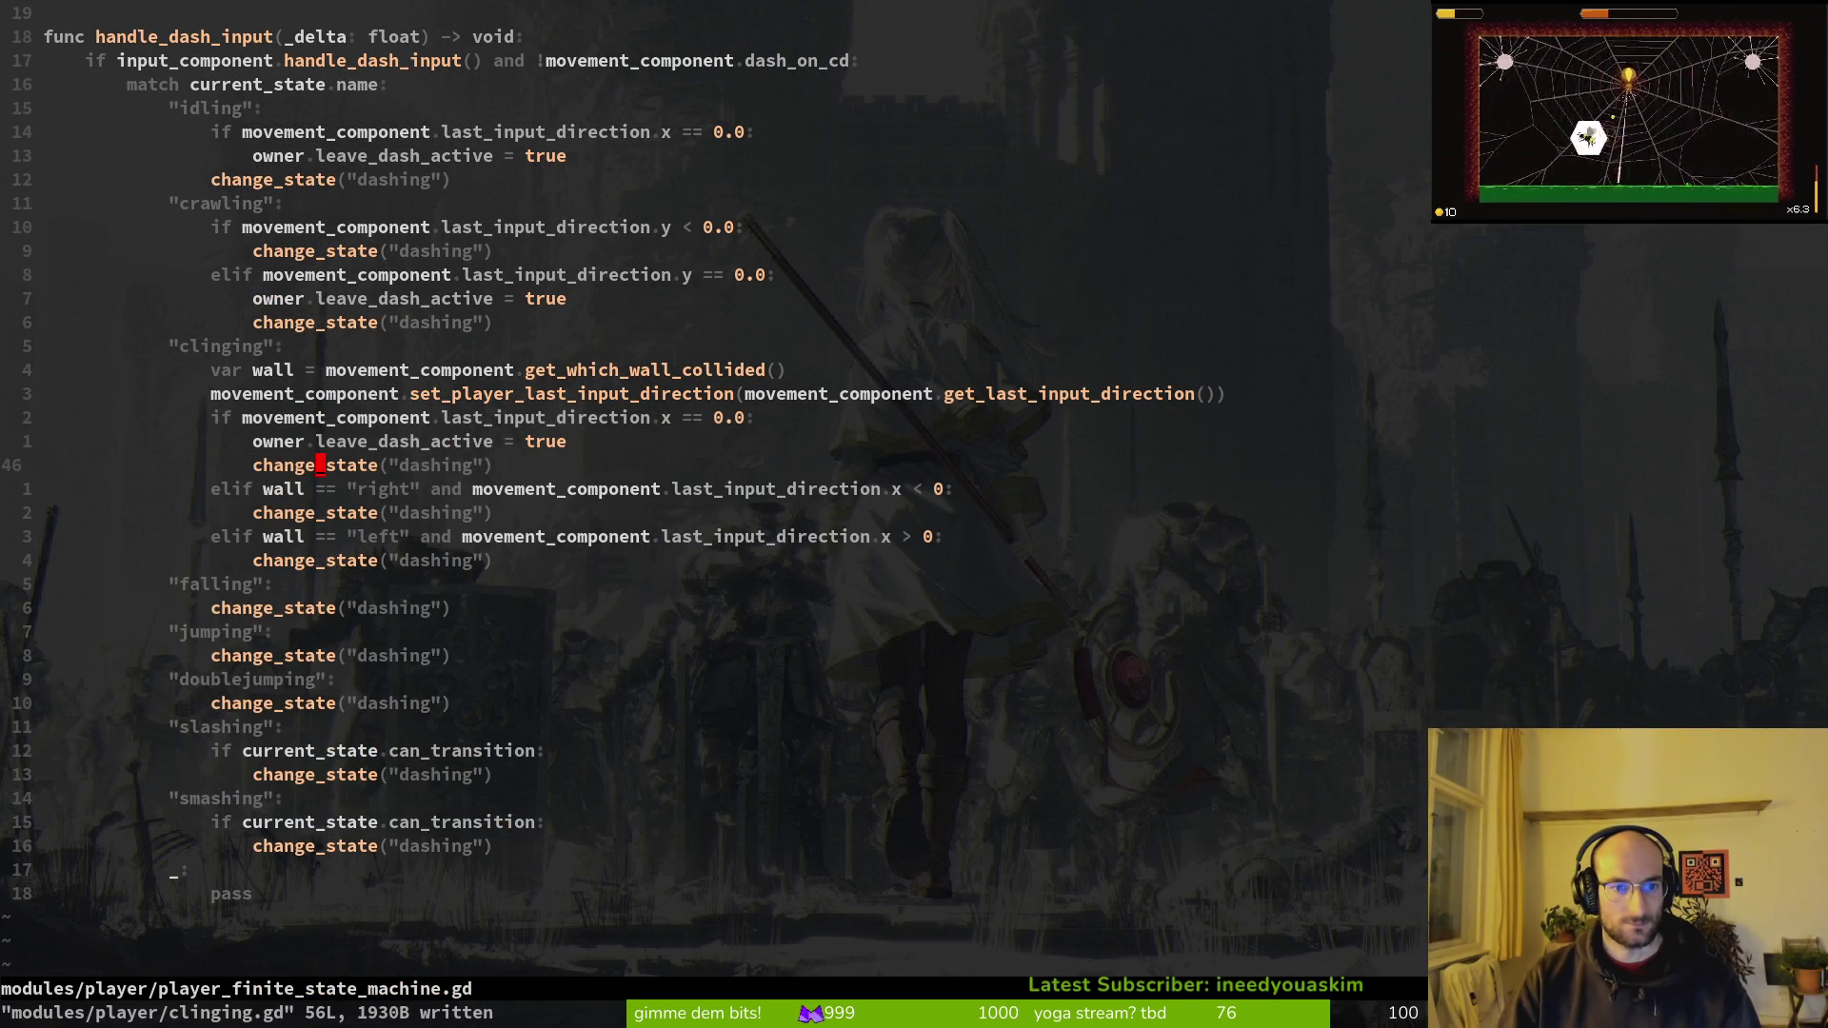
key(j)
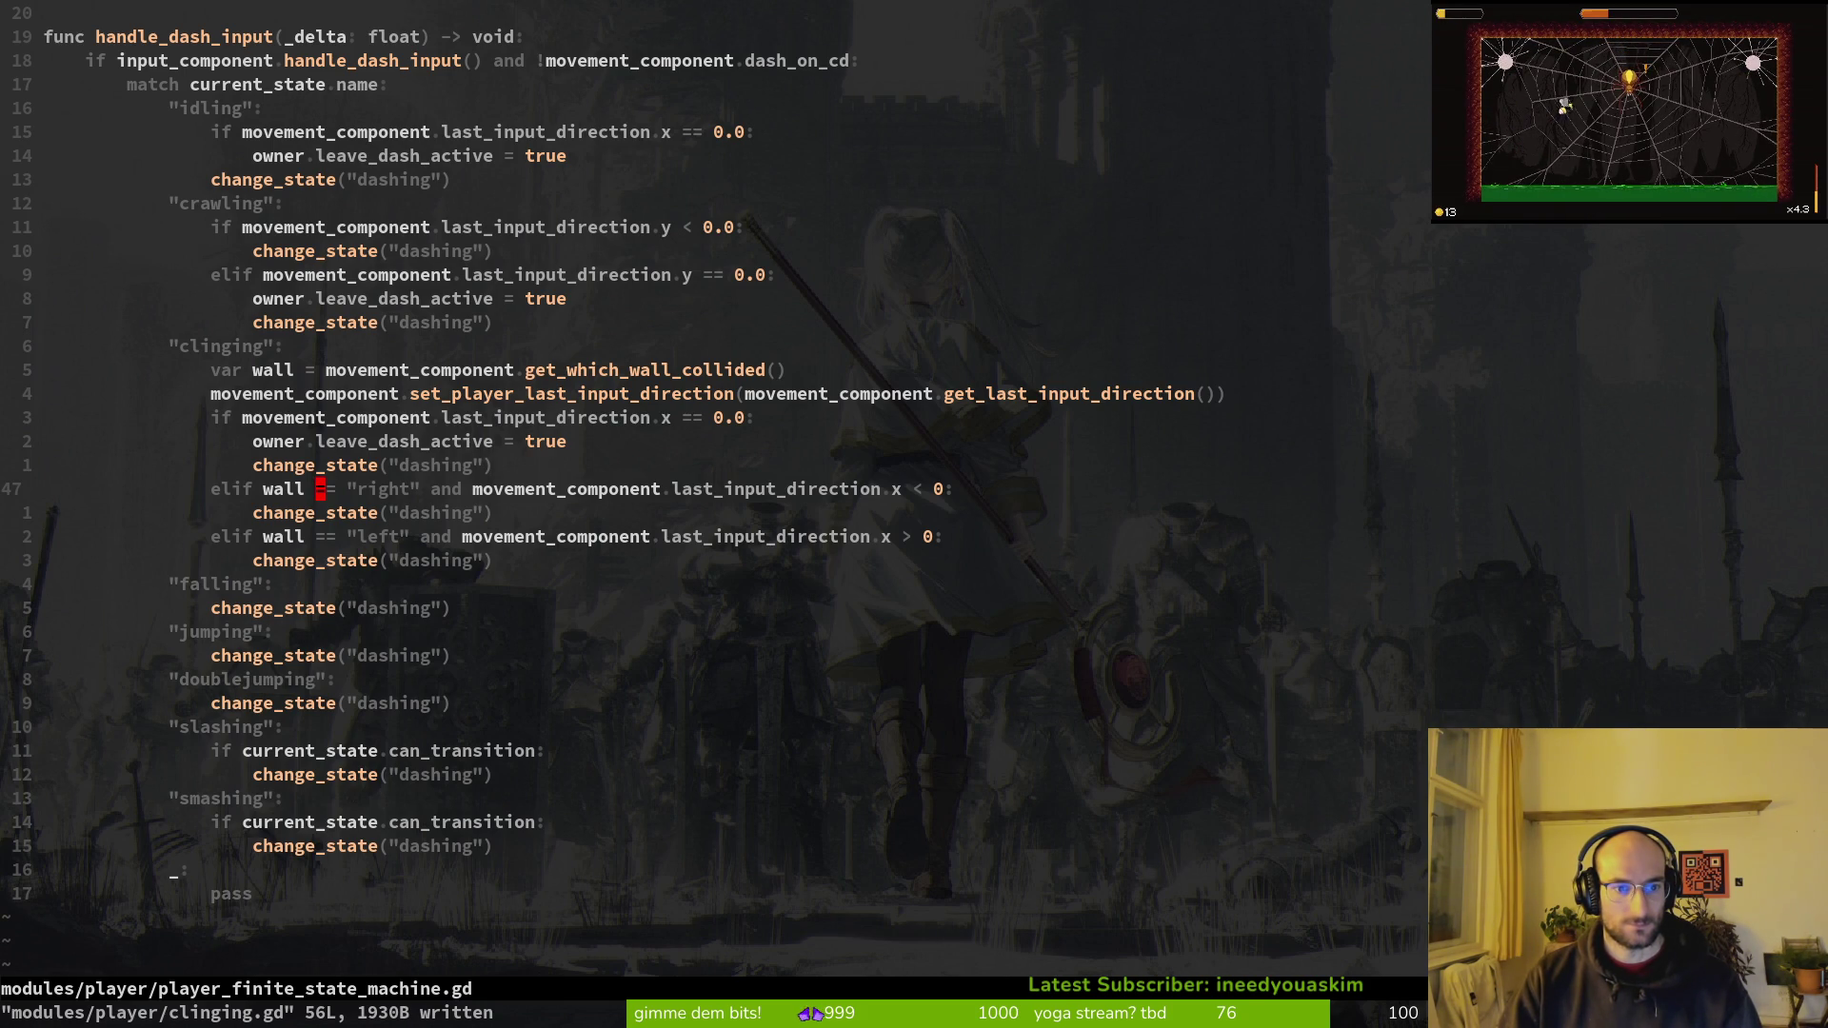
key(j)
key(j)
key(j)
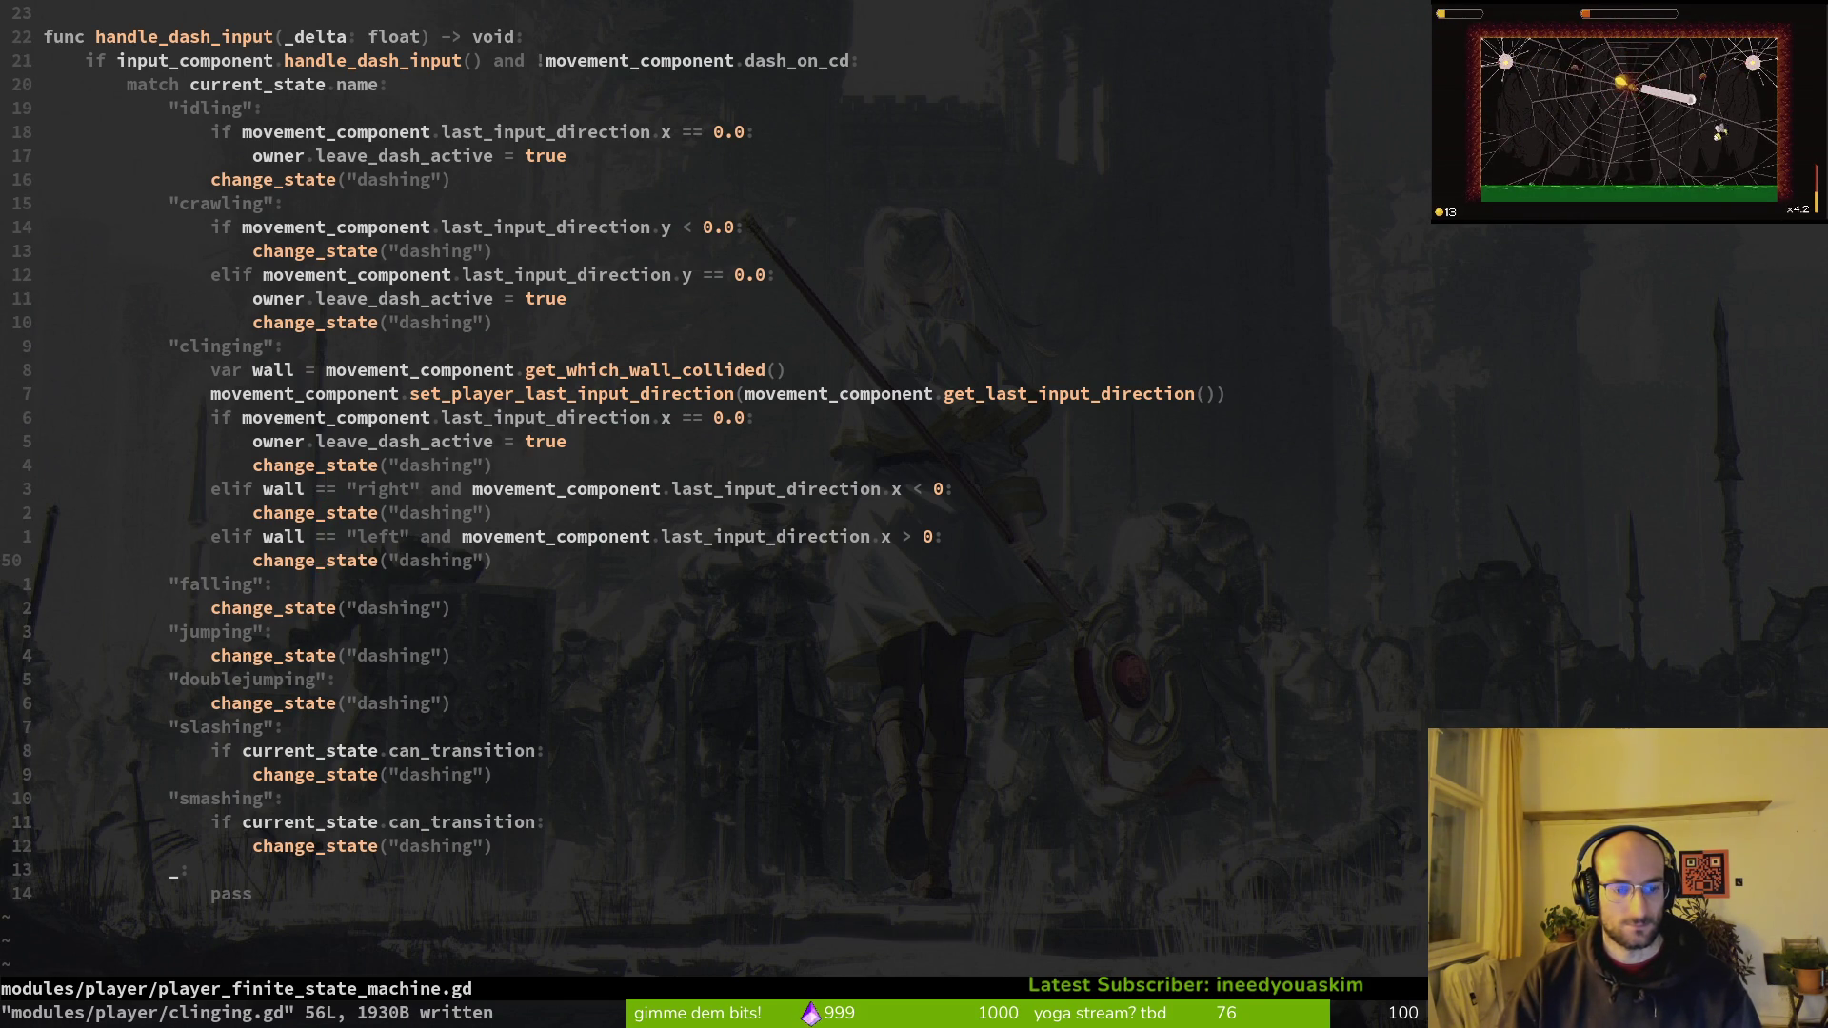
key(k)
key(k)
key(k)
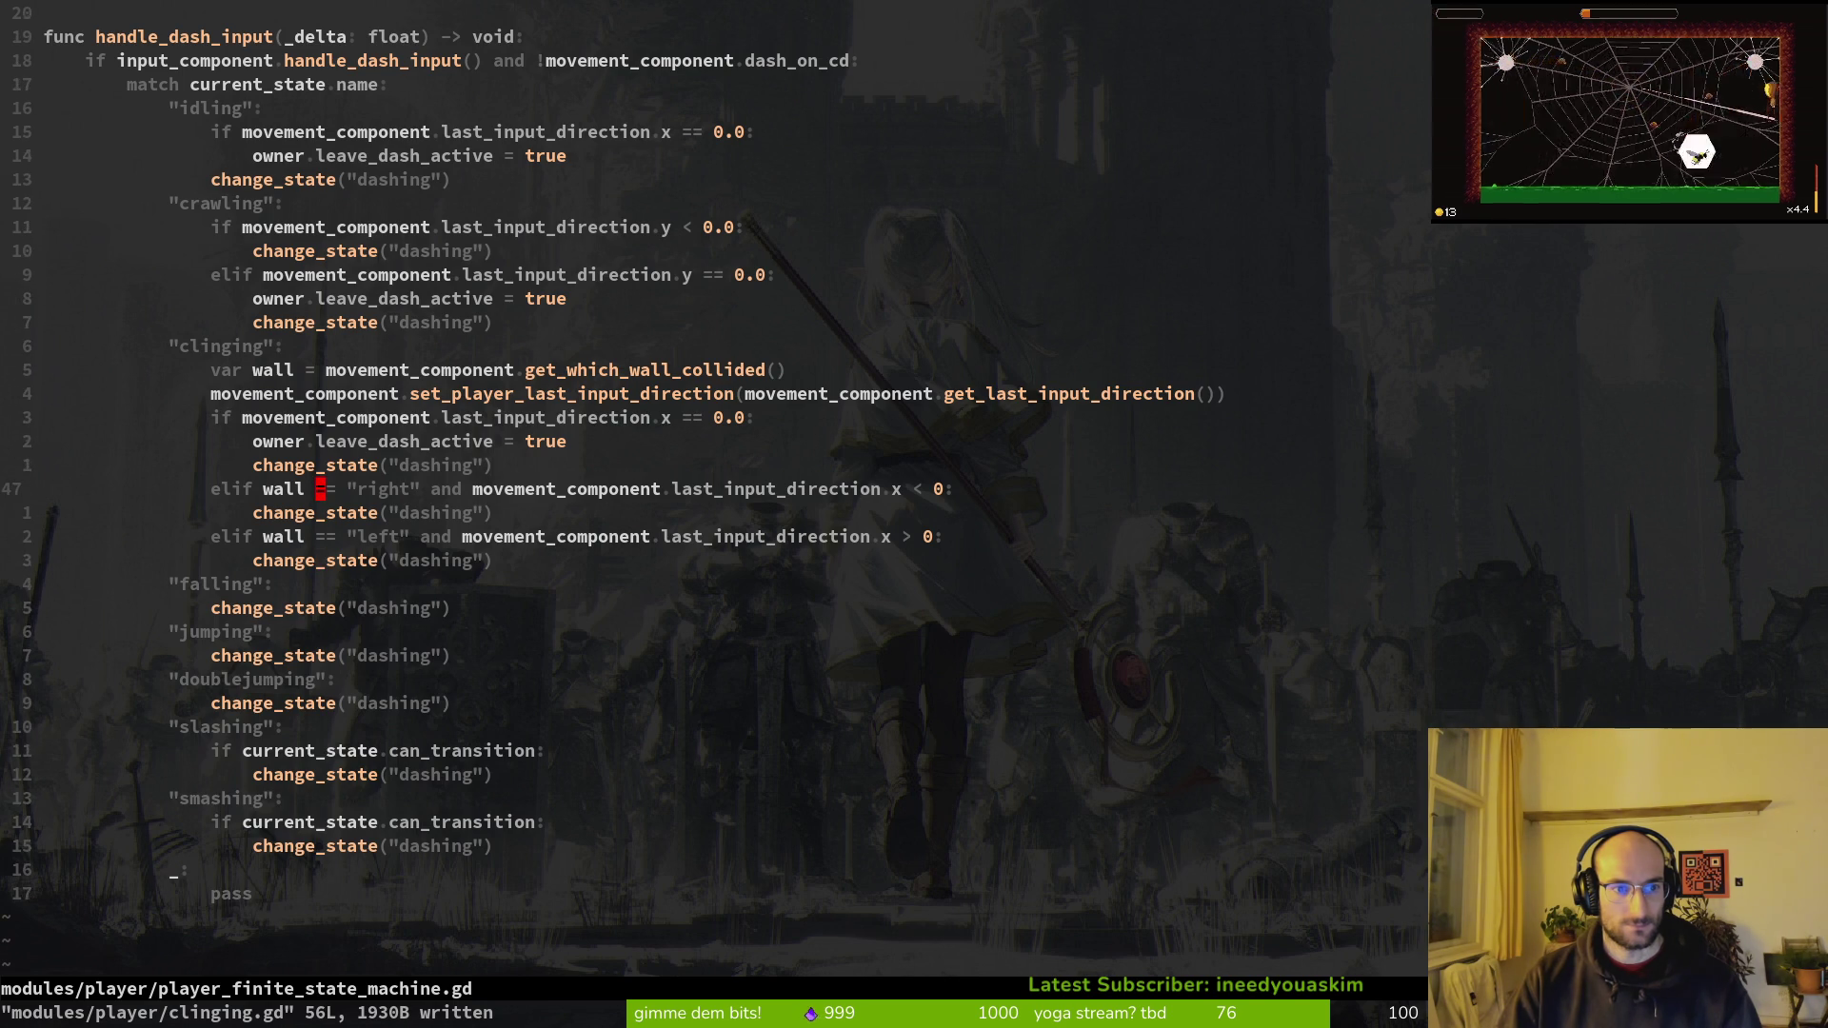
key(k)
key(k)
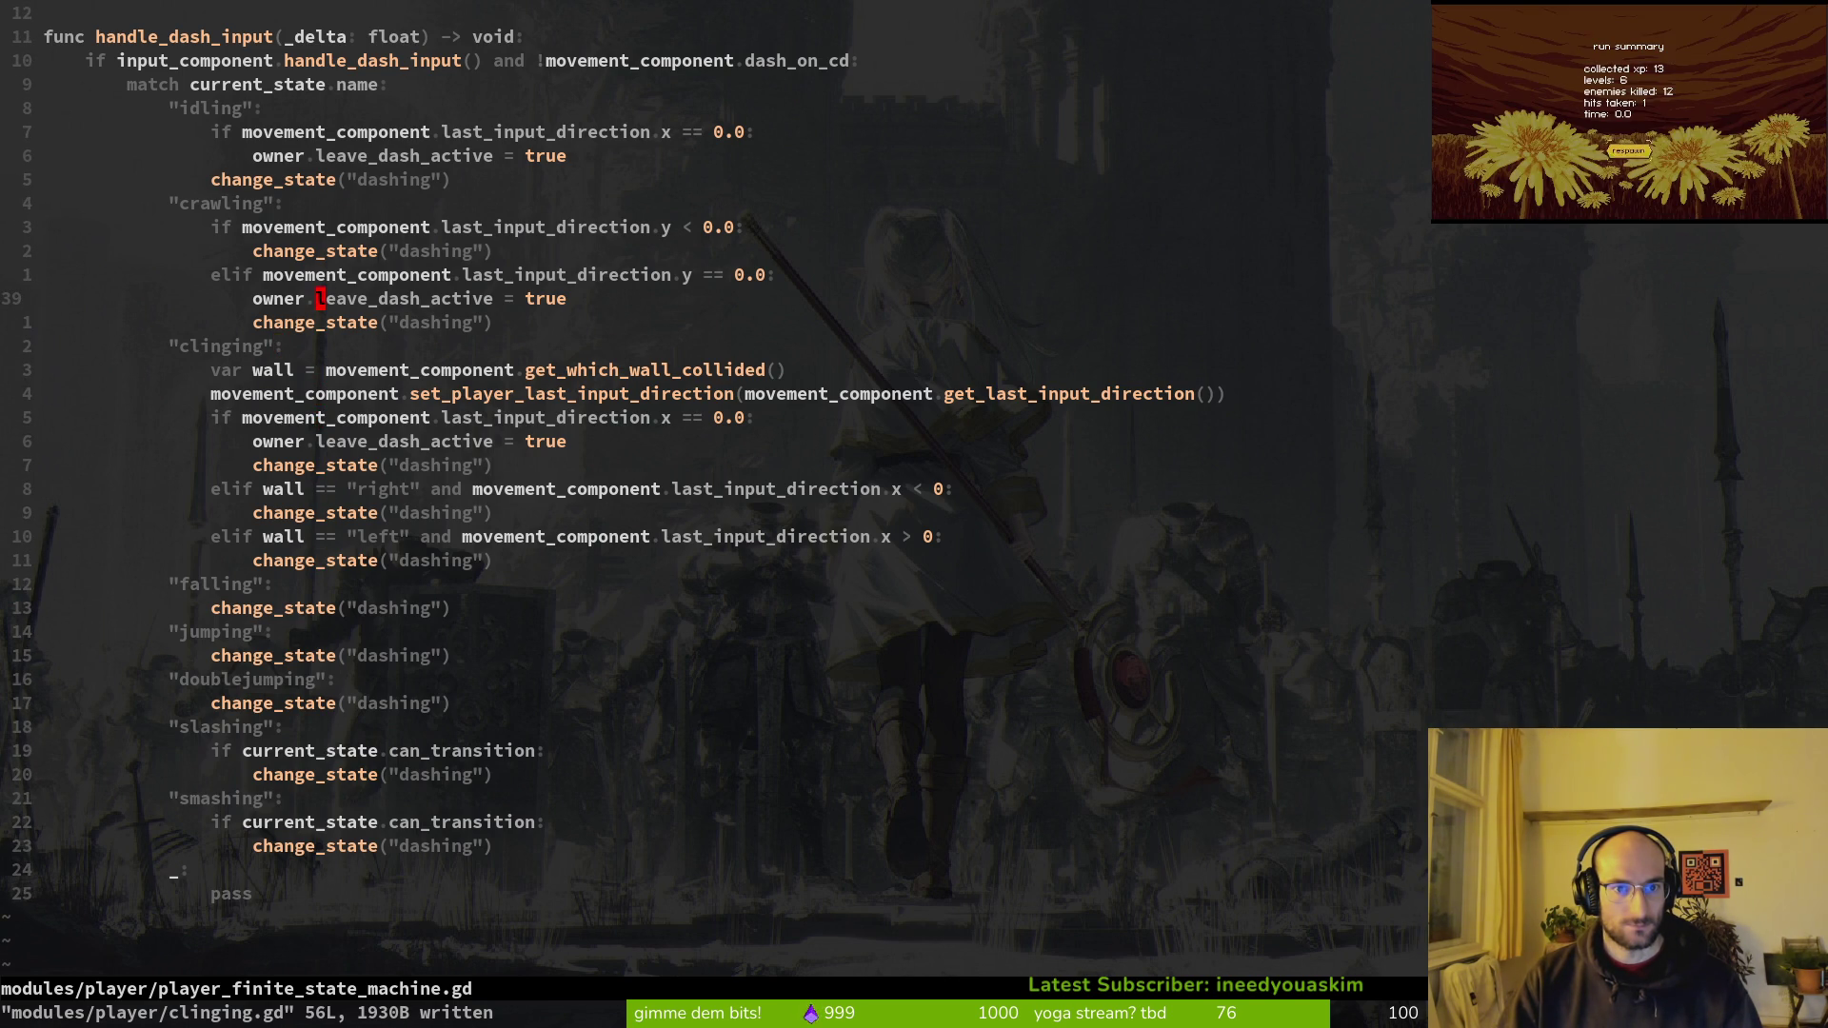
key(k)
key(k)
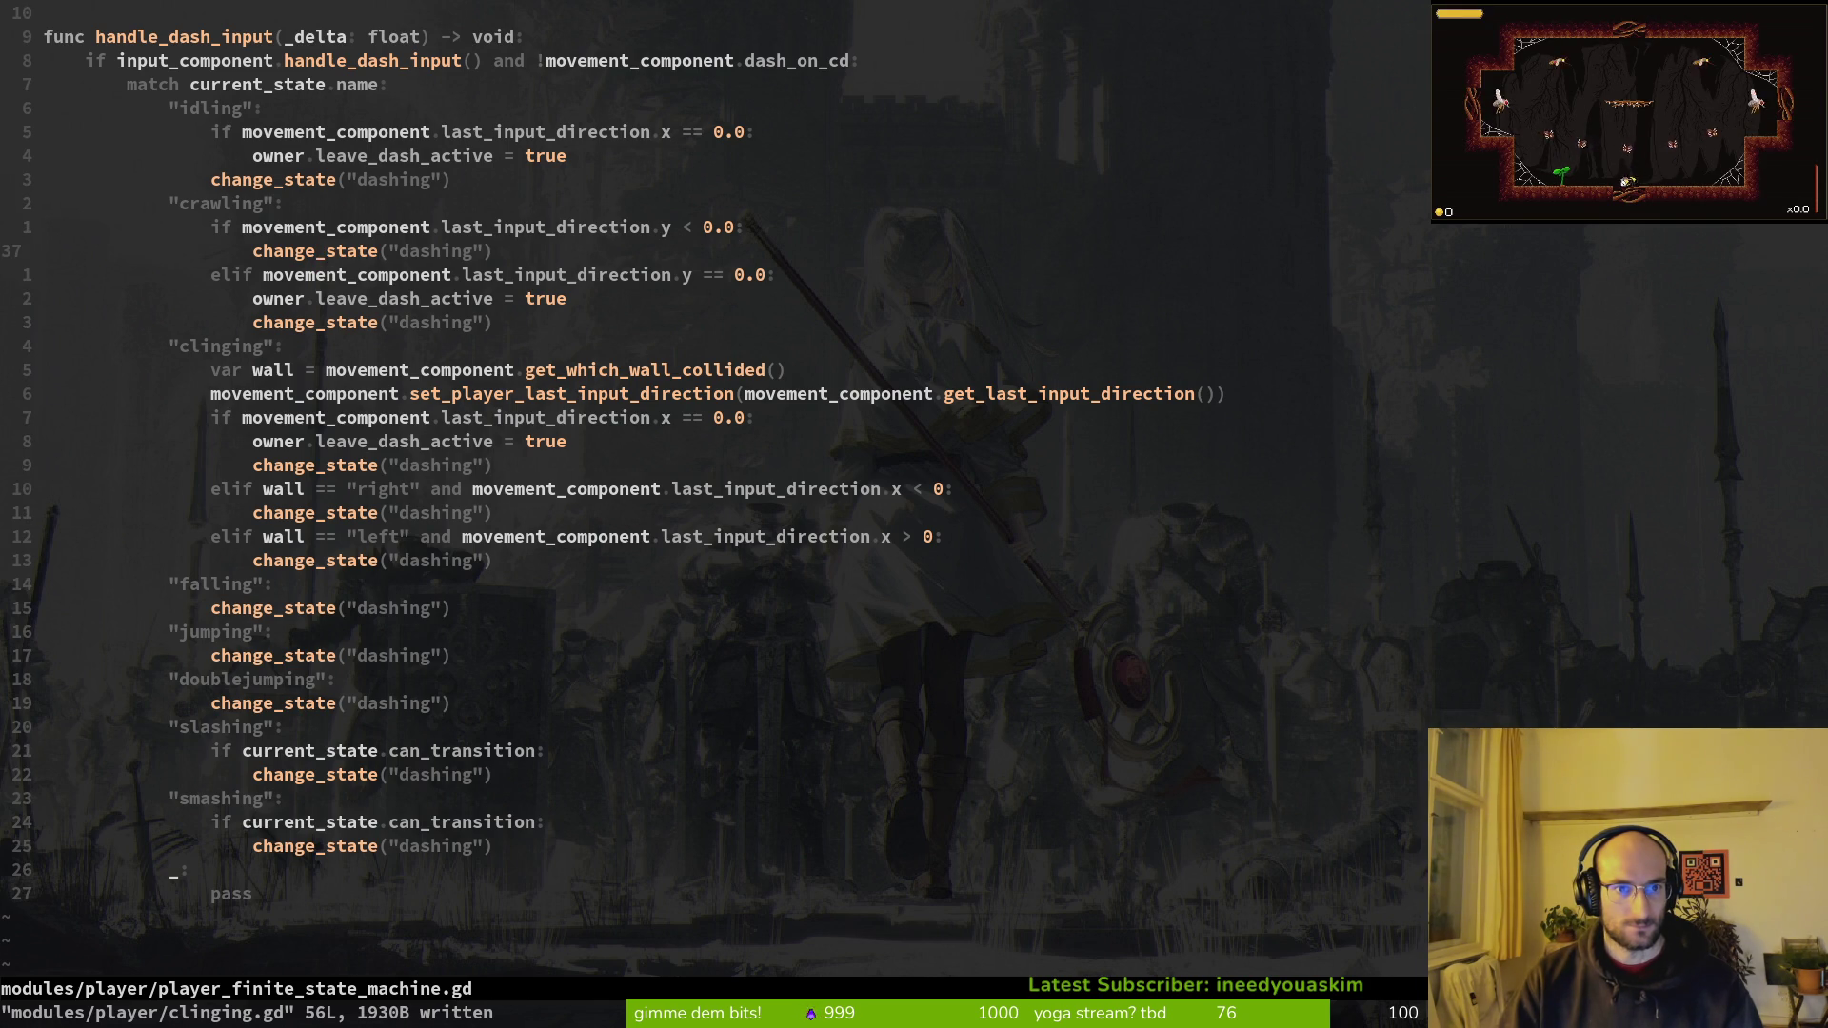
key(k)
key(k)
key(k)
key(k)
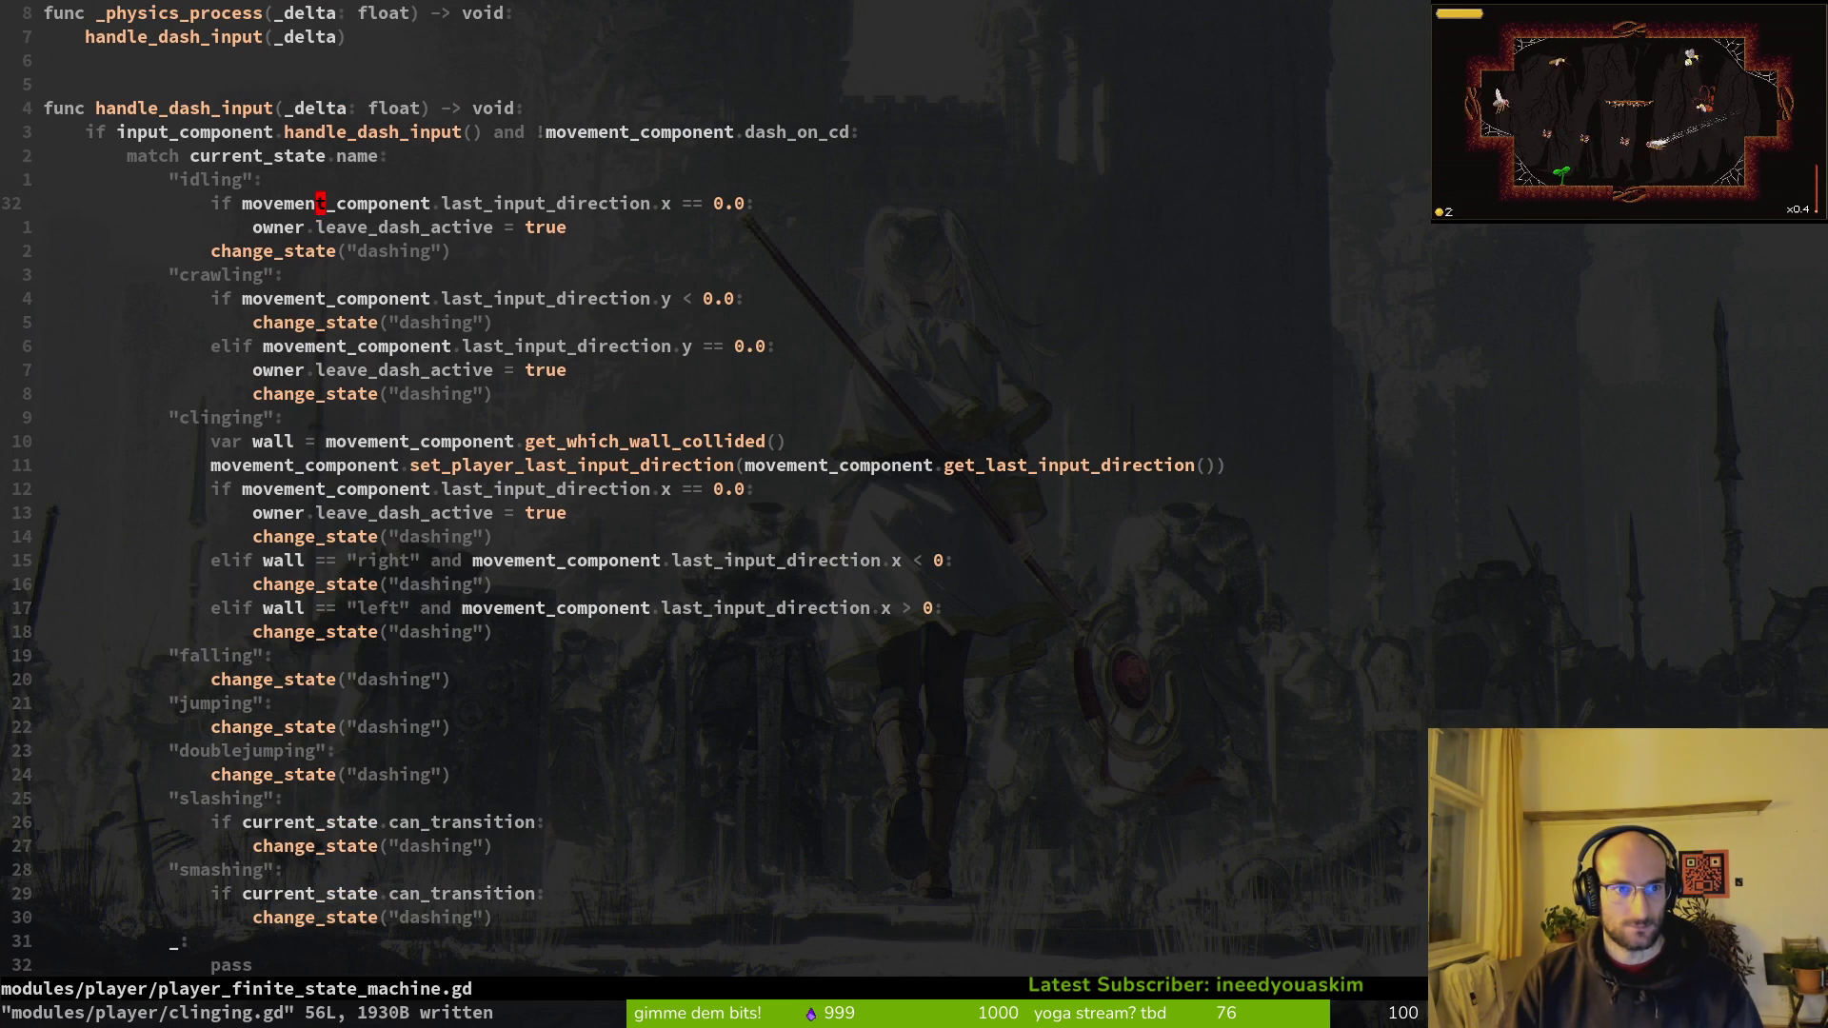
key(j)
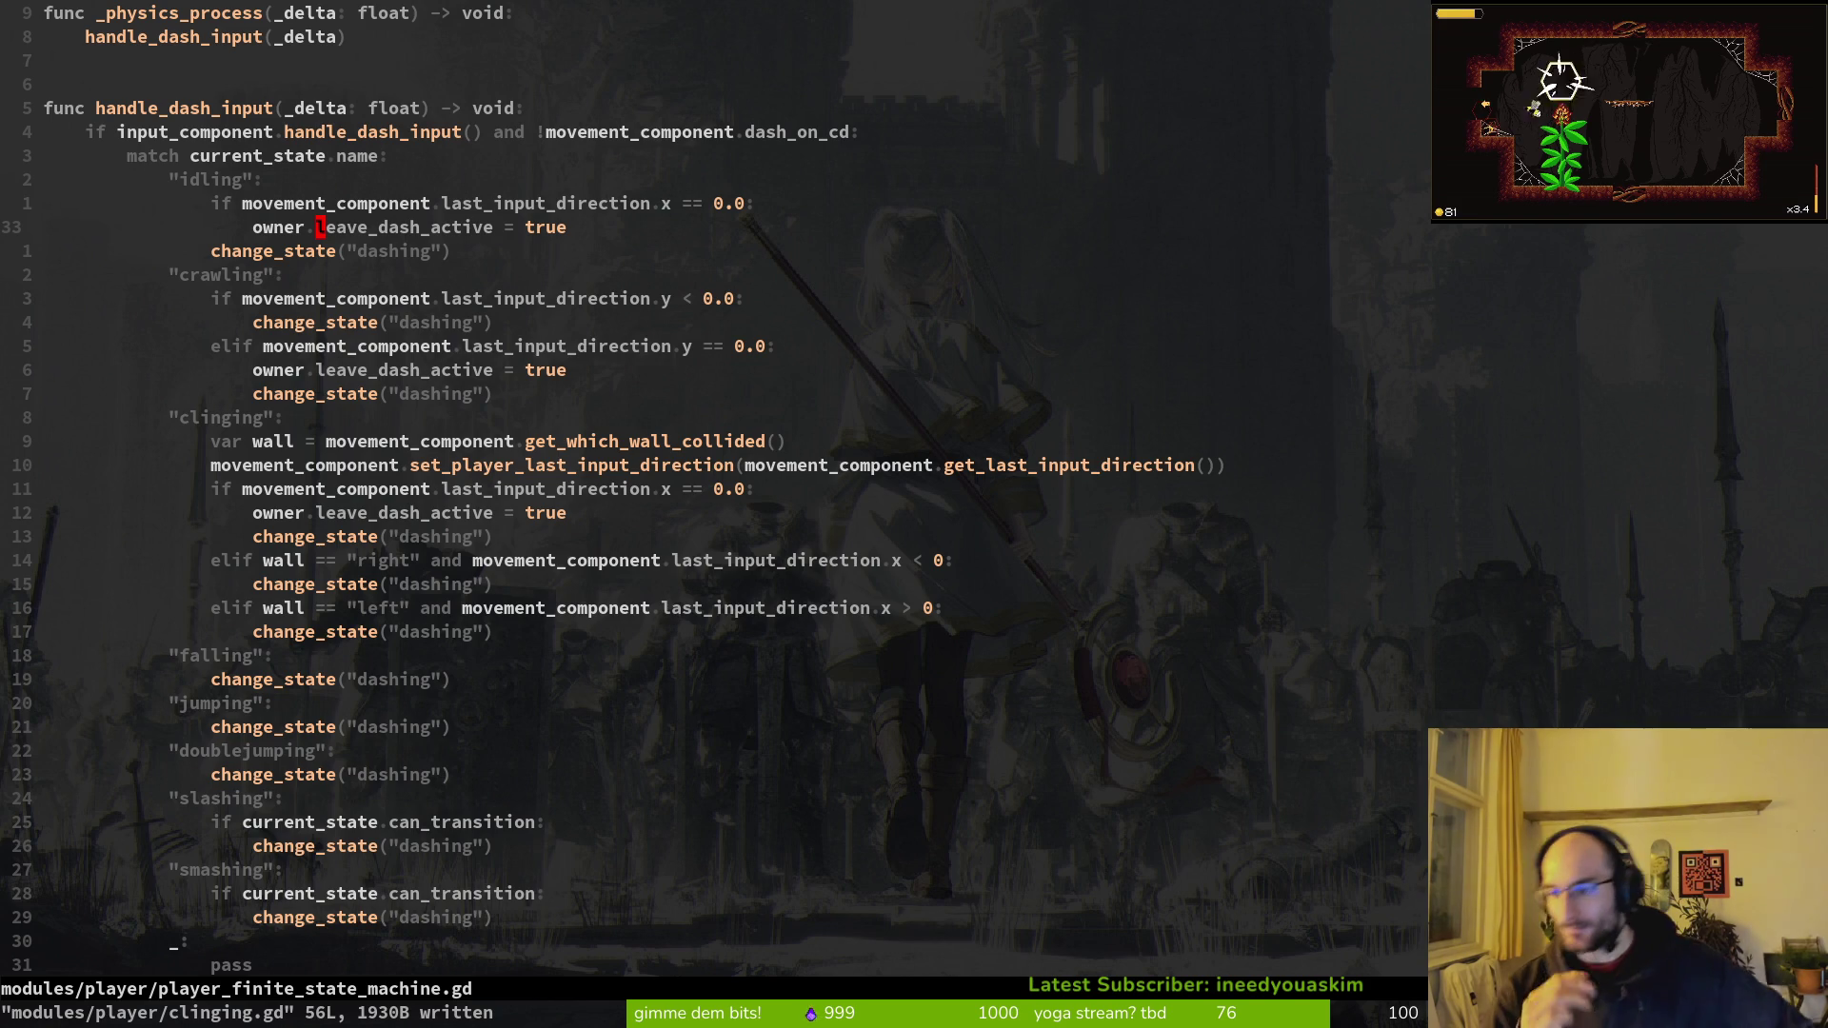
key(j)
key(j)
key(j)
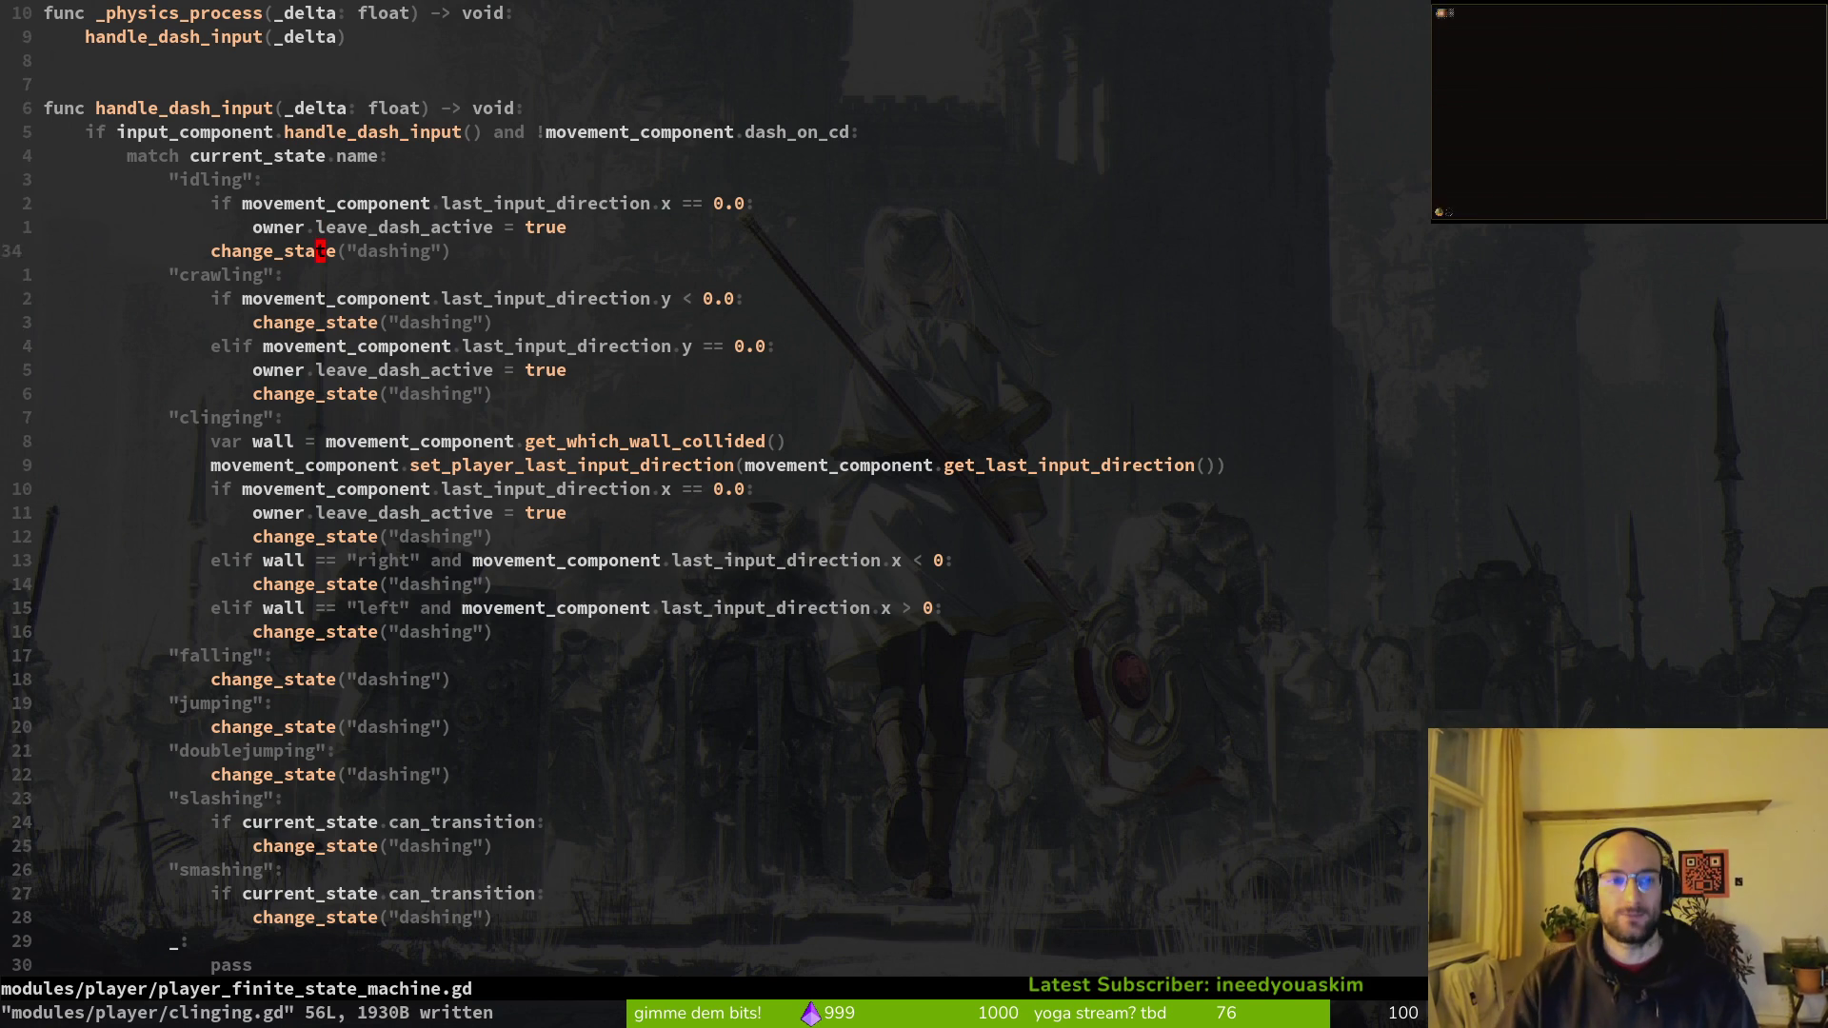
key(j)
key(j)
key(j)
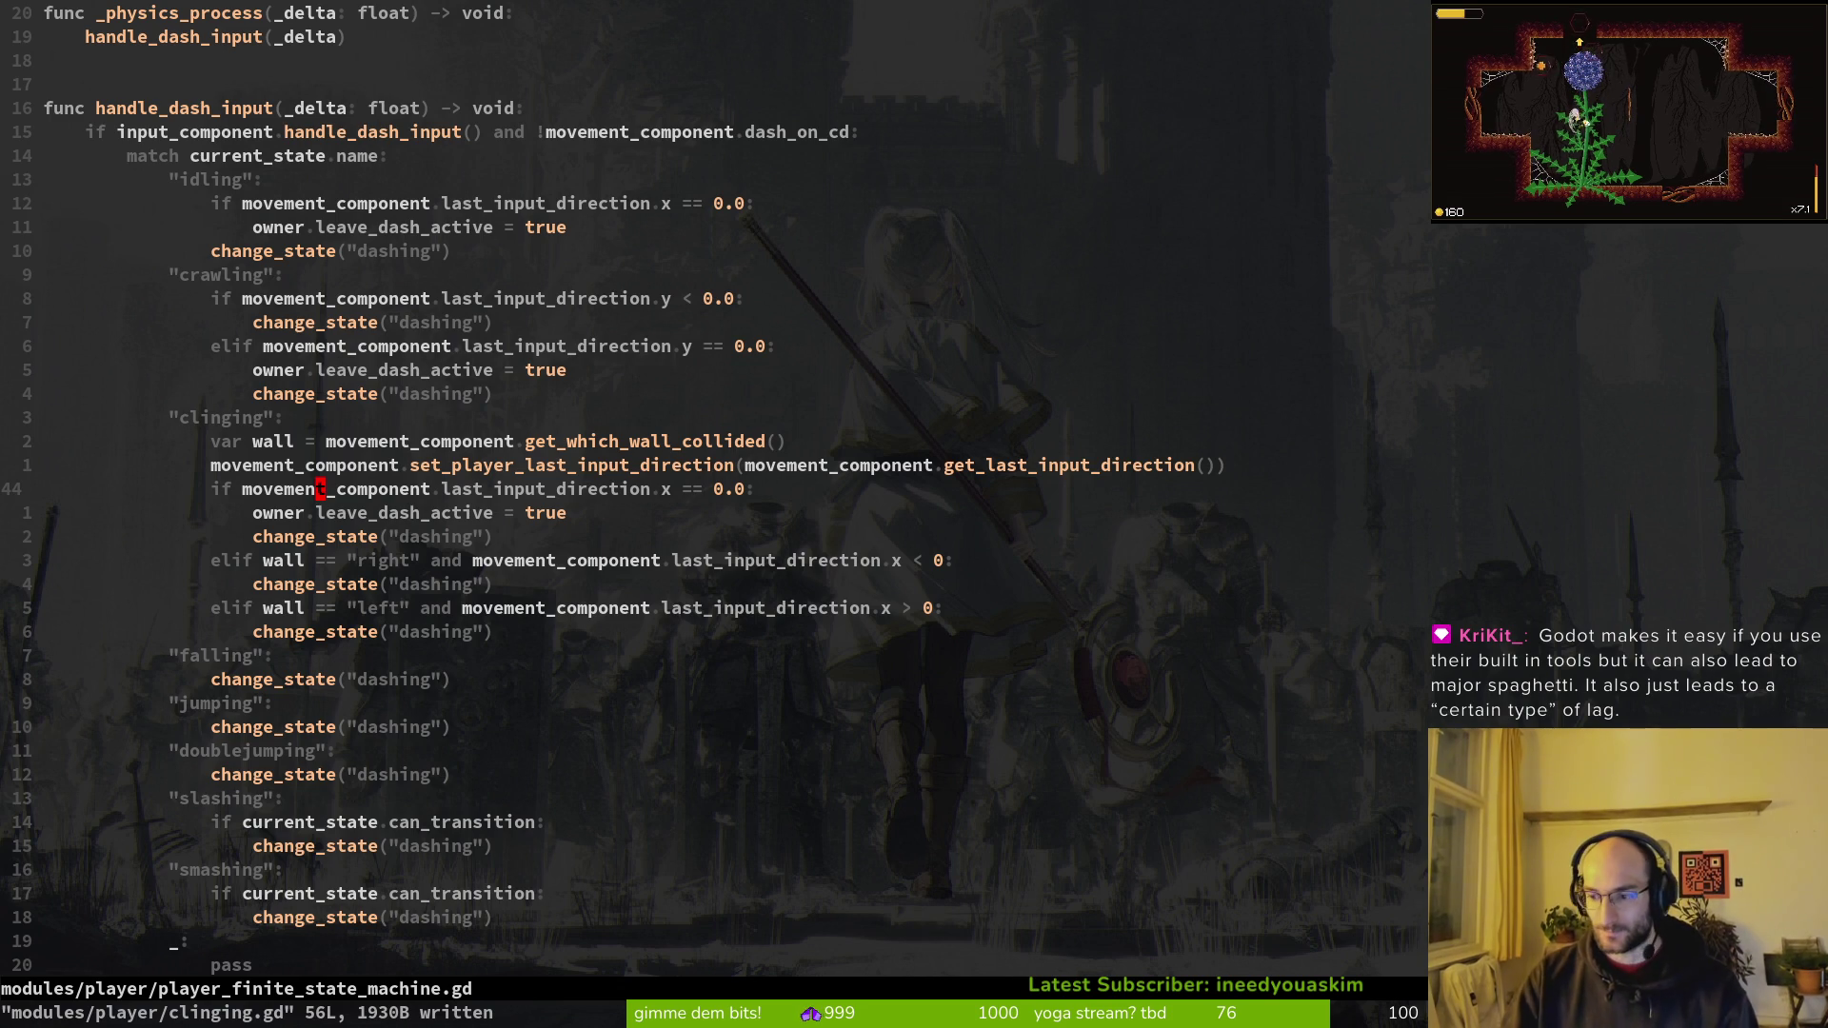
key(j)
key(j)
key(j)
text(:w)
key(Return)
Step: Change the idling dash check to last_input_direction.y == 0.0
key(k)
key(k)
key(k)
key(k)
key(k)
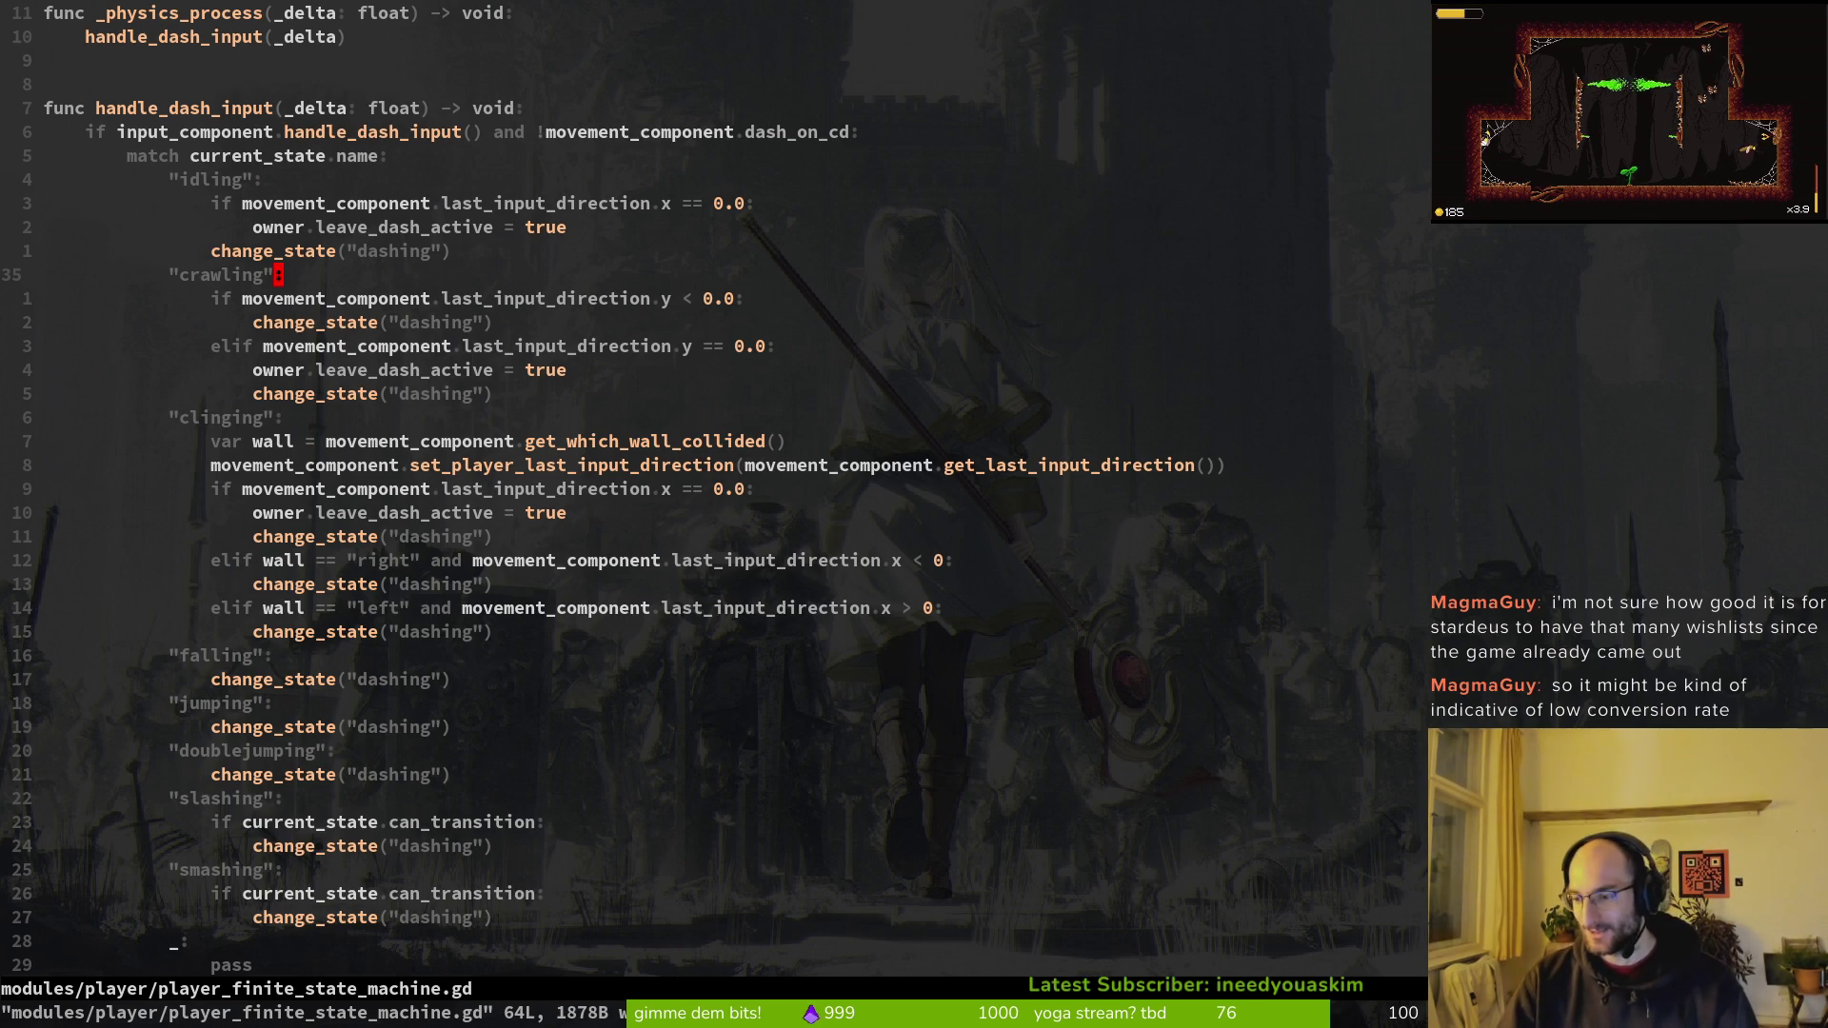
key(j)
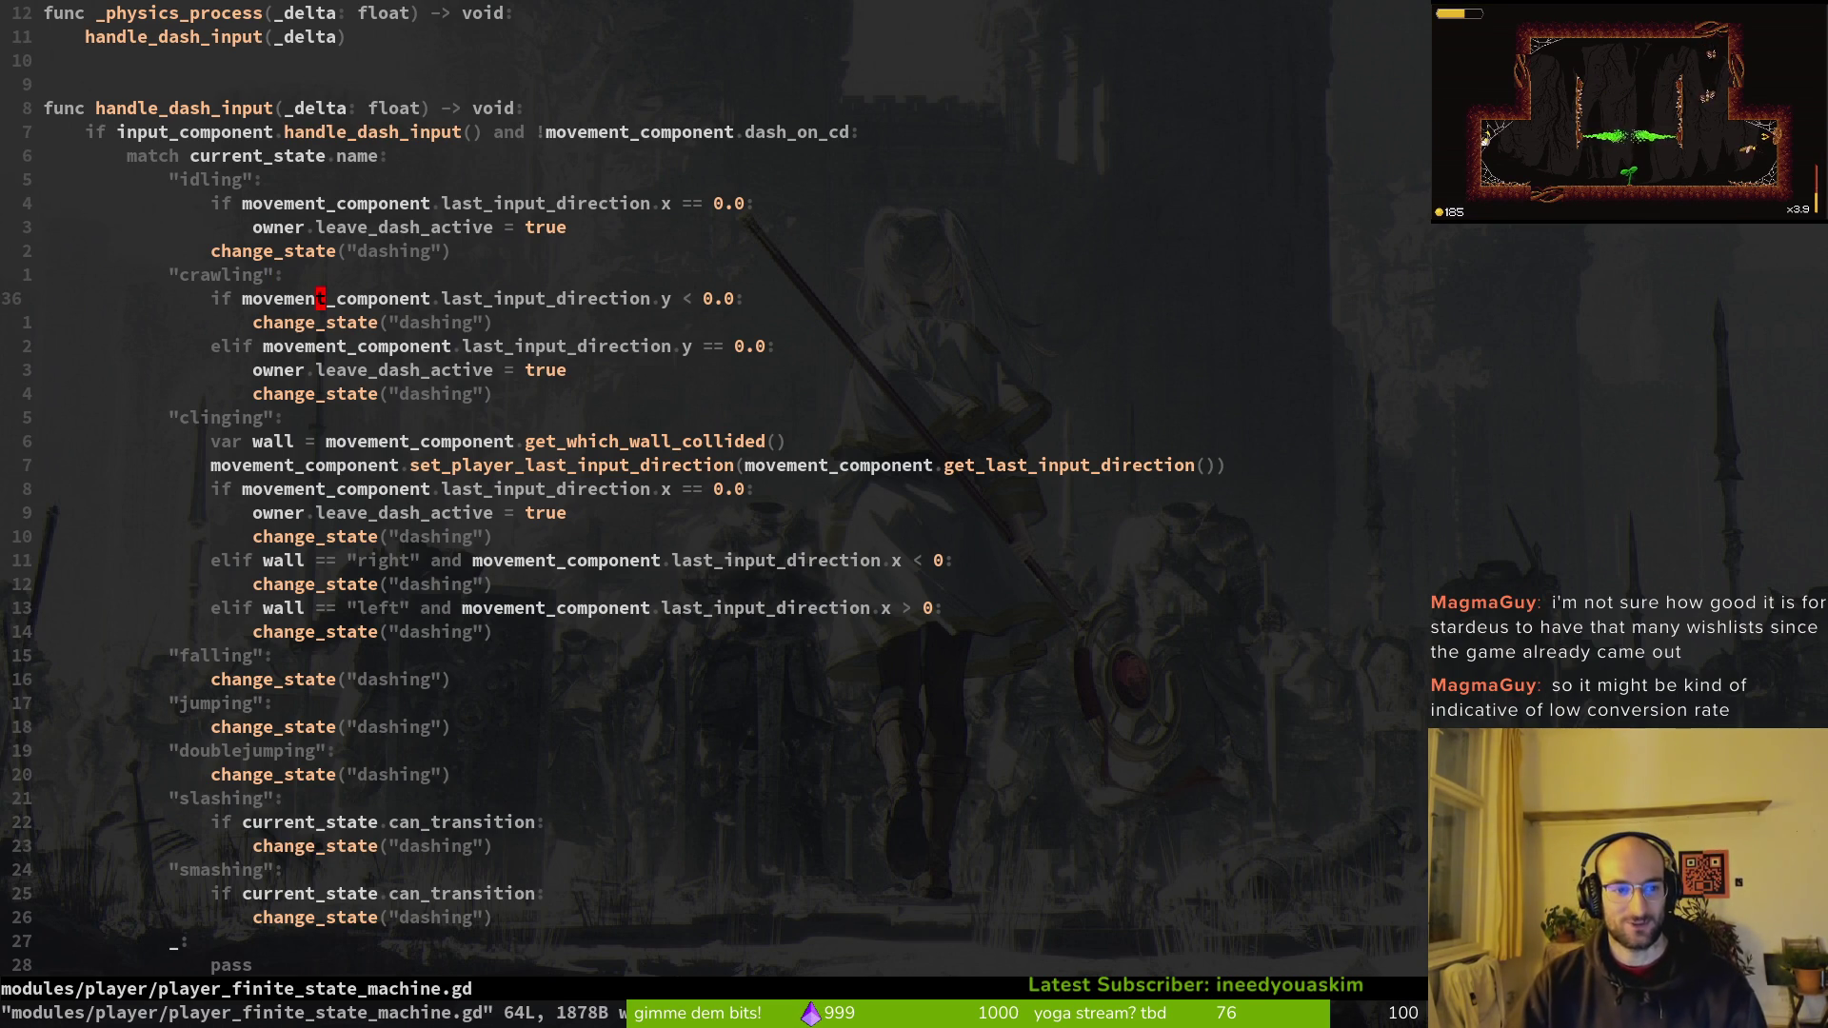
key(j)
key(j)
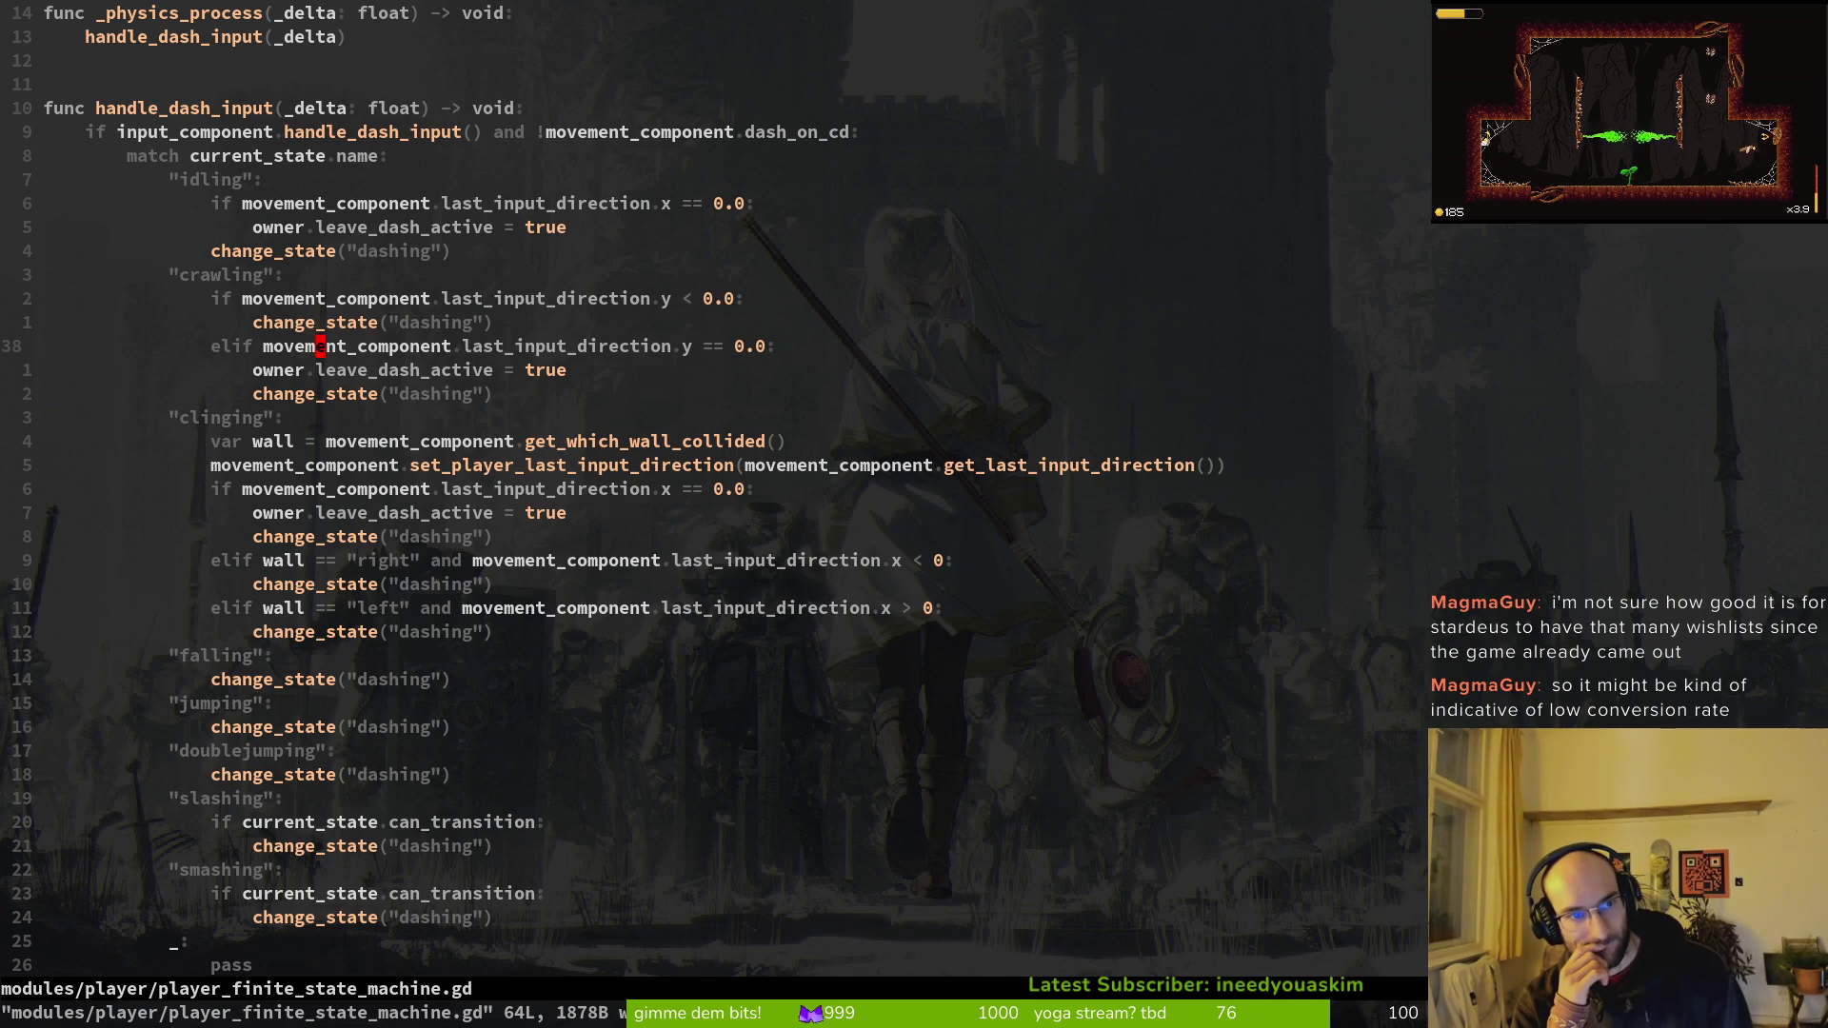
key(k)
key(k)
key(k)
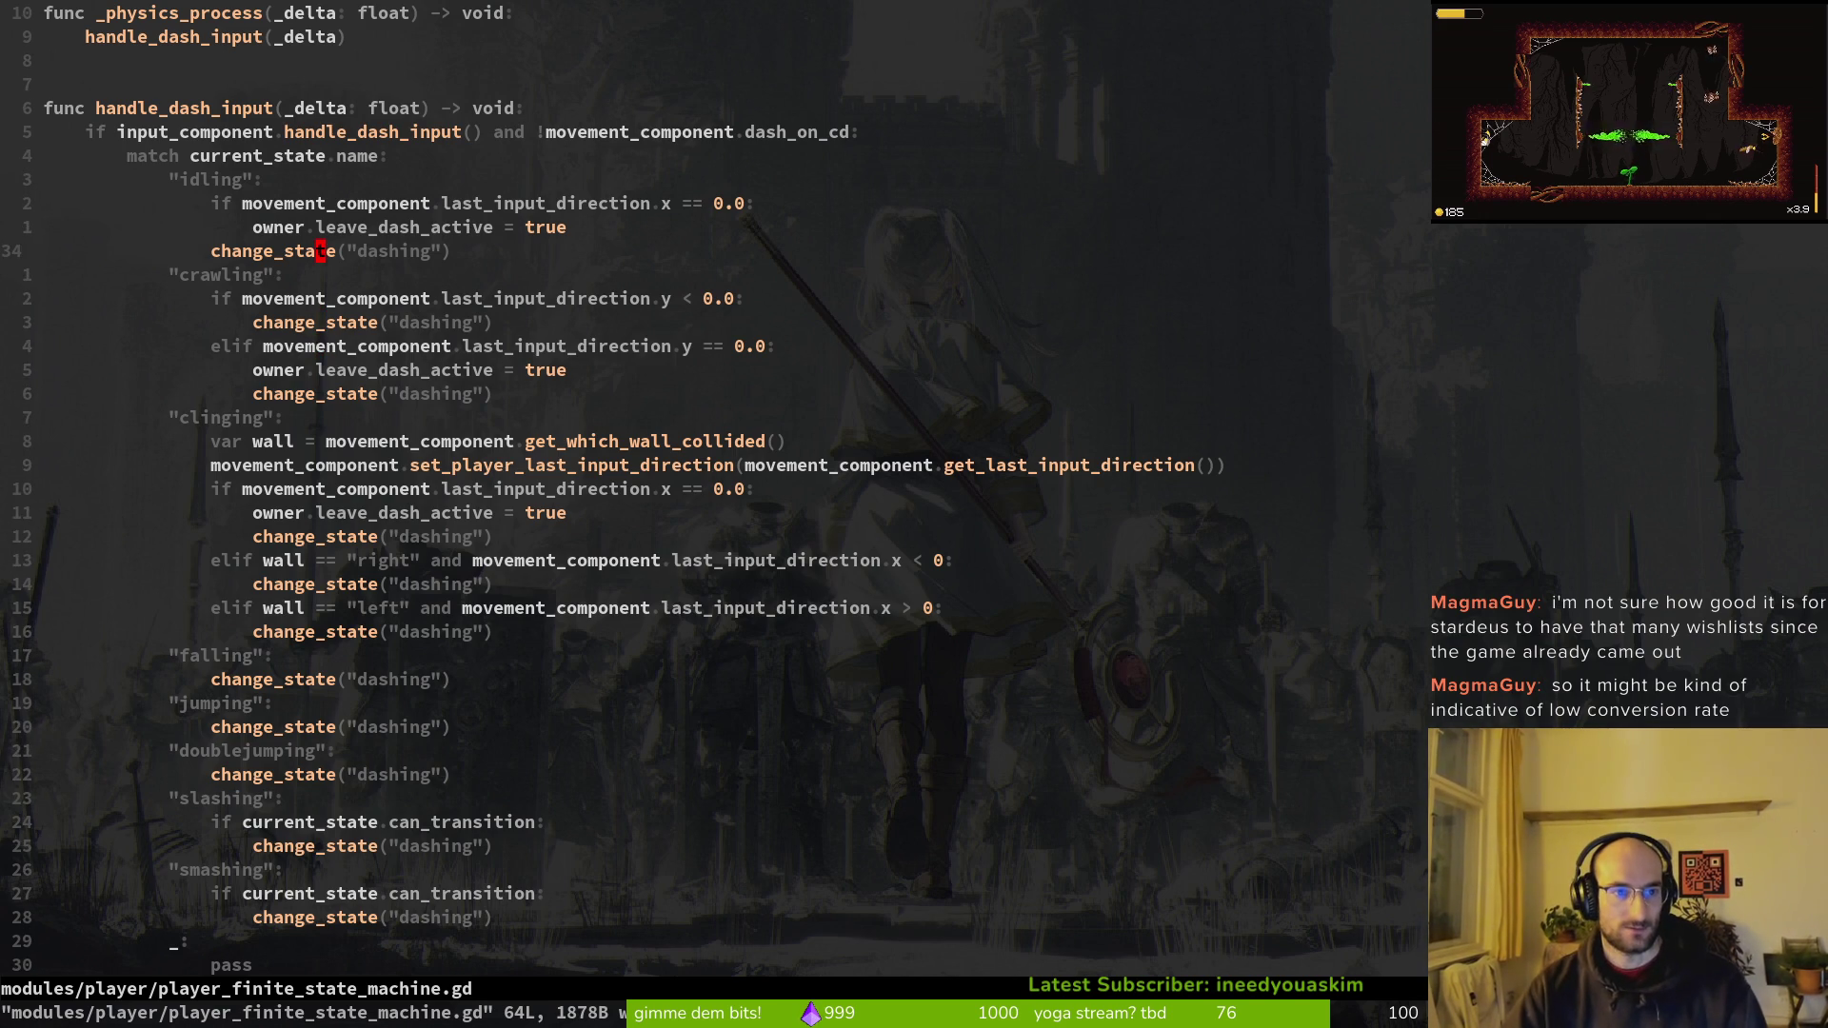
key(shift+v)
key(Escape)
key(j)
key(j)
key(j)
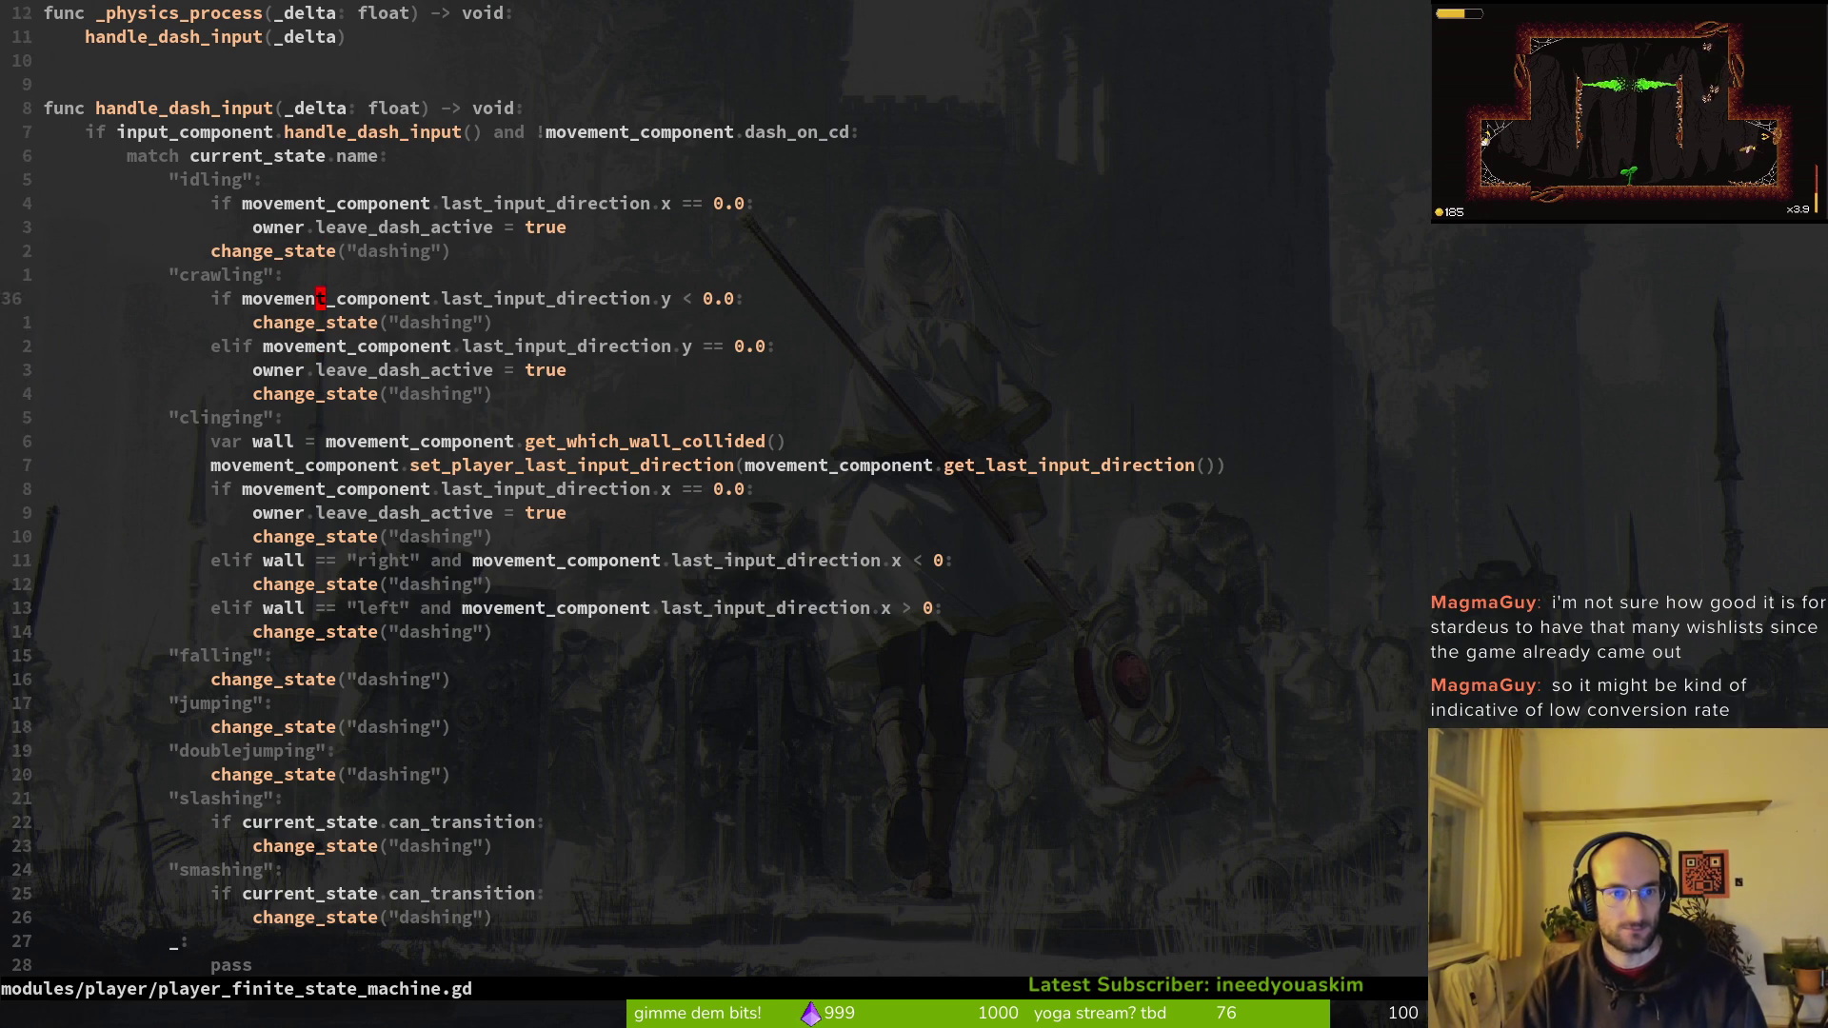
key(shift+v)
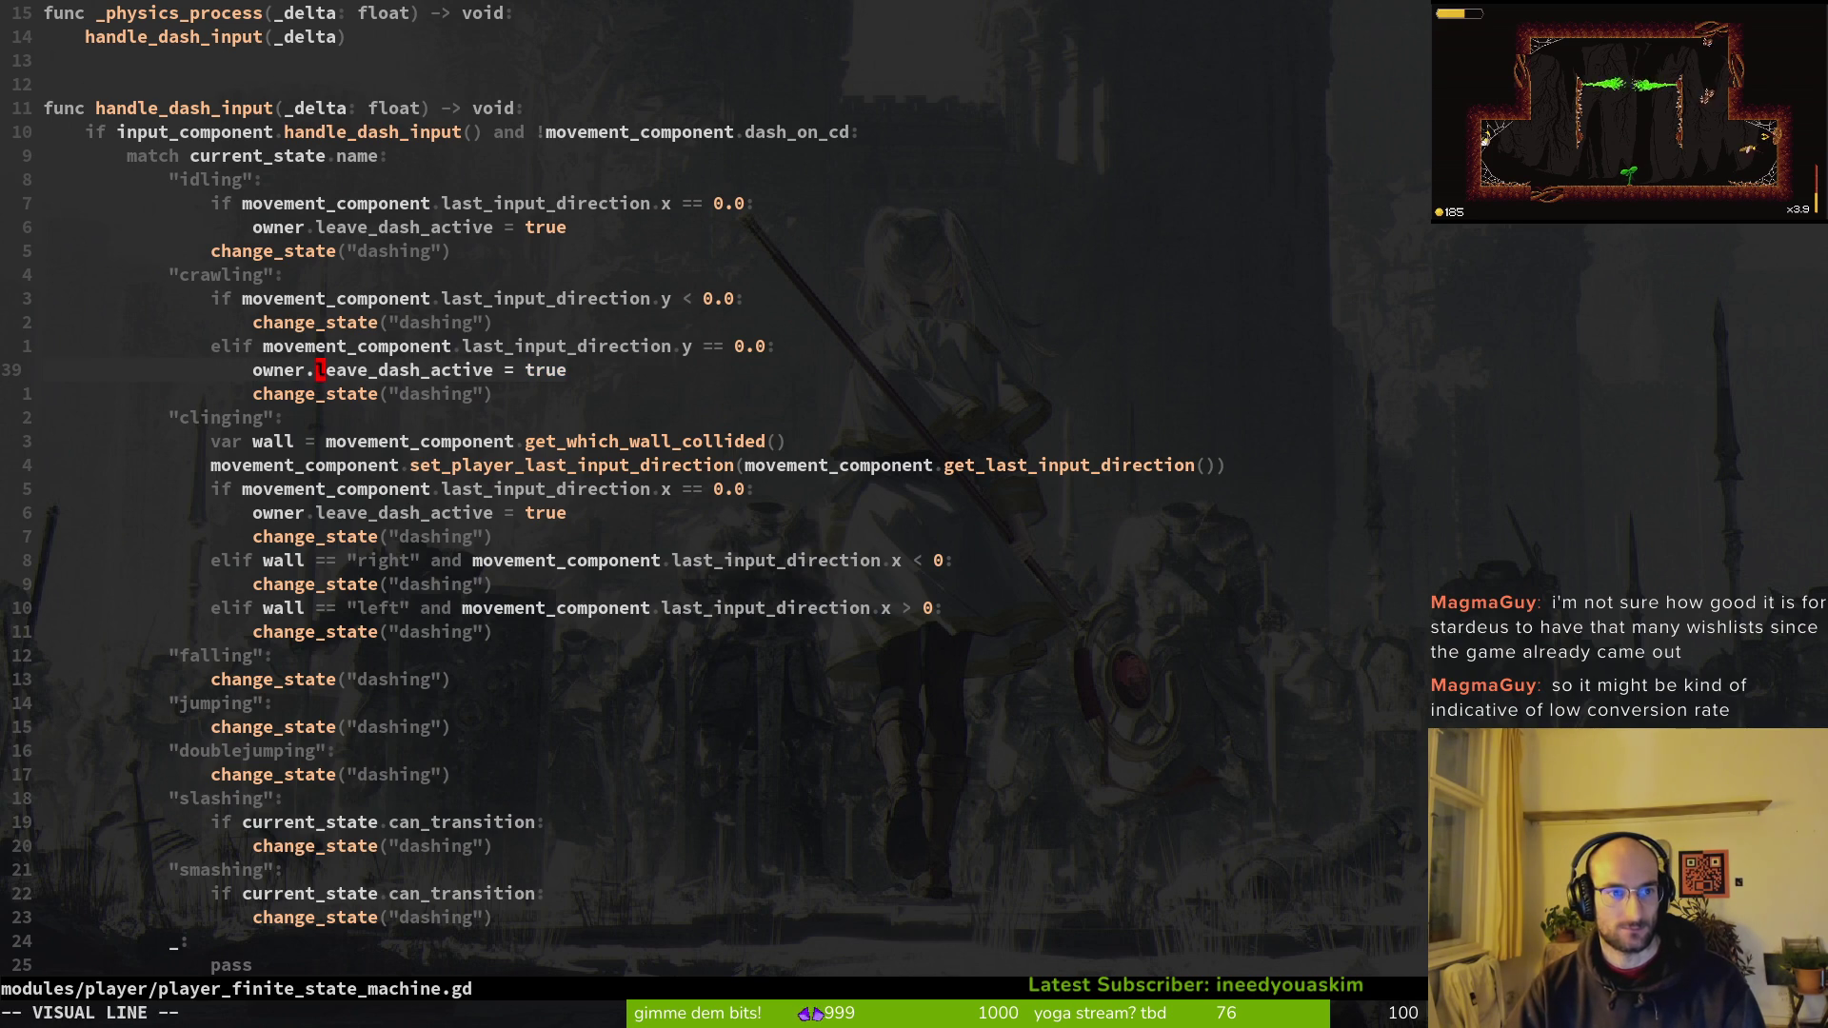
key(Escape)
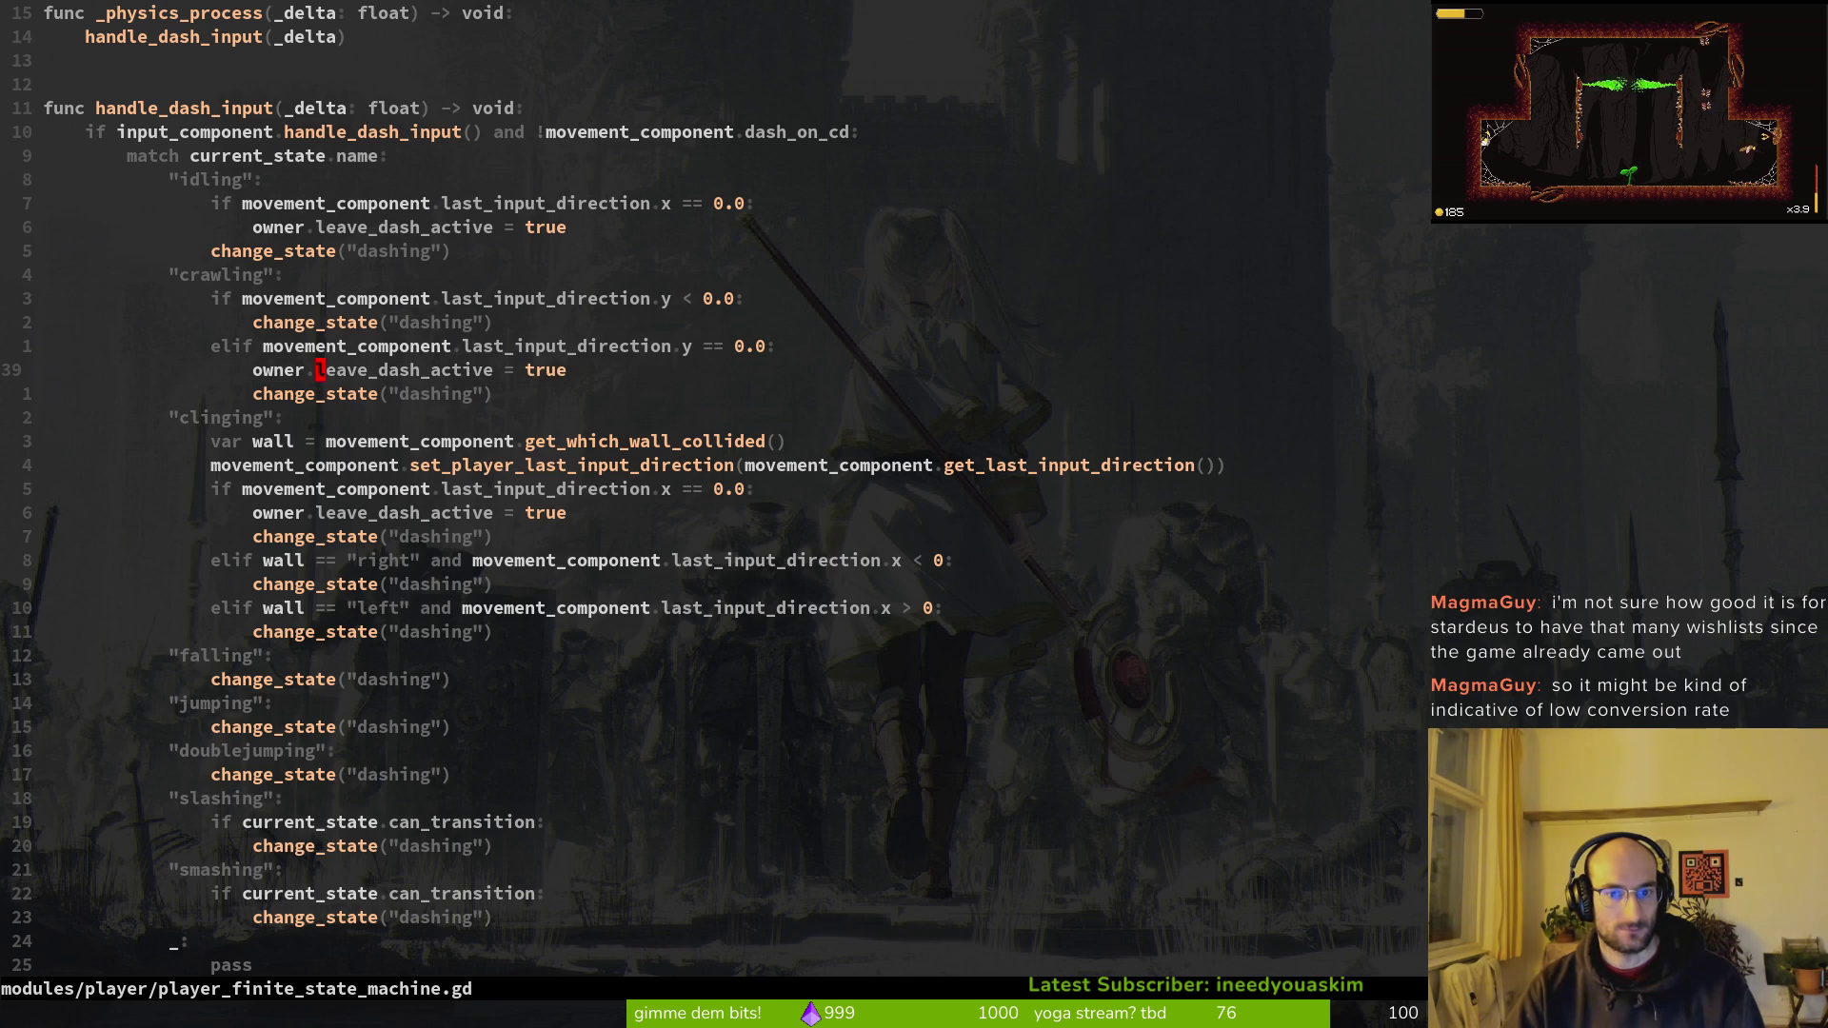
text(7kfxsy)
key(Escape)
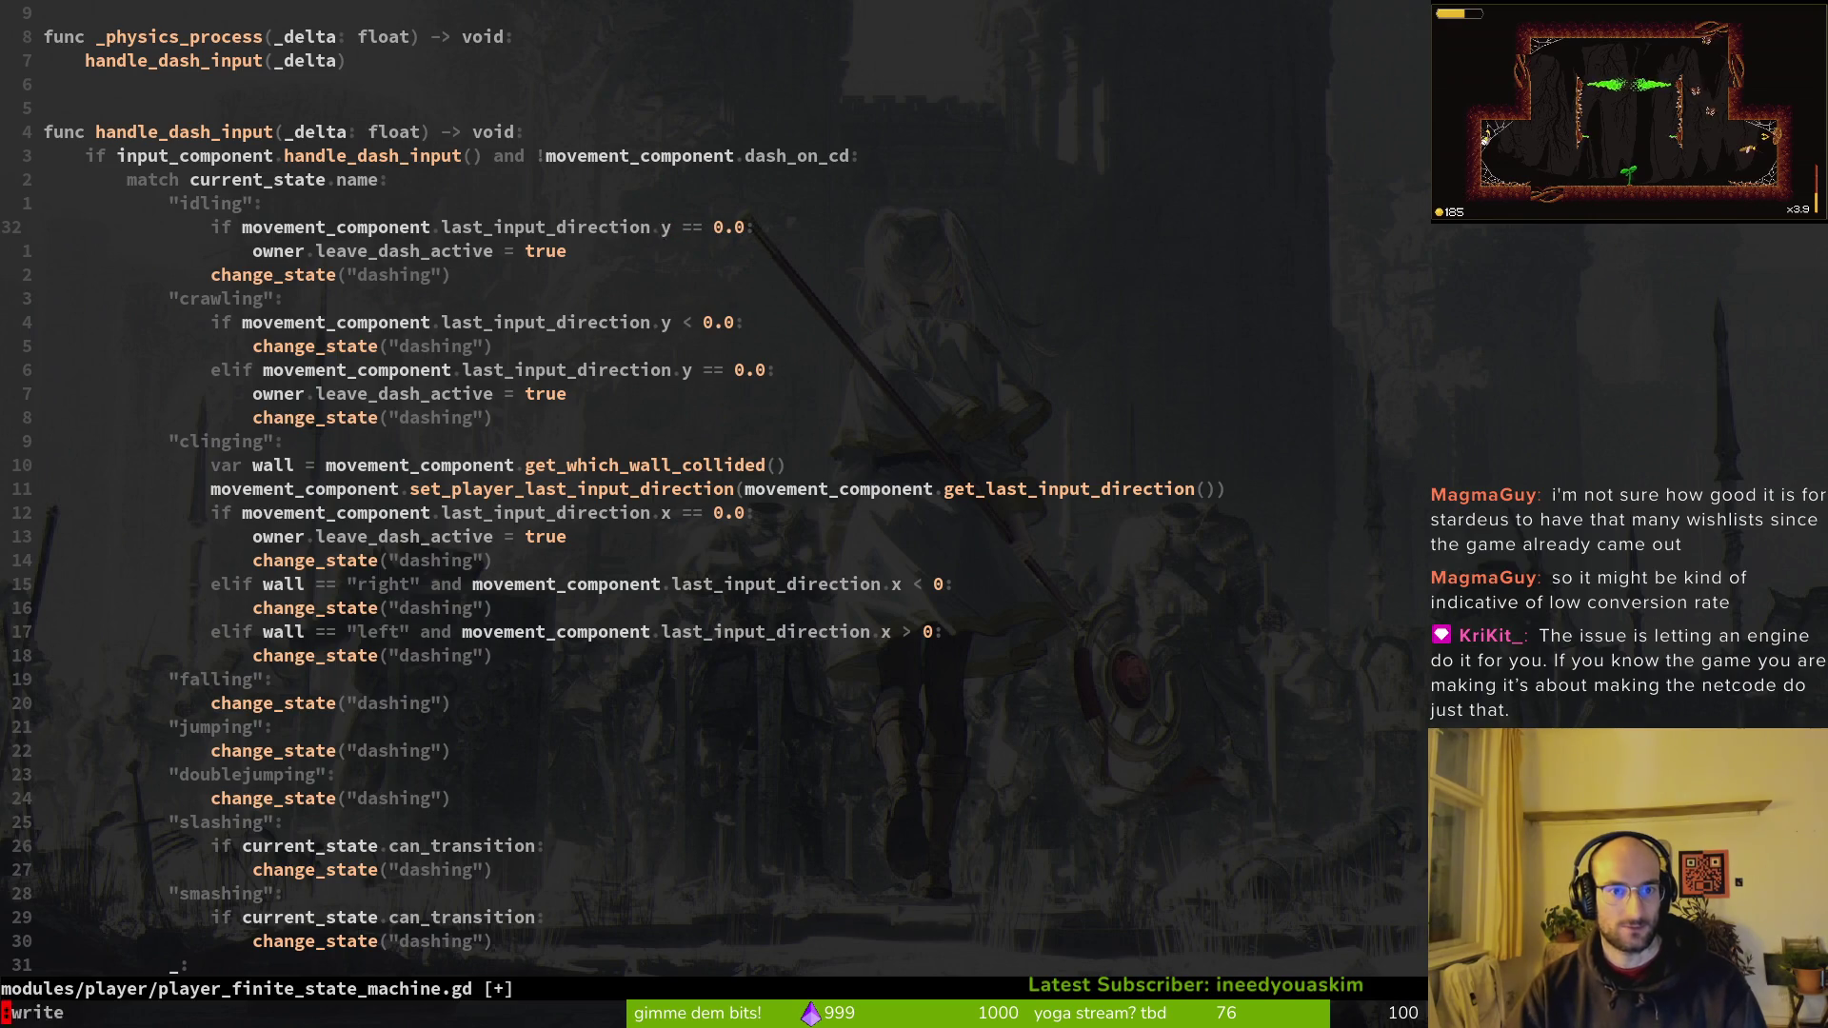
key(alt+Tab)
Step: Relaunch the game, enter the dev room with F1, and move the bee right to test
key(F5)
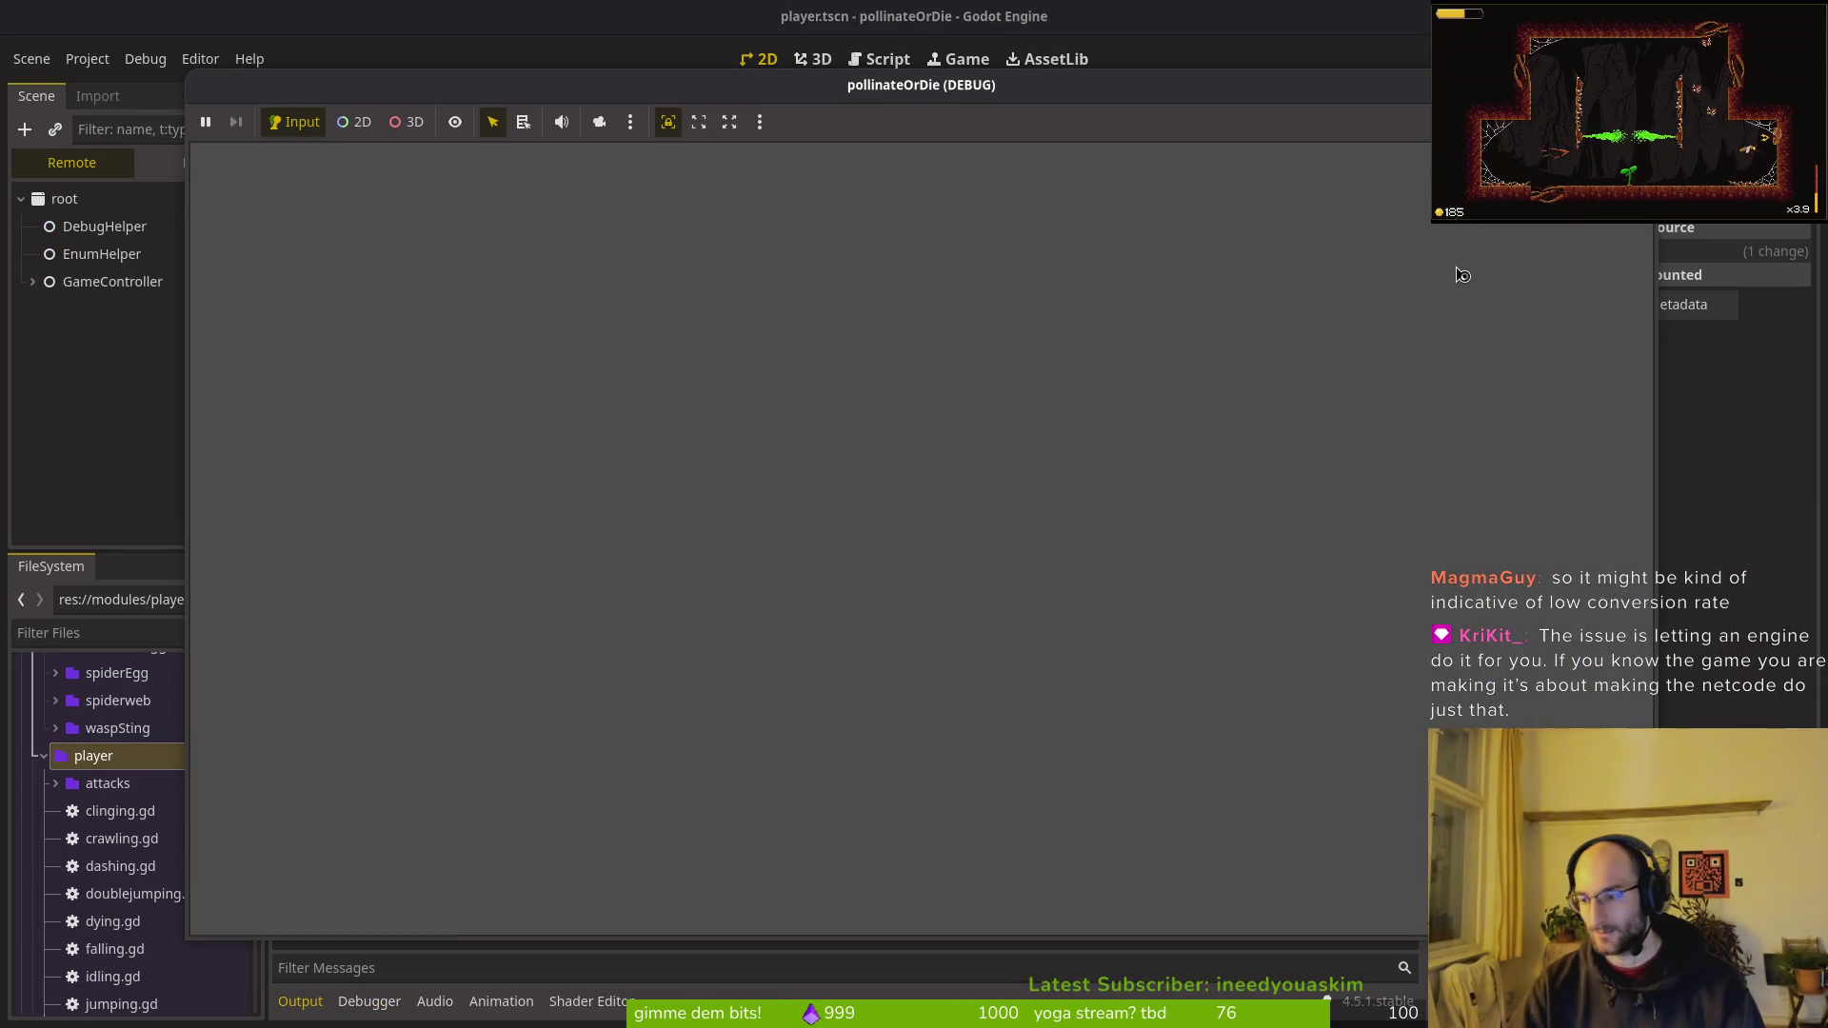
key(Return)
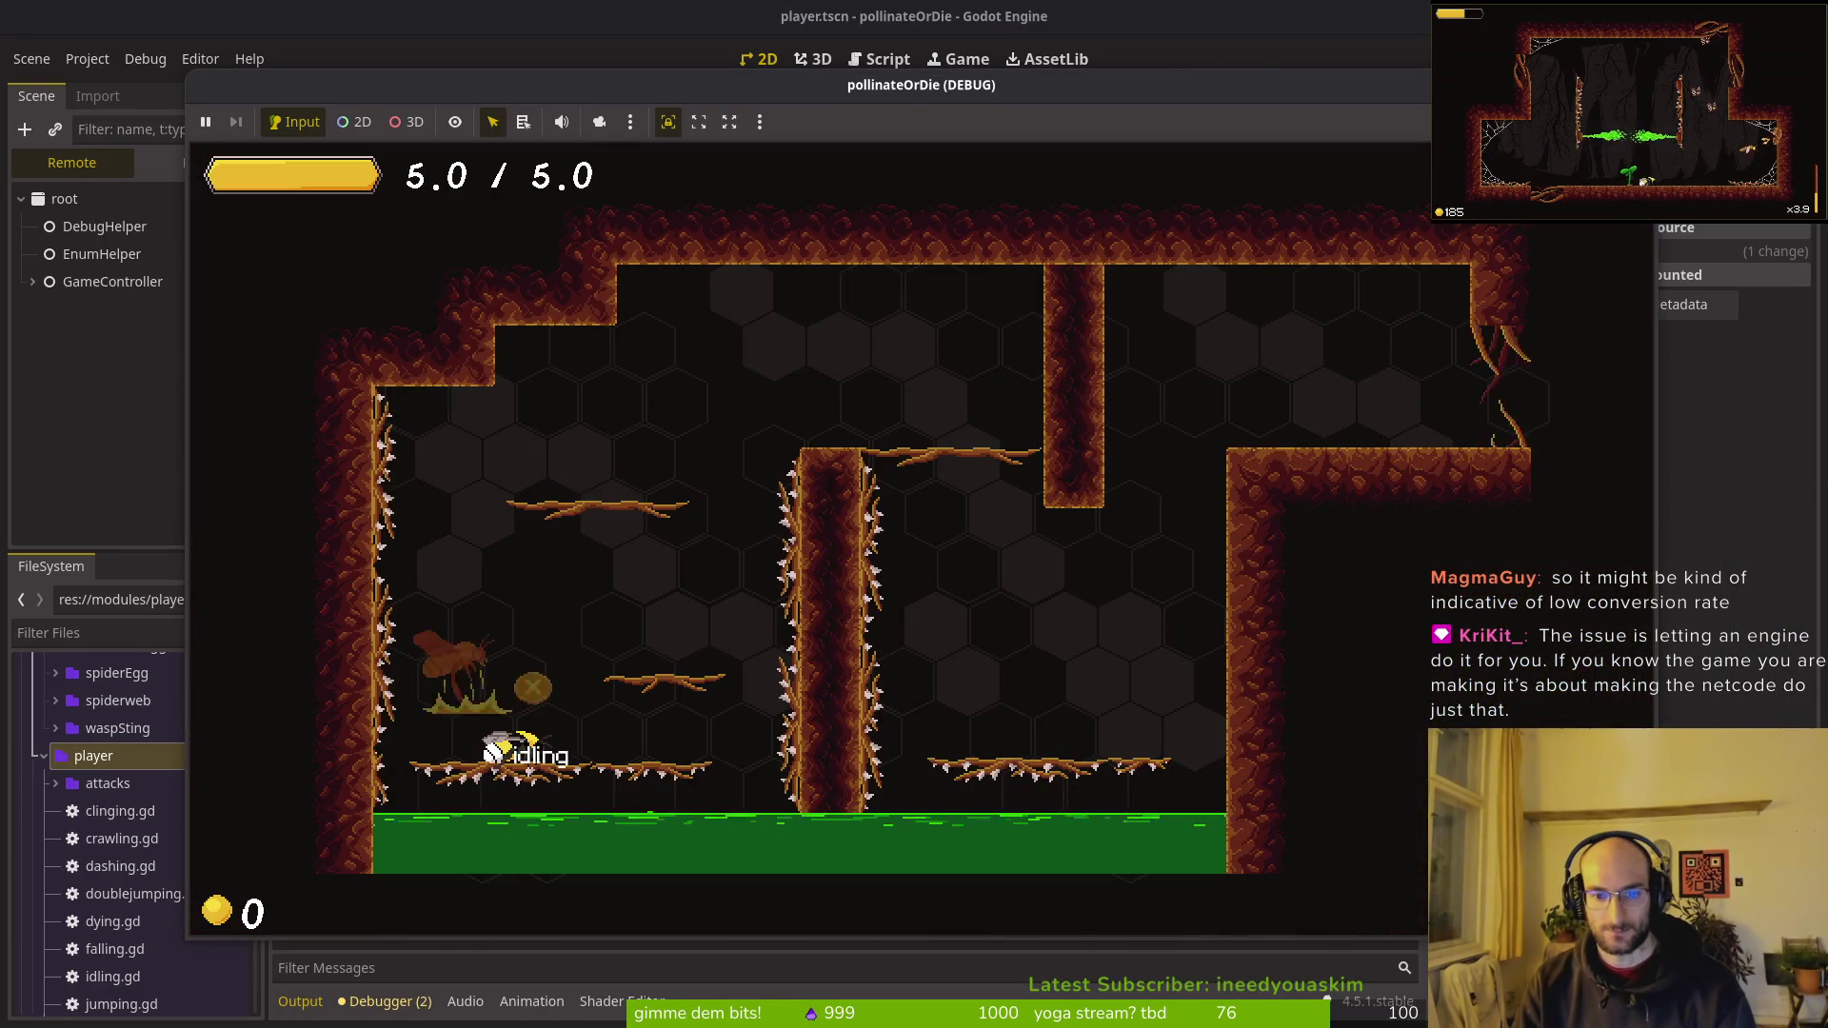
key(F1)
key(Right)
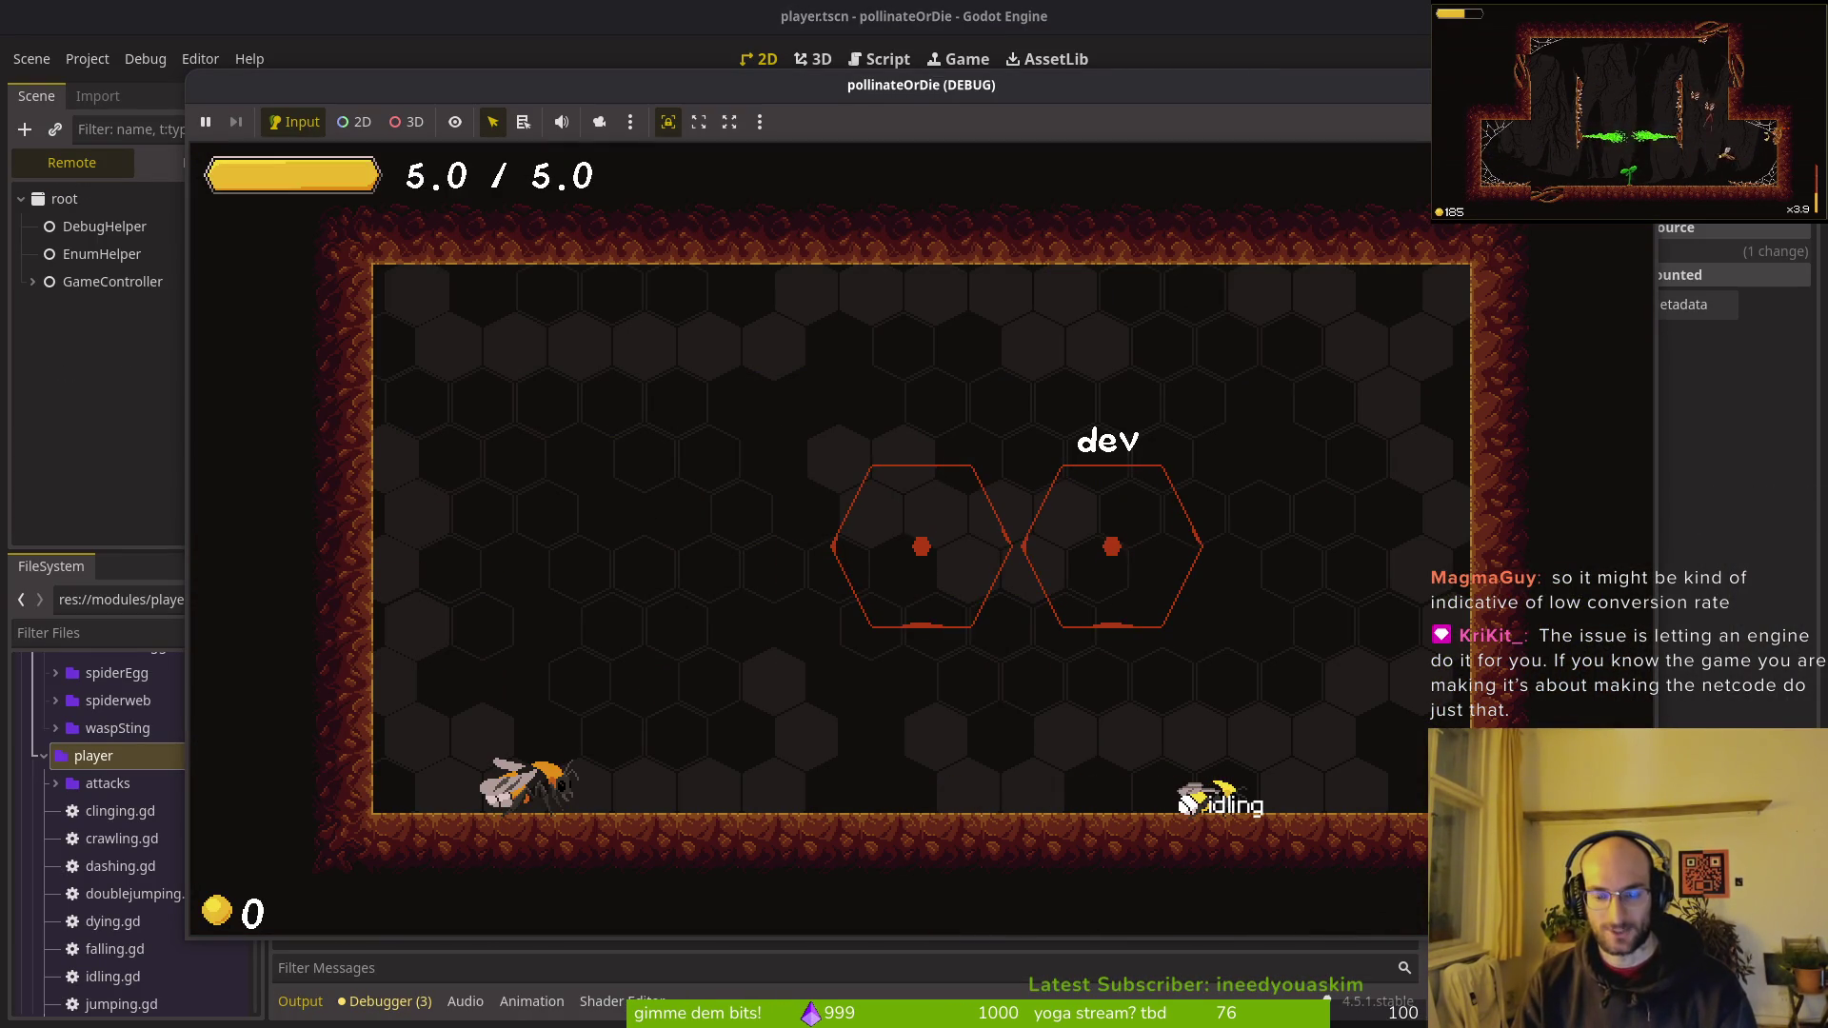
key(alt+Tab)
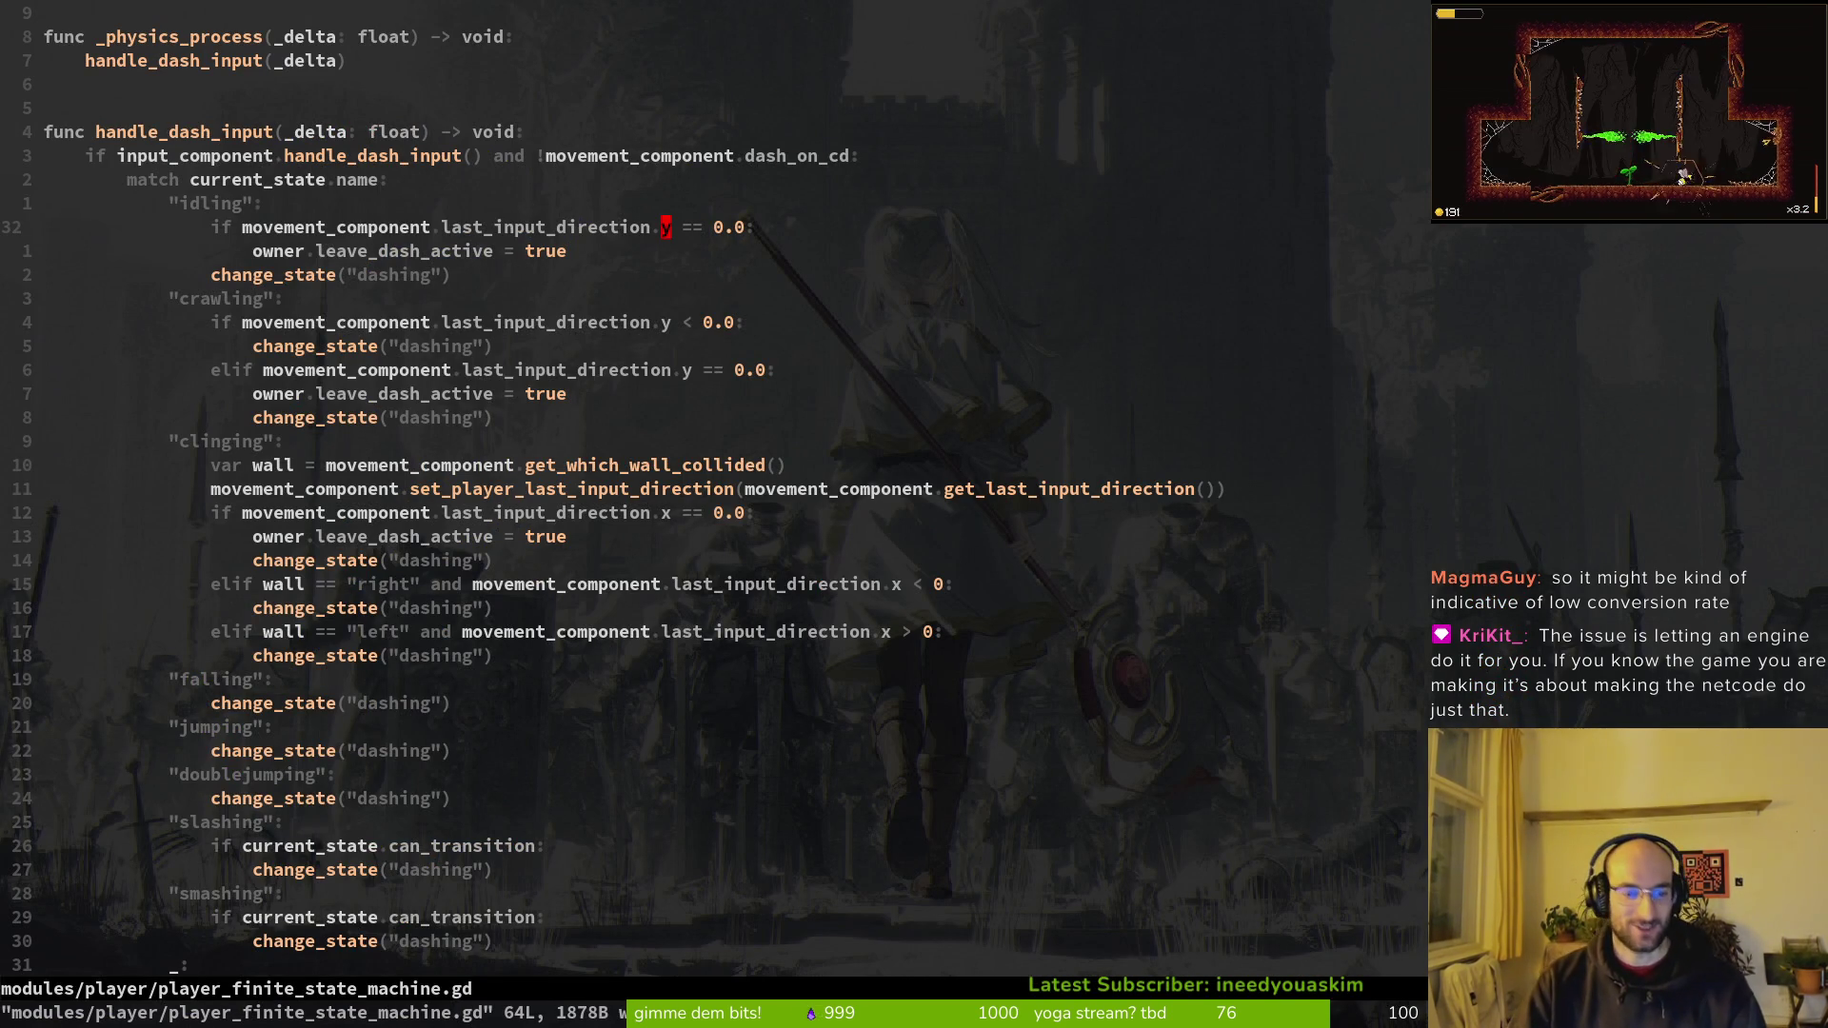
key(ctrl+p)
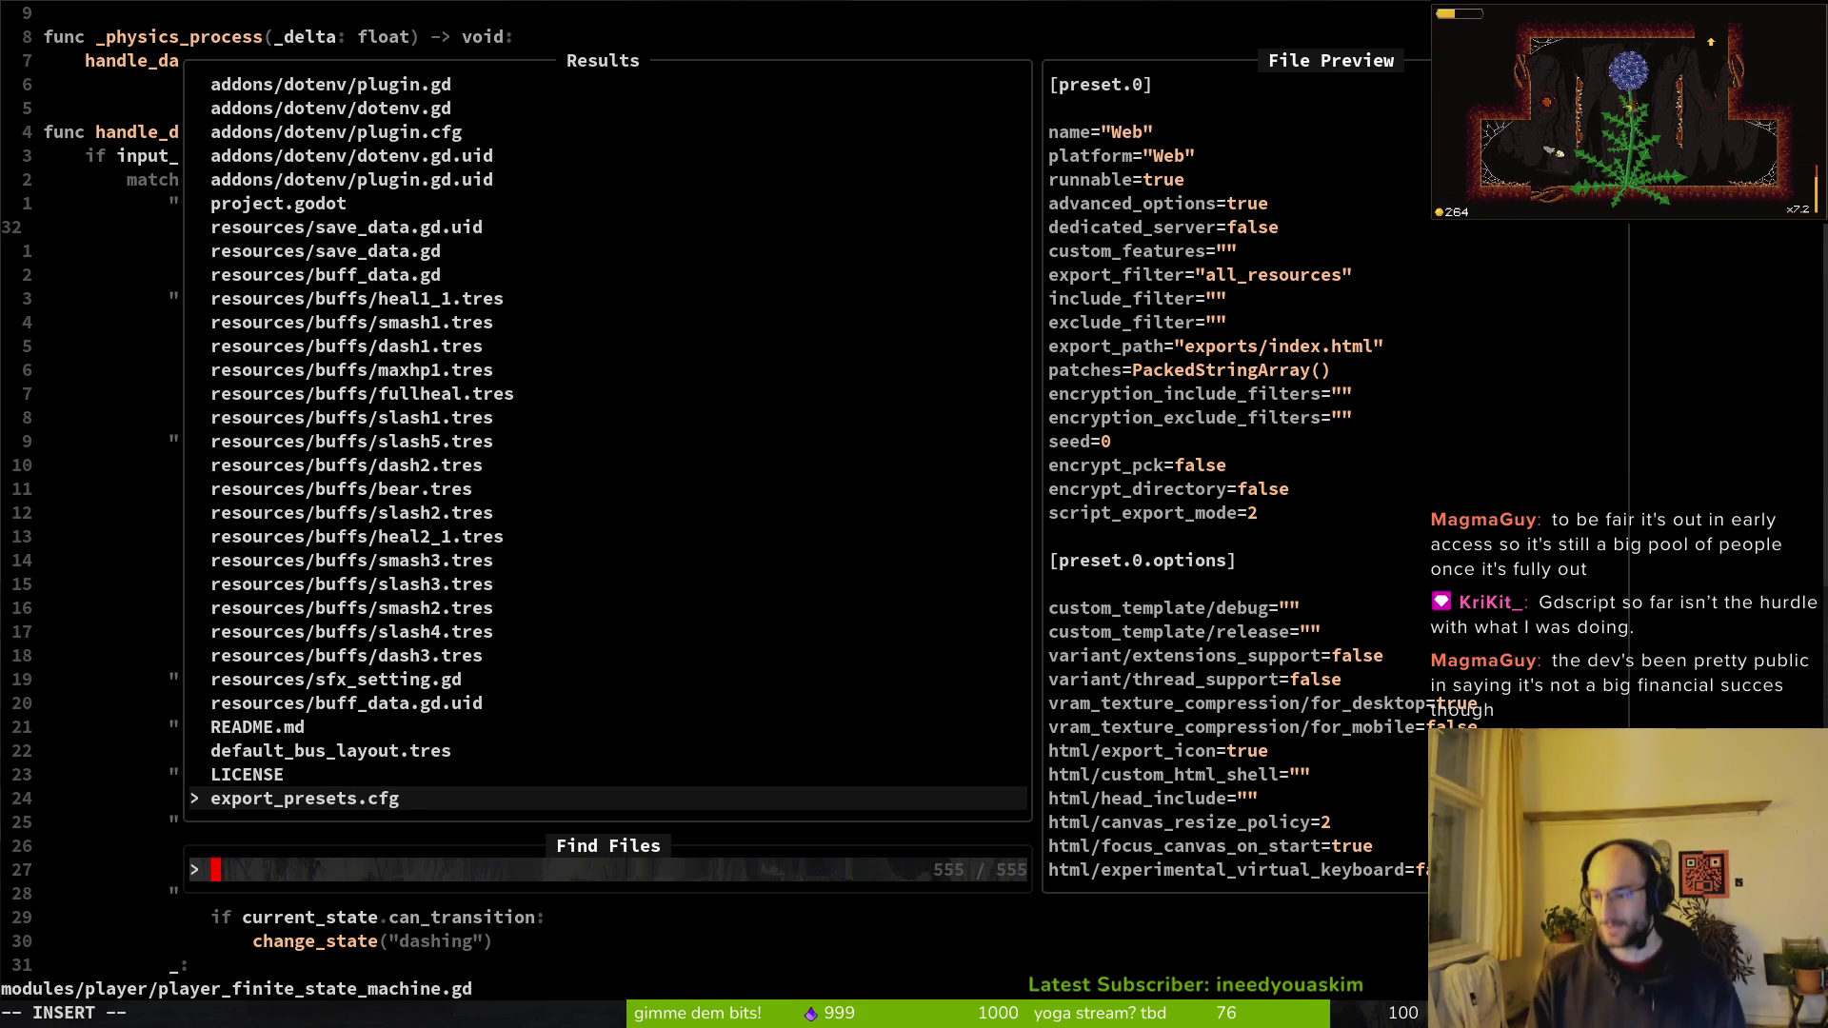
Step: Dismiss the file search, run the game in debug mode again, and close its window
key(Escape)
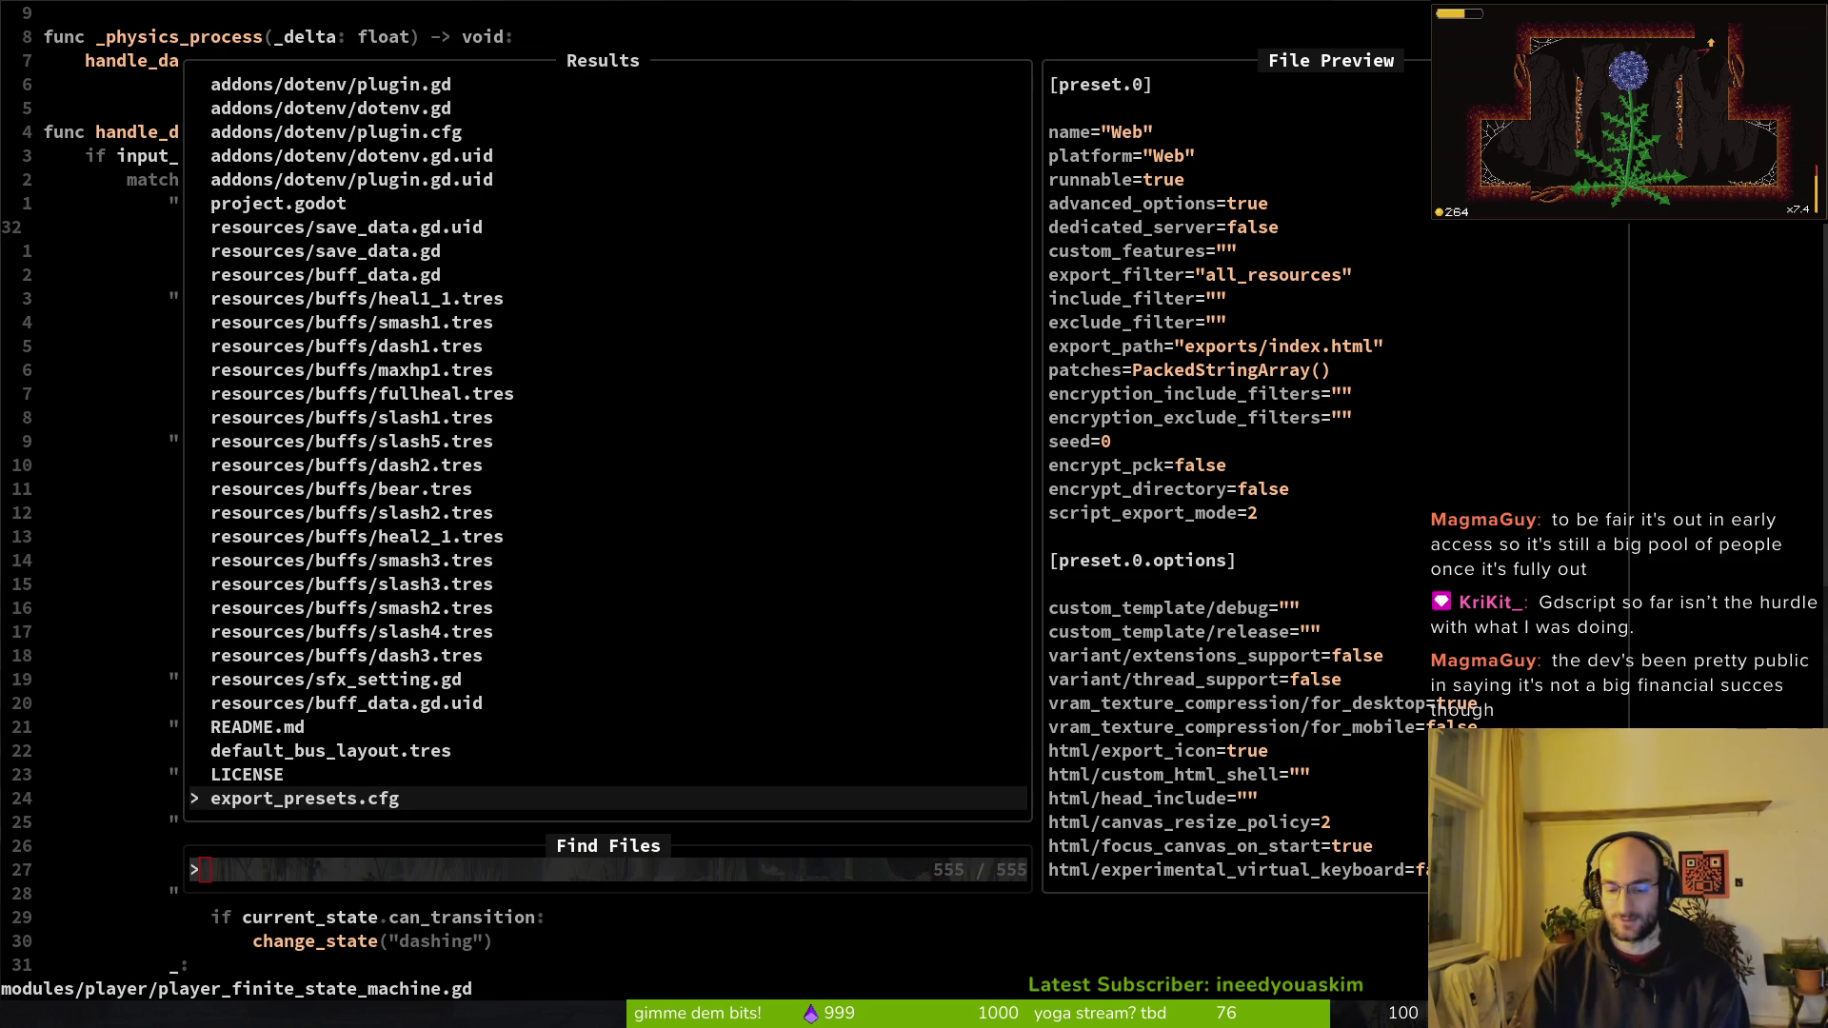
key(F5)
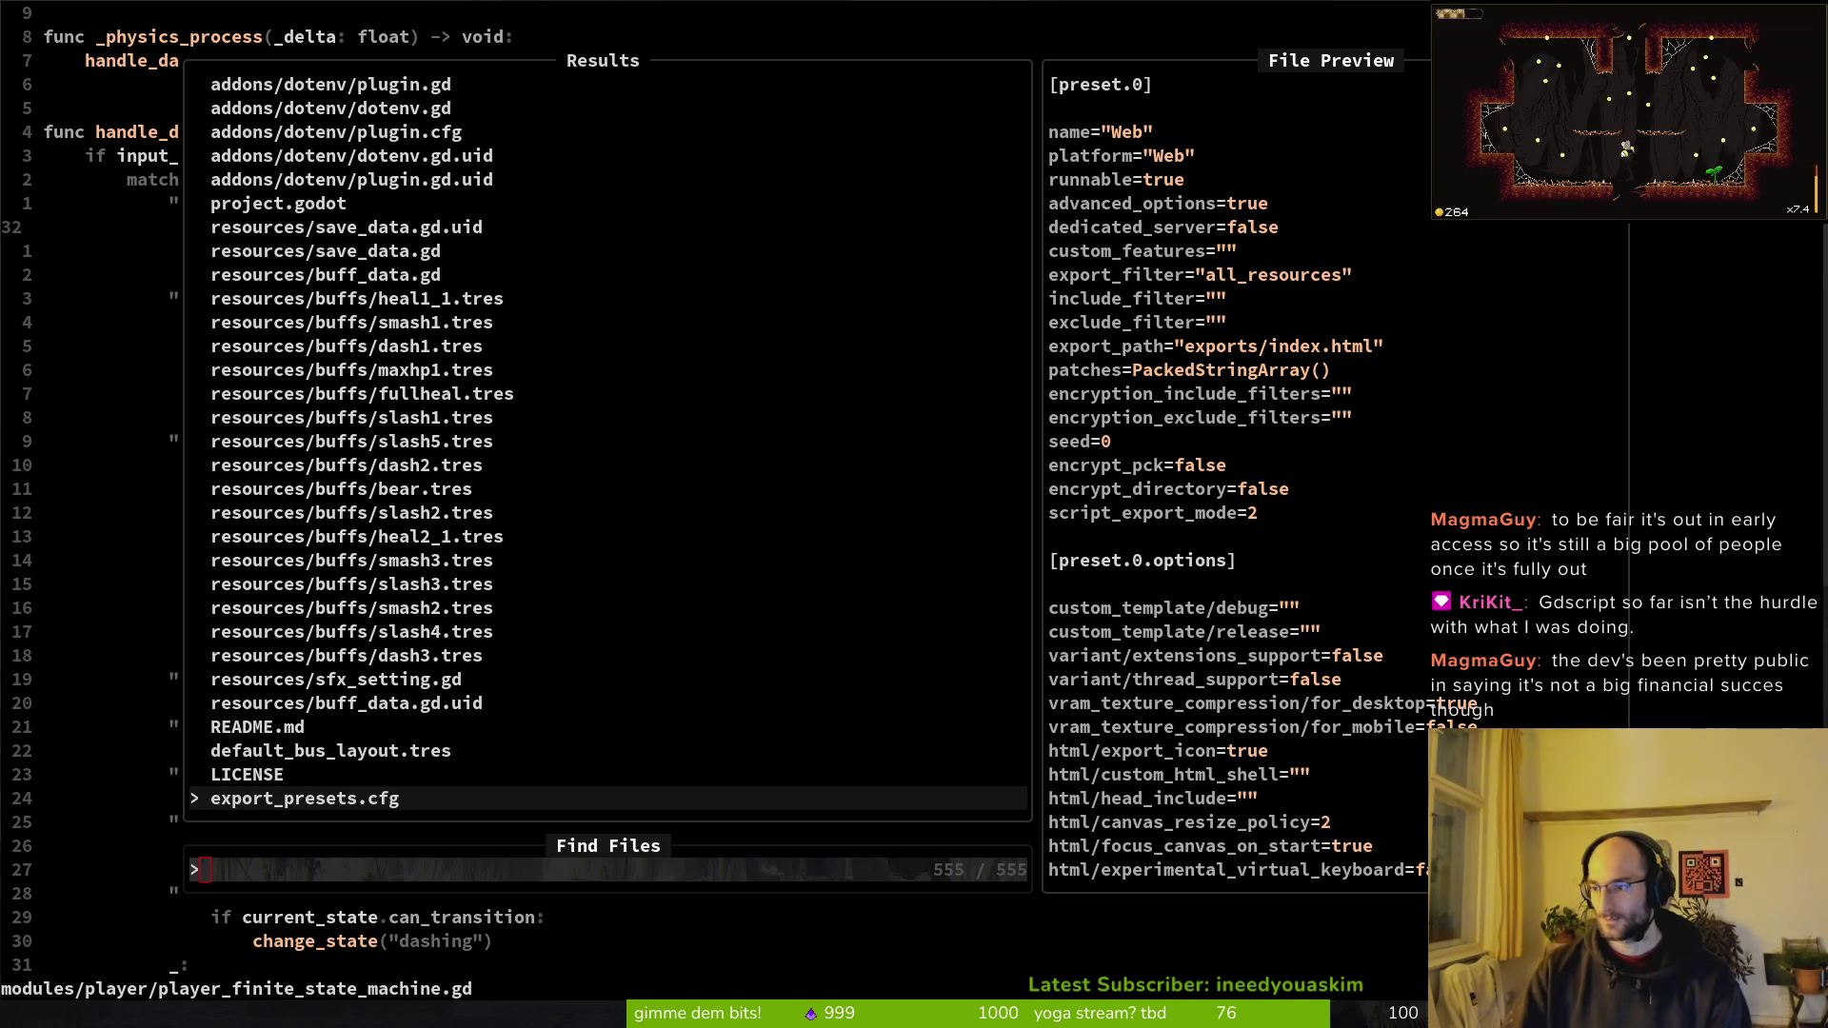
key(alt+F4)
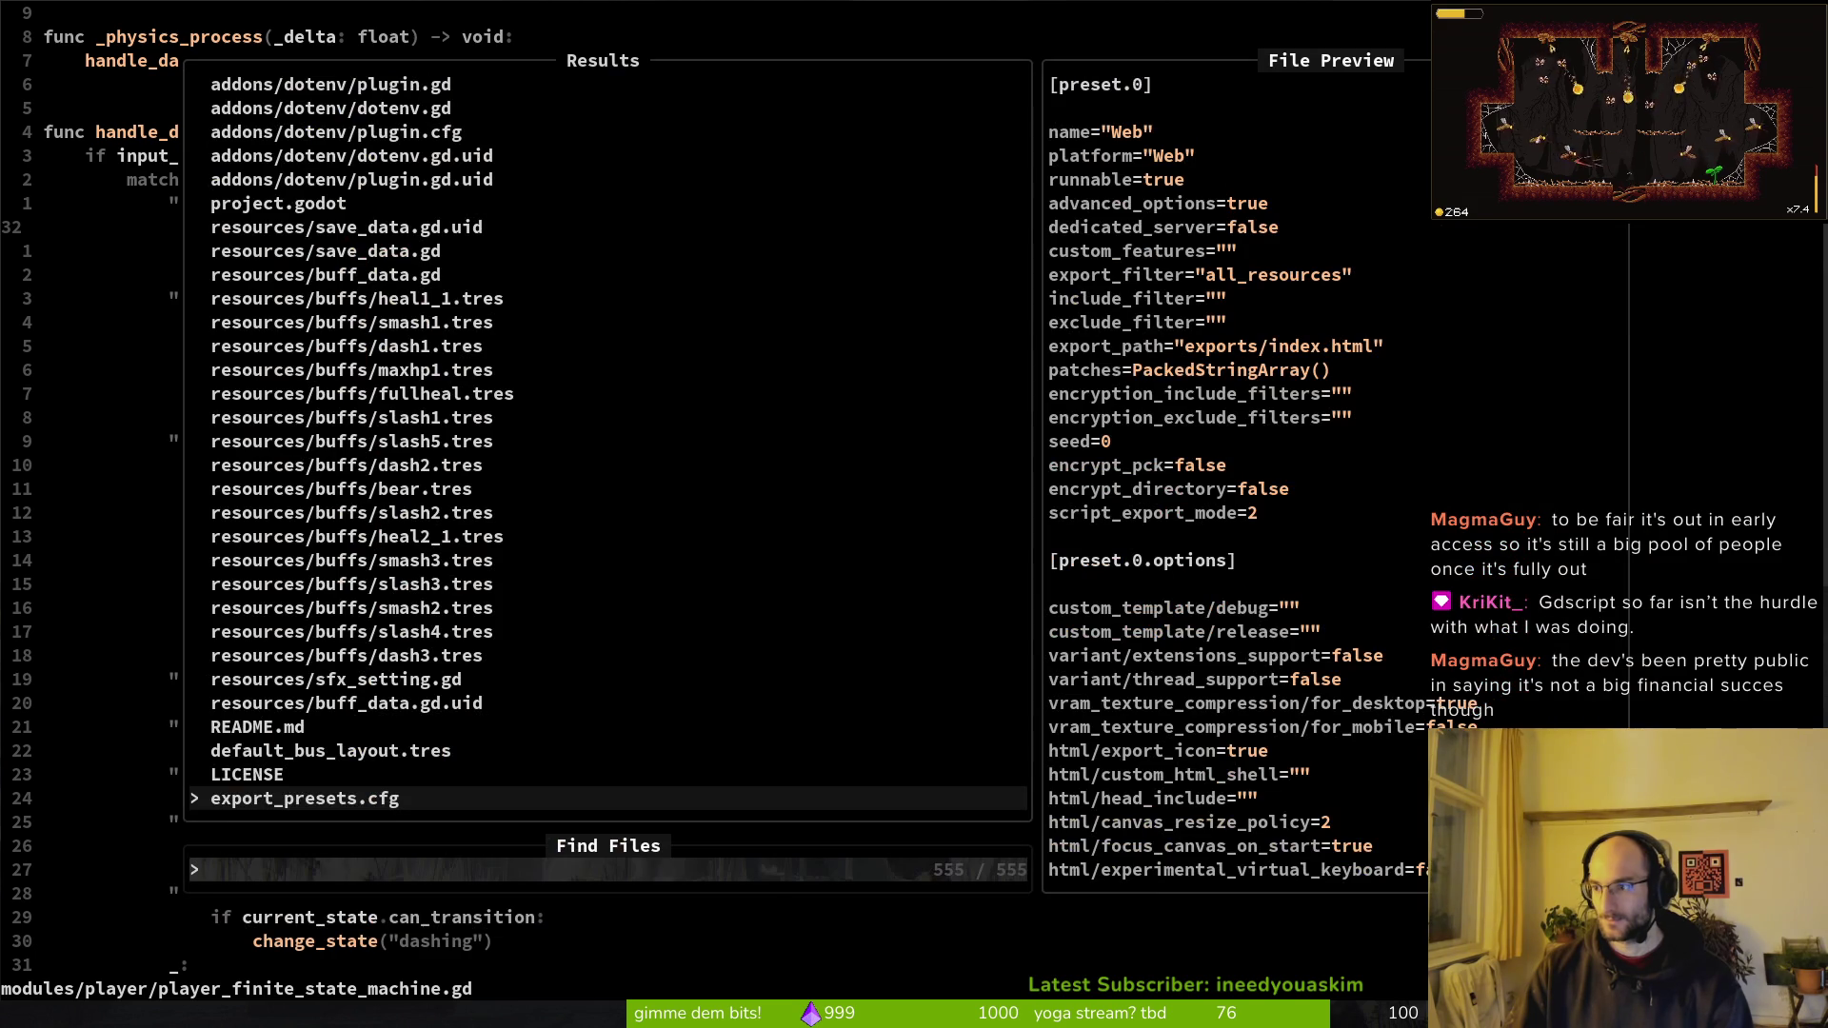
key(alt+Tab)
Step: Open the Stardeus Steam page and enlarge its third and sixth screenshots
click(343, 333)
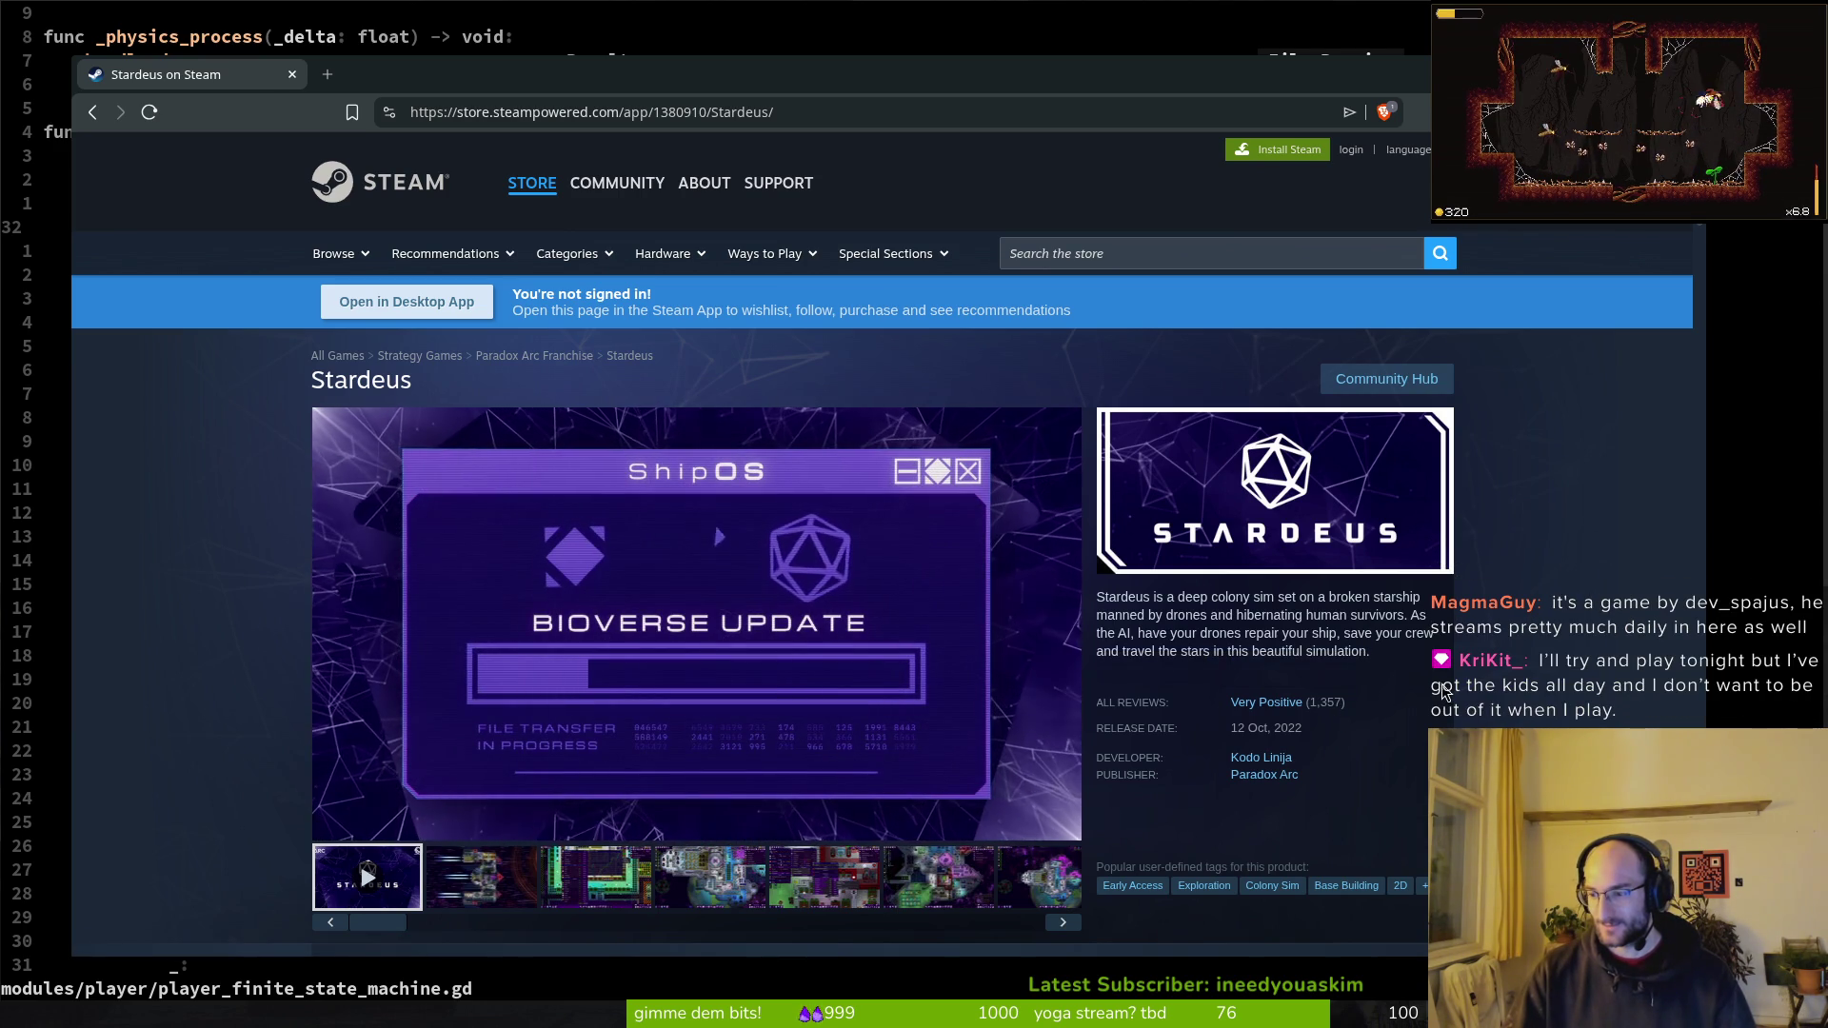
scroll(1371, 705, down, 3)
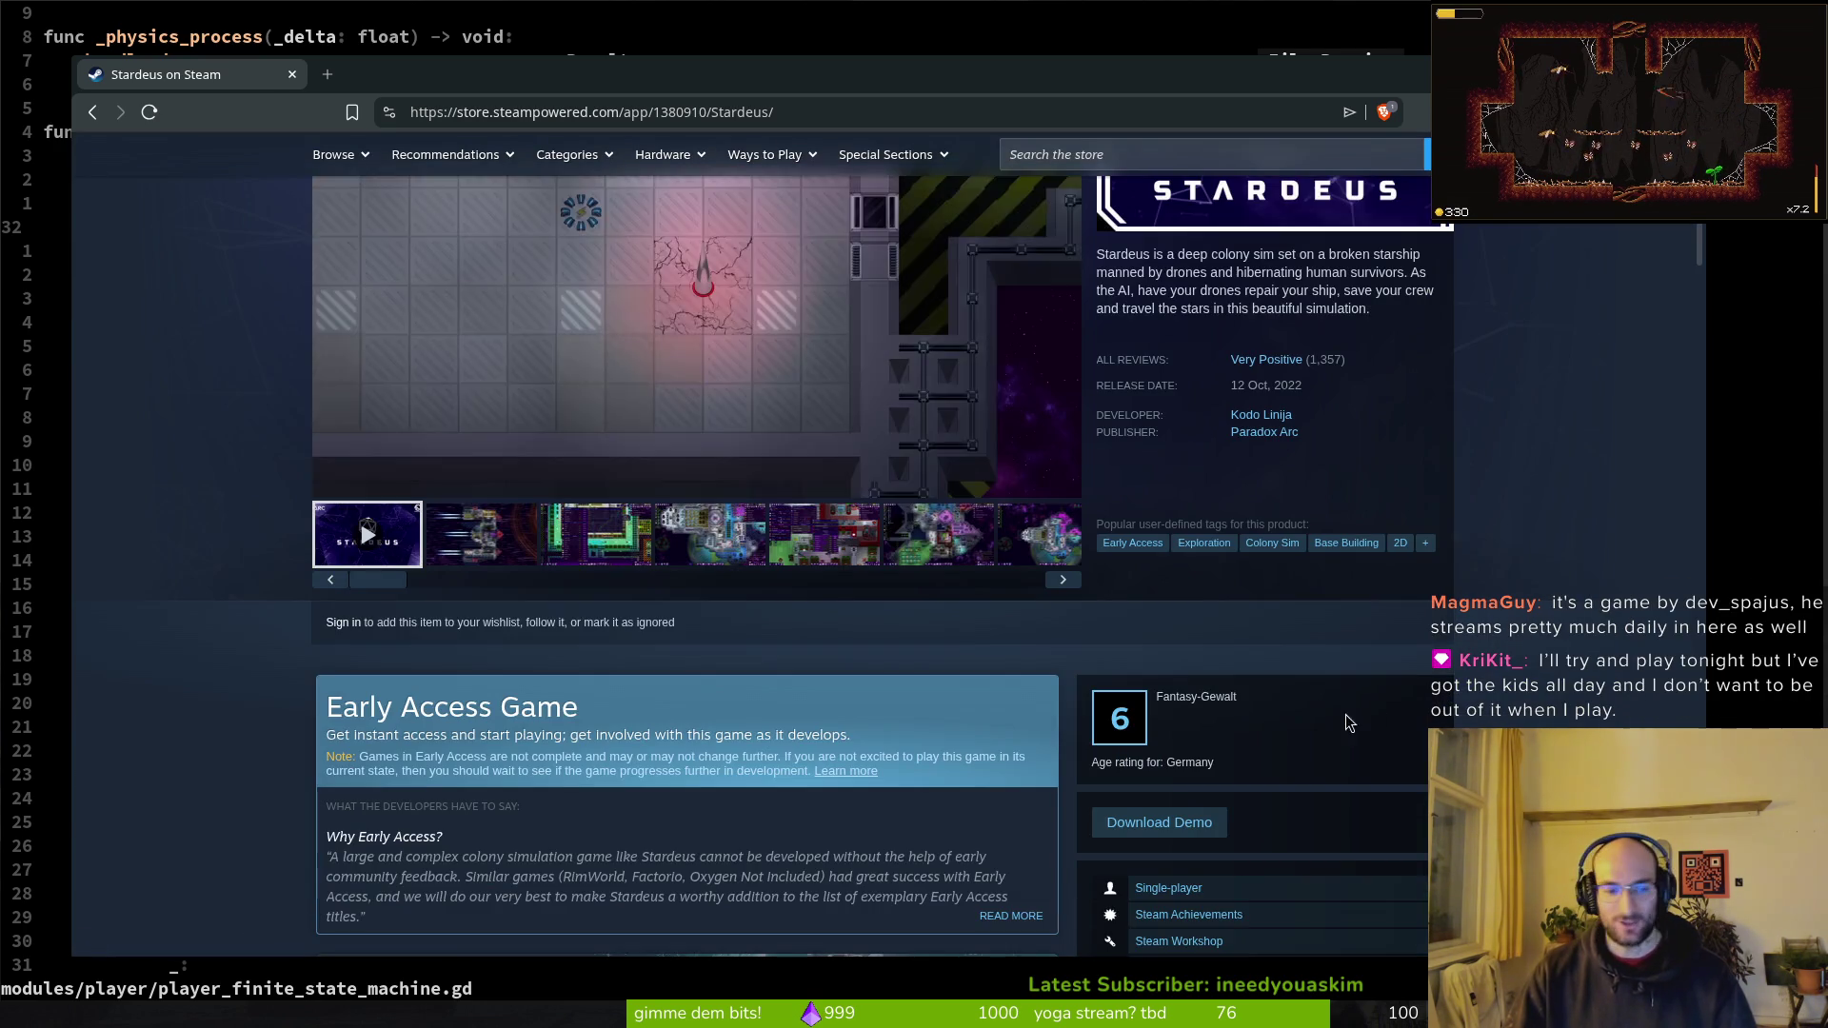
click(628, 542)
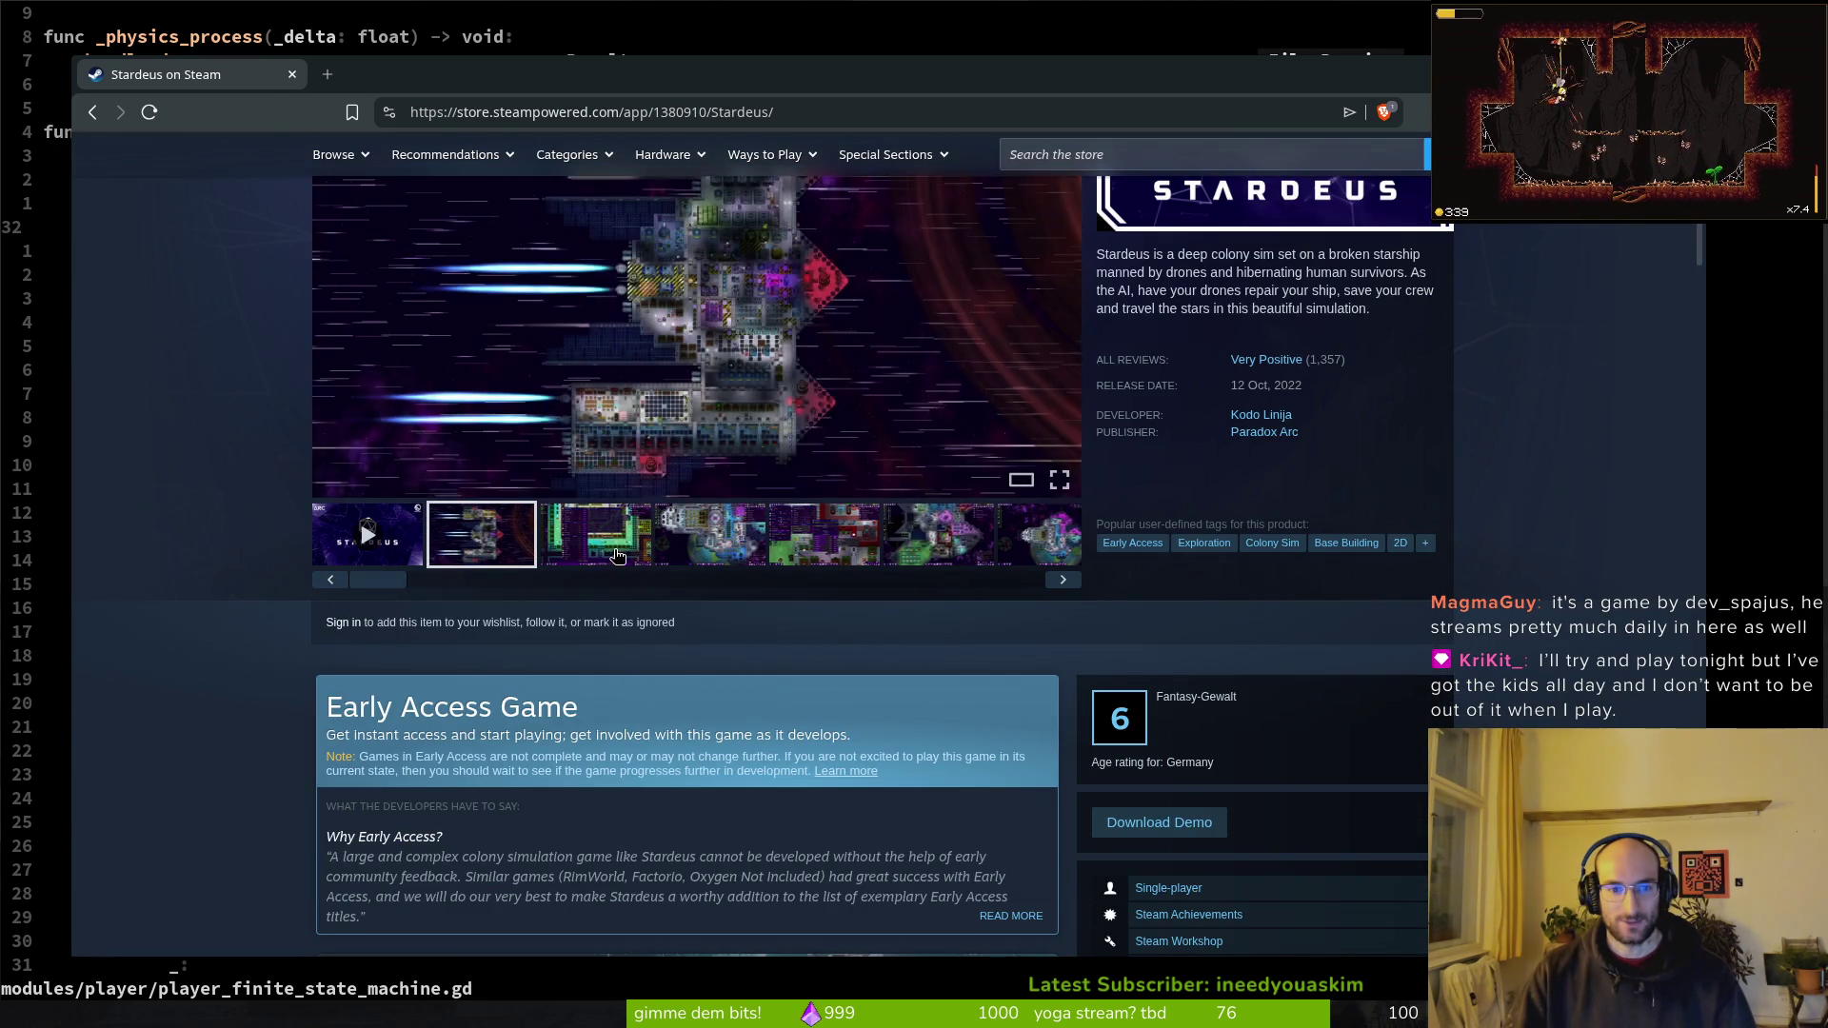
click(940, 538)
scroll(949, 770, up, 2)
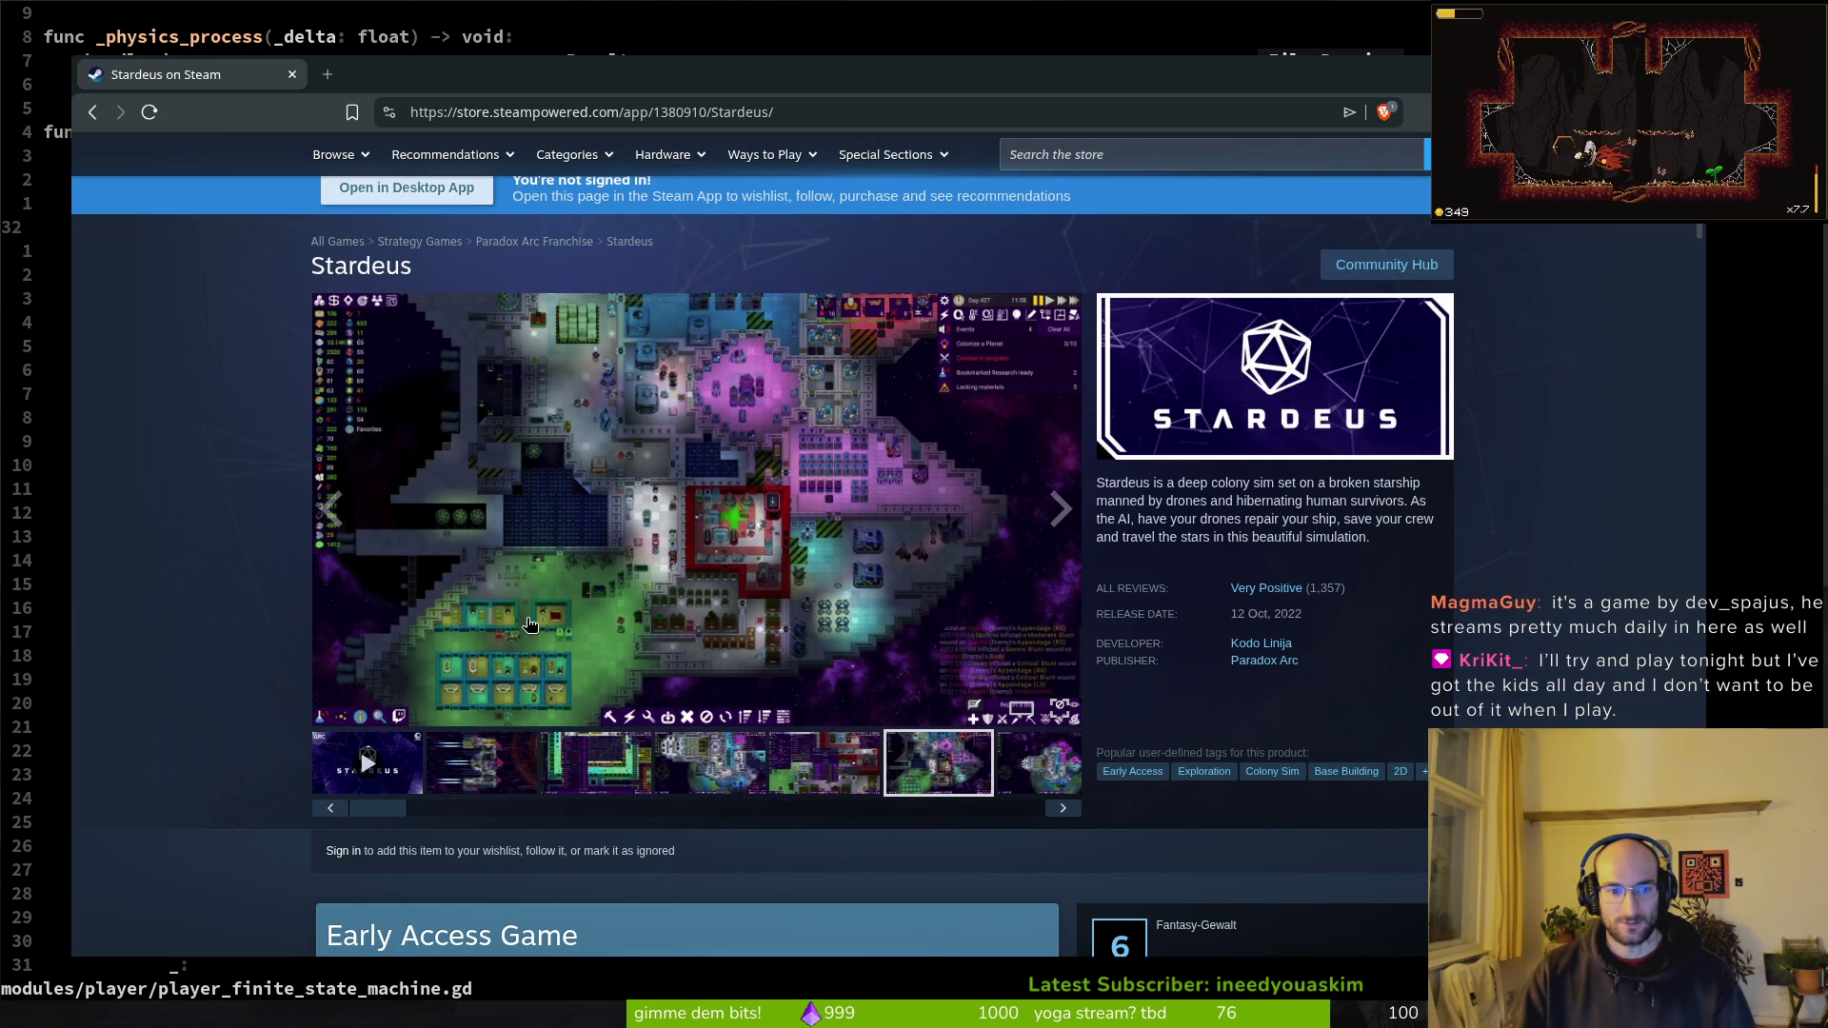
Step: Page forward through the Stardeus screenshot gallery past the combat-room and colonist-stats images
click(1064, 809)
click(1064, 809)
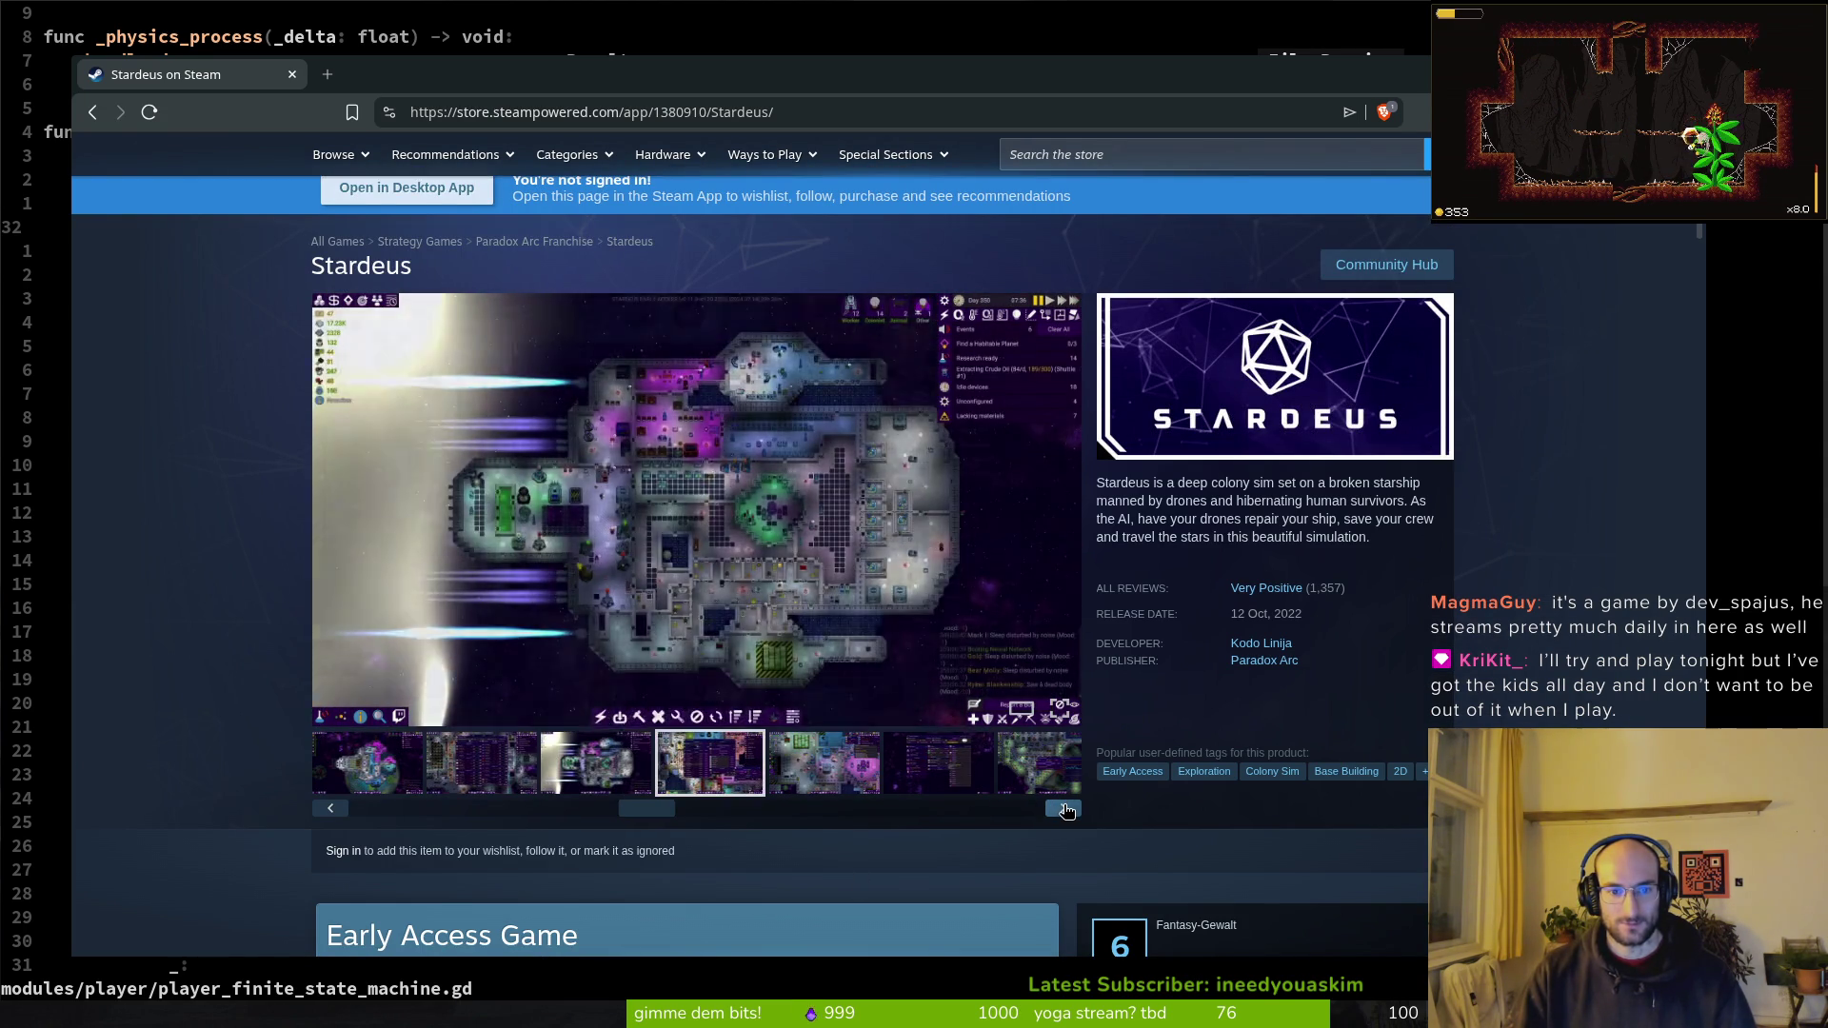
click(1063, 808)
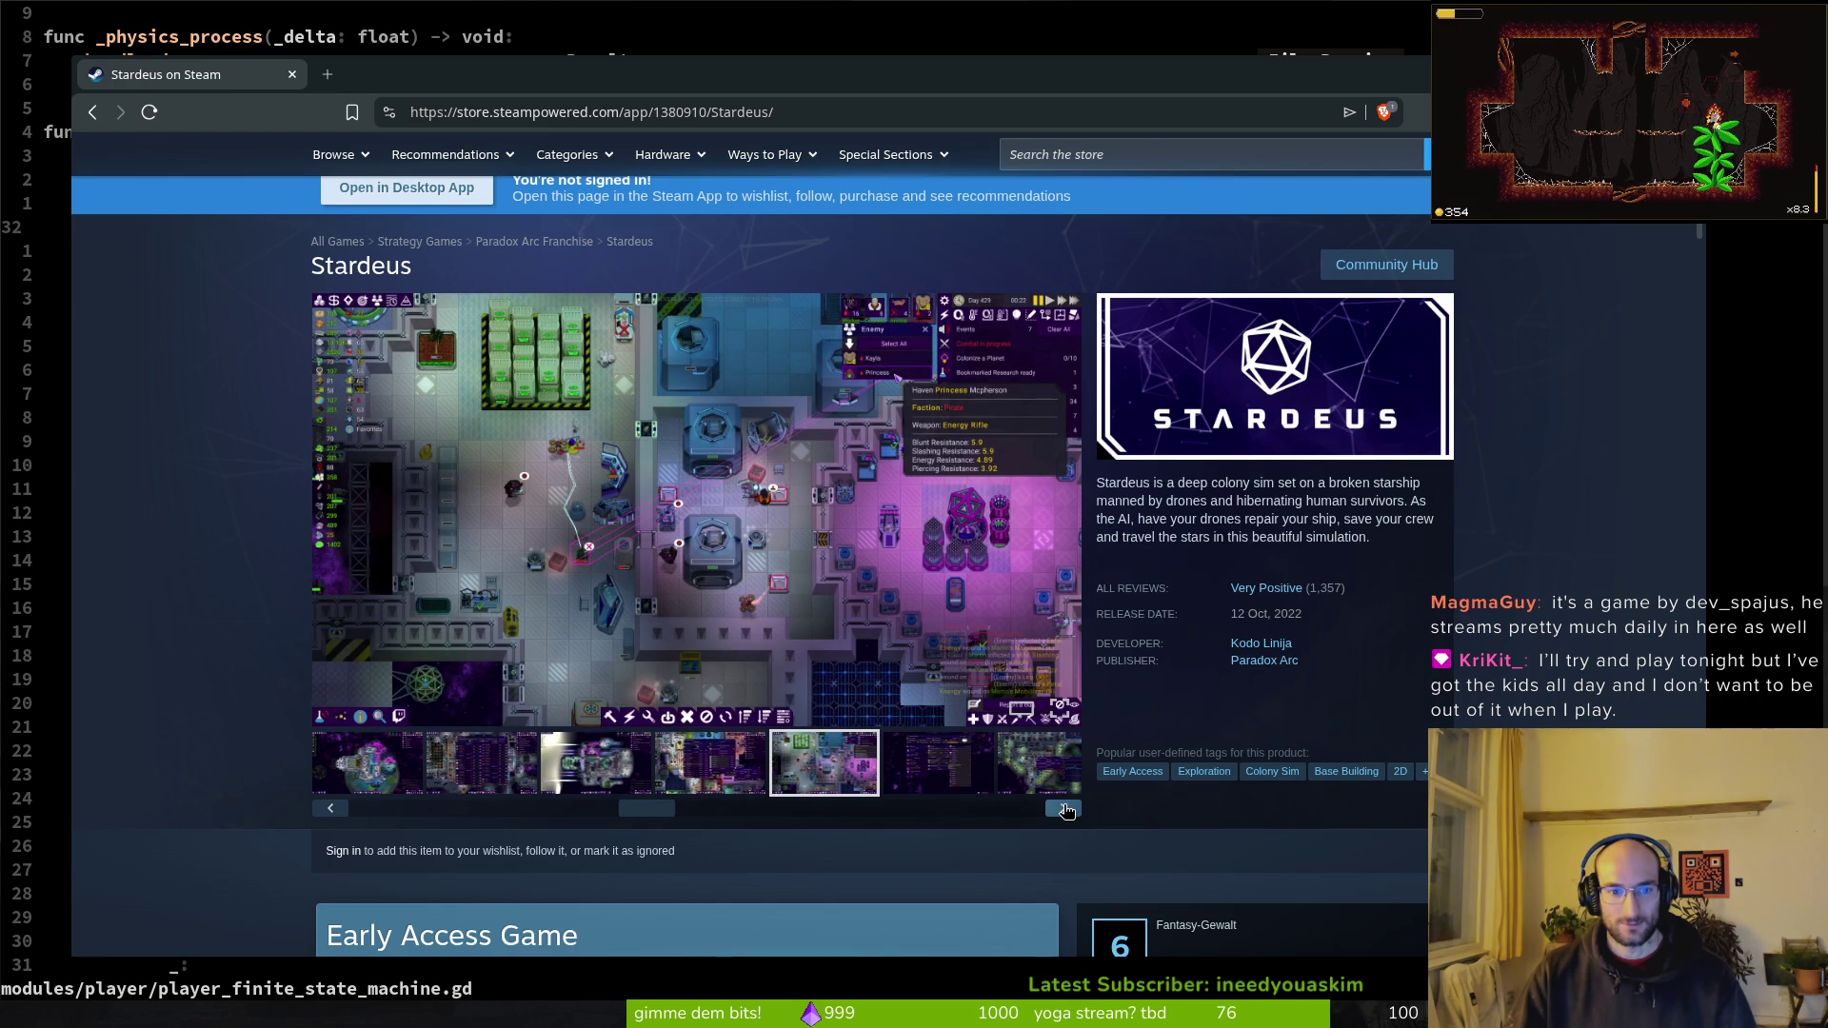
click(1063, 809)
click(1064, 808)
click(1063, 808)
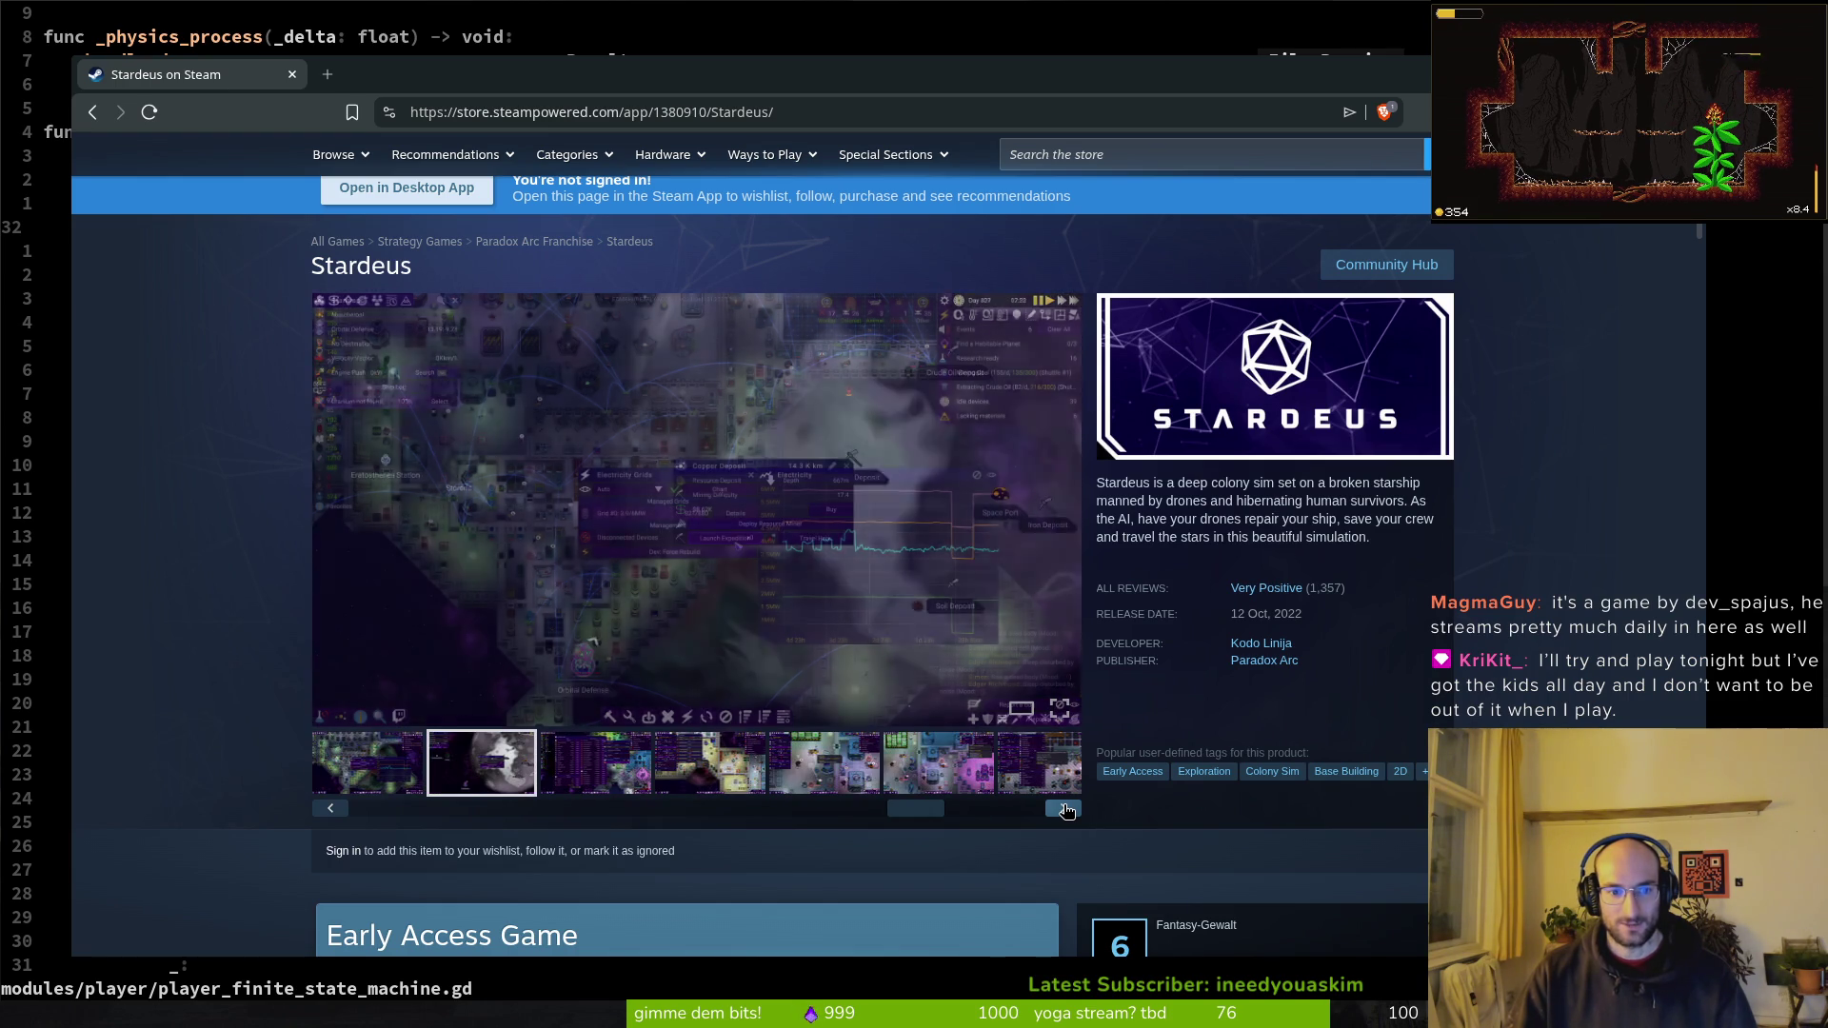
click(1063, 809)
click(1064, 808)
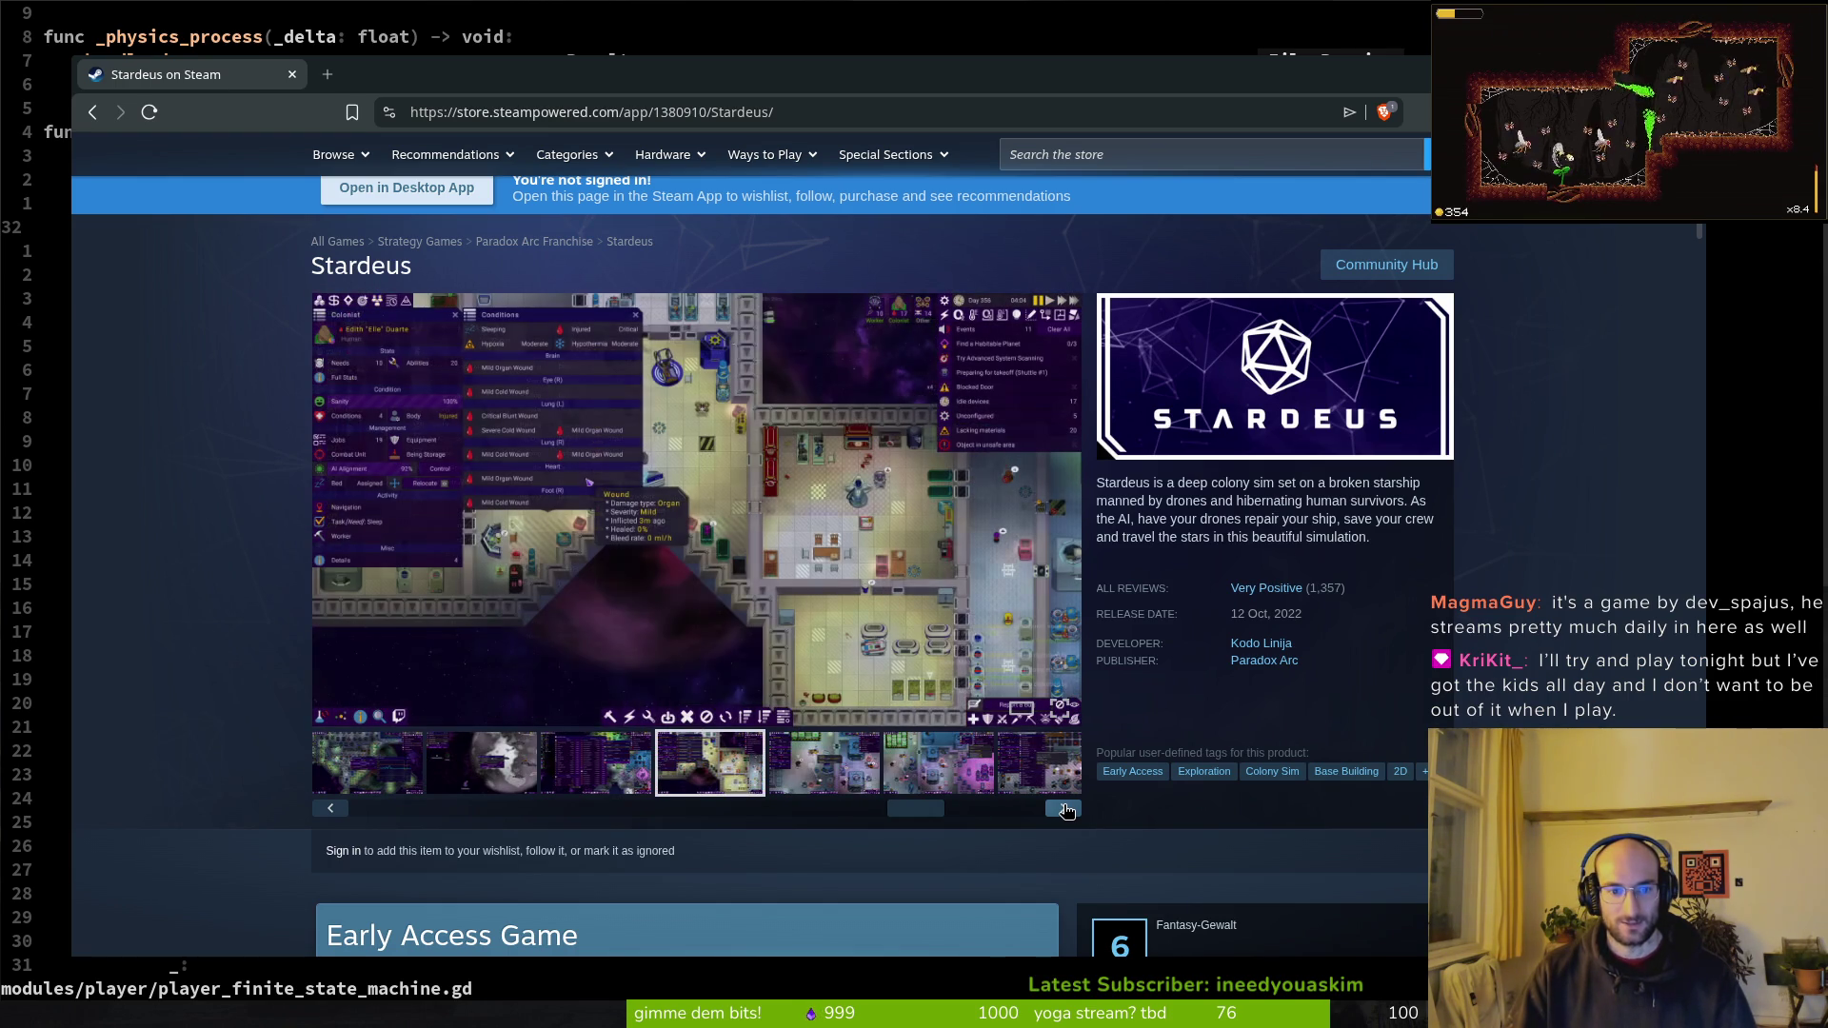
click(1064, 808)
click(1063, 809)
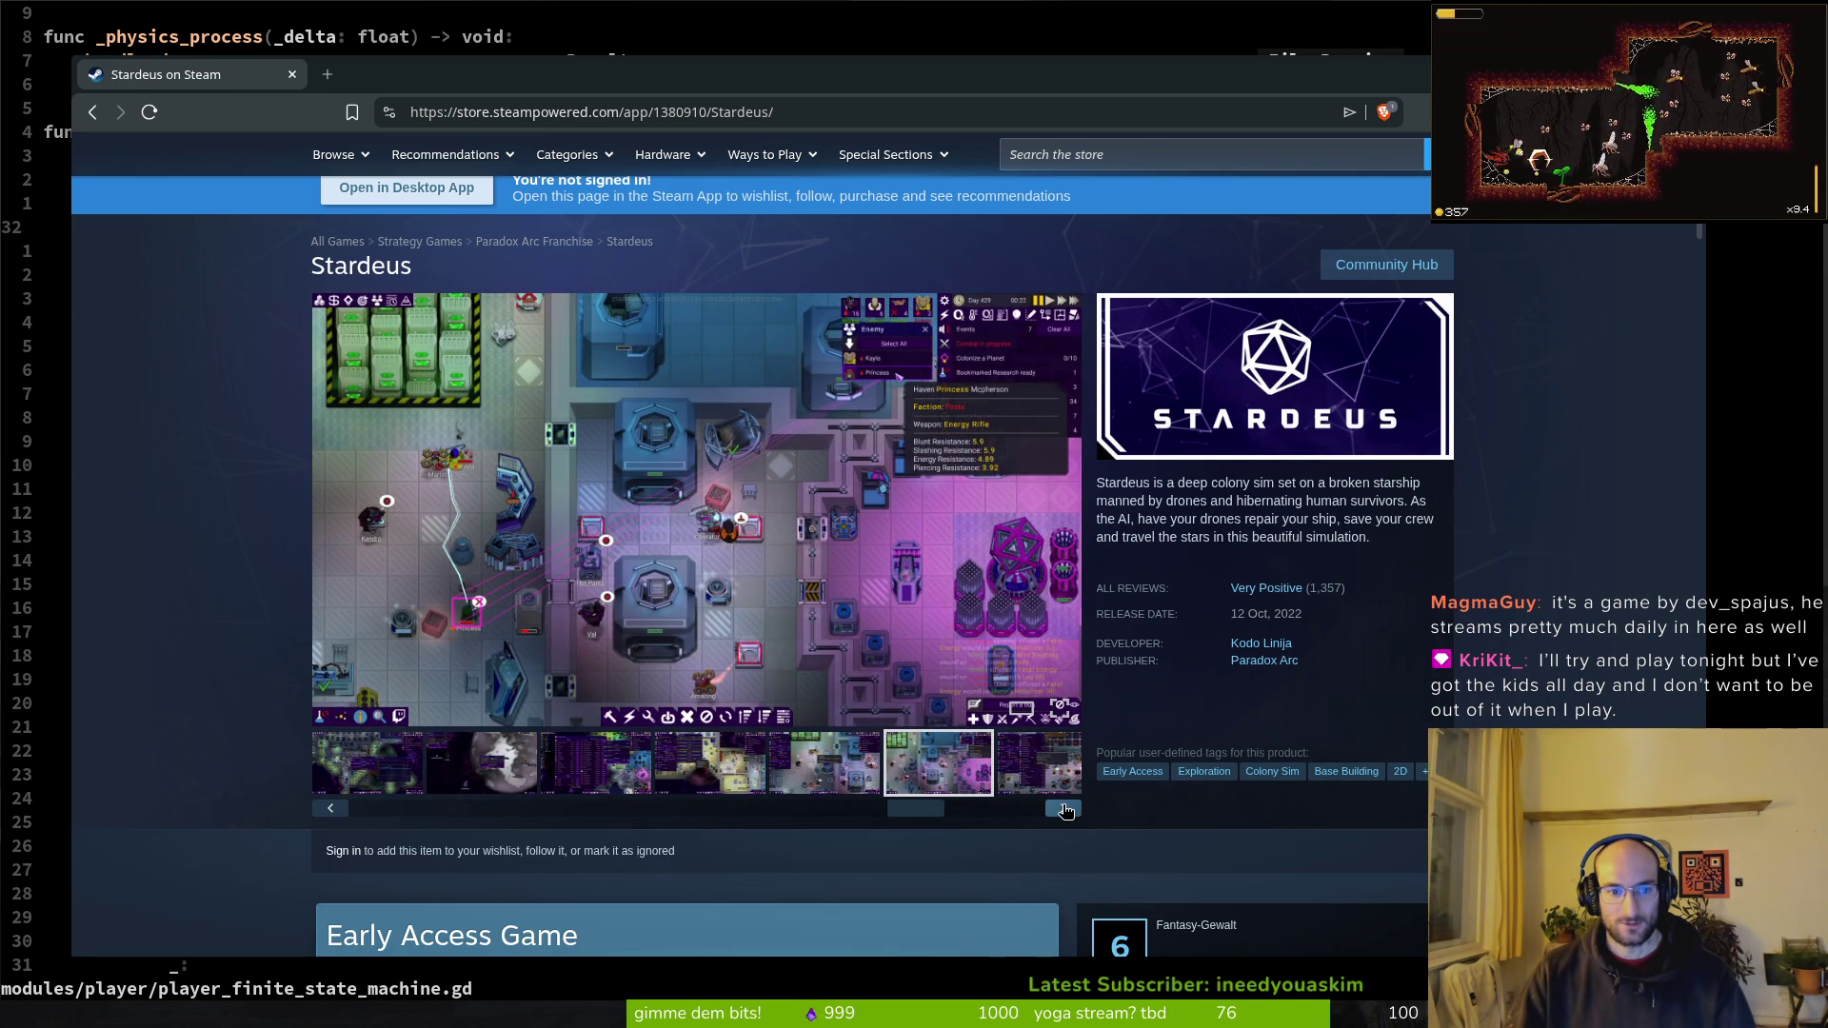
click(1063, 809)
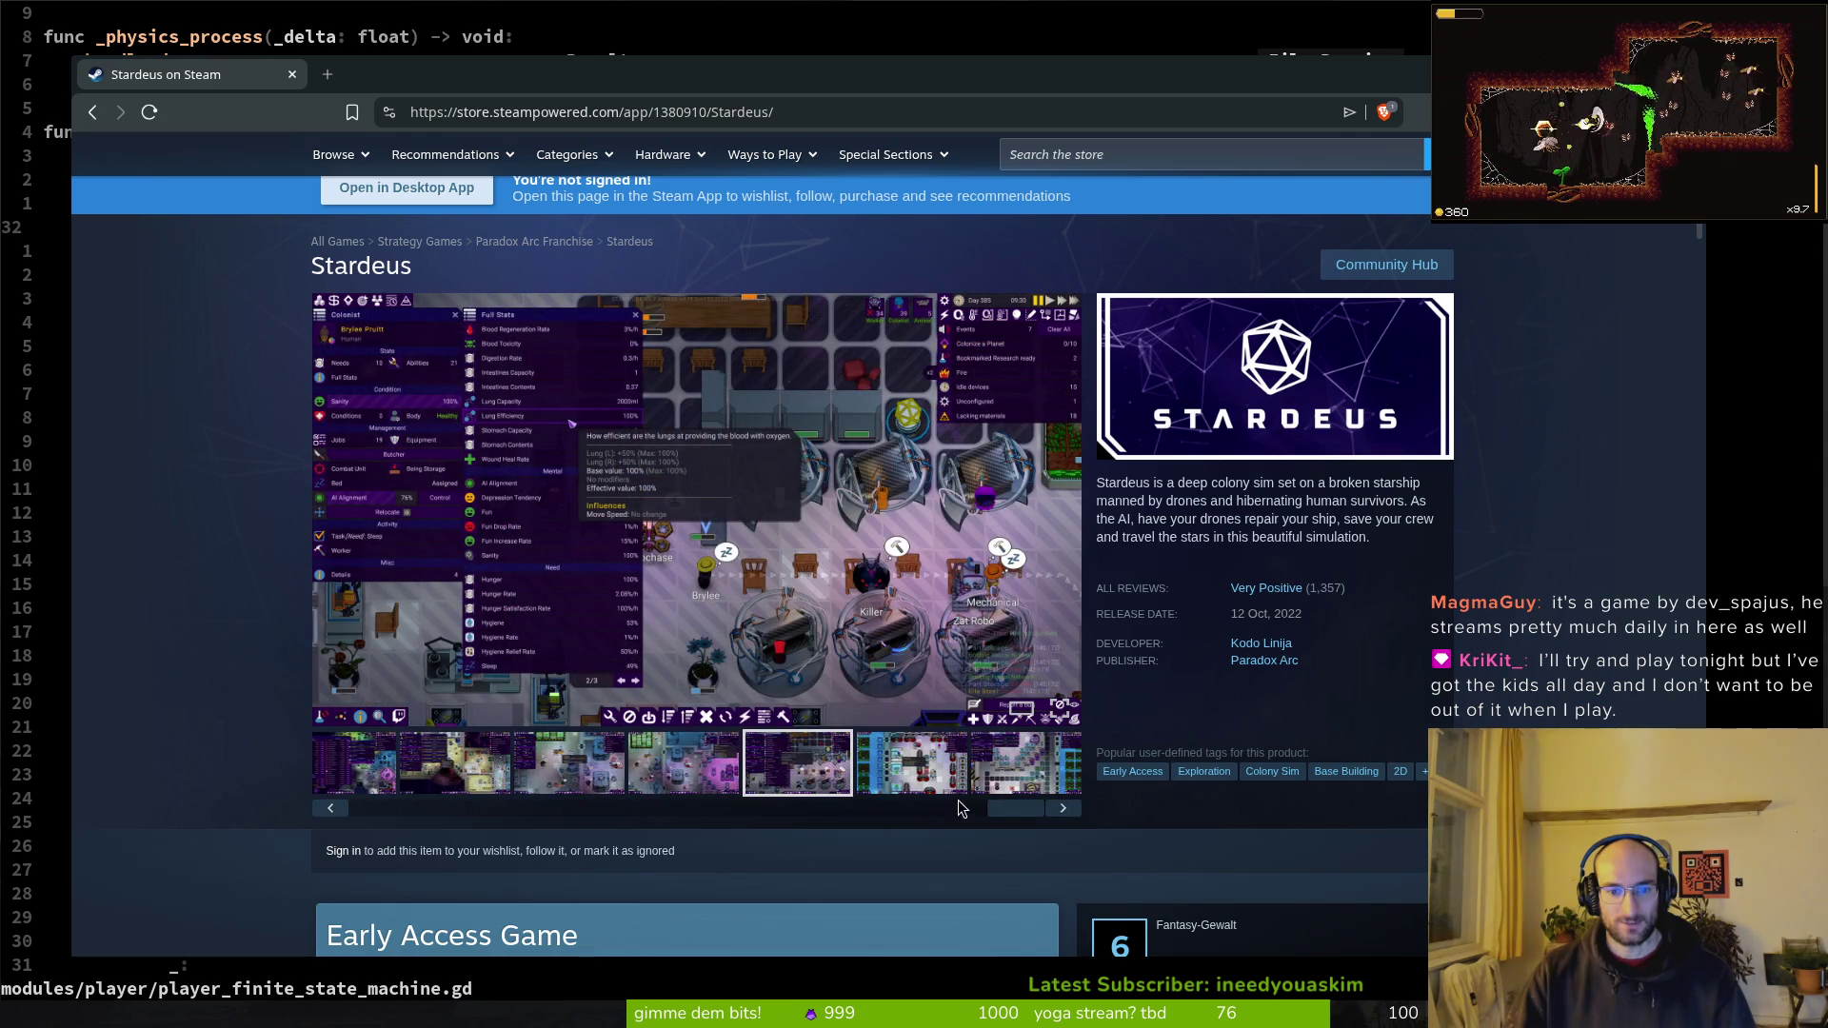
click(926, 779)
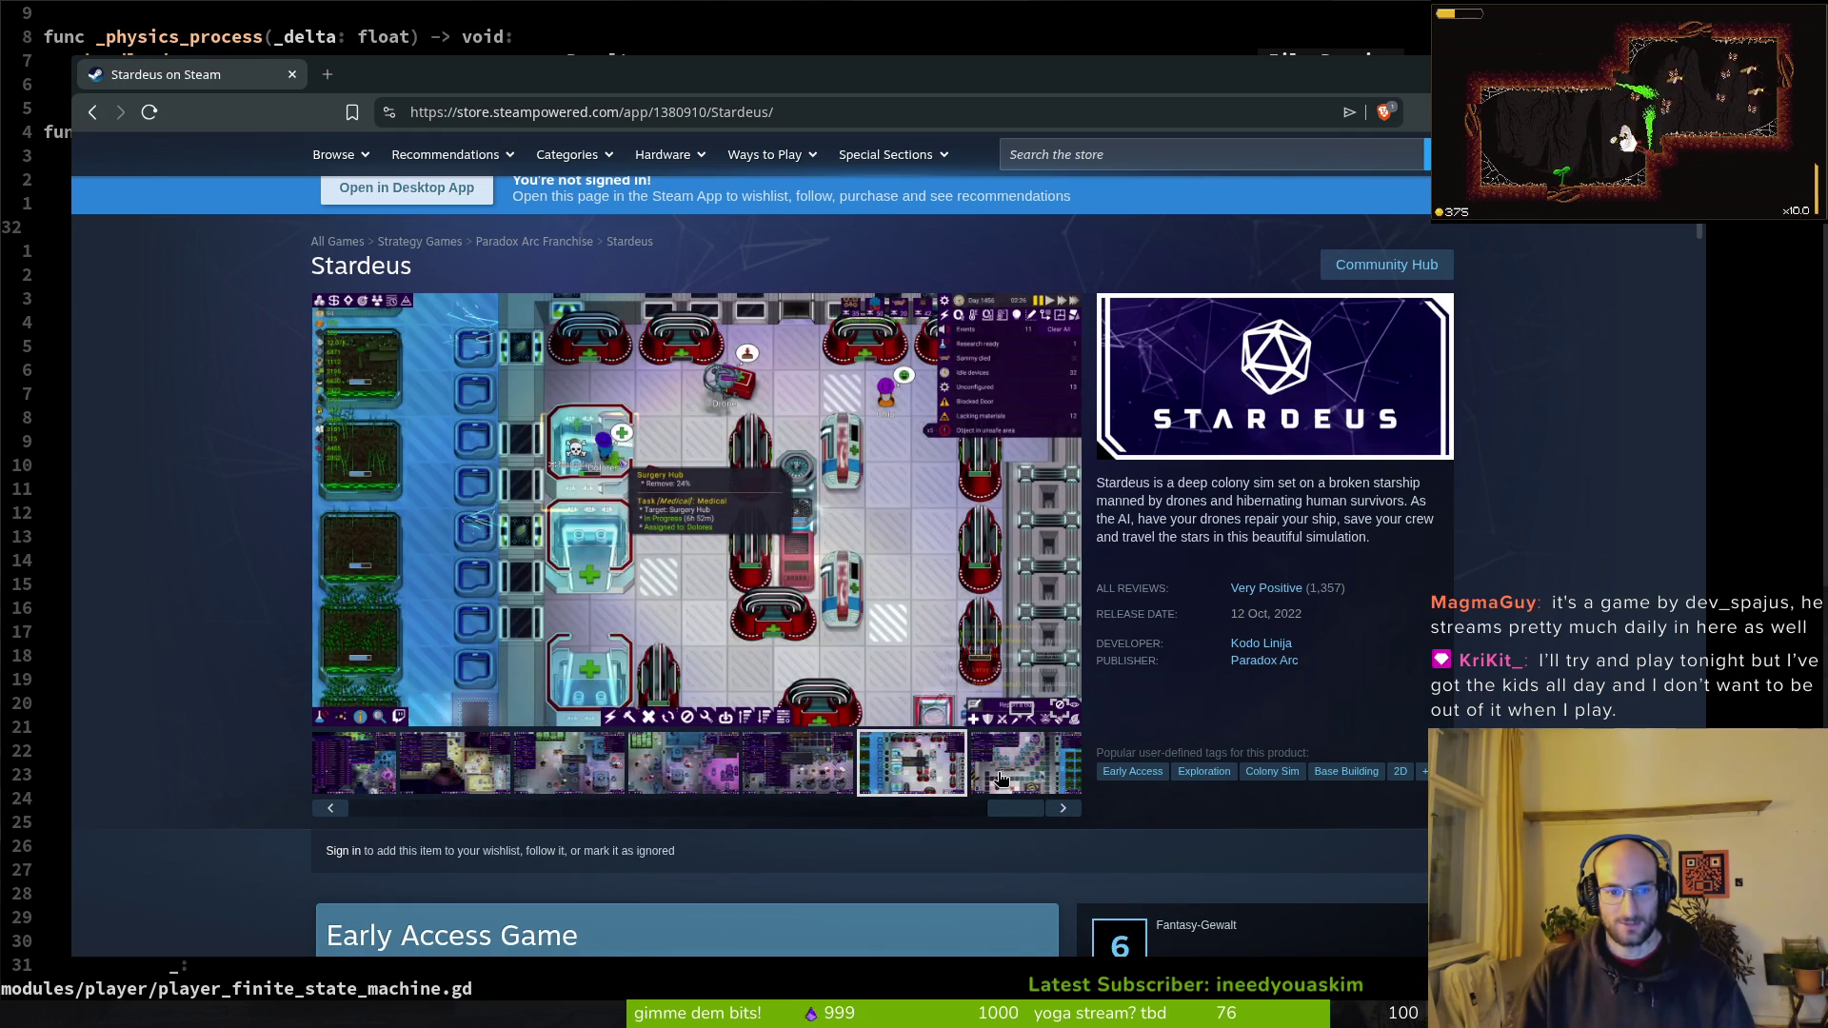
click(1079, 776)
scroll(864, 717, down, 3)
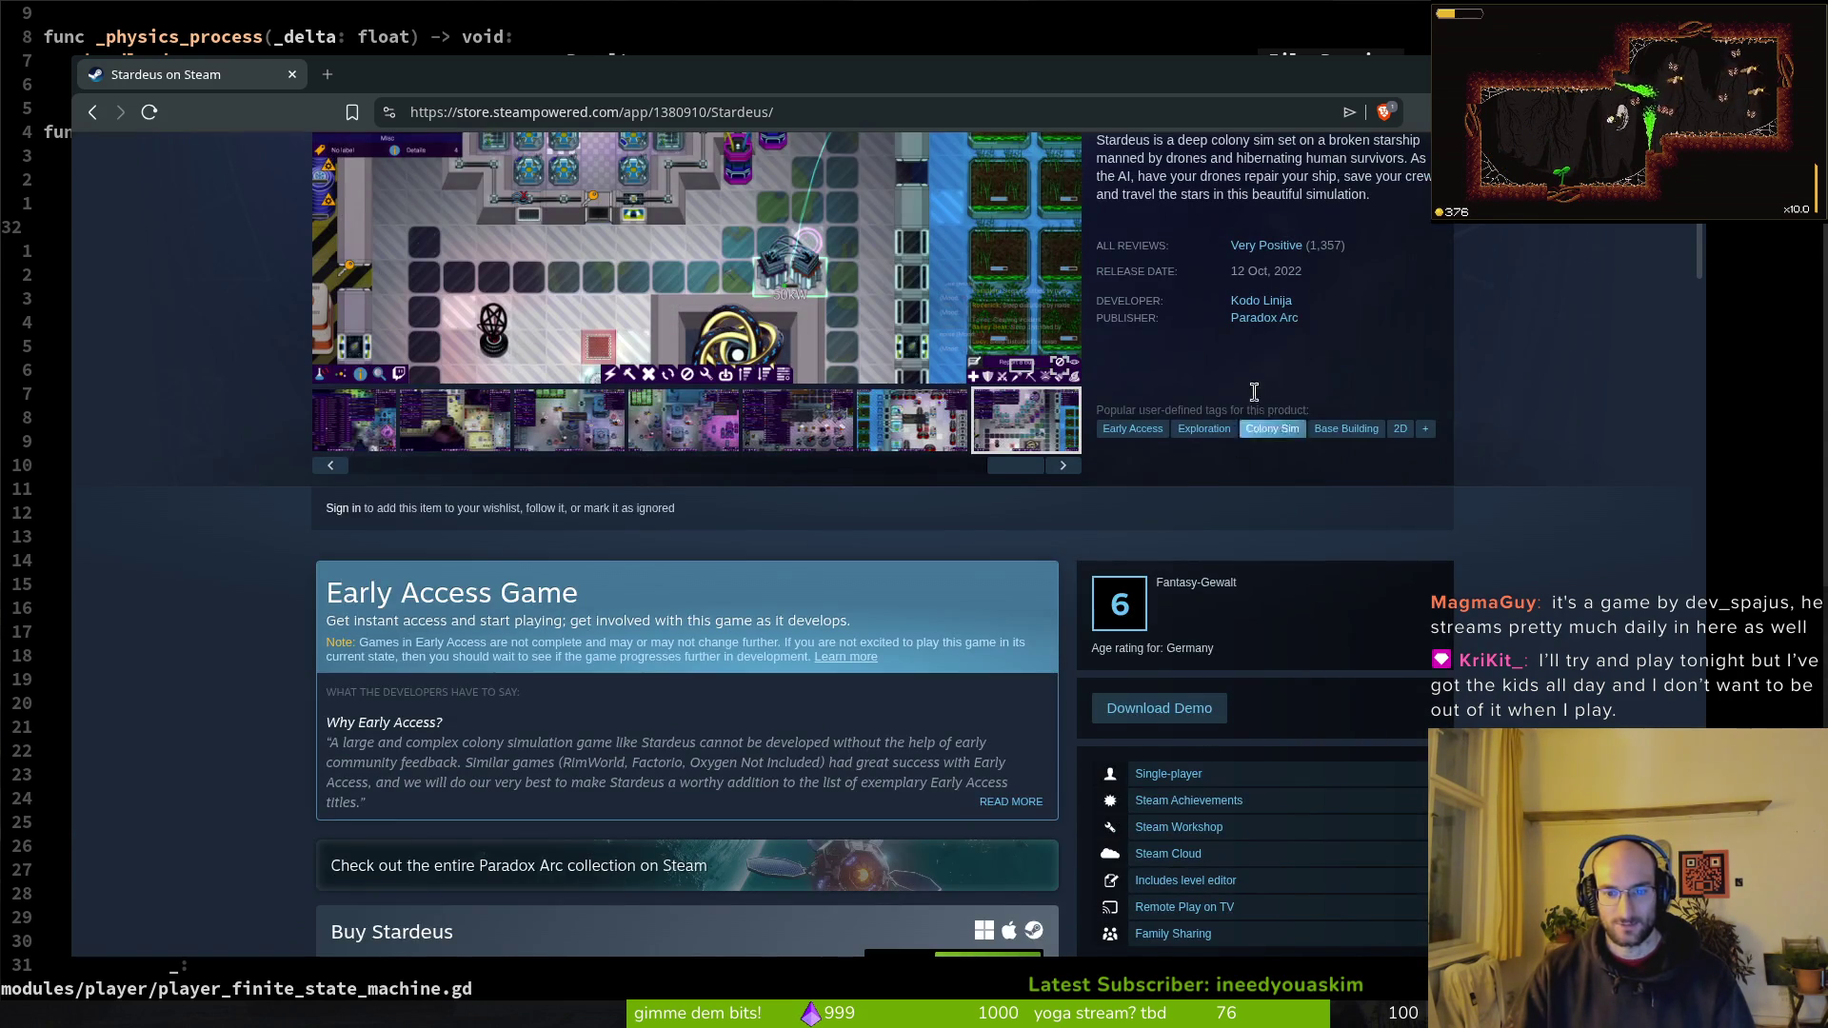
Step: Open the Paradox Arc publisher page and browse its list of games
click(1262, 319)
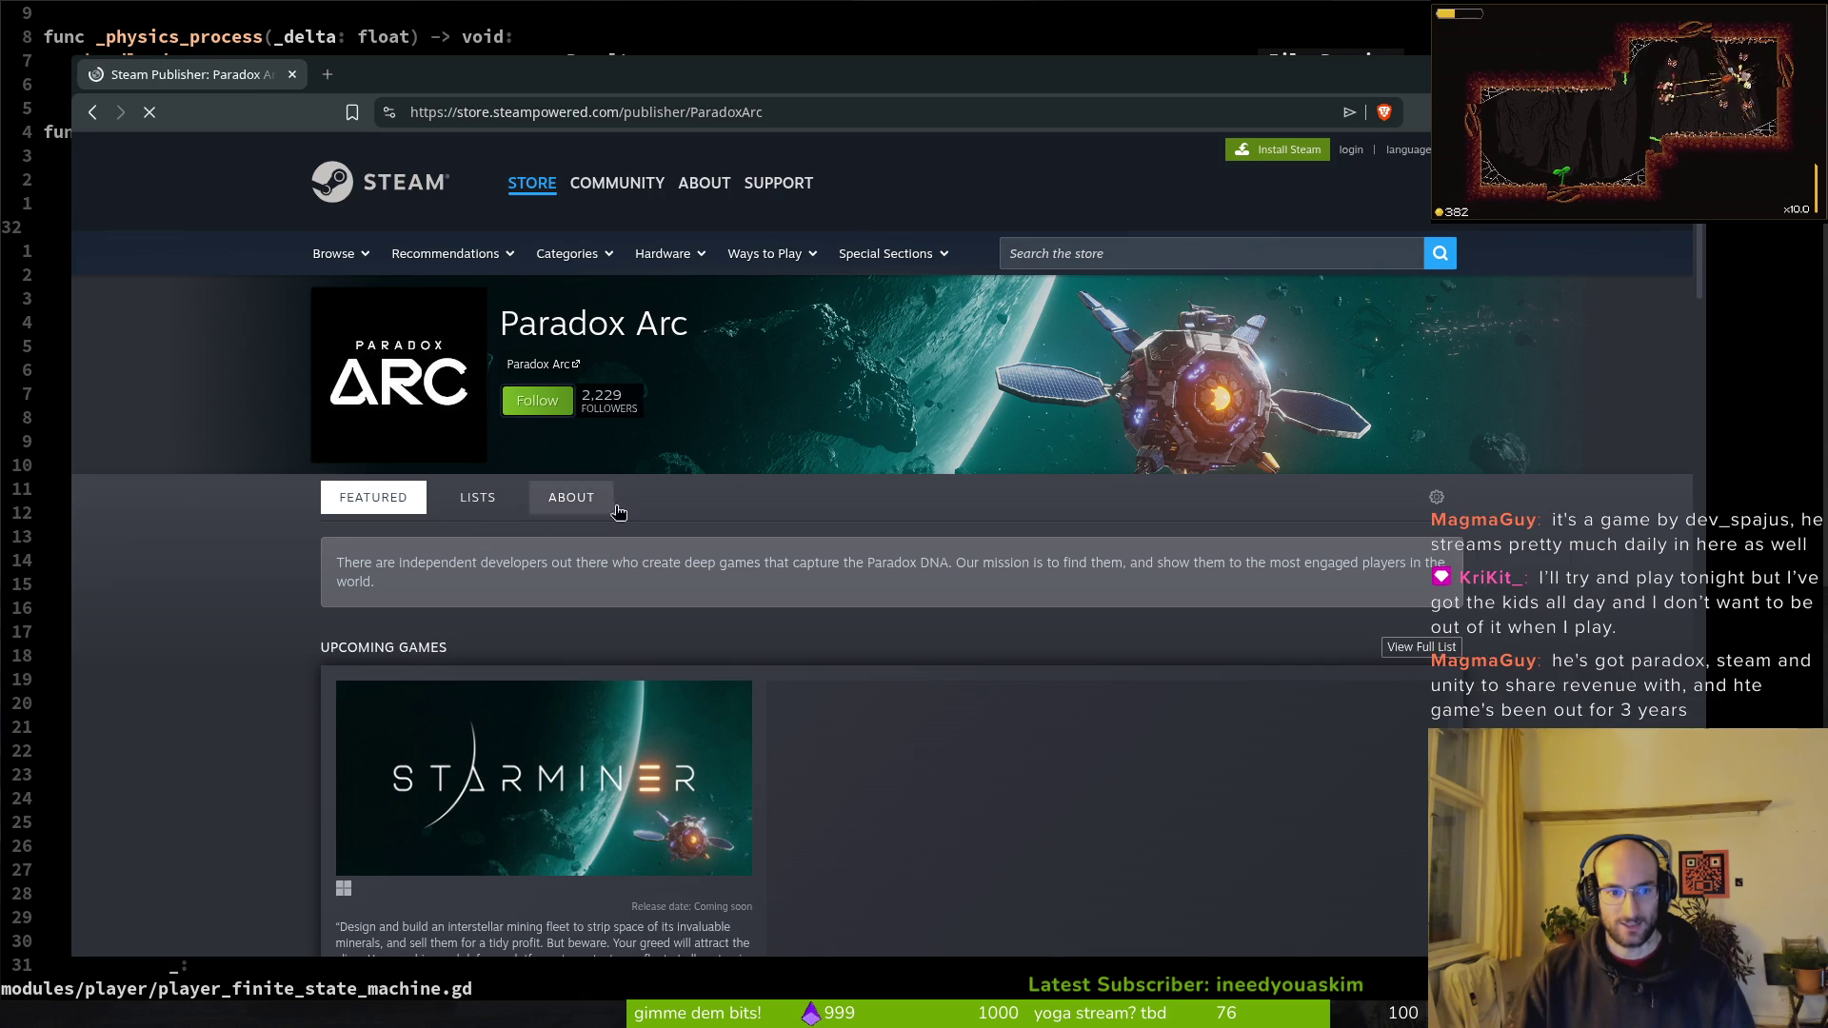
scroll(500, 512, down, 15)
scroll(248, 605, down, 10)
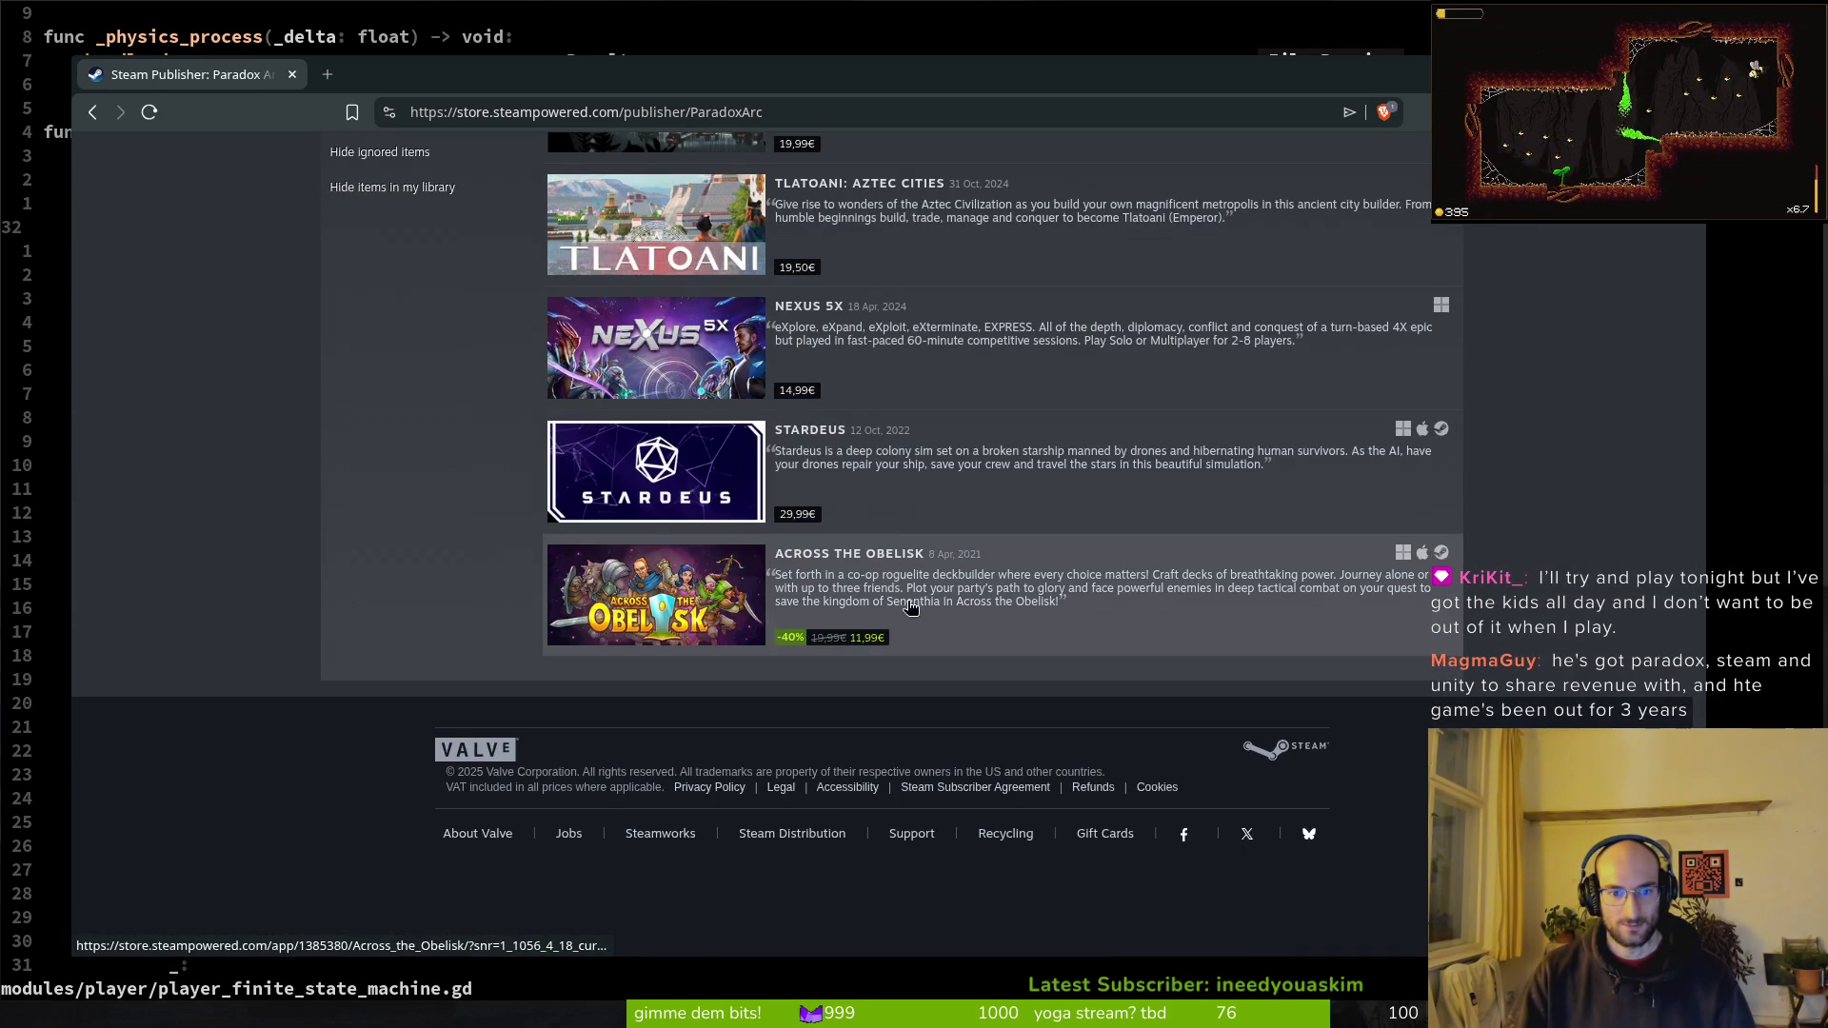
scroll(895, 590, up, 4)
scroll(1002, 647, down, 1)
Step: Return to the Stardeus store page, look through it, then close the Steam Store tab
click(1001, 647)
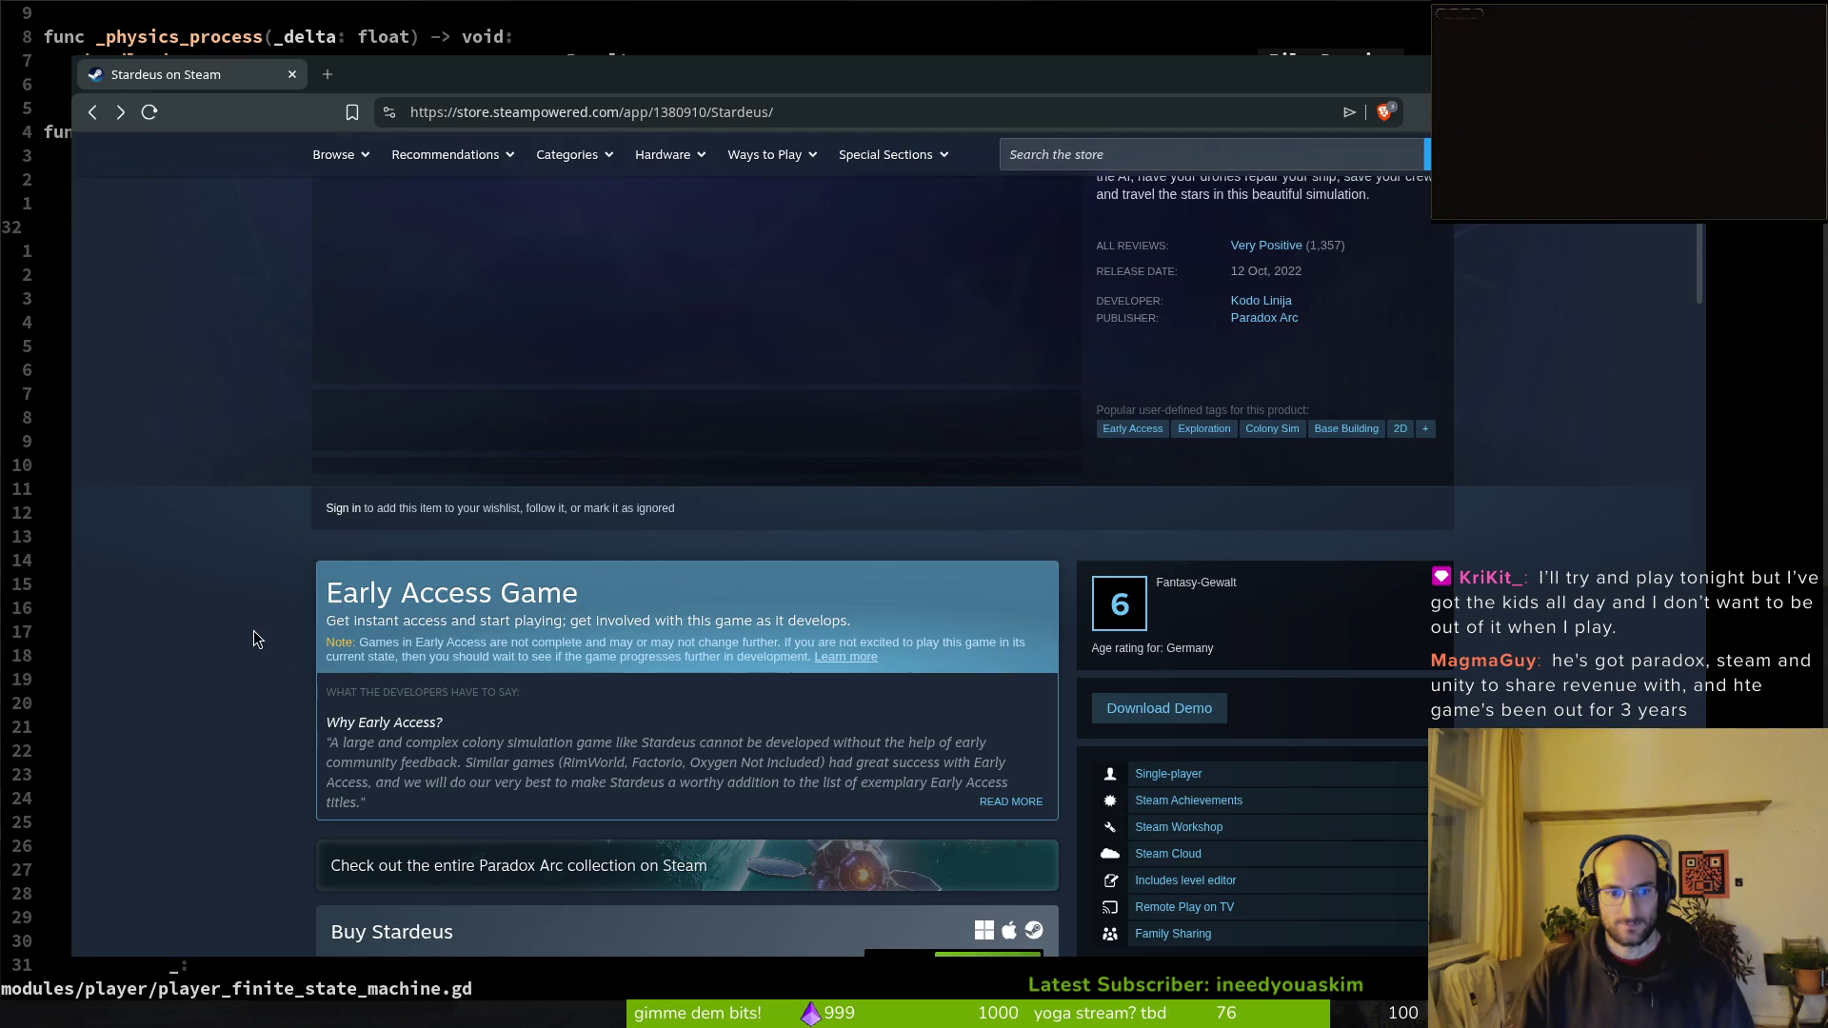
scroll(258, 648, down, 5)
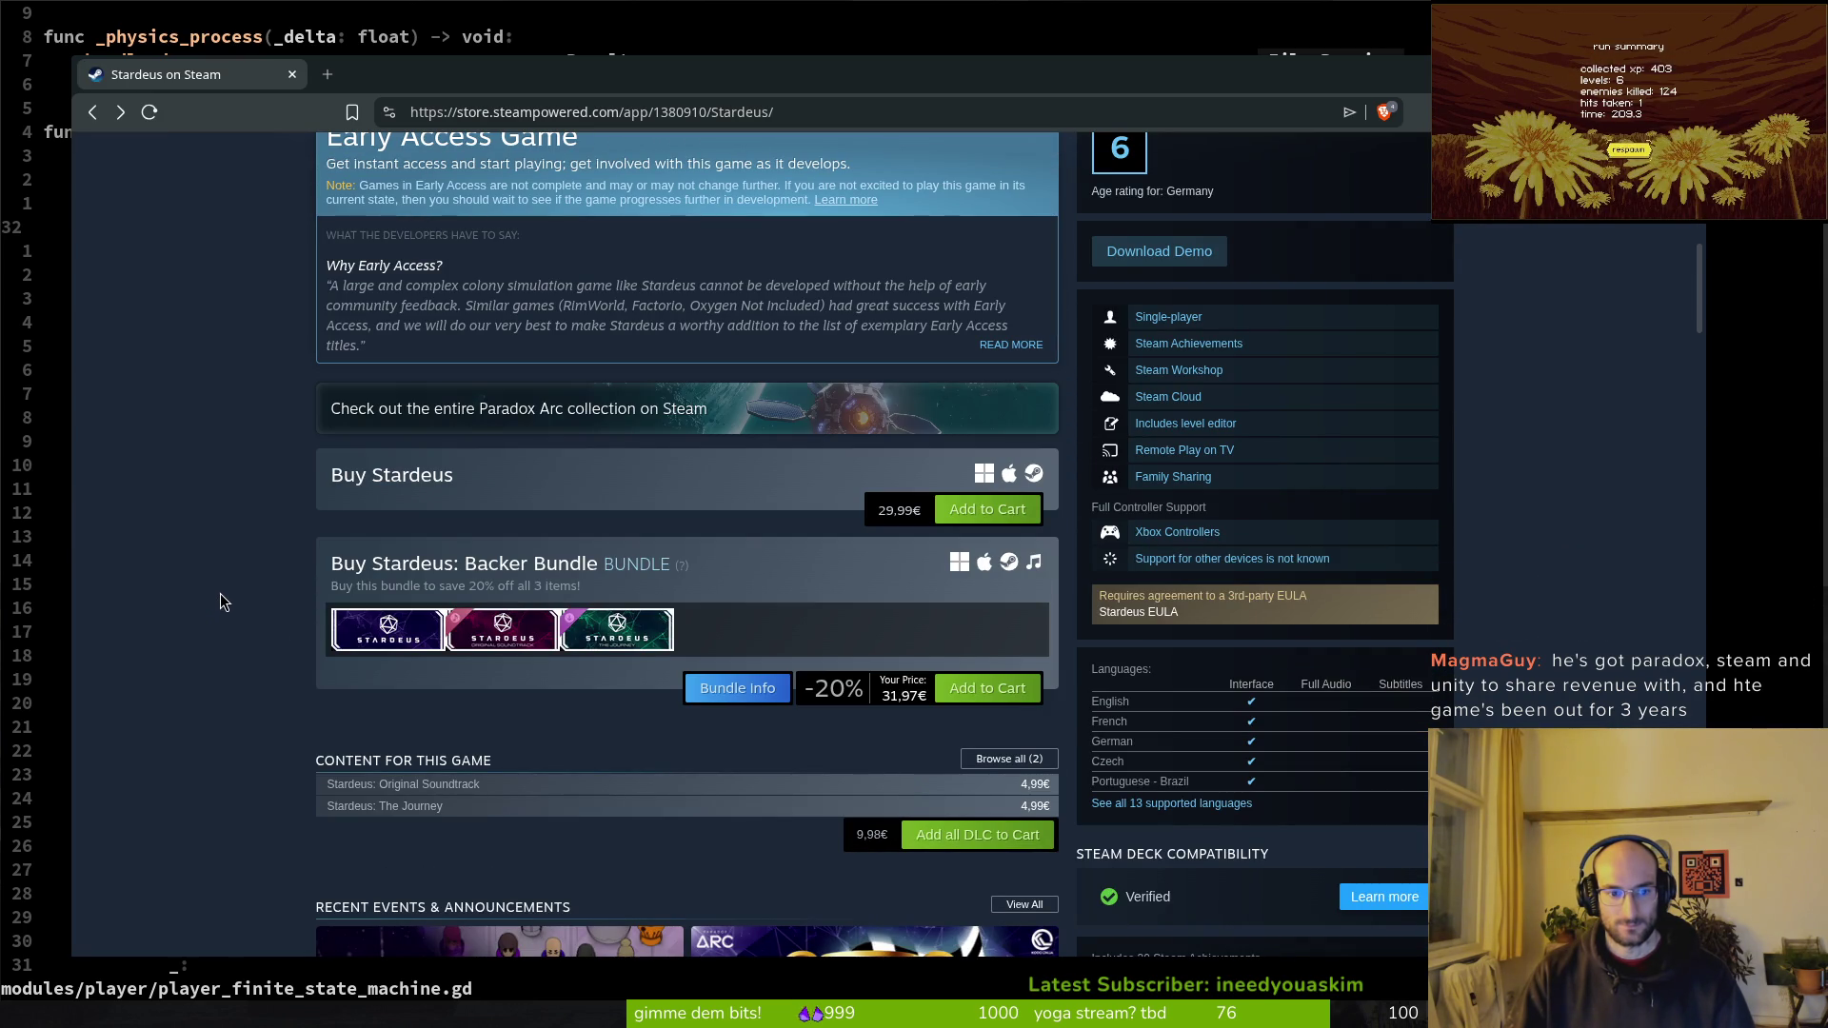
mouse_move(638, 572)
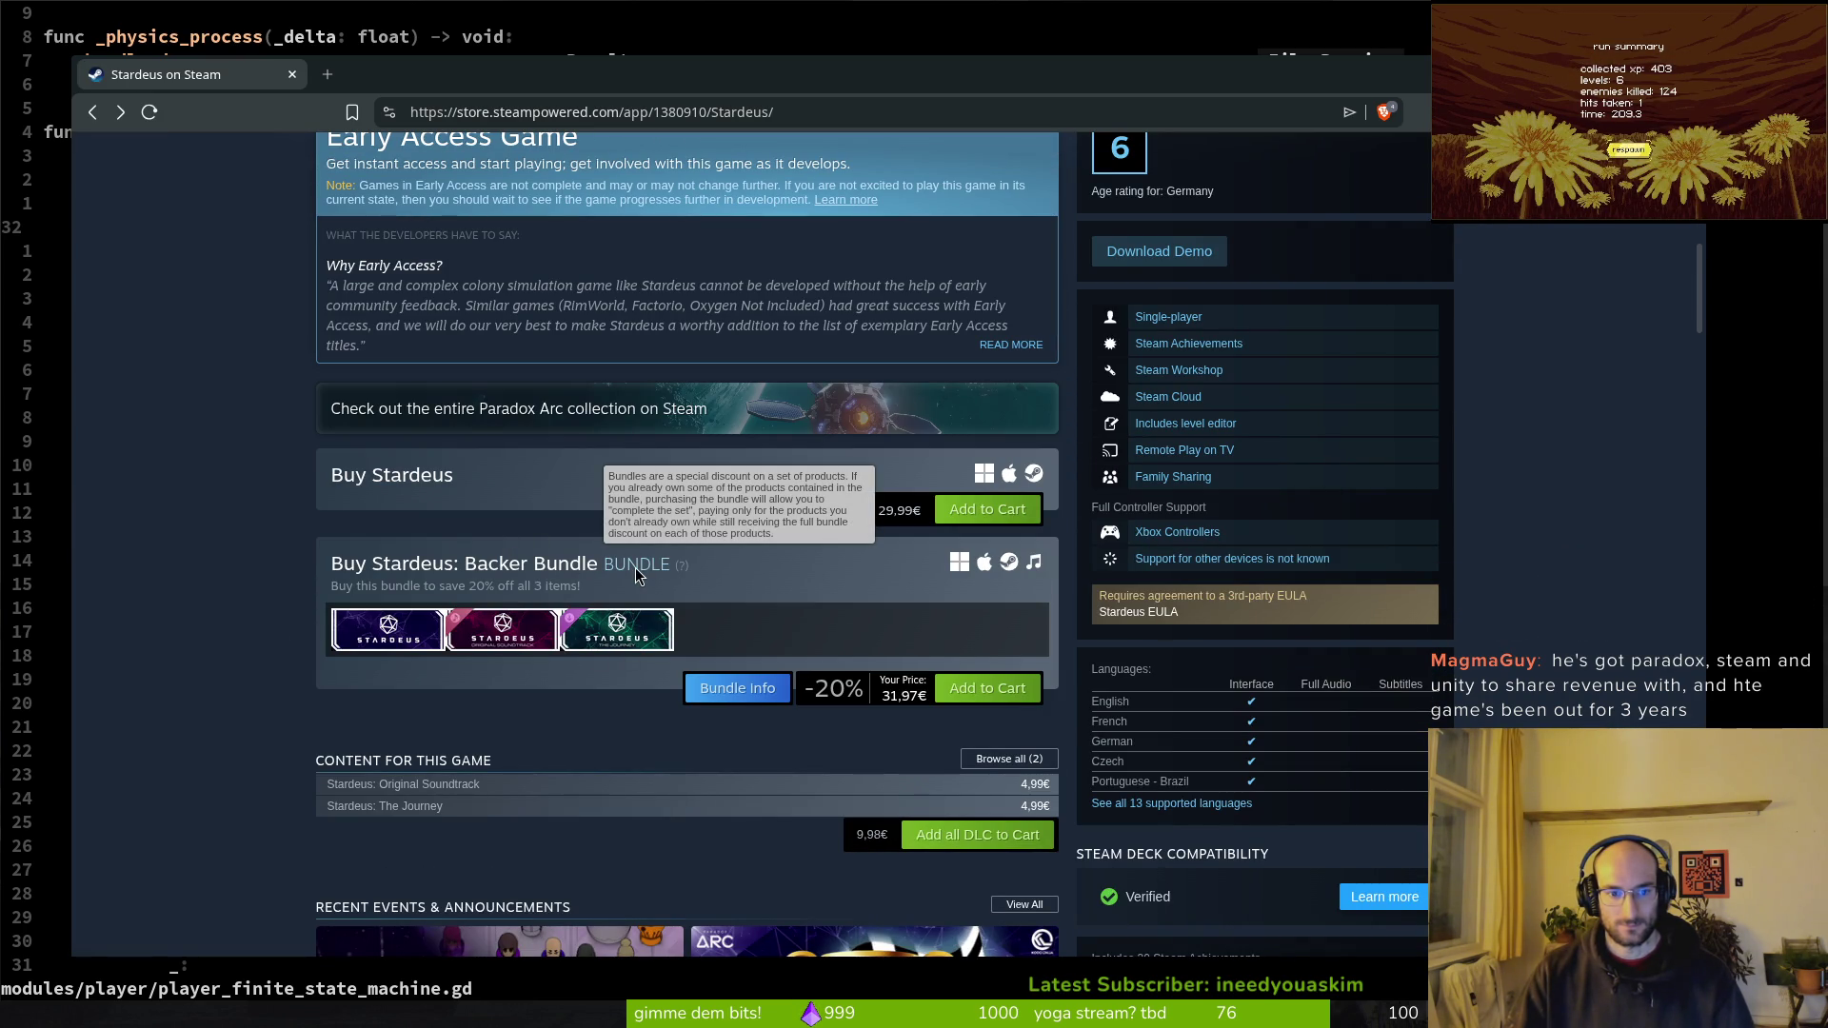
scroll(665, 669, down, 1)
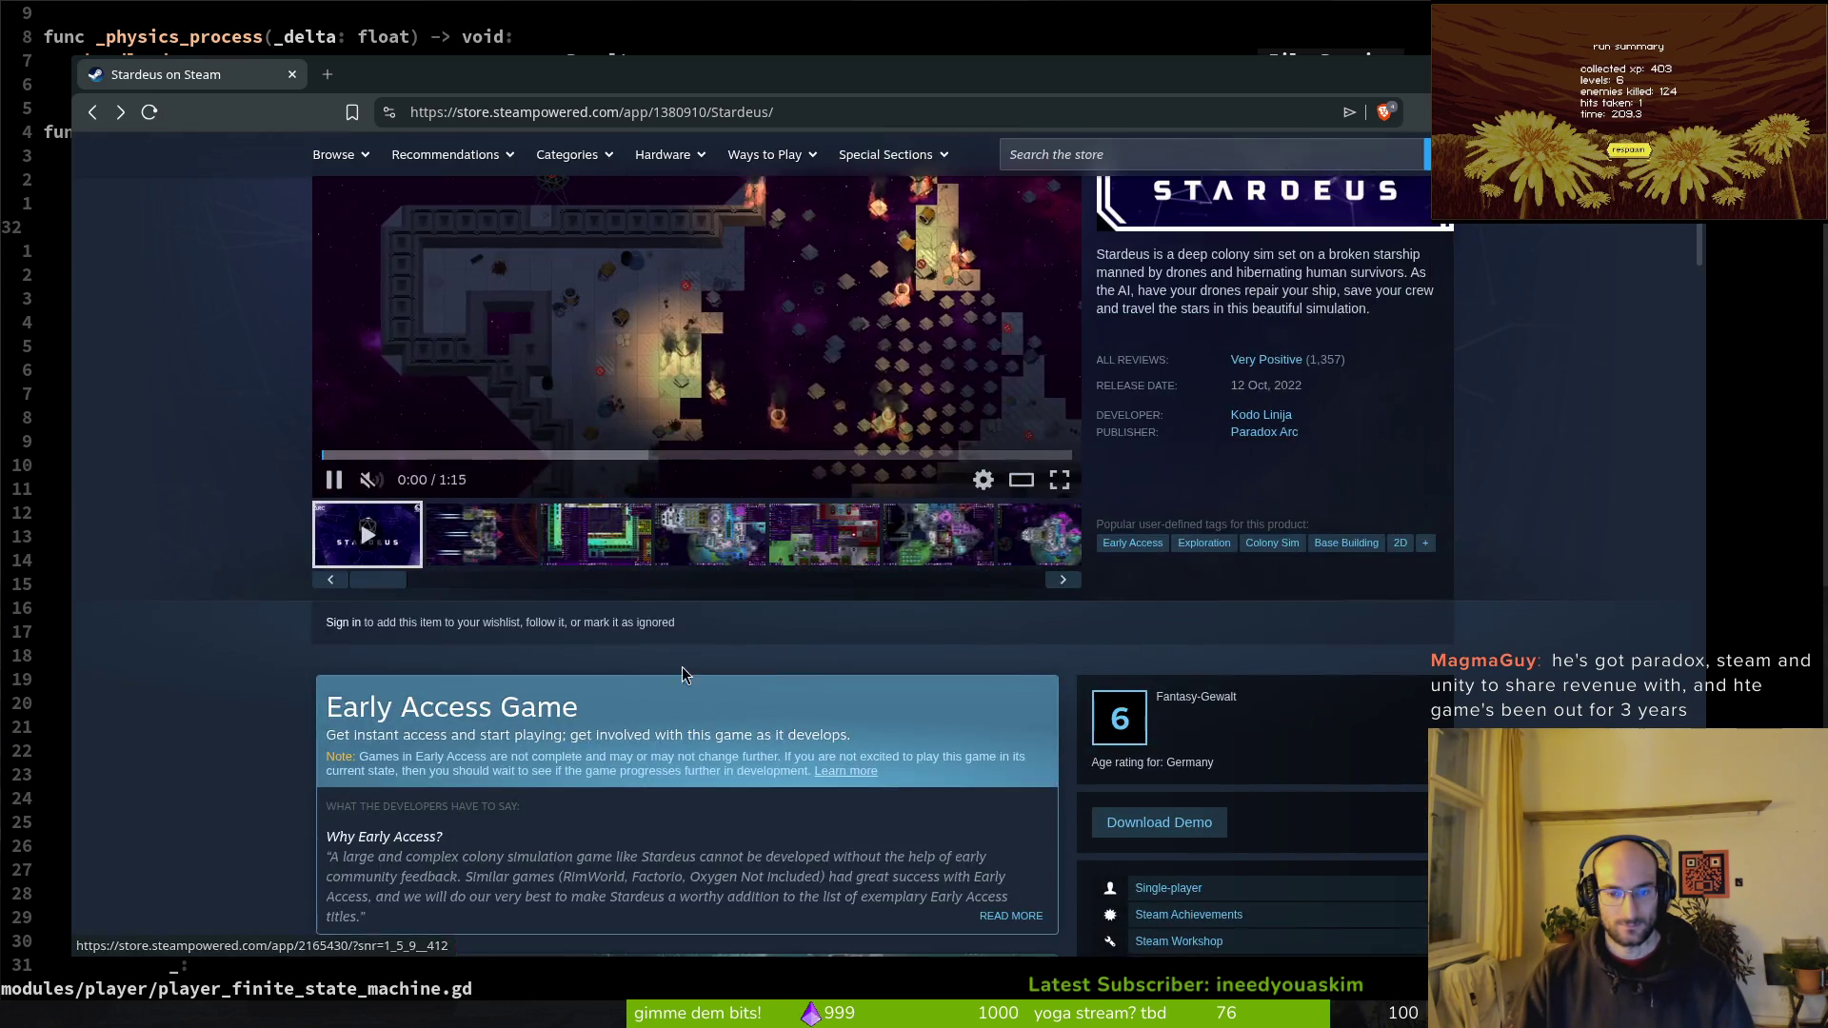
scroll(778, 657, down, 5)
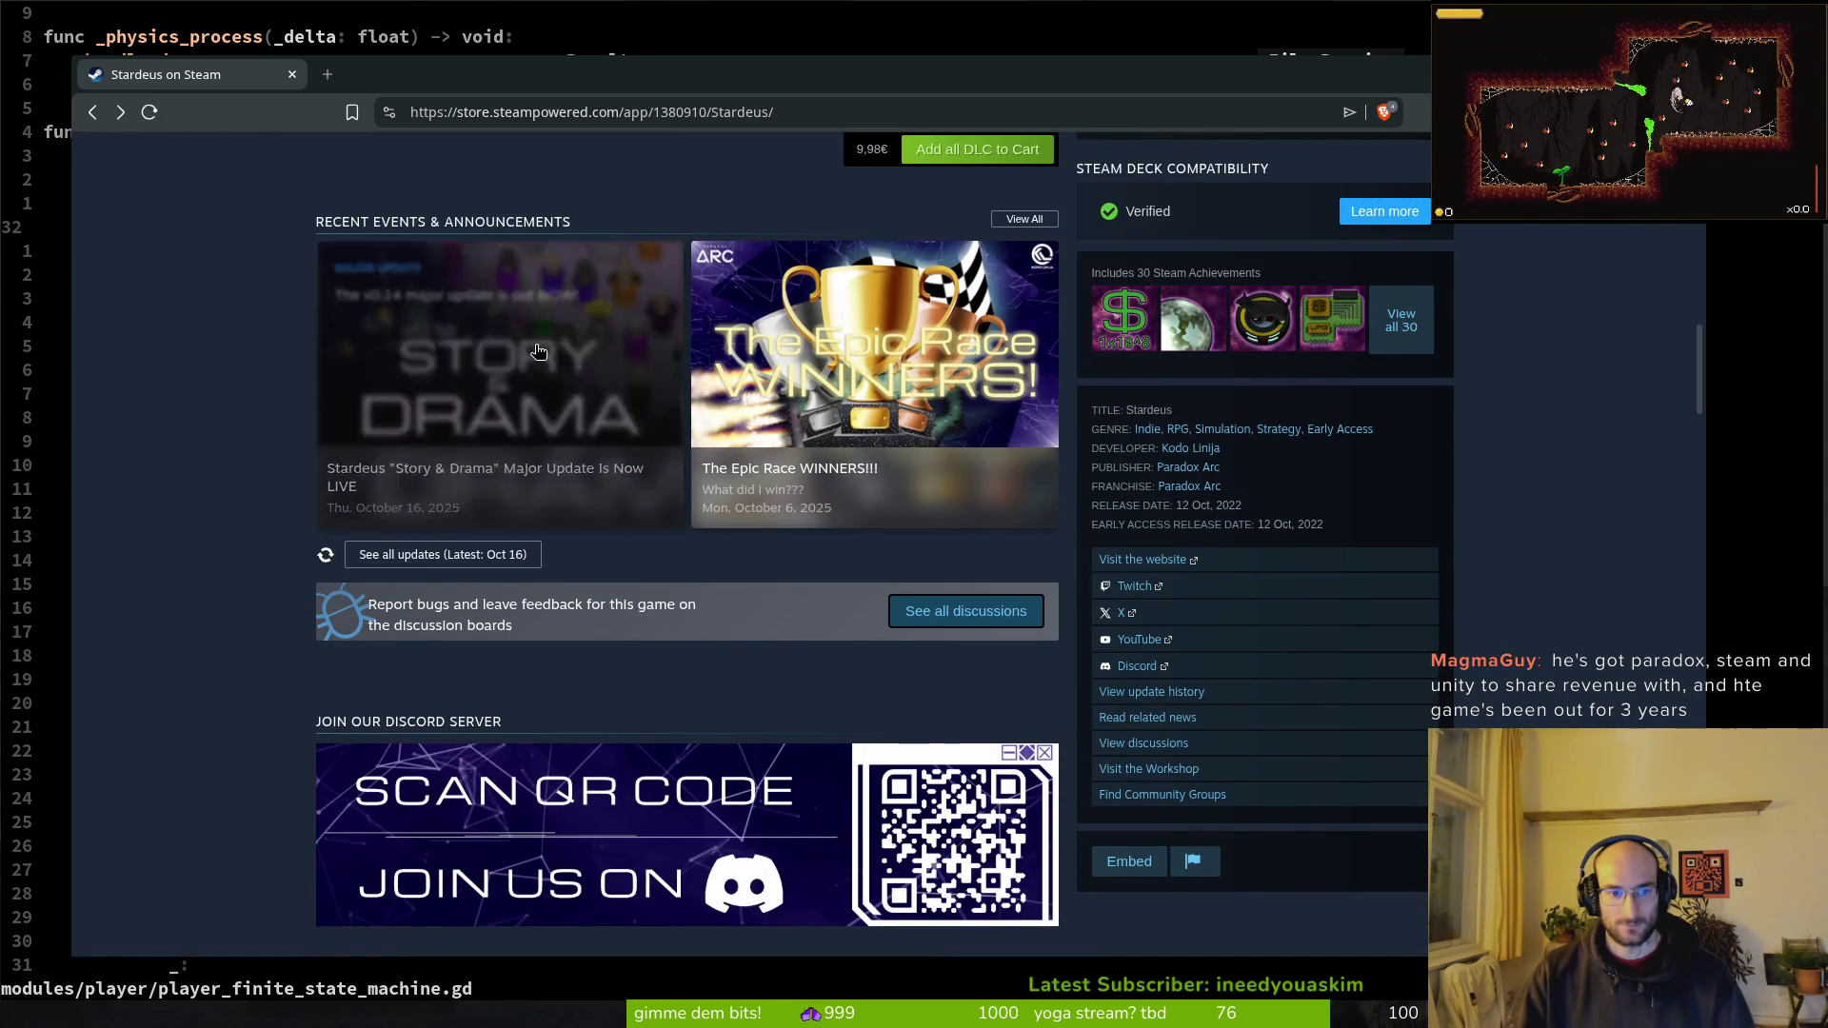
scroll(772, 447, down, 5)
scroll(772, 447, down, 4)
scroll(775, 630, down, 5)
scroll(775, 631, up, 15)
scroll(1105, 731, up, 9)
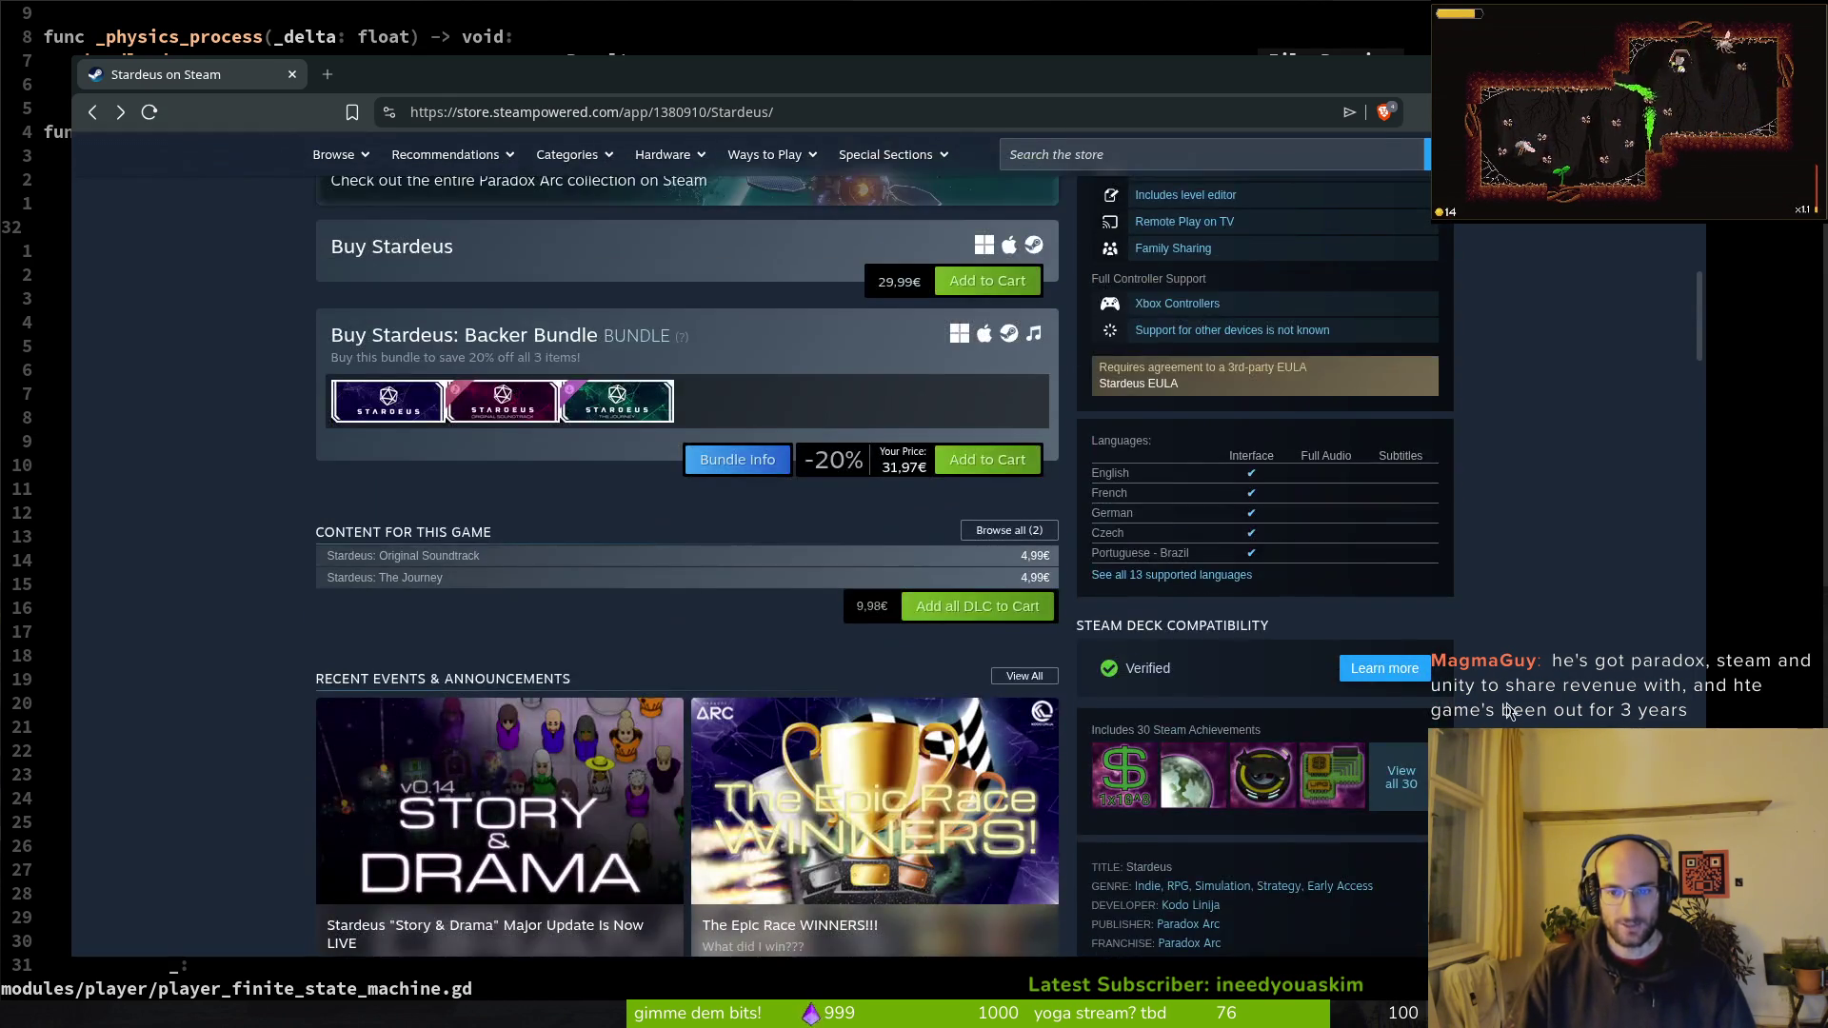
scroll(1620, 641, up, 4)
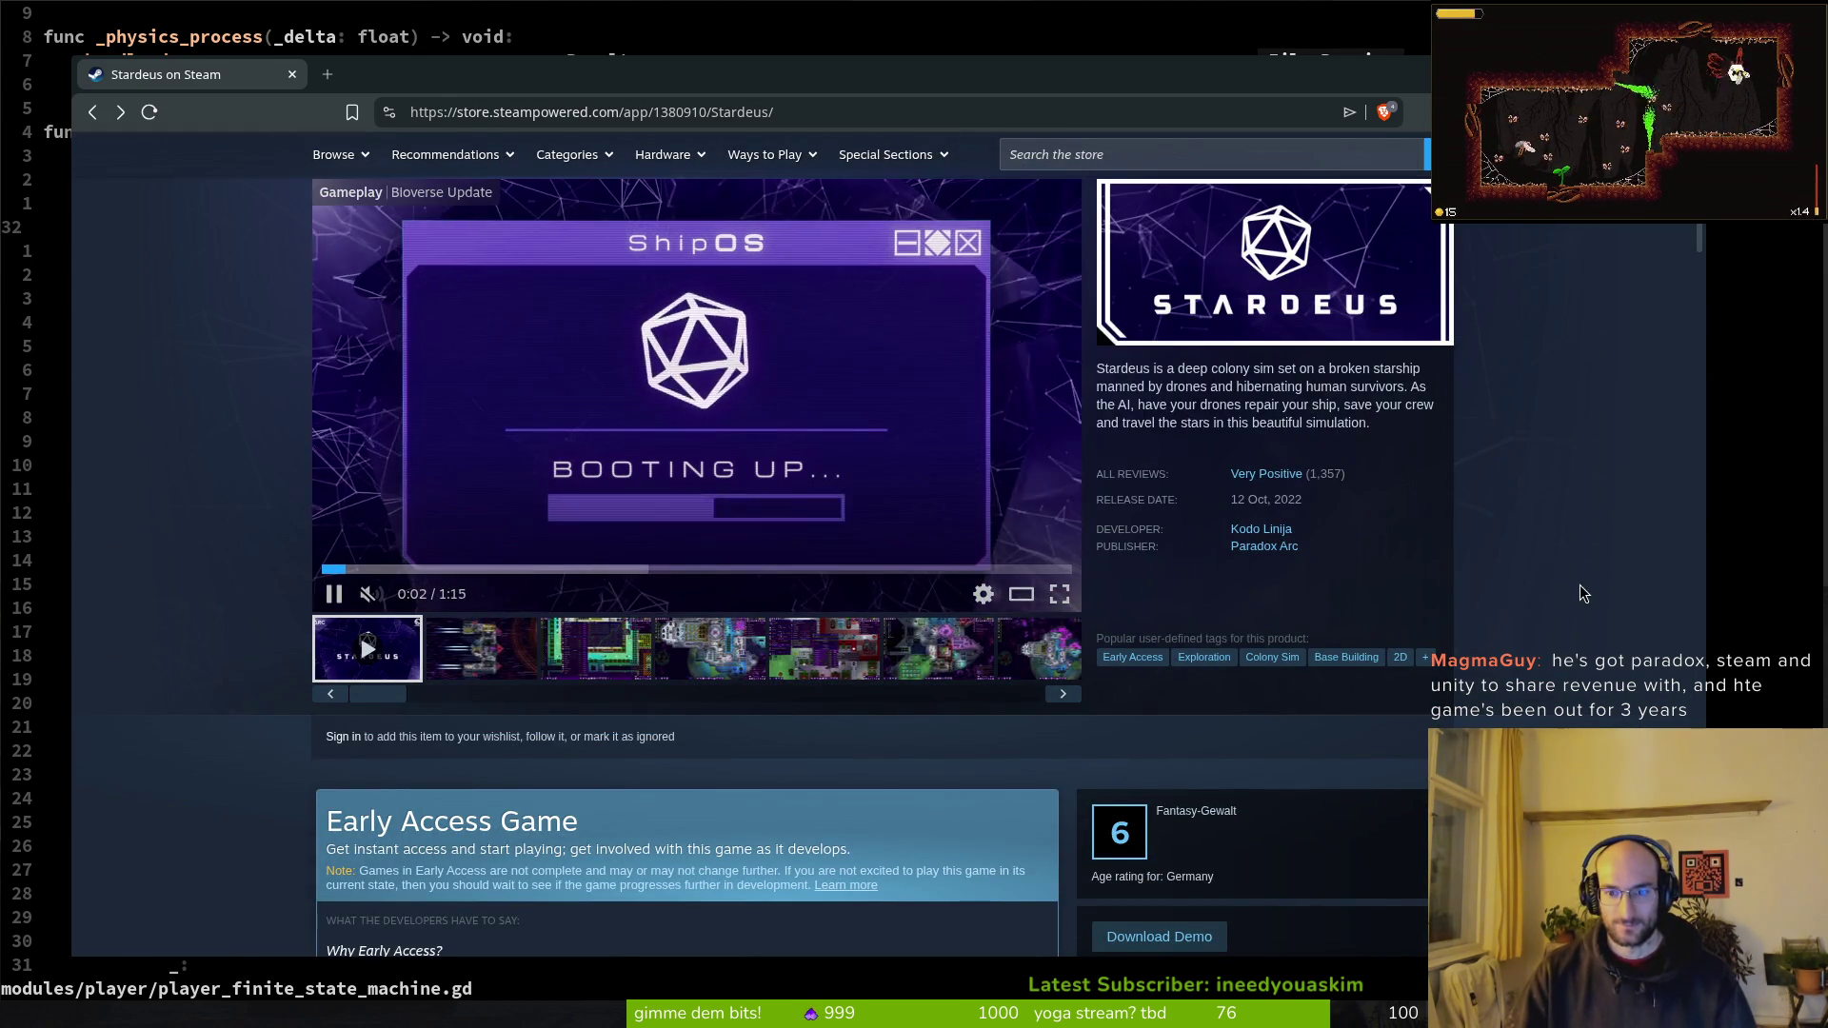
scroll(1287, 514, up, 1)
scroll(1287, 497, up, 1)
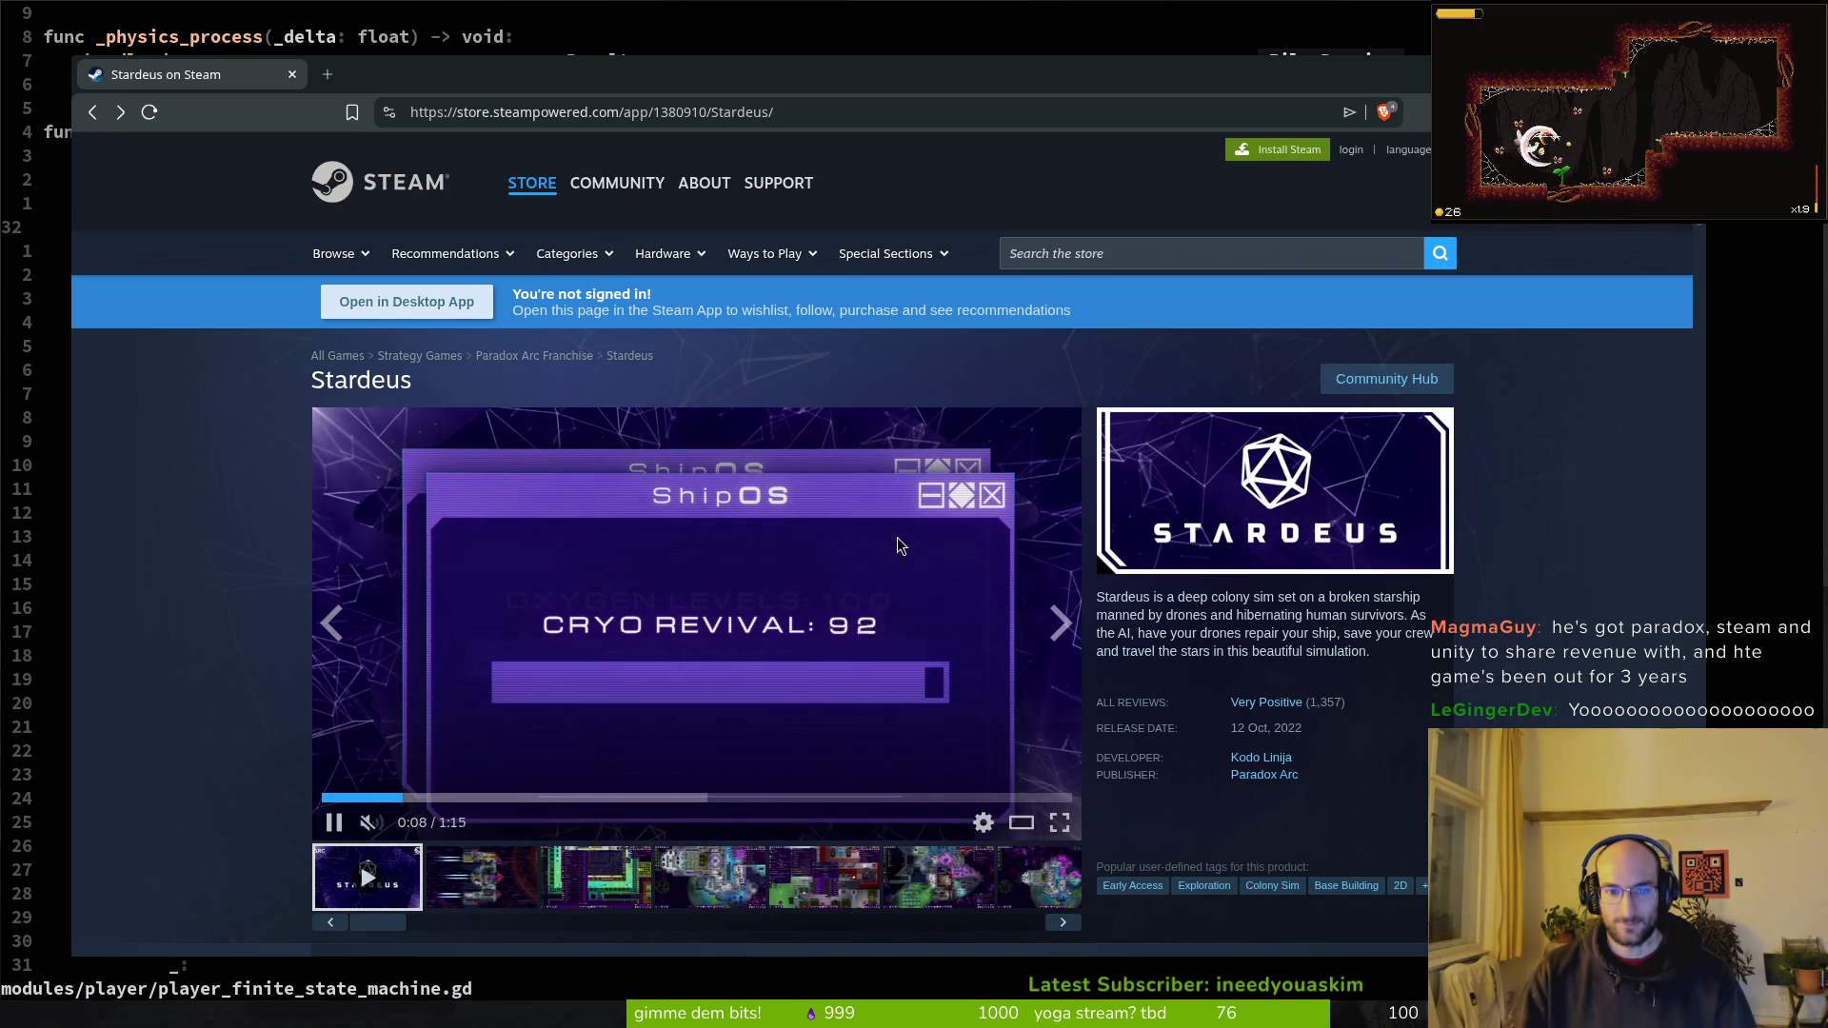
click(294, 77)
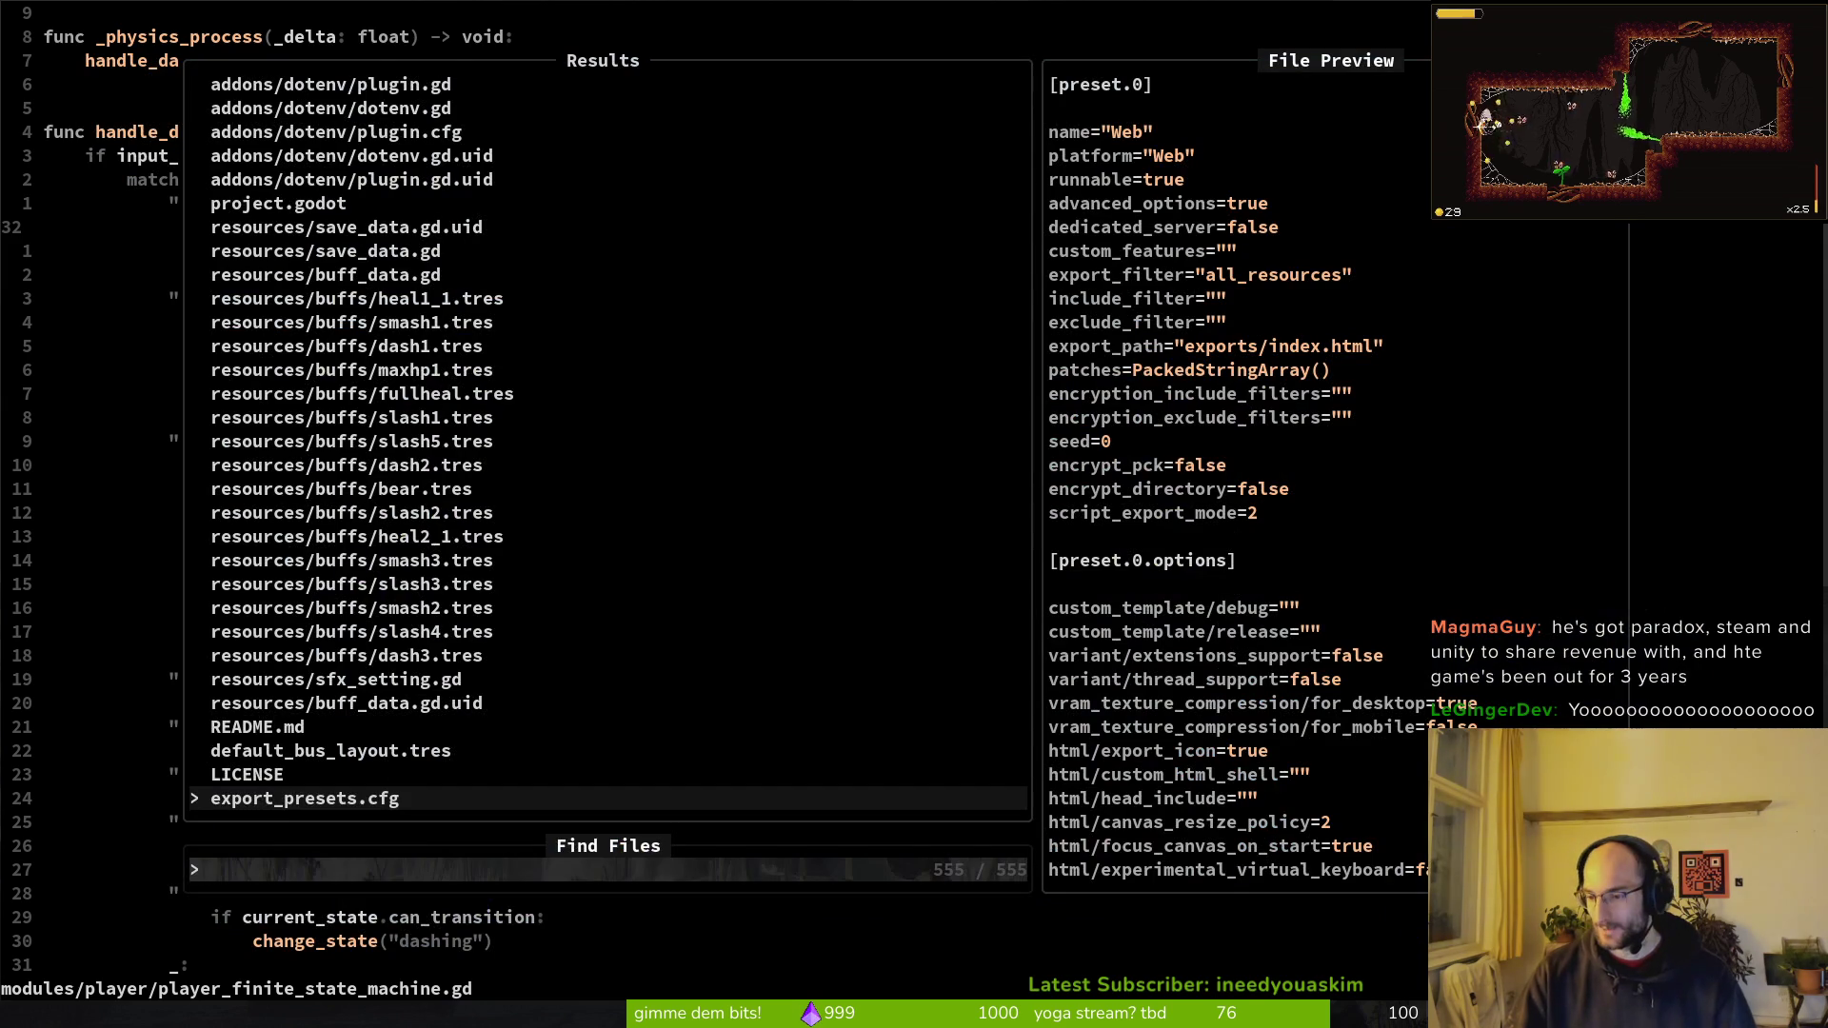
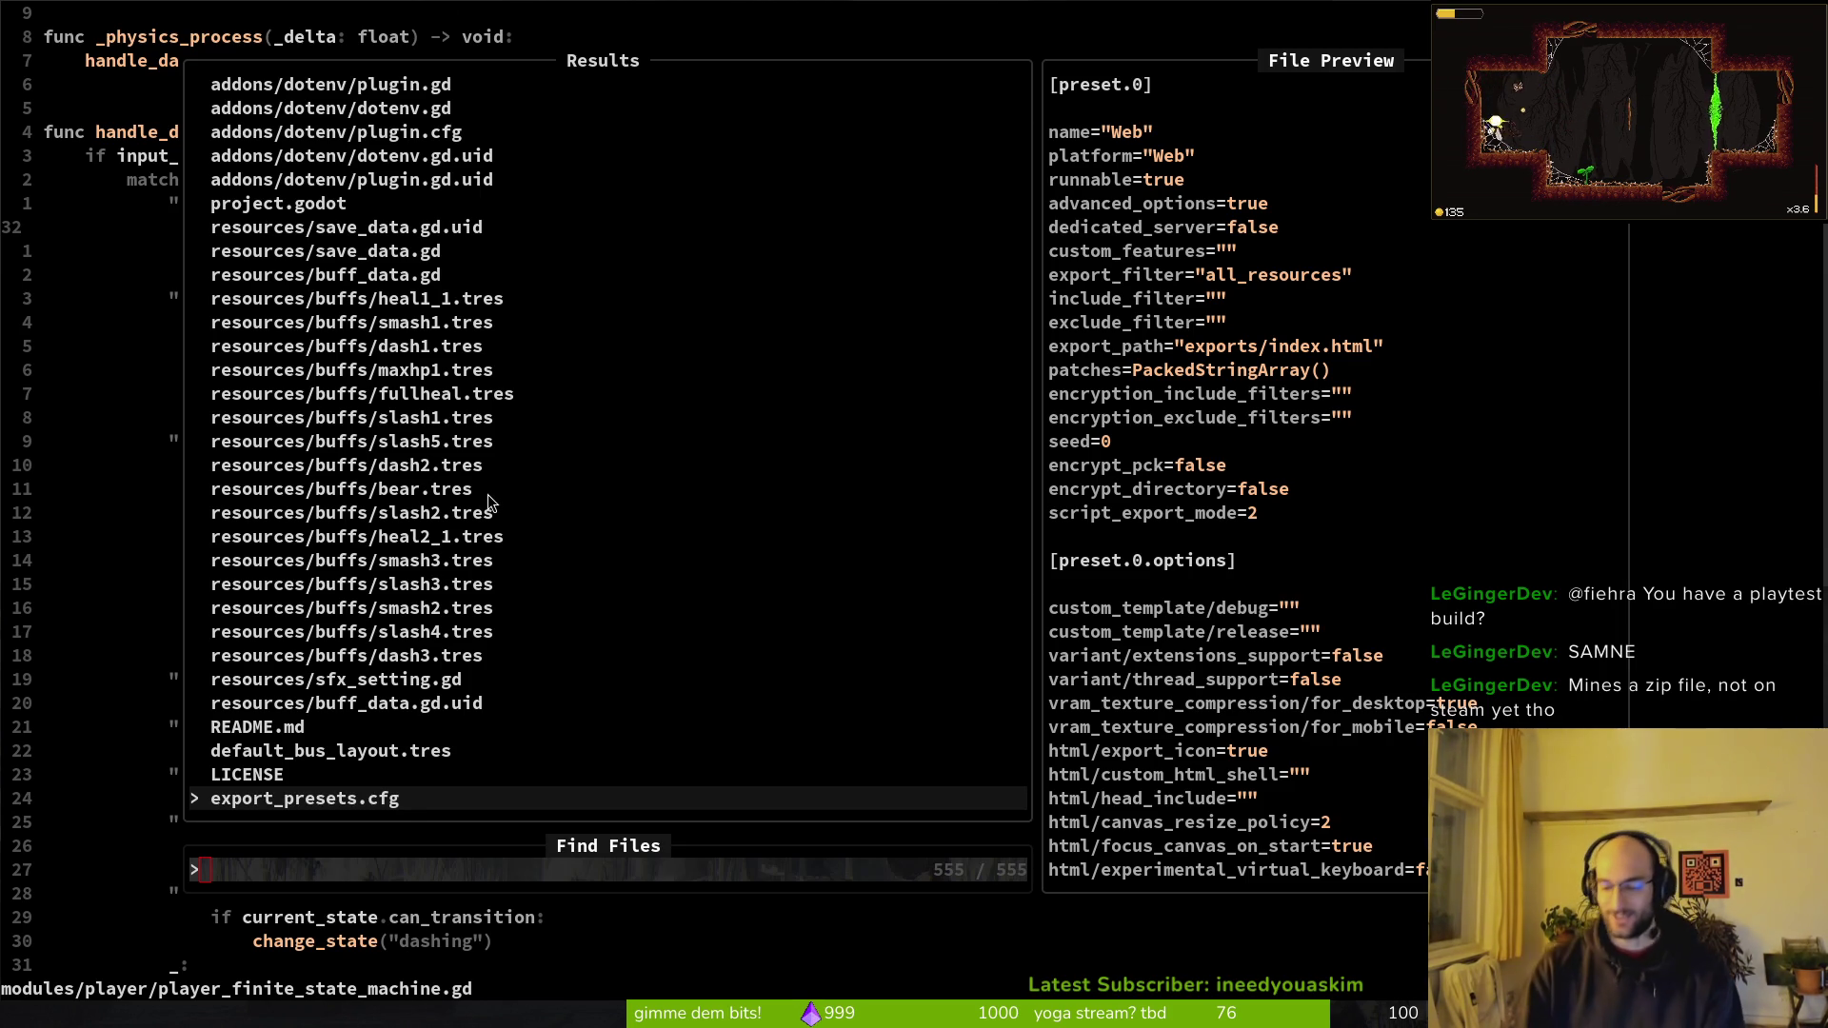
Step: Save the state machine script after checking its dash handling and leave_dash_active lines
key(Escape)
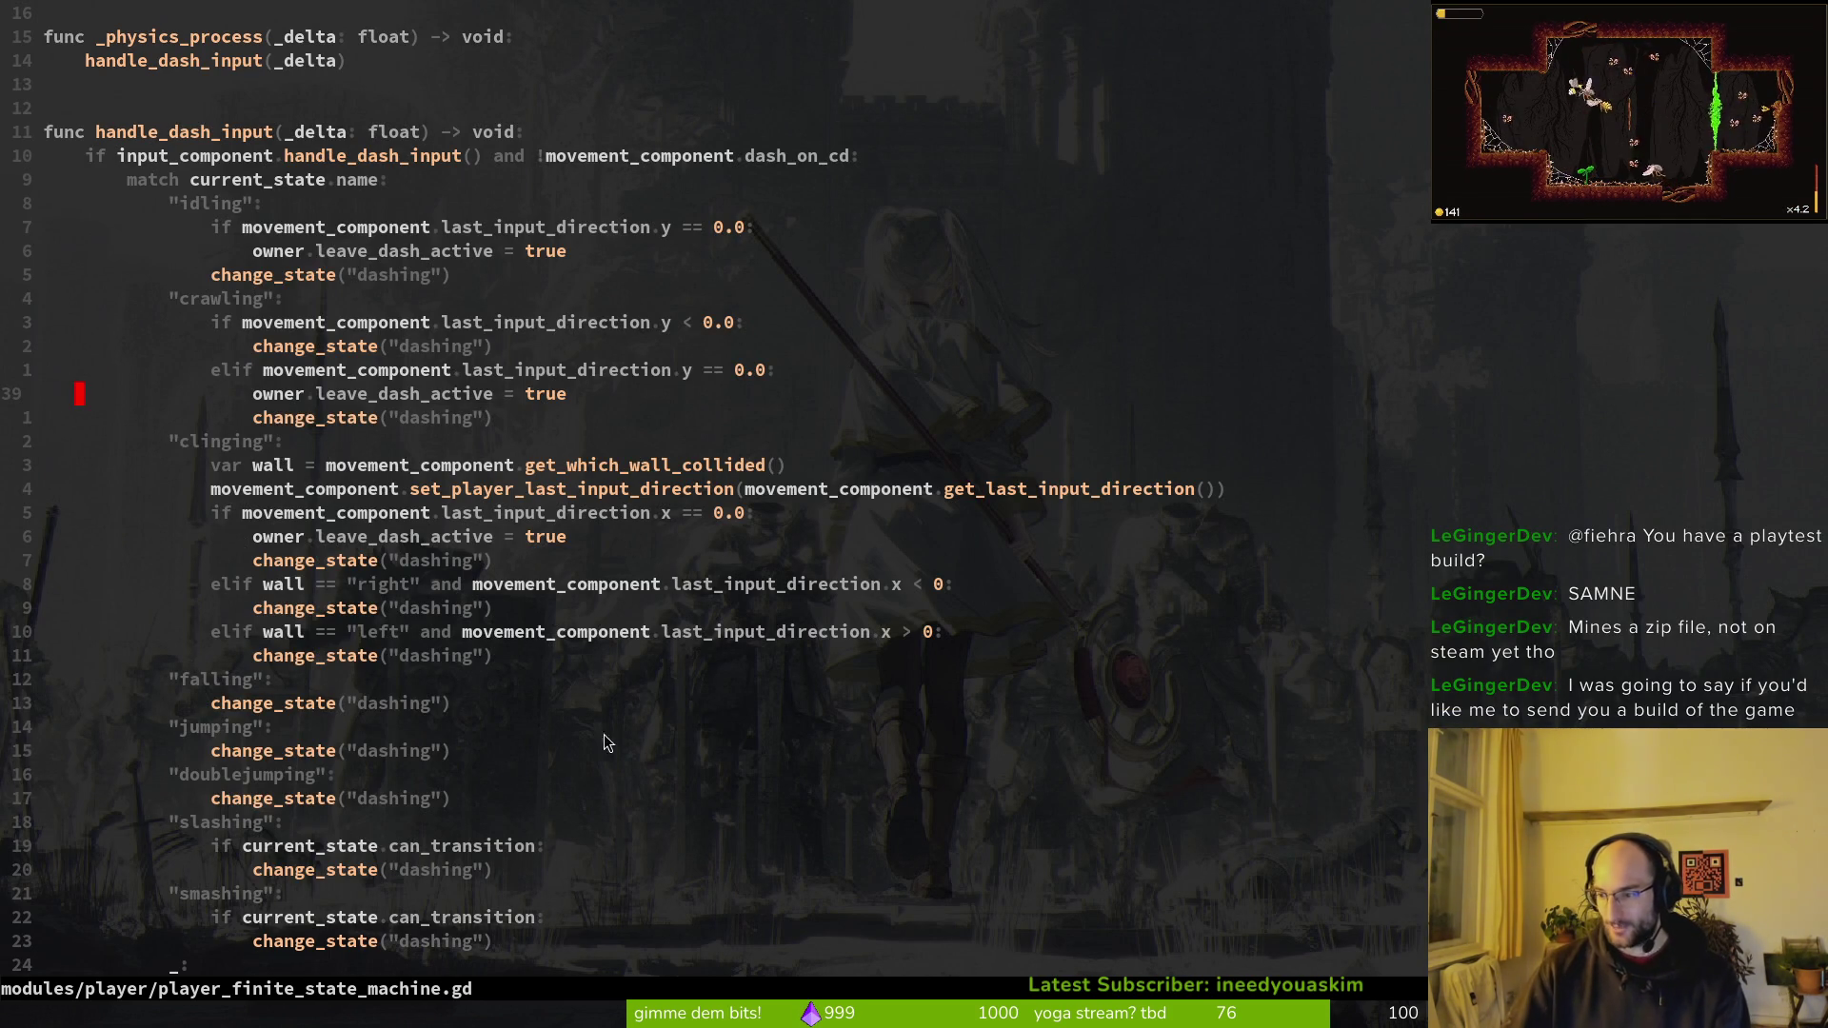
click(305, 655)
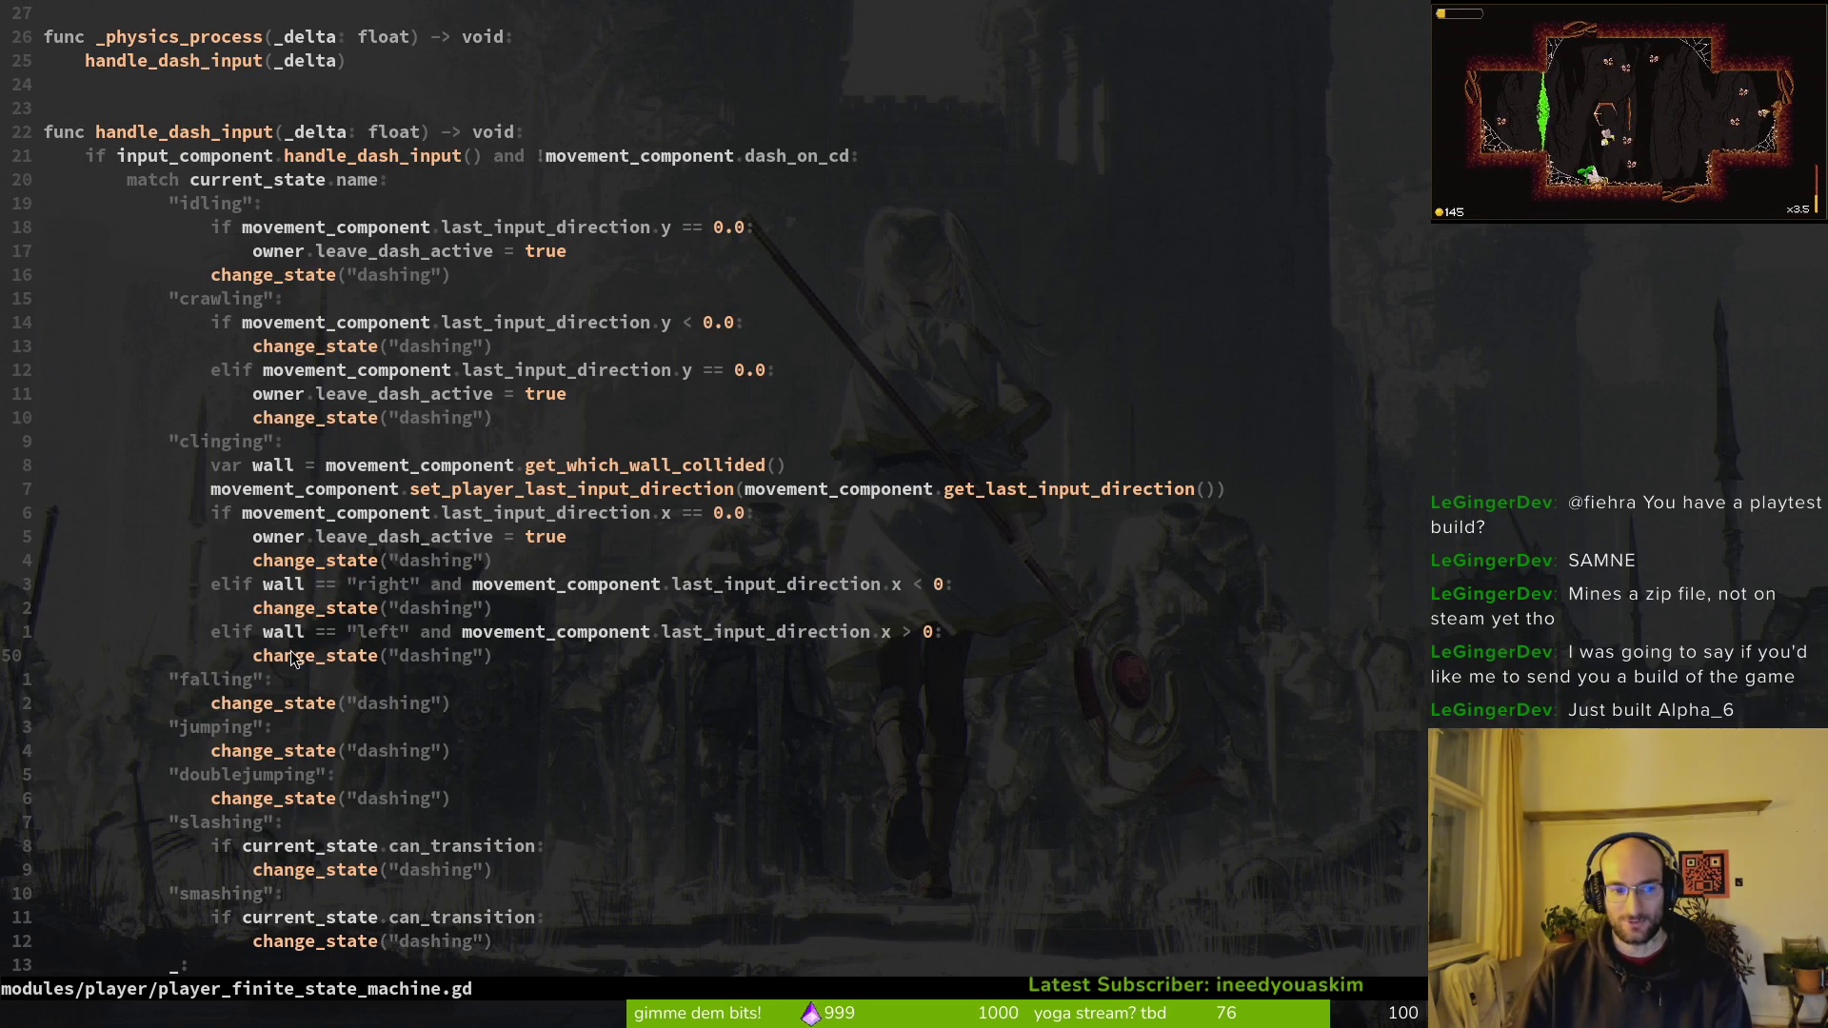
click(466, 536)
text(:write)
key(Return)
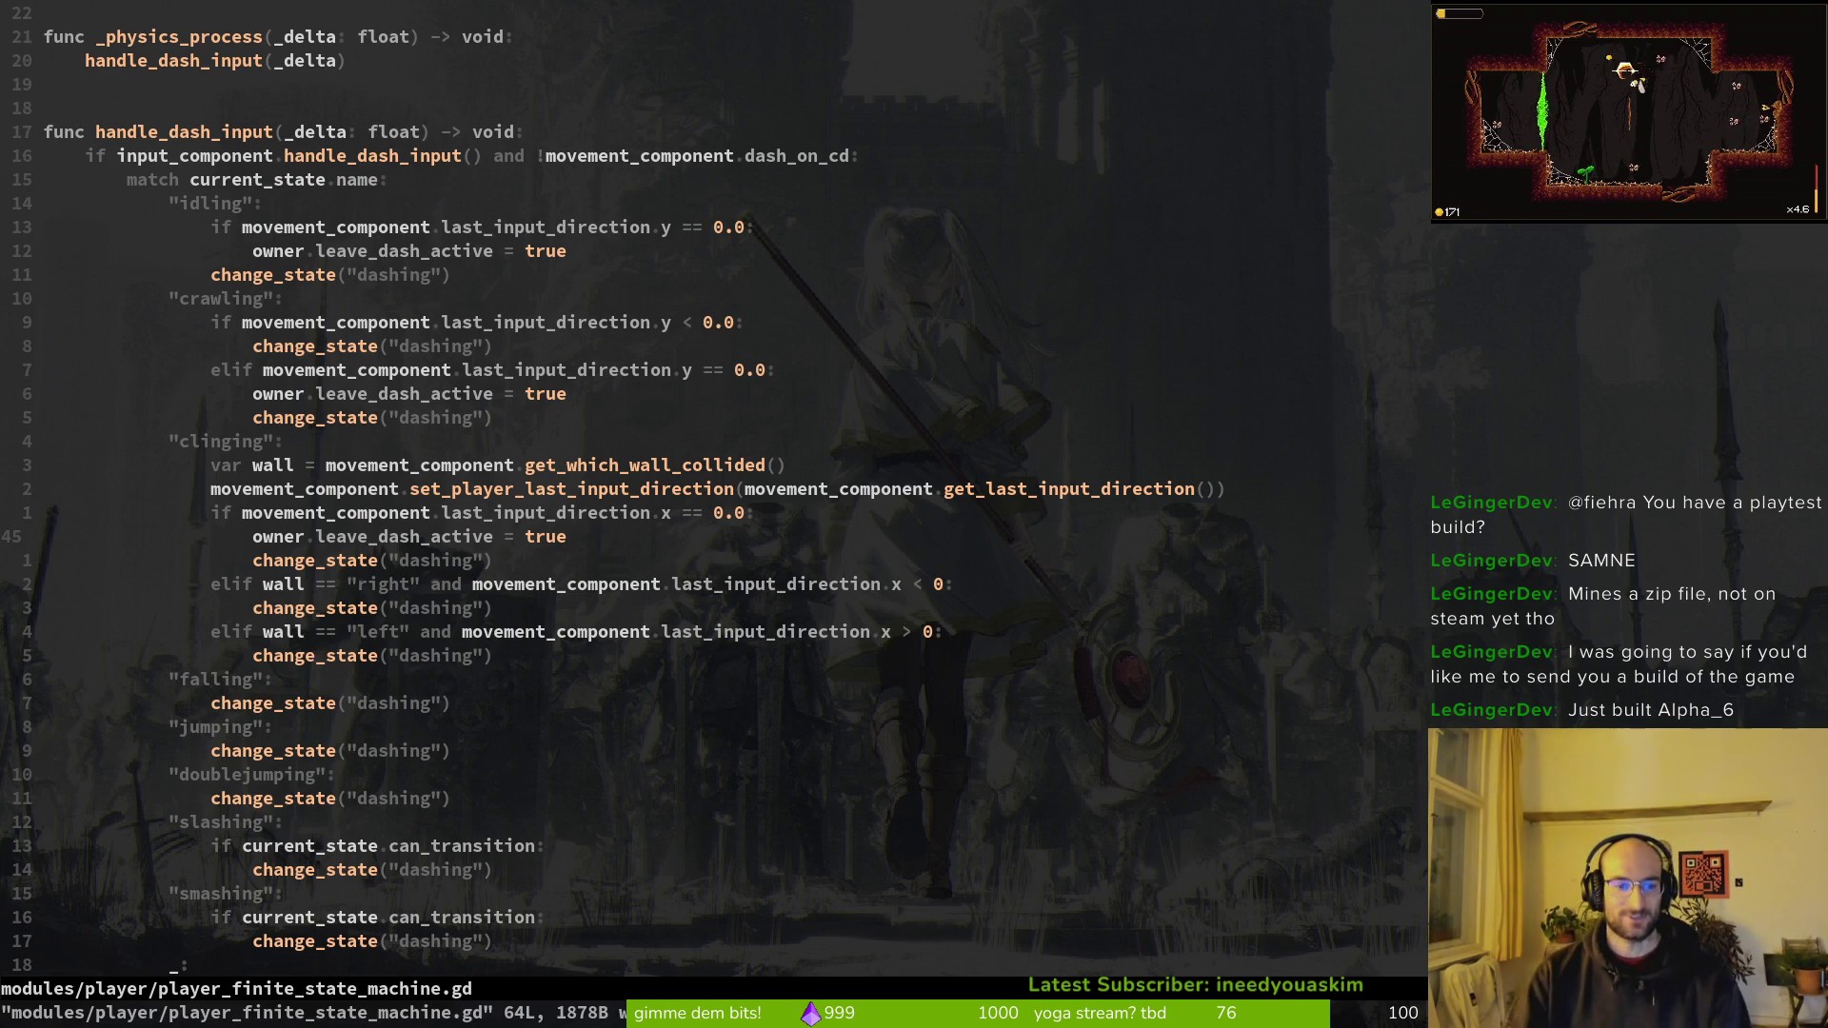
Step: Peek at the previous file and browse the project file finder without opening anything
scroll(476, 586, up, 5)
scroll(476, 585, down, 5)
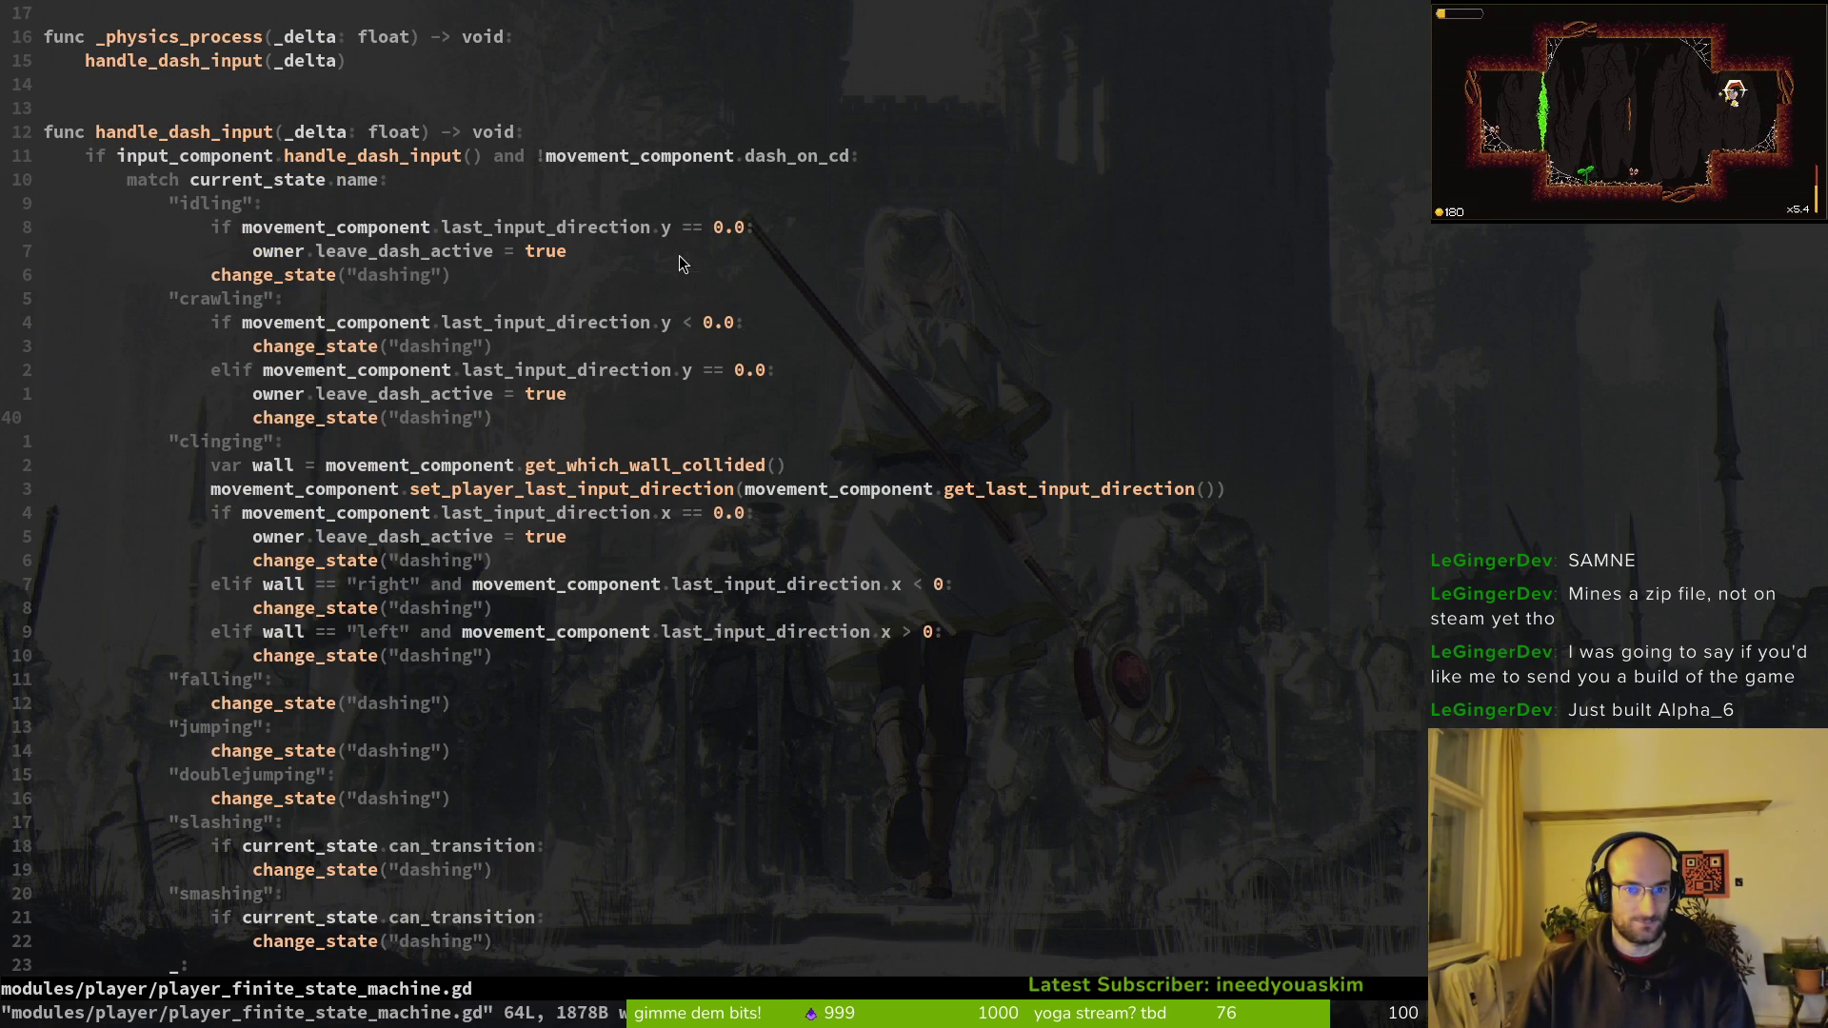
key(ctrl+6)
key(ctrl+6)
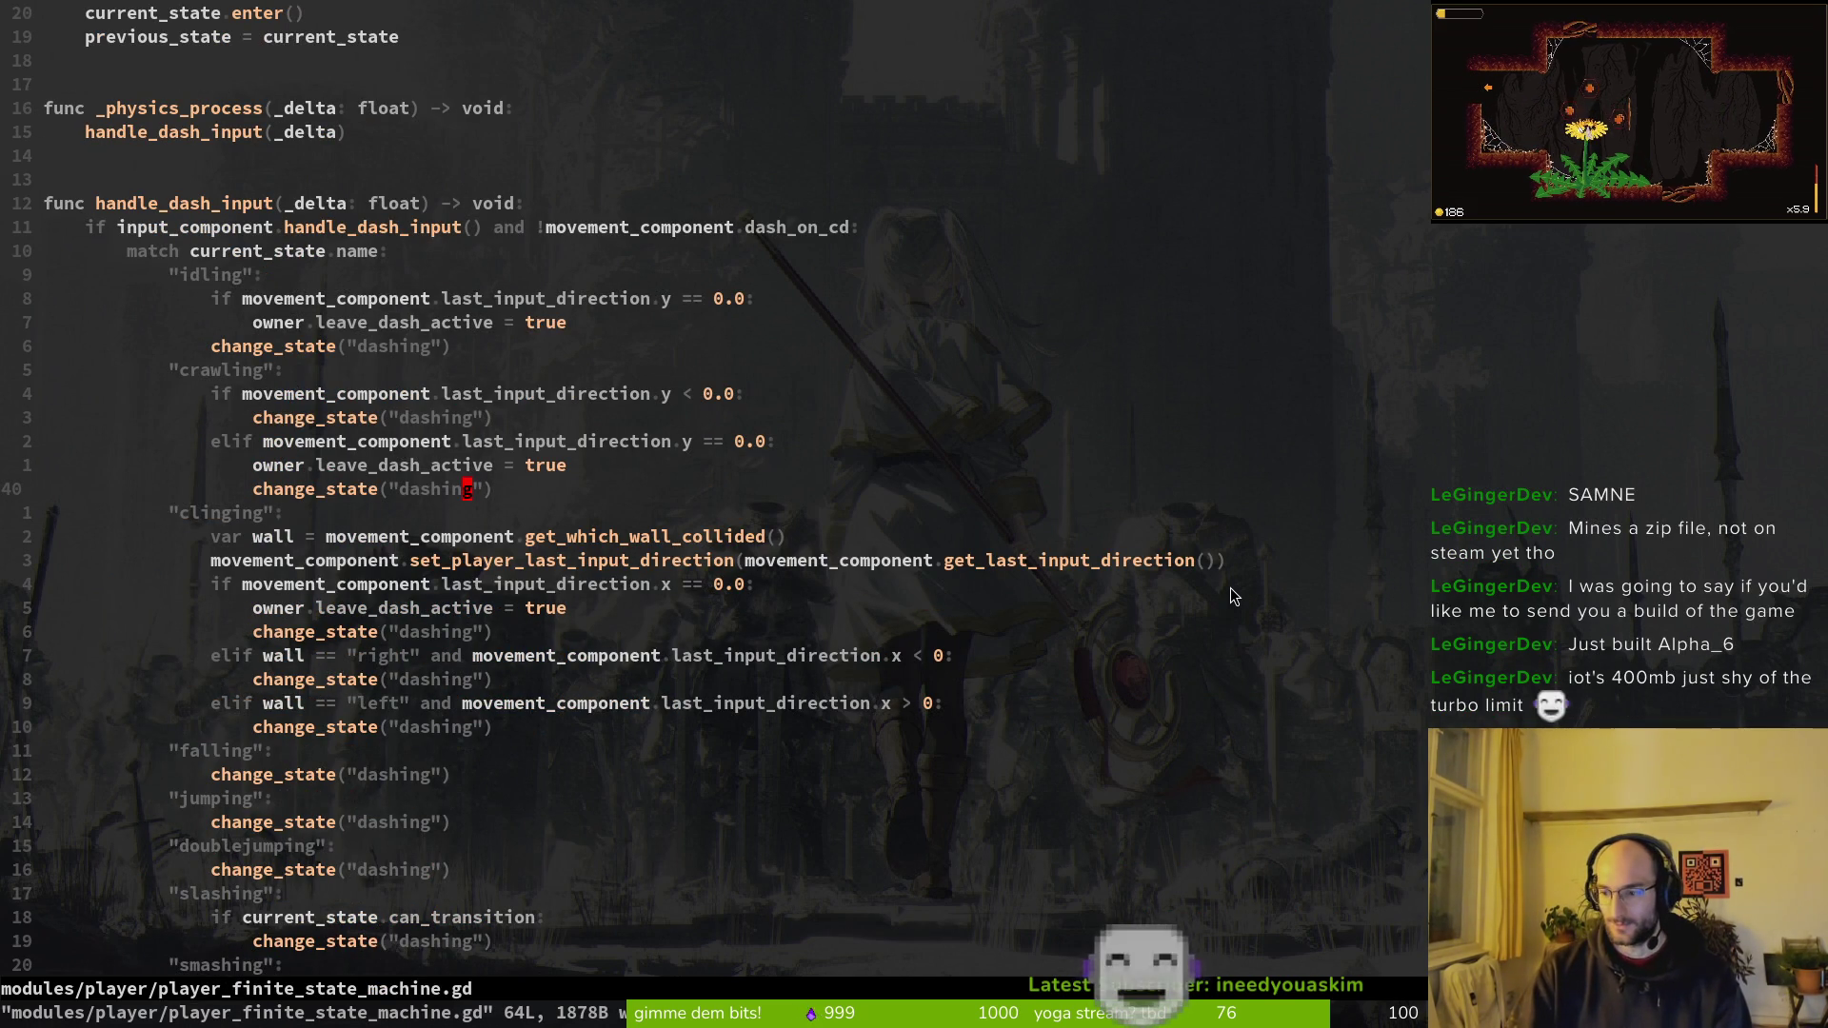
key(space)
key(f)
key(f)
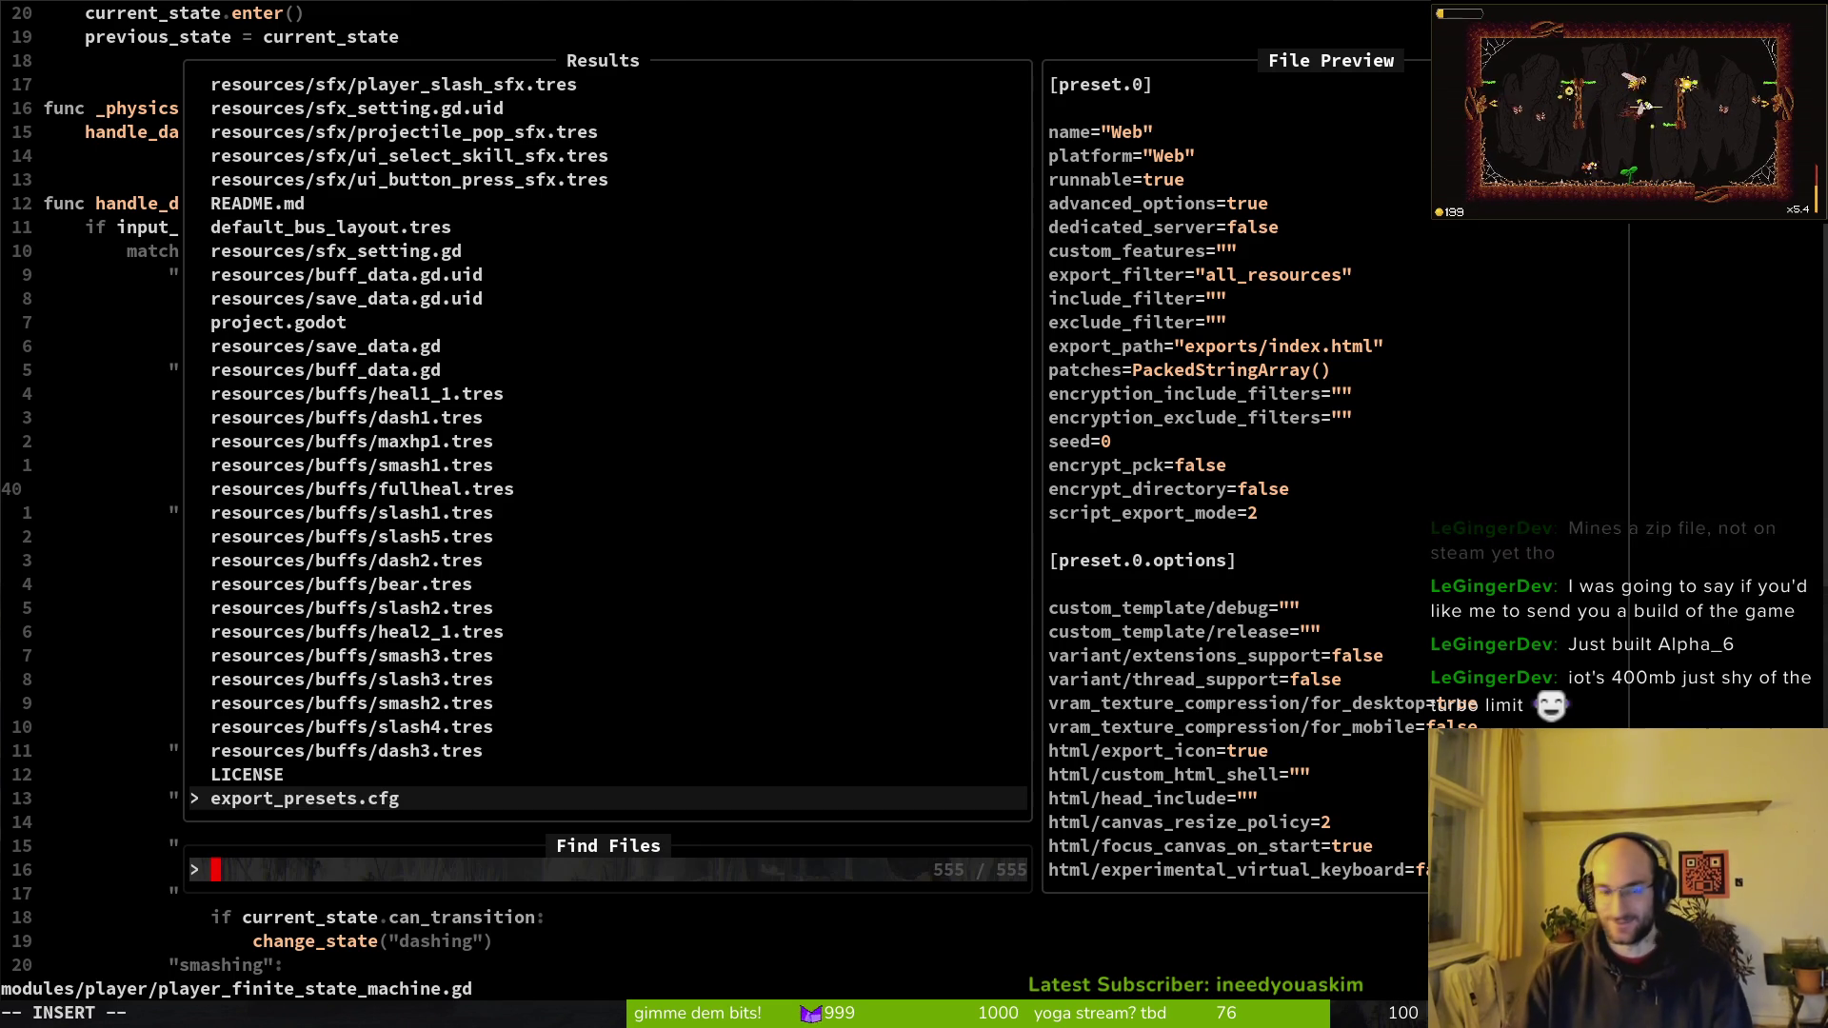
key(Escape)
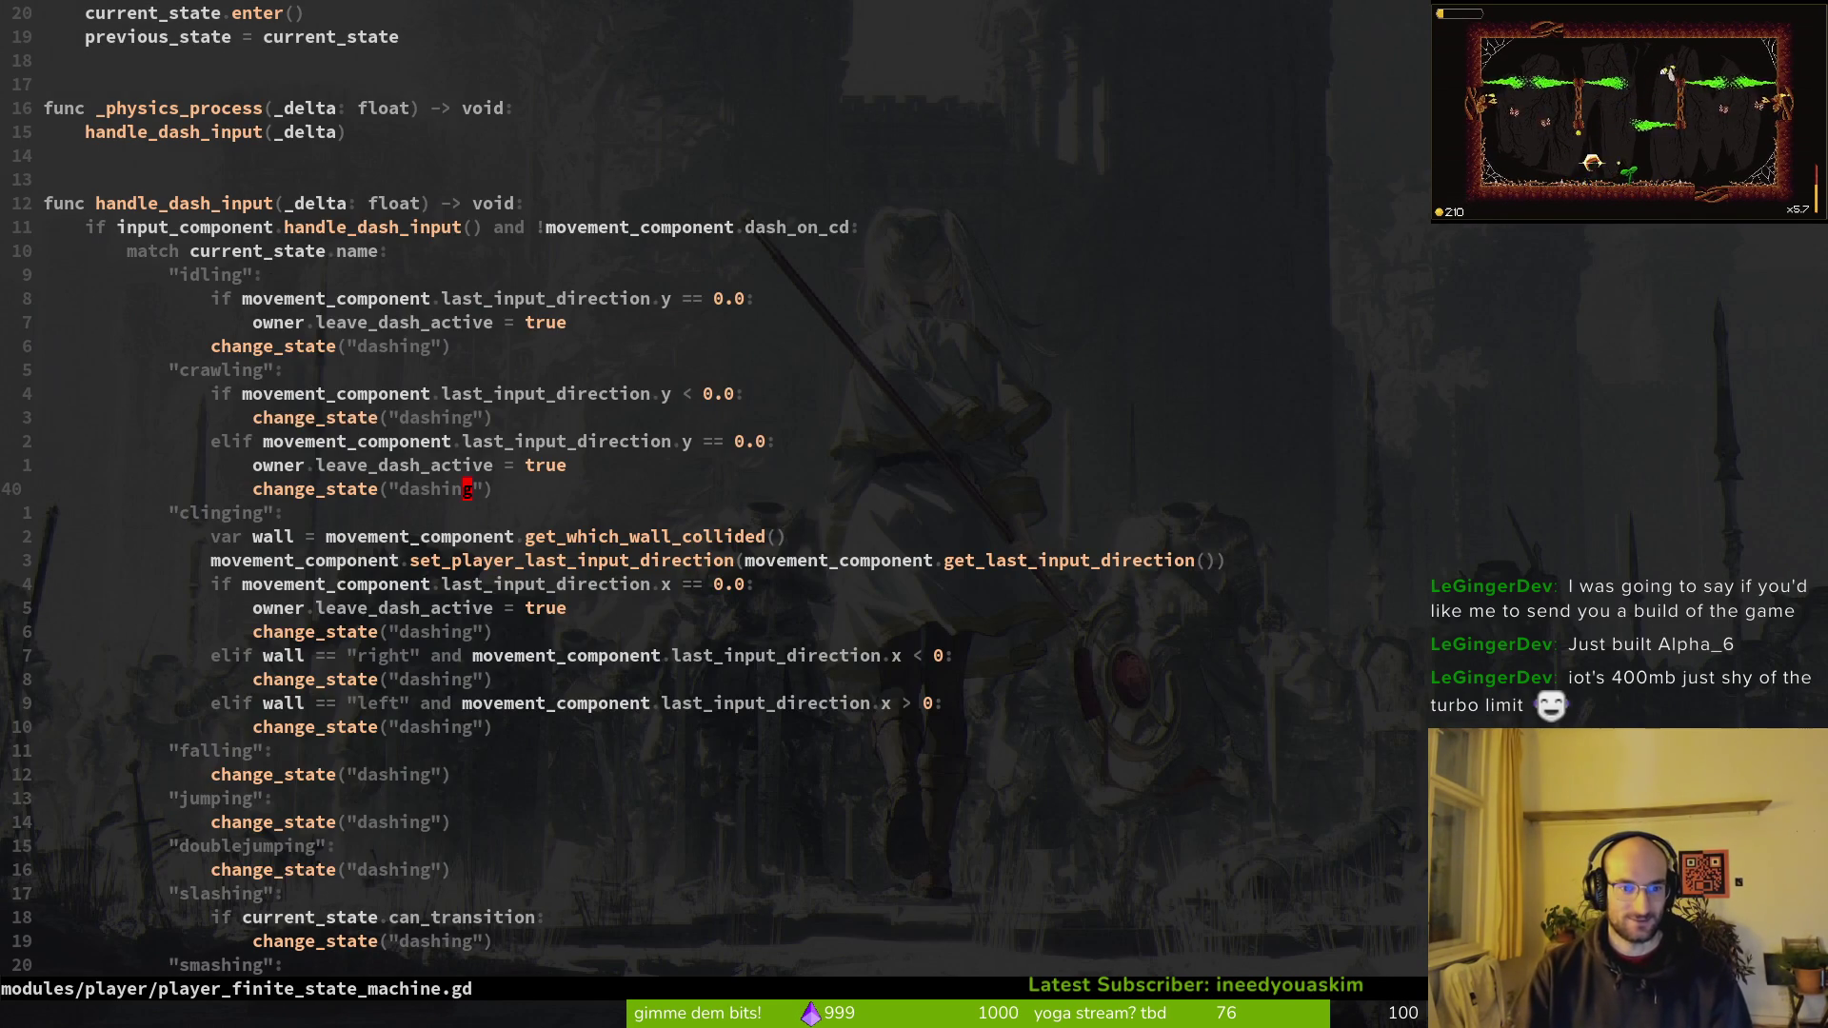
Step: Scroll through the state machine script from the top downward
click(48, 203)
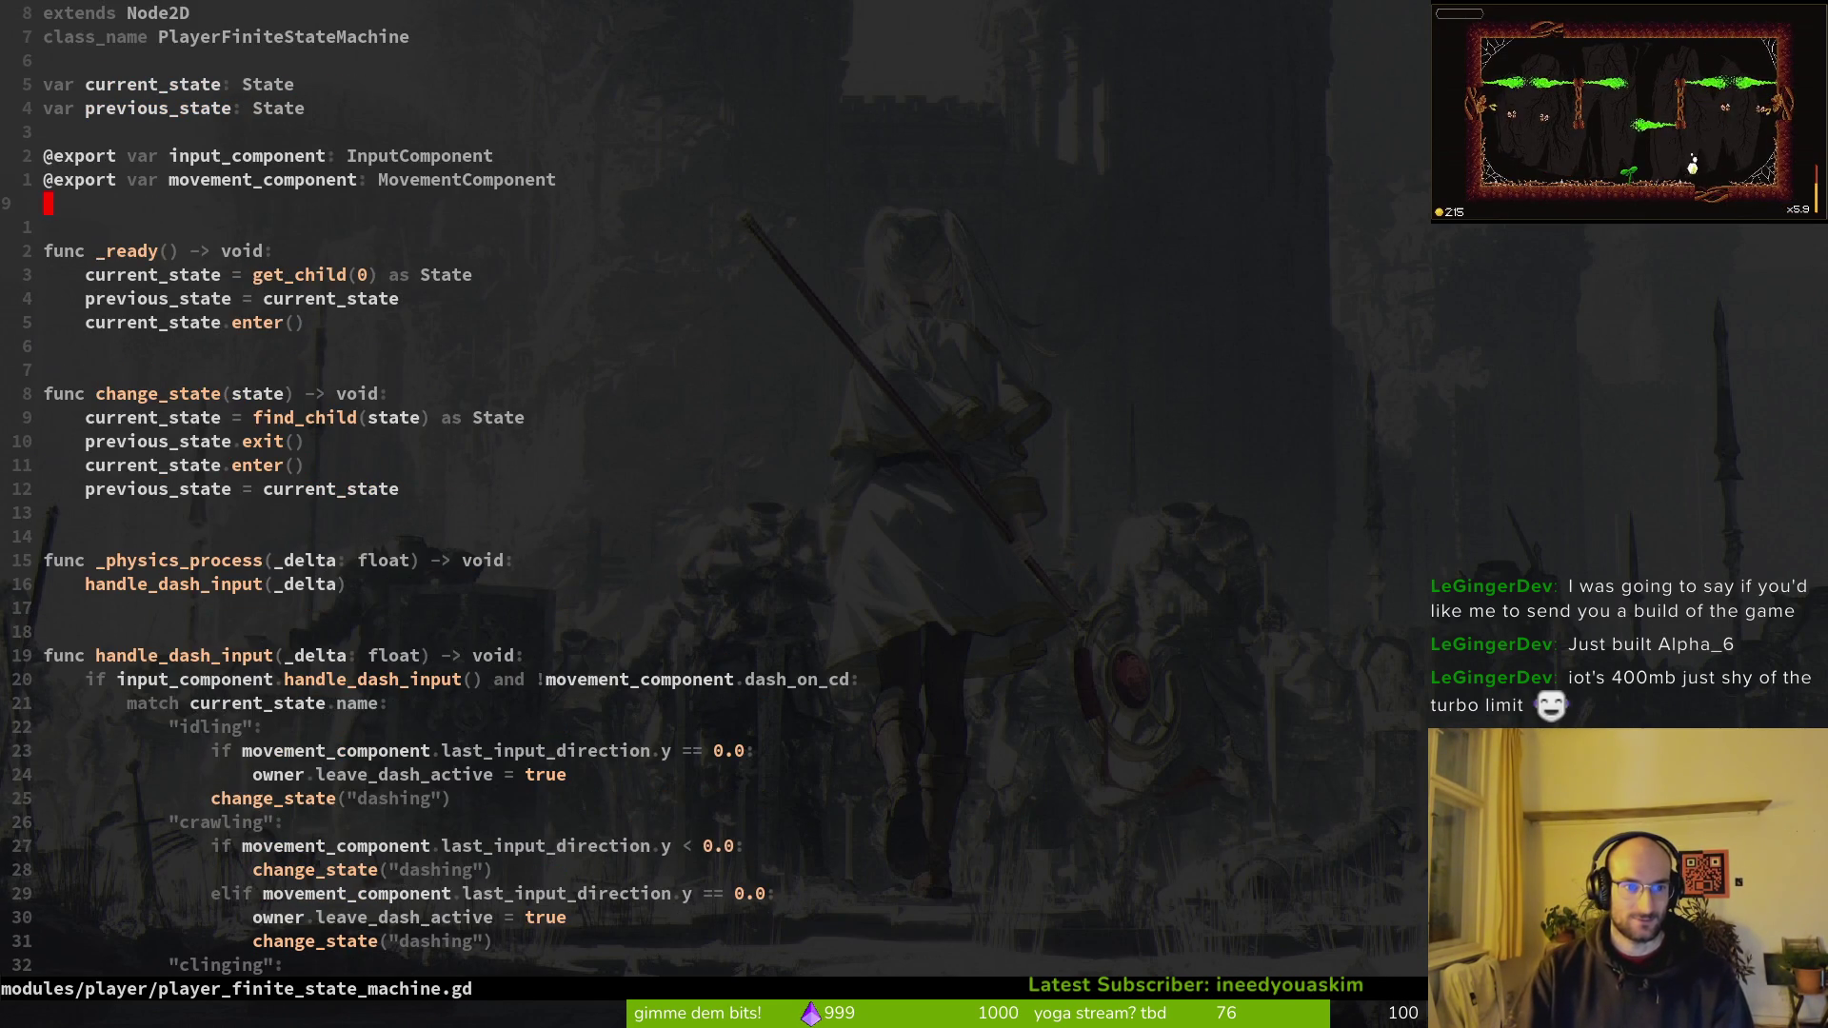
click(468, 679)
key(z)
key(t)
key(z)
key(b)
key(z)
key(z)
Step: Open clinging.gd from the player module folder listing
key(space)
key(f)
key(f)
key(Escape)
key(Escape)
key(space)
key(p)
key(v)
key(j)
key(j)
key(Return)
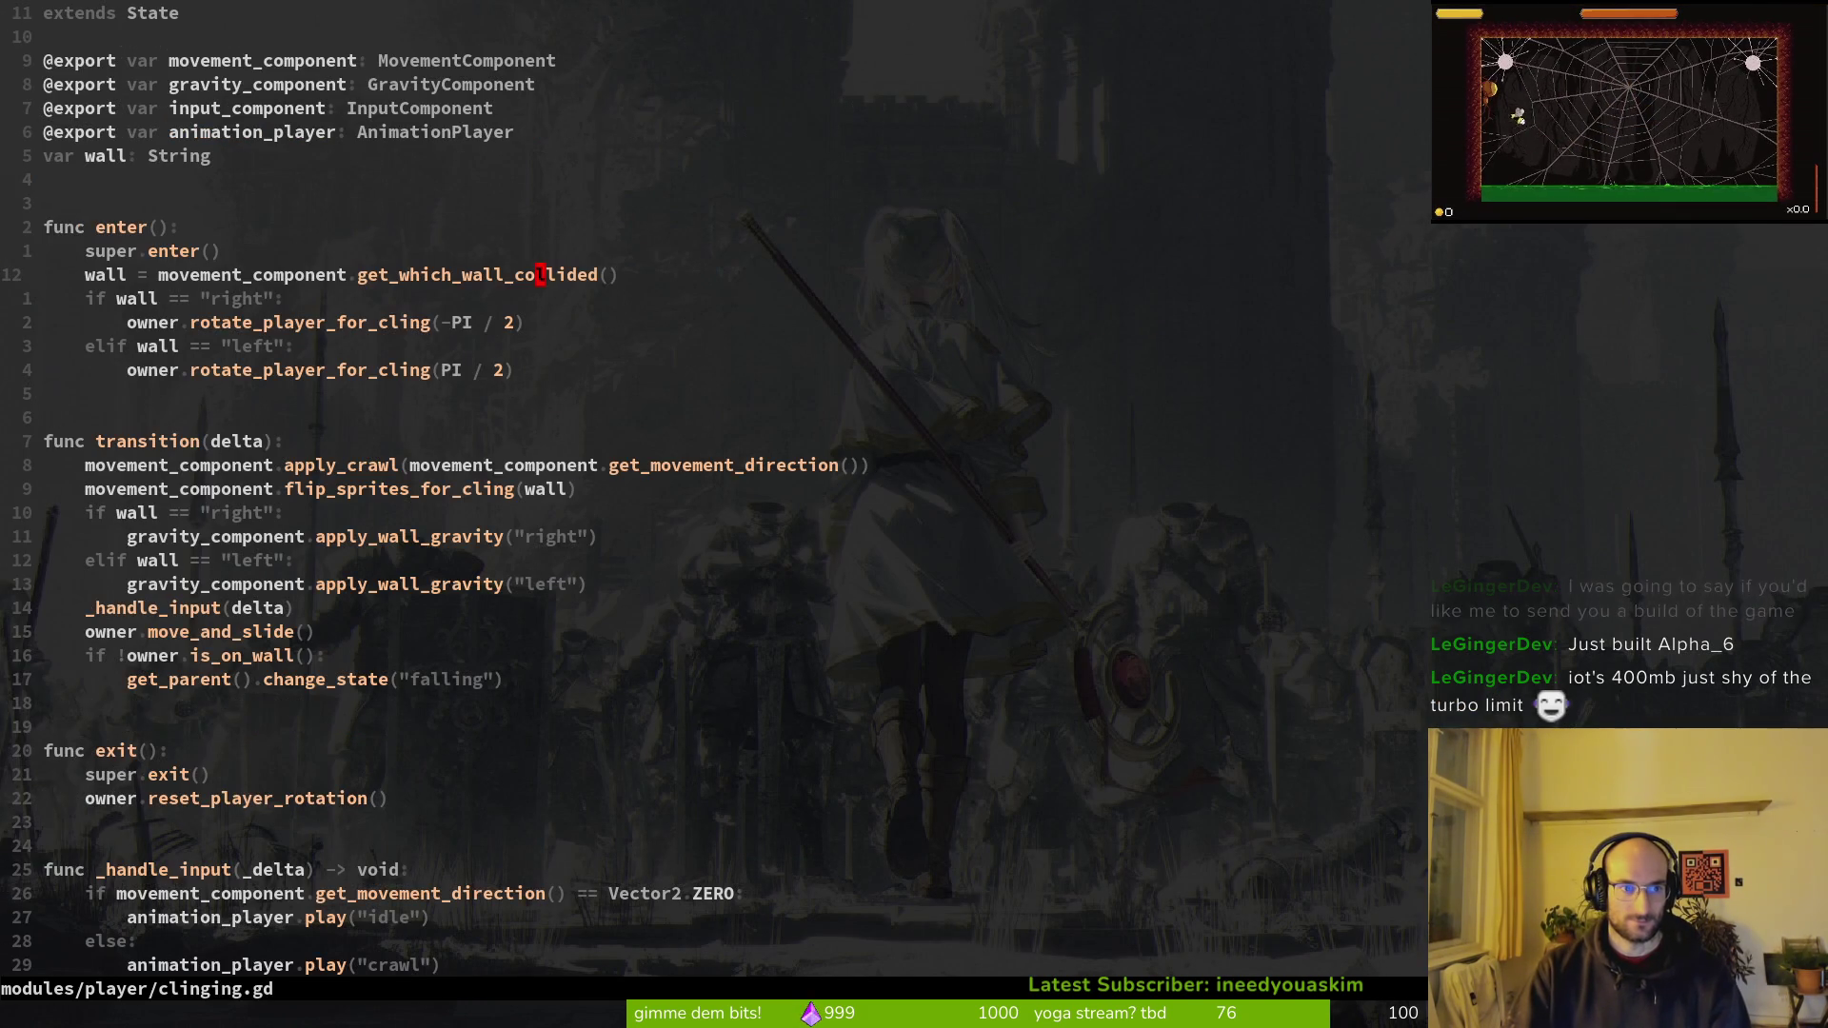
Step: Delete the commented-out dash block in clinging.gd and save it
key(ctrl+d)
key(ctrl+d)
key(V)
key(k)
key(k)
key(k)
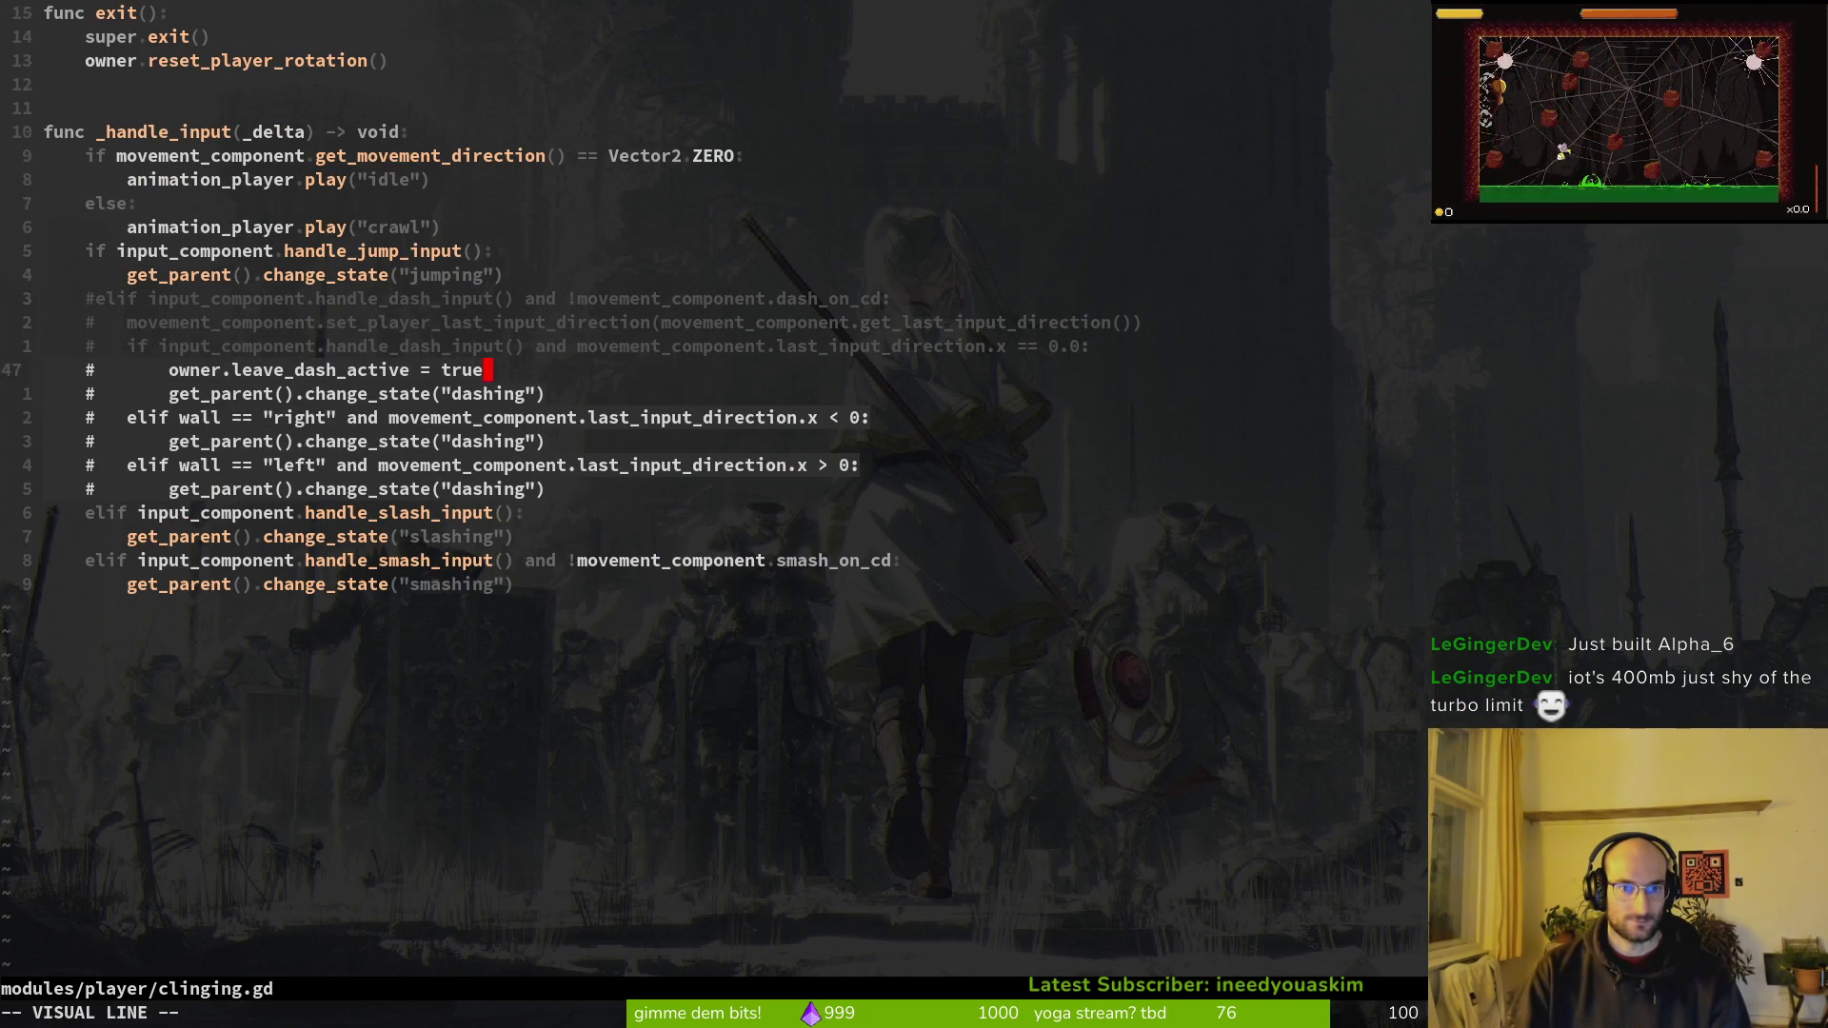
text(d)
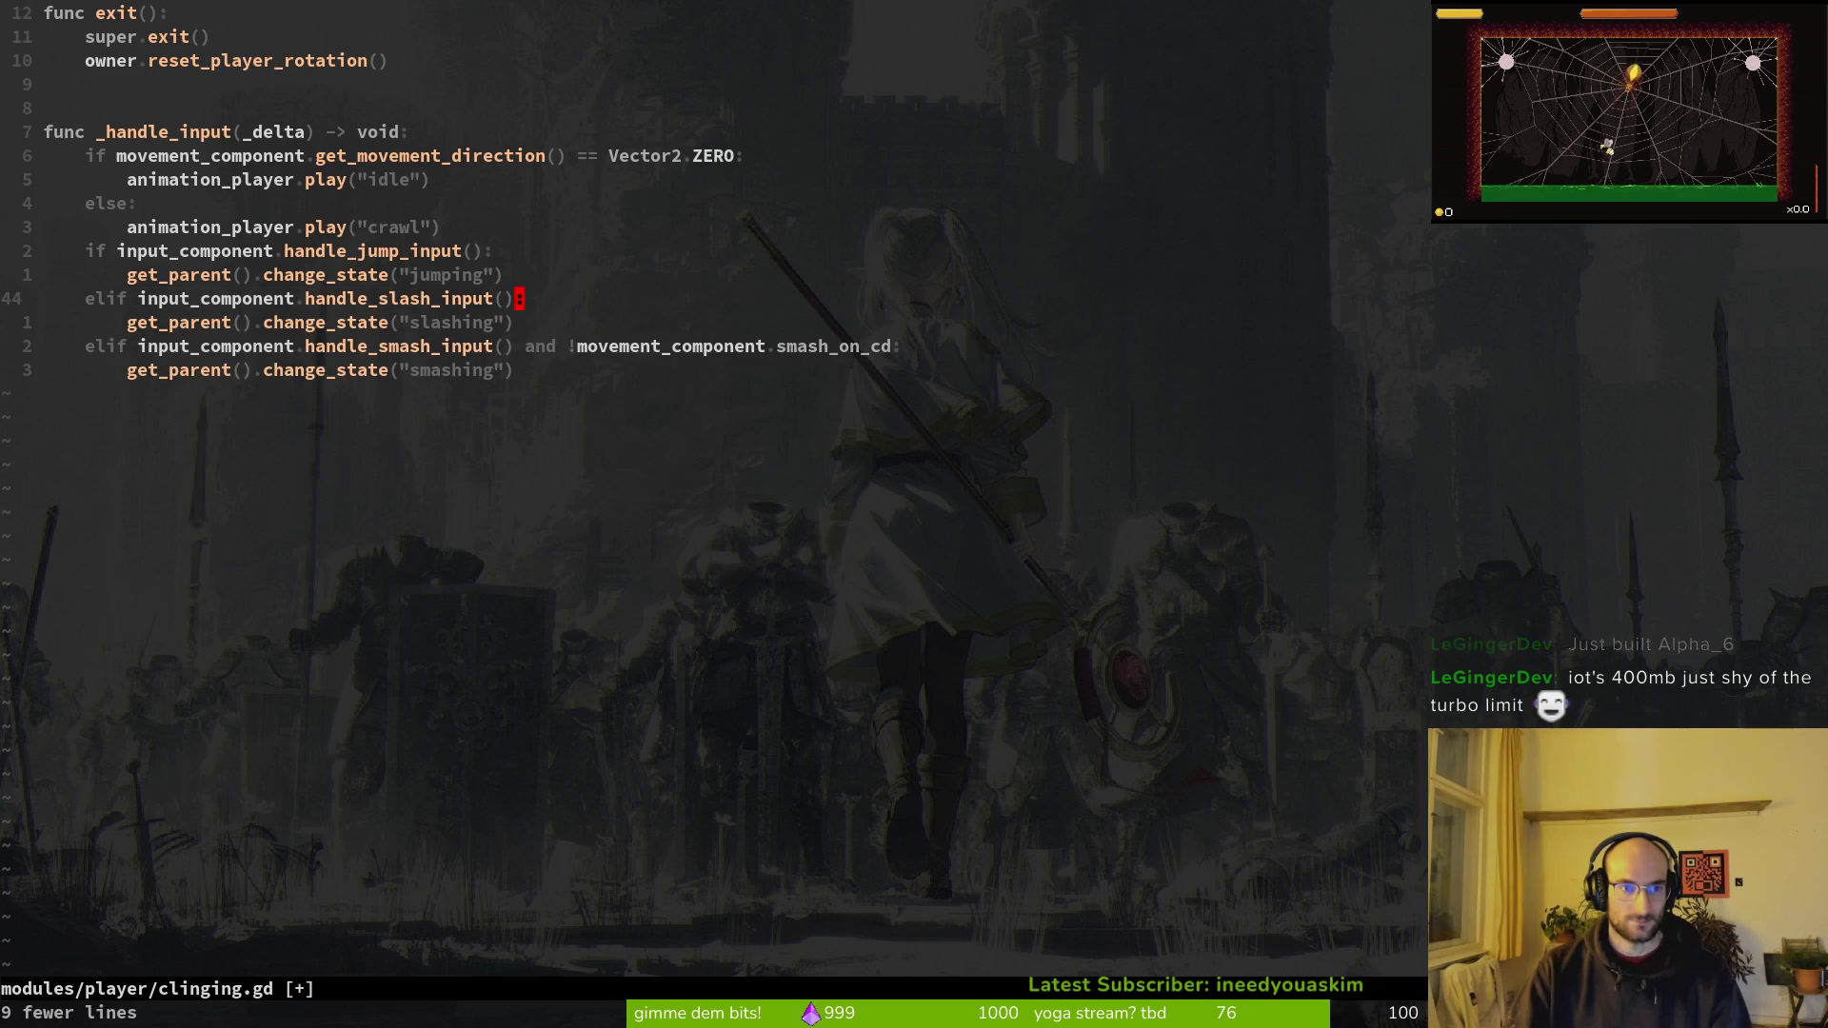
text(:w)
key(Return)
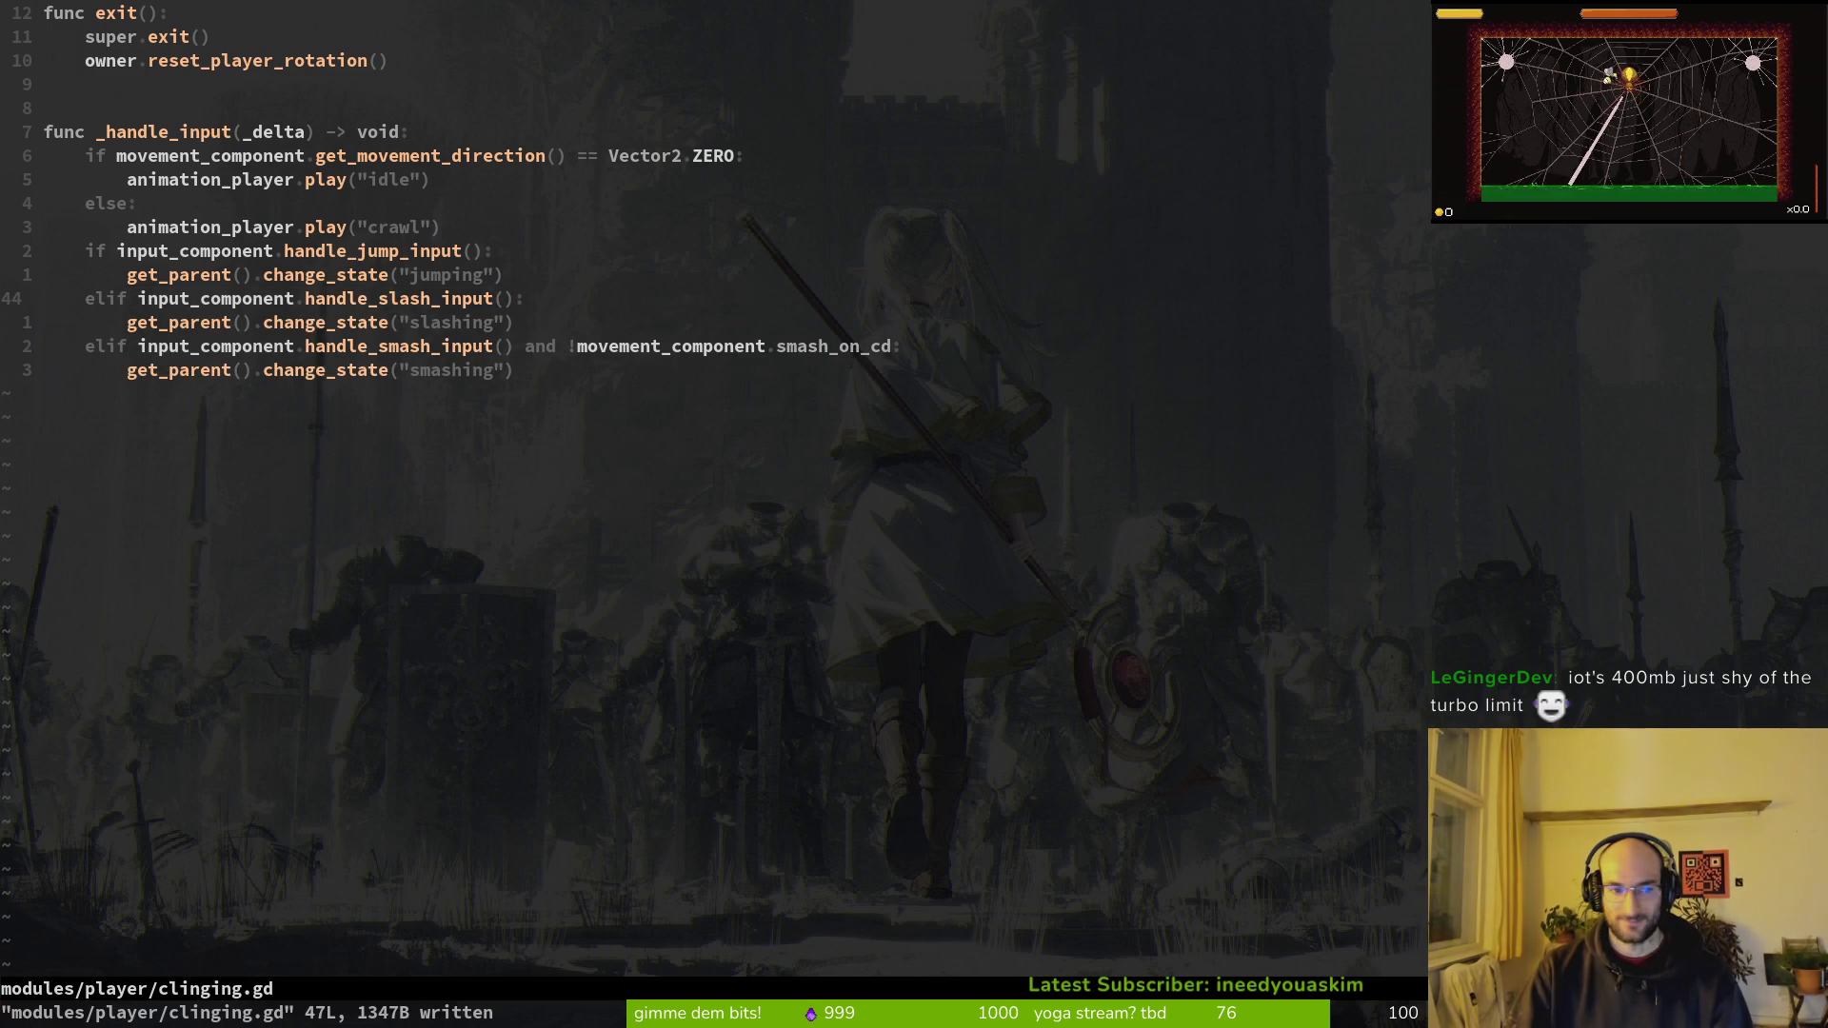
Step: Open crawling.gd, uncomment its apply_gravity line, and save
key(minus)
key(j)
key(j)
key(j)
key(Return)
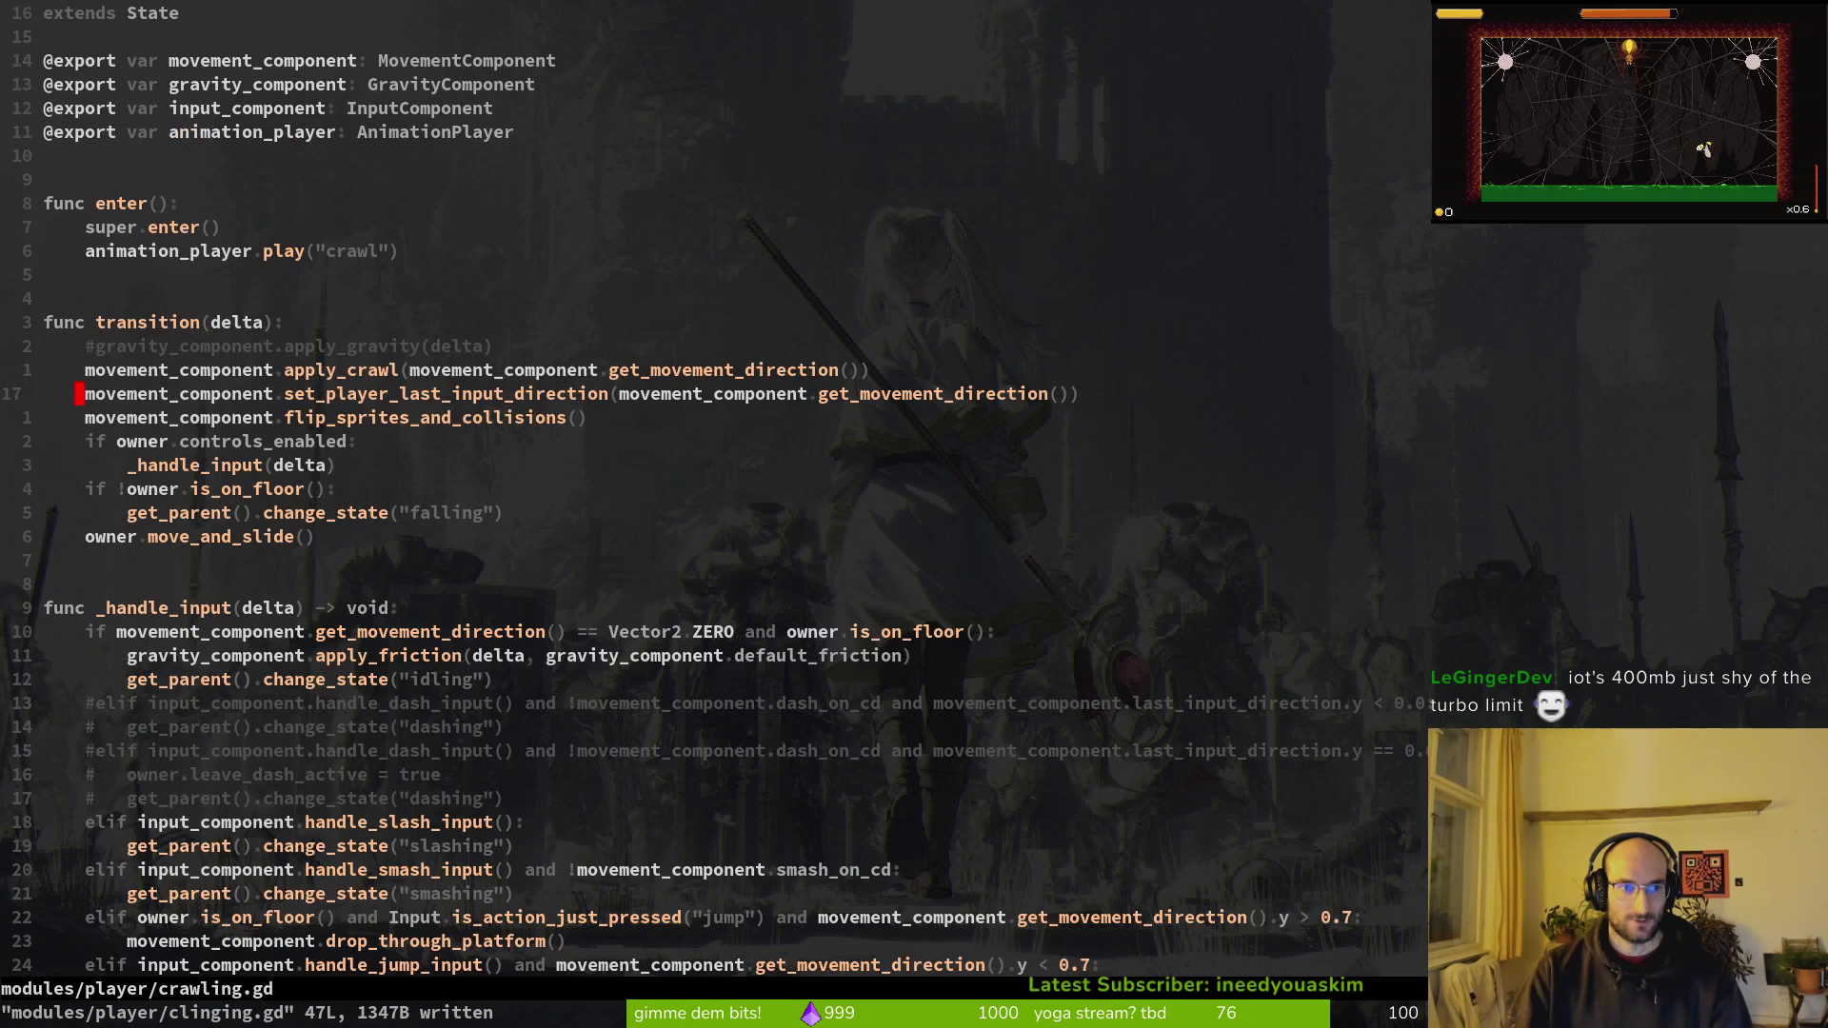
key(k)
key(k)
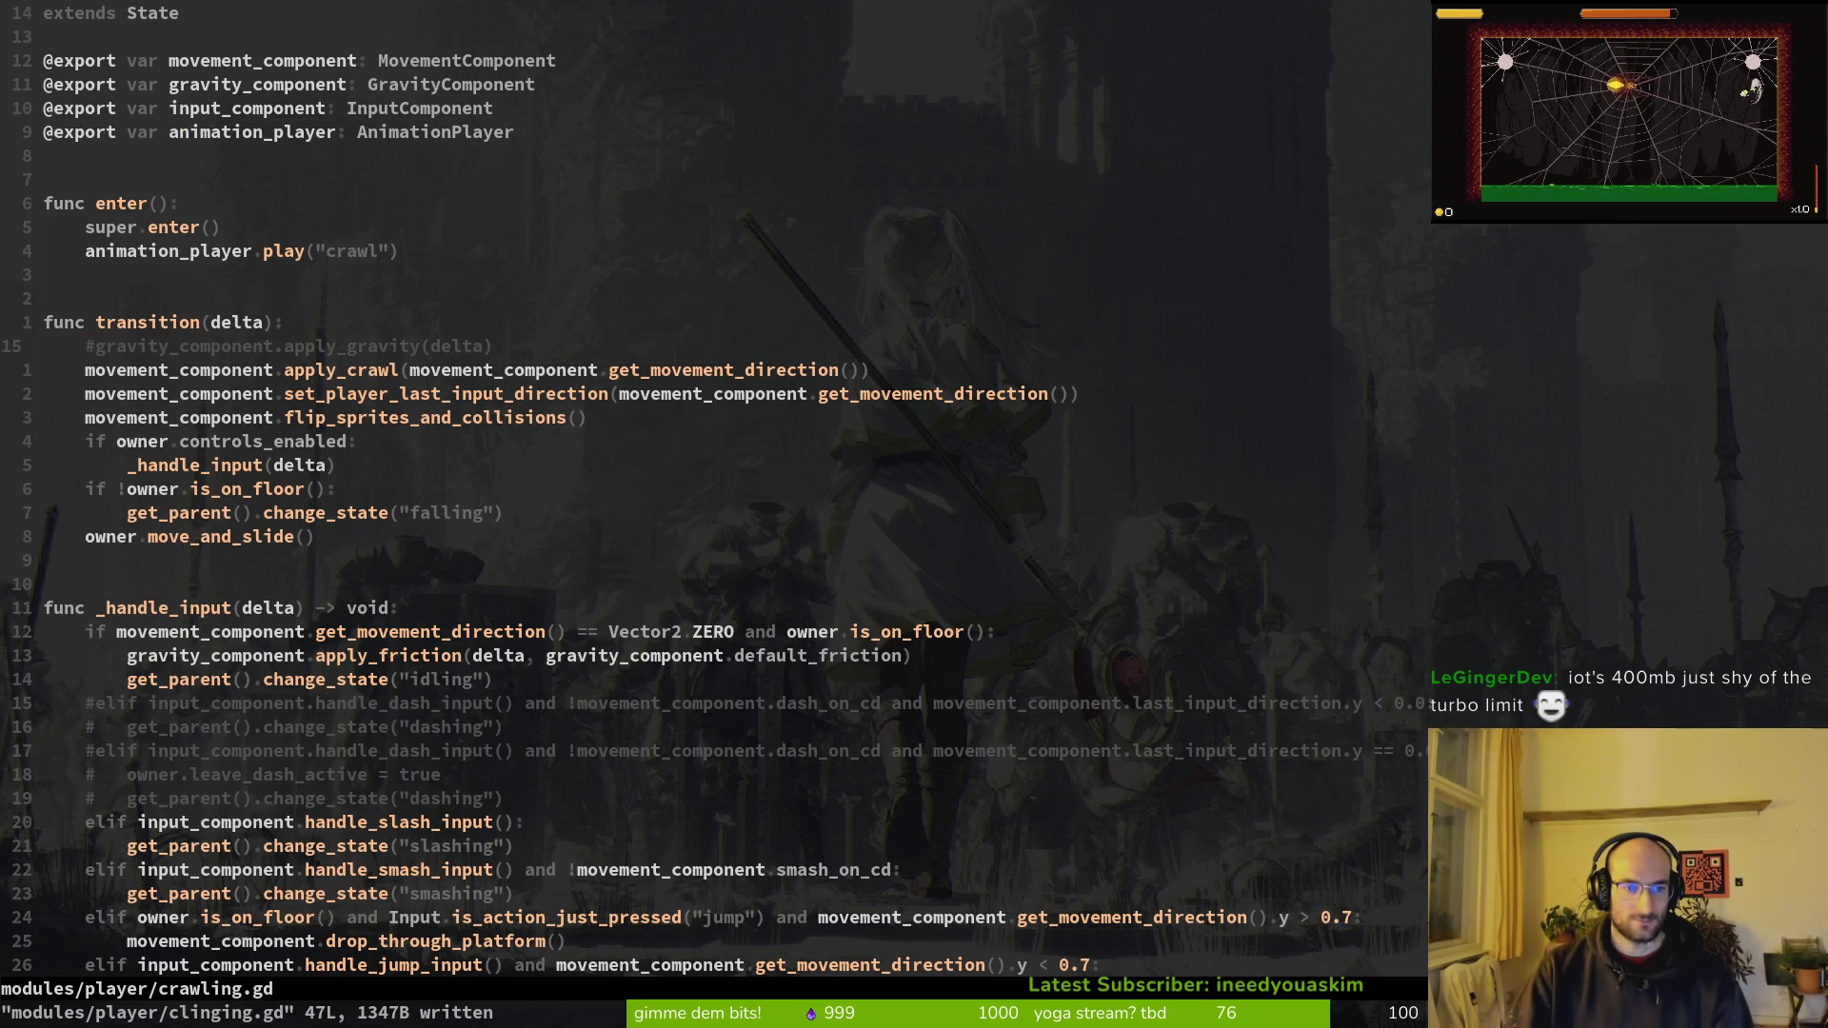
key(g)
key(c)
key(c)
text(:w)
key(Return)
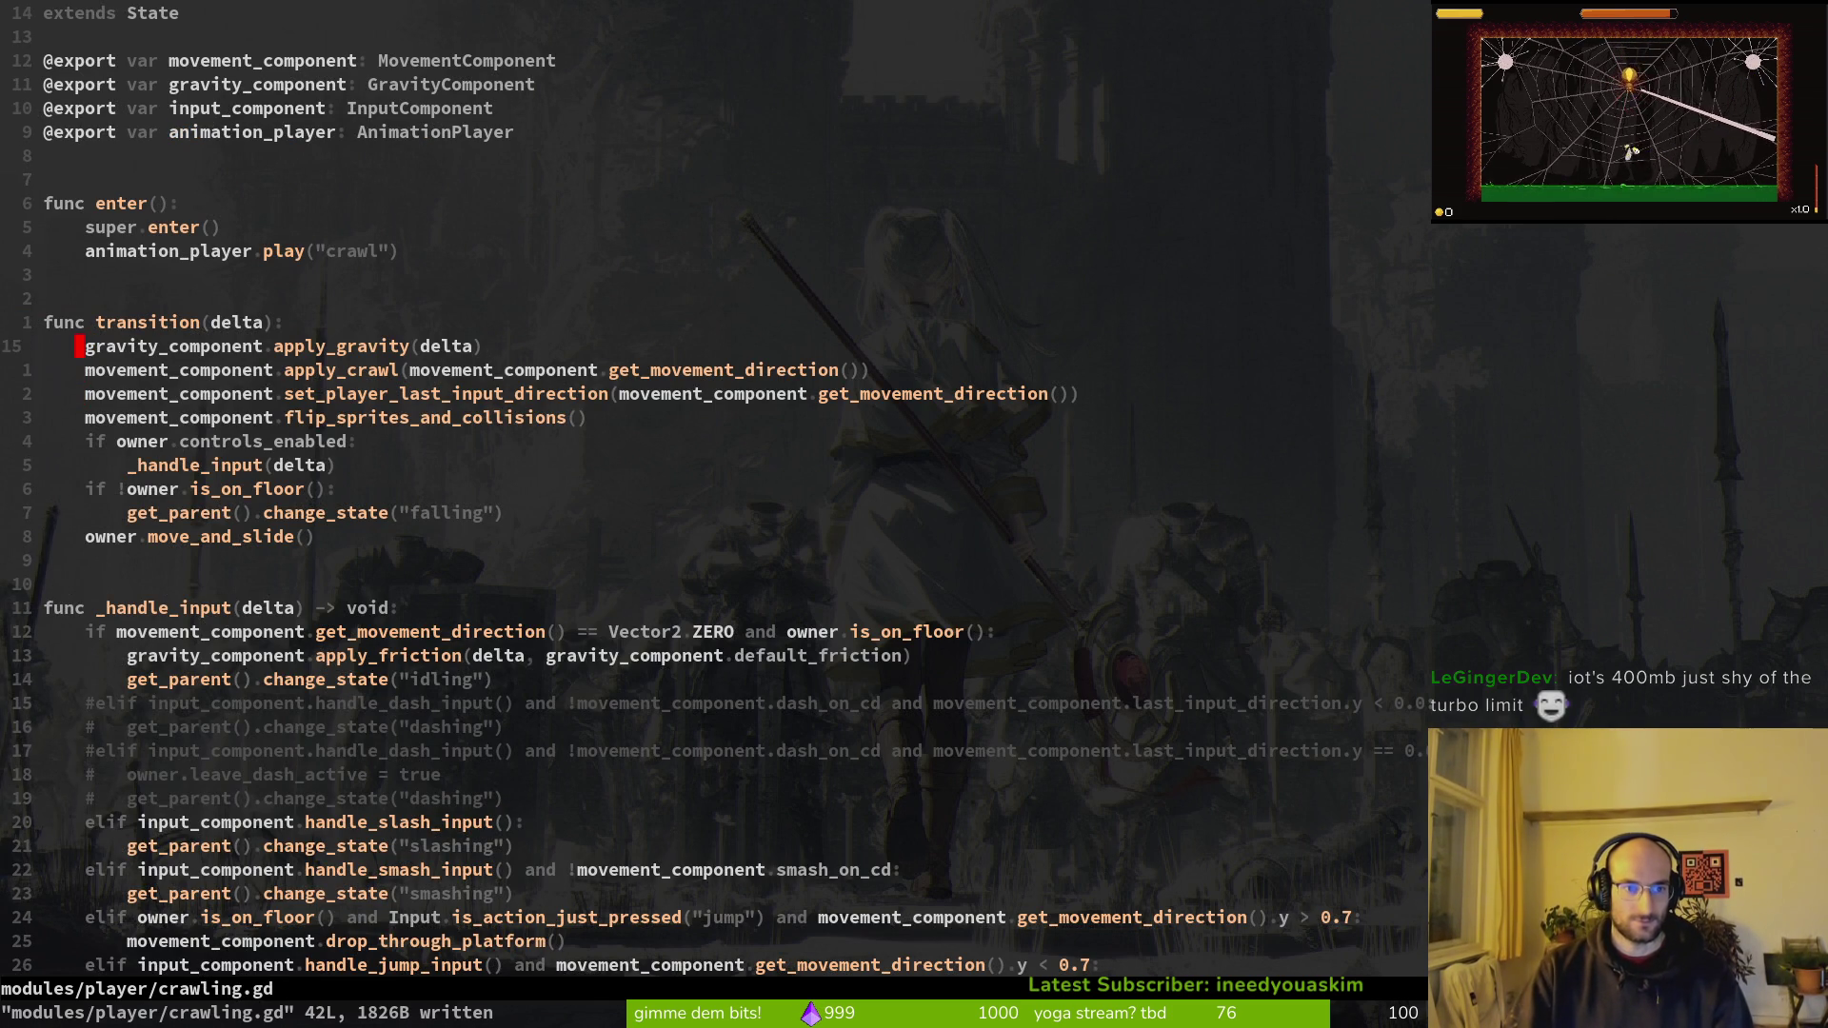
Step: Delete the five commented dash lines in crawling.gd and save
key(2)
key(0)
key(j)
key(k)
key(k)
key(k)
key(k)
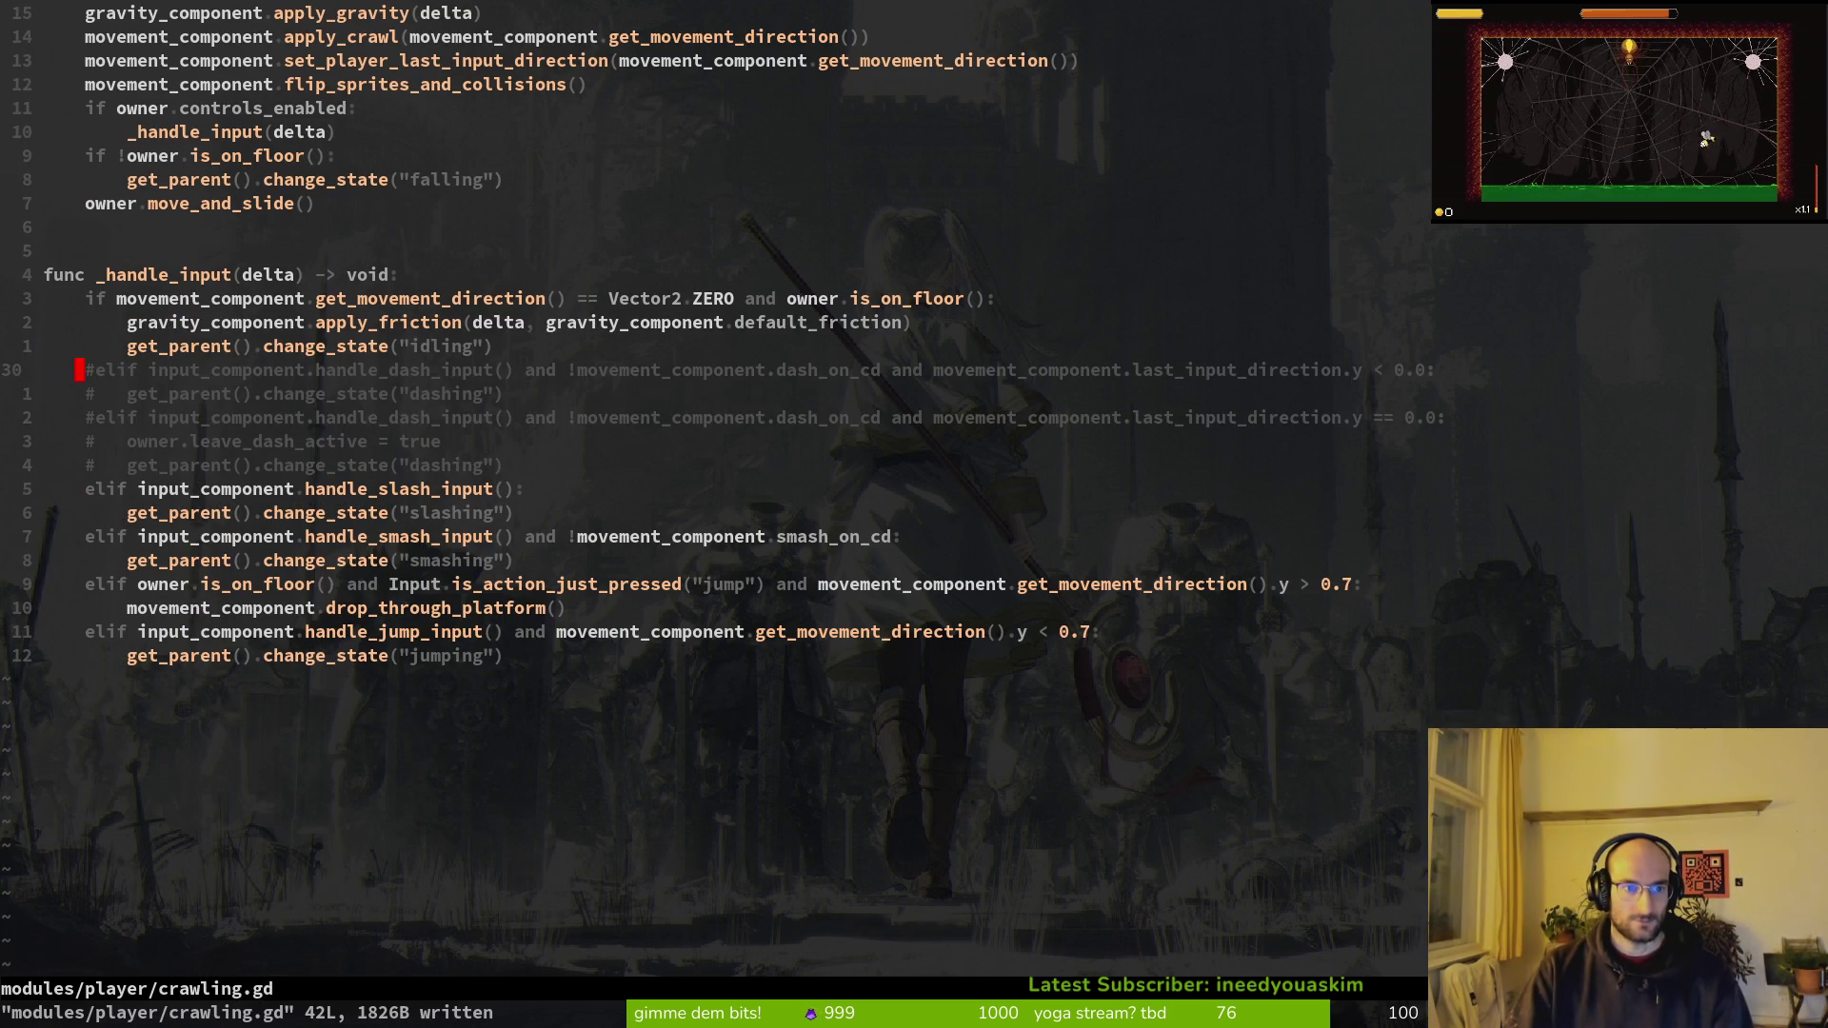
key(V)
key(j)
key(j)
key(j)
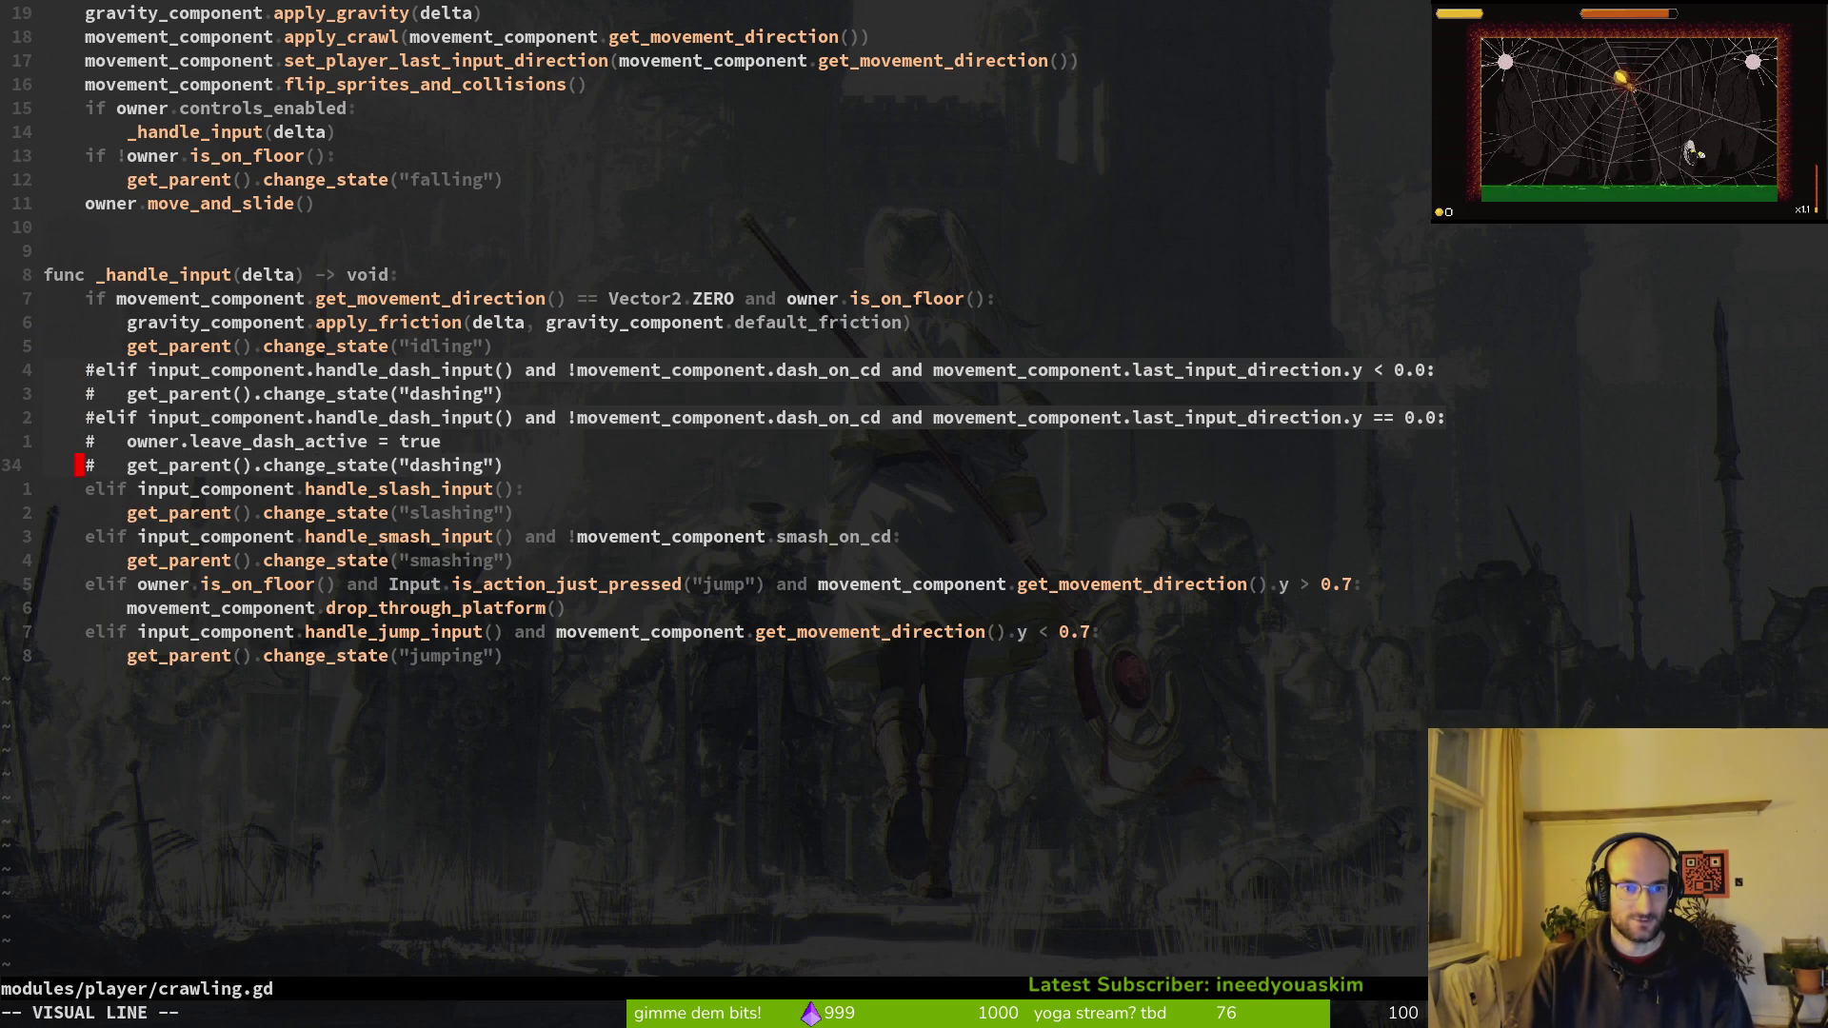
text(d:w)
key(Return)
Step: Return to the player module folder listing
key(space)
key(f)
key(f)
key(Escape)
key(minus)
Step: Open dashing.gd and page through its contents
key(j)
key(j)
key(j)
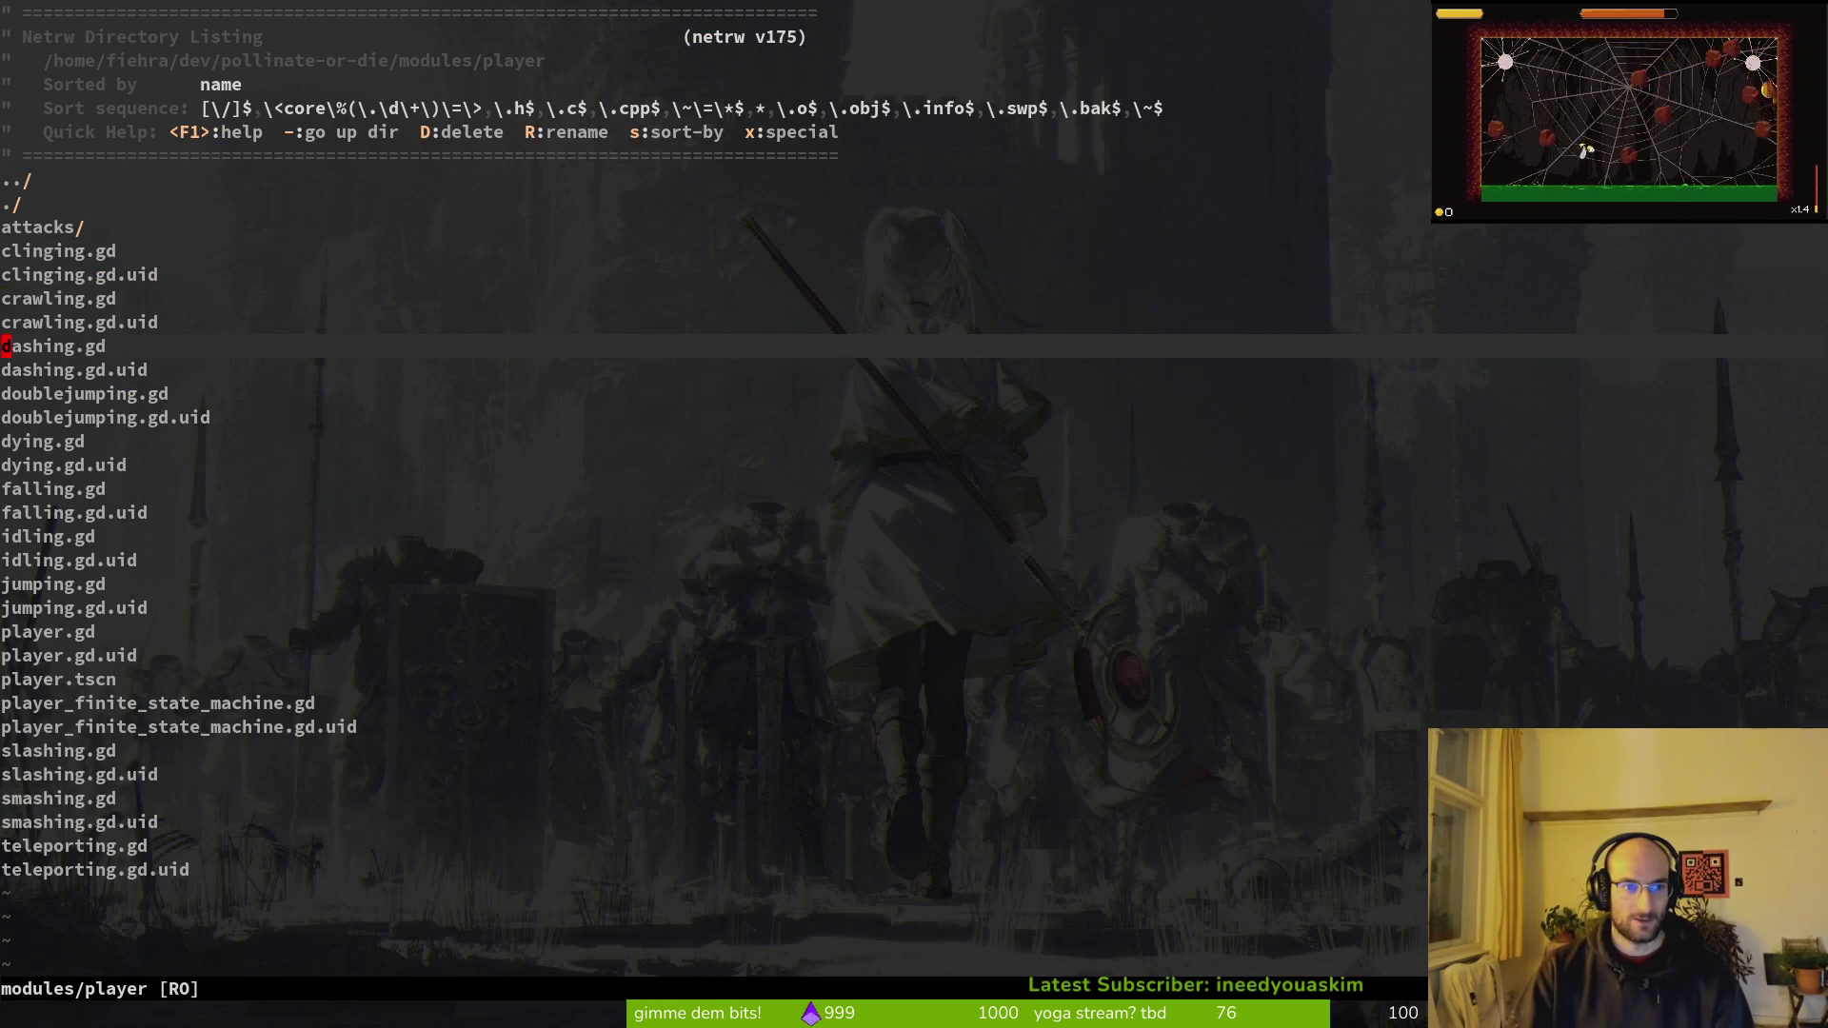
key(Return)
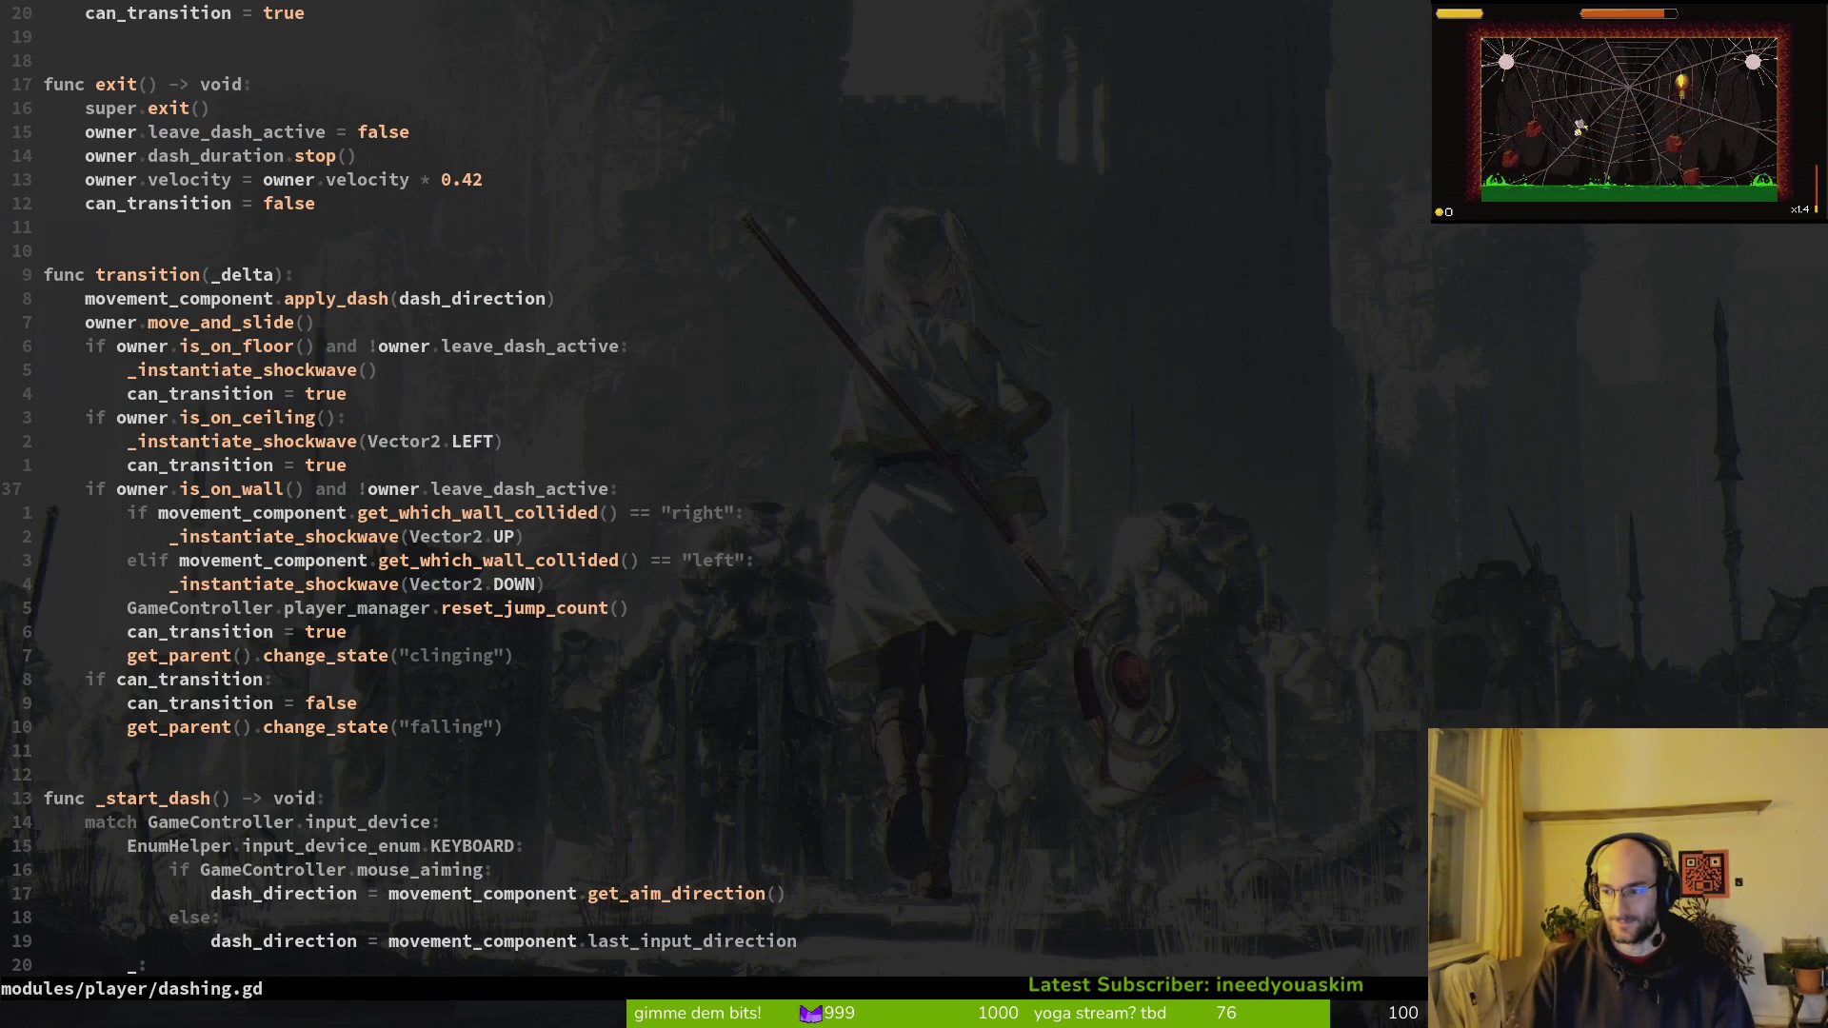
key(ctrl+d)
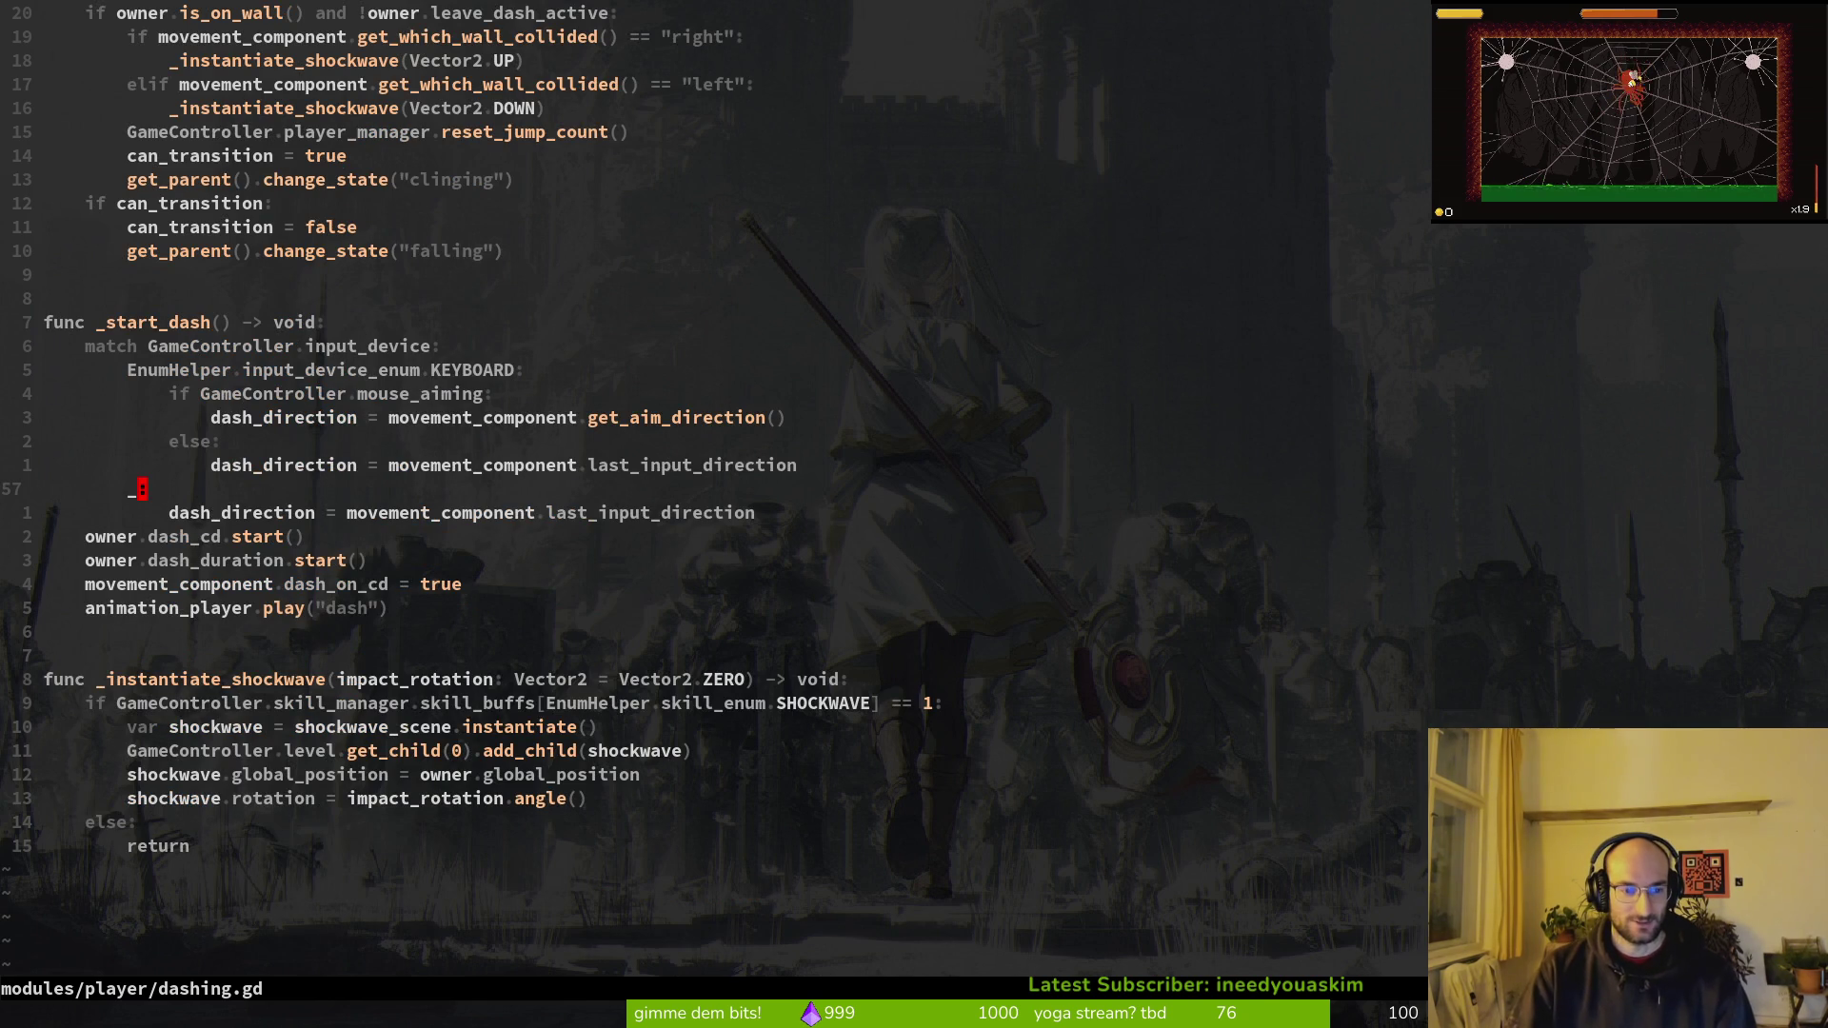
key(ctrl+u)
Step: Open doublejumping.gd from the player folder listing
key(space)
key(p)
key(v)
key(j)
key(j)
key(j)
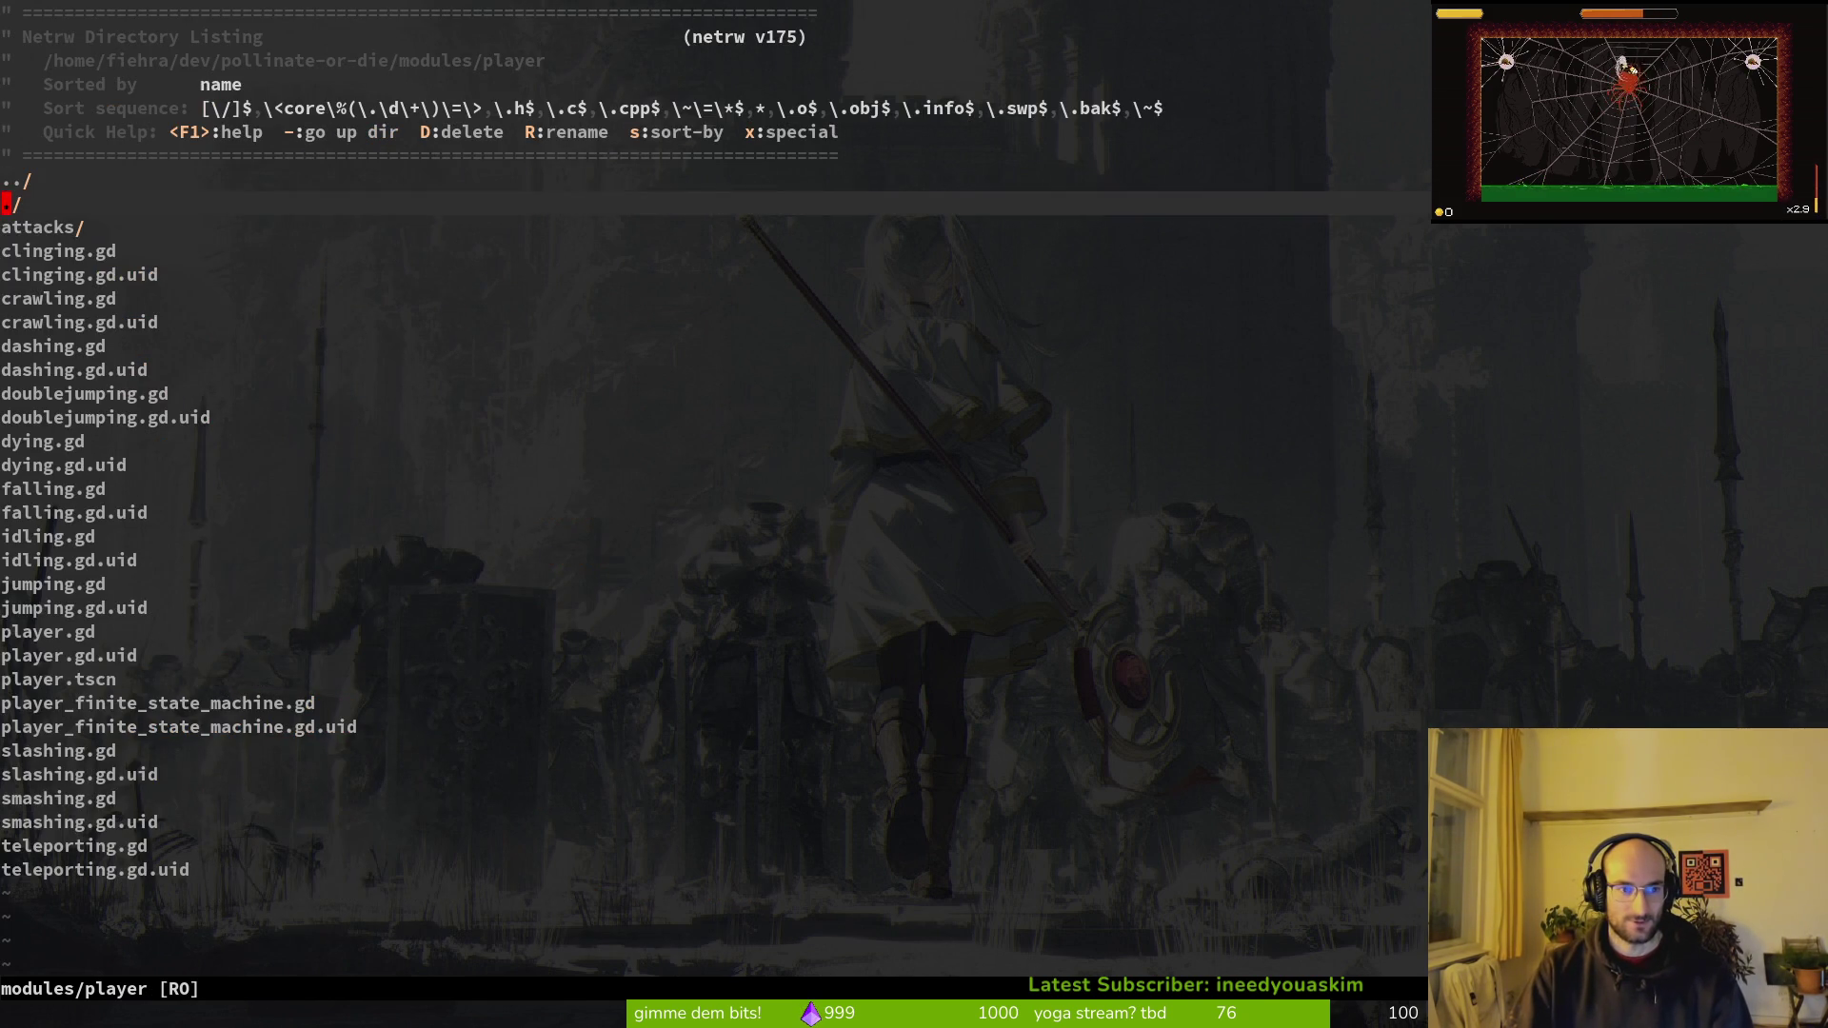
key(k)
key(Return)
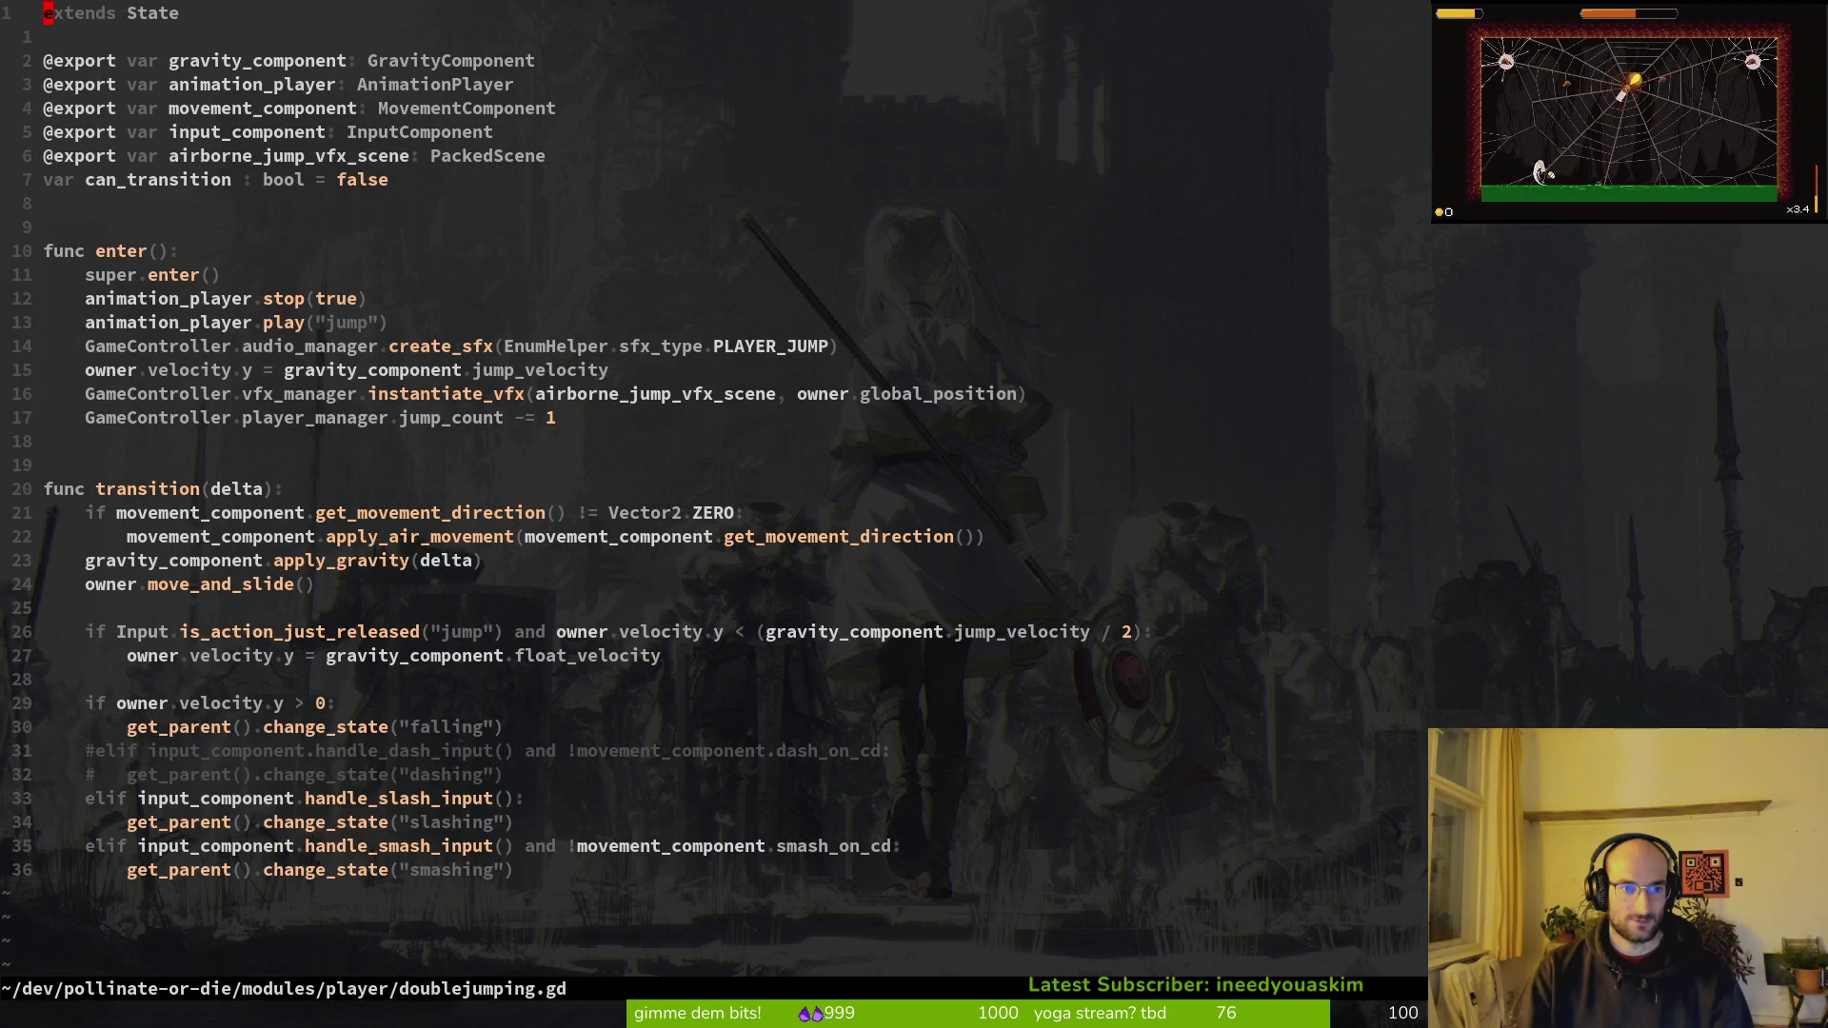
Step: Delete the two commented dash lines in doublejumping.gd and save
key(3)
key(1)
key(j)
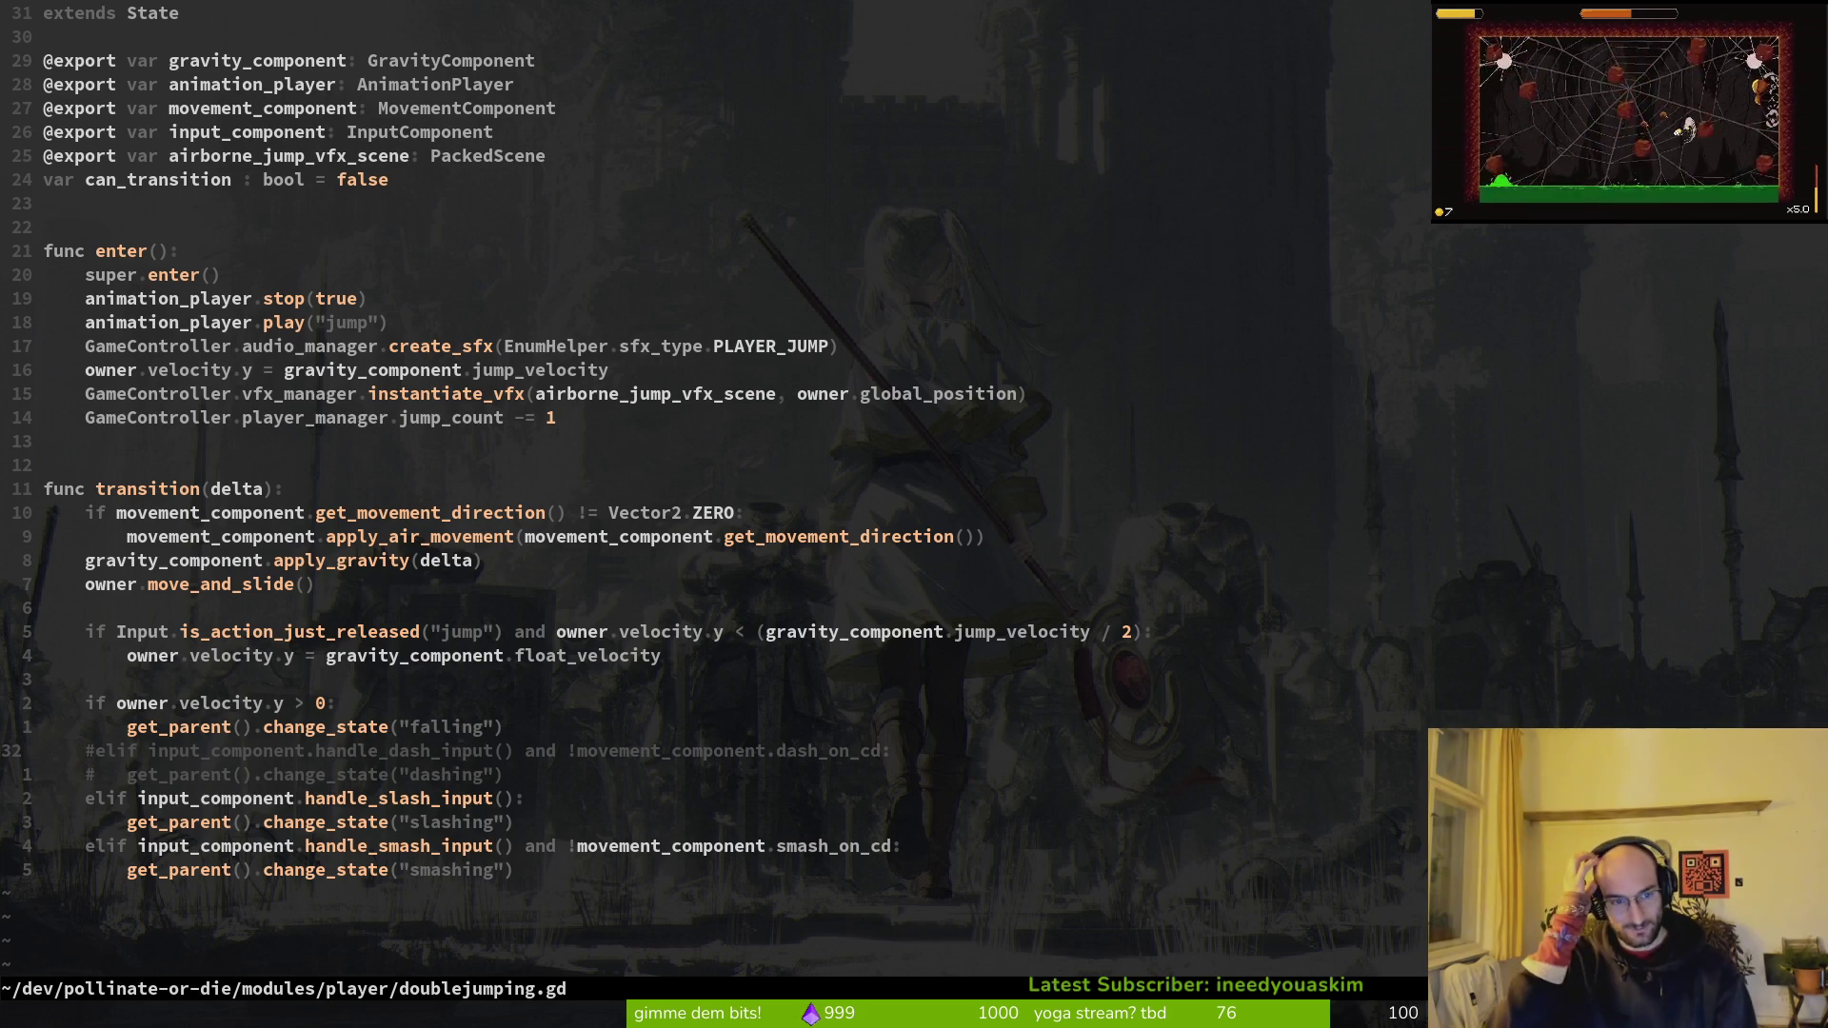
key(d)
key(d)
key(d)
text(:w)
key(Return)
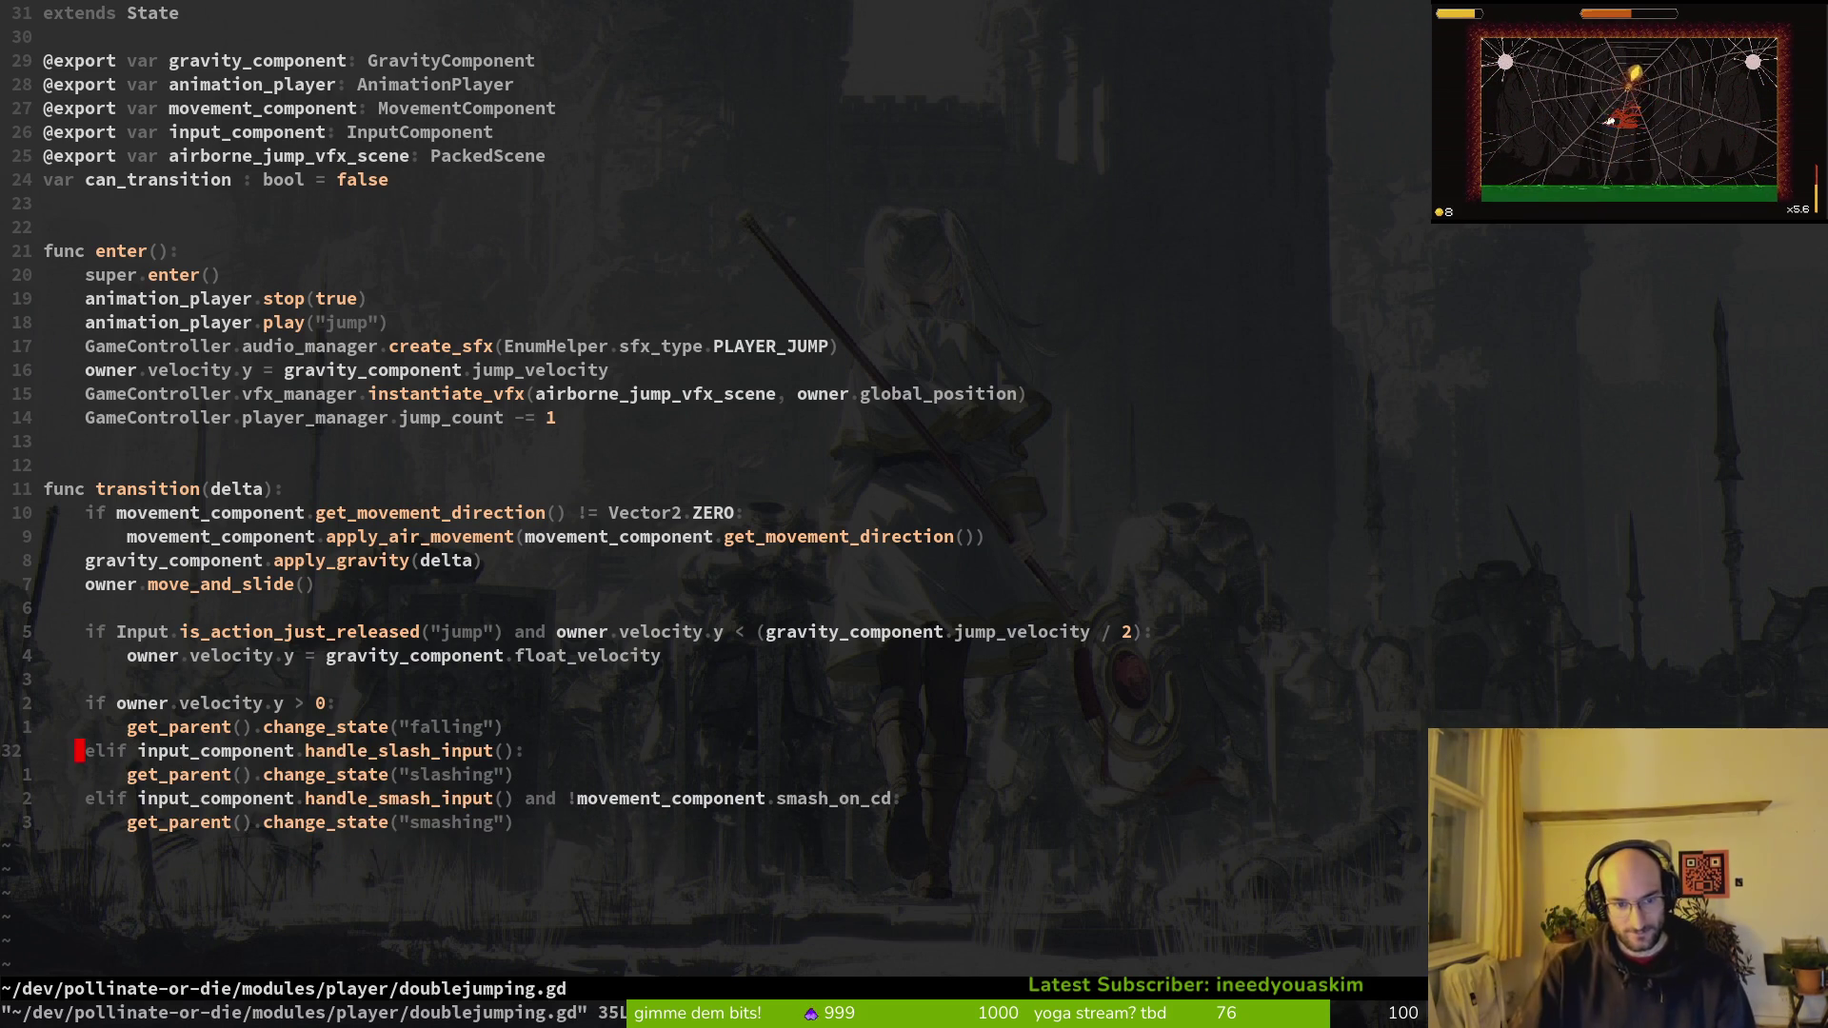
Step: Open dying.gd and look over its commented elif line
key(minus)
key(j)
key(j)
key(j)
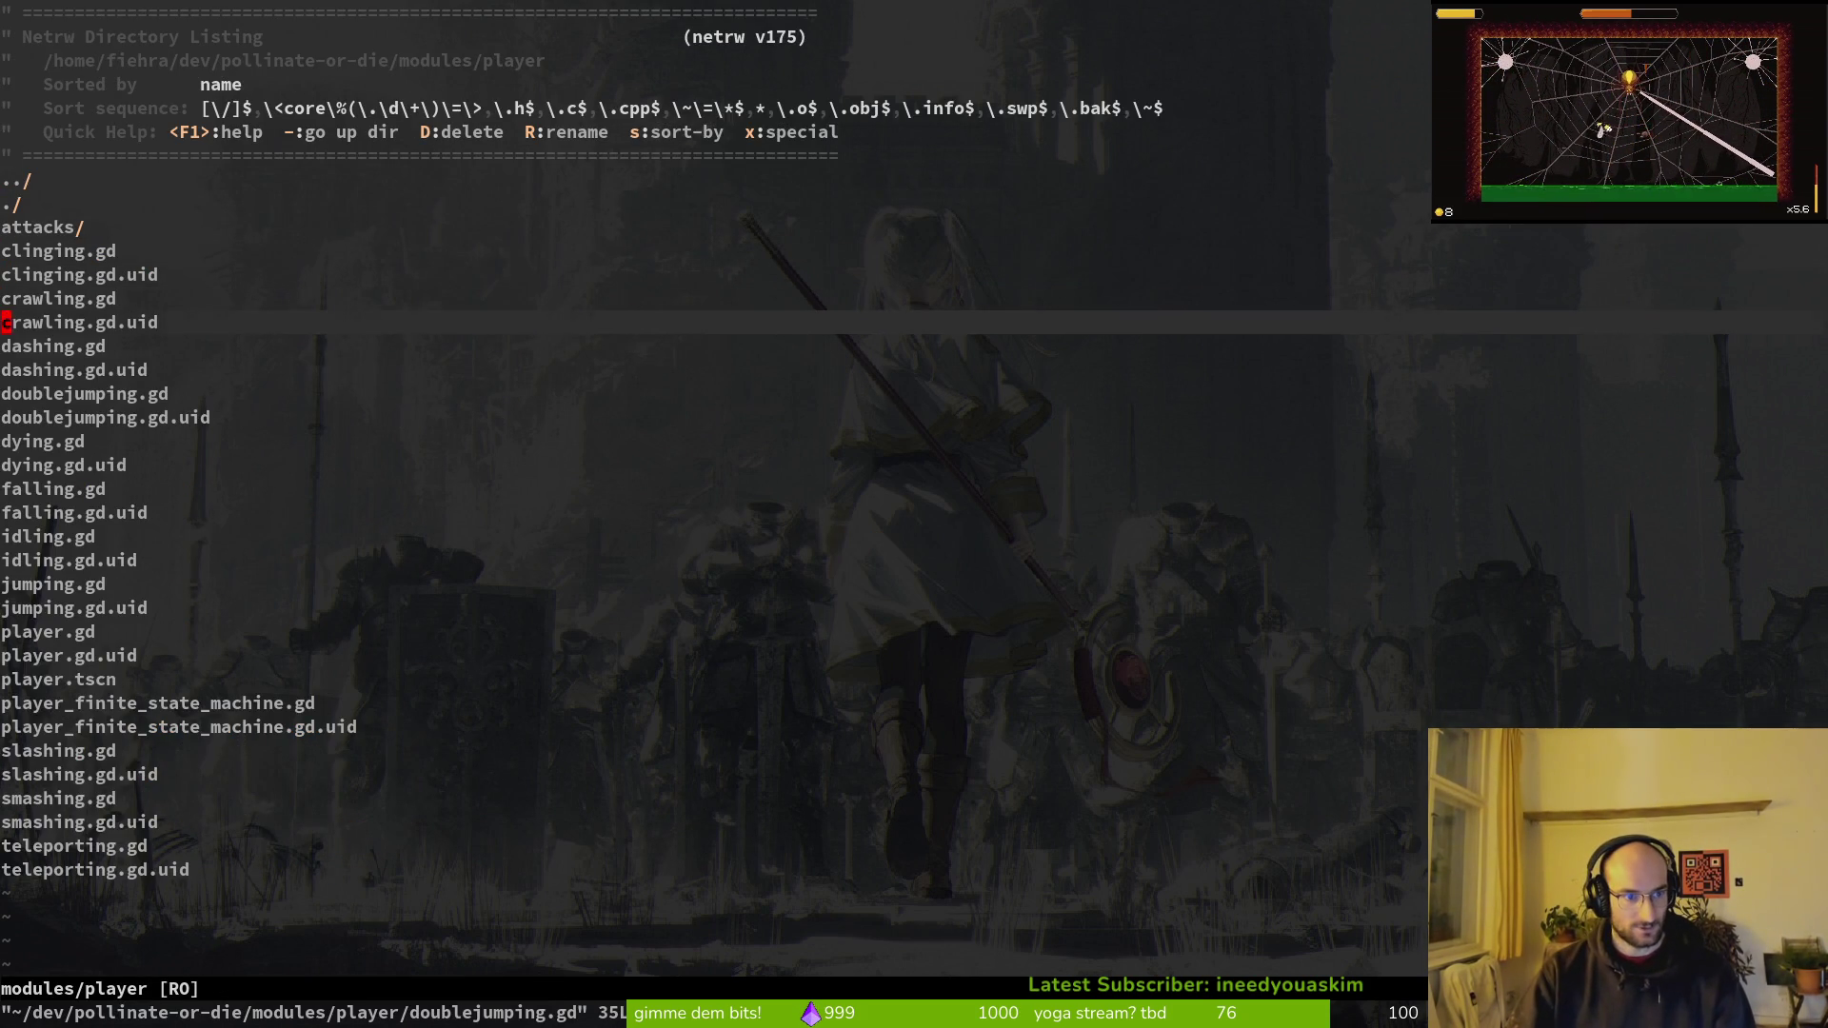
key(j)
key(j)
key(Return)
key(ctrl+d)
key(ctrl+d)
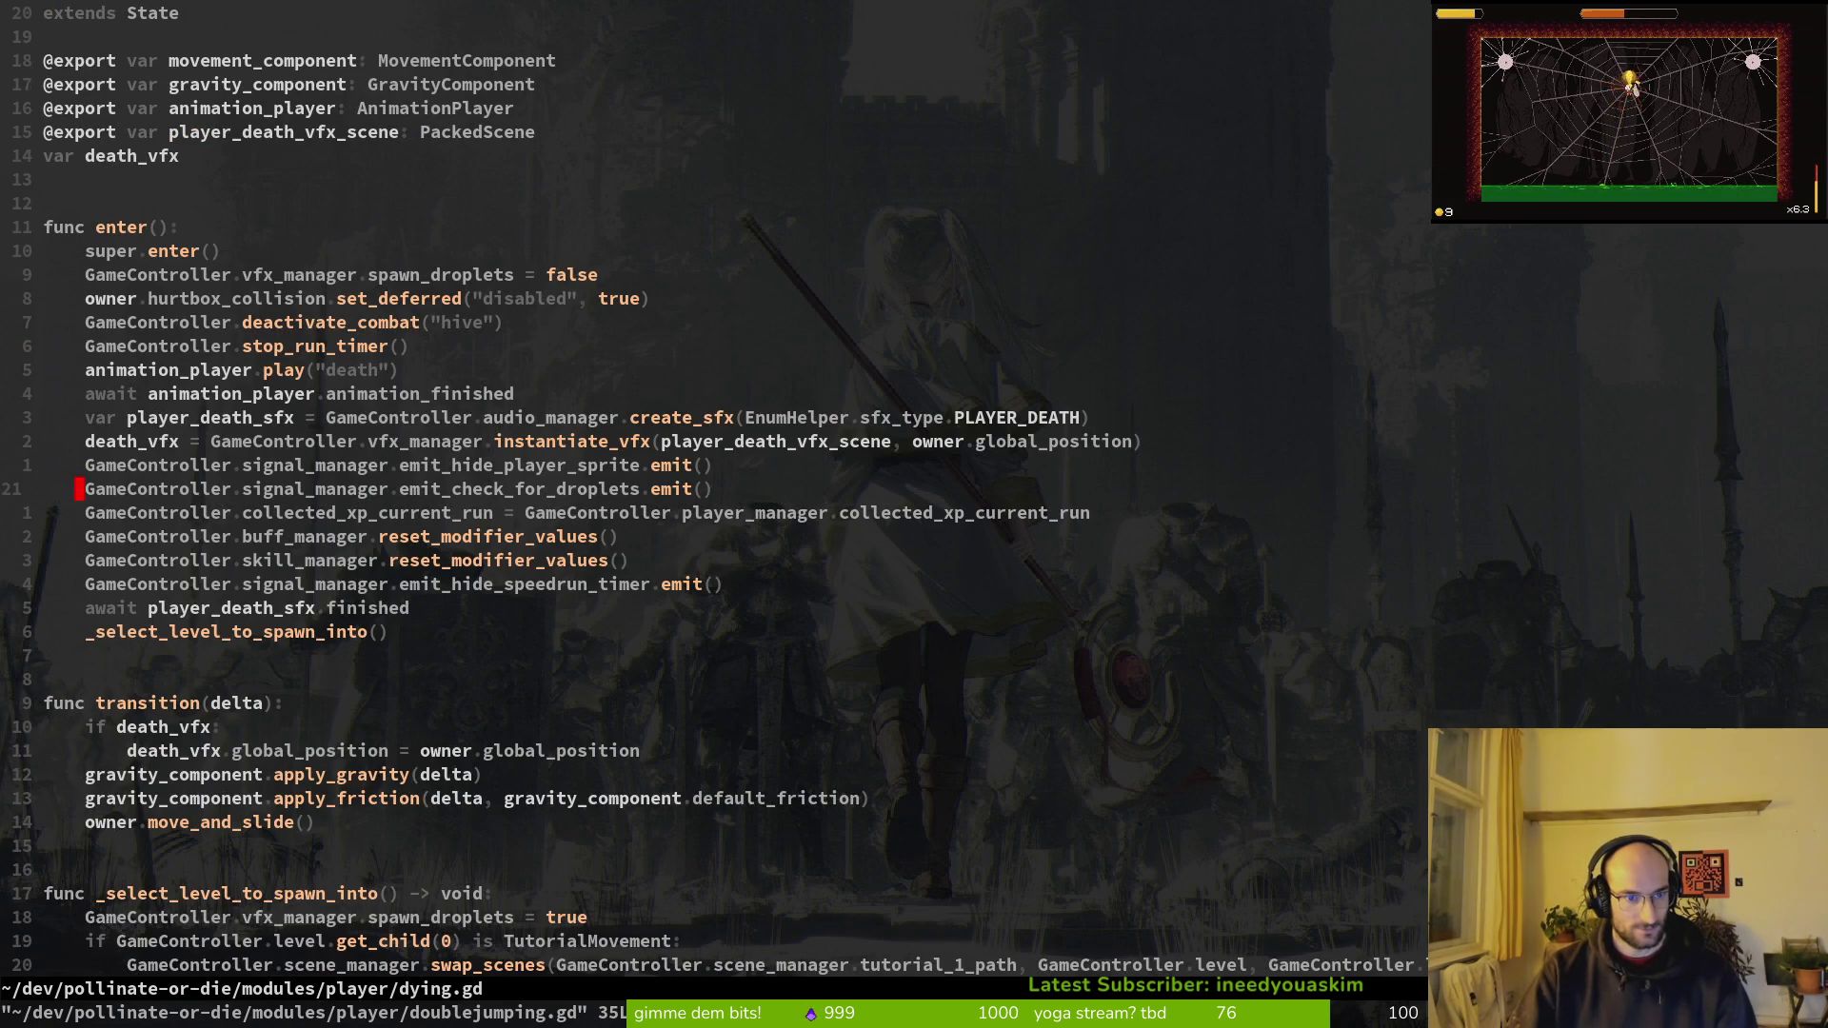
key(j)
key(j)
key(j)
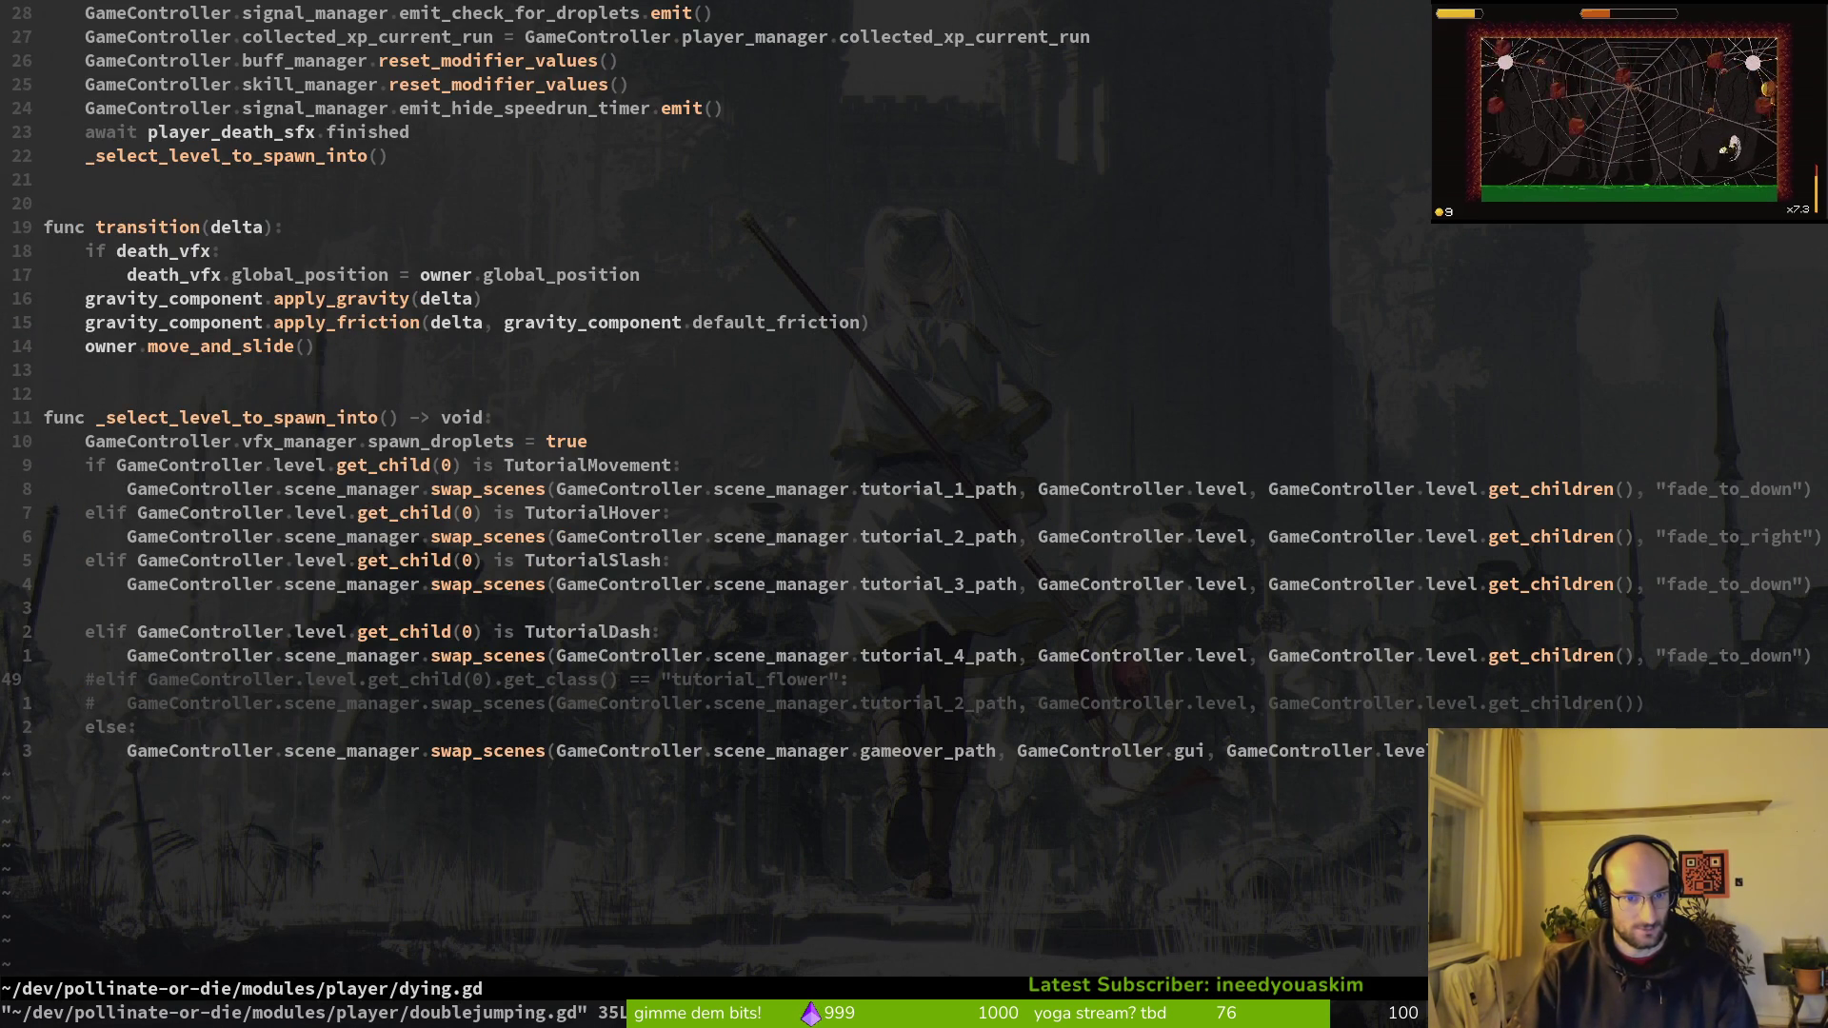
Step: Open falling.gd from the player folder listing
key(minus)
key(j)
key(j)
key(j)
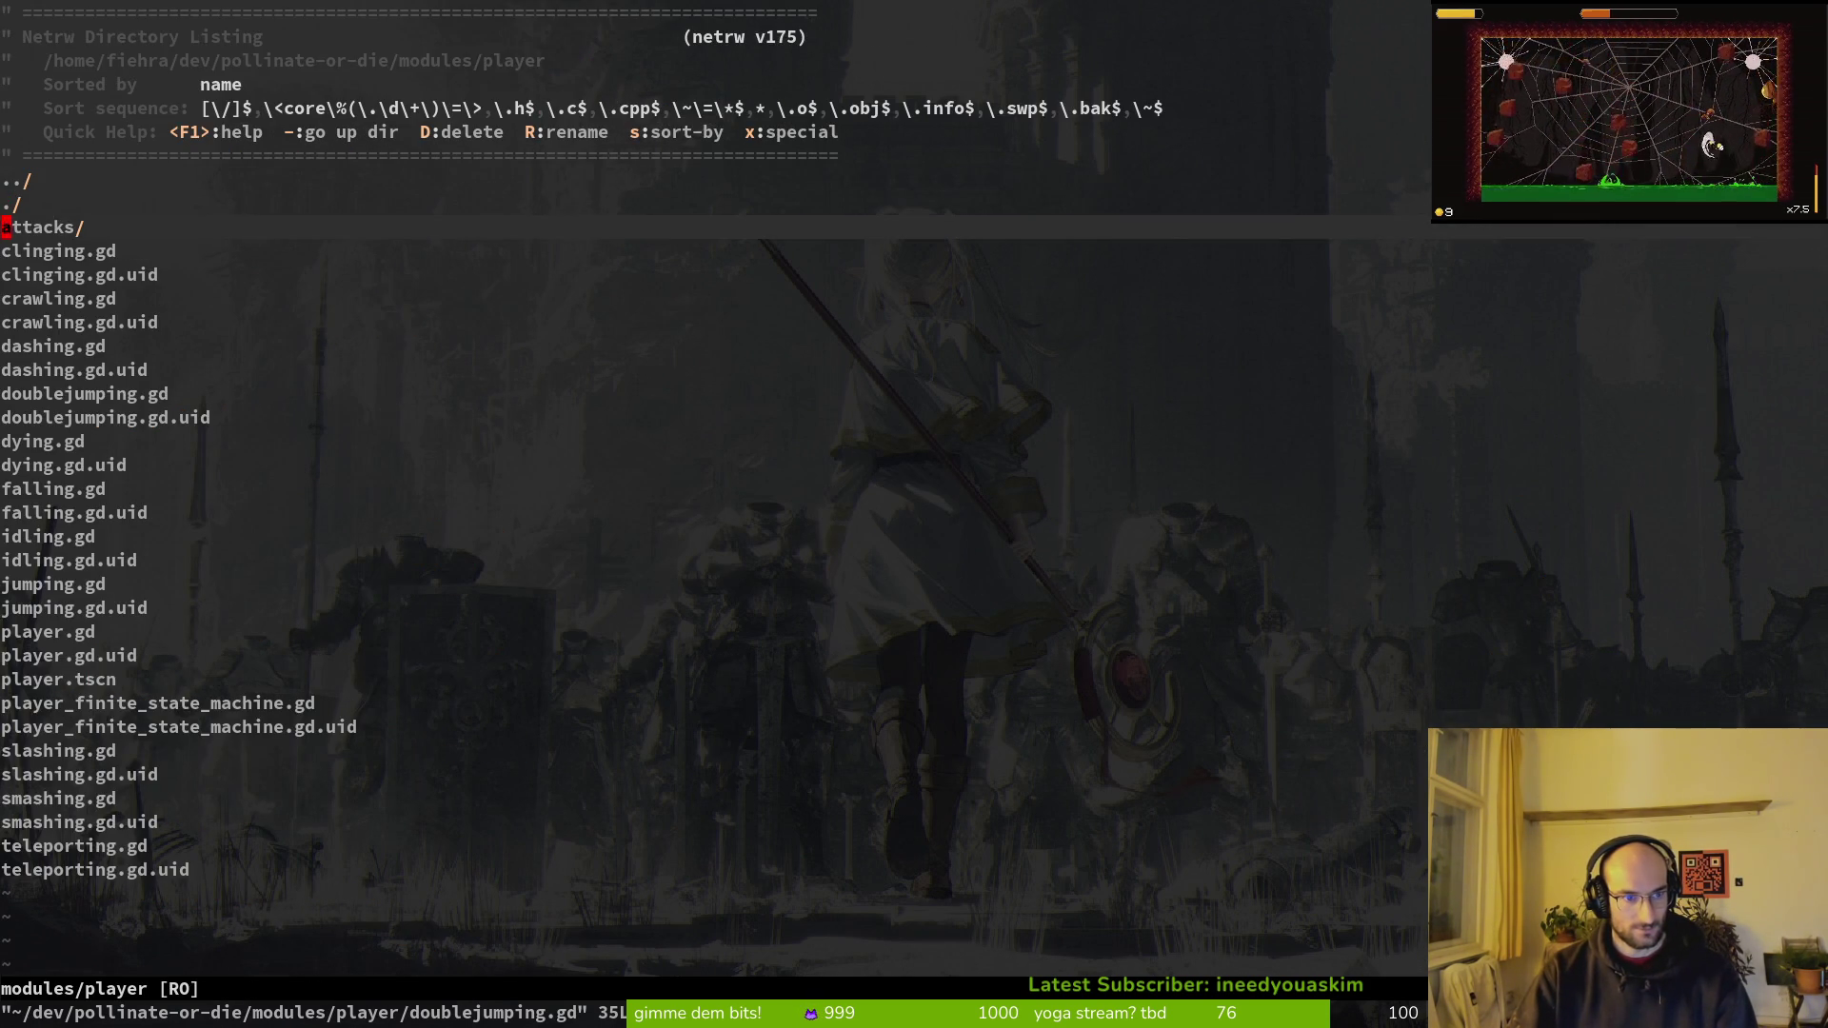
key(j)
key(j)
key(Return)
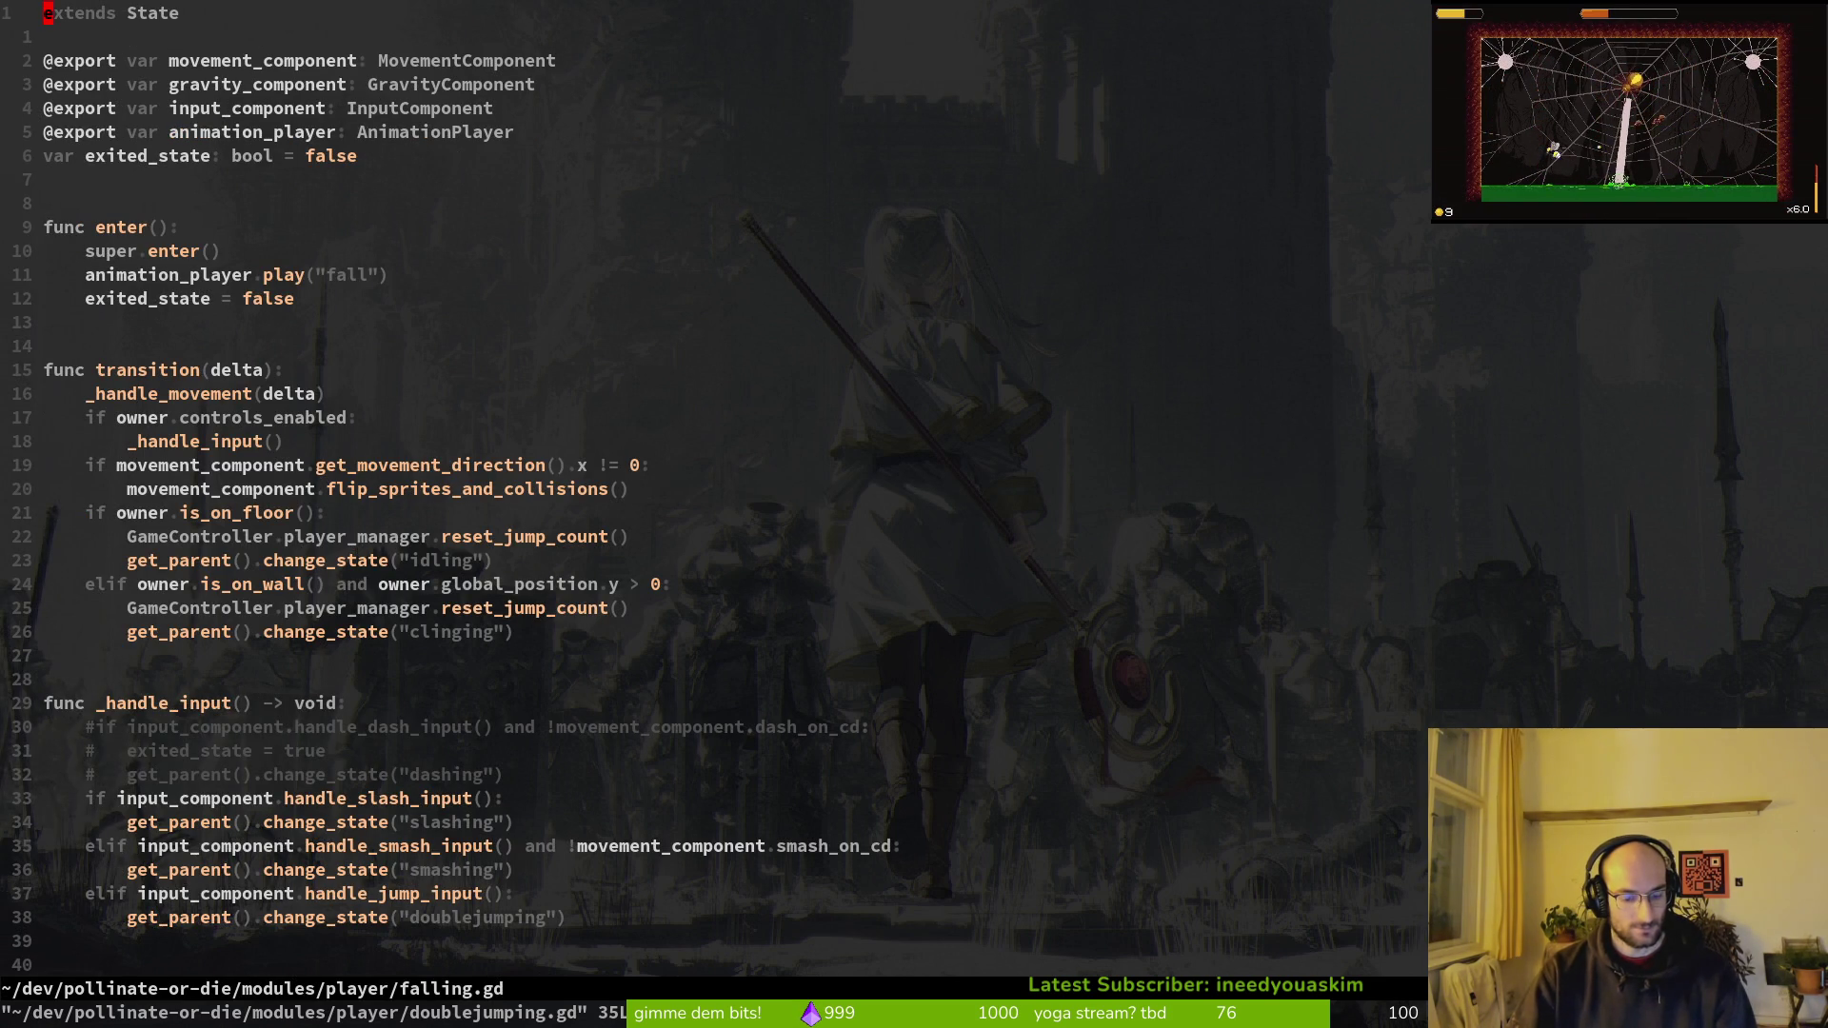
Step: Remove the commented-out dash lines from falling.gd's _handle_input and save
key(2)
key(9)
key(j)
key(shift+v)
key(j)
key(j)
text(d:w)
key(Return)
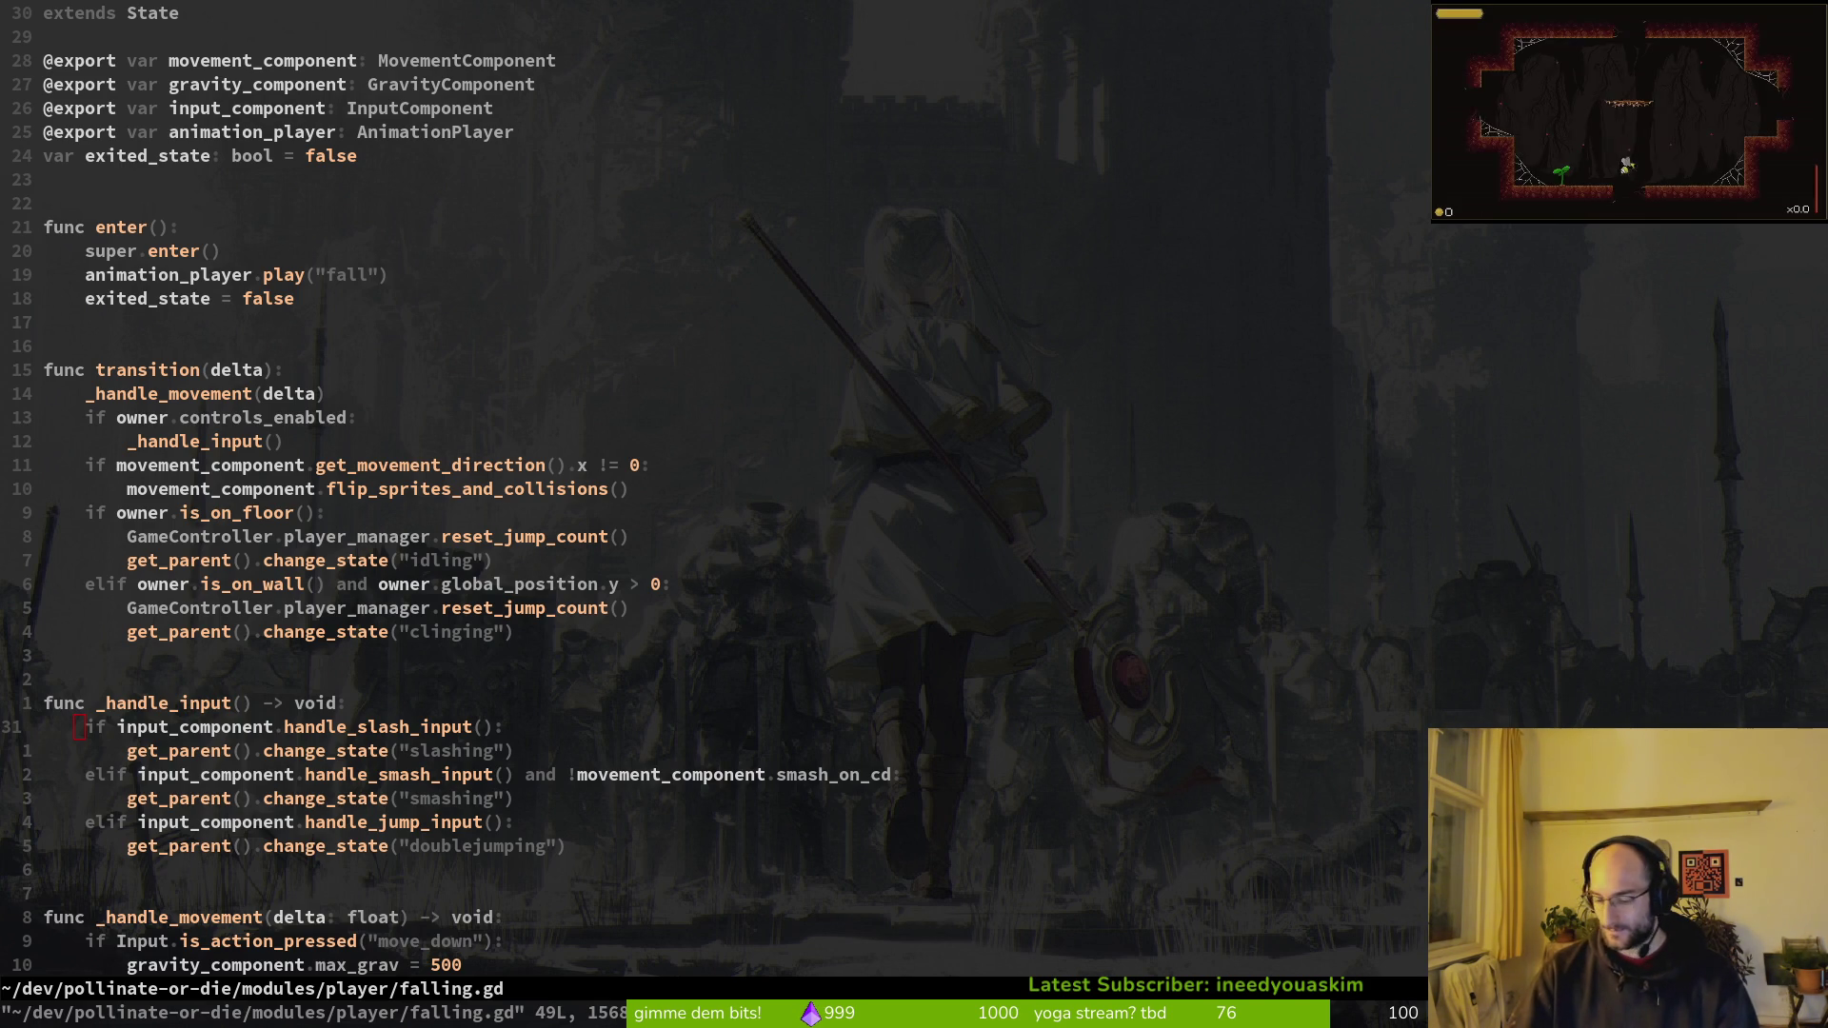
Step: Review falling.gd's flip_sprites_and_collisions call, direction check and is_on_floor check
key(super)
key(super)
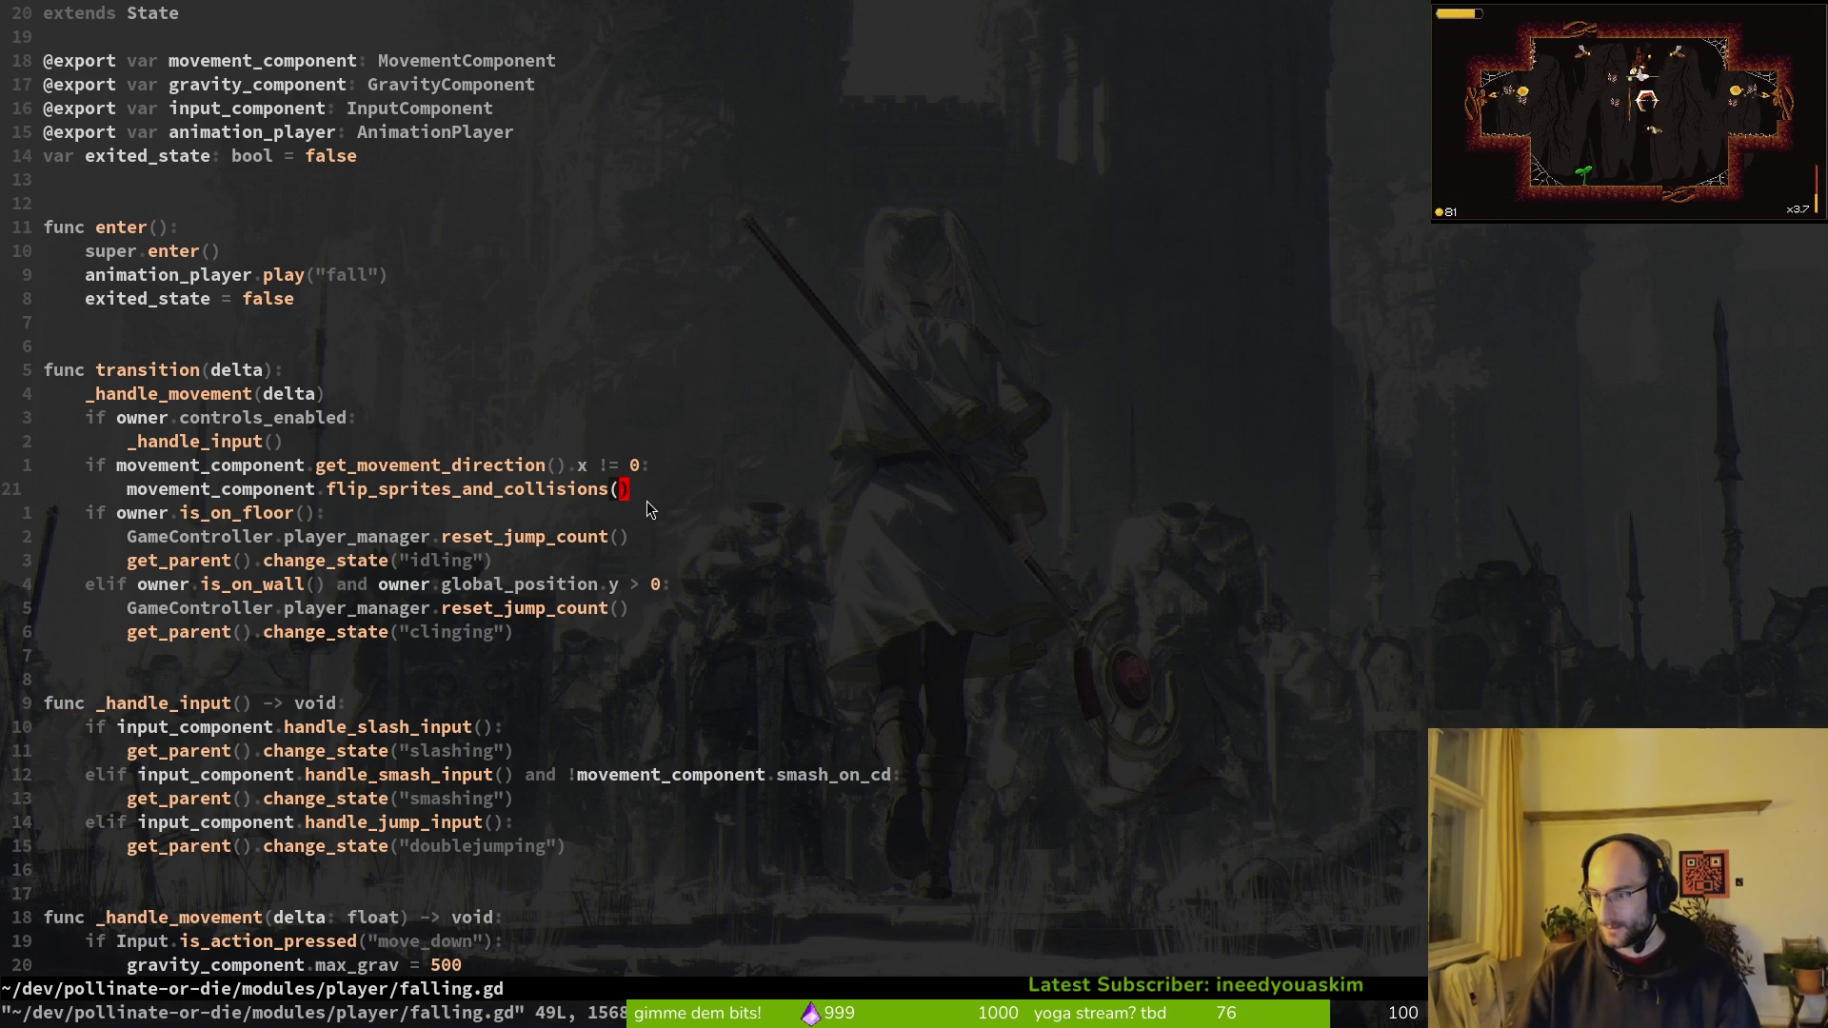
click(540, 487)
click(592, 464)
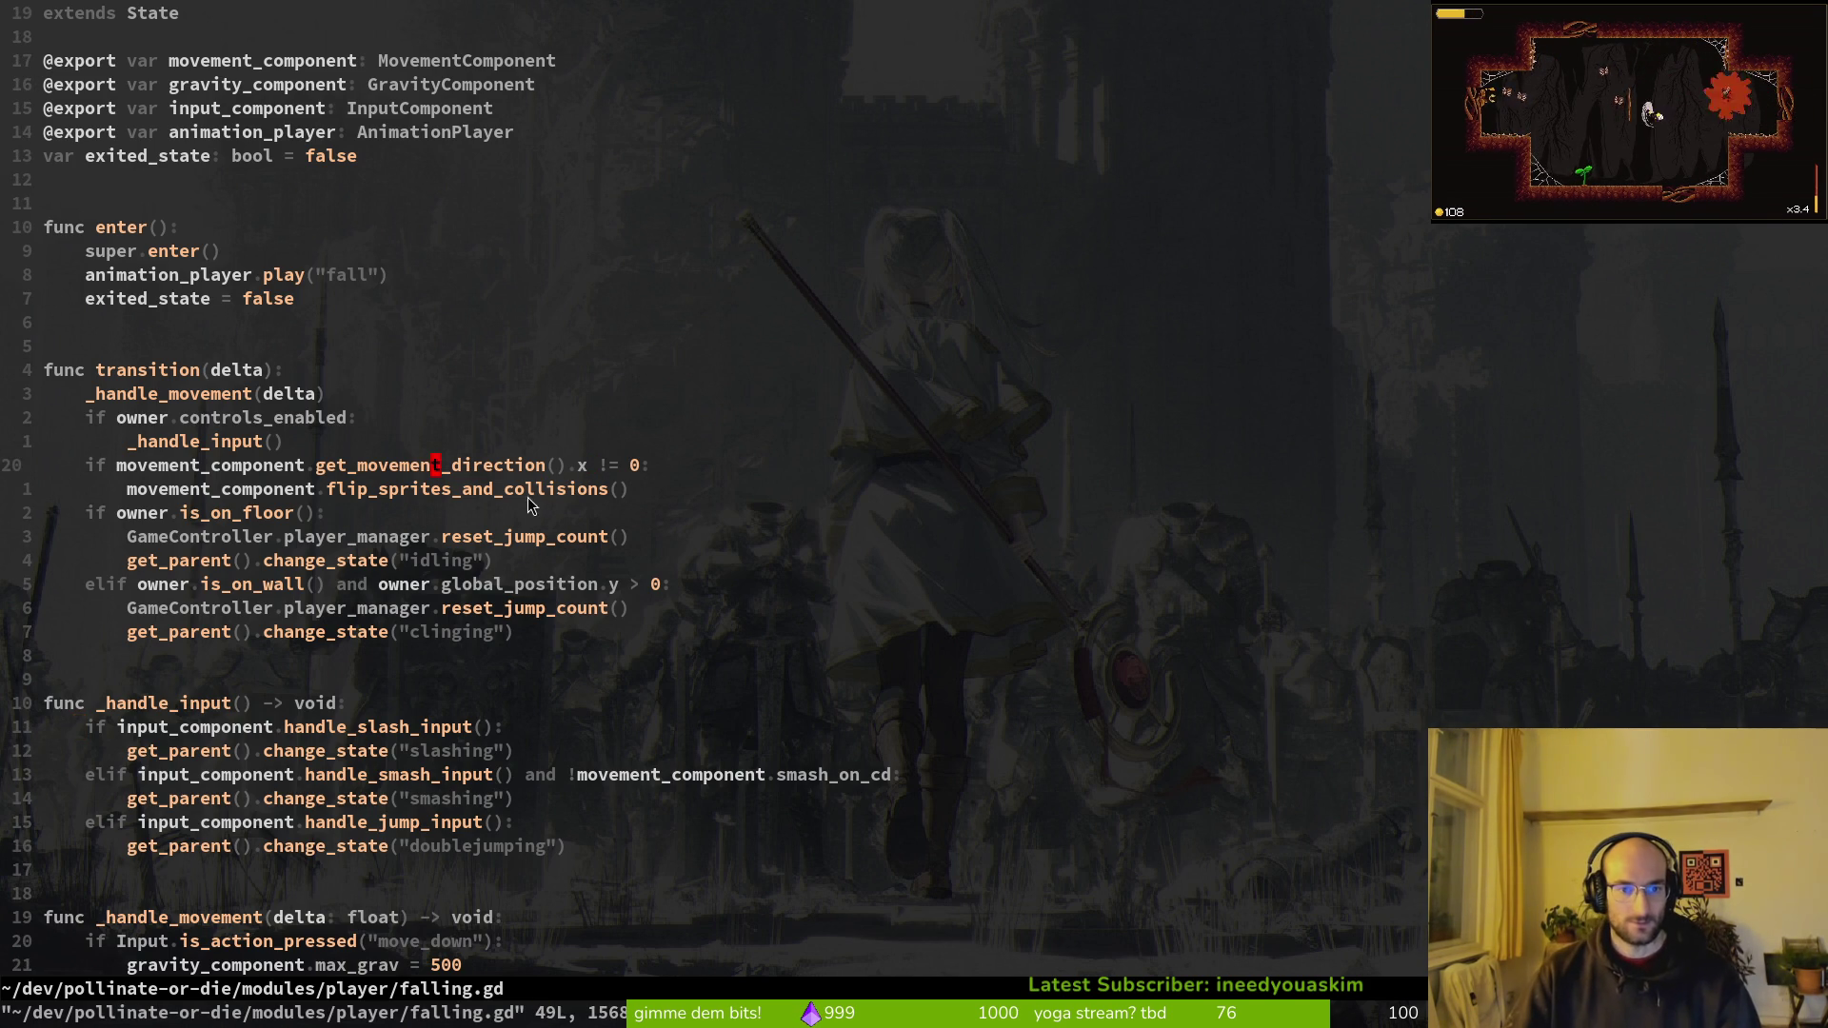
click(318, 519)
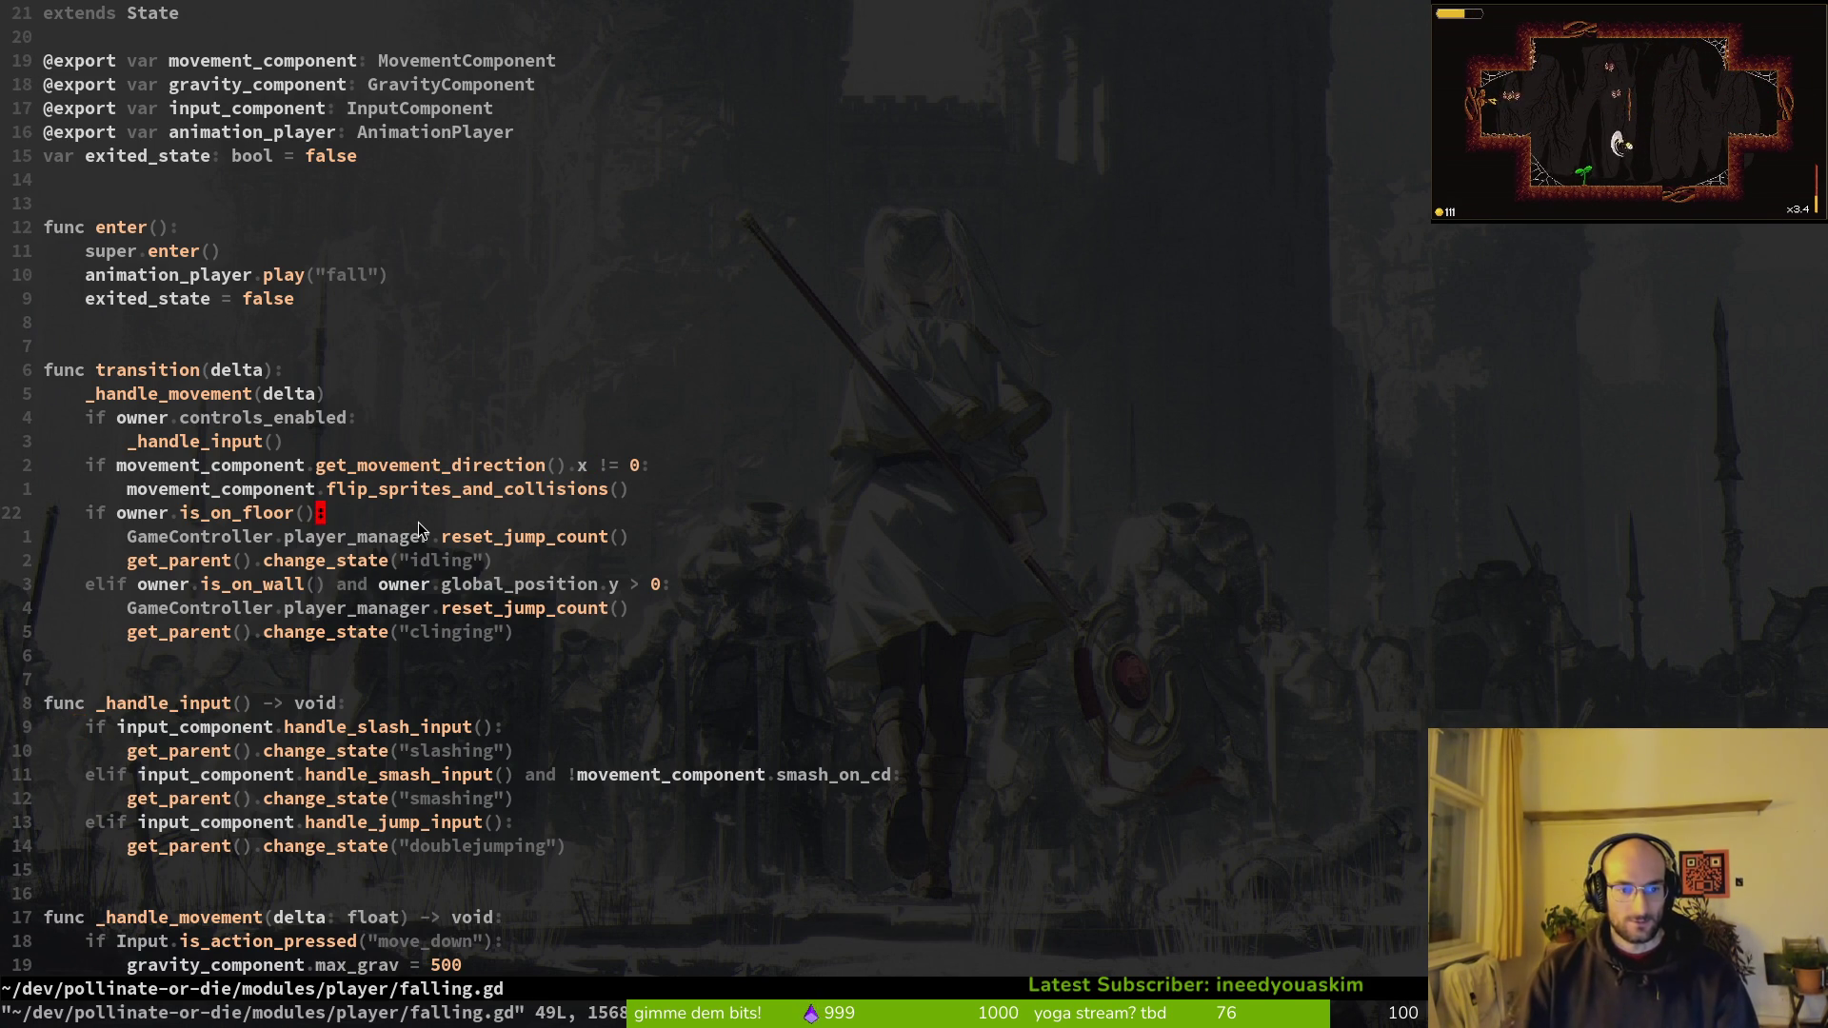
Step: Open idling.gd from the player folder listing
key(space)
key(p)
key(v)
key(ctrl+d)
key(k)
key(k)
key(k)
key(k)
key(Return)
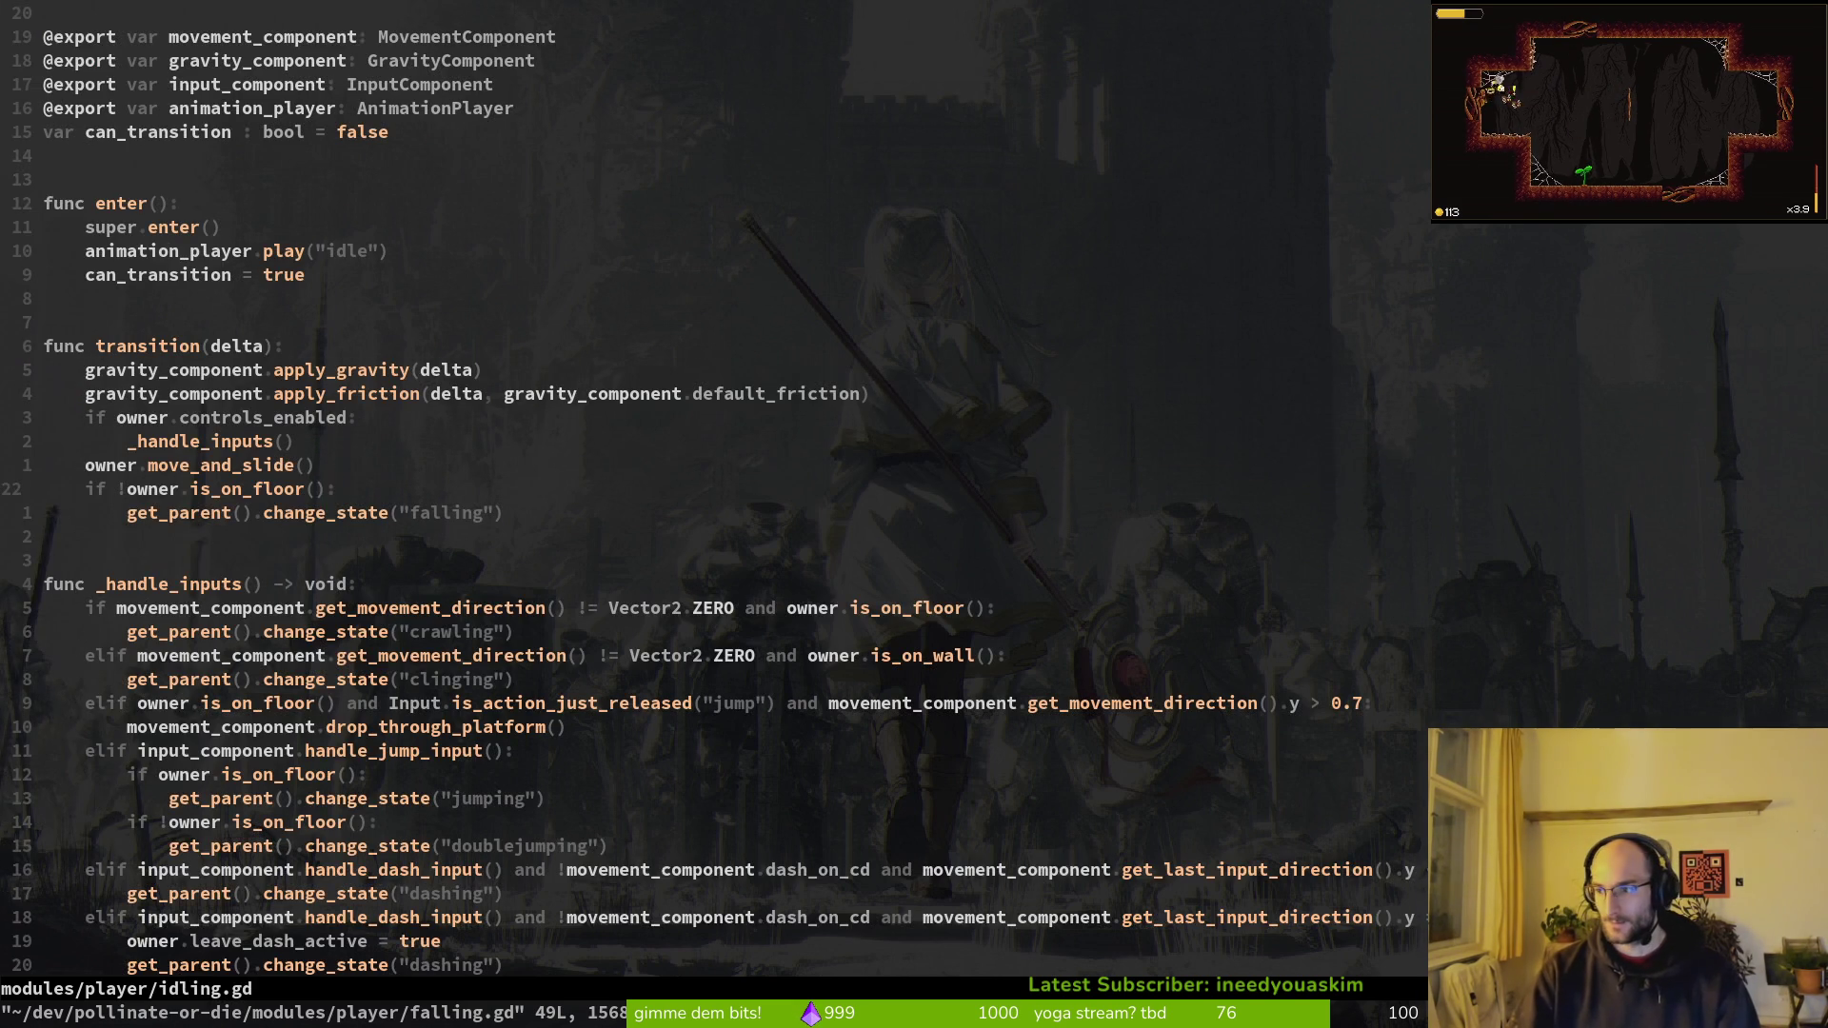
Step: Delete both handle_dash_input branches in idling.gd and save
key(j)
key(j)
key(j)
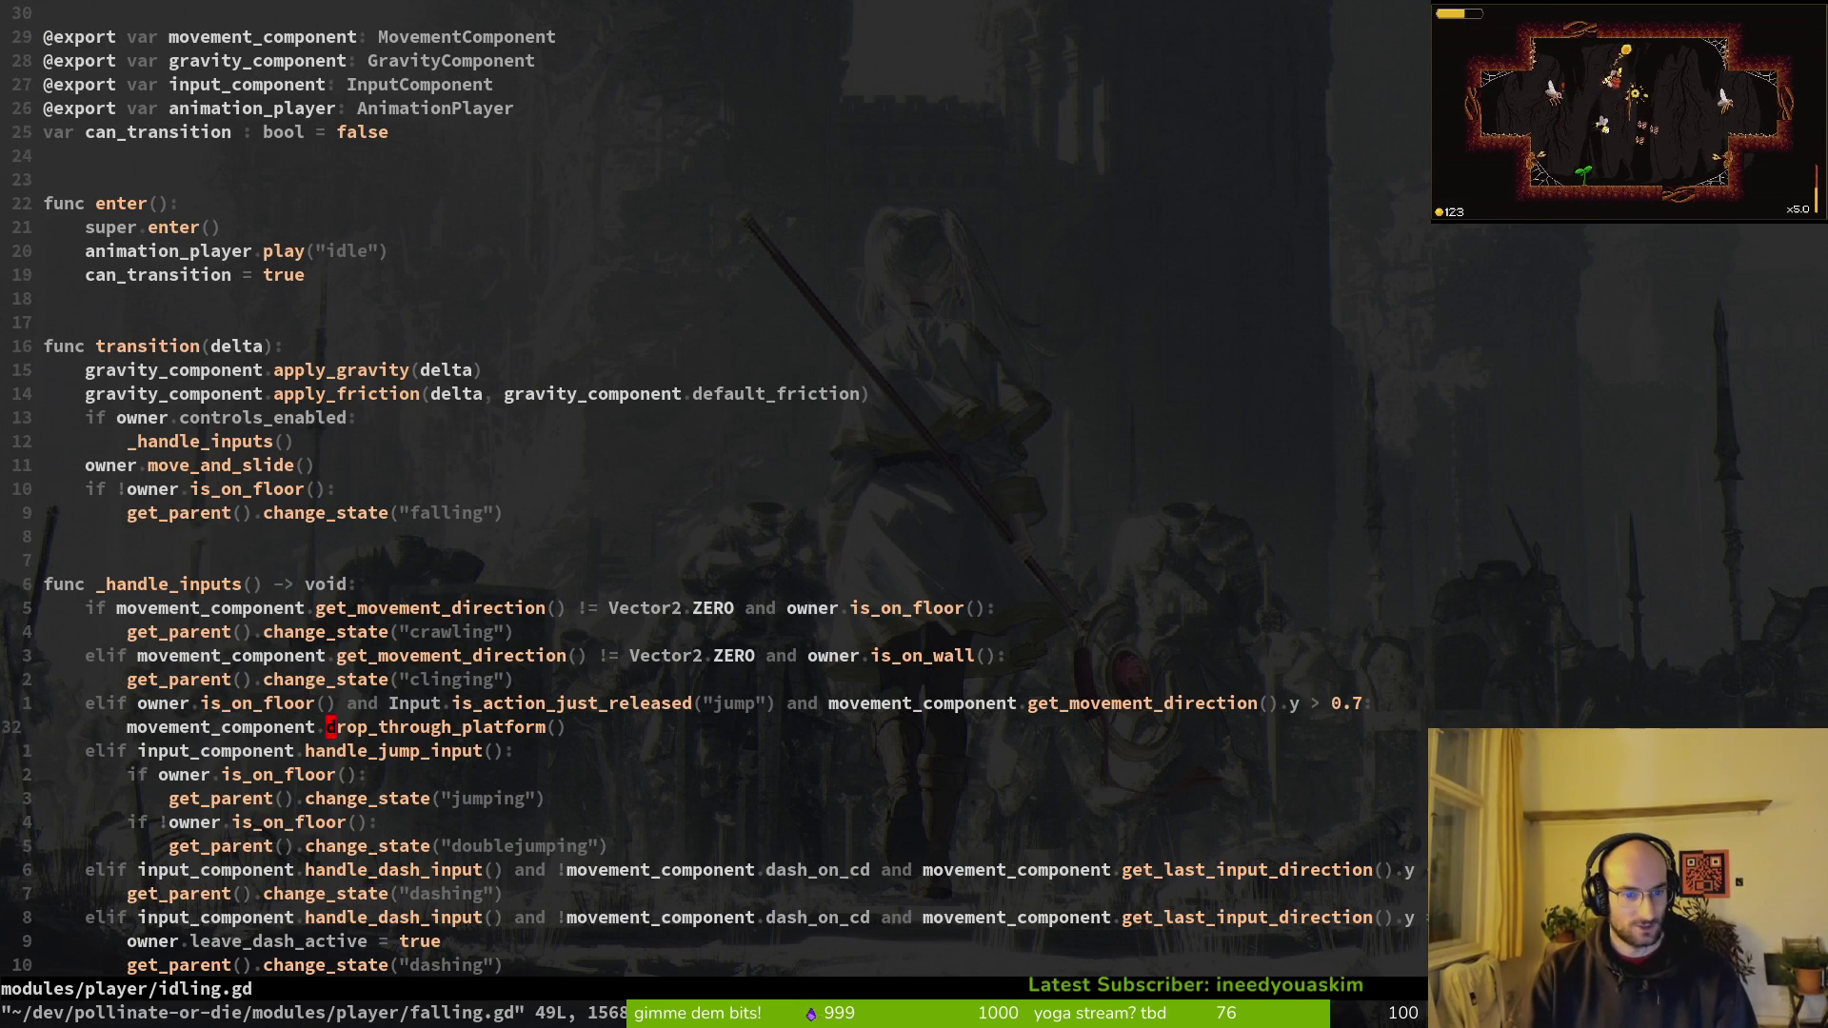
key(j)
key(j)
key(j)
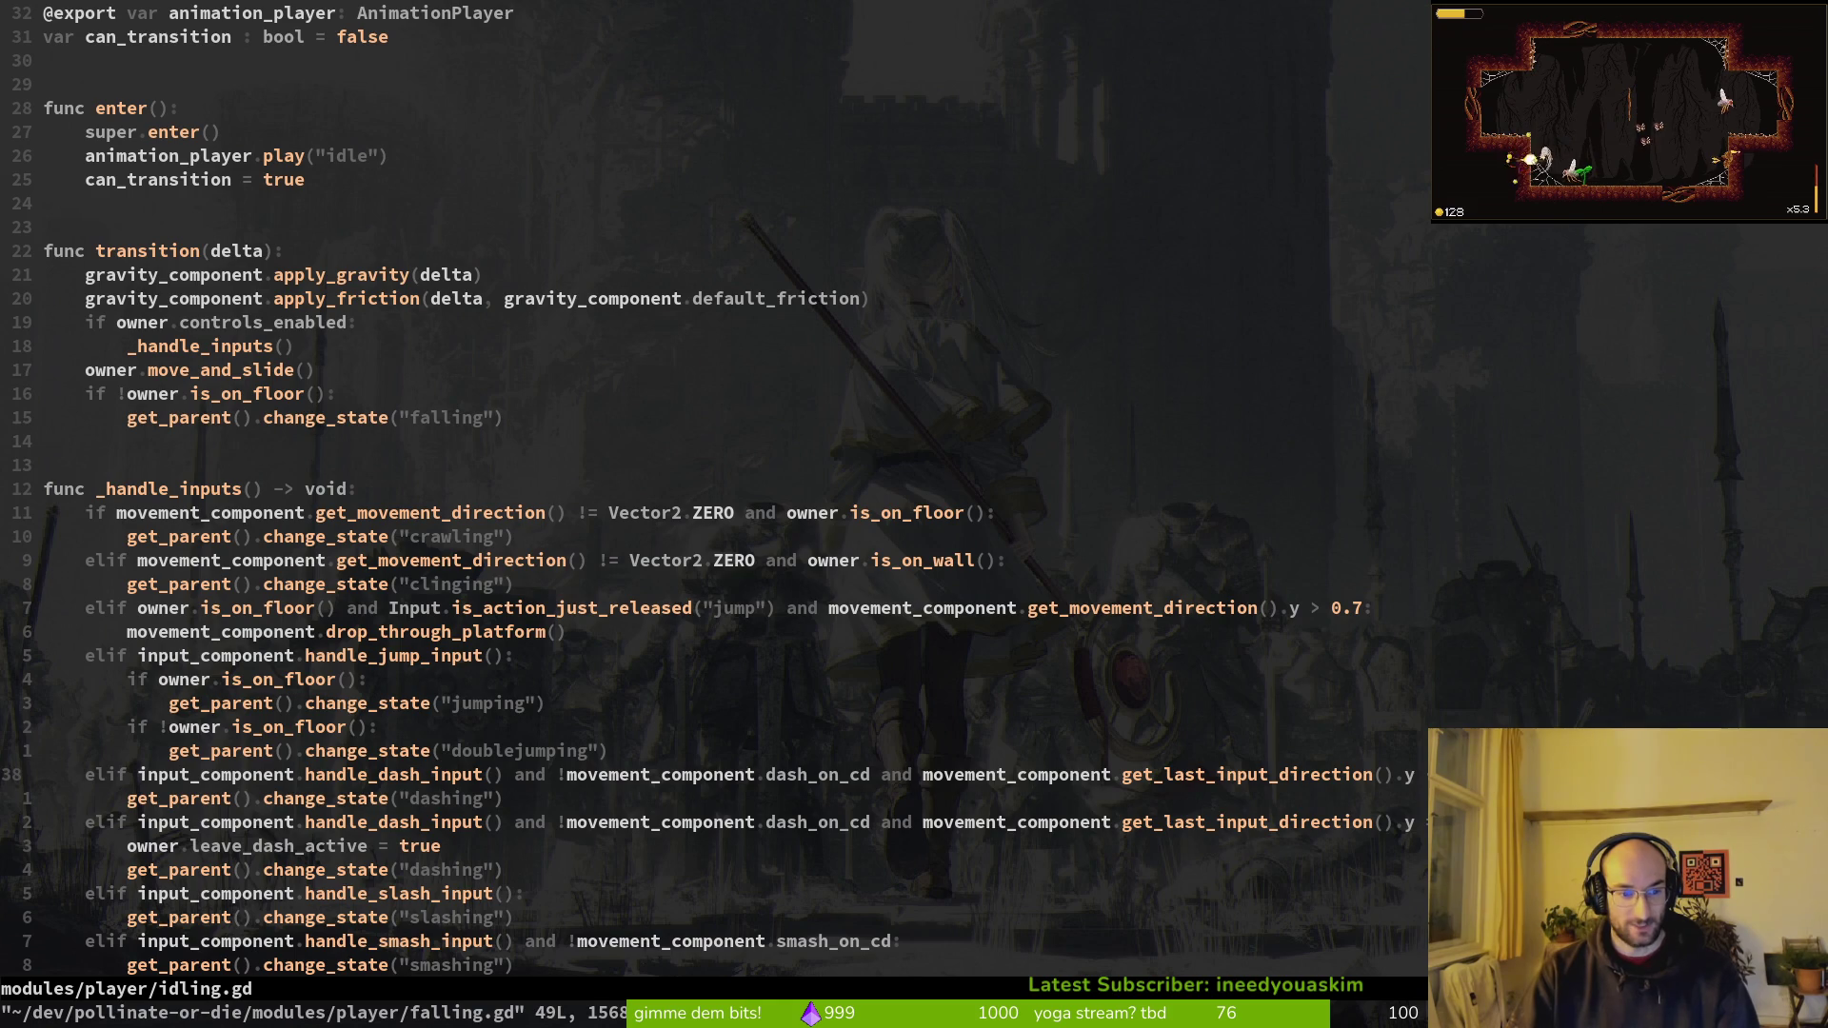
key(shift+v)
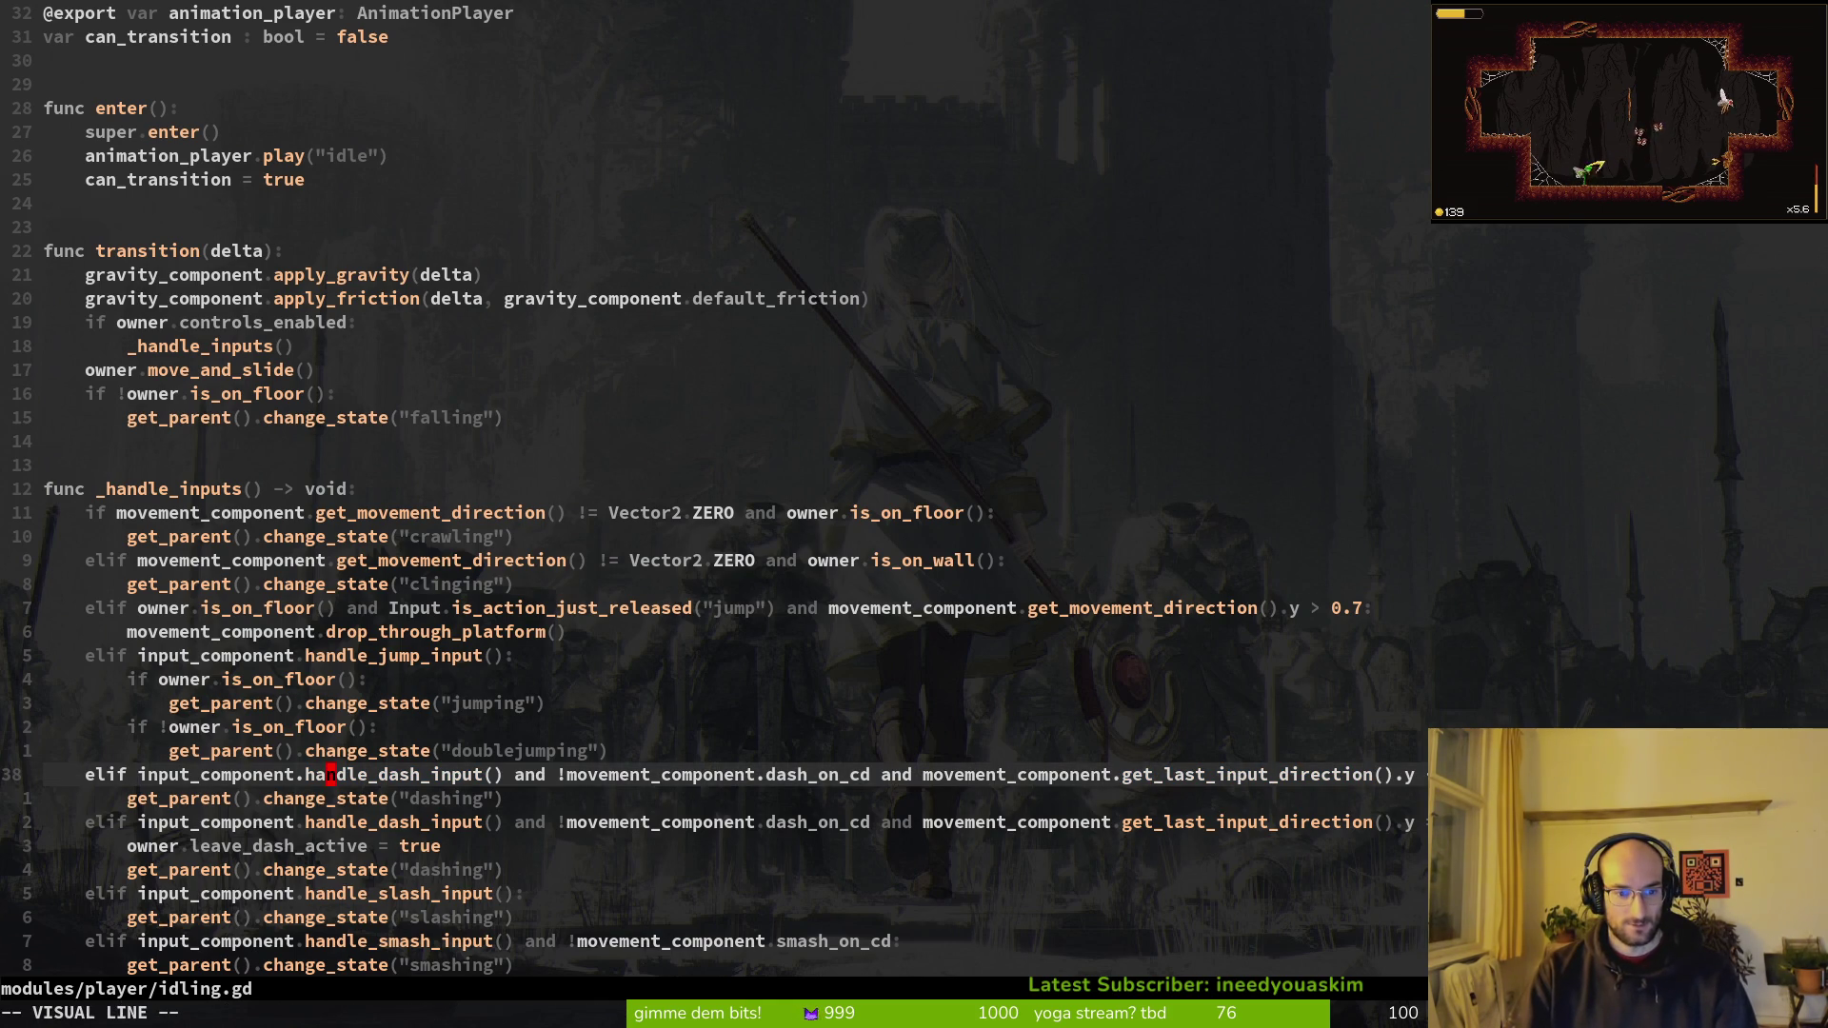
key(j)
key(j)
key(j)
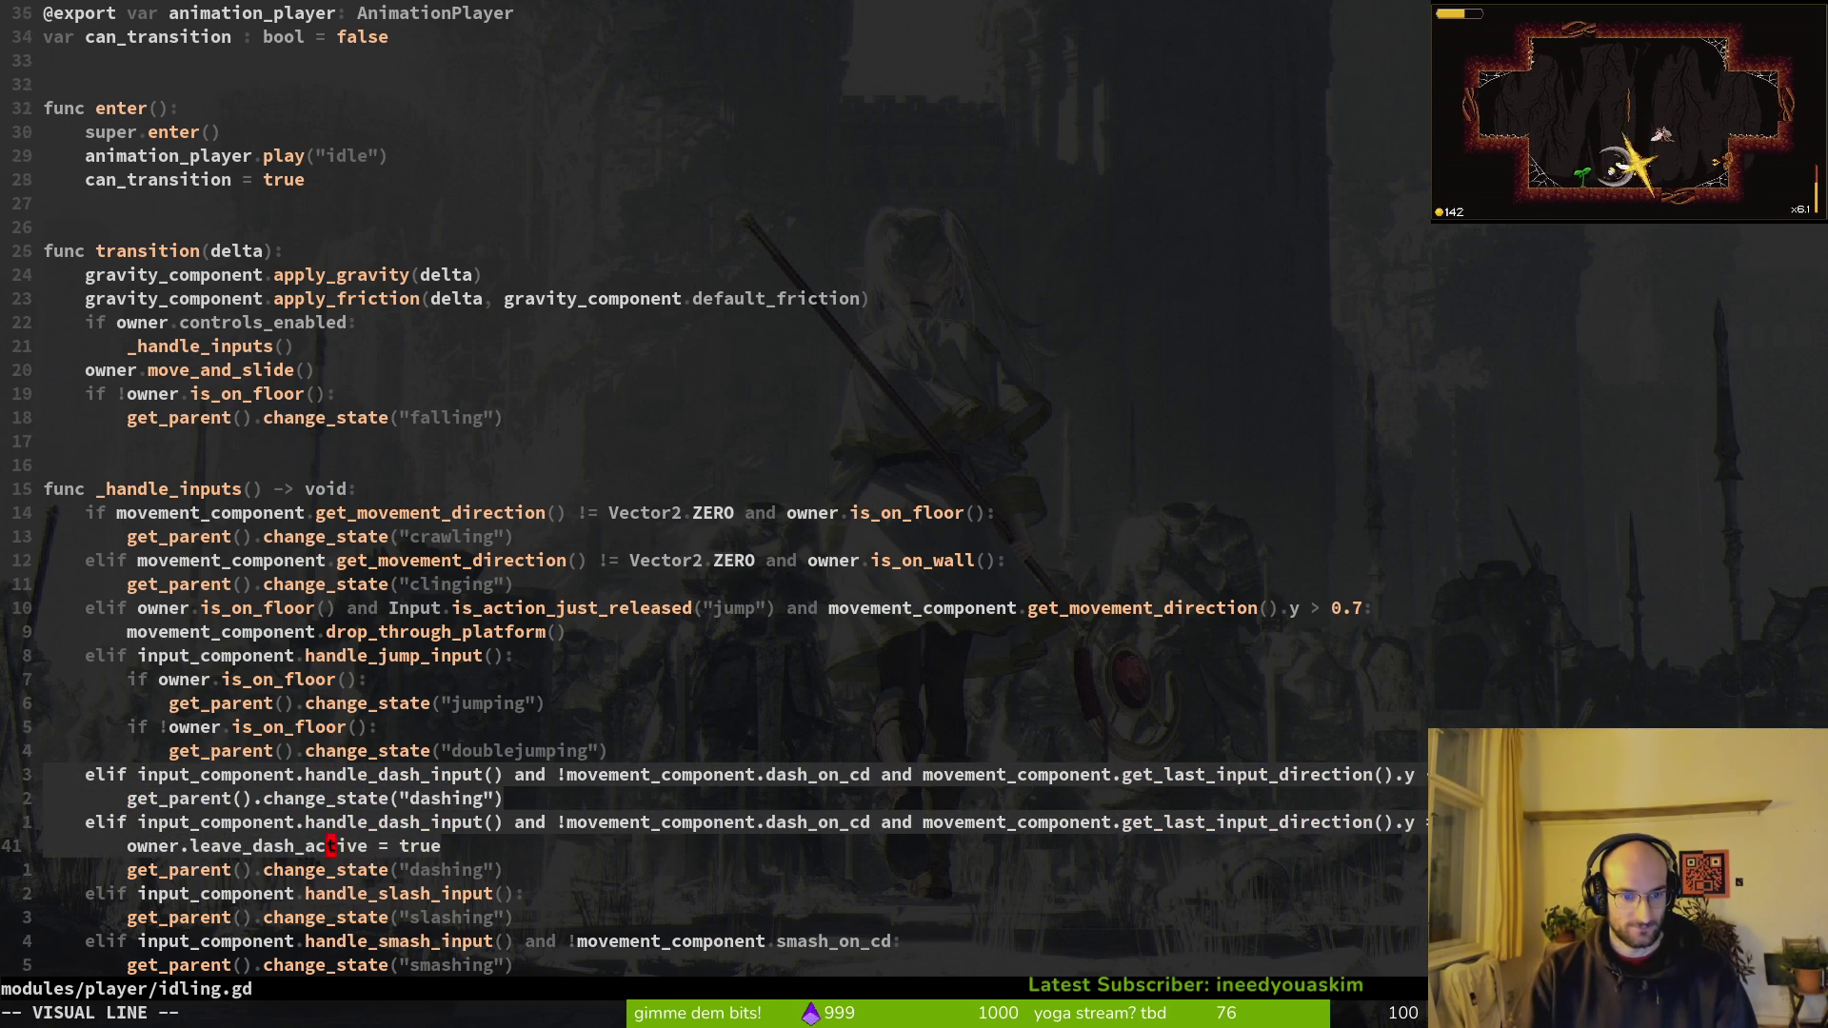
key(j)
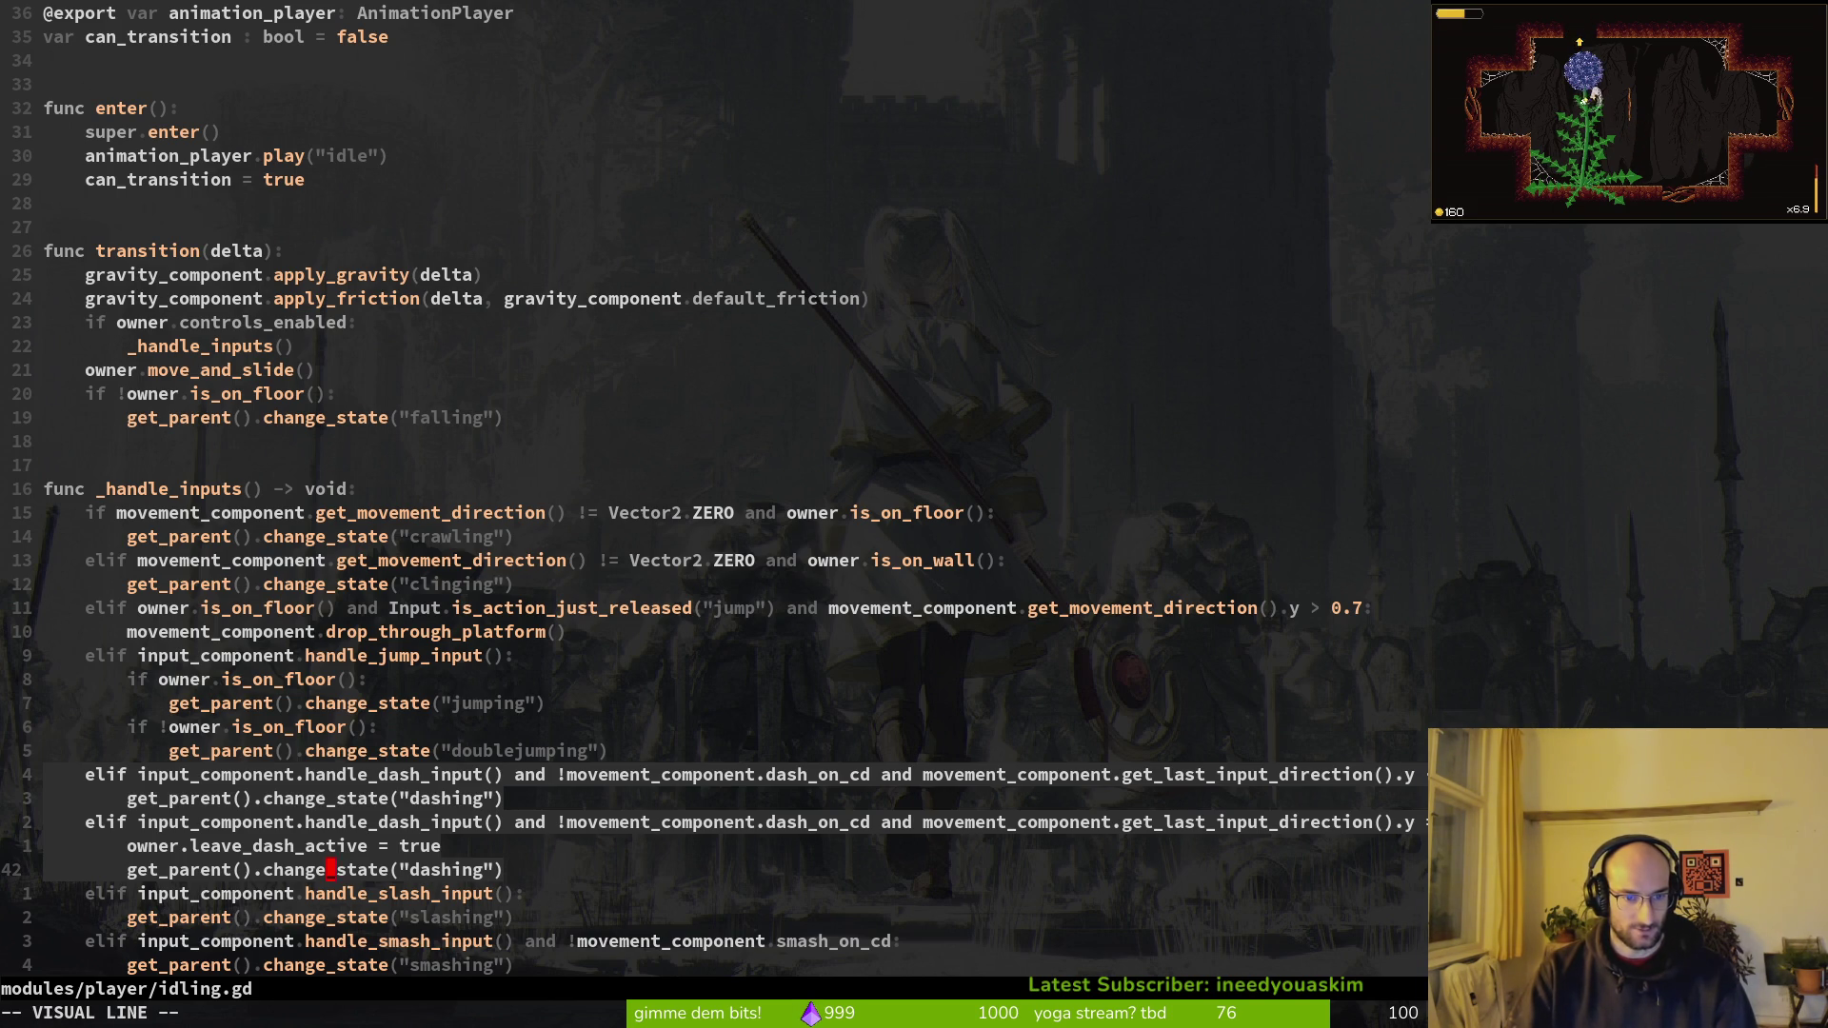
text(d:w)
key(Return)
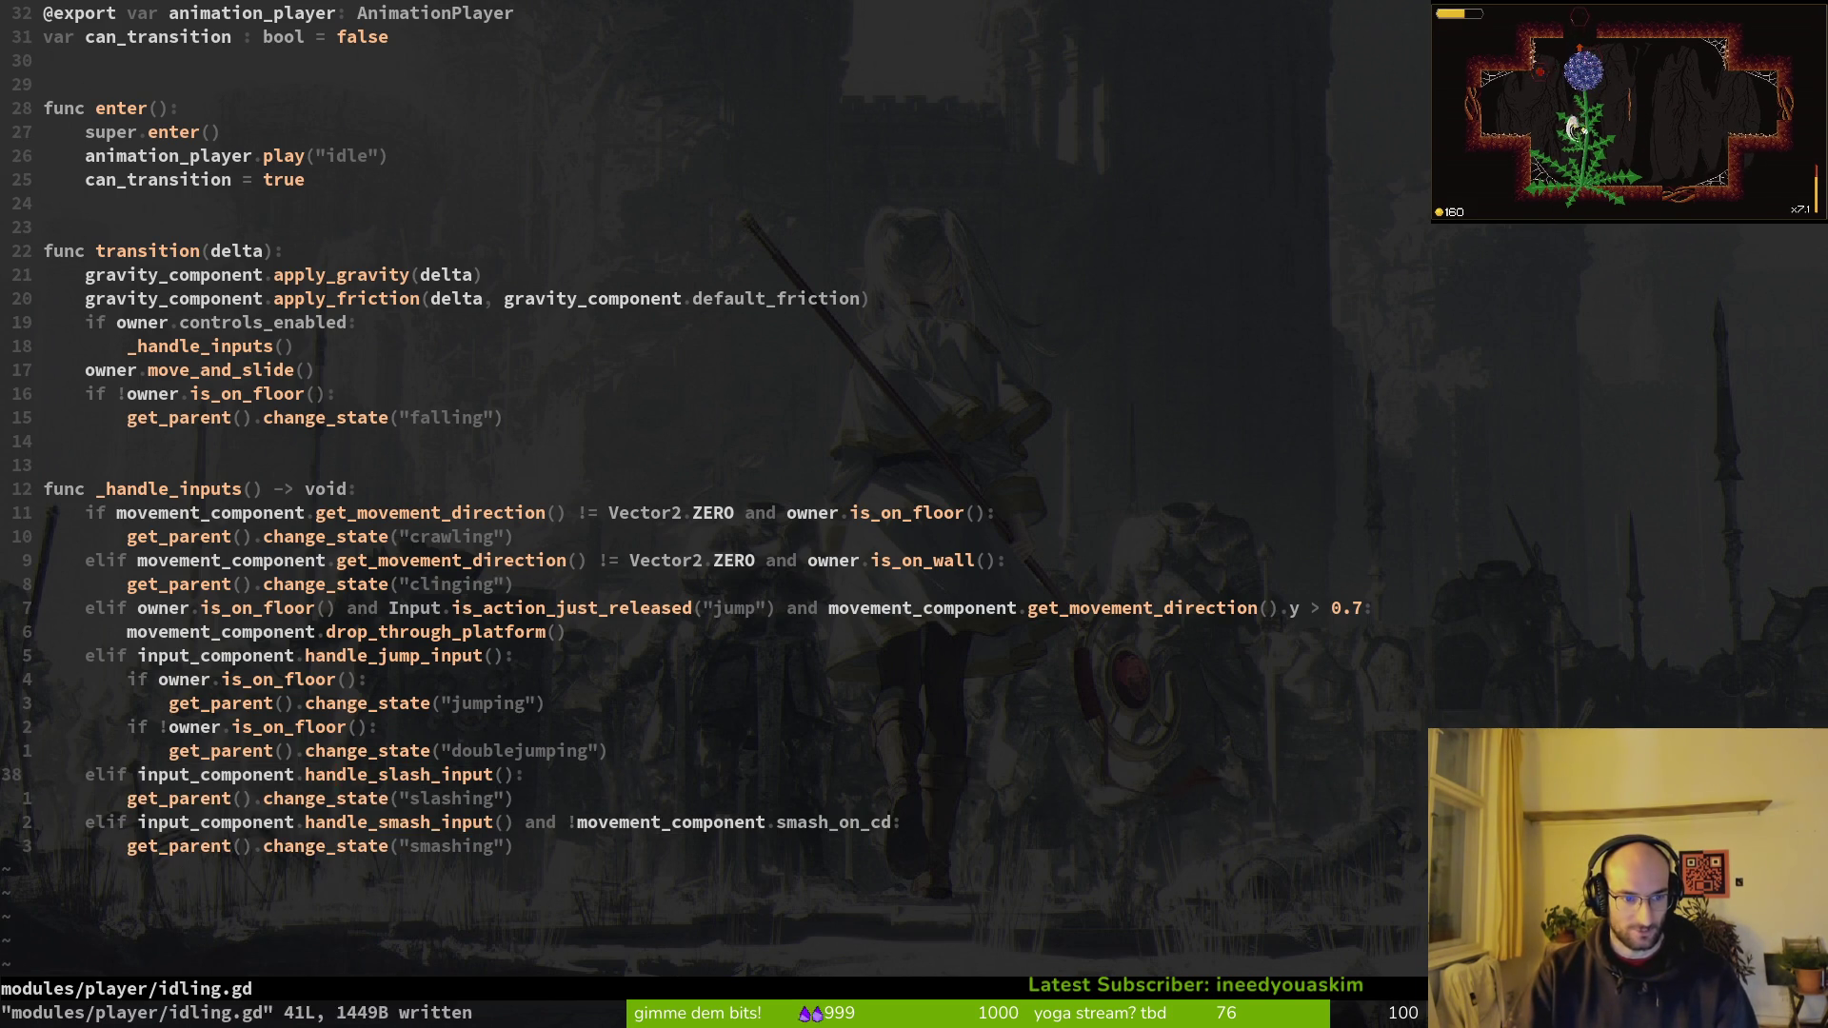
Step: Open jumping.gd from the player folder listing
key(k)
key(k)
key(k)
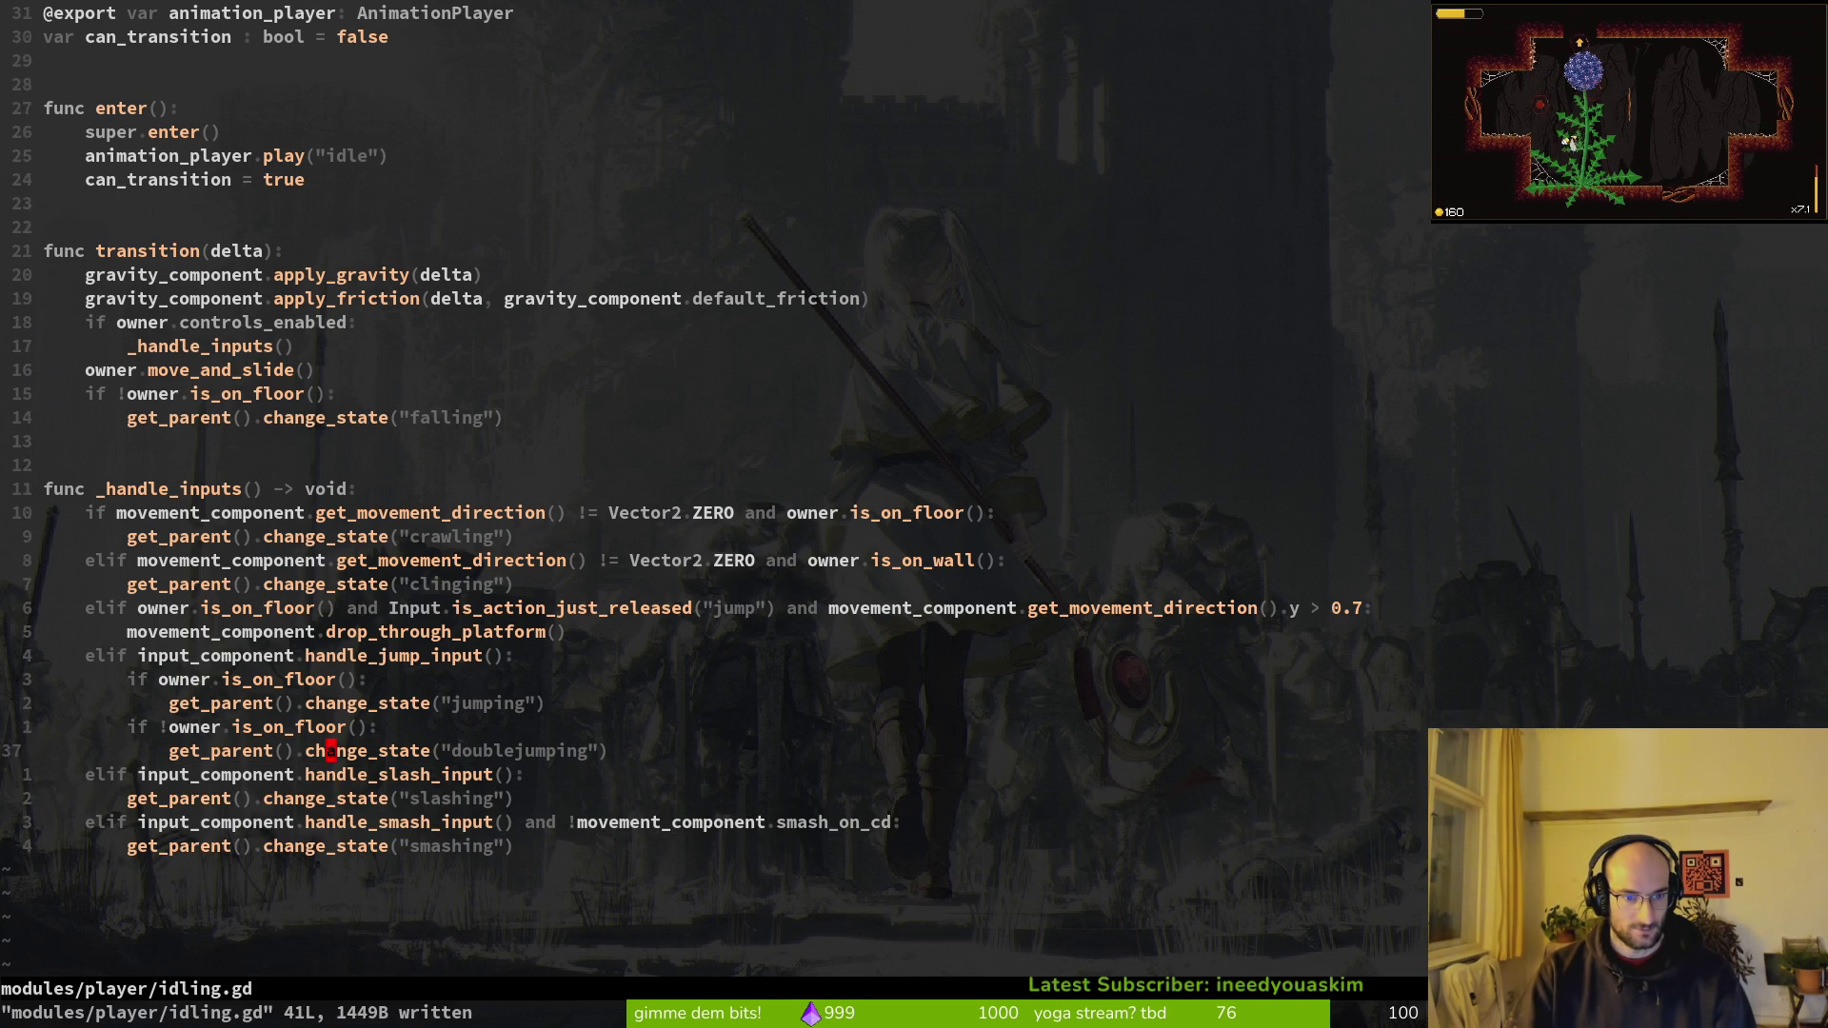
key(space)
key(p)
key(v)
key(j)
key(j)
key(j)
key(k)
key(Return)
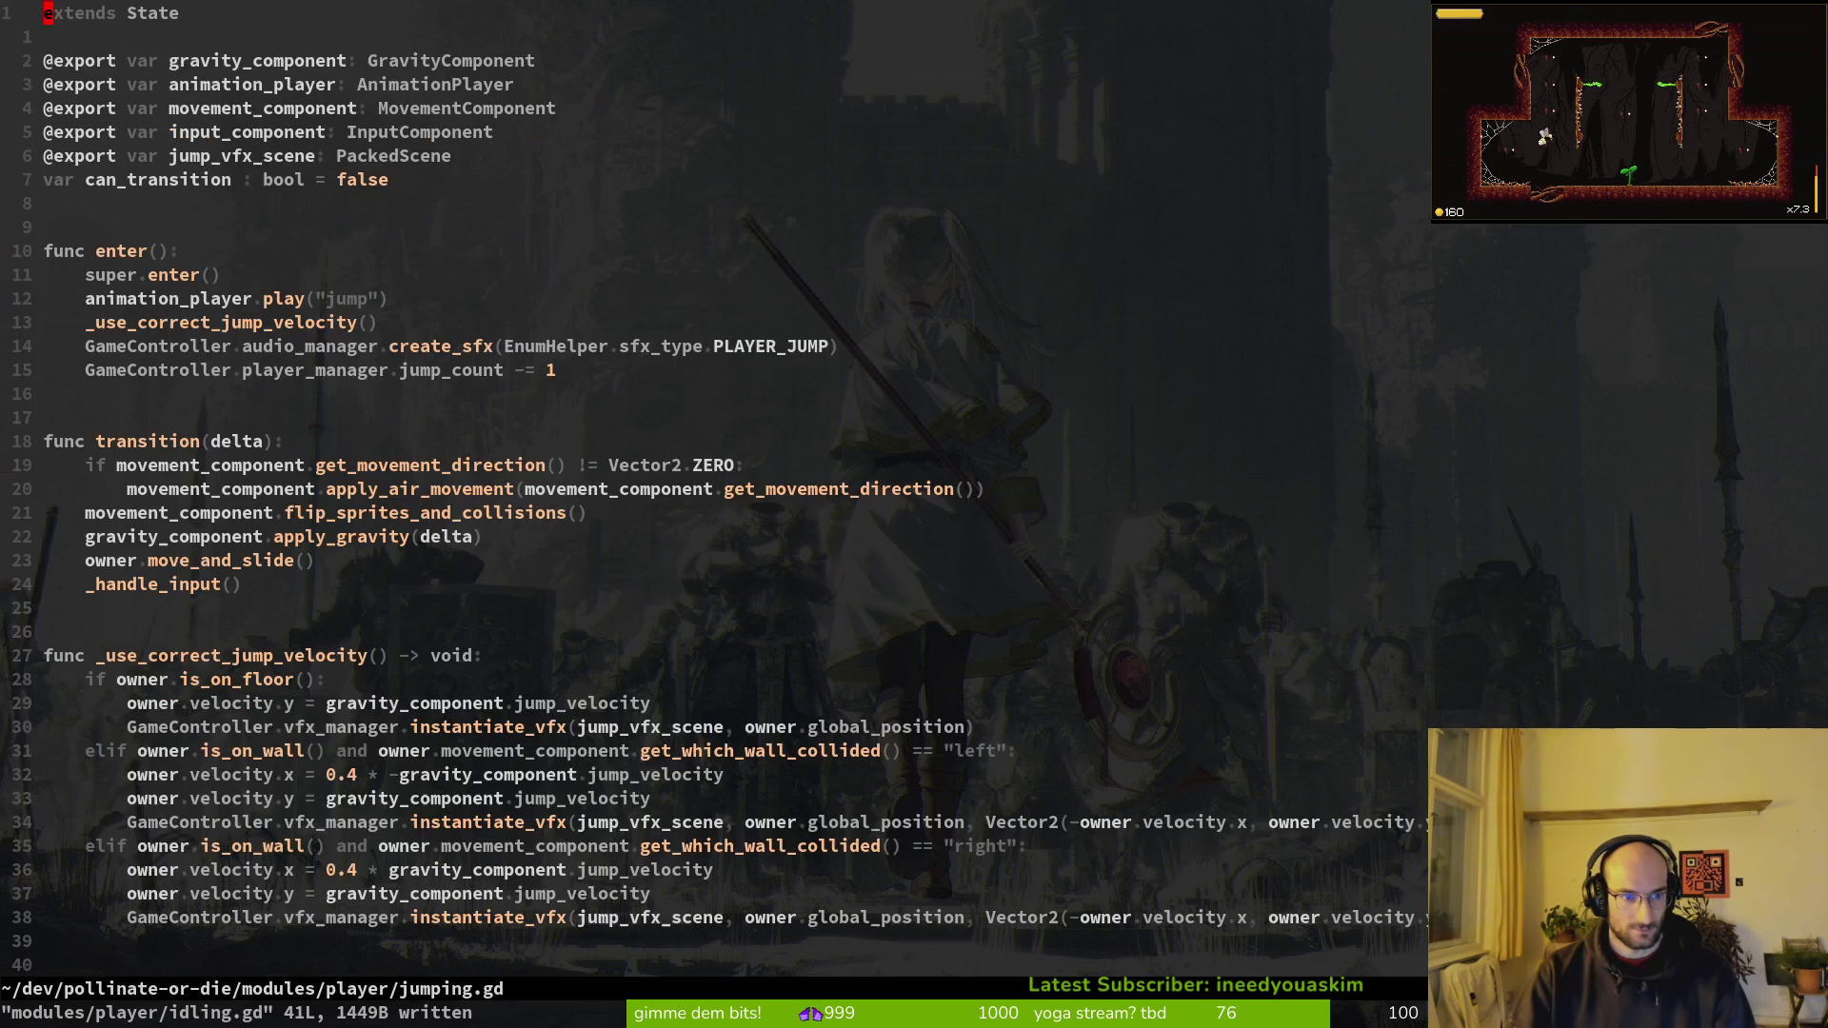
Step: Delete the commented-out dash lines in jumping.gd's _handle_input and save
key(ctrl+d)
key(ctrl+d)
key(j)
key(j)
key(j)
text(jVjd:w)
key(Return)
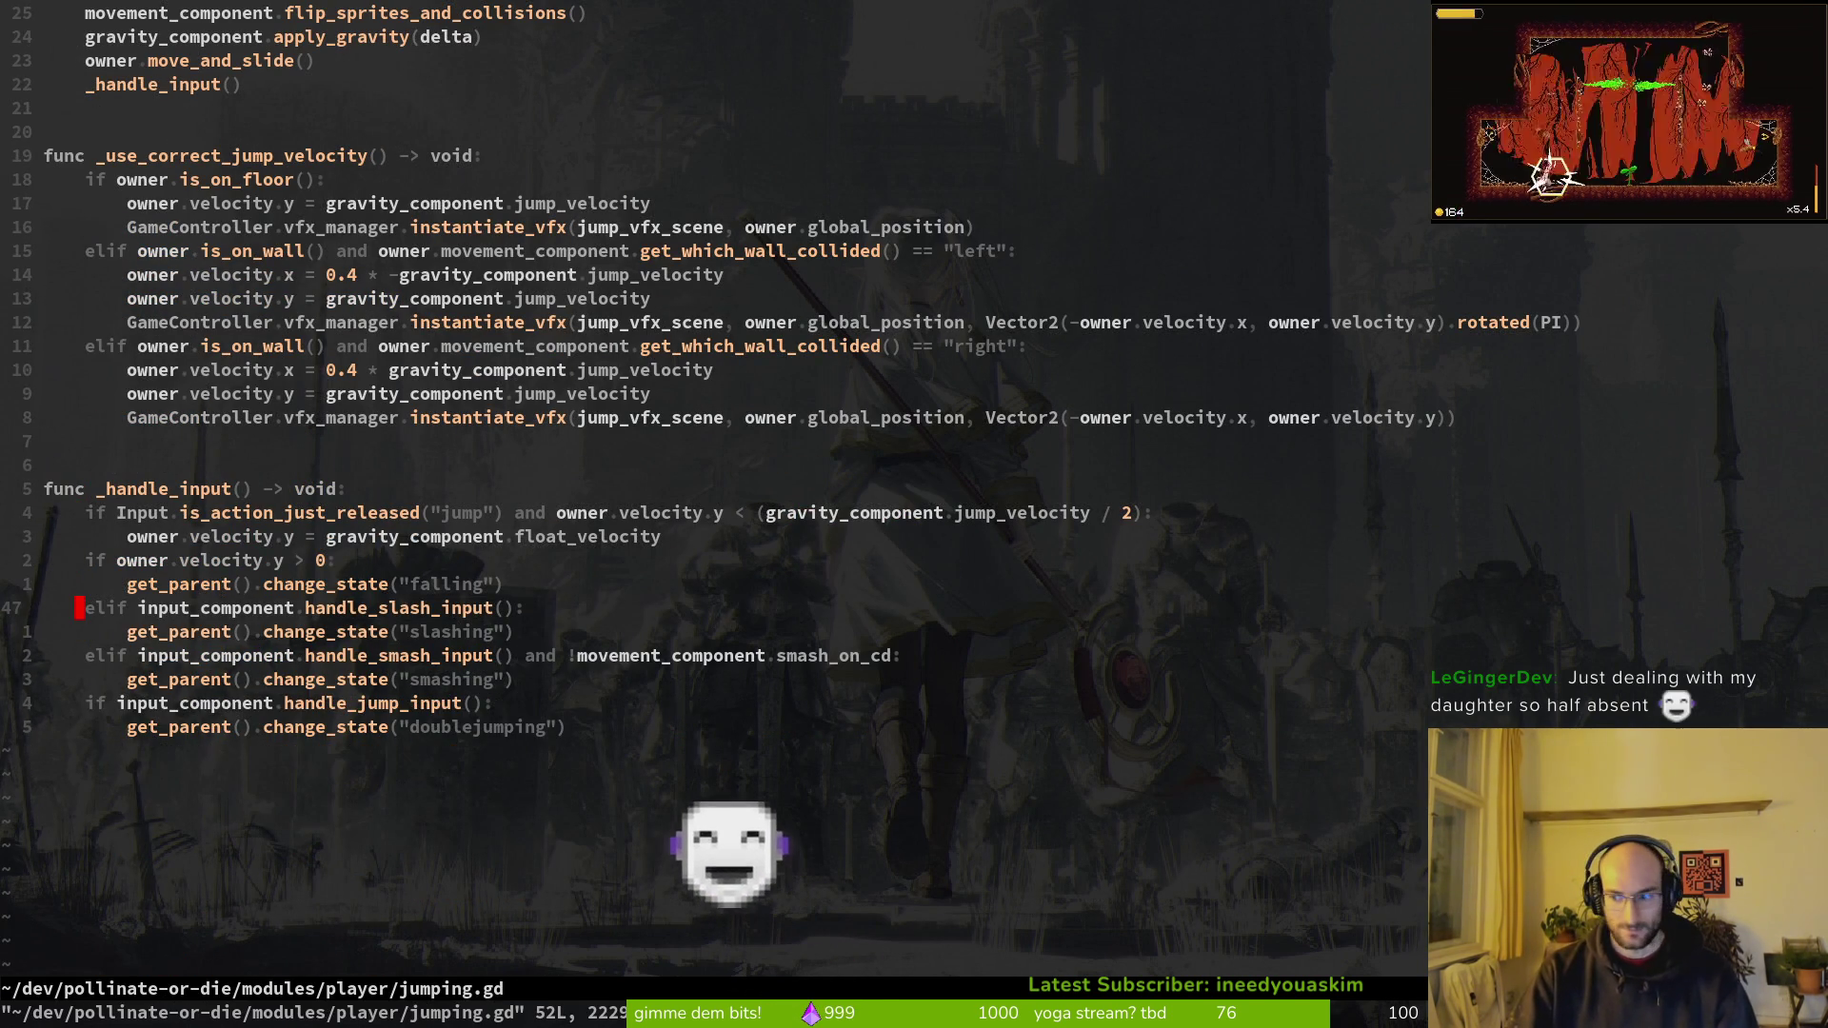
Step: Go back to the netrw listing with :Ex and open slashing.gd
text(:Ex)
key(Return)
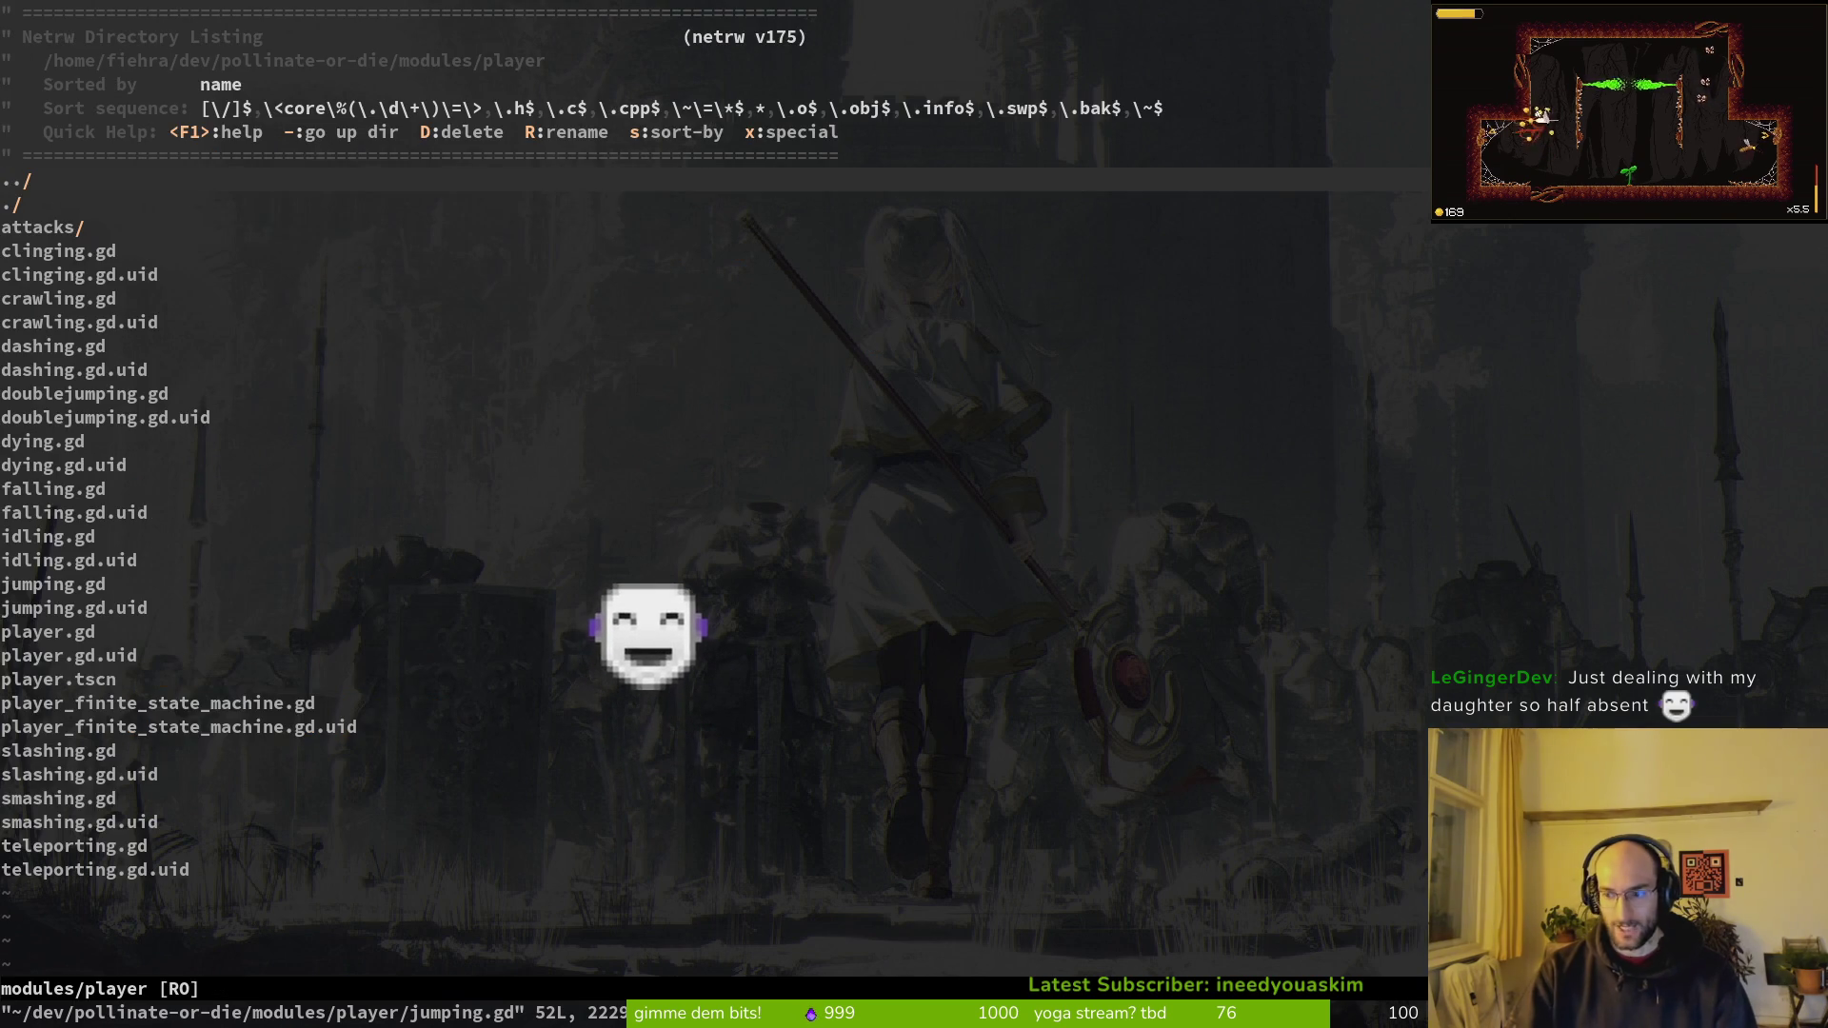
text(/fall)
key(Return)
key(j)
key(j)
key(j)
key(j)
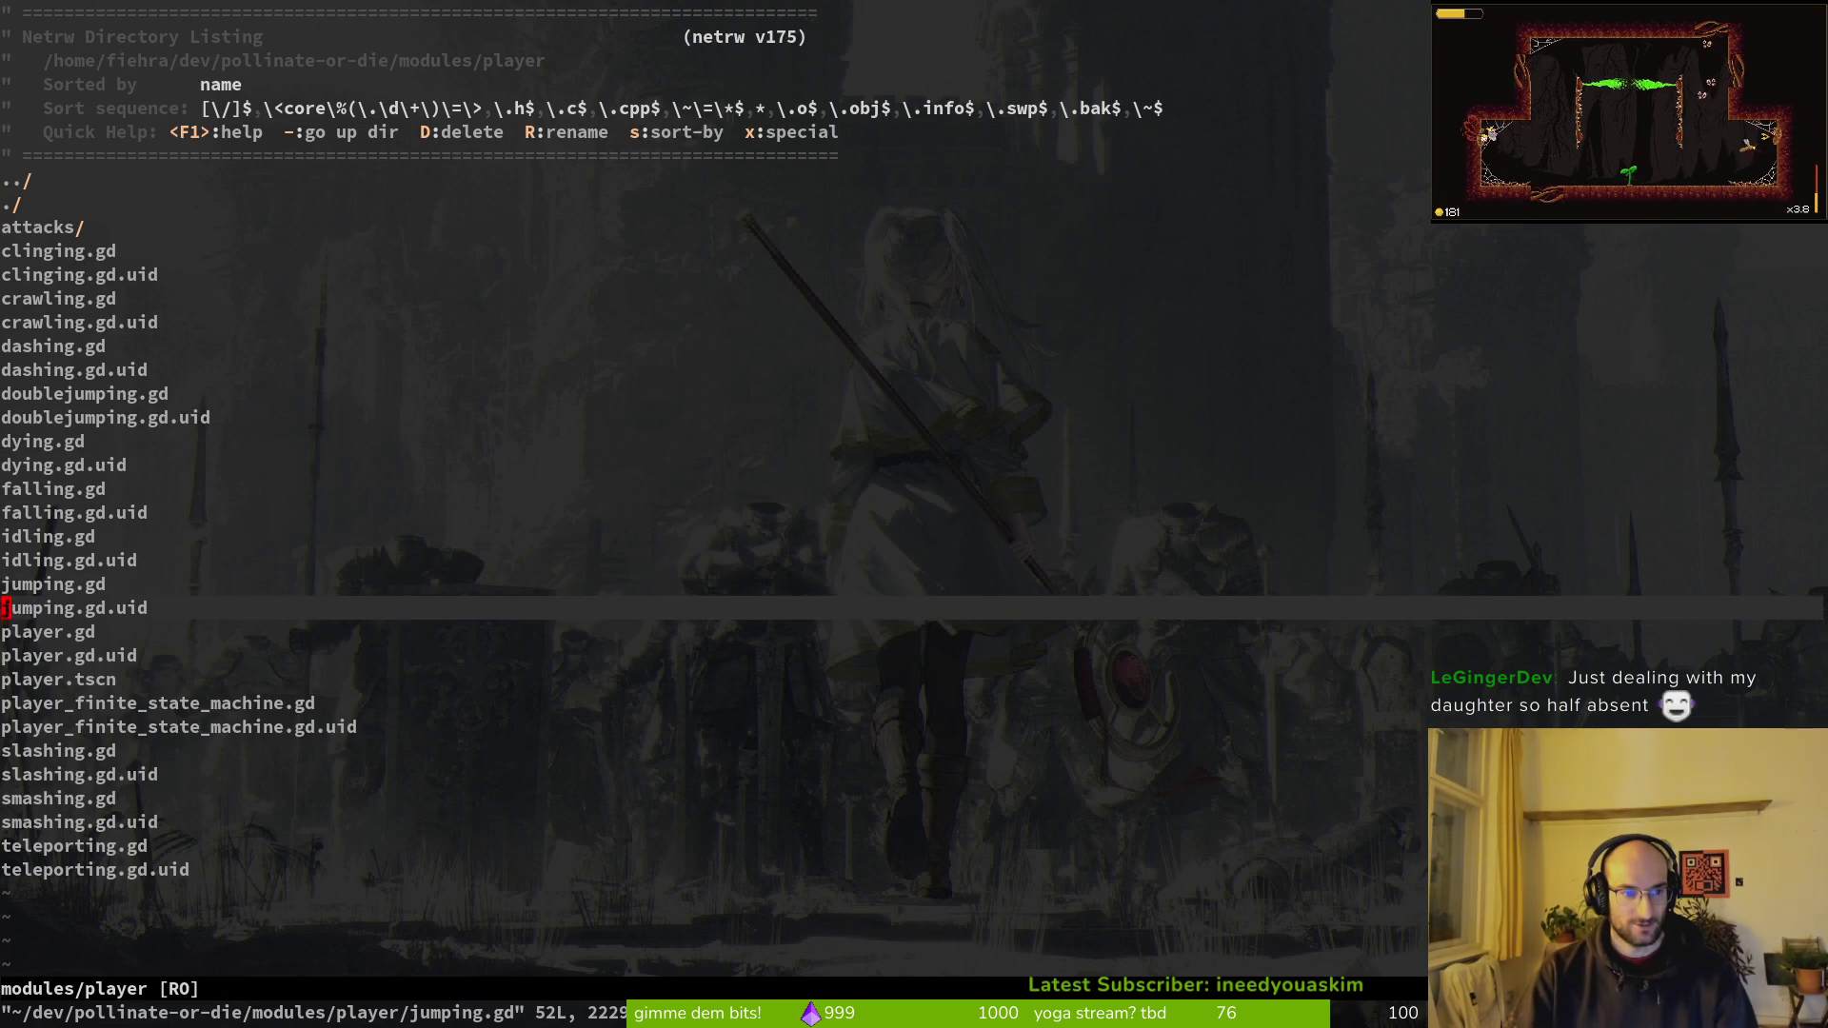
key(Return)
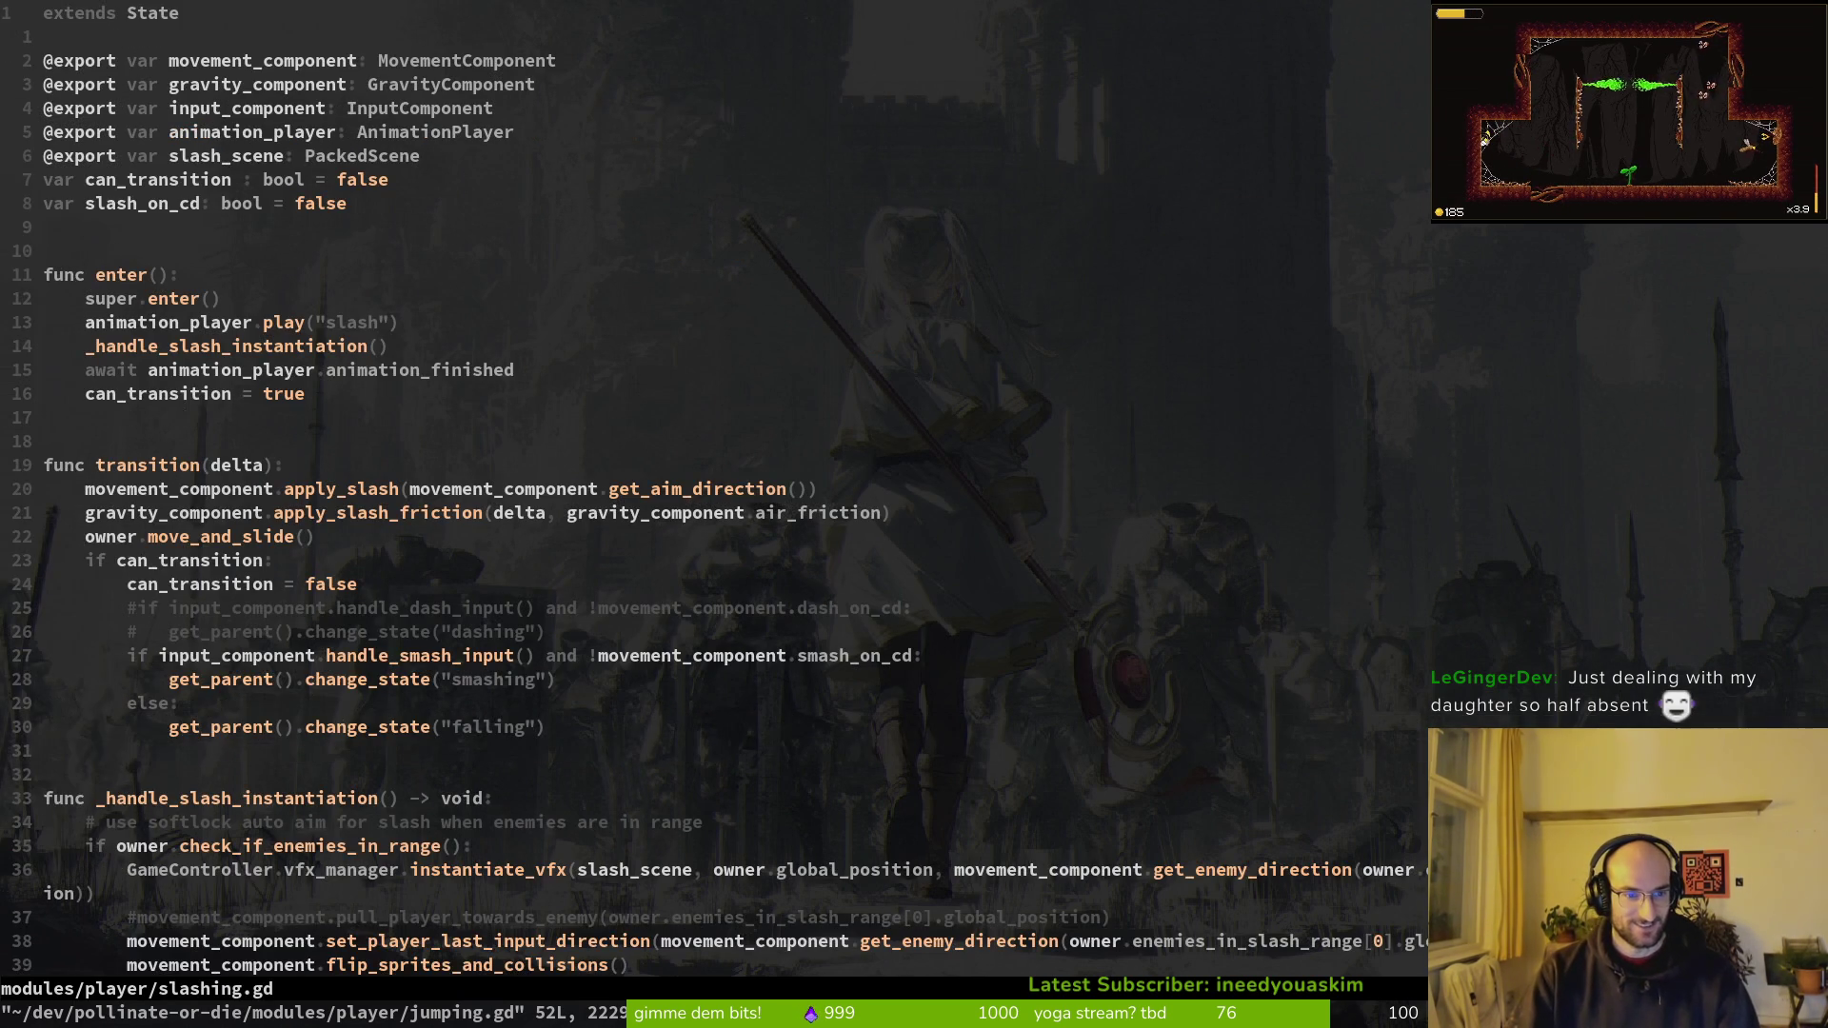
Step: Remove the commented dash code from slashing.gd, save, and delete the commented pull_player line
text(24Gjdj:w)
key(Return)
key(j)
key(j)
key(j)
key(ctrl+e)
key(ctrl+e)
key(k)
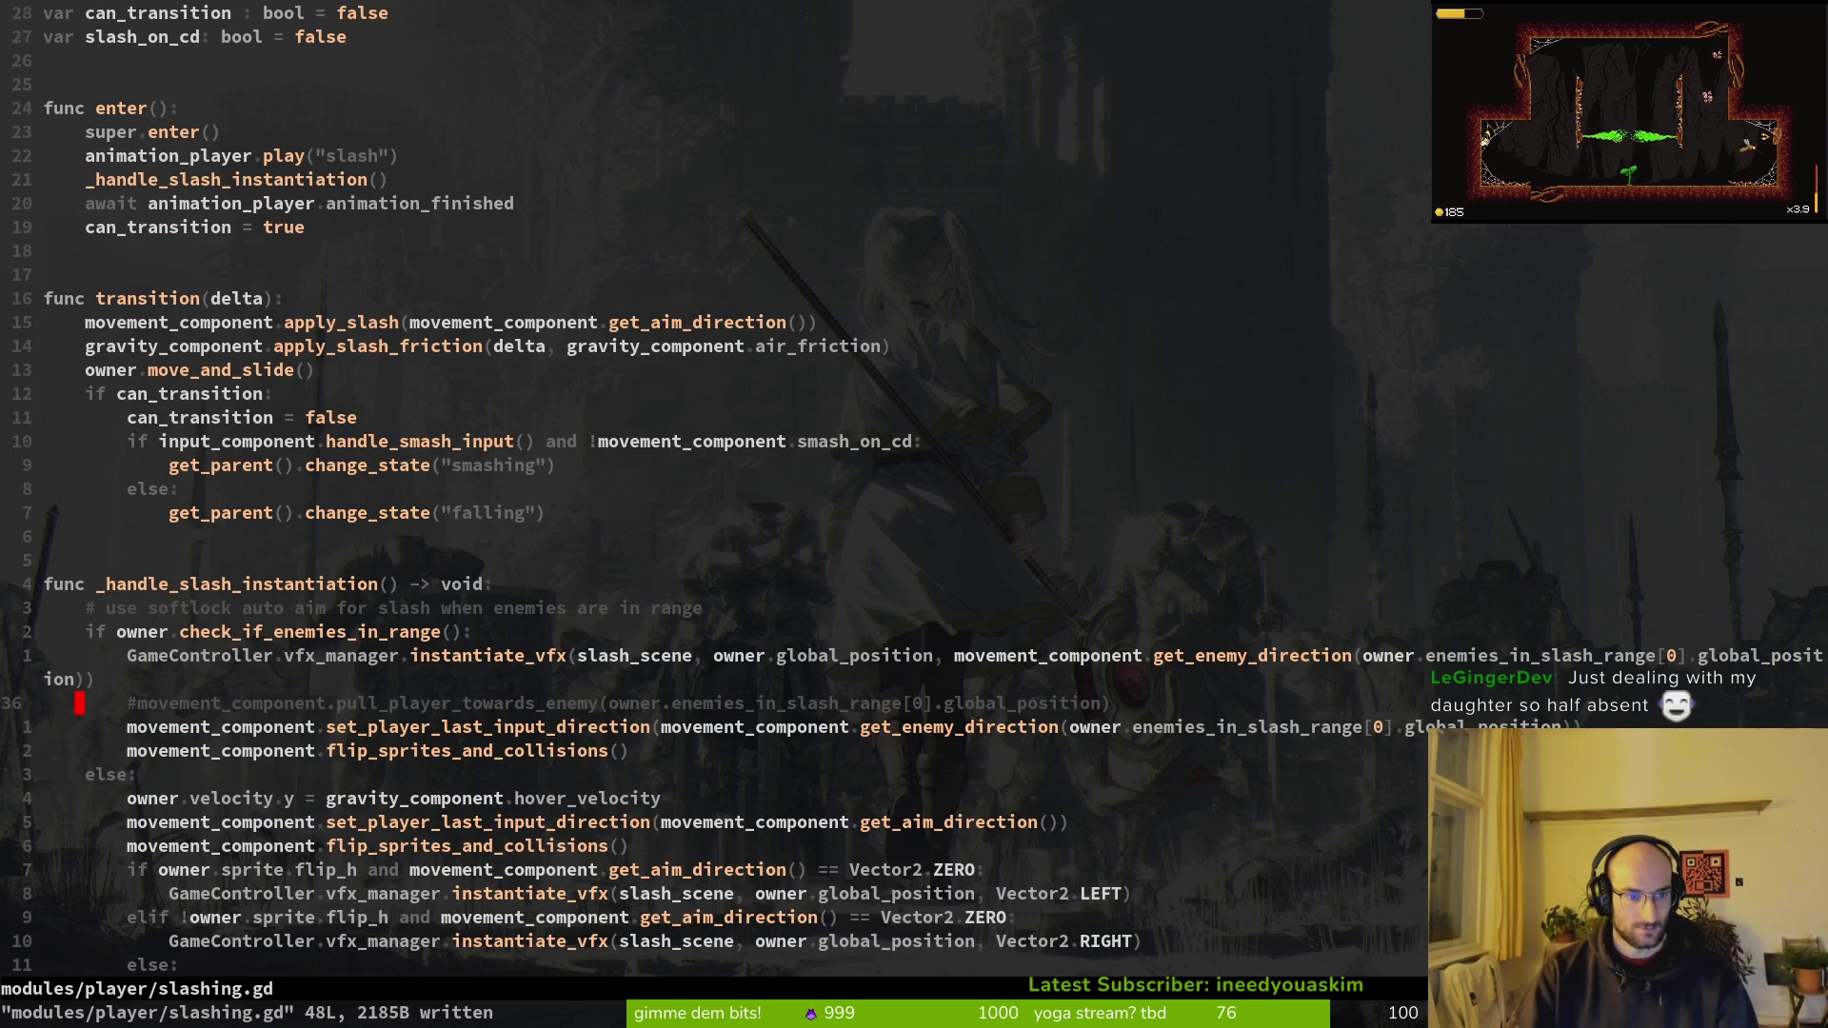
text(dd)
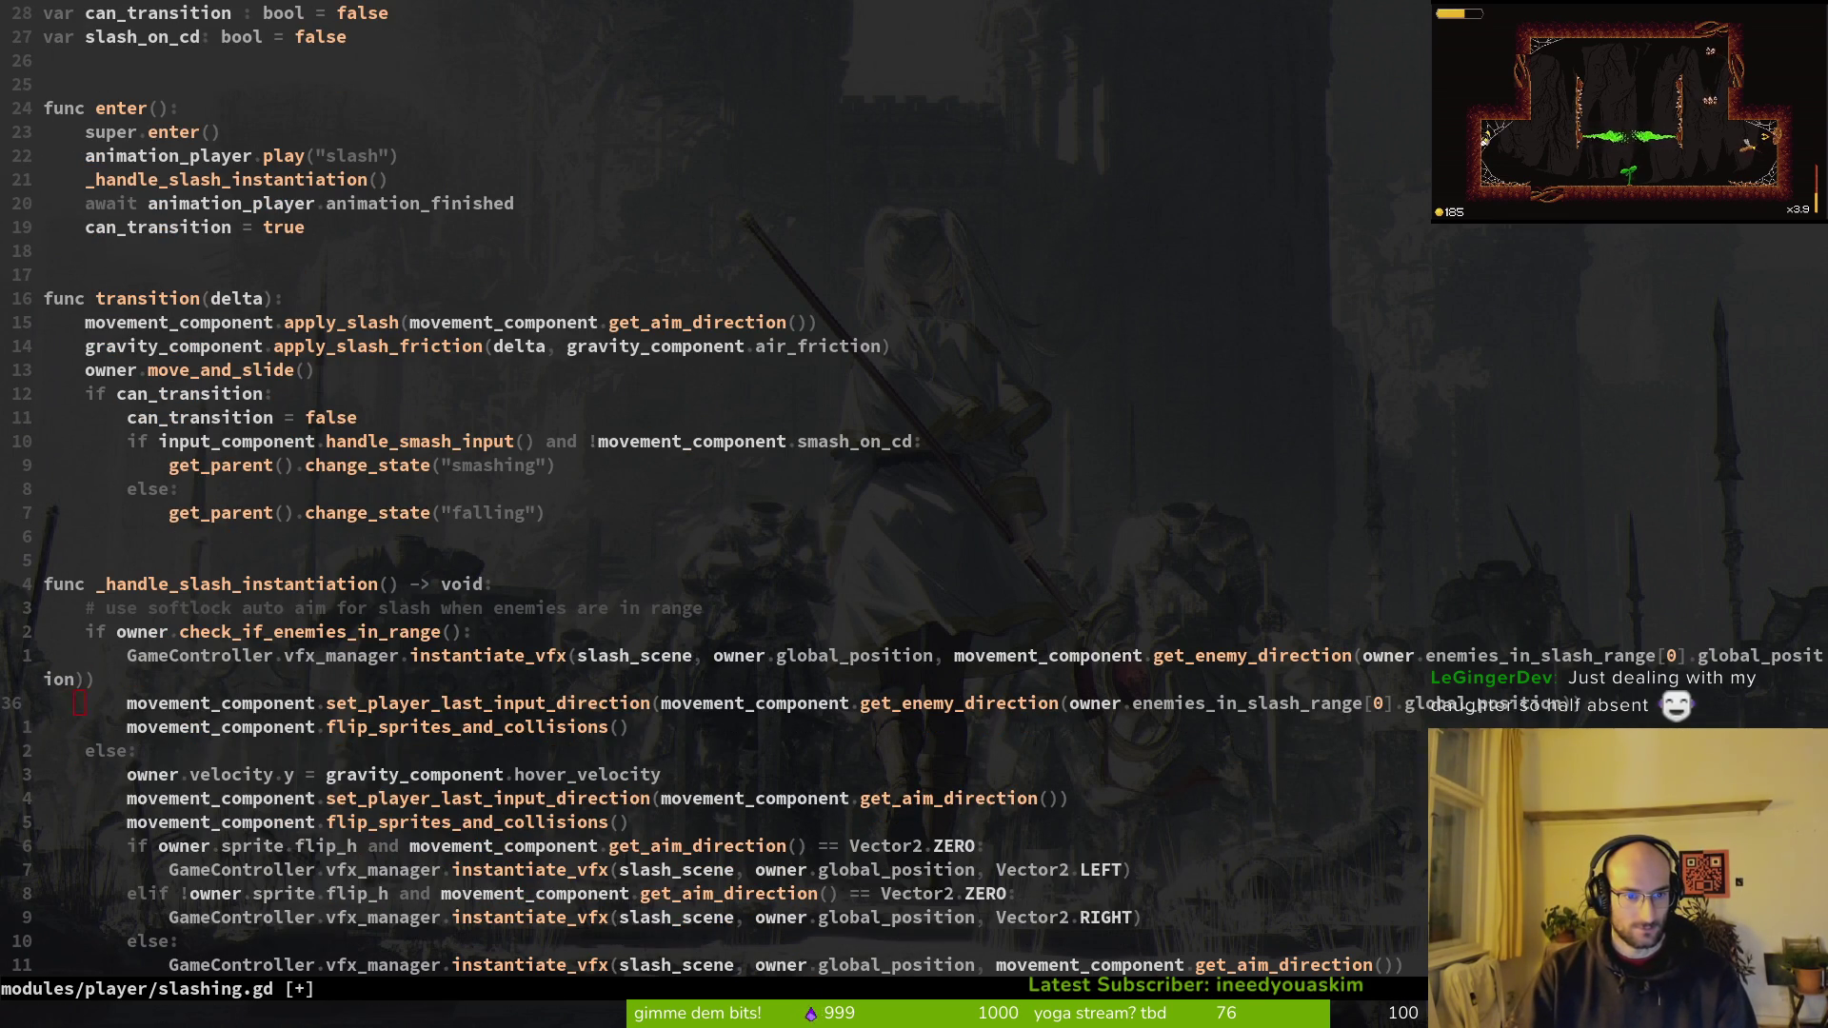
Step: Search the project files for 'move' and restore the deleted pull_player comment line
key(space)
key(f)
key(f)
text(move)
key(Escape)
key(P)
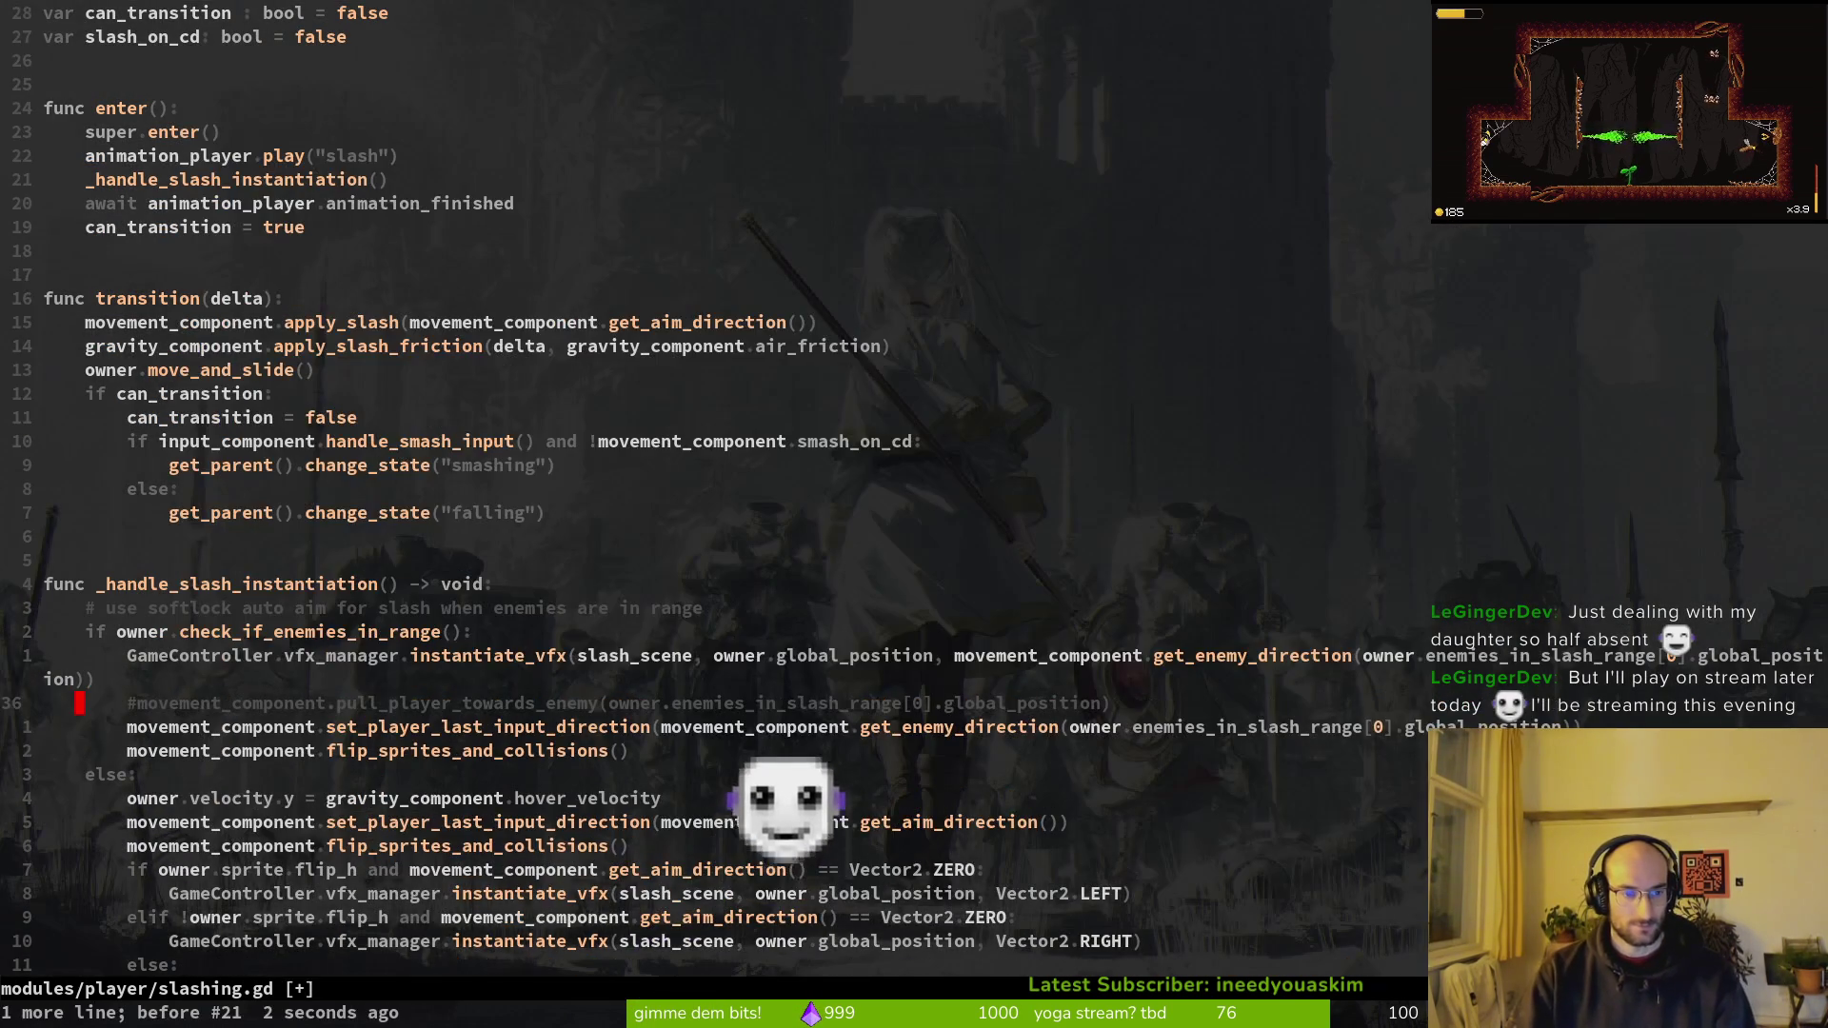
Step: Search the project for pull_player_towards_enemy, then delete that line and save slashing.gd
key(w)
key(w)
key(w)
key(v)
key(Escape)
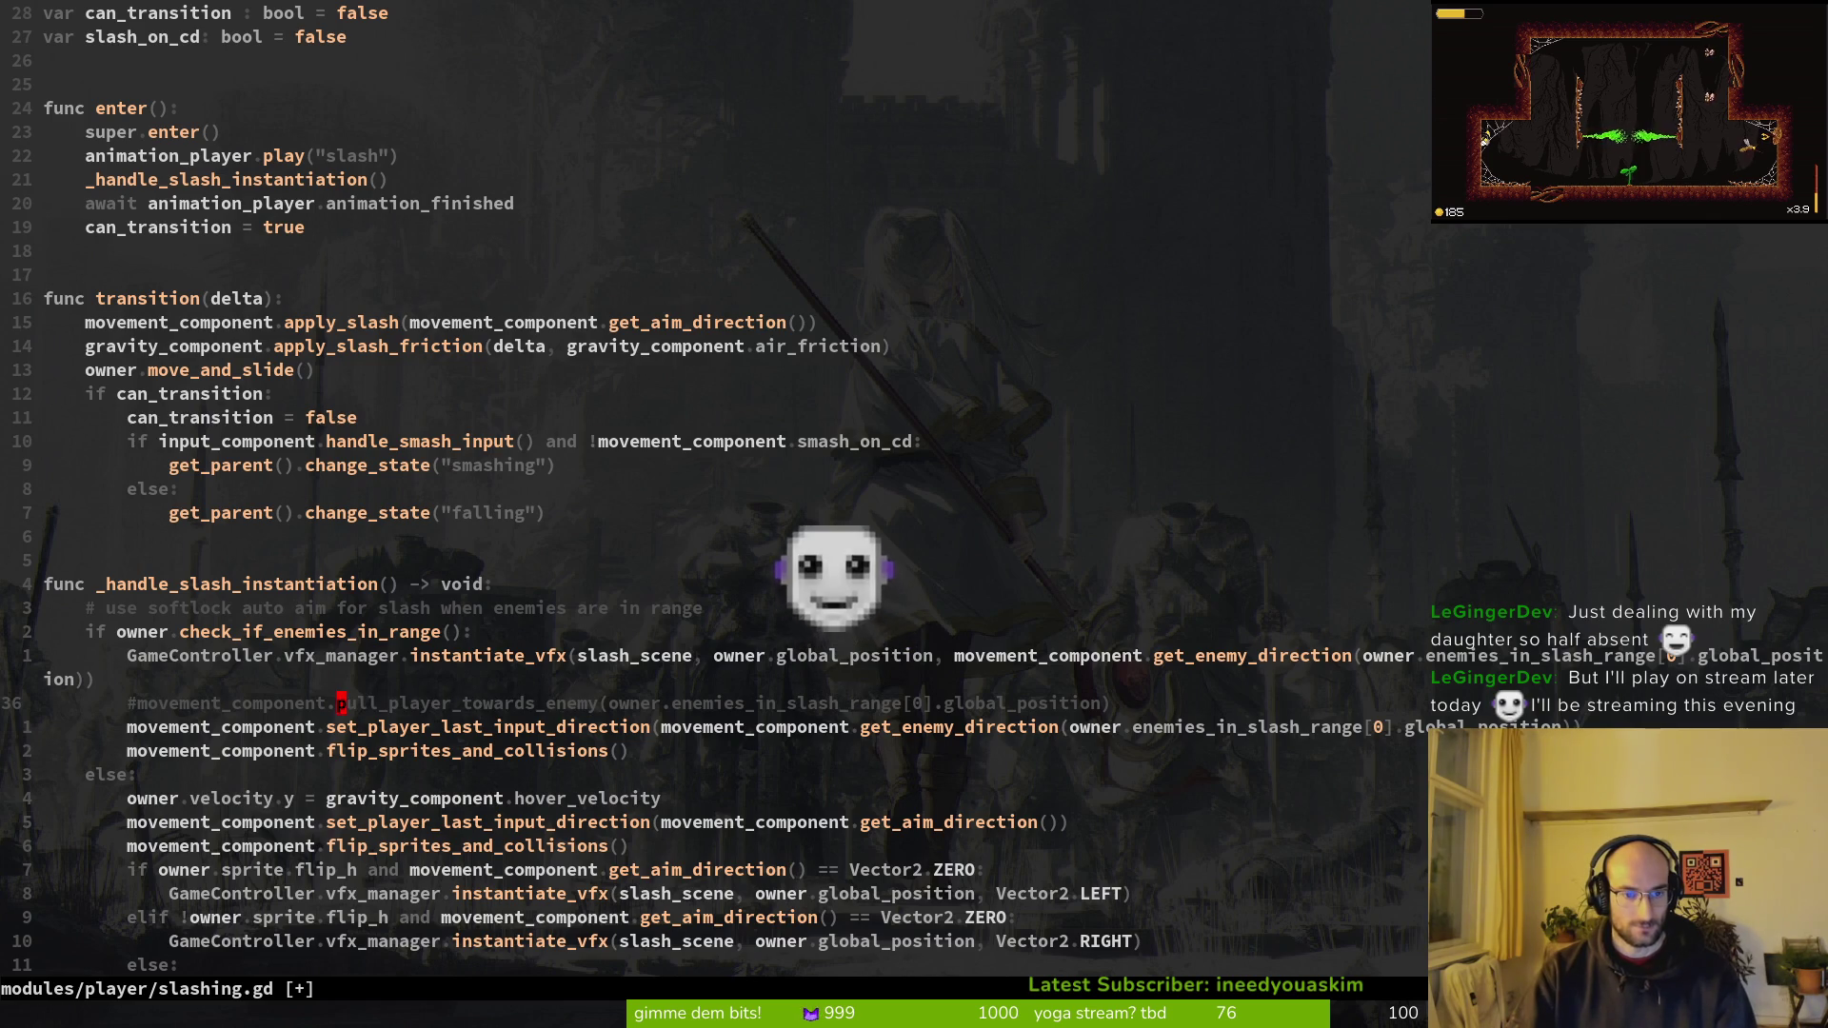
key(space)
key(f)
key(w)
key(Escape)
key(Escape)
text(dd:w)
key(Return)
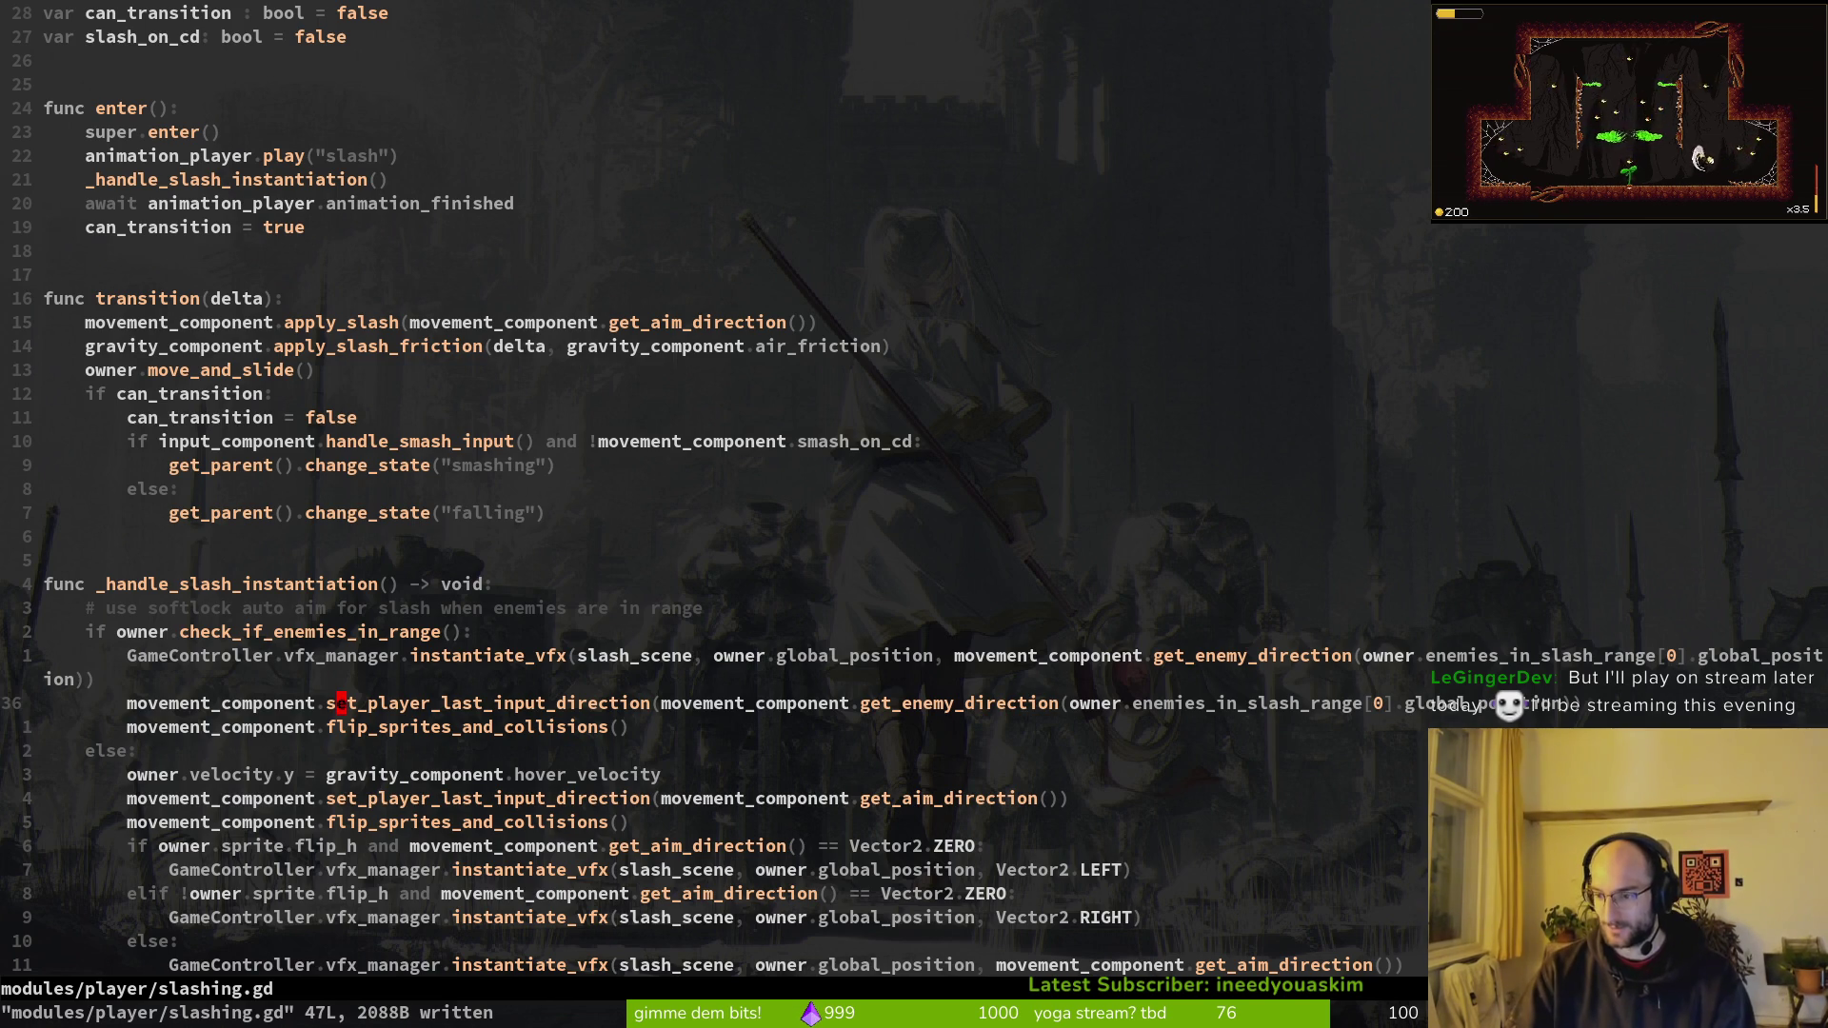
Step: Open smashing.gd from the player folder, delete its two commented dash elif lines, and save
key(space)
key(p)
key(v)
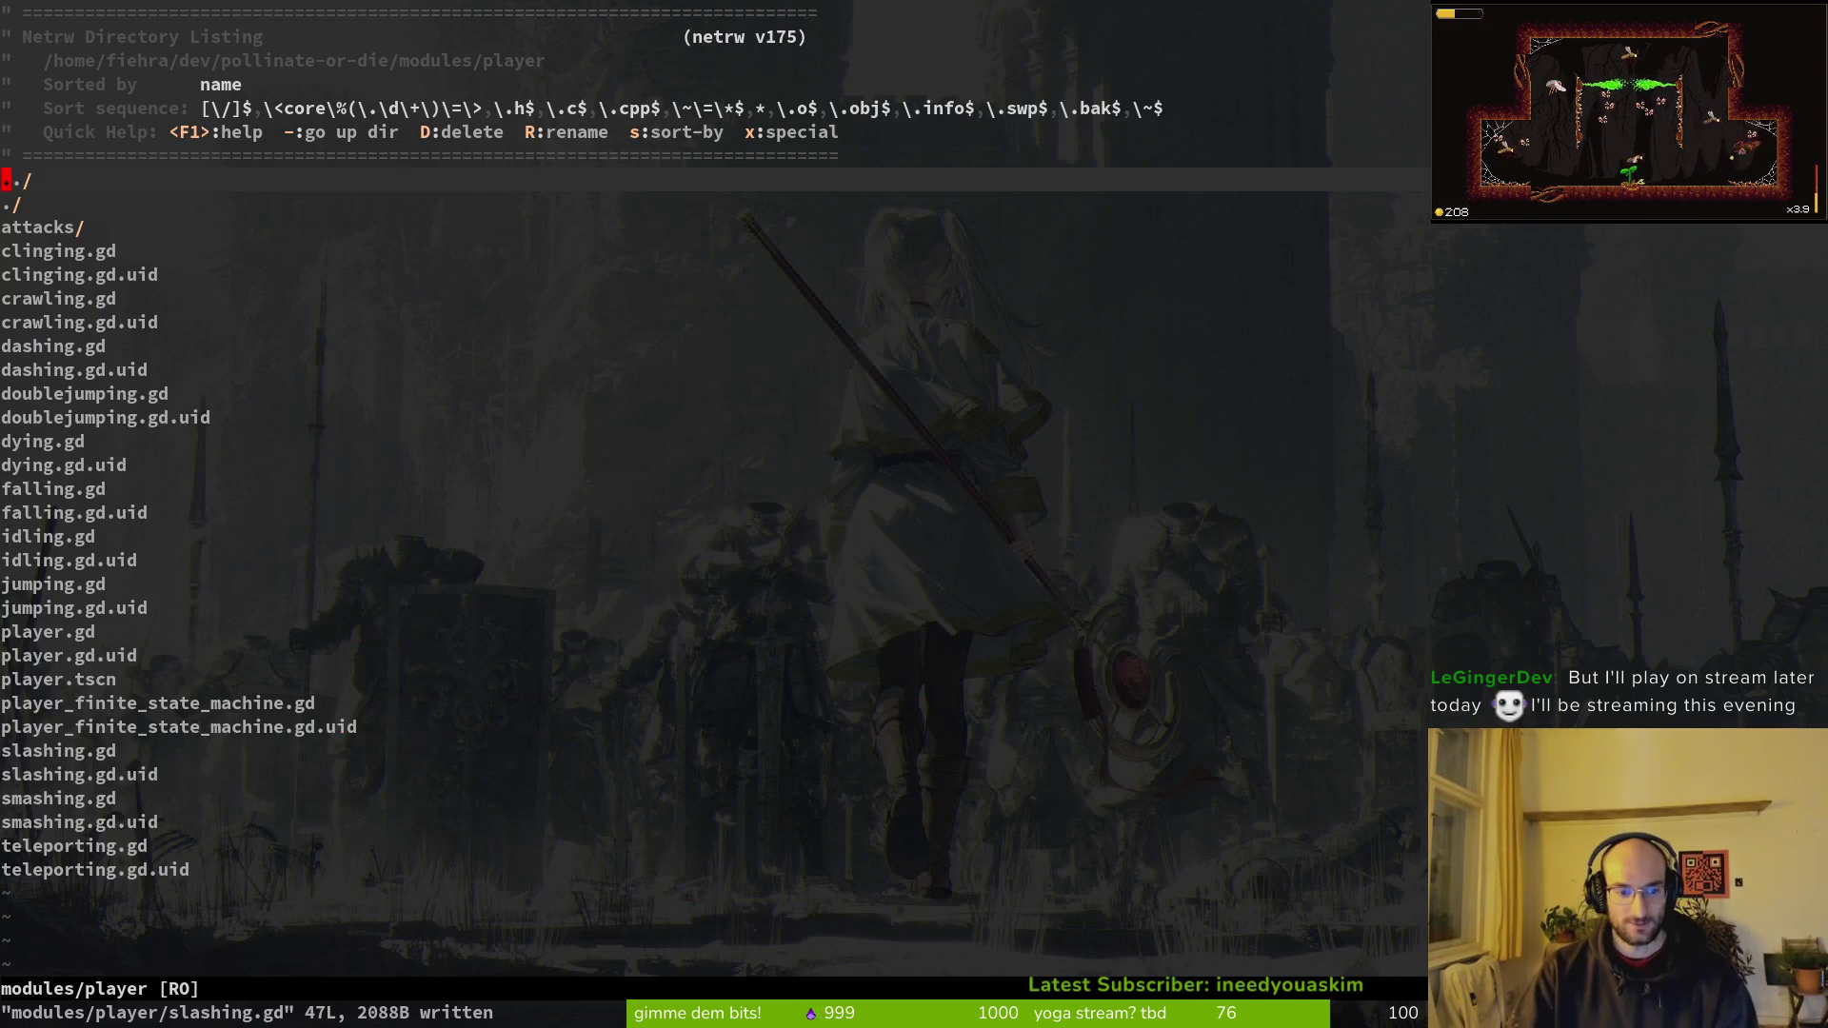
key(shift+g)
key(k)
key(k)
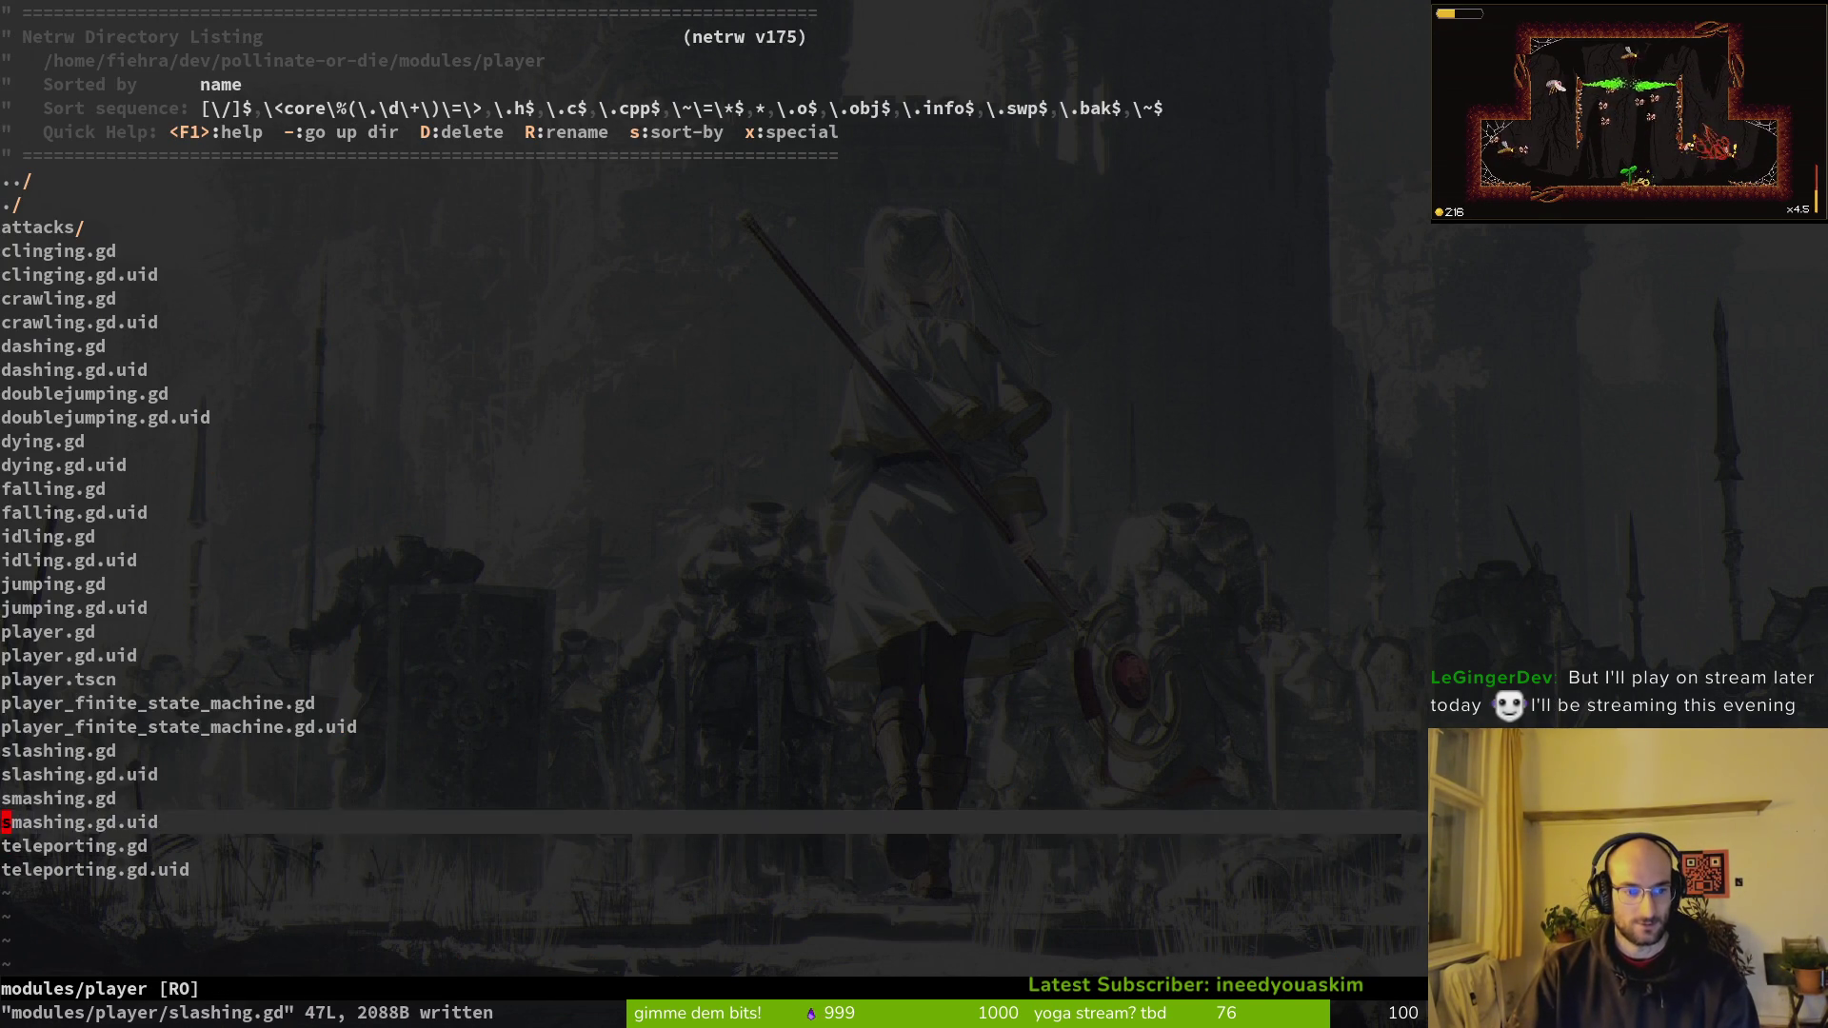
key(k)
key(Return)
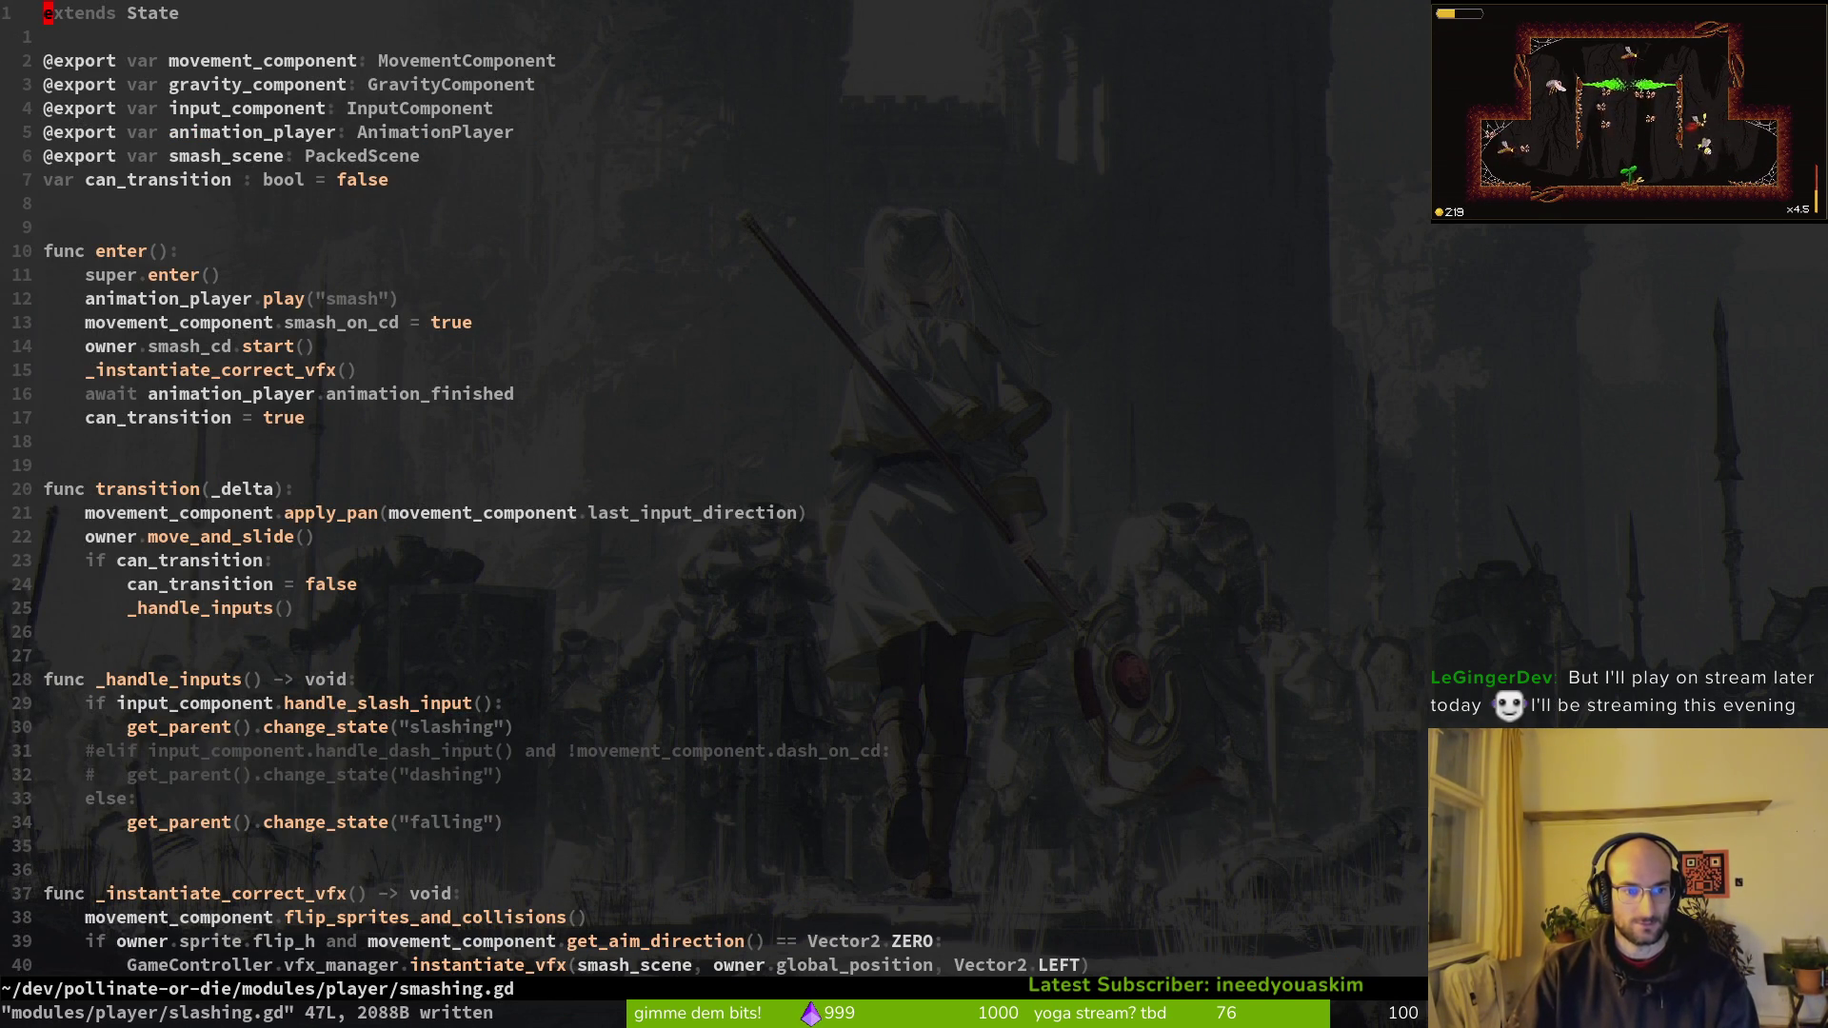
key(3)
key(0)
key(j)
key(d)
key(d)
key(d)
text(:w)
key(Return)
key(shift+g)
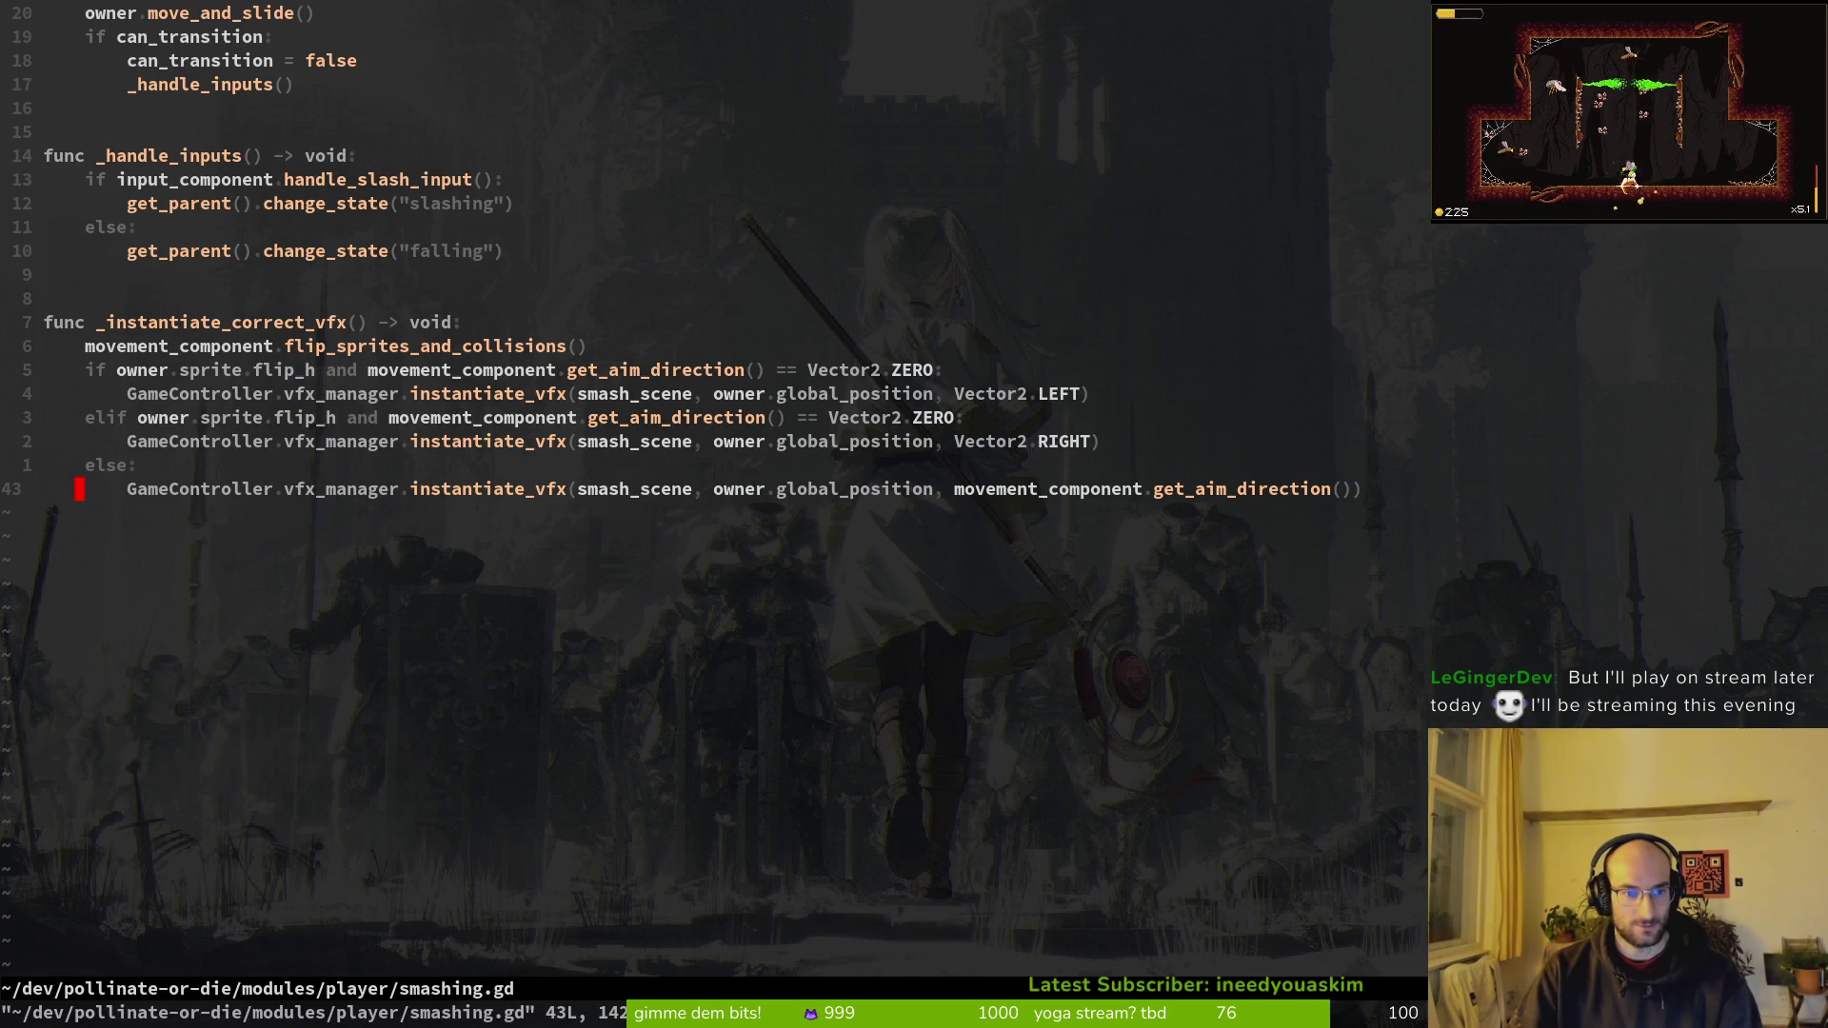
Step: Open teleporting.gd from the player folder listing, then quit Neovim
key(space)
key(p)
key(v)
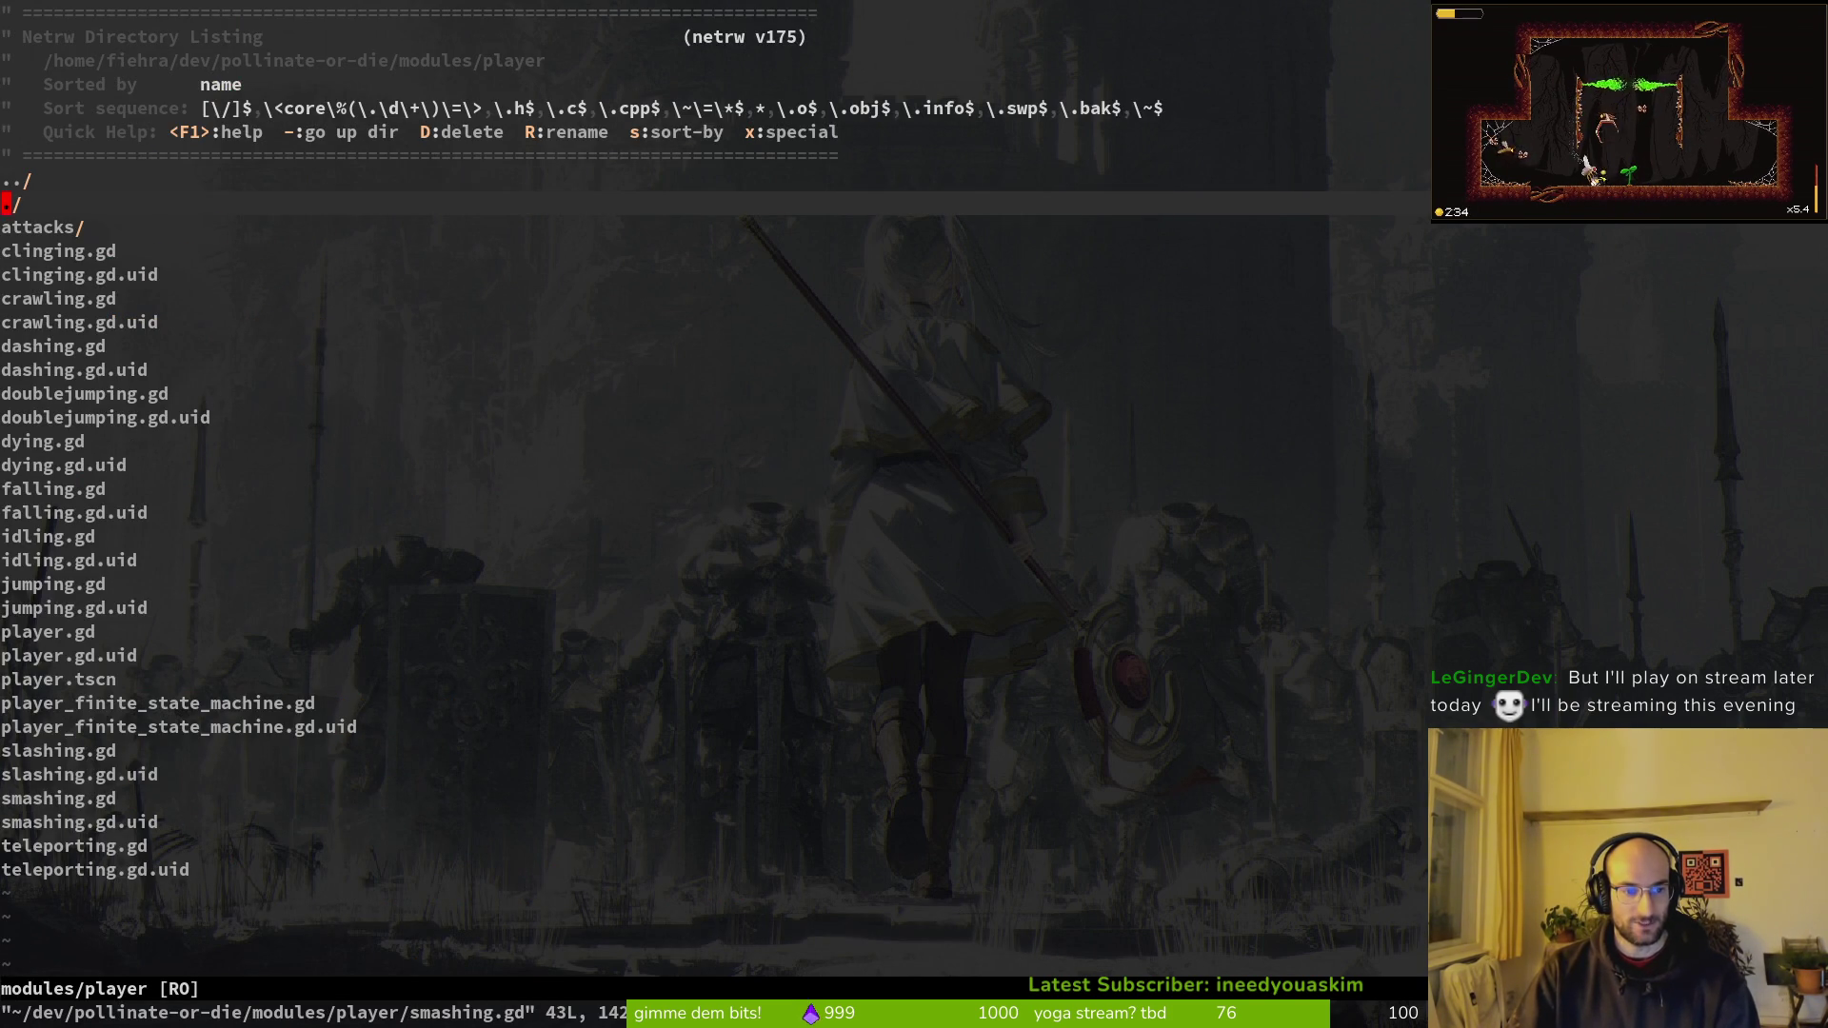
key(shift+g)
key(k)
key(Return)
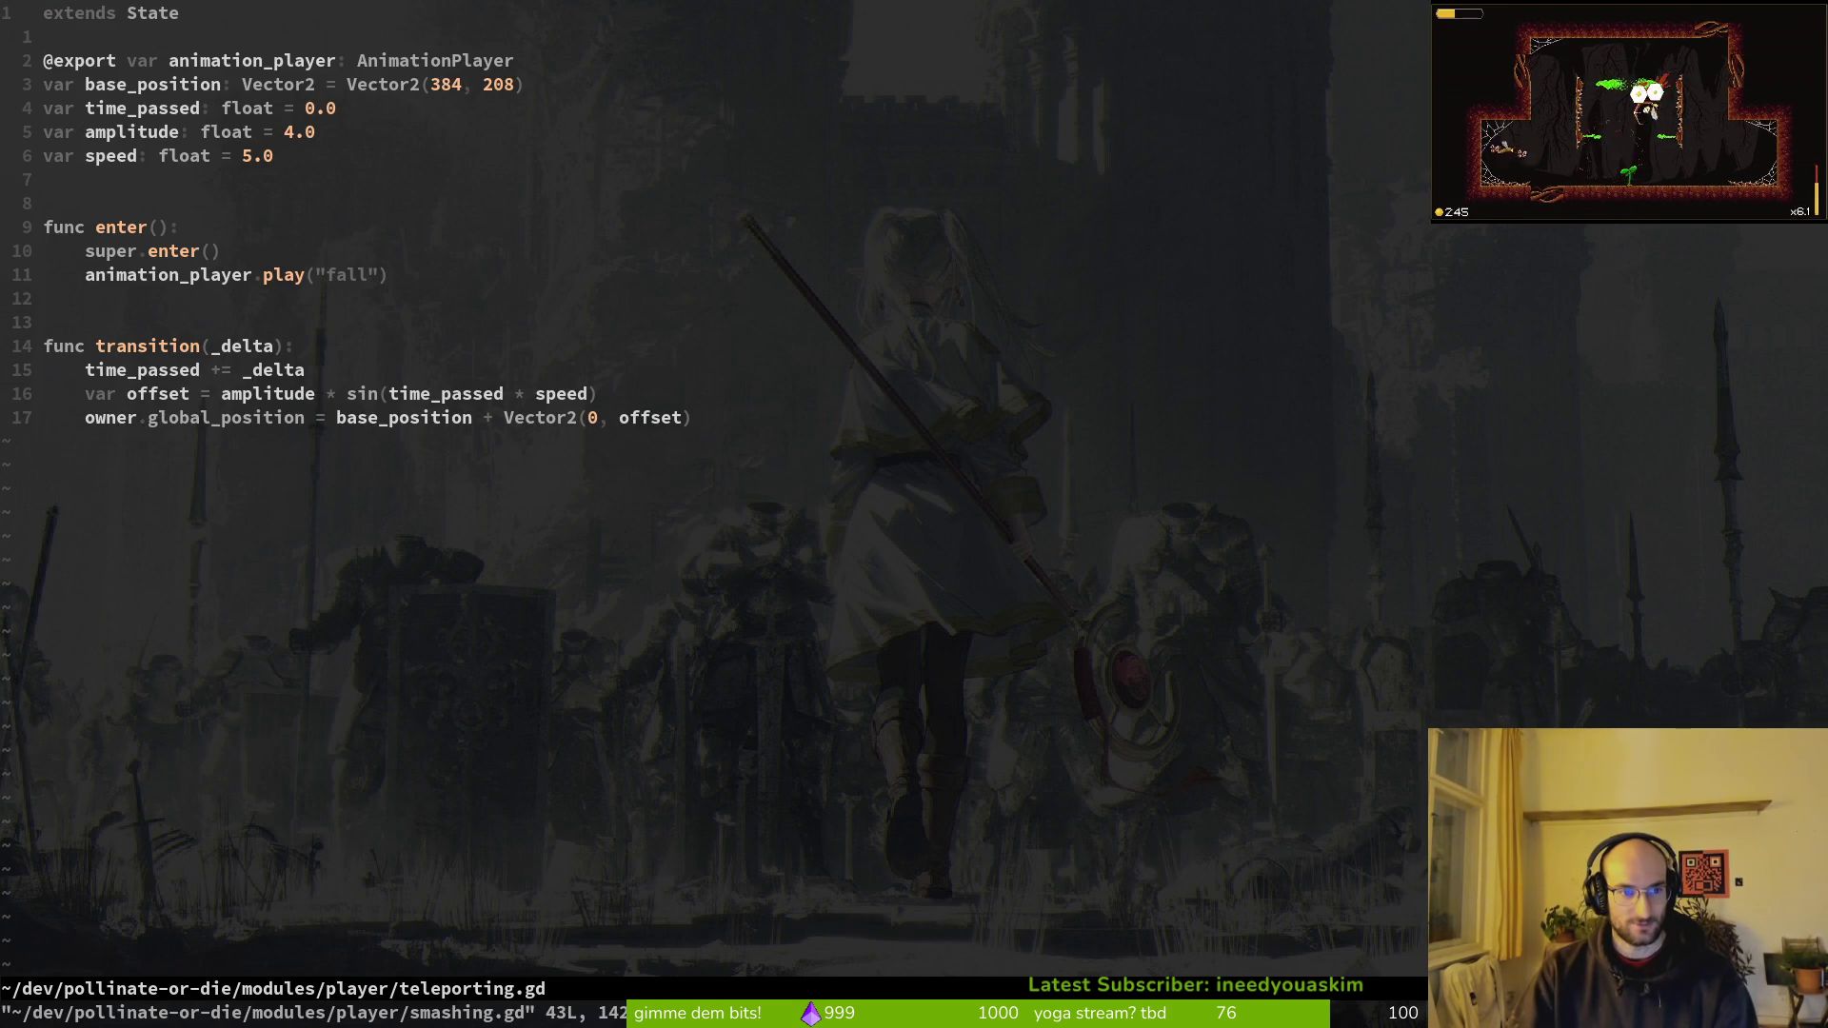
text(:q)
key(Return)
Step: Launch tig, review the diffs, and stage clinging.gd, dashing.gd and crawling.gd
text(tig)
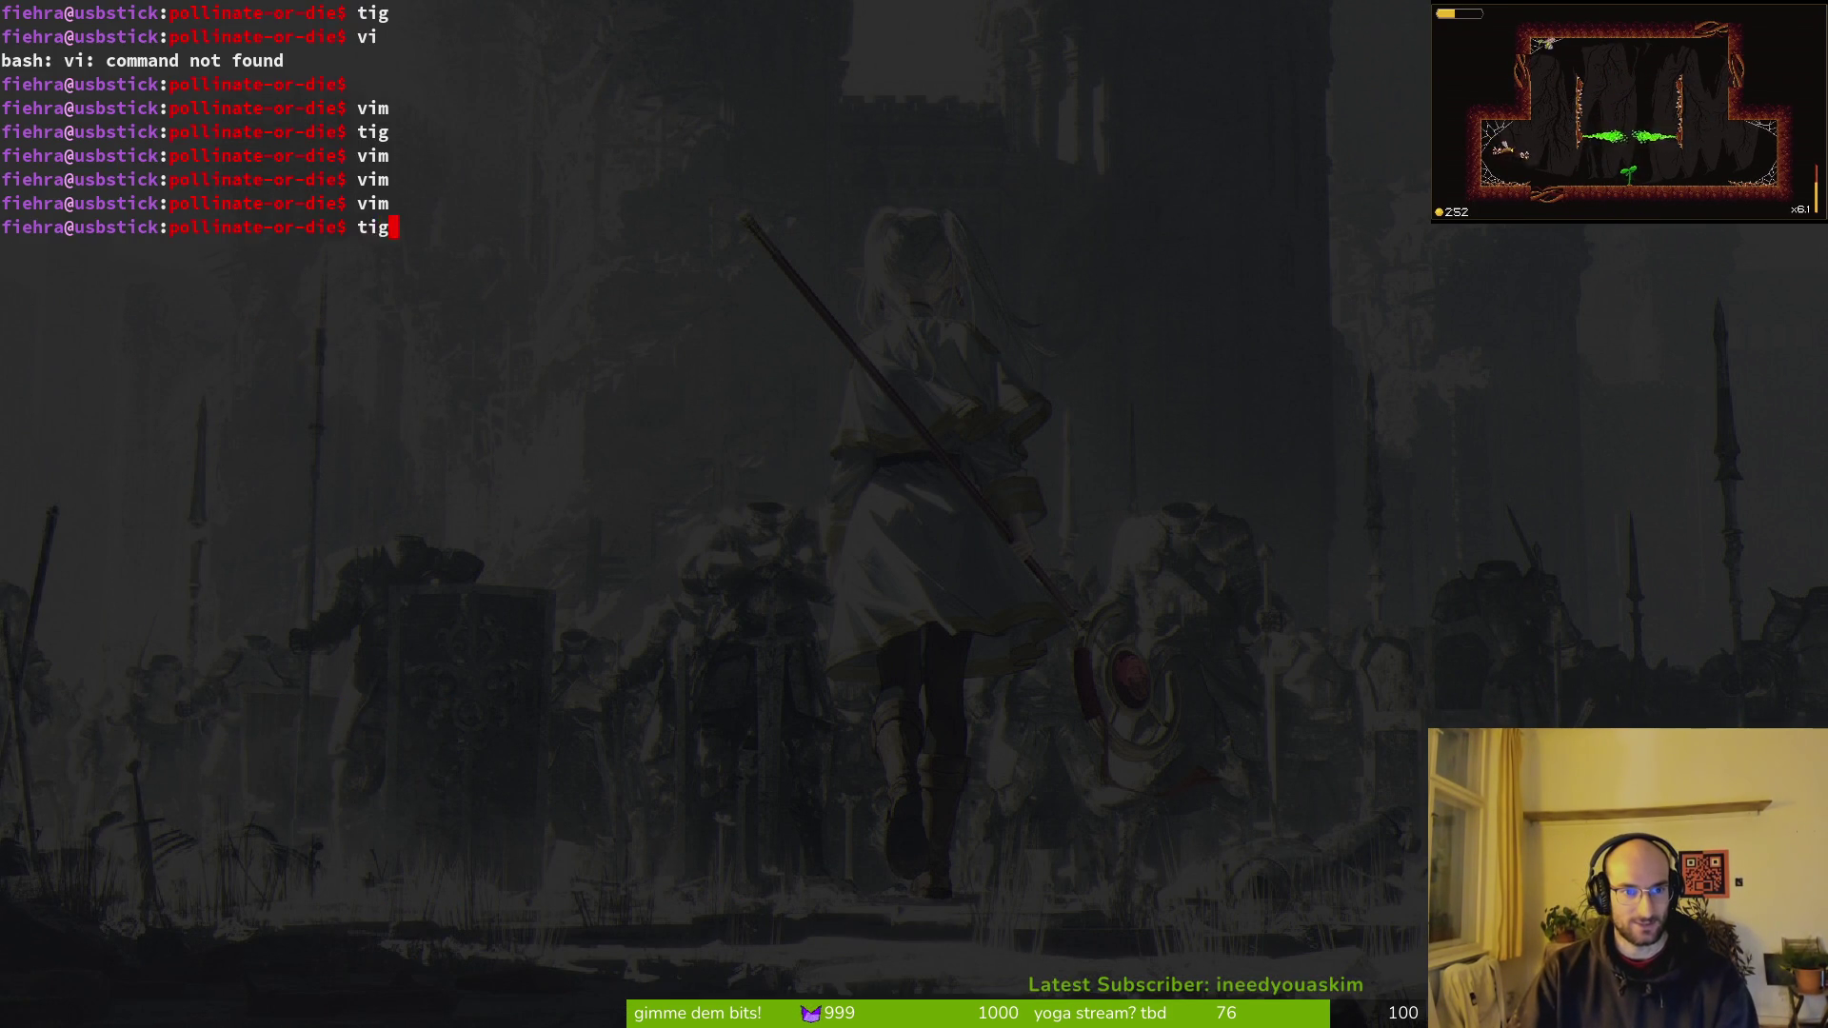
key(Return)
key(Down)
key(Down)
key(Down)
key(Return)
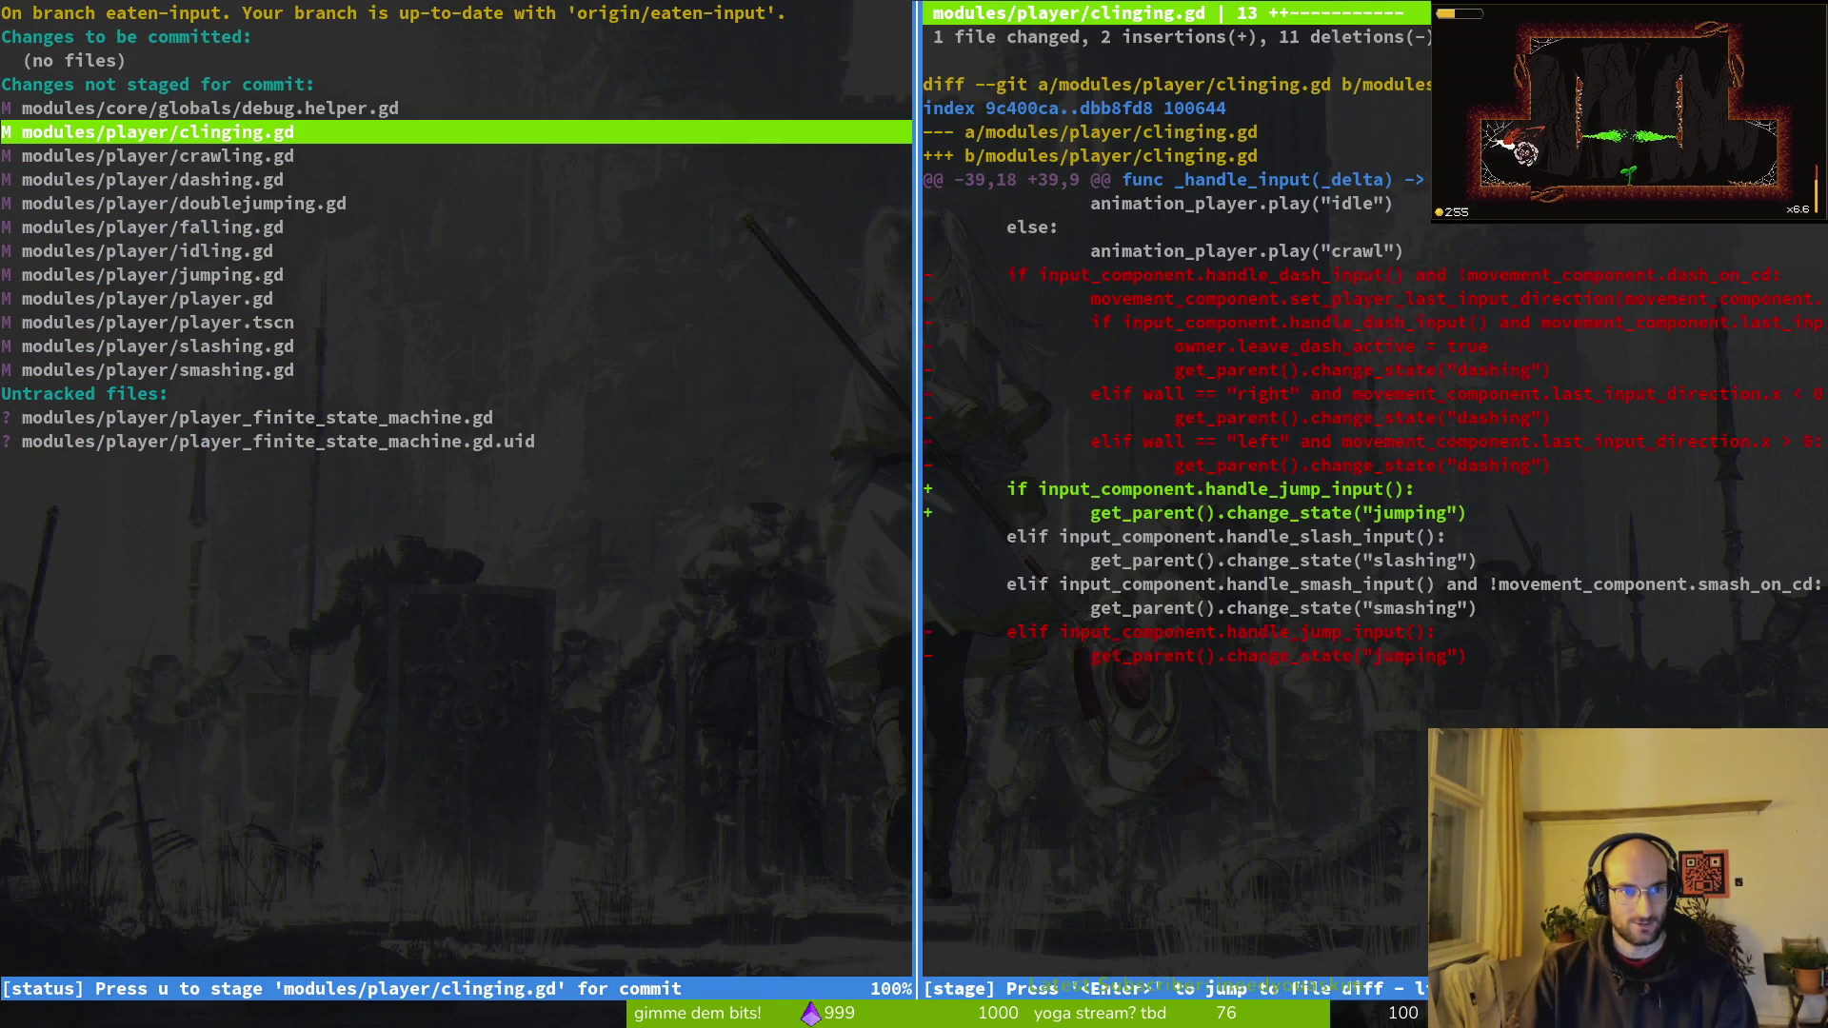
key(u)
key(u)
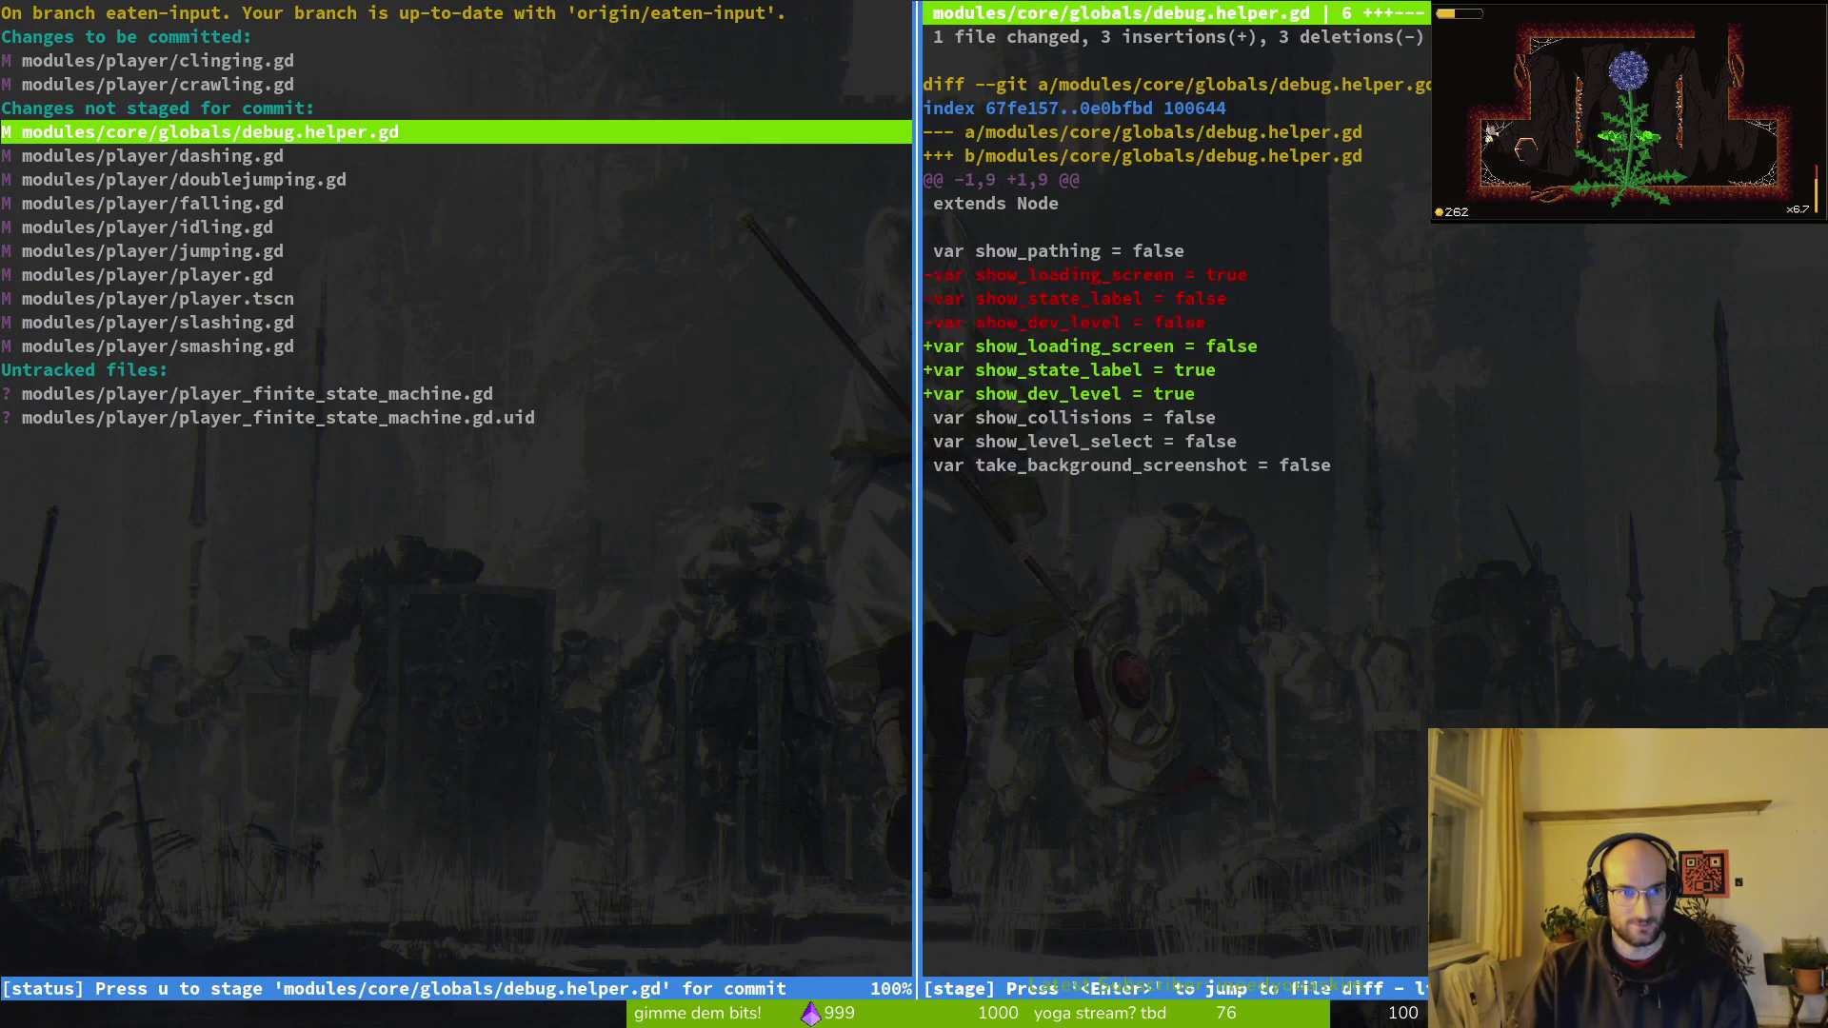
key(Down)
key(Return)
Step: Stage doublejumping.gd and other player scripts, review player.gd and jumping.gd, and stage the new FSM files
key(u)
key(Down)
key(Return)
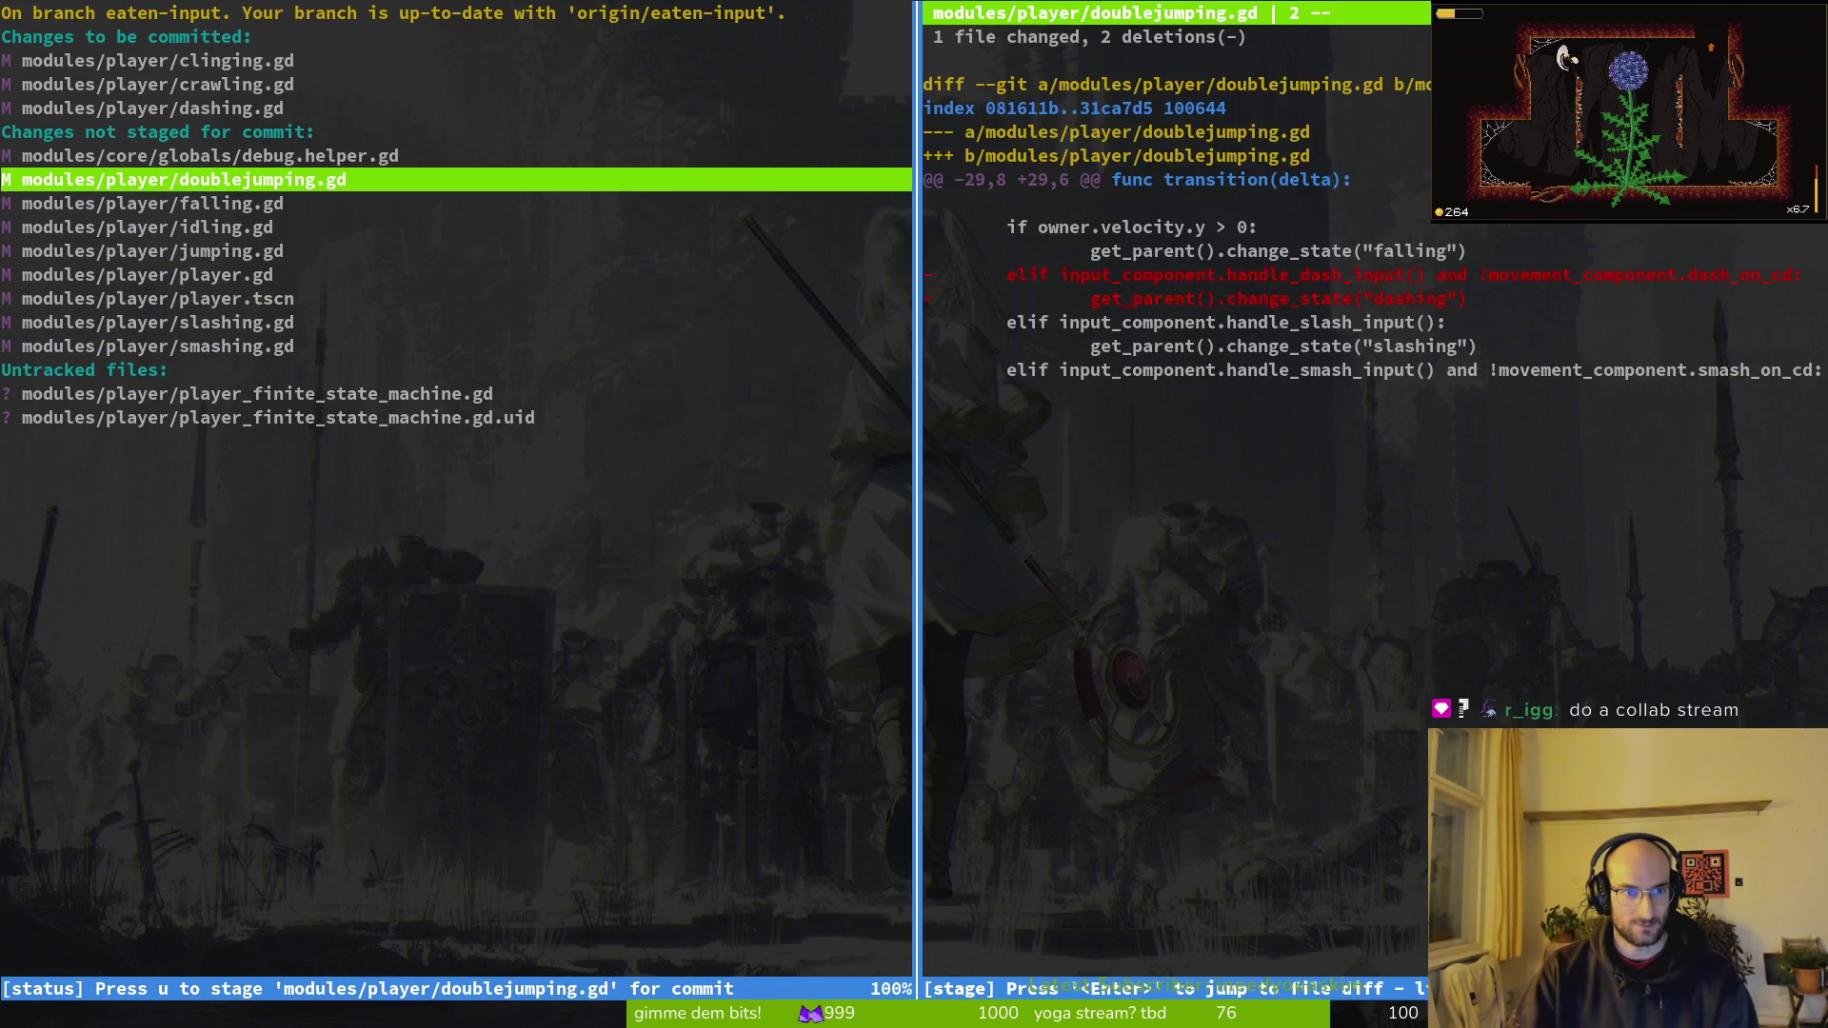
key(u)
key(Return)
key(u)
key(u)
key(u)
key(u)
key(u)
key(u)
key(u)
key(Up)
key(Up)
key(Up)
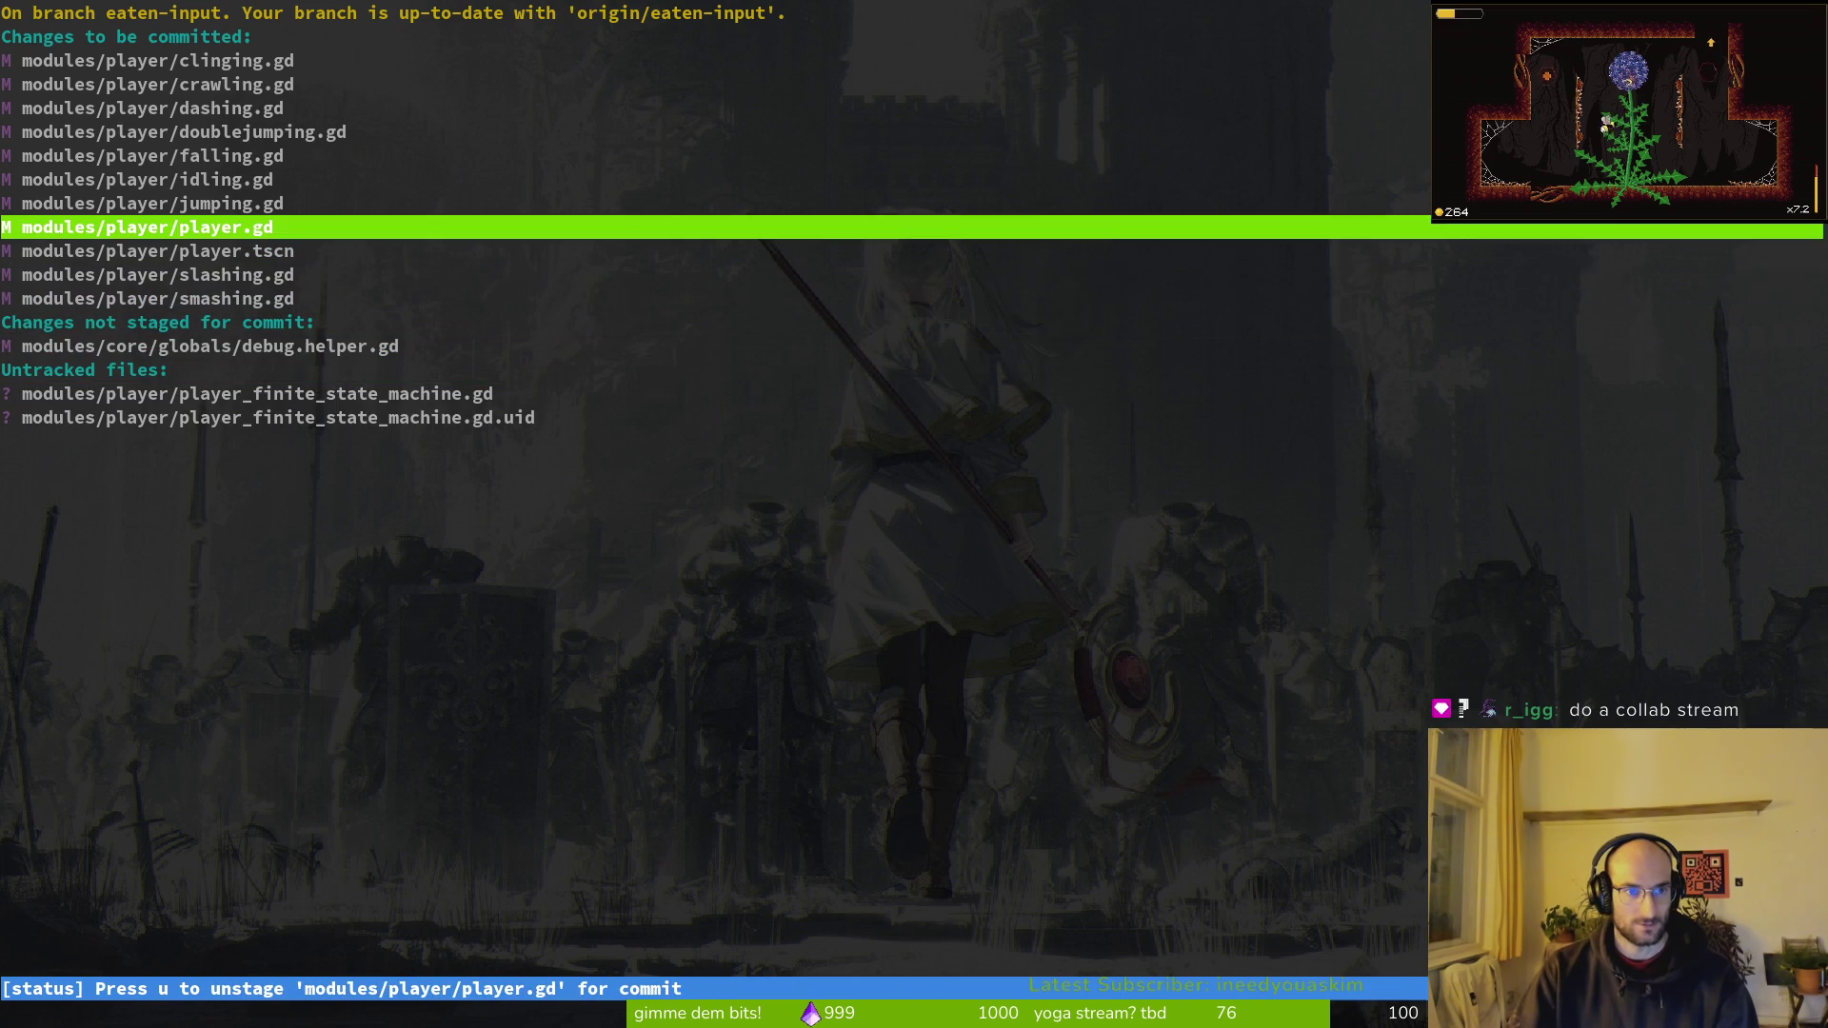
key(Return)
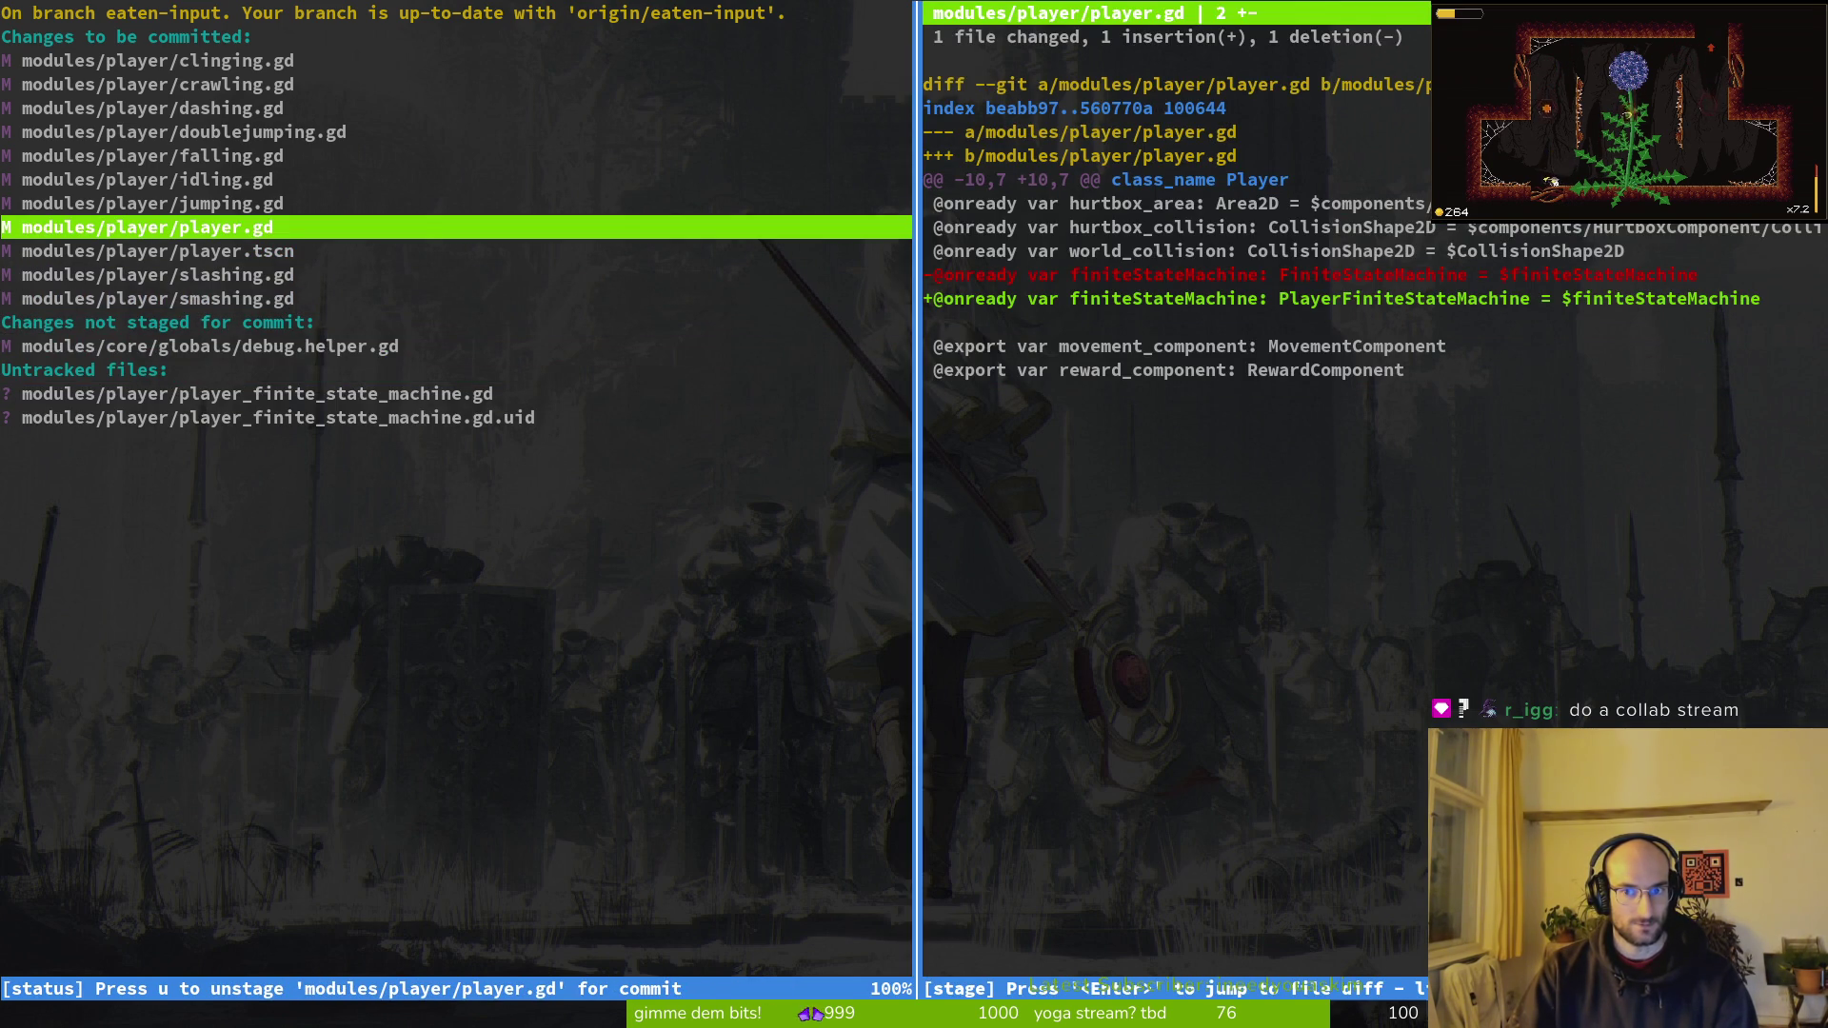
key(Up)
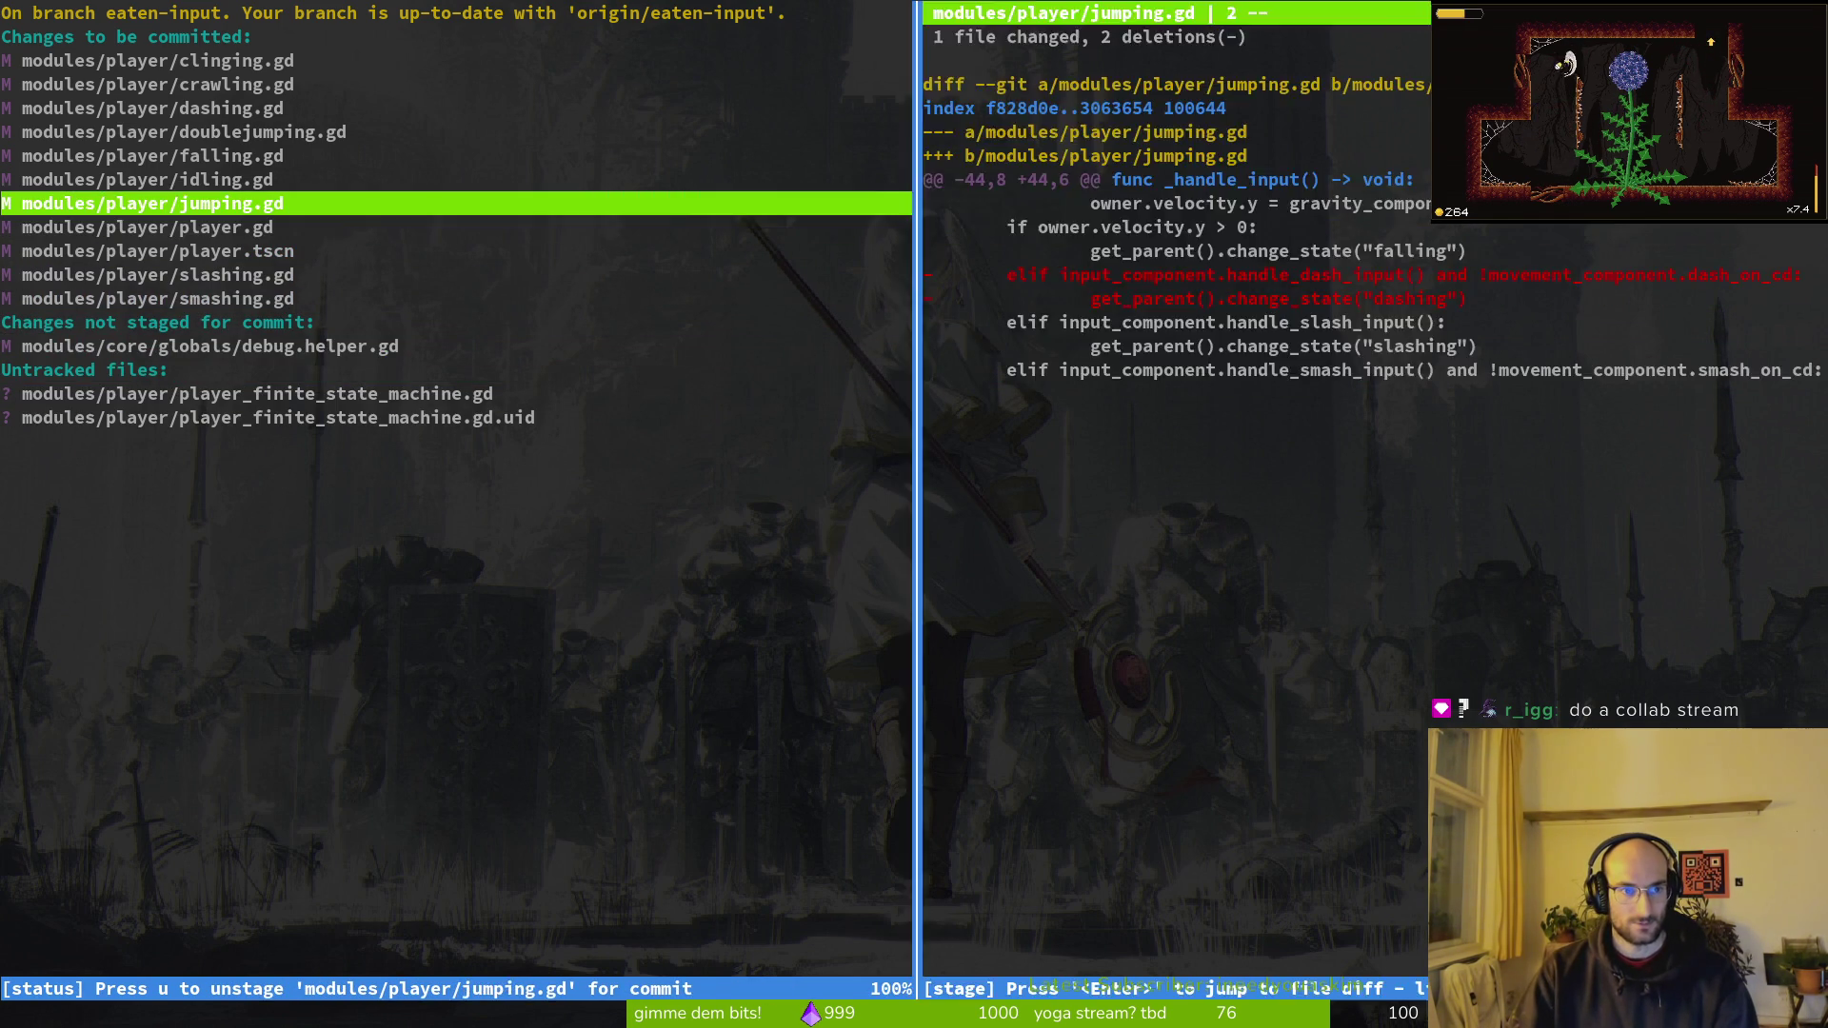
key(q)
key(Down)
key(Down)
key(Down)
key(Down)
key(Down)
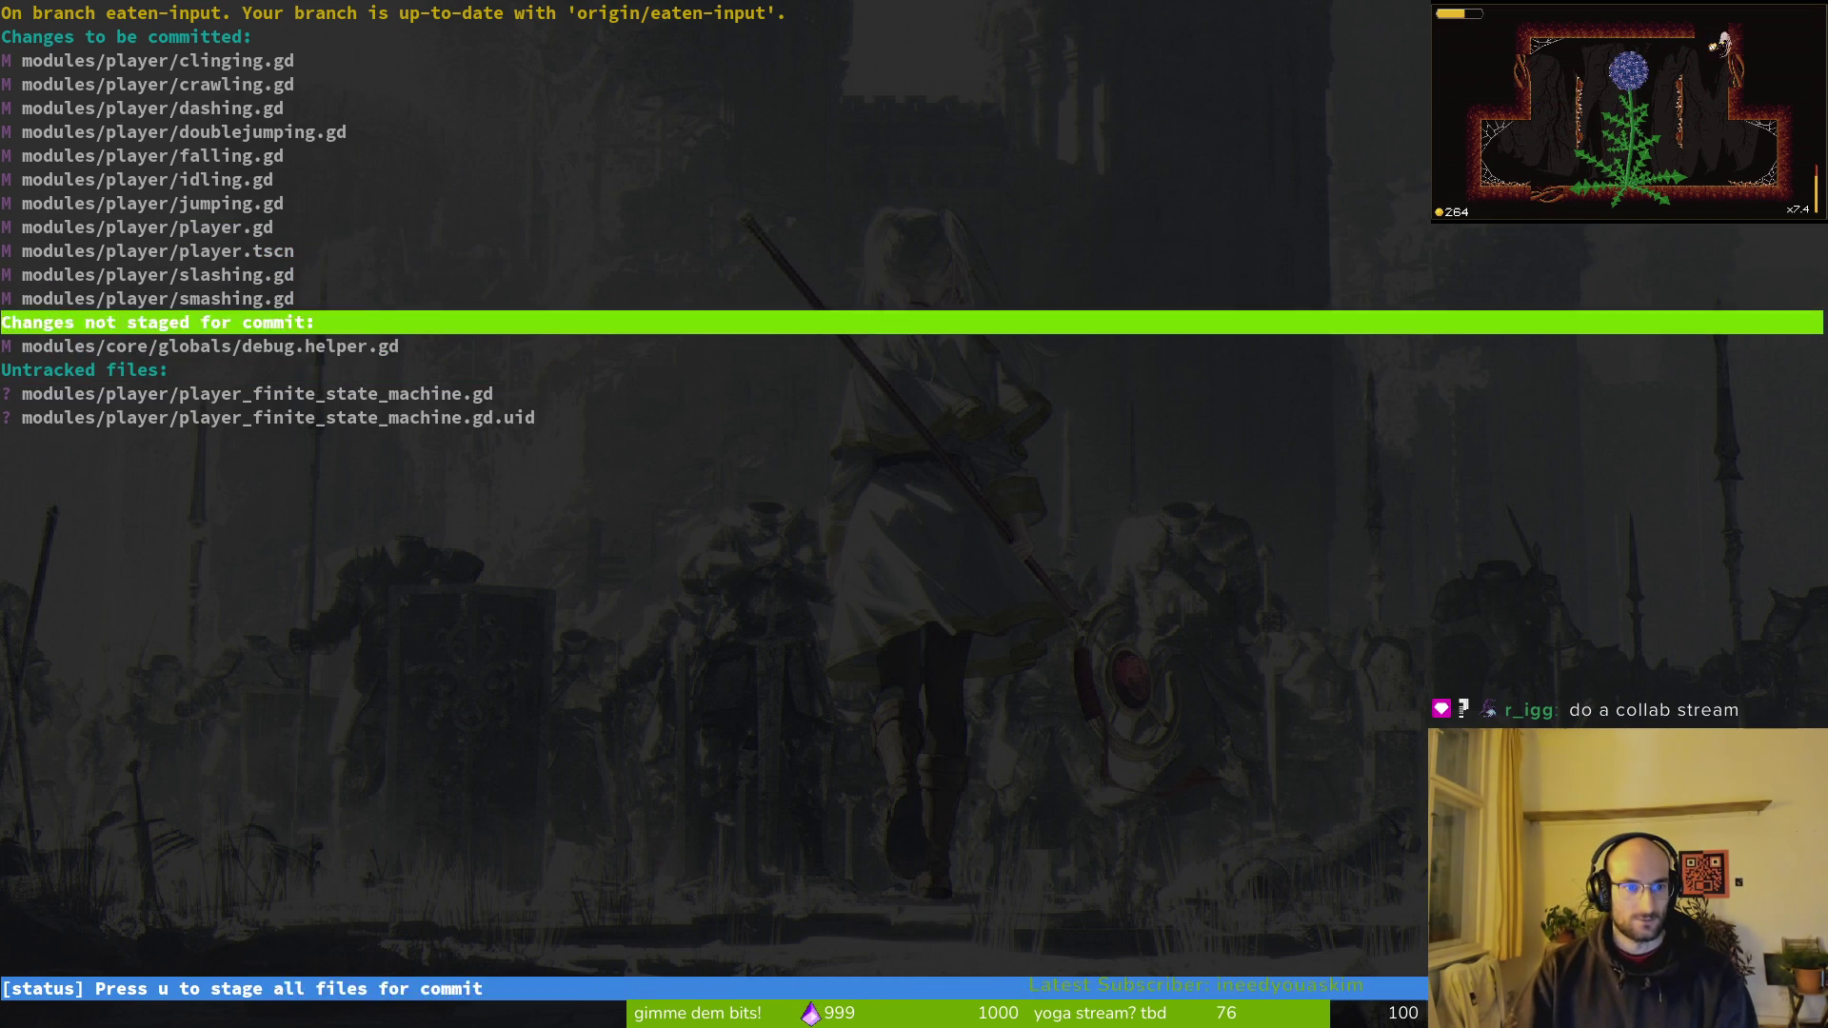
key(Down)
key(Down)
key(Down)
Step: Quit tig and commit the staged player state machine changes with a message
key(u)
key(u)
text(qgit commit -)
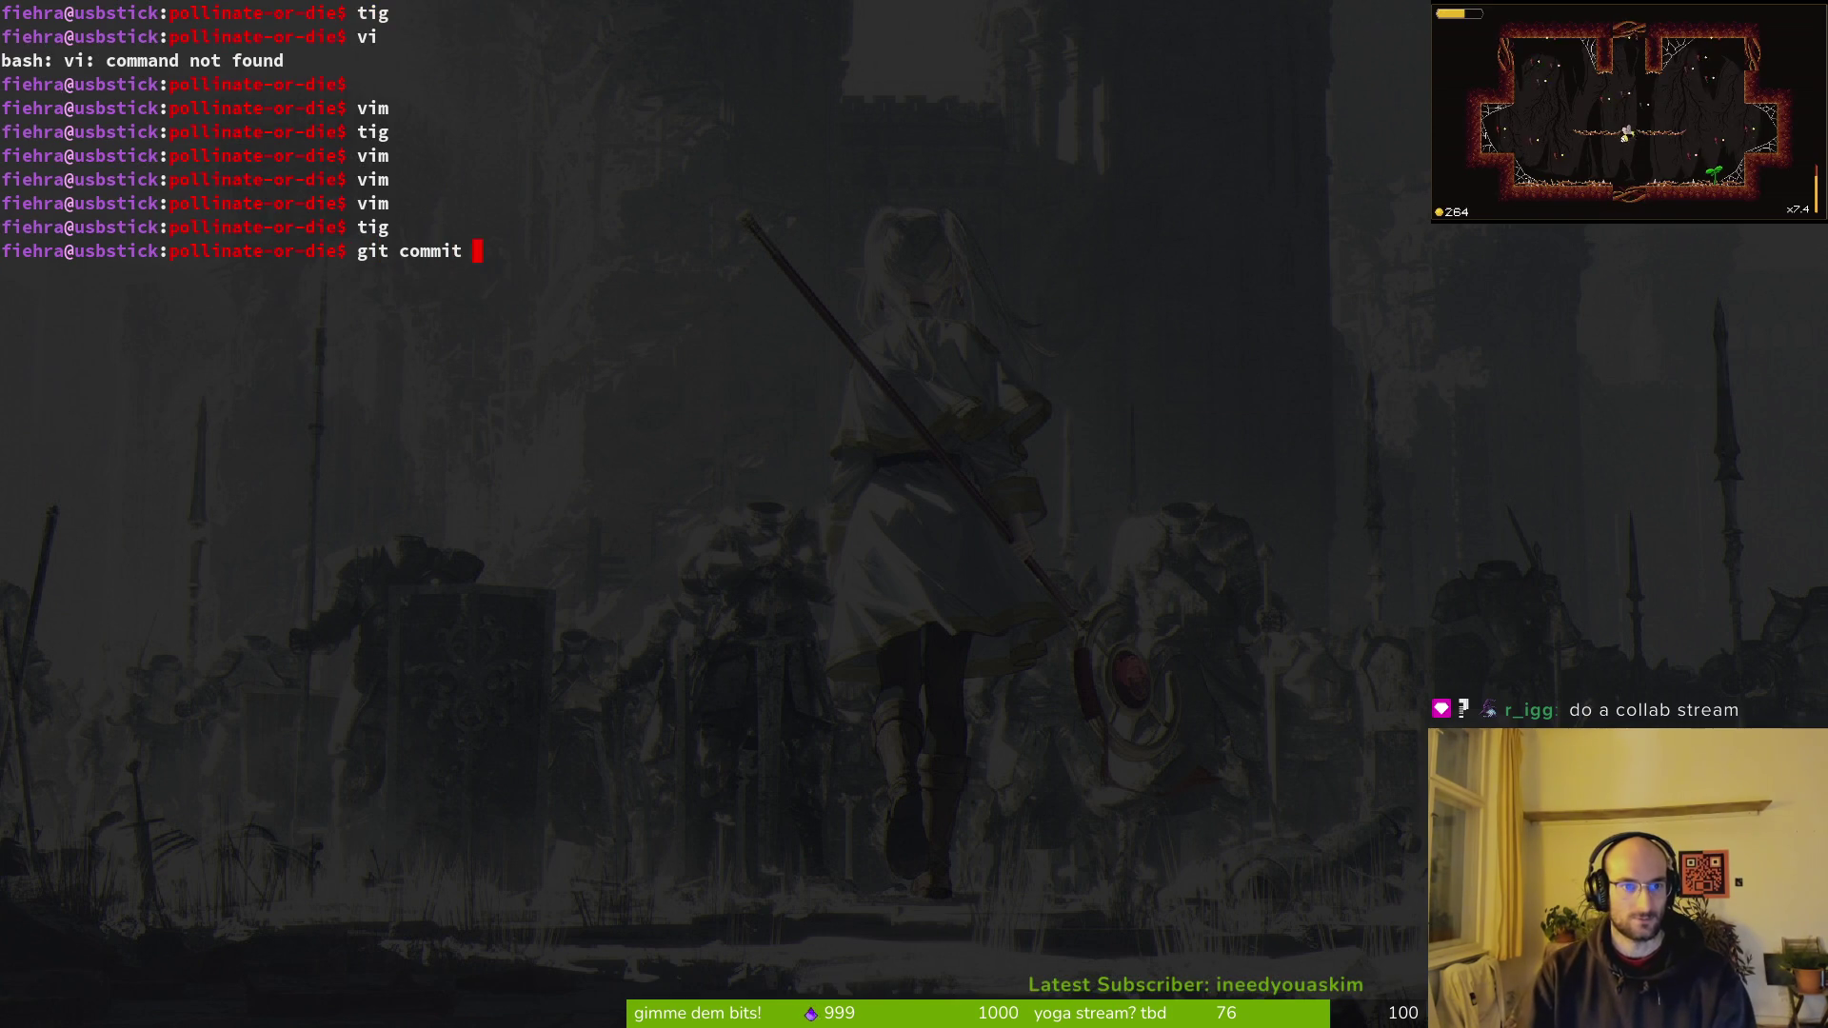
text(reate)
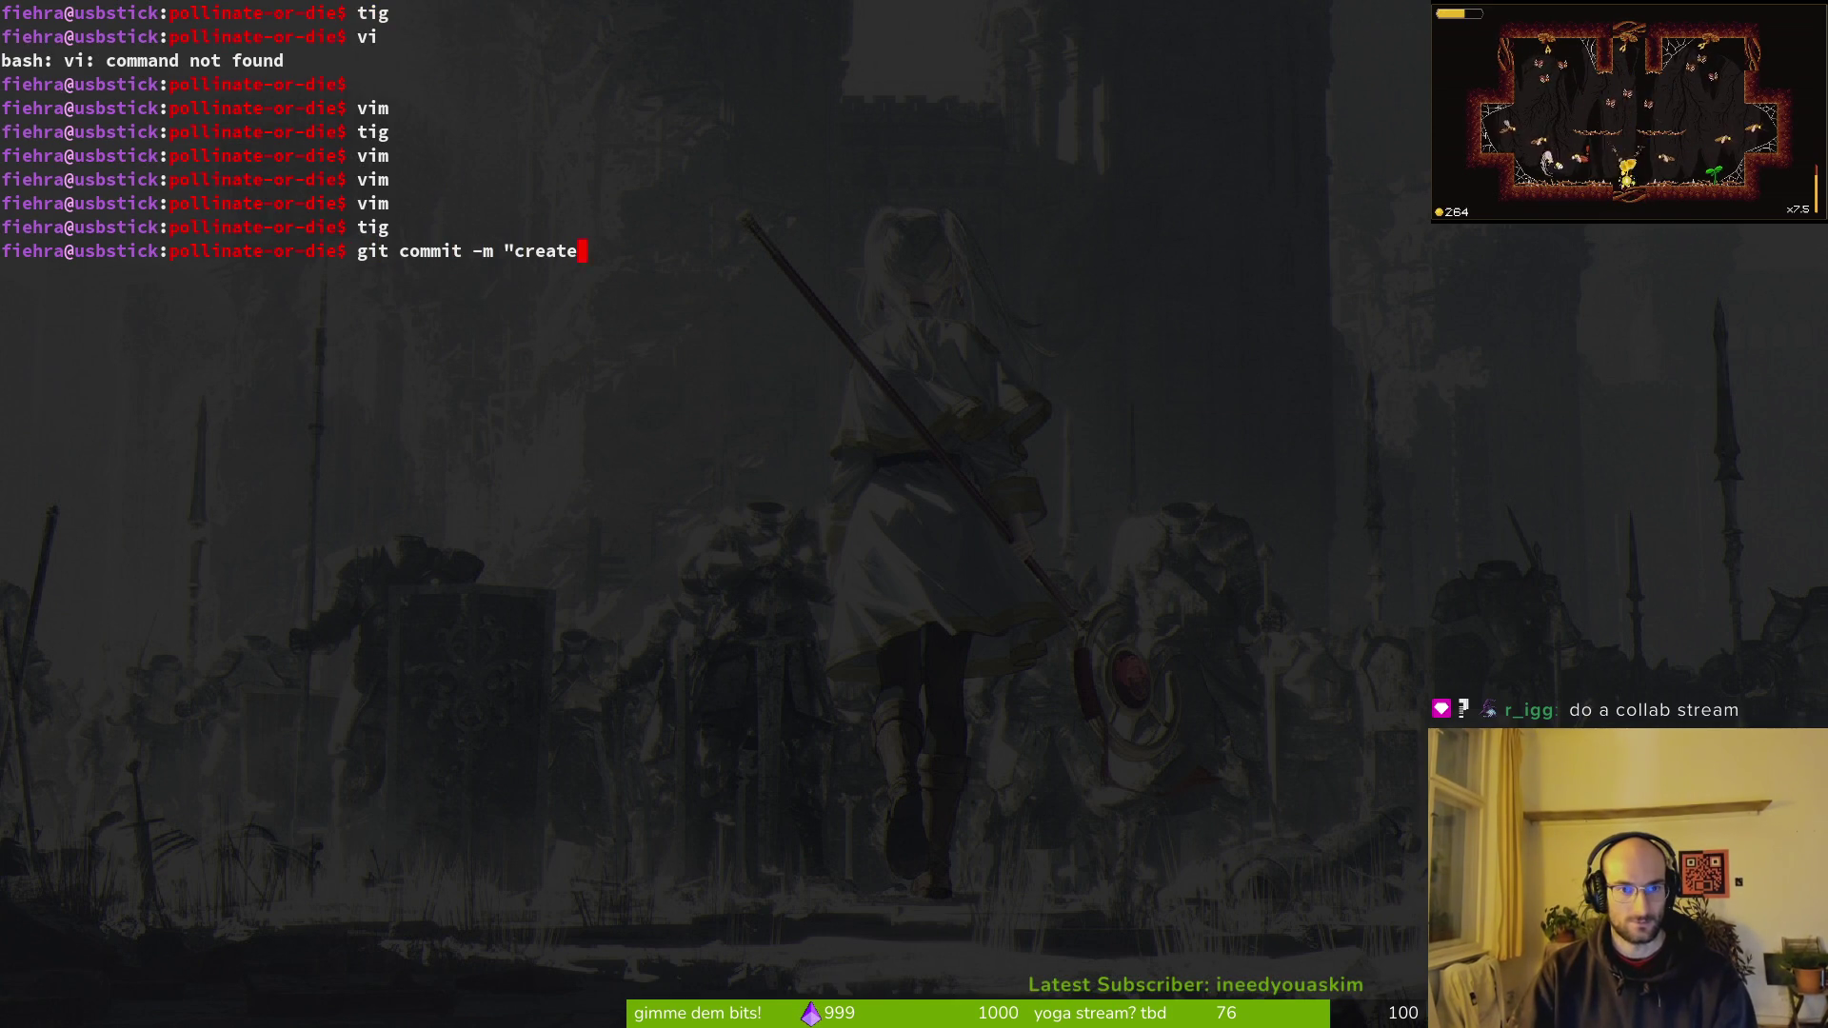
text(d player)
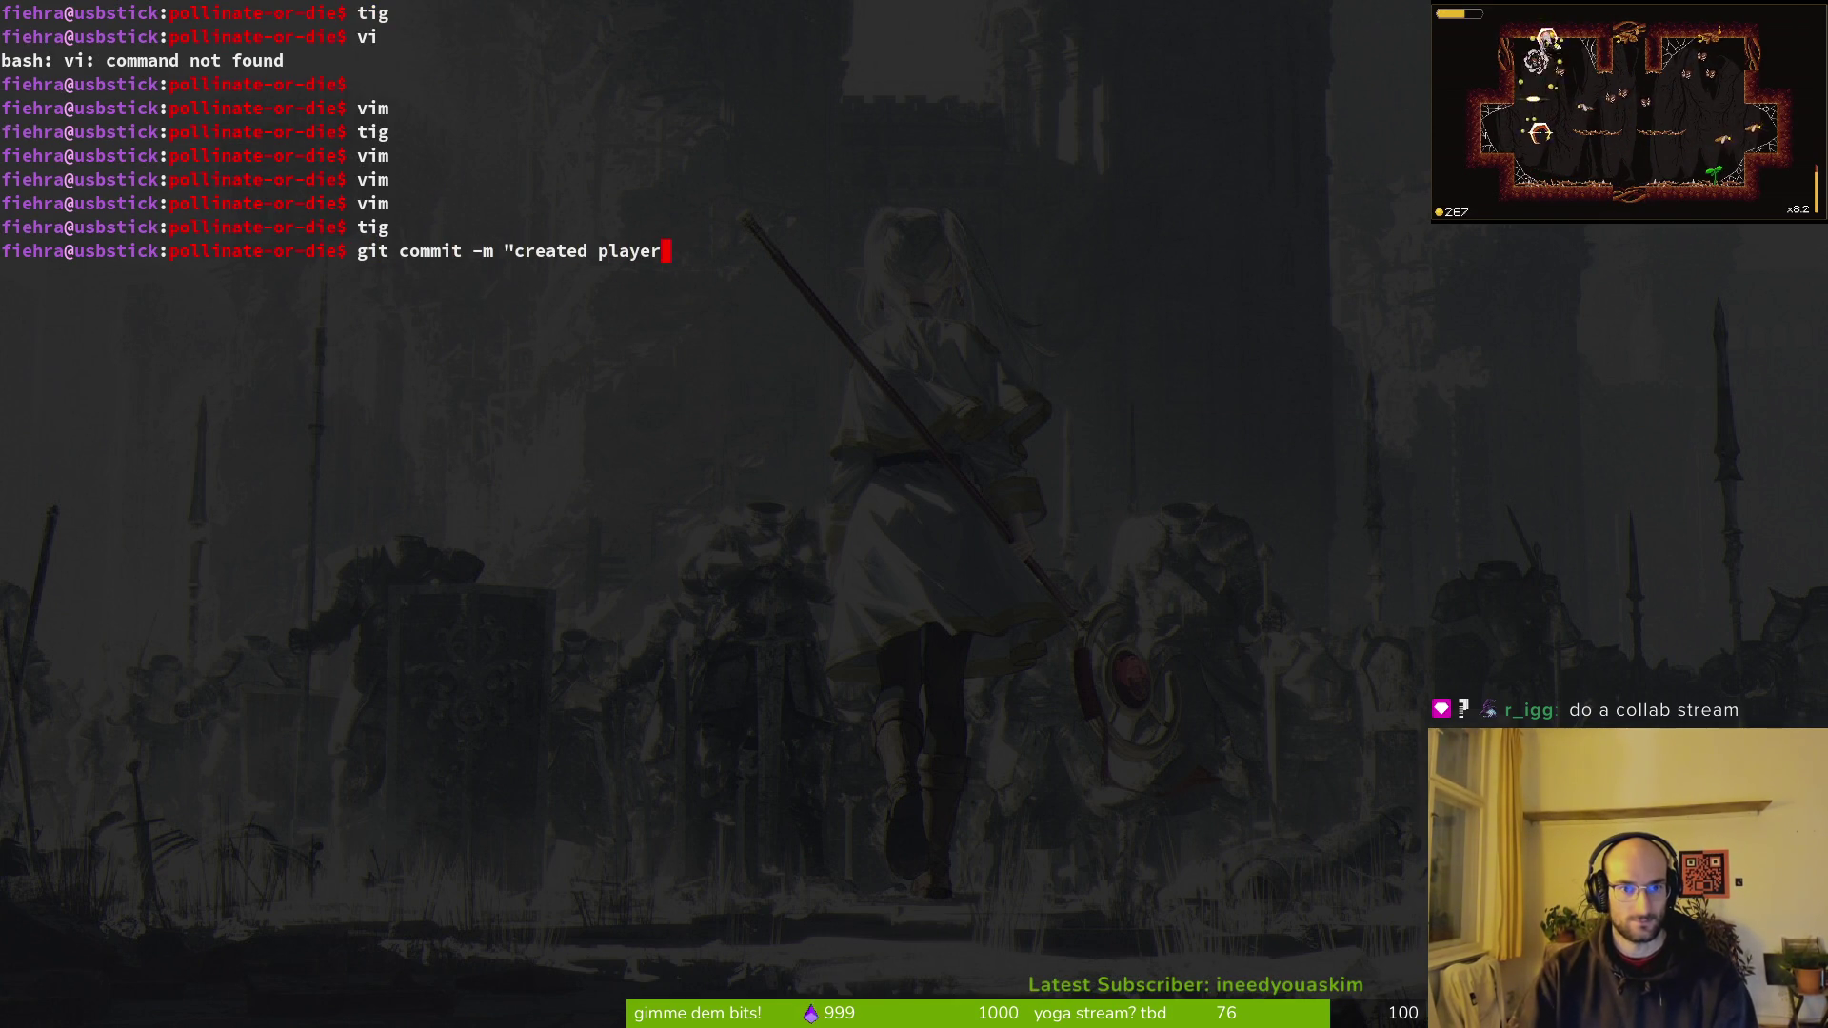
text(ate mach)
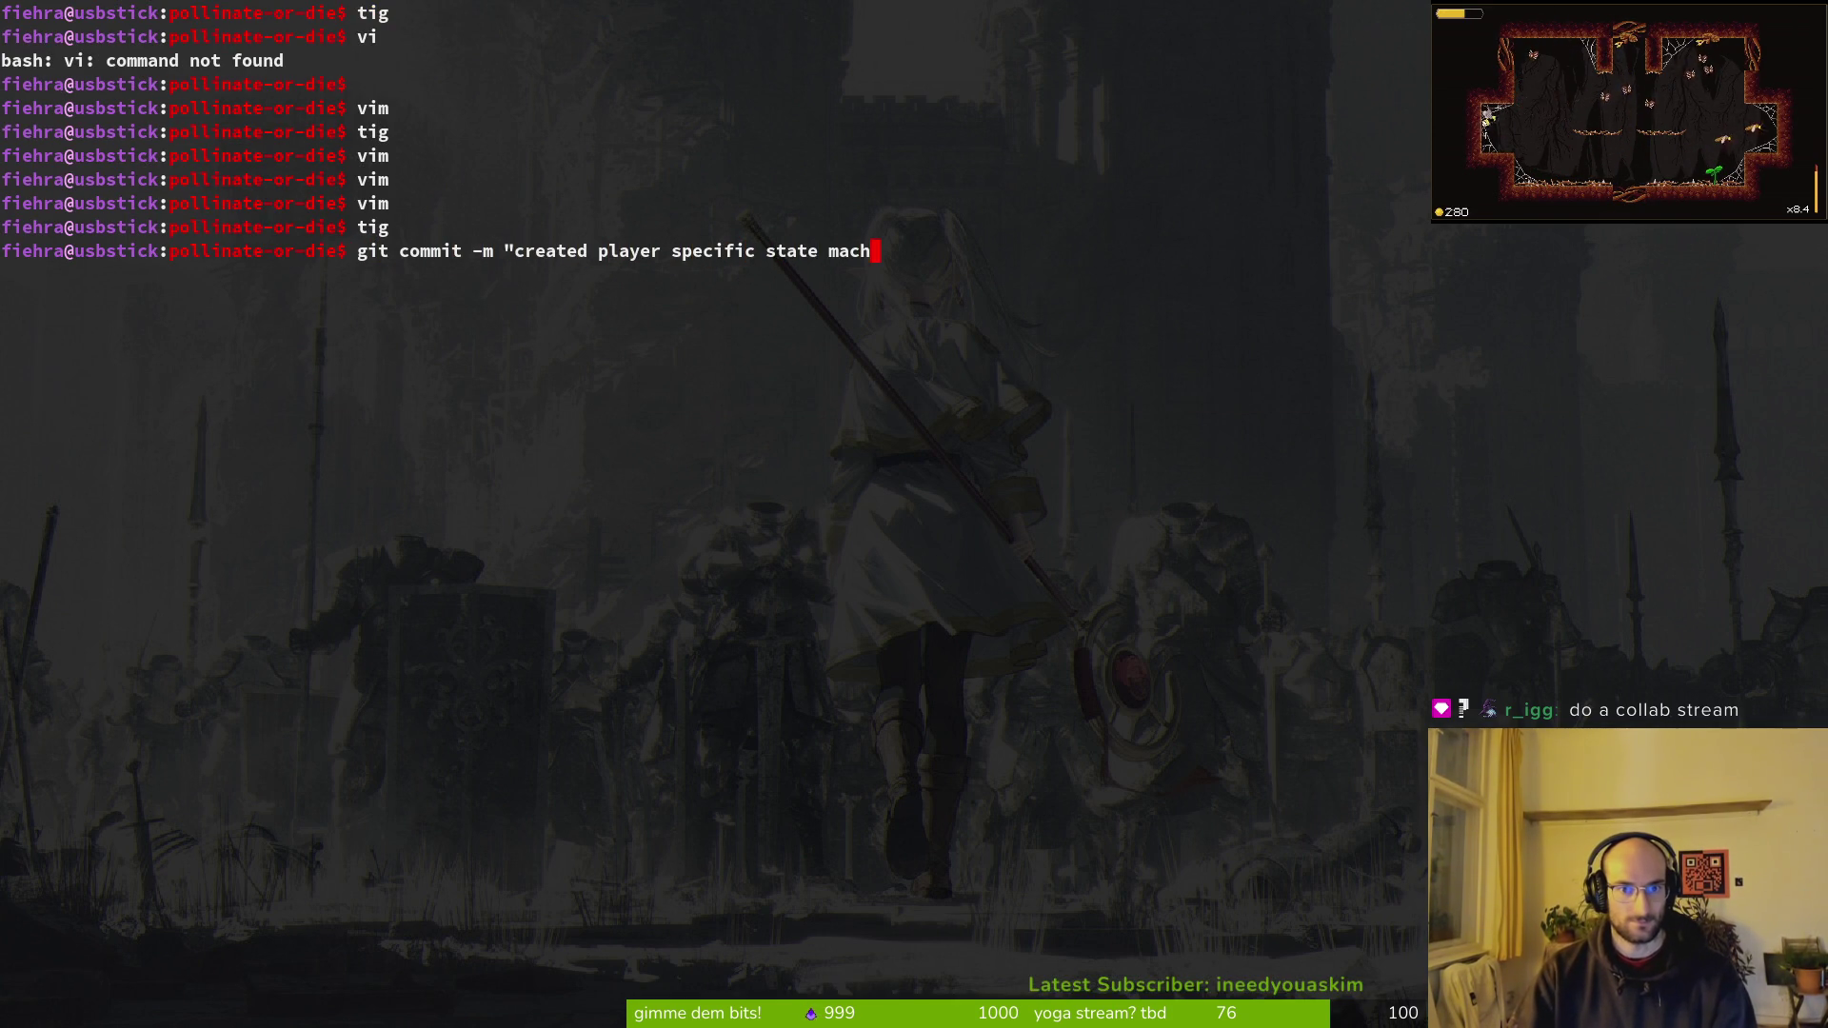
text(ine tondle dash inputs)
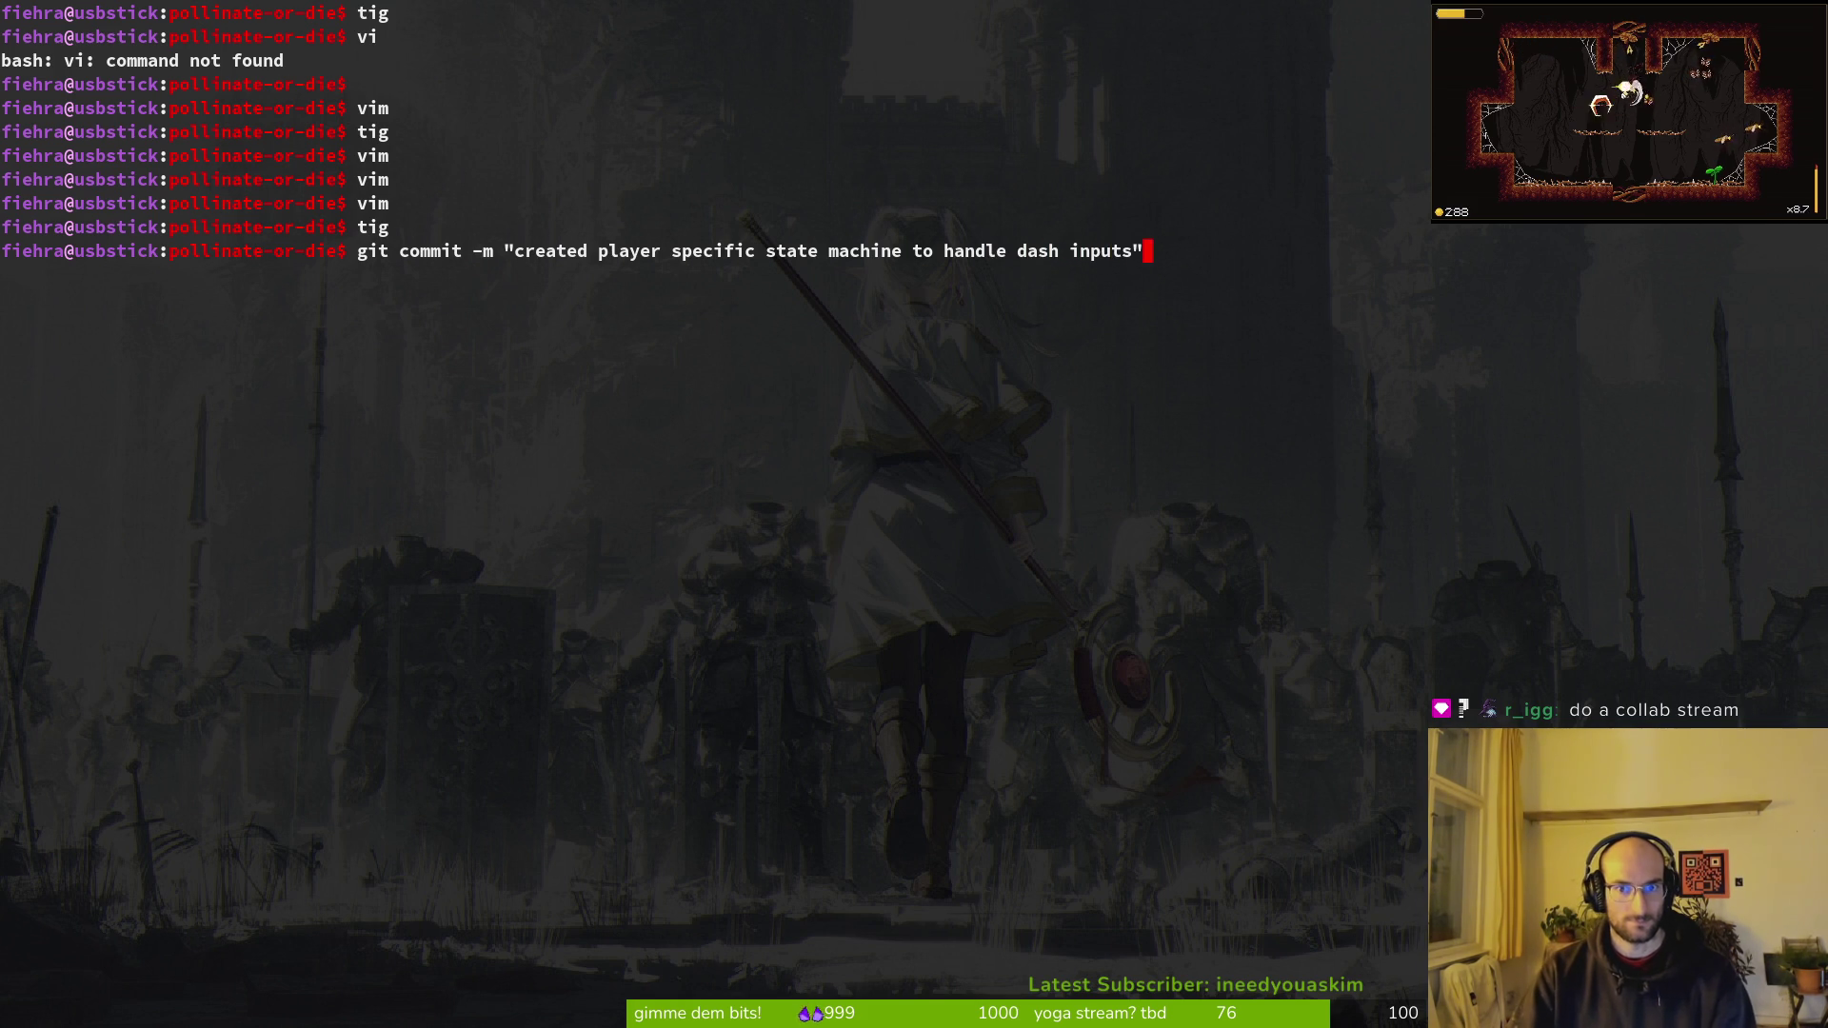
key(Return)
Step: Push the commit to the eaten-input branch and clear the terminal
text(git push)
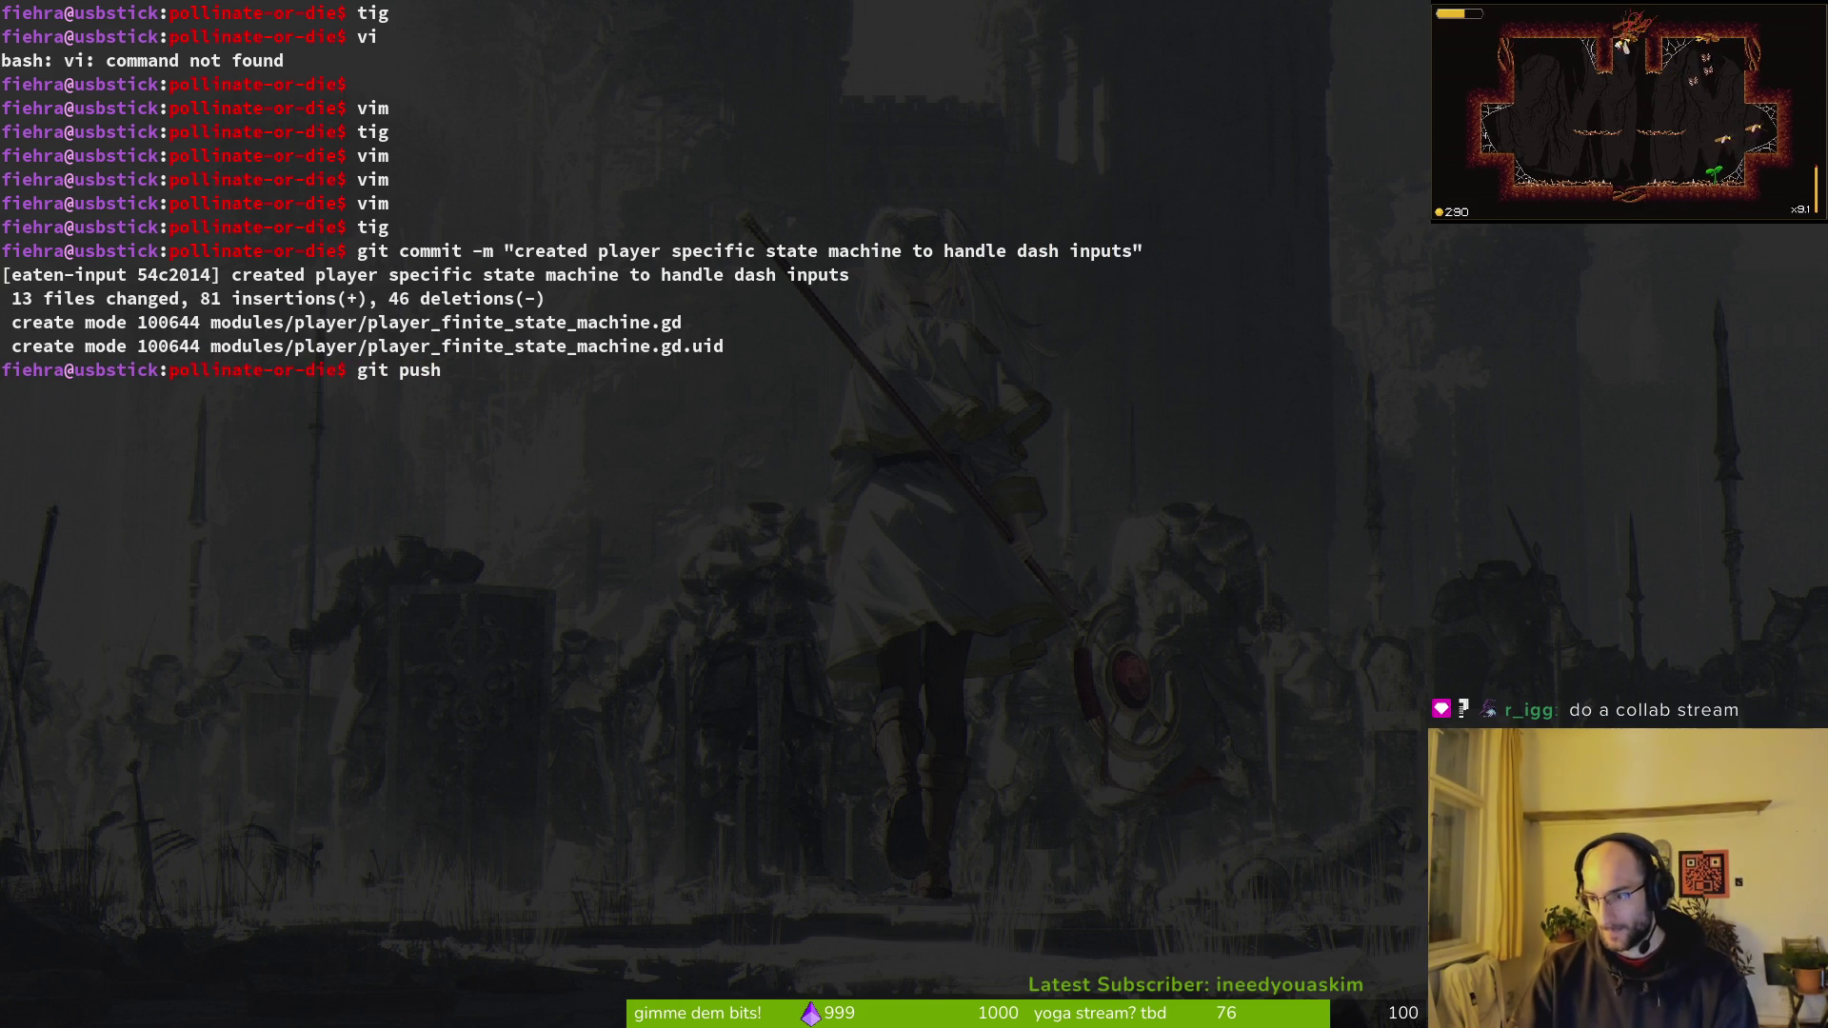
key(Return)
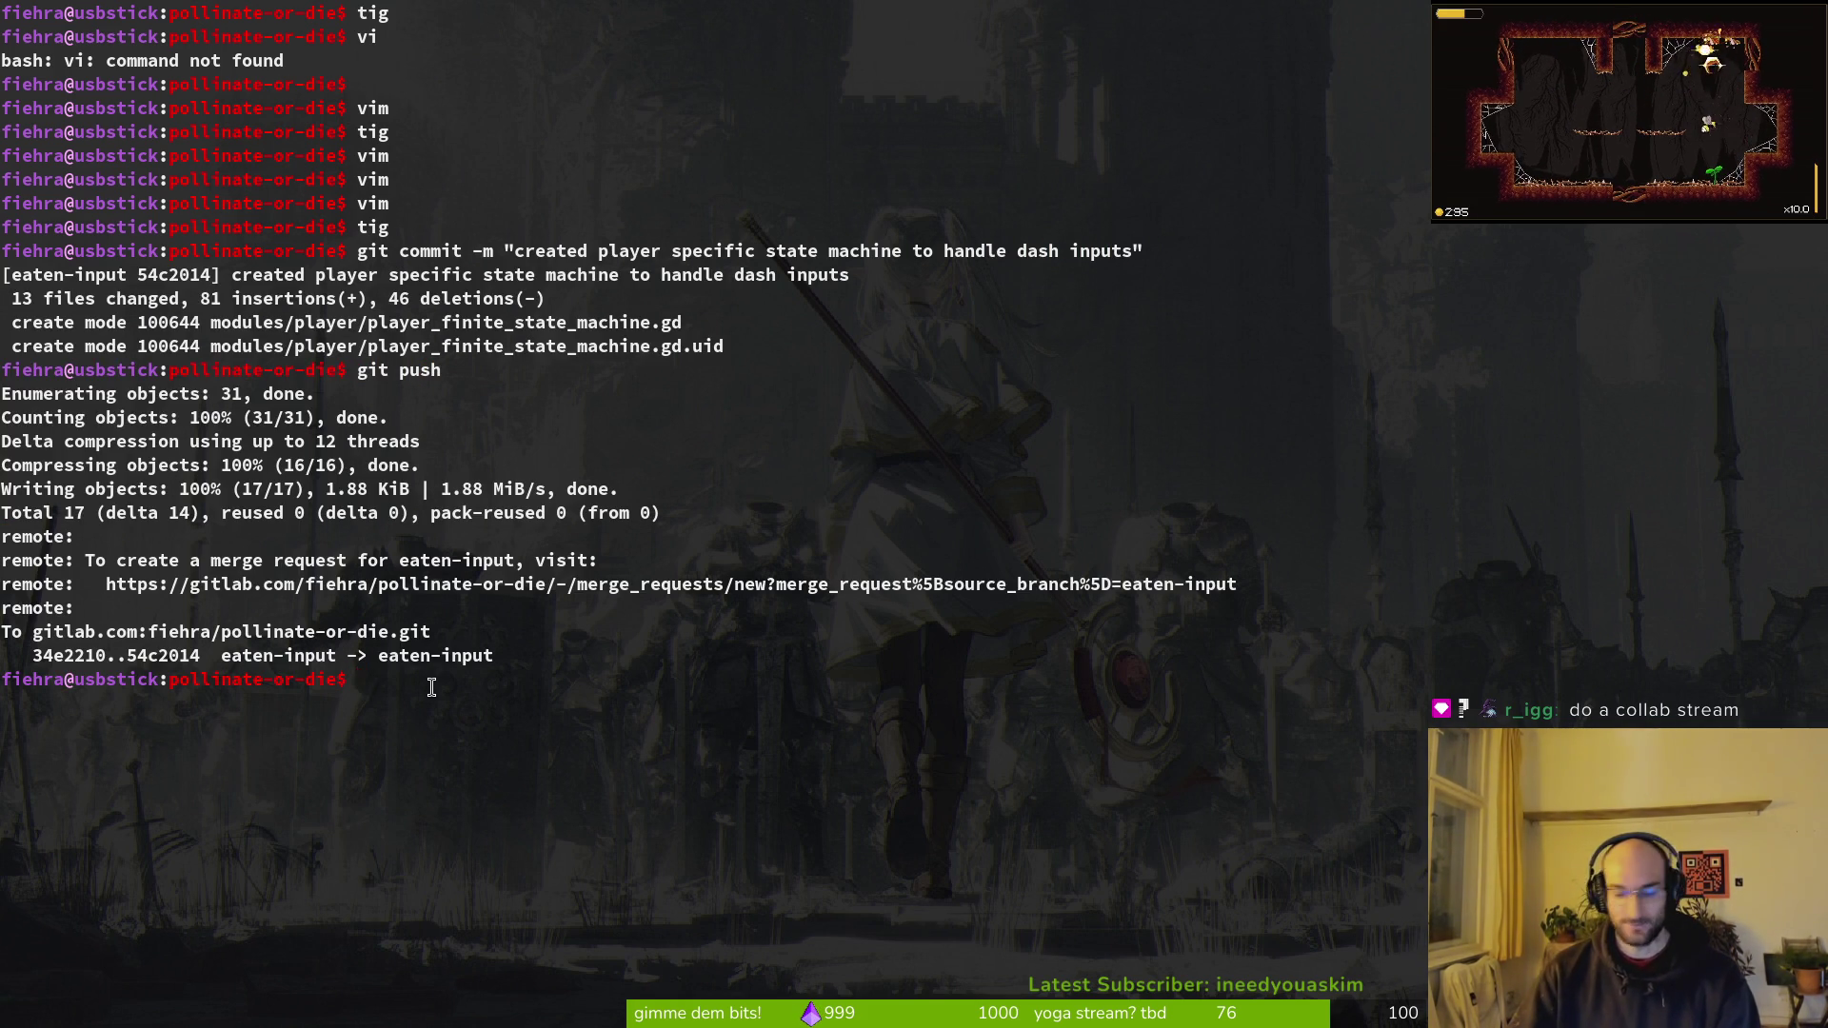
text(c)
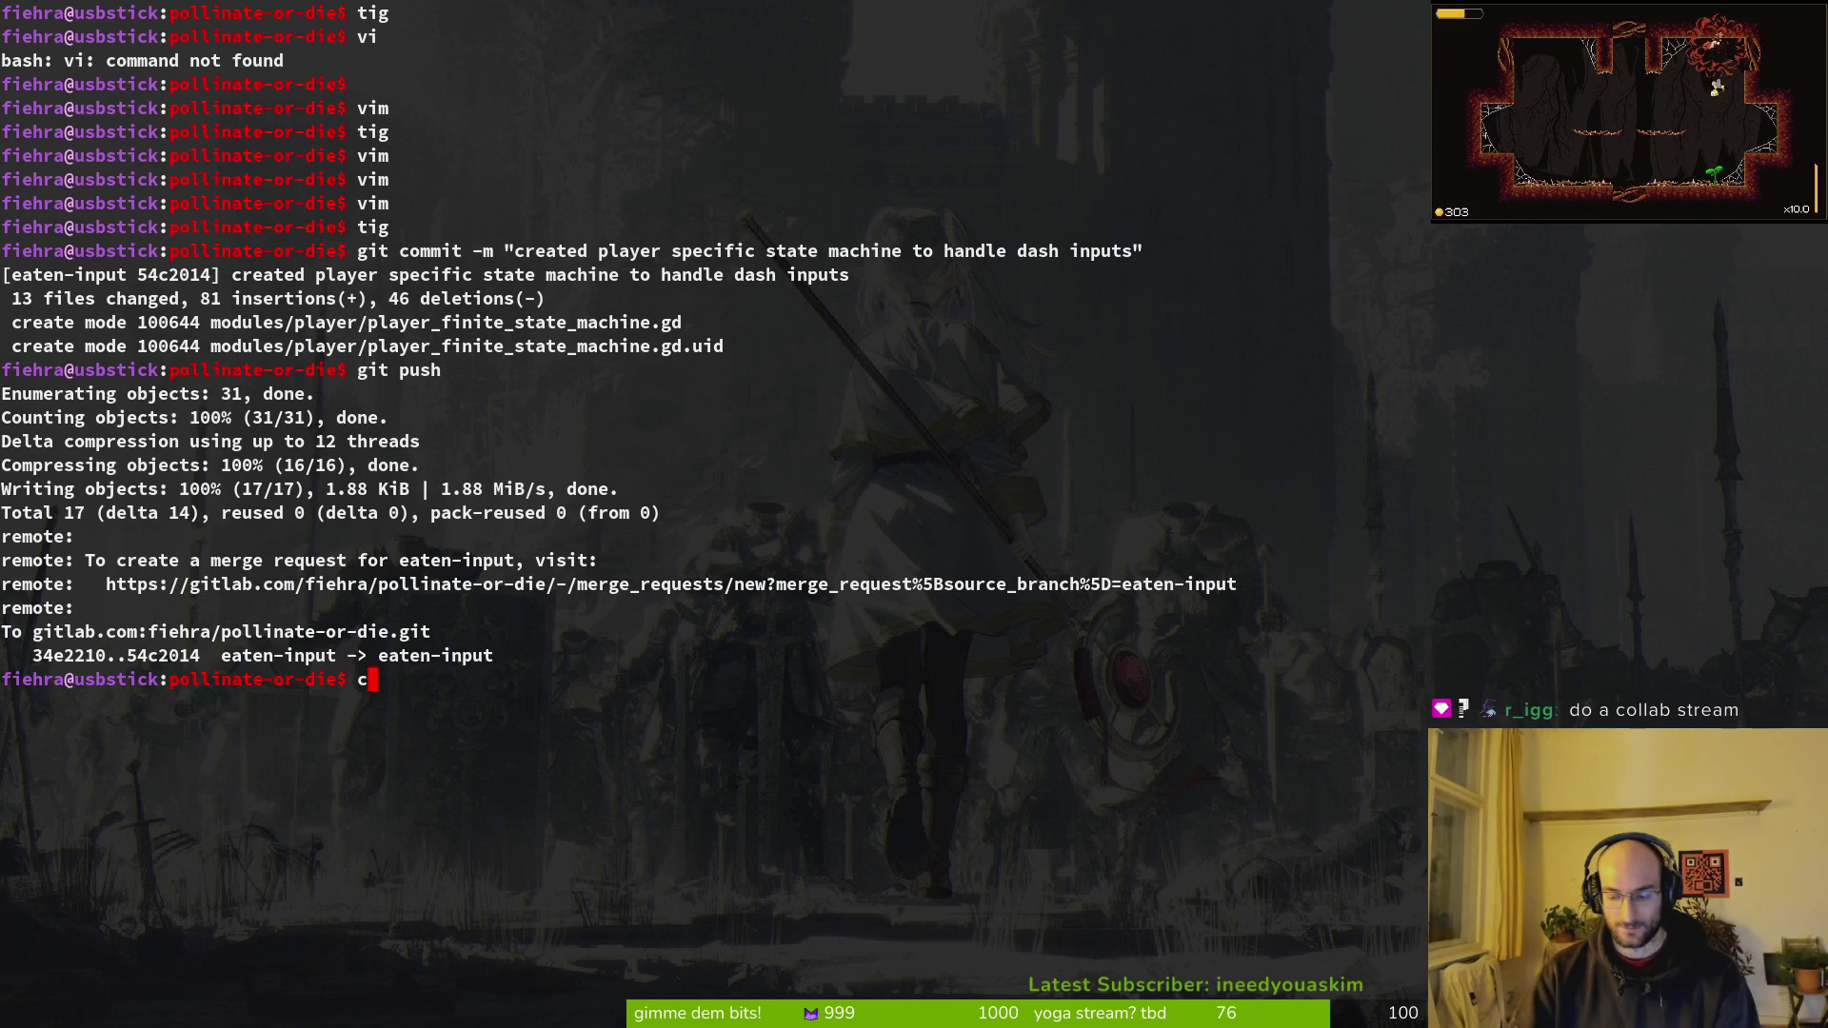
text(lear)
key(Return)
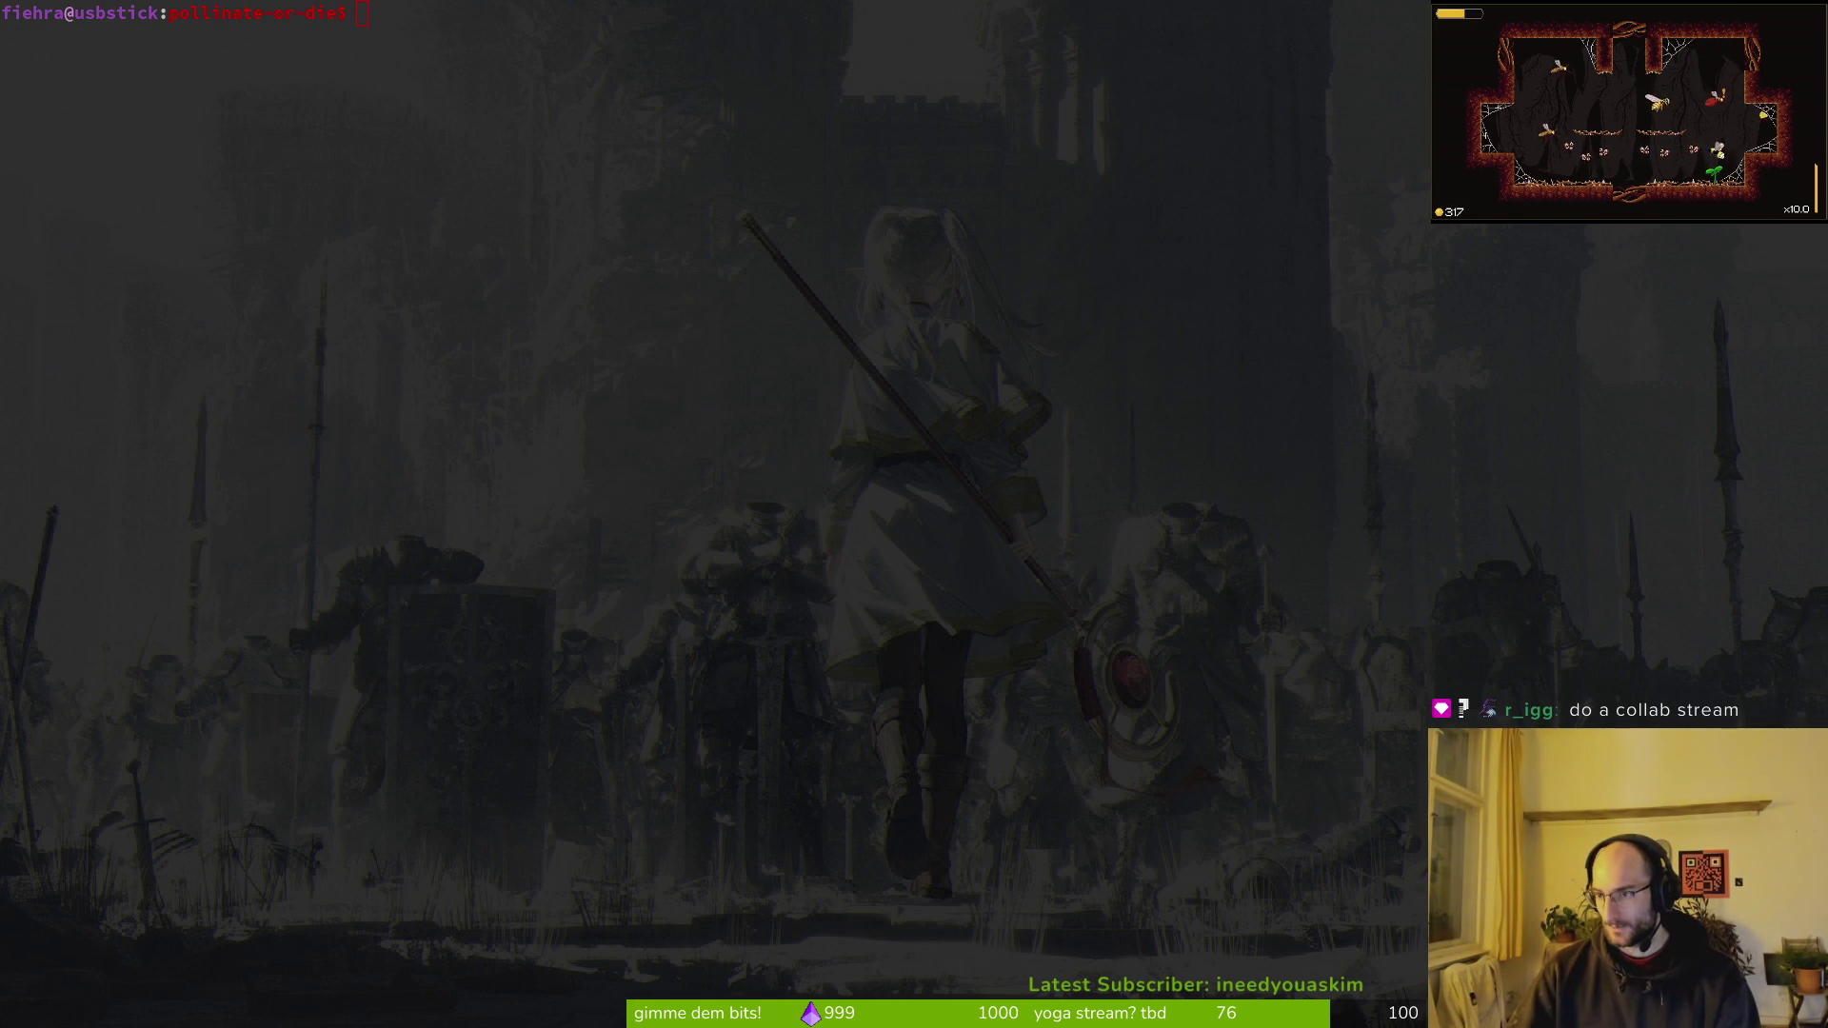
key(alt+Tab)
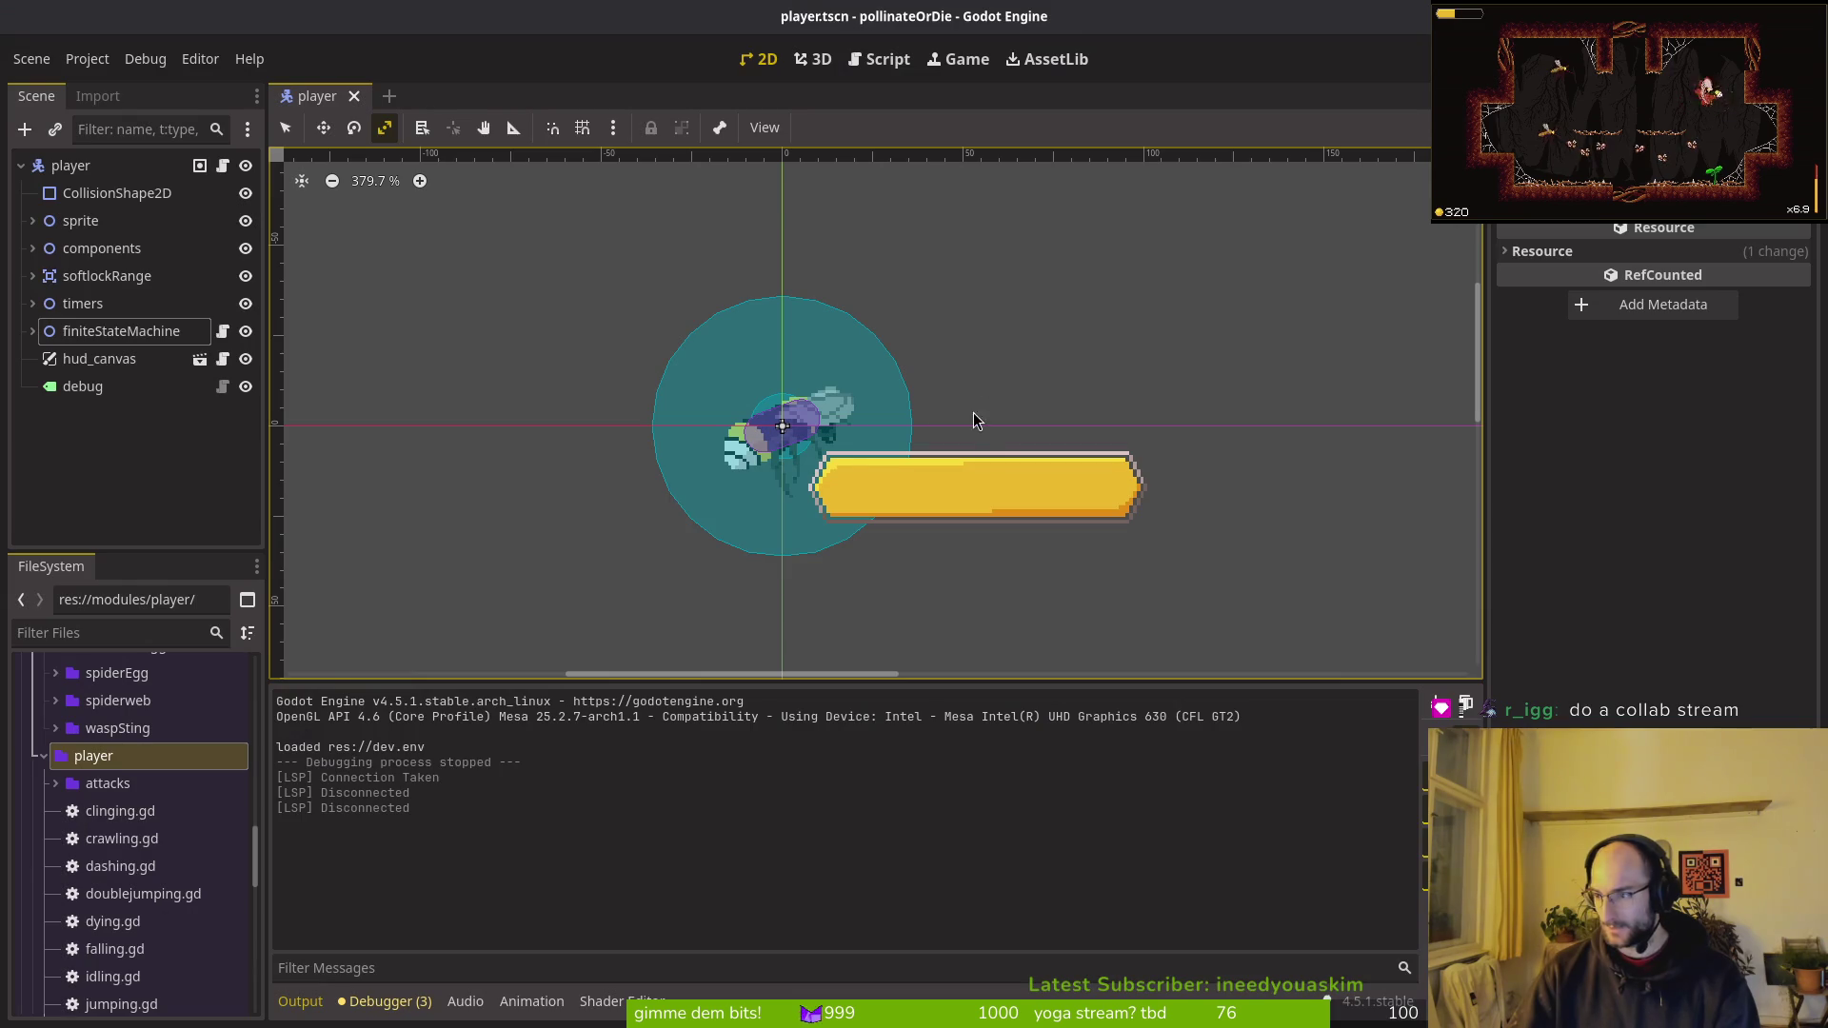
Step: Launch a new game and test dashing, wall-jumping and double-jumping on the left wall
key(F5)
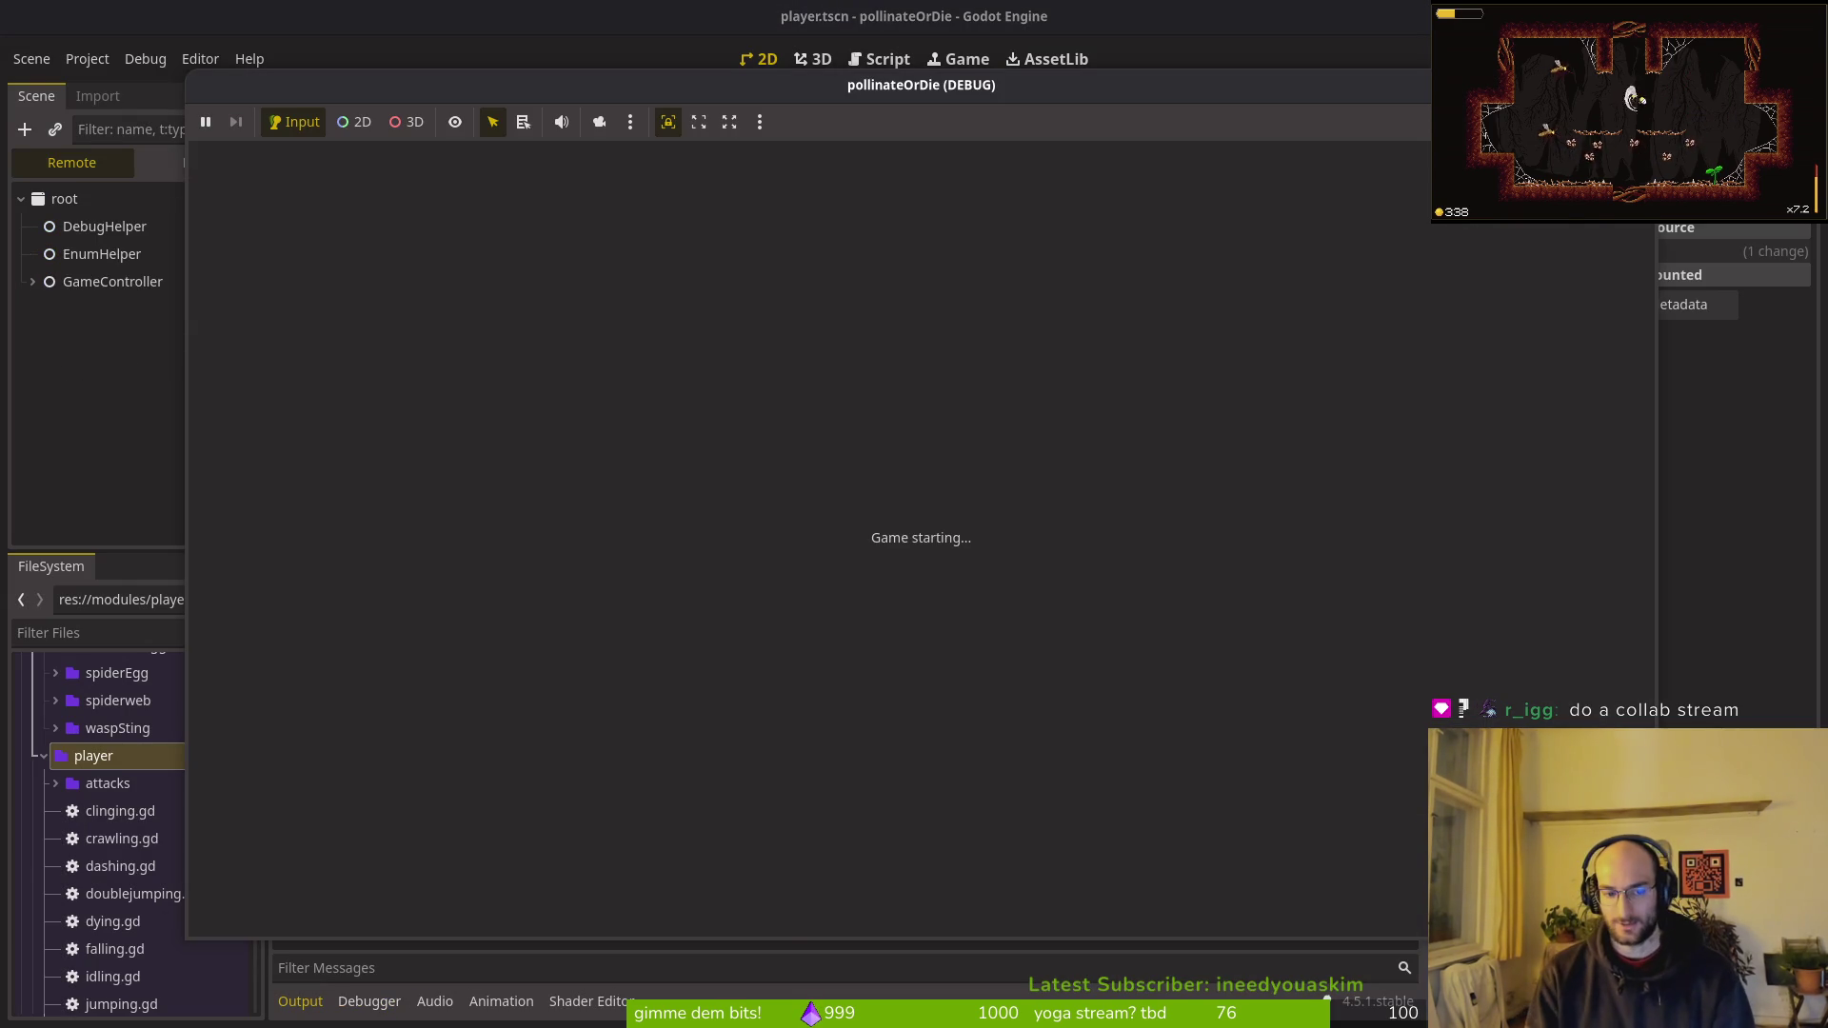
key(Return)
key(Left)
key(shift)
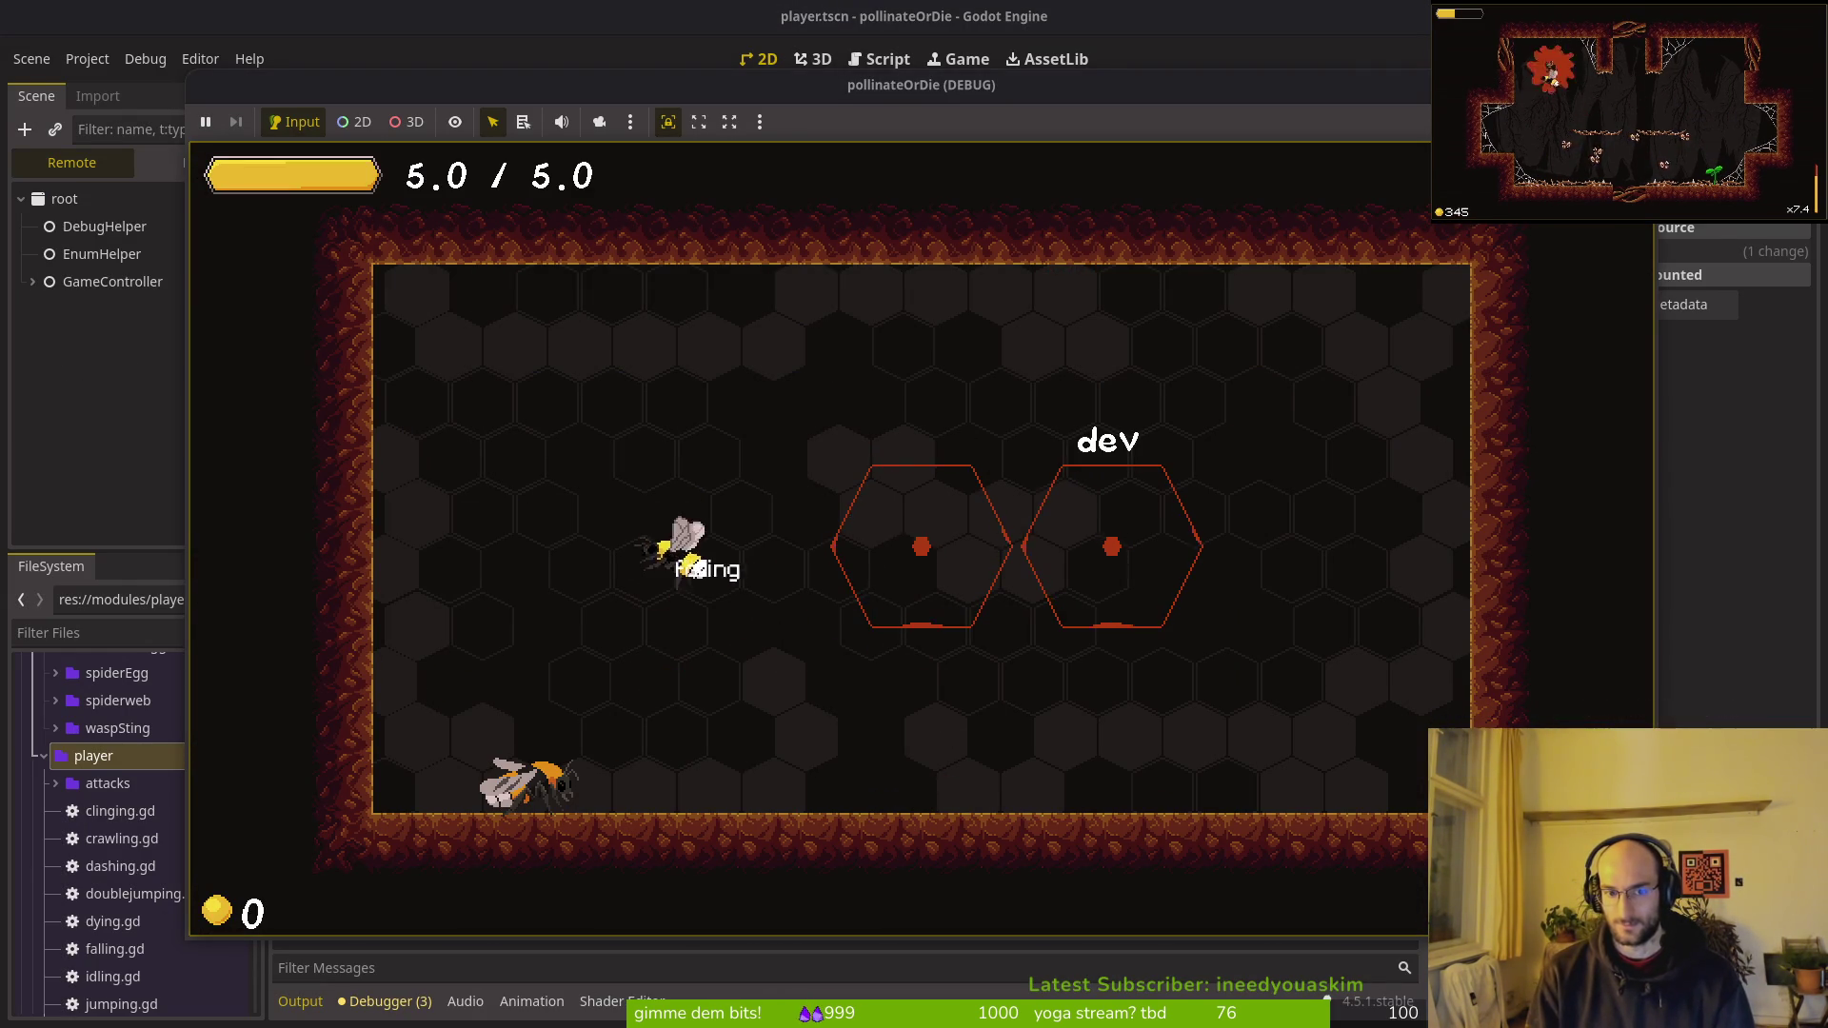
key(space)
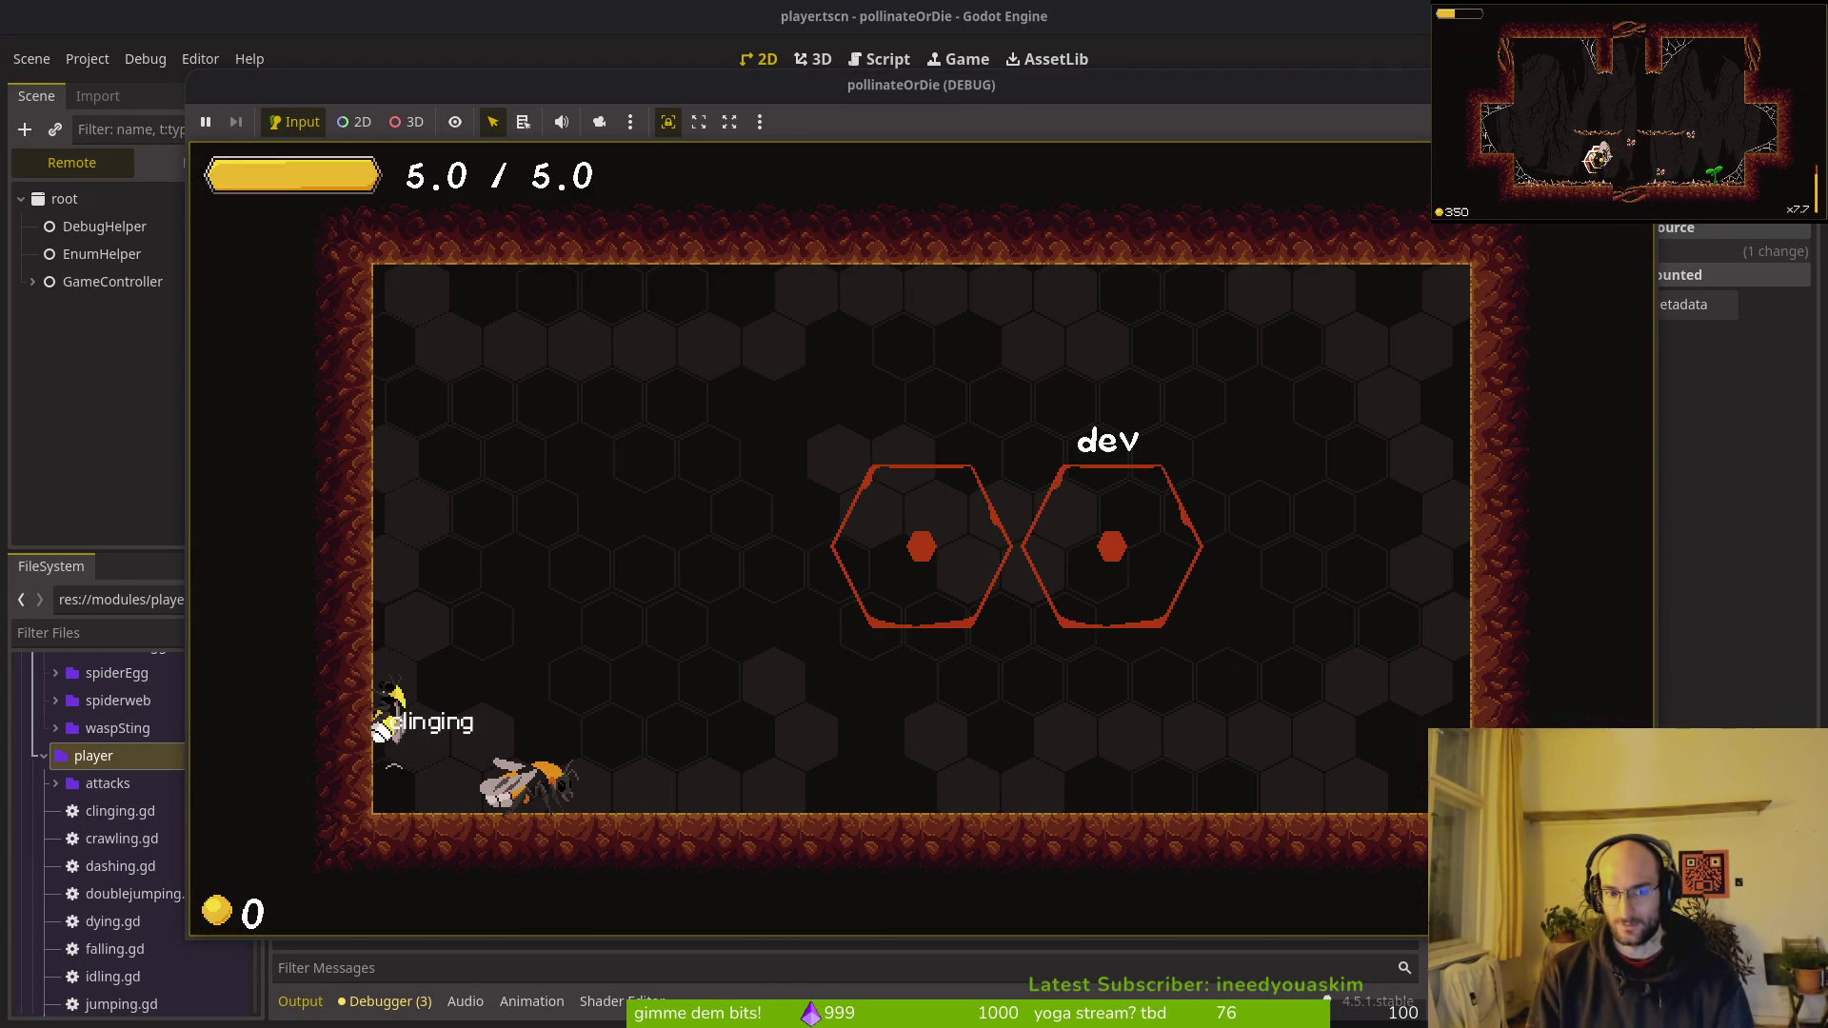
key(space)
key(shift)
key(space)
key(Right)
key(shift)
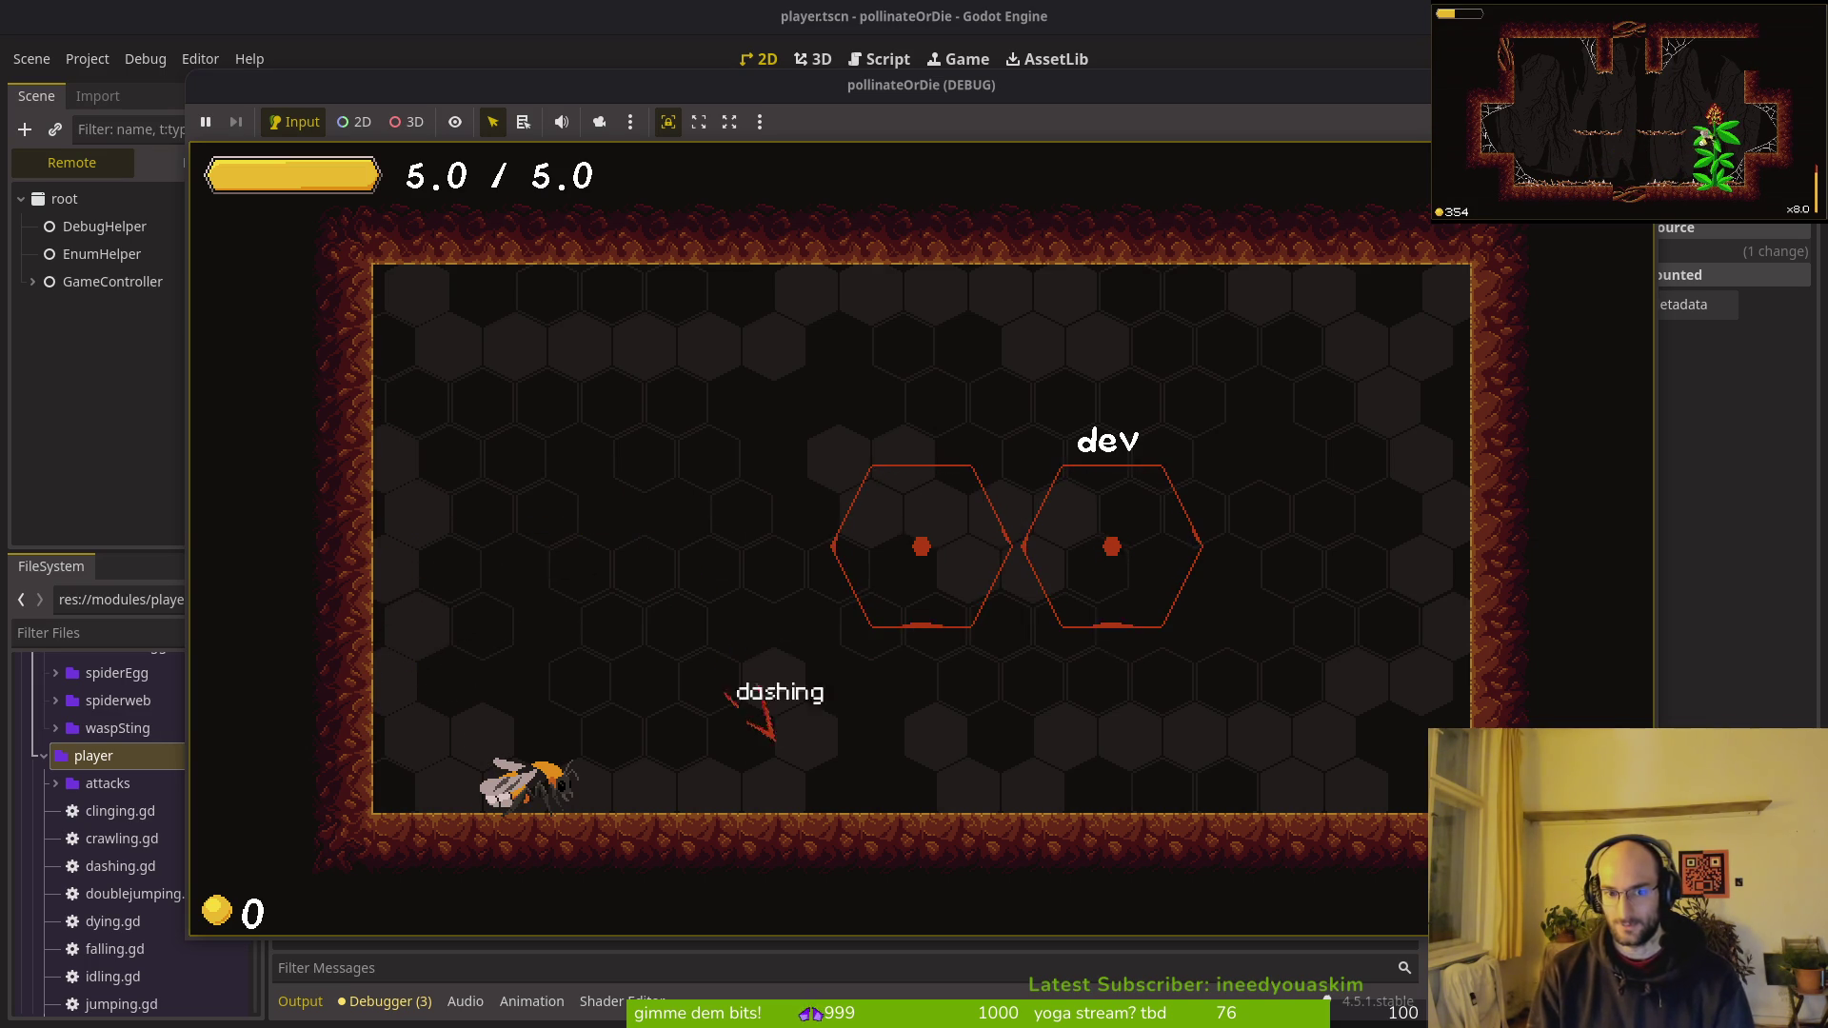
Step: Walk and crawl along the floor, climb the right wall, and dash on and off it
key(Right)
key(Left)
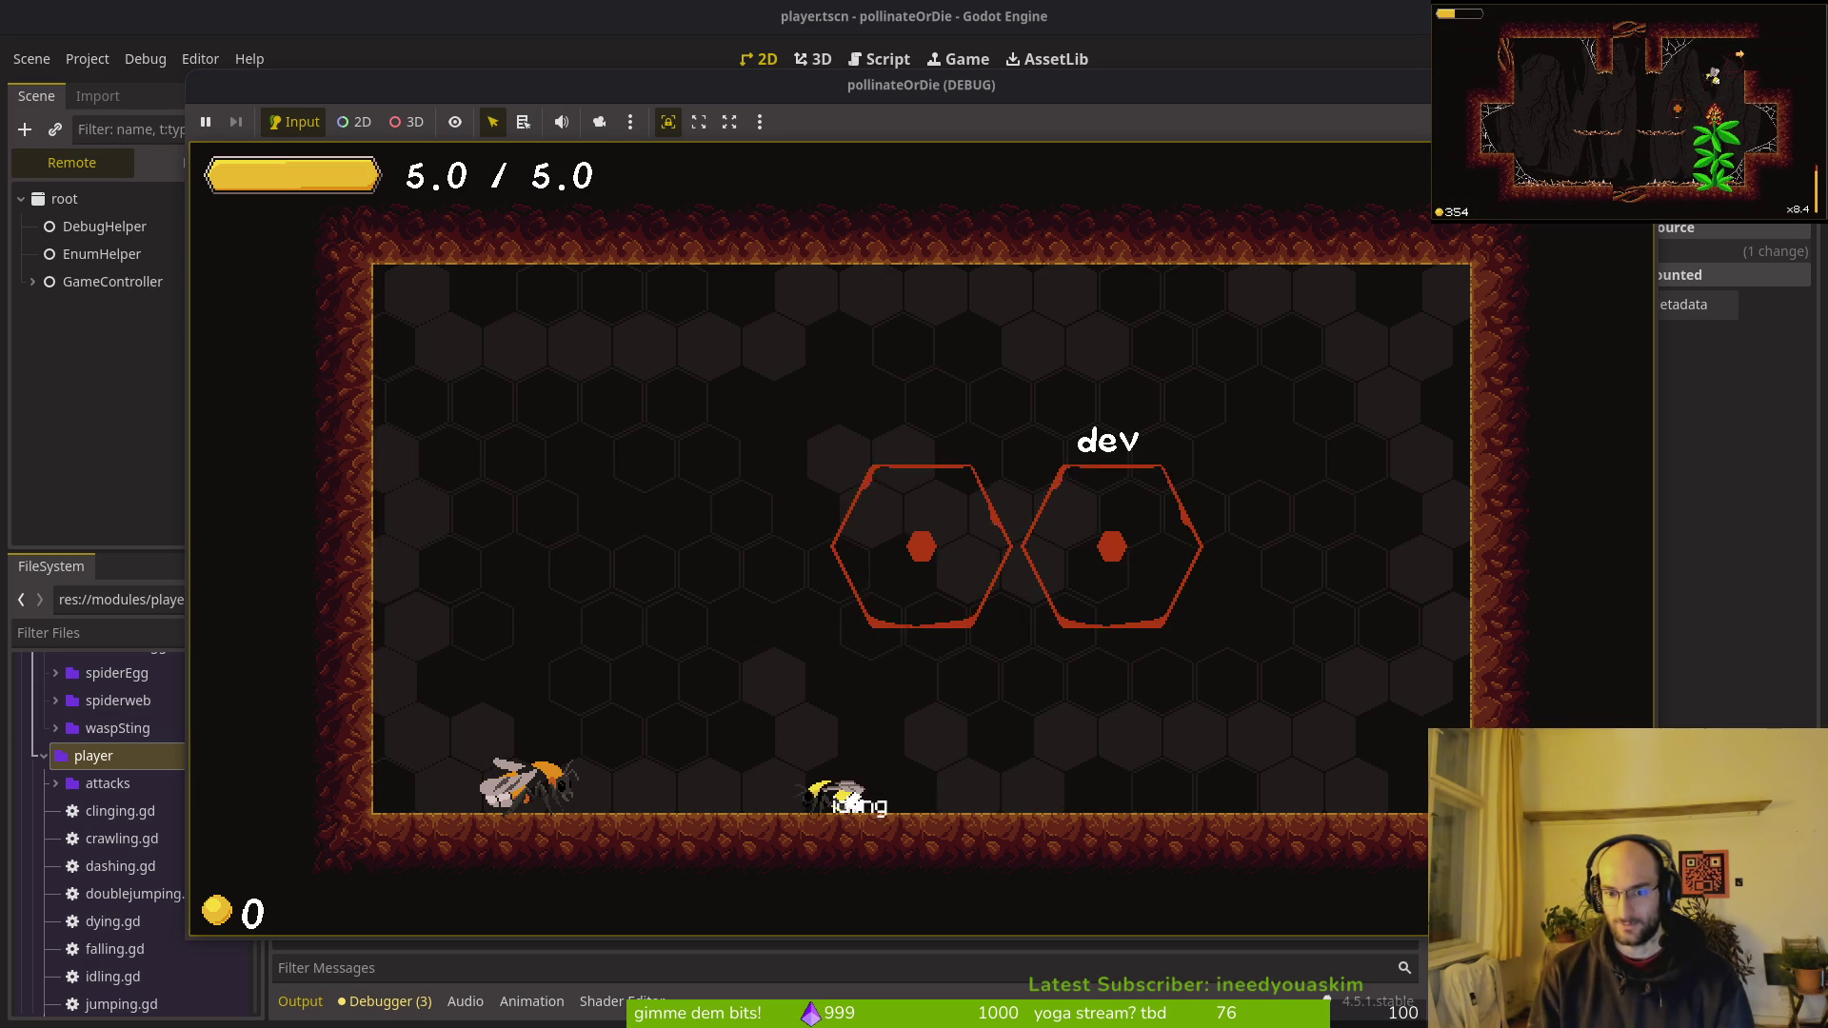
key(Right)
key(Right)
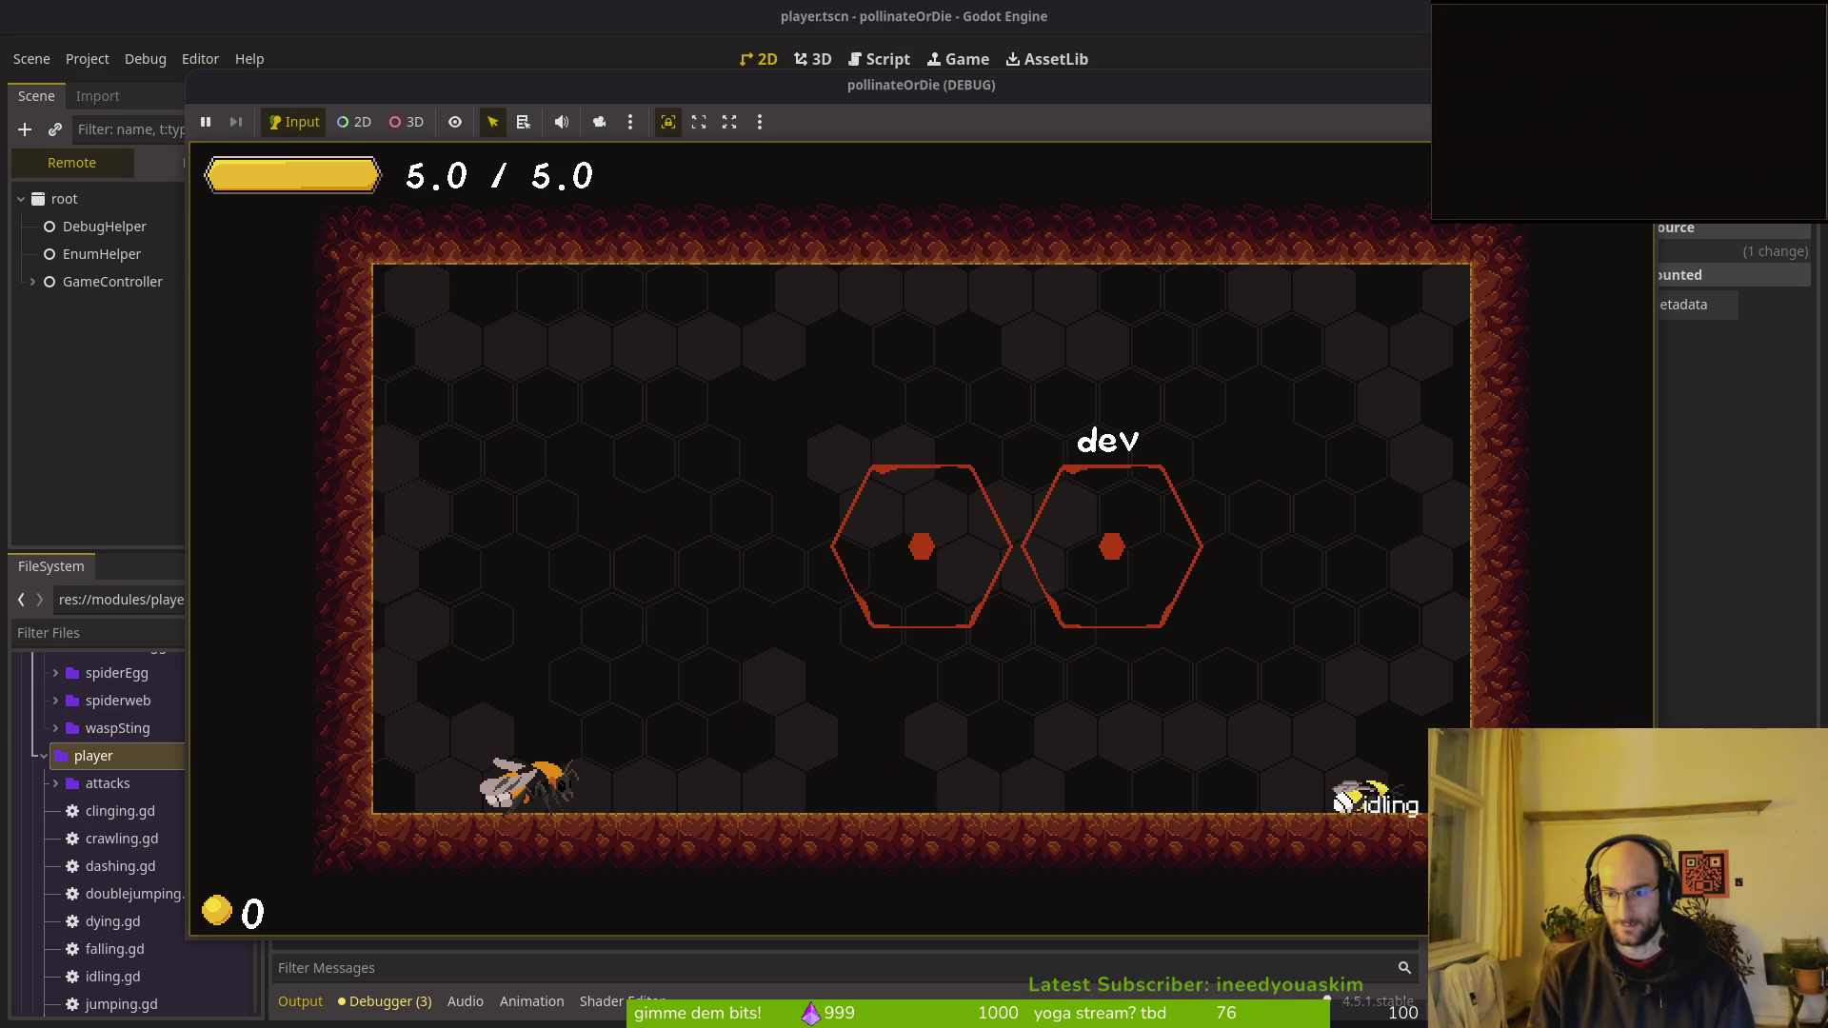
key(space)
key(Up)
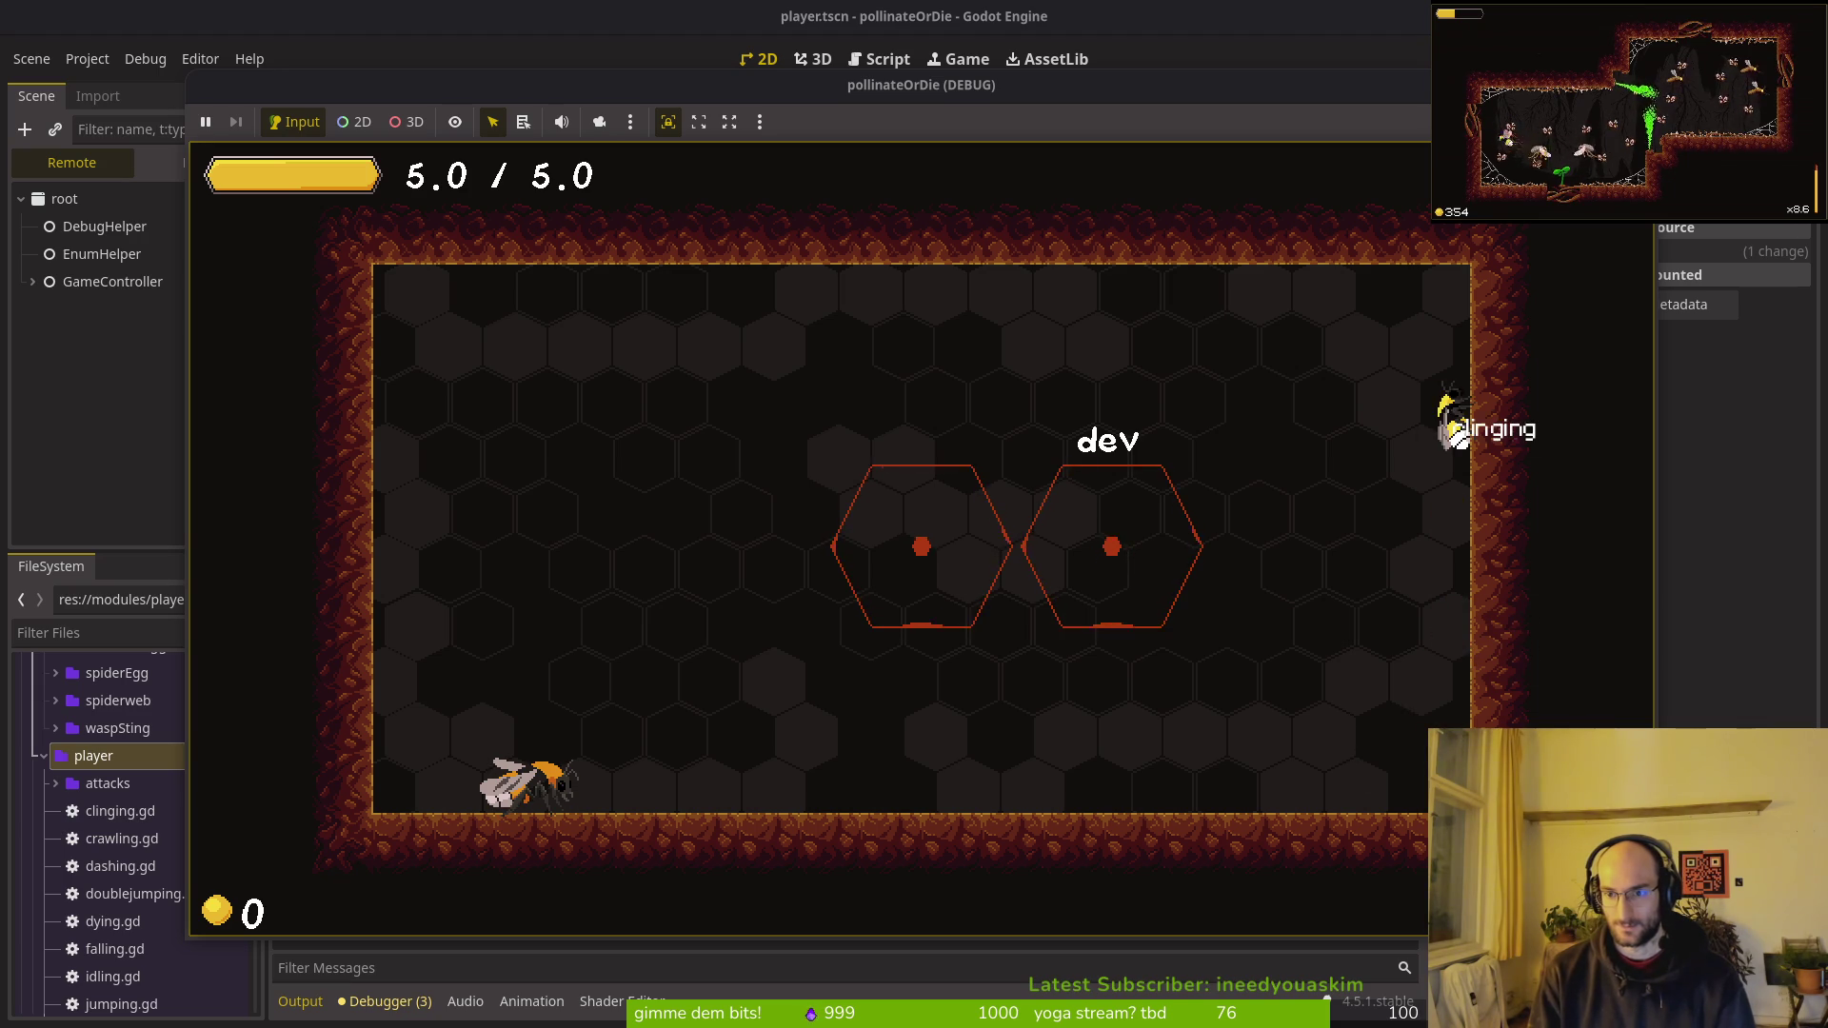
key(Down)
key(Down)
key(Left)
key(Right)
key(shift)
key(shift)
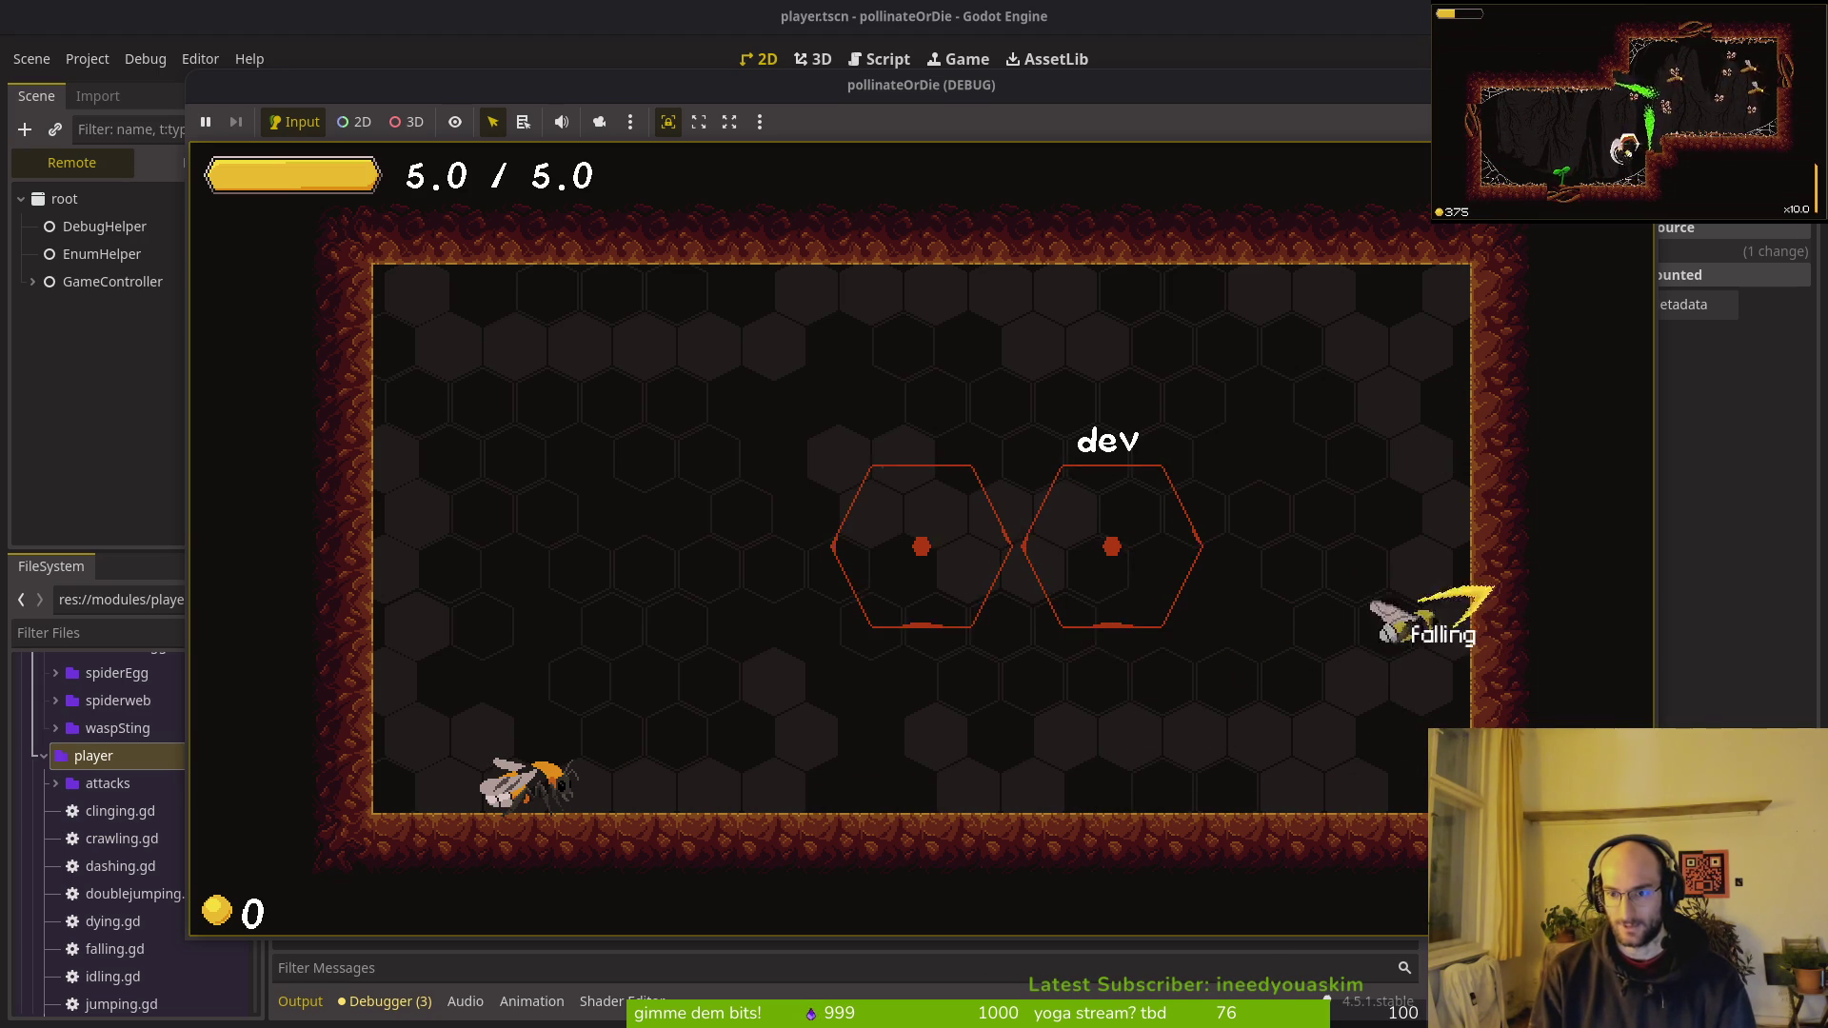
key(shift)
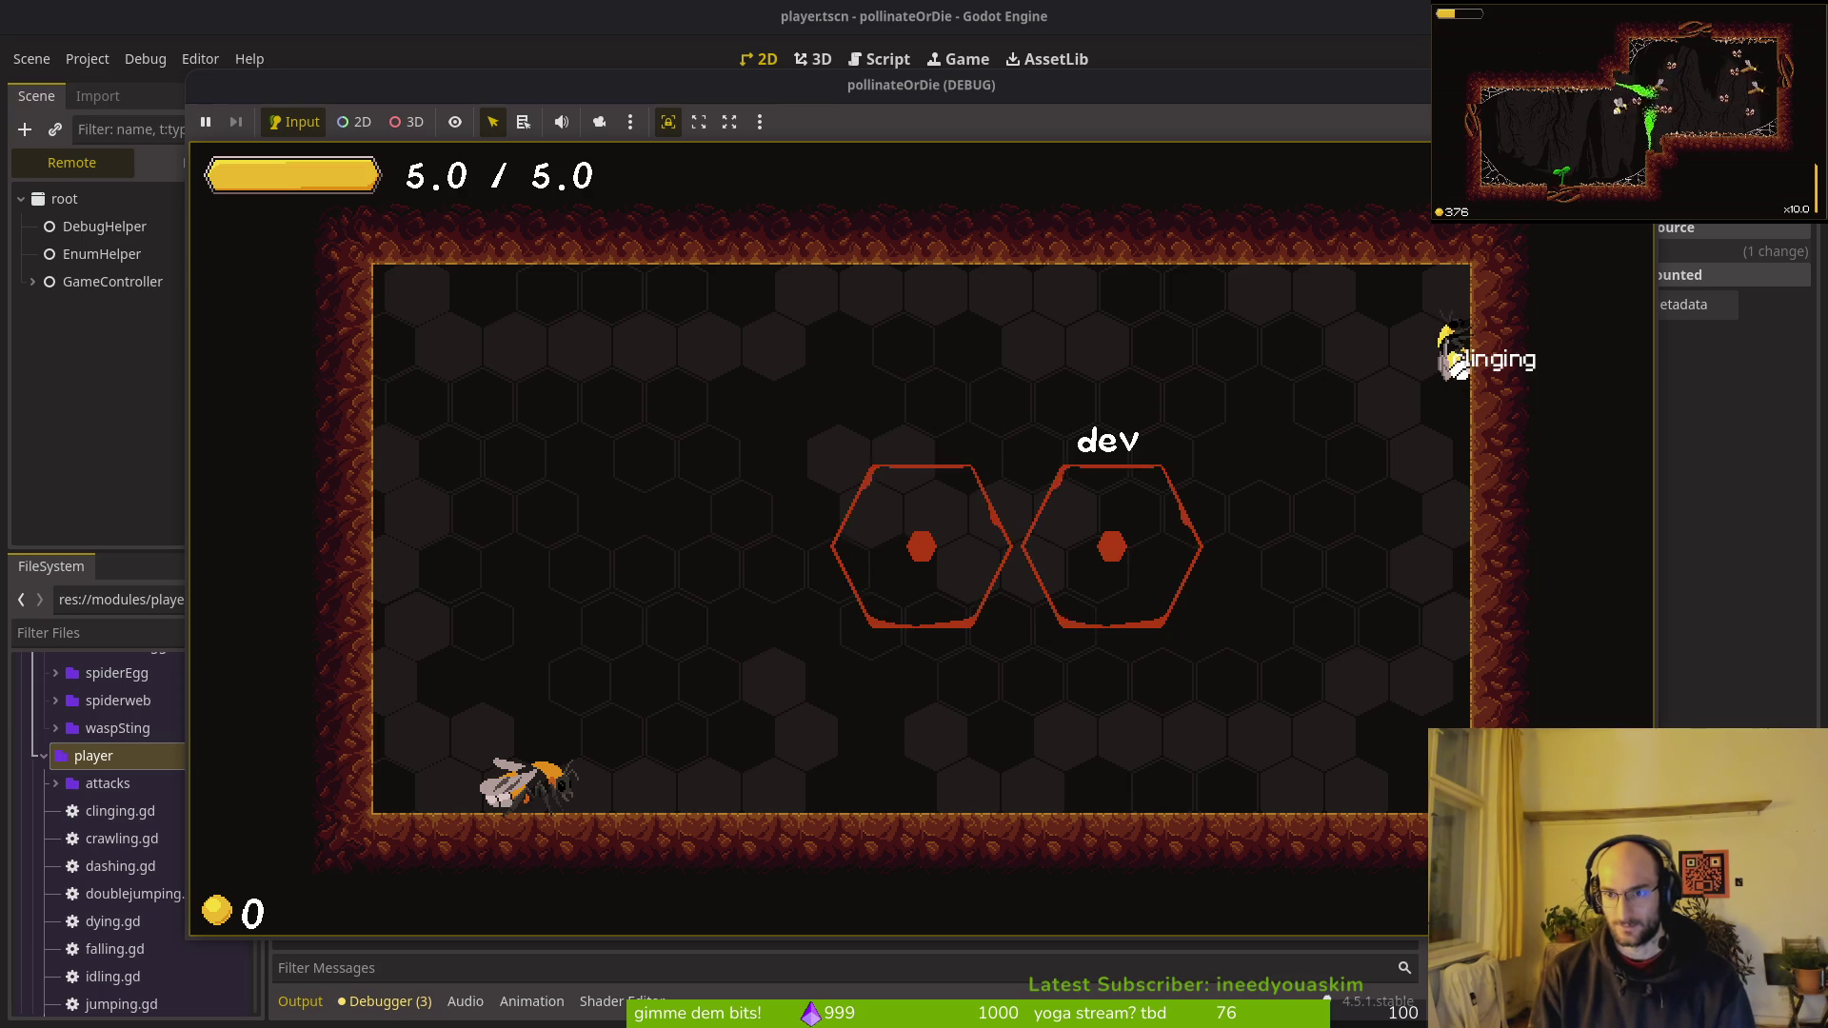
key(shift)
key(shift)
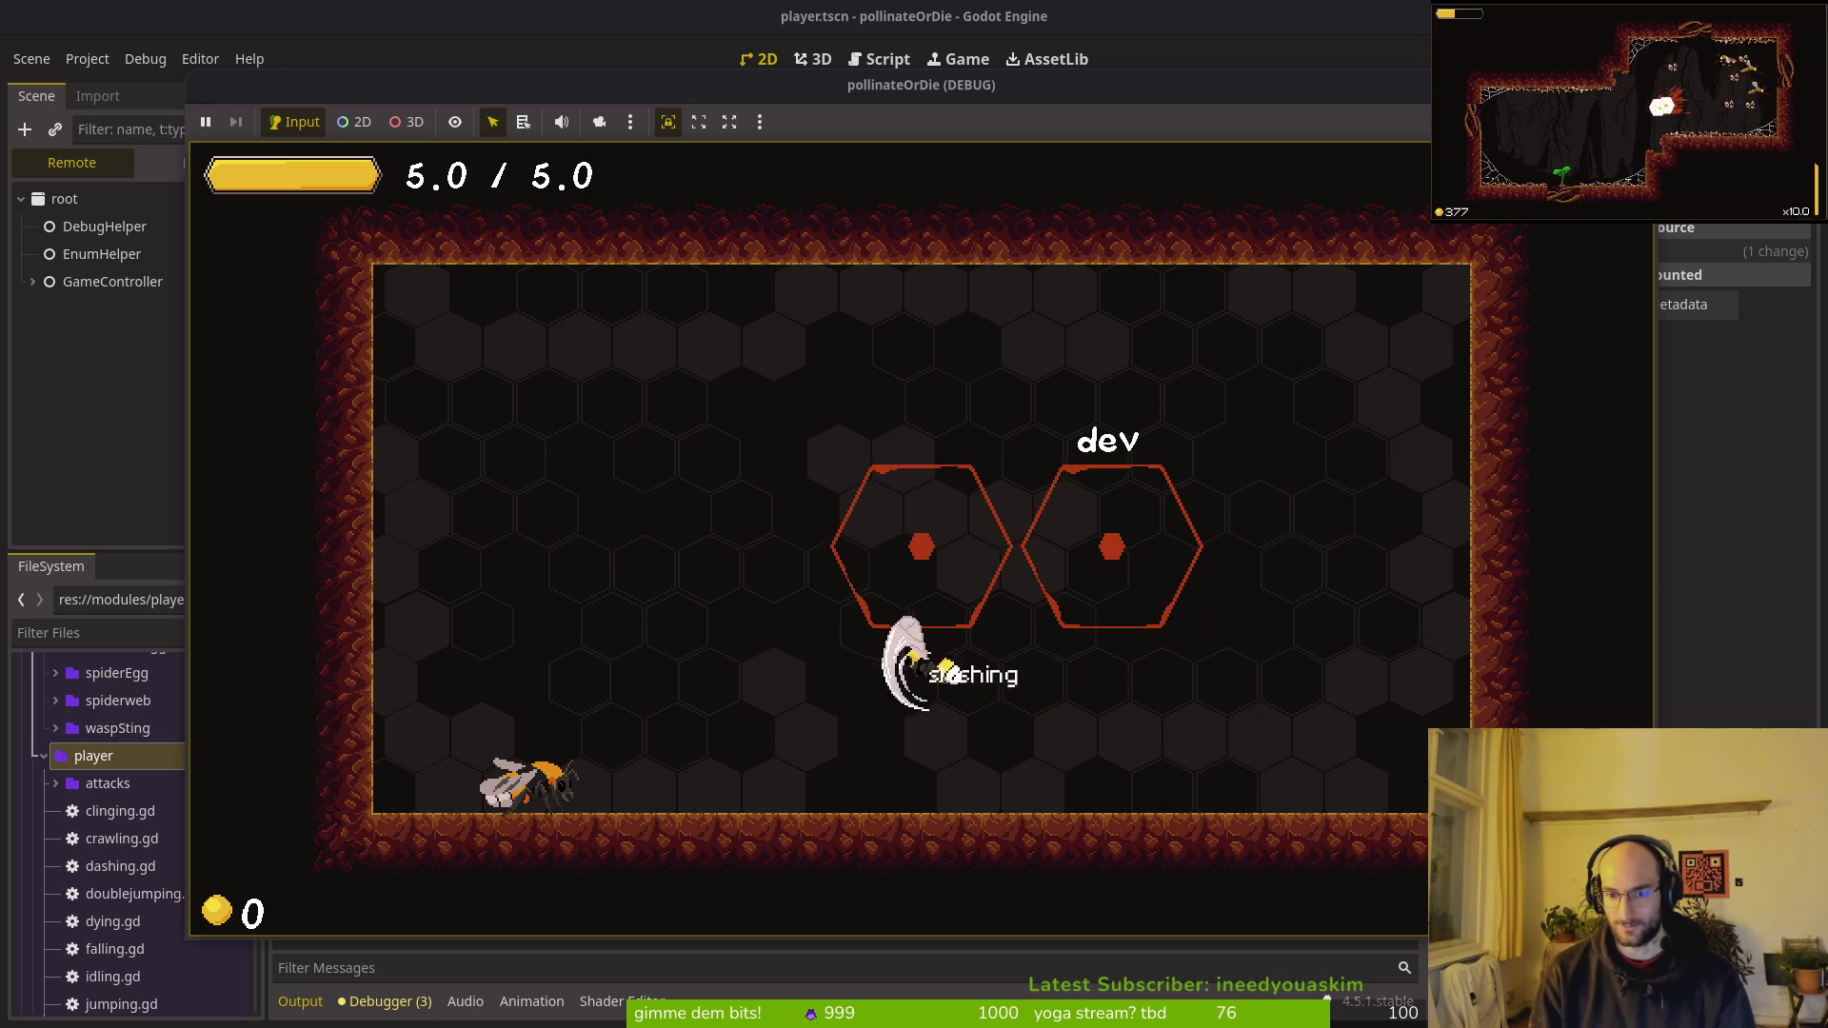
key(shift)
key(shift)
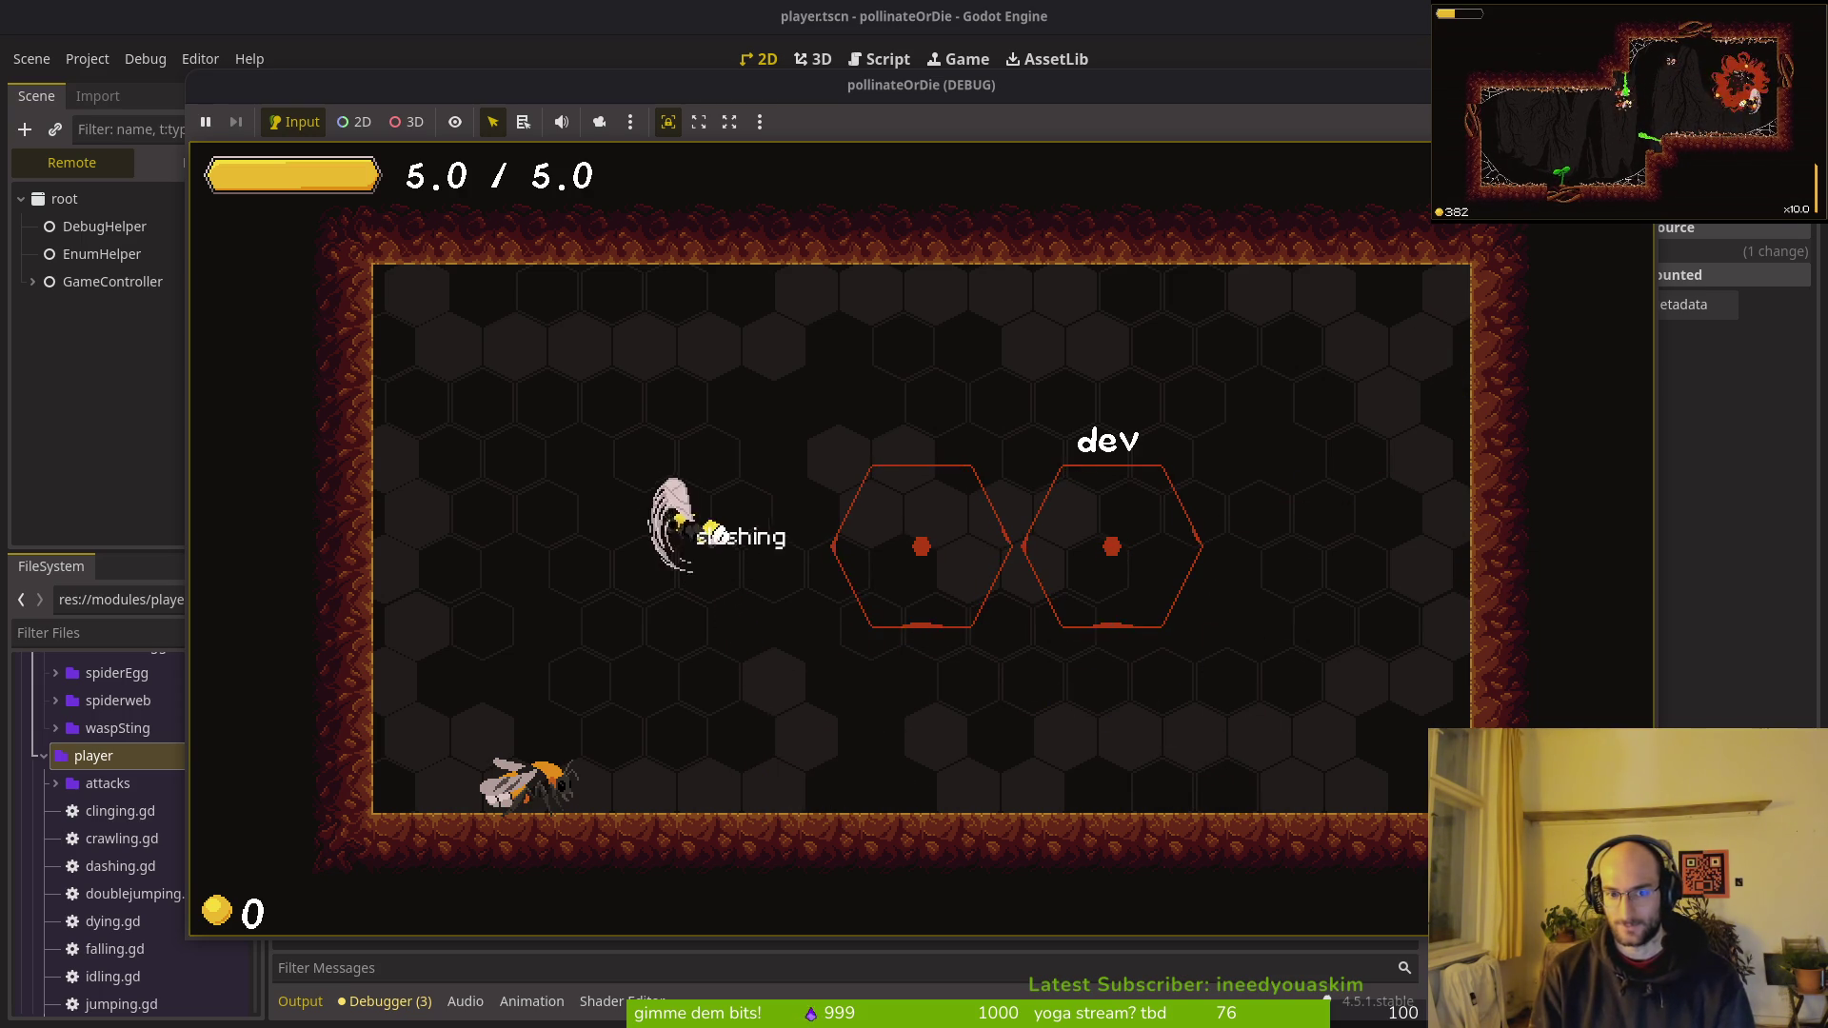
Step: Test falling double-jumps and jumping the bee back and forth across the floor
key(space)
key(space)
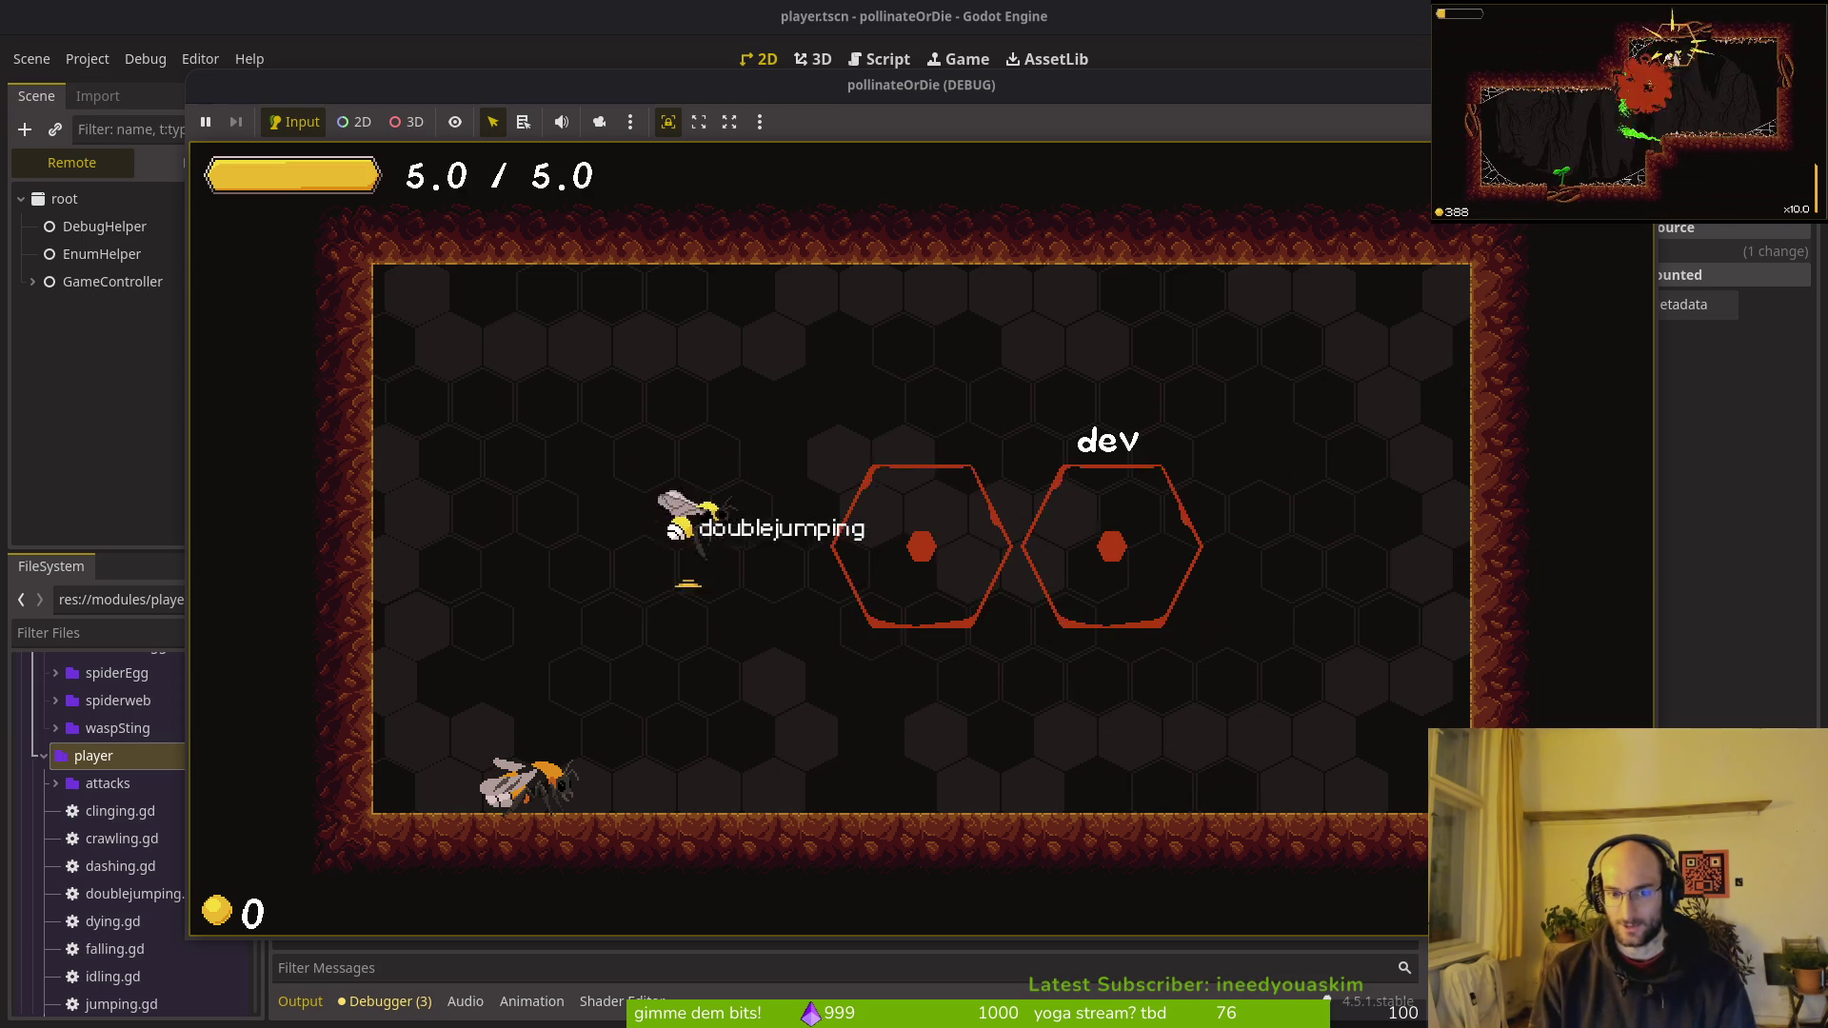
key(Left)
key(Right)
key(space)
key(Right)
key(space)
key(Left)
key(space)
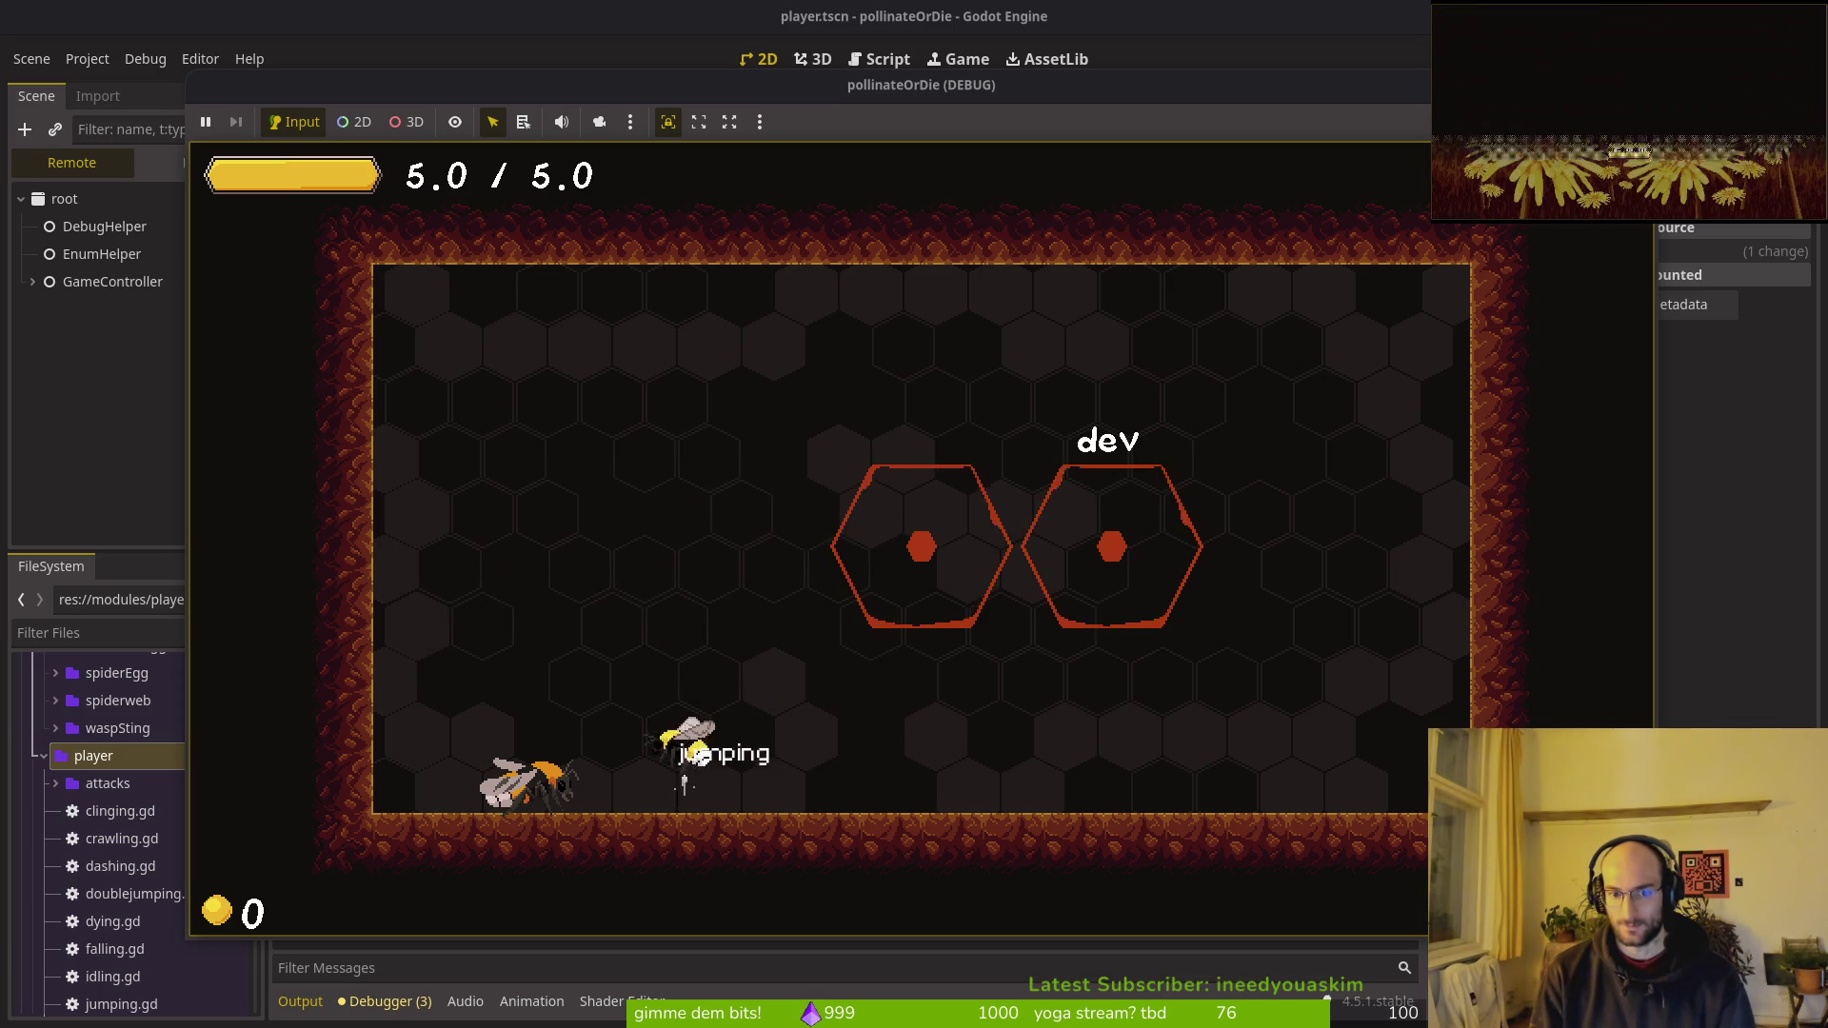
Step: Dash toward and away from the hexagons, cling to the left wall, and double-jump
key(Right)
key(shift)
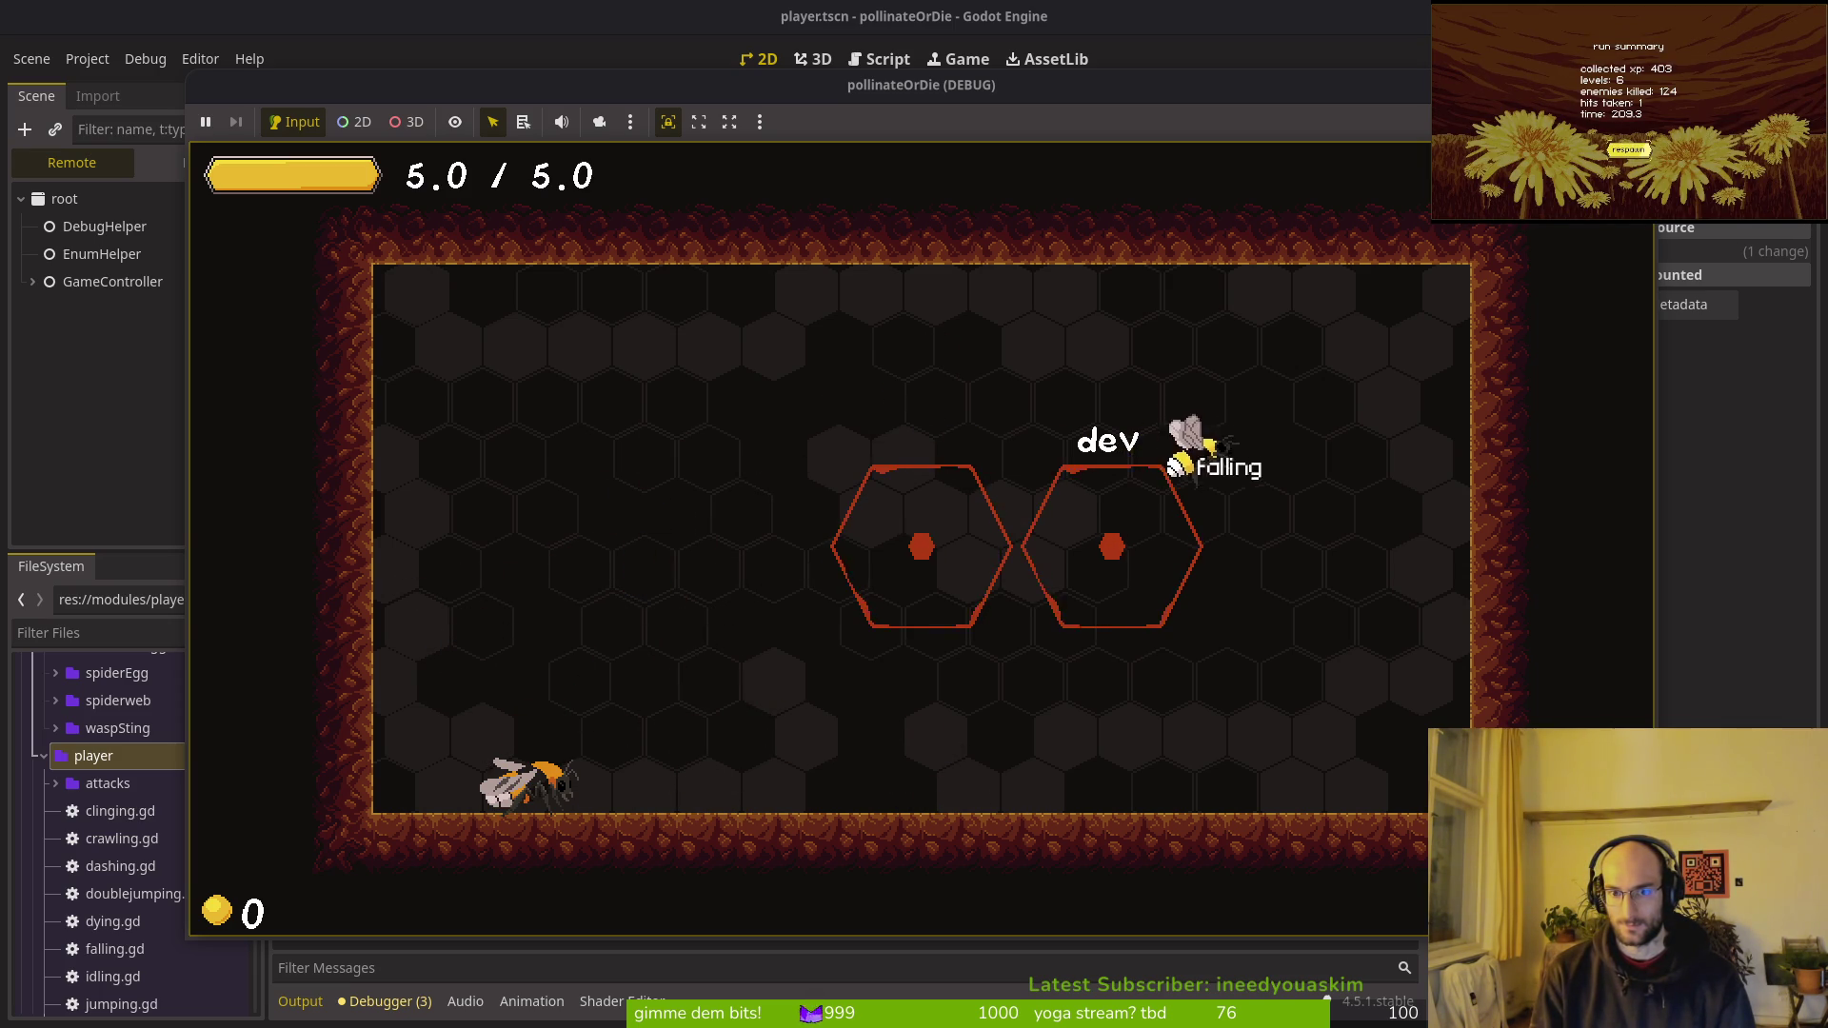
key(Left)
key(shift)
key(Left)
key(space)
key(shift)
key(space)
key(Right)
key(shift)
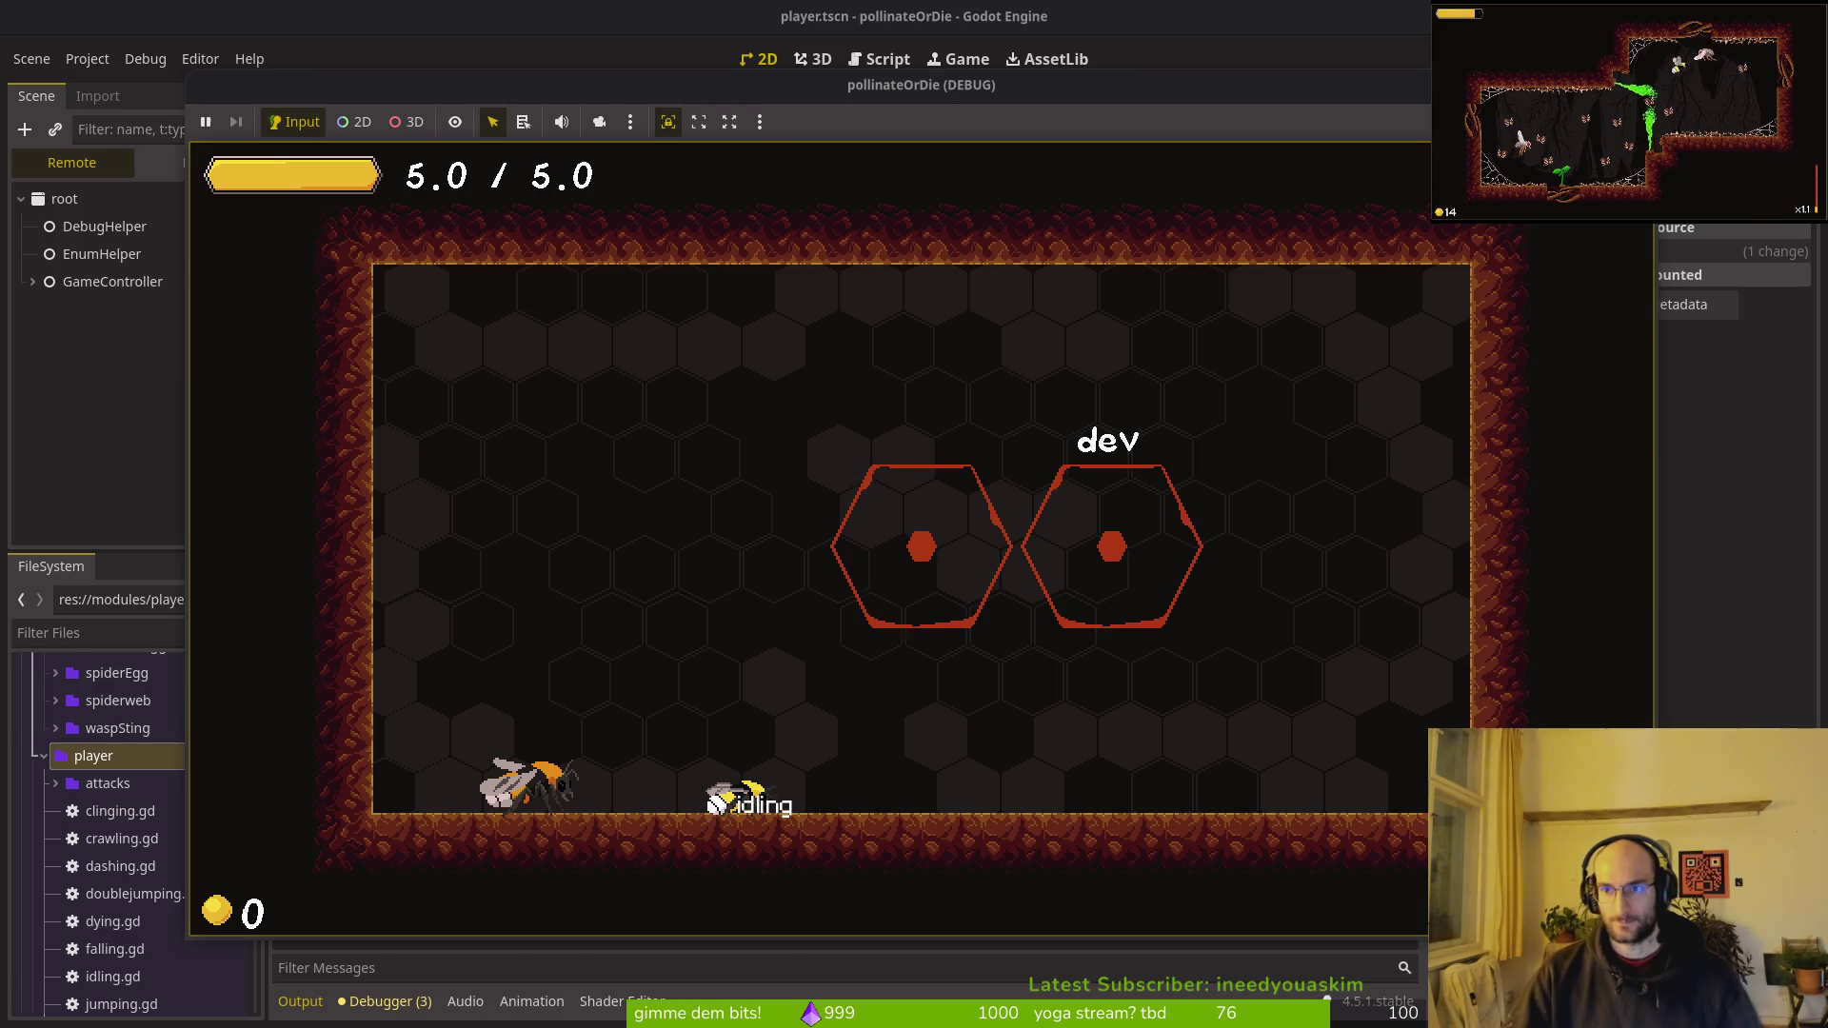
Step: Relaunch the game, step through its settings panel, stop it, and collapse the player node
key(super+1)
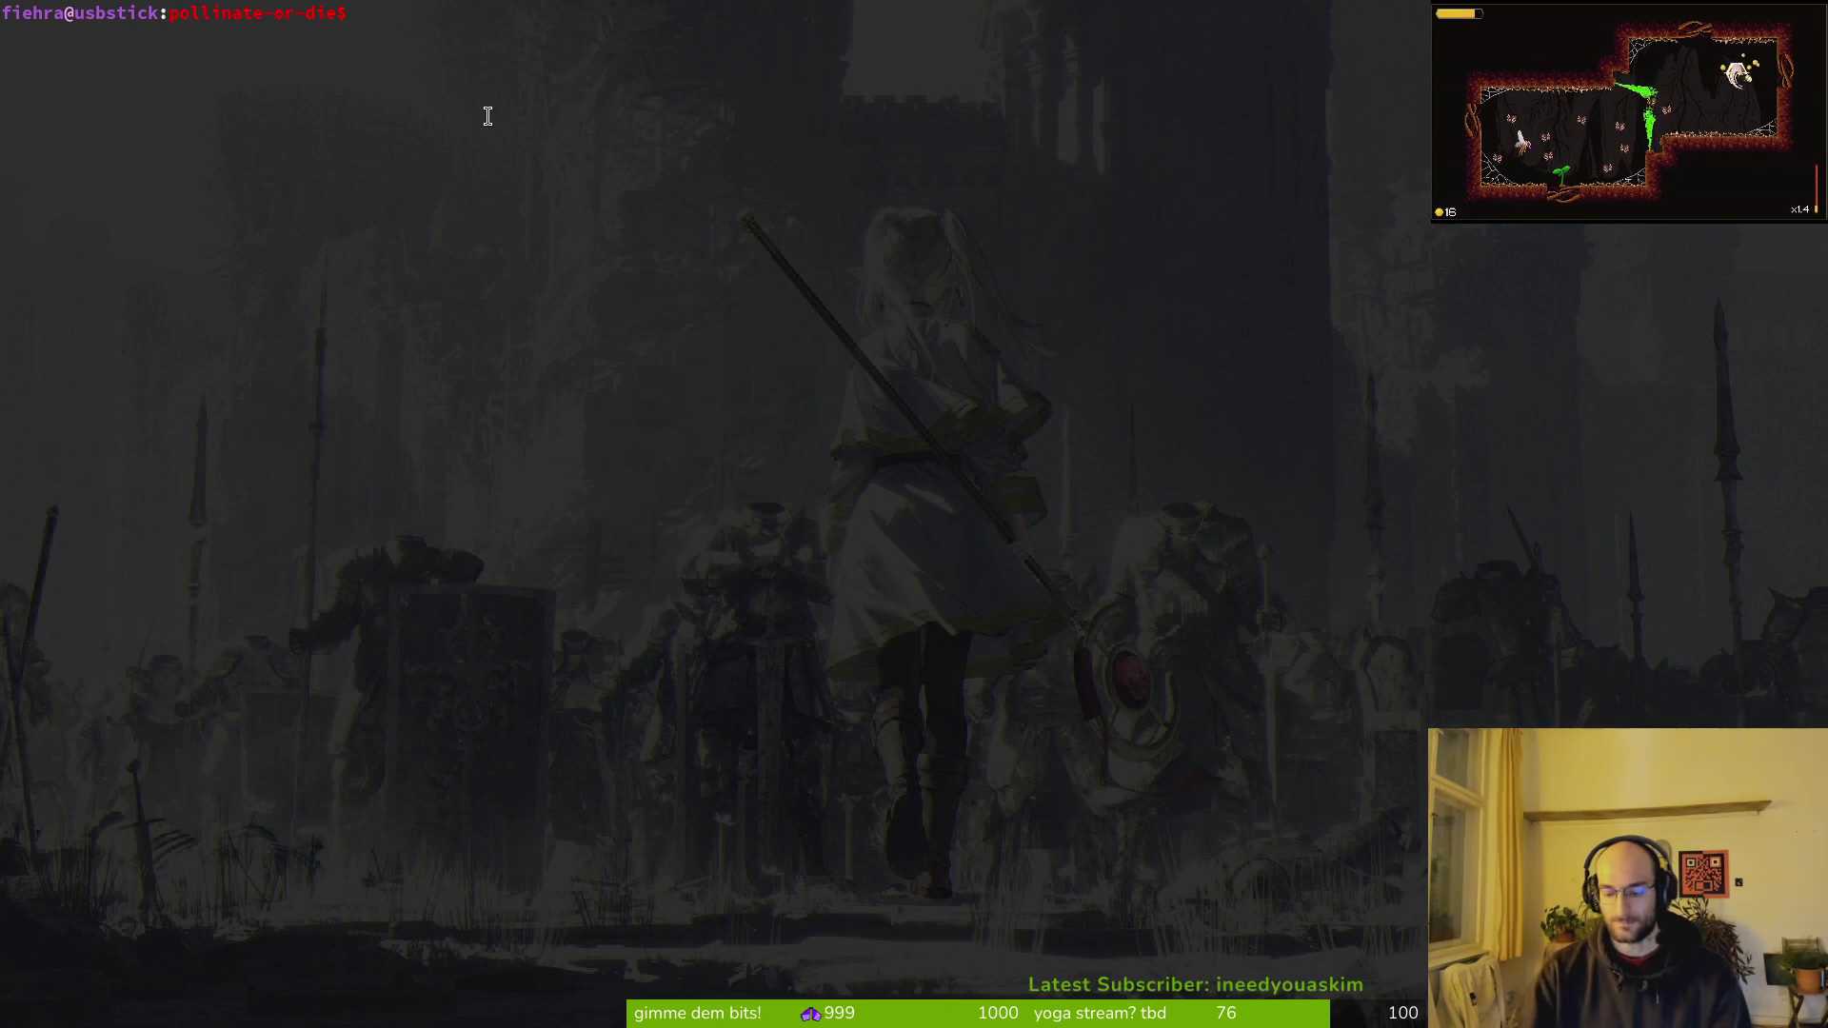
key(super+2)
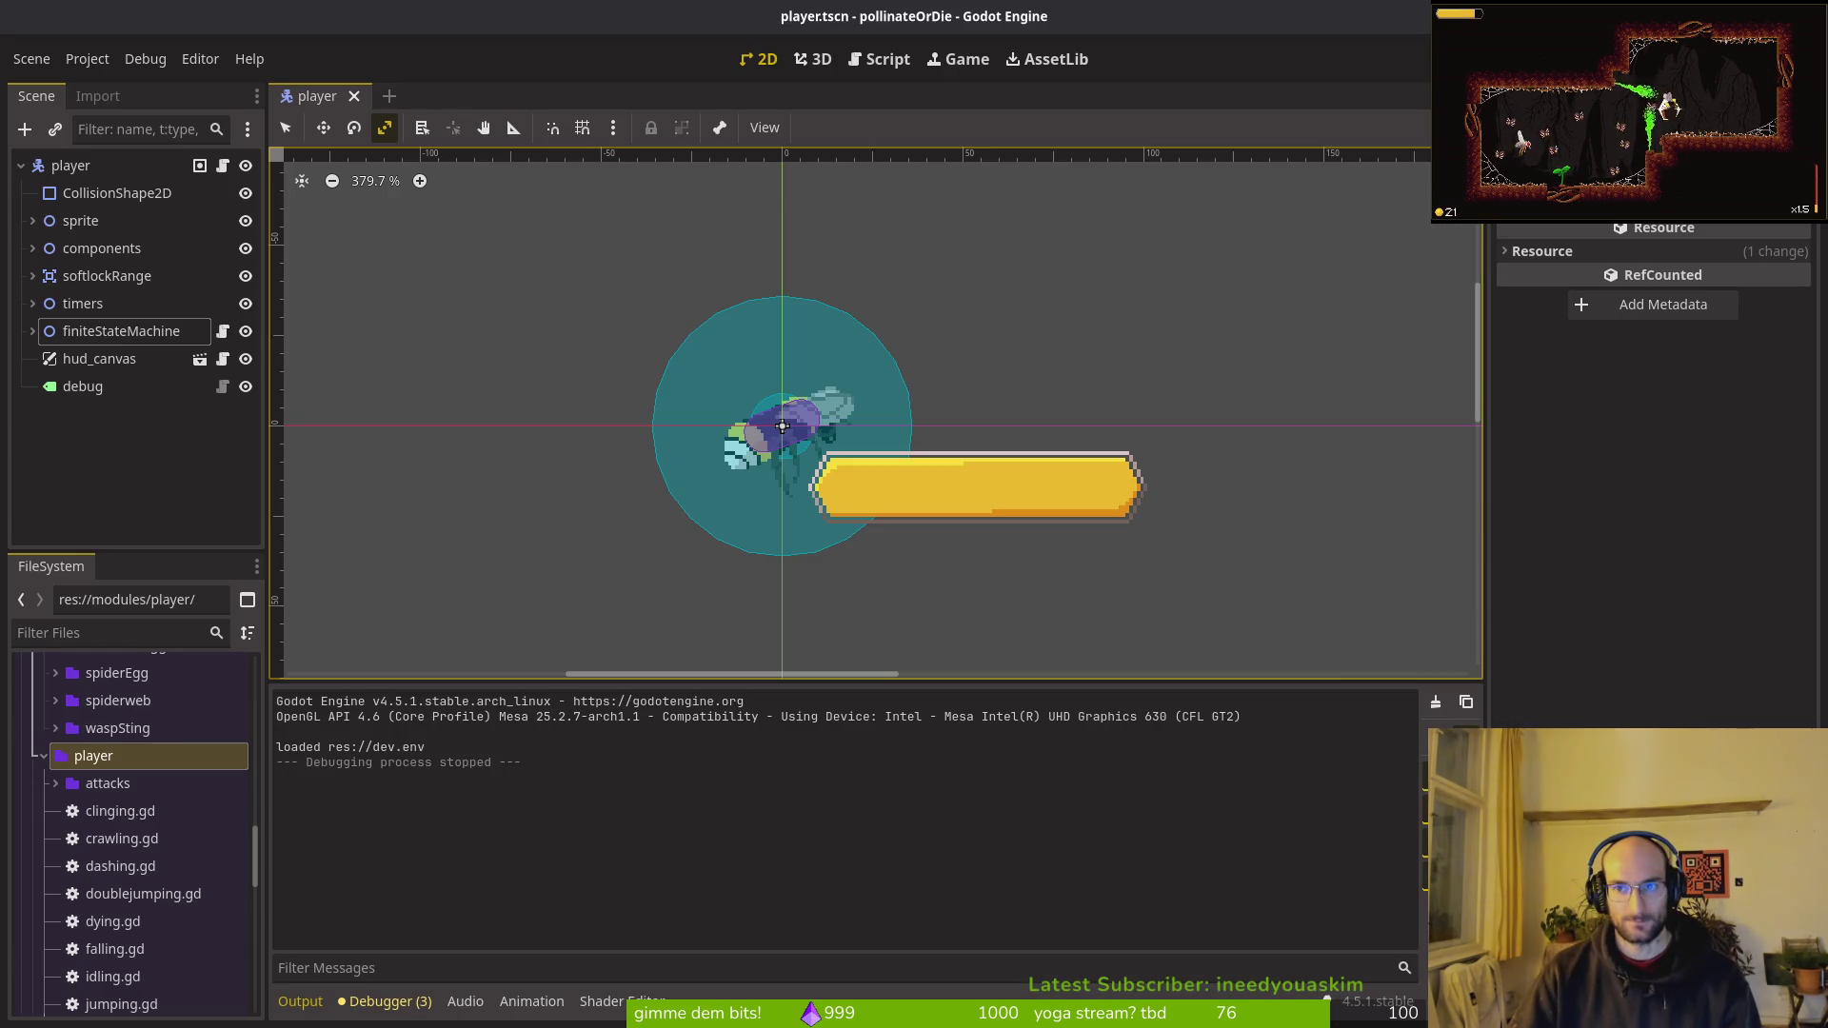
key(F5)
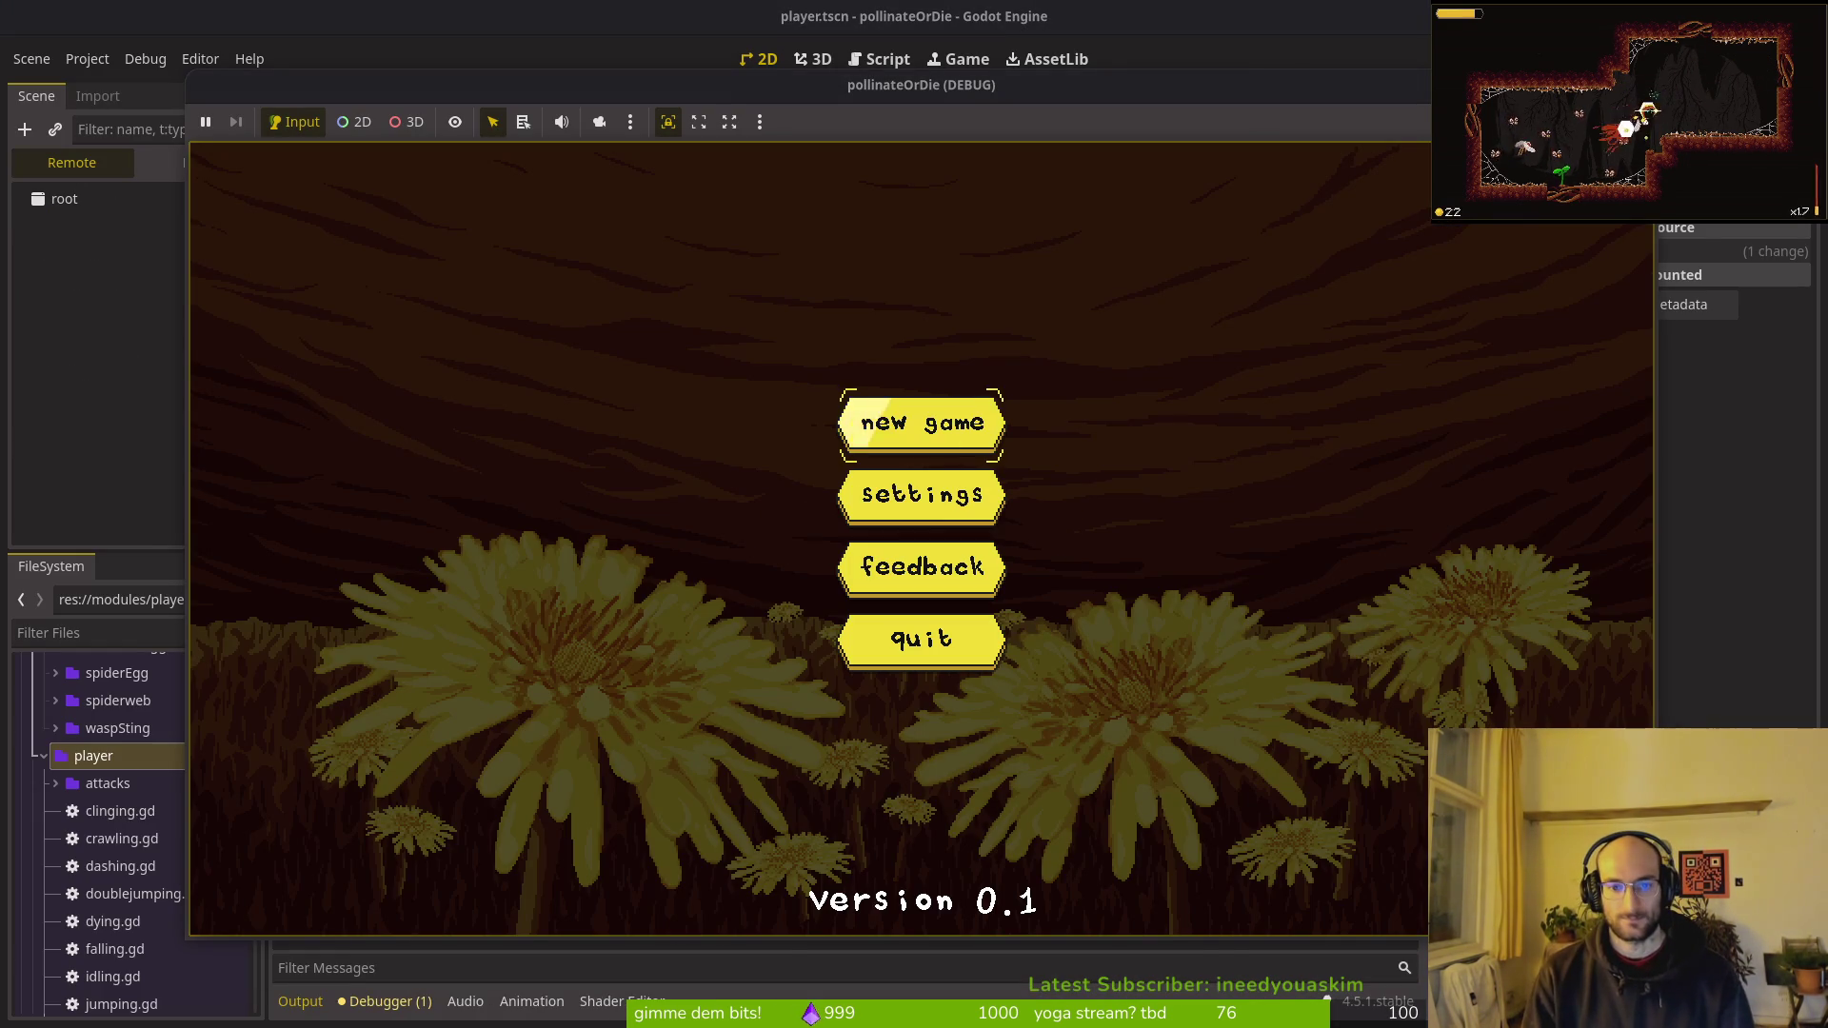
key(Down)
key(Return)
key(Down)
key(Down)
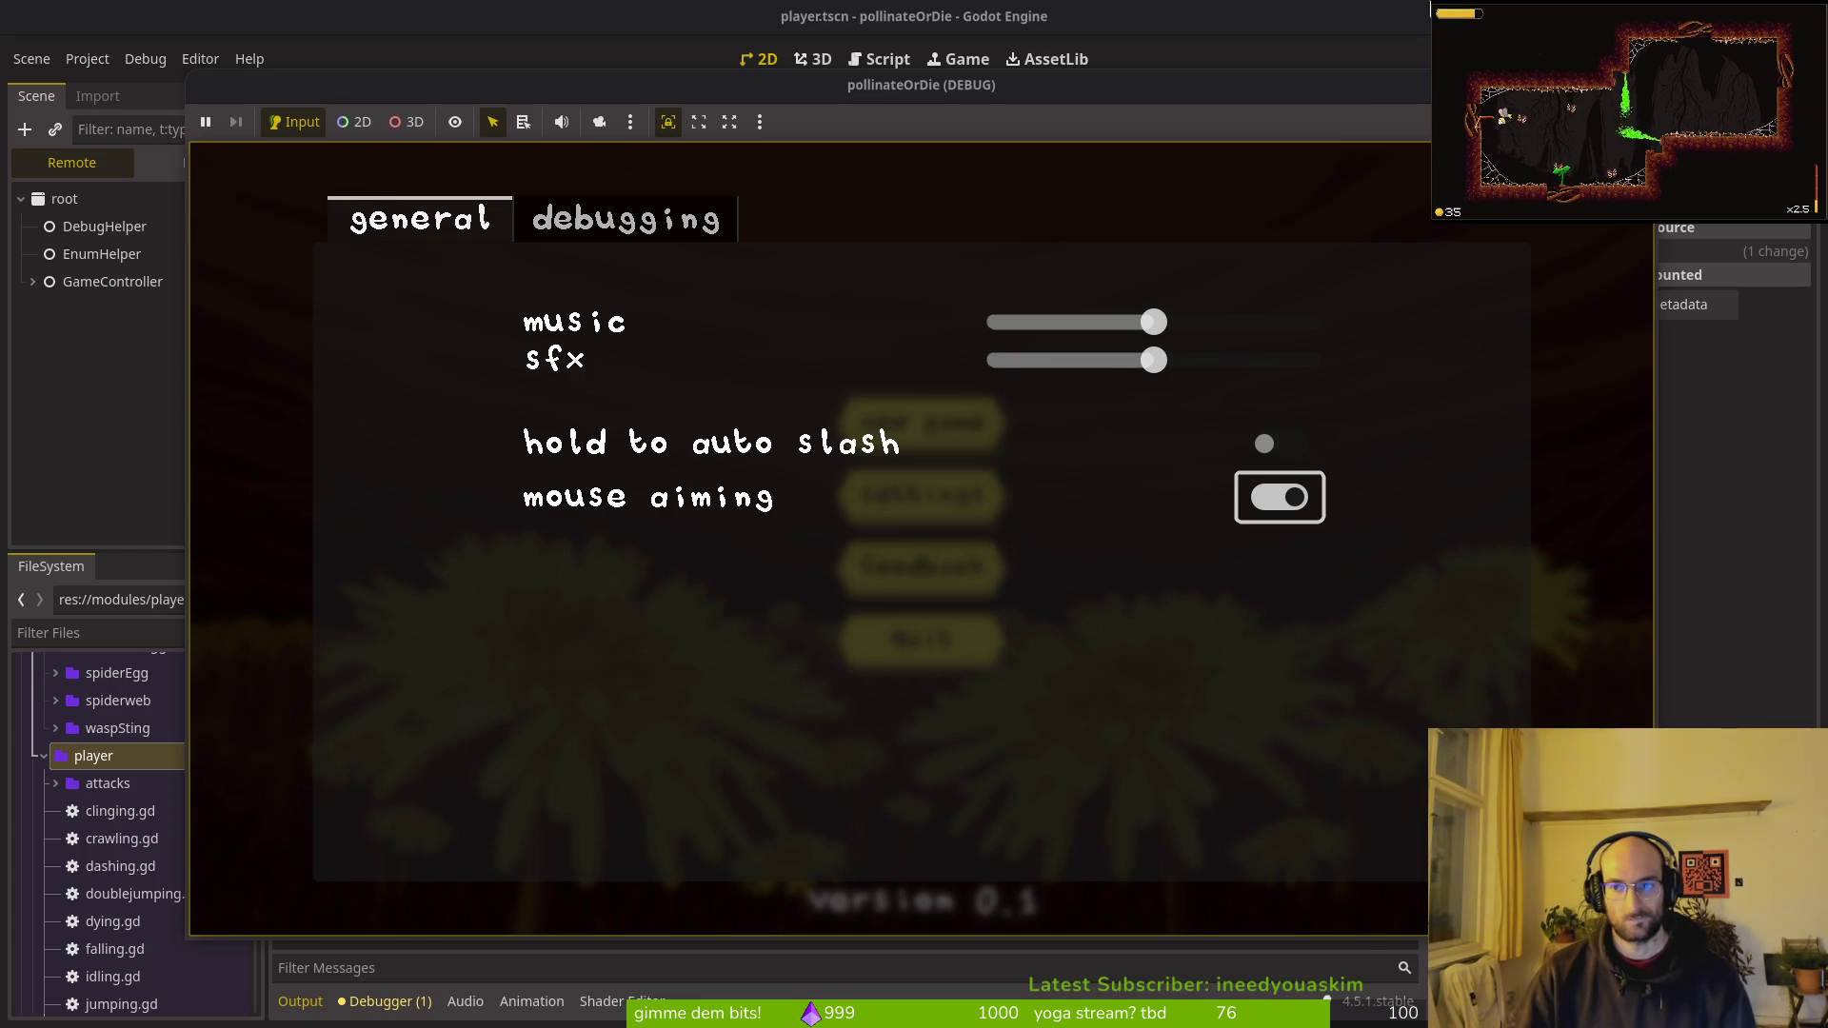
key(F8)
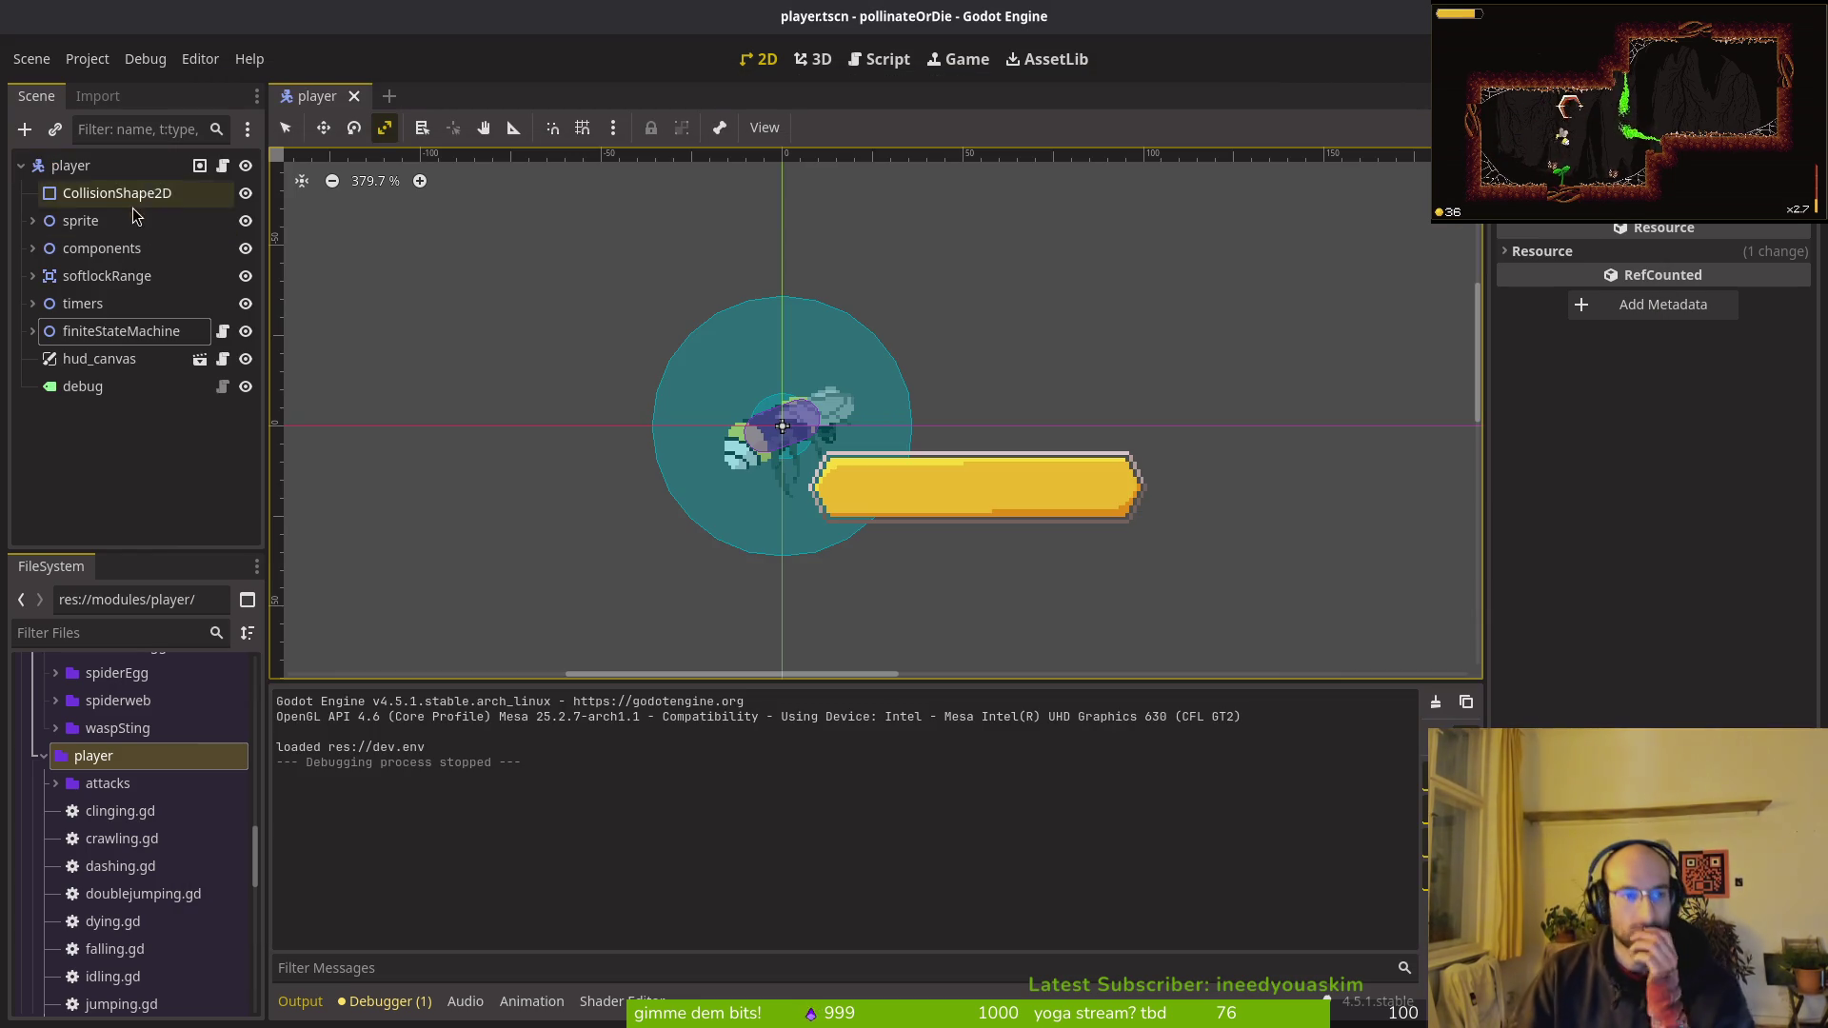
click(21, 165)
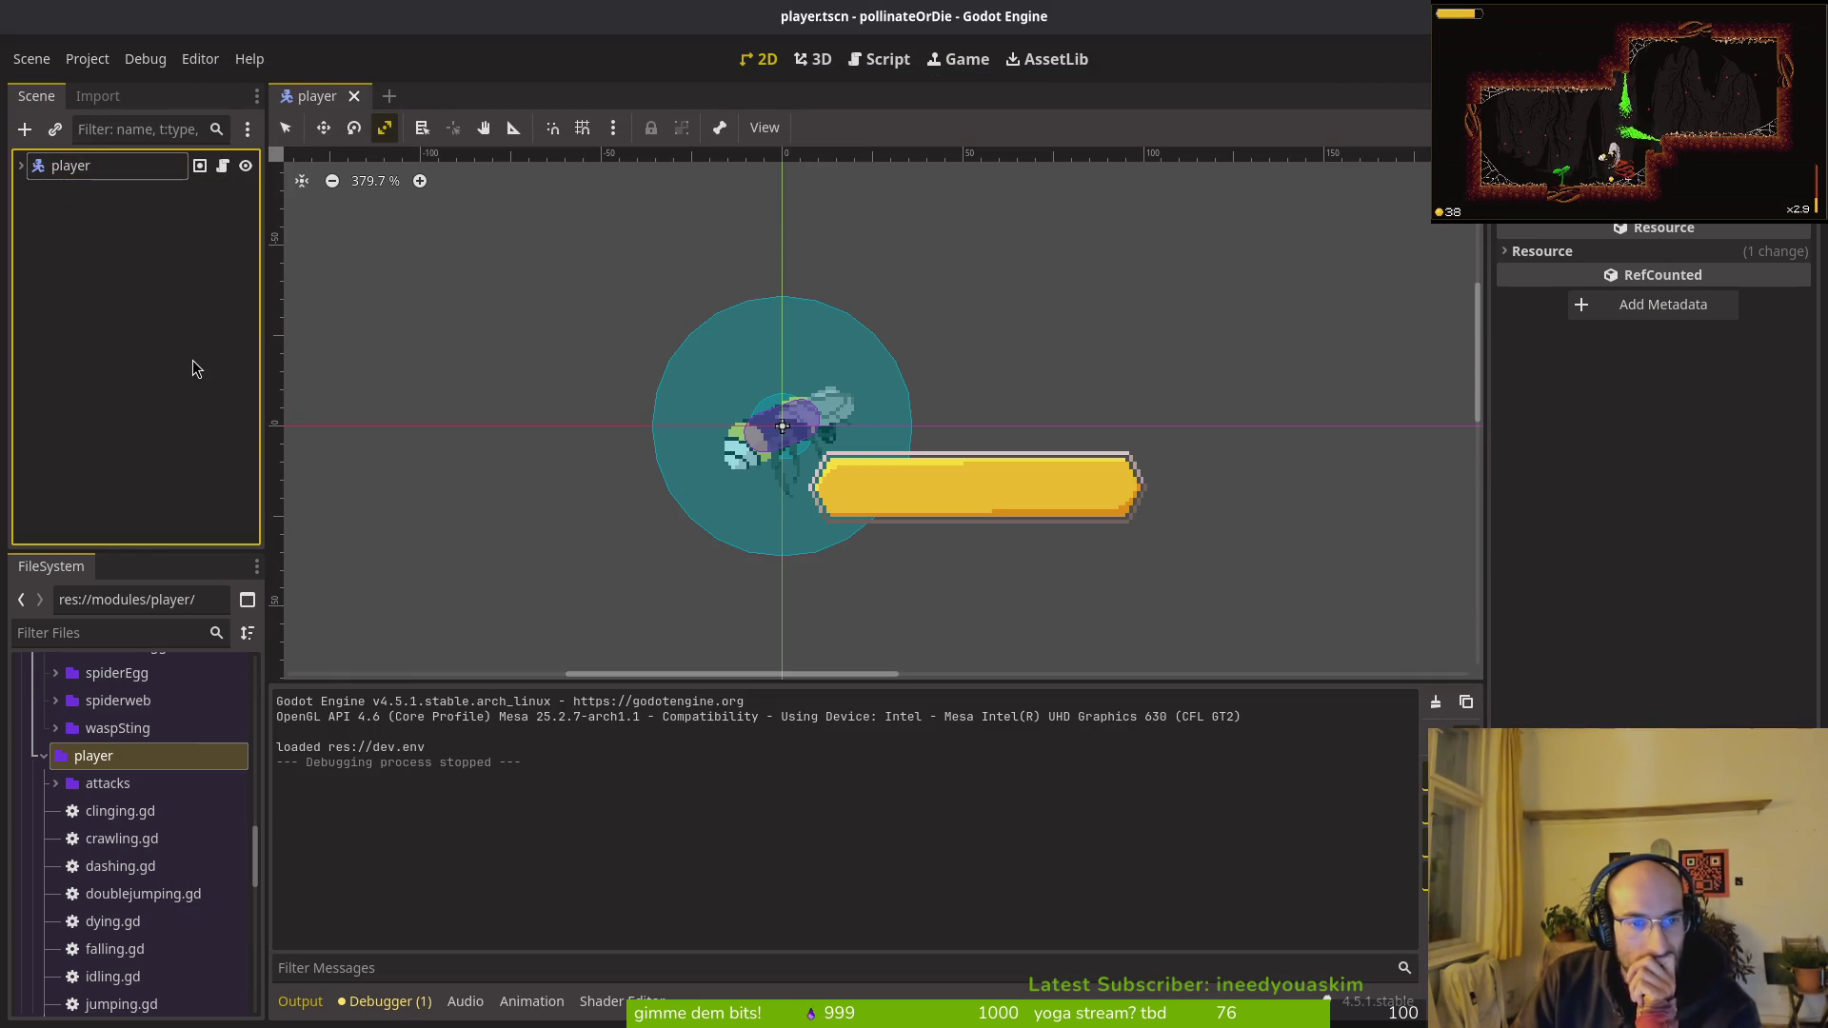
key(super+2)
Step: Check the repository status in tig, then clear the terminal to an empty prompt
text(tig)
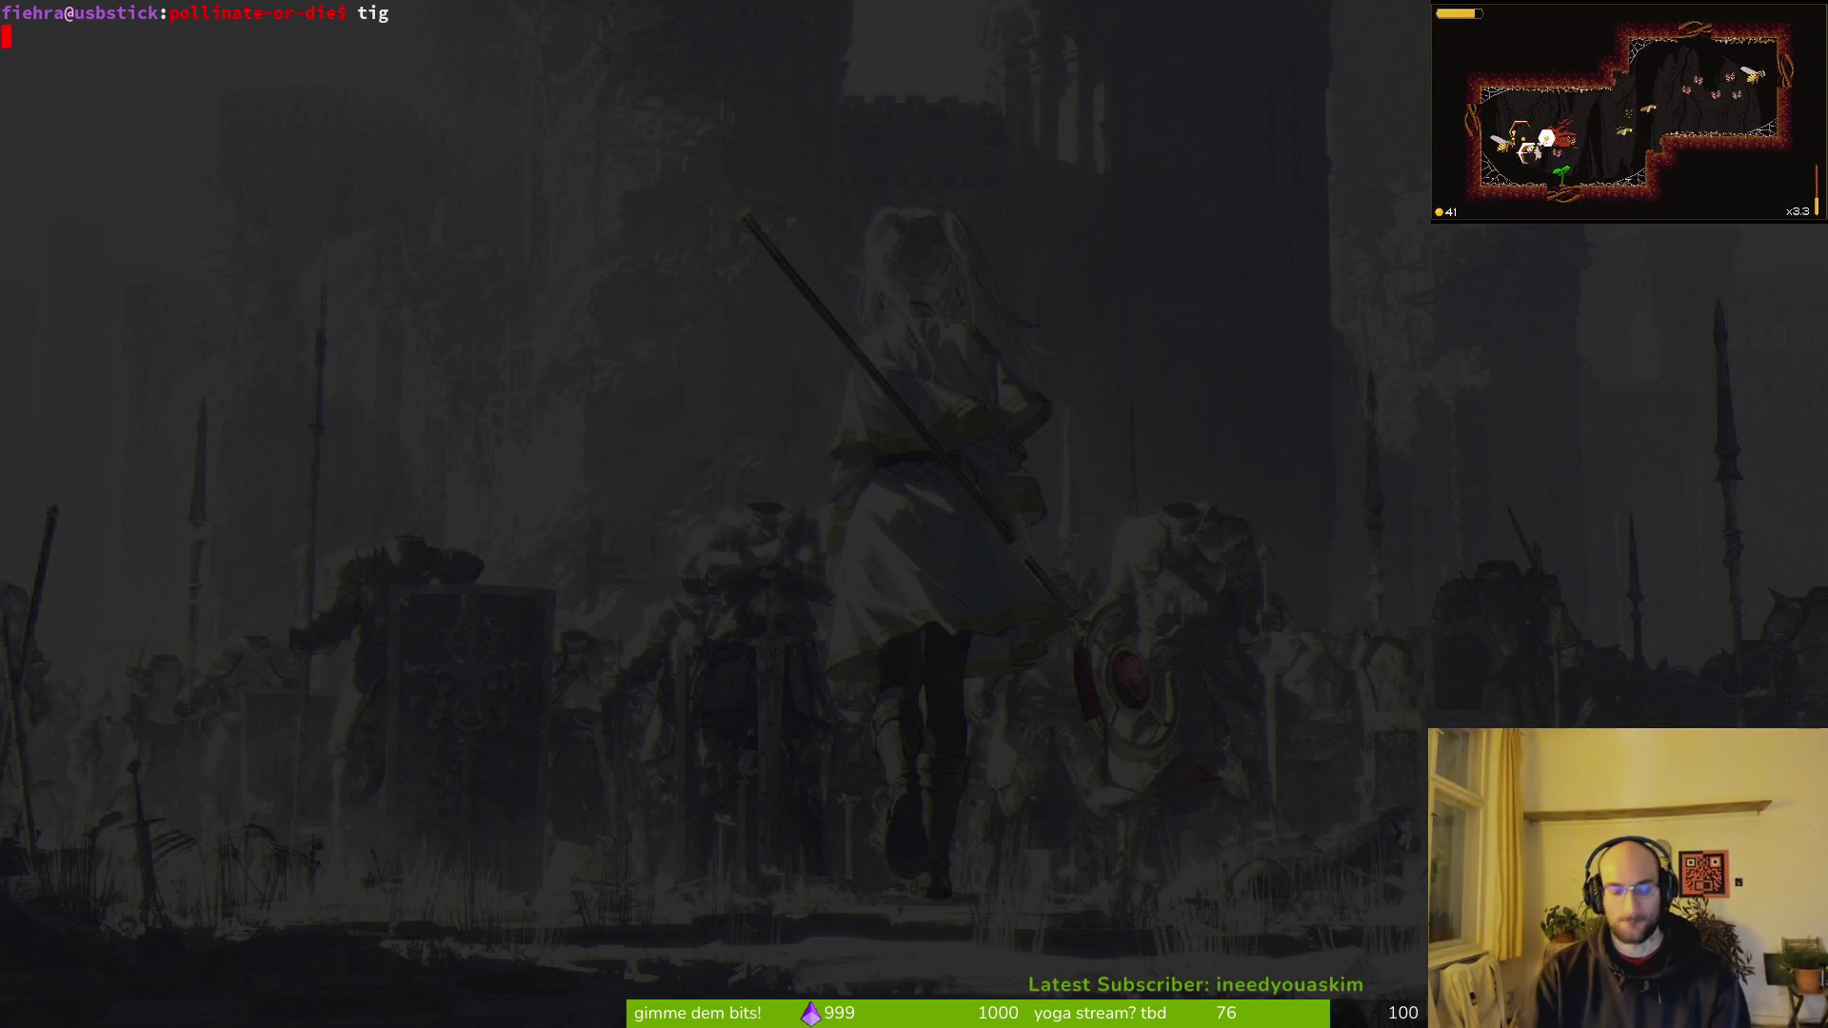
key(Return)
key(q)
text(git push)
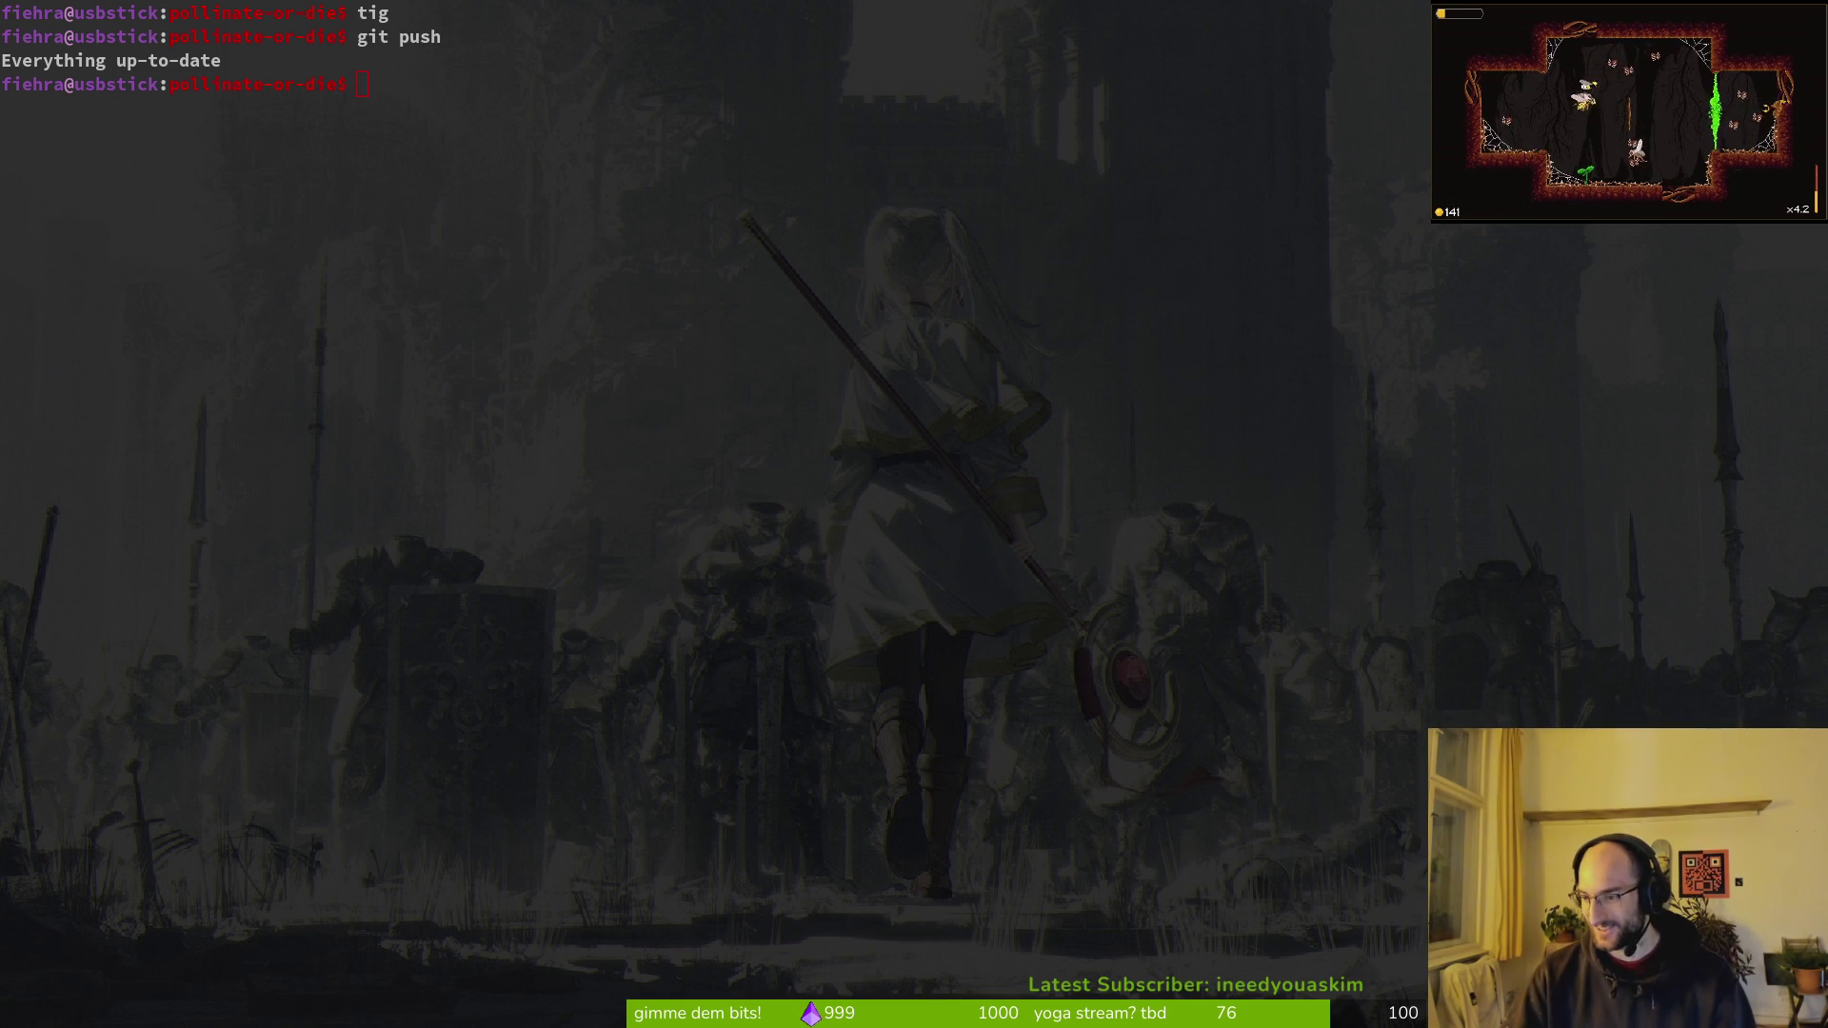
click(635, 481)
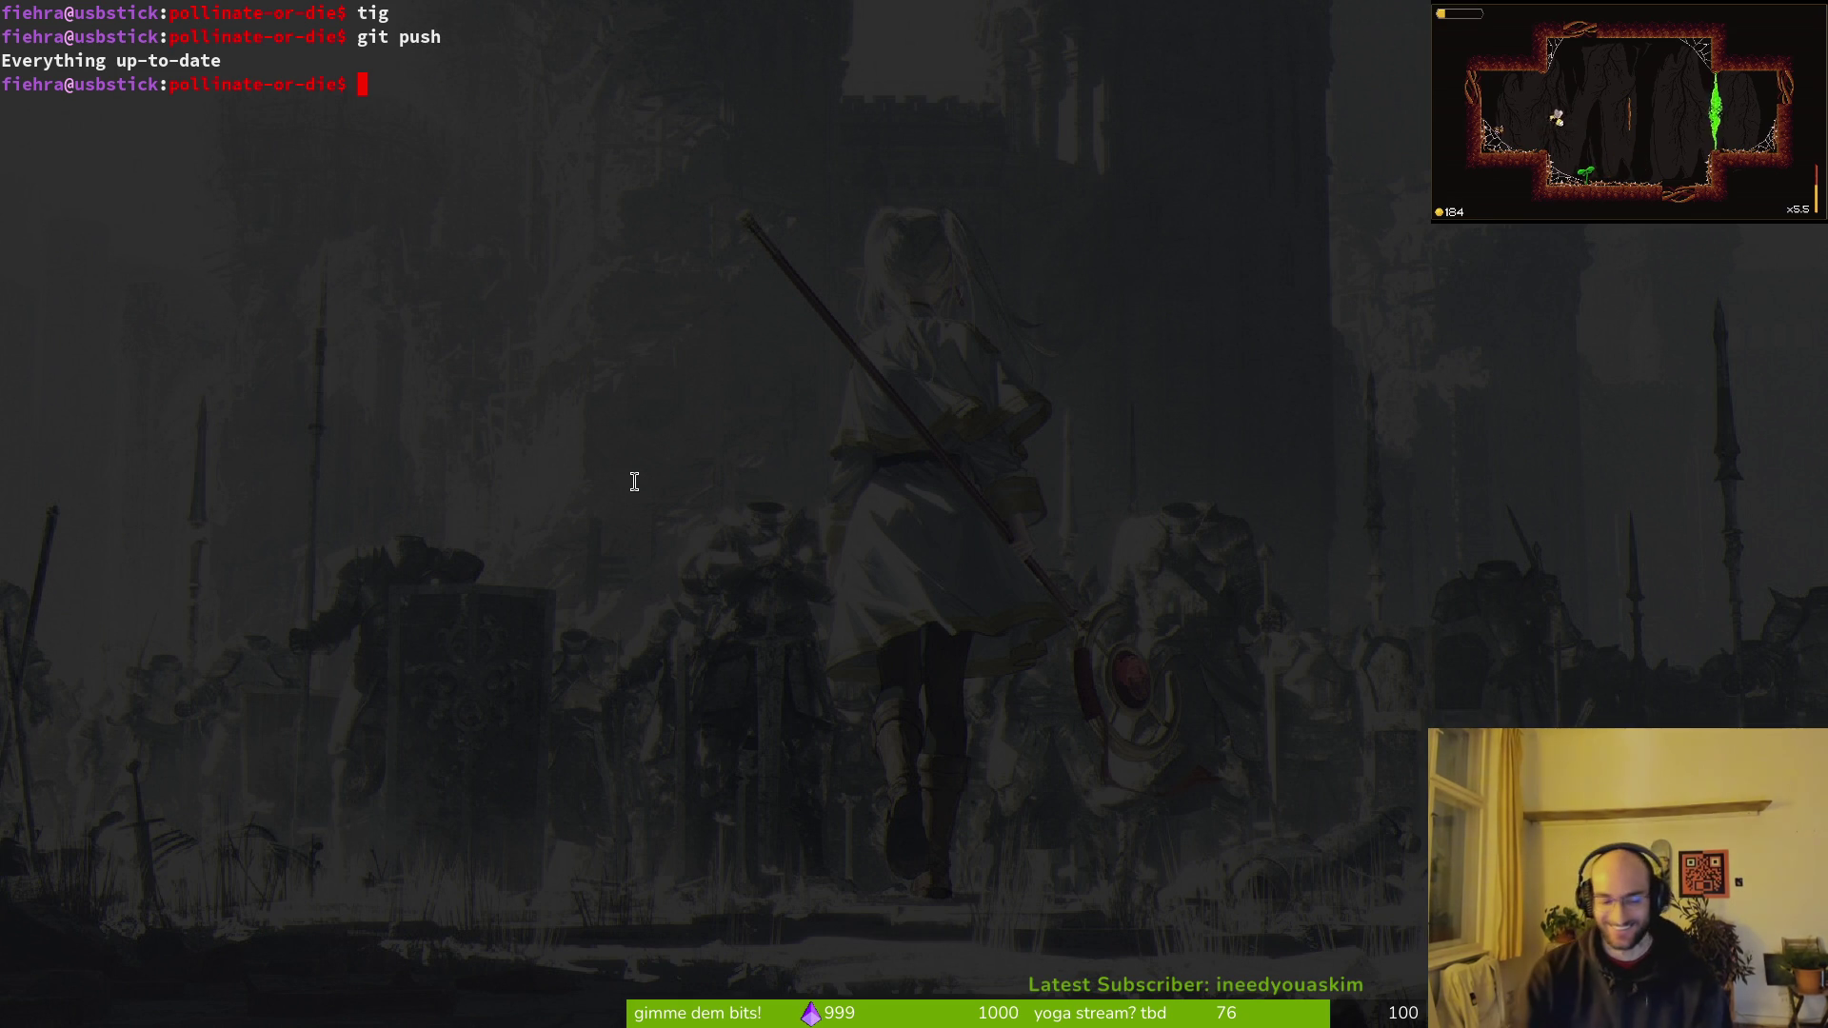
click(714, 84)
text(clea)
key(BackSpace)
key(BackSpace)
key(BackSpace)
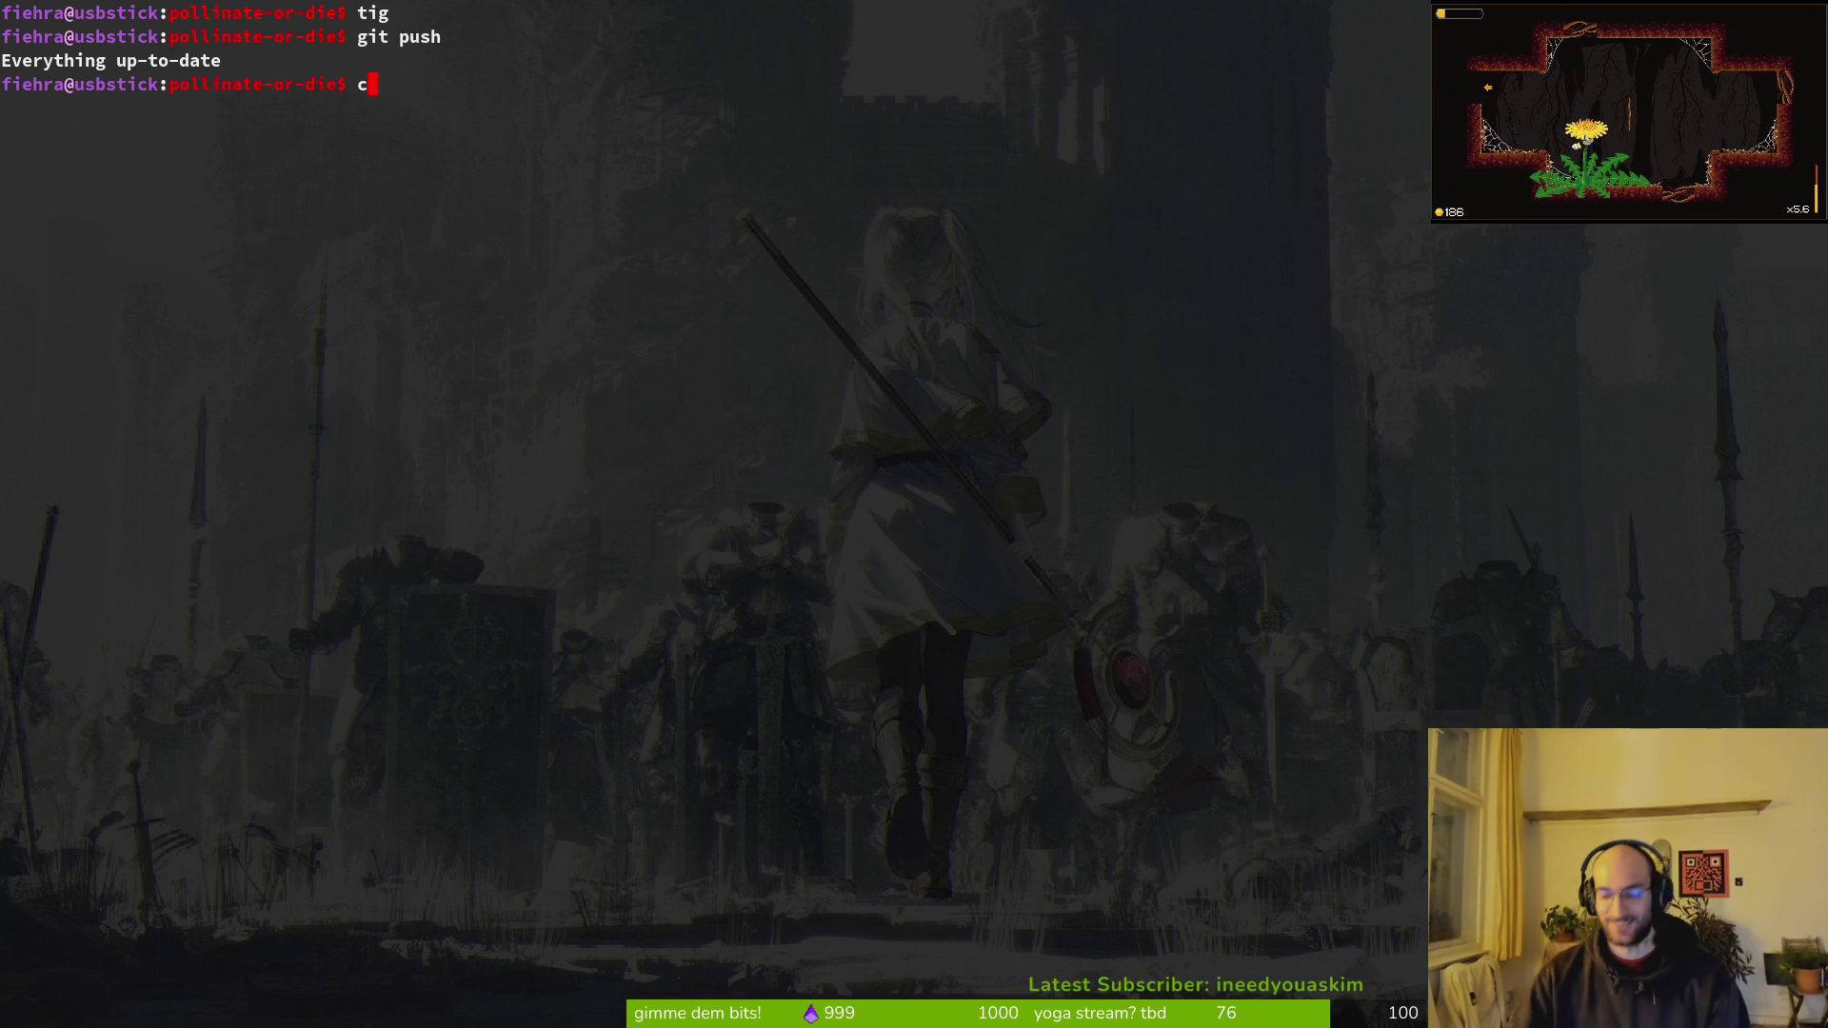
text(lear)
key(Return)
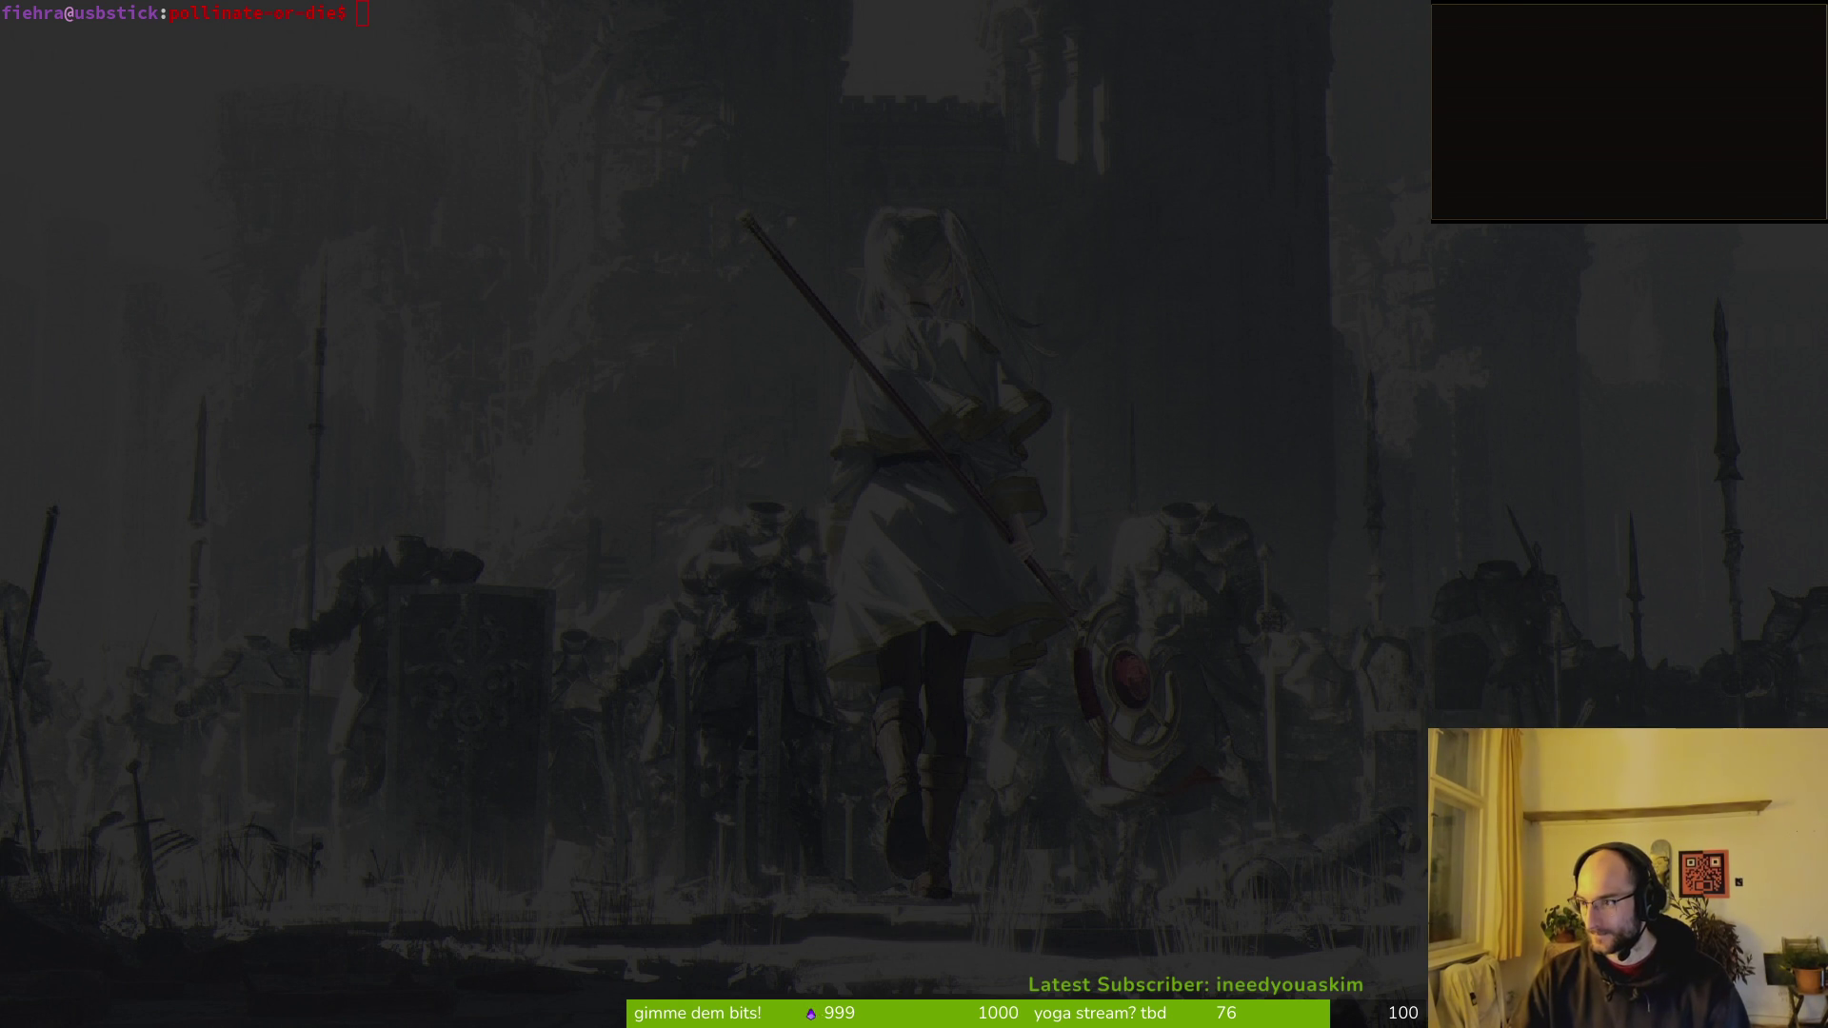
key(alt+Tab)
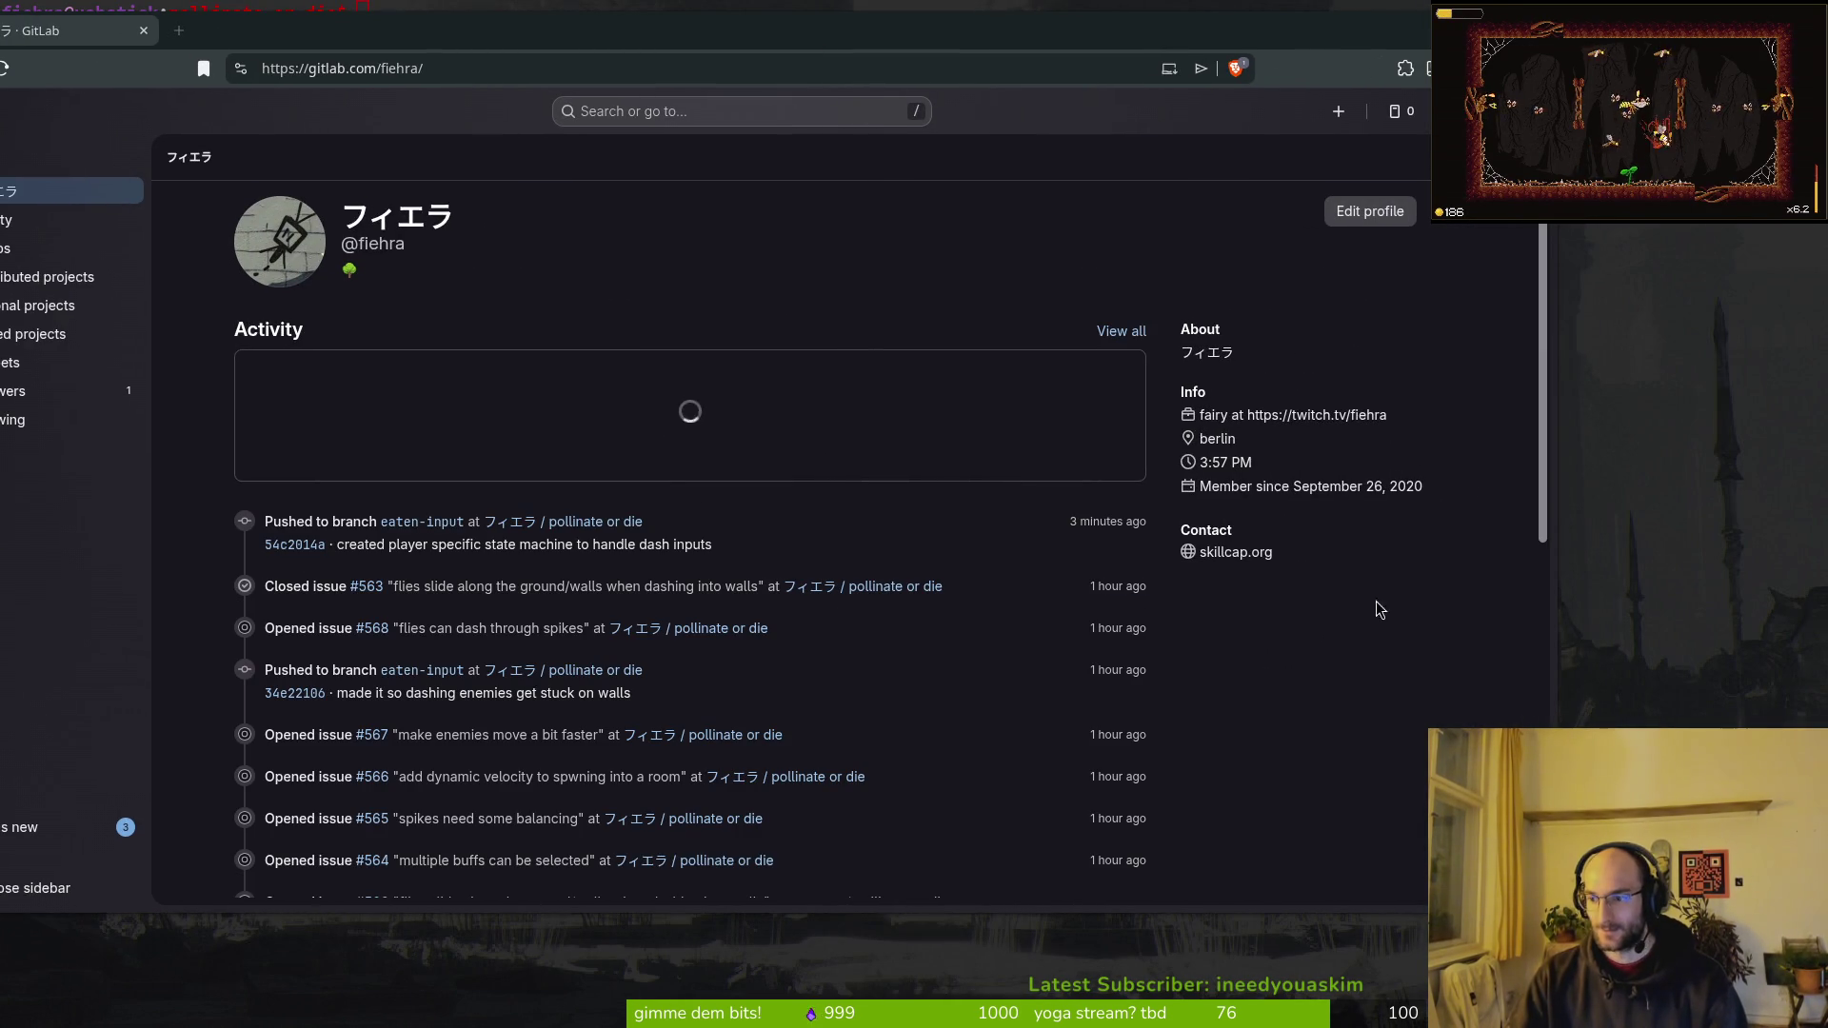
Step: Browse the pollinate or die issues to #560 'dash input gets eaten', then return to the terminal
click(571, 522)
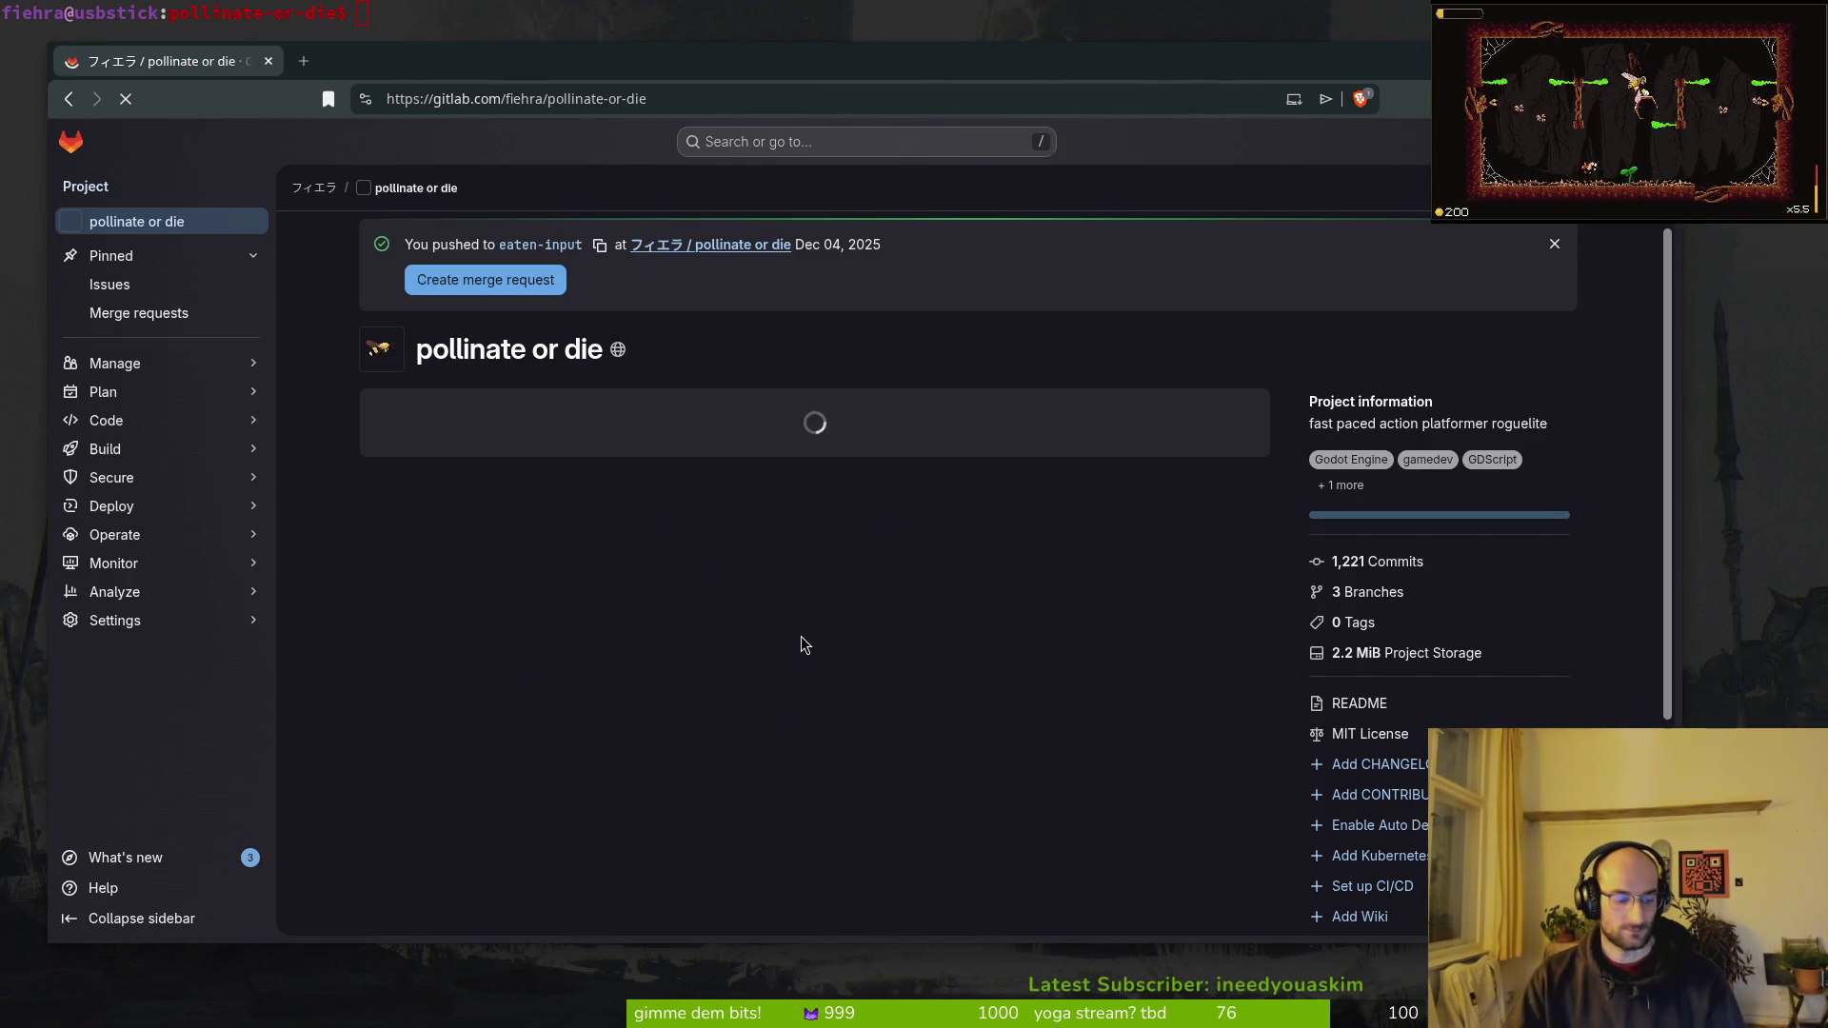
click(110, 284)
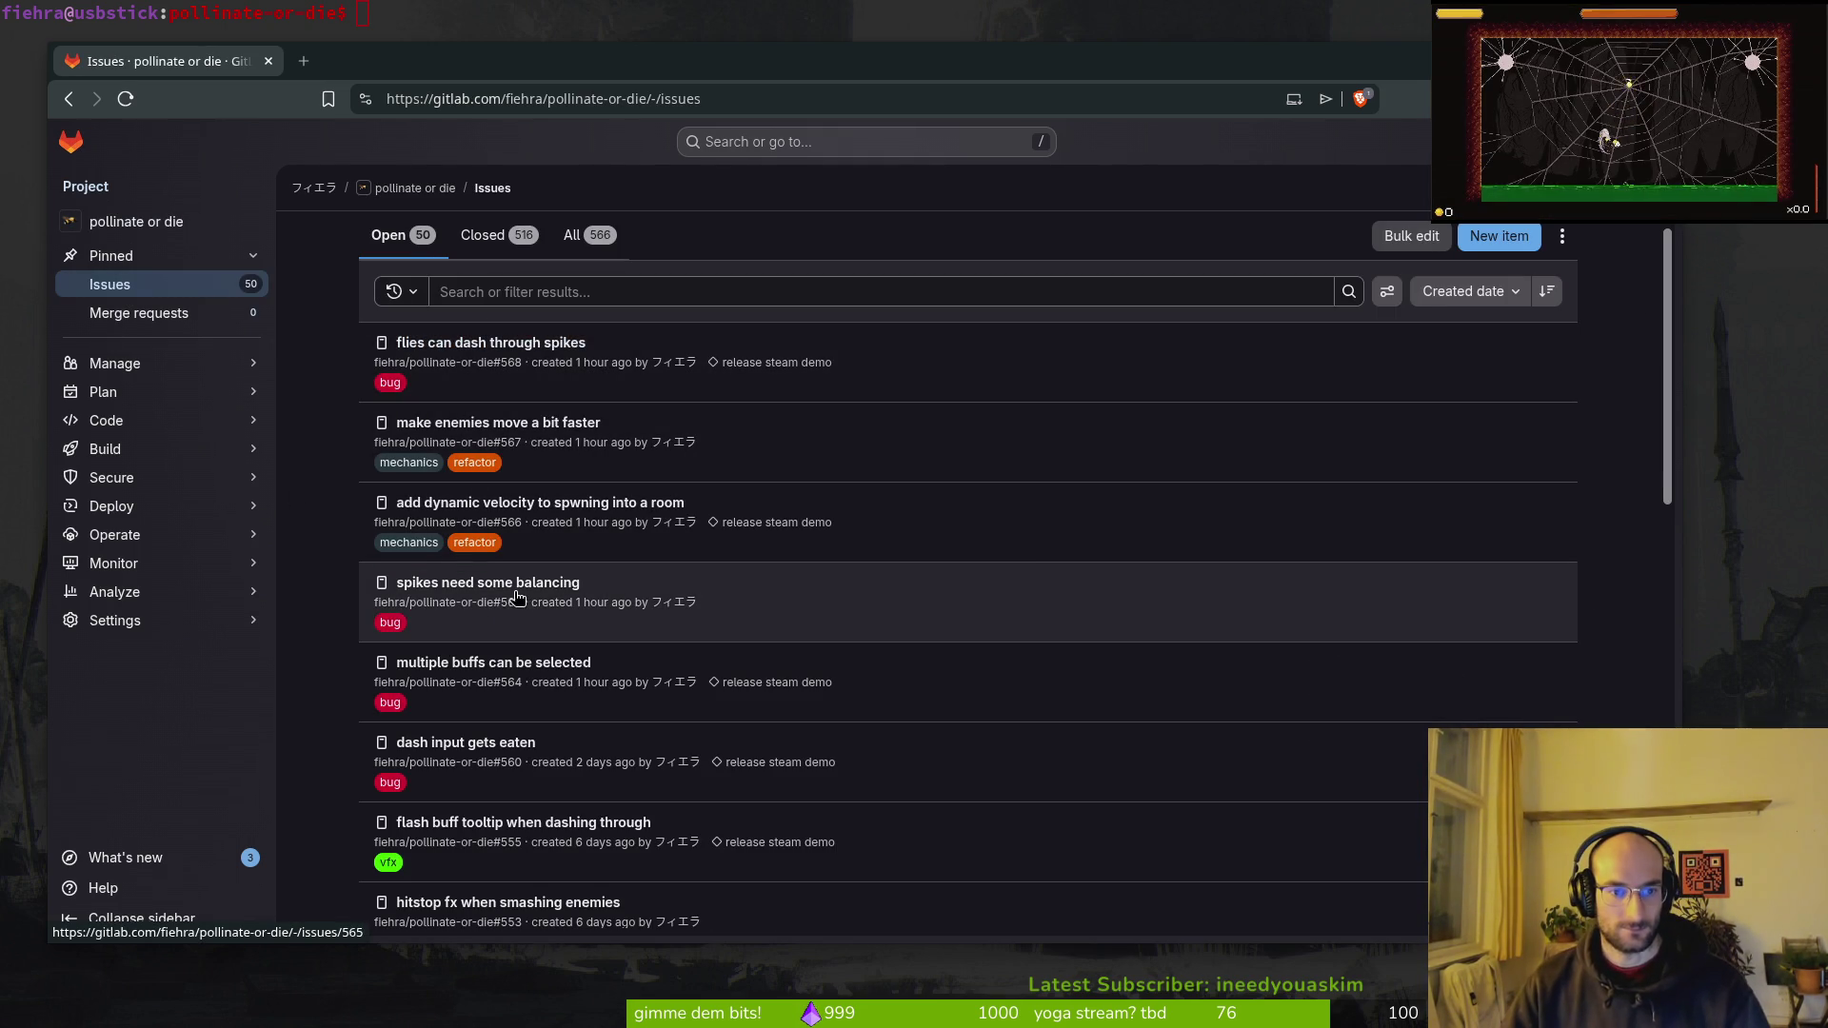
click(486, 752)
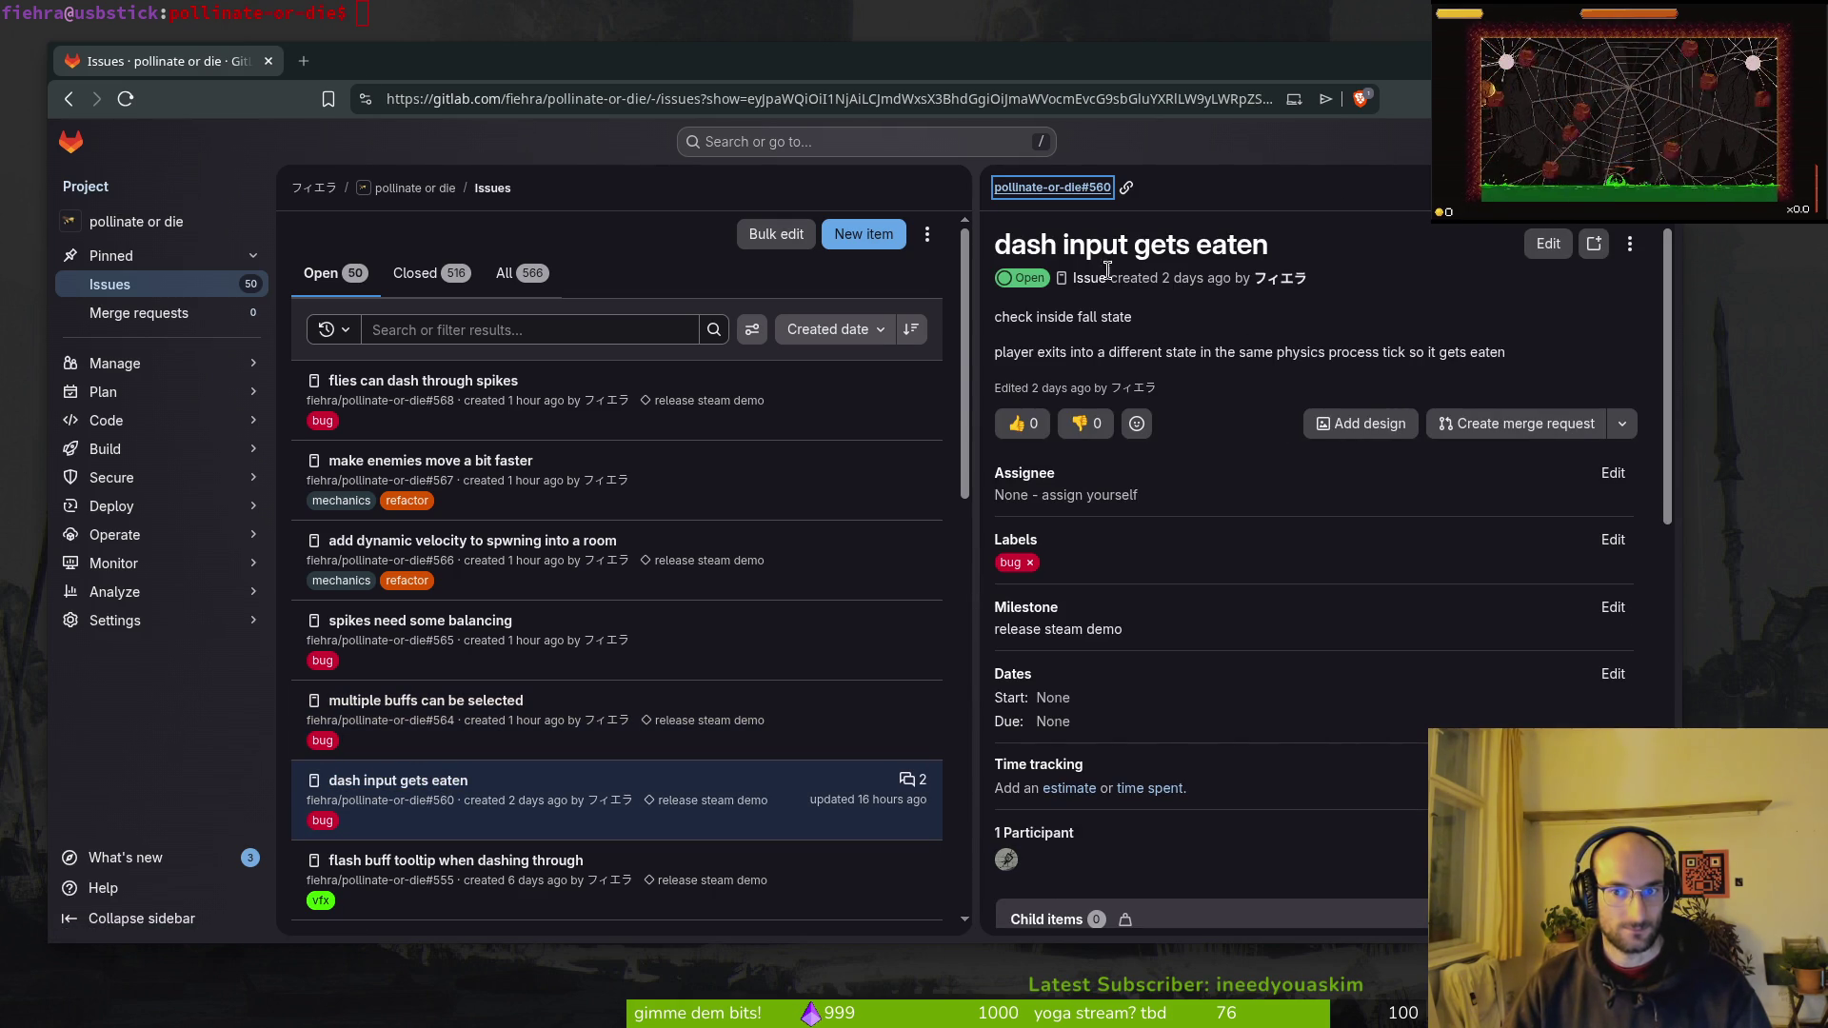
click(532, 13)
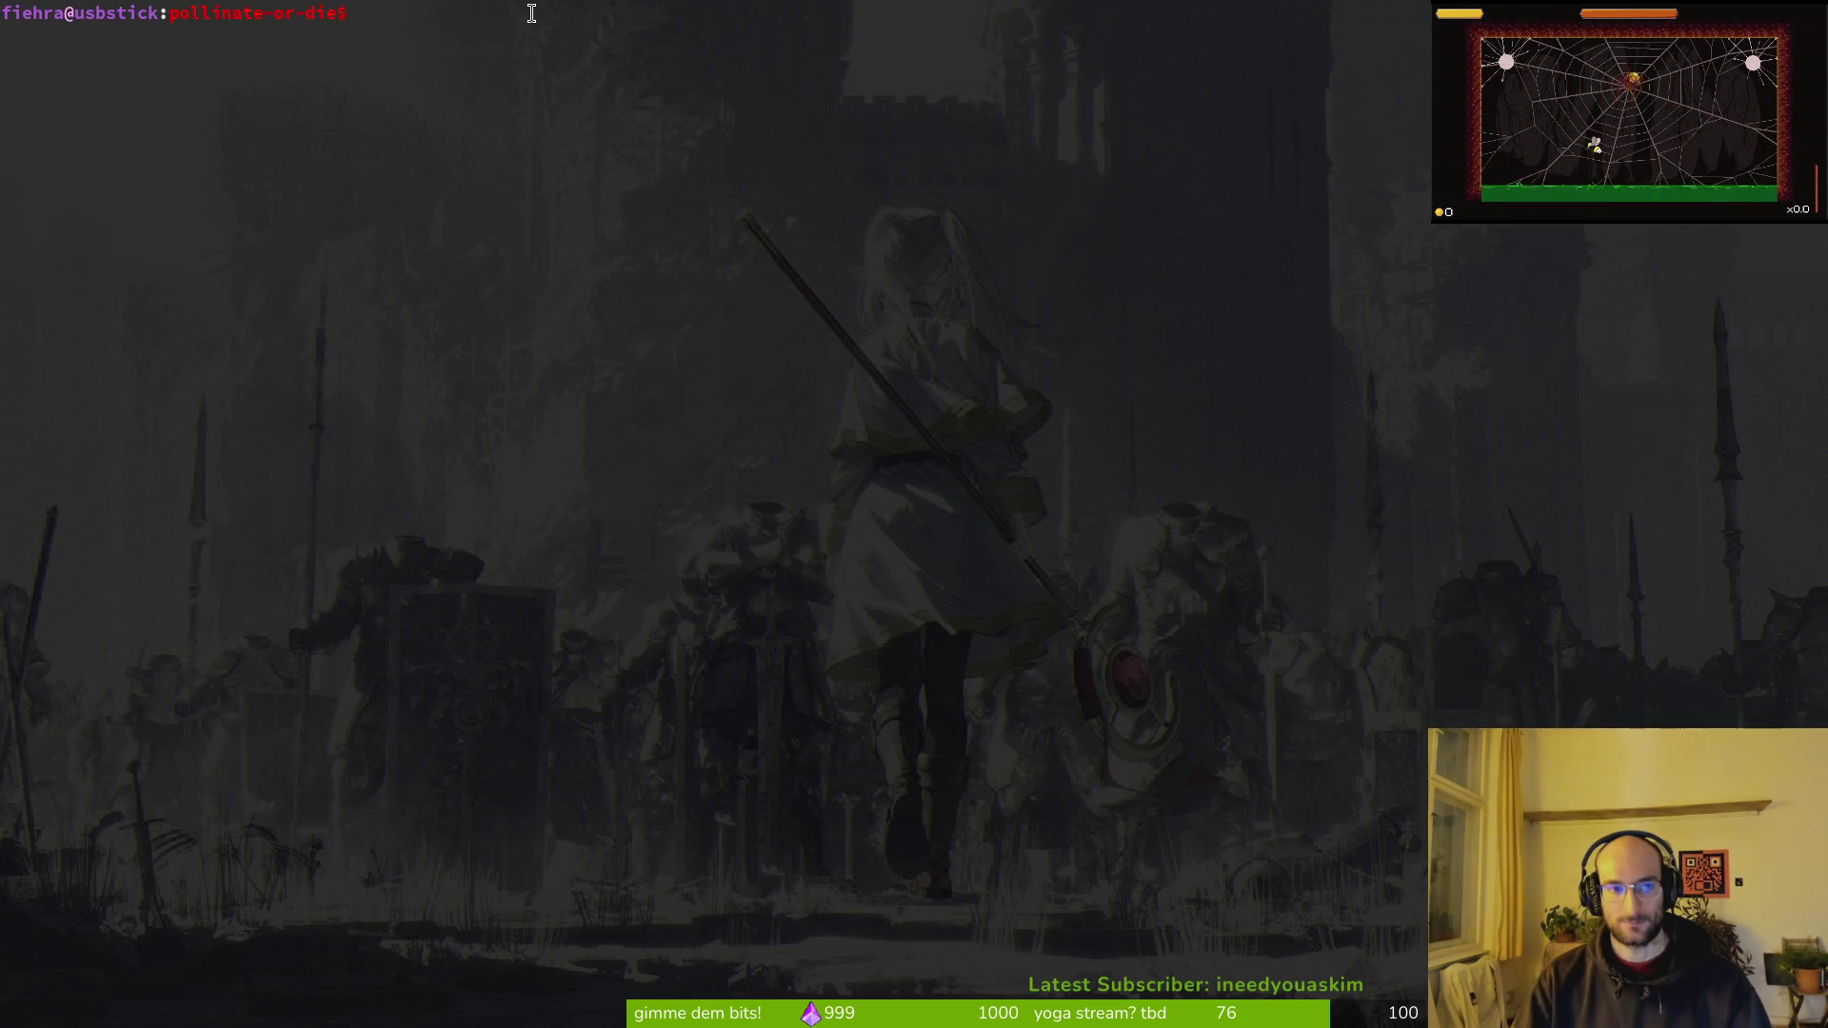
text(vi)
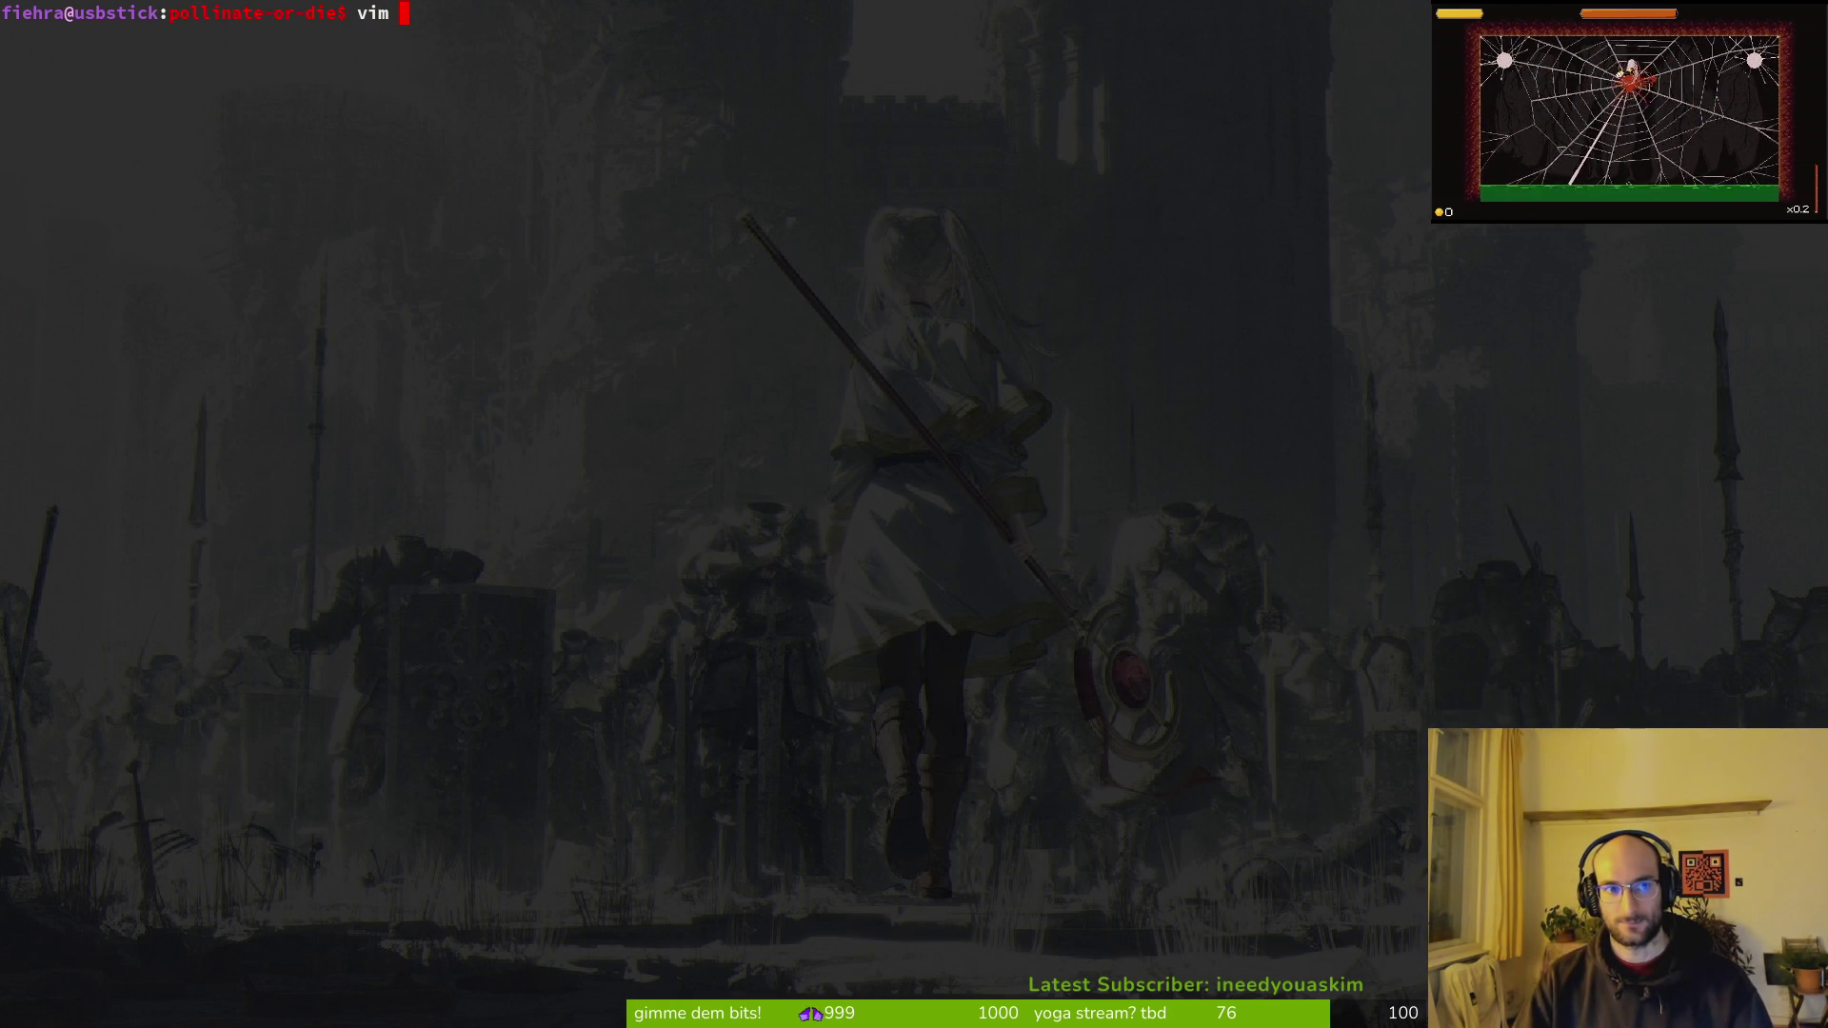
key(Return)
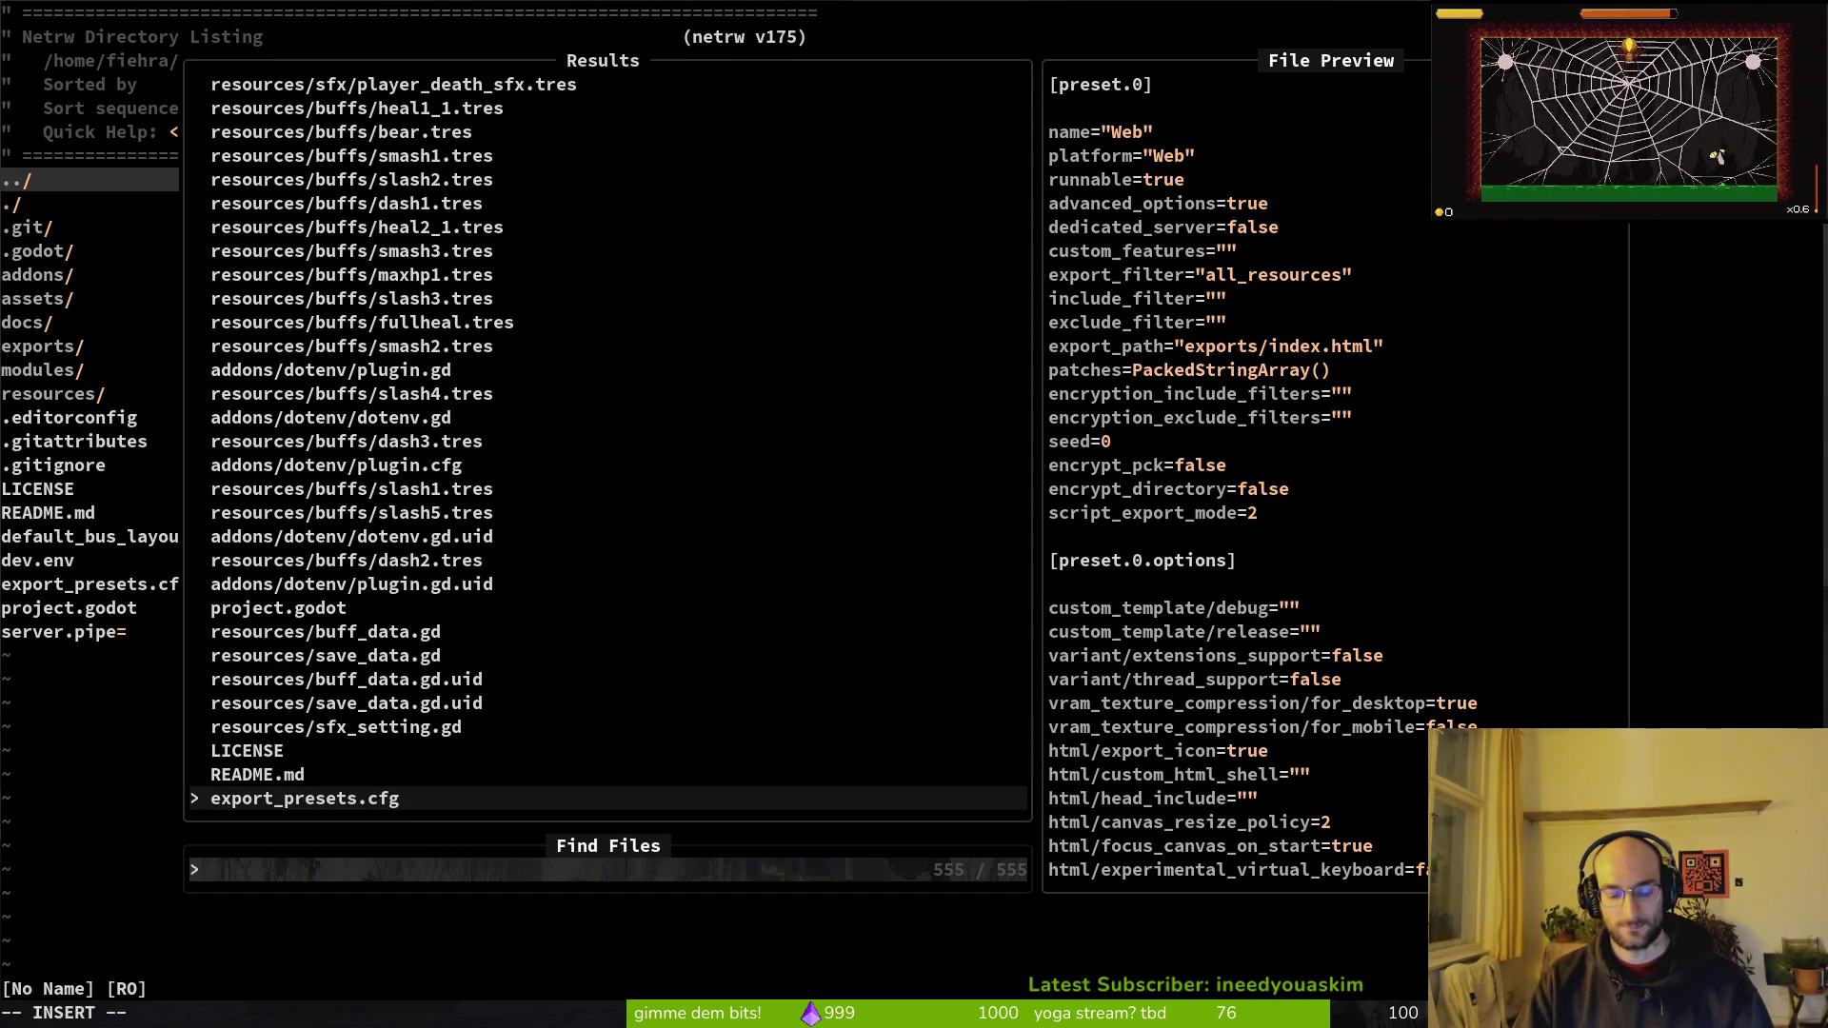
Step: Open player_finite_state_machine.gd through Telescope's 'fsm' search and jump to line 29, the dash check
text(fsm)
key(Up)
key(Up)
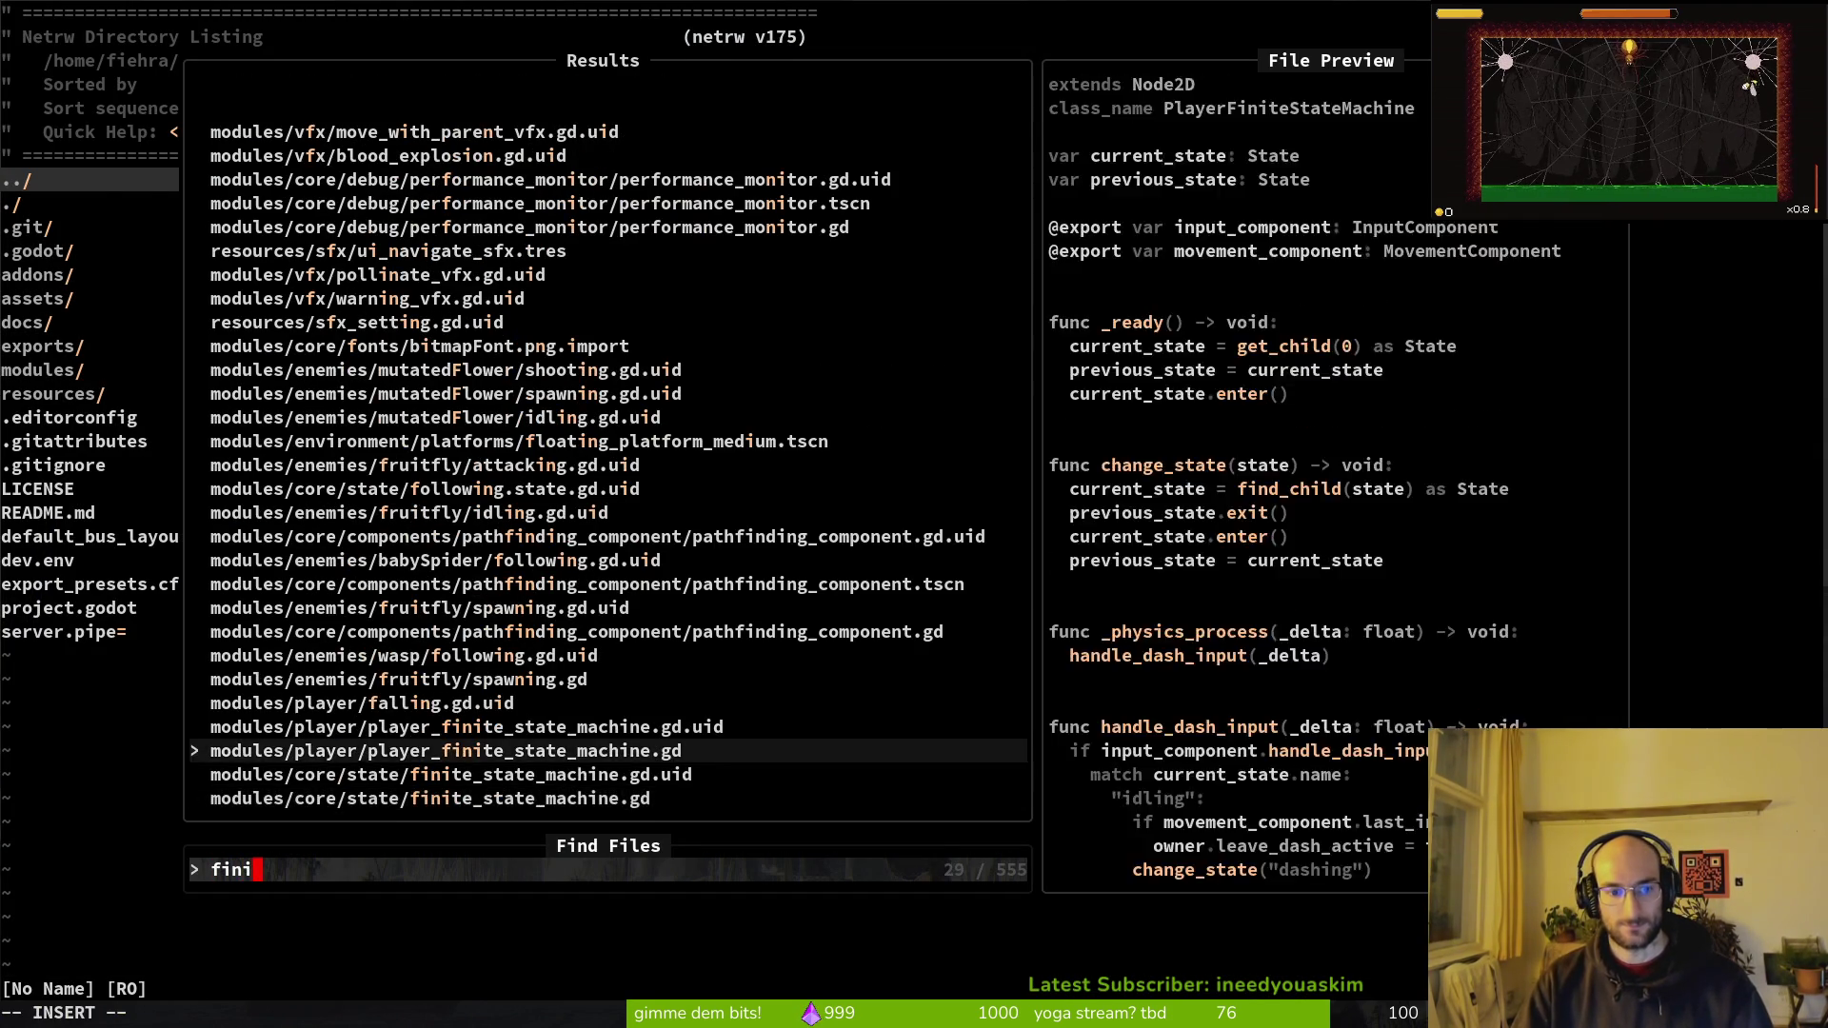
key(Return)
key(2)
key(8)
key(j)
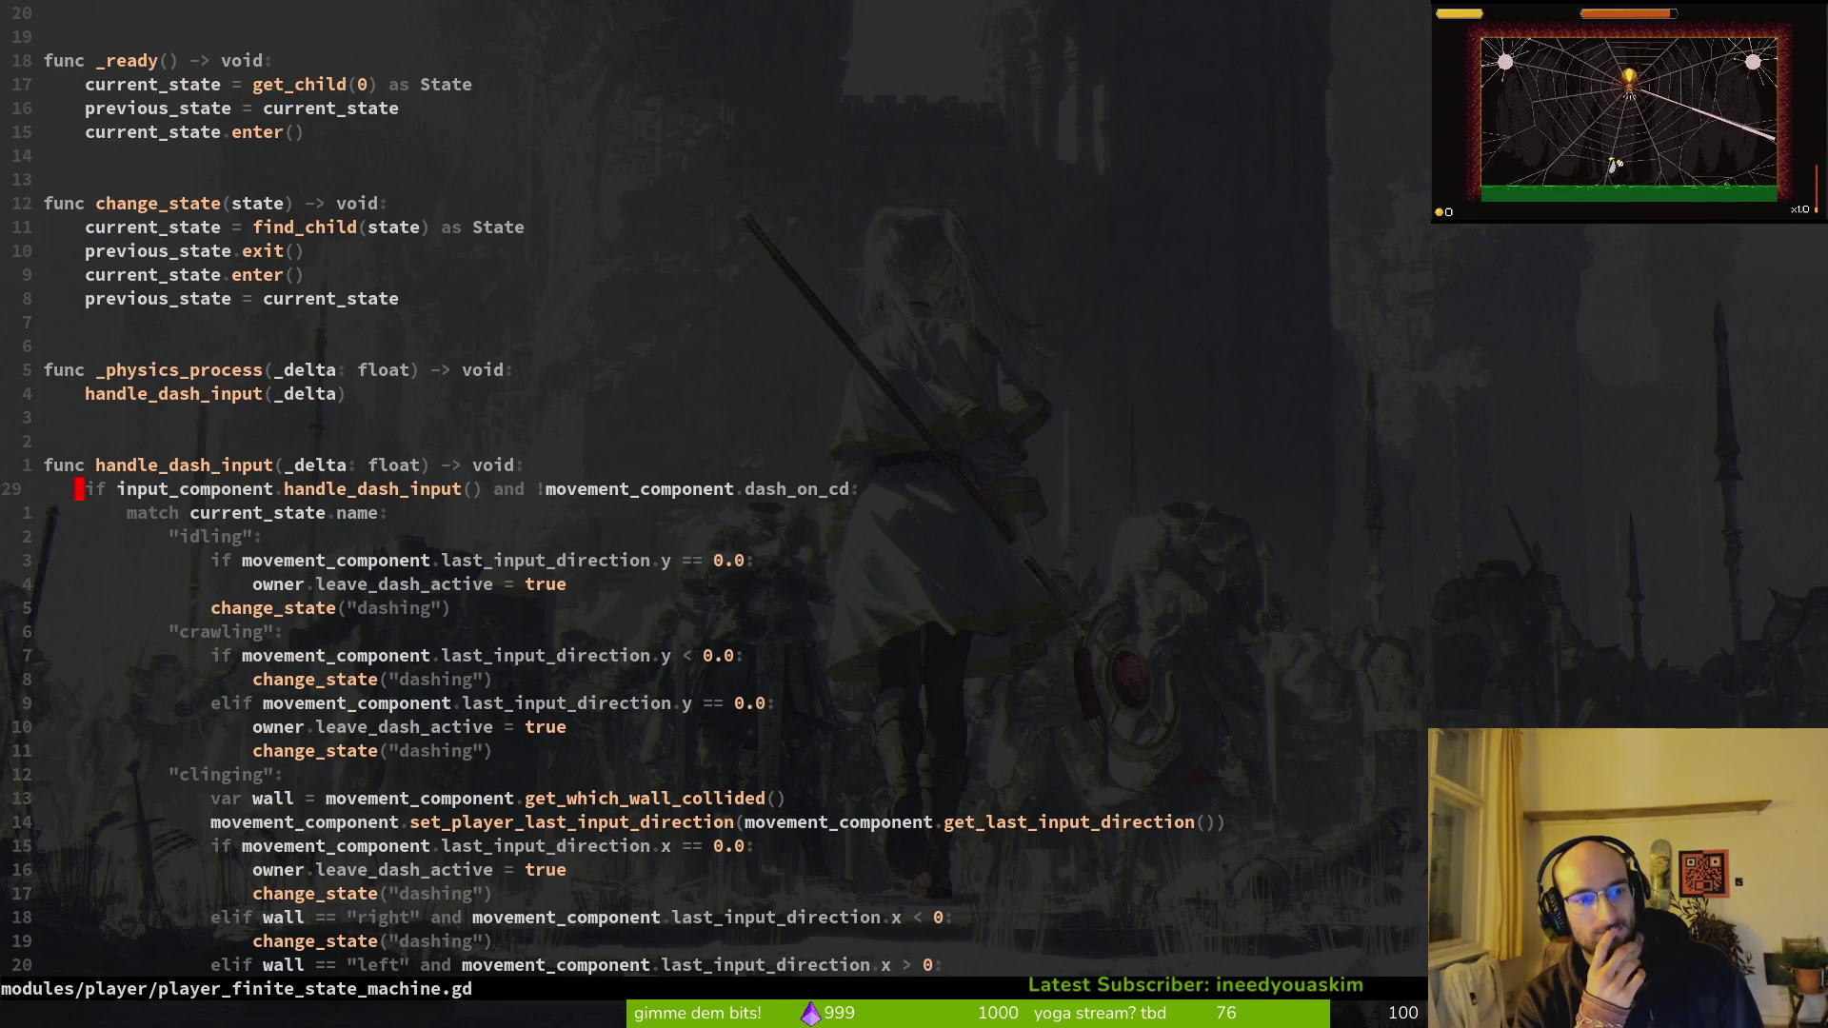
Step: Review the wall-clinging and jumping dash cases, quit Neovim, and open tig status
key(ctrl+d)
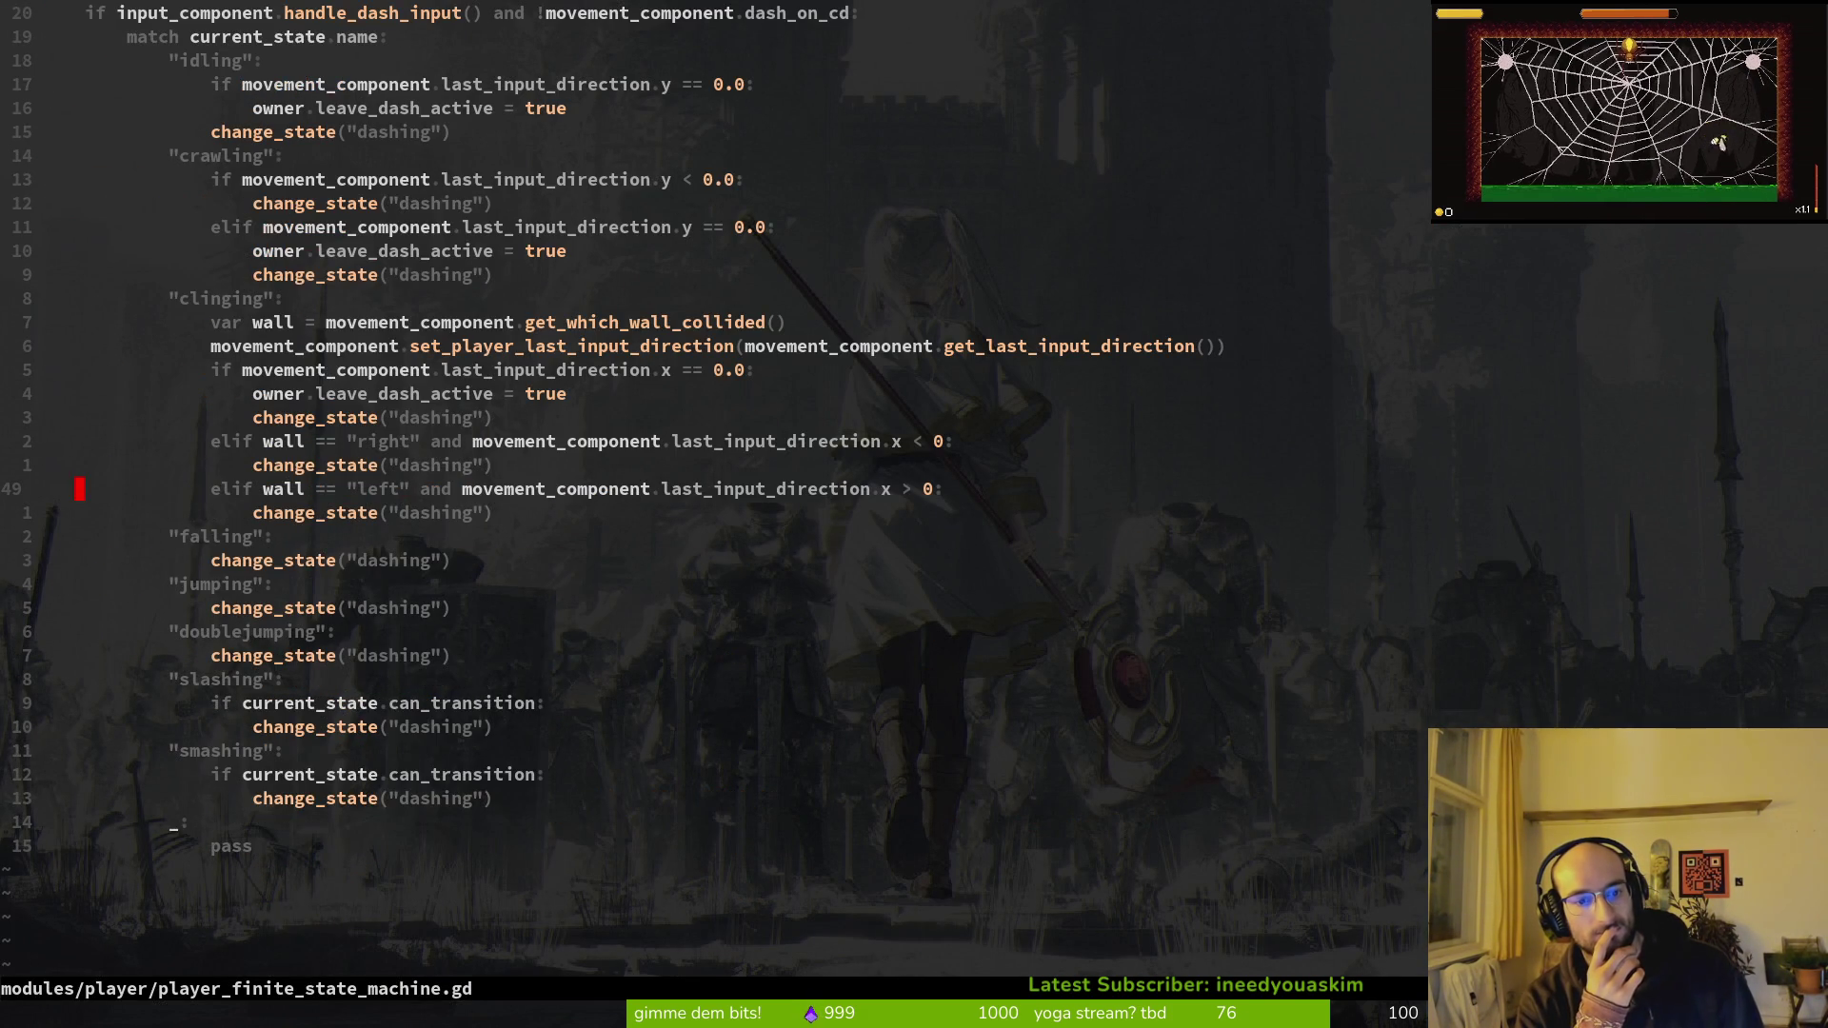
key(j)
key(j)
key(j)
key(j)
key(j)
key(j)
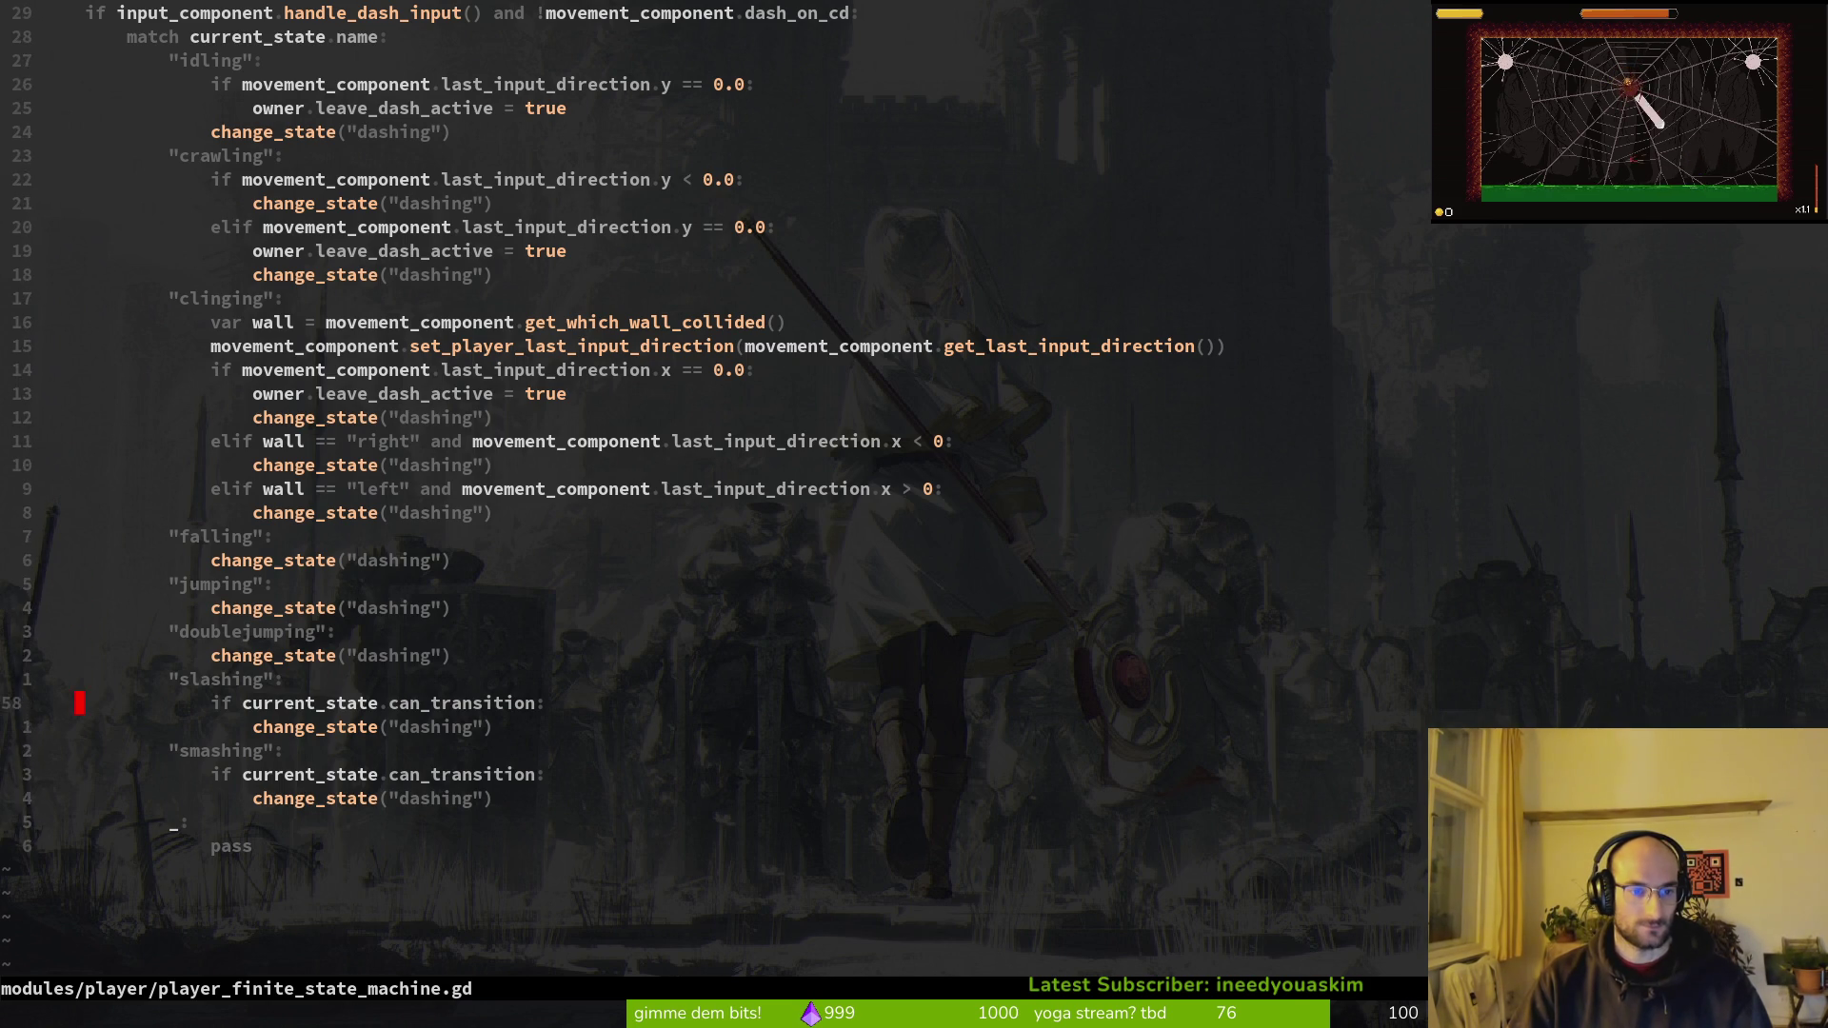
key(k)
key(k)
key(k)
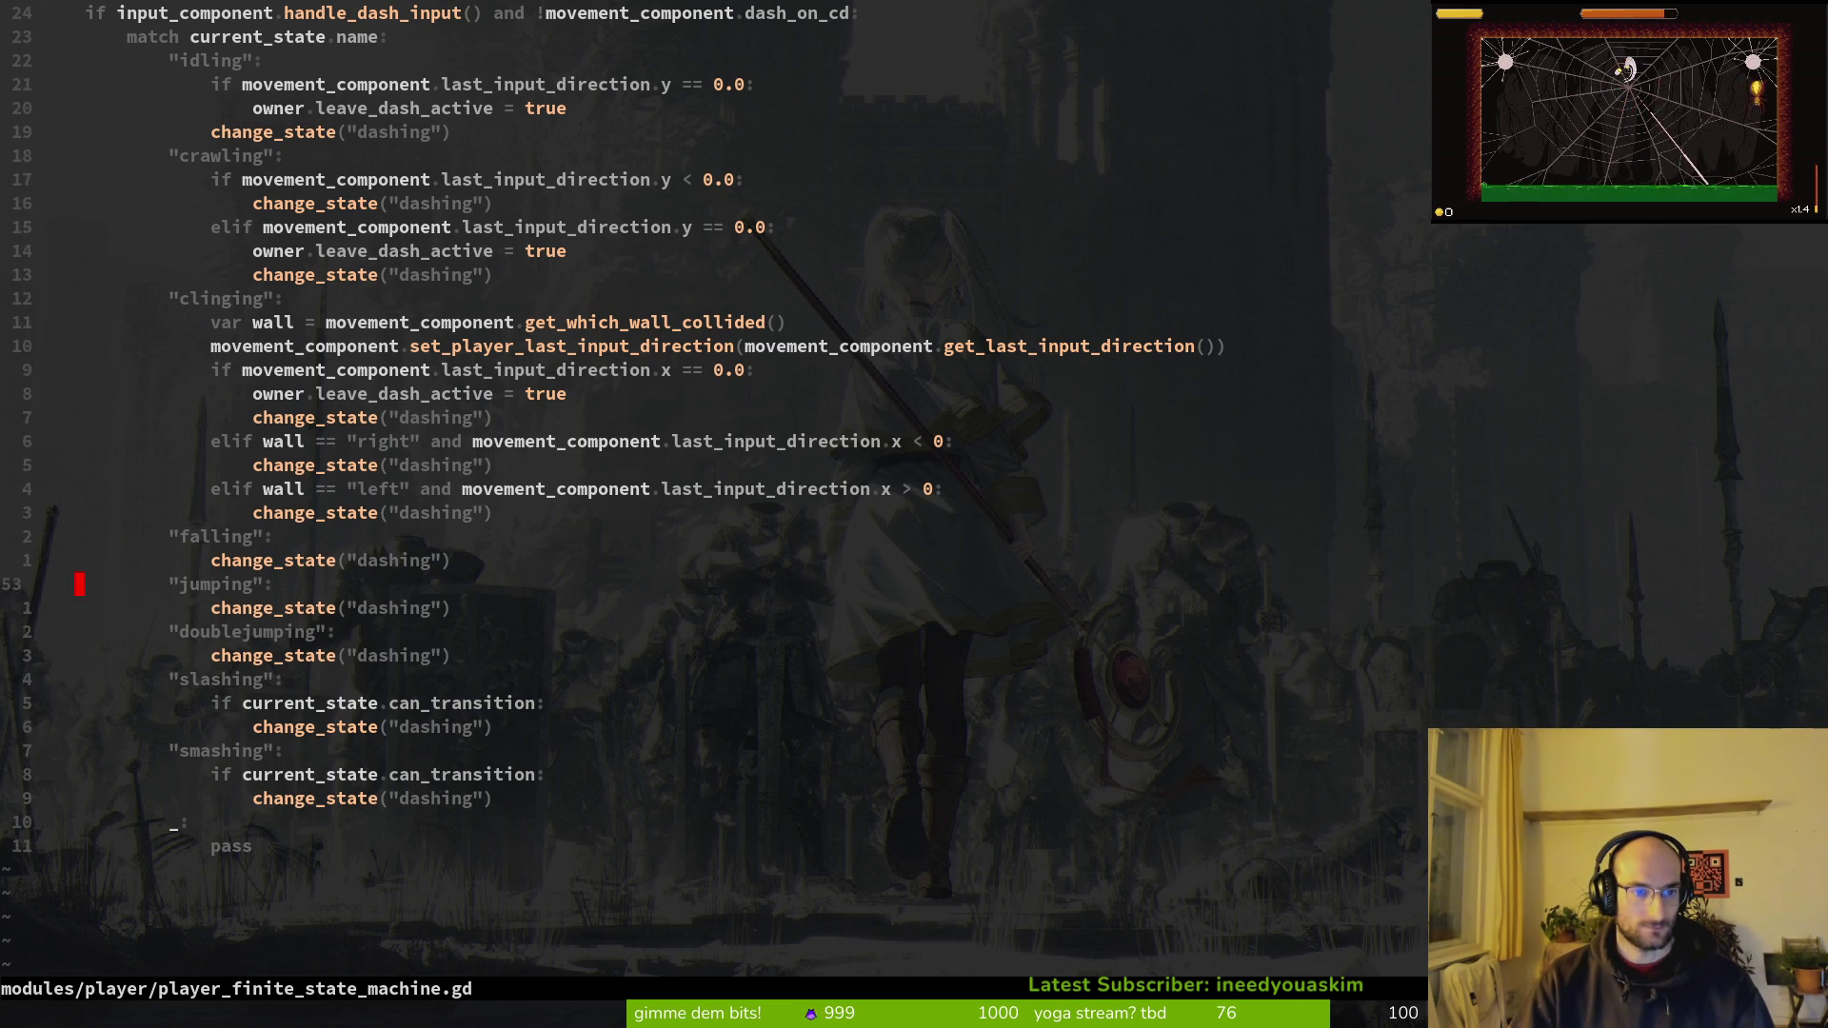
key(j)
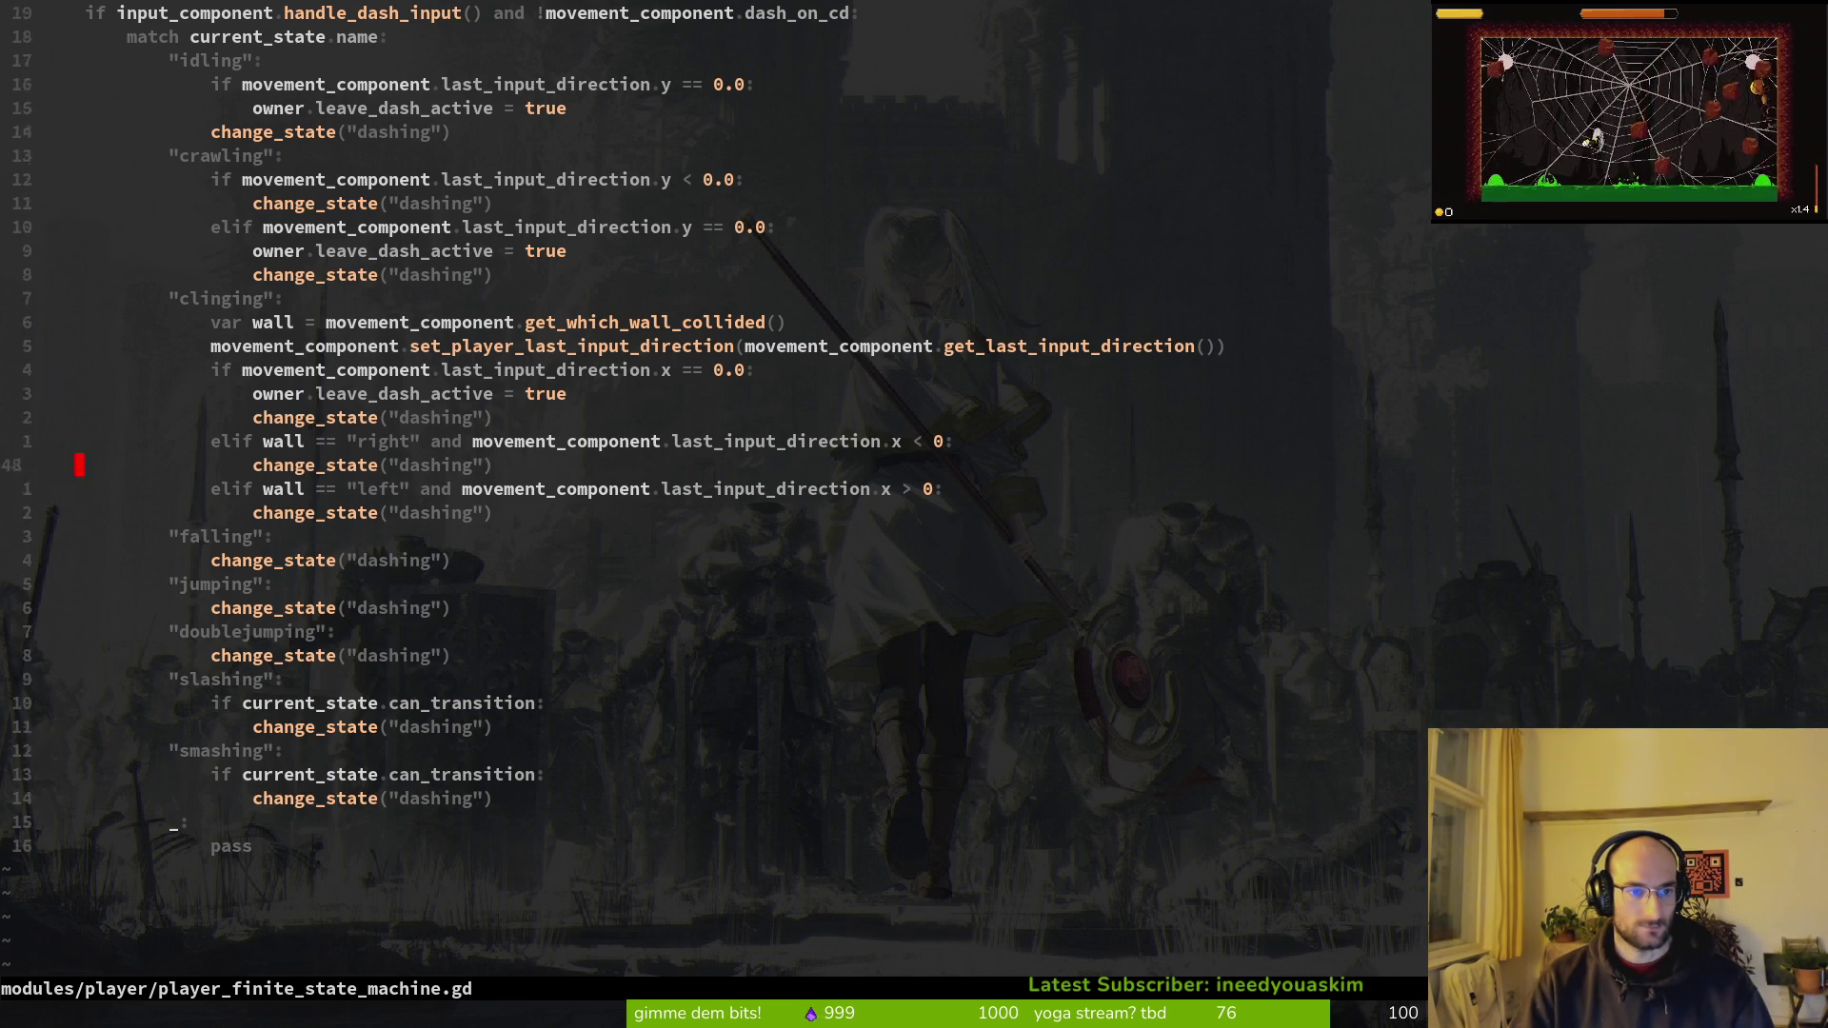
key(k)
key(k)
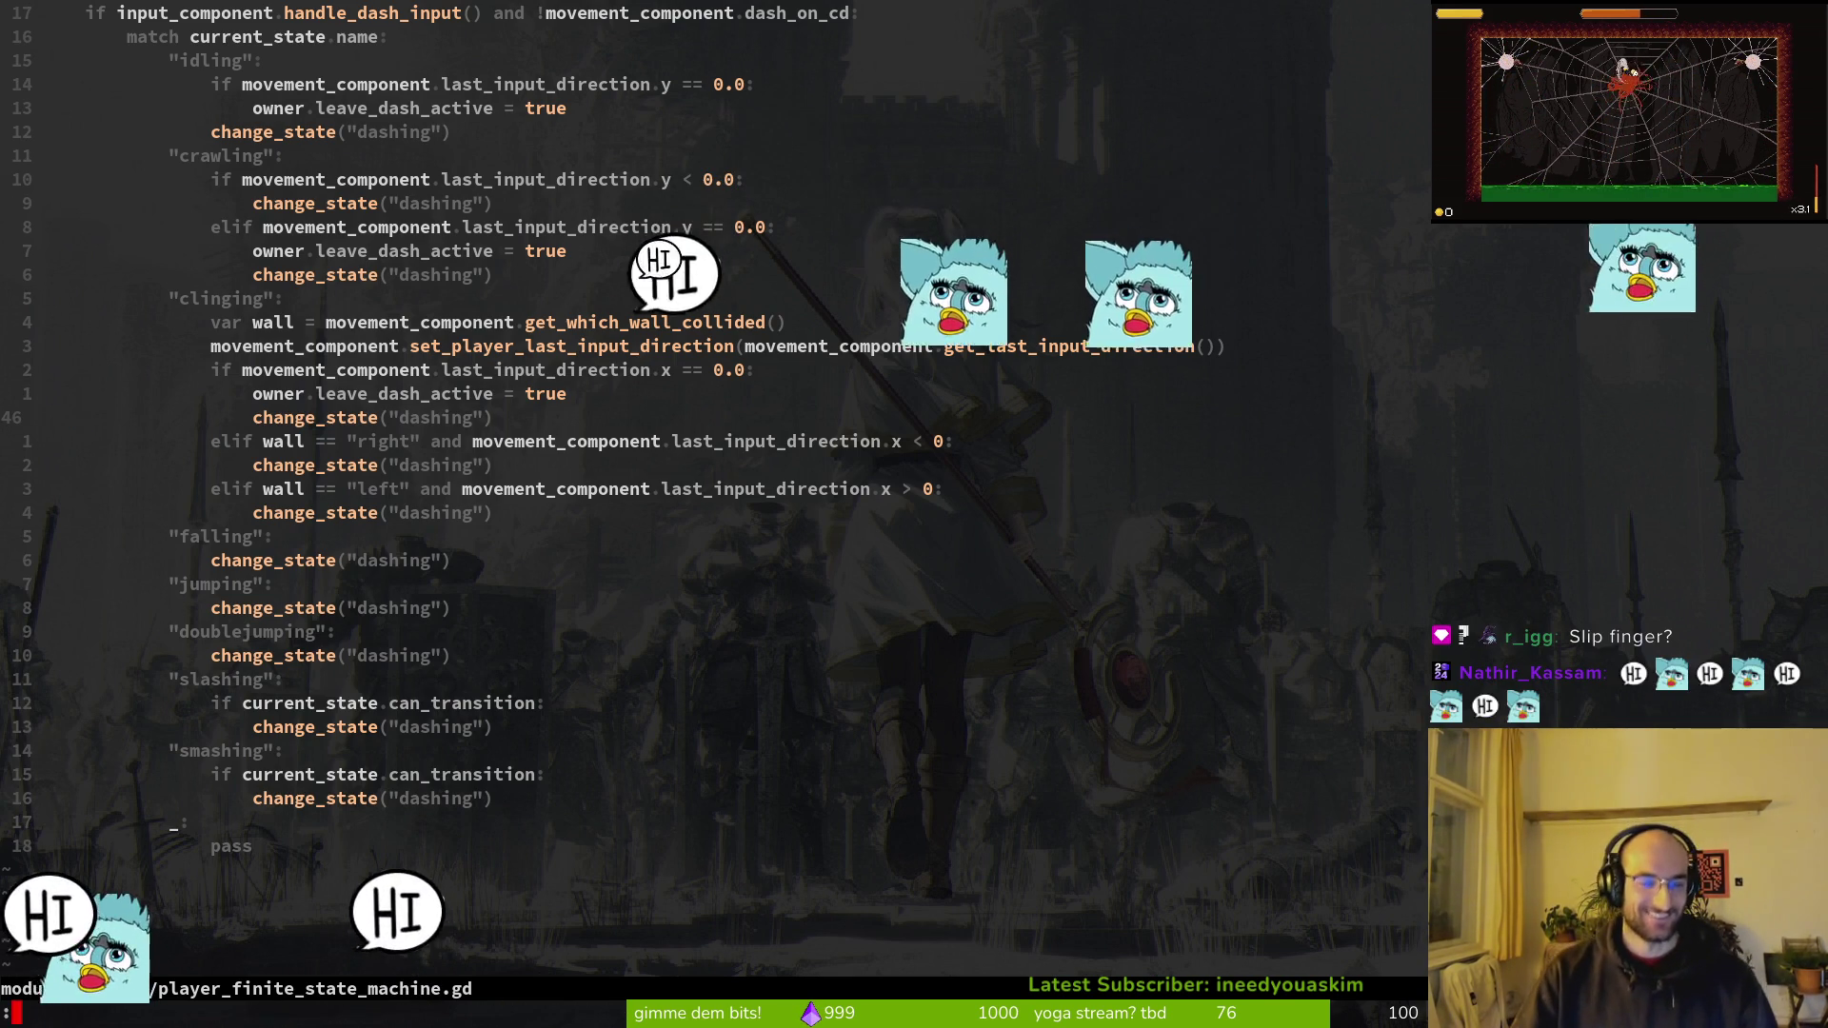
text(:q)
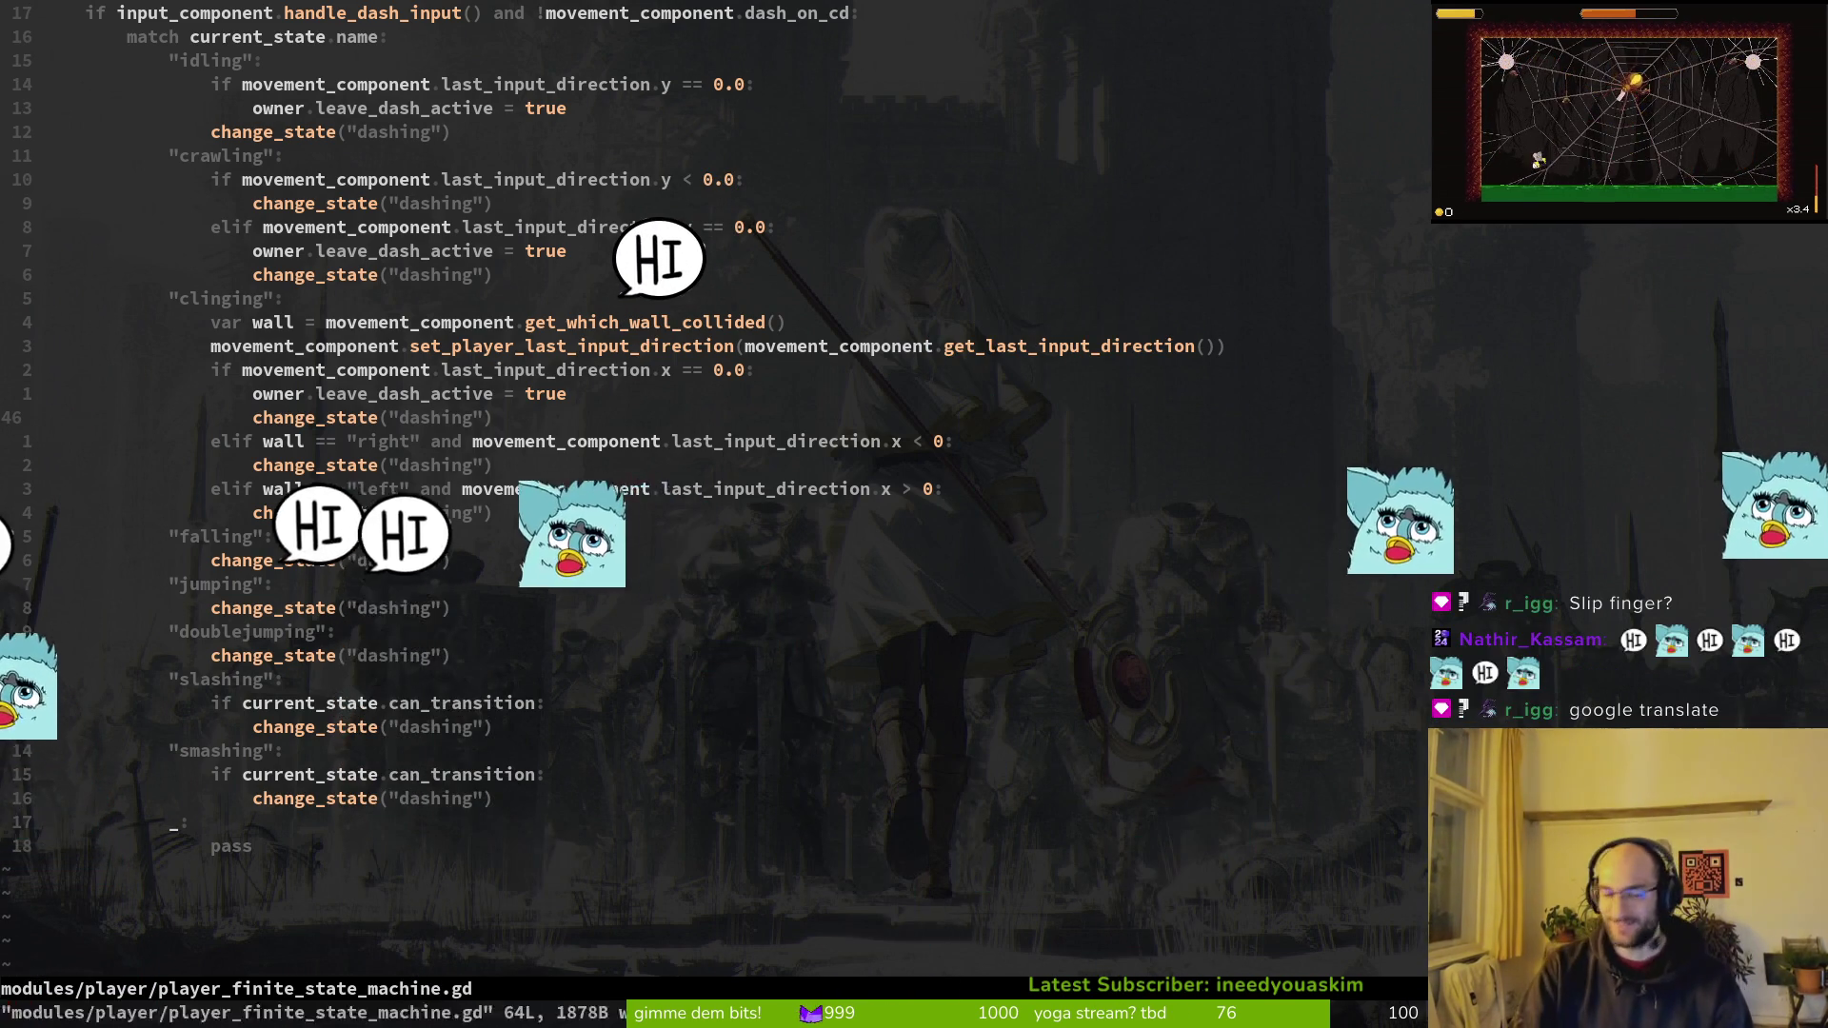
key(Return)
text(tig status)
key(Return)
Step: View debug.helper.gd's diff in tig, then open debug.helper.gd in Neovim via Telescope 'debug'
key(Down)
key(Down)
key(Down)
key(Return)
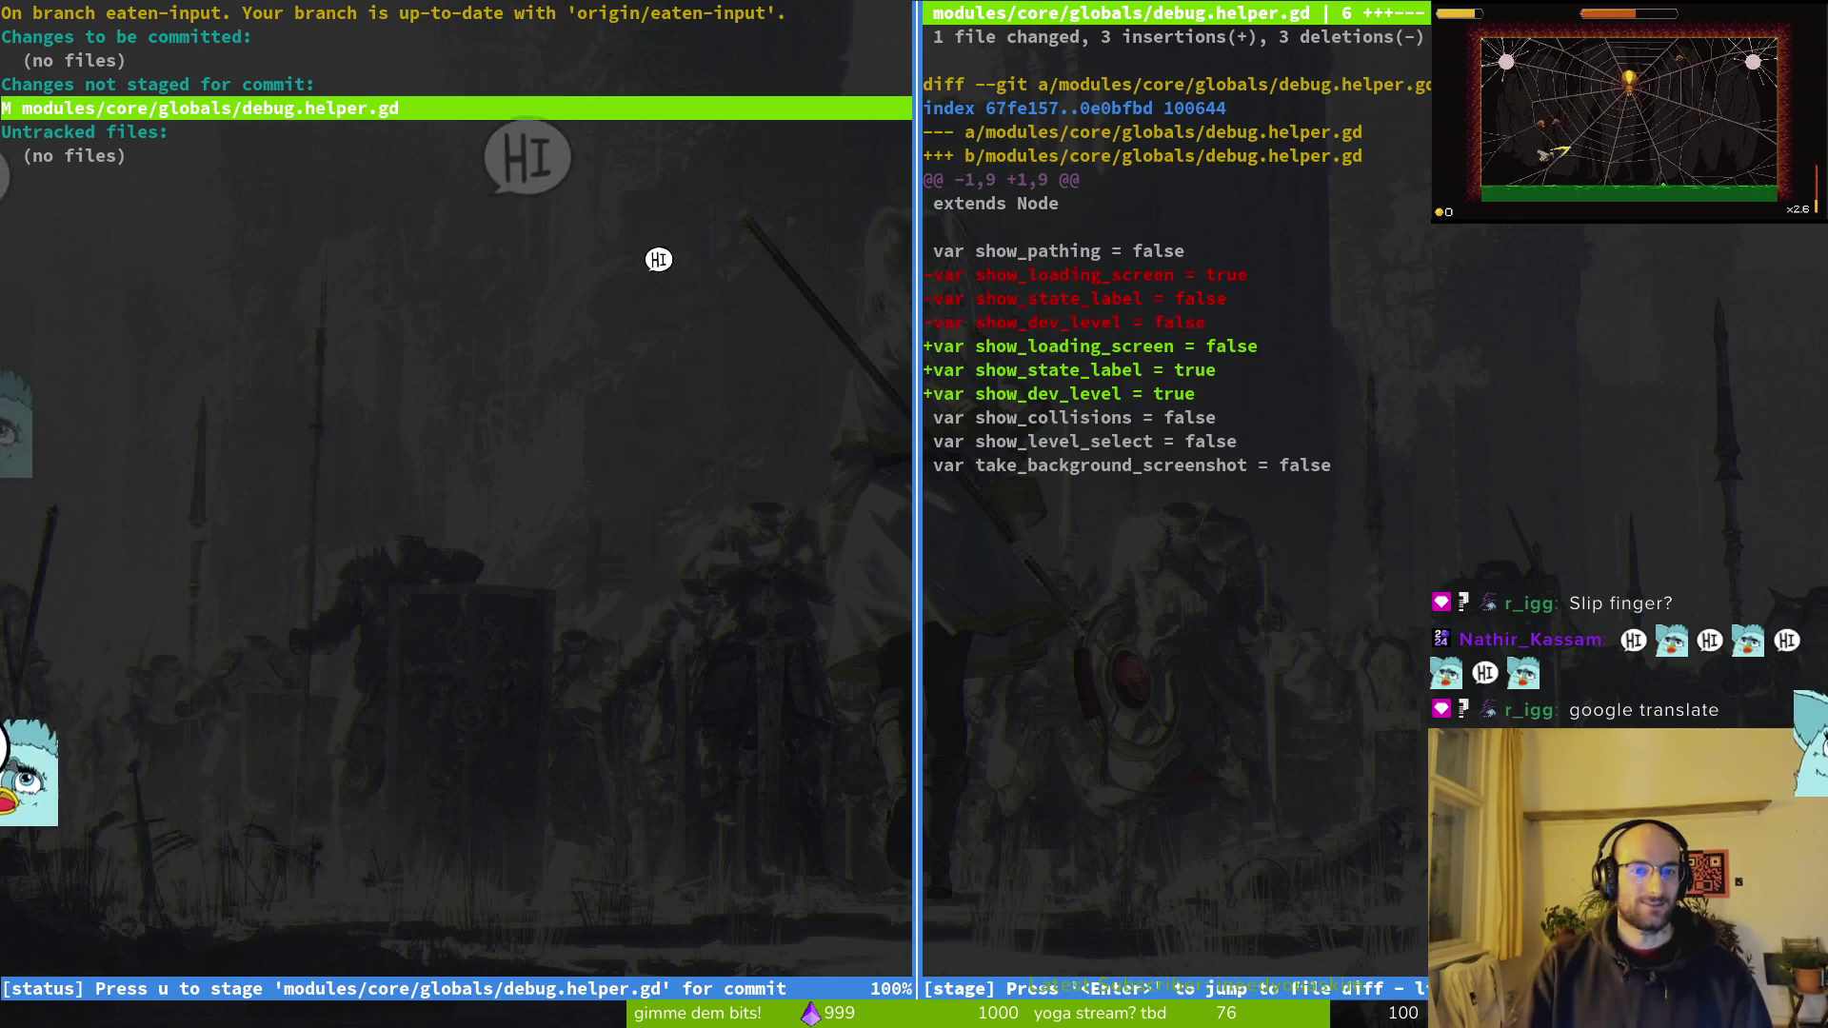
key(q)
key(q)
text(vim)
key(Return)
key(space)
key(f)
key(f)
text(debug)
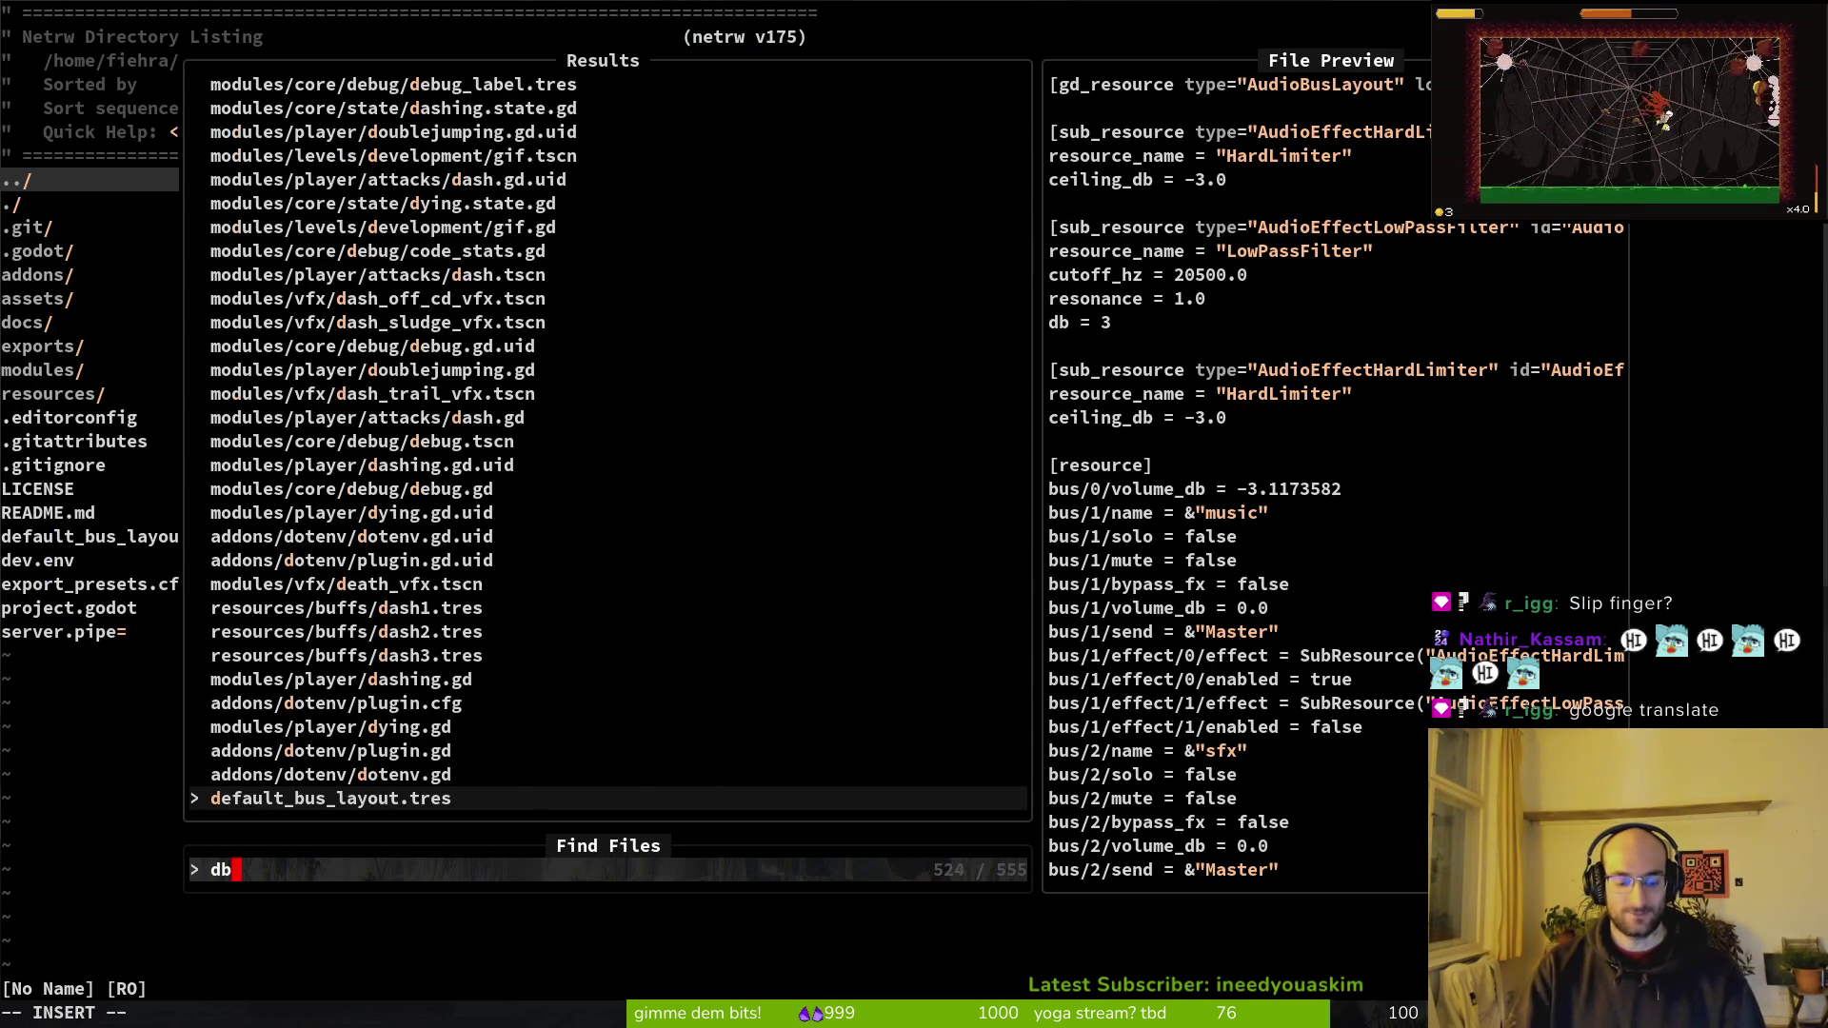
key(Return)
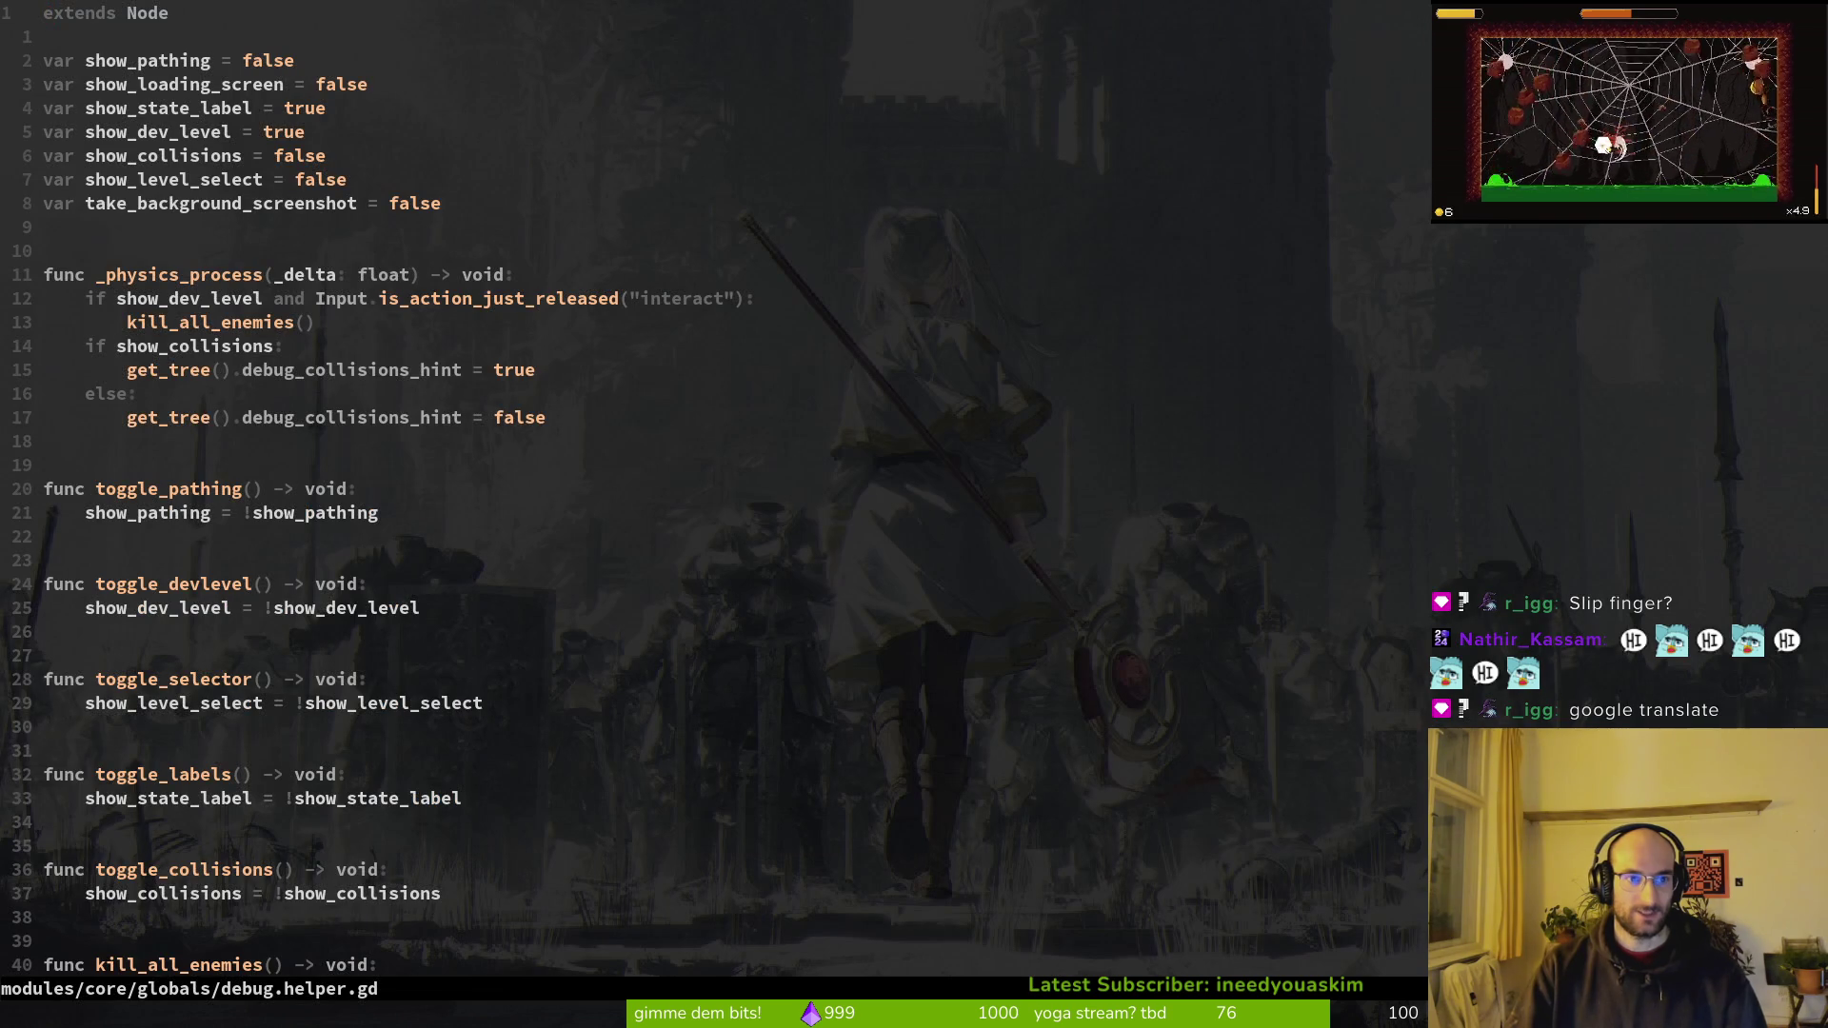
text(wcwfalse)
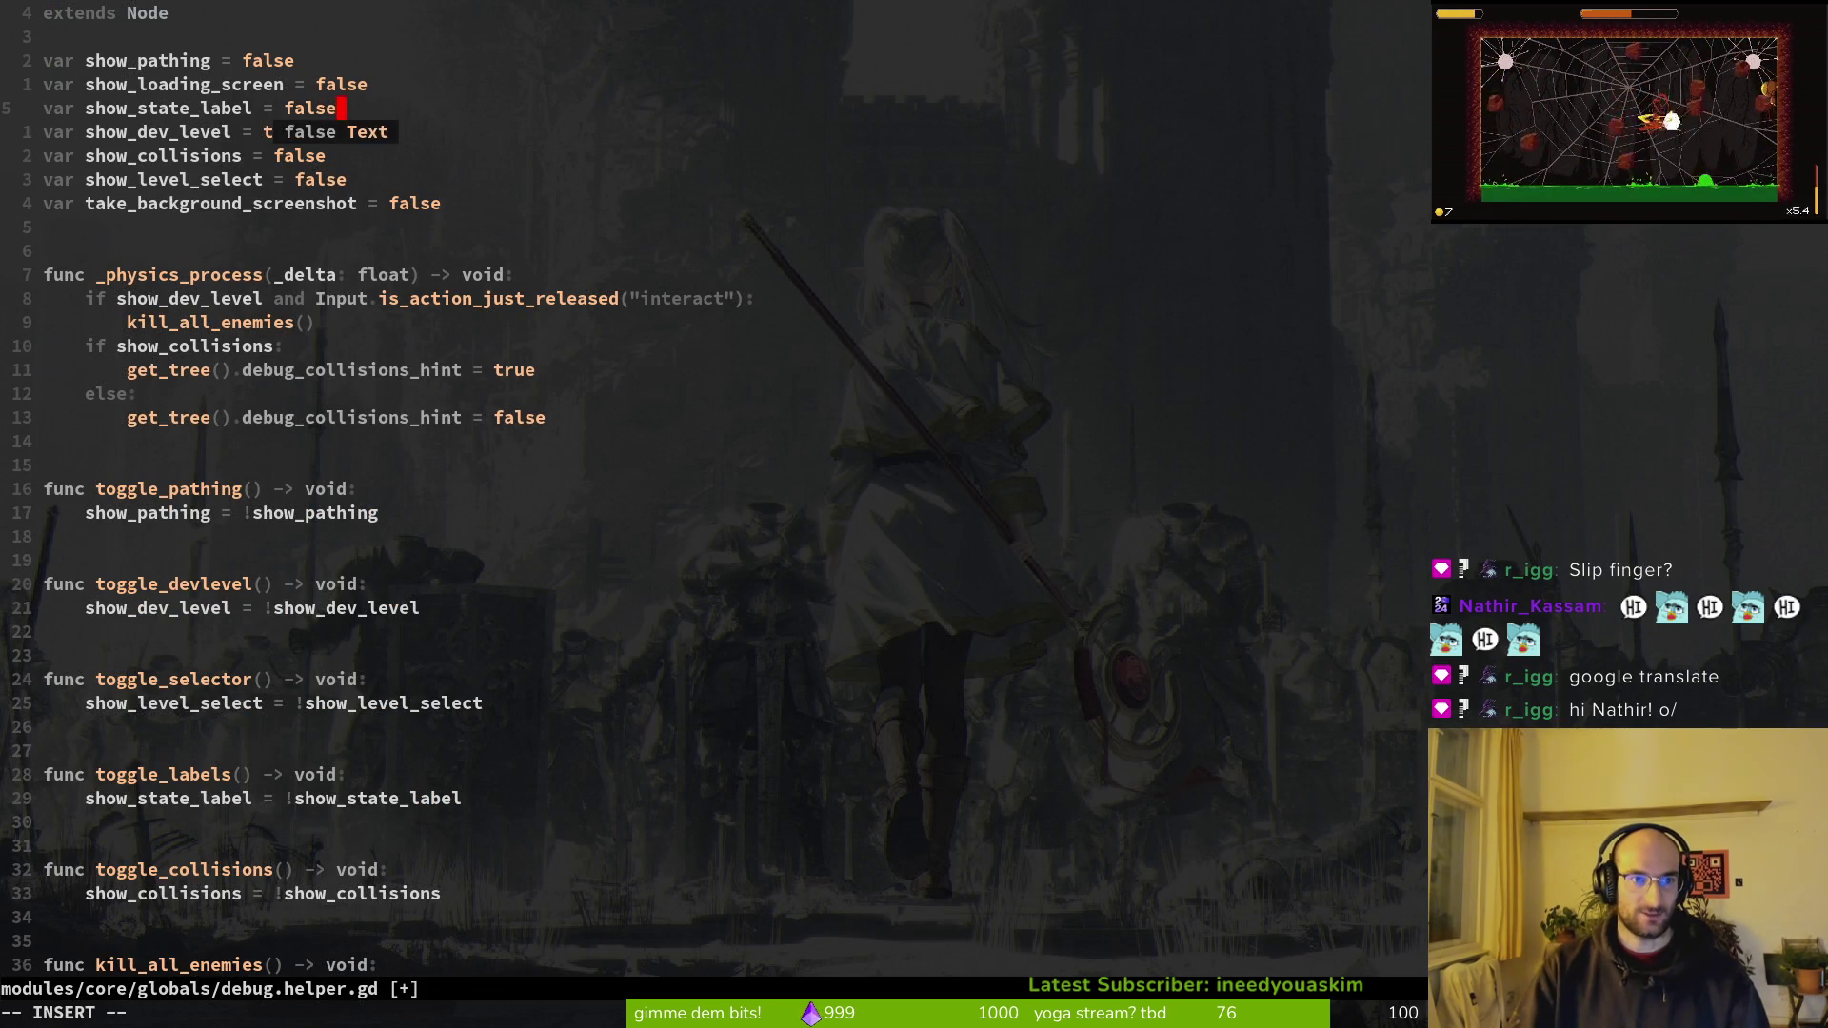
Step: Set show_state_label to false in debug.helper.gd, save, and quit Neovim
key(Escape)
text(:w)
key(Return)
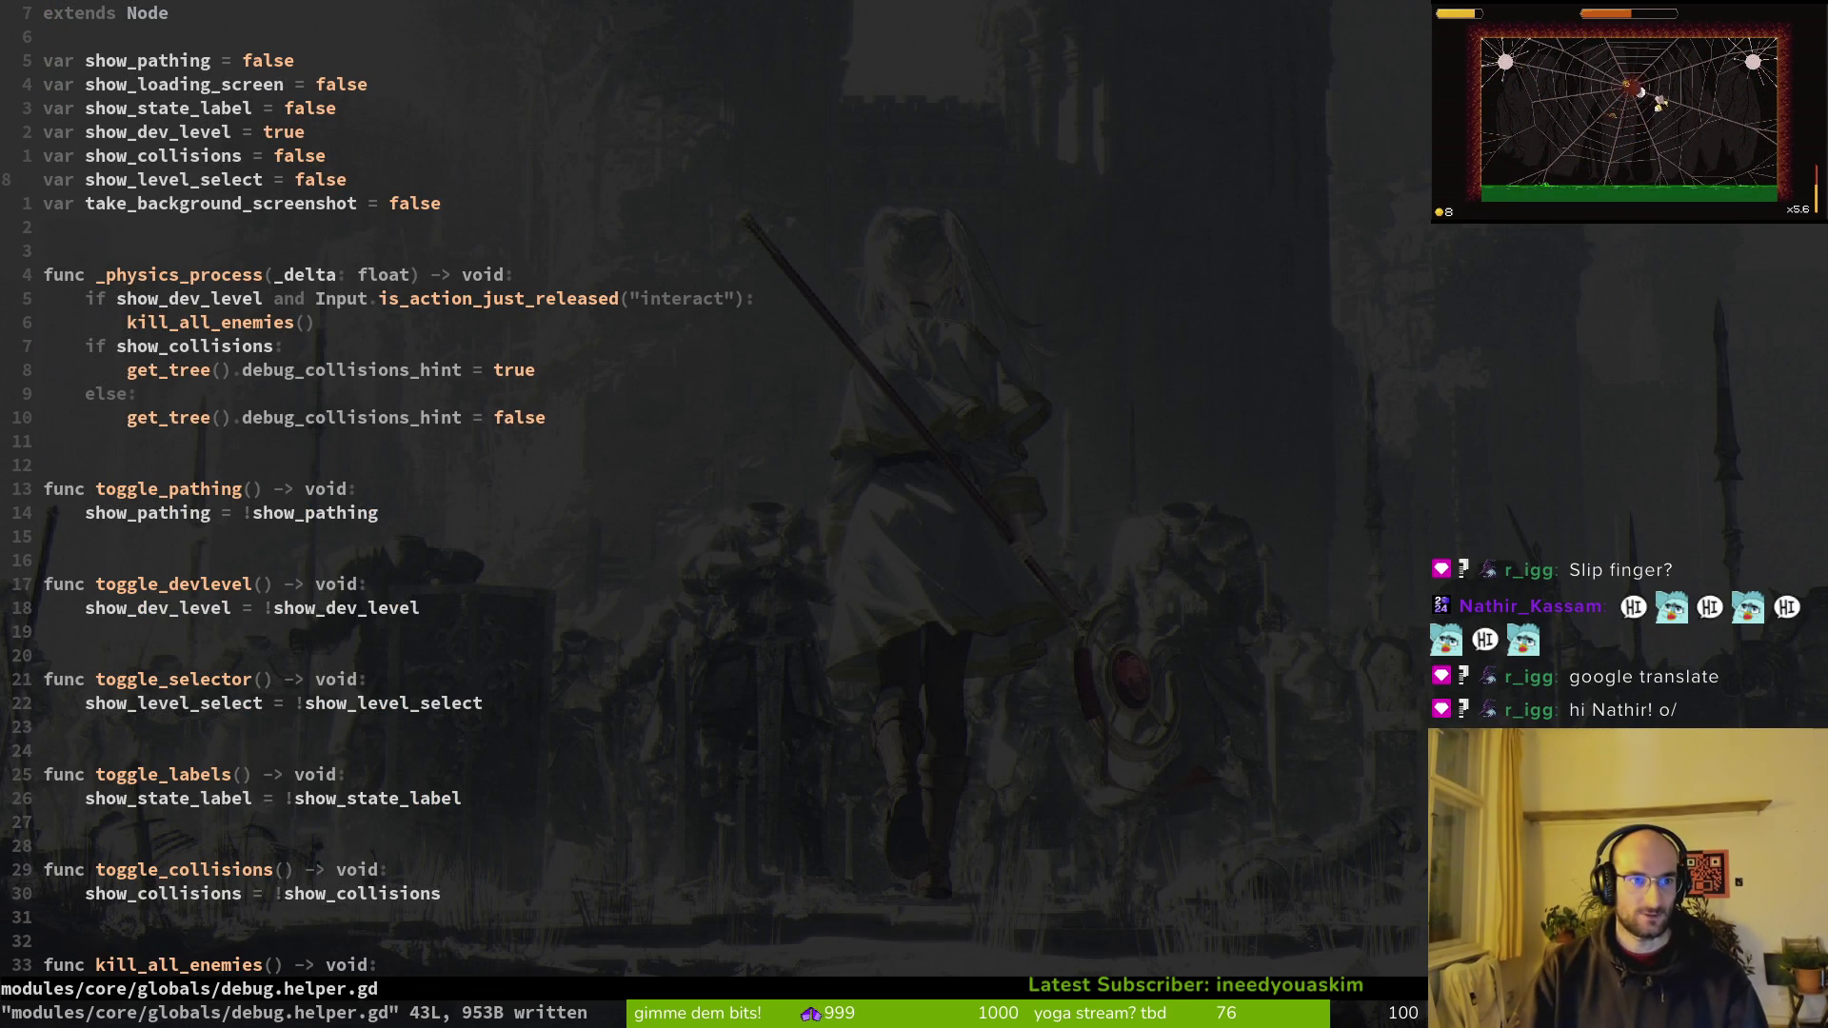
text(:q)
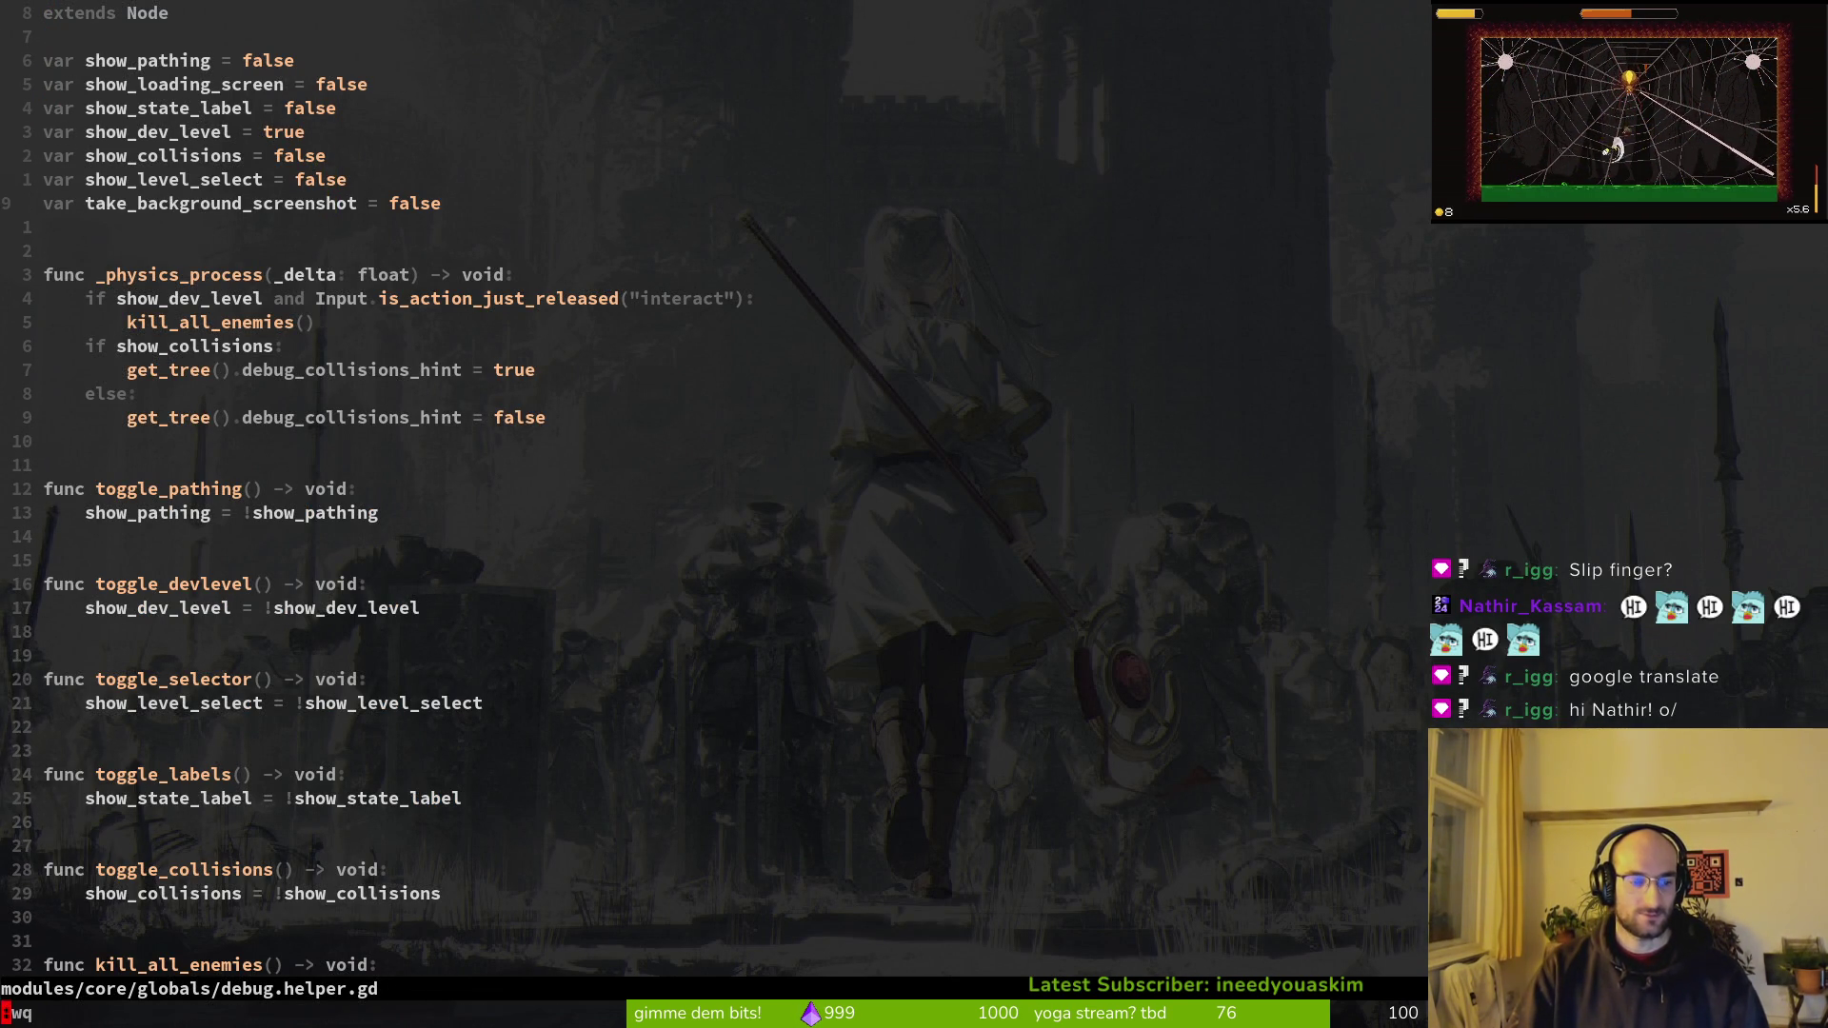
key(Return)
Step: Stage and then unstage the debug.helper.gd change in tig, then return to GitLab
text(s)
text(g)
key(Return)
key(Down)
text(uqgit)
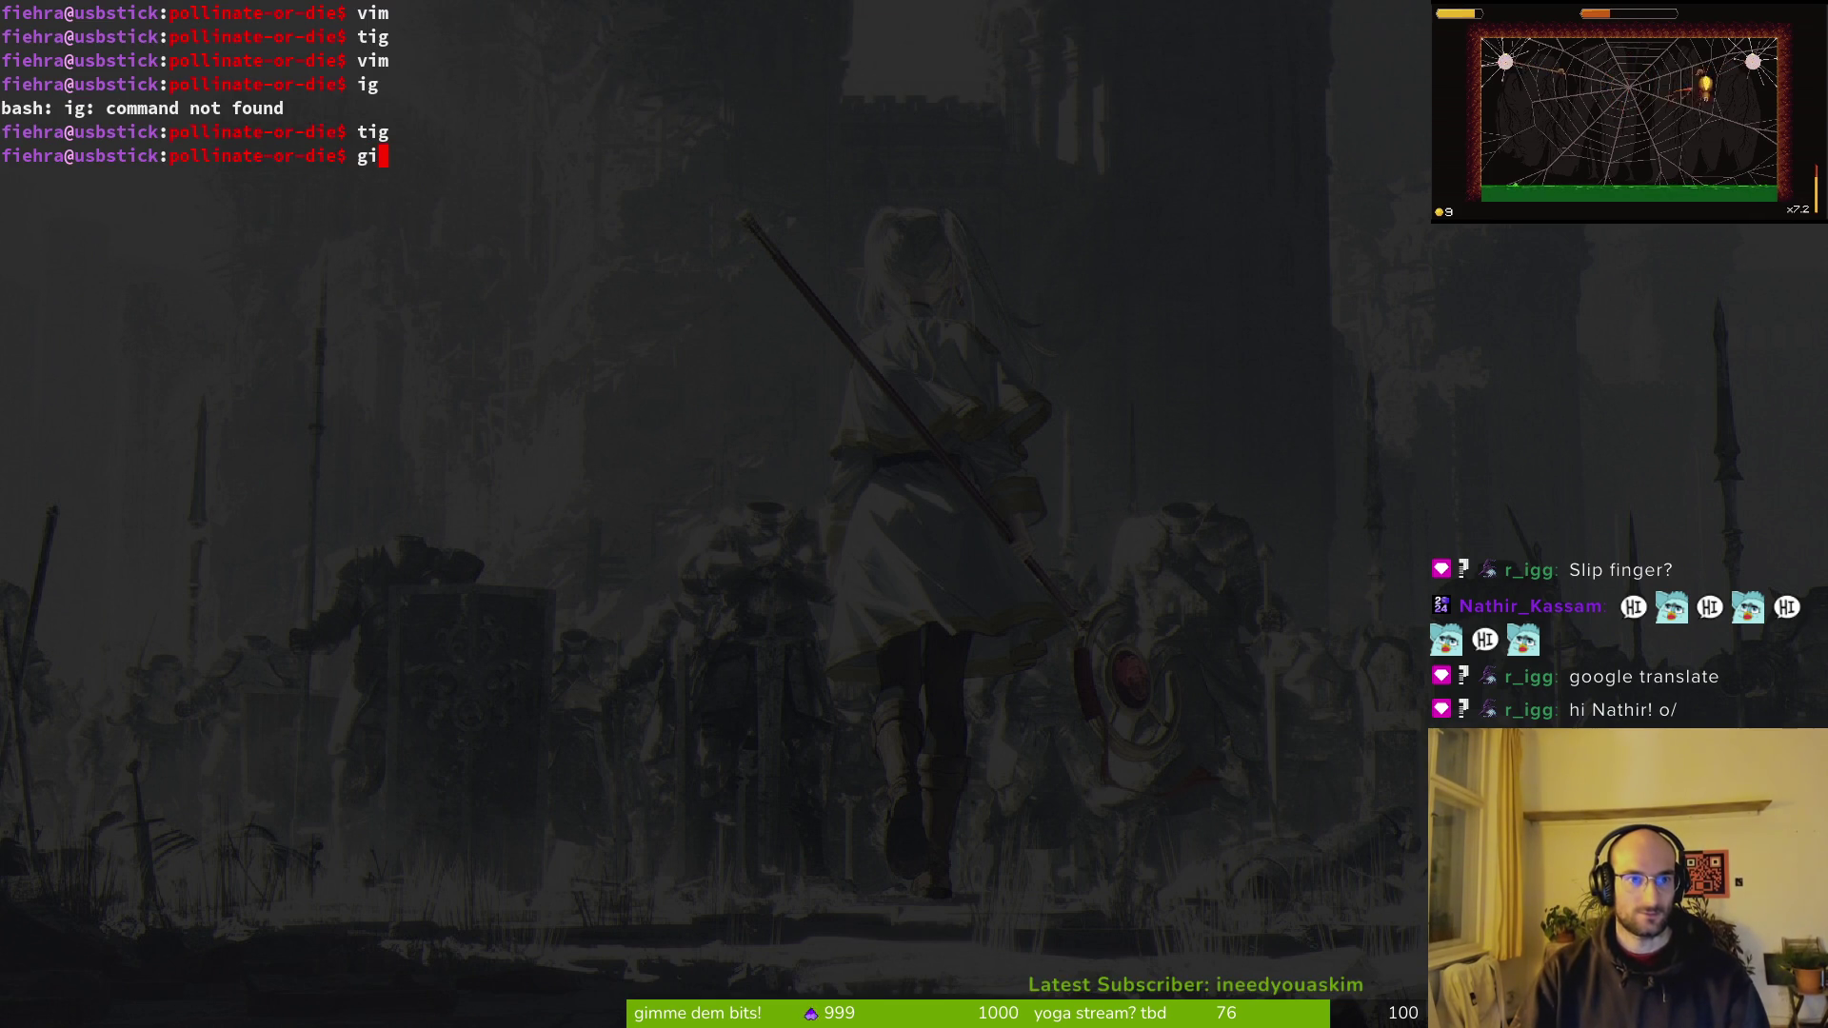
key(Return)
key(u)
key(Escape)
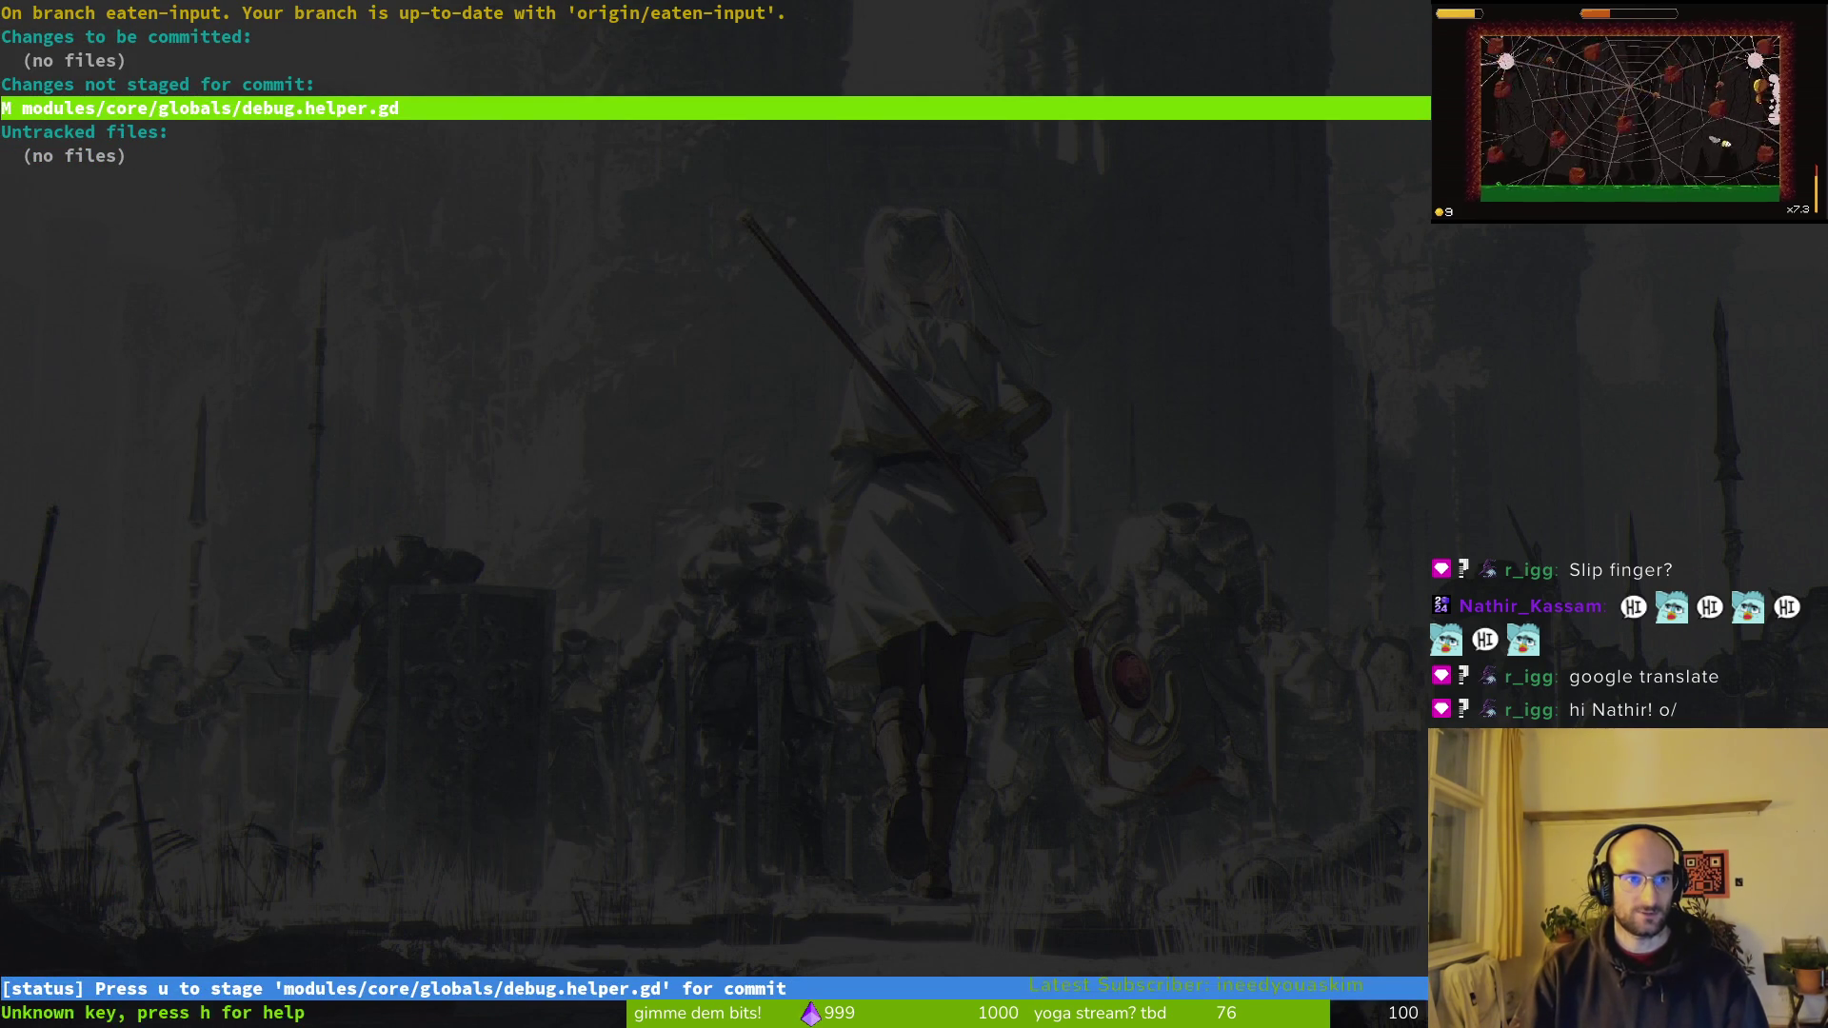
key(q)
key(alt+Tab)
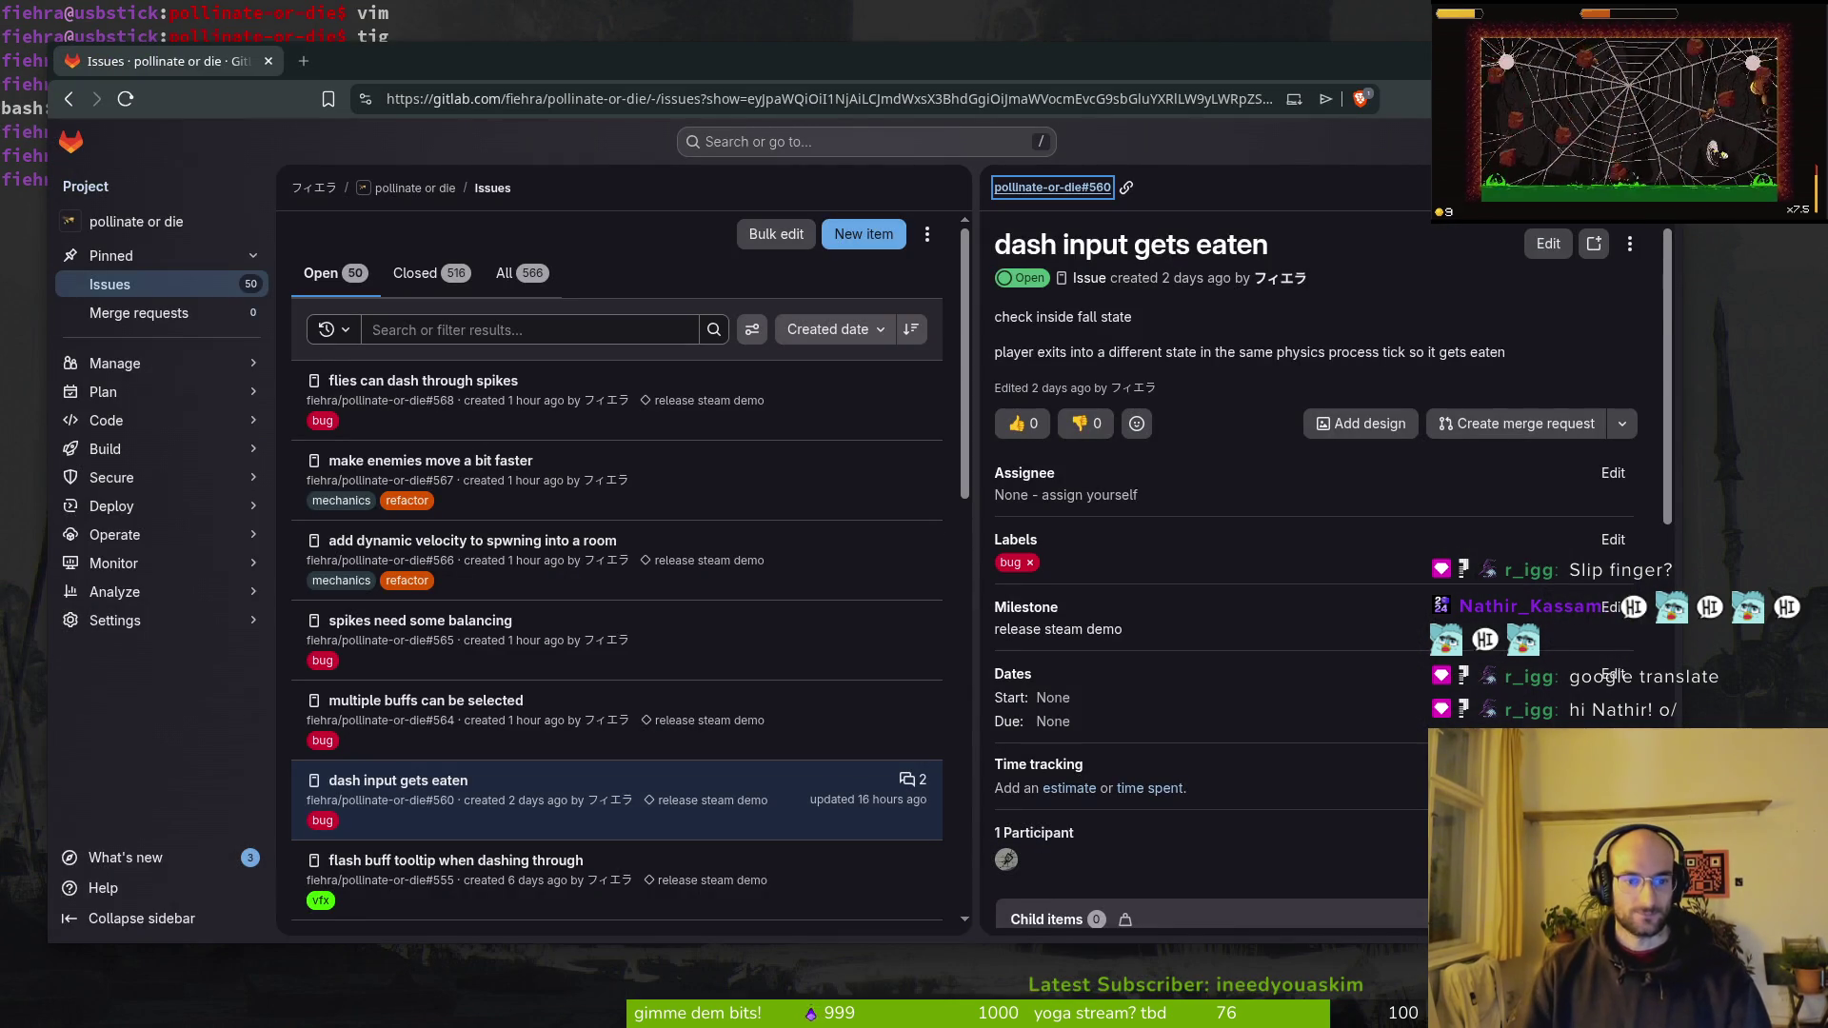
Step: Close GitLab issue #560 'dash input gets eaten', leaving 49 open, and start a new issue
scroll(1206, 761, down, 6)
scroll(1206, 762, down, 3)
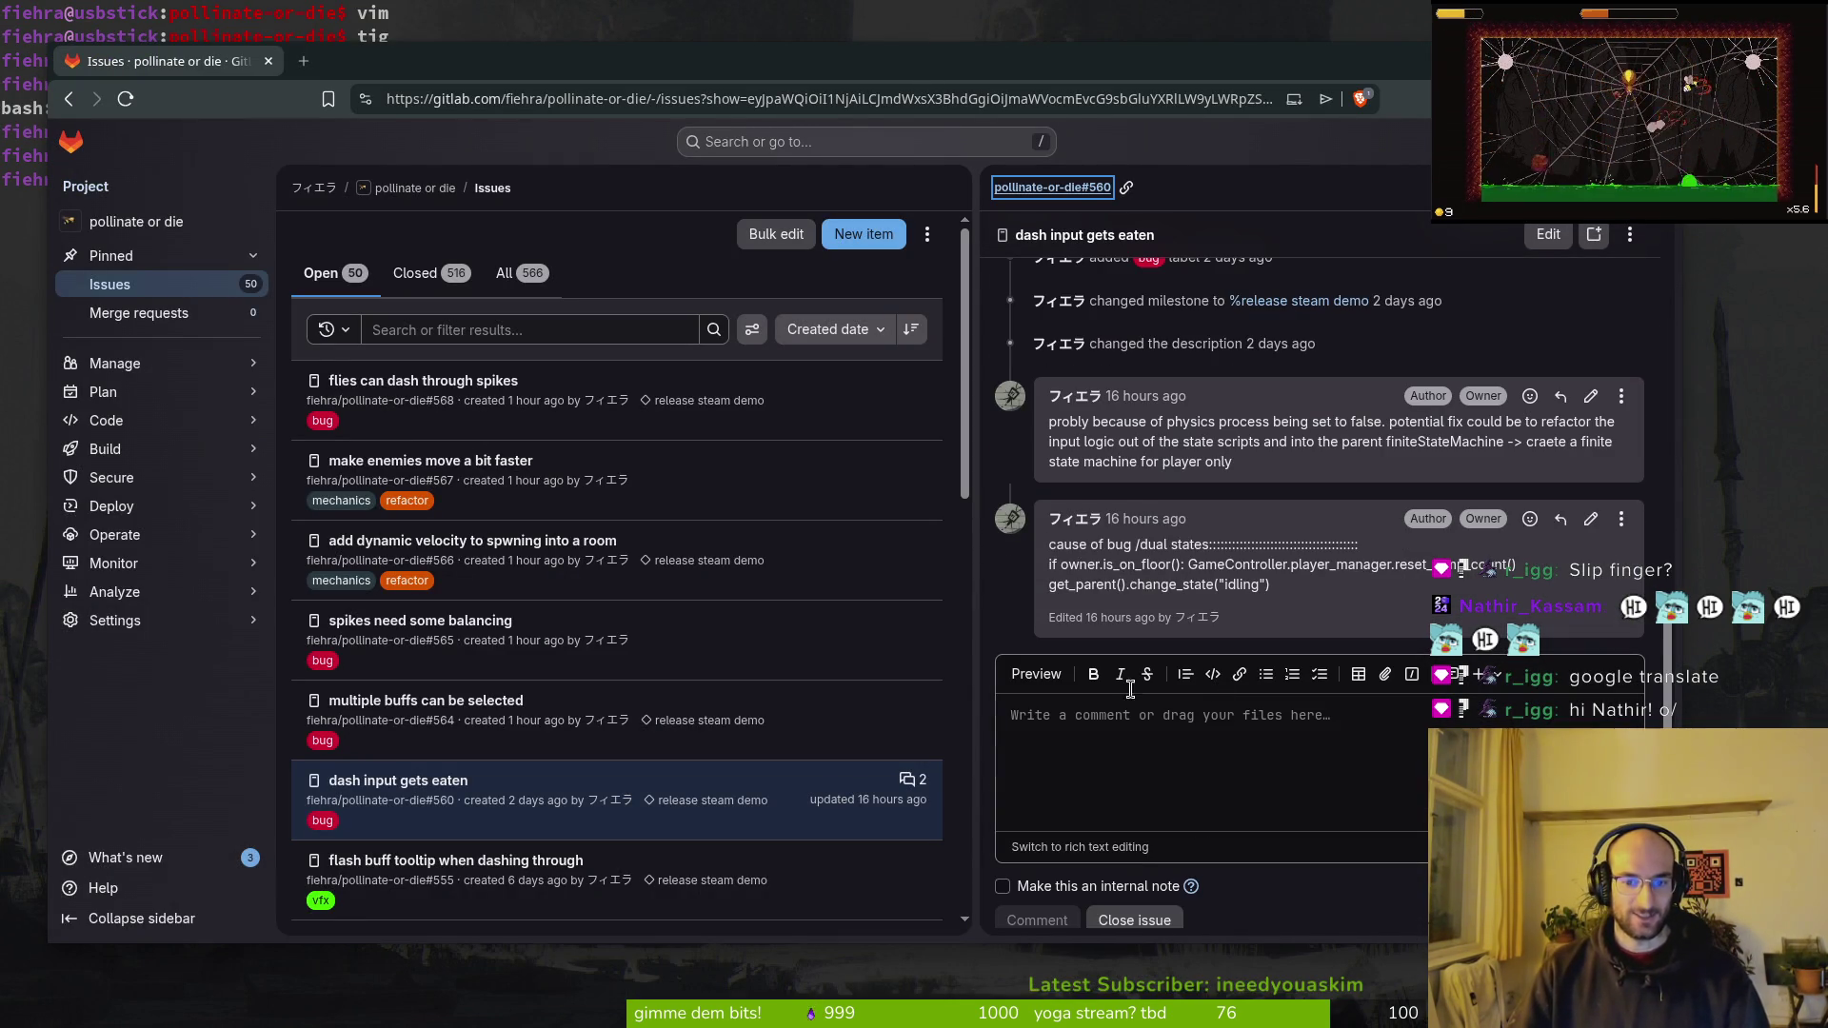
scroll(1380, 438, up, 5)
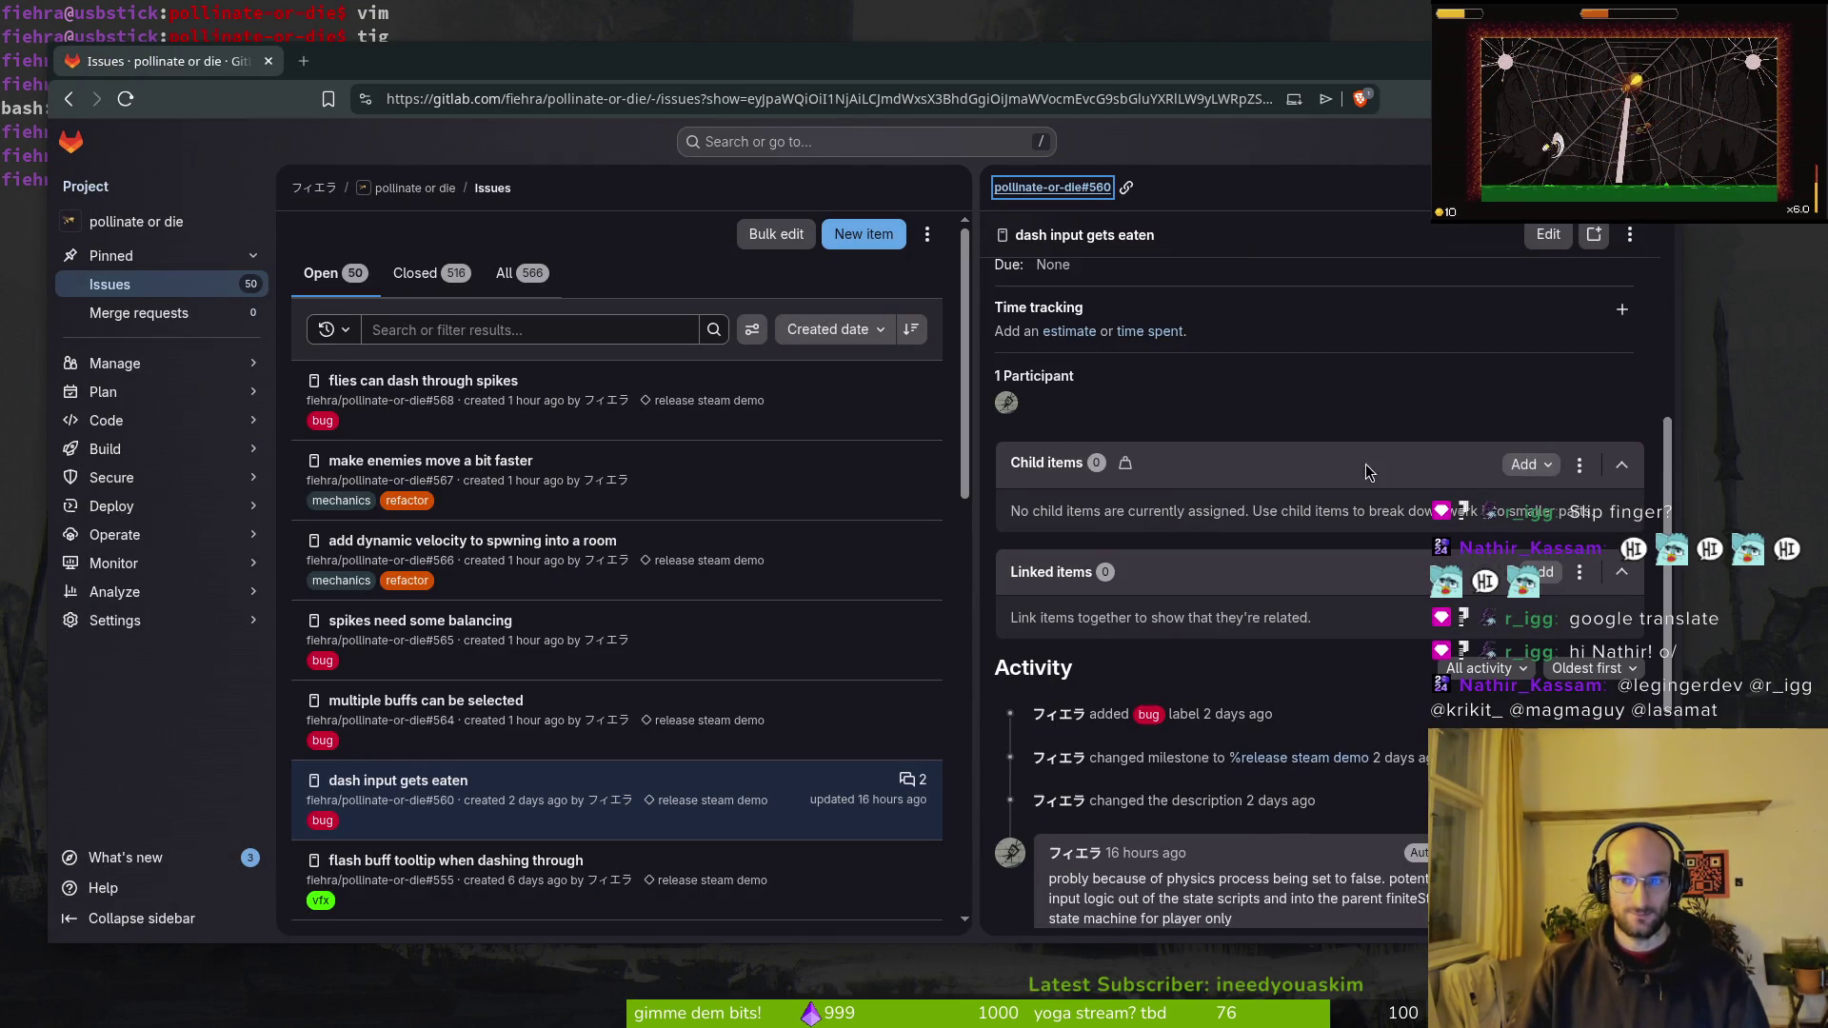
scroll(1208, 900, down, 5)
click(1131, 896)
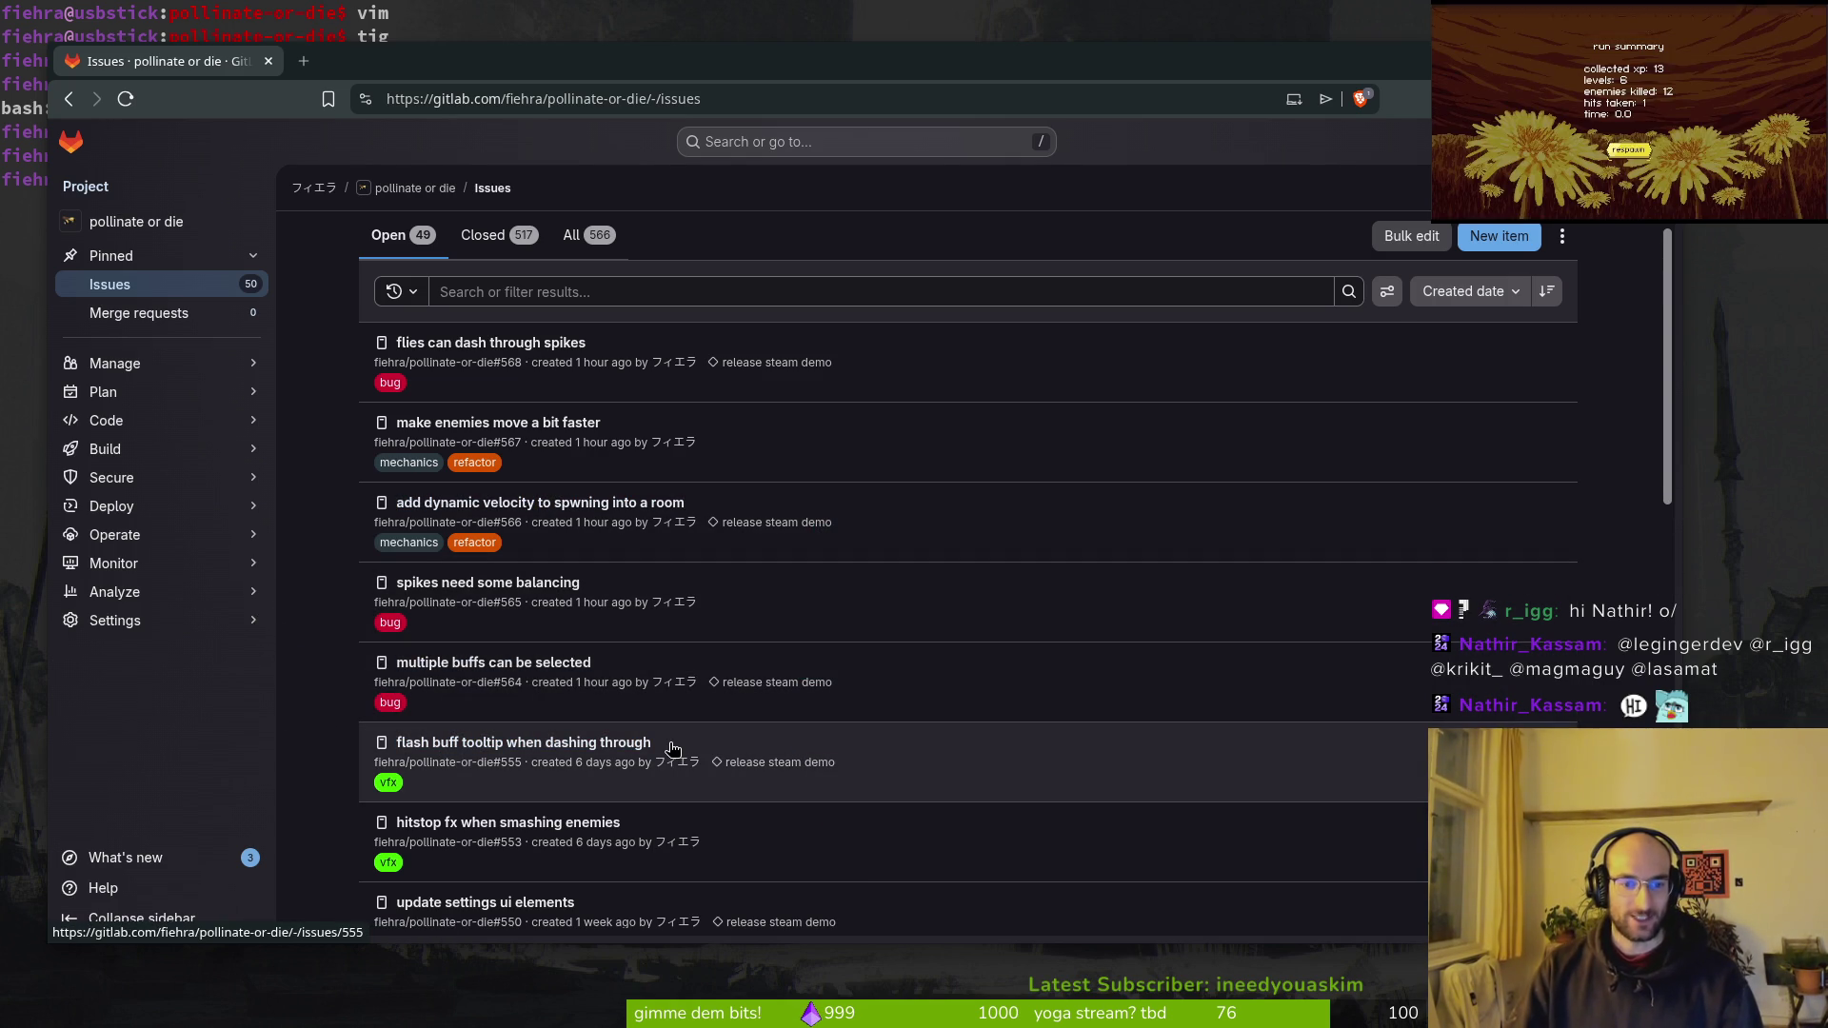
click(1498, 236)
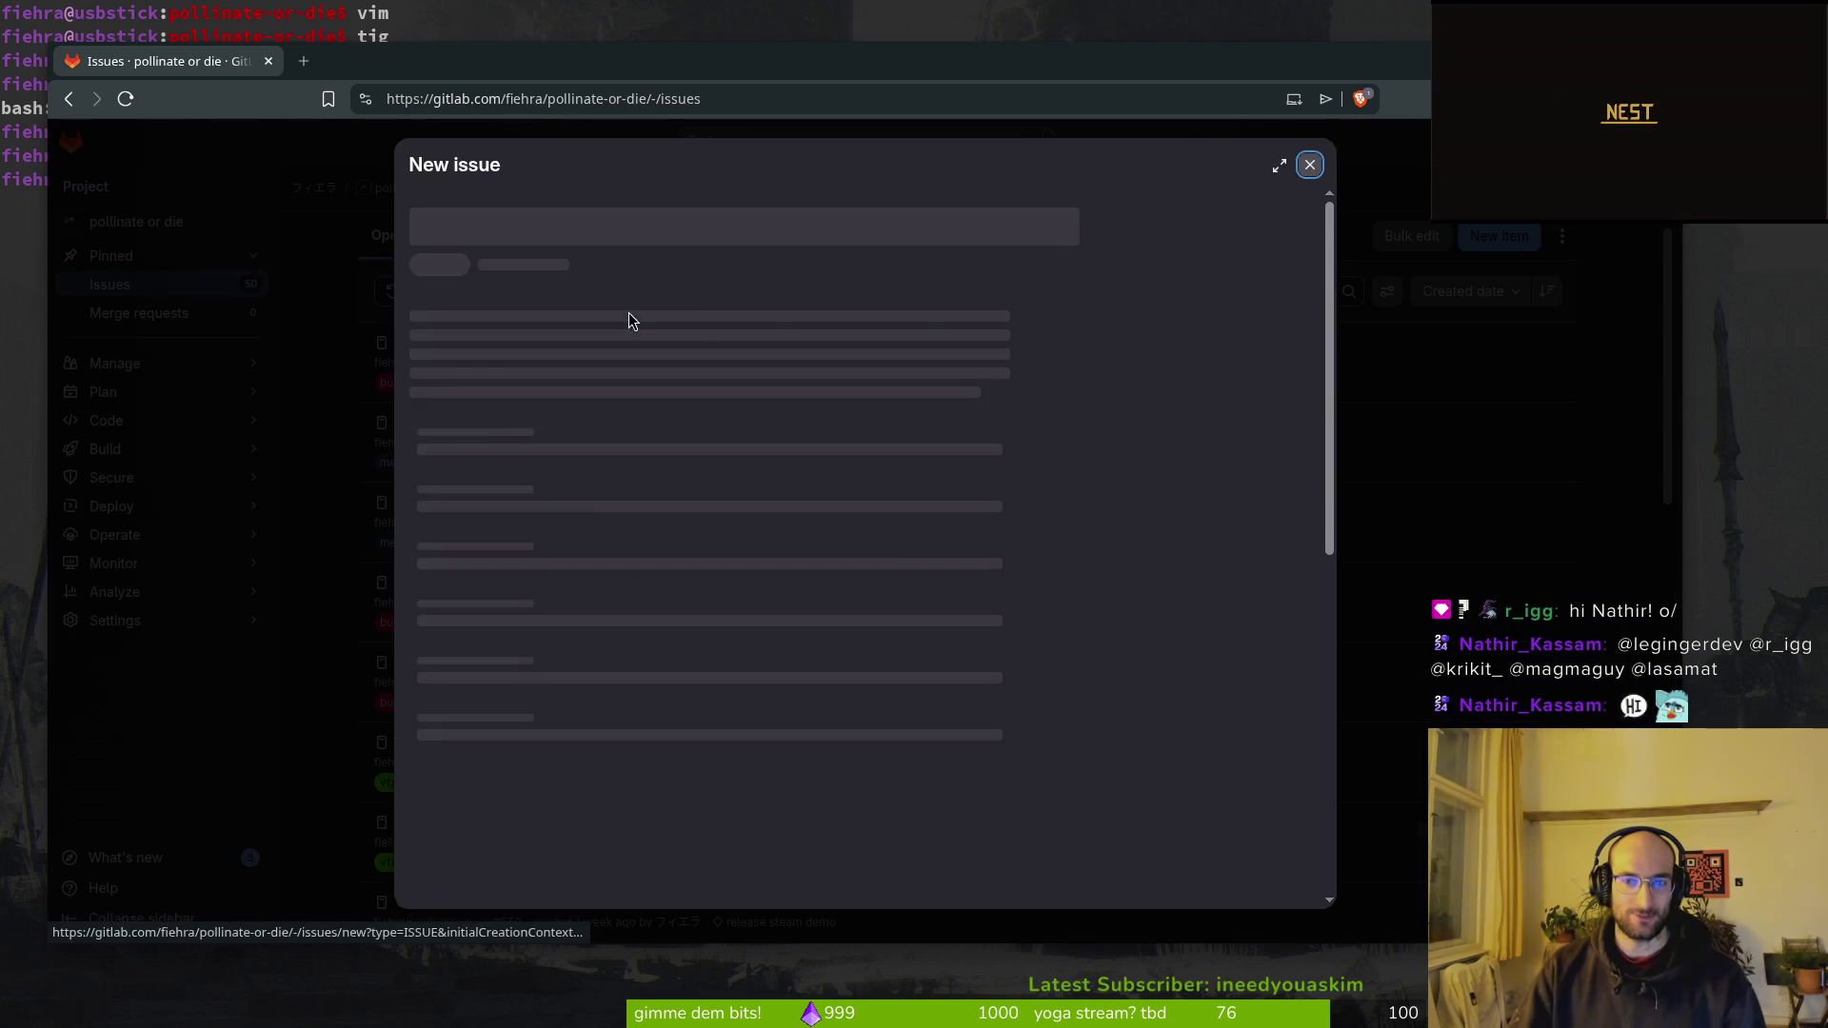
Step: Dismiss the New issue form, glance over the issues list, and close the browser tab
key(Escape)
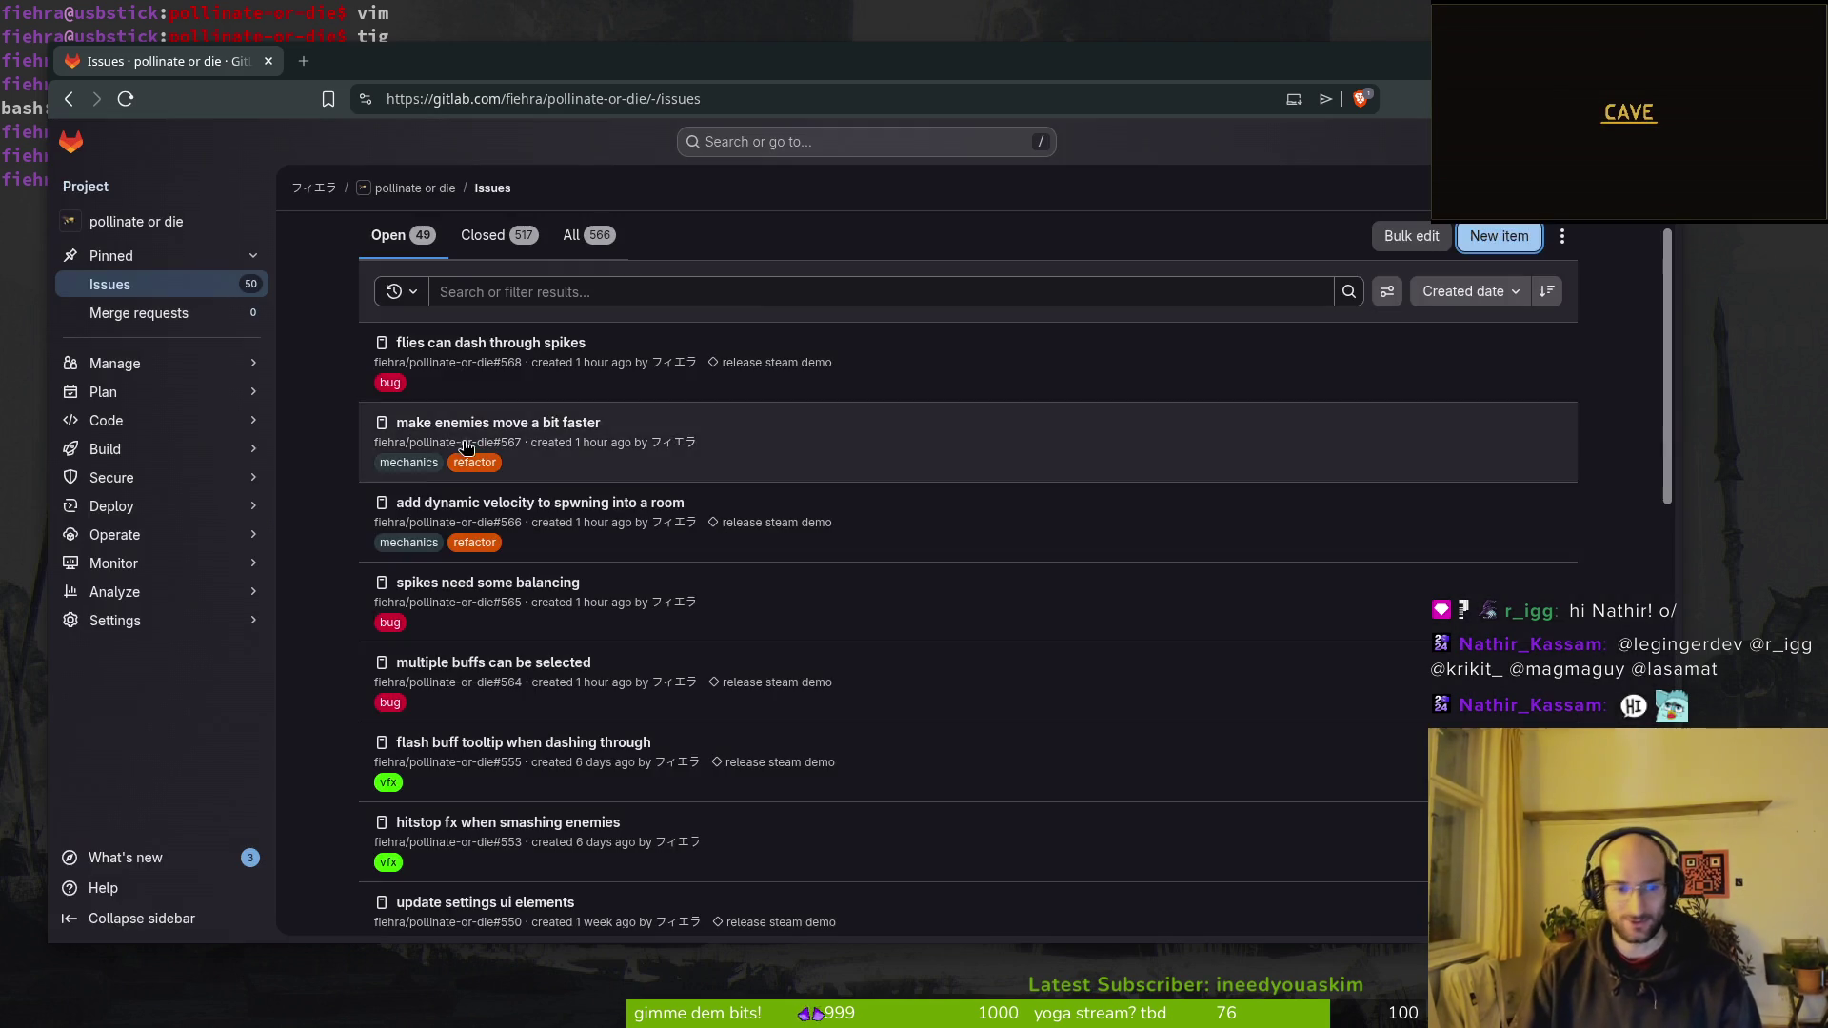
scroll(582, 753, down, 3)
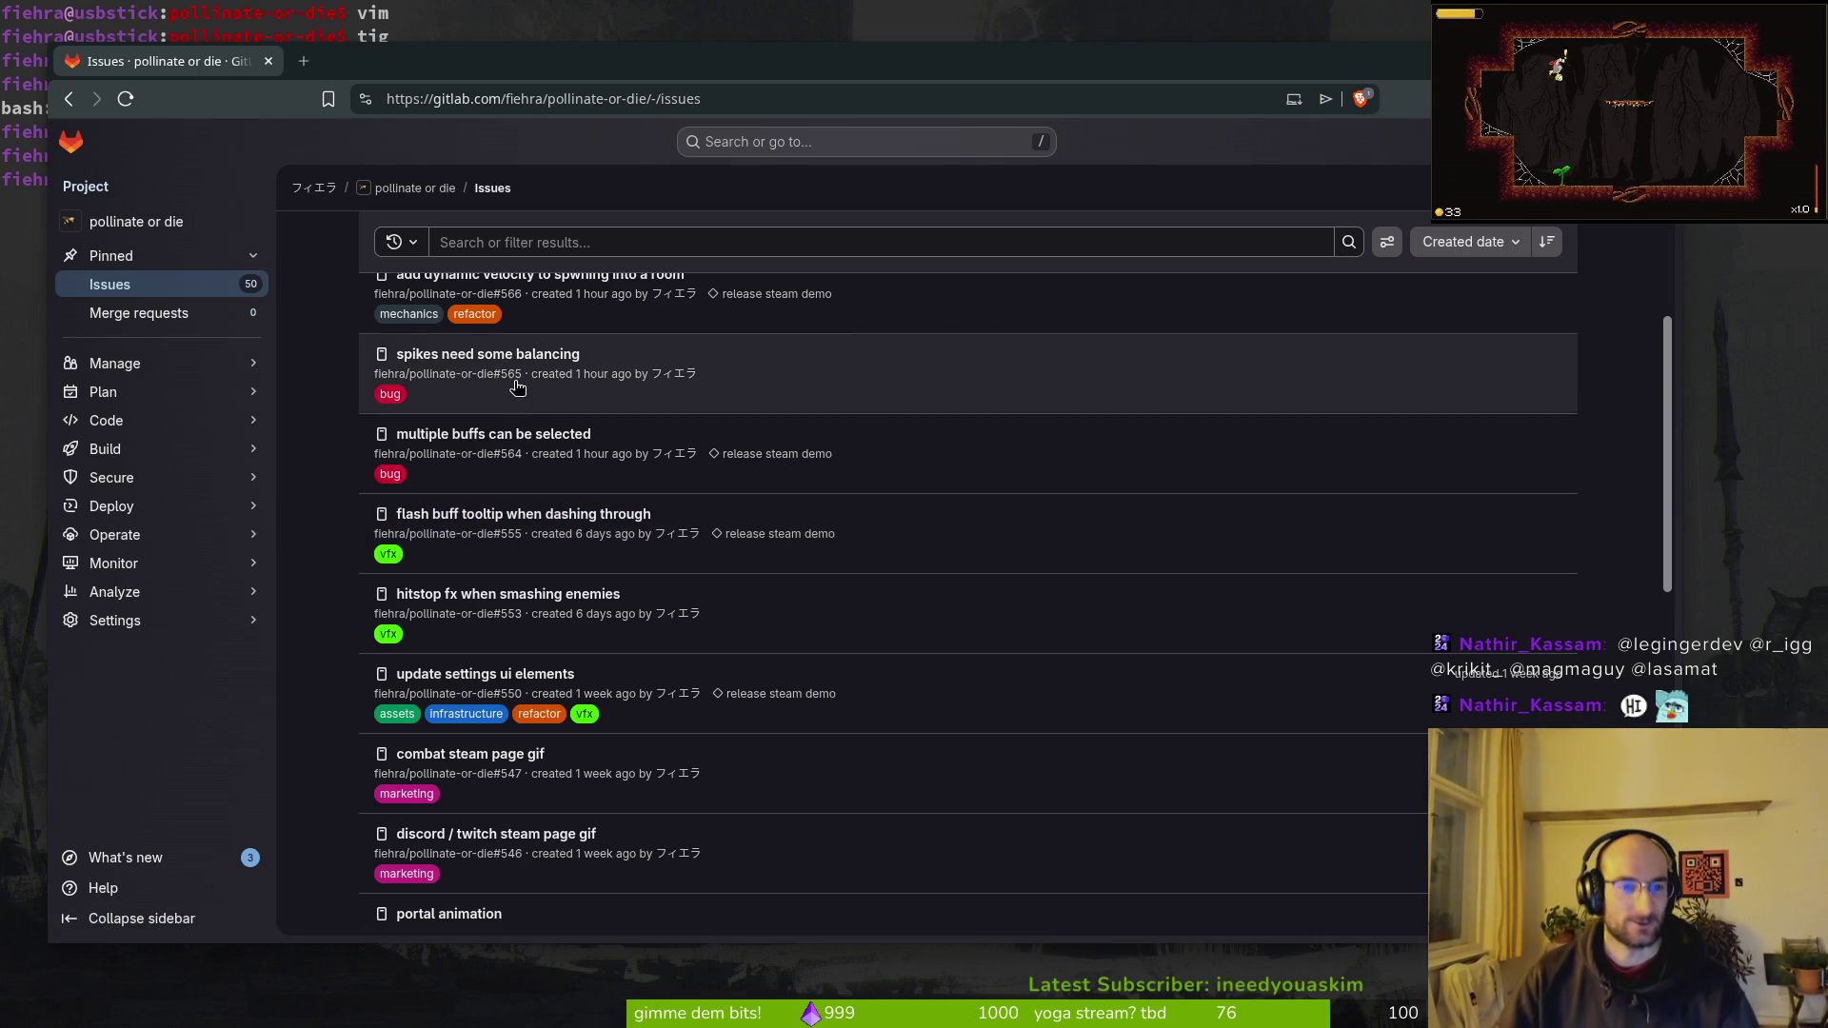
scroll(416, 505, up, 2)
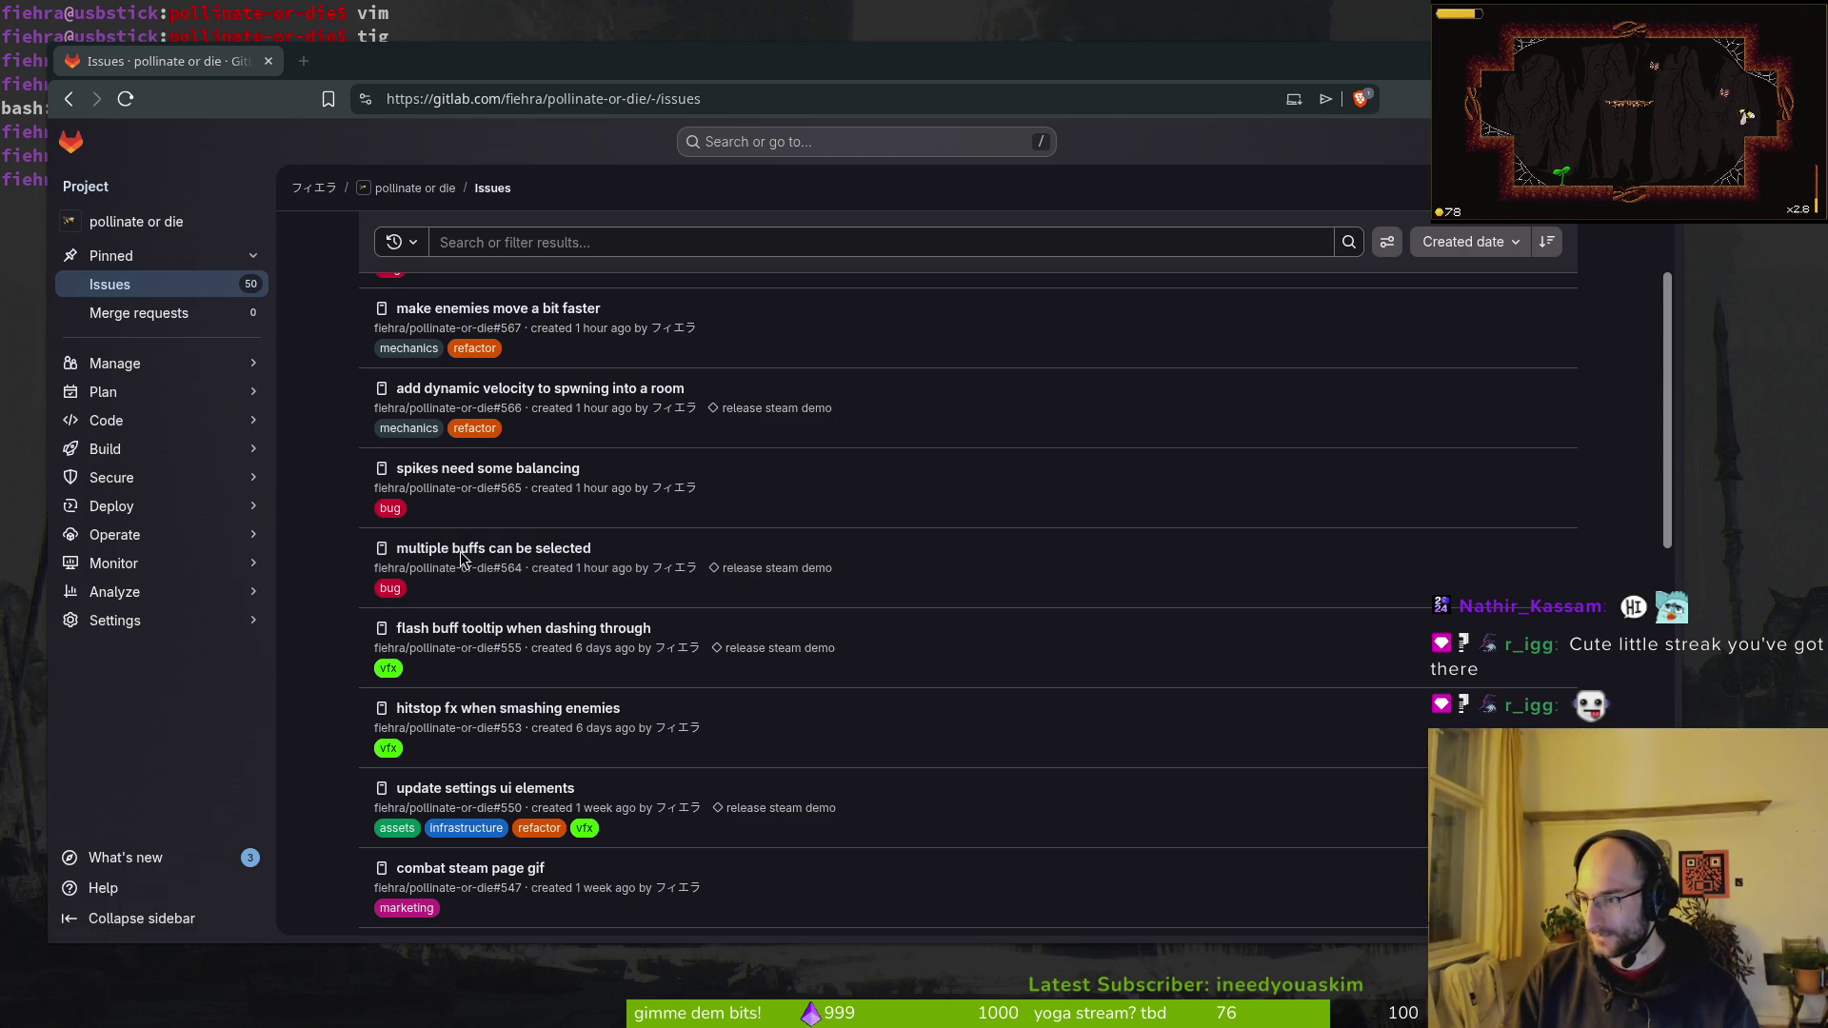
key(ctrl+w)
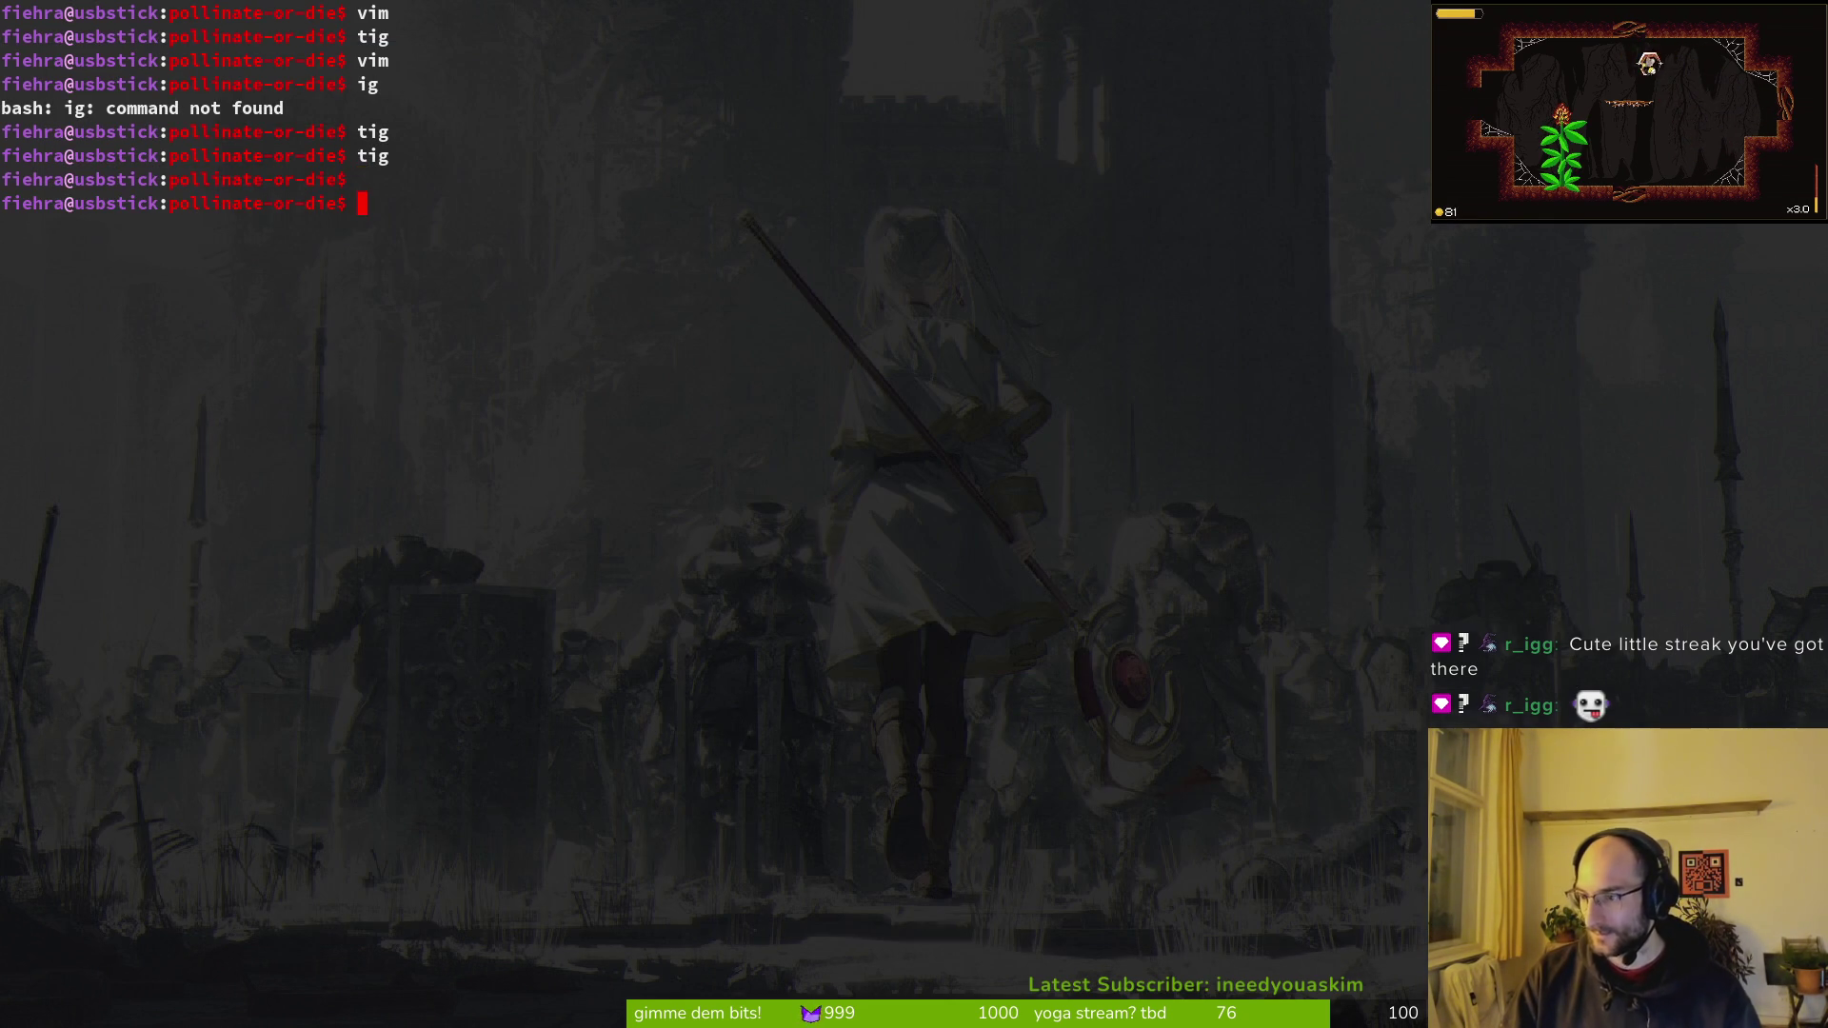
Step: Launch Neovim and open modules/objects/flowerbuff/flower_buff.gd via the file finder
text(vim)
key(Return)
key(space)
text(pfflob)
key(Return)
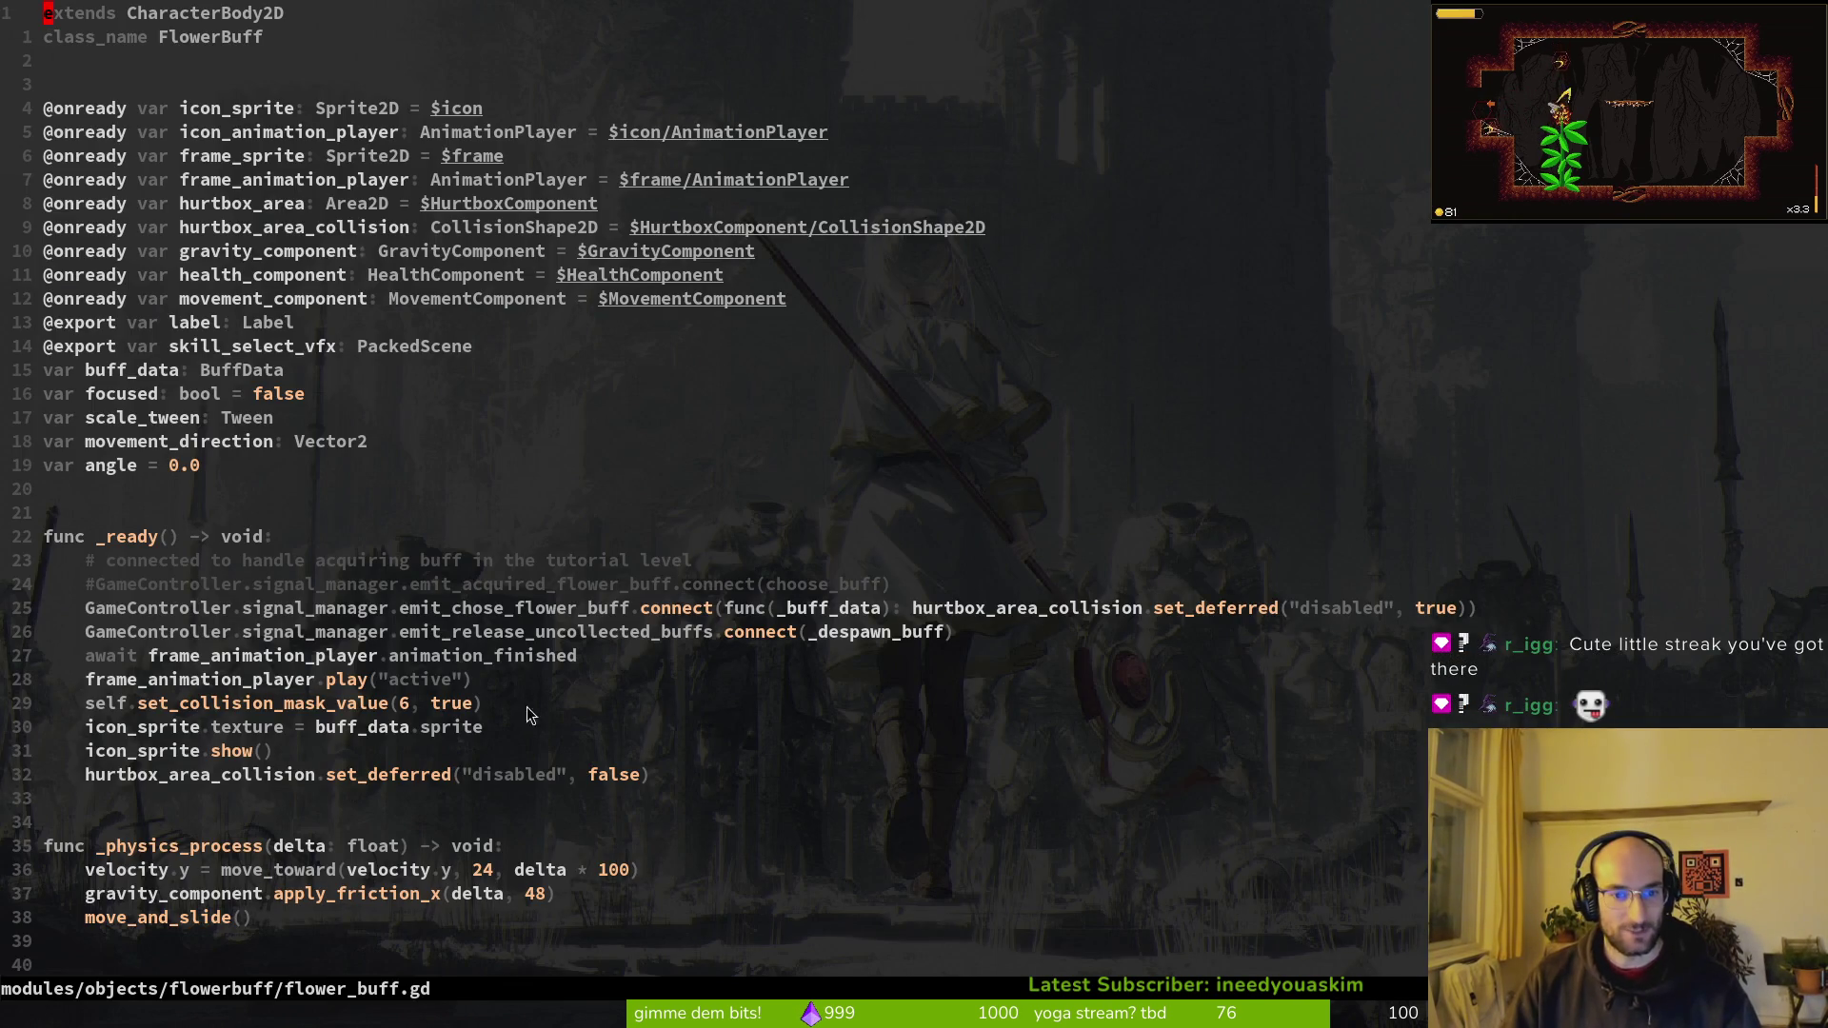
Step: Inspect the emit_release_uncollected_buffs connection on line 27 and its emit on line 63
mouse_move(360, 638)
mouse_down()
mouse_move(952, 633)
mouse_move(82, 631)
mouse_up()
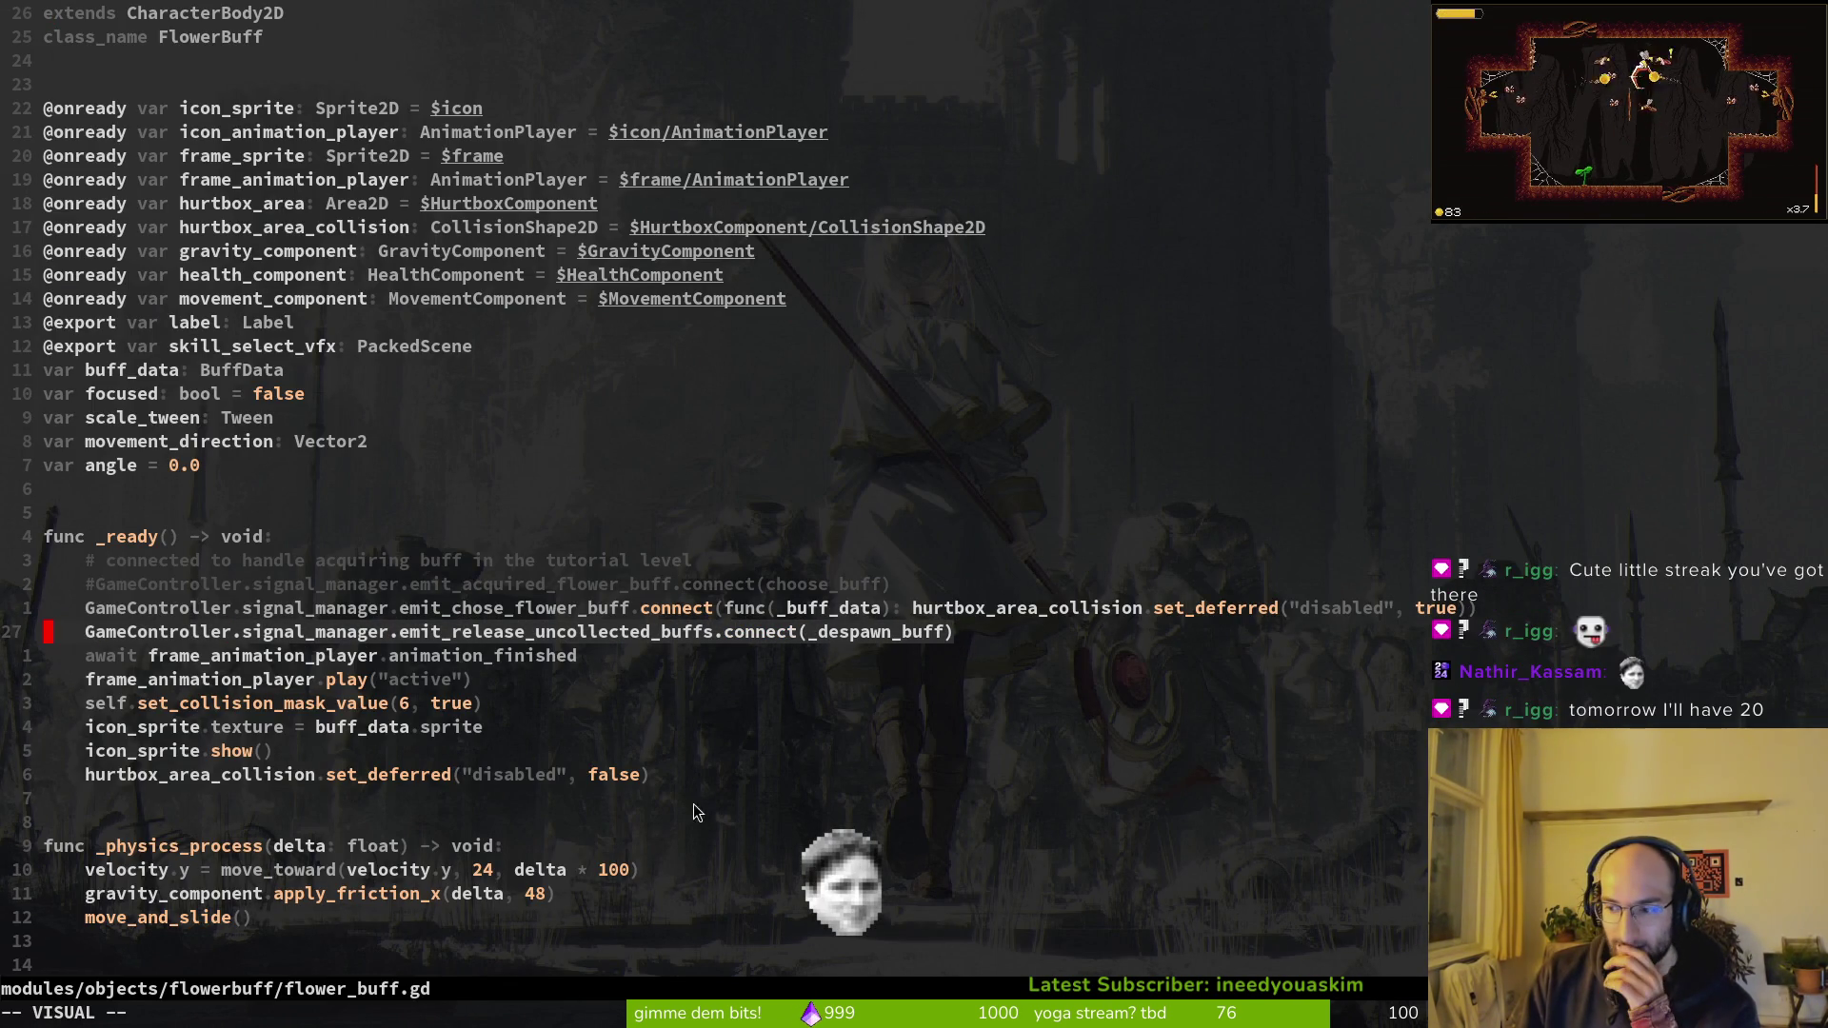
click(582, 633)
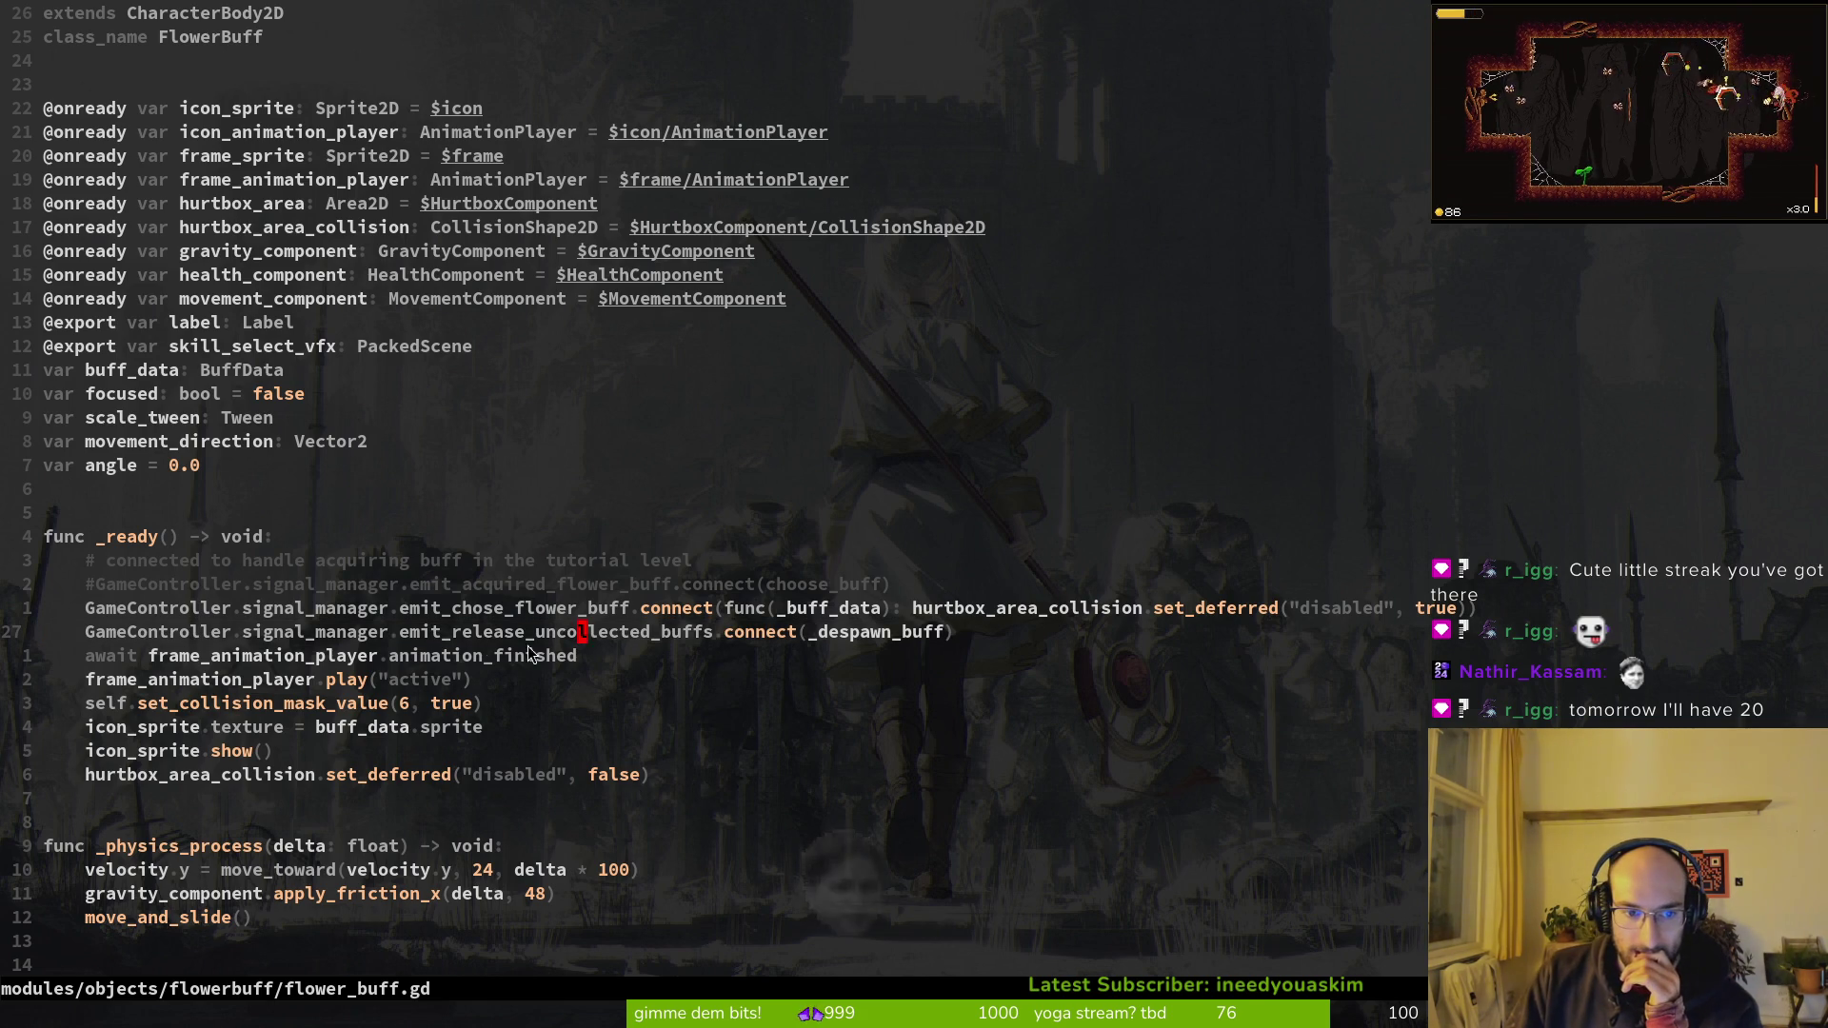
click(480, 636)
scroll(556, 616, down, 2)
scroll(556, 616, down, 4)
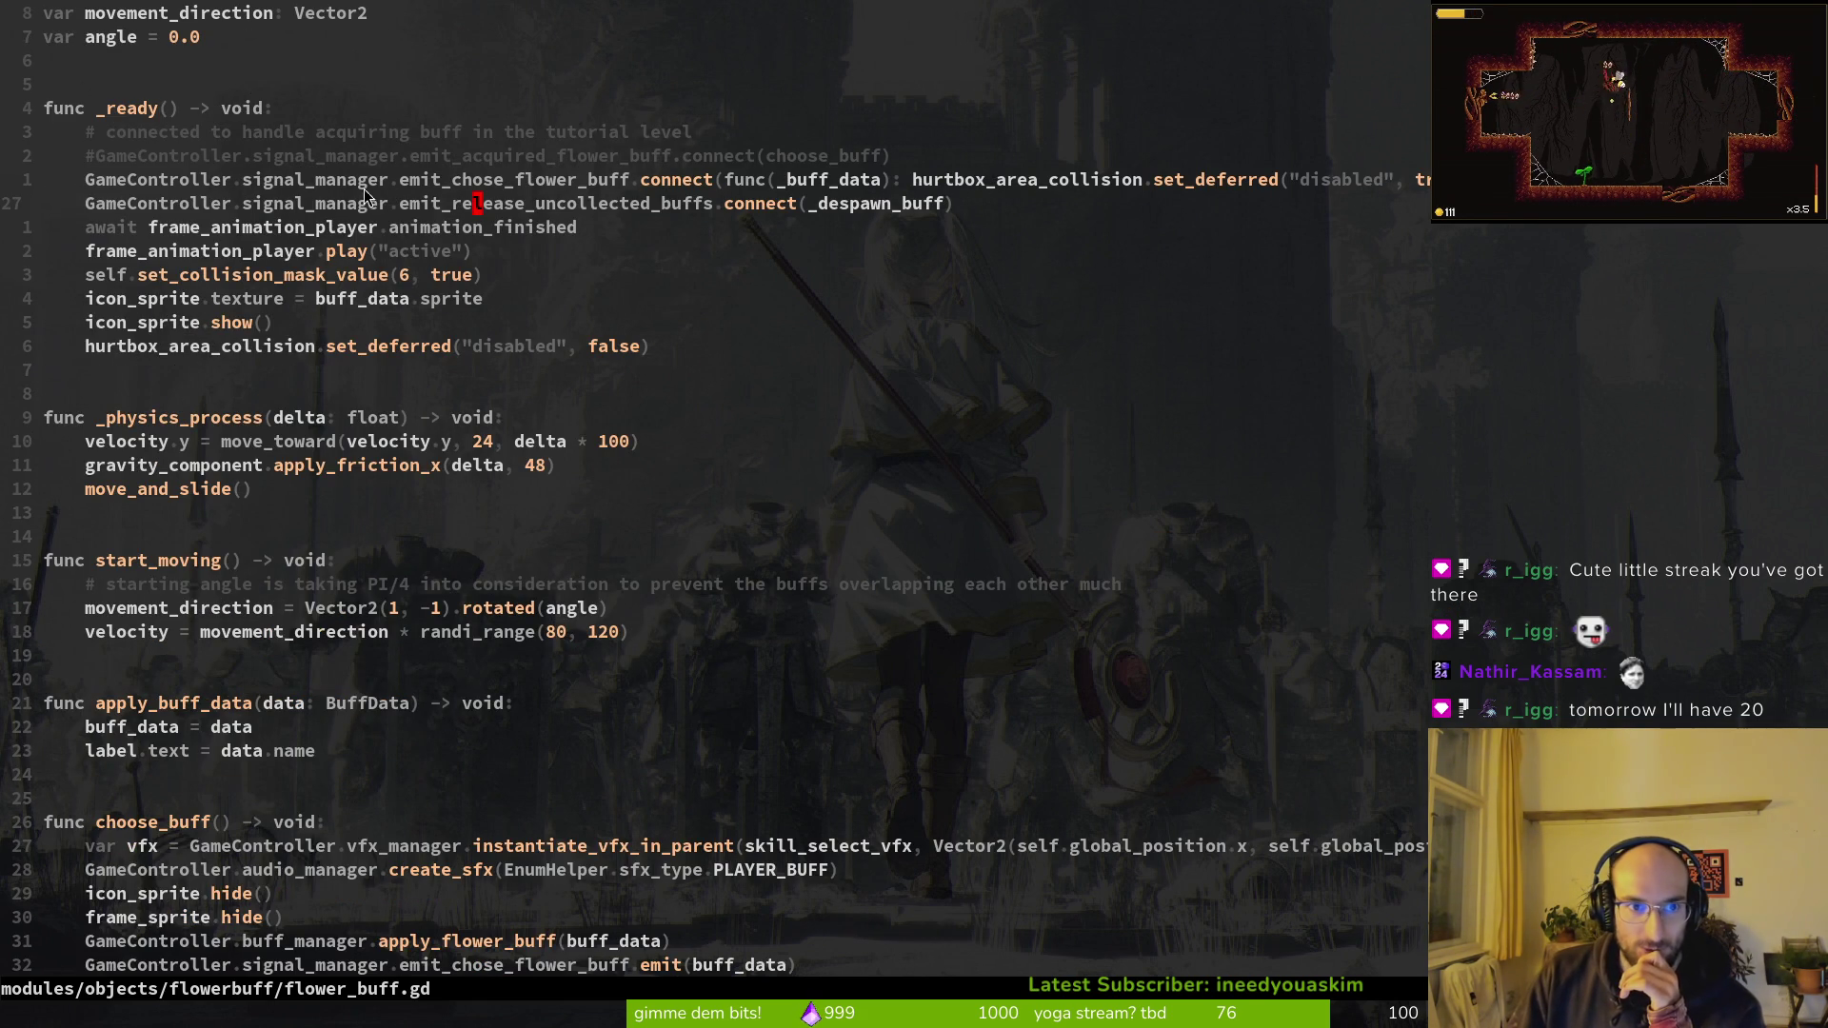
scroll(186, 827, down, 4)
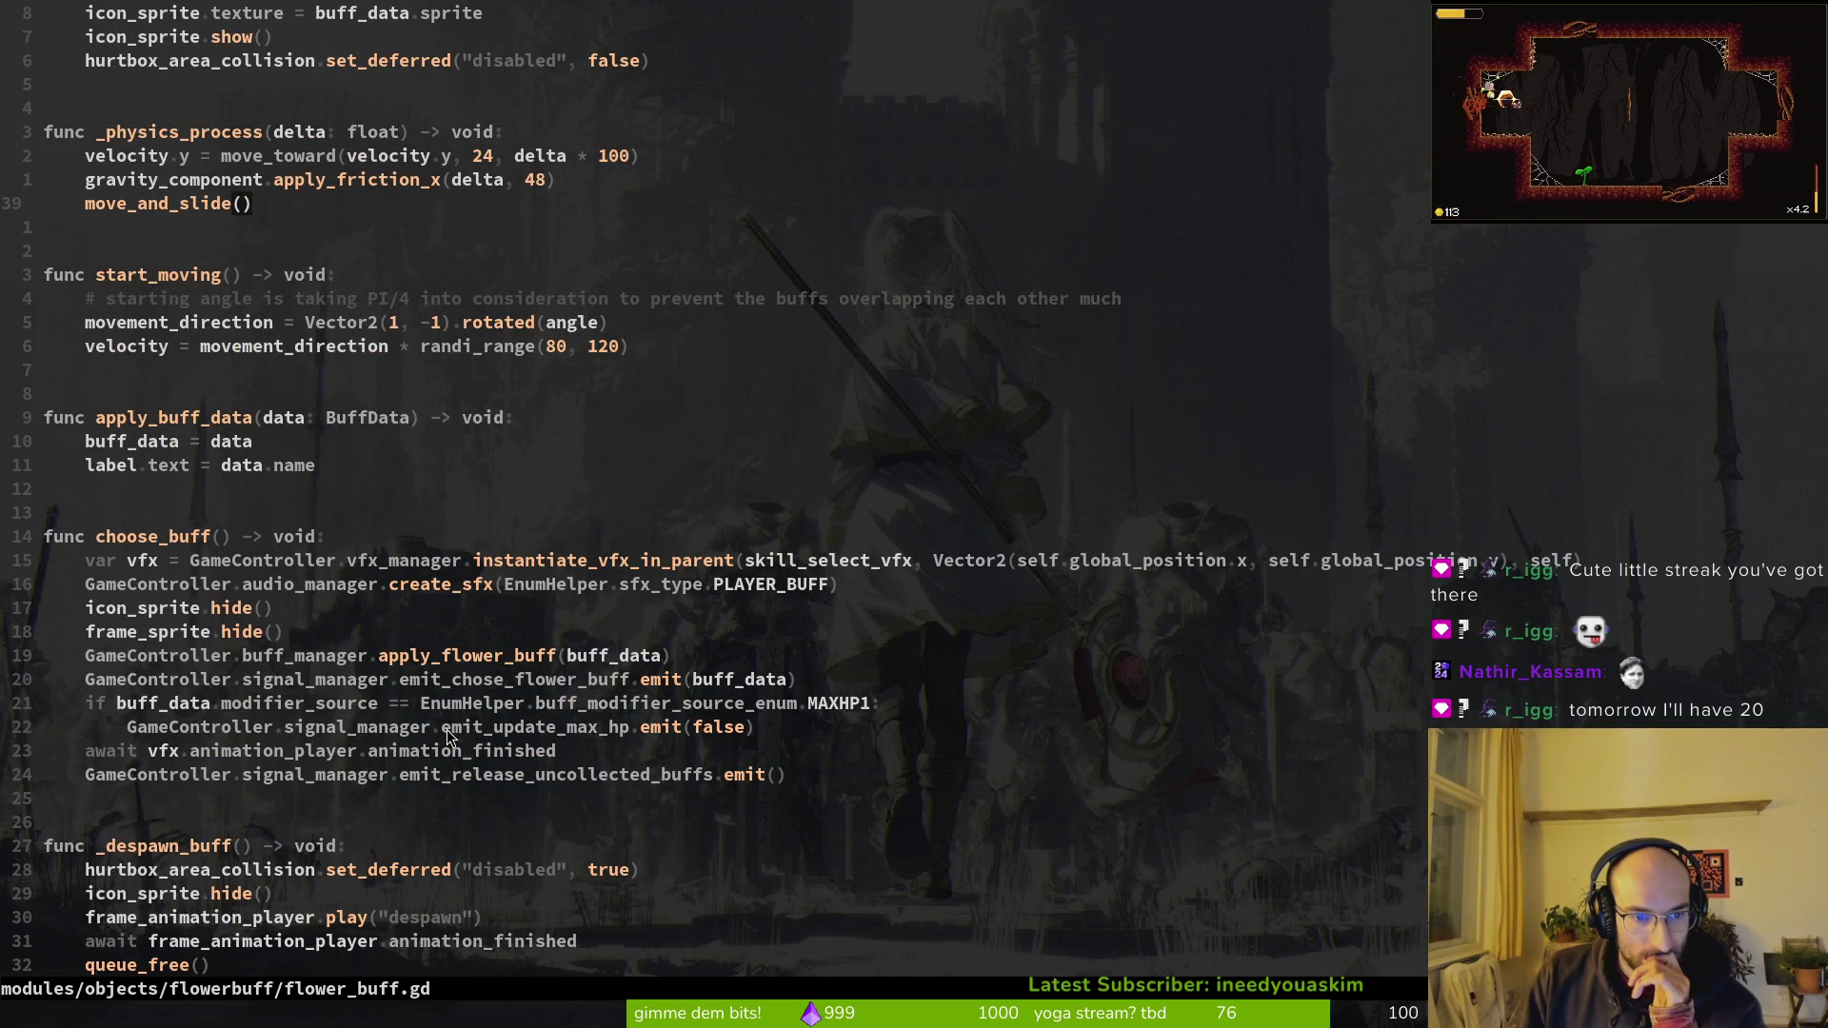
click(476, 774)
click(115, 774)
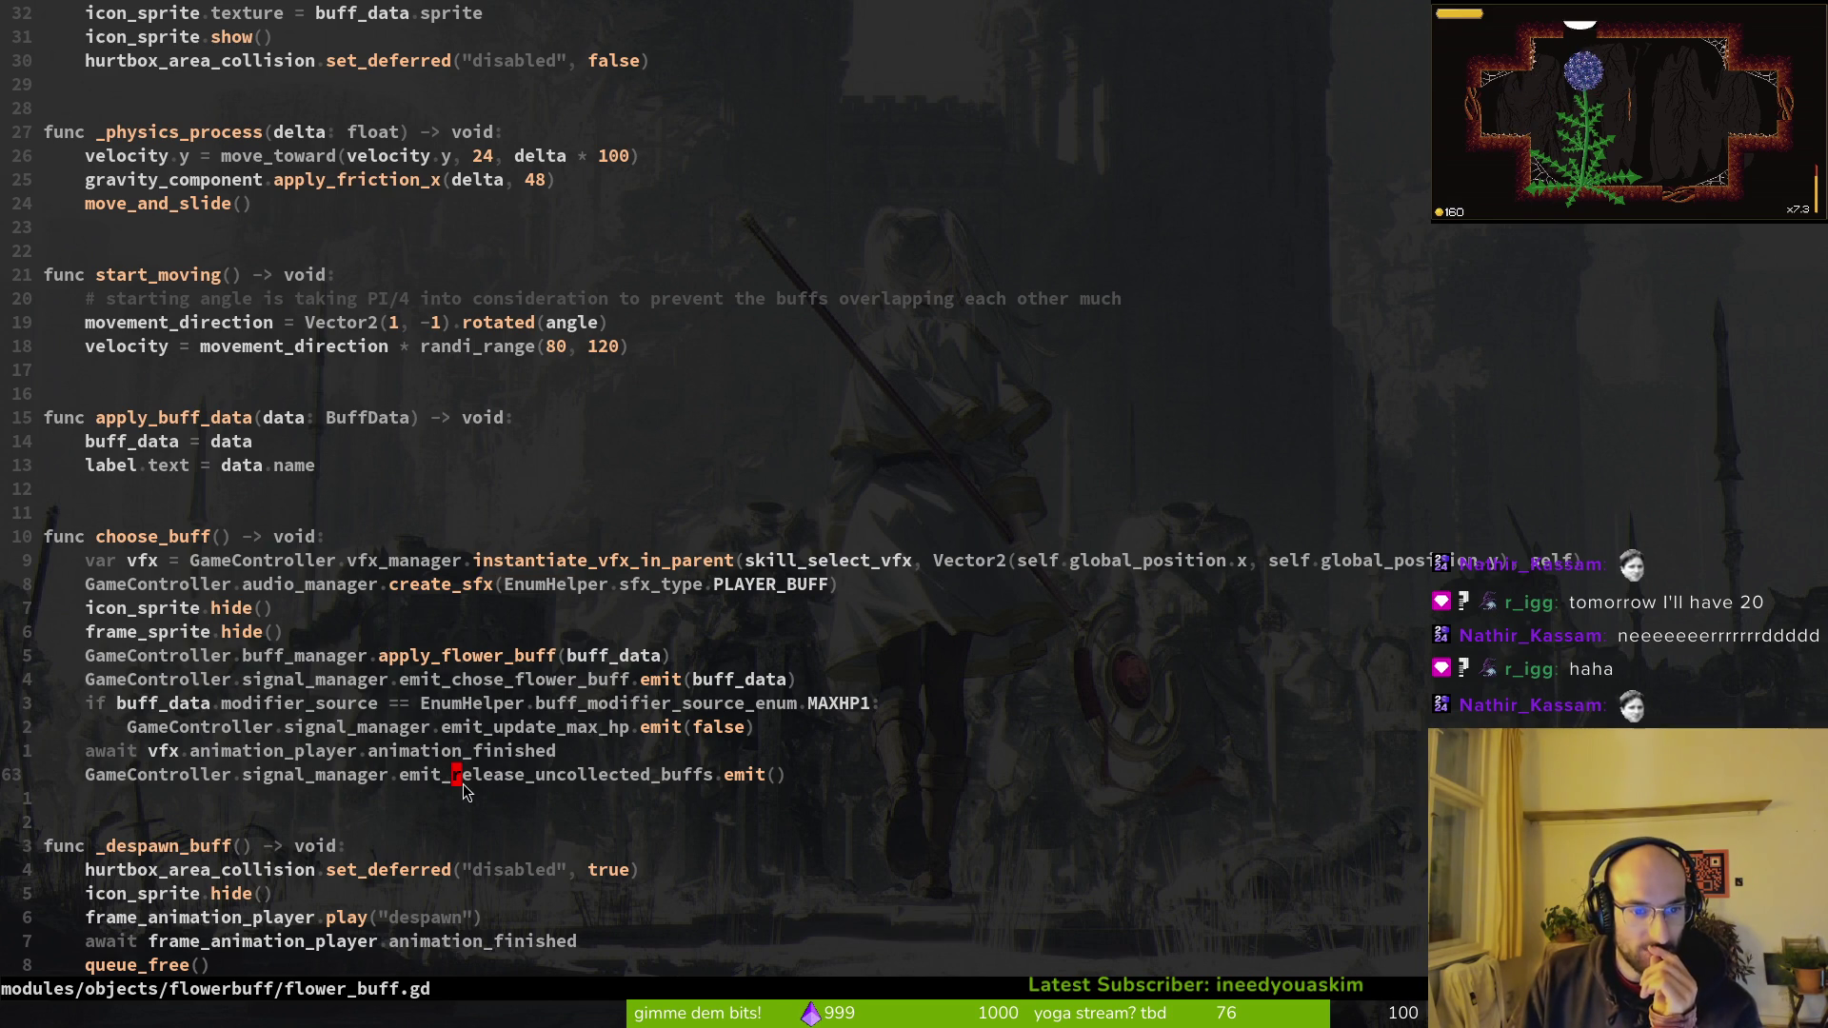
Step: Yank emit_release_uncollected_buffs and grep the project for it, finding 4 matches
key(y)
key(i)
key(w)
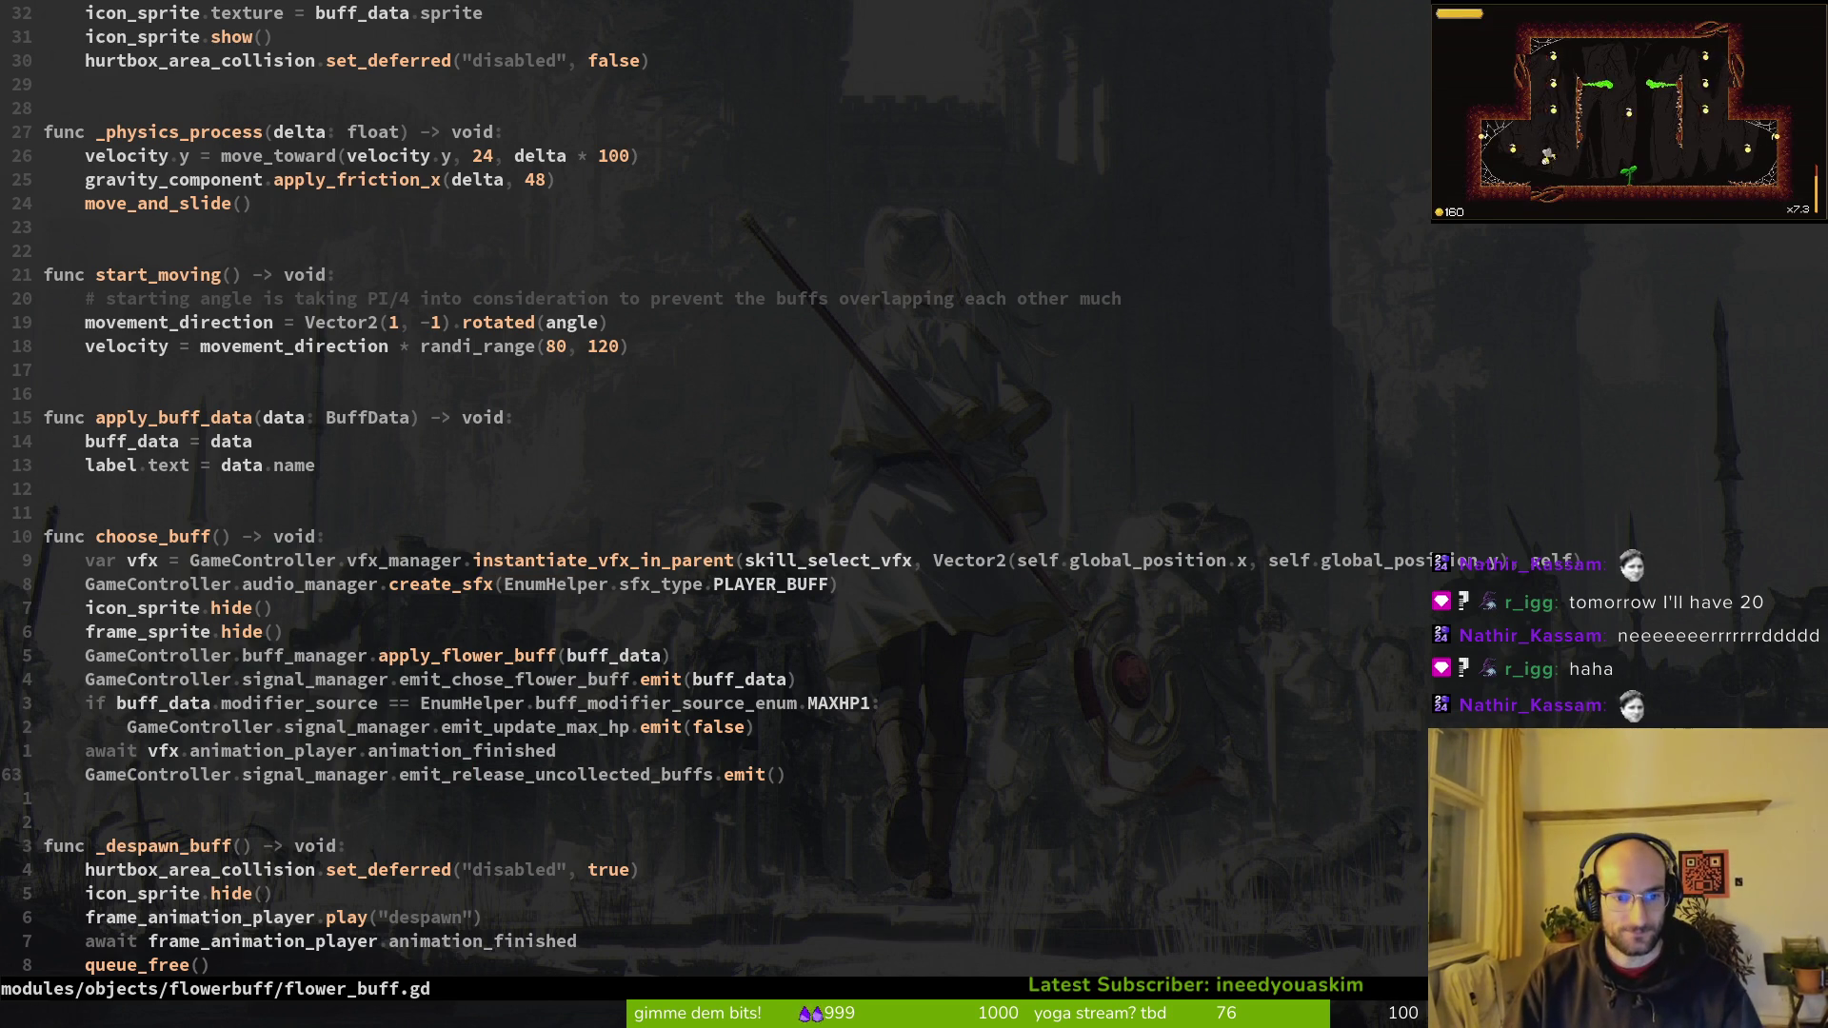
key(space)
key(f)
key(w)
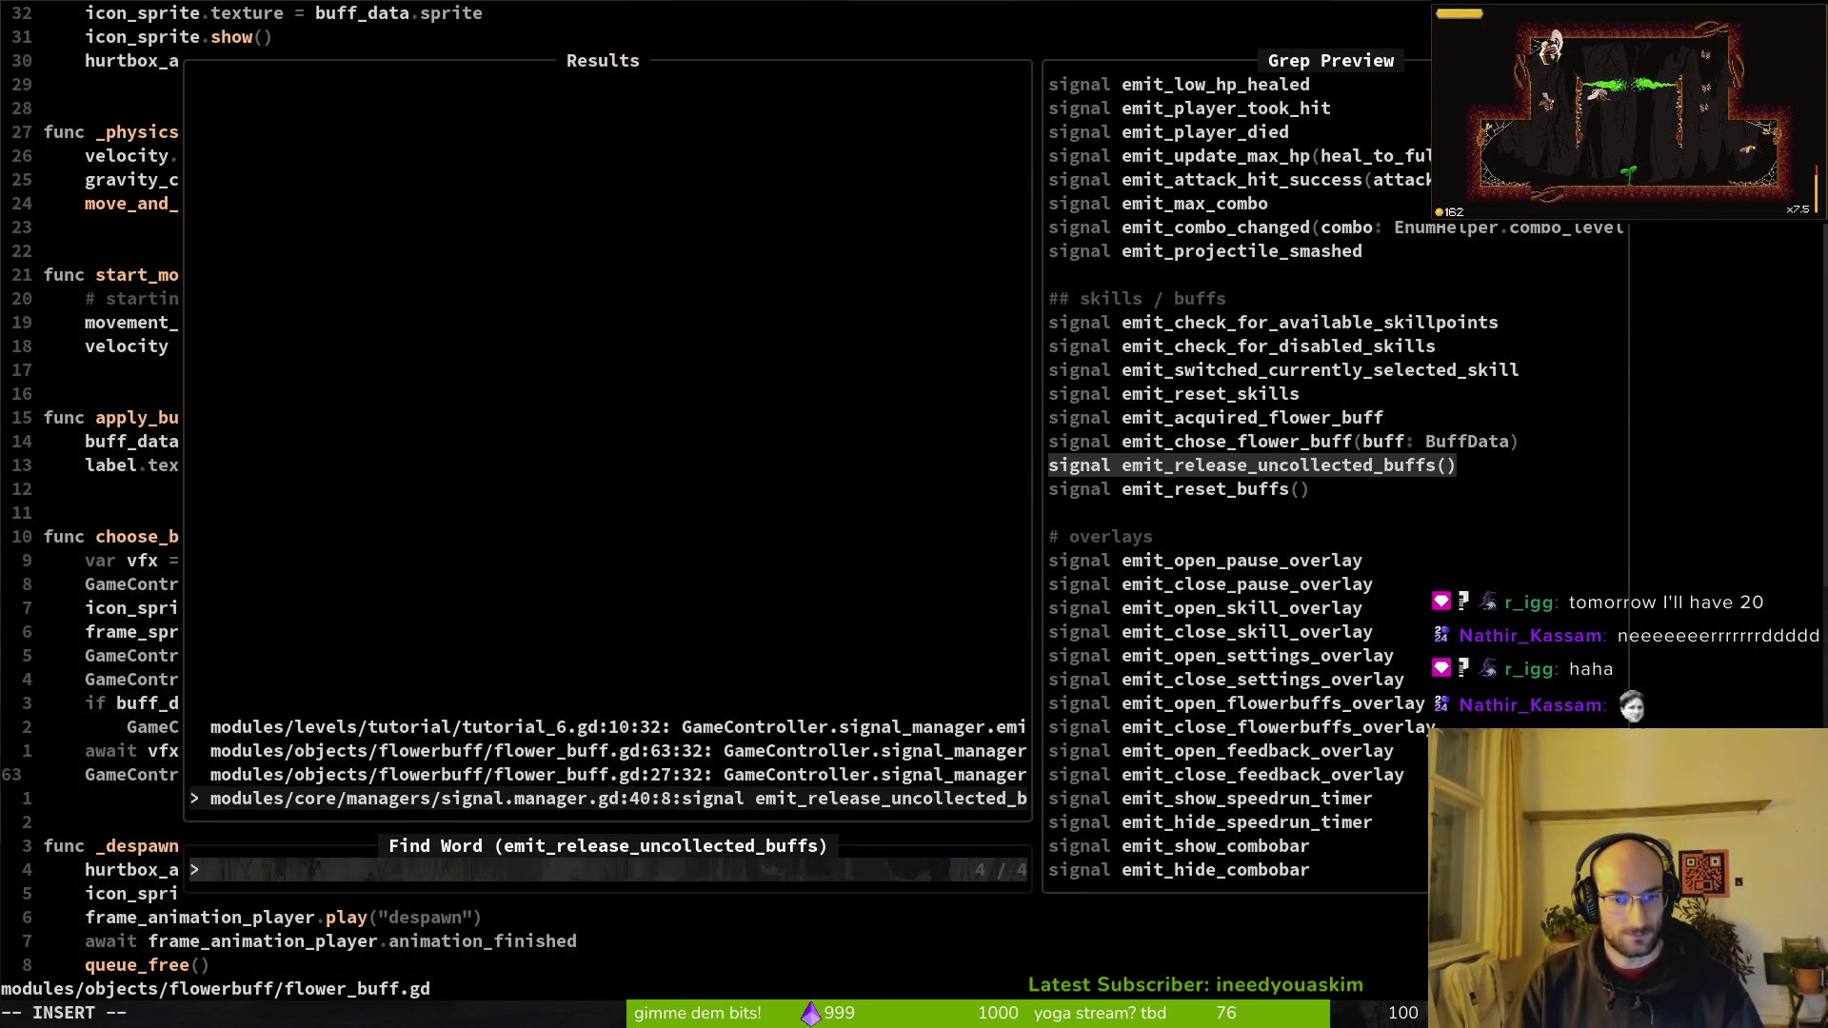
Step: Open the flower_buff.gd:27 result and read through choose_buff and _despawn_buff unchanged
key(Up)
key(Return)
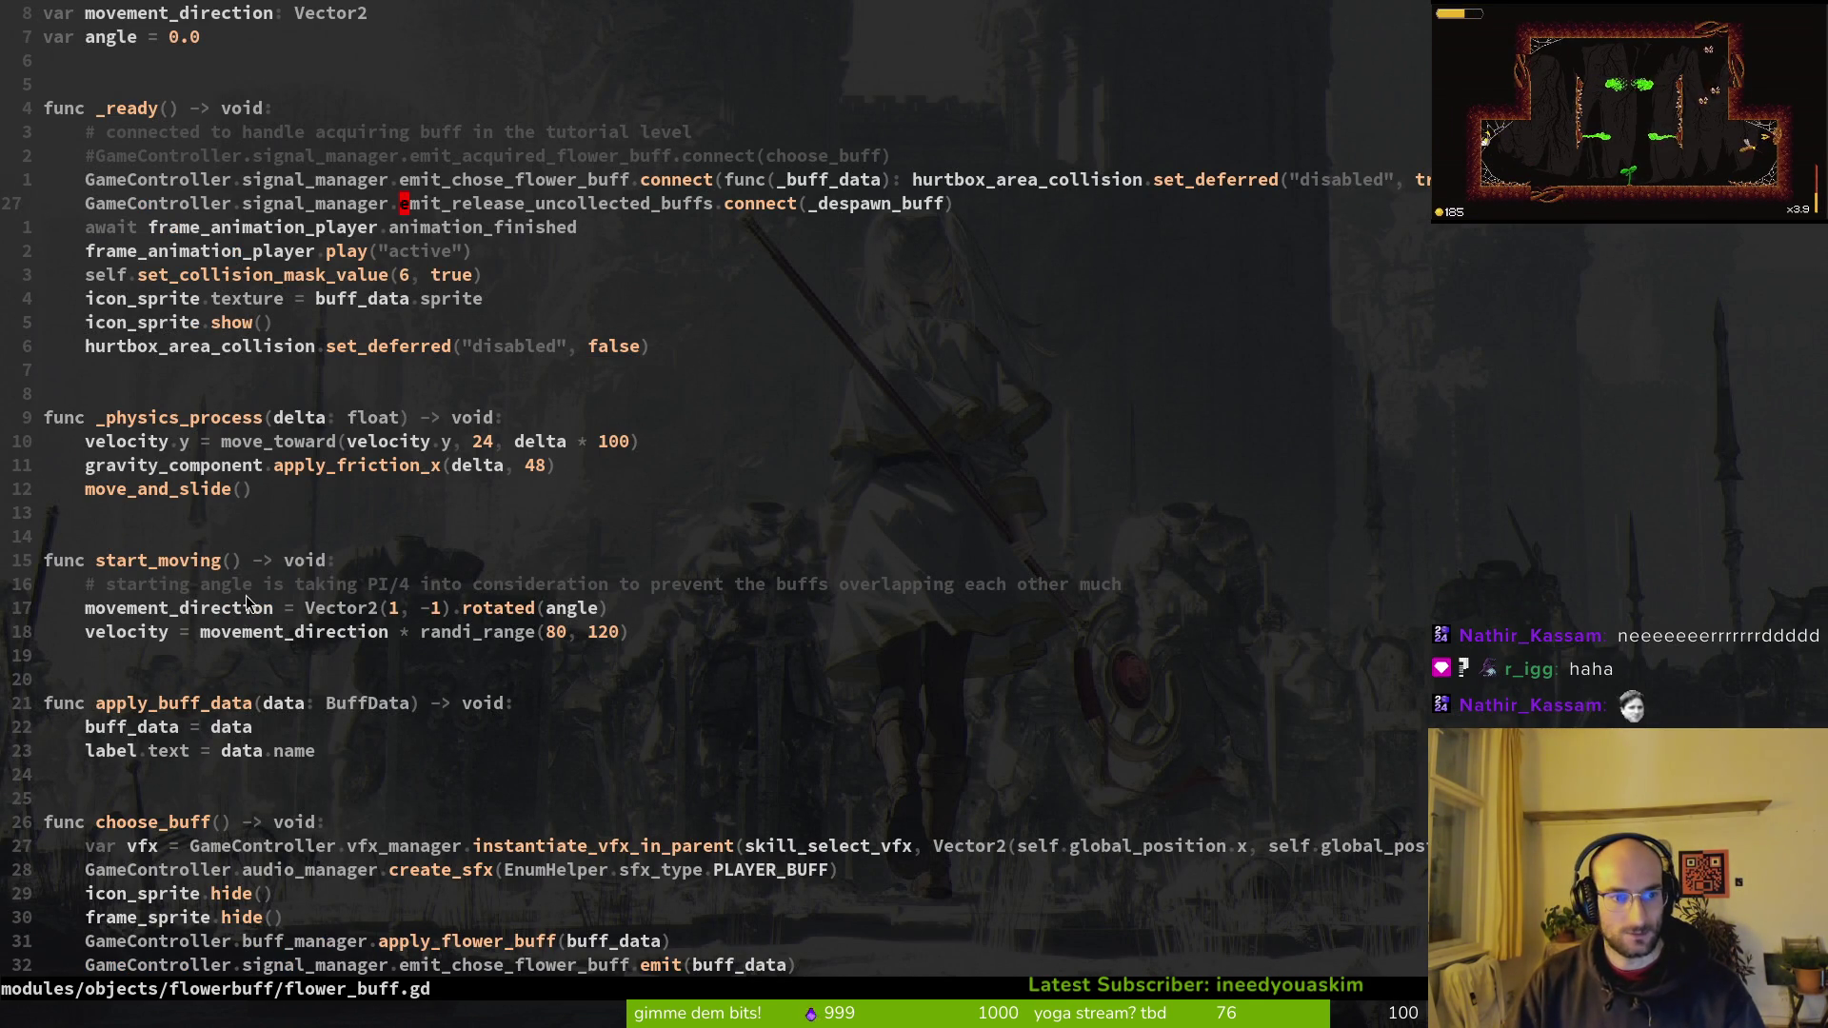
scroll(252, 595, down, 9)
drag(88, 514, 649, 514)
click(329, 514)
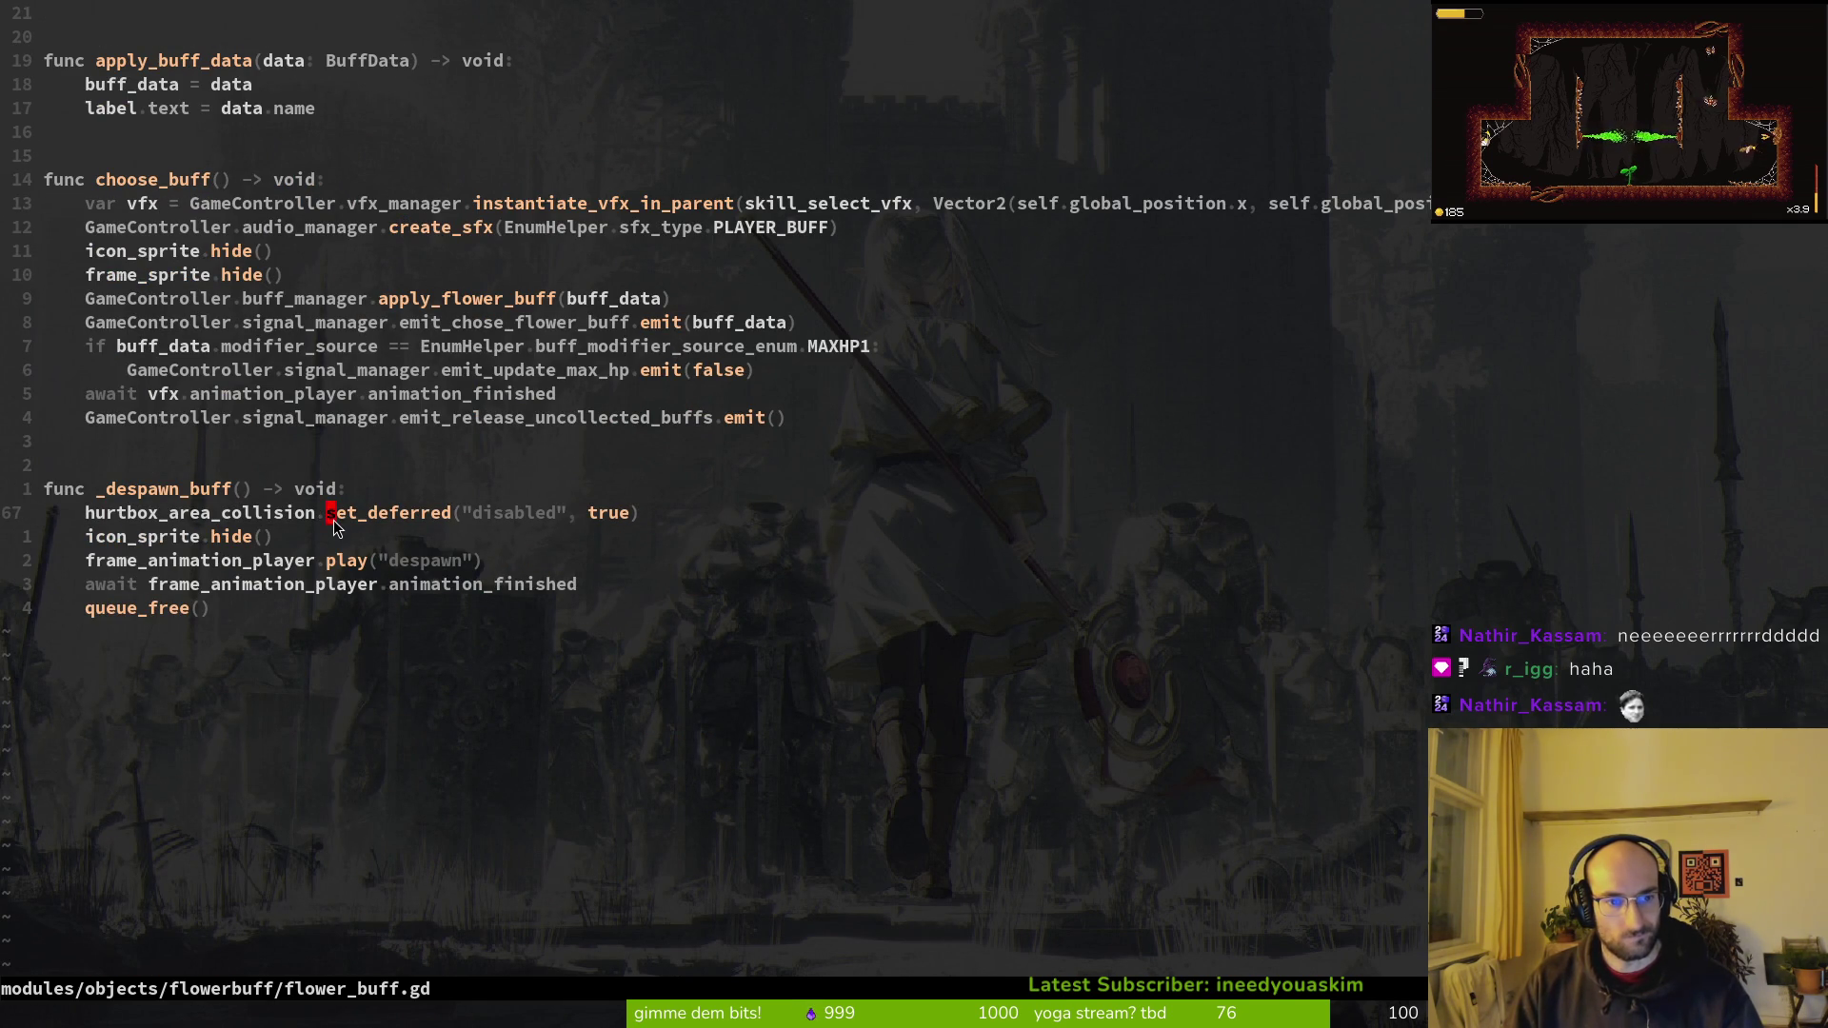
scroll(333, 519, up, 3)
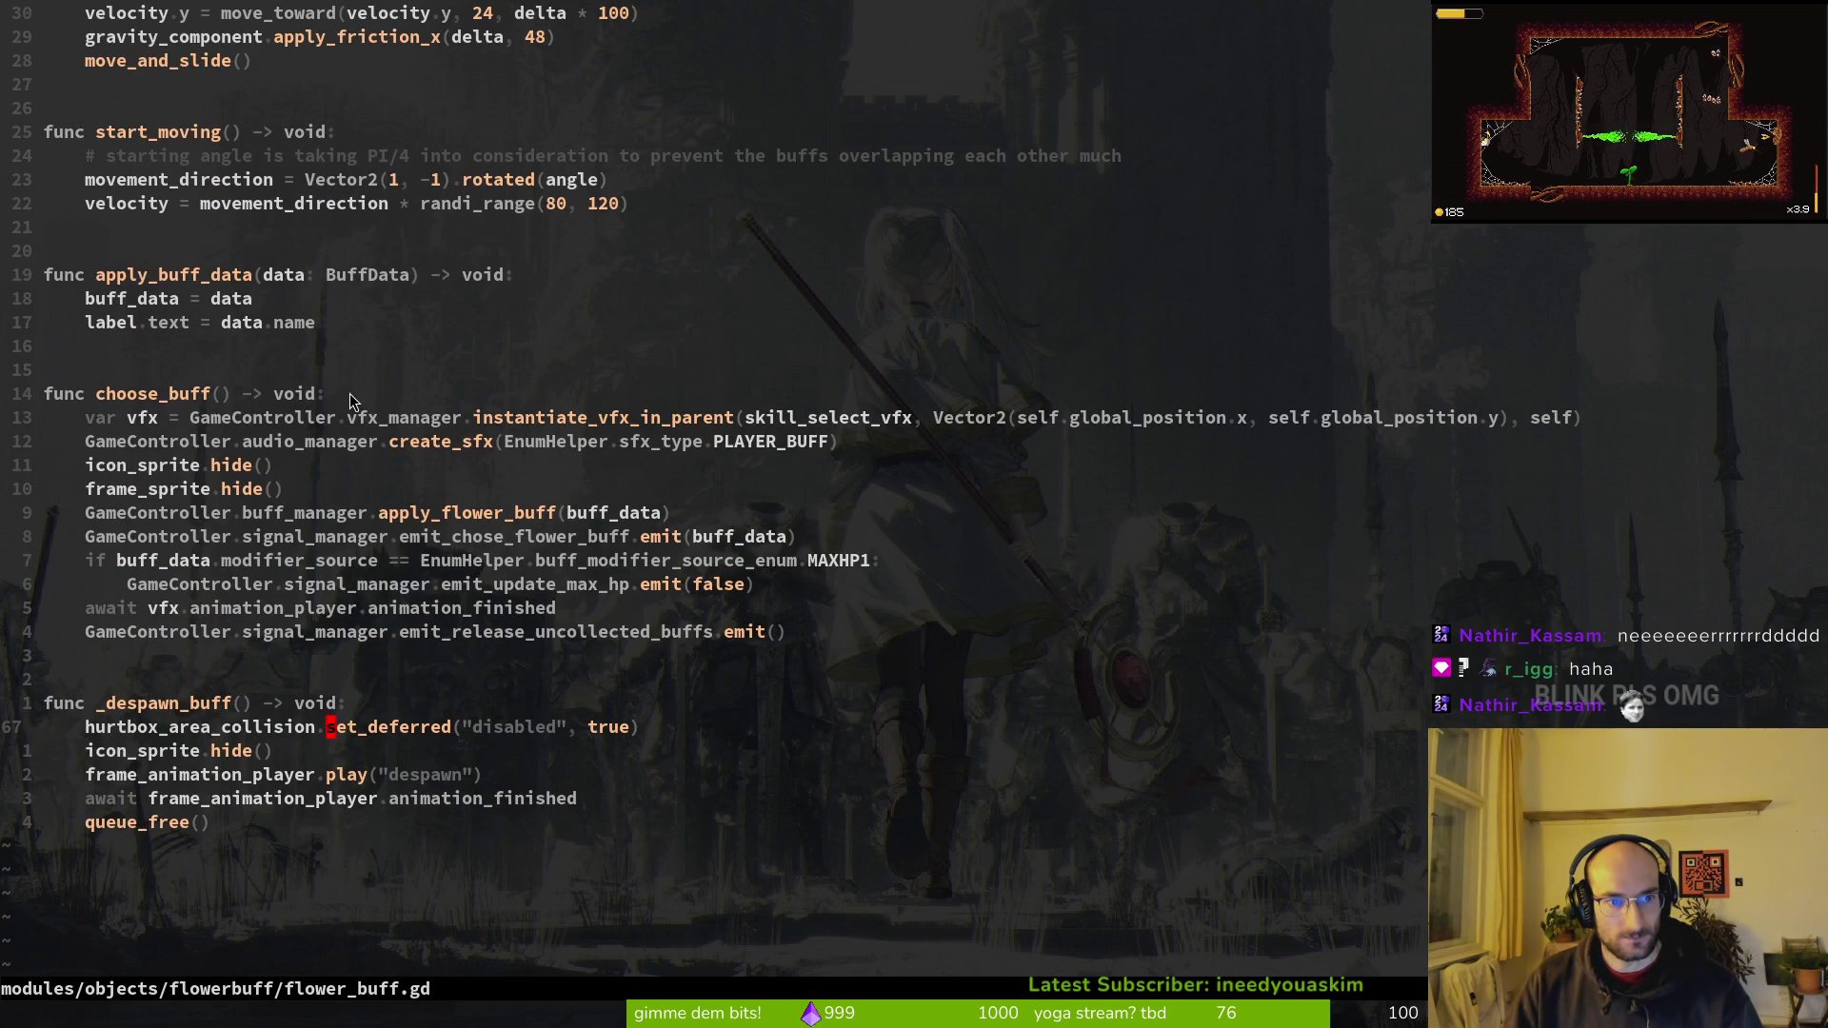
scroll(346, 395, up, 6)
scroll(330, 420, up, 5)
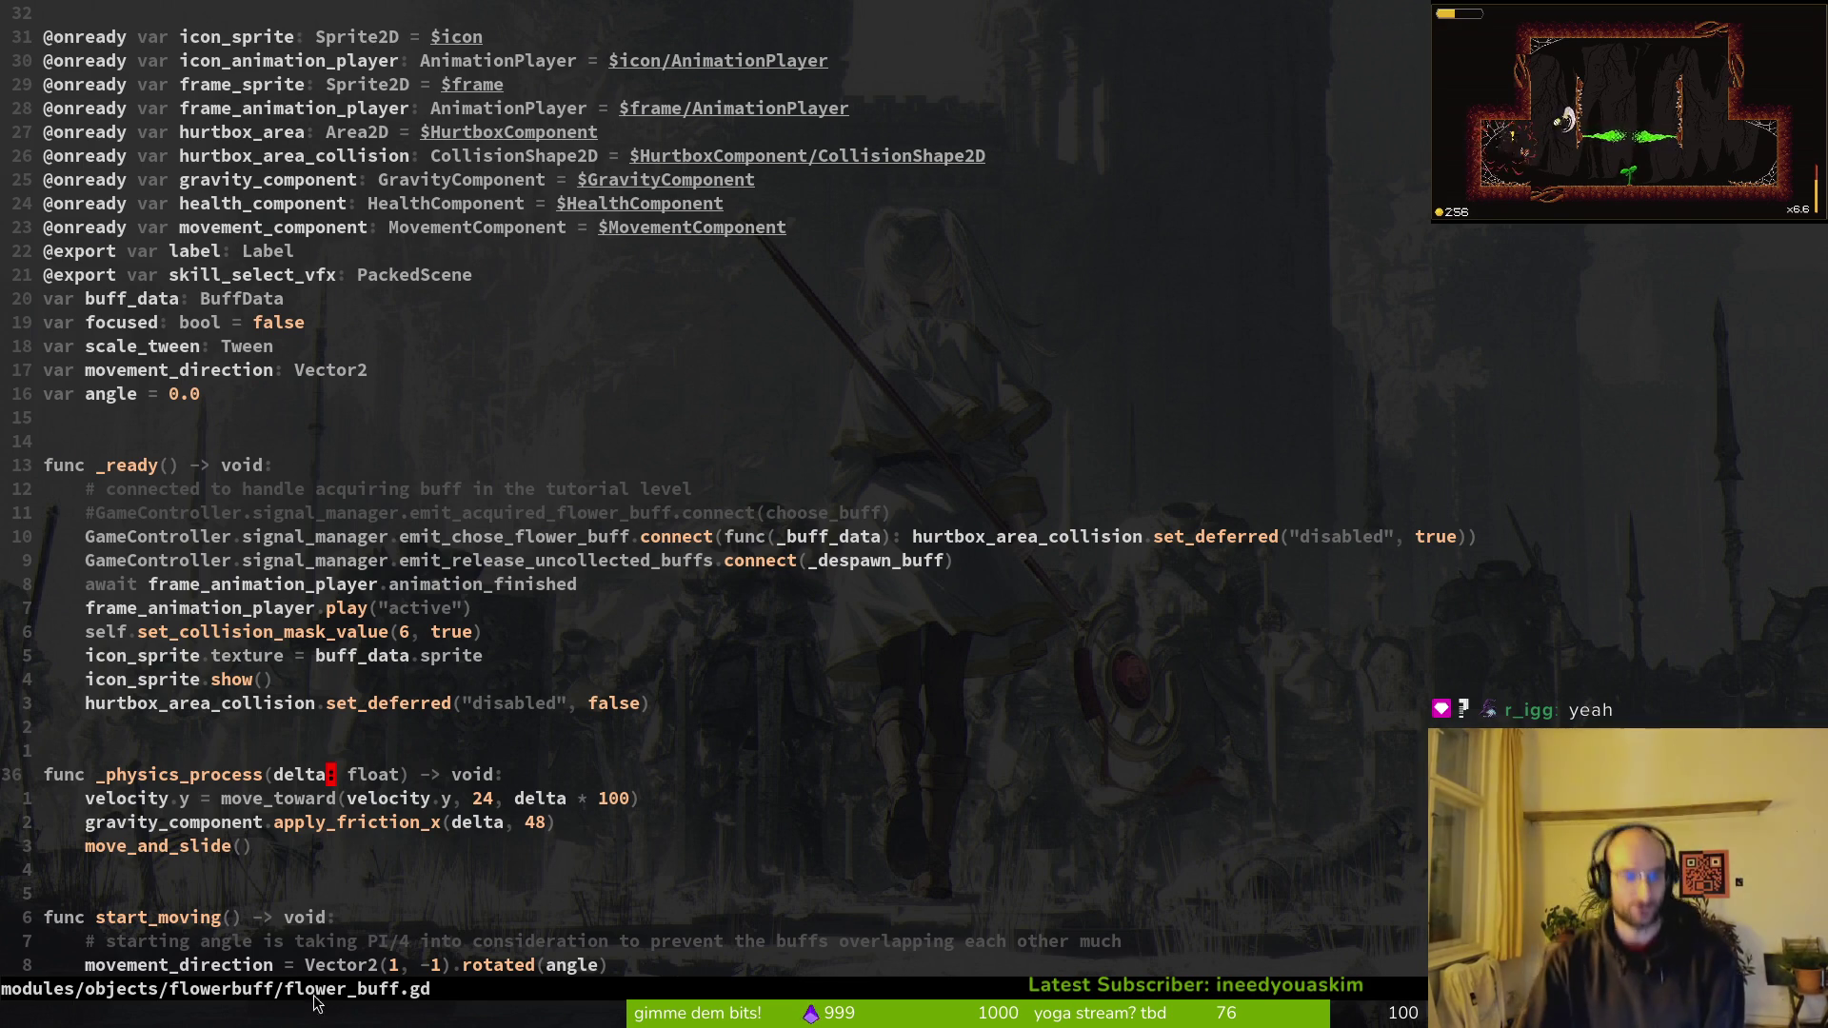
key(ctrl+p)
Step: Open buff.manager.gd through the 'buffman' file search
text(game)
key(BackSpace)
key(BackSpace)
key(BackSpace)
text(buffman)
key(Return)
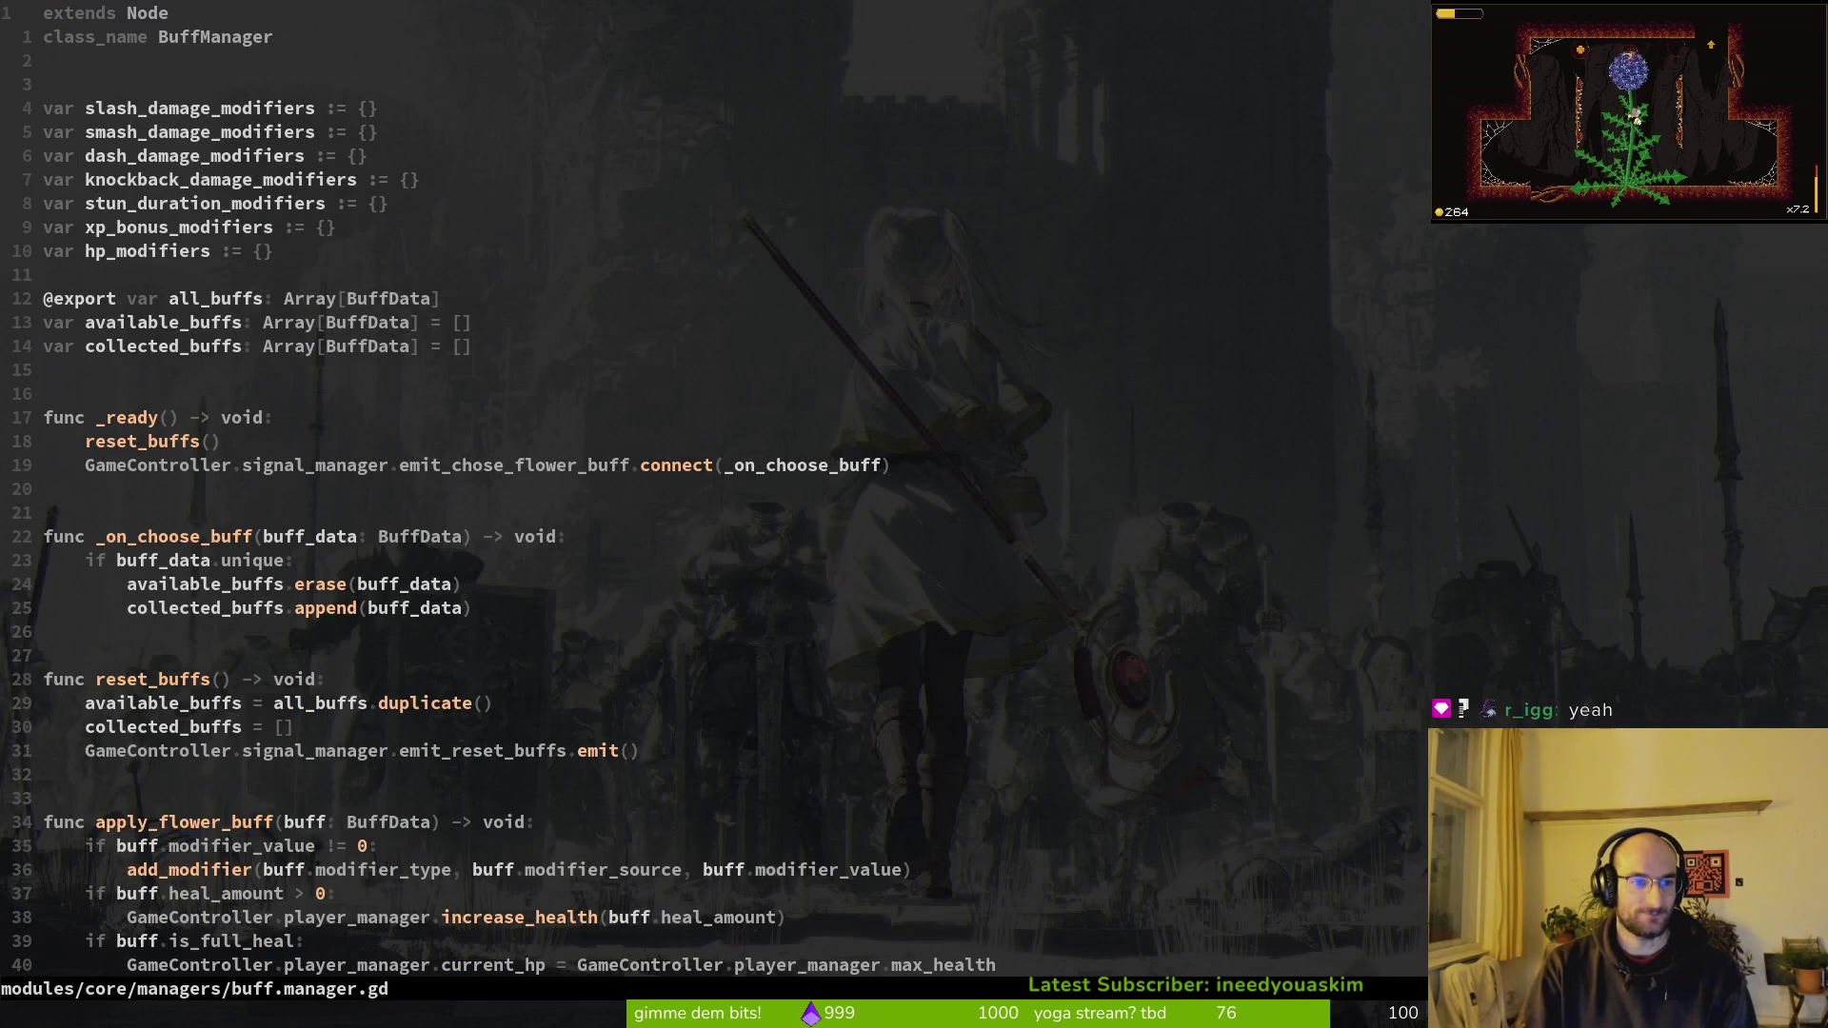
Step: Add 'var buffs_active: bool = true' on line 12 below hp_modifiers and save buff.manager.gd
text(jovar )
text(buffs_colle)
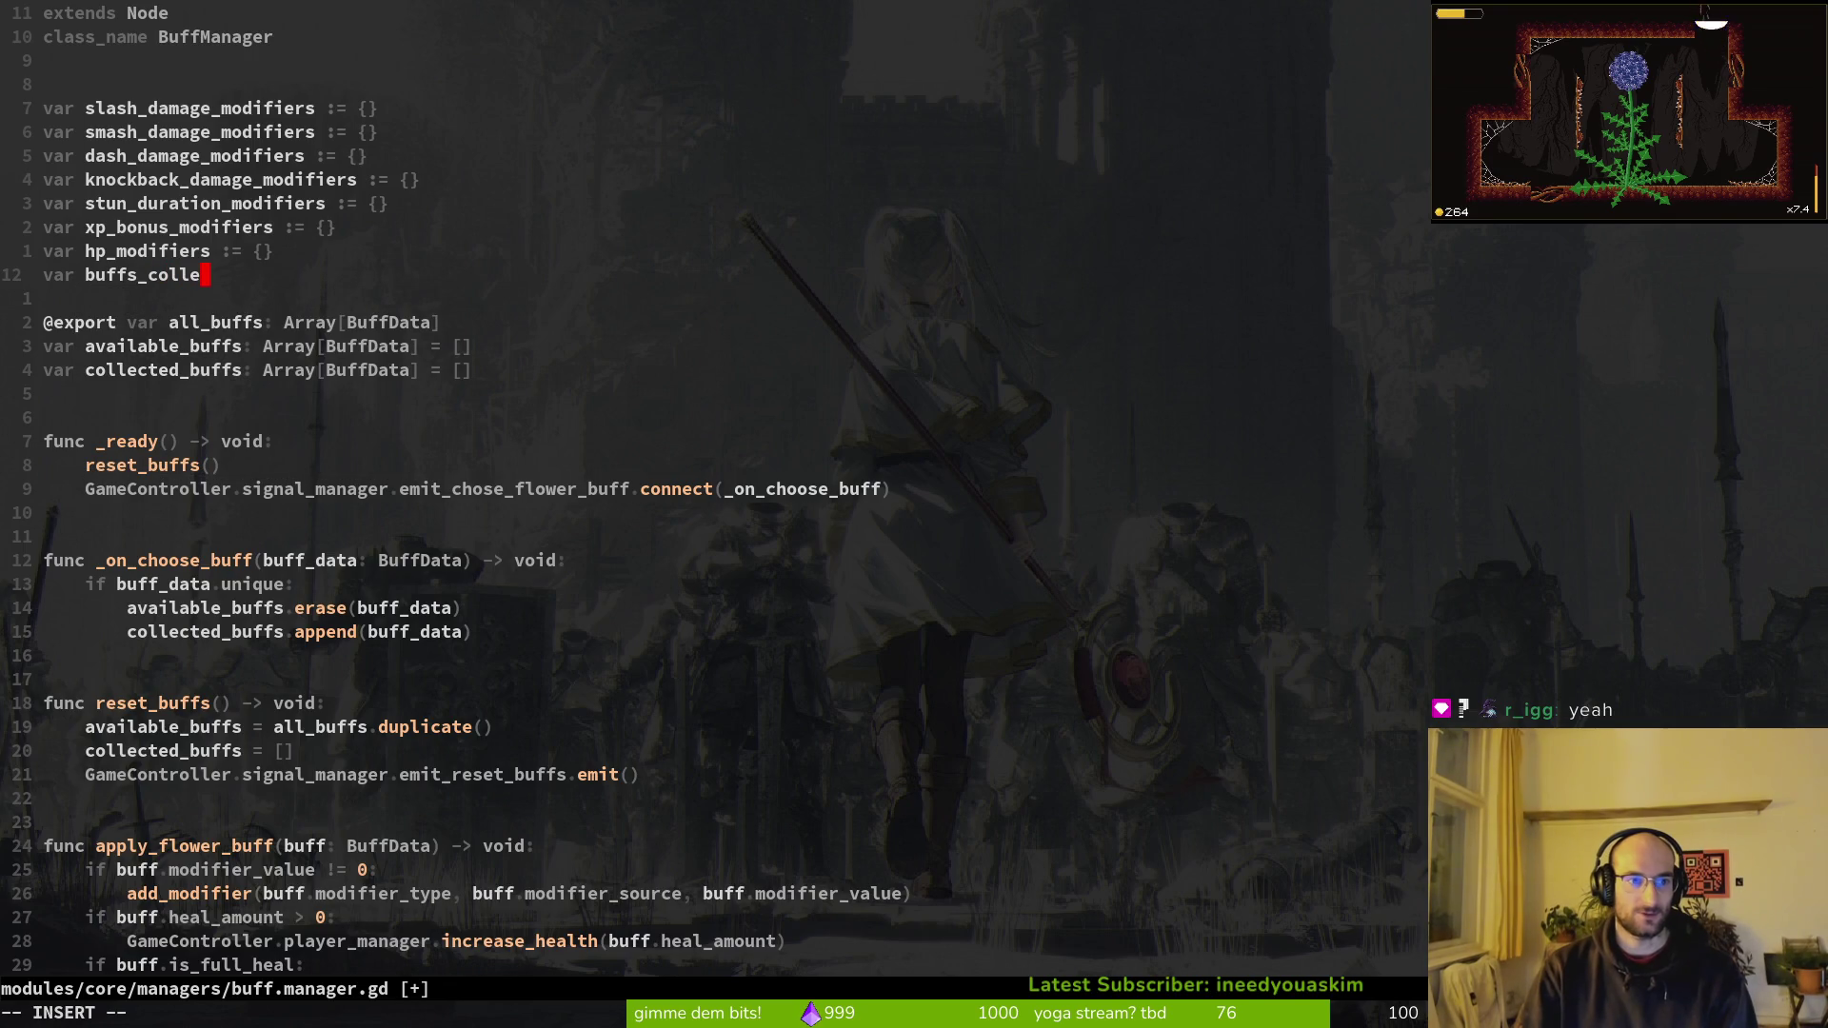
text(tible)
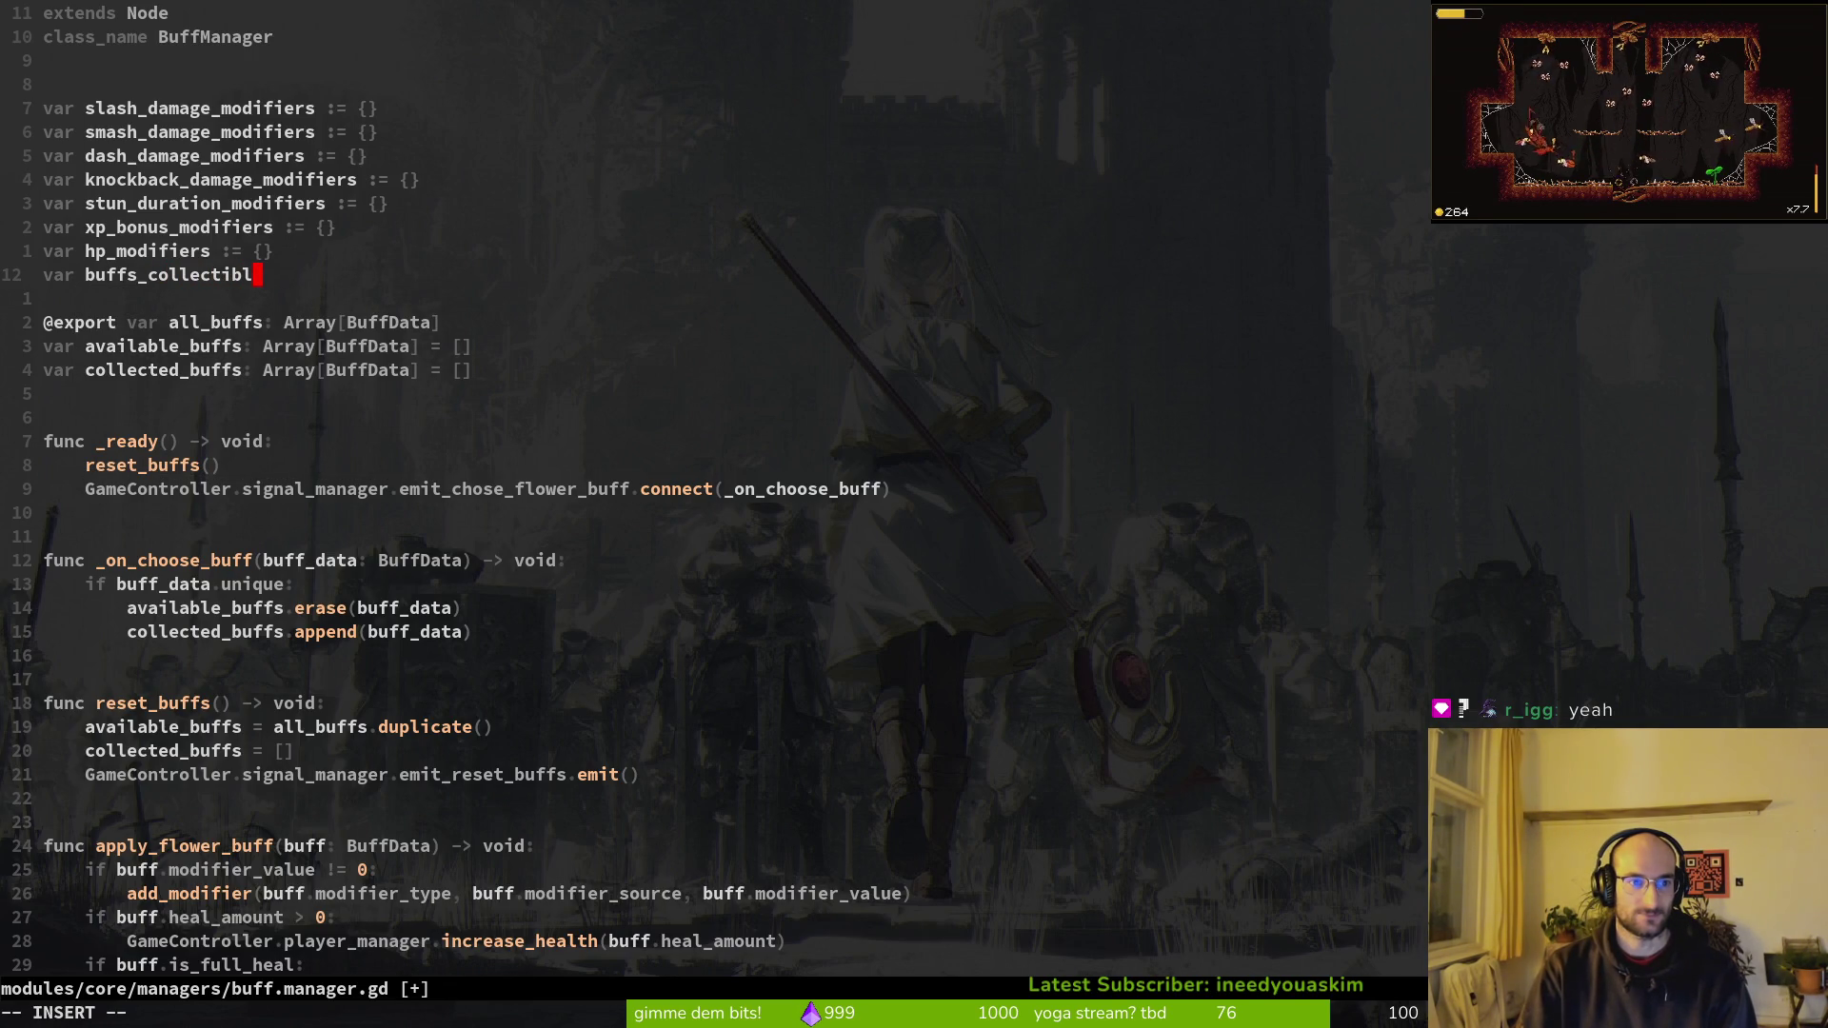
key(BackSpace)
key(BackSpace)
key(BackSpace)
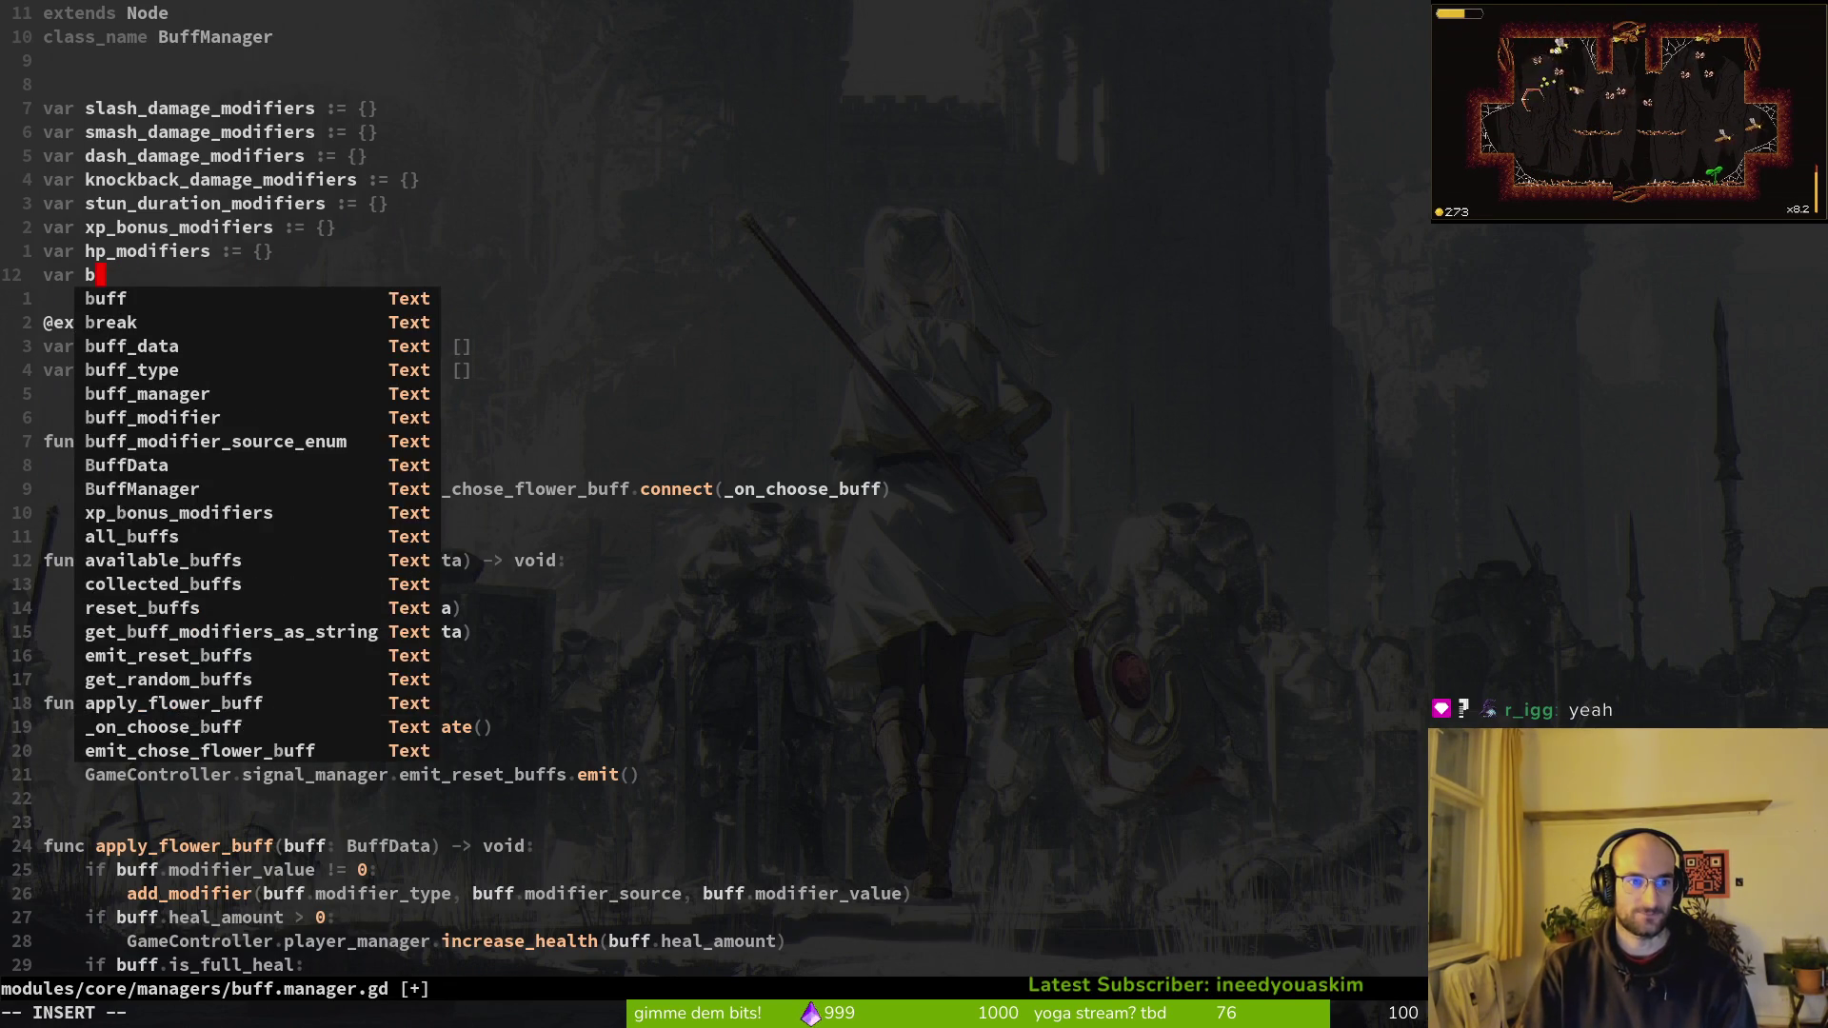
text(buff_)
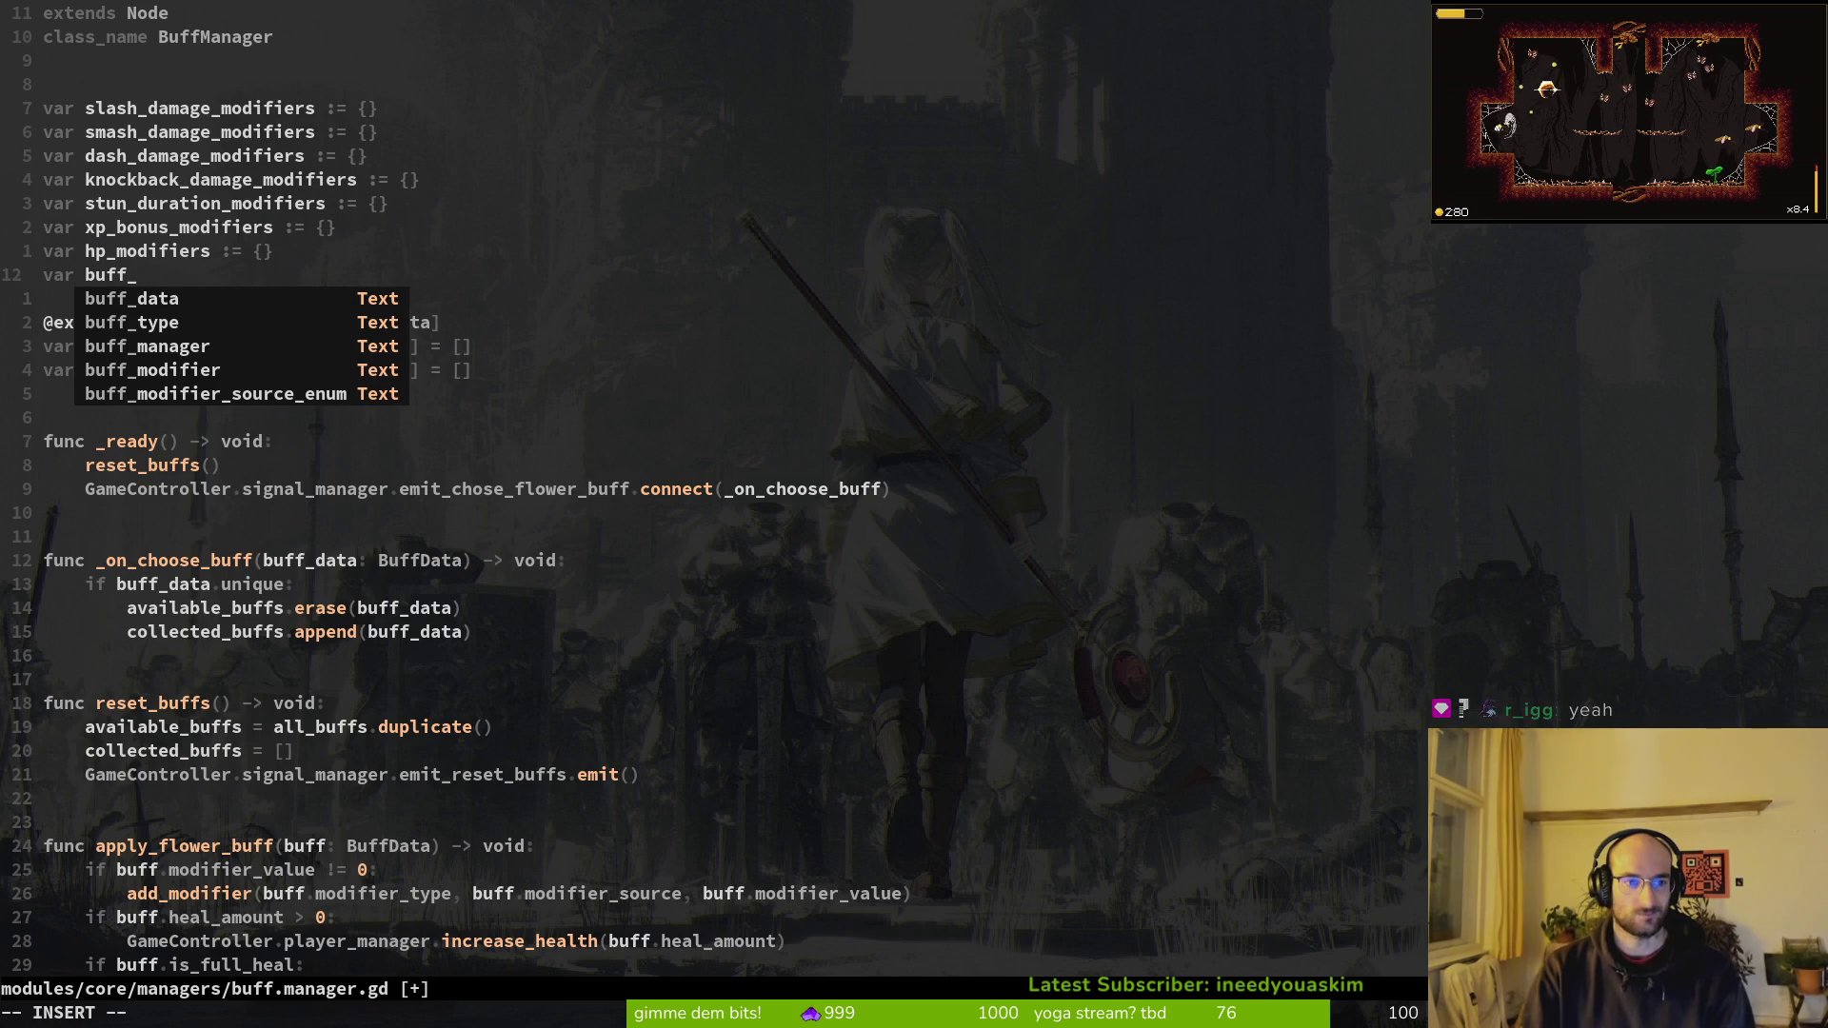
key(BackSpace)
key(BackSpace)
key(BackSpace)
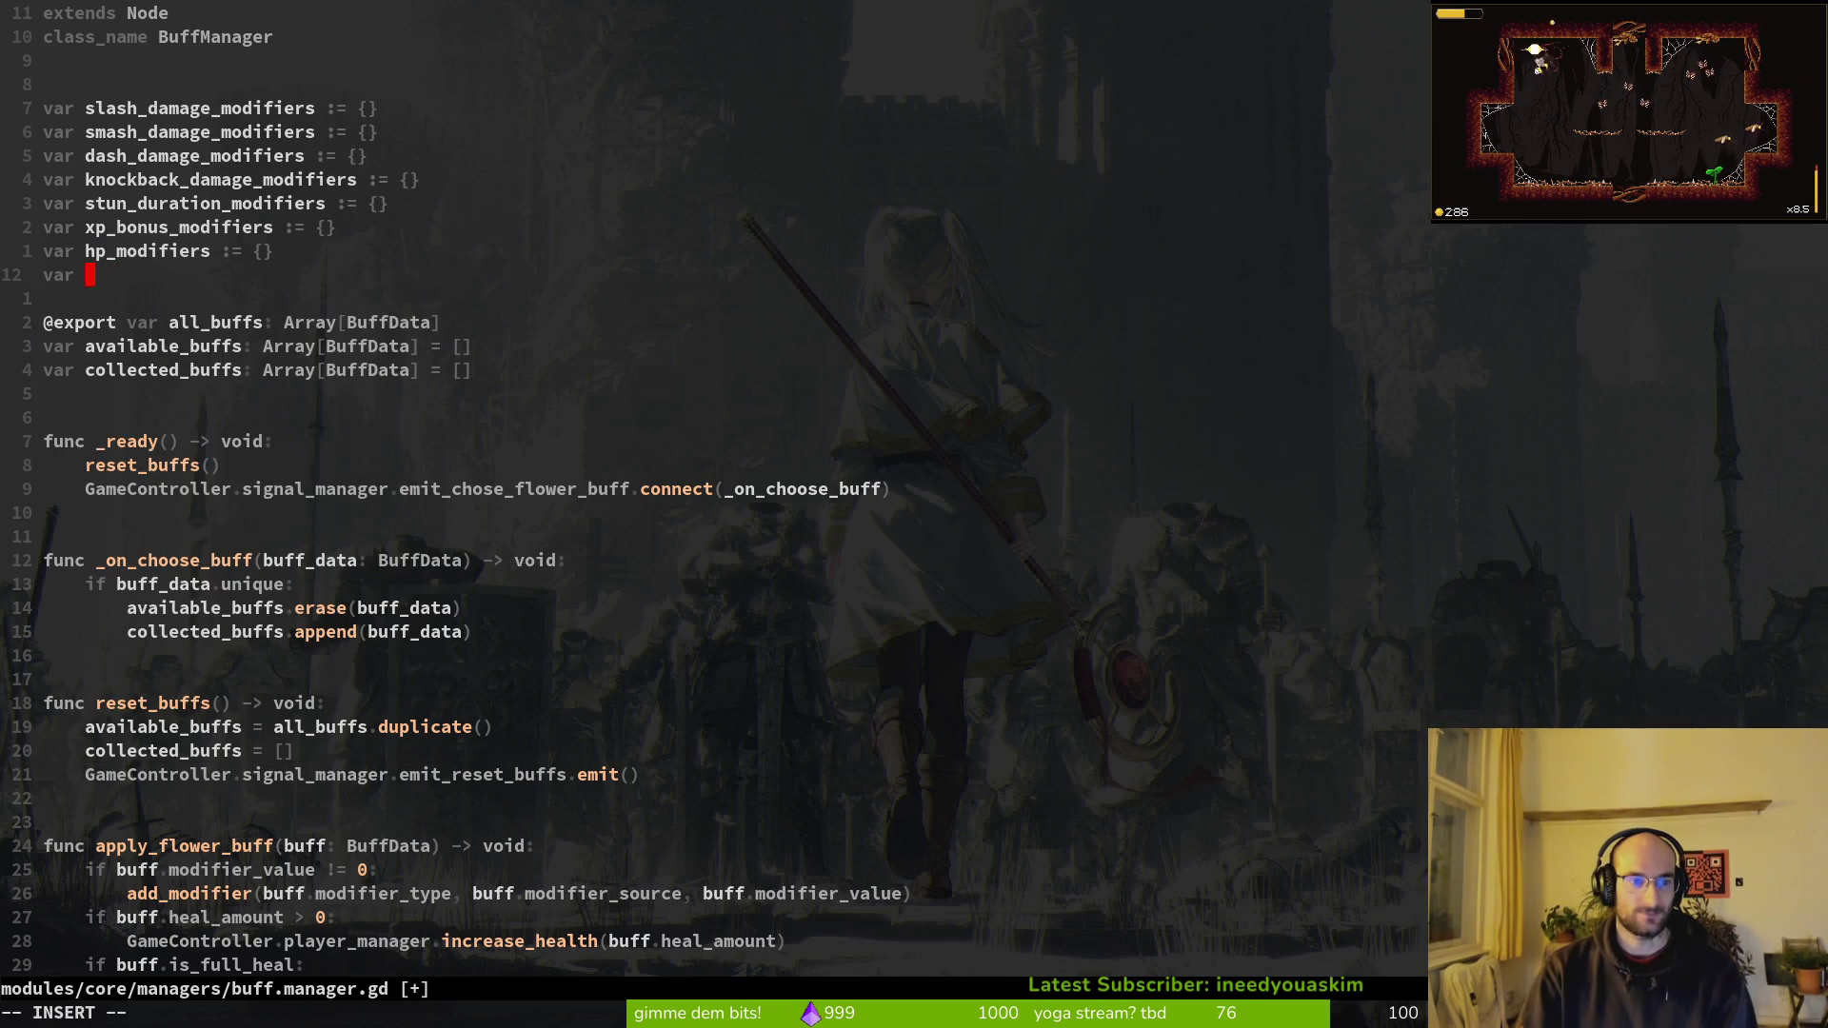
text(buff_acti)
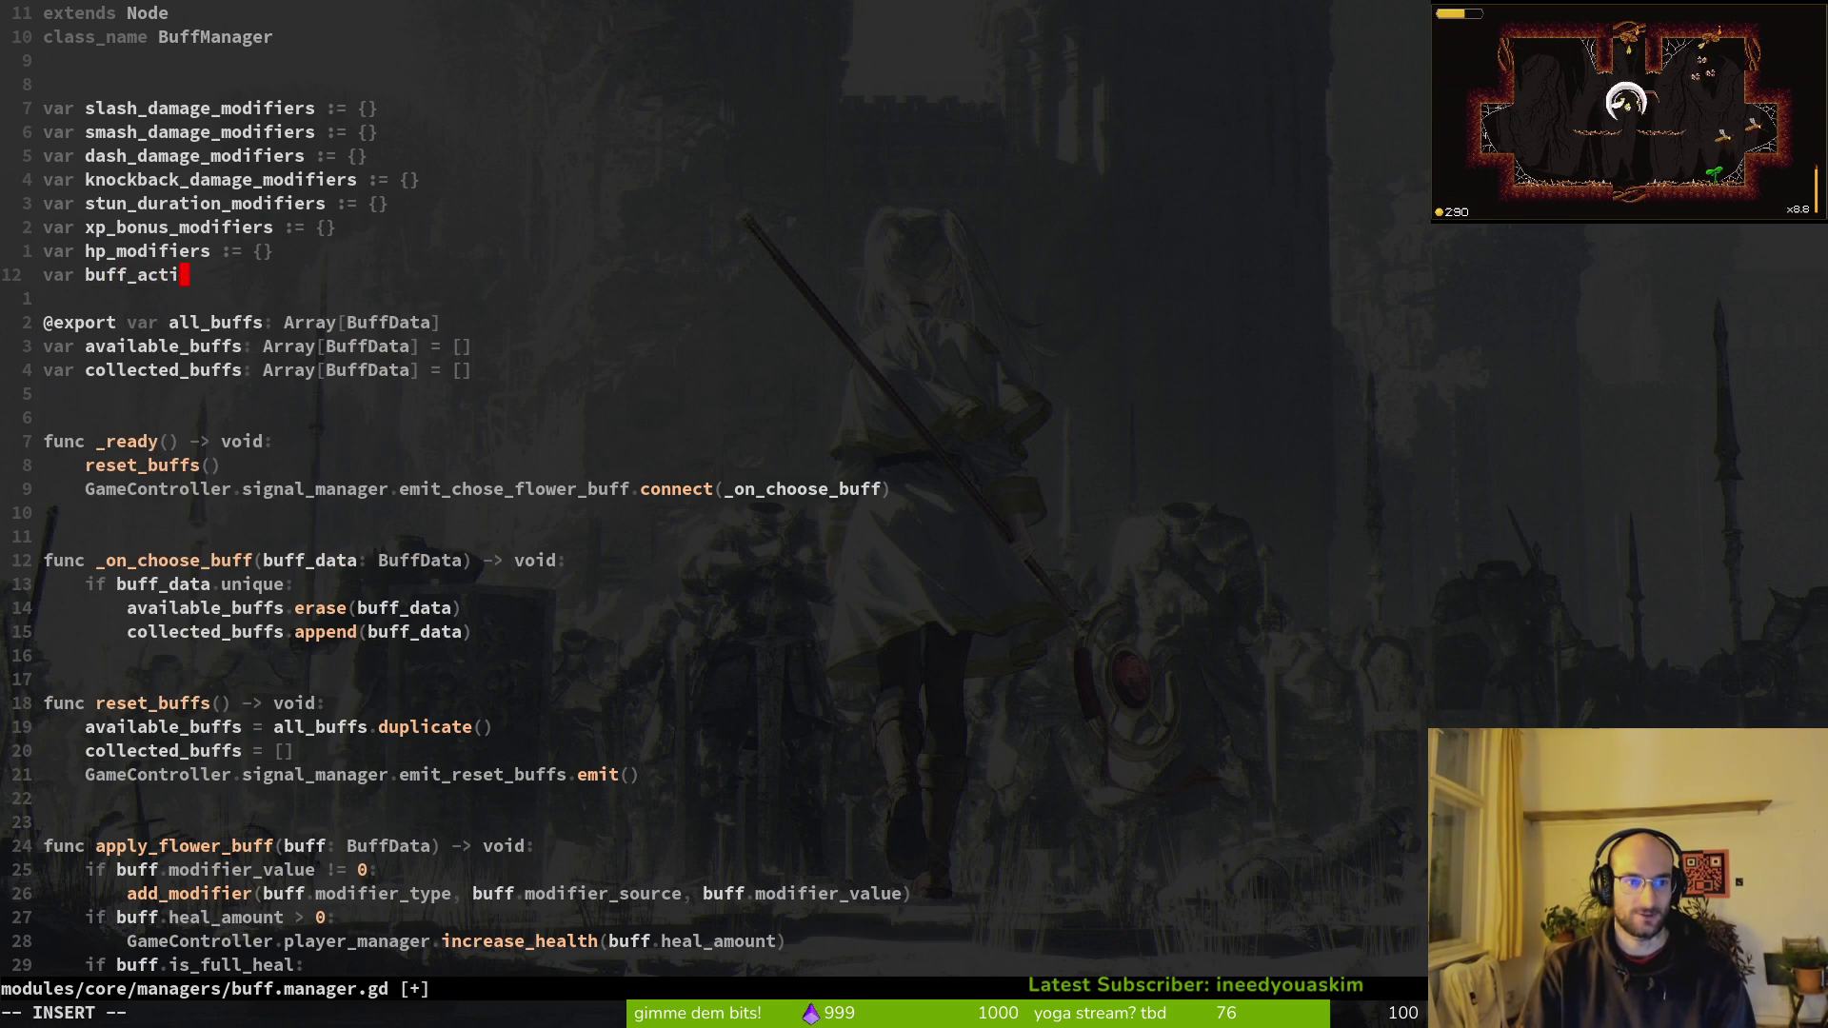
key(BackSpace)
key(BackSpace)
key(BackSpace)
text(s_a)
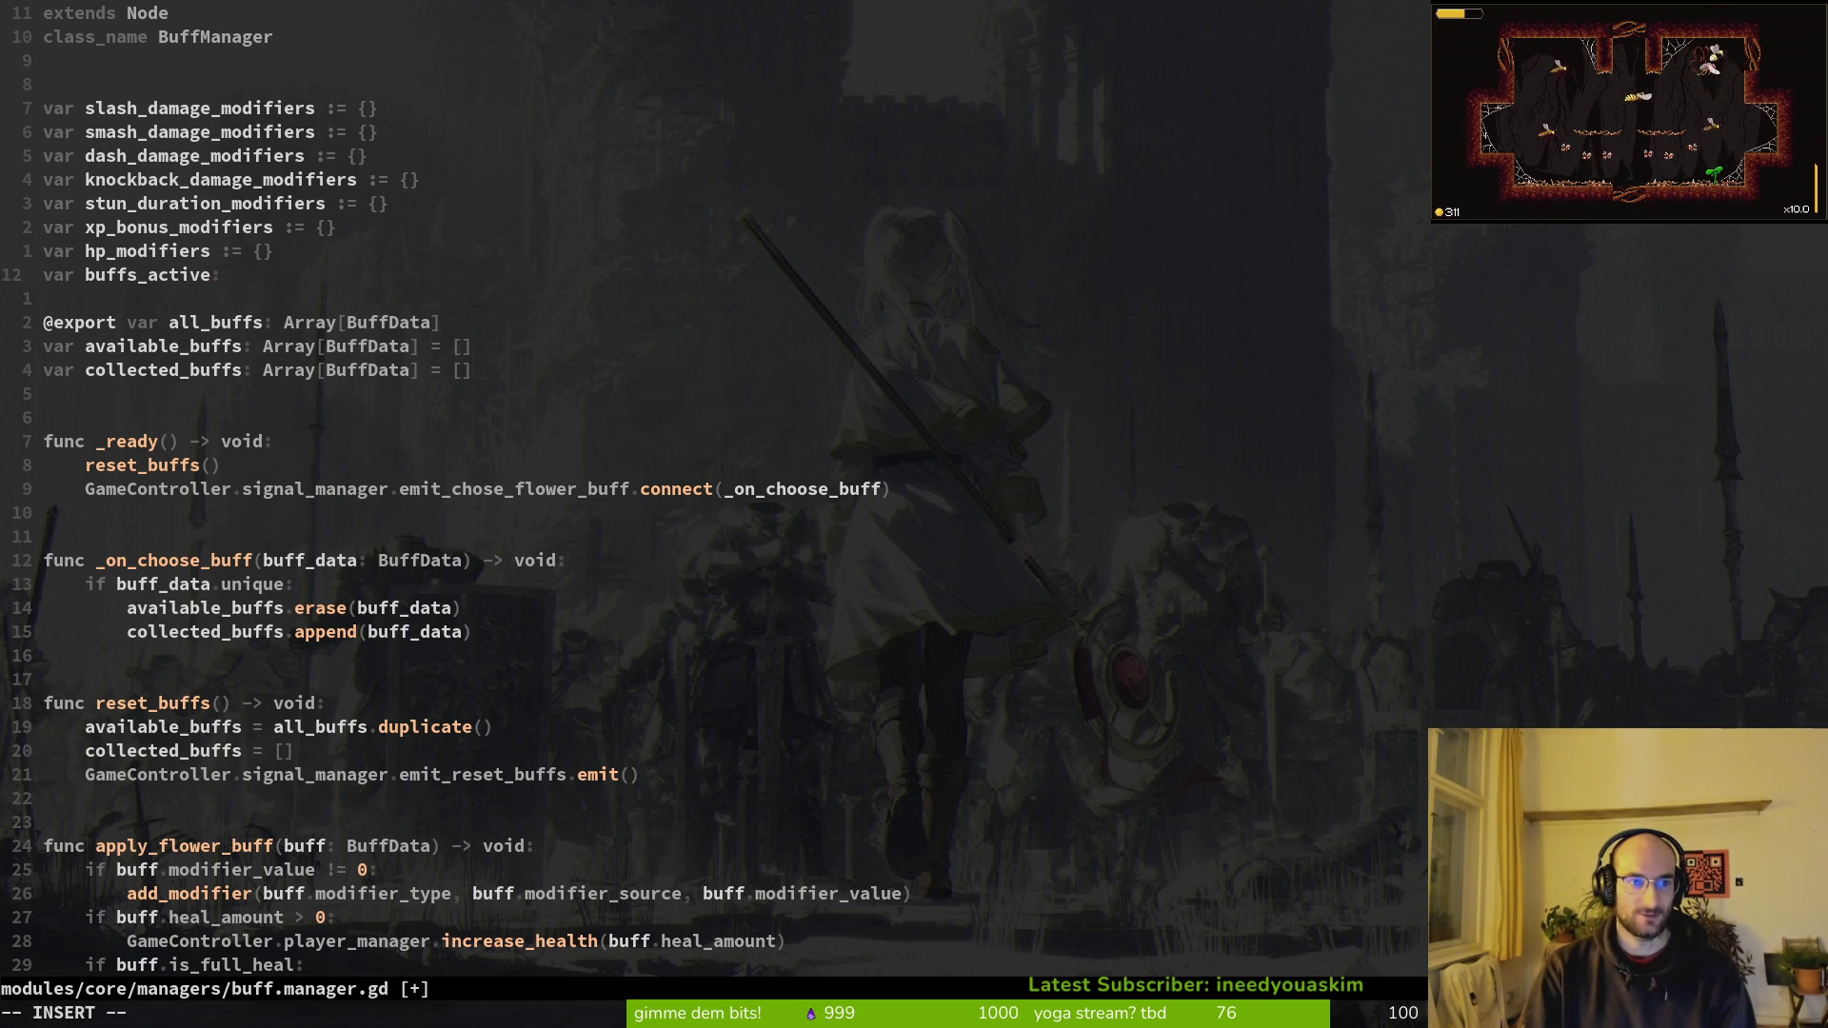
text(bool = true)
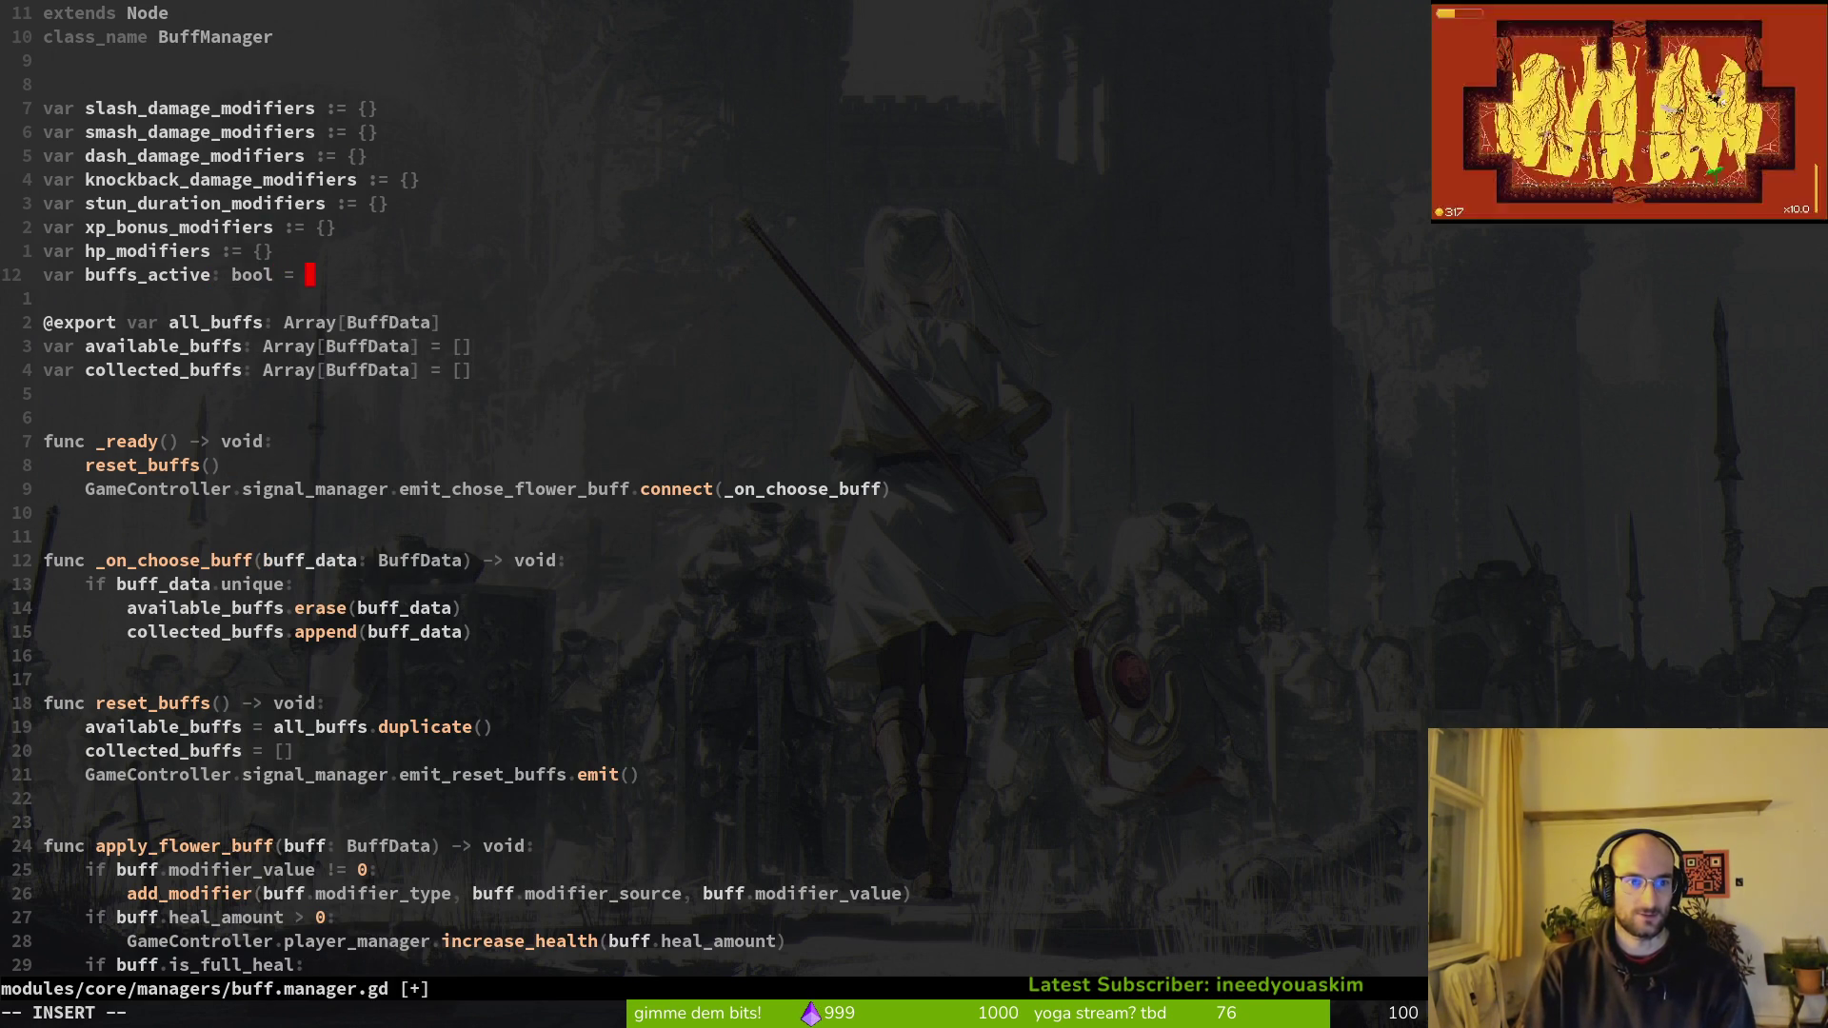
key(Escape)
text(:w)
key(Return)
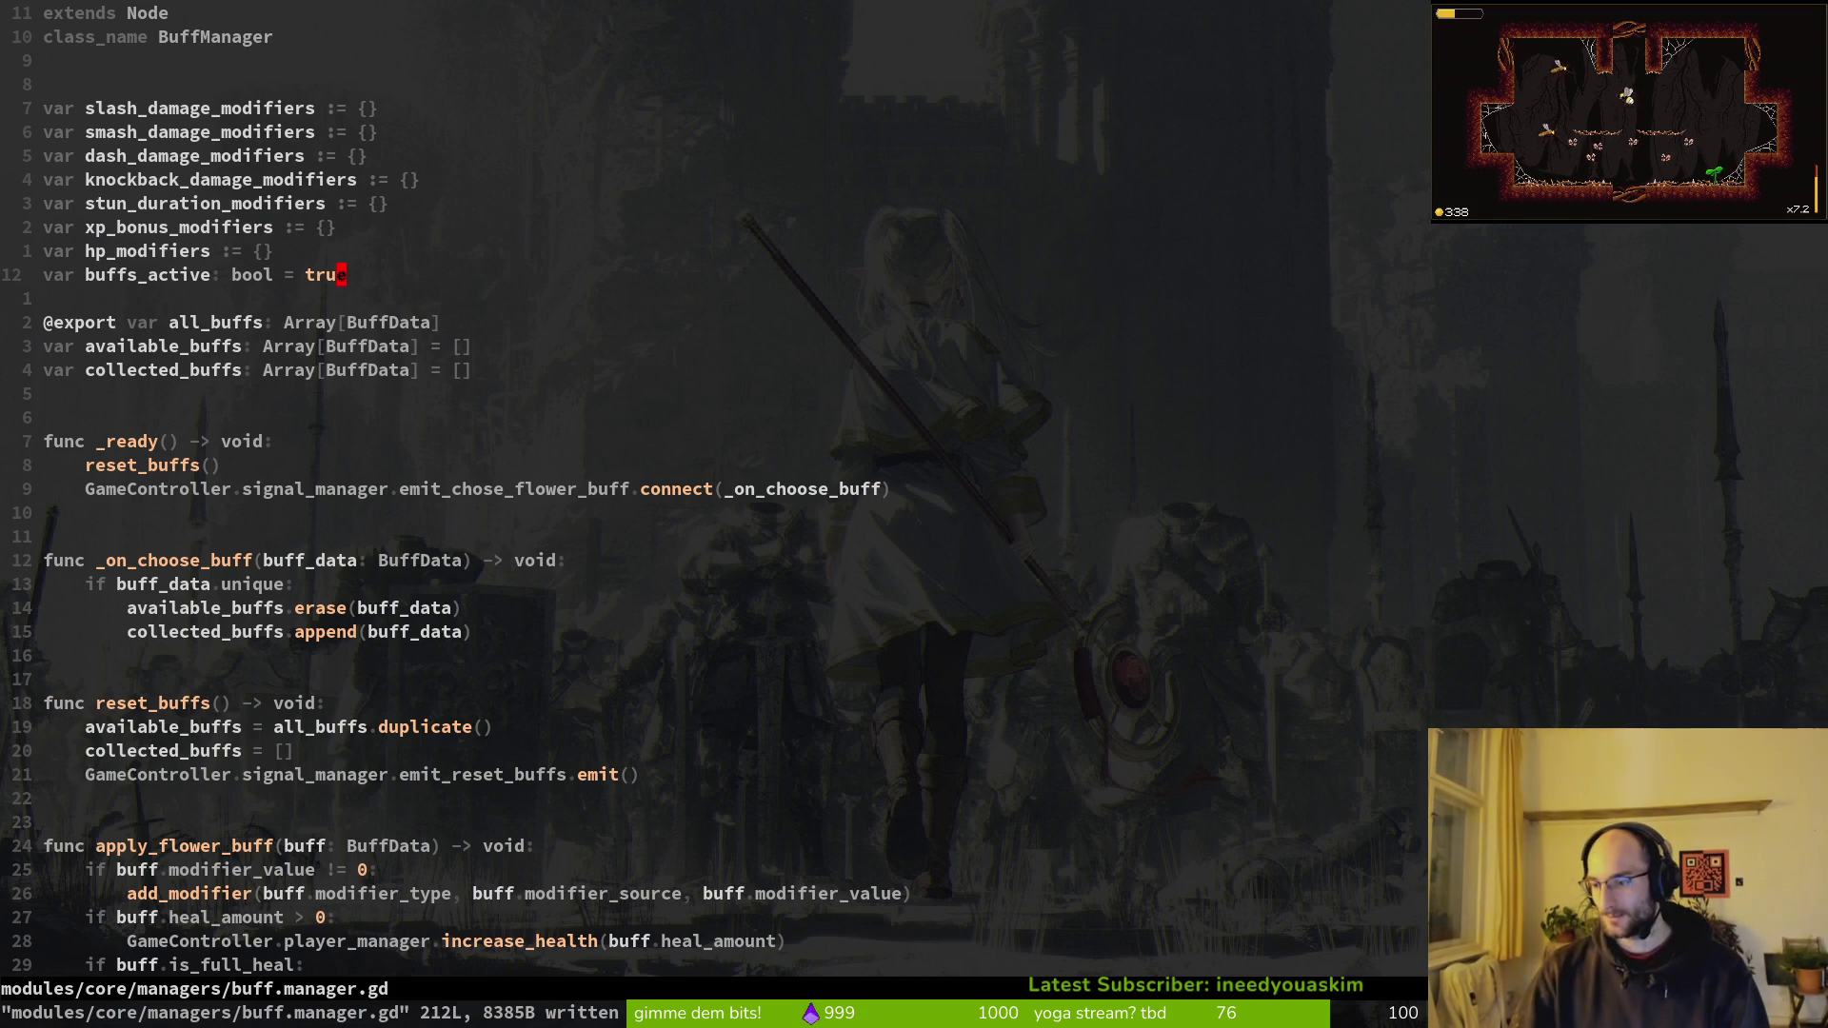
key(alt+Tab)
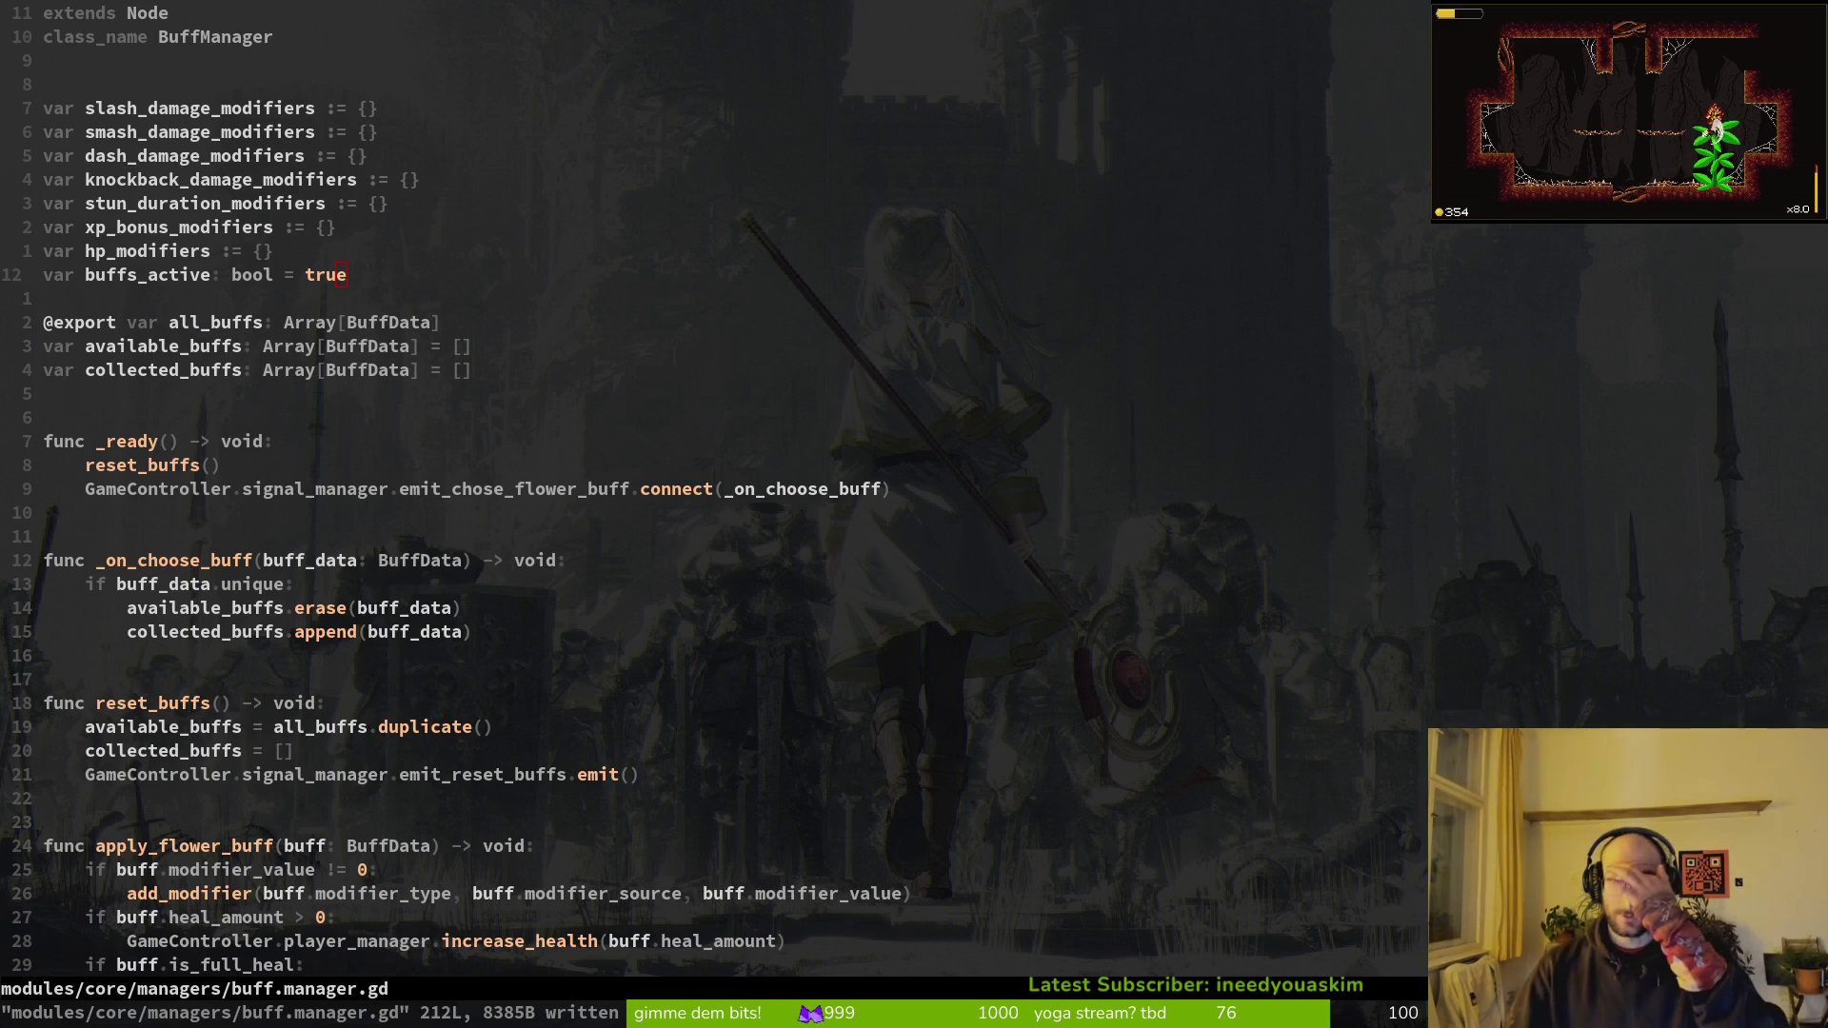
click(370, 277)
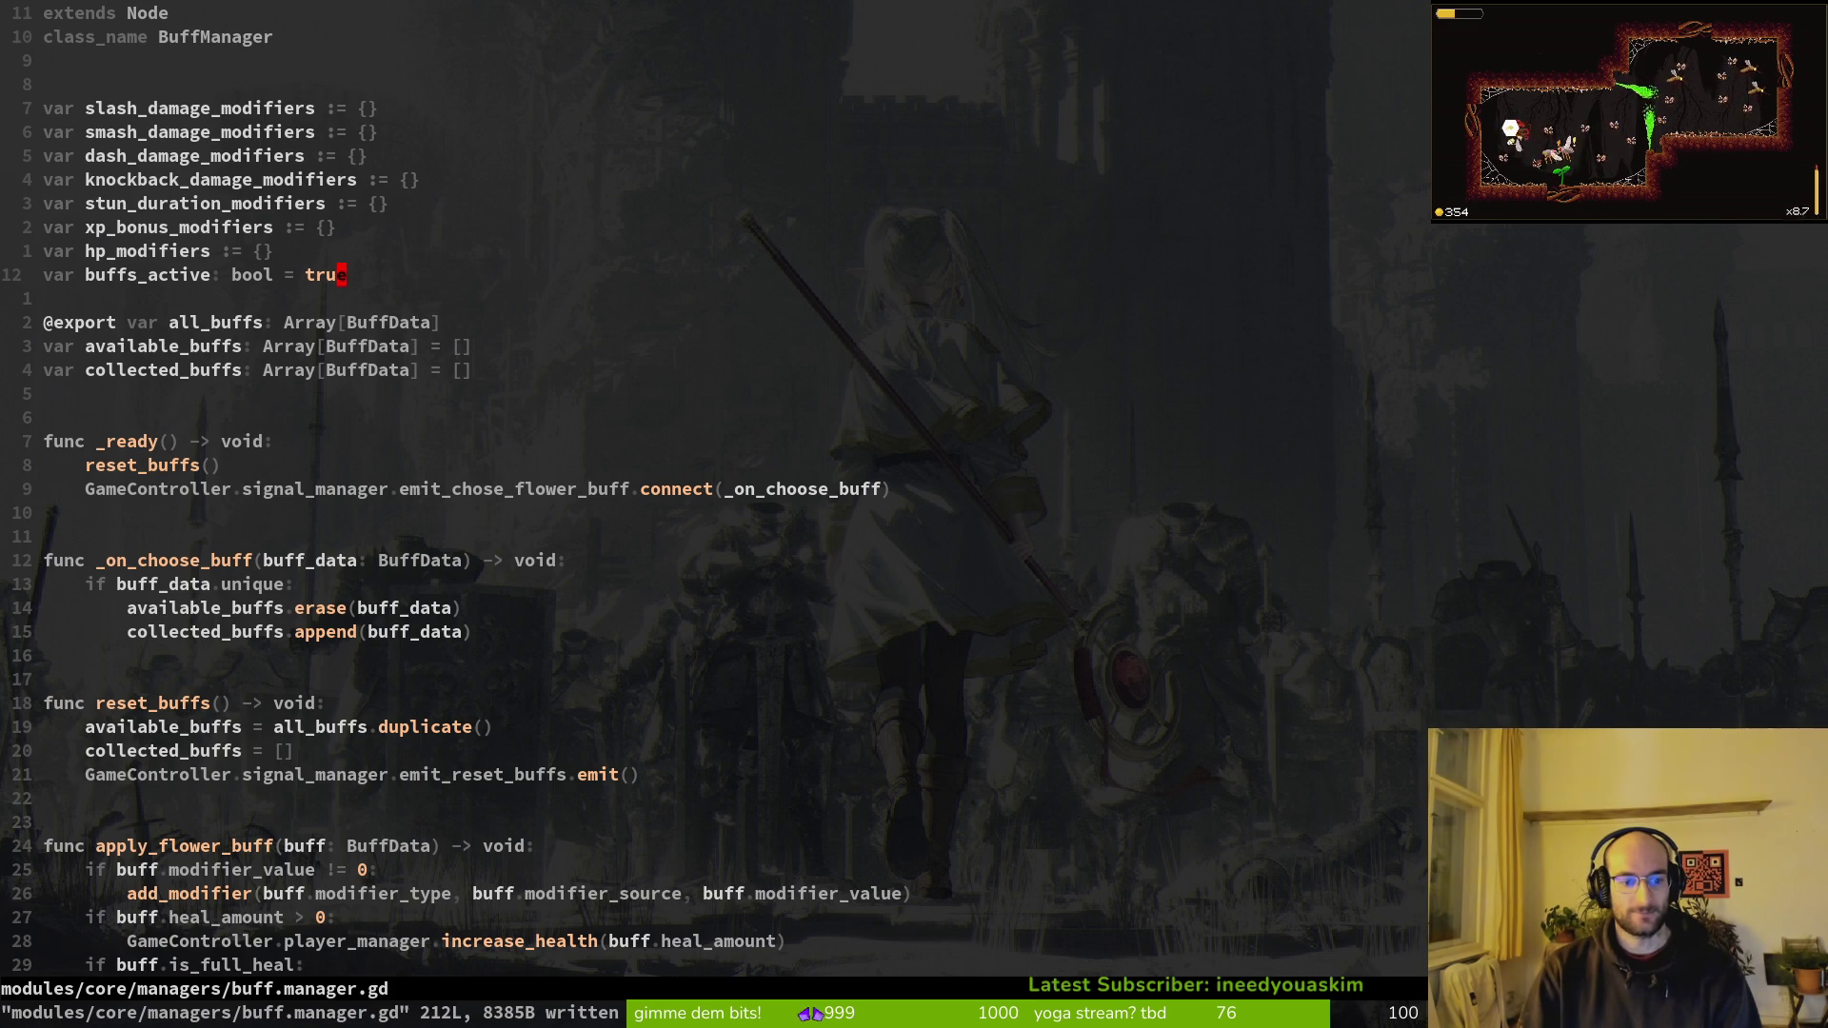
Step: Return to flower_buff.gd and locate the emit_chose_flower_buff line in choose_buff
key(ctrl+o)
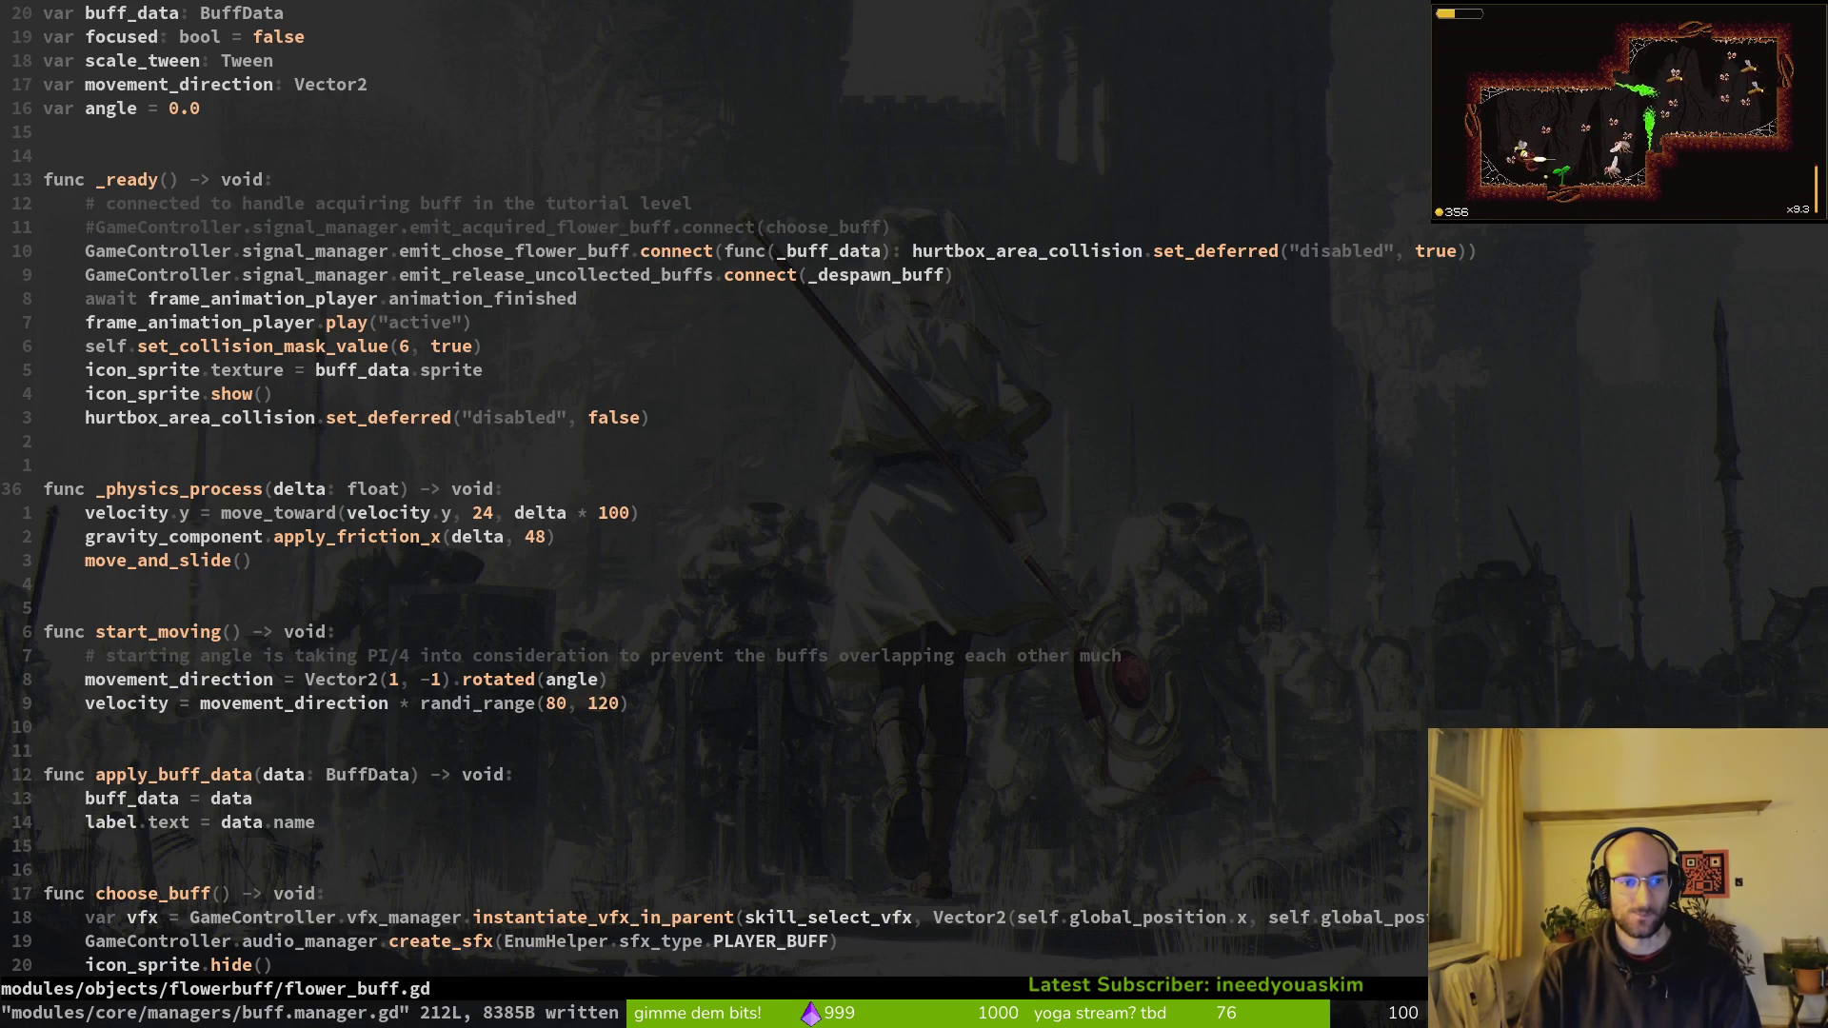
scroll(466, 444, down, 3)
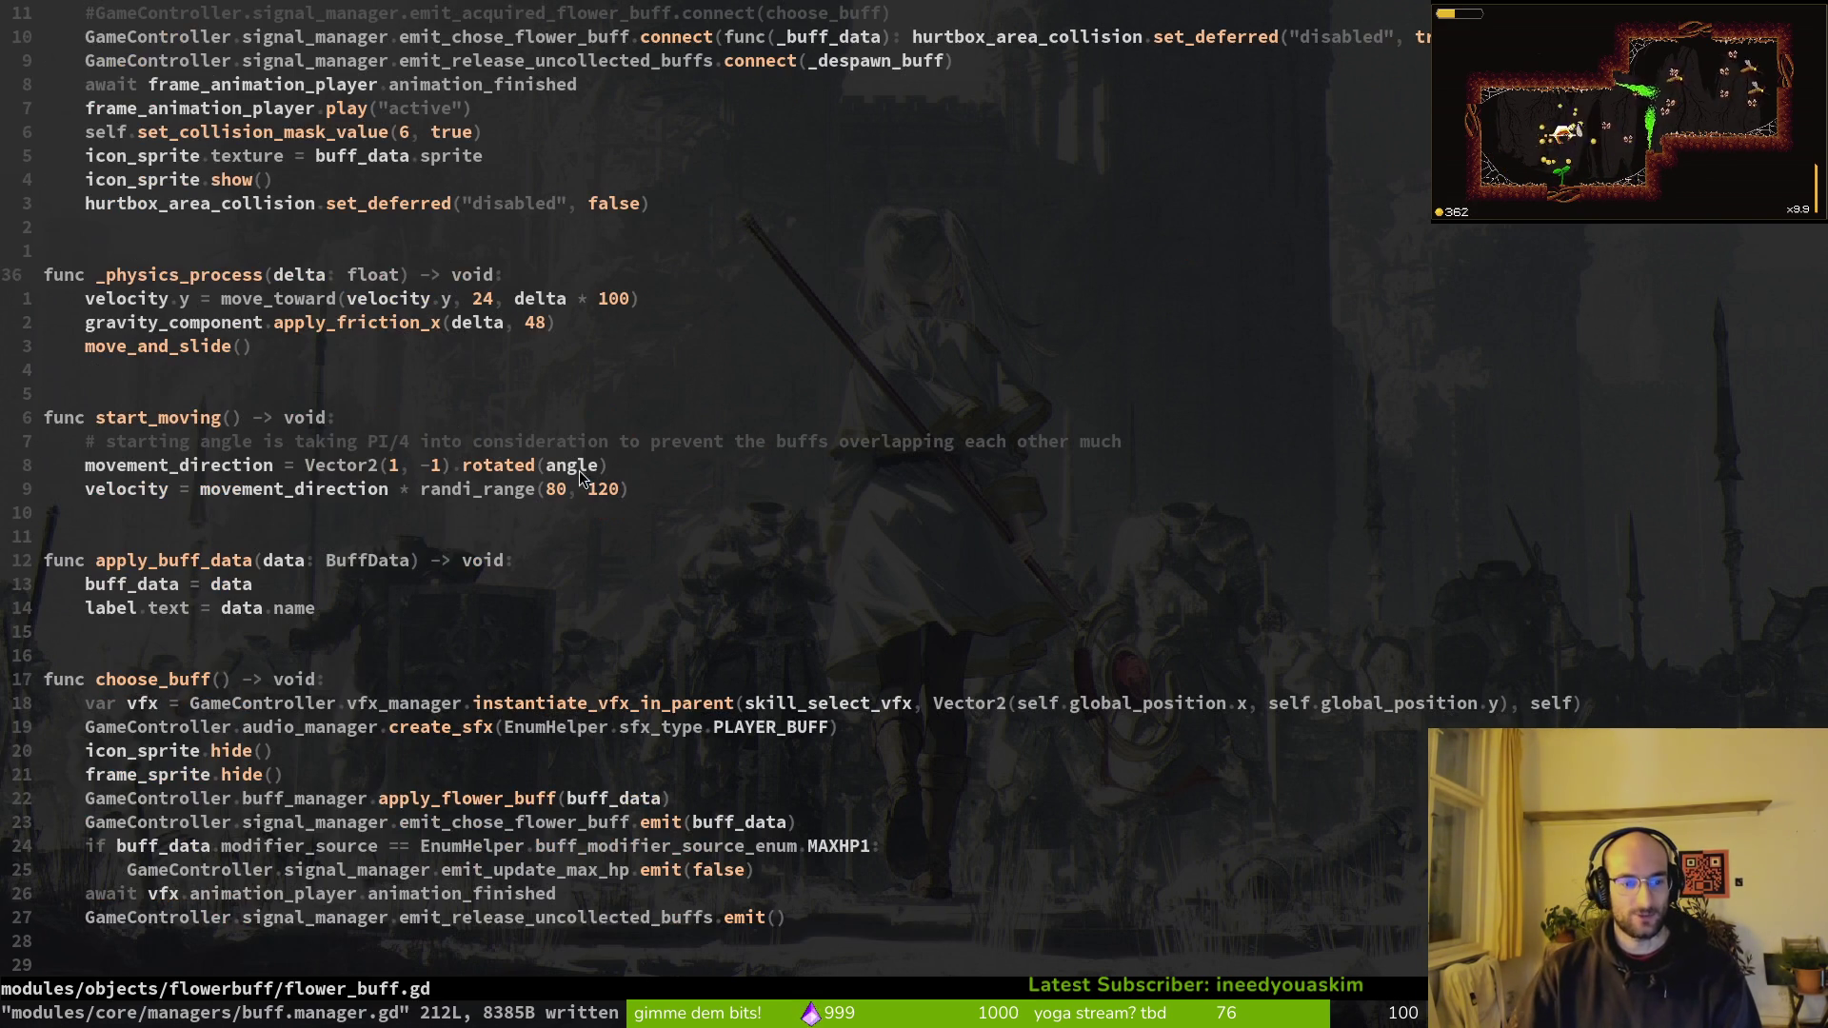
click(383, 683)
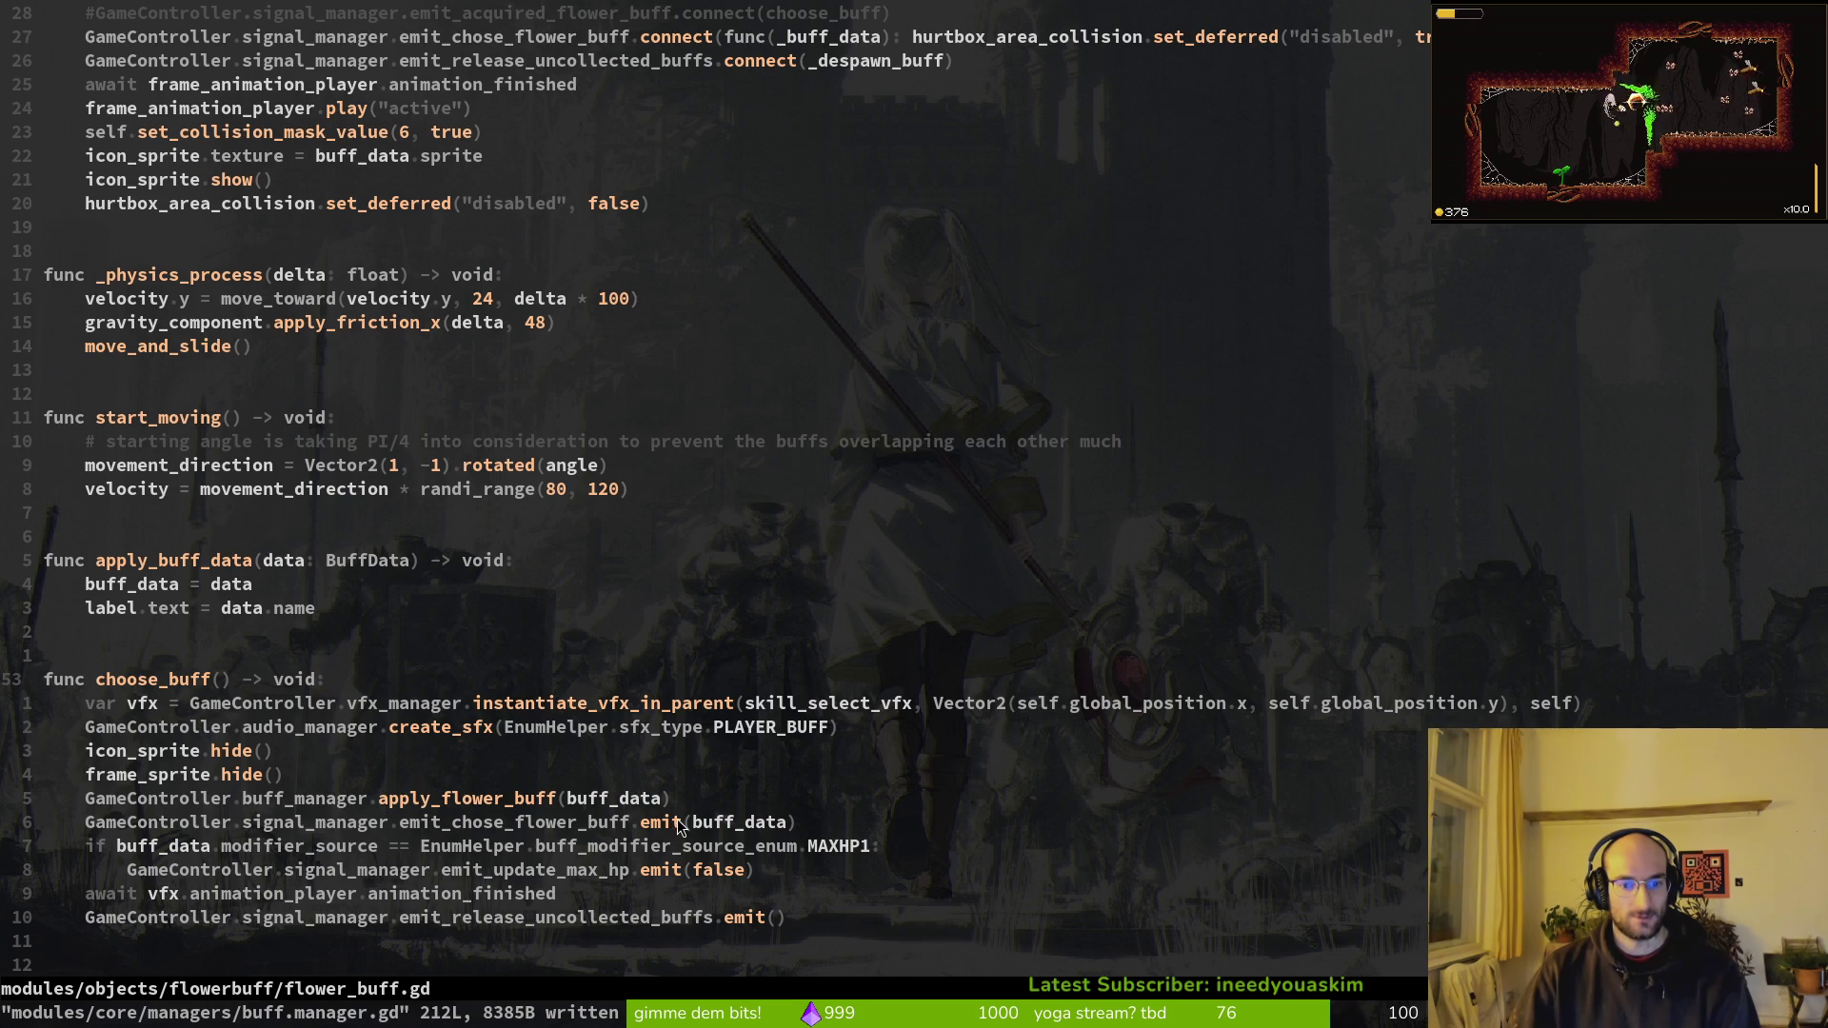
scroll(396, 821, down, 1)
click(371, 772)
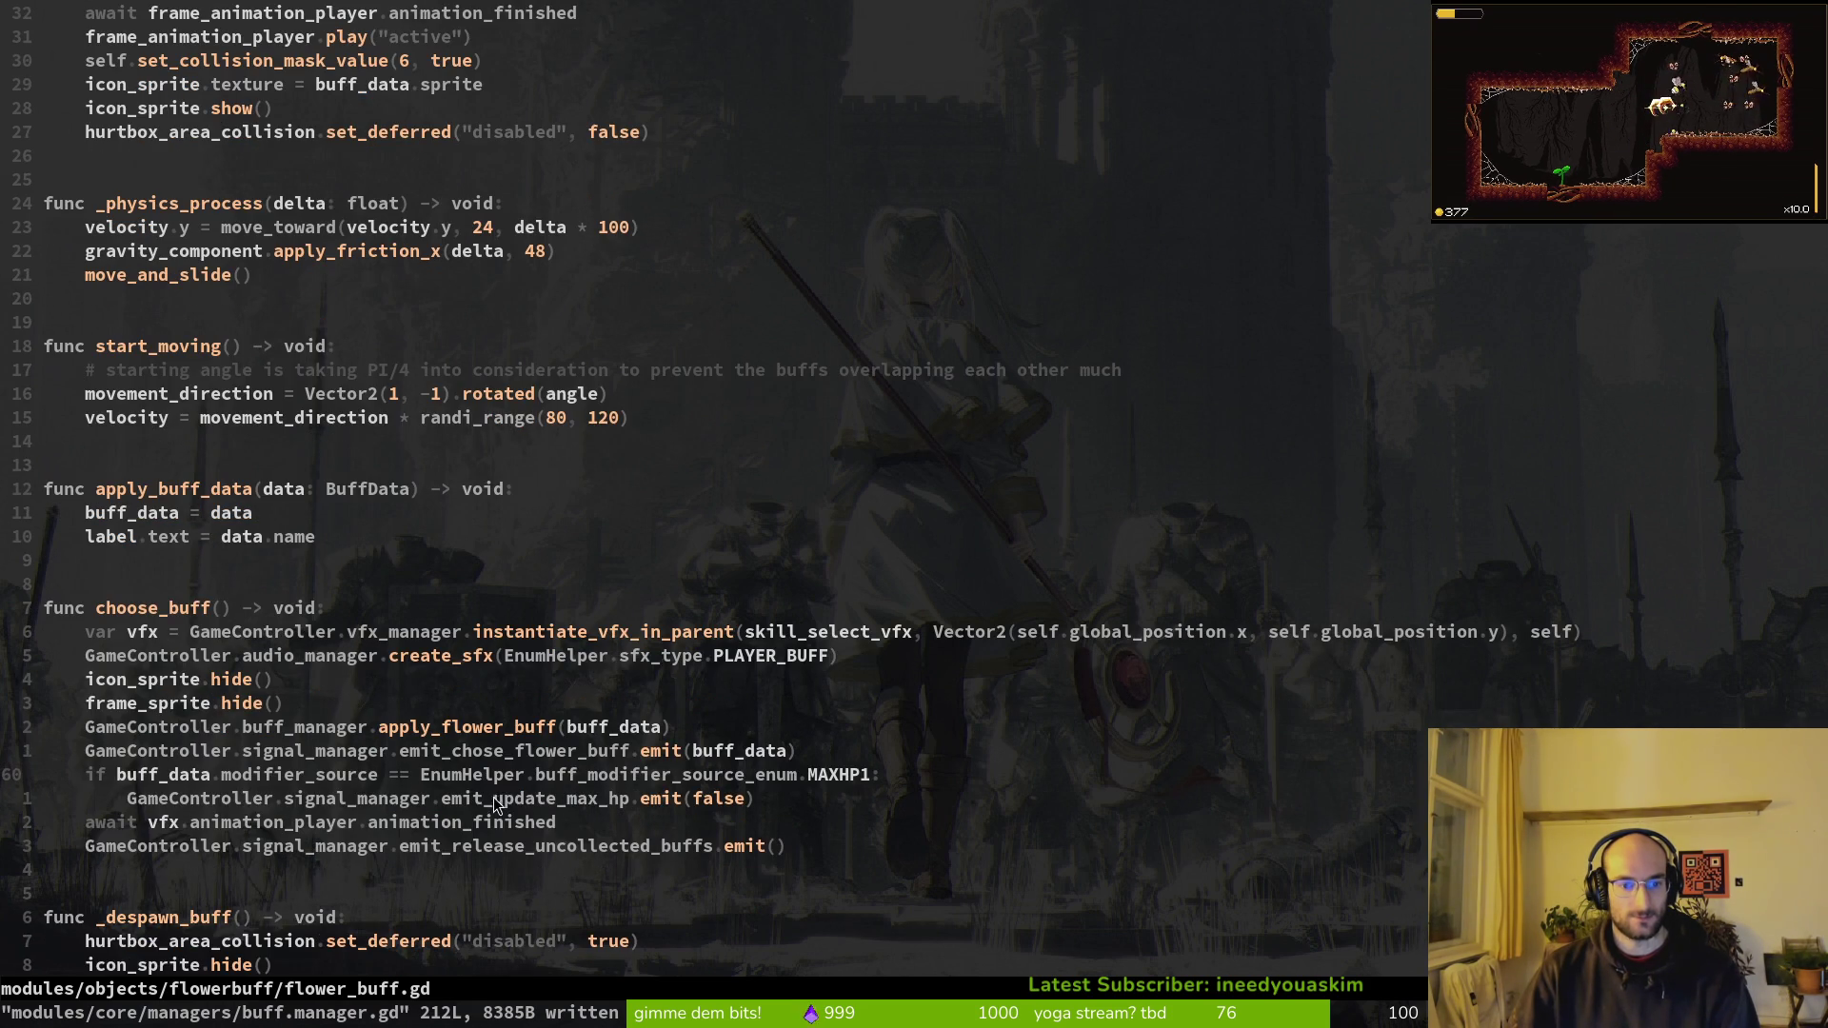
click(502, 843)
scroll(502, 838, down, 1)
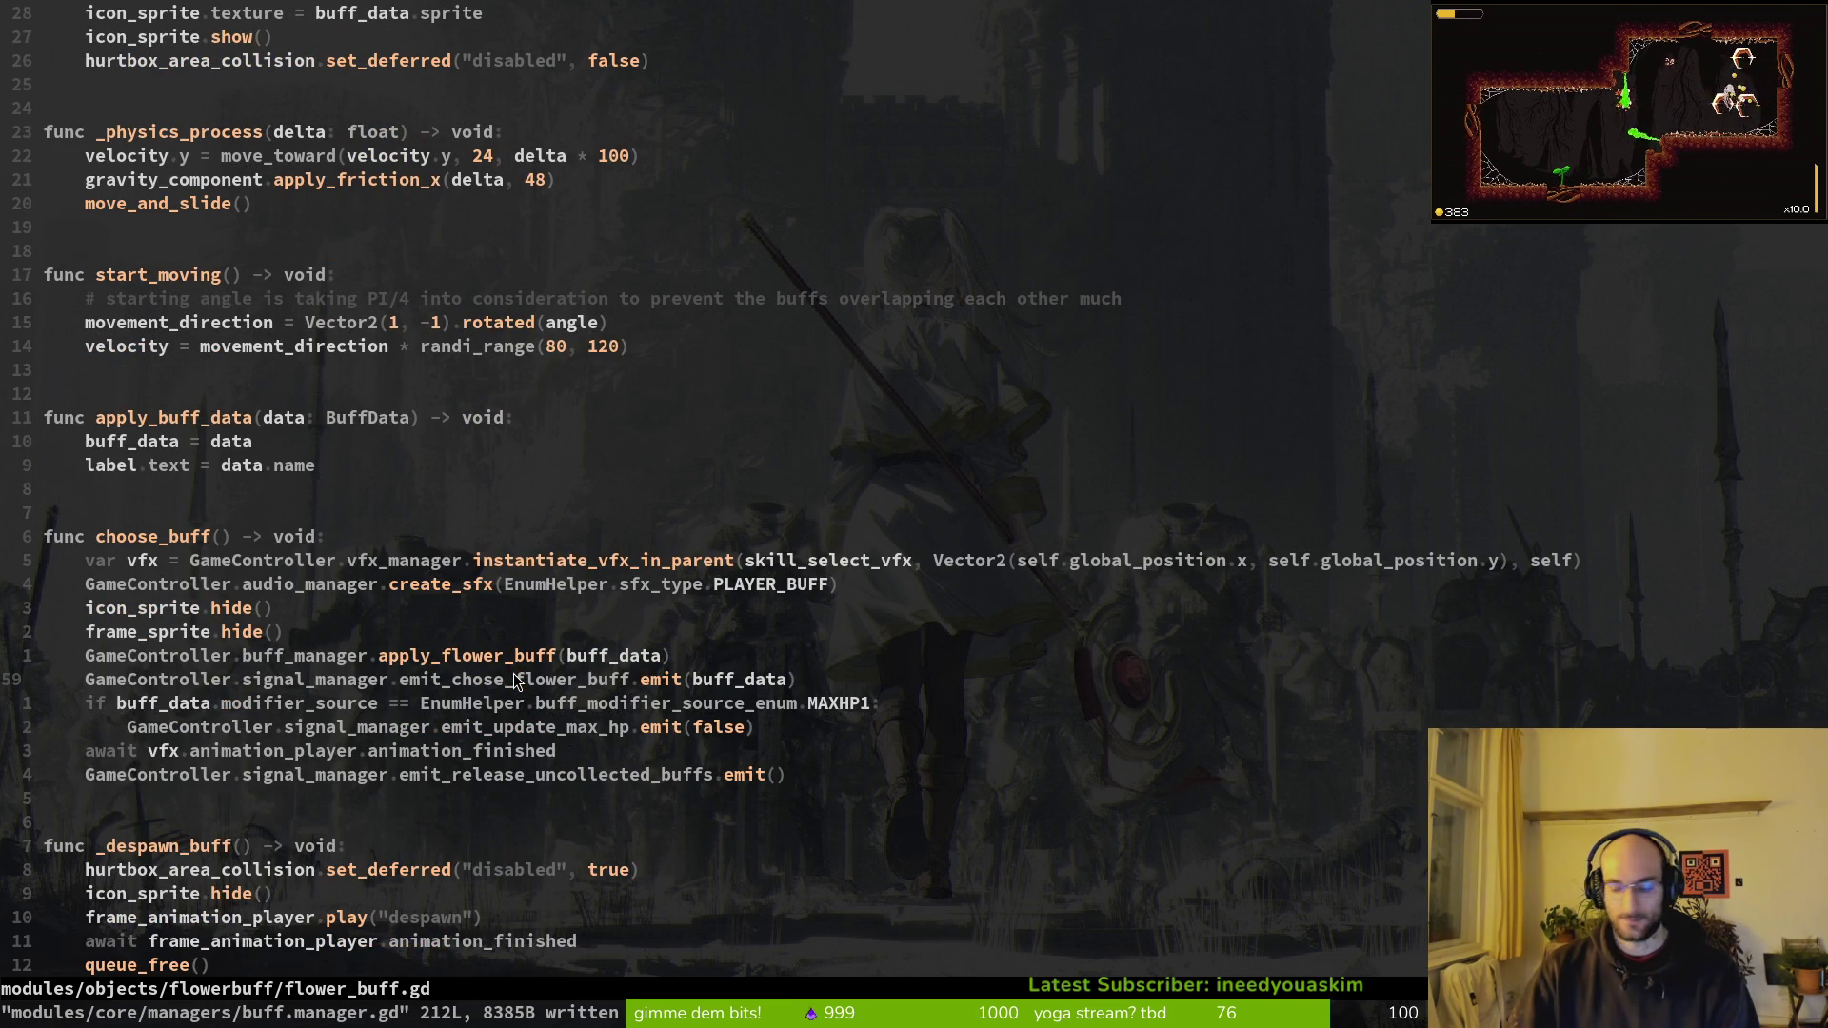
Step: Add 'GameController.buff_manager.buffs_active = false' after the signal emit and save
key(o)
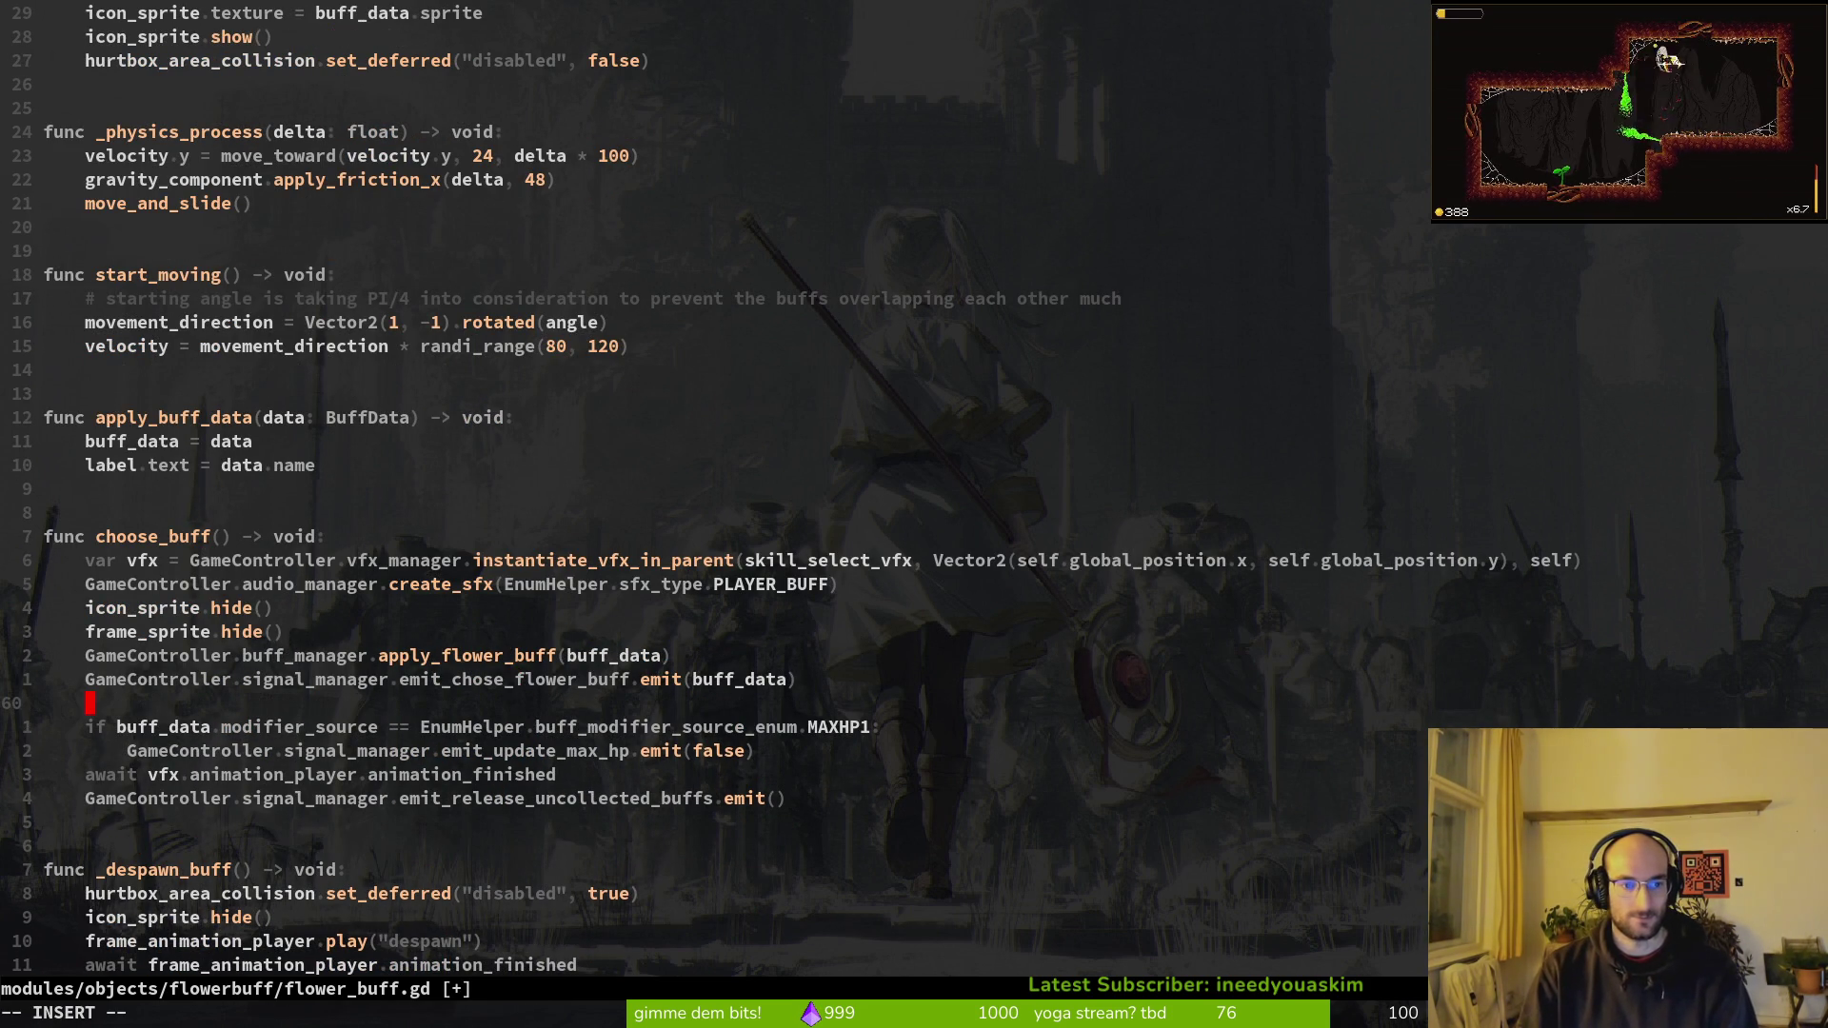
text(Ga)
key(Tab)
text(.b)
key(Tab)
text(.buff)
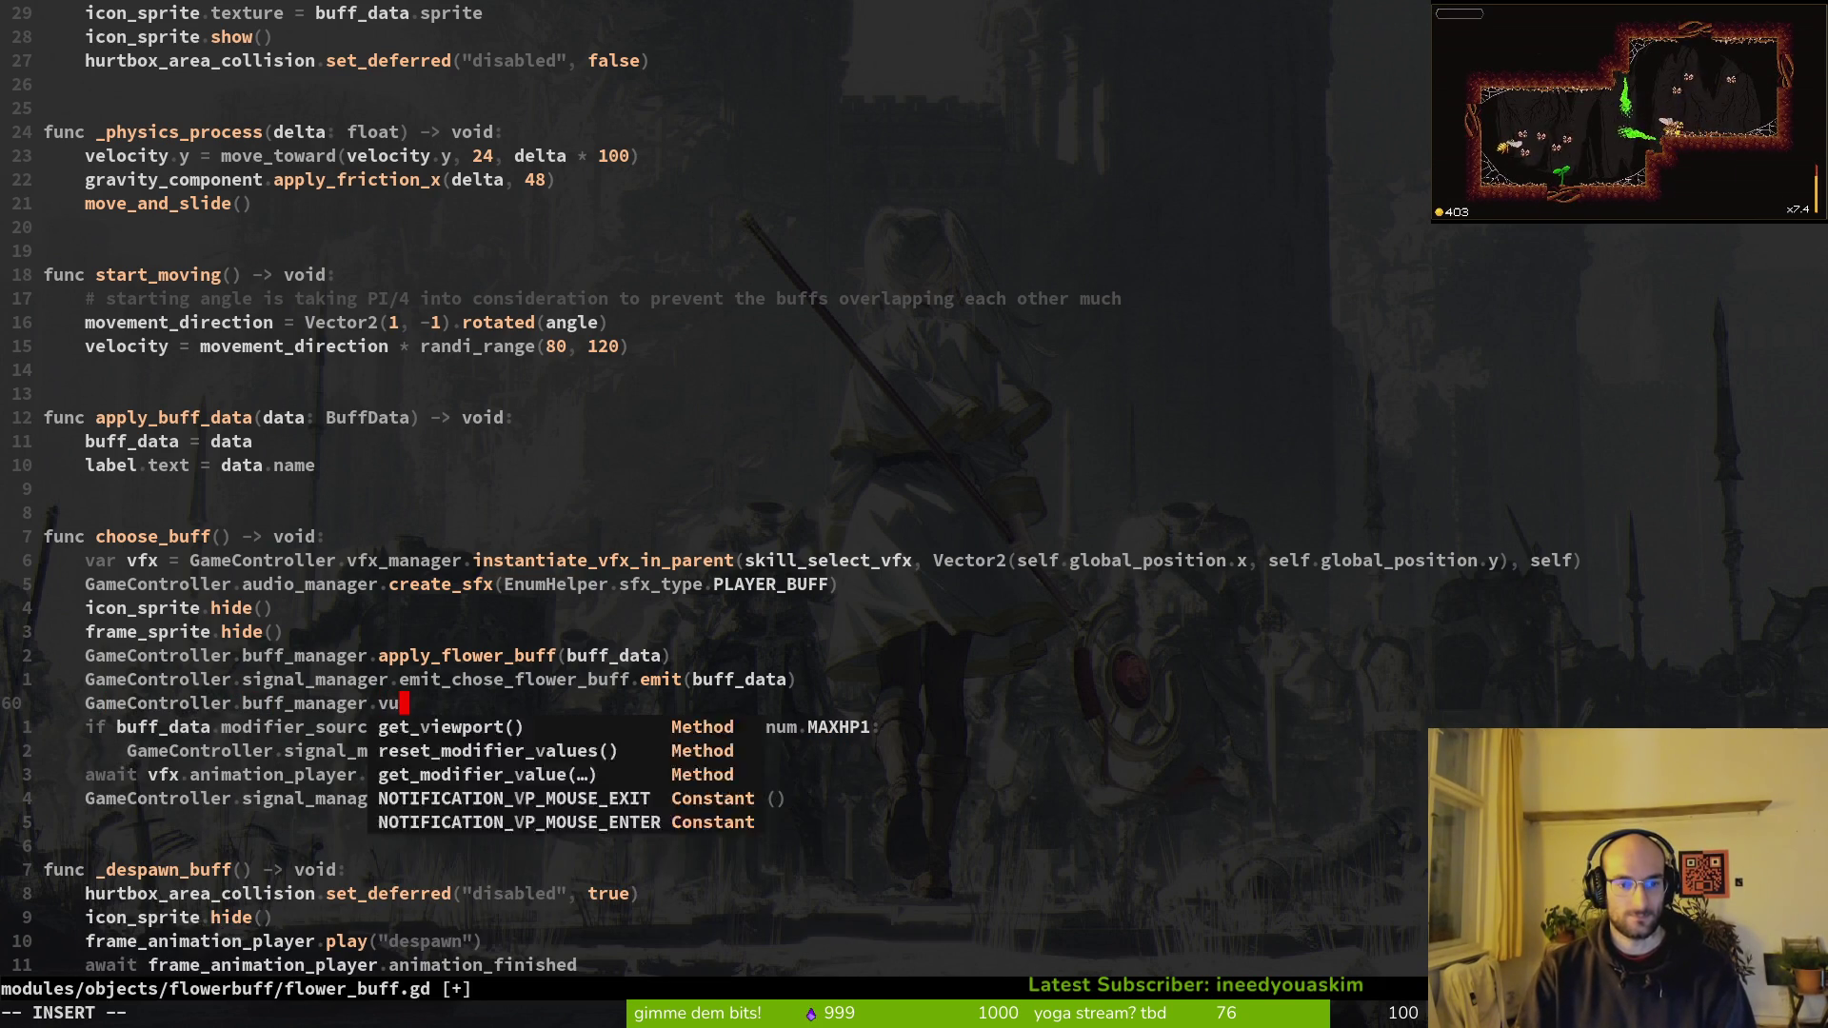
key(Tab)
text(= false)
key(Escape)
text(:w)
key(Return)
Step: Wrap choose_buff's body in 'if GameController.buff_manager.buffs_active' by indenting it, then save
key(k)
key(k)
key(k)
text(o)
text(if )
text(GameController.)
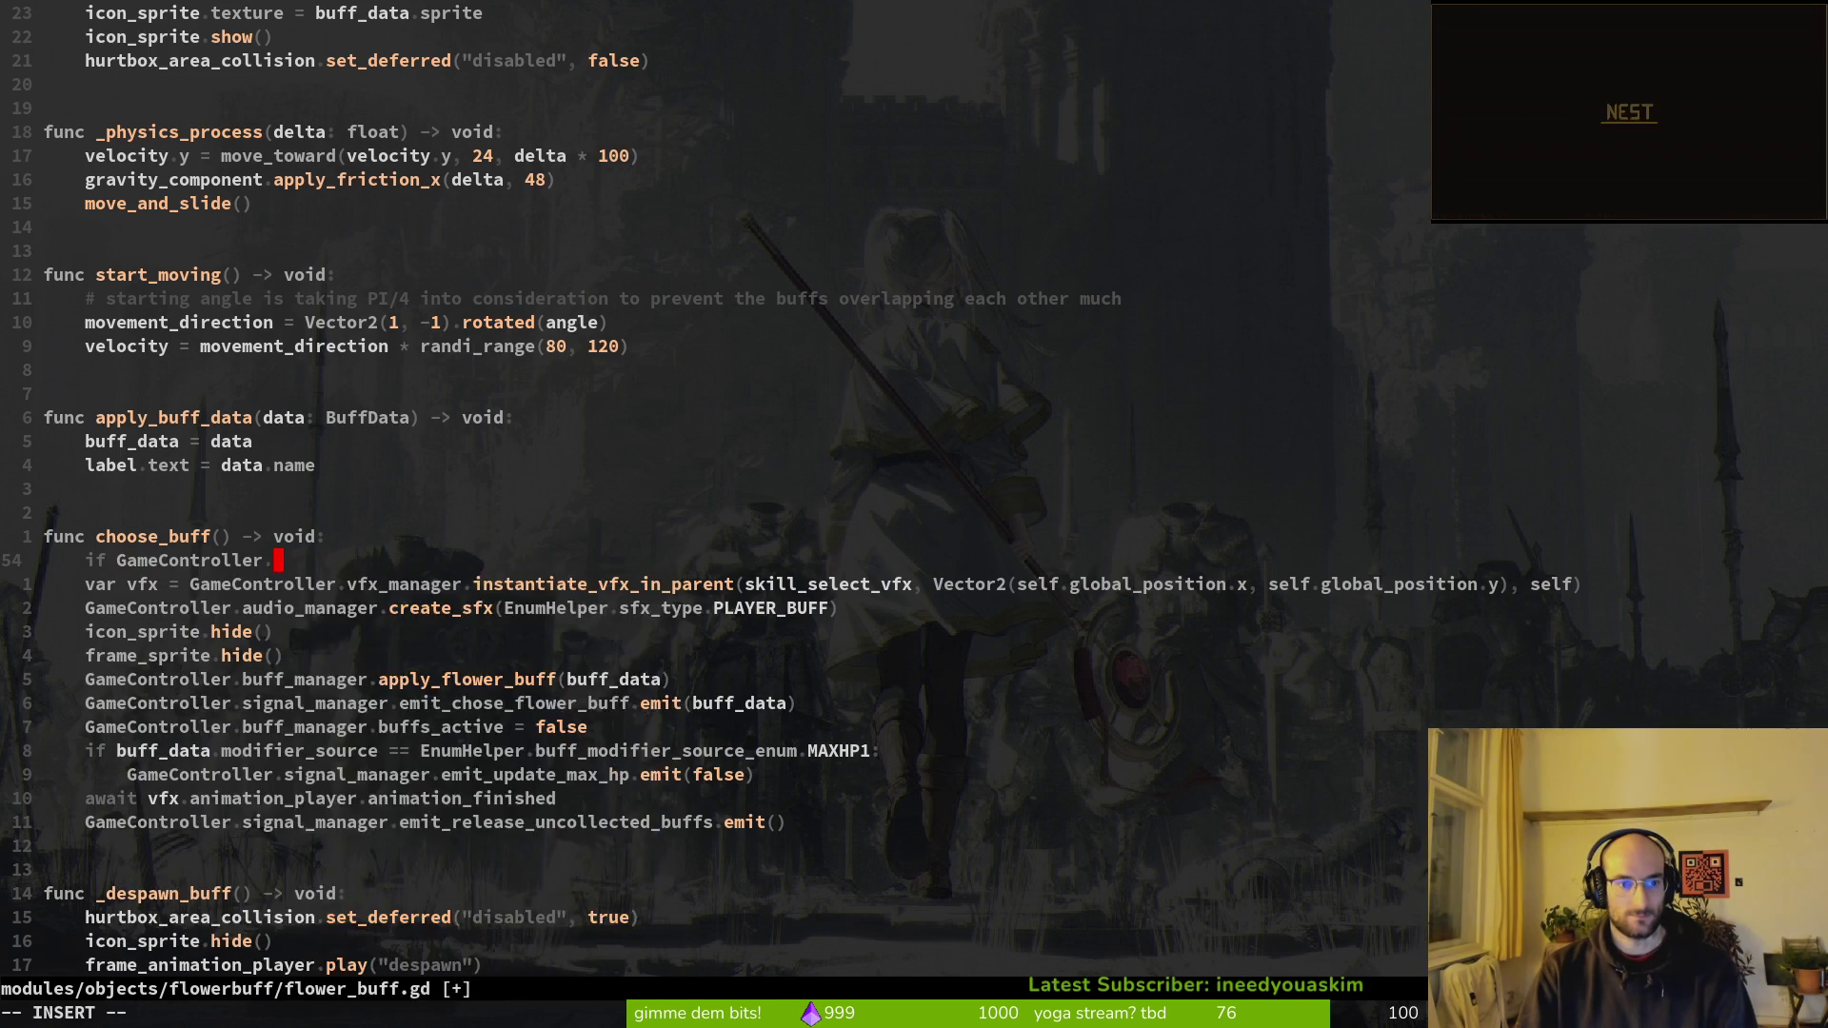
text(buff_manager.buffs_active)
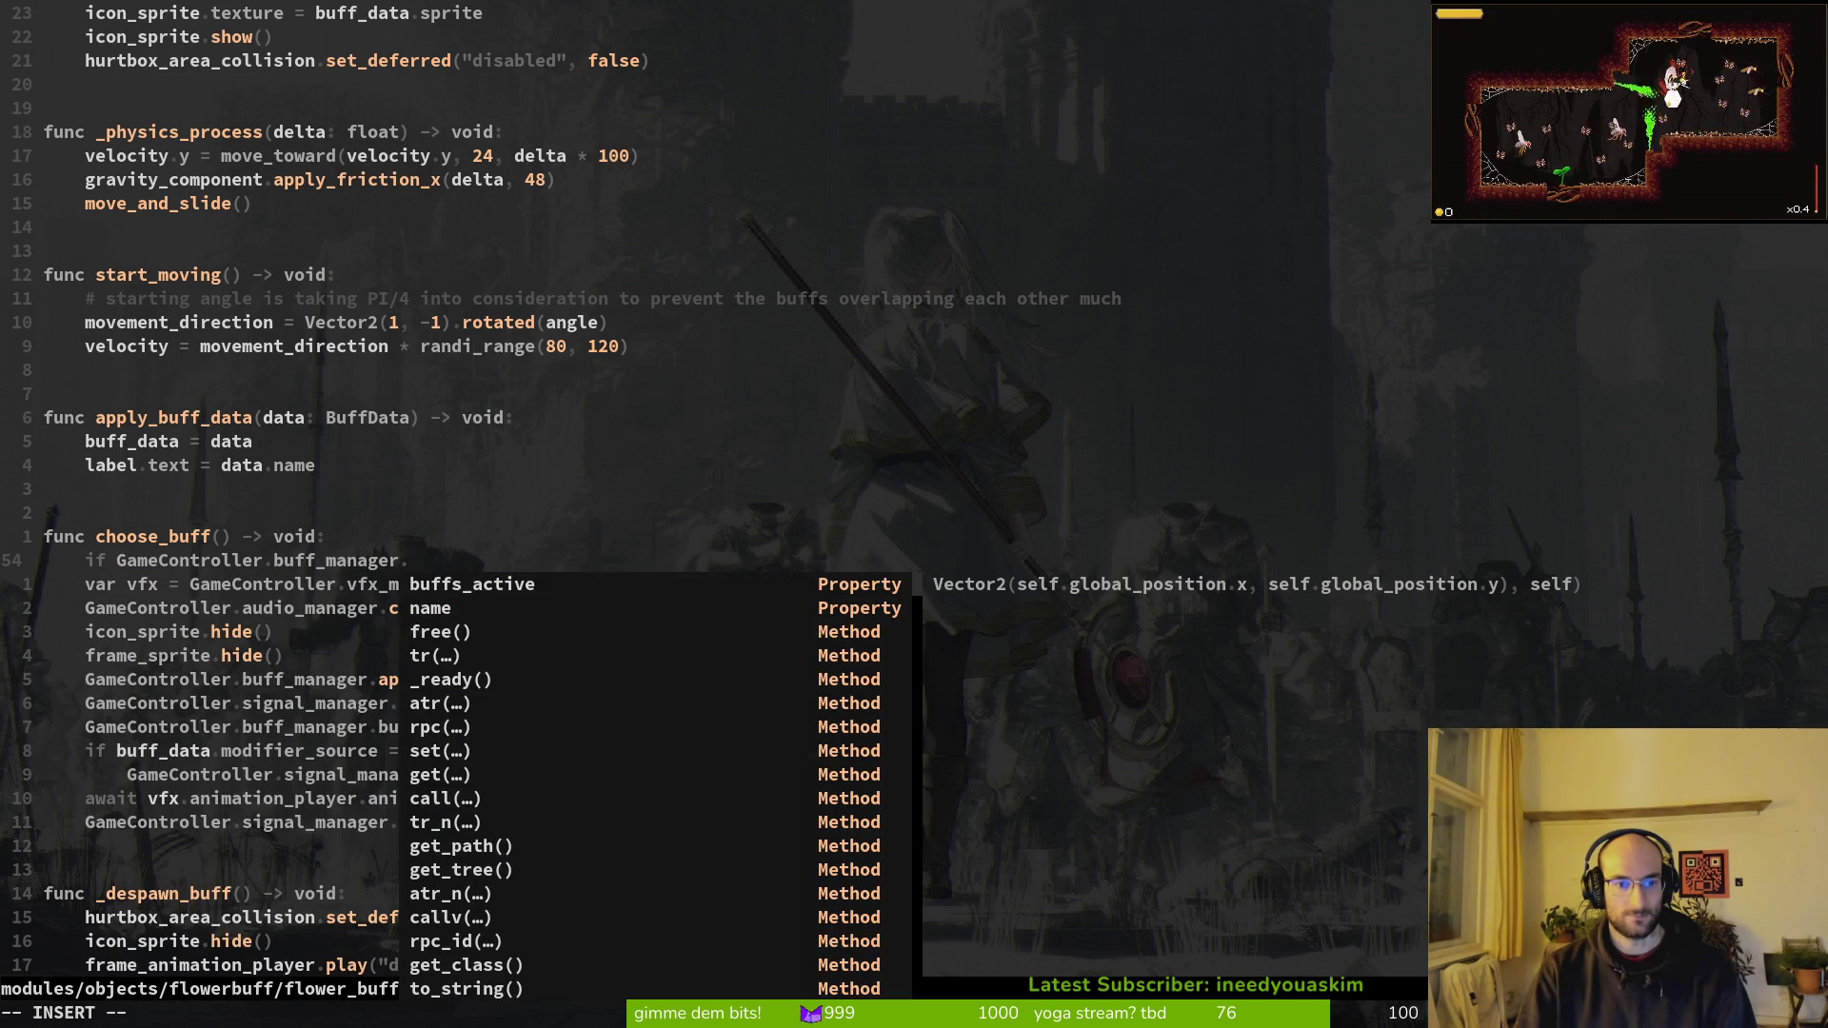
key(Escape)
key(j)
key(shift+v)
key(j)
key(j)
key(j)
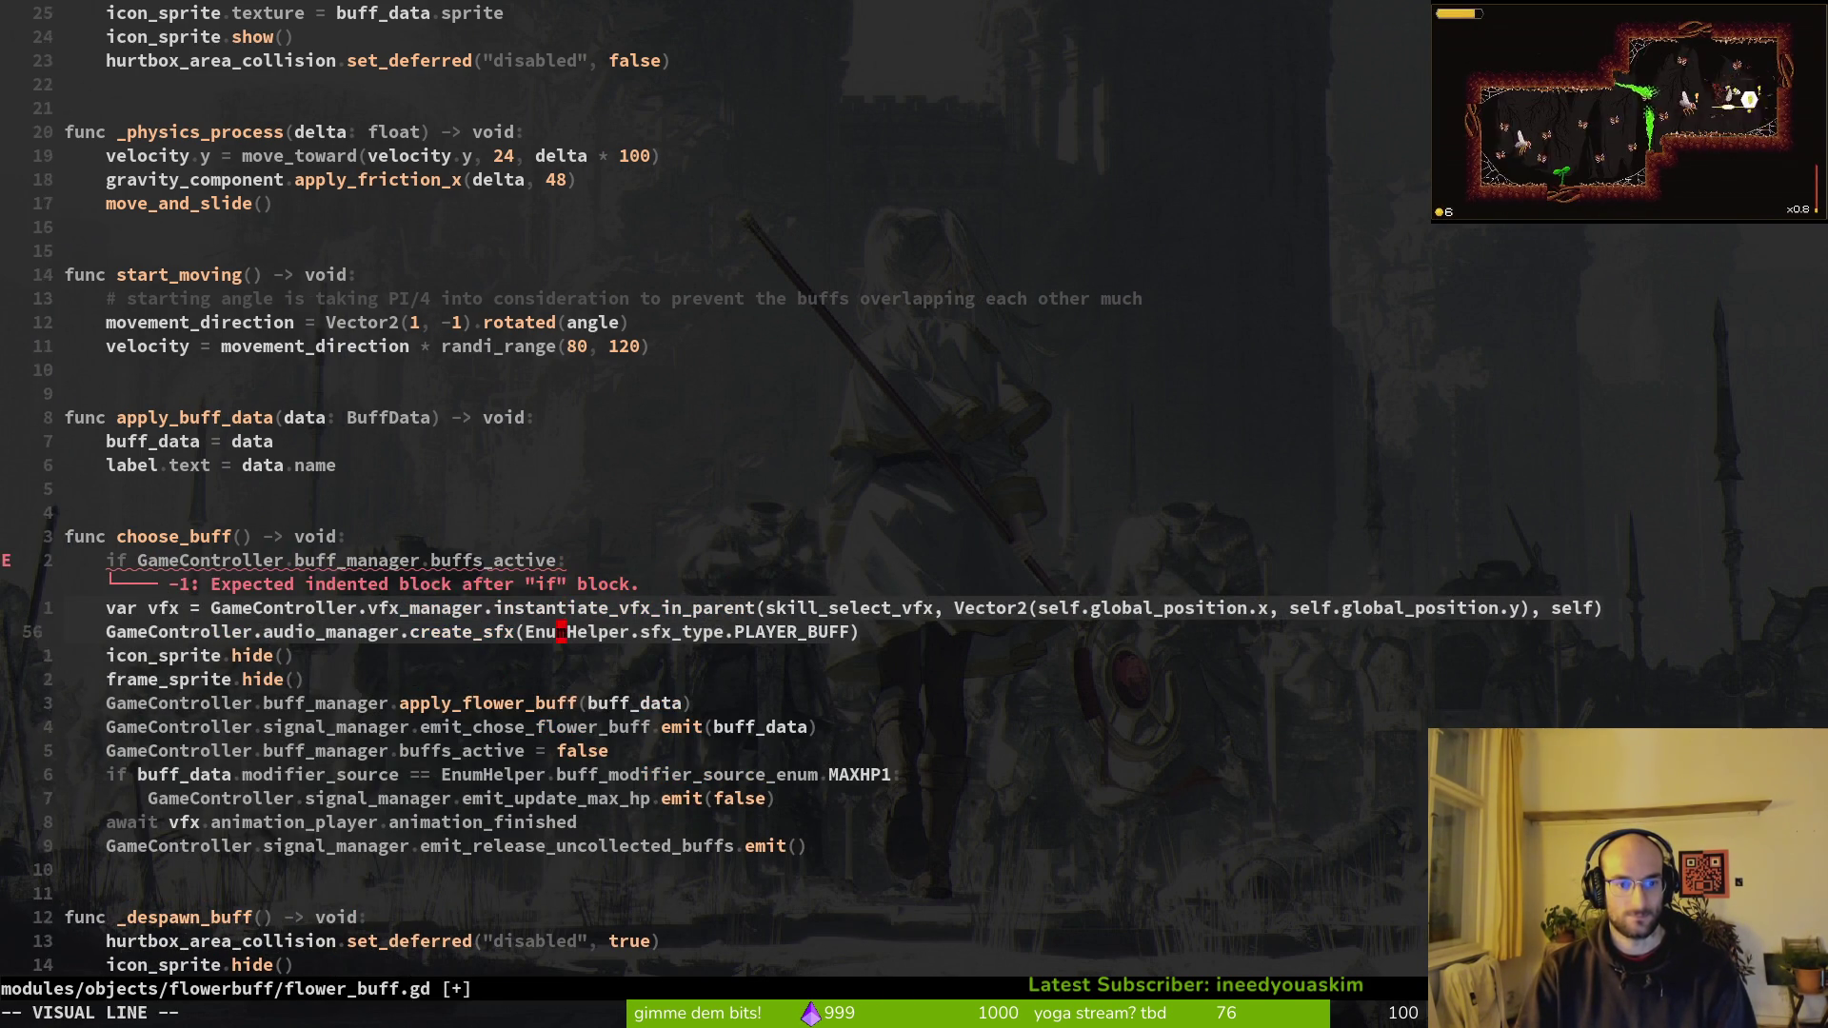
key(j)
key(j)
key(j)
key(Escape)
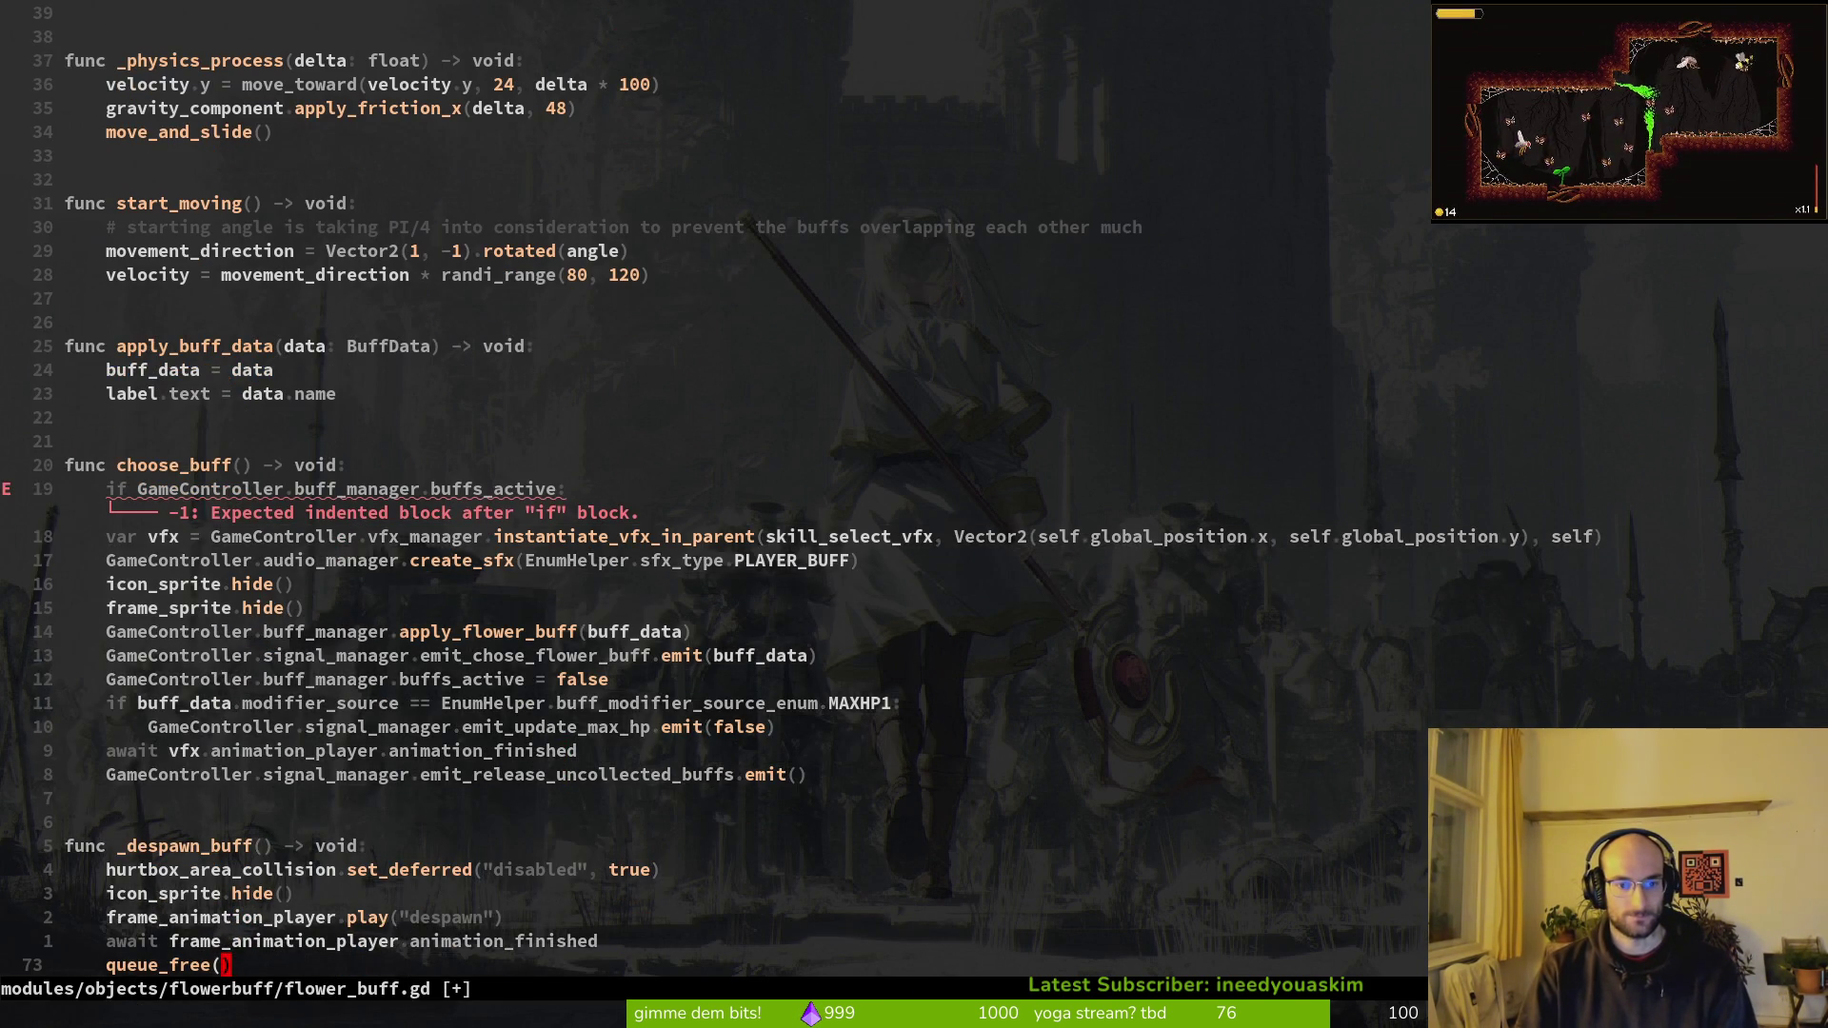
key(k)
key(k)
key(k)
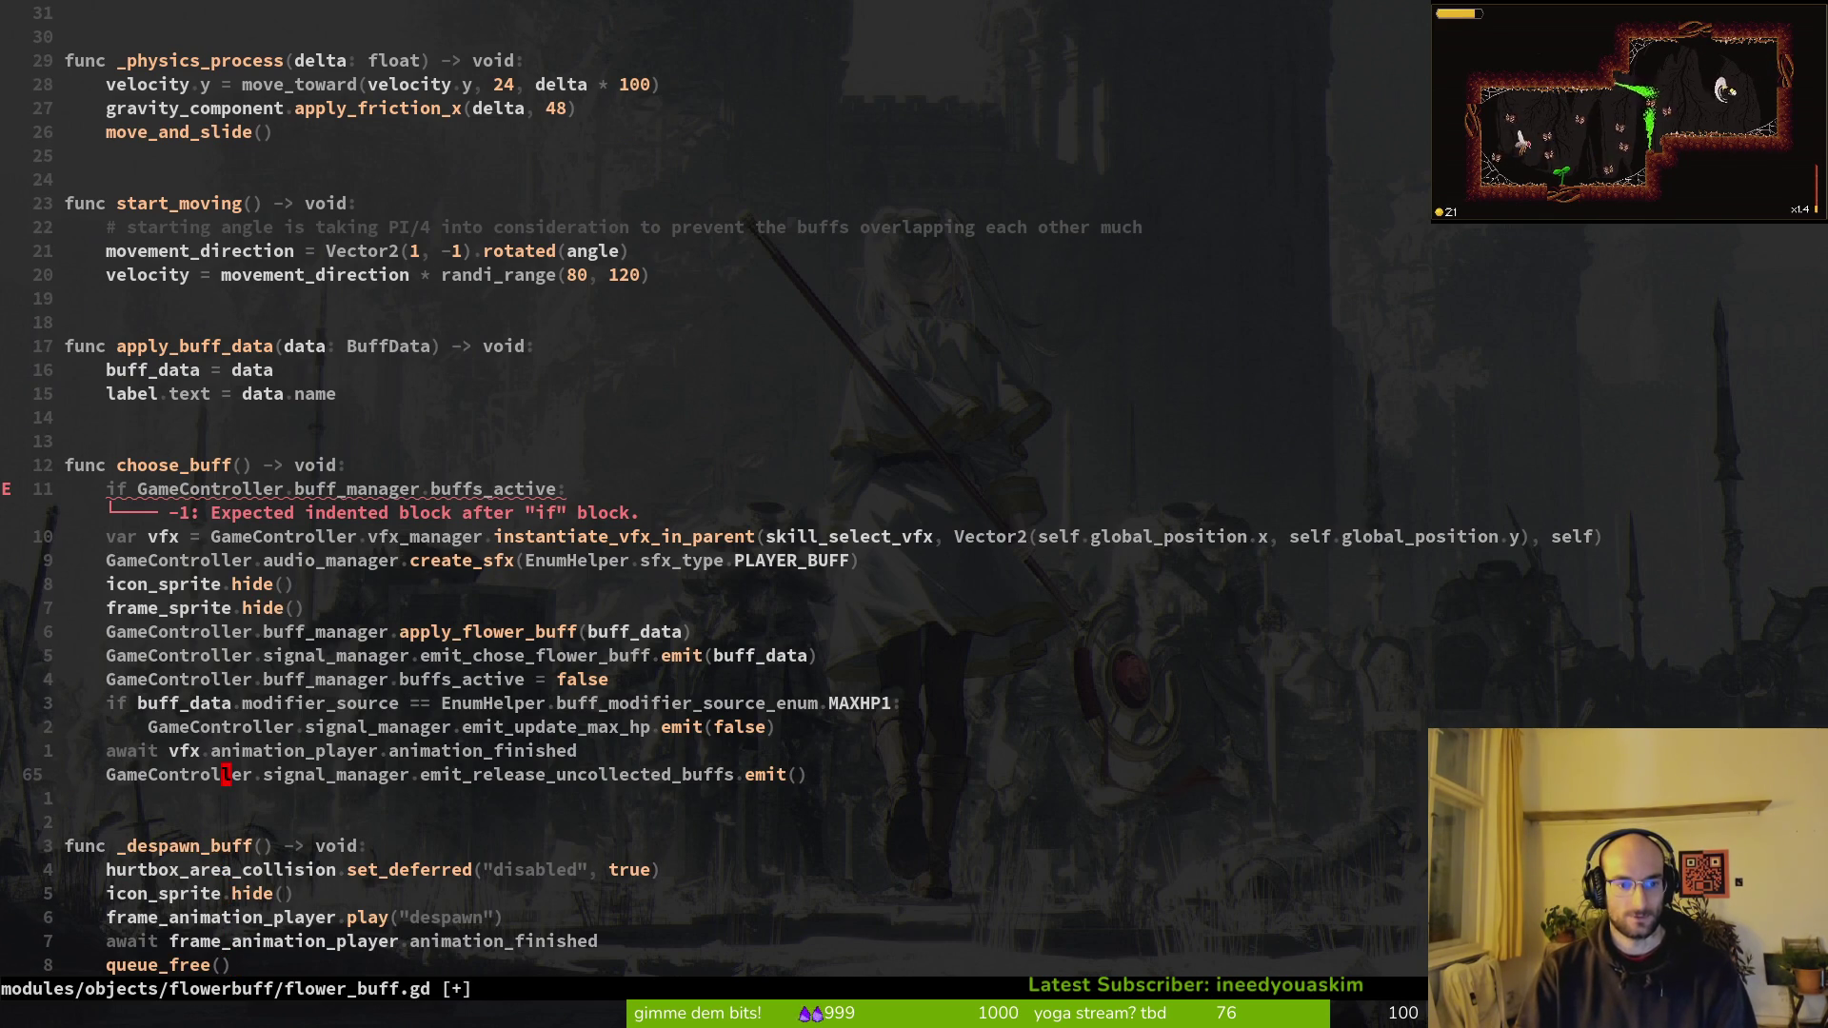
key(shift+v)
key(k)
key(k)
key(k)
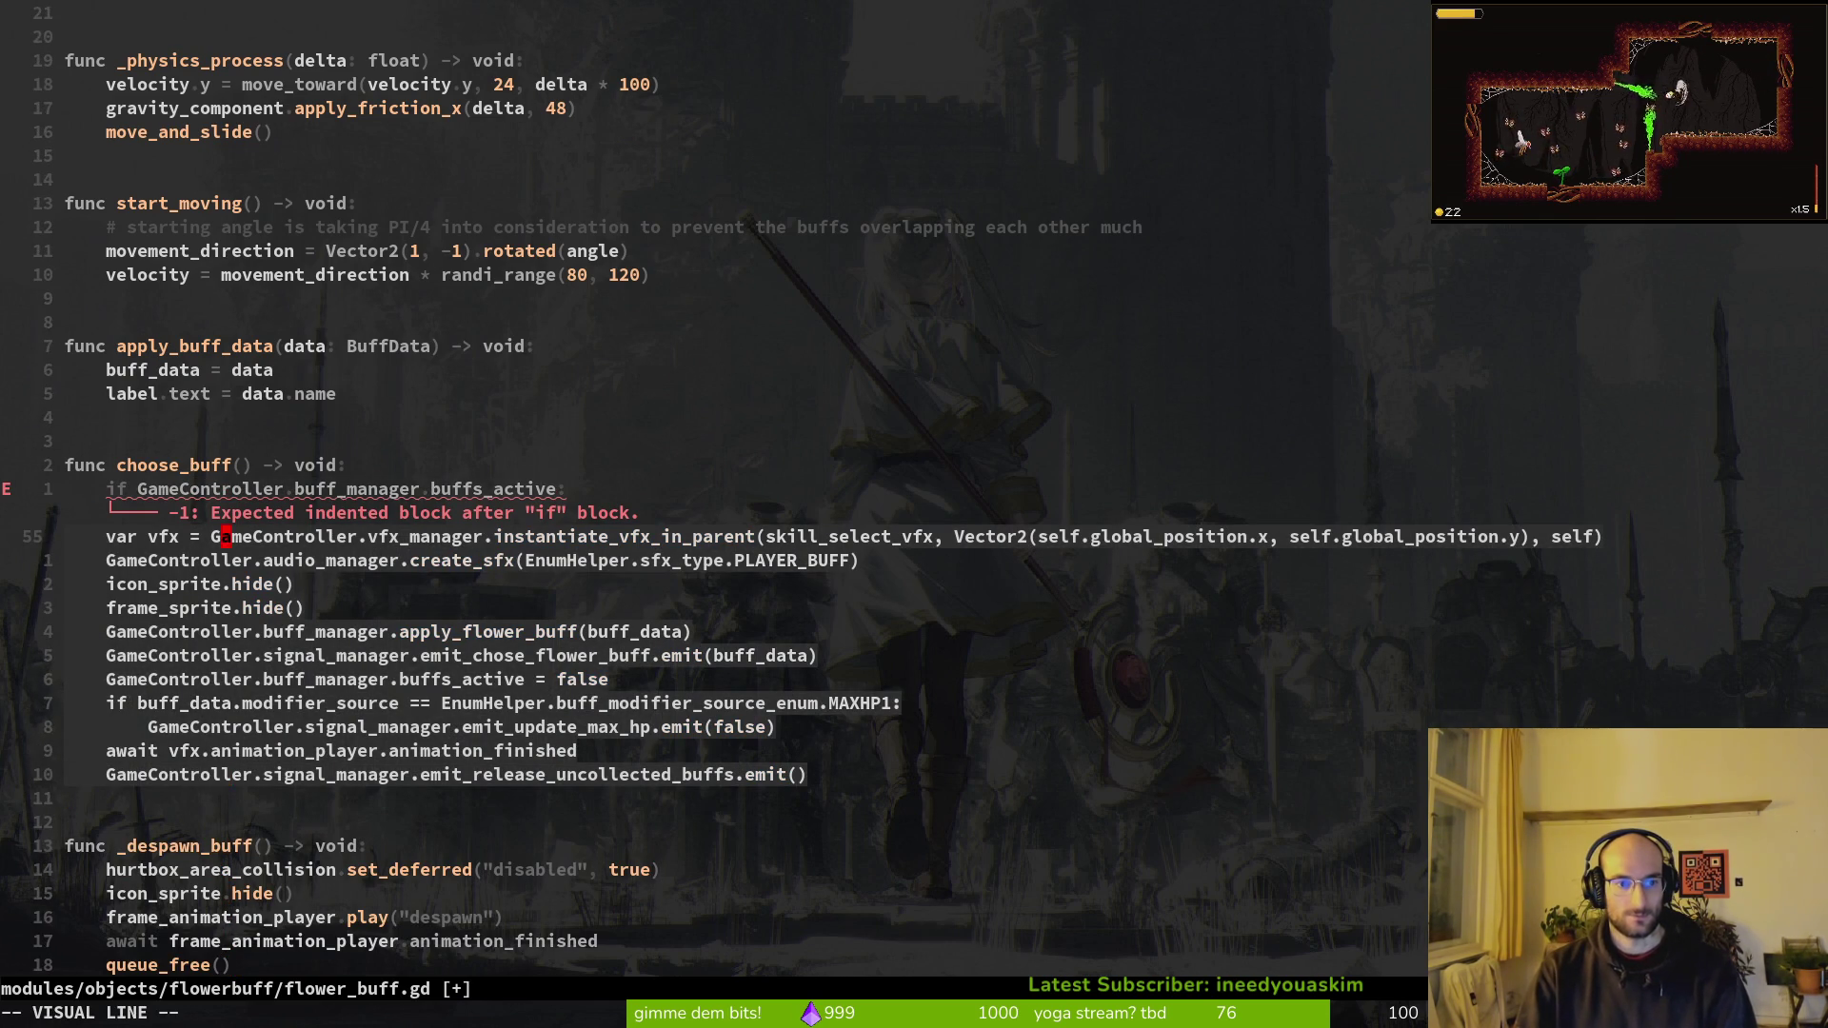
key(greater)
text(:w)
key(Return)
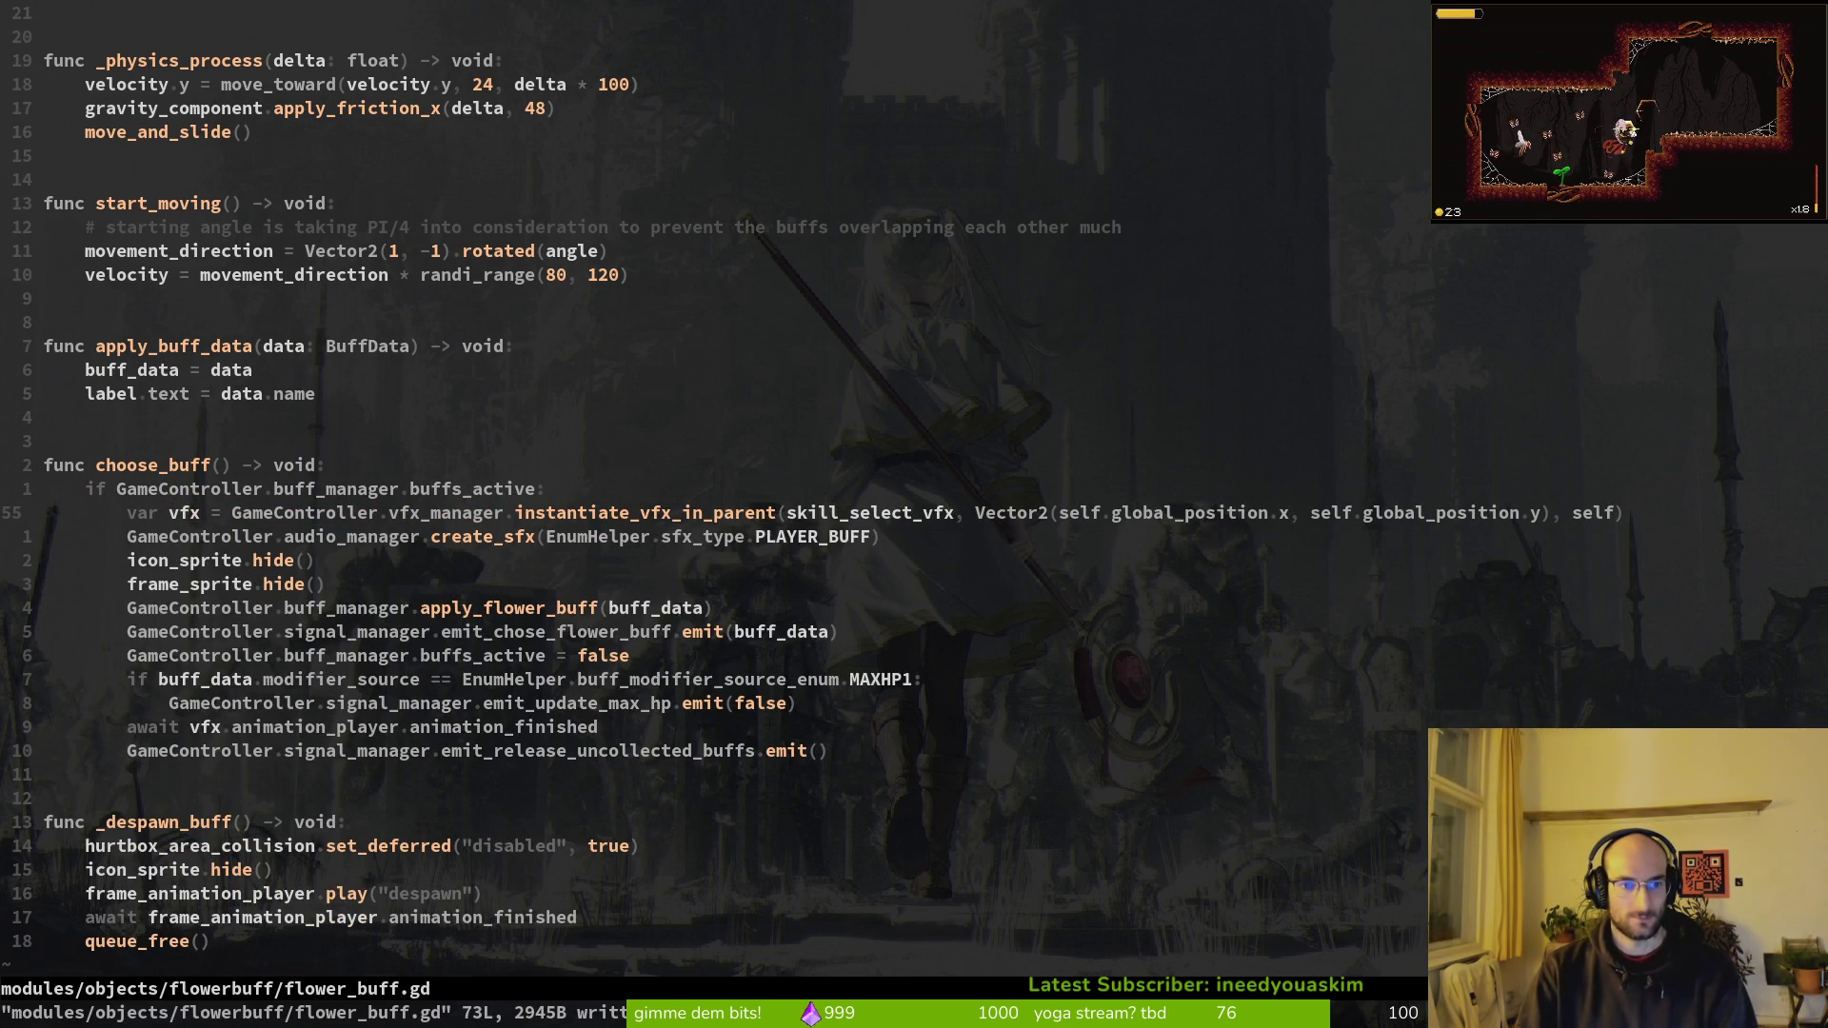
Step: Move the buffs_active = false line up directly under the if check and save
key(j)
key(j)
key(j)
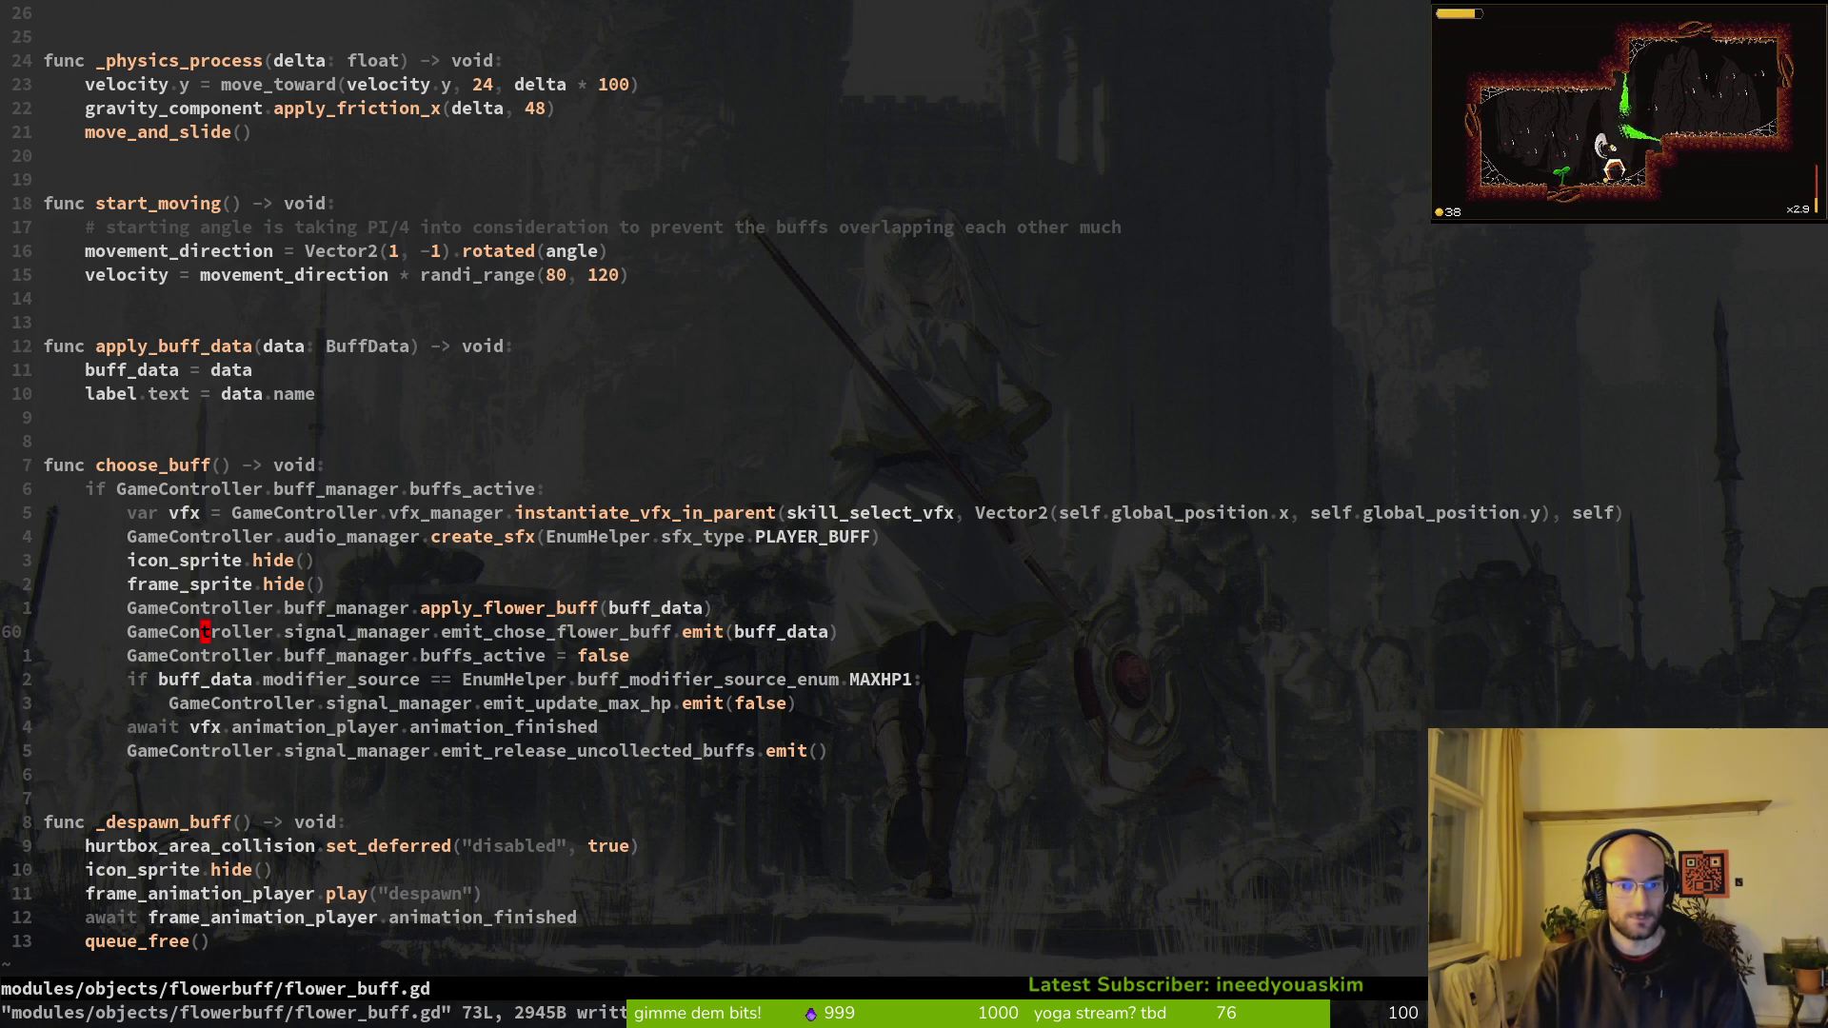
key(shift+v)
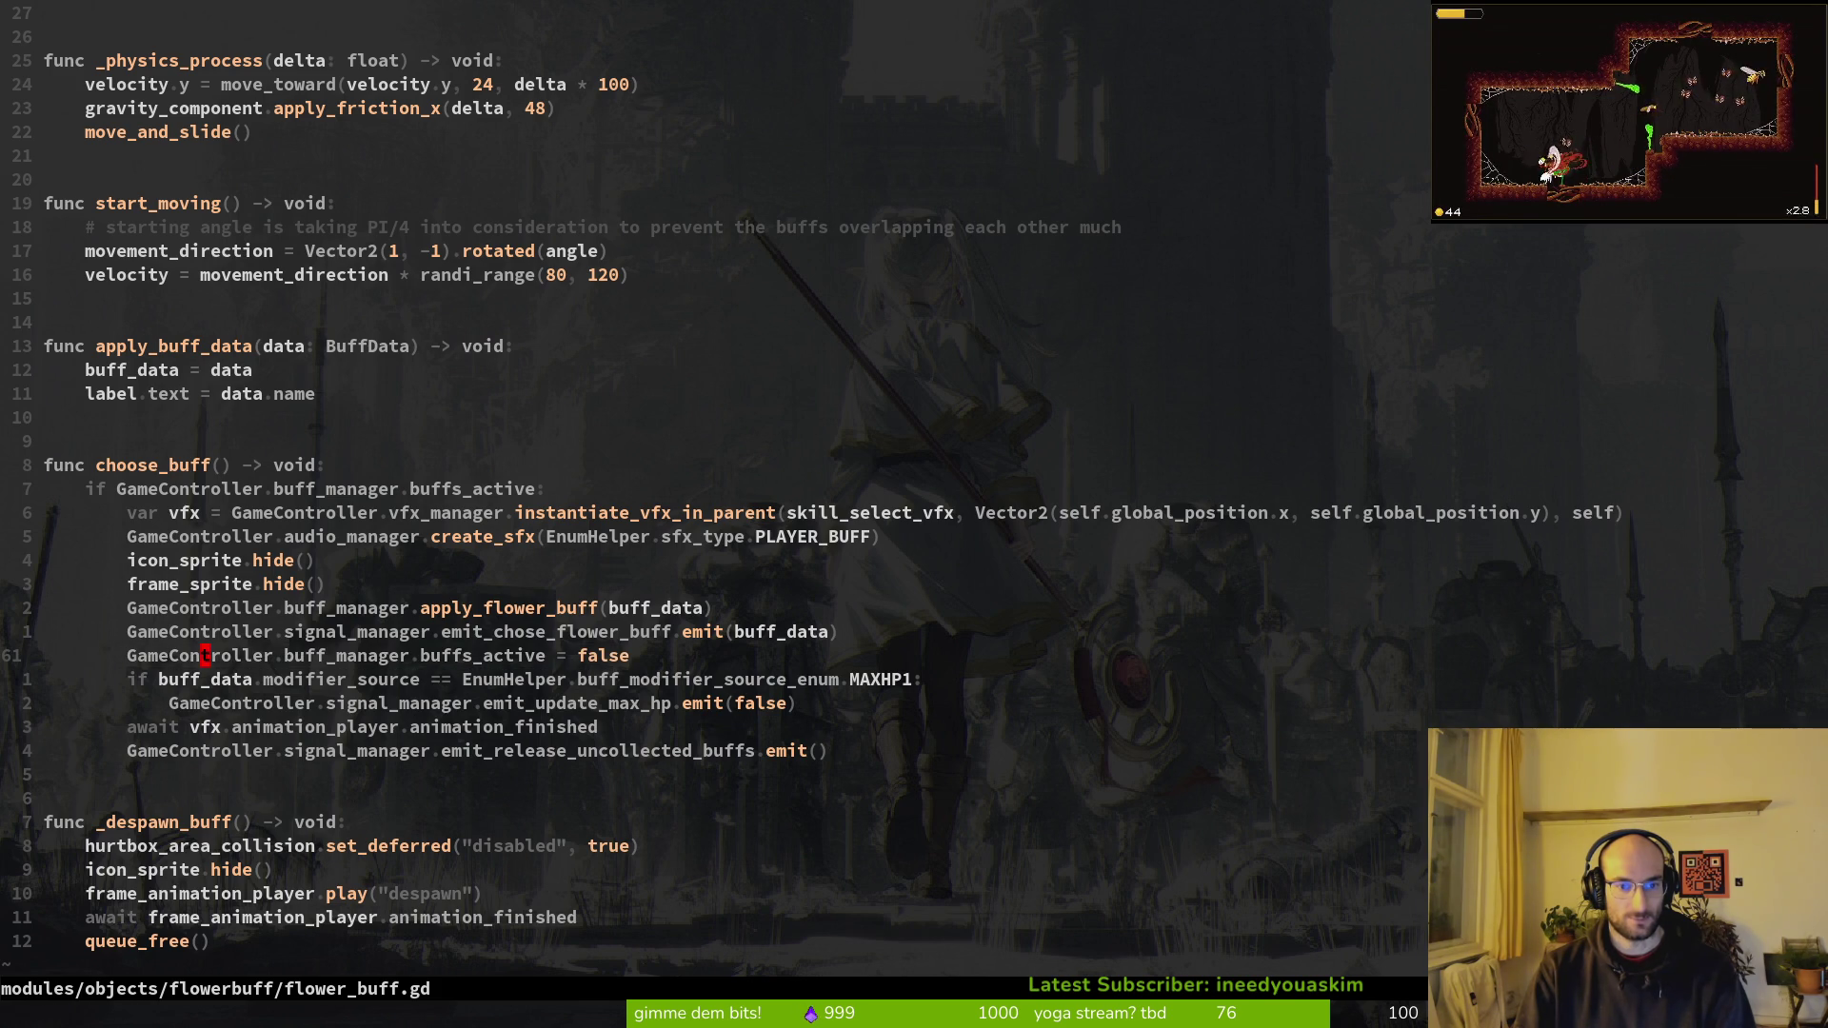
key(shift+k)
key(Escape)
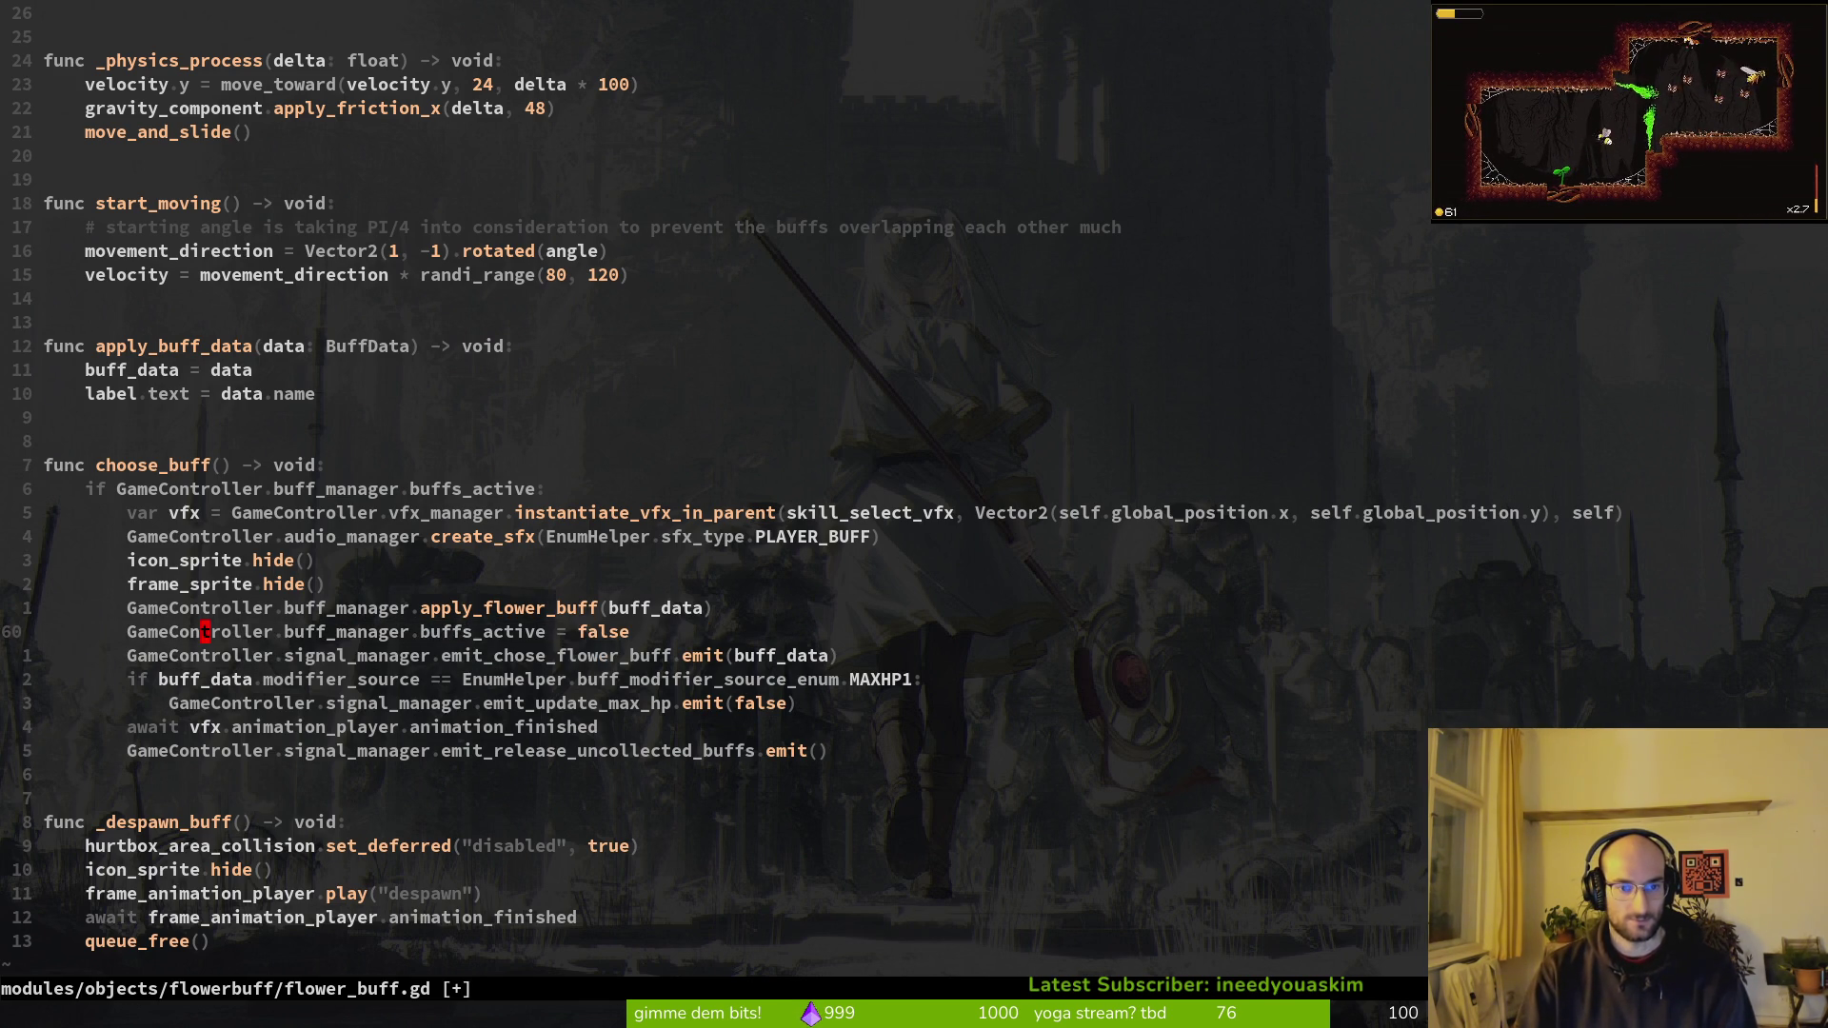
key(shift+v)
key(shift+k)
key(shift+k)
key(shift+k)
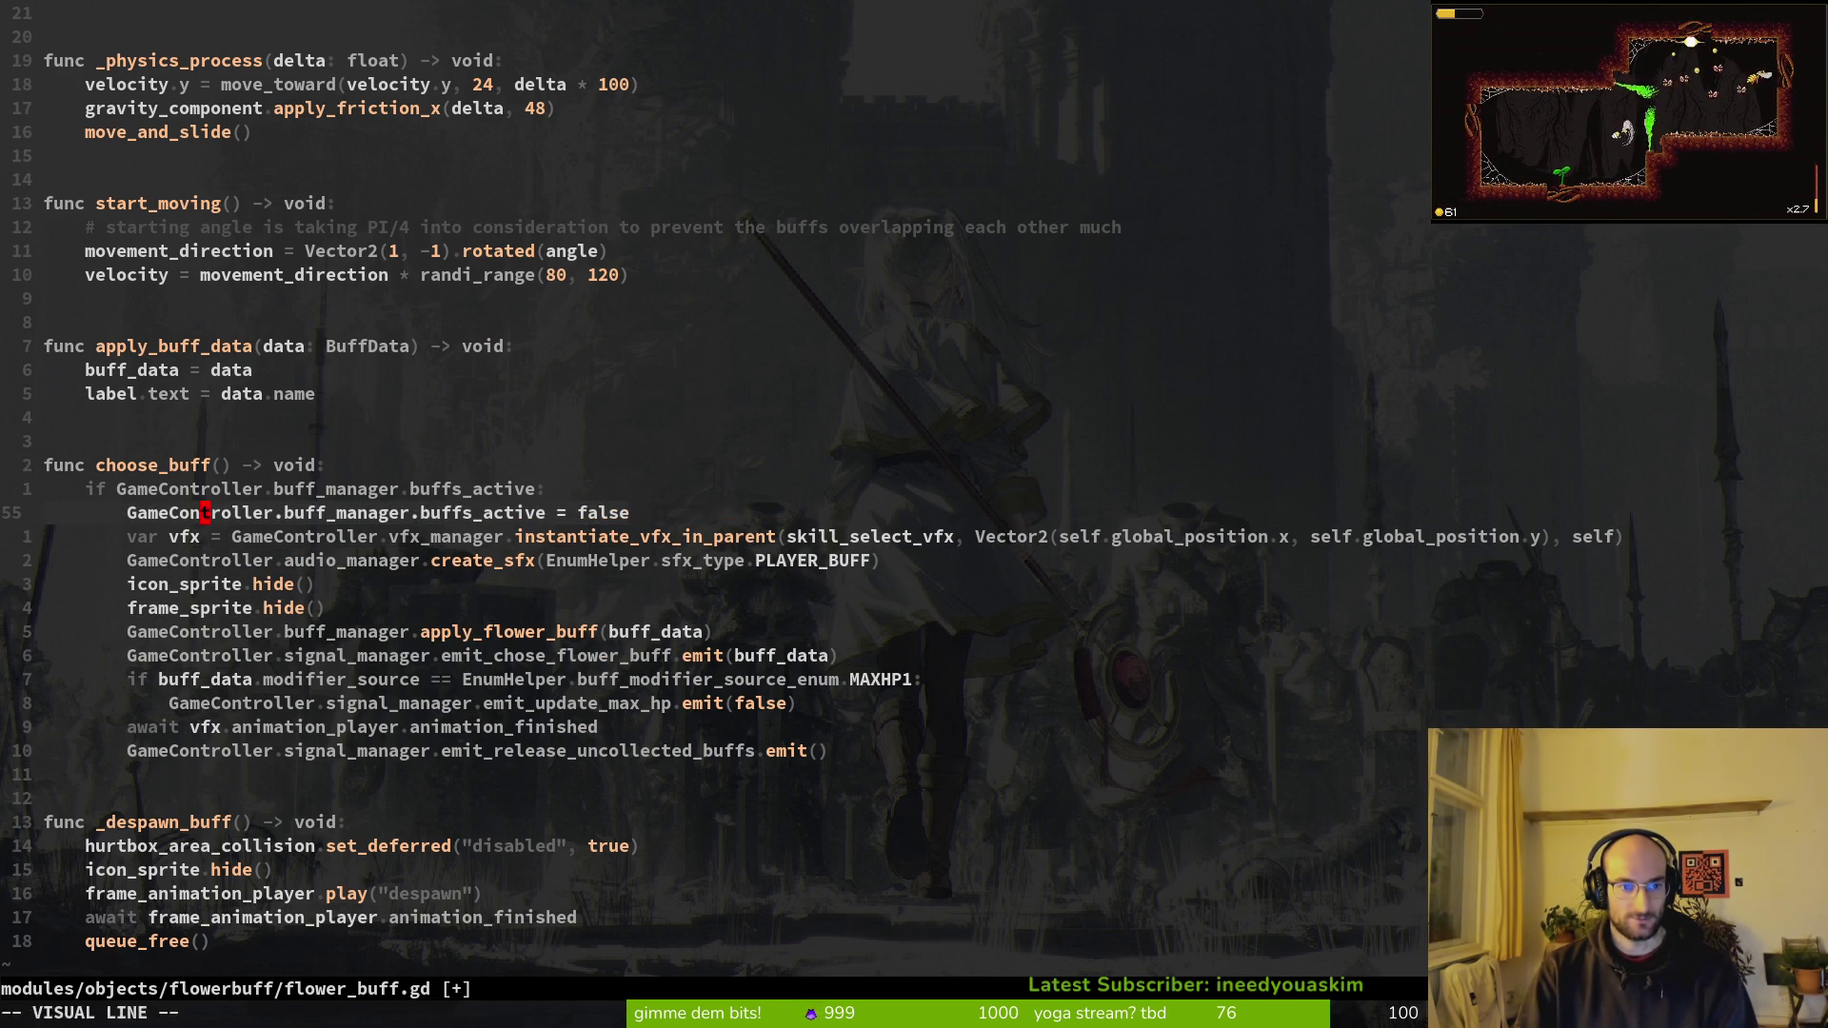
key(Escape)
text(:w)
key(Return)
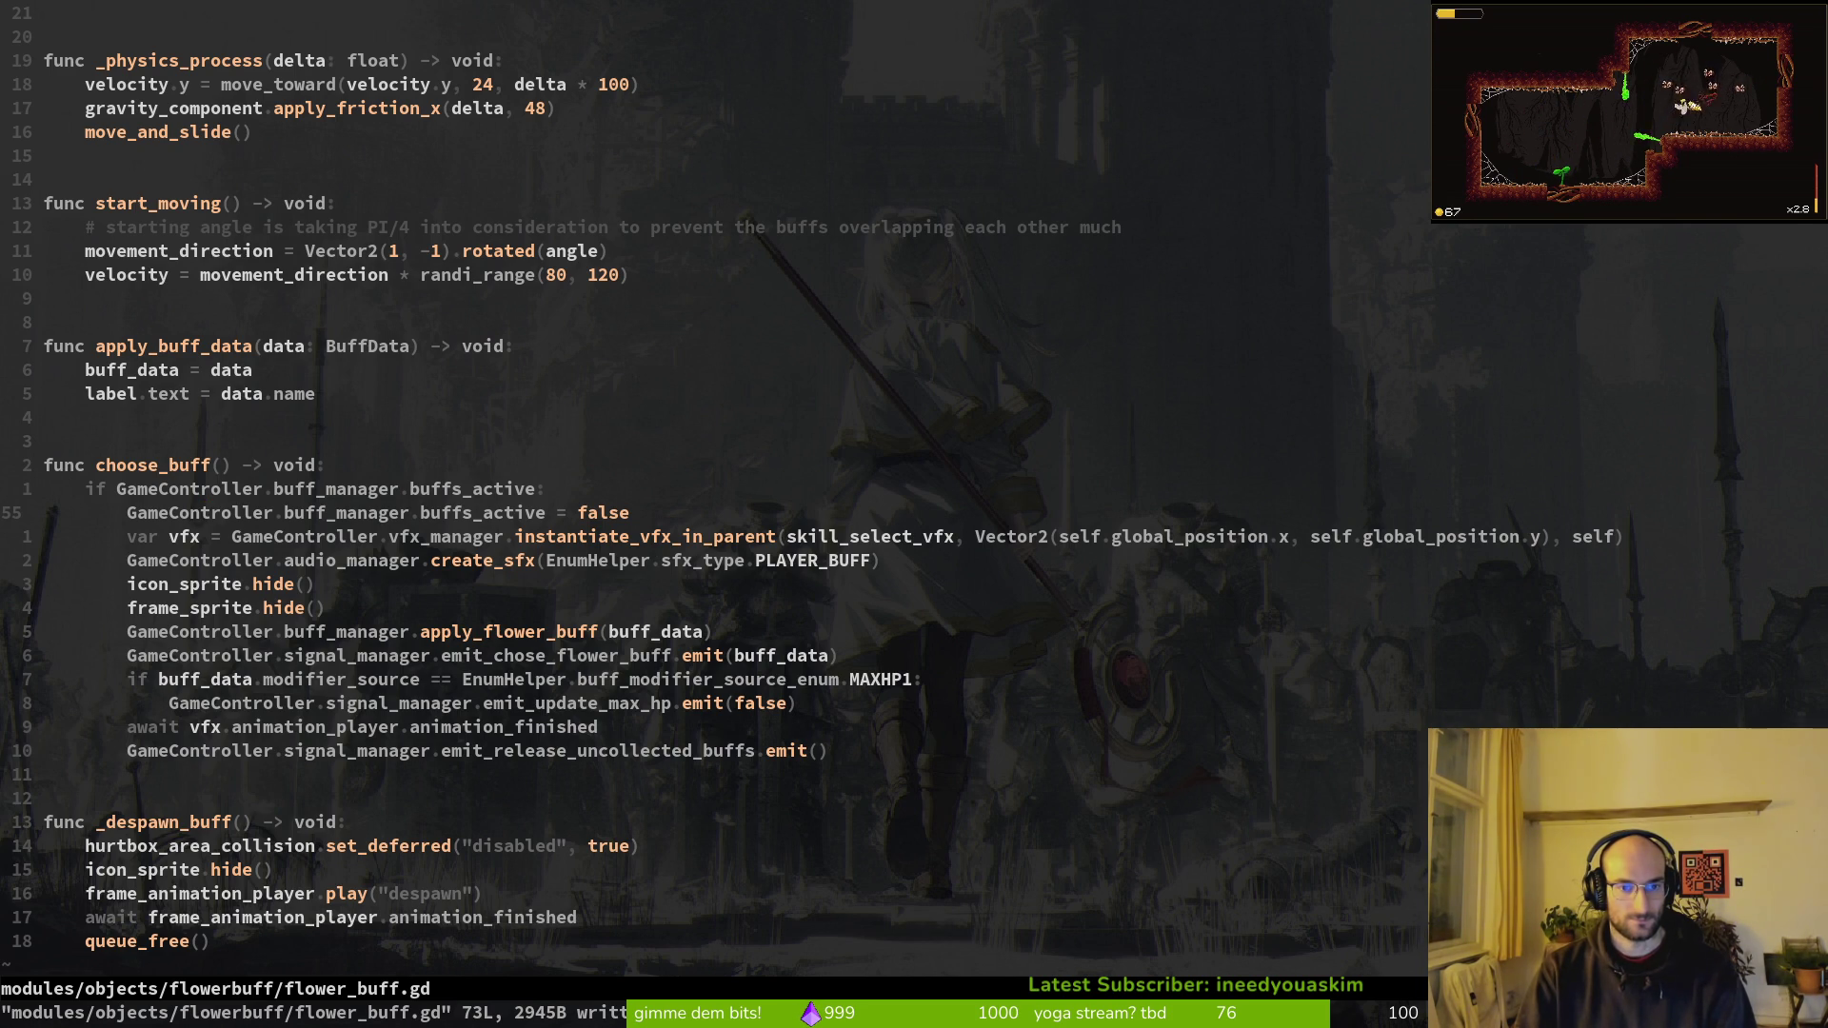
Step: Undo and delete the stray half-typed GameController lines after queue_free() in _despawn_buff
key(j)
key(j)
key(j)
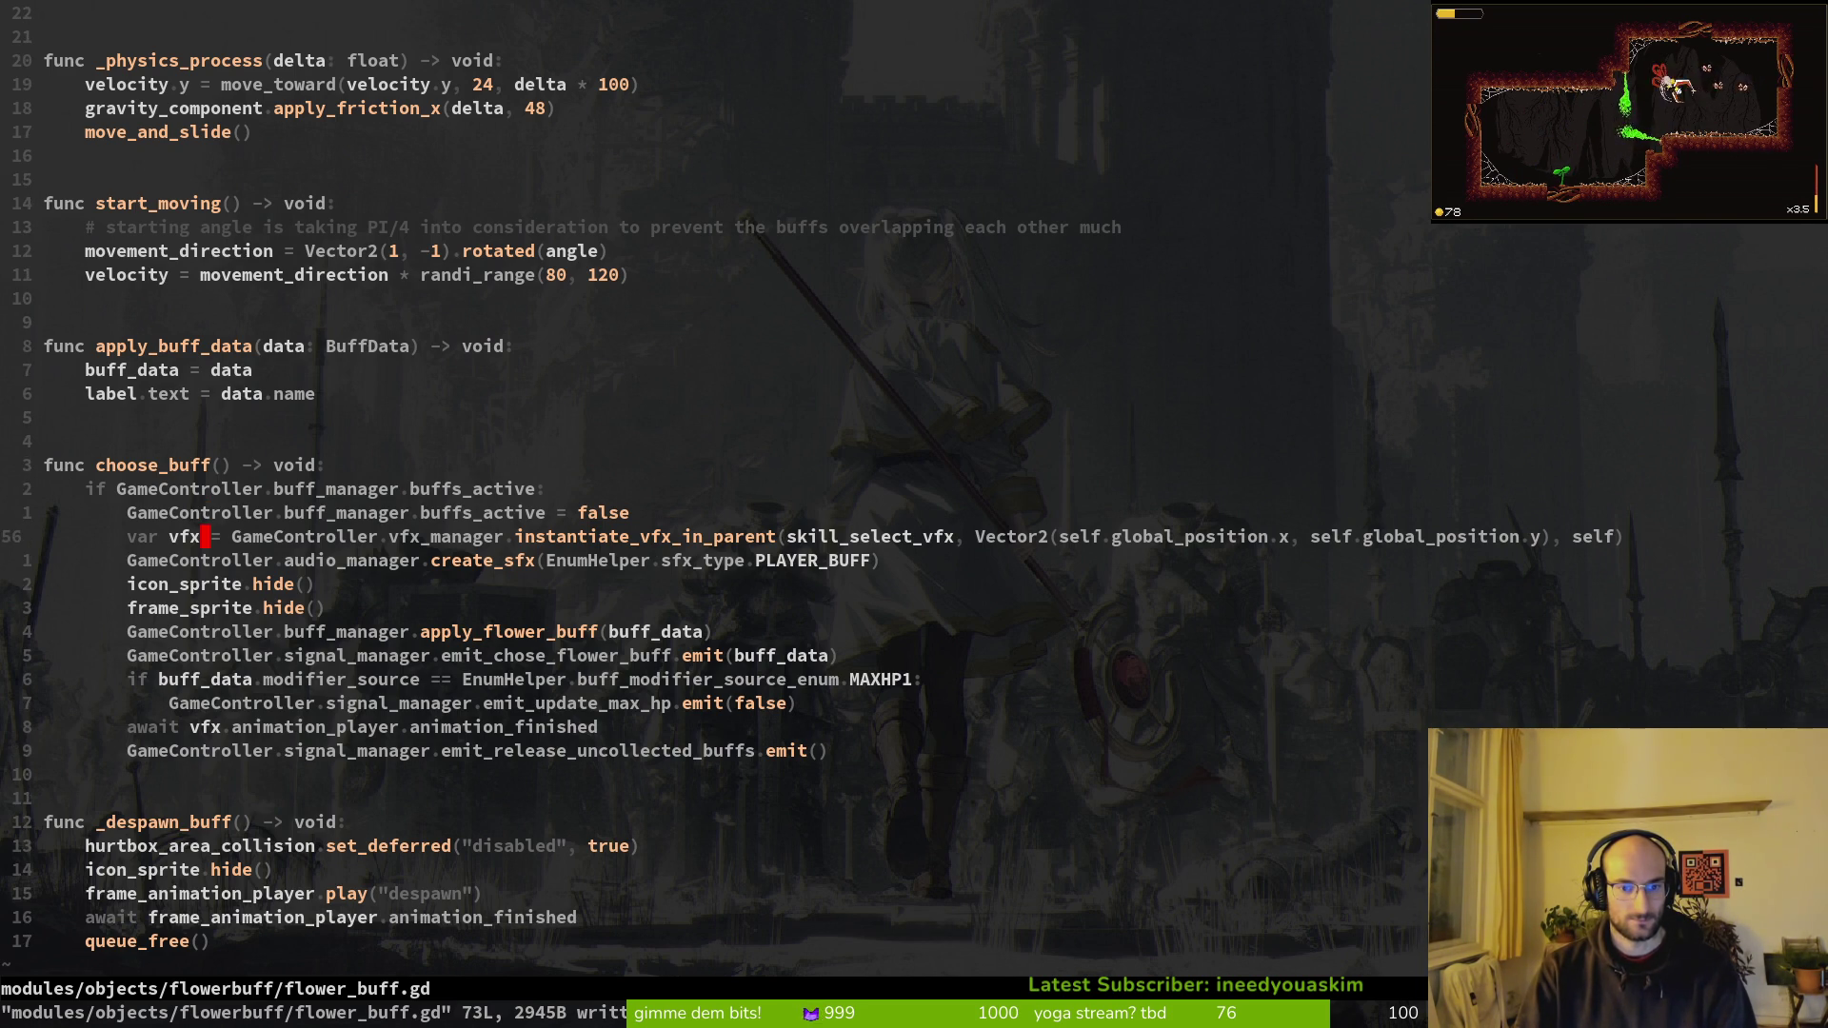
key(o)
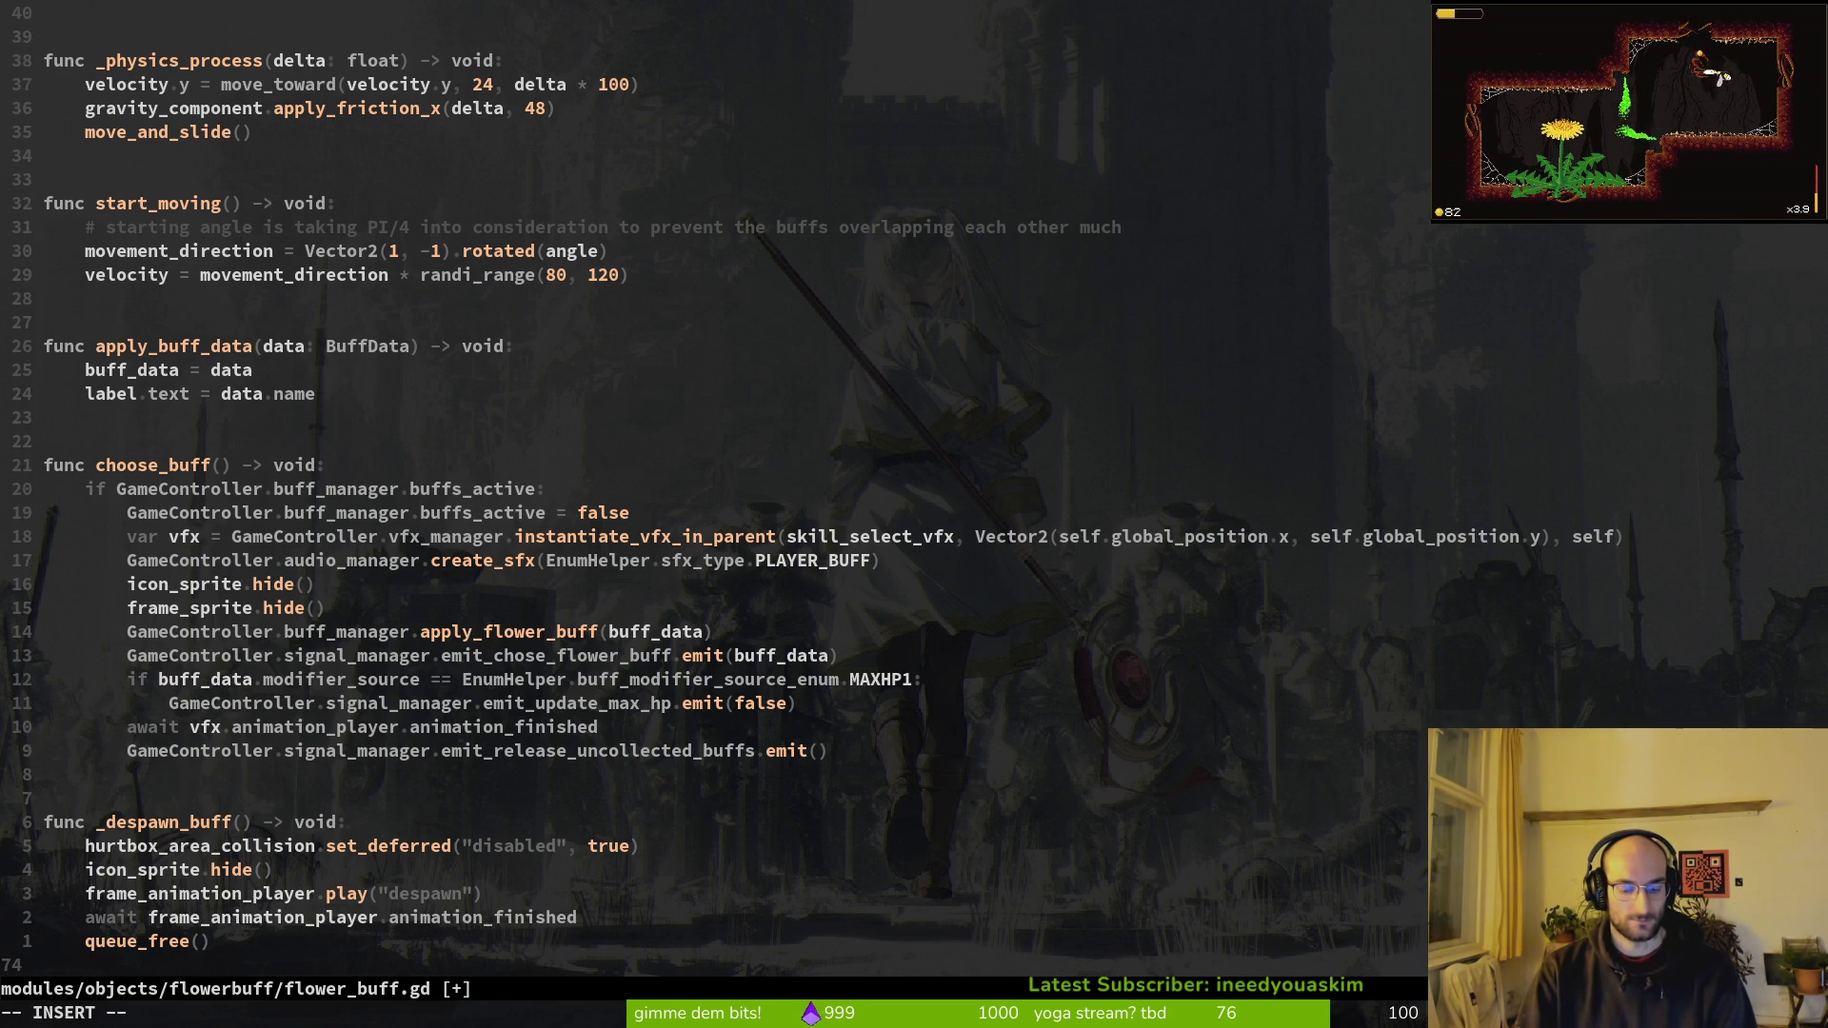
text(Ga)
key(Escape)
text(u:w)
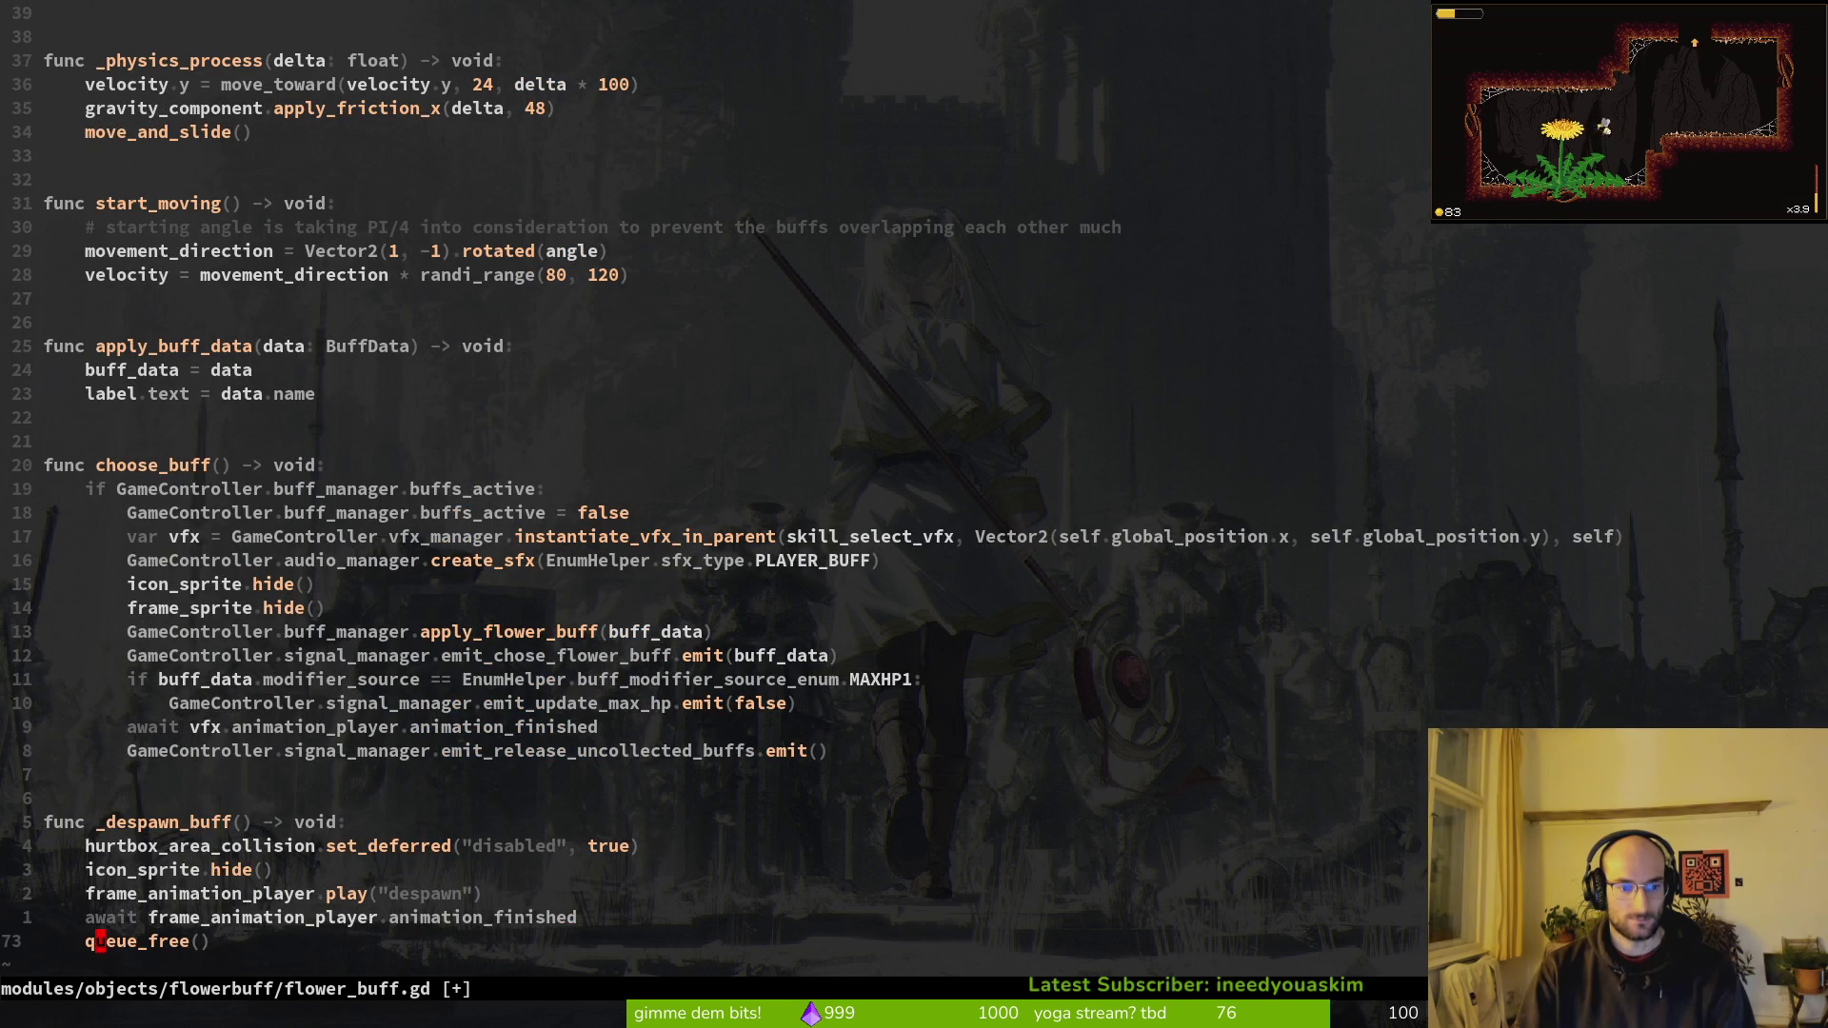
key(Return)
key(k)
text(O)
text(ameController.)
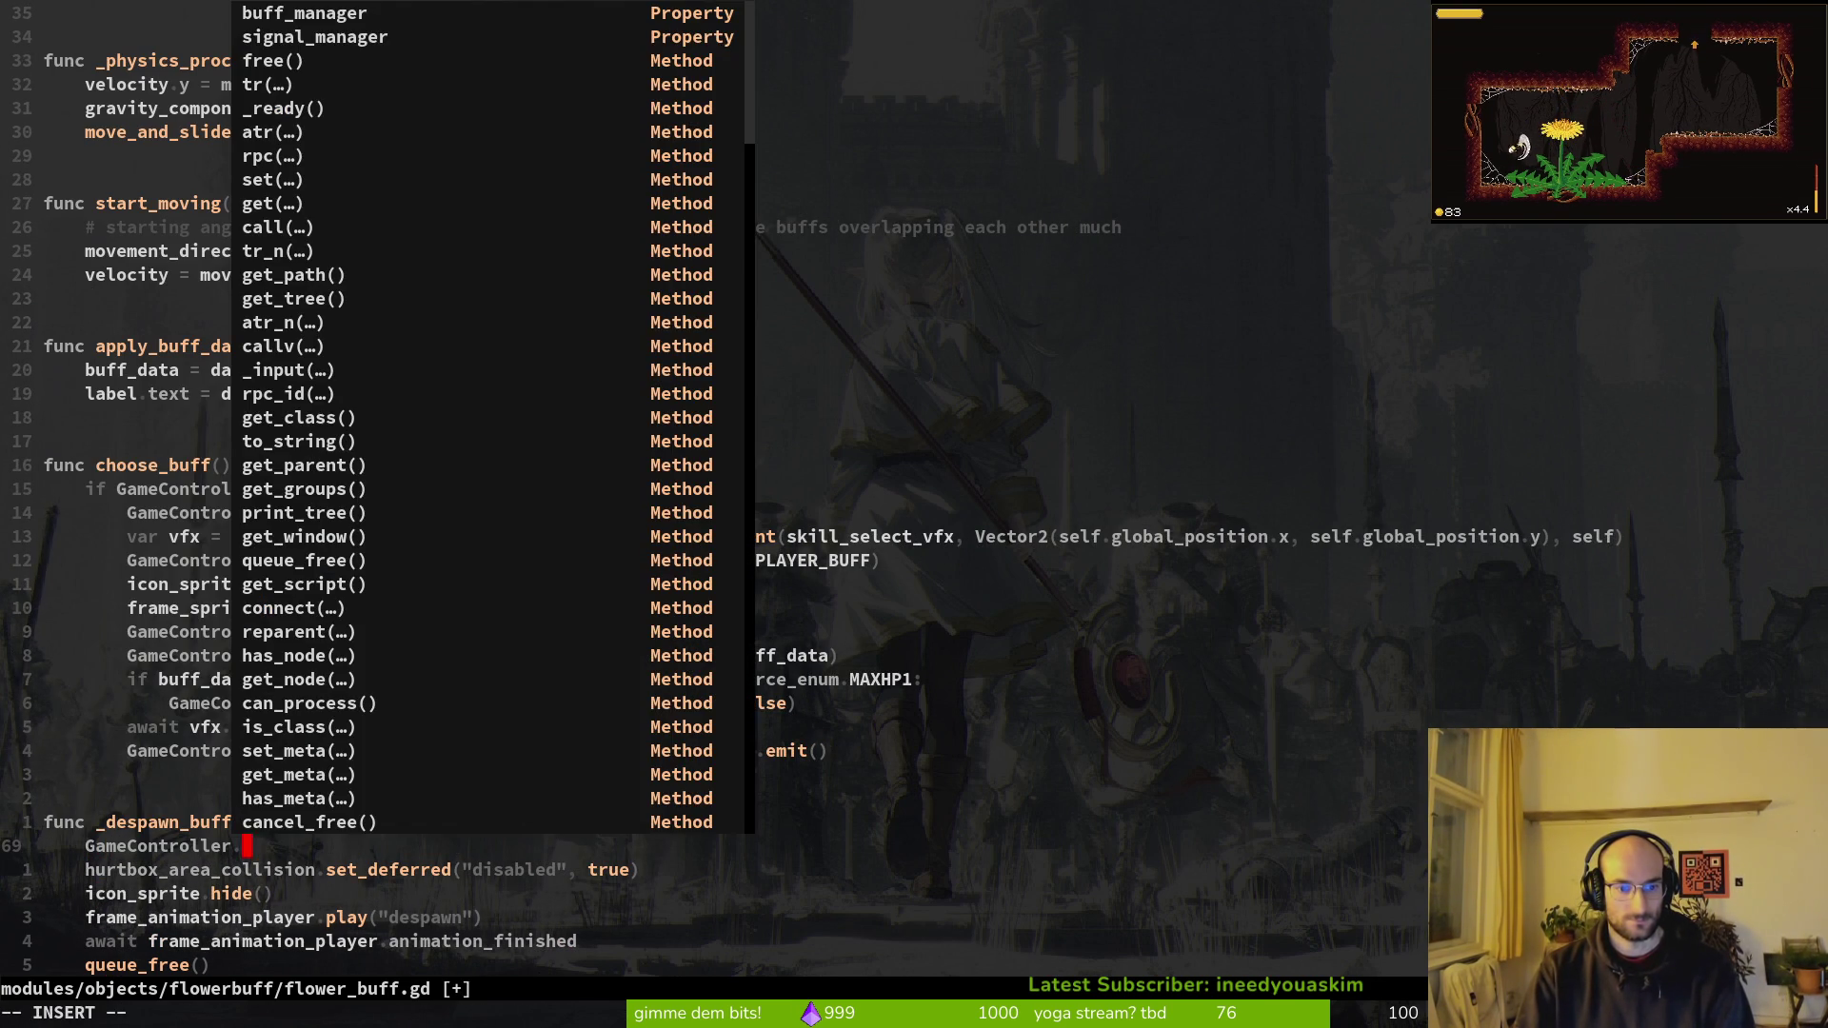
key(Escape)
key(d)
key(d)
text(:w)
key(Return)
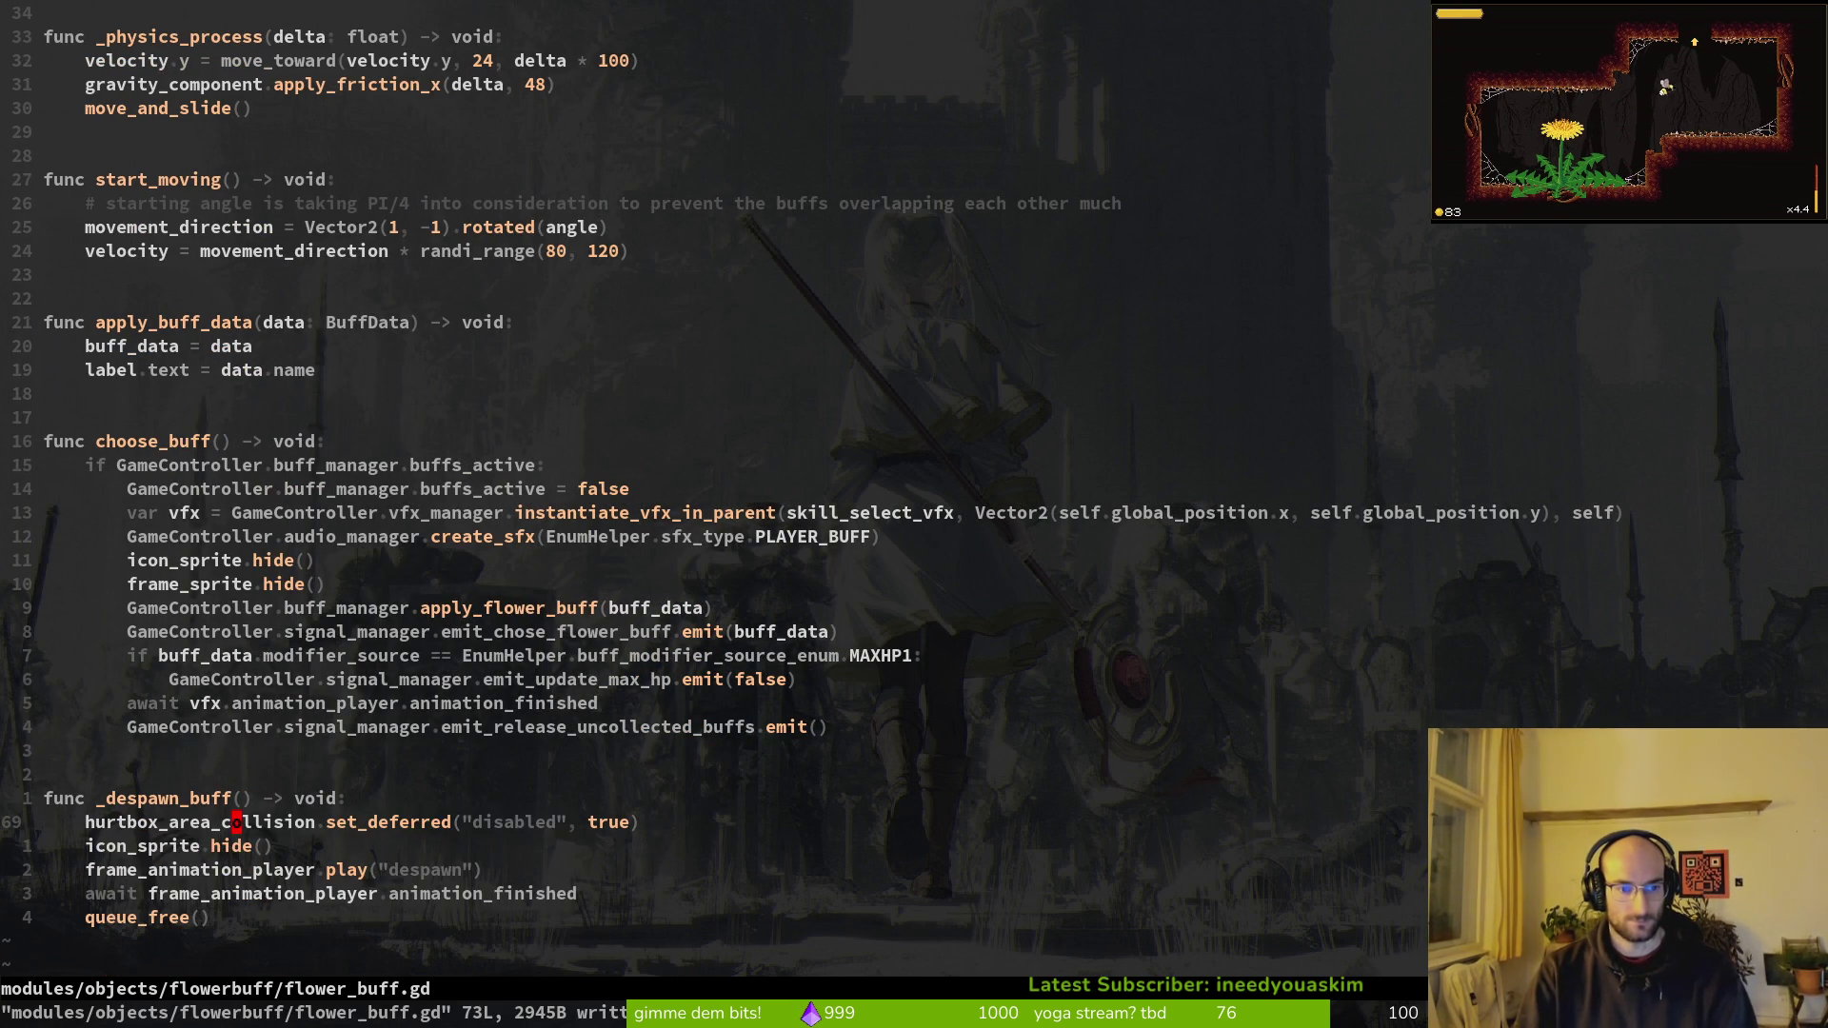
Step: Add 'GameController.buff_manager.buffs_active = true' before queue_free(), save, and launch the game with F5
text(oGameController.)
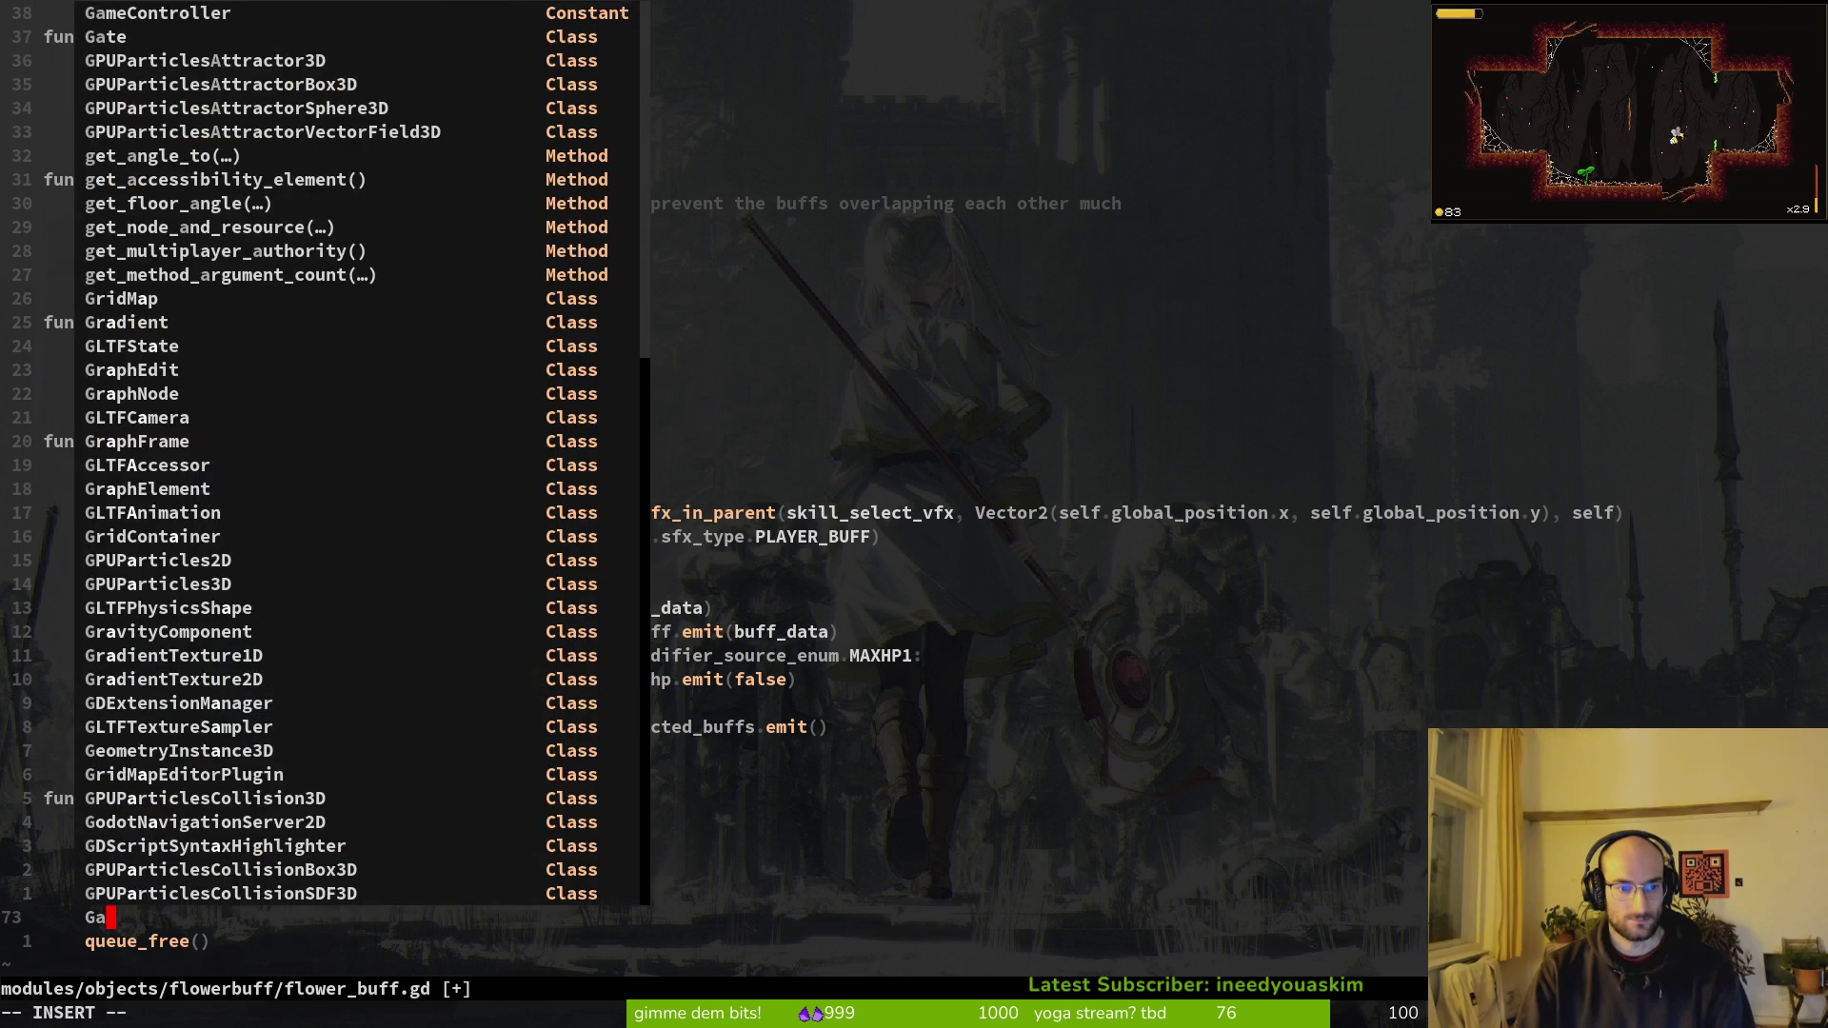
text(buff_manager)
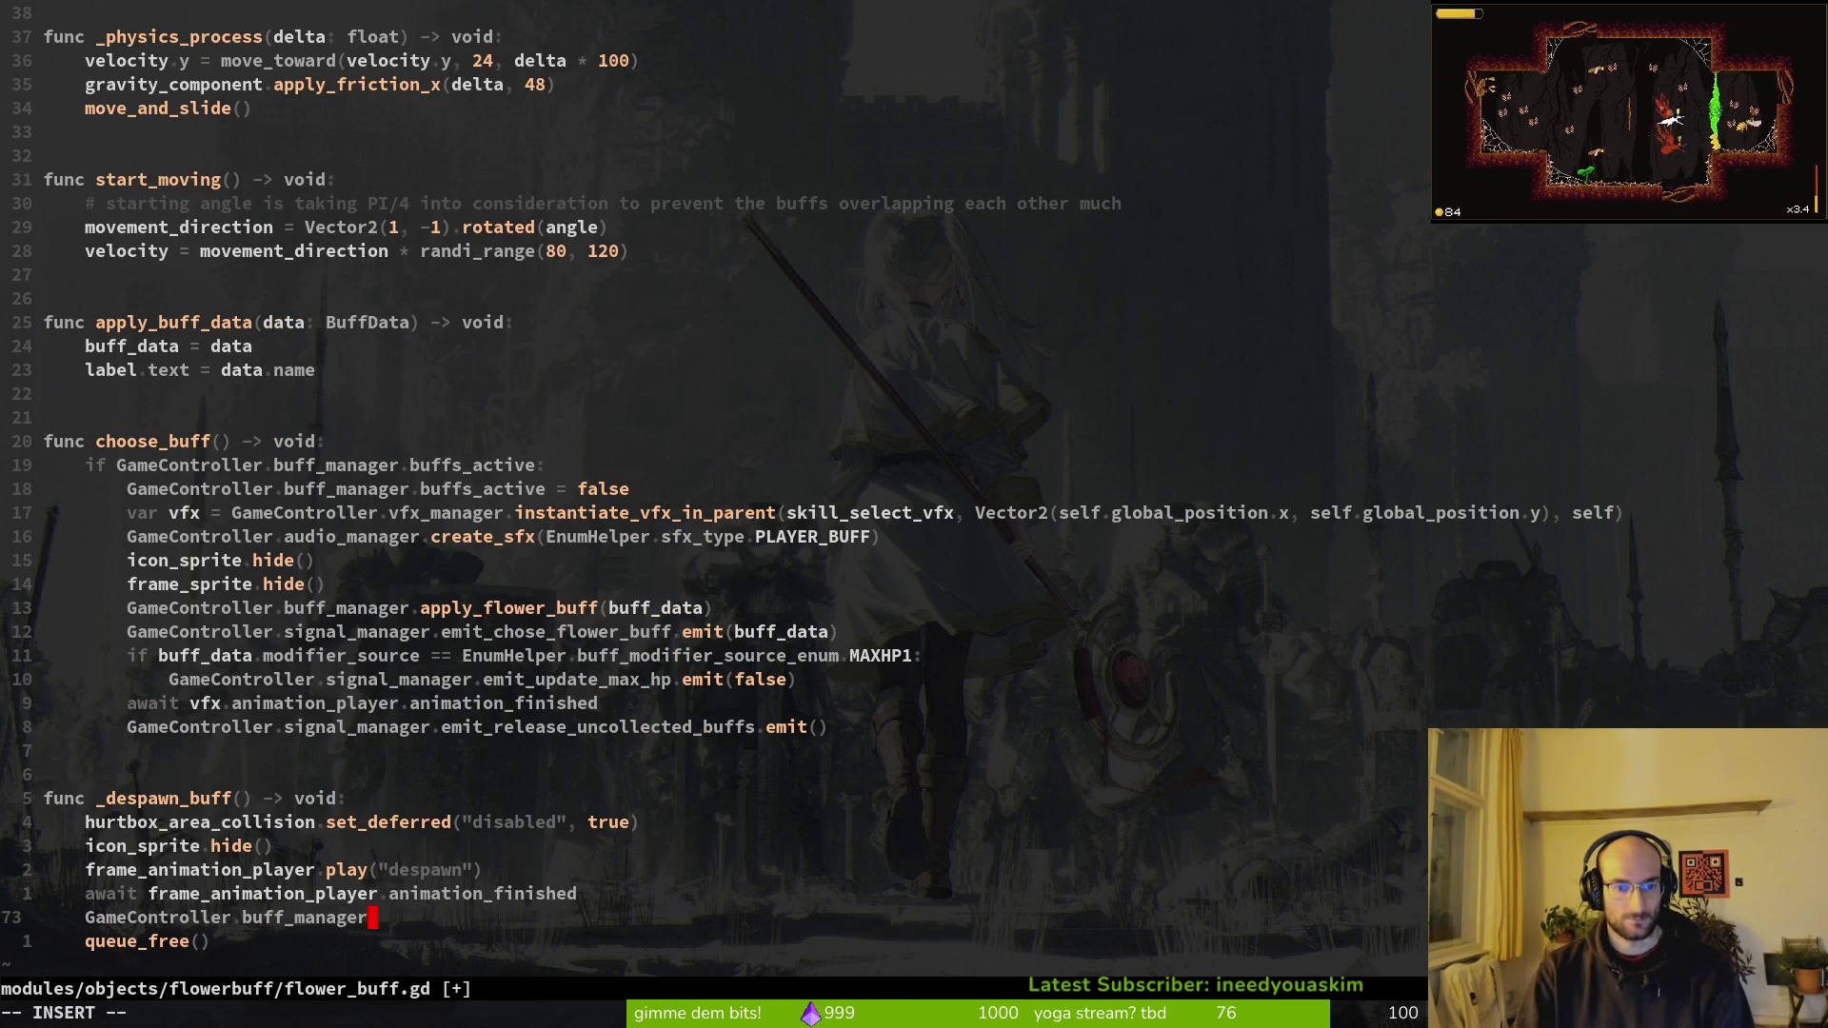
text(.buffs_active)
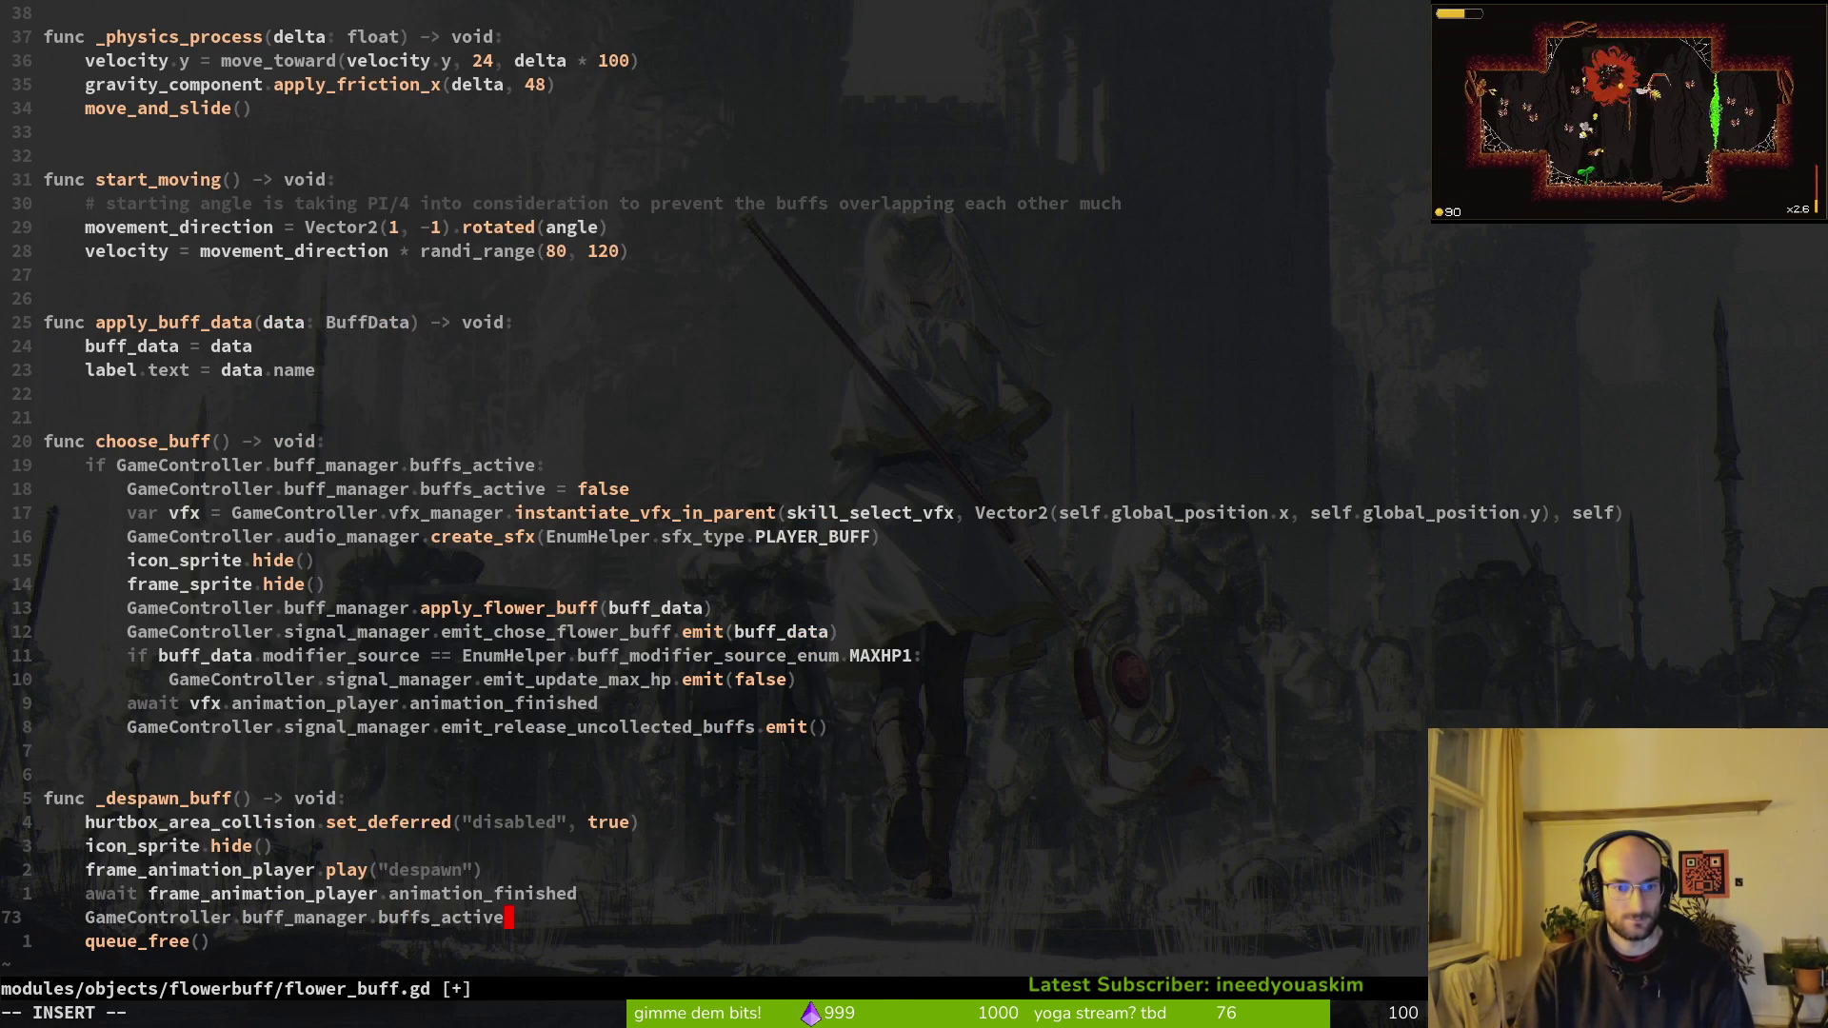
text( = true)
key(Escape)
text(:w)
key(Return)
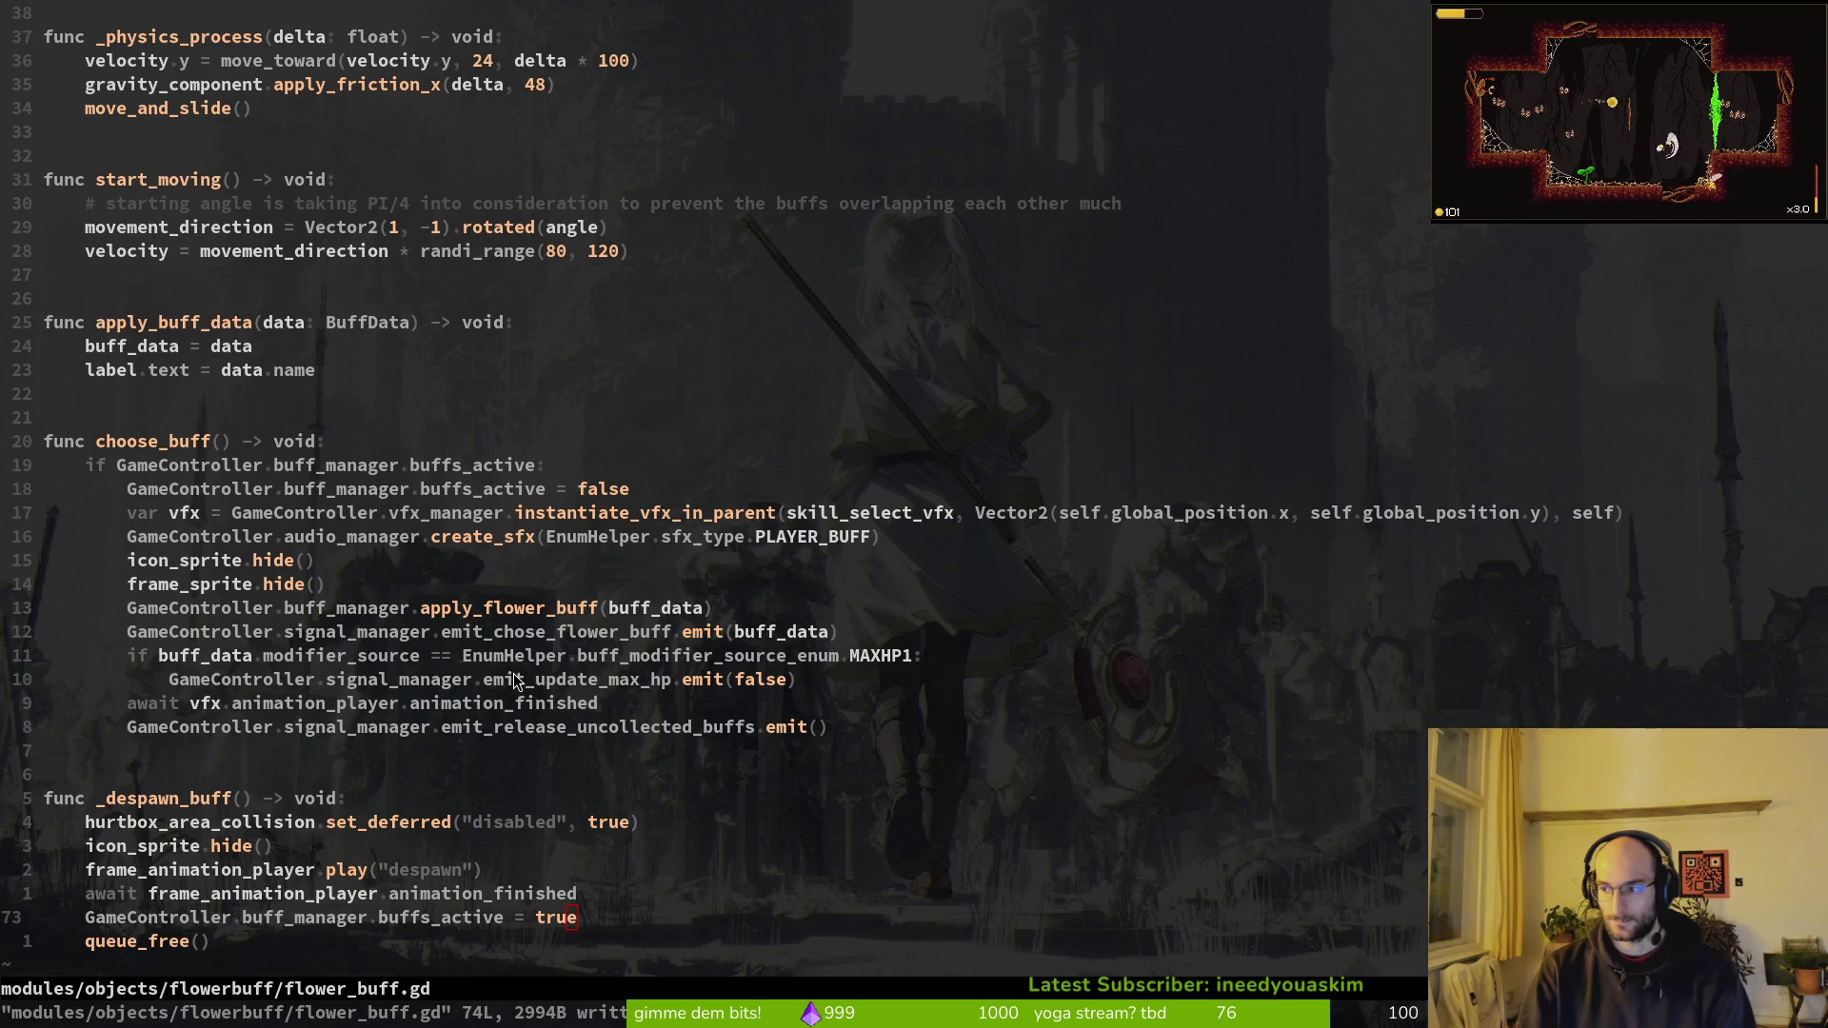
key(F5)
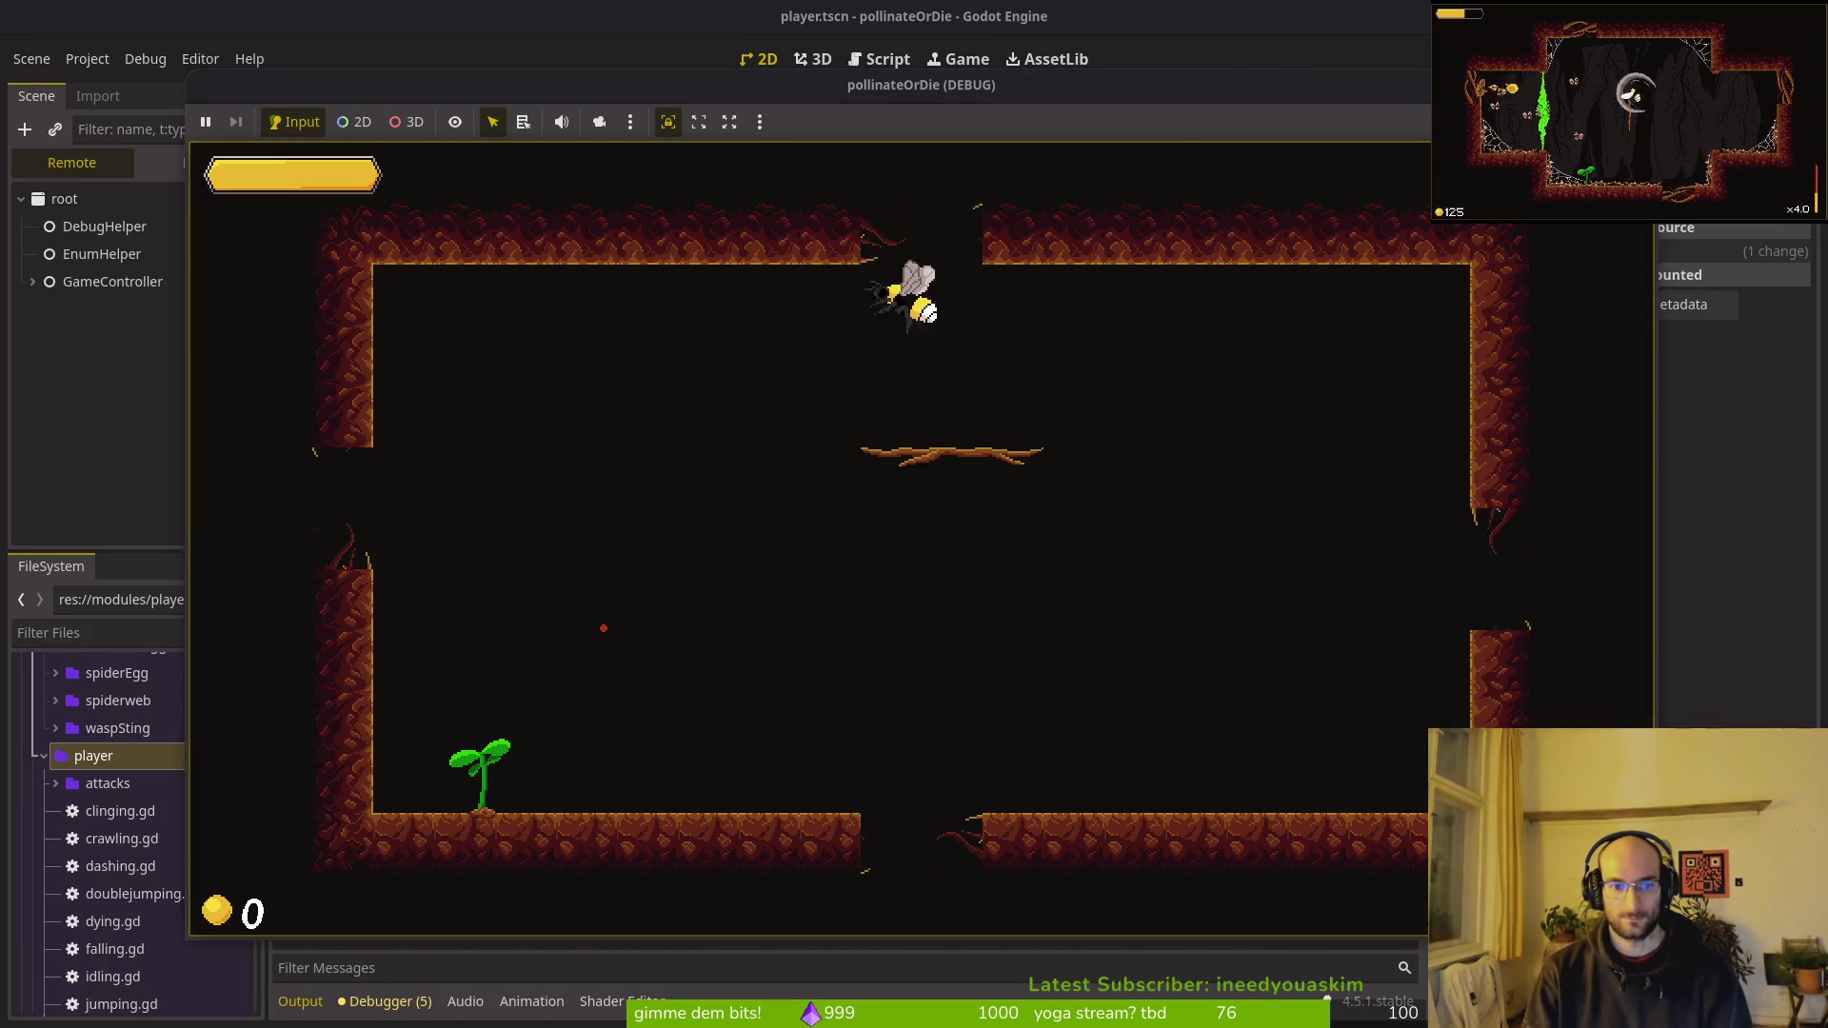
Step: Grow the first sprout, pick the +5% buff, and drop to the next room
key(Left)
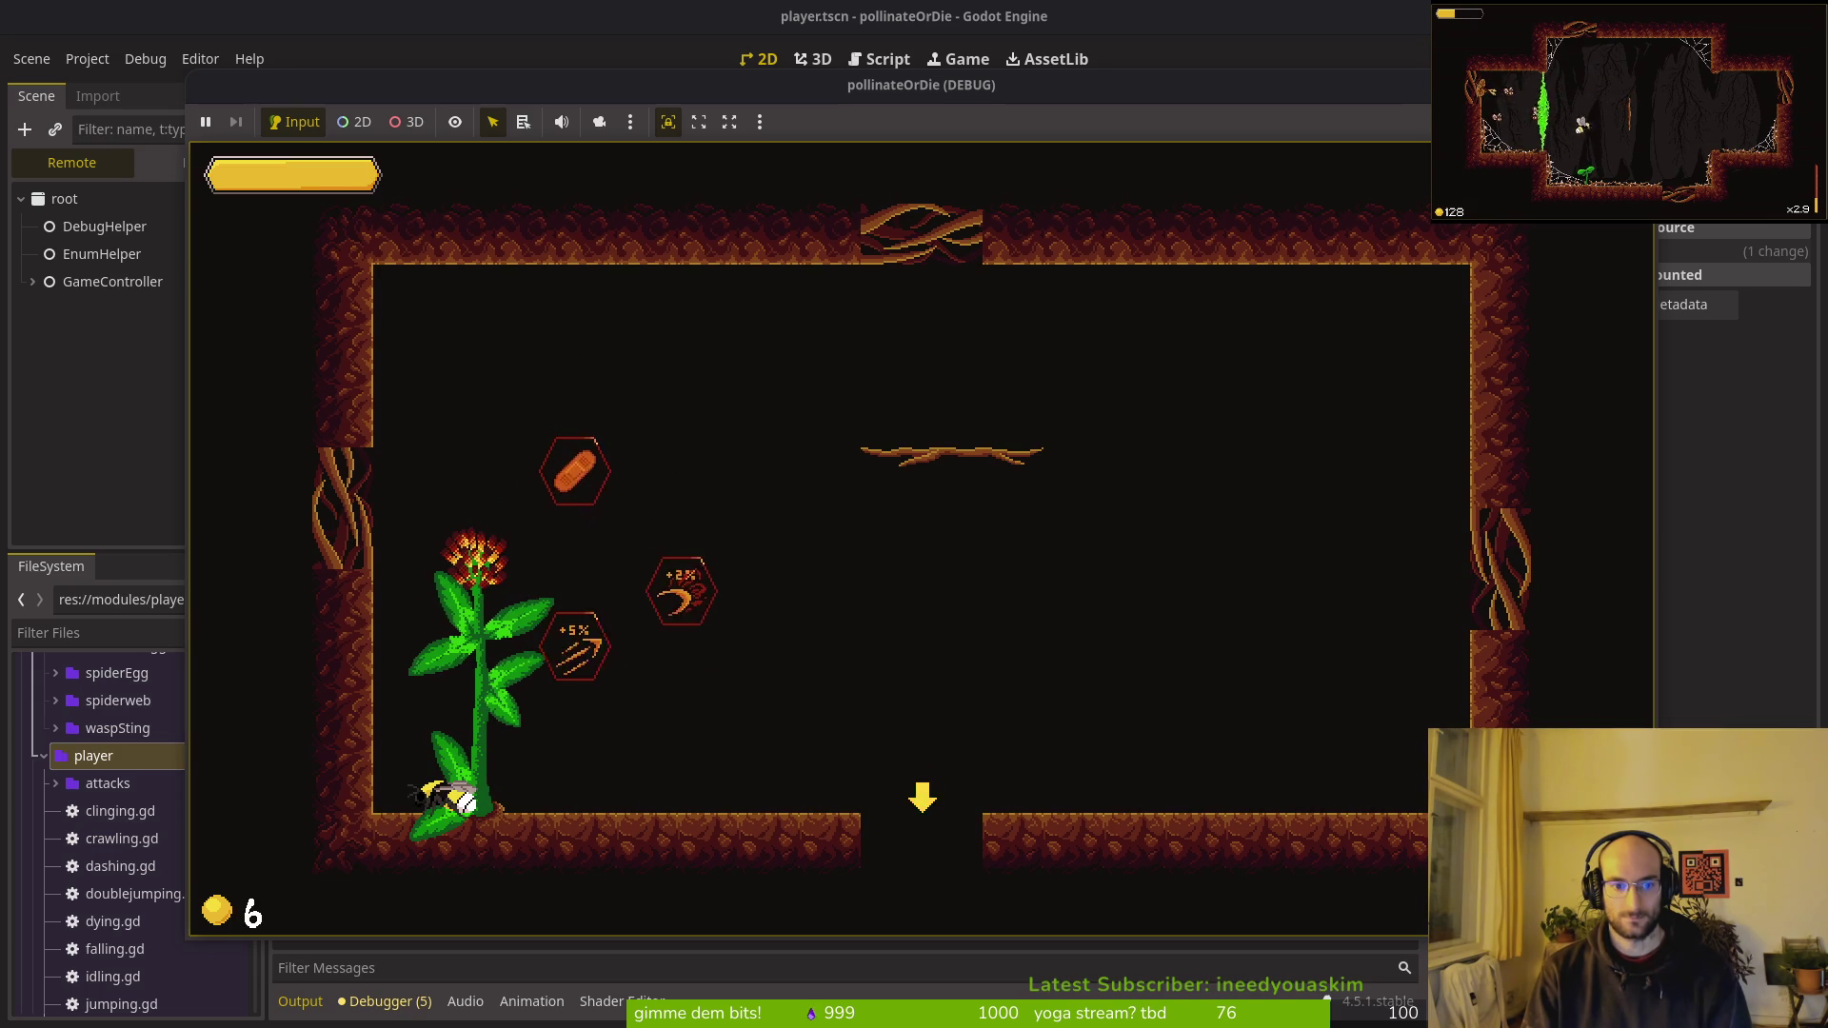
key(Left)
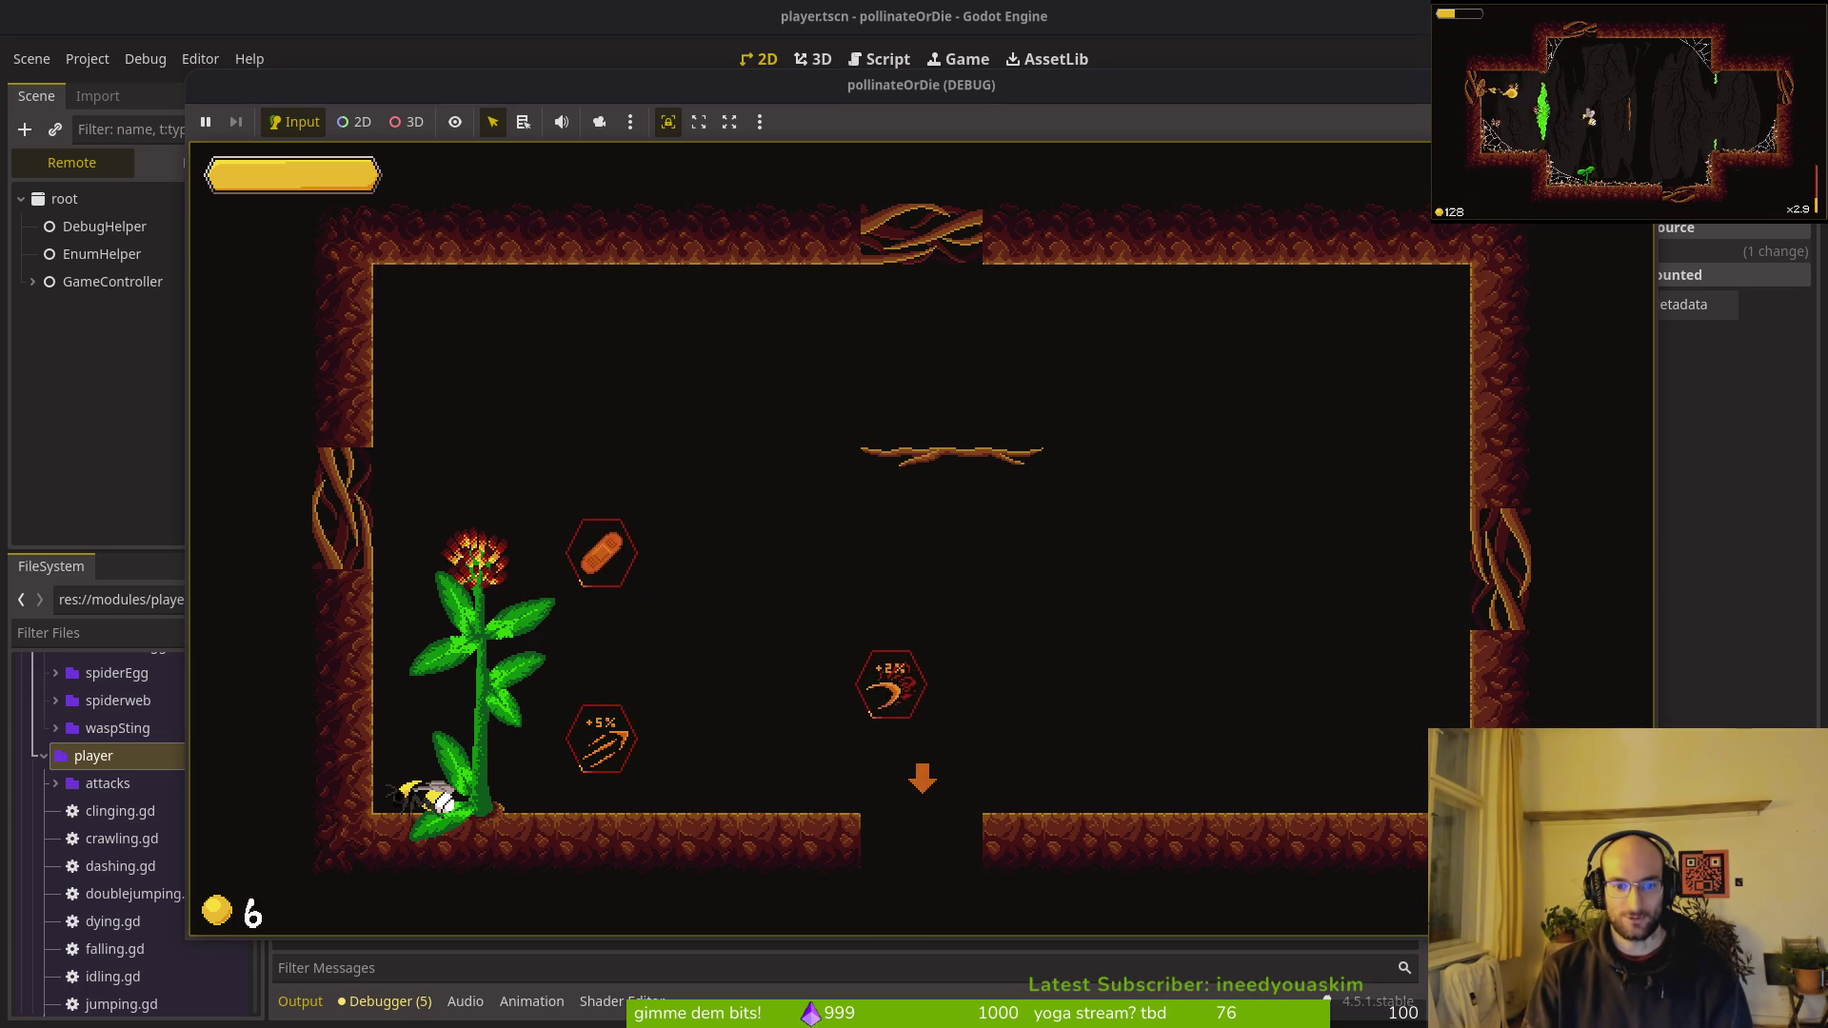
key(Right)
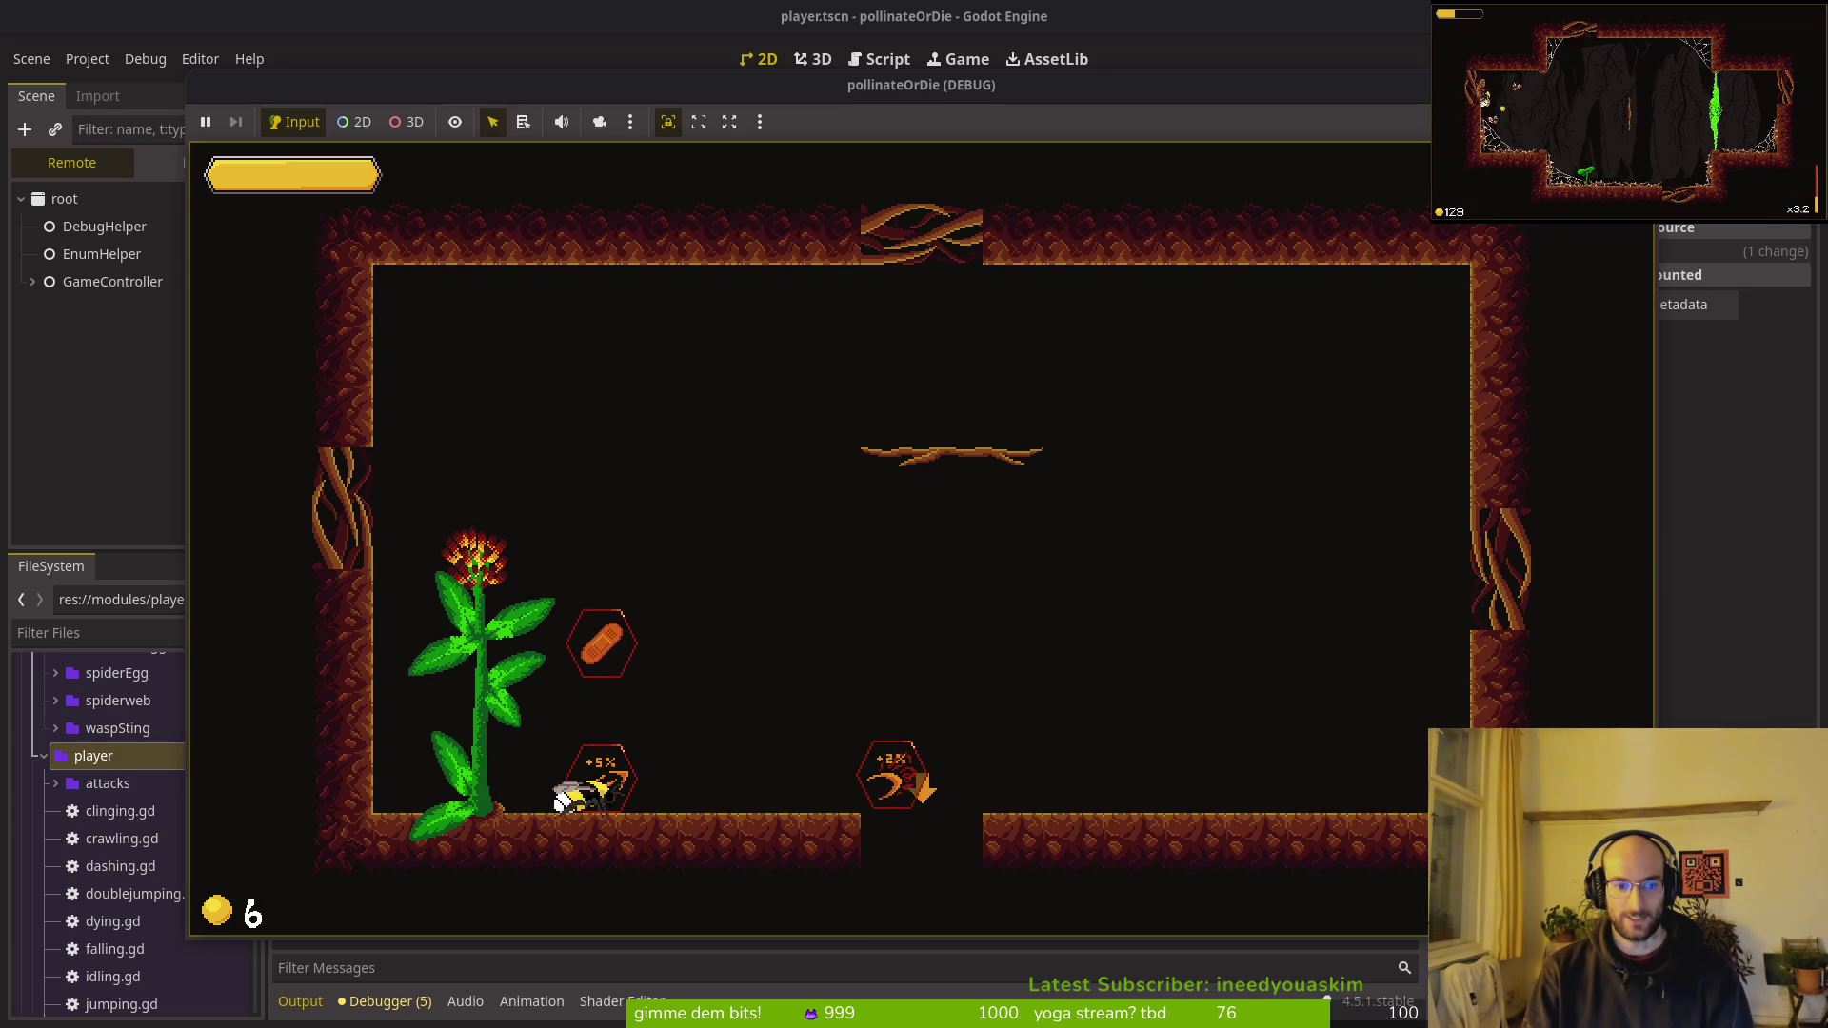
key(Up)
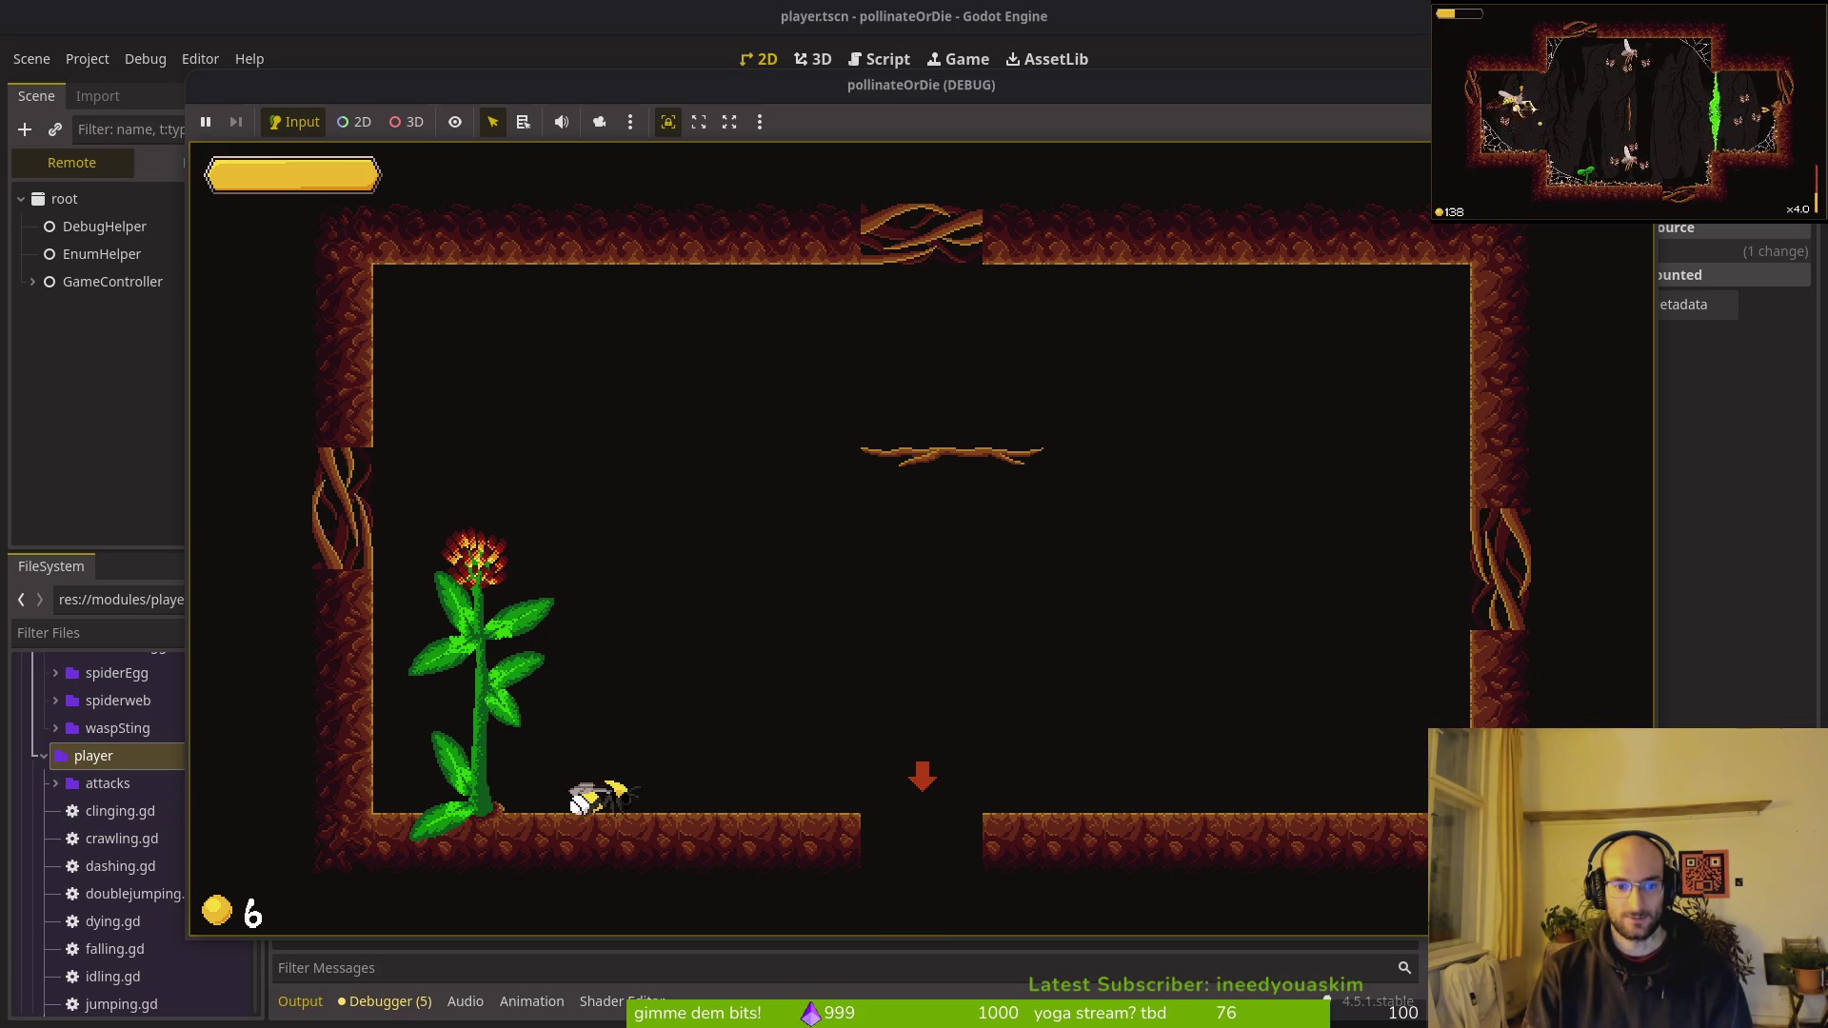
key(Down)
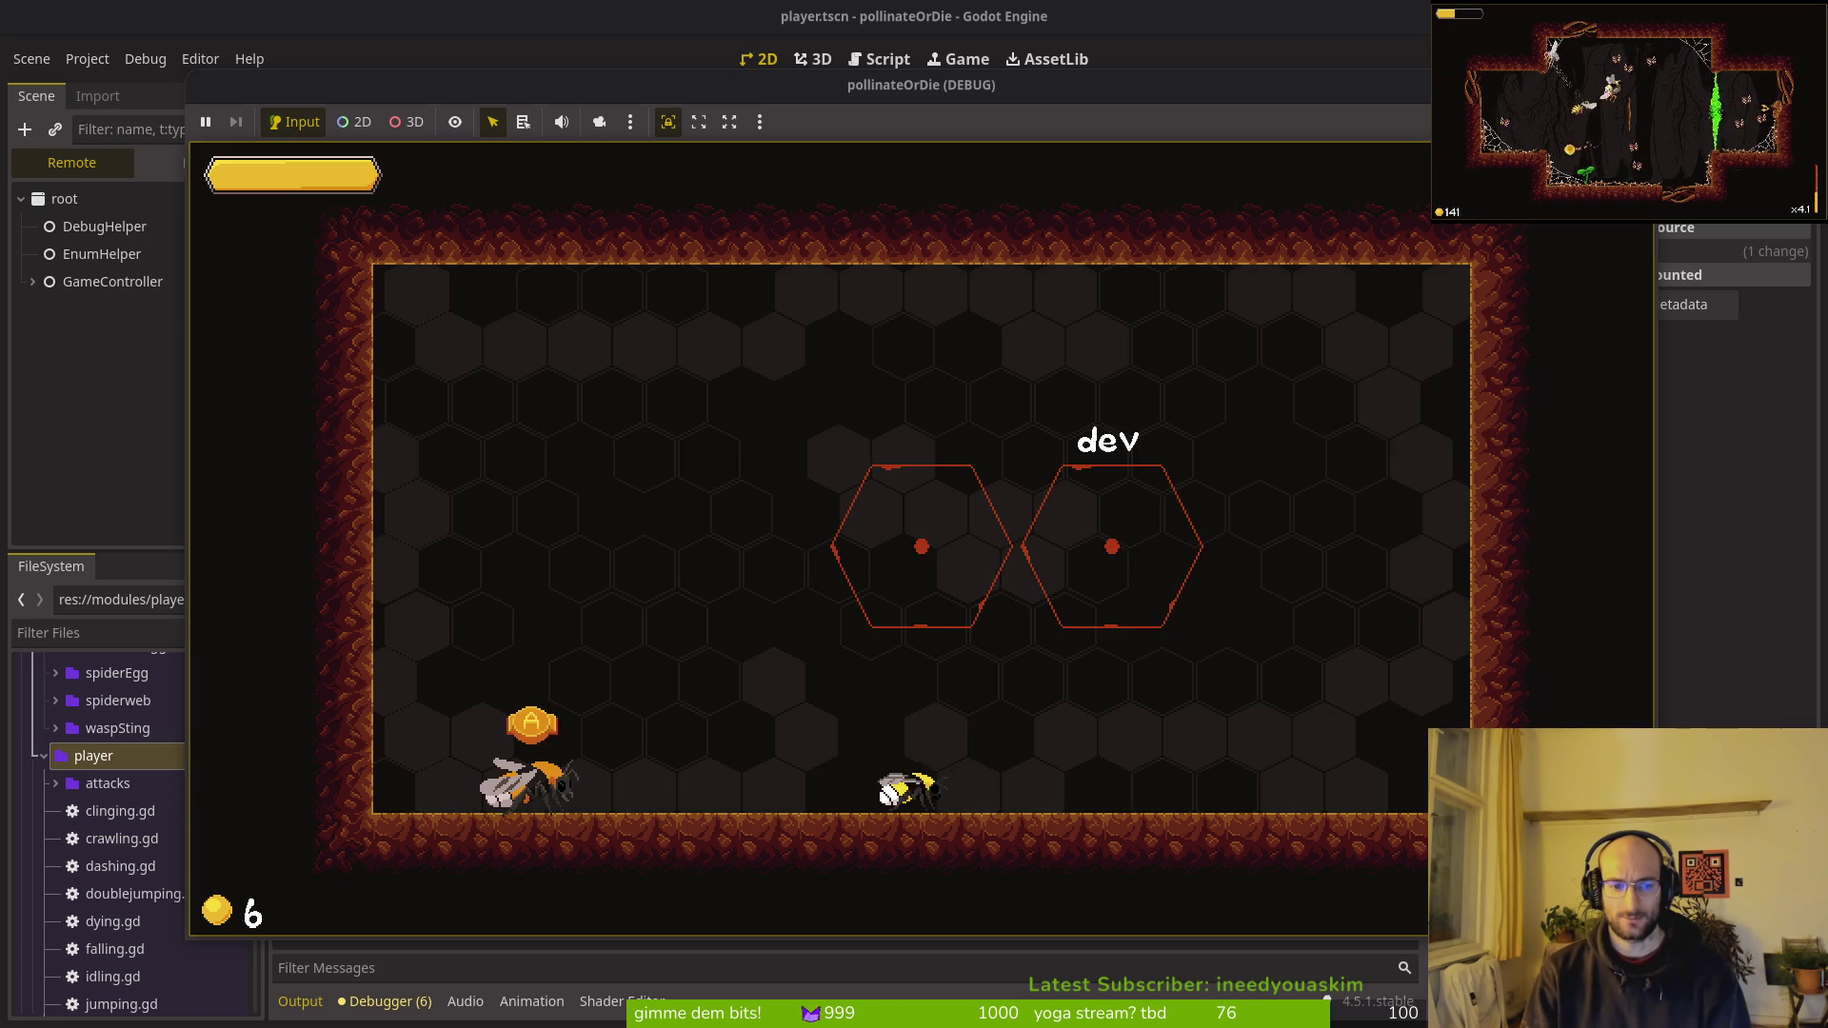
Step: Grow a thistle, grab one of its buffs, and fly into the dev room's right hexagon
key(Left)
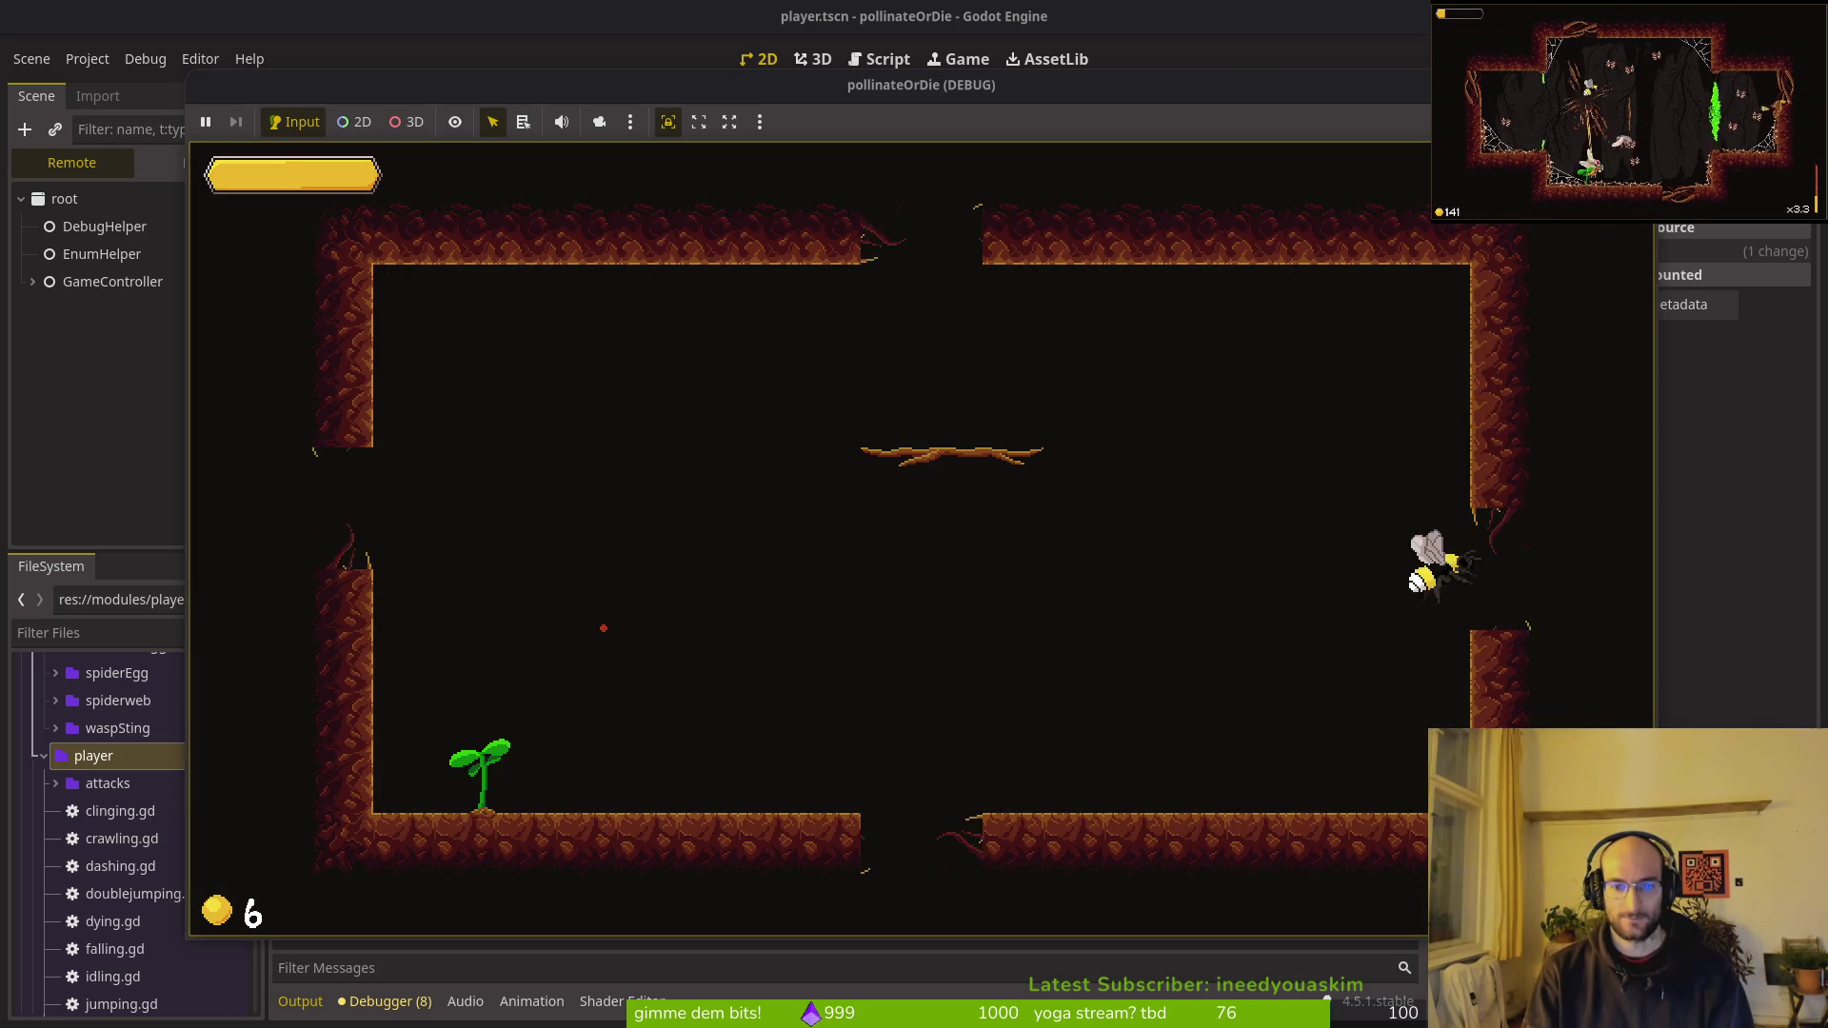
key(Left)
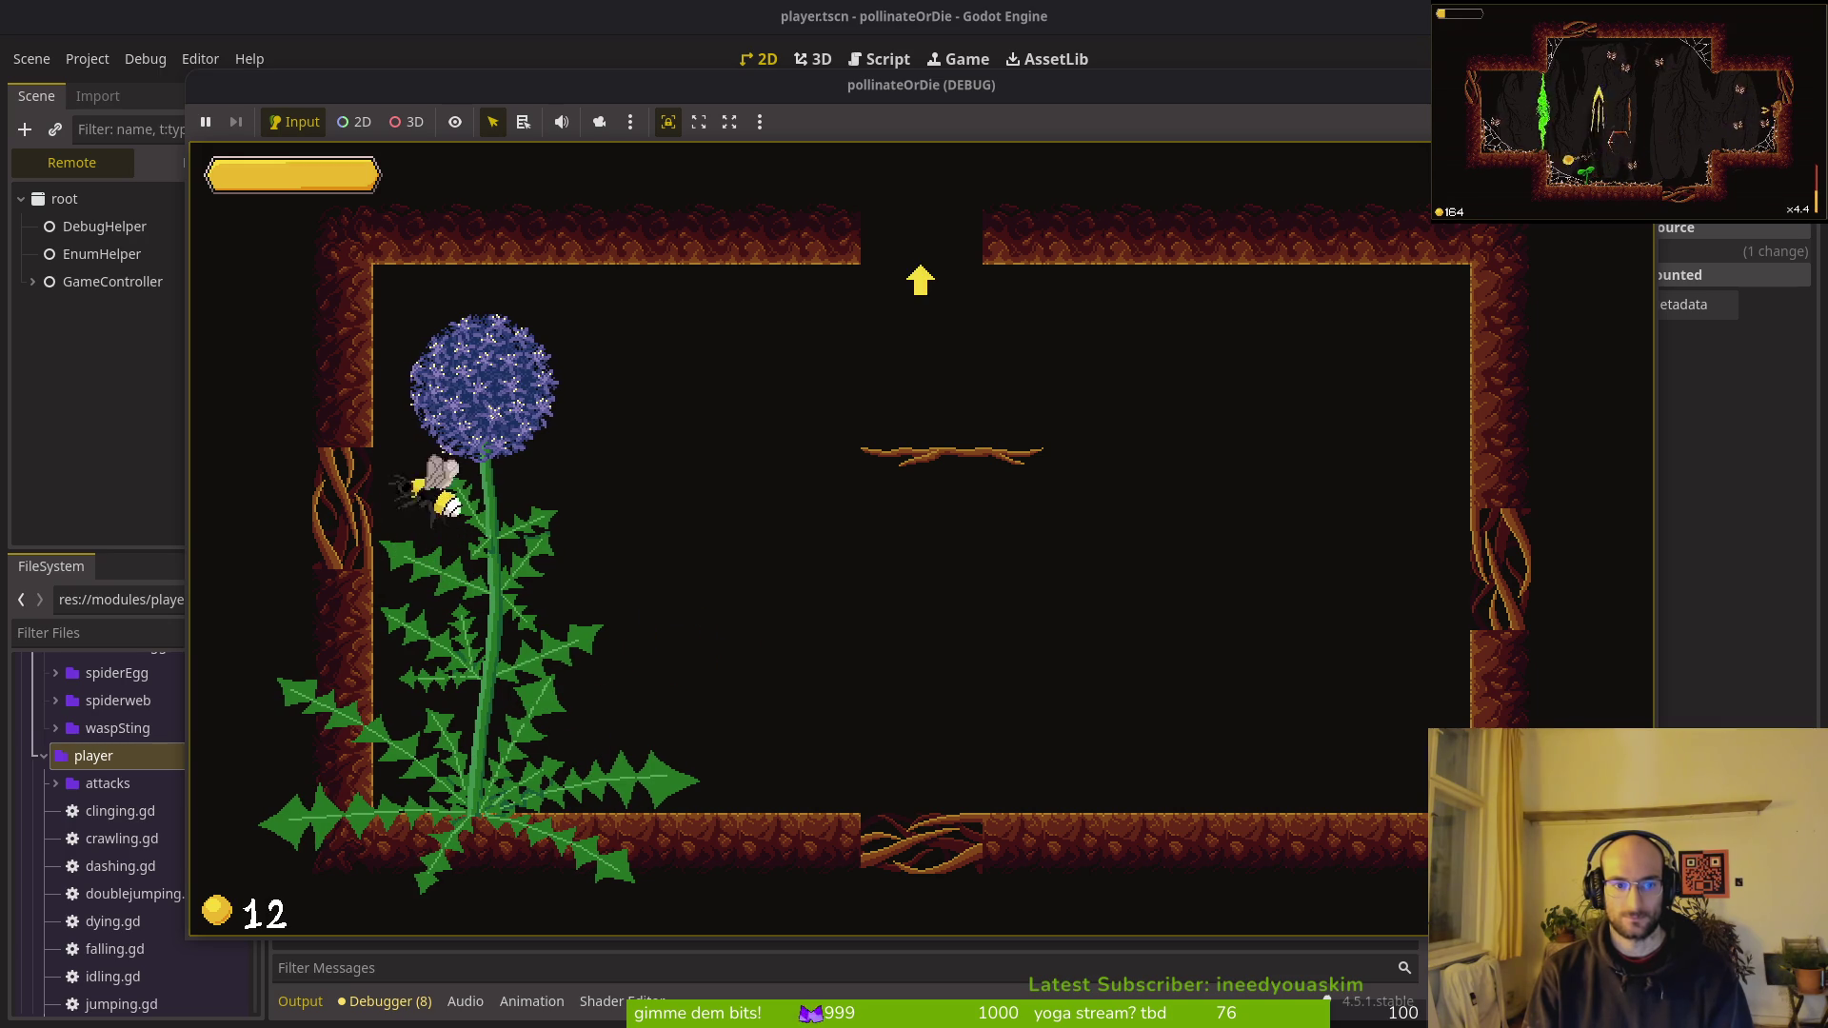
key(Right)
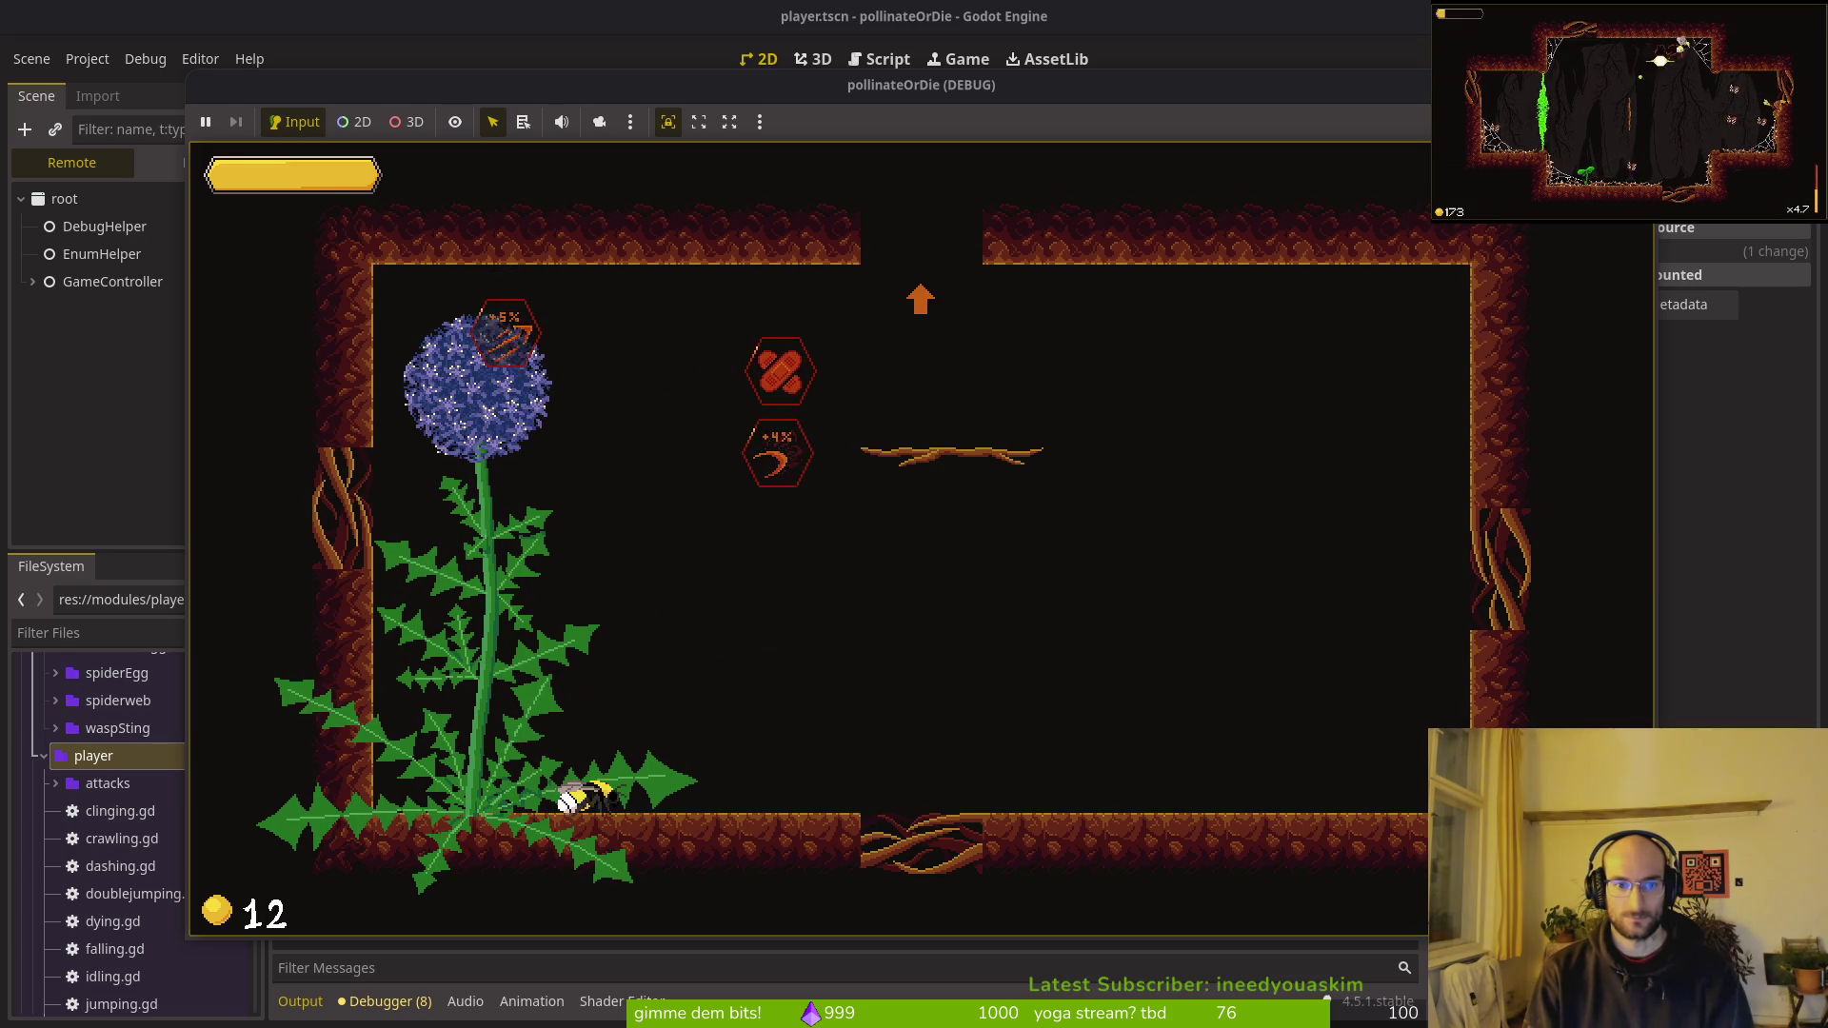
key(Right)
key(Up)
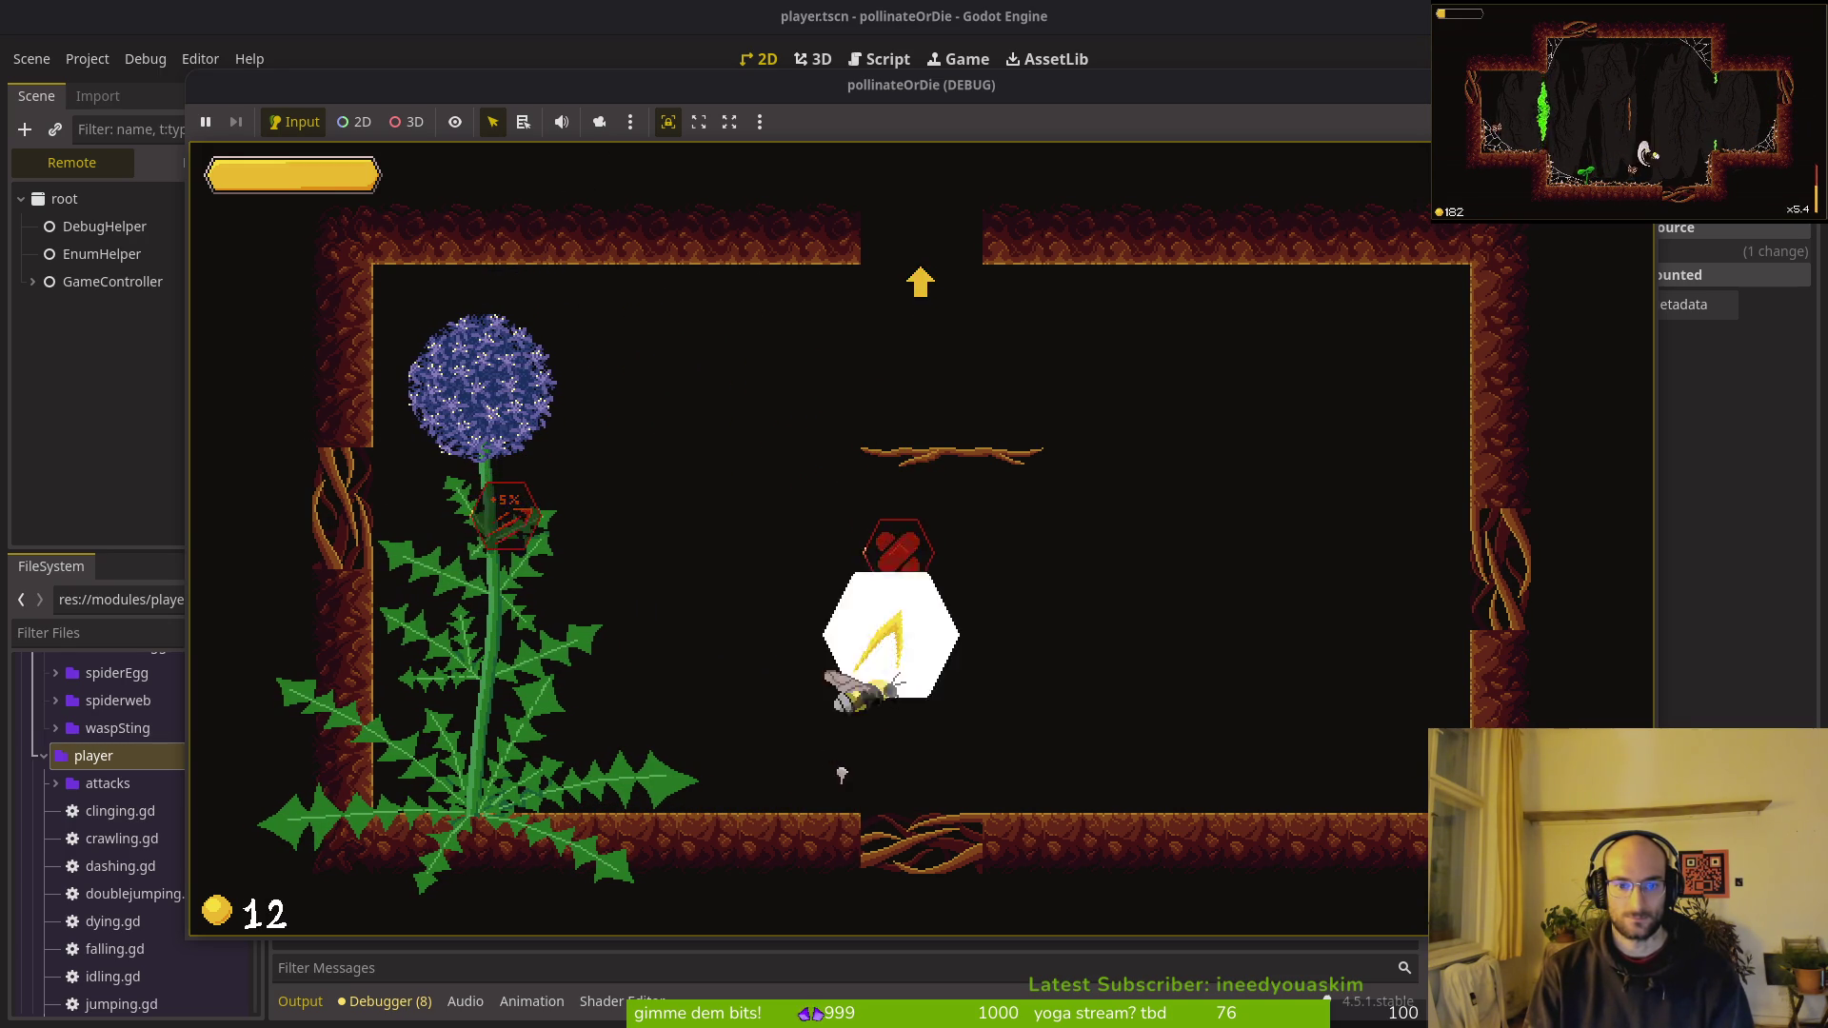
key(Up)
key(Right)
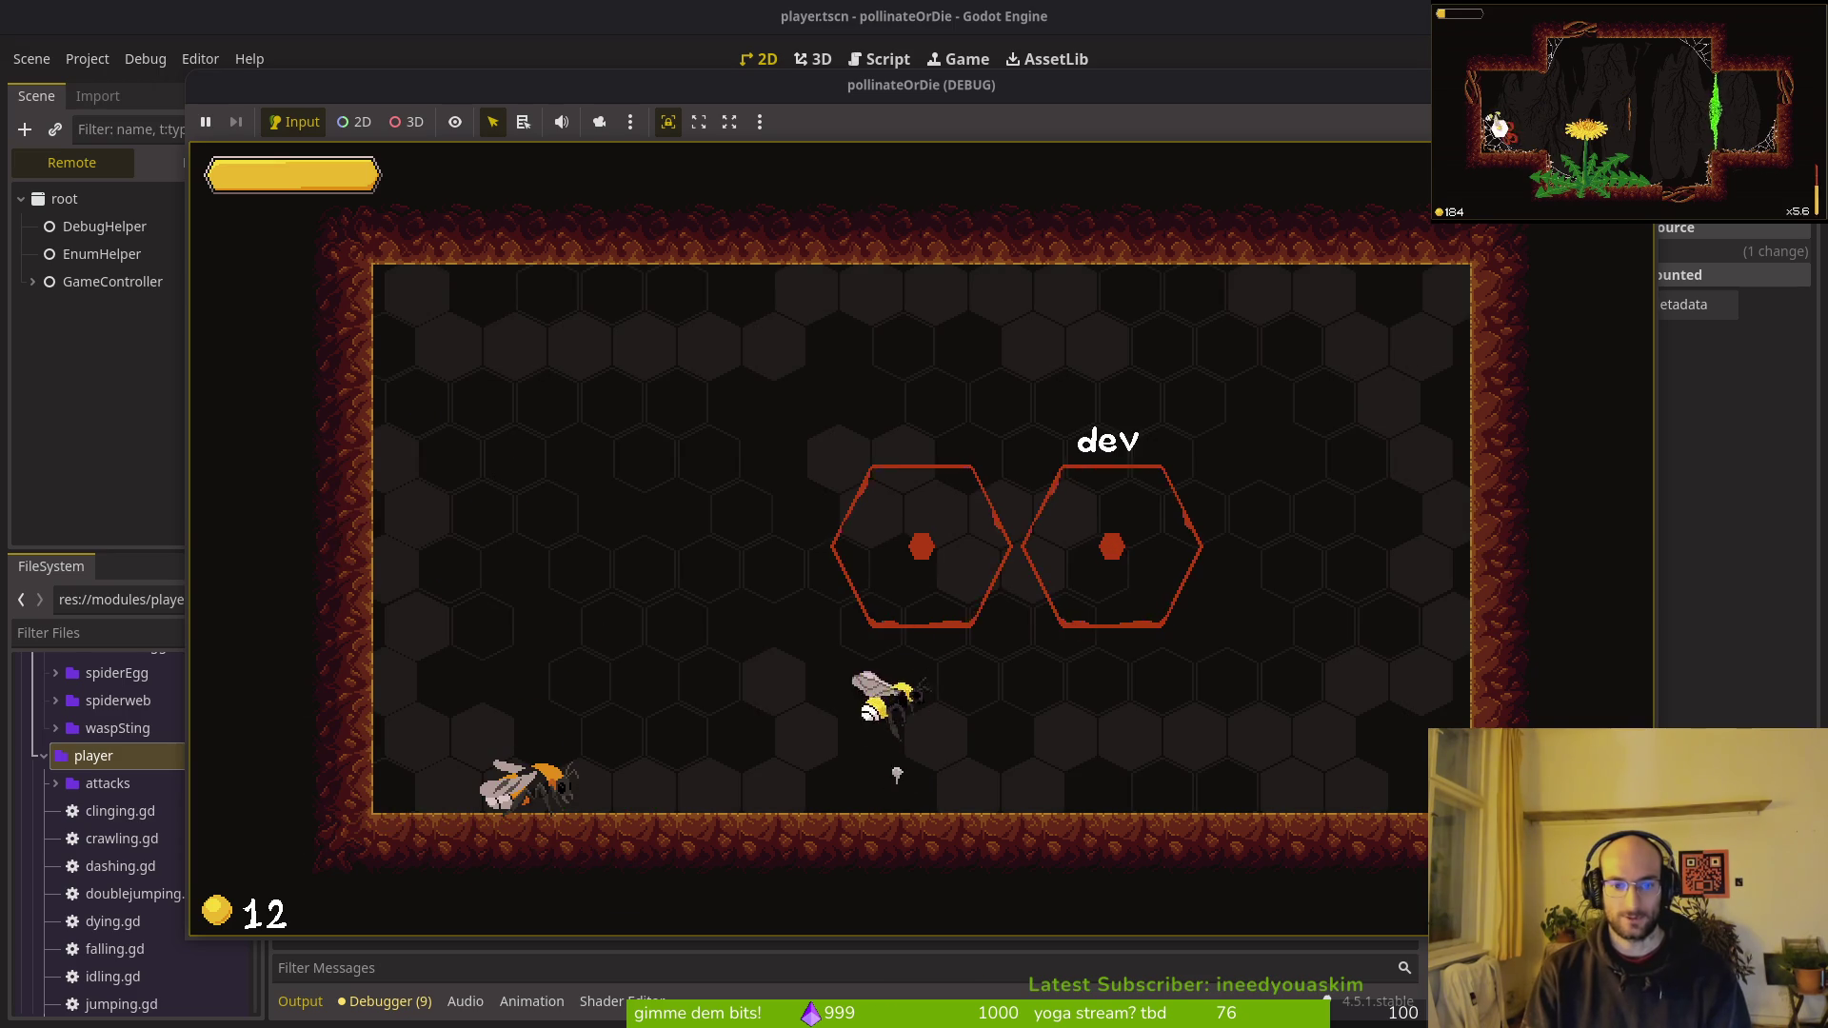
Step: Destroy the mosquito, grow the dandelion and pick up its buff, then return to Neovim
key(Left)
key(Right)
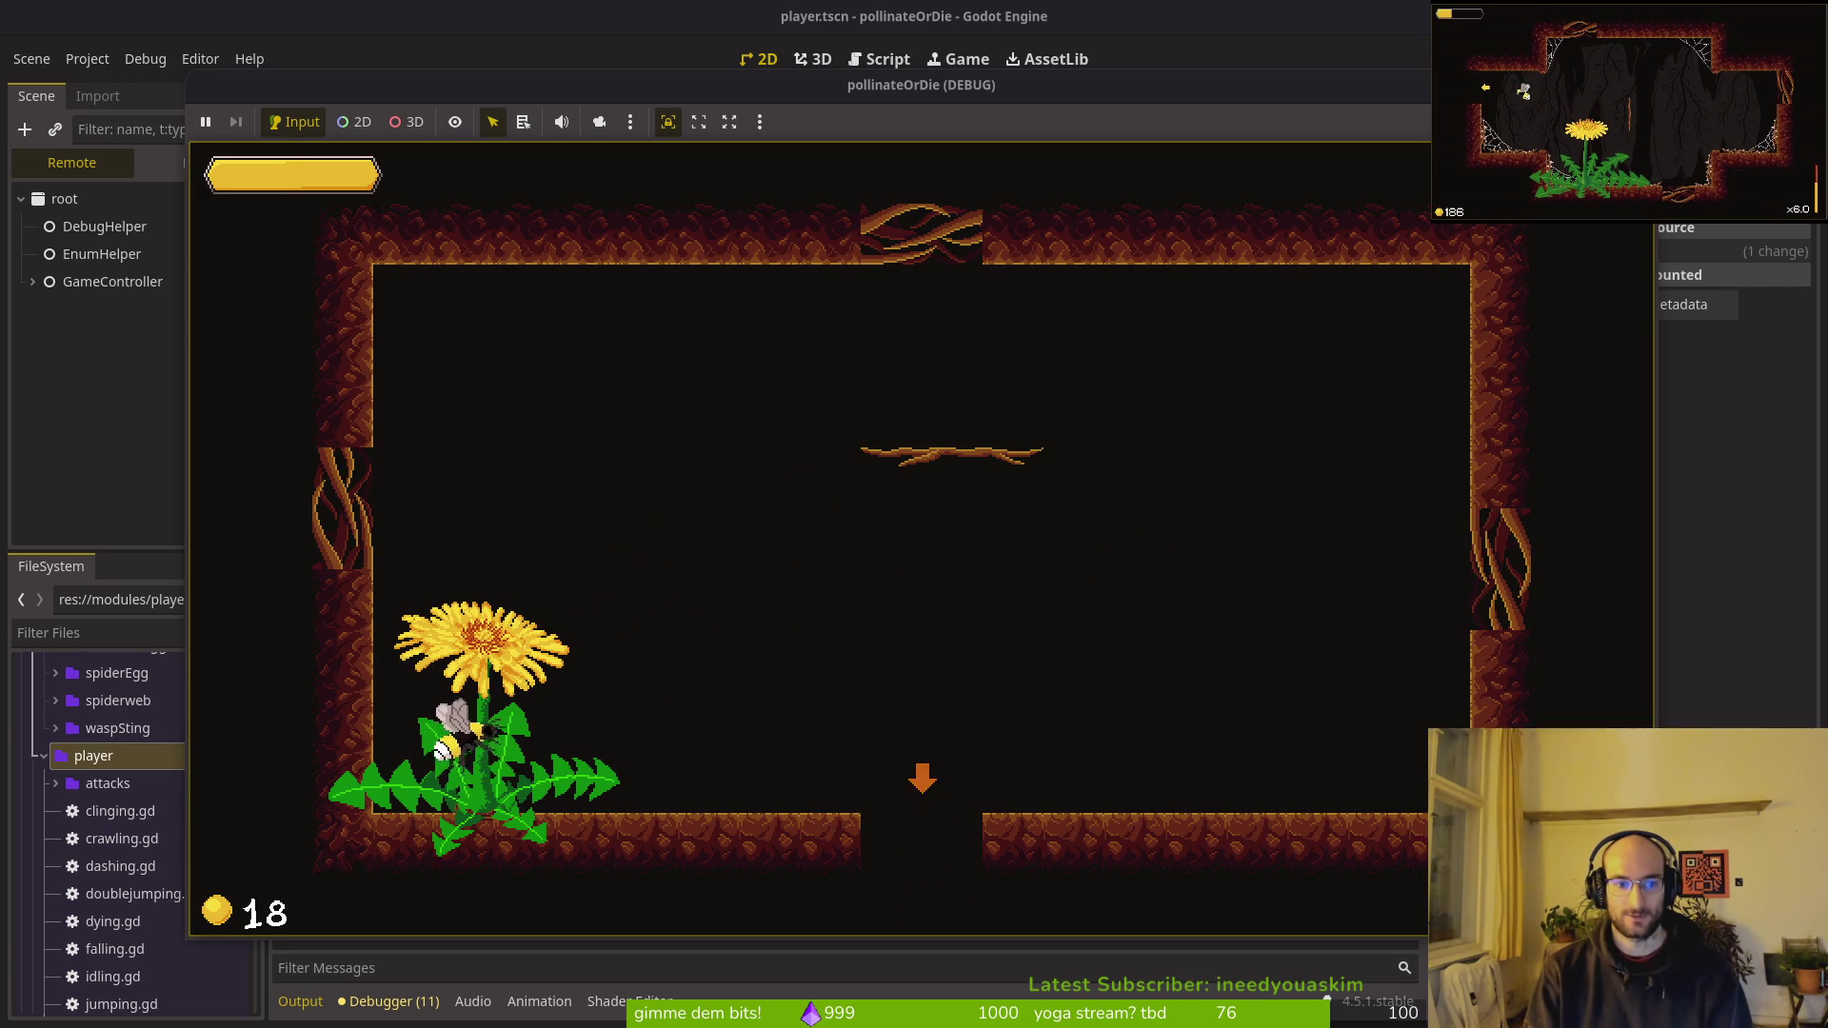
key(Right)
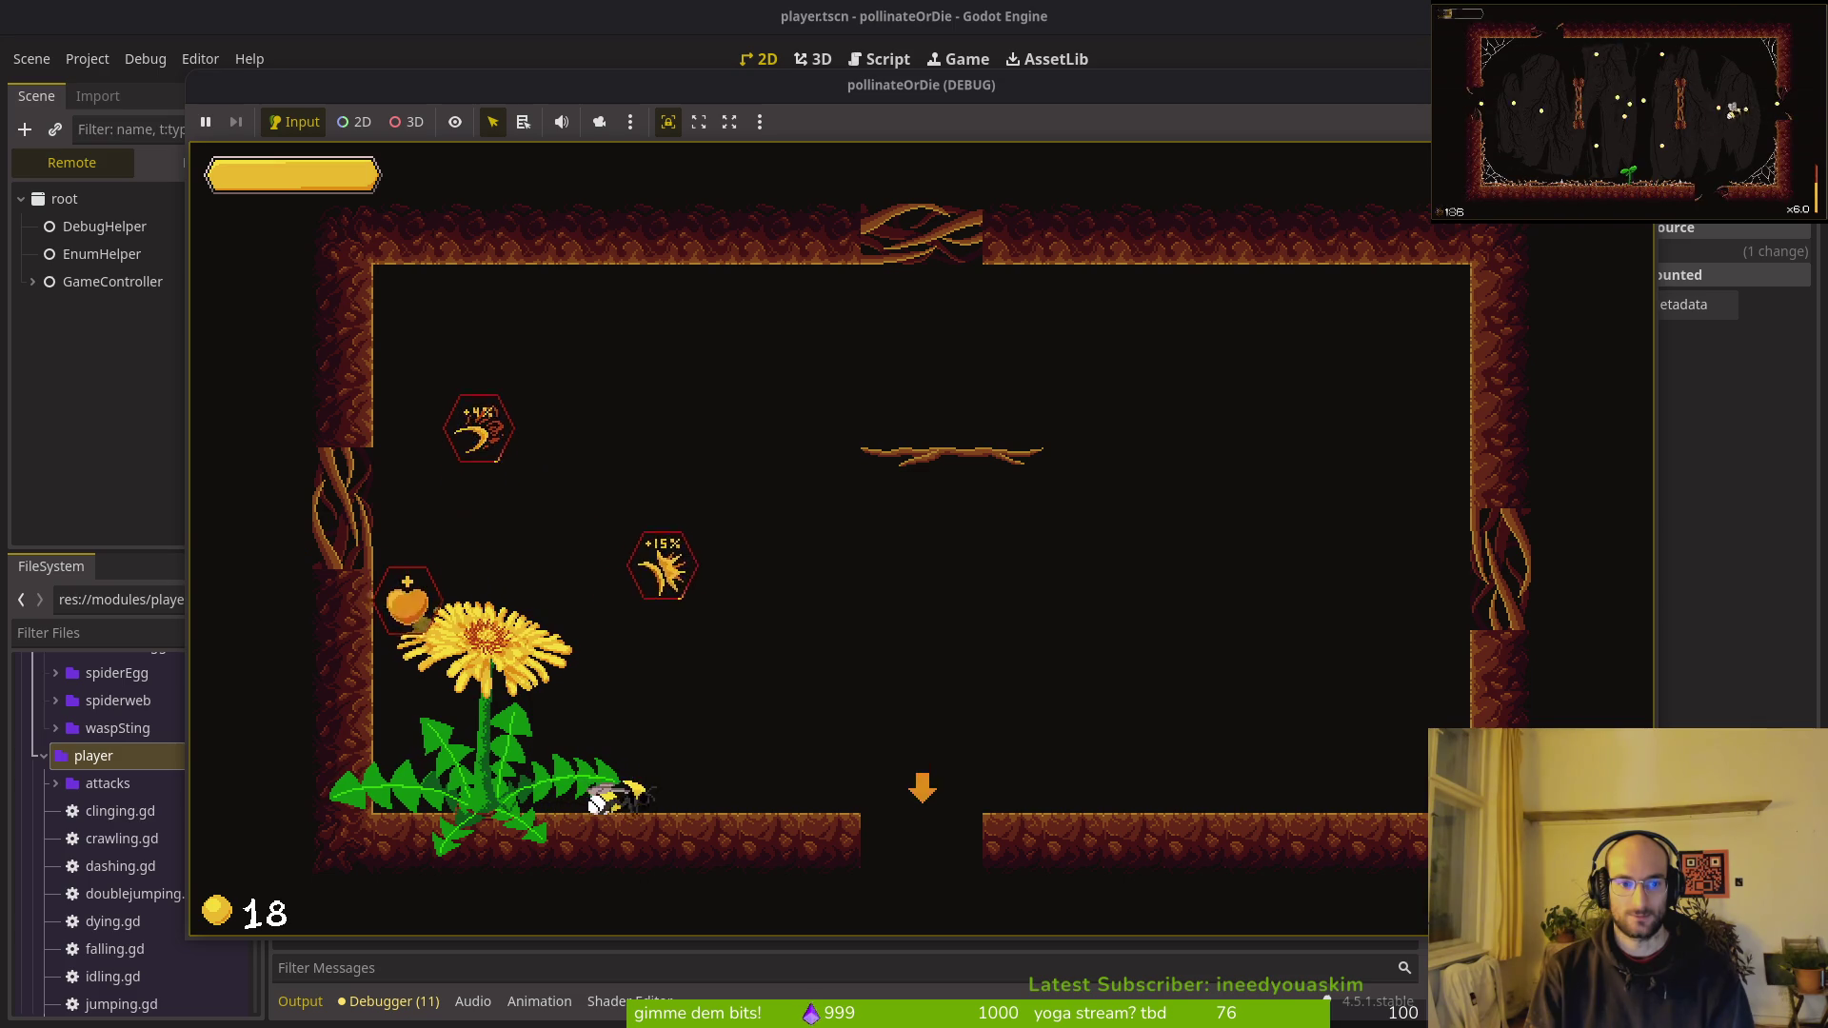
key(Left)
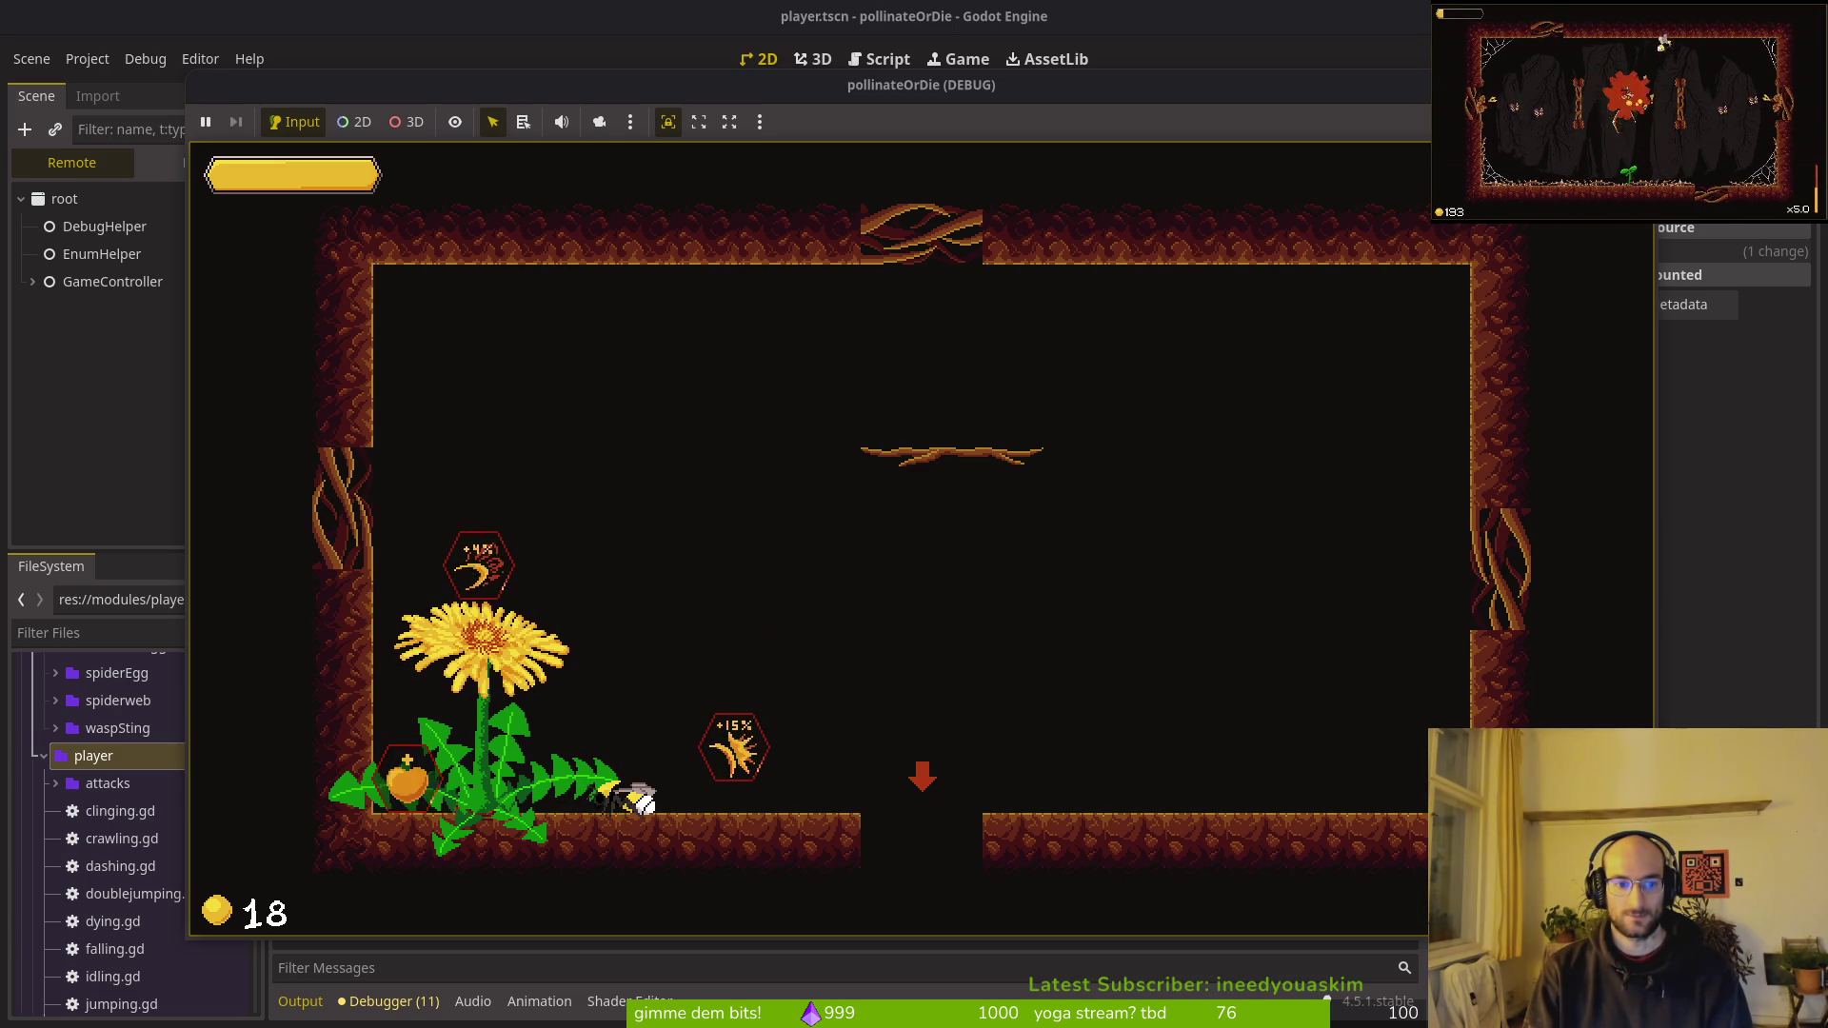
key(Left)
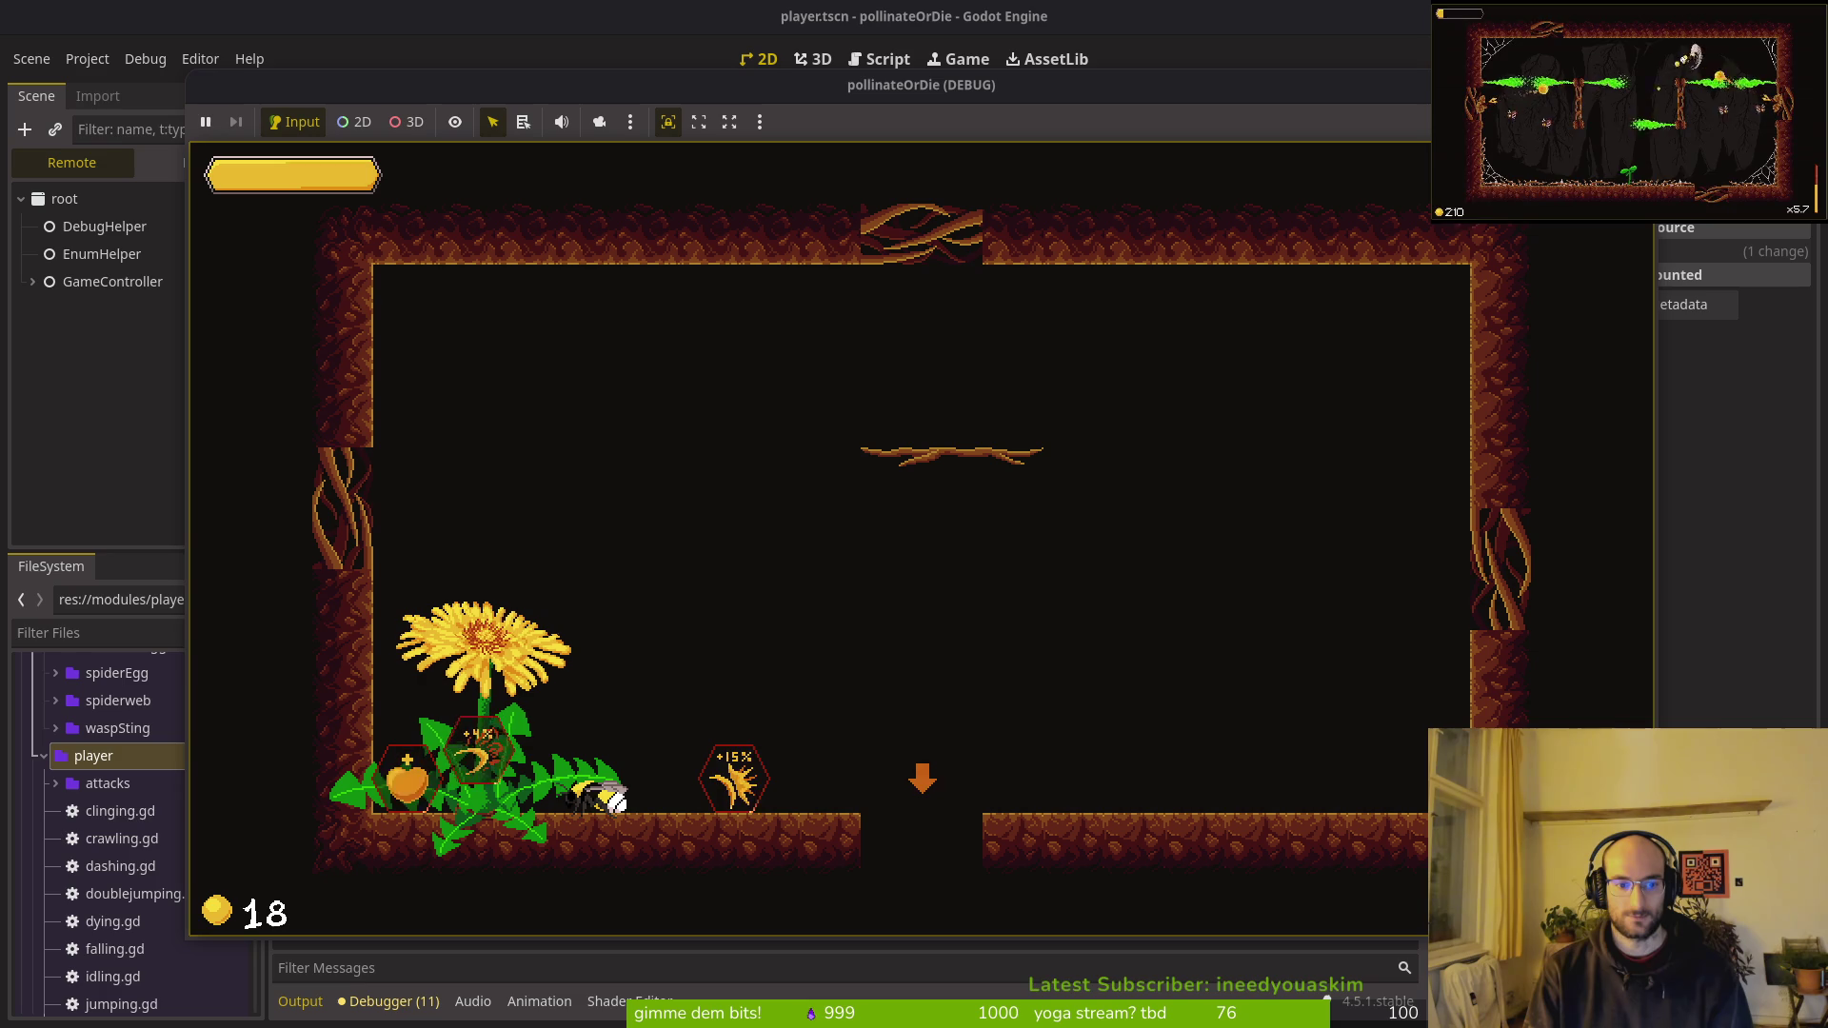
key(Left)
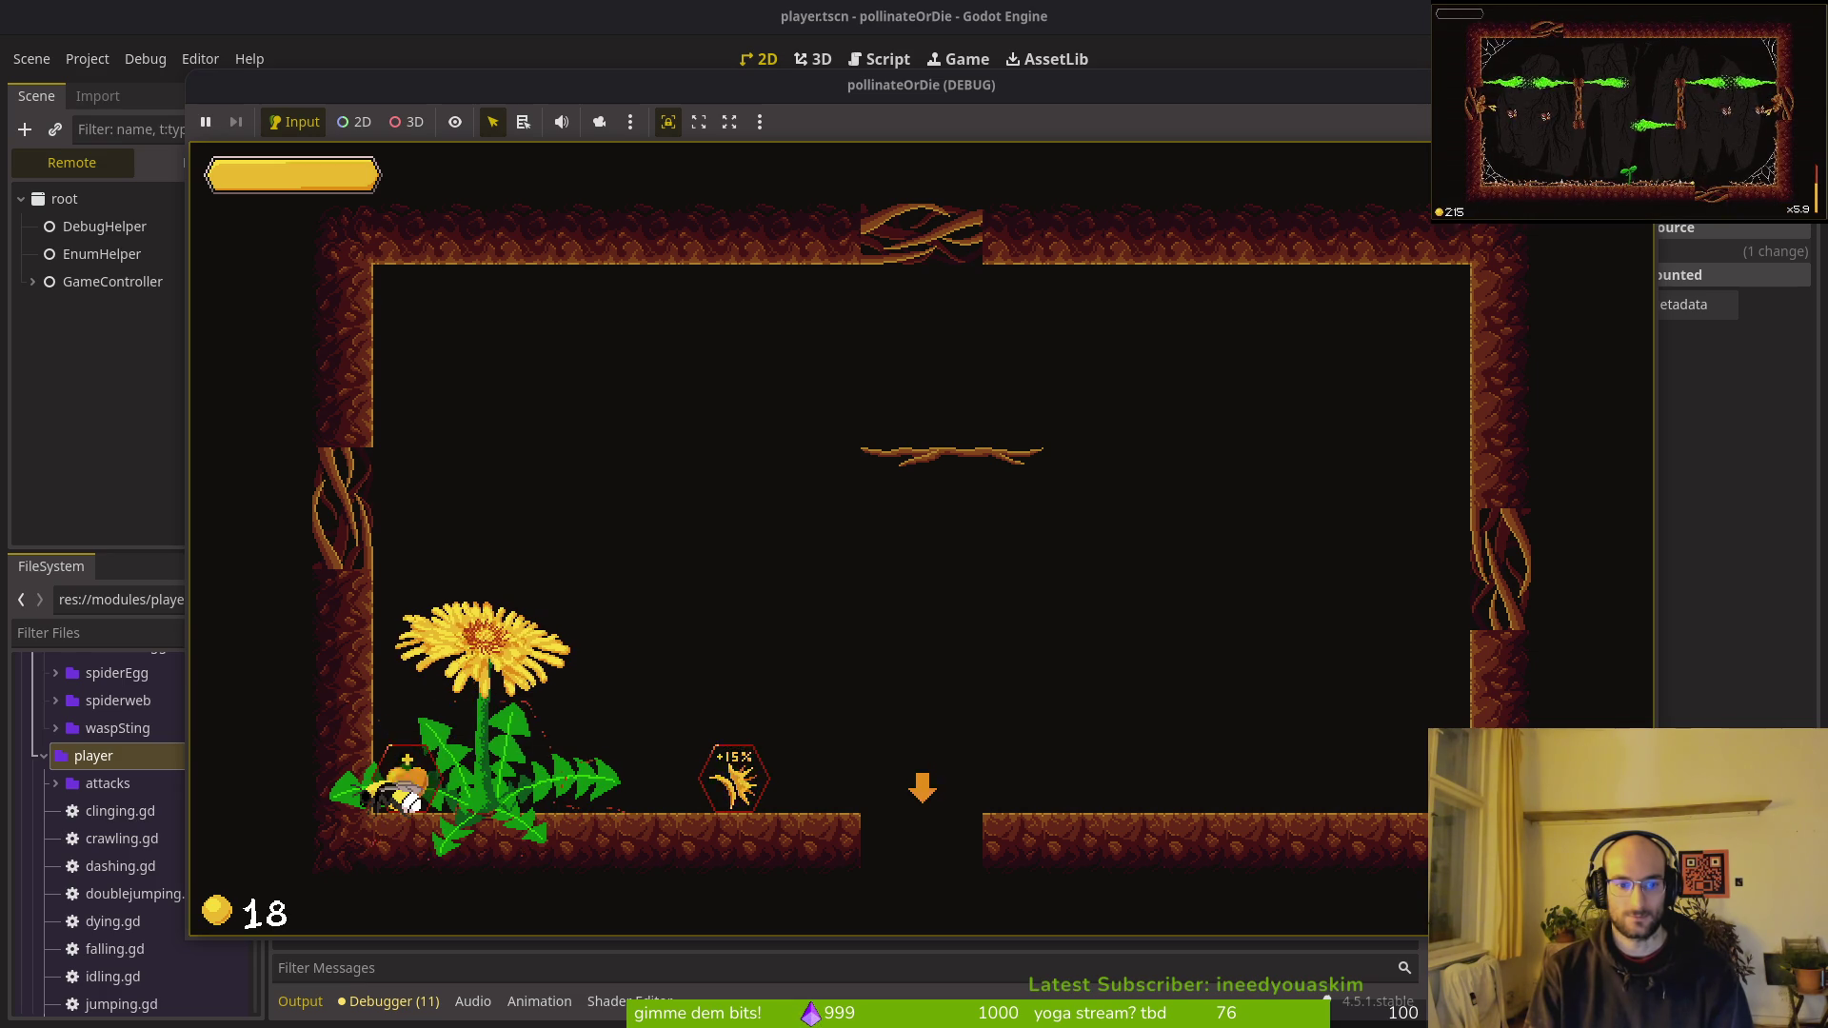
key(alt+Tab)
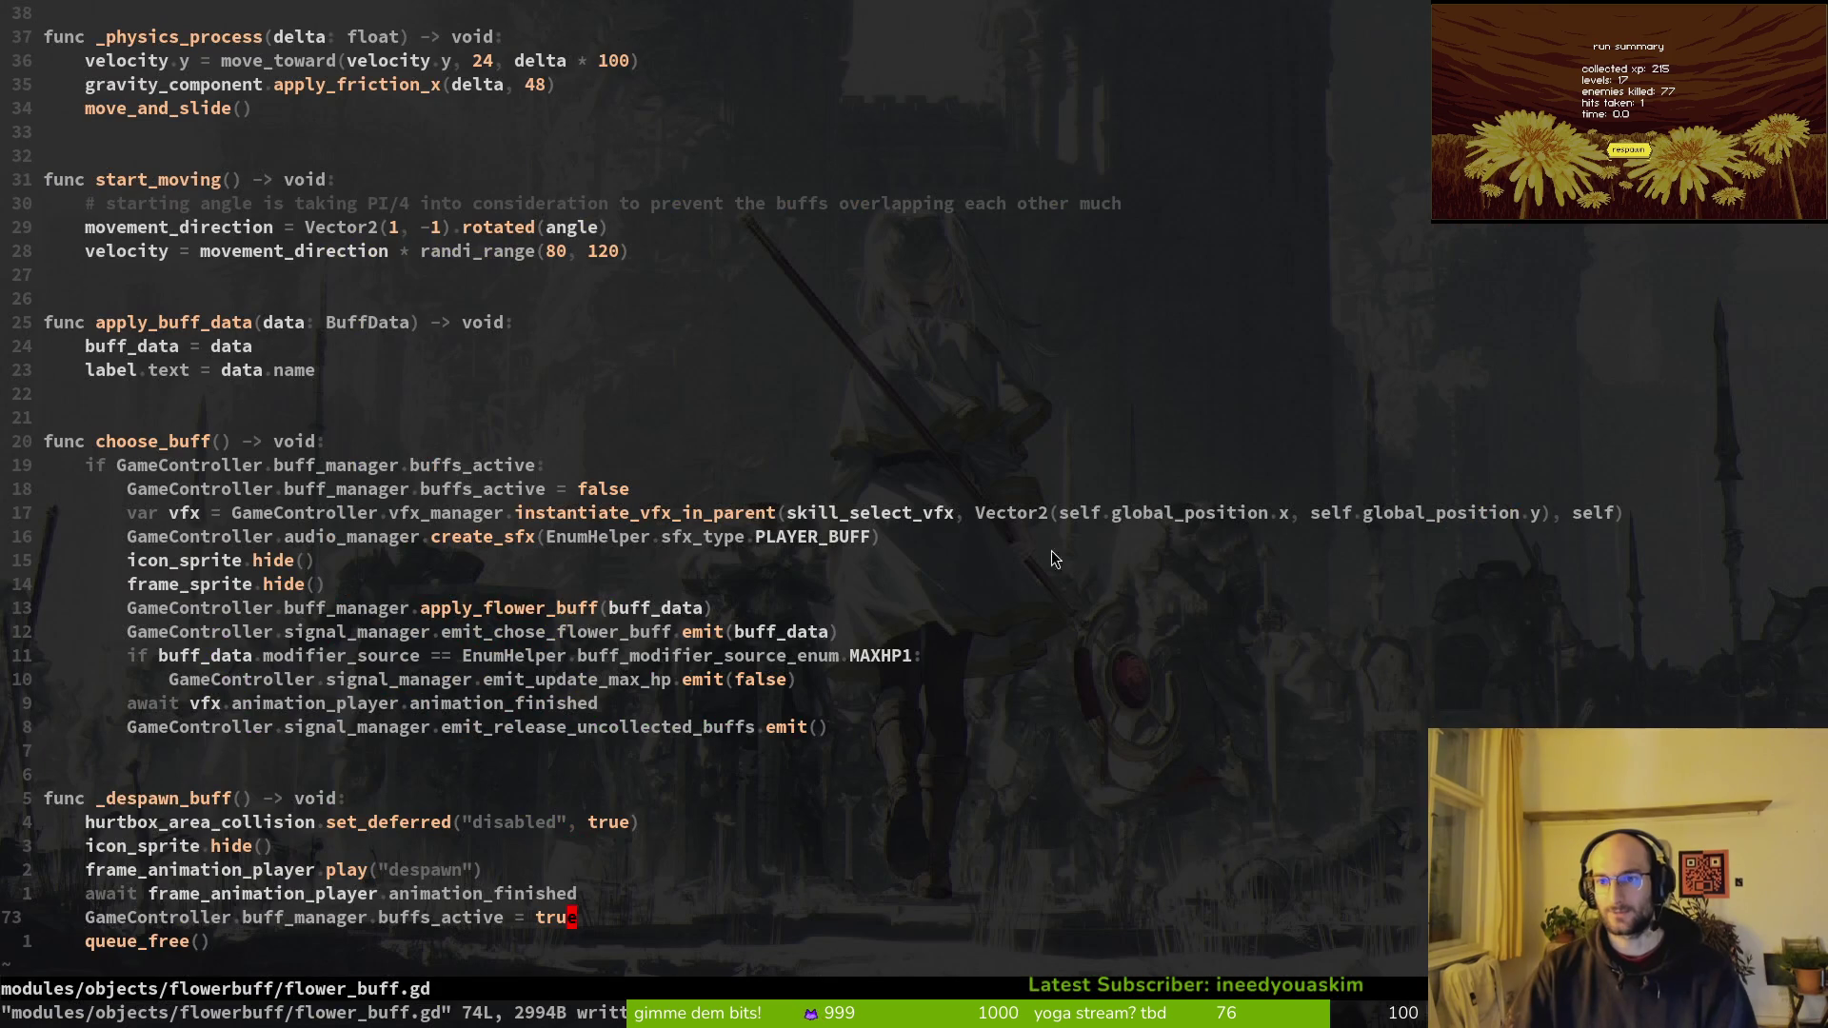
Step: Back in flower_buff.gd, undo a mistaken replacement of the flag name on line 73
key(Return)
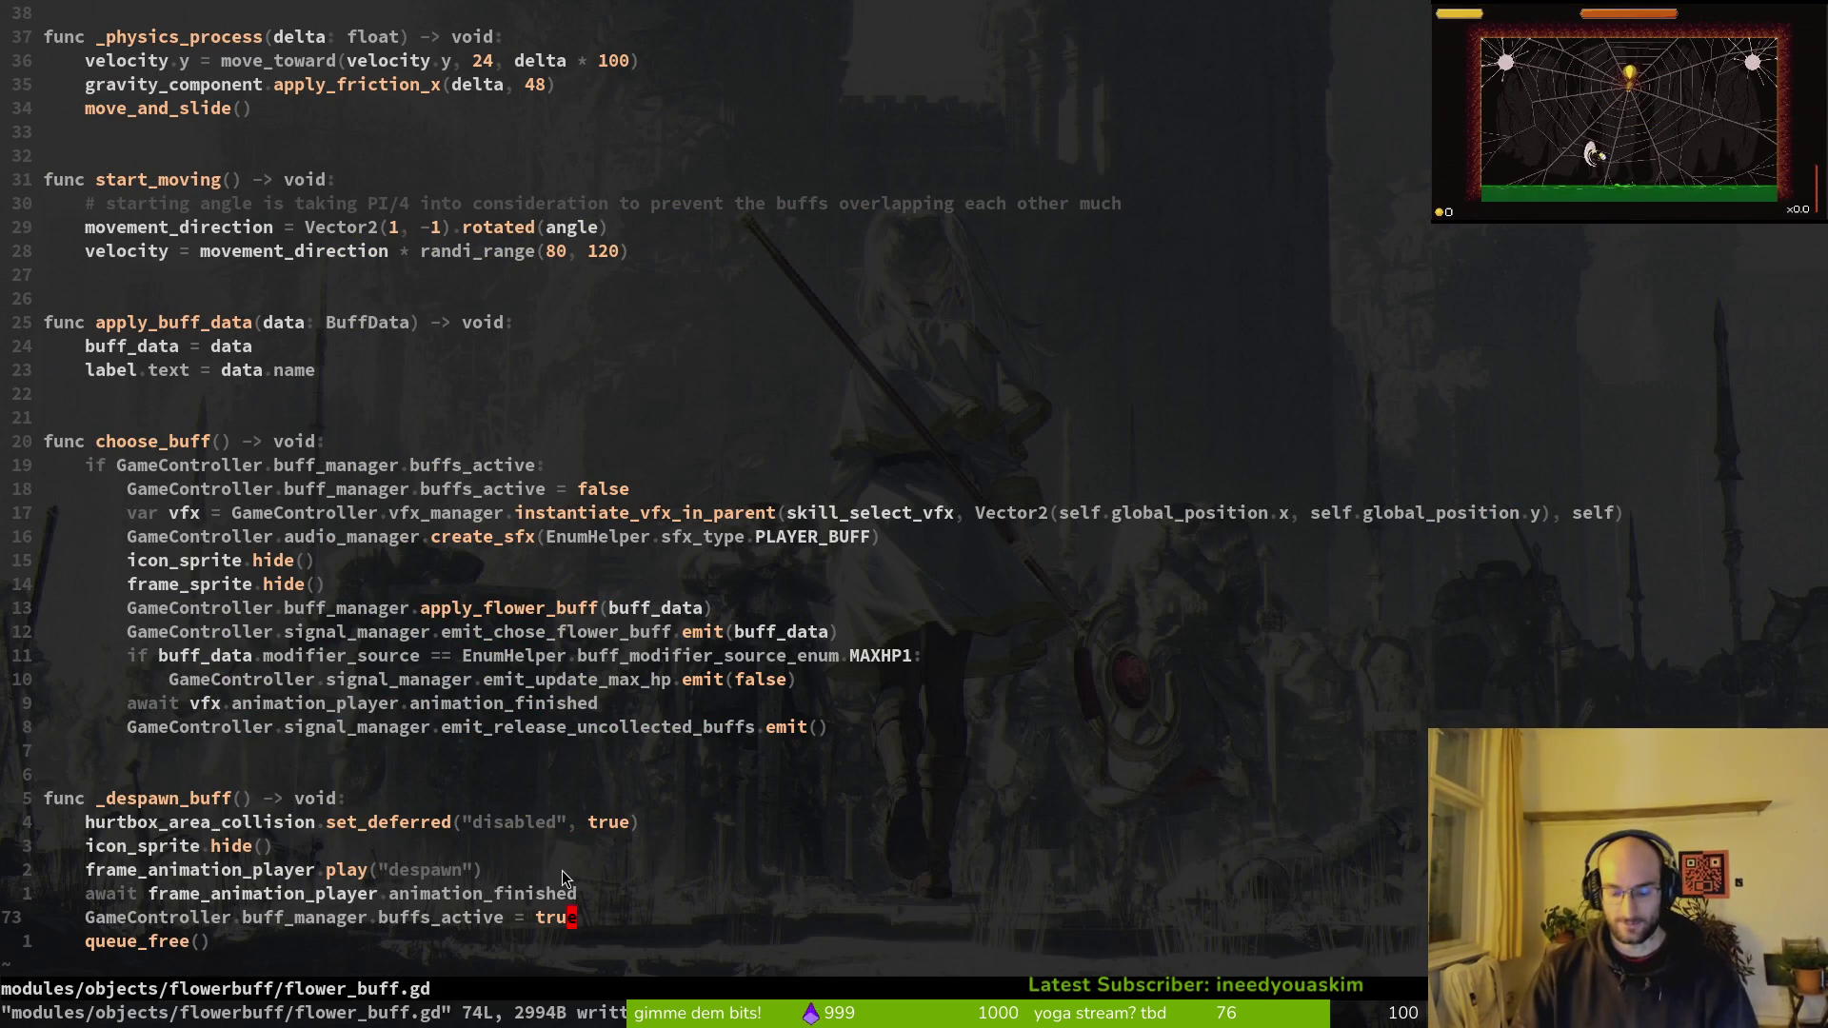
key(alt+Tab)
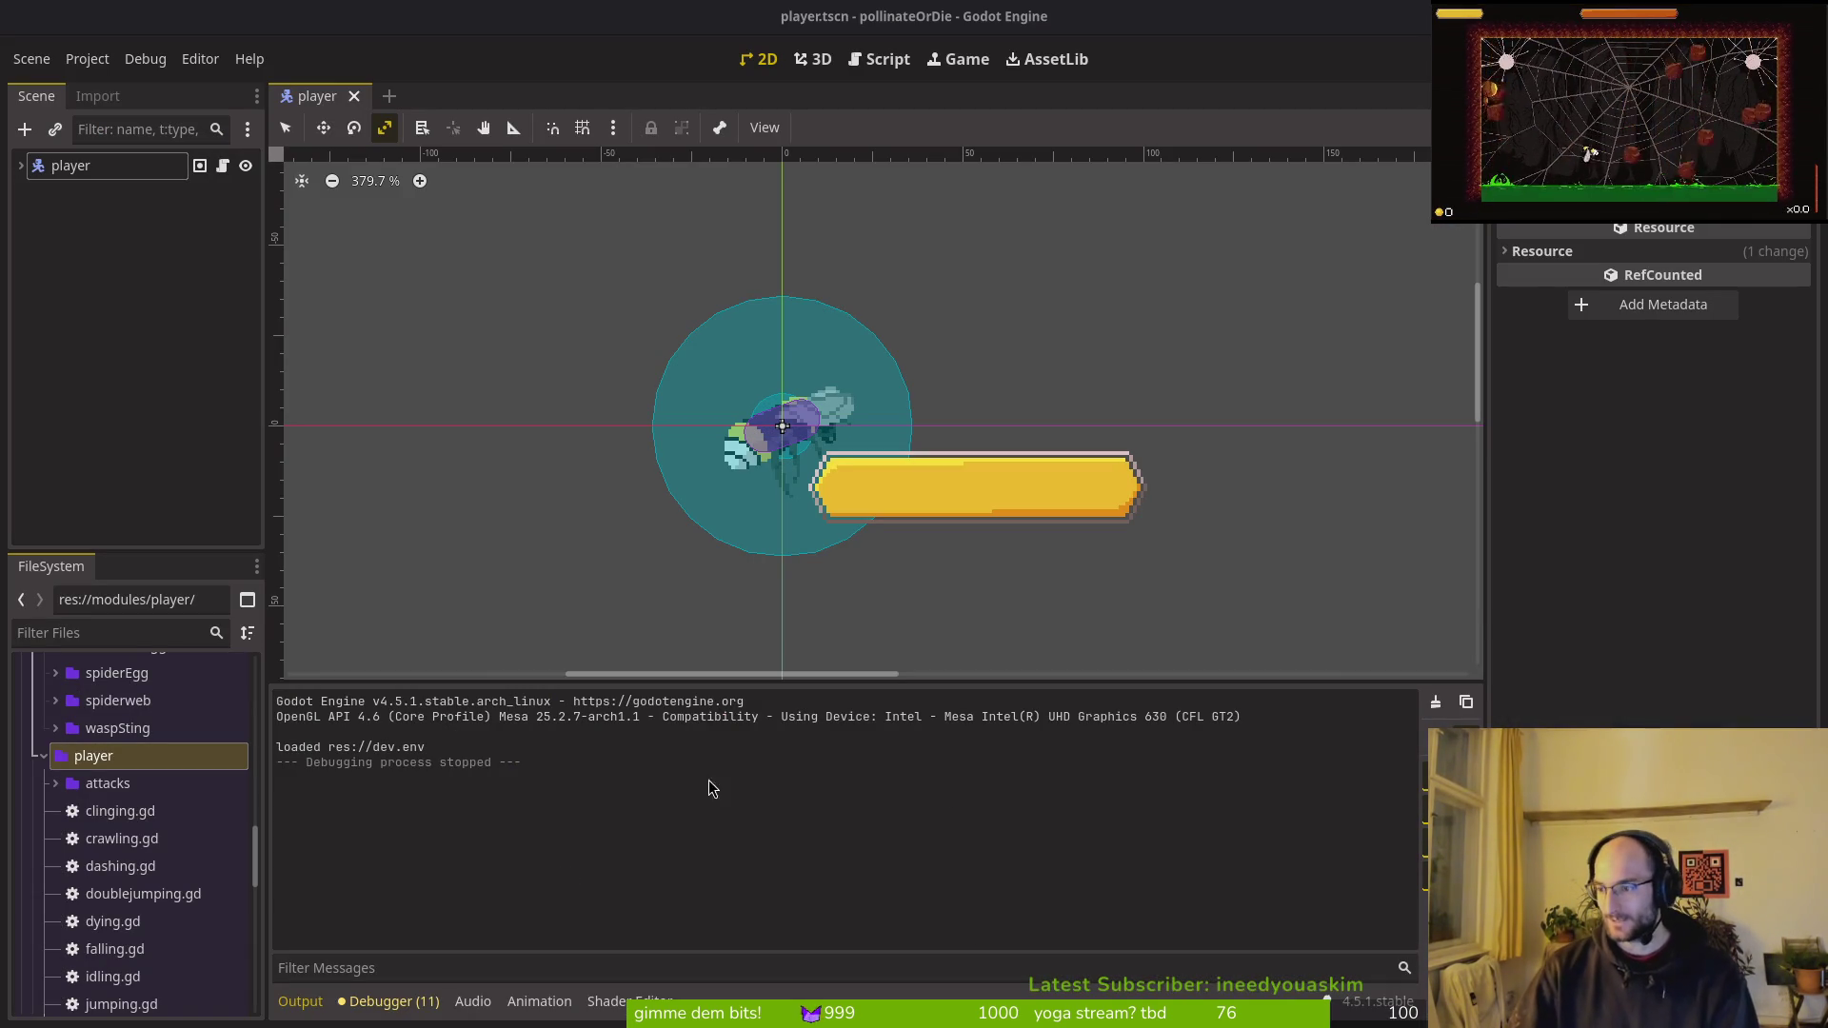
key(alt+Tab)
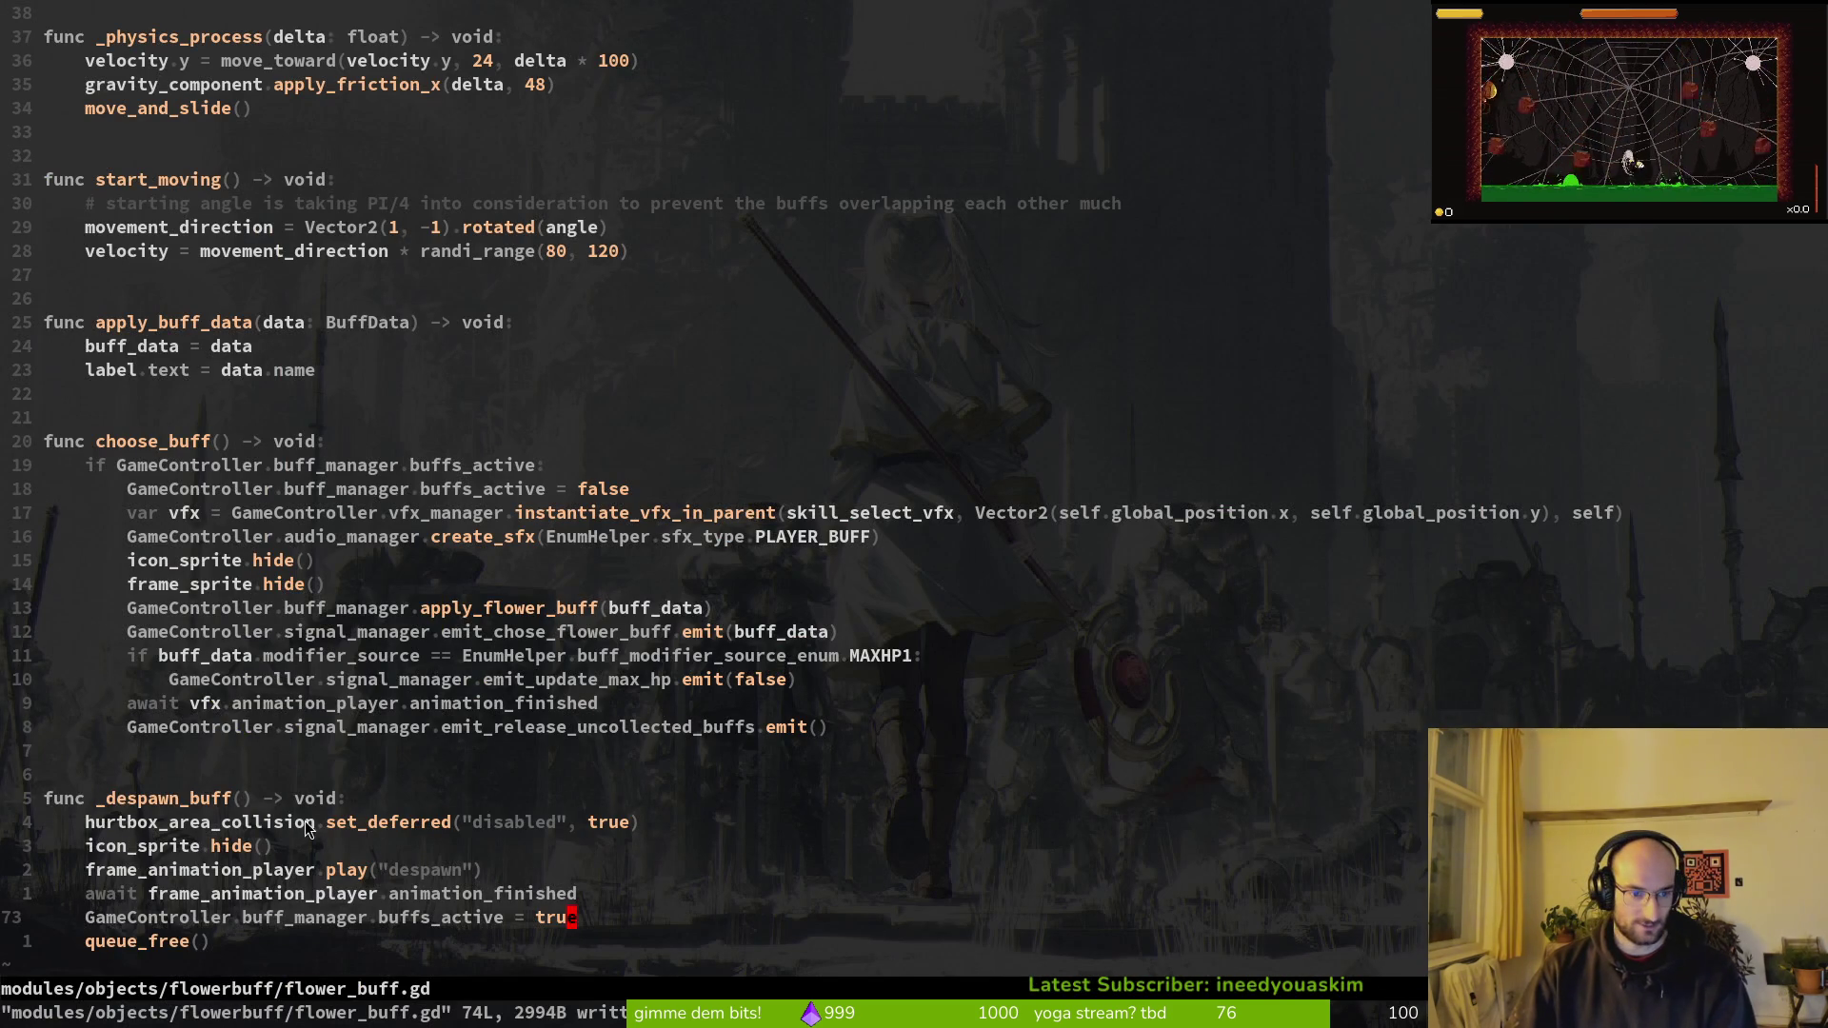
drag(381, 919, 497, 925)
text(cbuff)
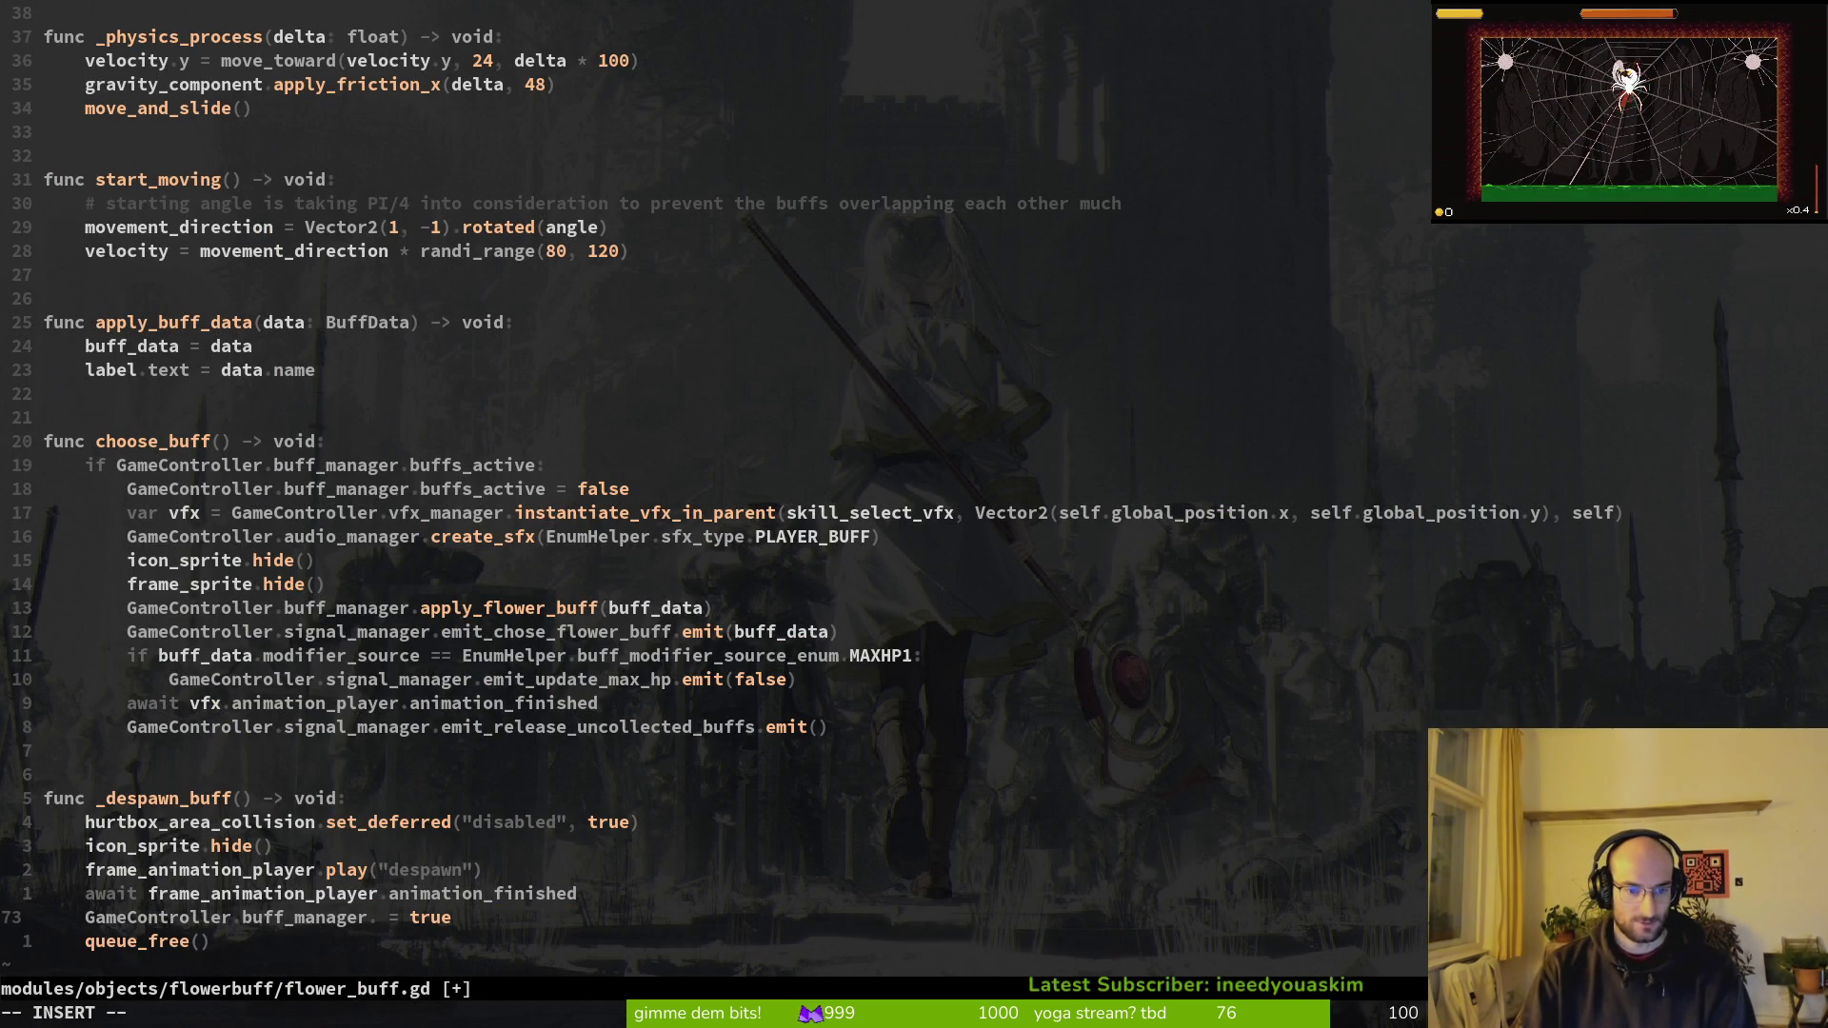
text(_colle)
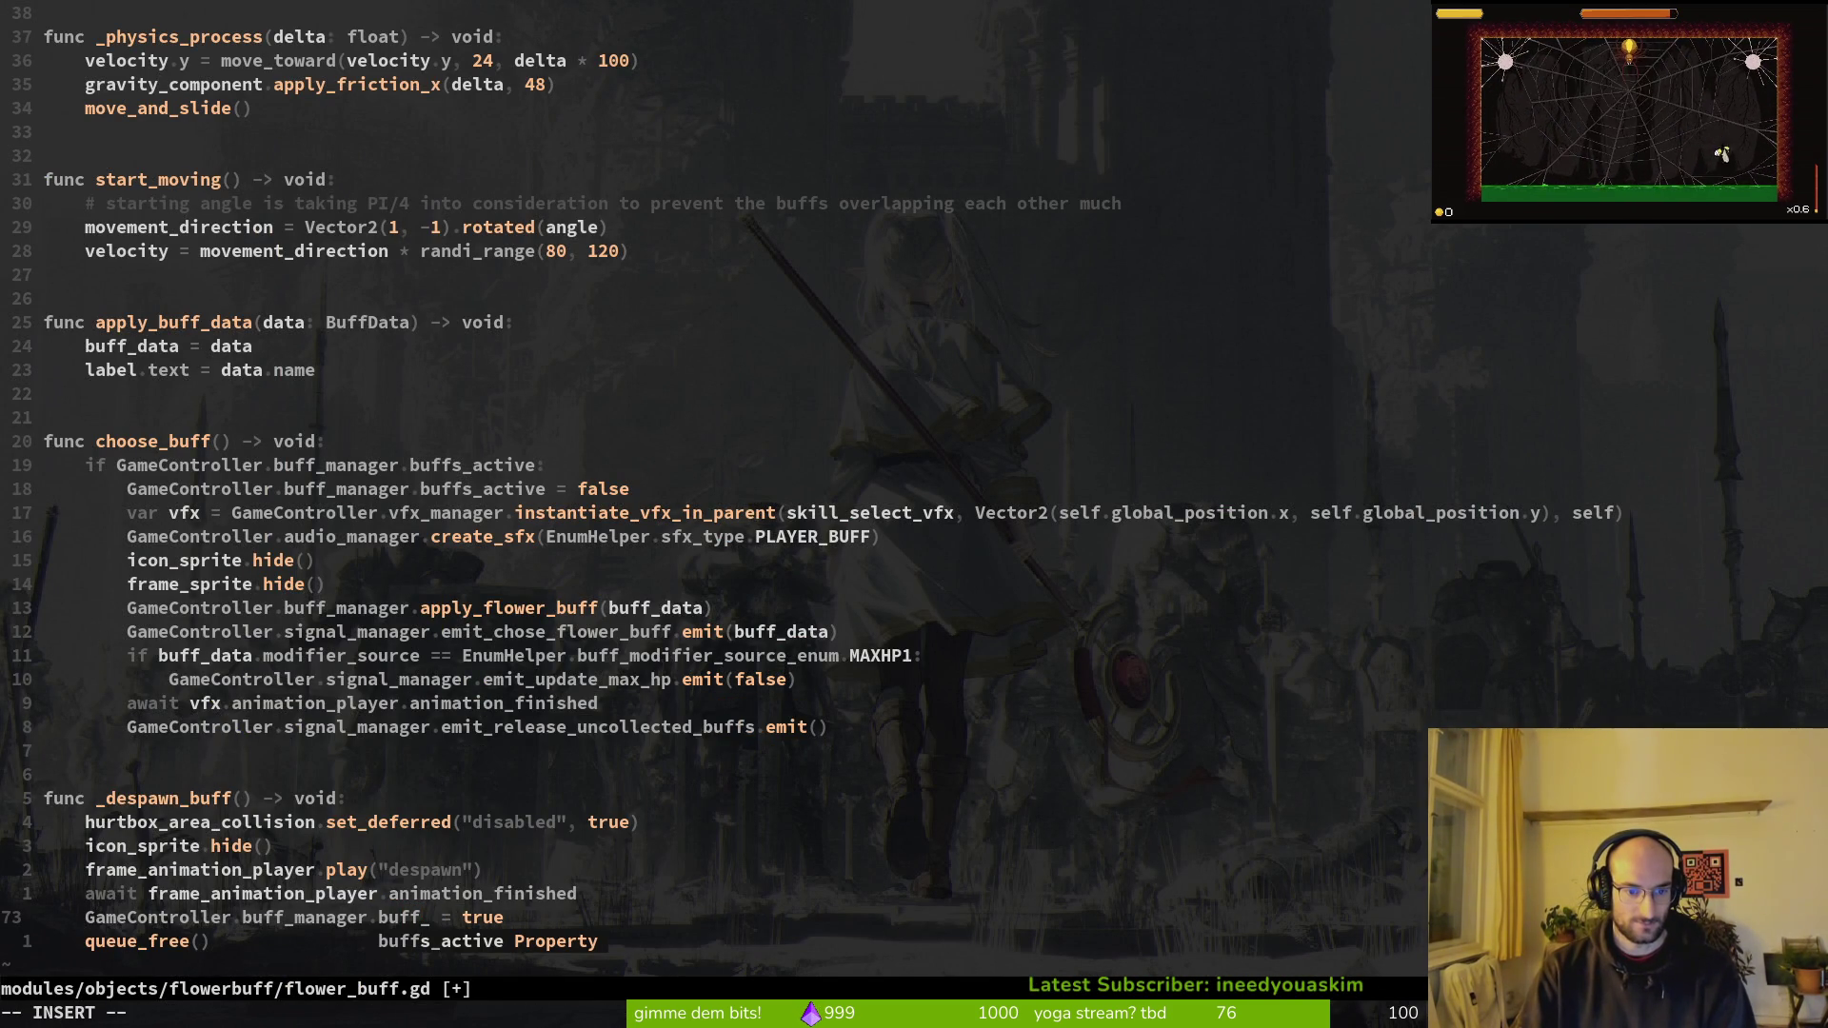
text(ctible)
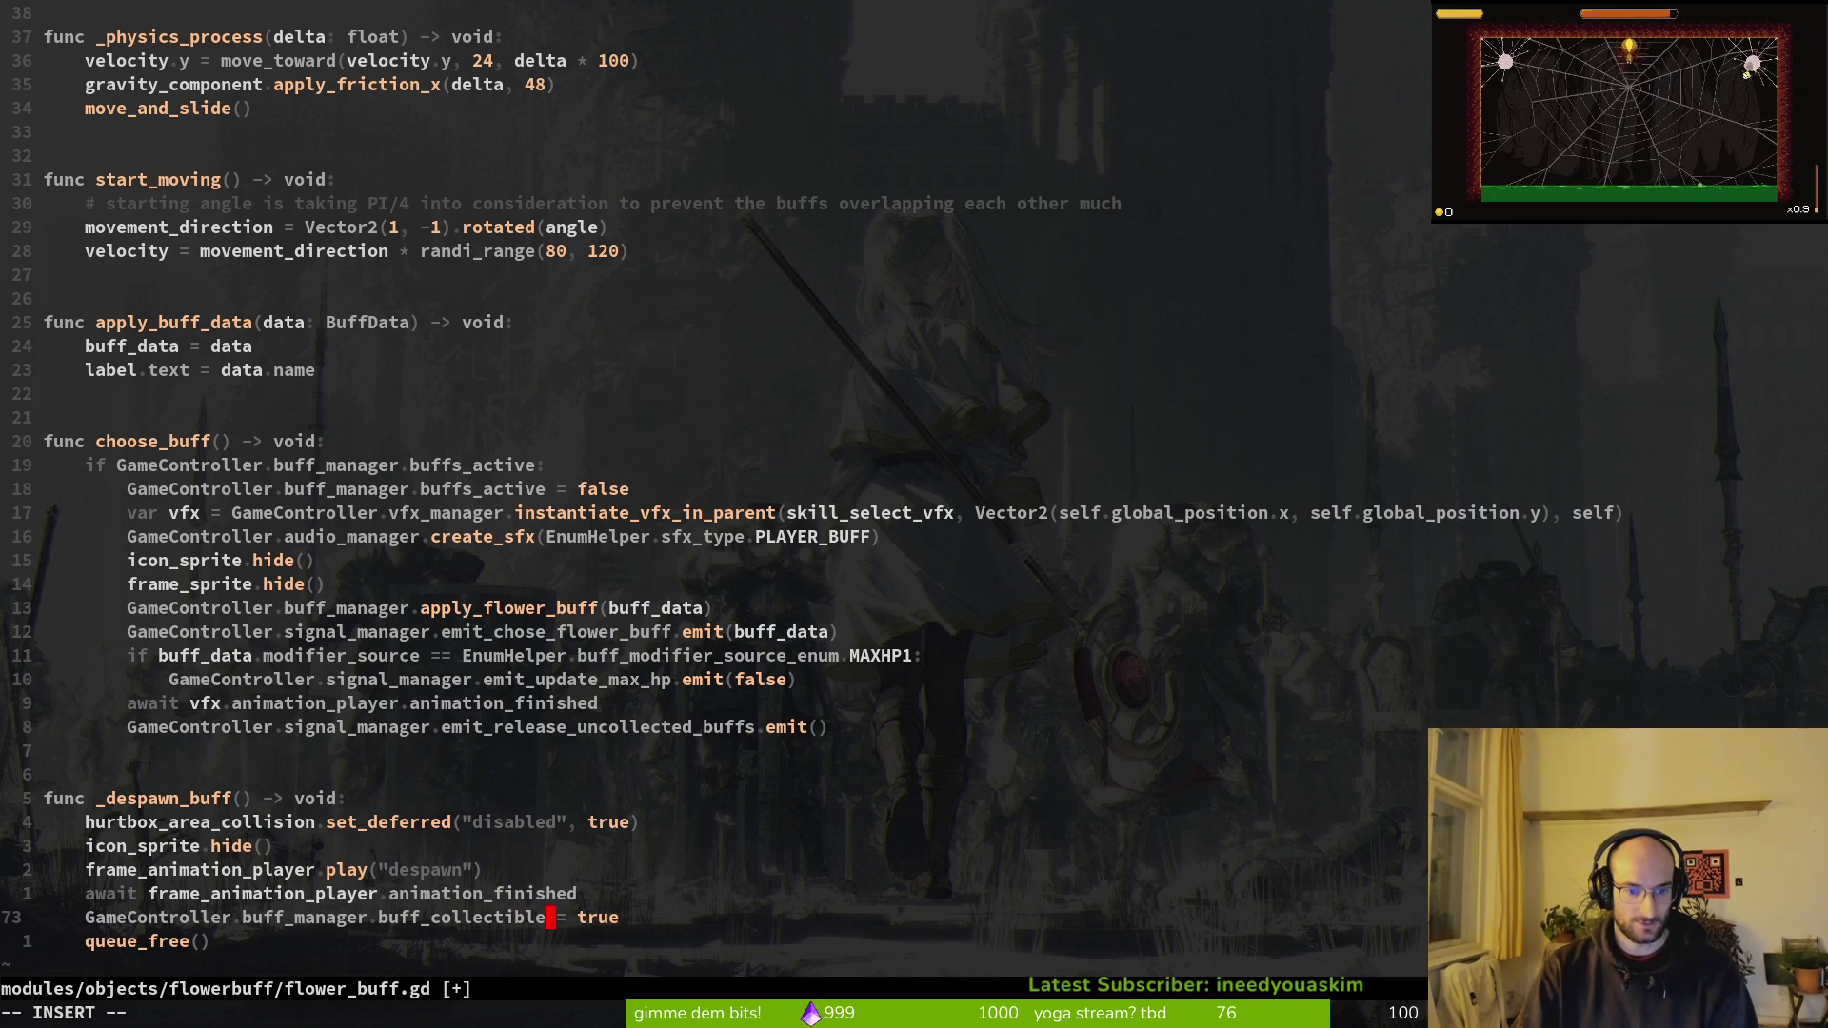
key(Escape)
text(u:w)
key(Return)
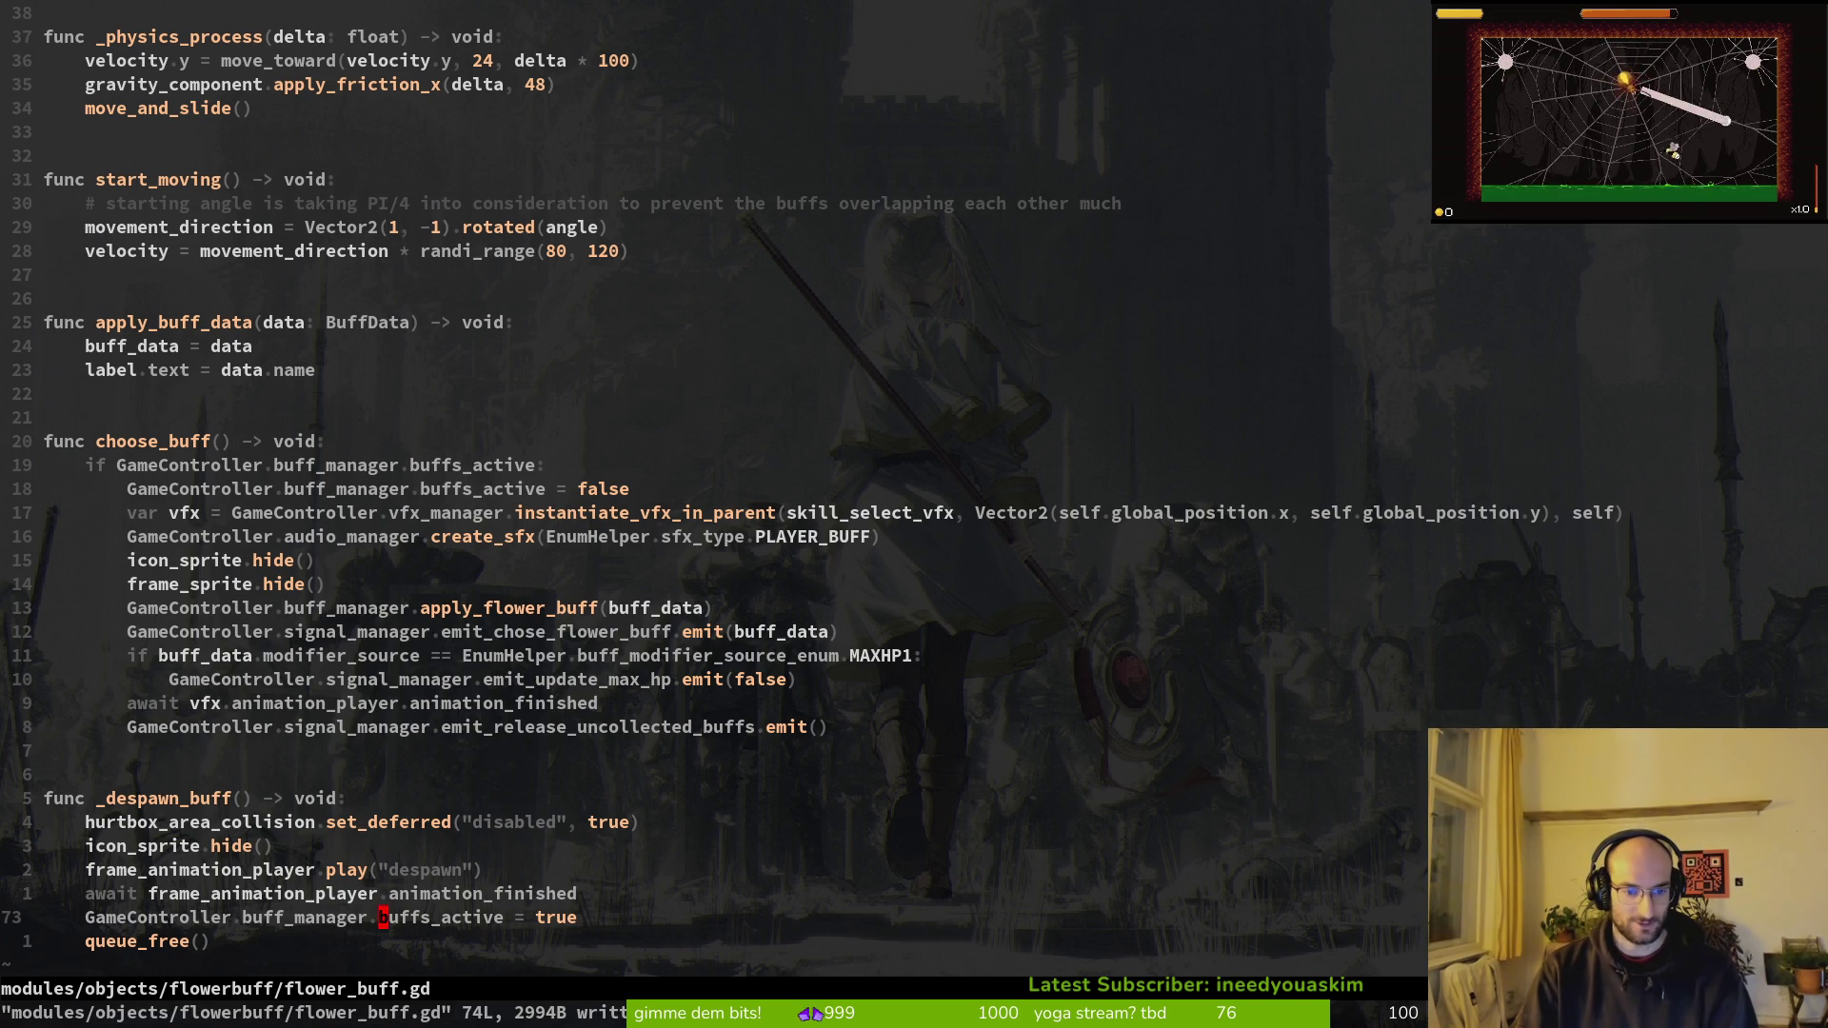
Step: Rename buffs_active to buffs_collectible on line 73, save, and yank the new name
text(cw)
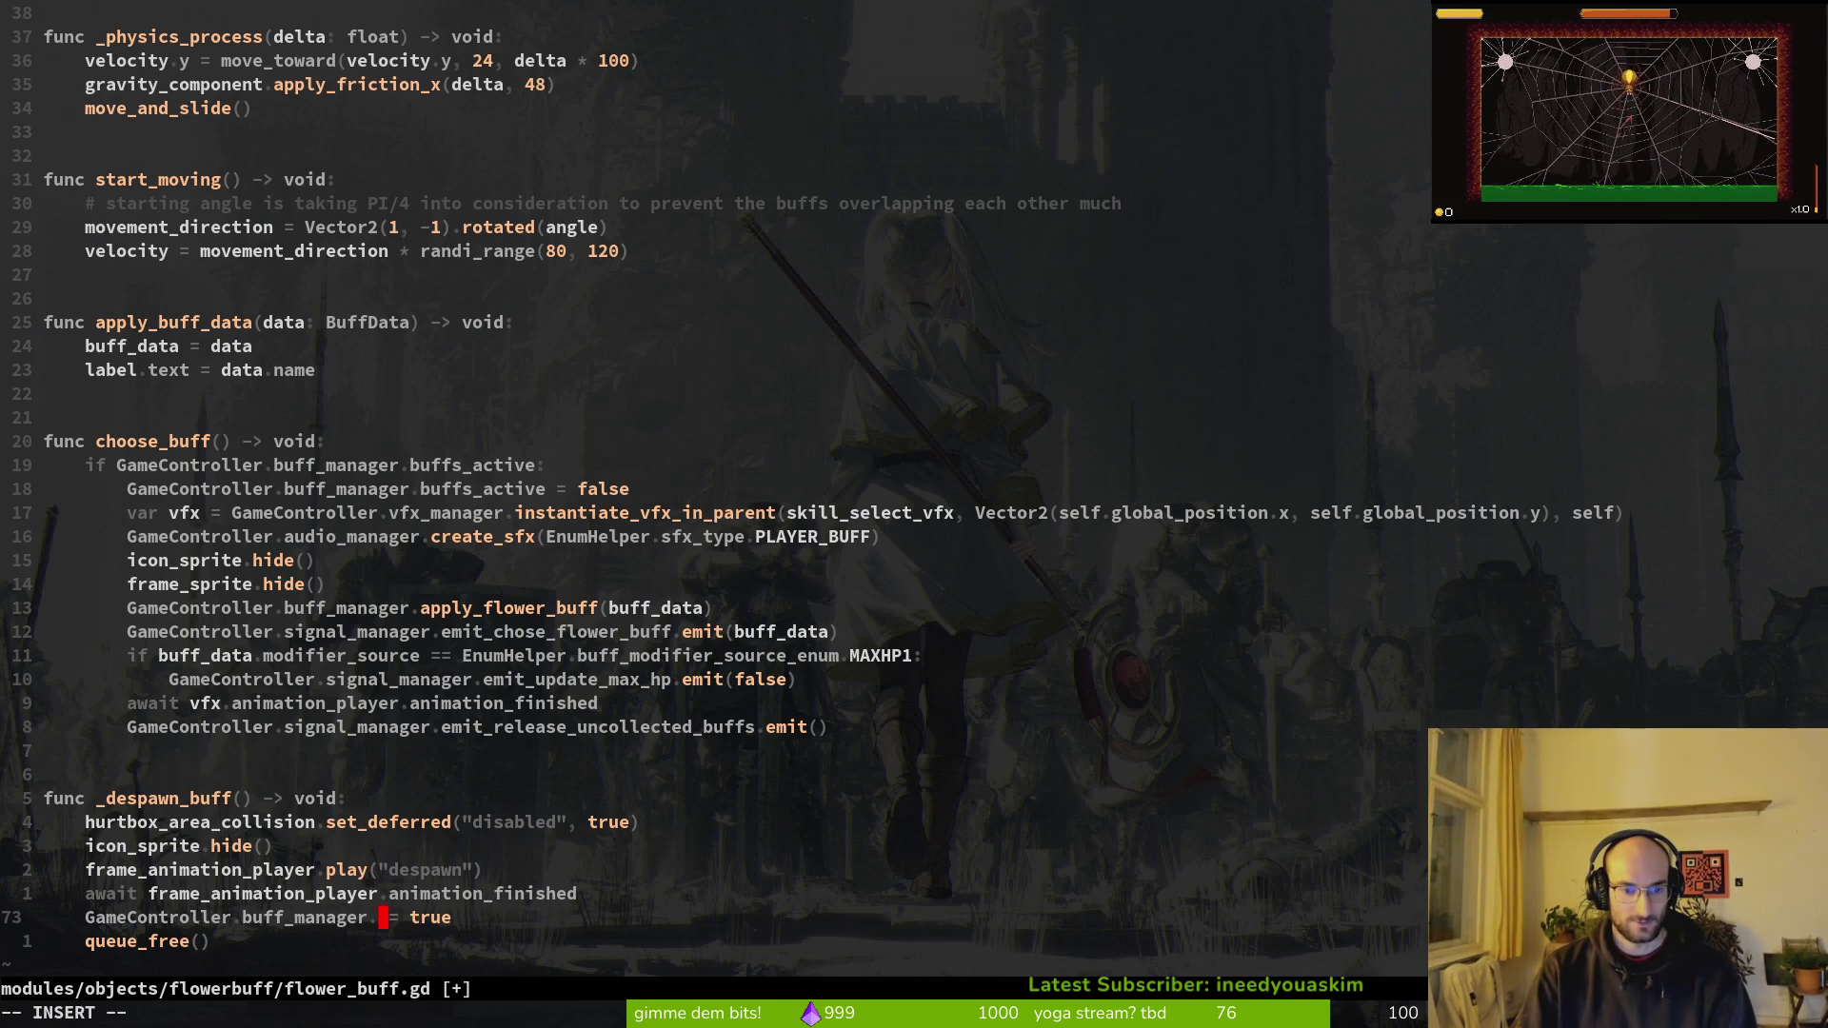
text(buffs_)
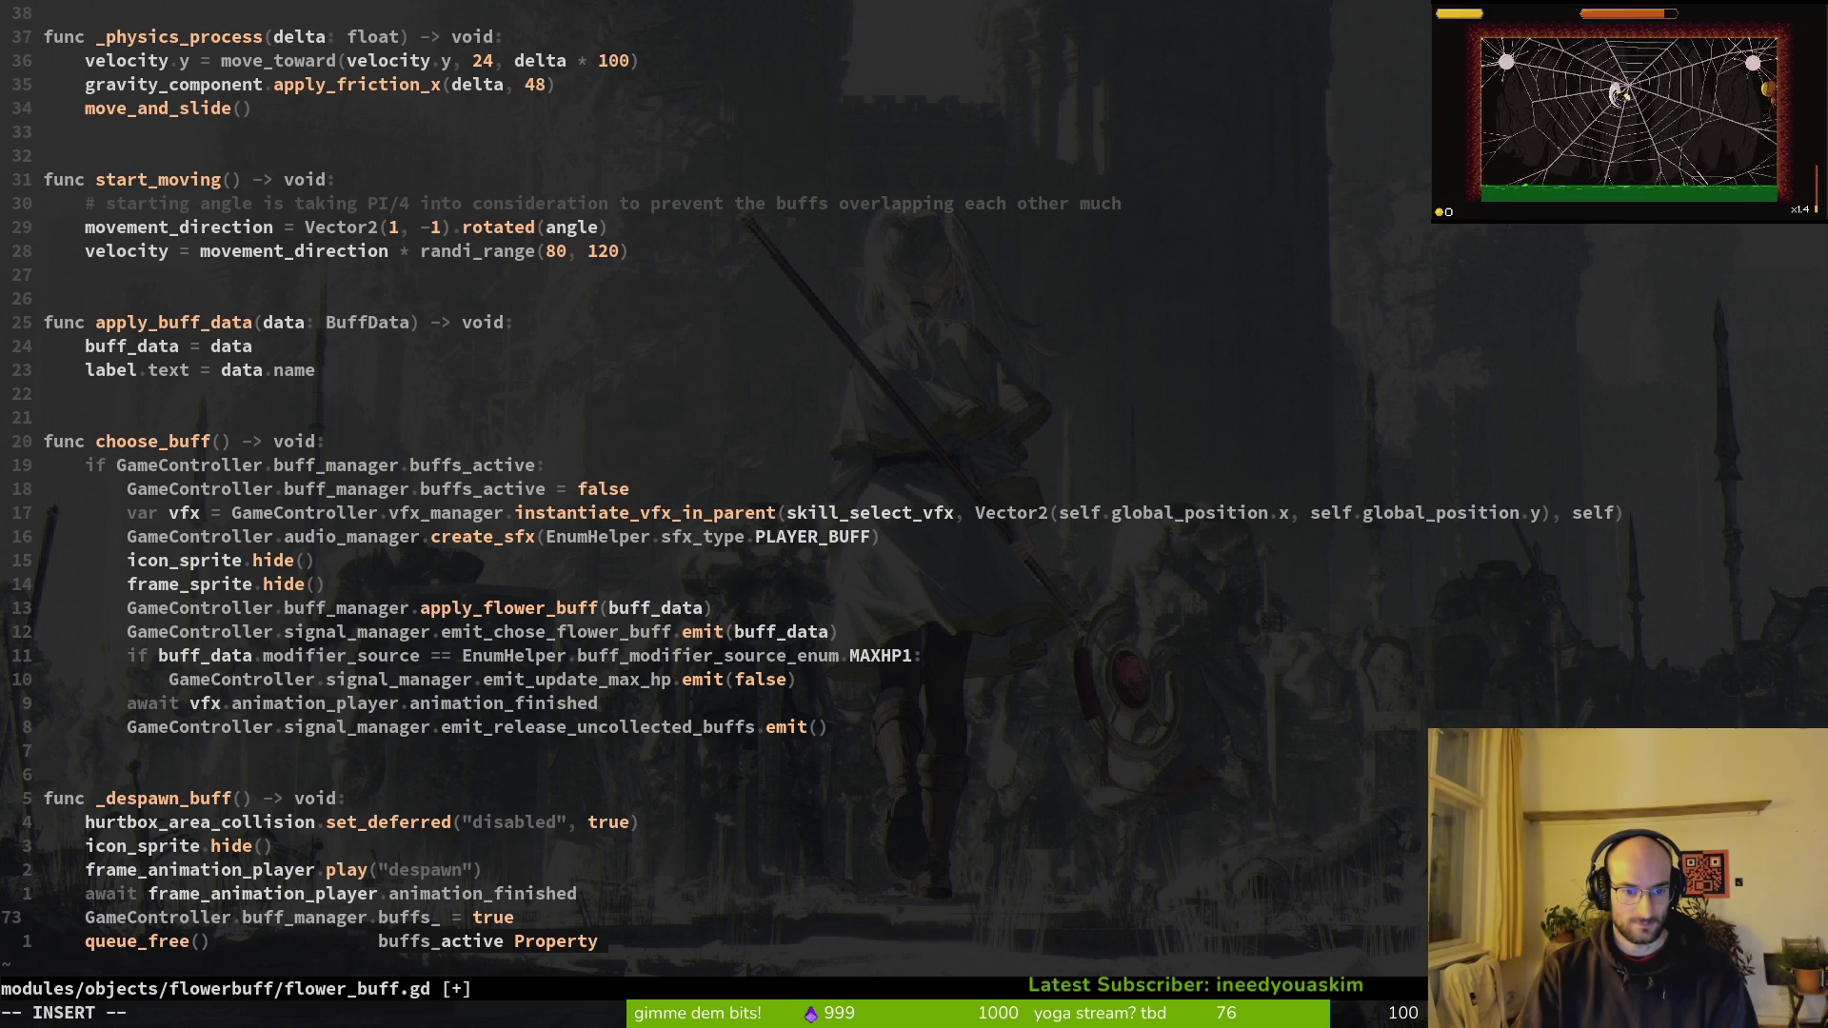
text(collectible)
key(Escape)
text(:w)
key(Return)
text(vby:w)
key(Return)
Step: Put buffs_collectible in place of buffs_active in choose_buff's if-check
key(k)
key(k)
key(k)
key(k)
key(k)
key(k)
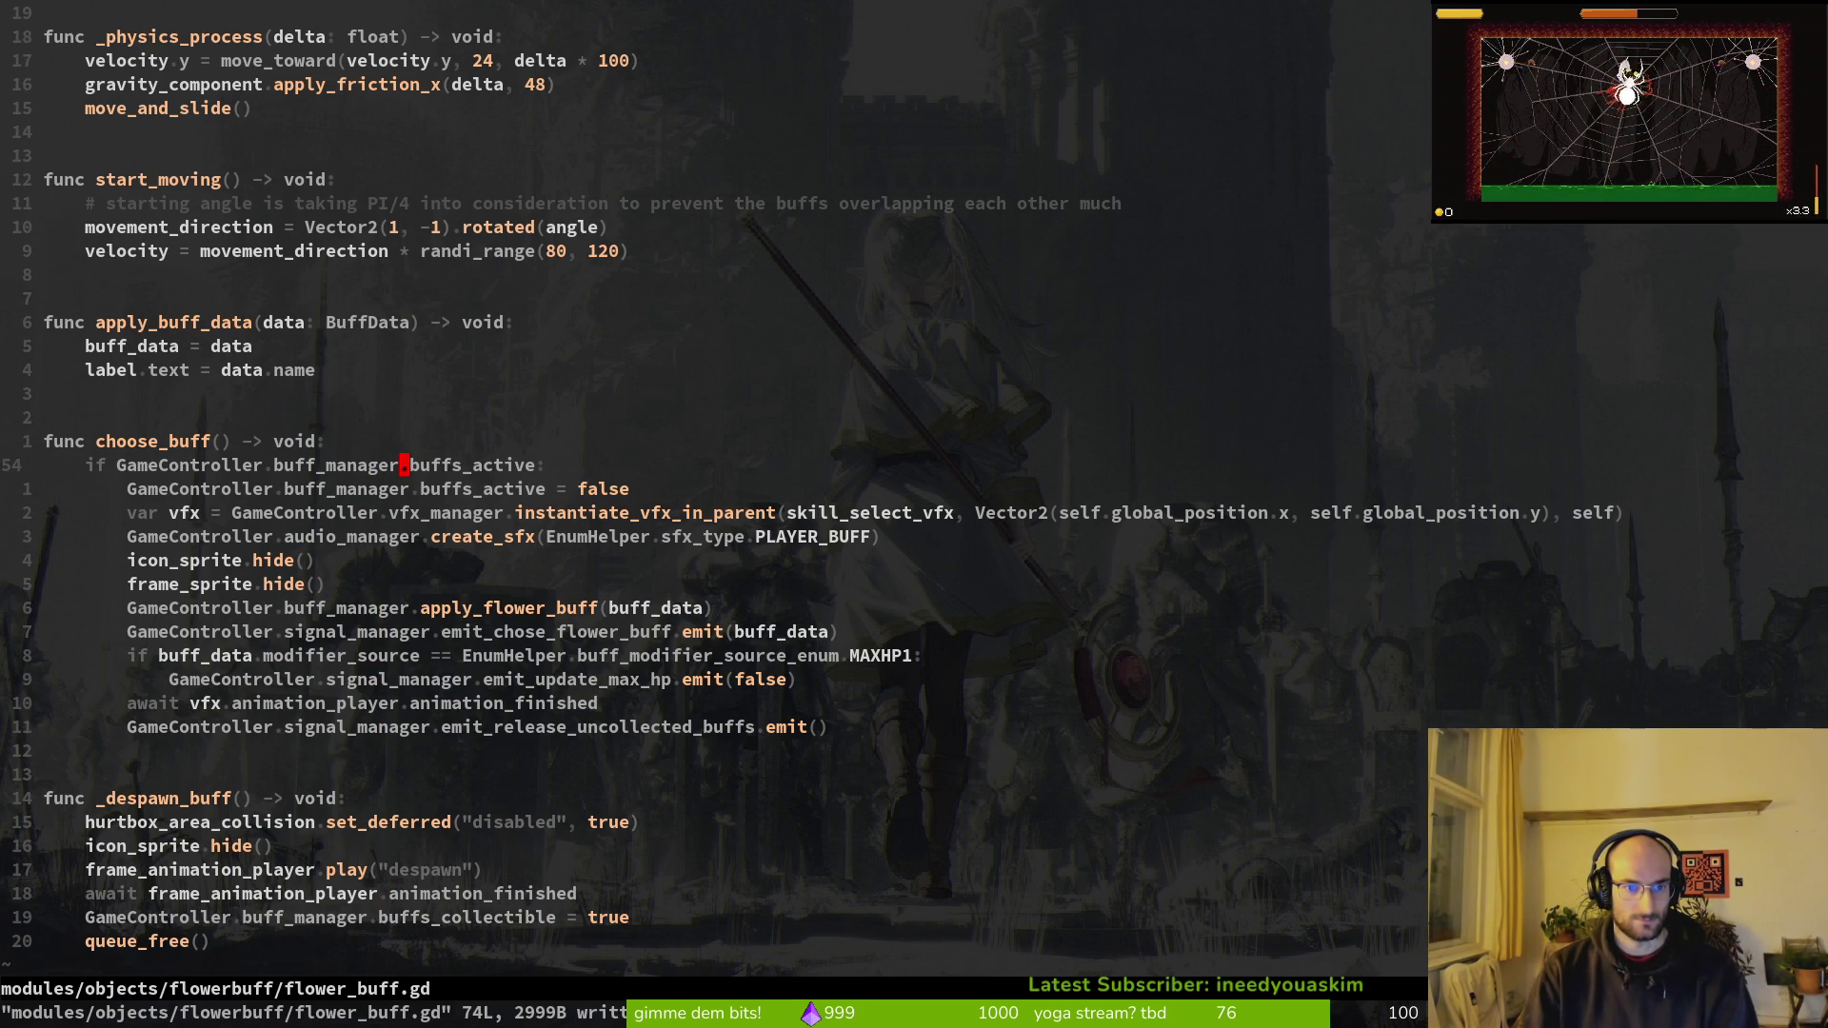
text(jfacwcollectible)
key(Escape)
key(k)
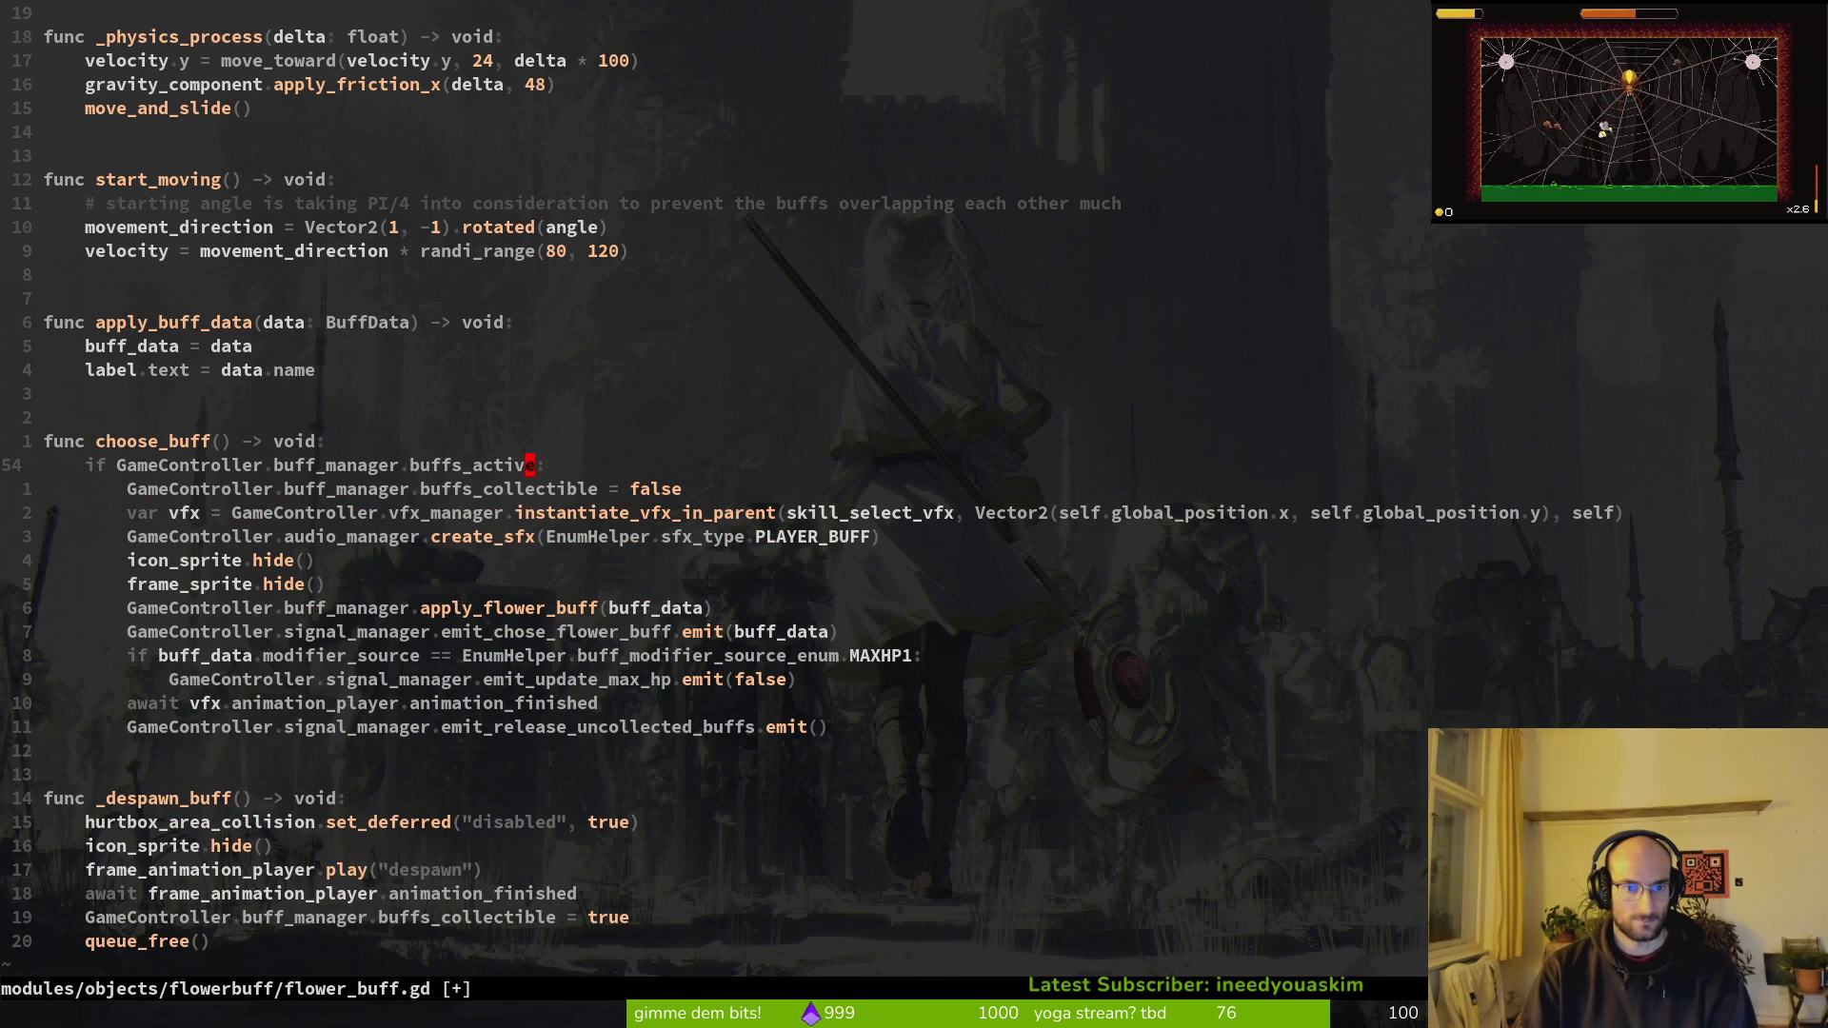
Step: Jump to the flag's definition in buff.manager.gd, rename it to buffs_collectible, and save
key(g)
key(d)
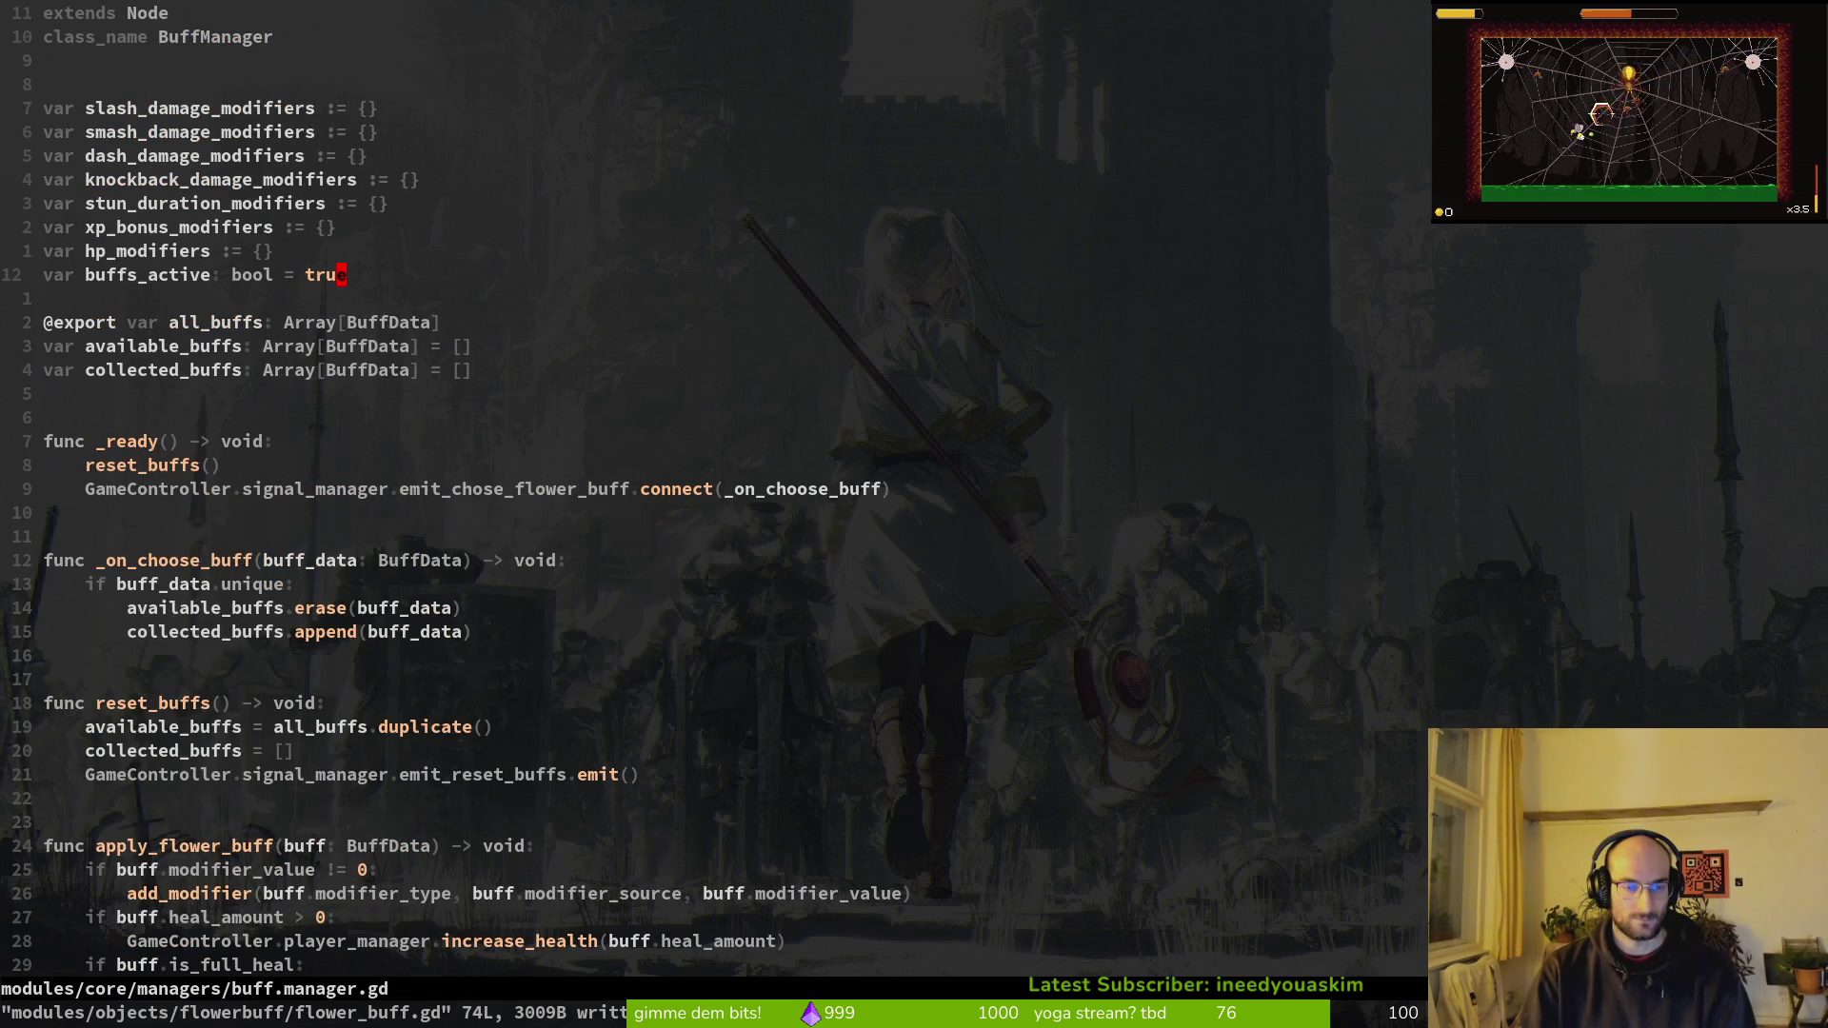
key(dollar)
key(b)
key(b)
key(b)
key(b)
key(b)
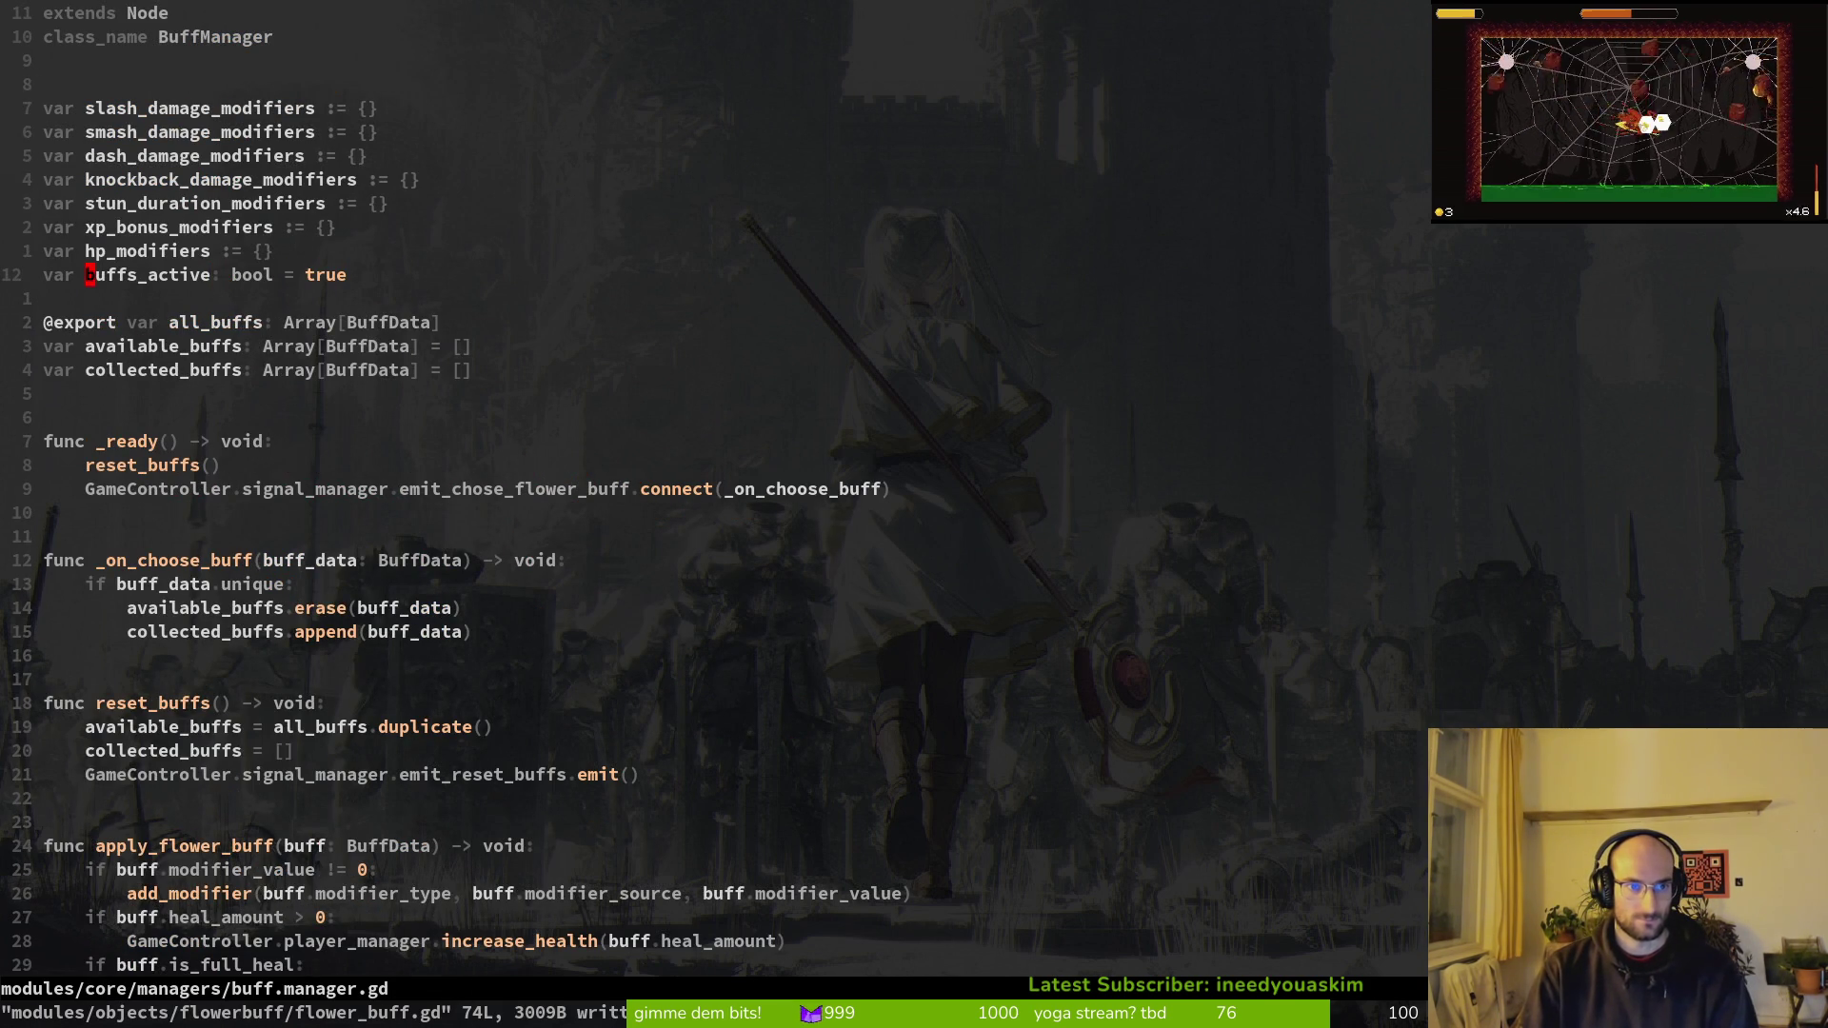
text(vecbuffs_collectible)
key(Escape)
text(:w)
key(Return)
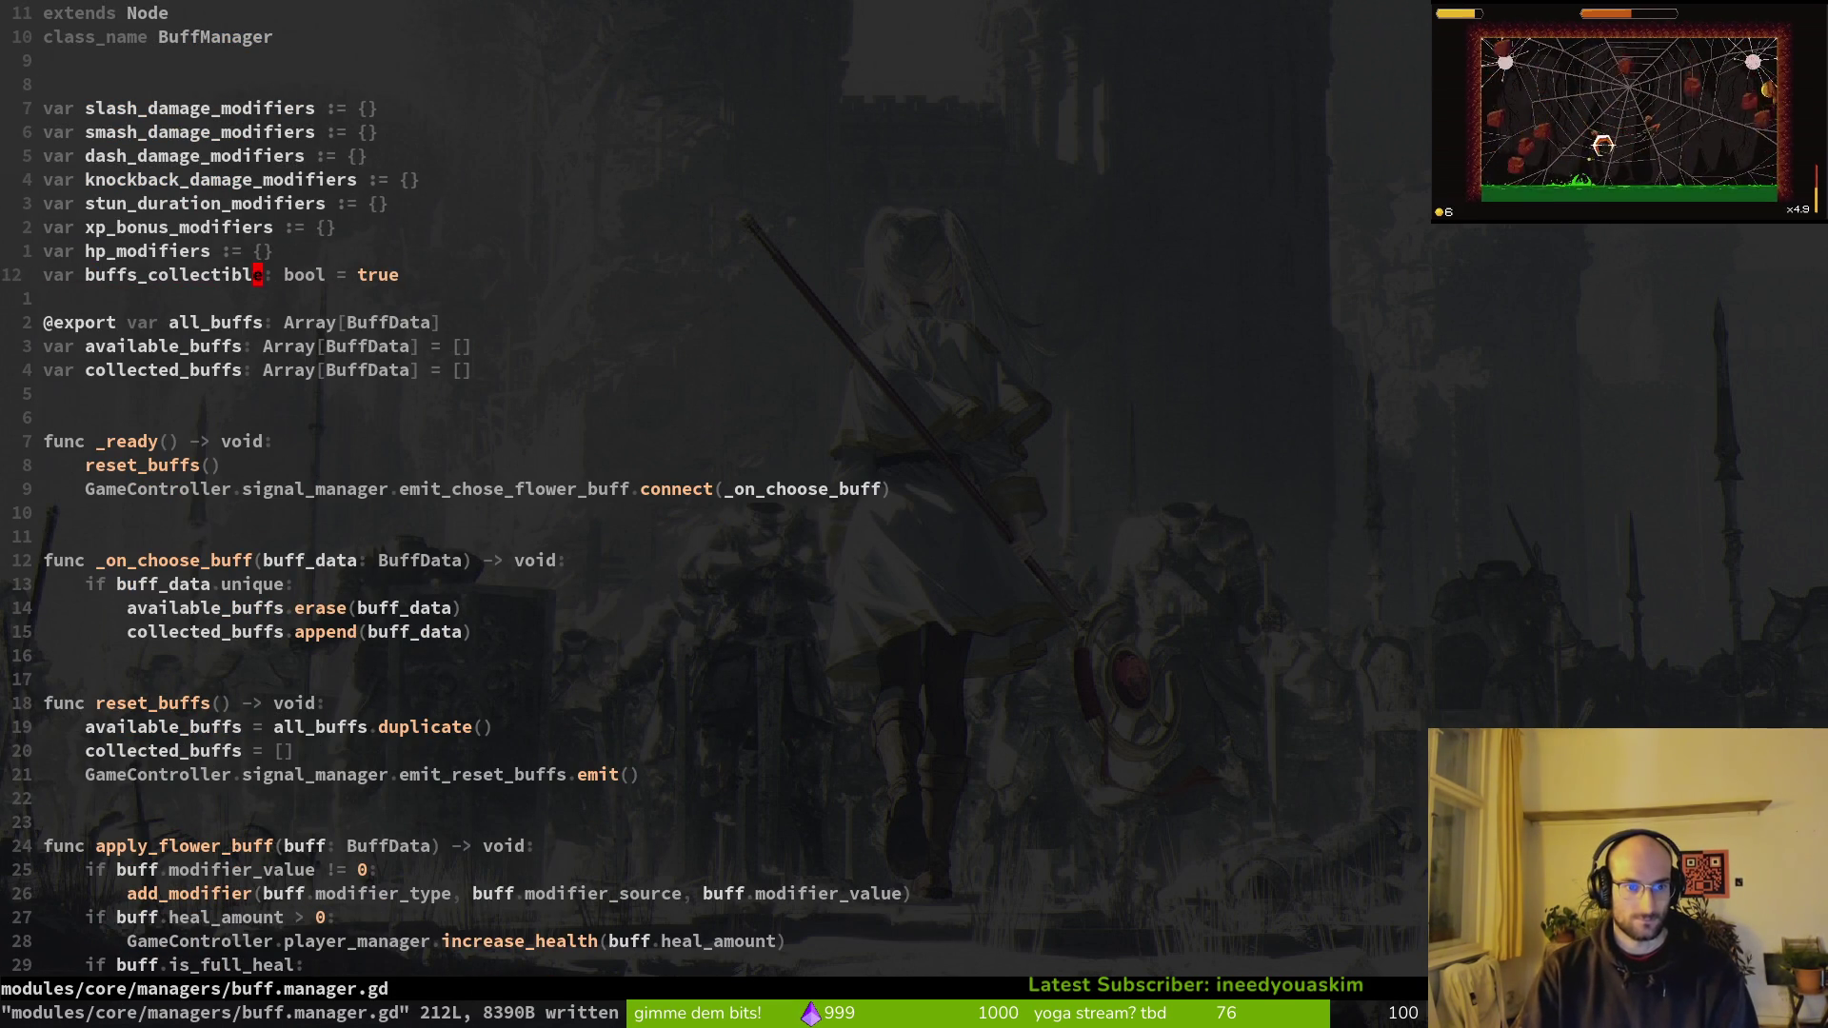
Step: Return to flower_buff.gd, save it, and review the choose_buff check
key(ctrl+o)
text(:w)
key(Return)
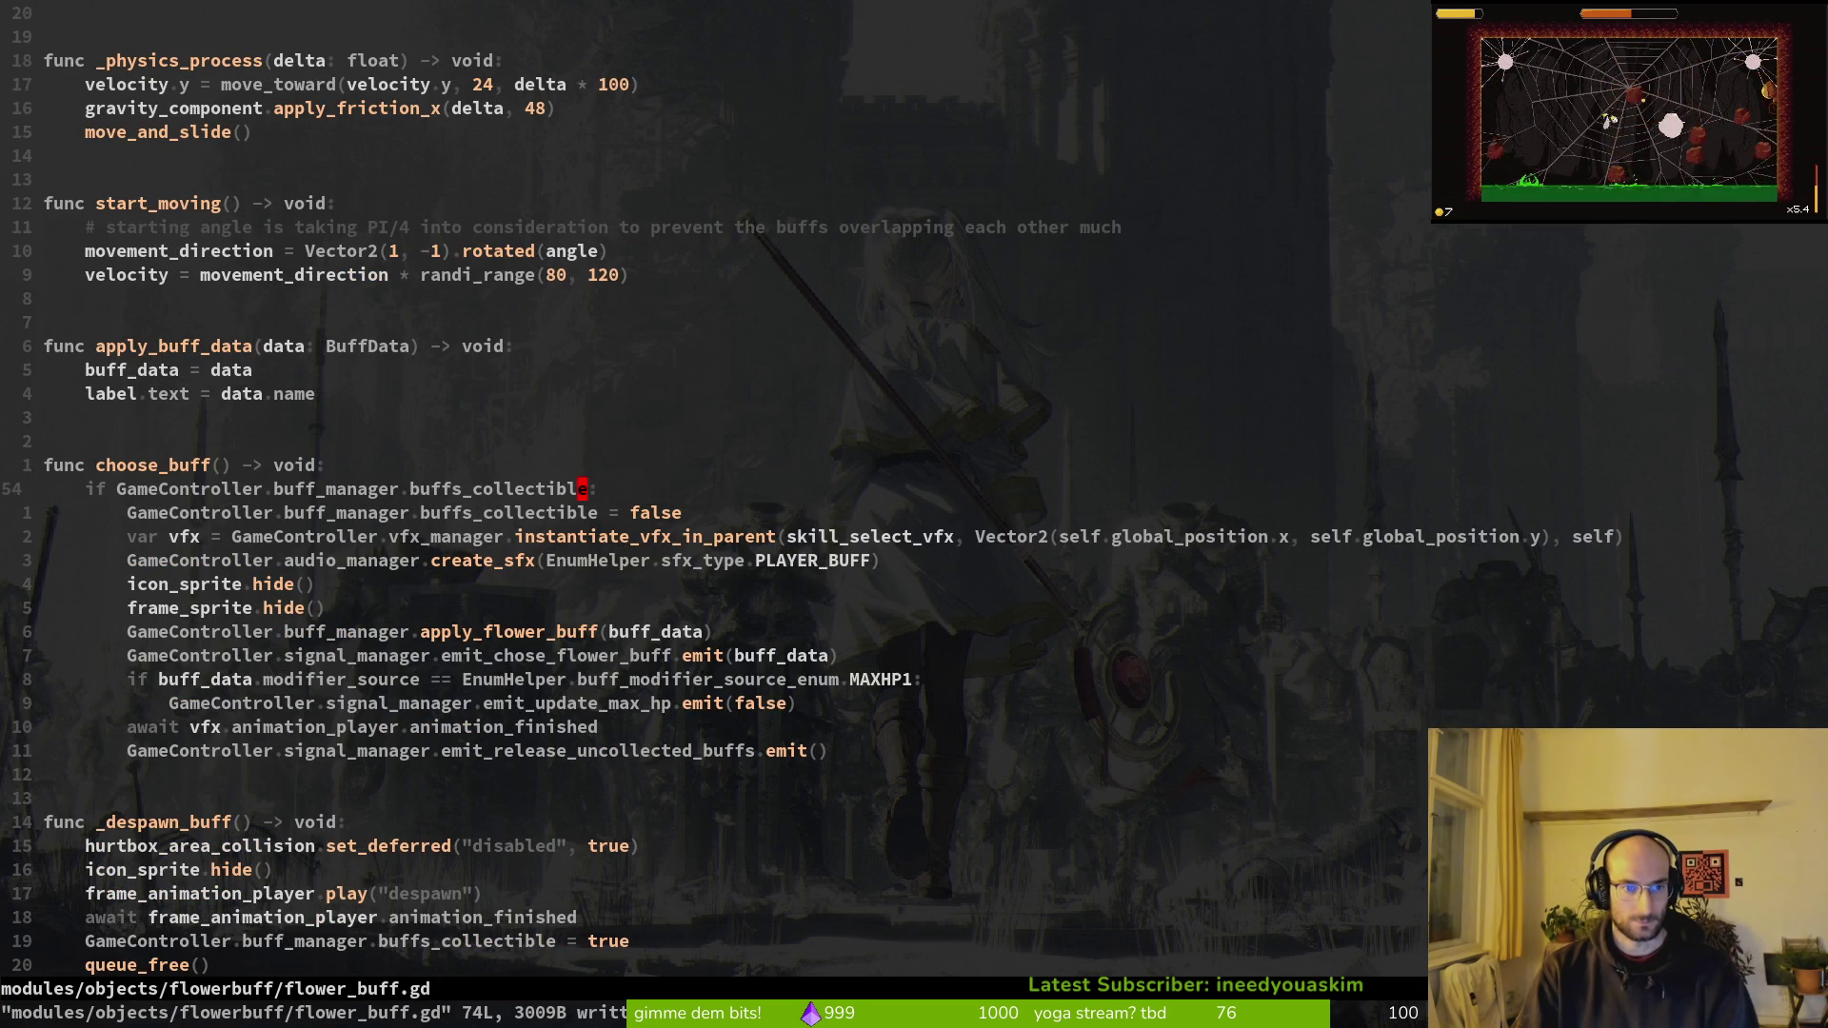
key(j)
key(j)
key(j)
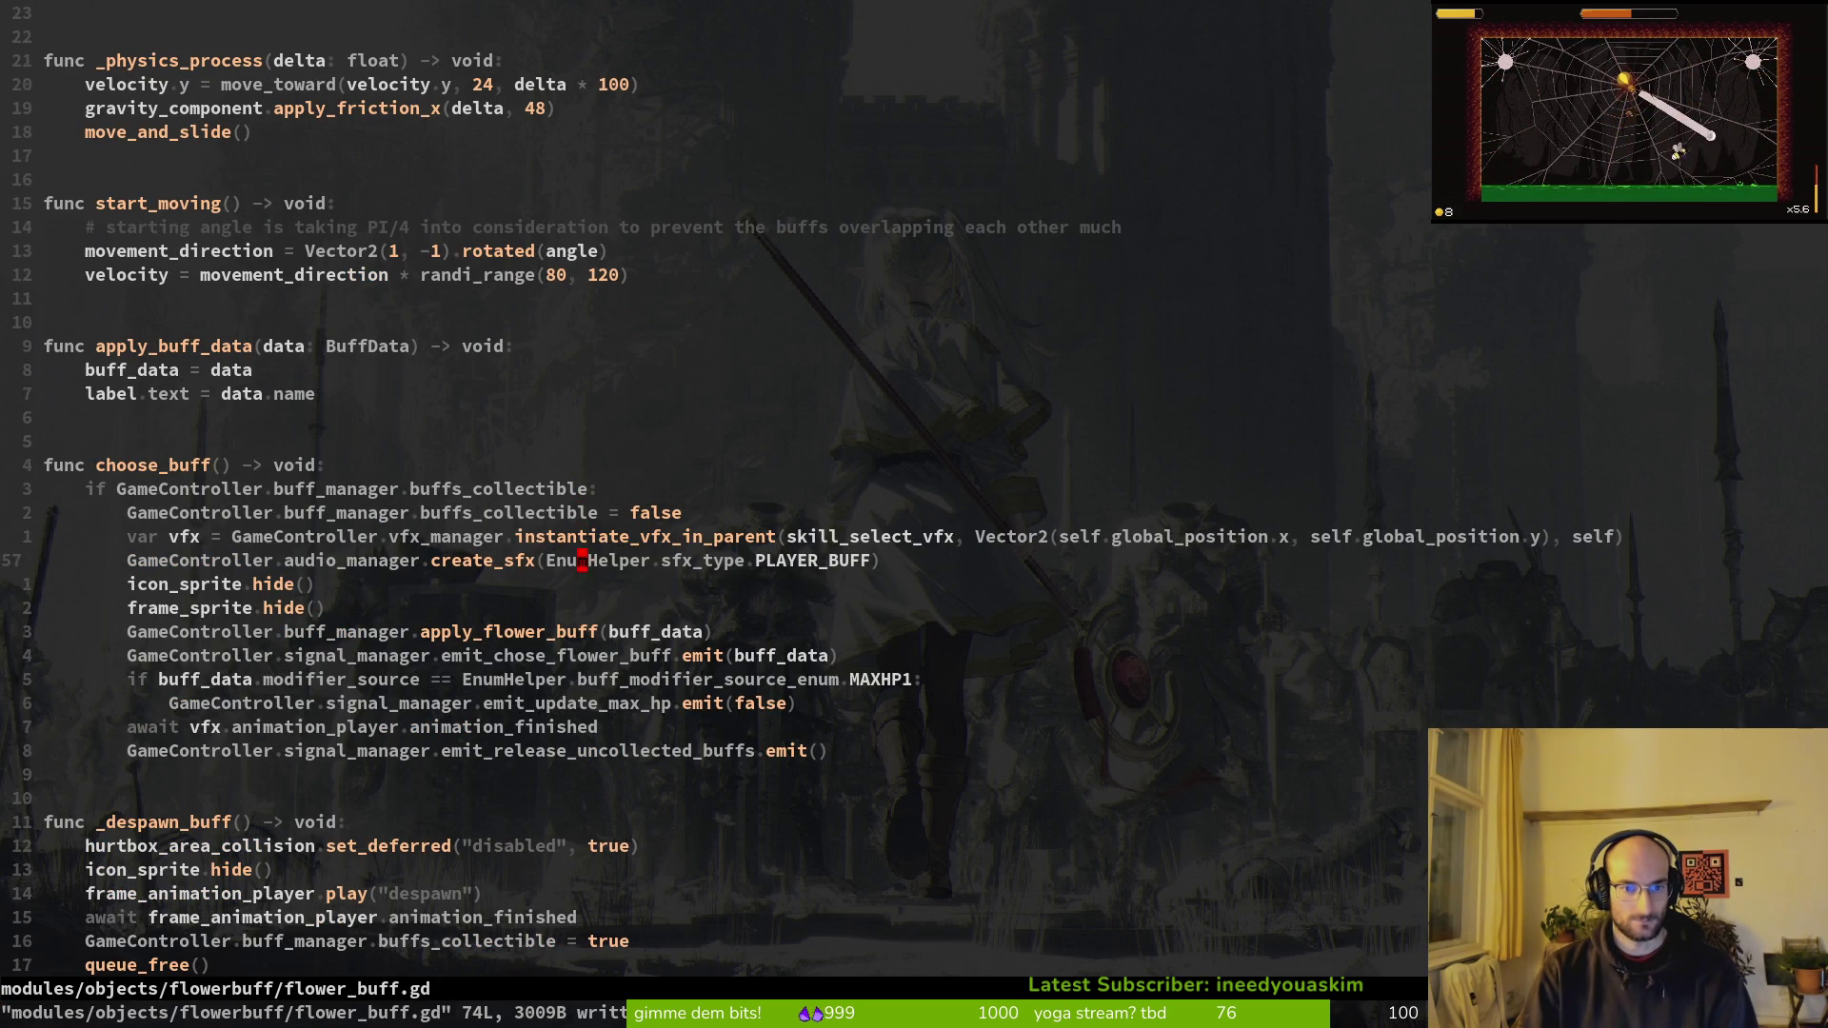
key(shift+g)
key(ctrl+o)
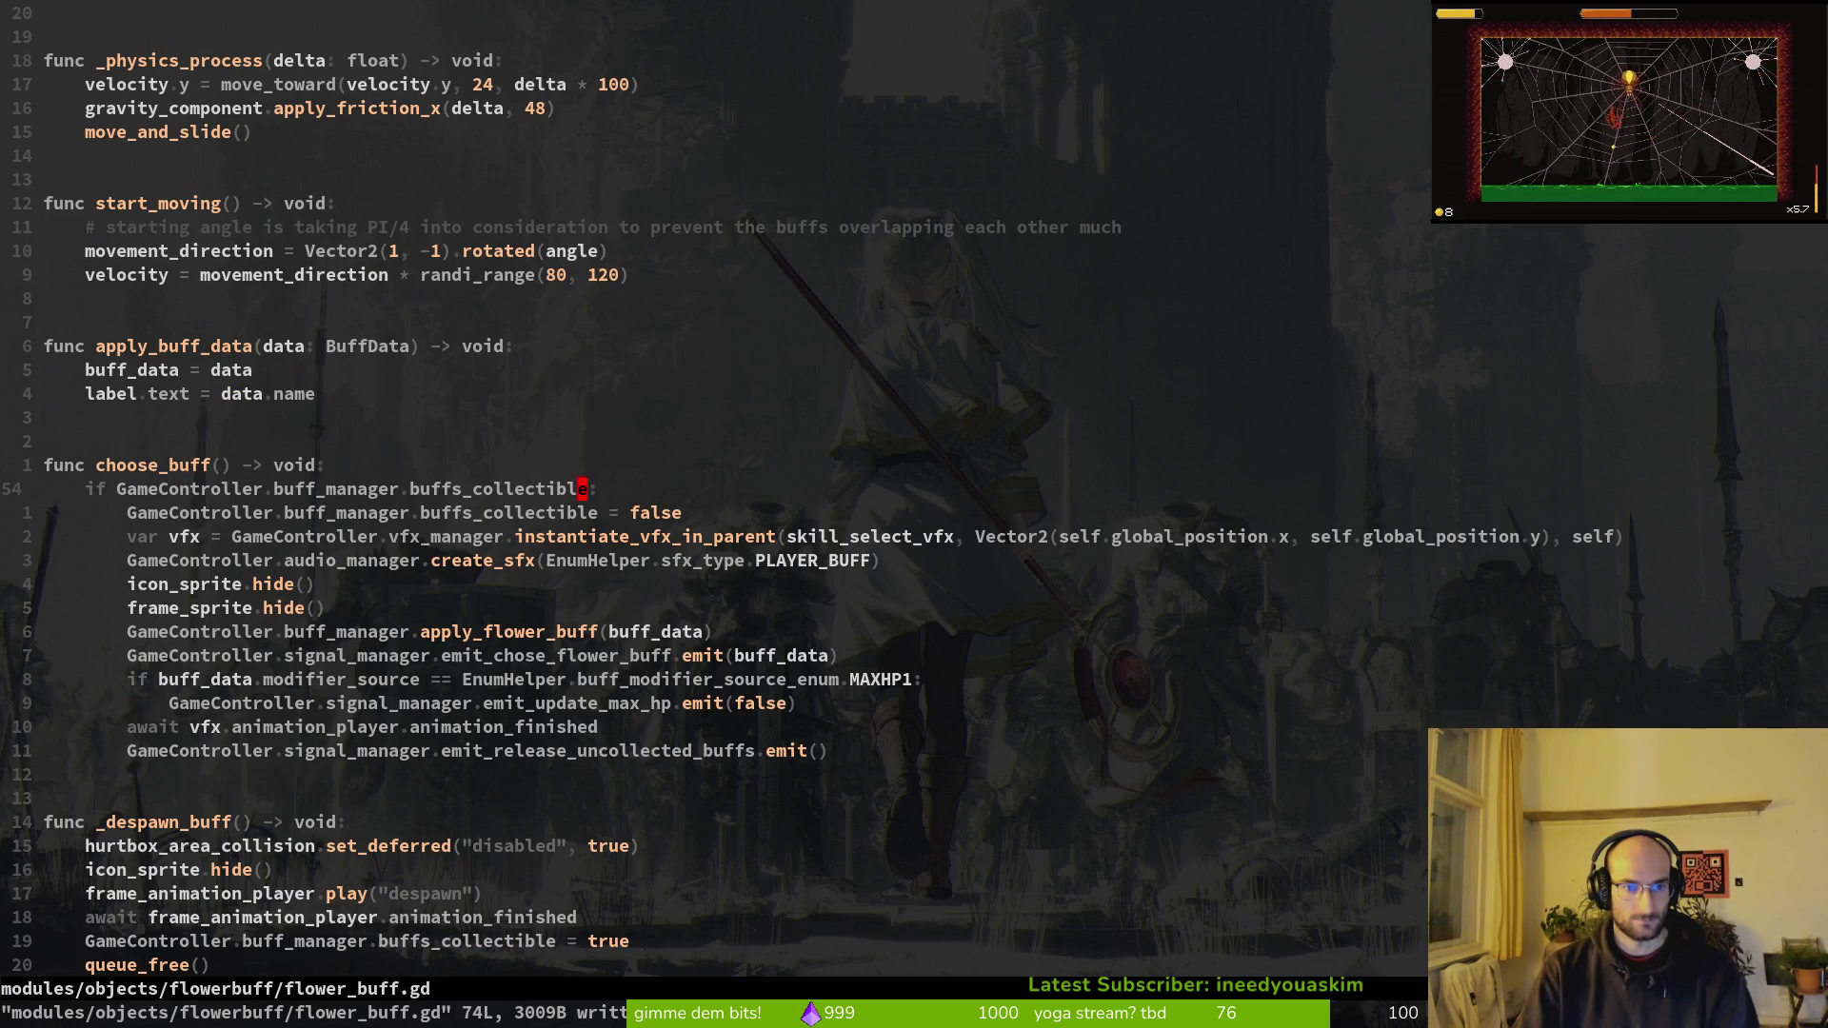
Step: Quit Neovim, stage buff.manager.gd in tig, then quit tig to reopen vi
text(:q)
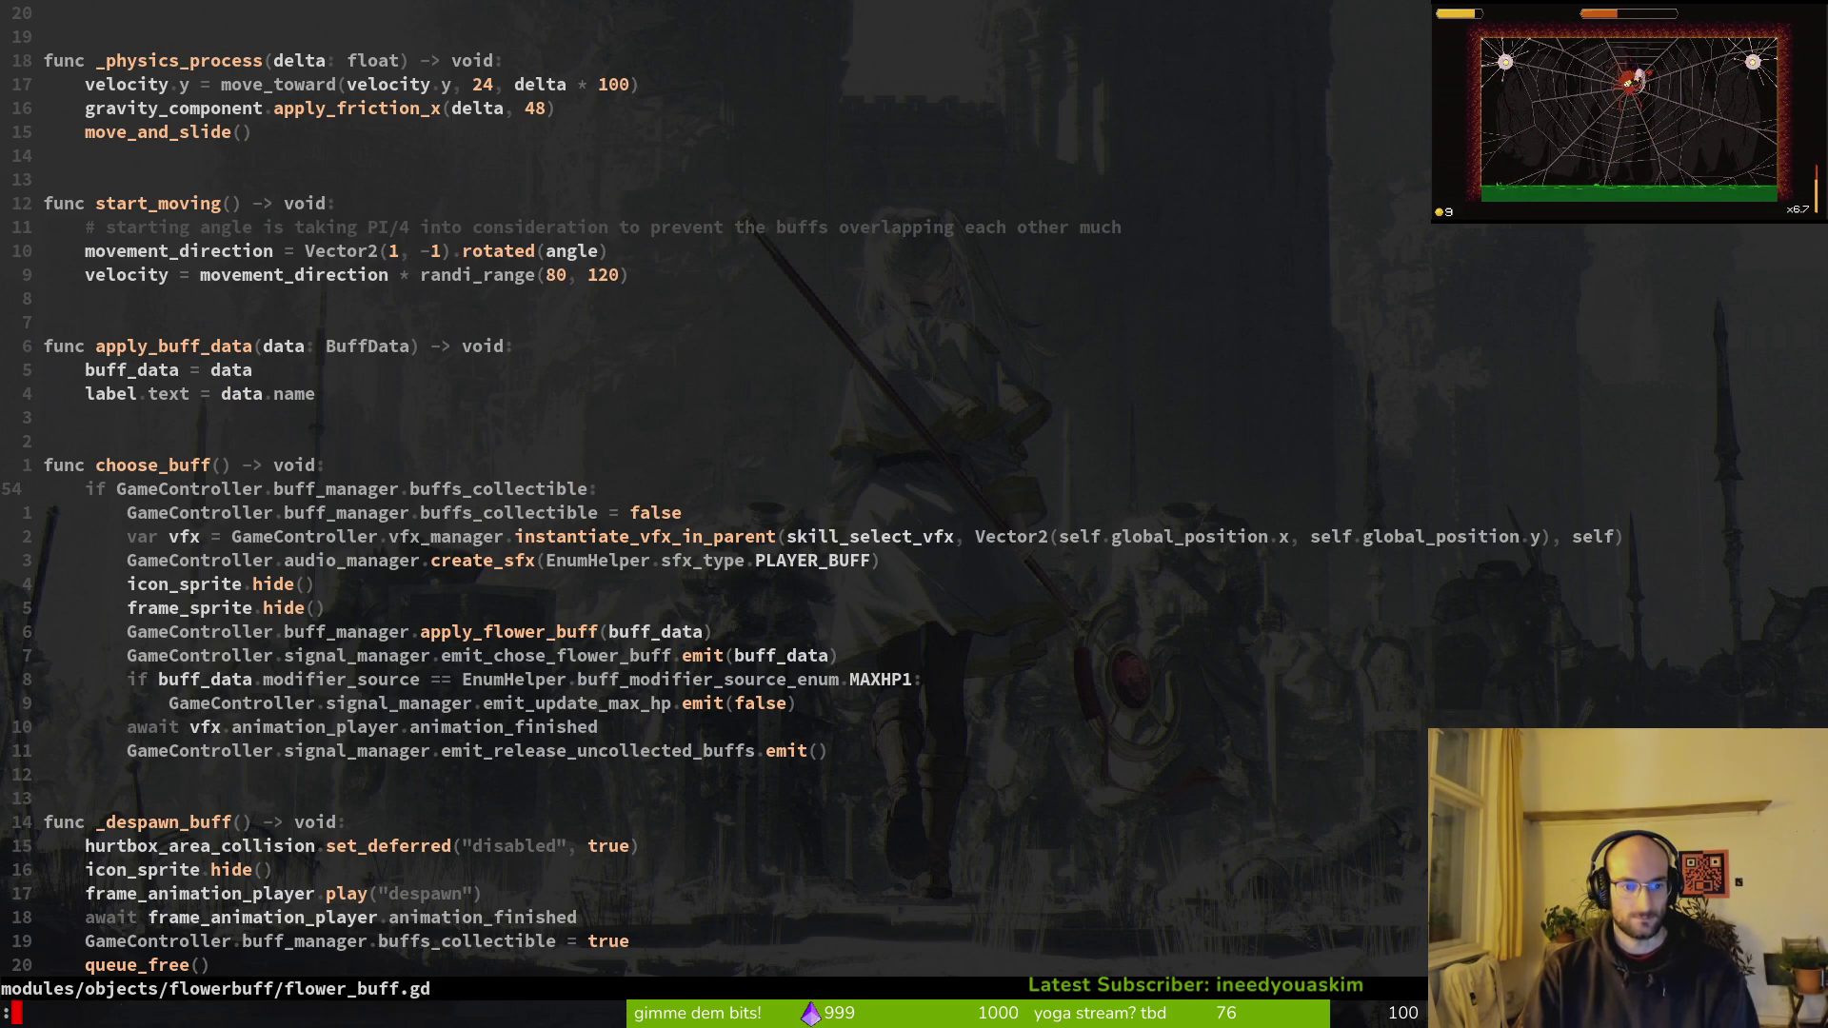
key(Return)
text(tig)
key(Return)
key(j)
key(j)
key(j)
key(j)
key(Return)
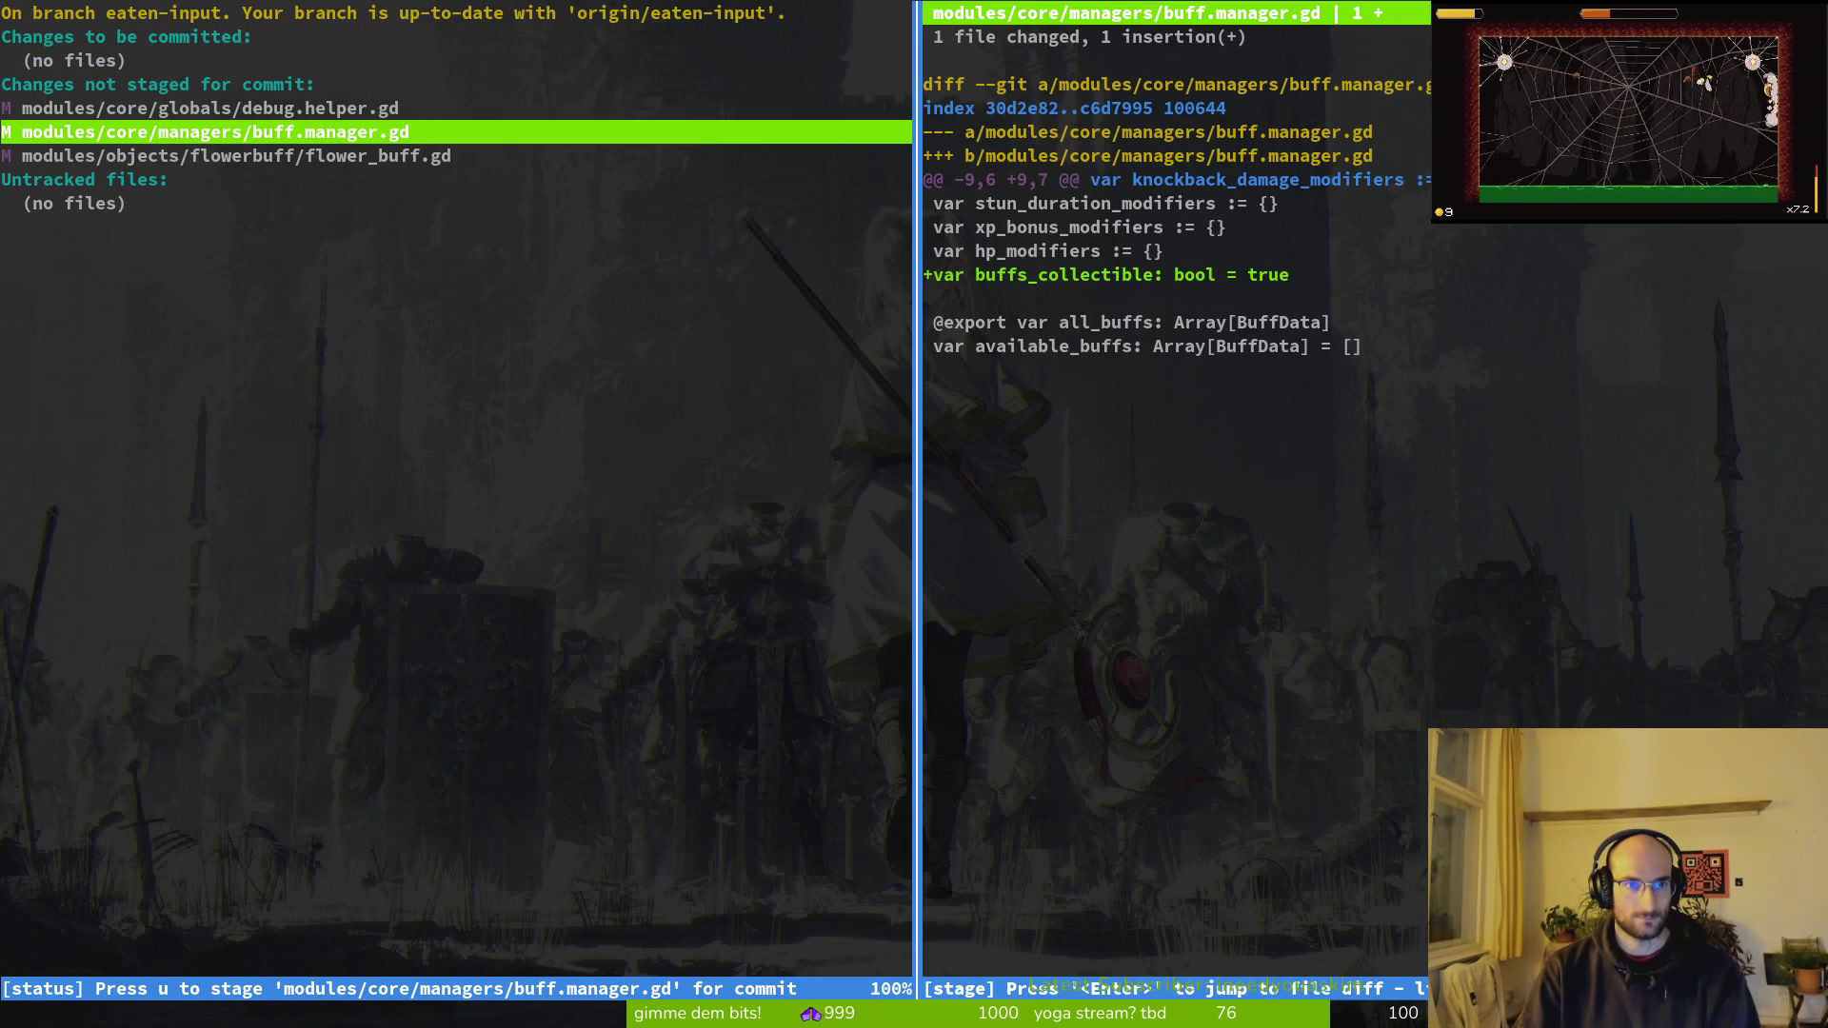
key(u)
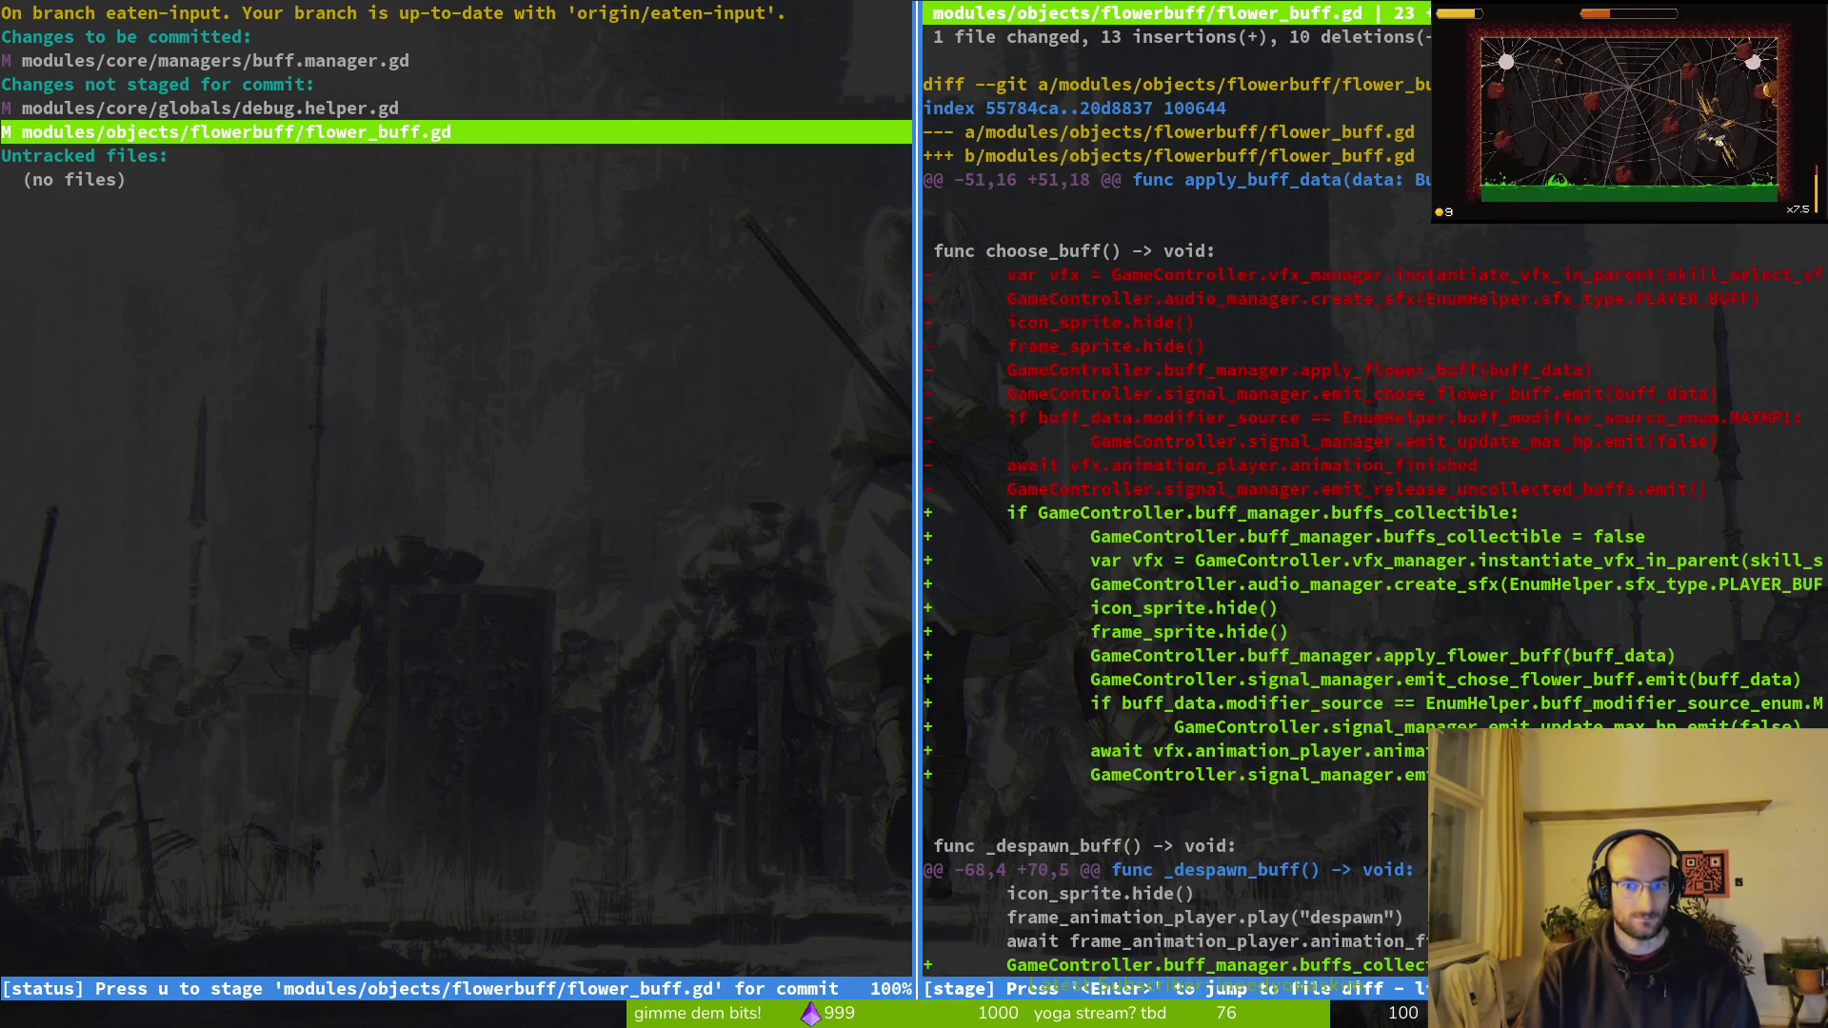
text(qvi)
key(Return)
Step: Reopen flower_buff.gd via the file finder and scroll to the emit_release_uncollected_buffs line in _ready
text(vim)
key(Return)
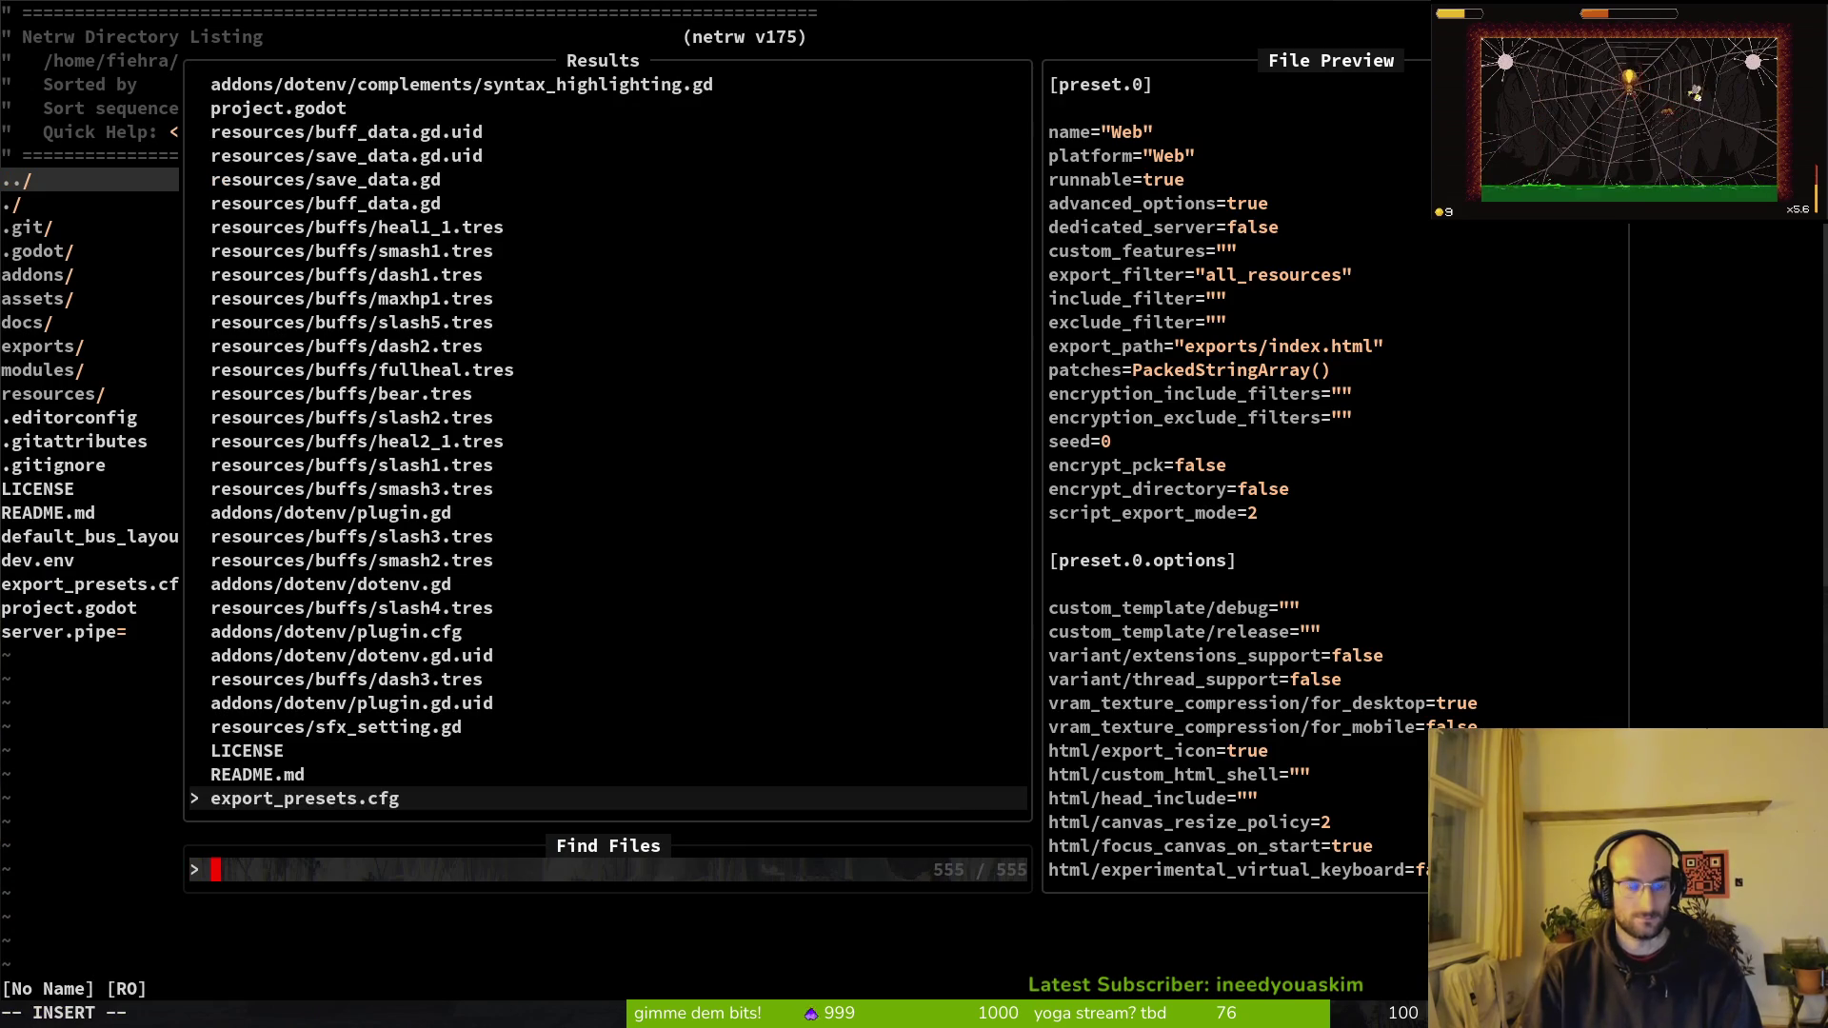
text(flow)
key(Return)
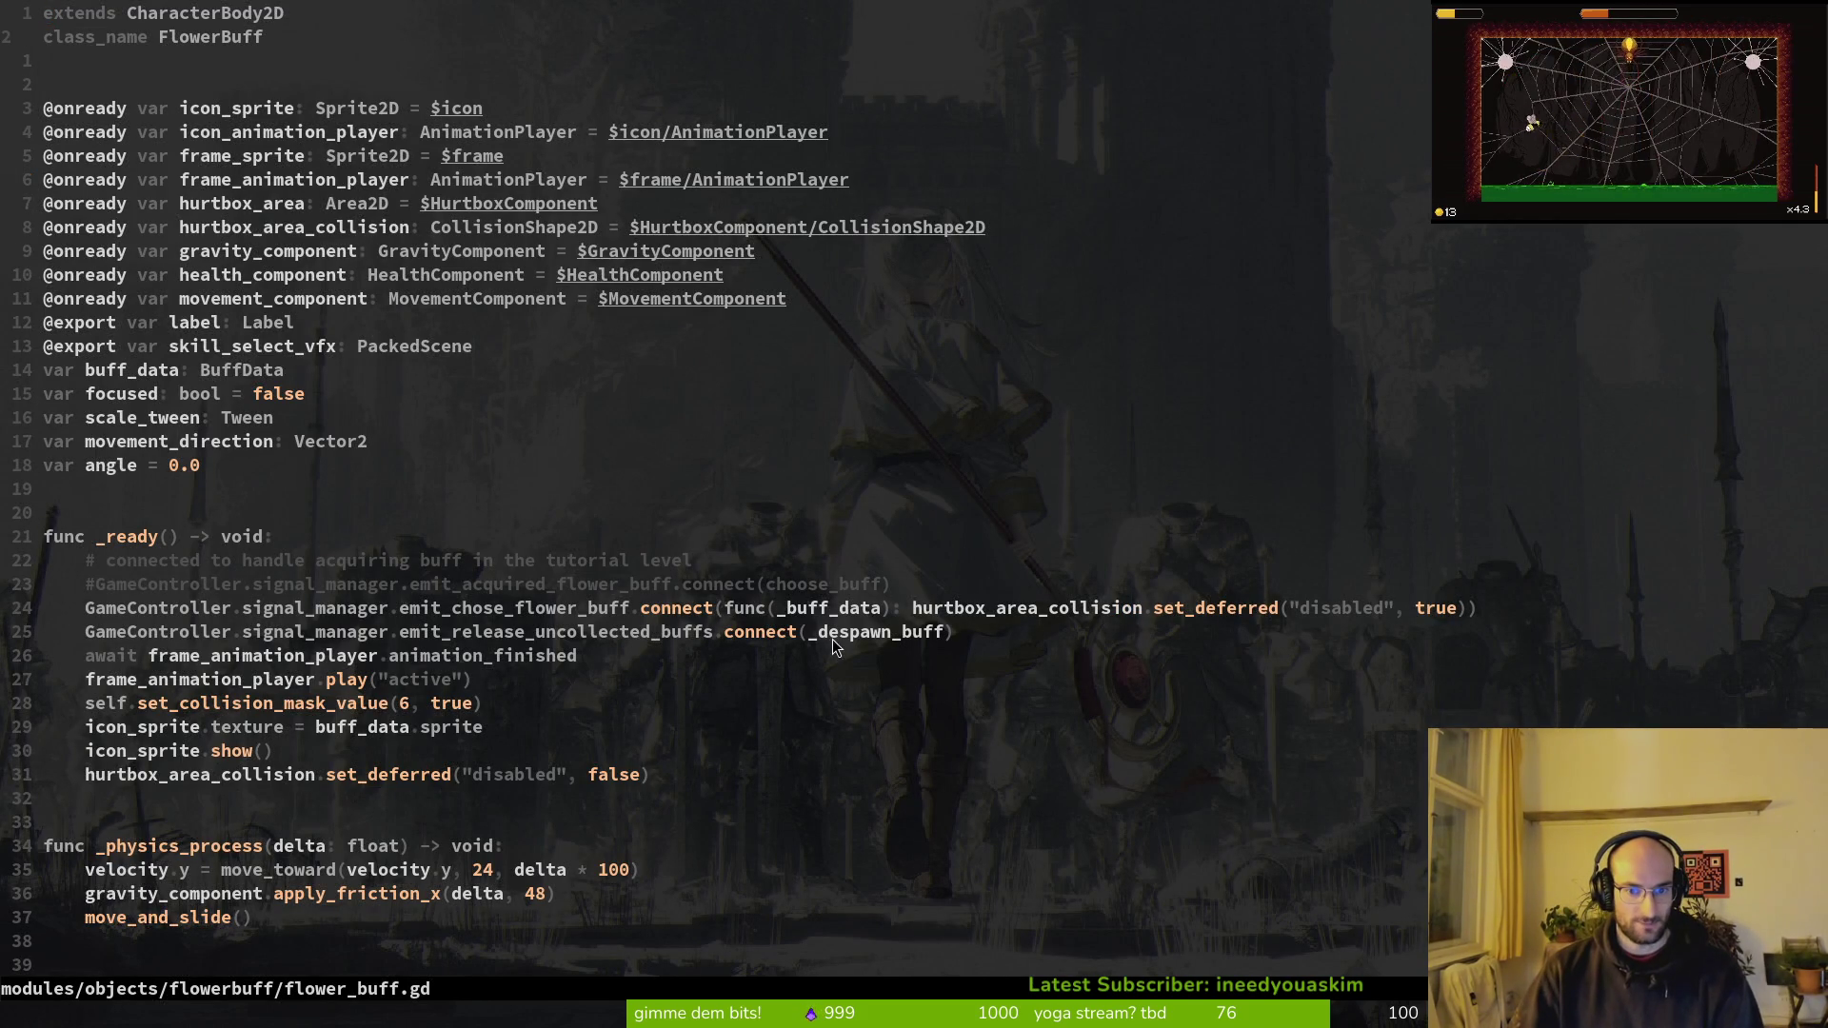
key(s)
key(b)
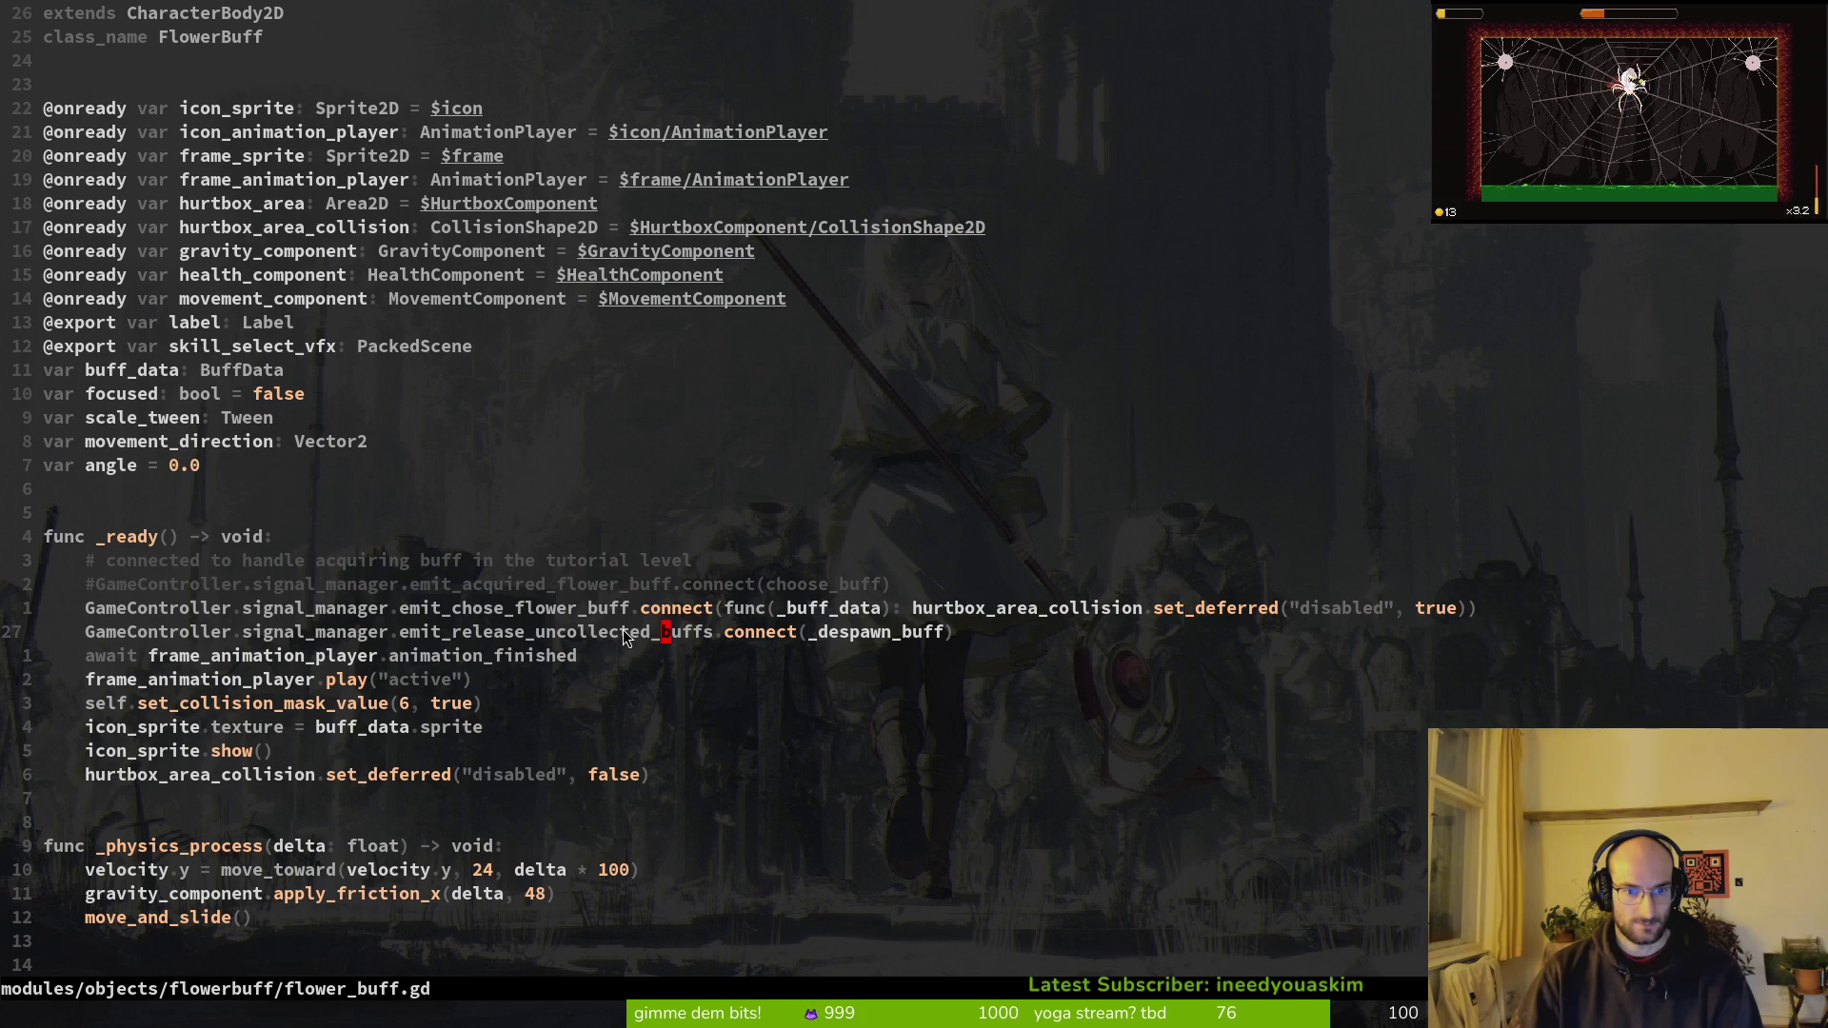
key(z)
key(t)
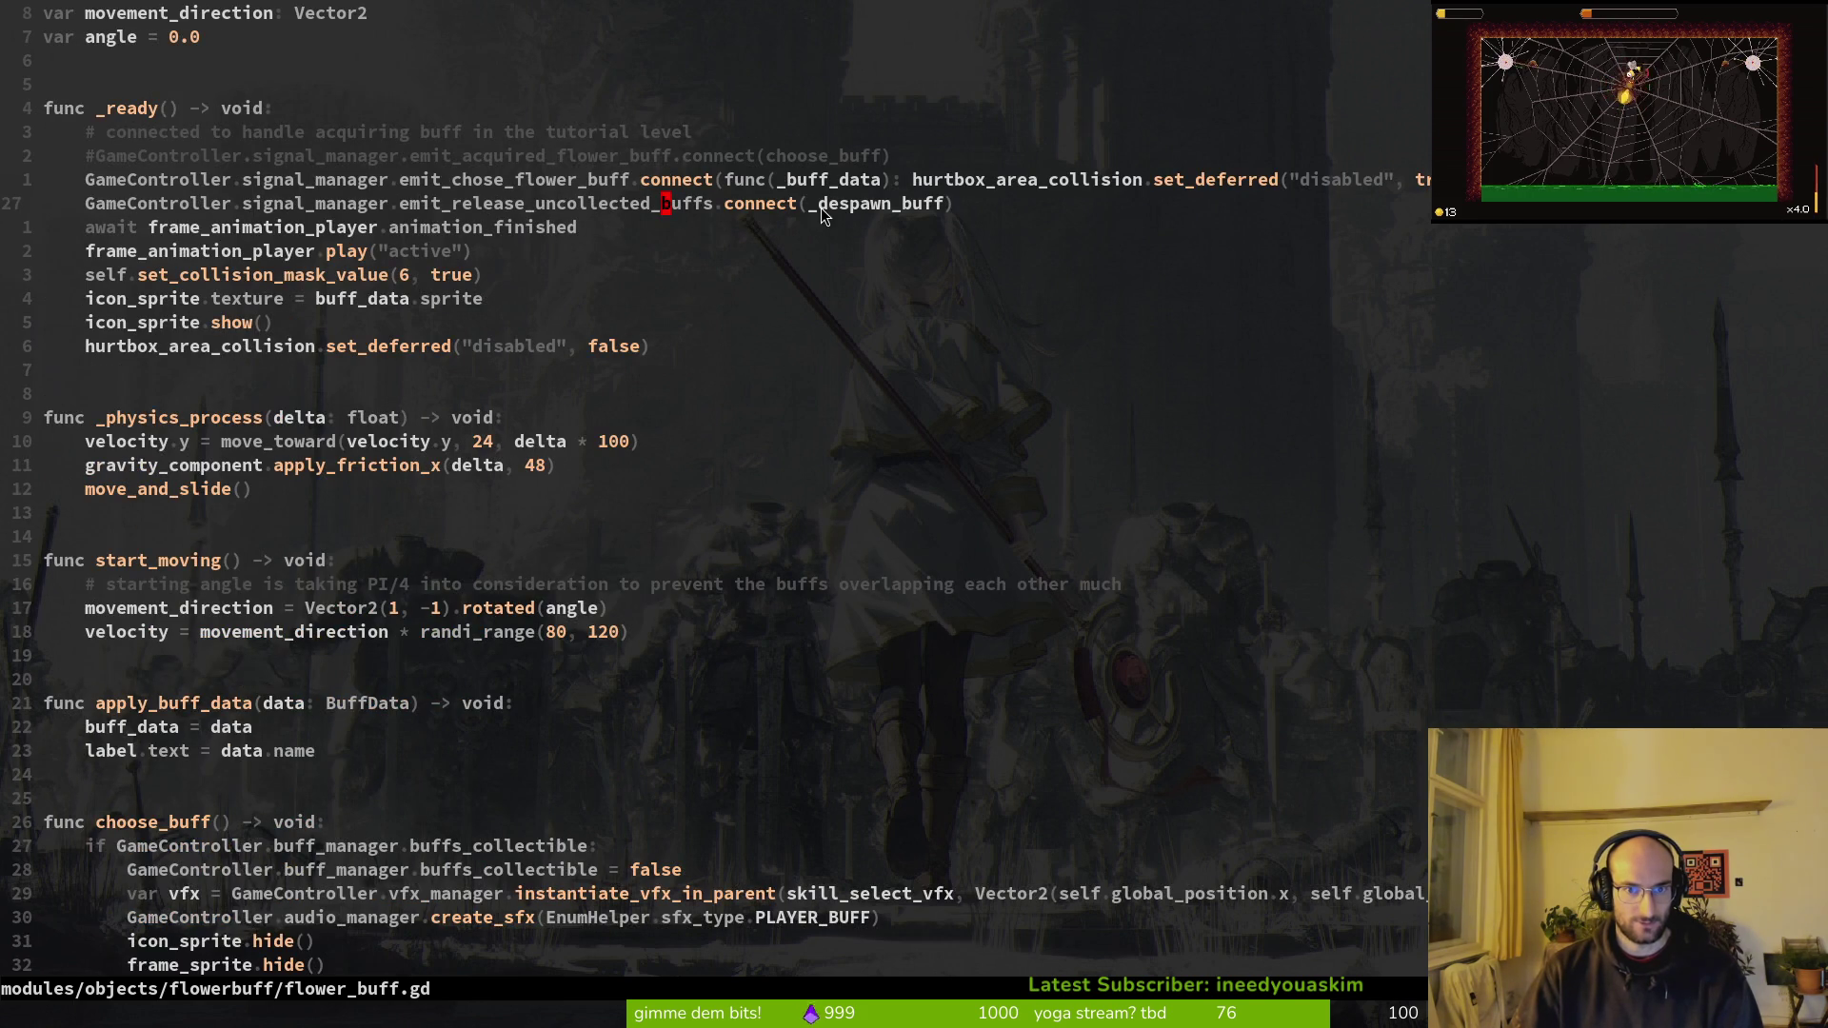
Step: Grep the project for emit_release_uncollected_buffs and open the tutorial_6.gd match
drag(387, 215, 712, 210)
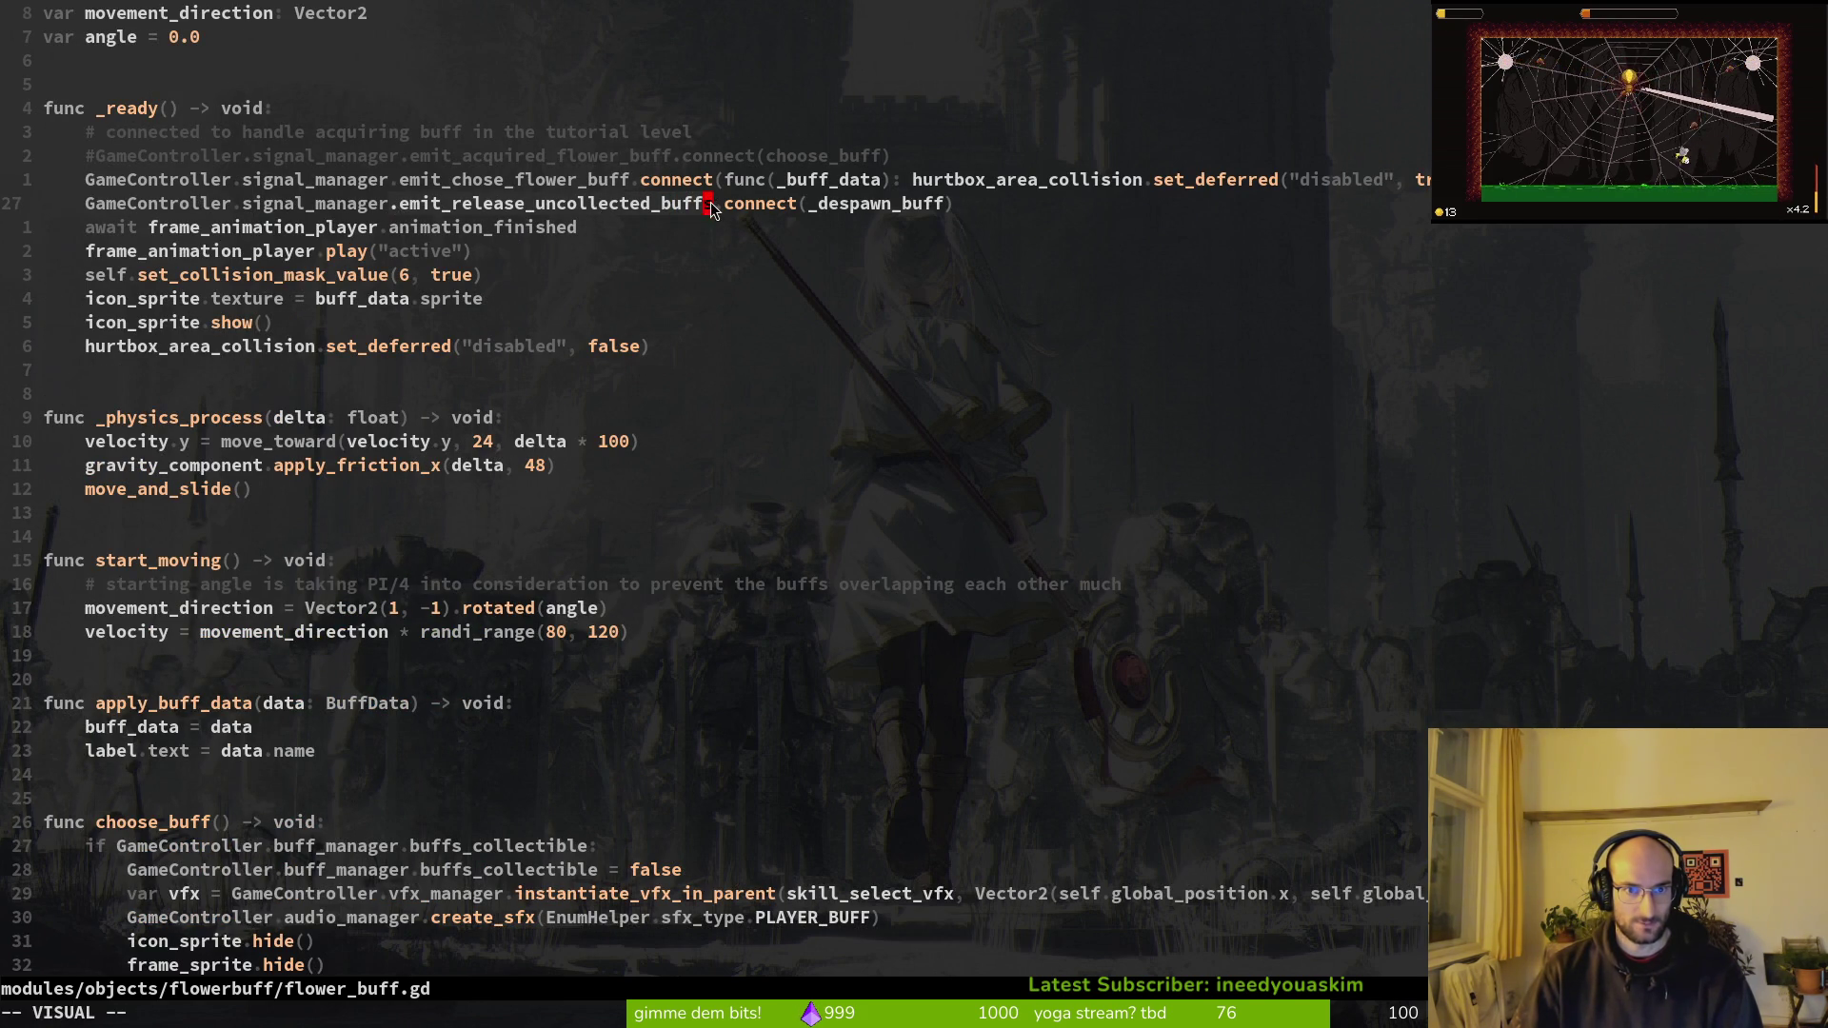
key(space)
key(f)
key(w)
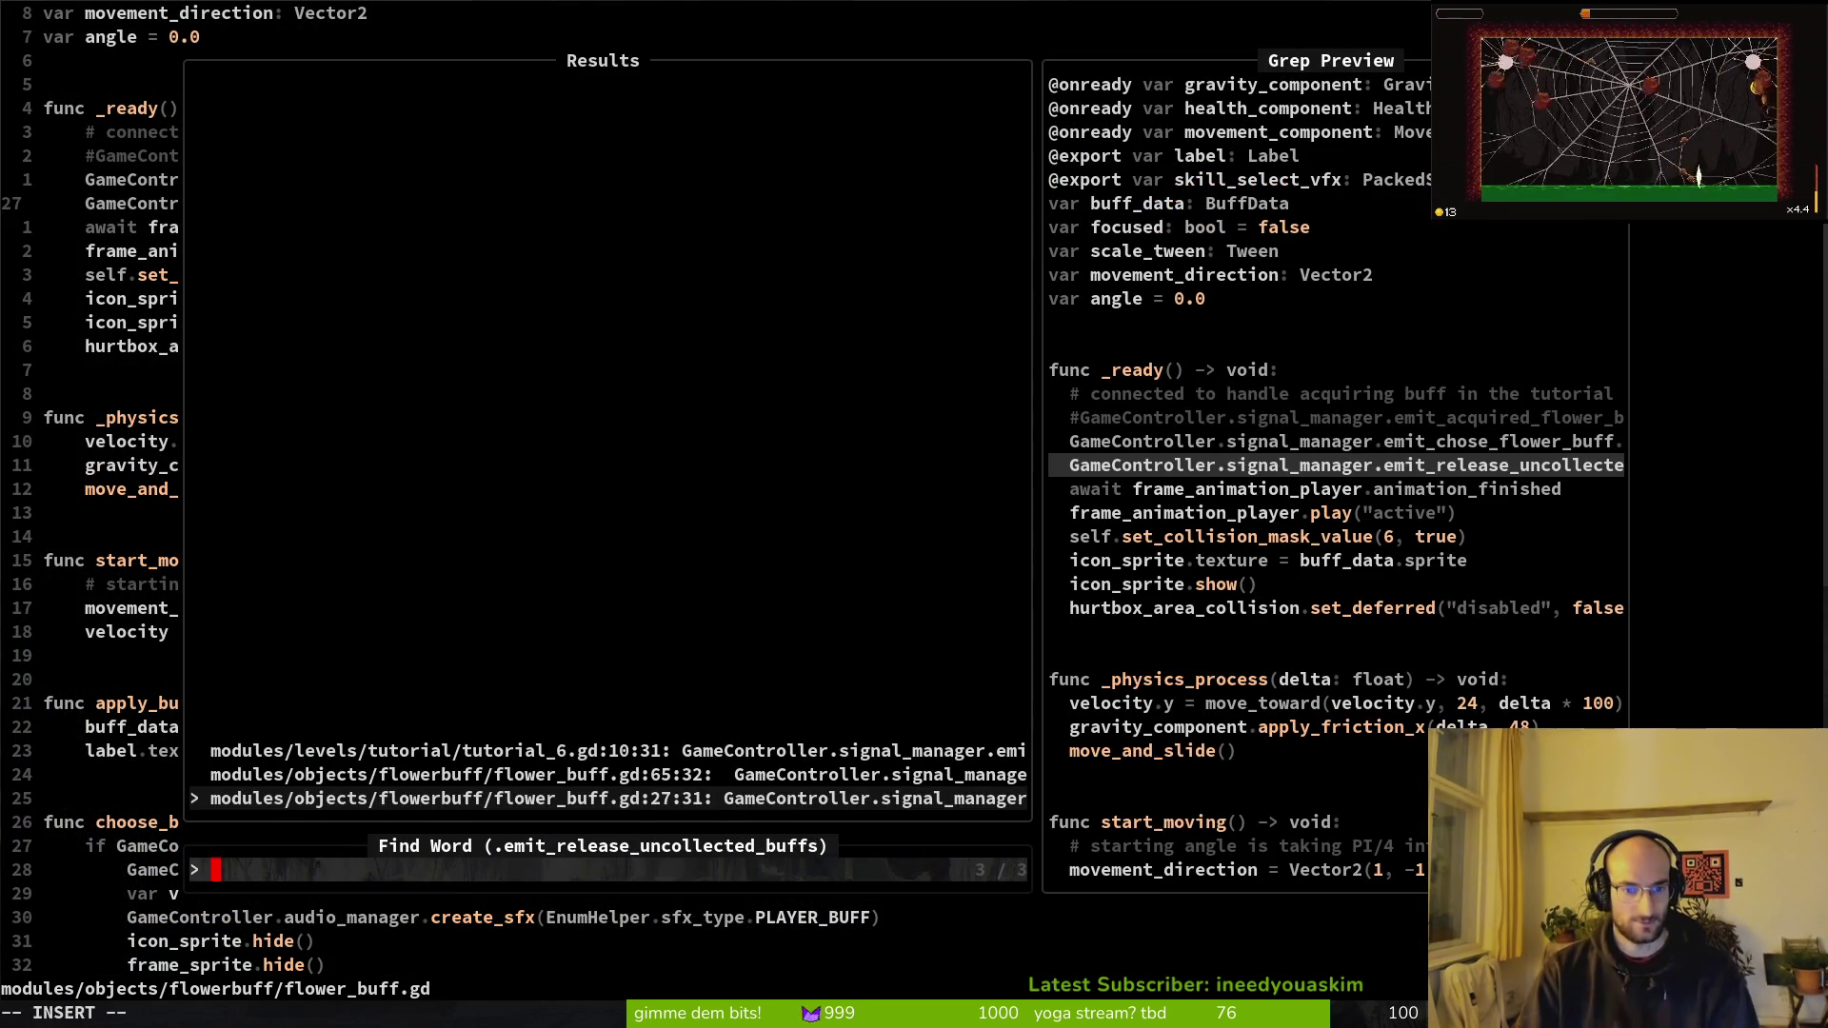
key(Up)
key(Up)
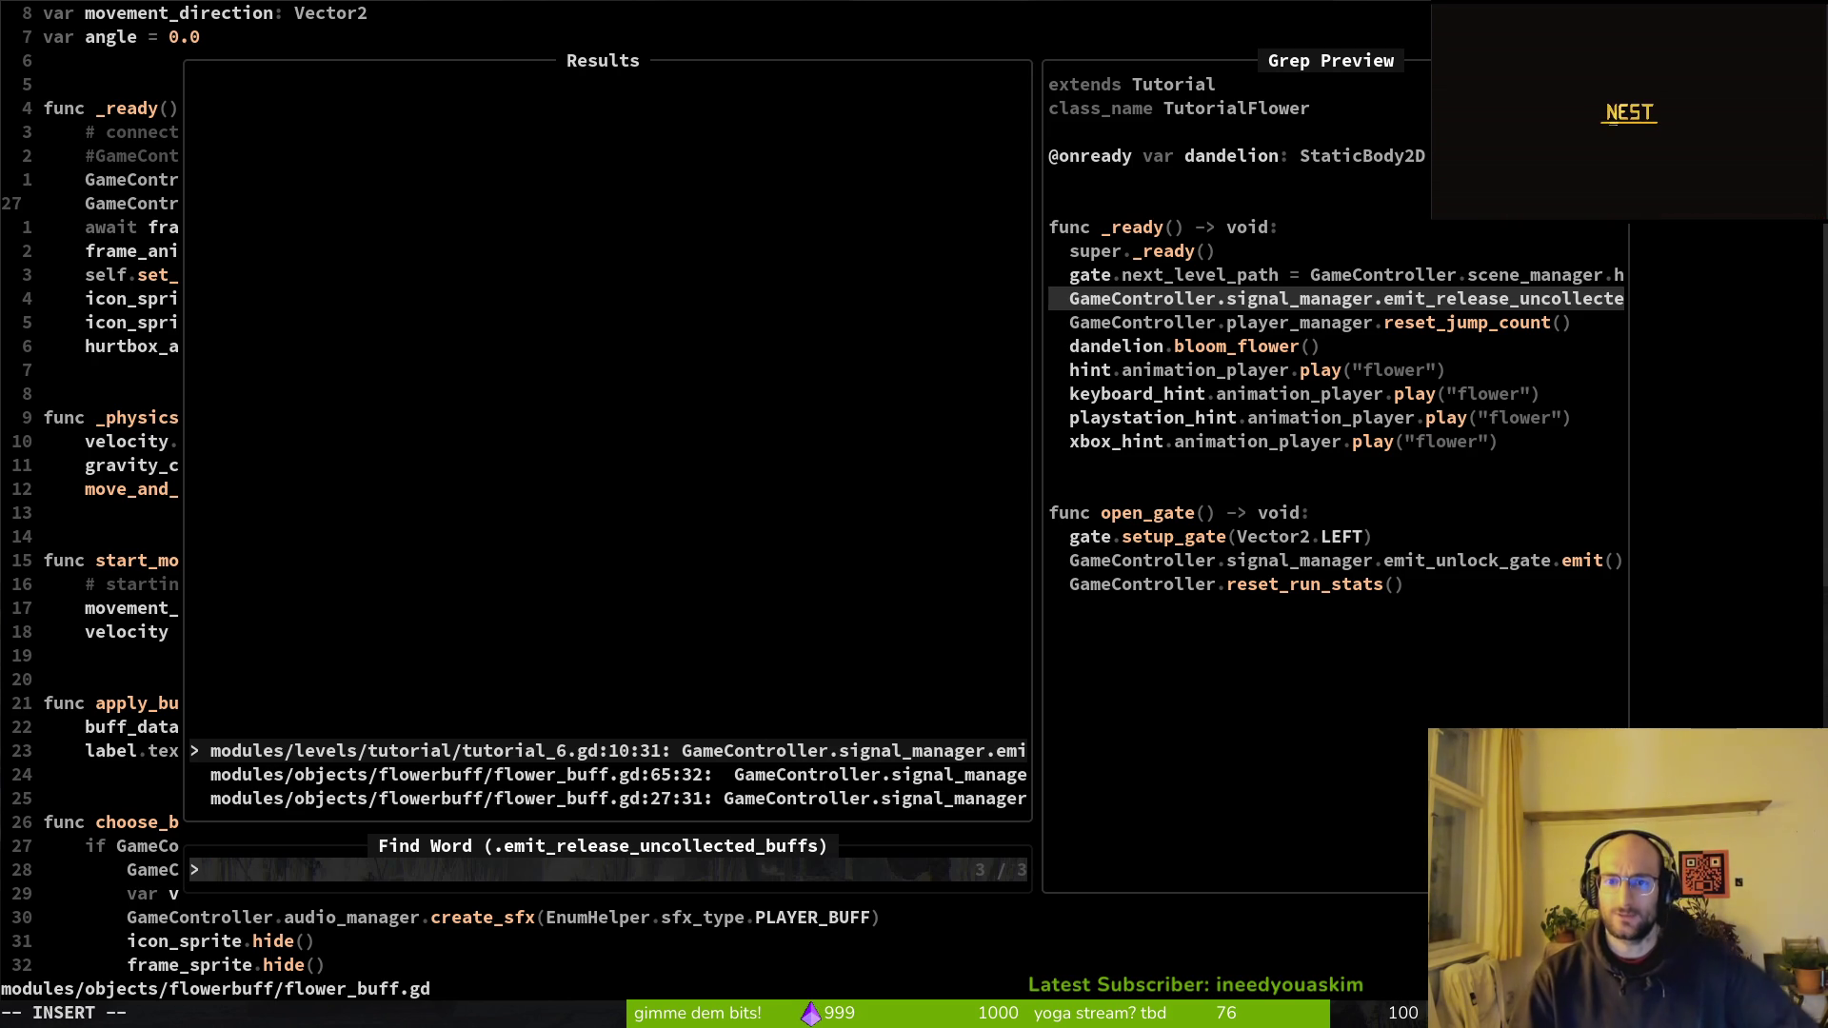
key(Return)
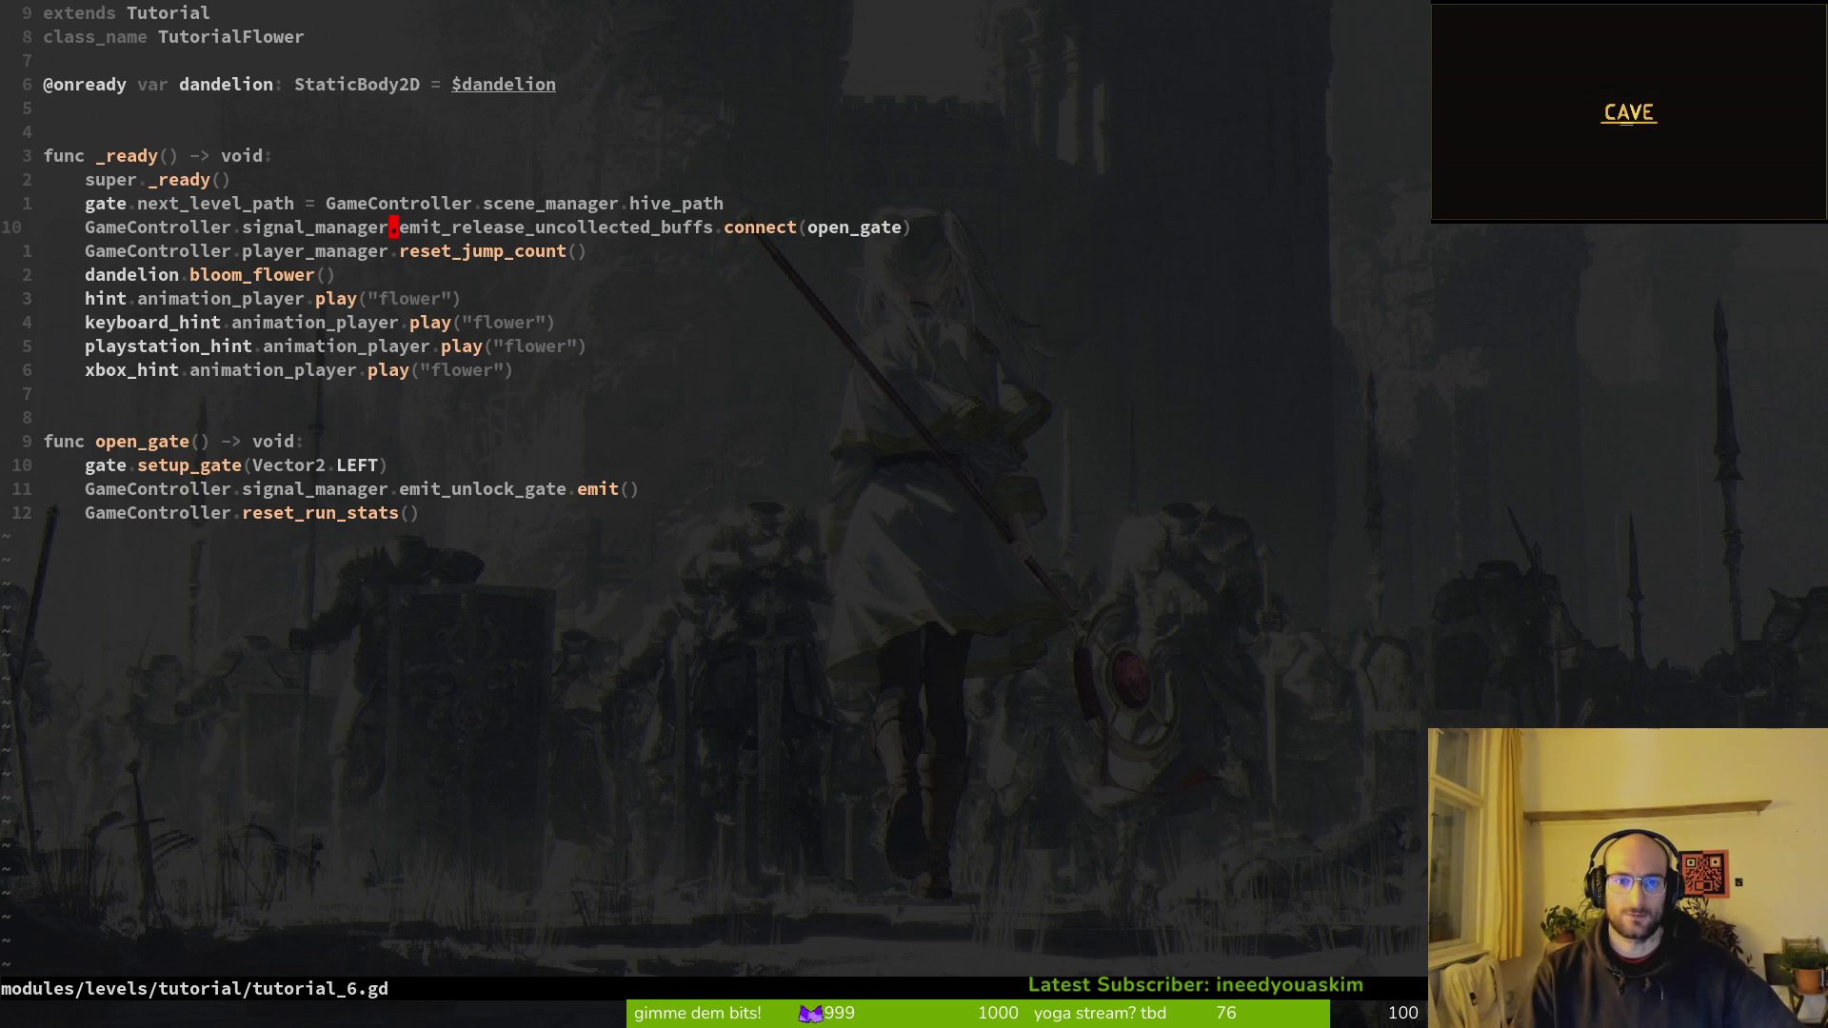
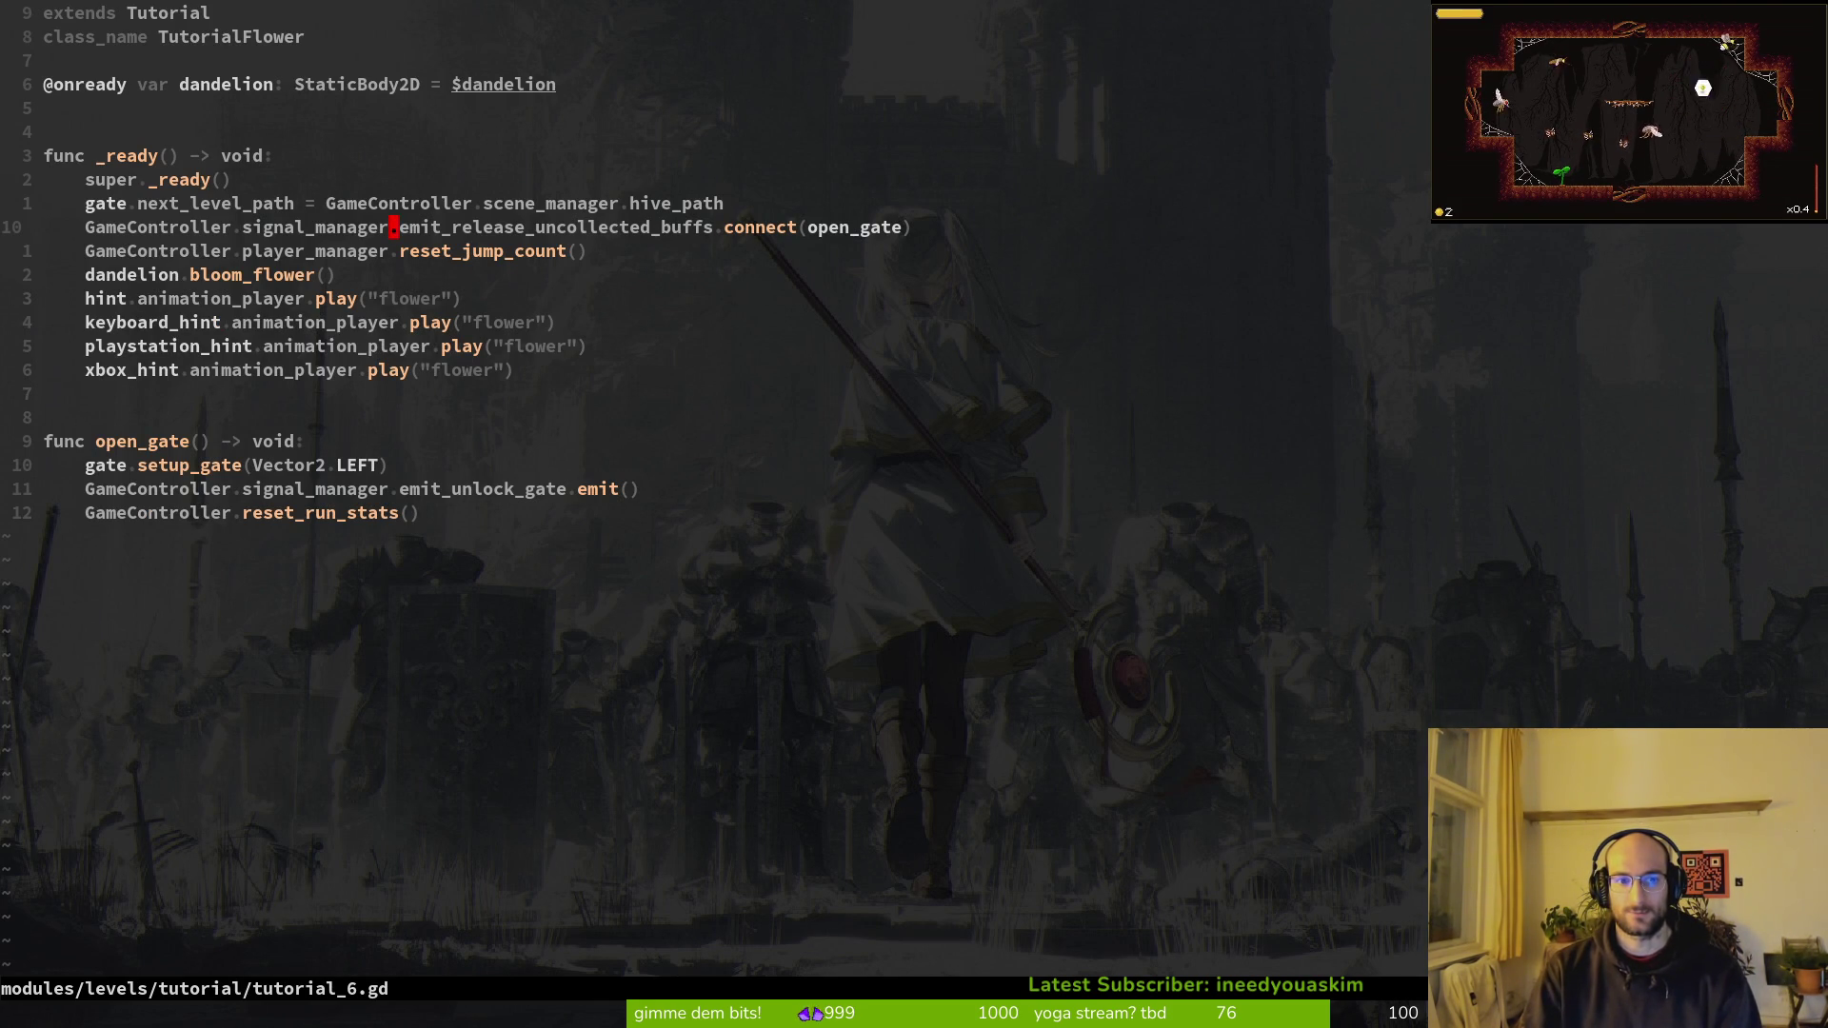
Step: Grep the project for .emit_release_uncollected_buffs and open the flower_buff.gd line 27 match
key(ctrl+o)
key(space)
key(s)
key(g)
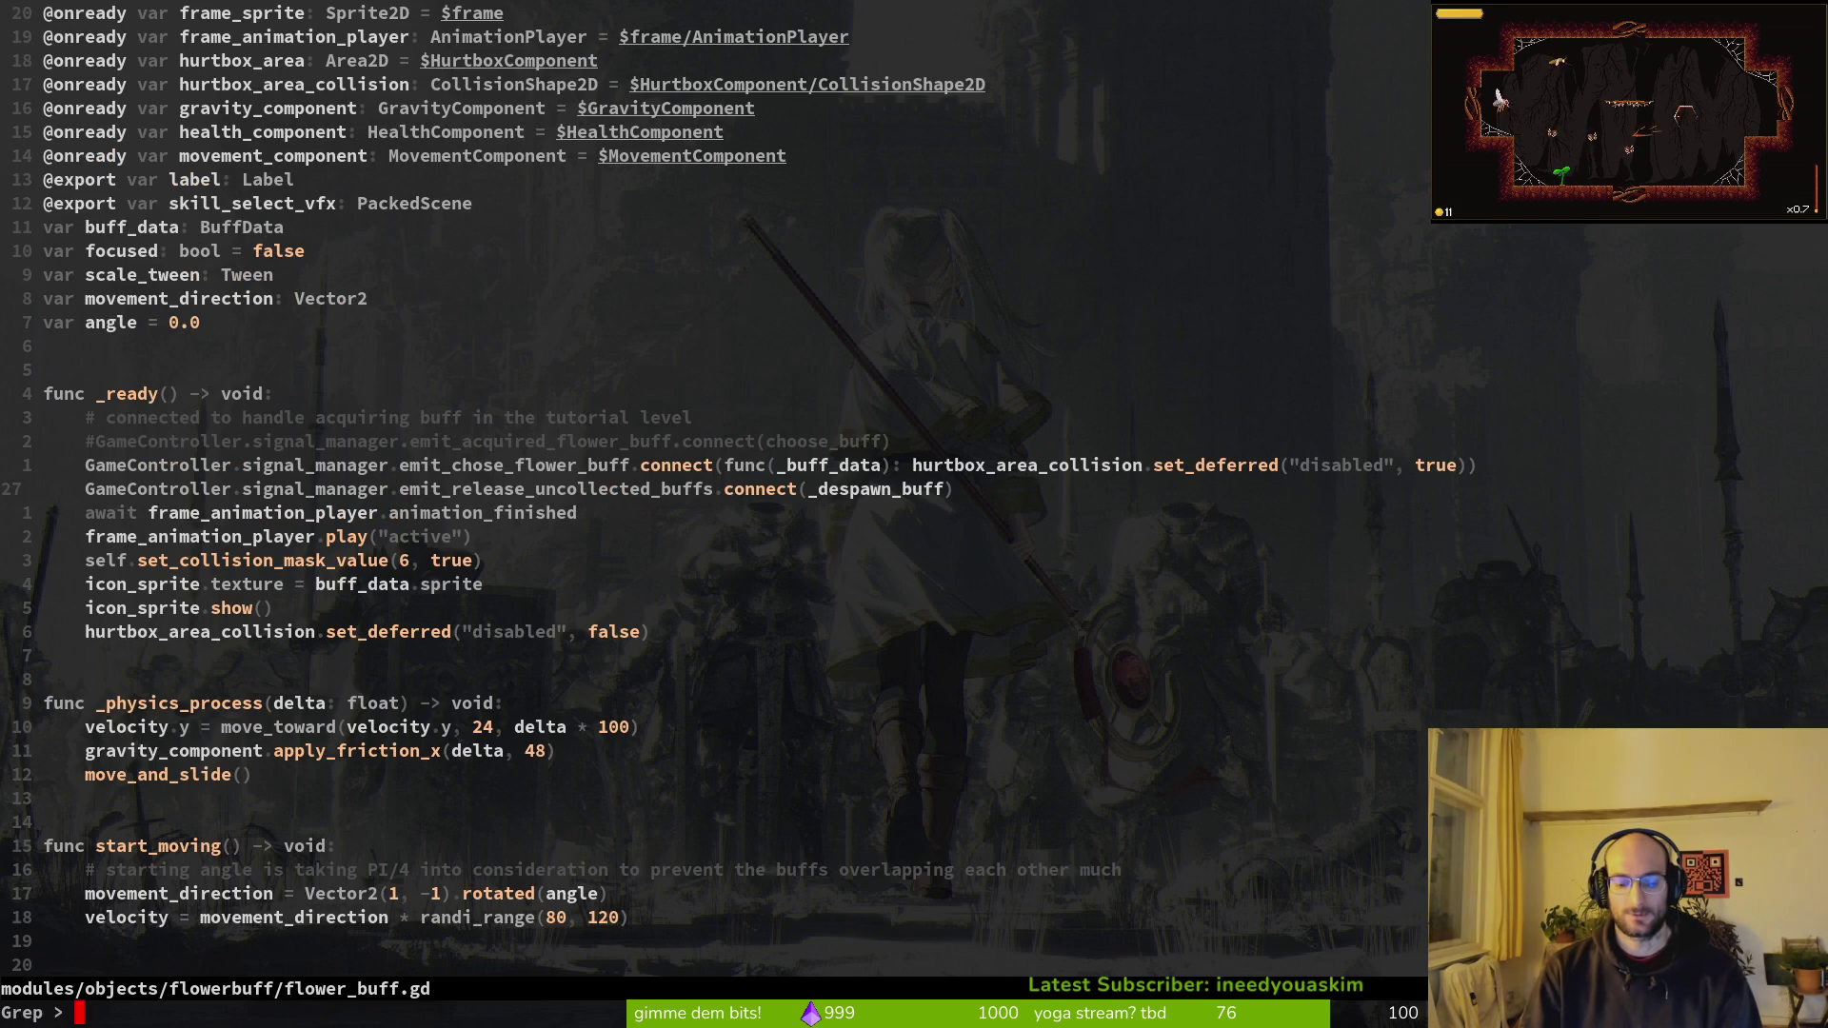
text(.emit_release_uncollected_buffs)
key(Return)
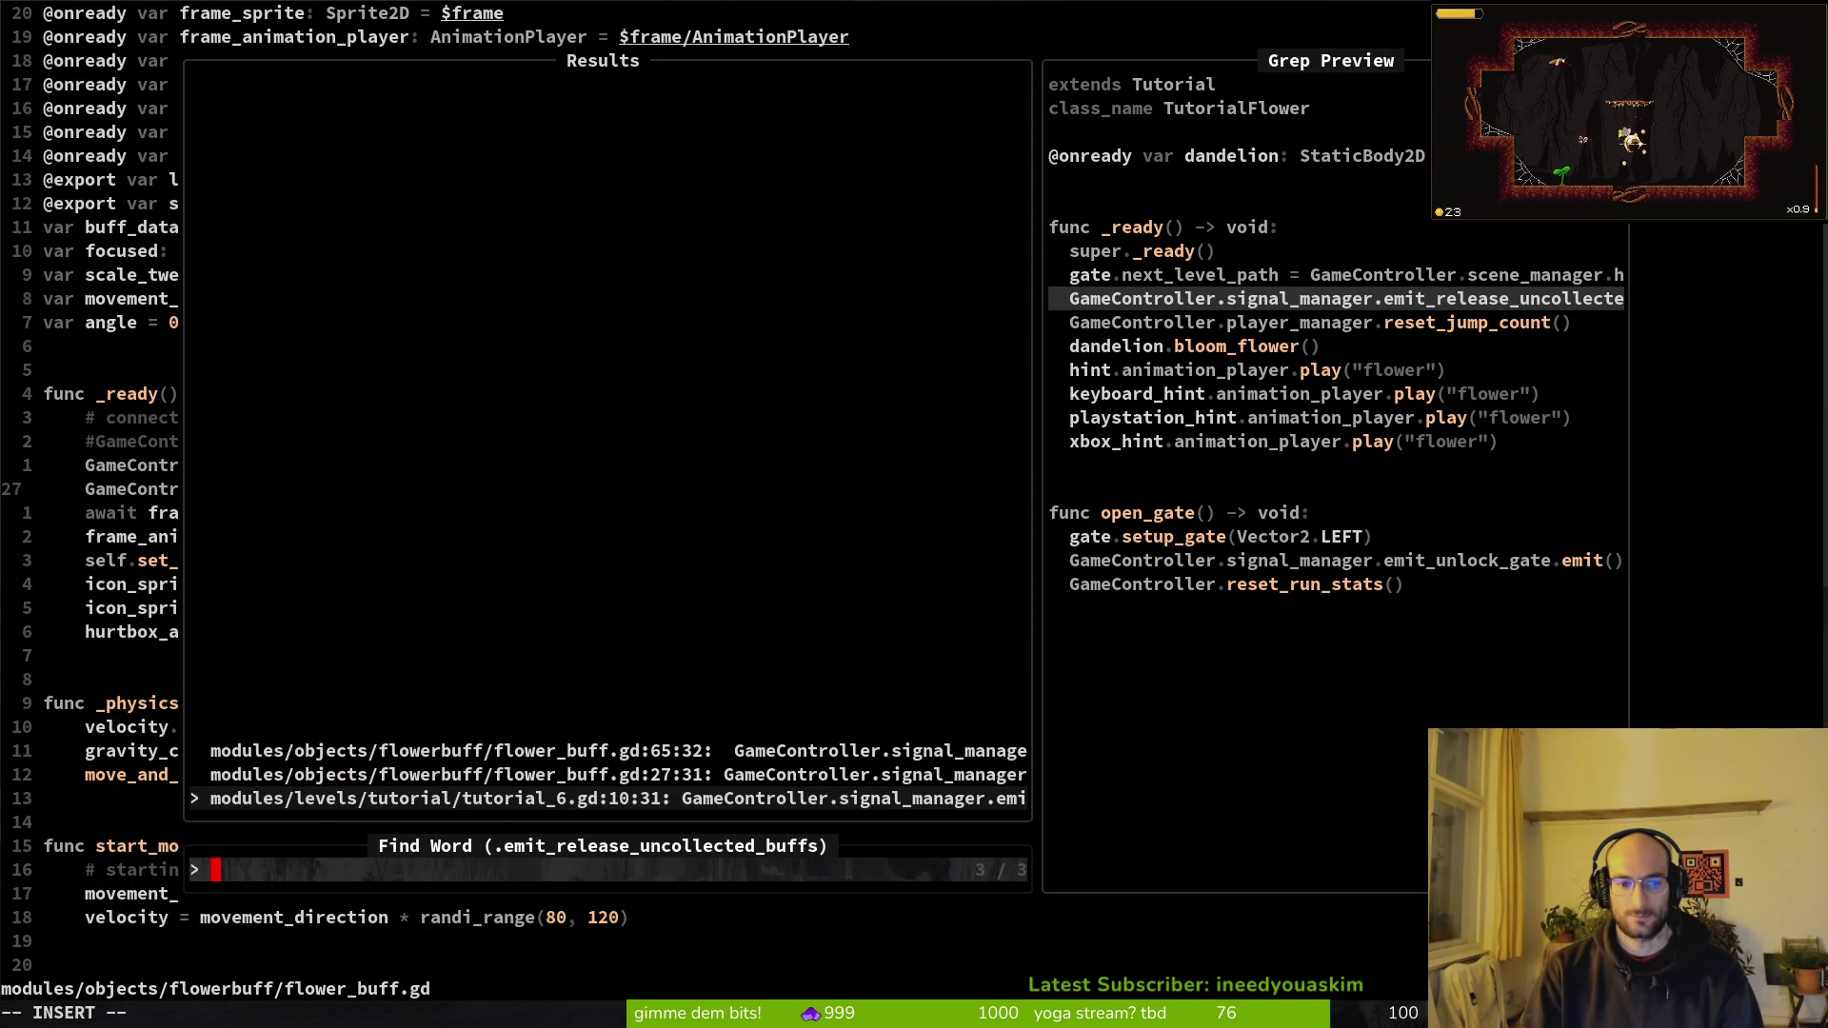
key(Up)
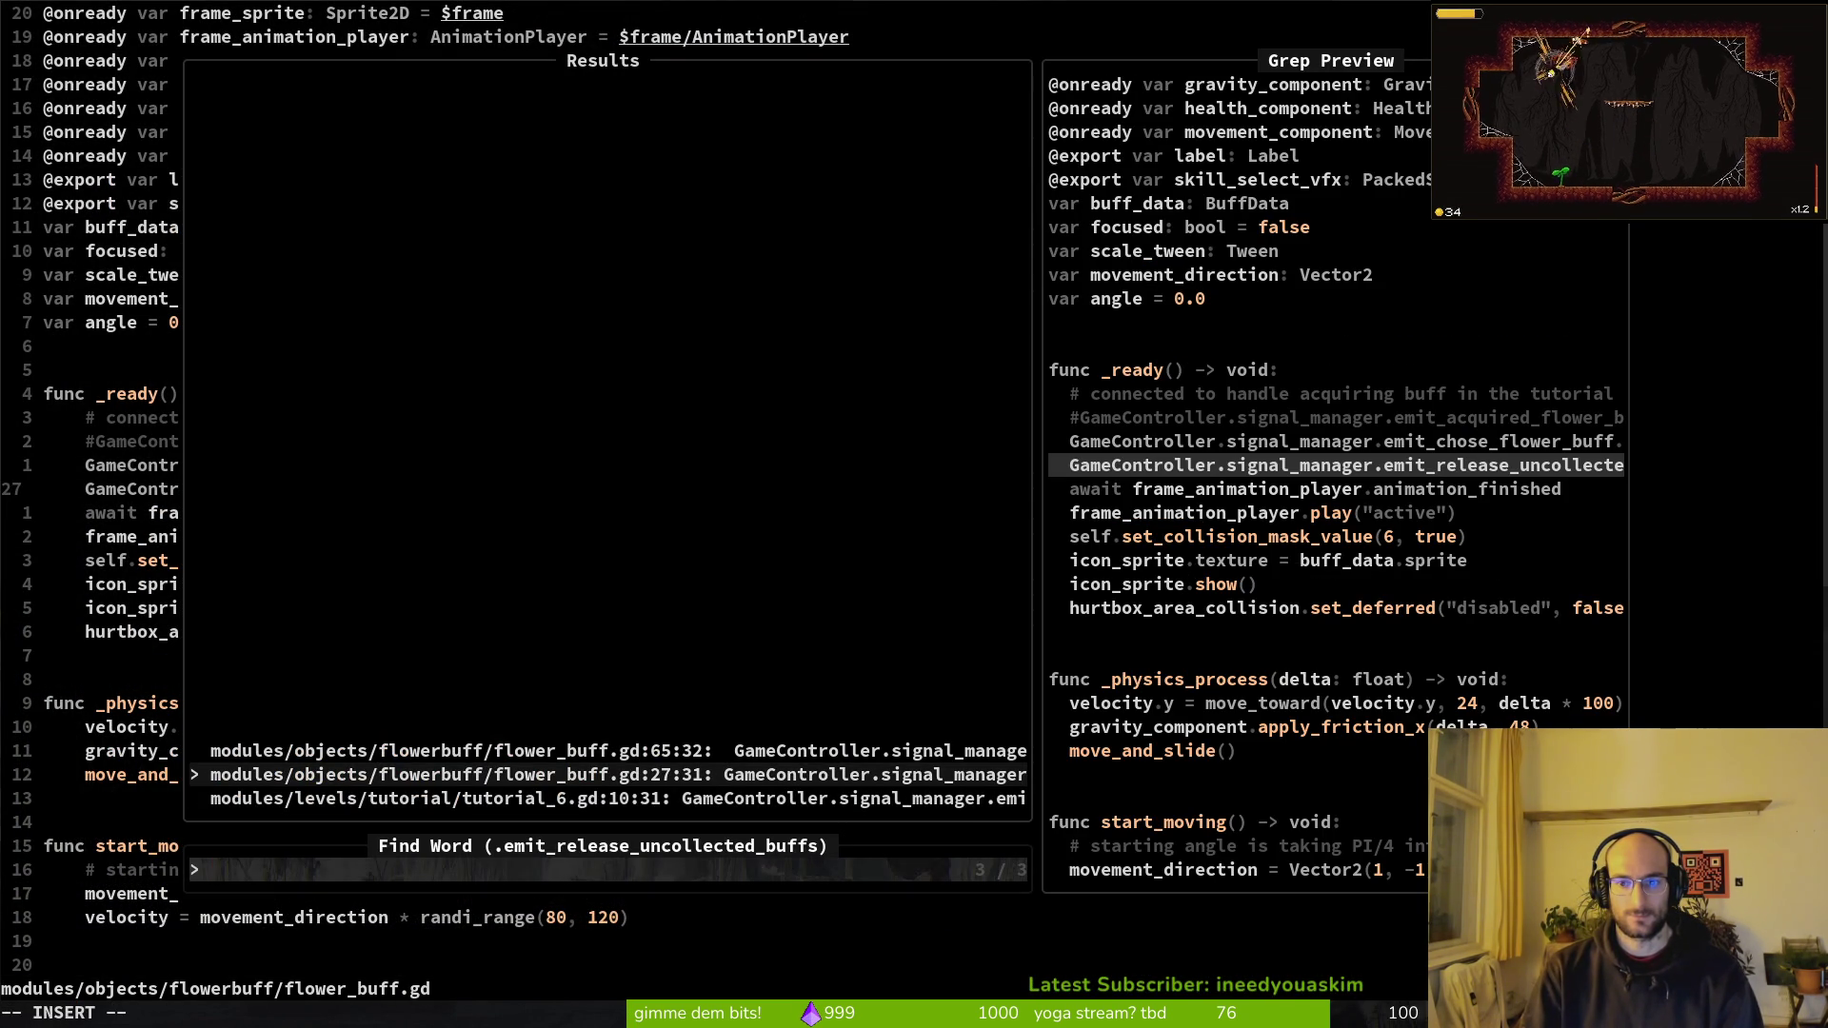
key(Up)
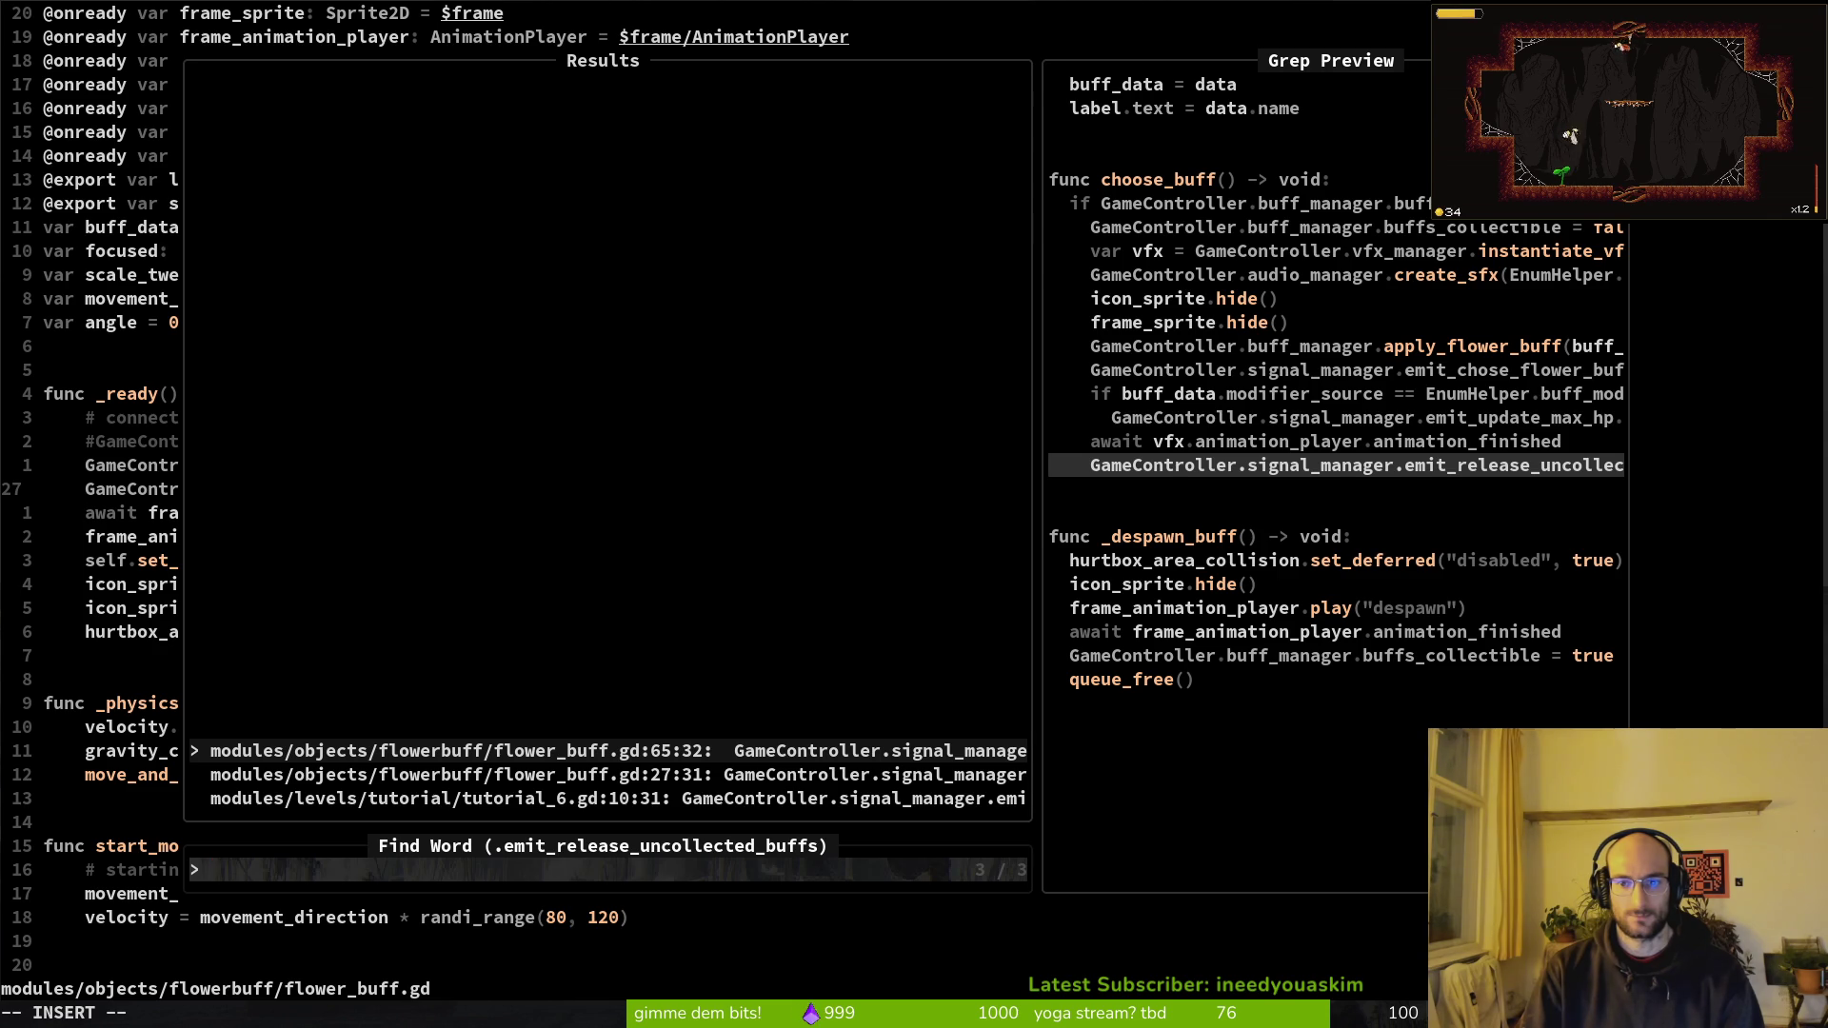
key(Down)
key(Return)
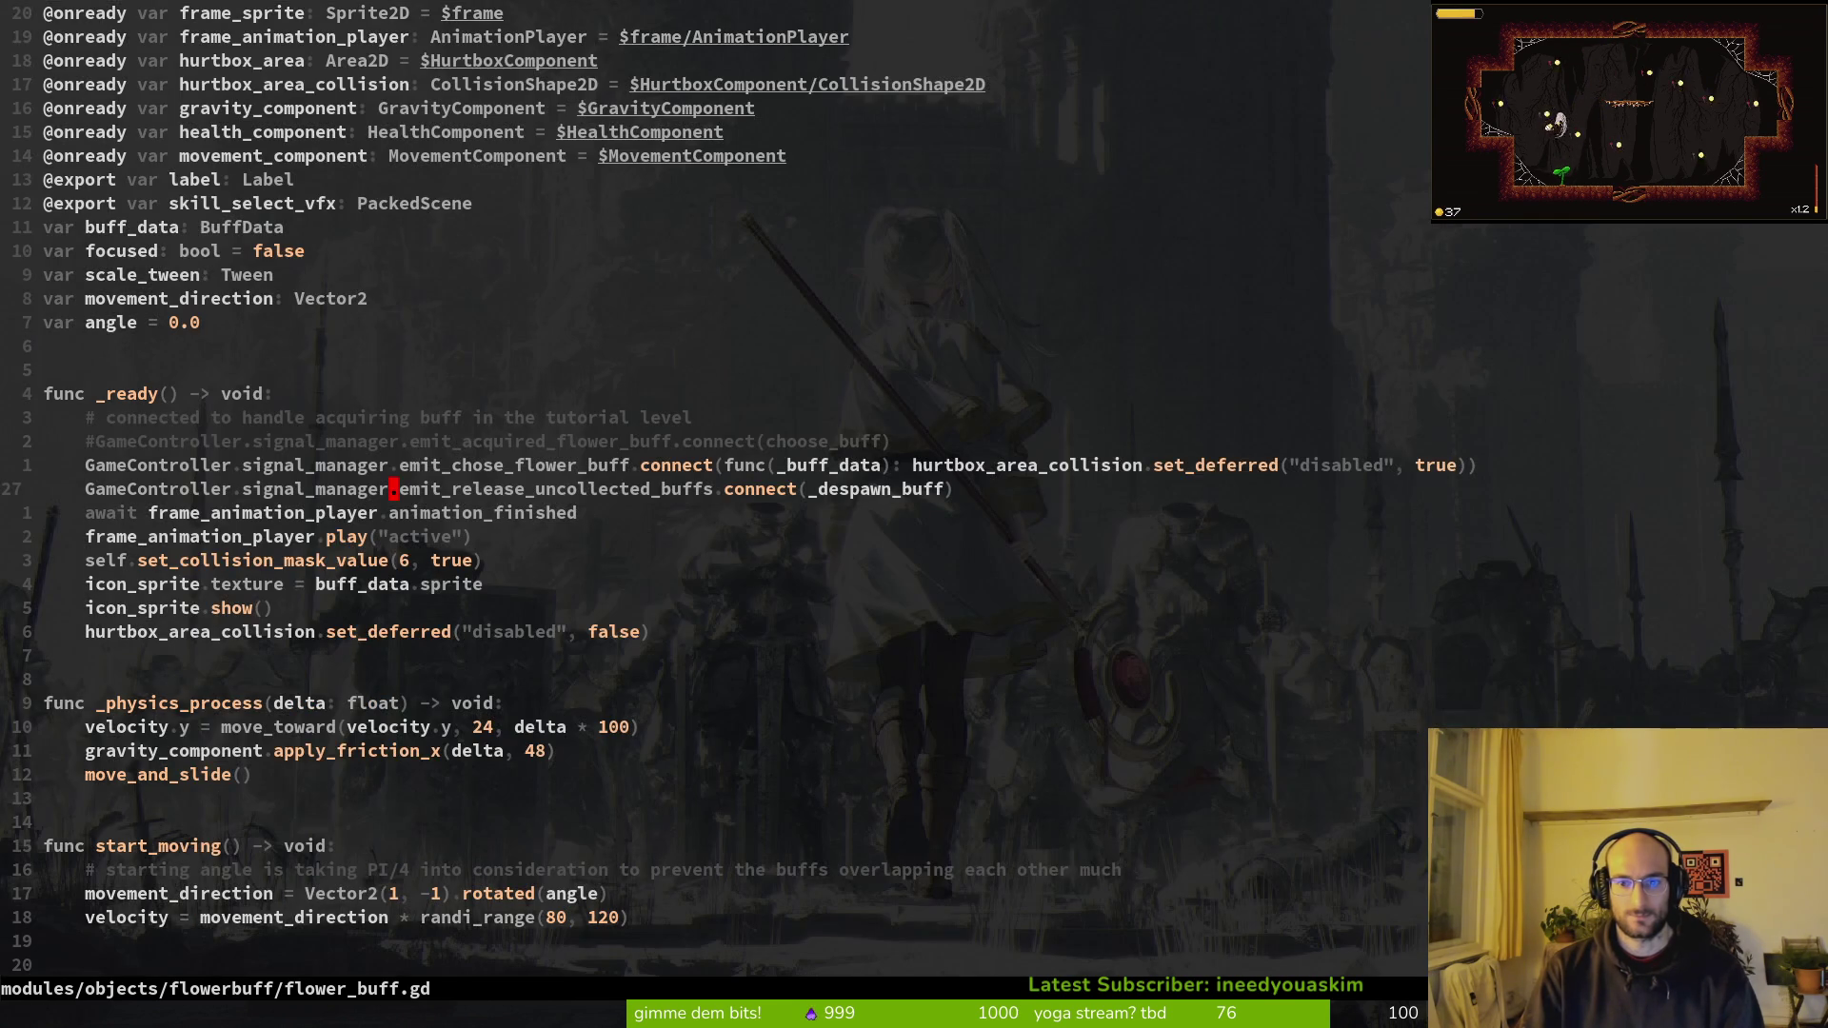
Step: Review the signal connect lines and hurtbox code in flower_buff.gd's _ready
key(shift+v)
key(j)
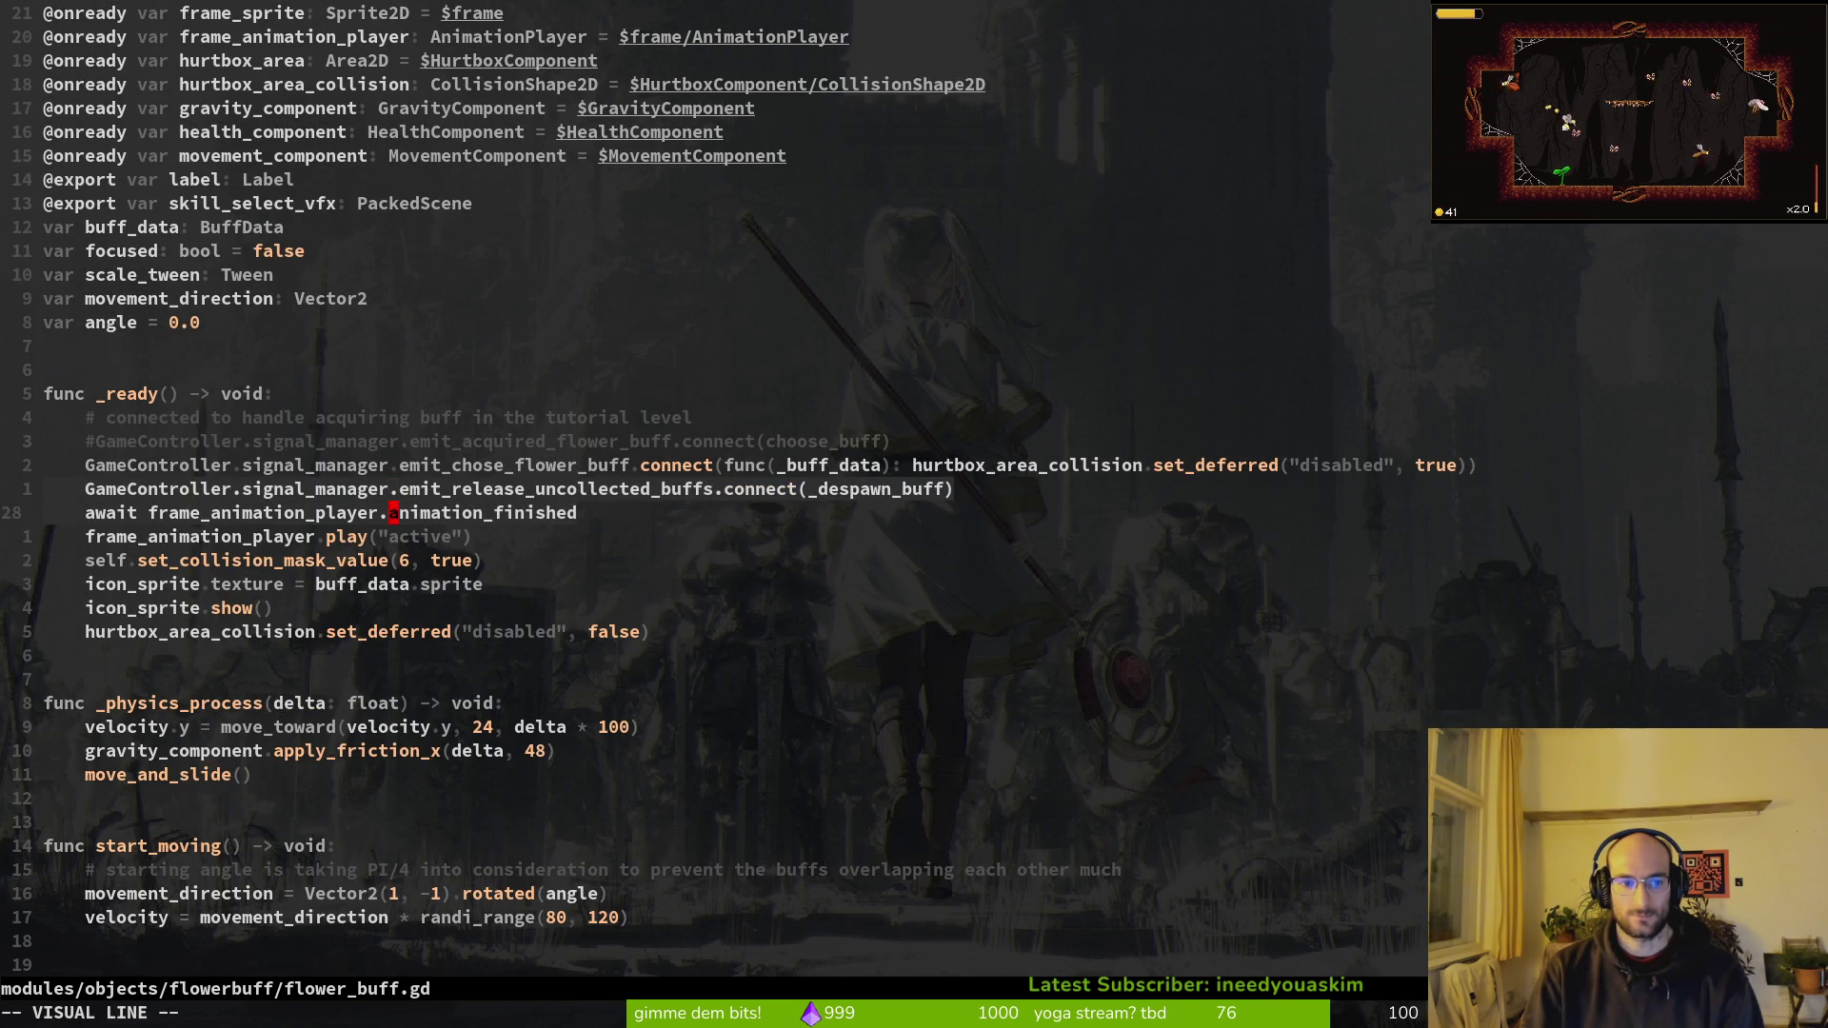
key(Escape)
key(j)
key(j)
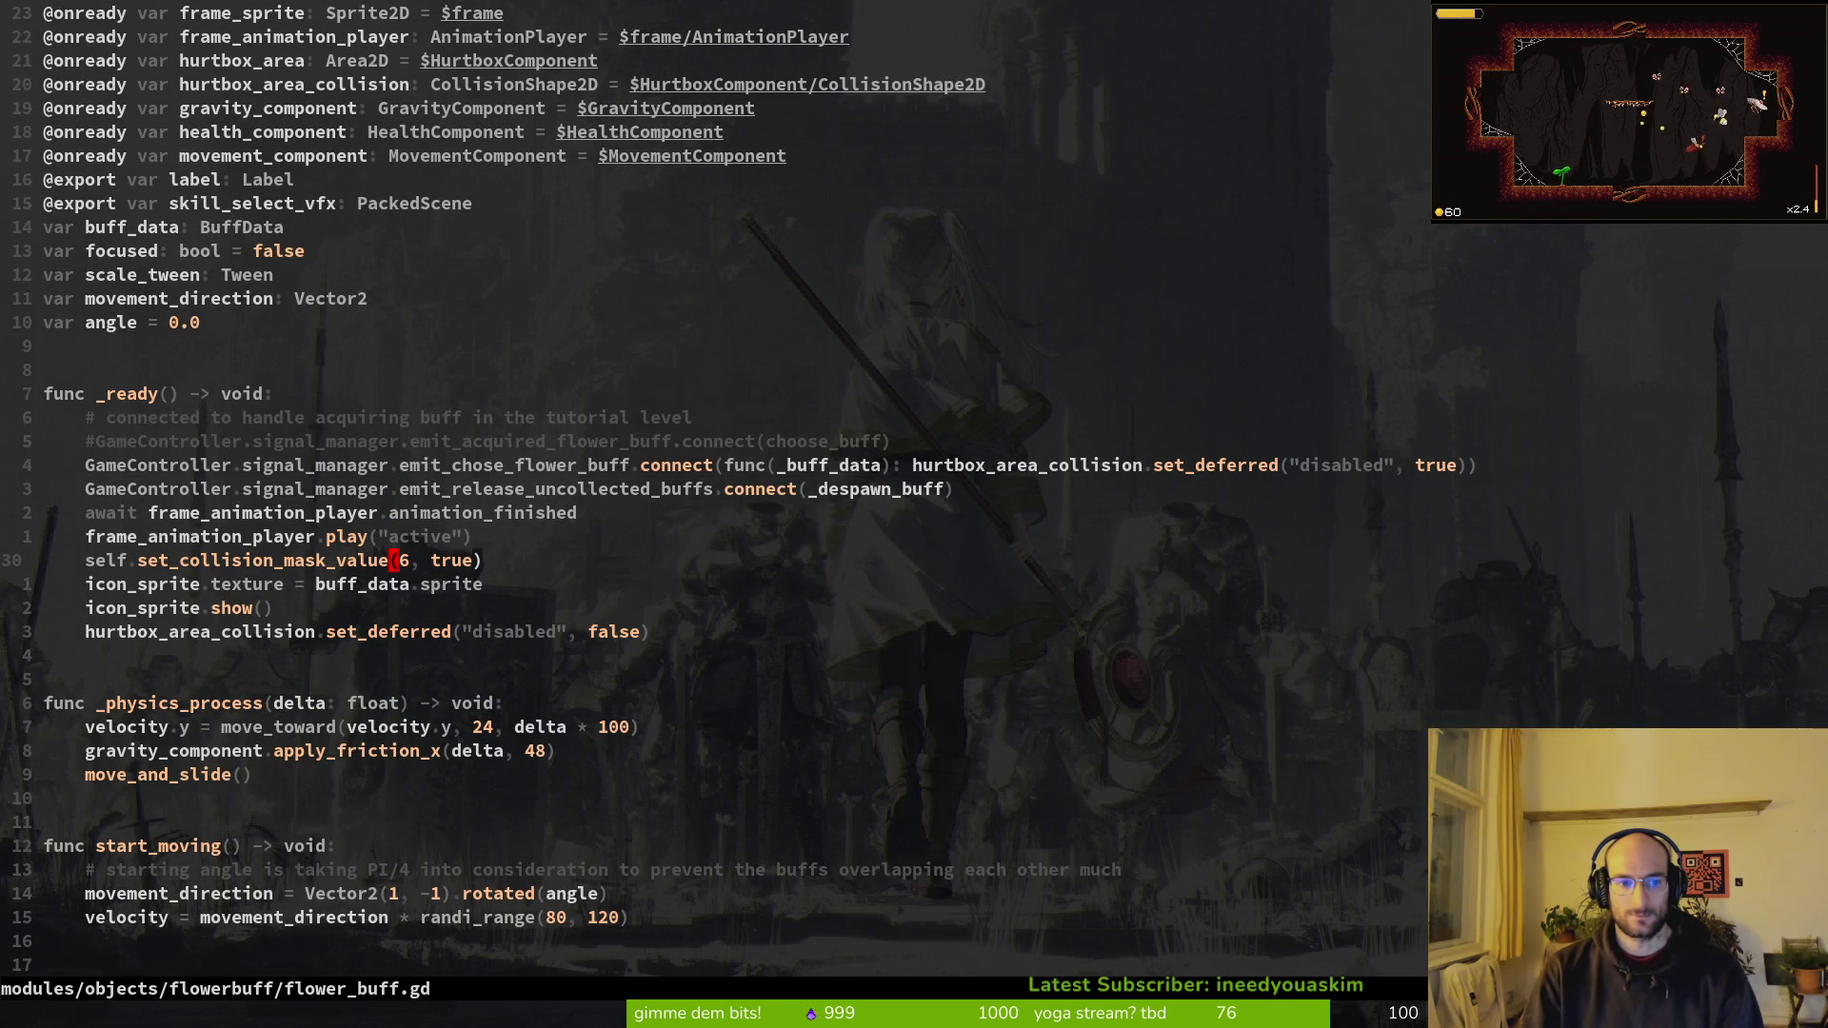
key(j)
key(j)
key(j)
key(k)
key(k)
key(k)
key(j)
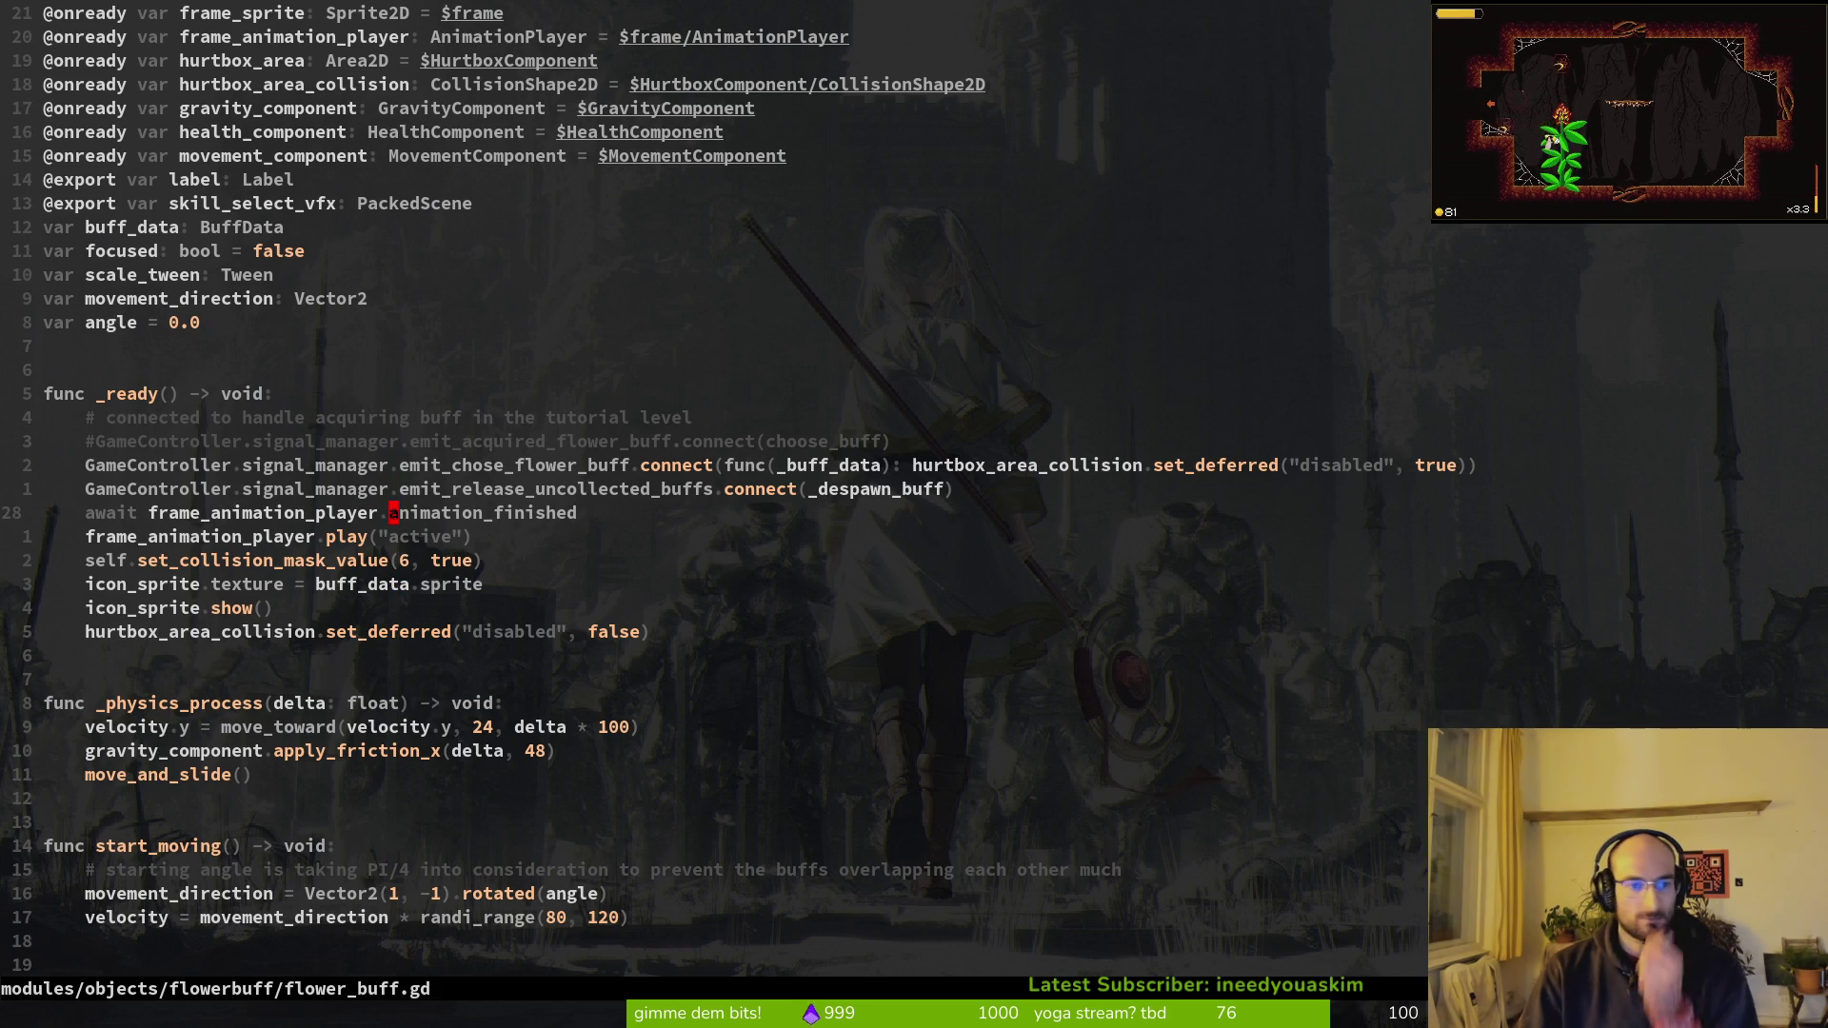
Step: Search the project for emit_acquired_flower_buff from its commented-out connect line
key(k)
key(k)
key(k)
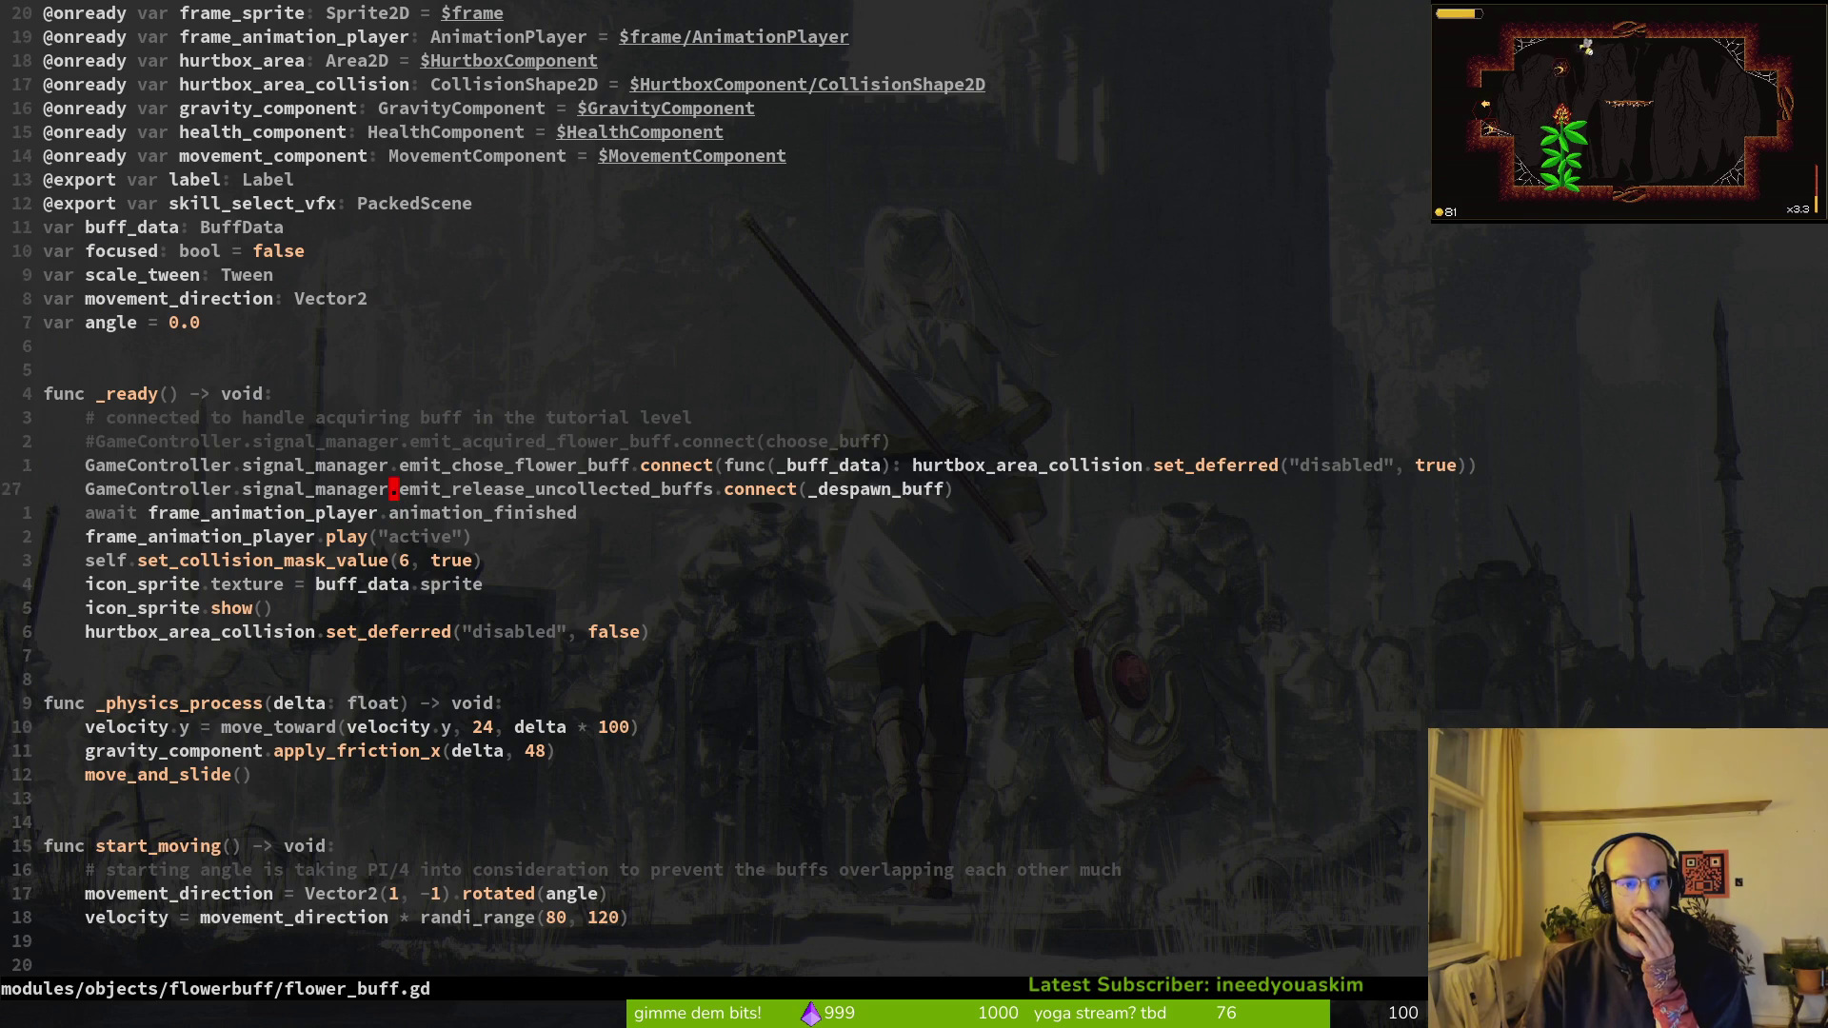
key(l)
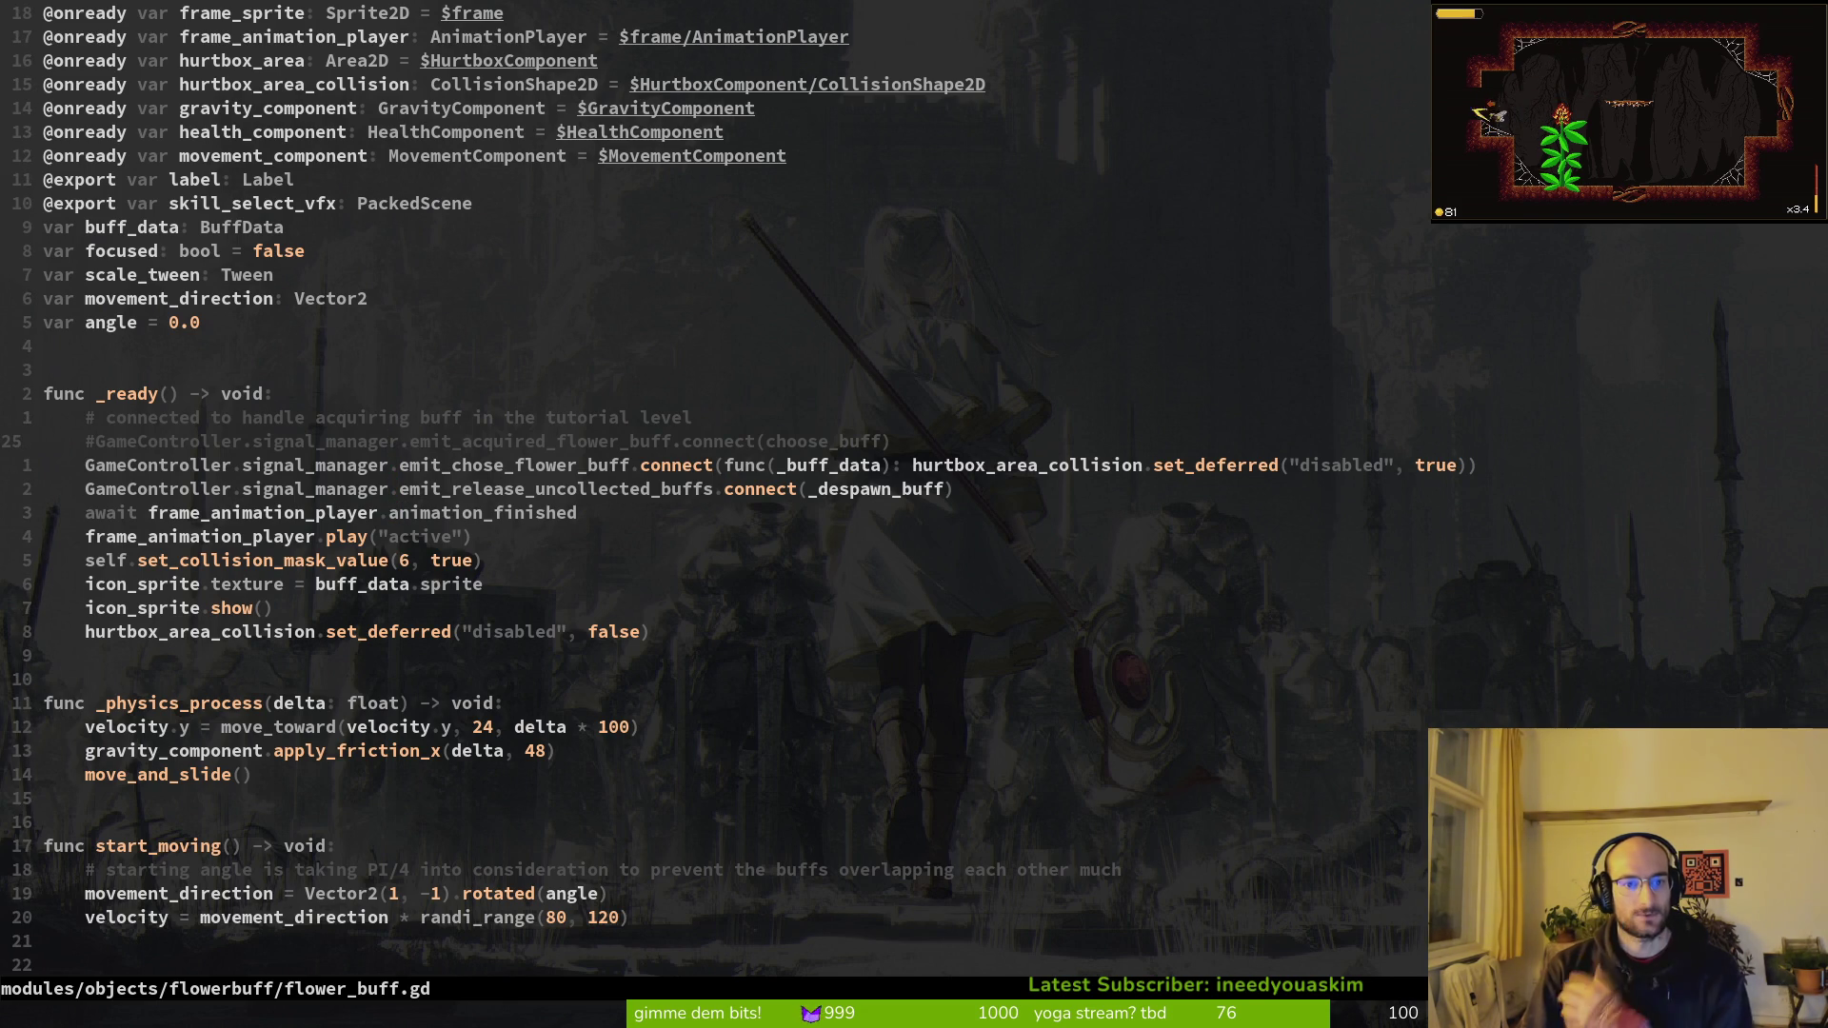
key(l)
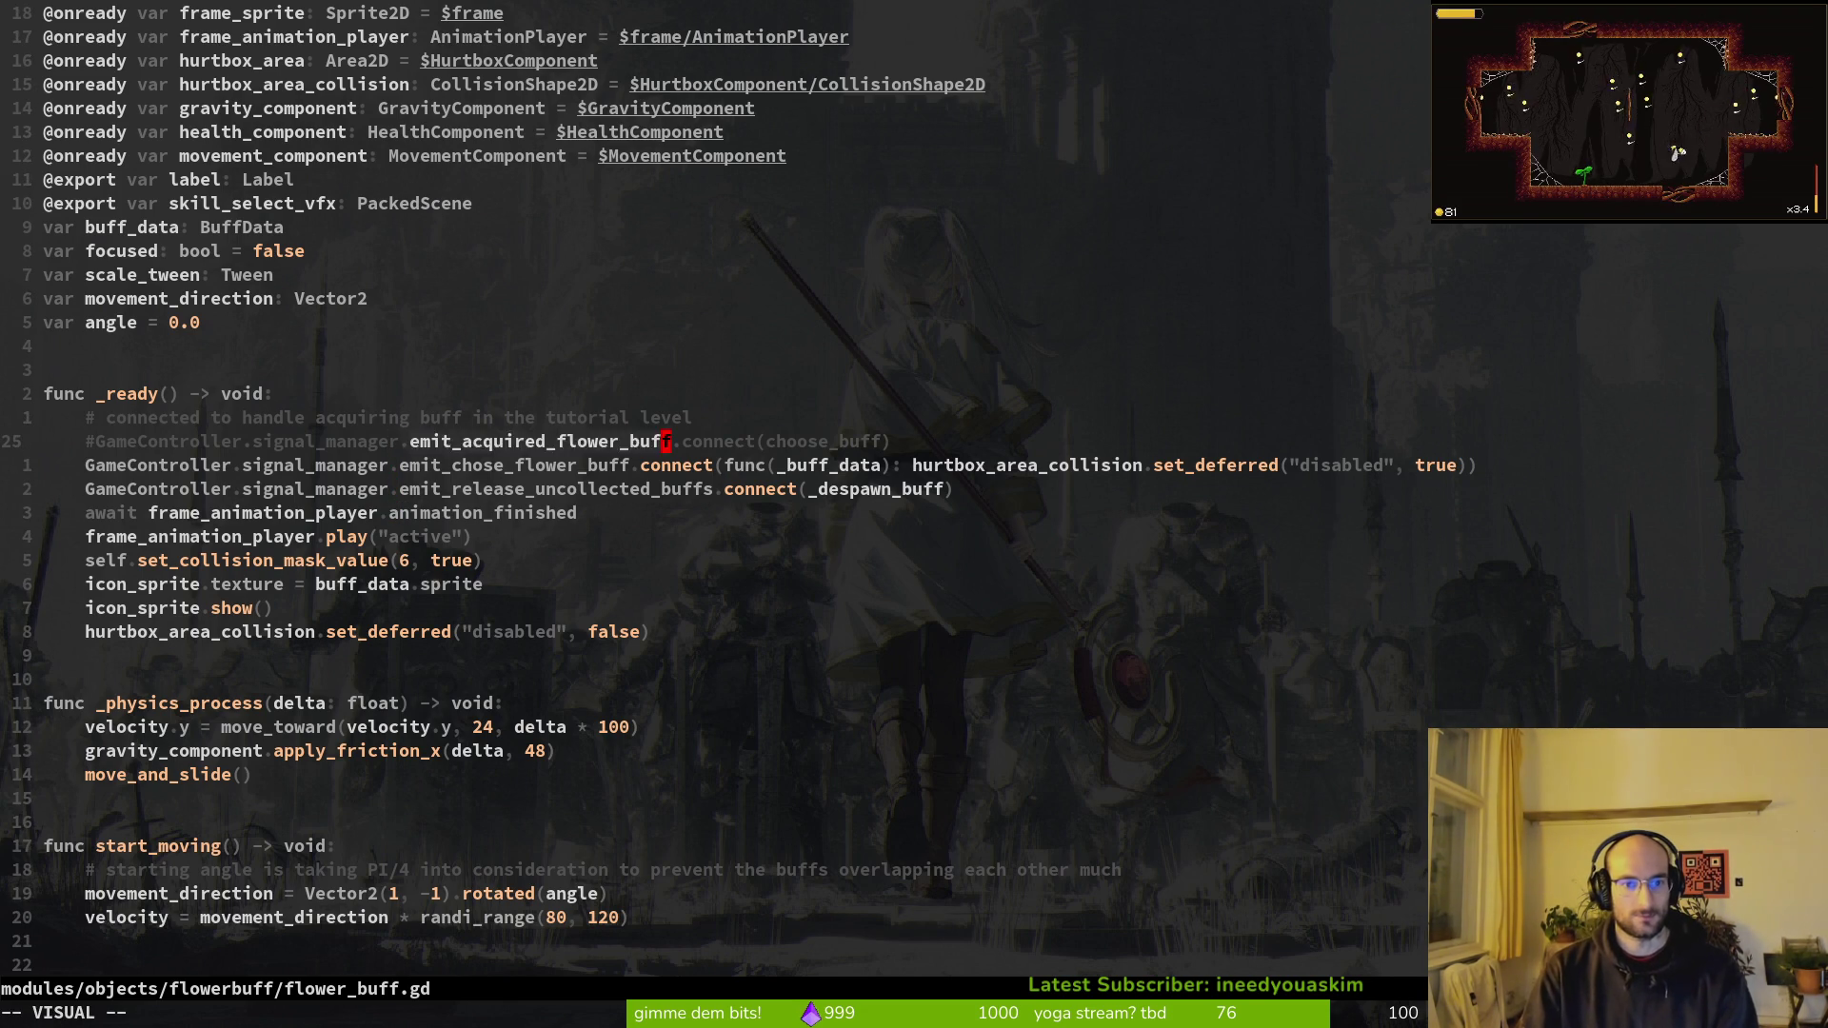
key(space)
key(f)
key(w)
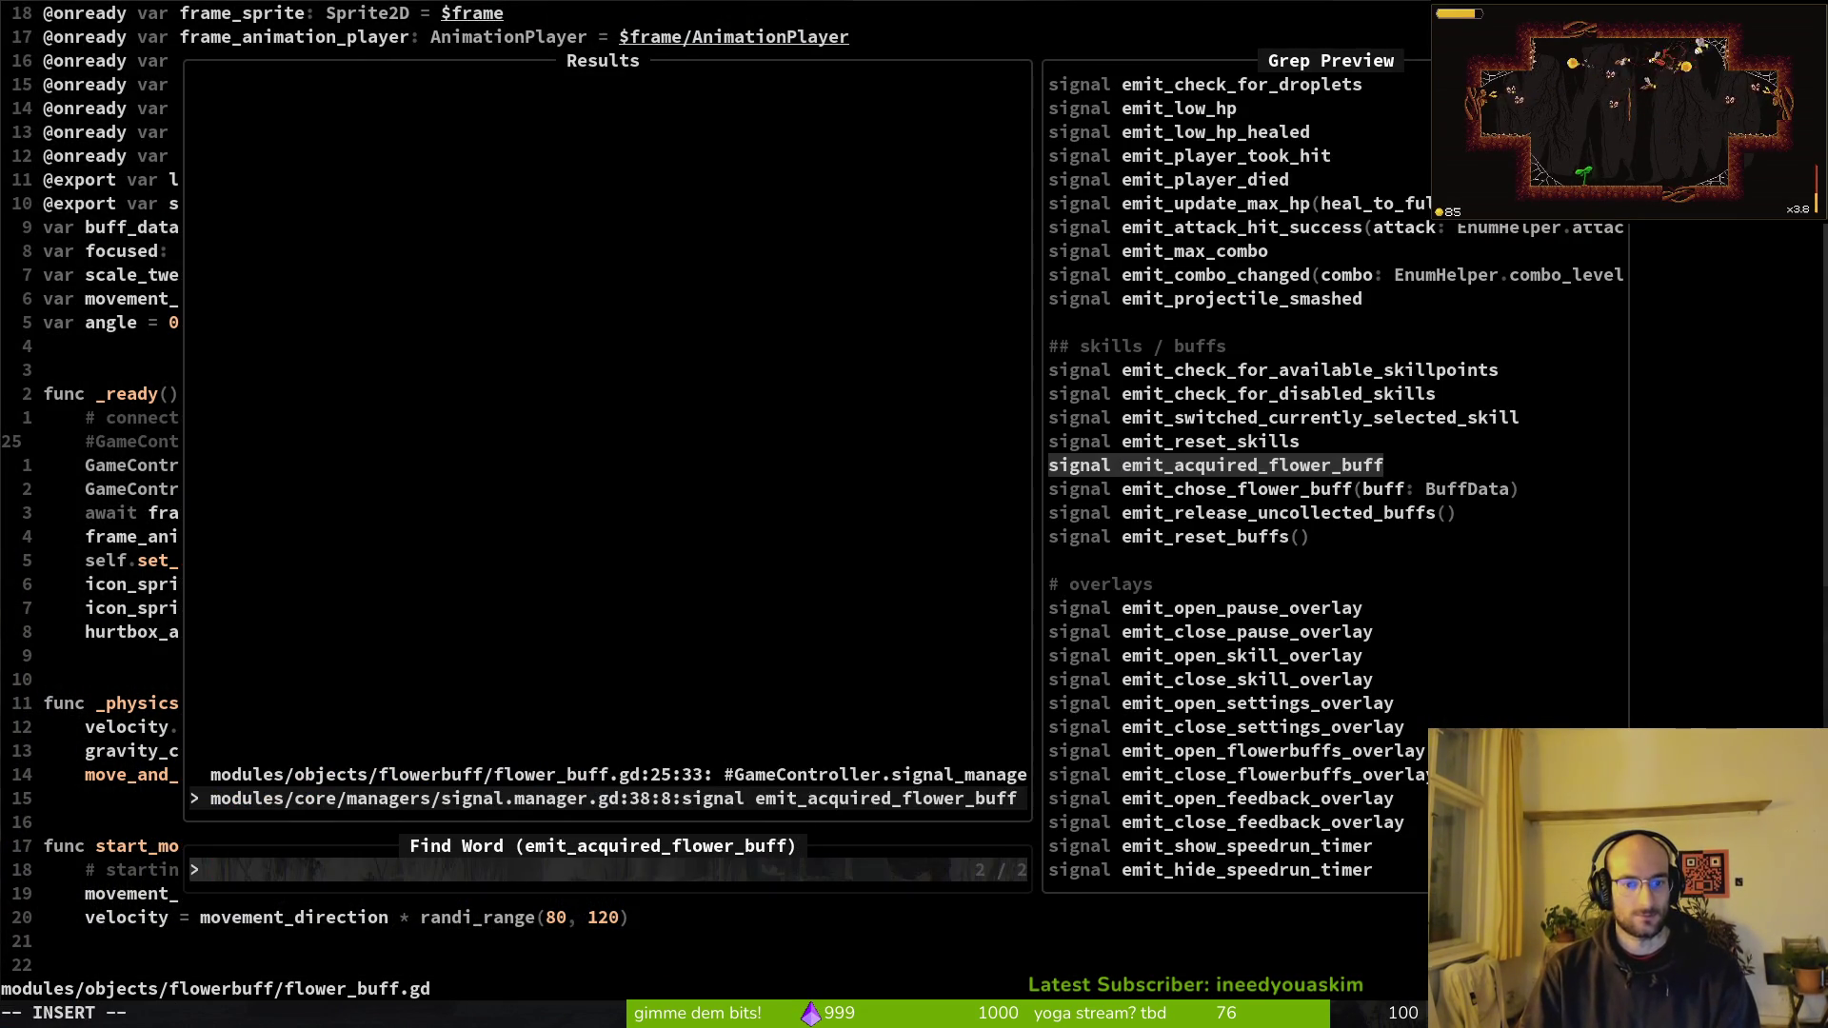
Step: Delete the commented-out emit_acquired_flower_buff connect line in flower_buff.gd and save
key(Up)
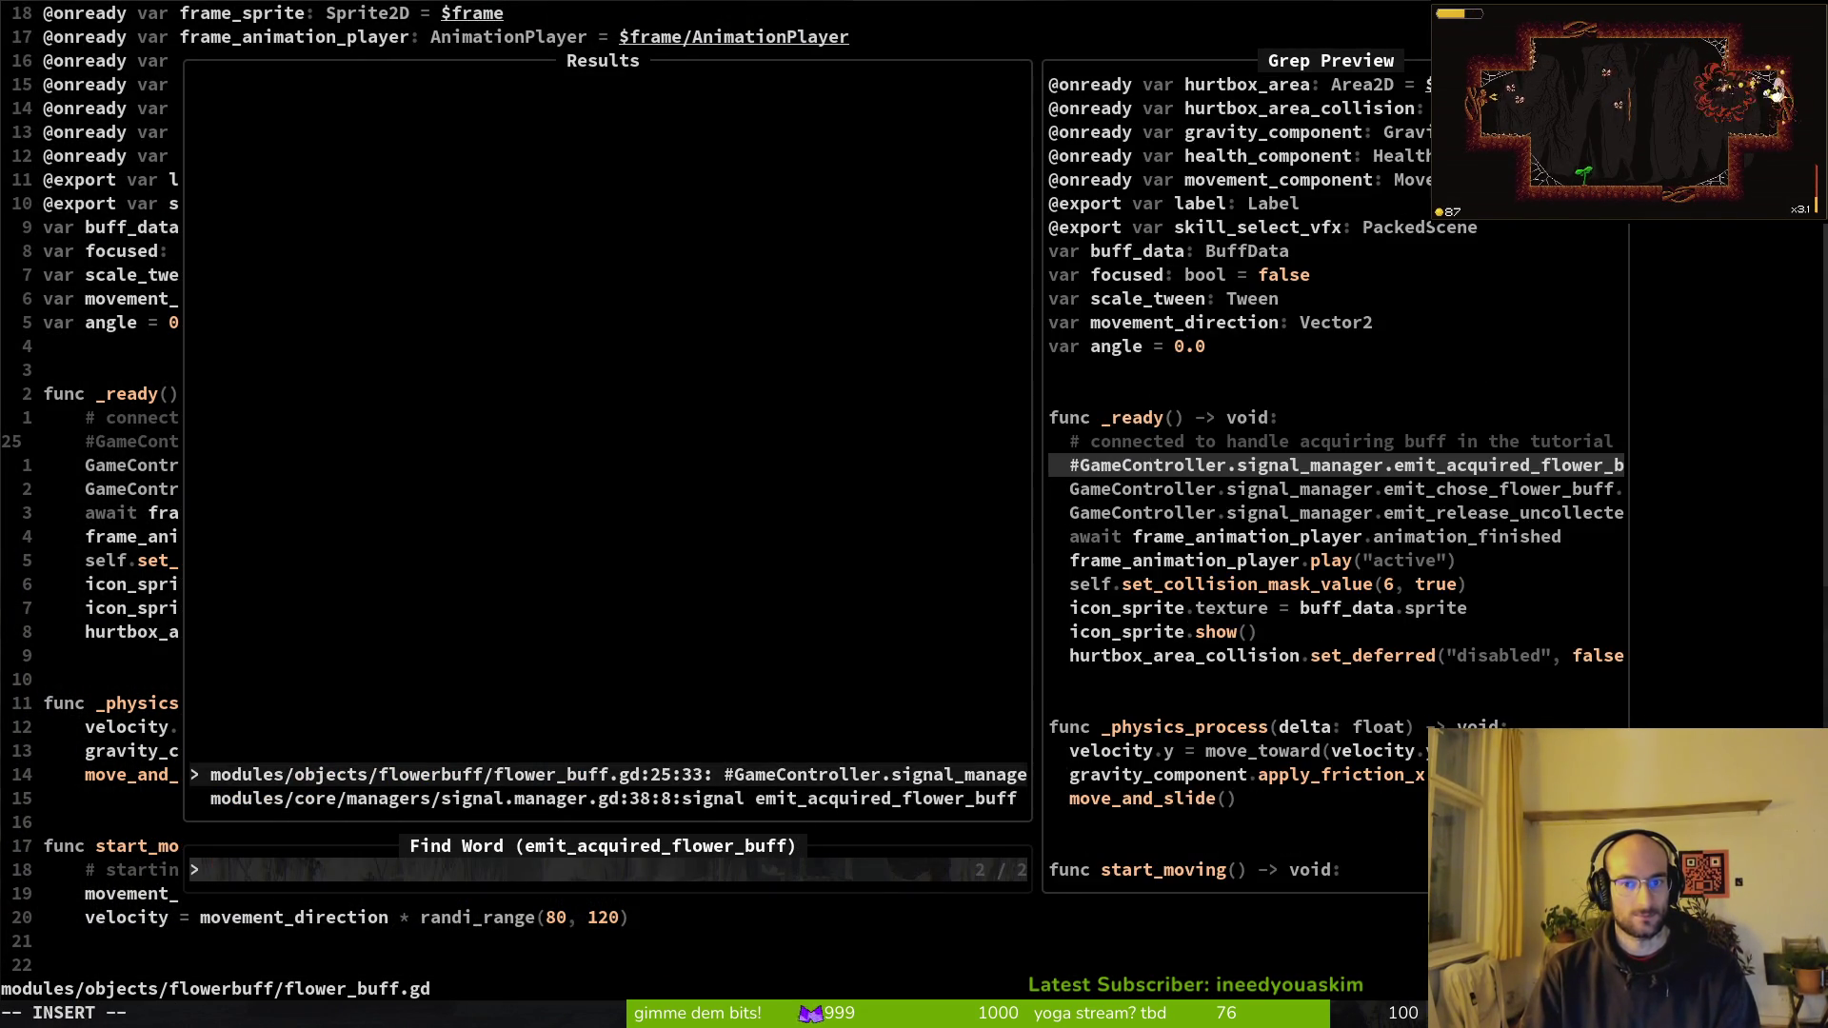
key(Return)
key(d)
key(d)
text(:w)
key(Return)
key(ctrl+o)
key(ctrl+i)
Step: Open signal.manager.gd via the file finder ('signmana') and try a word search there
key(space)
key(f)
key(f)
text(signmana)
key(Return)
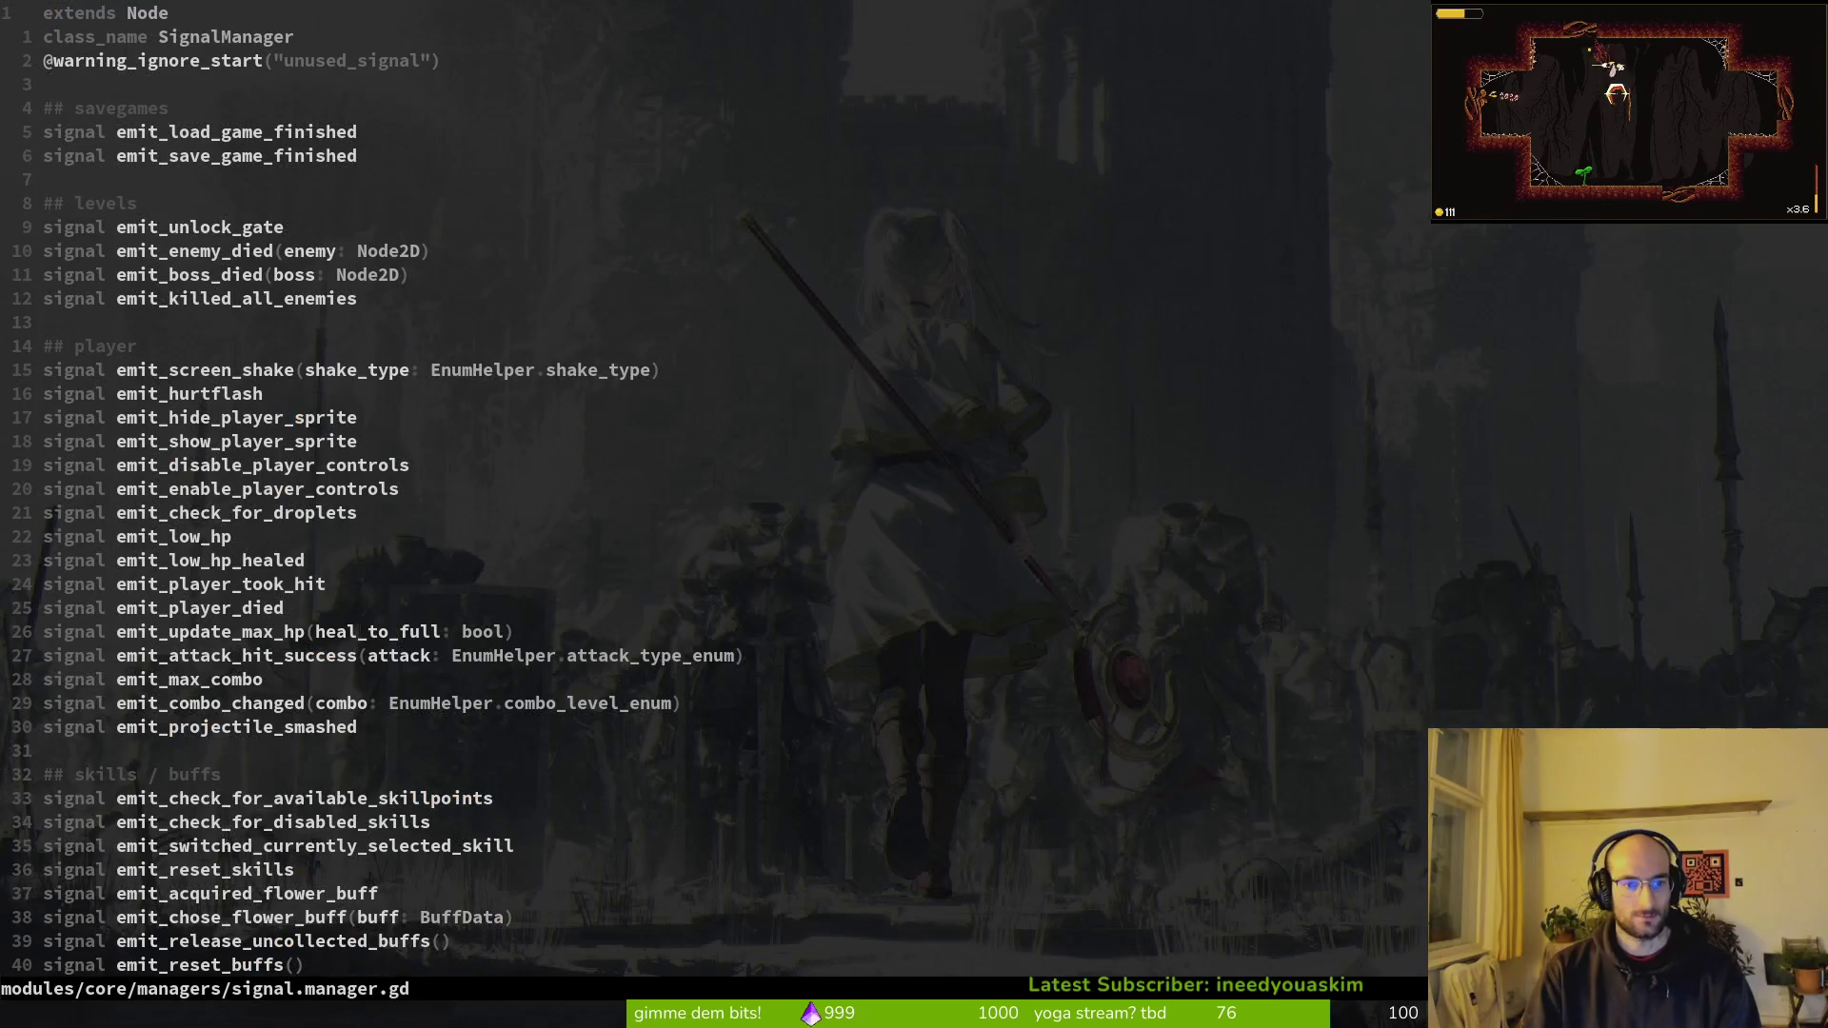
key(space)
key(f)
key(w)
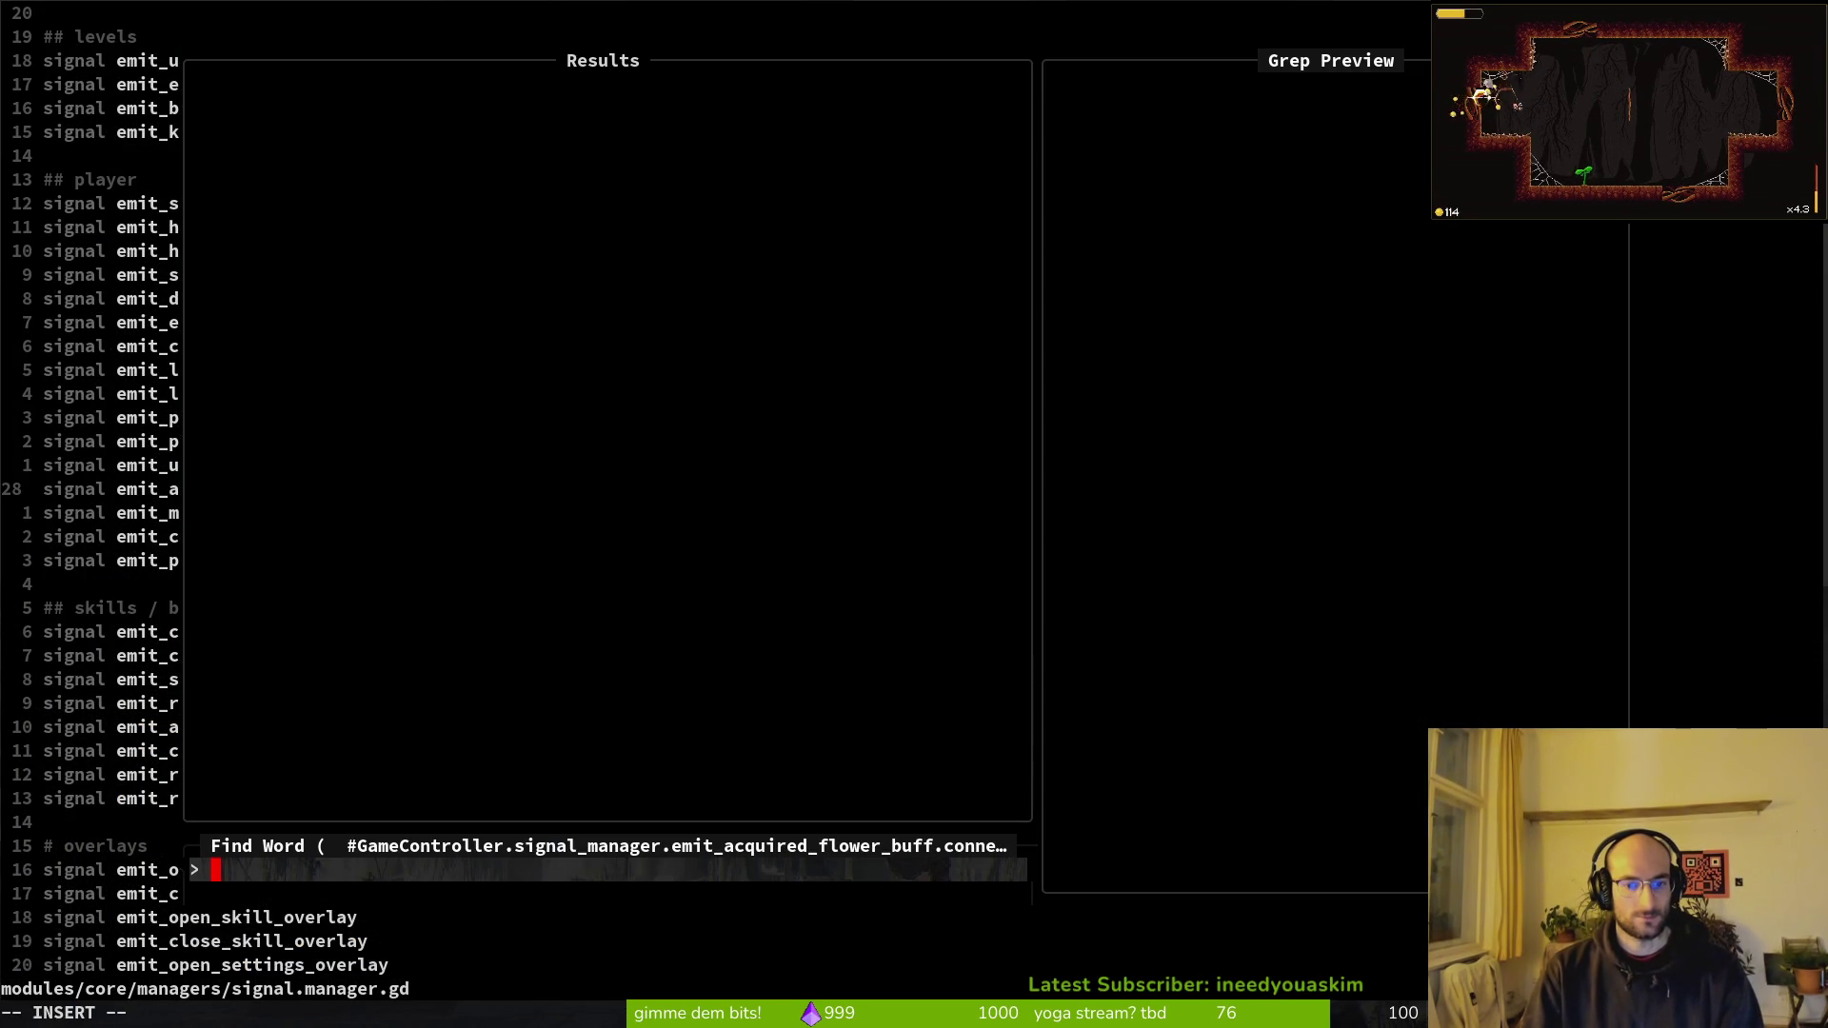
text(j)
key(k)
key(Escape)
Step: Start a text search from the current line, then cancel it
key(space)
key(f)
key(s)
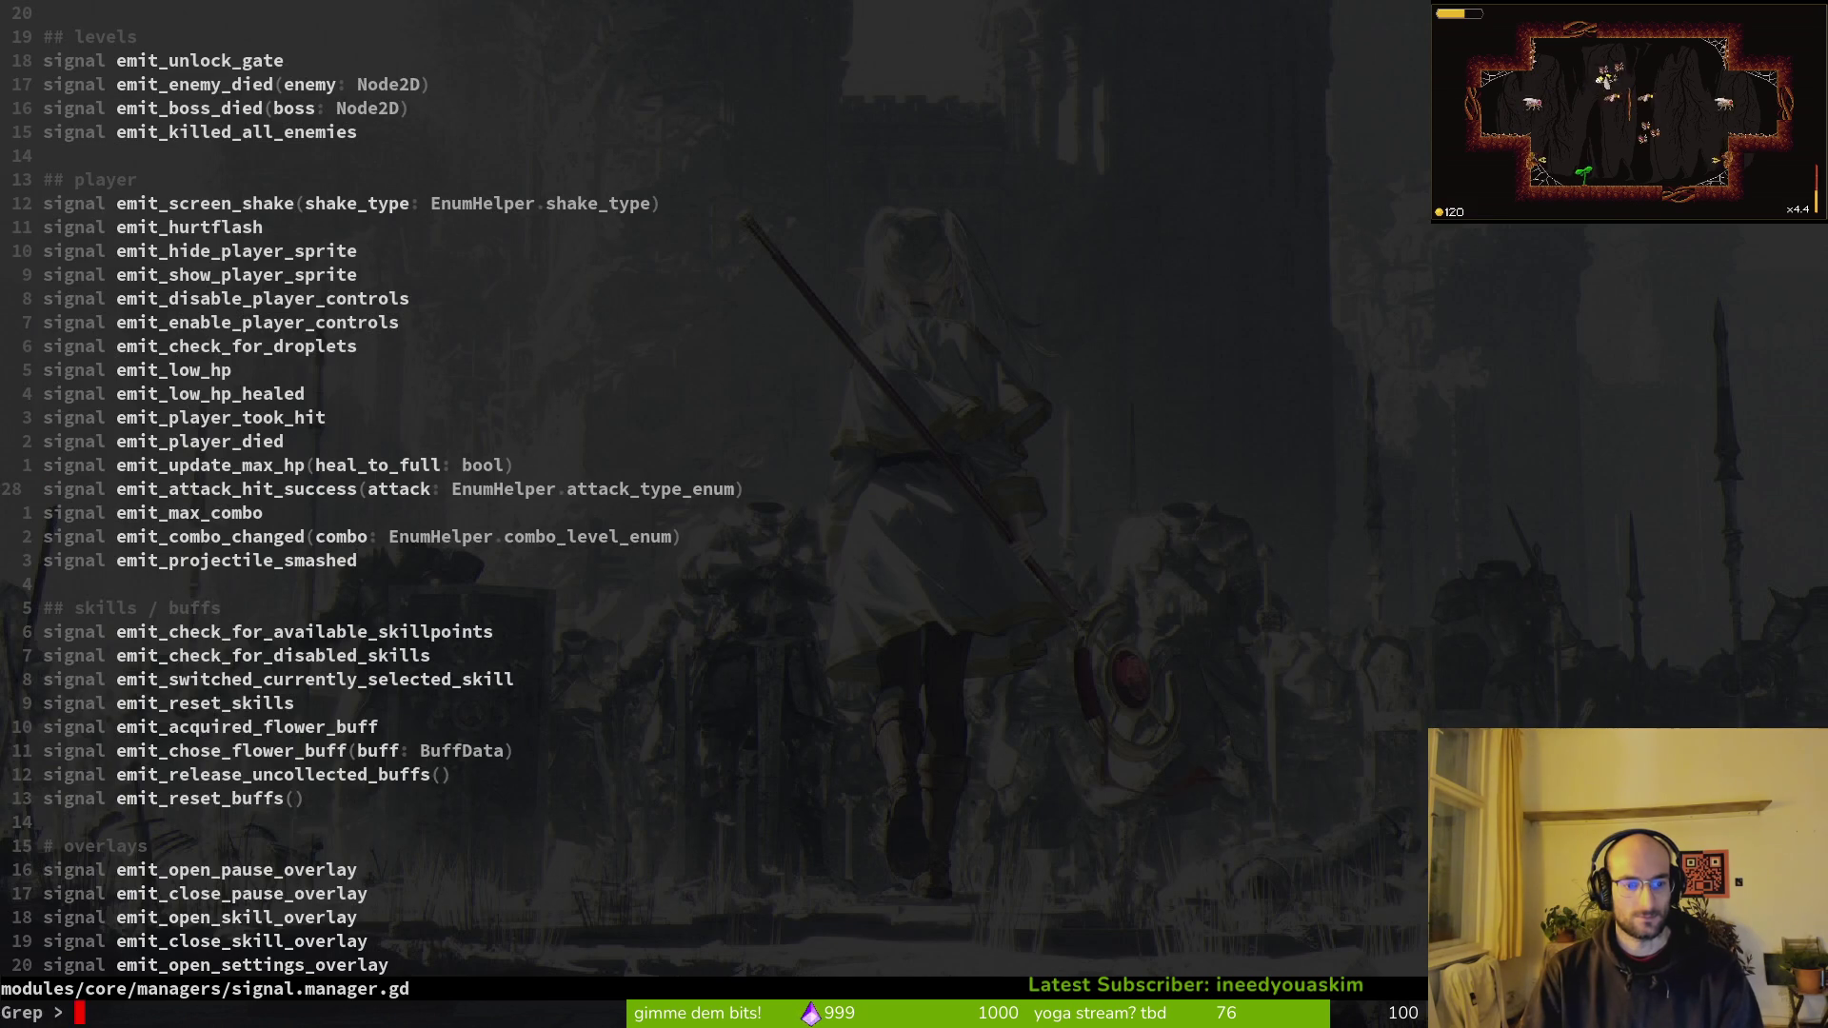
key(BackSpace)
key(BackSpace)
key(BackSpace)
key(BackSpace)
key(BackSpace)
key(BackSpace)
key(Return)
key(Escape)
Step: Back in flower_buff.gd, undo and redo removal of the commented-out line
key(ctrl+o)
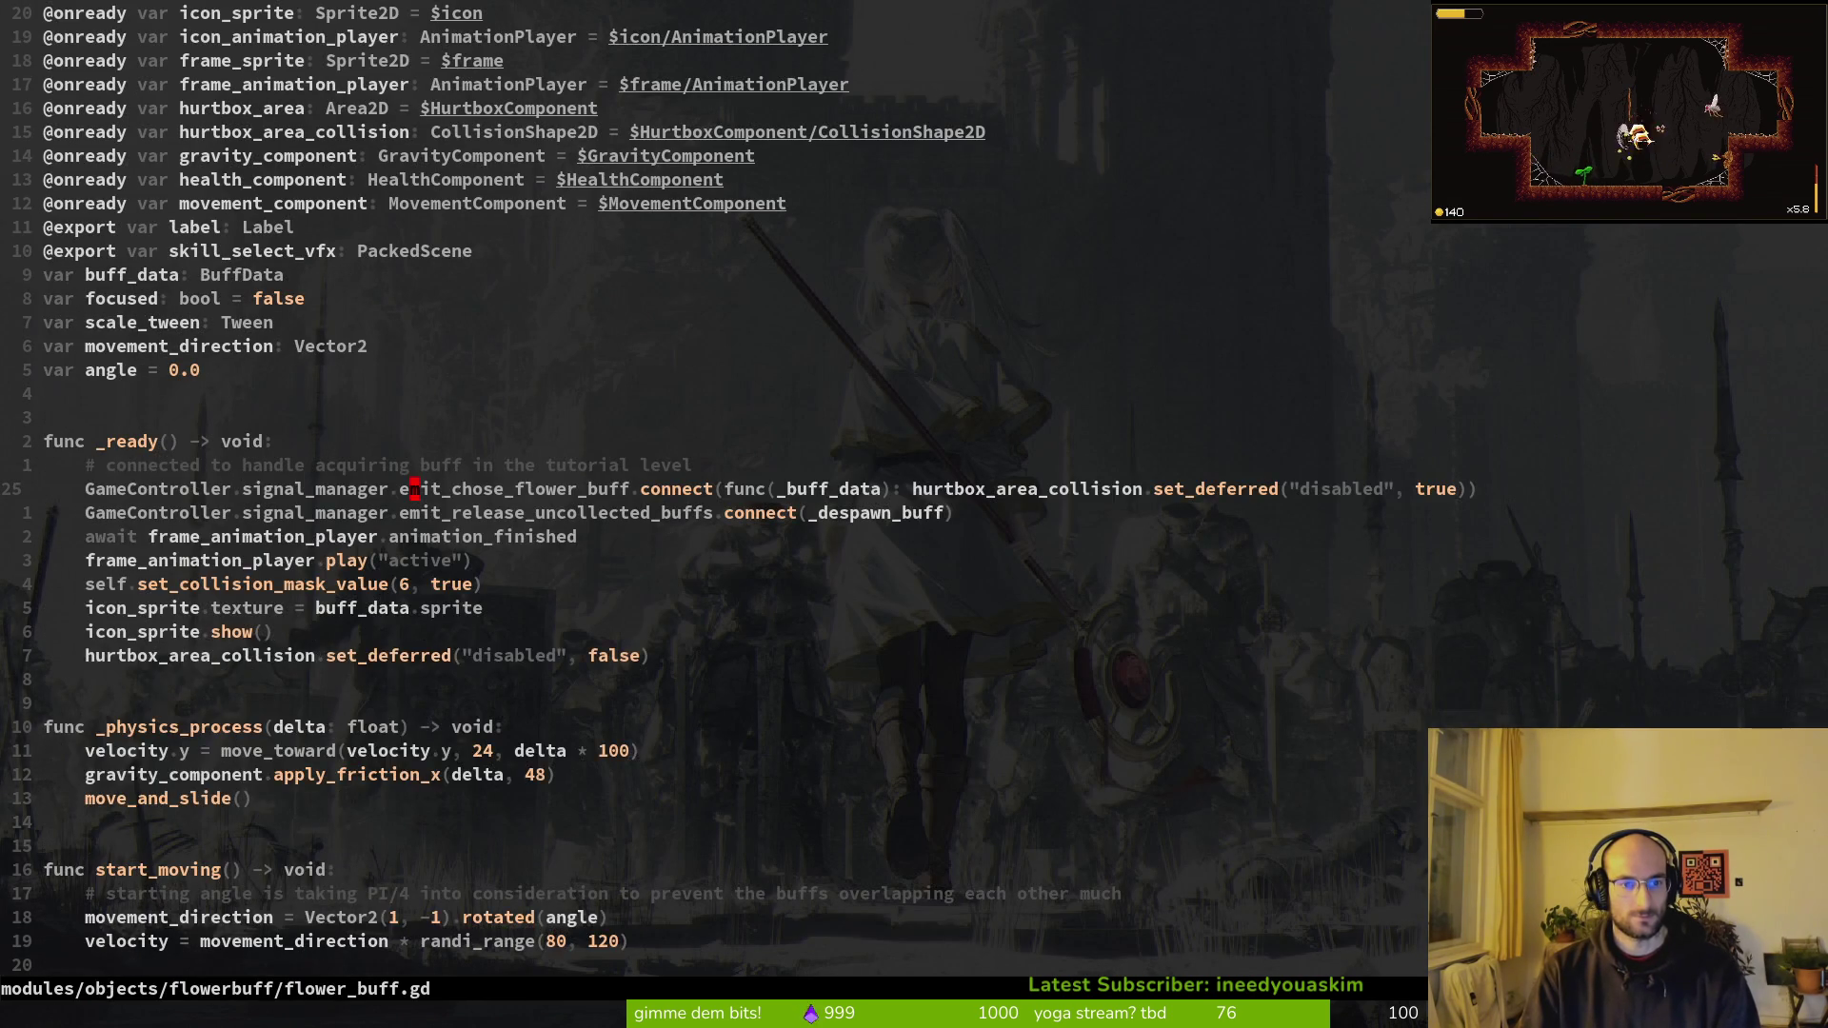
key(u)
key(w)
key(w)
key(w)
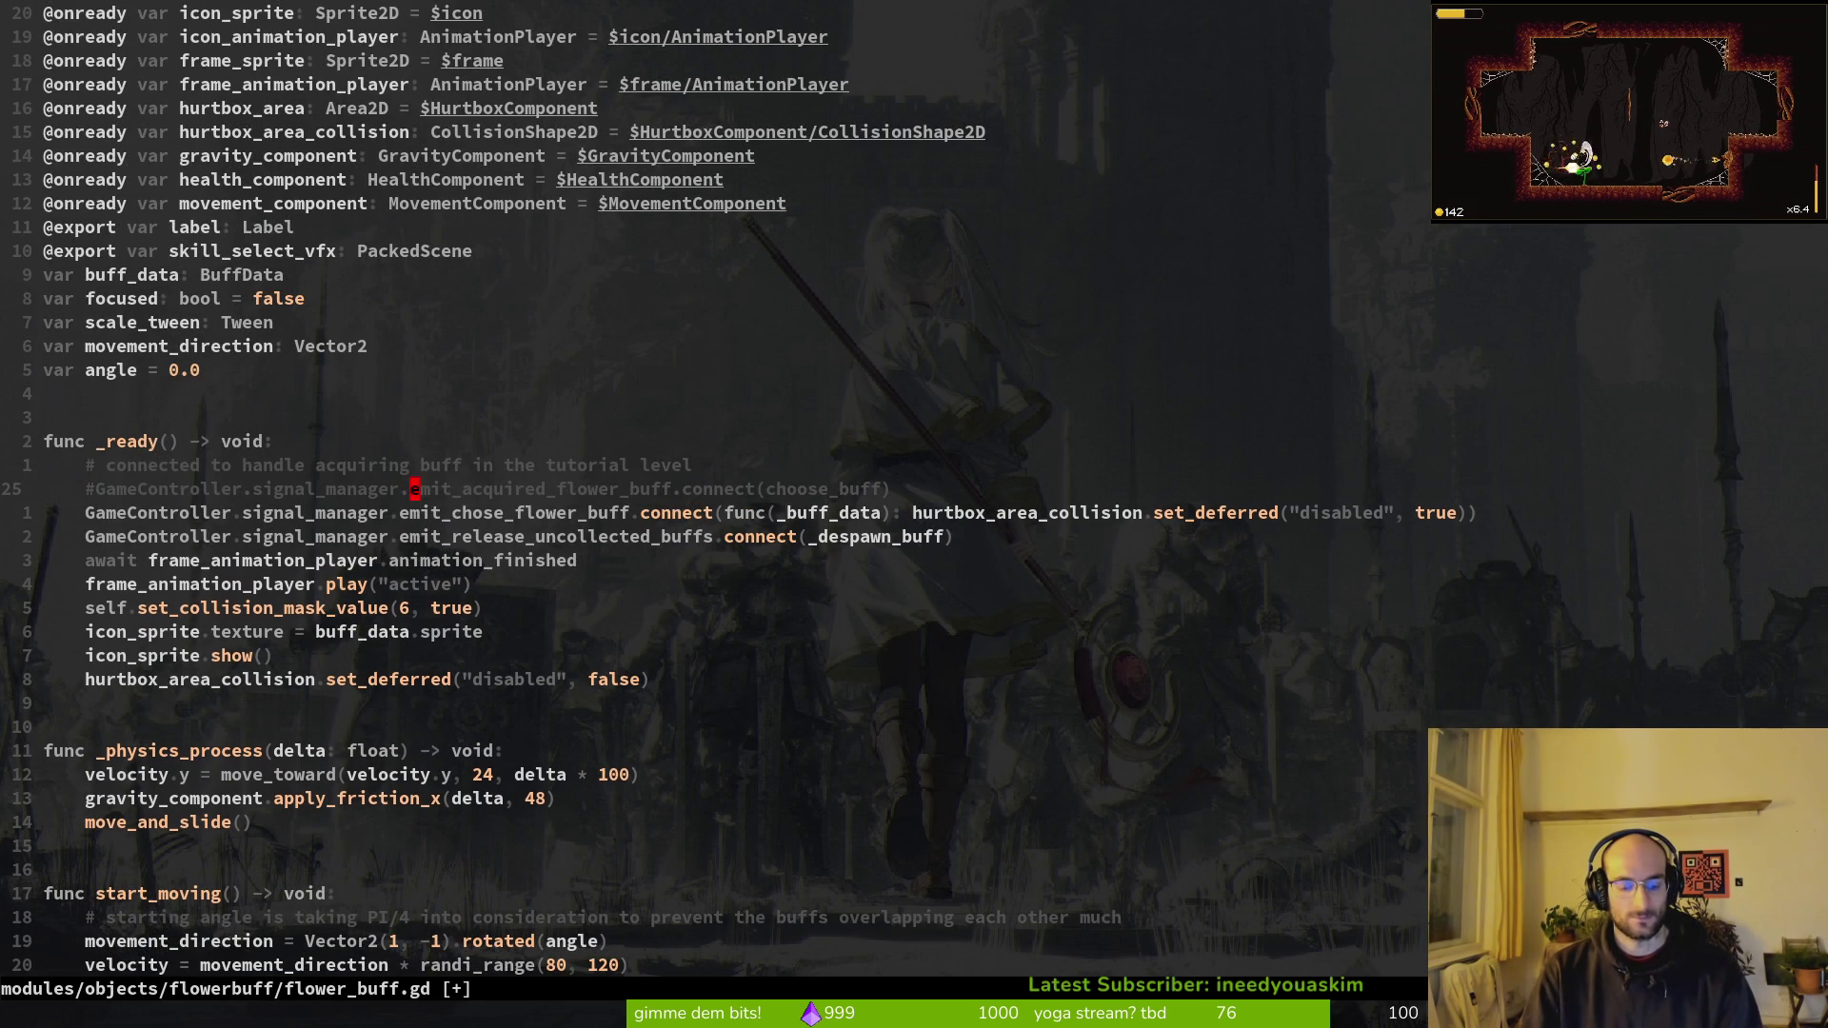
key(u)
Step: Delete the emit_acquired_flower_buff signal declaration from signal.manager.gd and save
key(space)
key(f)
key(w)
key(Return)
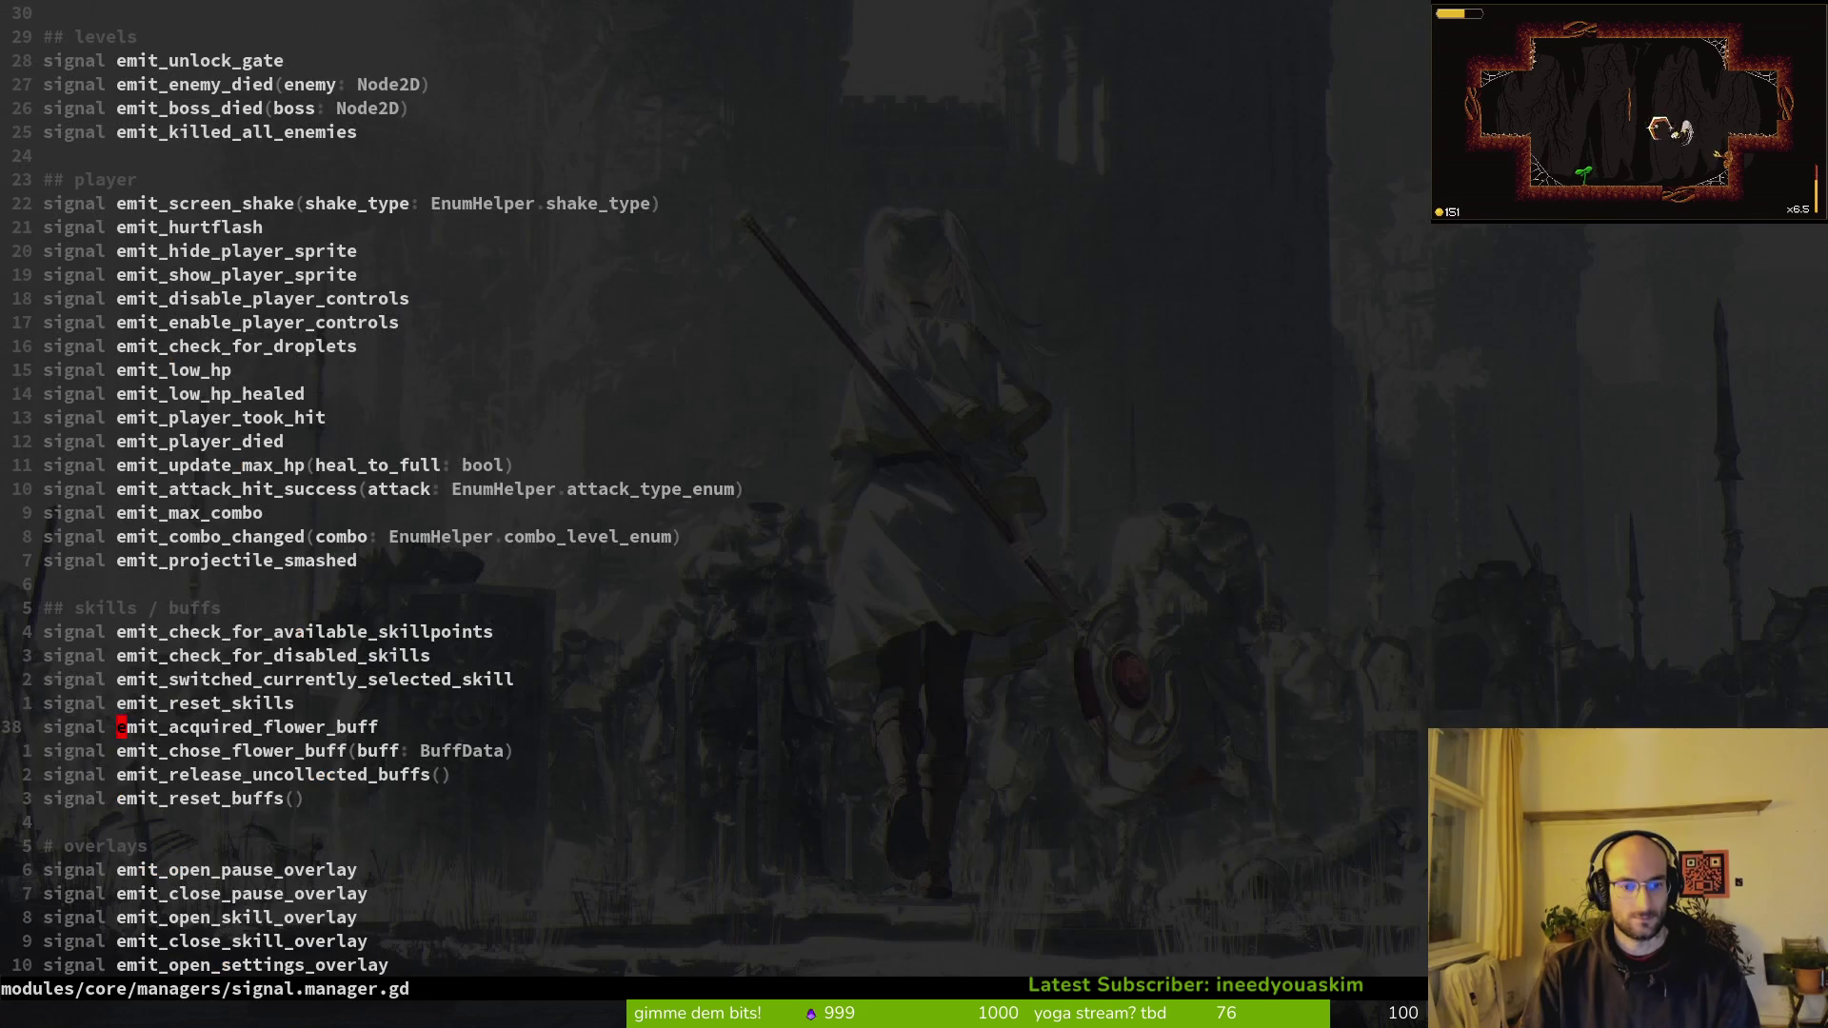
key(shift+v)
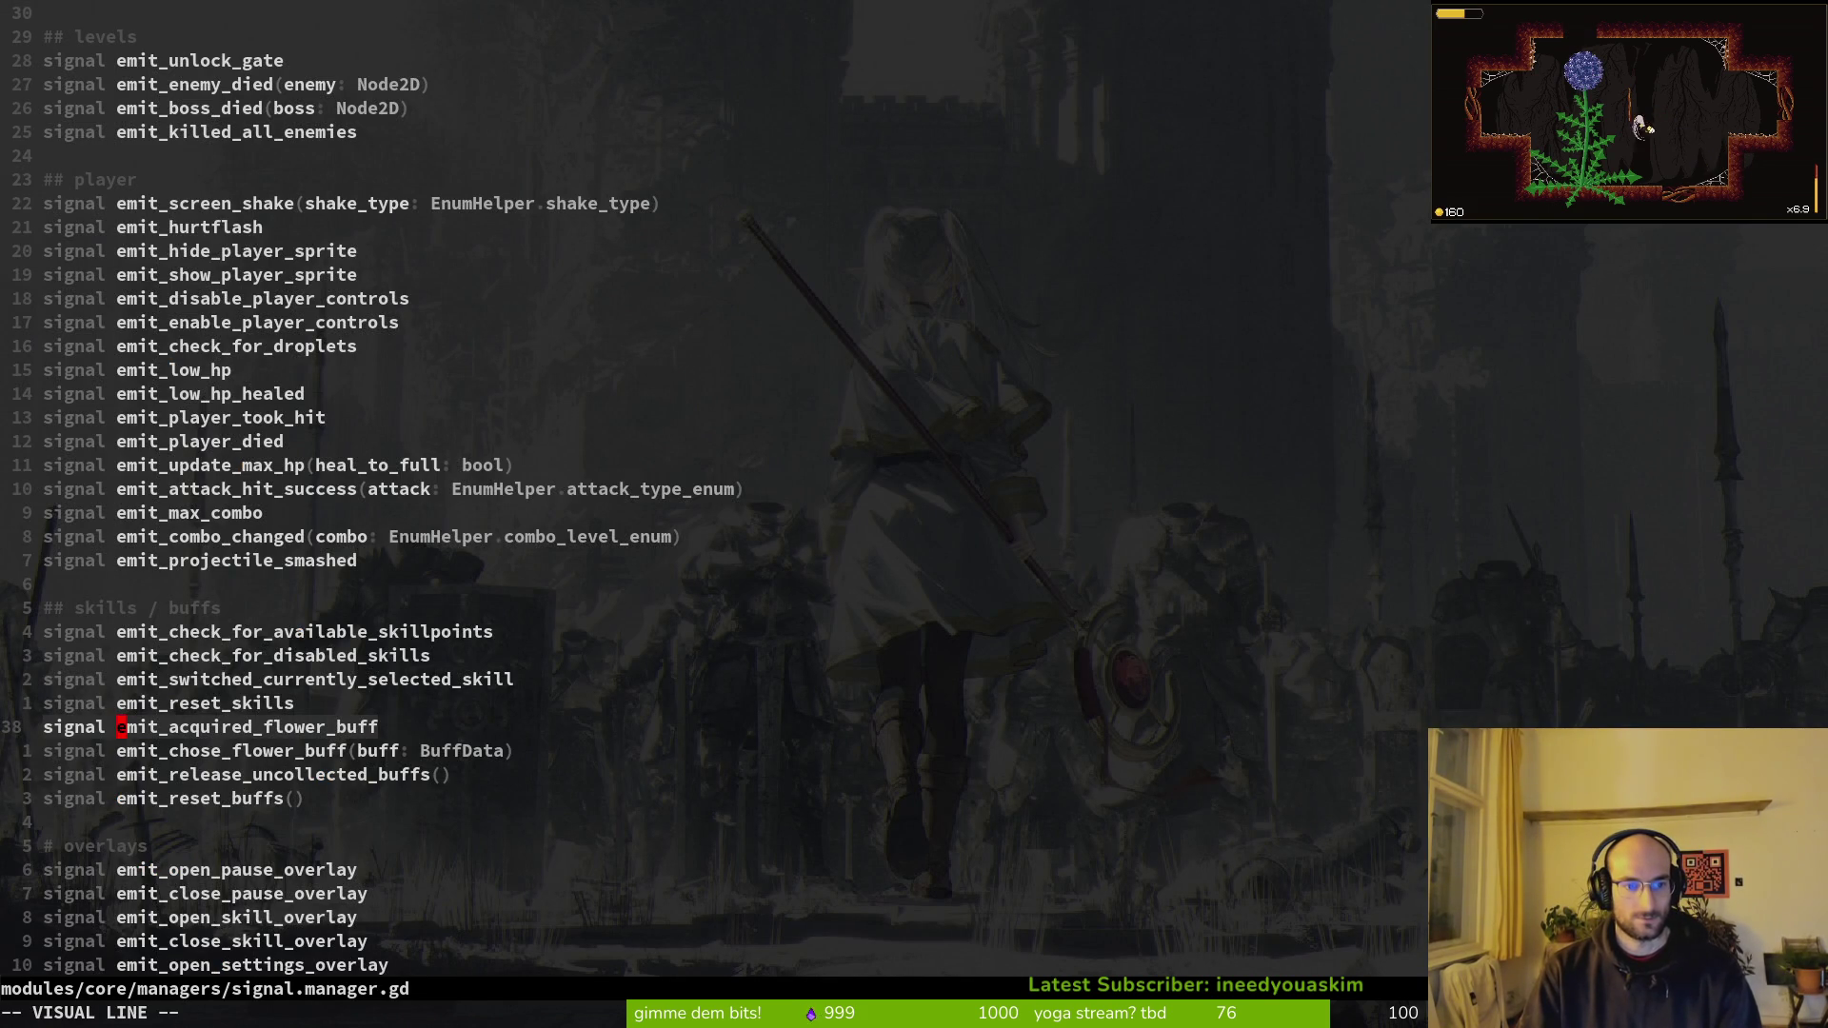
key(d)
key(ctrl+s)
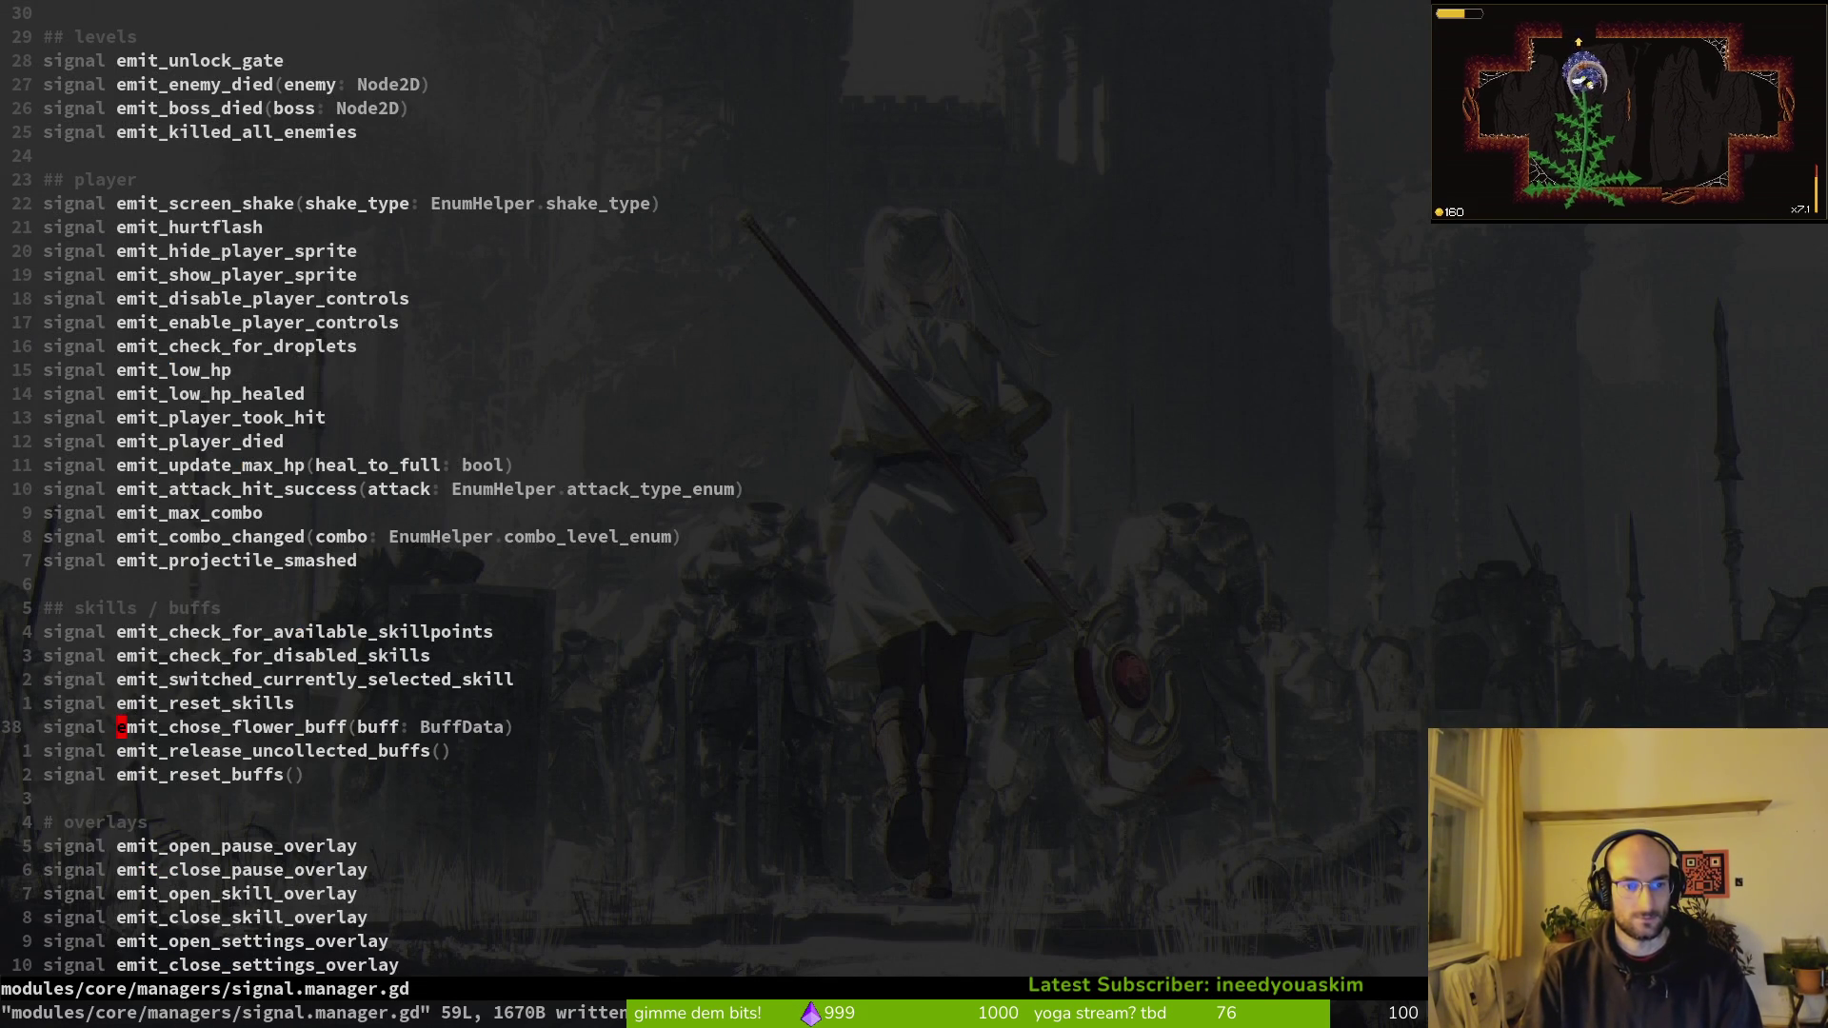
Step: Search the project for emit_release_uncollected_buffs and open flower_buff.gd at line 26
key(j)
key(v)
key(e)
key(space)
key(f)
key(w)
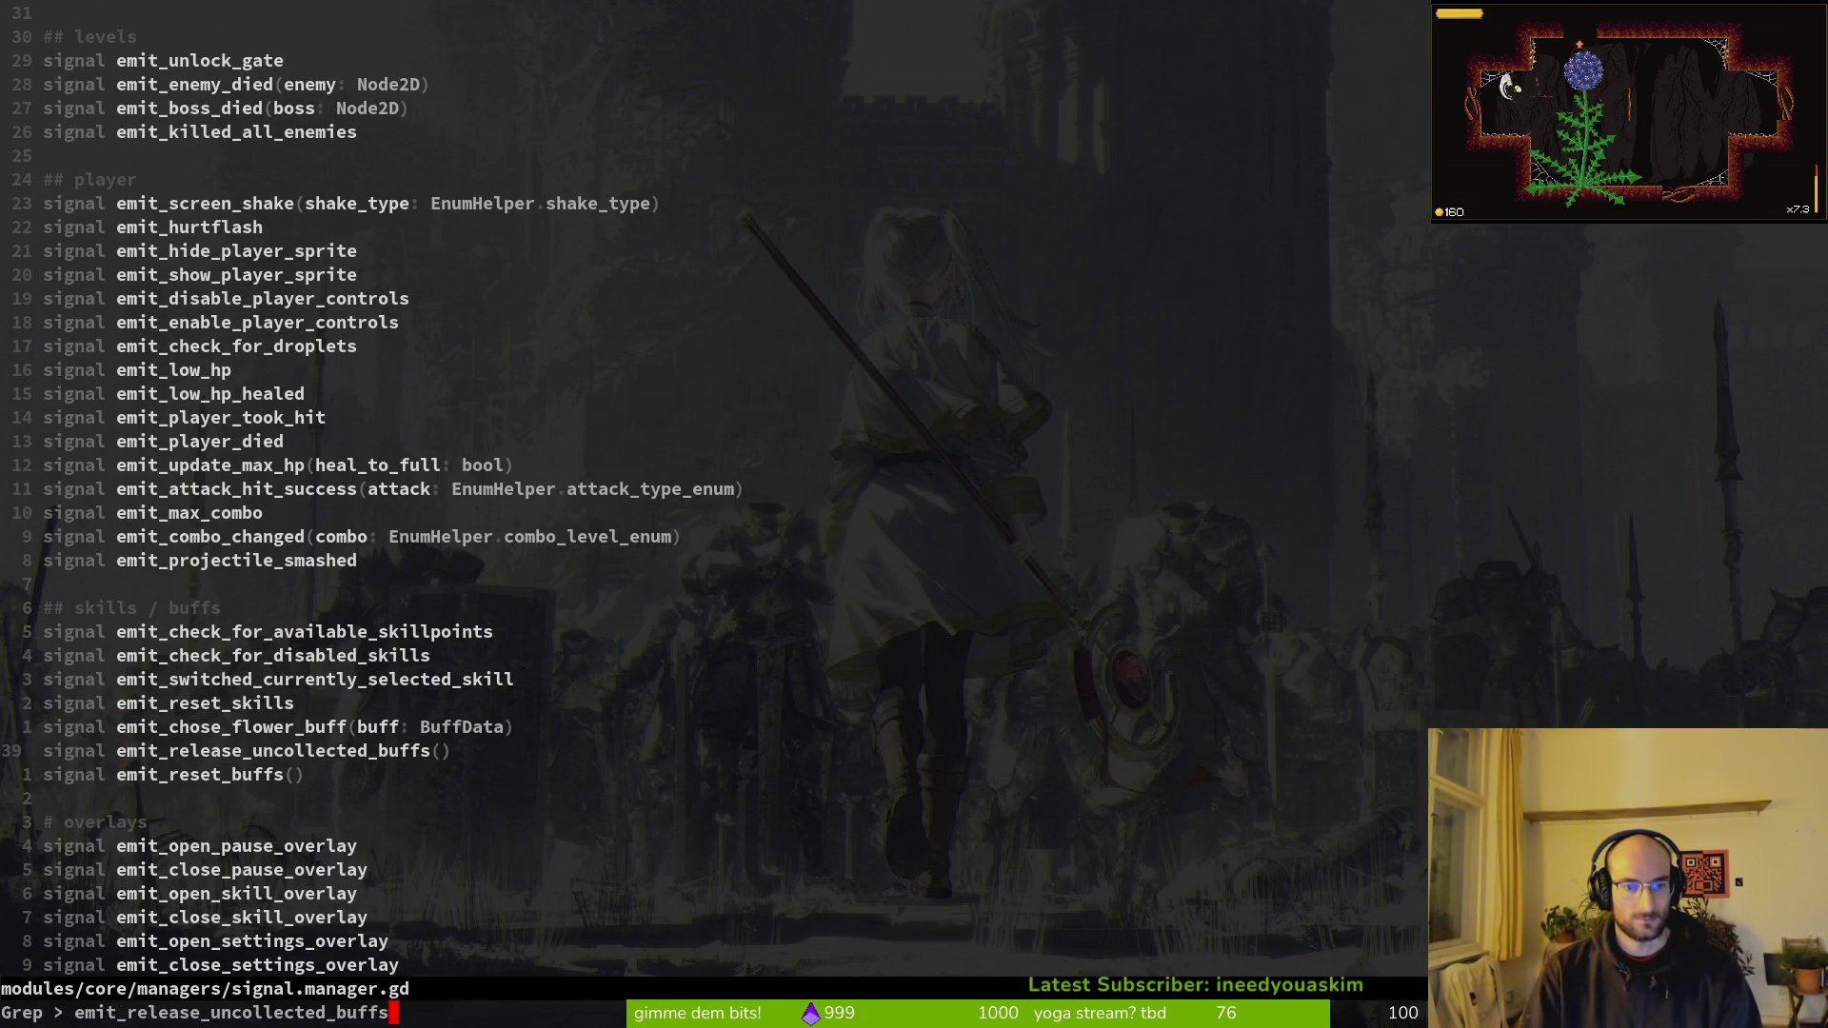
key(Up)
key(Up)
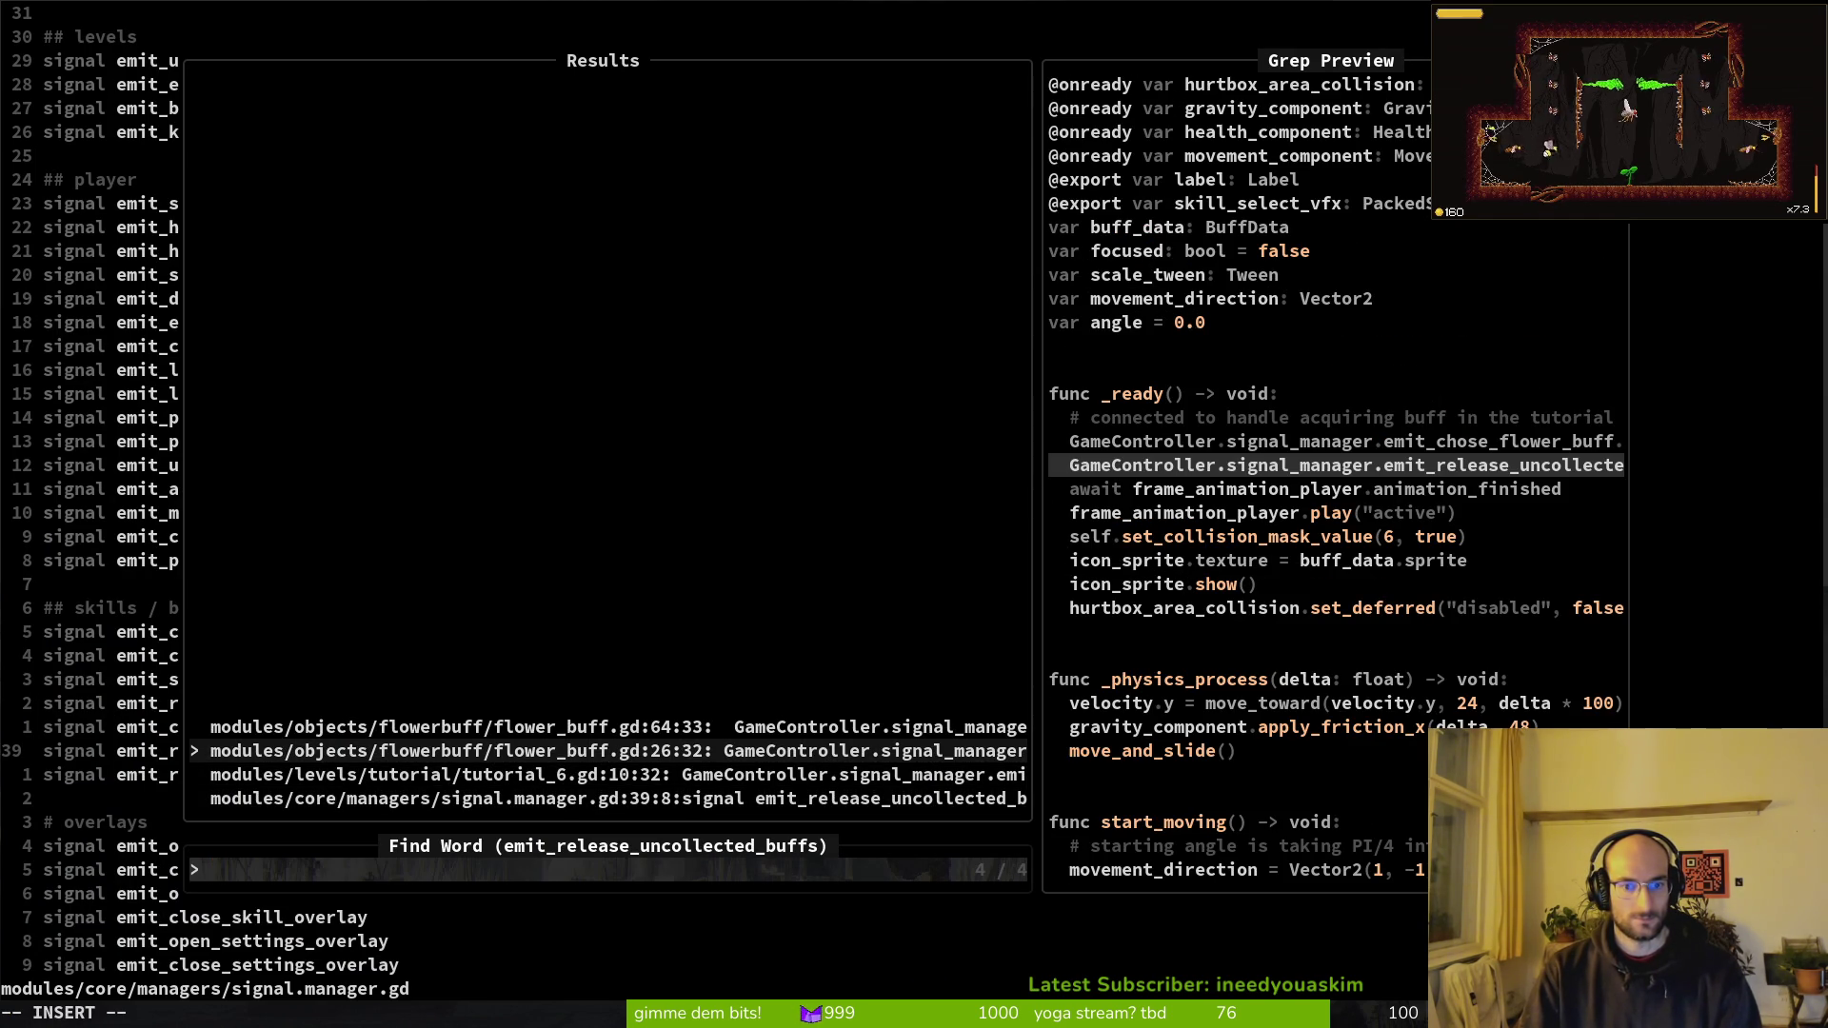
key(Return)
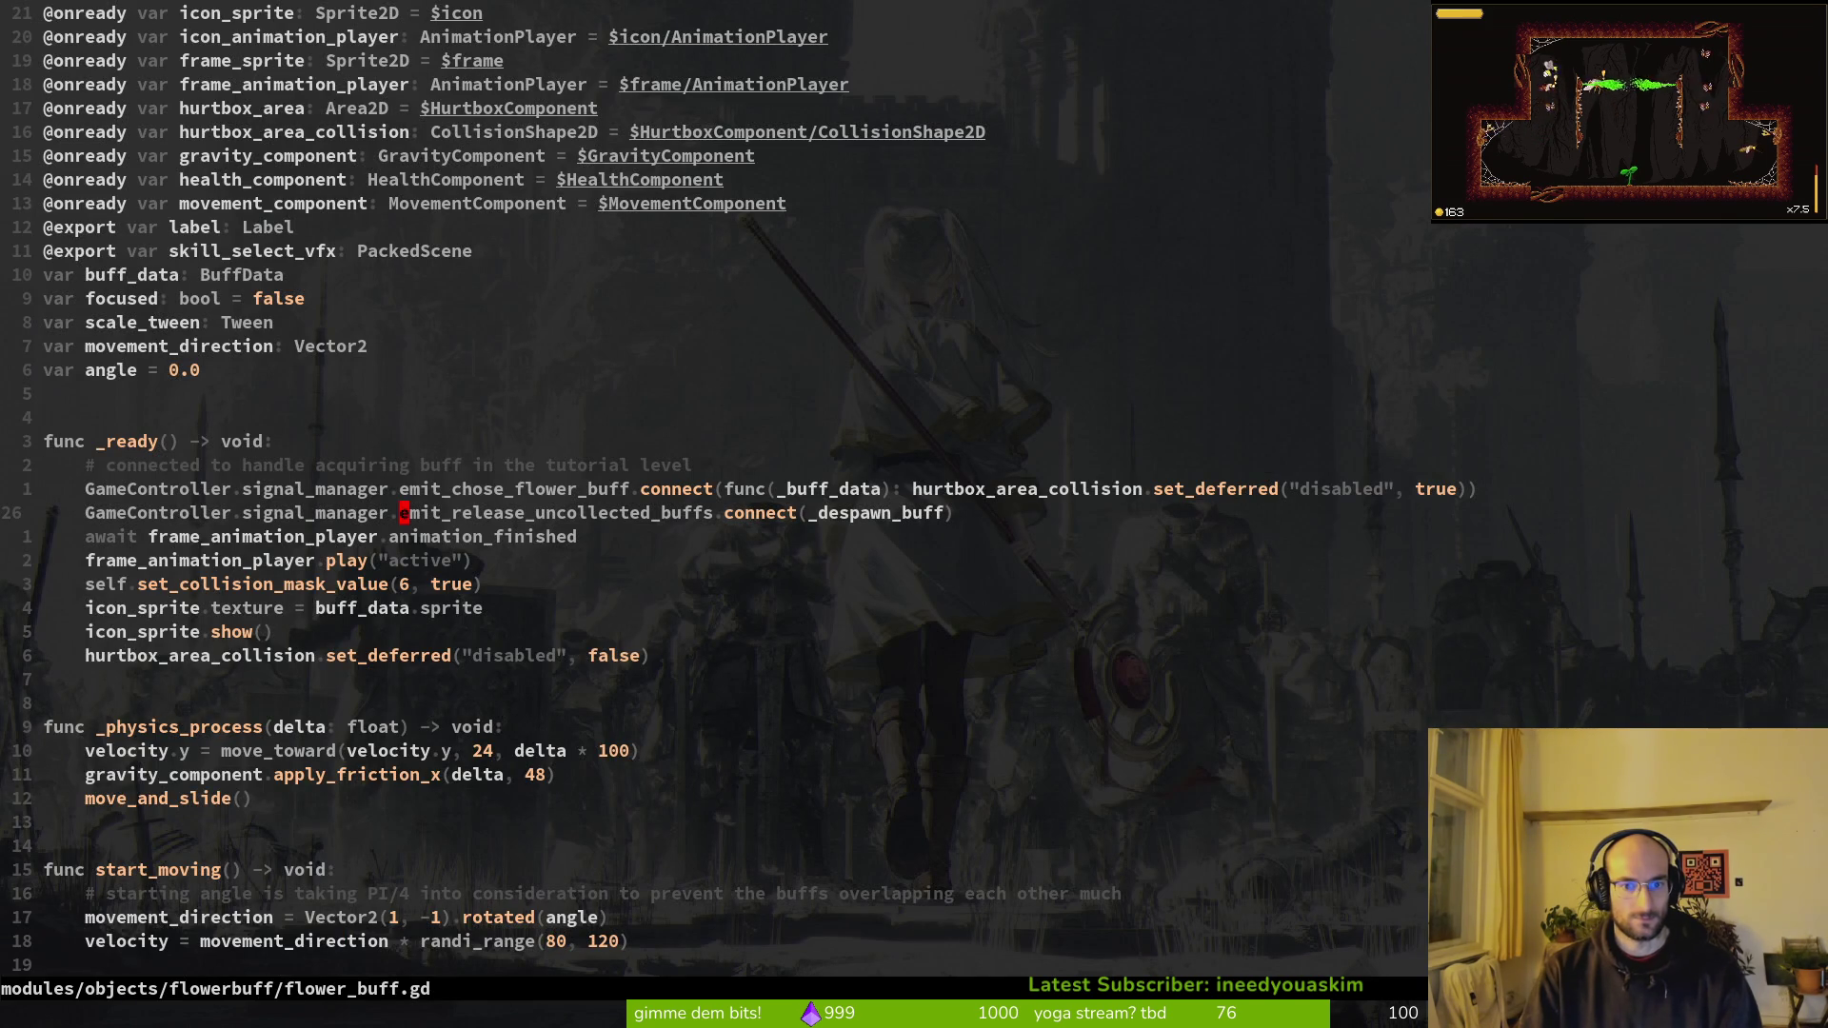
Step: Review choose_buff and _despawn_buff, stopping on the emit_chose_flower_buff line
key(ctrl+d)
key(ctrl+d)
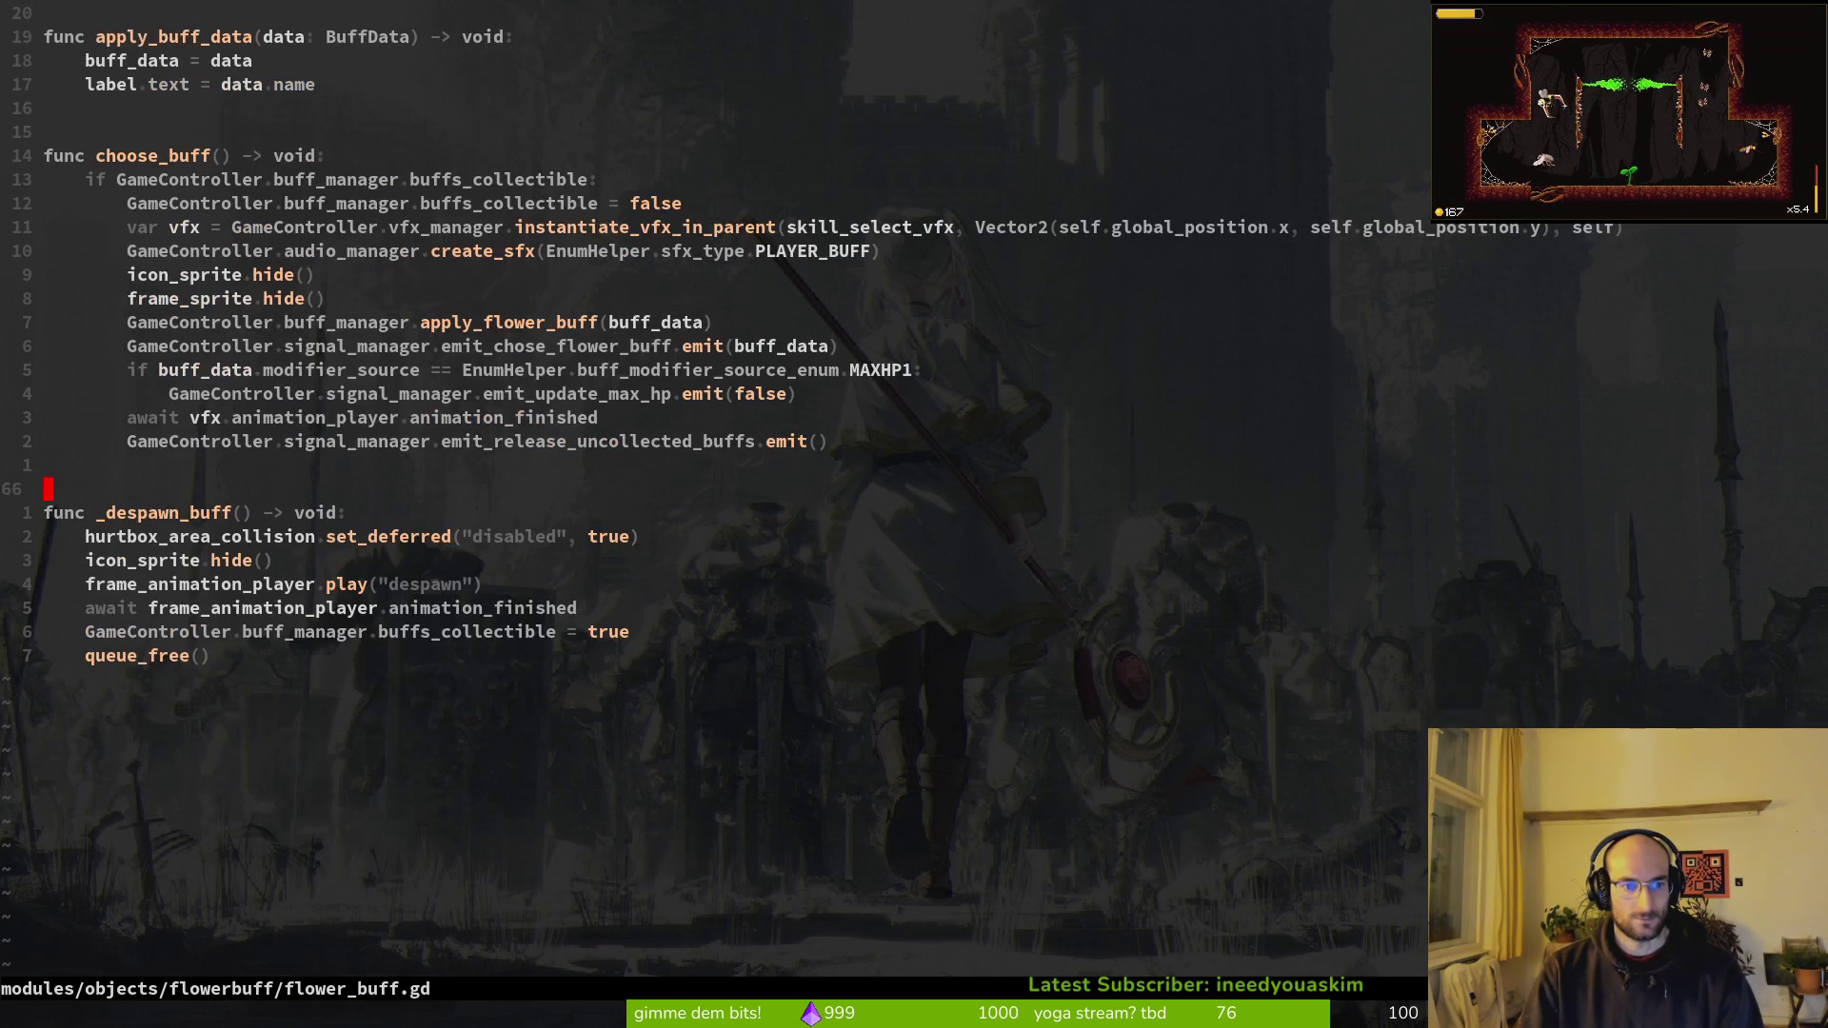
key(j)
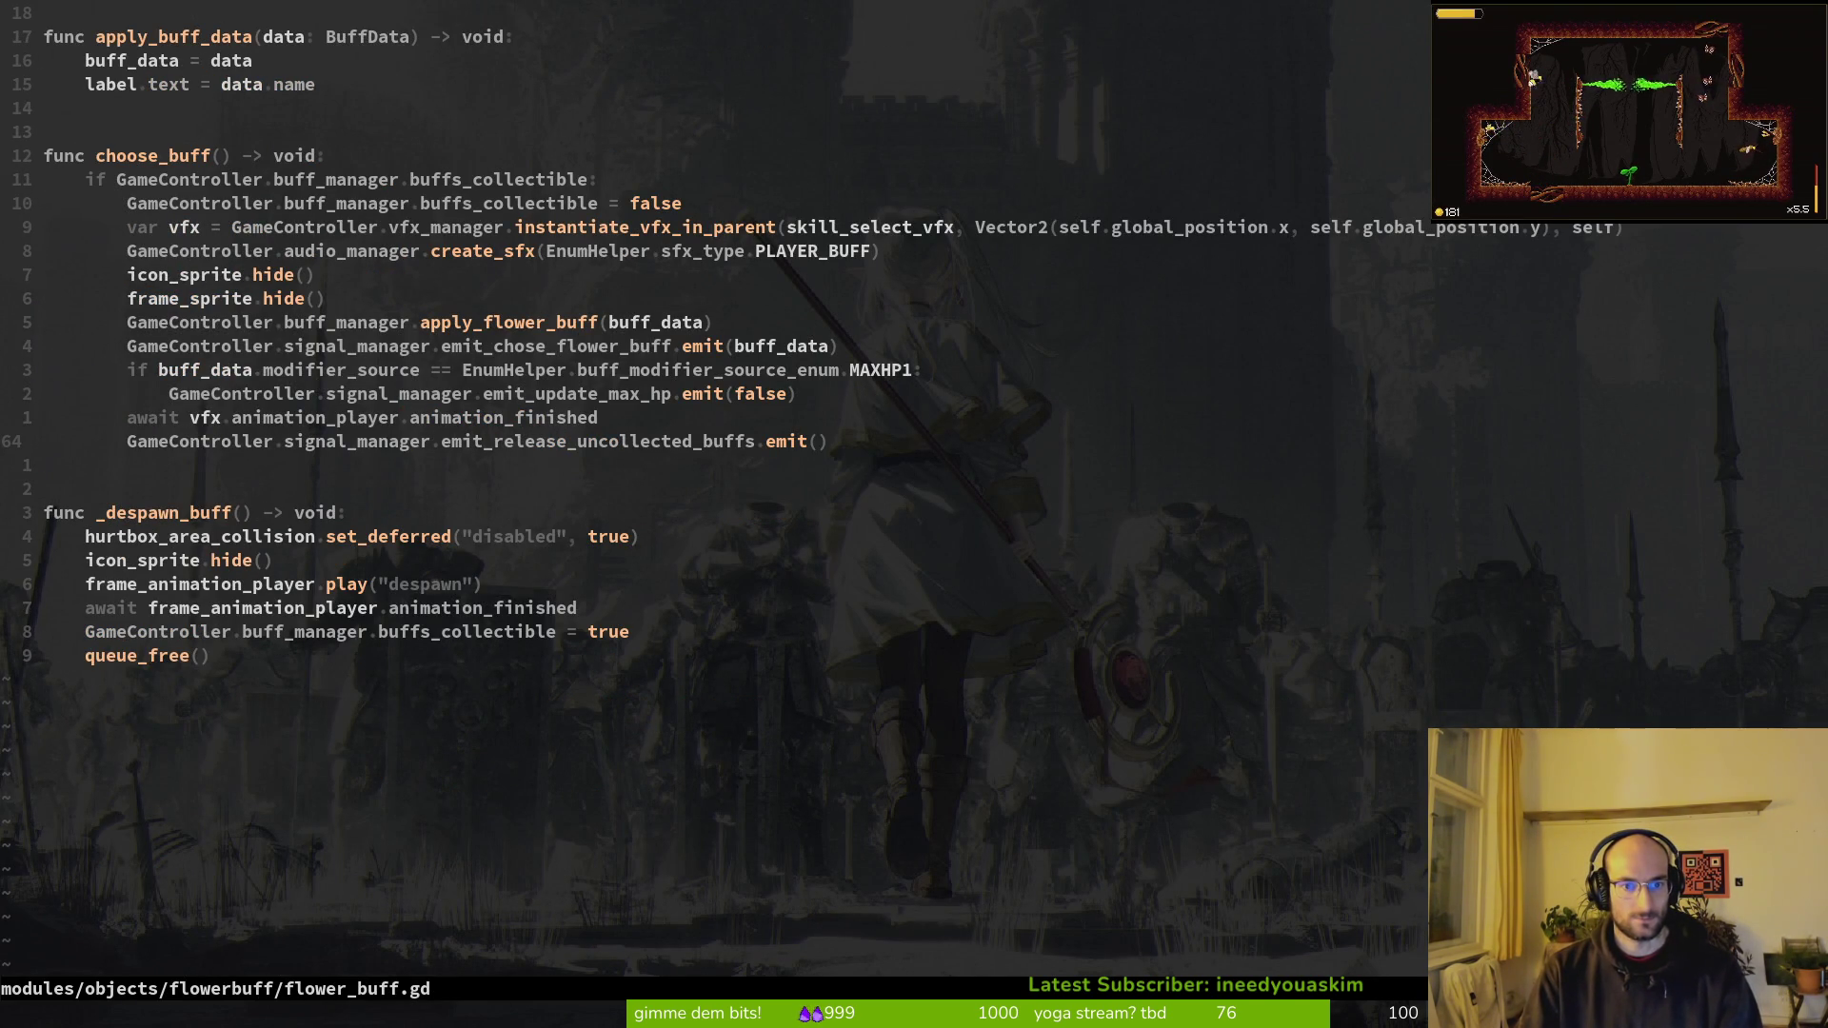
key(k)
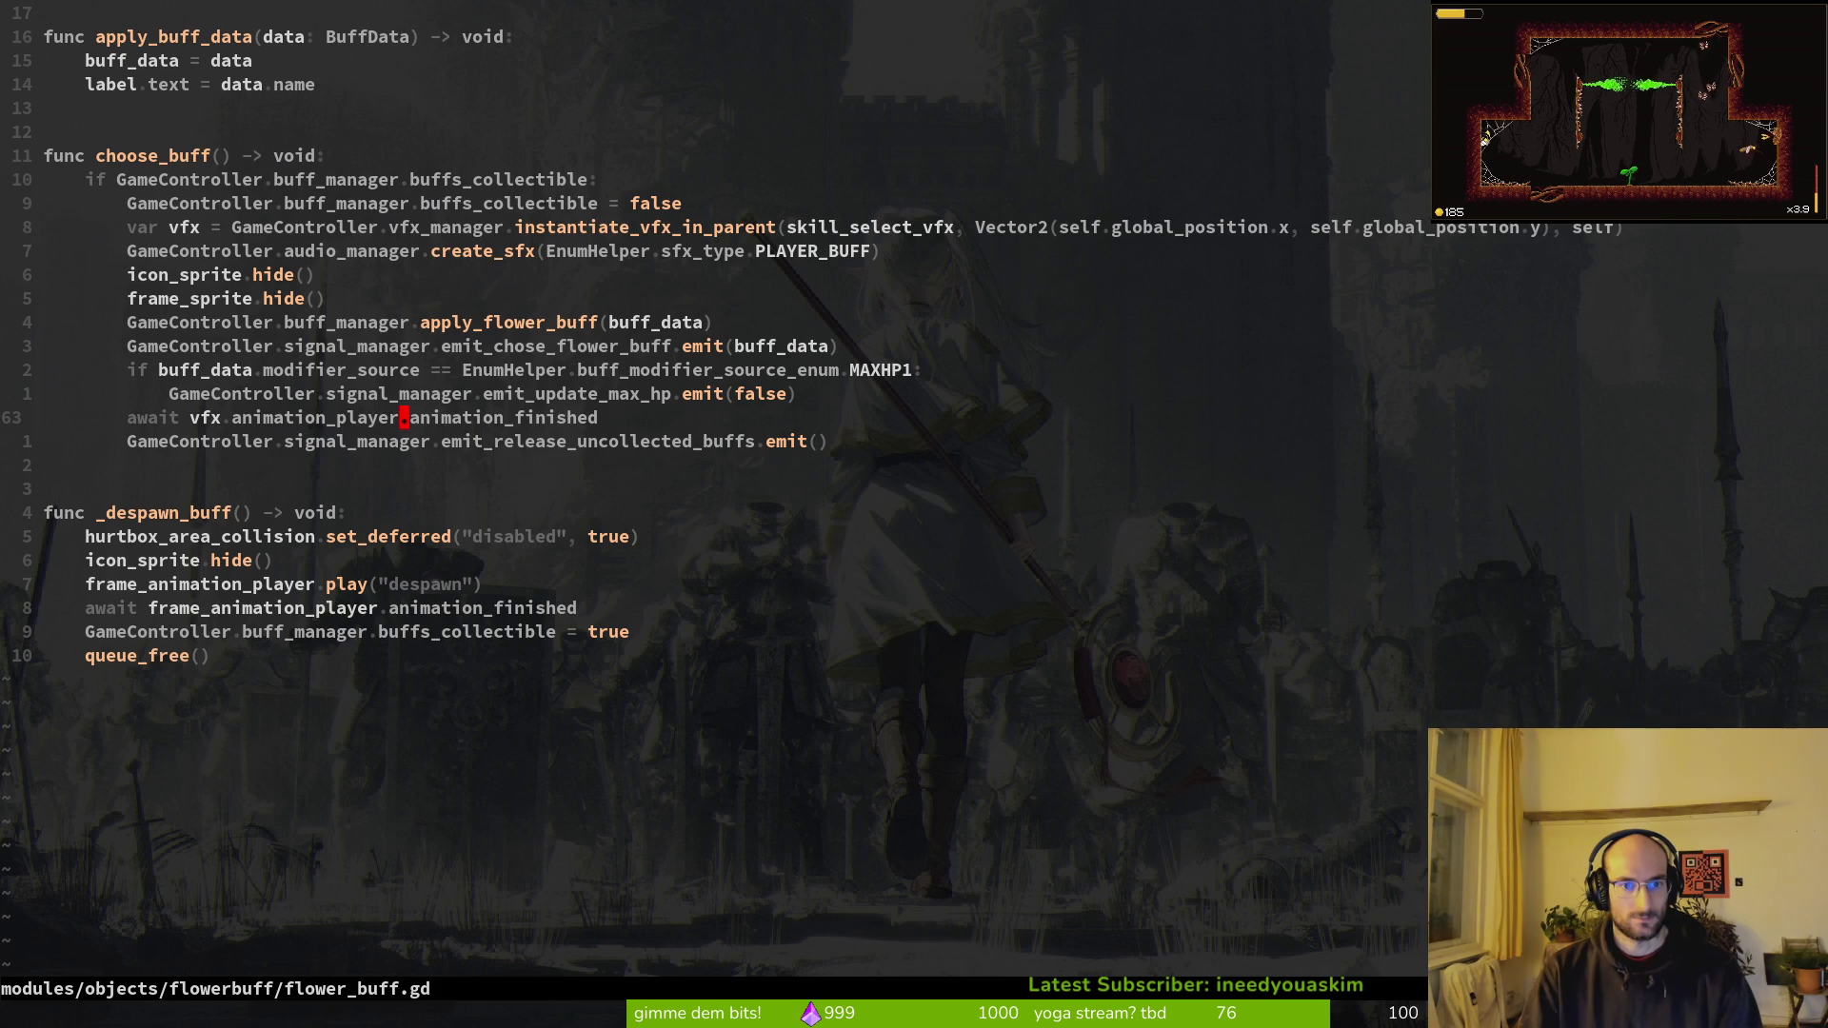
key(k)
key(k)
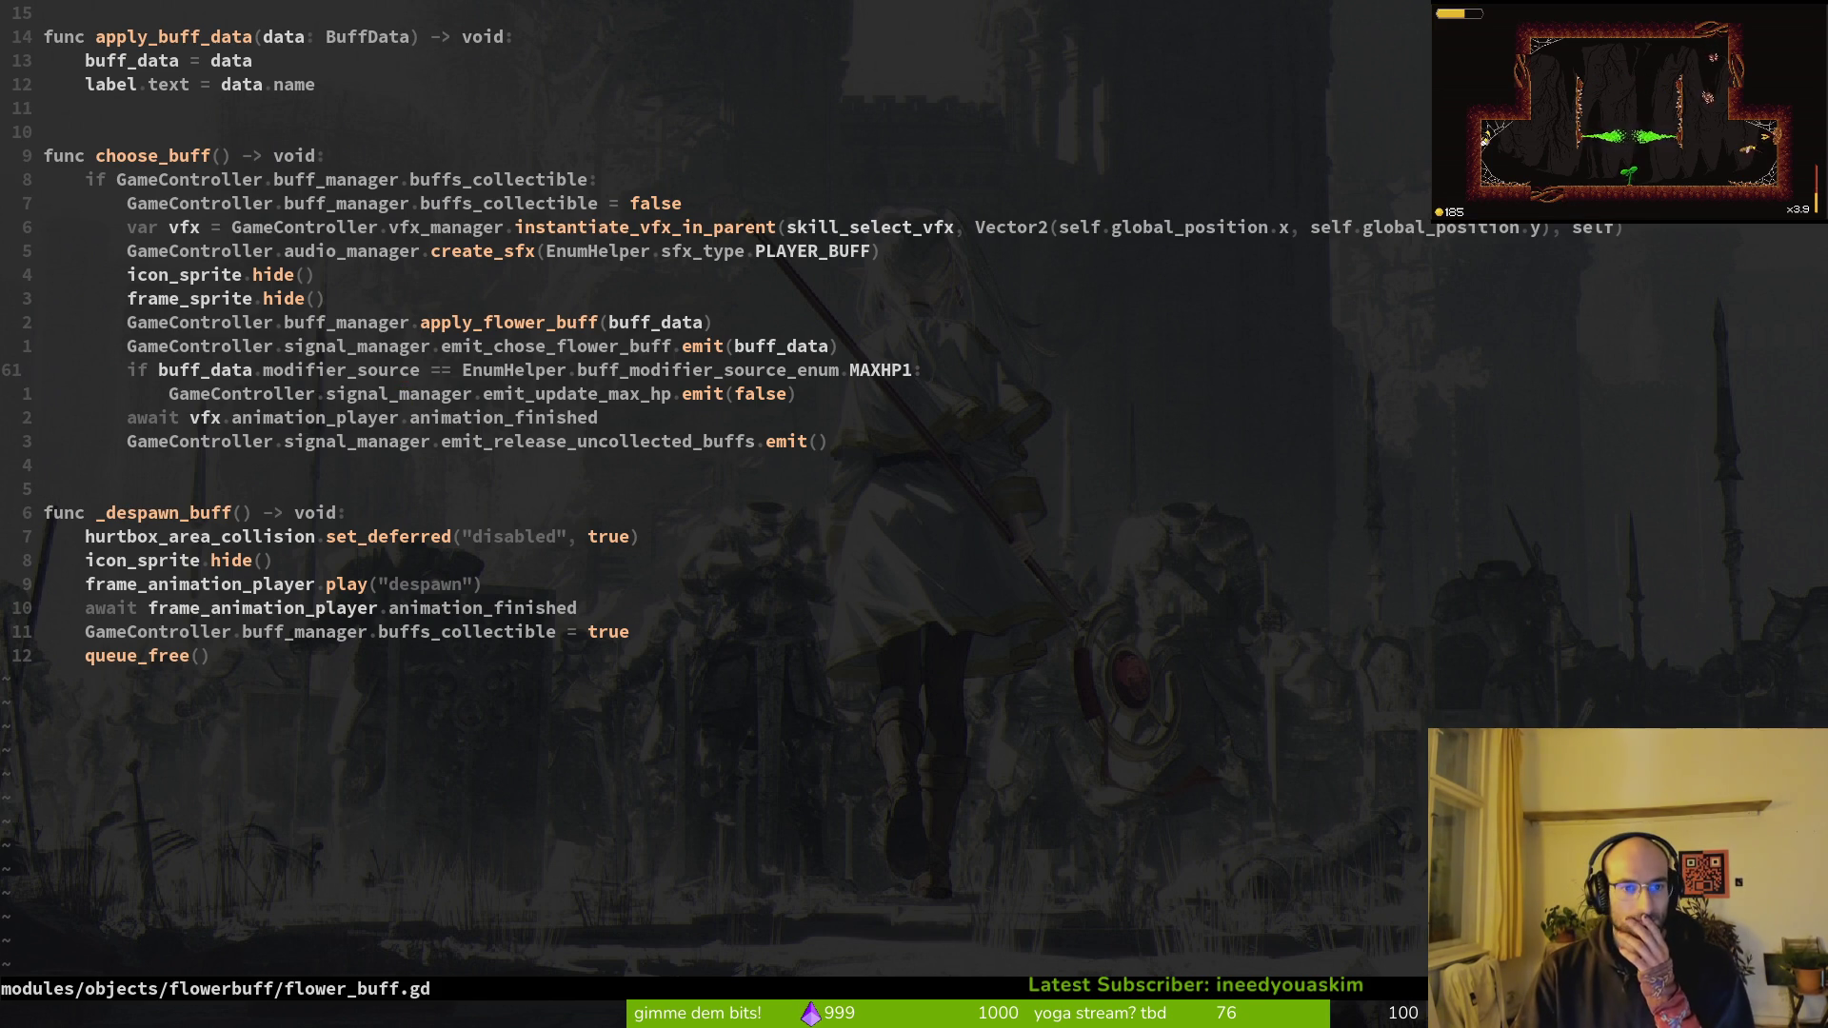
key(j)
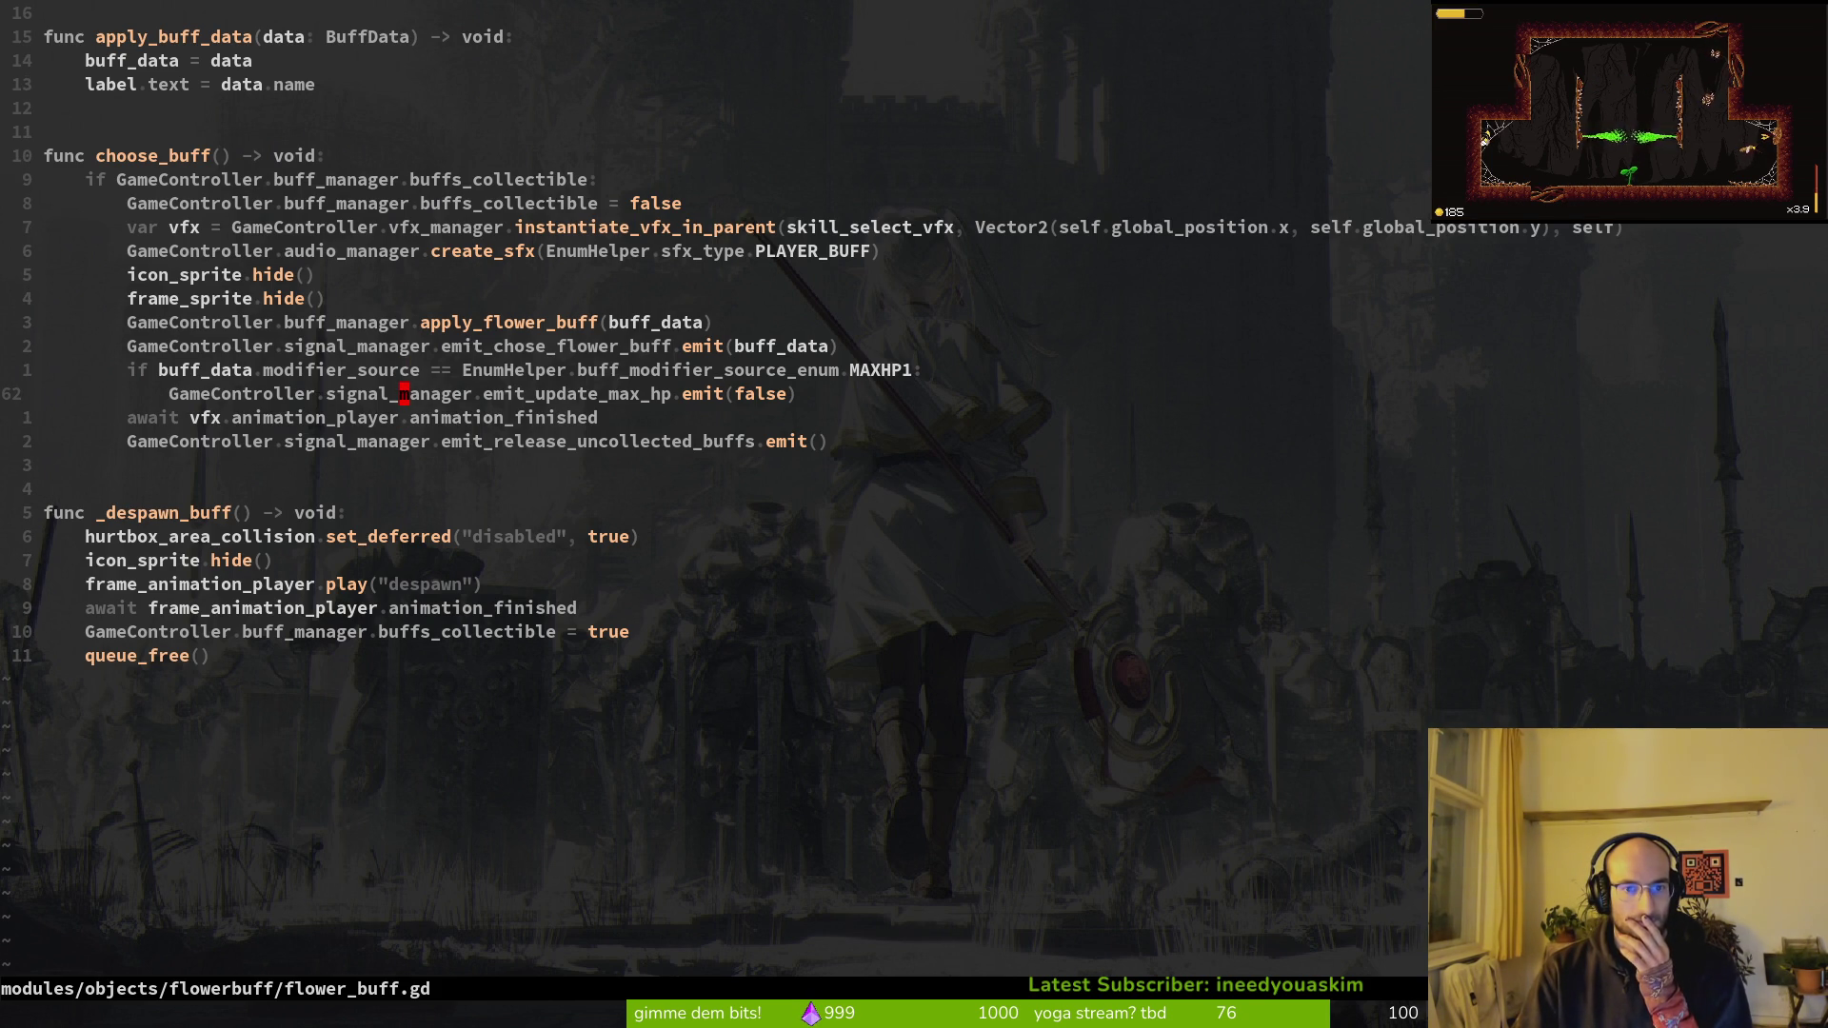
key(k)
key(k)
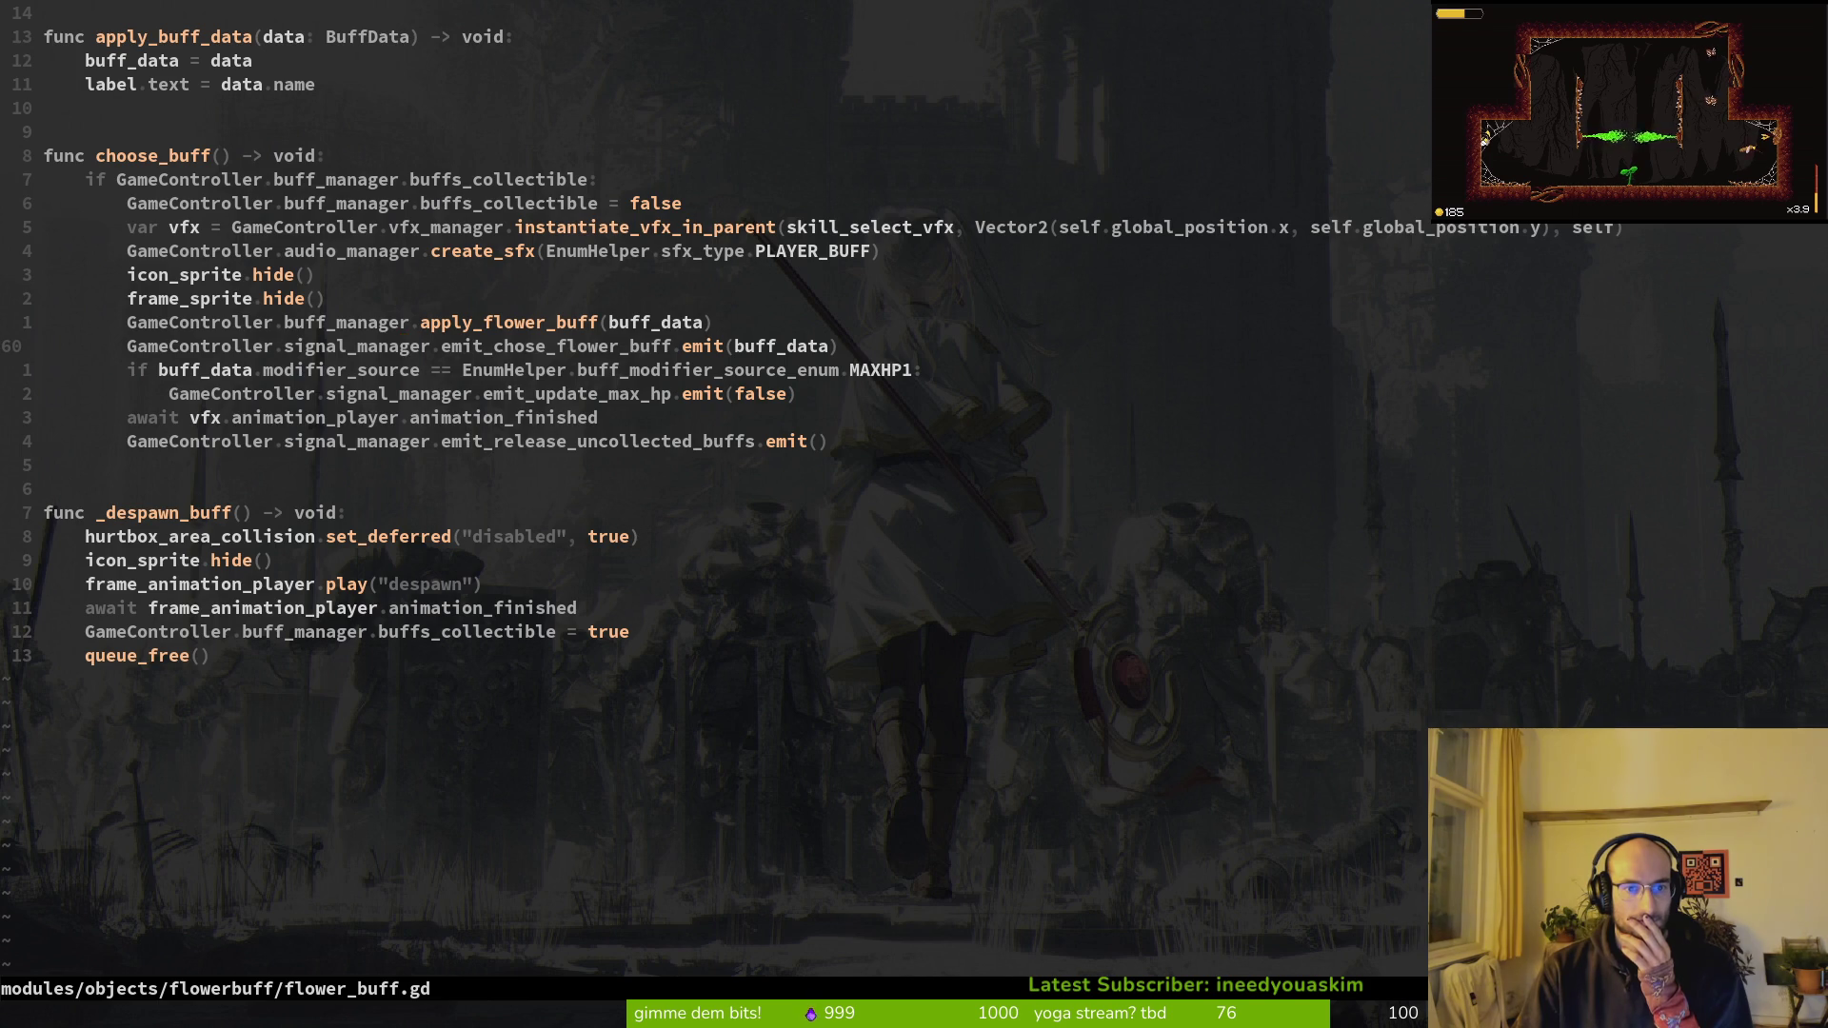
Step: Grep the project for the emit_chose_flower_buff name
key(w)
key(w)
key(w)
key(b)
key(v)
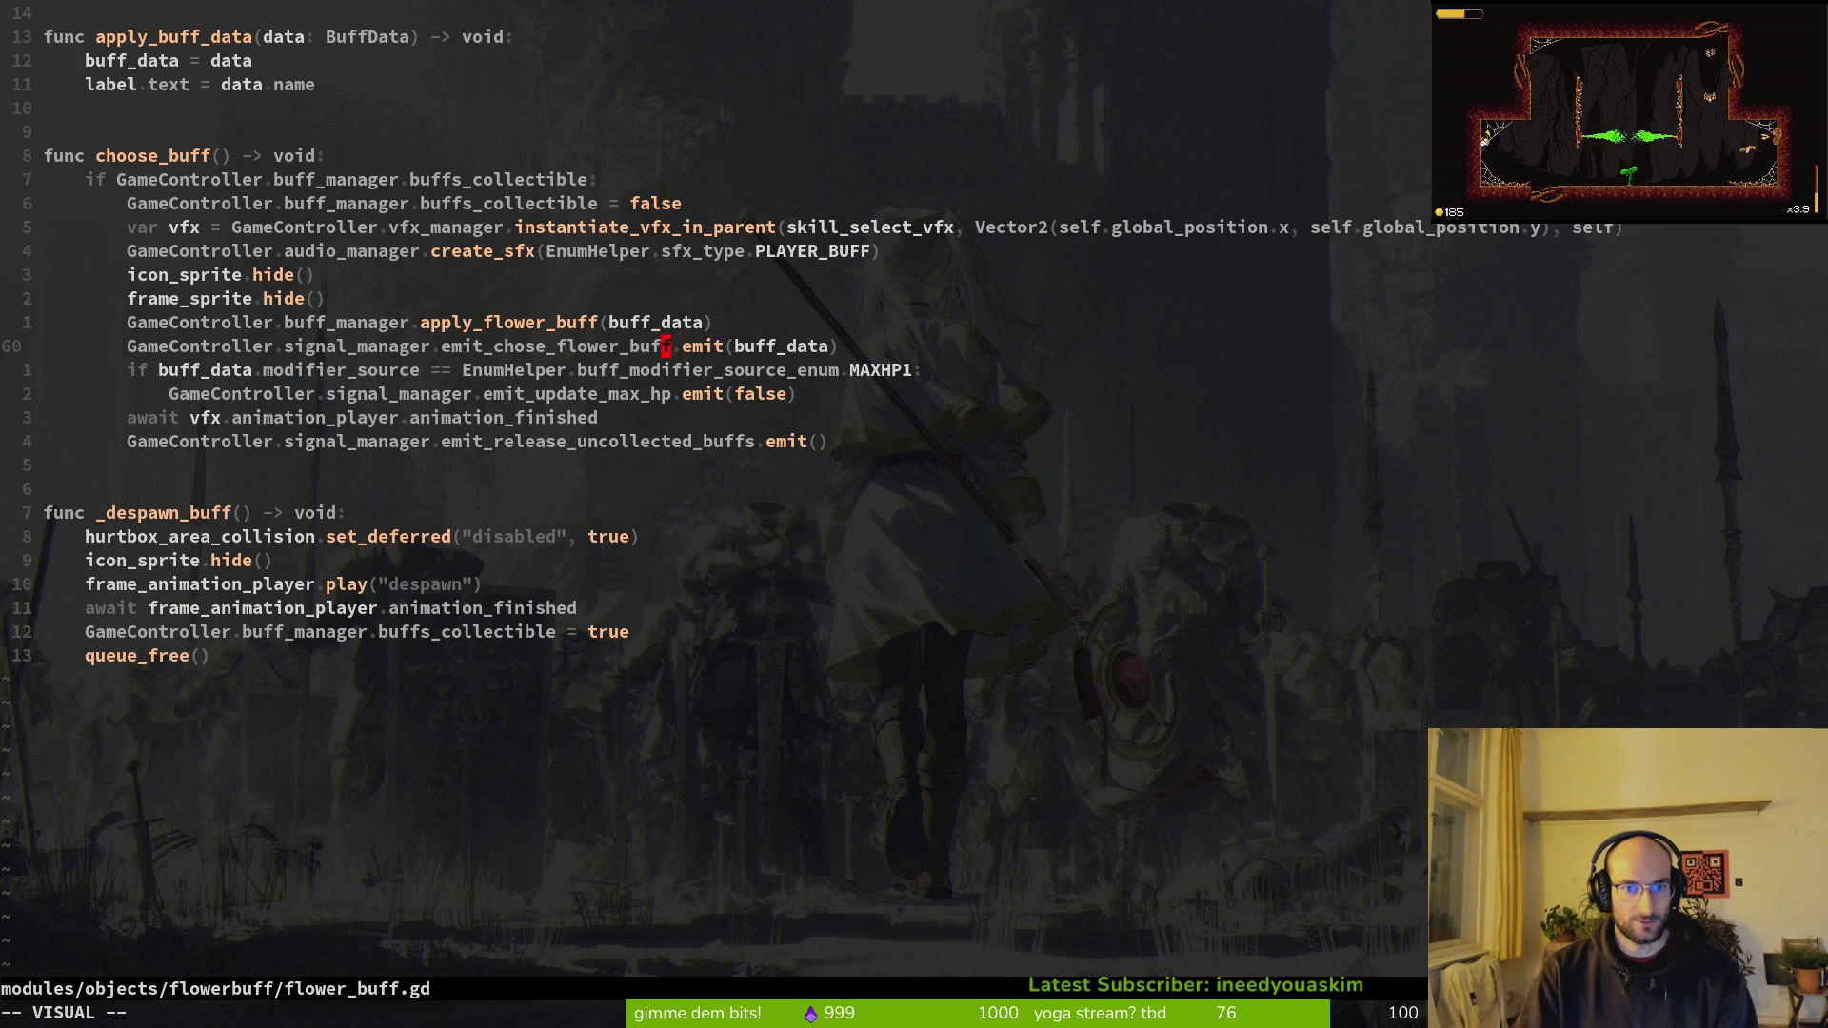
key(e)
key(space)
key(s)
key(w)
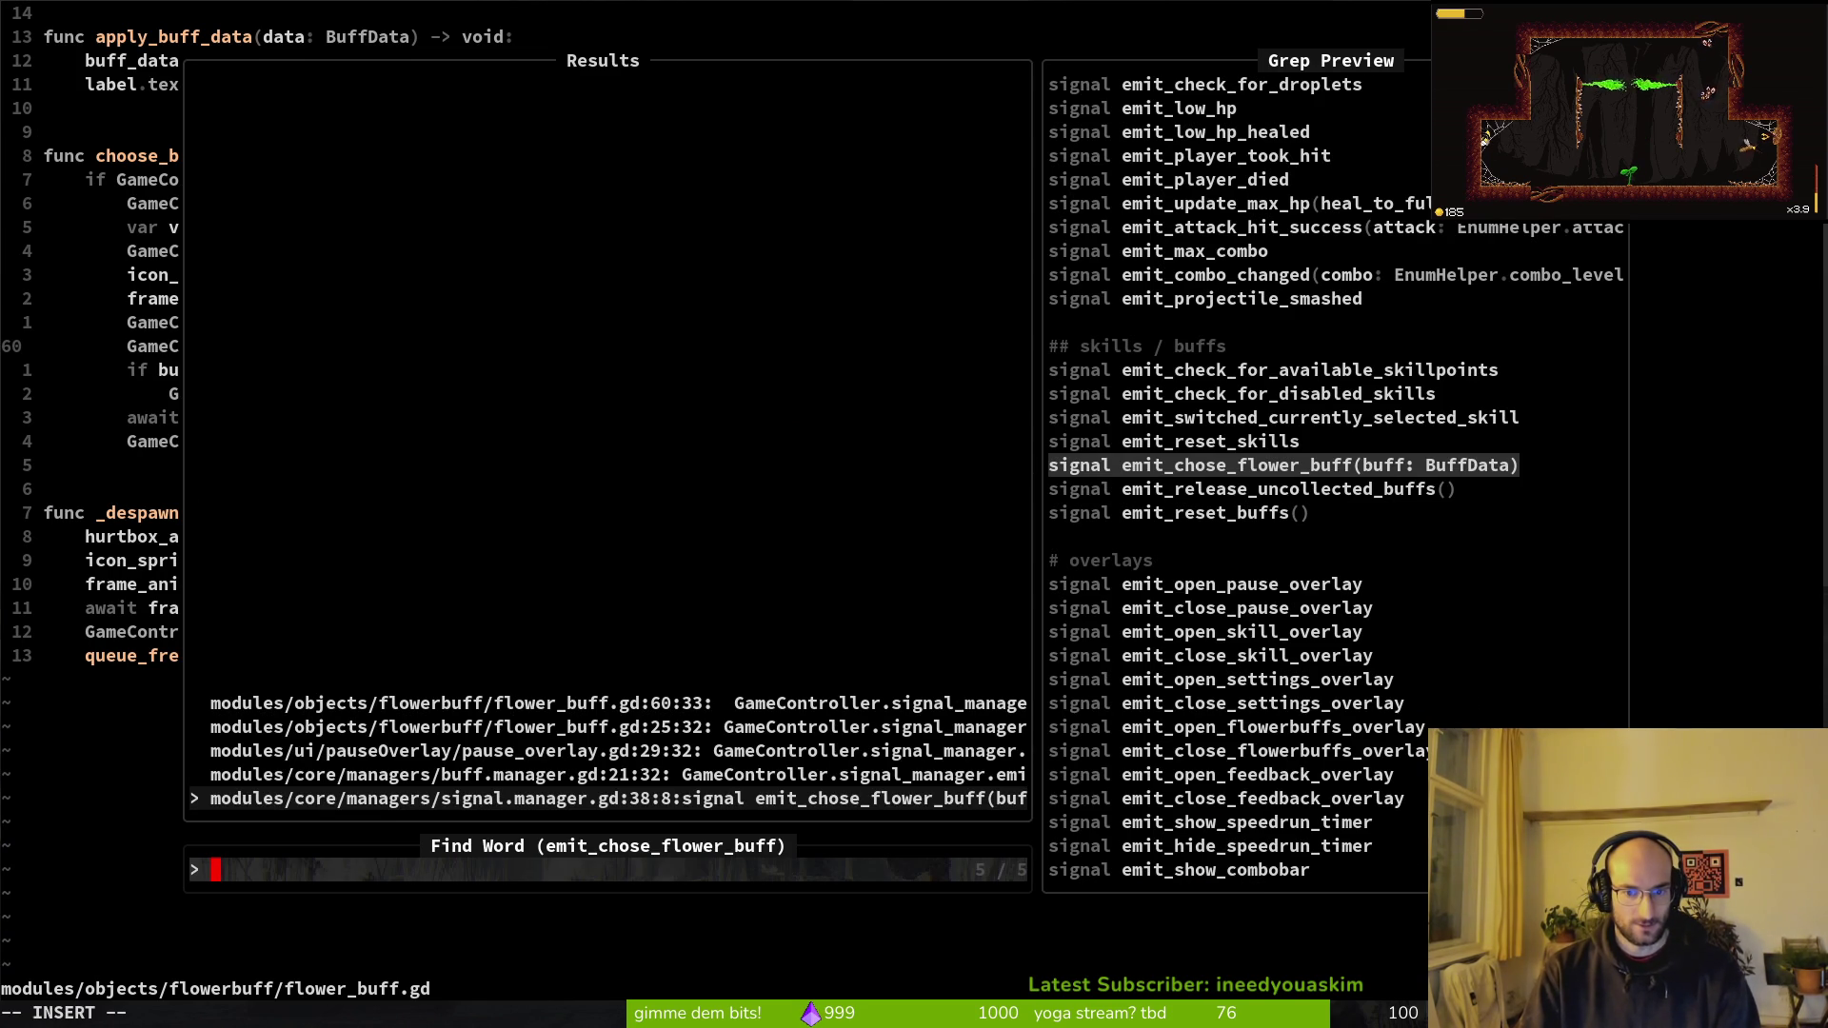
Step: Compare the buff manager and pause overlay matches and inspect the pause overlay script
key(ctrl+p)
key(ctrl+p)
key(ctrl+n)
key(ctrl+p)
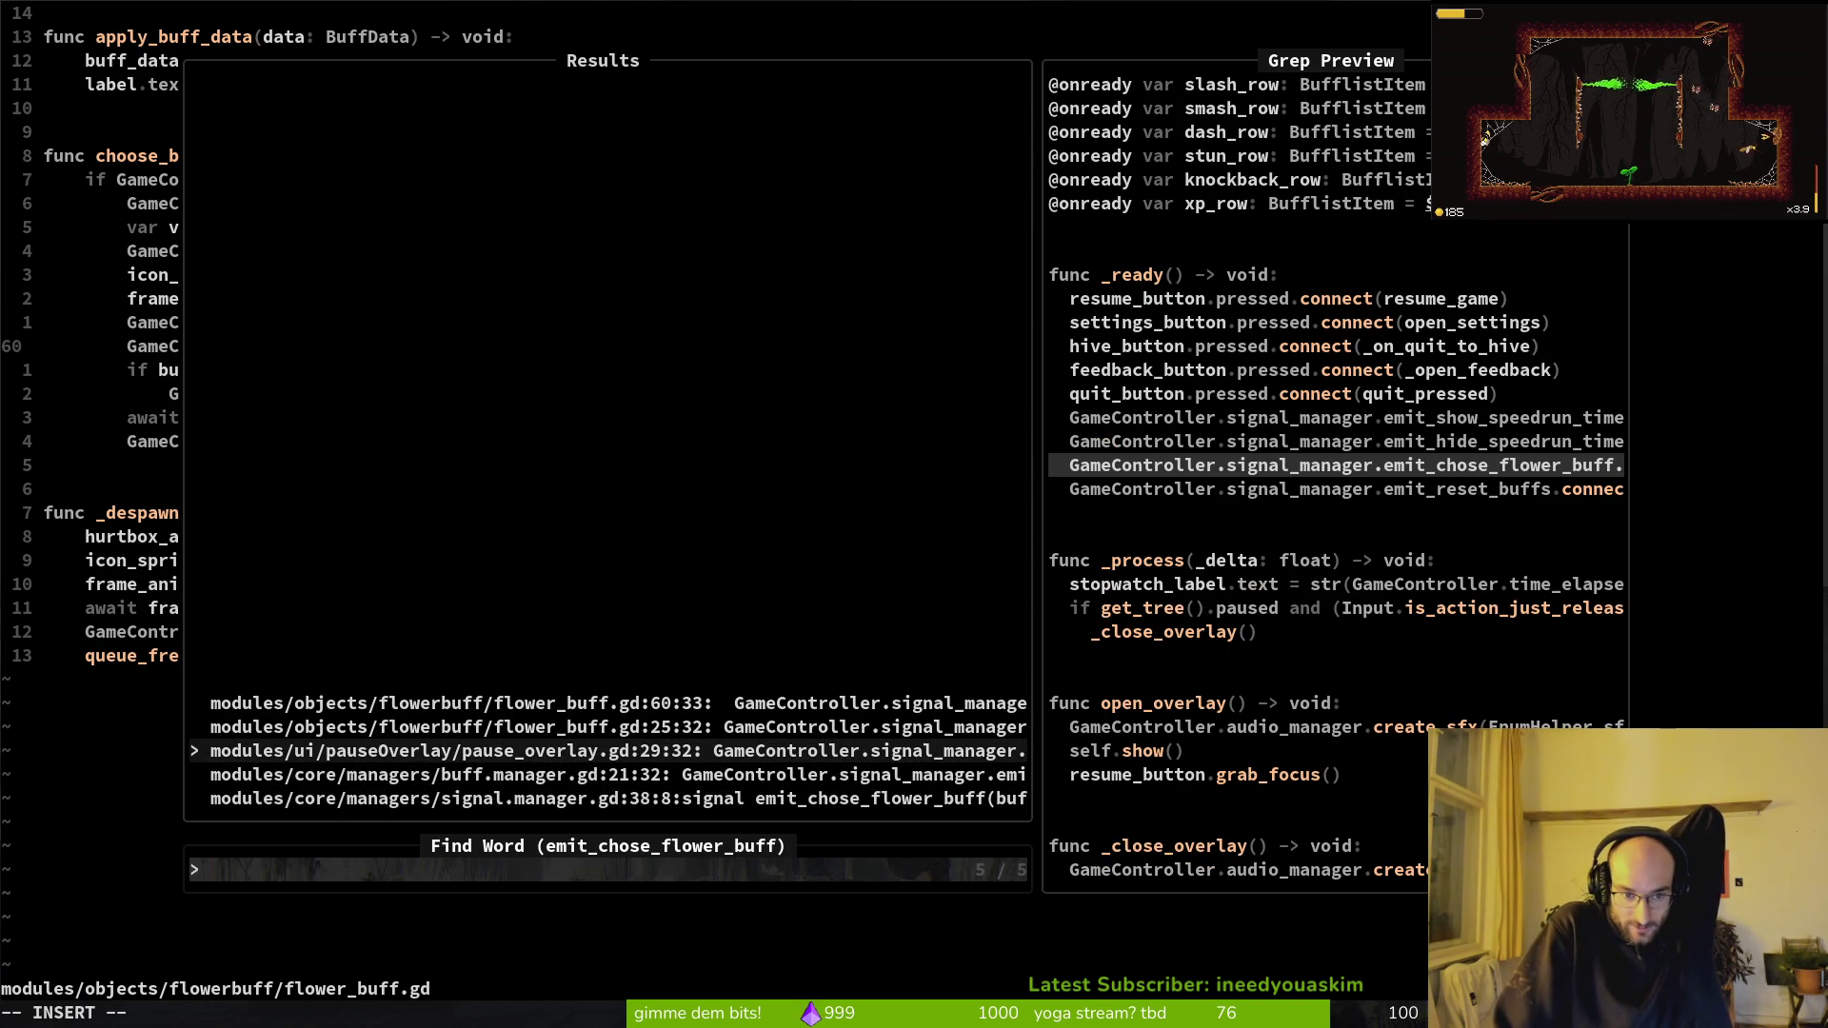
key(Return)
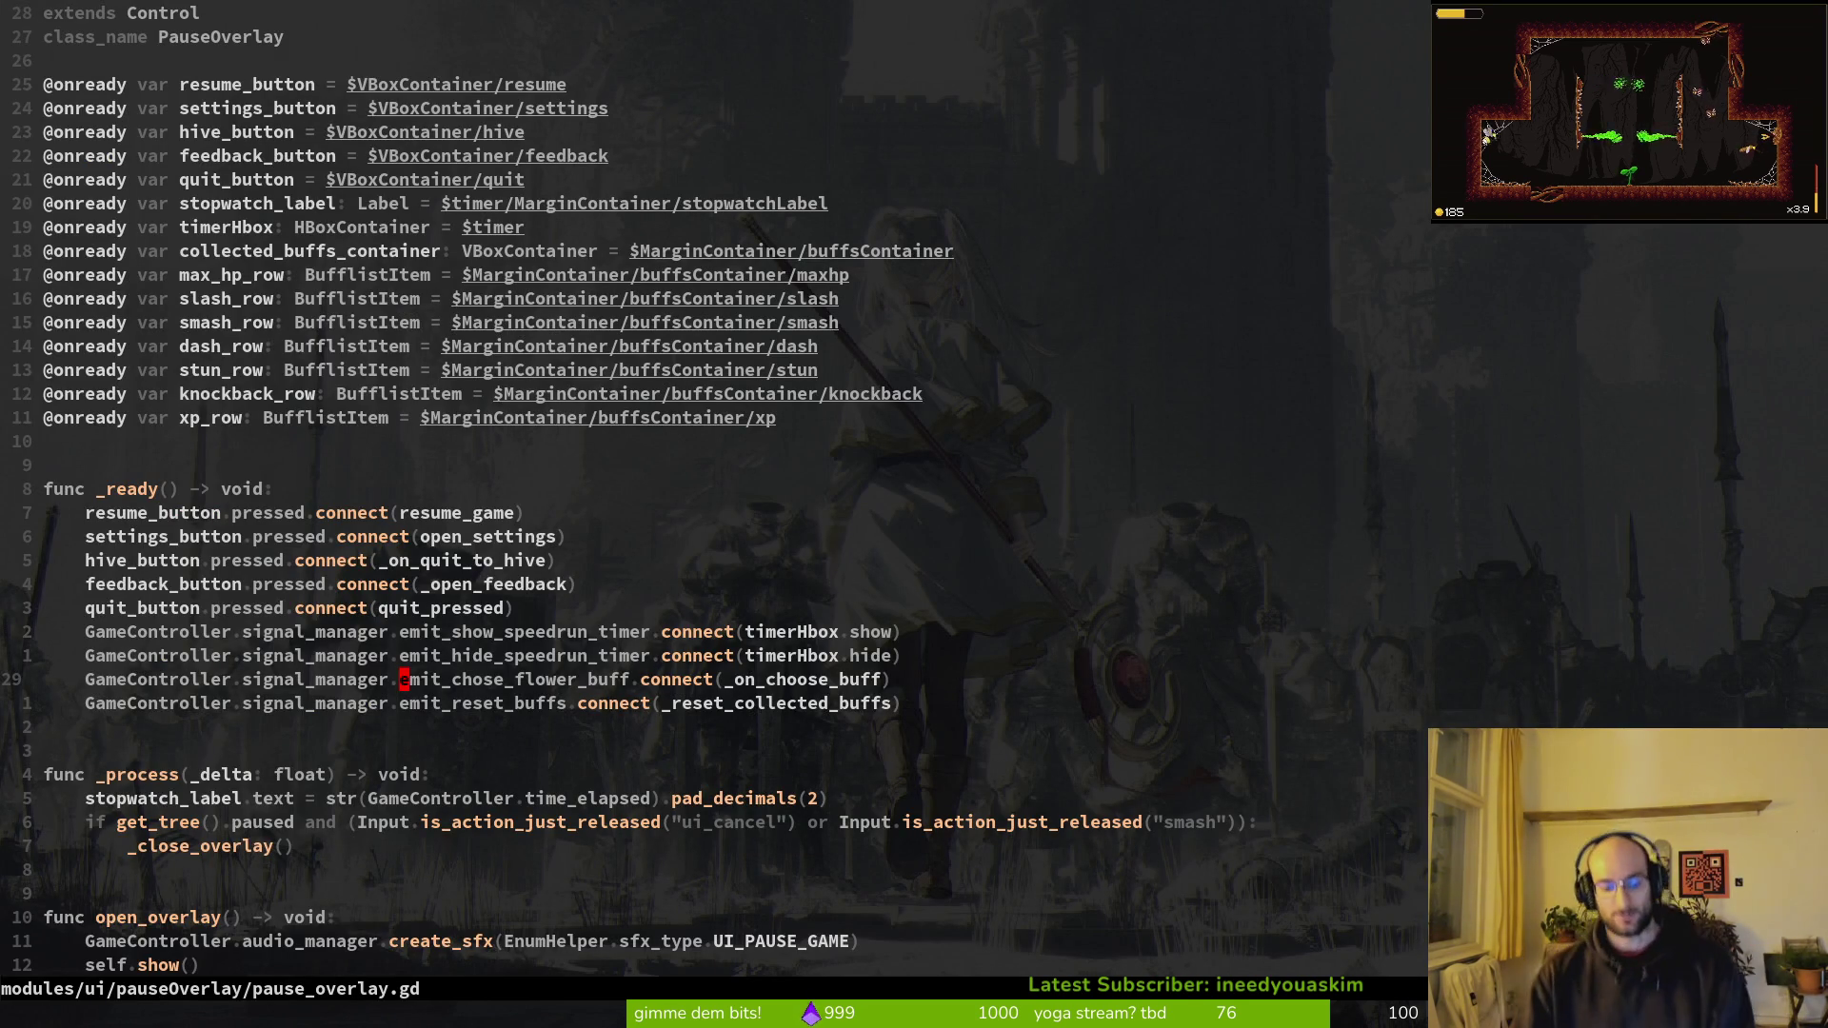
key(ctrl+d)
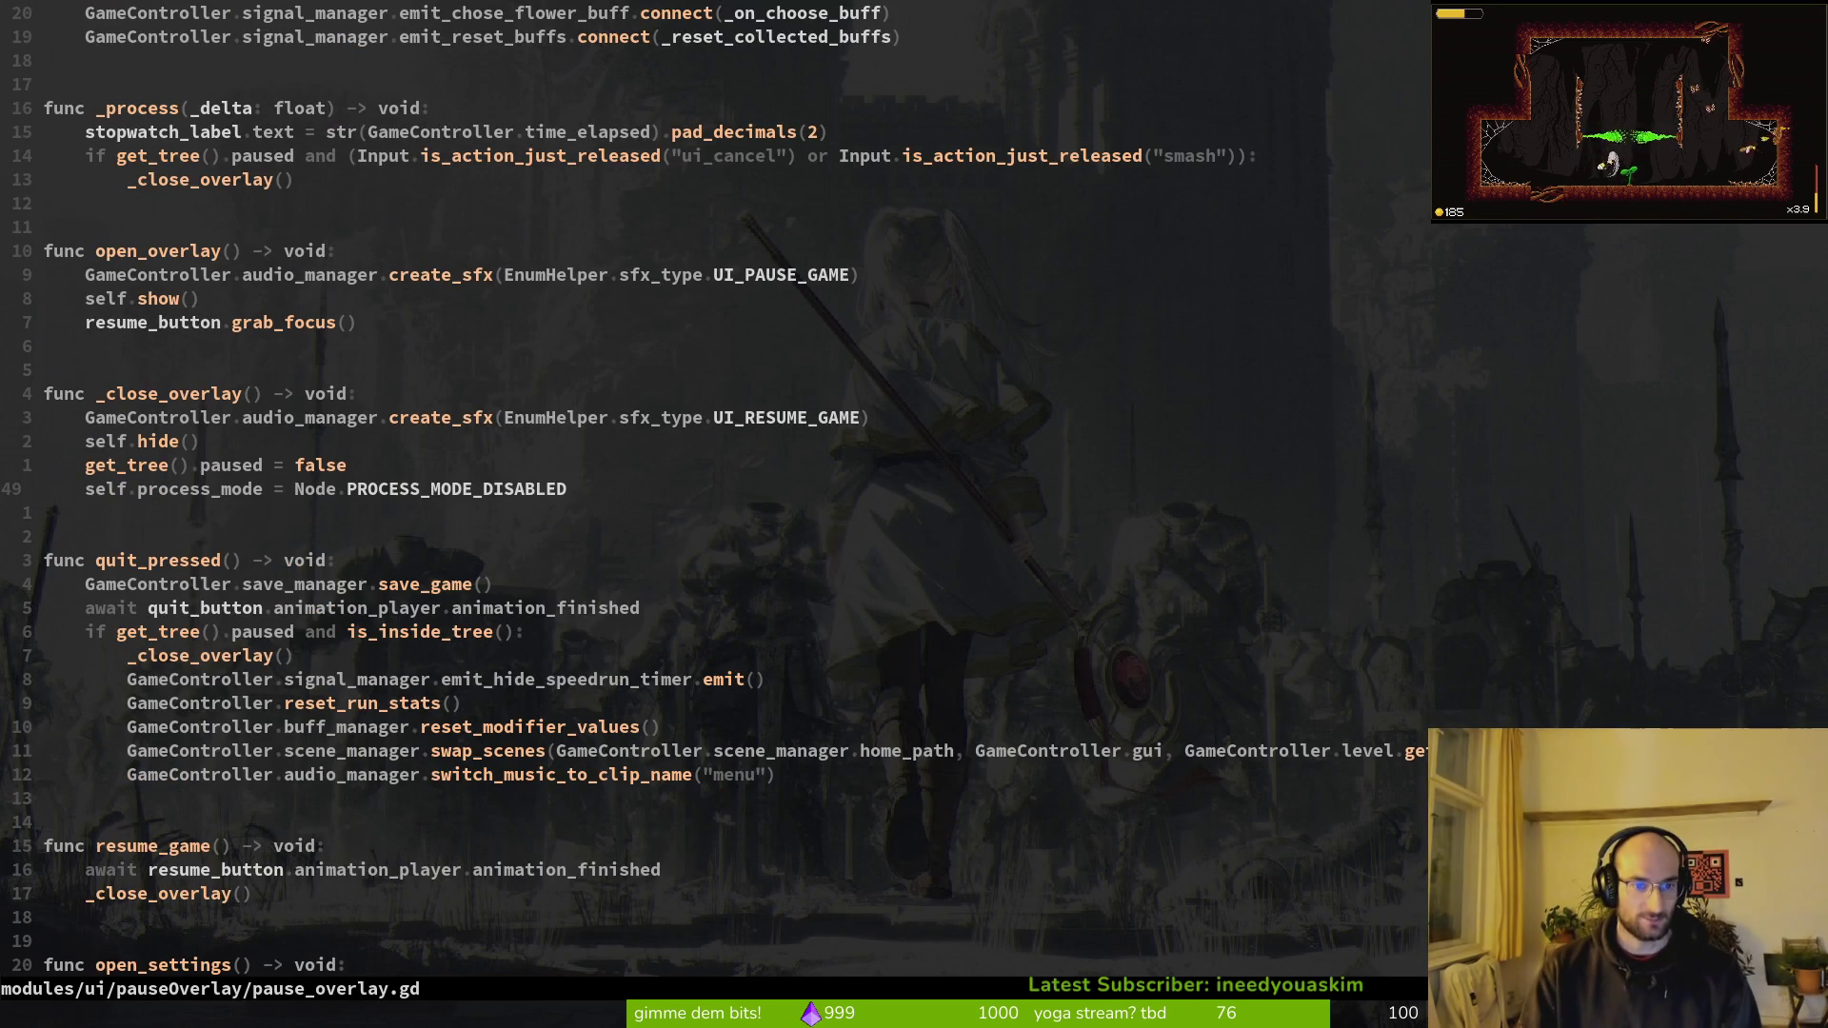
key(ctrl+p)
key(Escape)
Step: Return to flower_buff.gd's emit_chose_flower_buff emit line, then save and quit with :wq
key(space)
key(f)
key(w)
key(Up)
key(Up)
key(Up)
key(Up)
key(Down)
key(Up)
key(Return)
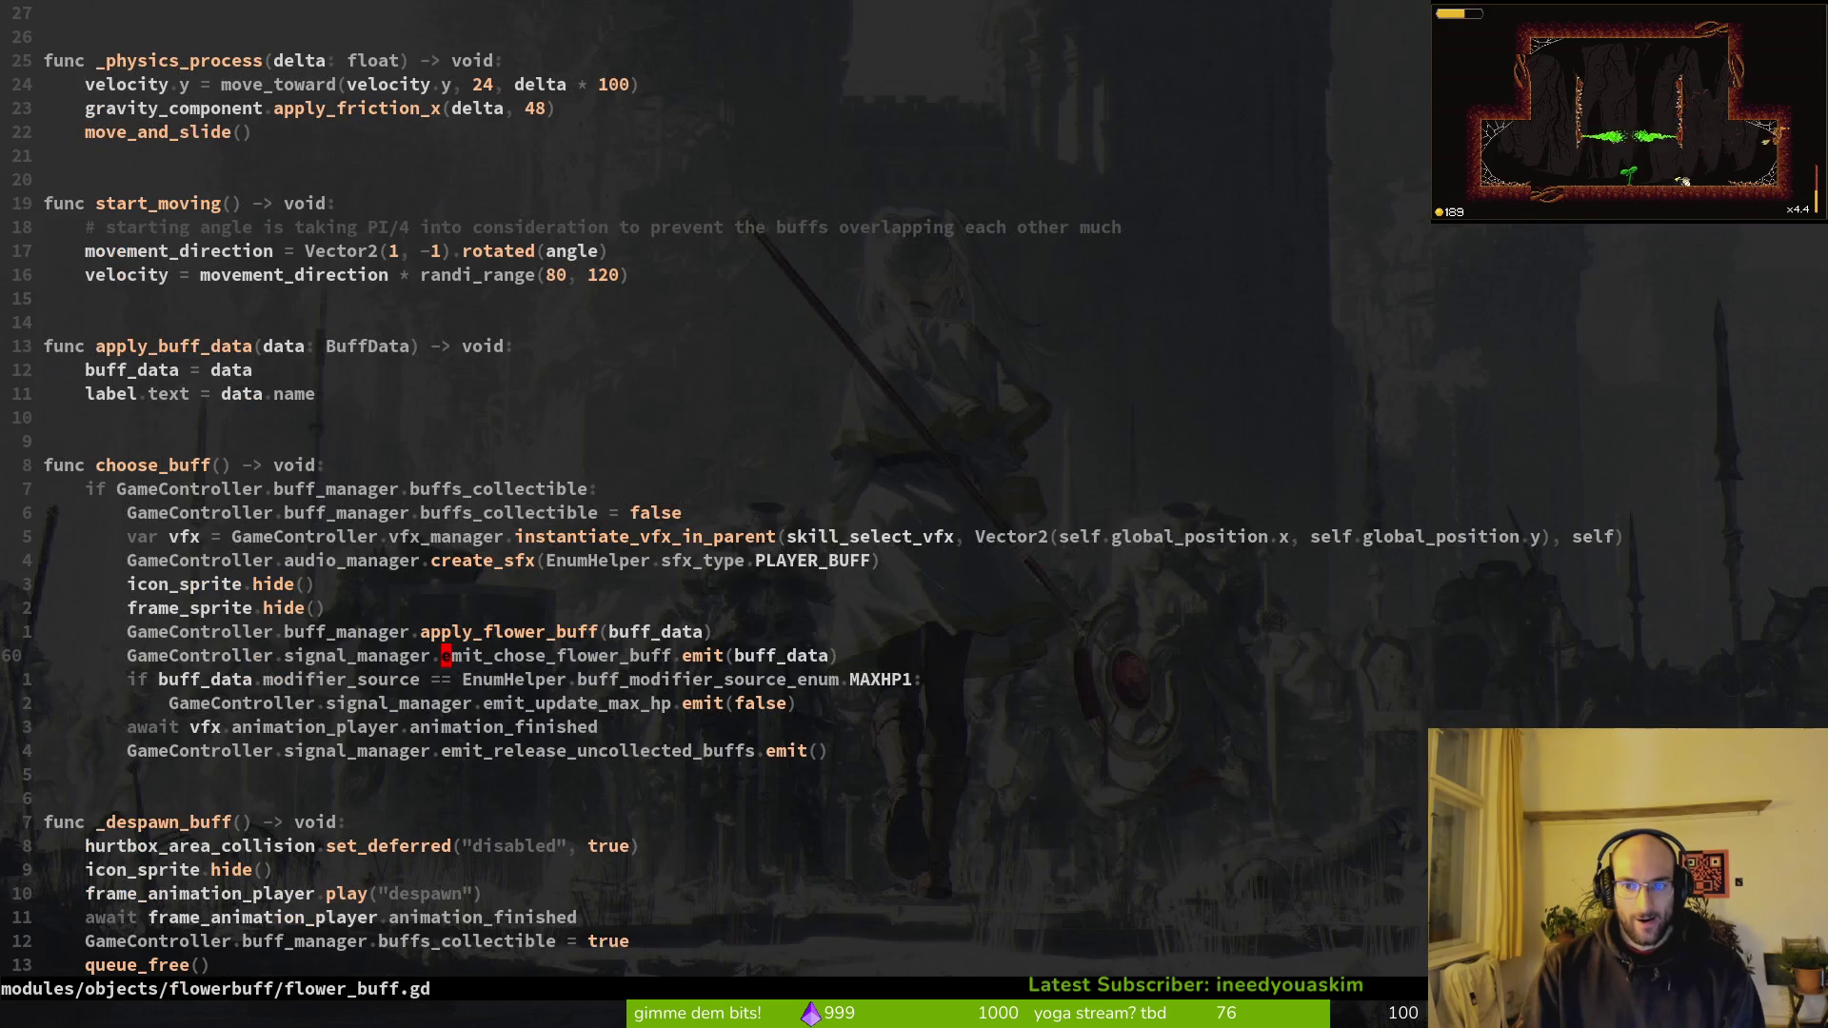
key(shift+v)
key(Escape)
text(:wq)
key(Return)
Step: In tig status, stage flower_buff.gd and signal.manager.gd, reviewing the diff
text(tig status)
key(Return)
key(Down)
key(Down)
key(Down)
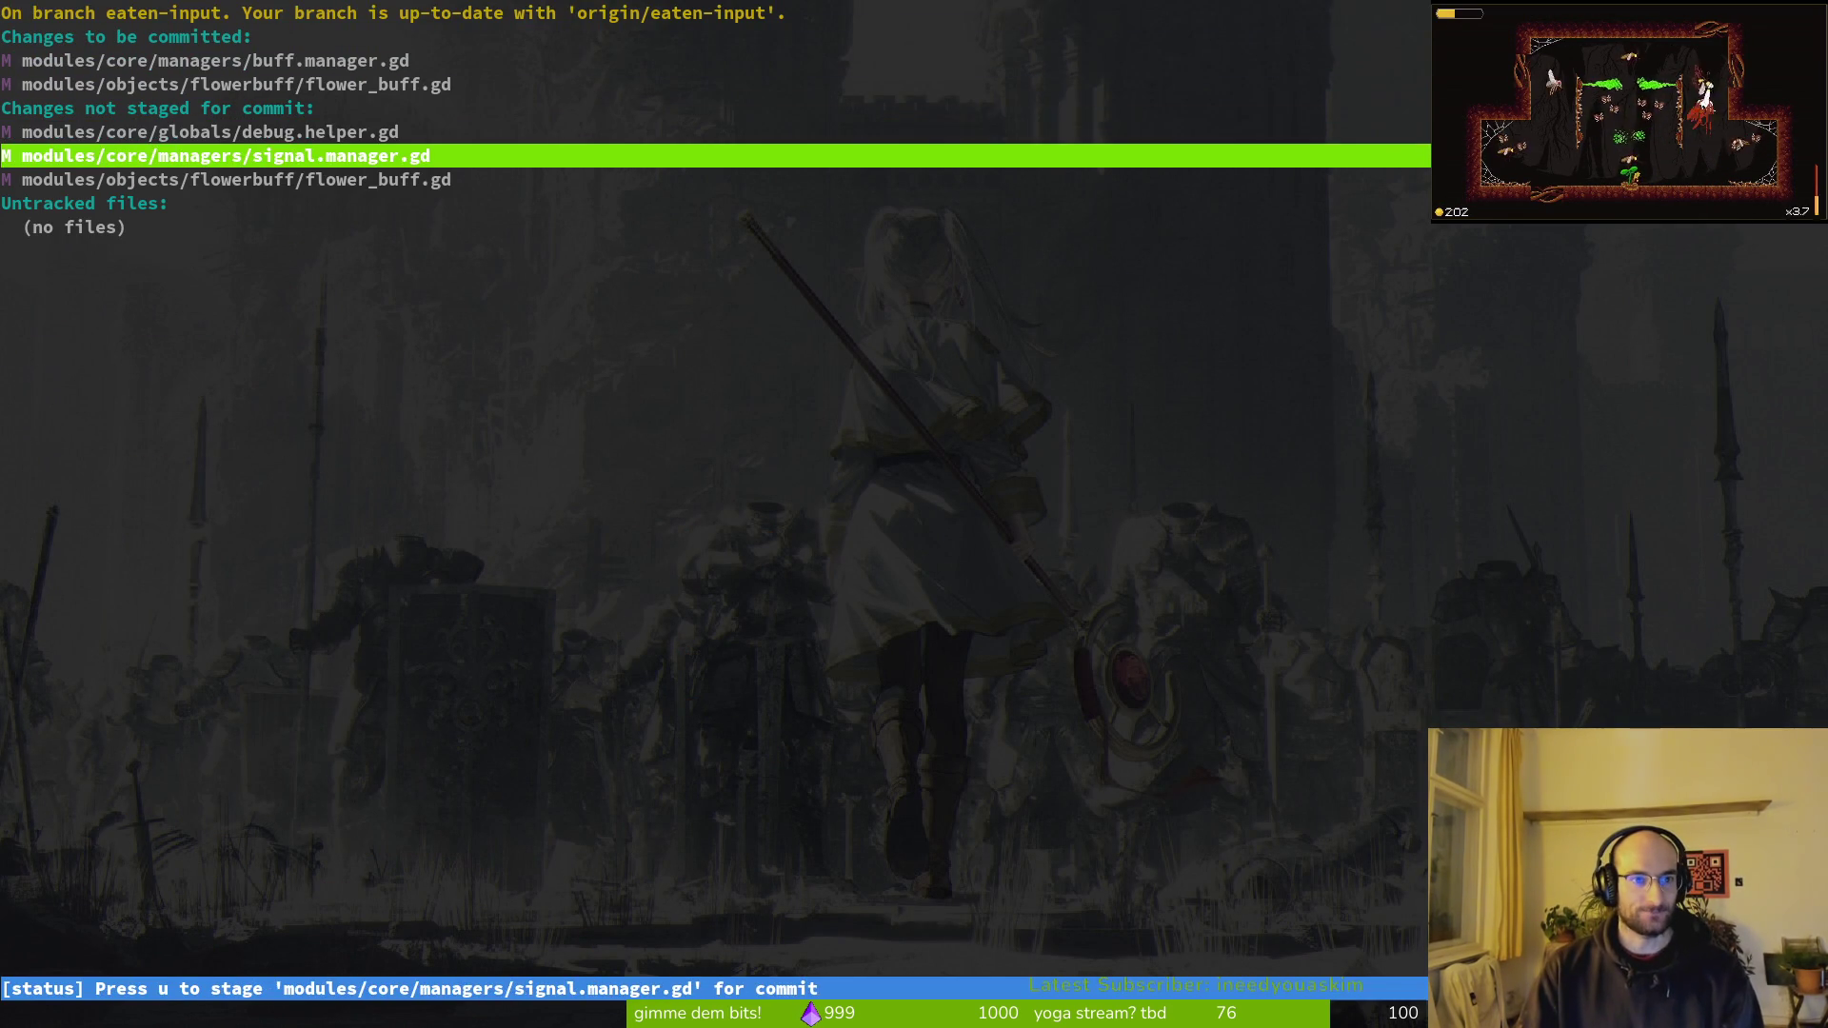
key(Return)
key(Down)
key(u)
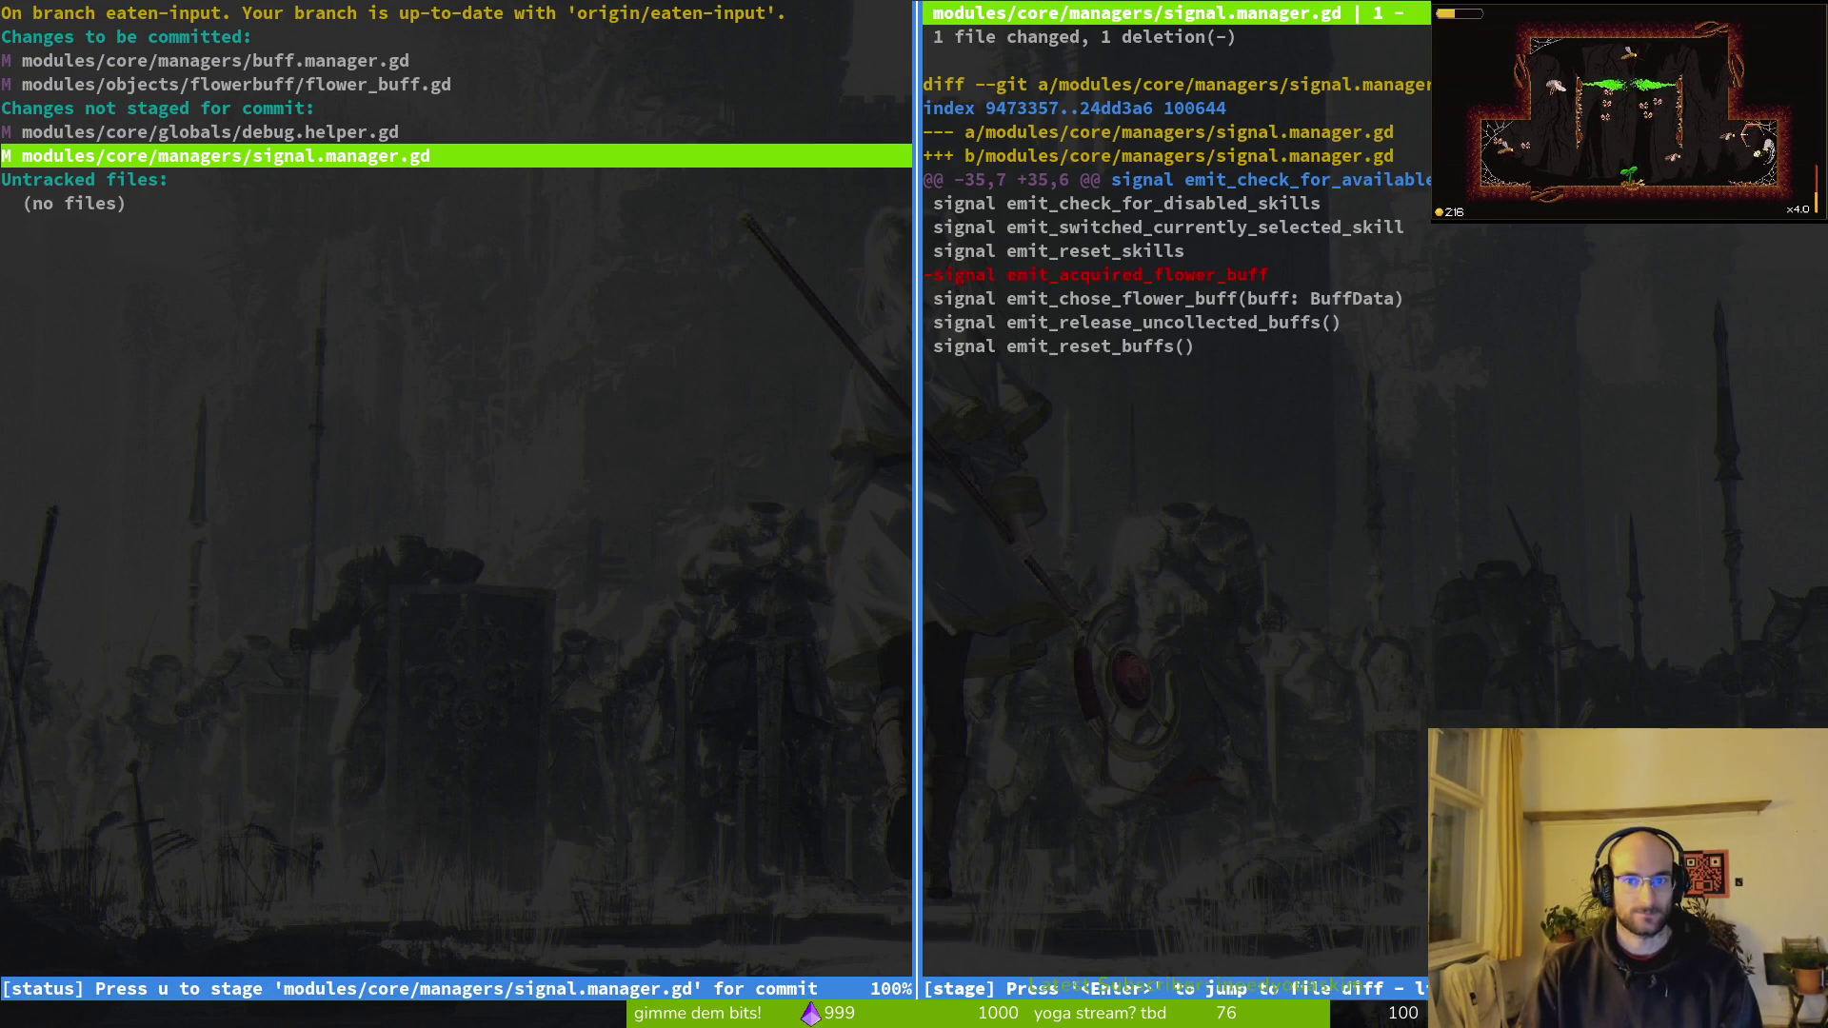
key(u)
key(q)
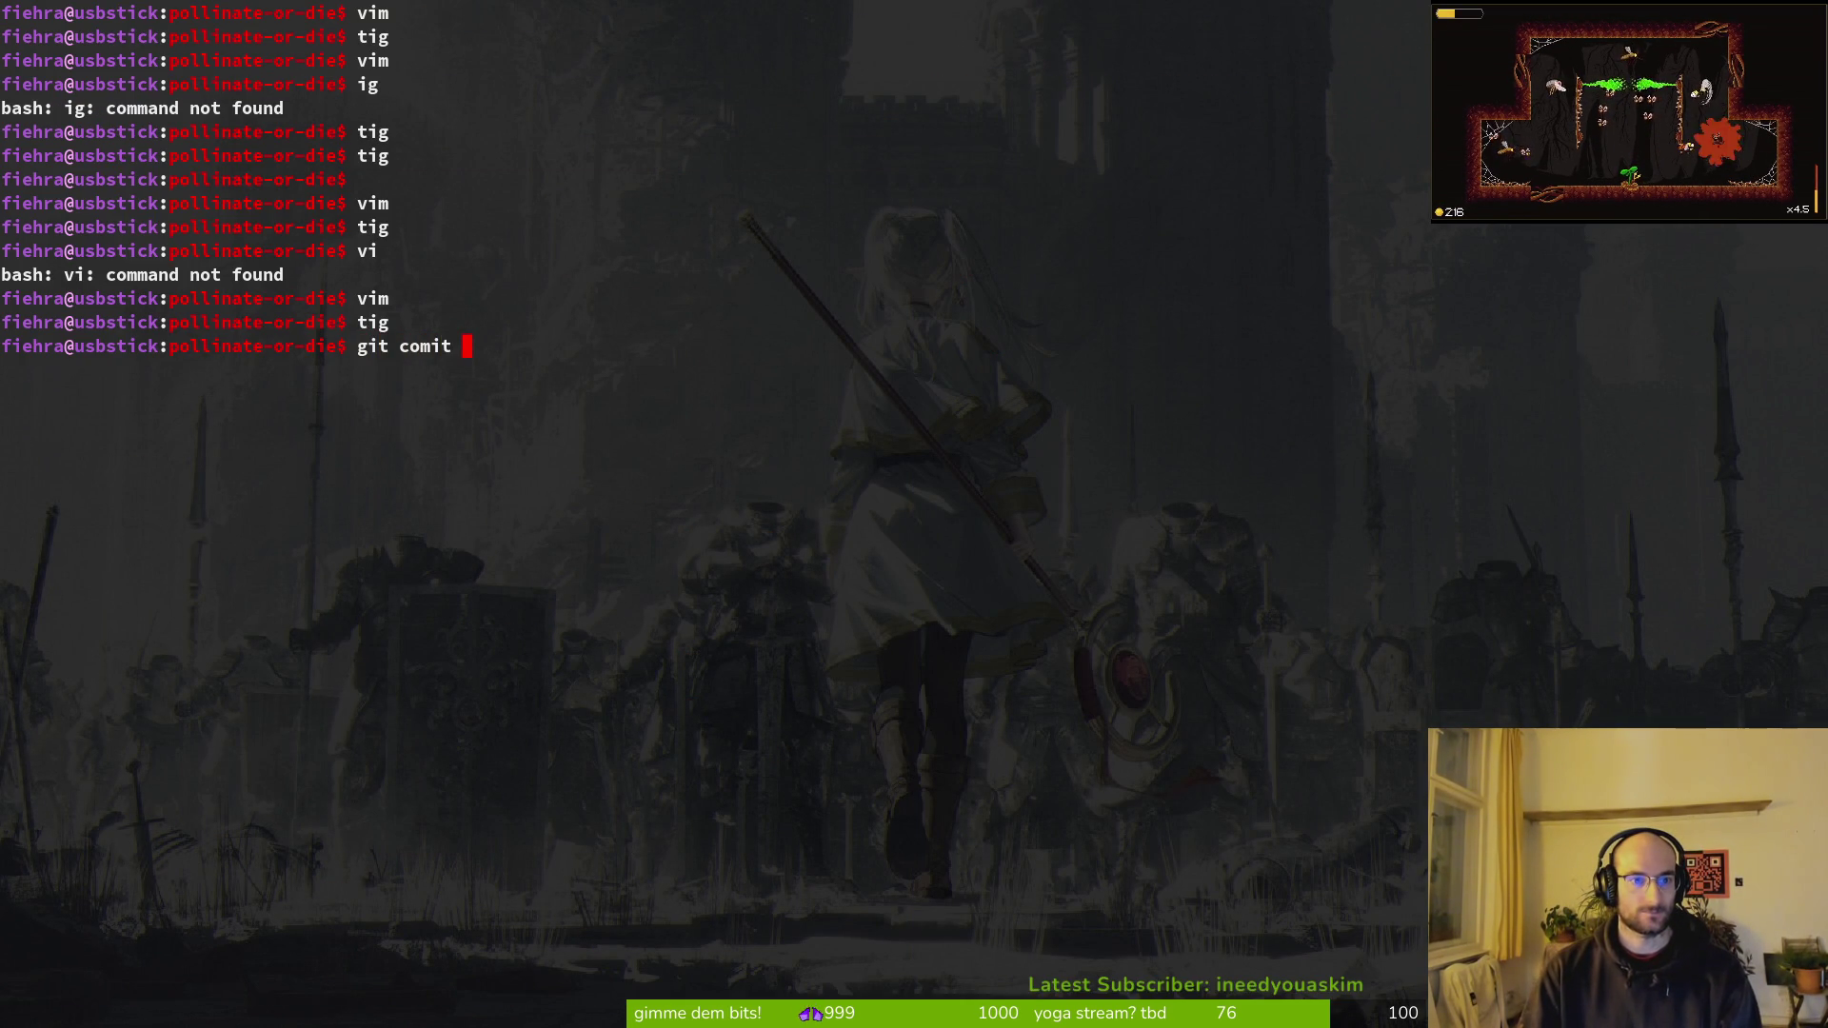
text(prevent)
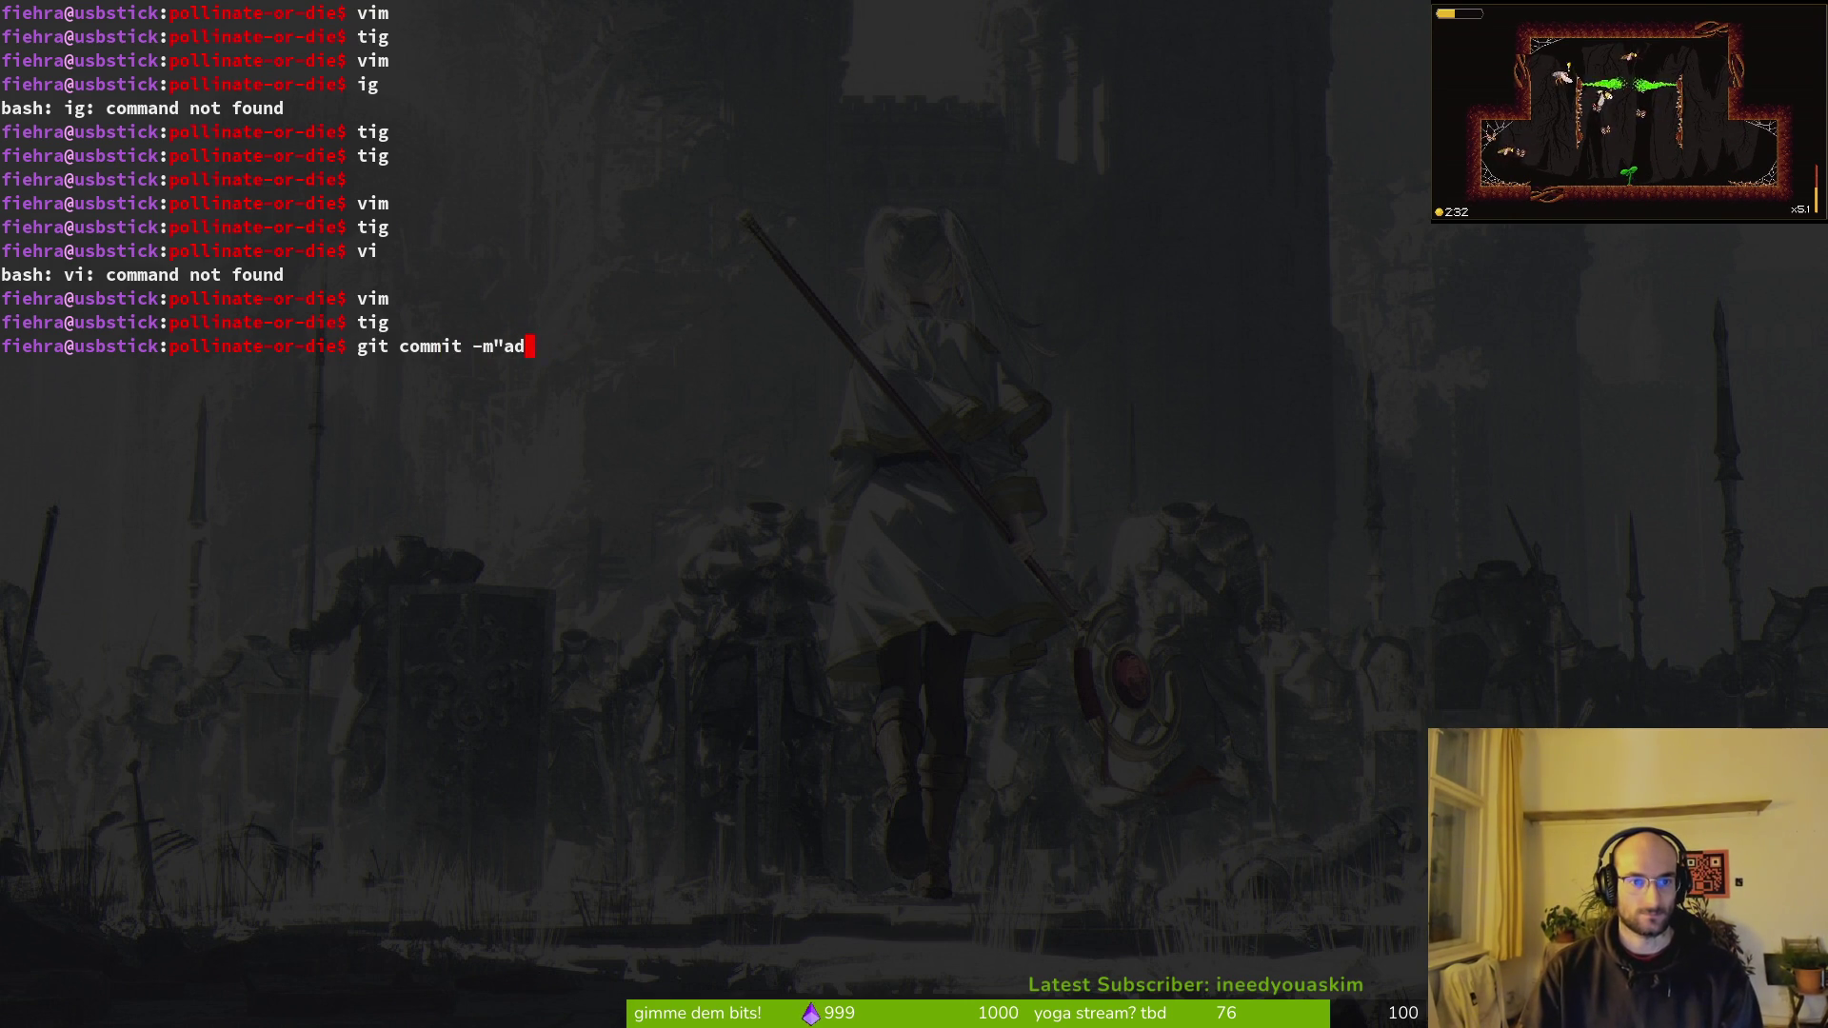
text(olean)
text( flag t)
text(o prevent)
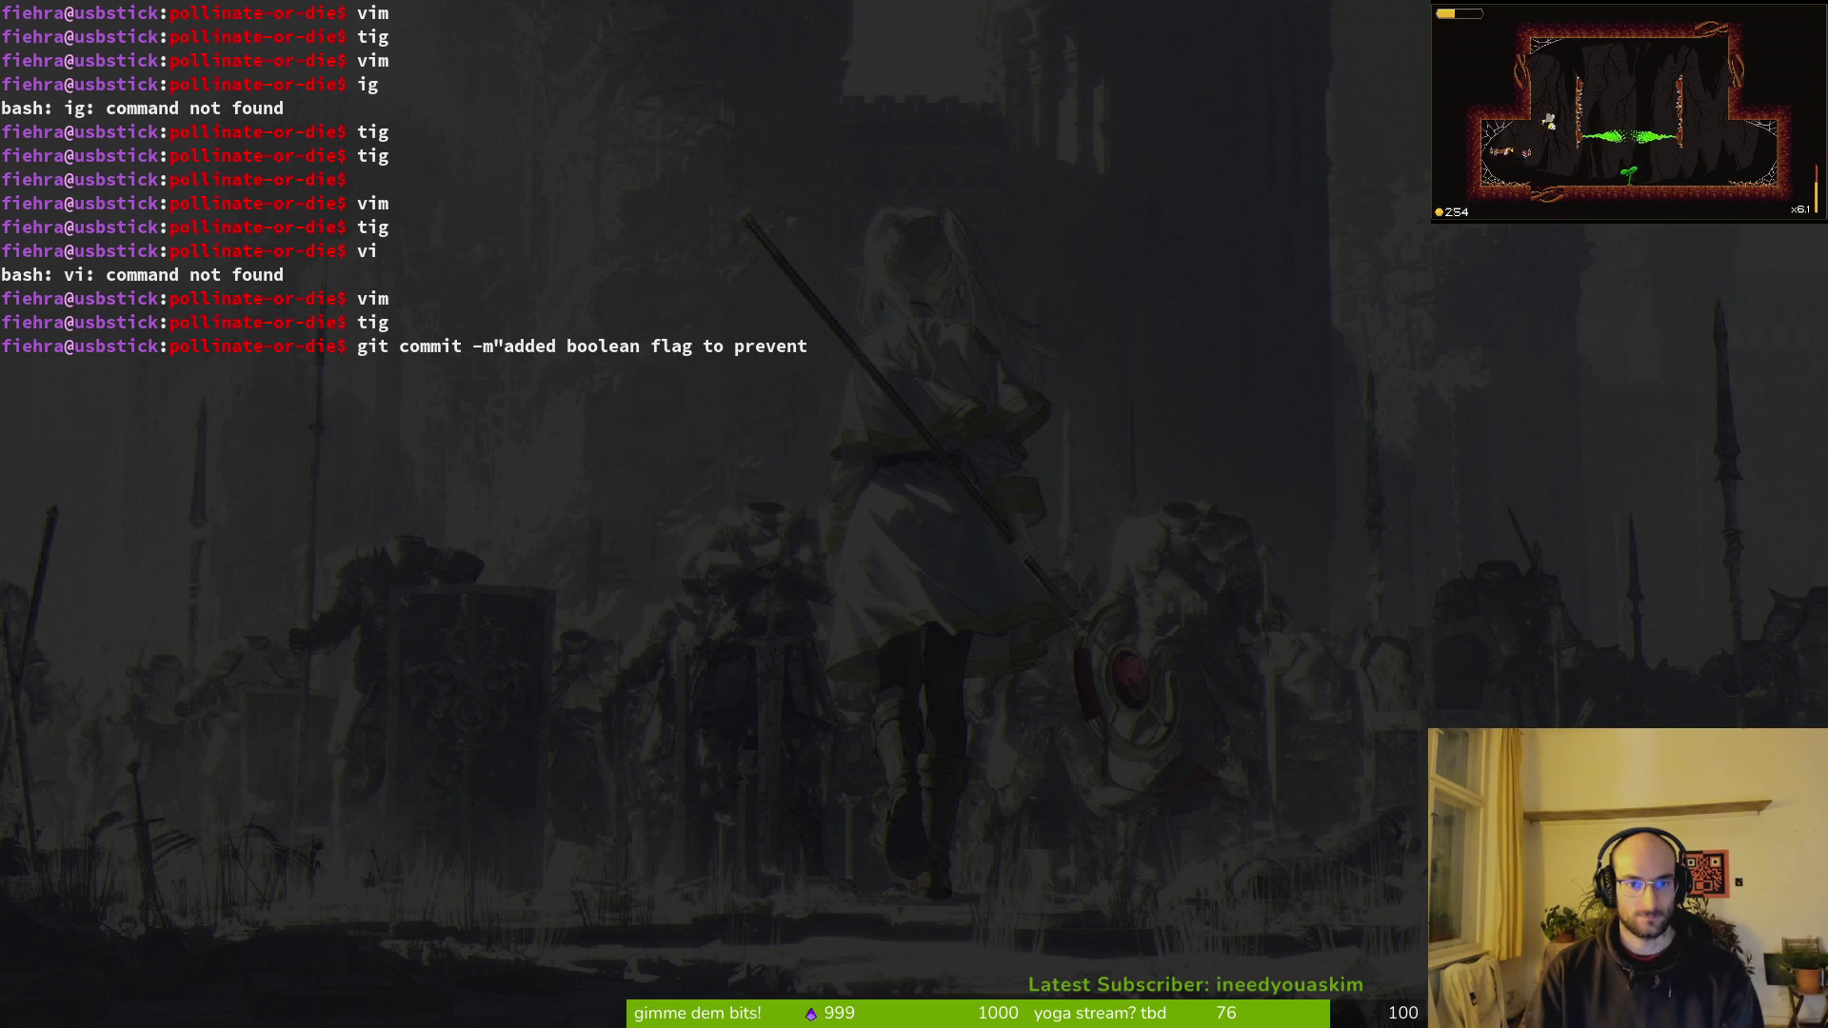
key(BackSpace)
key(BackSpace)
key(BackSpace)
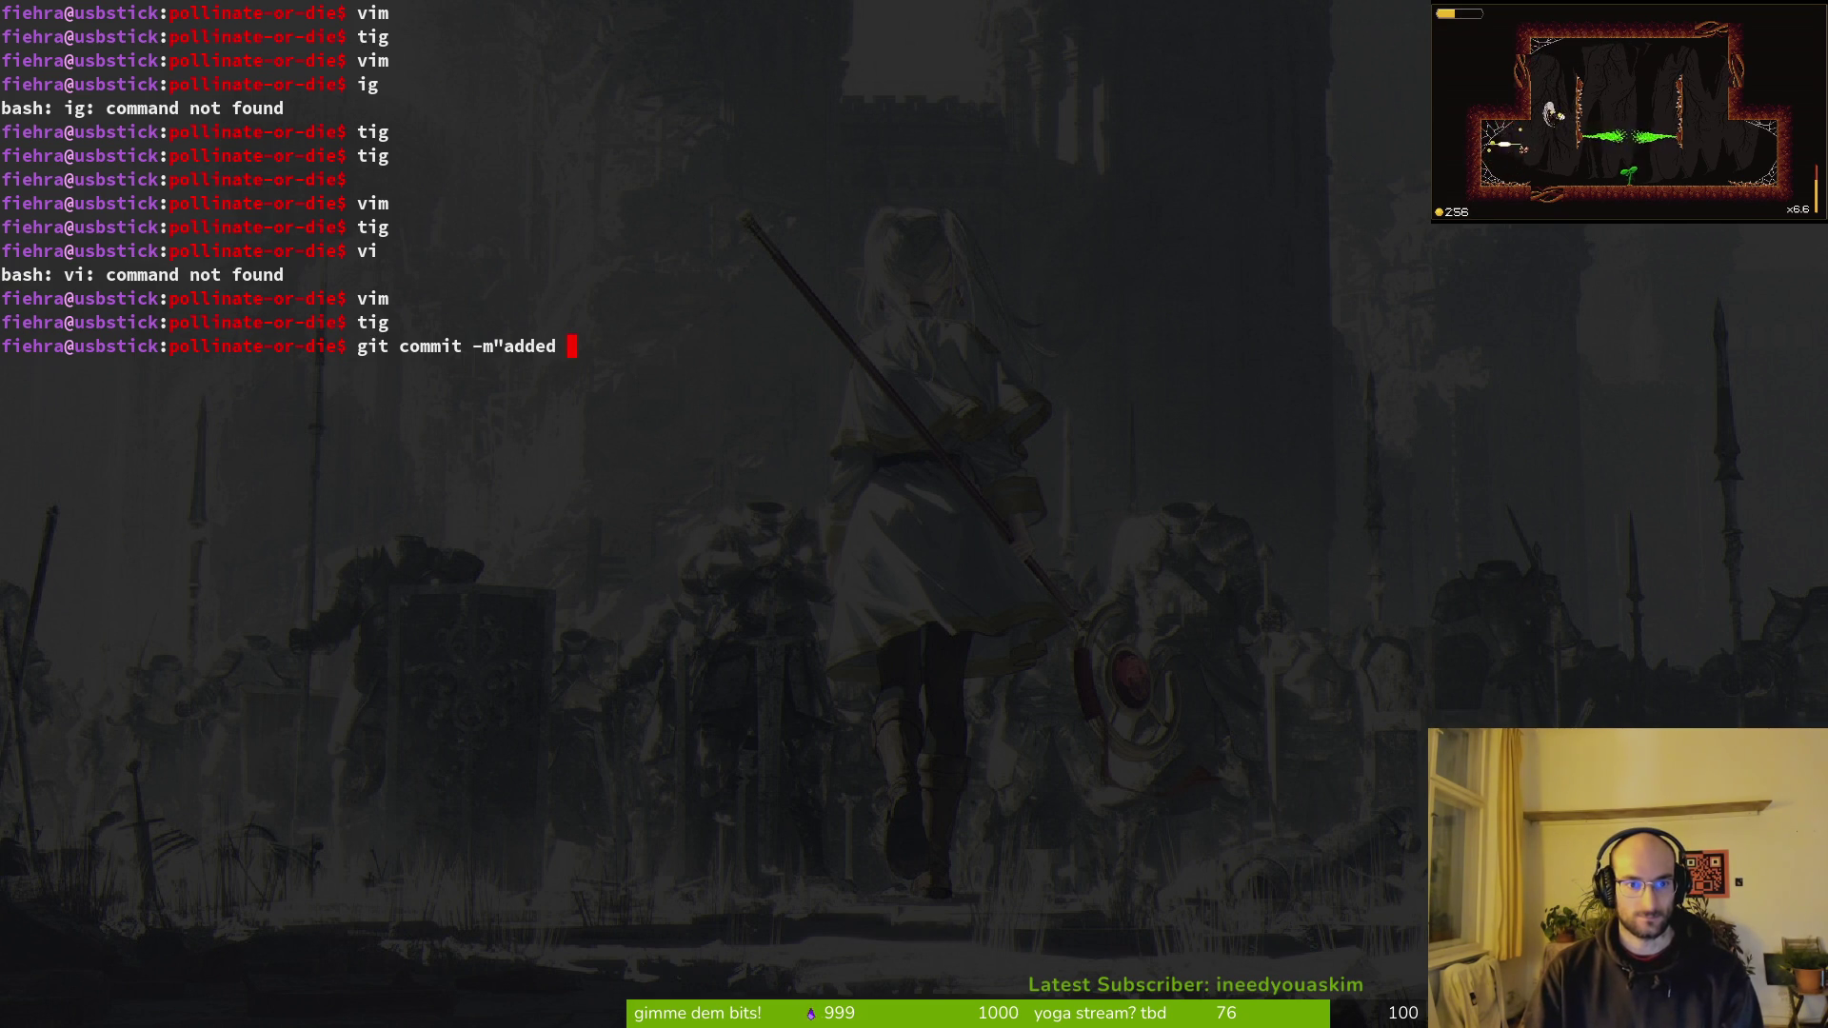
text(vim)
Step: Open flower_buff.gd ('flob'), delete the hurtbox-disabling line in _despawn_buff, and save
key(Return)
text(flob)
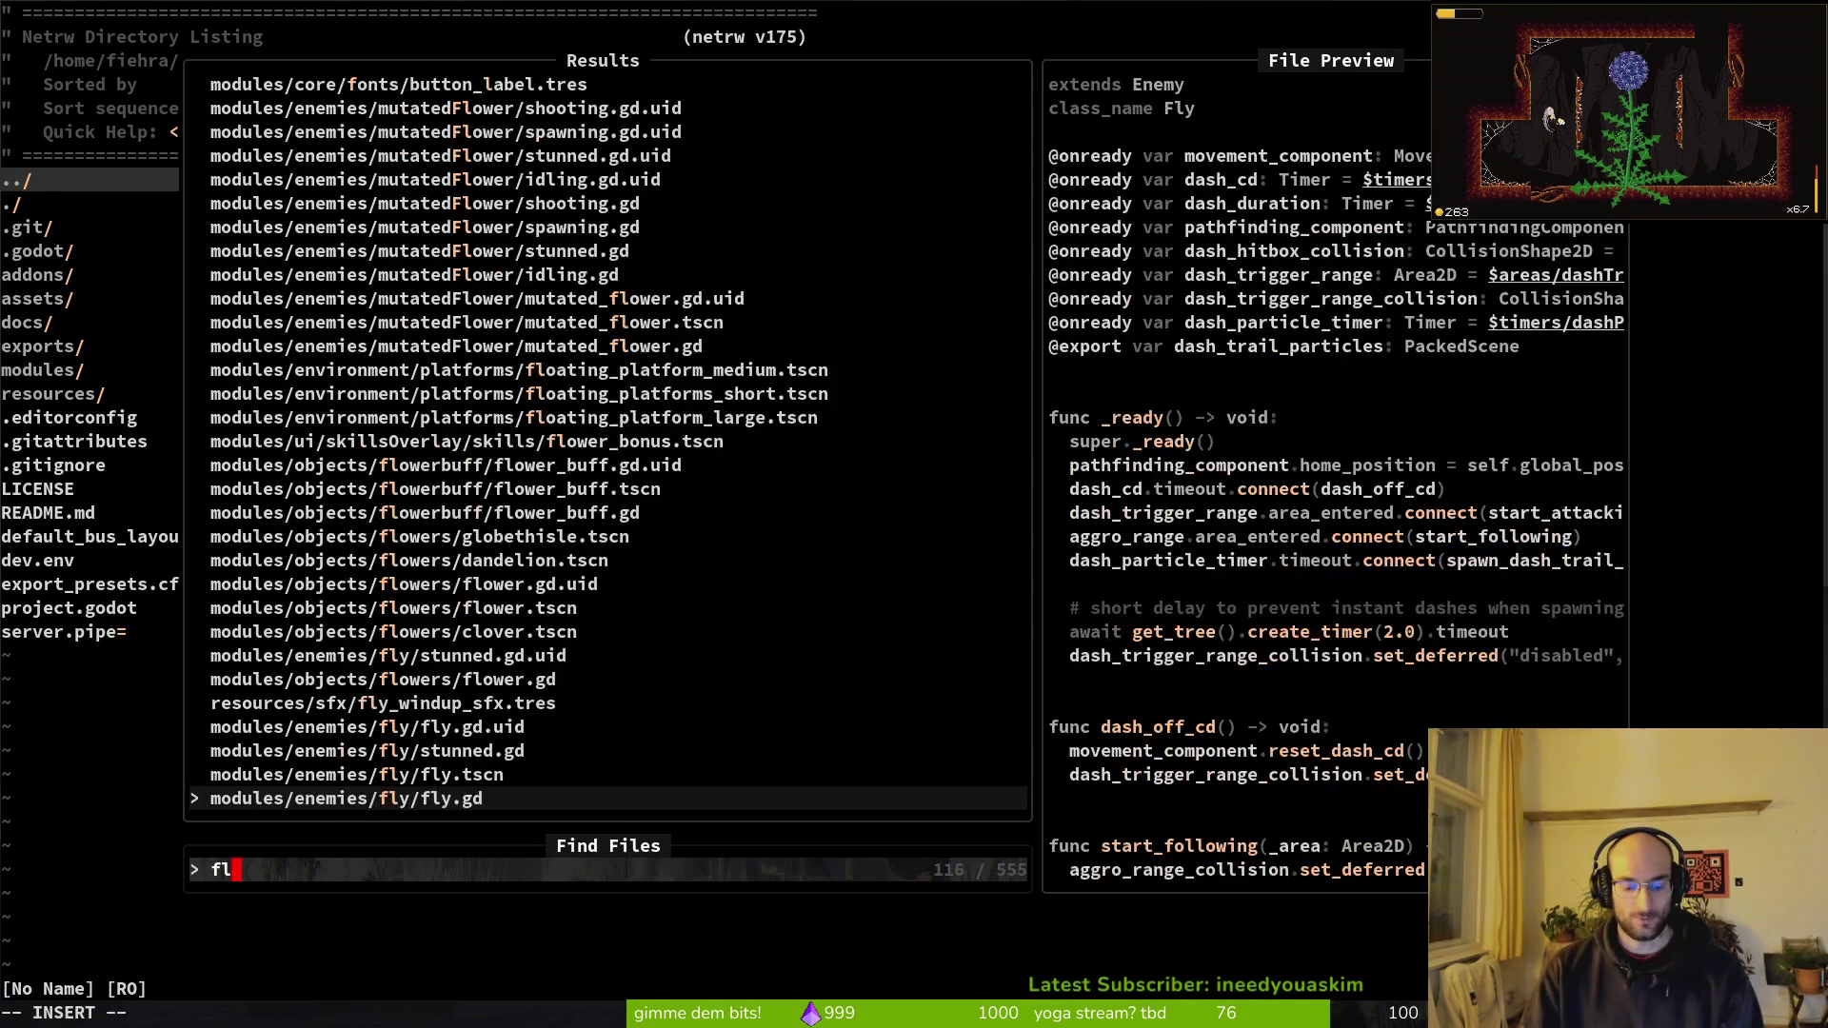
key(Return)
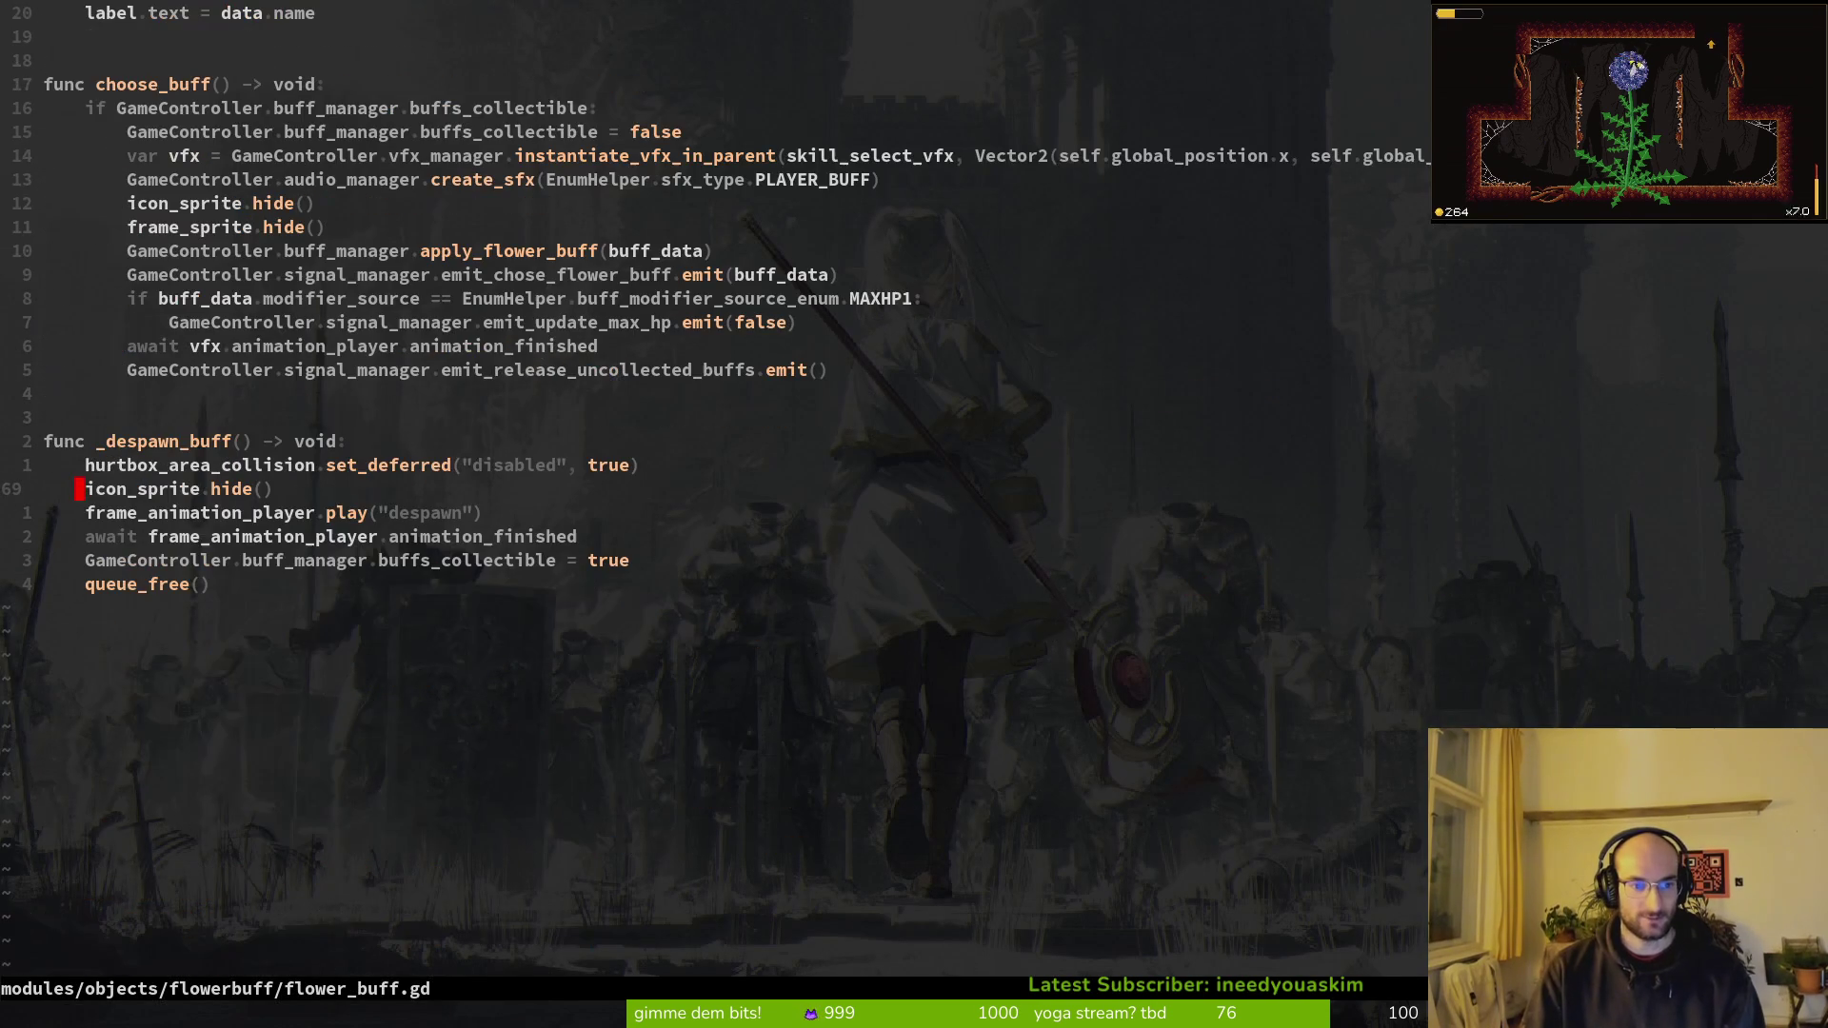
key(k)
key(V)
key(d)
key(ctrl+s)
key(k)
key(k)
key(k)
key(k)
key(k)
key(k)
key(k)
key(k)
key(k)
key(k)
key(z)
key(z)
key(k)
key(k)
key(k)
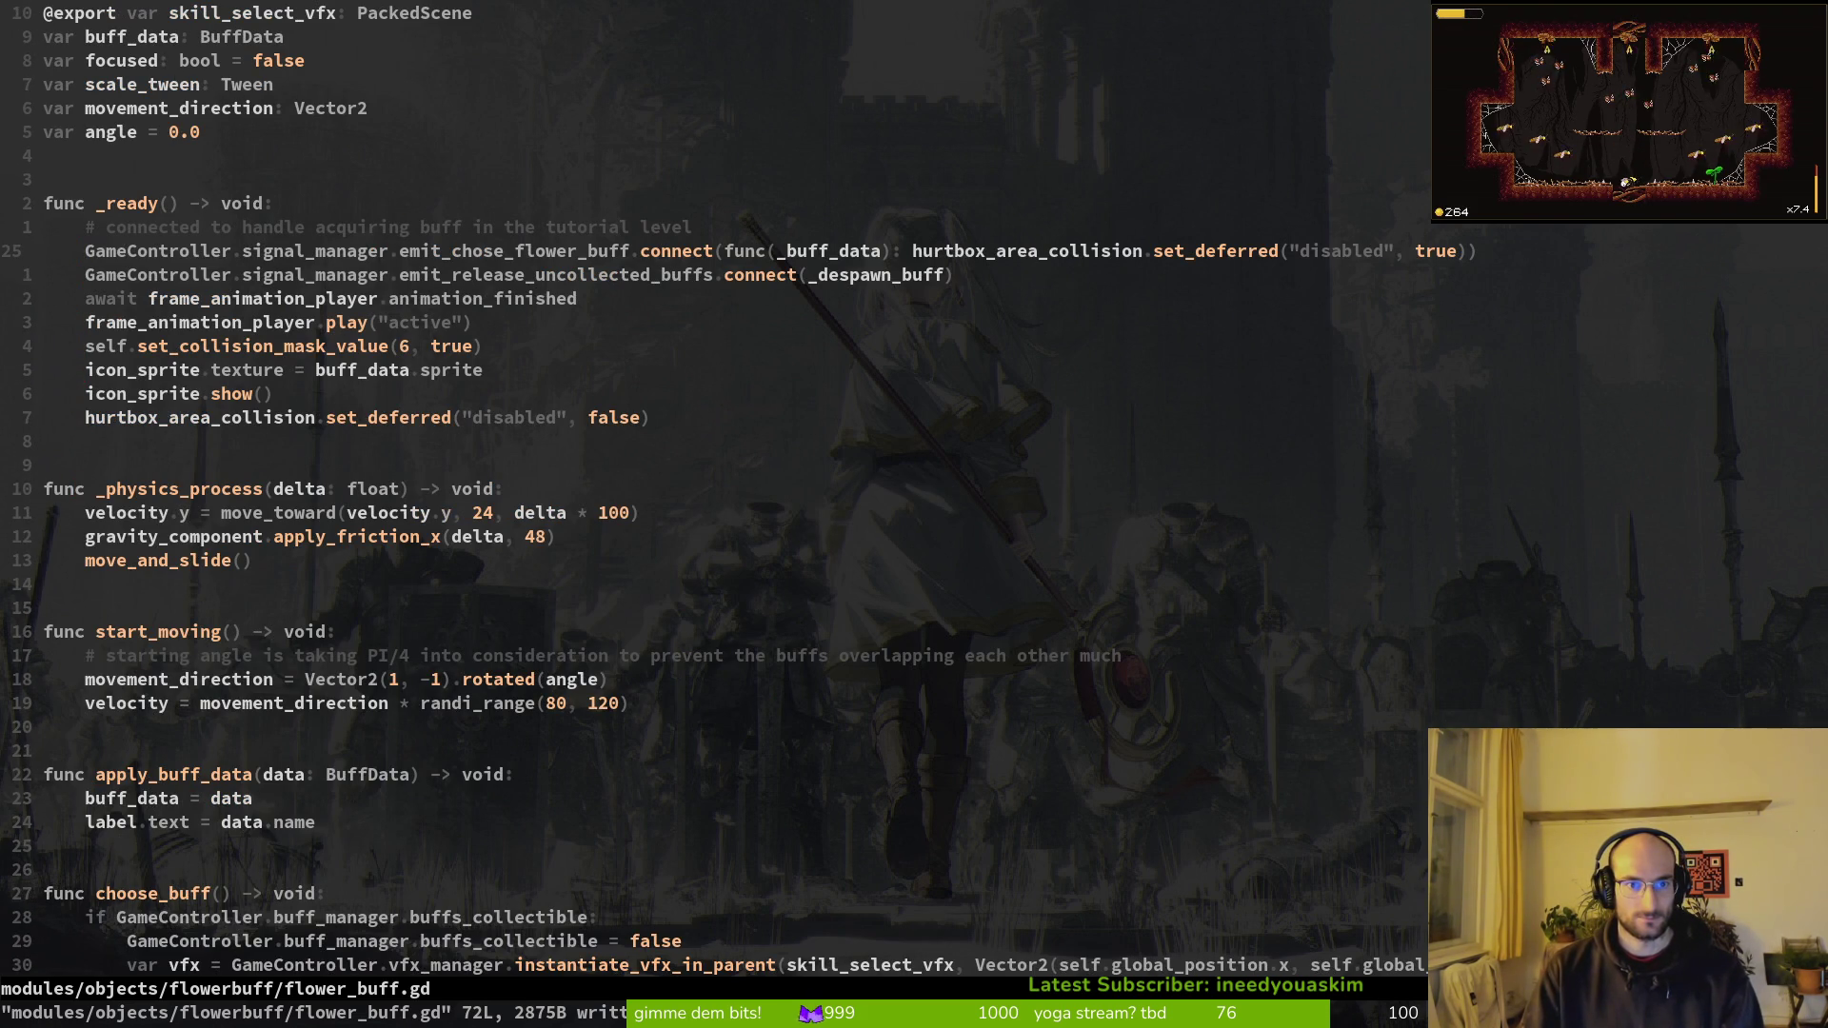
Step: Search the project for emit_chose_flower_buff and review its matches
key(w)
key(w)
key(w)
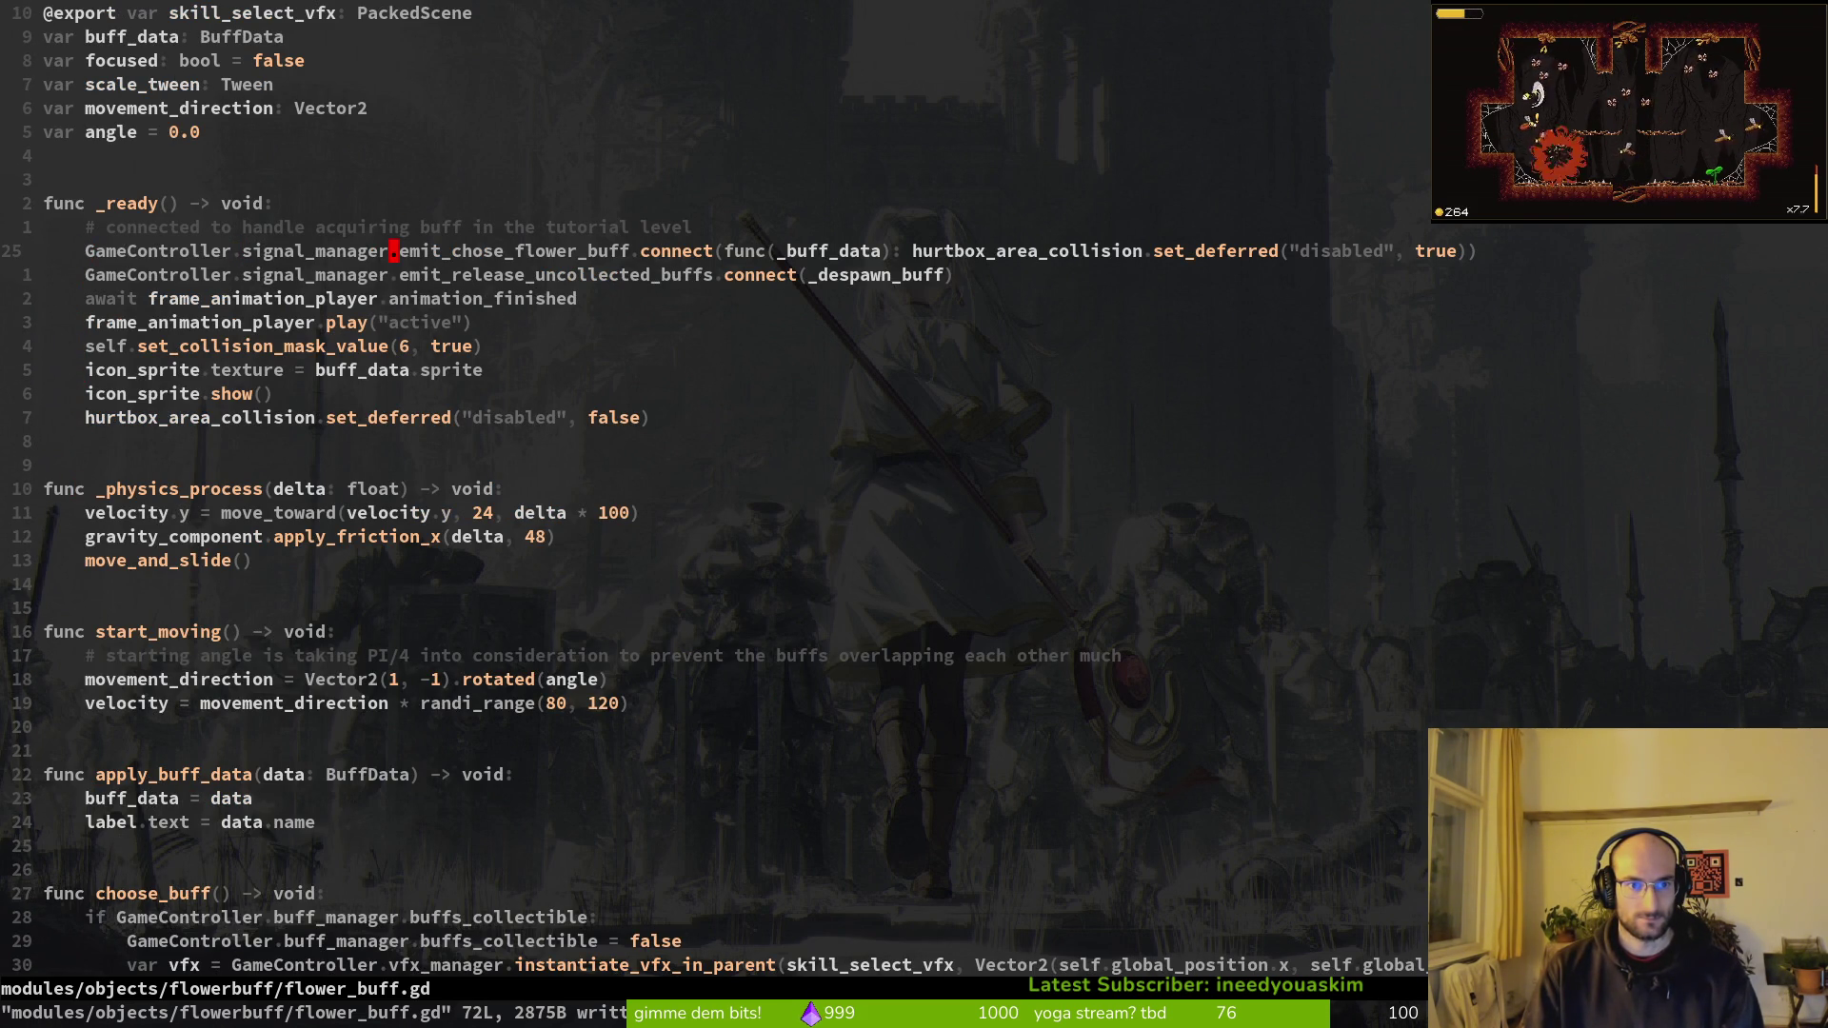
key(v)
key(e)
key(space)
key(f)
key(w)
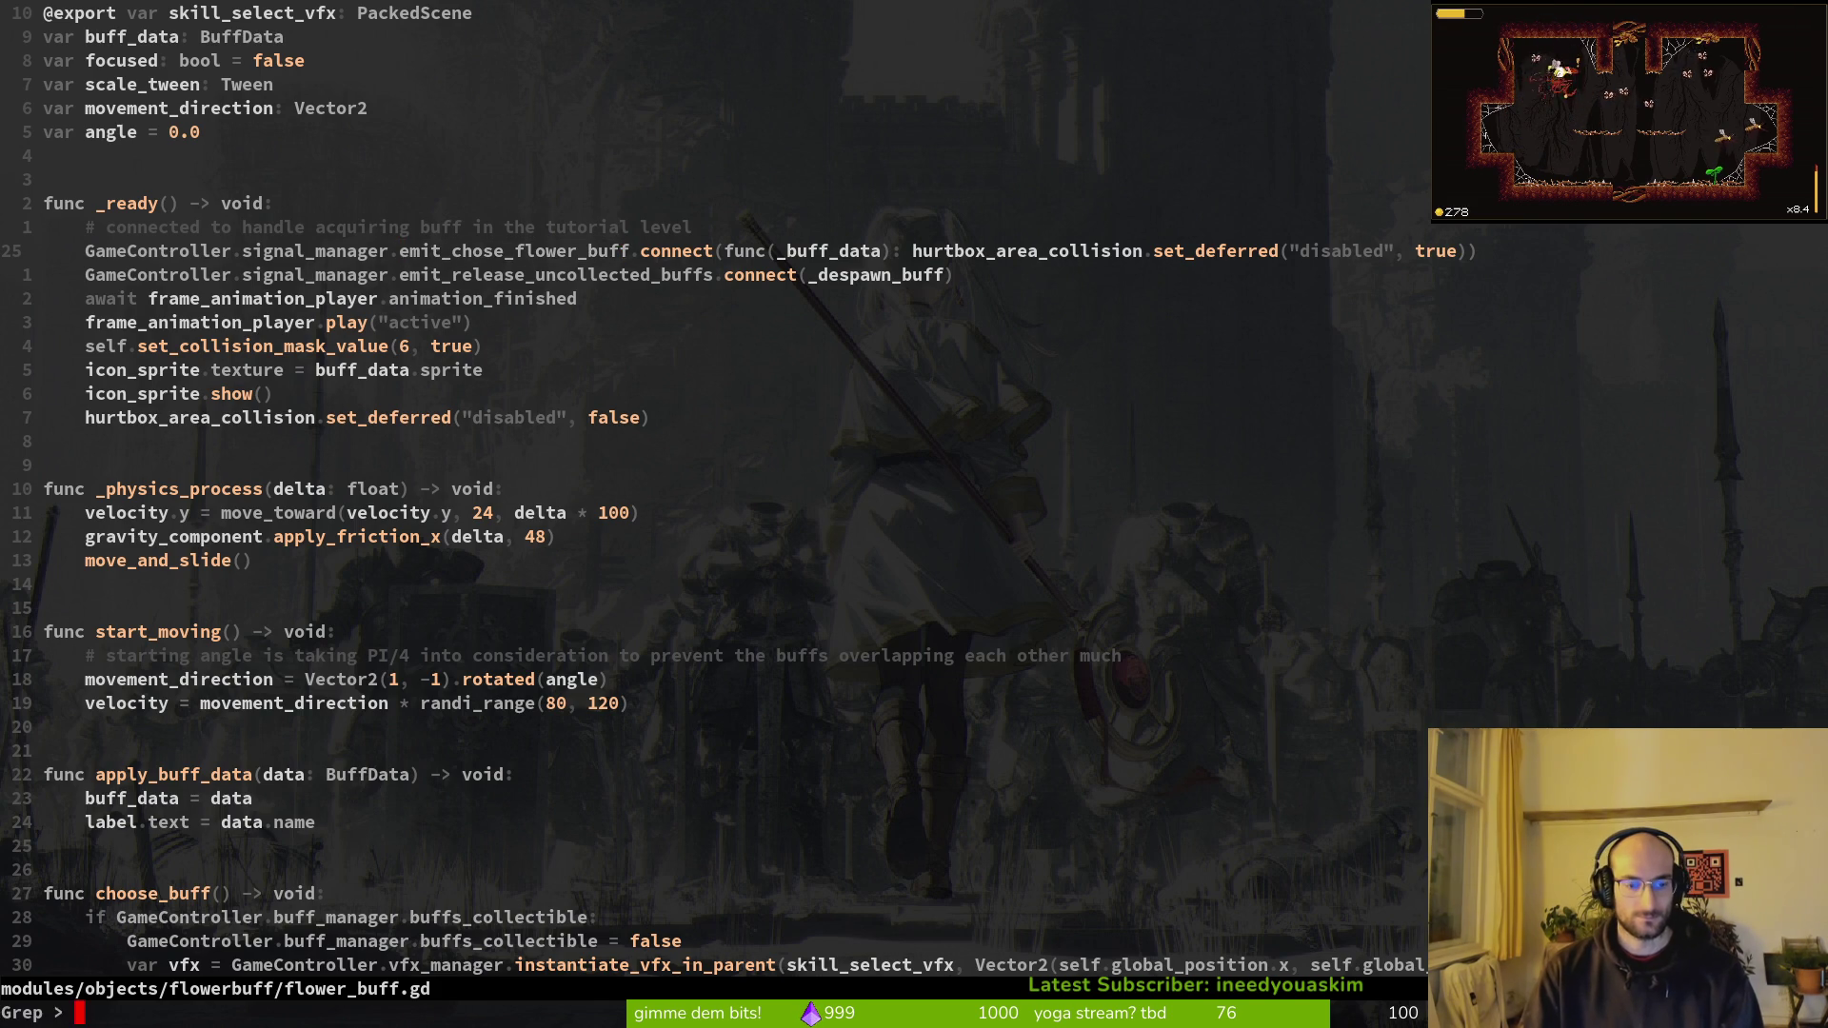
key(Up)
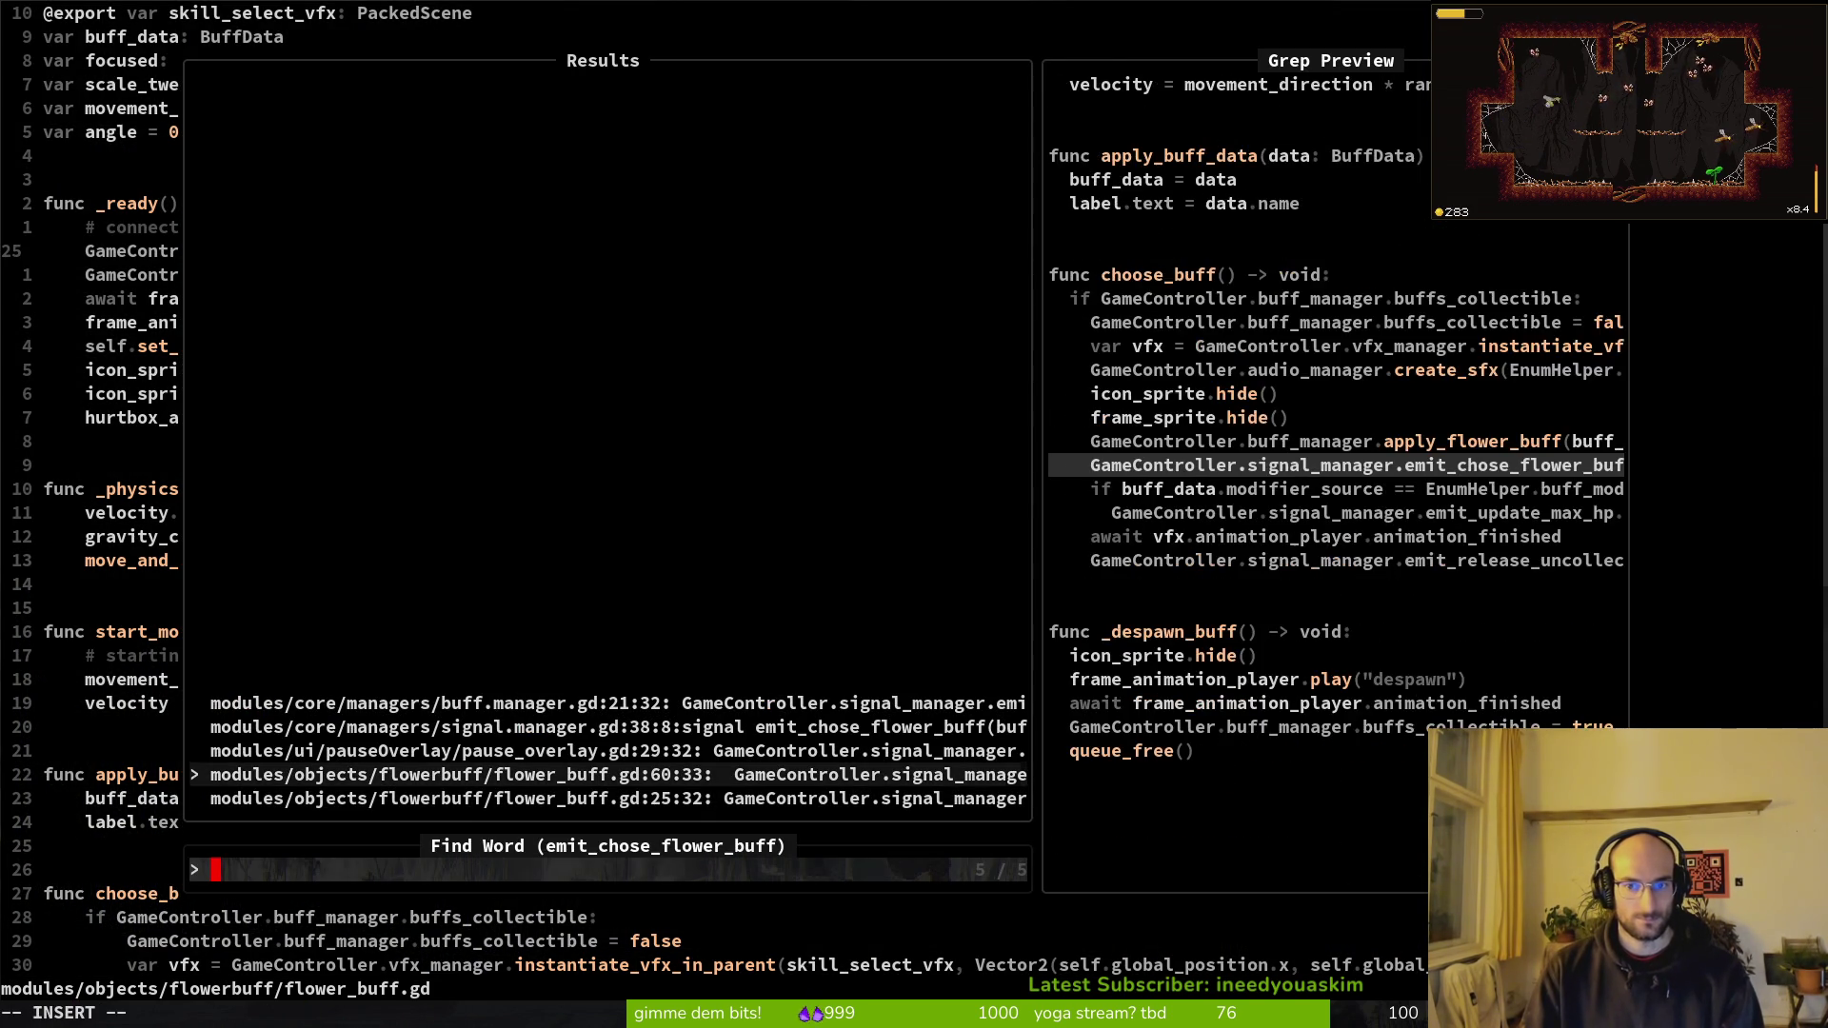
key(Up)
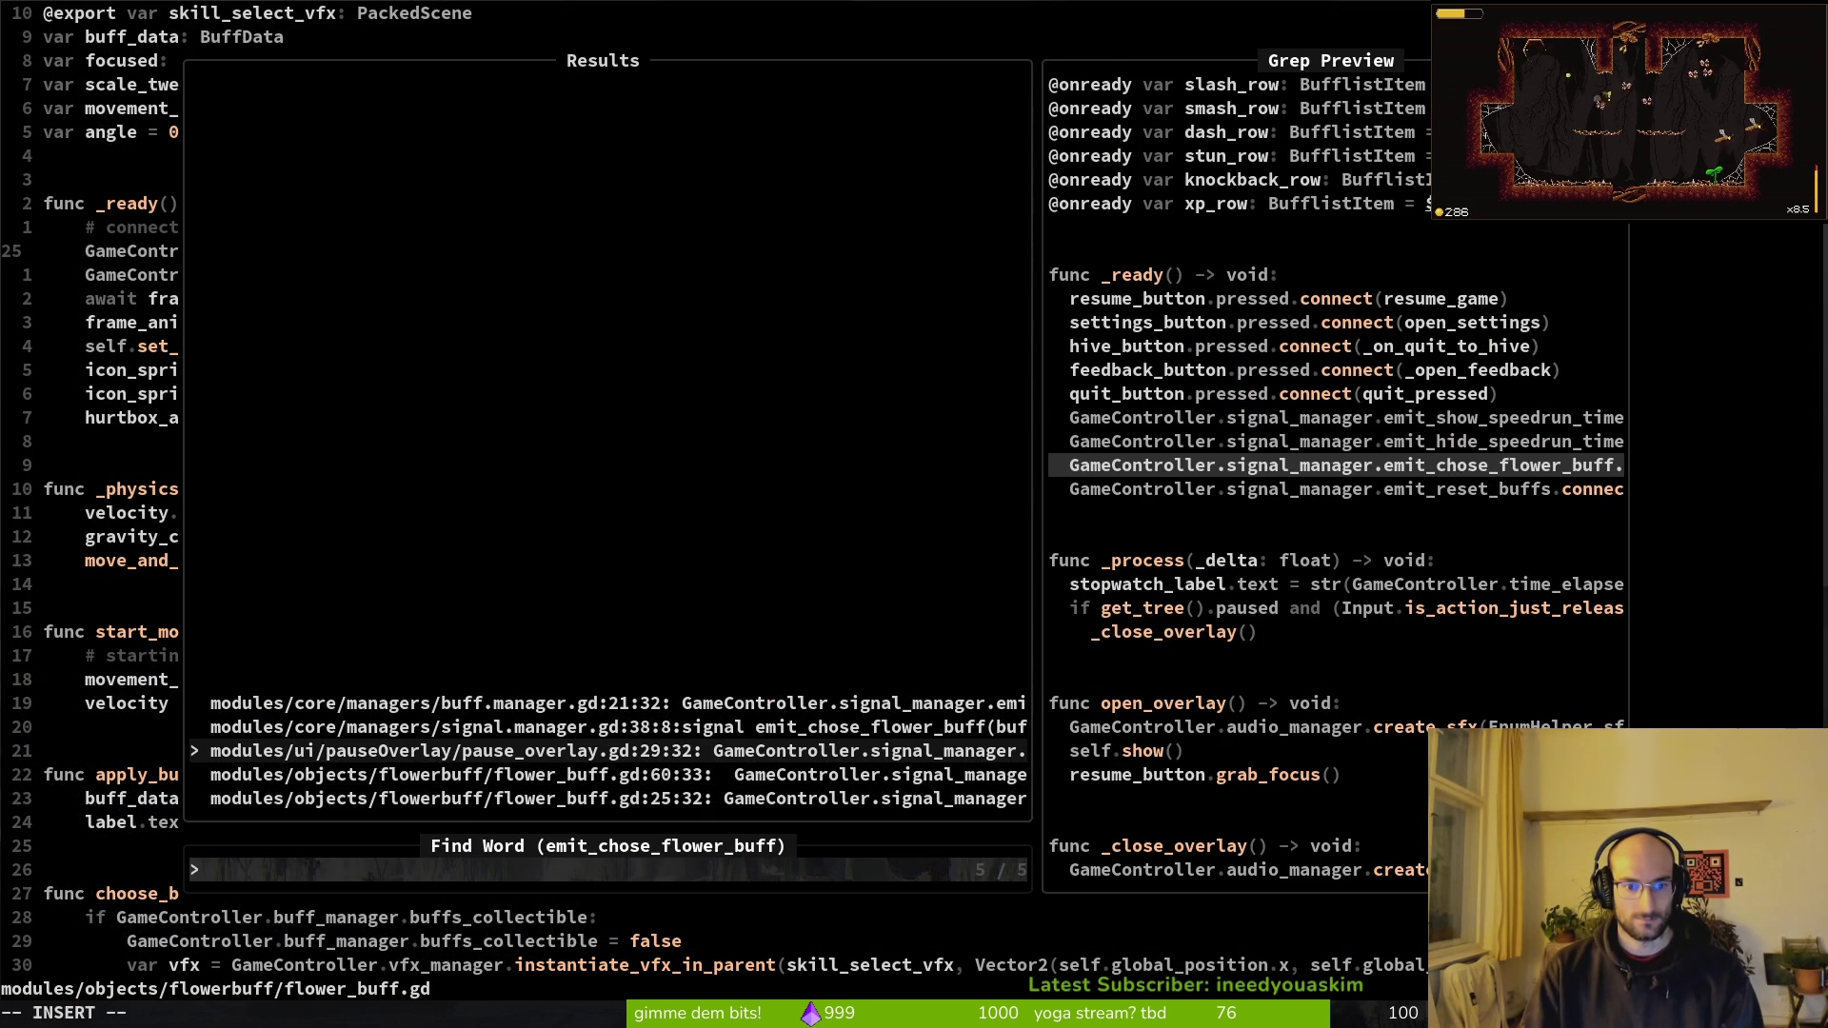
key(Up)
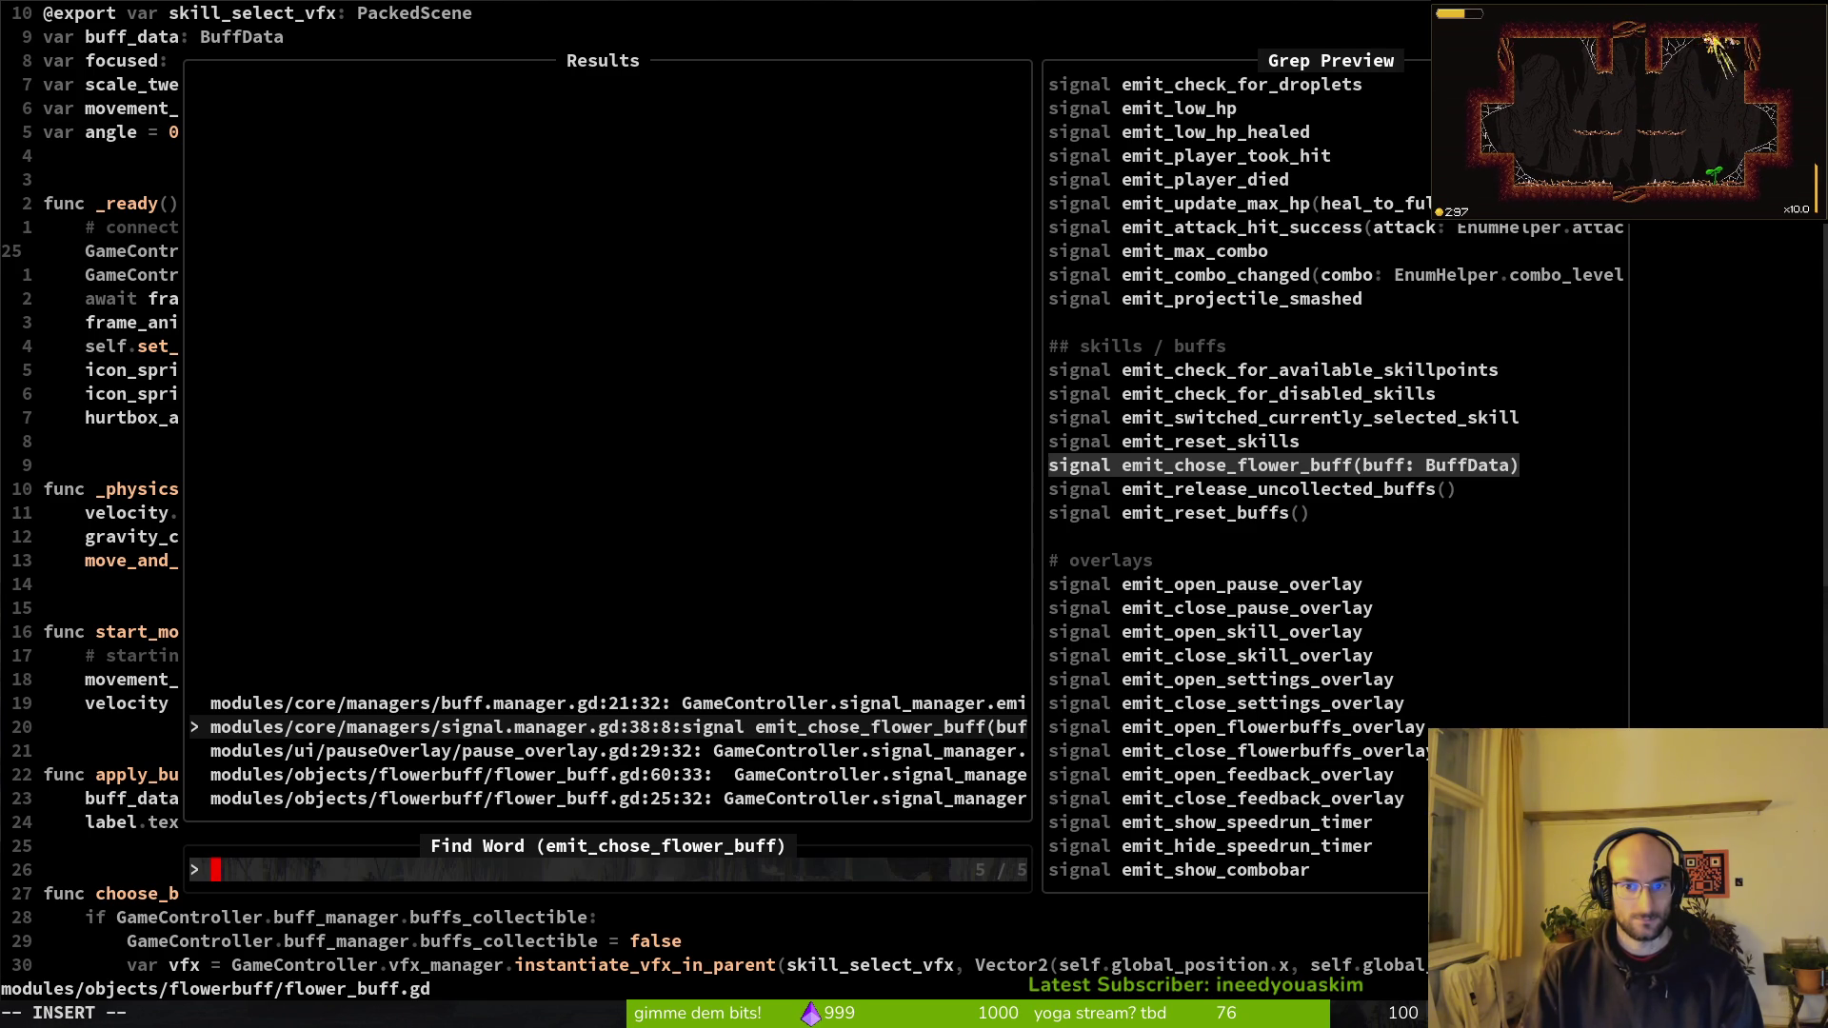
Step: Delete the emit_chose_flower_buff connection from _ready, save, and run the game in Godot
key(Up)
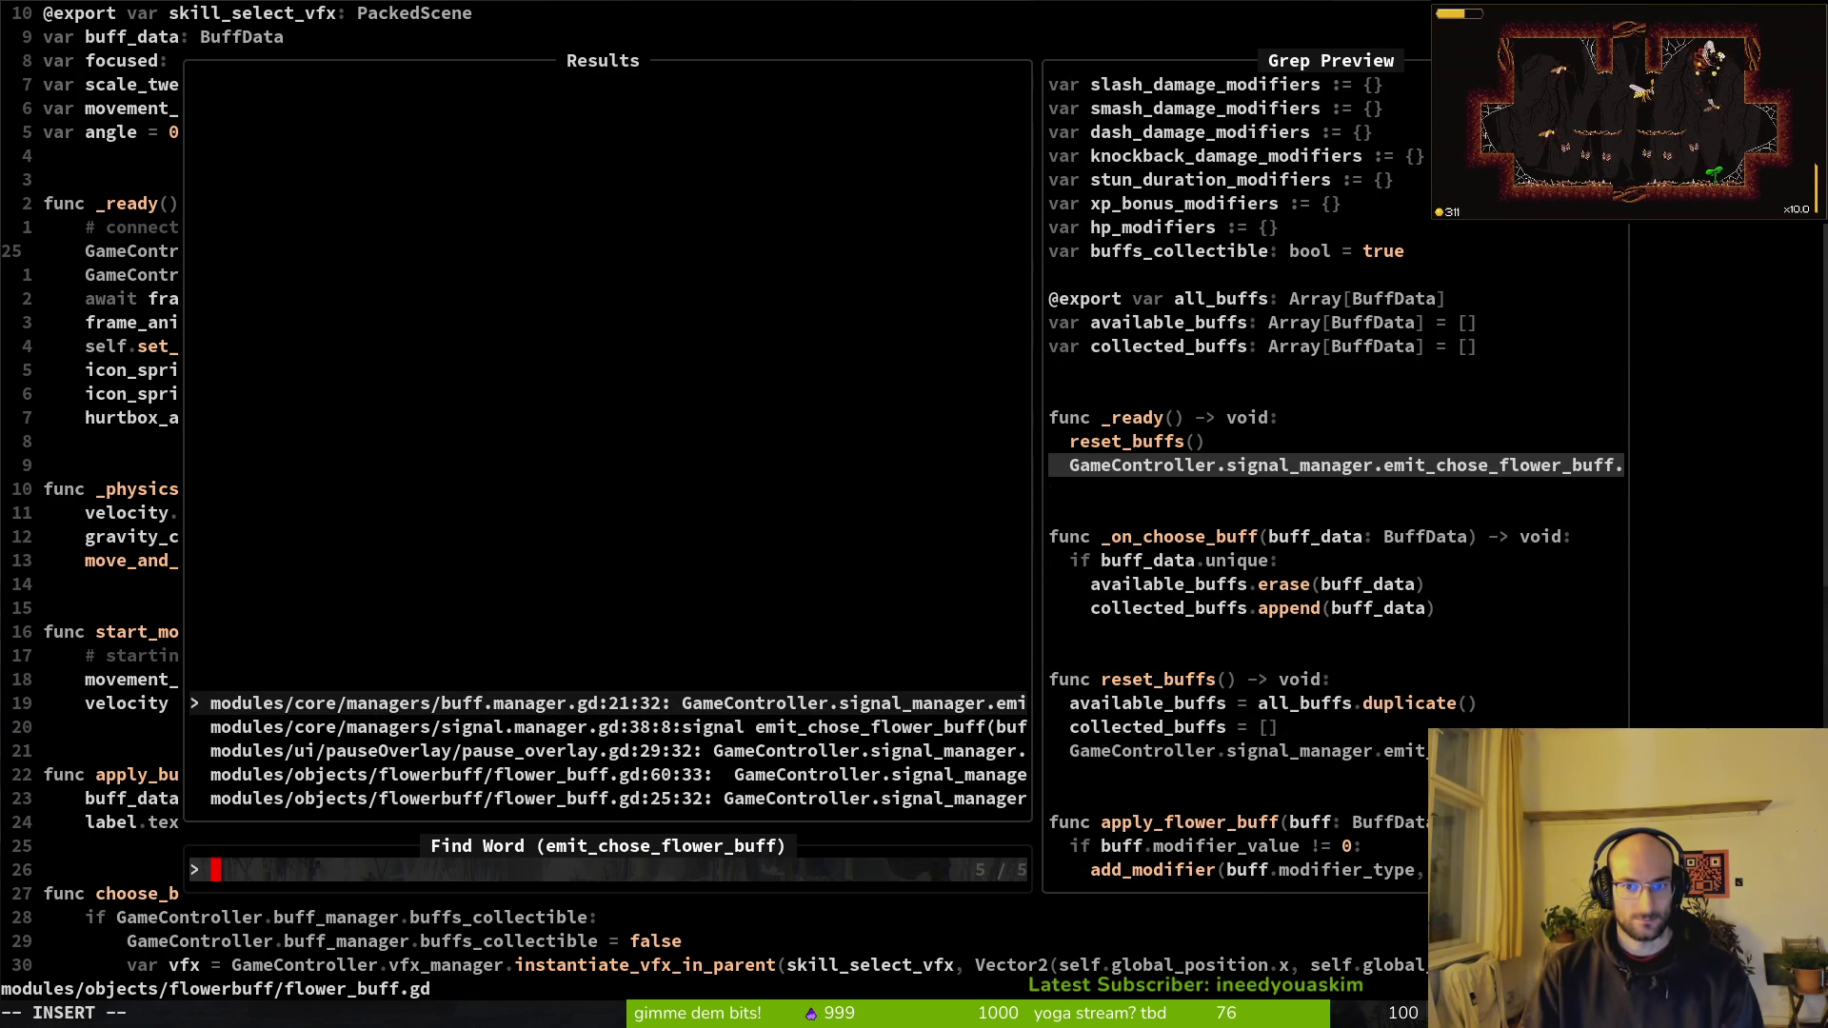
key(Down)
key(Down)
key(Down)
key(Down)
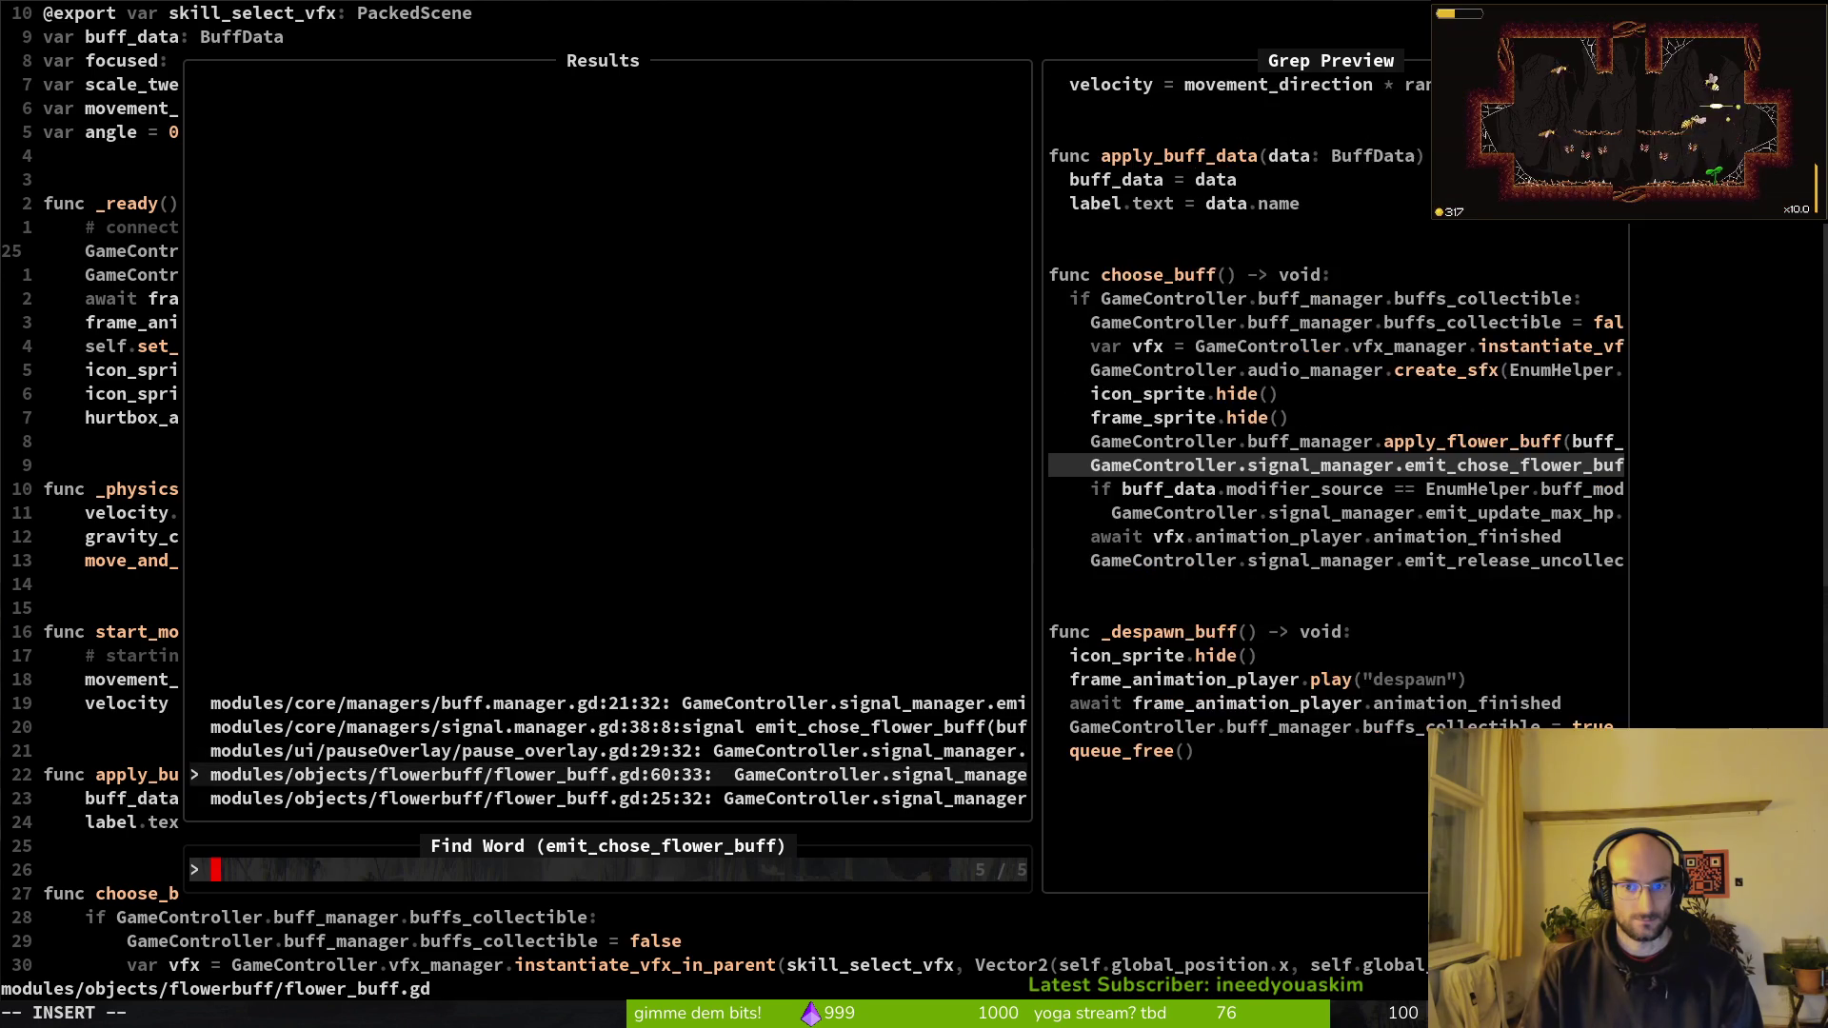
key(Return)
key(d)
key(d)
text(:w)
key(Return)
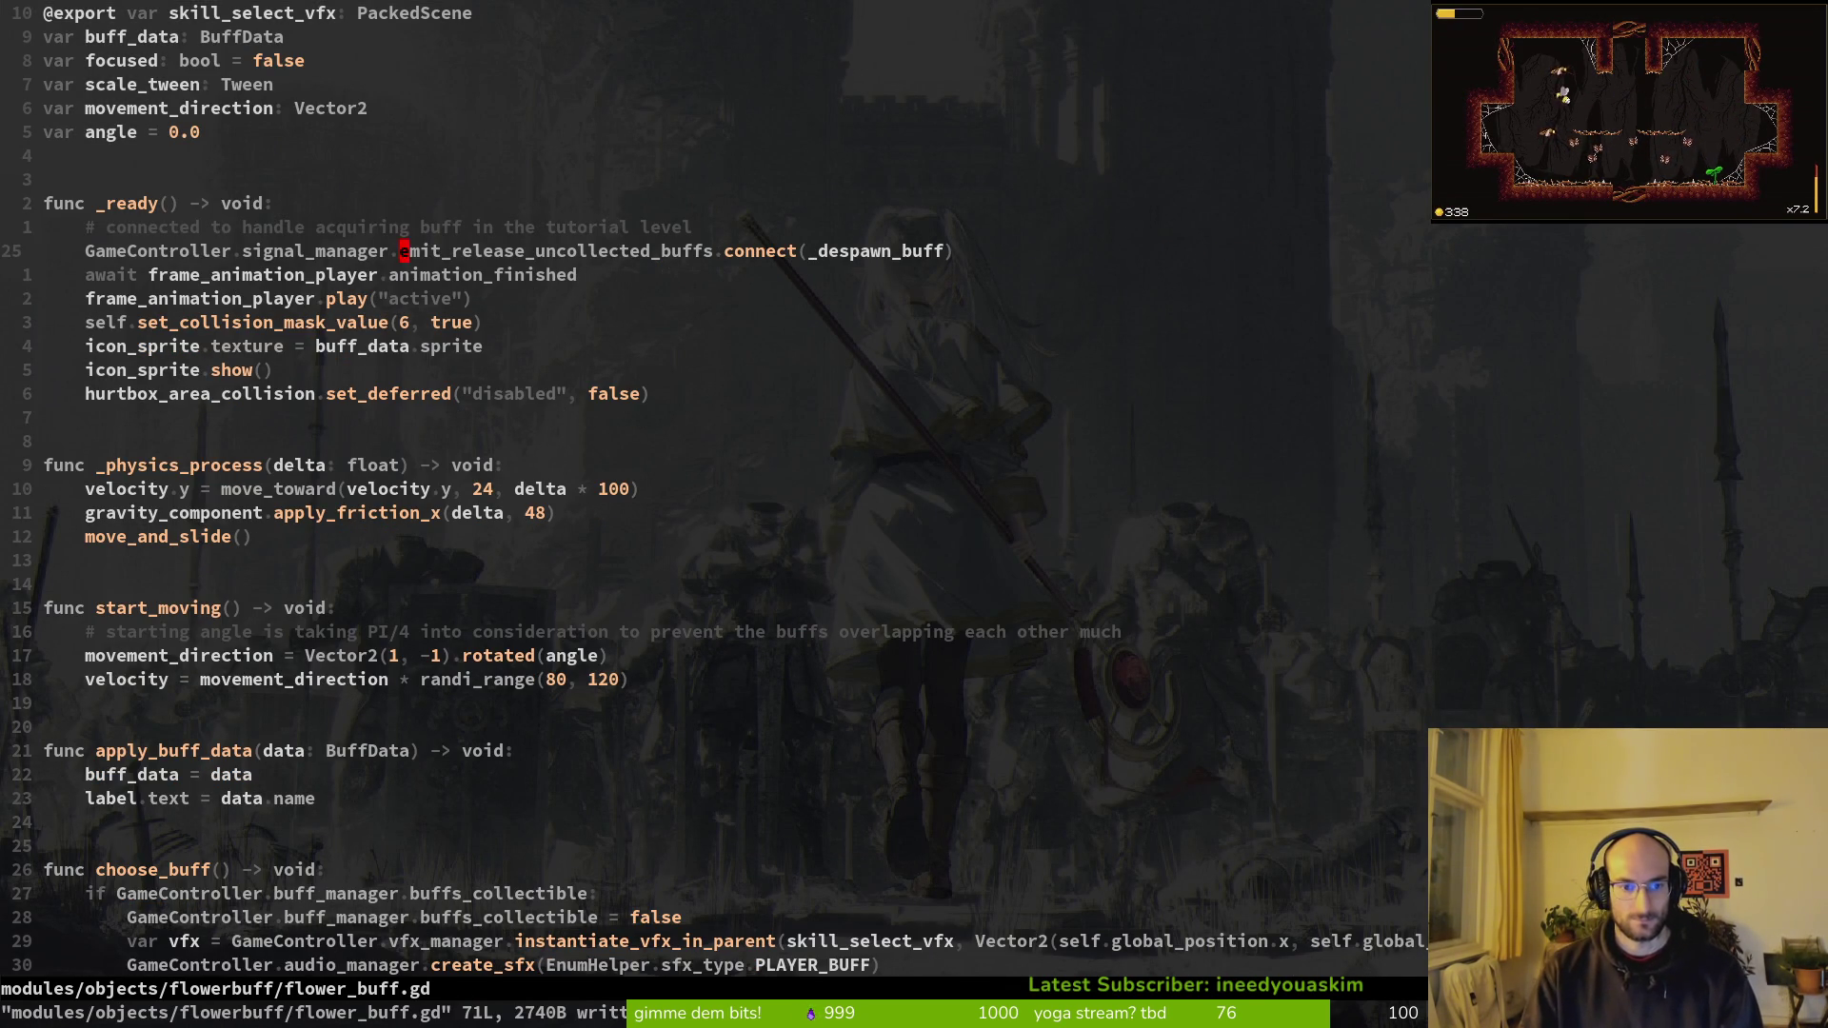
key(alt+Tab)
key(F5)
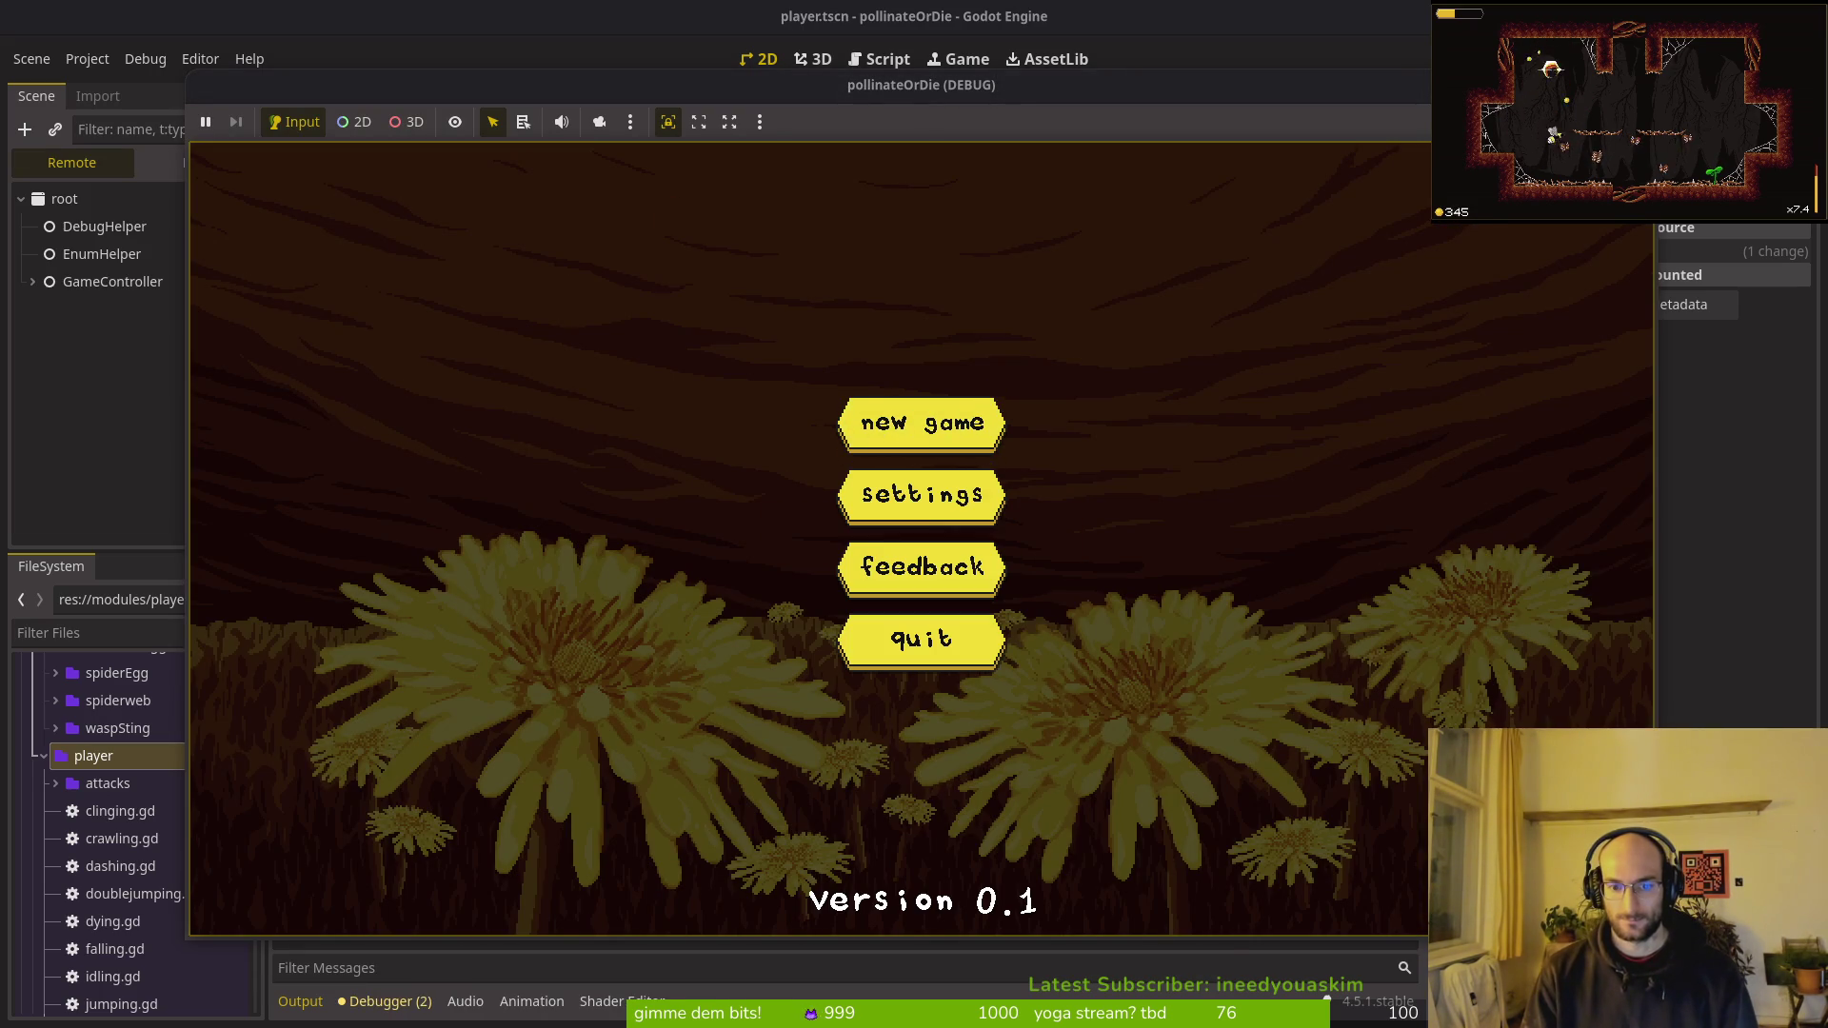
Step: Start a new game, pollinate the flower, collect the three upgrade hexagons, and fly out left
key(Return)
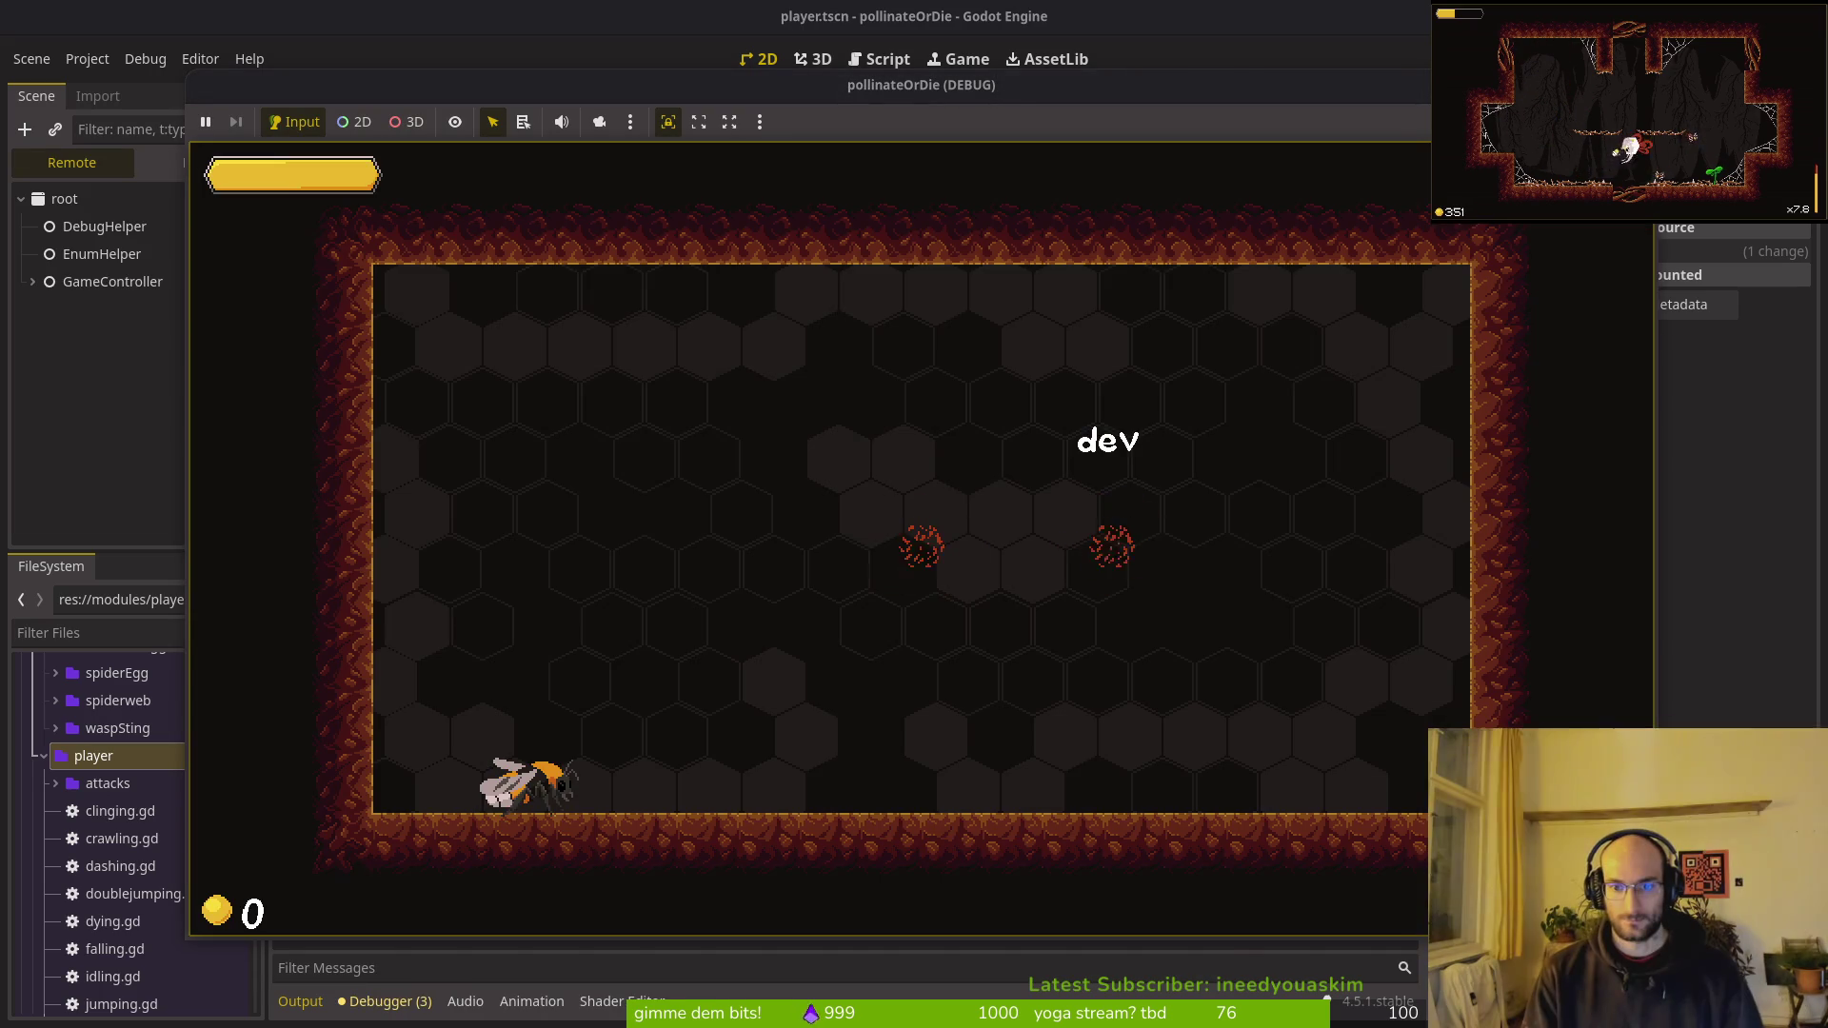
key(Left)
key(Right)
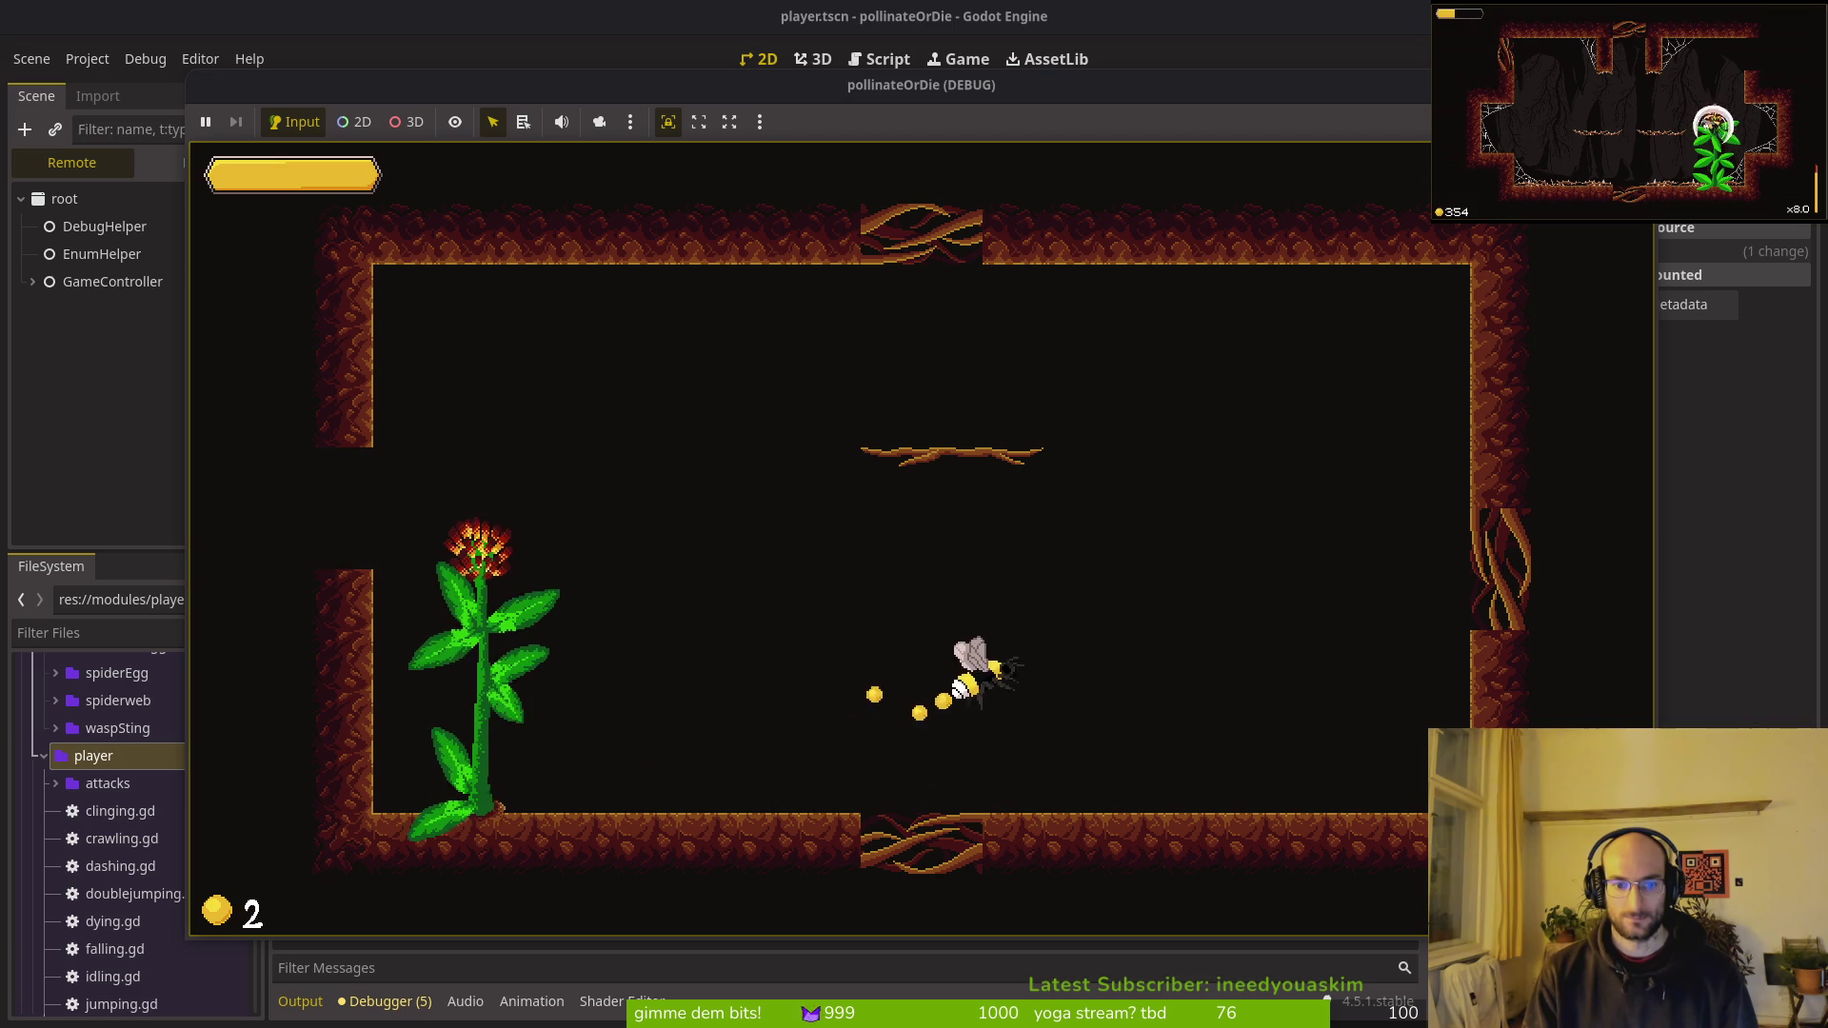
key(Left)
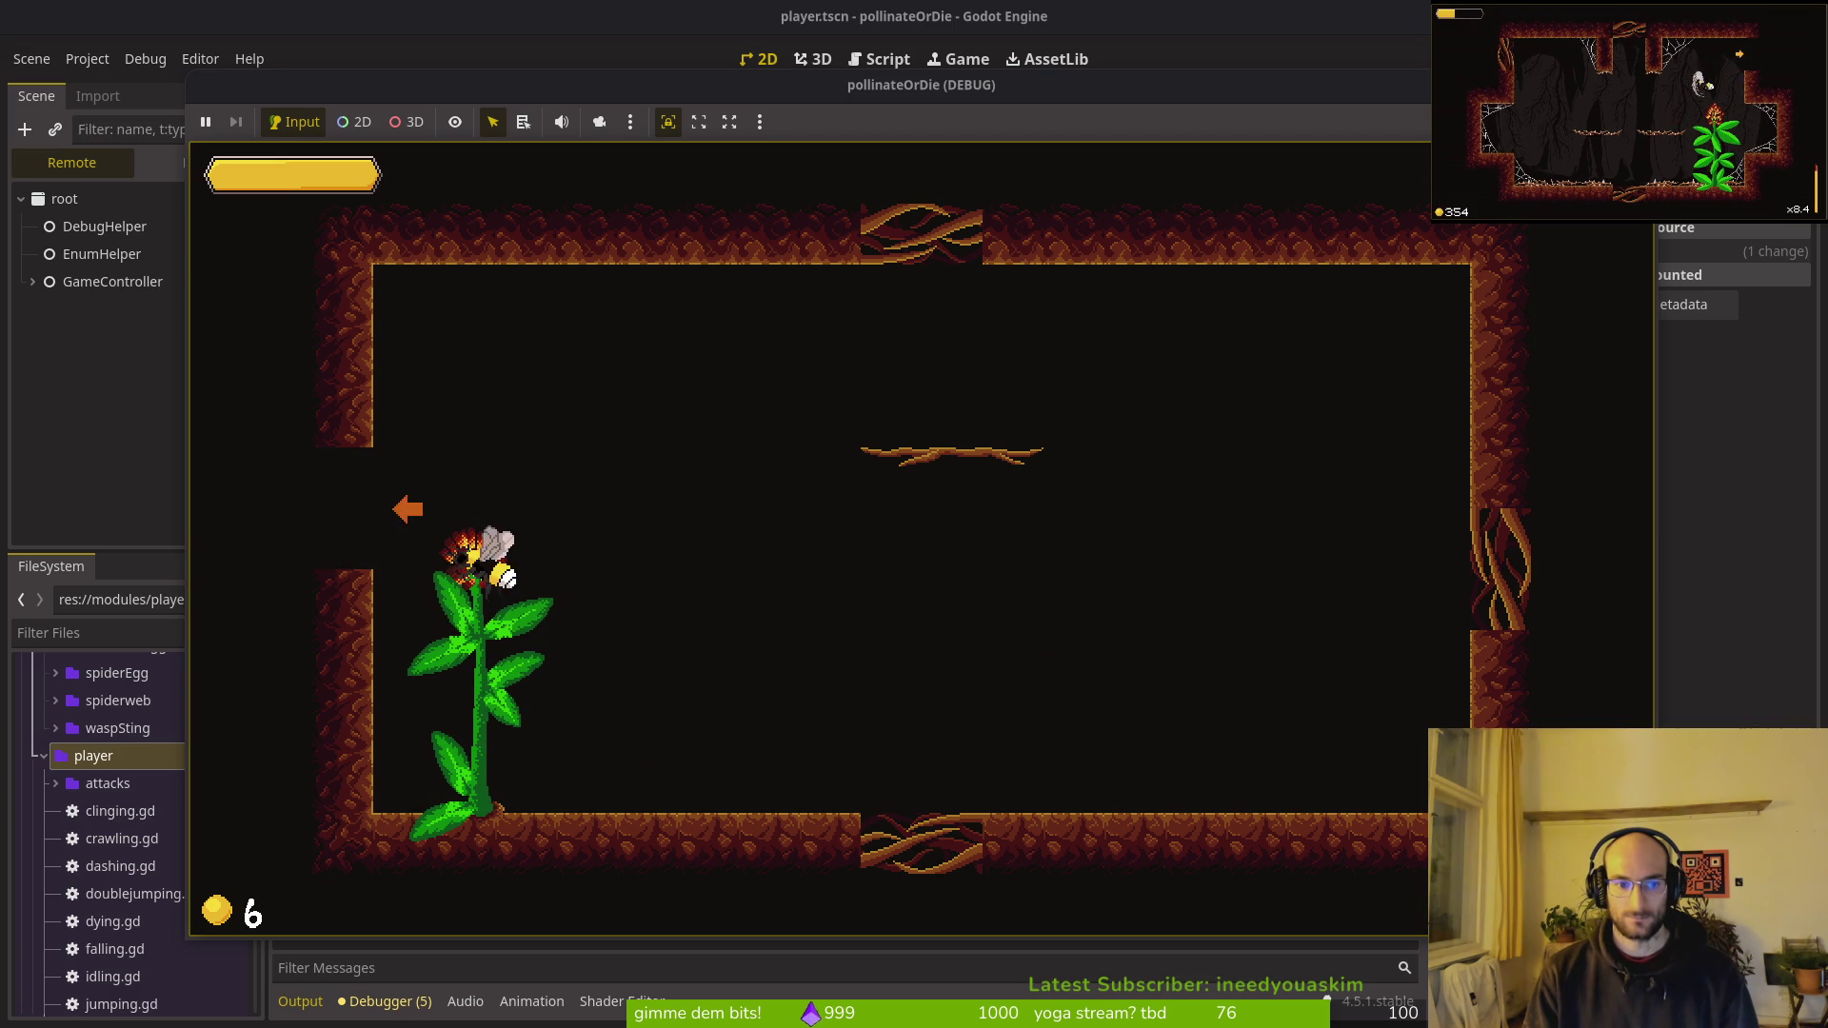
key(Right)
key(Right)
key(Right)
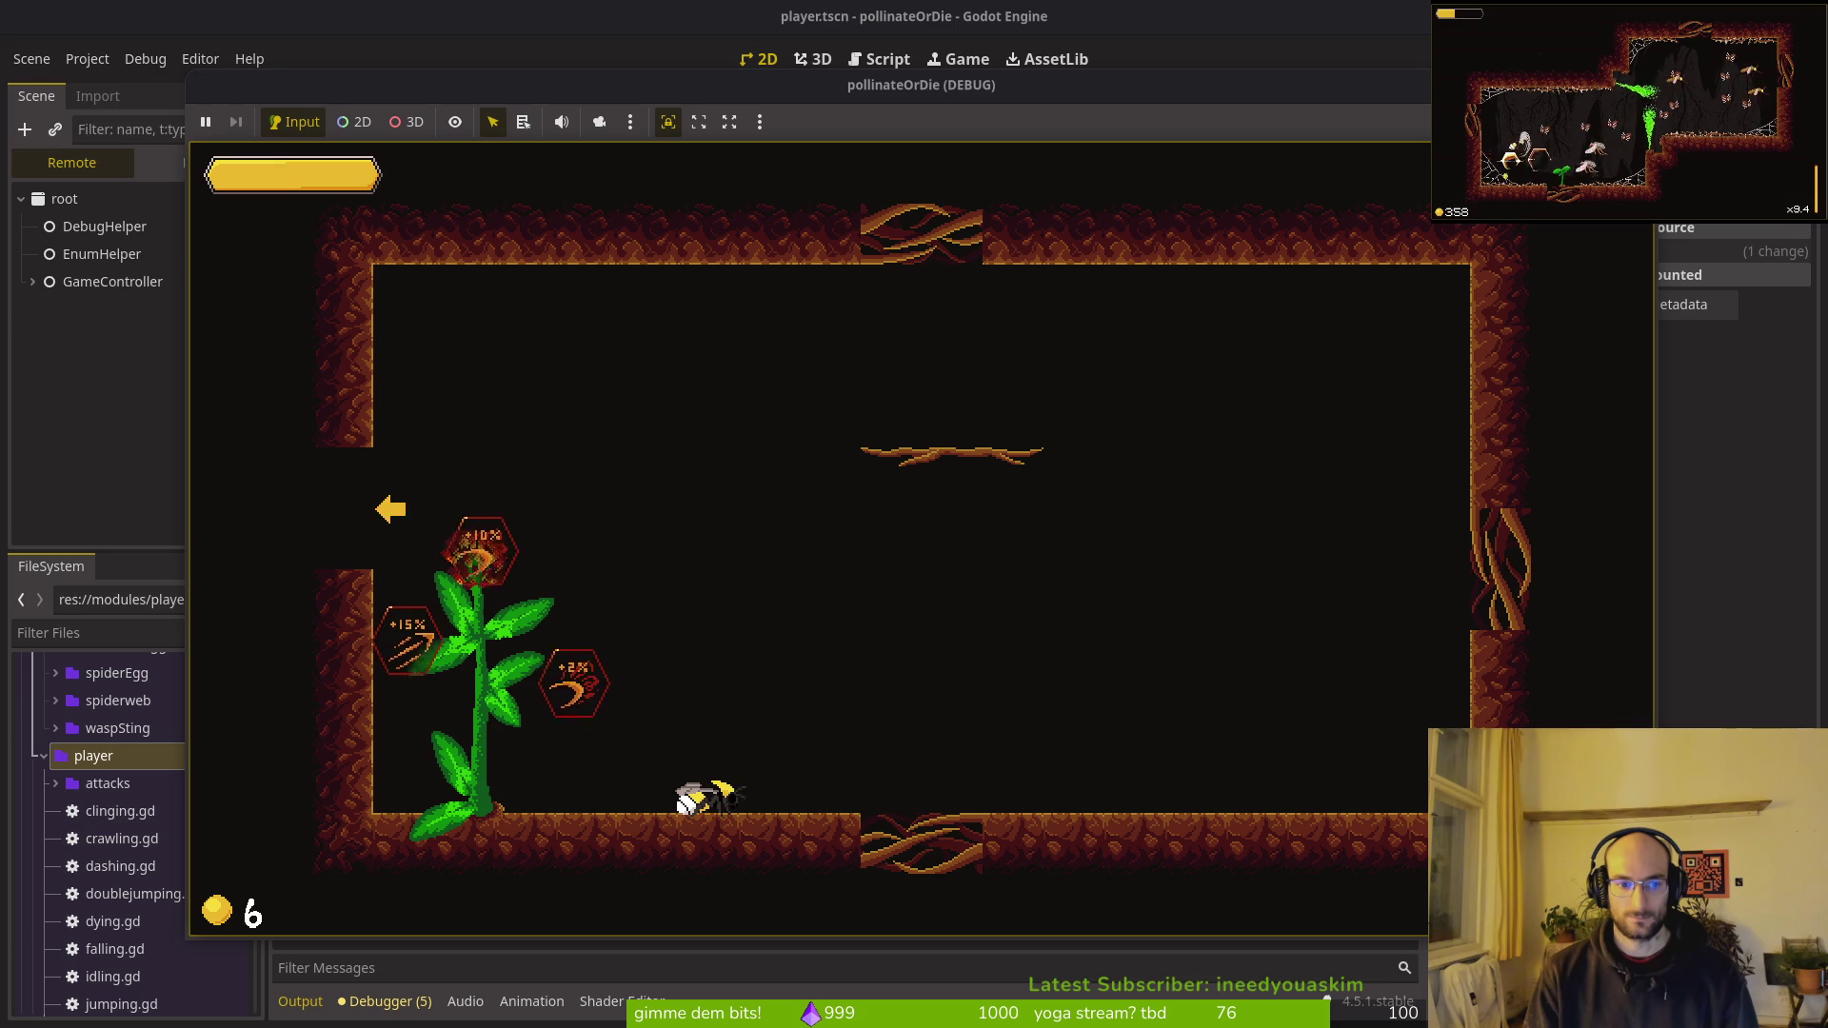
key(Right)
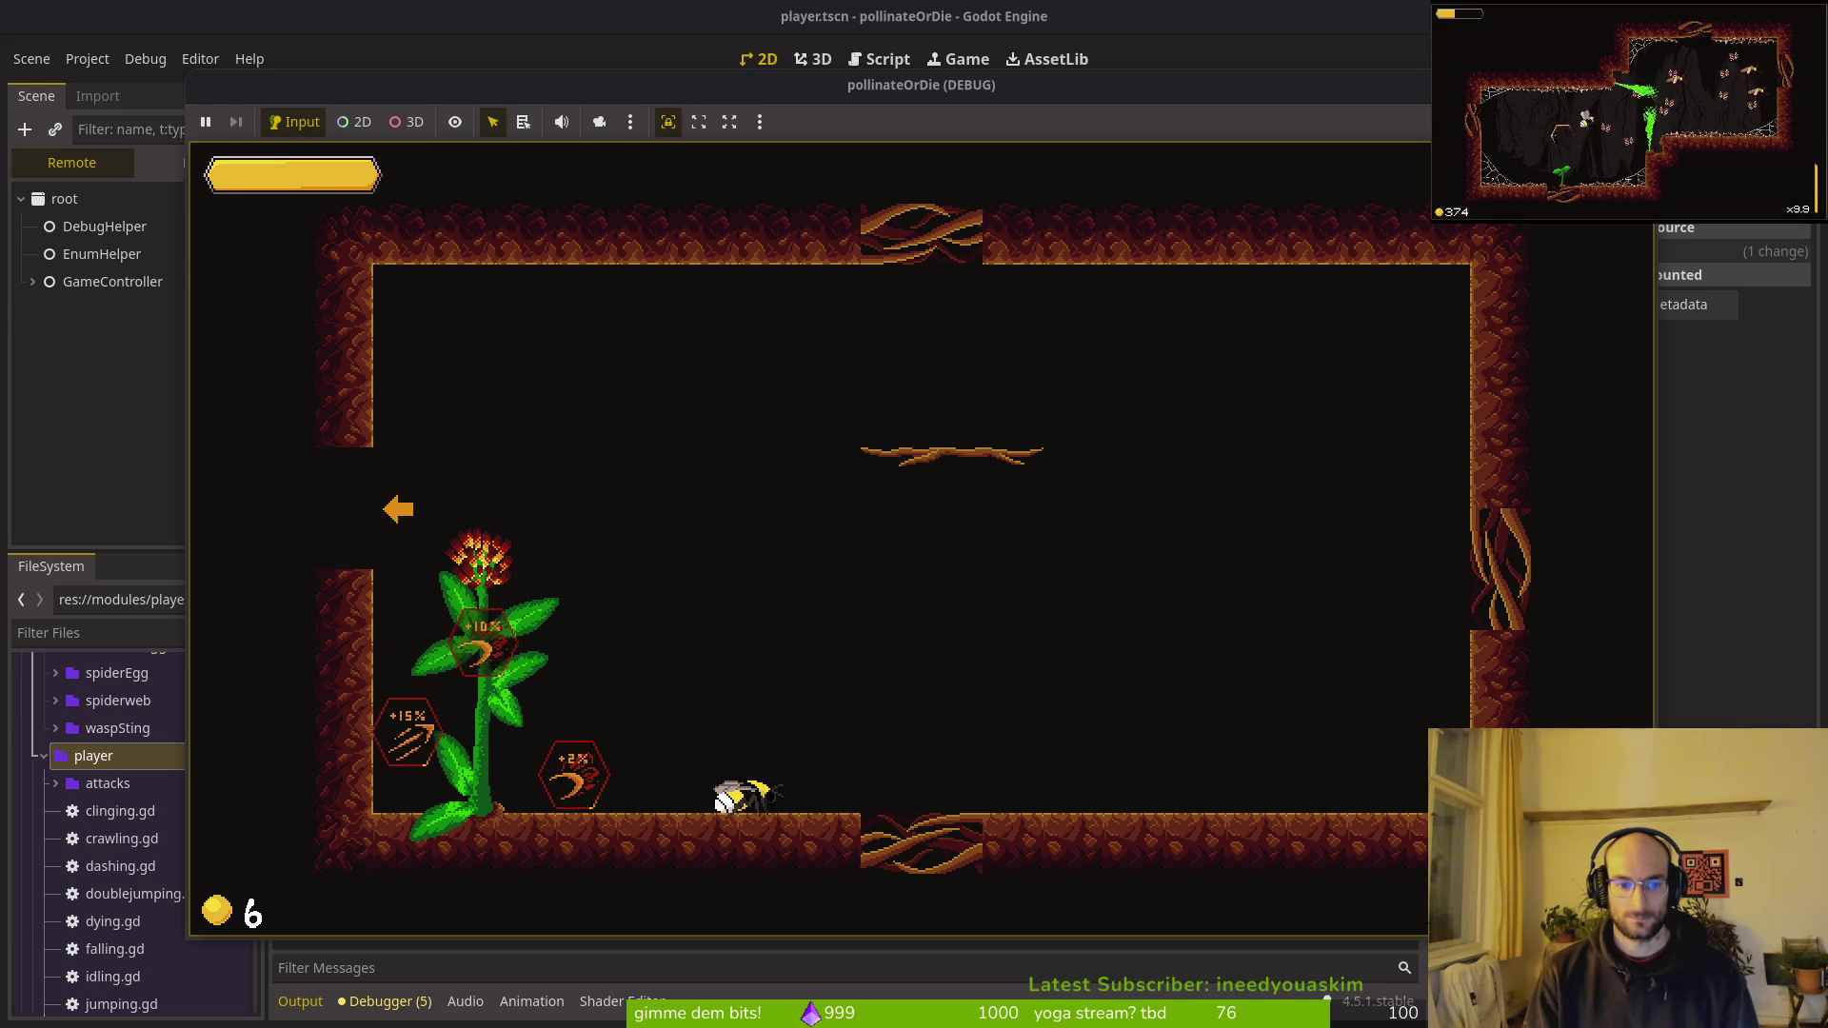
key(Left)
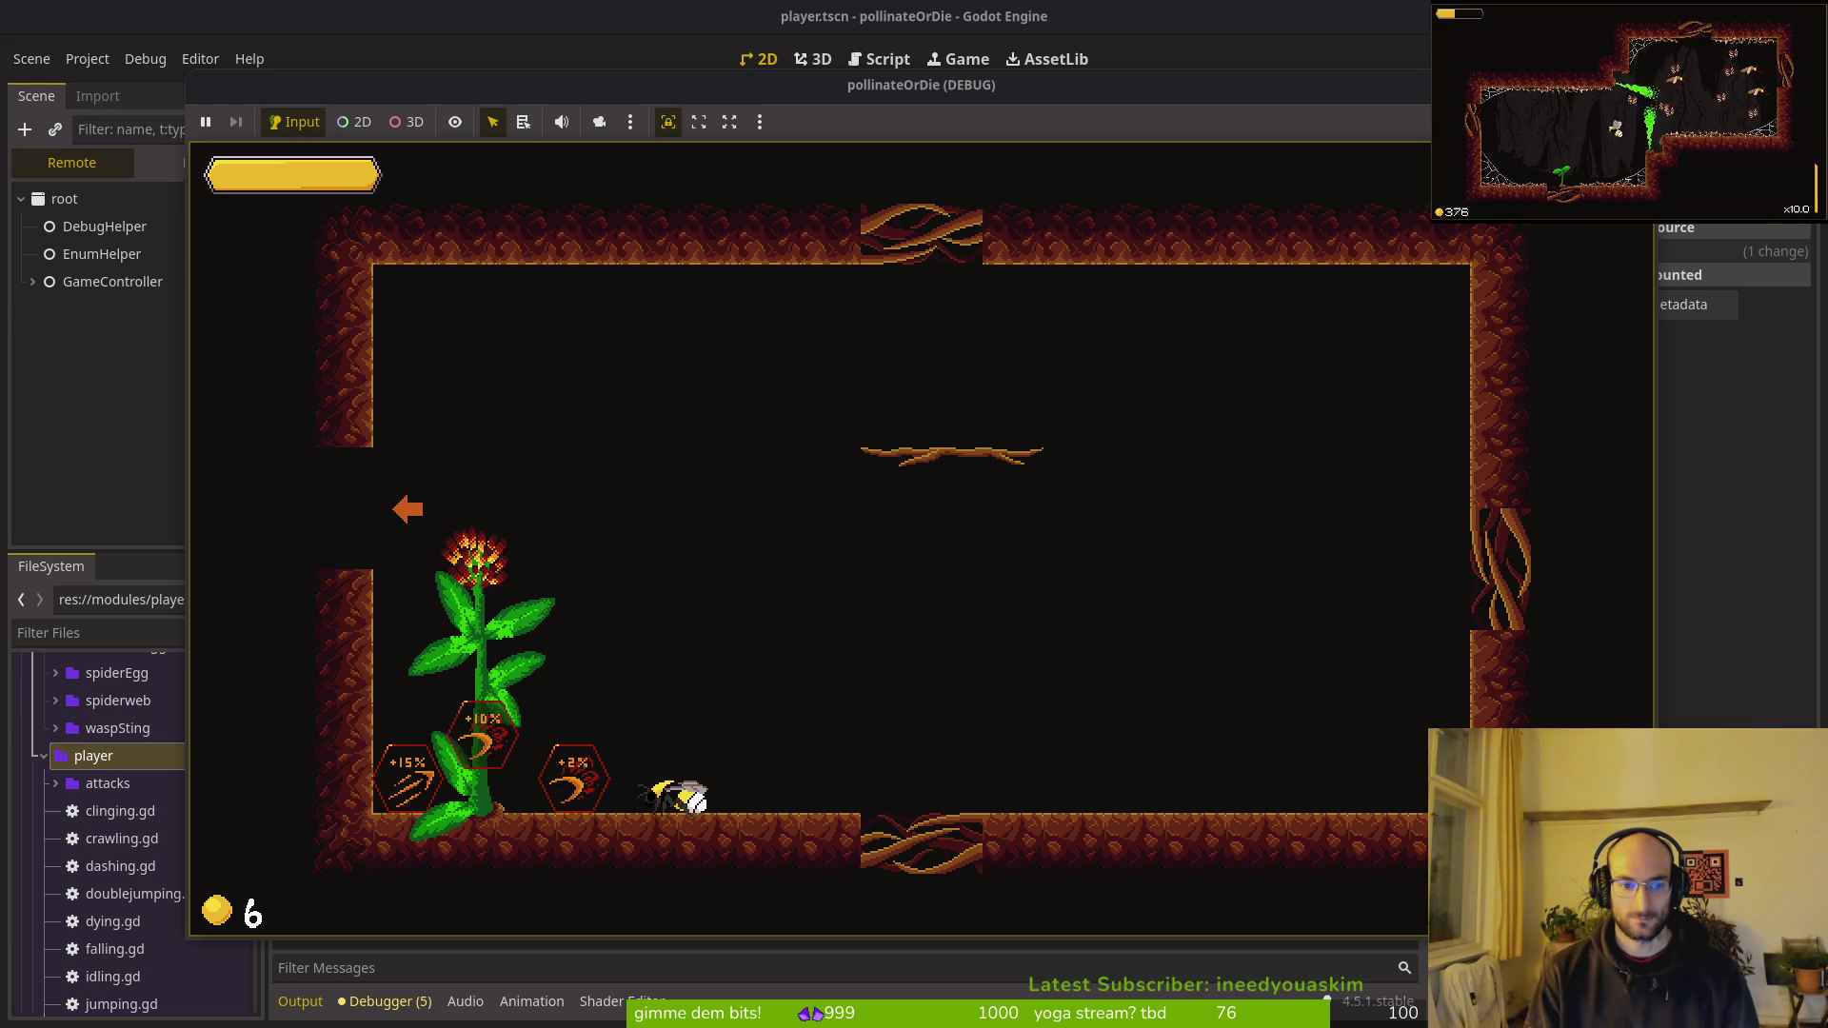
key(Left)
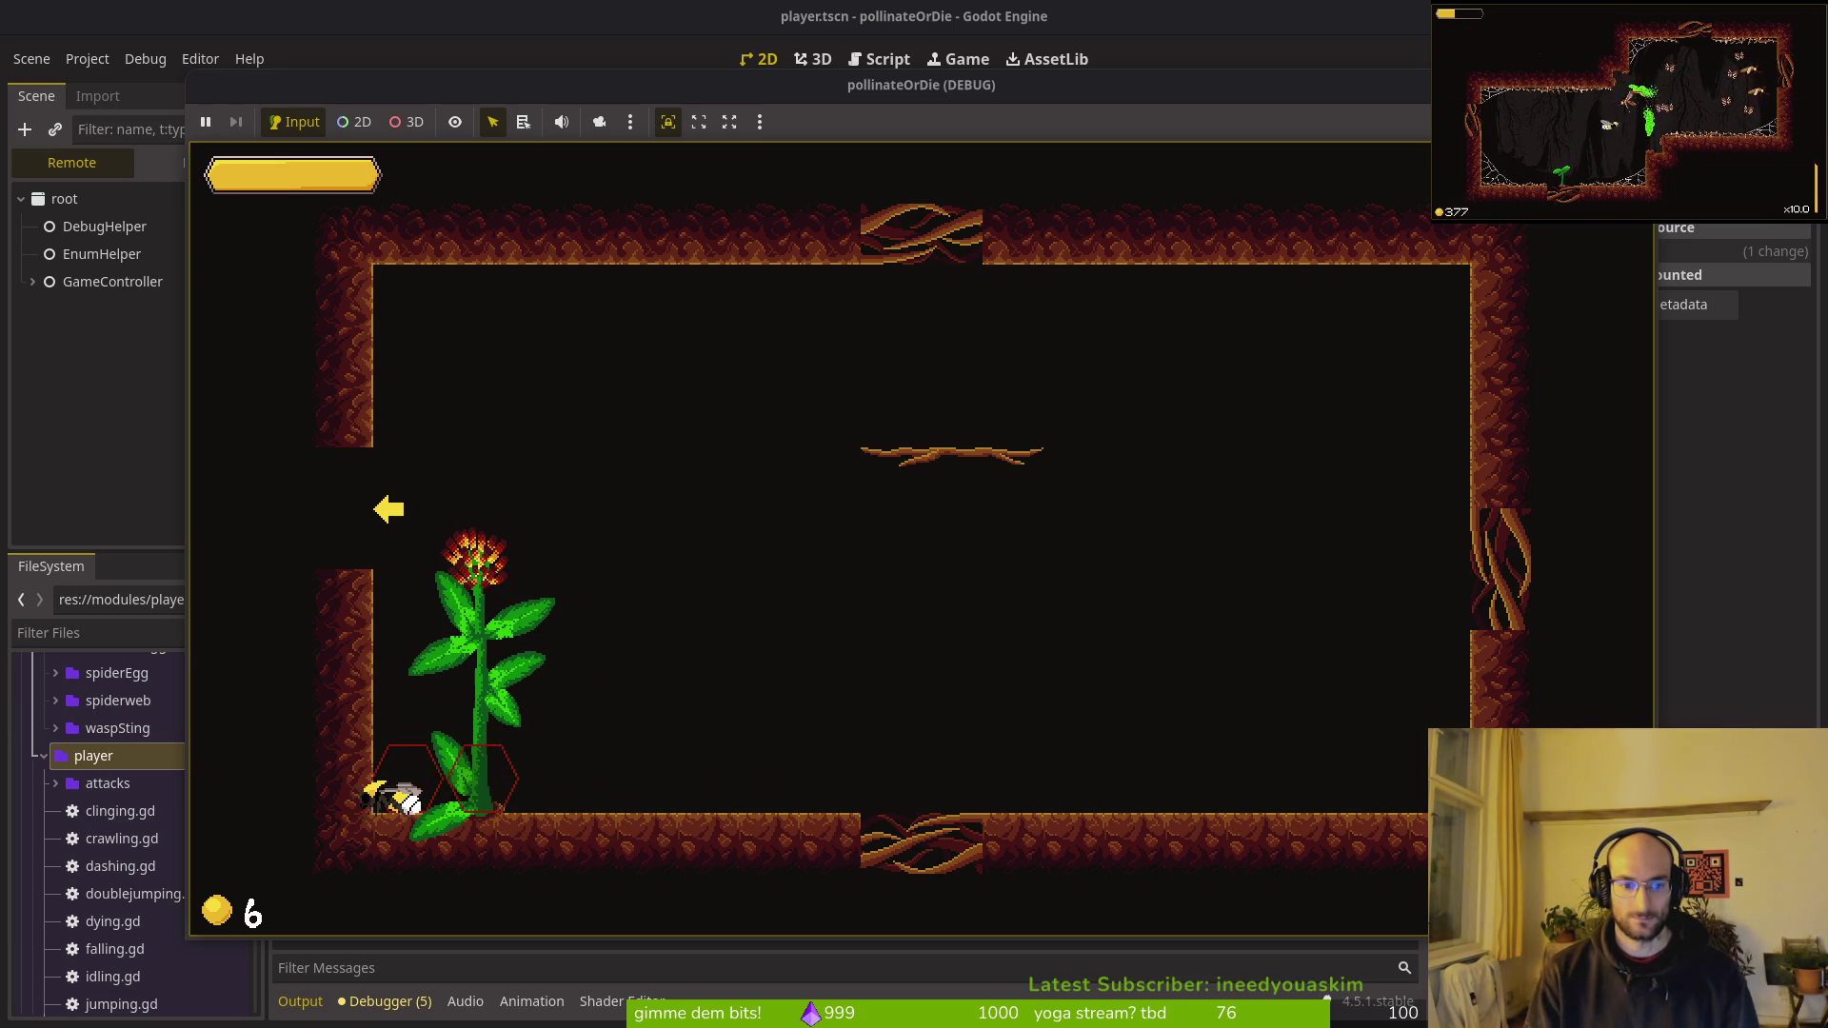
key(Up)
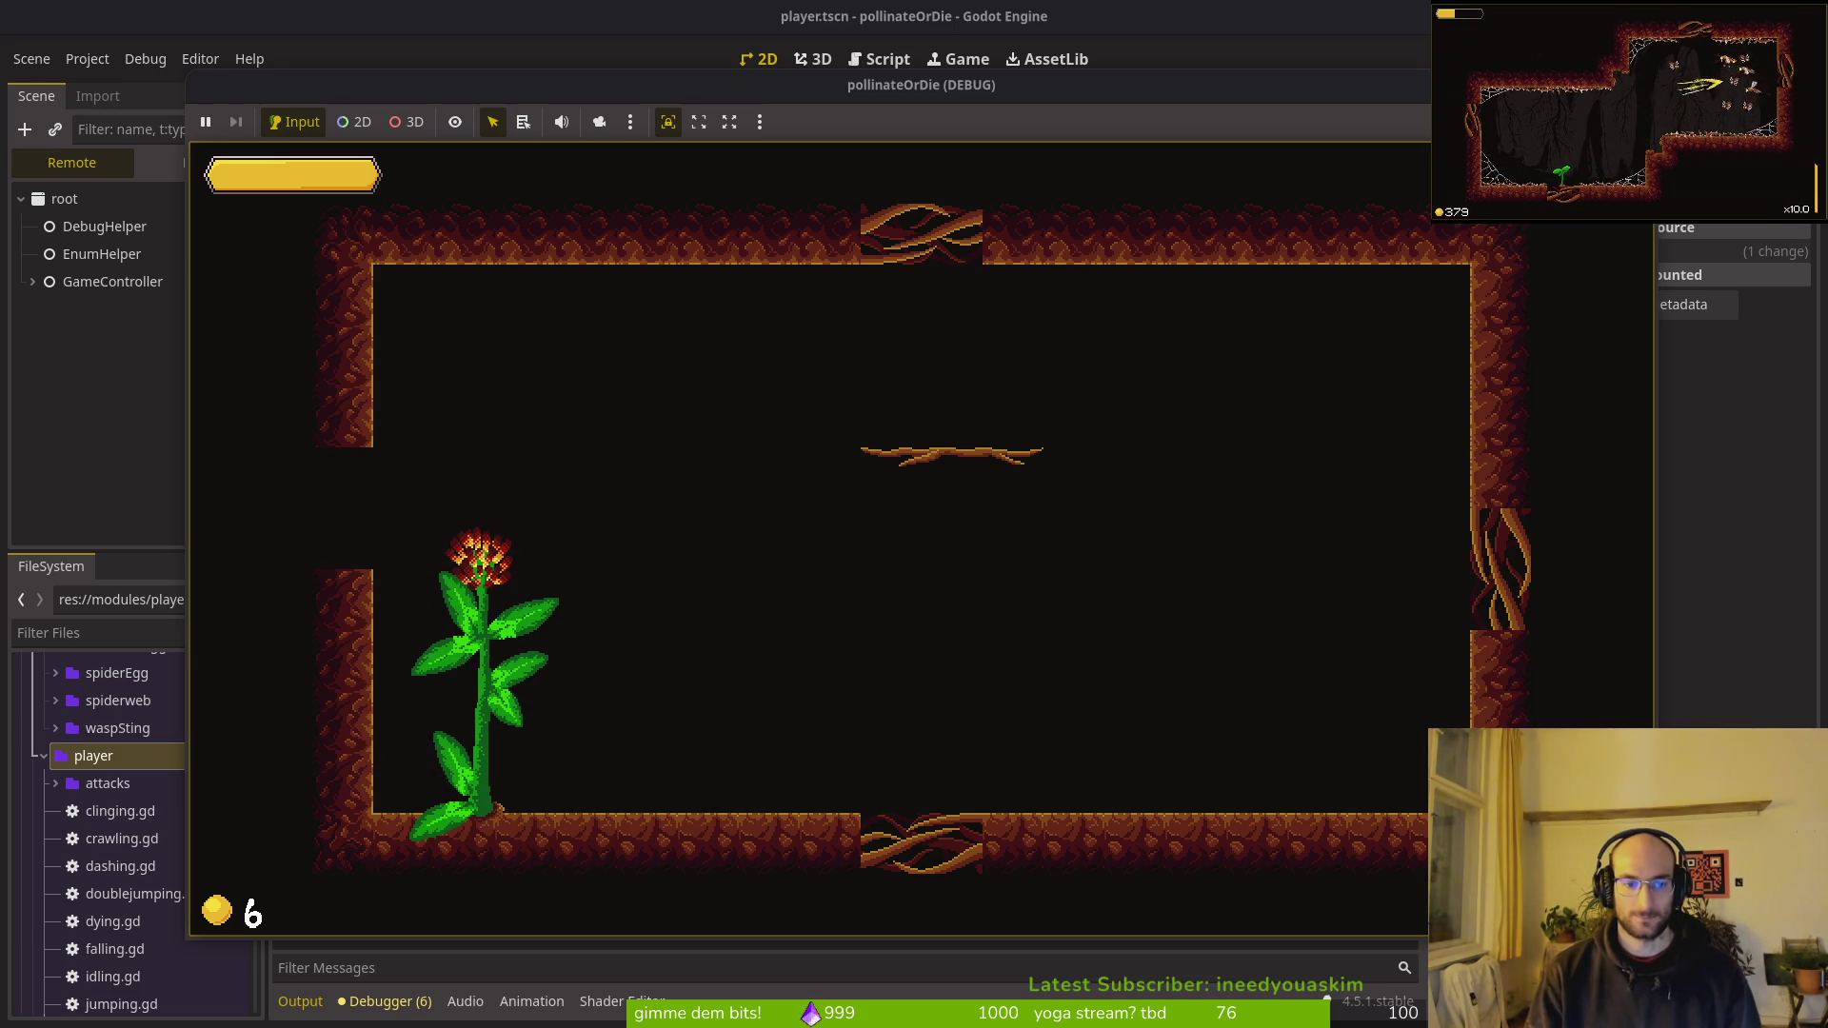
key(alt+Tab)
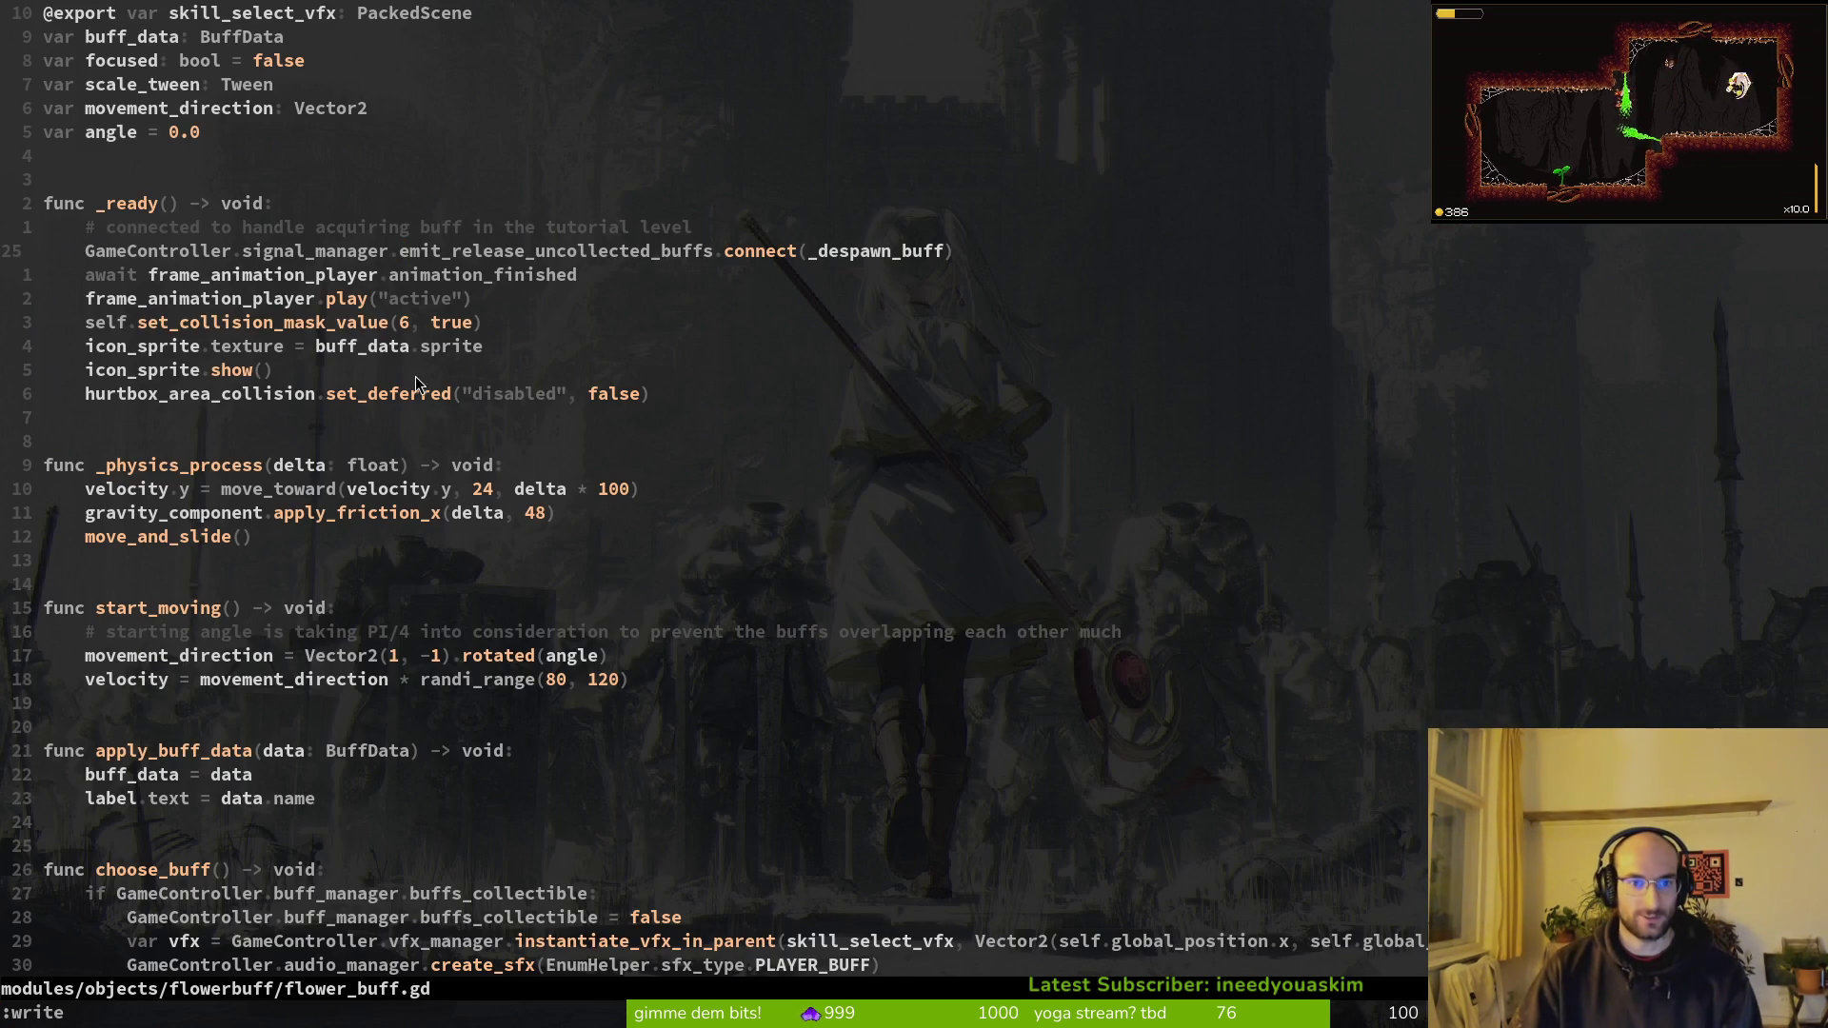
Step: Save flower_buff.gd and scroll down through the script toward choose_buff
key(Return)
scroll(592, 573, up, 5)
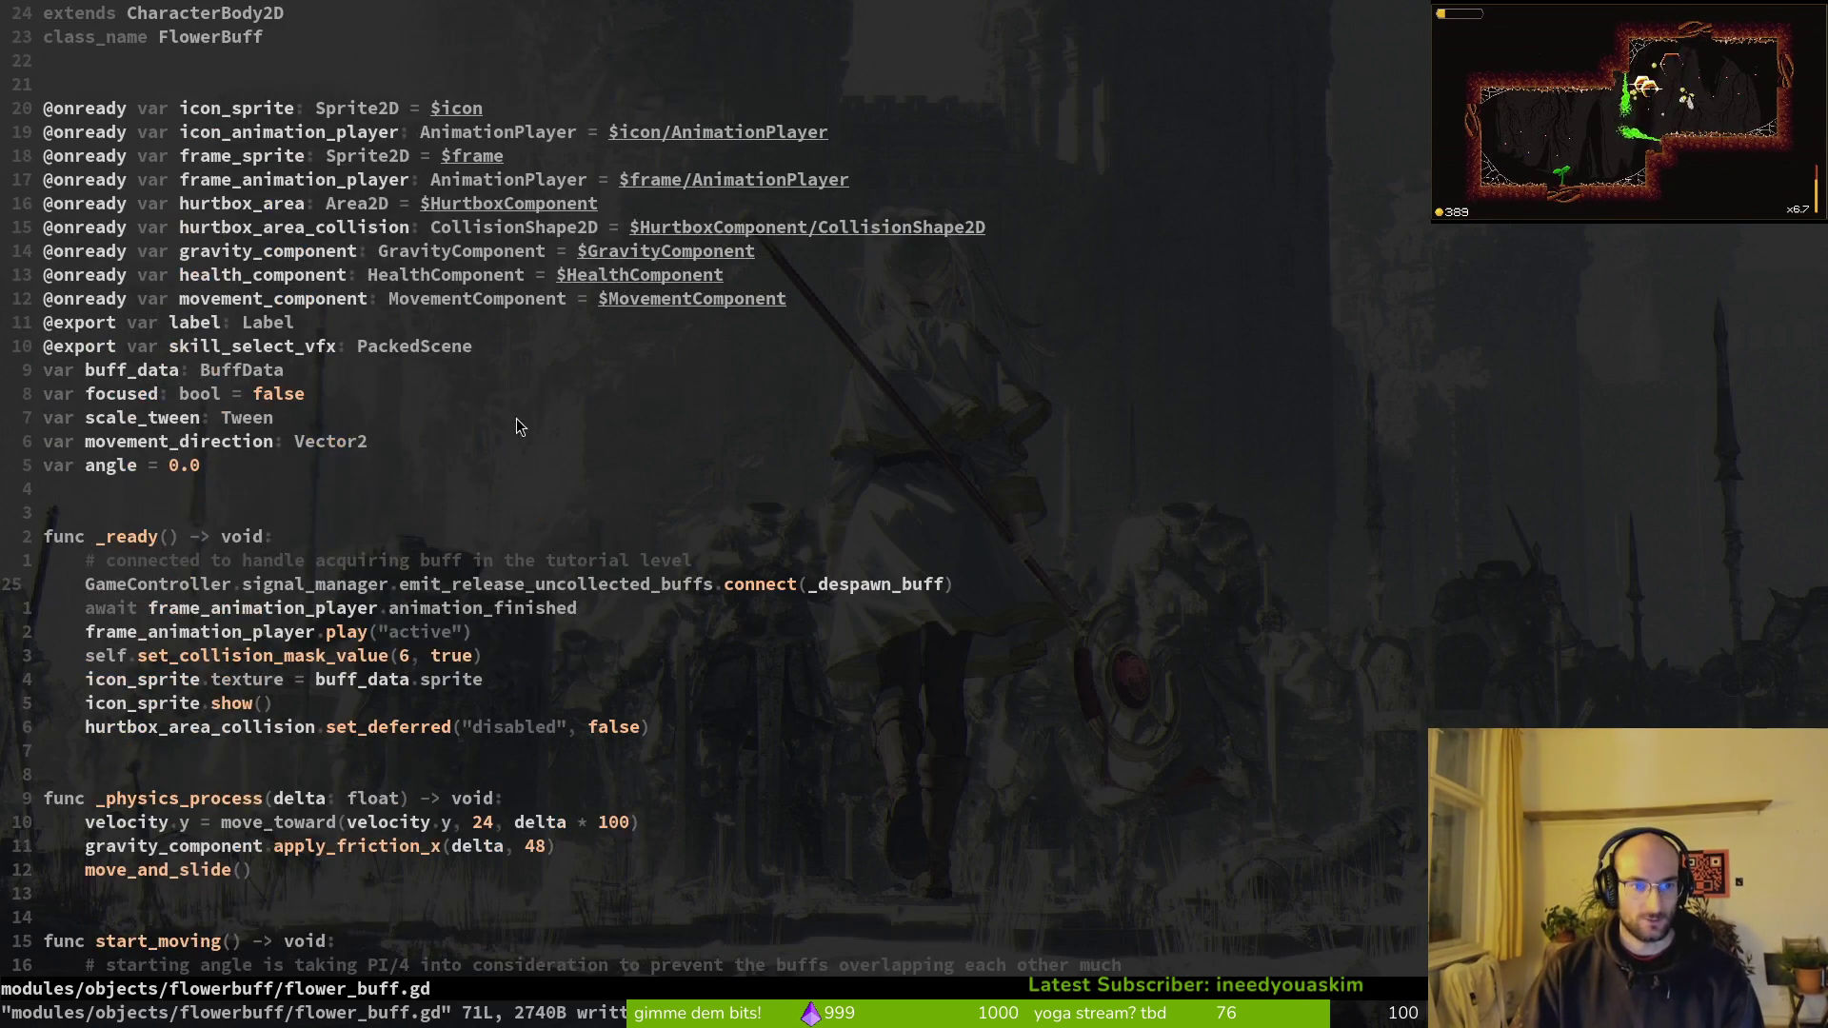
scroll(518, 407, down, 5)
scroll(798, 621, down, 3)
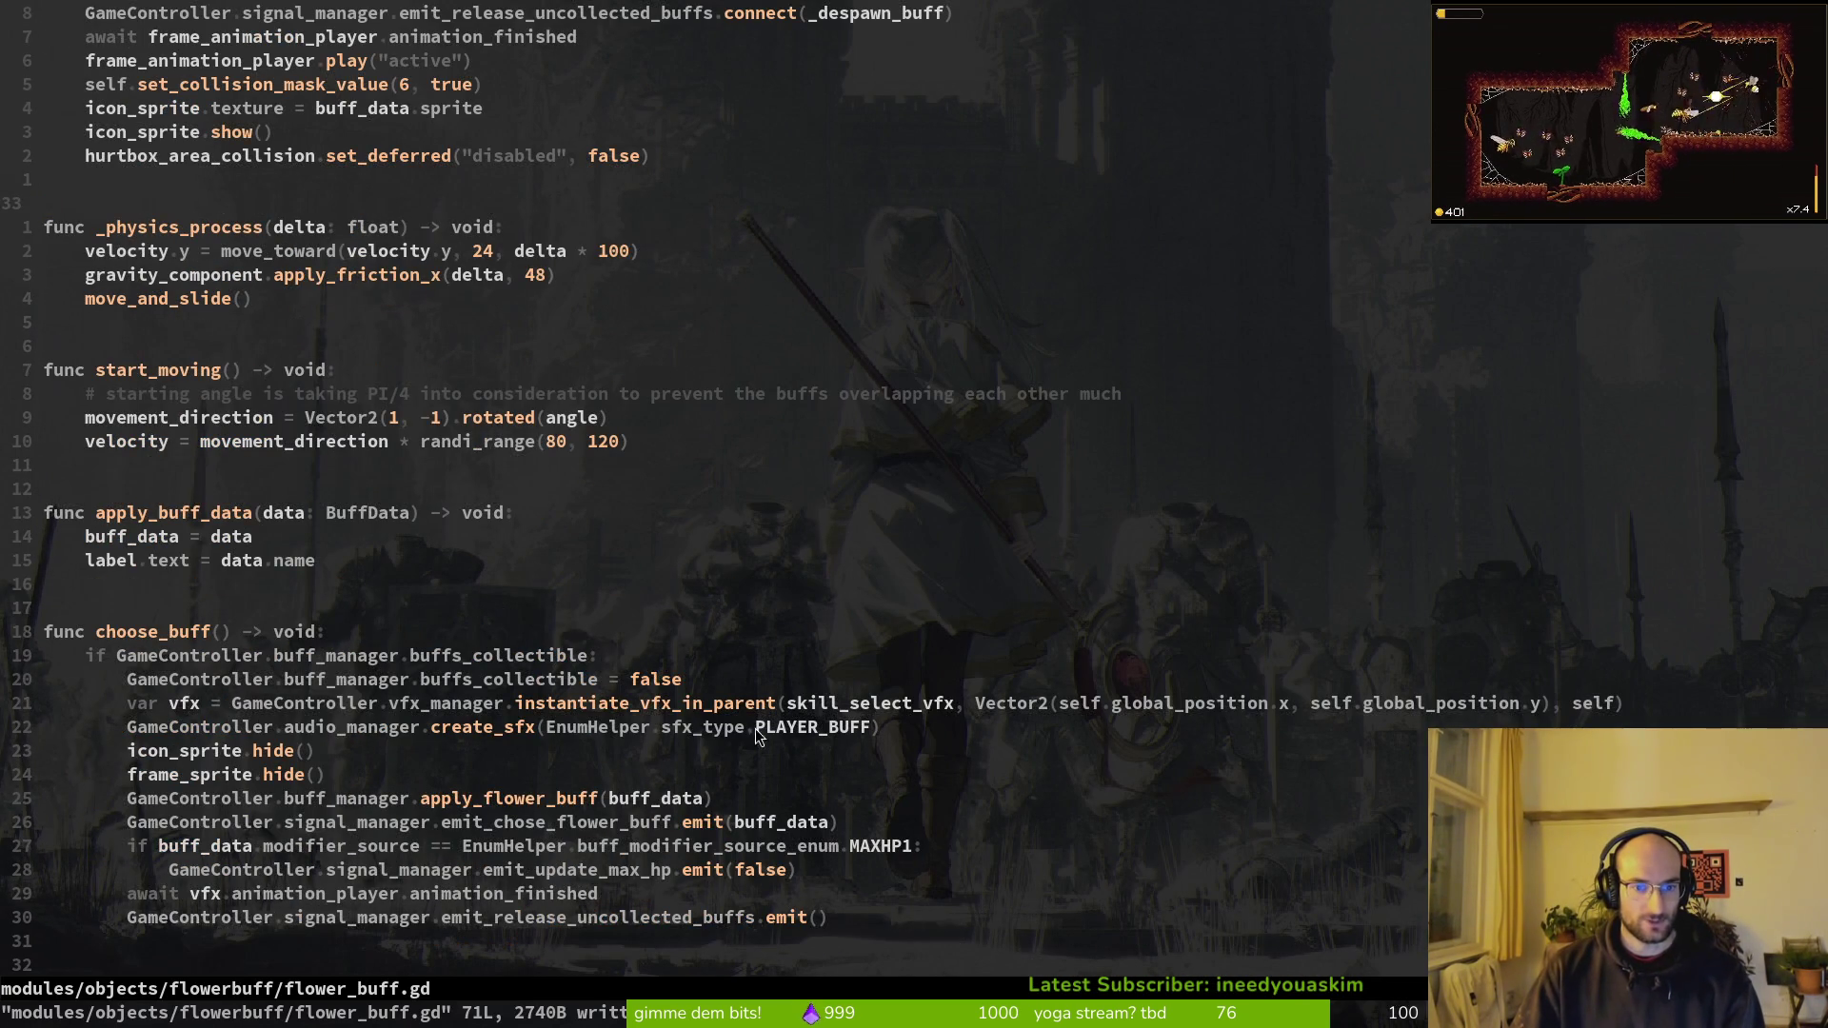
scroll(1007, 726, down, 1)
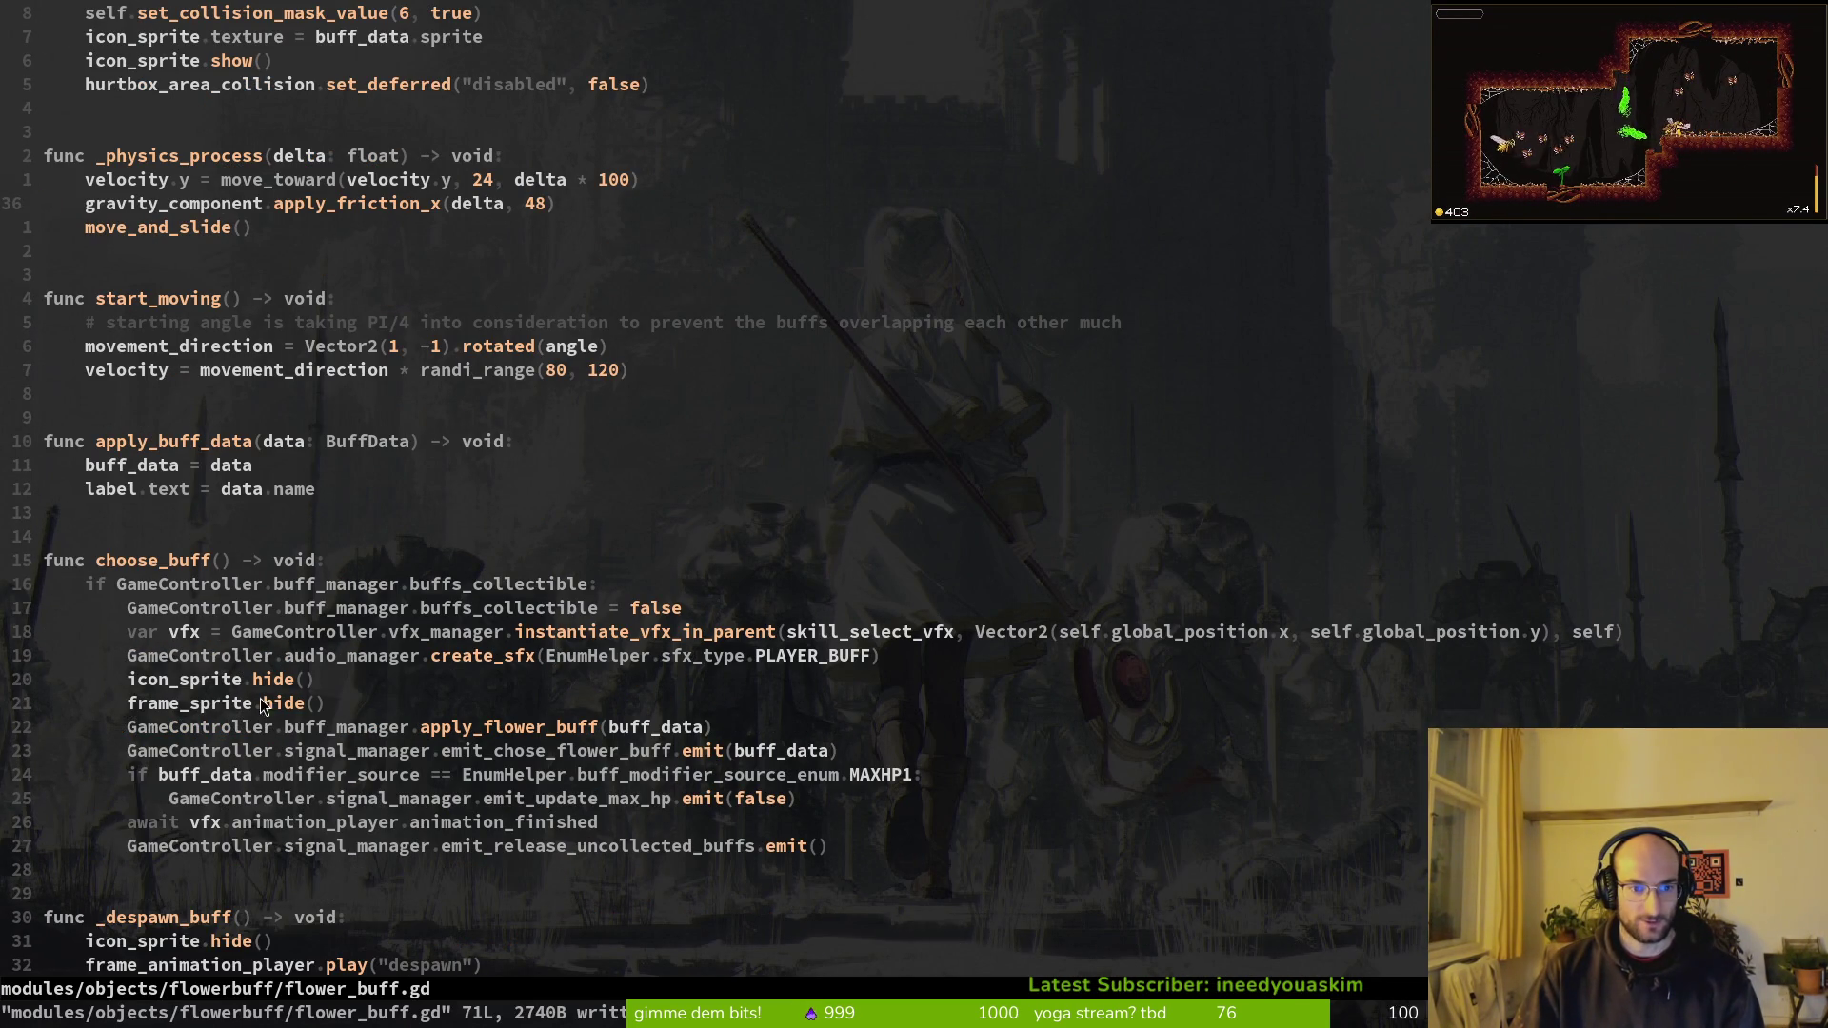
scroll(476, 702, down, 2)
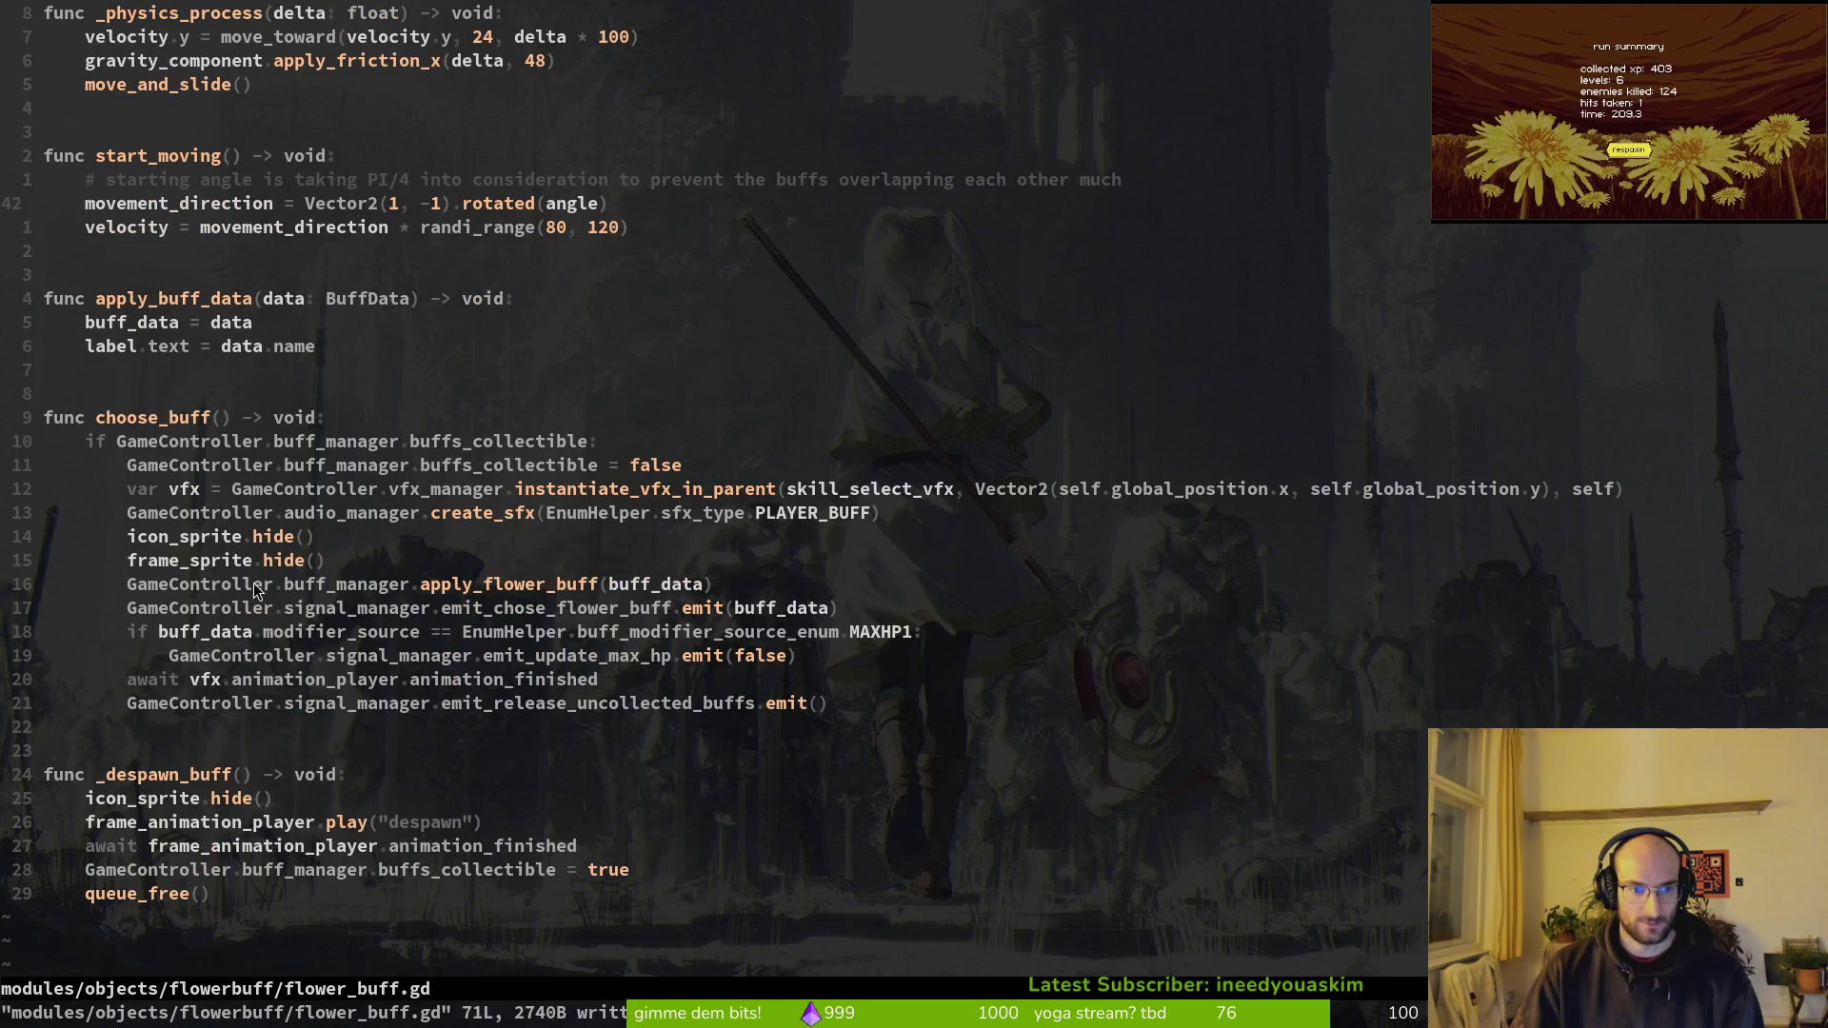
Step: Grep the project for apply_flower_buff, starting from its call in choose_buff
click(474, 583)
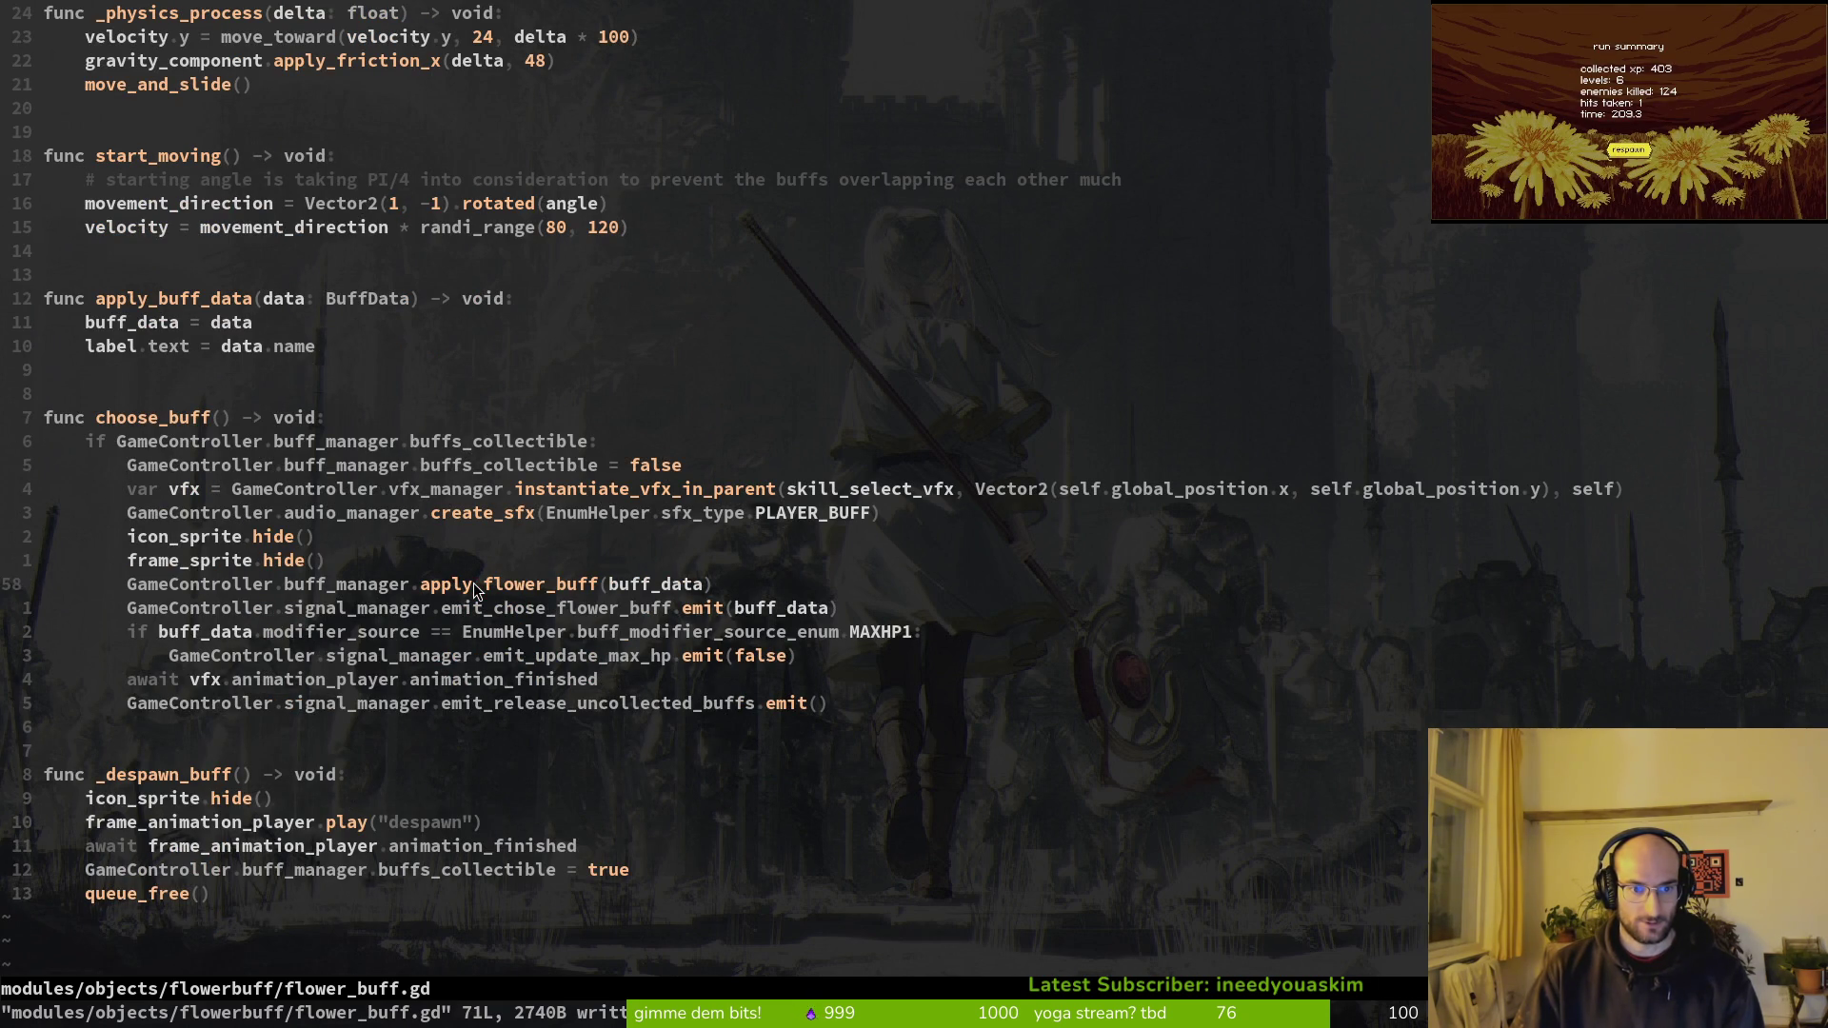
key(v)
key(i)
key(w)
key(y)
key(space)
key(f)
key(g)
key(Return)
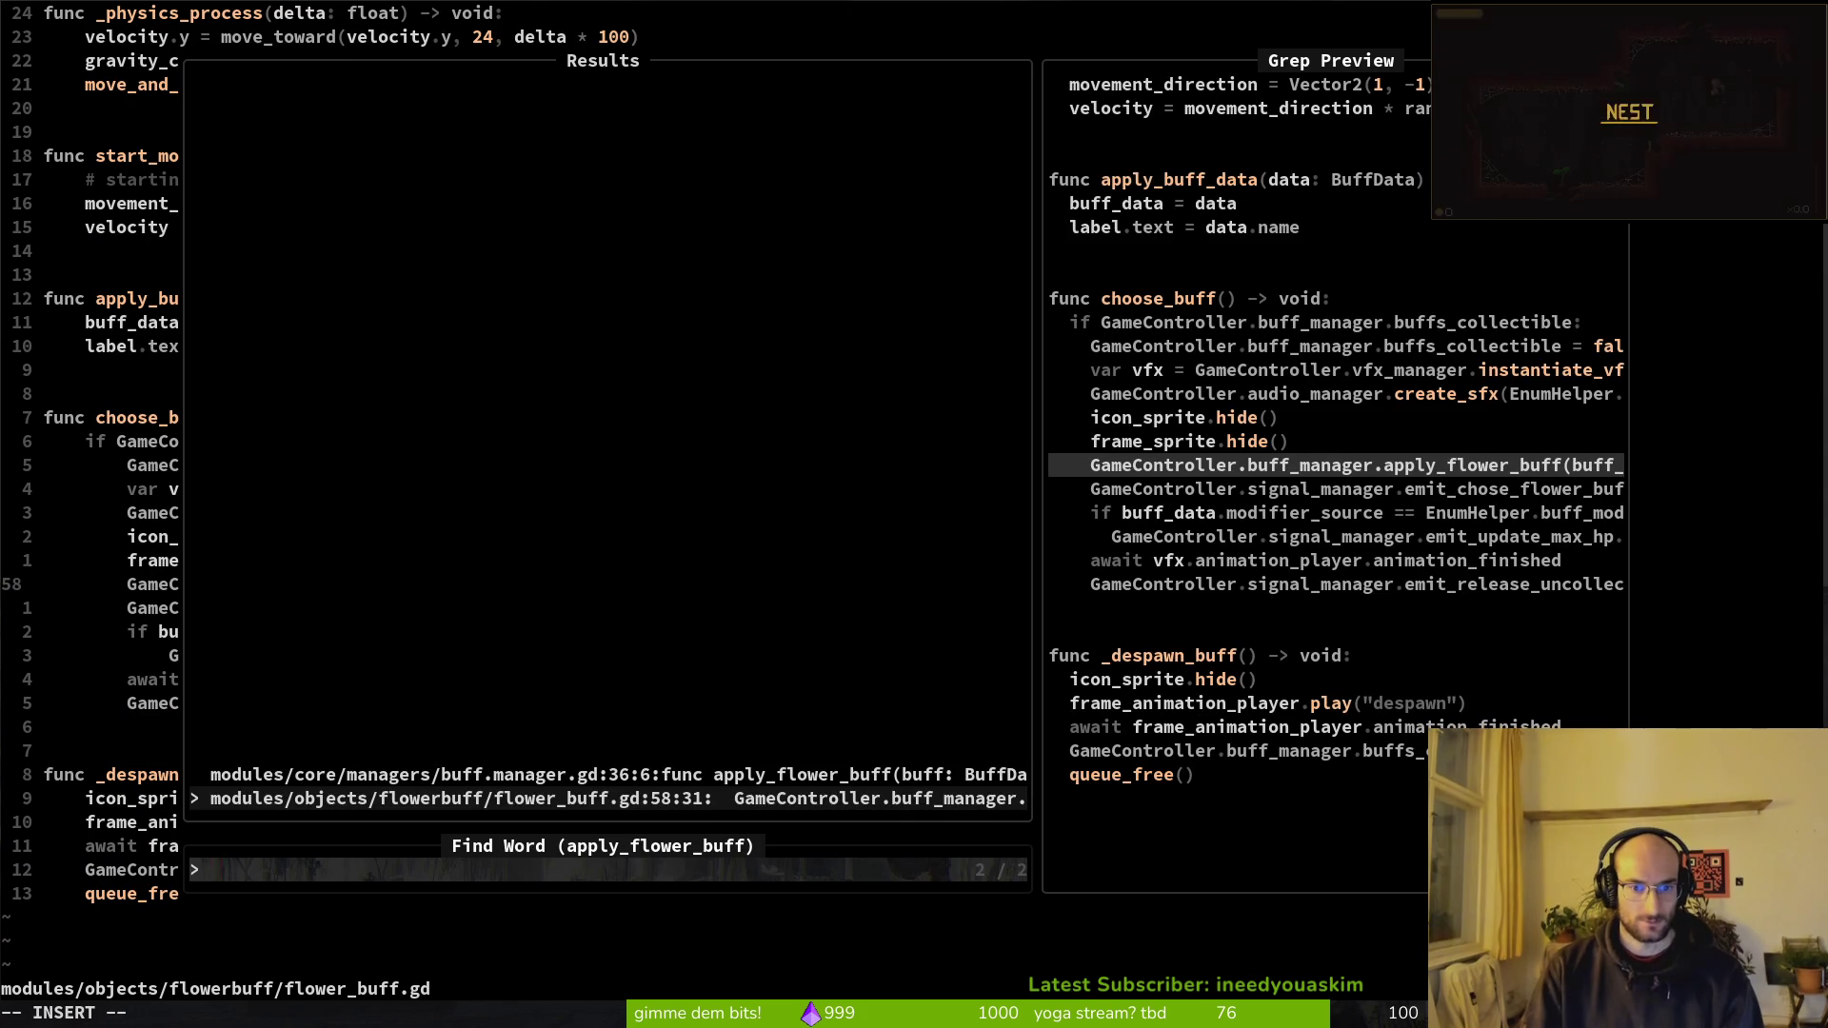
Step: Grep for emit_chose_flower_buff and open buff.manager.gd at its signal connection
key(Escape)
key(j)
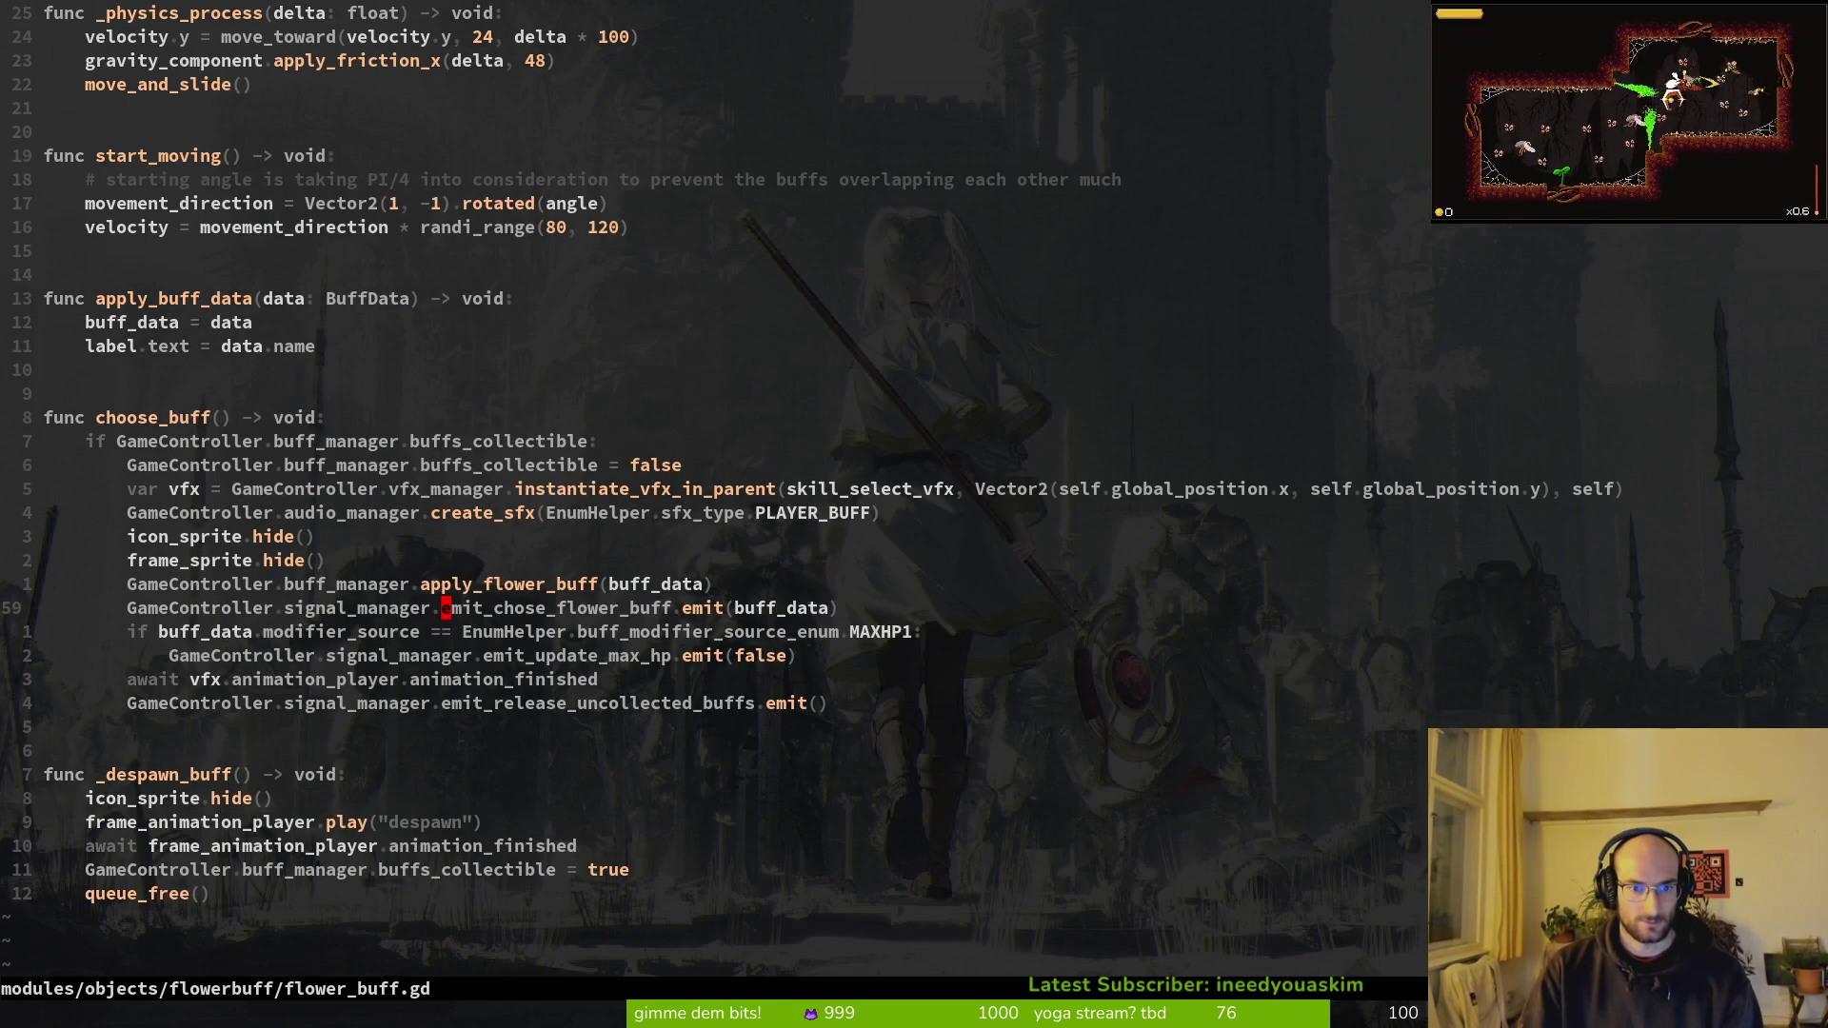
key(space)
key(f)
key(g)
key(Up)
key(Down)
key(Return)
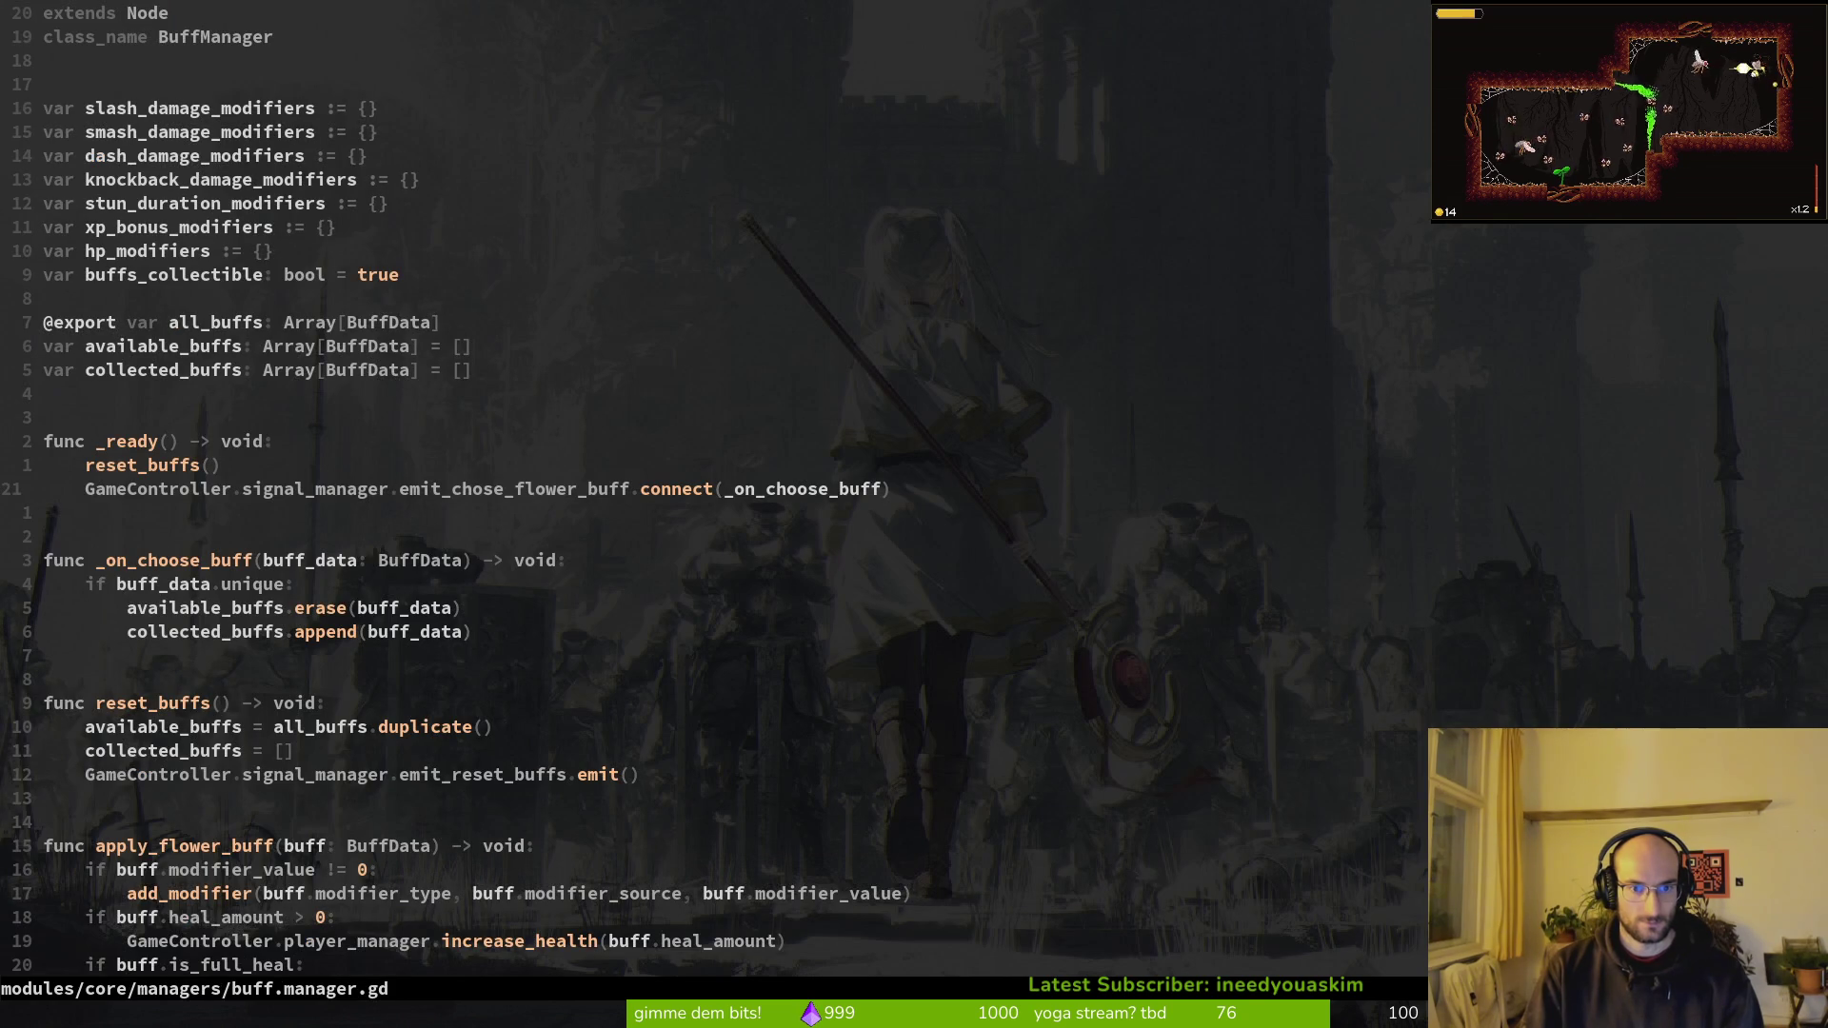
Step: Compare the _on_choose_buff handler with the apply_flower_buff call, jumping between both files
key(j)
key(j)
key(j)
key(j)
key(ctrl+o)
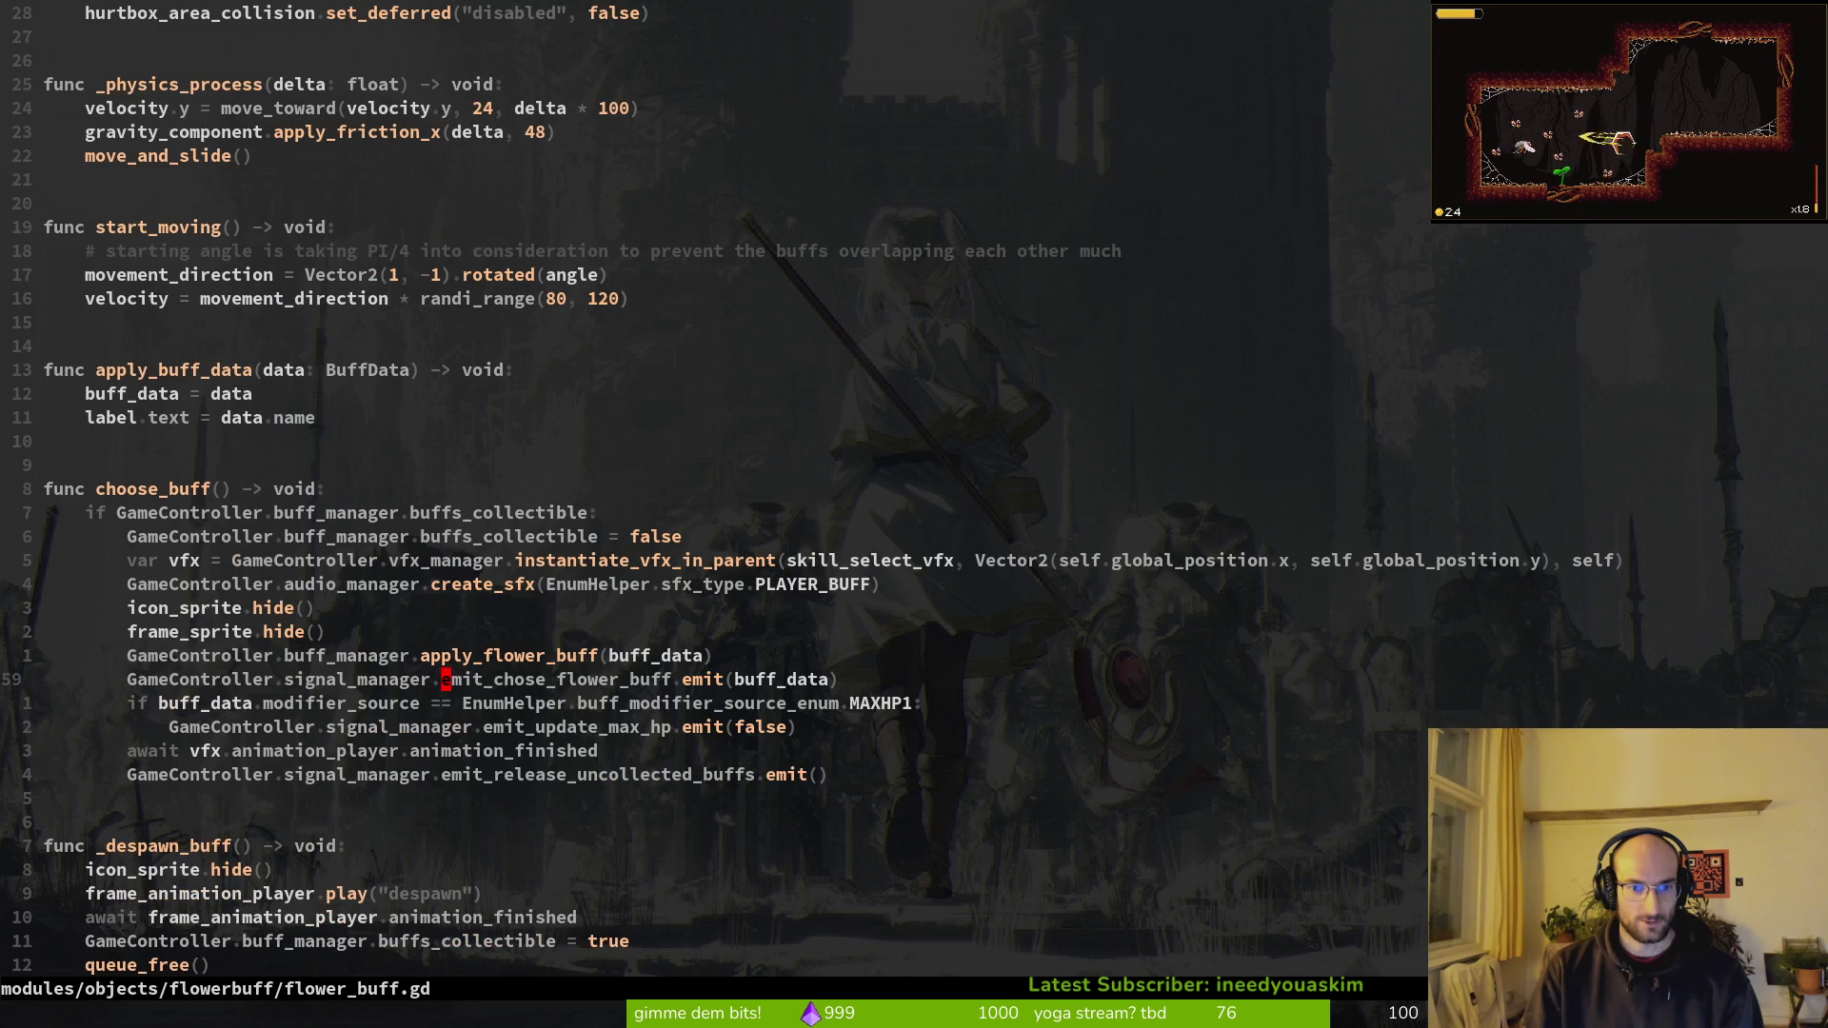
key(k)
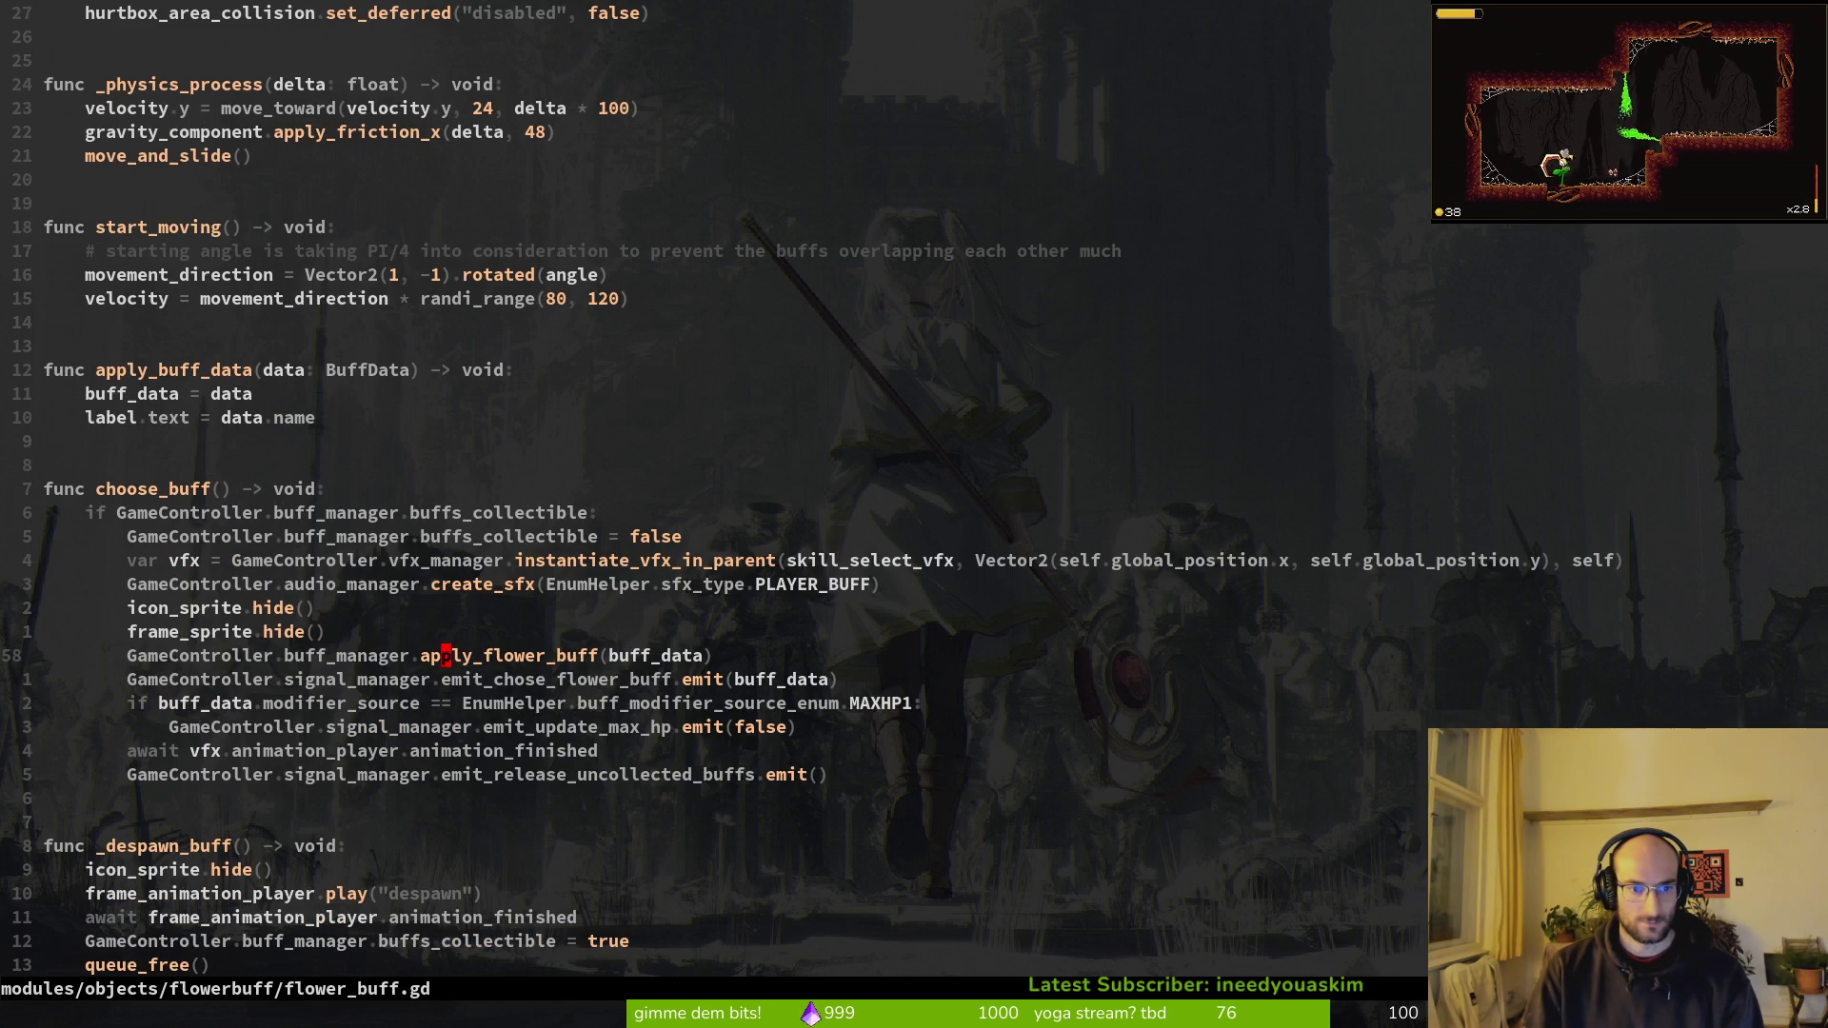
key(ctrl+i)
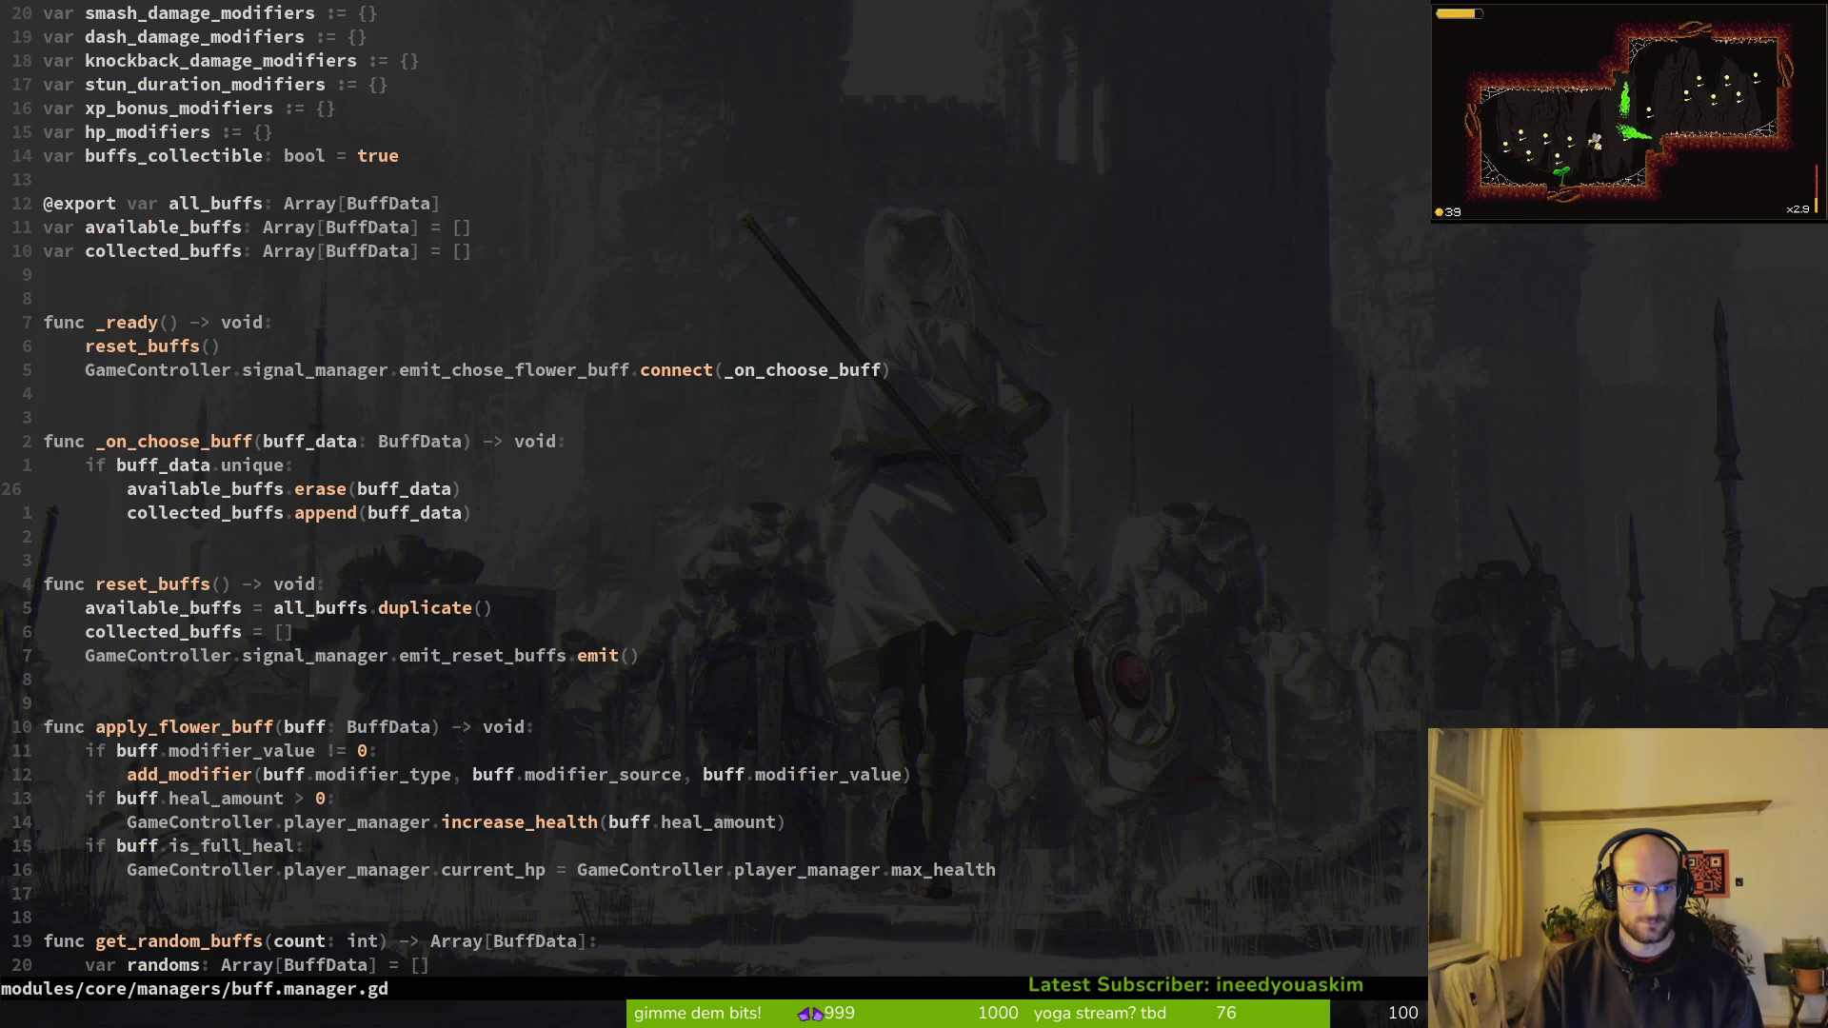
Step: Duplicate the emit_chose_flower_buff connect line with apply_flower_buff as handler, and save
key(5k)
key(V)
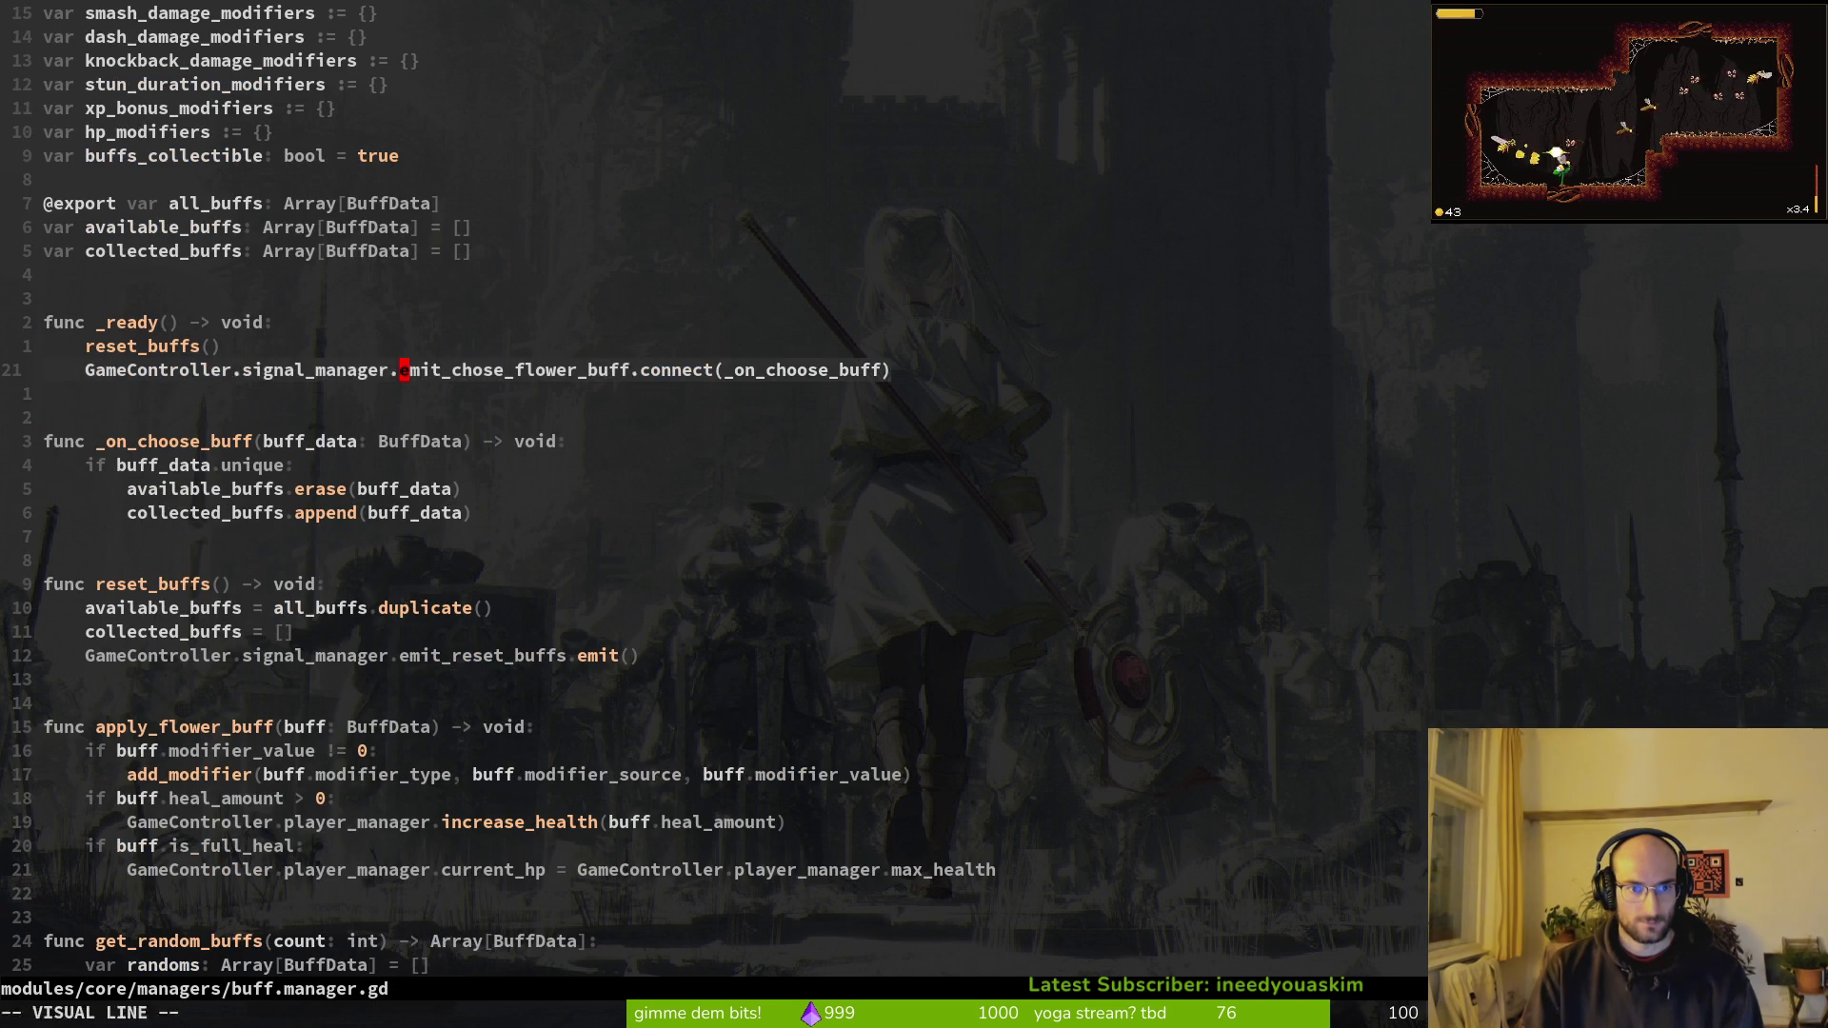
key(y)
key(p)
key(w)
key(w)
key(w)
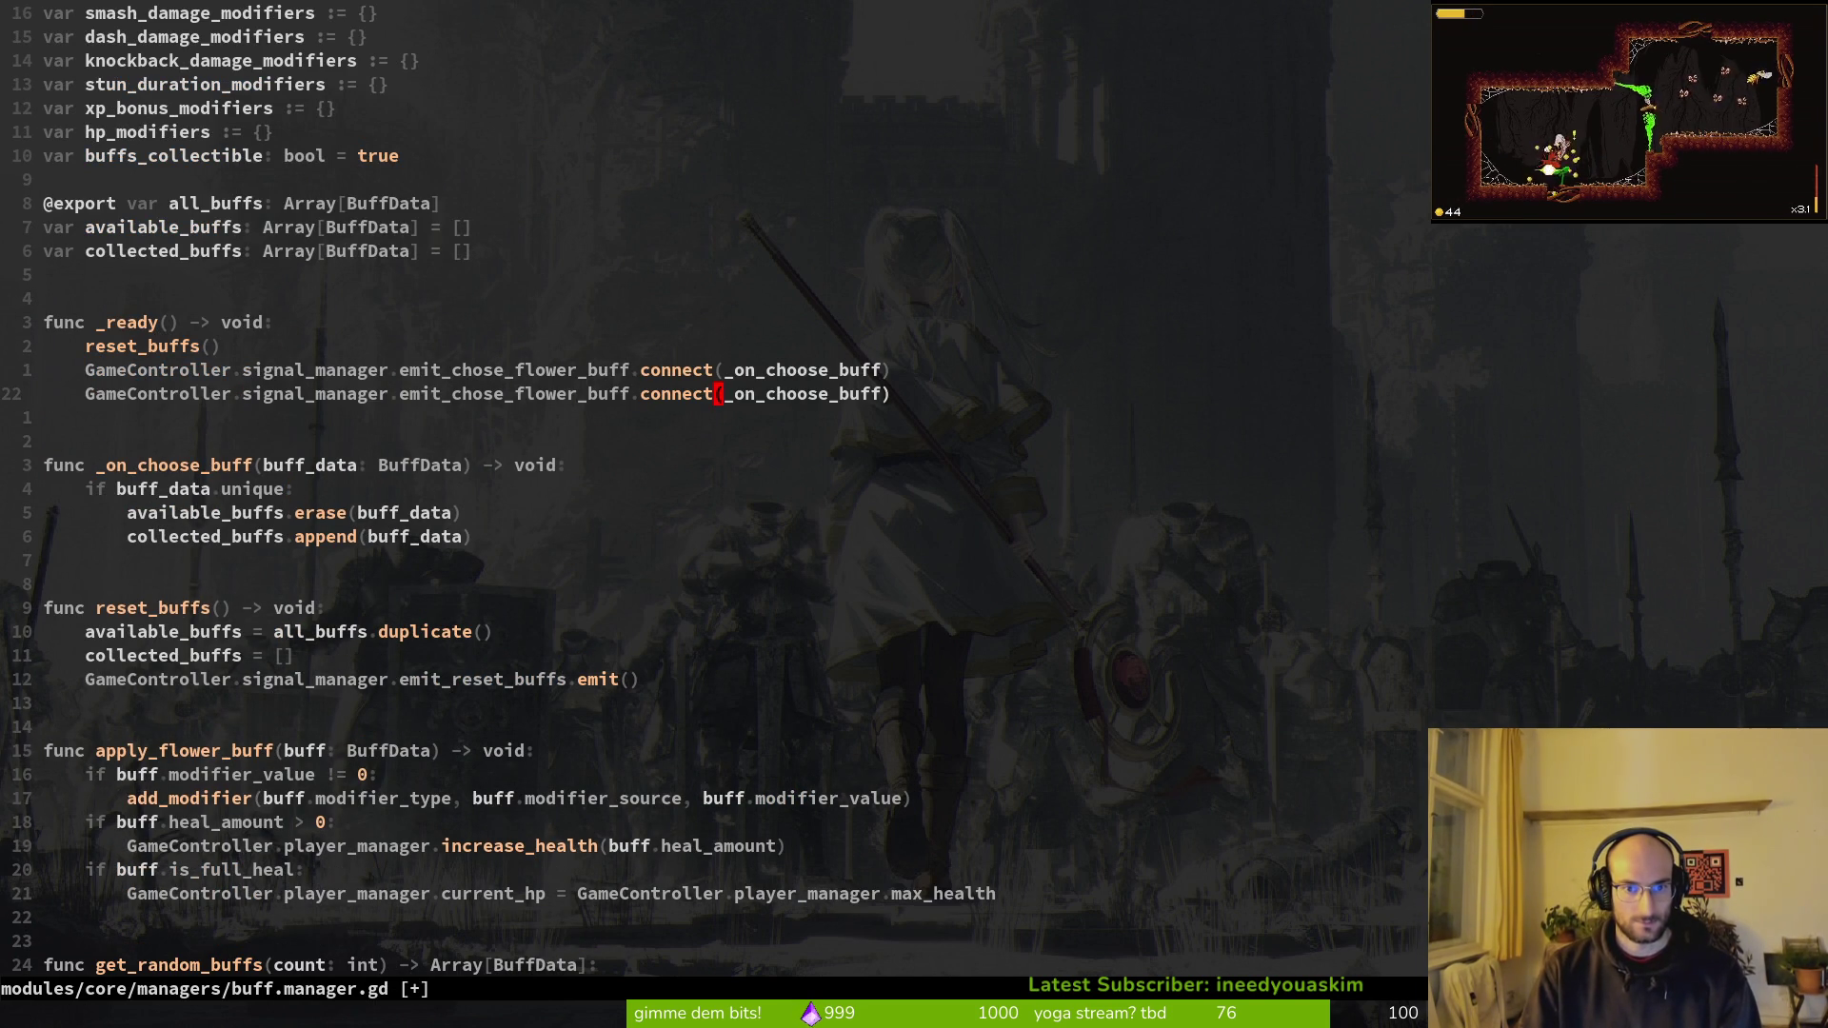
text(cw)
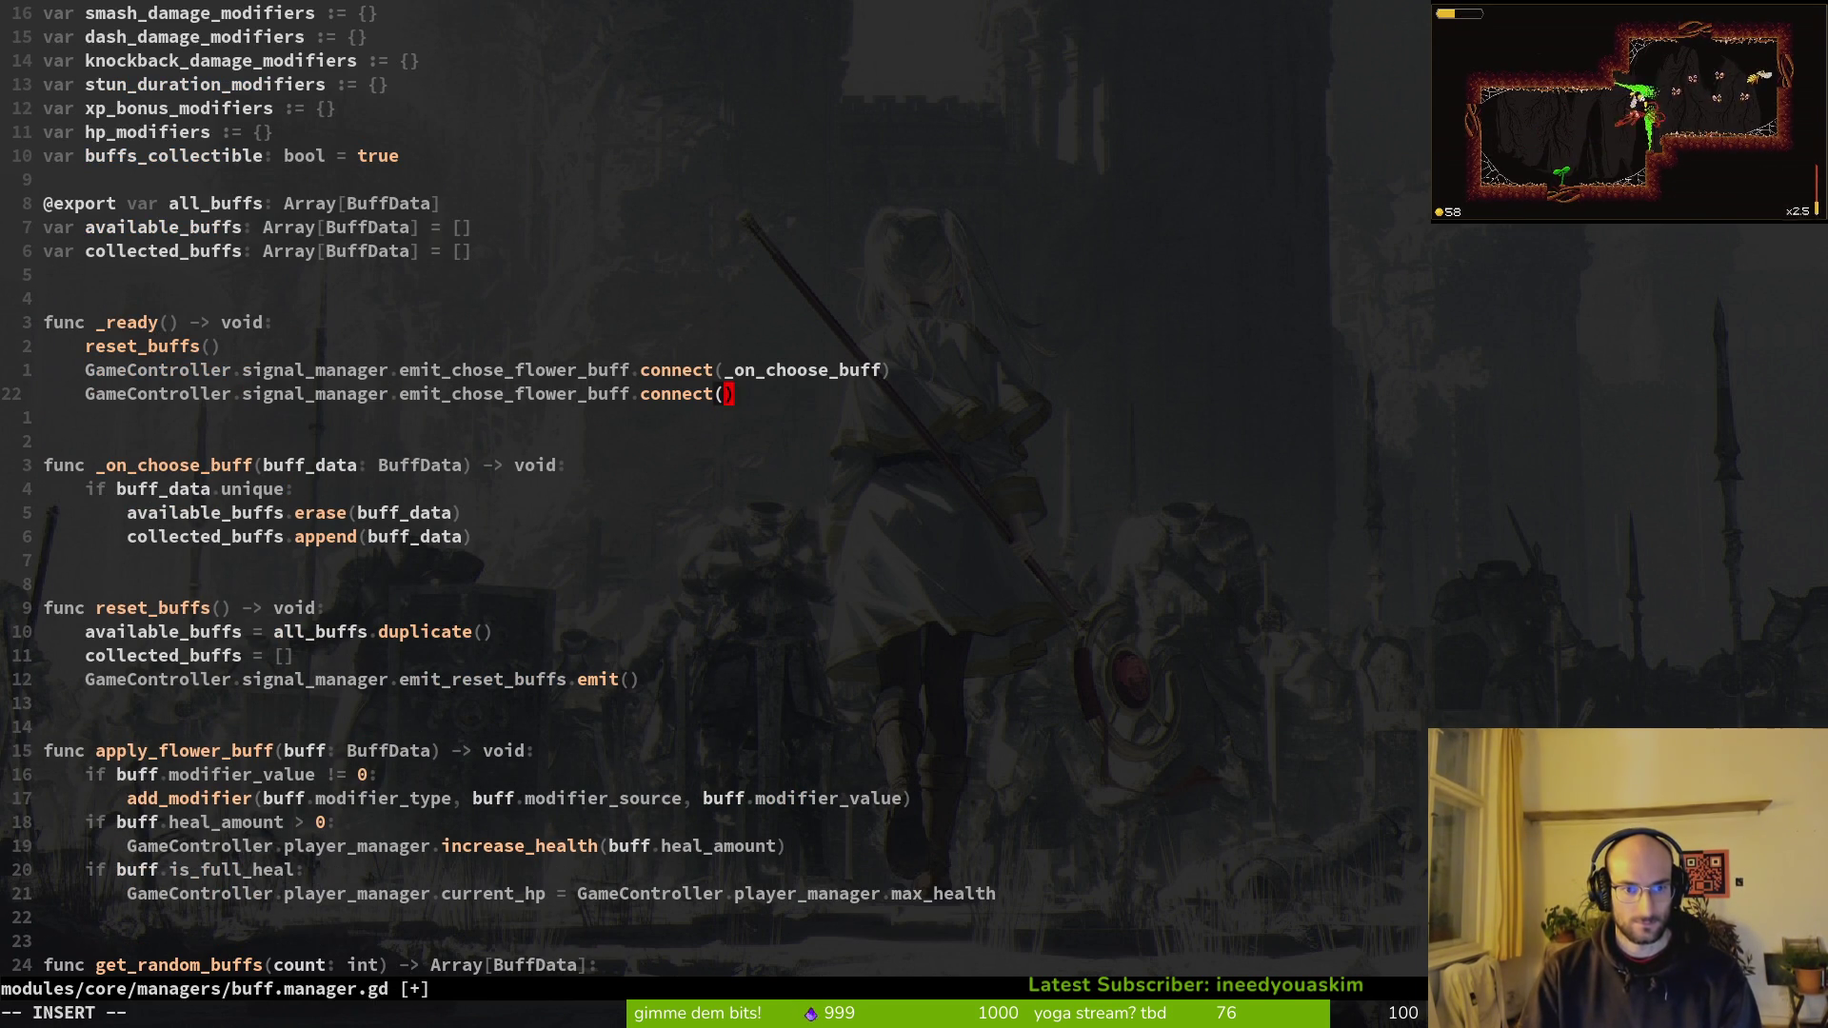
text(ap)
key(Return)
key(Escape)
text(:w)
key(Return)
Step: Prefix the new handler and the apply_flower_buff function with '_' and save
text(i_)
key(Escape)
text(:w)
key(Return)
key(j)
key(j)
key(j)
key(j)
key(j)
key(j)
key(j)
key(j)
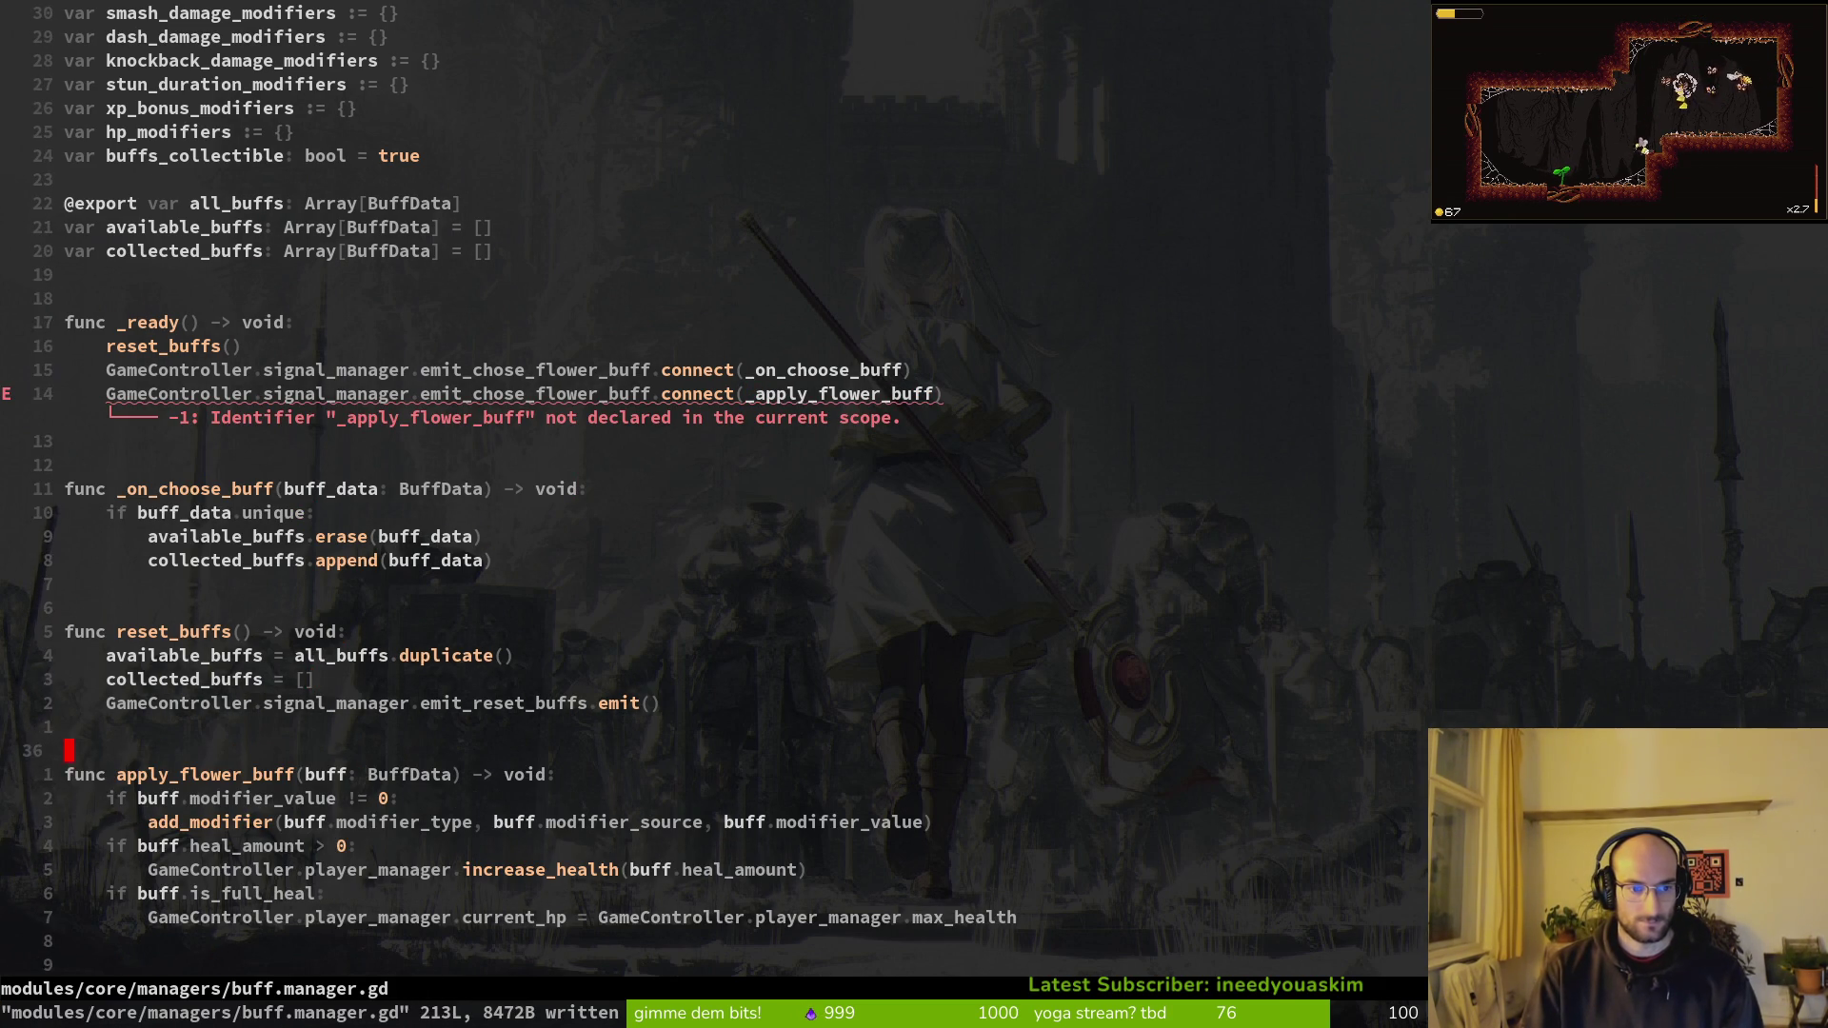
text(i_)
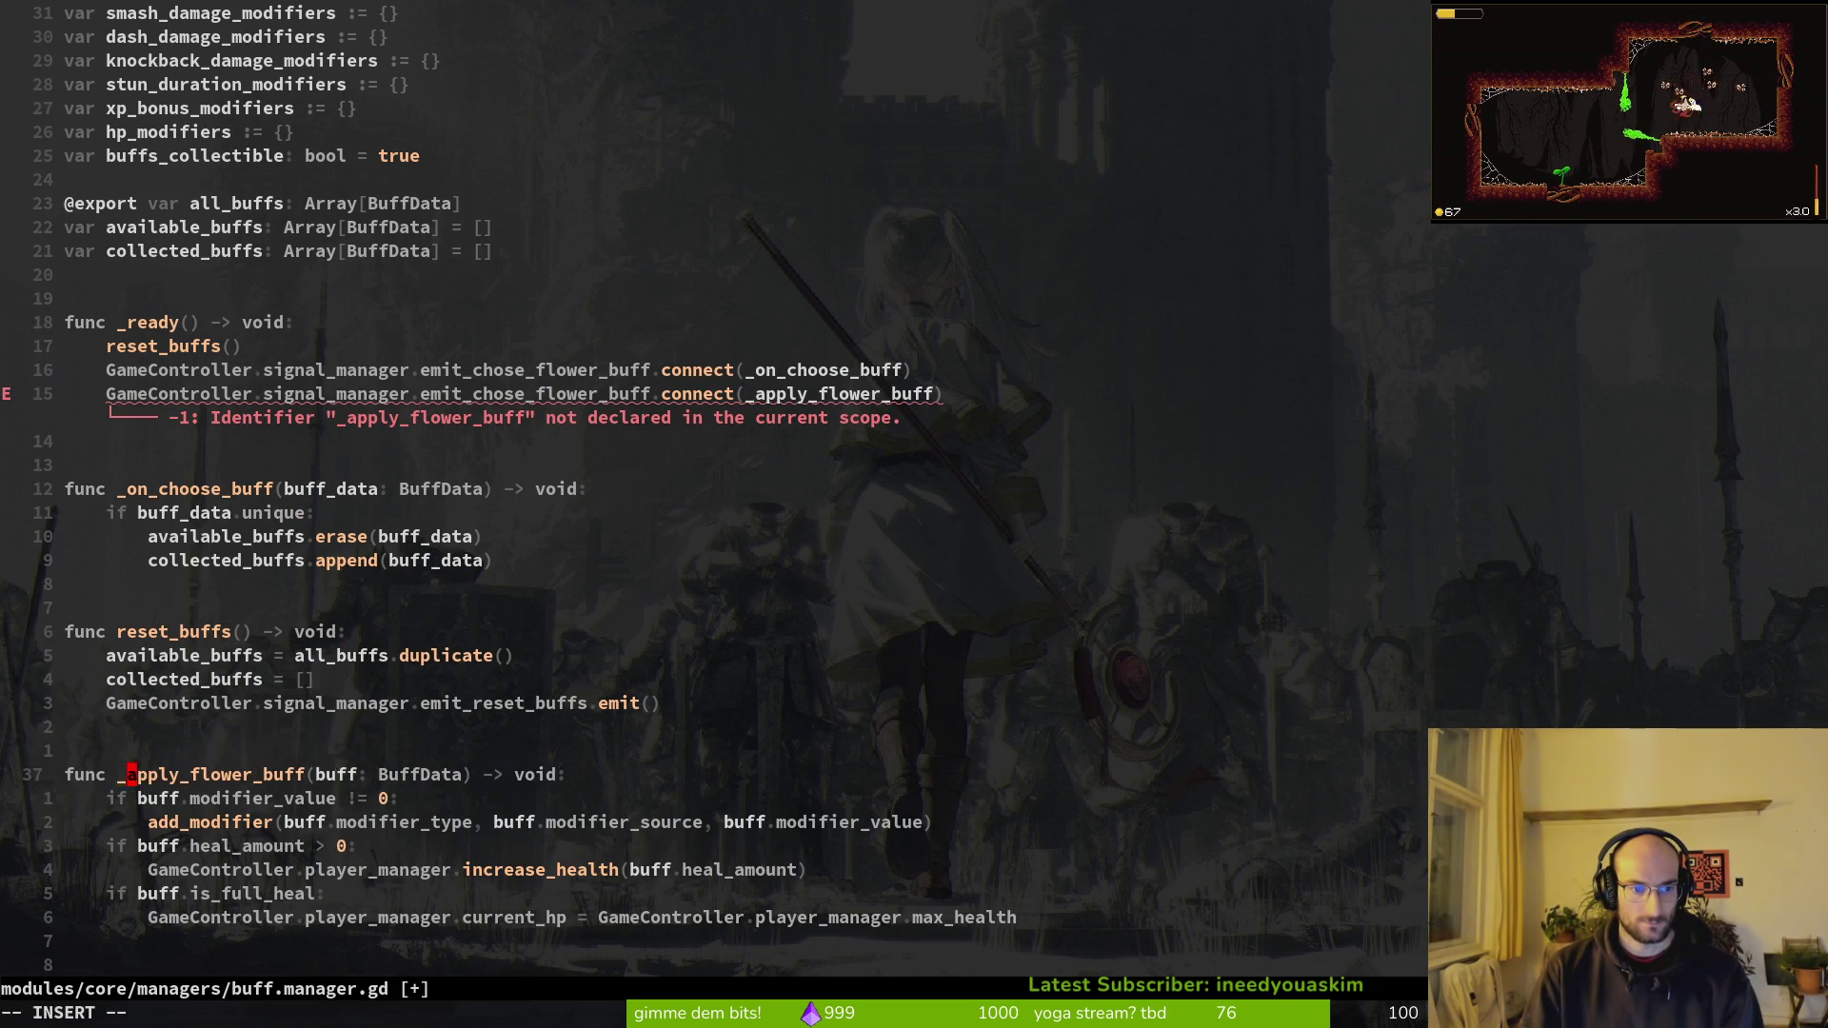
key(Escape)
text(:w)
key(Return)
key(space)
text(fg)
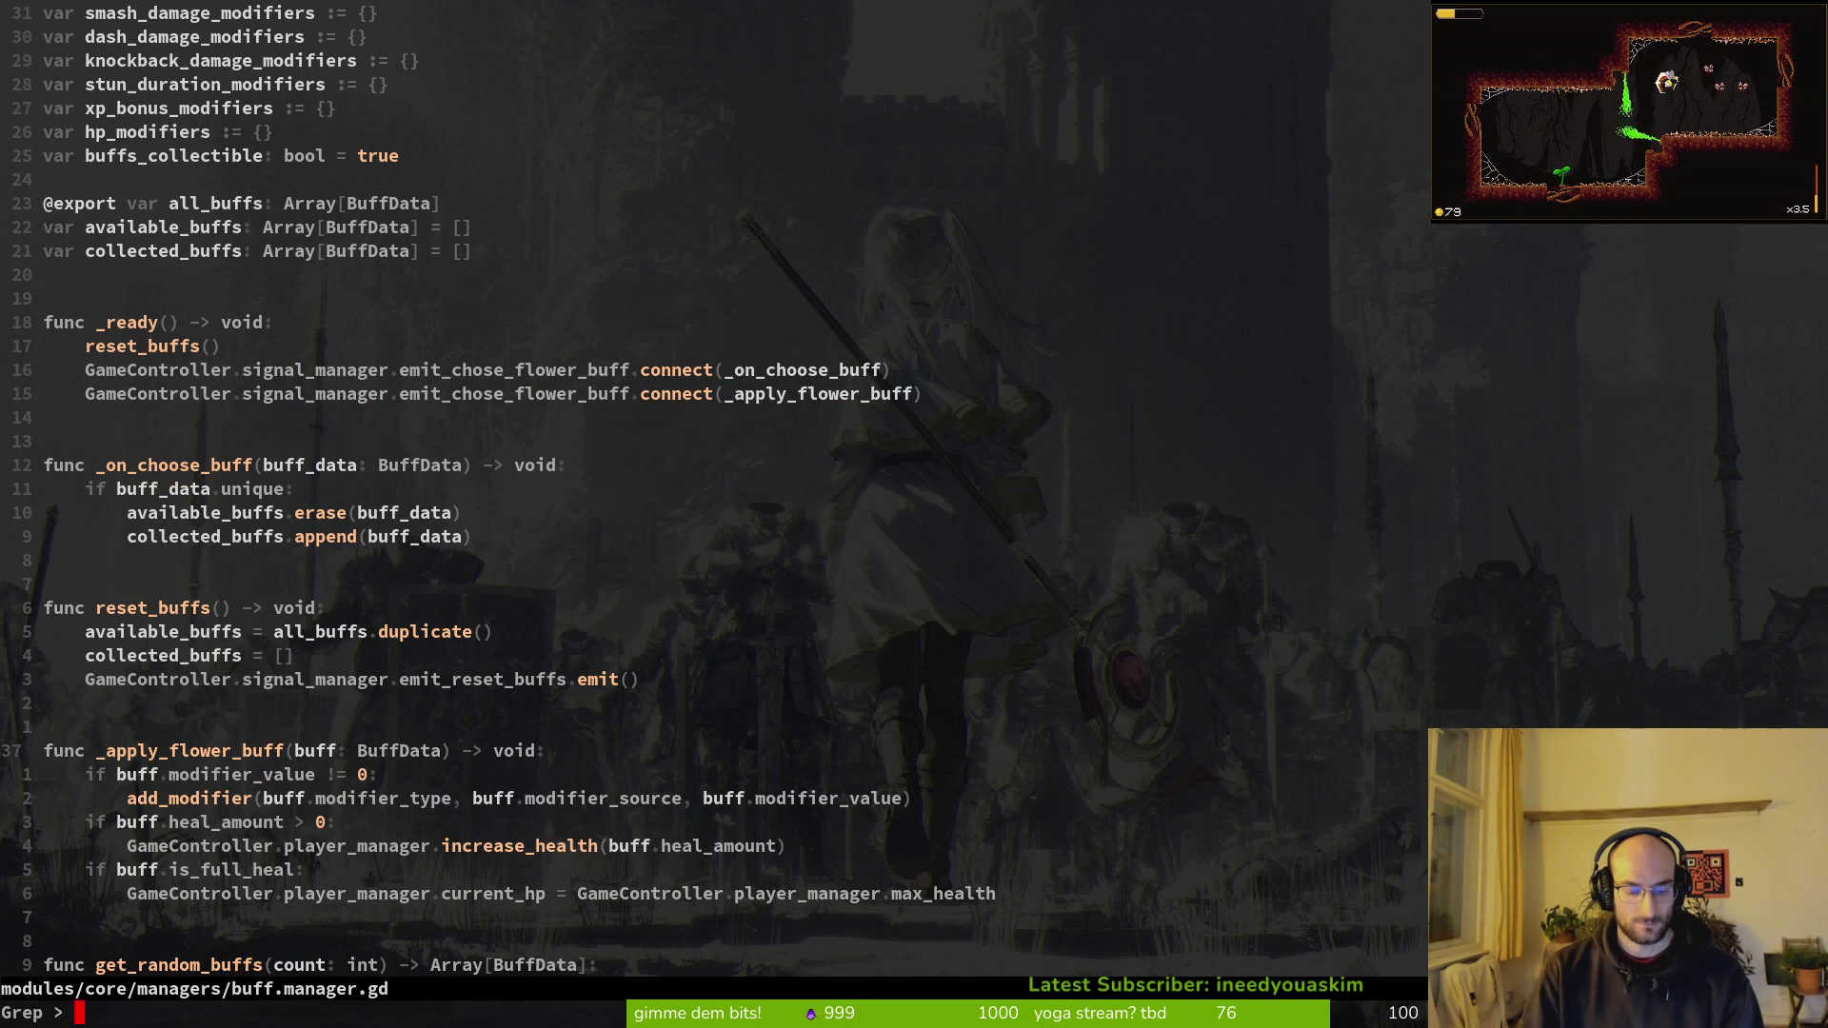
text(ly)
text(_flower_)
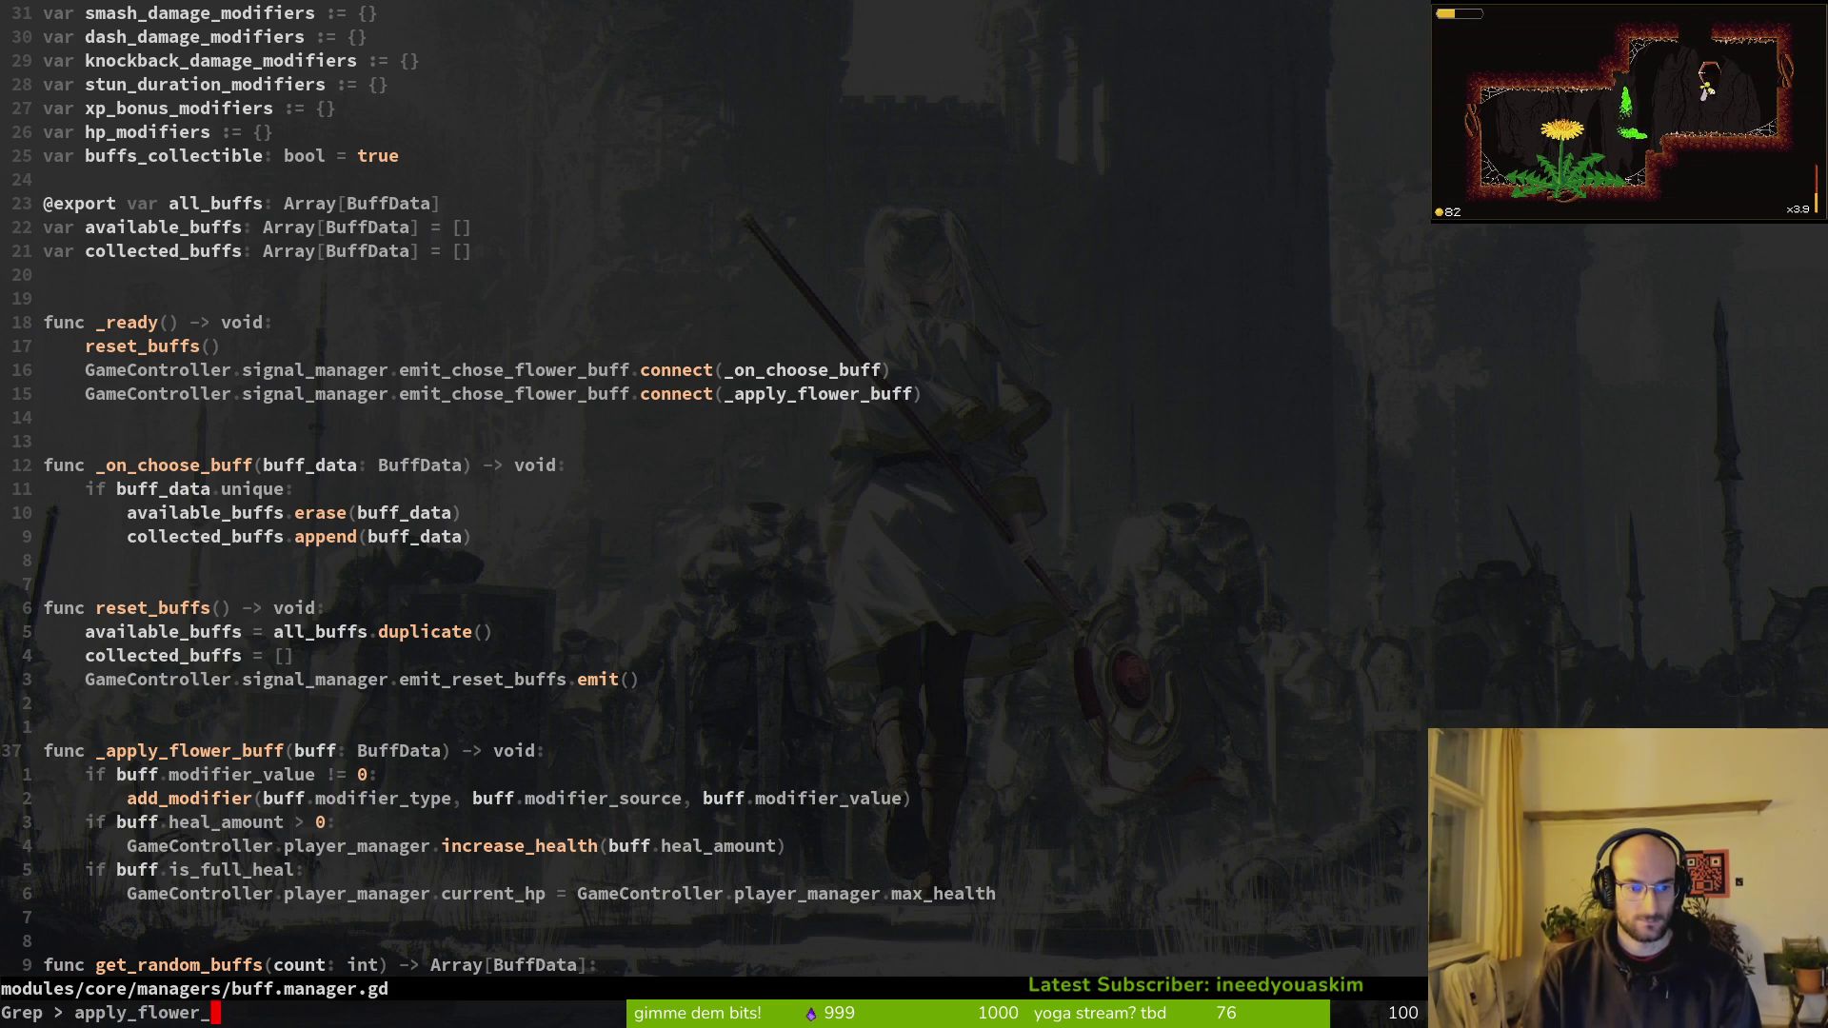
text(f)
Step: Delete the direct apply_flower_buff call on line 58 of flower_buff.gd and save
key(Return)
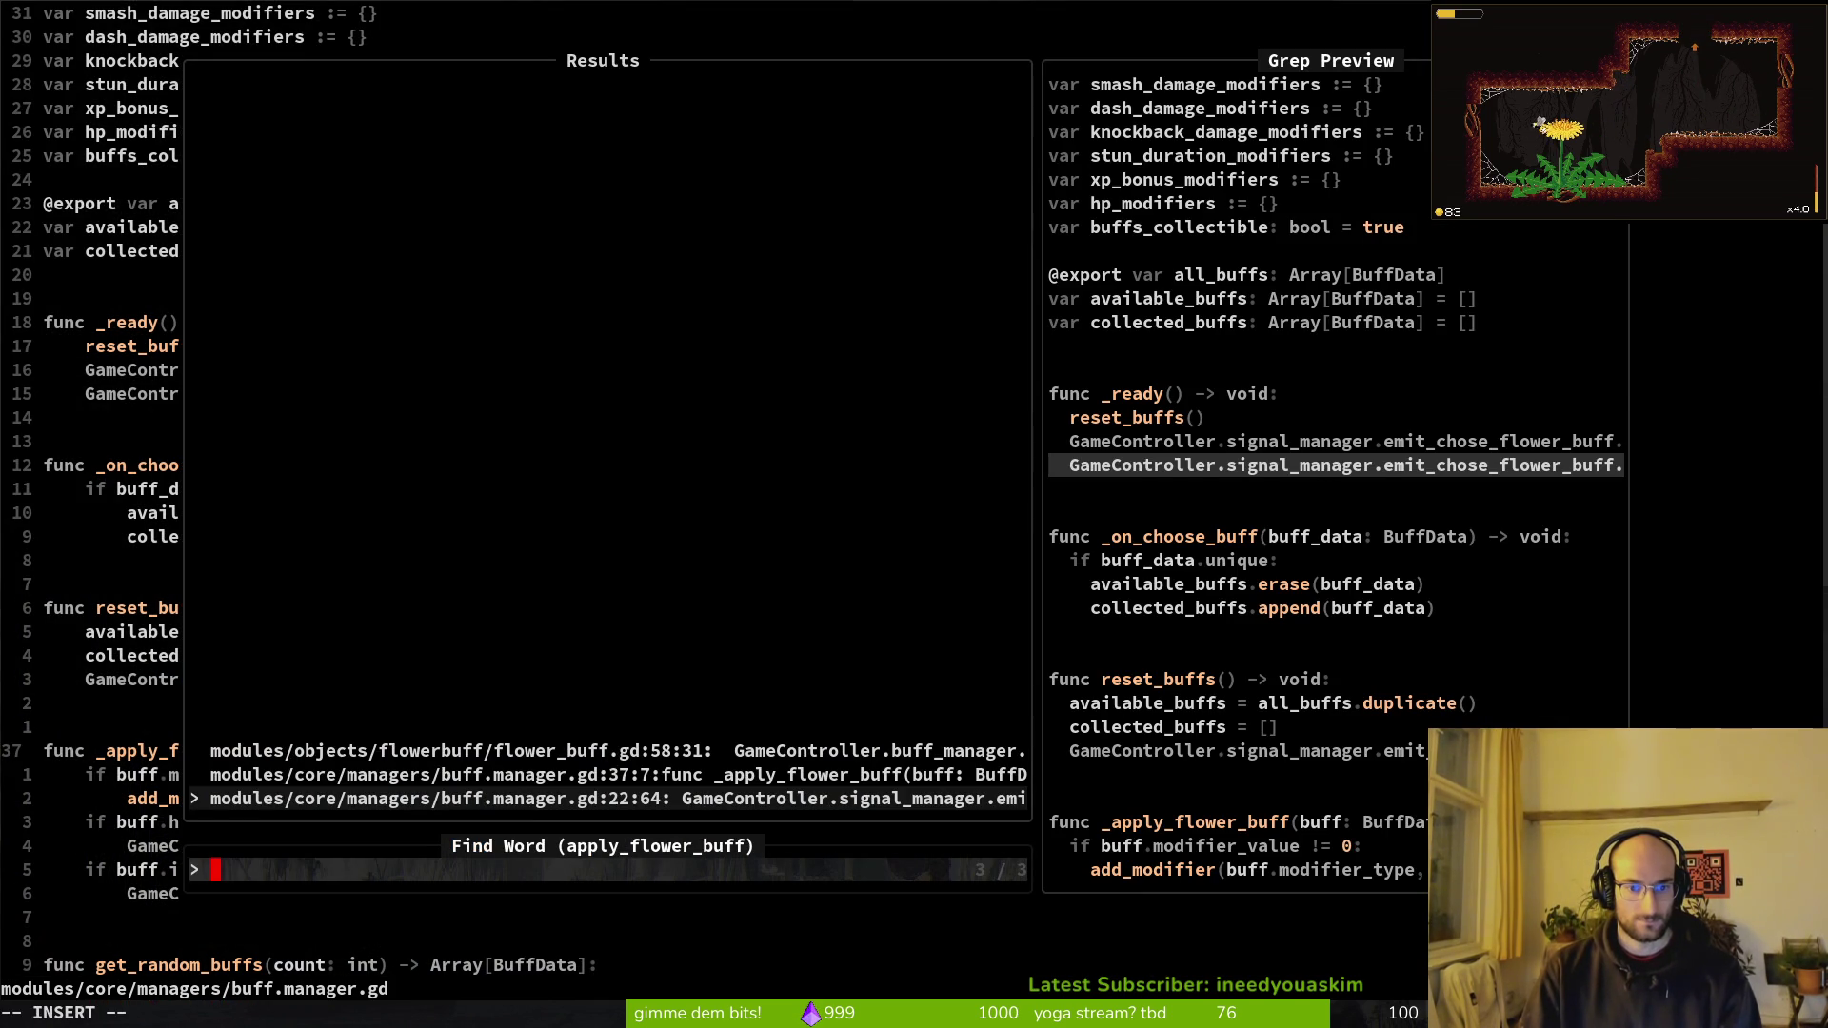
key(Up)
key(Up)
key(Return)
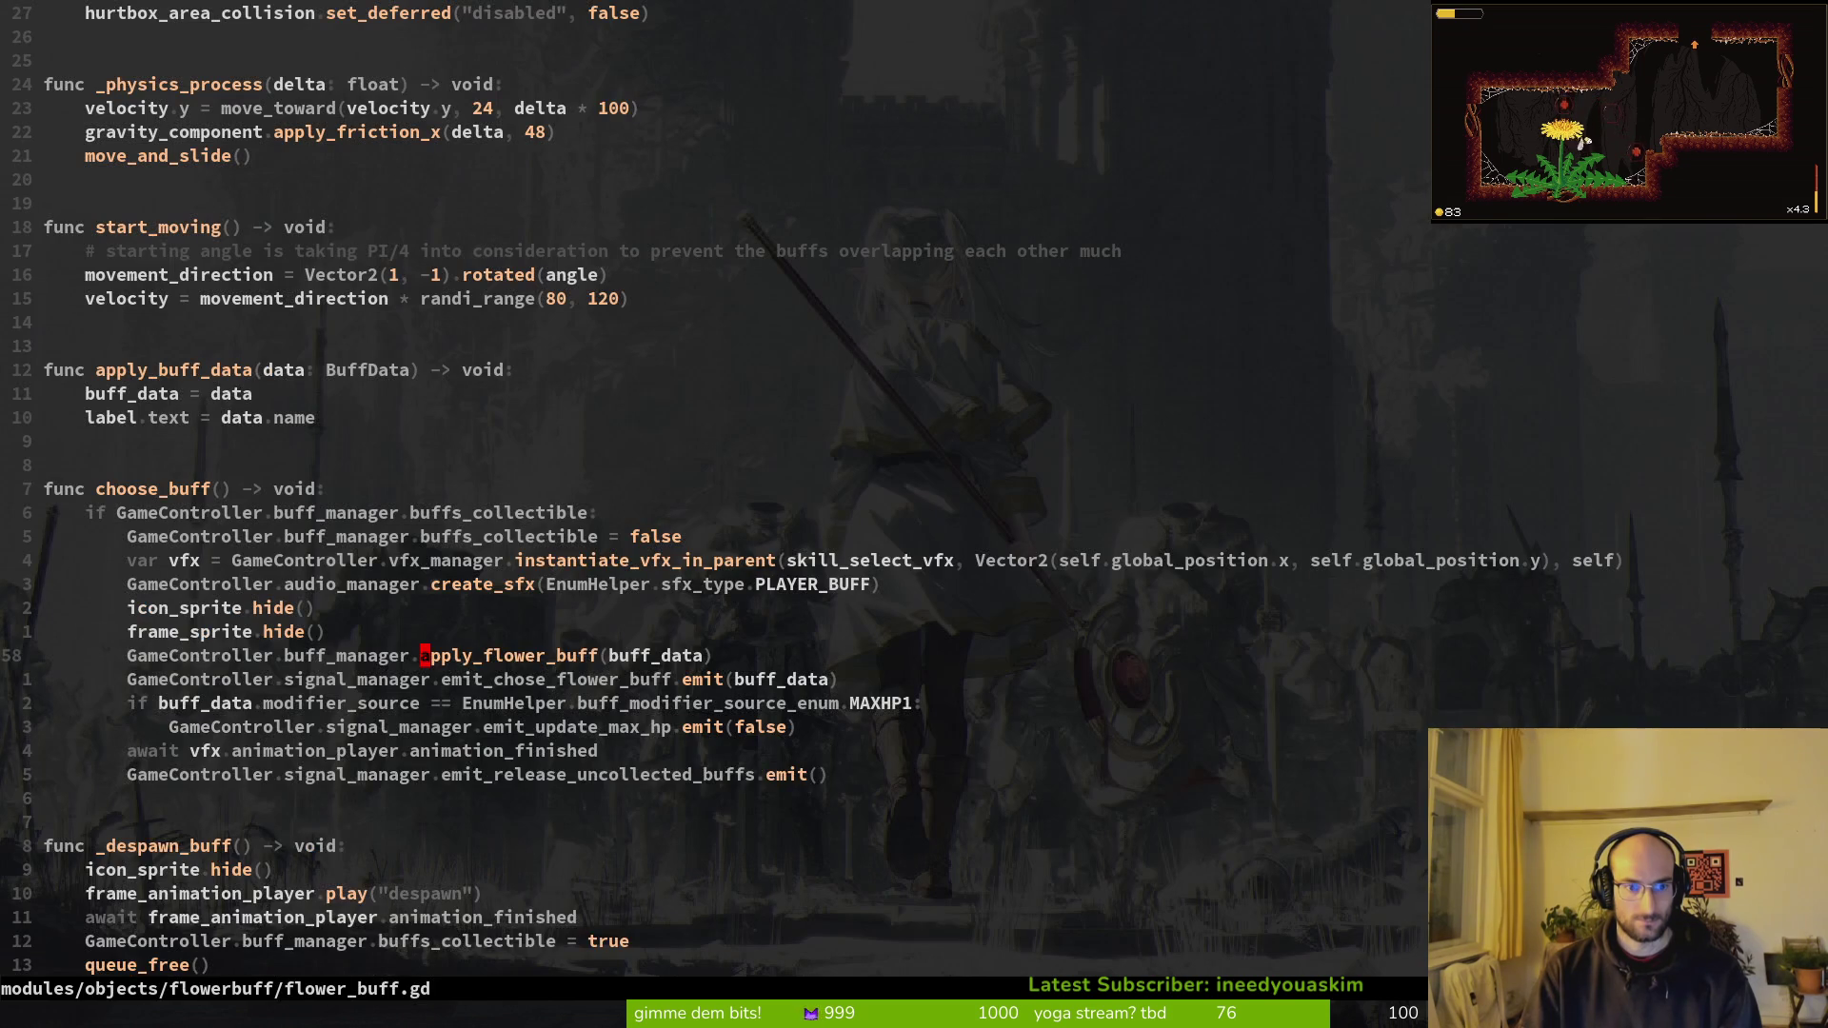
key(d)
key(d)
text(:w)
key(Return)
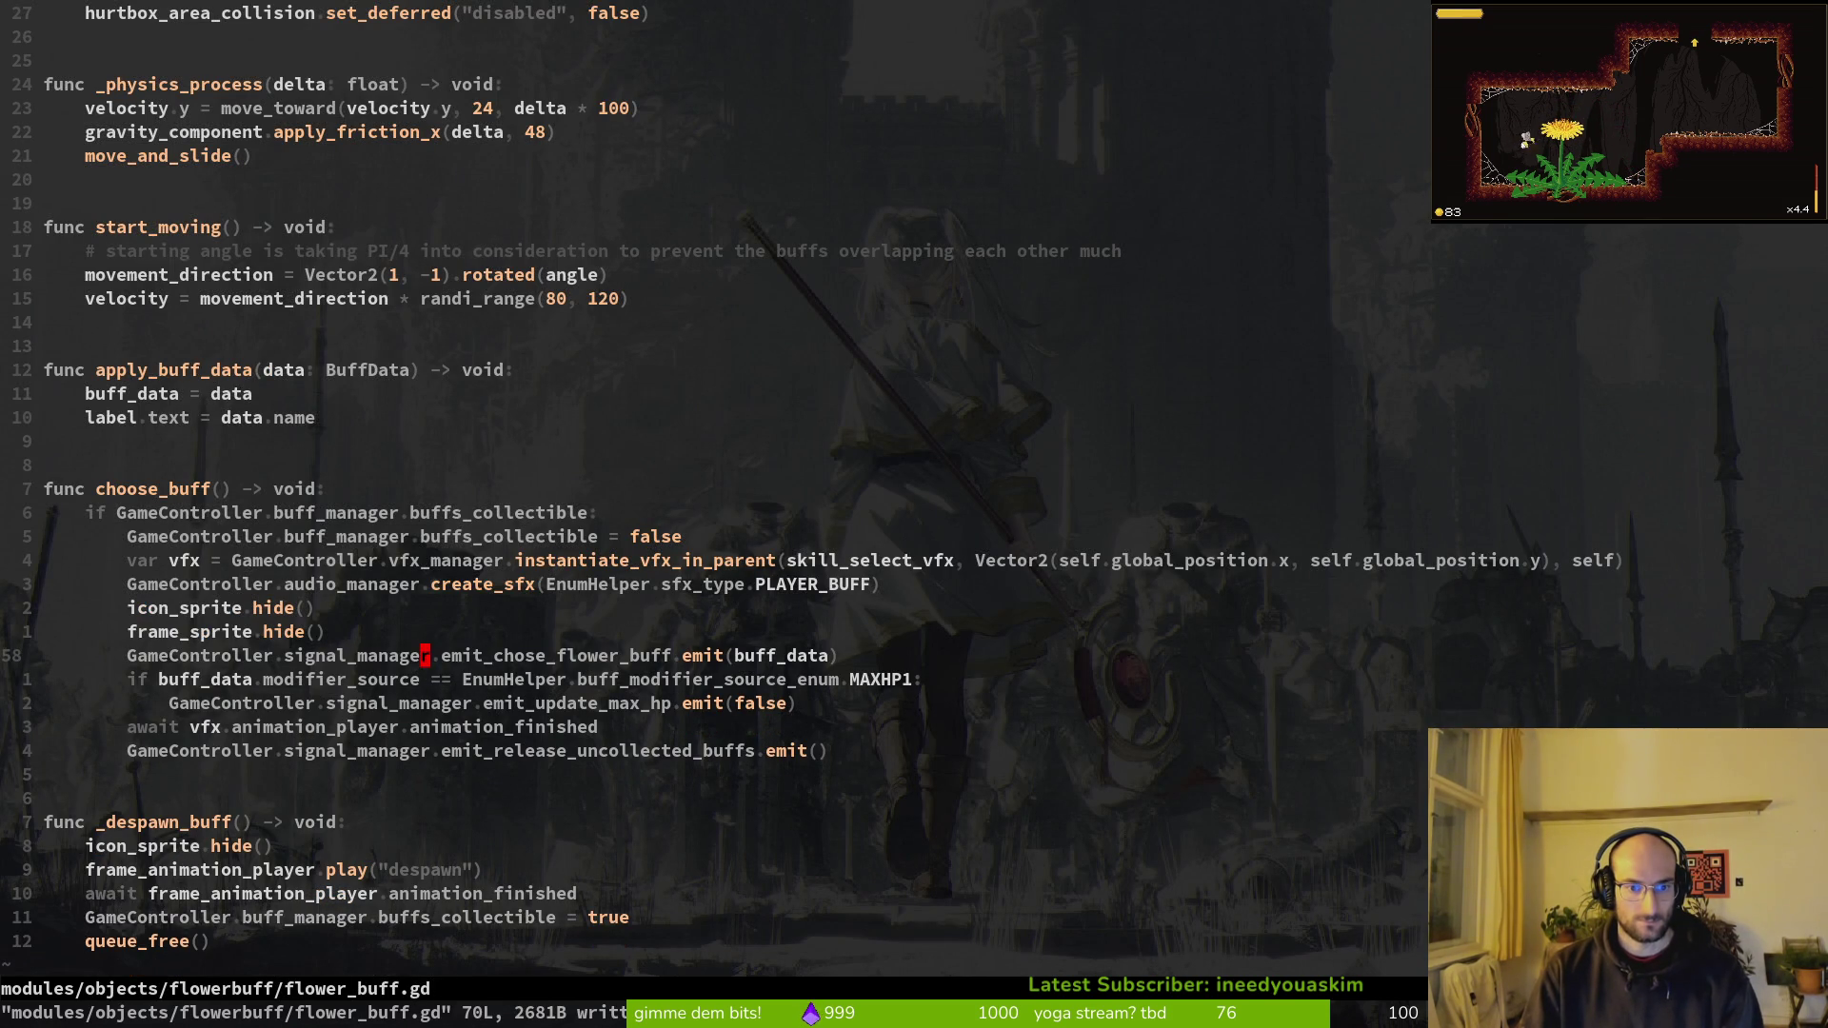
Step: Save buff.manager.gd as well and quit Vim to the bash prompt
key(ctrl+o)
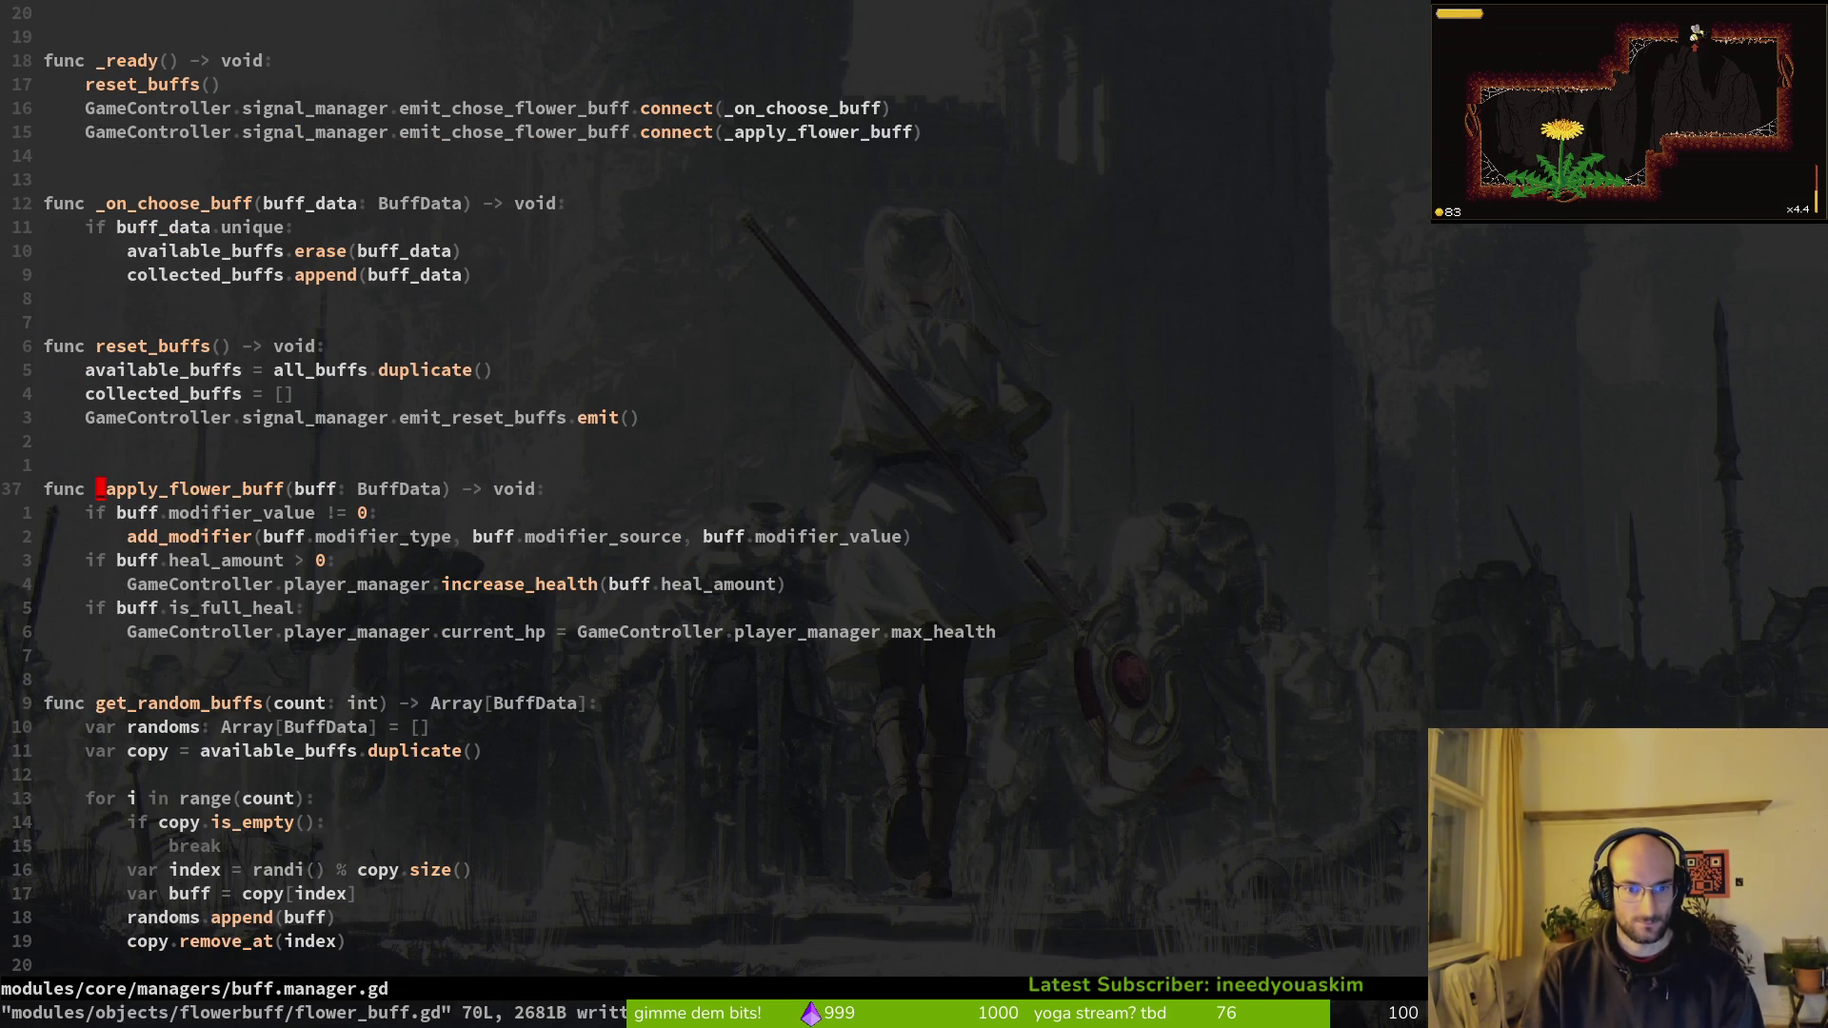
text(:w)
key(Return)
key(ctrl+o)
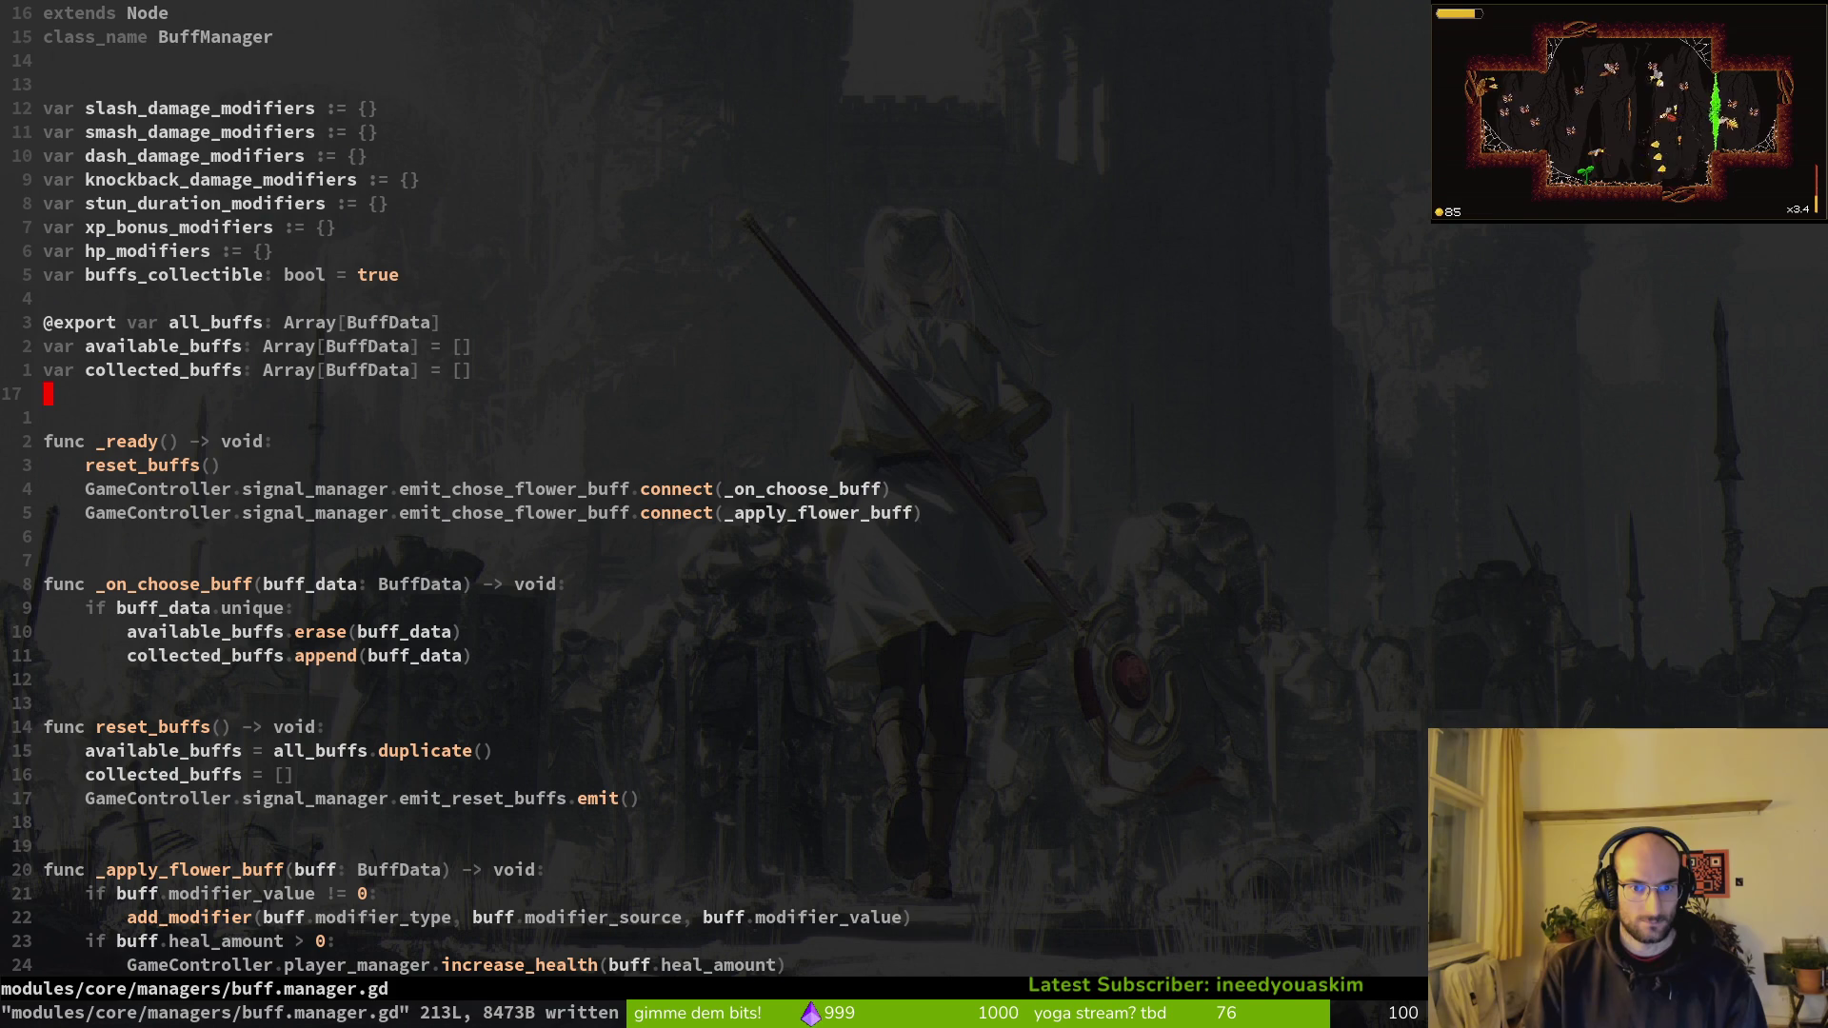
key(j)
key(j)
key(j)
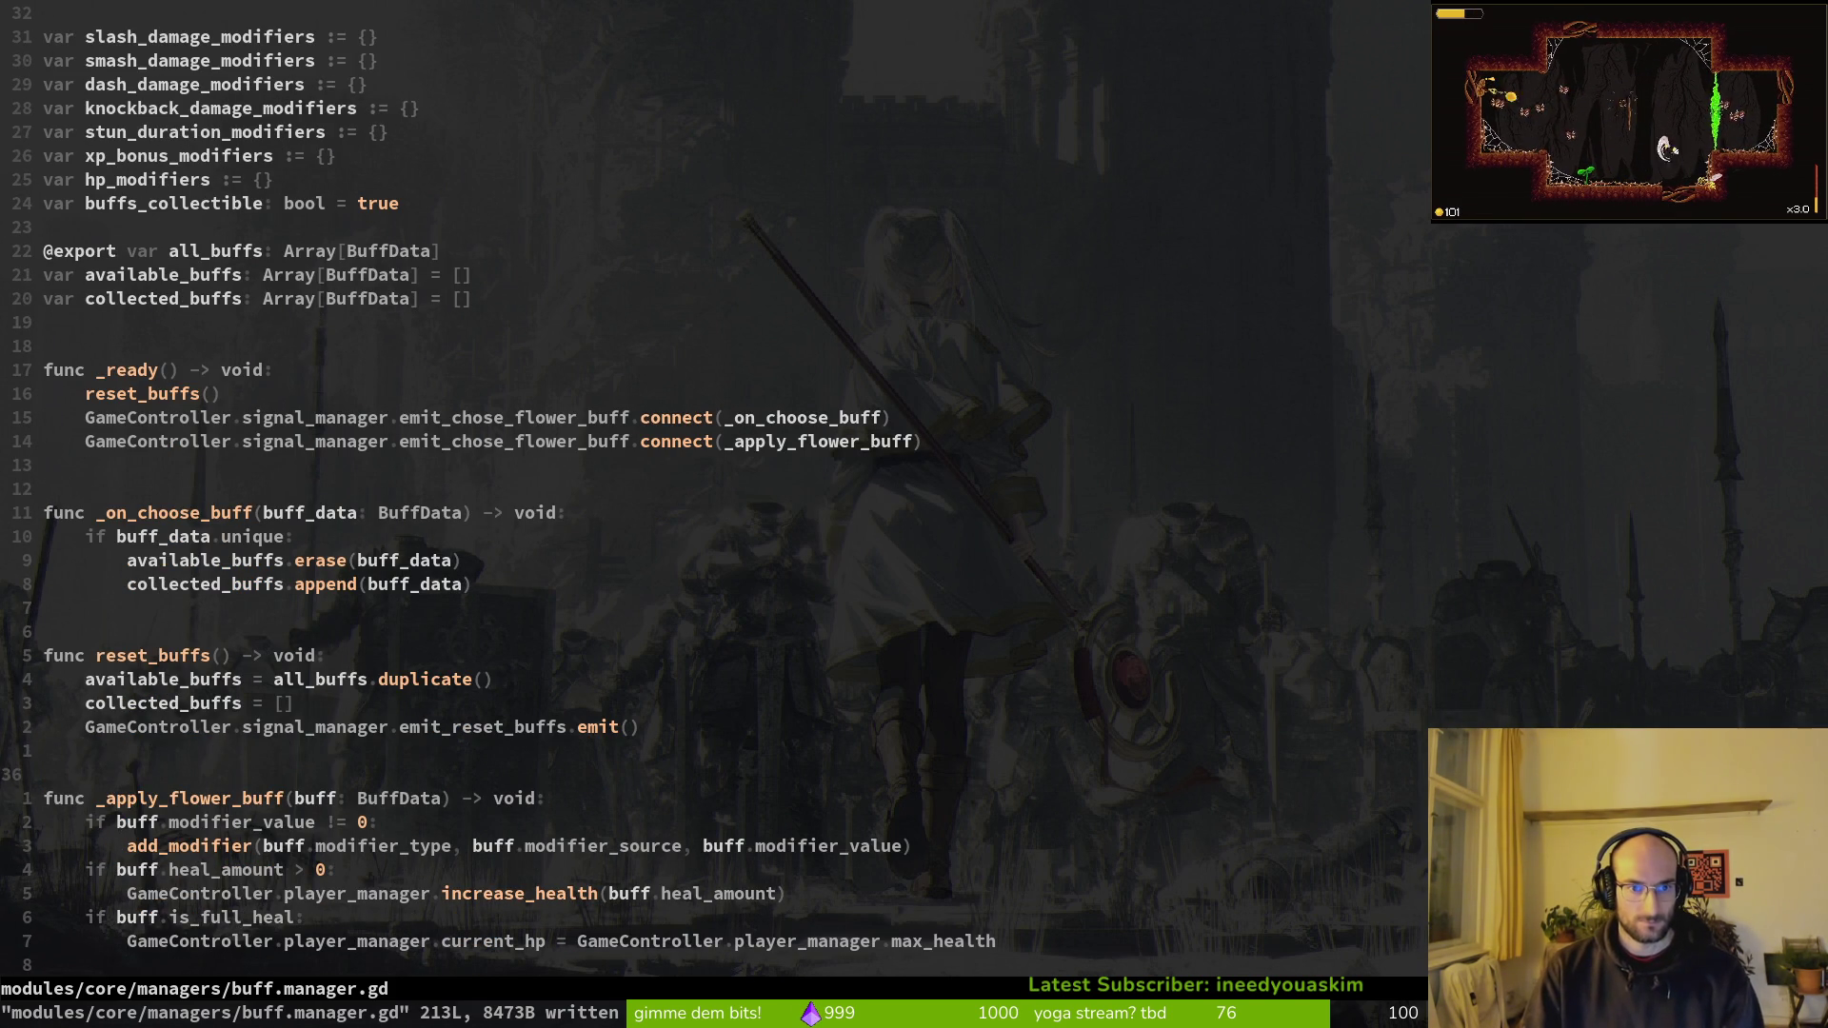
text(:q)
key(Return)
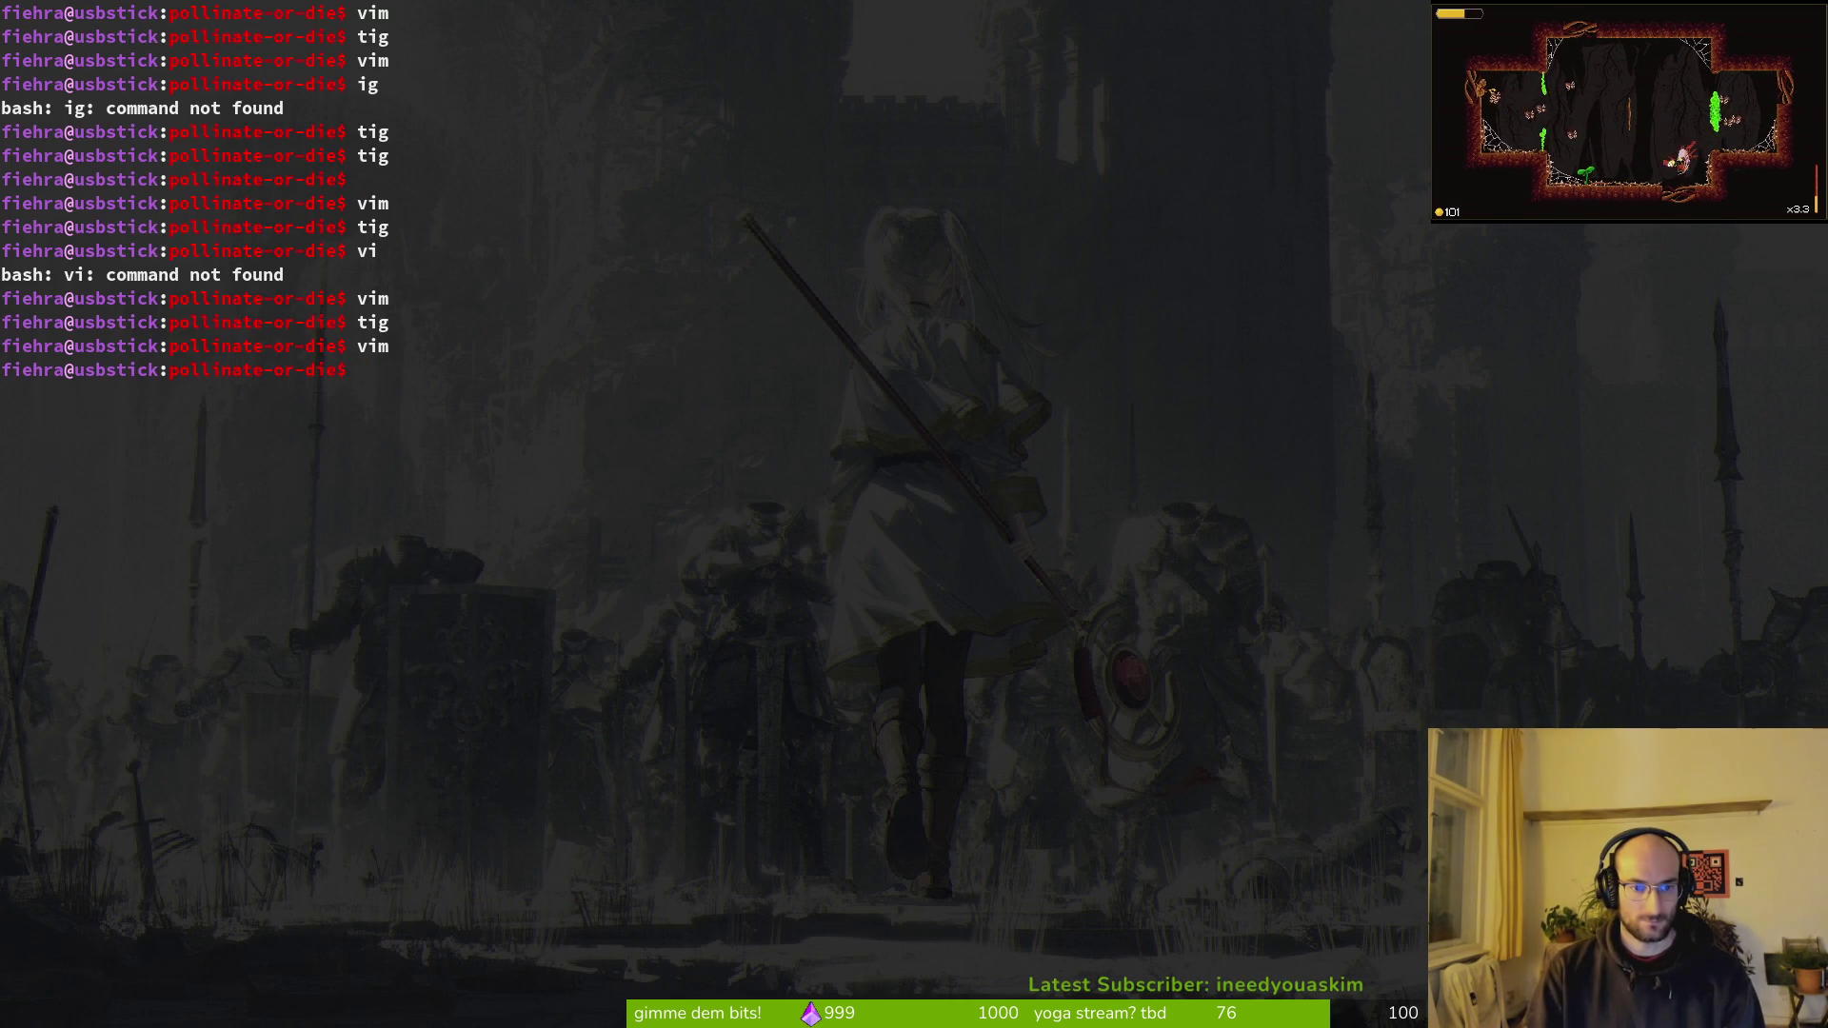
Step: Run the game in Godot with F5 and start a new game to test the change
key(alt+Tab)
key(F5)
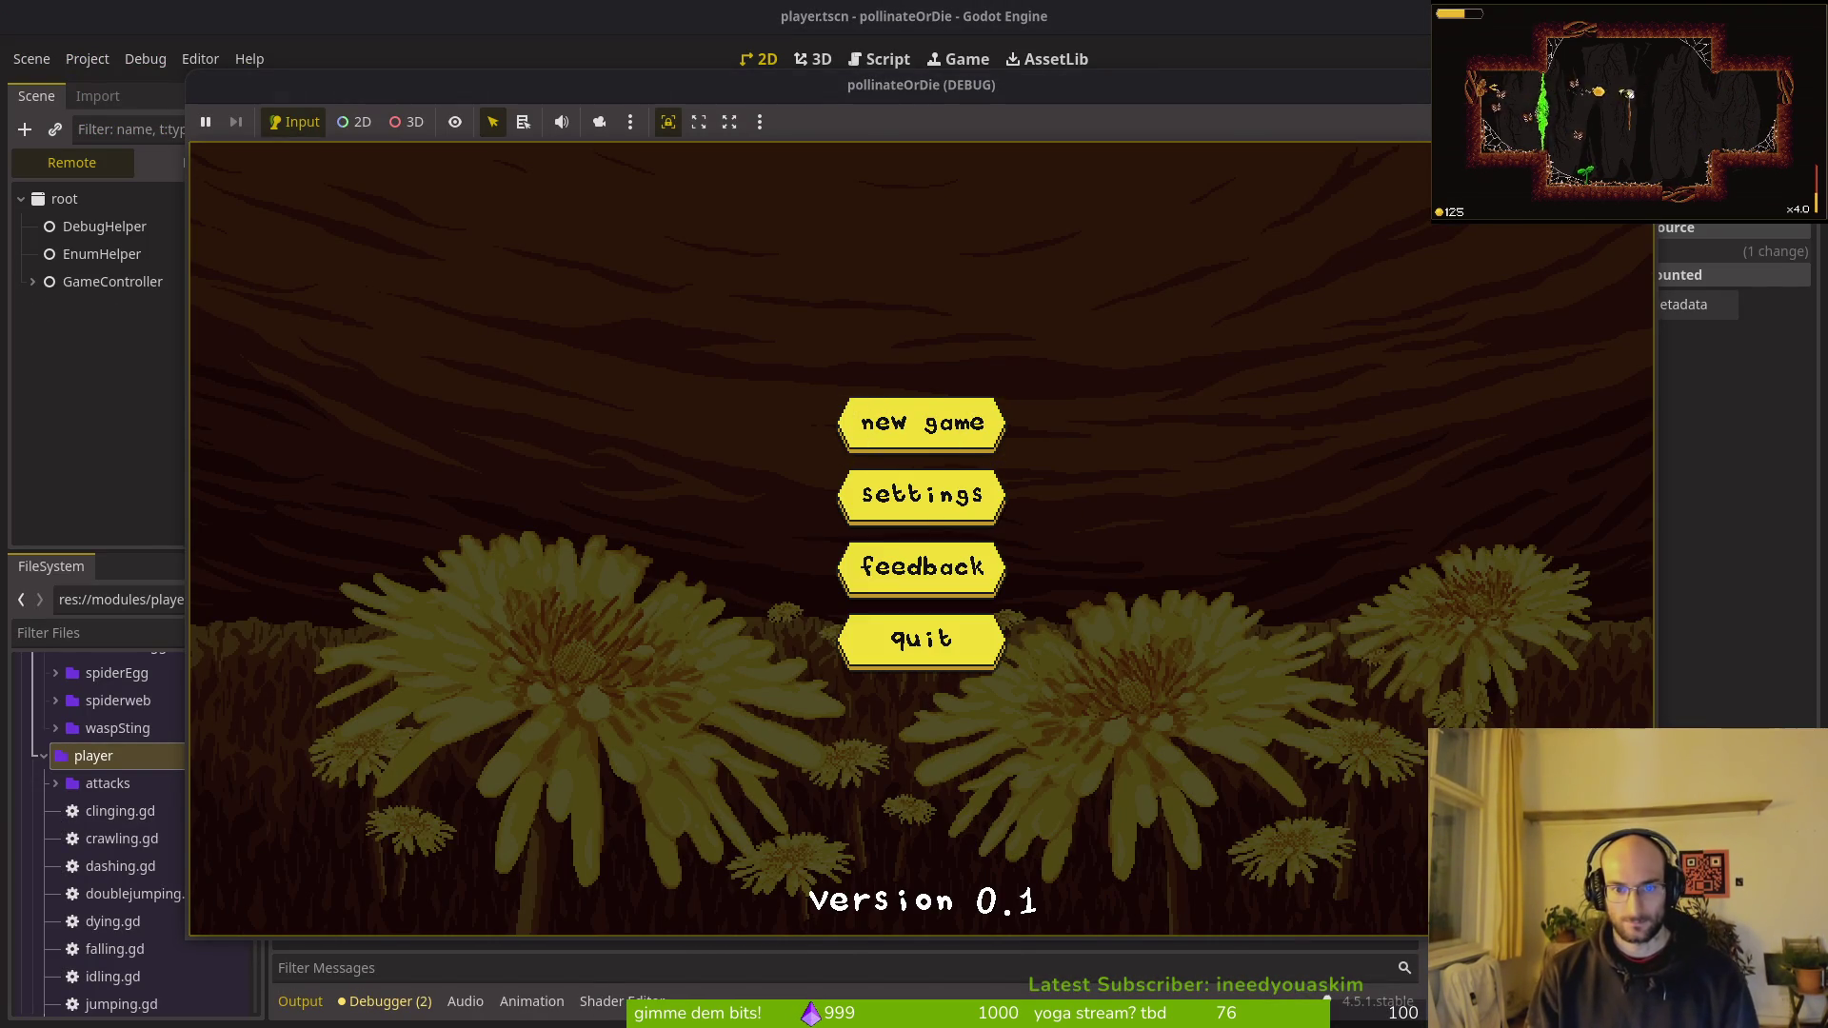
key(Return)
key(alt+Tab)
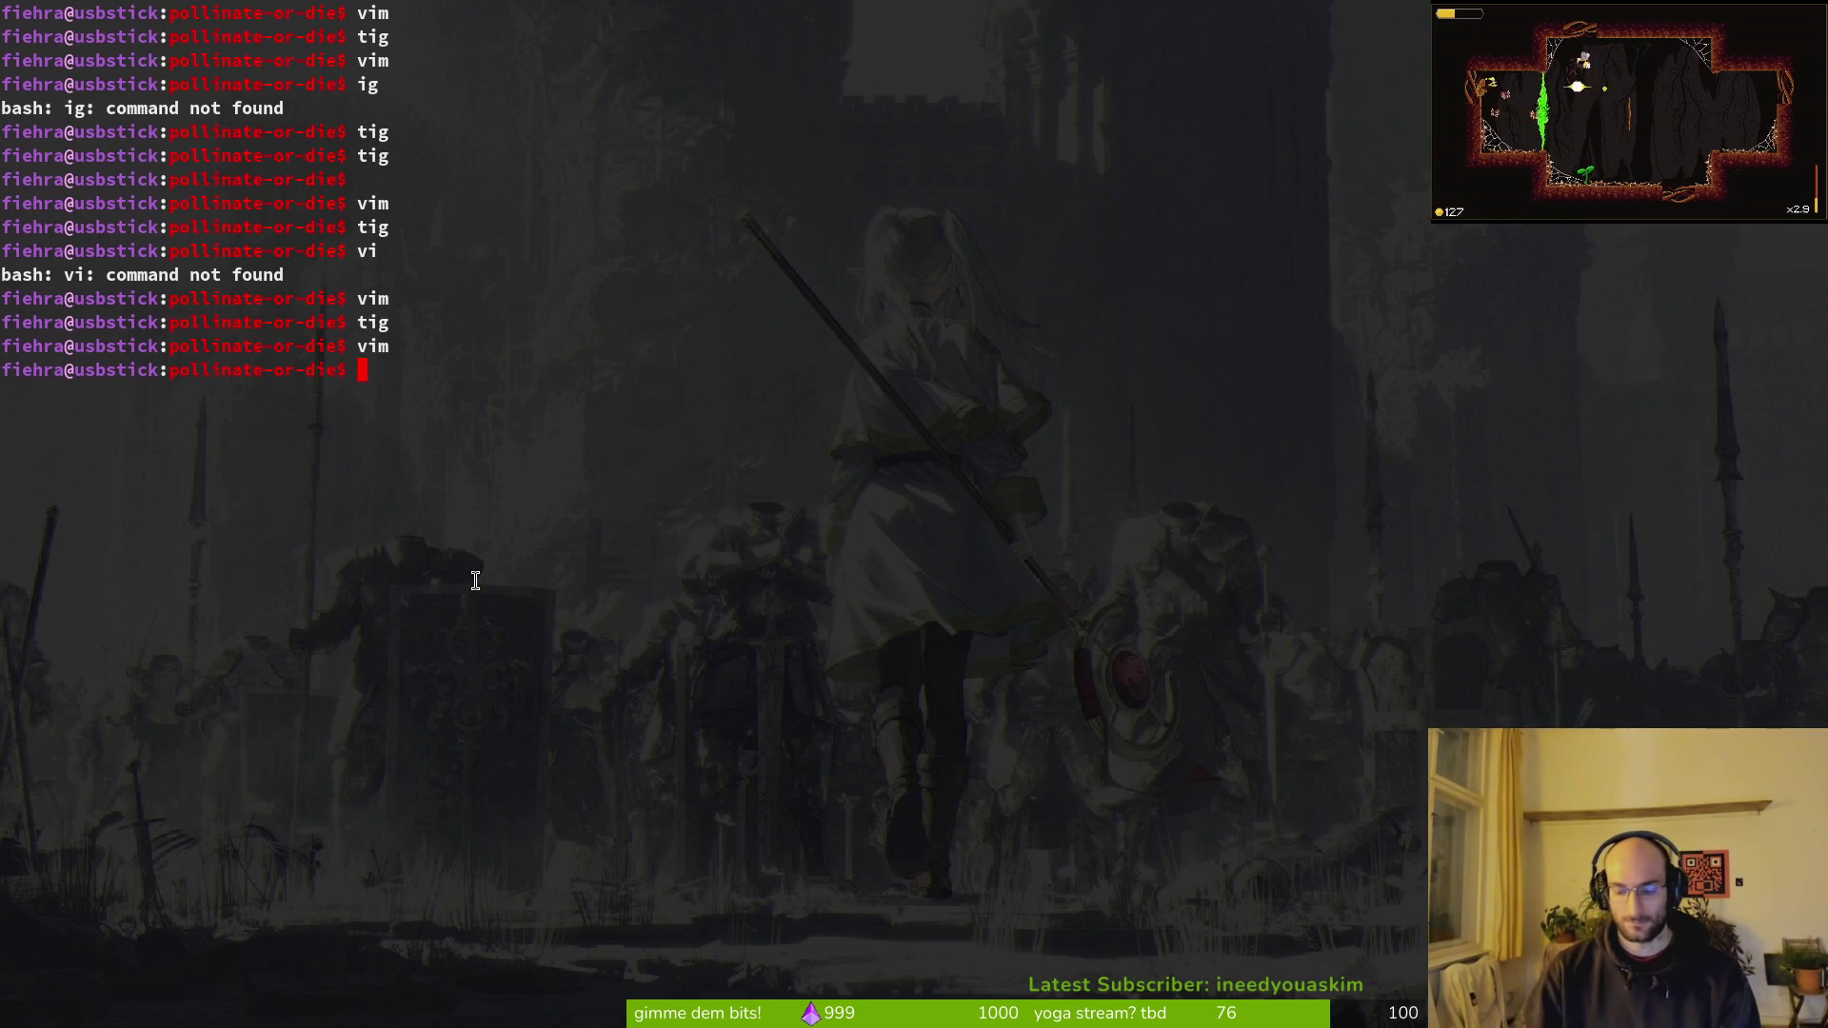
Step: Relaunch Vim in the project and open buff_data.gd through the file finder
text(vim)
key(Return)
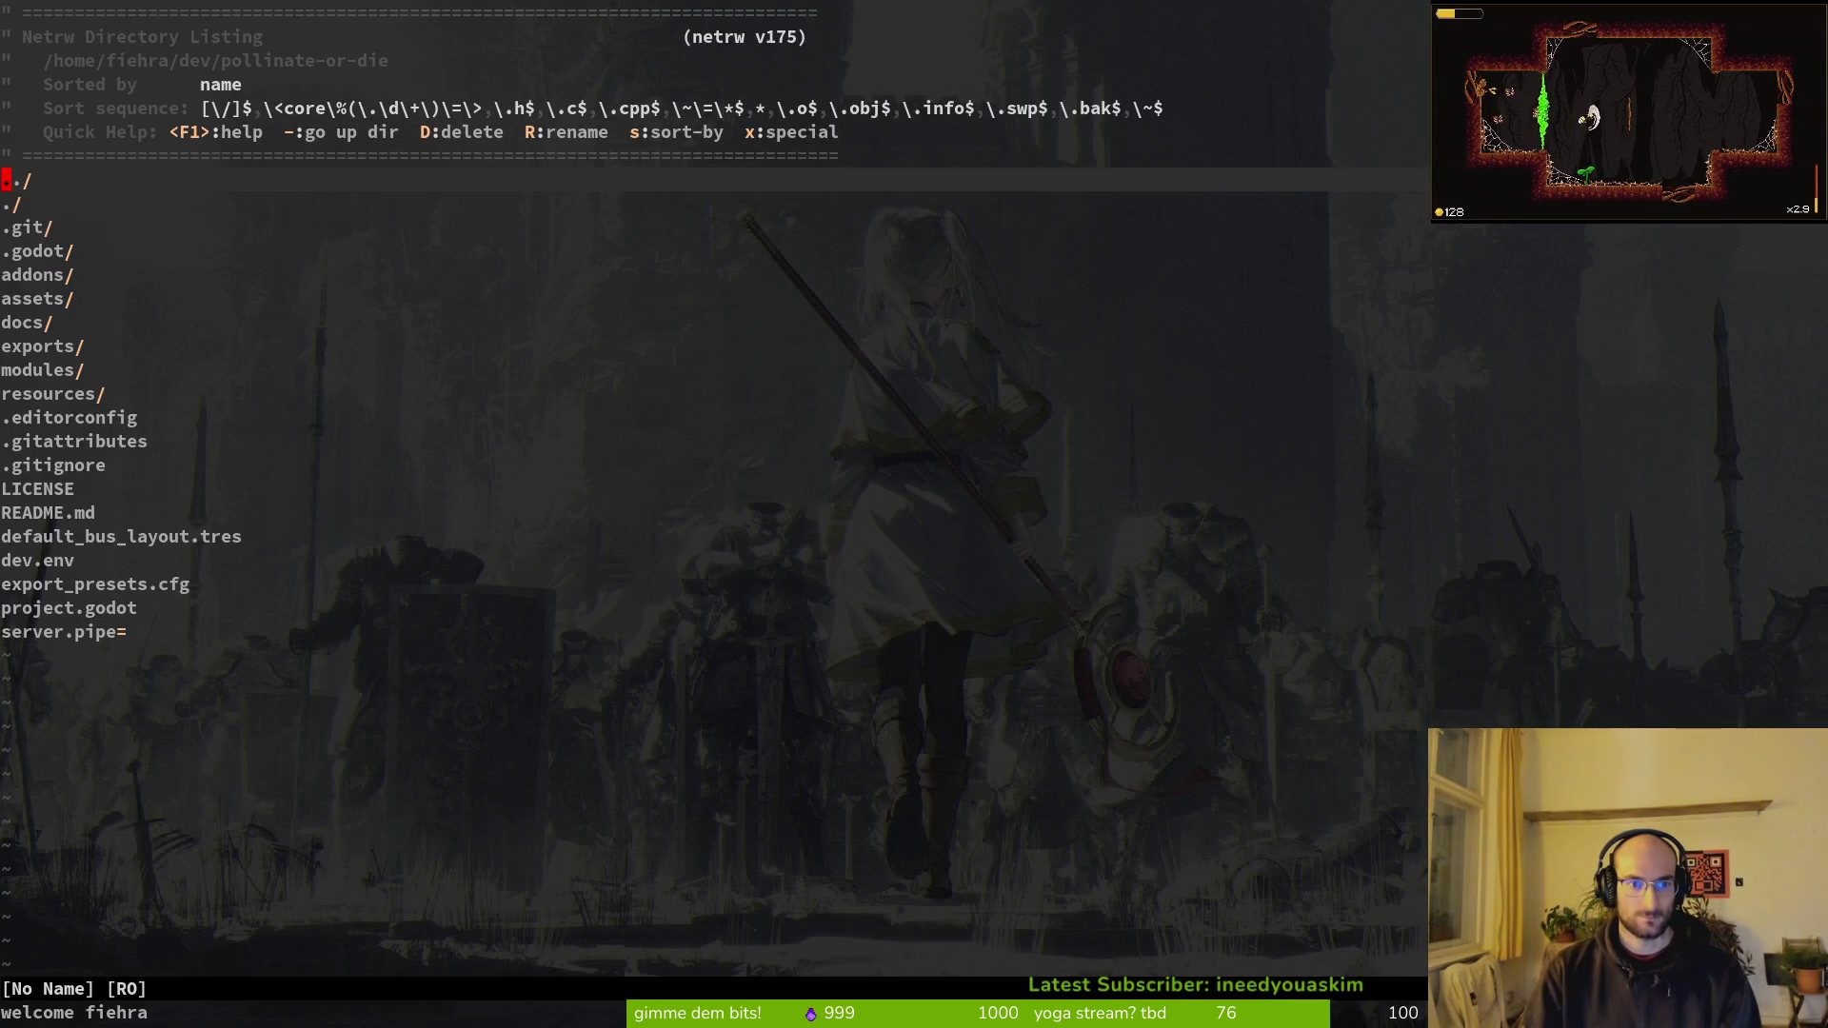
key(space)
key(f)
key(f)
text(uffd)
key(Return)
key(space)
Step: Open buff.manager.gd, undo the added connect line and function rename, and save
key(f)
key(f)
text(buffman)
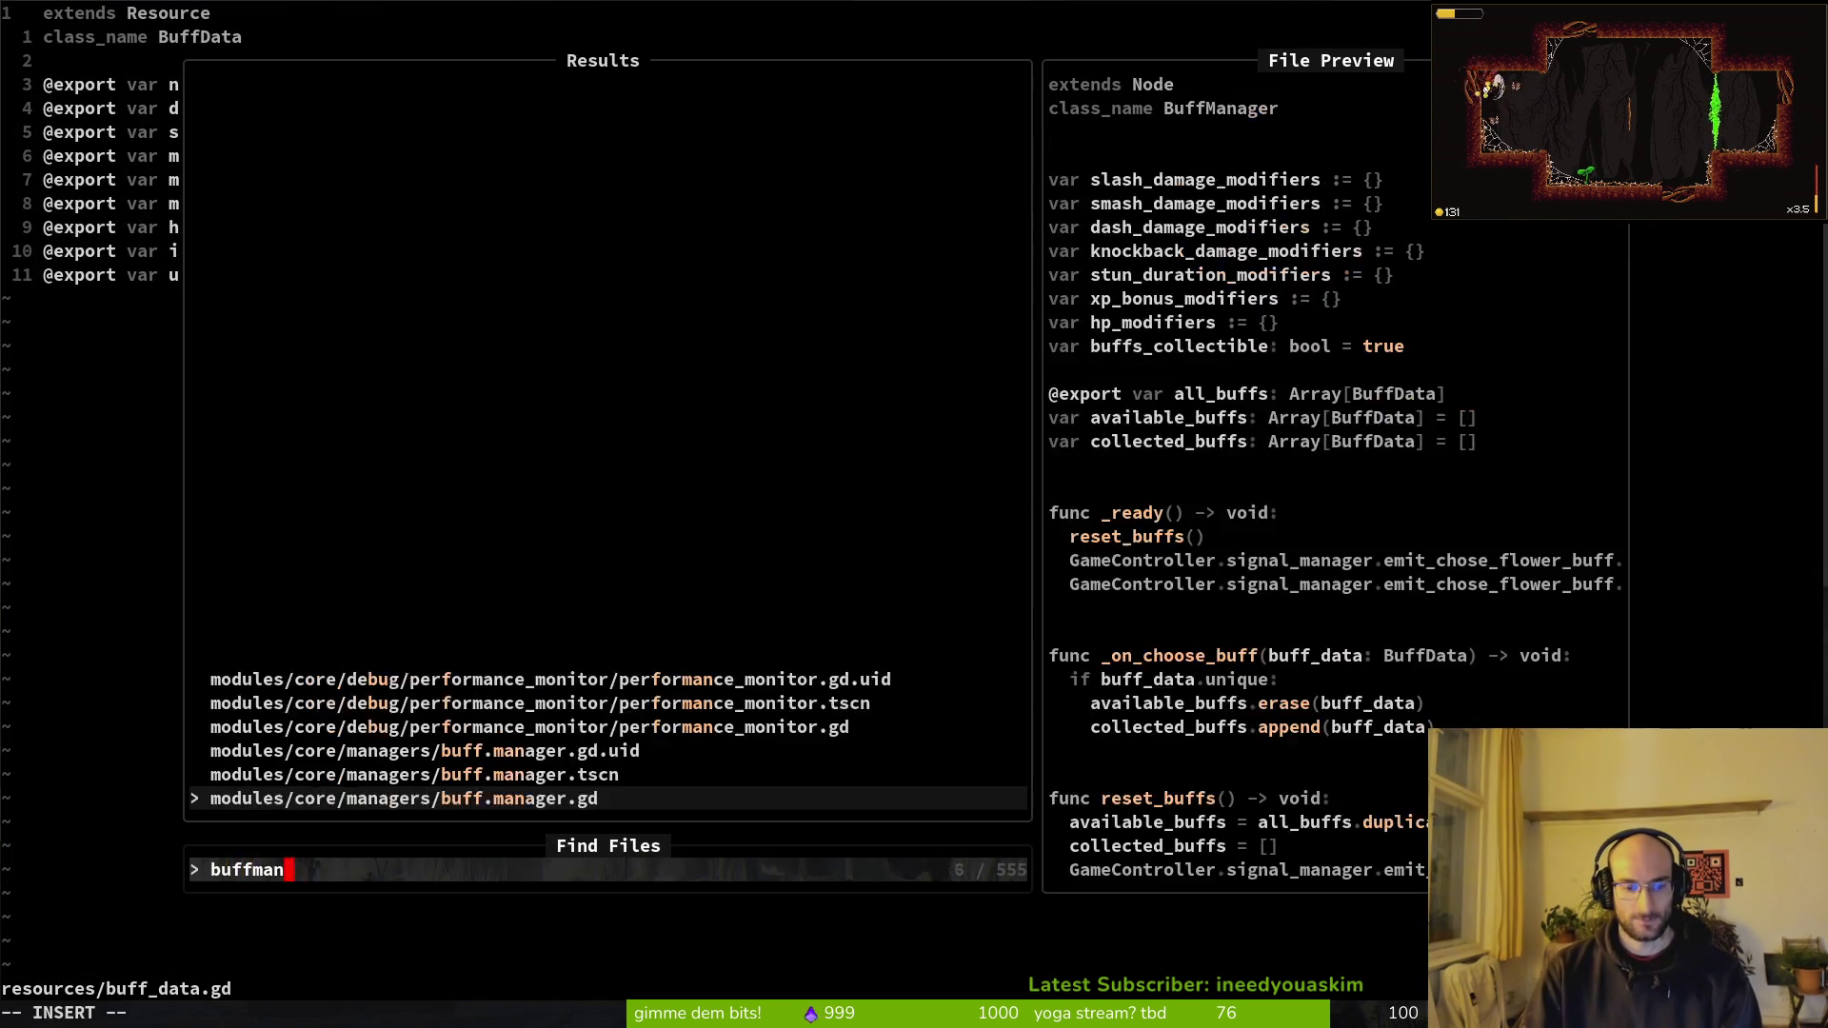
key(Return)
key(u)
key(u)
key(u)
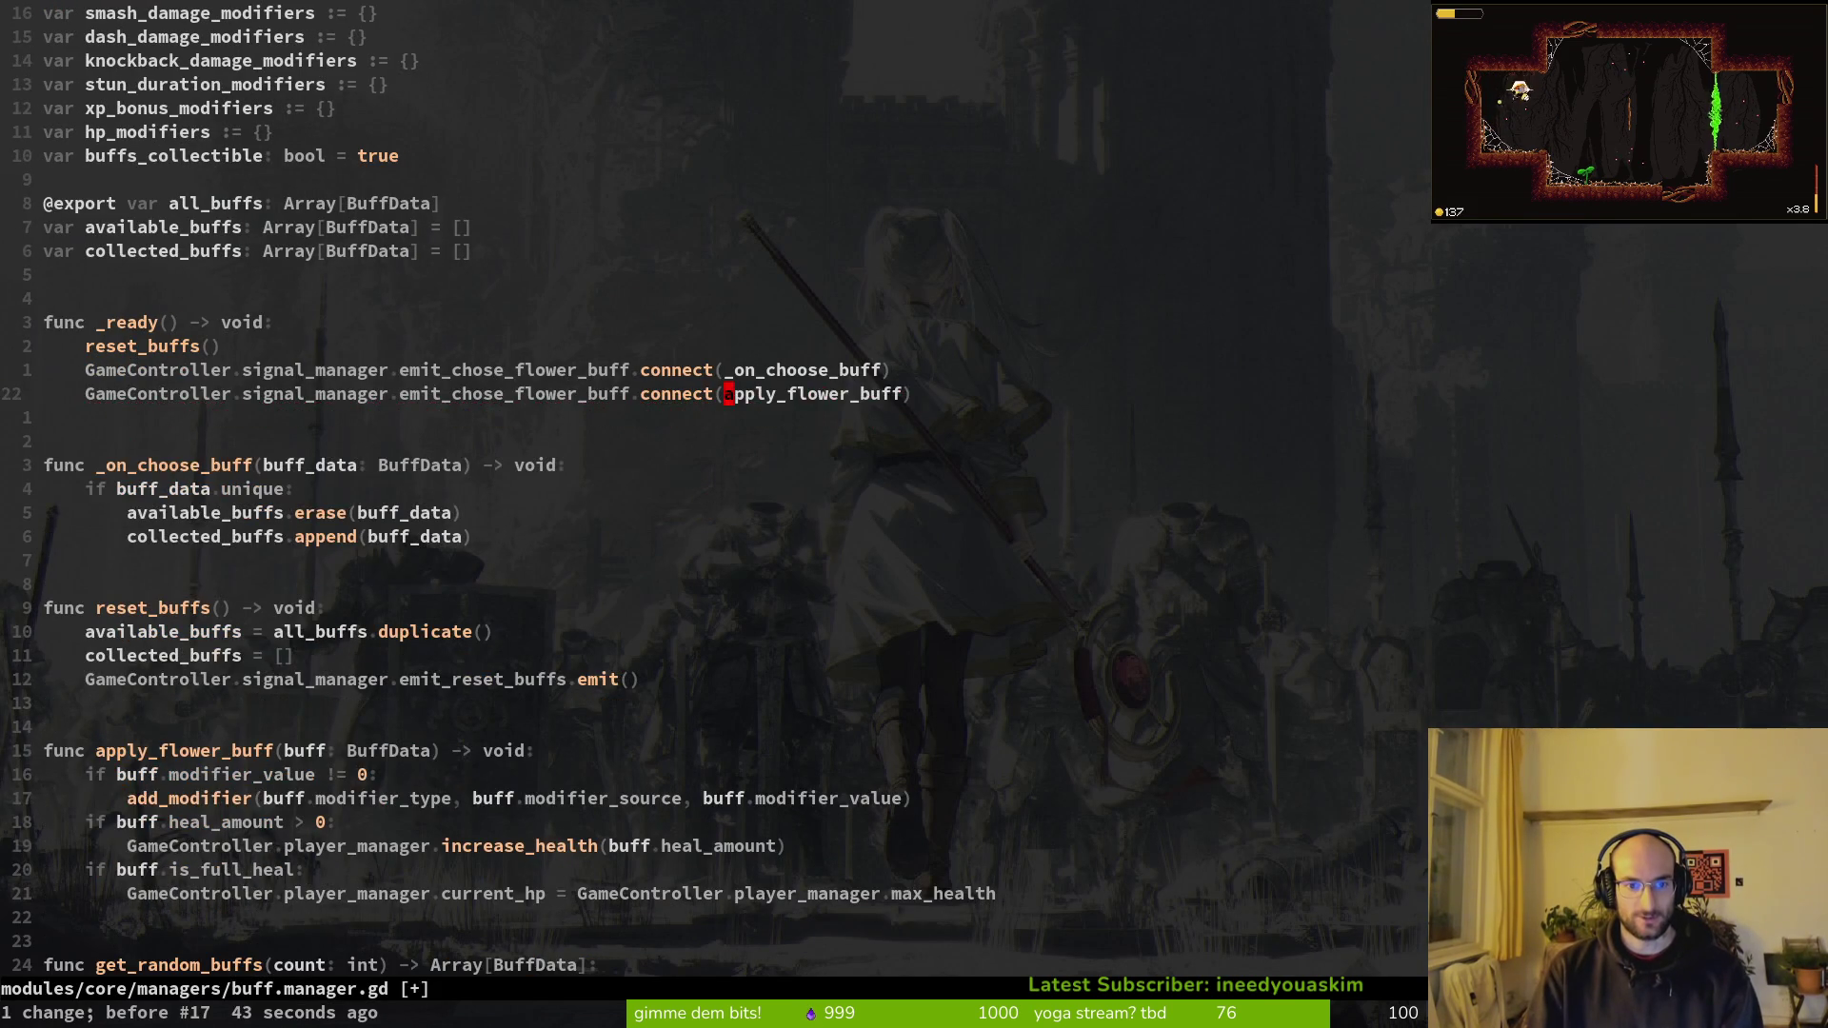
key(ctrl+s)
Step: Open flower_buff.gd and undo/redo to restore the earlier choose_buff code, saving
key(space)
key(f)
key(f)
text(flowerb)
key(Return)
key(u)
key(u)
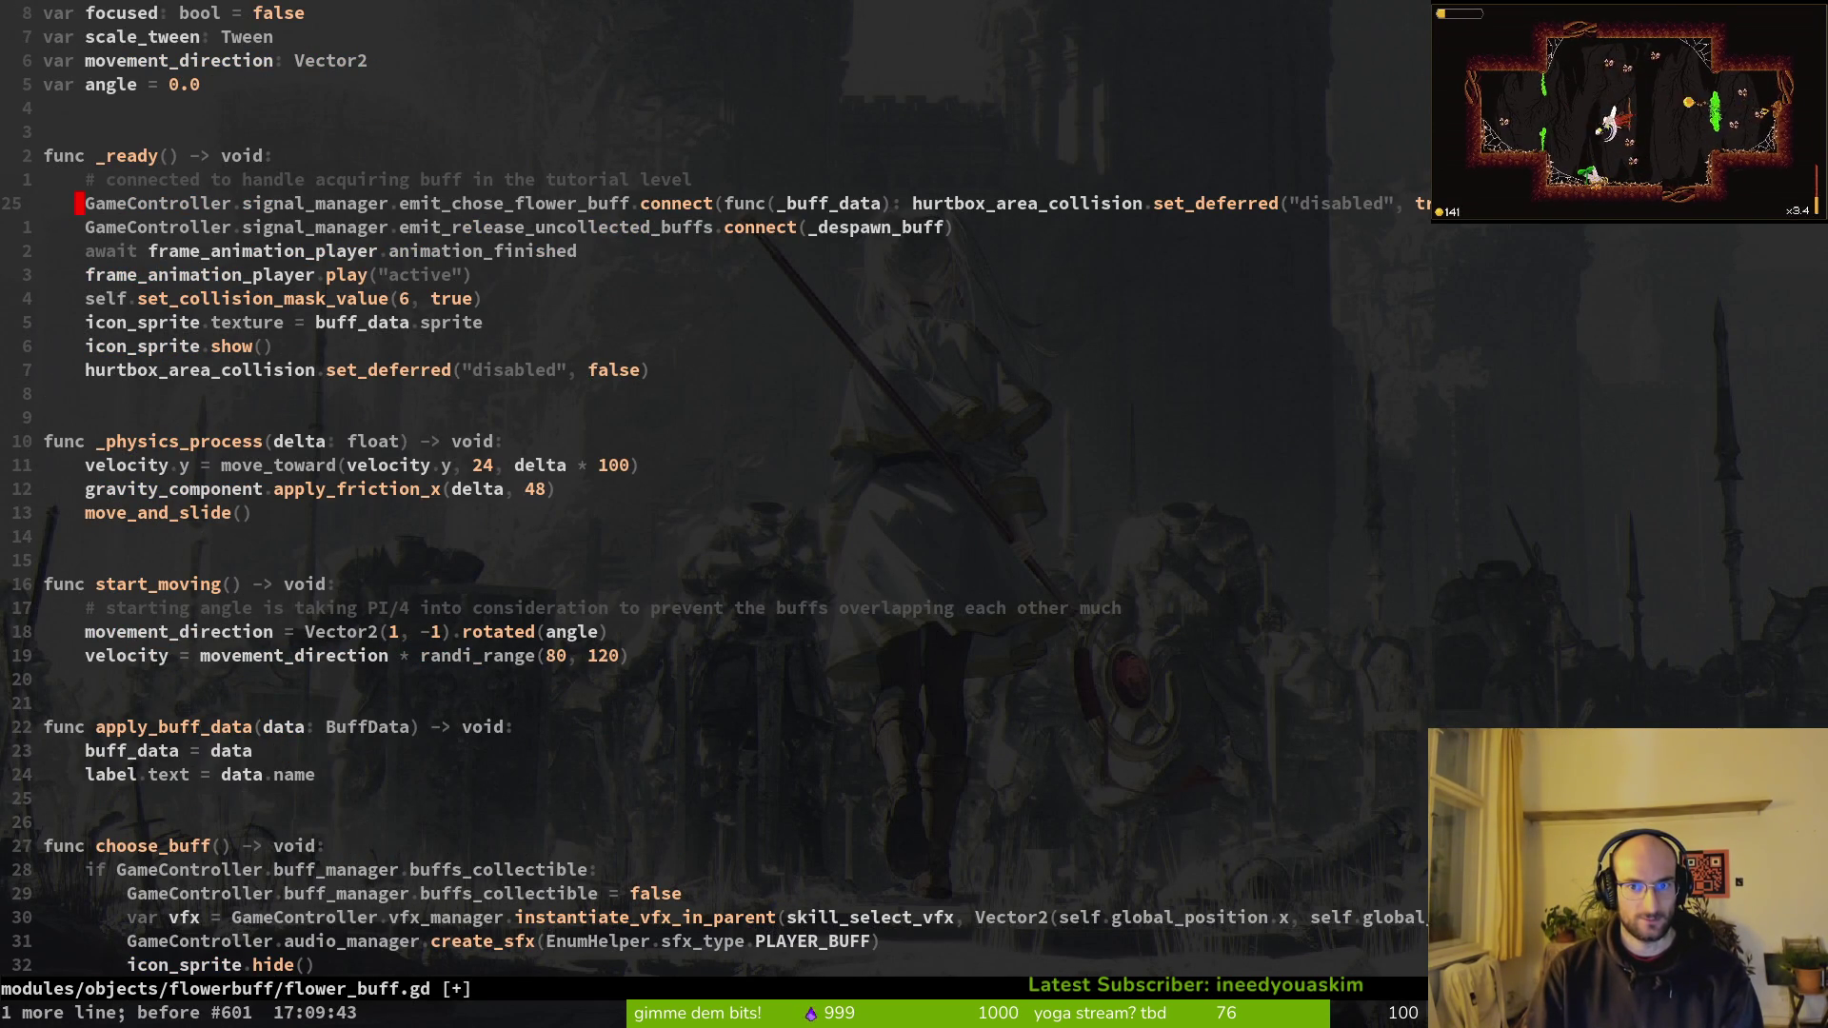
key(ctrl+r)
key(ctrl+s)
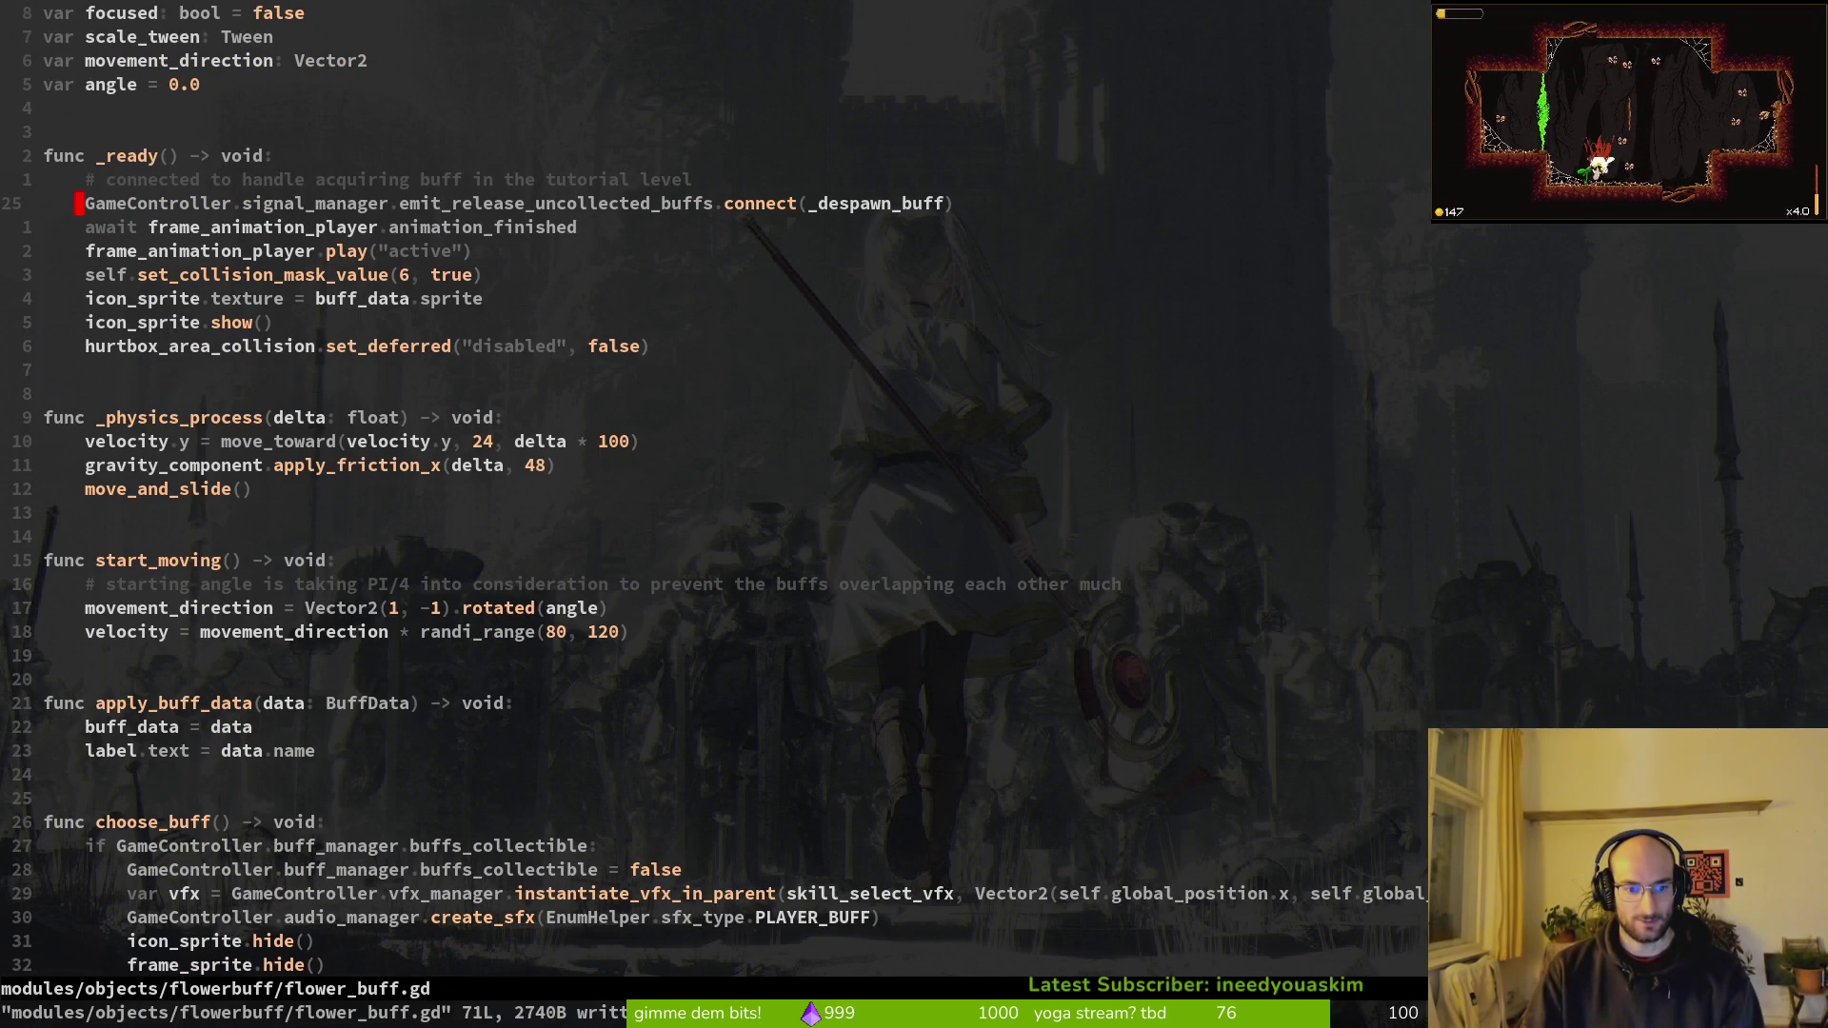
key(ctrl+r)
key(u)
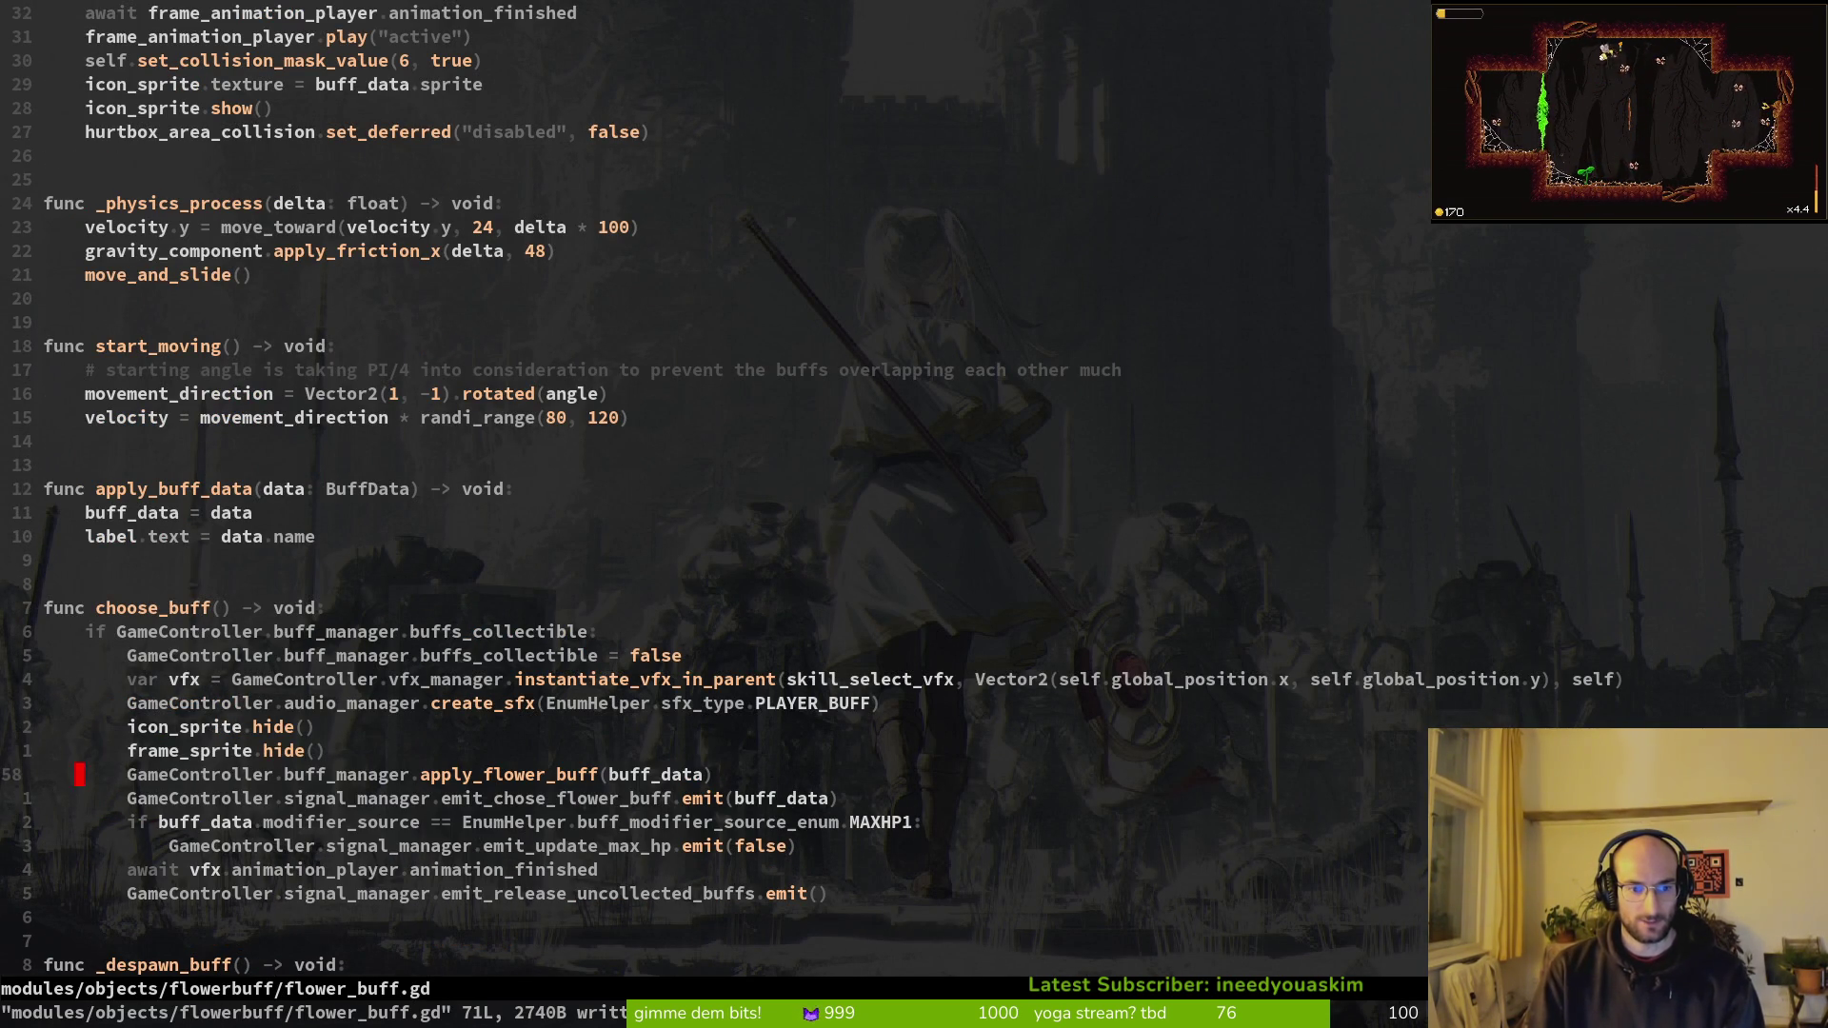
Step: Move the apply_flower_buff call below the emit_chose_flower_buff emit and save flower_buff.gd
key(ctrl+s)
key(shift+v)
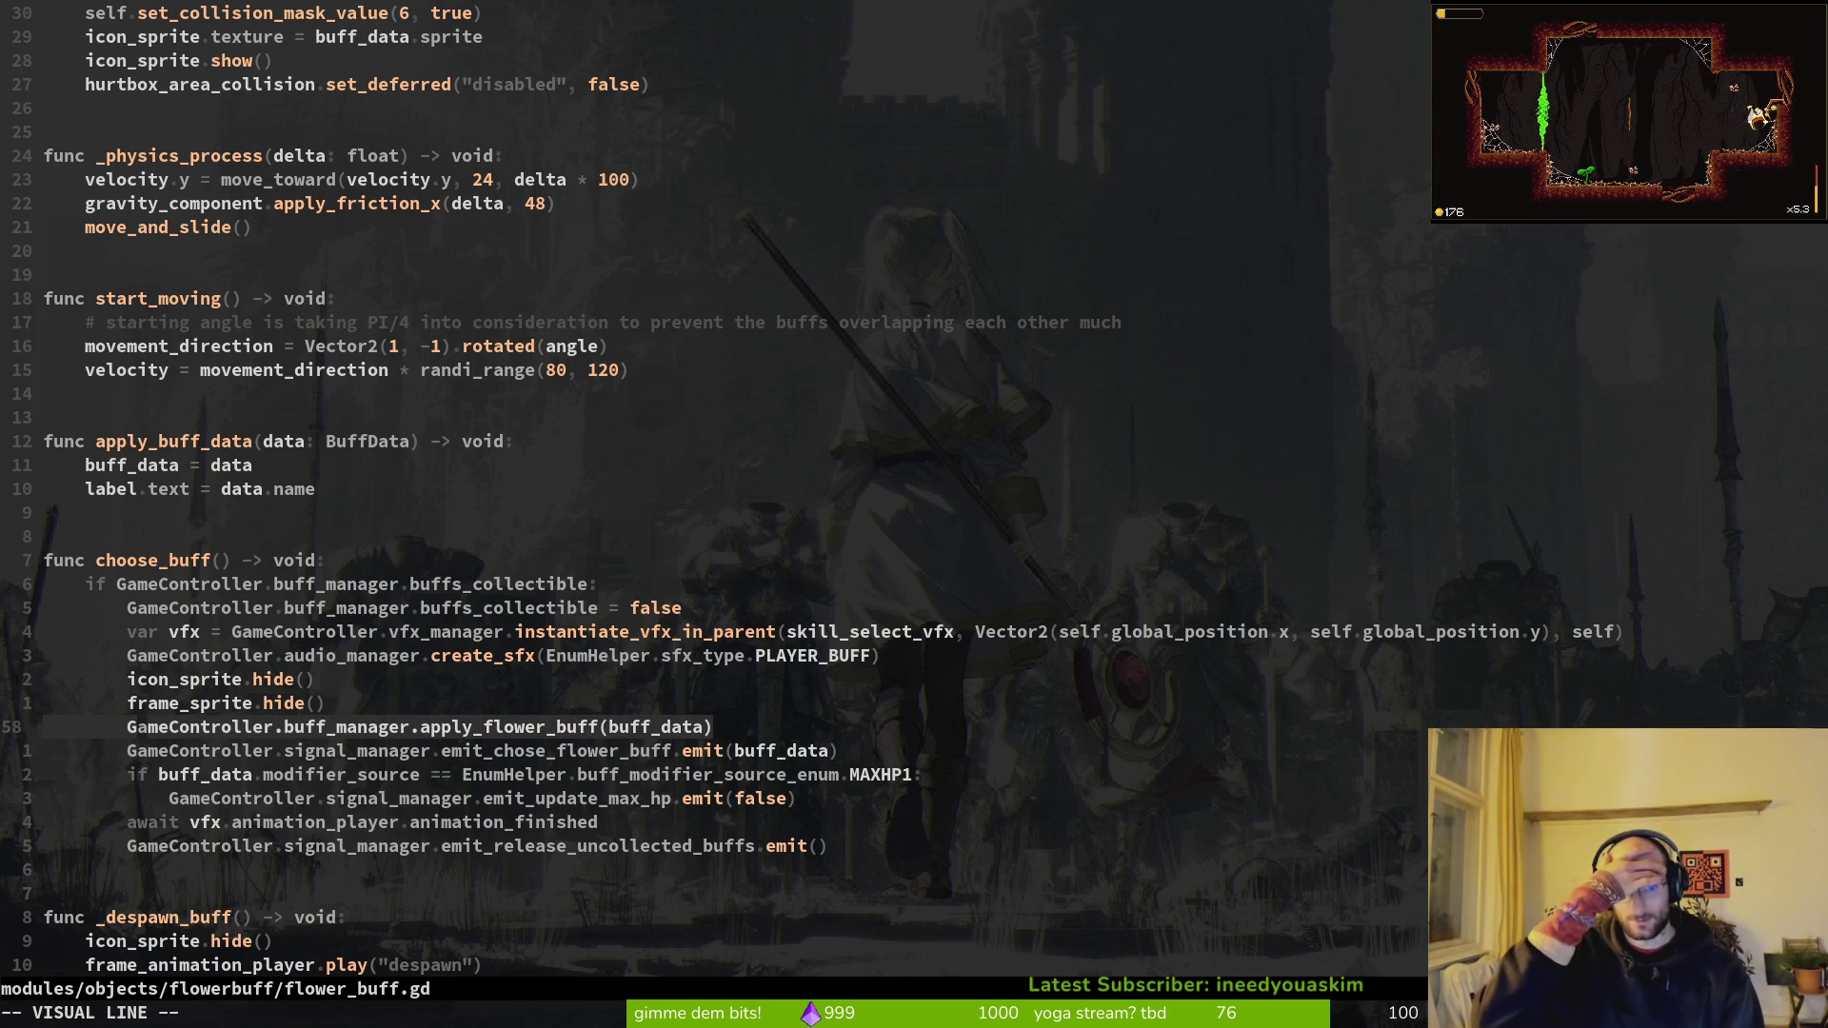
key(Escape)
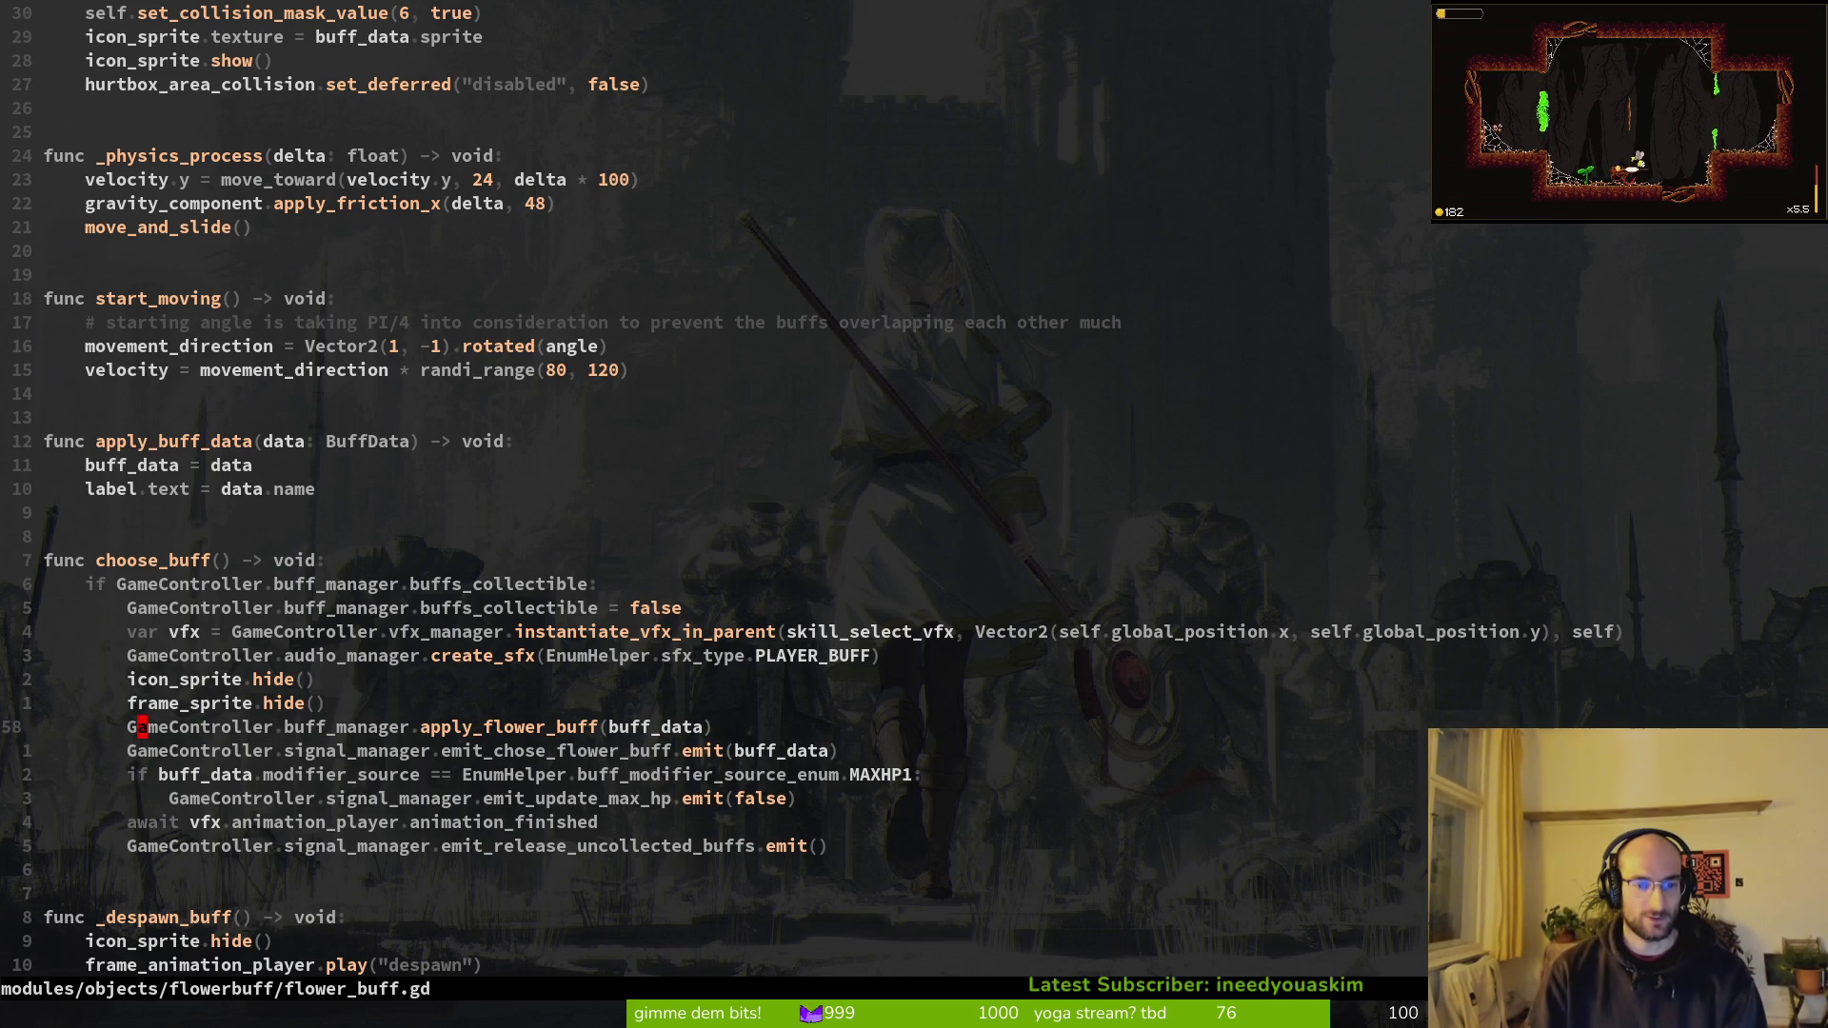
key(j)
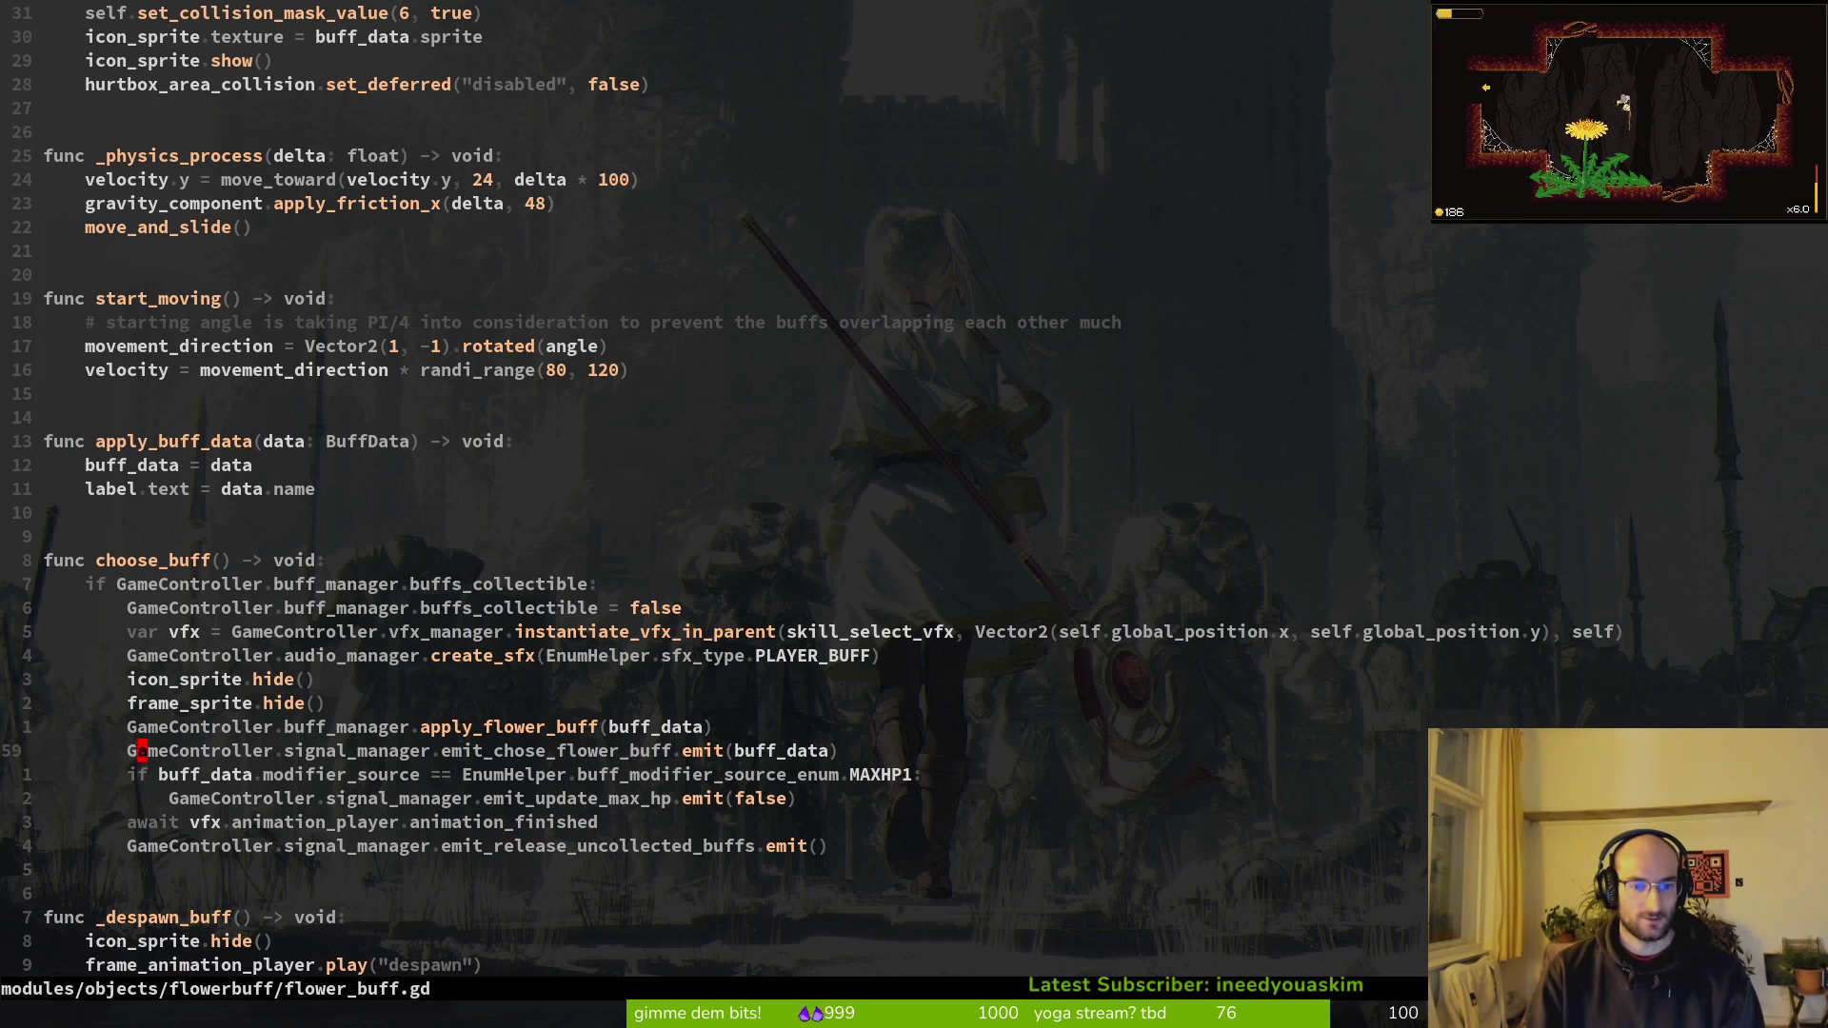
key(k)
key(d)
key(d)
key(p)
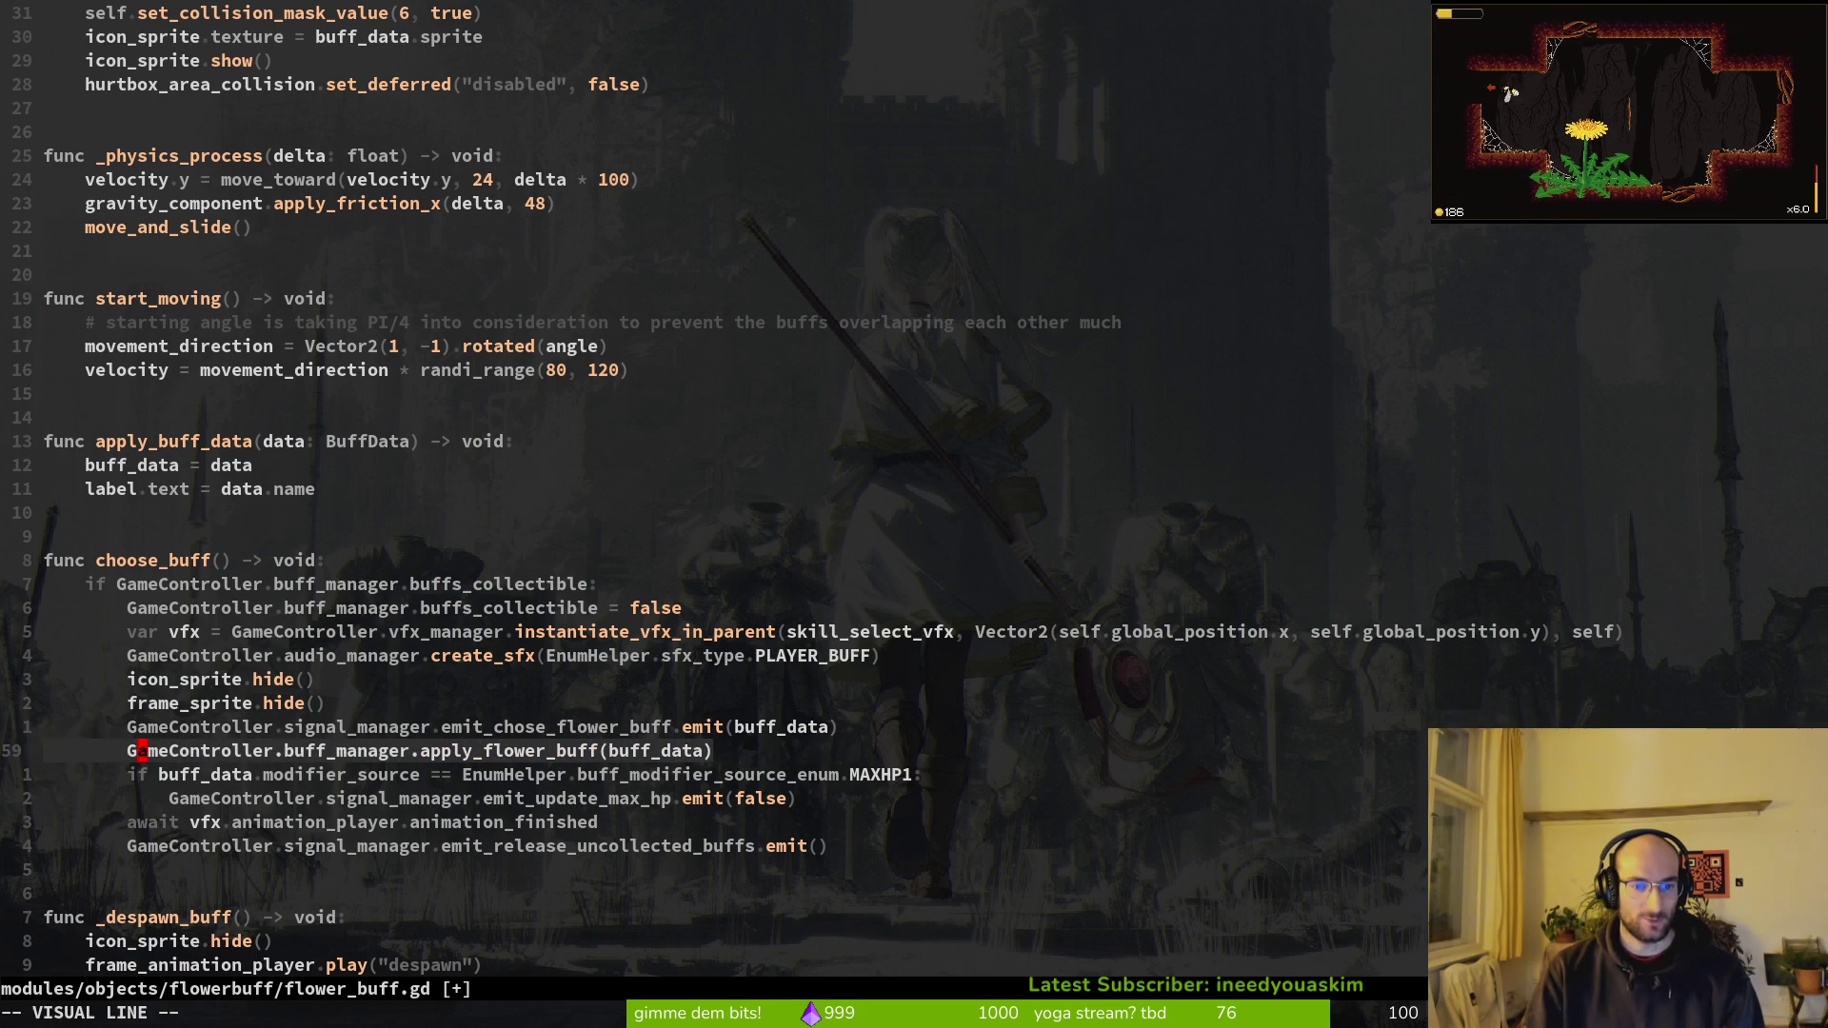
key(ctrl+s)
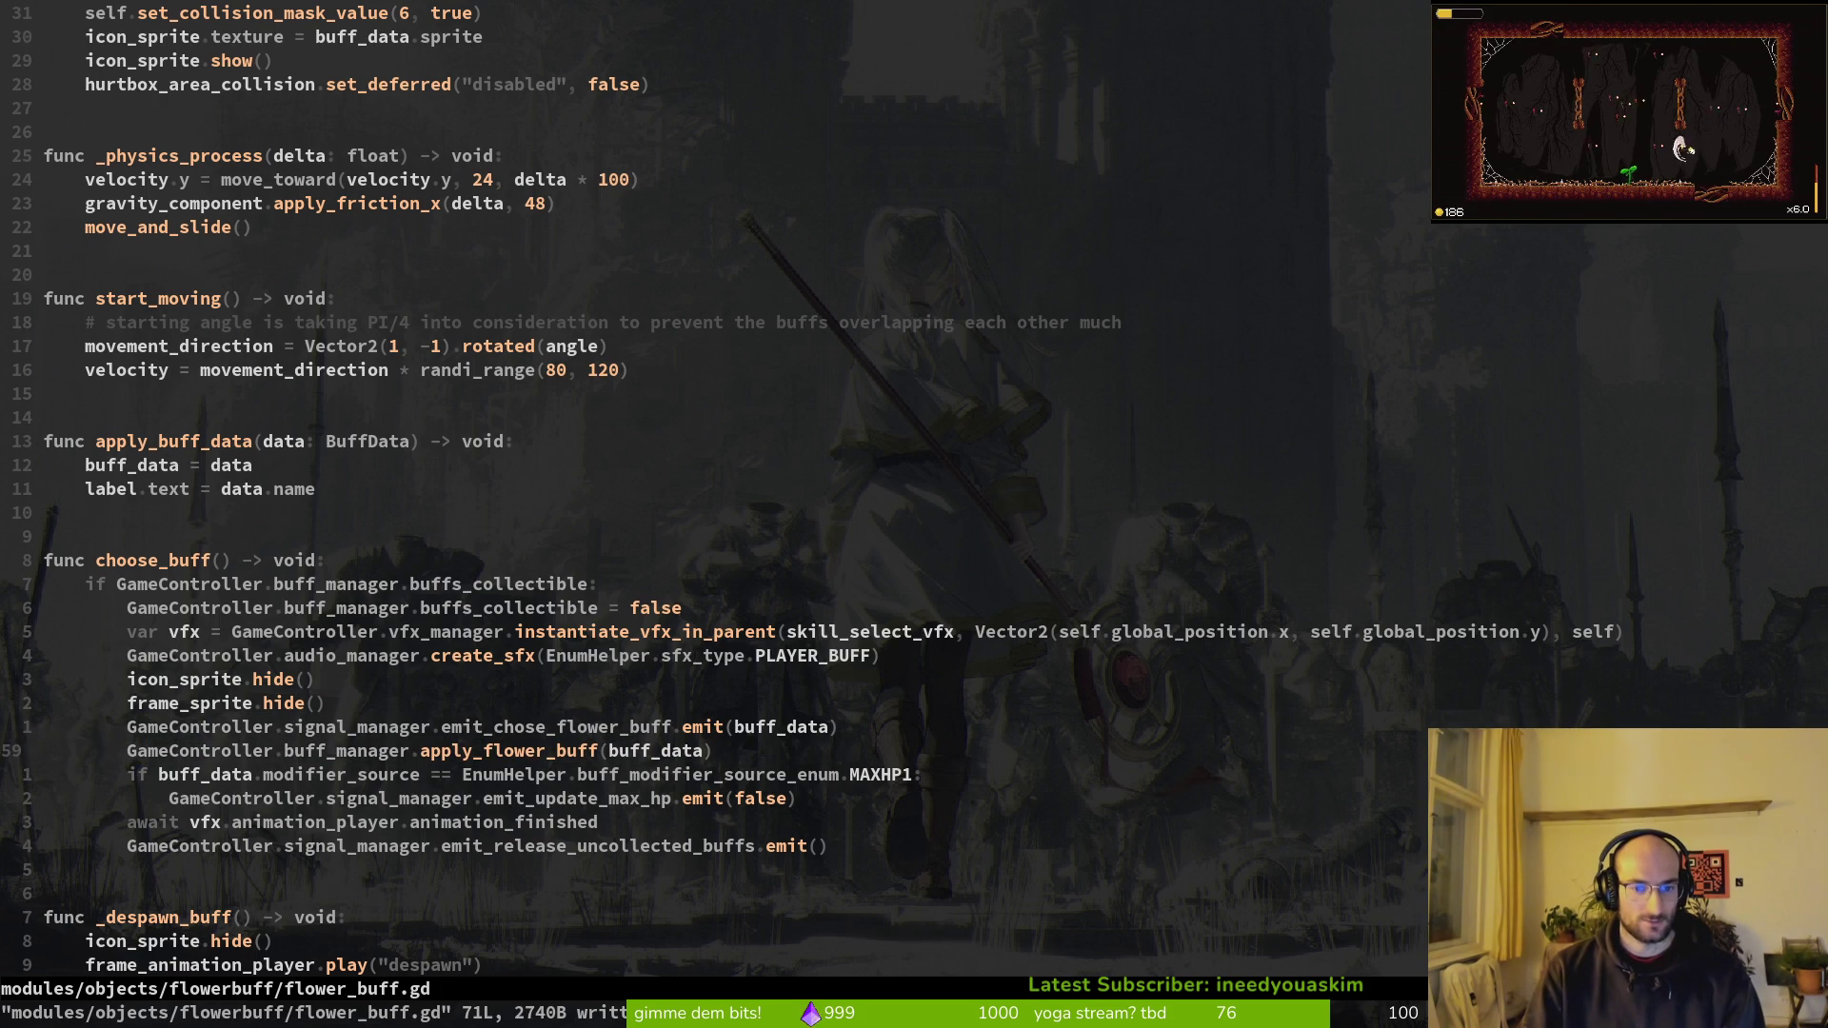
key(ctrl+6)
key(j)
key(j)
key(j)
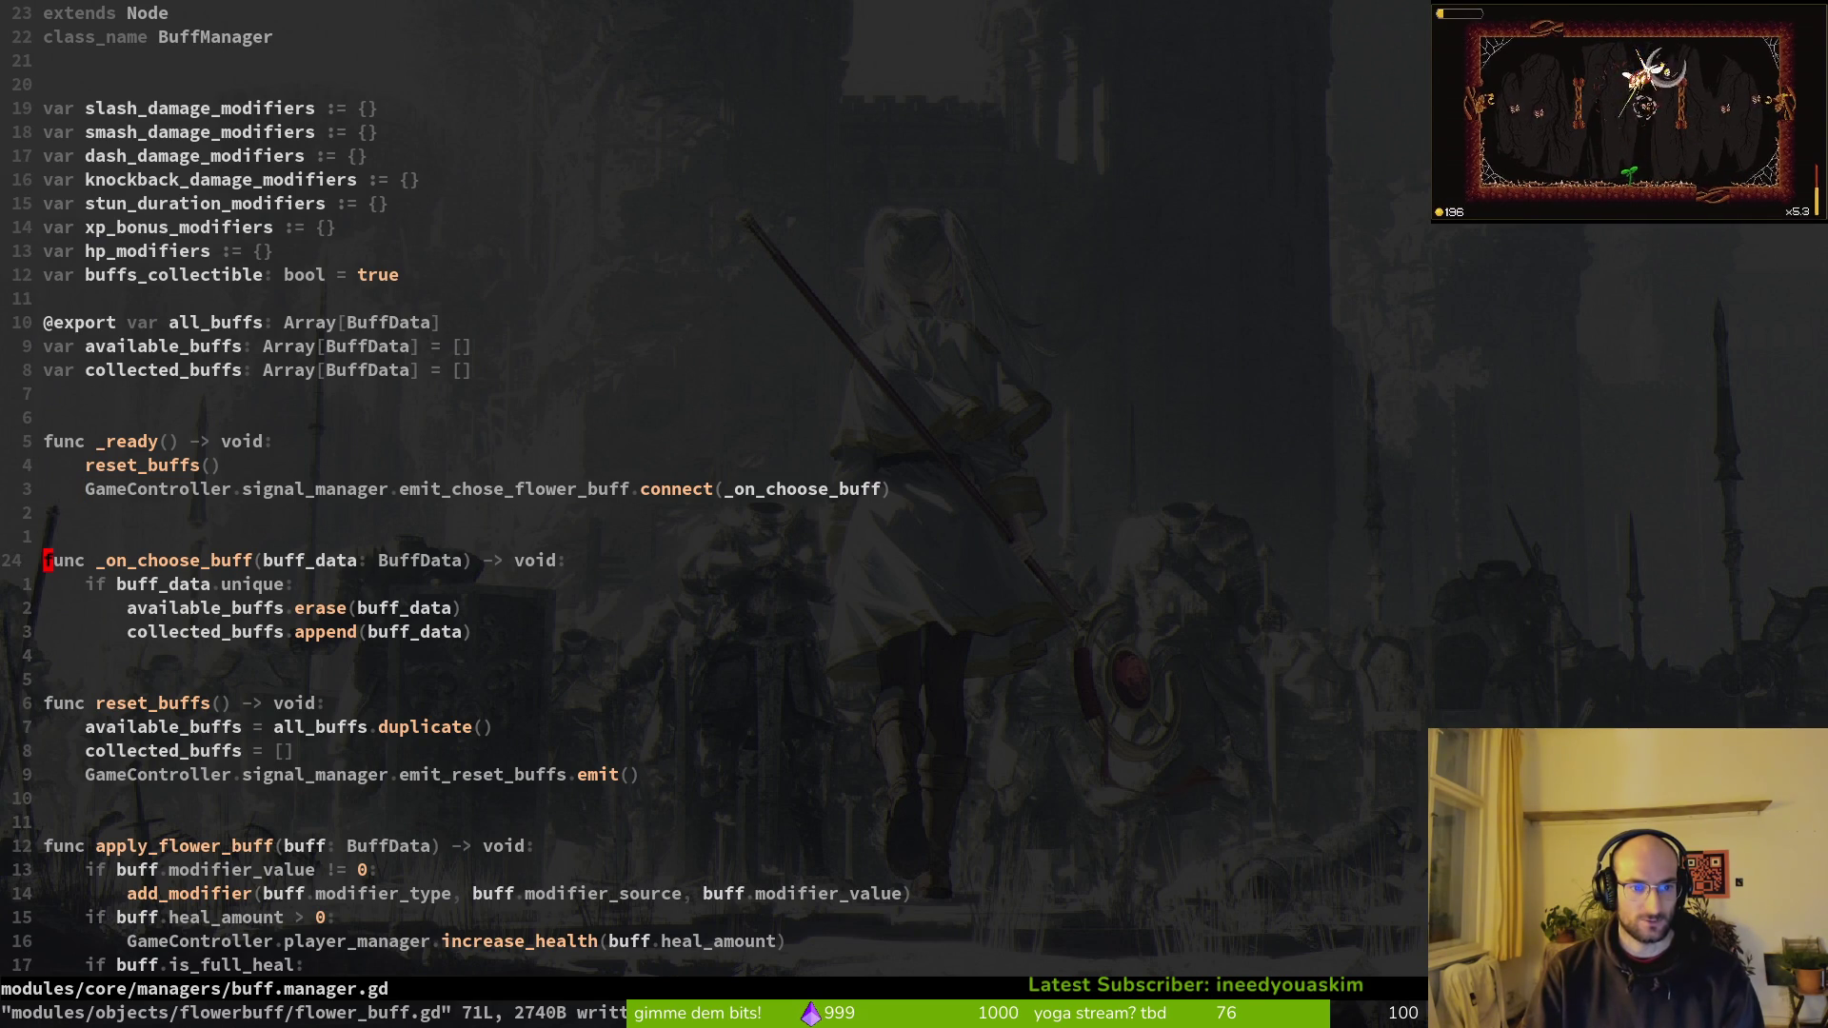
Step: Duplicate the apply_flower_buff call in choose_buff to create a second buff_manager call on line 60
key(ctrl+o)
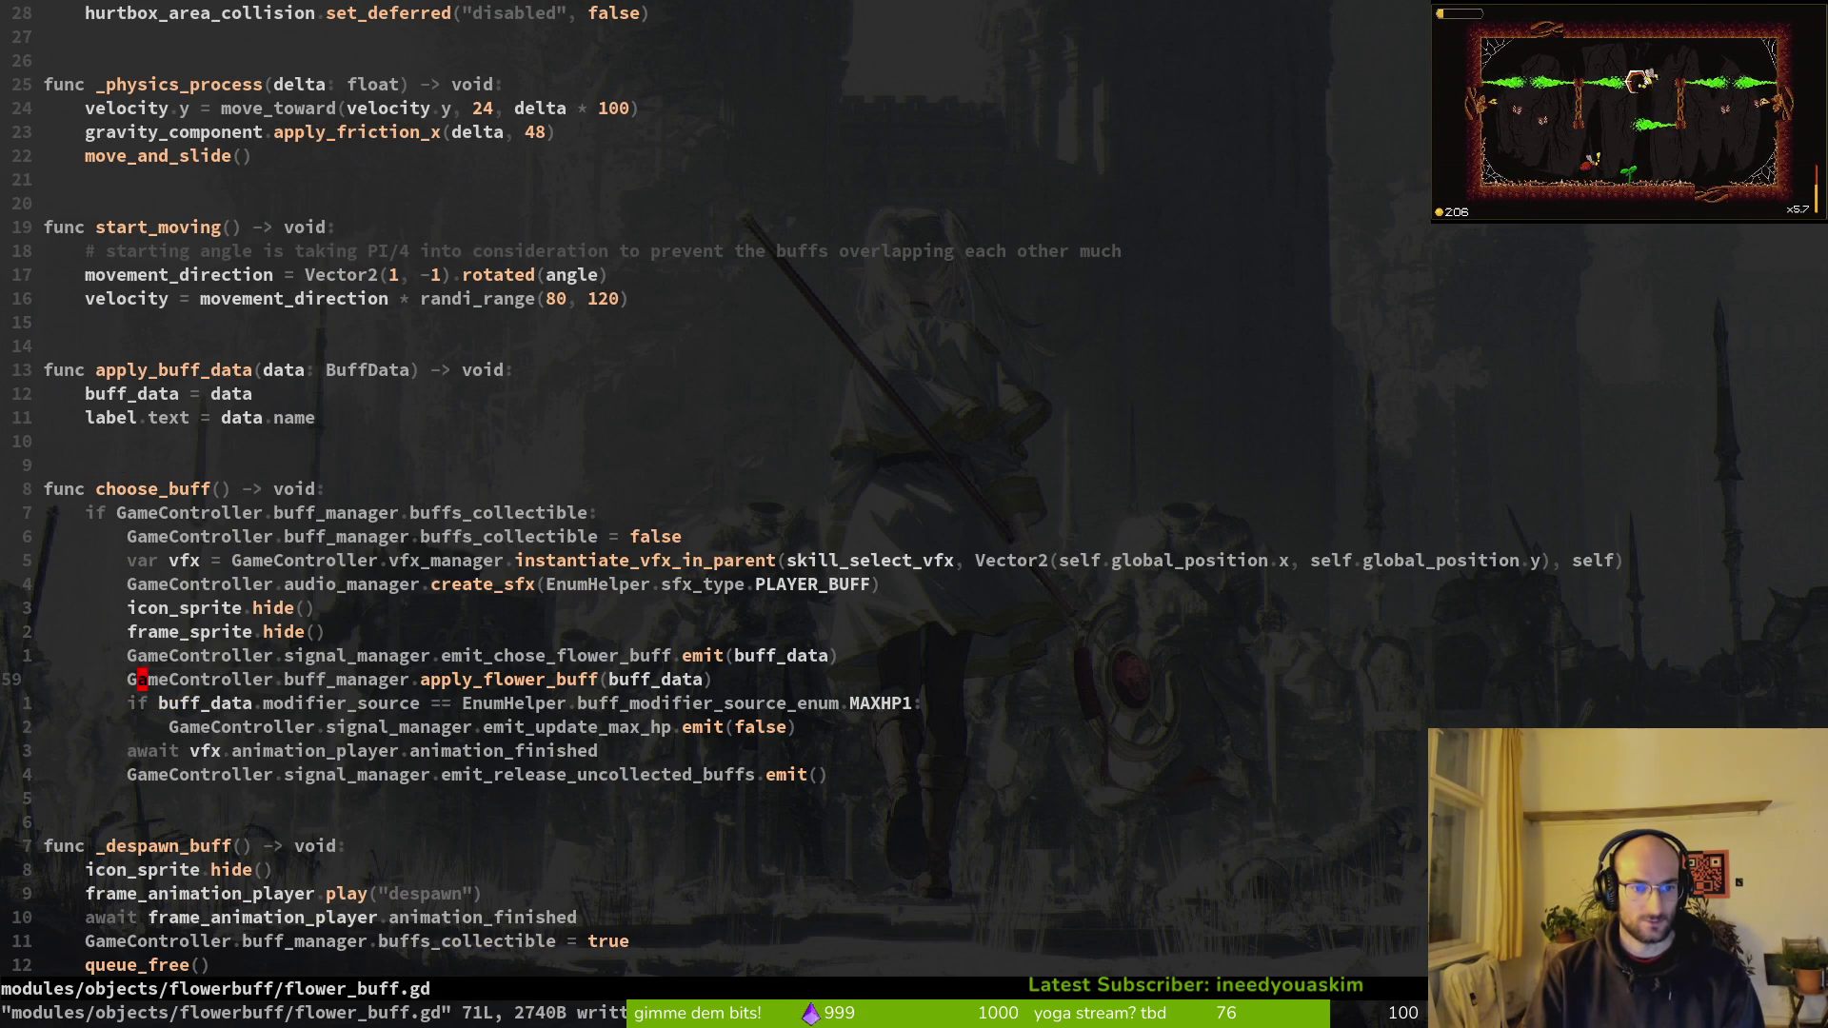
key(y)
key(y)
key(p)
key(w)
key(w)
key(c)
key(w)
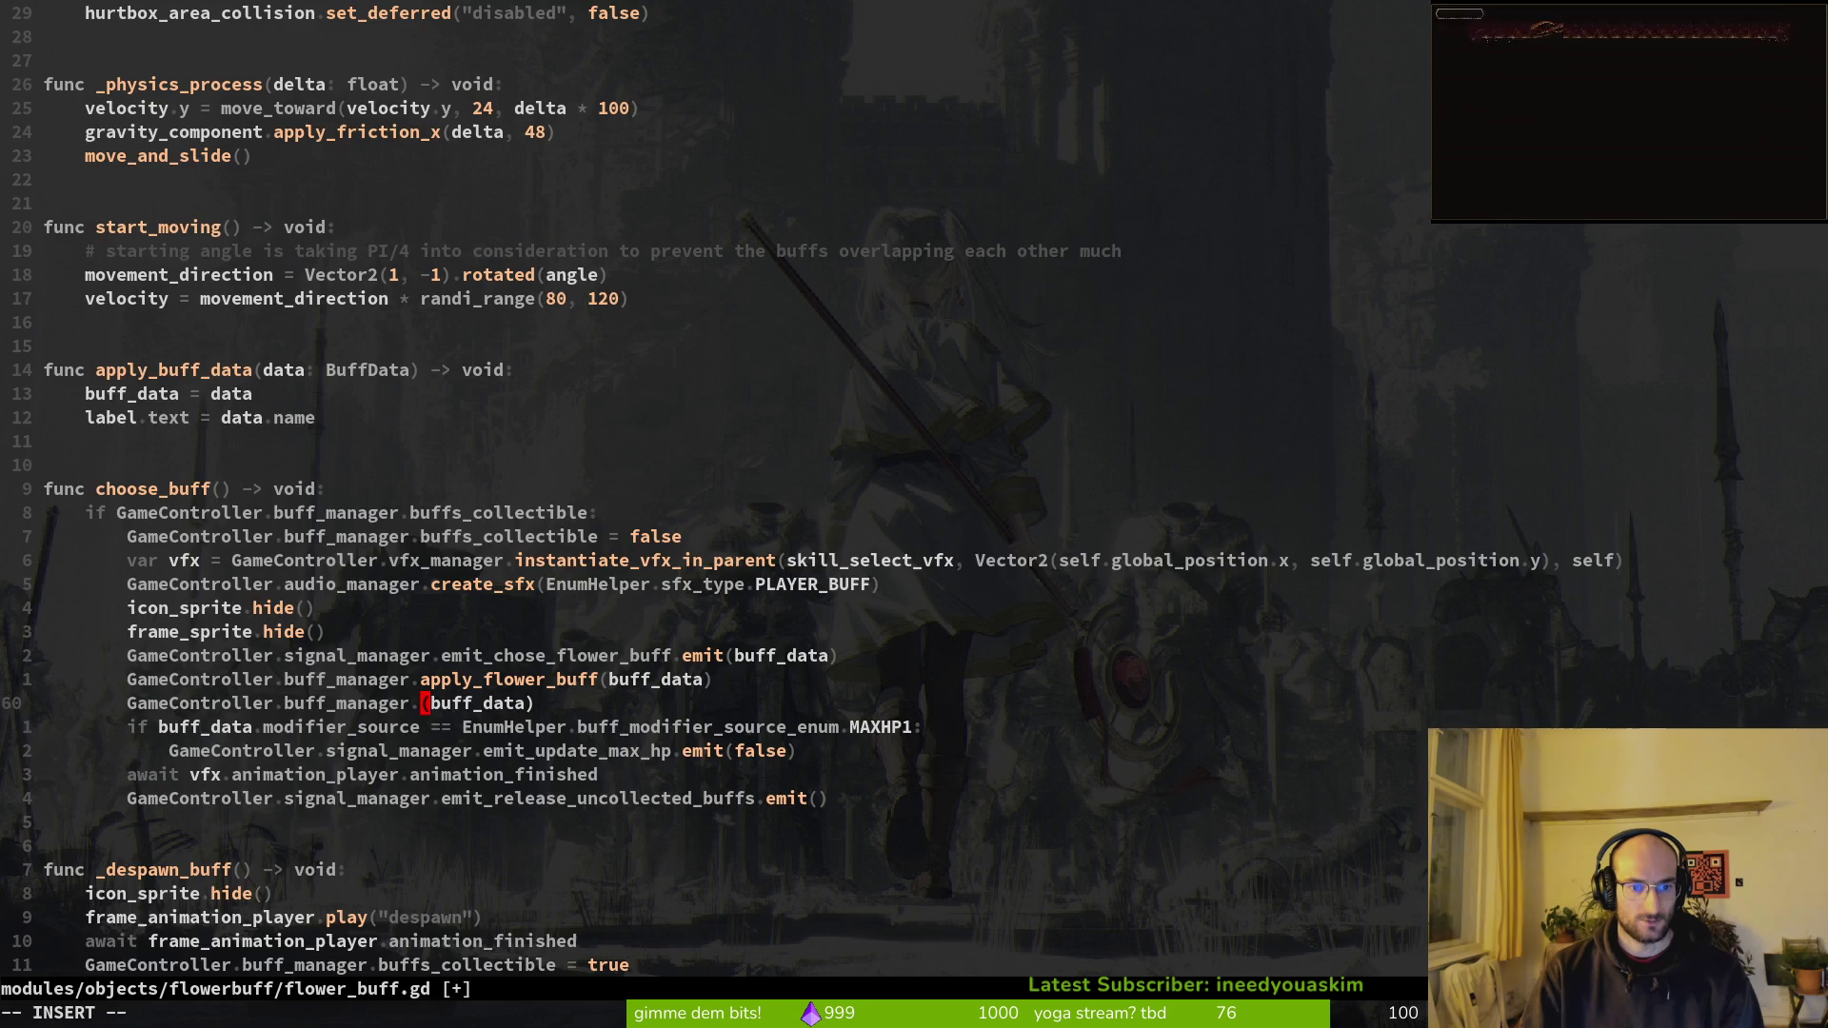
key(Escape)
key(ctrl+o)
Step: Rename _on_choose_buff to refresh_buff_arrays, delete its signal connect line, and save buff.manager.gd
key(k)
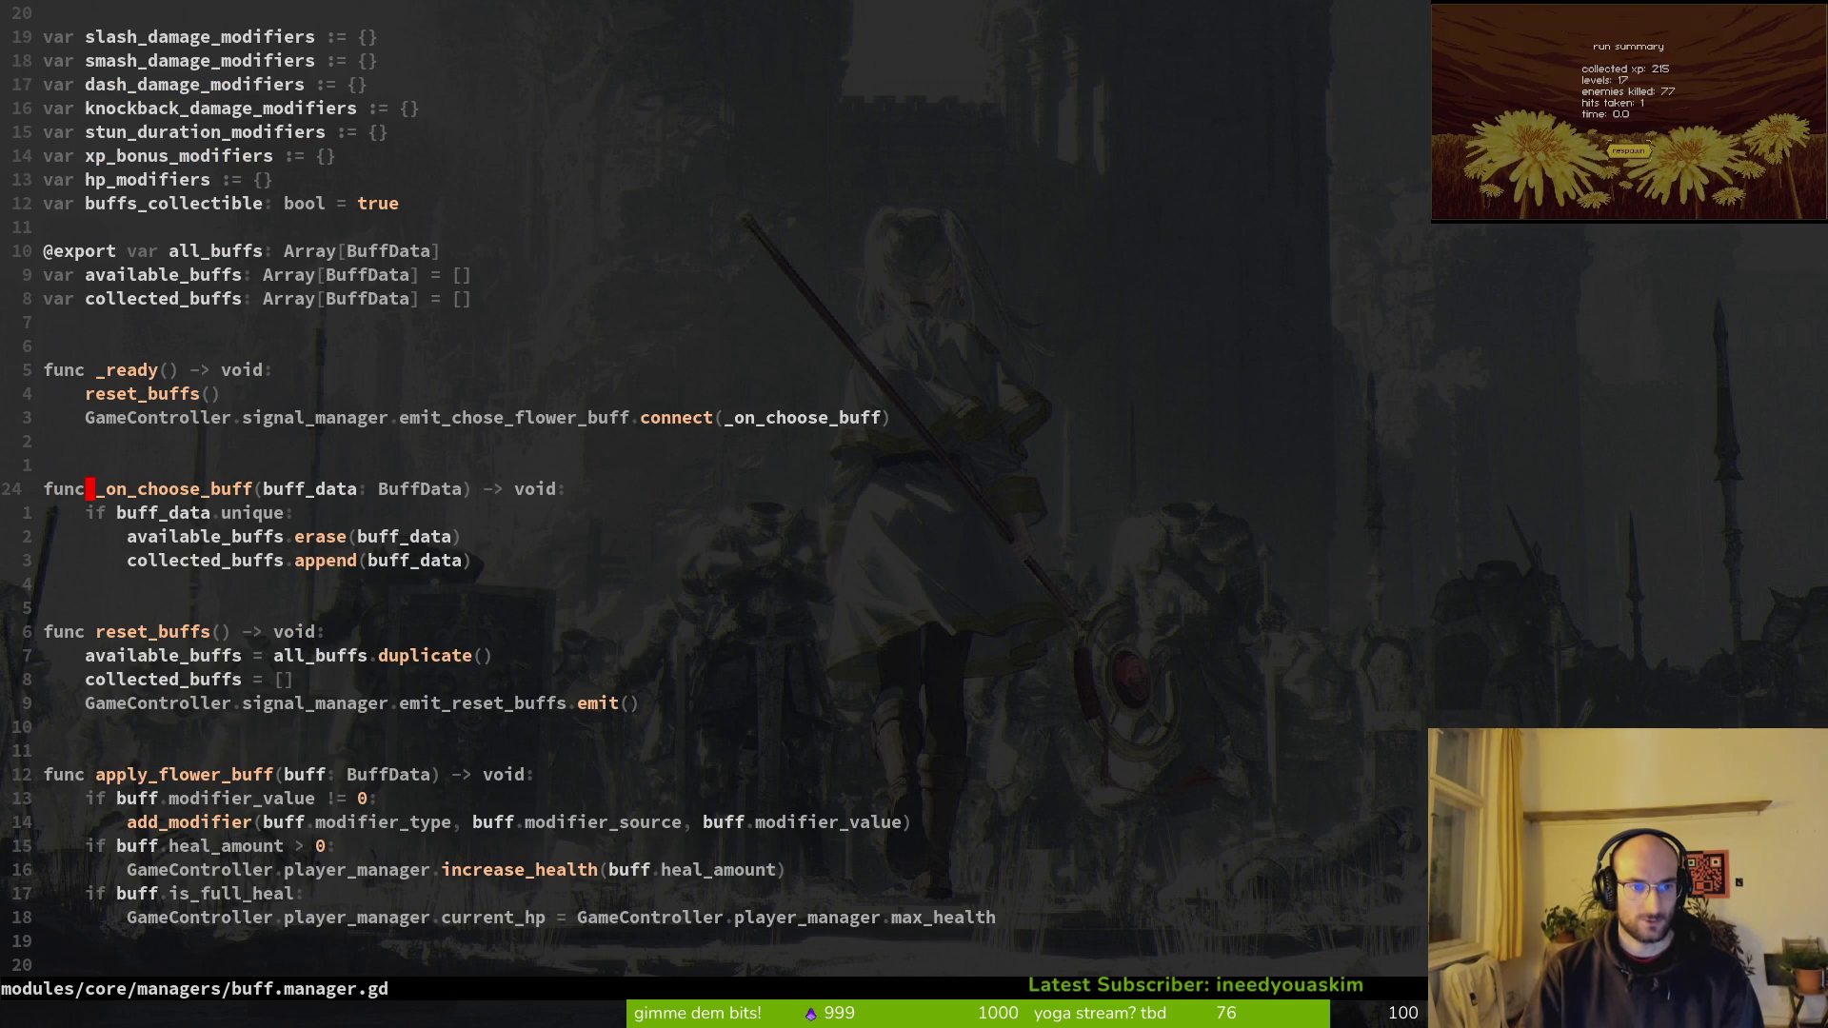
text(cw)
text(refresh_)
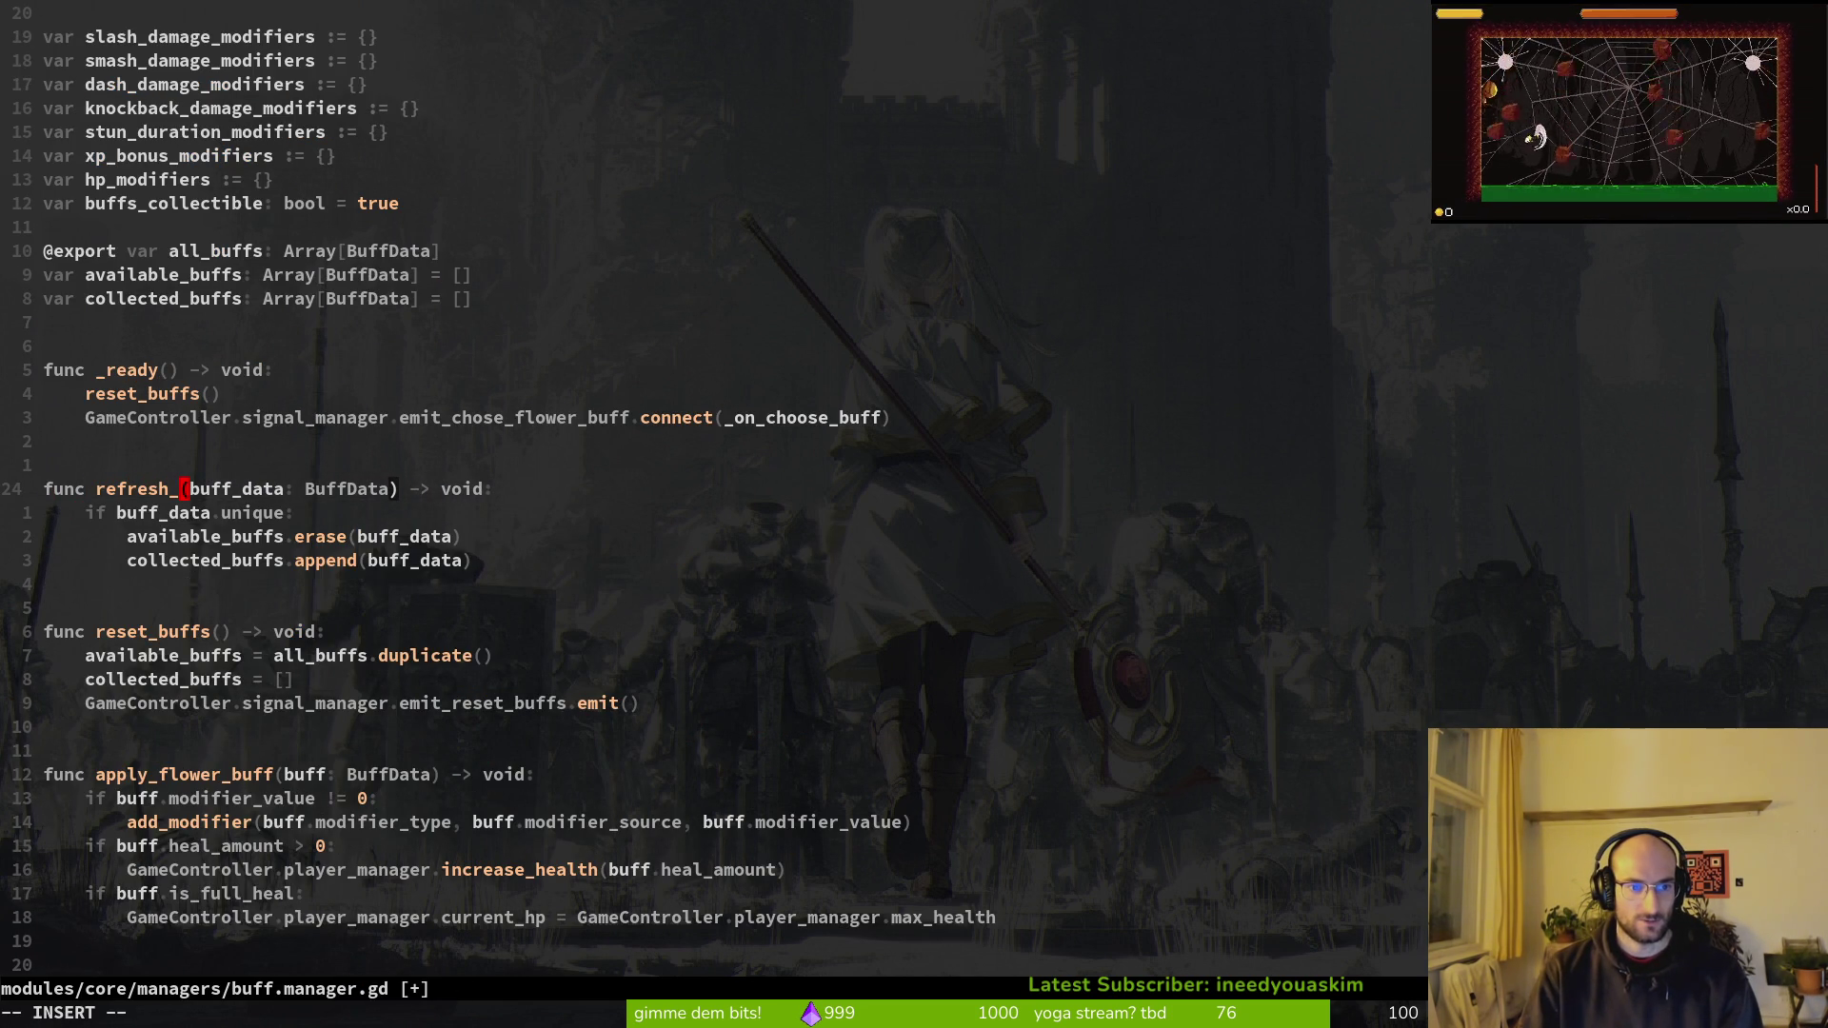
text(buff_arrays)
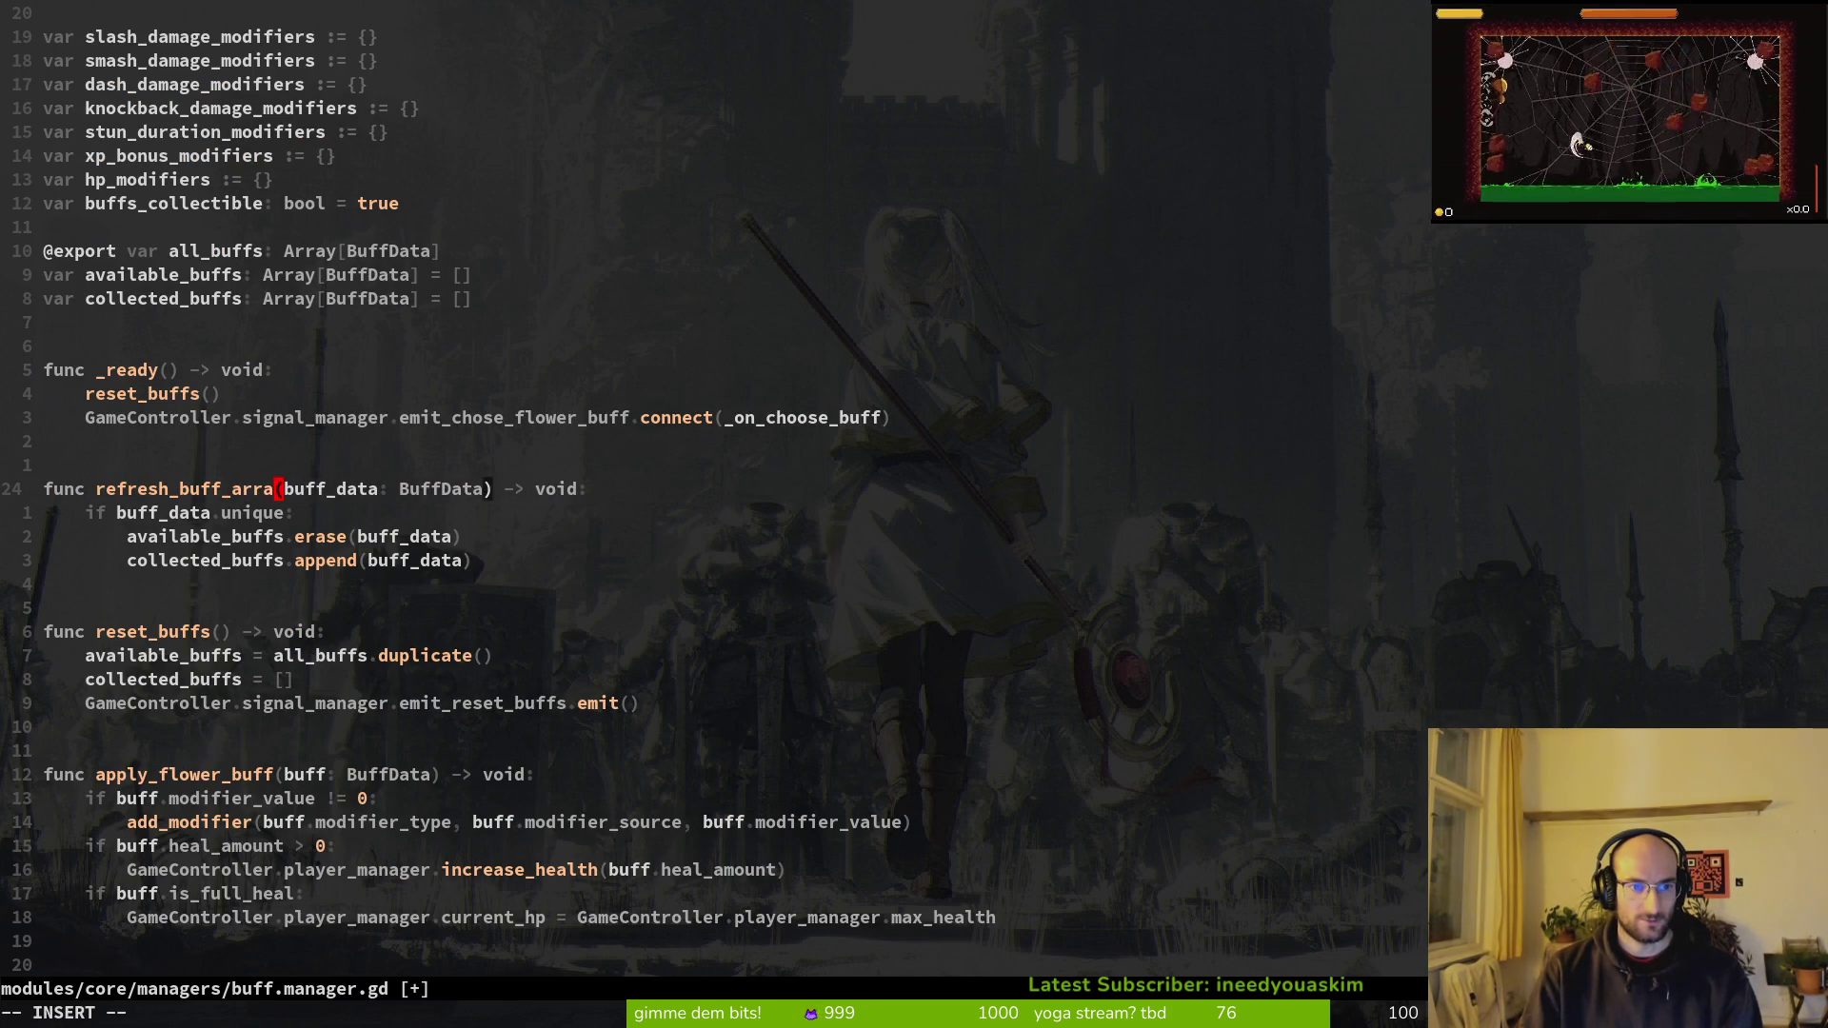
key(Escape)
key(k)
key(k)
key(k)
key(d)
key(d)
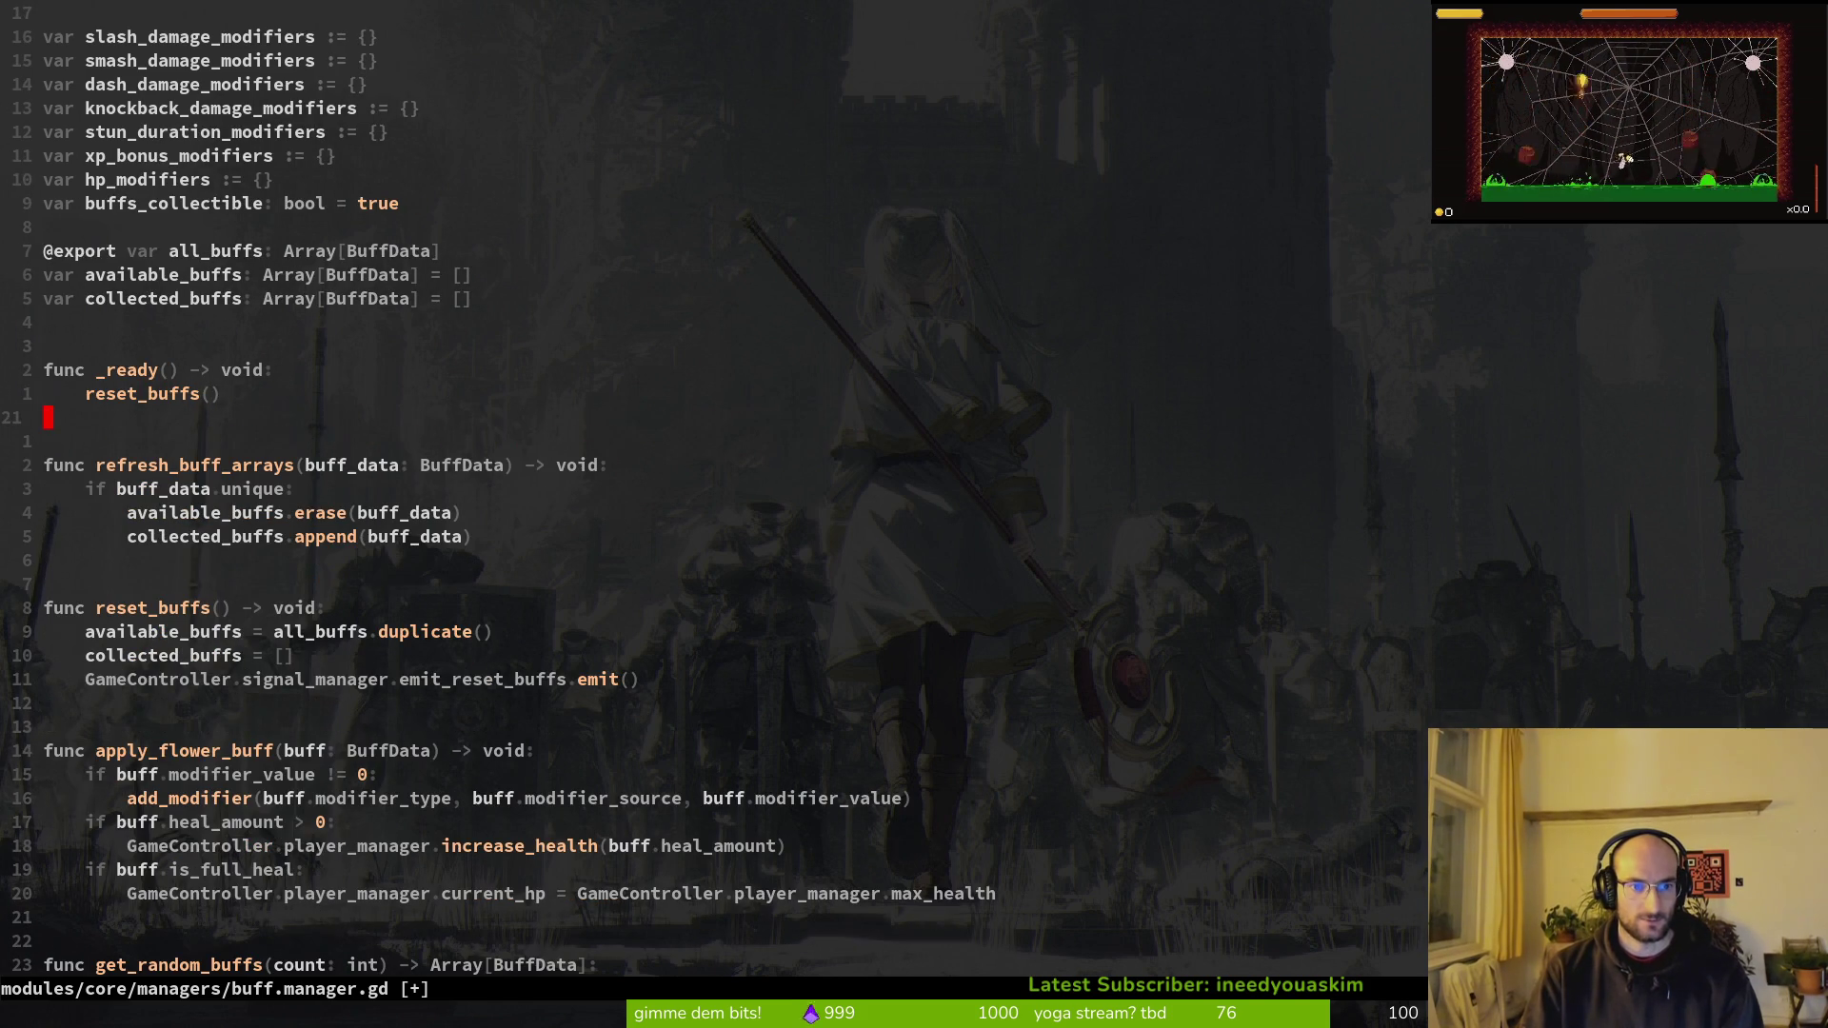
text(:w)
key(Return)
key(j)
key(j)
Step: Make the copied line in flower_buff.gd call buff_manager.refresh_buff_arrays and save
key(ctrl+o)
key(d)
key(i)
key(w)
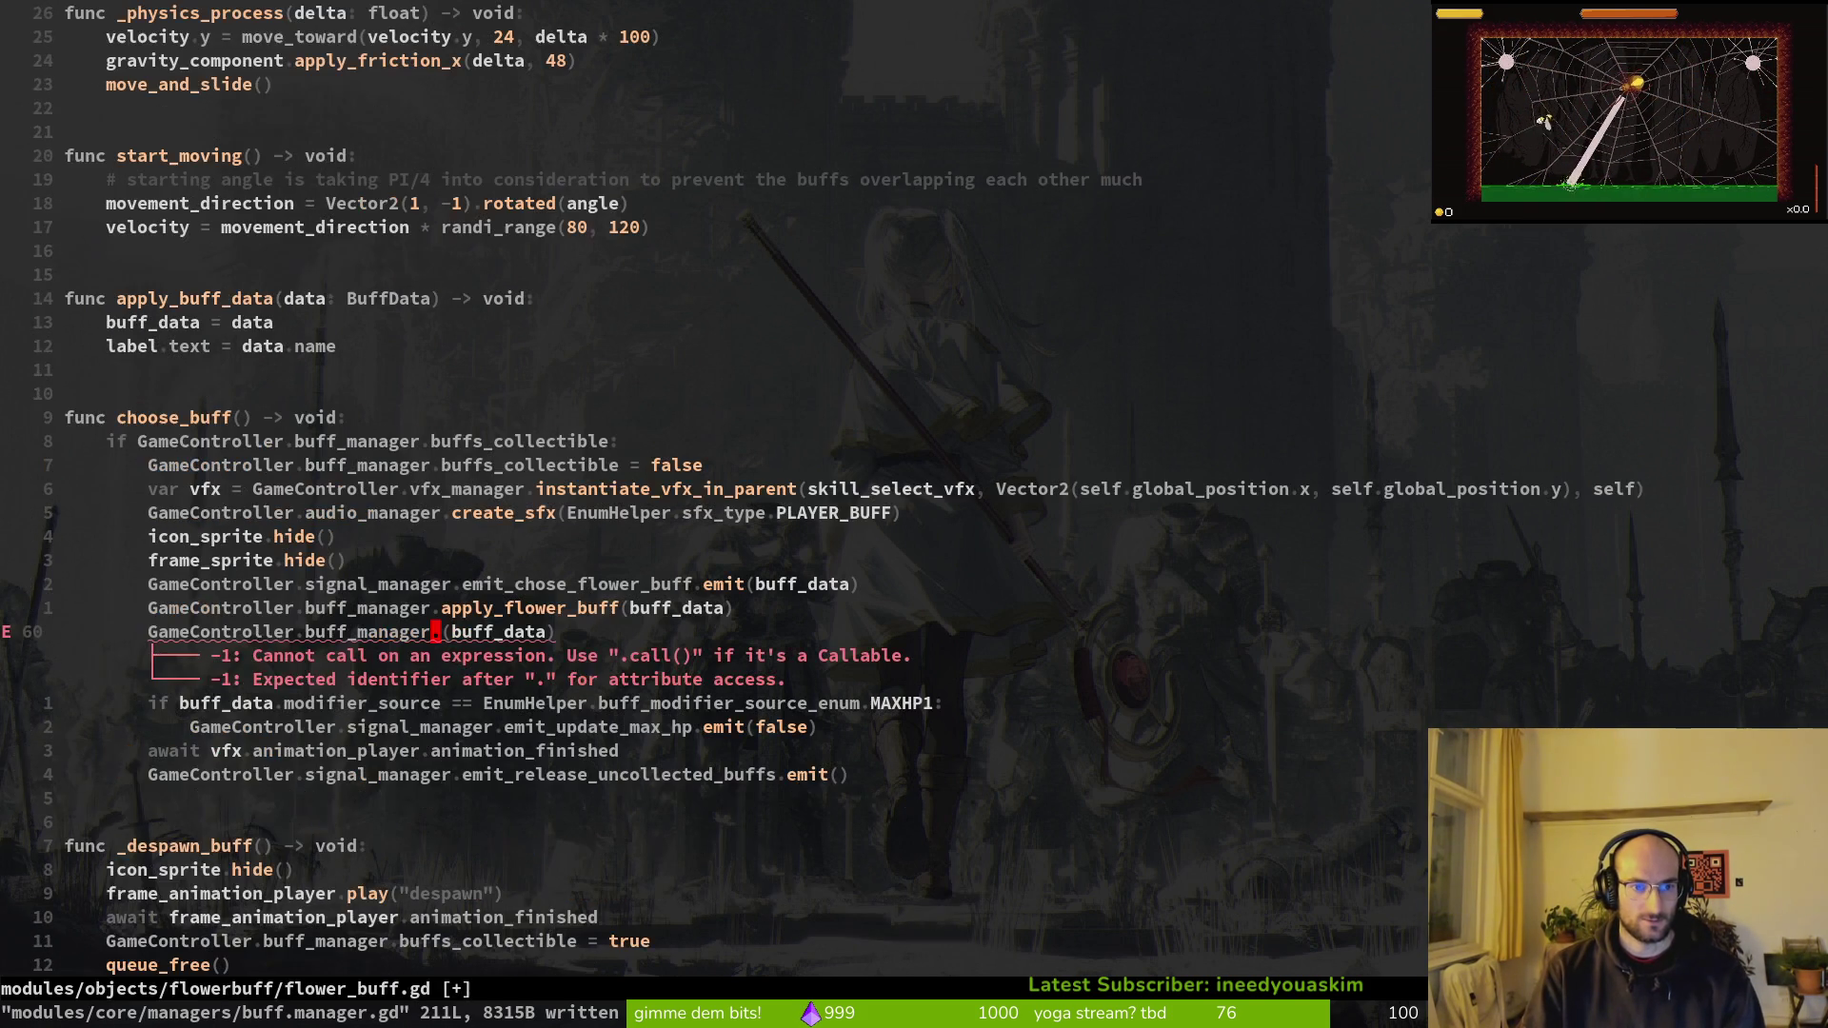
text(ager.re)
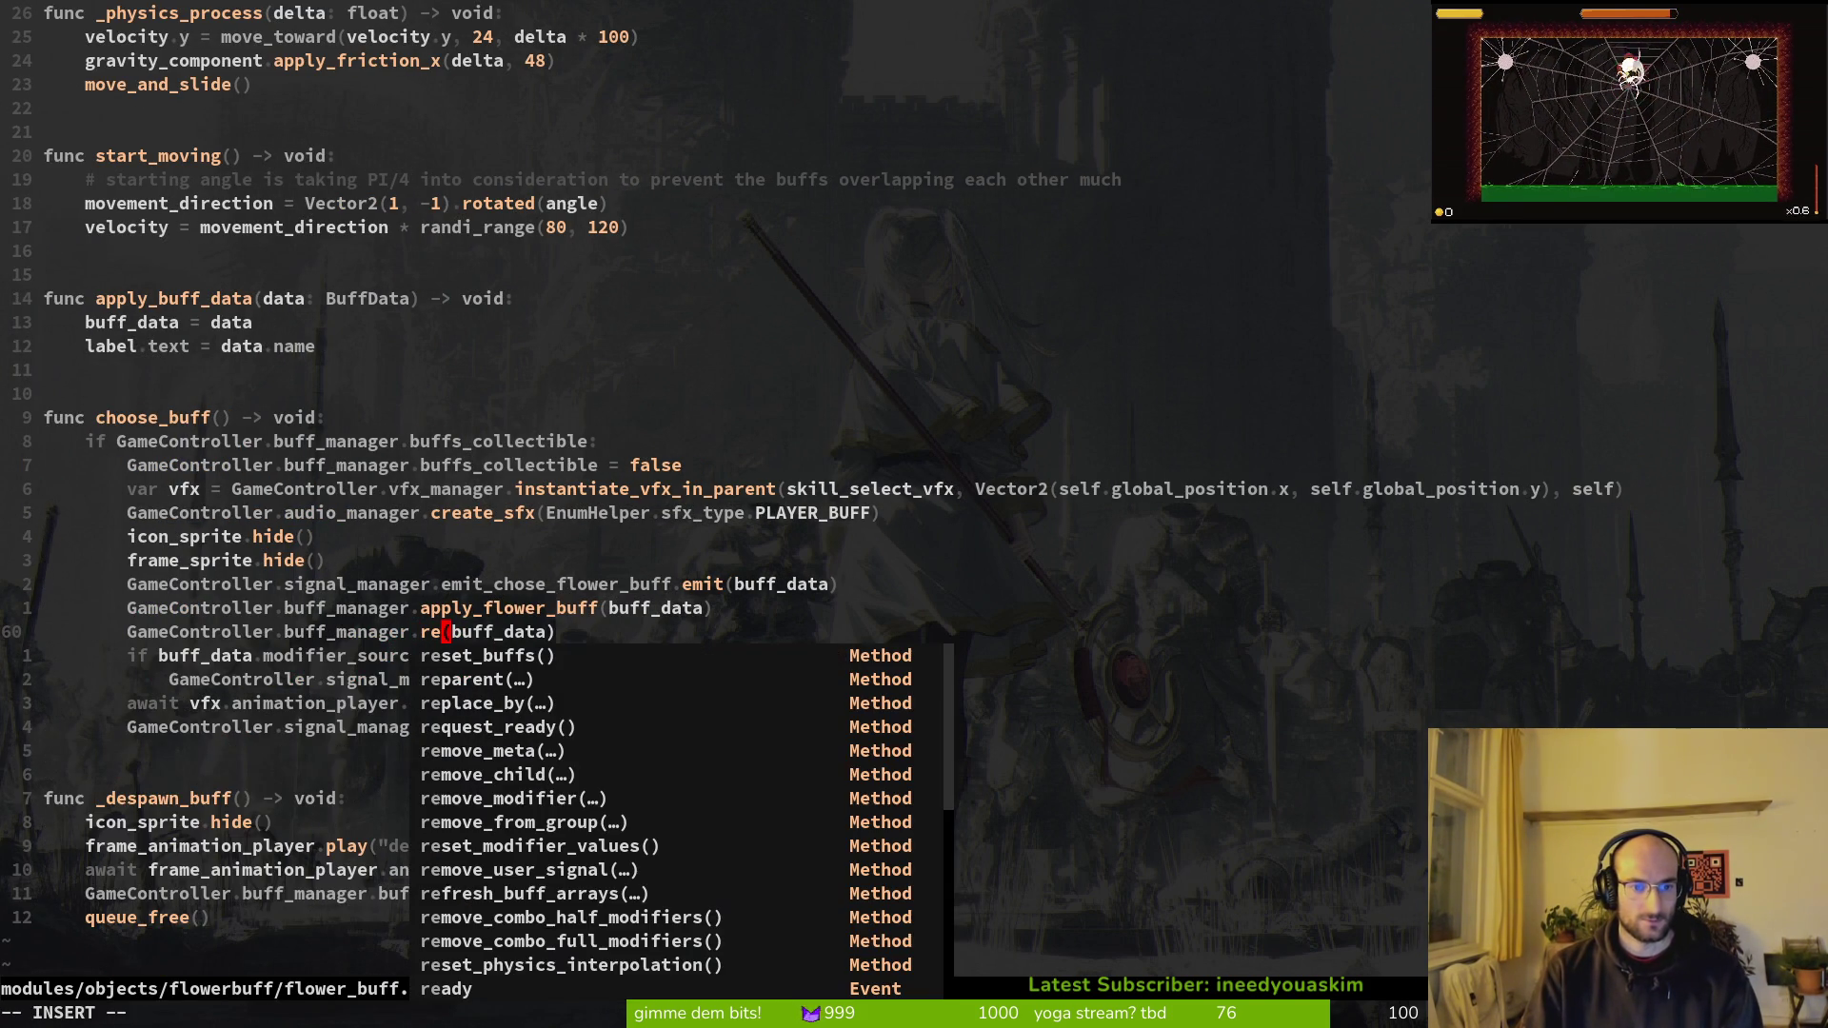
text(fr)
key(Tab)
key(Return)
key(Escape)
text(:w)
key(Return)
key(i)
key(Escape)
text(:w)
key(Return)
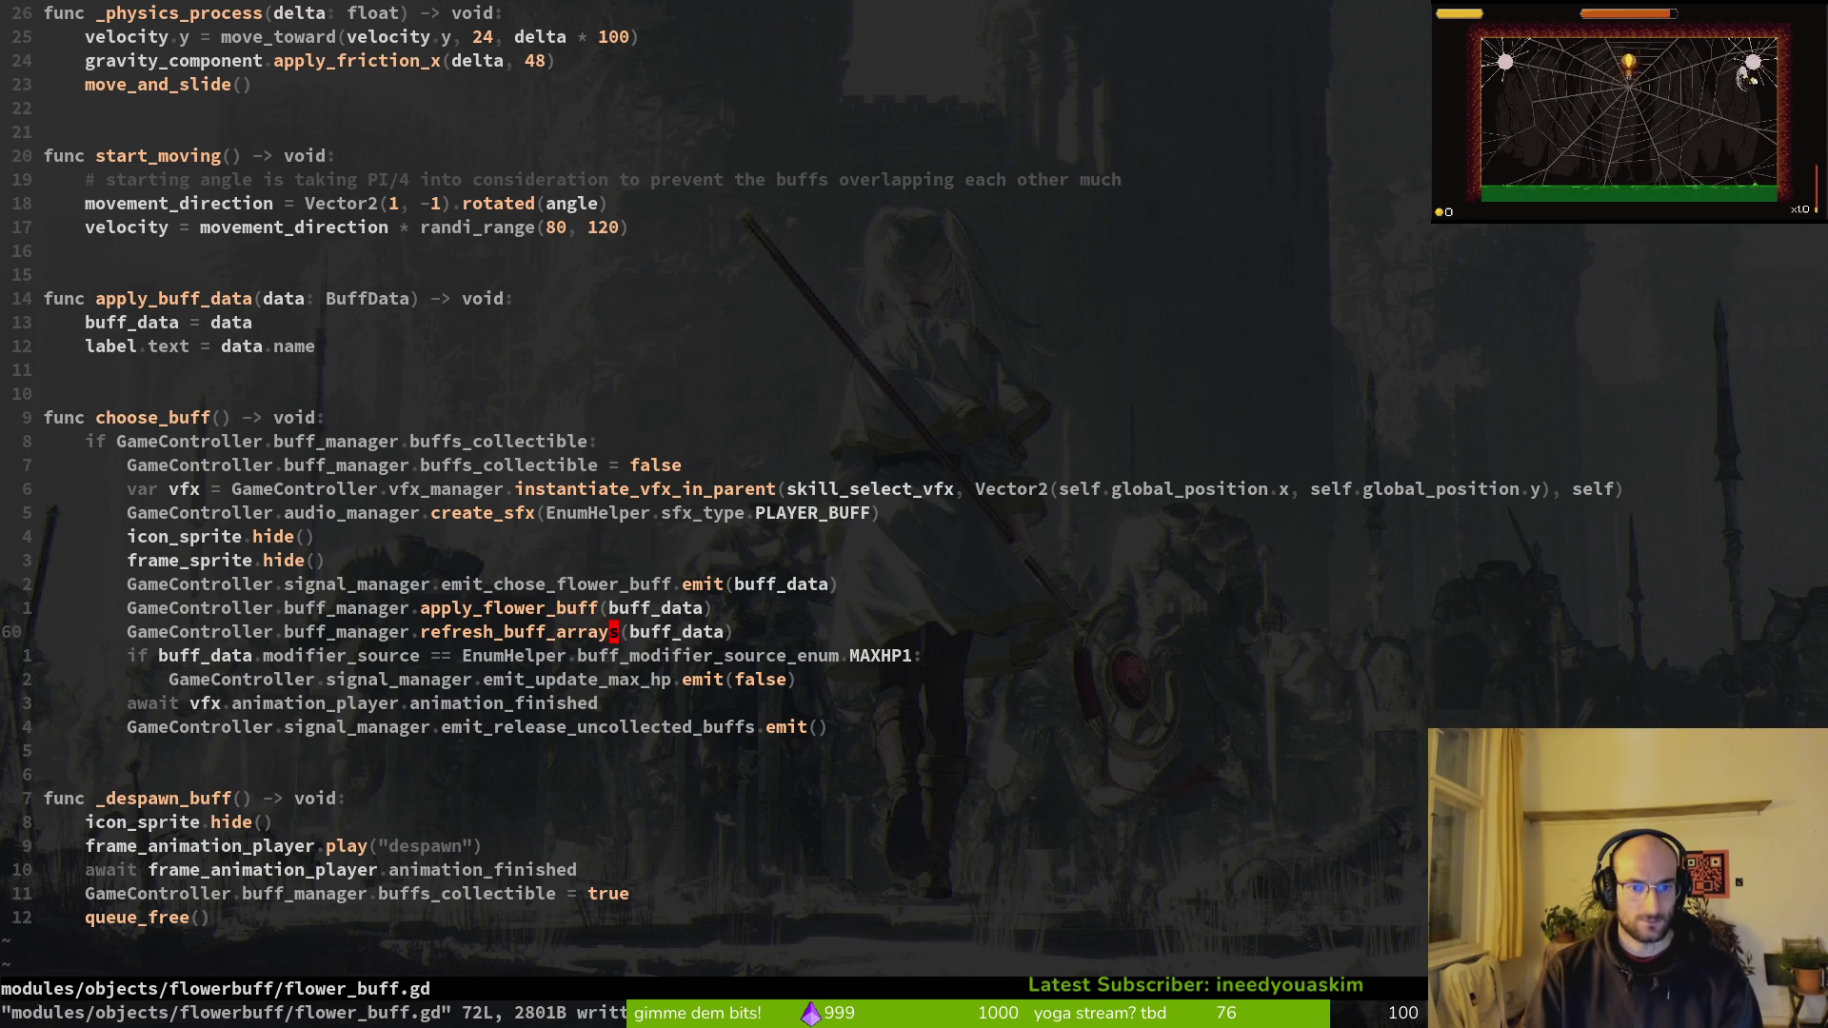
Step: Search the project for remaining uses of emit_chose_flower_buff
key(k)
key(k)
key(w)
key(w)
key(w)
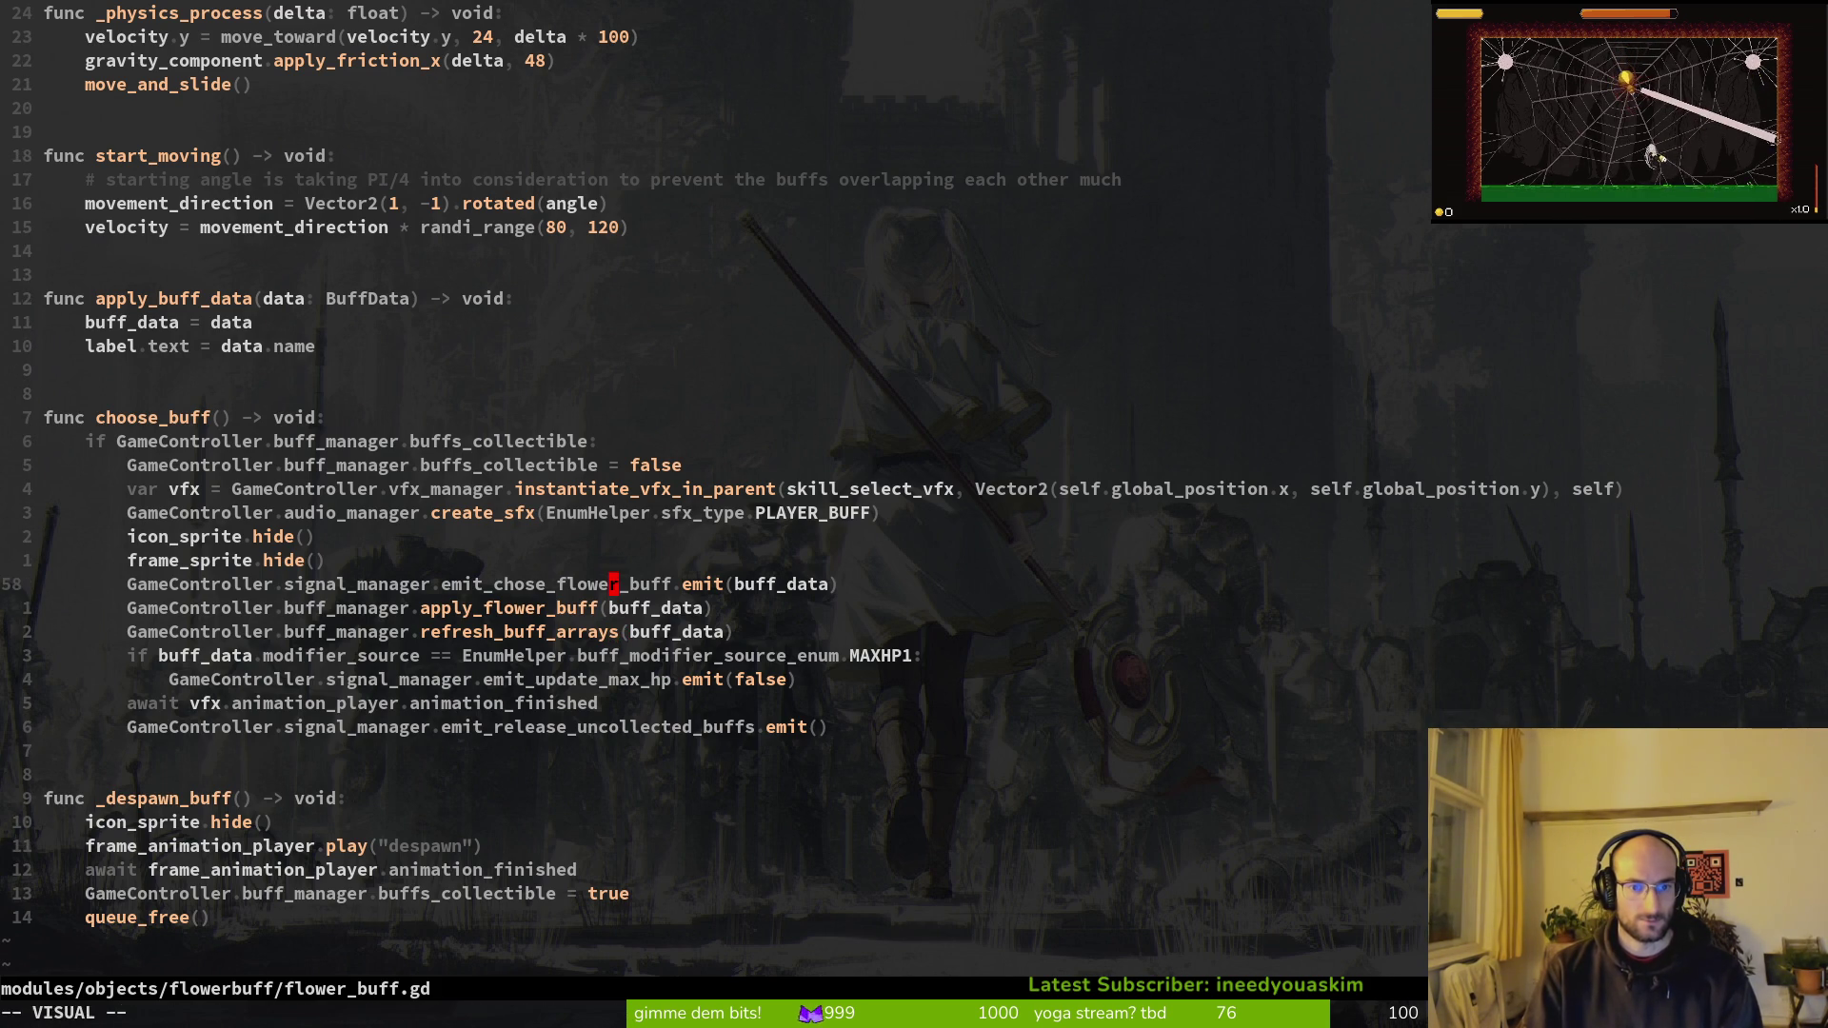
key(space)
Step: Search the project for emit_chose_flower_buff and open pause_overlay.gd at its signal connection
key(f)
key(w)
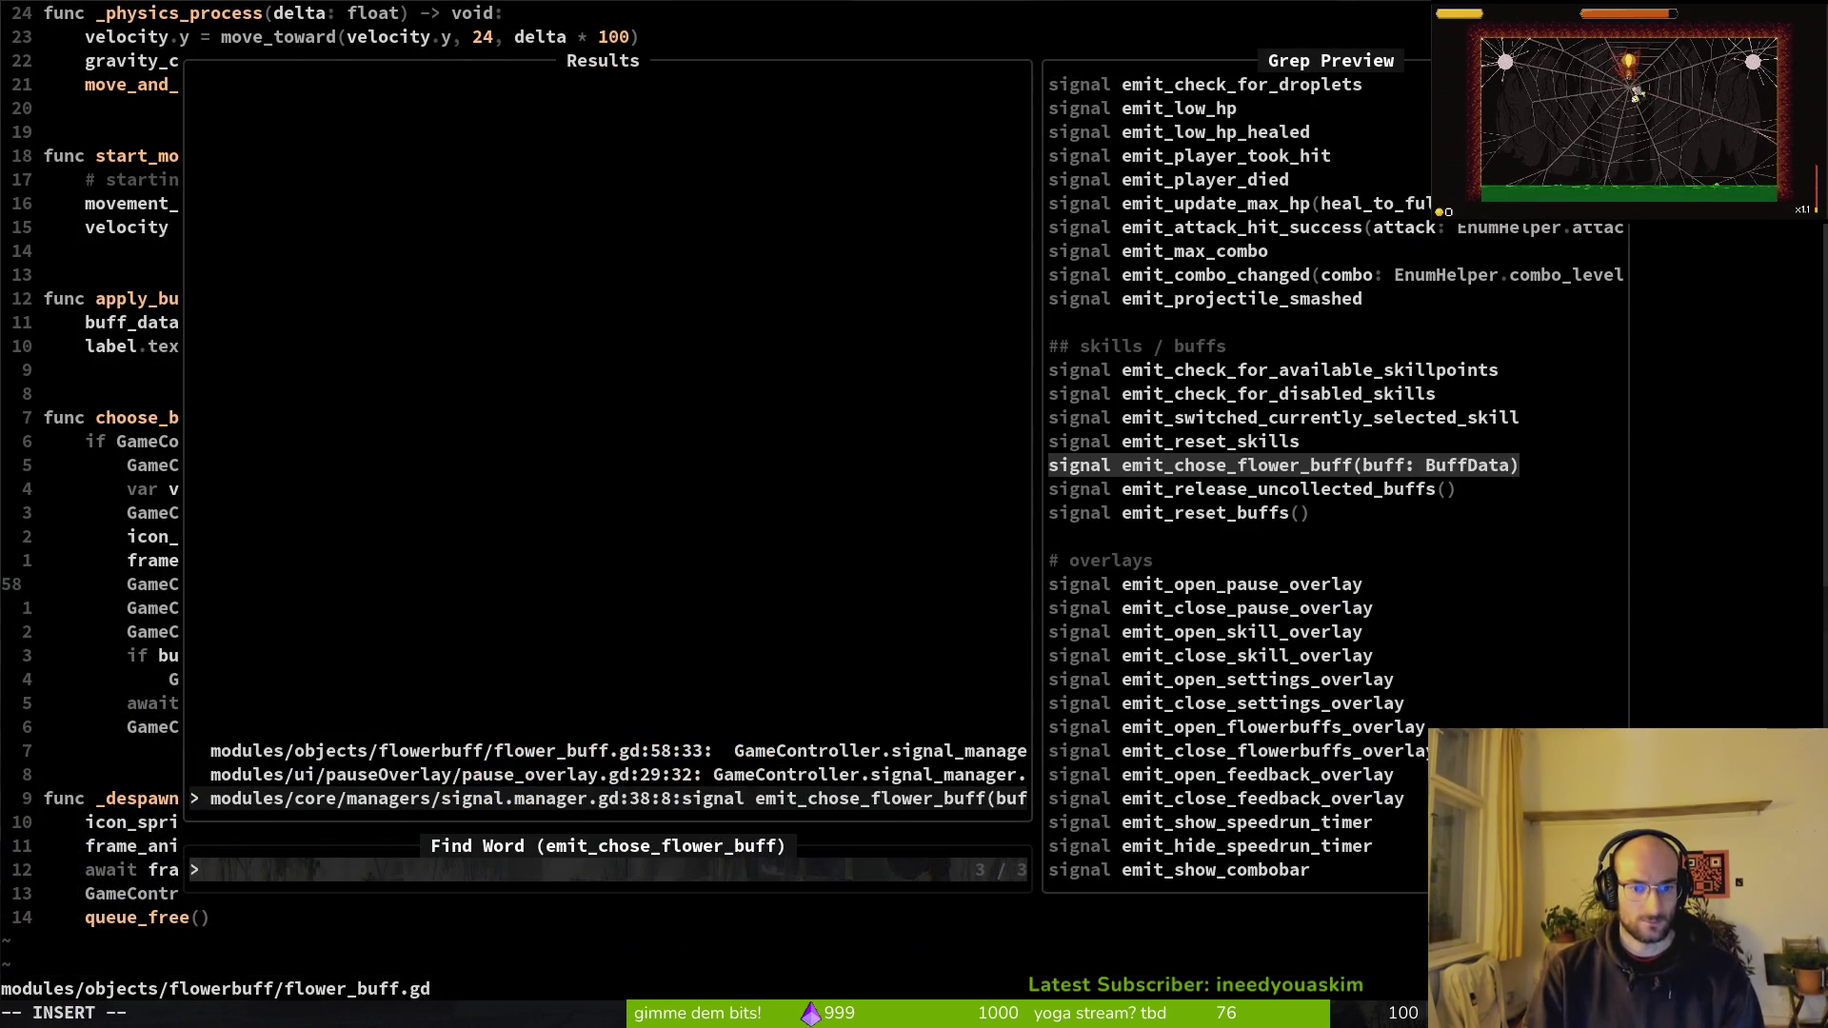
key(ctrl+p)
key(ctrl+p)
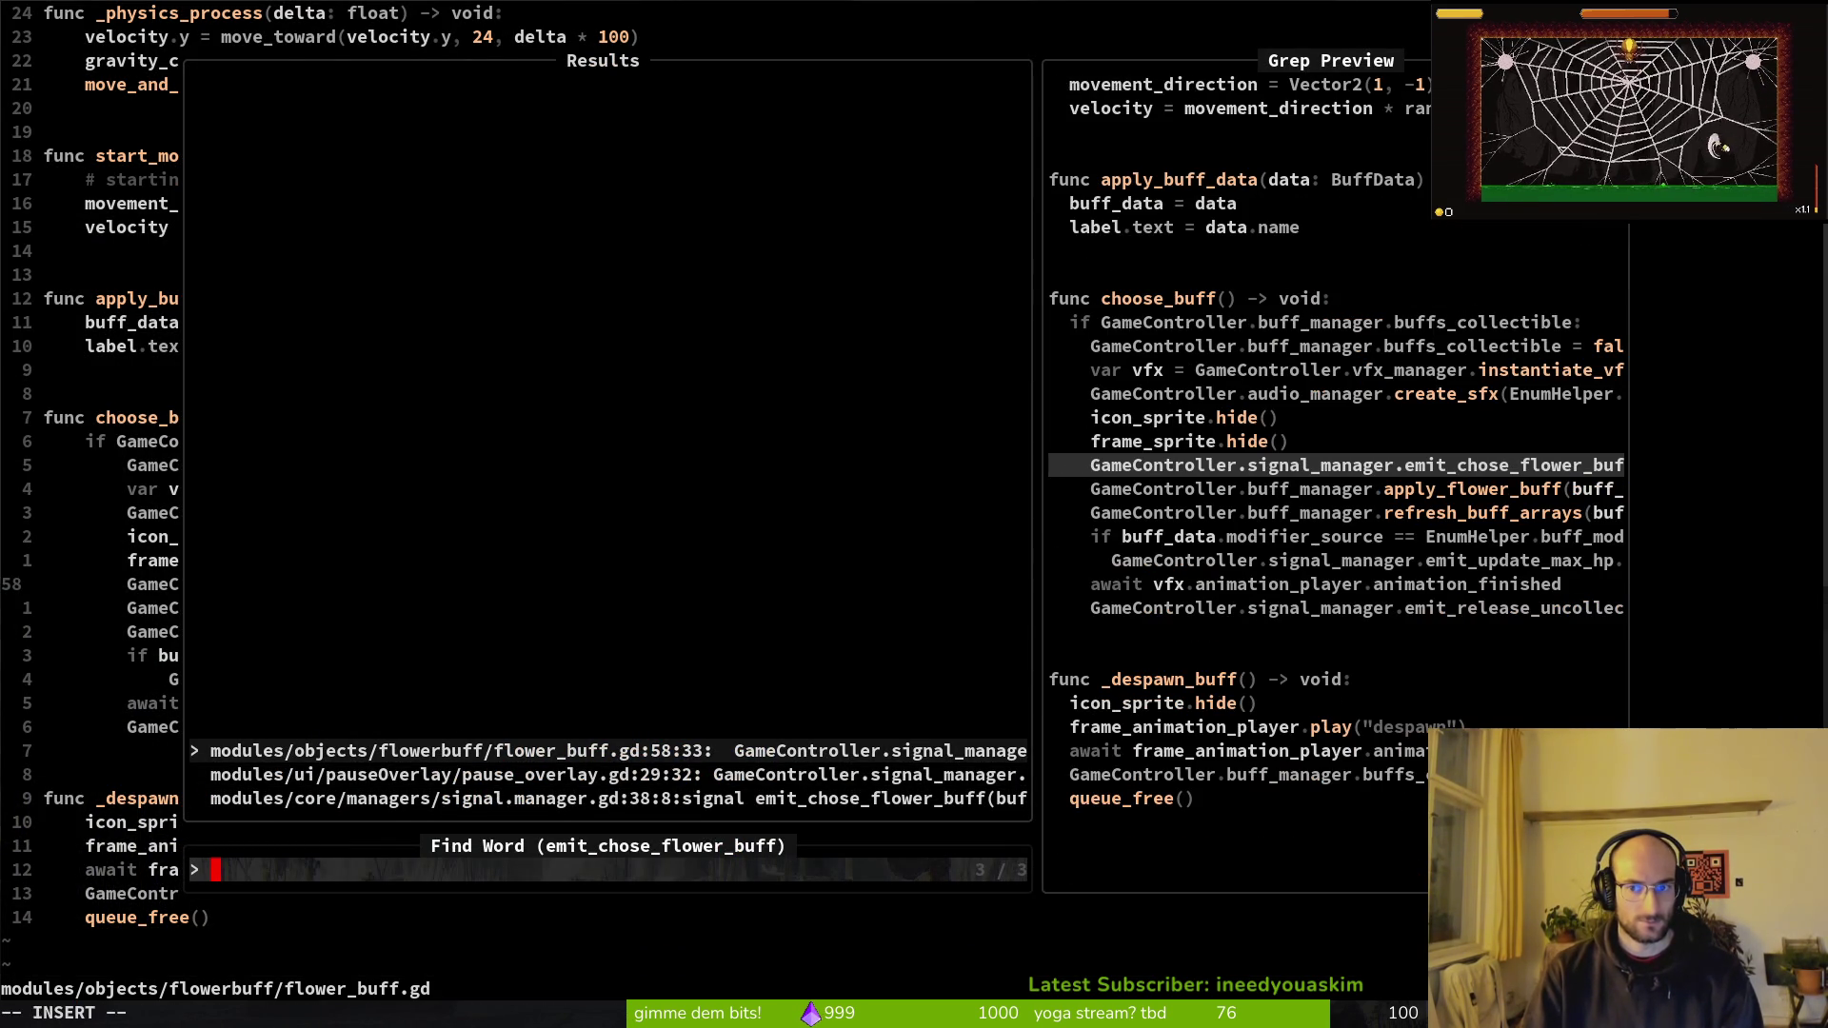
key(ctrl+n)
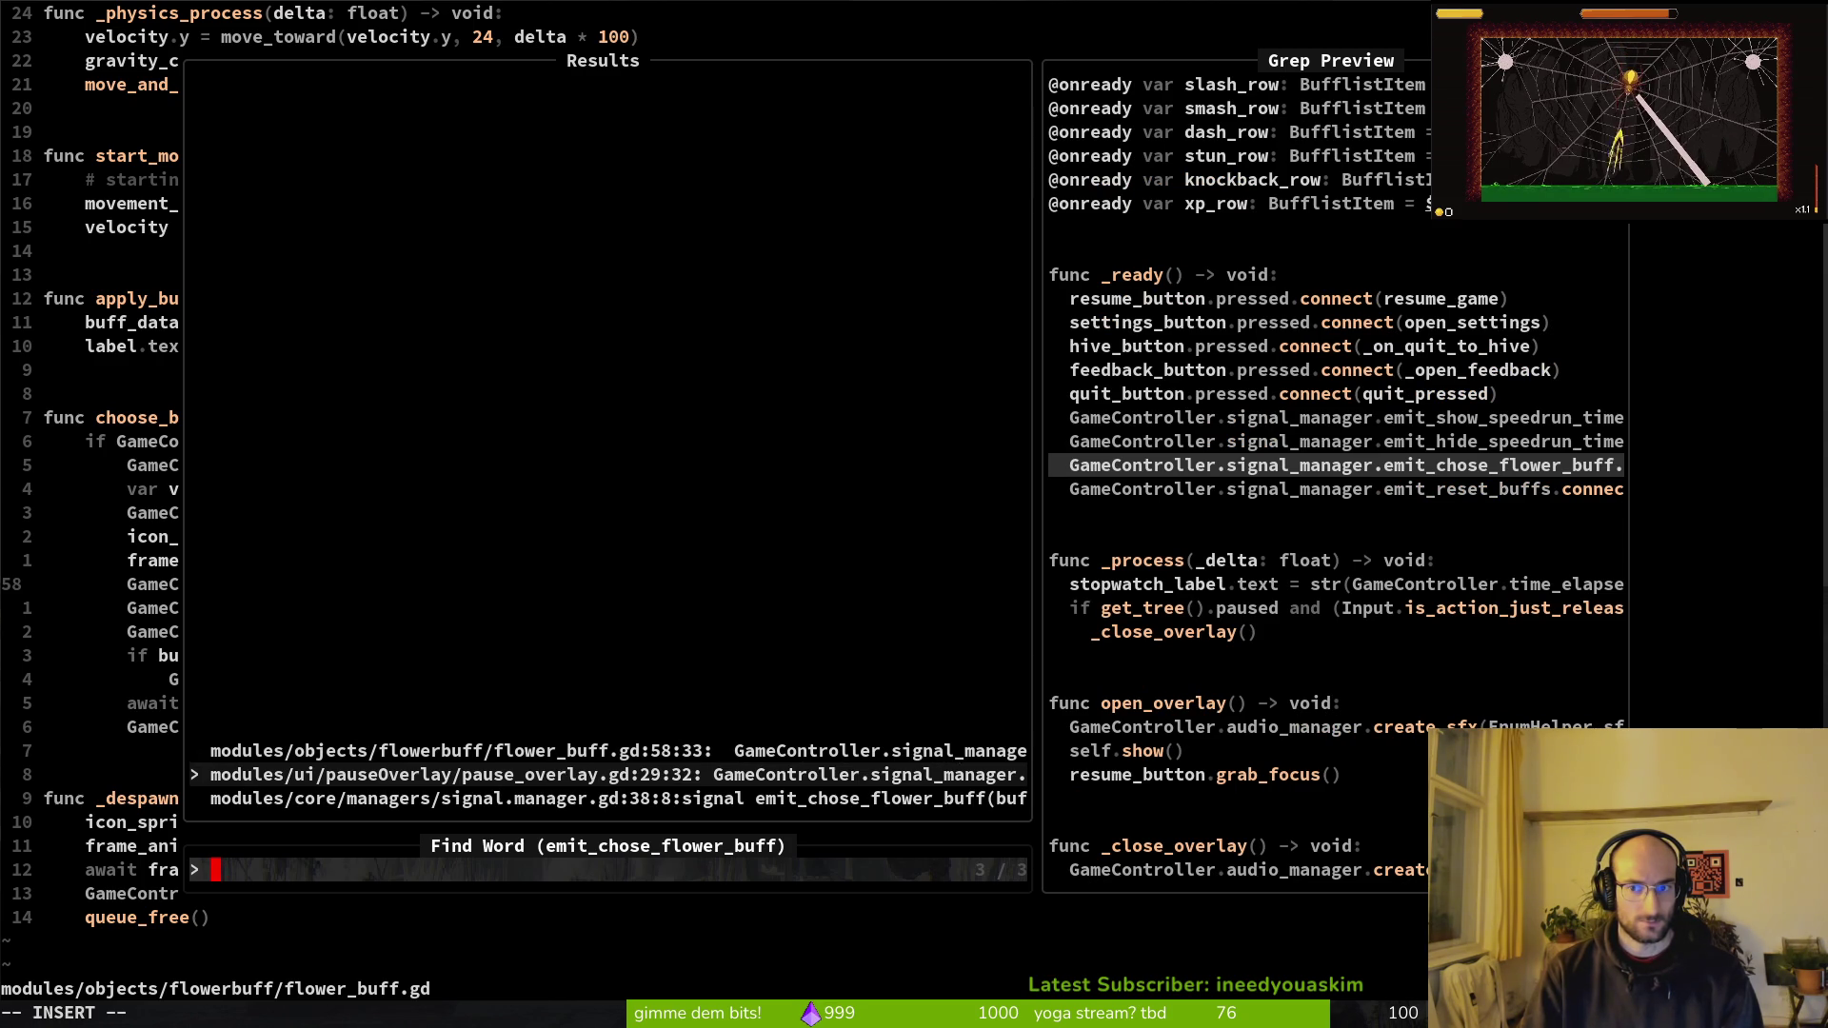
key(ctrl+p)
key(ctrl+n)
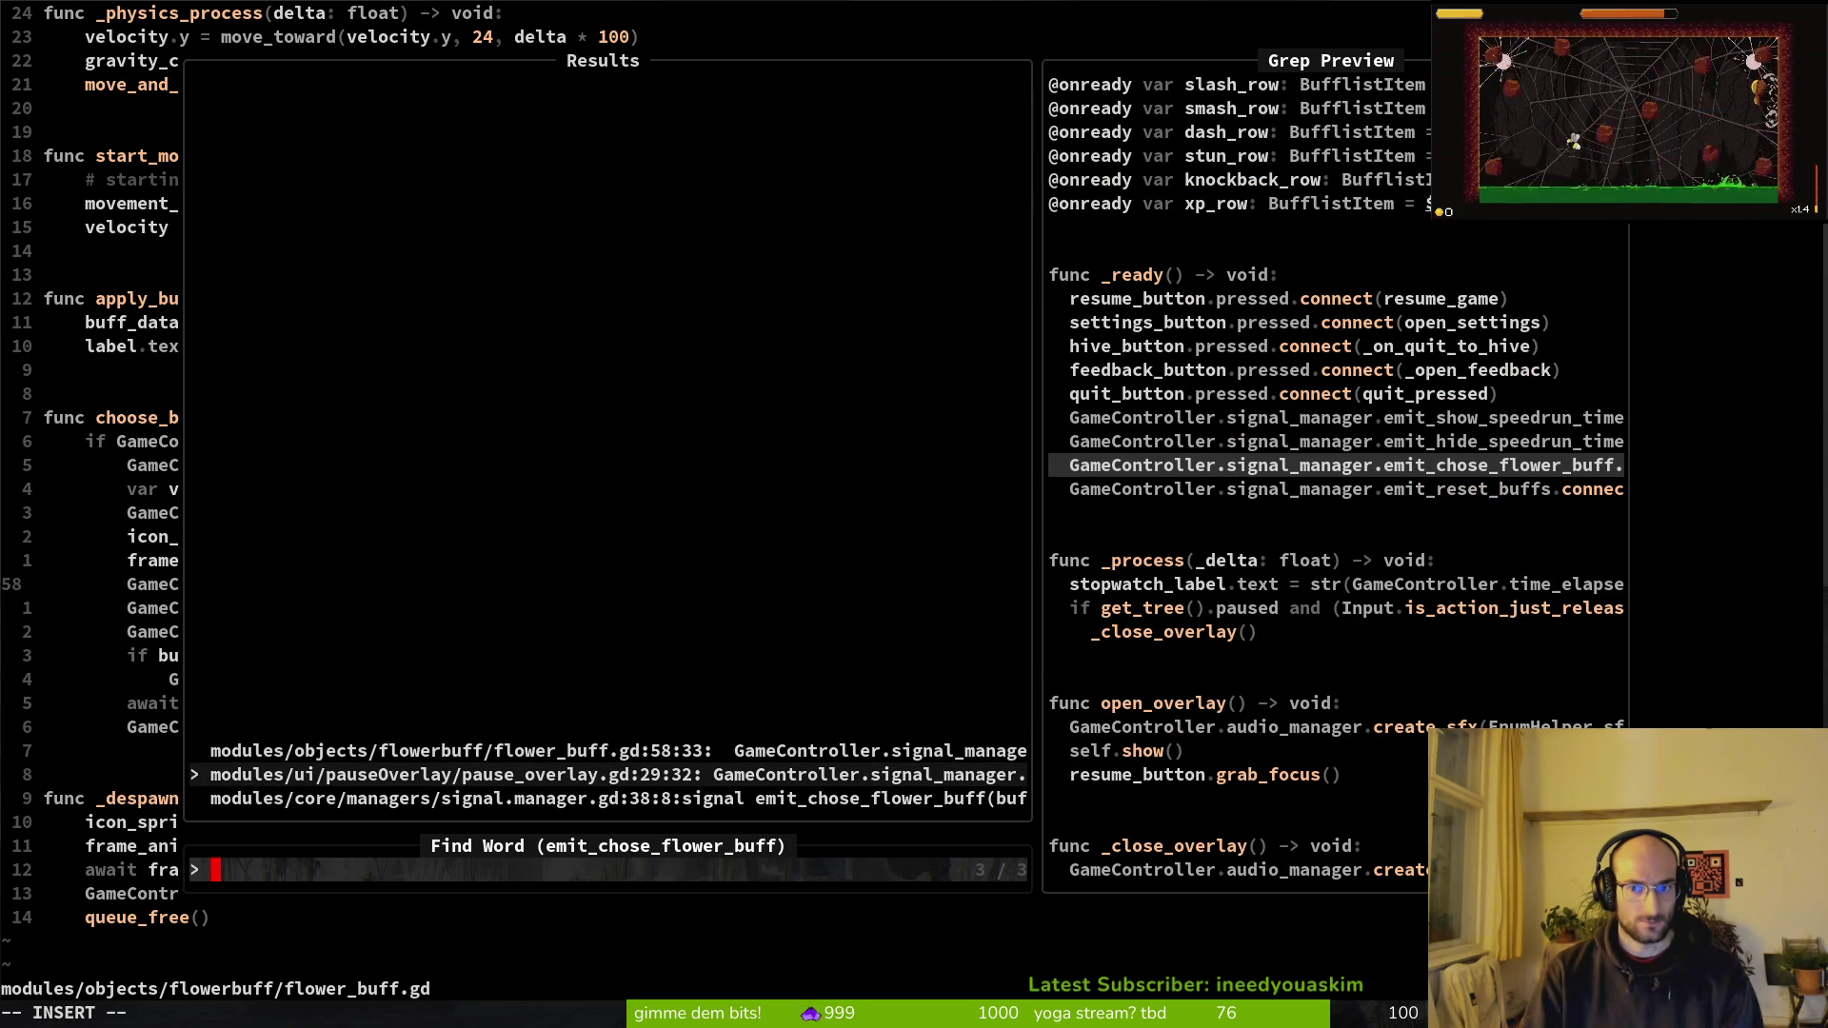
key(Return)
Step: Re-run the emit_chose_flower_buff search, compare the matches, and stay in pause_overlay.gd
key(v)
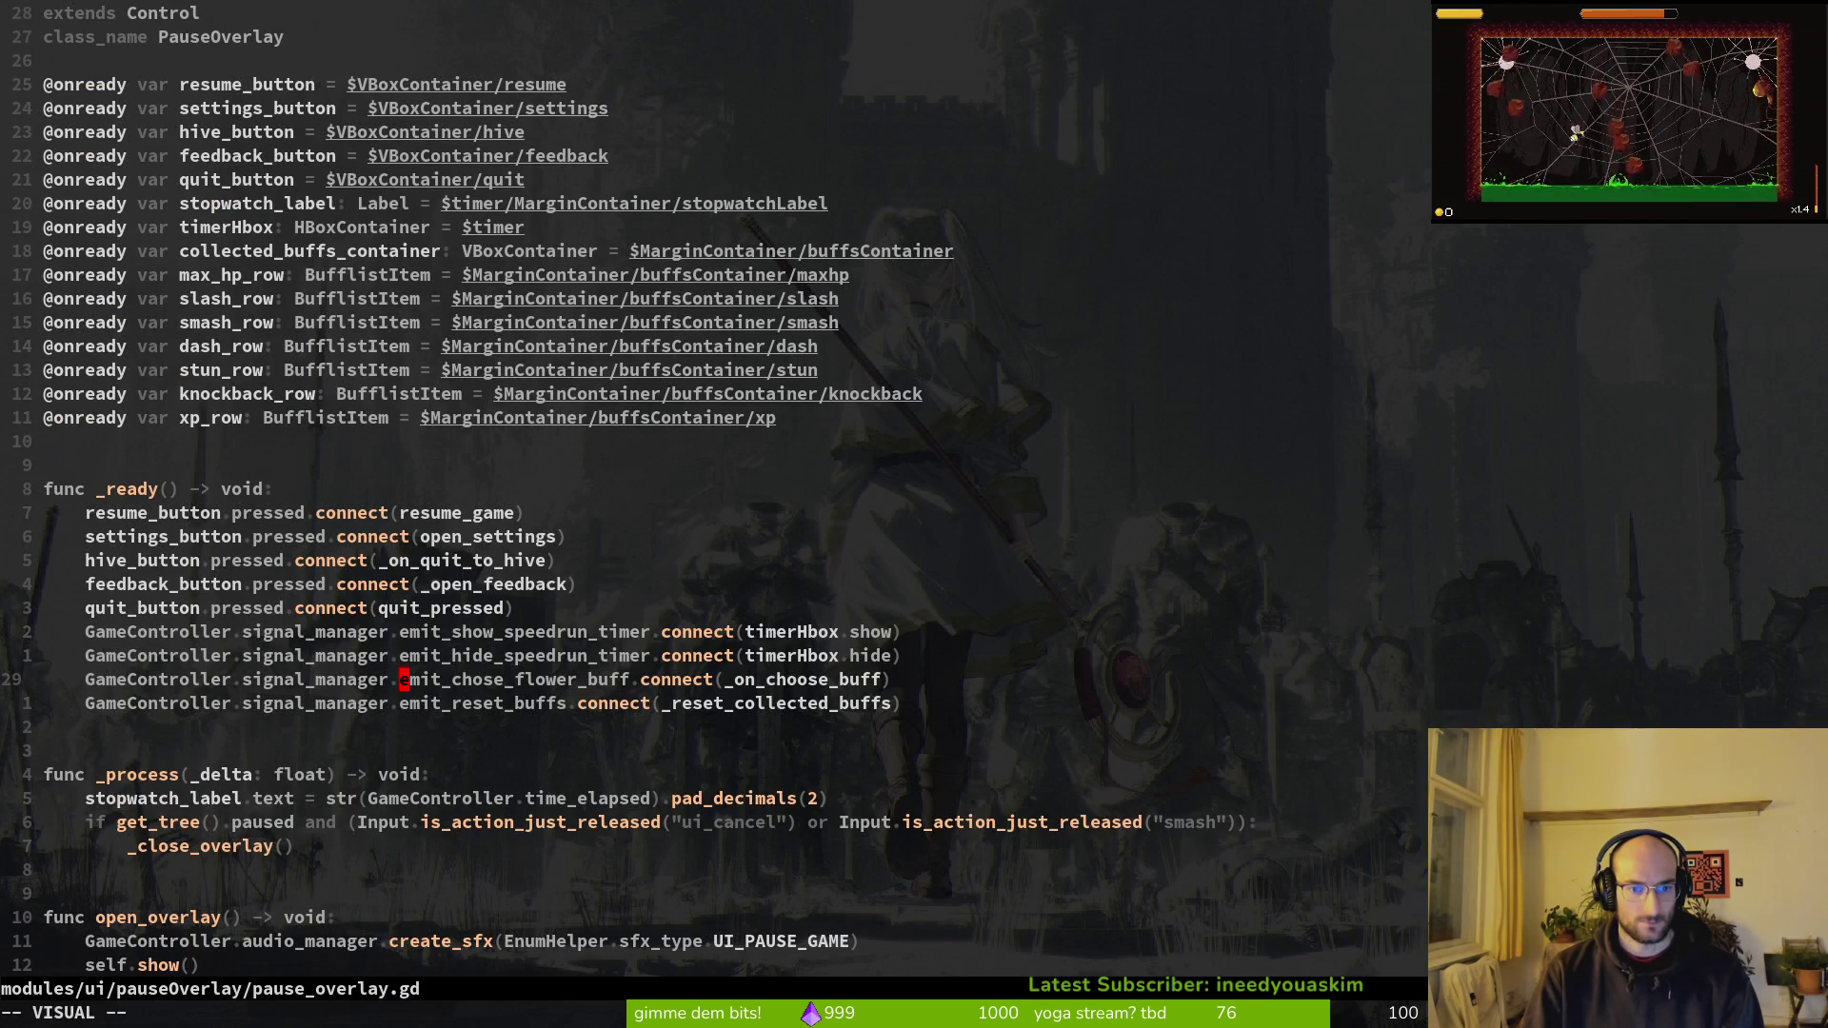
key(space)
key(s)
key(w)
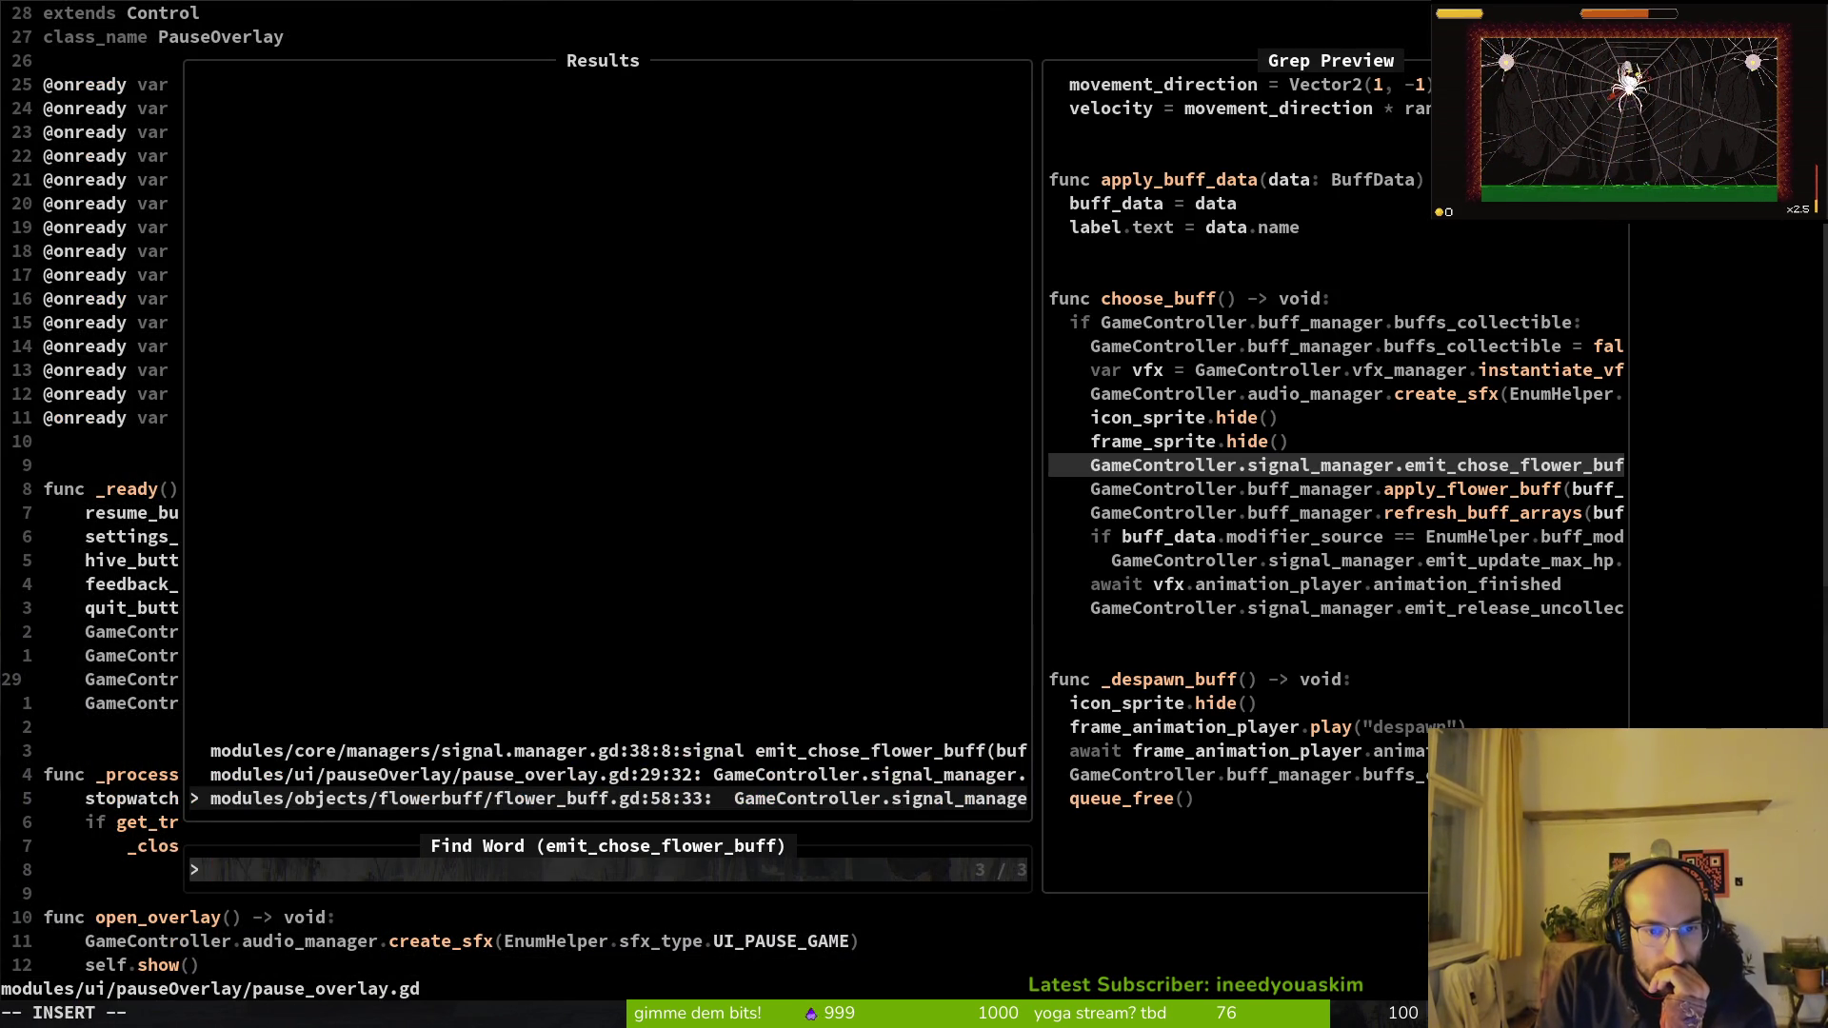
key(ctrl+p)
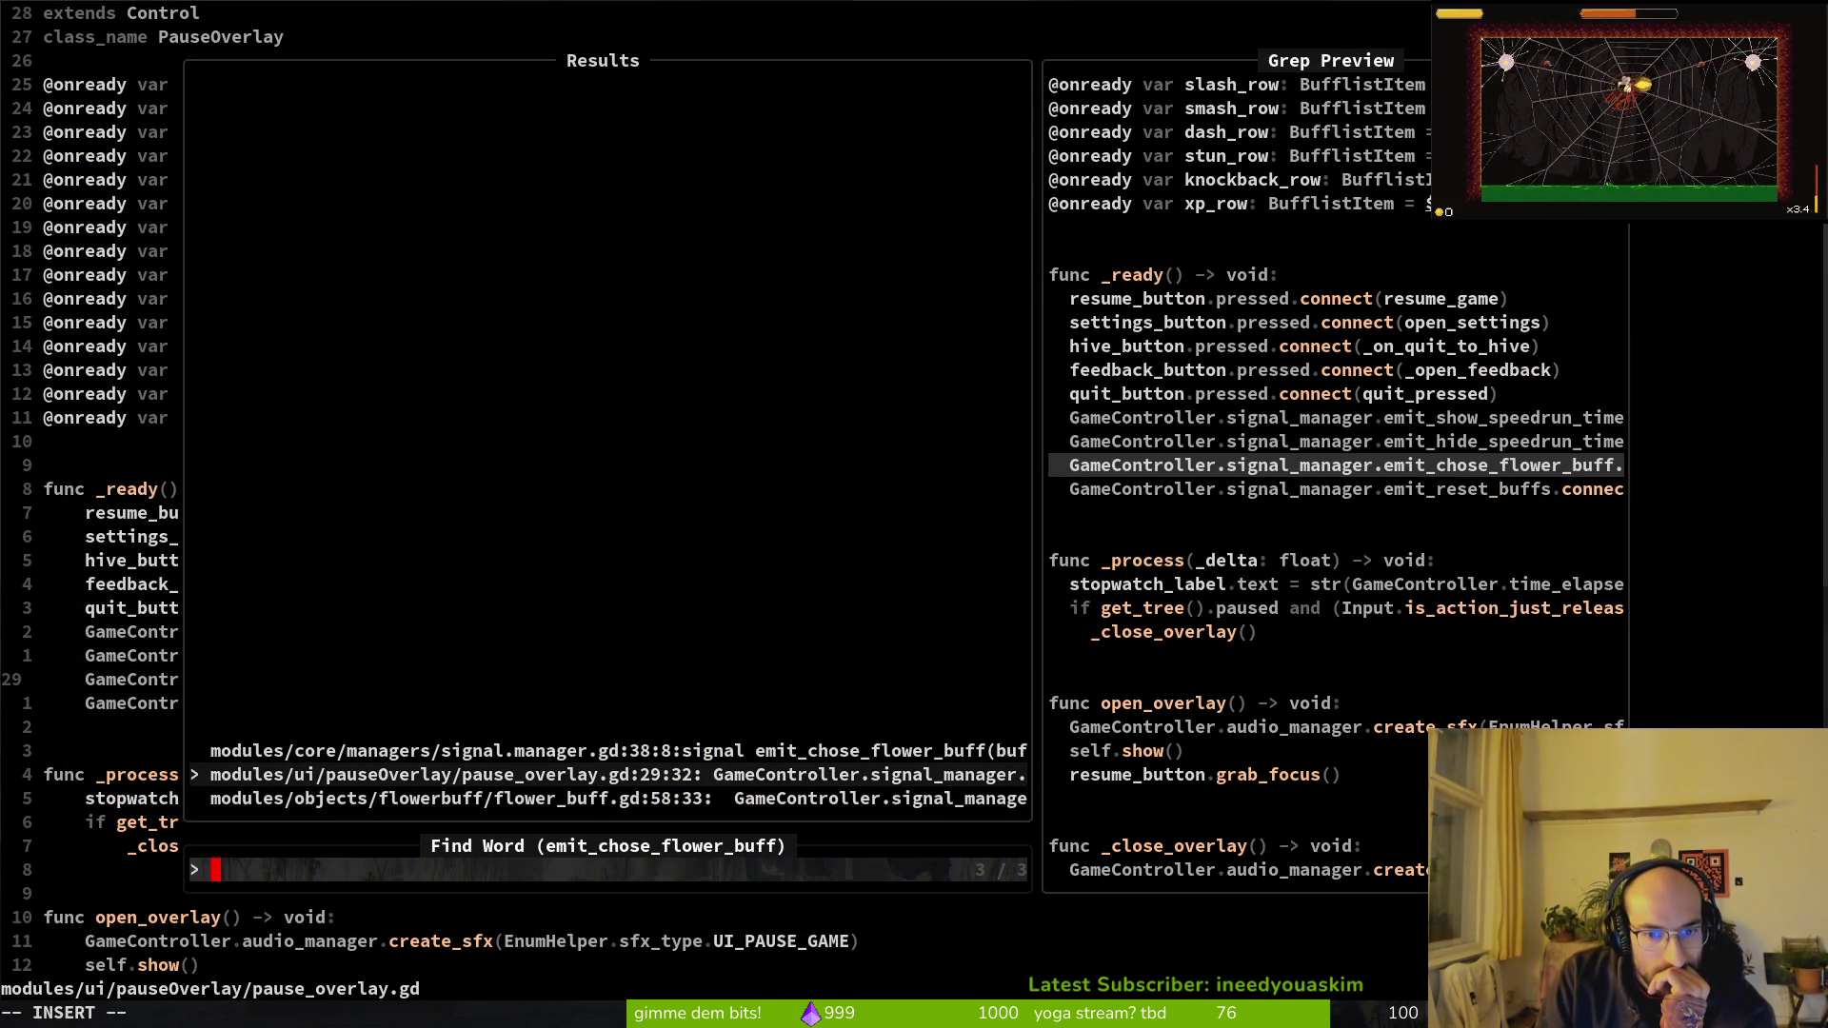
key(ctrl+n)
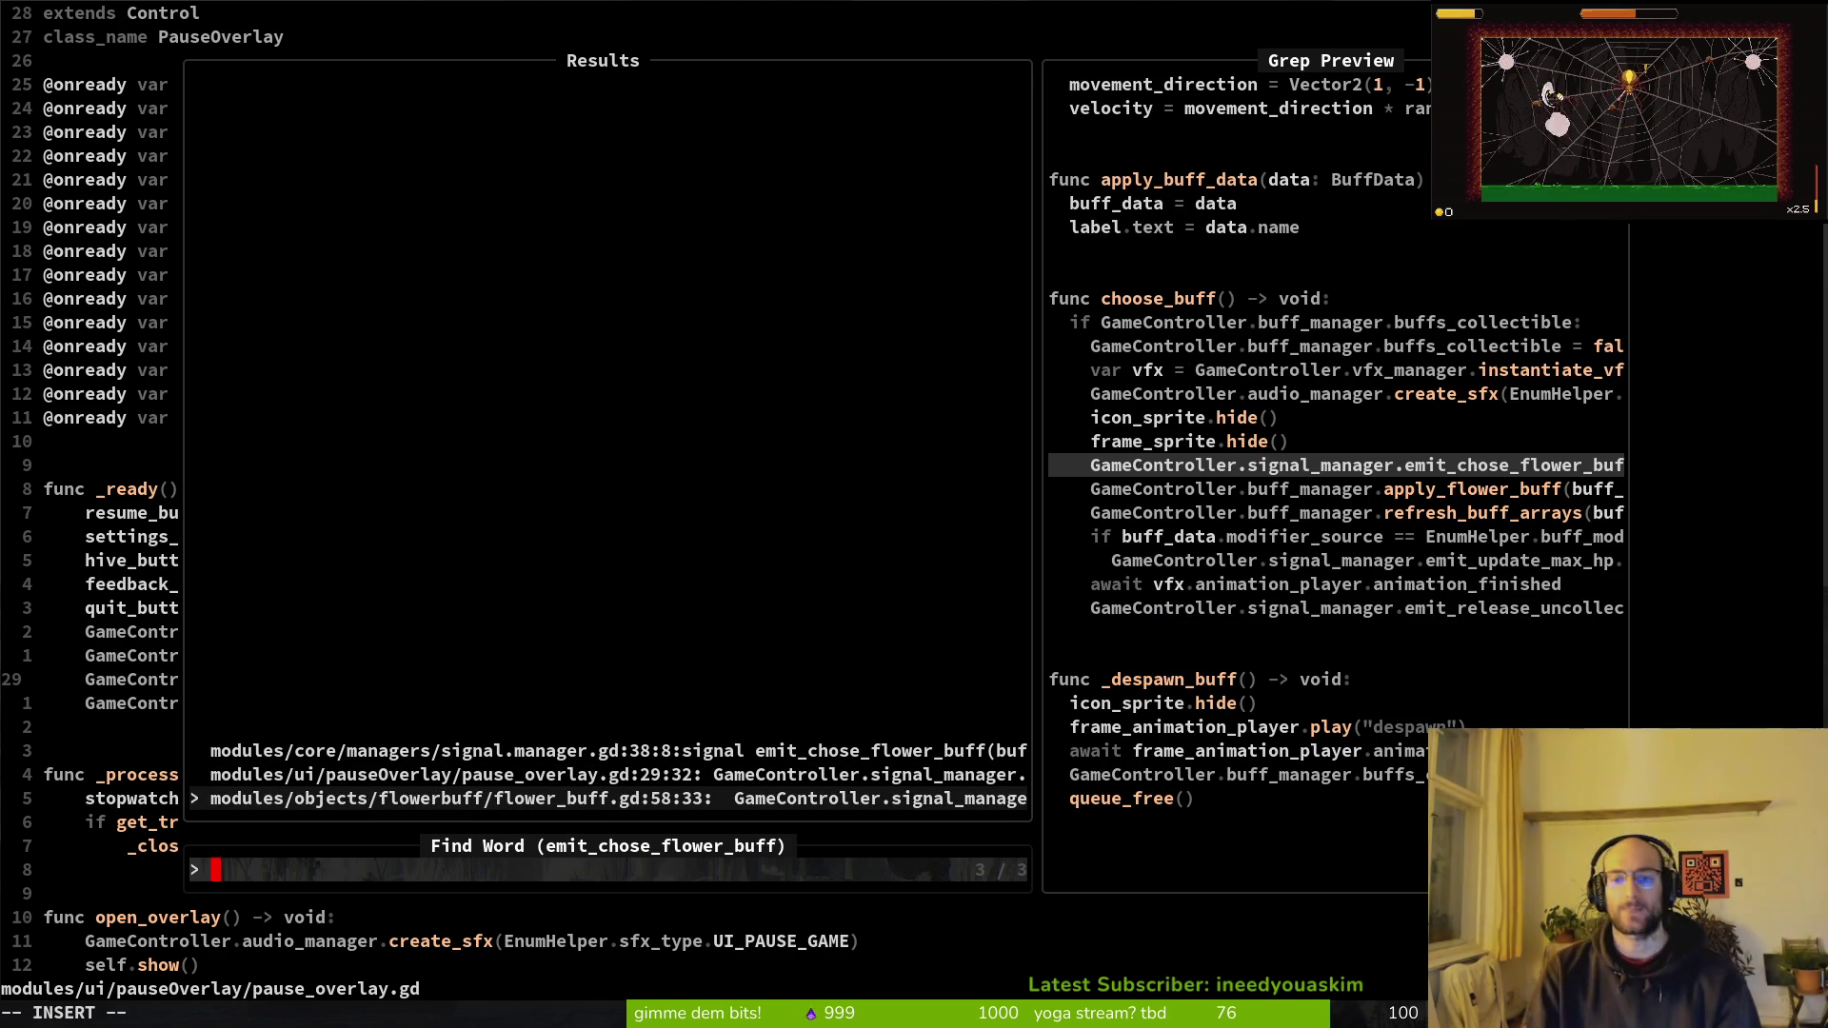
key(Escape)
key(Escape)
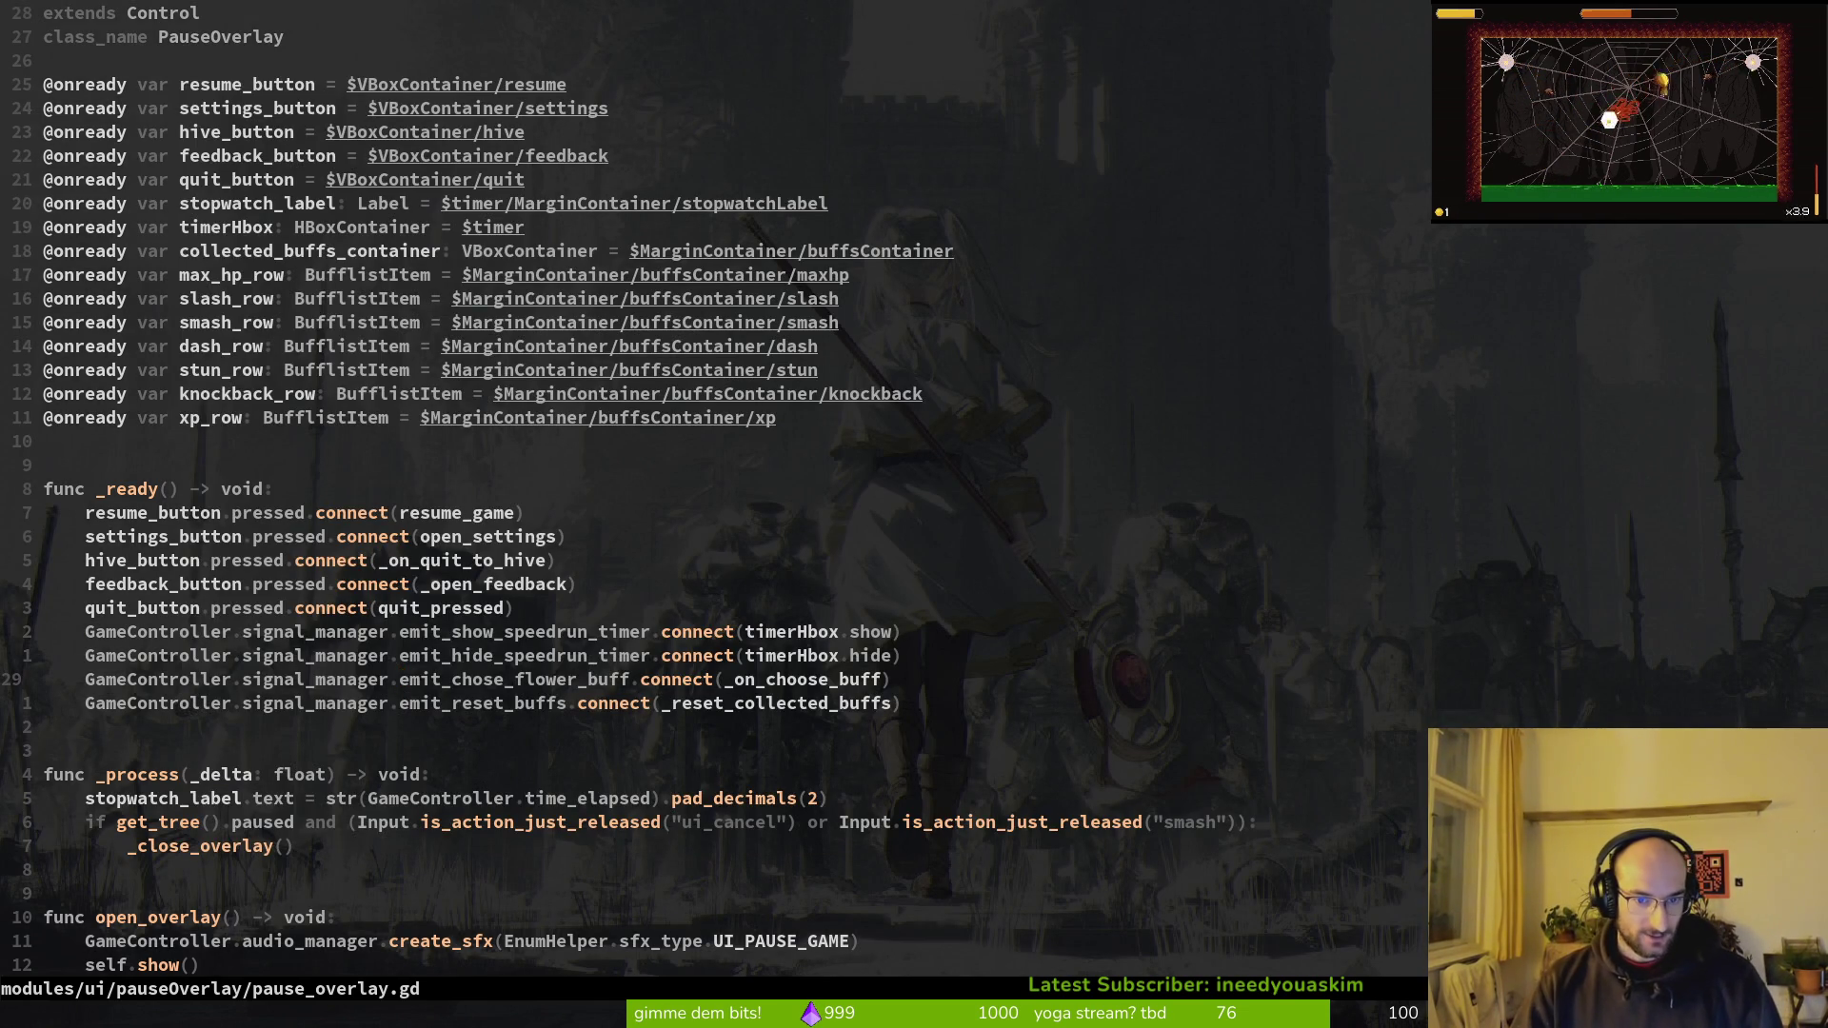
Step: Inspect pause_overlay.gd's _on_choose_buff handler lines, then jump back to flower_buff.gd
key(z)
key(t)
key(z)
key(z)
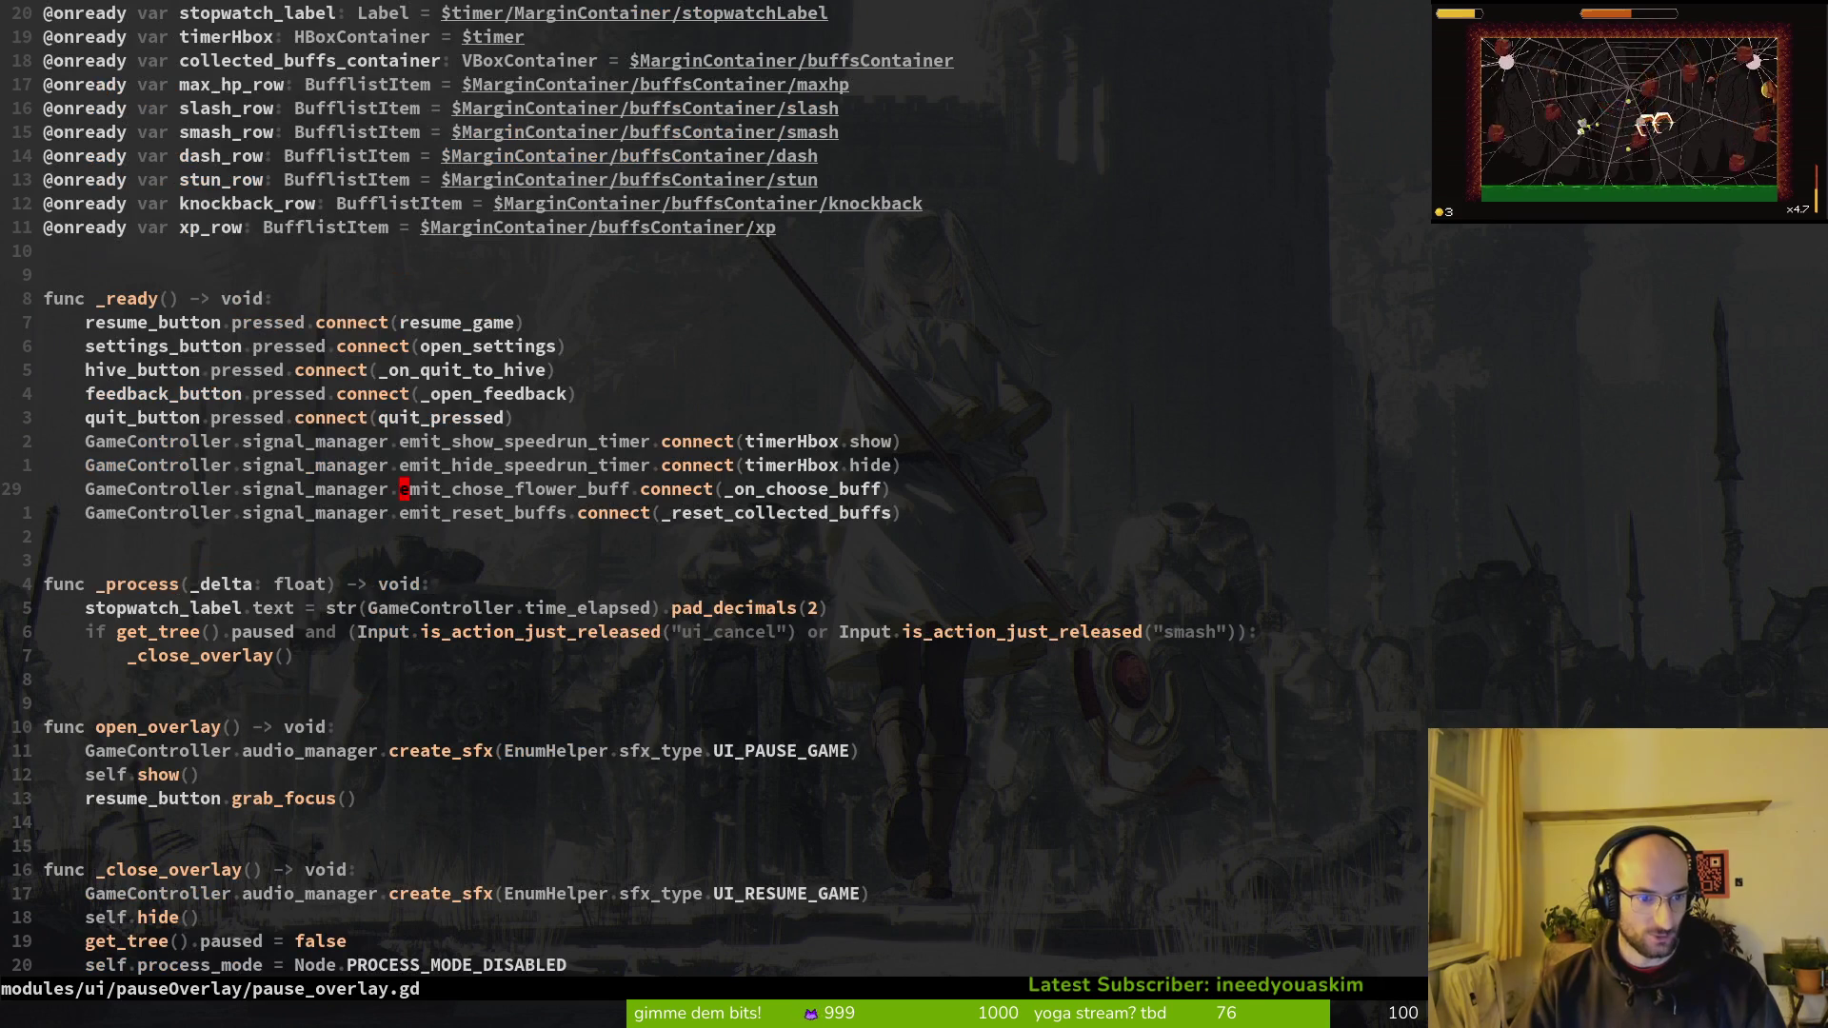
key(ctrl+d)
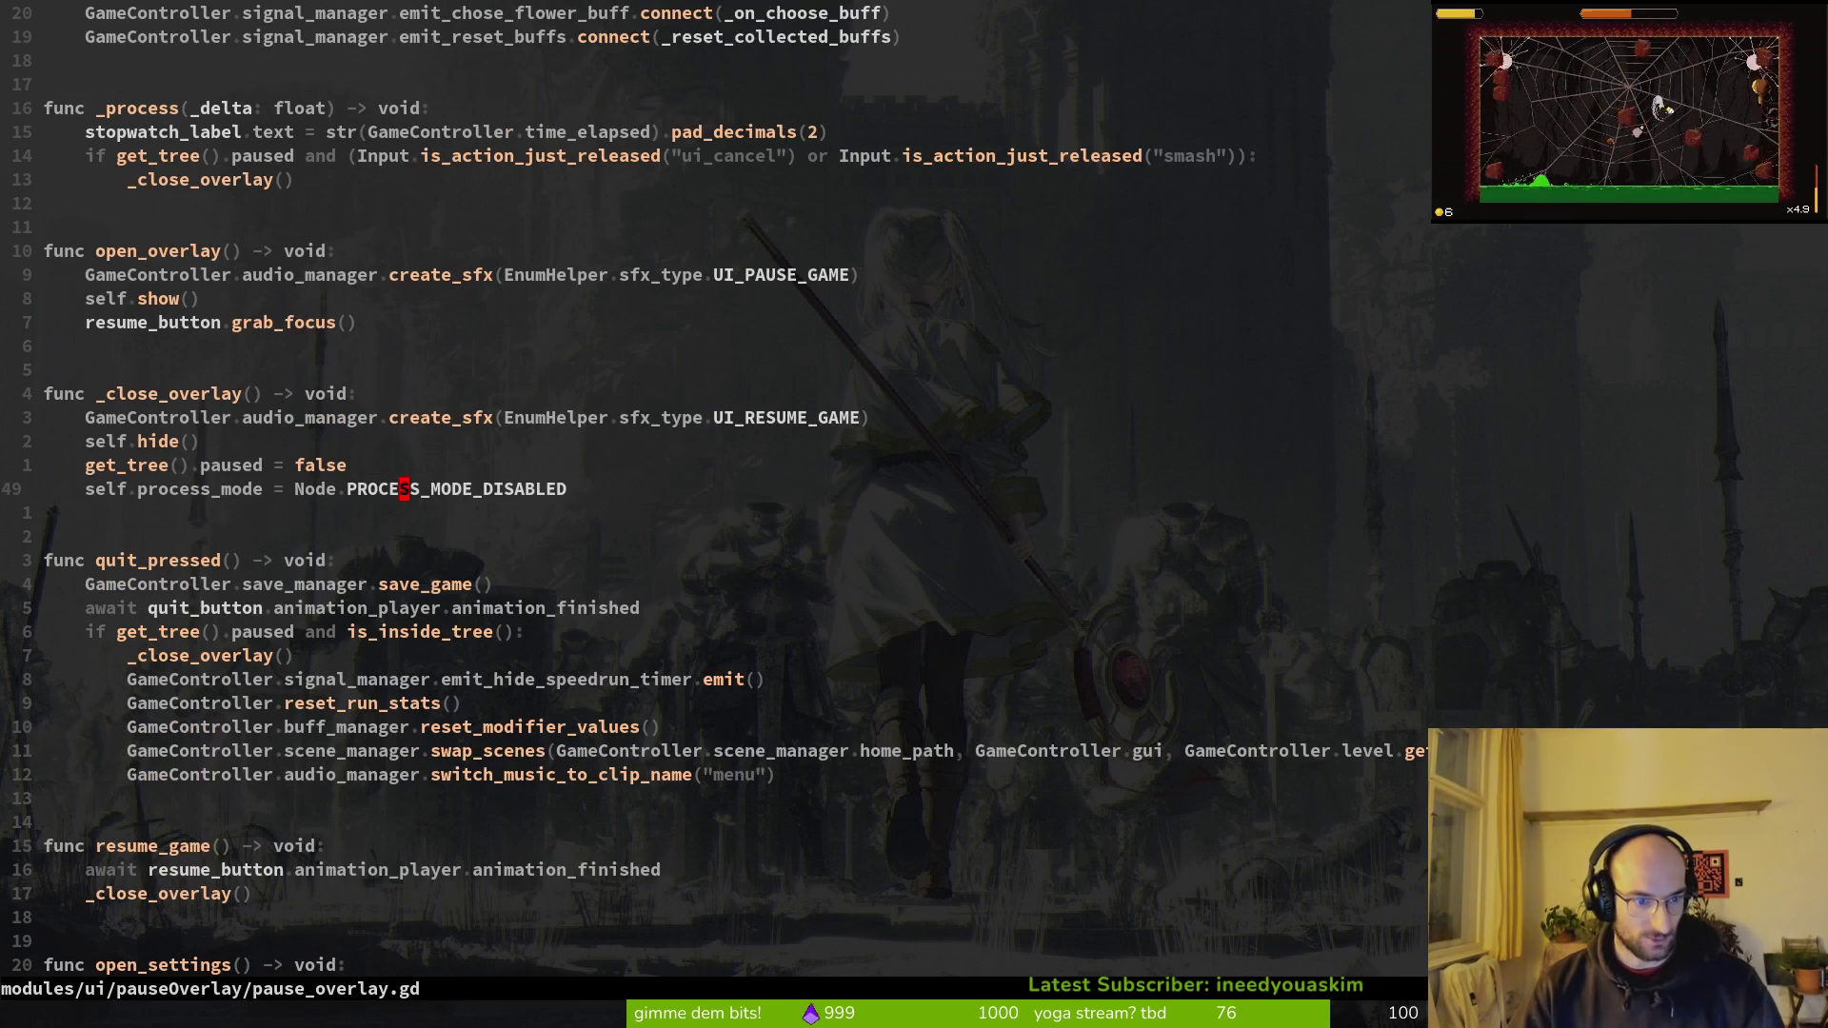
key(ctrl+d)
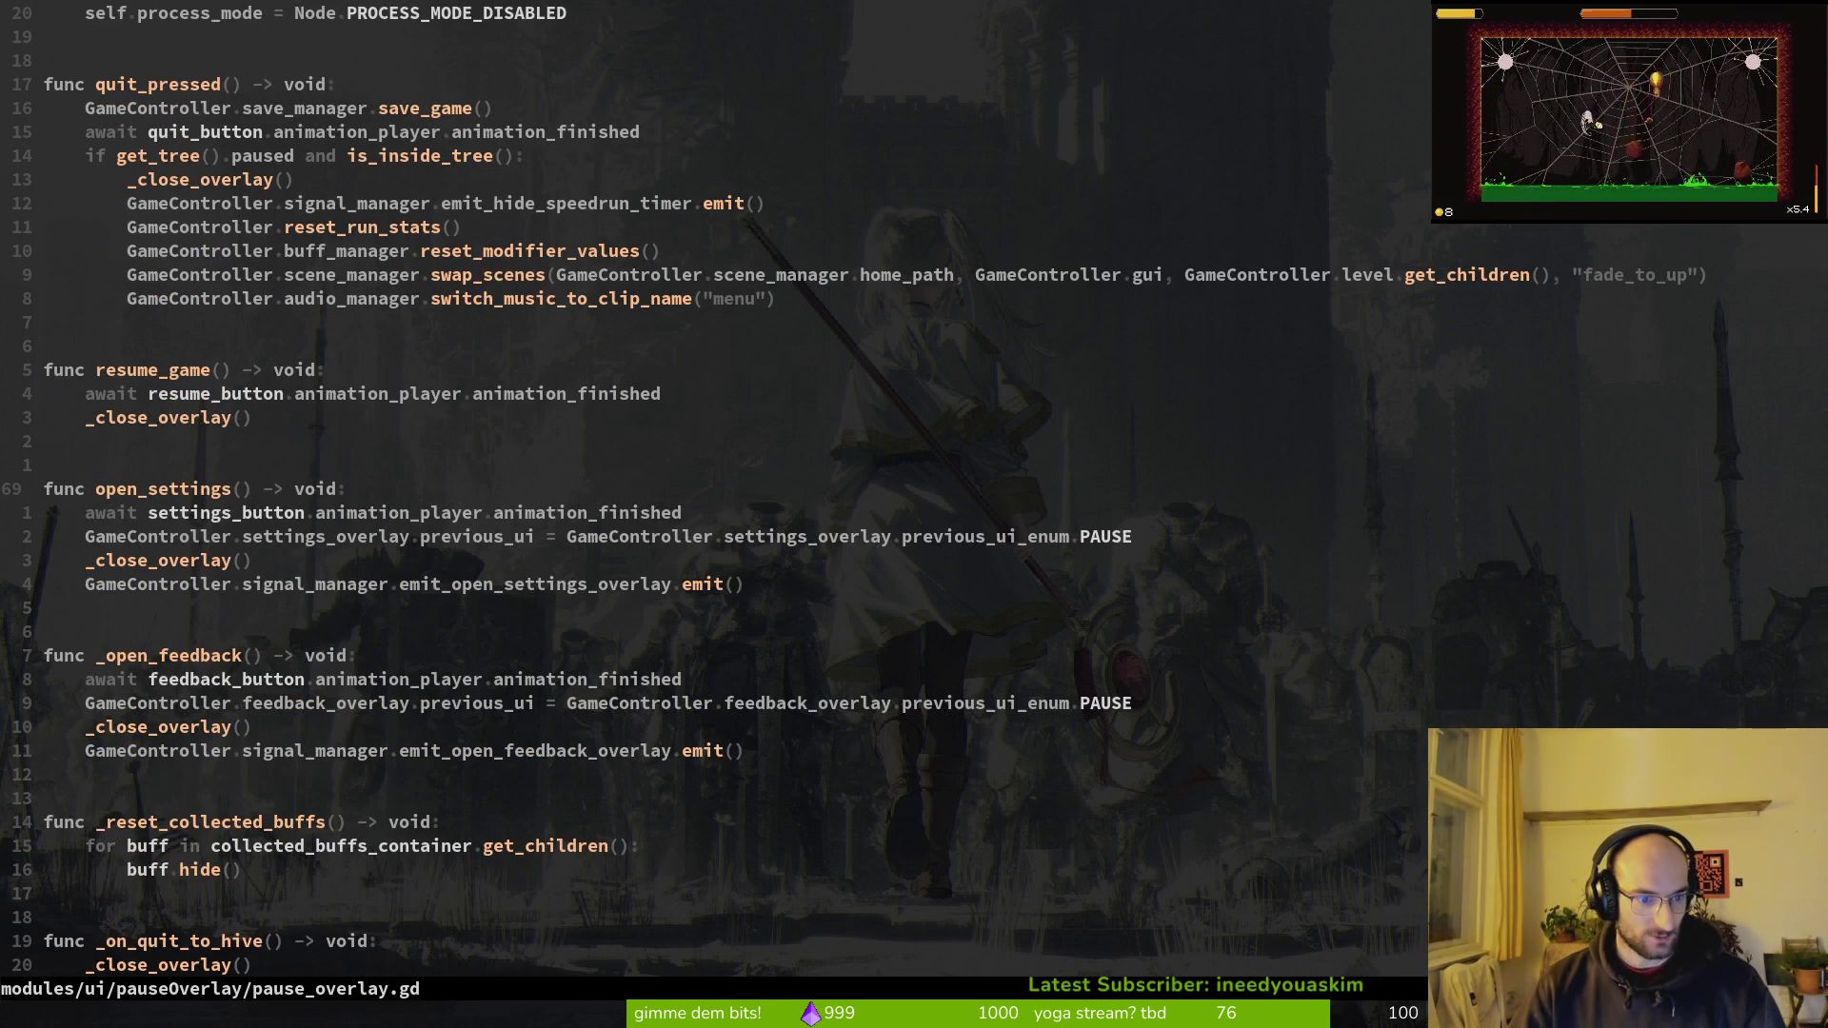
key(ctrl+d)
key(j)
key(j)
key(j)
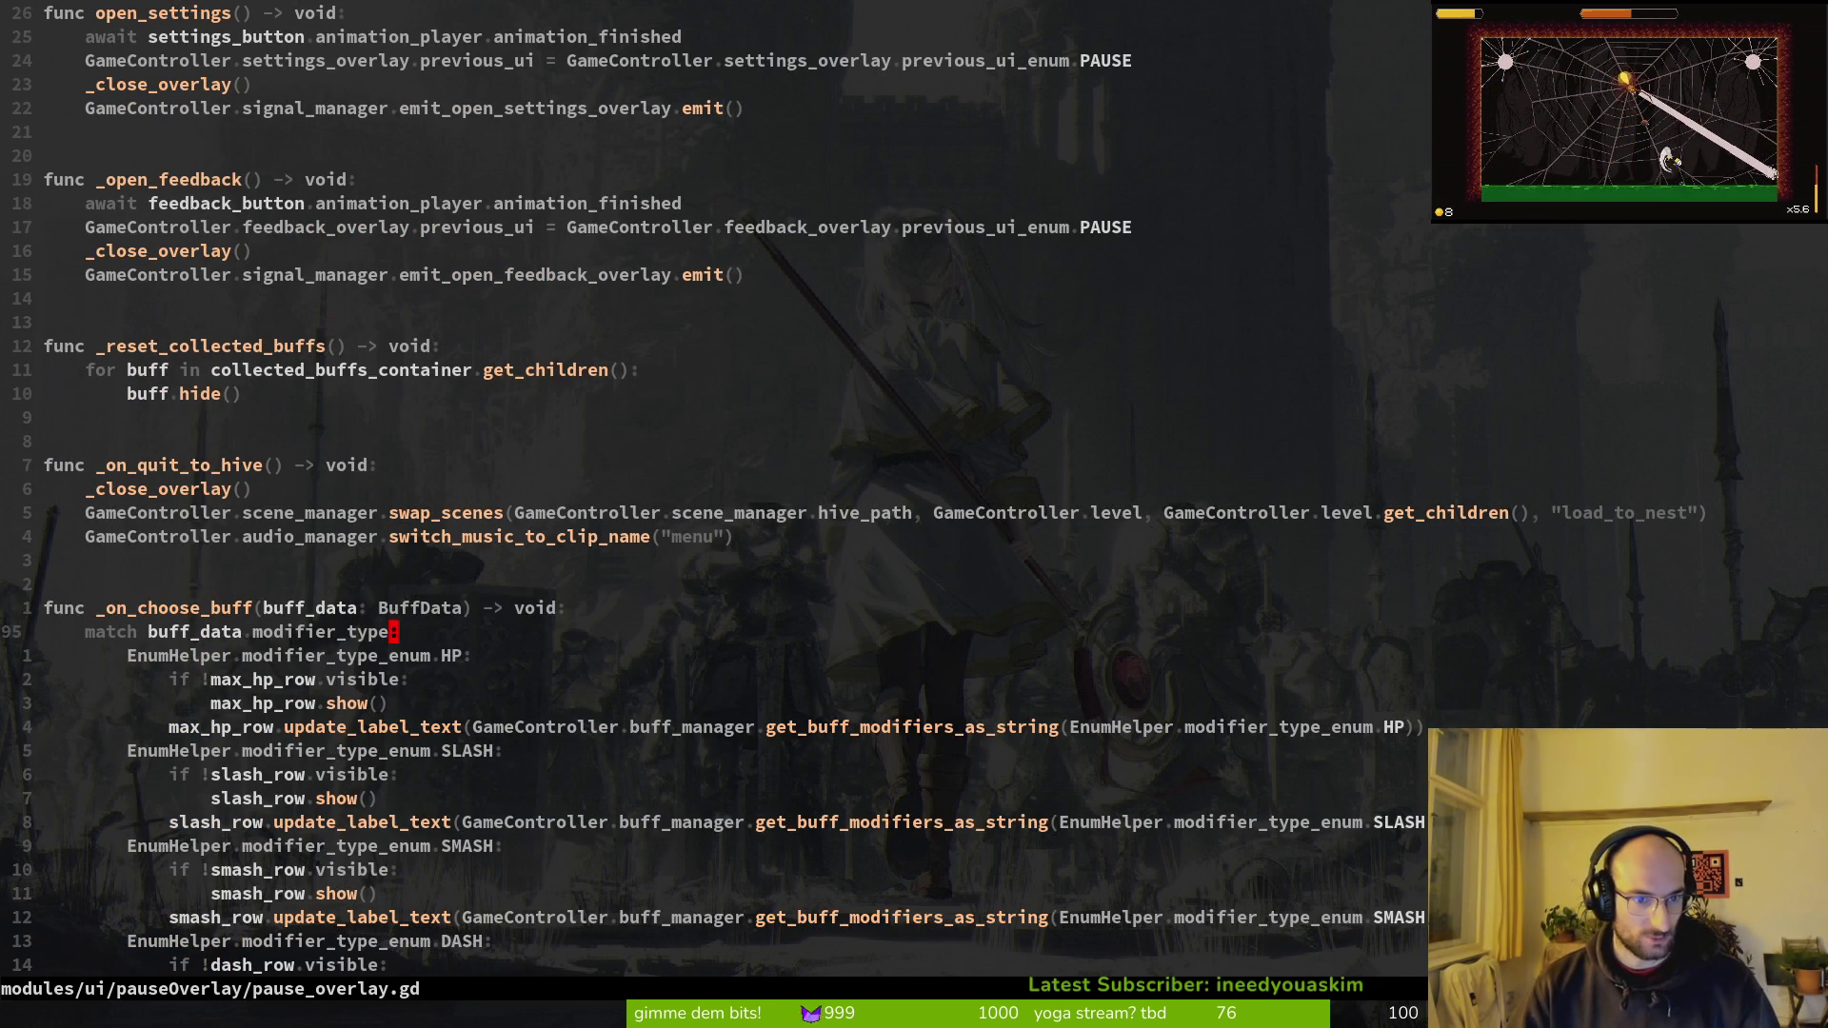
key(shift+v)
key(j)
key(j)
key(j)
key(j)
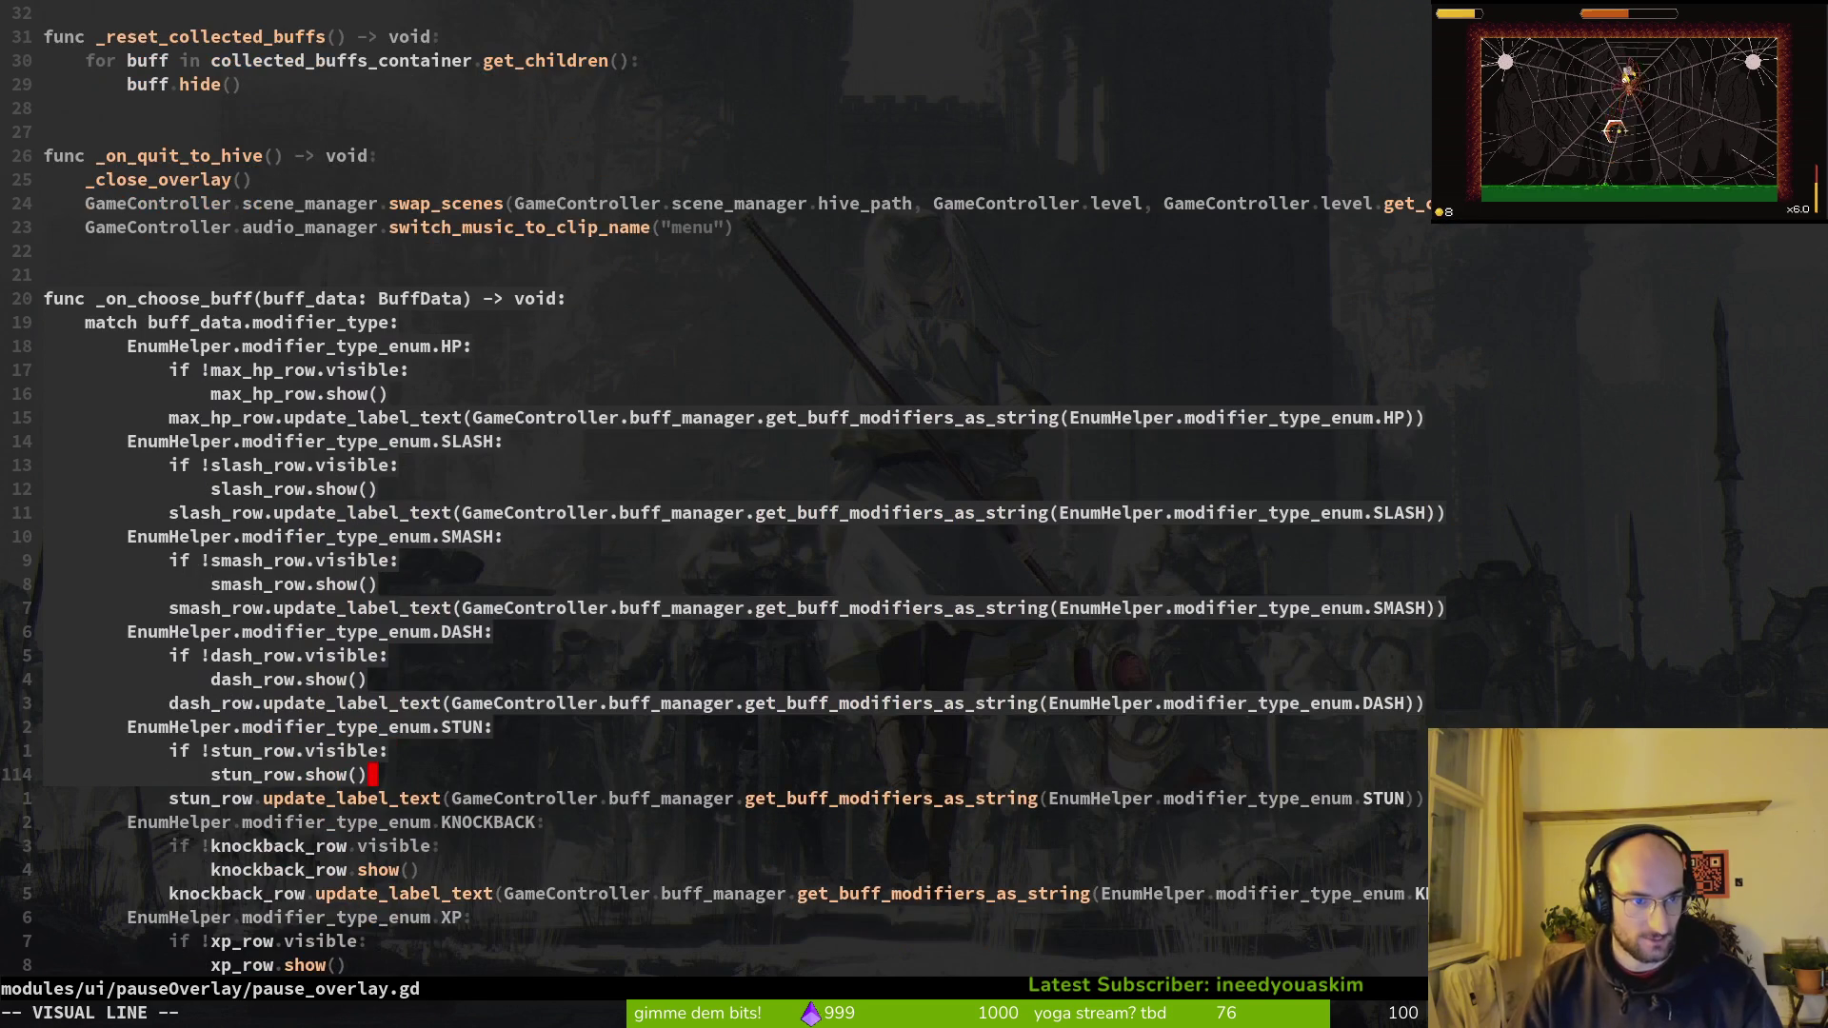
key(Escape)
key(ctrl+o)
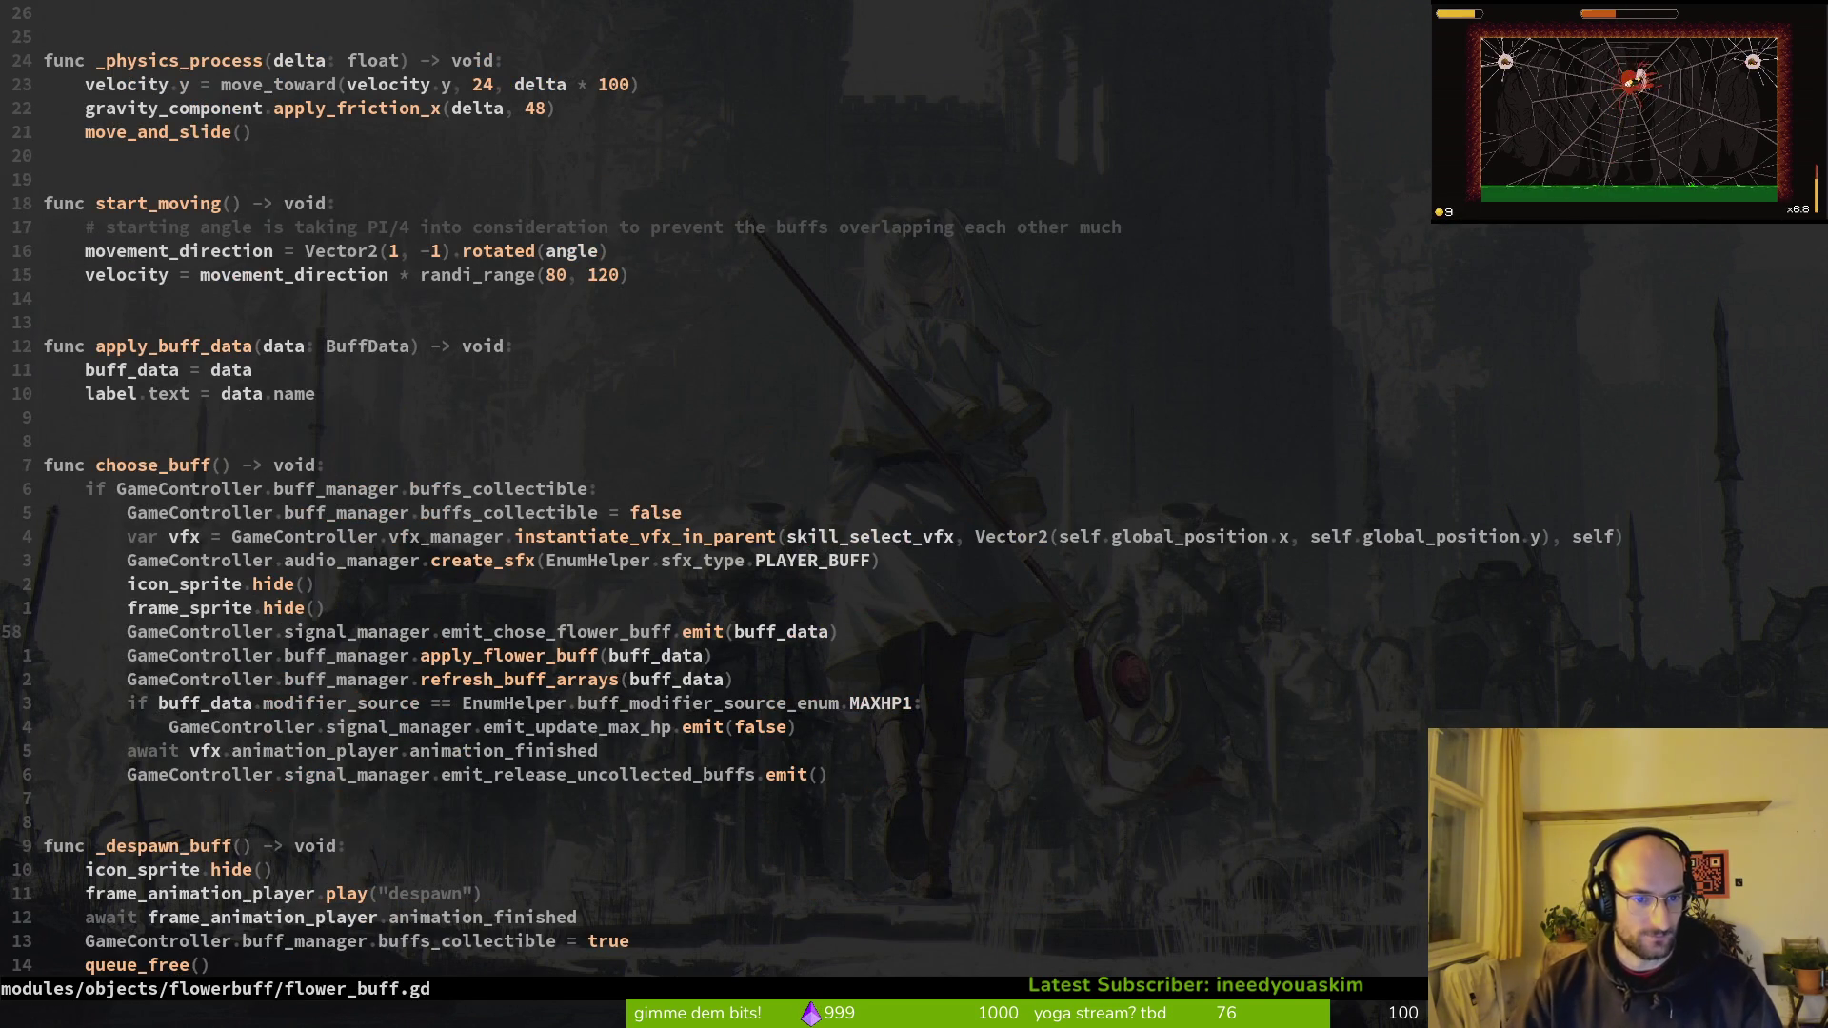
Step: Duplicate the apply_flower_buff line and change buff_manager to pause_overlay on the copy
key(j)
key(y)
key(y)
key(p)
key(V)
key(k)
key(Escape)
key(c)
key(w)
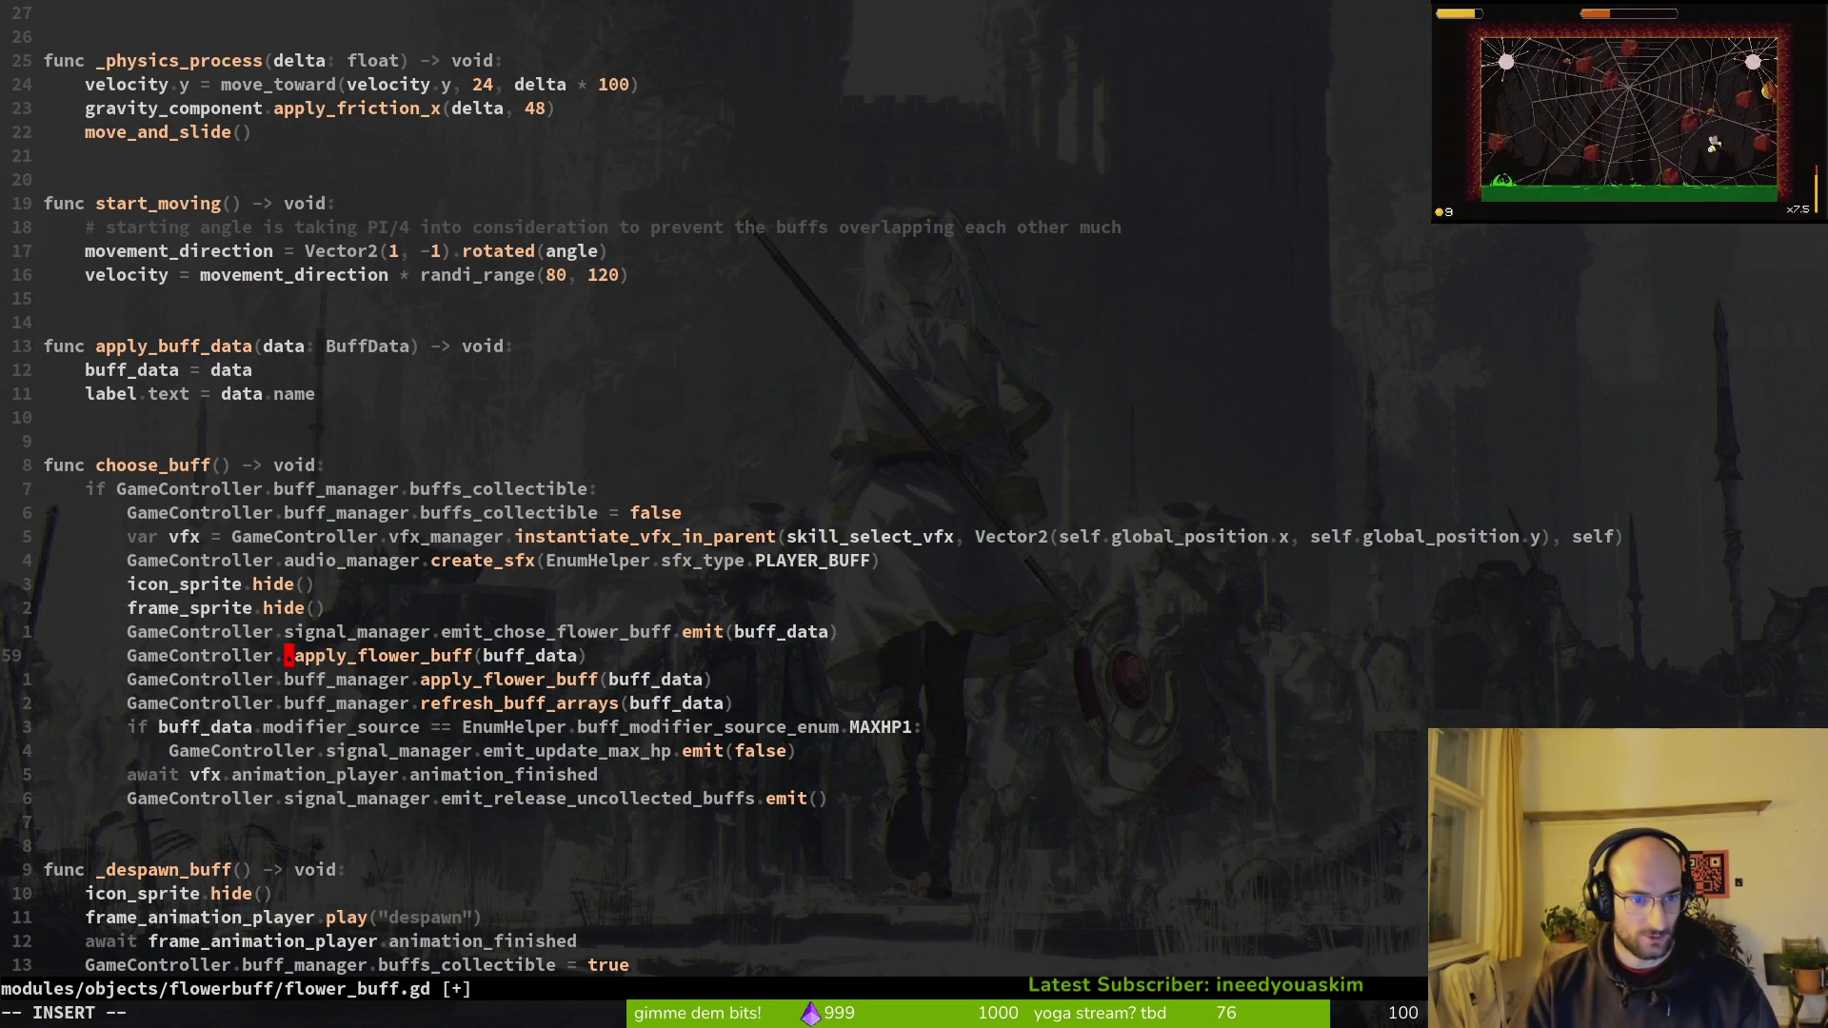
text(pa)
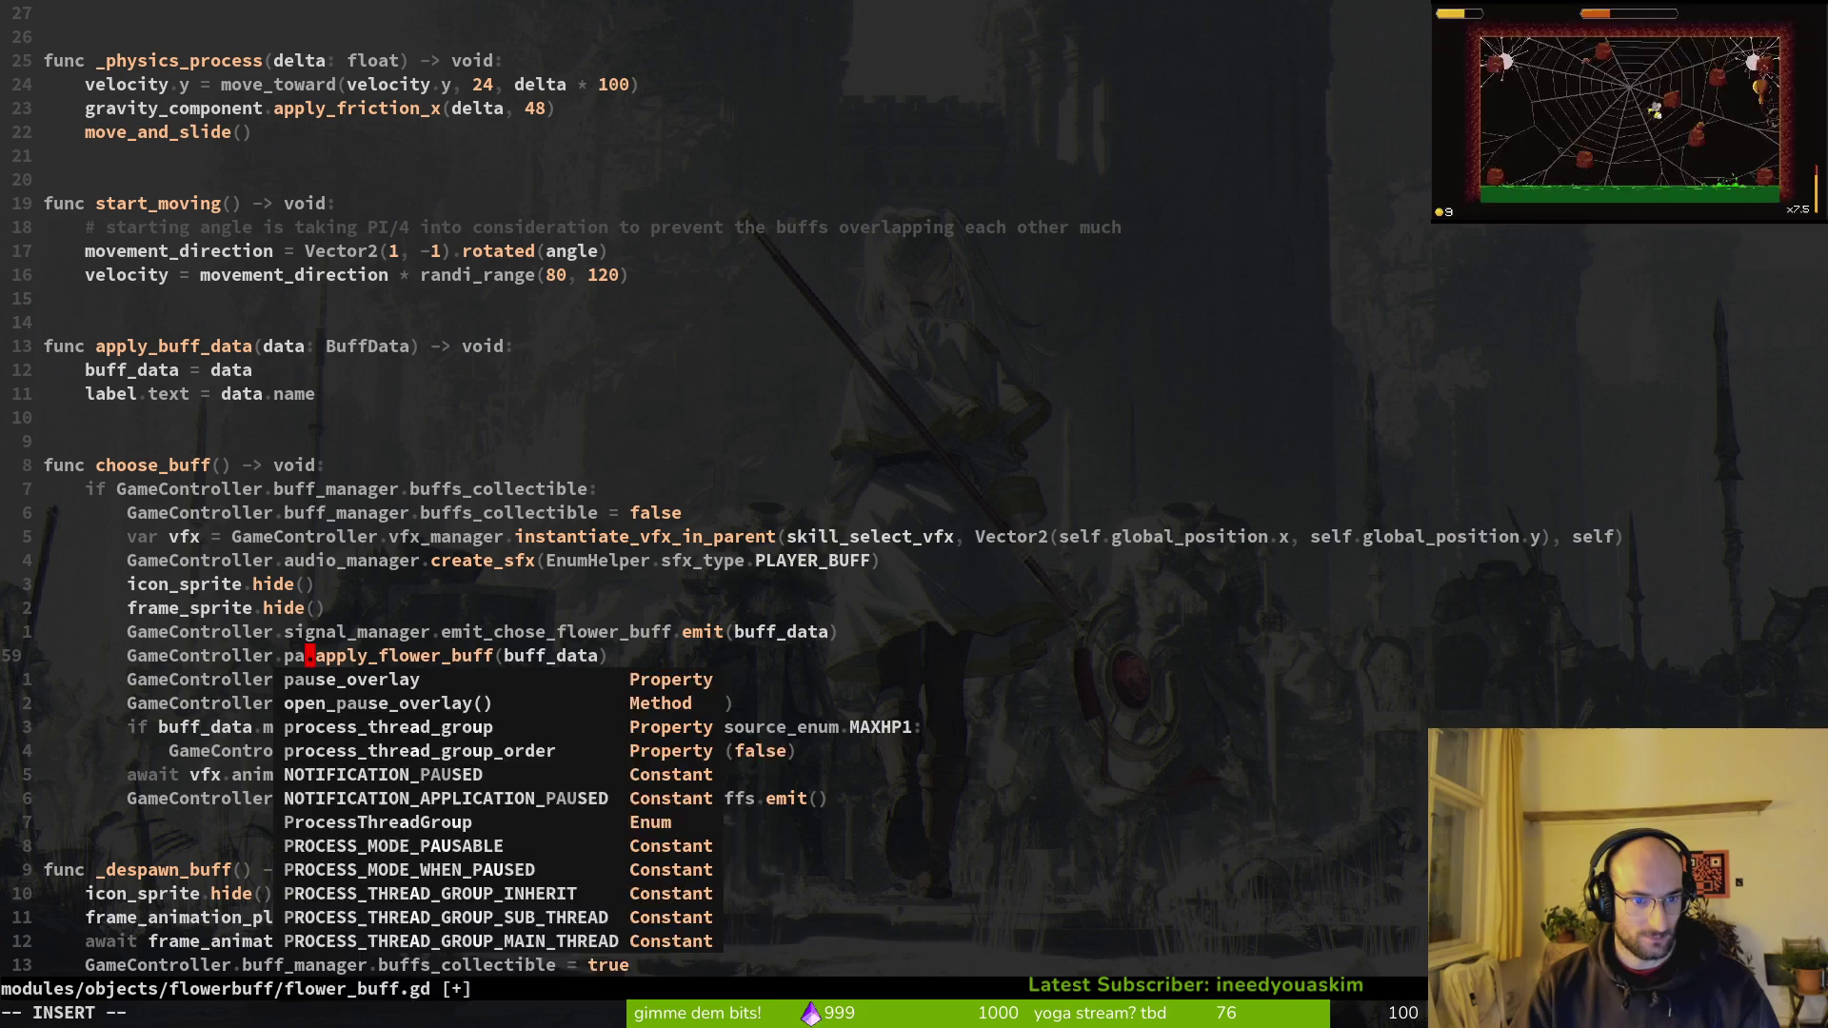
key(Tab)
key(Escape)
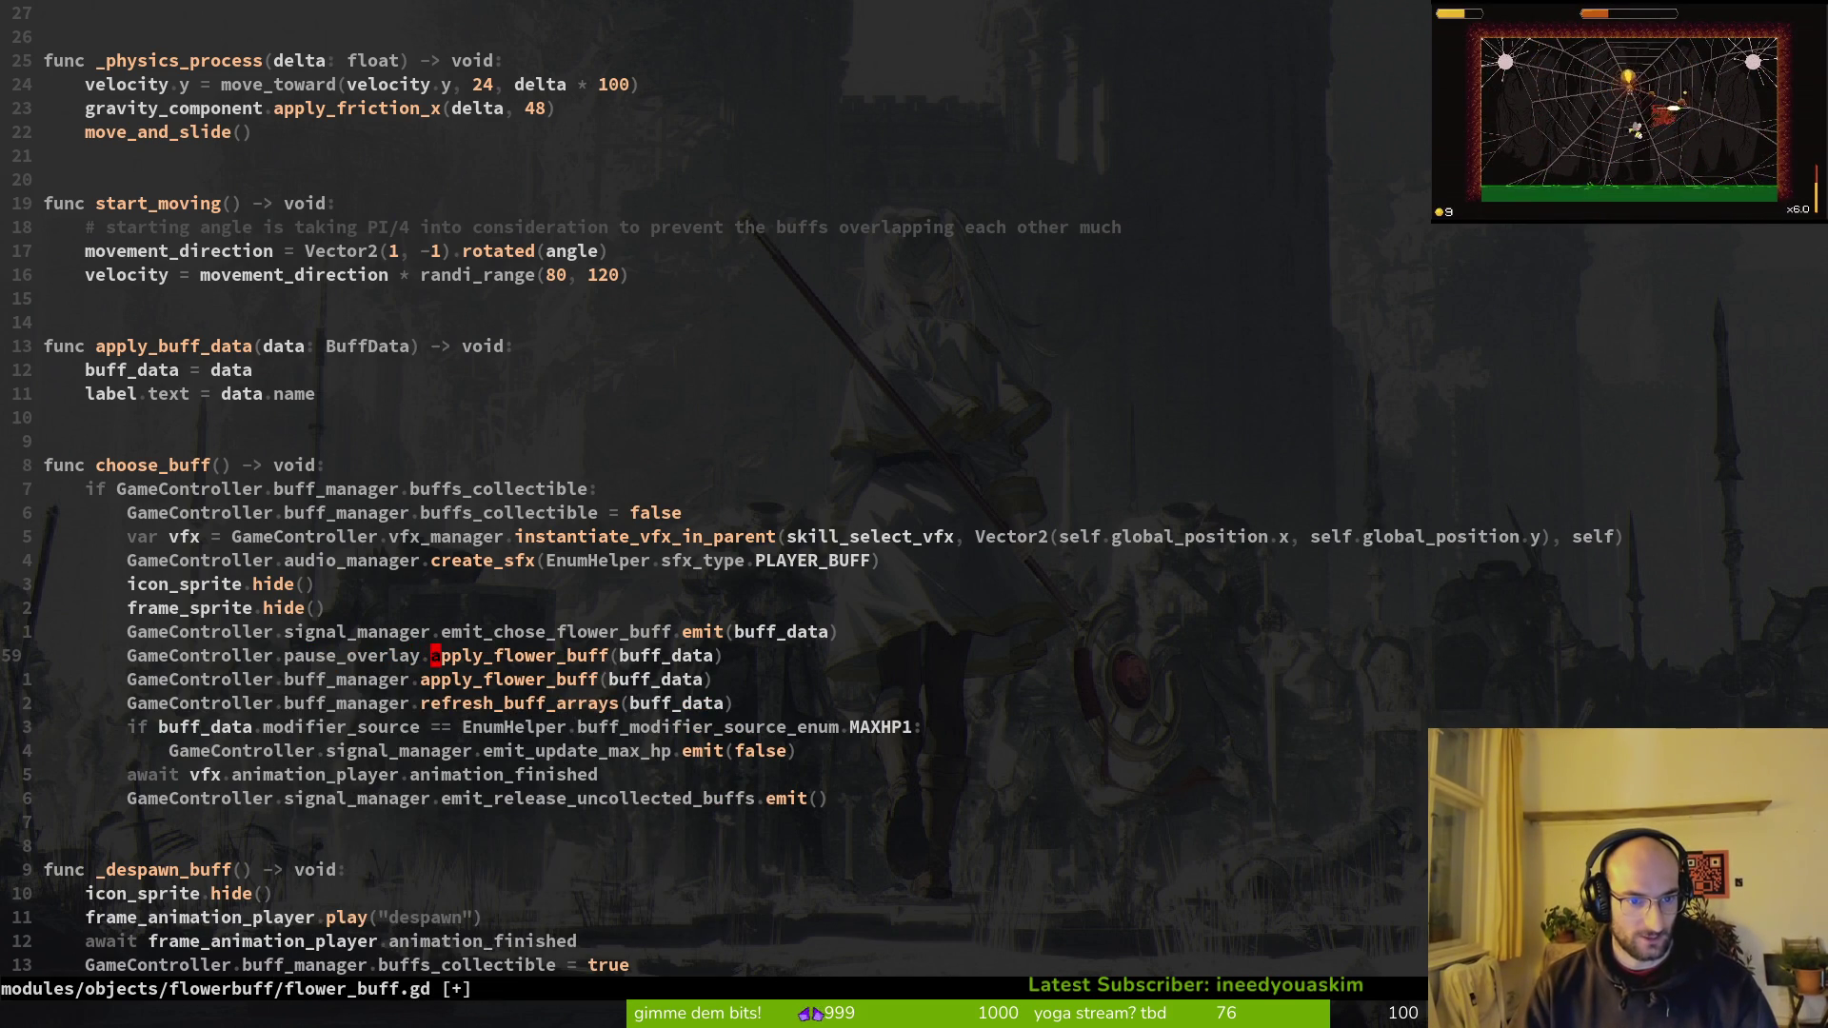
Step: Rename the copied call's method to update_buff_hud, checking pause_overlay.gd's method names
key(c)
key(w)
key(ctrl+space)
key(Escape)
text(ay.on_ch)
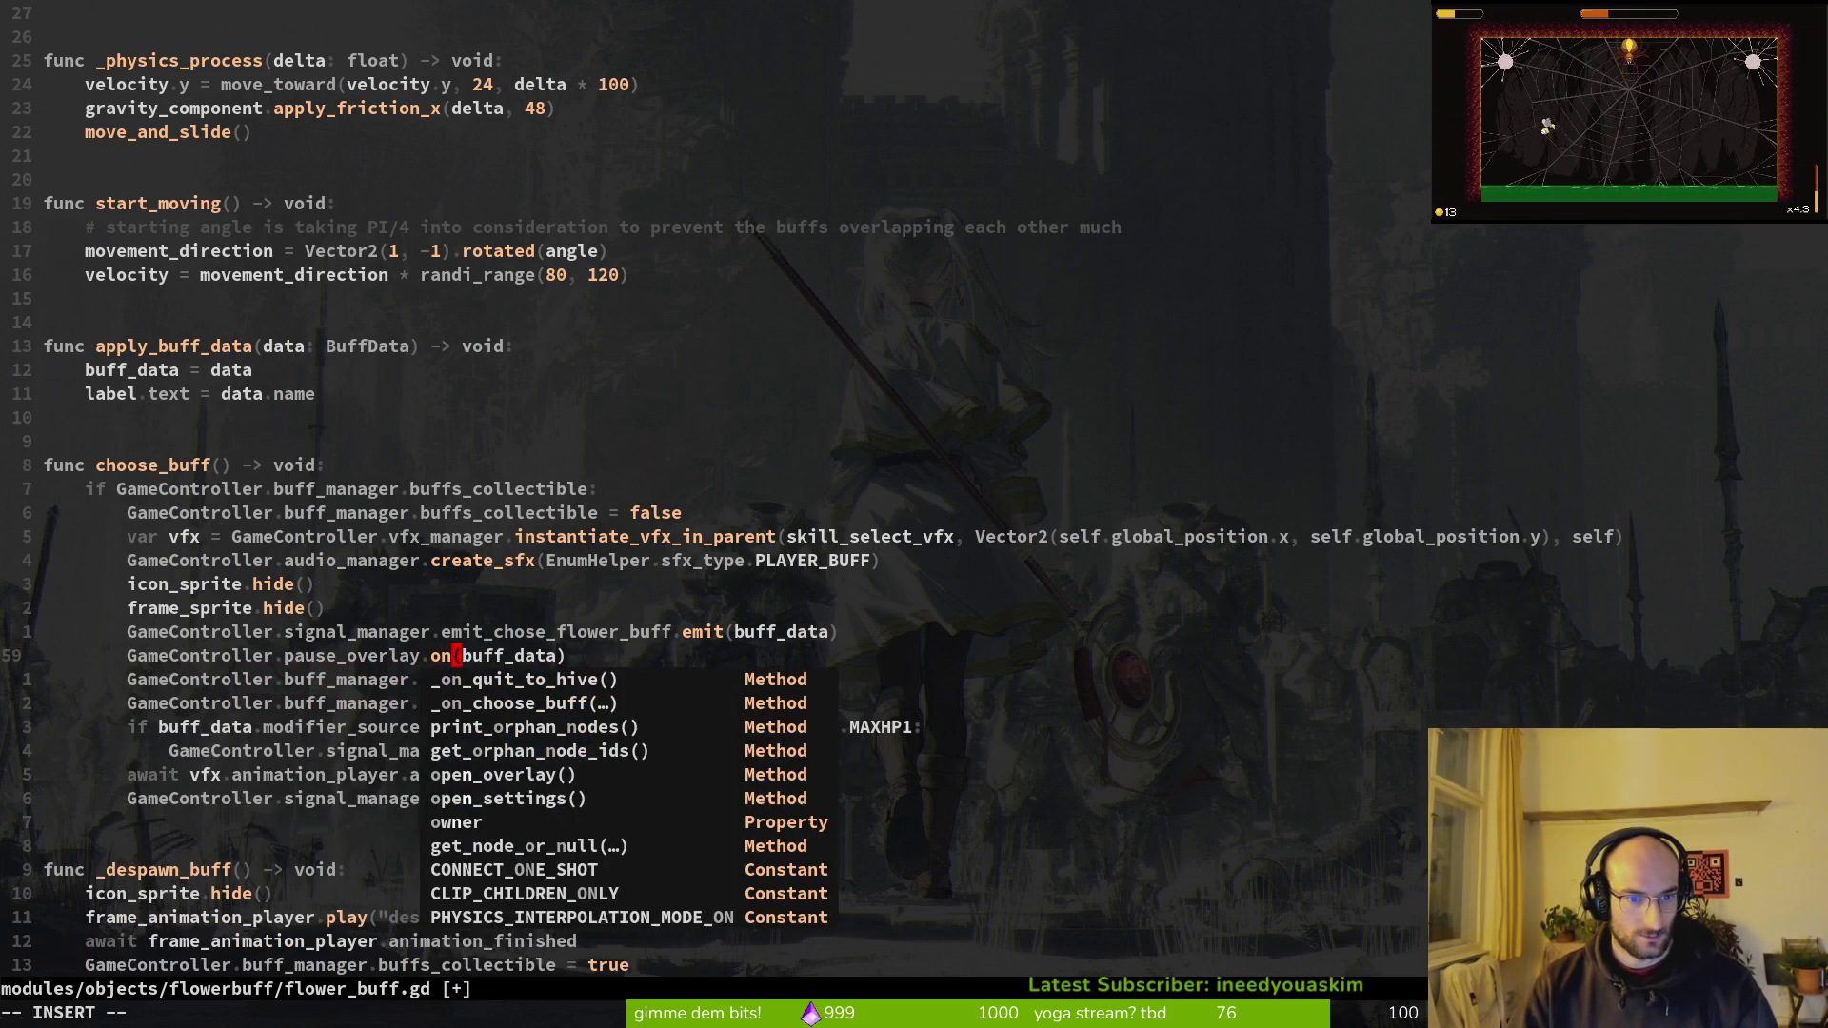
text(o)
key(BackSpace)
key(BackSpace)
key(BackSpace)
key(BackSpace)
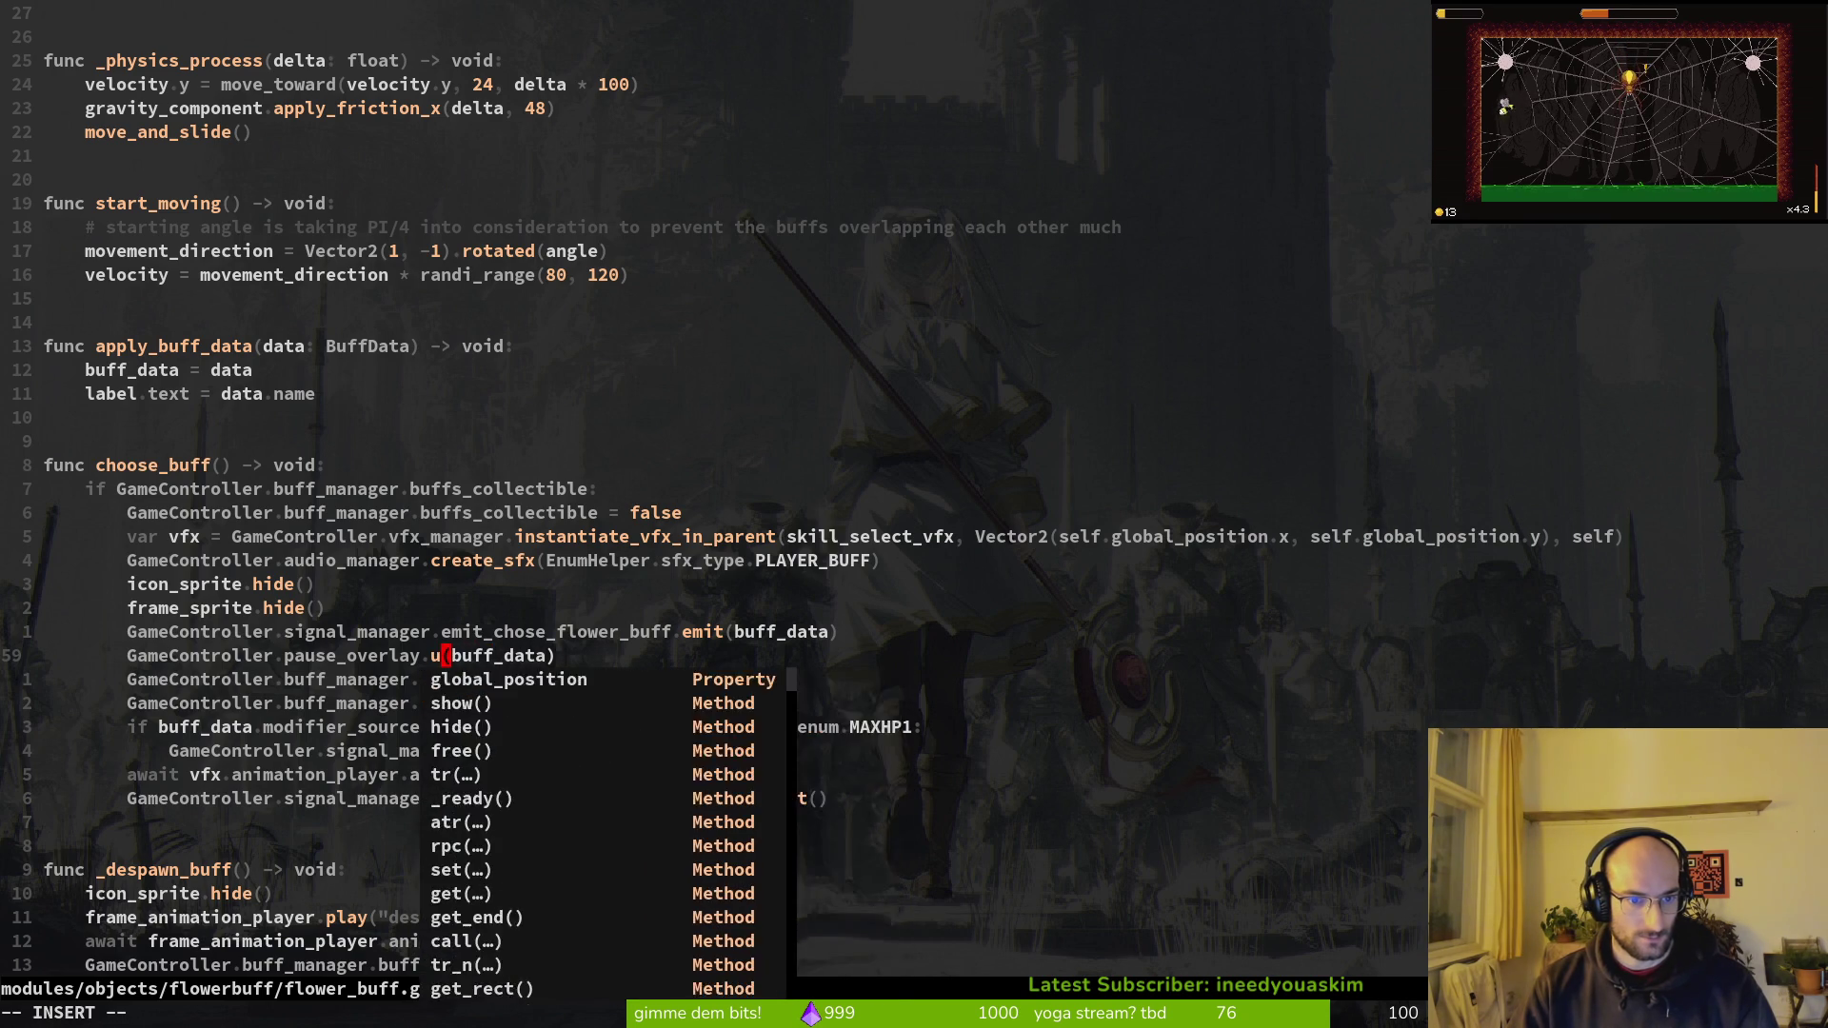
text(update_)
key(Escape)
key(ctrl+o)
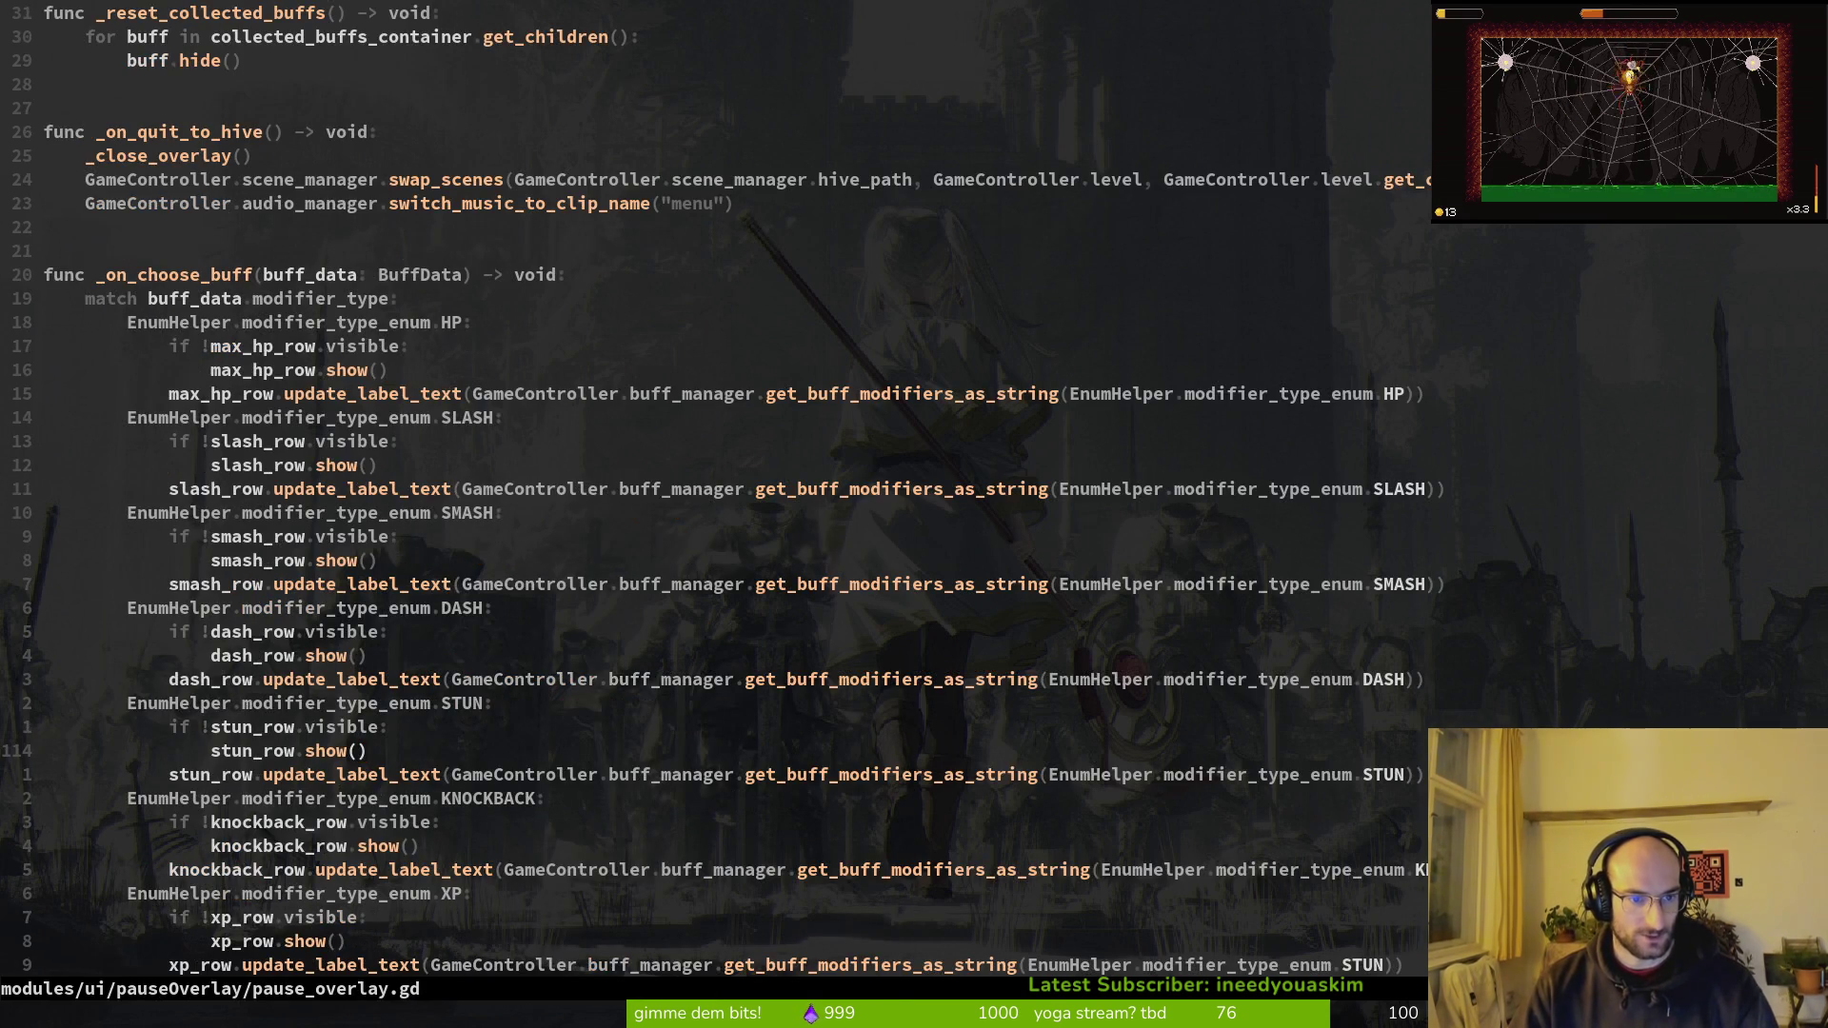
key(ctrl+i)
text(ate_buff_hud)
key(Escape)
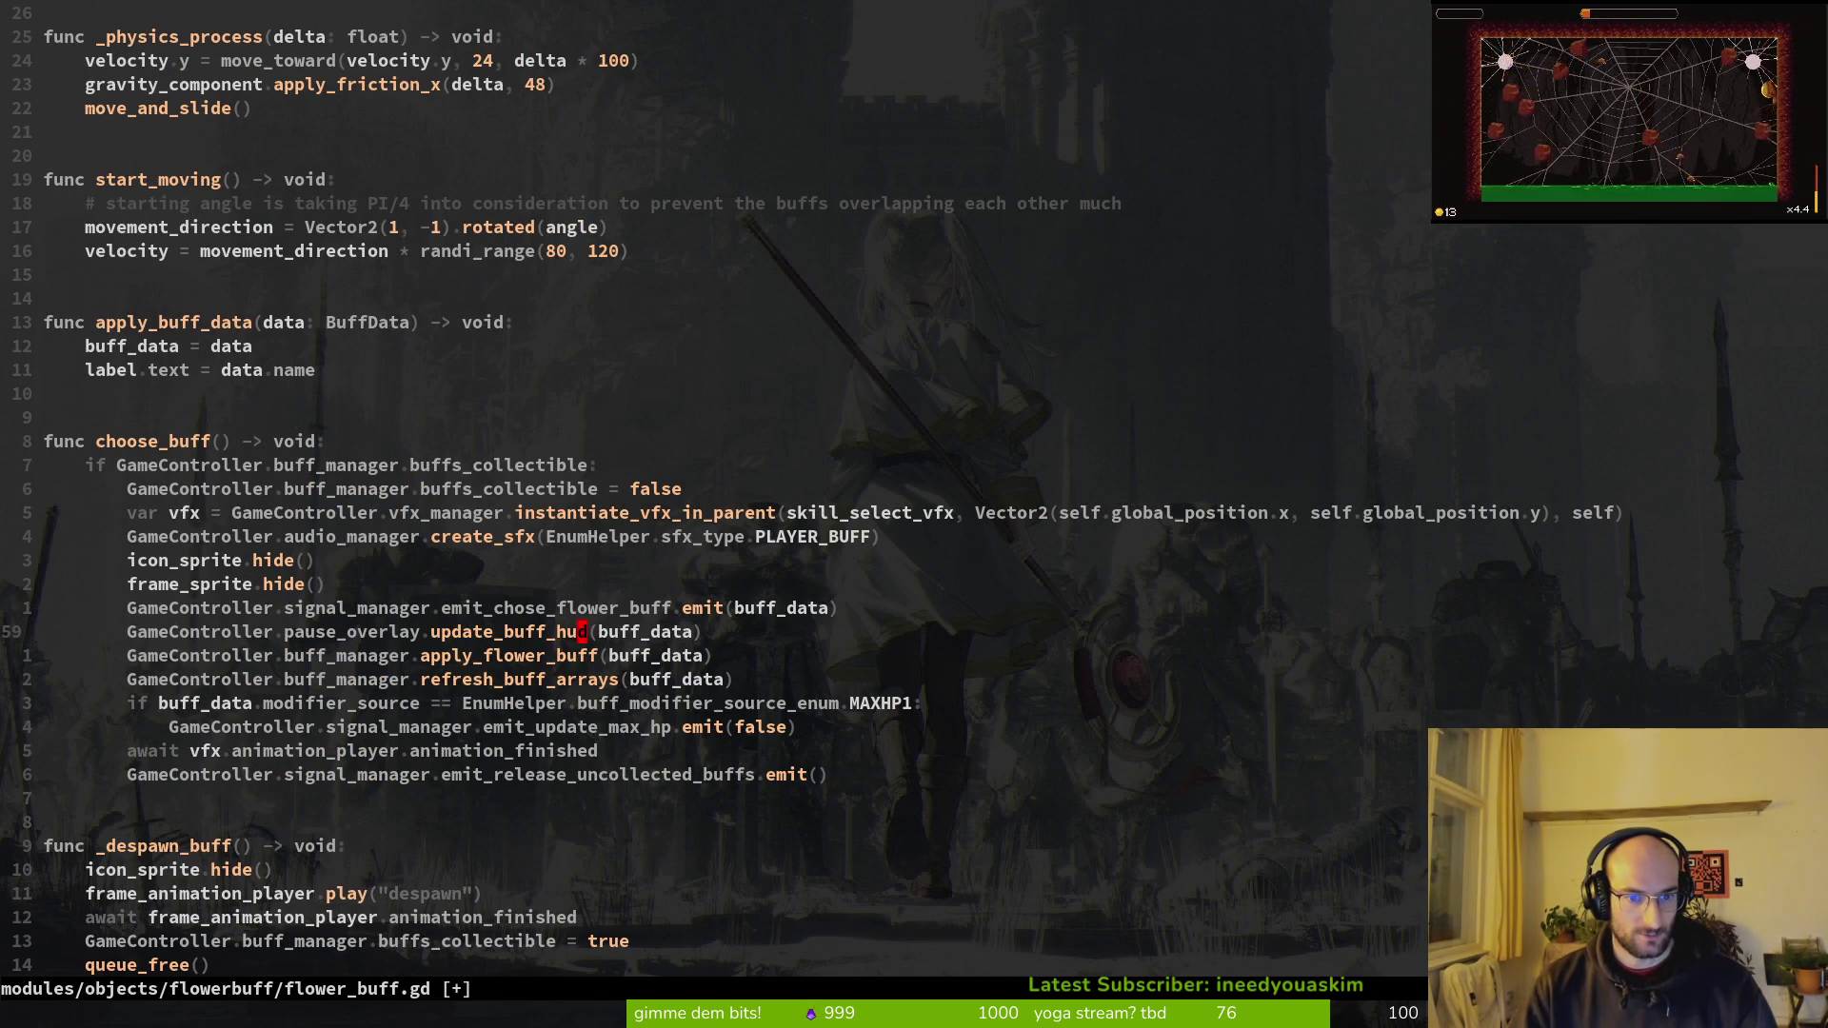
Step: Save flower_buff.gd and begin renaming _on_choose_buff in pause_overlay.gd
text(:w)
key(Return)
key(ctrl+o)
key(k)
key(k)
key(k)
text(F()
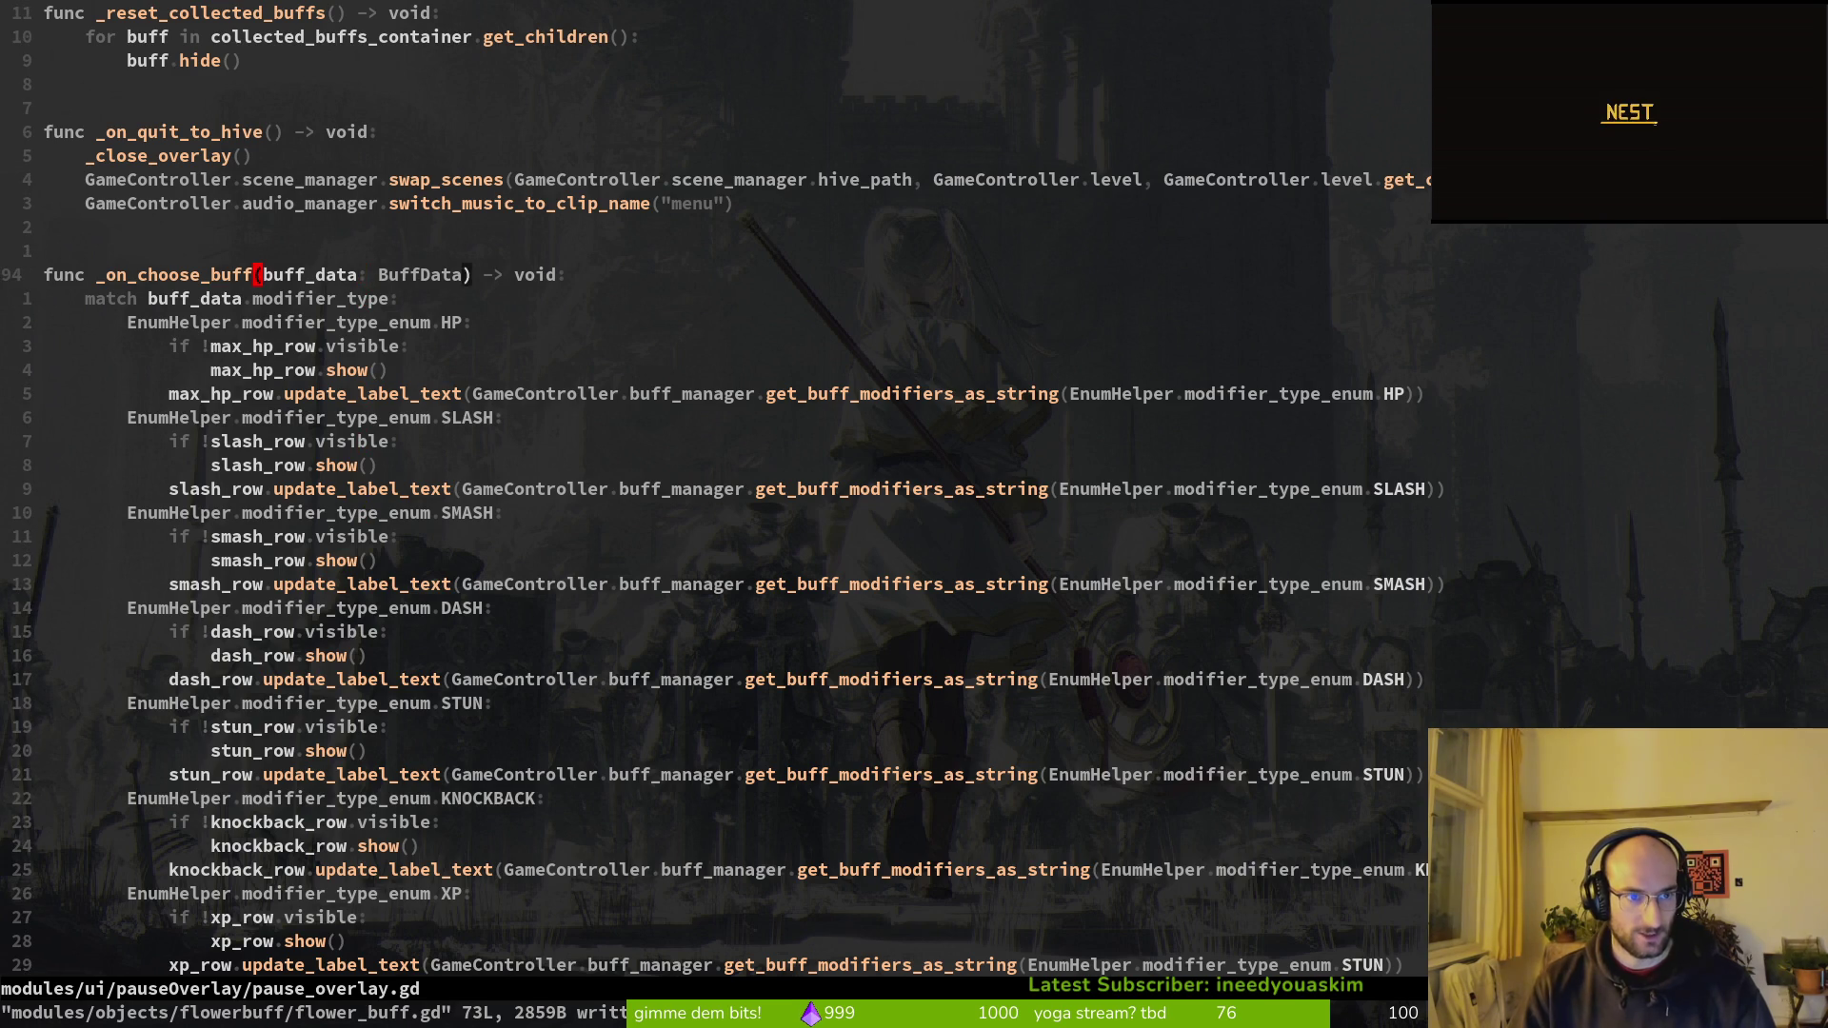
text(cwupad)
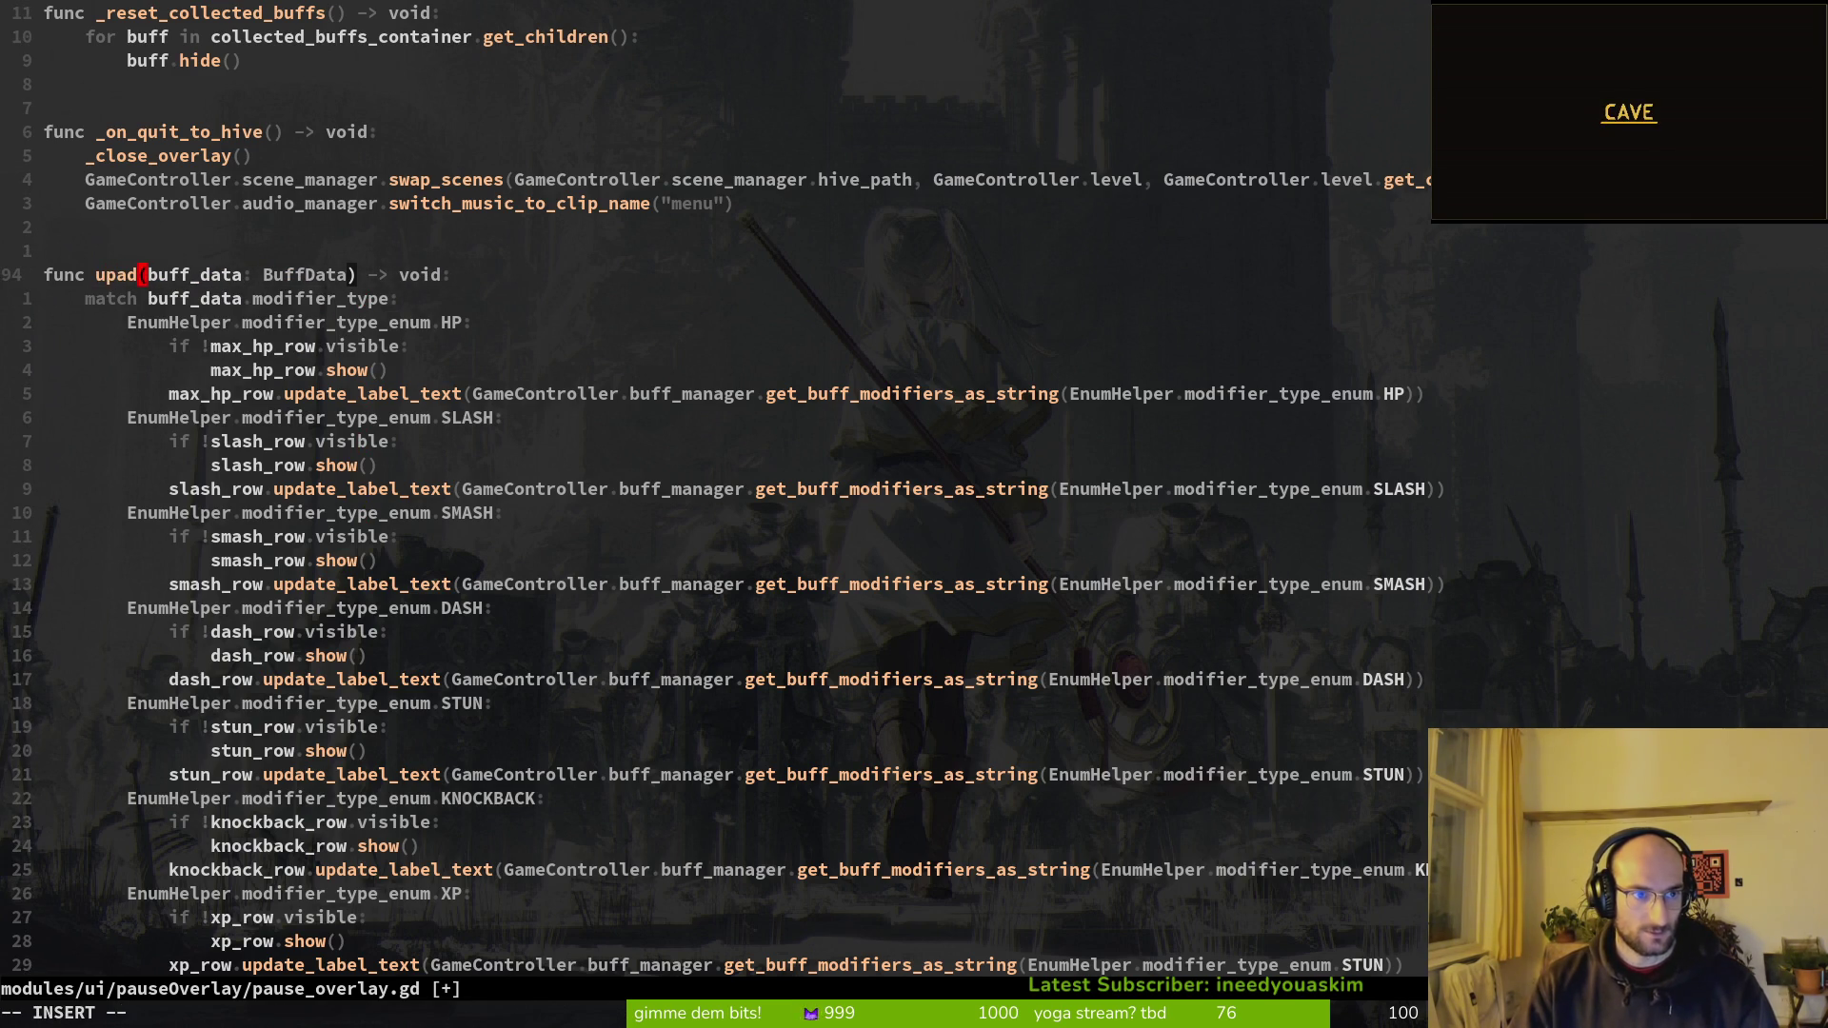
Step: Finish renaming _on_choose_buff to update_buffs_hud and save pause_overlay.gd
key(BackSpace)
key(BackSpace)
text(date_buffs)
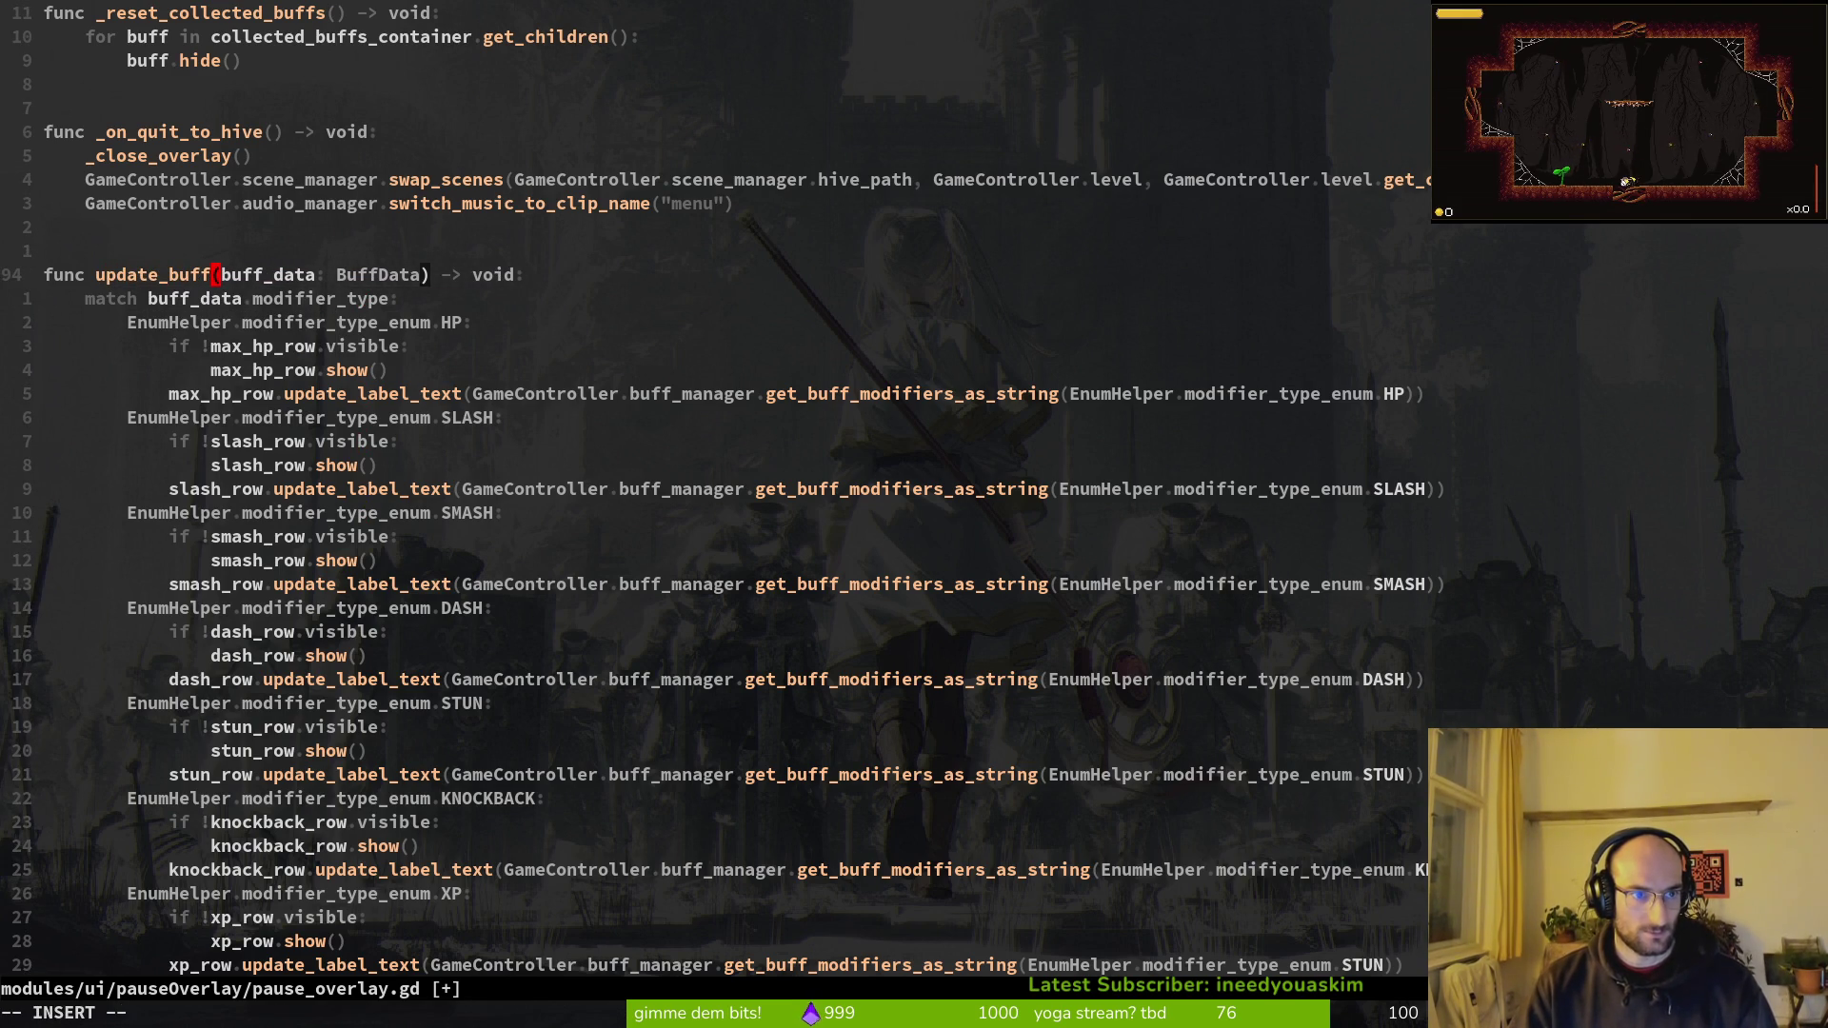
text(_hud)
key(Escape)
text(:w)
key(Return)
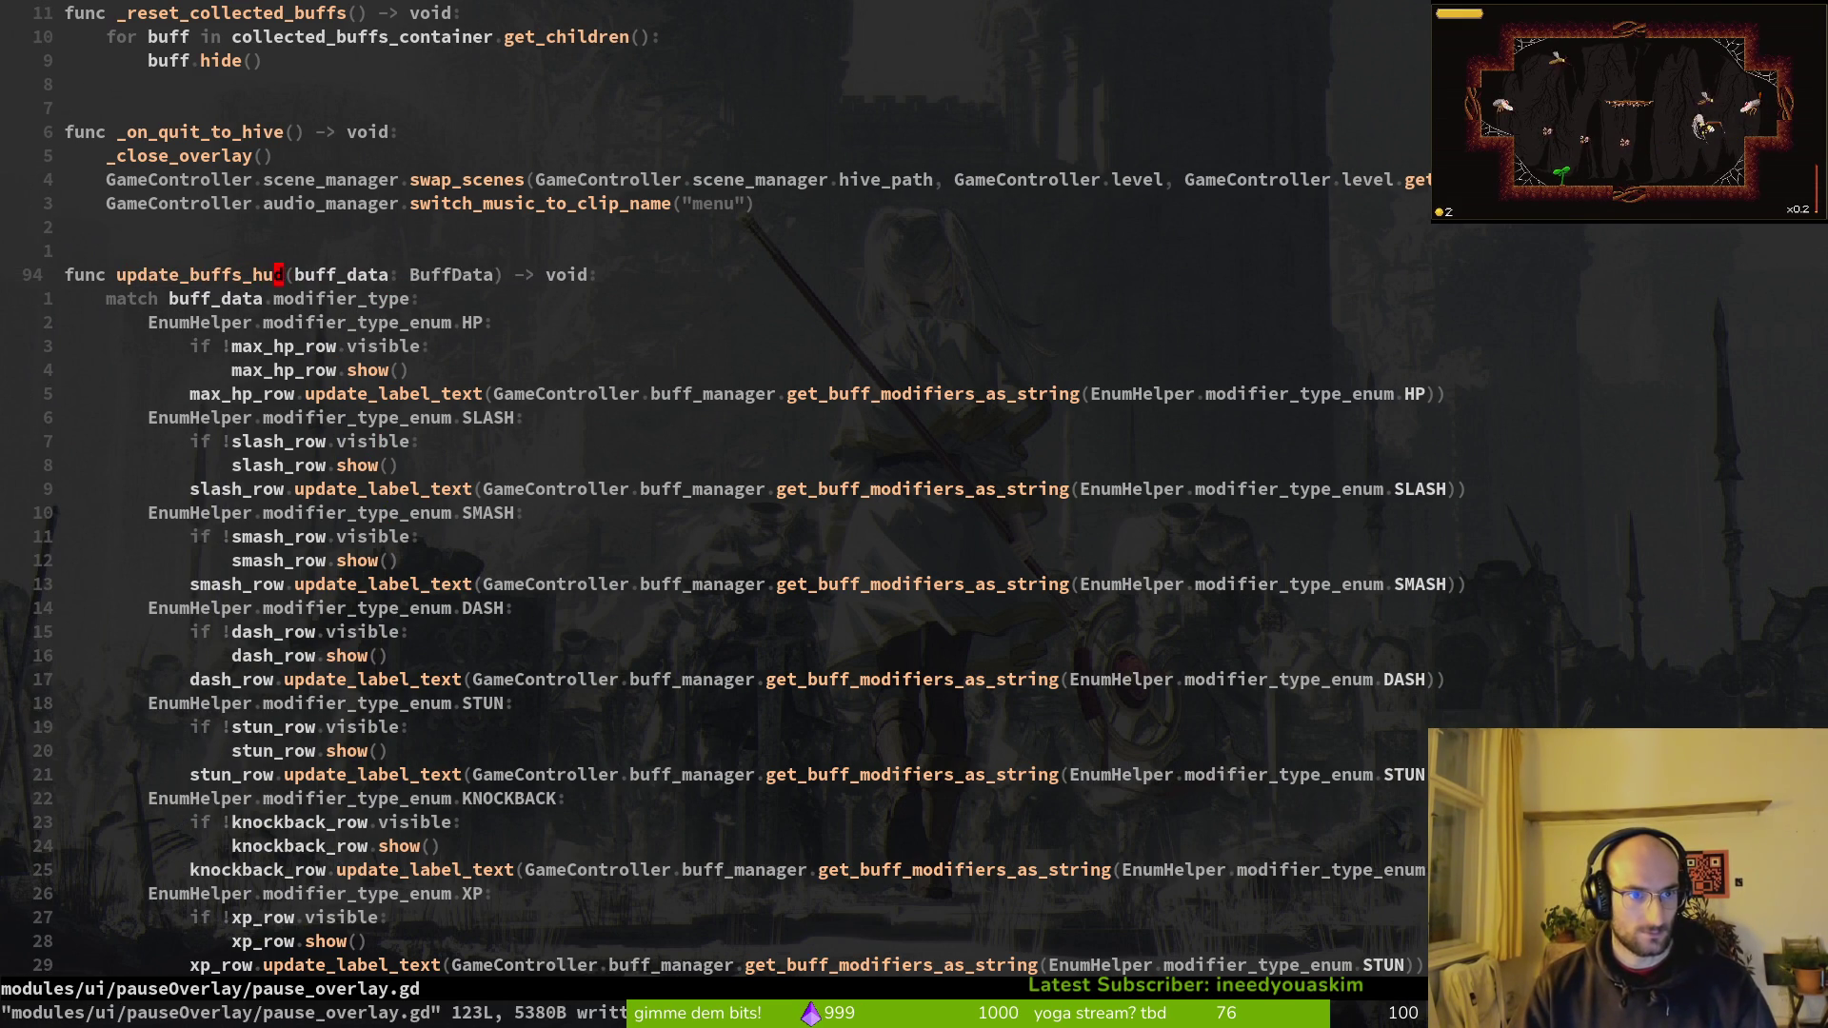
Step: Delete the errored emit_chose_flower_buff connect line in _ready and save
key(ctrl+o)
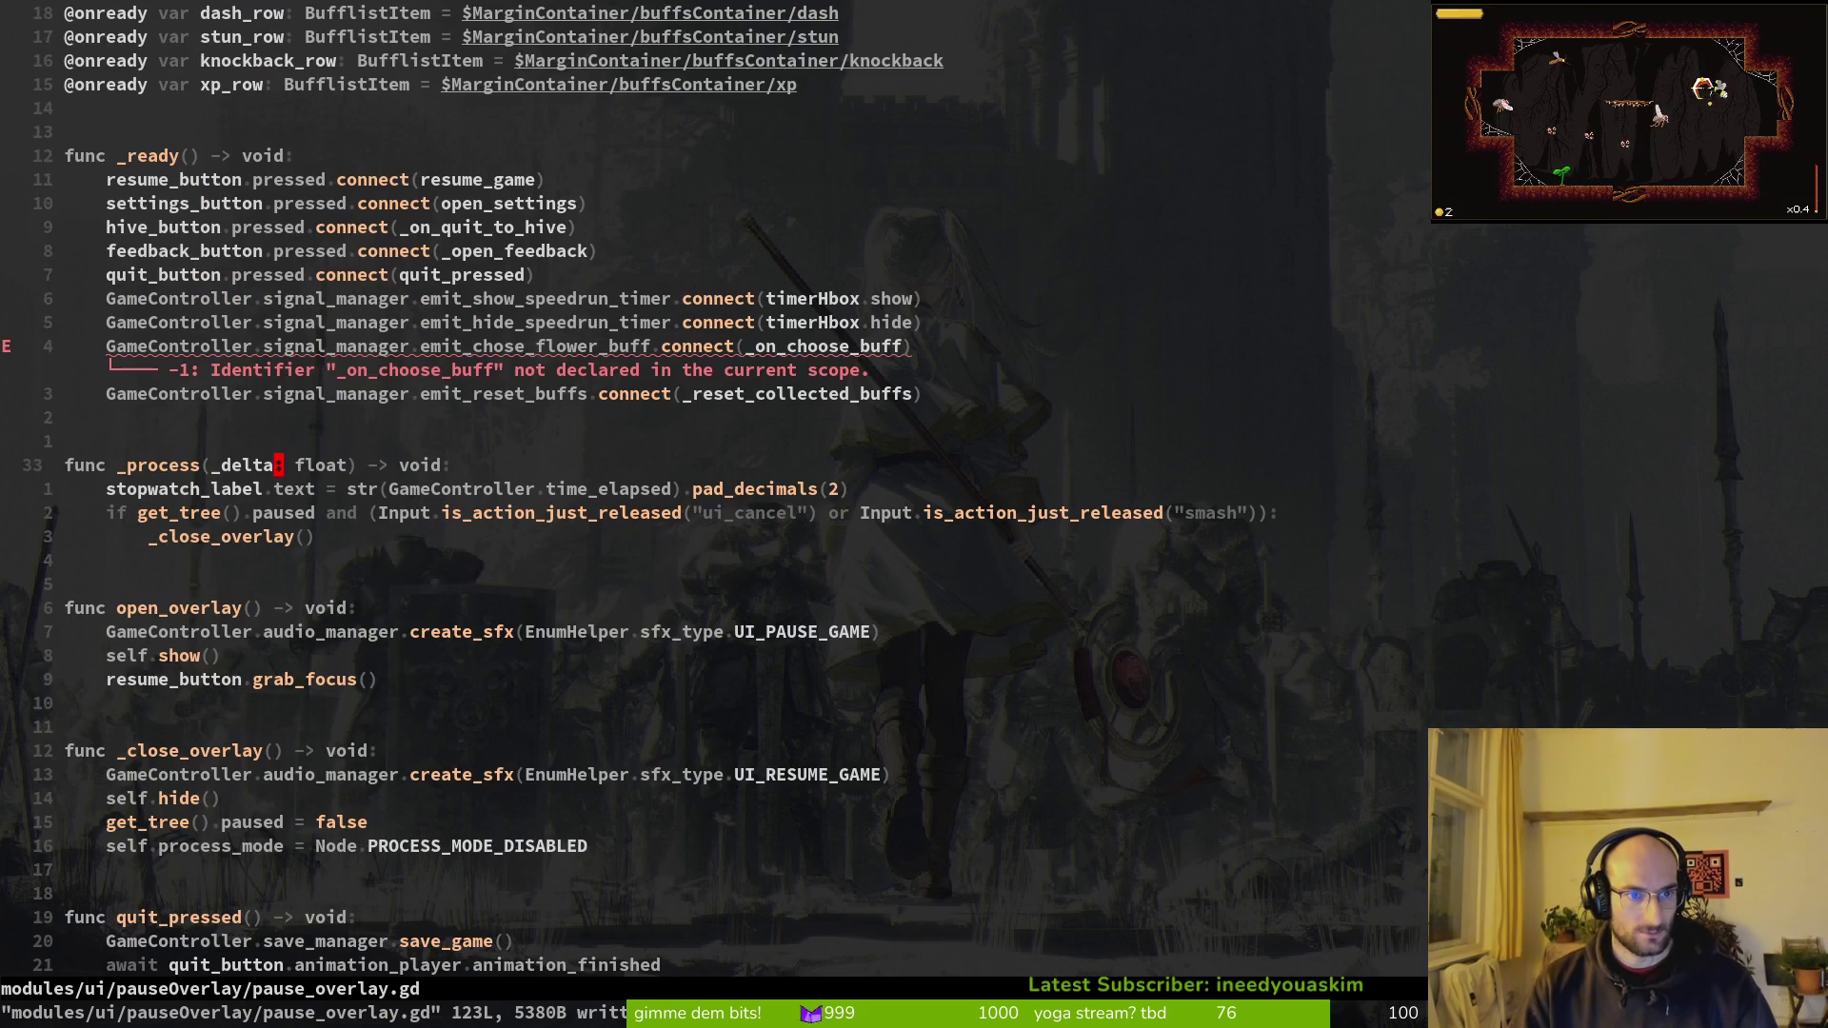
key(k)
key(d)
key(d)
text(:w)
key(Return)
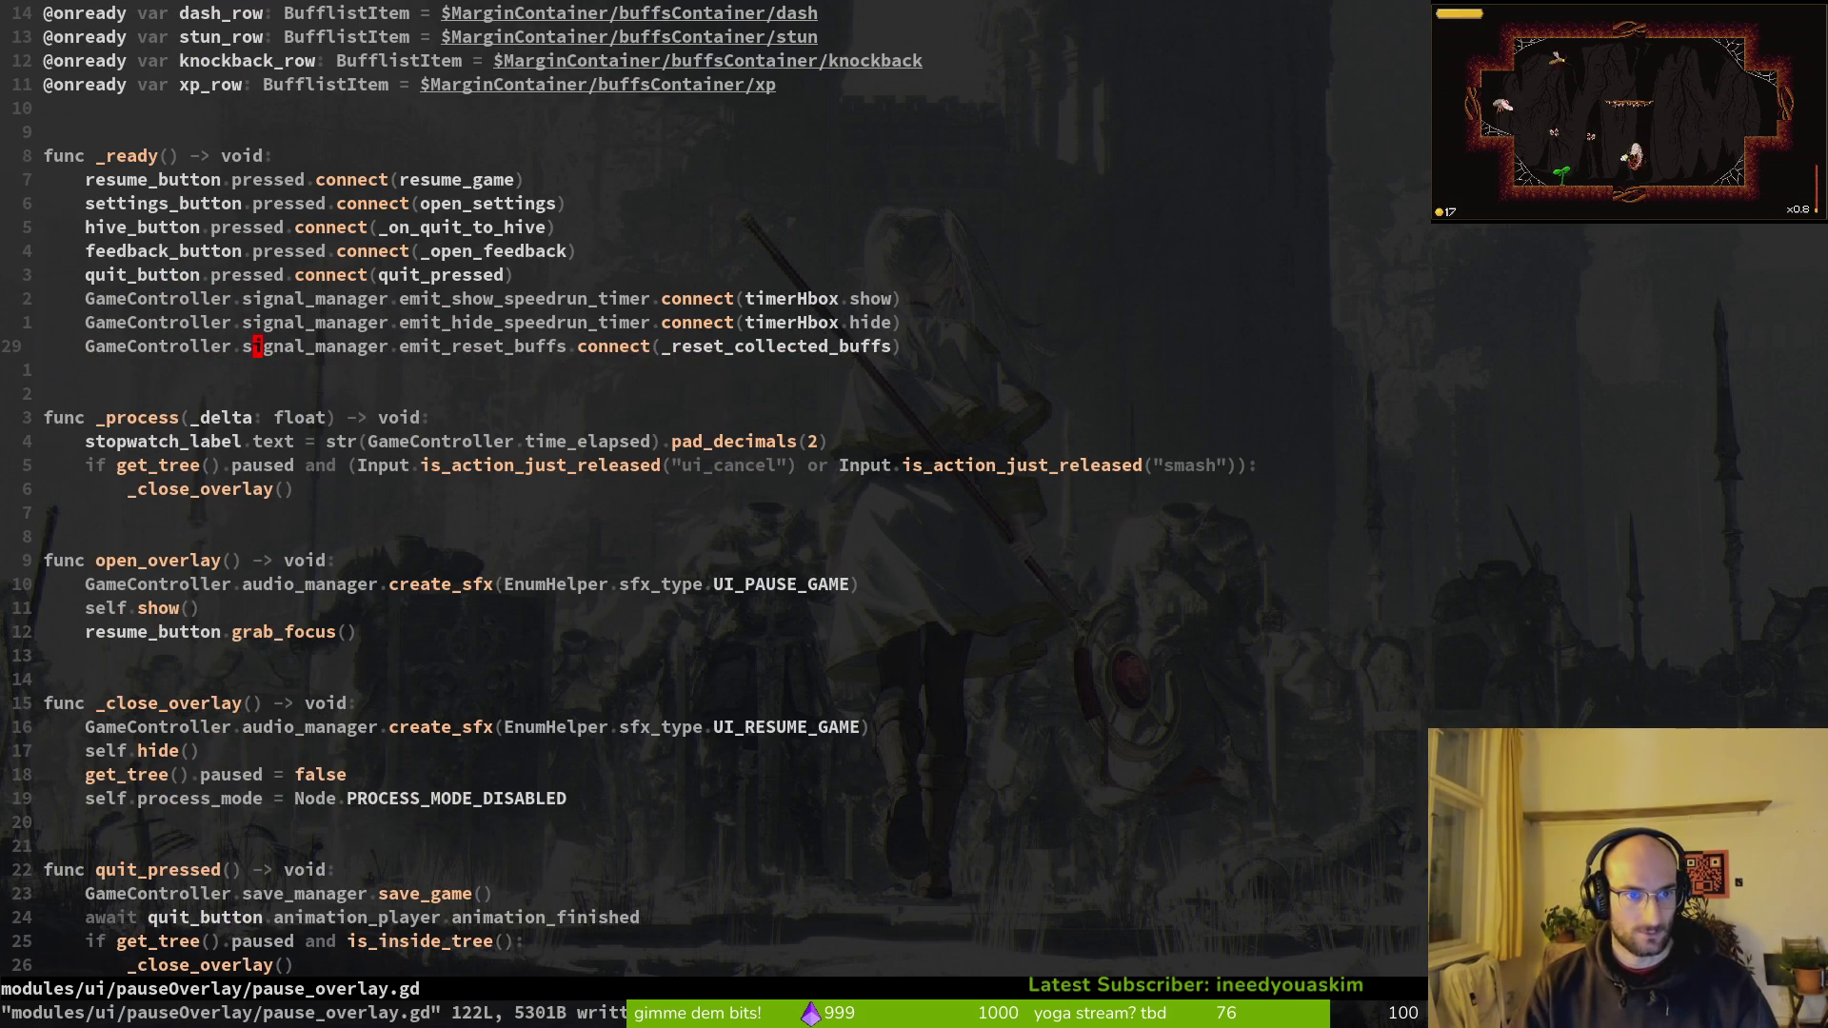
key(space)
Step: Open signal.manager.gd, delete its emit_chose_flower_buff signal declaration, and save
key(f)
key(f)
text(signa)
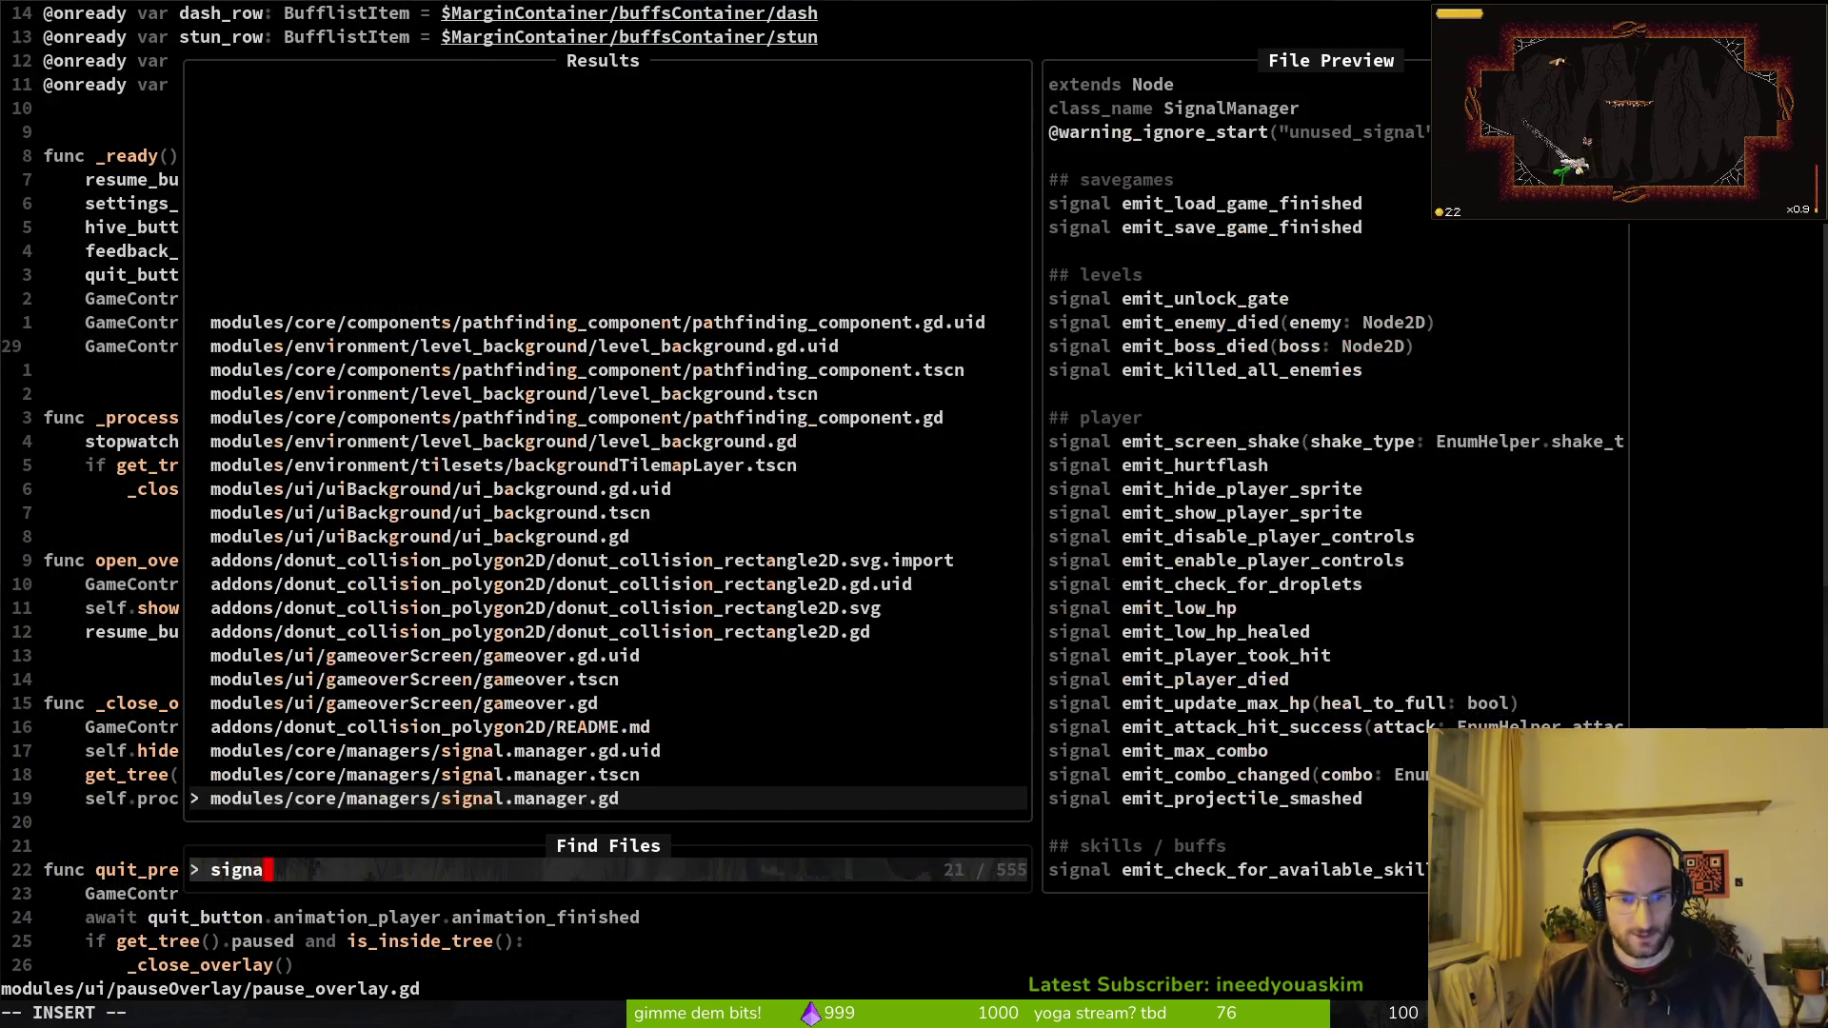
key(Return)
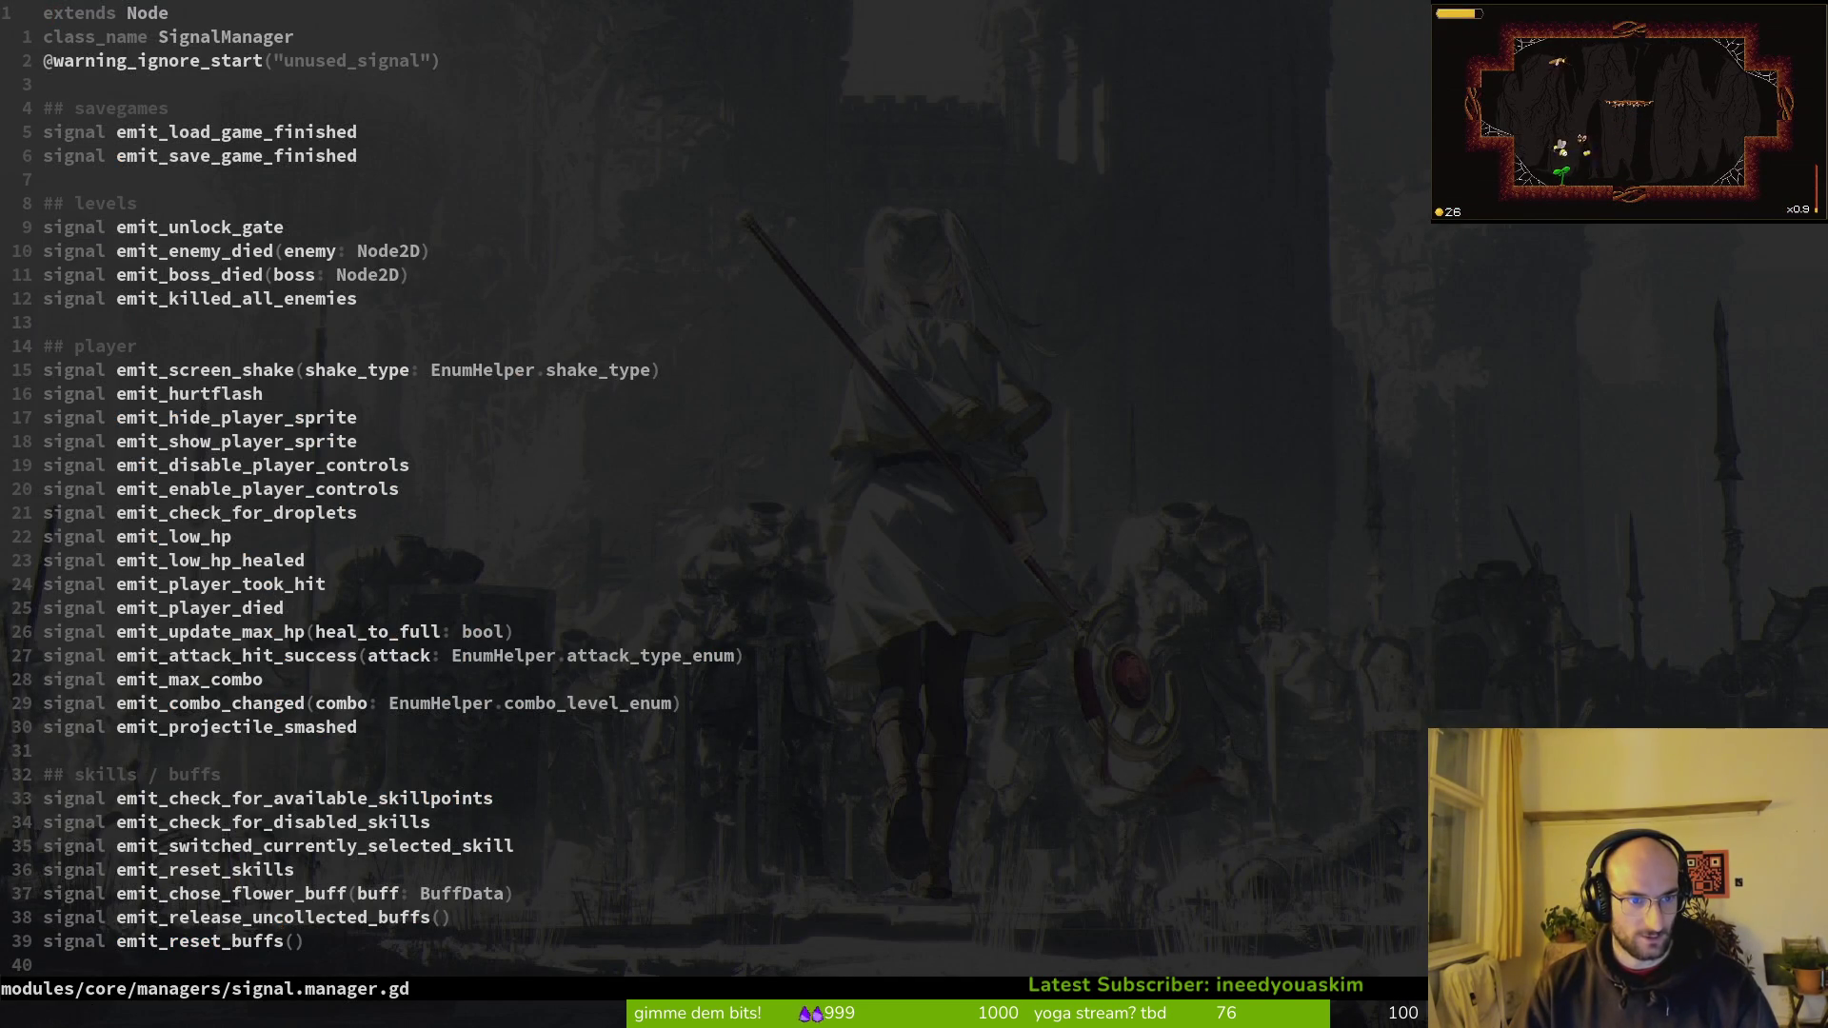
key(3)
key(0)
key(j)
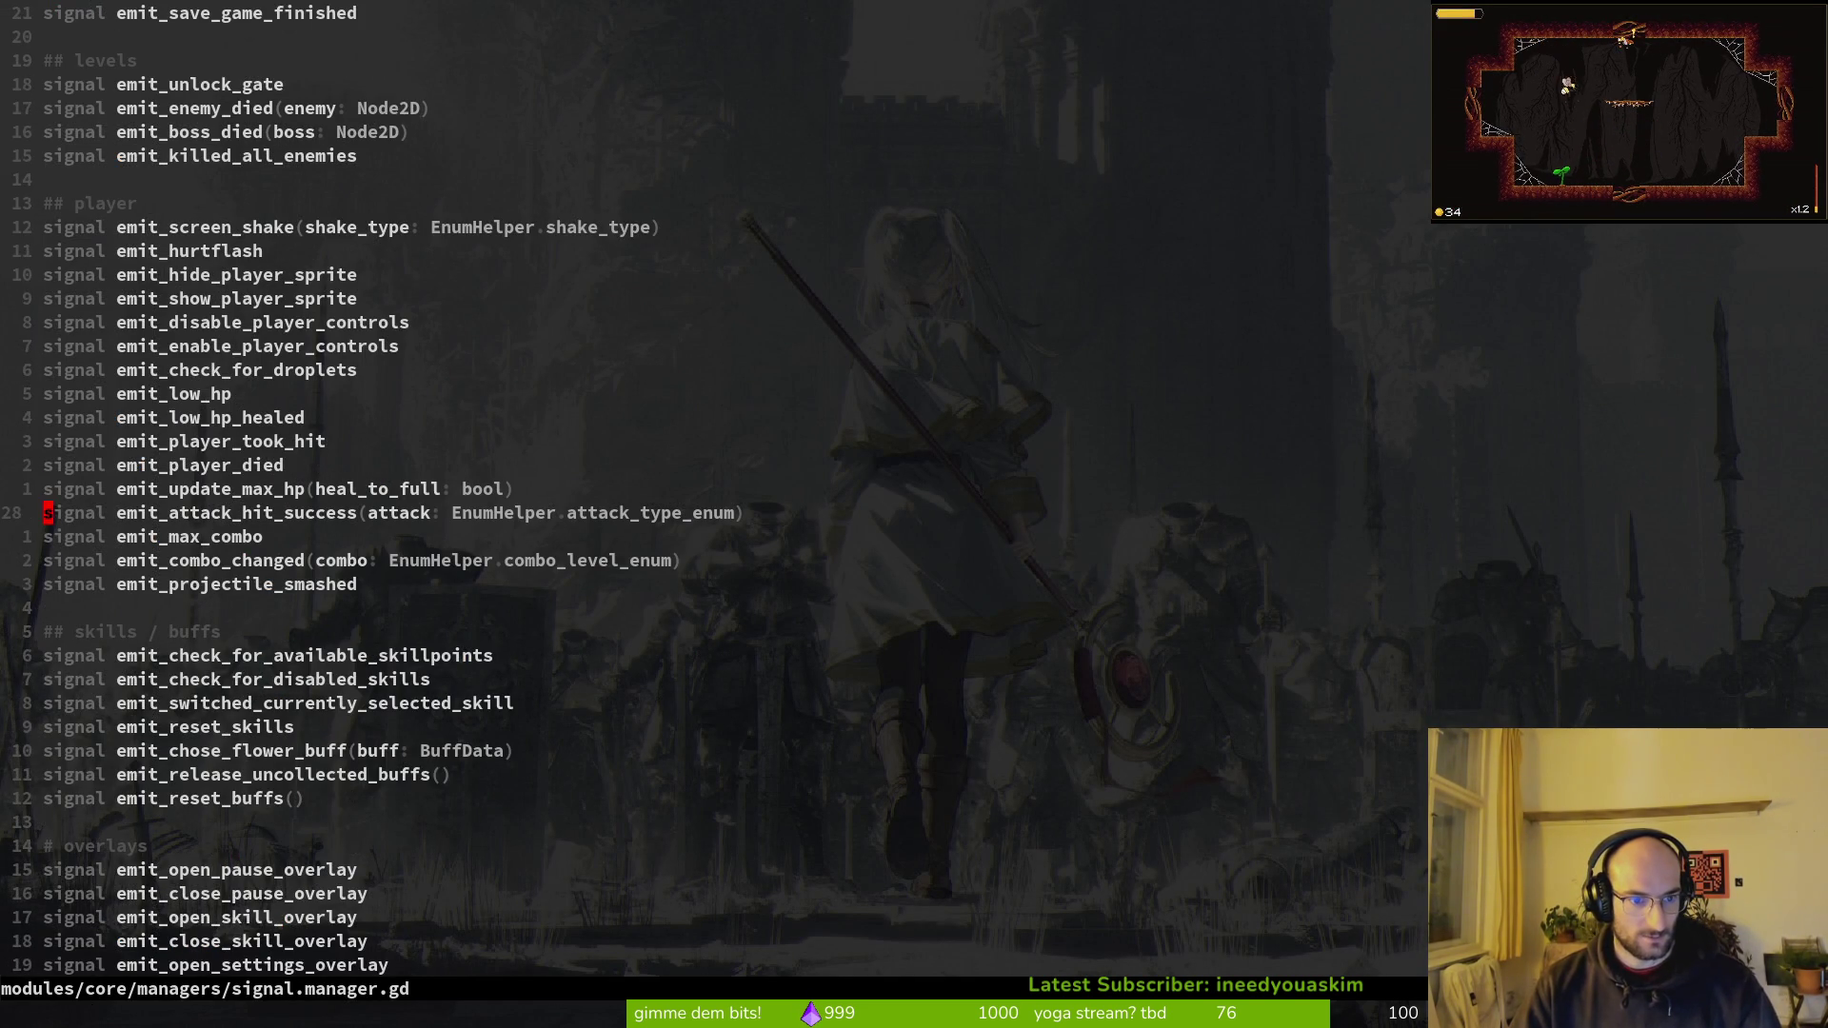
key(j)
key(j)
key(j)
key(d)
key(d)
text(:w)
key(Return)
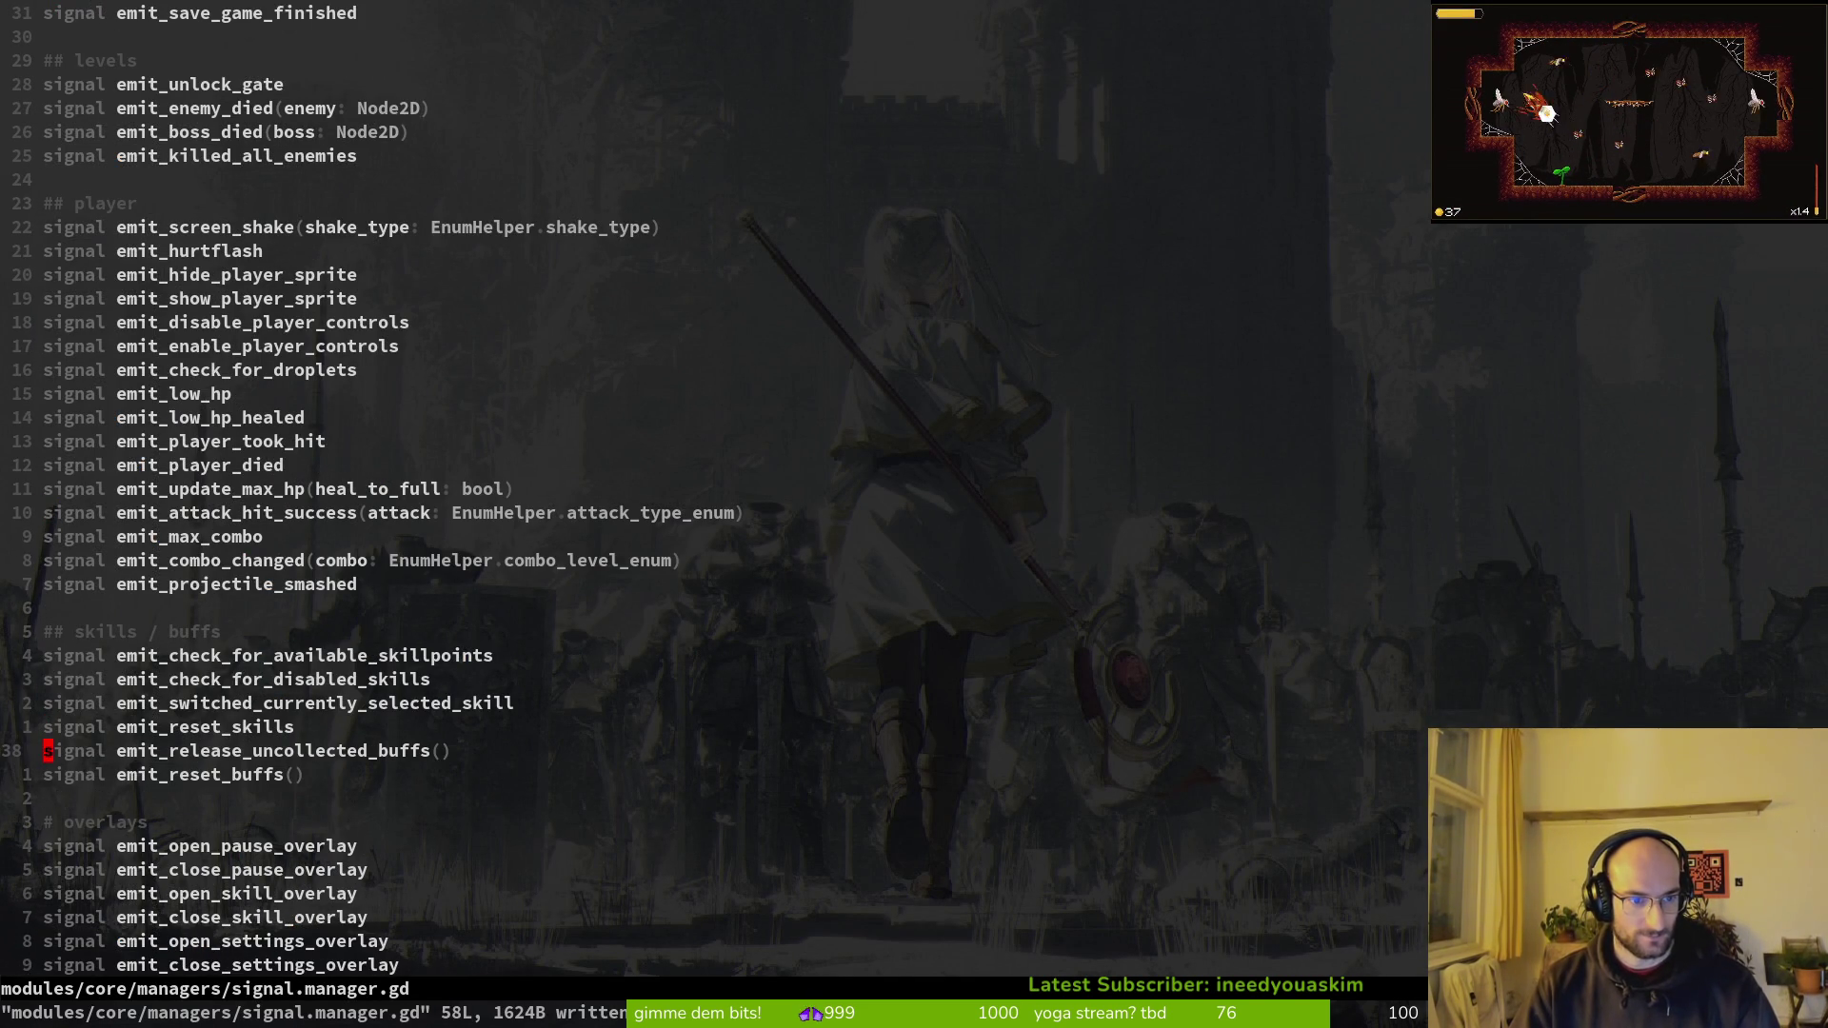
Step: Select emit_reset_buffs in signal.manager.gd and search the project for it
key(j)
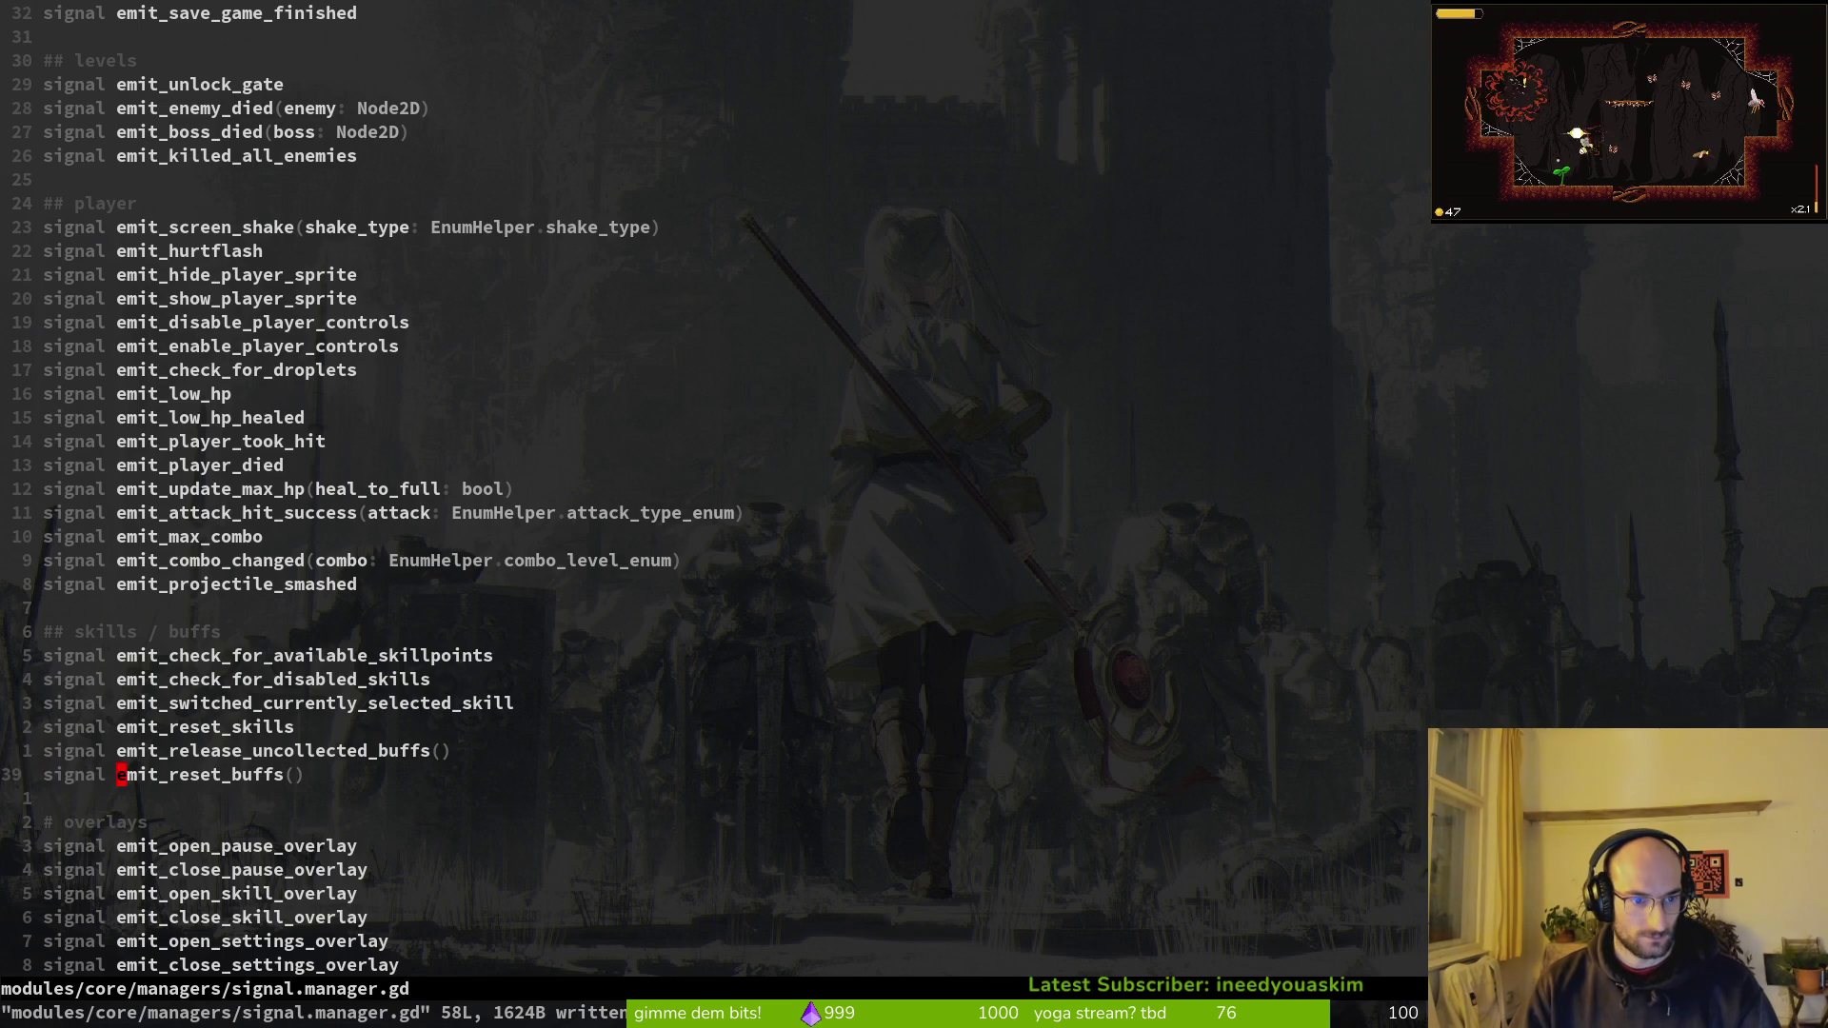
key(w)
key(v)
key(e)
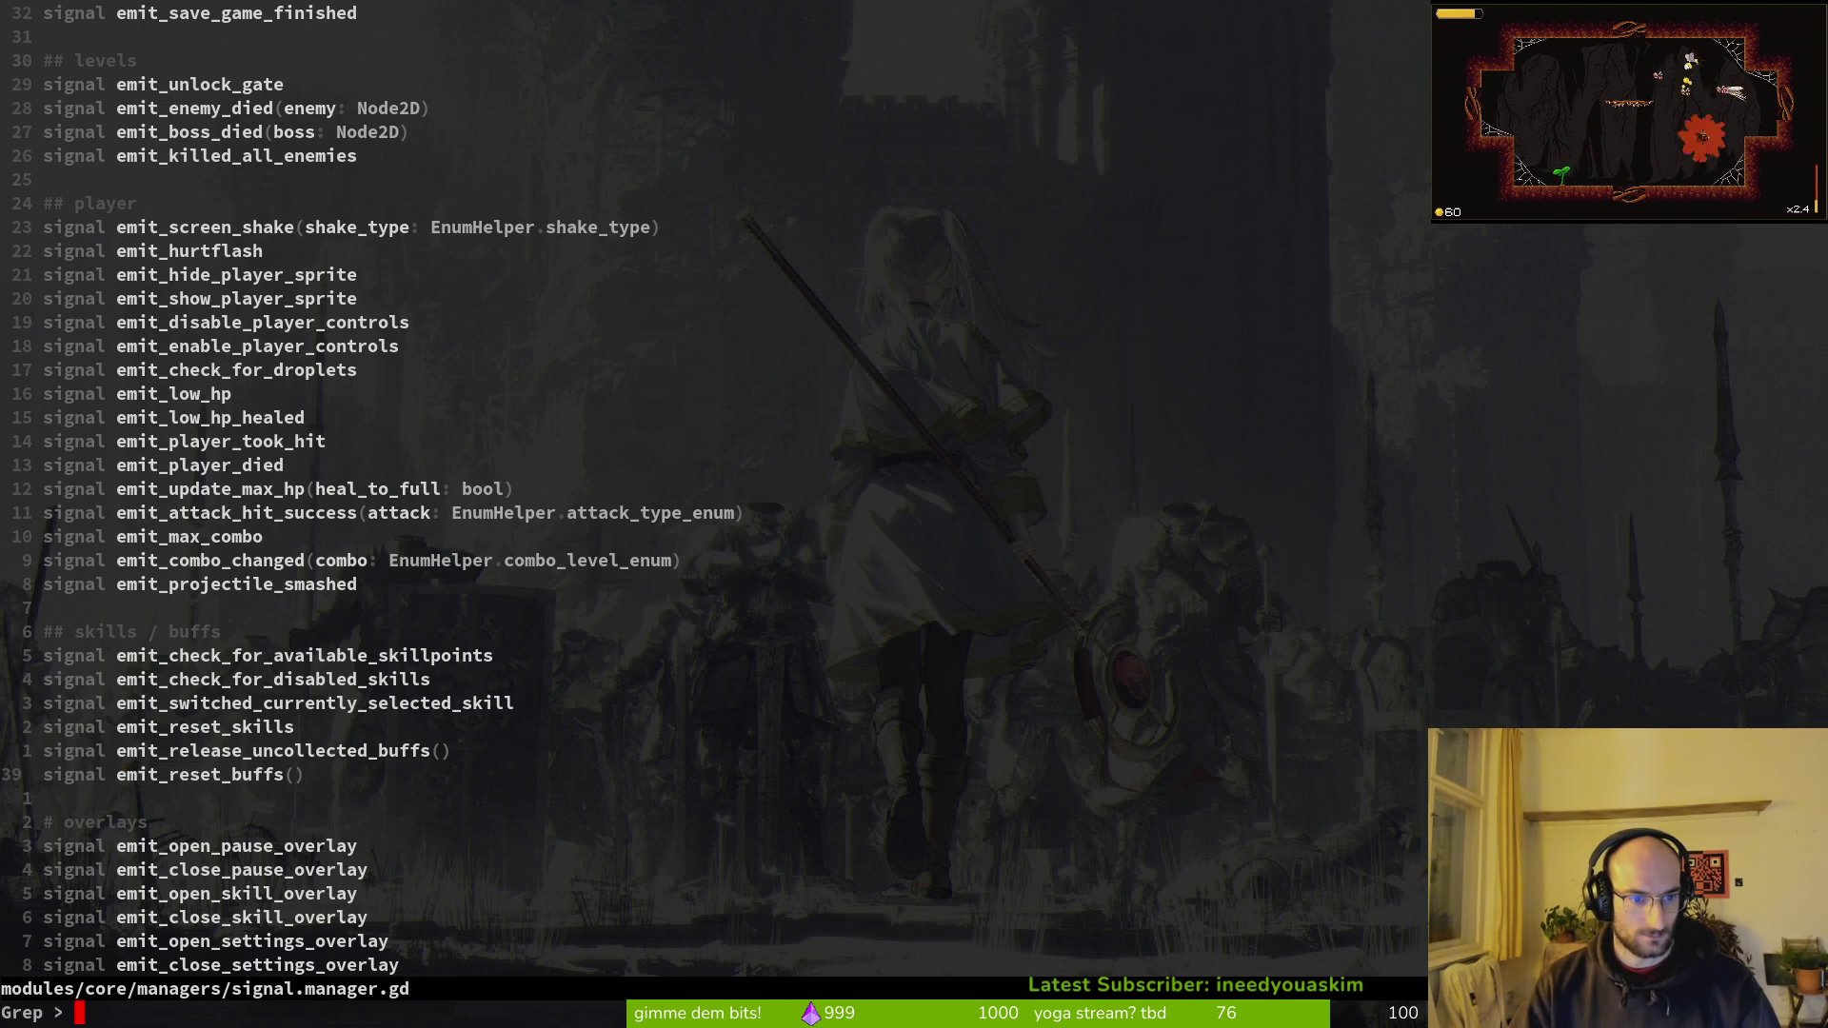
key(space)
key(f)
key(w)
key(Escape)
key(Escape)
Step: Re-run the emit_reset_buffs search, preview matches, and open pause_overlay.gd at its connection
key(v)
key(e)
key(space)
key(f)
key(w)
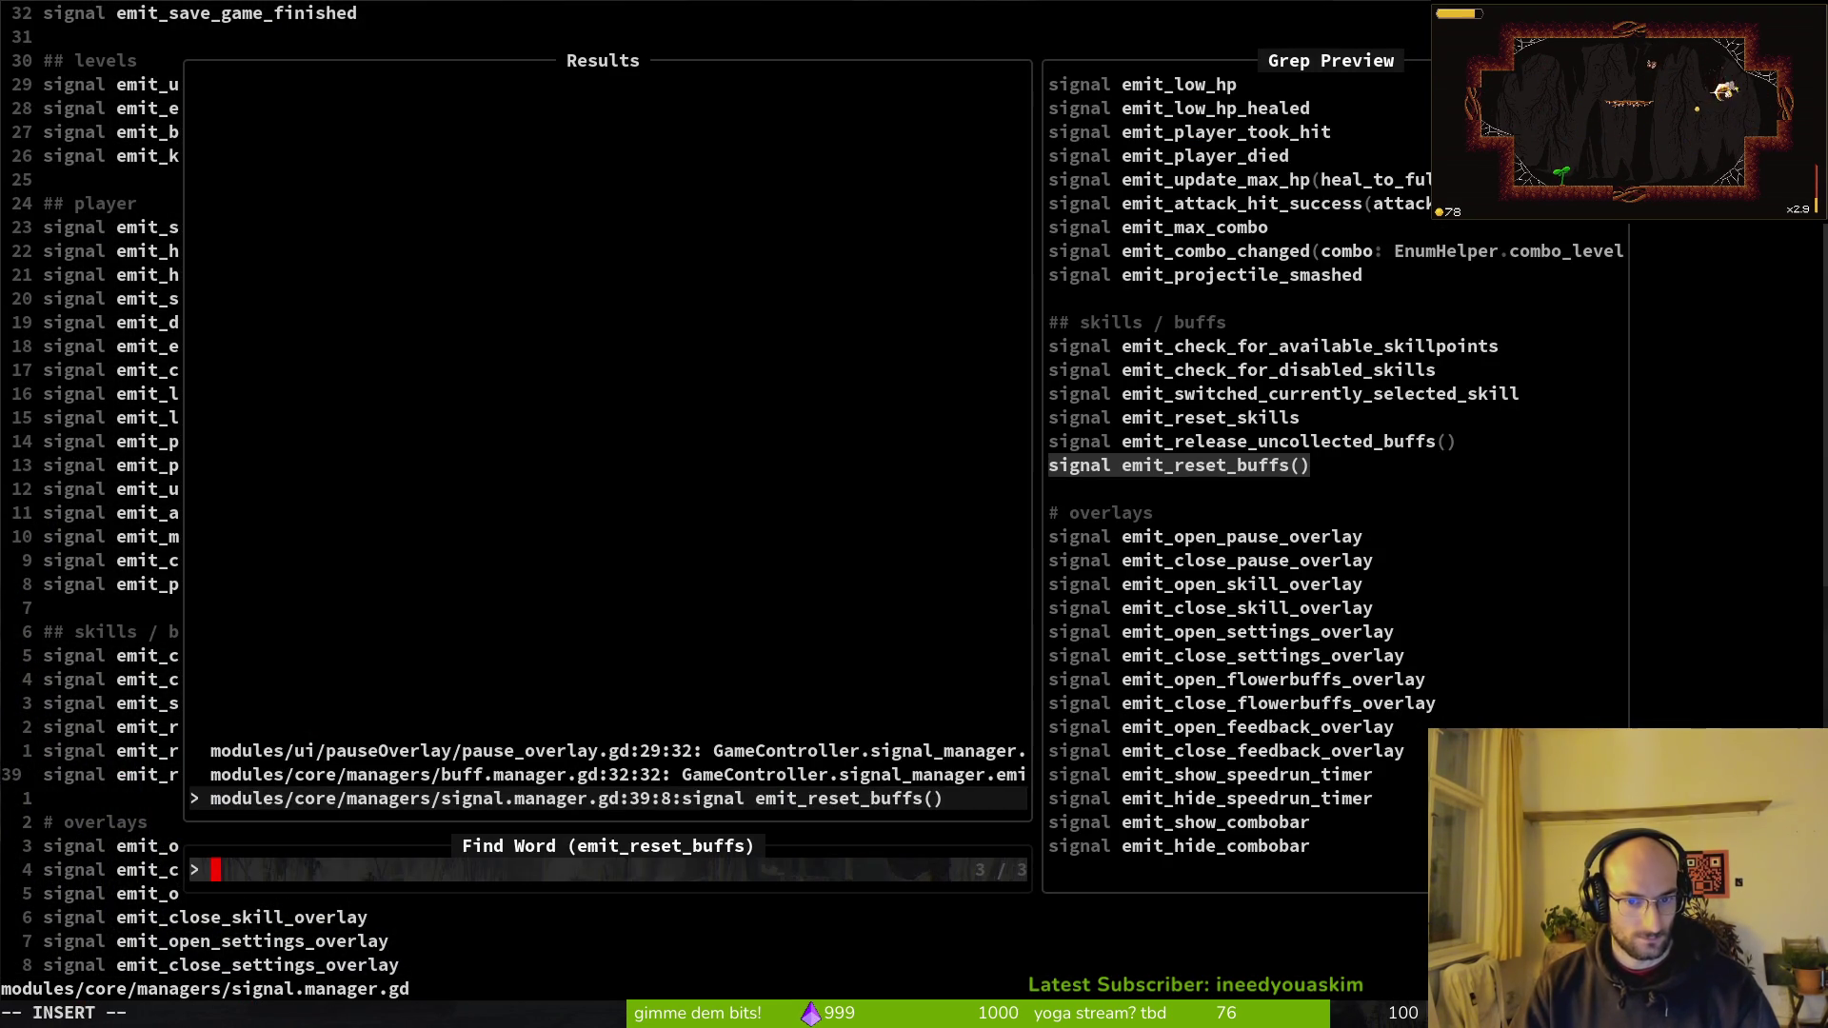
key(ctrl+p)
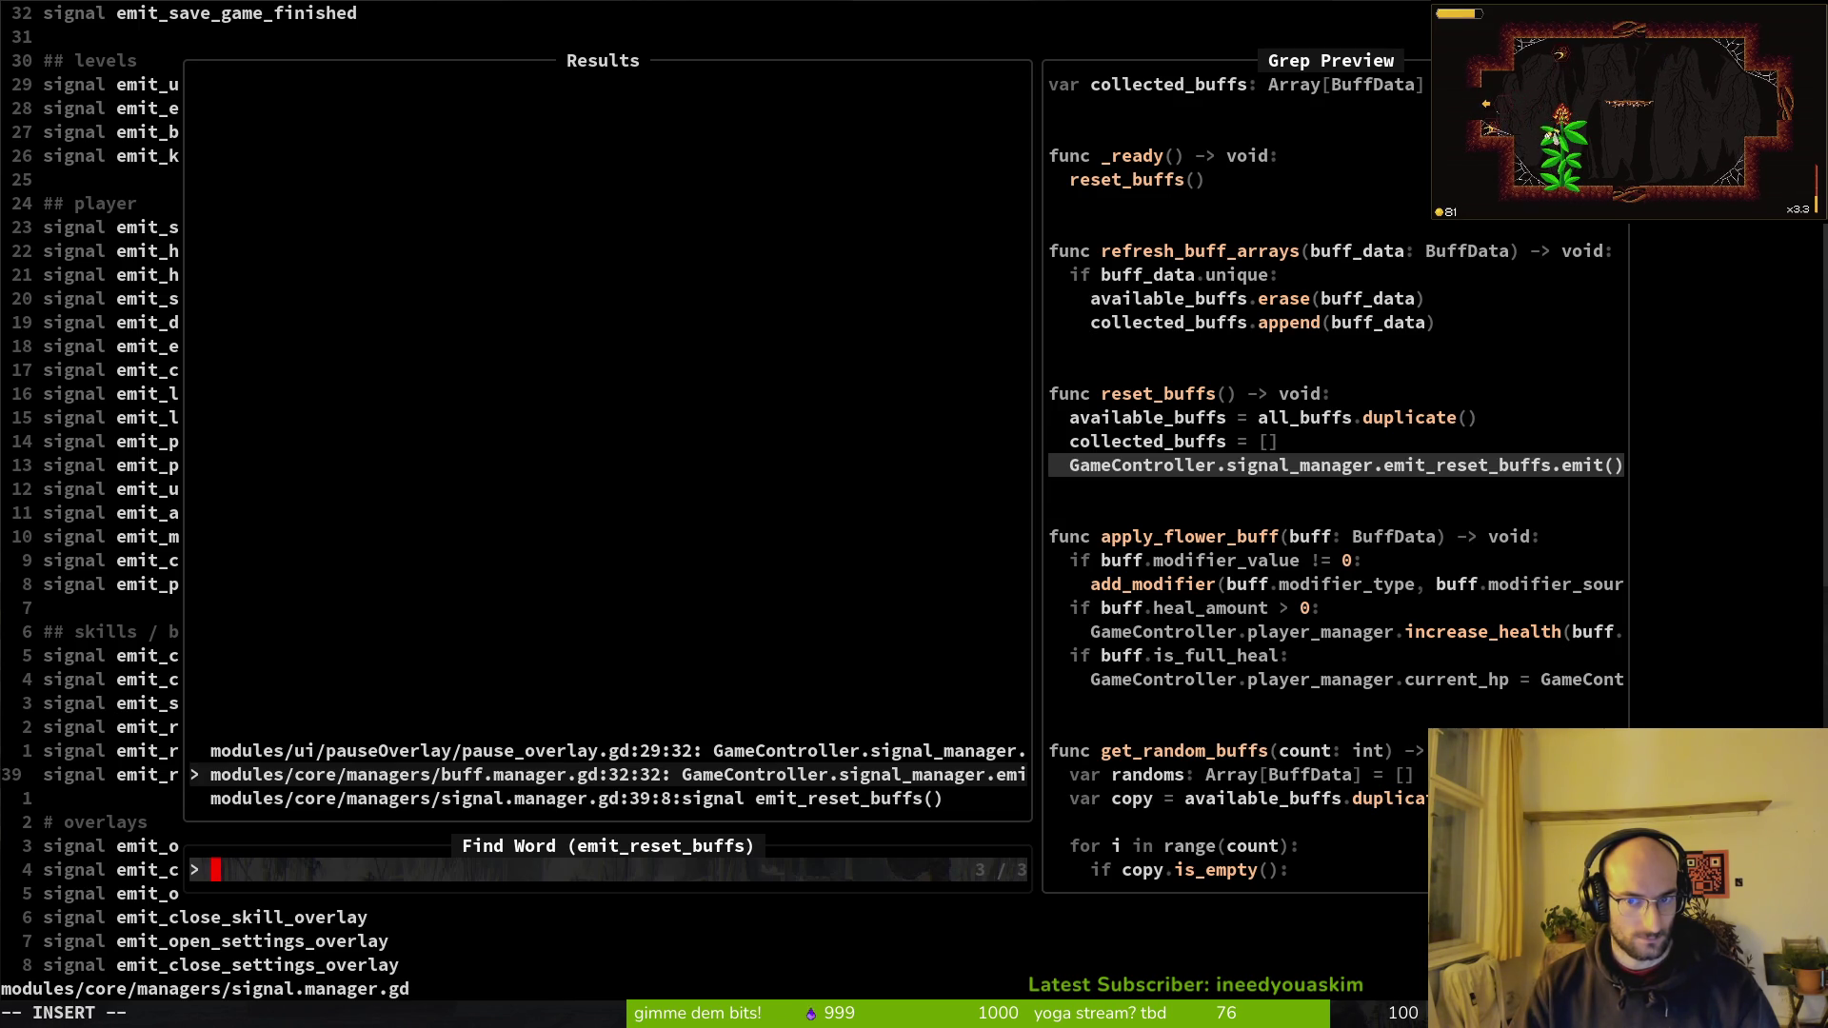
text(=)
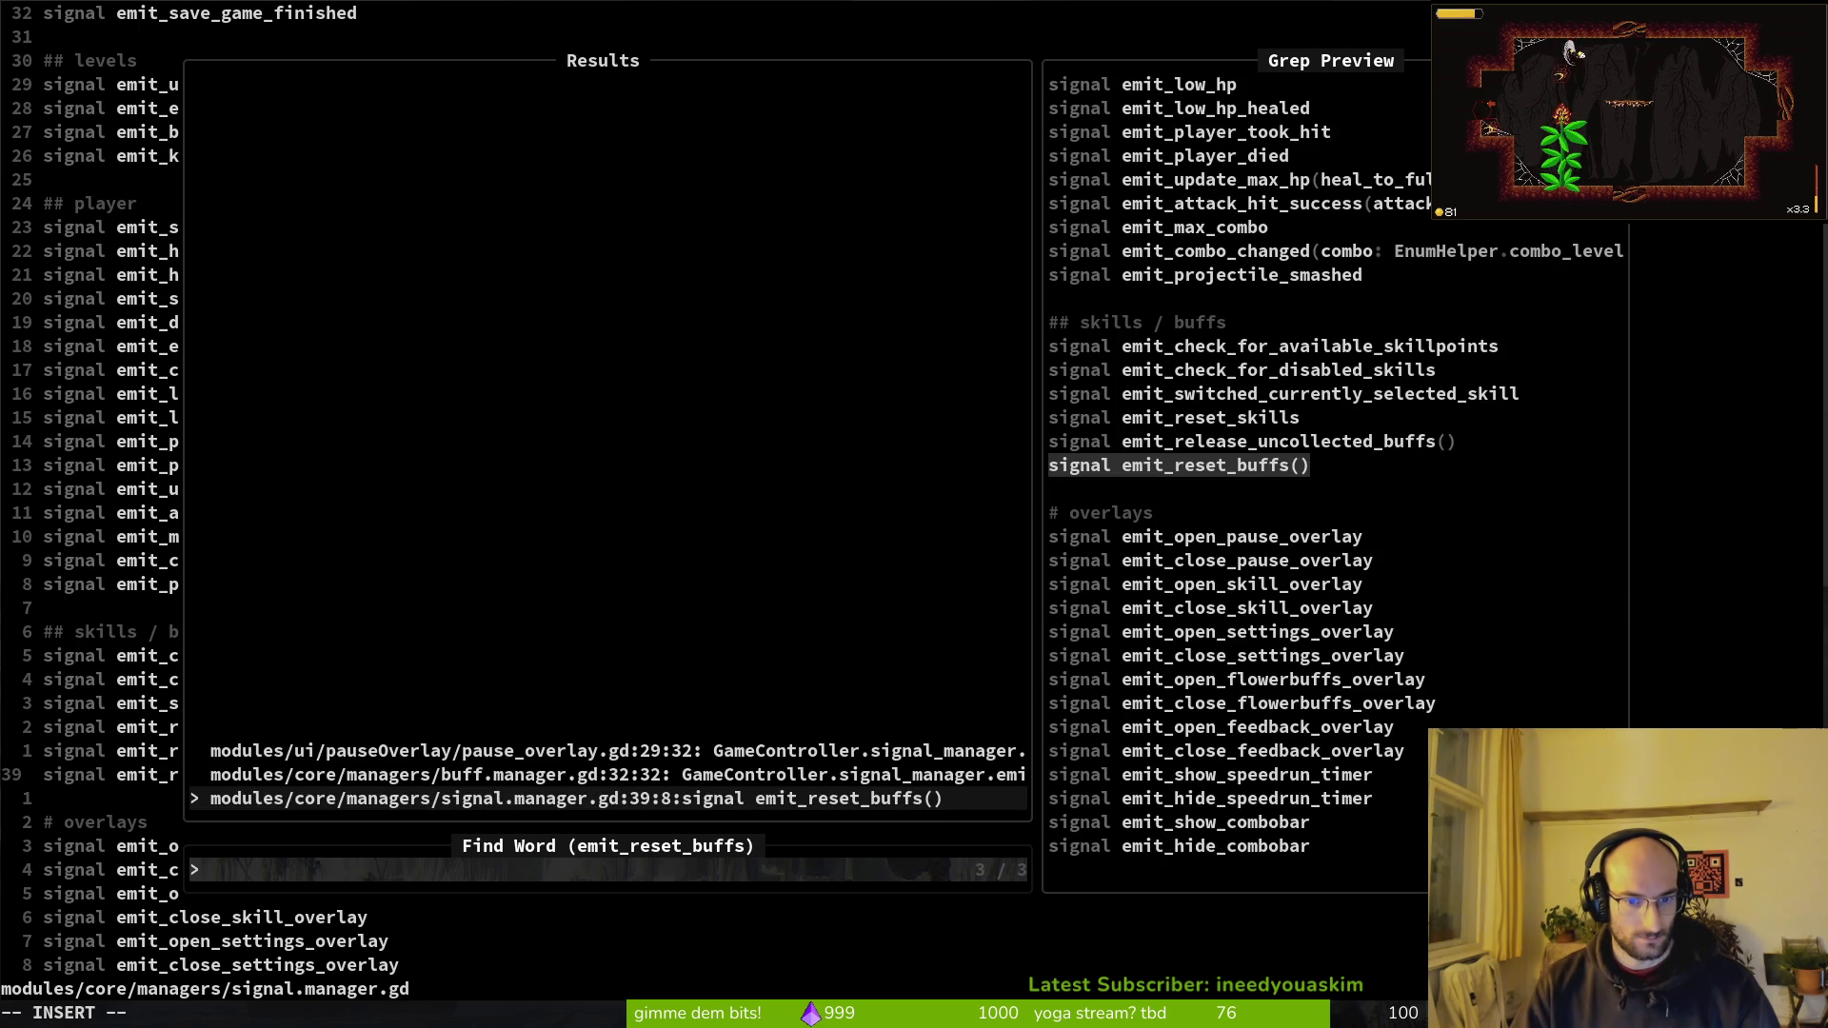
key(Up)
key(Up)
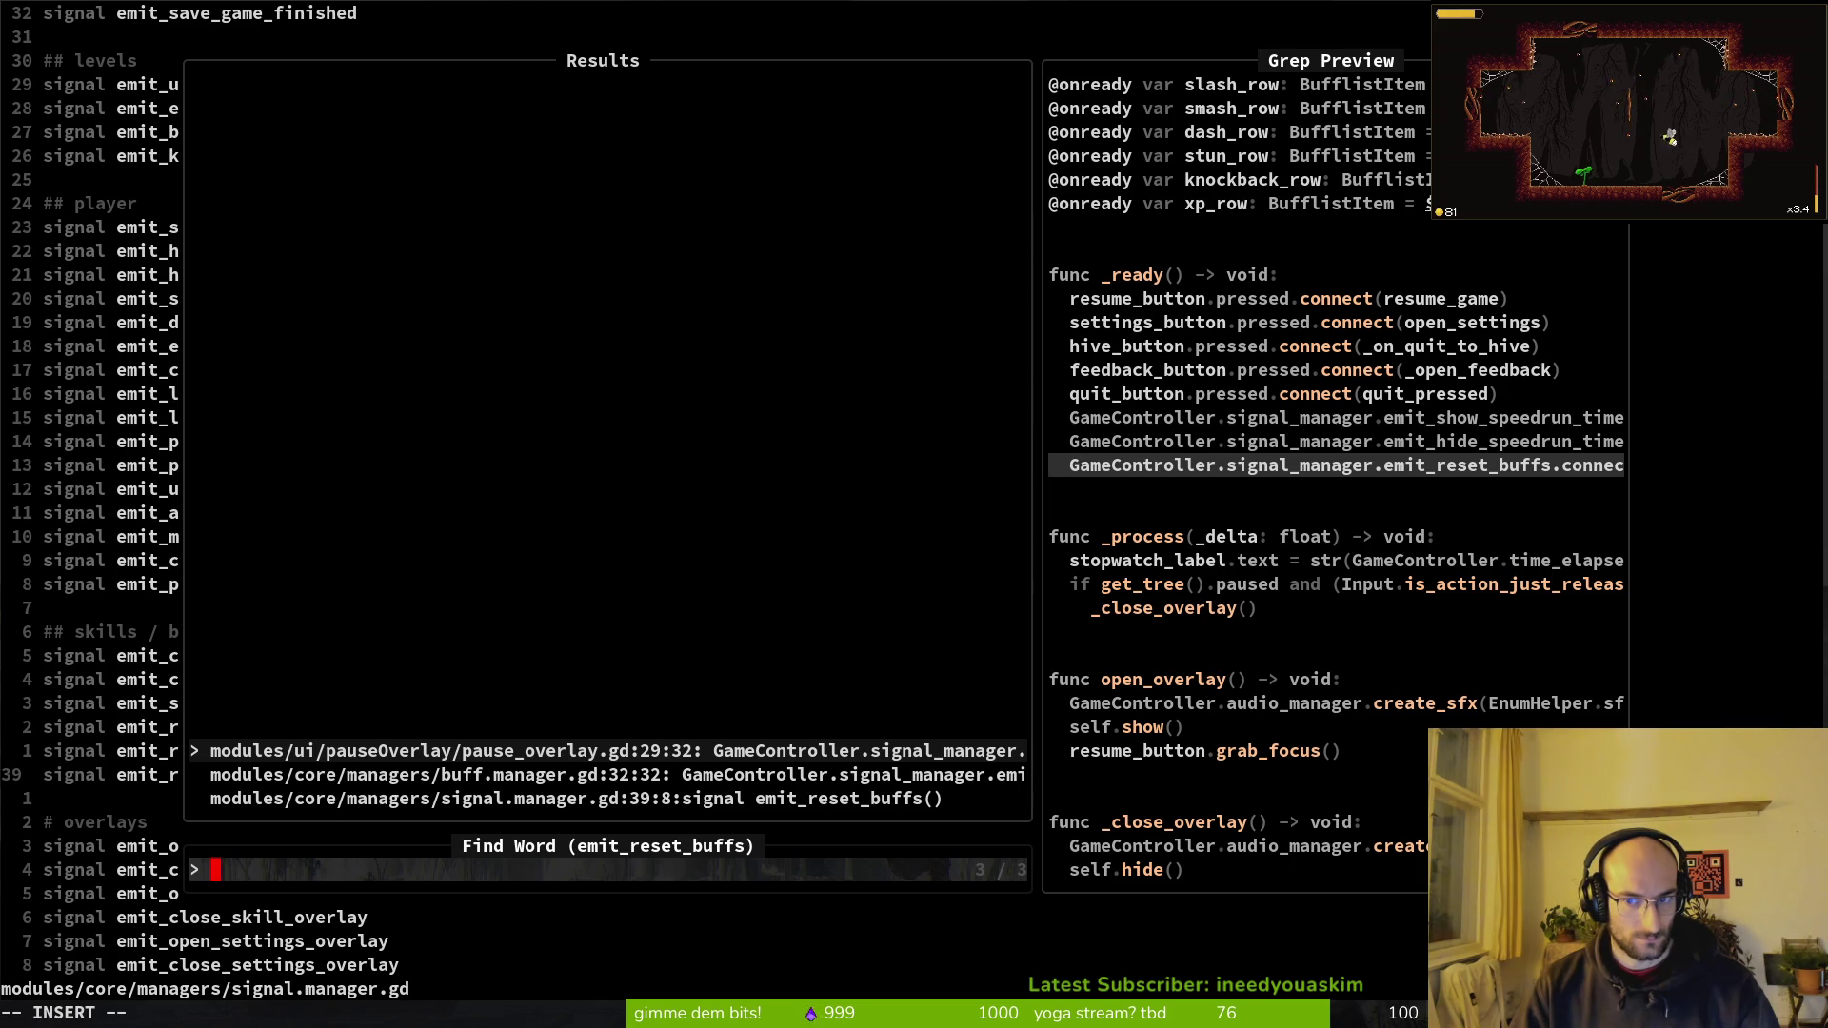
key(Down)
key(Up)
key(Return)
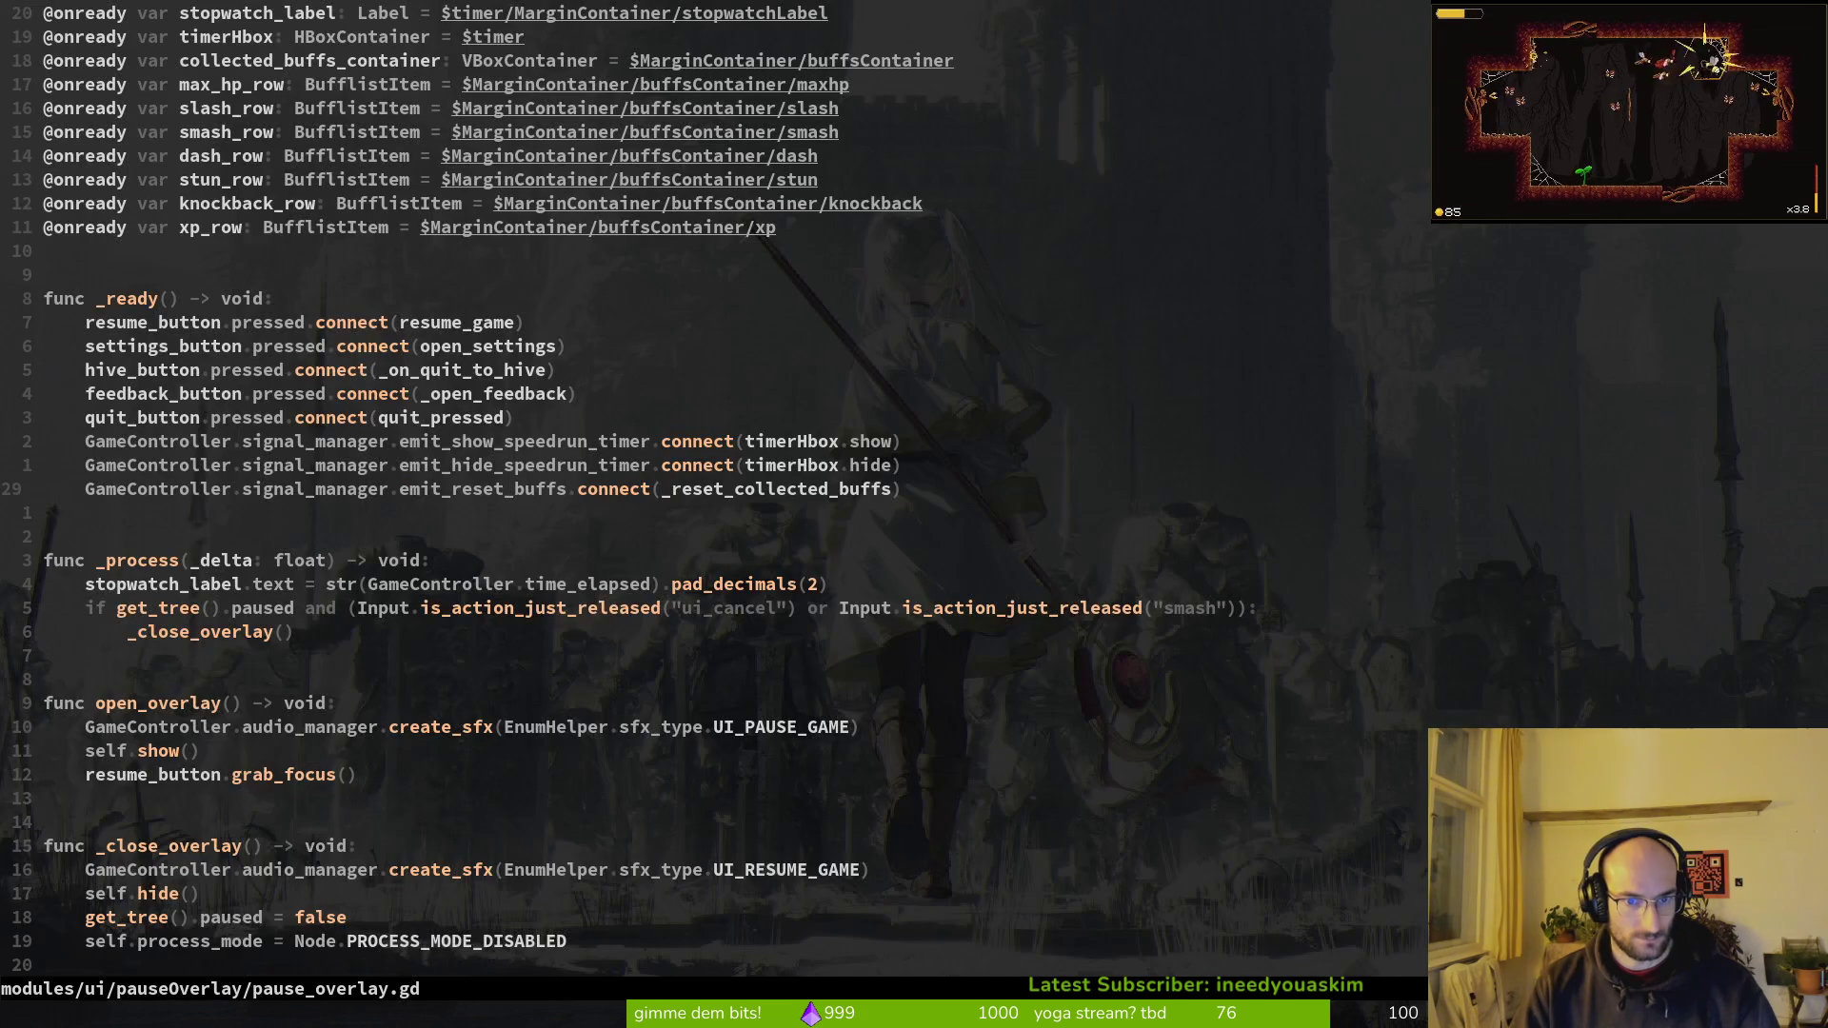
Step: Text-search emit_reset_buffs, open buff.manager.gd at the call, and copy the reset_buffs name
key(space)
text(ps)
text(emit_reset_buffs)
key(Return)
key(Up)
key(Up)
key(Down)
key(Return)
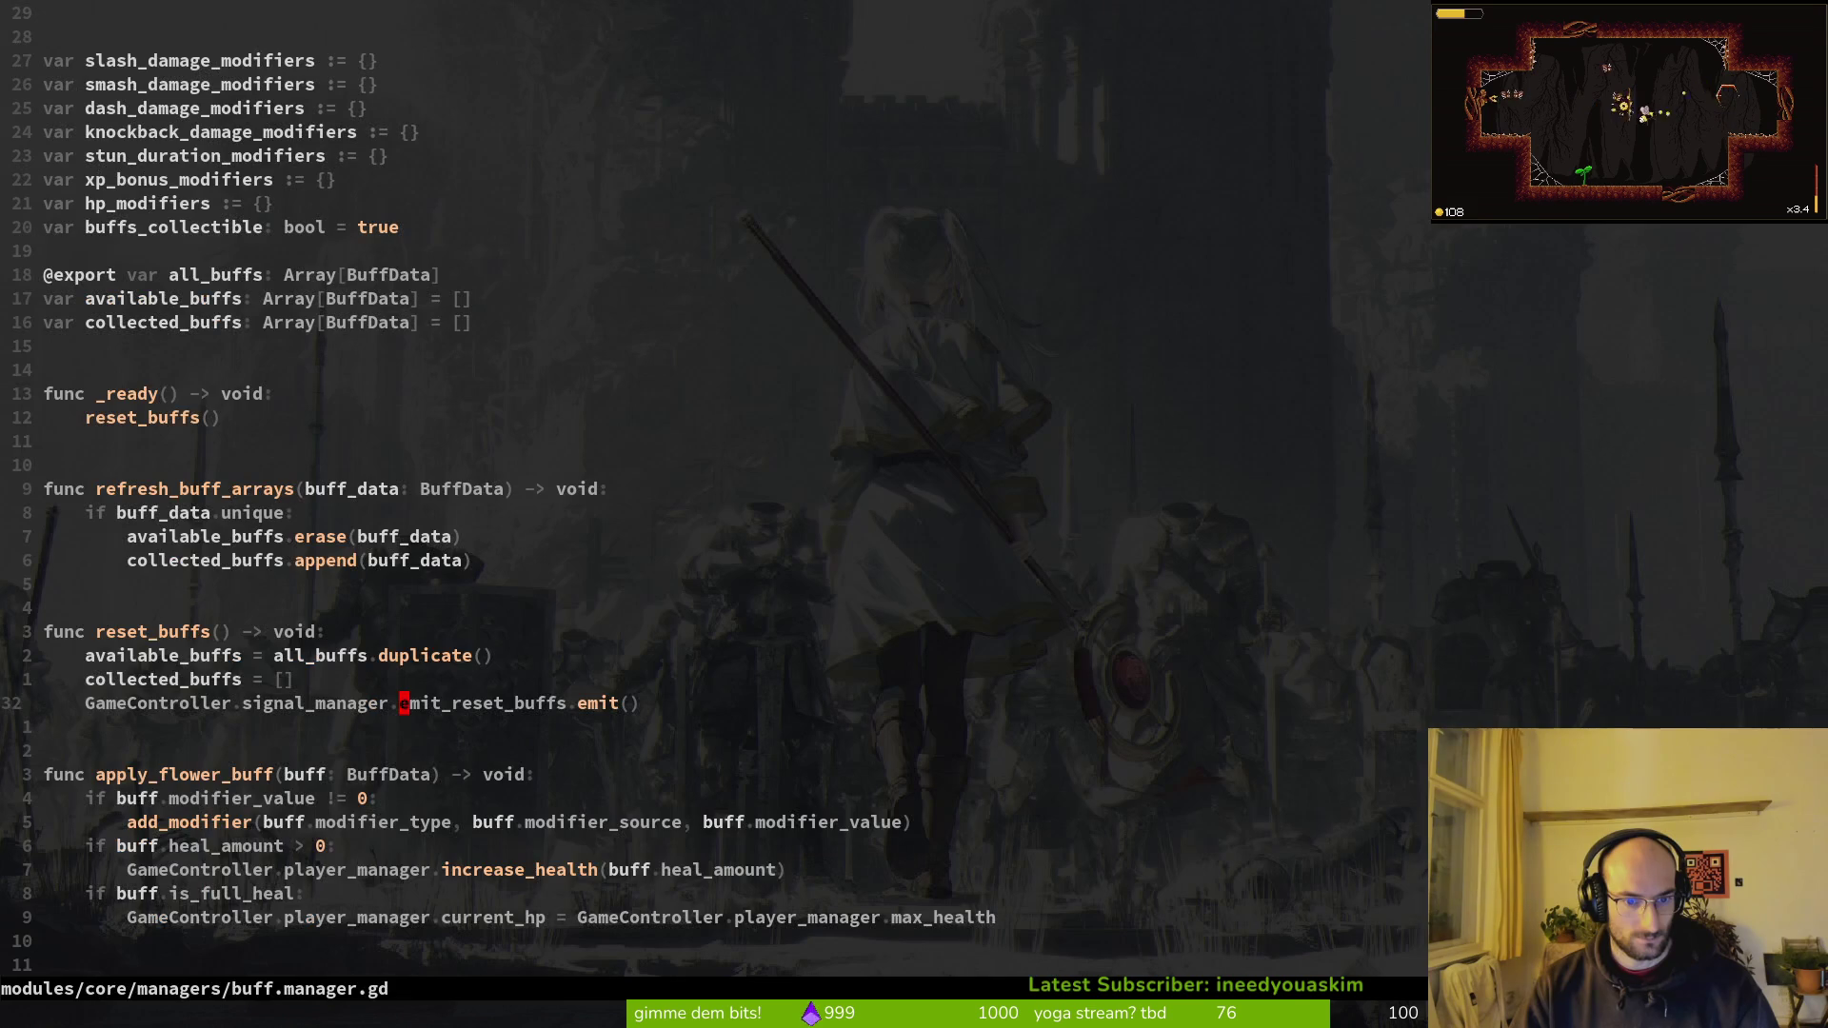
key(k)
key(k)
key(k)
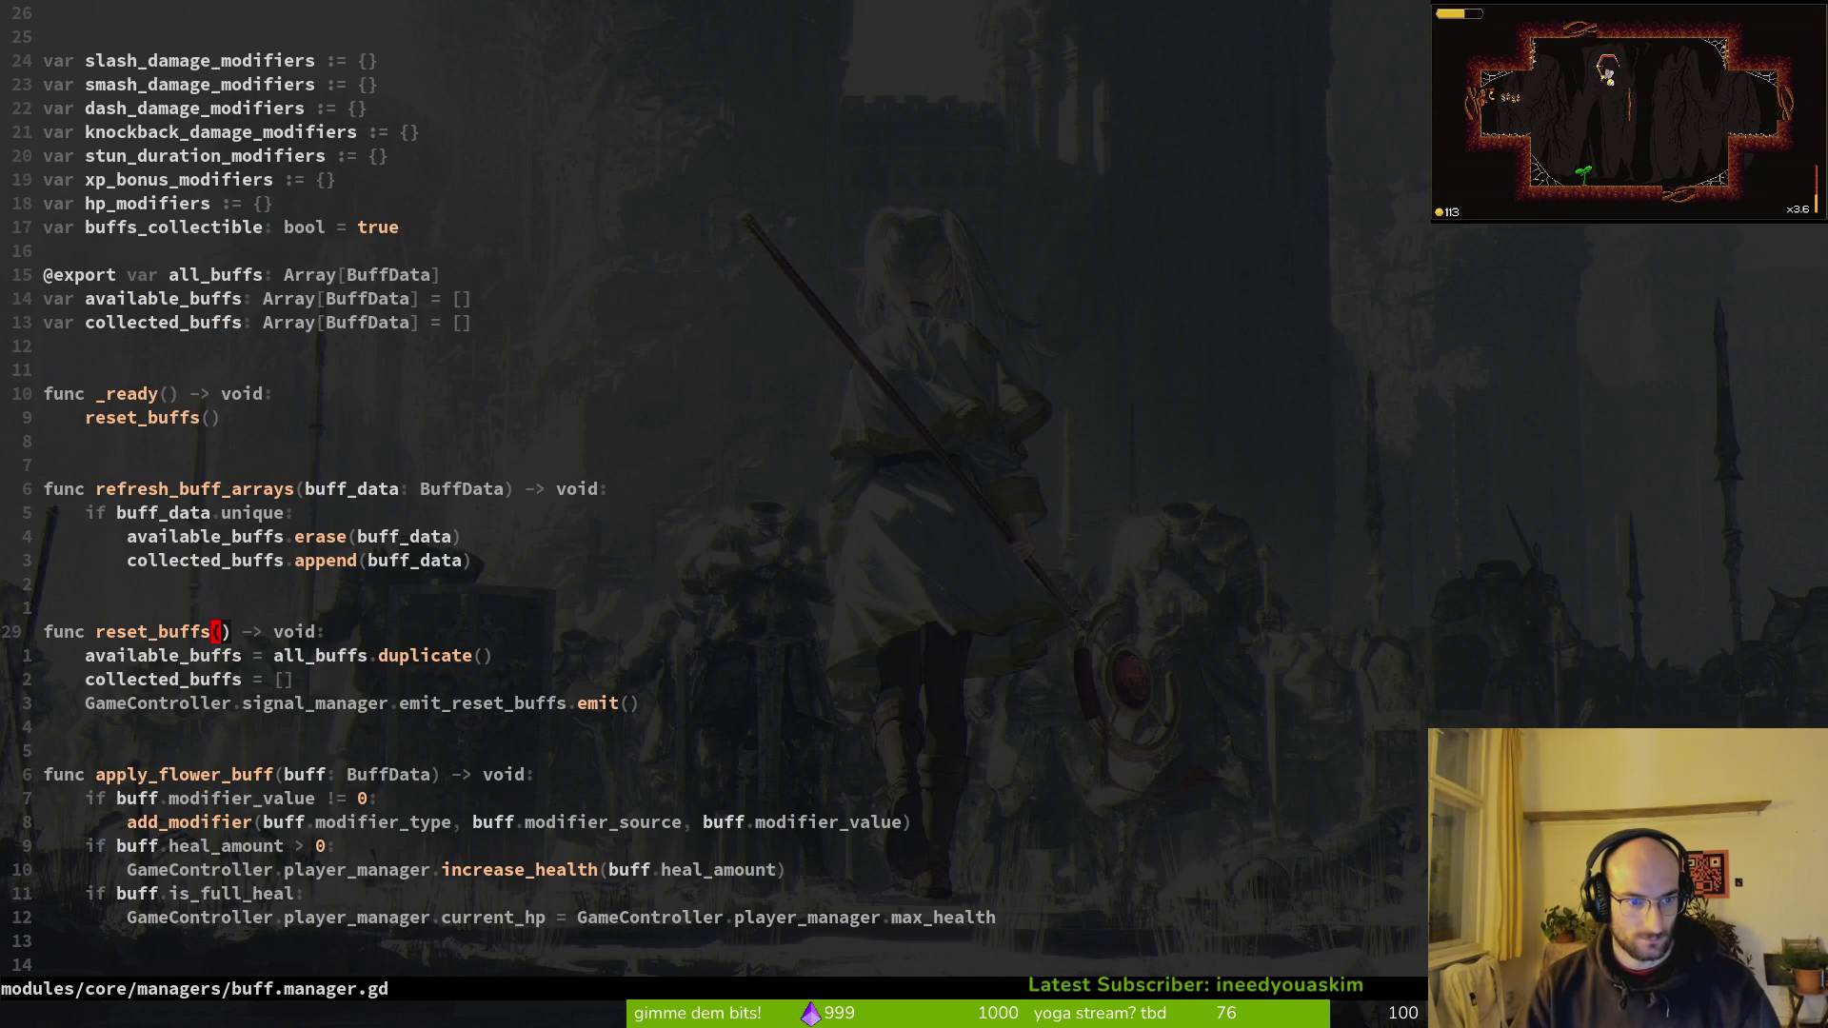
key(e)
key(y)
Step: Search the project for the reset_buffs function name
key(space)
key(f)
key(w)
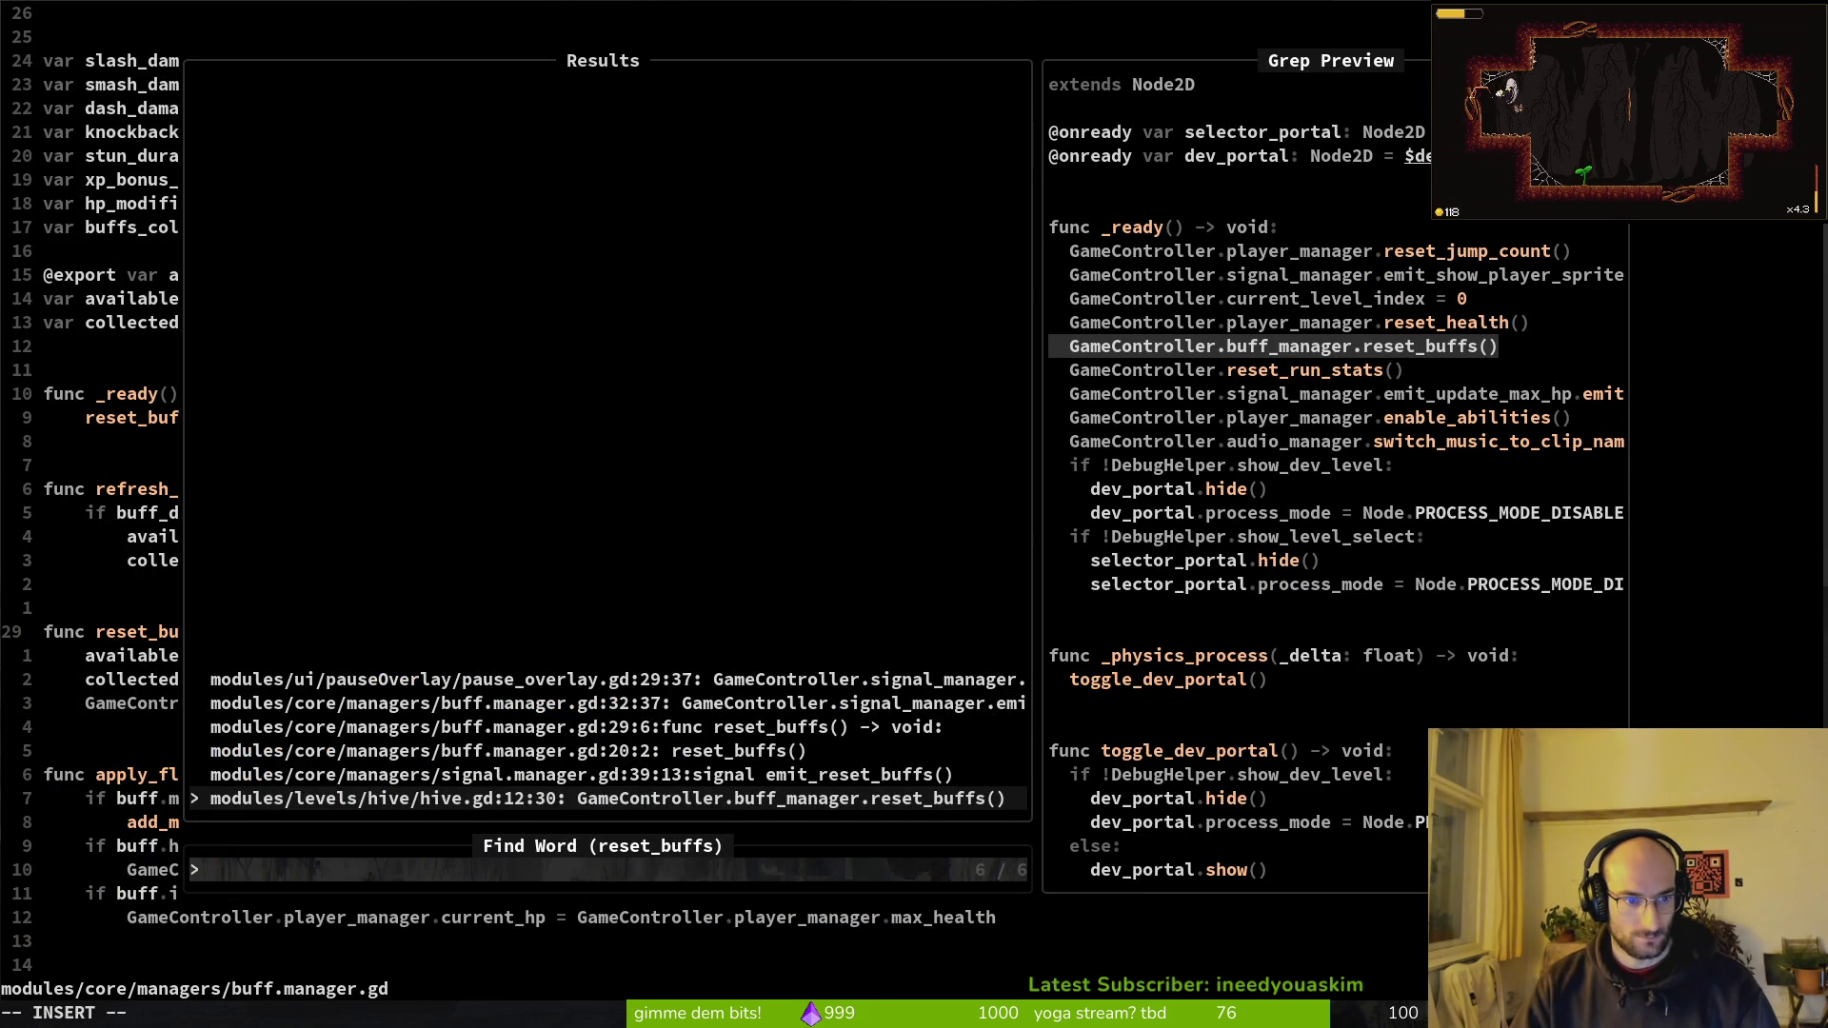
key(Escape)
key(v)
key(Escape)
Step: Review reset_buffs matches in hive.gd and buff.manager.gd, then open the pause_overlay.gd match
key(space)
key(f)
key(w)
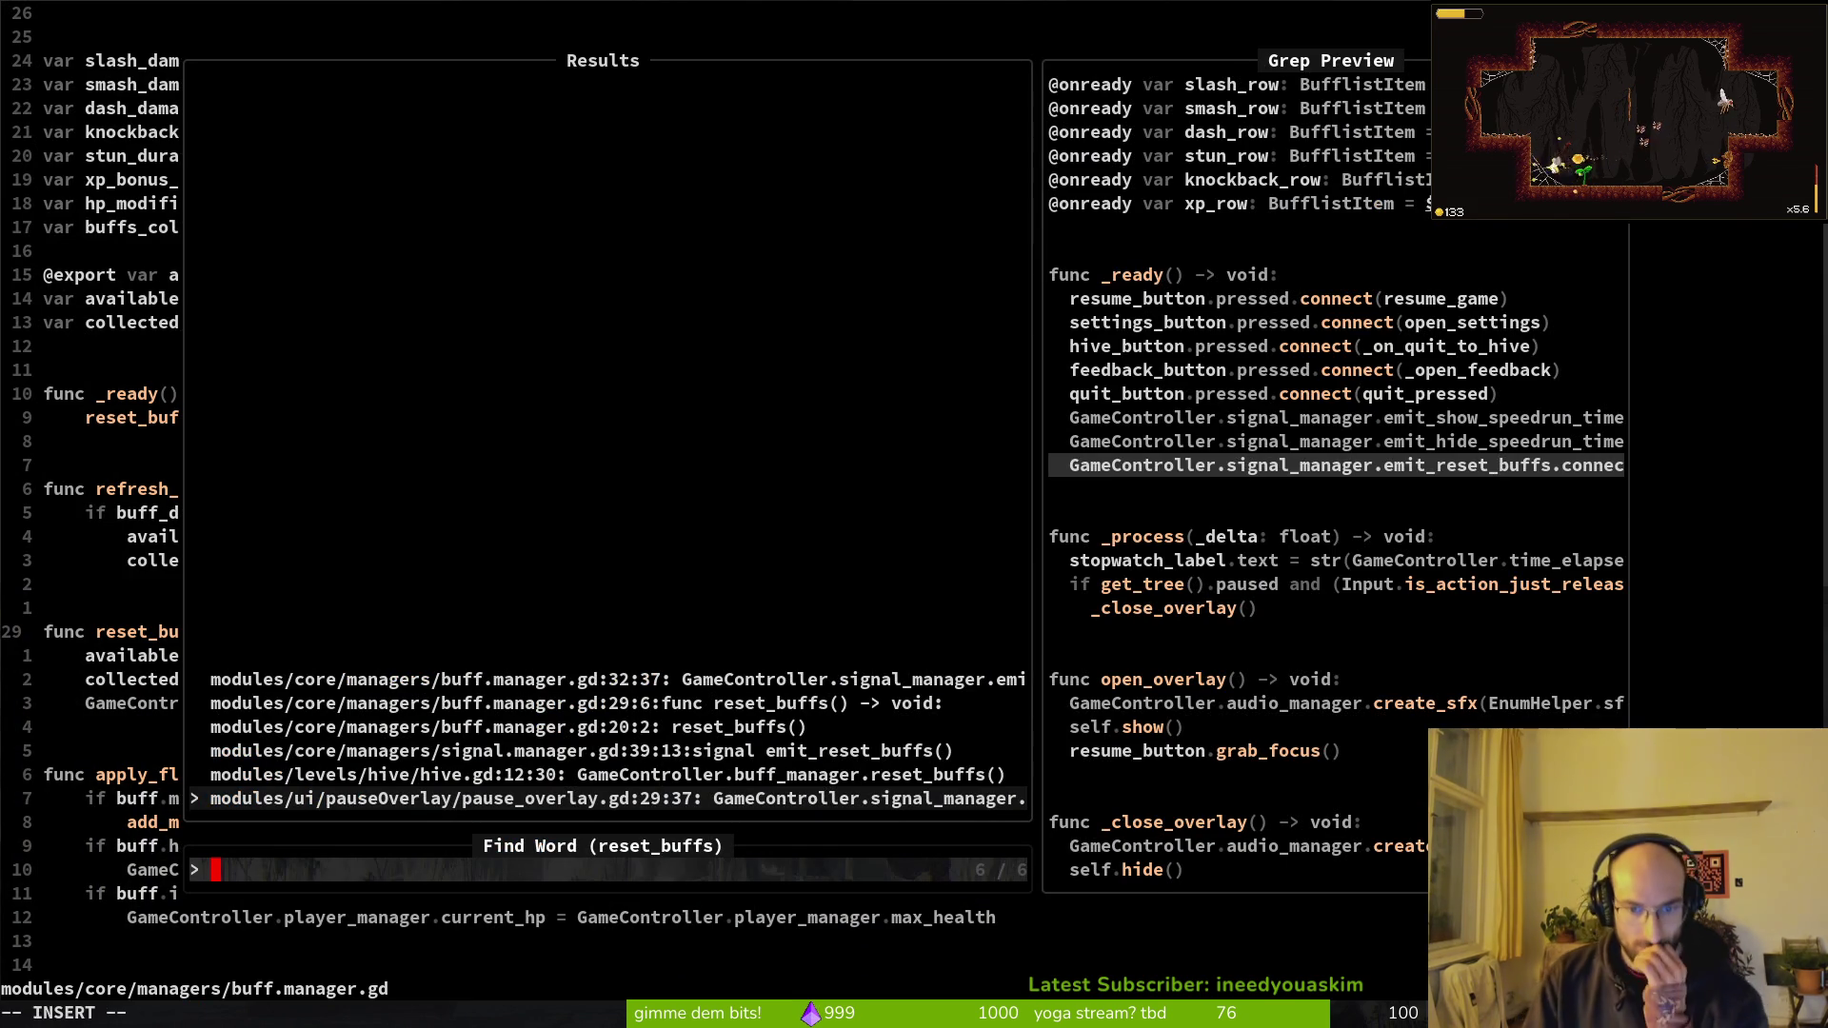
key(Up)
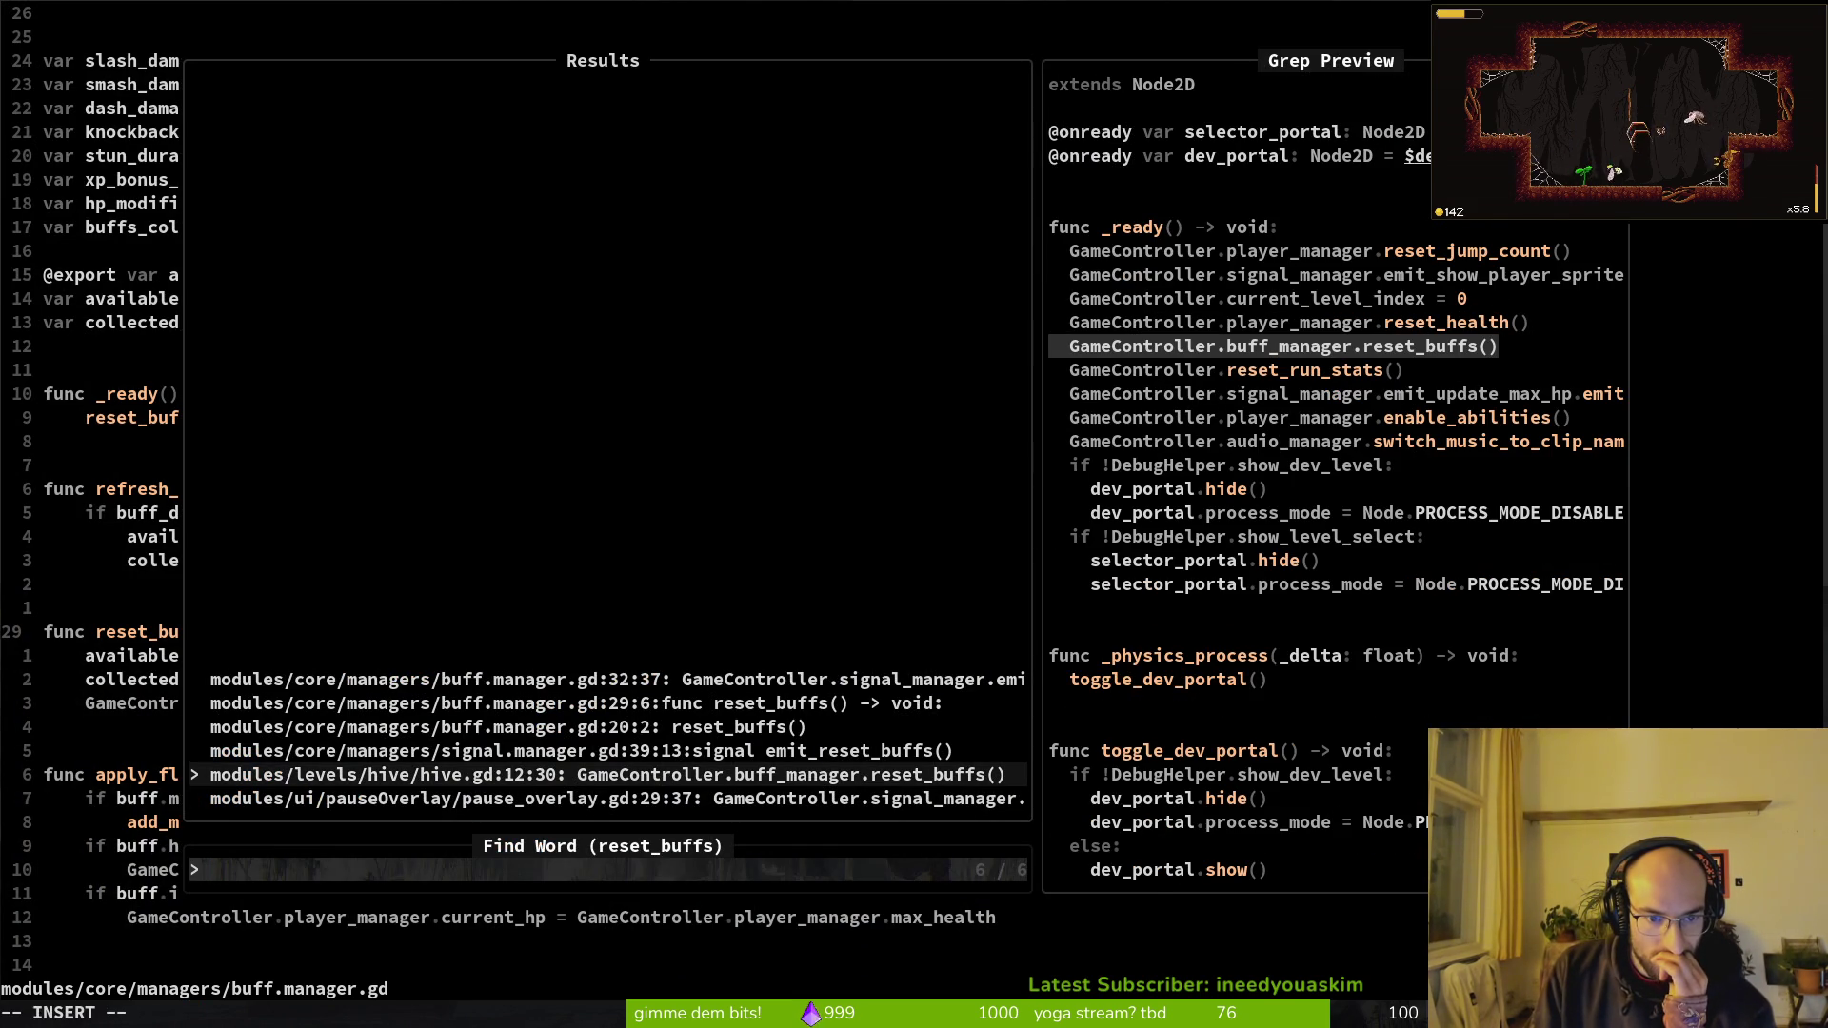
key(Up)
key(Up)
key(Up)
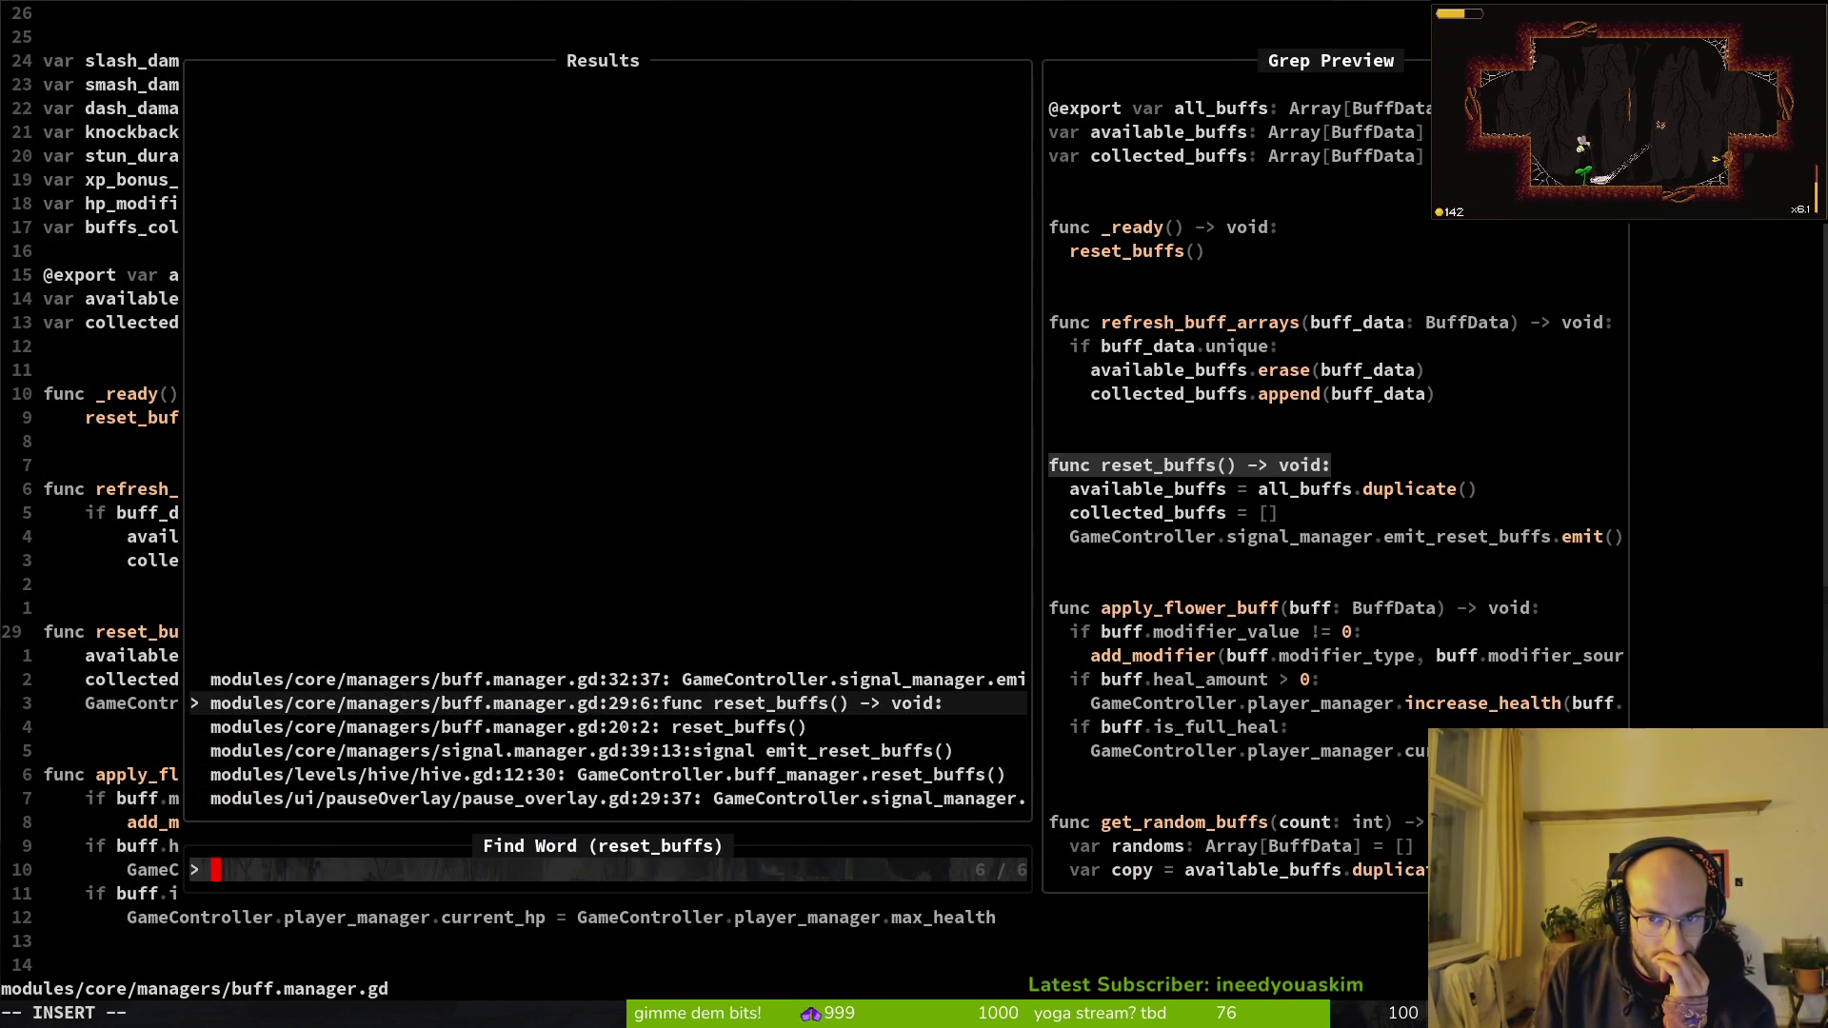
key(Up)
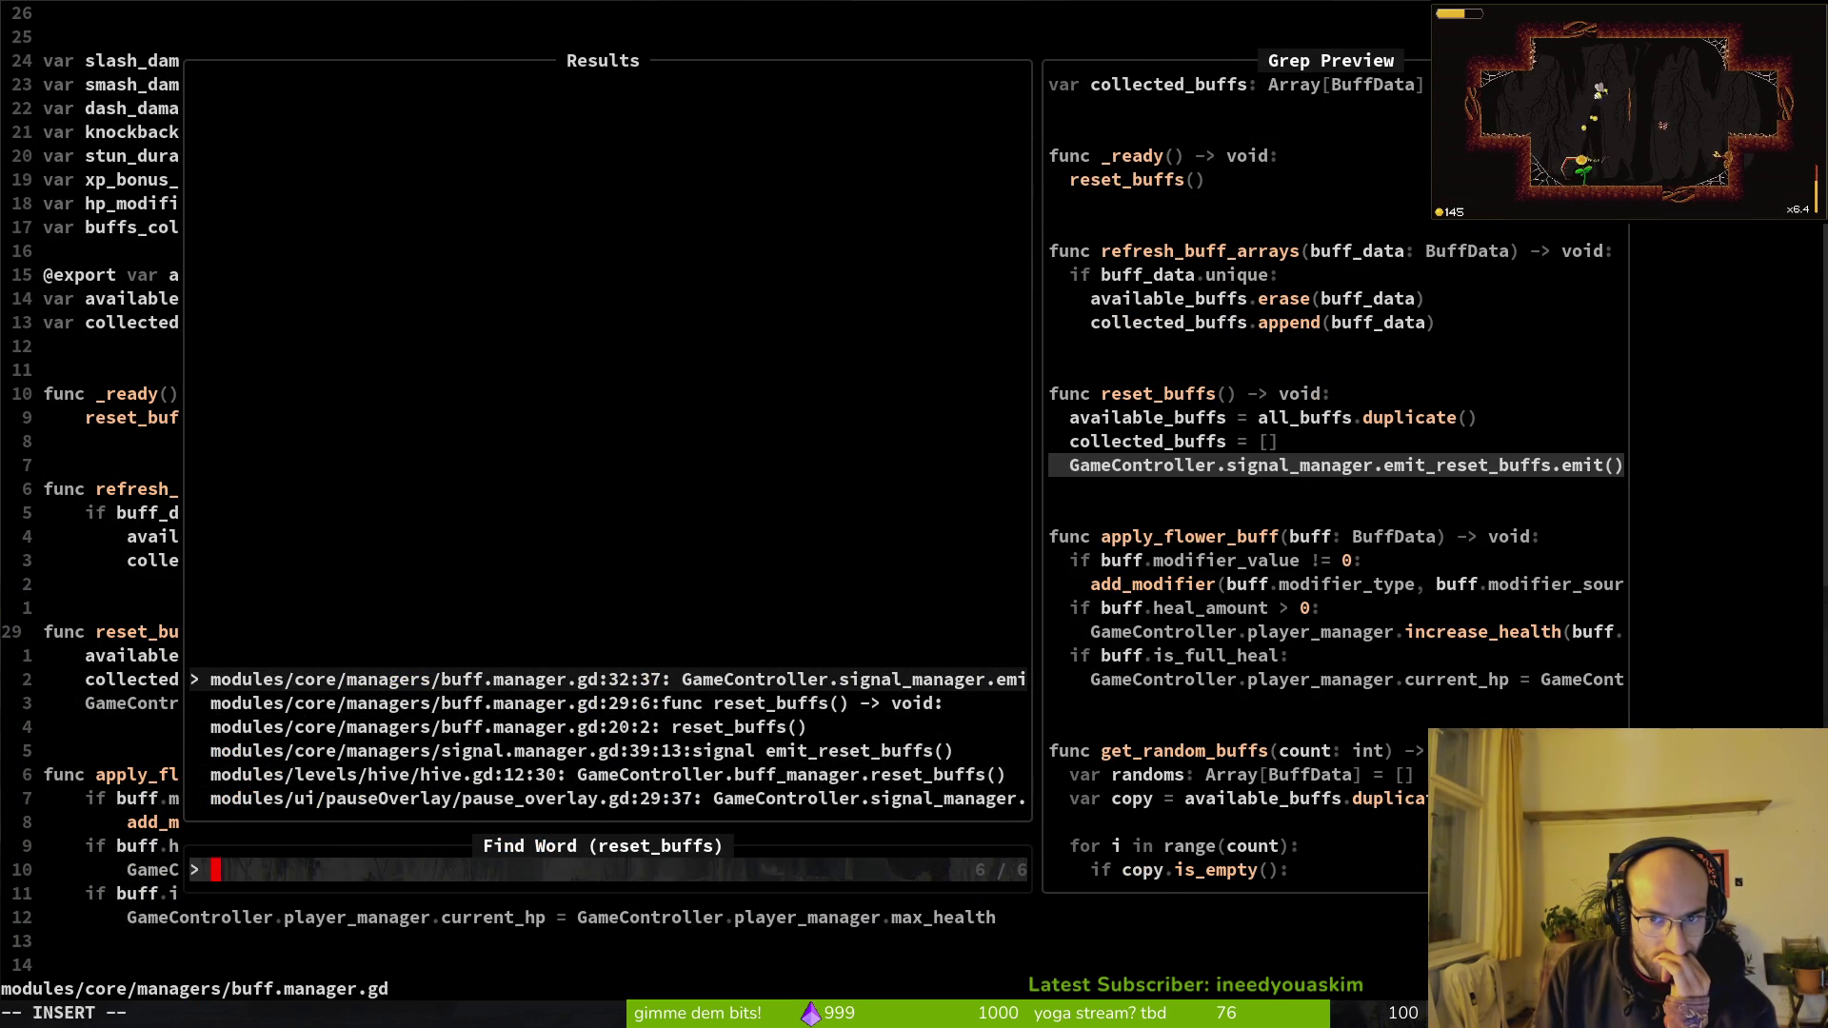
key(Down)
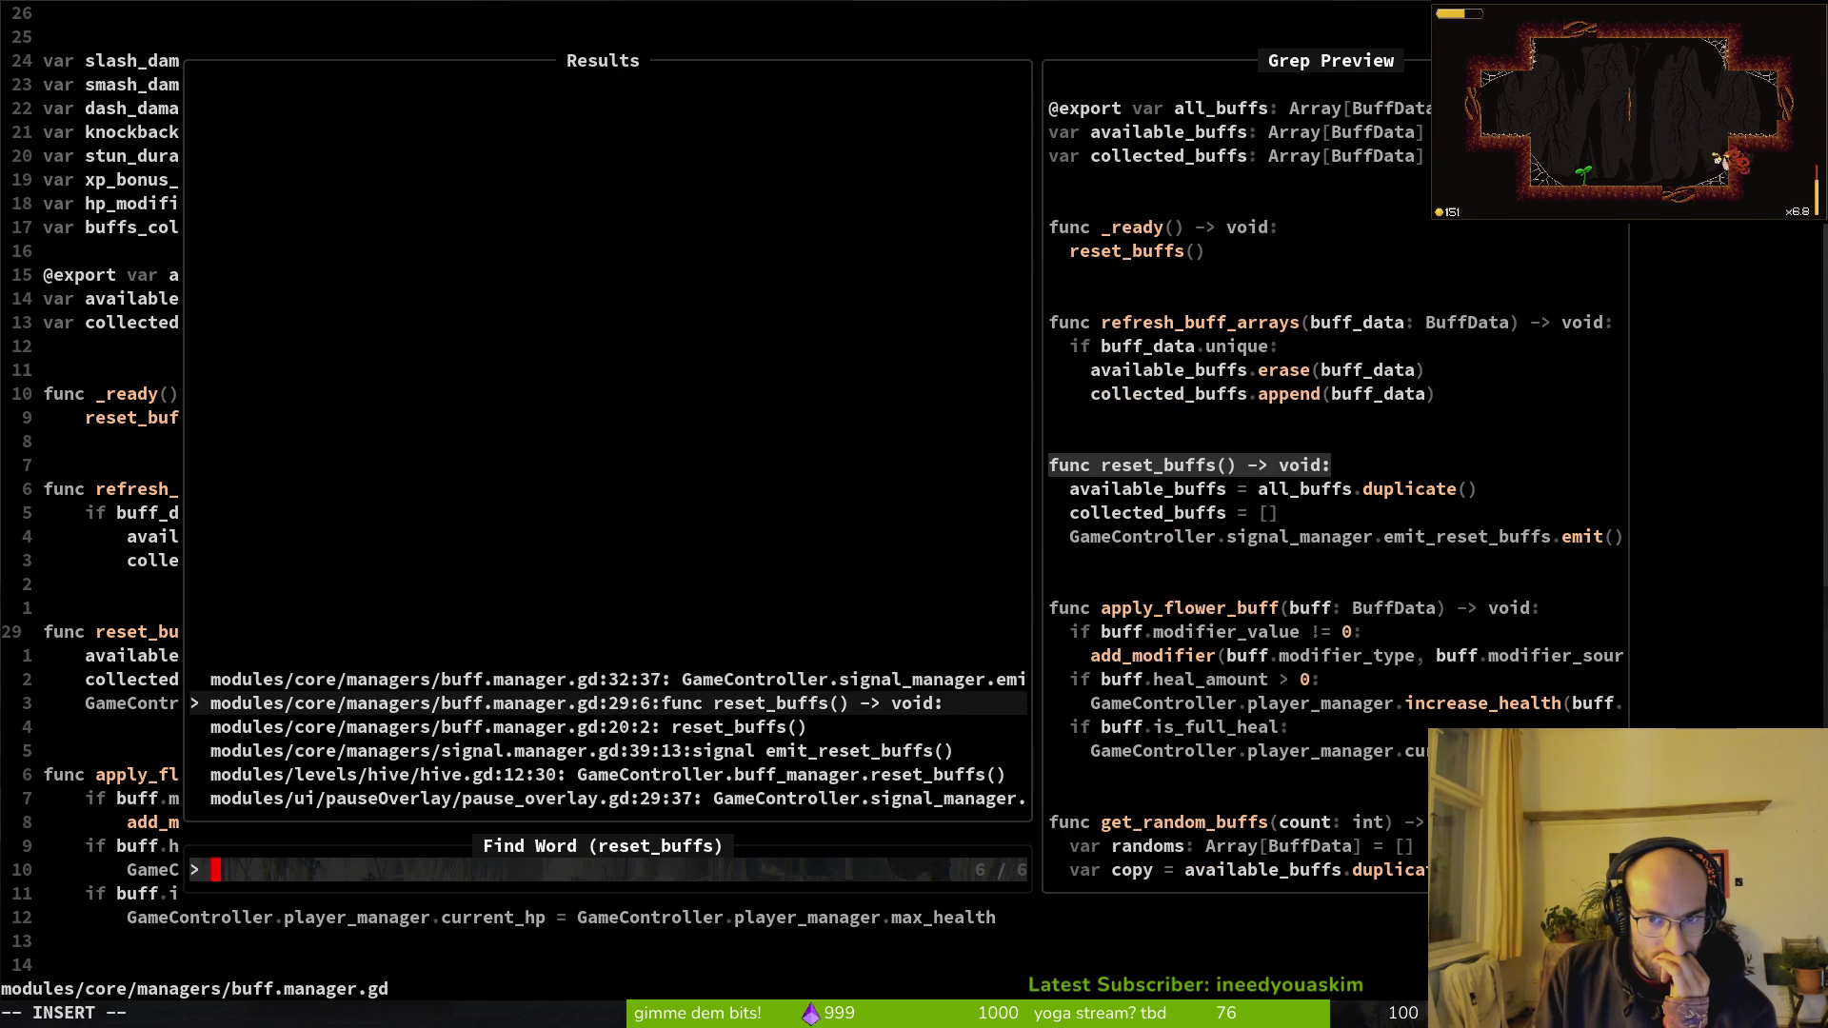
key(Up)
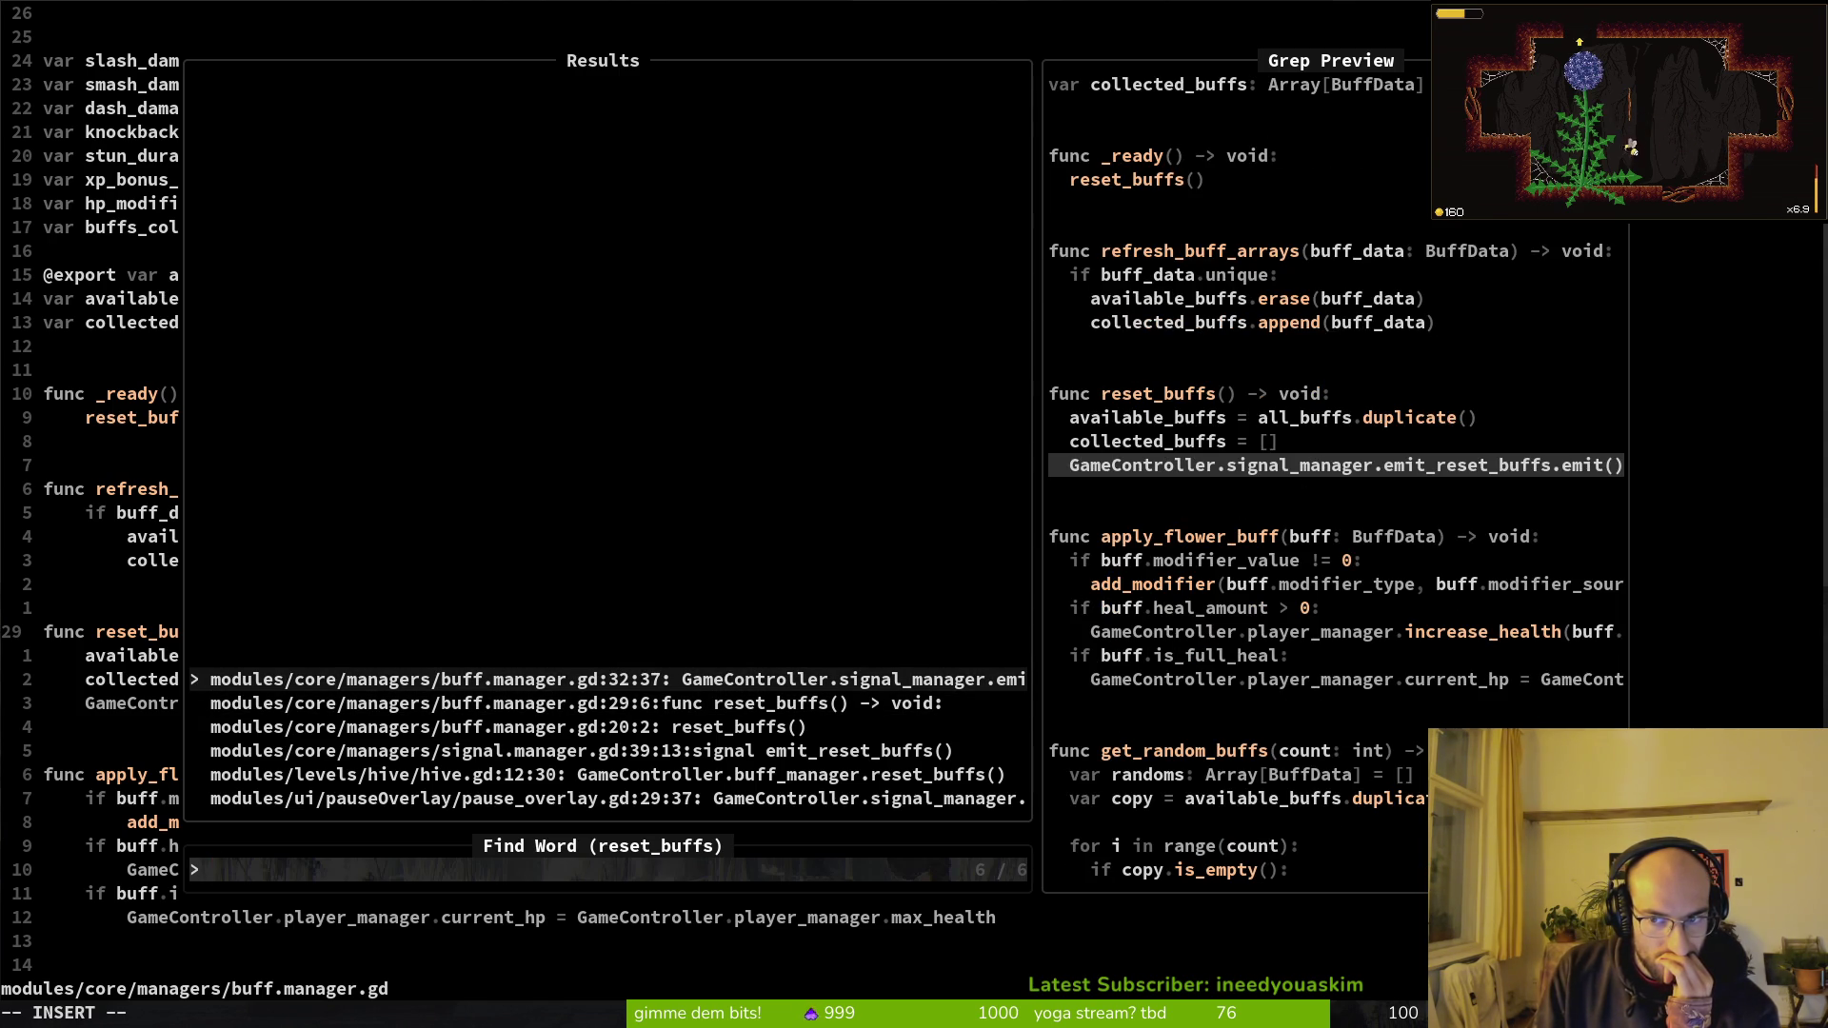
key(Down)
key(Down)
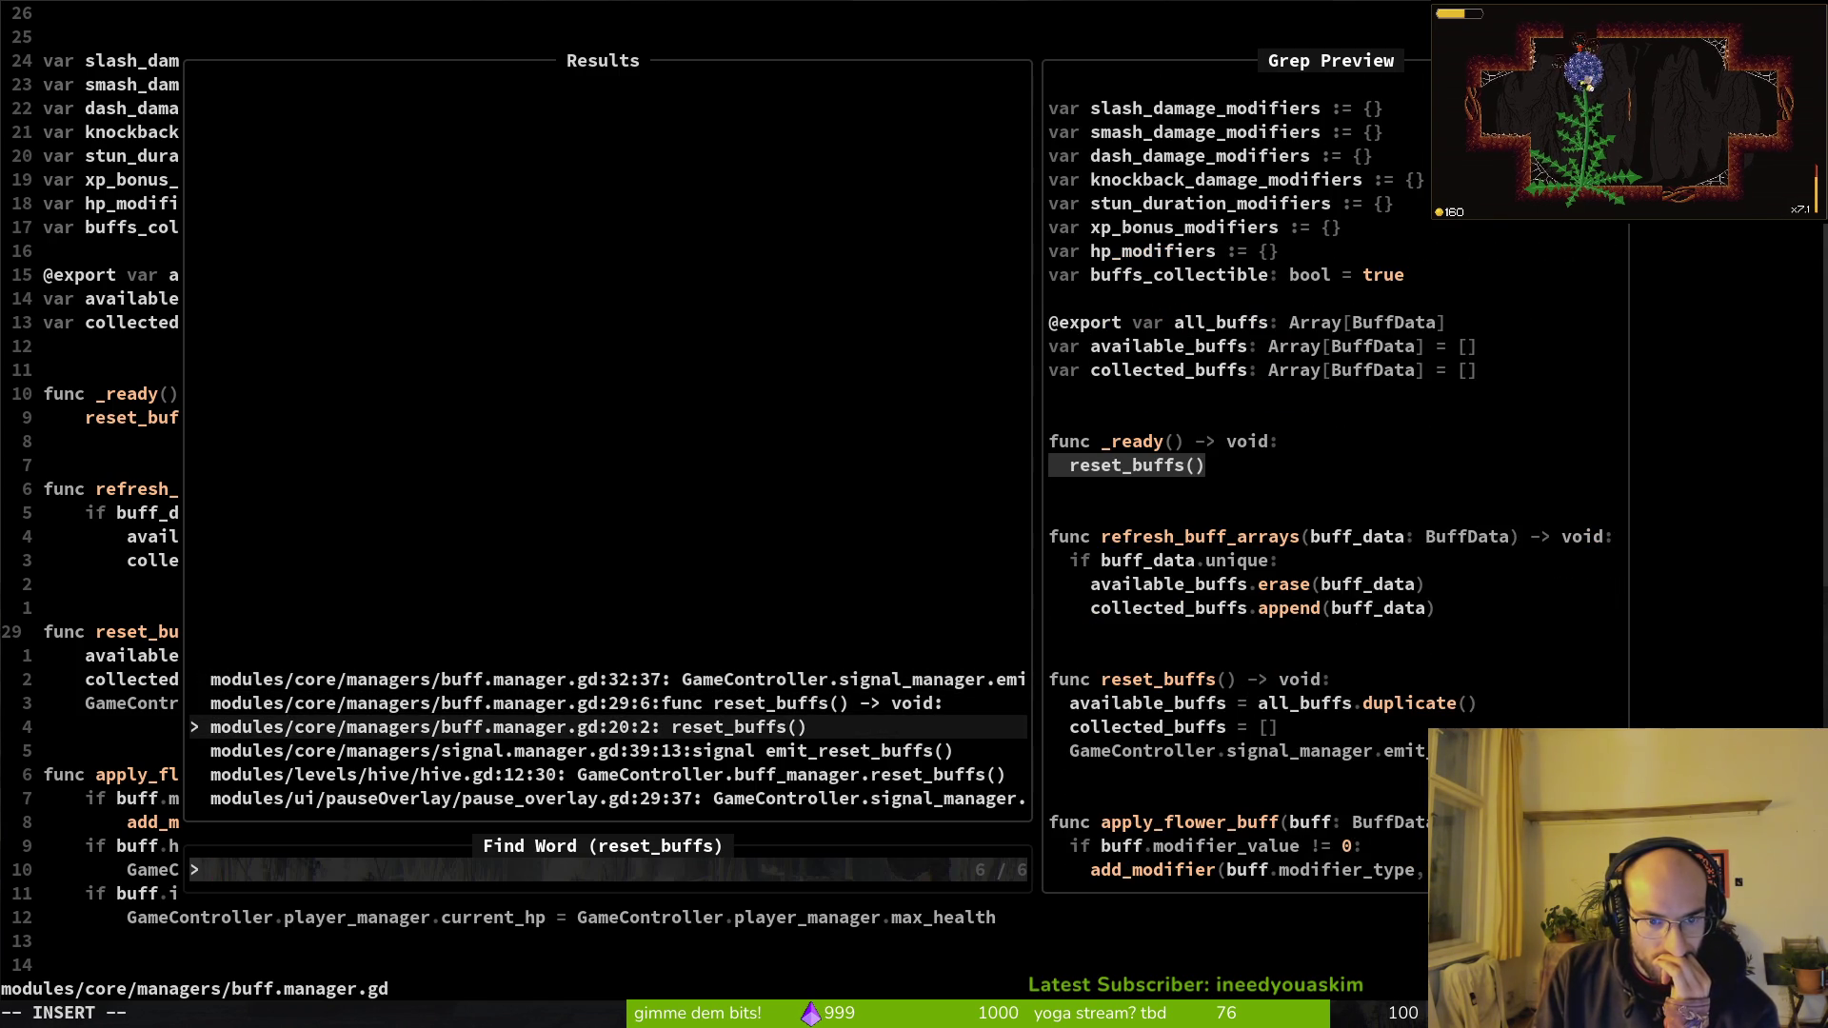
key(Down)
key(Down)
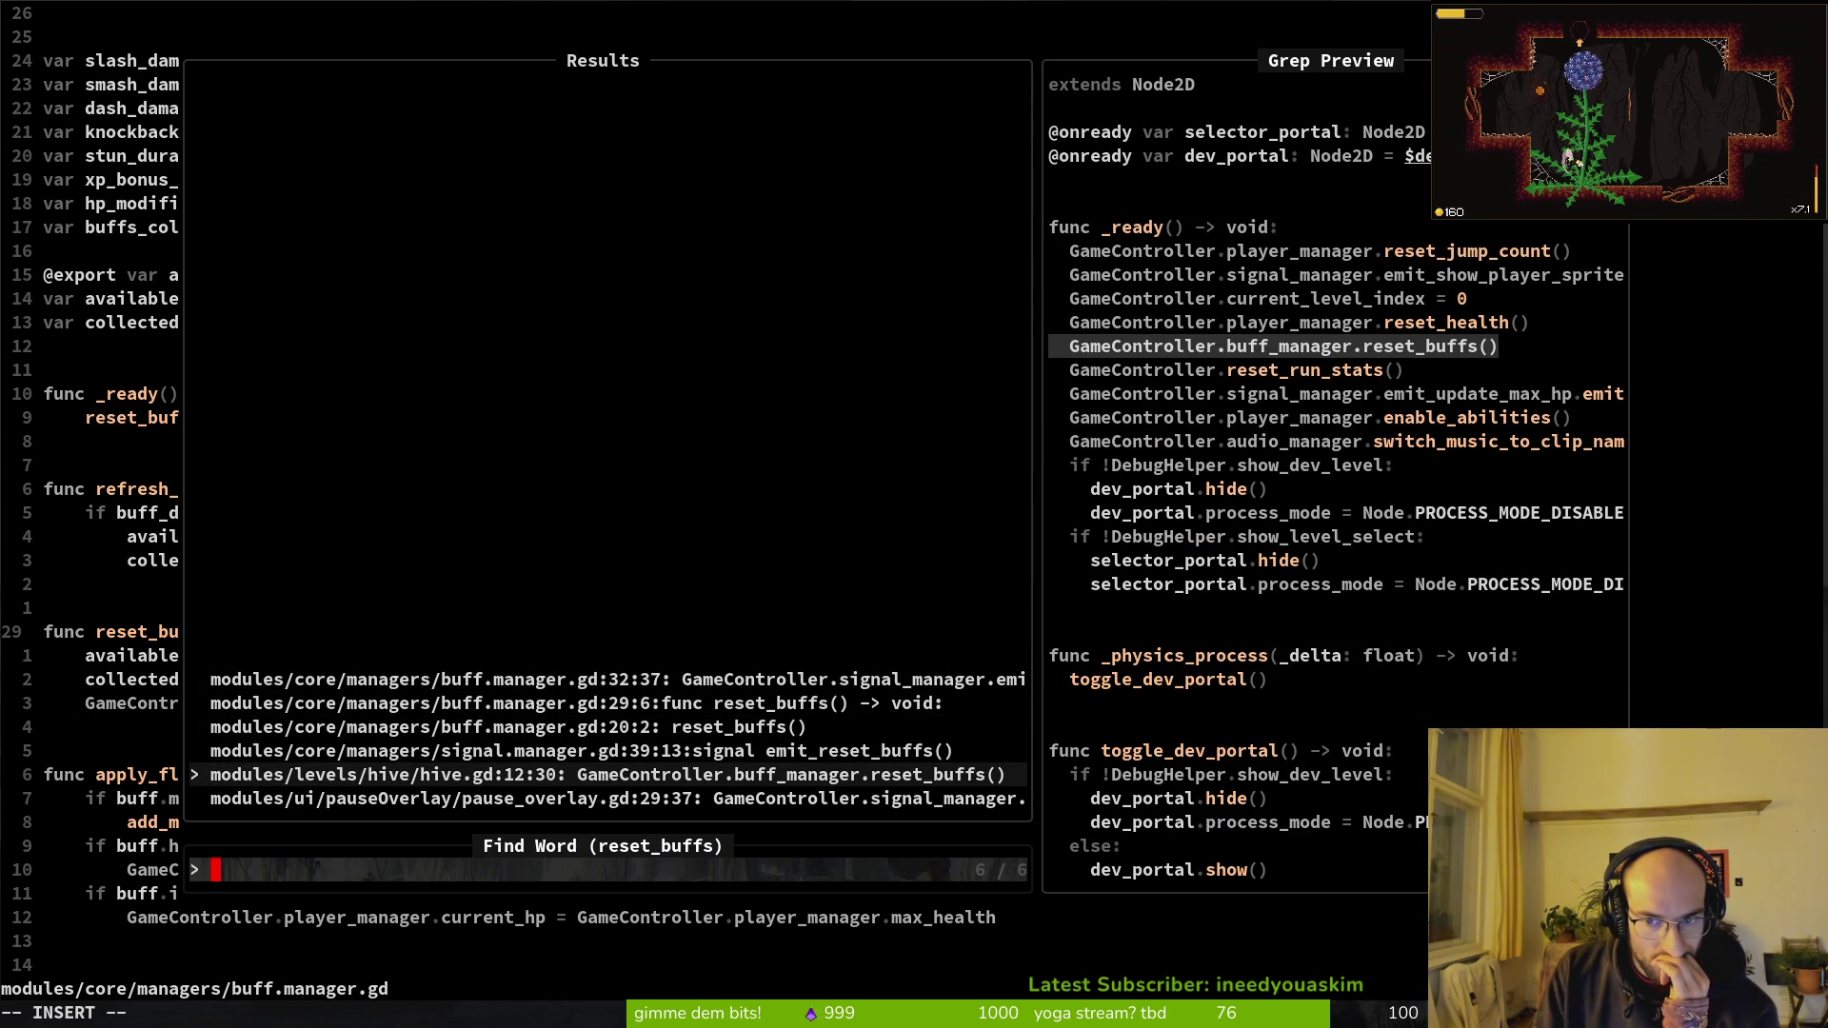
key(Down)
key(Return)
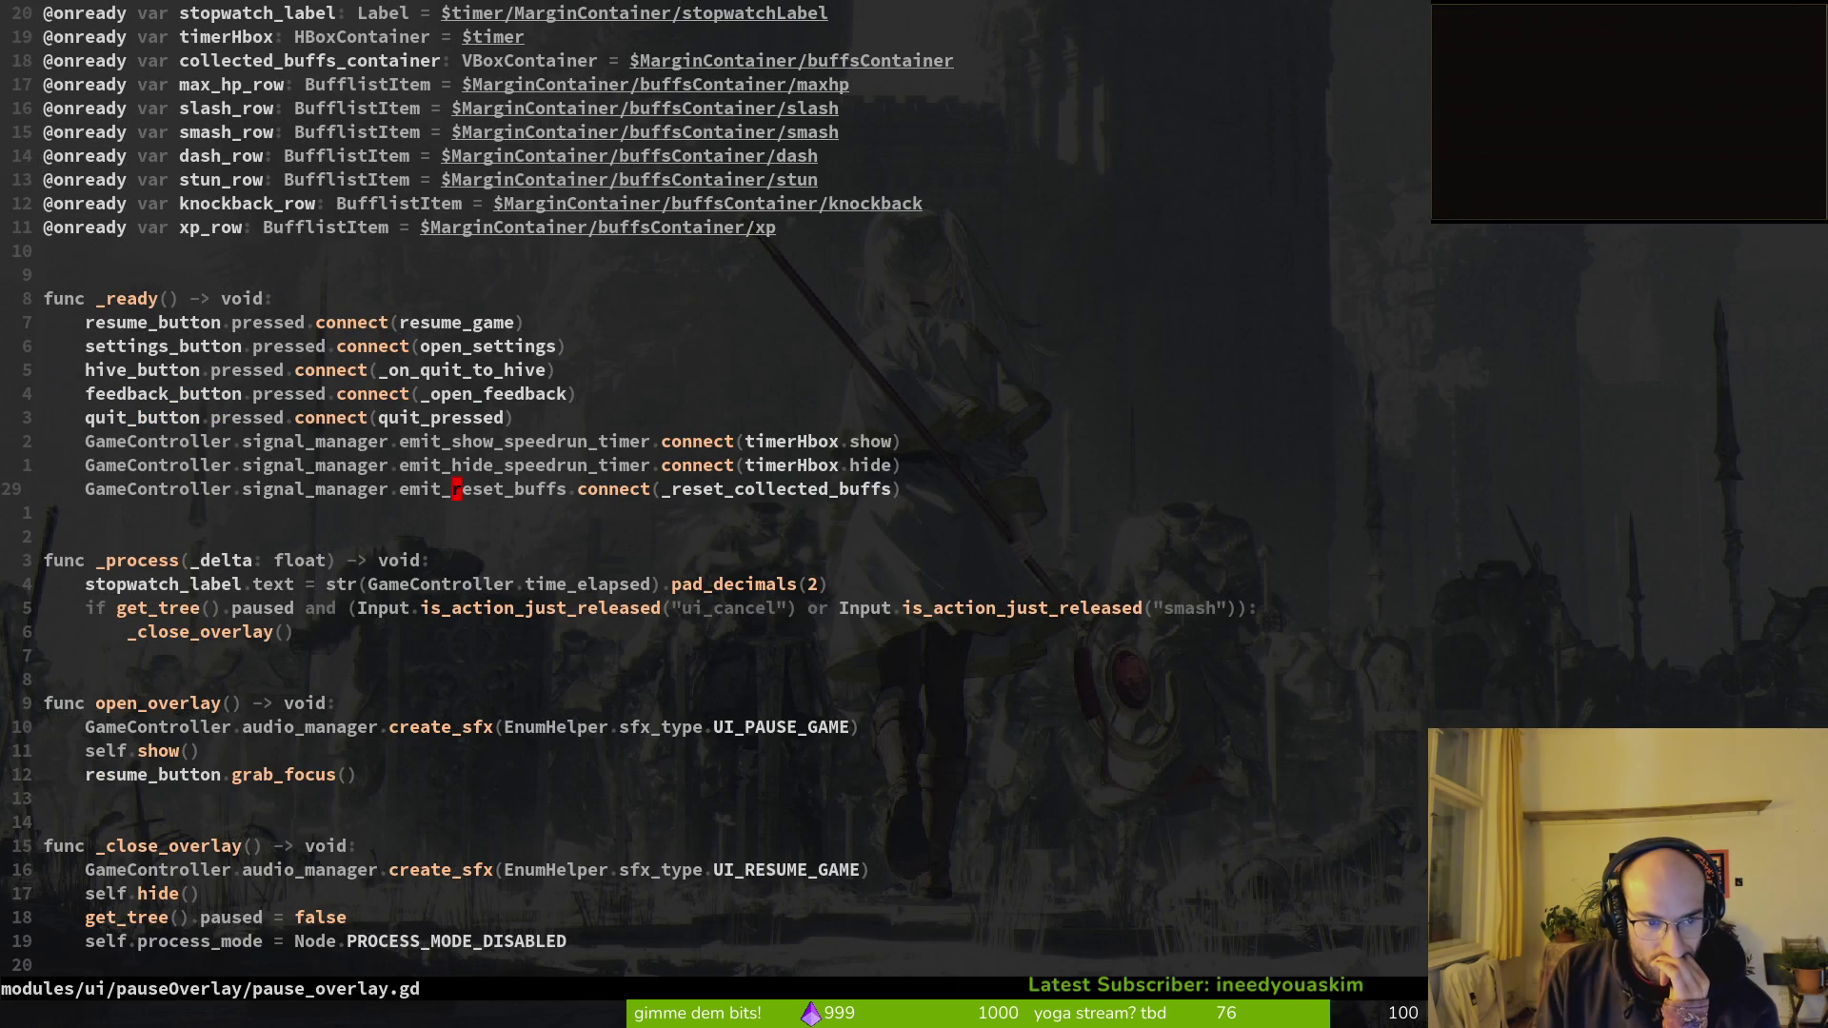
Step: Find the _reset_collected_buffs handler in pause_overlay.gd's _ready and jump to its definition
key(shift+g)
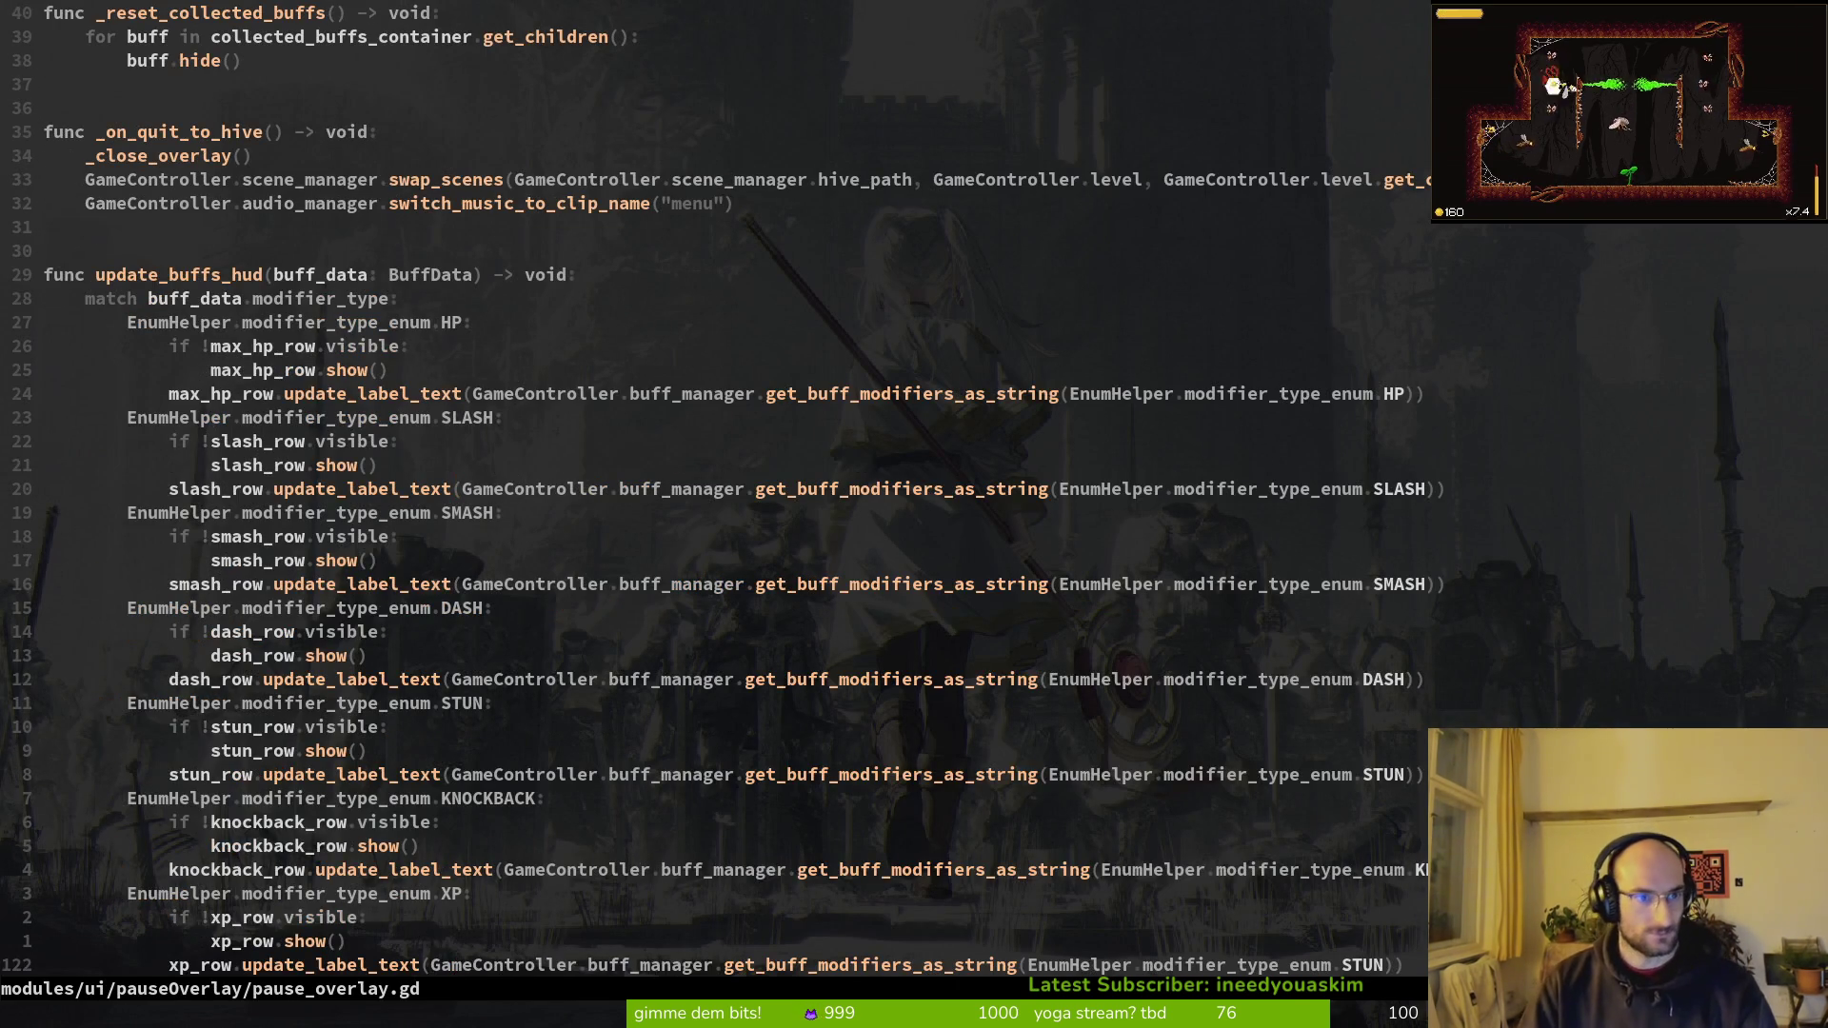
key(braceleft)
key(braceleft)
key(braceleft)
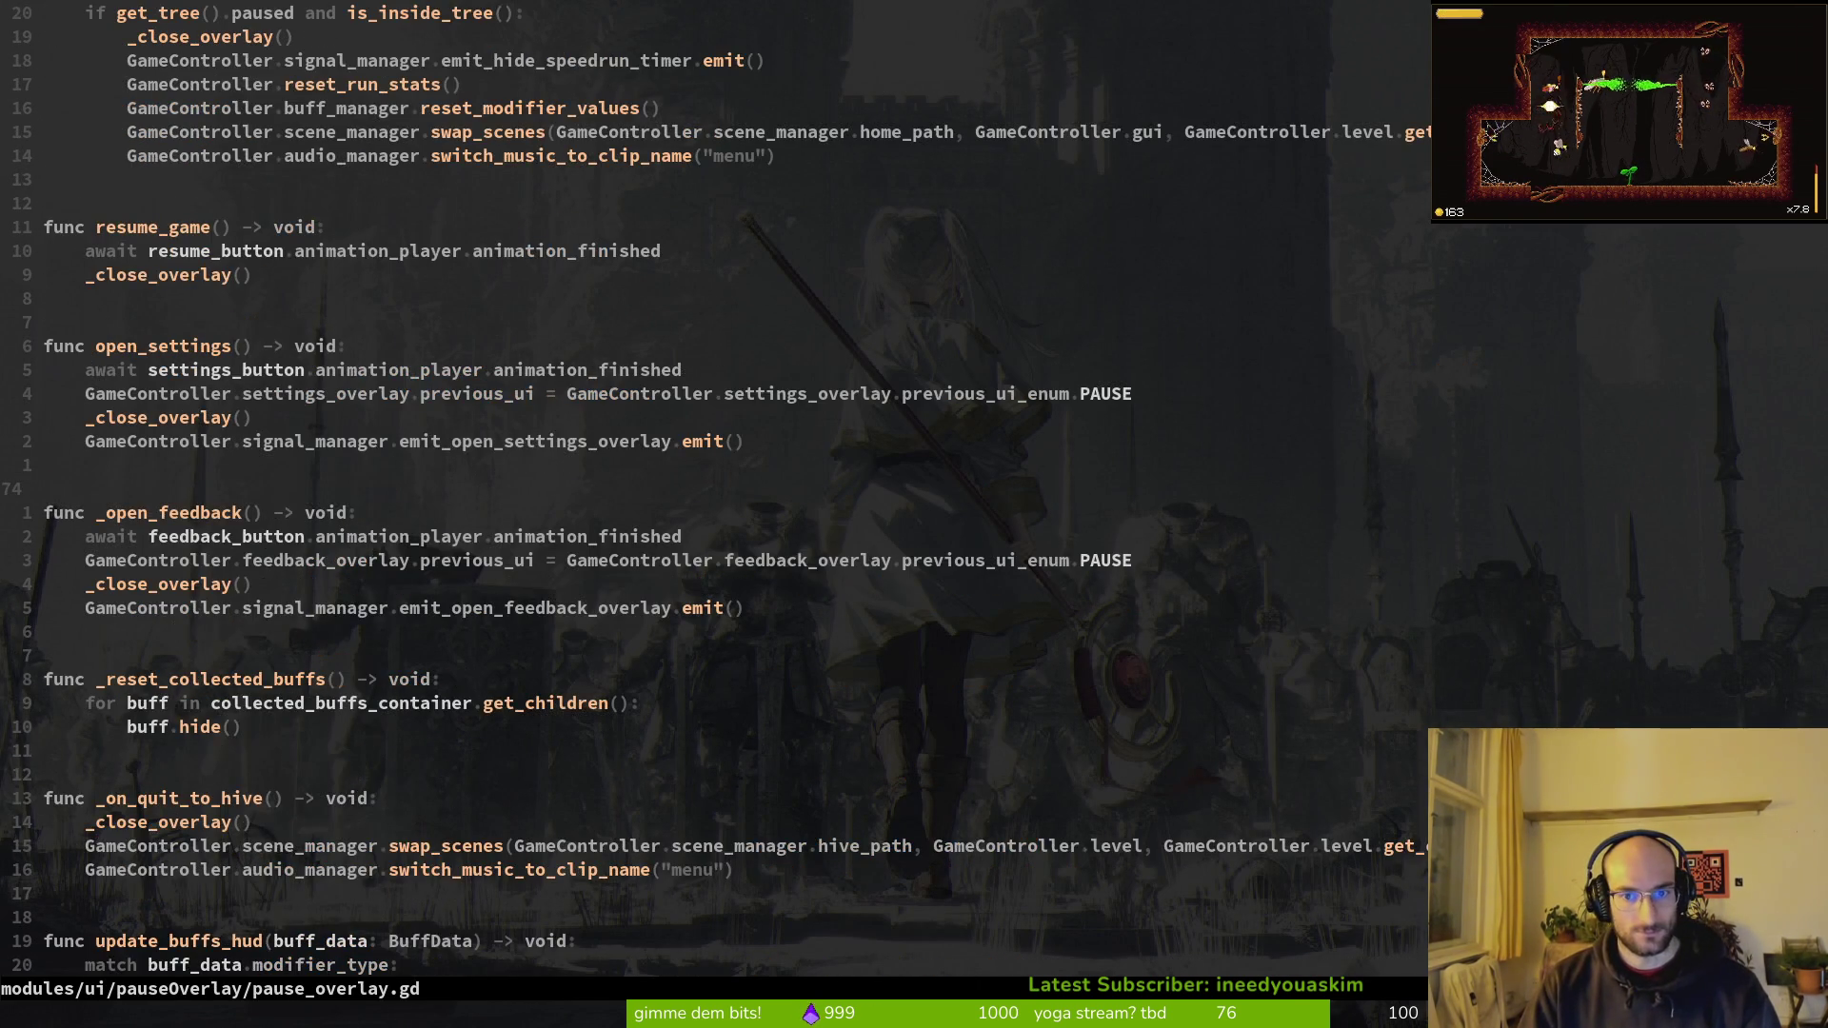
key(ctrl+u)
key(ctrl+u)
key(k)
key(k)
key(k)
key(k)
key(w)
key(w)
key(w)
key(v)
key(e)
key(space)
key(f)
key(w)
key(Up)
key(Return)
Step: Look over update_buffs_hud, quit Vim, and launch tig to view git status
key(j)
key(j)
key(j)
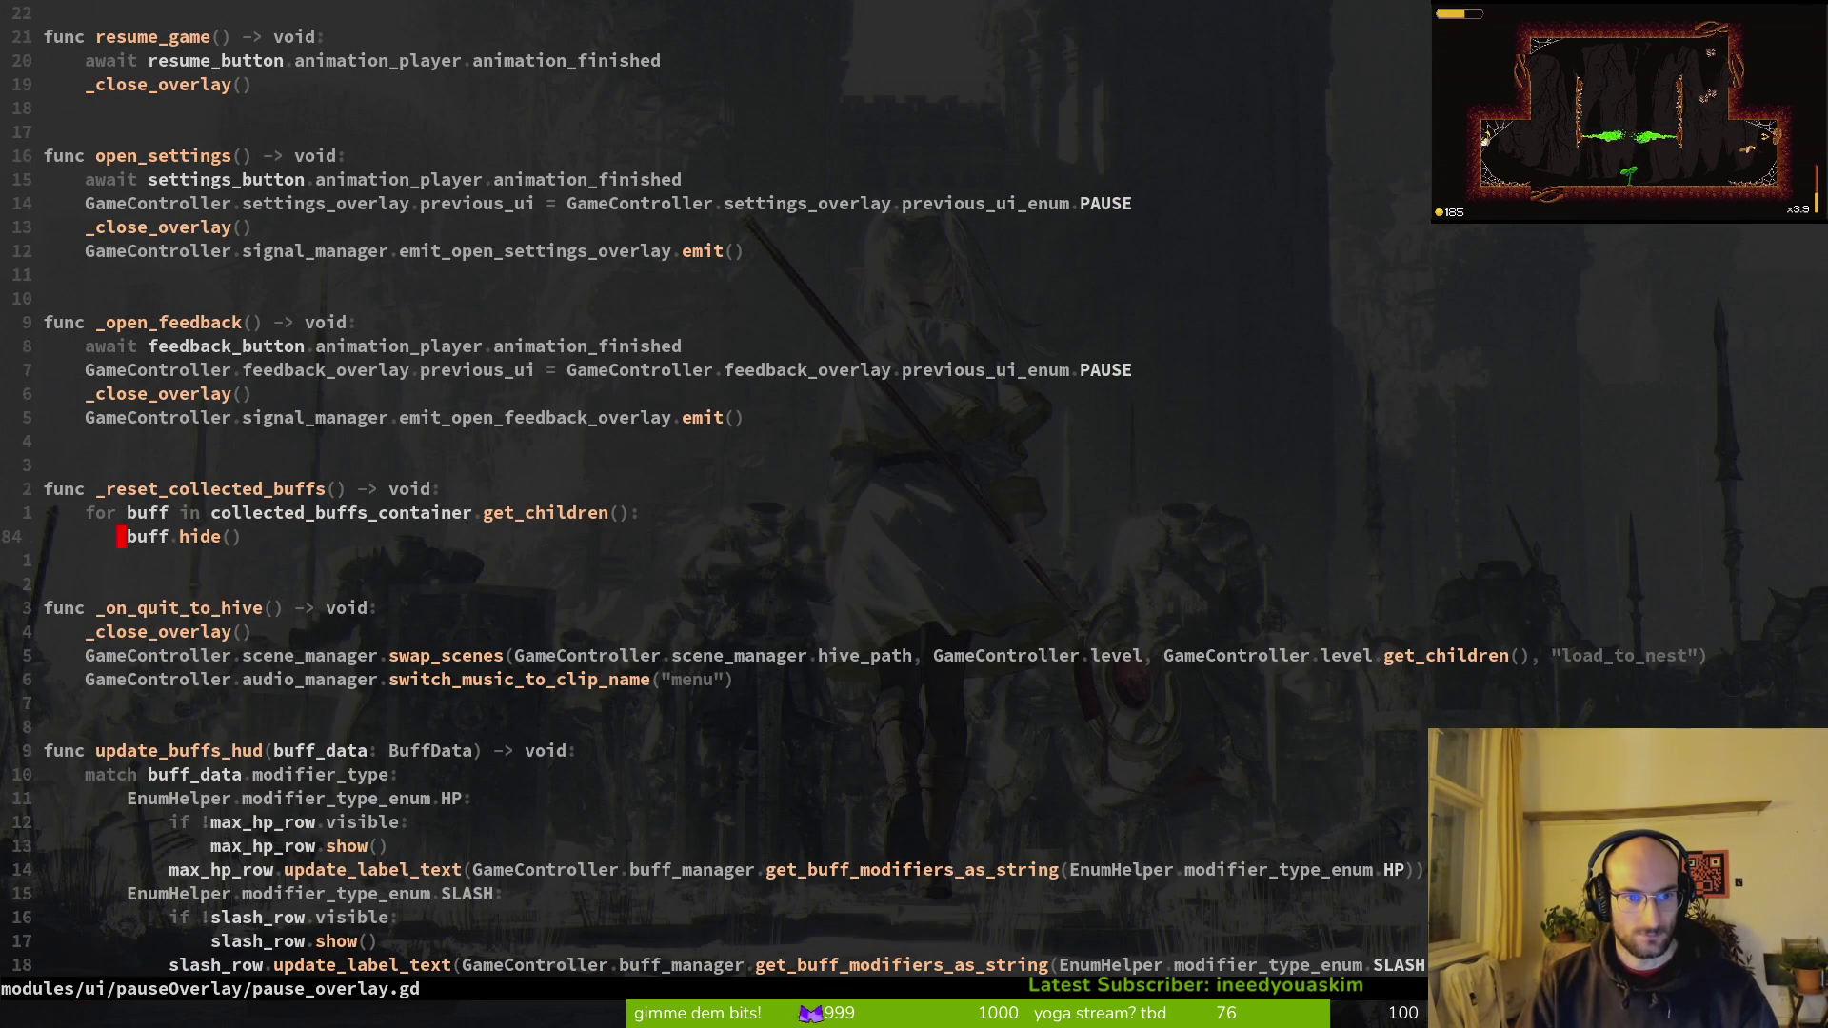
key(j)
key(j)
key(j)
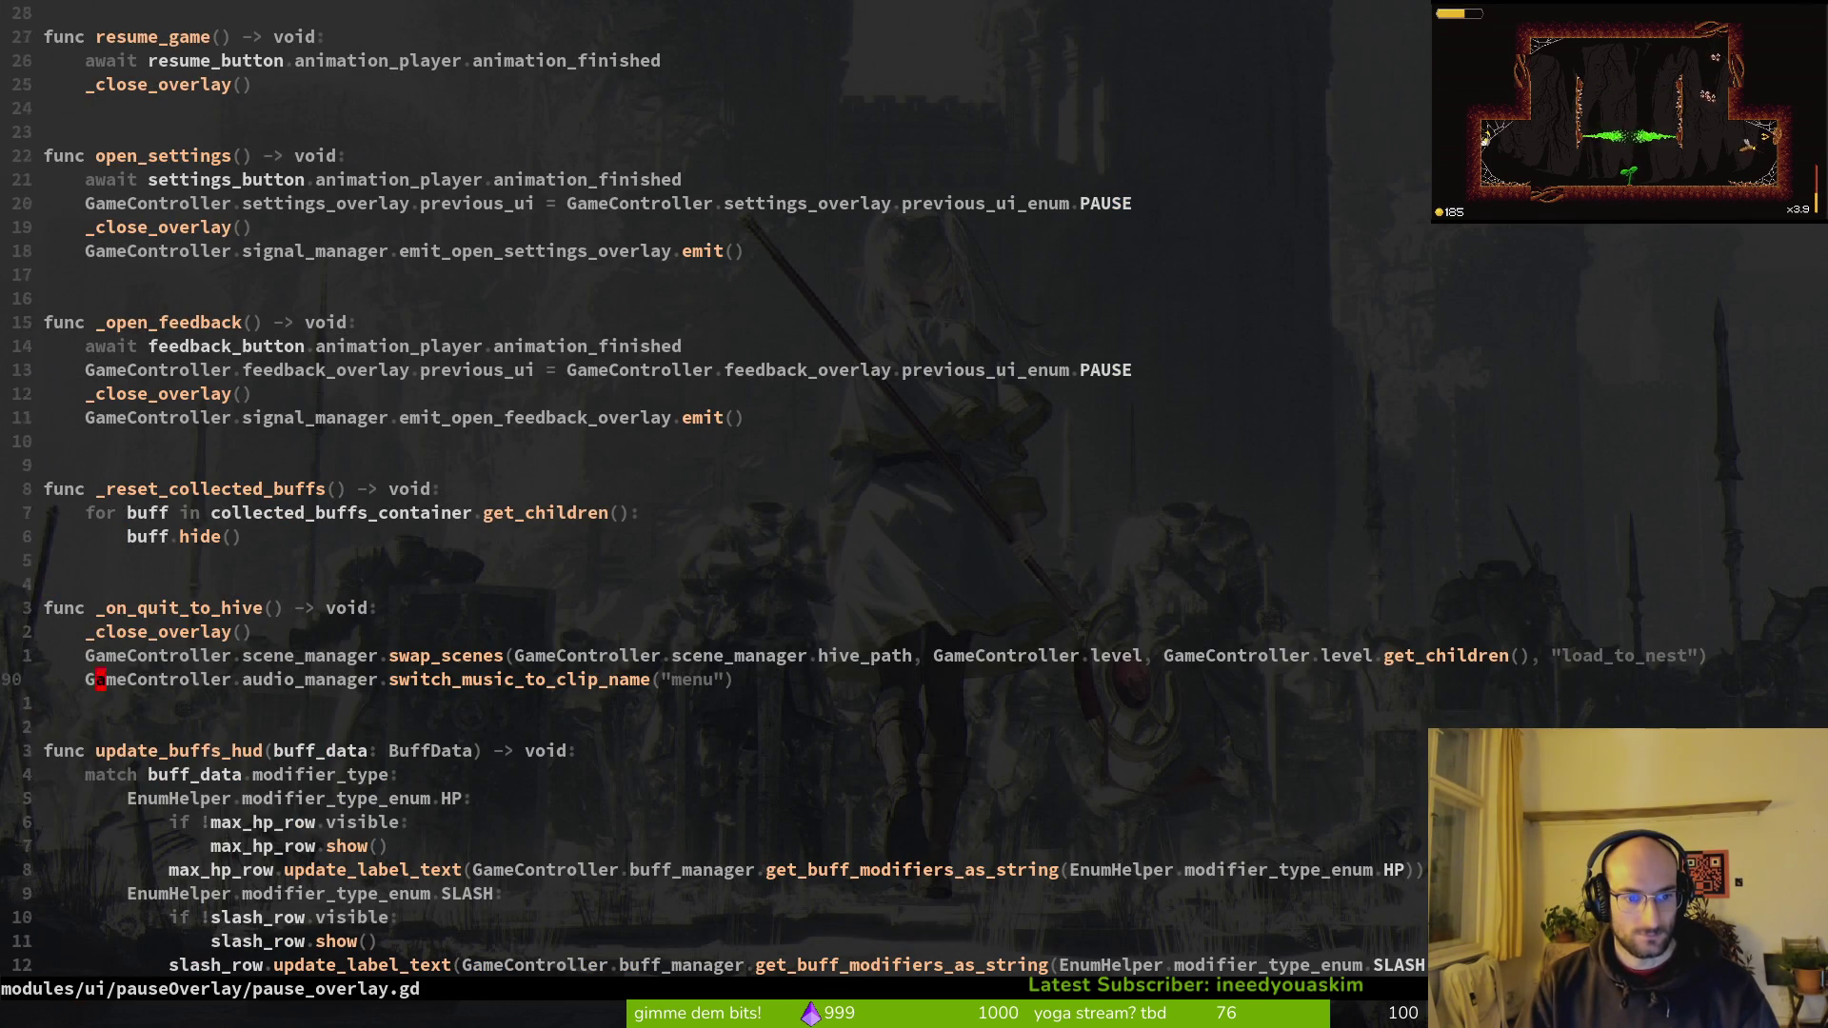
key(k)
key(k)
key(k)
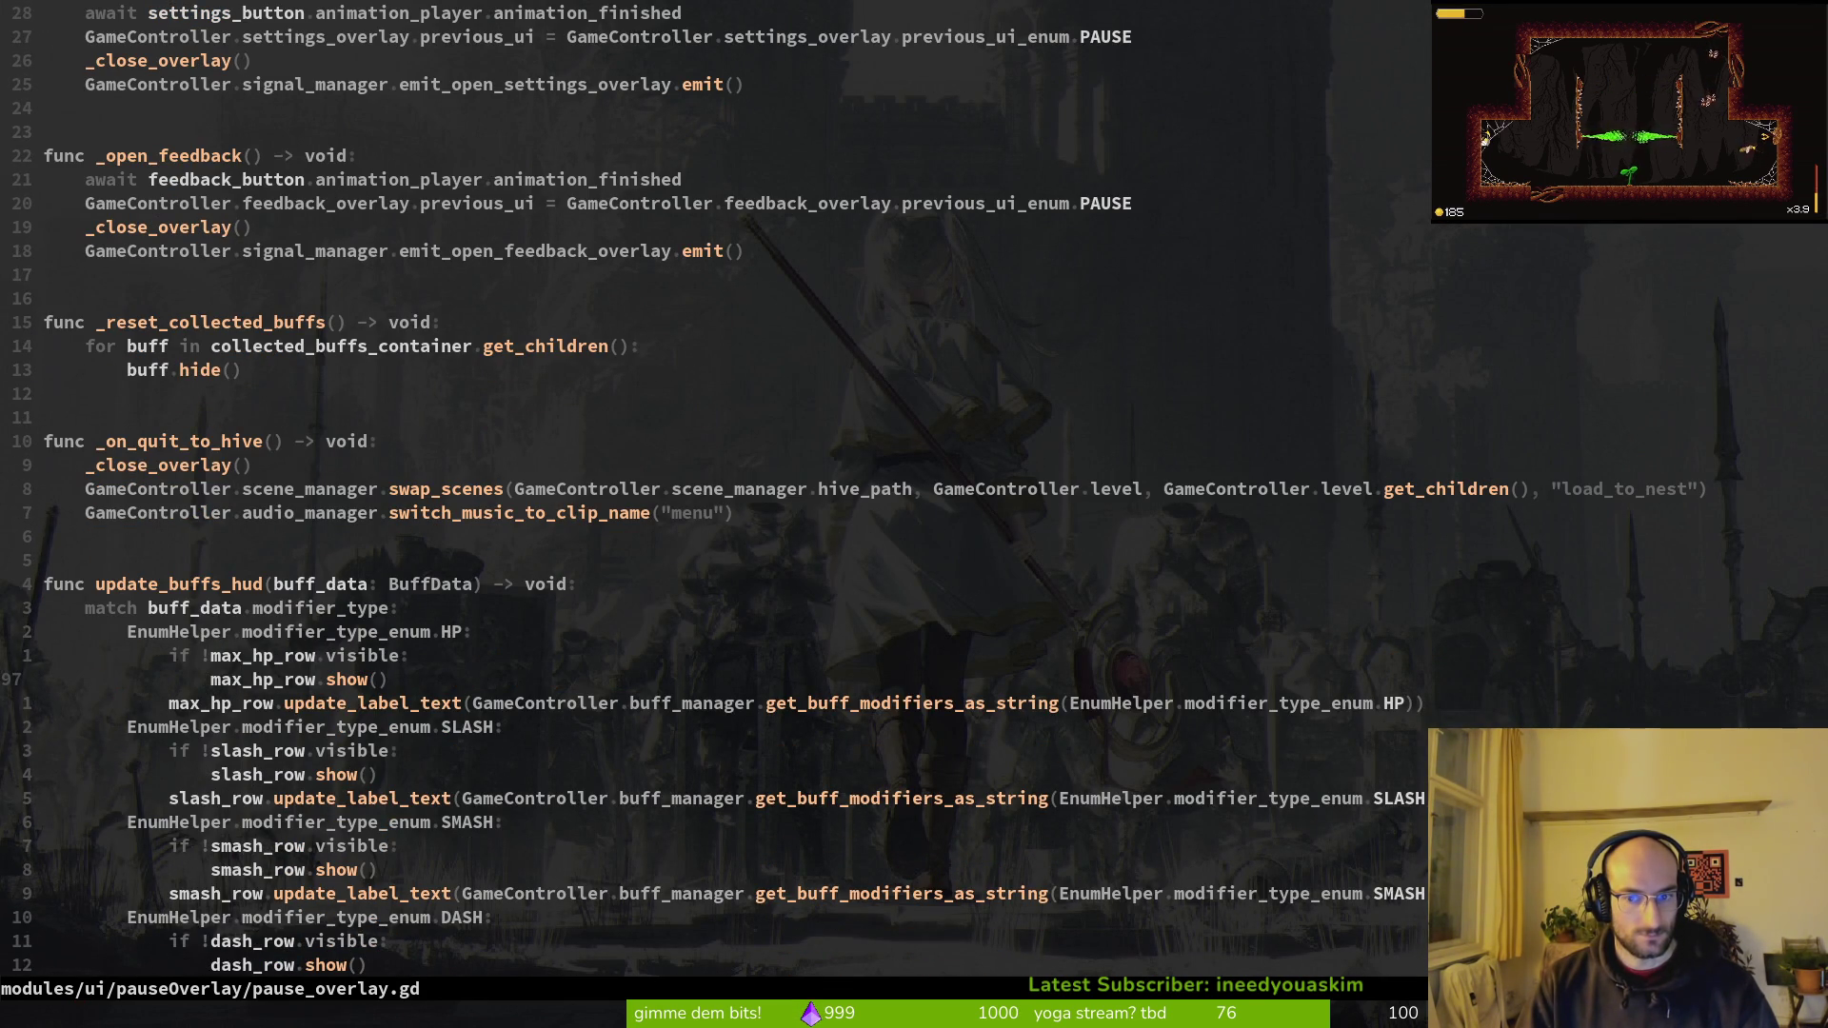
text(j:q)
key(Return)
text(tig)
key(Return)
Step: In tig, stage the signal.manager.gd changes
key(s)
key(j)
key(j)
key(j)
key(Return)
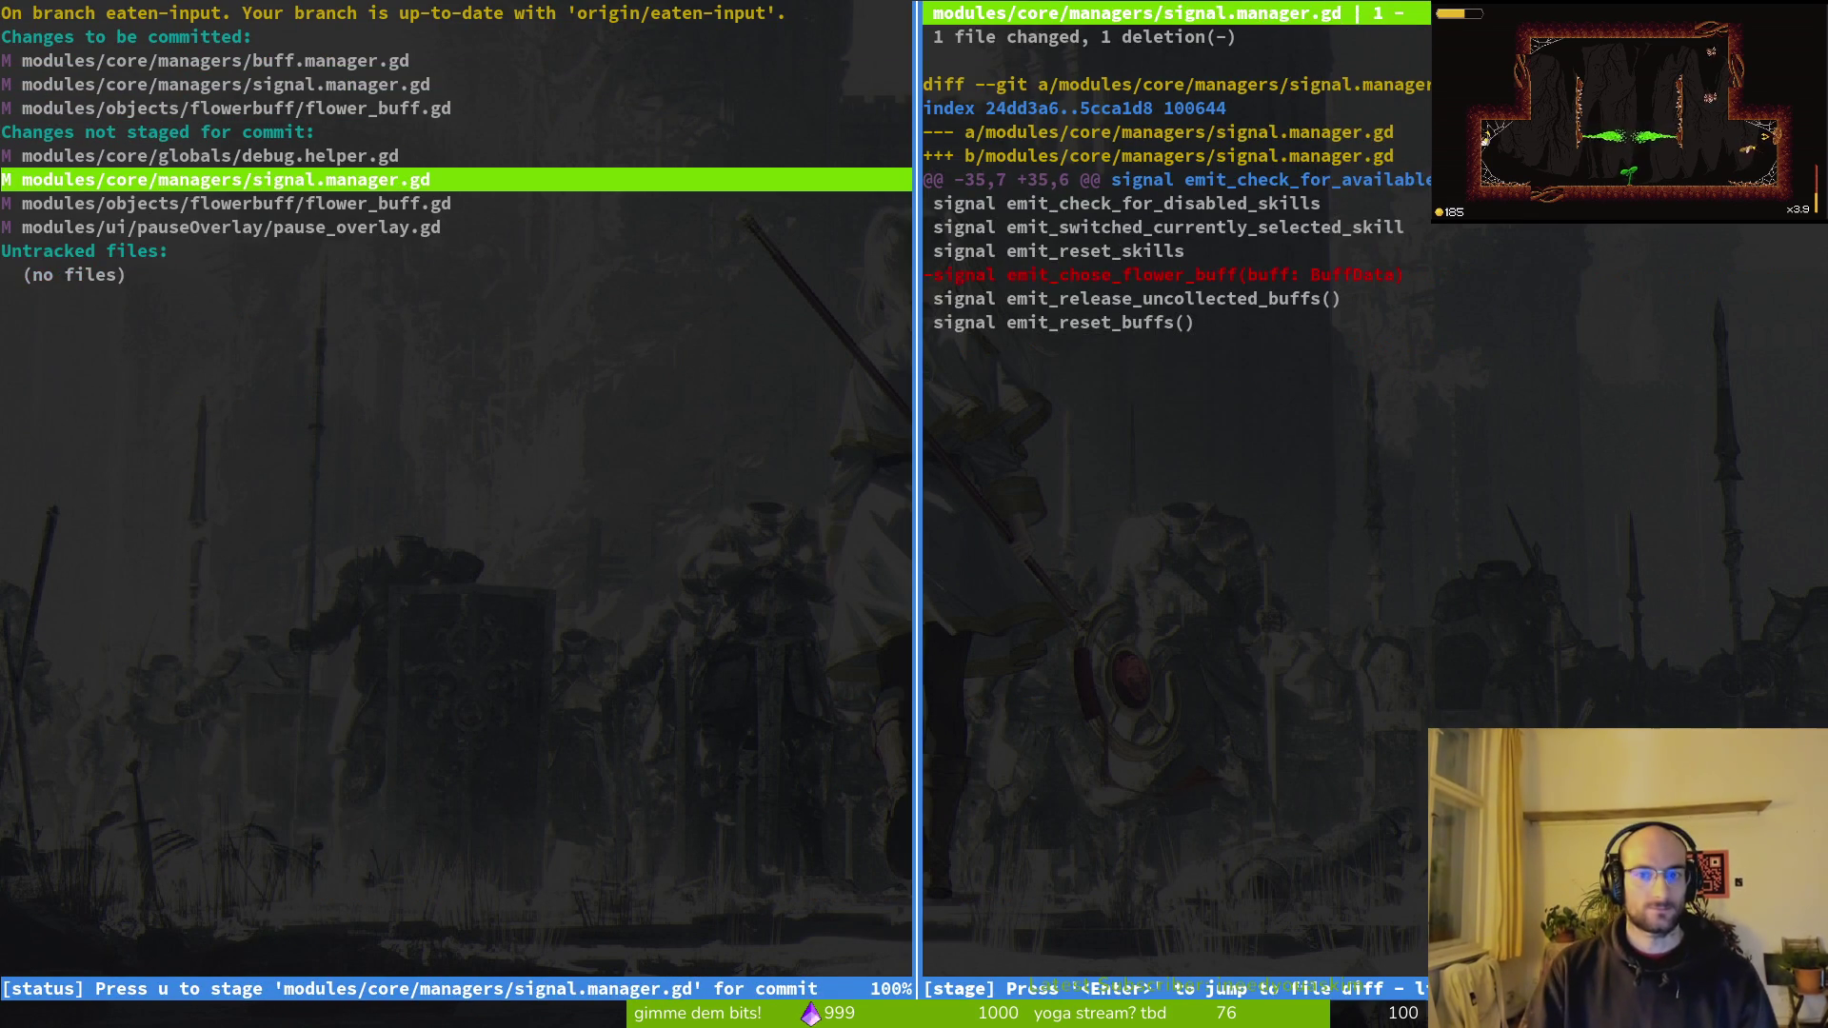
key(u)
Step: Stage flower_buff and pause_overlay, commit as 'refactored code slightly to use less signals', and push
text(uu)
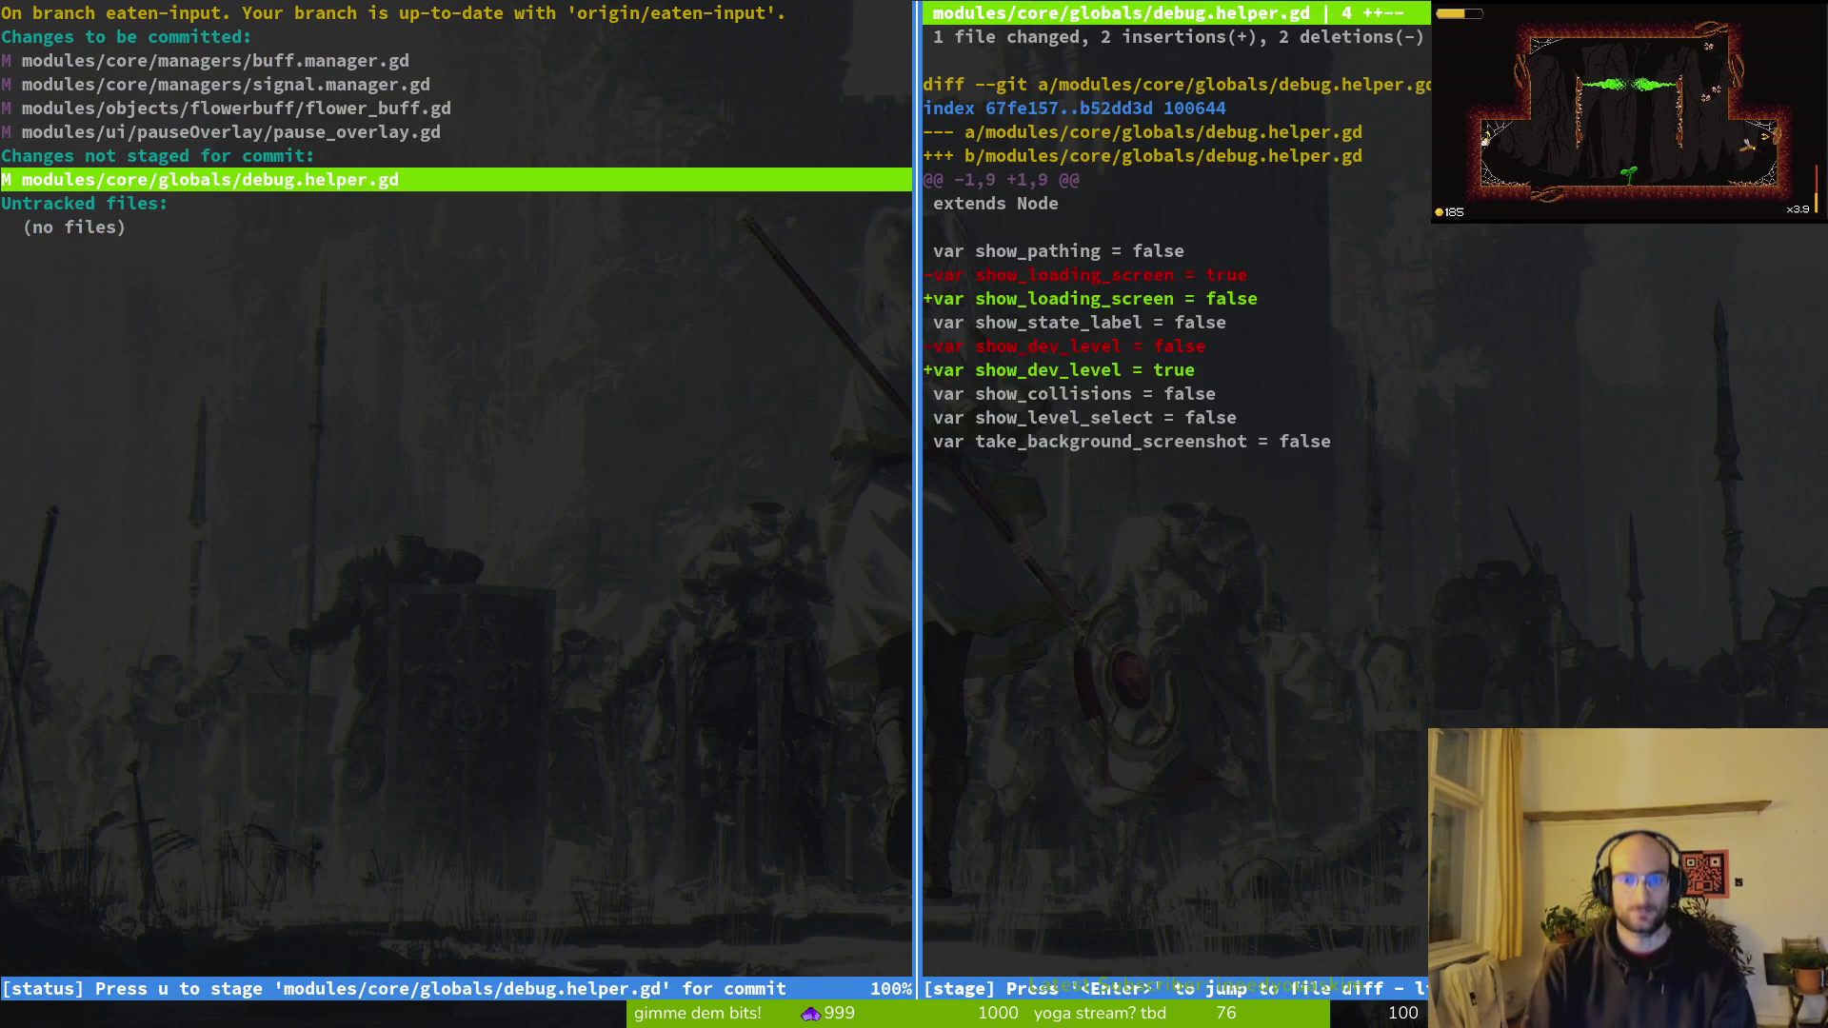
text(qgit commit)
text( ;m)
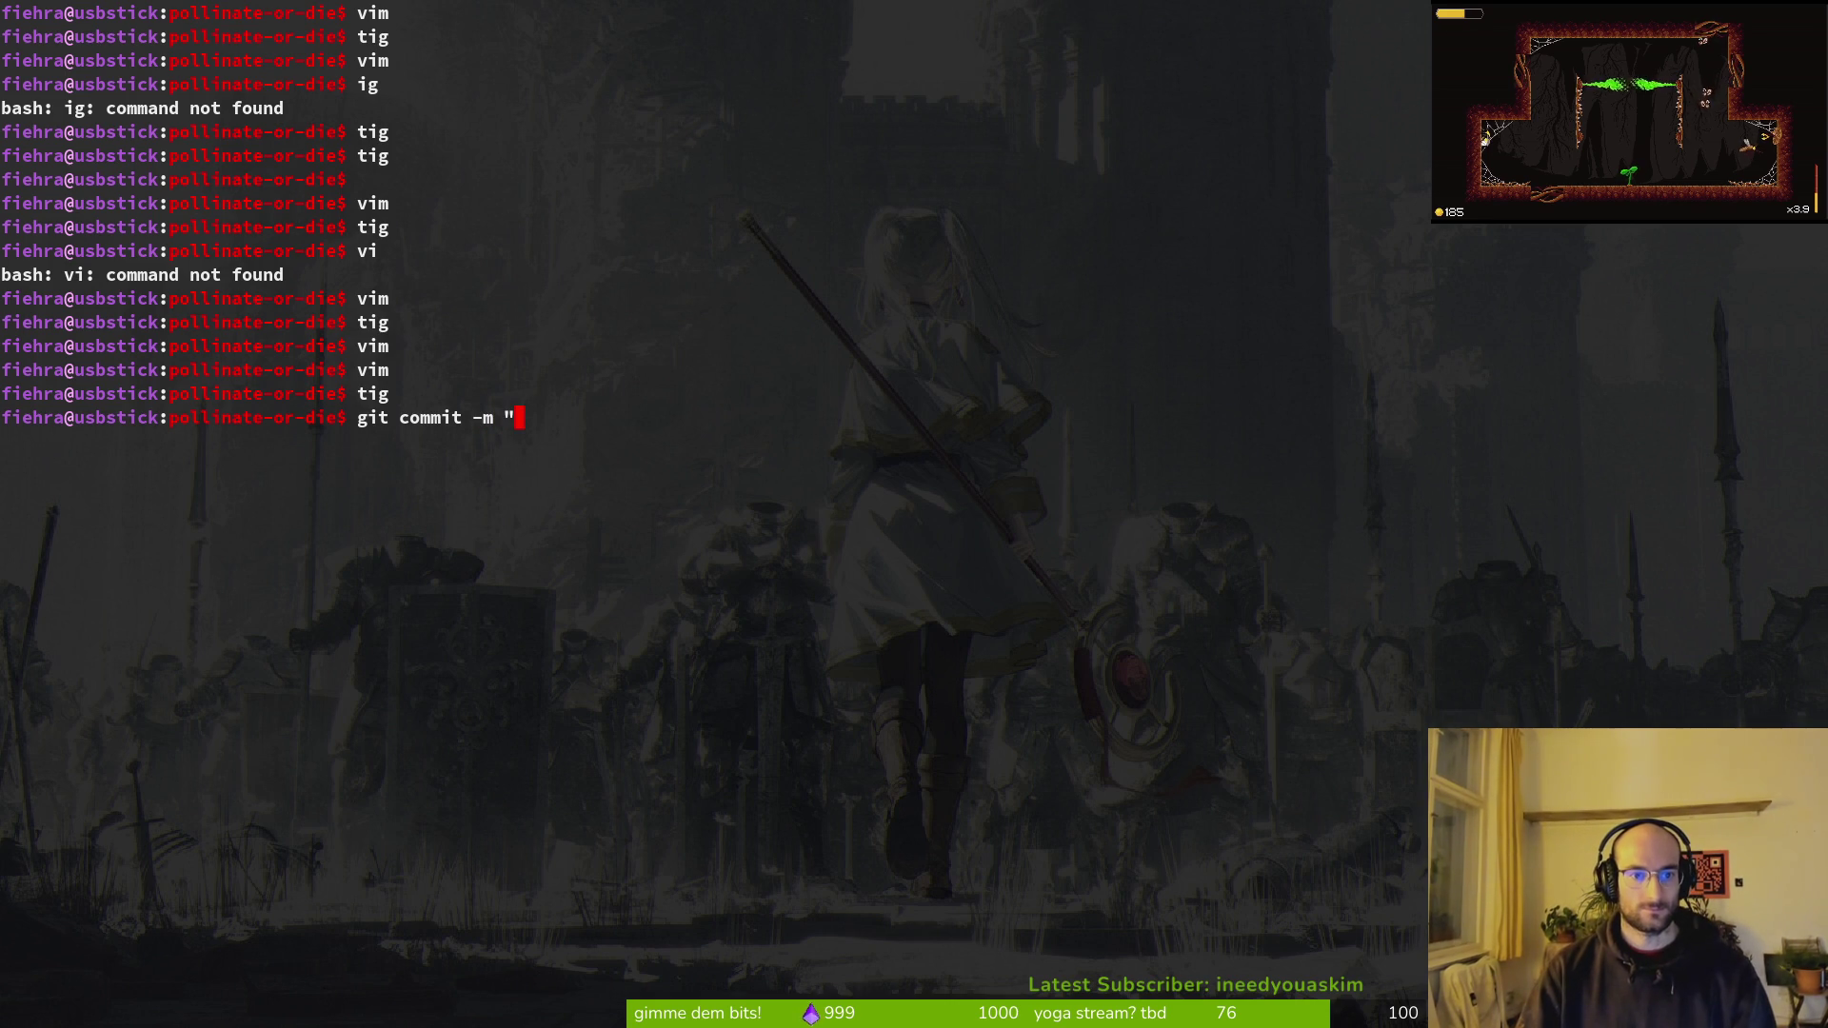
text(de slig)
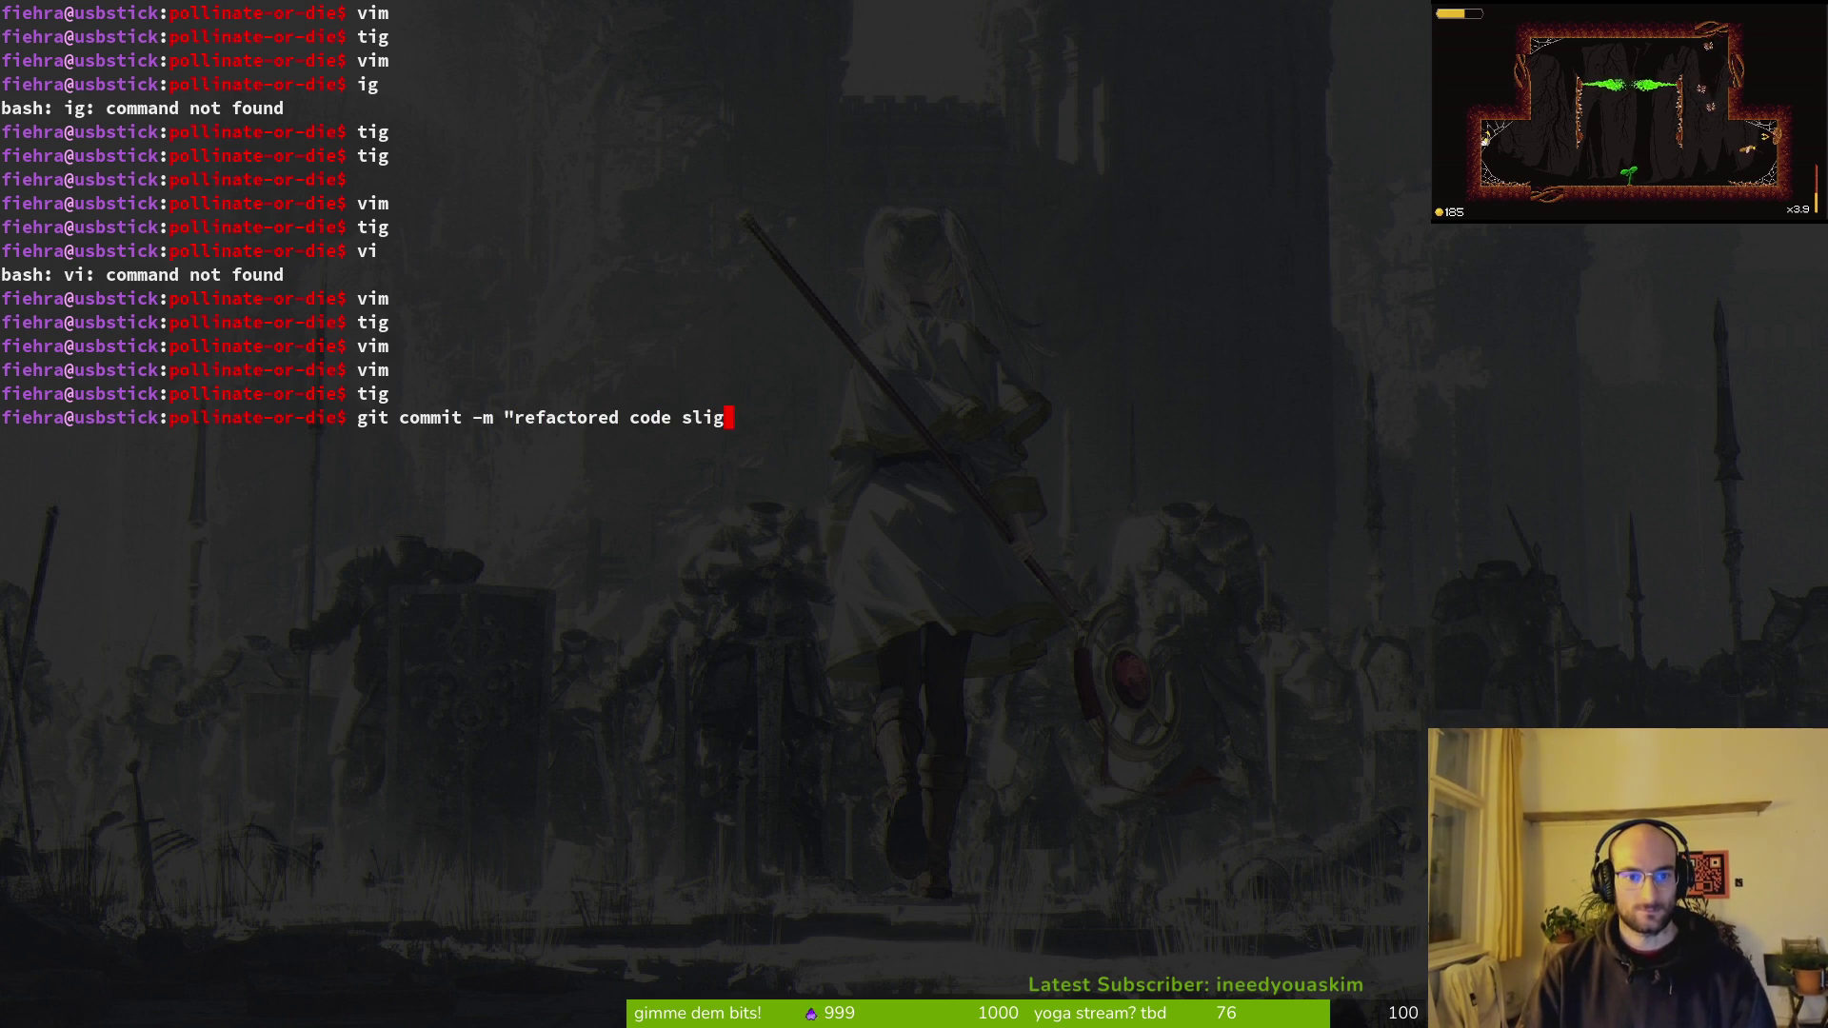
text(htly to use less signals")
key(Return)
text(git push)
key(Return)
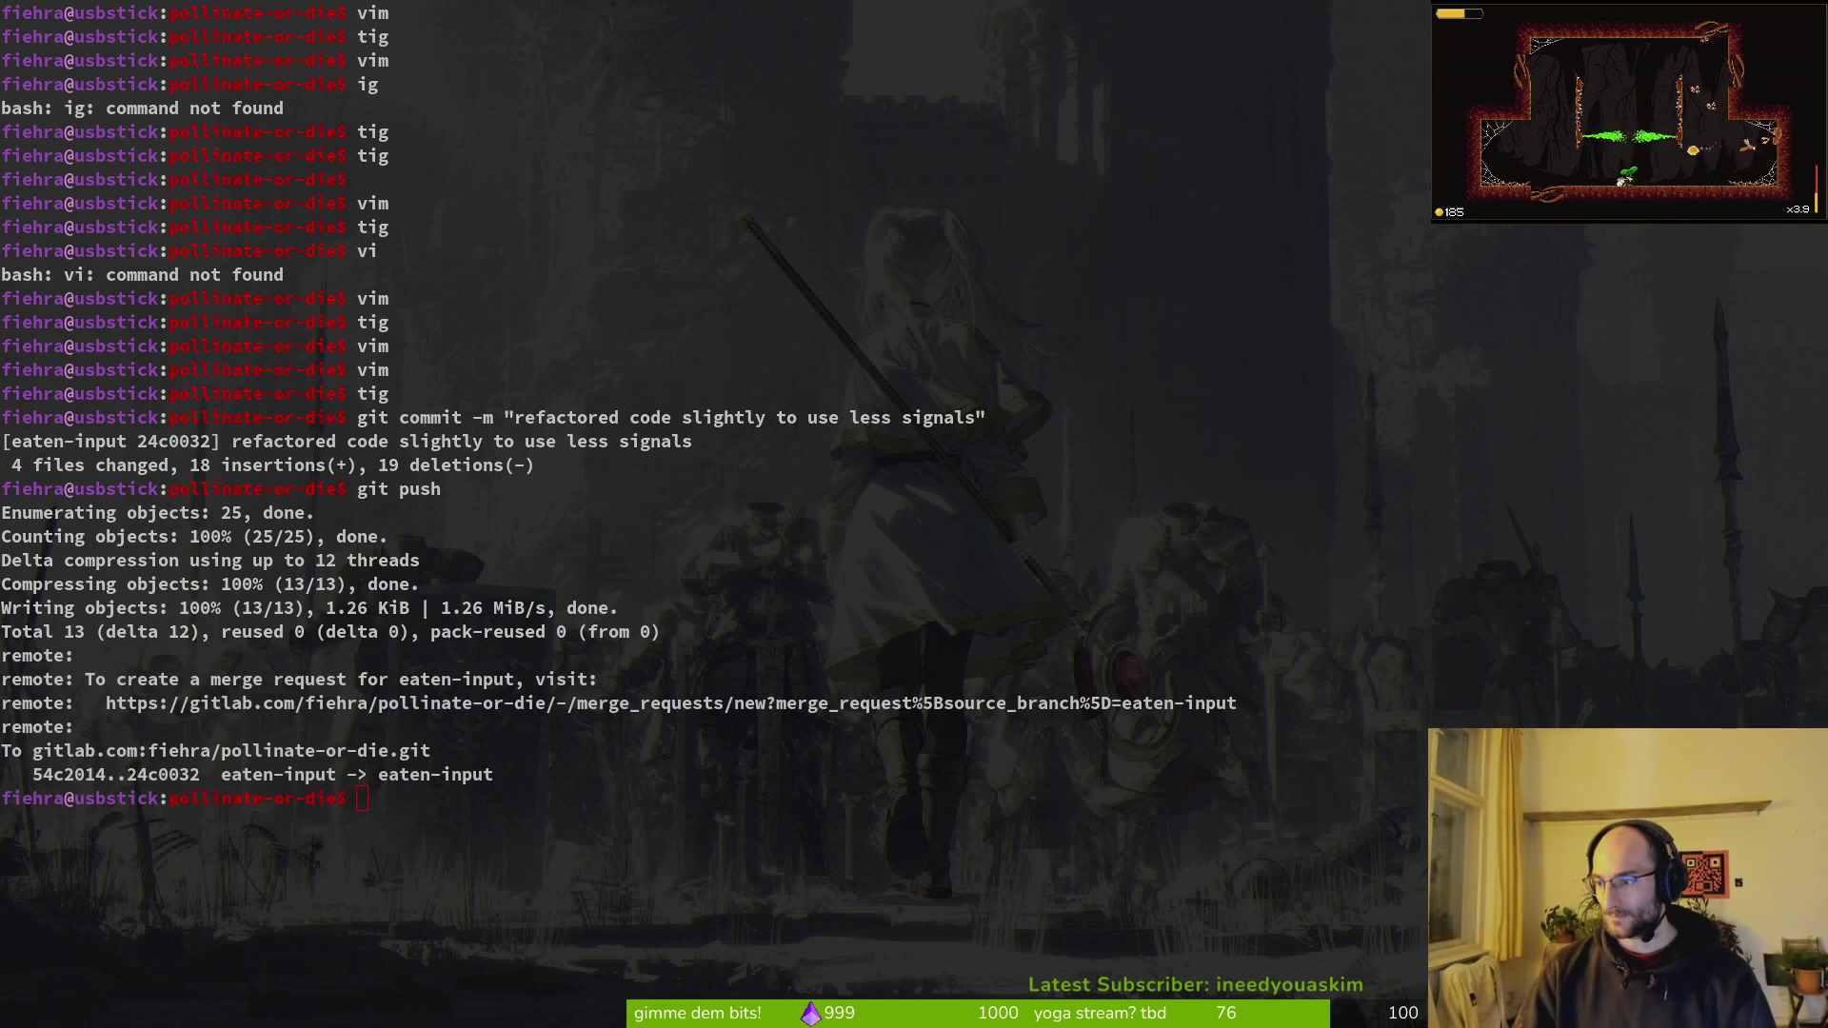
key(alt+Tab)
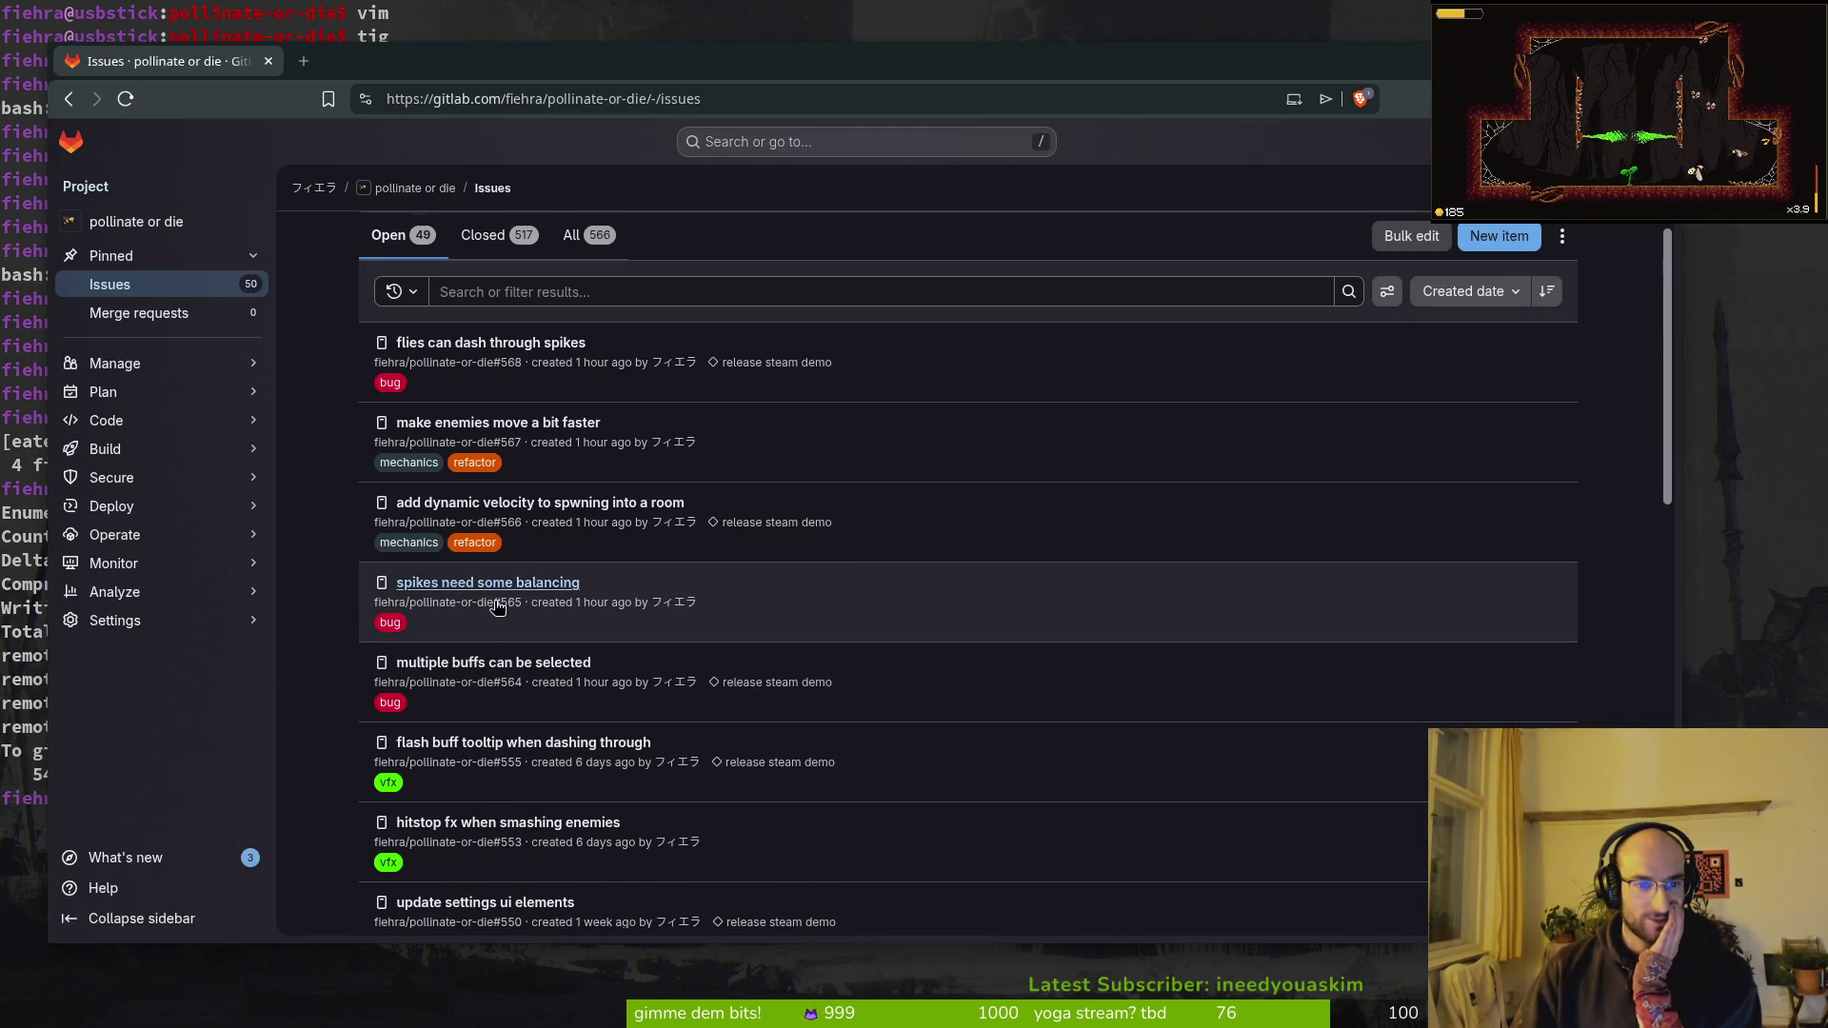
Step: Open GitLab issue #564, 'multiple buffs can be selected', and close it
click(465, 671)
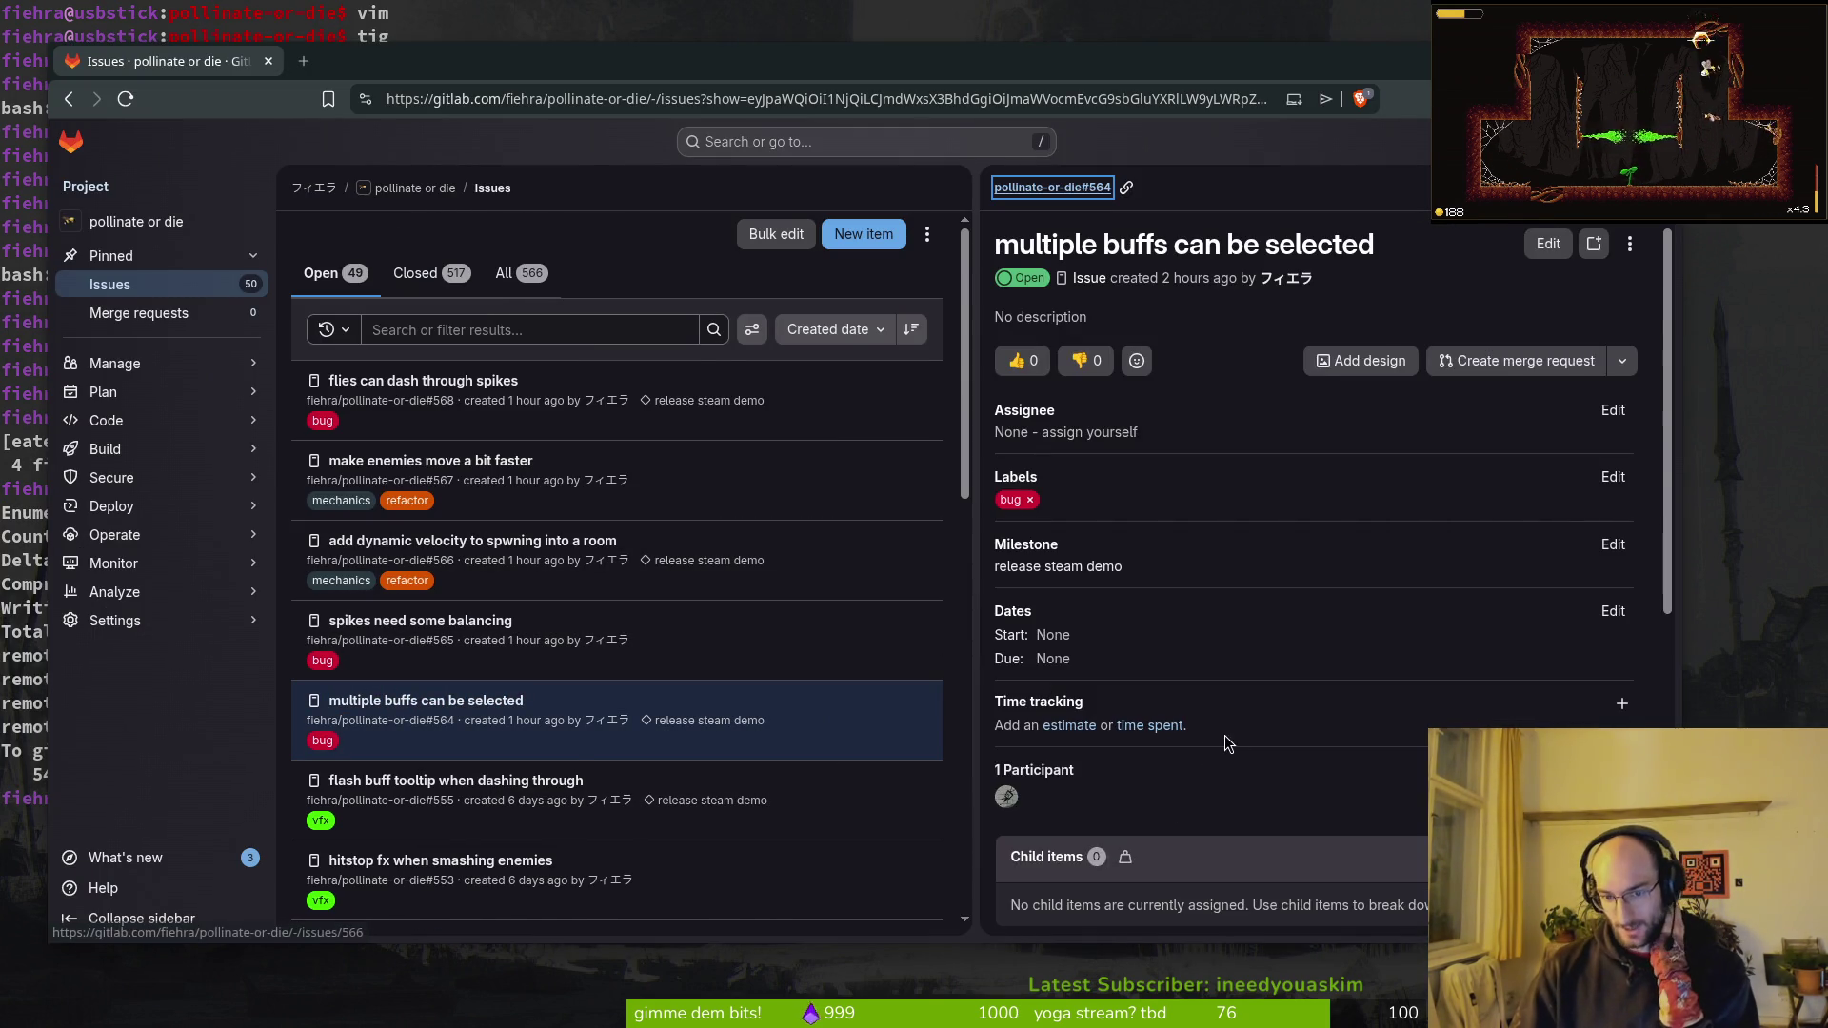
scroll(1371, 885, down, 2)
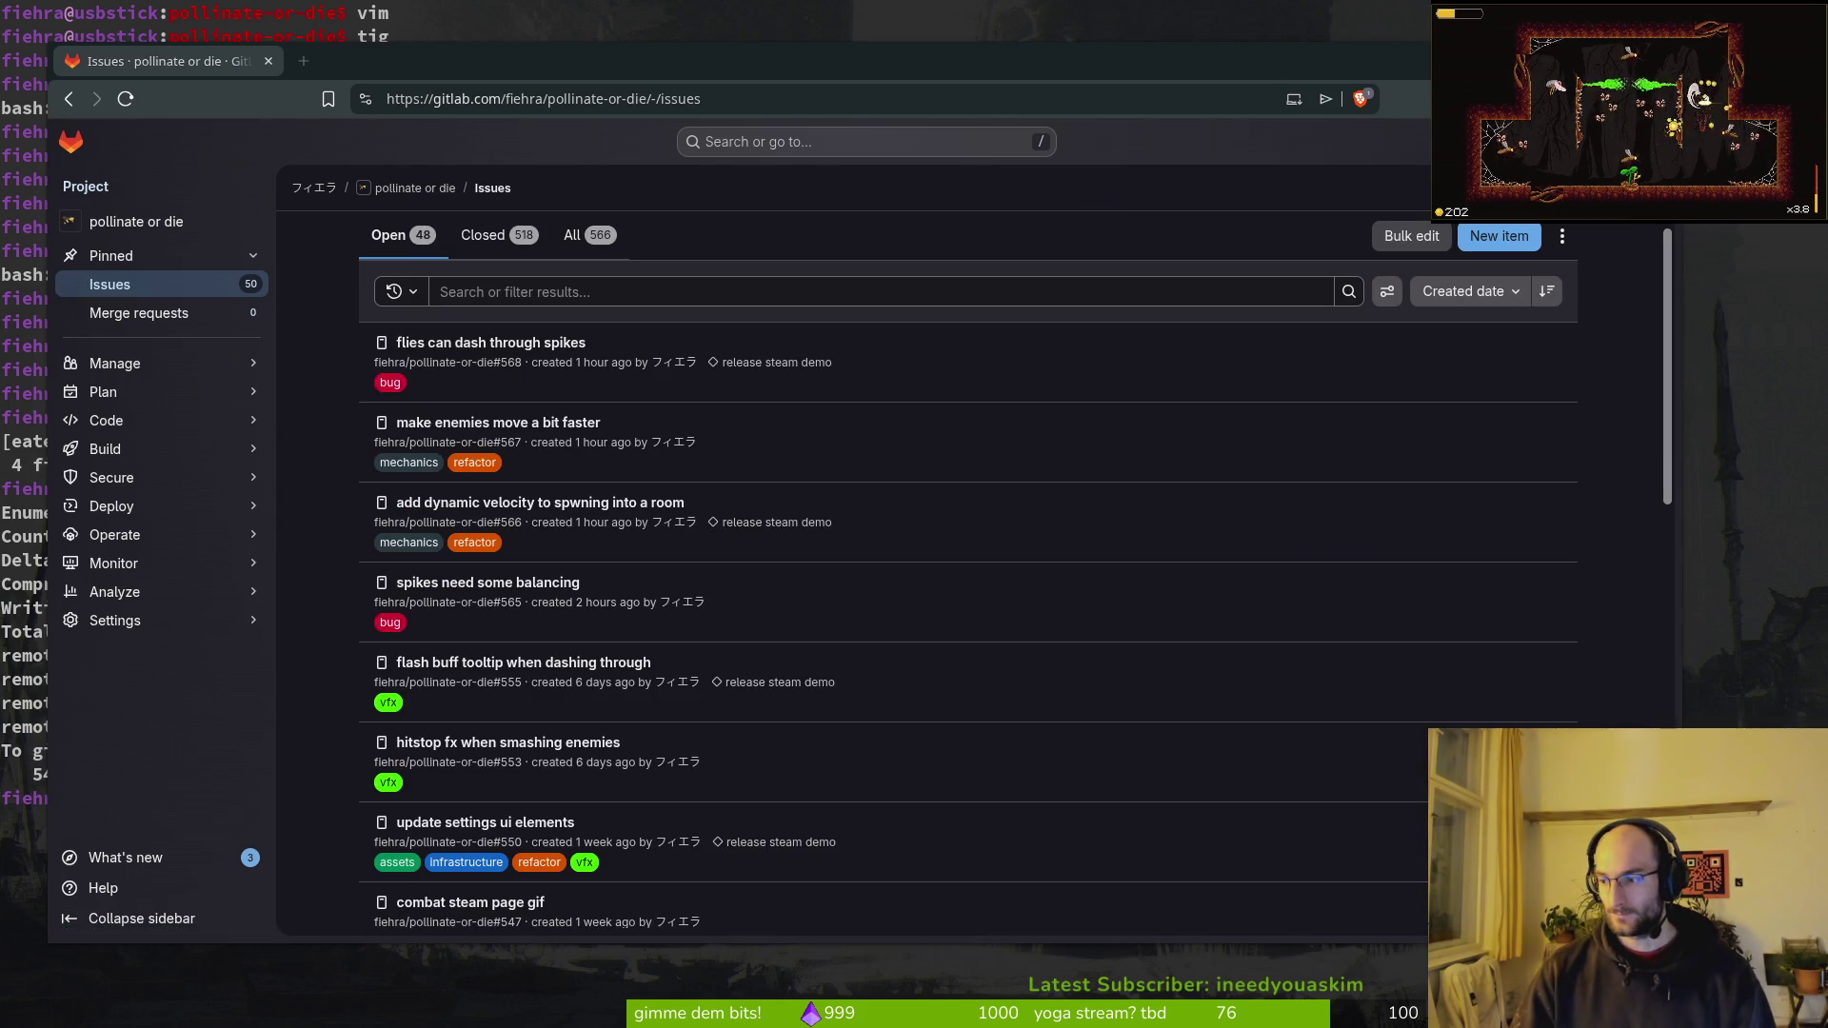
key(alt+Tab)
key(shift+alt+o)
Step: Open level_2.tscn and undo the accidental scaling of the level background
text(level_2)
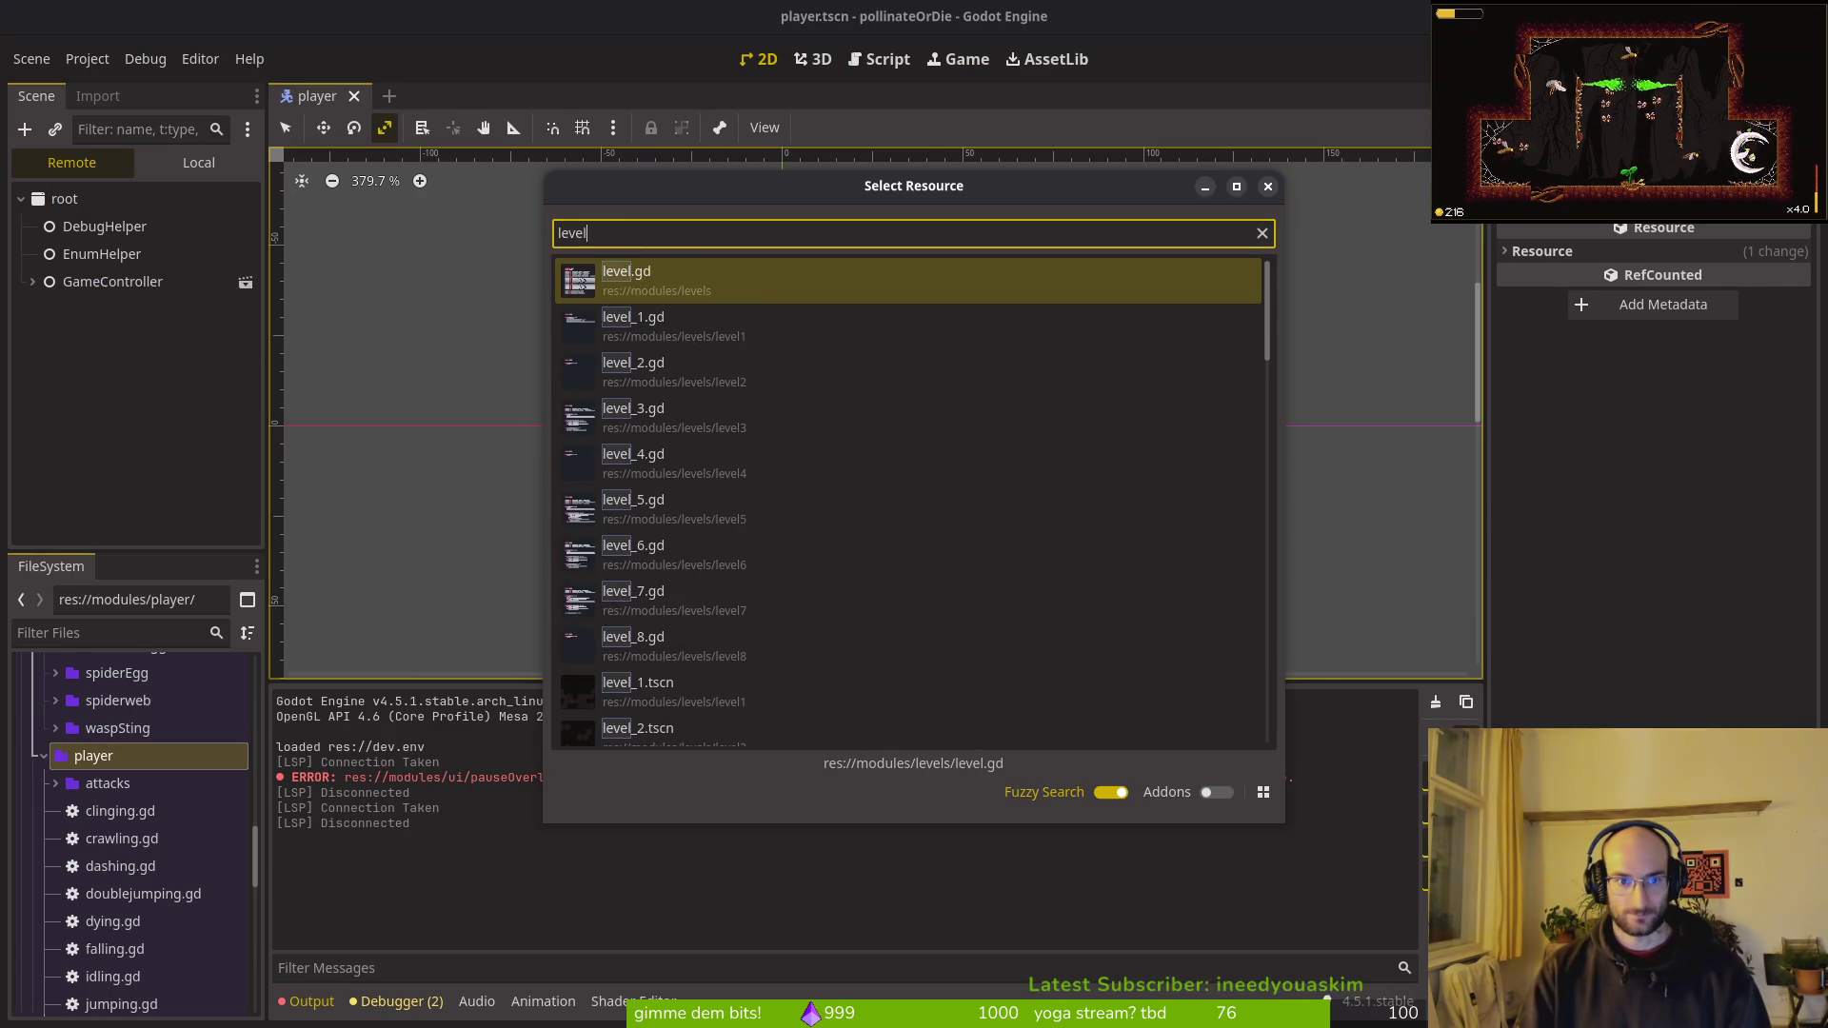
key(Return)
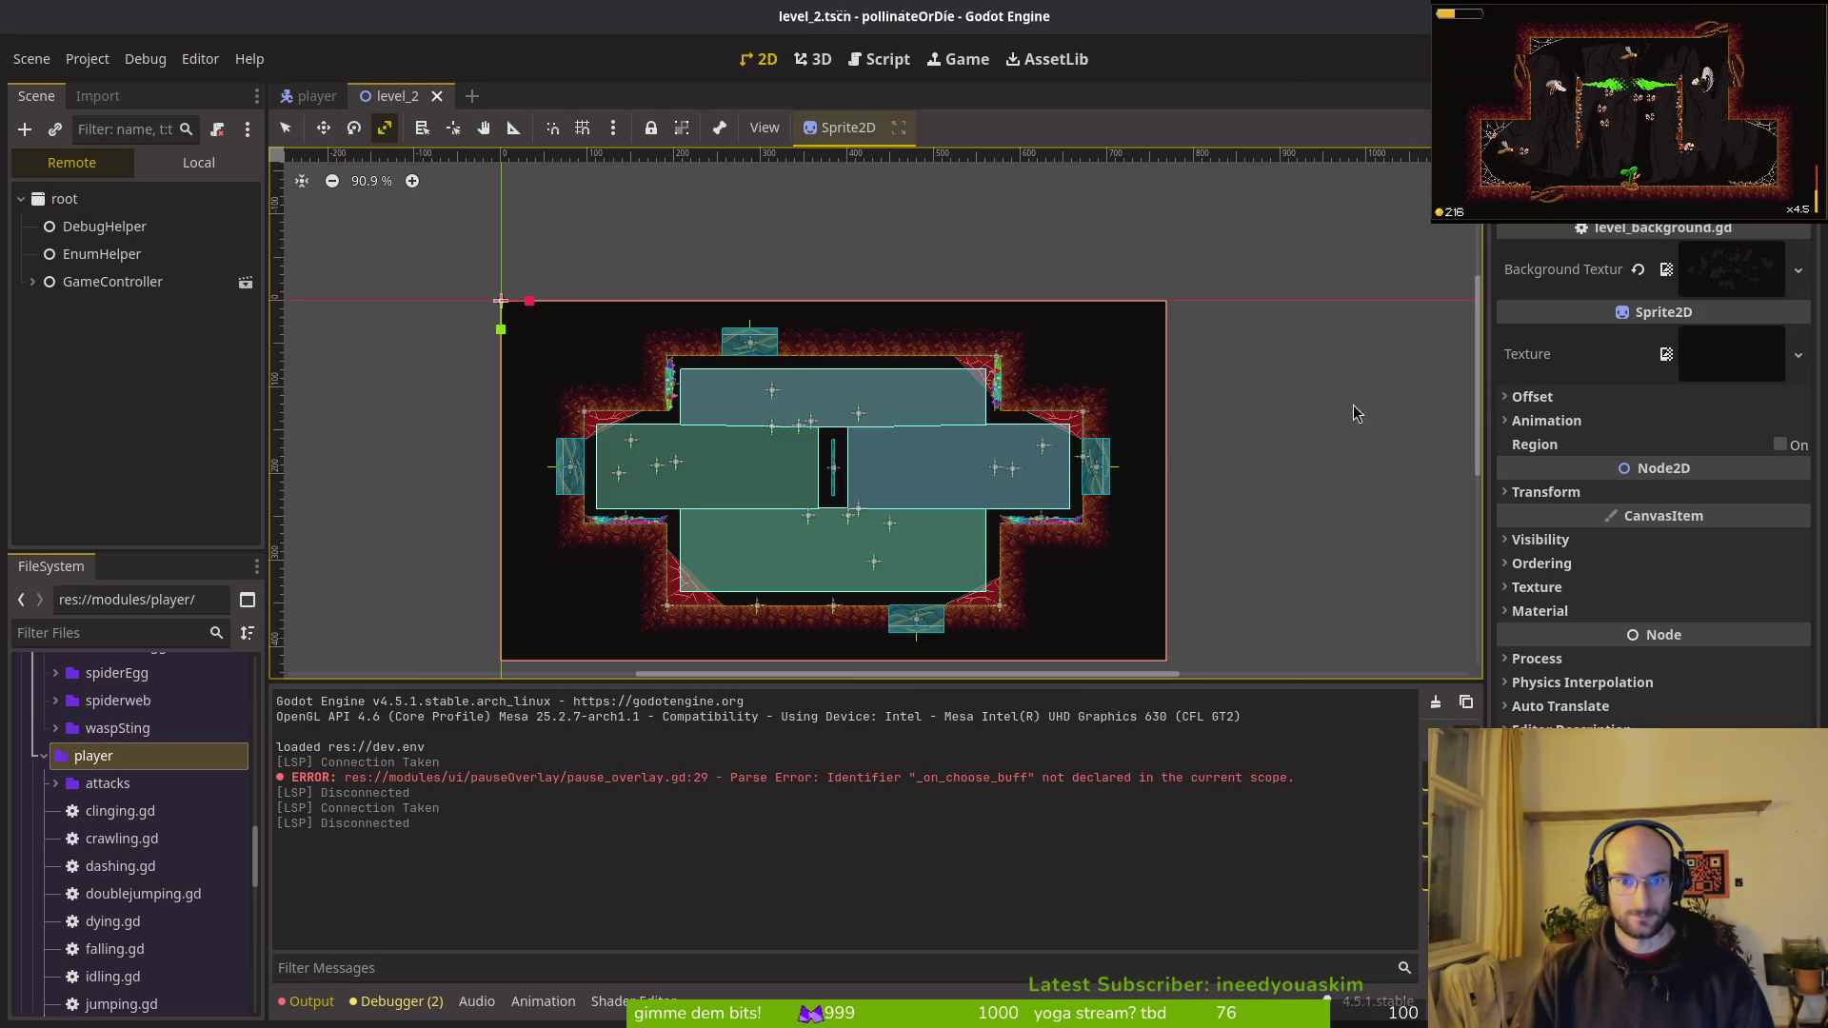
scroll(969, 383, up, 8)
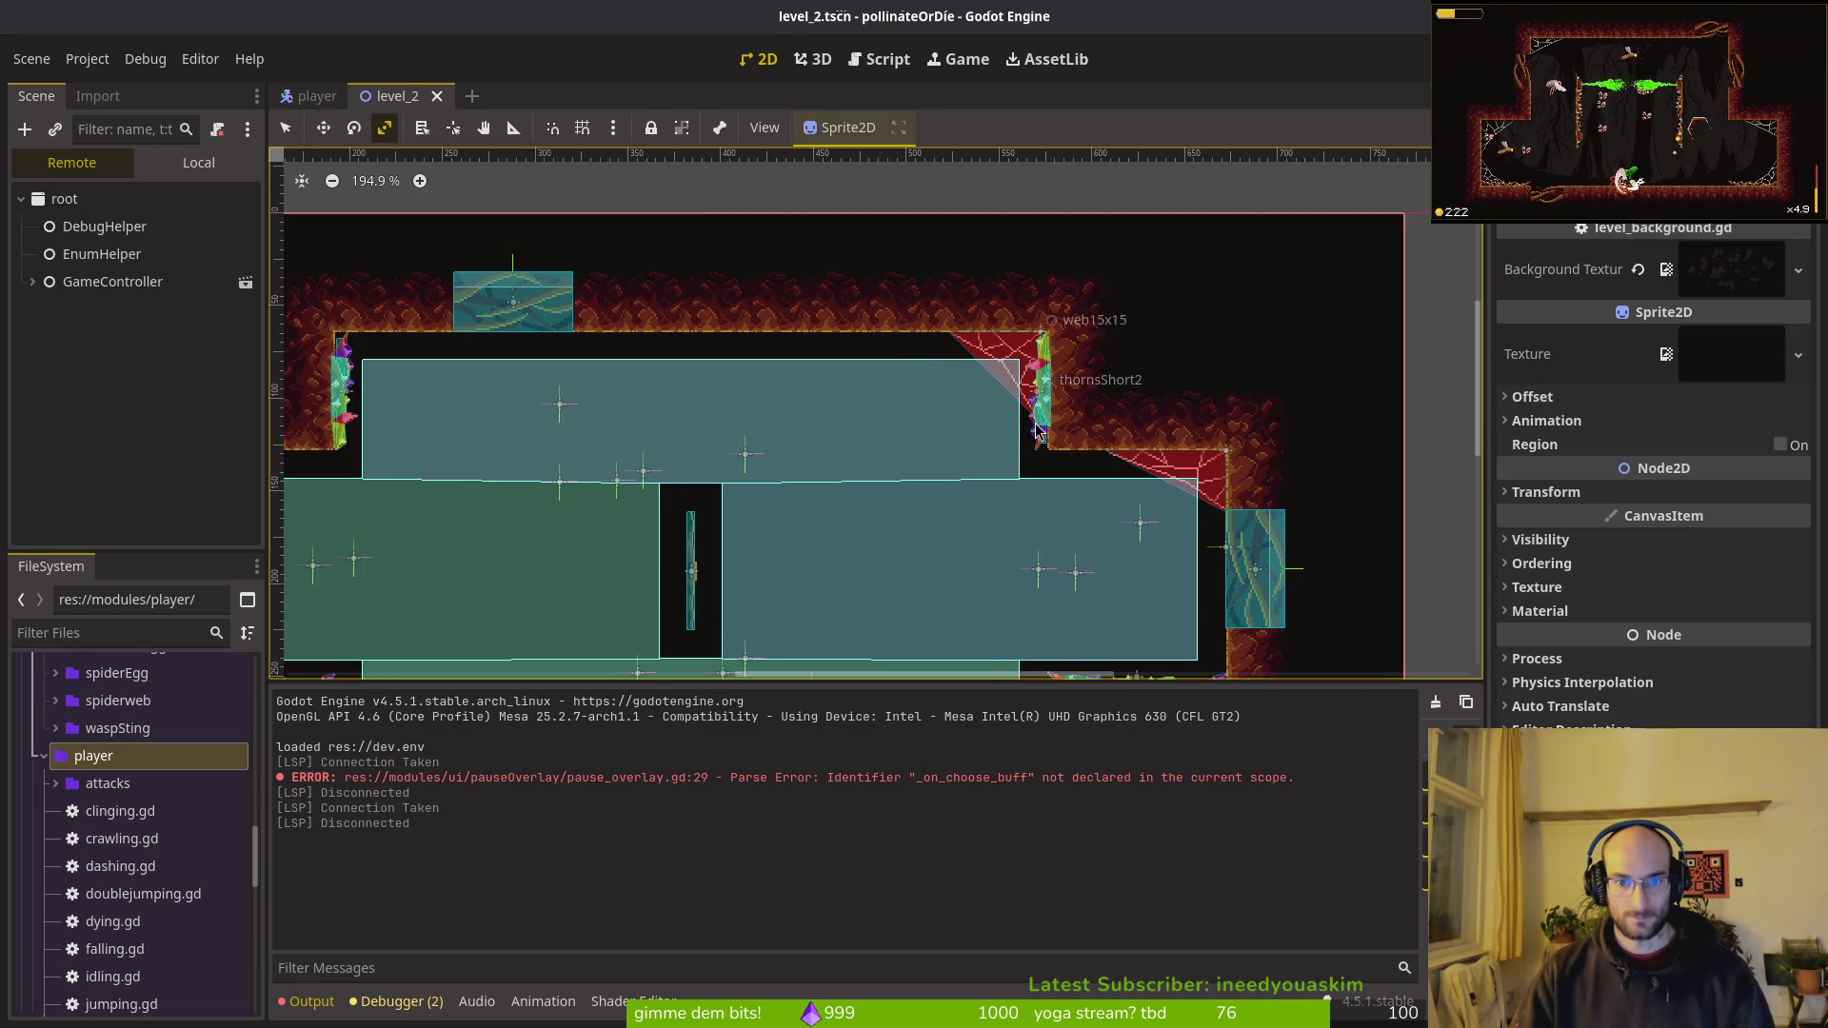
drag(1042, 425, 1046, 393)
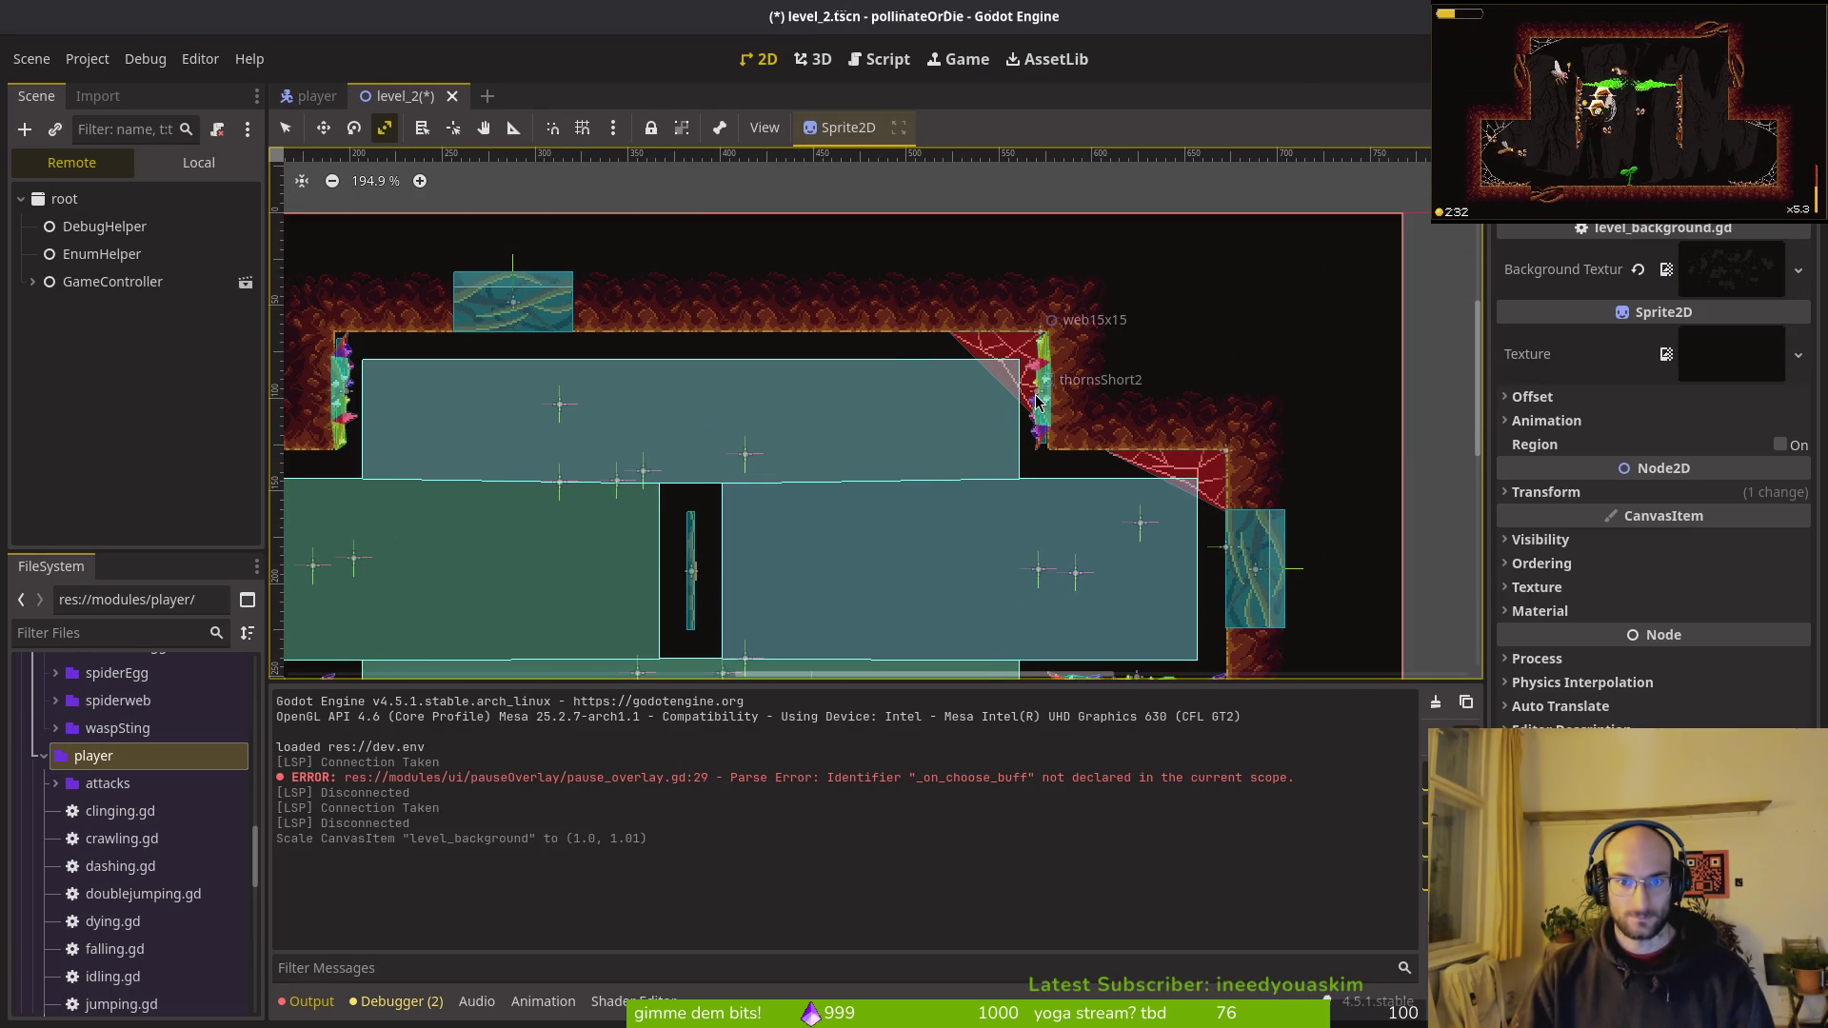
click(198, 162)
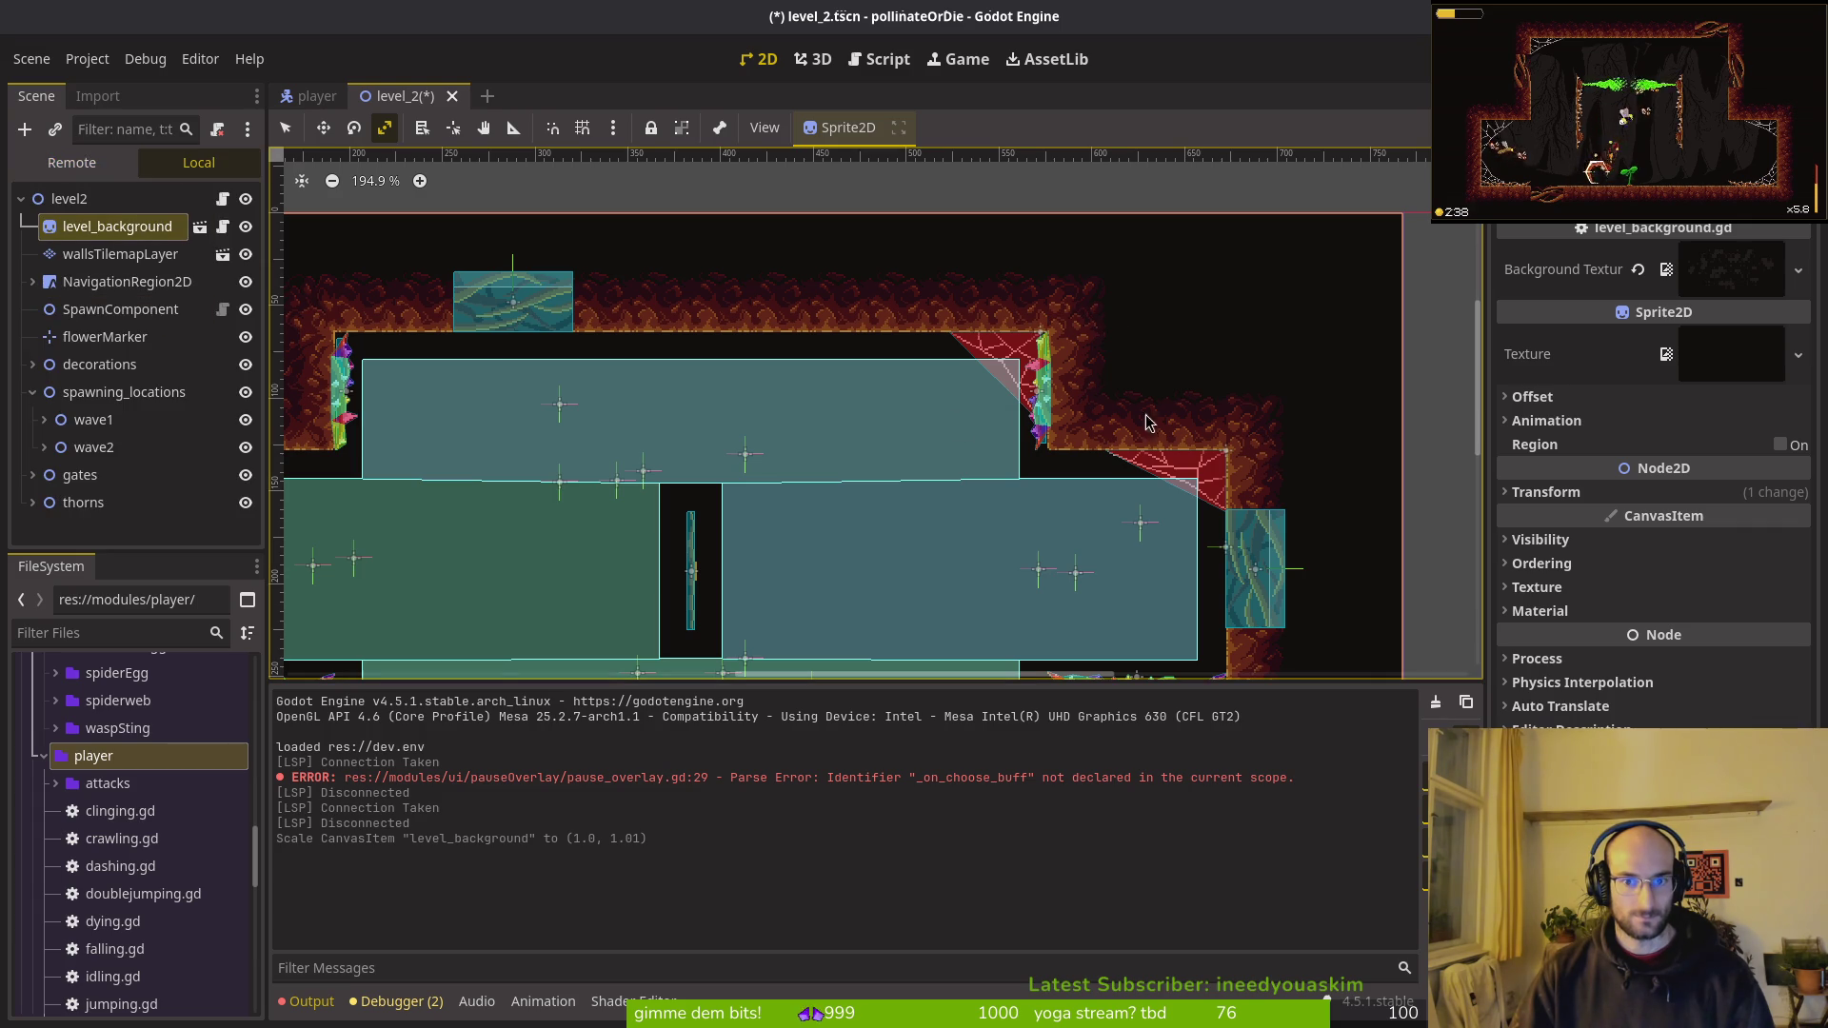
scroll(1038, 400, left, 3)
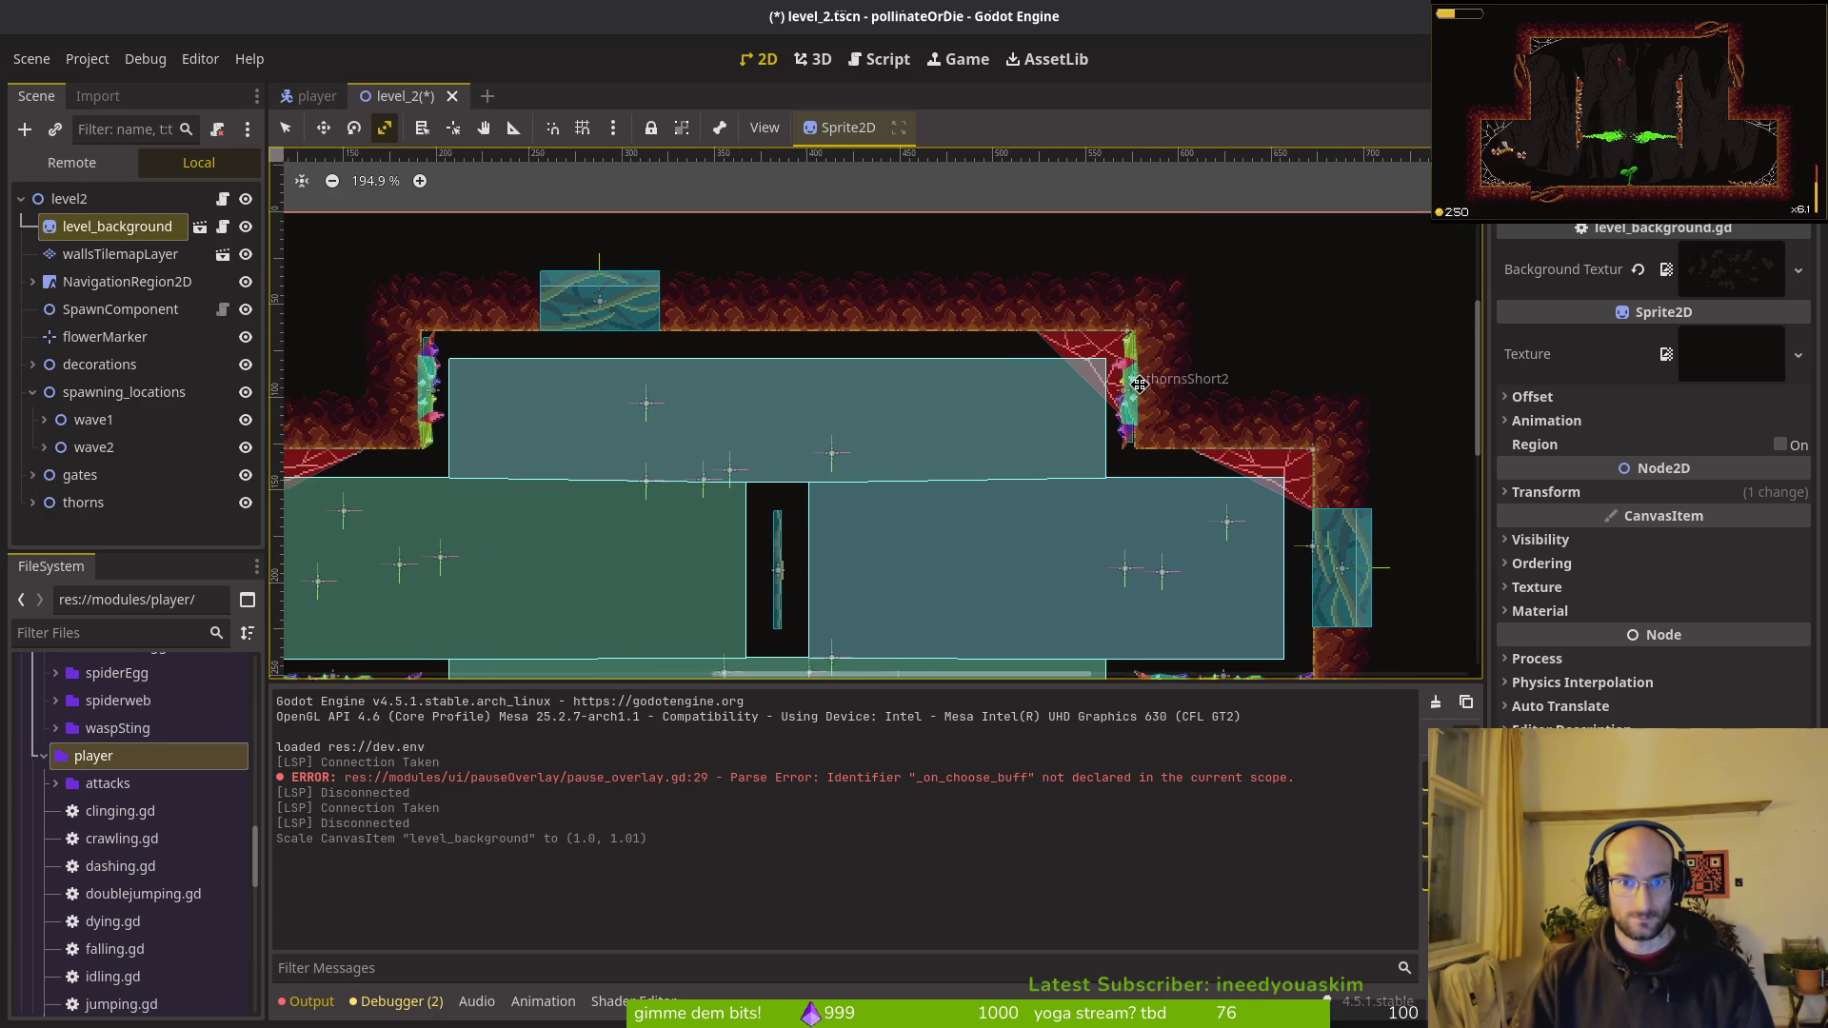
drag(506, 390, 505, 389)
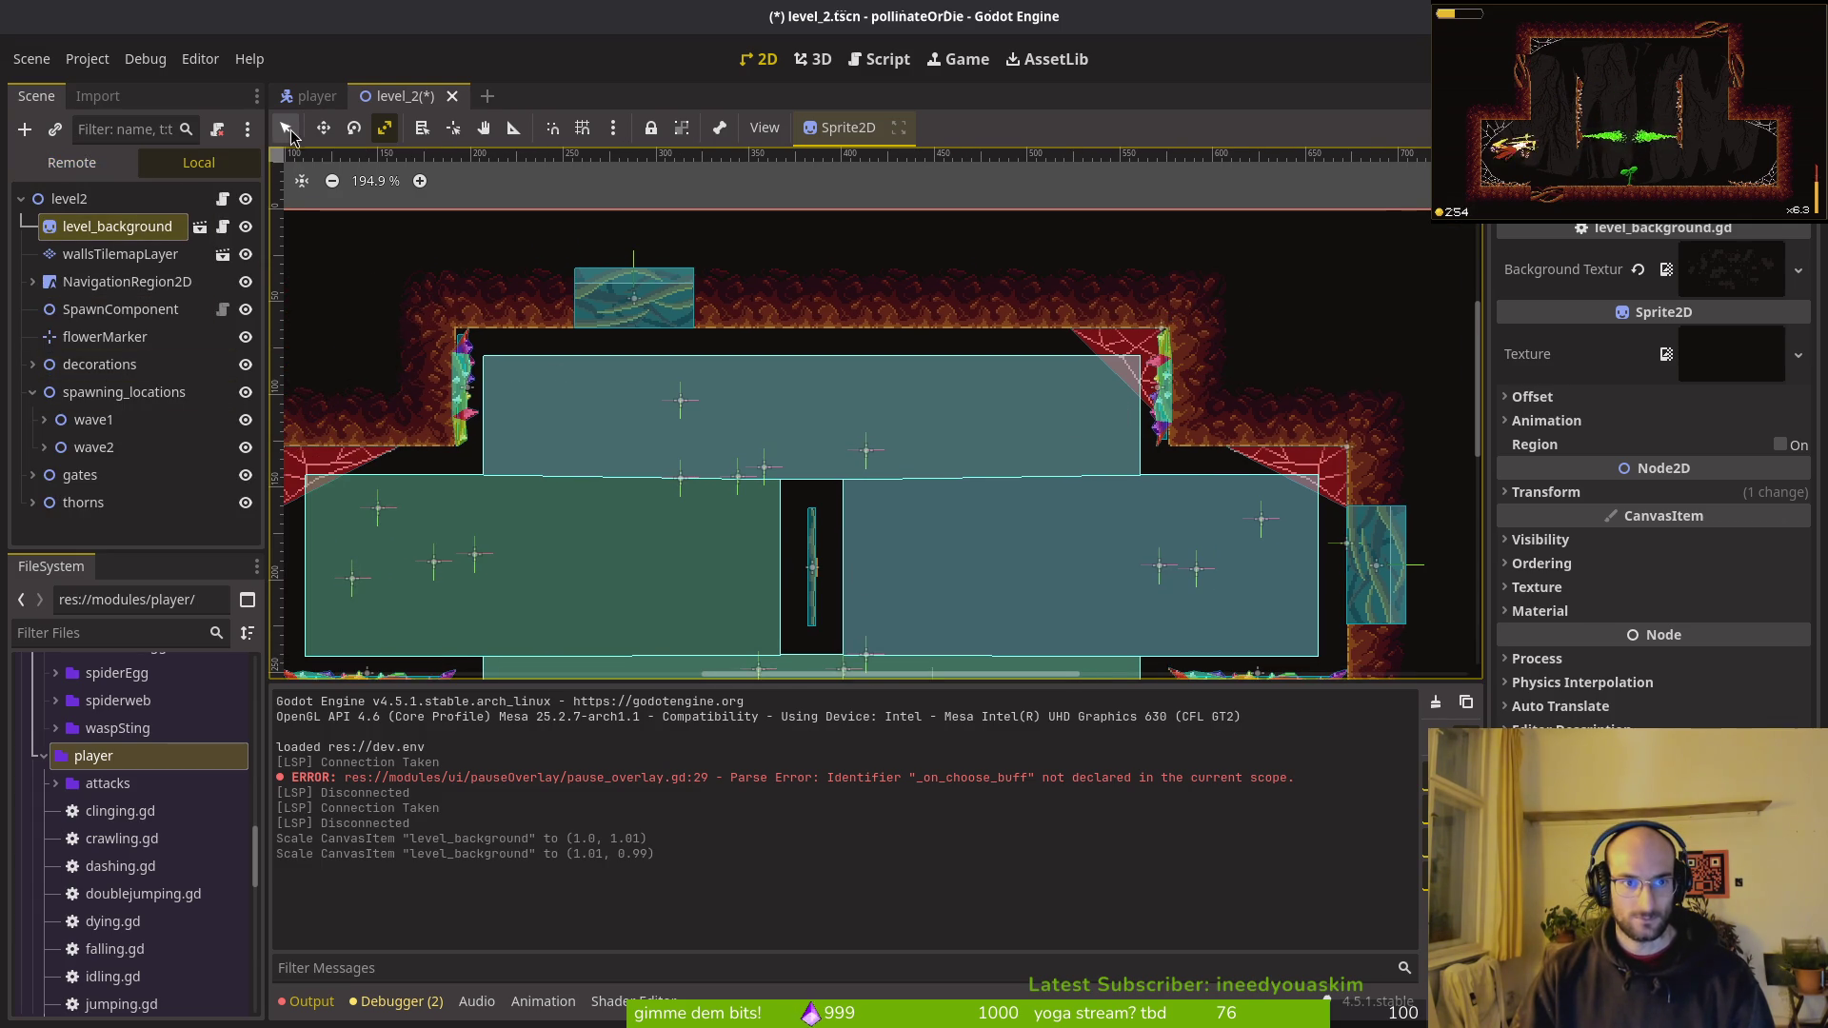
click(286, 130)
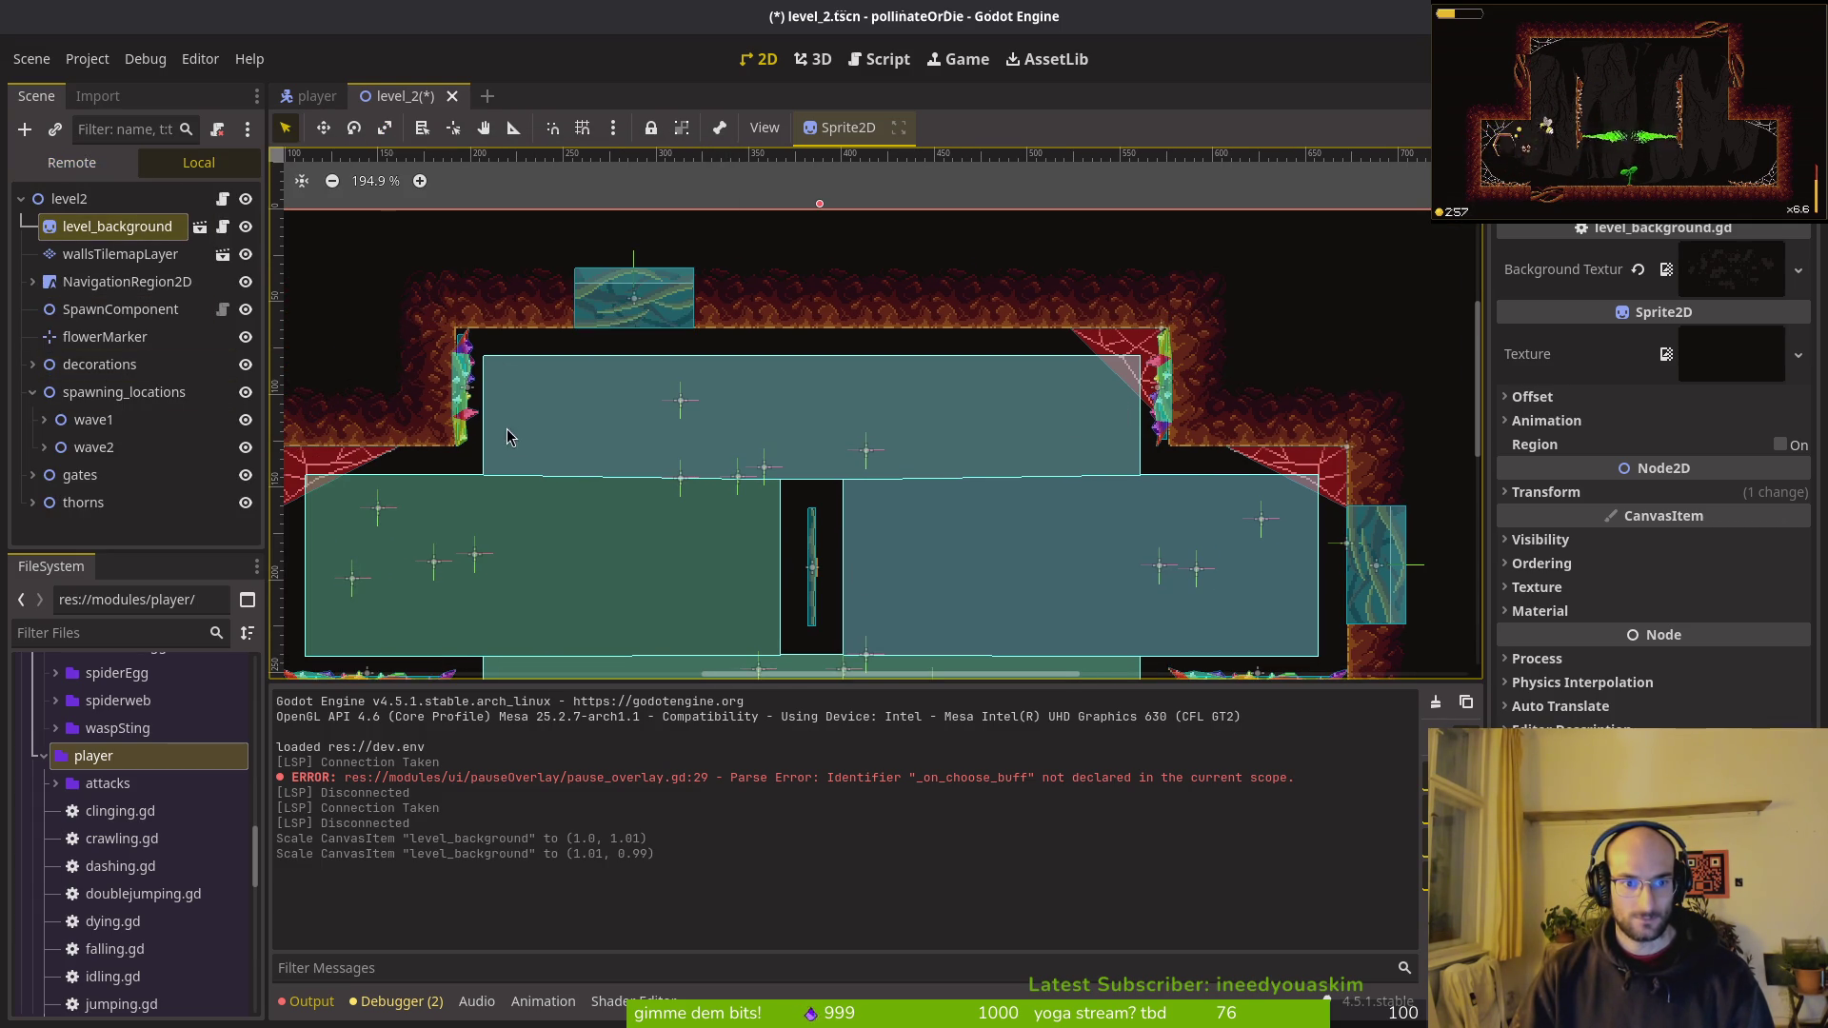
key(ctrl+z)
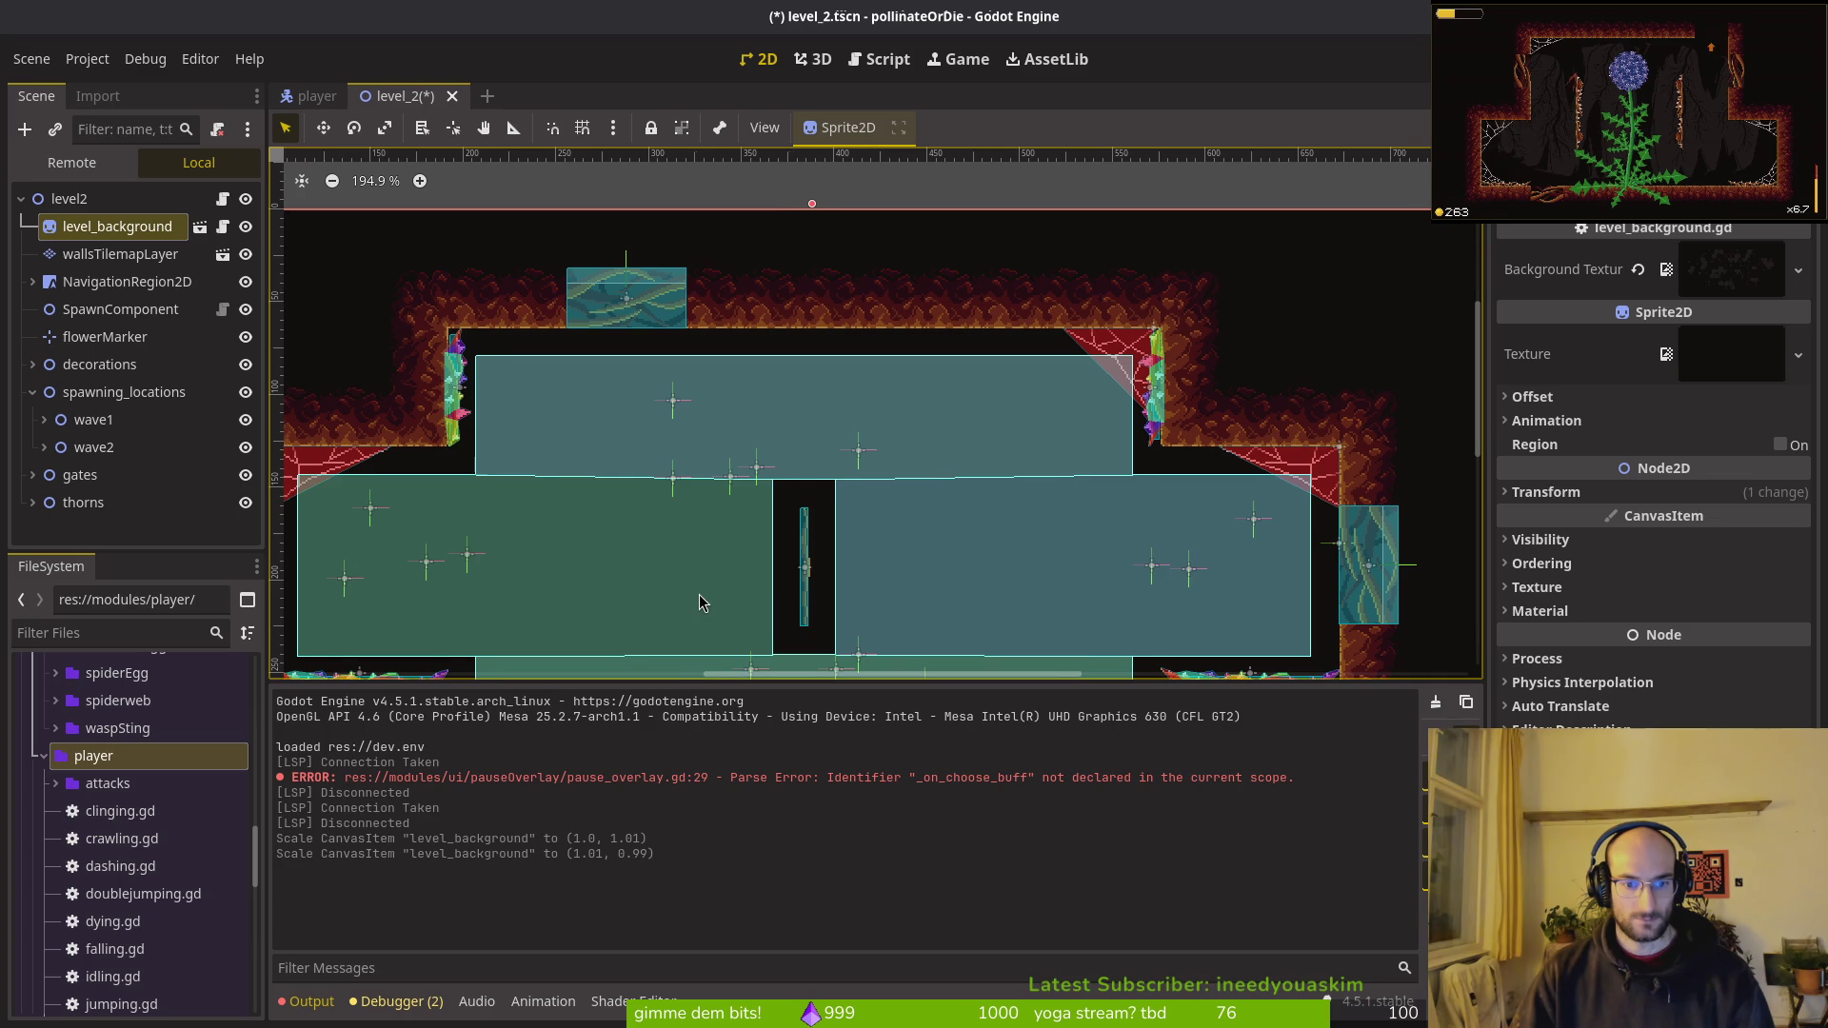
key(ctrl+z)
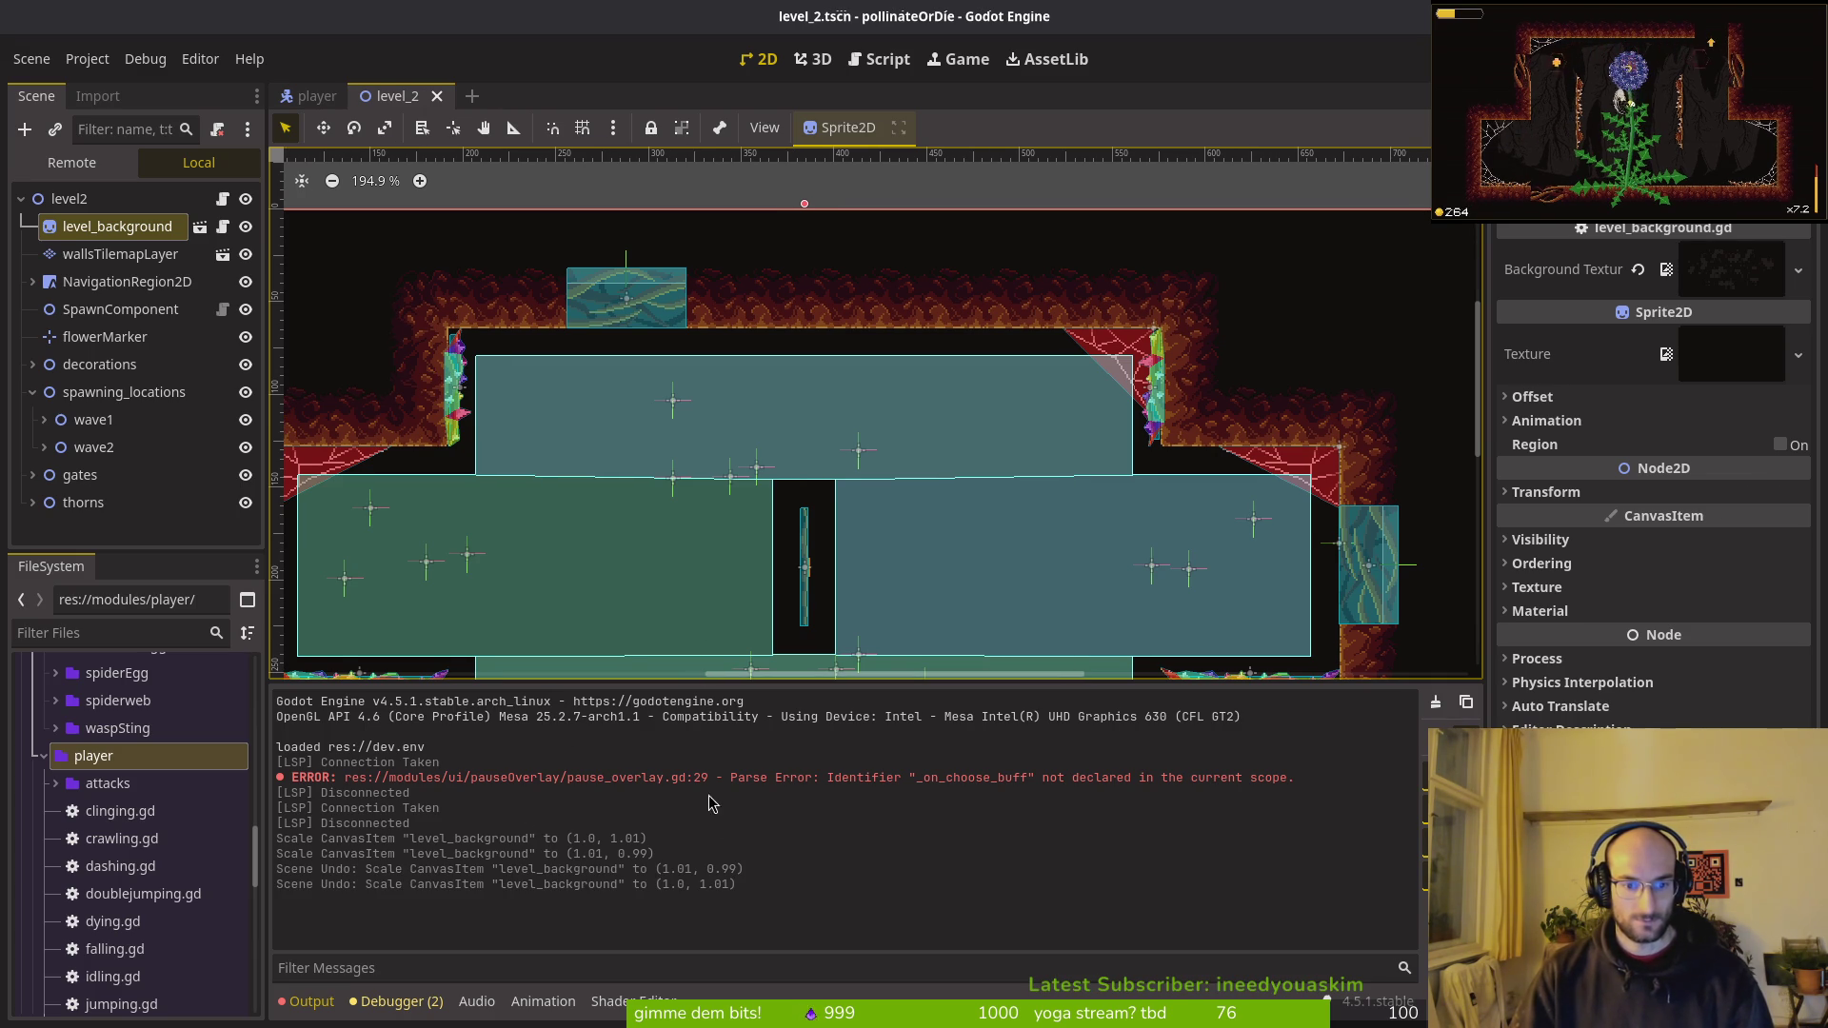
Step: Delete the thornsShort and thornsShort2 spikes and save level_2
click(653, 579)
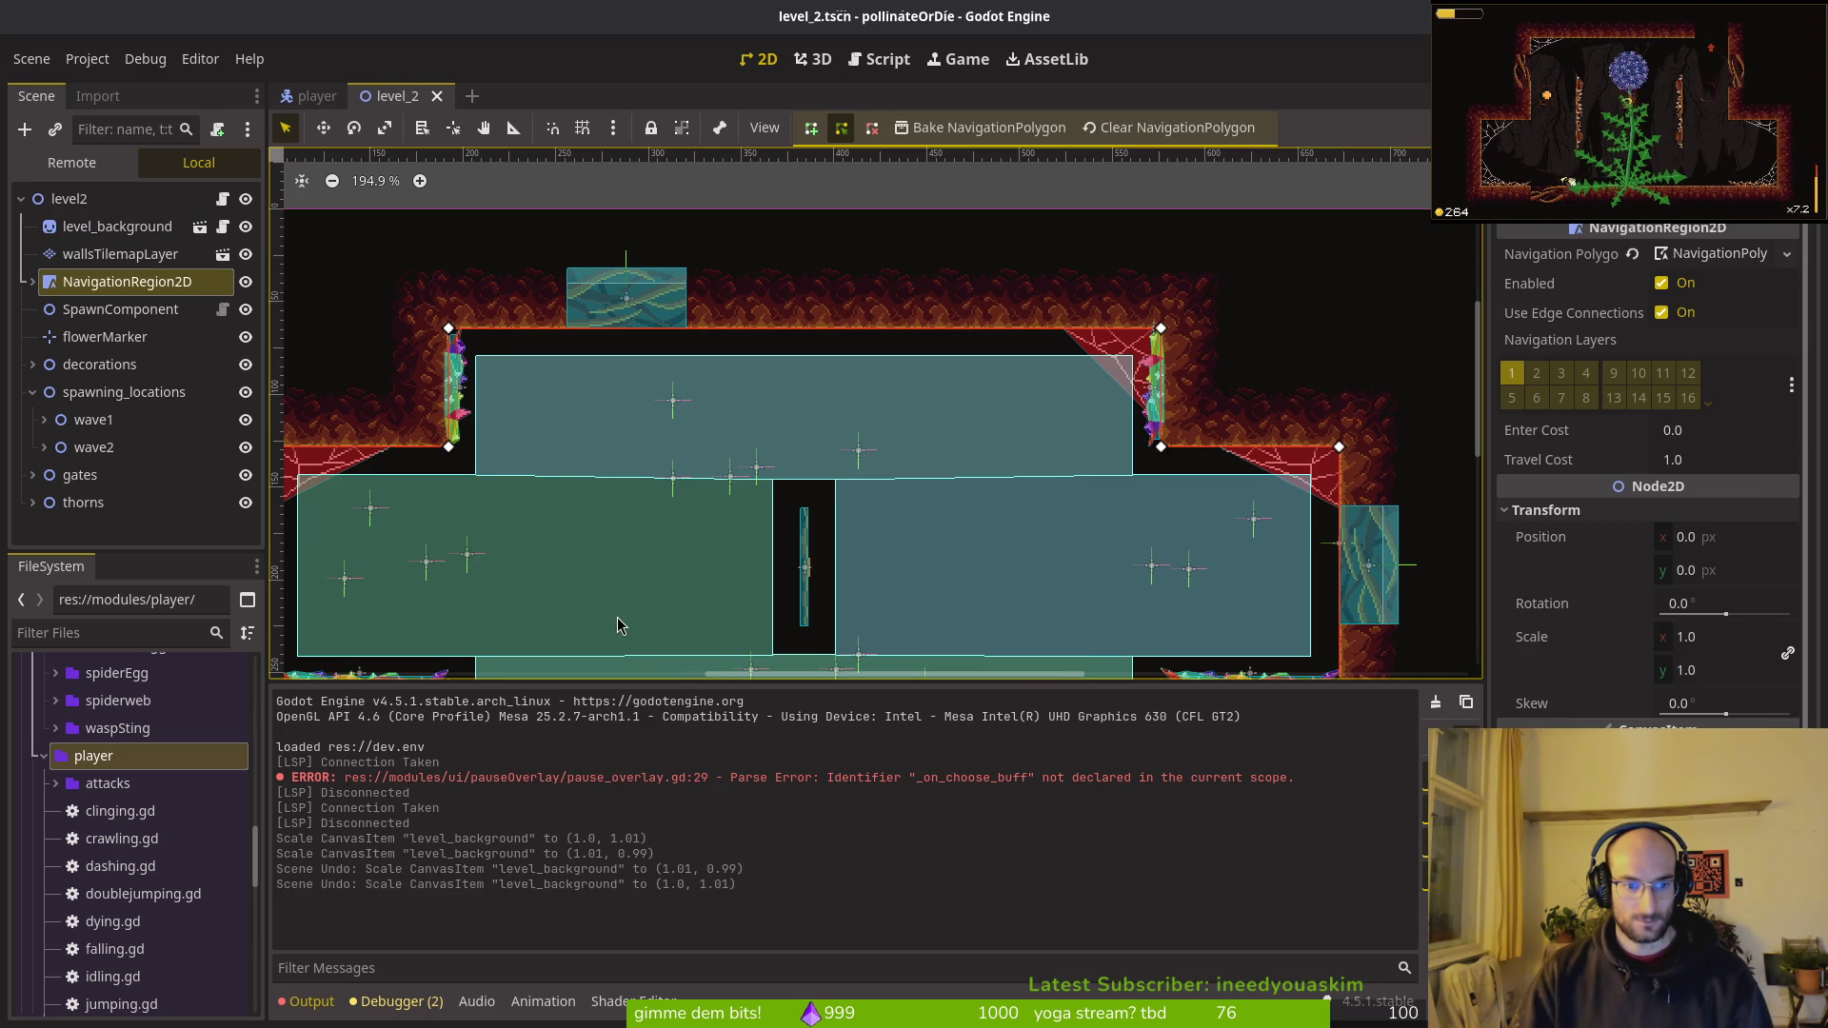
click(465, 401)
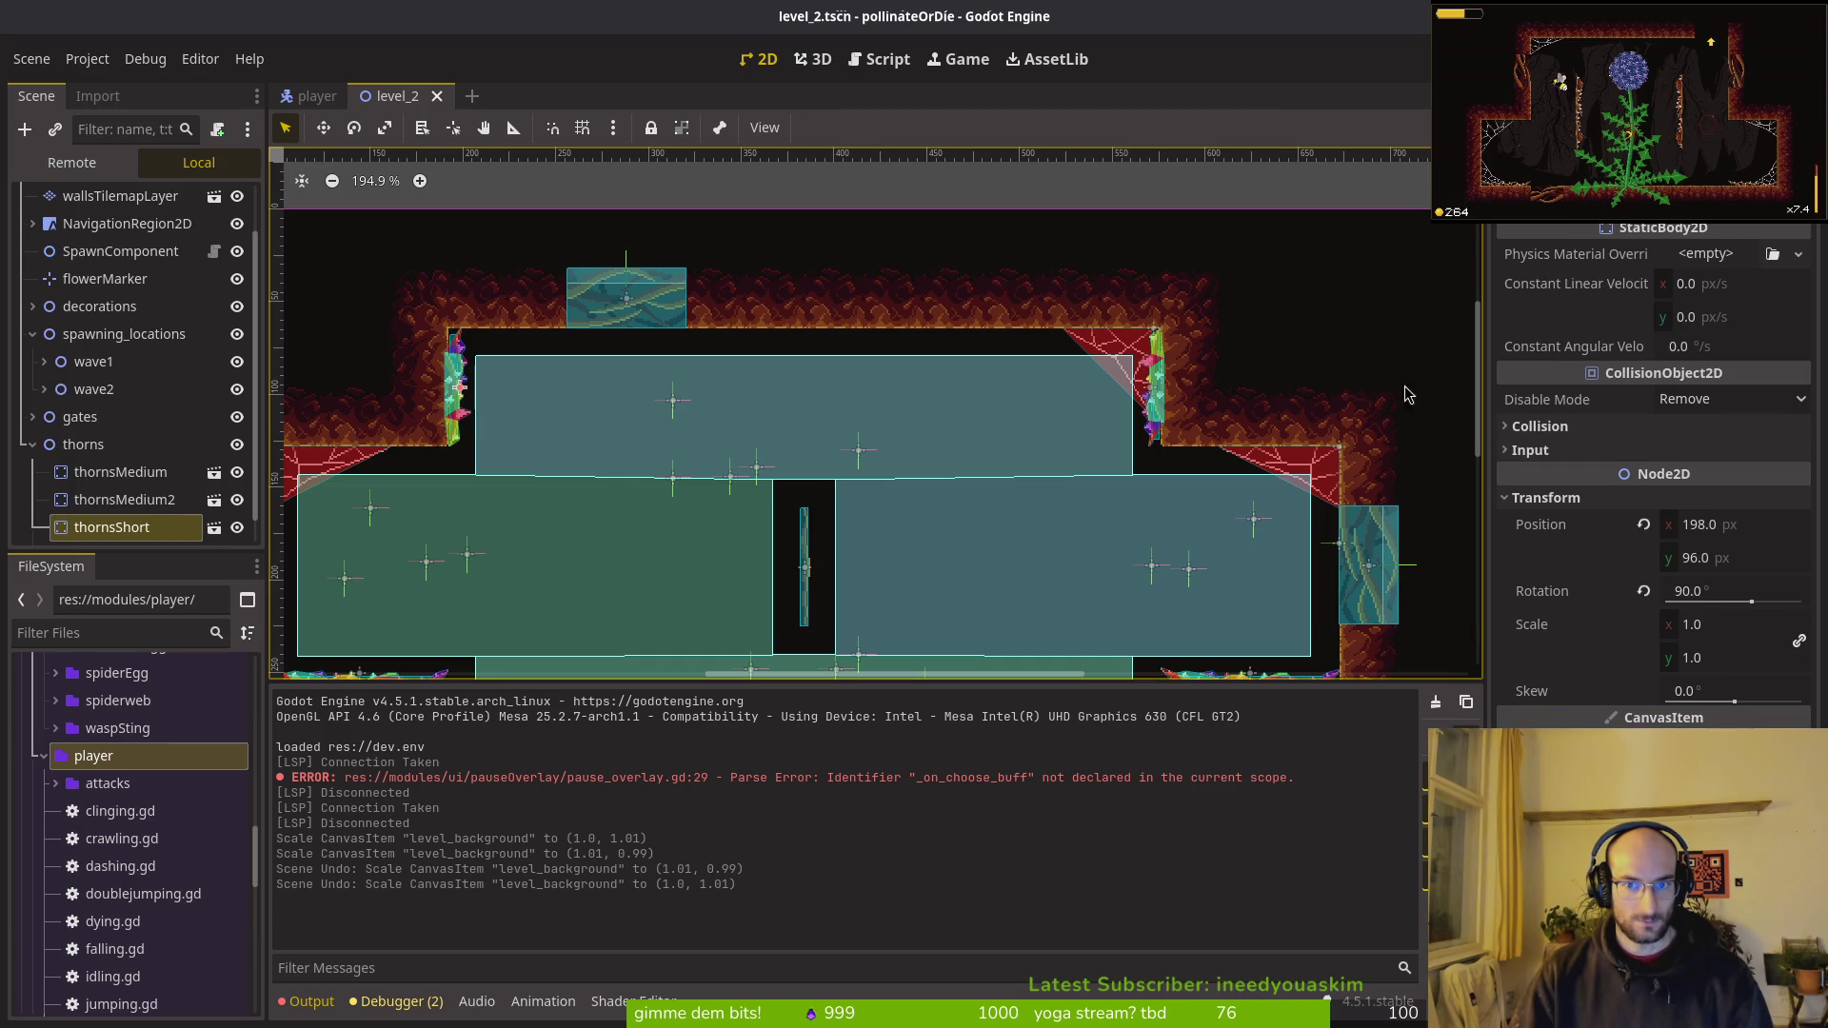
click(1152, 437)
click(1151, 431)
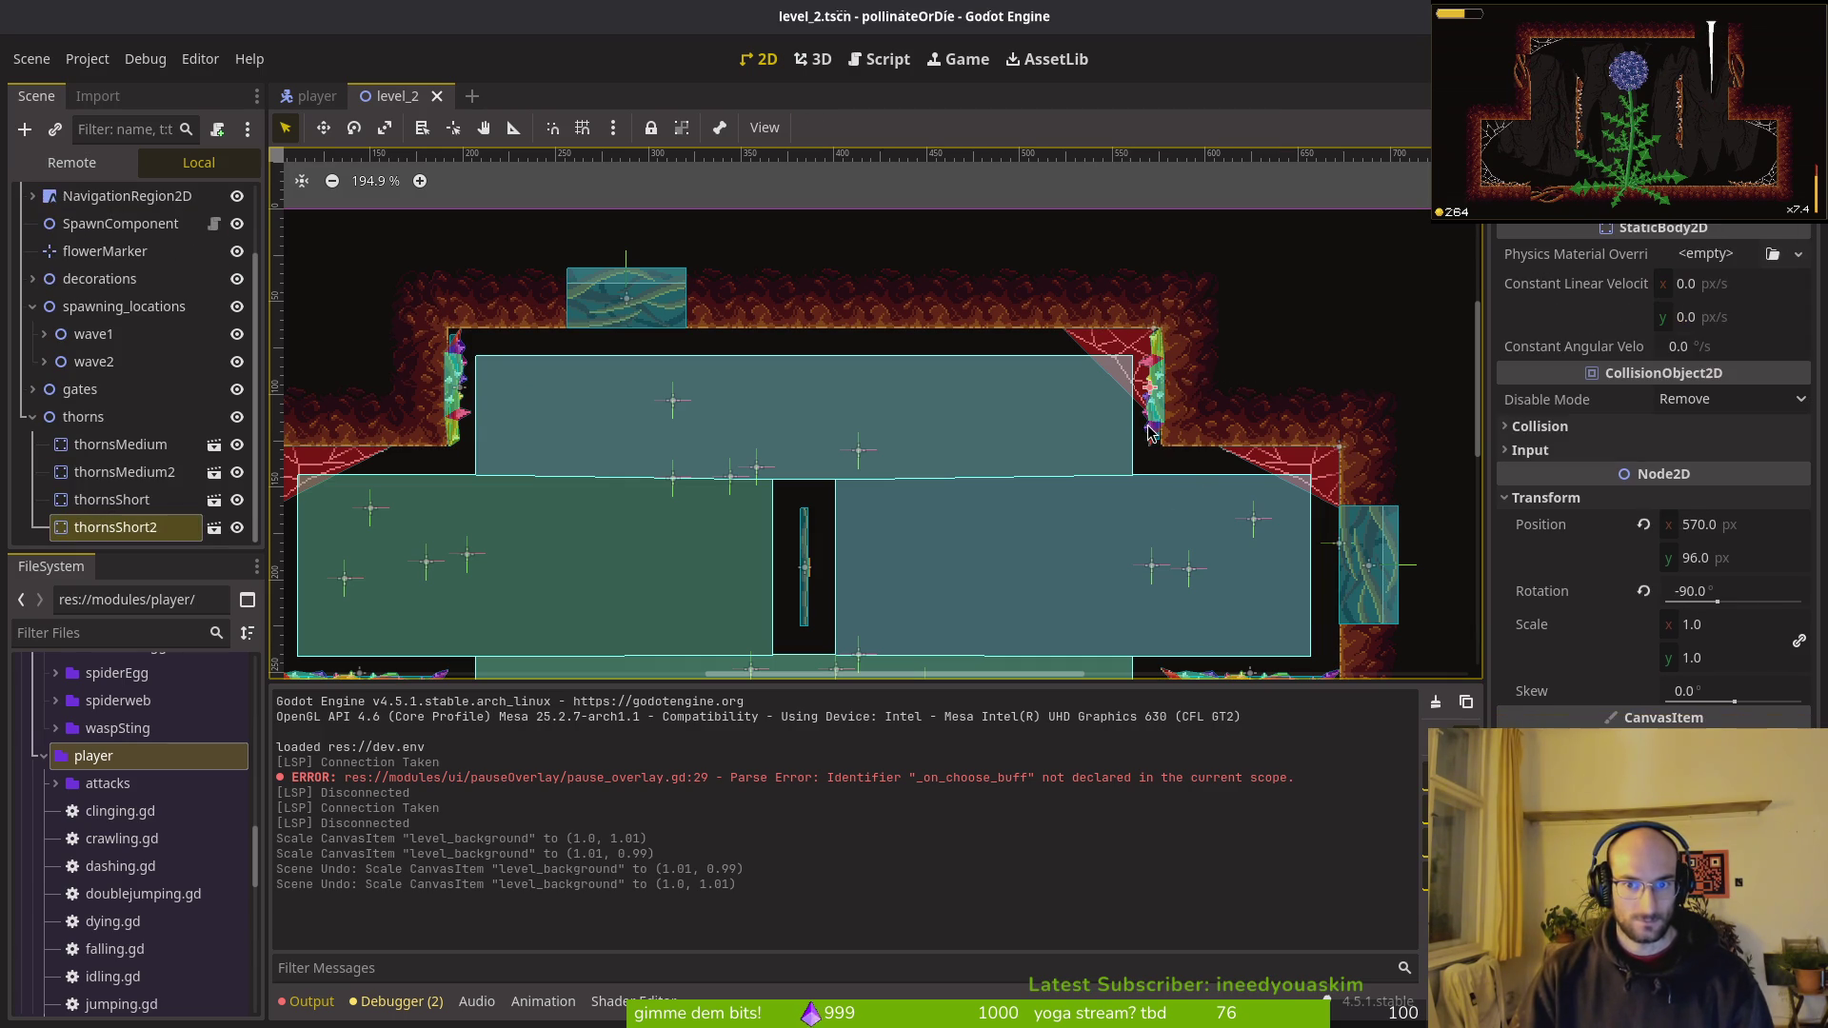
shift+click(461, 382)
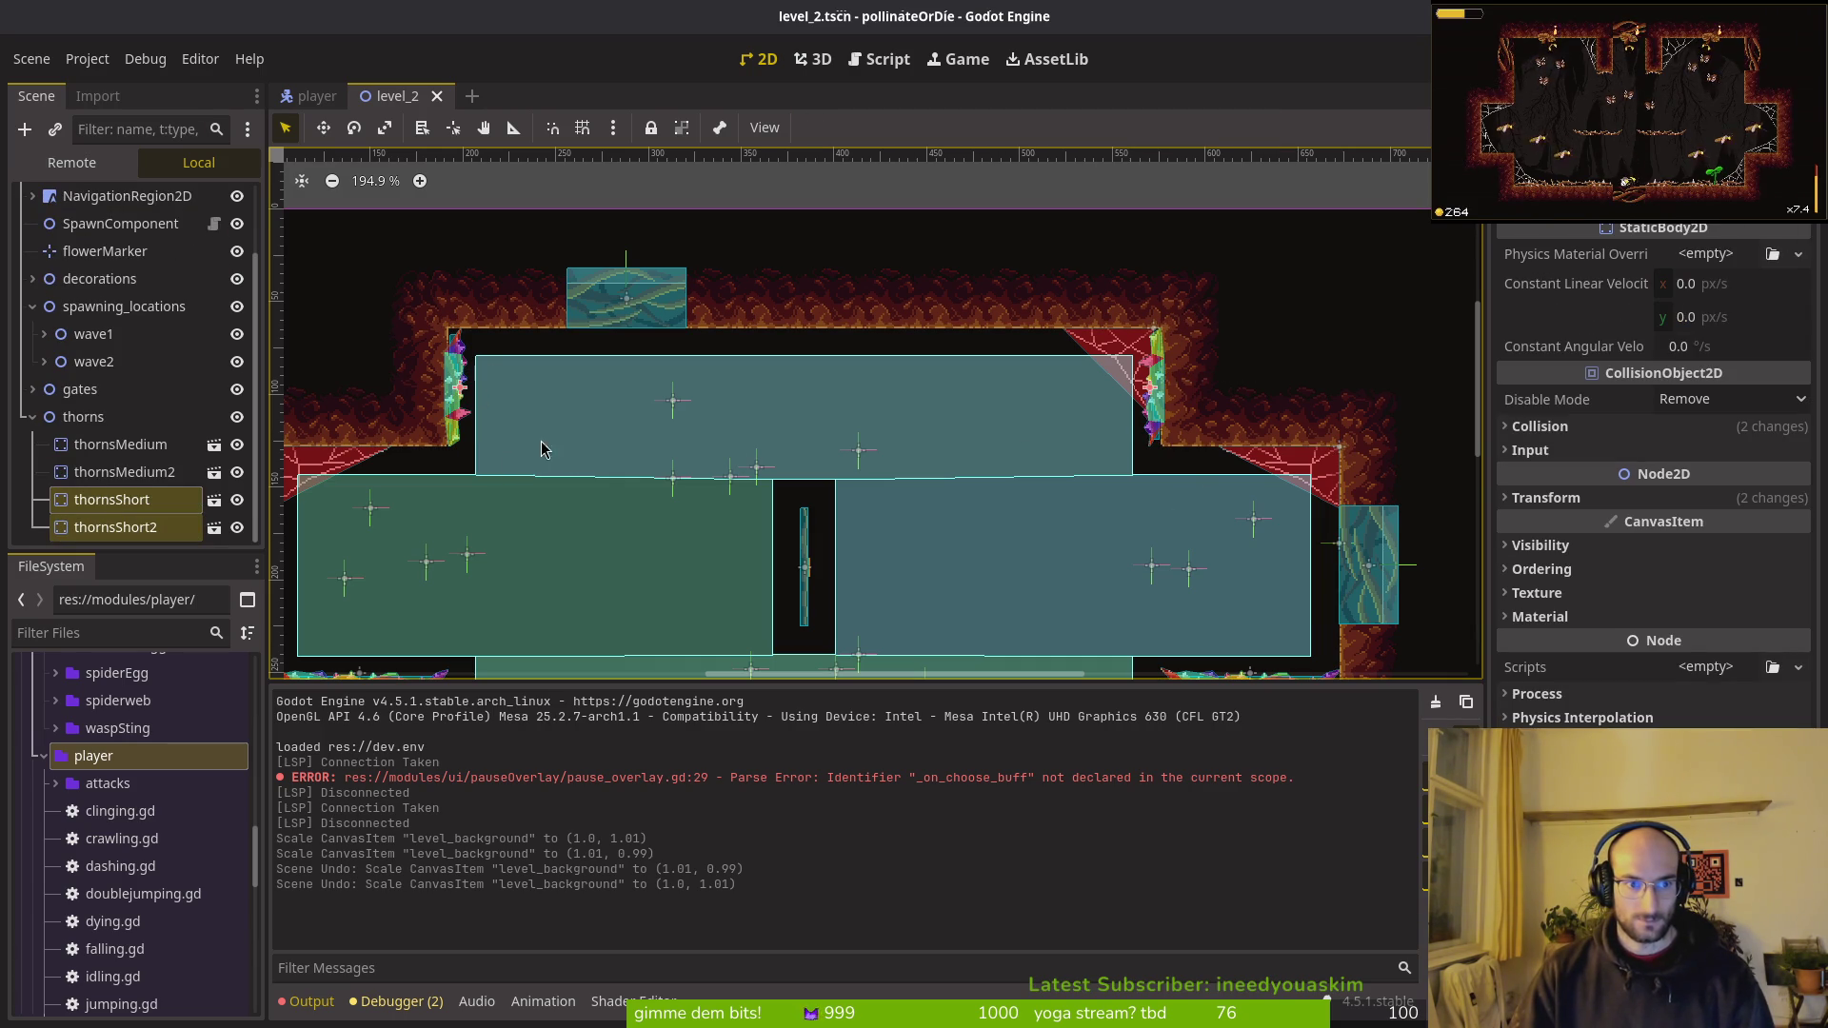
key(Delete)
click(967, 545)
key(ctrl+s)
scroll(848, 440, down, 4)
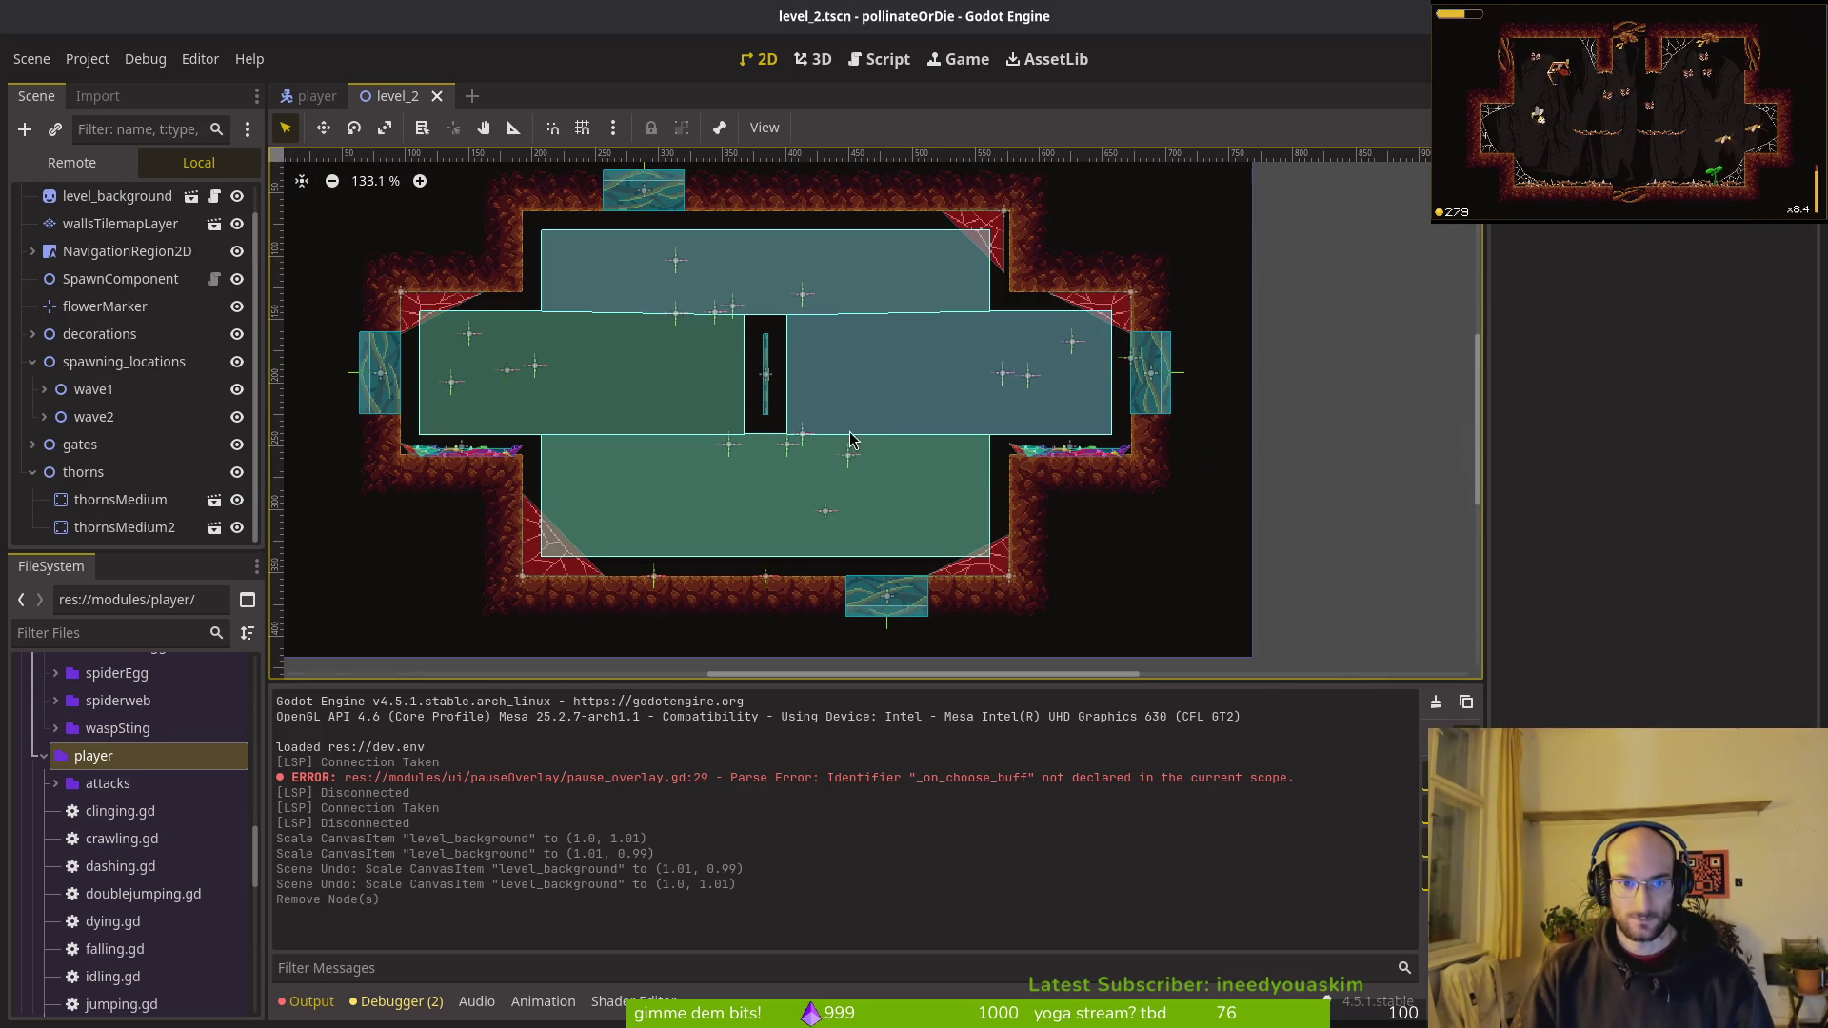
key(shift+alt+o)
Step: Quick-open the level_3 scene and then level_4, leaving level_4 showing
text(level)
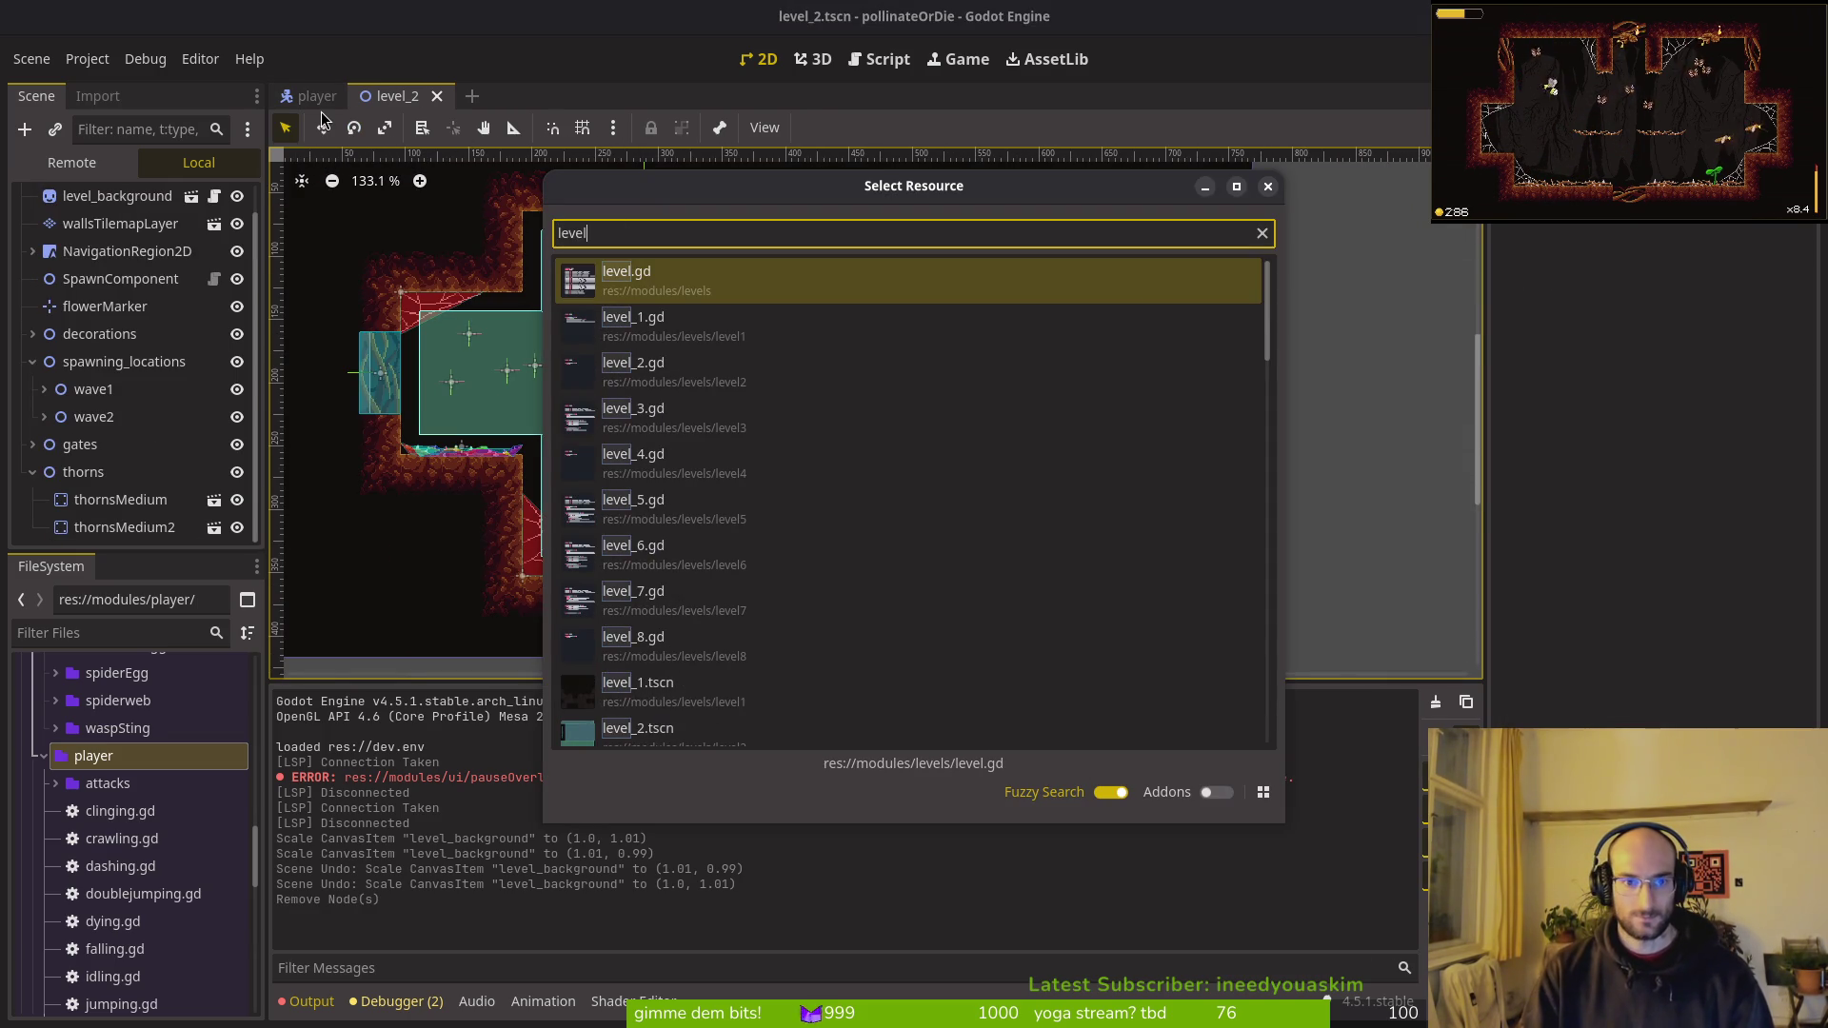
key(Escape)
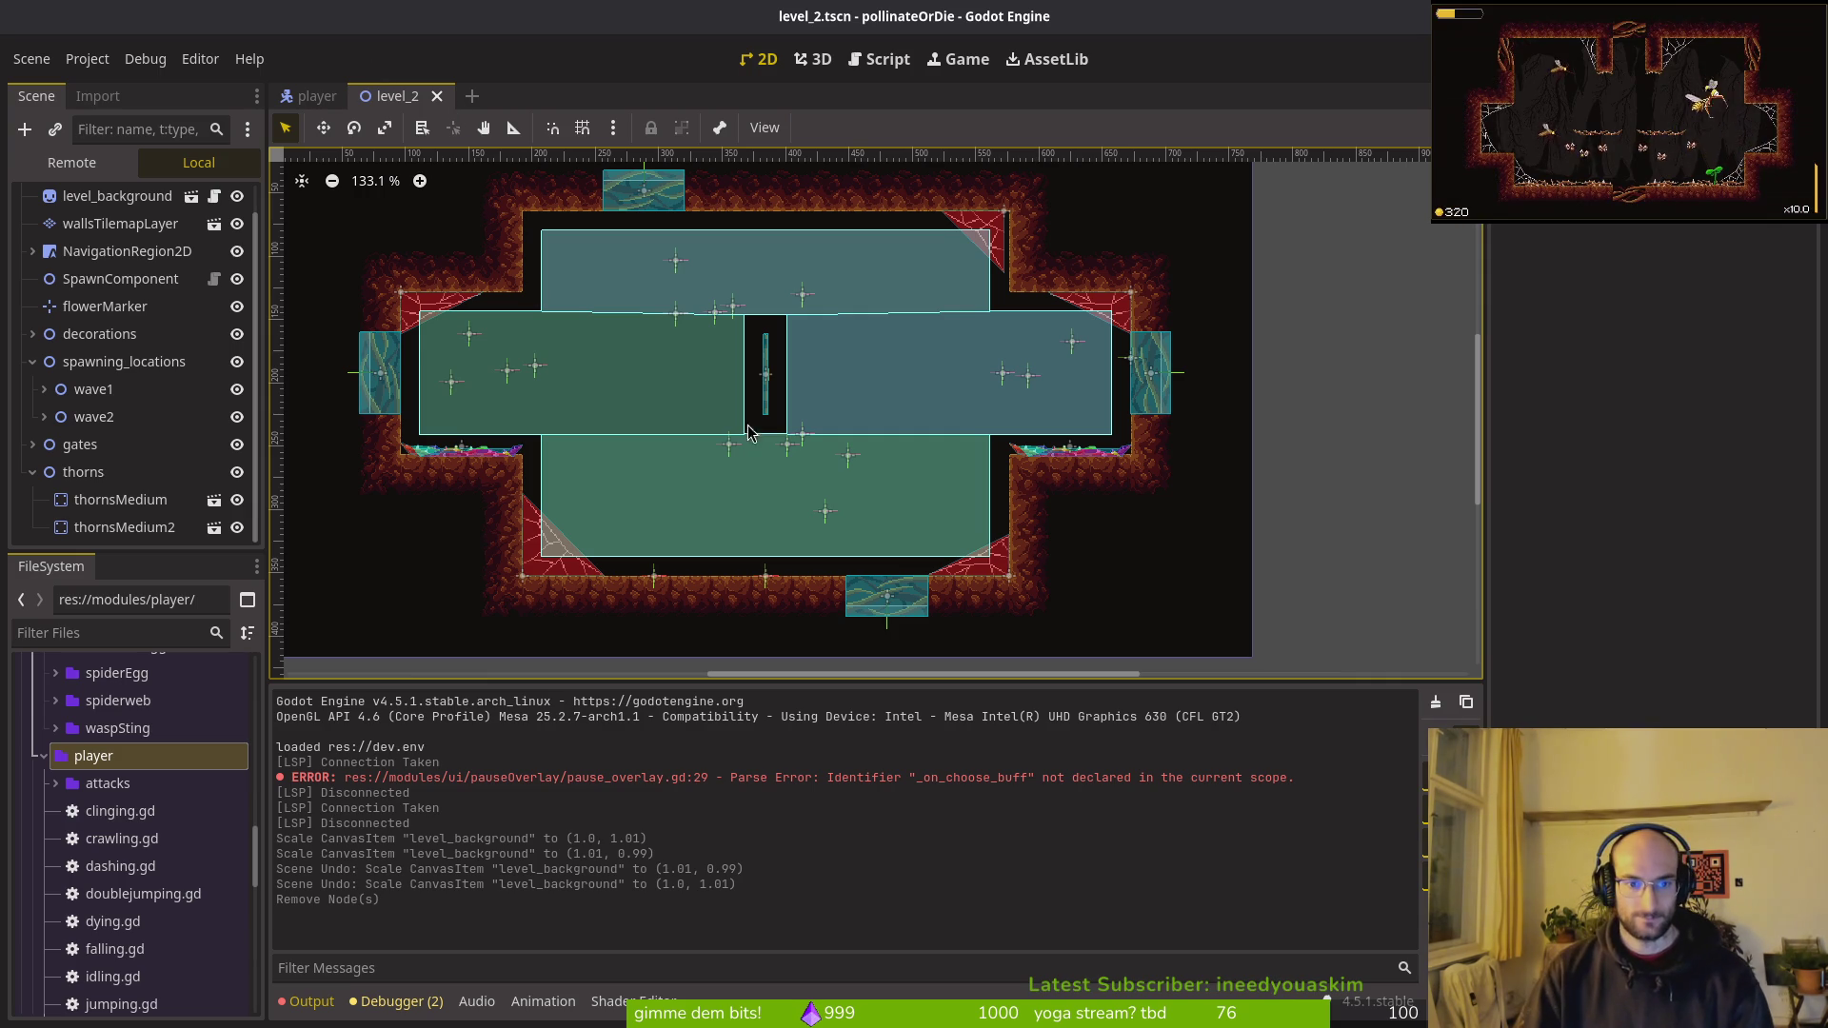
key(alt+shift+o)
text(level_3)
key(Return)
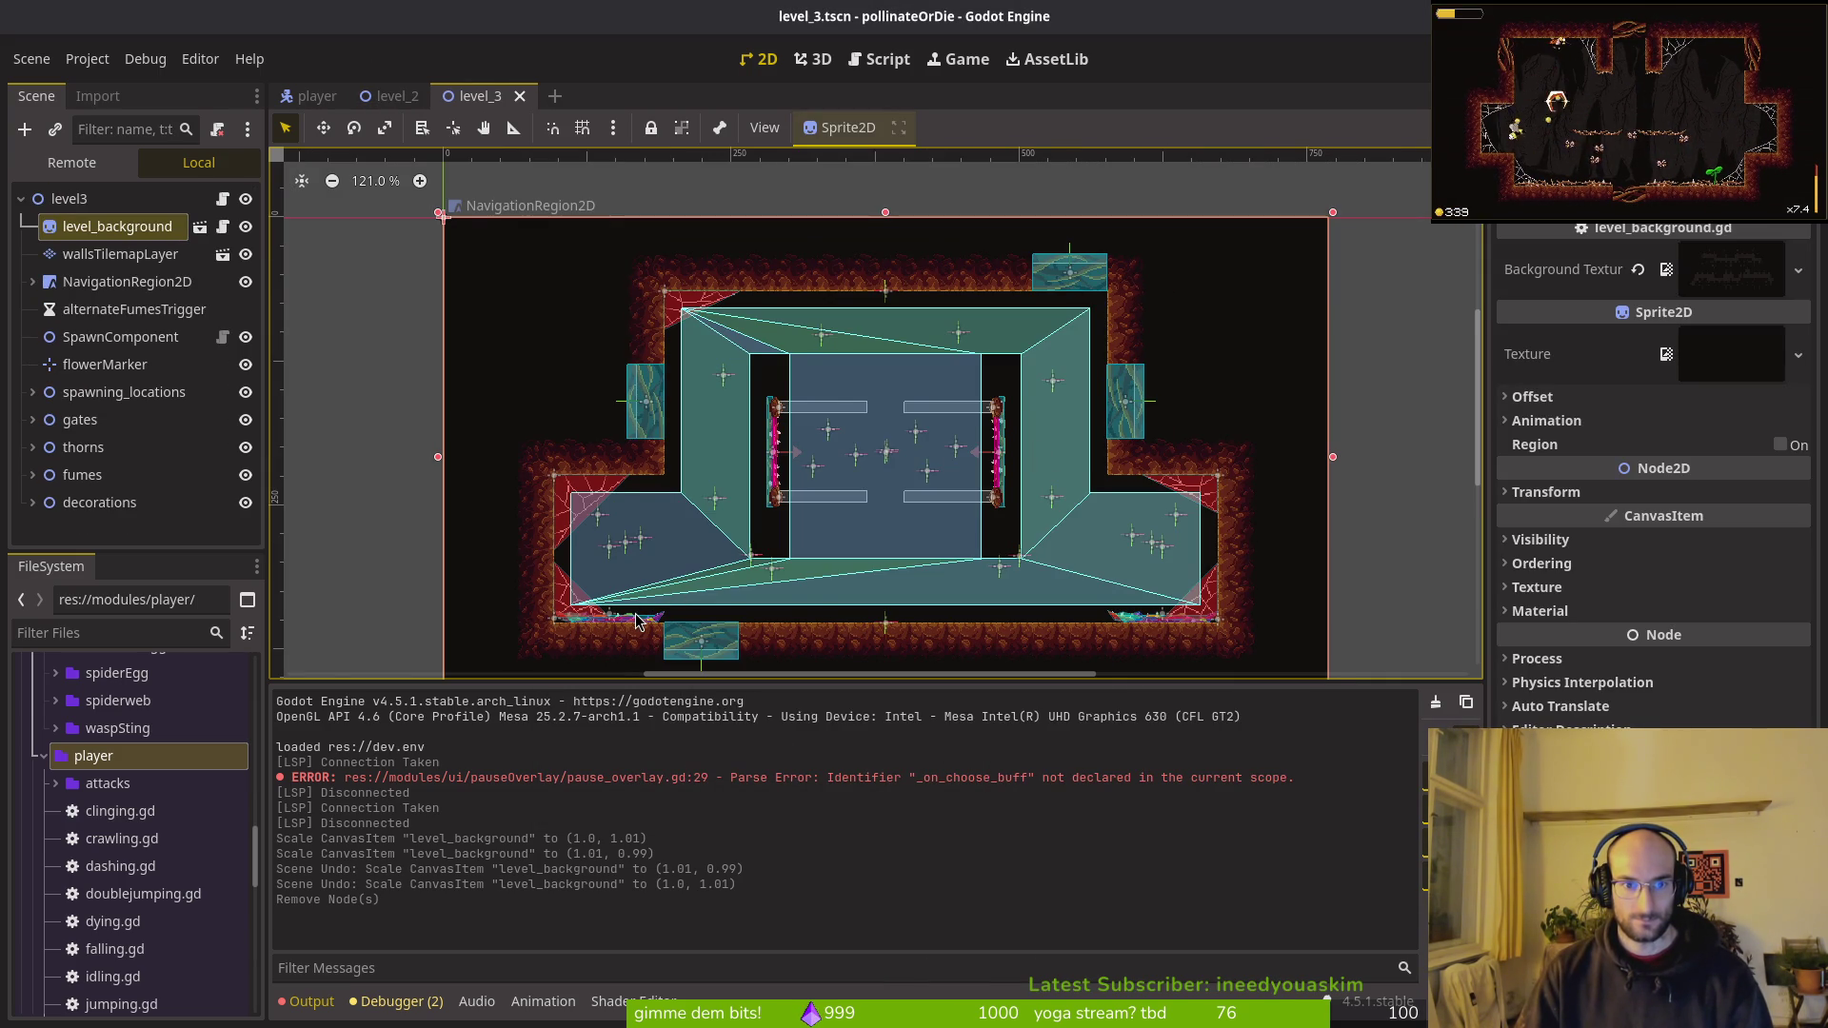
scroll(636, 621, up, 3)
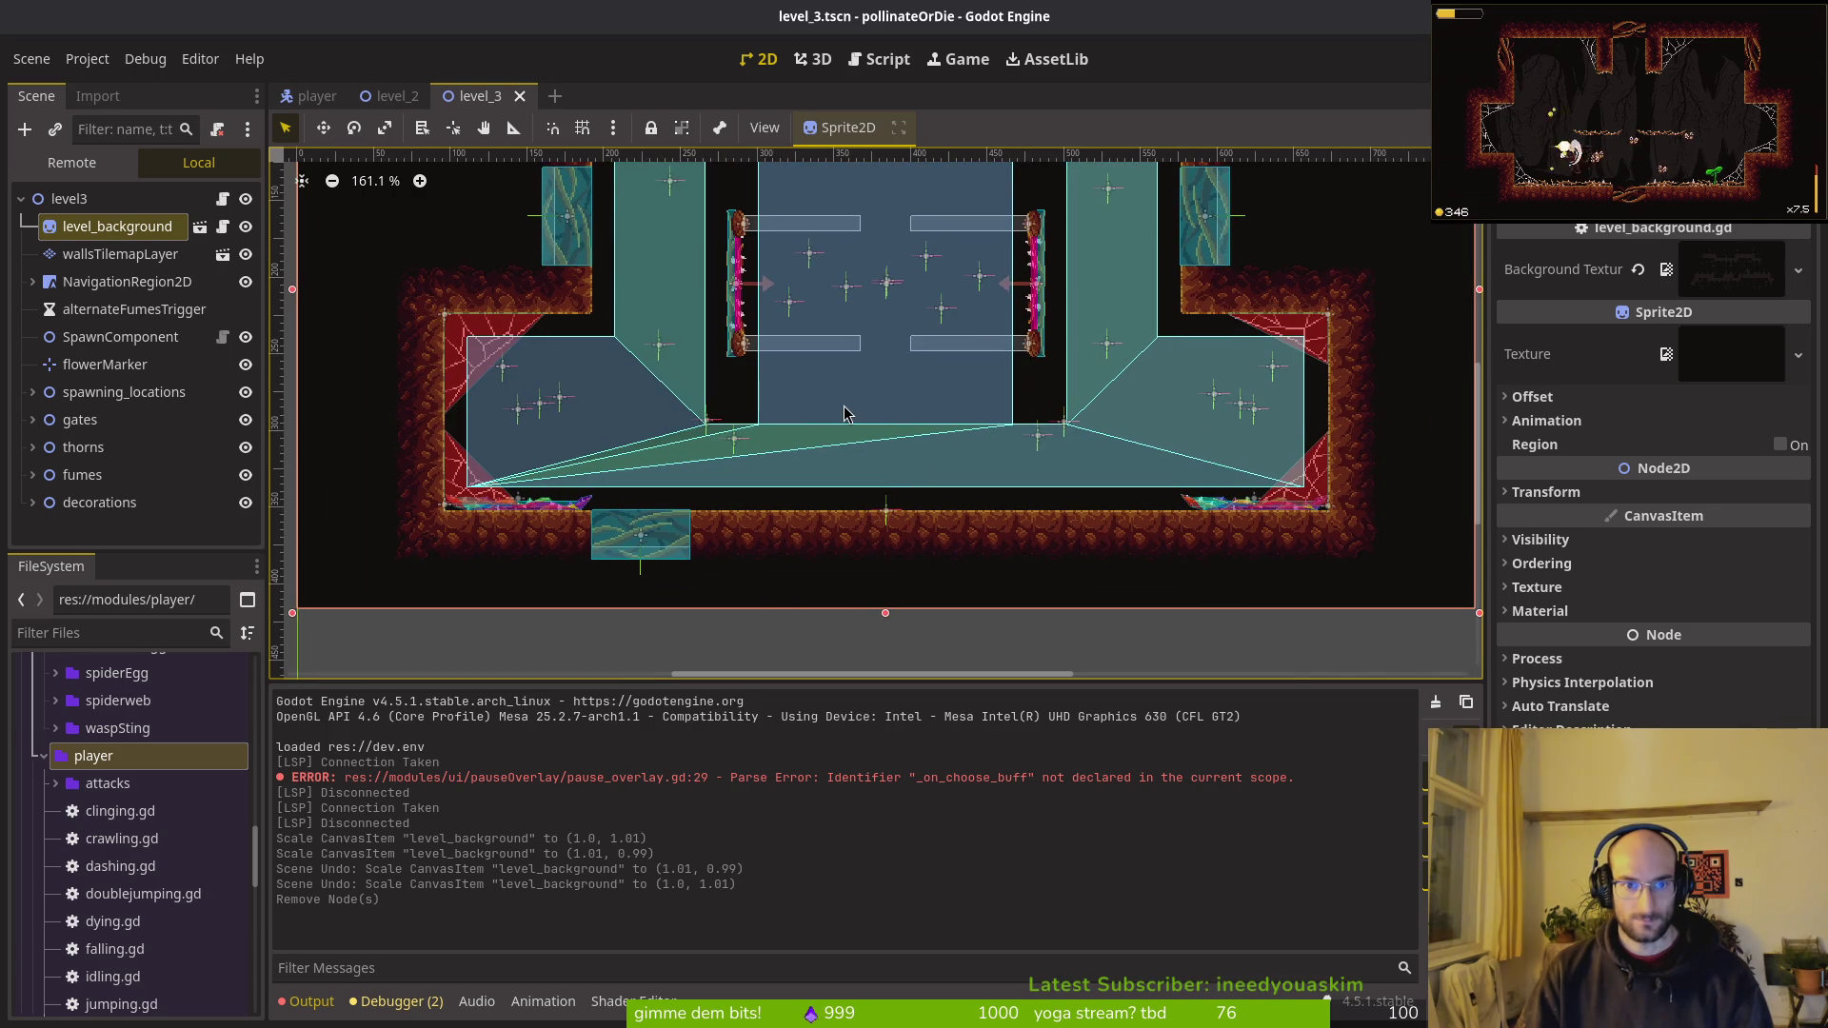
key(alt+shift+o)
text(level_4)
key(Return)
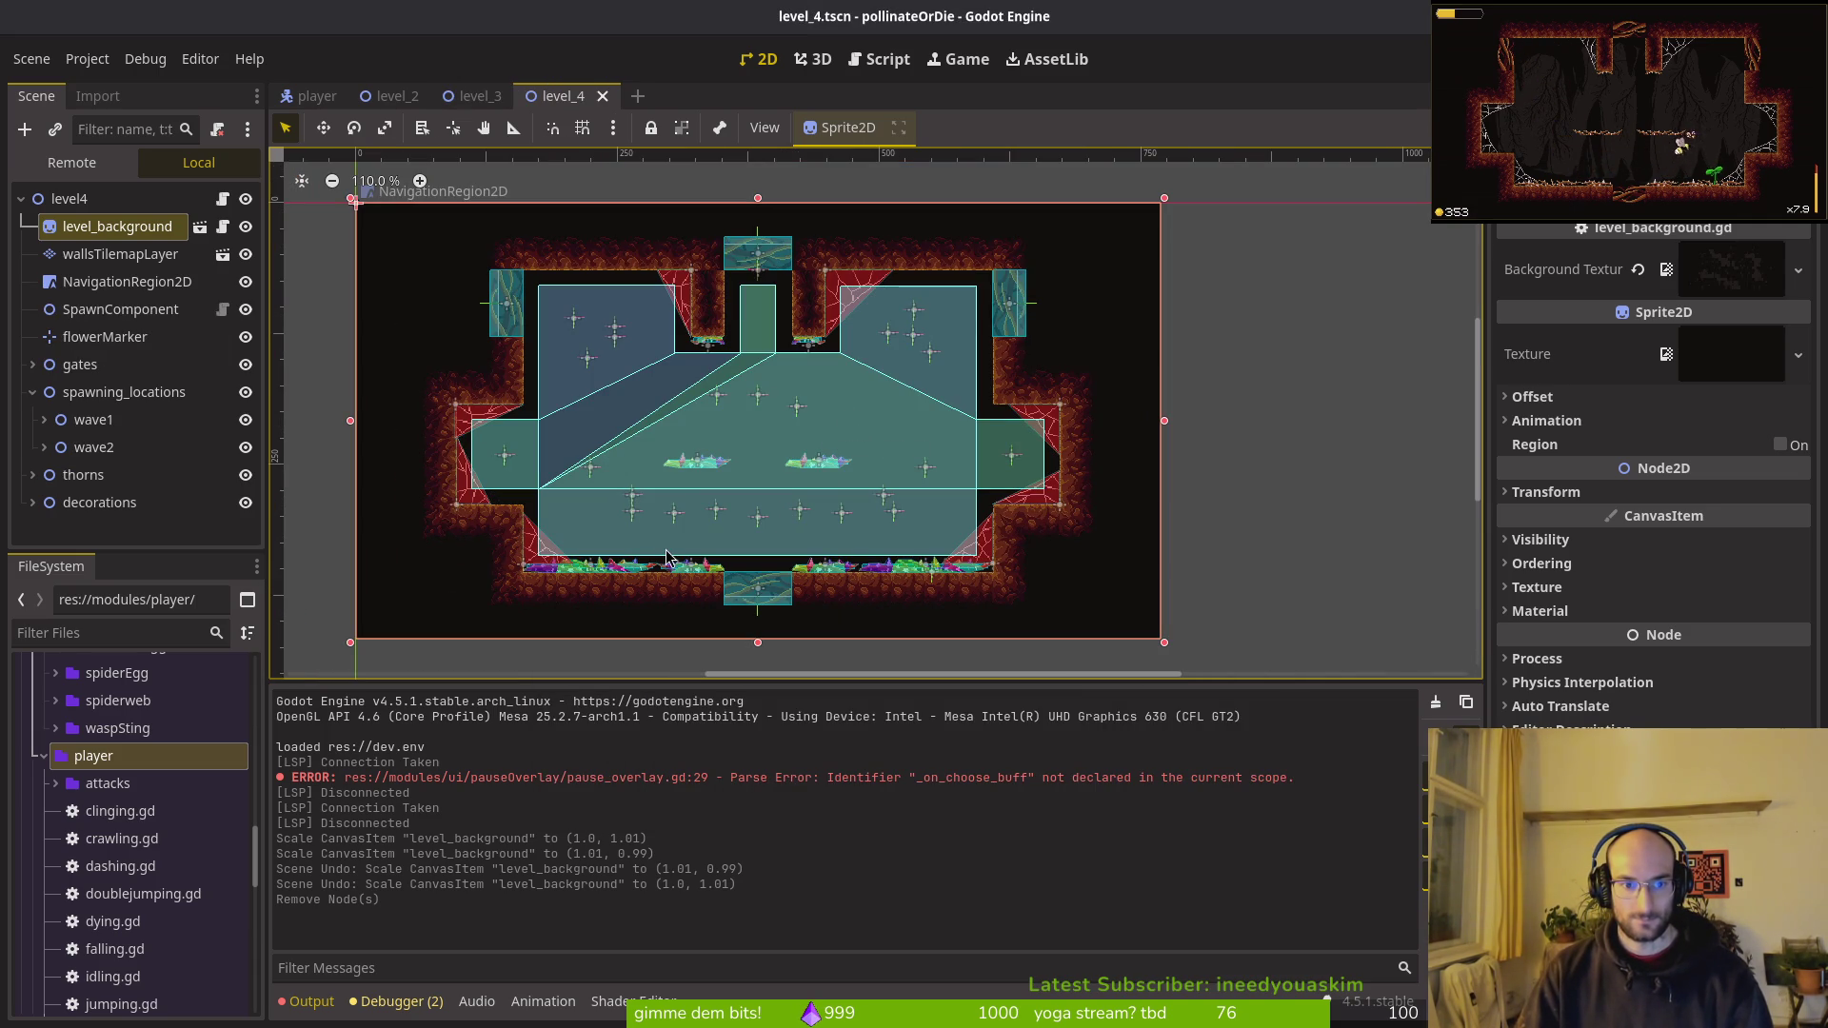
scroll(815, 490, up, 4)
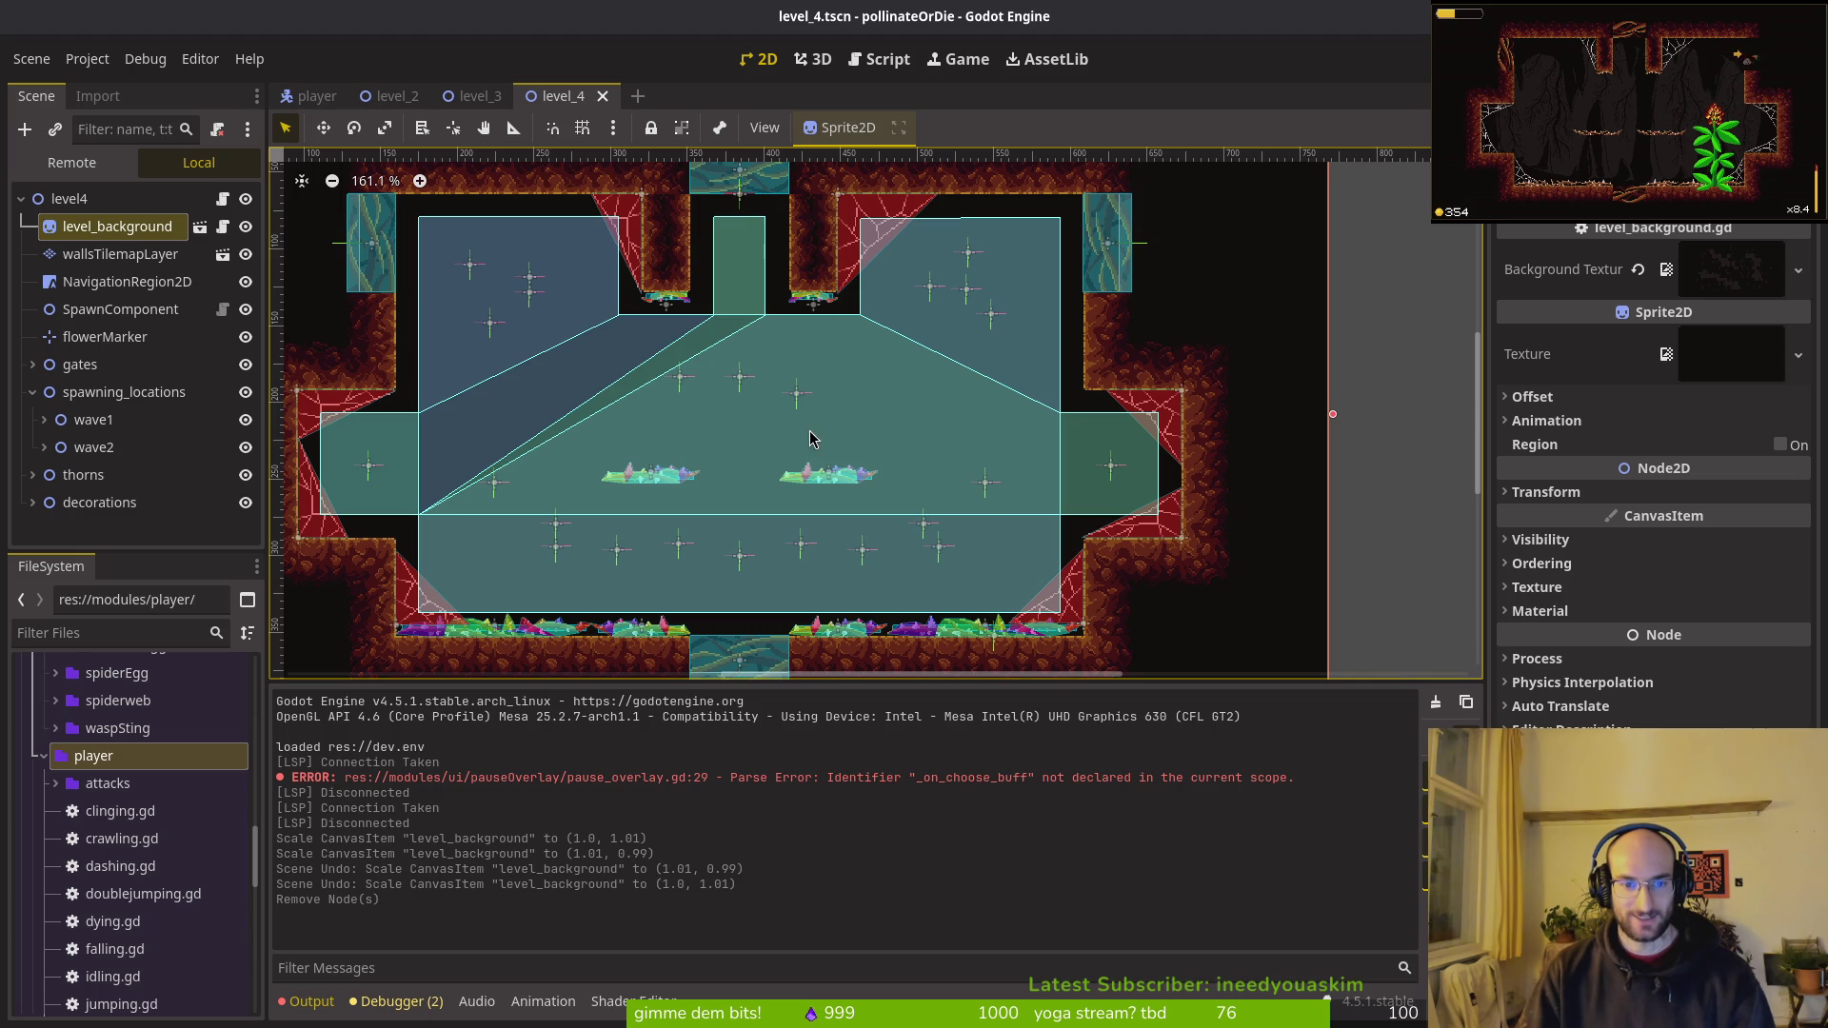
click(801, 305)
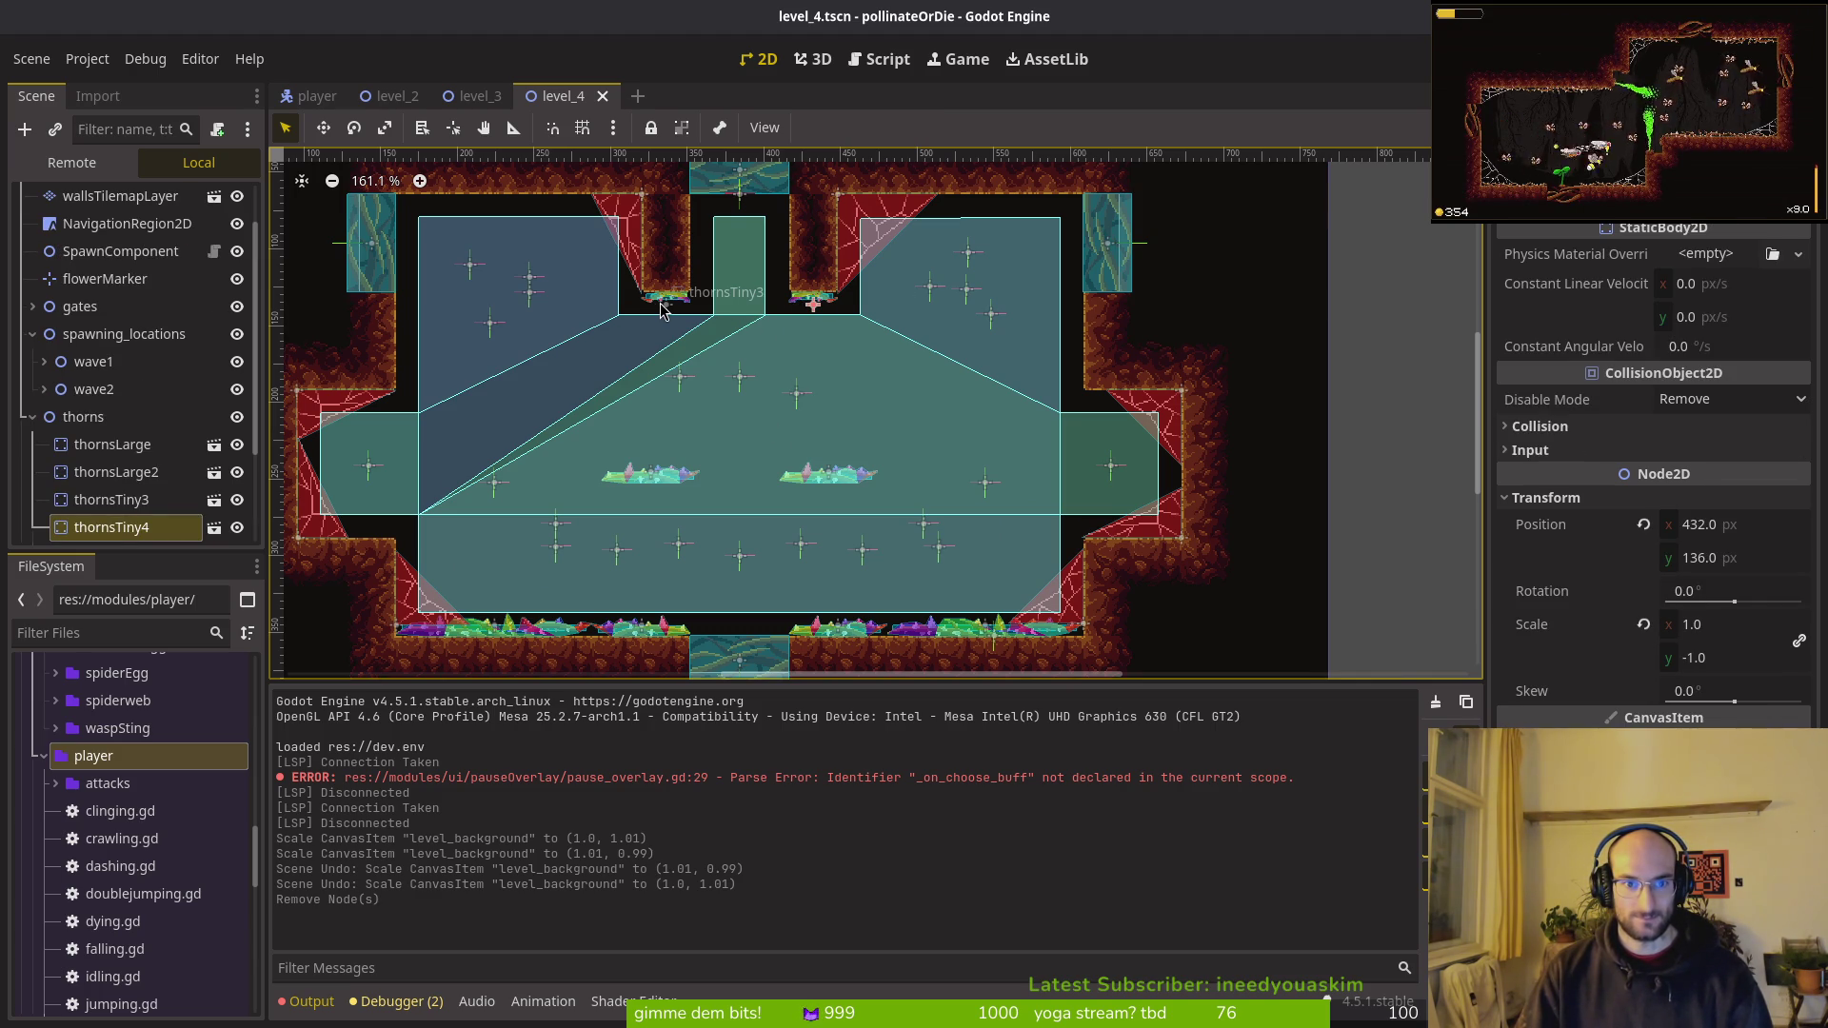
scroll(809, 300, up, 3)
scroll(809, 300, left, 3)
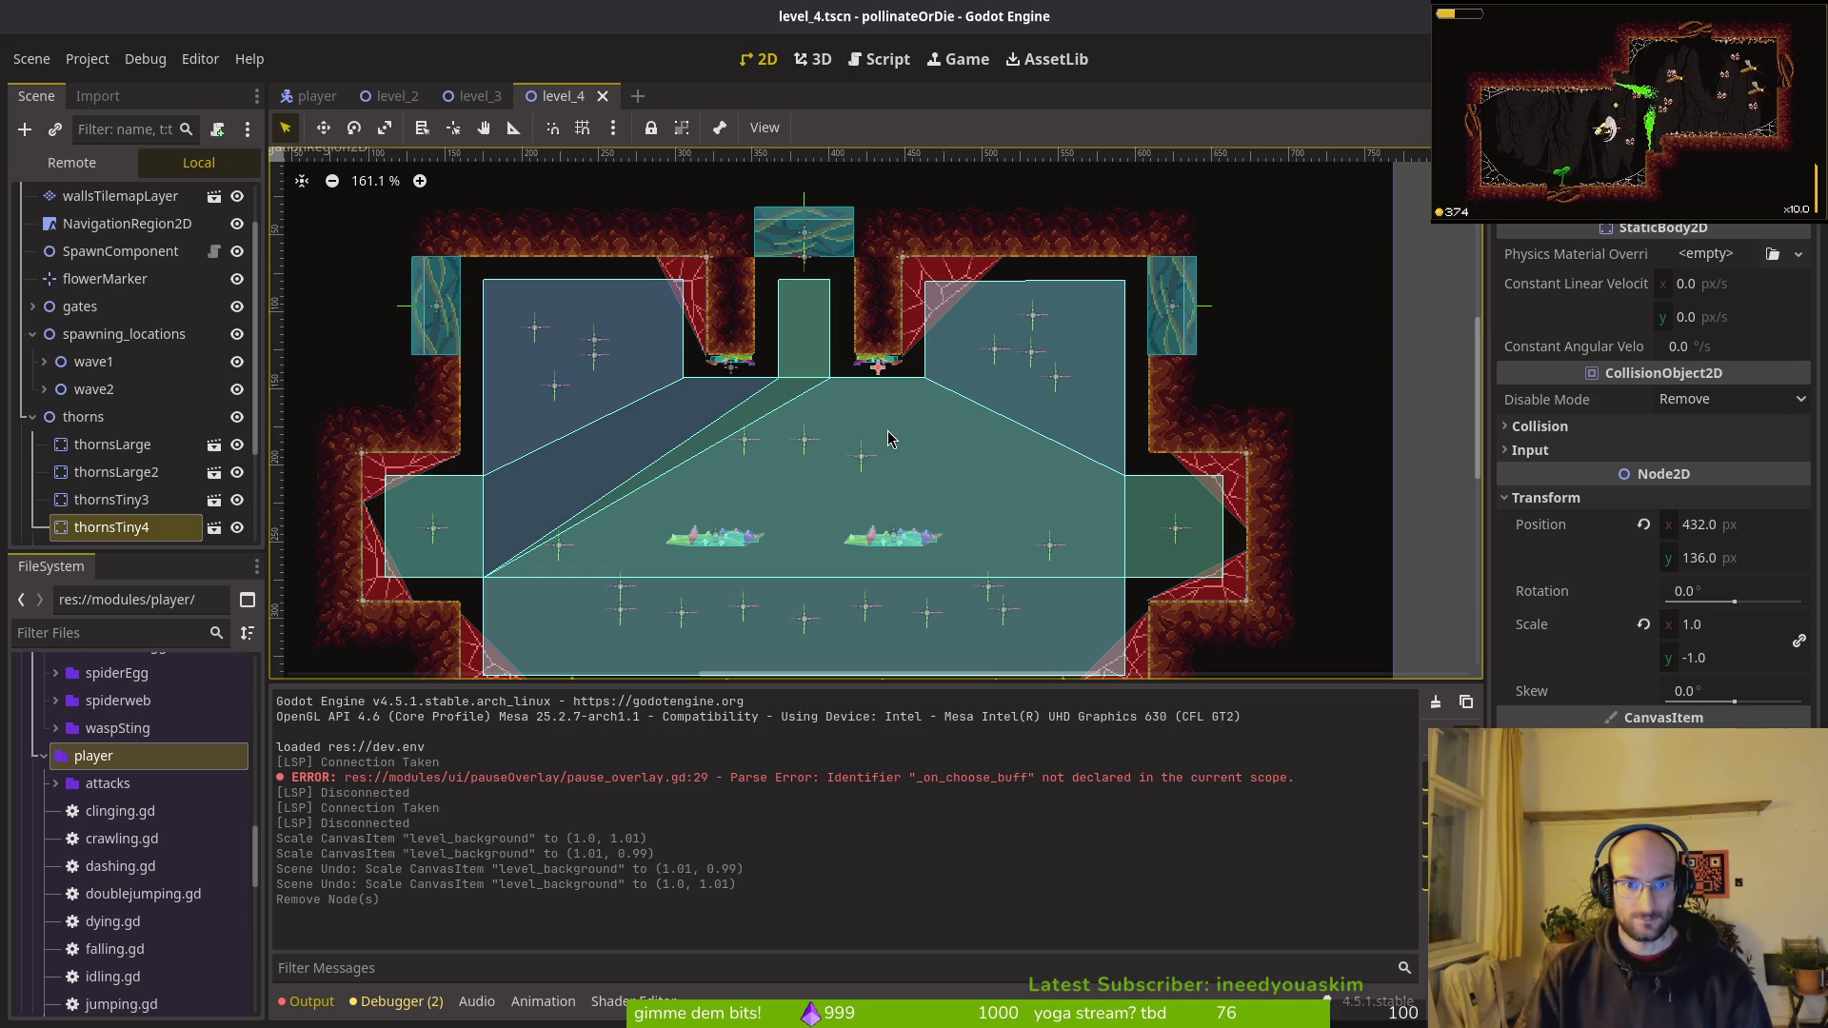
scroll(914, 419, down, 8)
scroll(914, 419, right, 3)
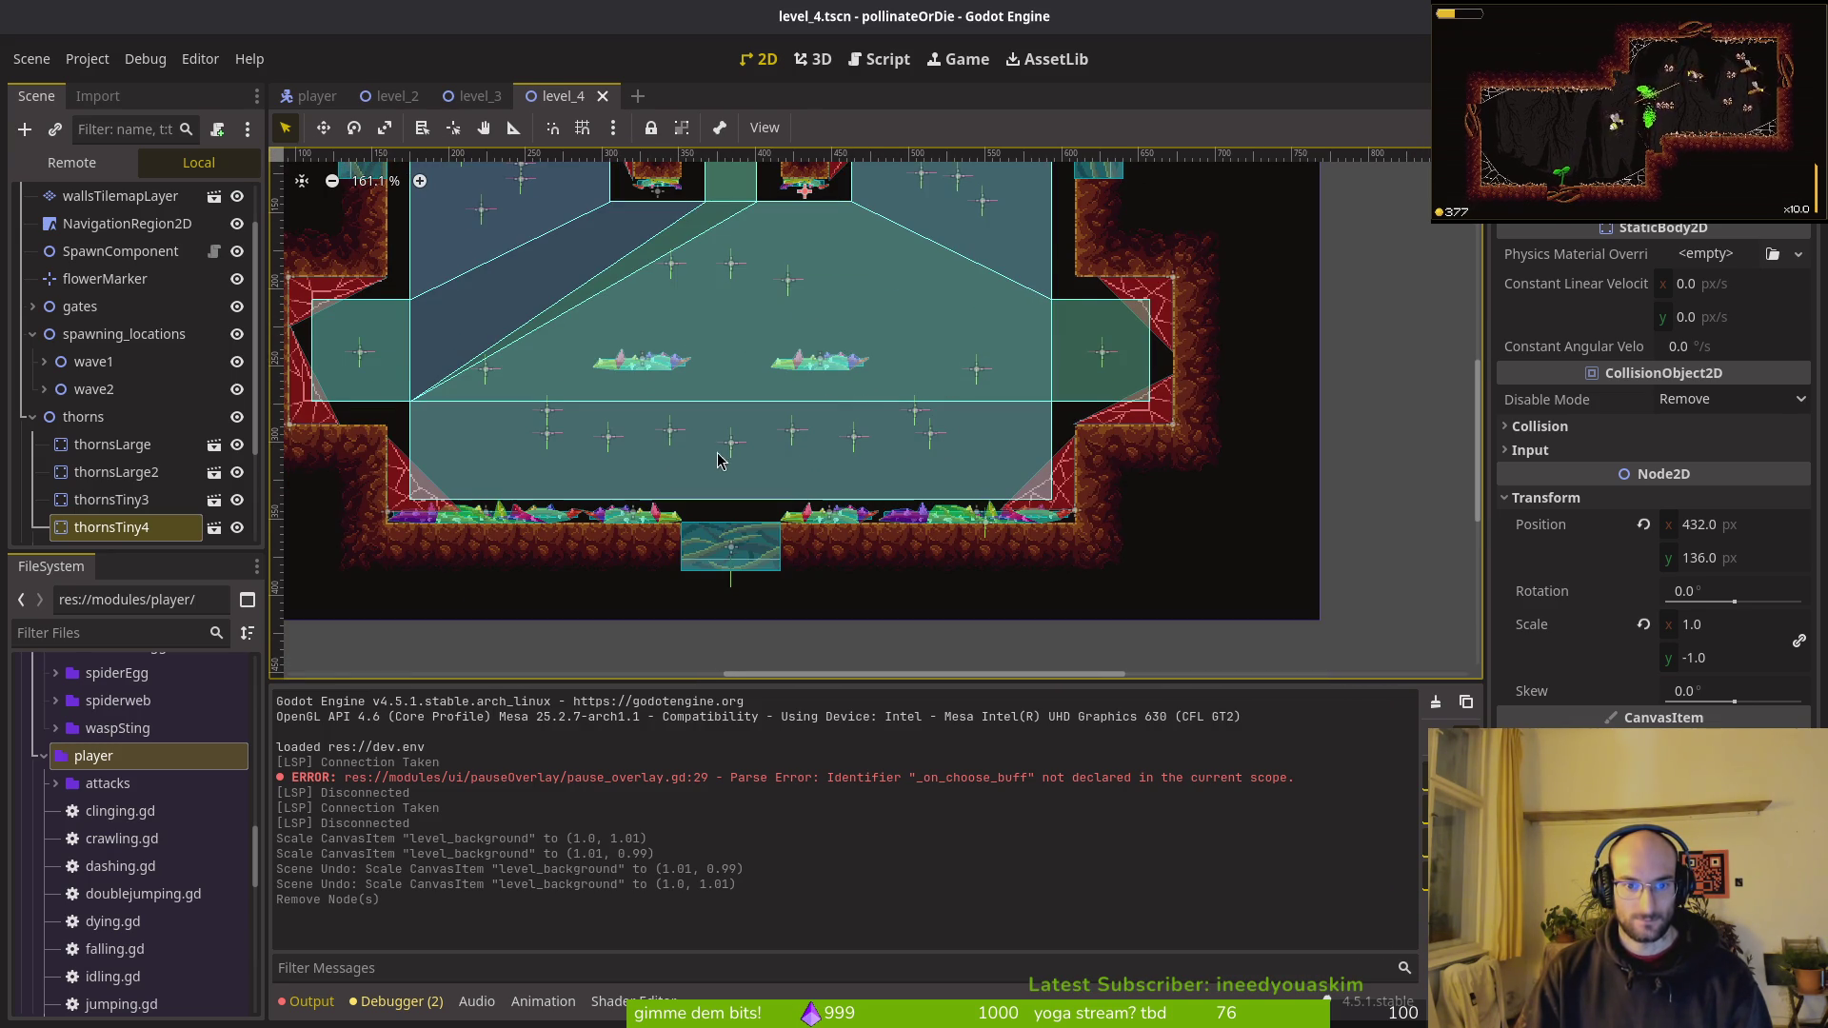
scroll(831, 501, up, 2)
scroll(832, 502, left, 5)
click(633, 570)
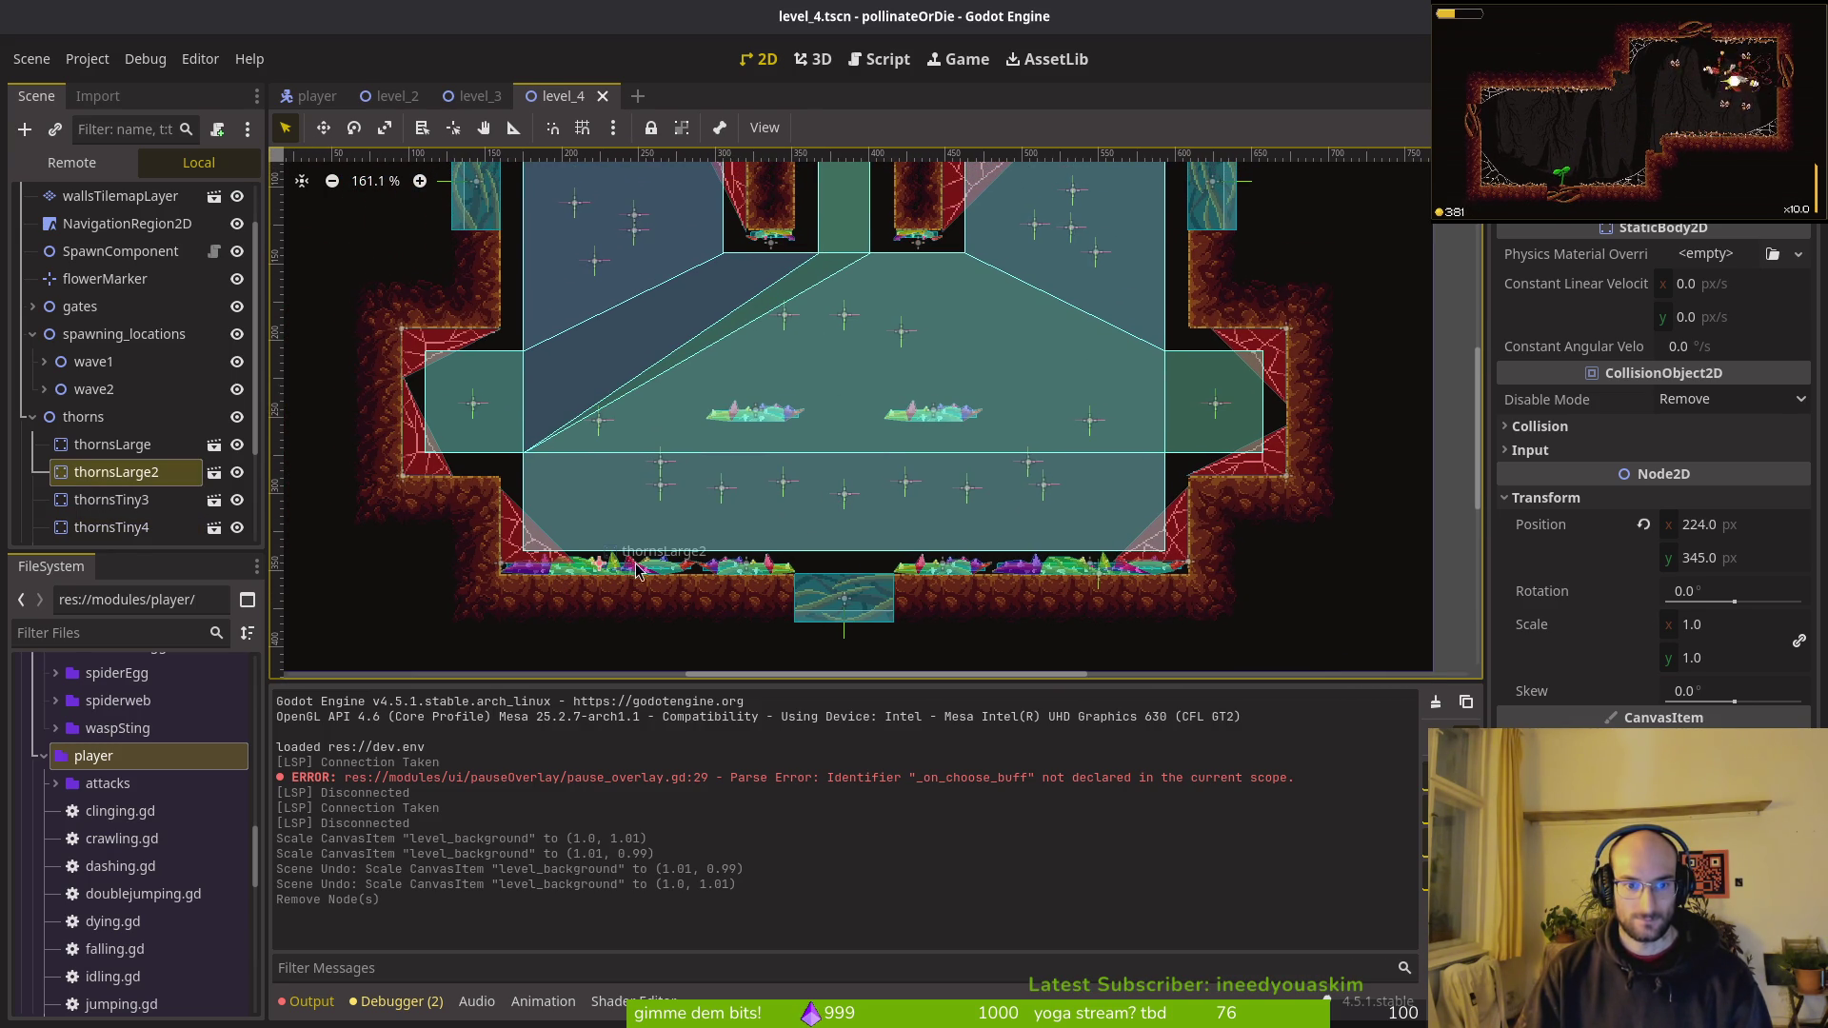
key(Escape)
scroll(975, 474, down, 3)
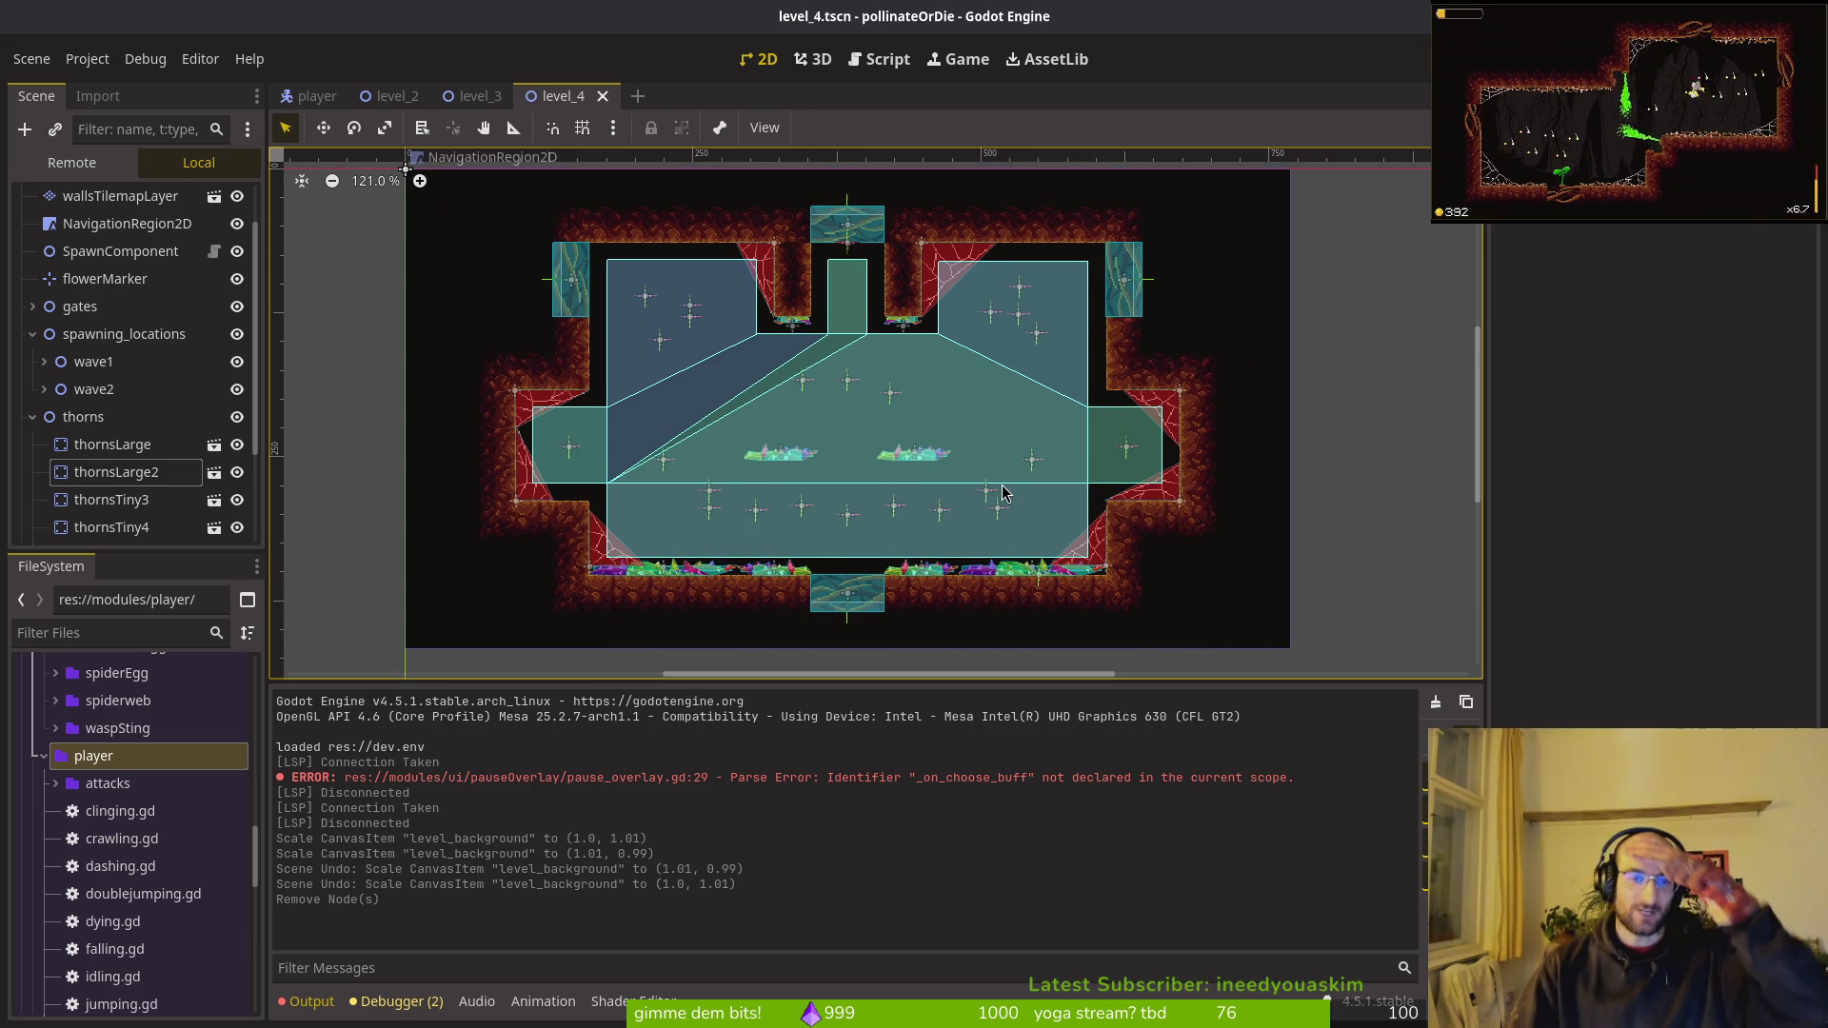
click(32, 417)
click(33, 393)
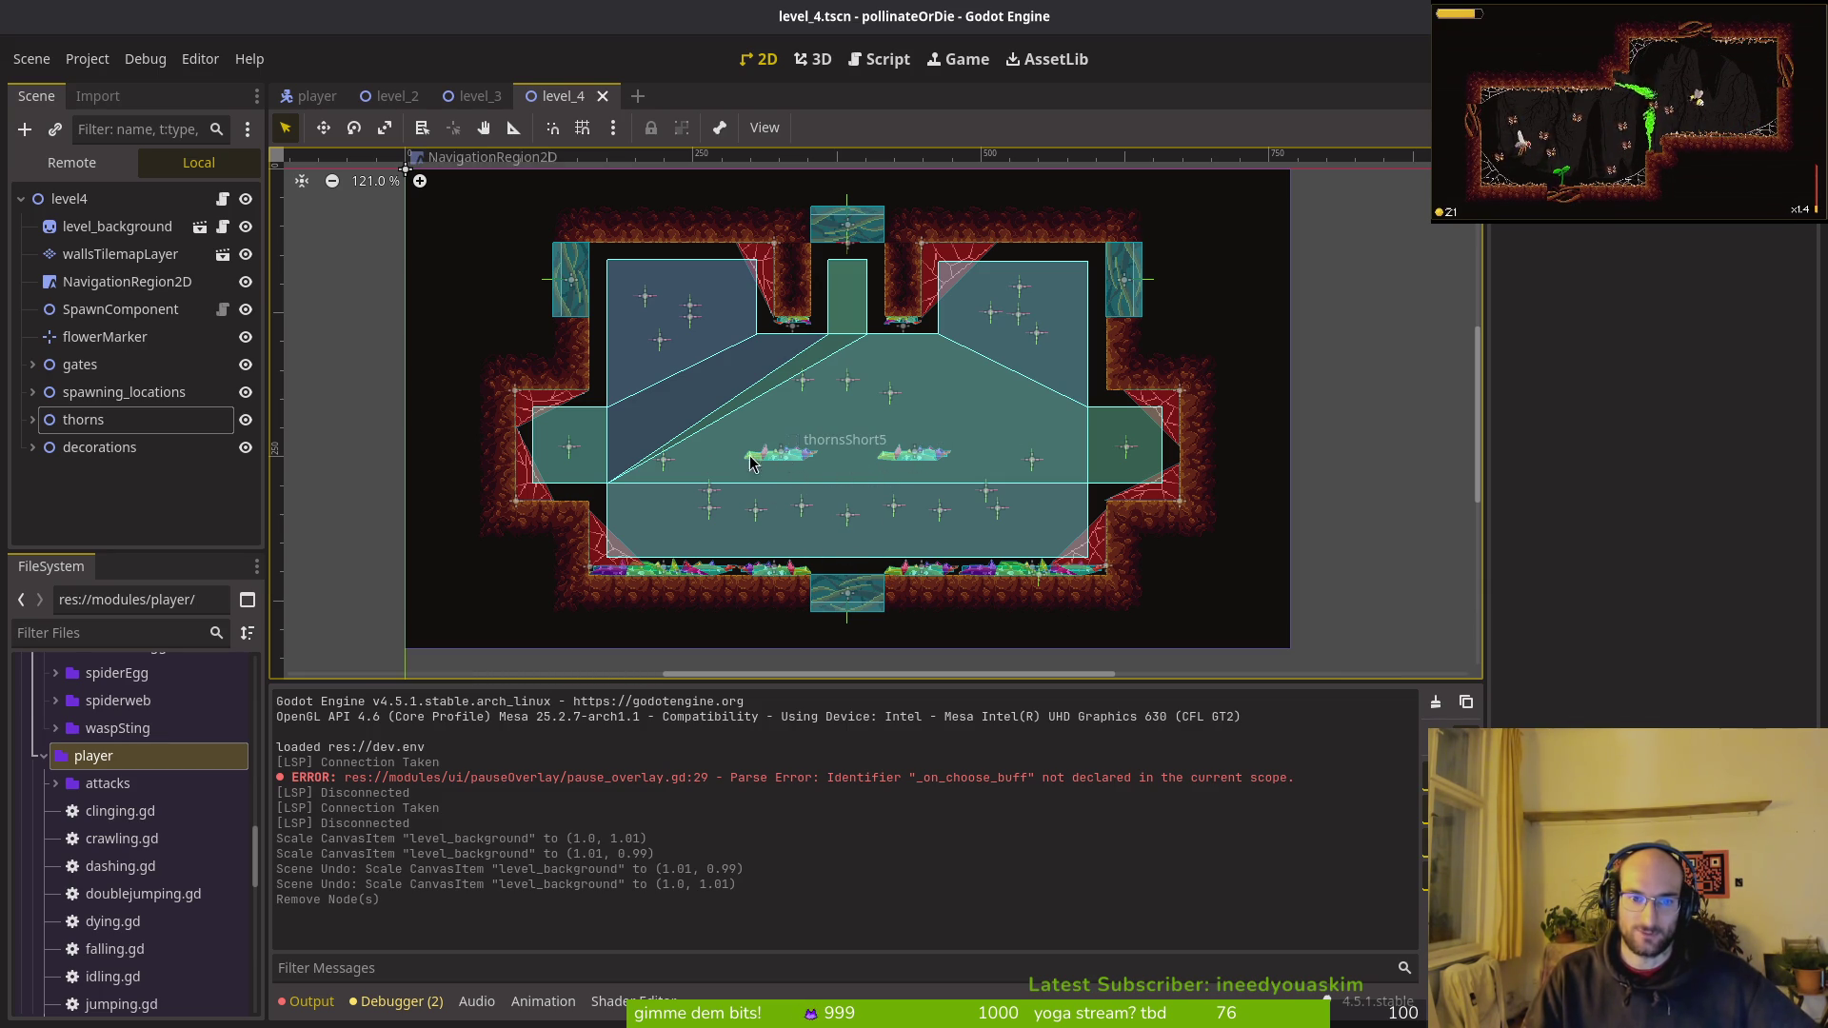
Step: Undo the accidental left nudge of thornsShort5 and save level_4
click(787, 461)
key(Left)
key(Left)
key(Left)
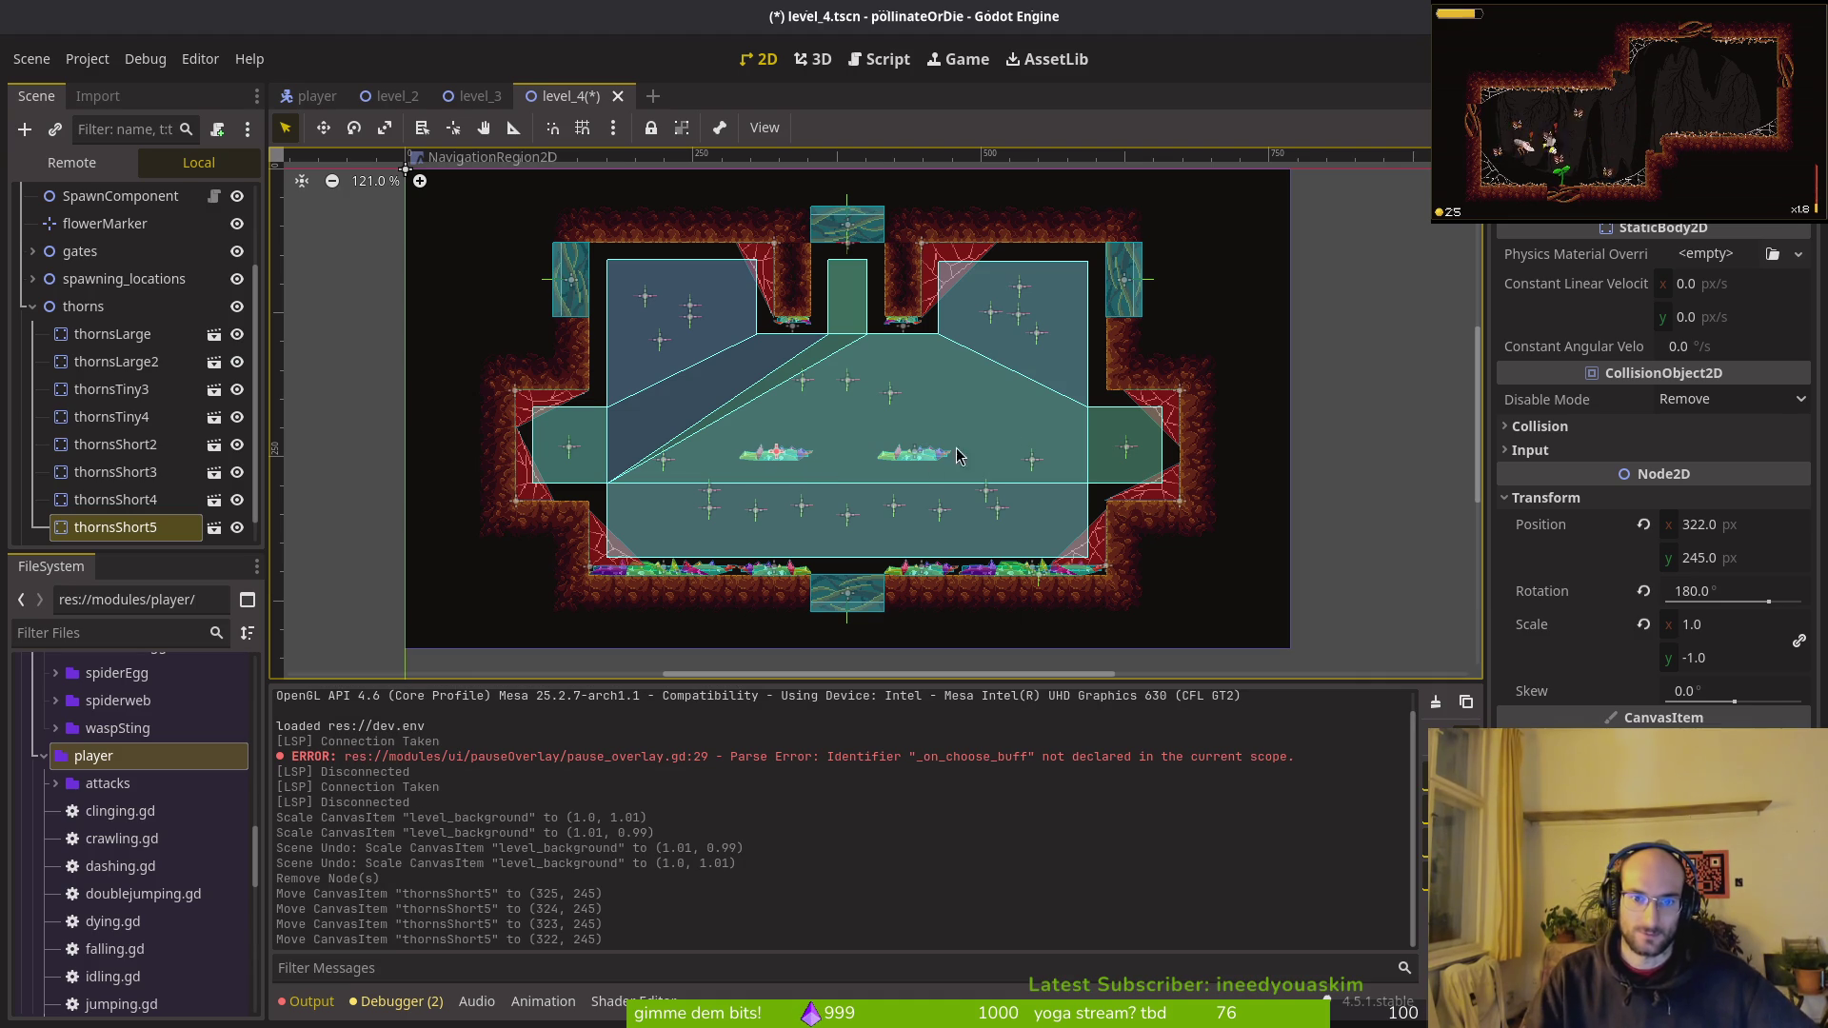
key(ctrl+z)
key(ctrl+z)
key(ctrl+z)
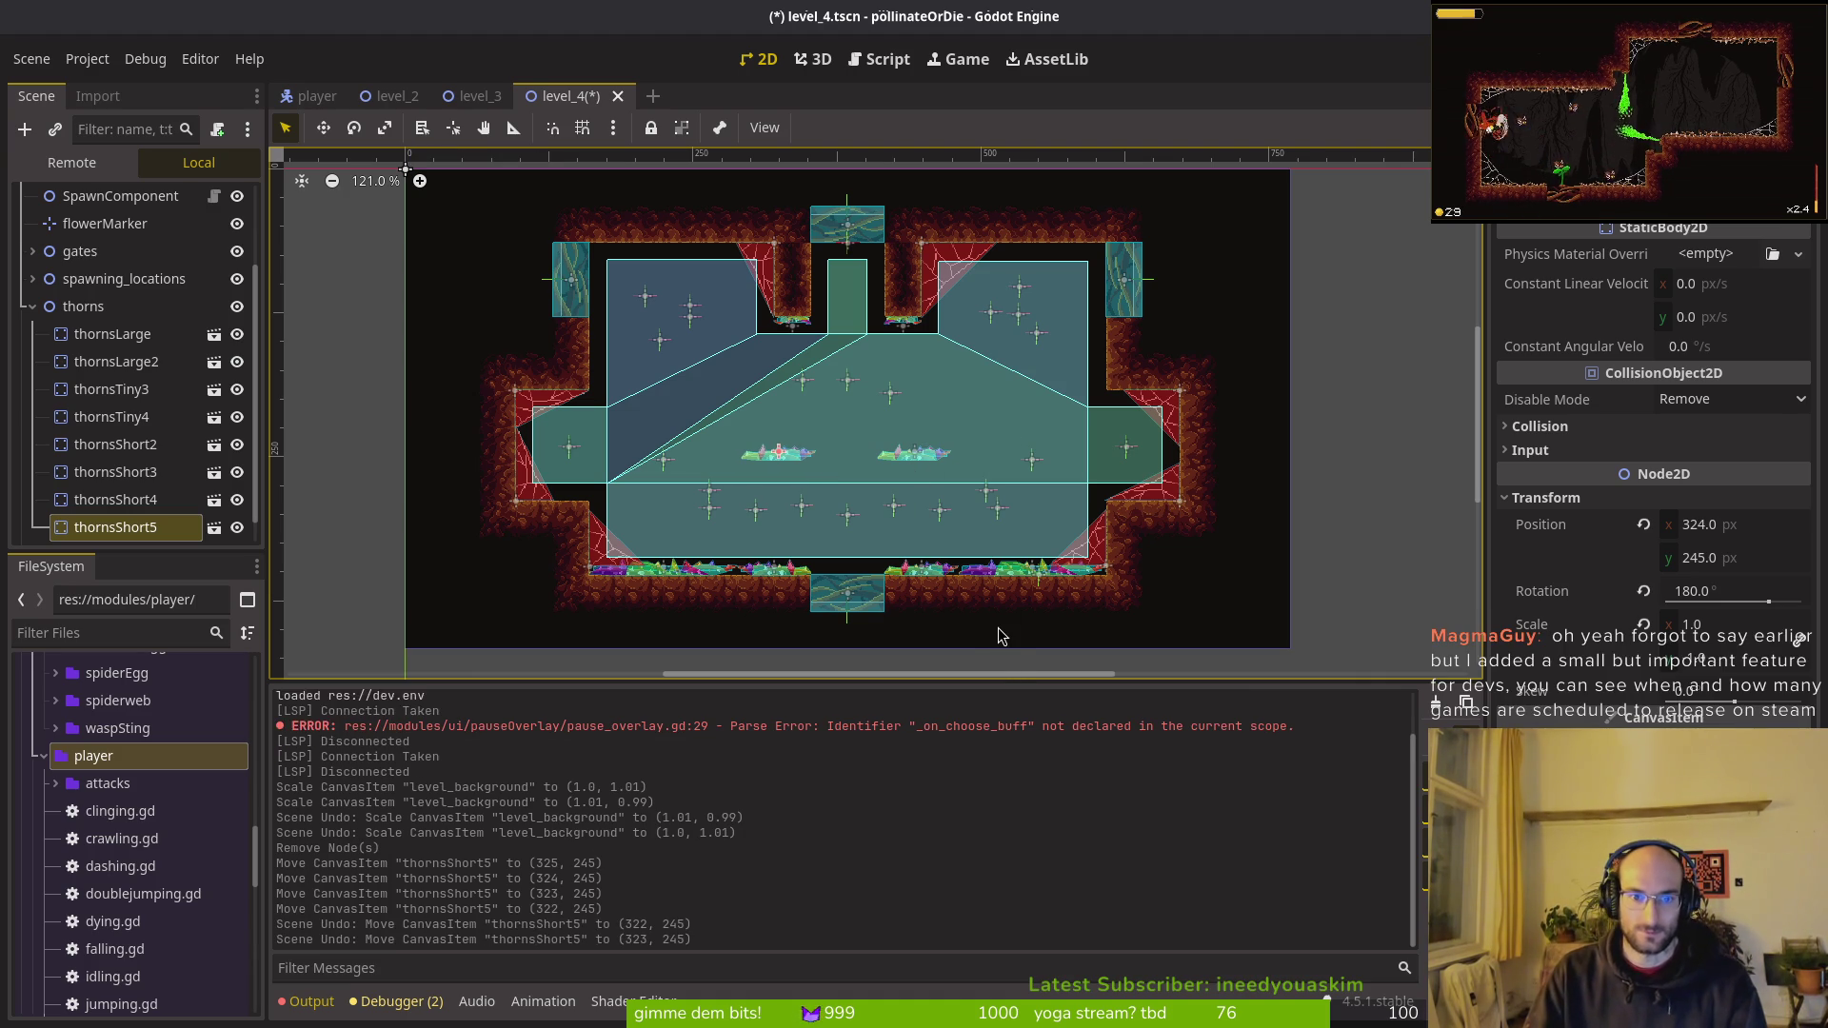
key(ctrl+z)
key(Escape)
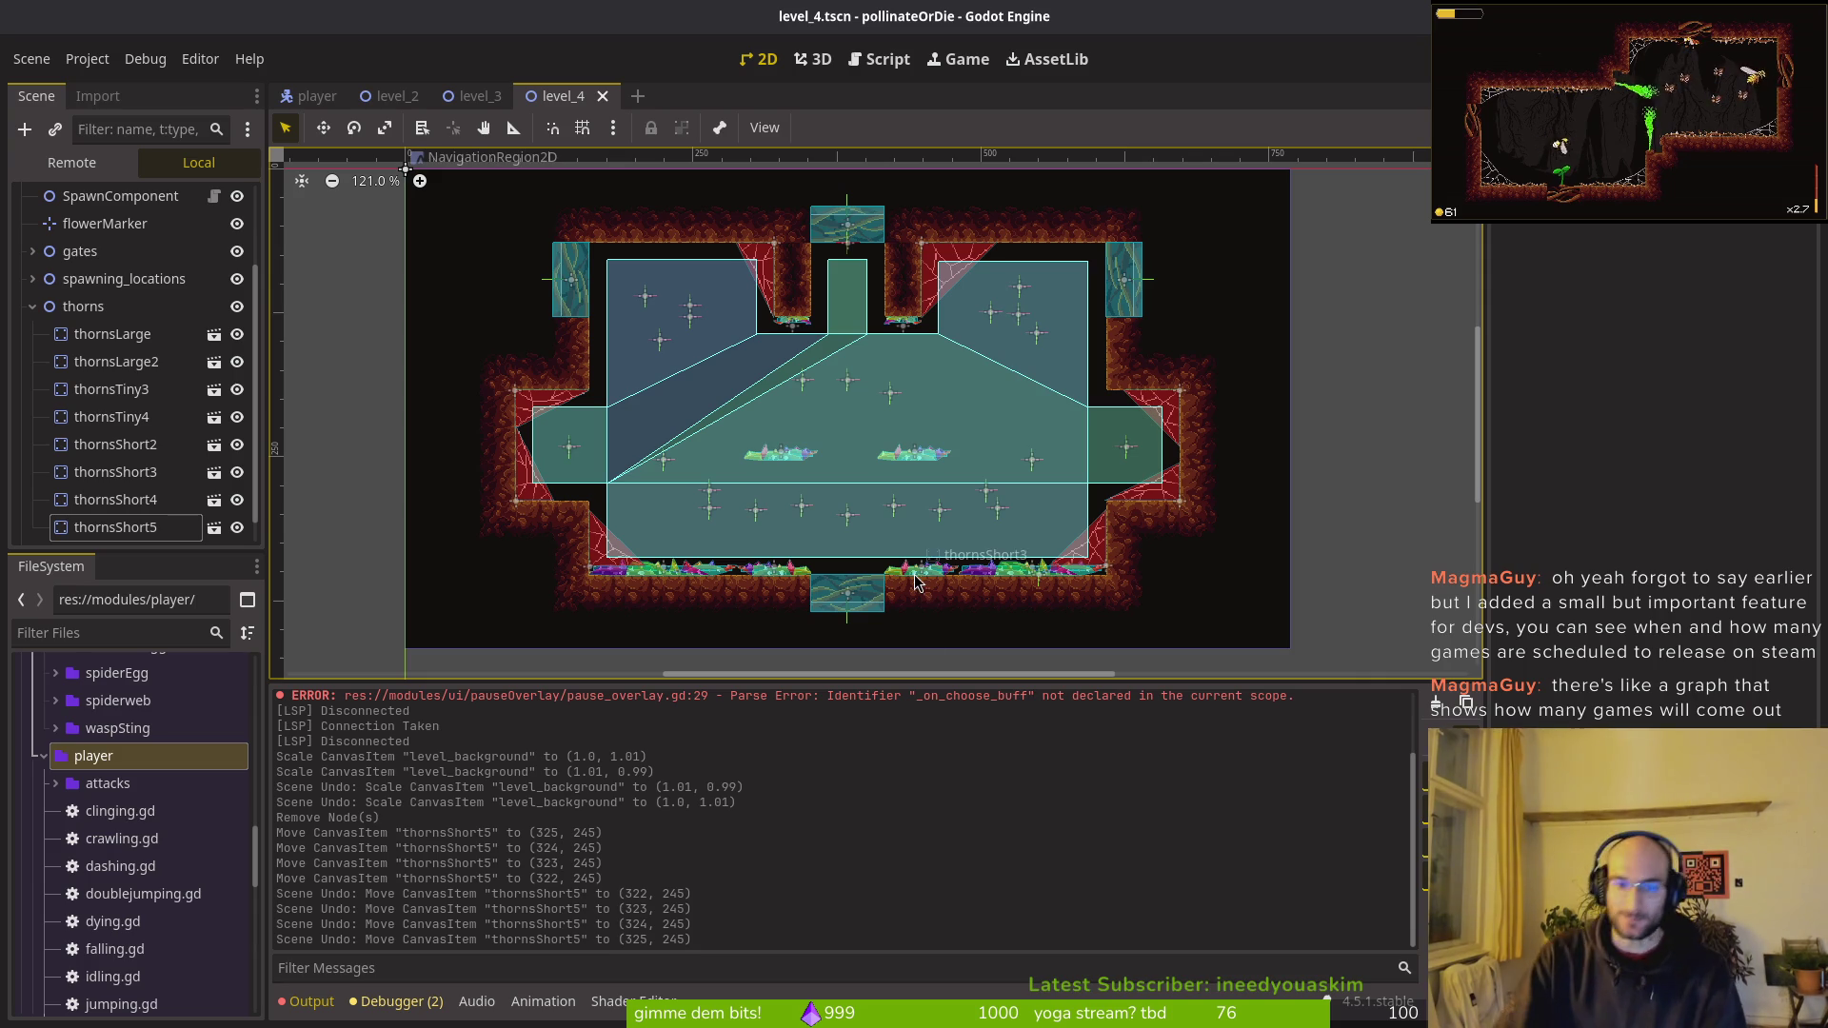
key(ctrl+s)
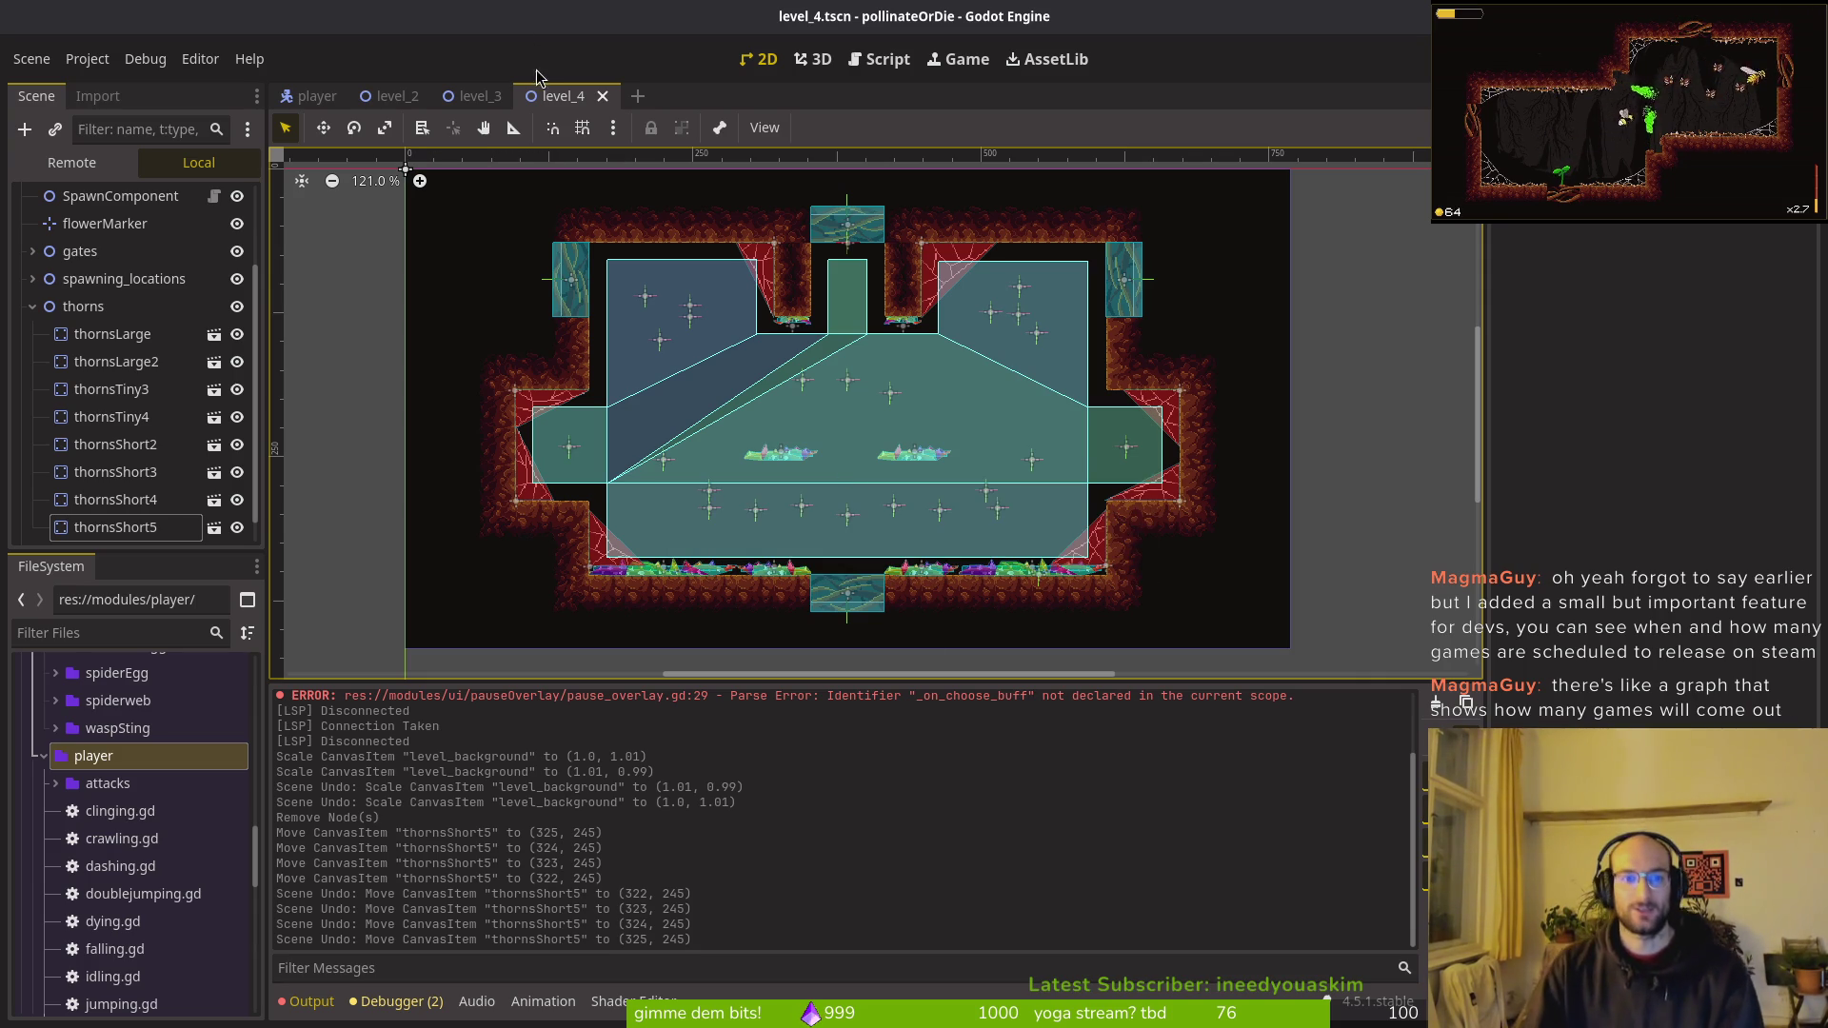
middle_click(568, 97)
Step: Close the level_3 and level_2 scene tabs
middle_click(467, 95)
middle_click(371, 97)
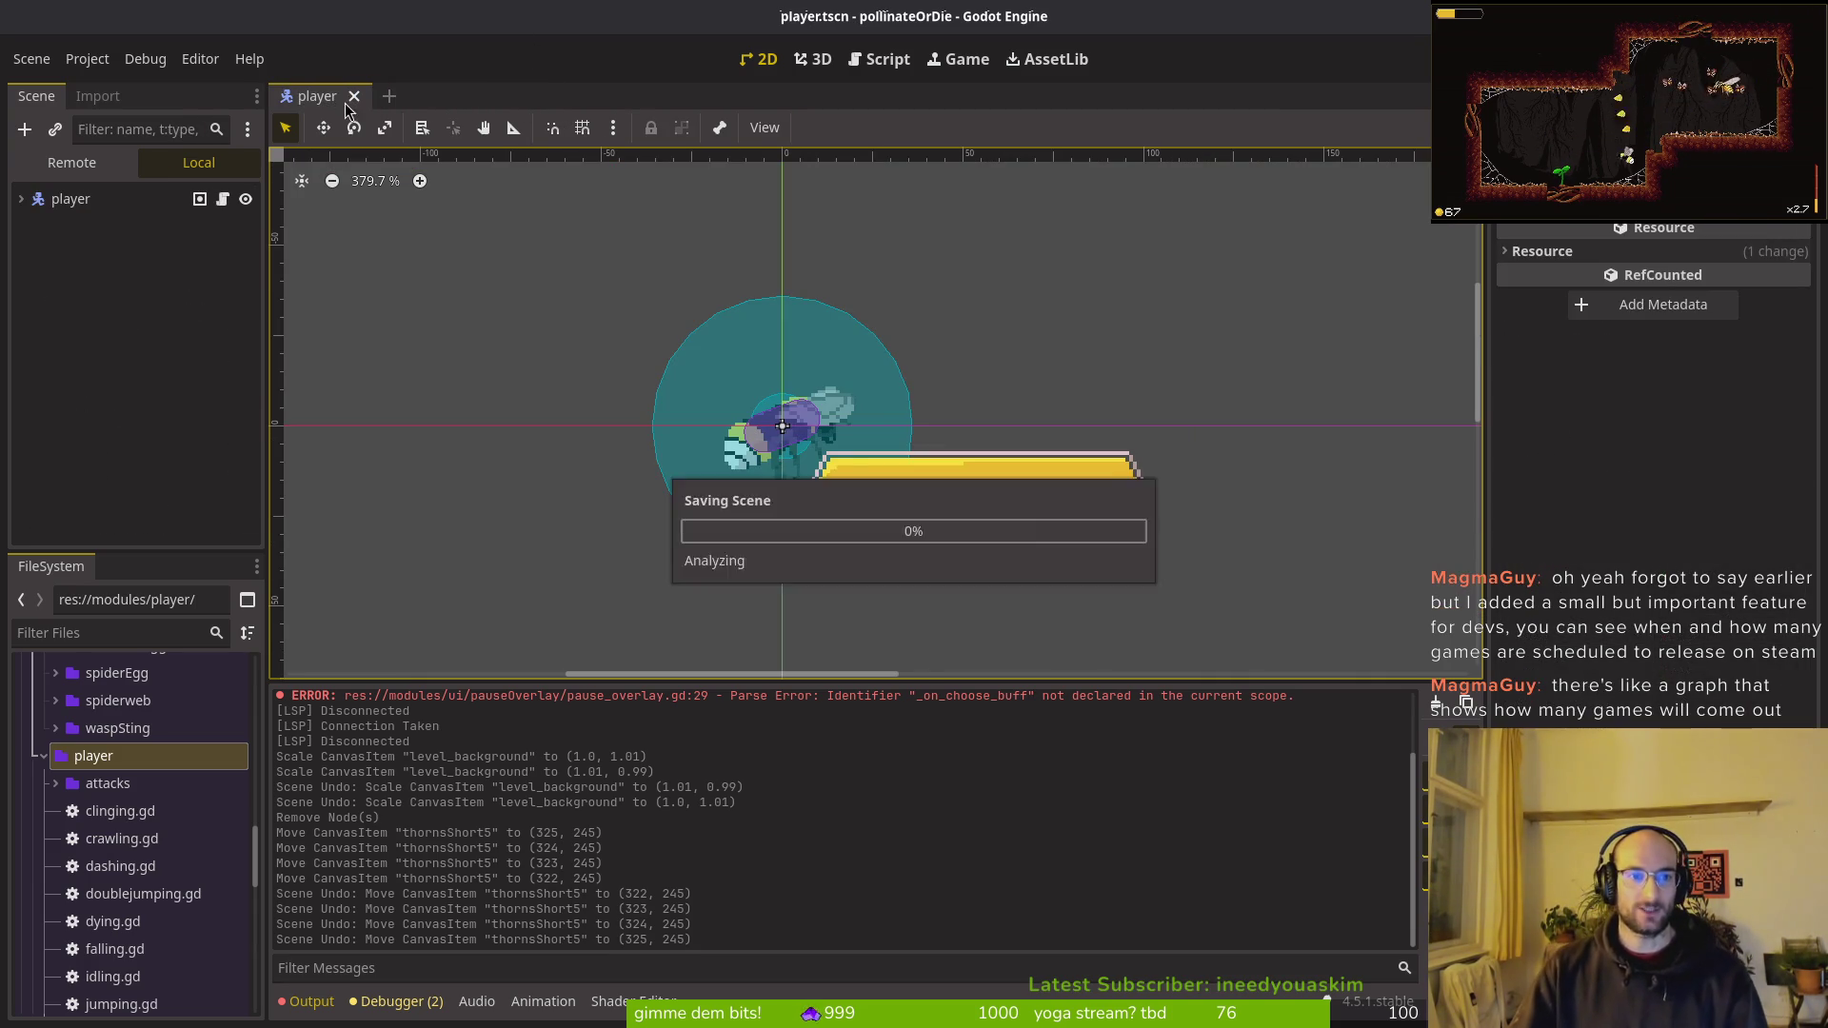
key(alt+Tab)
Step: Review the level_2.tscn diff in tig
text(tig)
key(Return)
key(s)
key(Down)
key(Down)
key(Return)
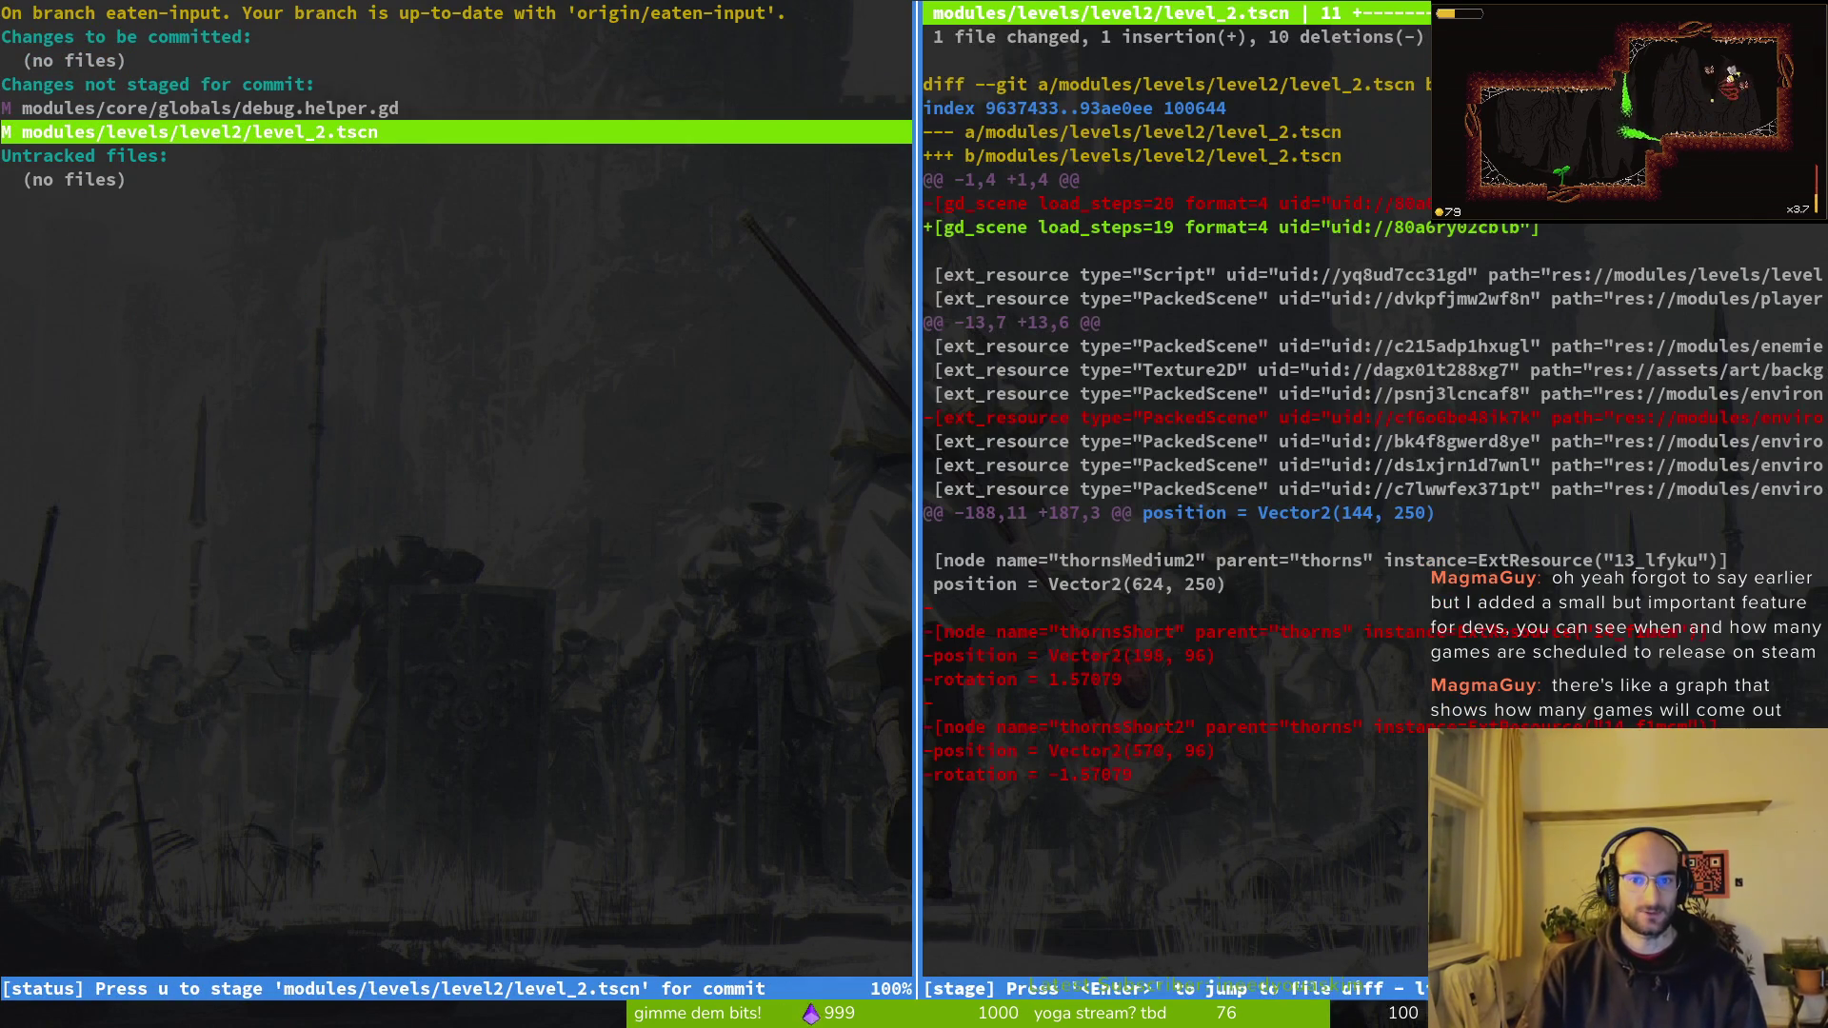
key(q)
key(q)
Step: Commit as 'removed some hard to see spikes in level 2' and push to eaten-input
text(git comit)
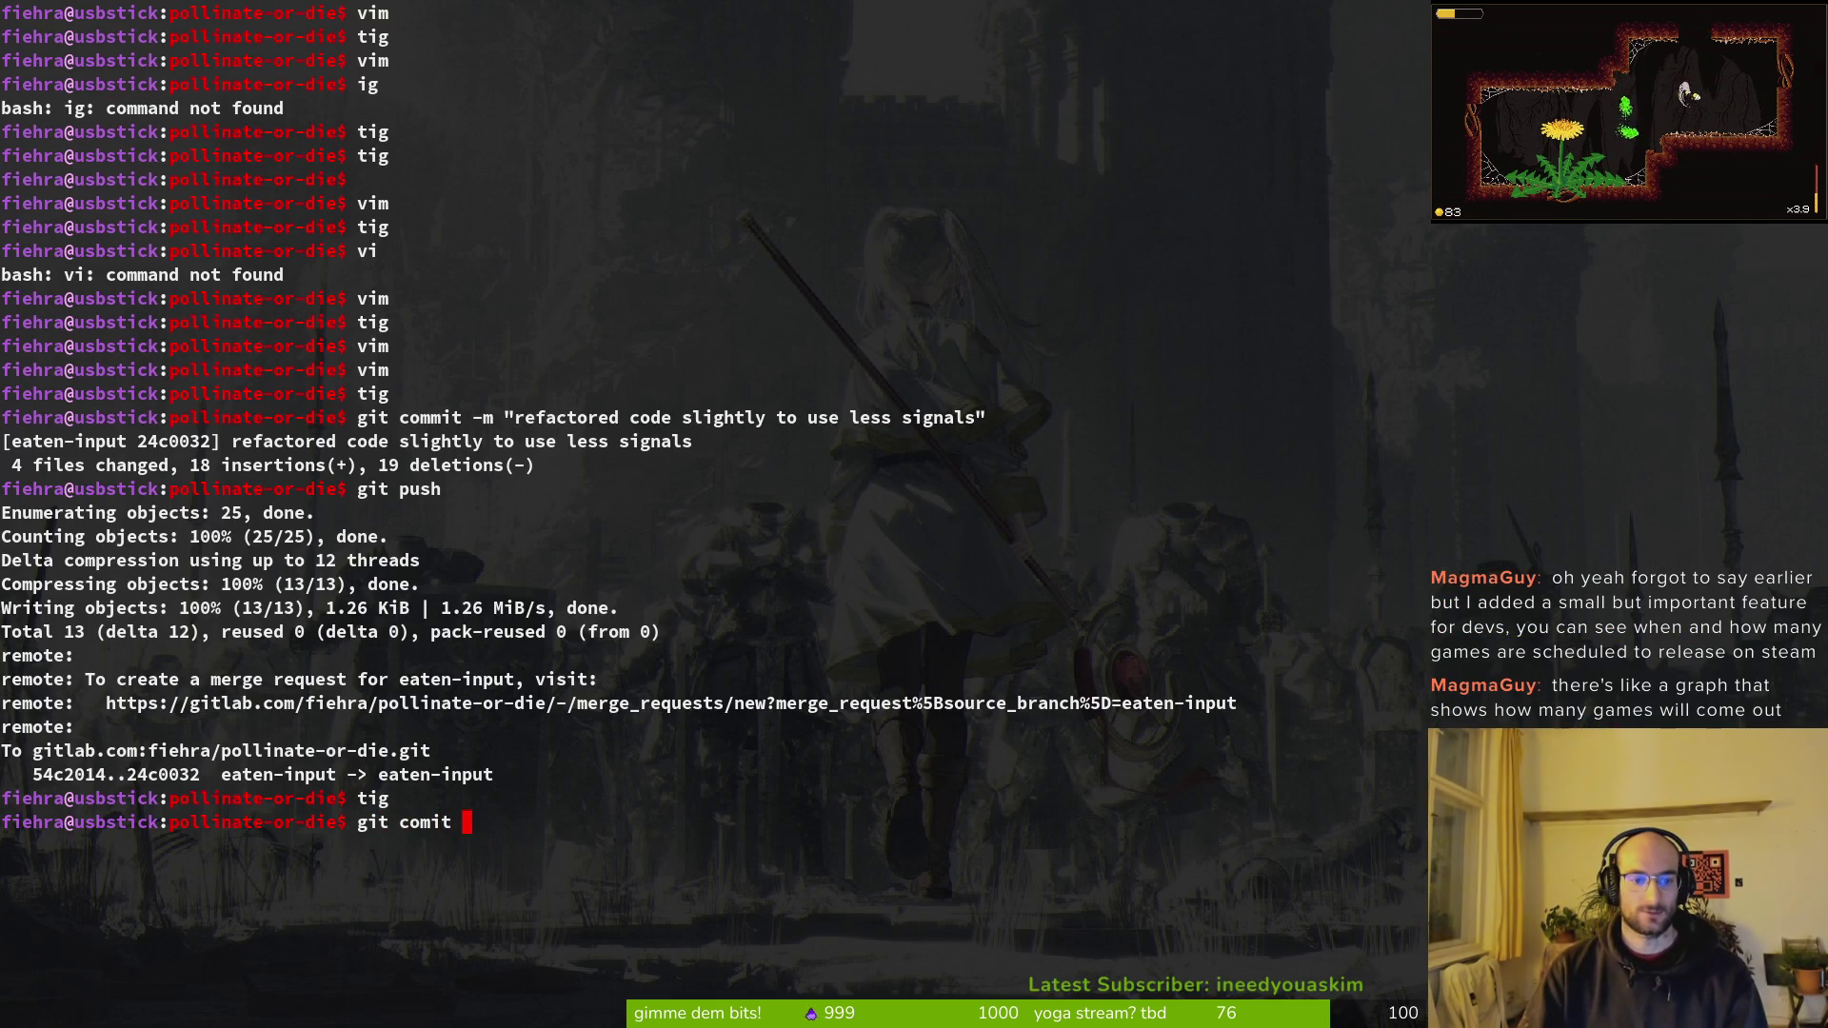
key(BackSpace)
key(BackSpace)
text(mit -m" removed some)
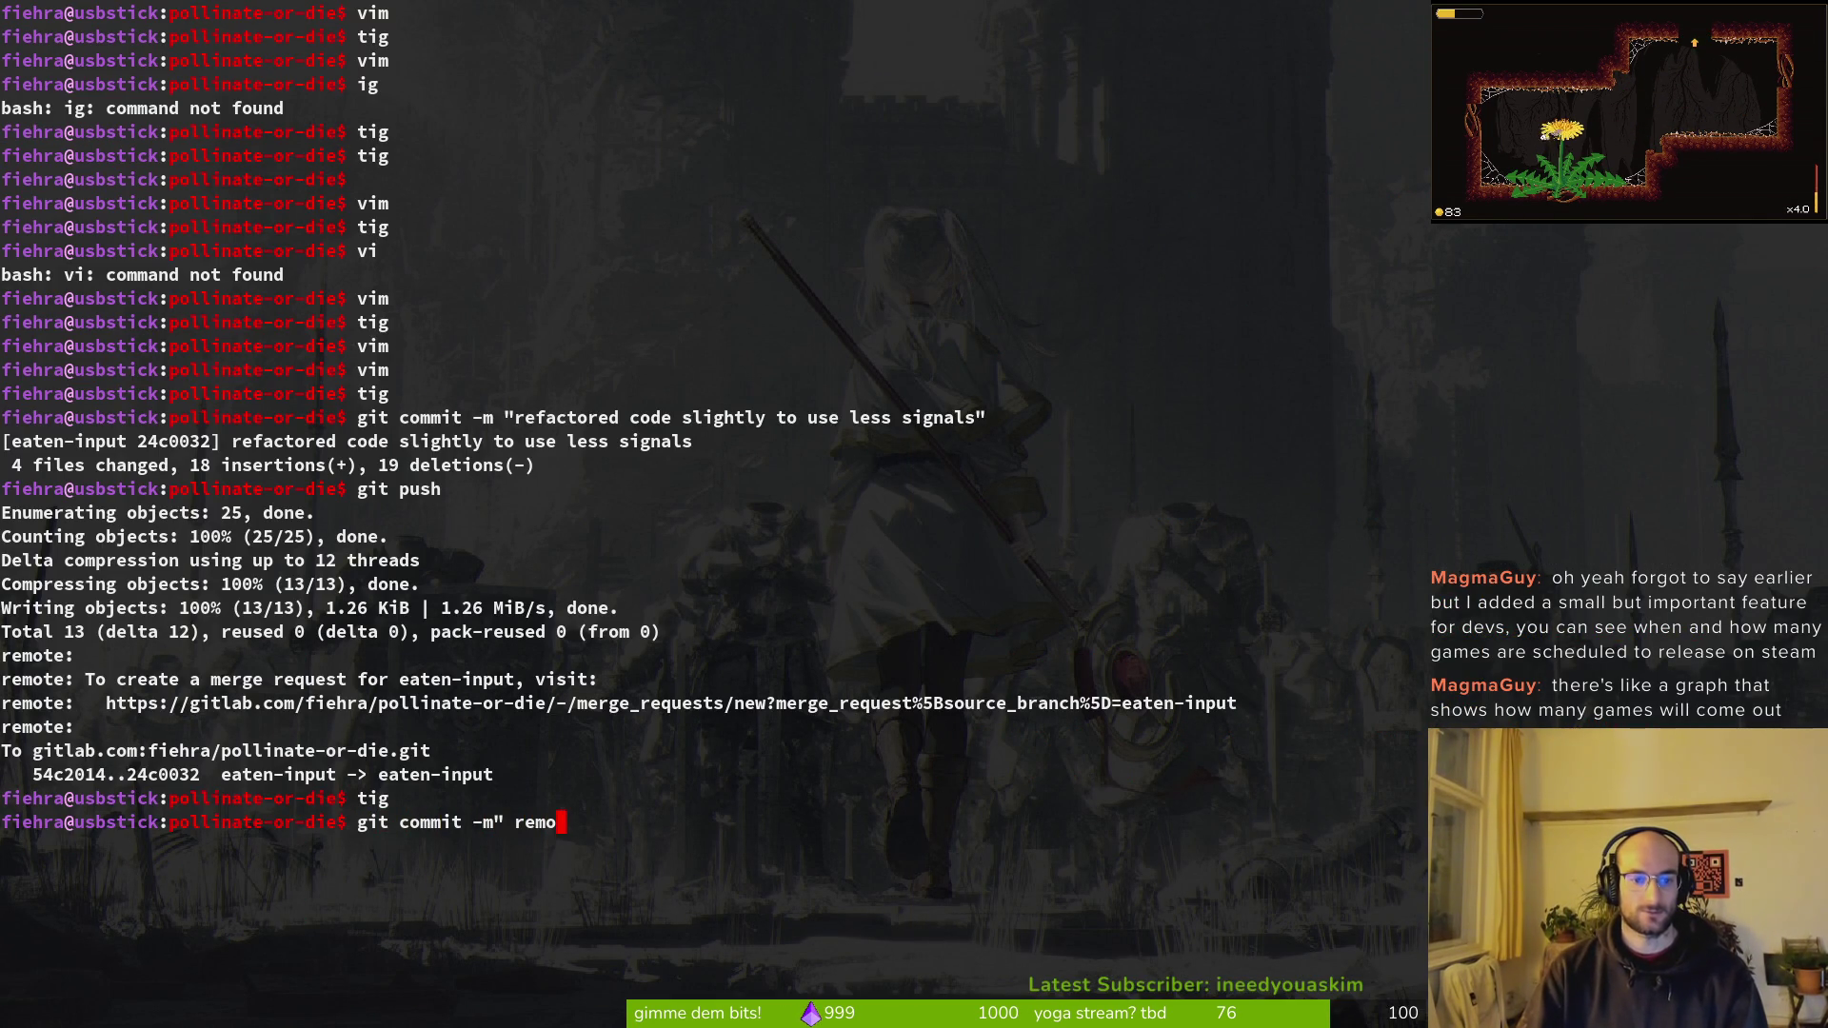
text( hard to see spikes in level 2")
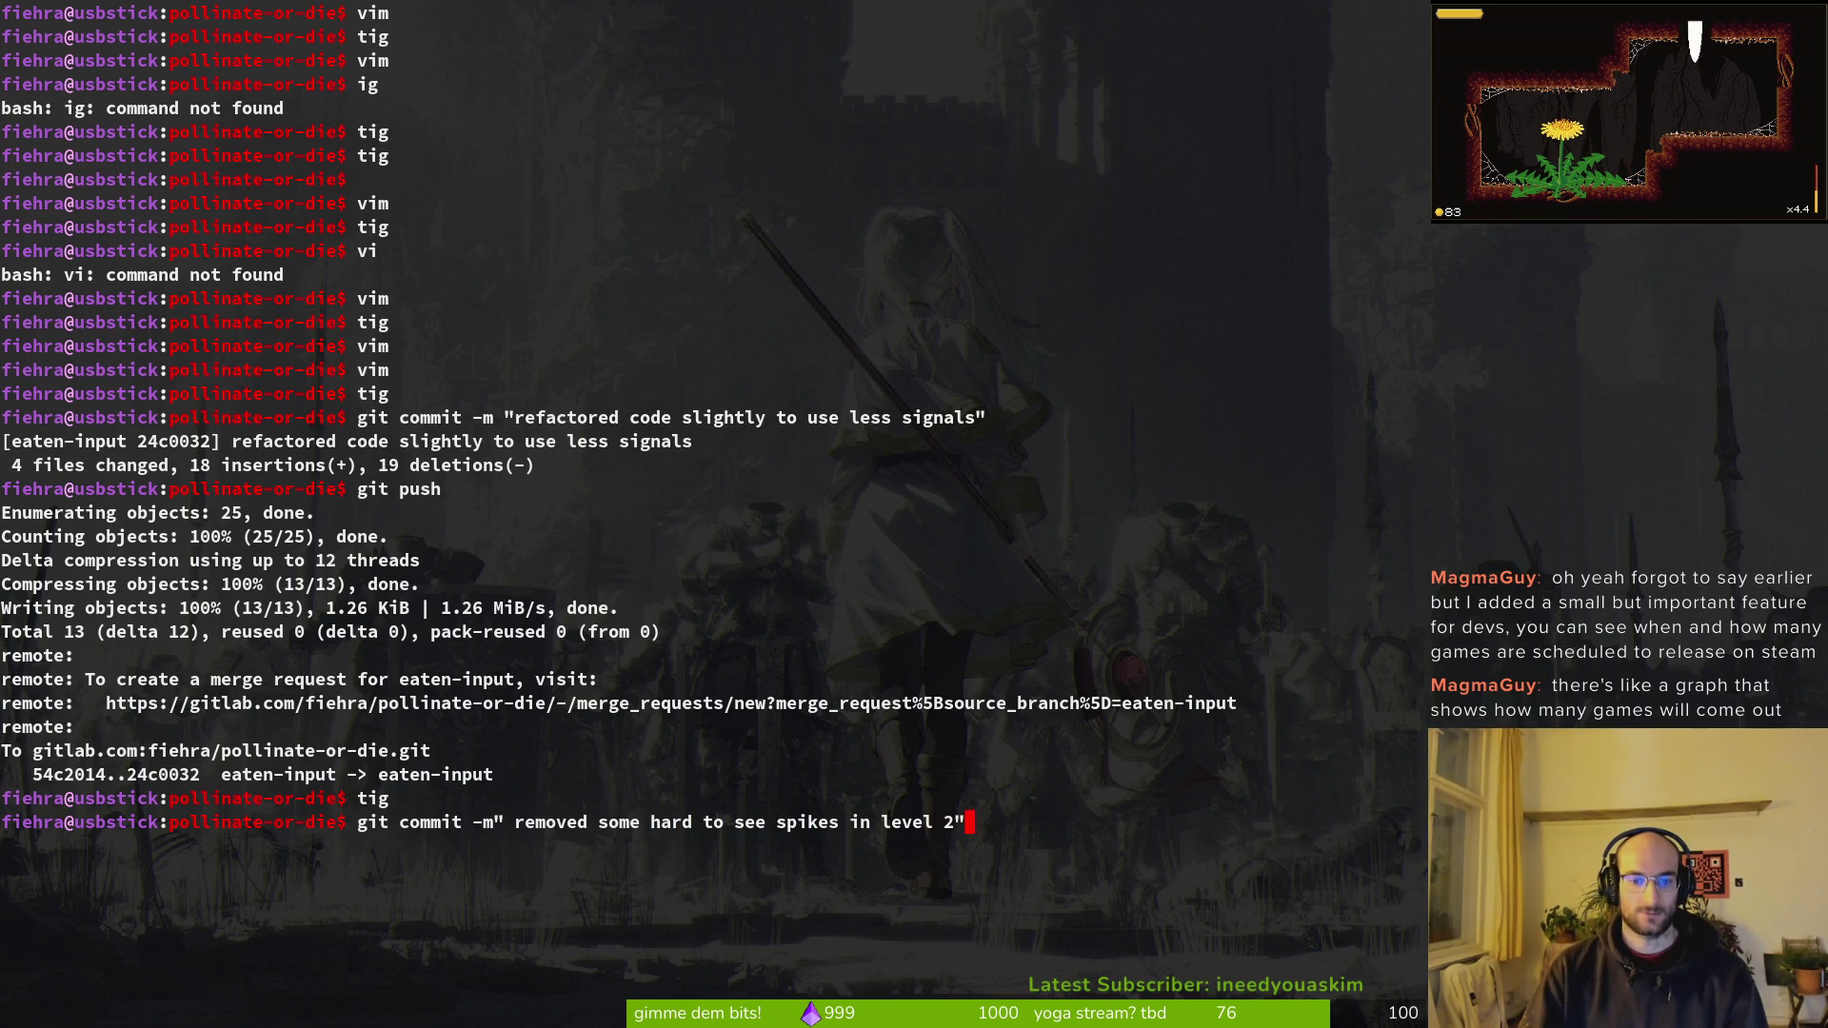
key(Return)
text(git push)
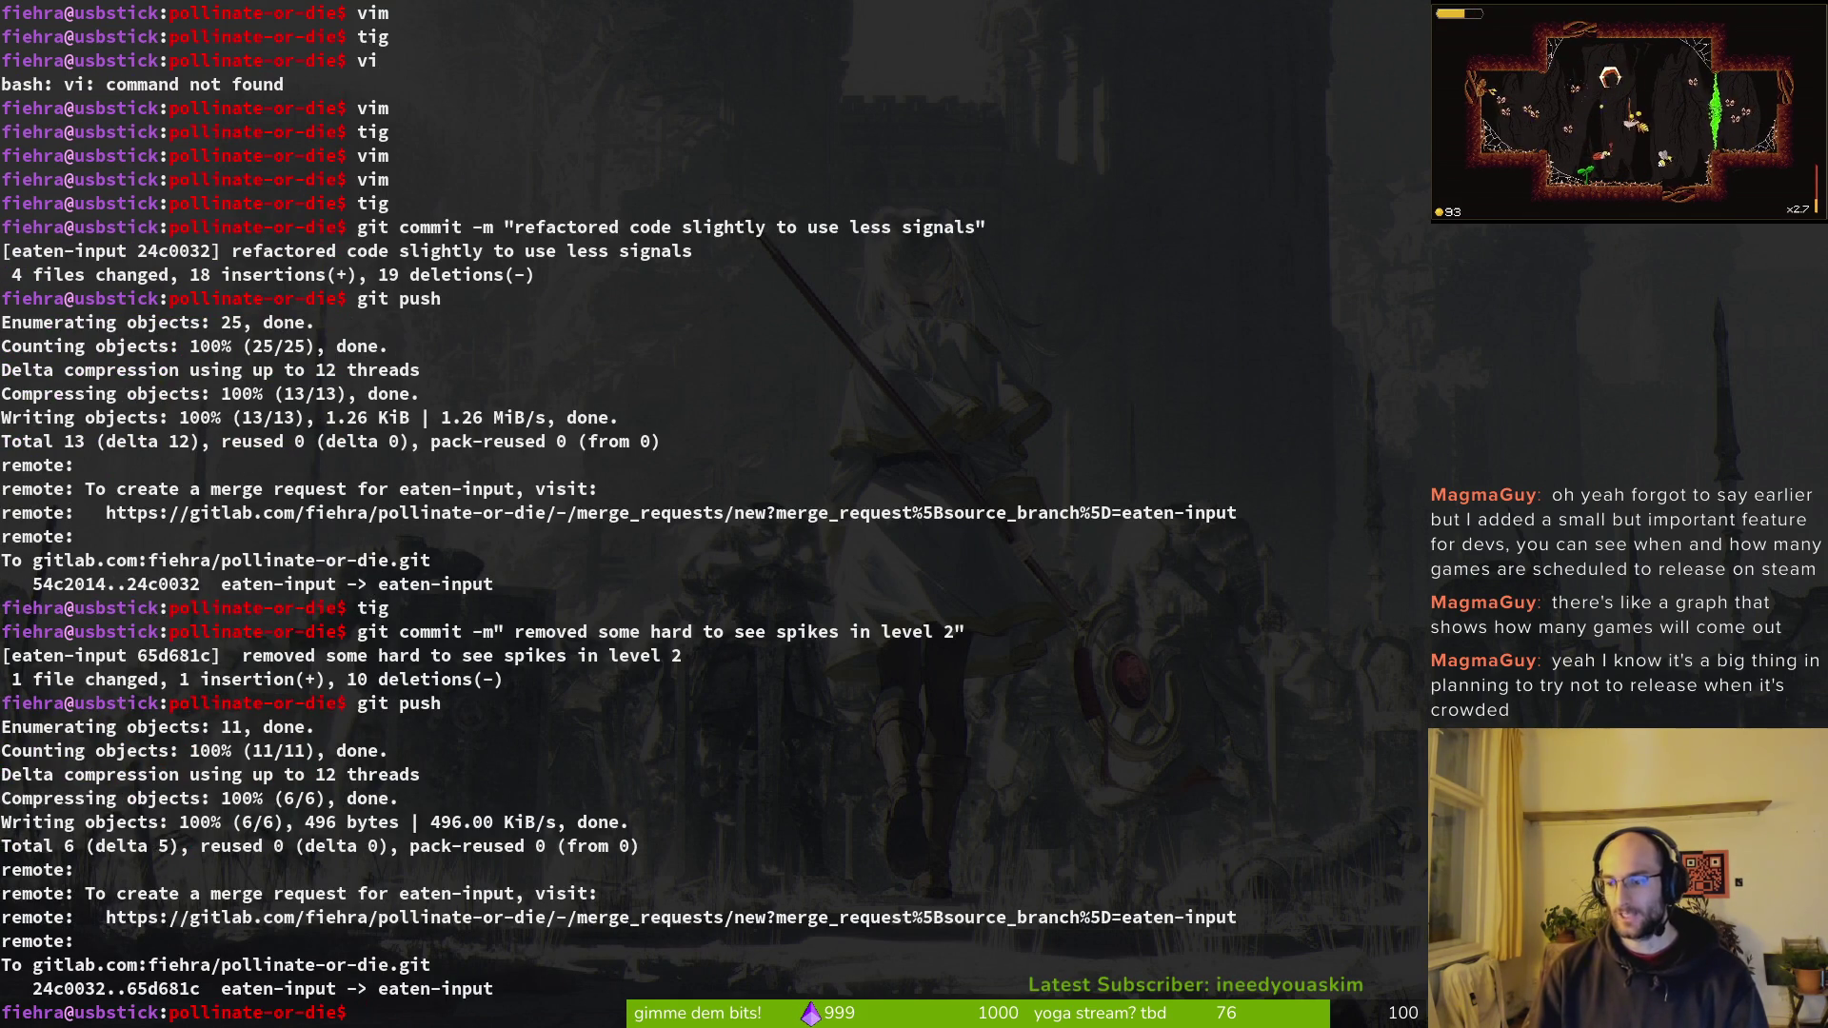
text(clear)
key(Return)
Step: Test-run the game in Godot, then stop it
key(alt+Tab)
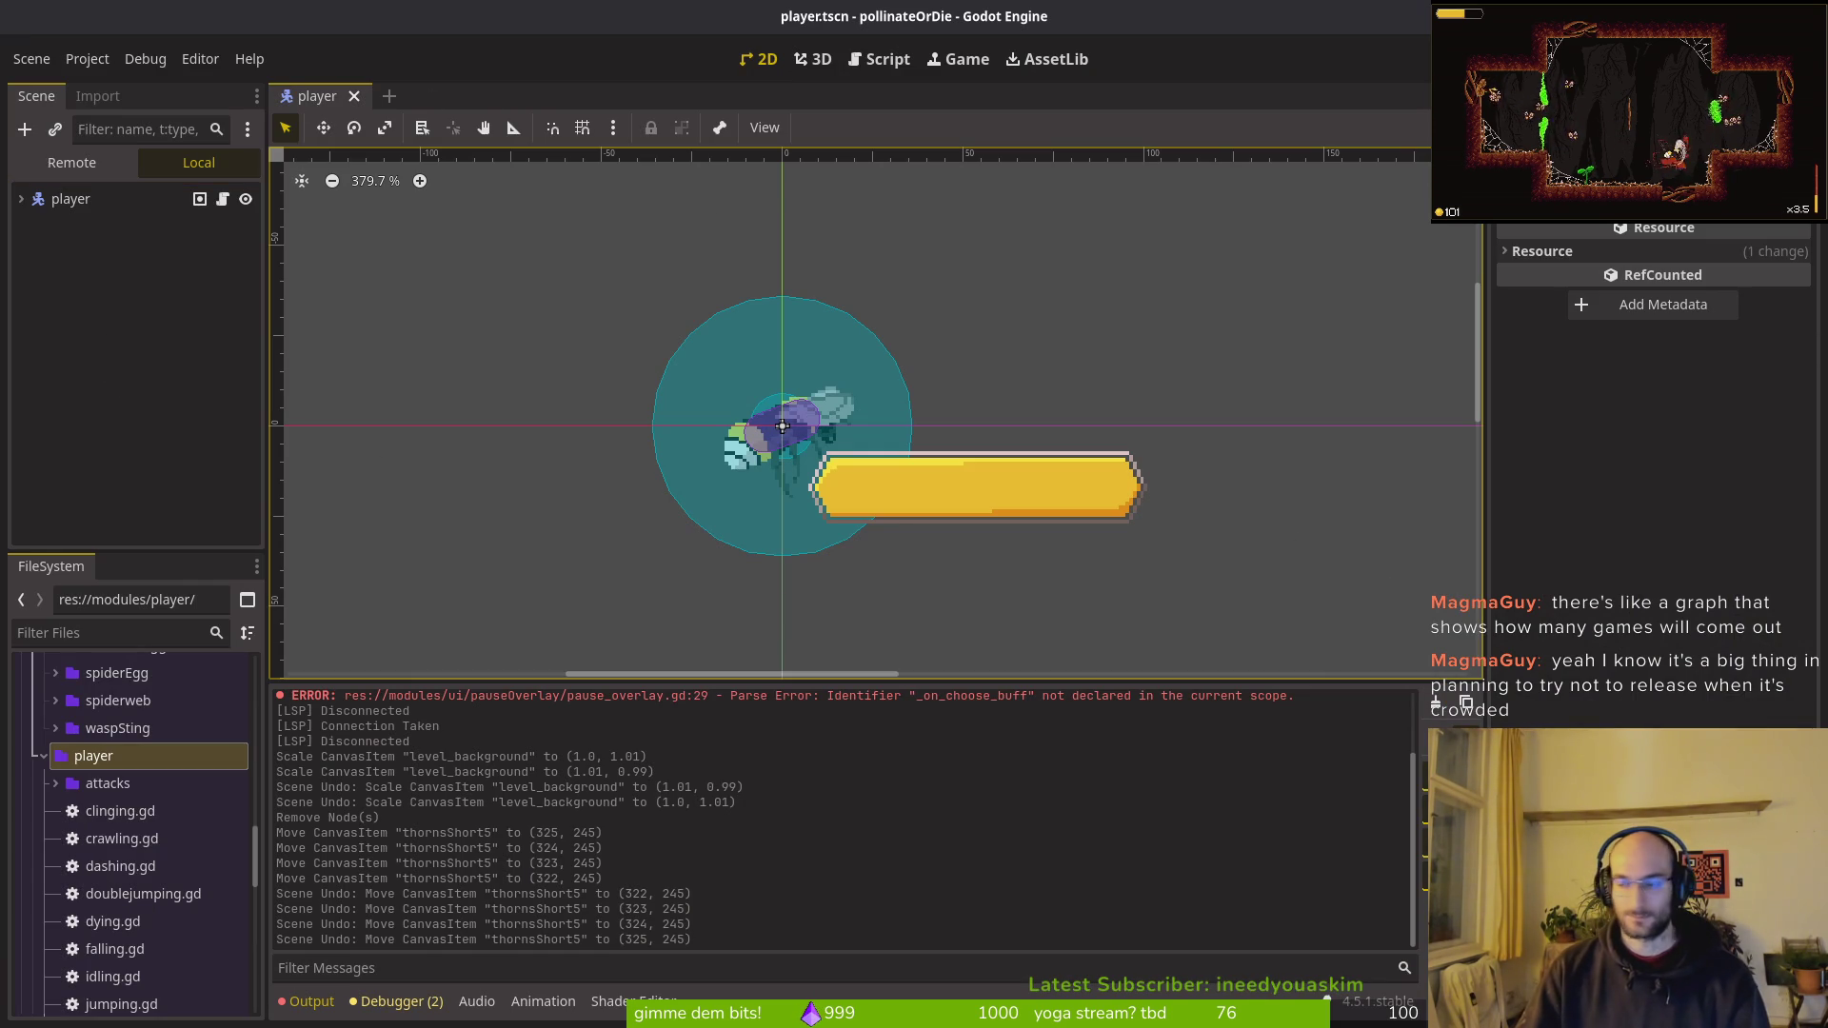
key(ctrl+F4)
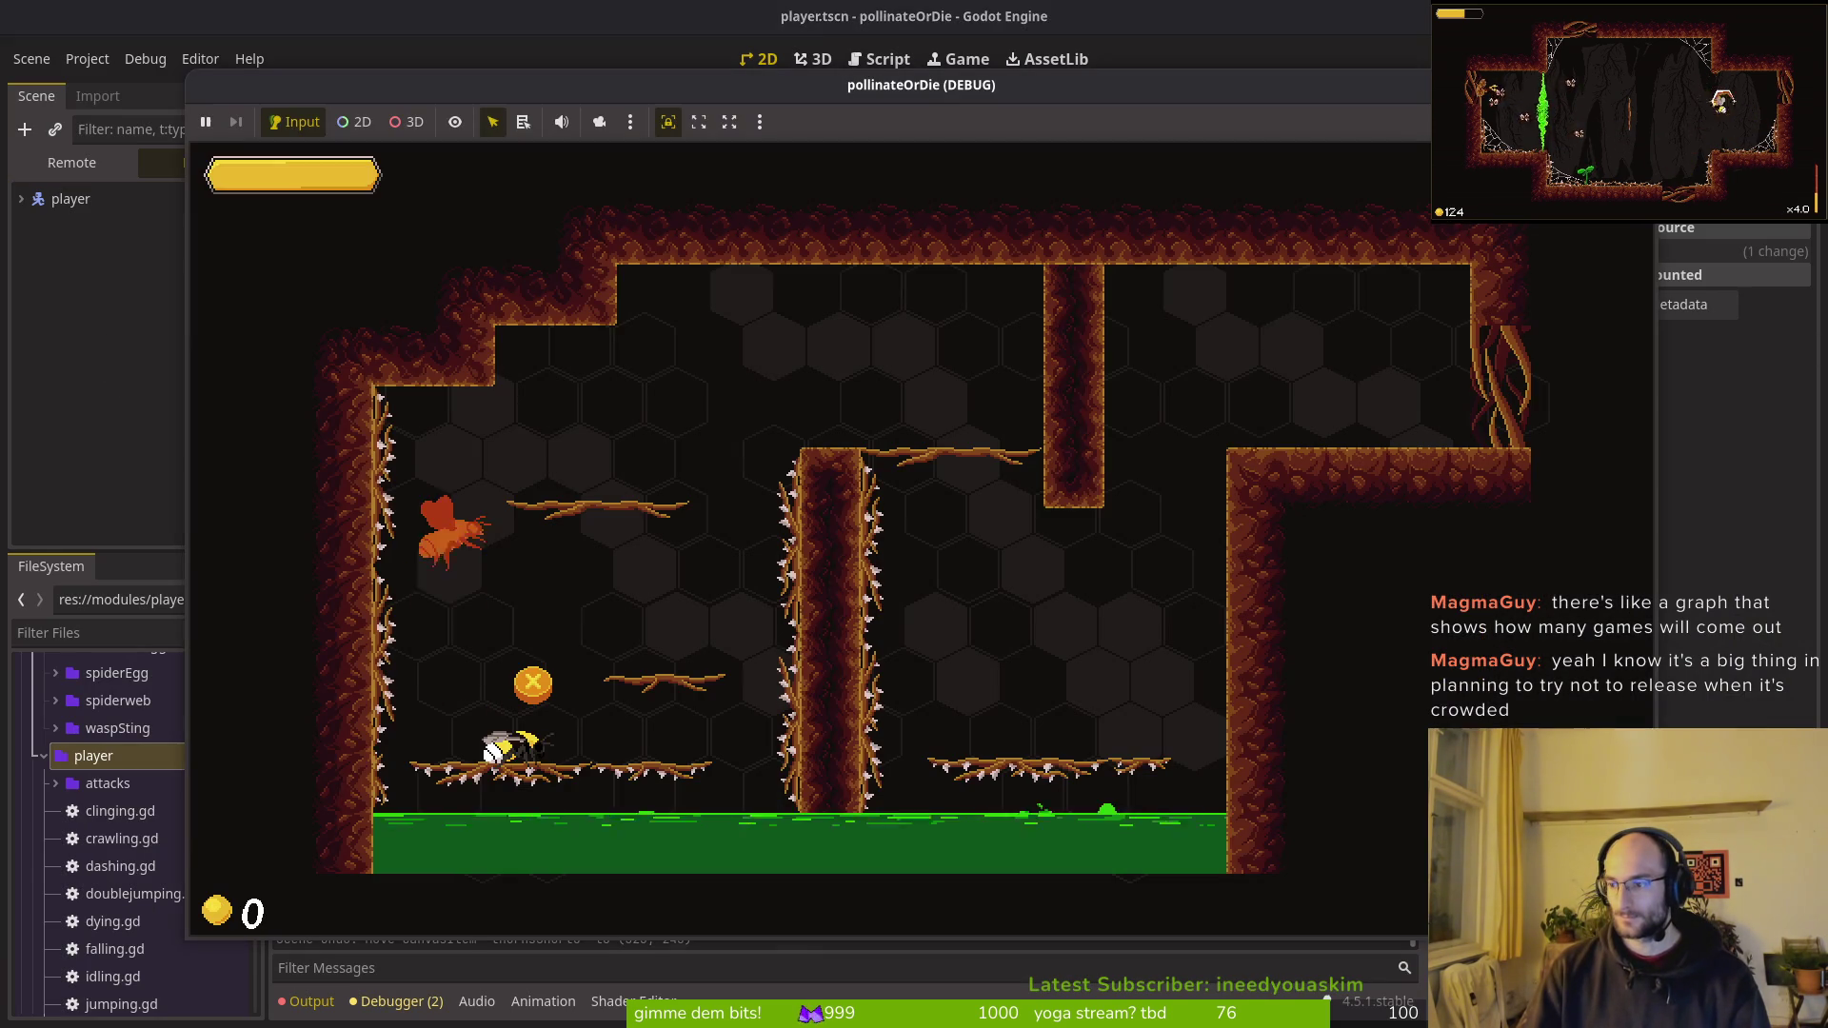
key(F8)
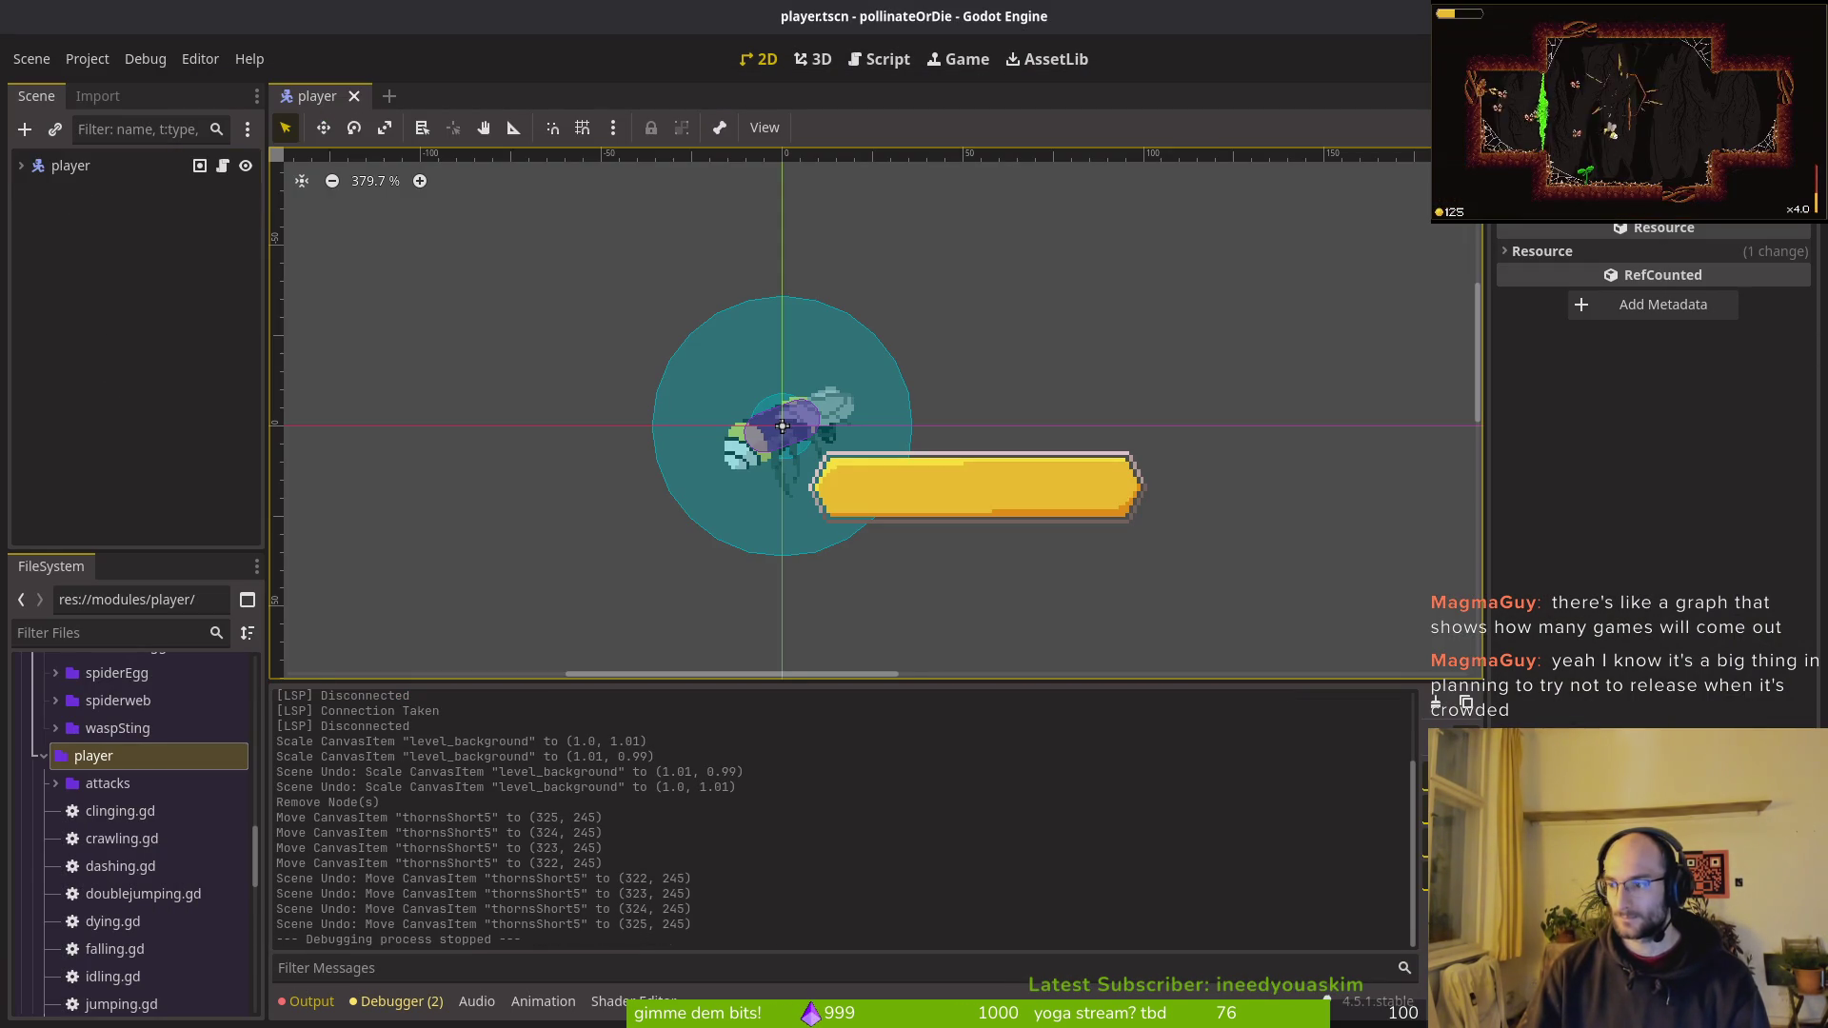
key(alt+Tab)
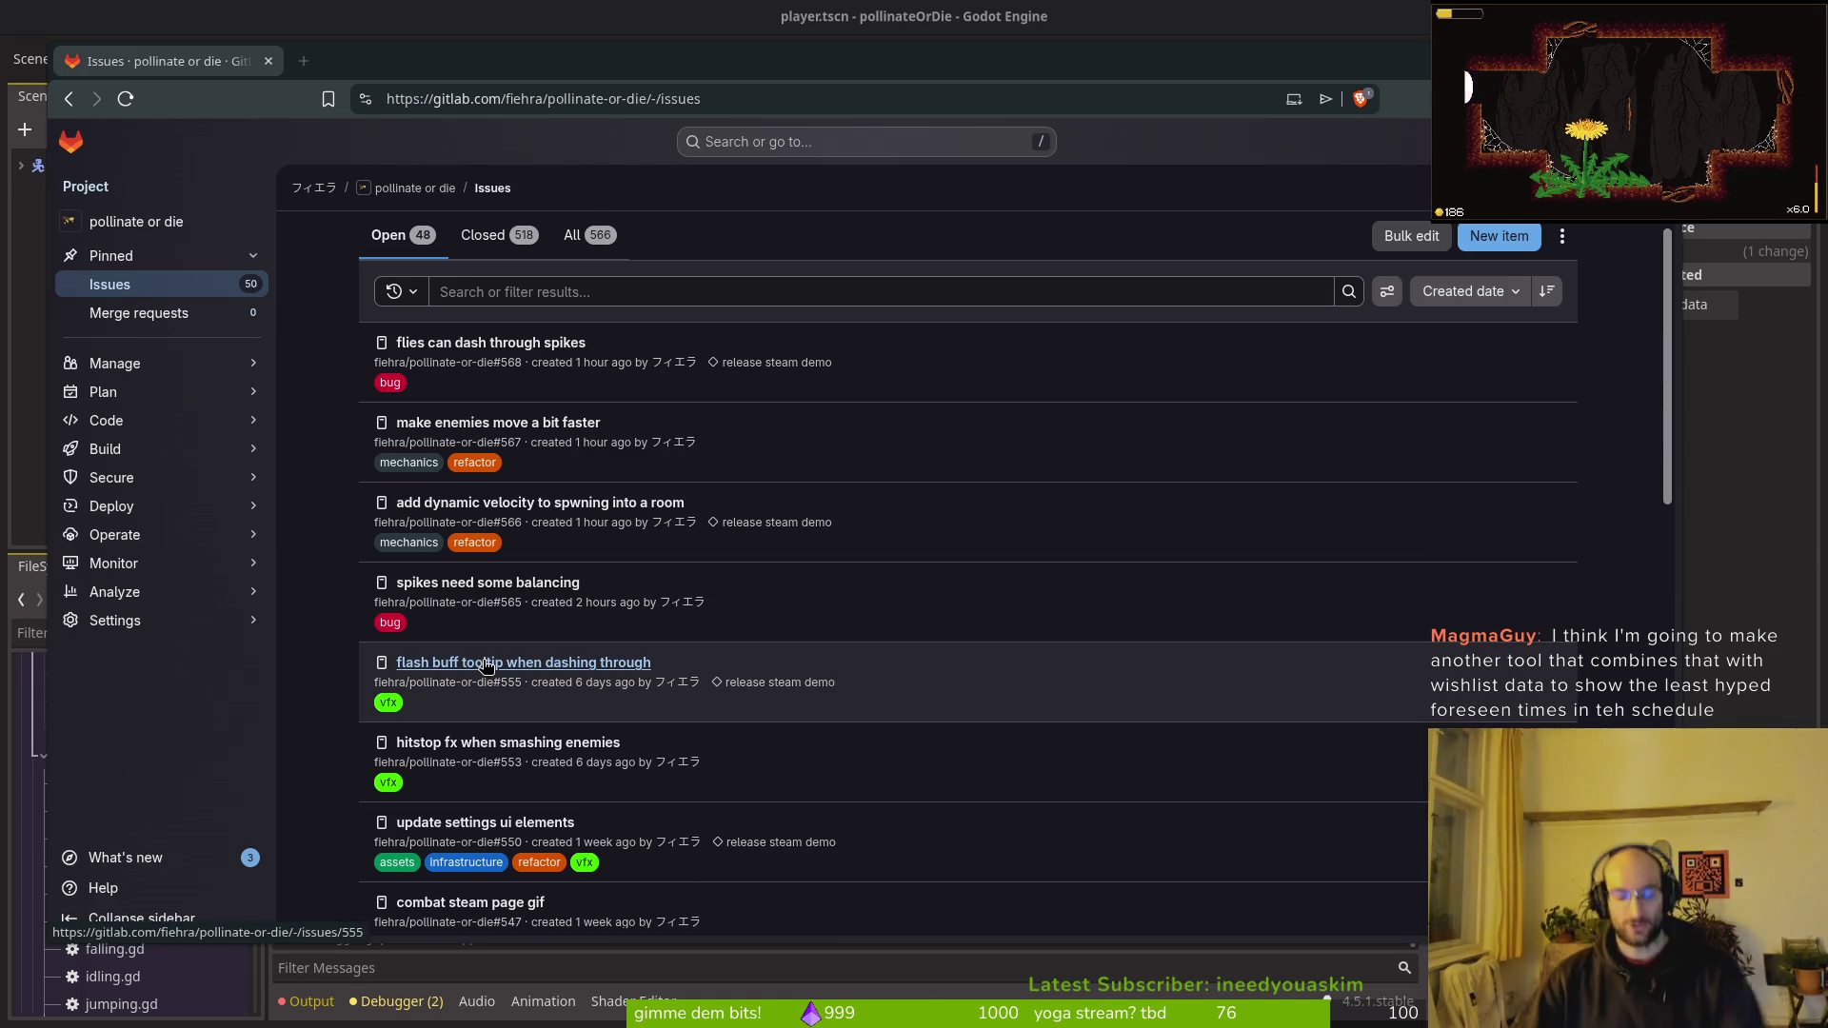
Step: In the terminal workspace, check the repository with tig and start a git branch command
key(super+2)
text(tig)
key(Return)
text(qgit)
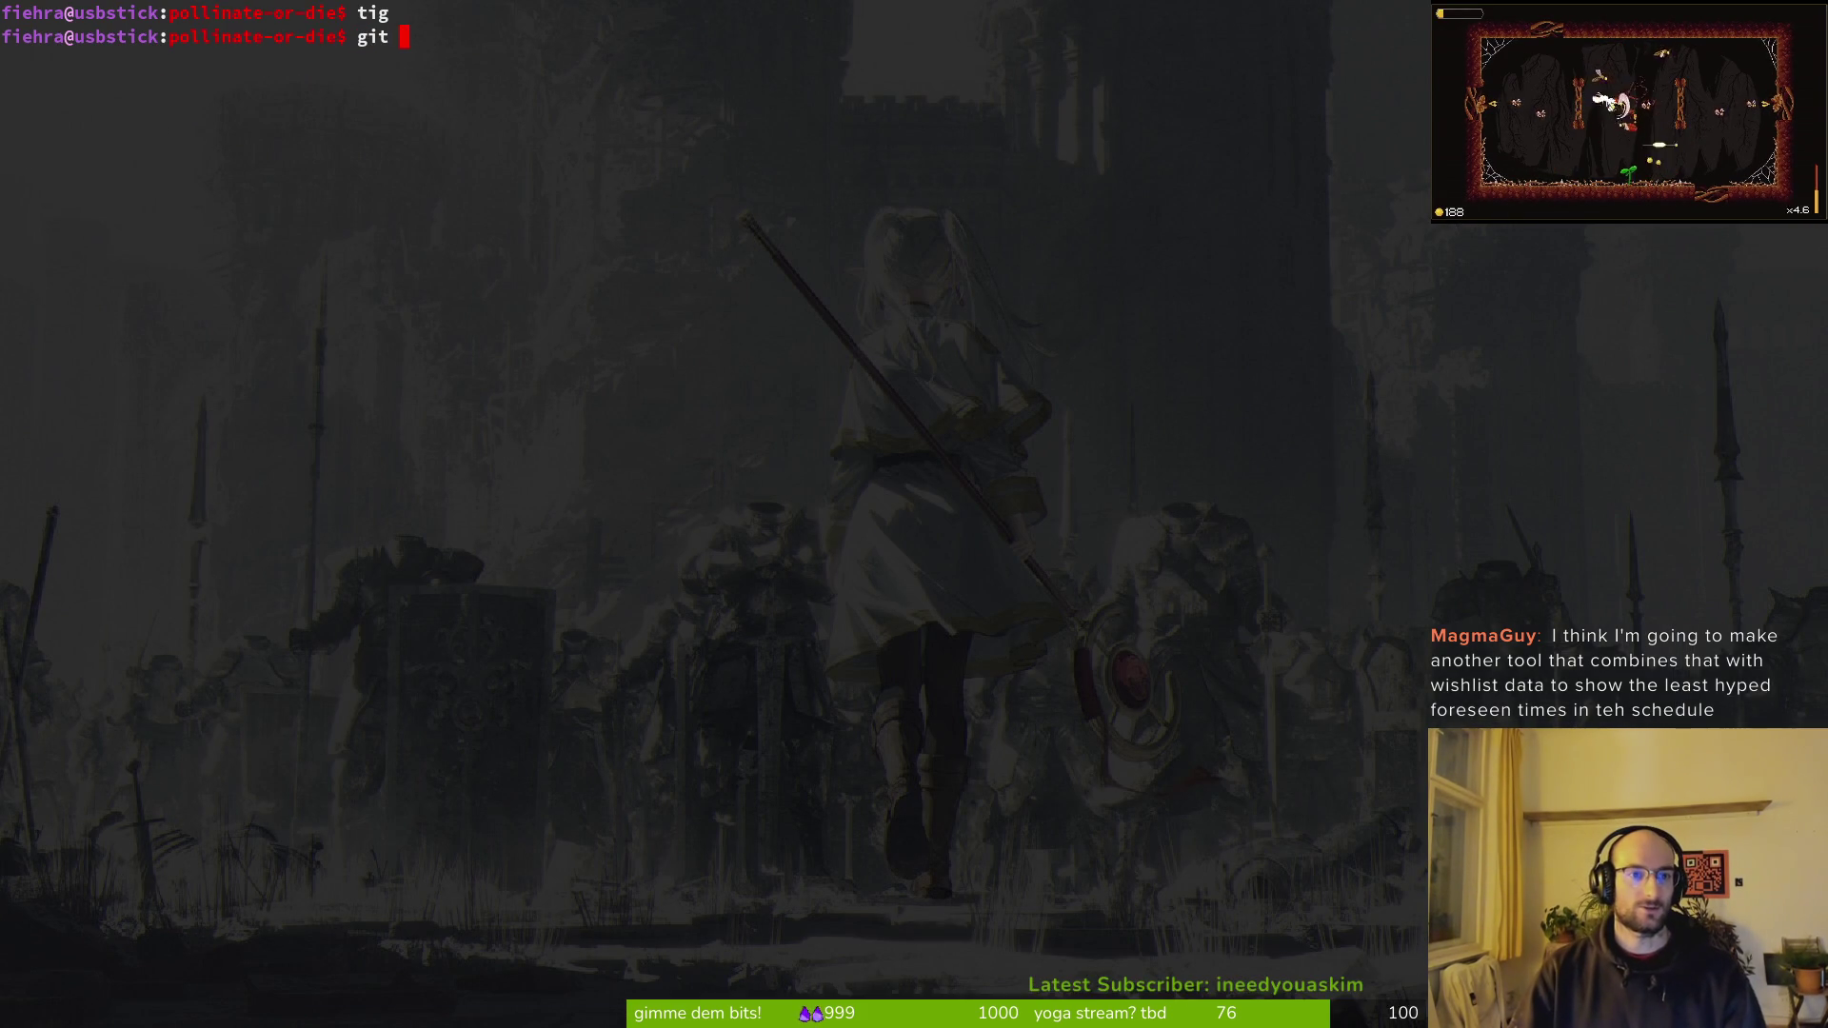